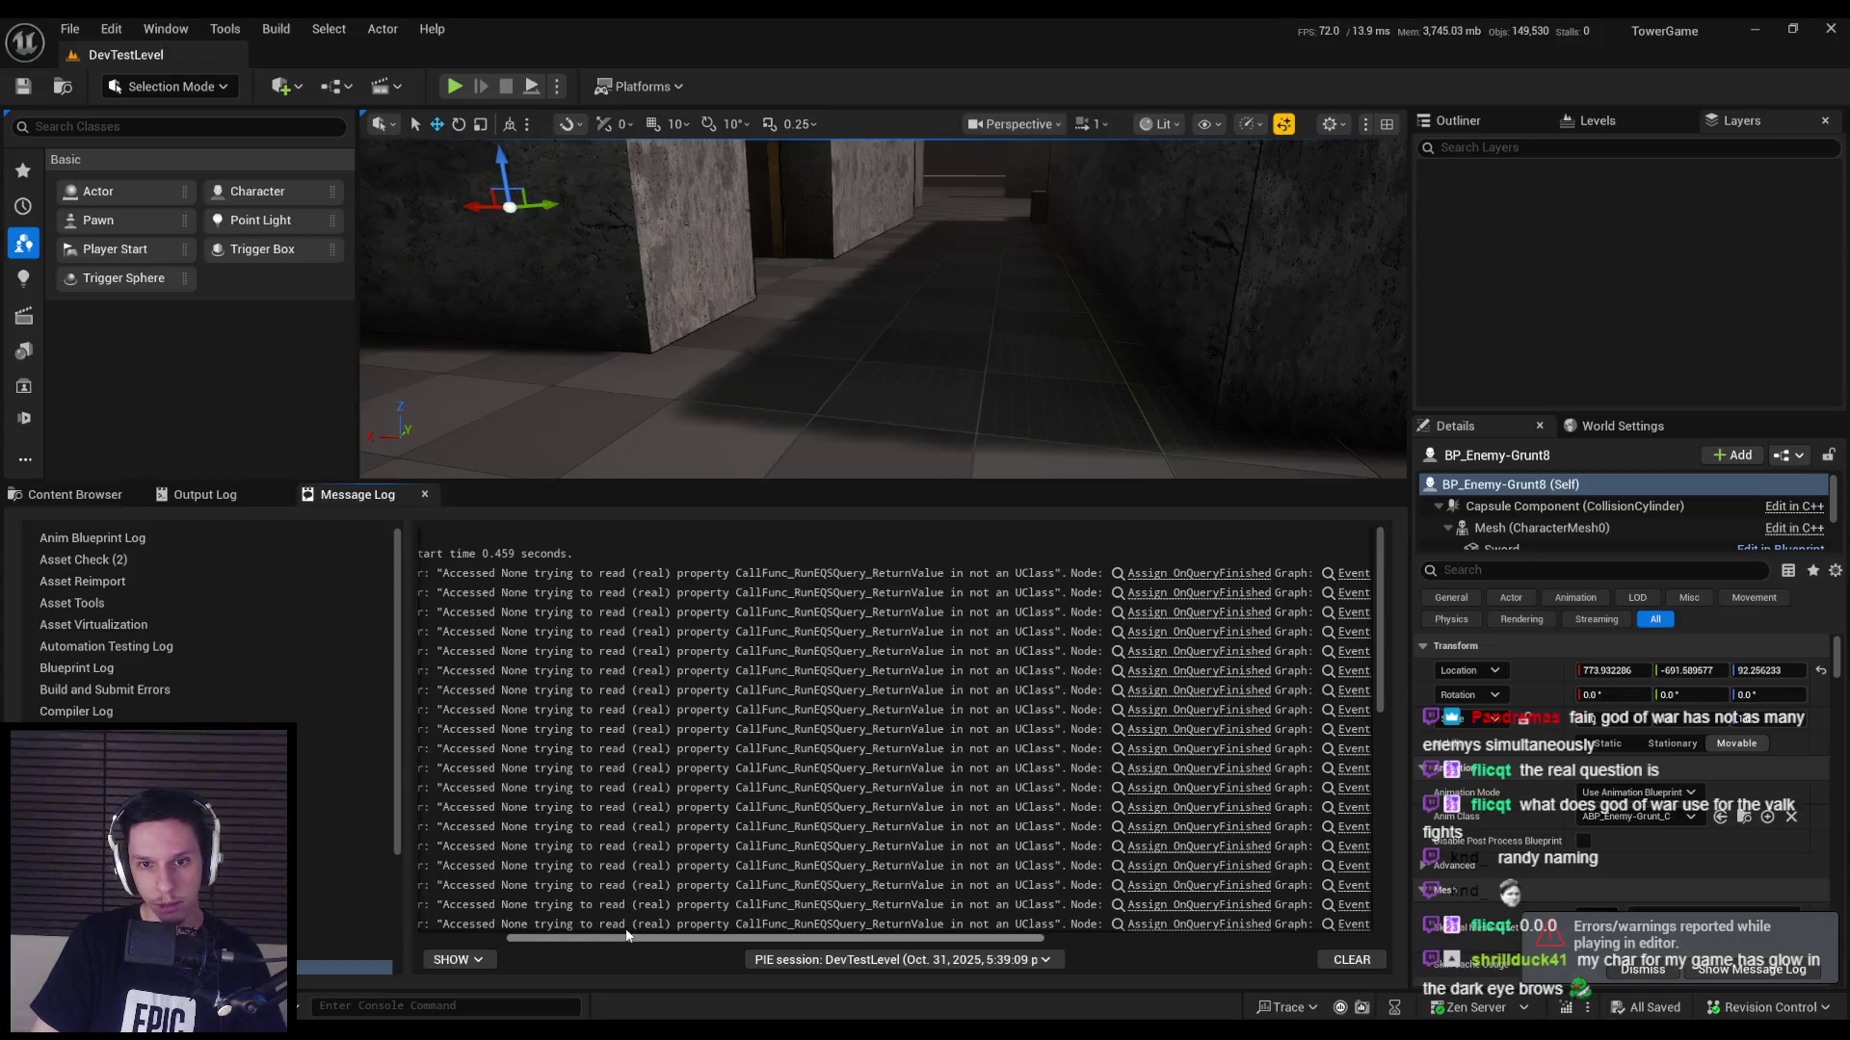
# Open BP_BaseEnemyCharacter from the Message Log link and move the OnQueryFinished node group slightly lower.
pyautogui.moveTo(626, 936); pyautogui.dragTo(934, 941)
pyautogui.click(1209, 574)
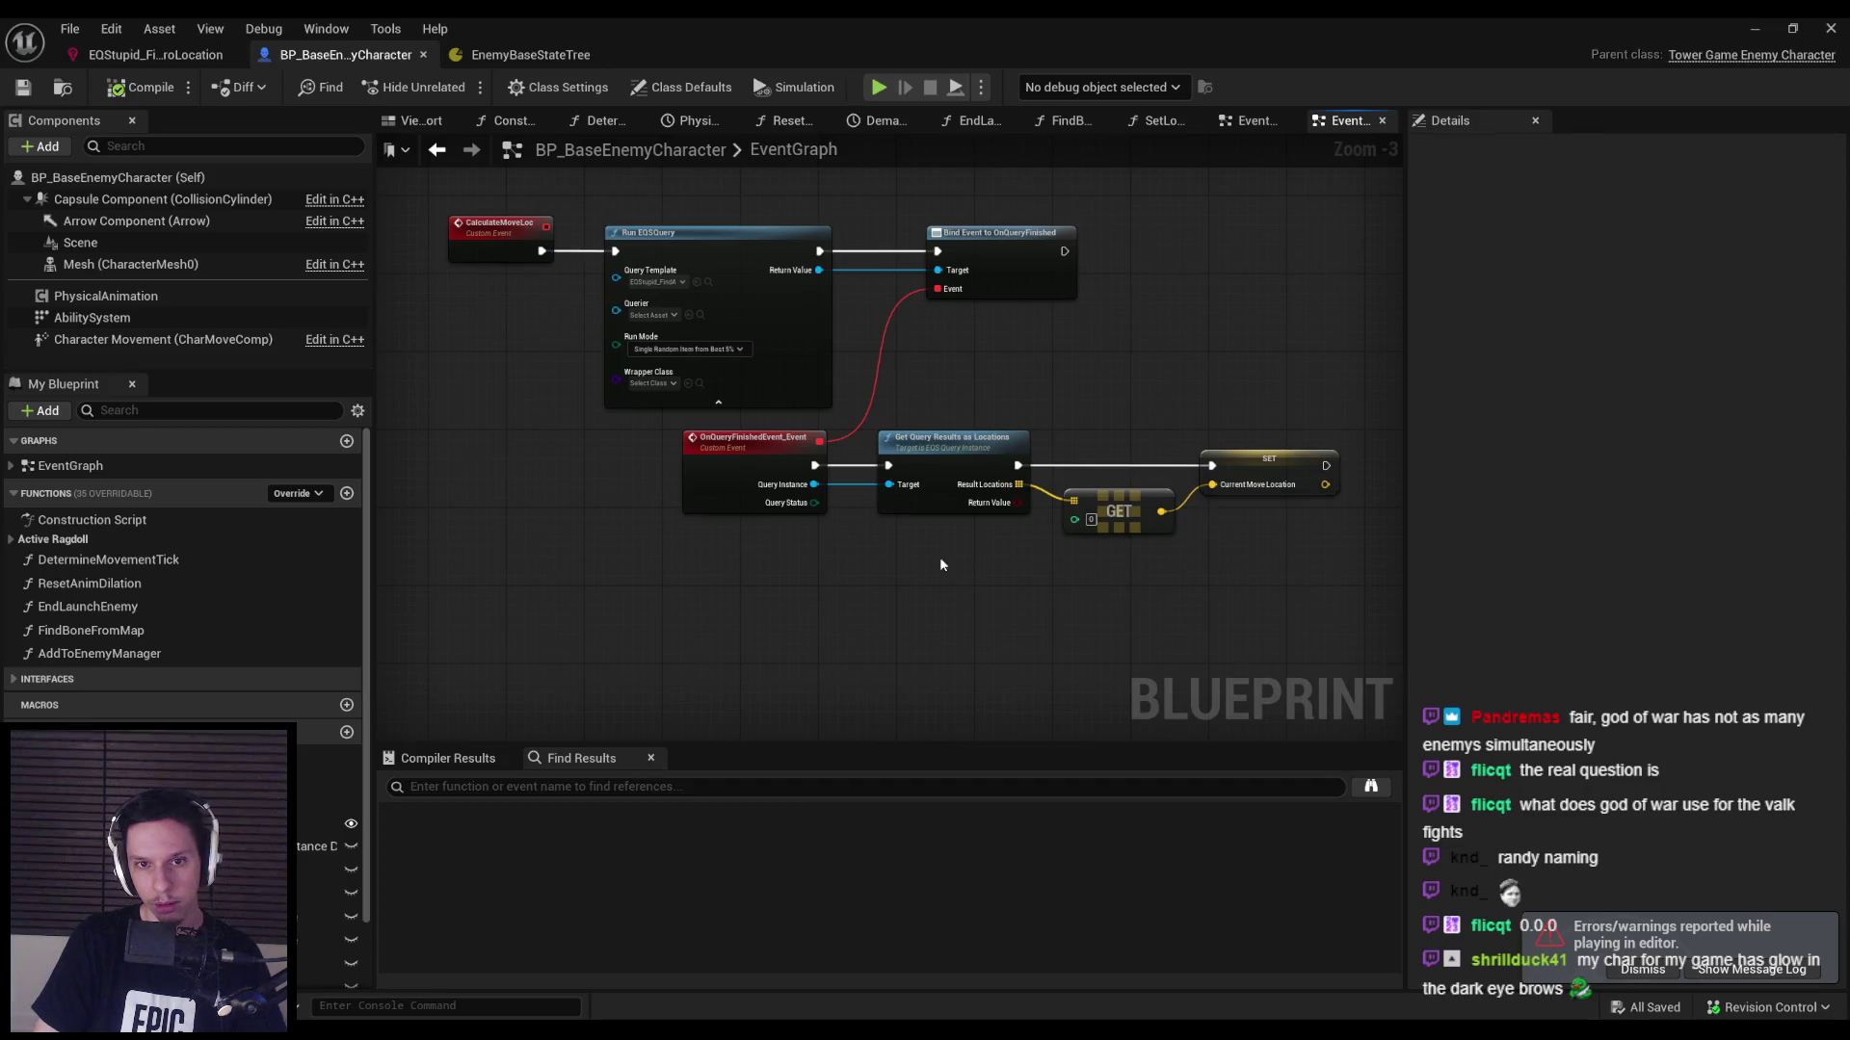
pyautogui.moveTo(1348, 564); pyautogui.dragTo(674, 424)
pyautogui.moveTo(954, 438); pyautogui.dragTo(953, 448)
pyautogui.click(867, 405)
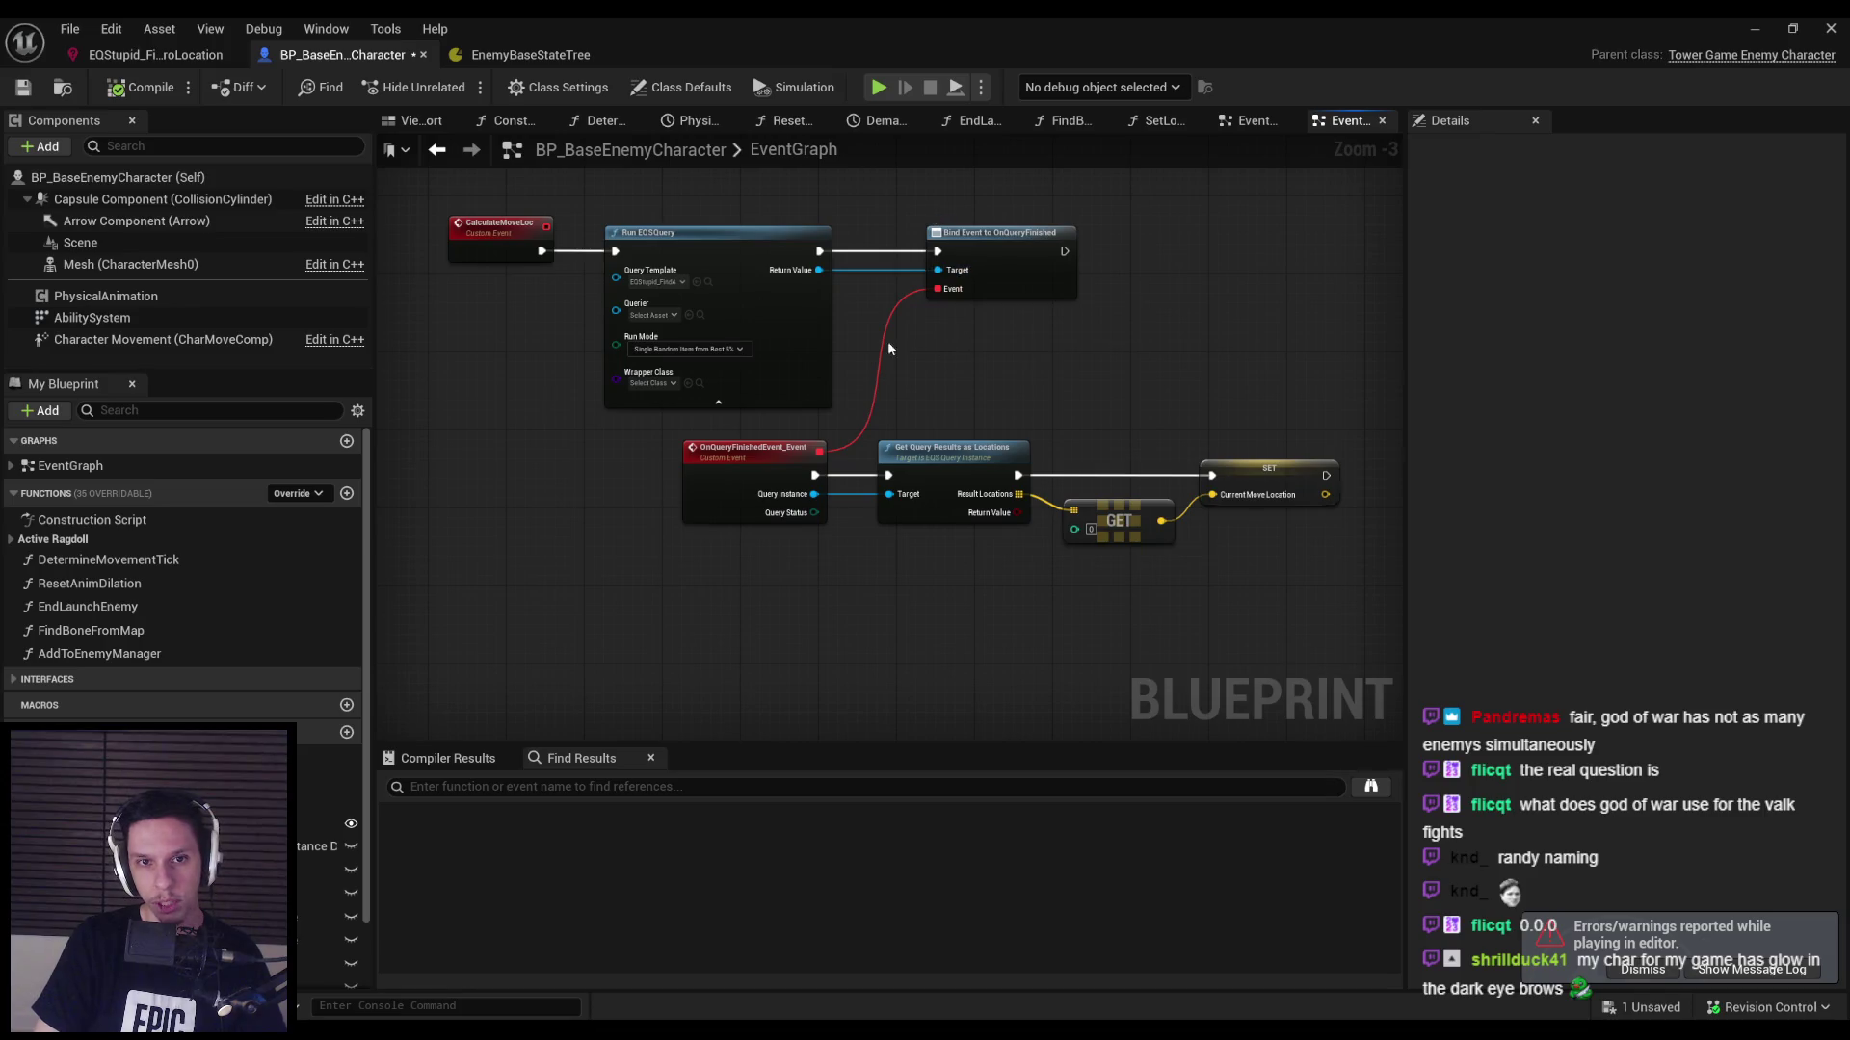
pyautogui.scroll(3, 657, 308)
pyautogui.scroll(-2, 657, 337)
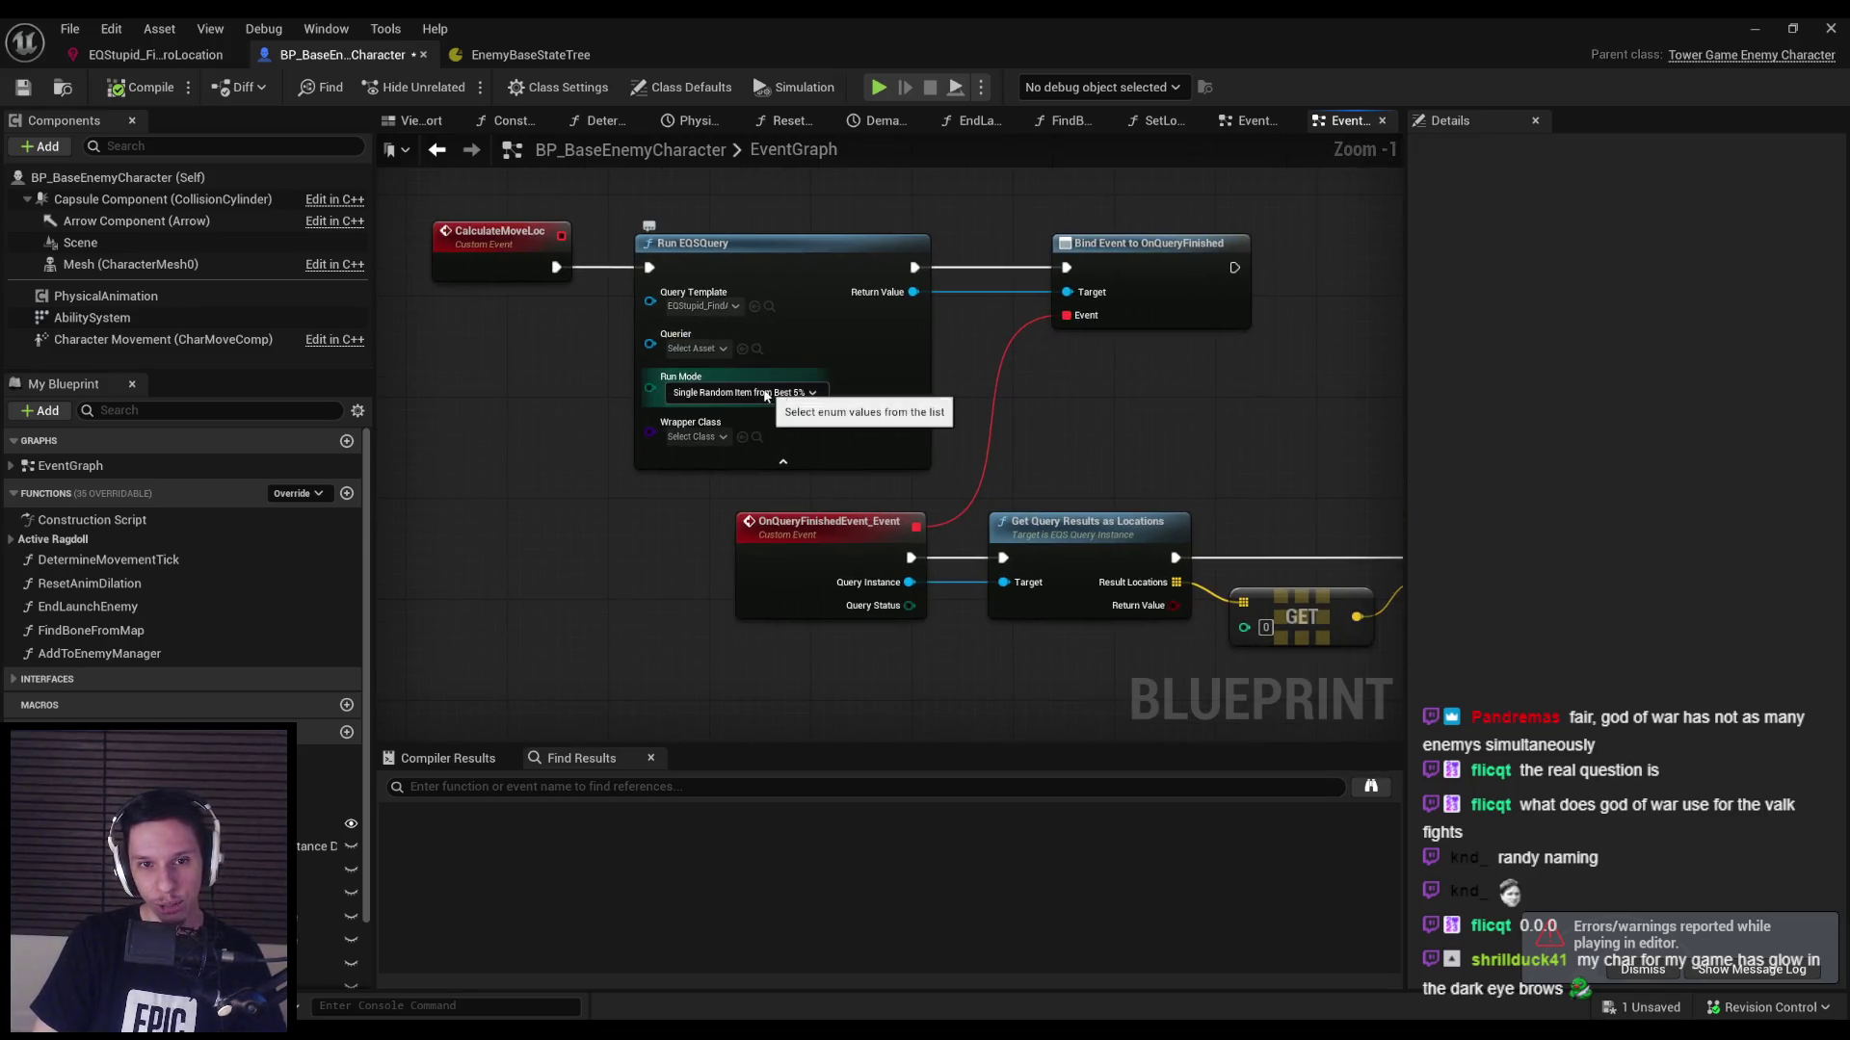
# In EQStupid, set the Donut generator's projection trace mode to Navigation, with height 1,024.
pyautogui.click(154, 54)
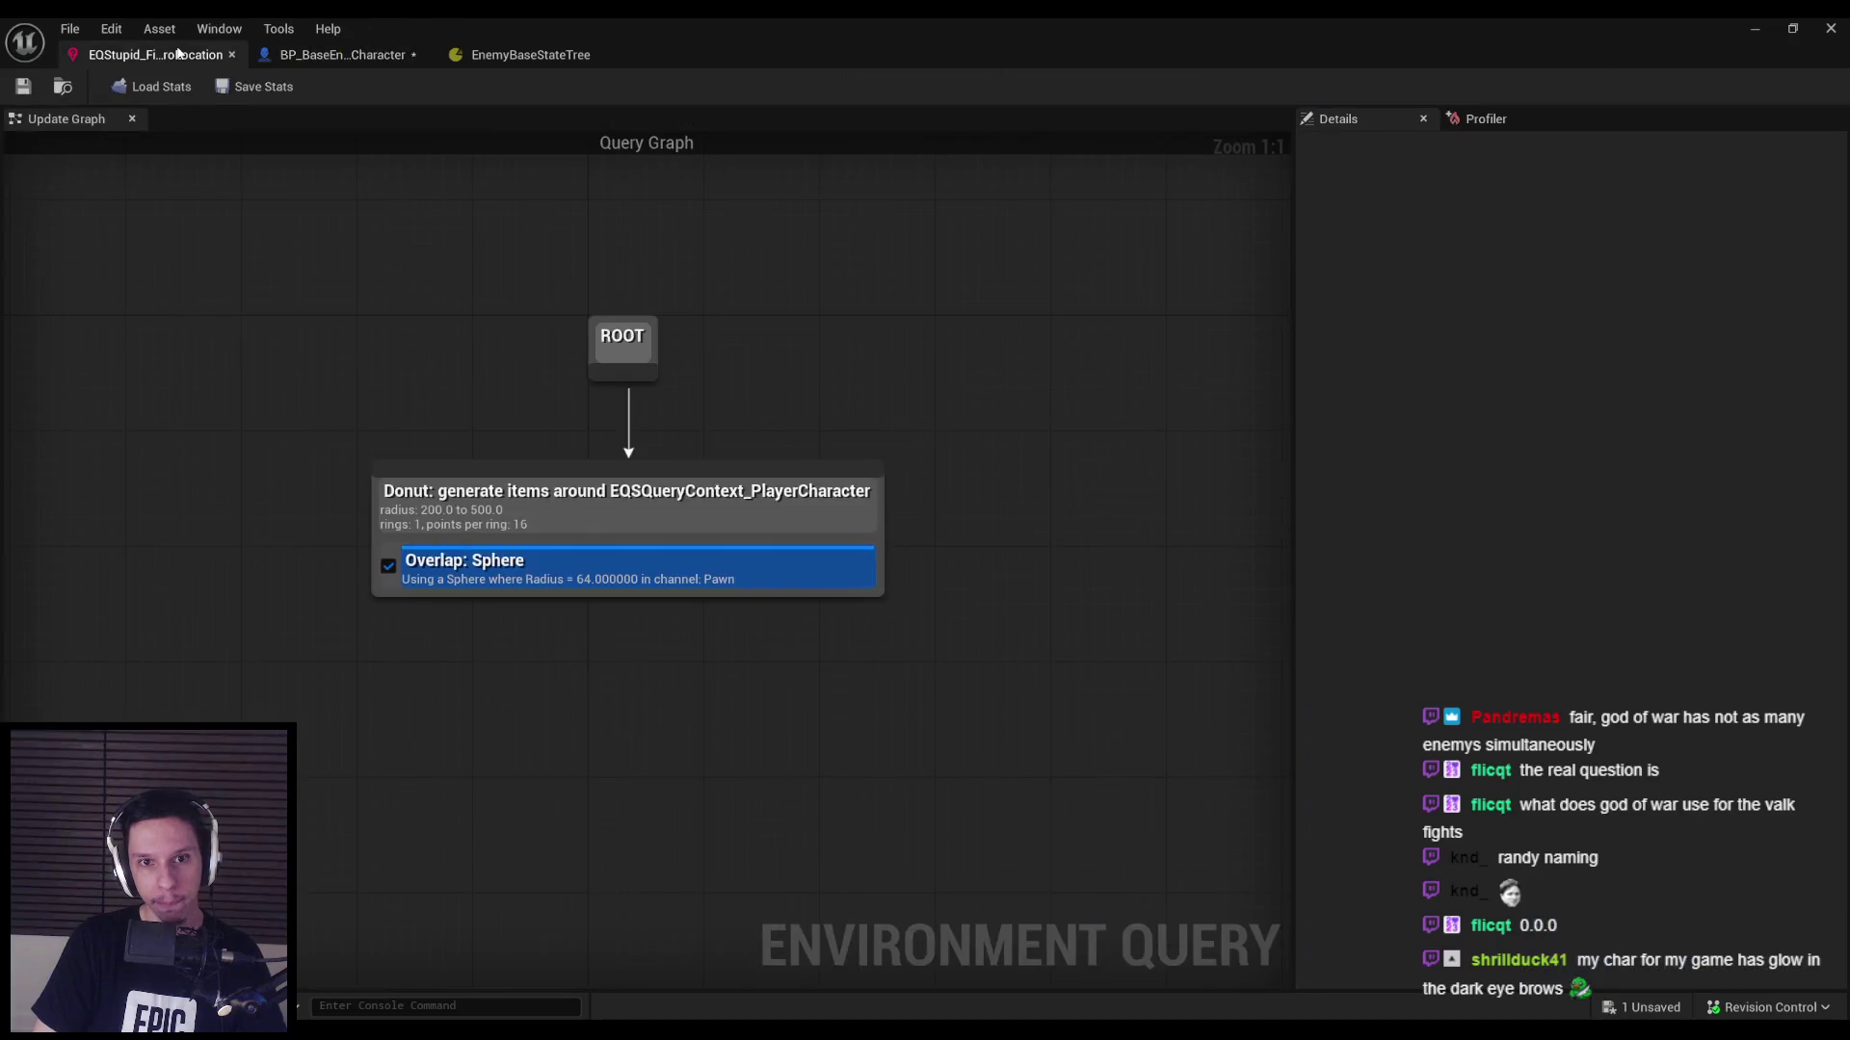
pyautogui.click(533, 517)
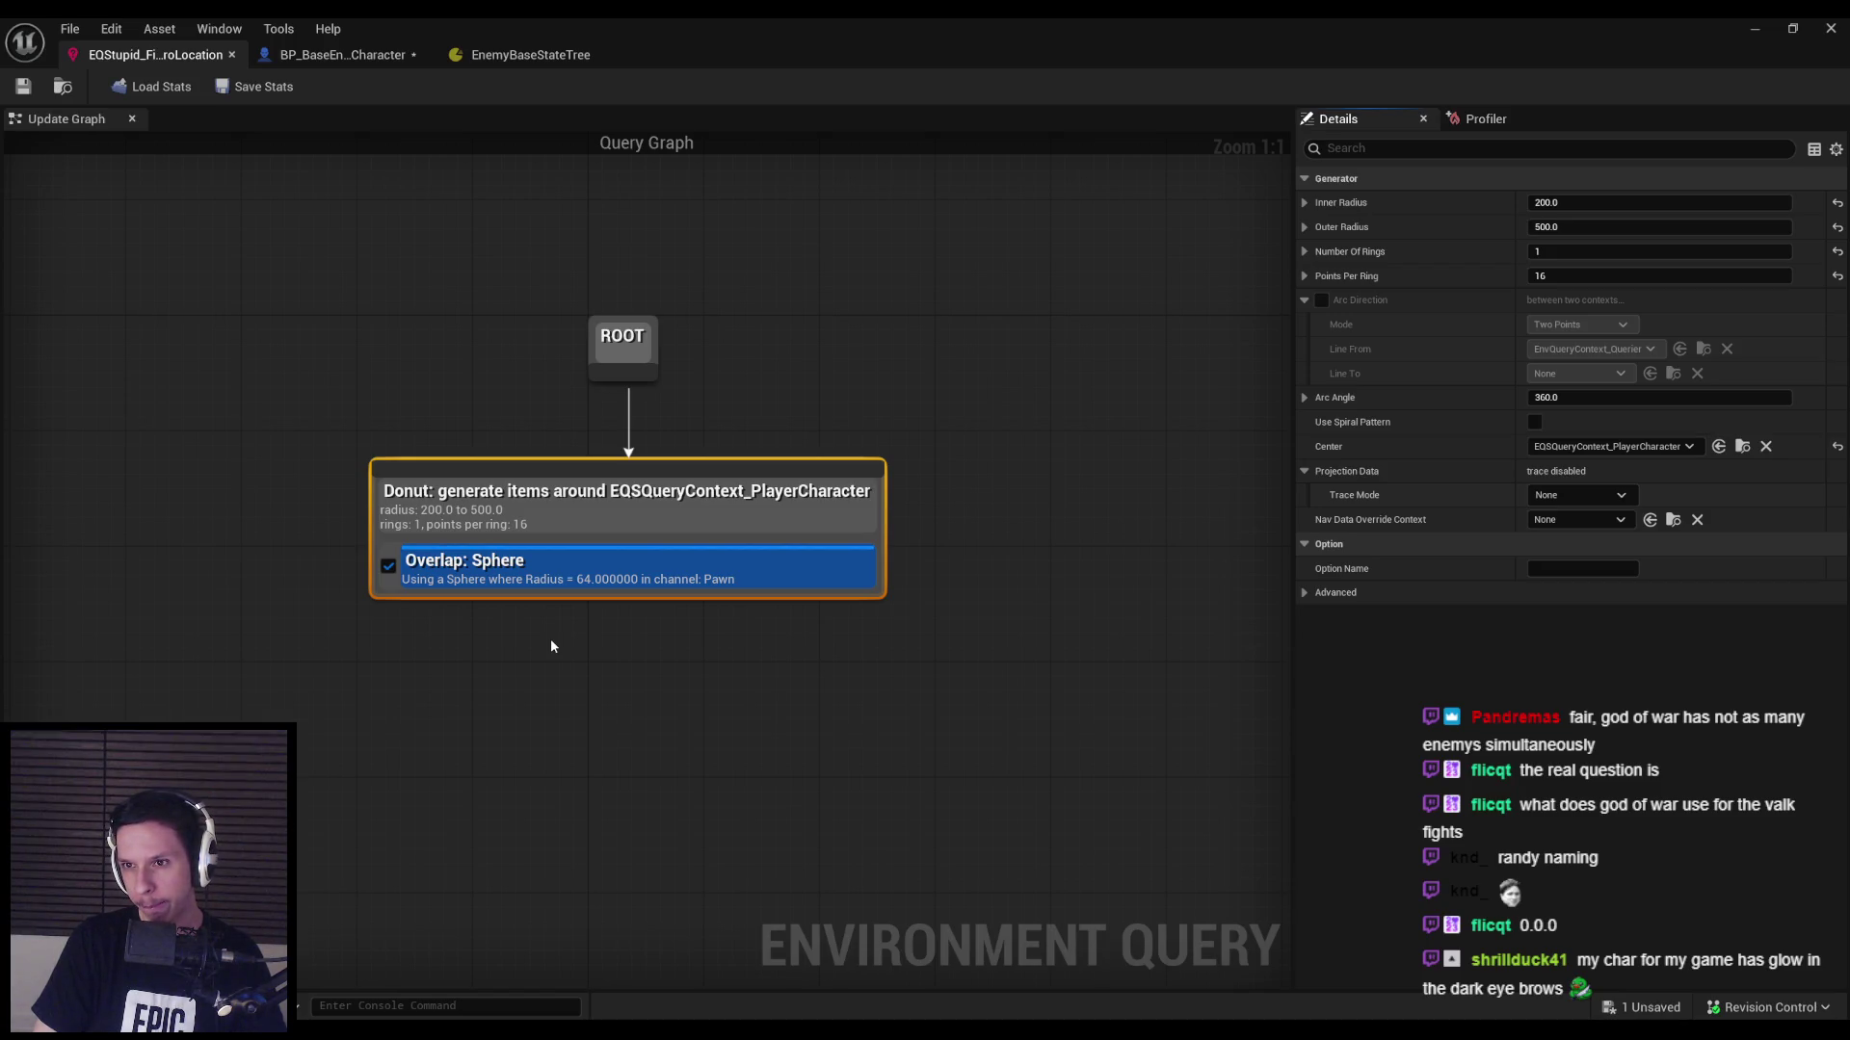
pyautogui.click(1580, 495)
pyautogui.click(1558, 522)
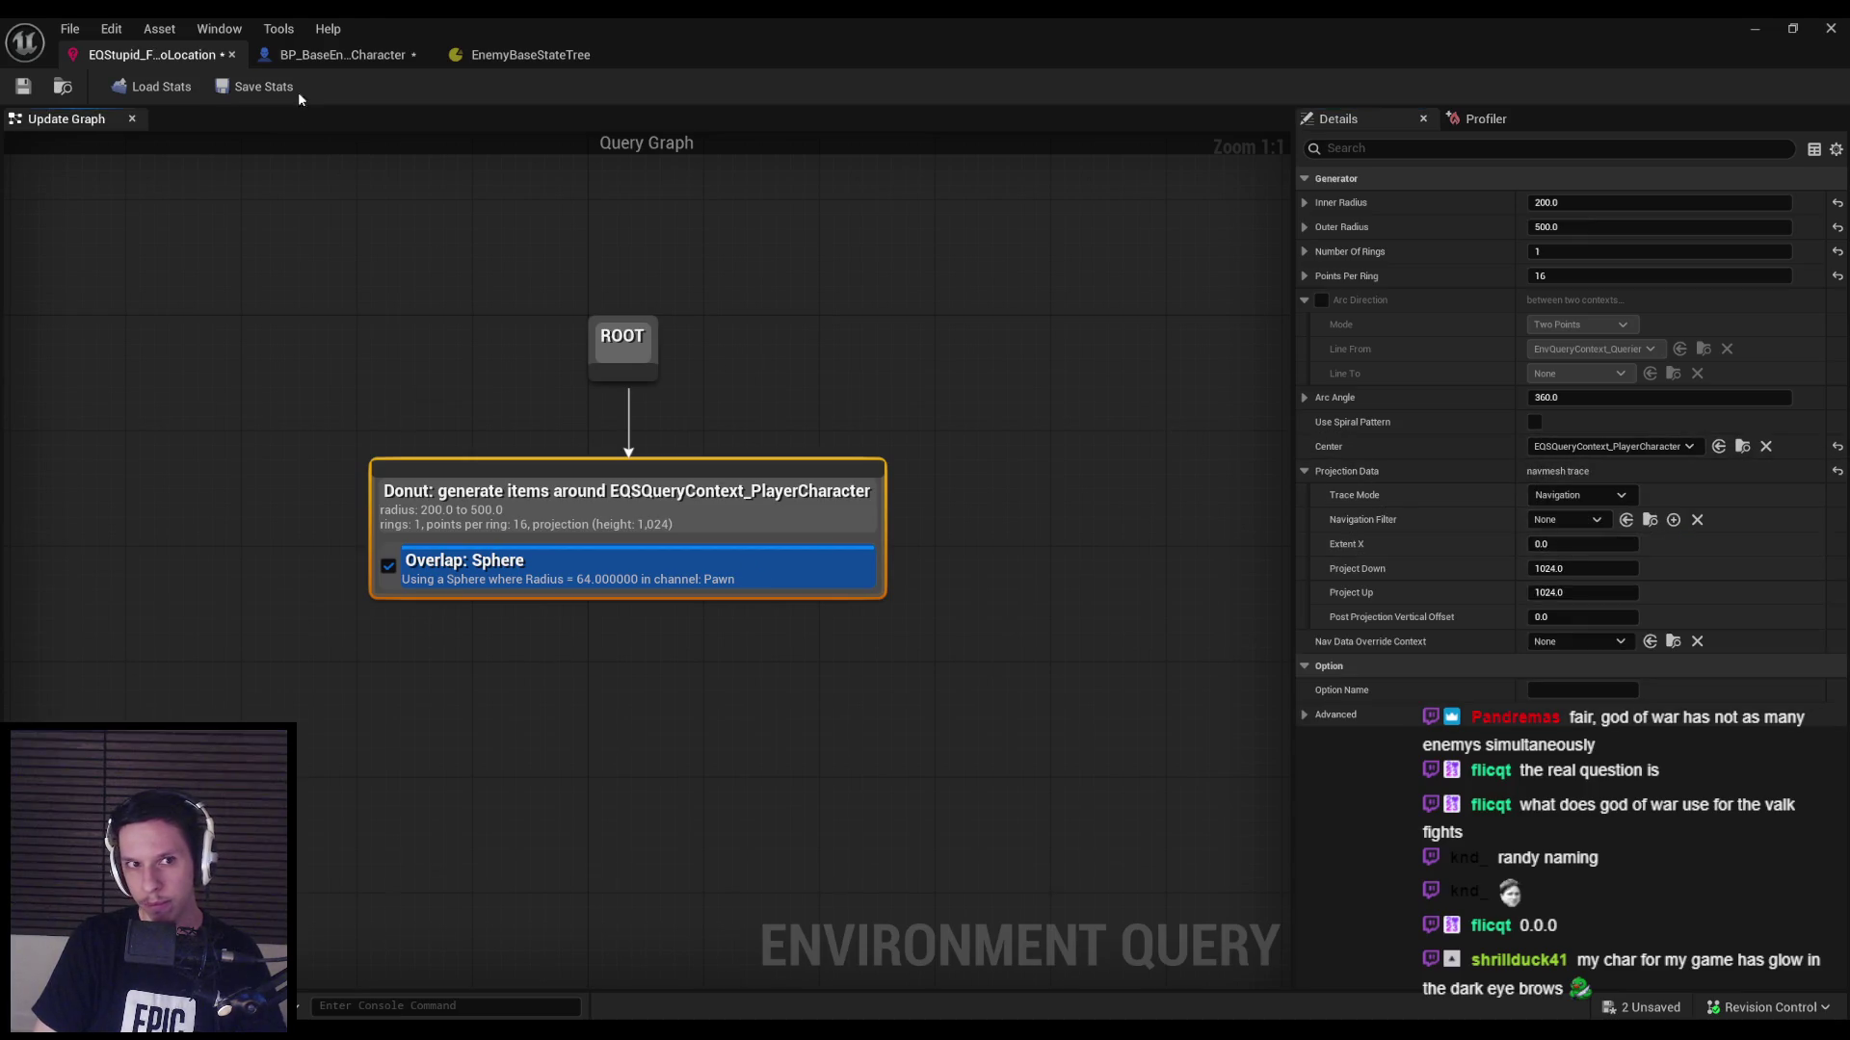
pyautogui.click(339, 54)
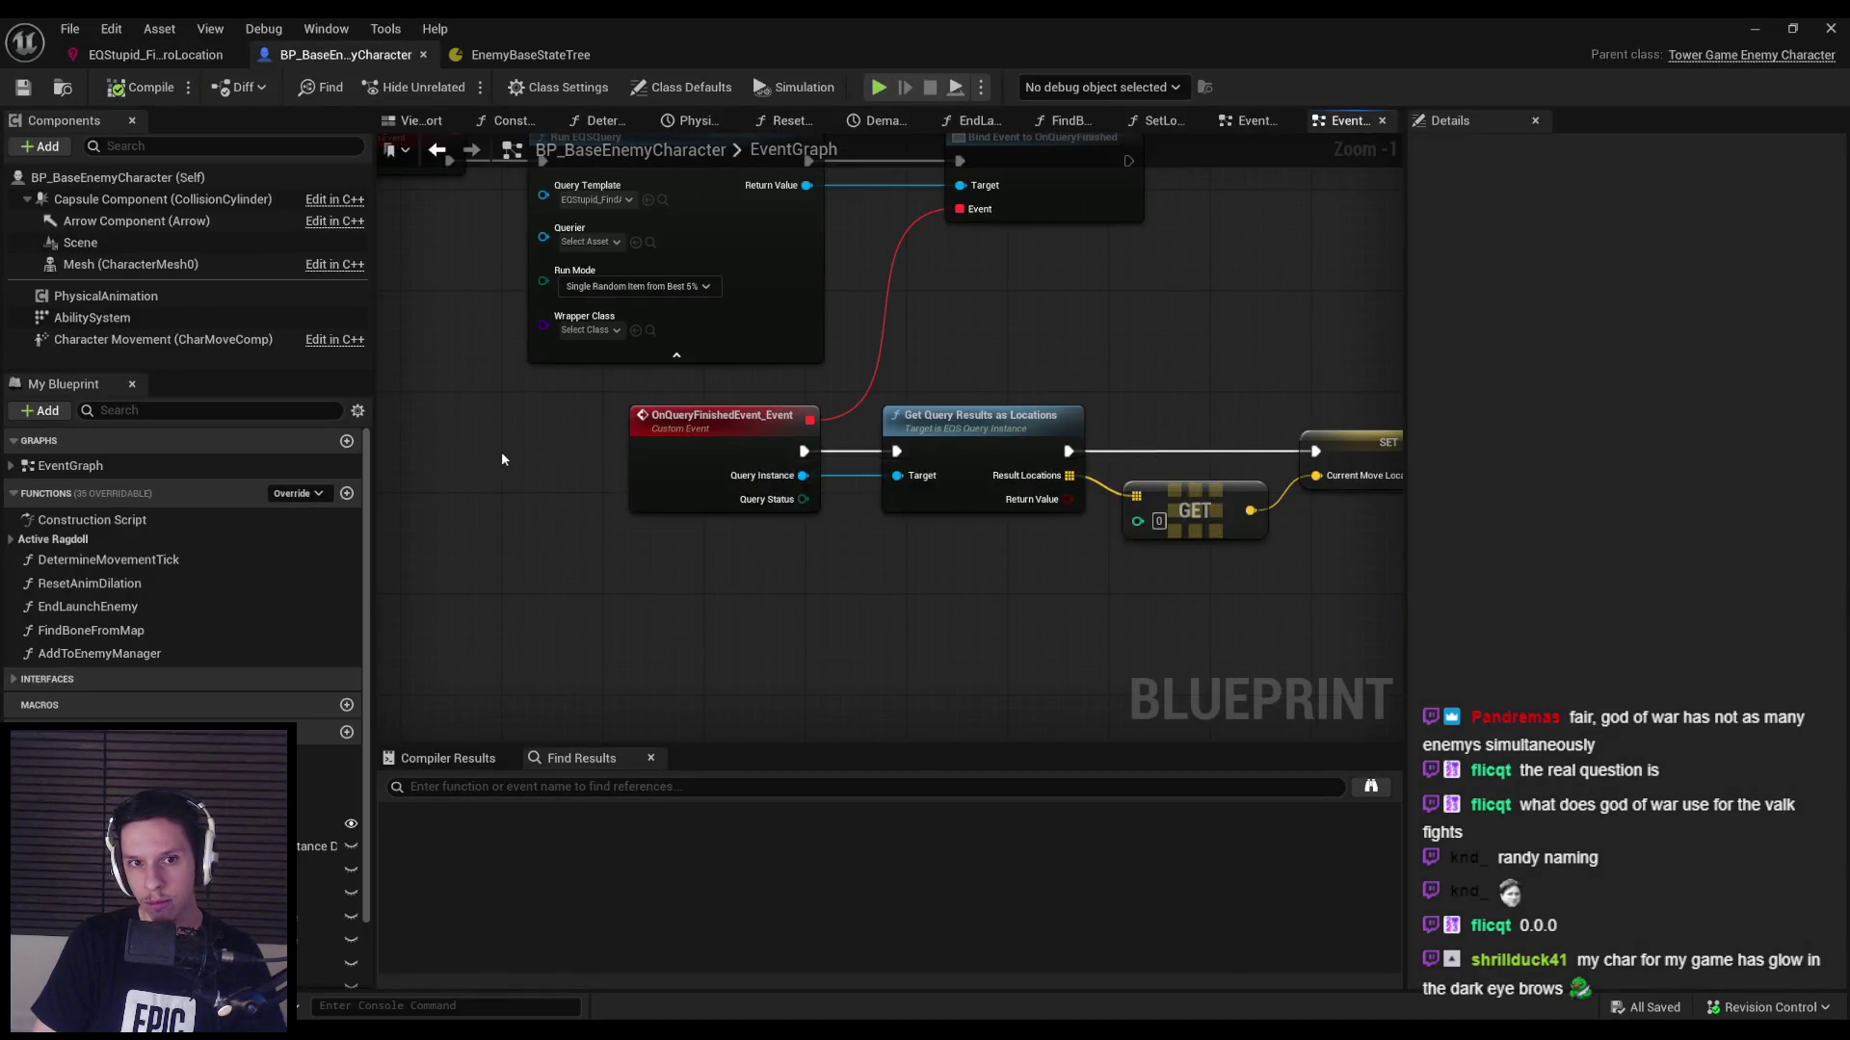
# Connect a Self reference to the Run EQSQuery node's Querier input.
pyautogui.scroll(-1, 500, 460)
pyautogui.moveTo(501, 459); pyautogui.dragTo(510, 526)
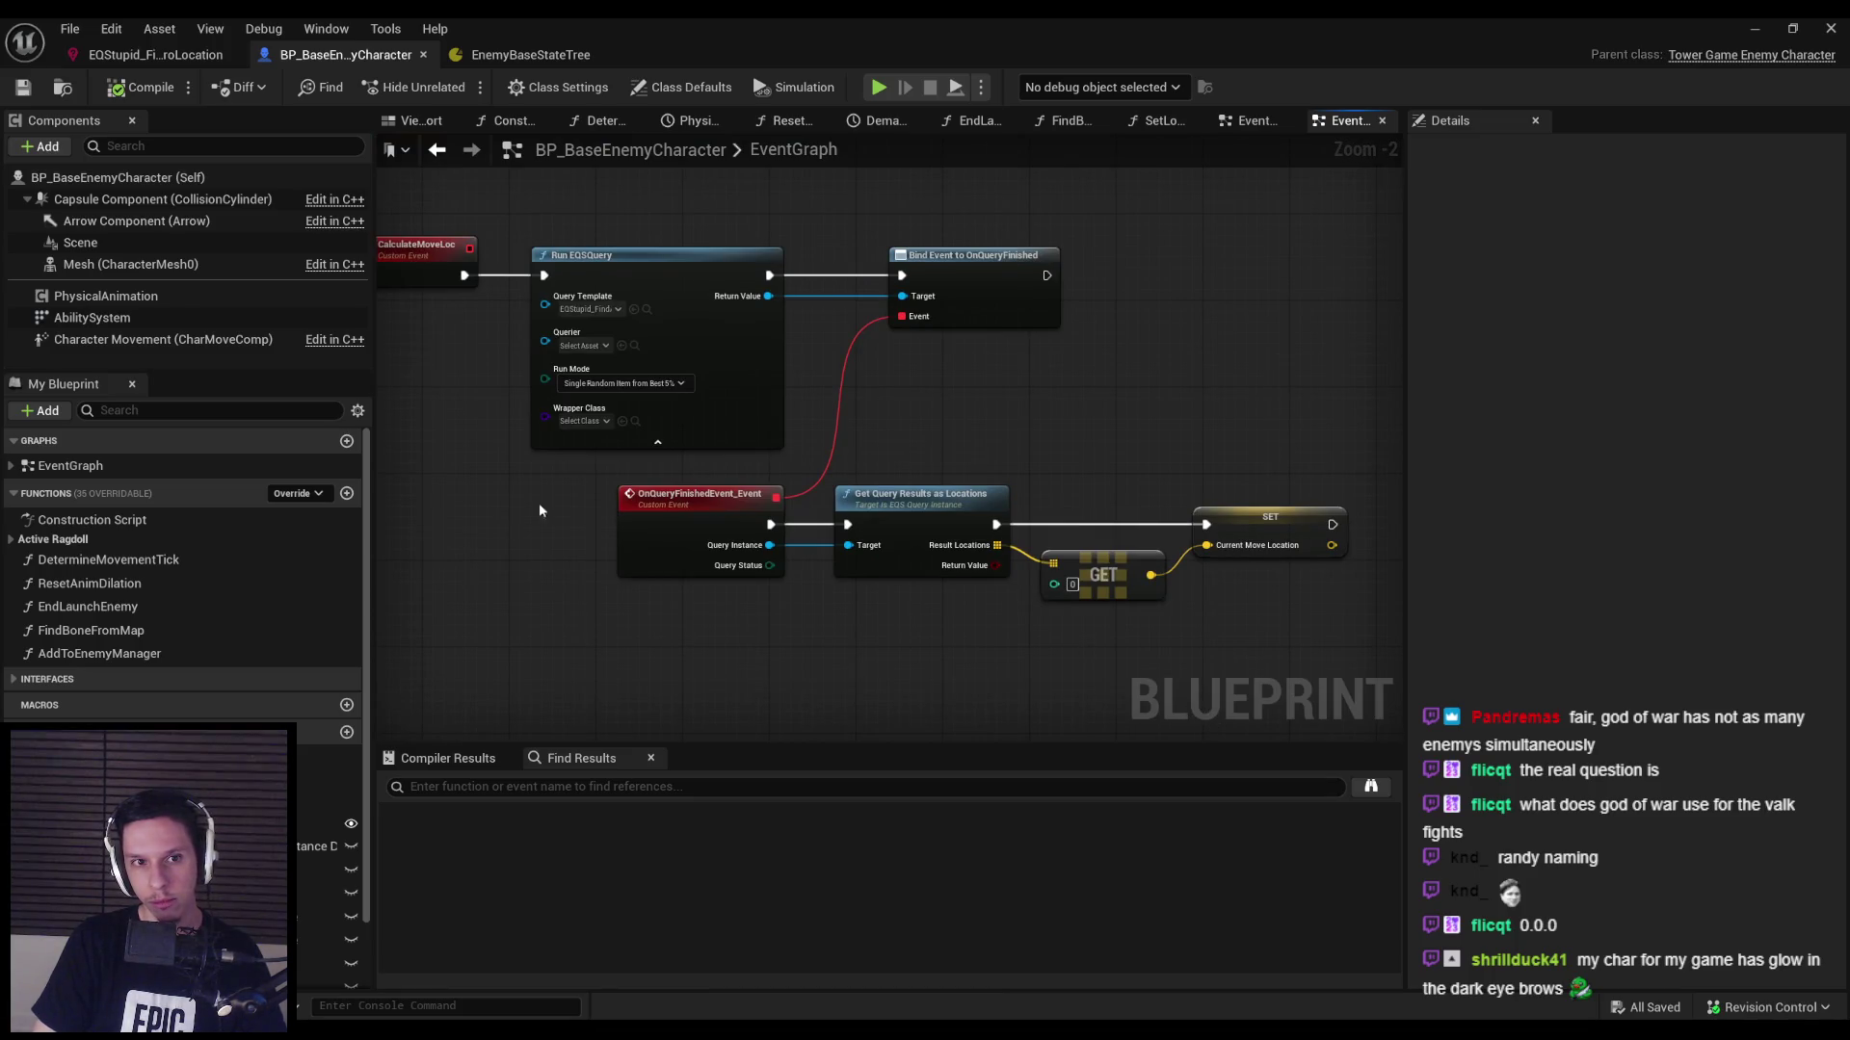
pyautogui.moveTo(539, 510)
pyautogui.mouseDown()
pyautogui.moveTo(559, 576)
pyautogui.moveTo(1117, 443)
pyautogui.mouseUp()
pyautogui.scroll(-4, 559, 577)
pyautogui.scroll(4, 662, 584)
pyautogui.scroll(1, 662, 585)
pyautogui.scroll(1, 656, 398)
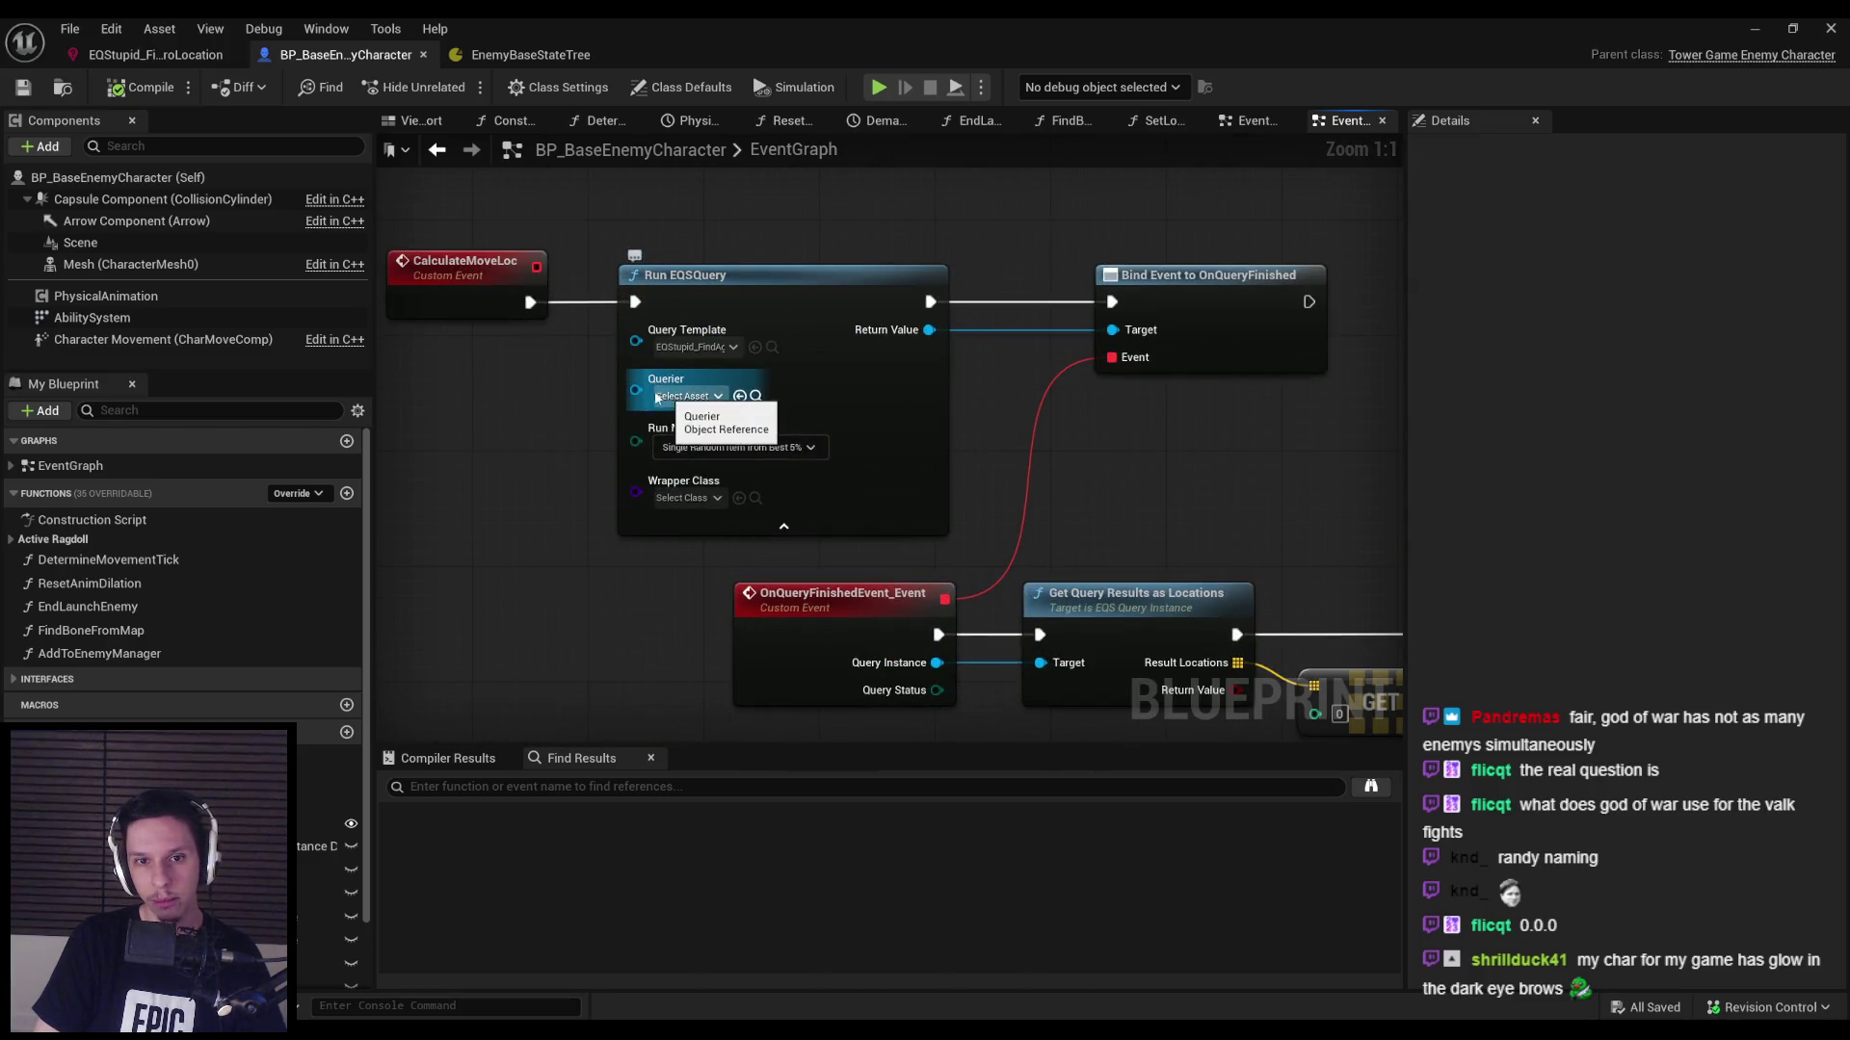
pyautogui.moveTo(636, 390); pyautogui.dragTo(560, 403)
pyautogui.write('self')
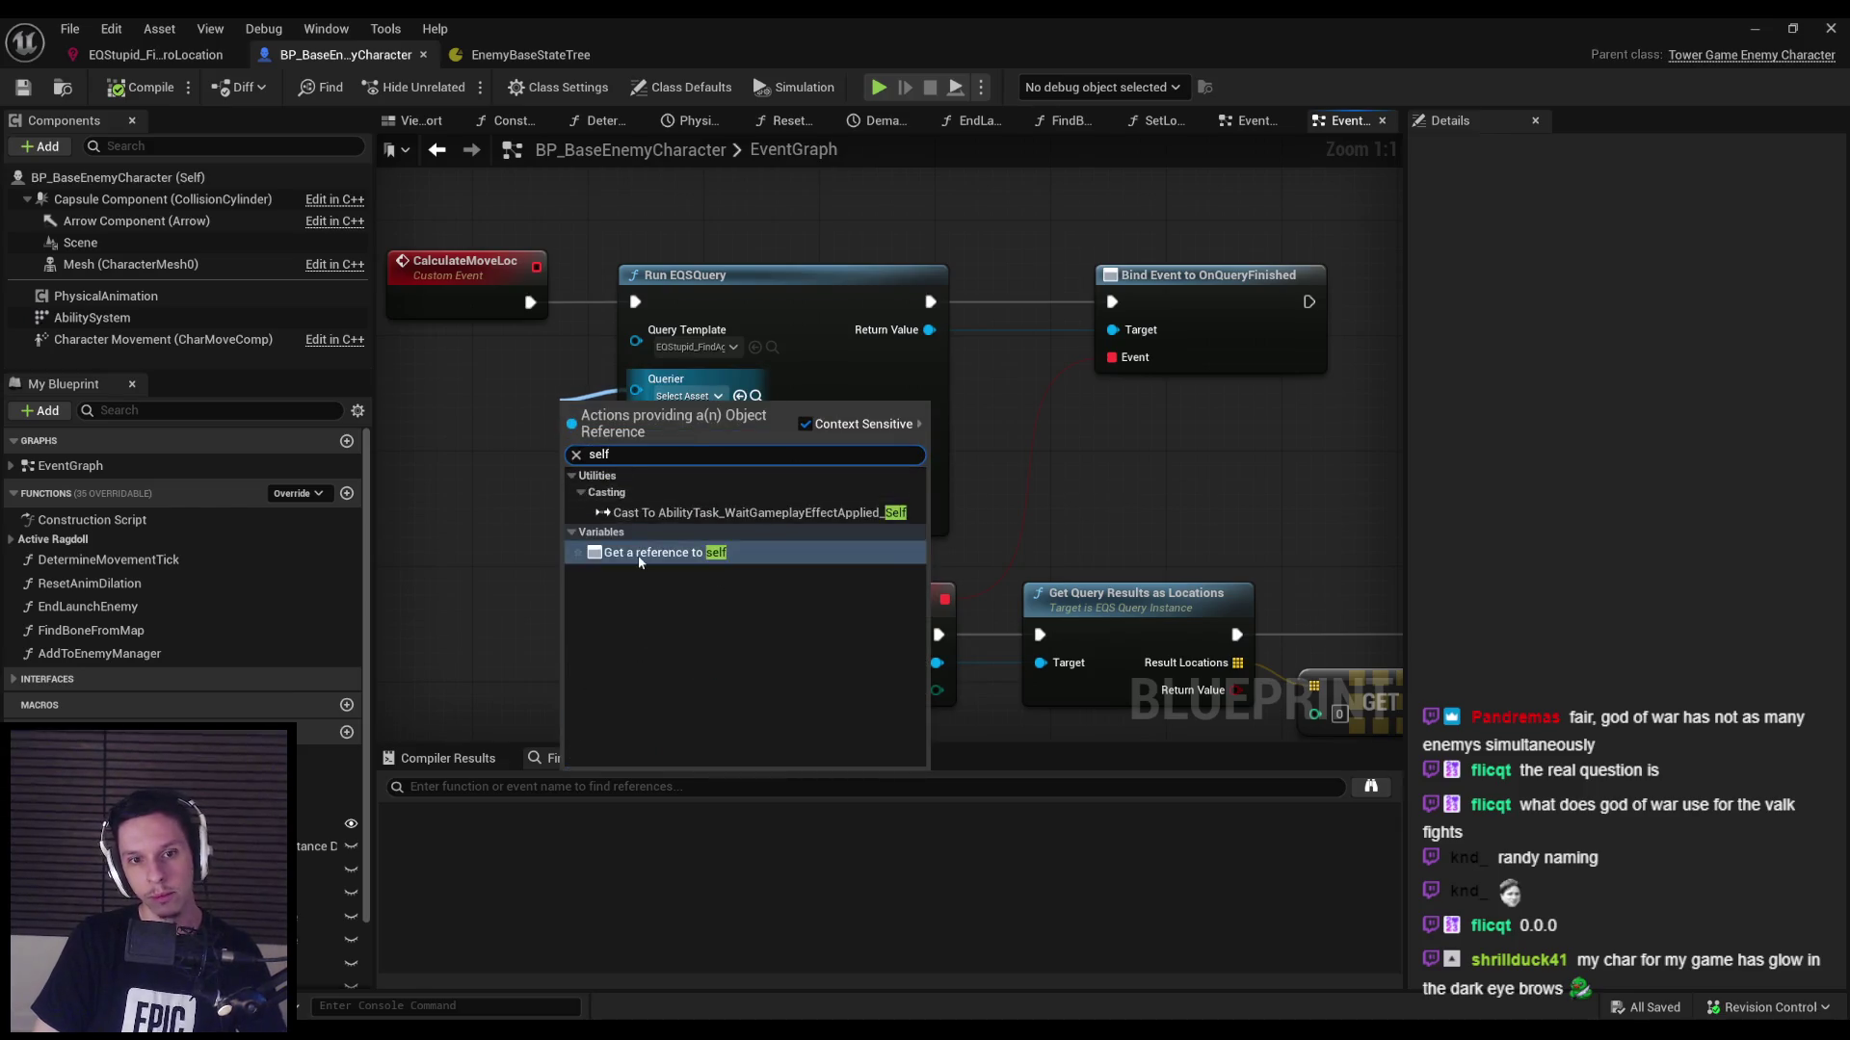
pyautogui.press('Return')
pyautogui.click(496, 490)
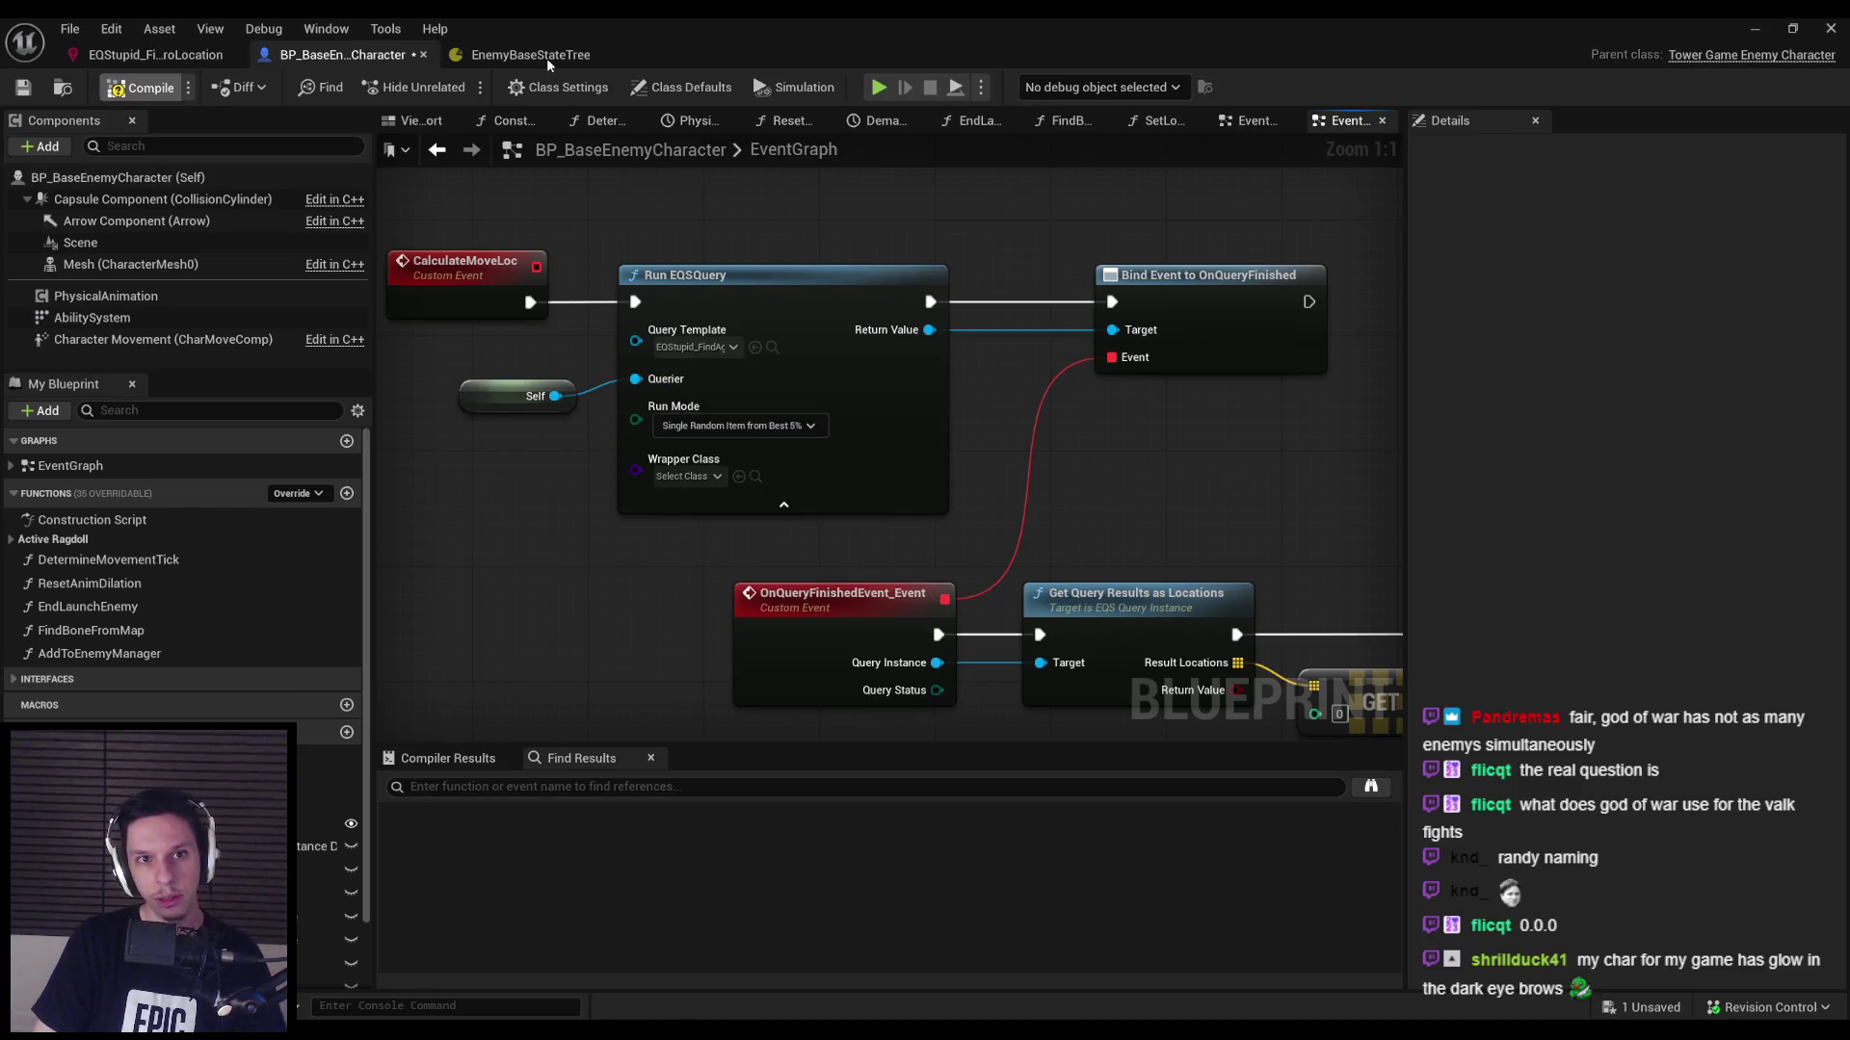
pyautogui.click(154, 54)
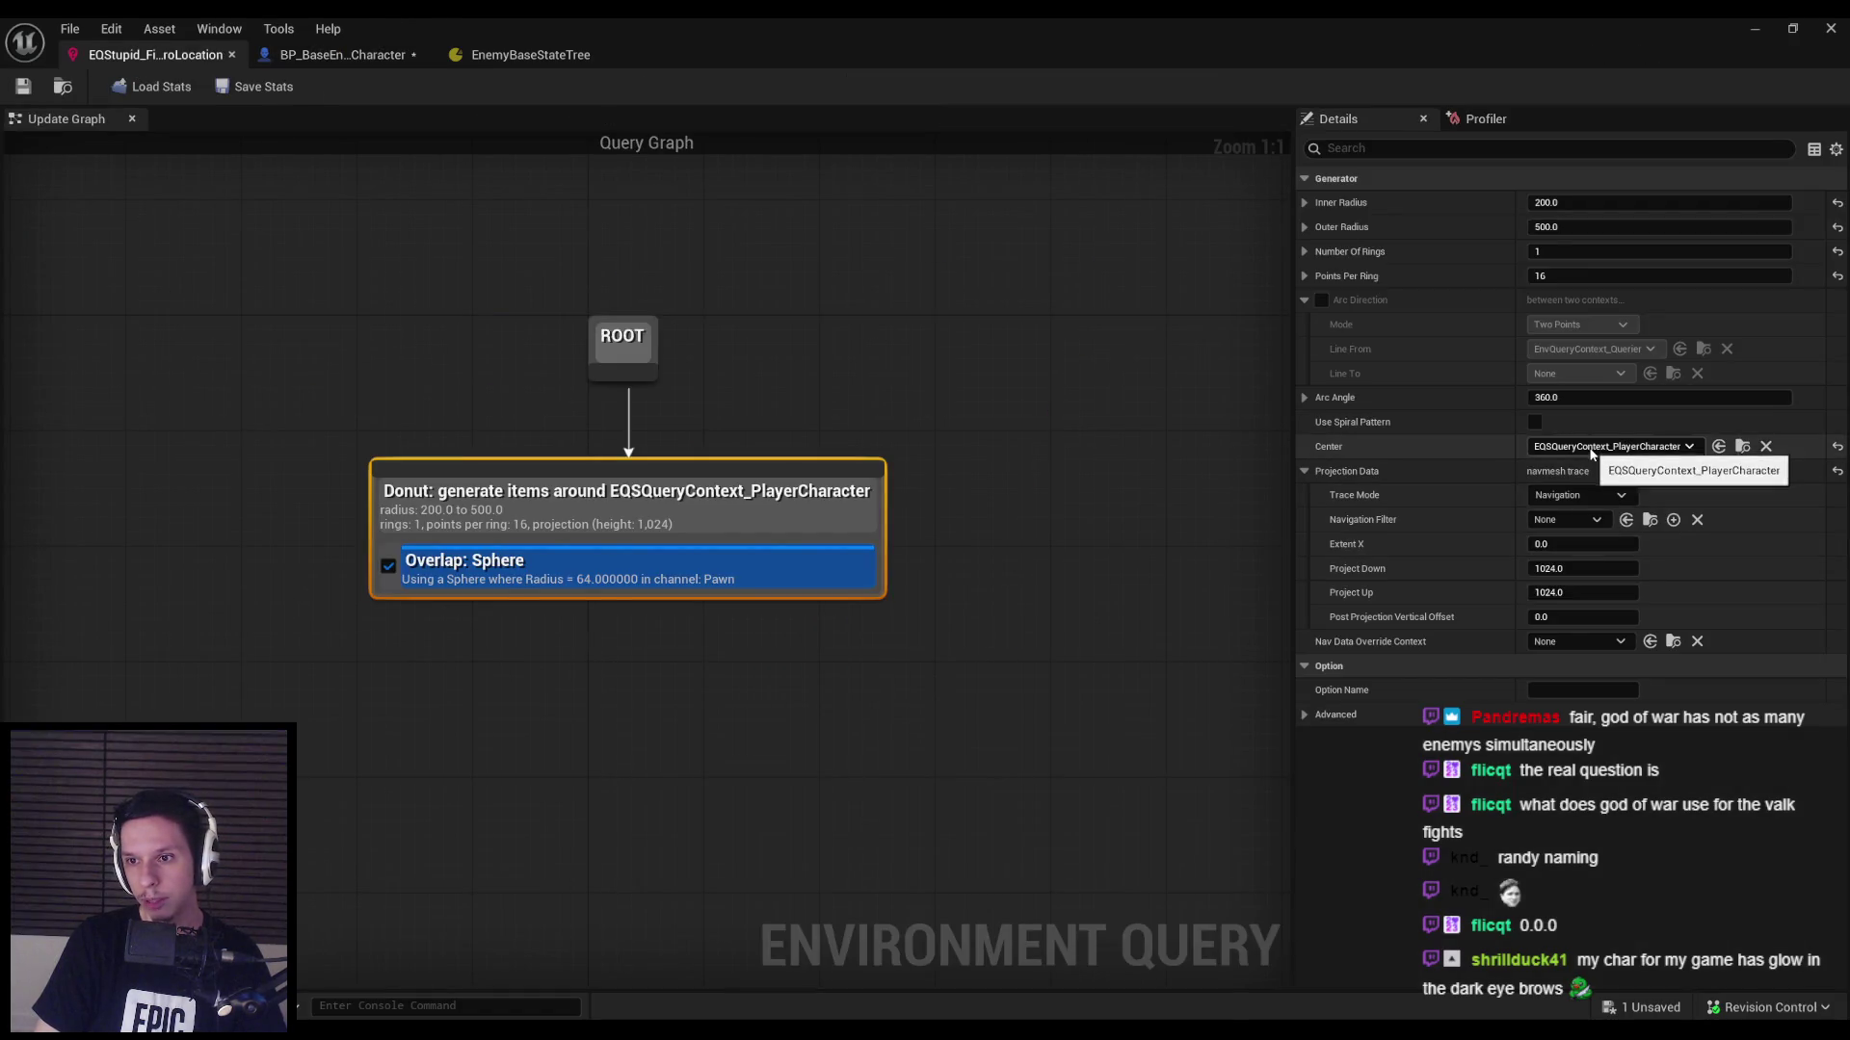
# Play the level fullscreen with the gameplay debugger's EQS overlay, backing down the corridor.
pyautogui.click(1754, 28)
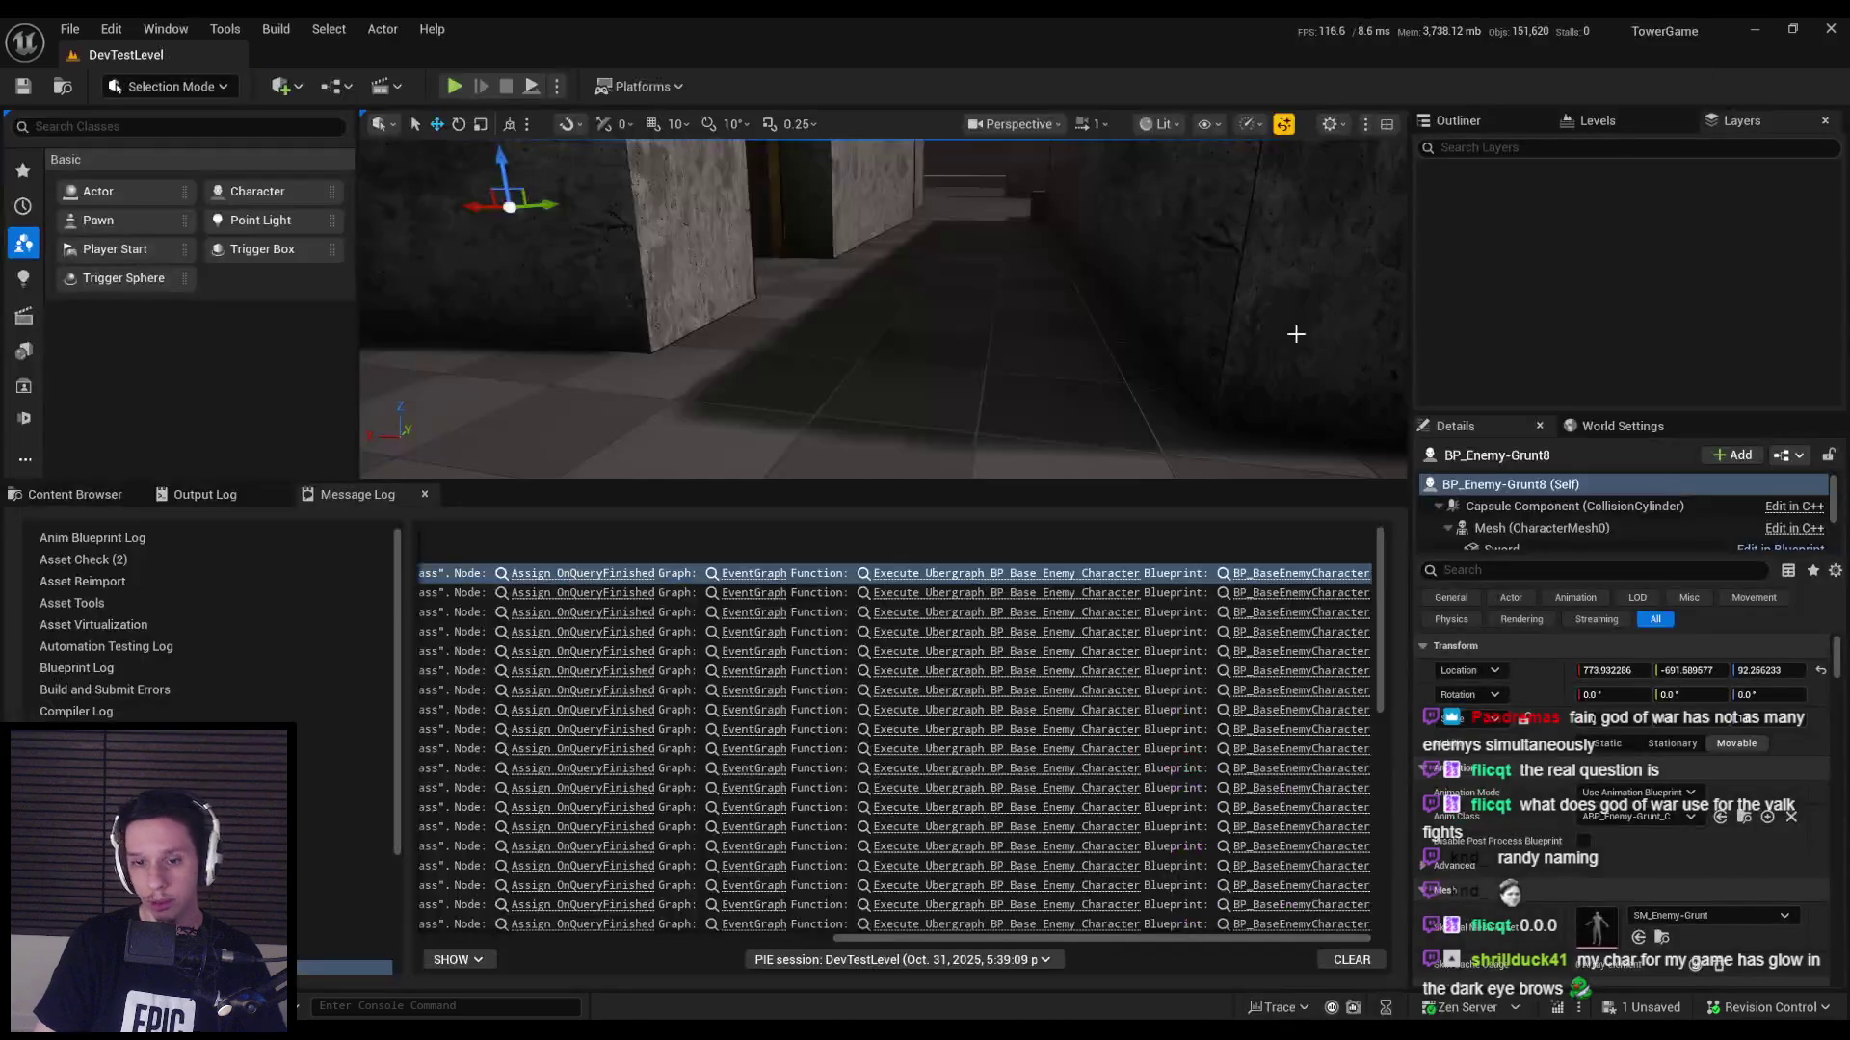
pyautogui.hotkey('alt', 'p')
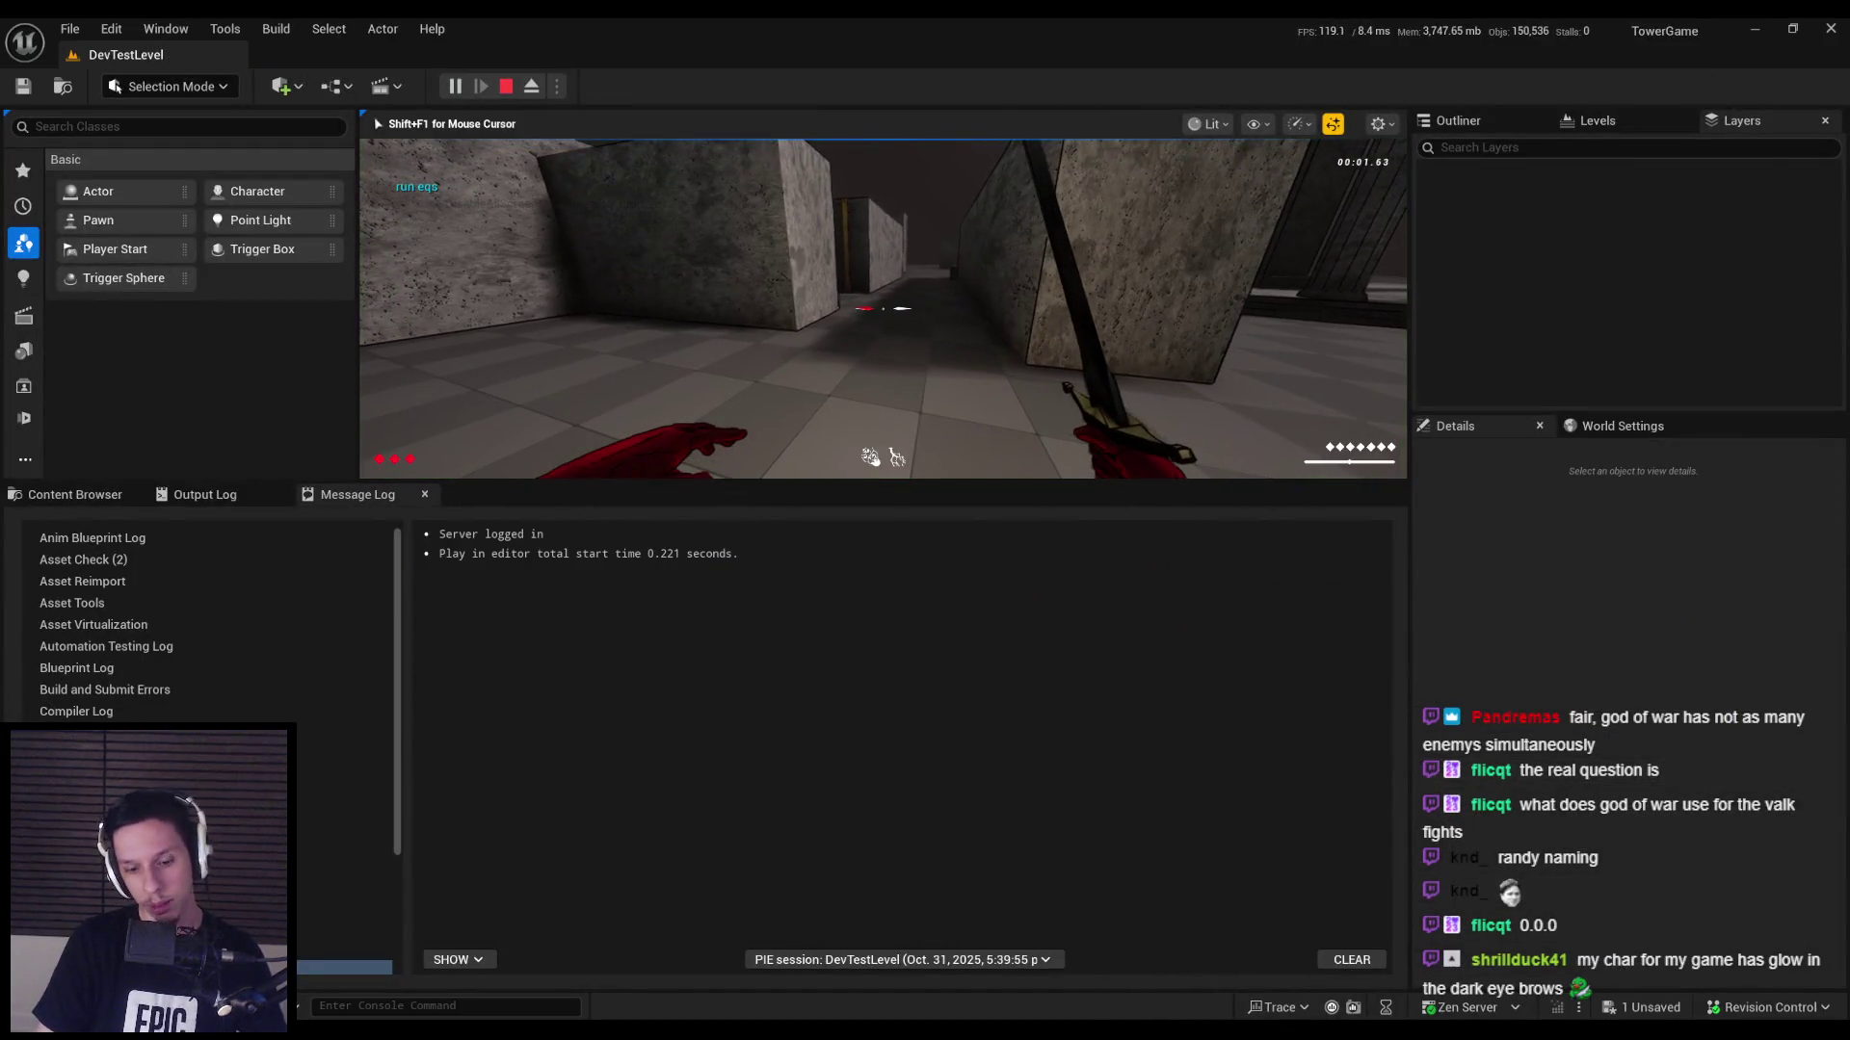
pyautogui.press('F11')
pyautogui.press("'")
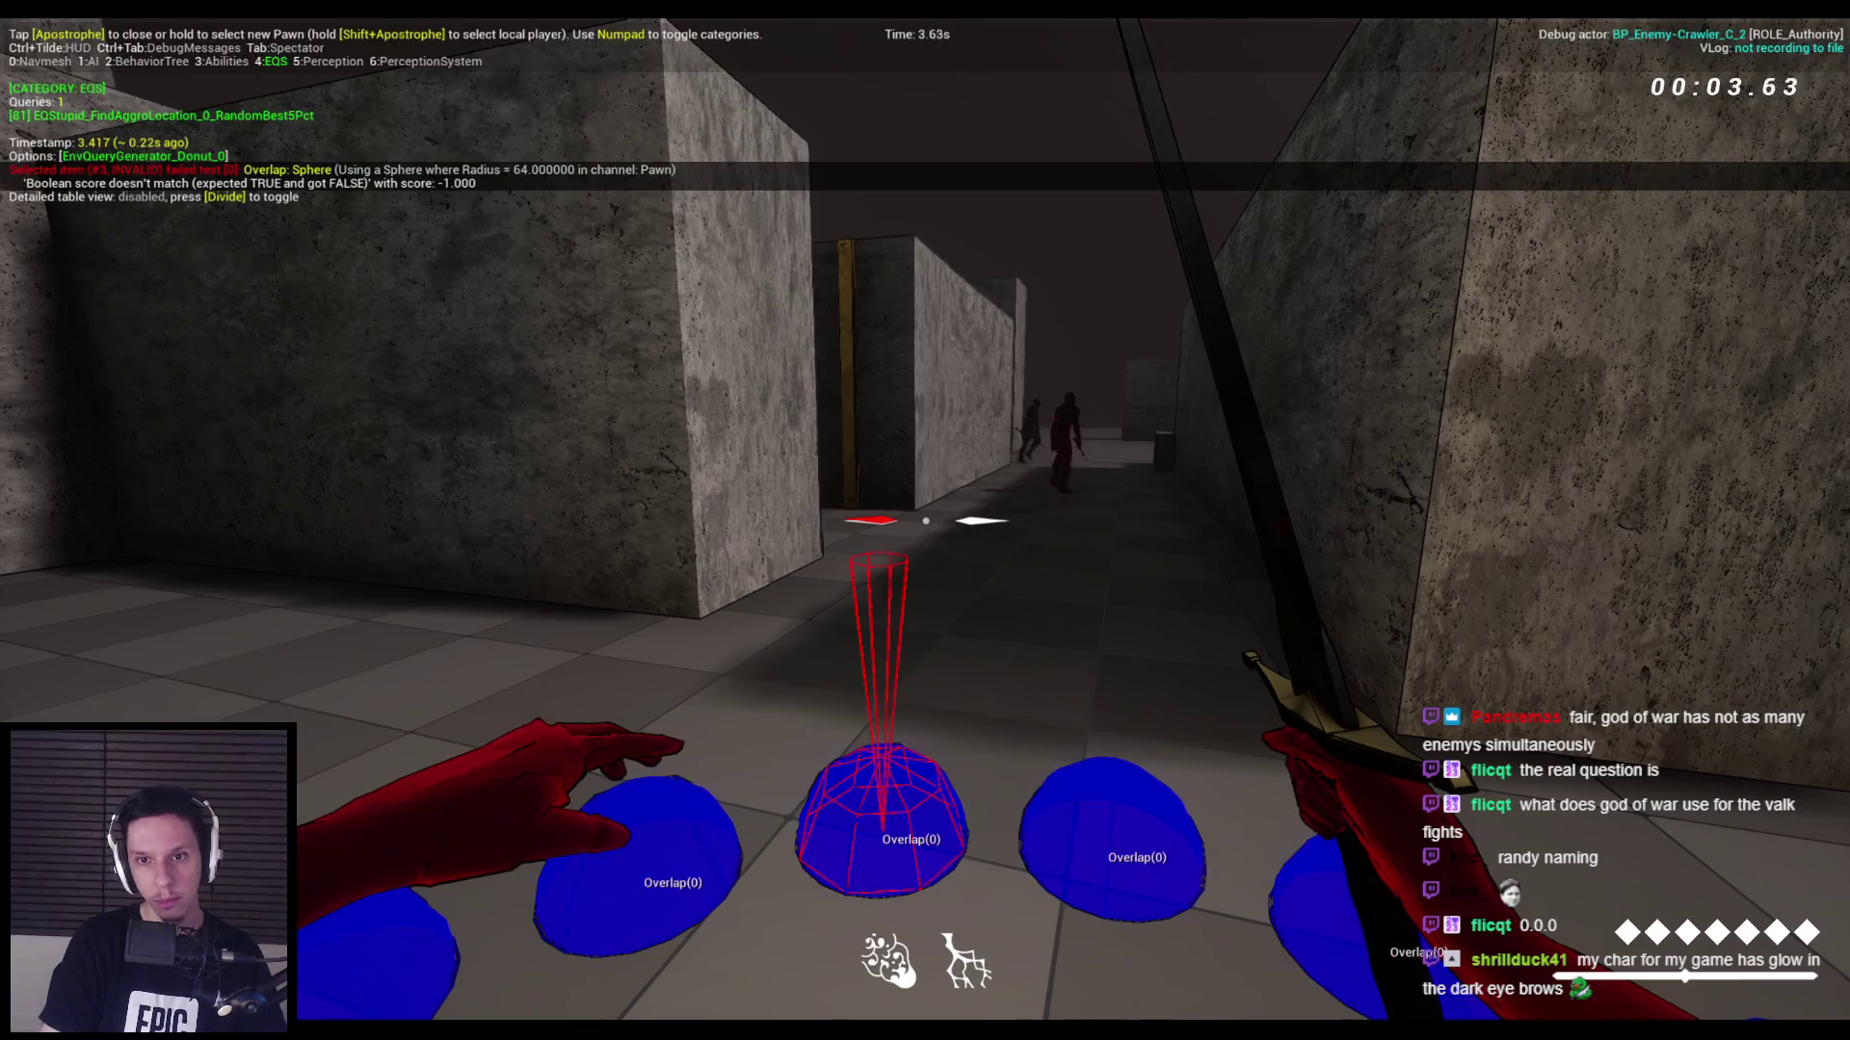
pyautogui.press('s')
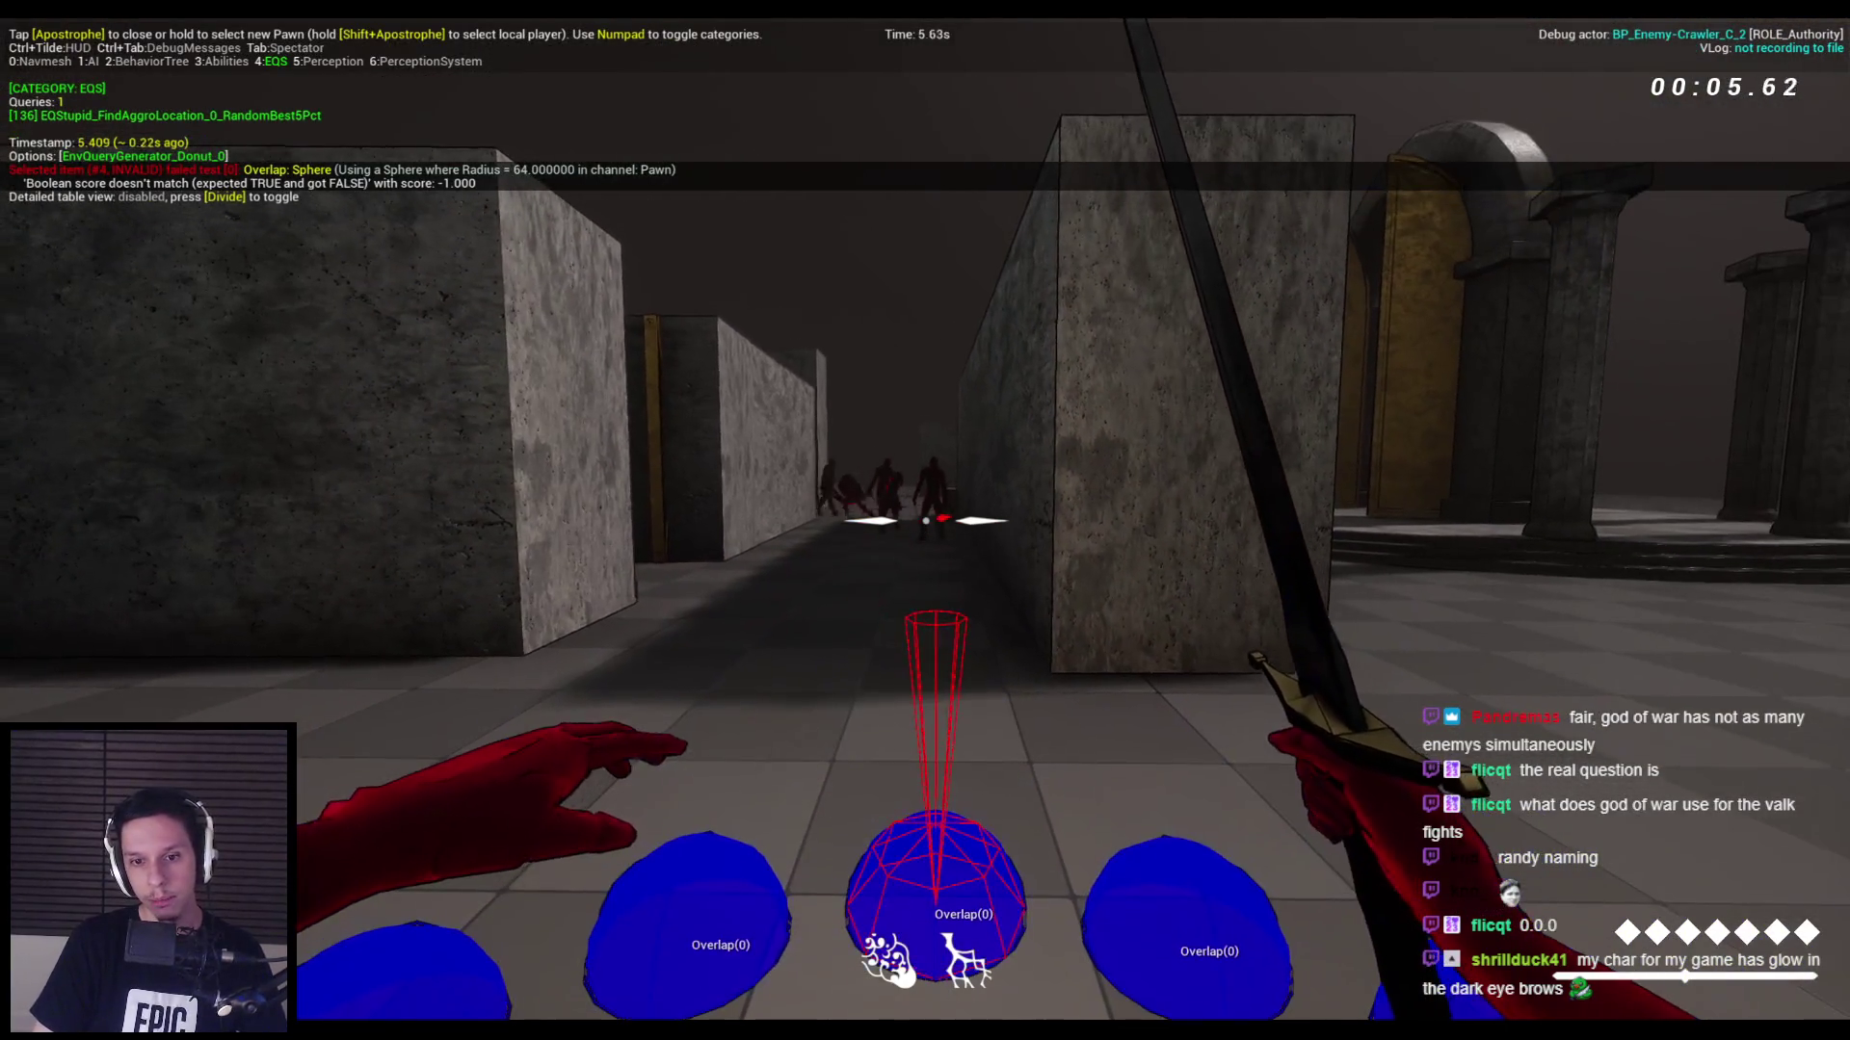
pyautogui.press('s')
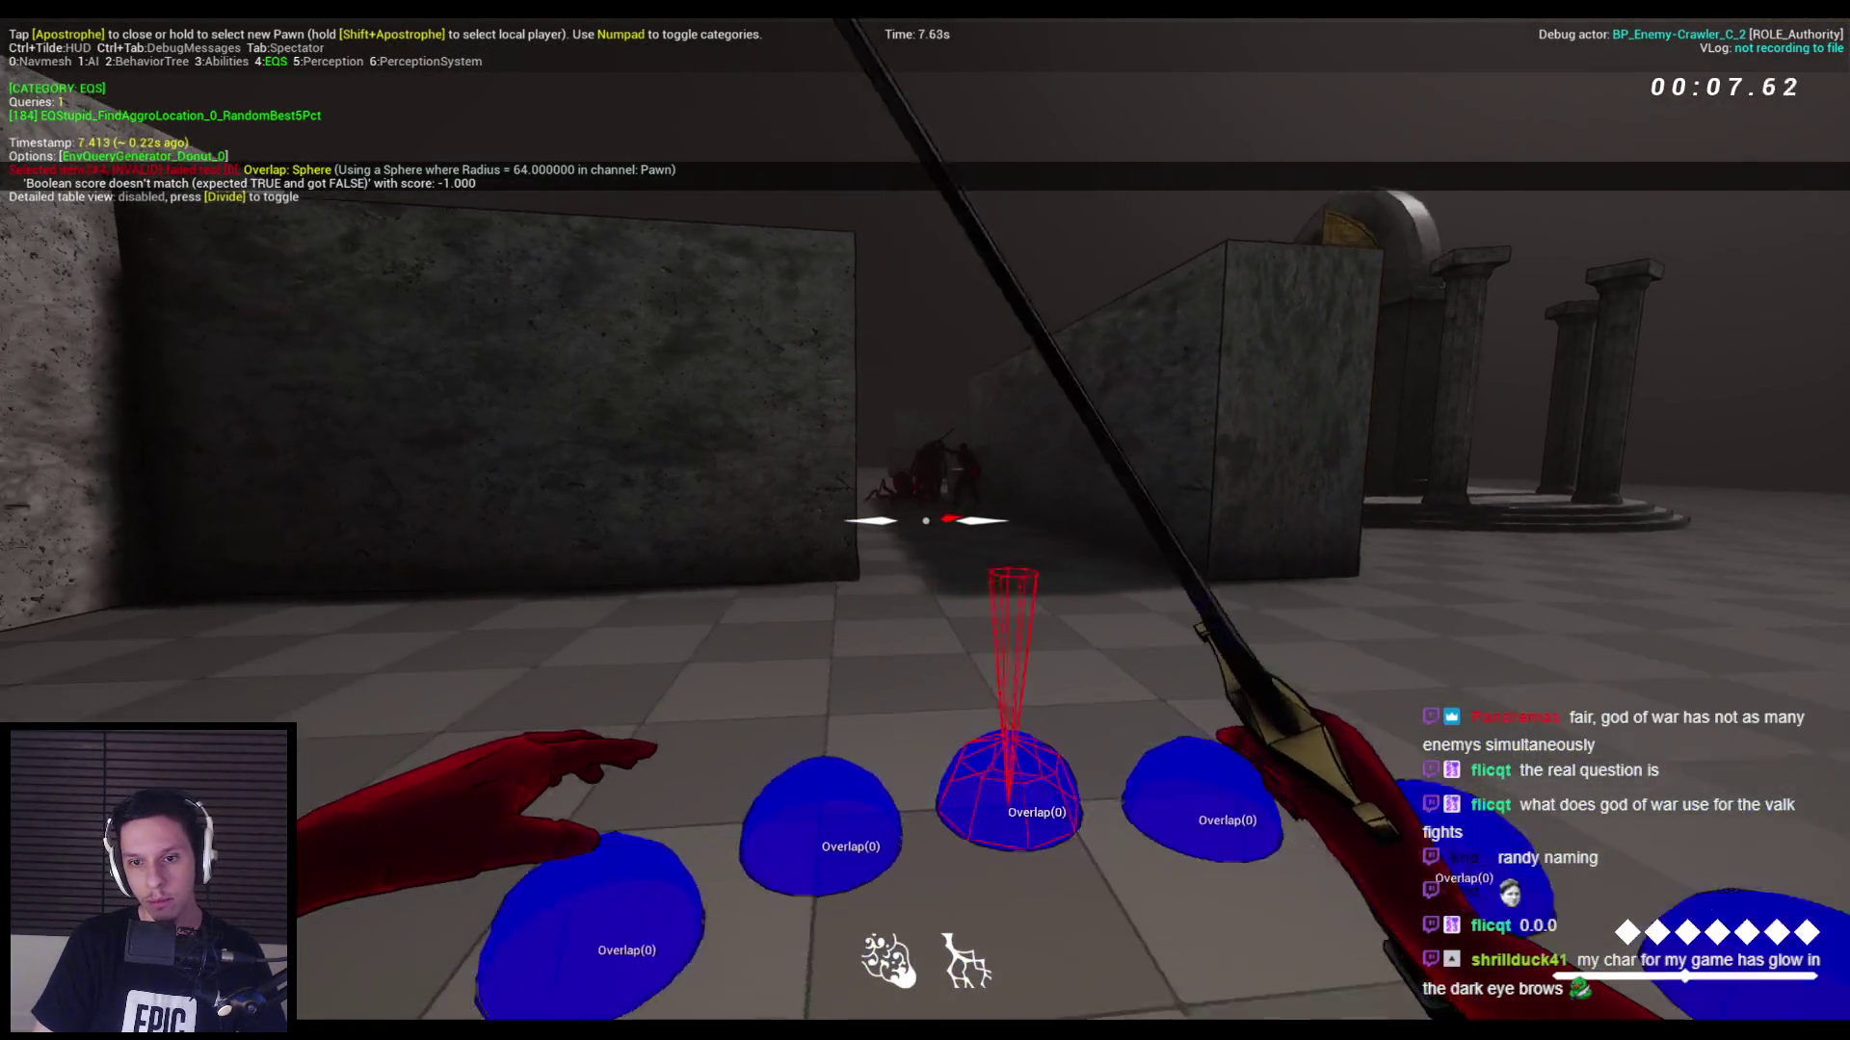
pyautogui.press('s')
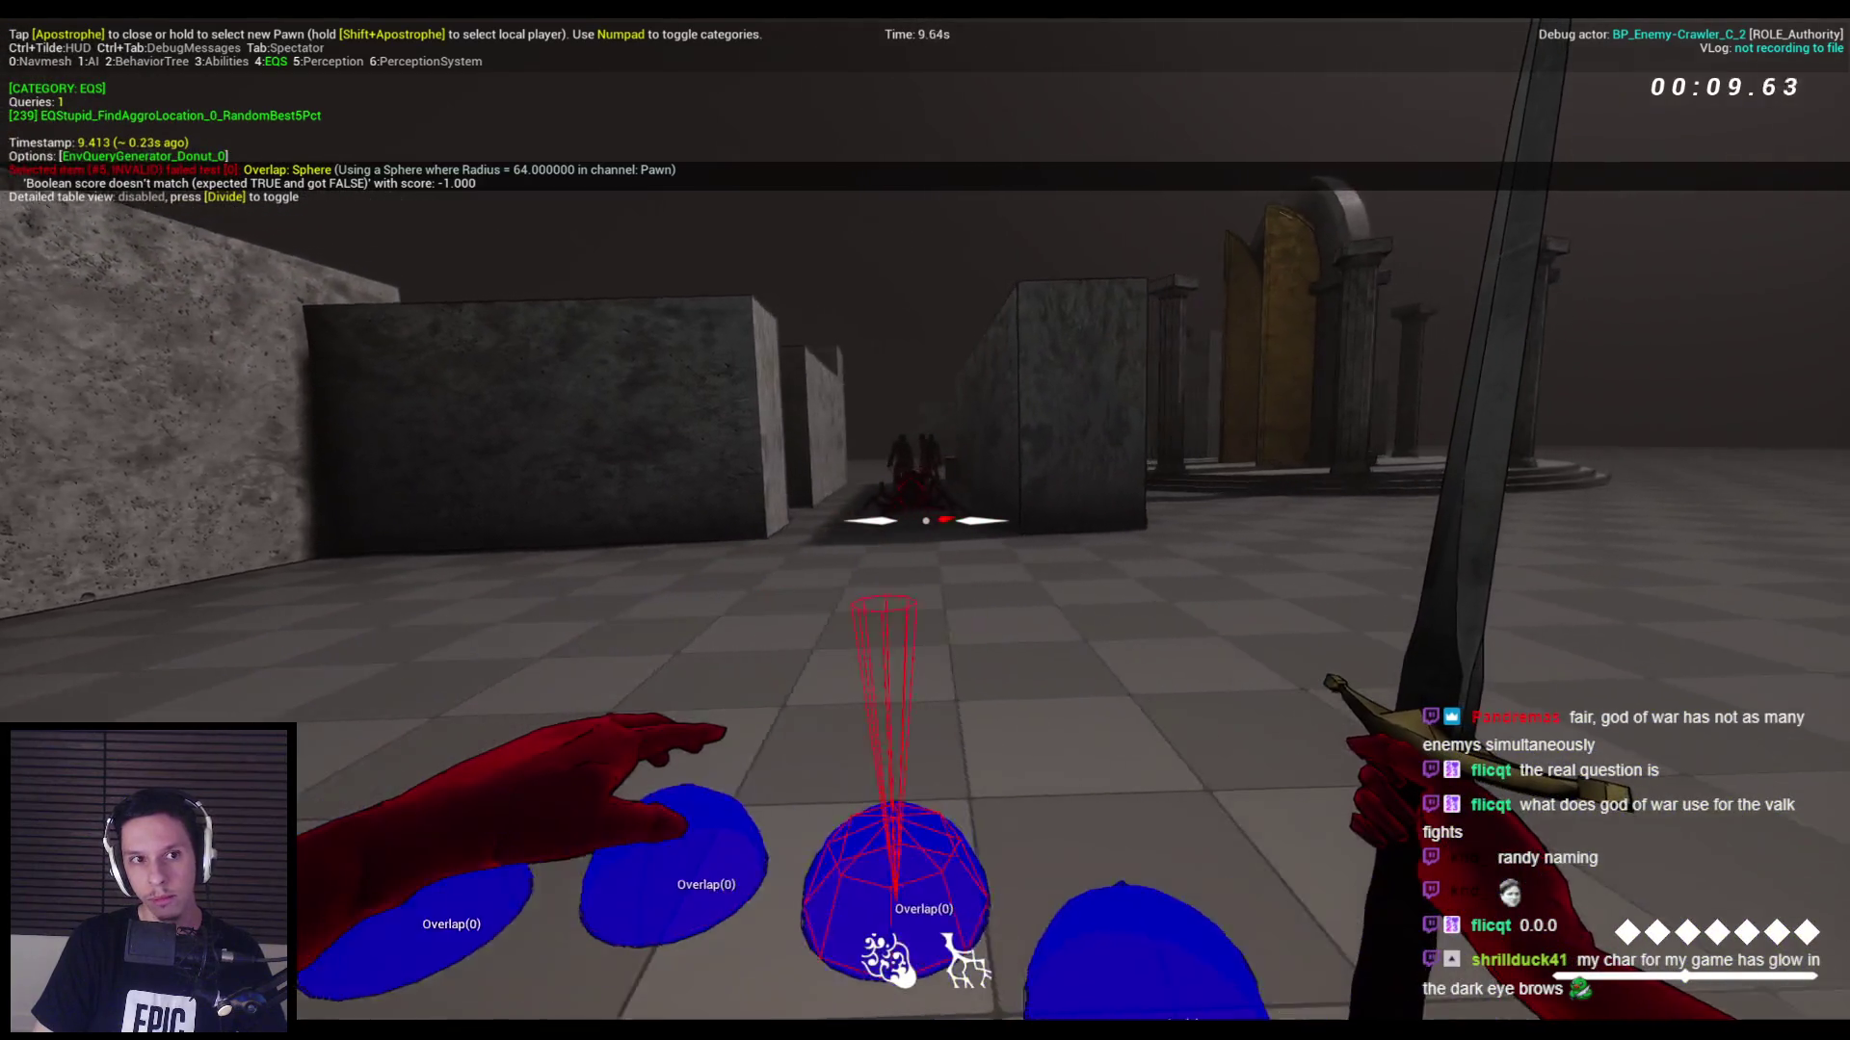
pyautogui.press('s')
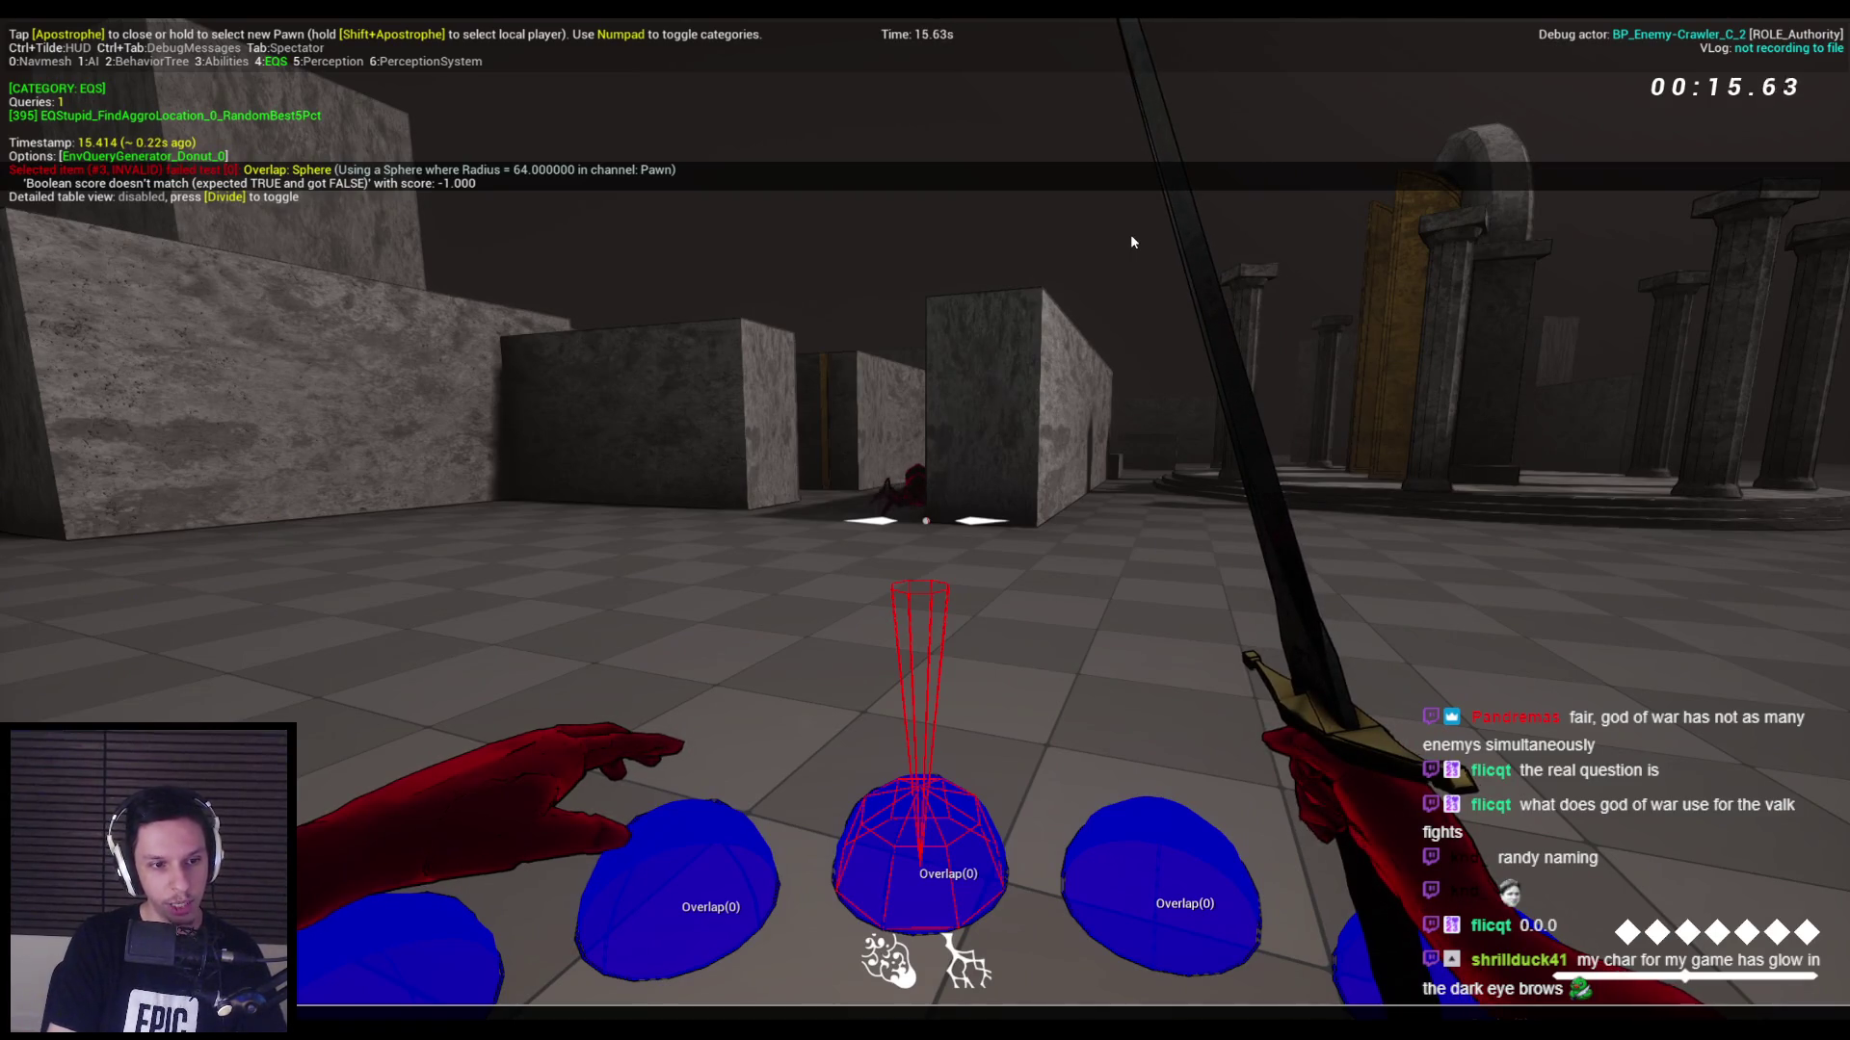
# Set ai.debug.EQS.RefreshInterval to 0.2 in the console and cycle the debugger to another enemy.
pyautogui.press('`')
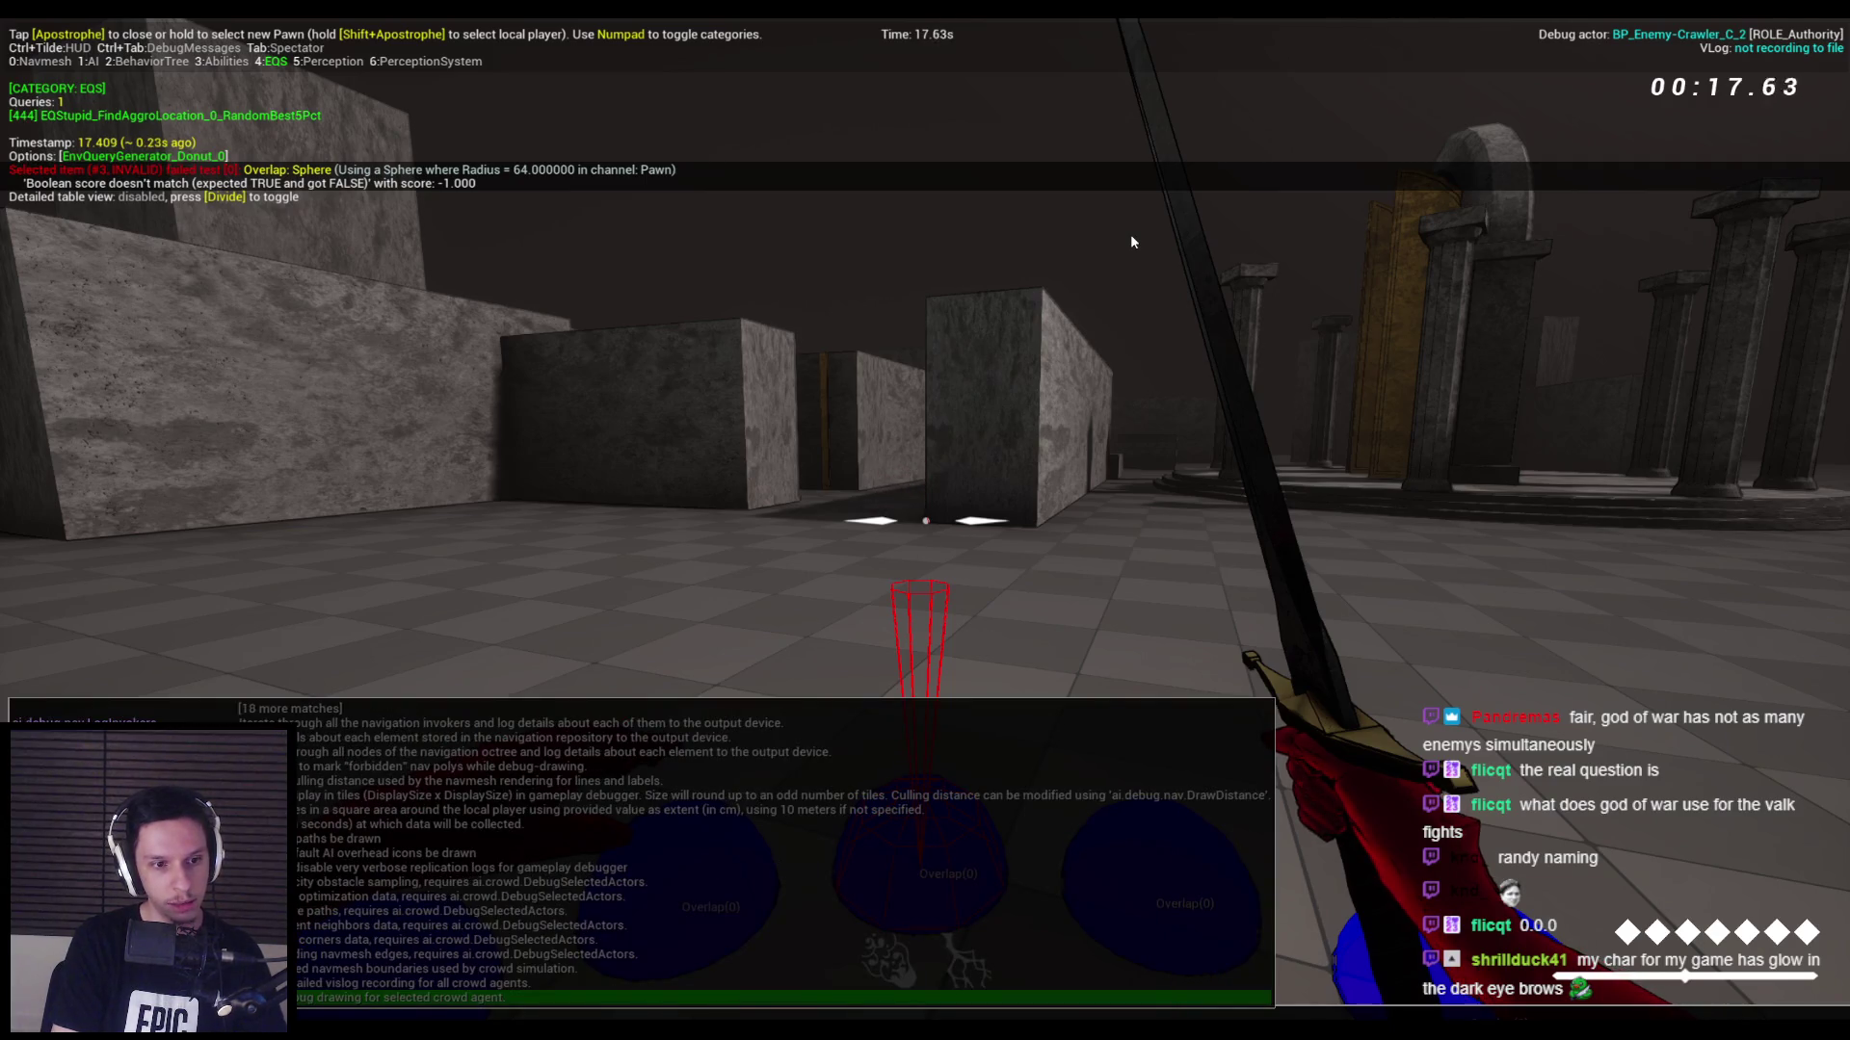
pyautogui.write('d')
pyautogui.press('Return')
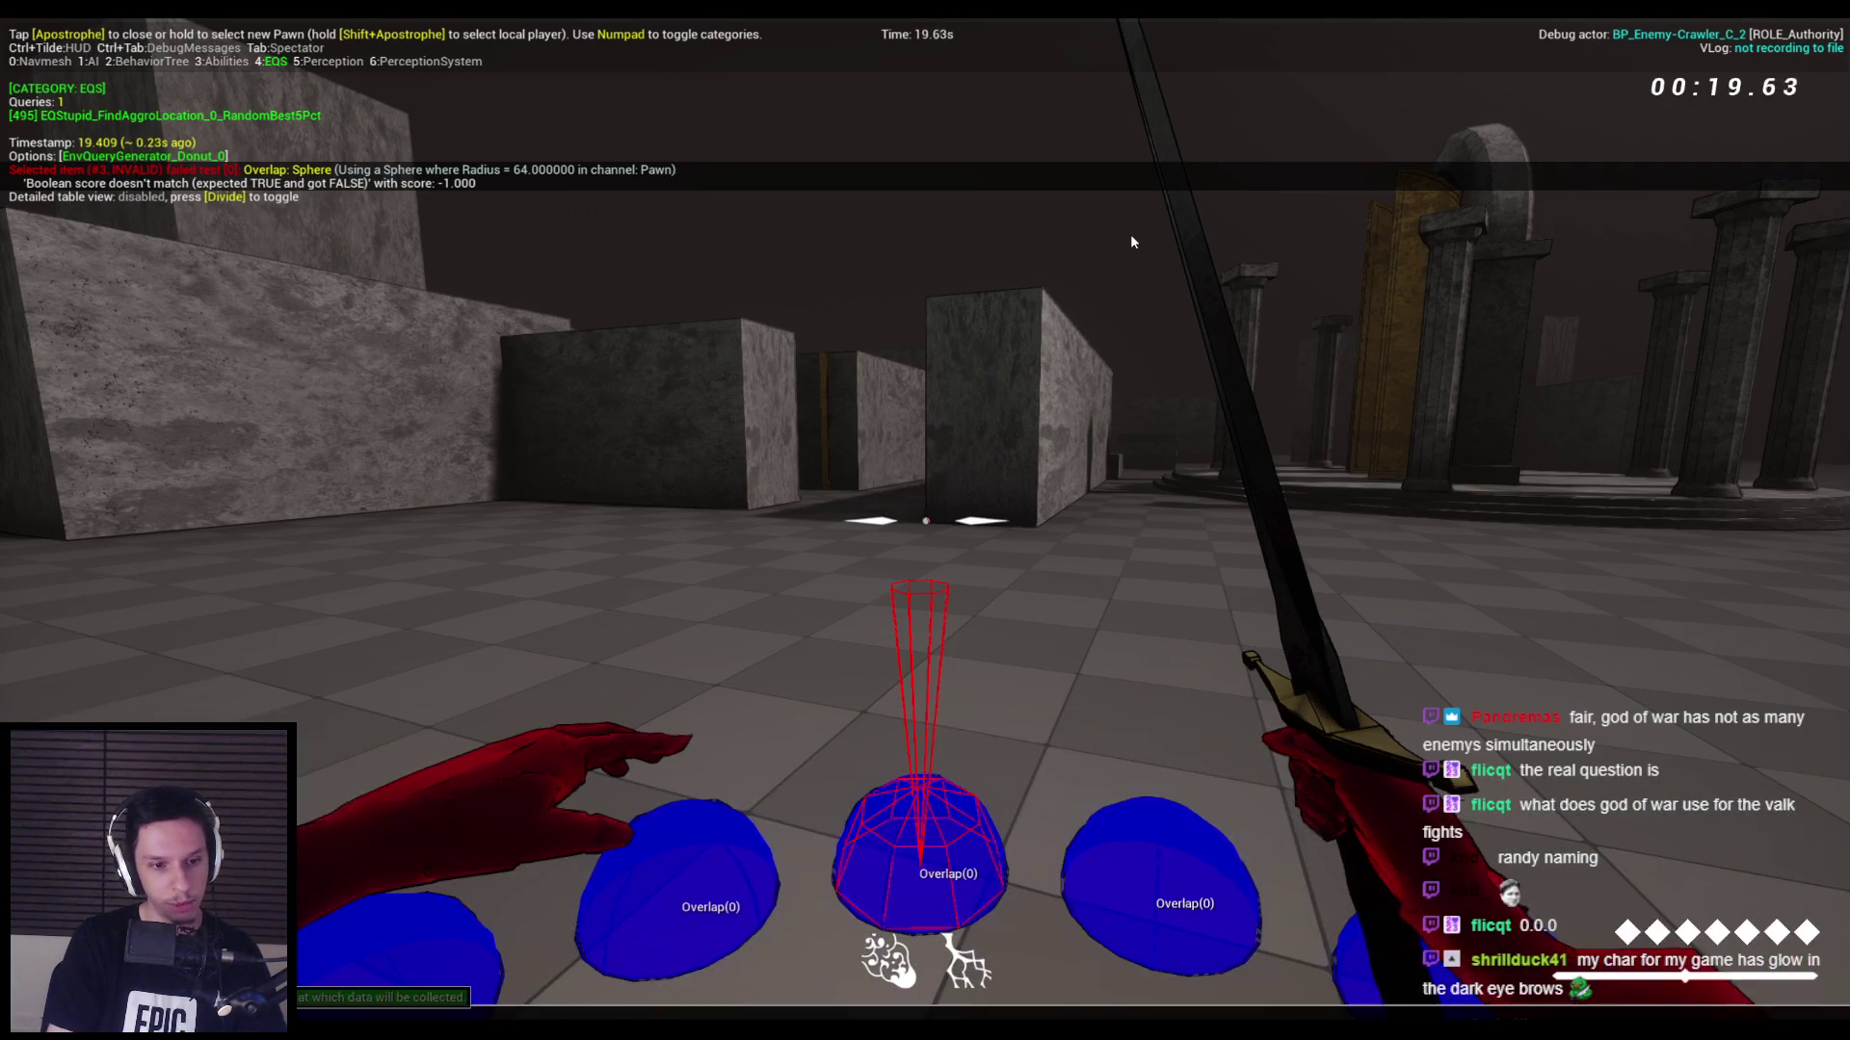
pyautogui.click(1131, 242)
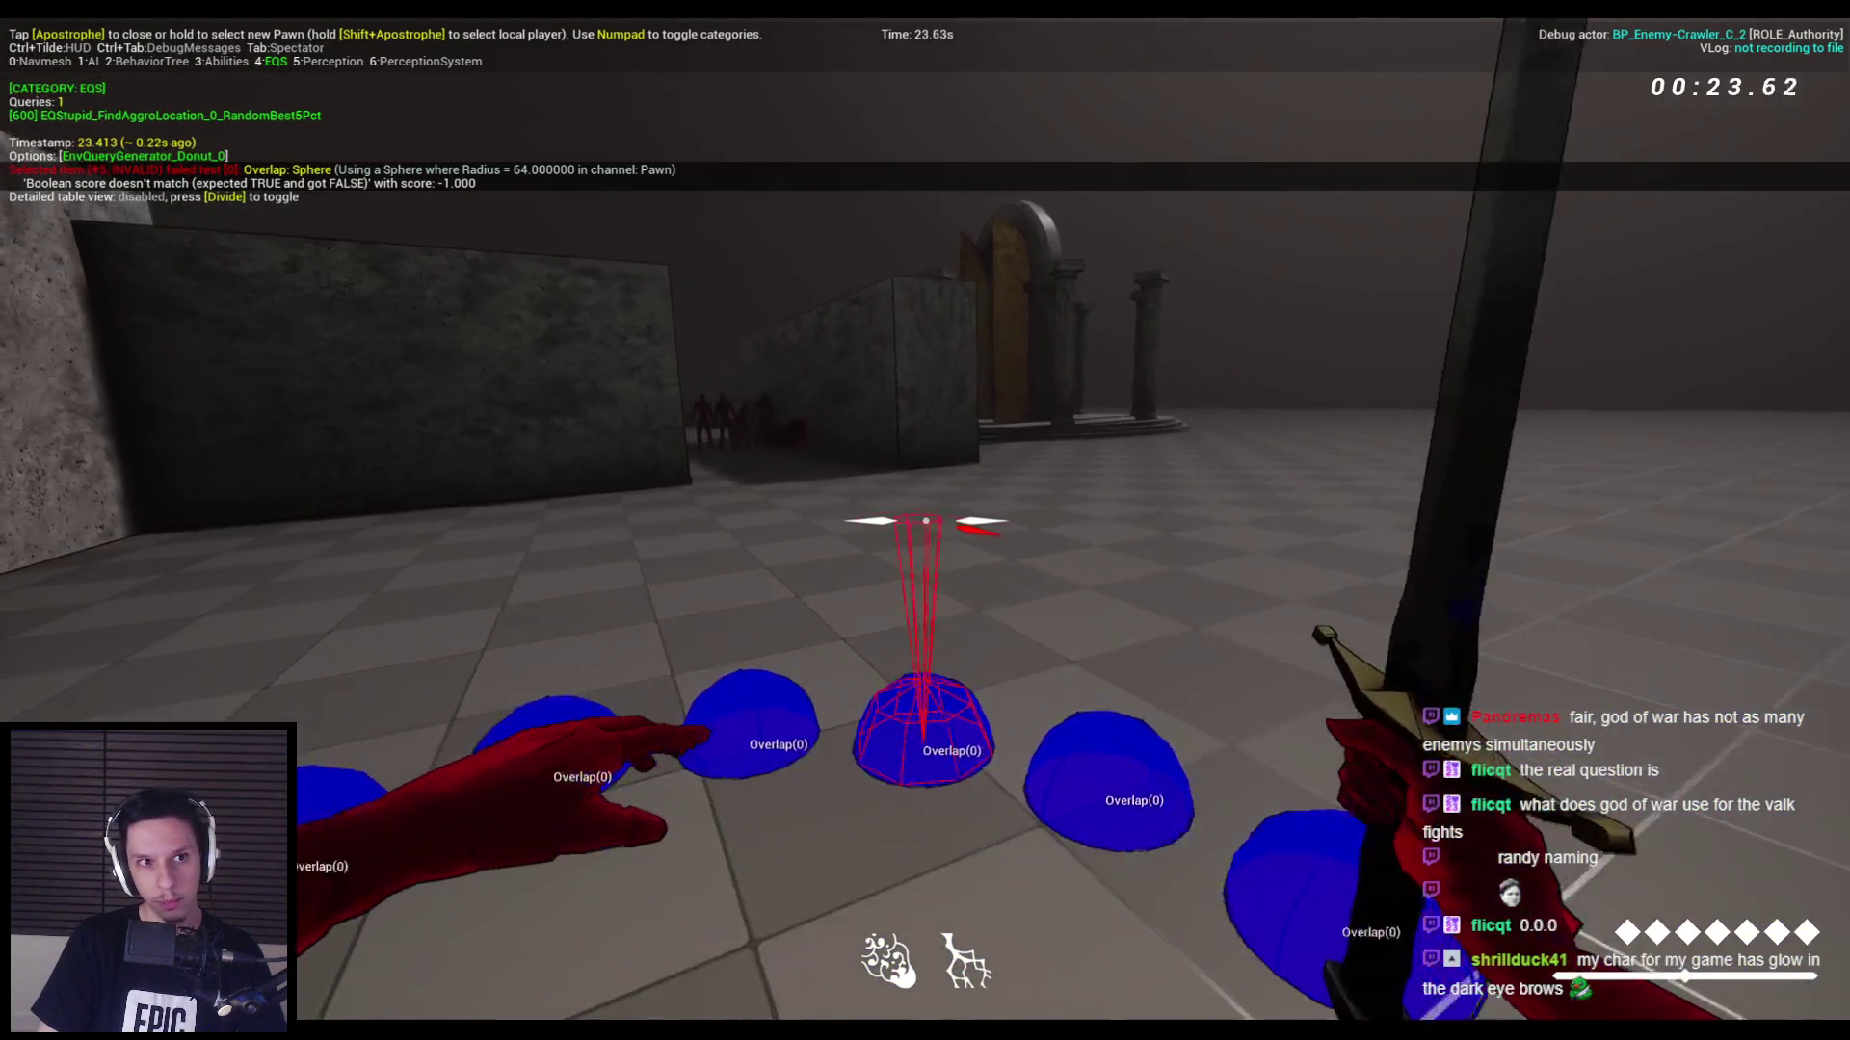
pyautogui.press("'")
pyautogui.press("'")
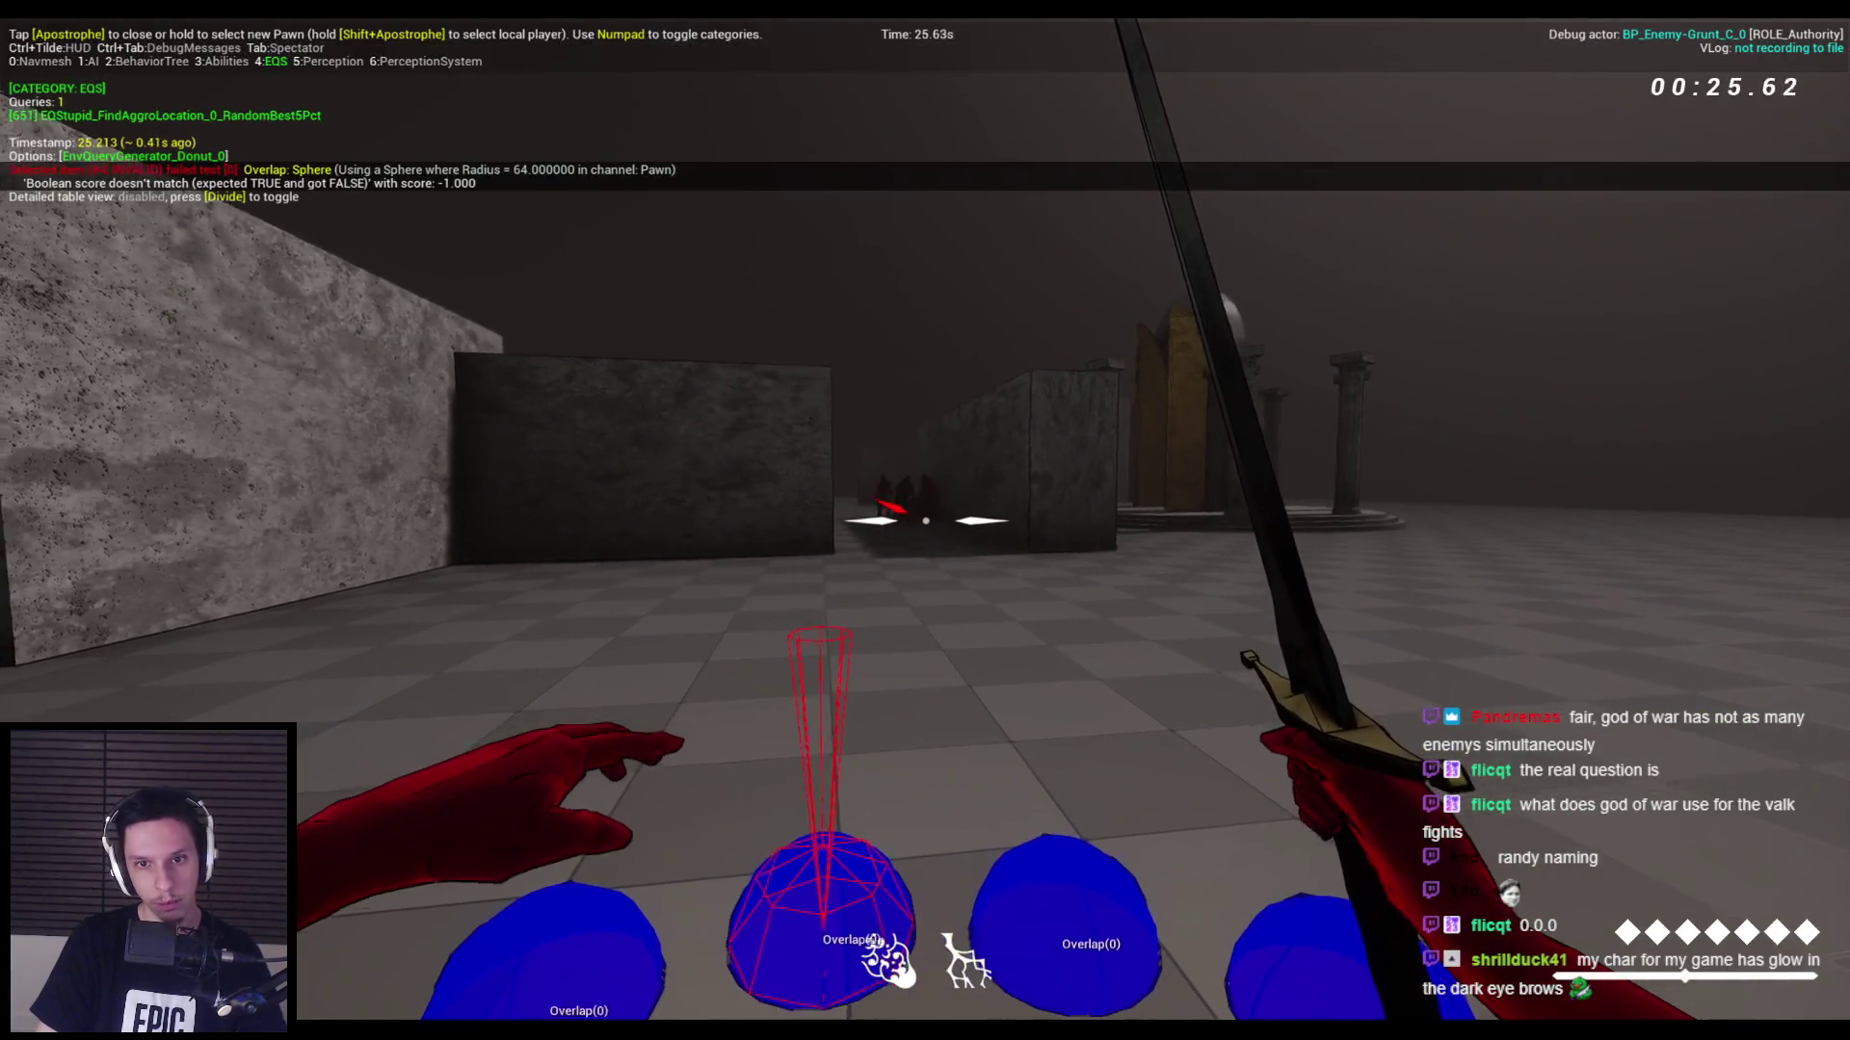
pyautogui.press('s')
pyautogui.hotkey('shift', 'F1')
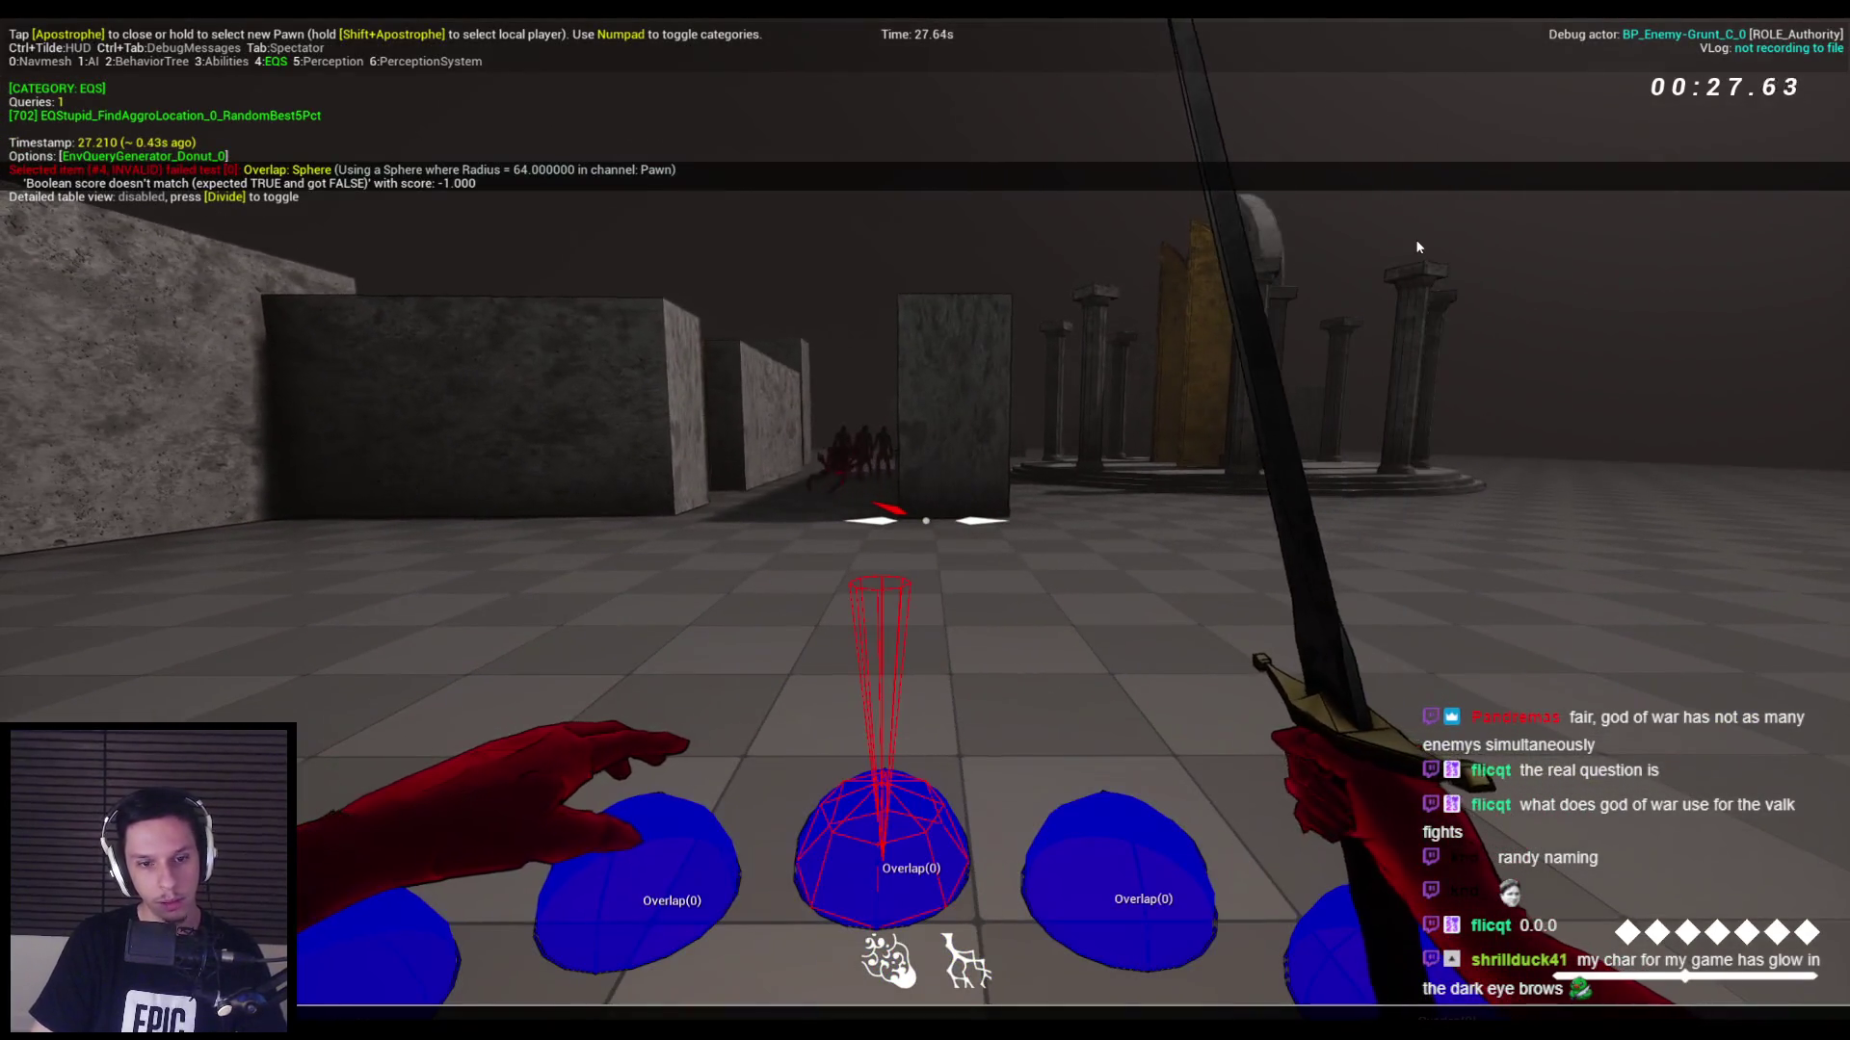
# Rerun the EQS refresh interval command, switch the debugger back to a crawler, then stop play.
pyautogui.press('`')
pyautogui.press('`')
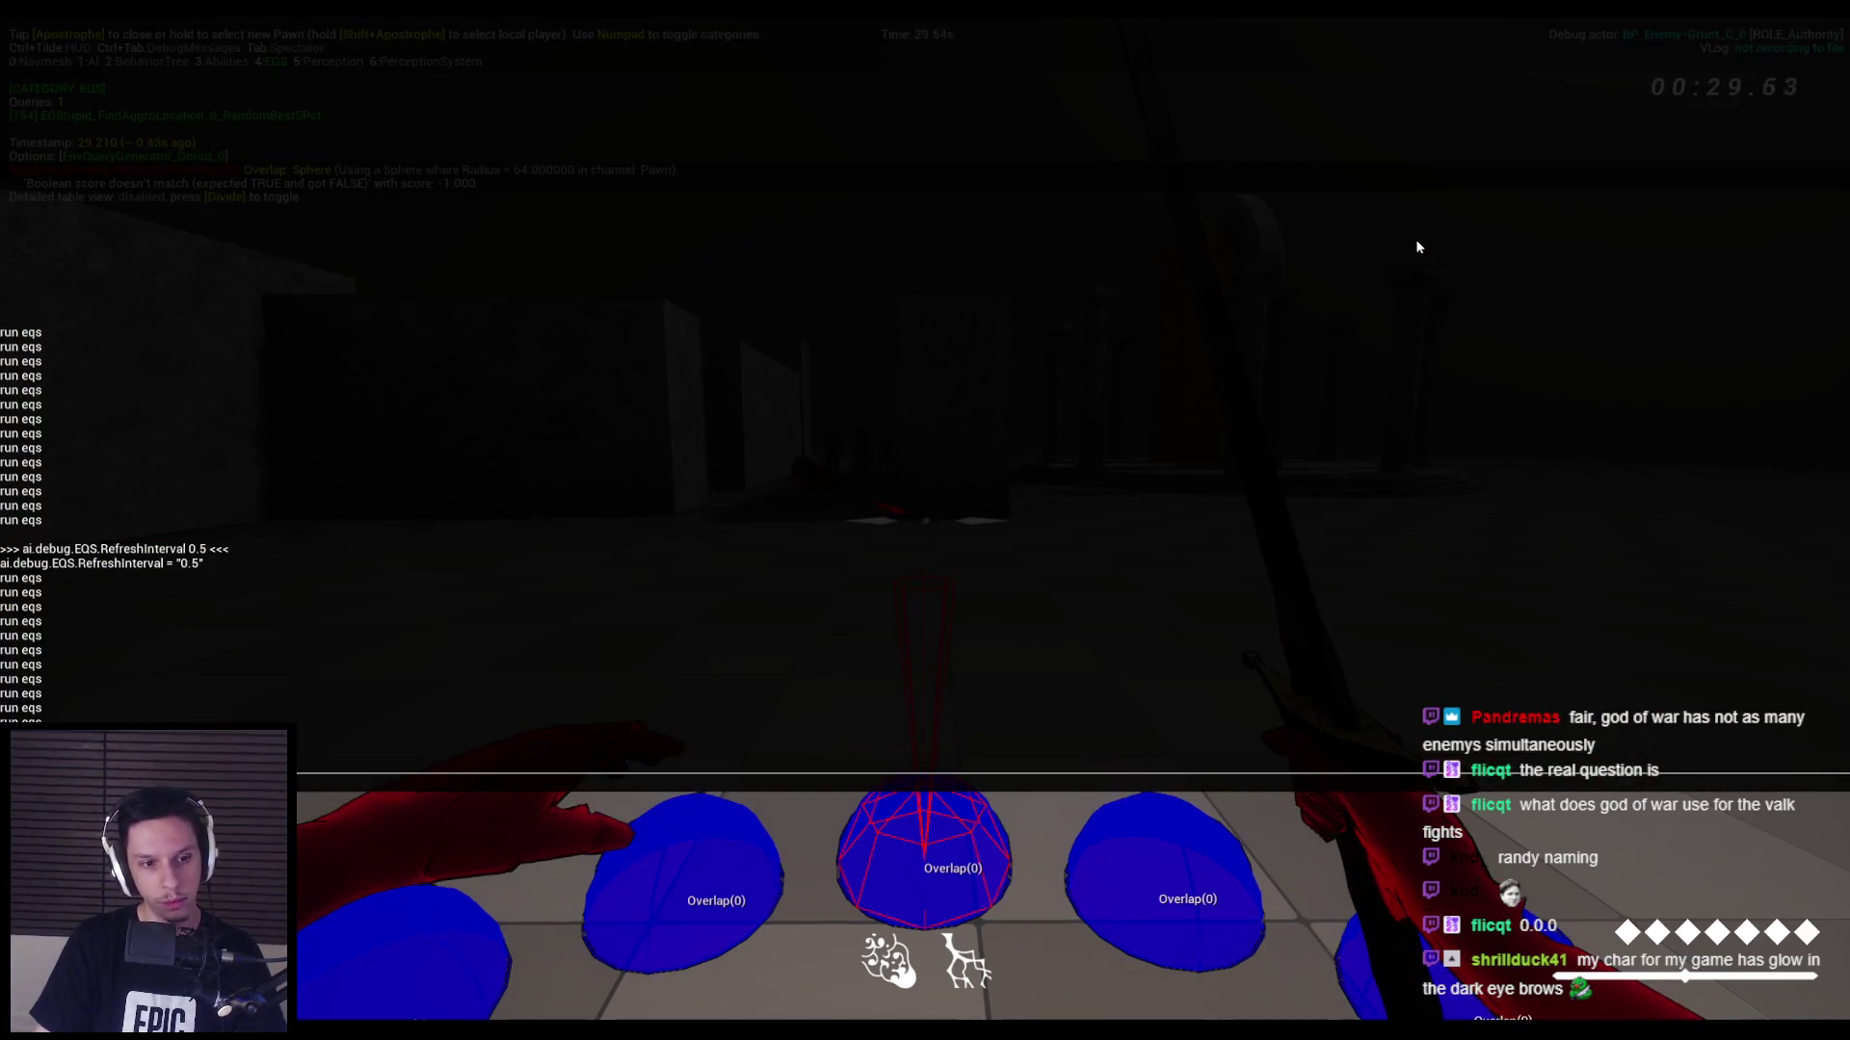
pyautogui.press('Up')
pyautogui.press('Return')
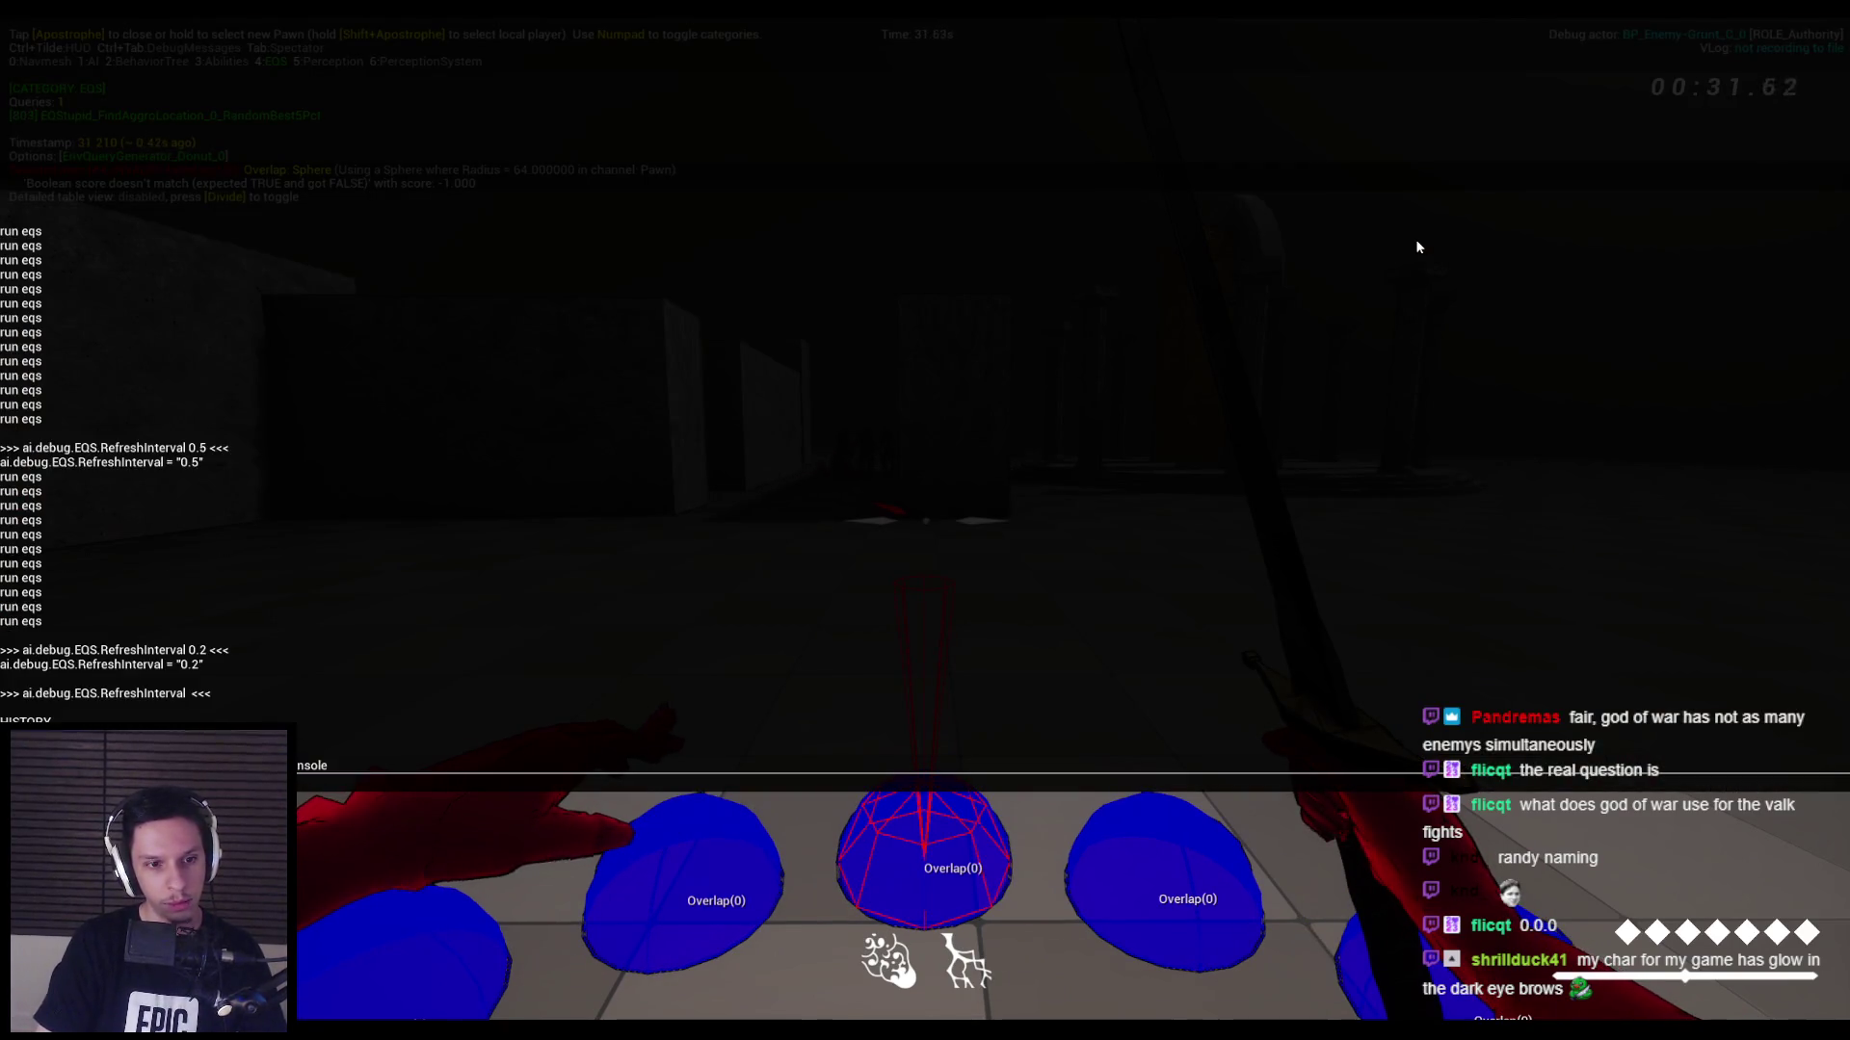
pyautogui.press('`')
pyautogui.press("'")
pyautogui.press("'")
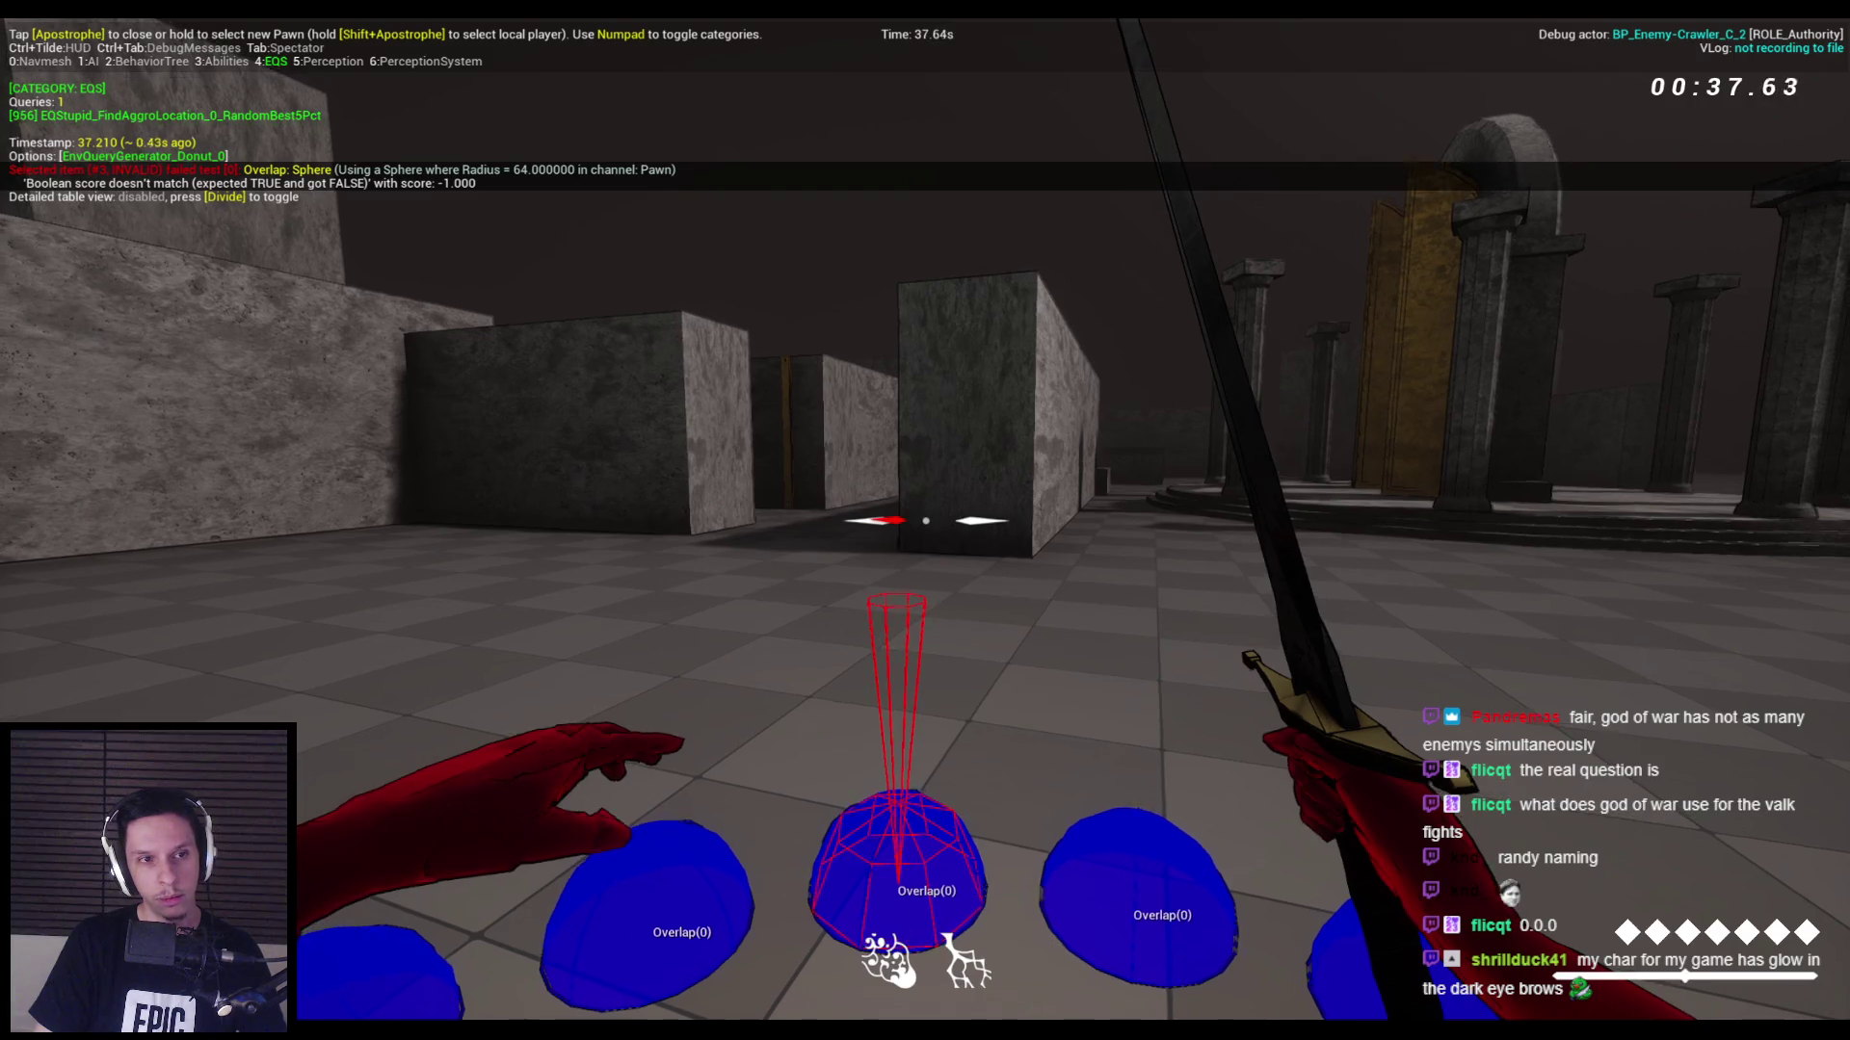
pyautogui.press('w')
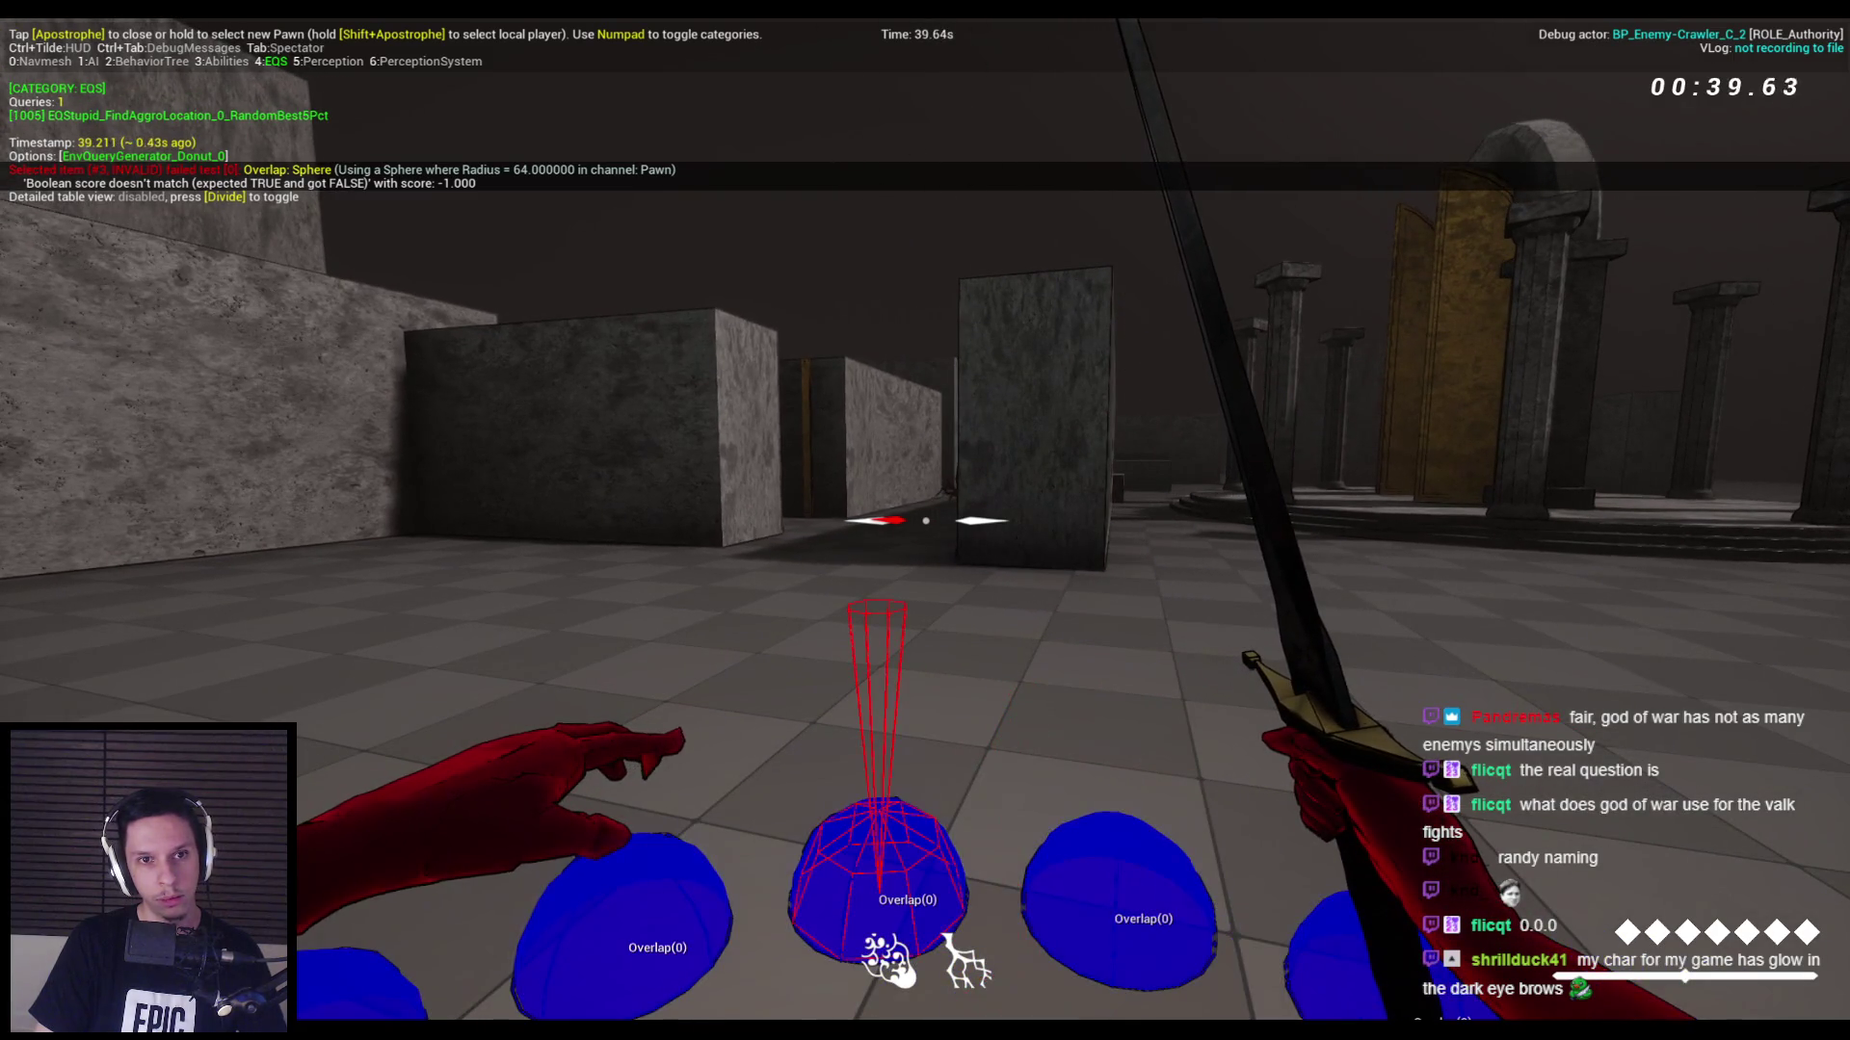
pyautogui.press('Escape')
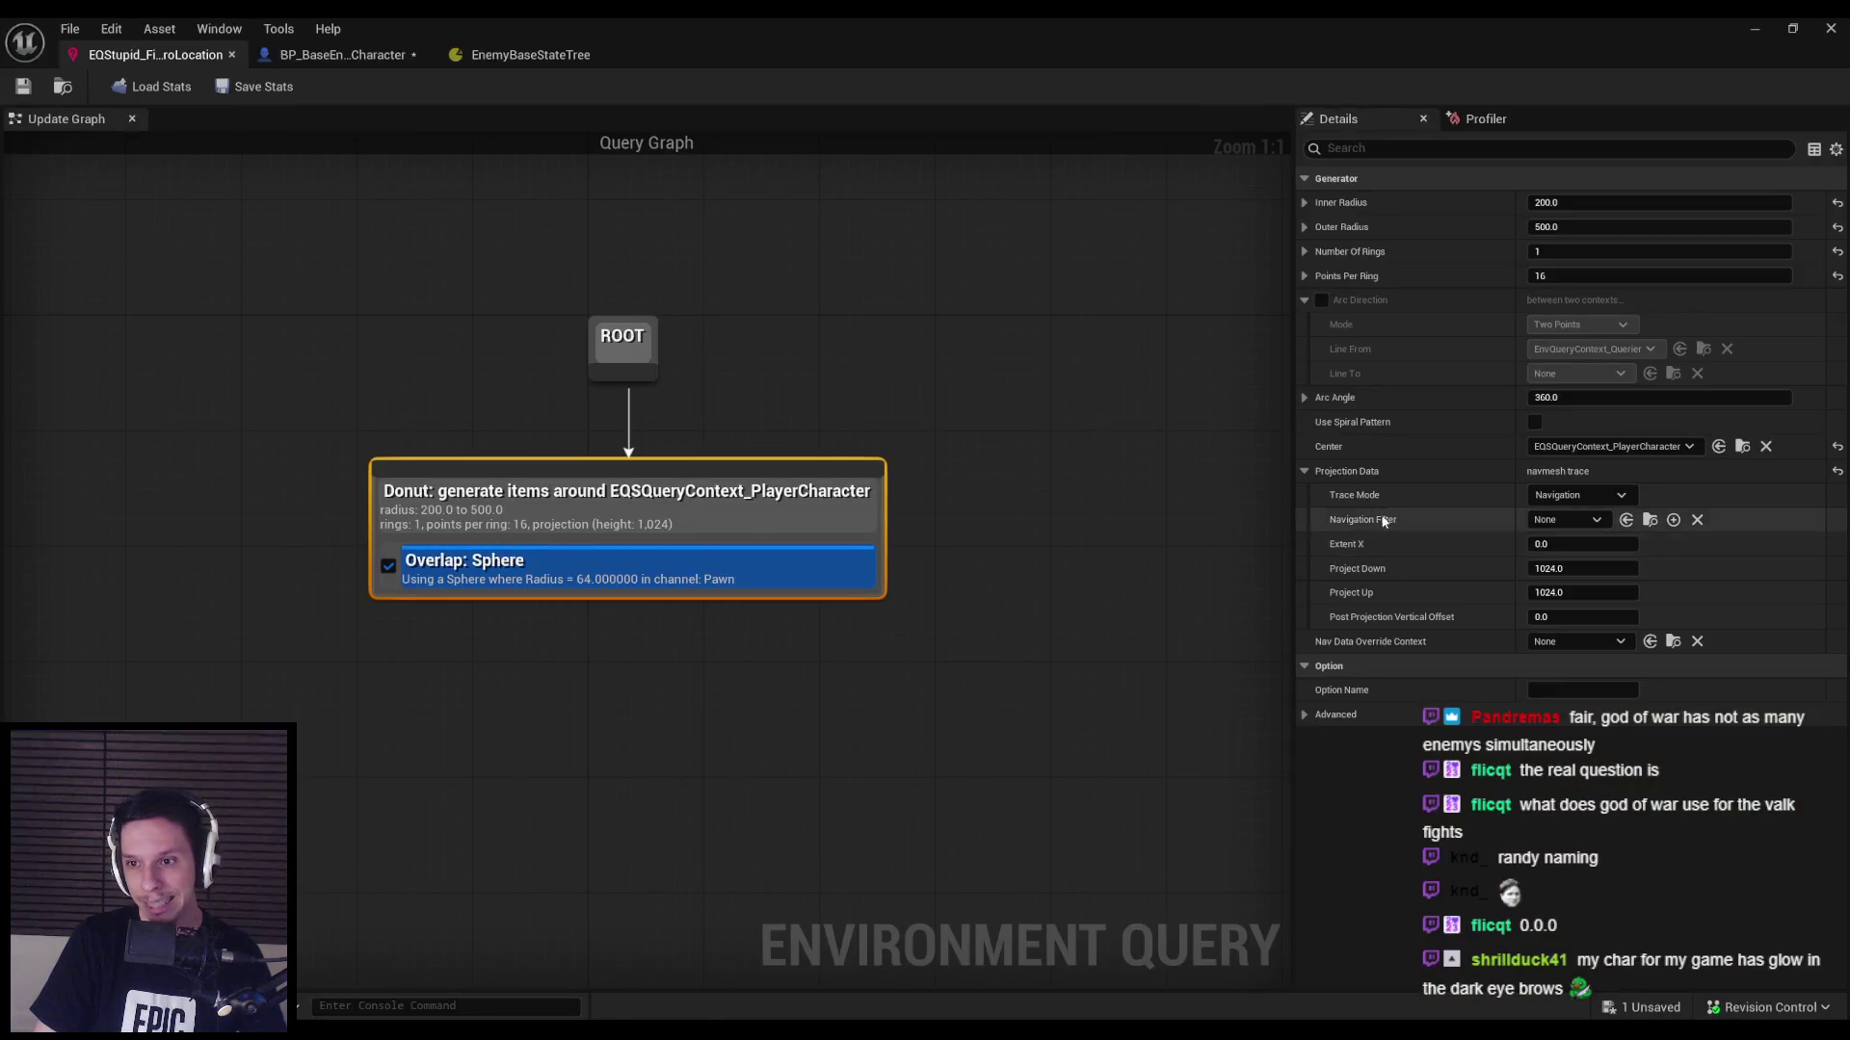
# Inspect the Overlap: Sphere test, then play-test with the EQS debug overlay until the session ends.
pyautogui.click(752, 573)
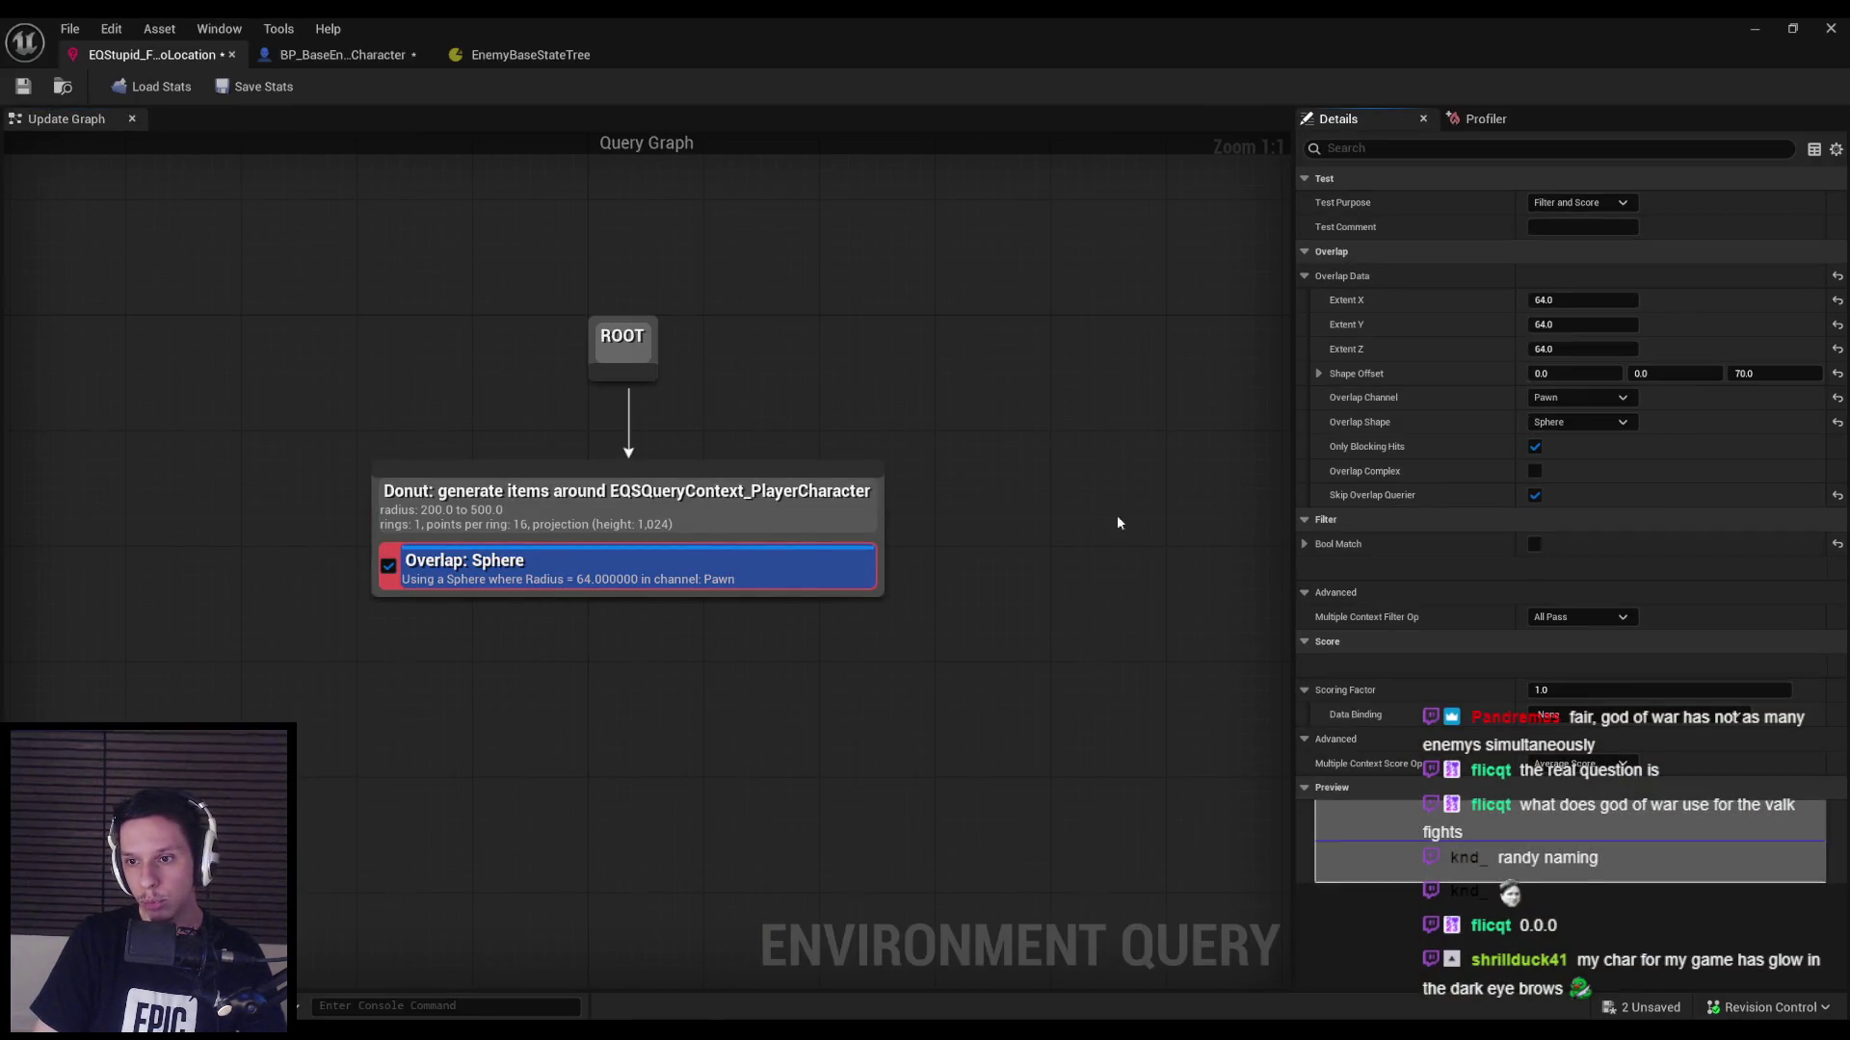
pyautogui.click(1068, 445)
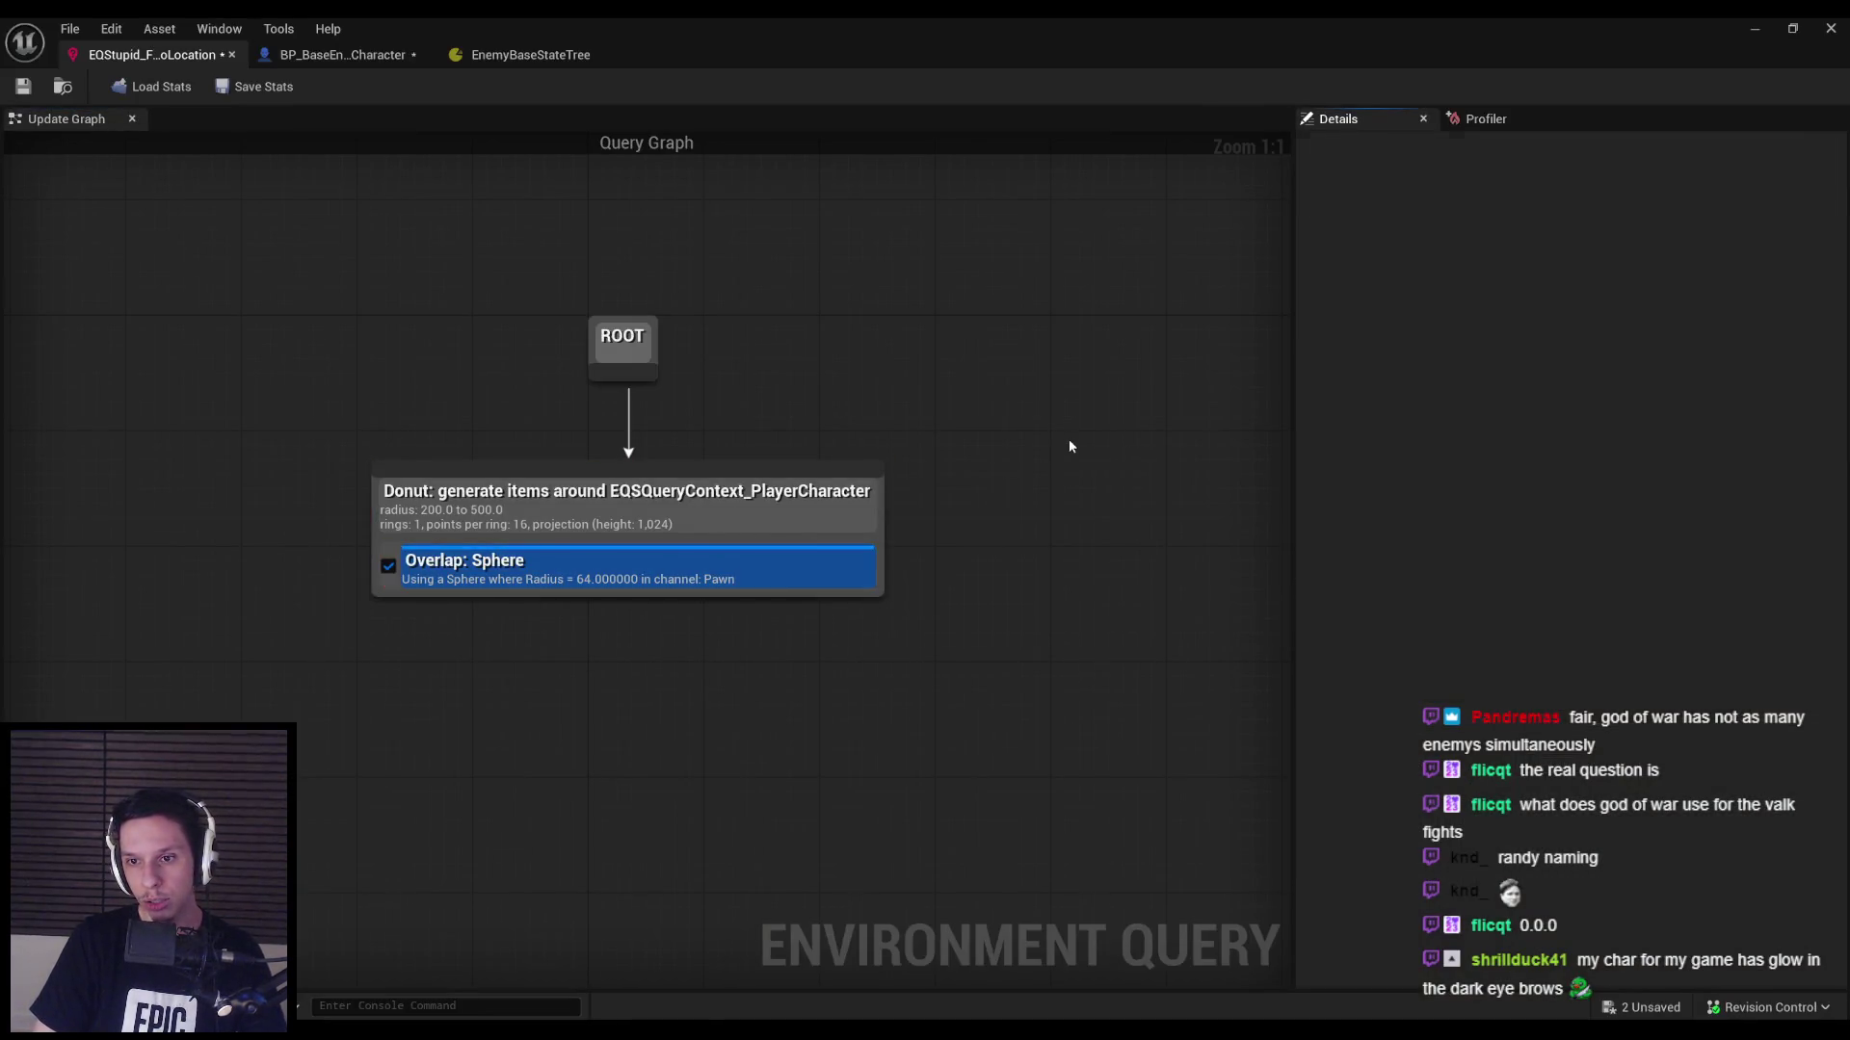
pyautogui.click(1752, 31)
pyautogui.hotkey('alt', 'p')
pyautogui.press("'")
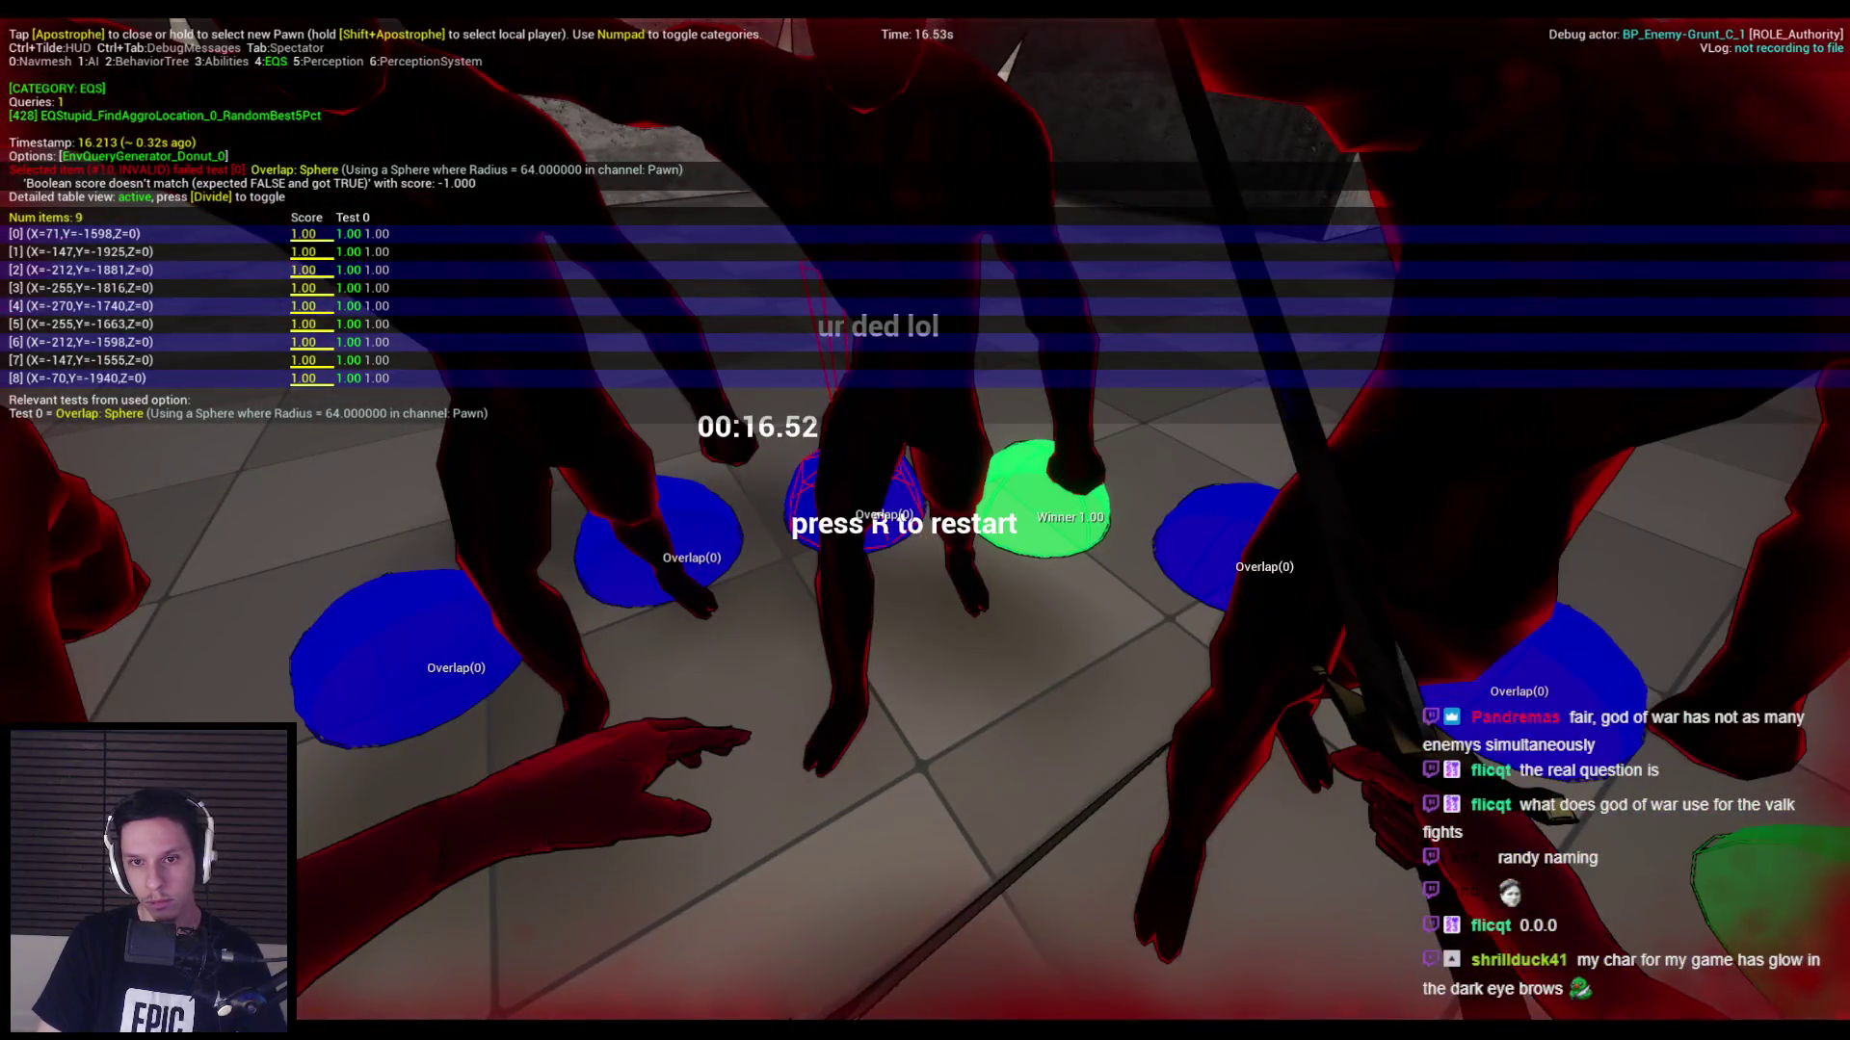
pyautogui.press('Escape')
# Give the Donut generator Inner Radius 300, Outer Radius 700 and 12 points per ring.
pyautogui.moveTo(626, 1026)
pyautogui.click(651, 974)
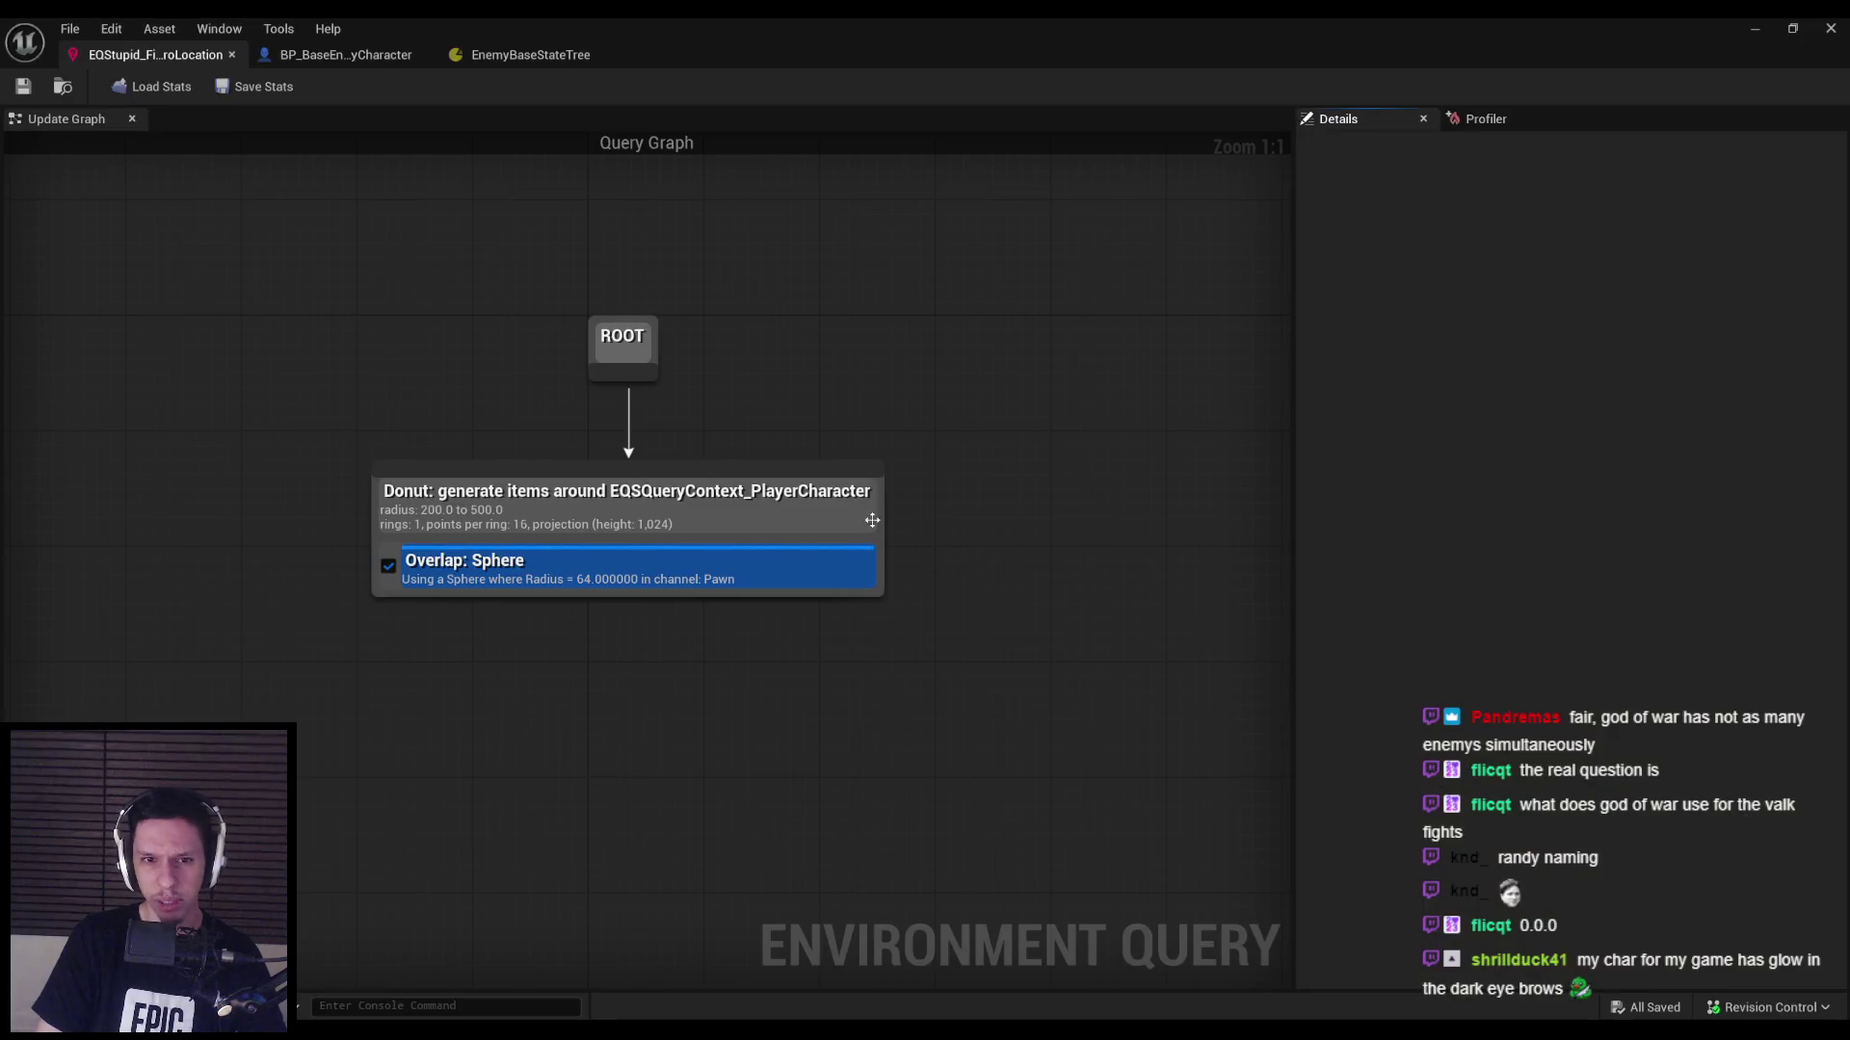
pyautogui.click(528, 576)
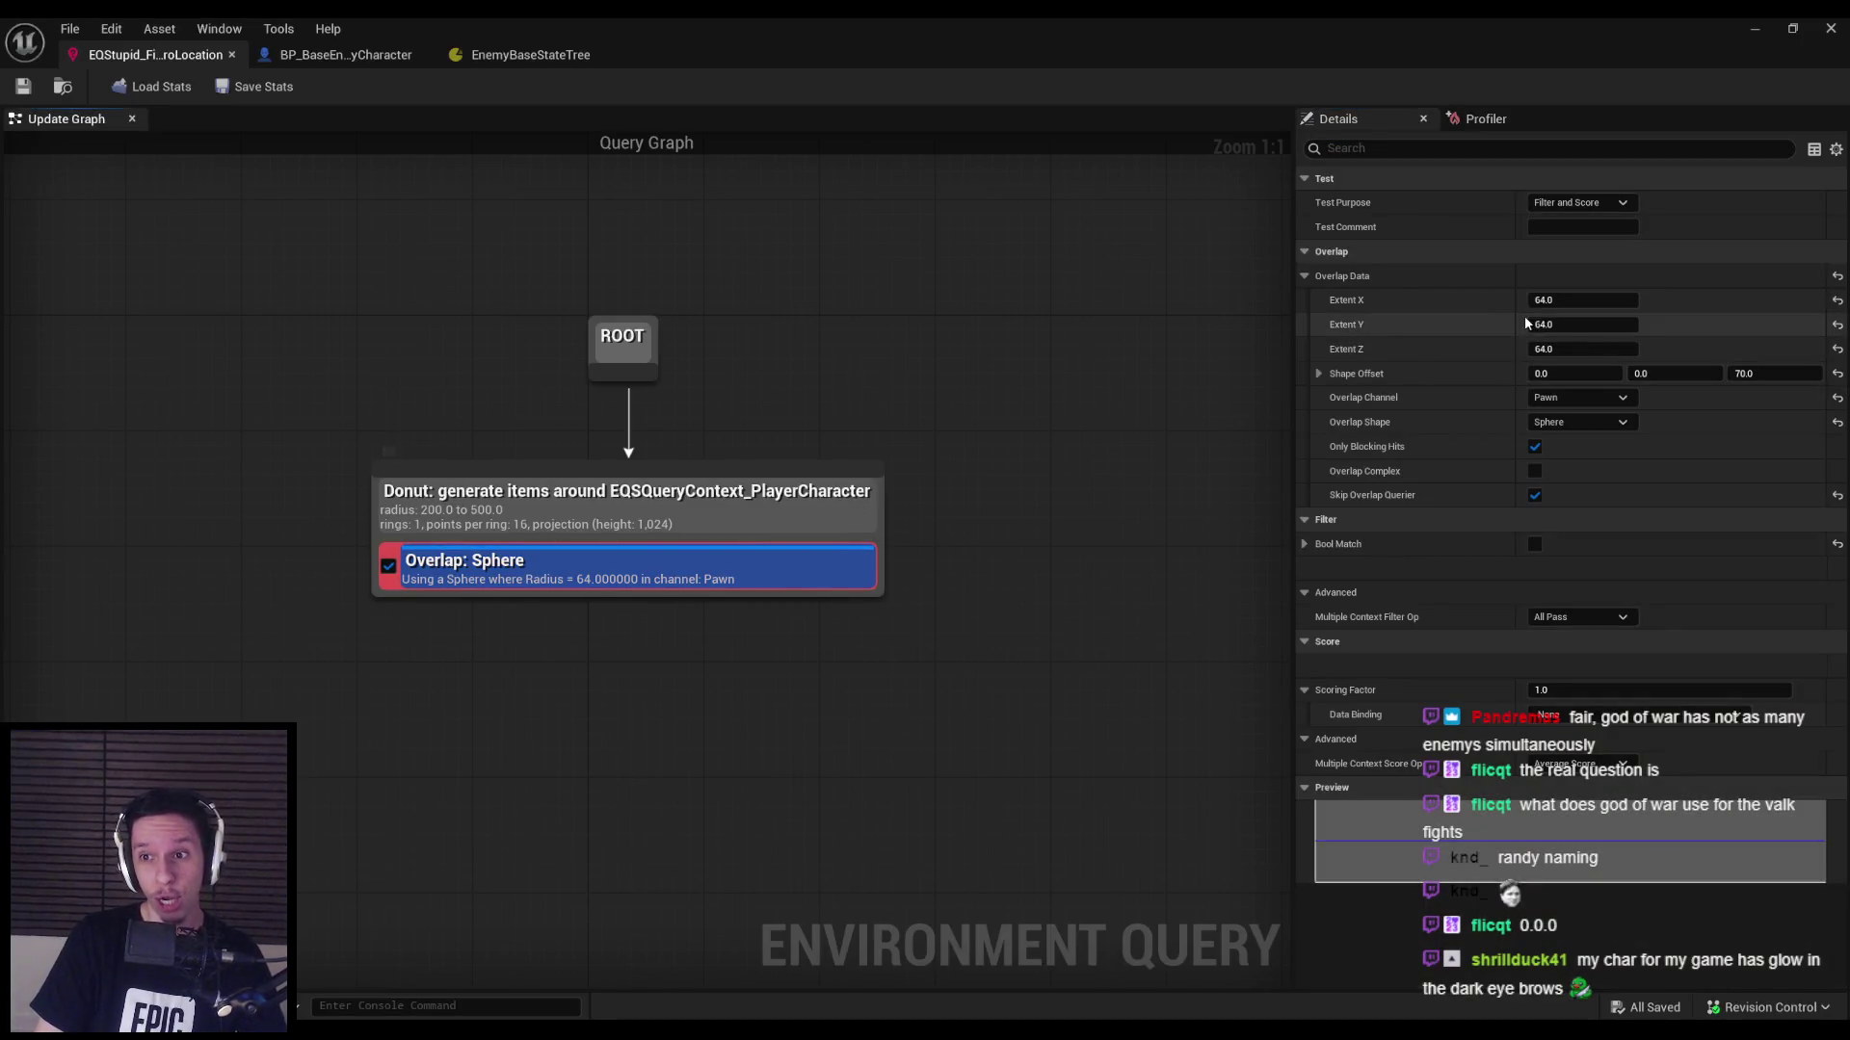
pyautogui.click(616, 511)
pyautogui.write('1')
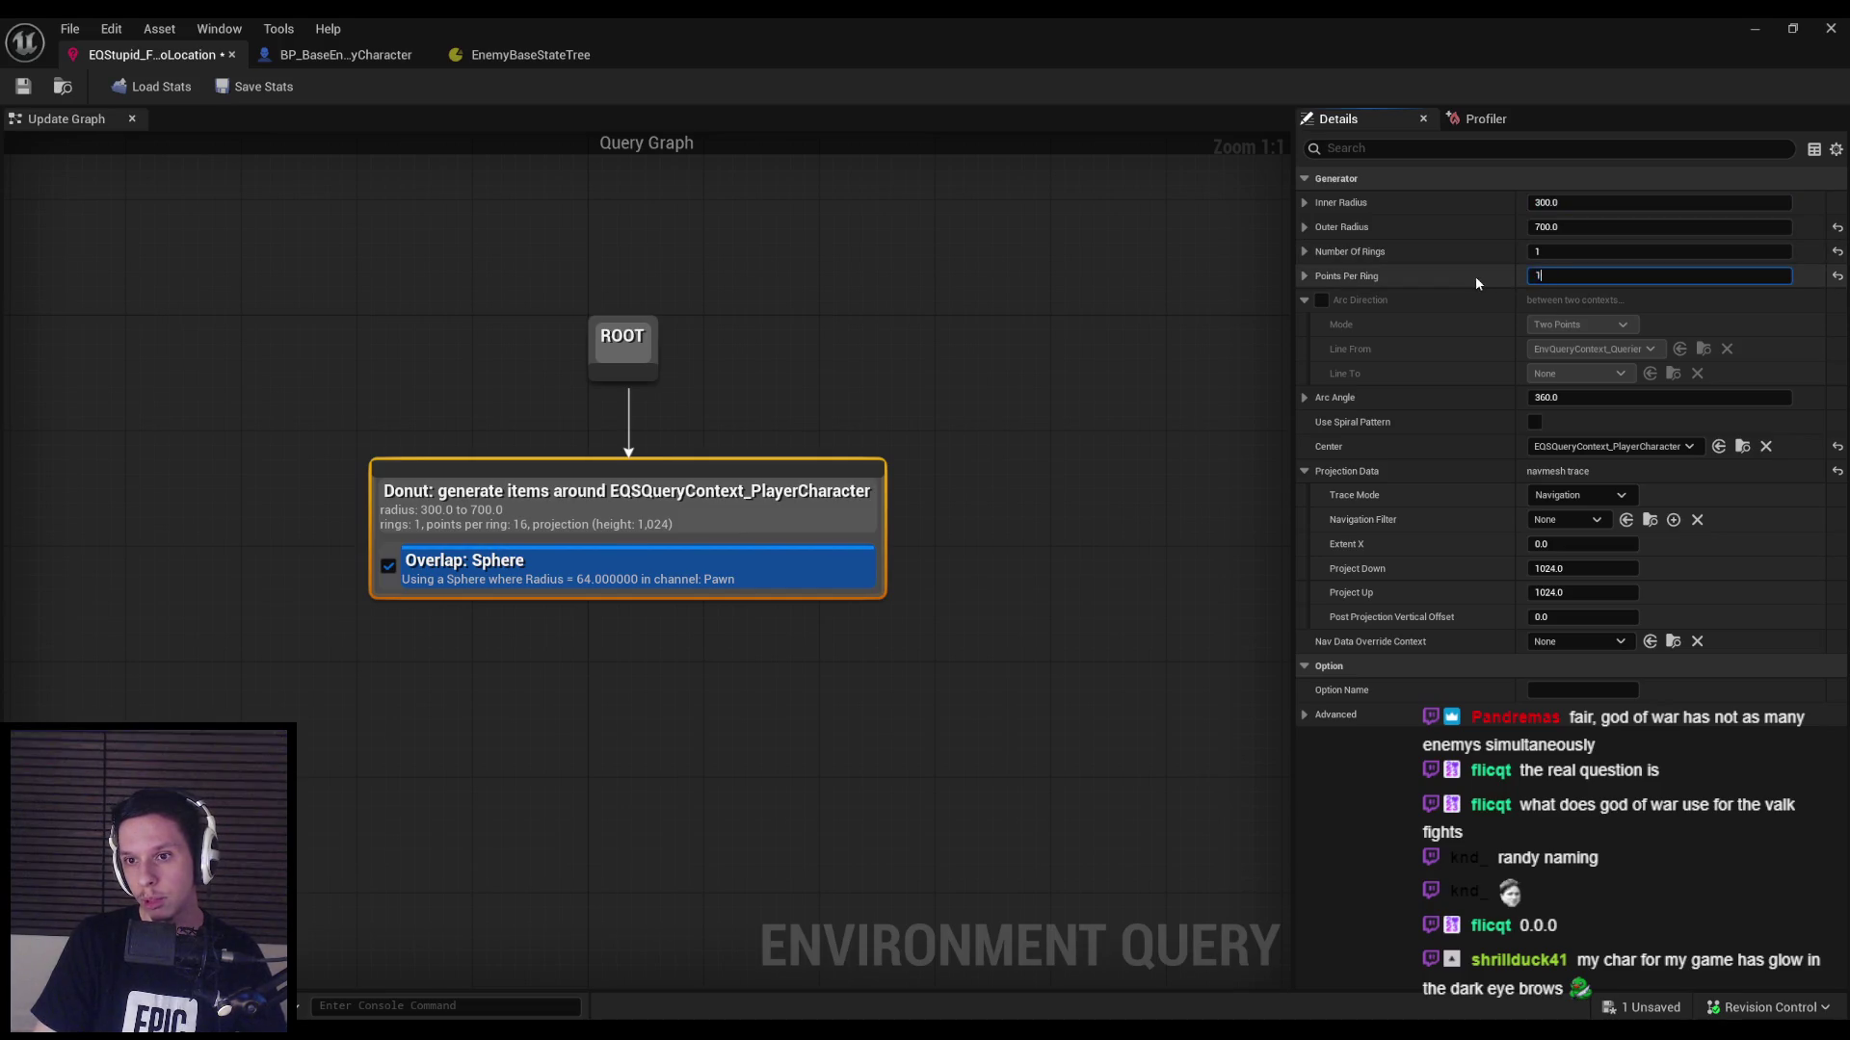
pyautogui.press('Return')
pyautogui.click(1031, 415)
# Play-test the resized donut query with the EQS debugger overlay, then stop.
pyautogui.click(1754, 28)
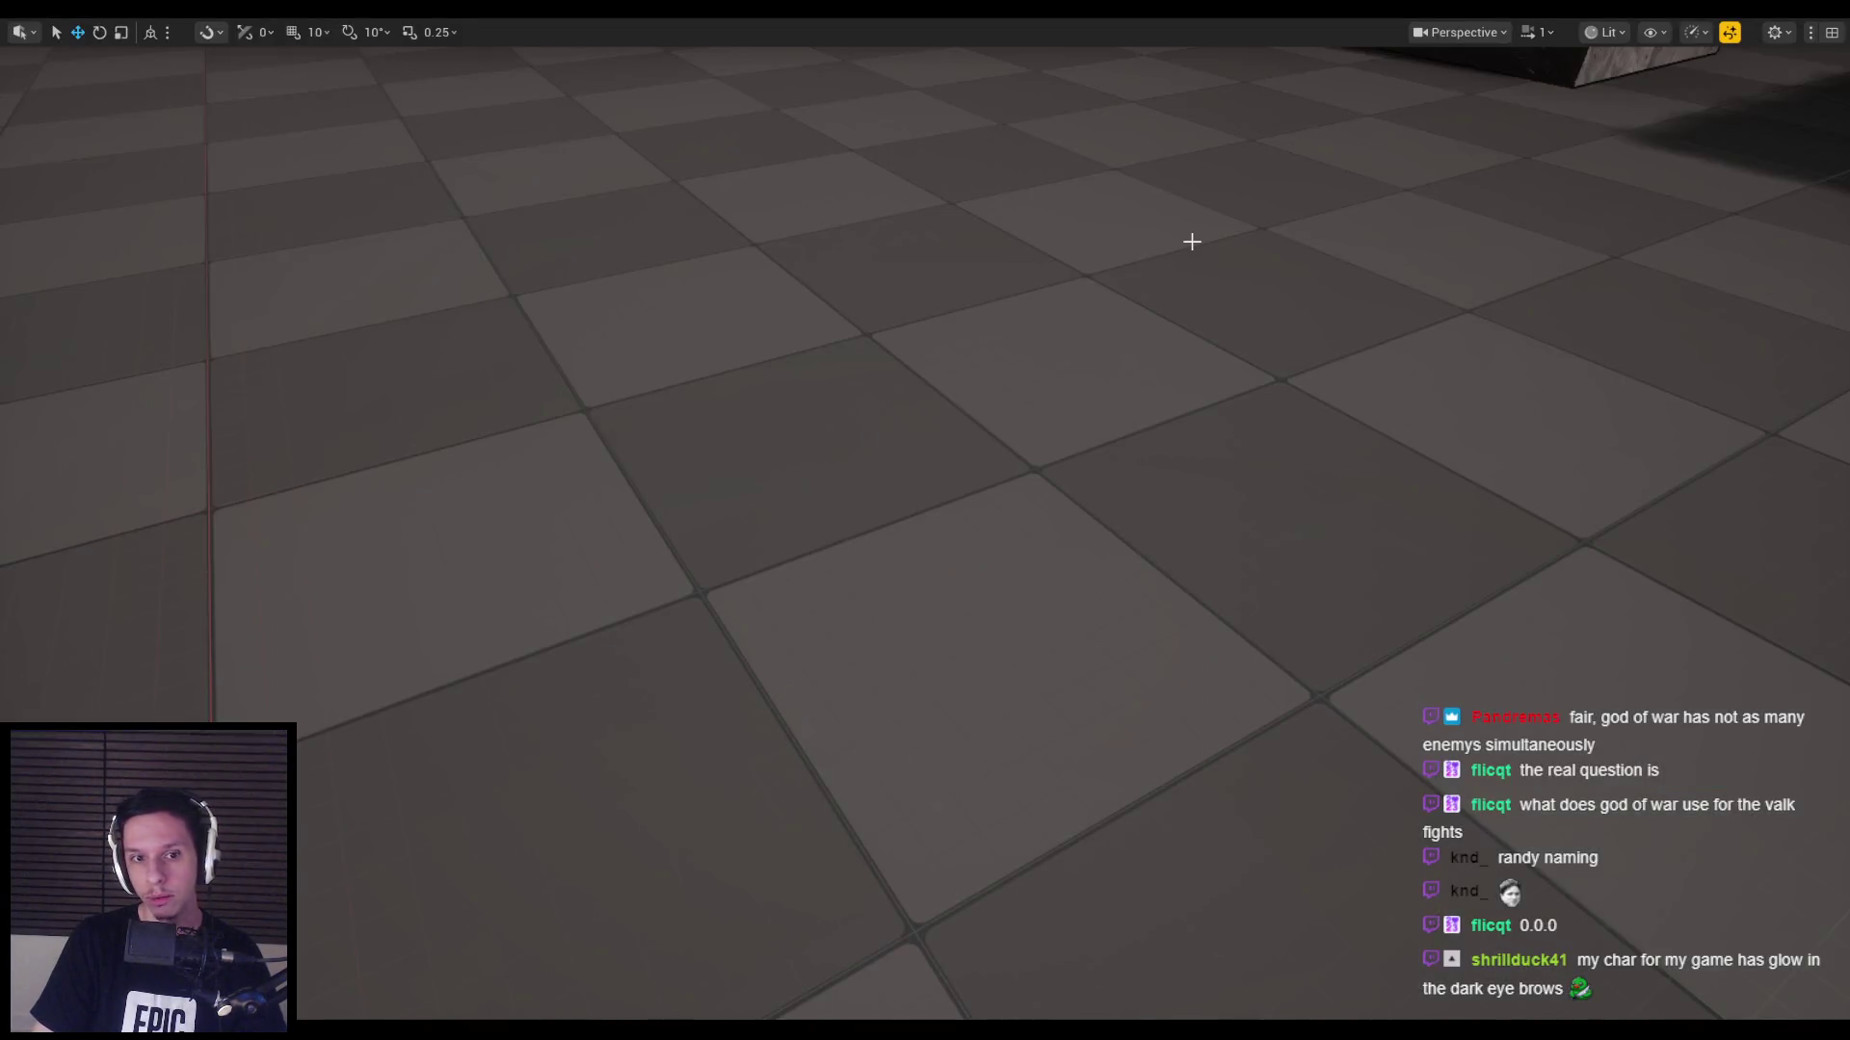
pyautogui.press("'")
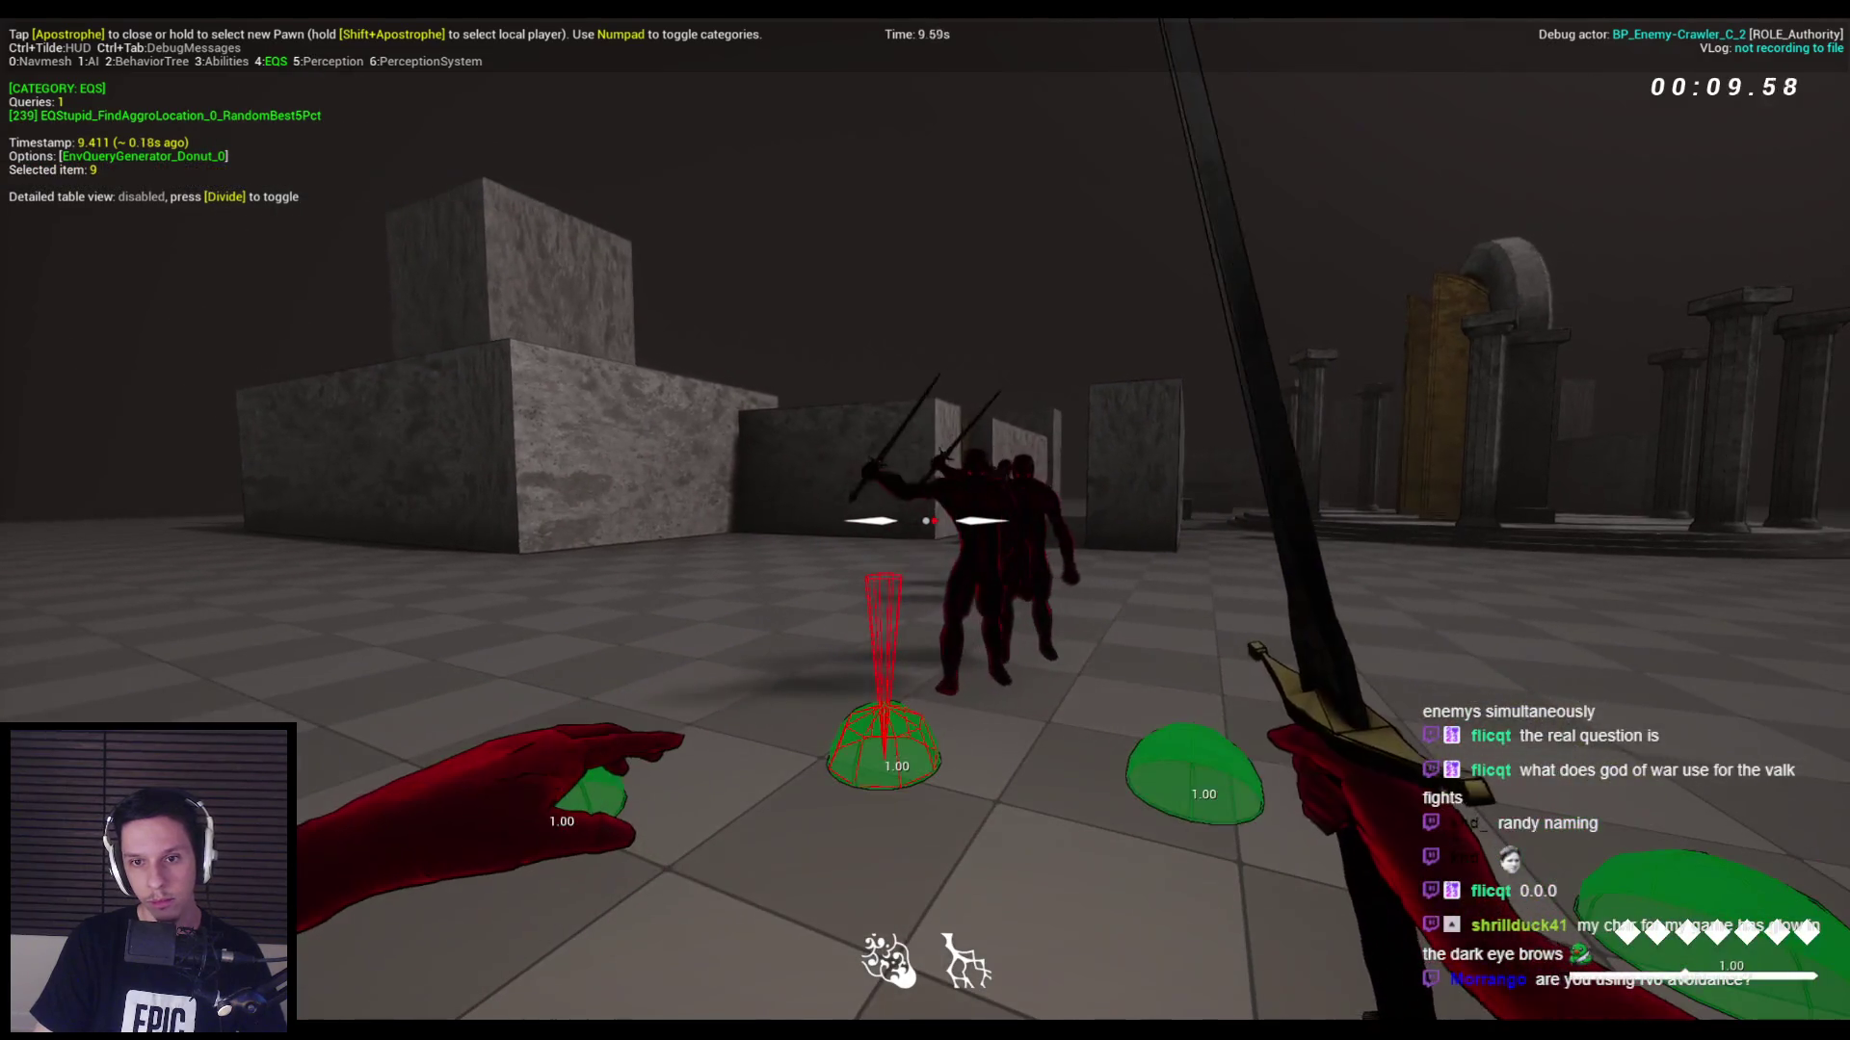
pyautogui.press('Escape')
# Turn off Only Blocking Hits on the Overlap: Sphere test and save the EQStupid query.
pyautogui.moveTo(582, 1012)
pyautogui.click(675, 953)
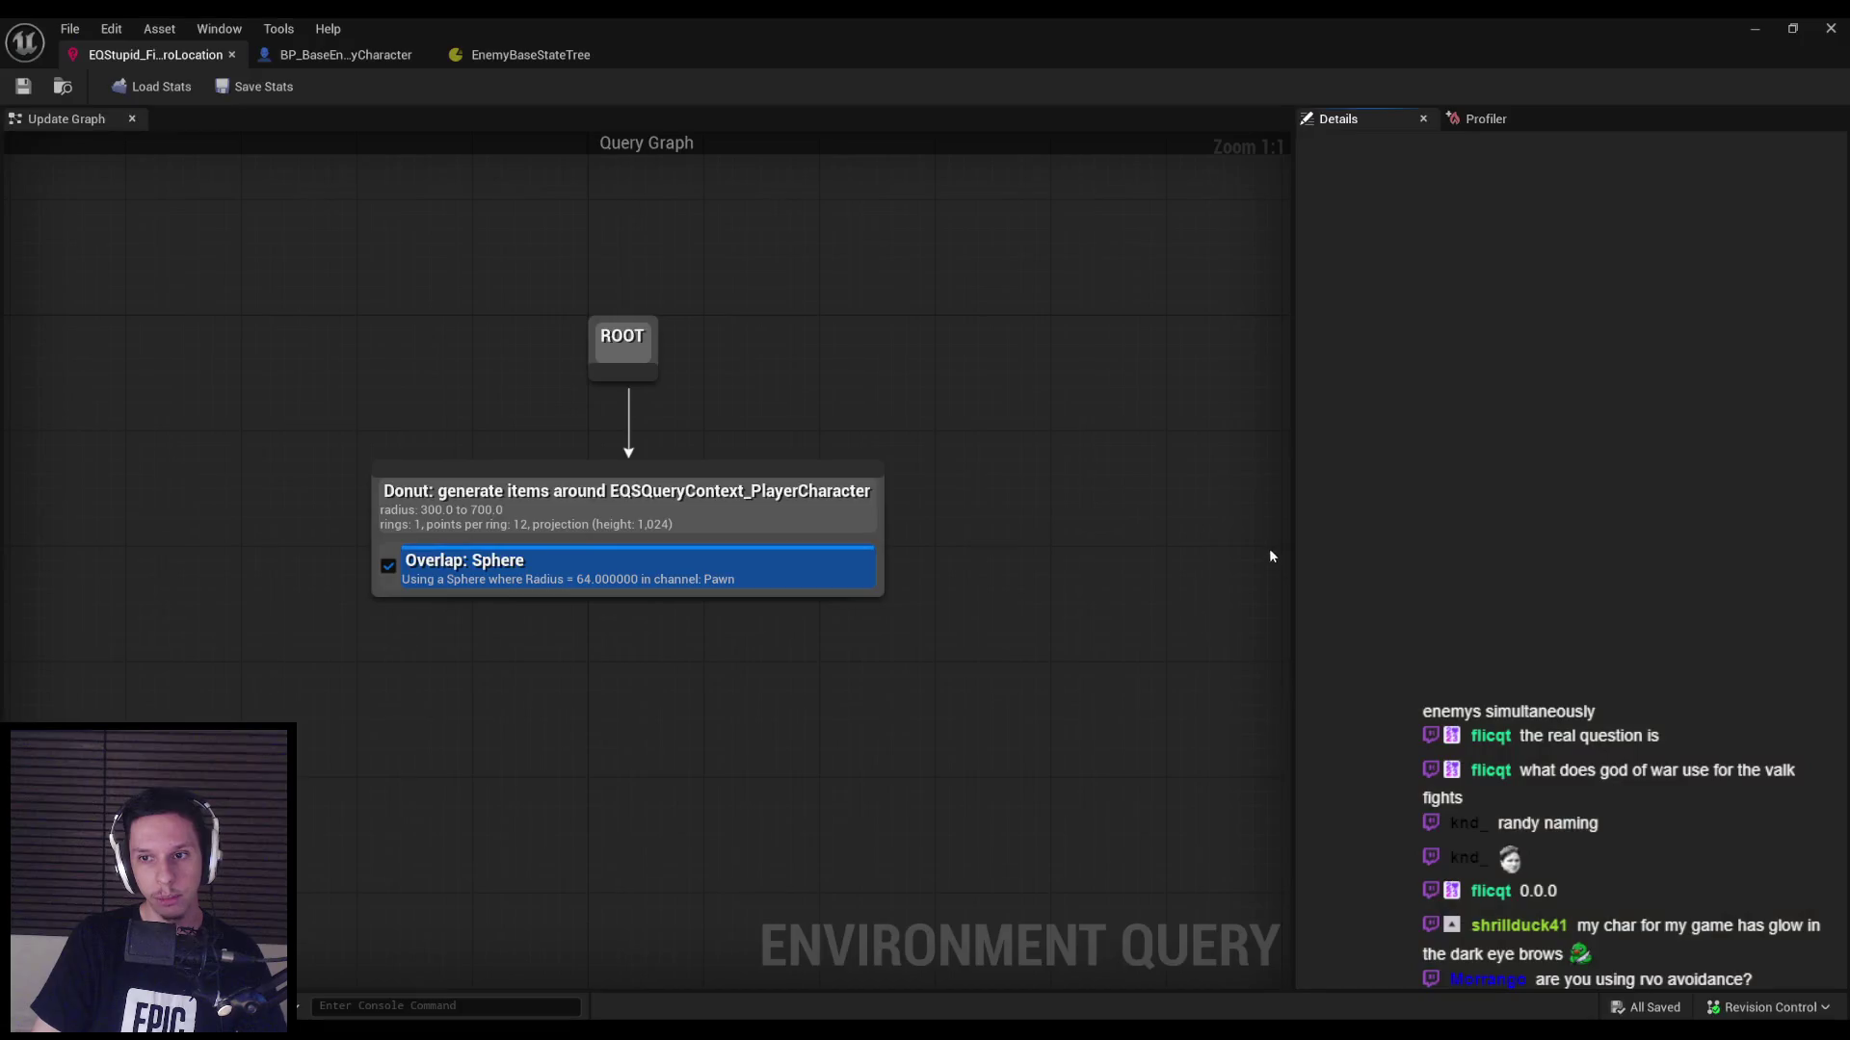
pyautogui.click(753, 554)
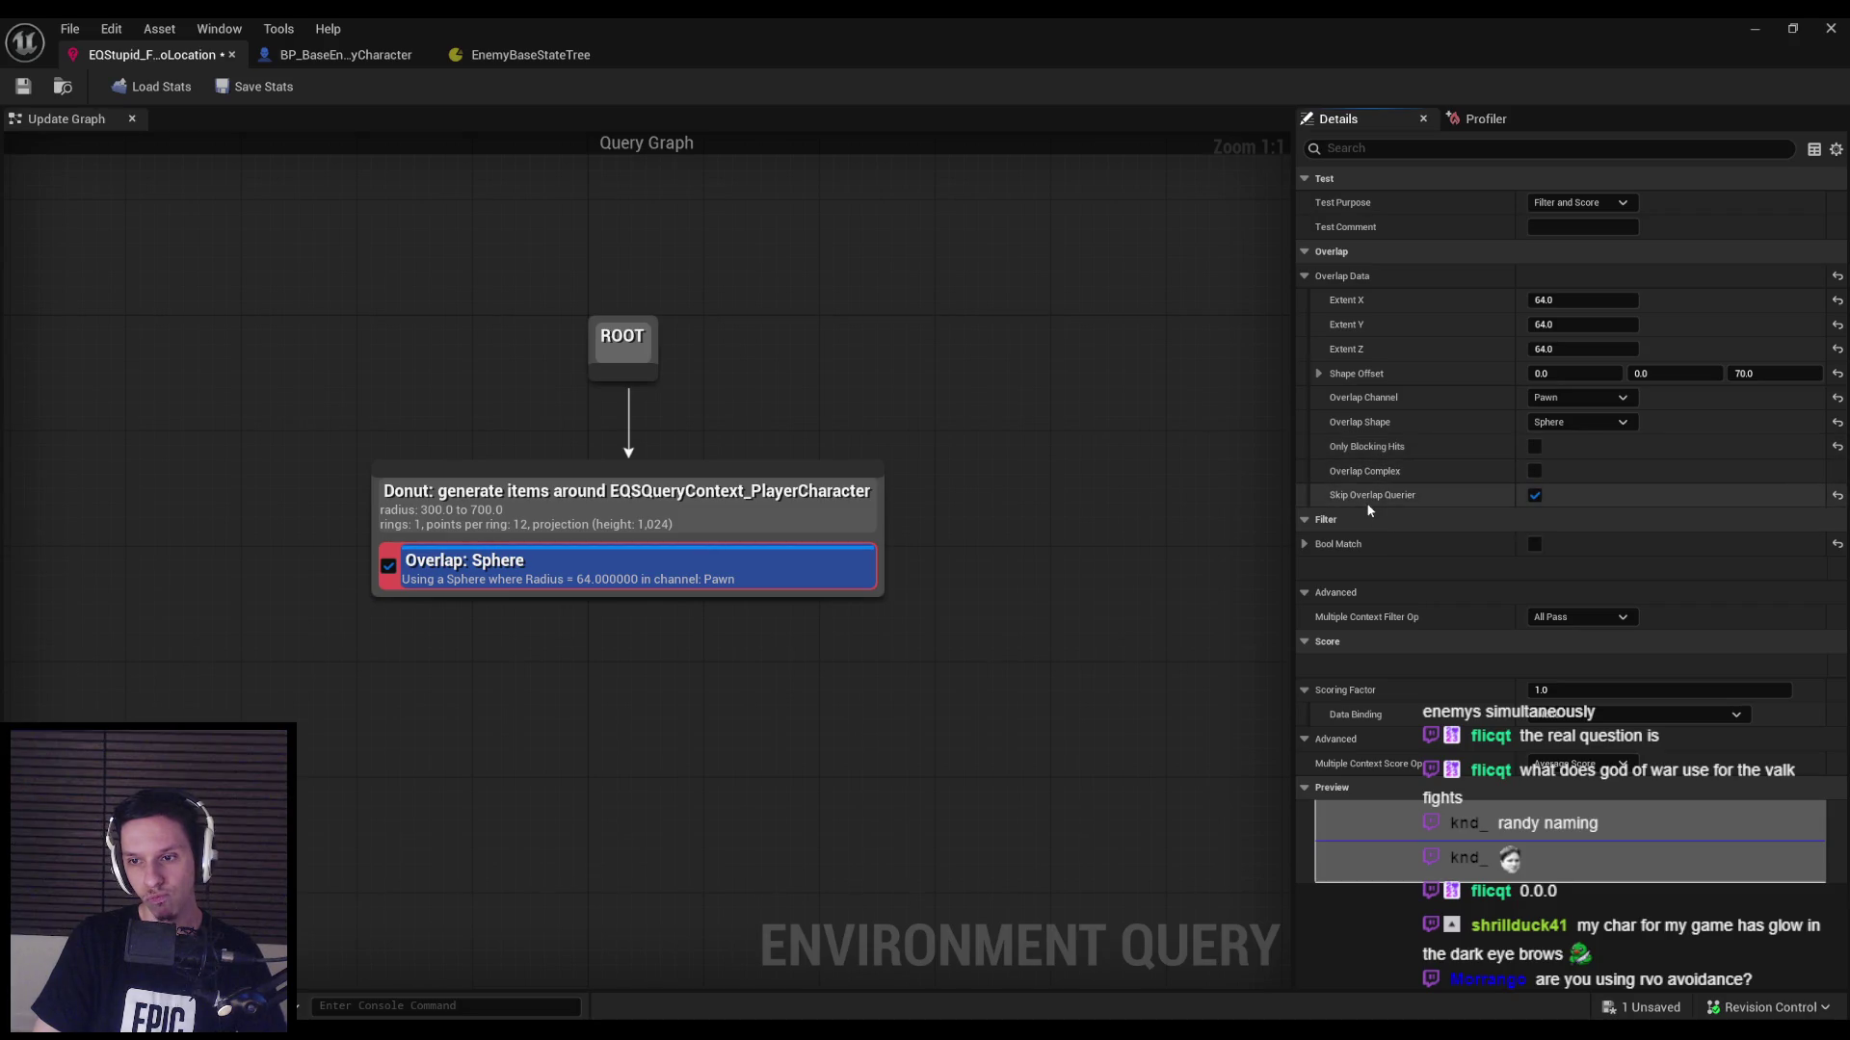
pyautogui.click(1183, 610)
pyautogui.hotkey('ctrl', 's')
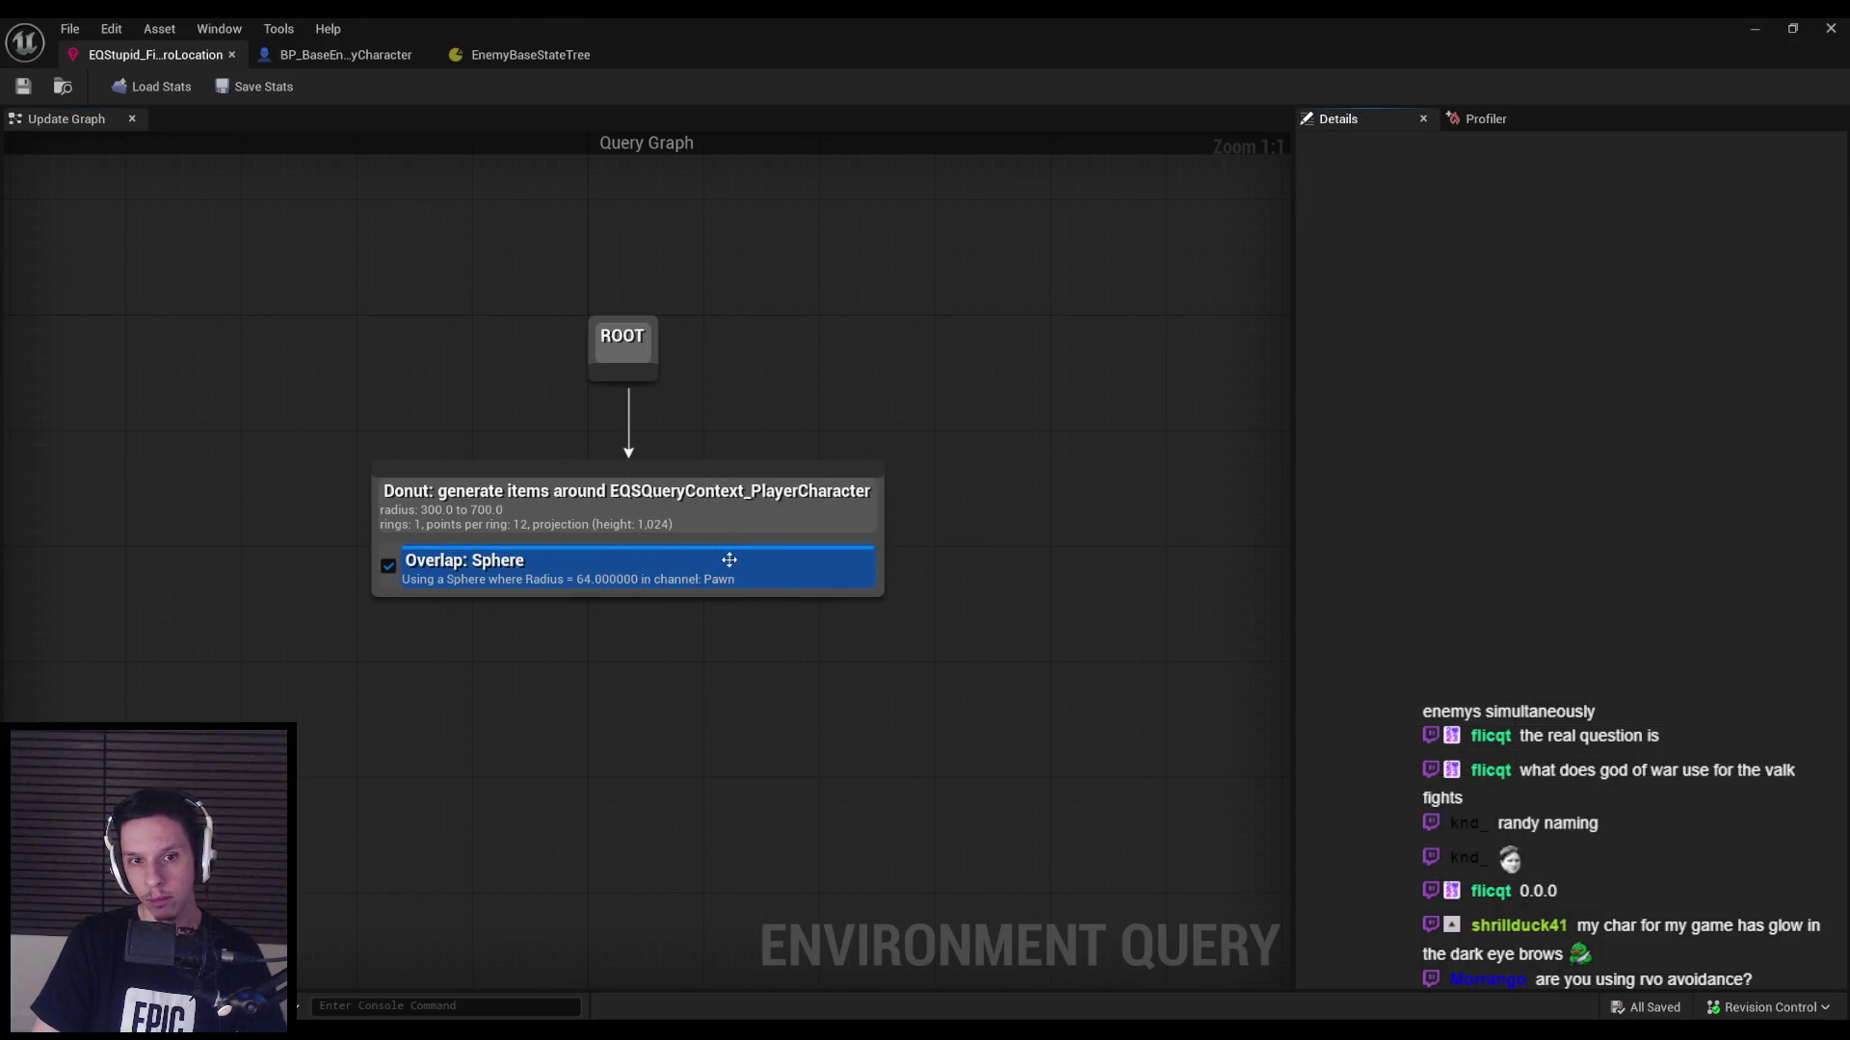
pyautogui.click(729, 560)
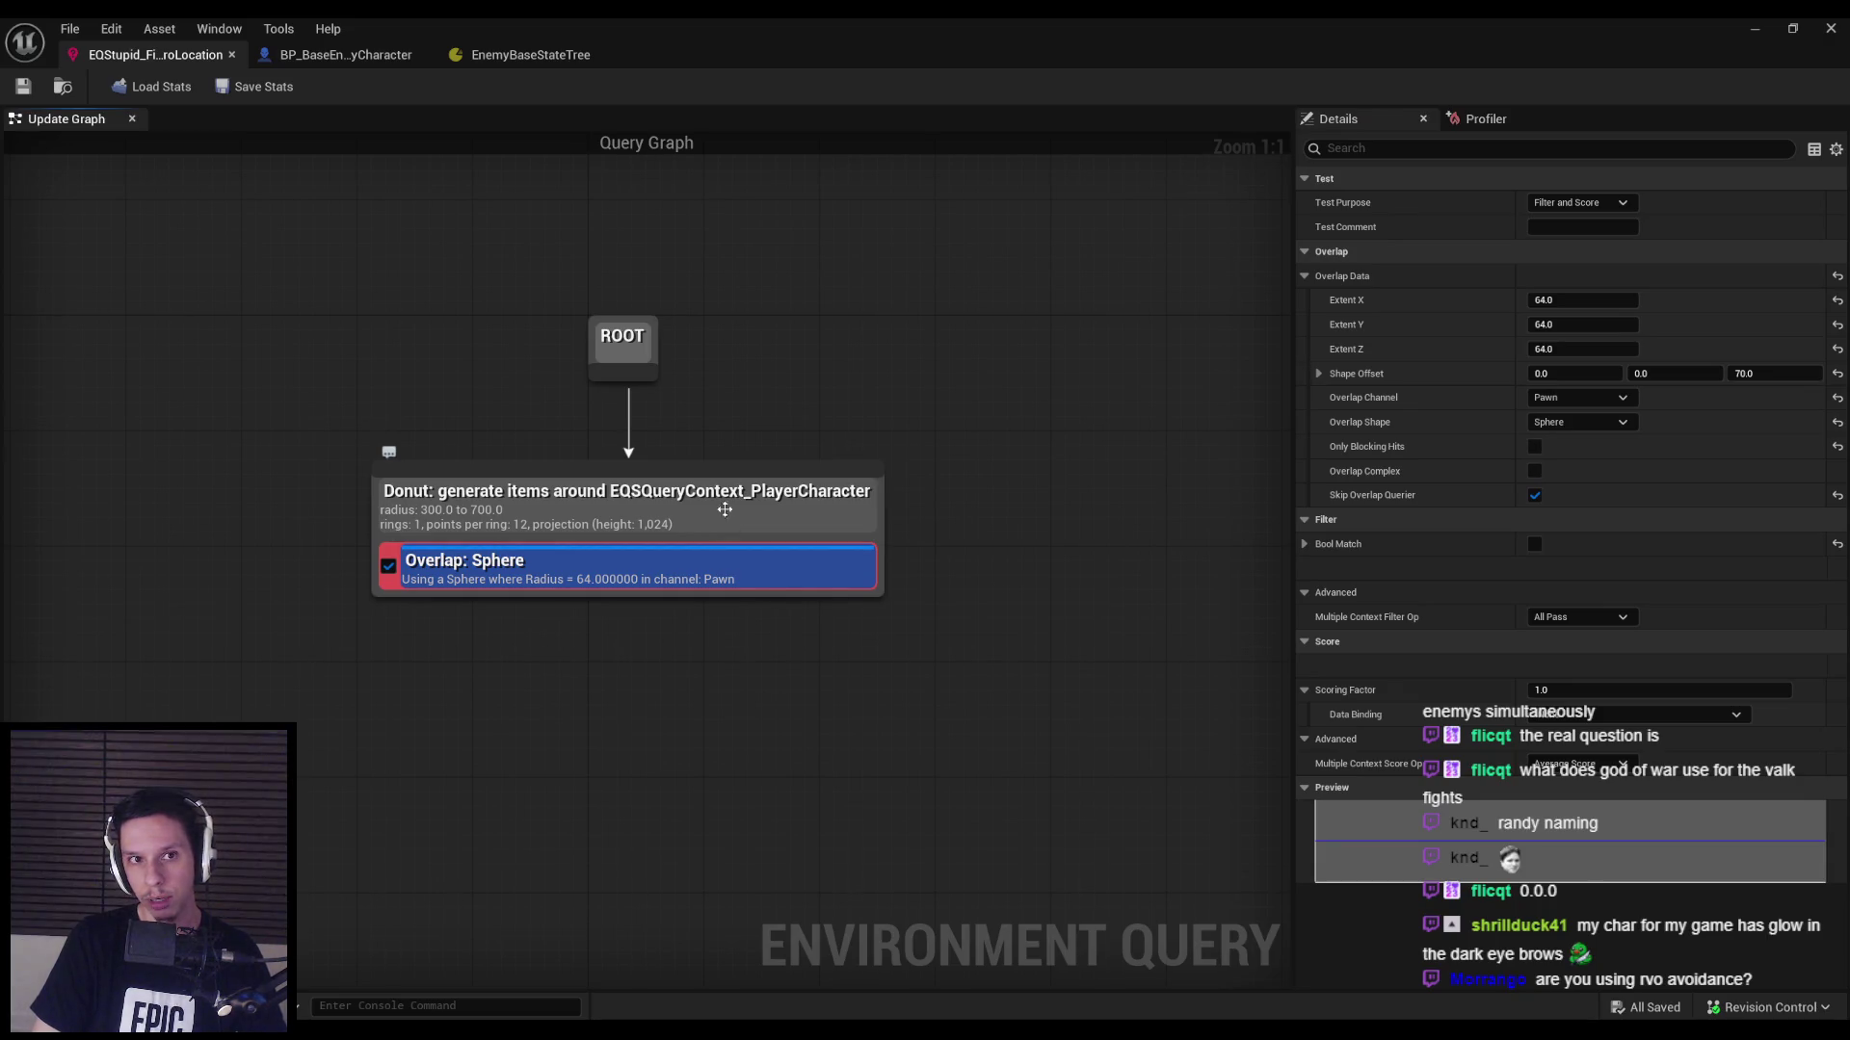
pyautogui.click(587, 513)
# Add a Distance test to the Donut generator measuring 3D distance to EnvQueryContext_Item.
pyautogui.rightClick(603, 516)
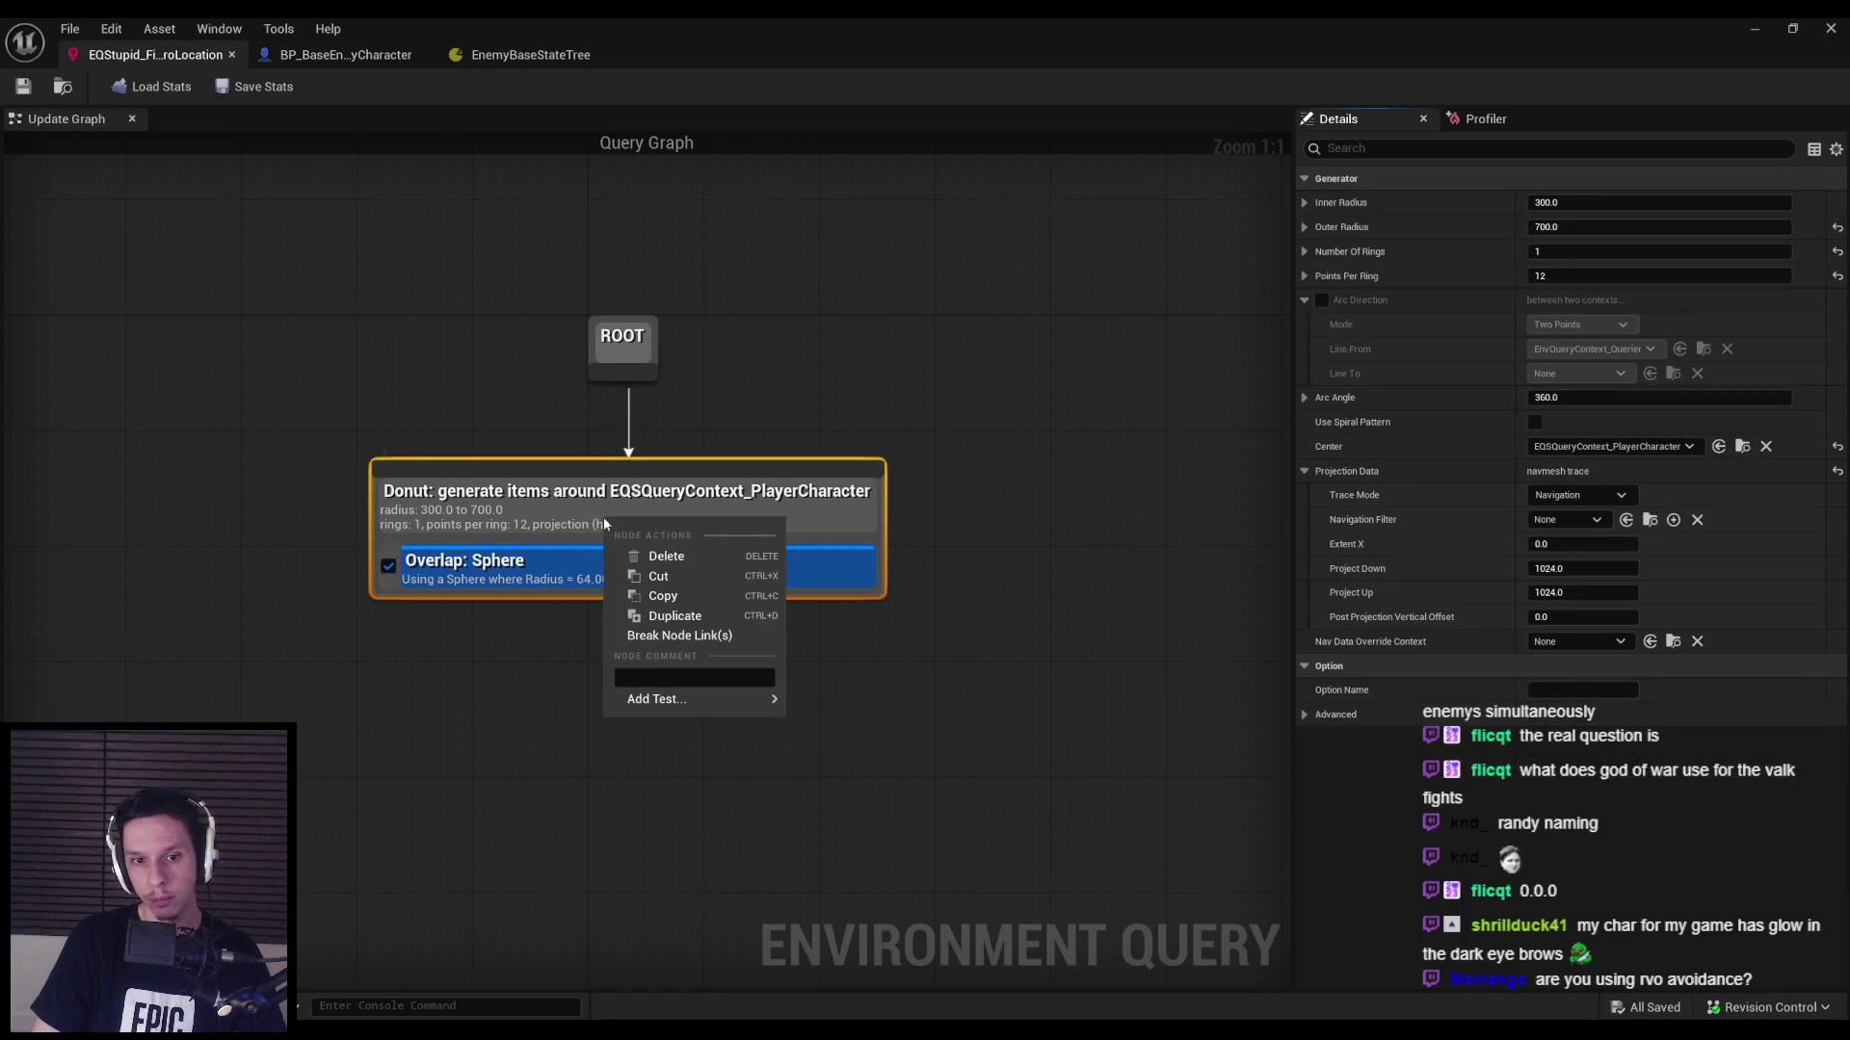
pyautogui.moveTo(668, 715)
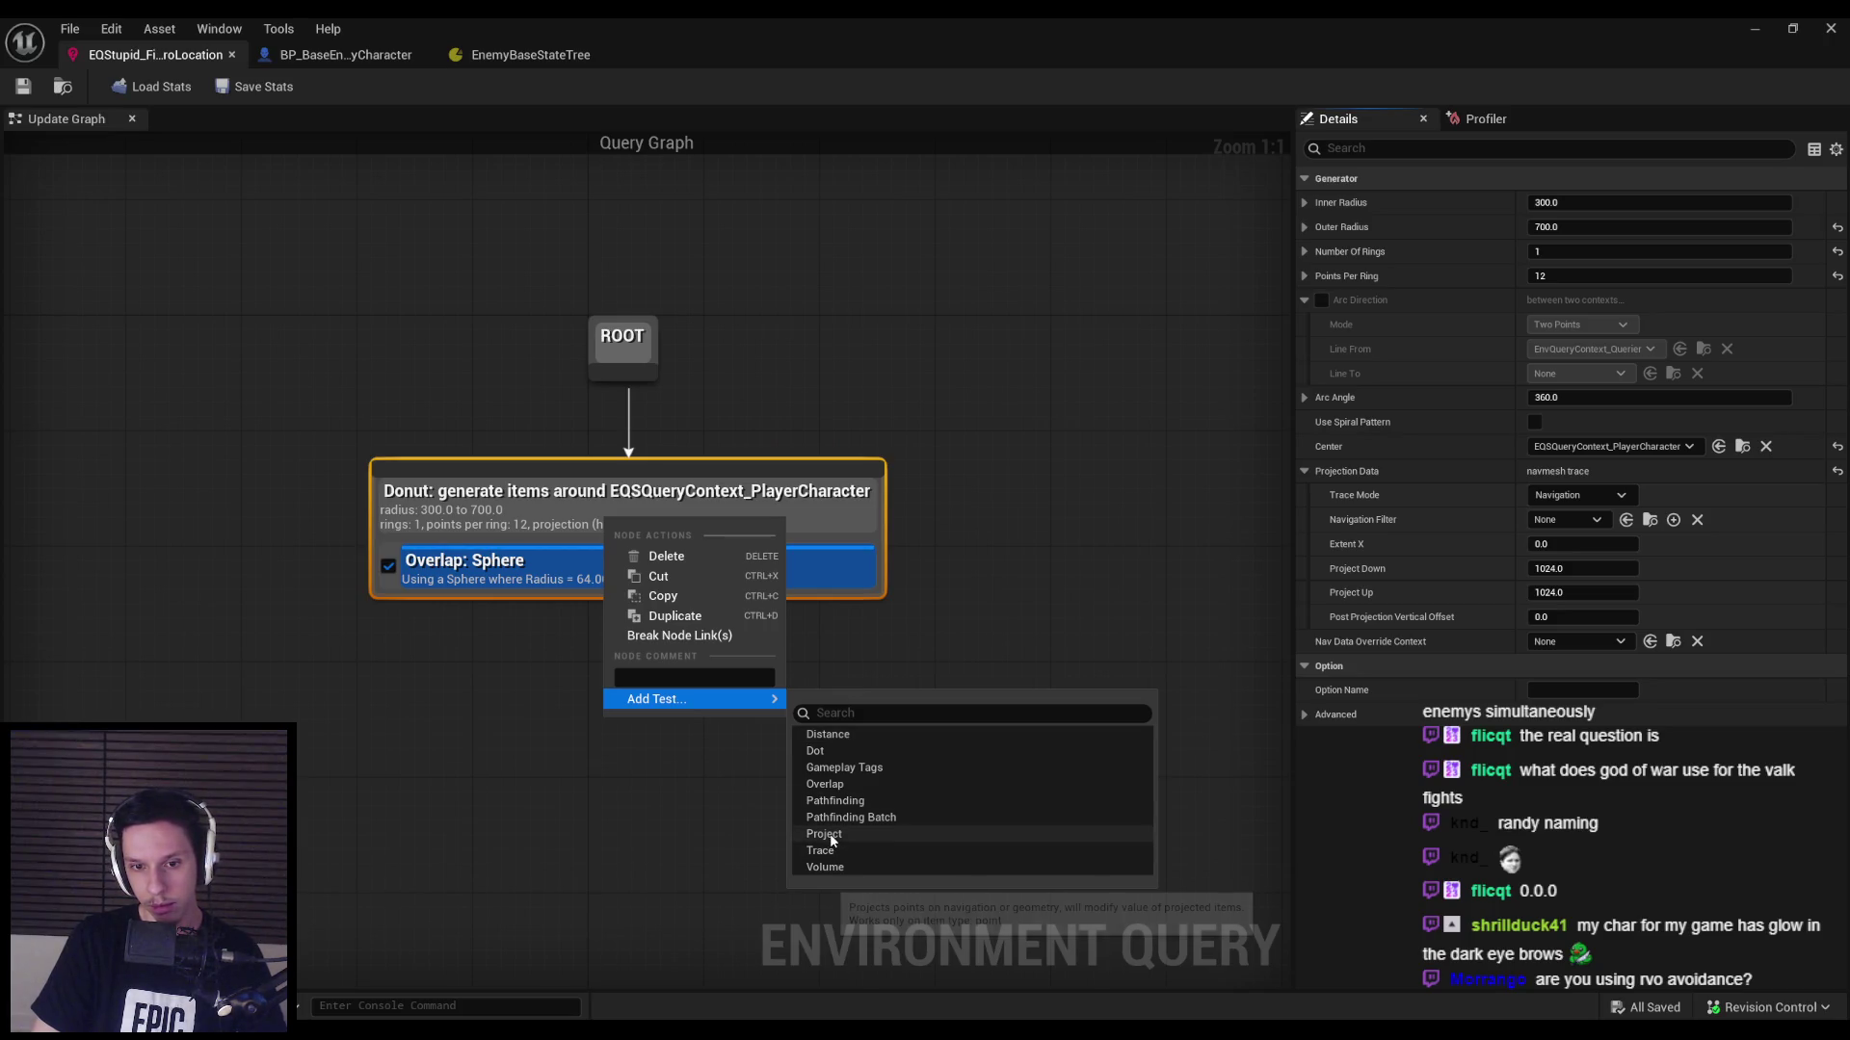
pyautogui.click(834, 732)
pyautogui.click(552, 620)
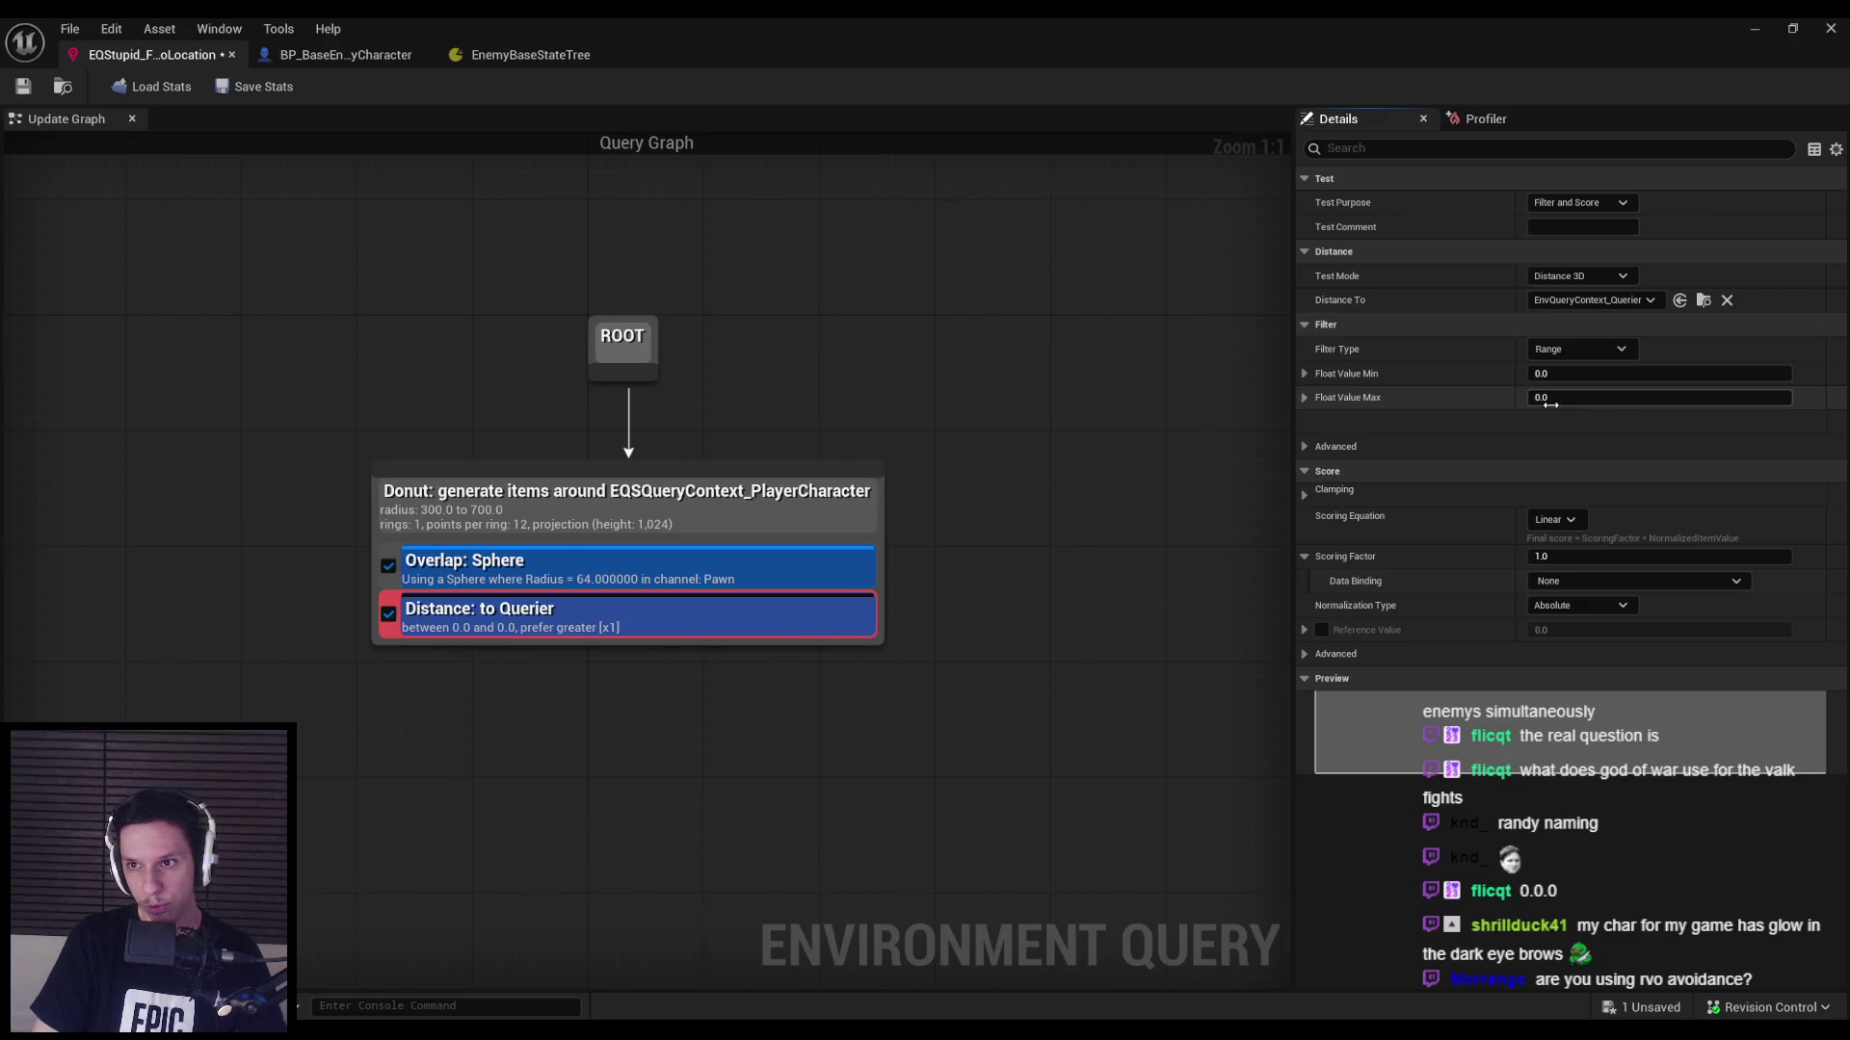
pyautogui.click(1589, 277)
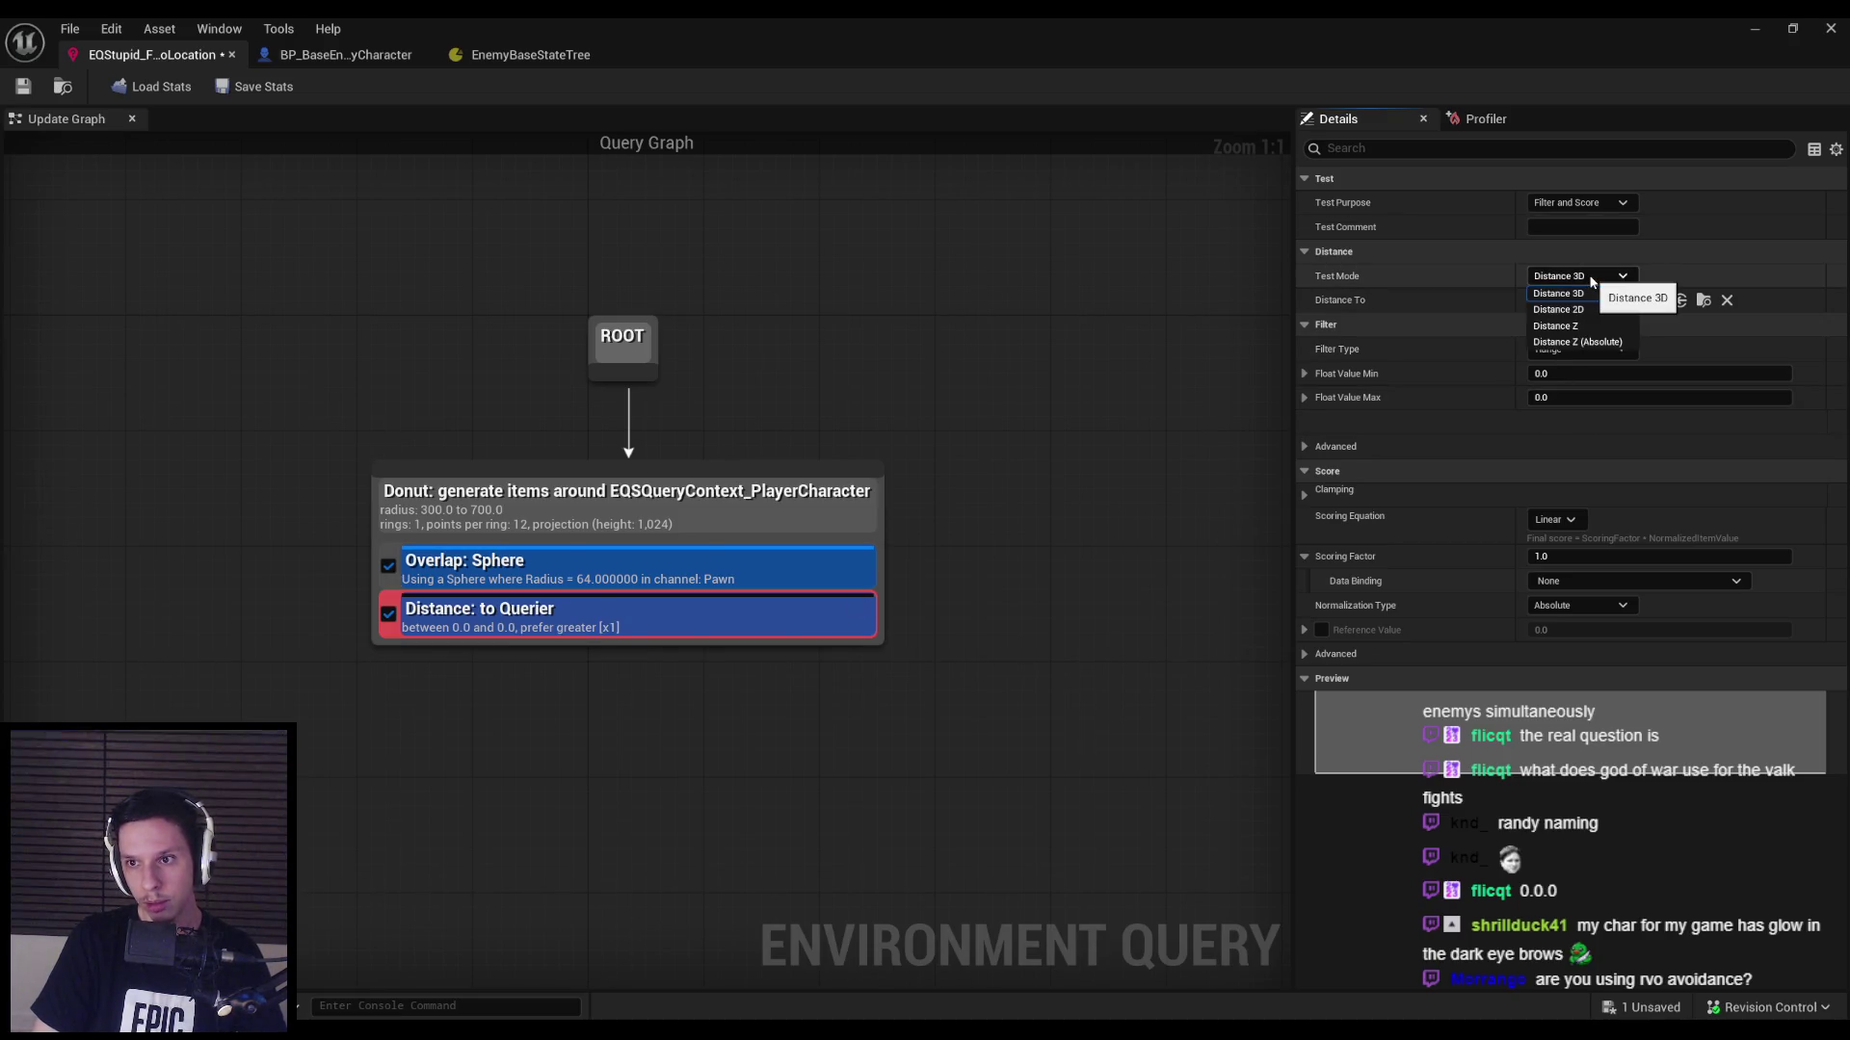
pyautogui.click(1587, 309)
pyautogui.click(1588, 276)
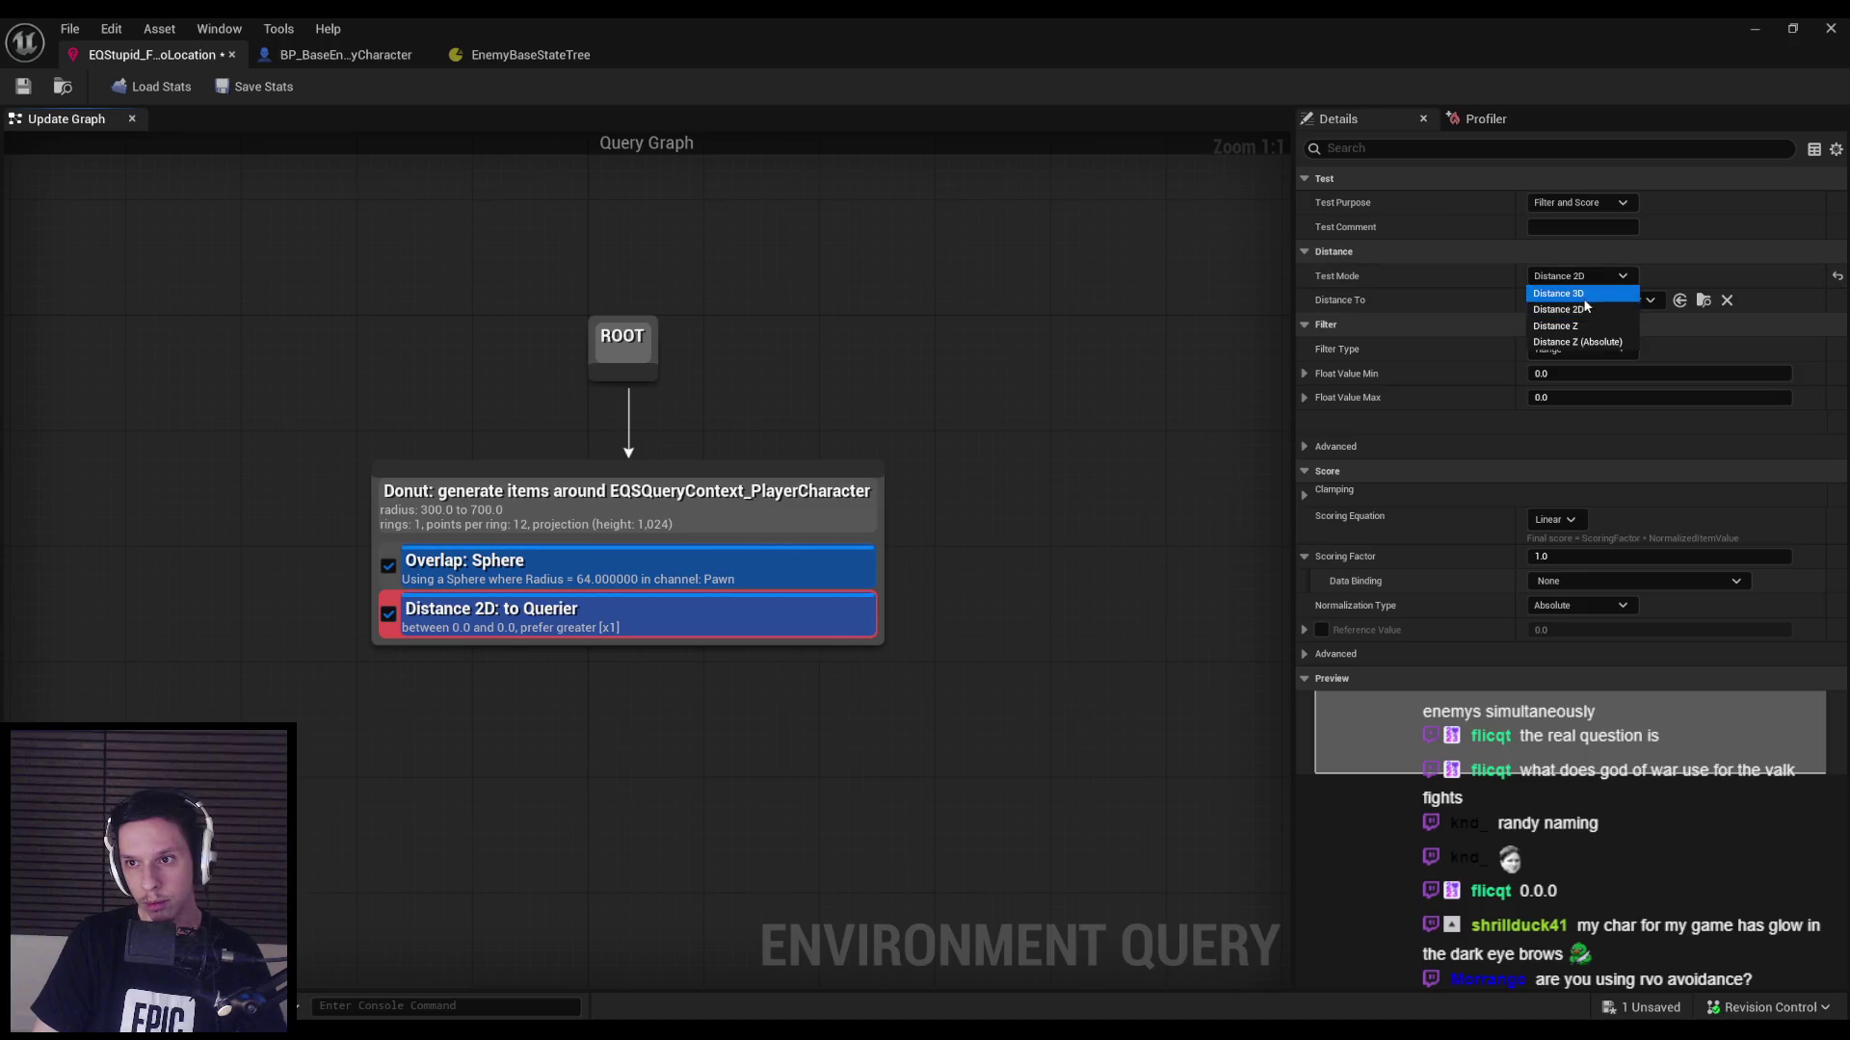
pyautogui.click(1584, 295)
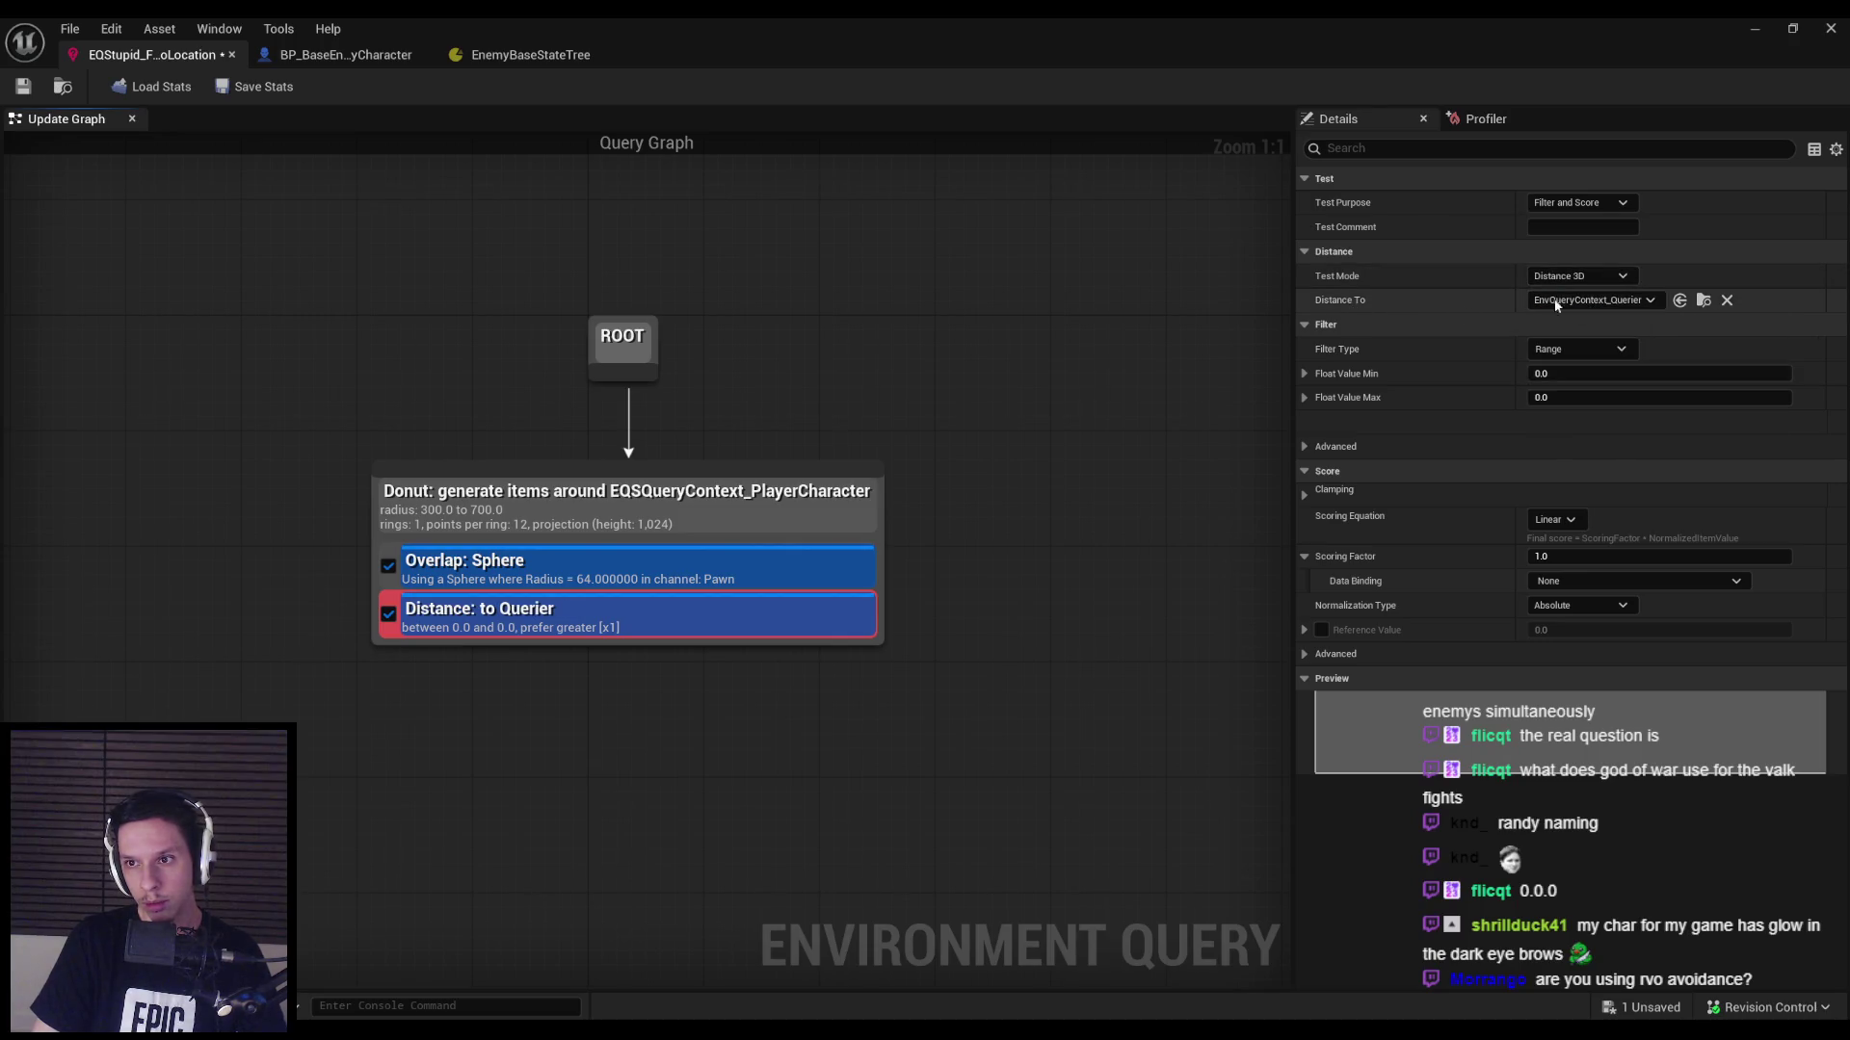
pyautogui.click(1580, 300)
pyautogui.click(1606, 407)
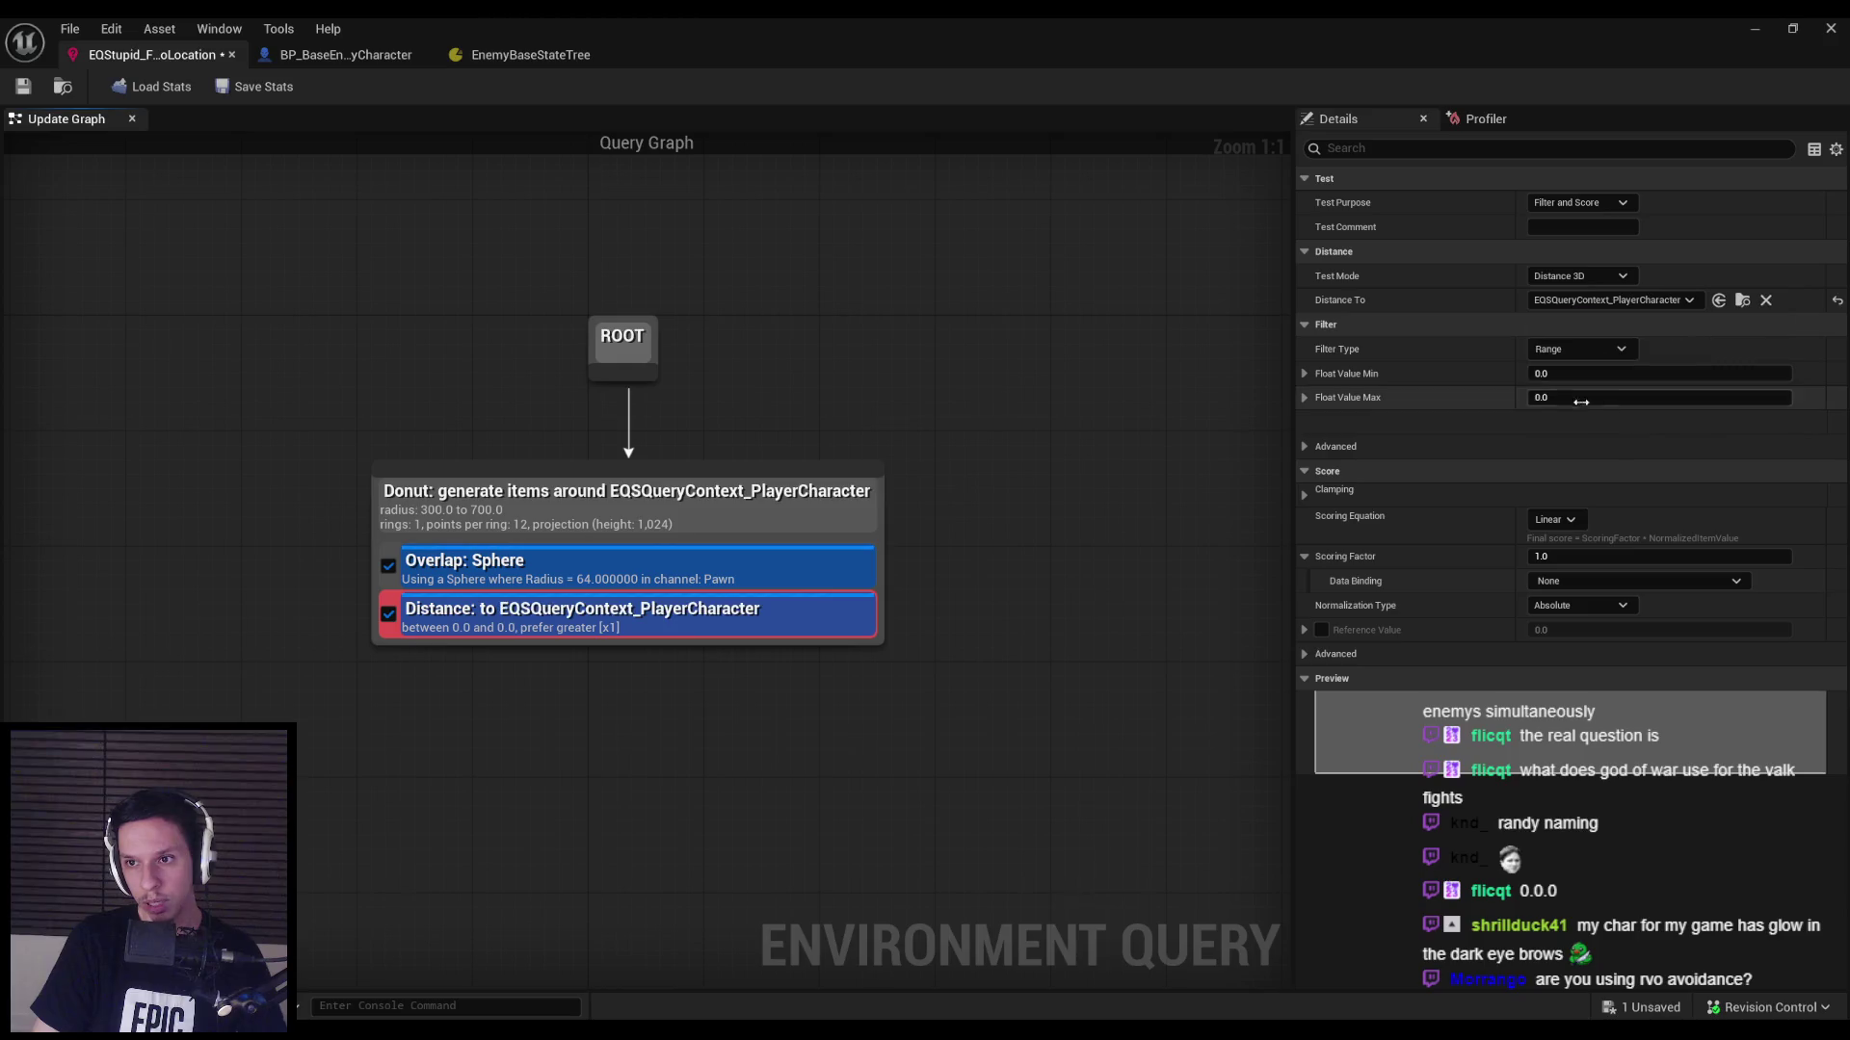
pyautogui.click(1619, 303)
pyautogui.click(1628, 366)
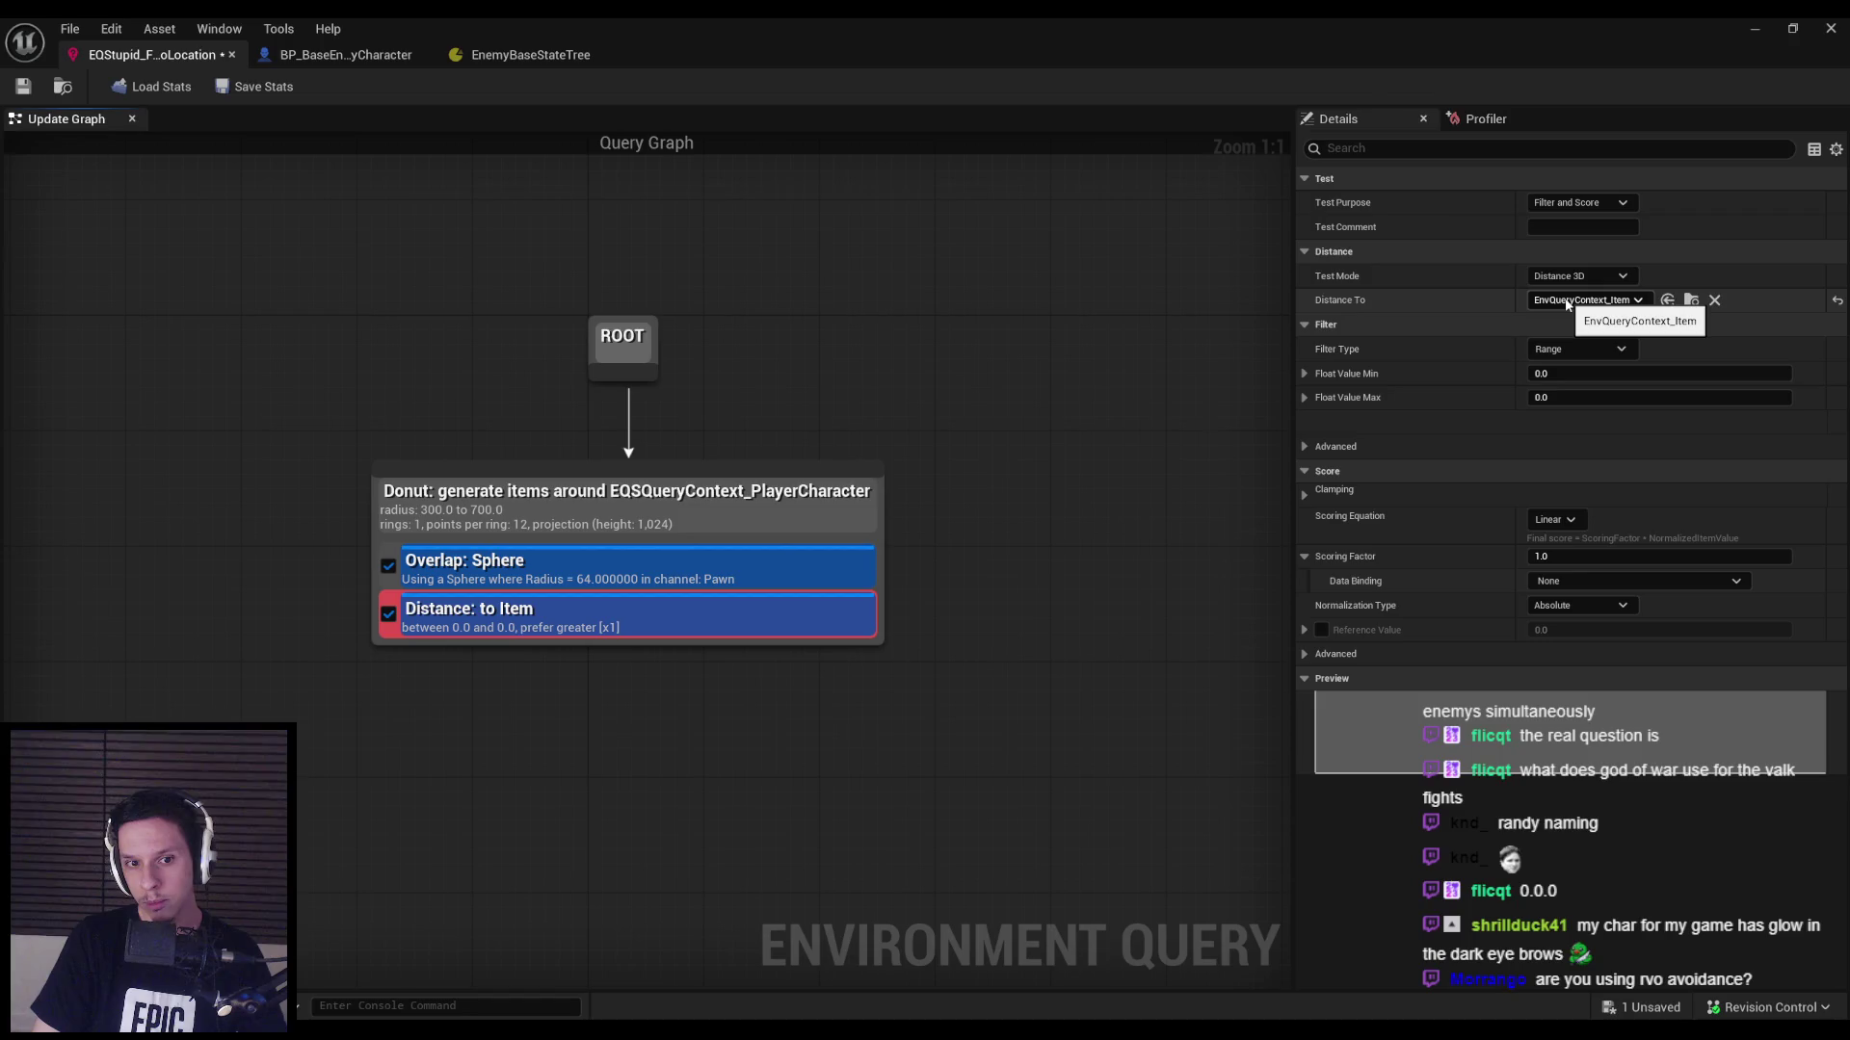
# Filter the Distance test to a Maximum of 400.0 with Linear scoring factor 0.0, and save.
pyautogui.click(1580, 347)
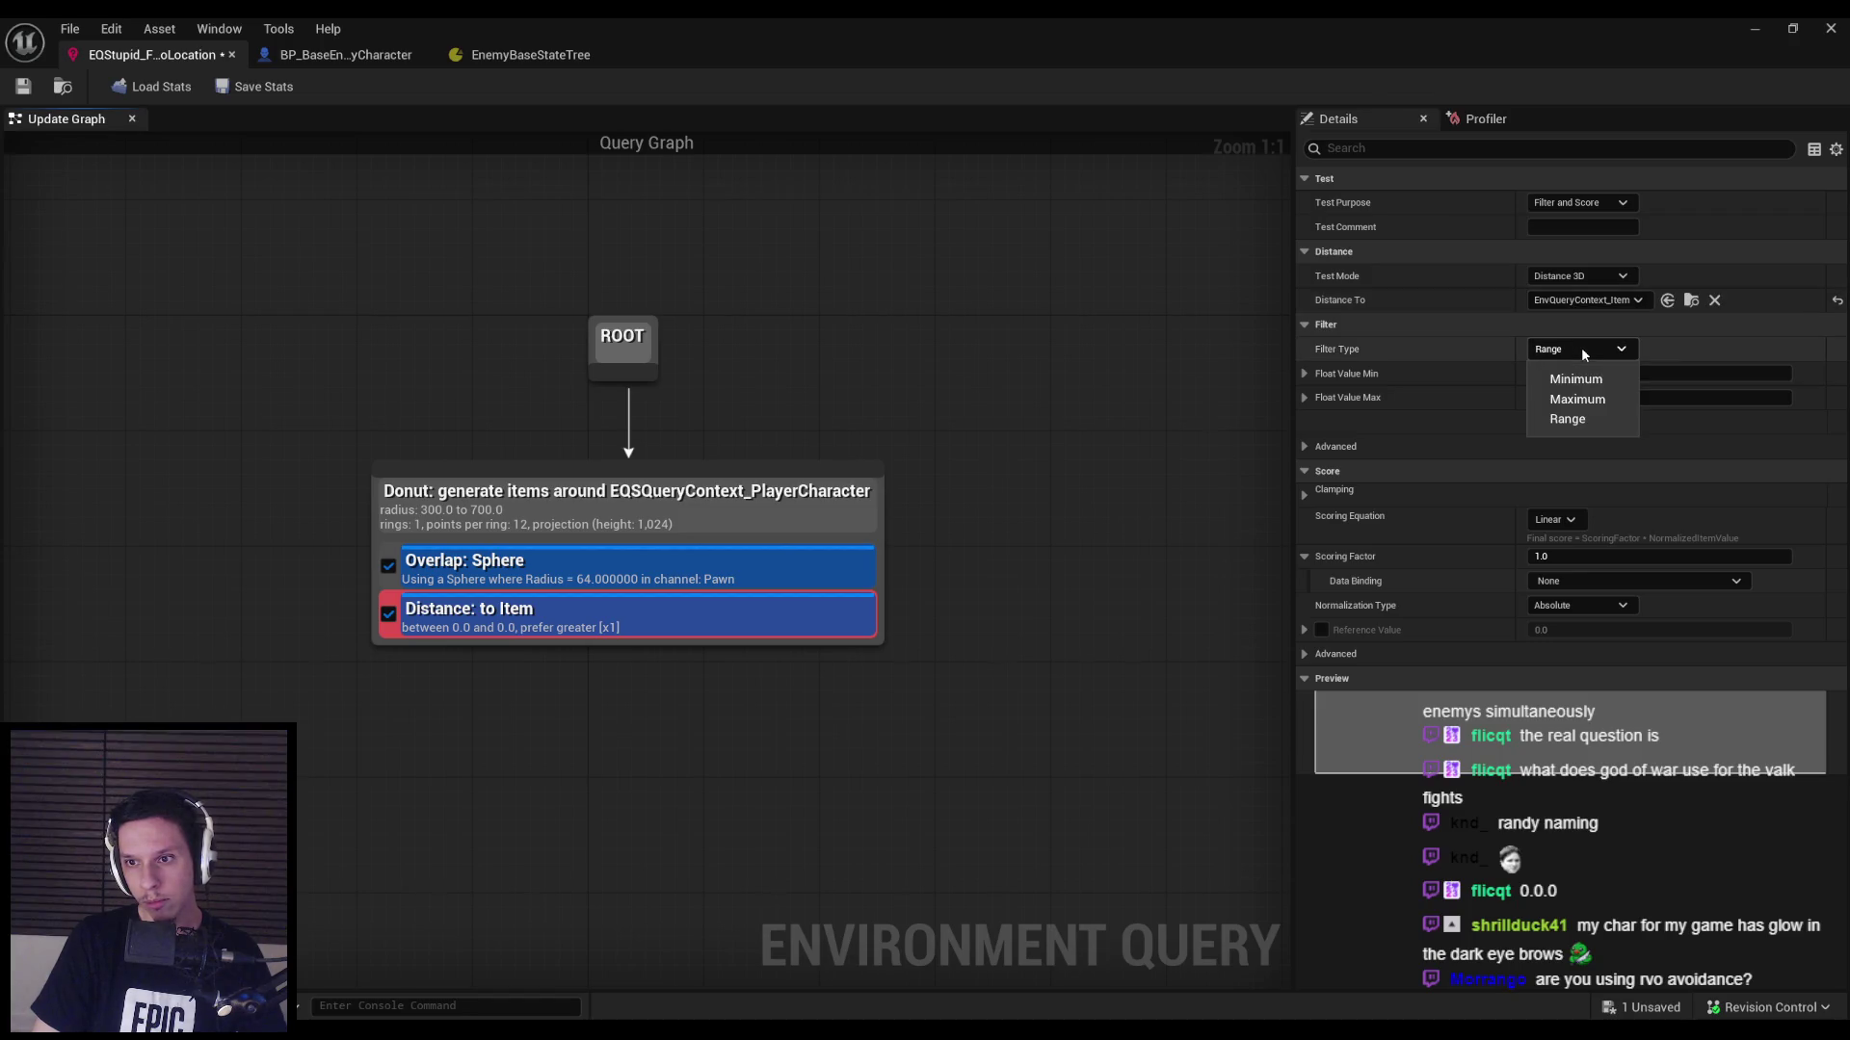
pyautogui.click(1580, 403)
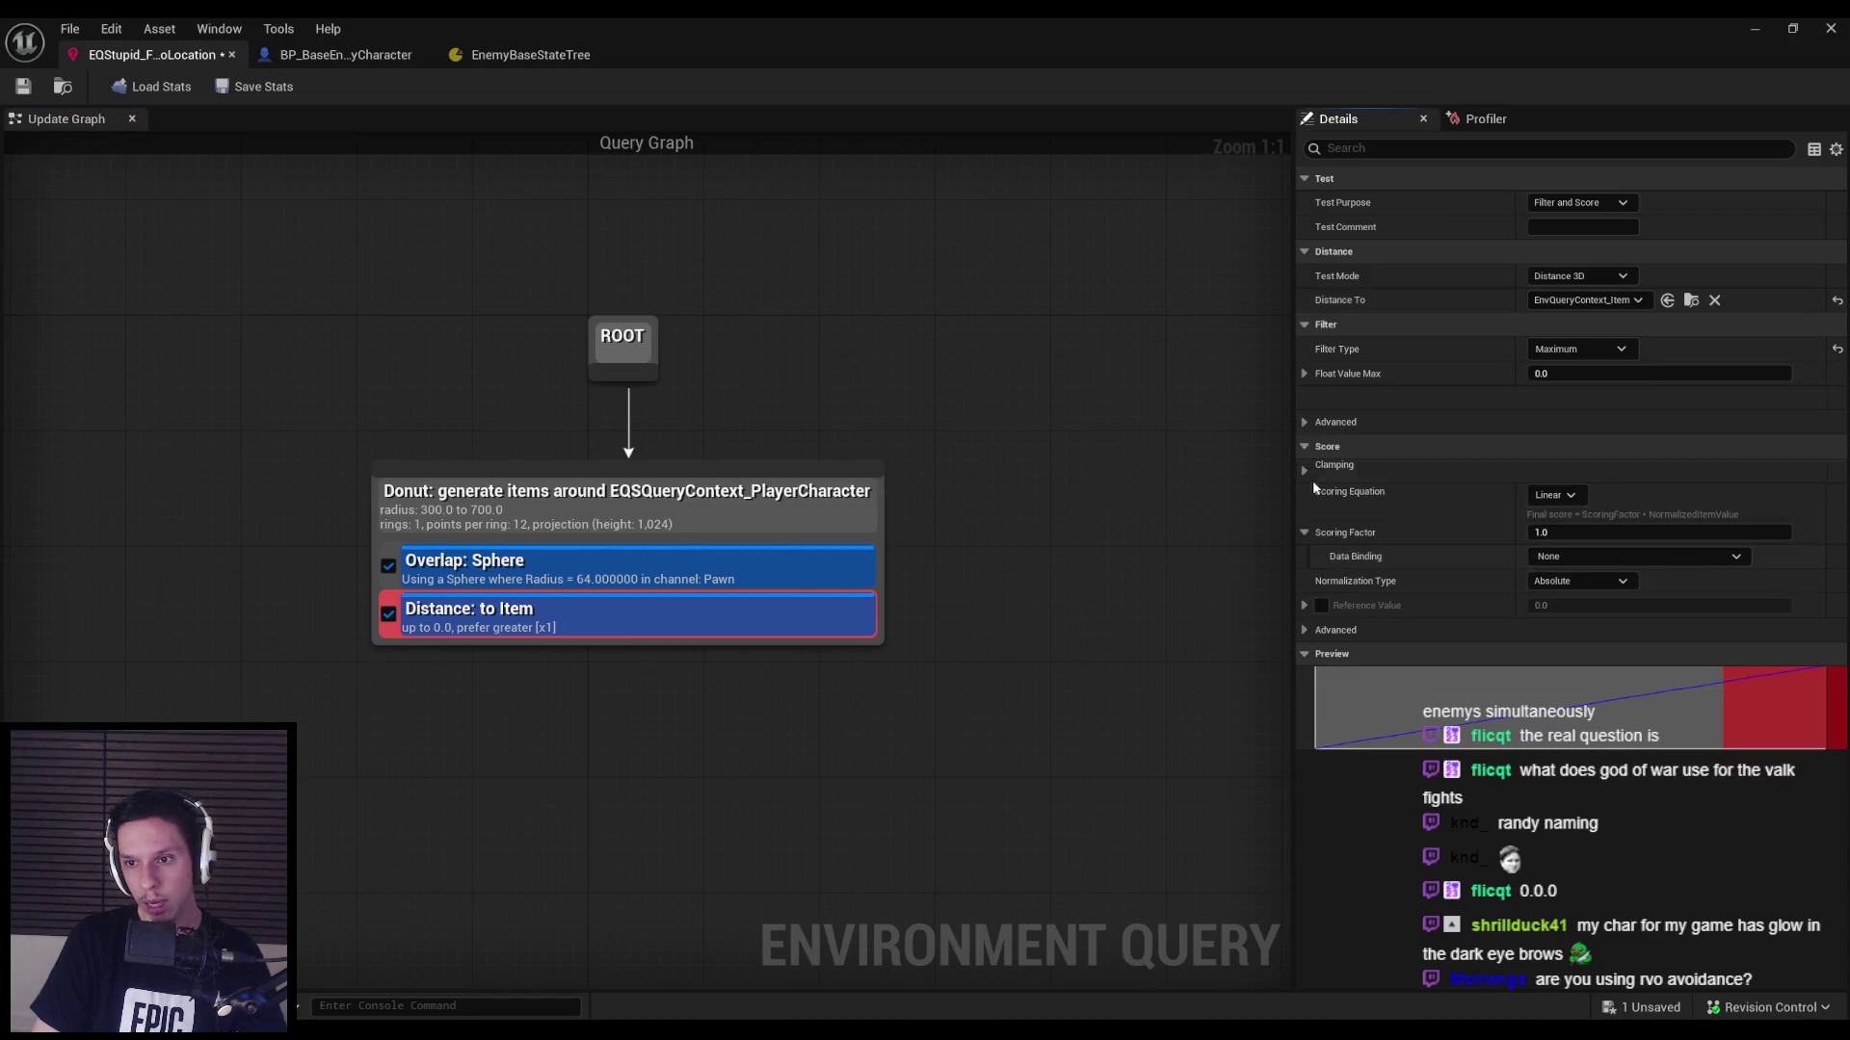
pyautogui.click(1571, 497)
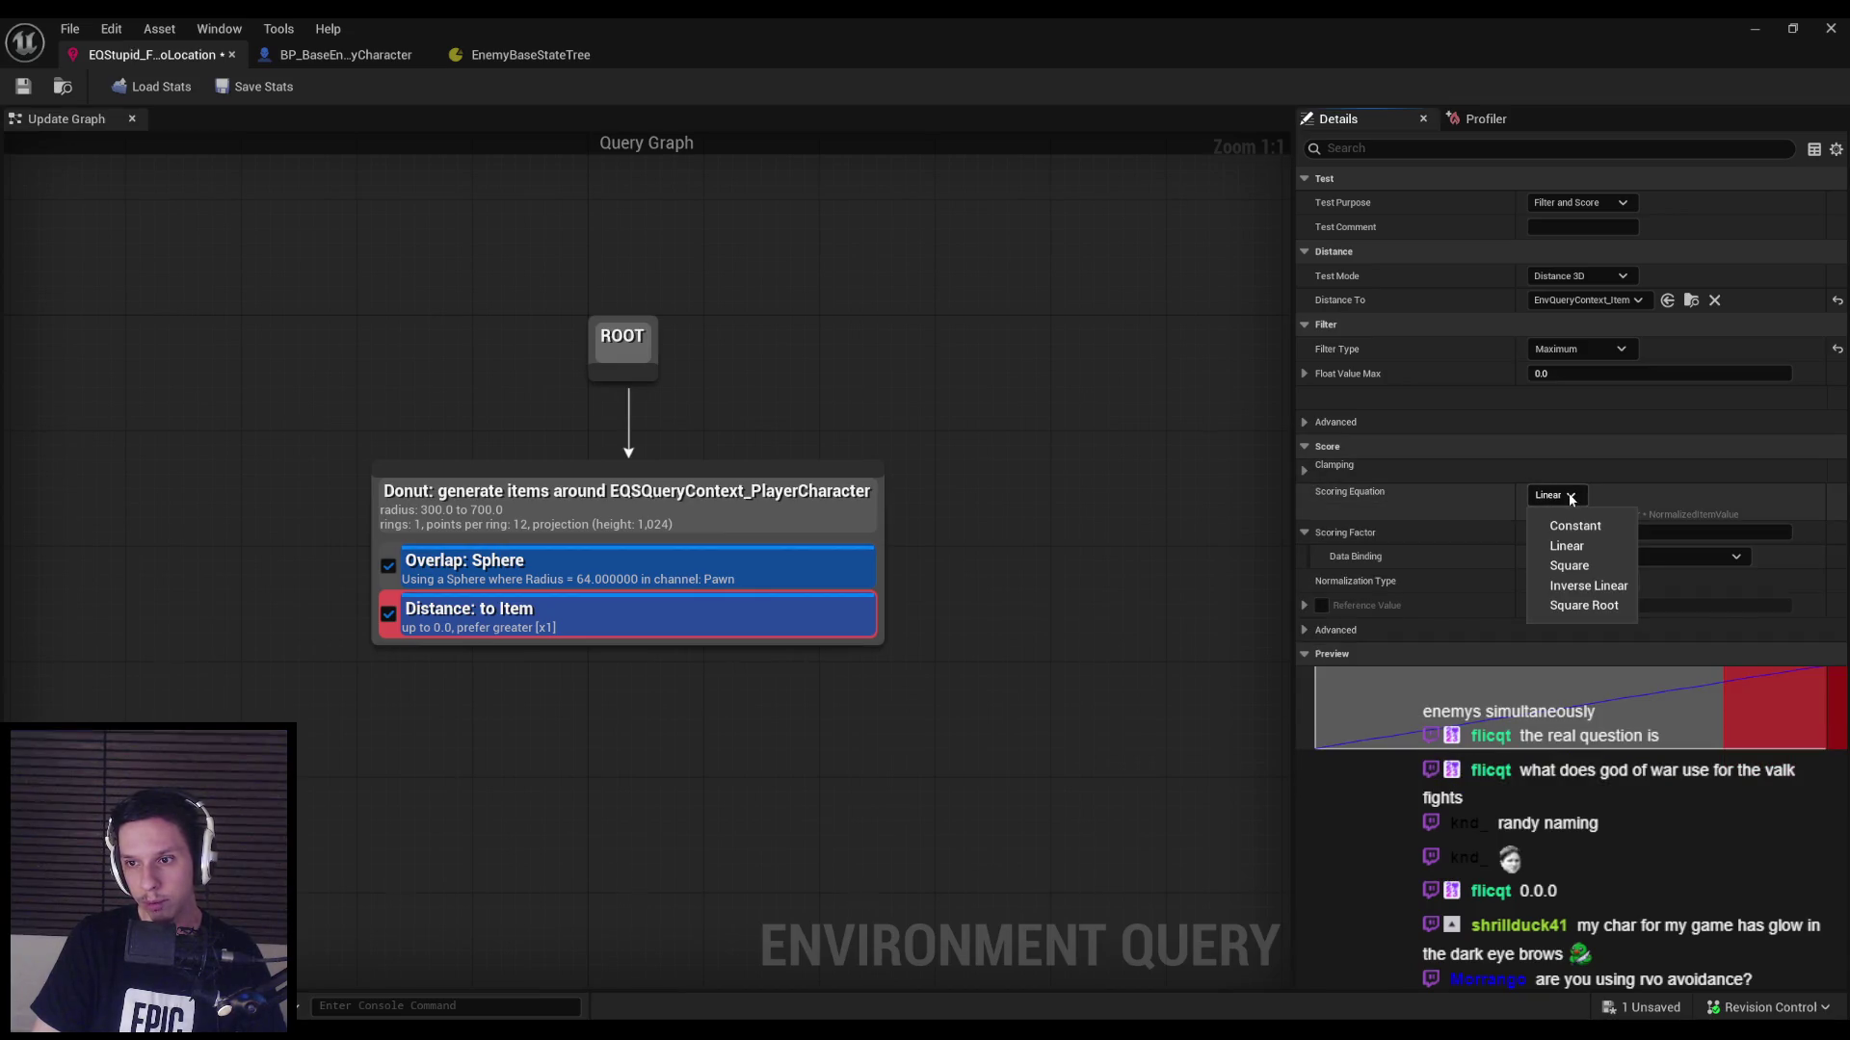
pyautogui.click(1391, 495)
pyautogui.click(1583, 535)
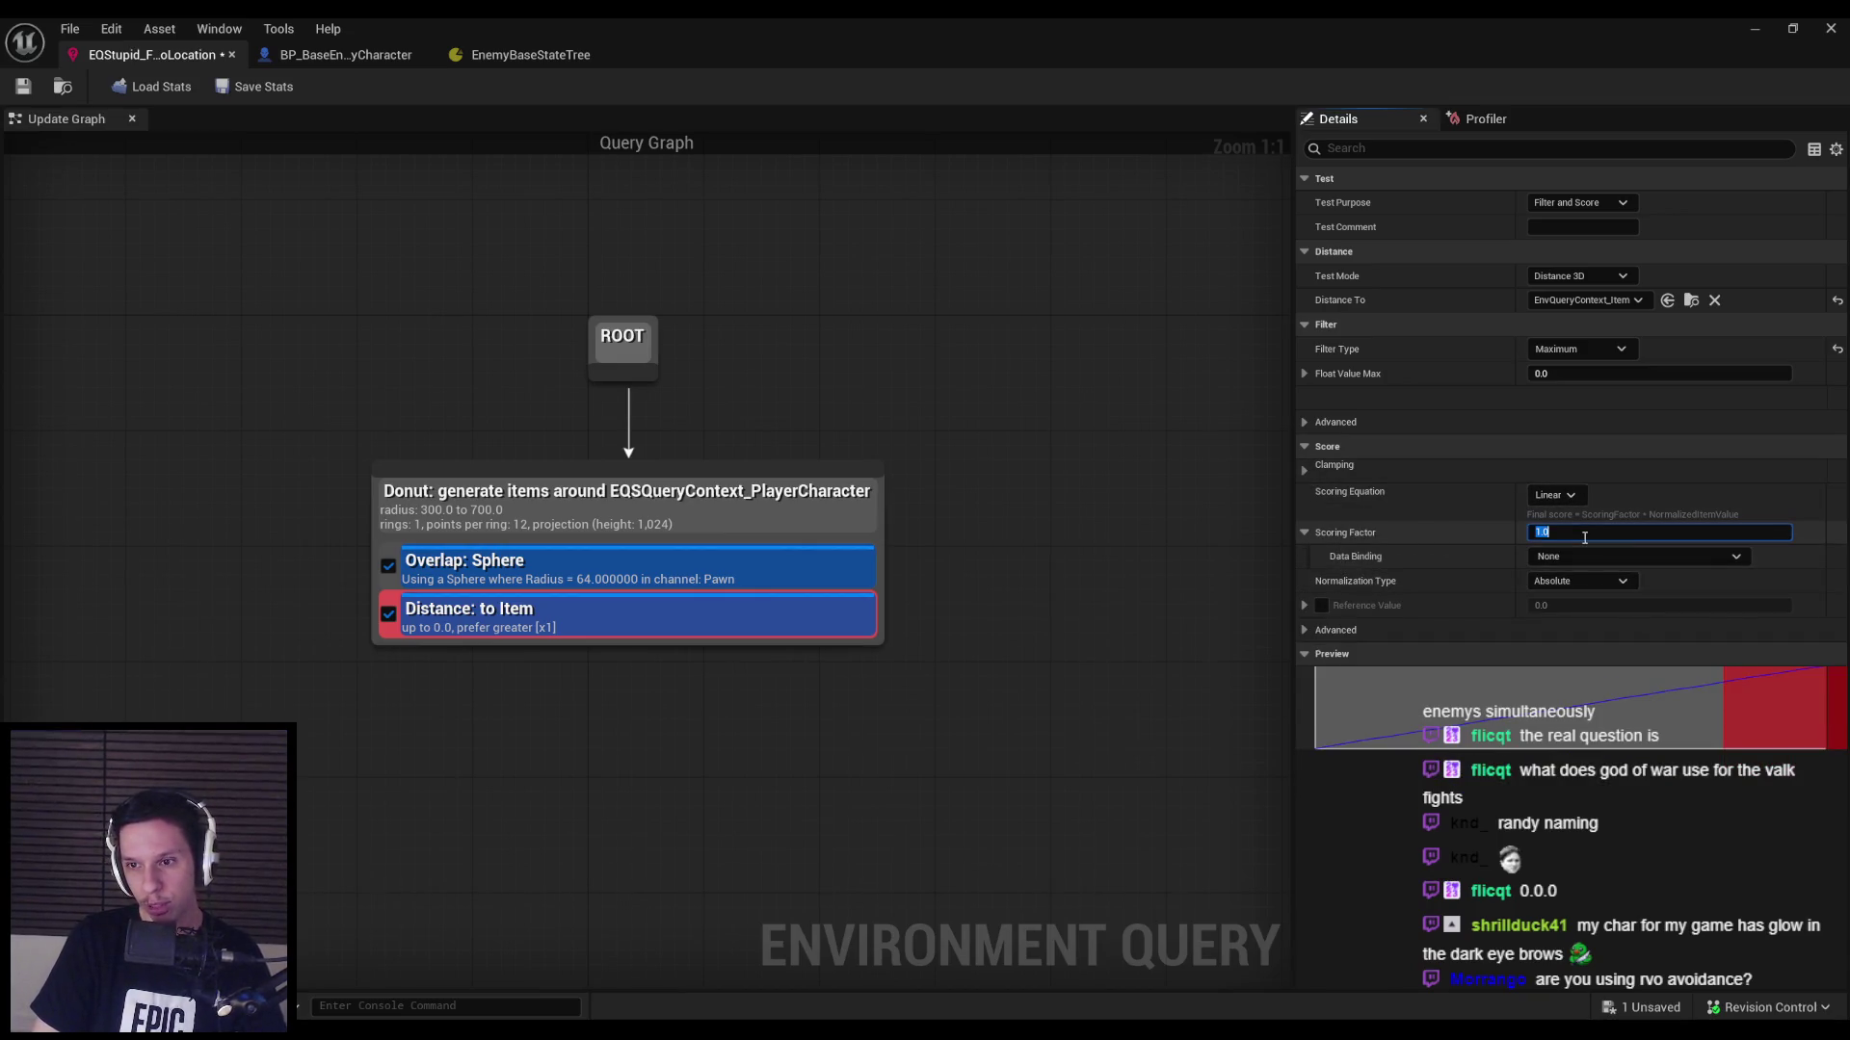
pyautogui.write('0')
pyautogui.press('Return')
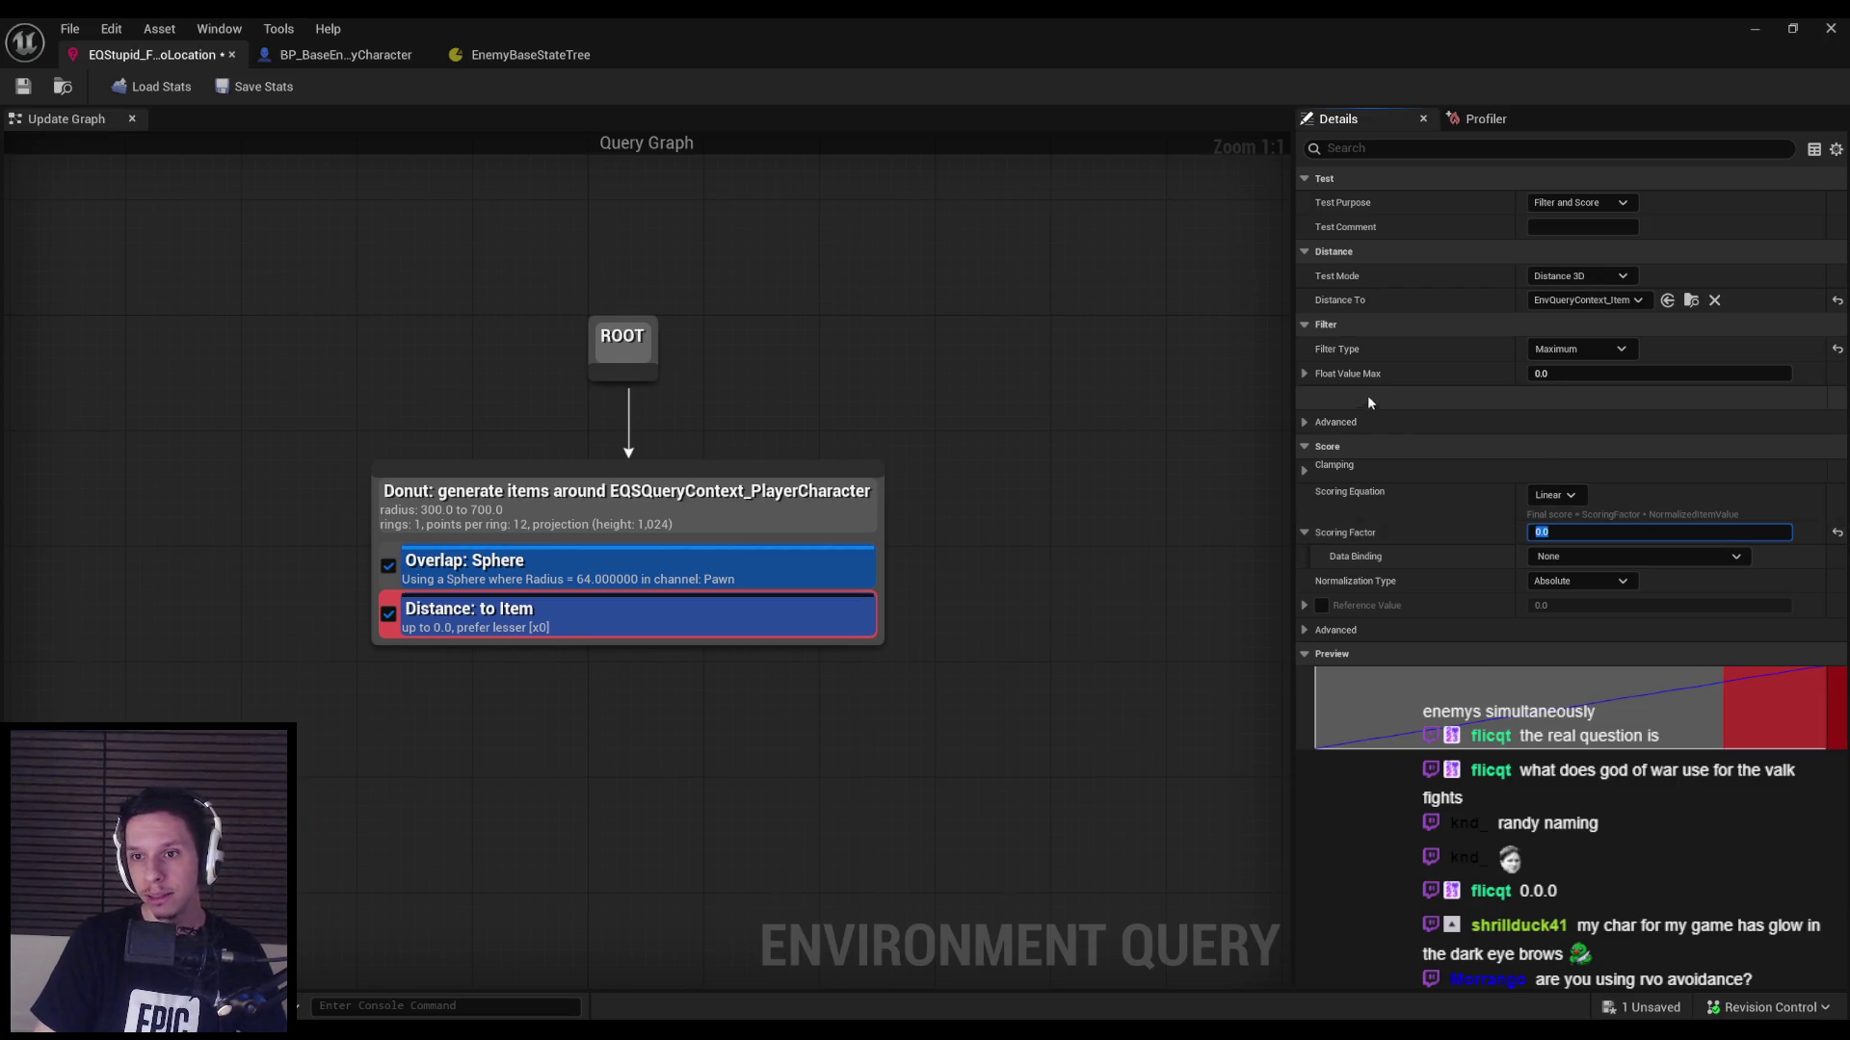
pyautogui.click(1576, 350)
pyautogui.click(1551, 364)
pyautogui.write('400')
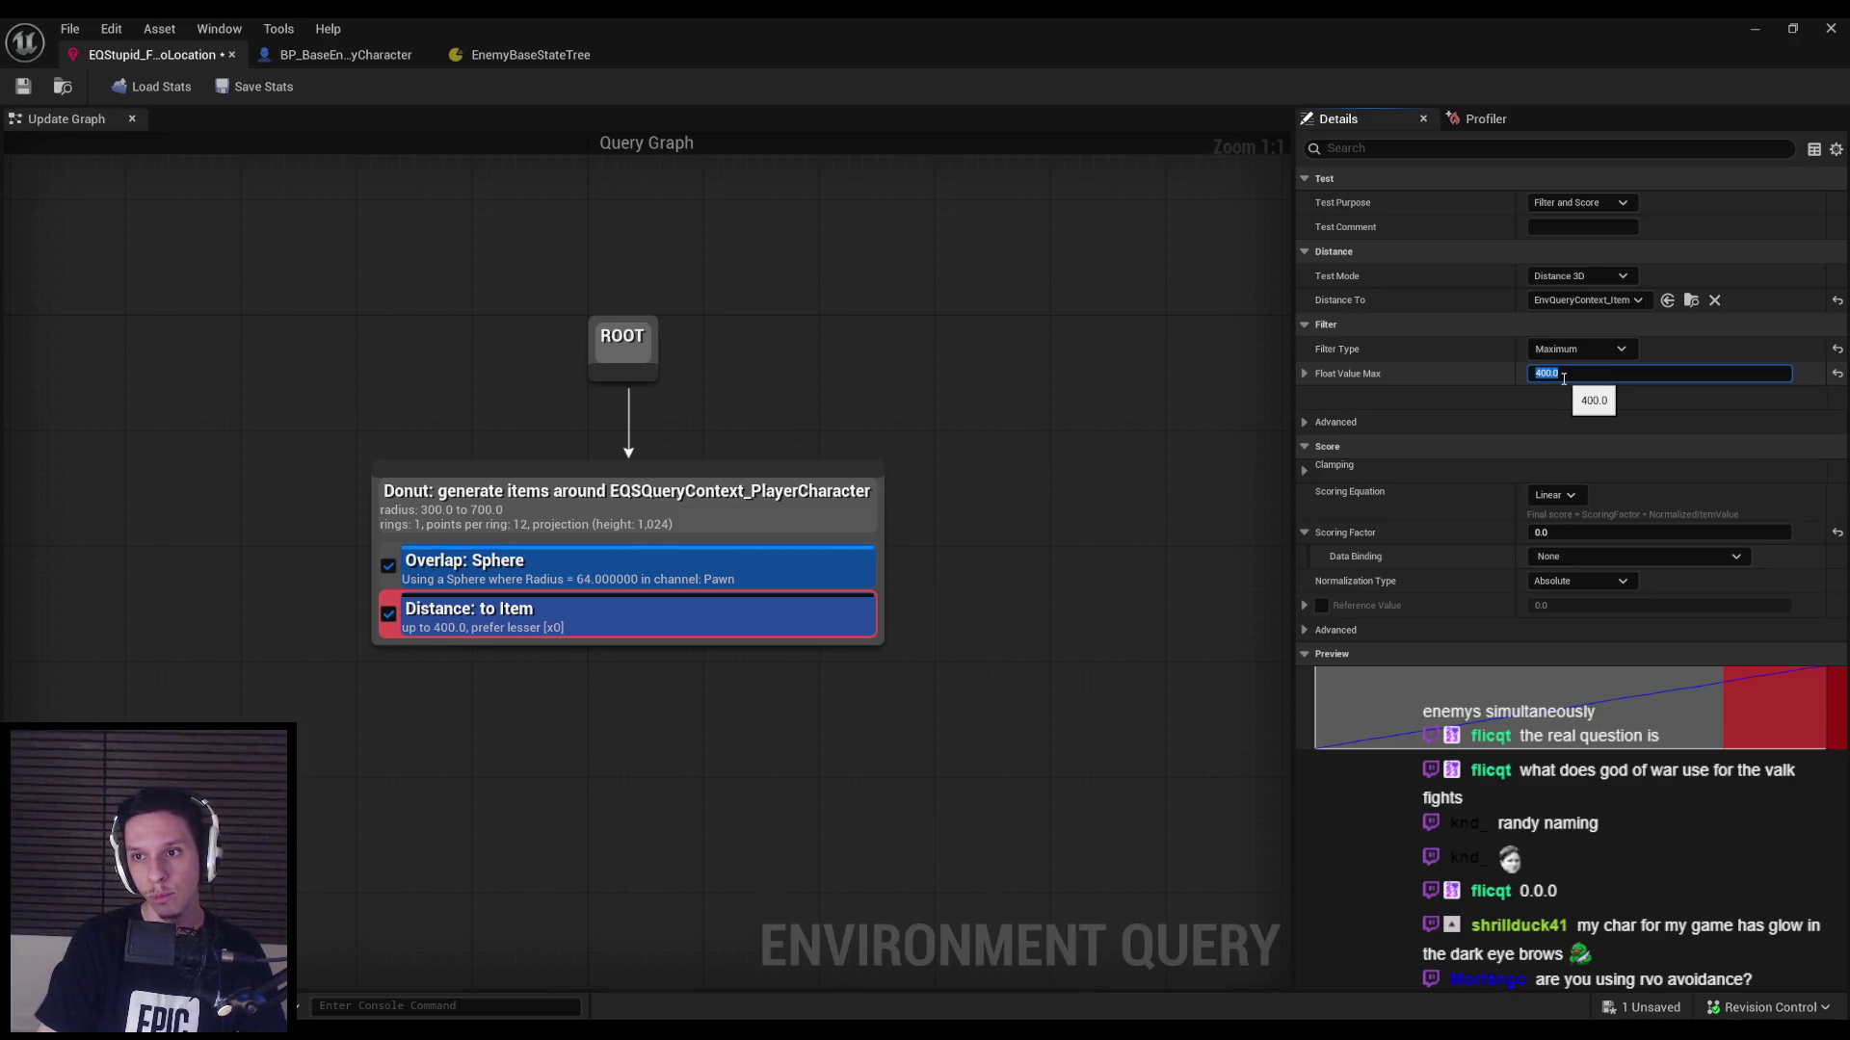
pyautogui.hotkey('ctrl', 's')
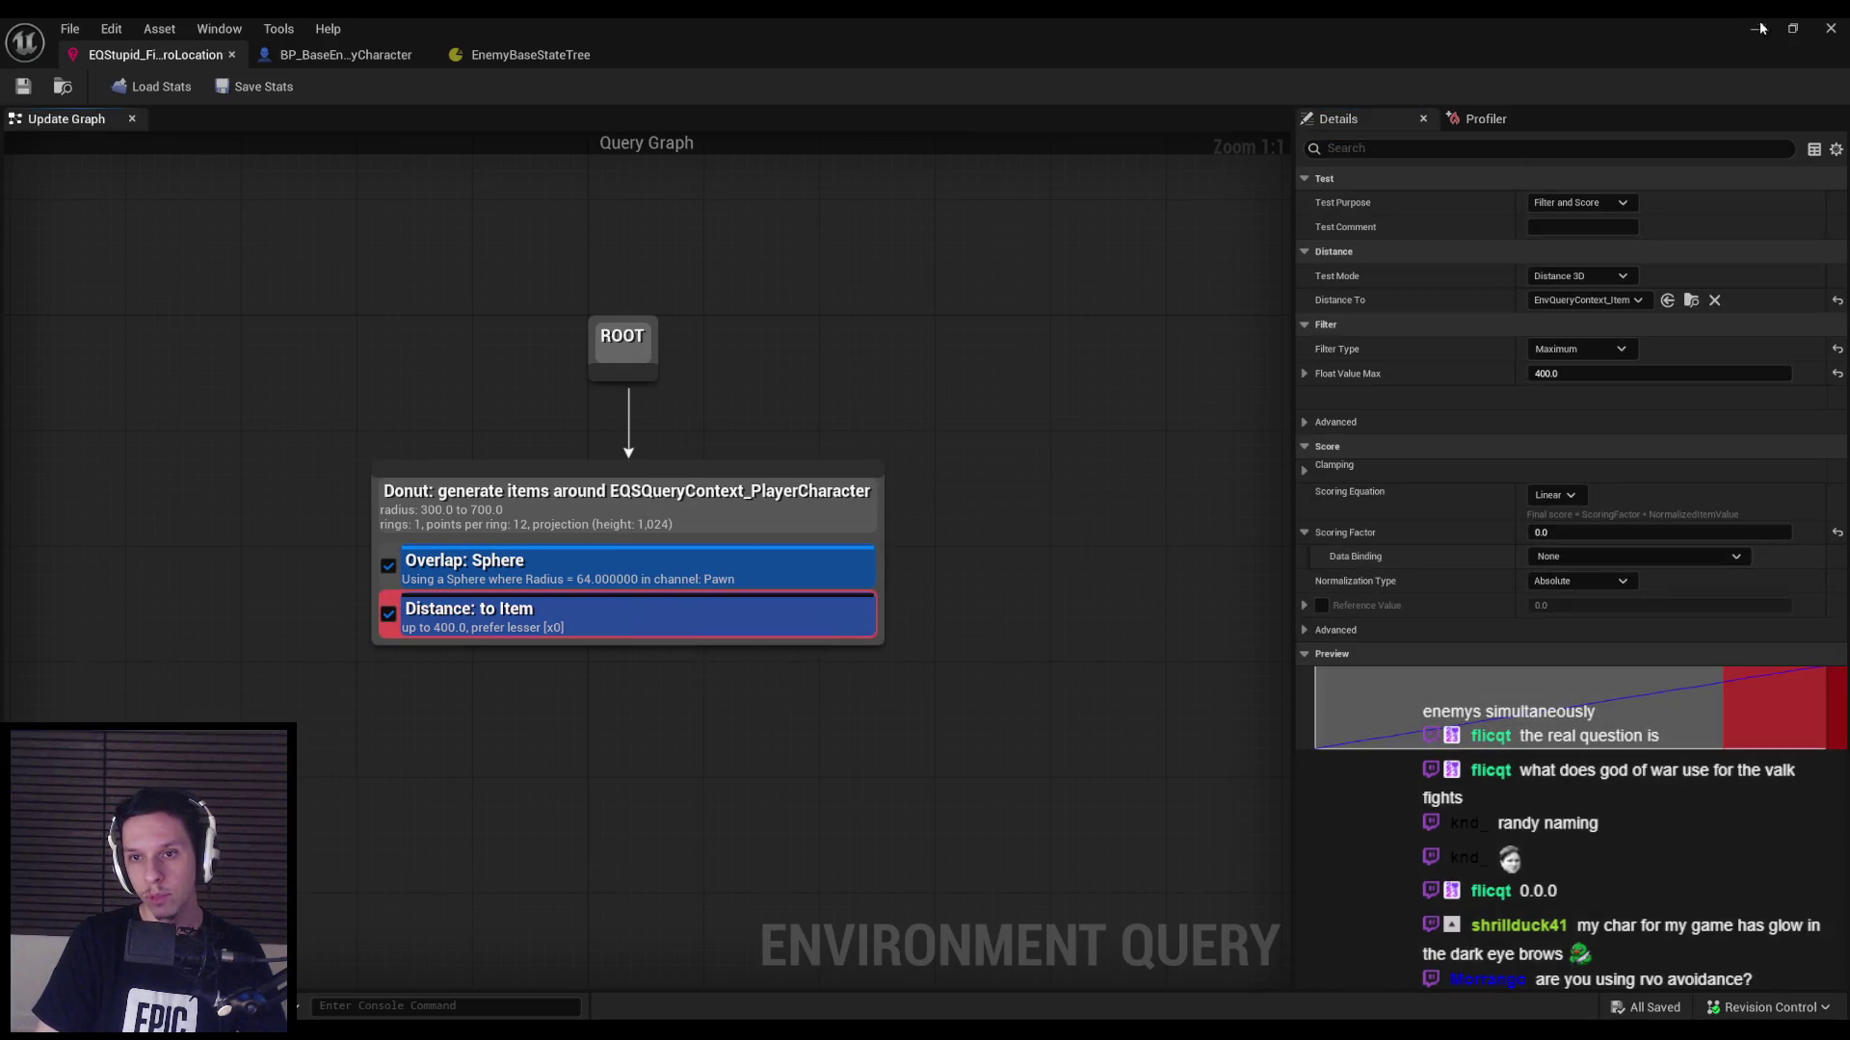
# Play-test the distance-filtered query with the EQS debugger and wireframe toggle, backing away from enemies.
pyautogui.click(1760, 31)
pyautogui.hotkey('alt', 'p')
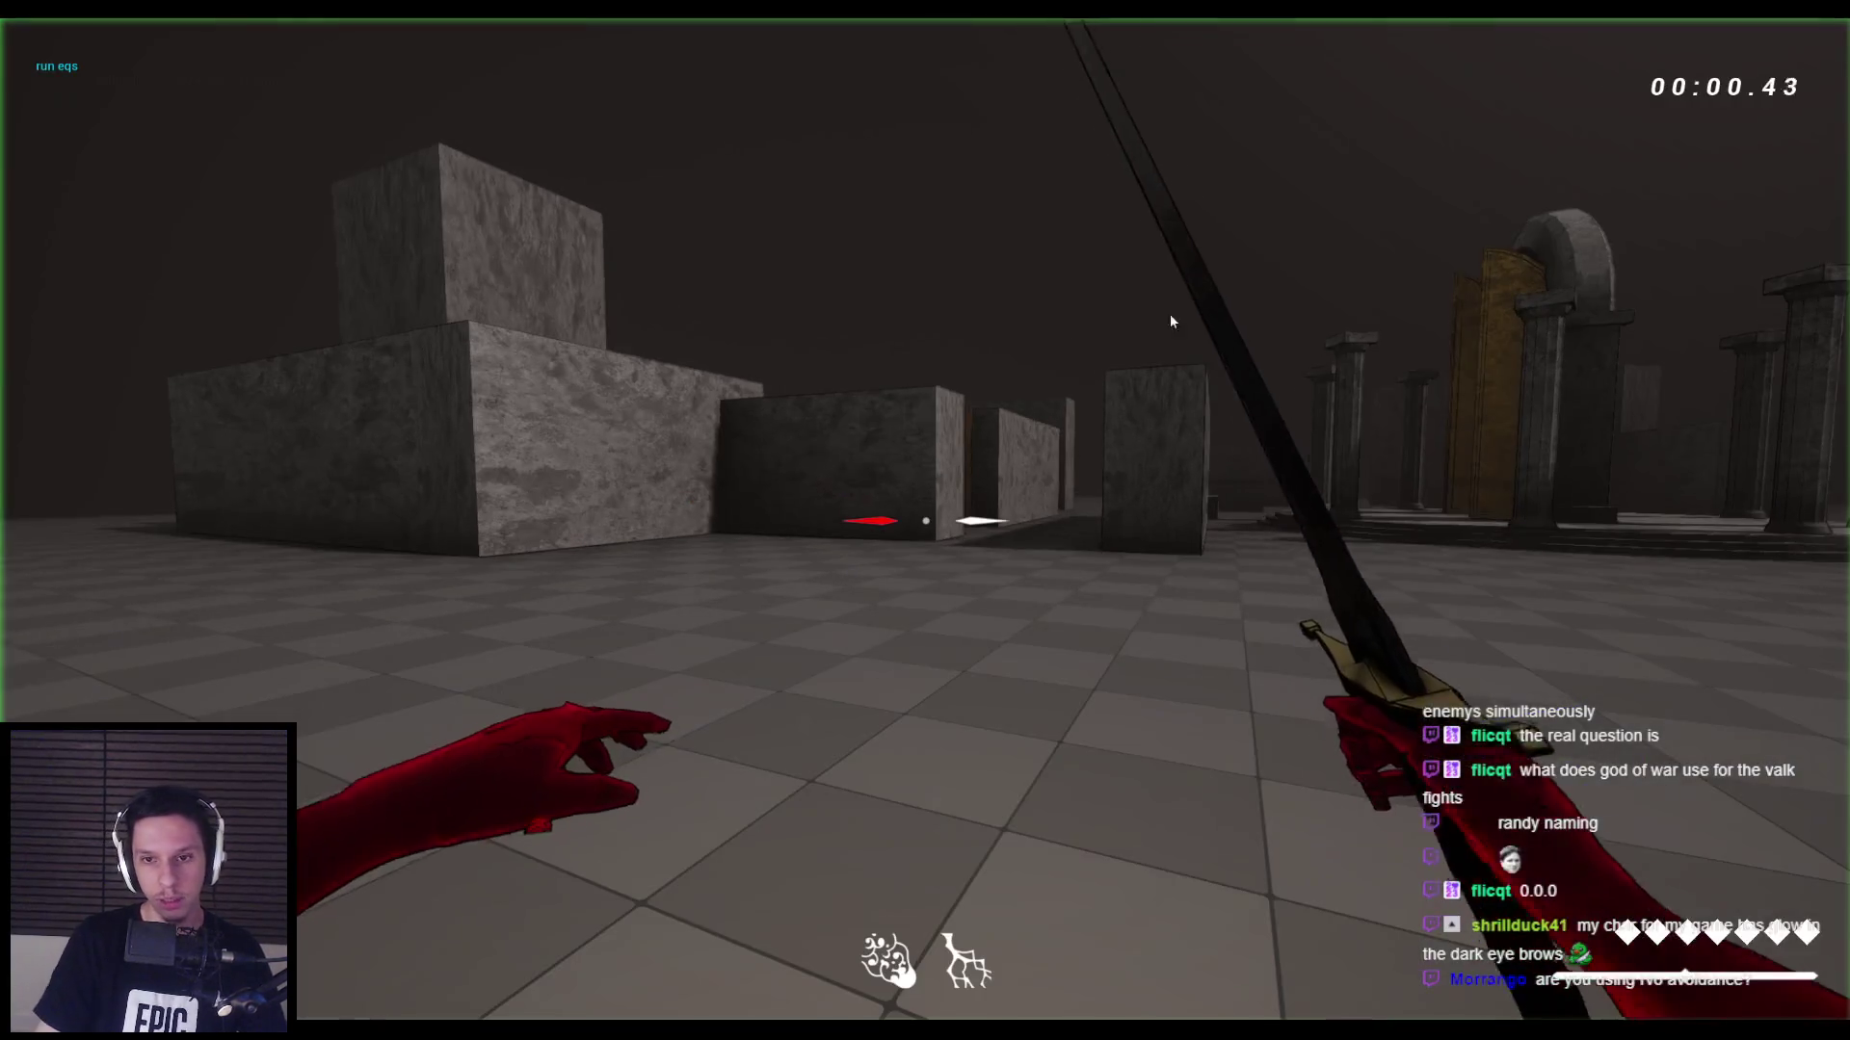
pyautogui.press("'")
pyautogui.press('F1')
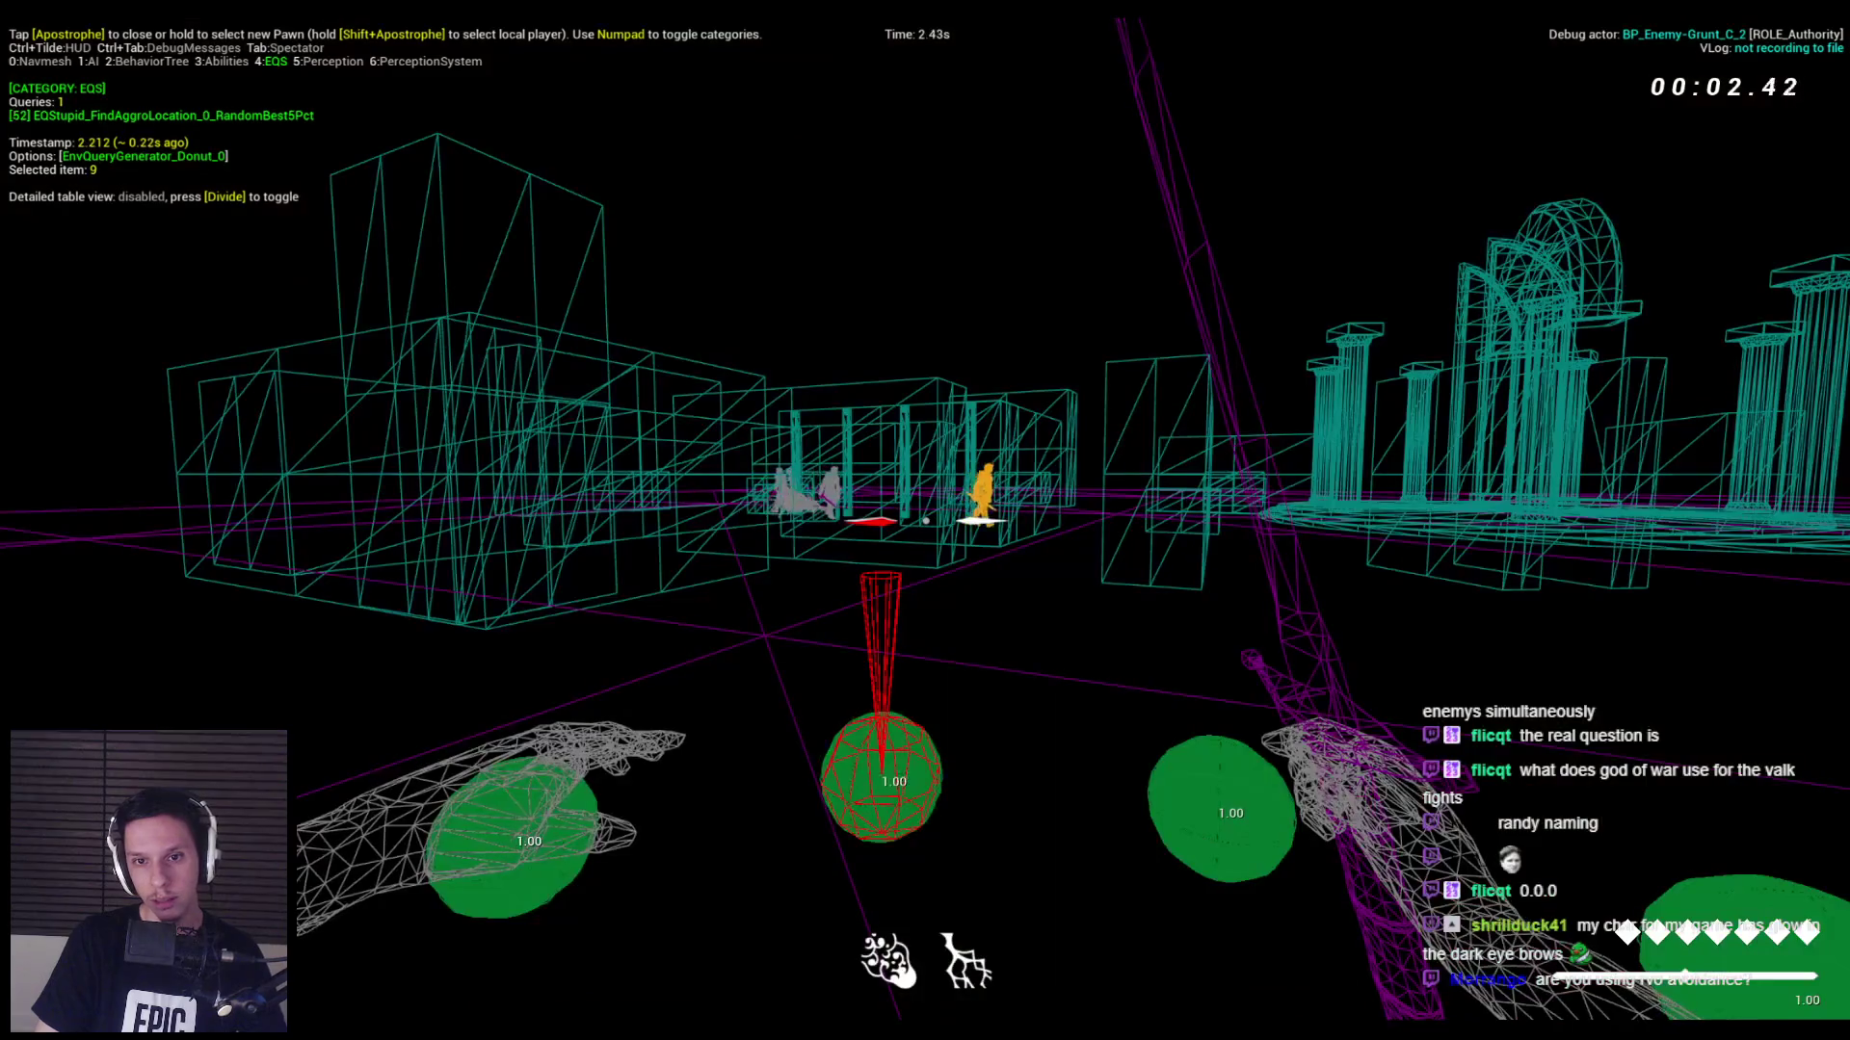
pyautogui.press('F3')
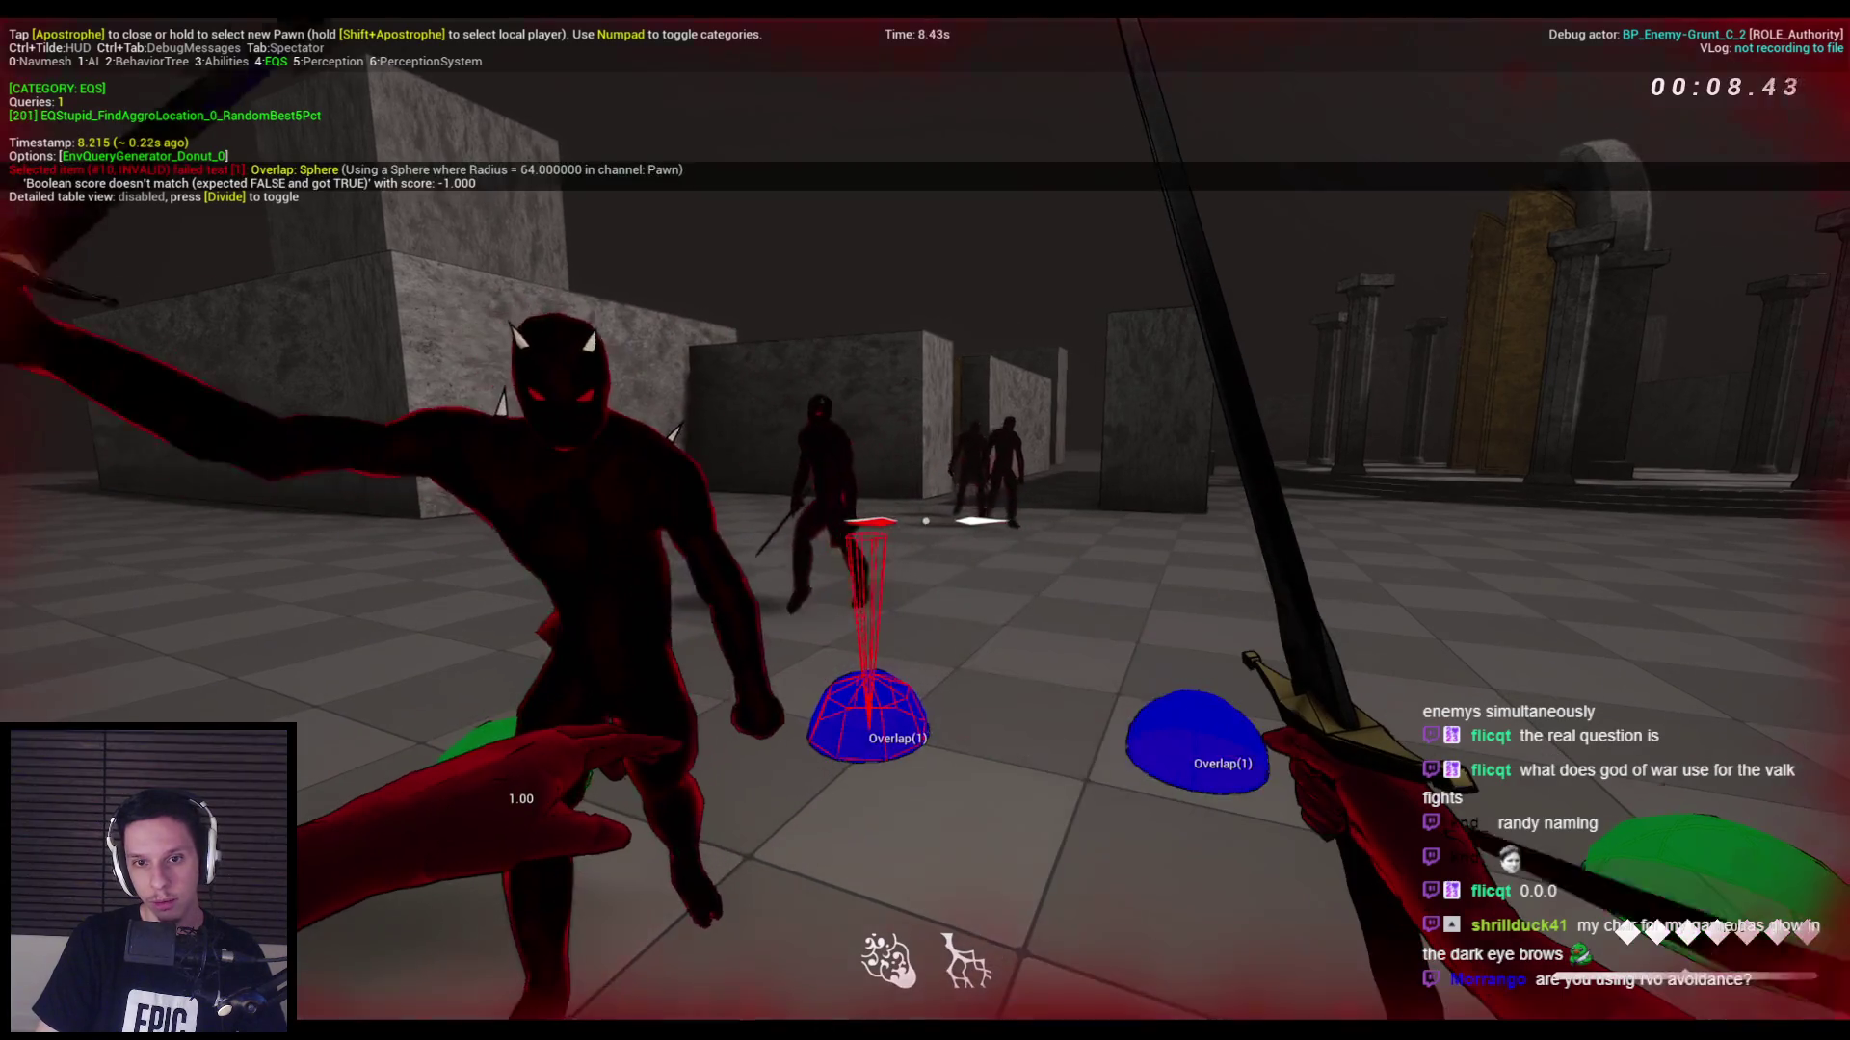
pyautogui.press('s')
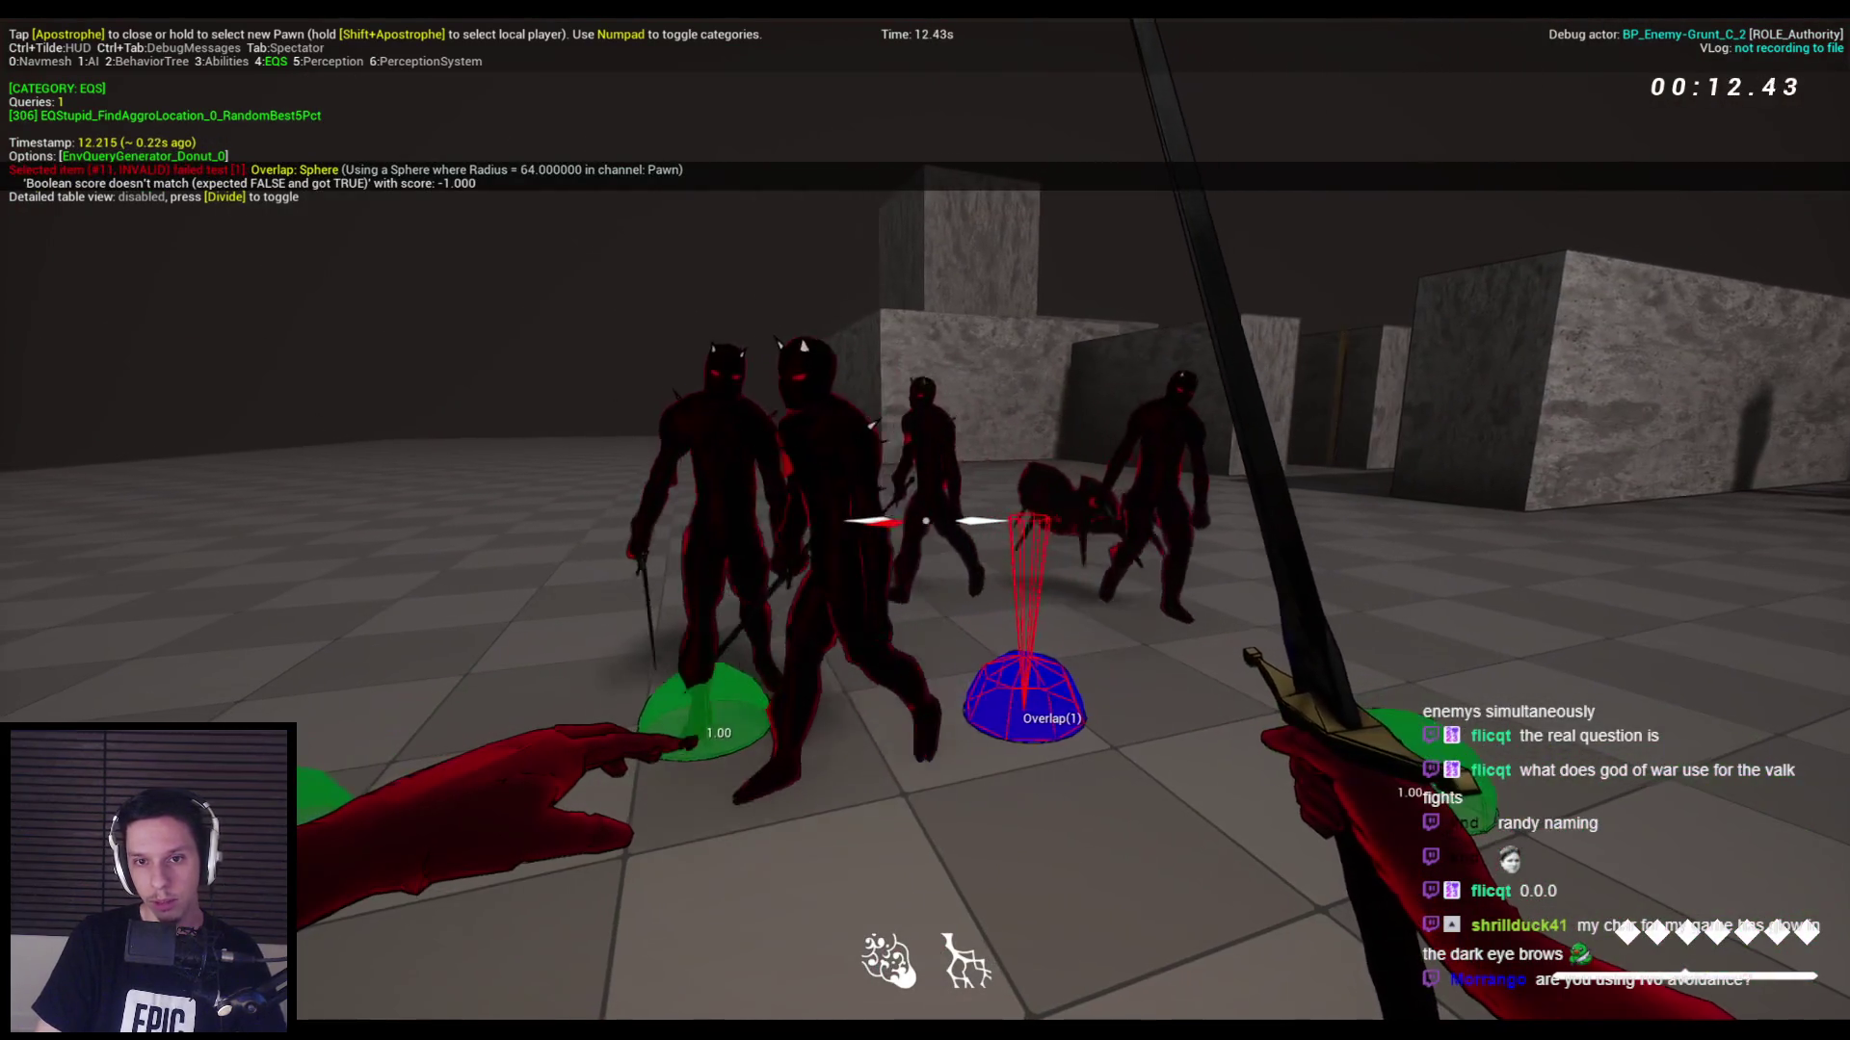
pyautogui.press('s')
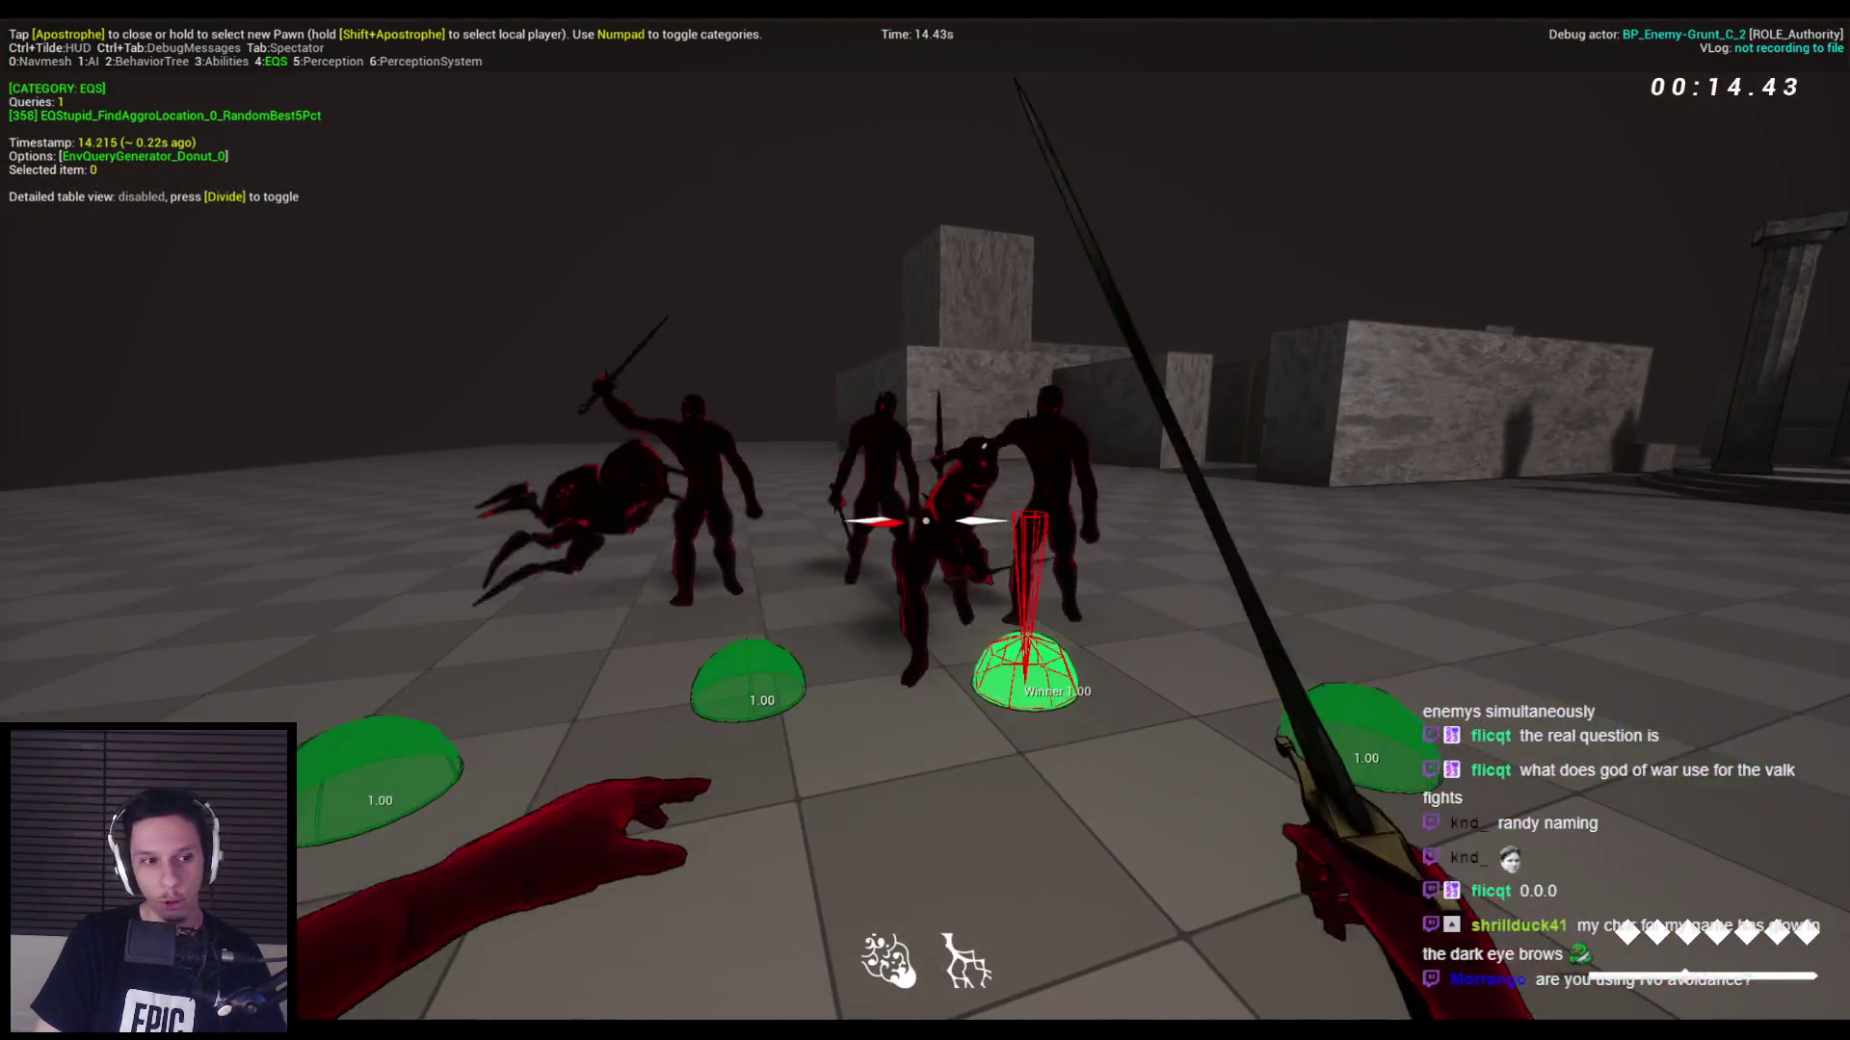
pyautogui.press('Escape')
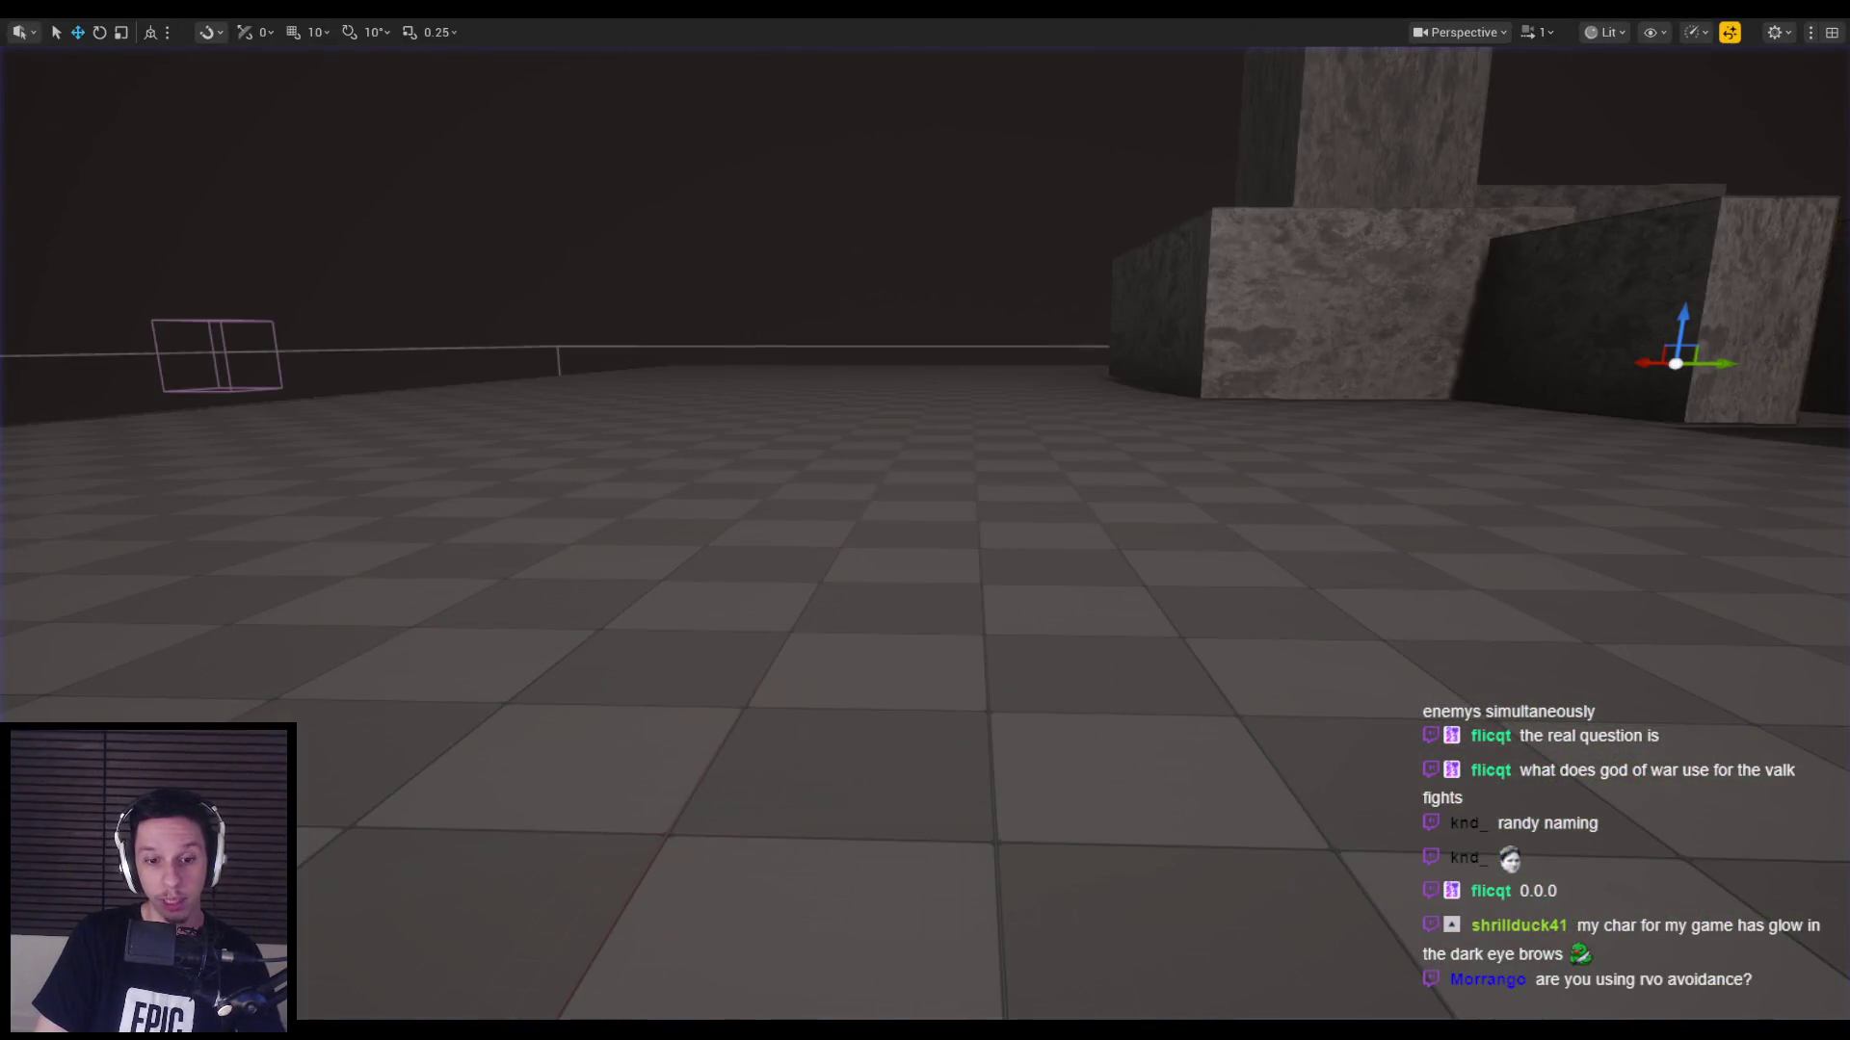
# Show BP_BaseEnemyCharacter's Class Defaults and search its properties for 'vo'.
pyautogui.click(649, 969)
pyautogui.click(359, 56)
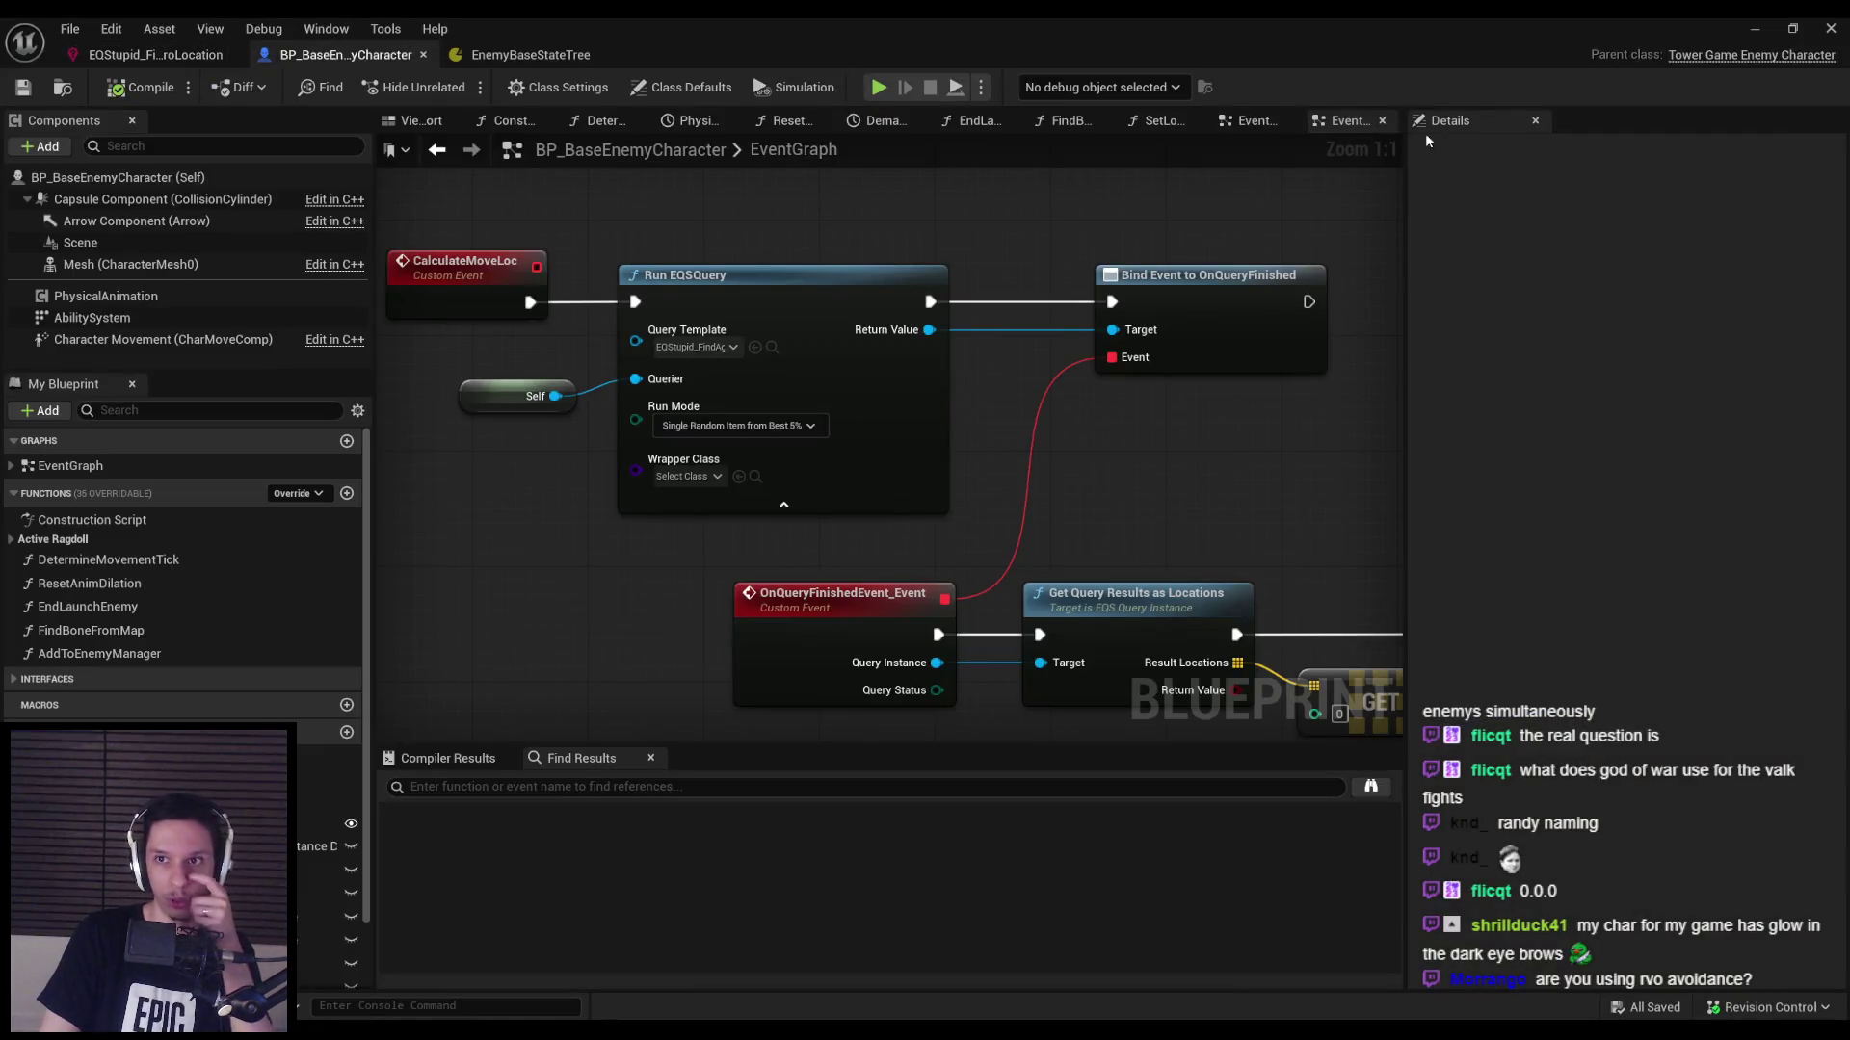
pyautogui.click(684, 87)
pyautogui.write('vo')
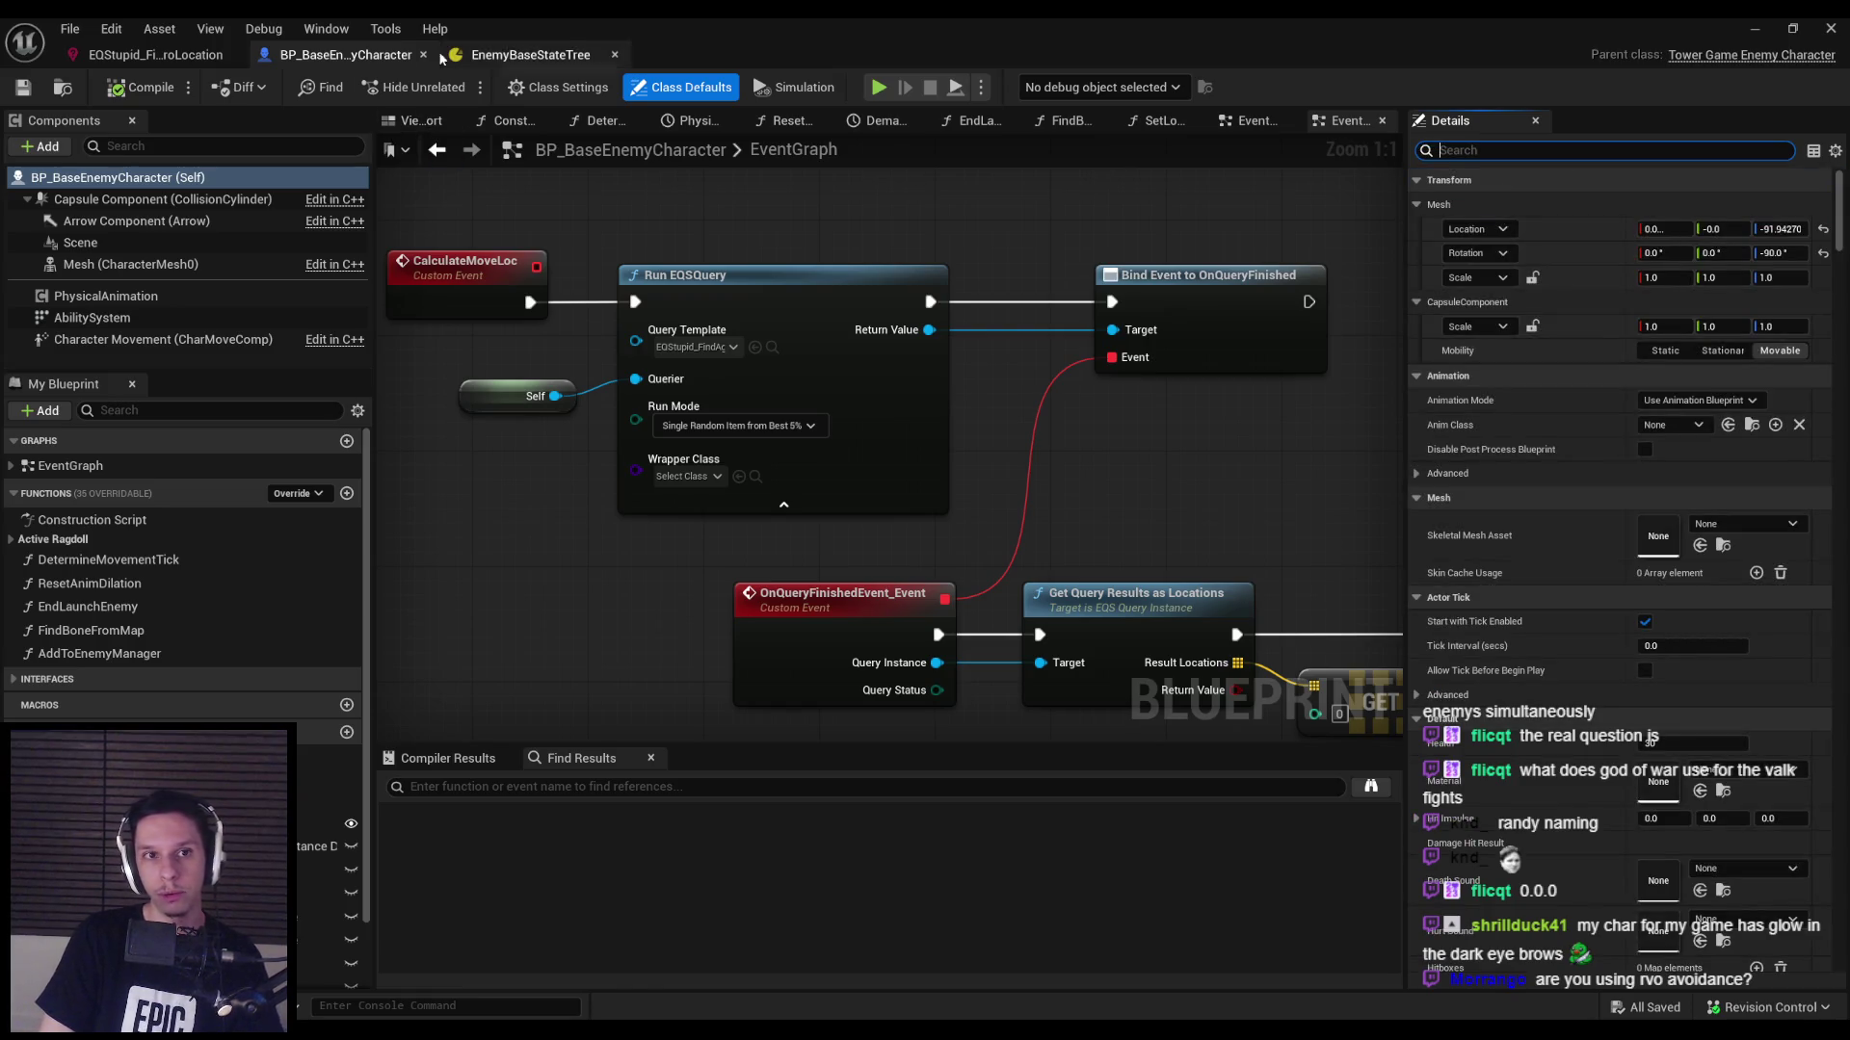
# Make the donut query's Distance test measure distance to EnvQueryContext_Querier.
pyautogui.click(159, 55)
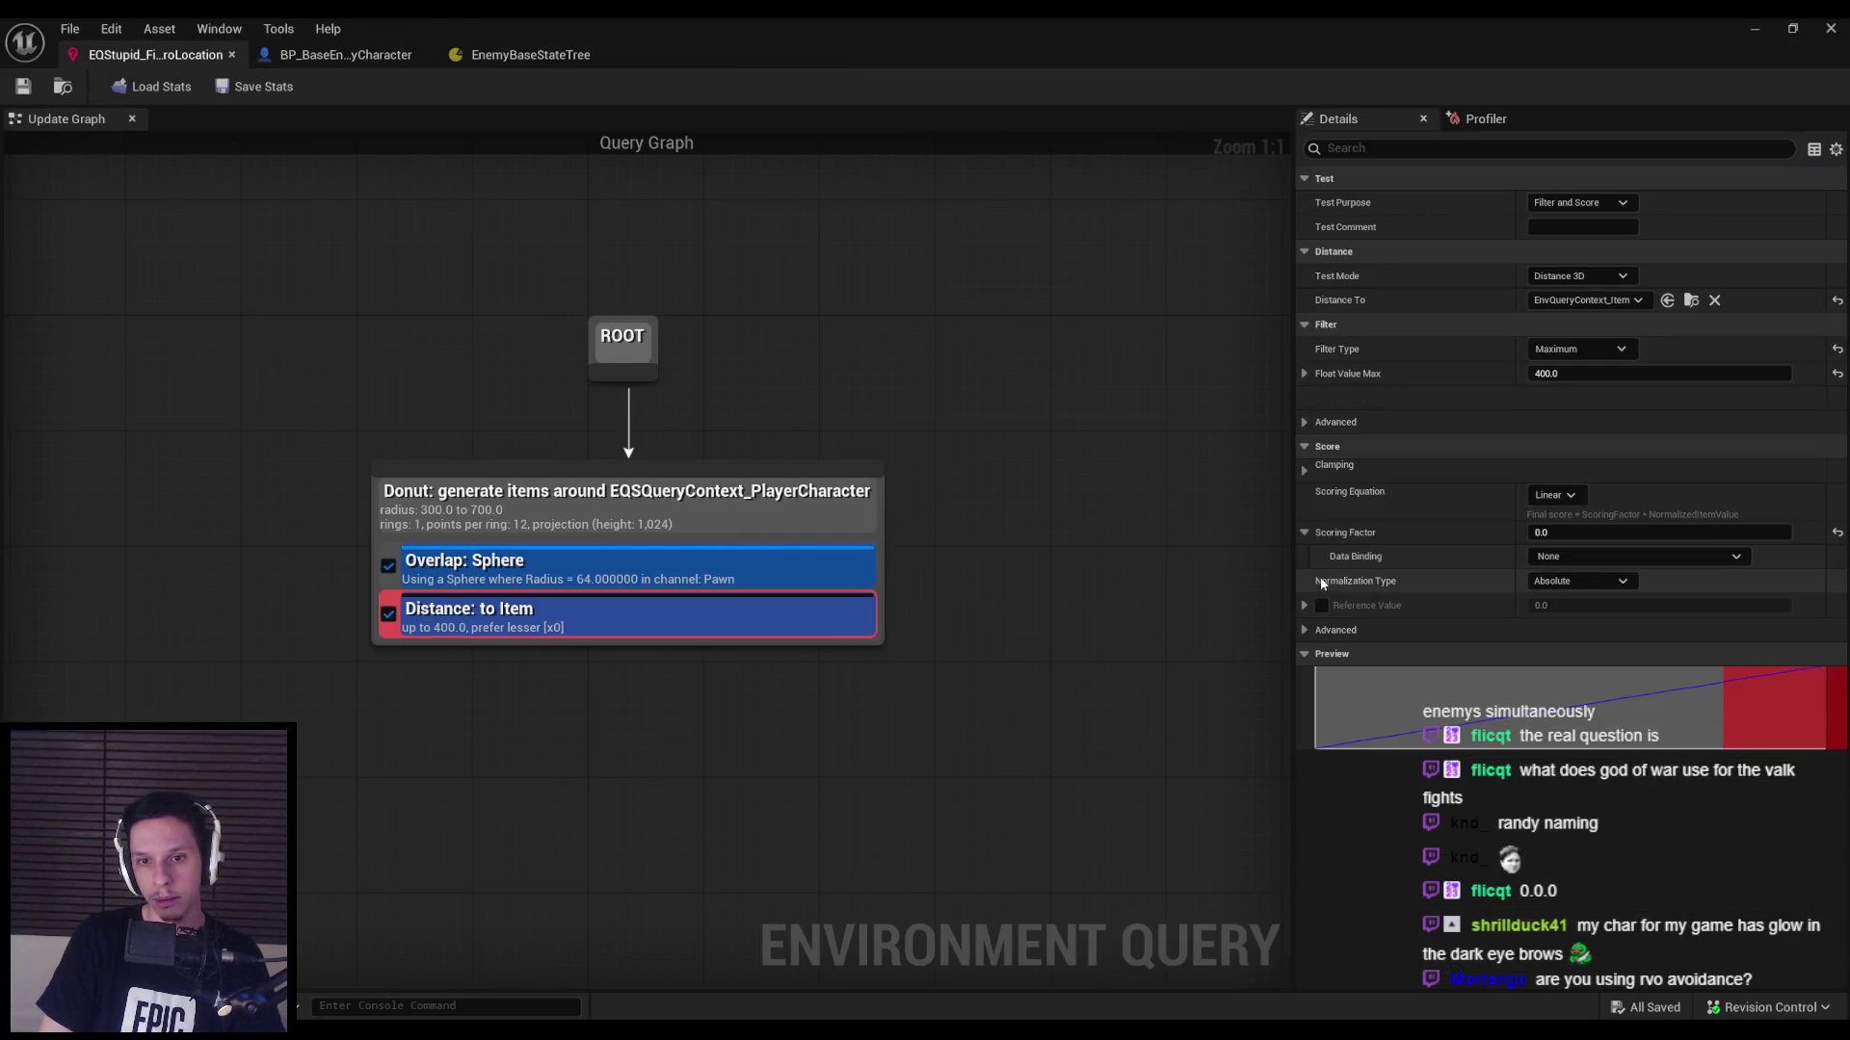
pyautogui.click(1579, 302)
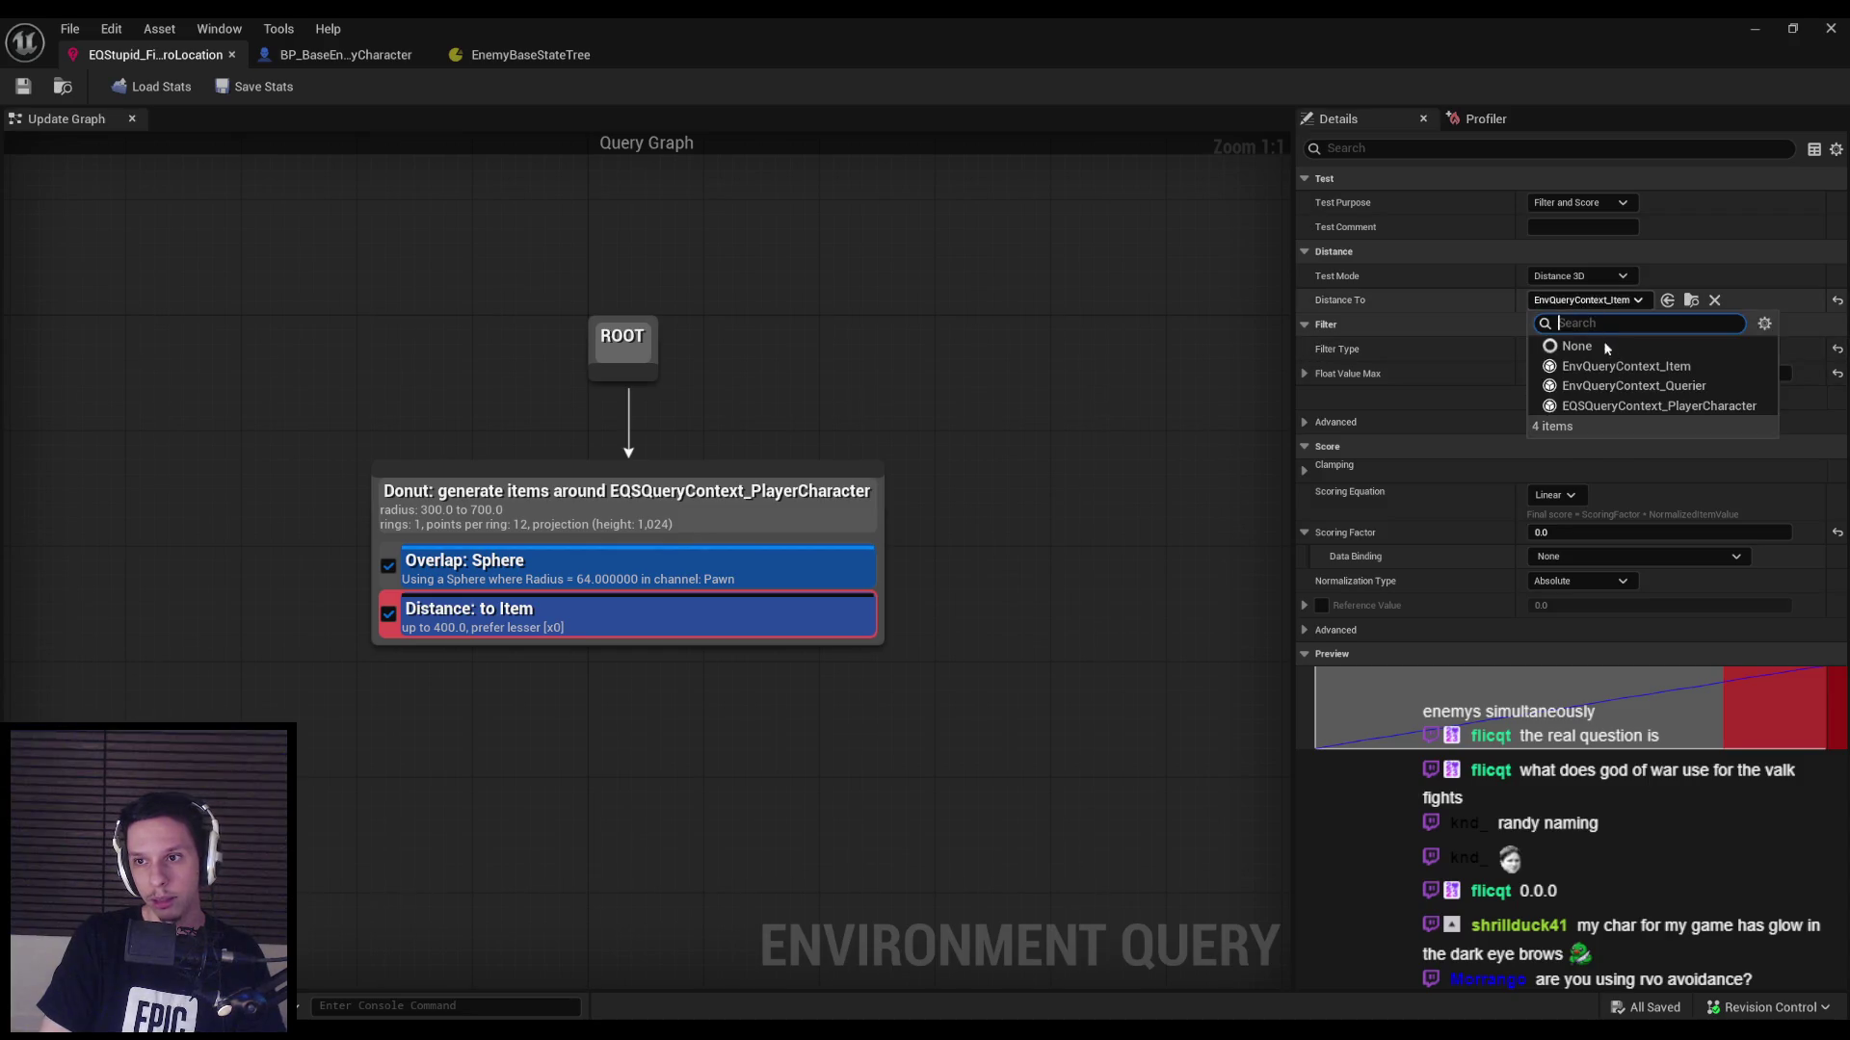
pyautogui.click(1618, 390)
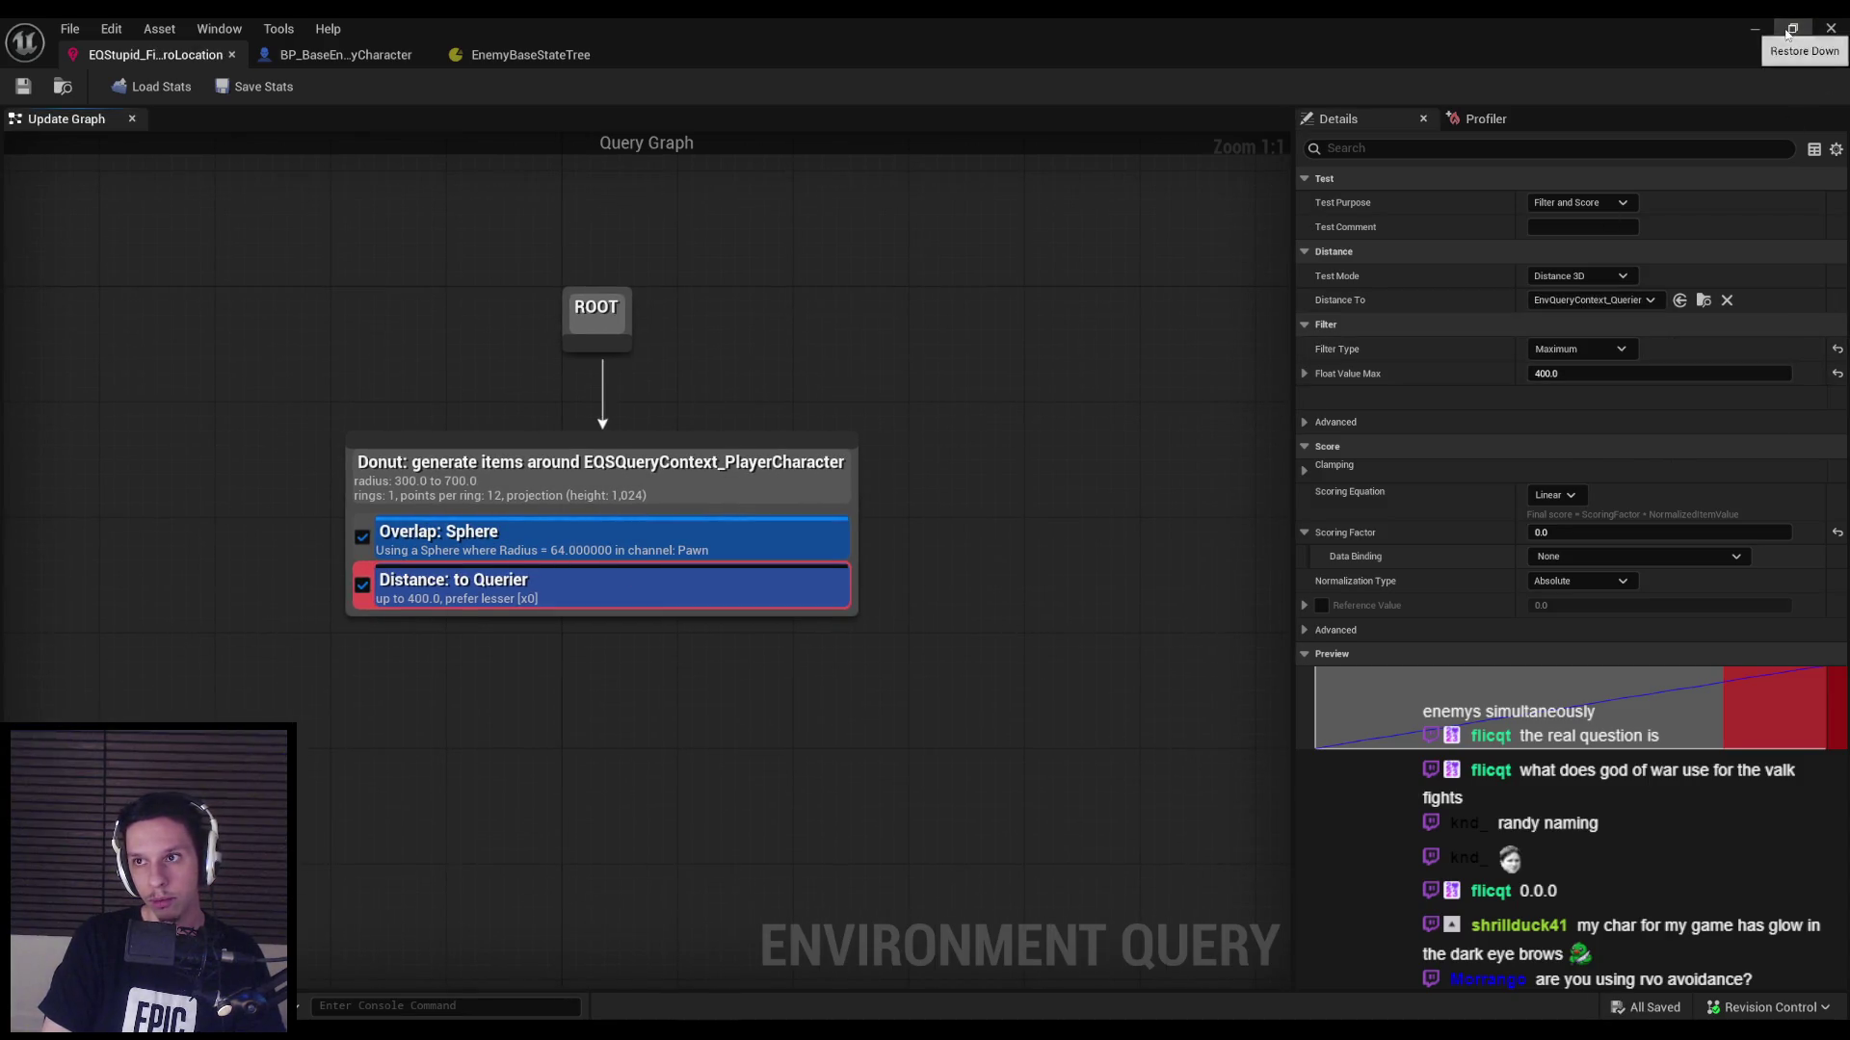
# Play-test the change with the gameplay debugger's EQS overlay in wireframe view.
pyautogui.click(1764, 32)
pyautogui.hotkey('alt', 'p')
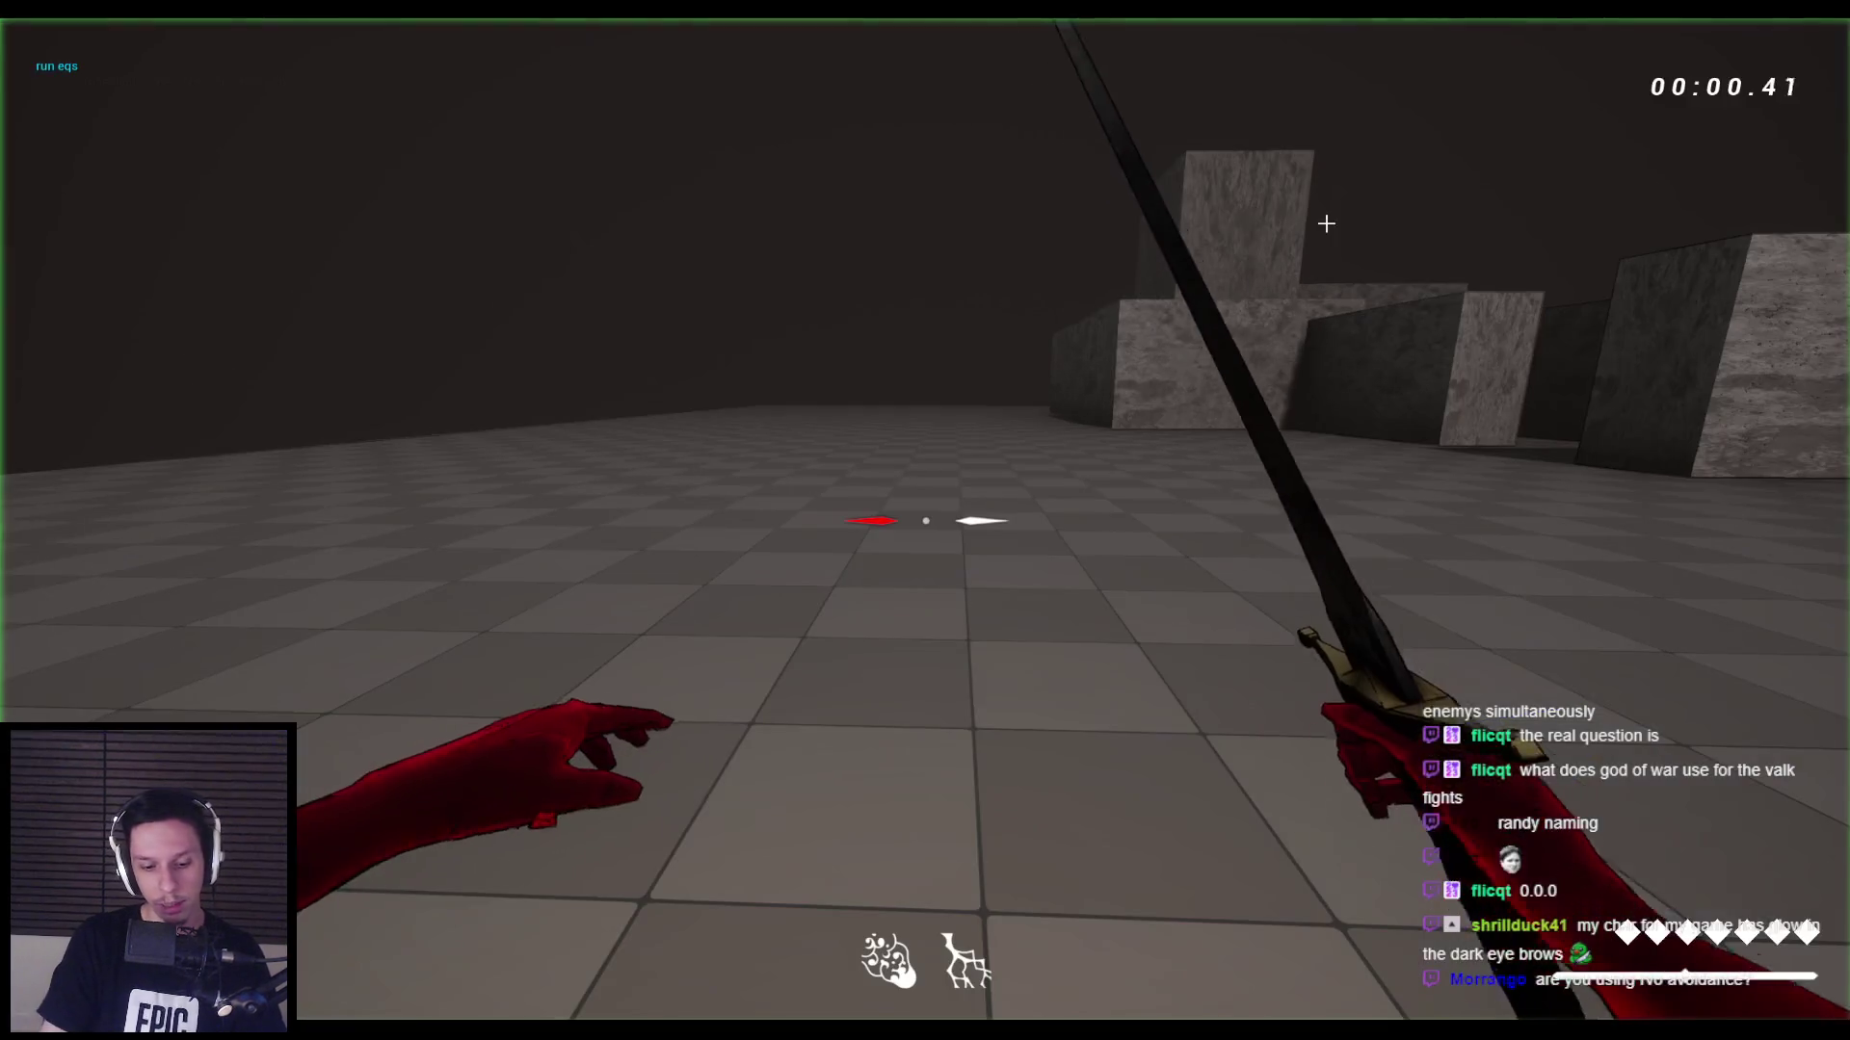
pyautogui.press("'")
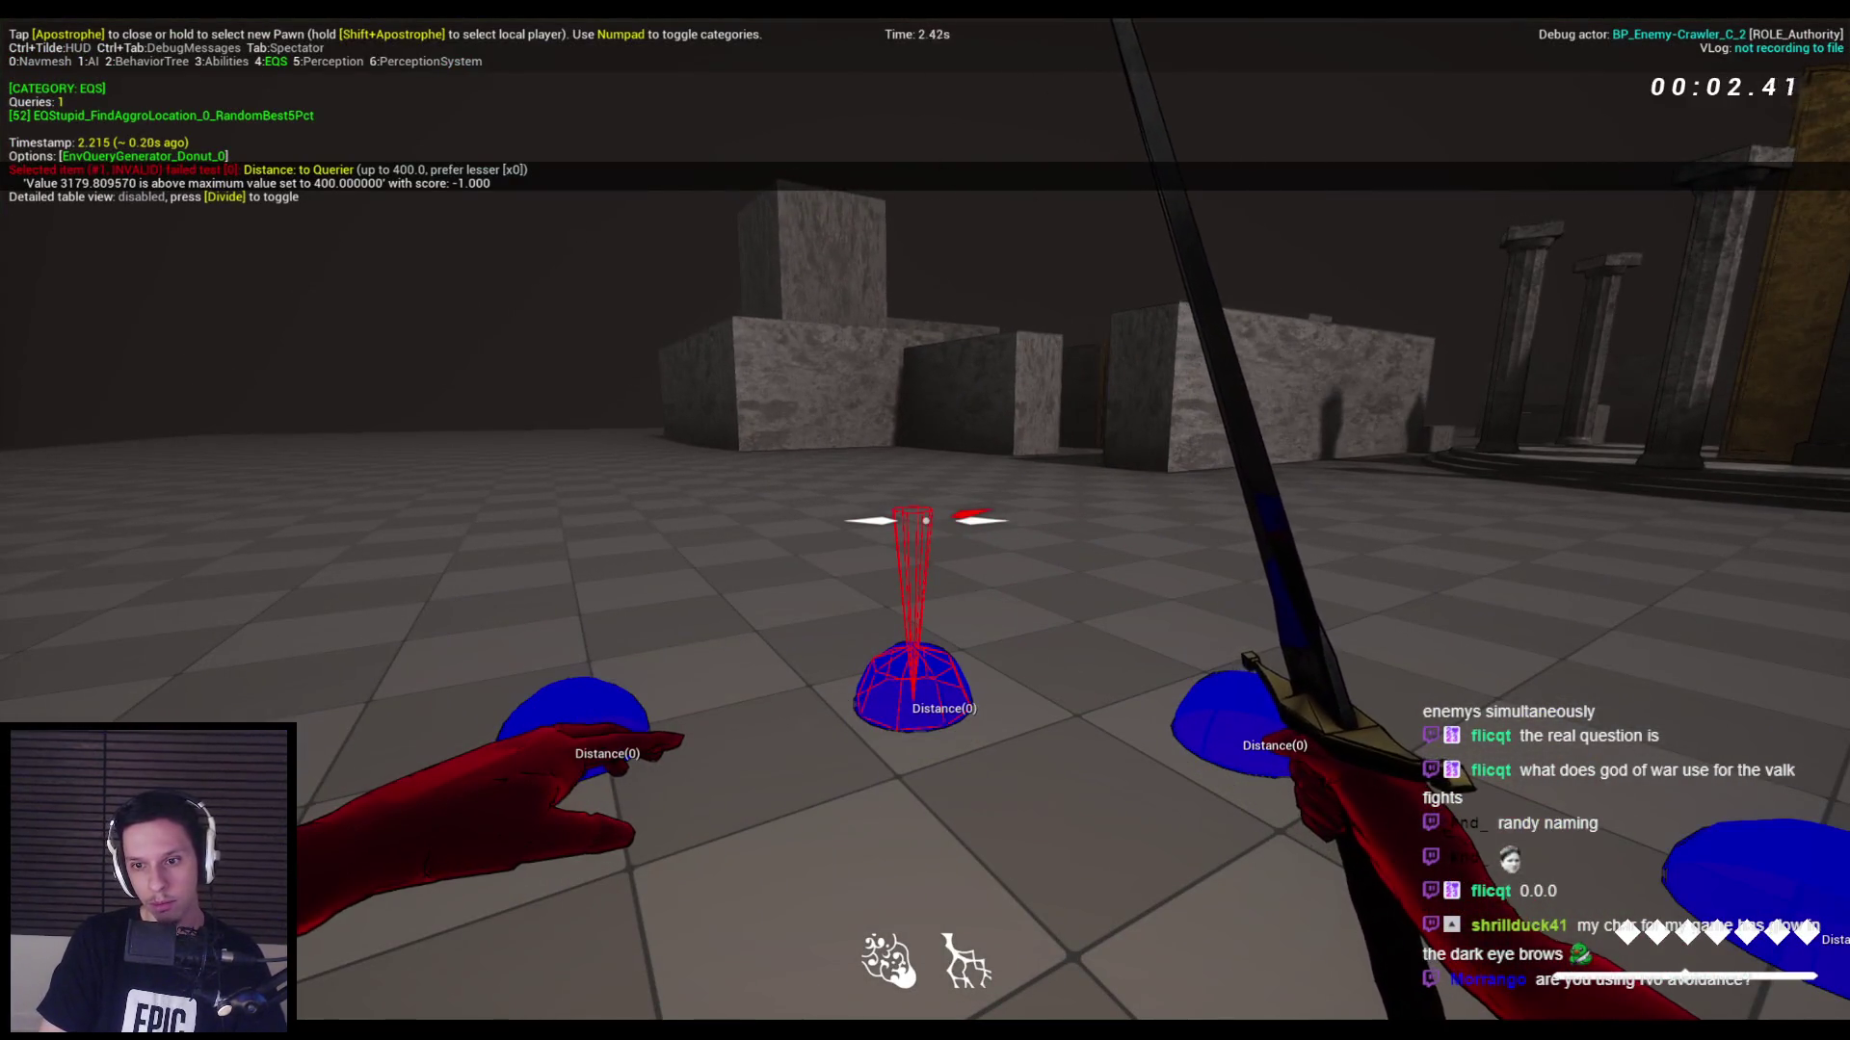
pyautogui.press('F1')
pyautogui.press('F1')
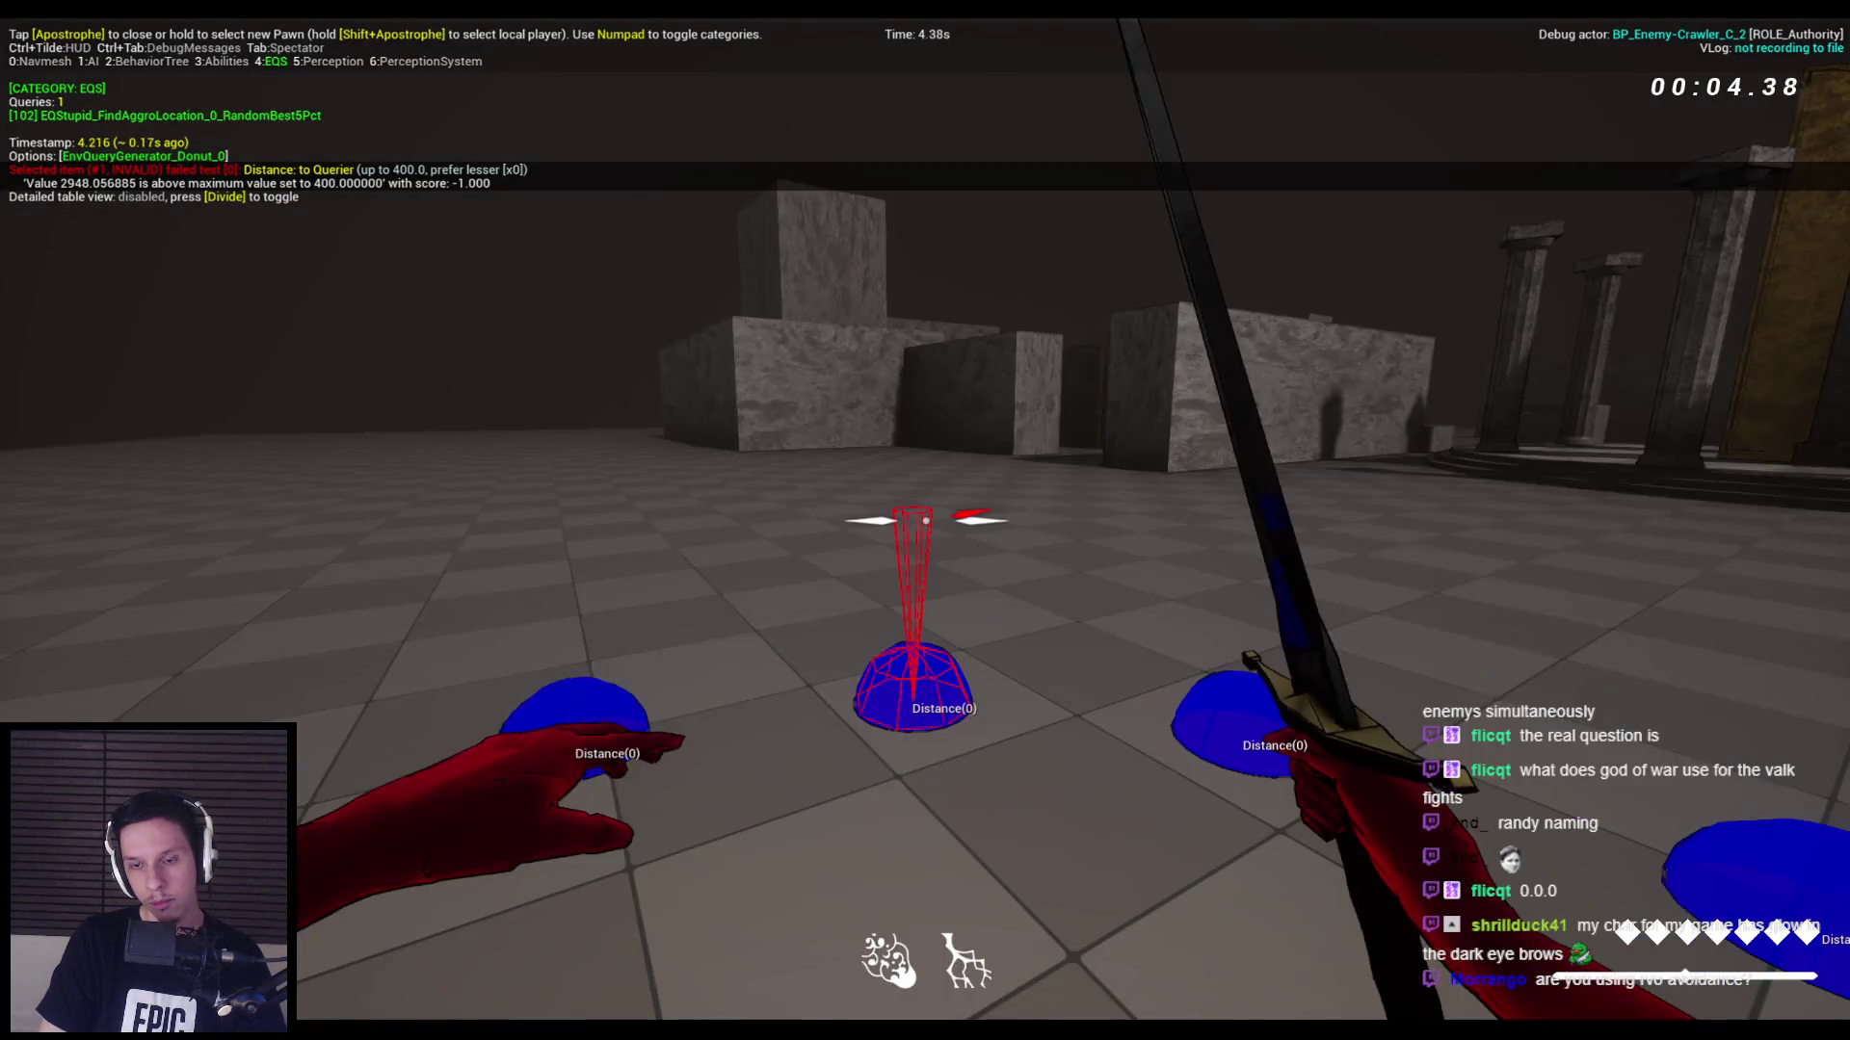
pyautogui.press('Escape')
# Set the Distance test to a Range filter with scoring factor 1.0, then play-test again.
pyautogui.click(640, 977)
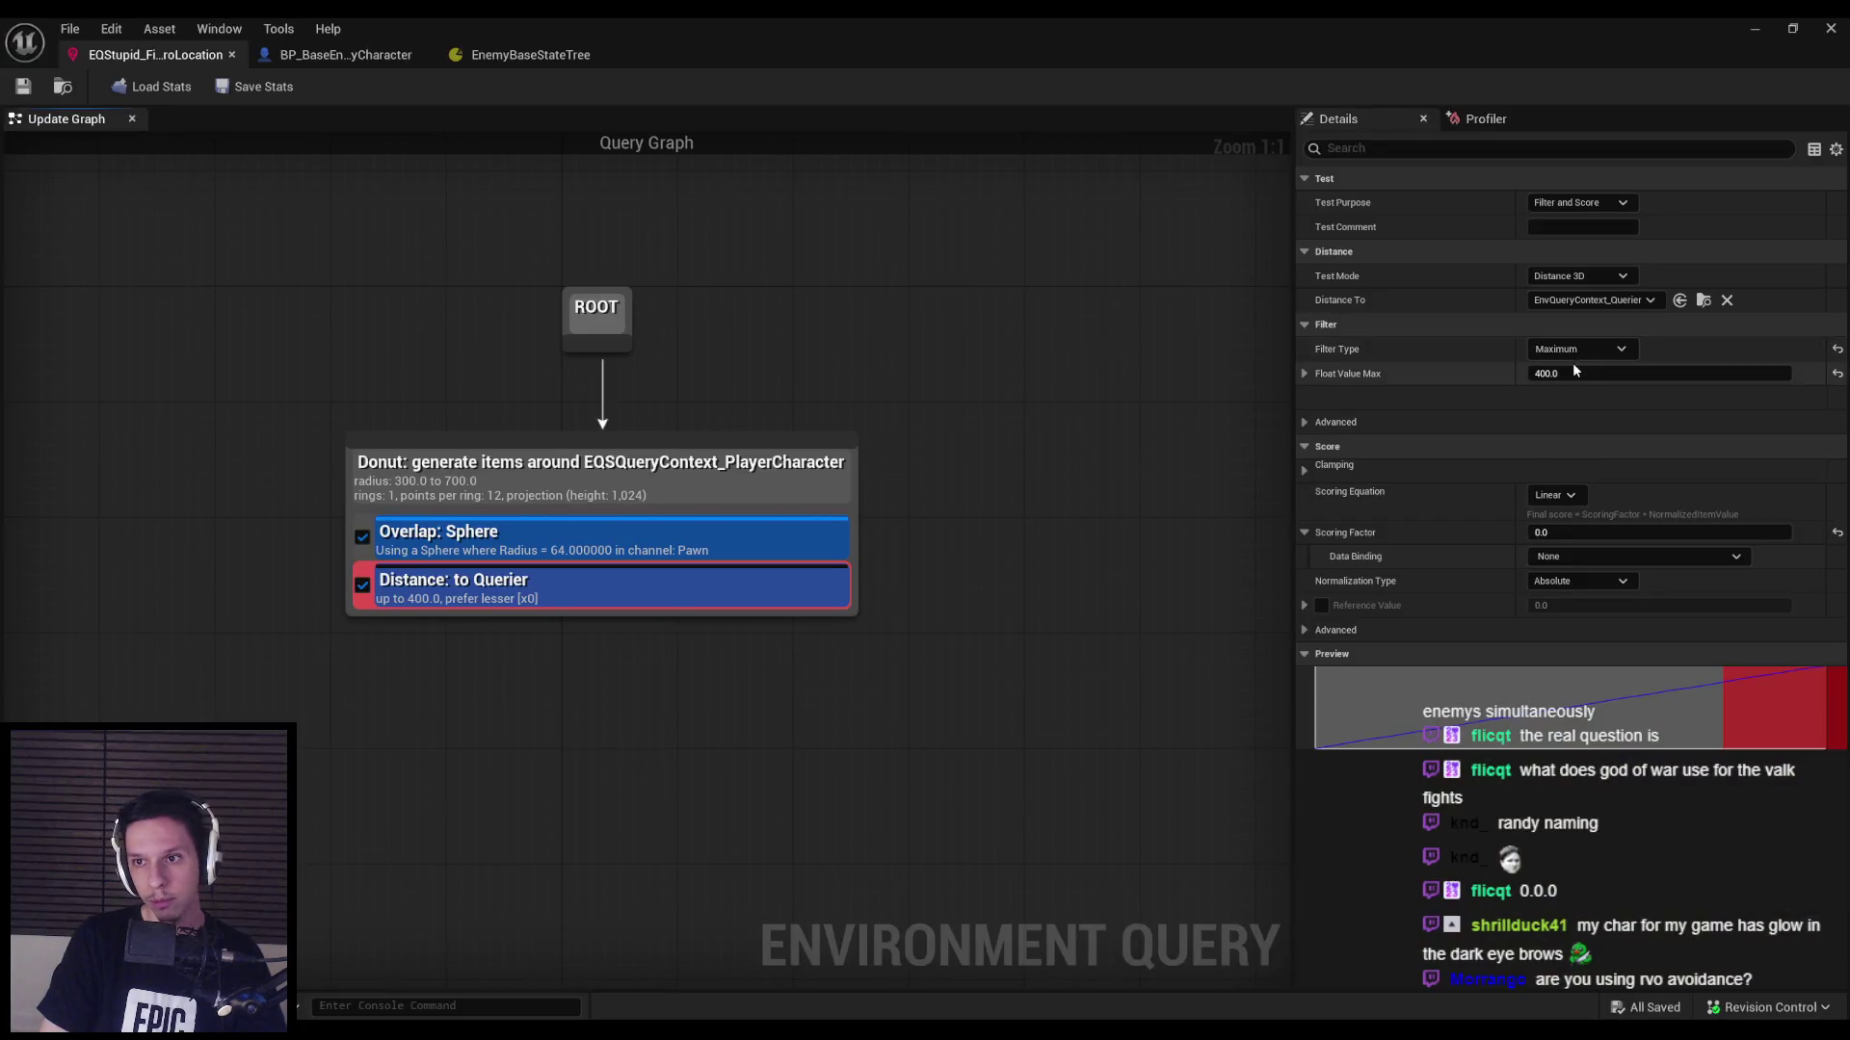
pyautogui.click(1578, 349)
pyautogui.click(1572, 417)
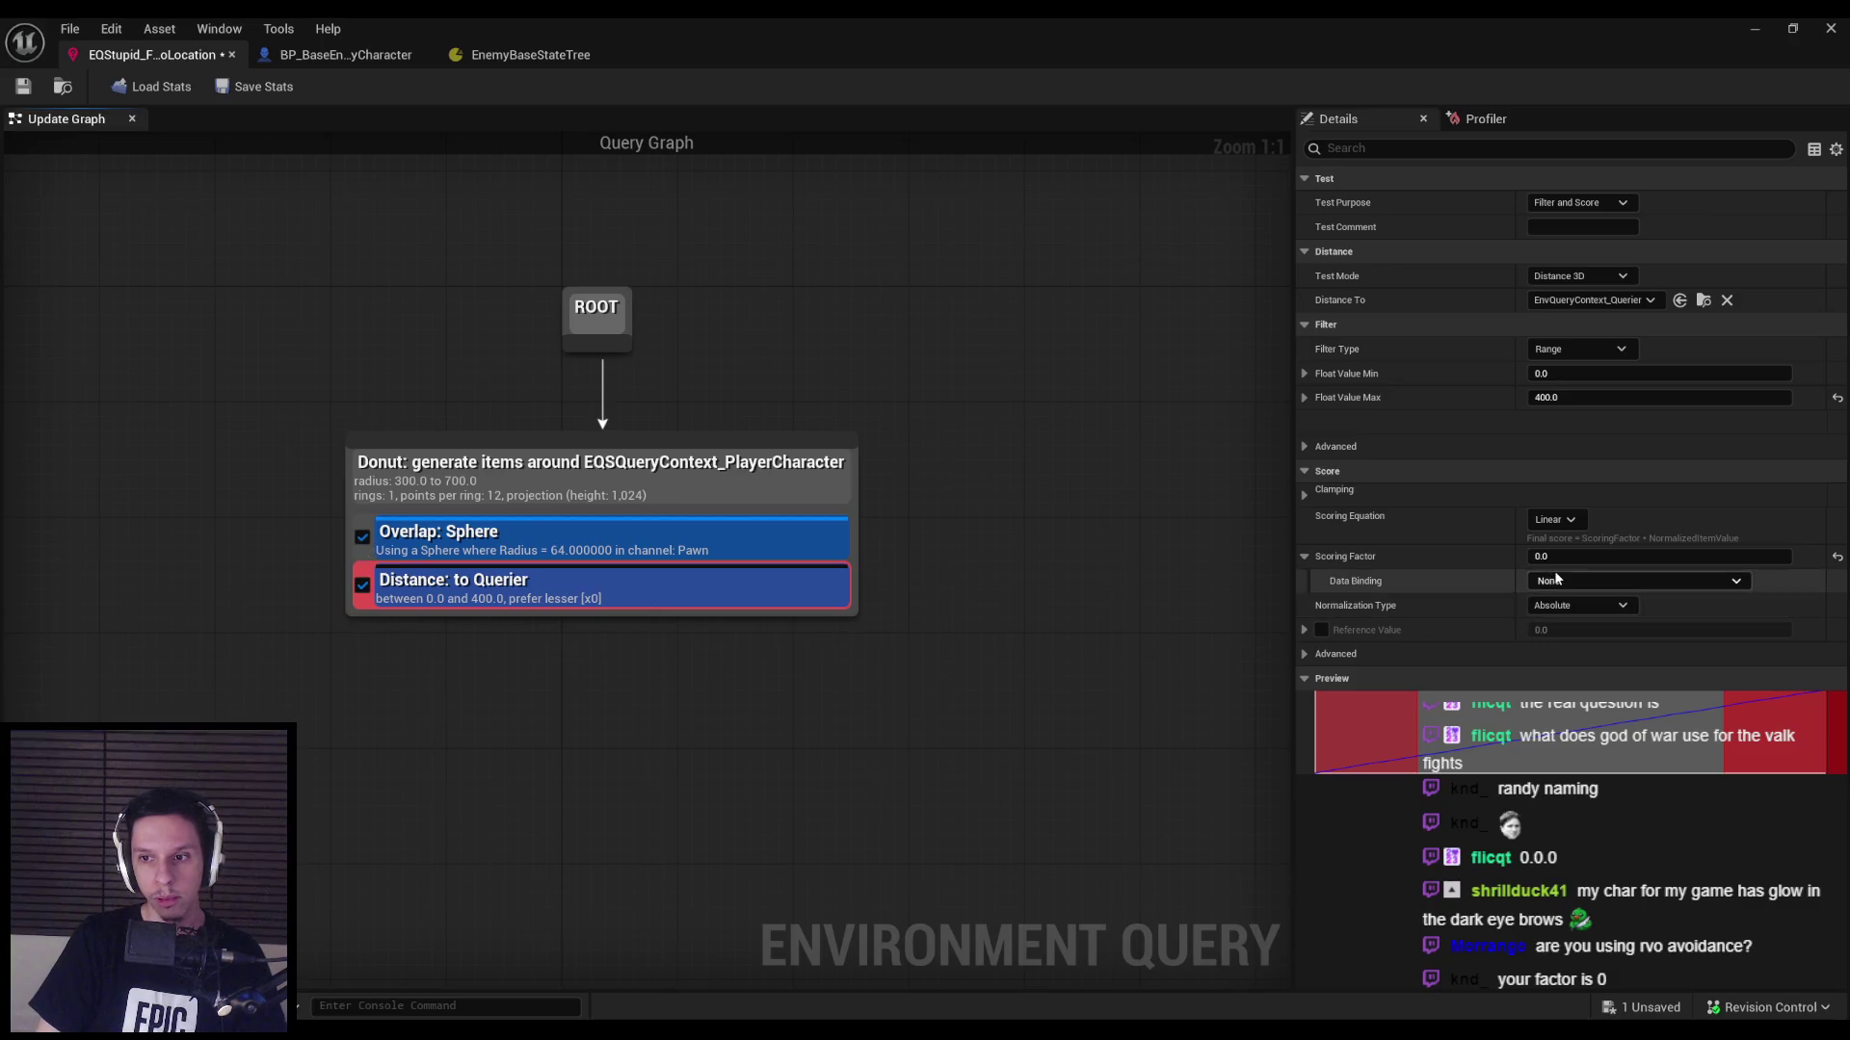
pyautogui.click(1837, 555)
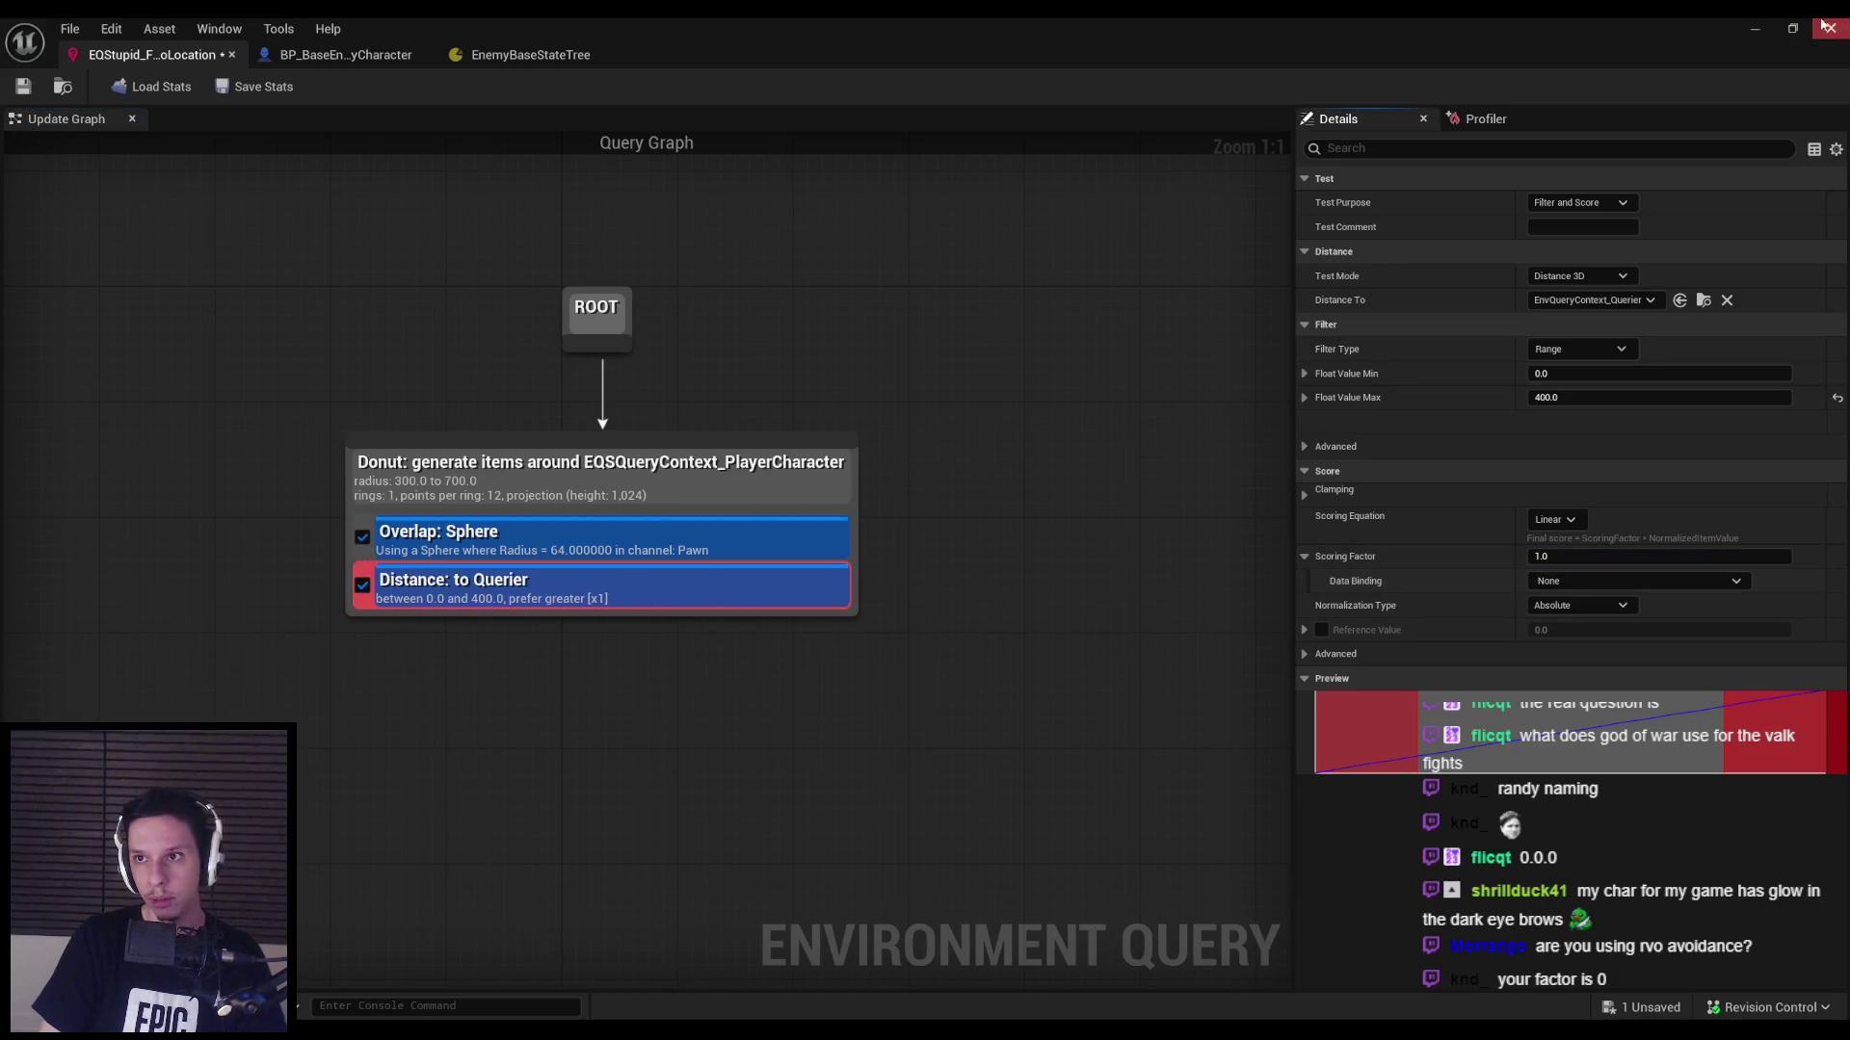
pyautogui.click(1763, 31)
pyautogui.click(1077, 295)
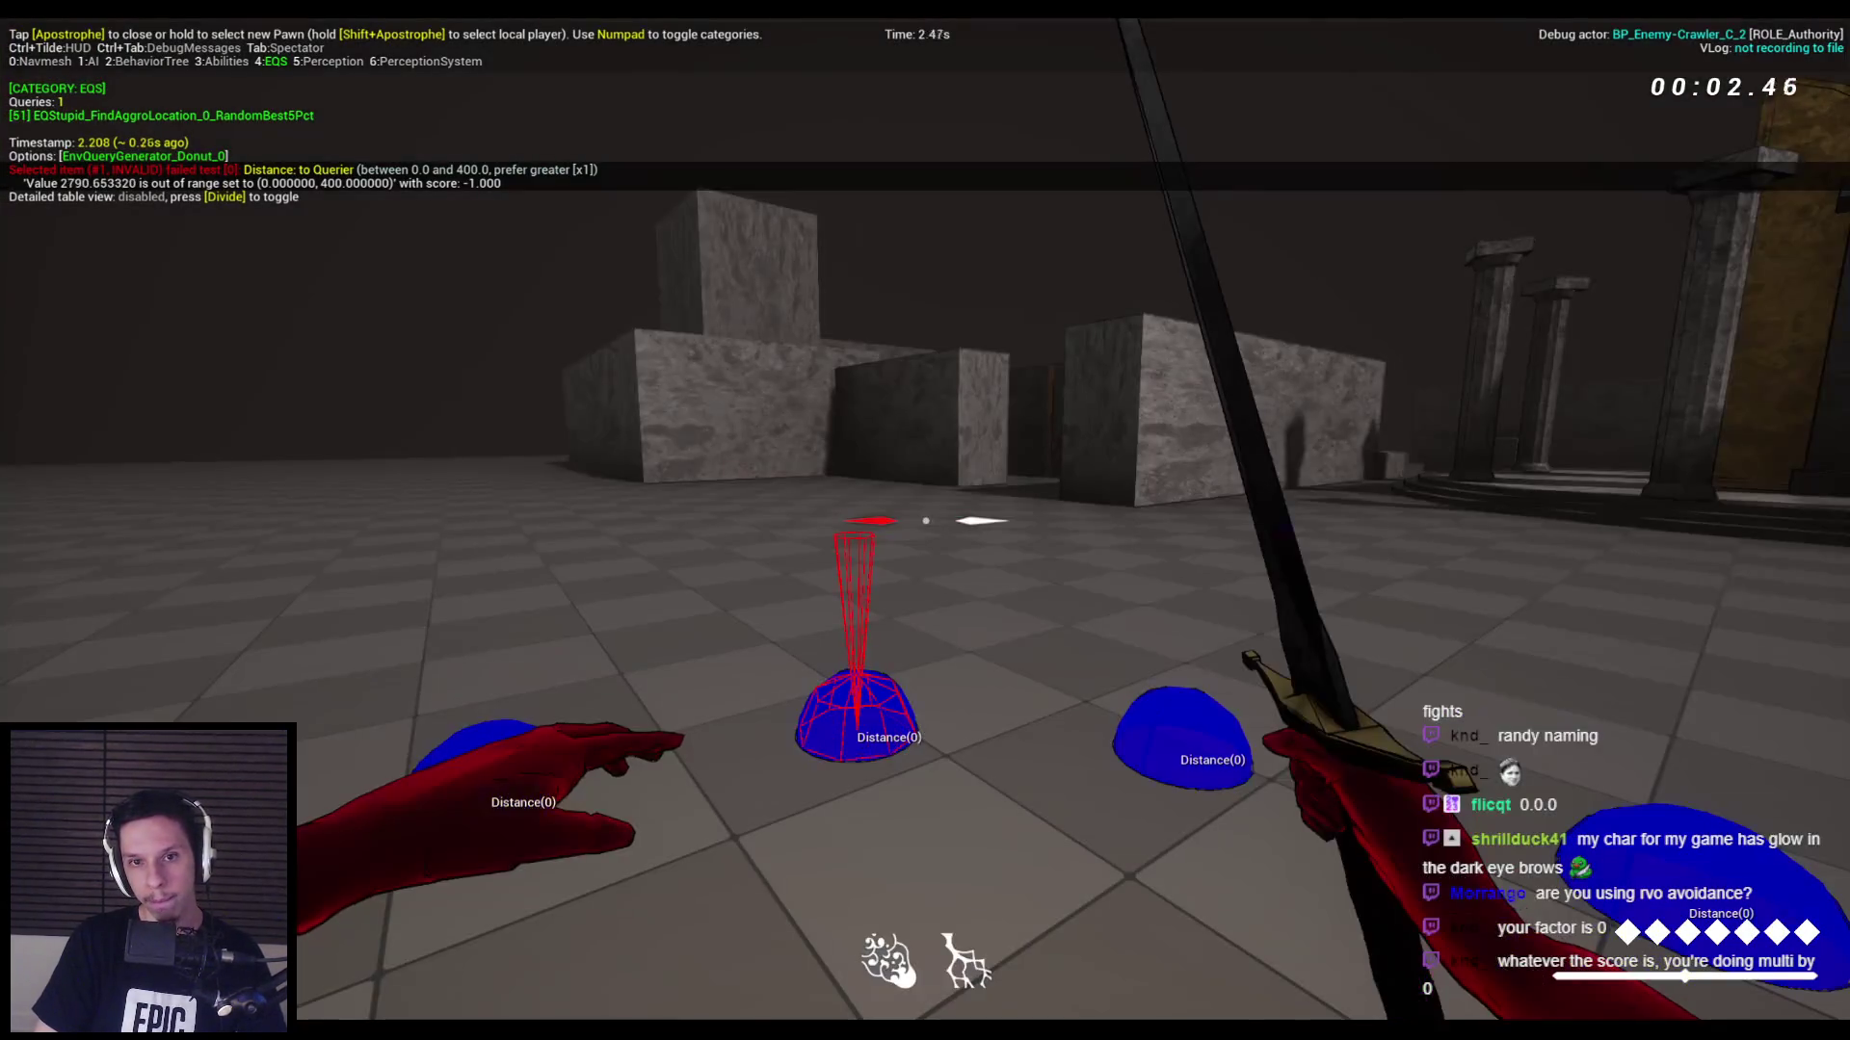
# Walk toward the enemies and back while watching the EQS markers, then stop playing.
pyautogui.press('w')
pyautogui.press('w')
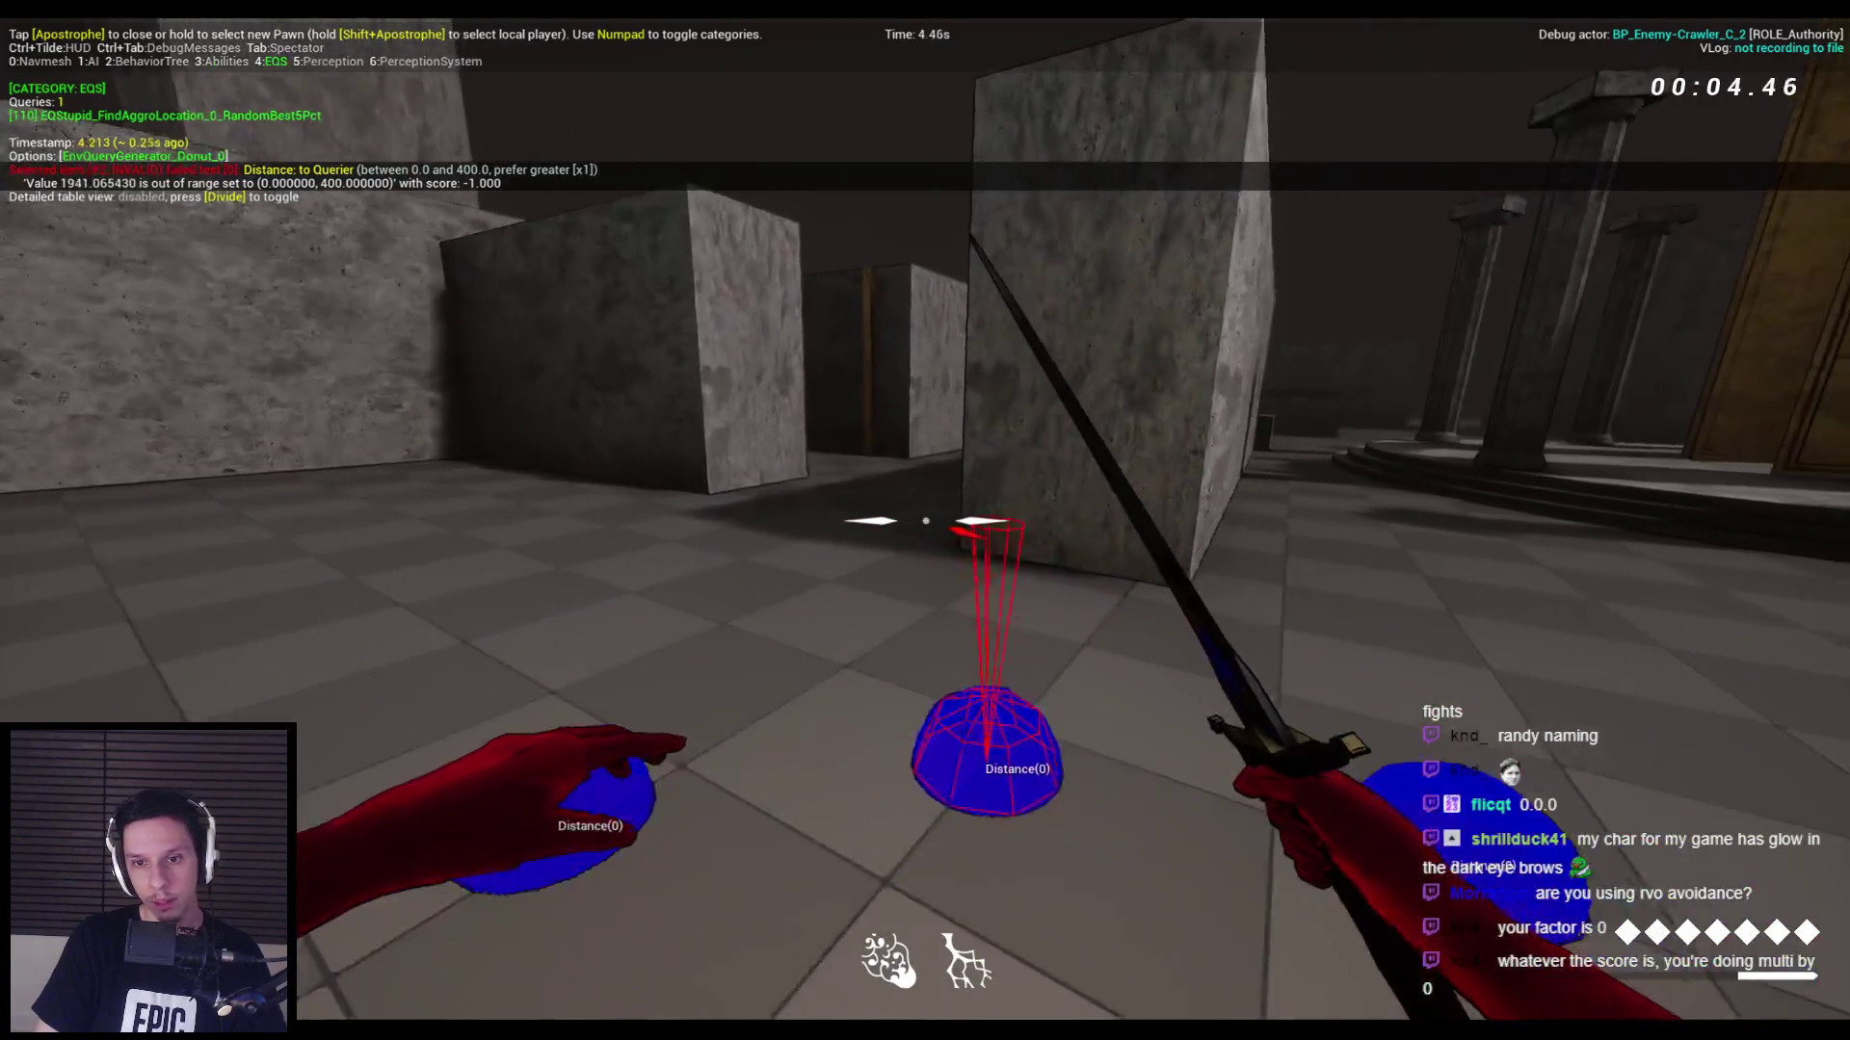
pyautogui.press('w')
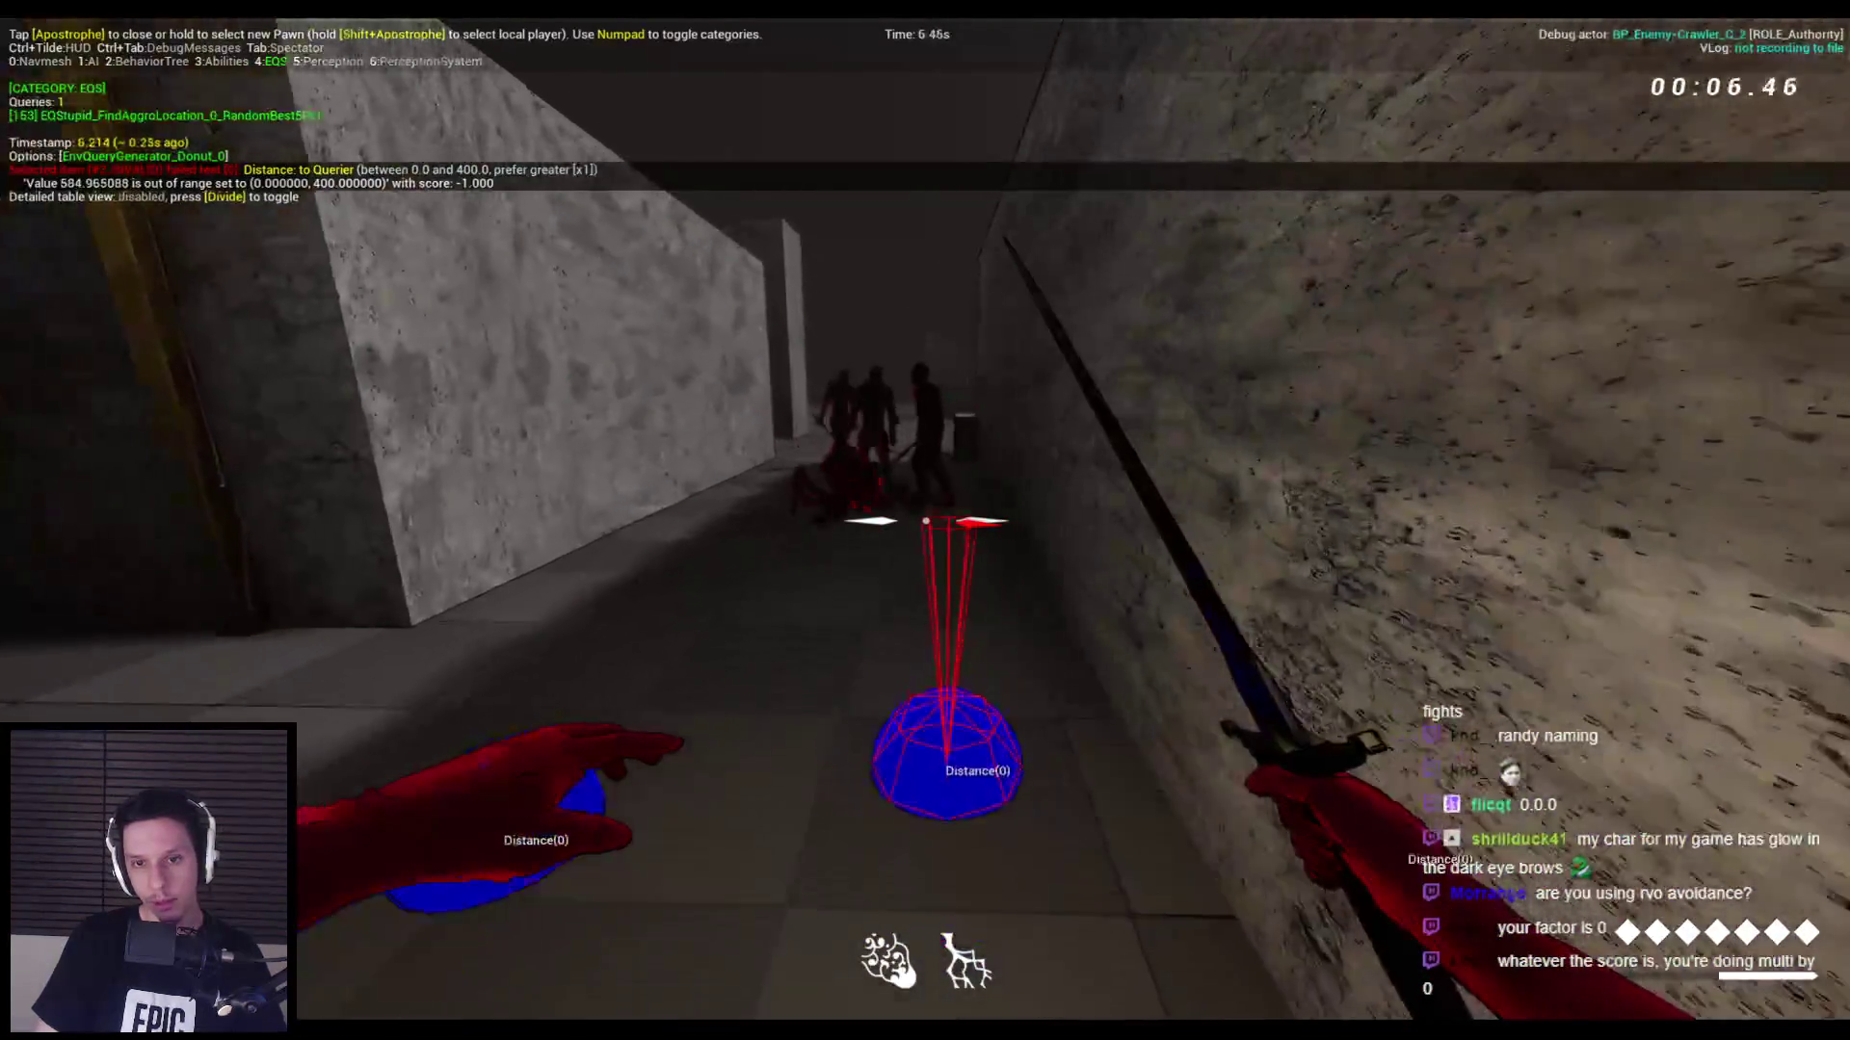
pyautogui.press('s')
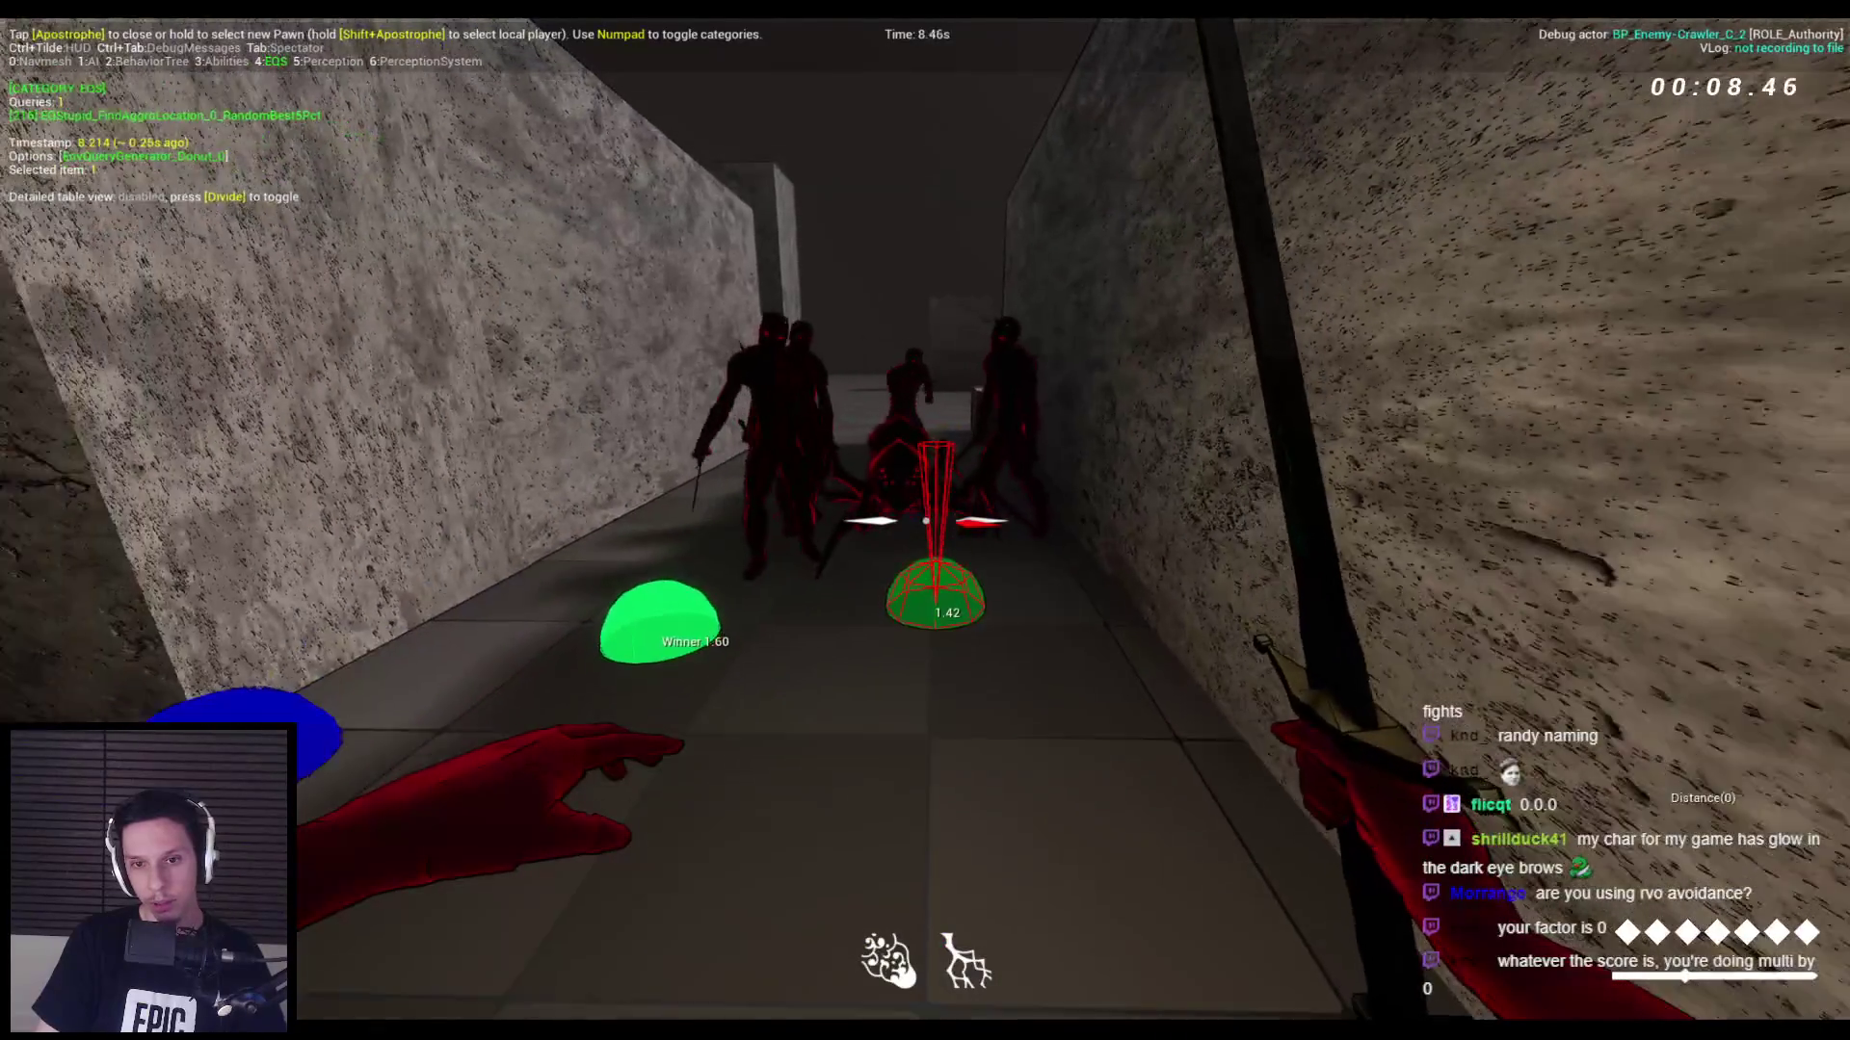
pyautogui.press('s')
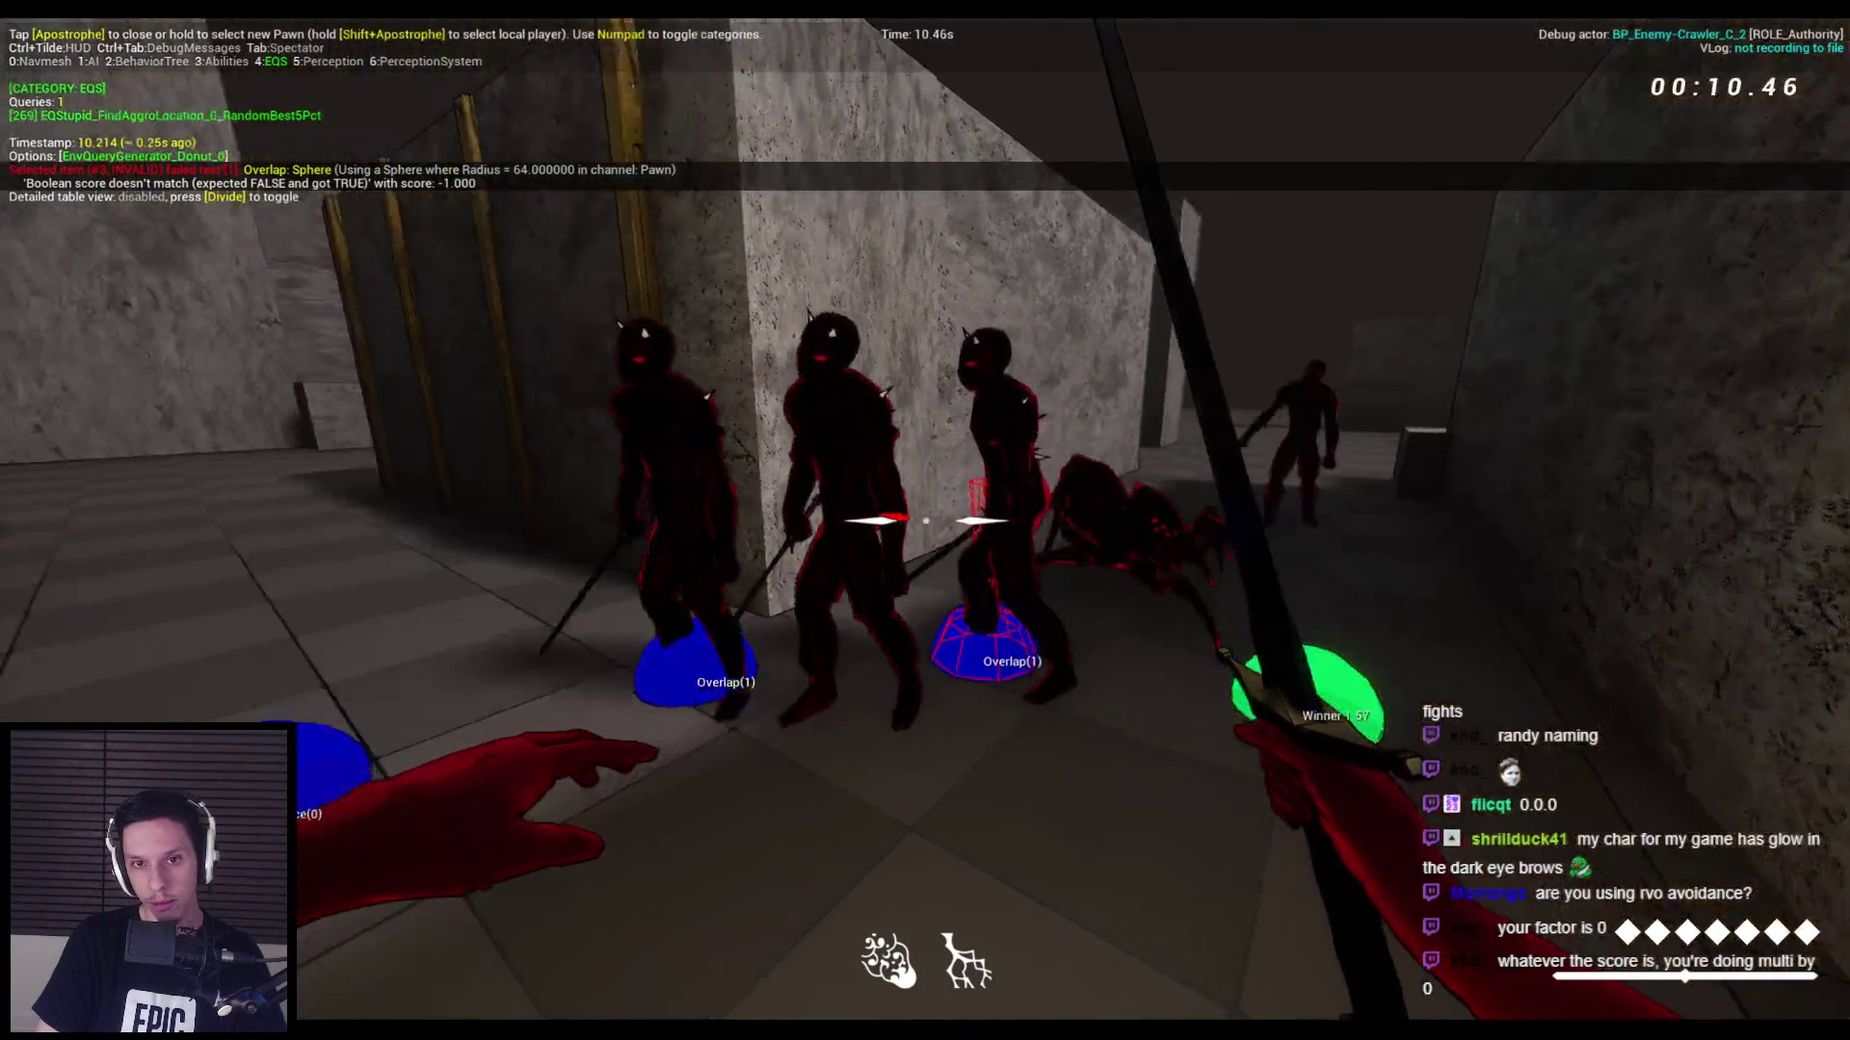
pyautogui.press('Escape')
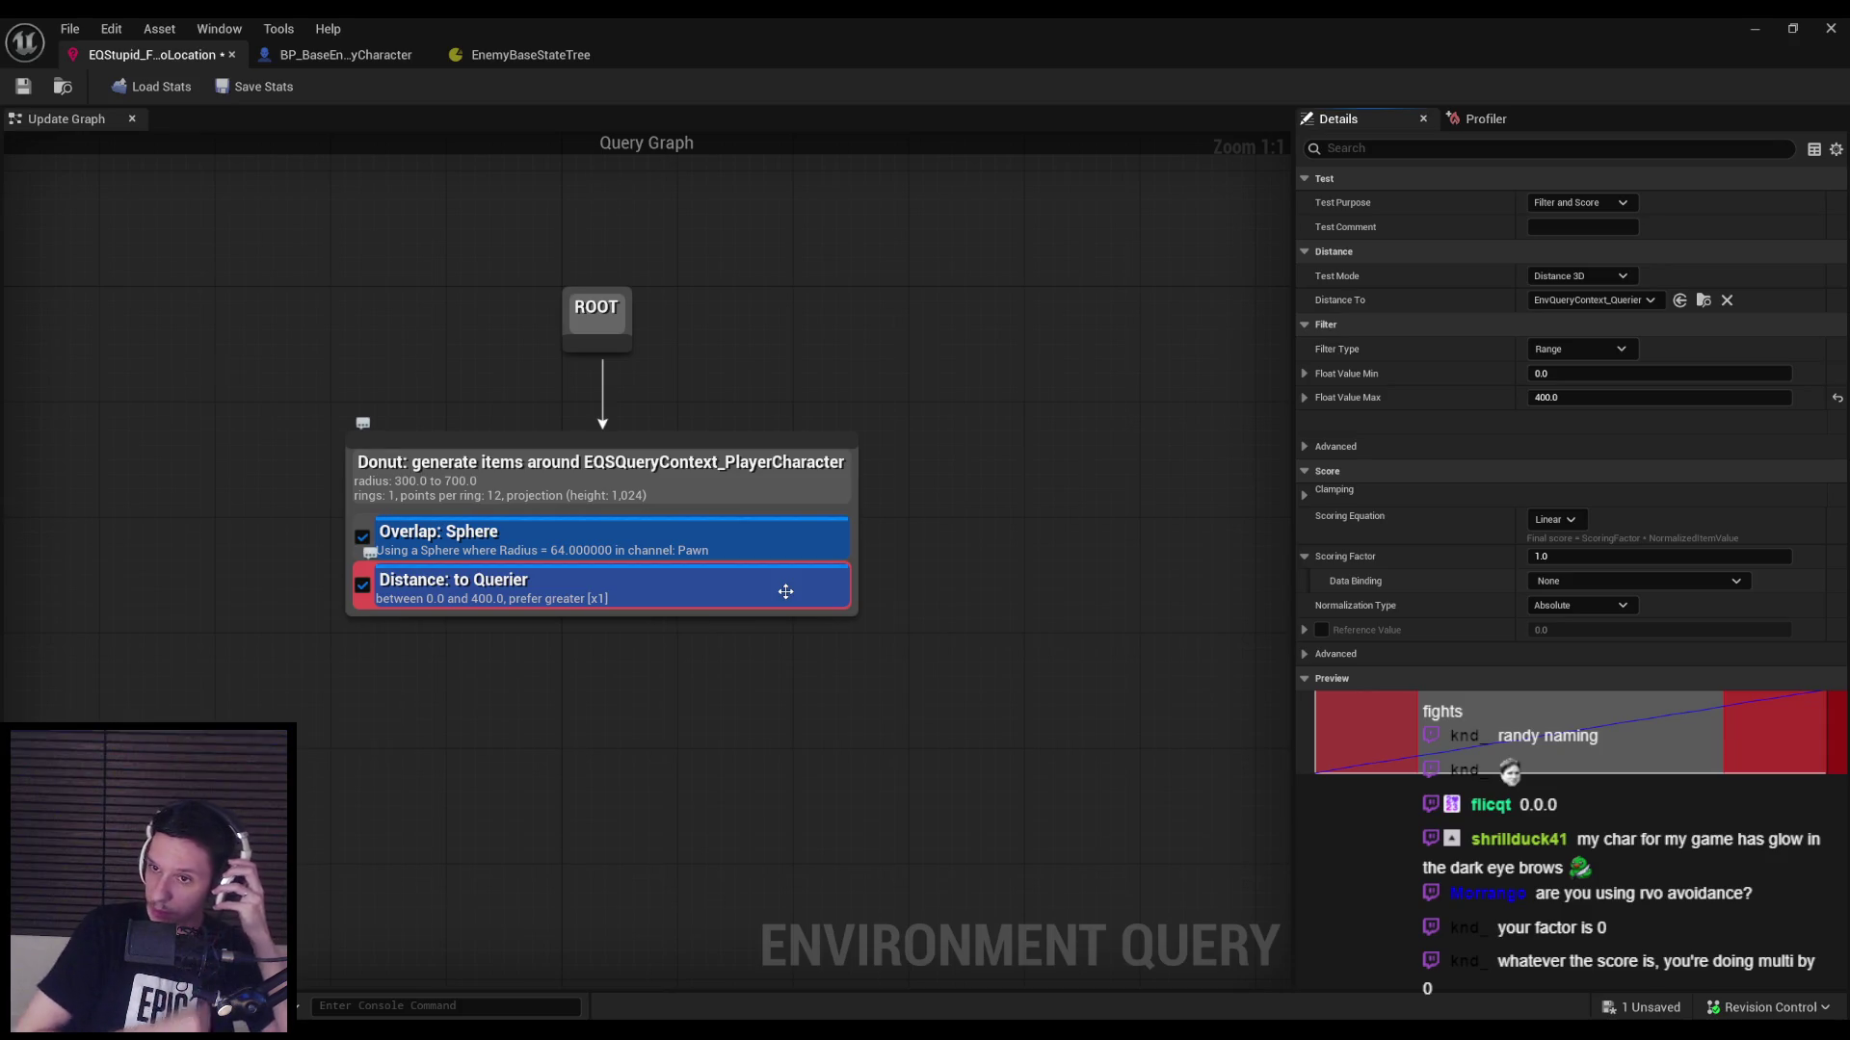
# Set the Distance test to 2D mode, measuring to the Item, both filtering and scoring.
pyautogui.click(1580, 275)
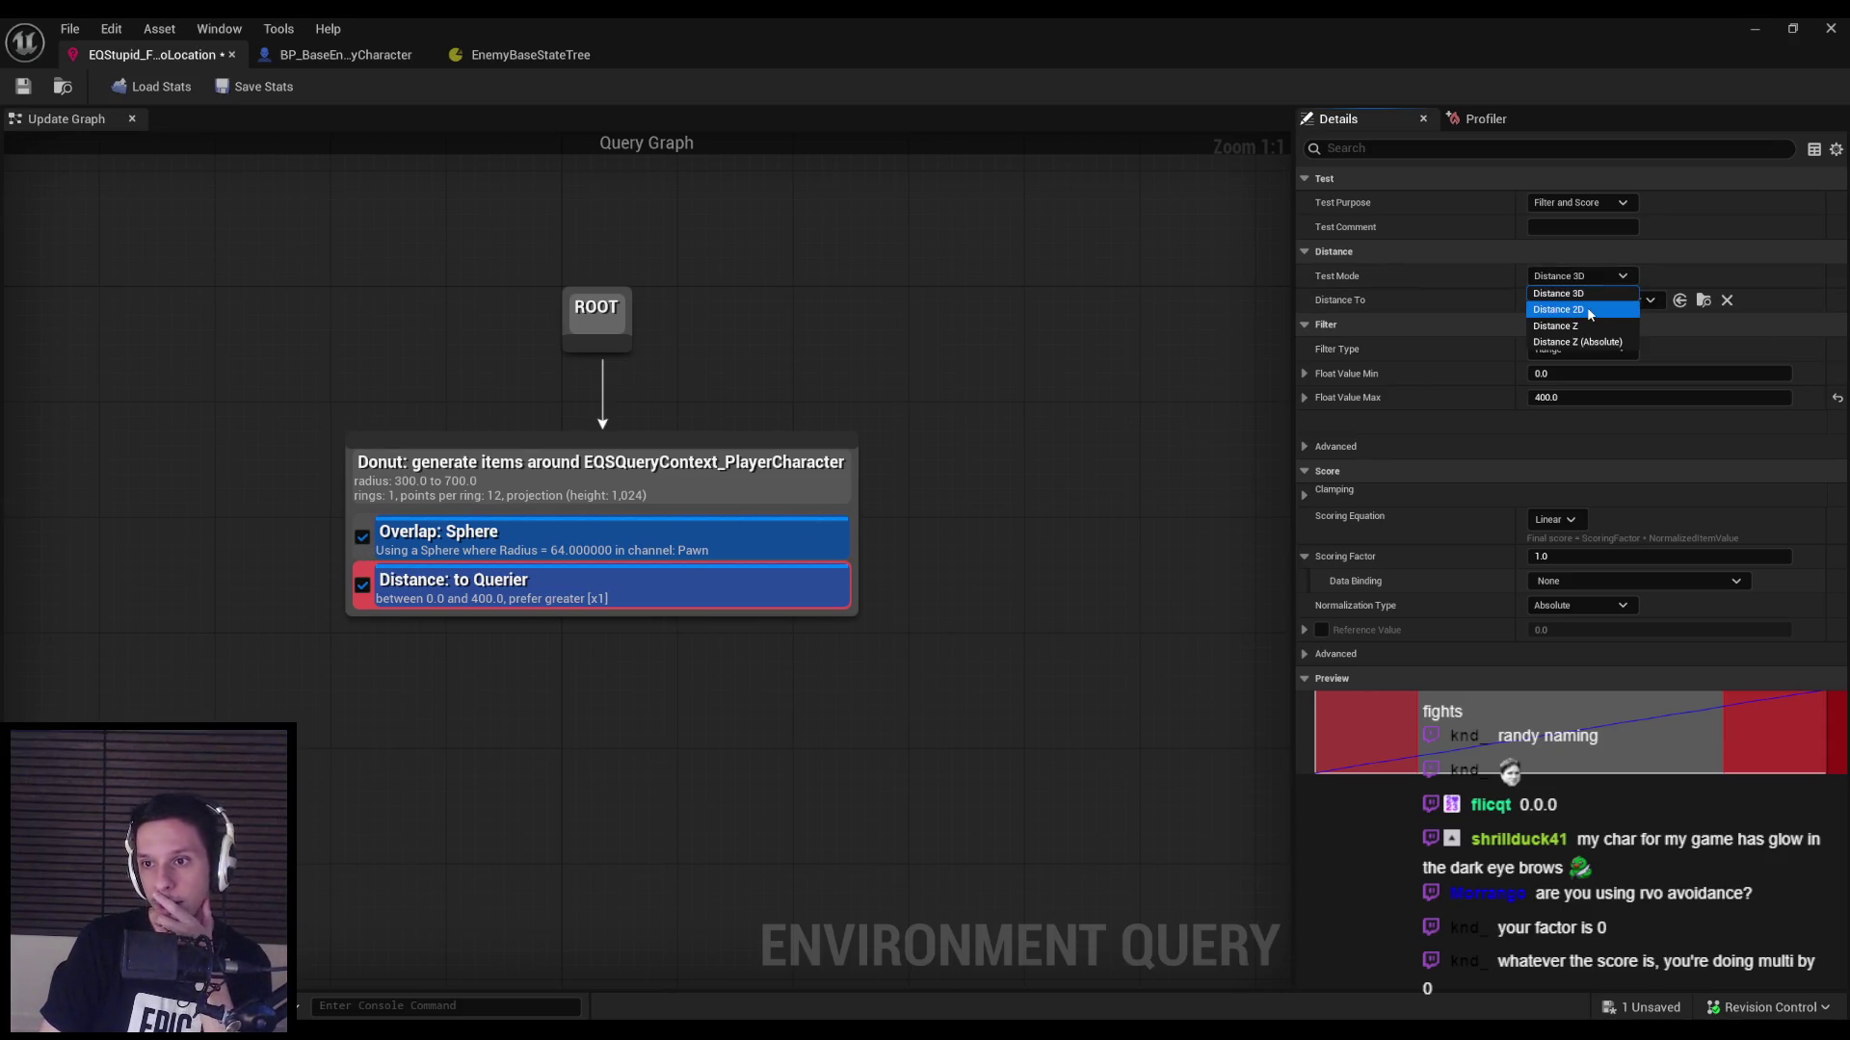
pyautogui.click(1587, 309)
pyautogui.click(1585, 299)
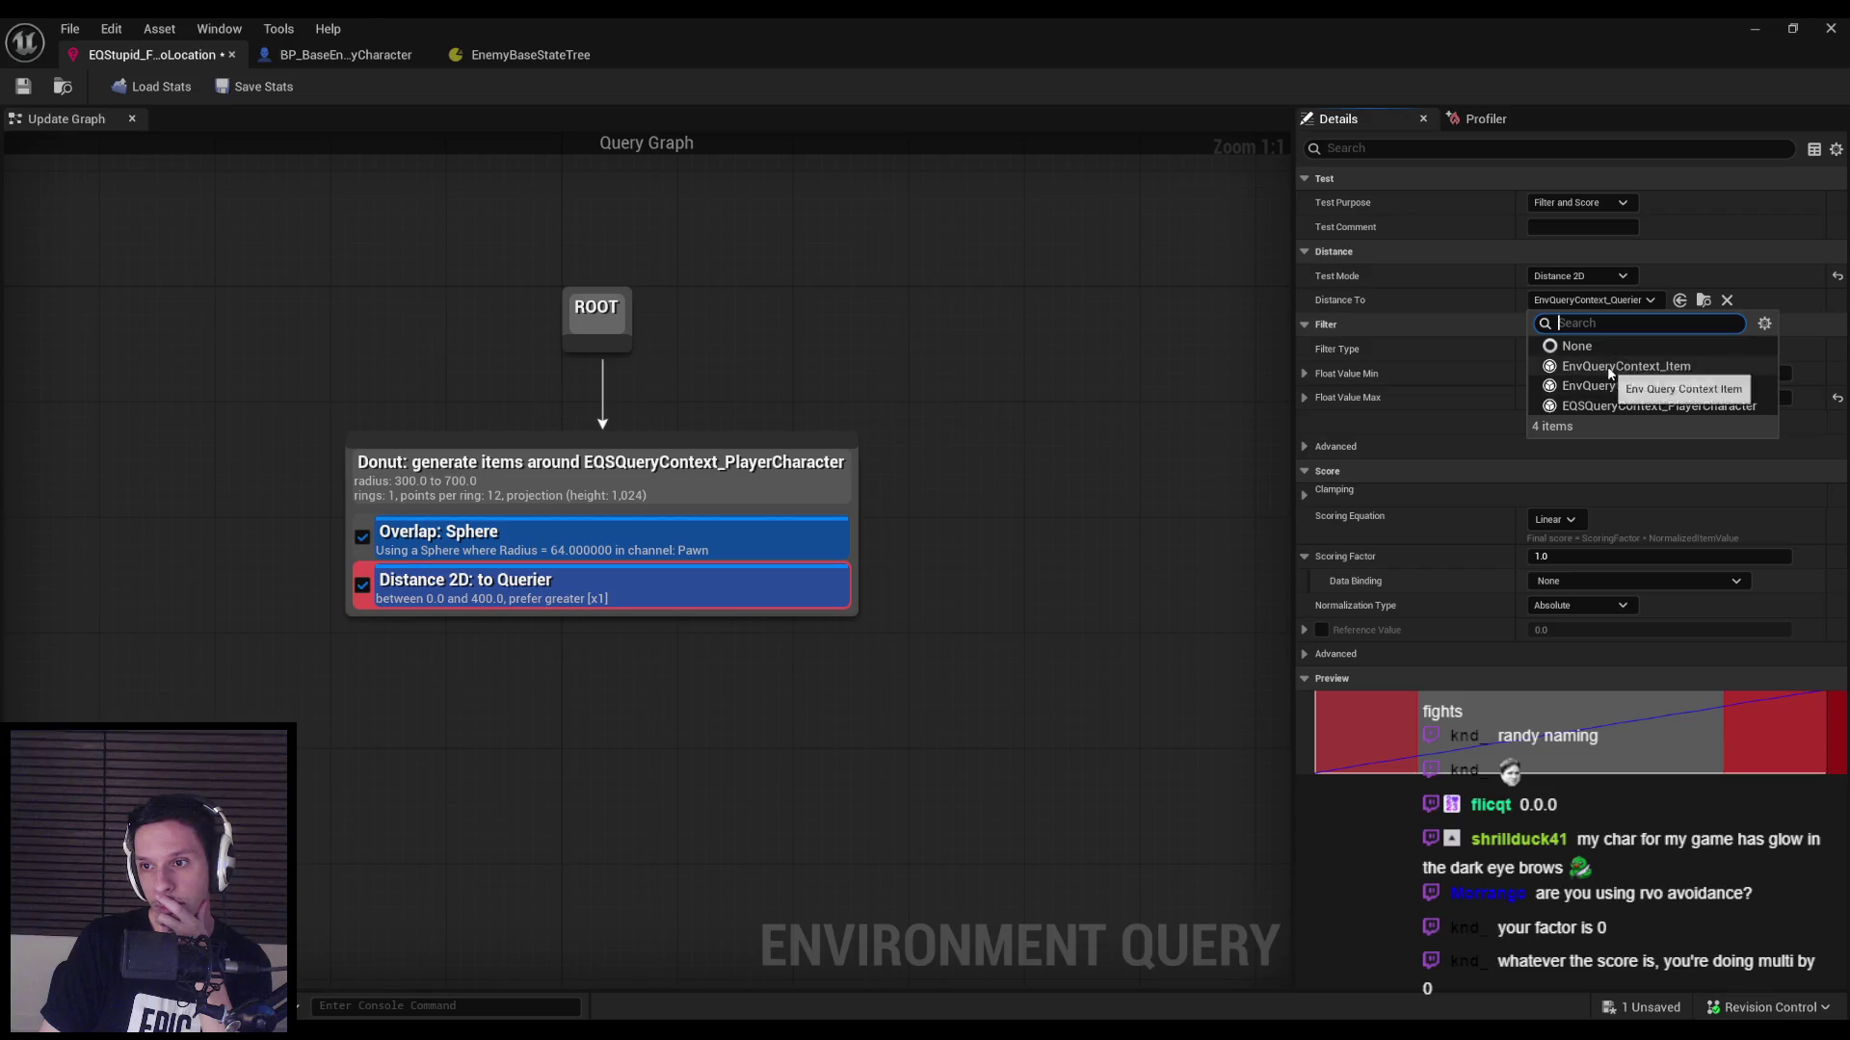
pyautogui.click(1605, 380)
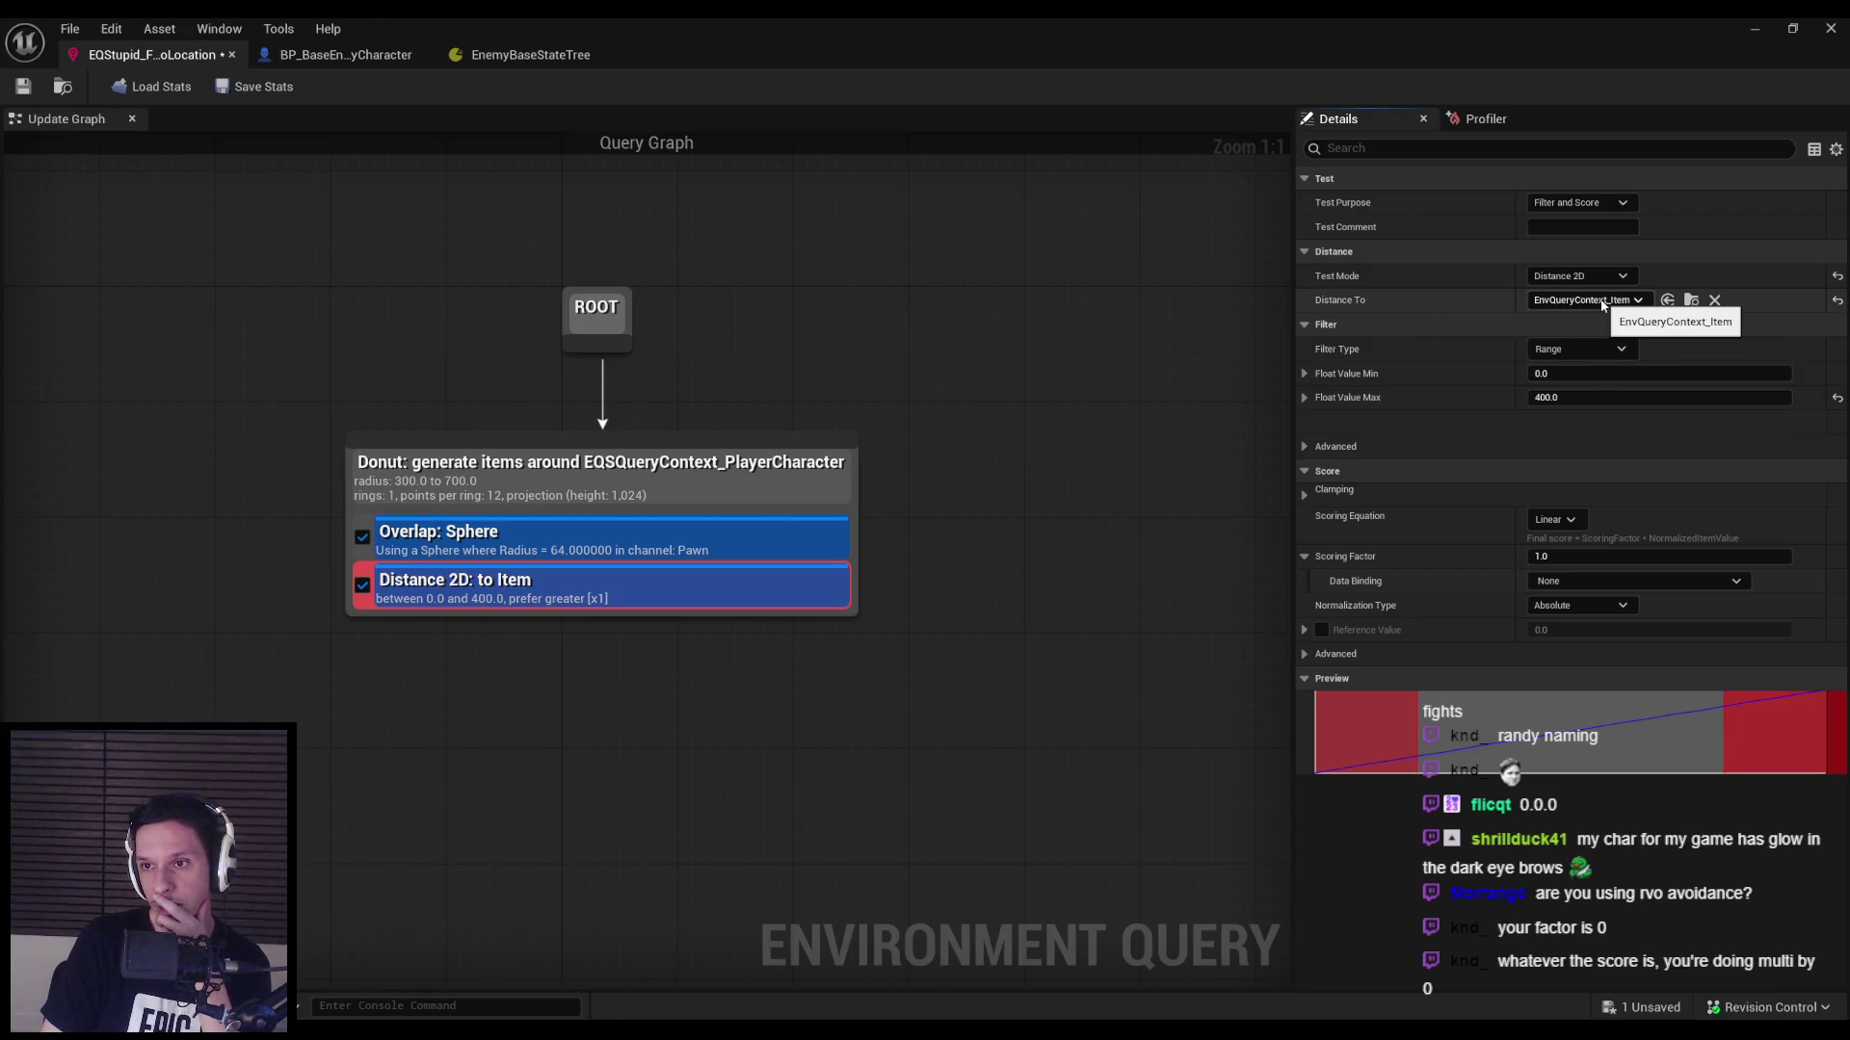
pyautogui.click(1564, 202)
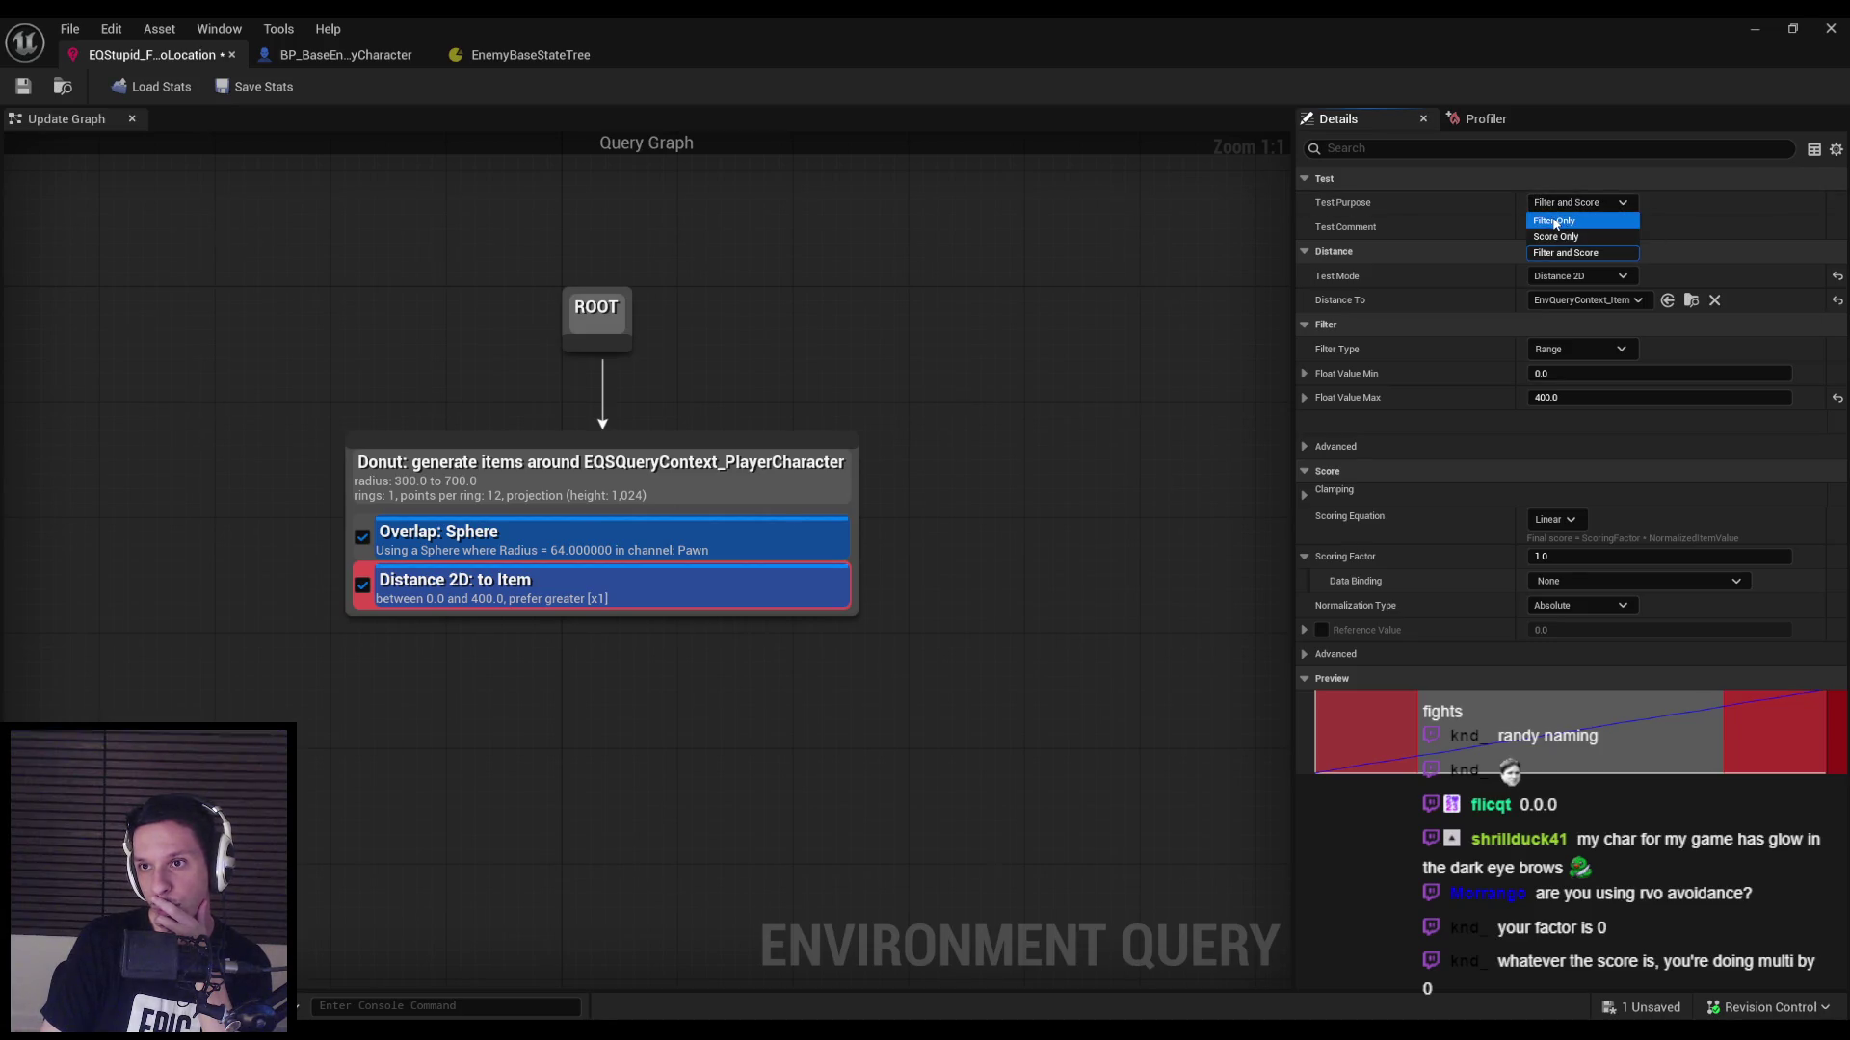
pyautogui.click(1554, 203)
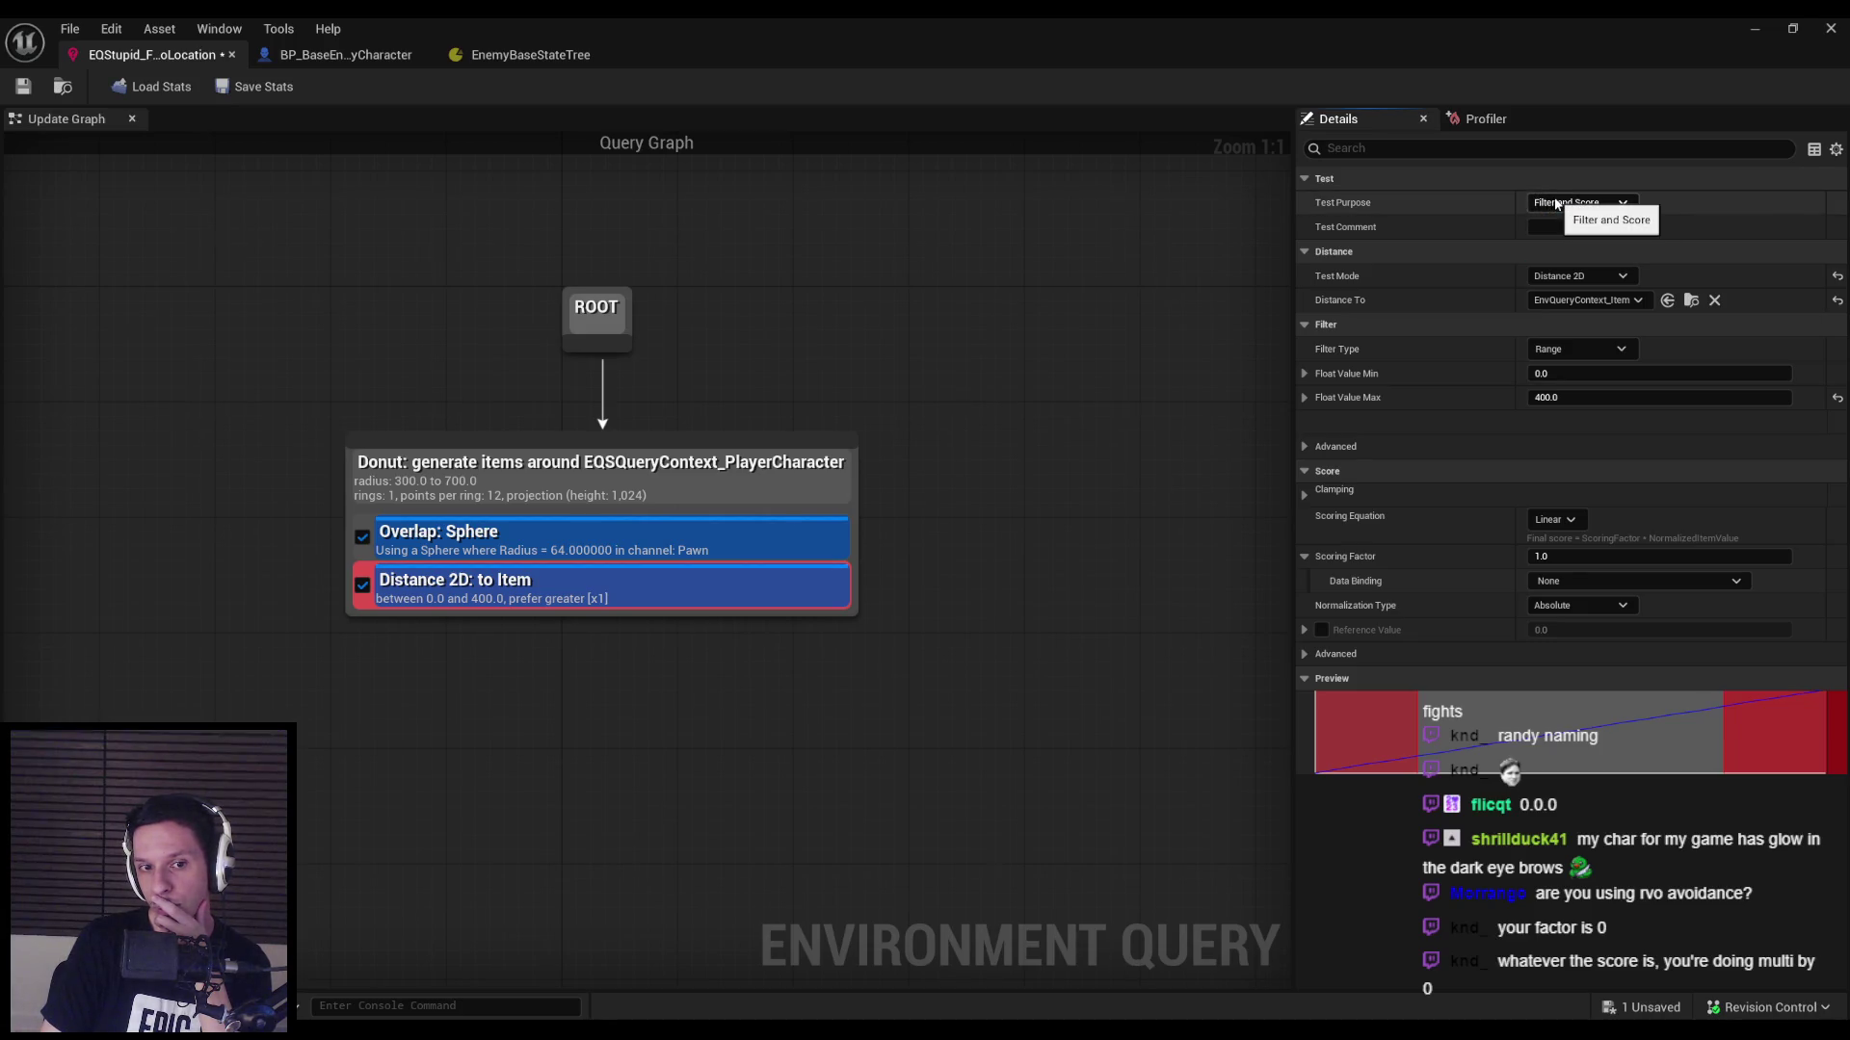
# Filter the Distance 2D test to a Maximum of 200.0 with scoring factor 0.0.
pyautogui.click(1572, 348)
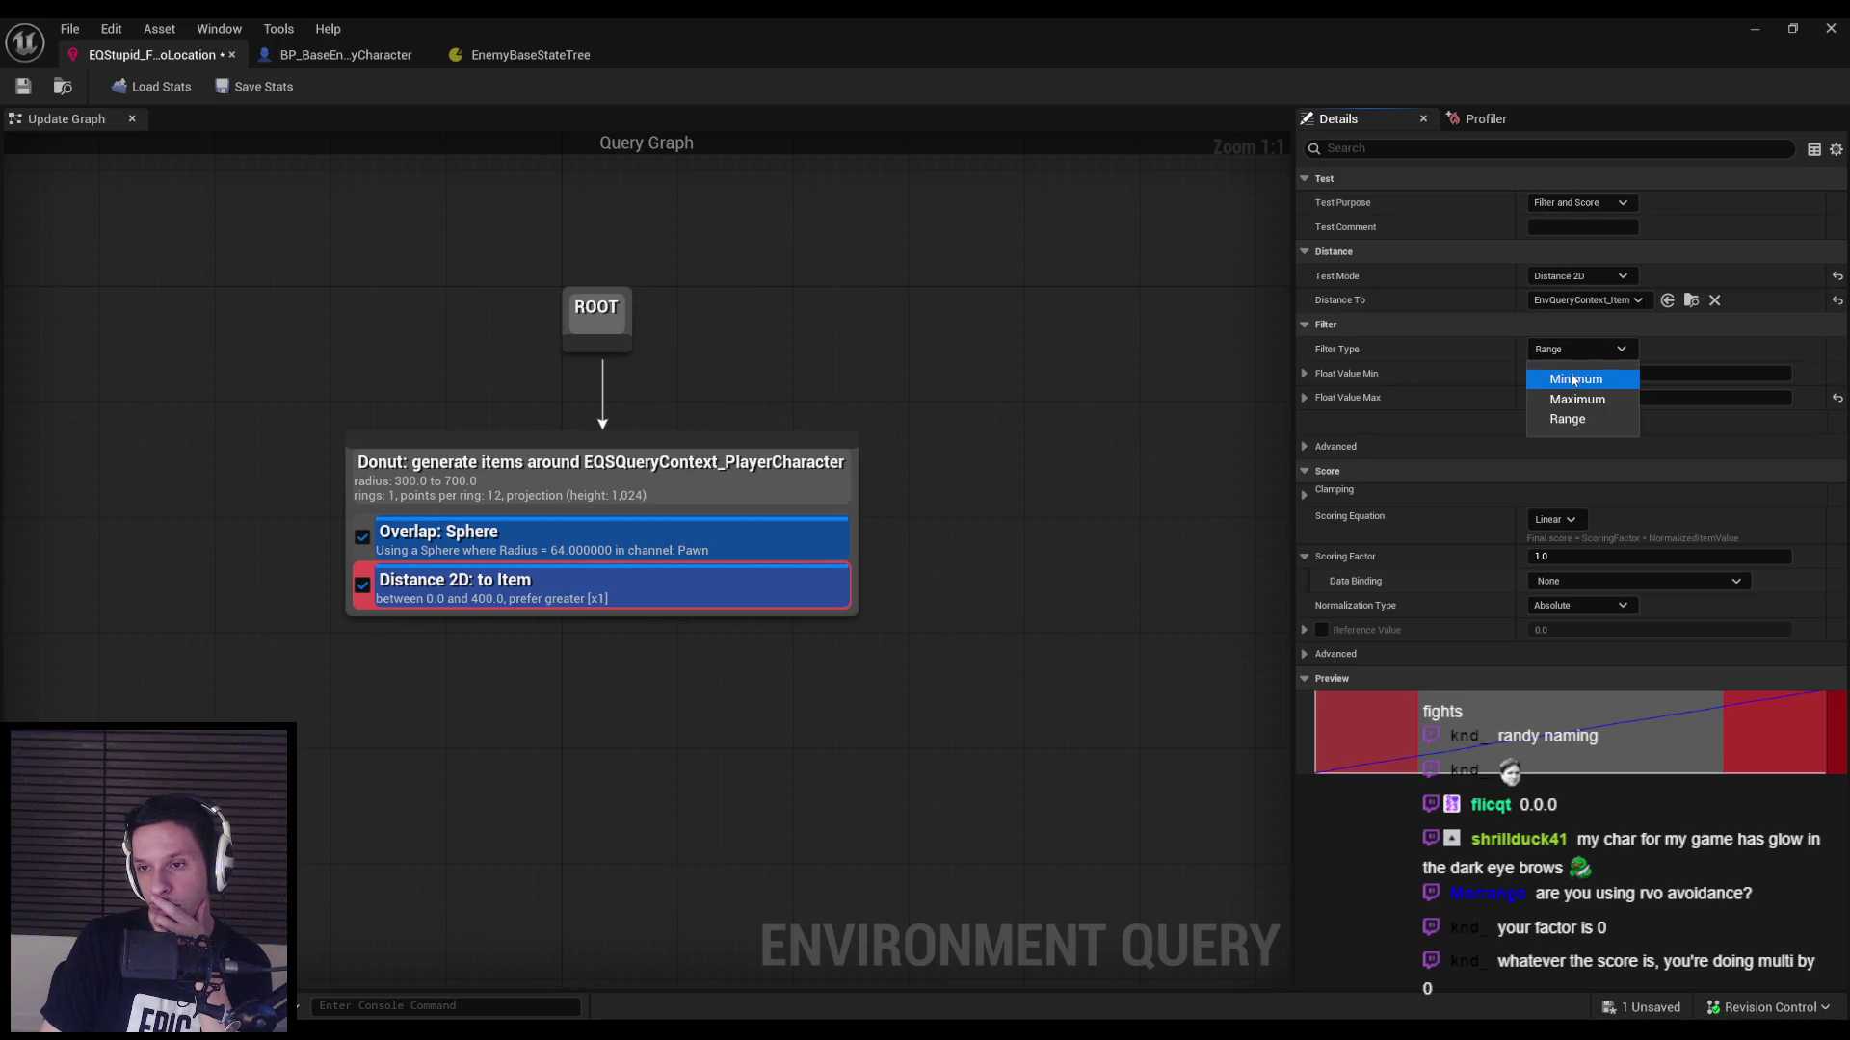
pyautogui.click(1574, 380)
pyautogui.write('200')
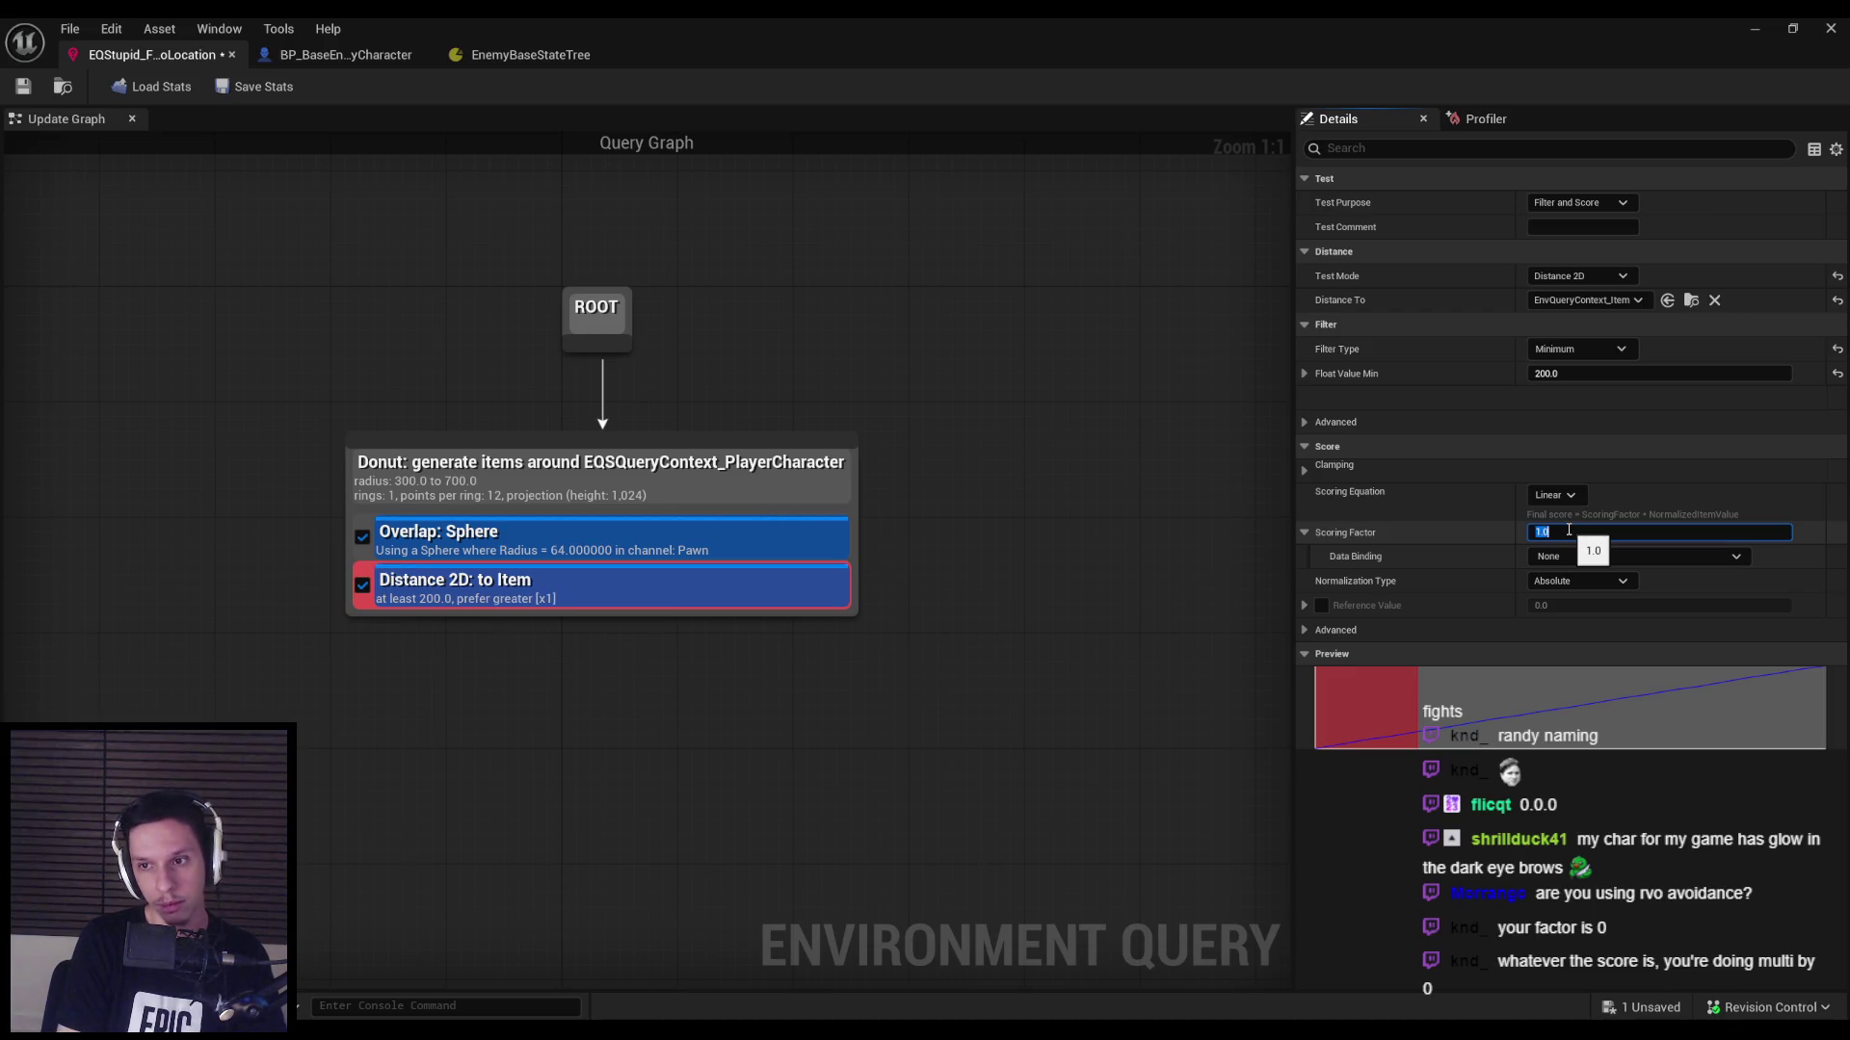
pyautogui.click(1579, 349)
pyautogui.click(1577, 391)
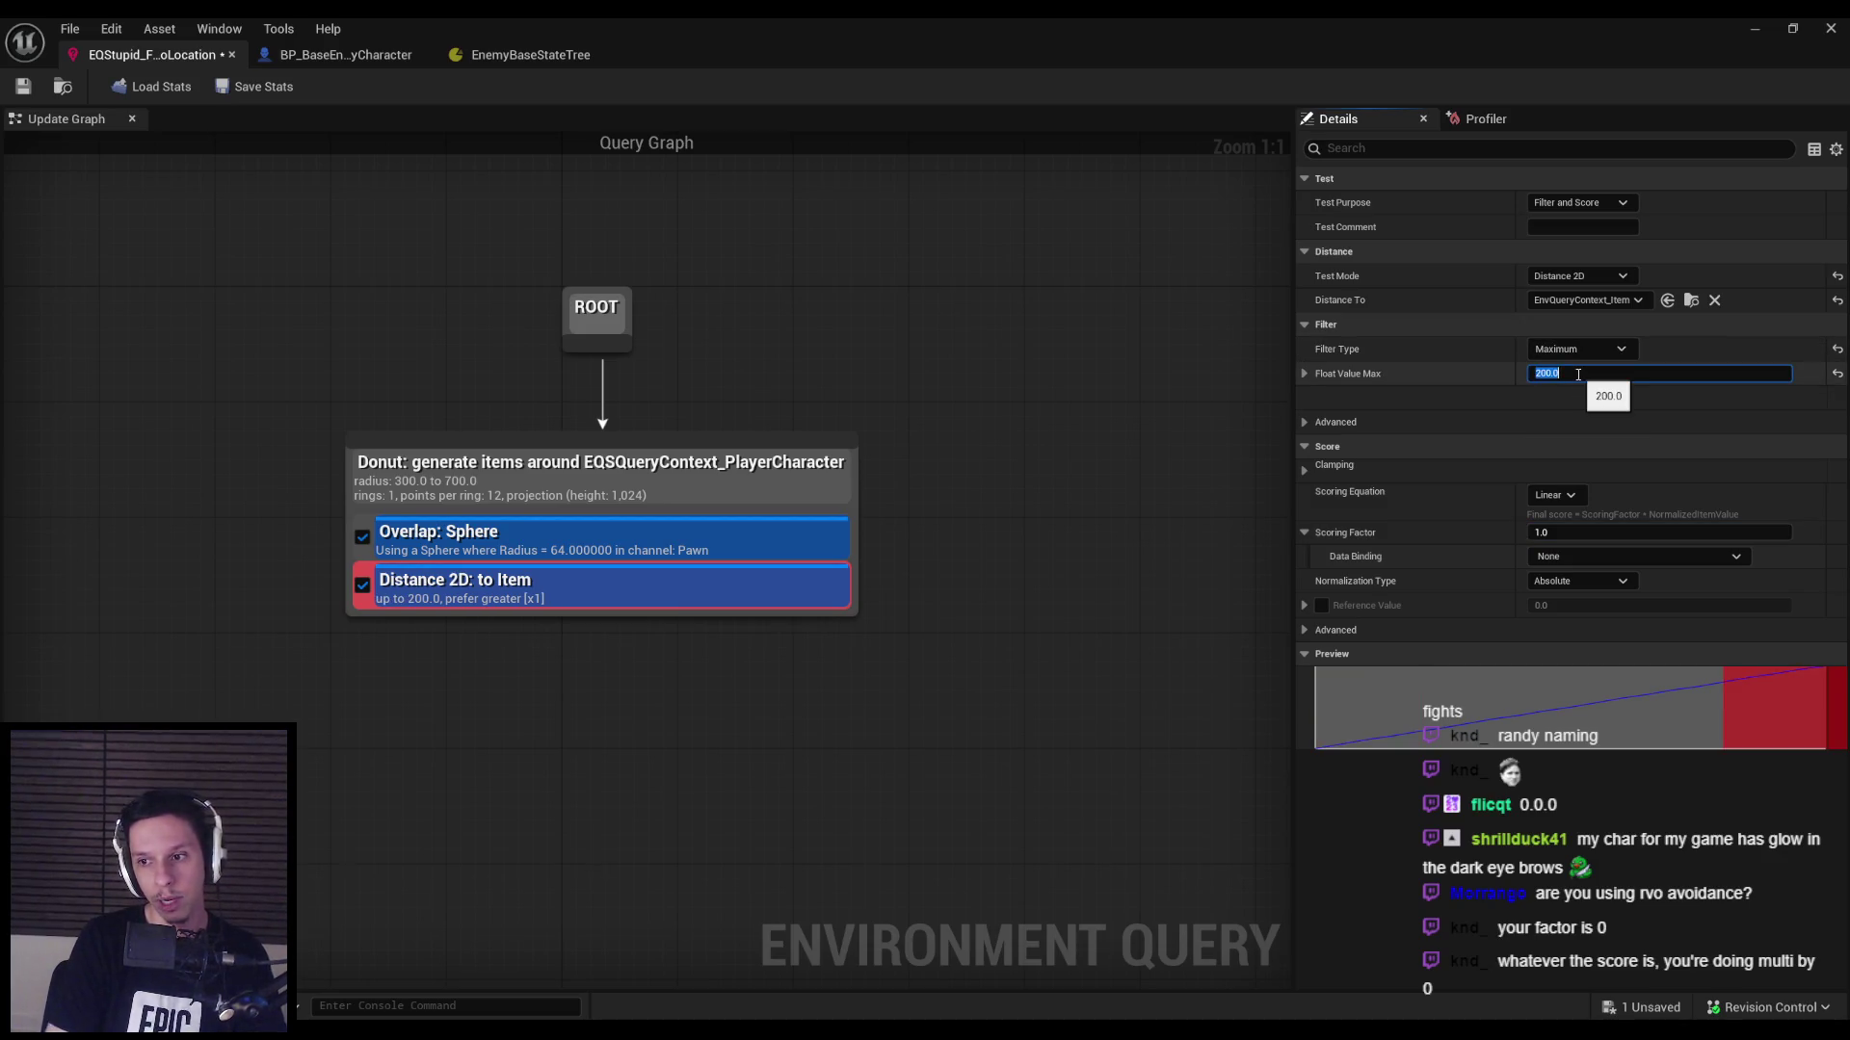
pyautogui.click(1558, 530)
pyautogui.write('0')
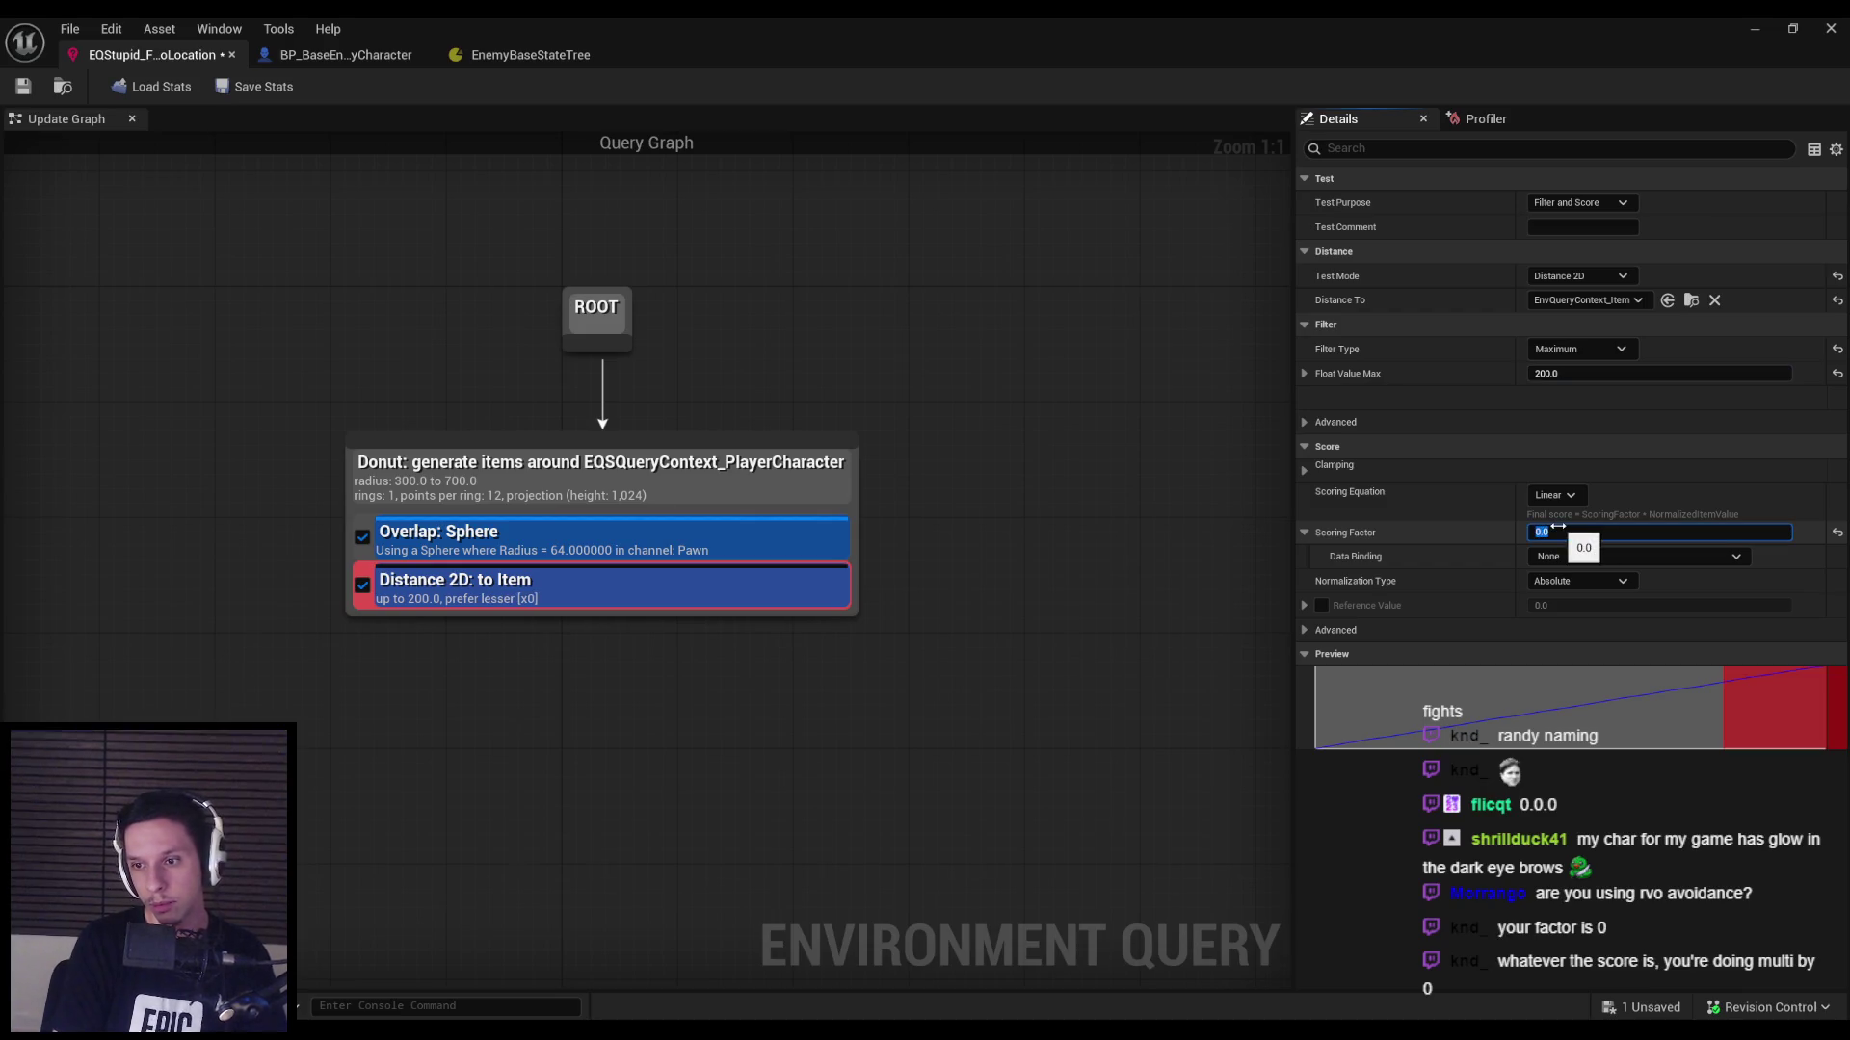
pyautogui.click(1752, 35)
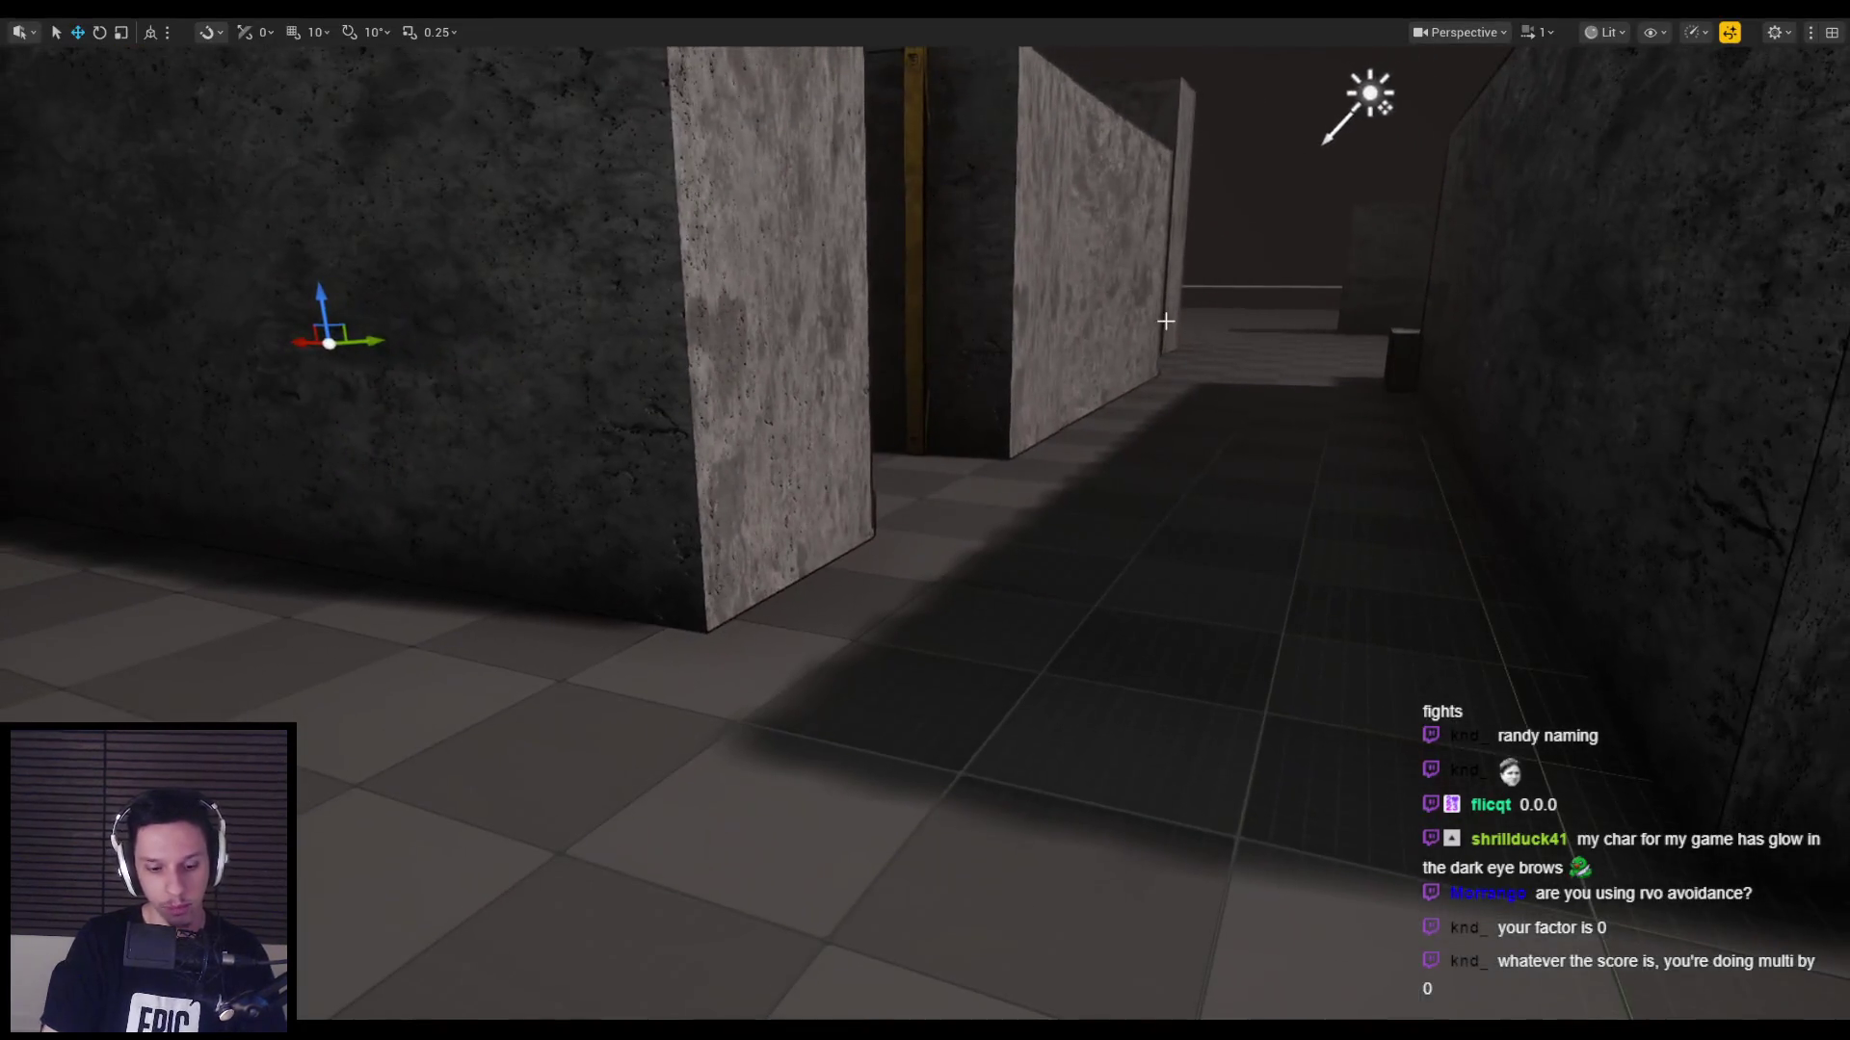
# Play-test the query with the gameplay debugger's EQS view.
pyautogui.hotkey('alt', 'p')
pyautogui.press("'")
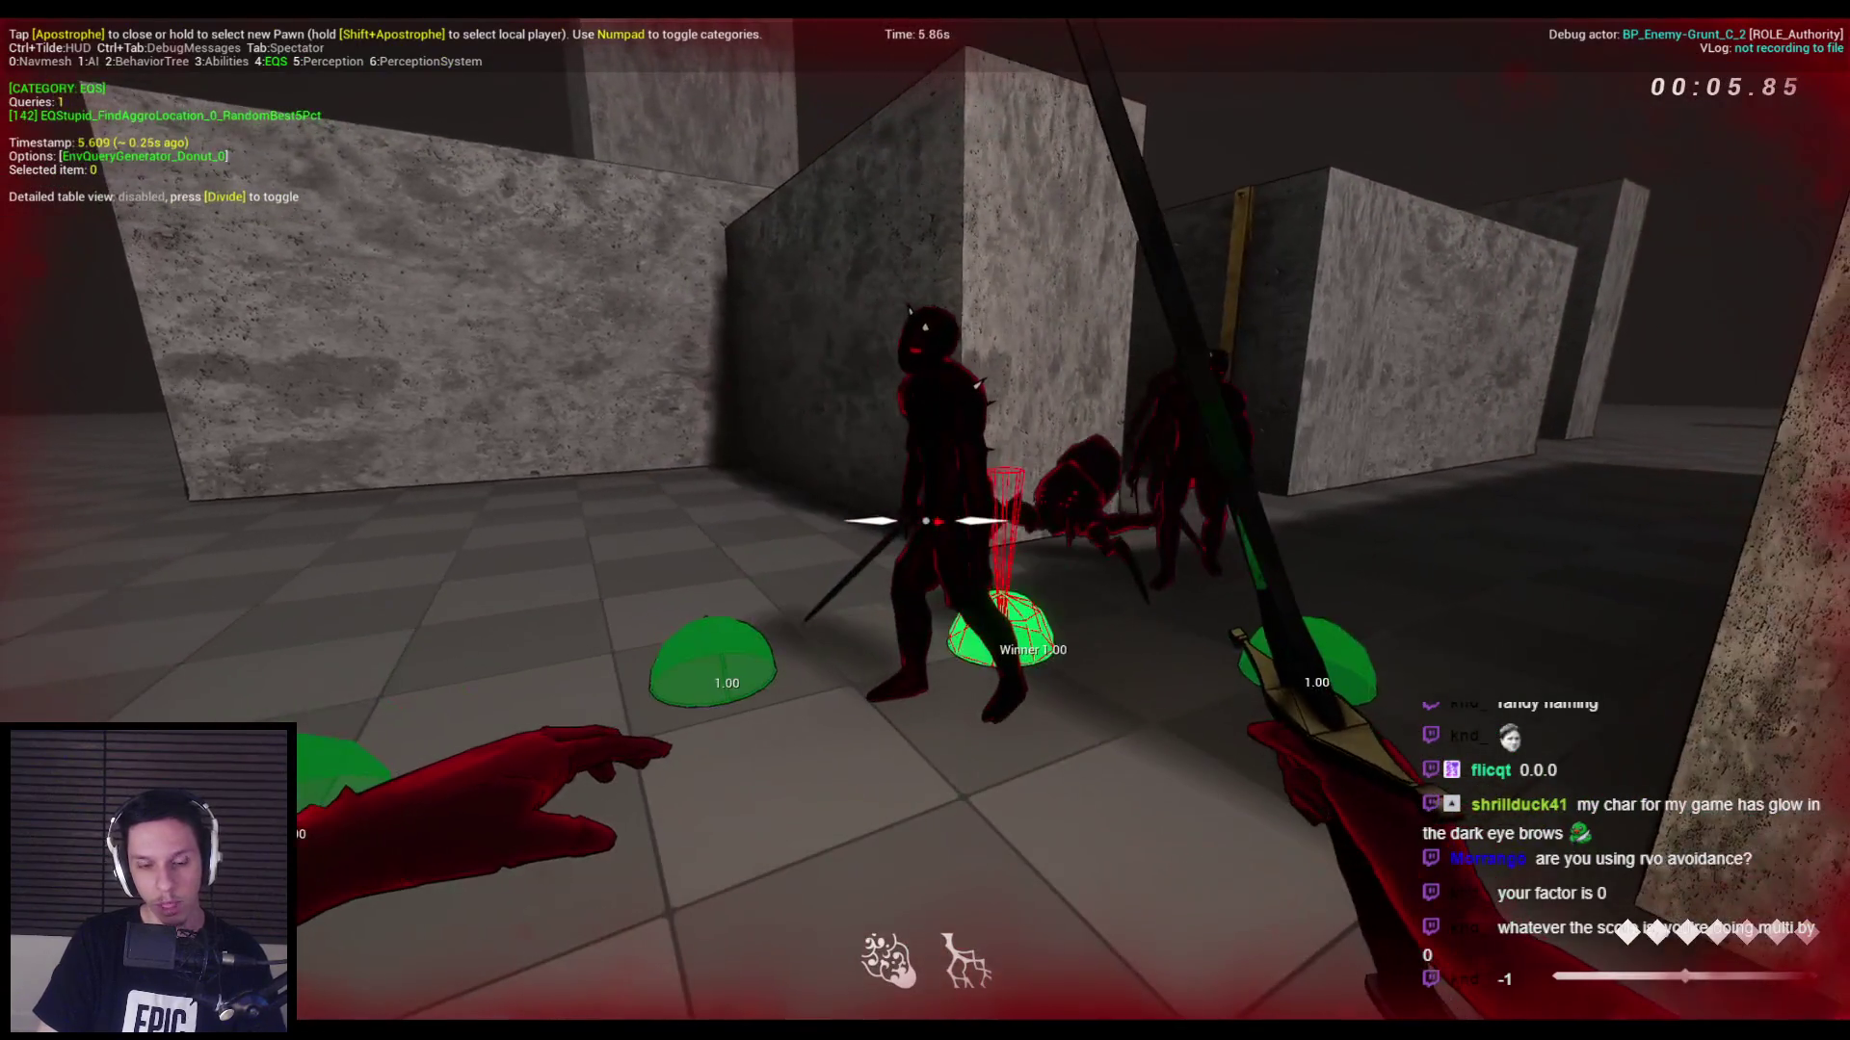
pyautogui.press('Escape')
# Switch to the BP_BaseEnemyCharacter blueprint's EventGraph.
pyautogui.click(219, 62)
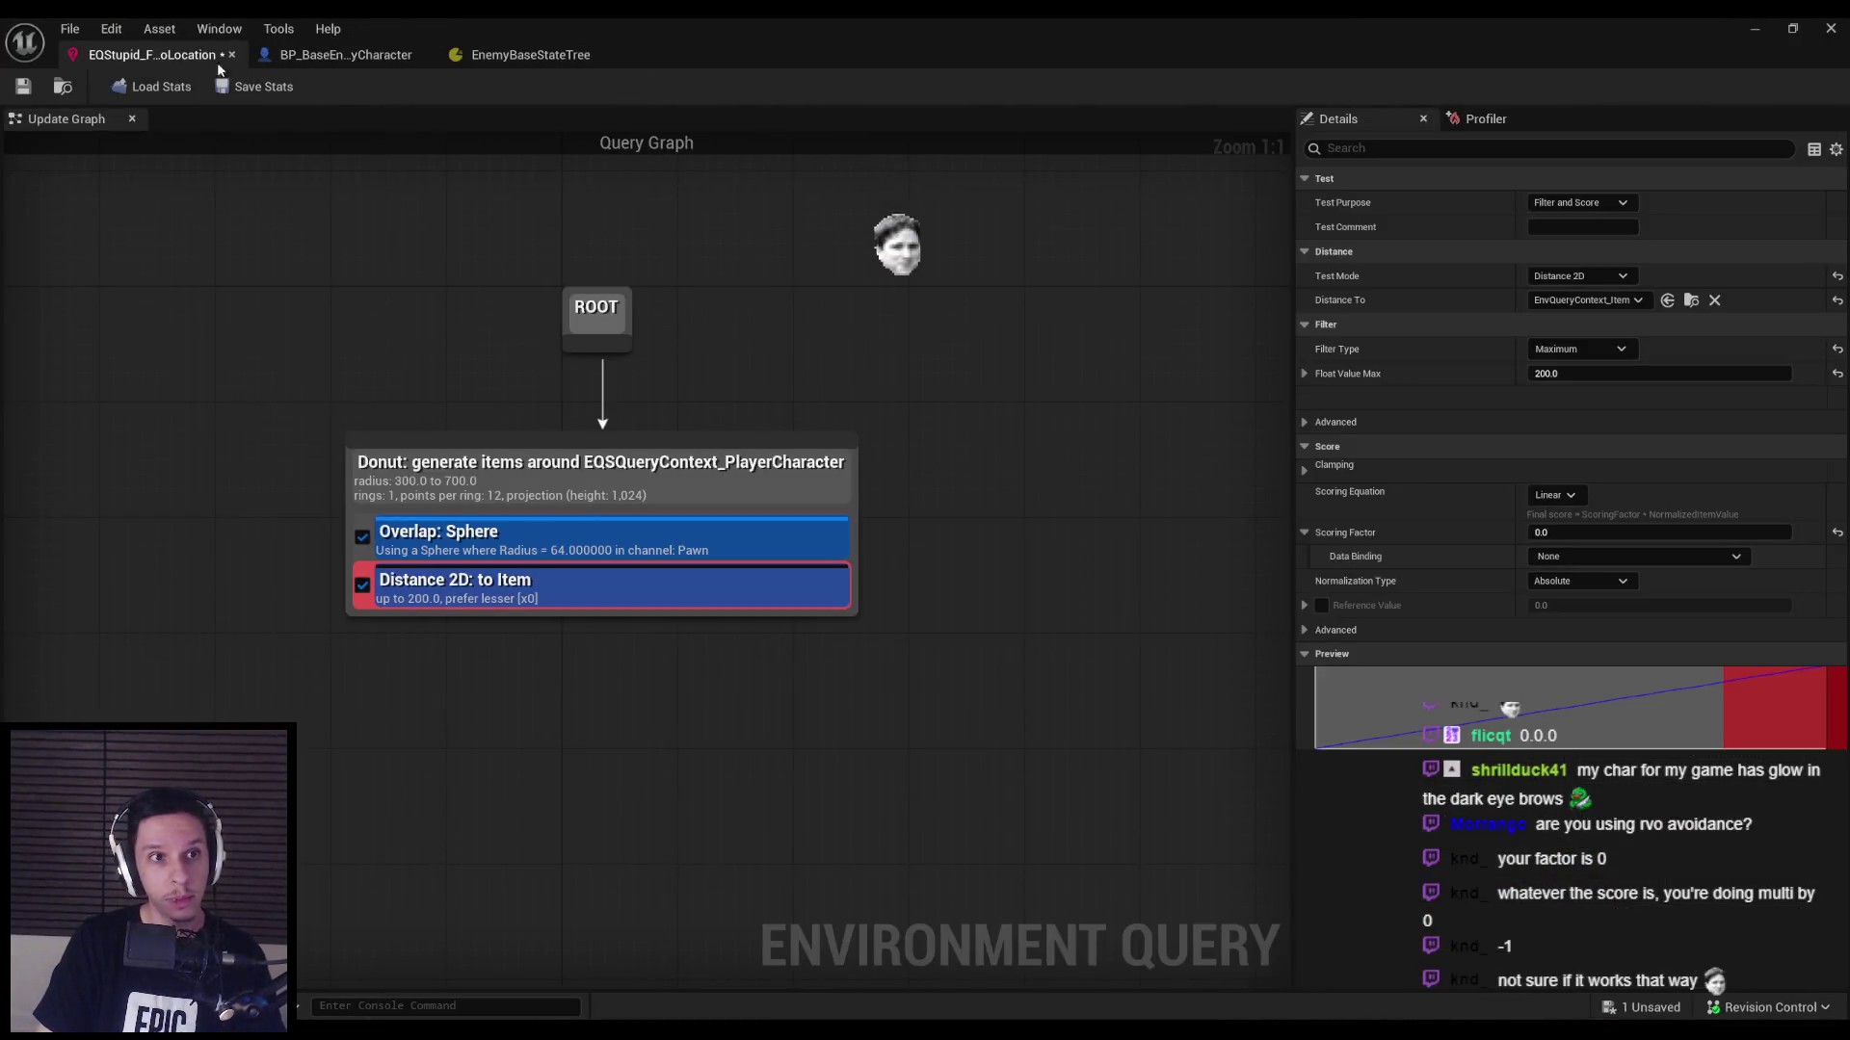
pyautogui.click(318, 55)
pyautogui.scroll(-3, 493, 508)
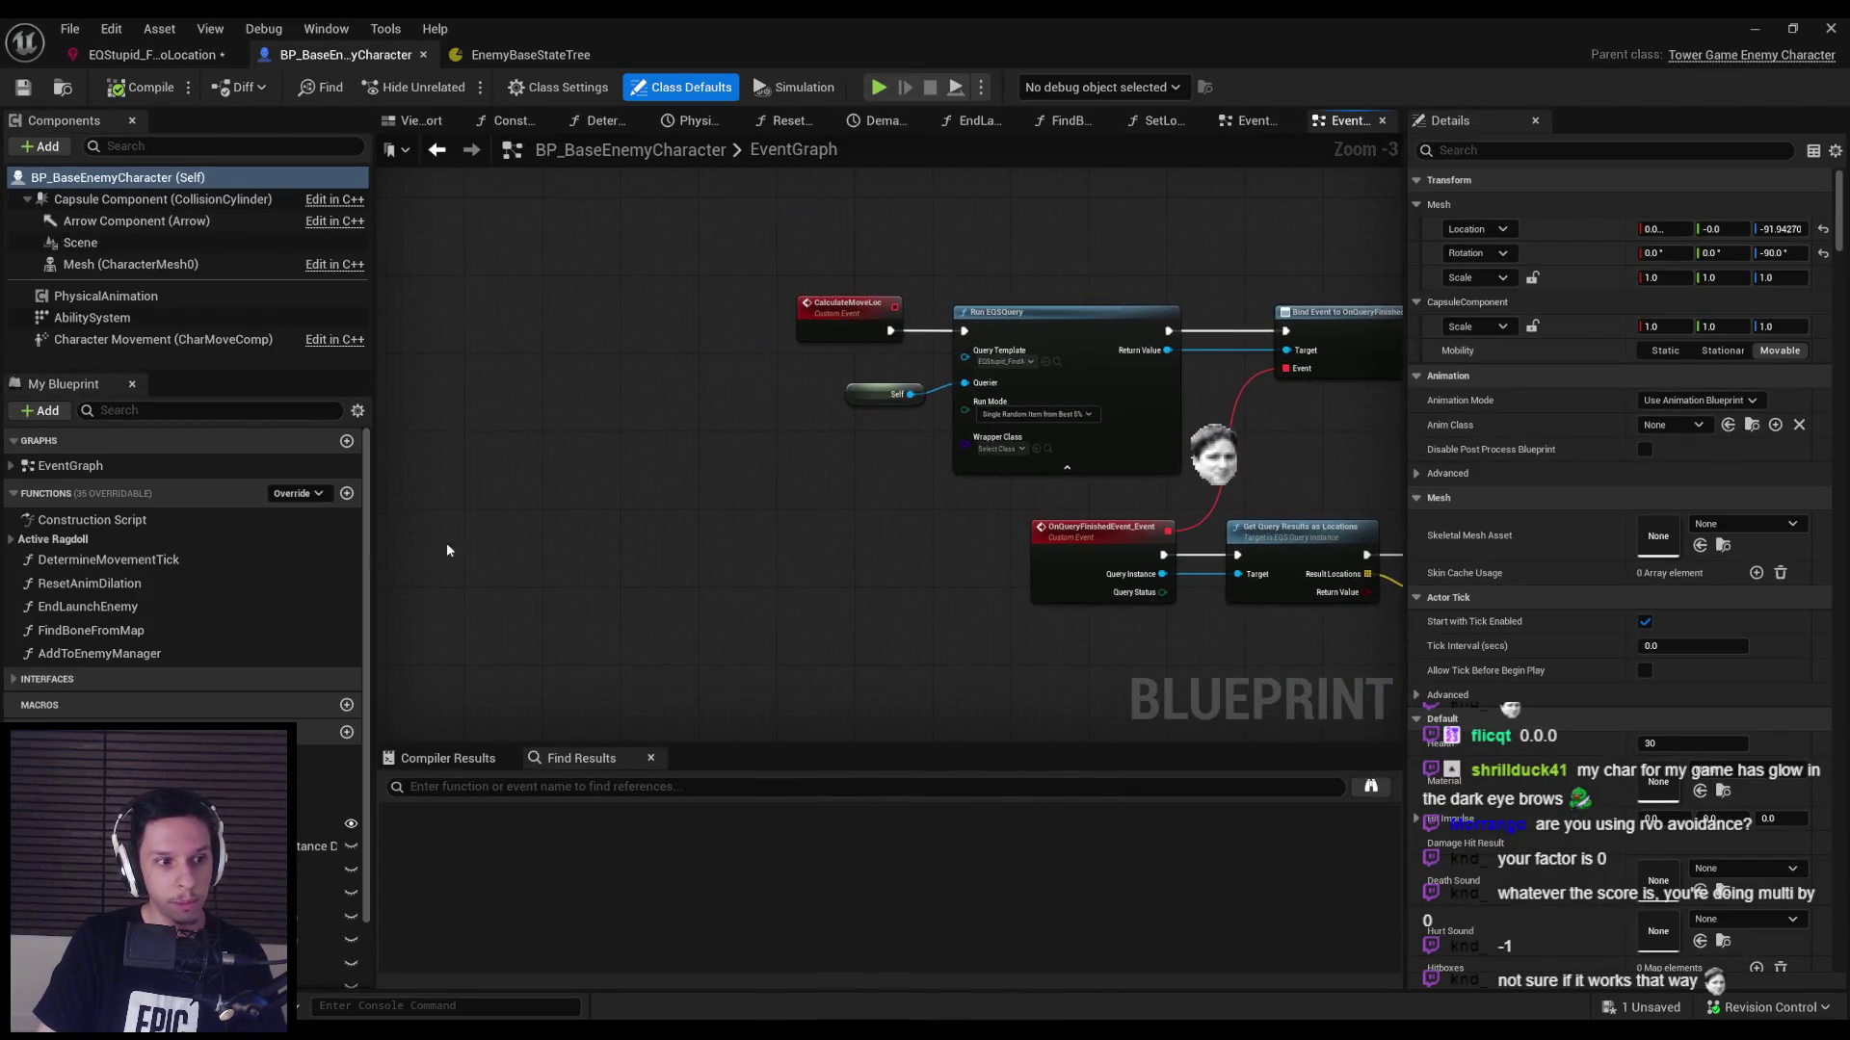
# Open BP_FirstPersonCharacter from the Content Browser's Core folder.
pyautogui.hotkey('alt', 'Tab')
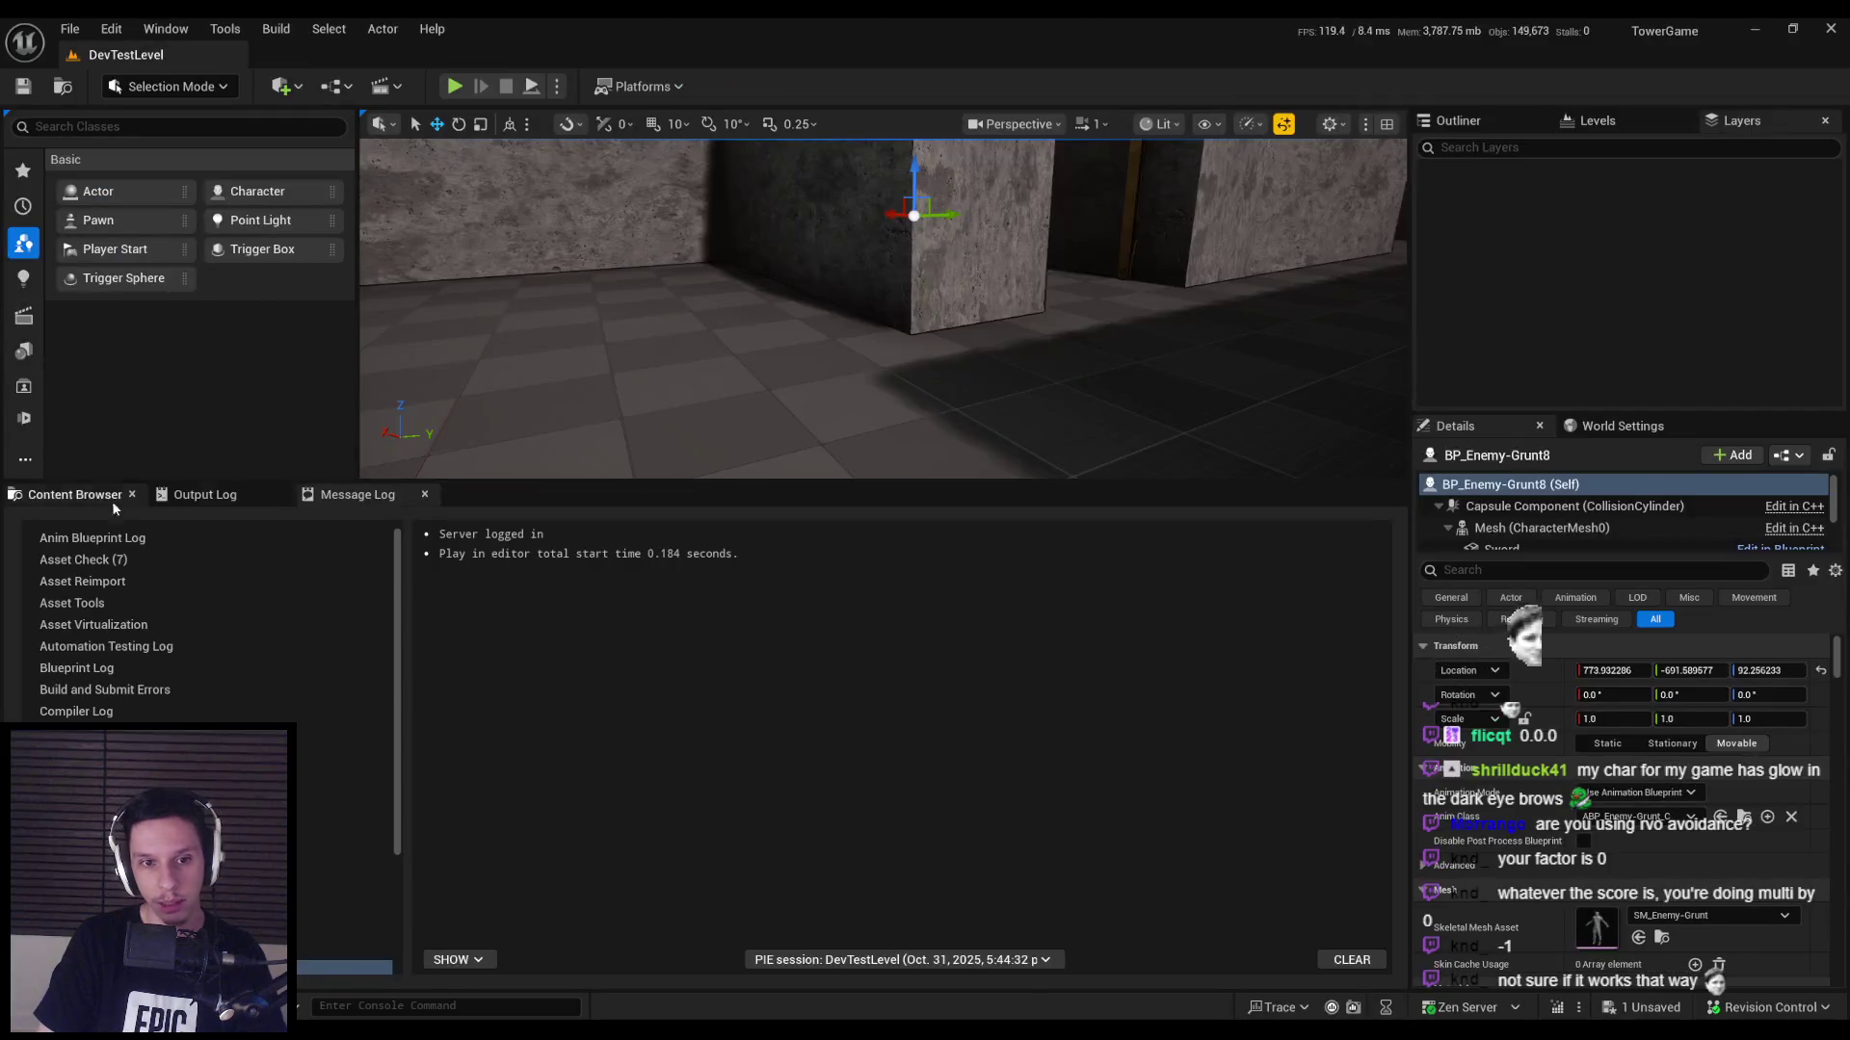
pyautogui.click(75, 494)
pyautogui.click(928, 525)
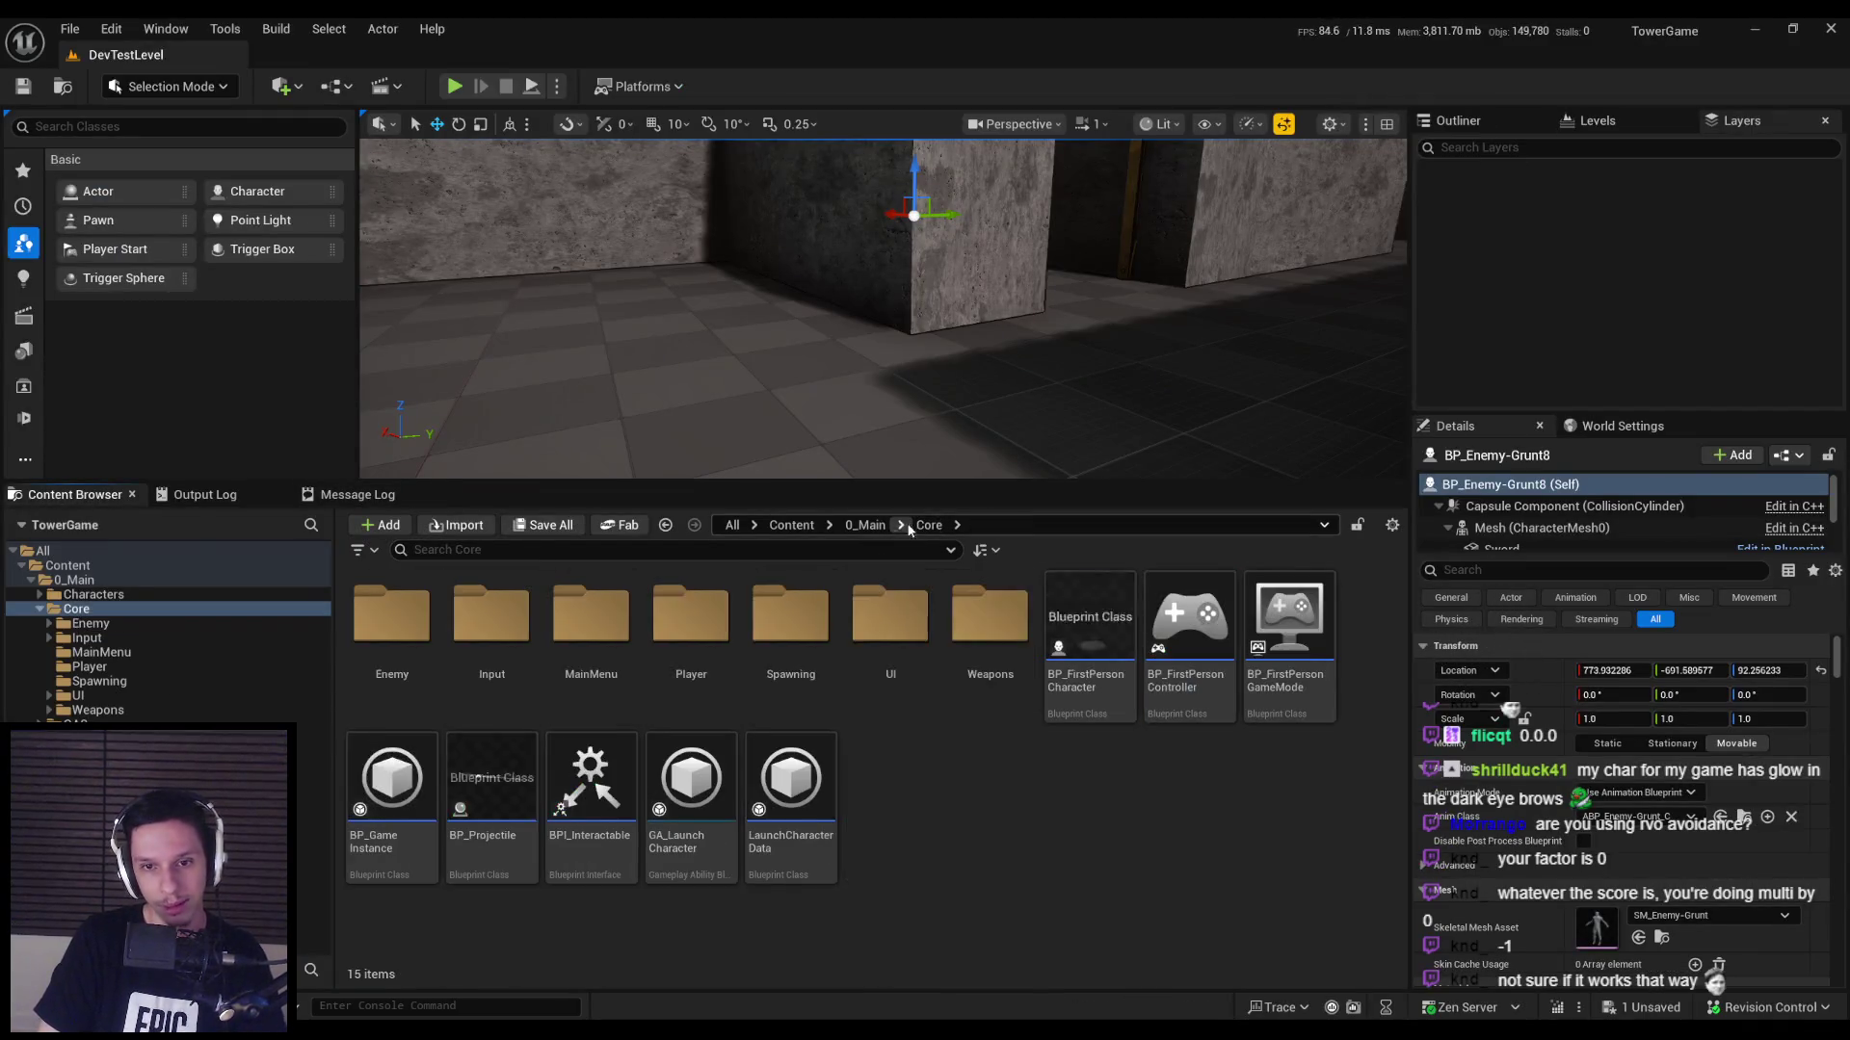
pyautogui.click(1064, 641)
pyautogui.doubleClick(1065, 641)
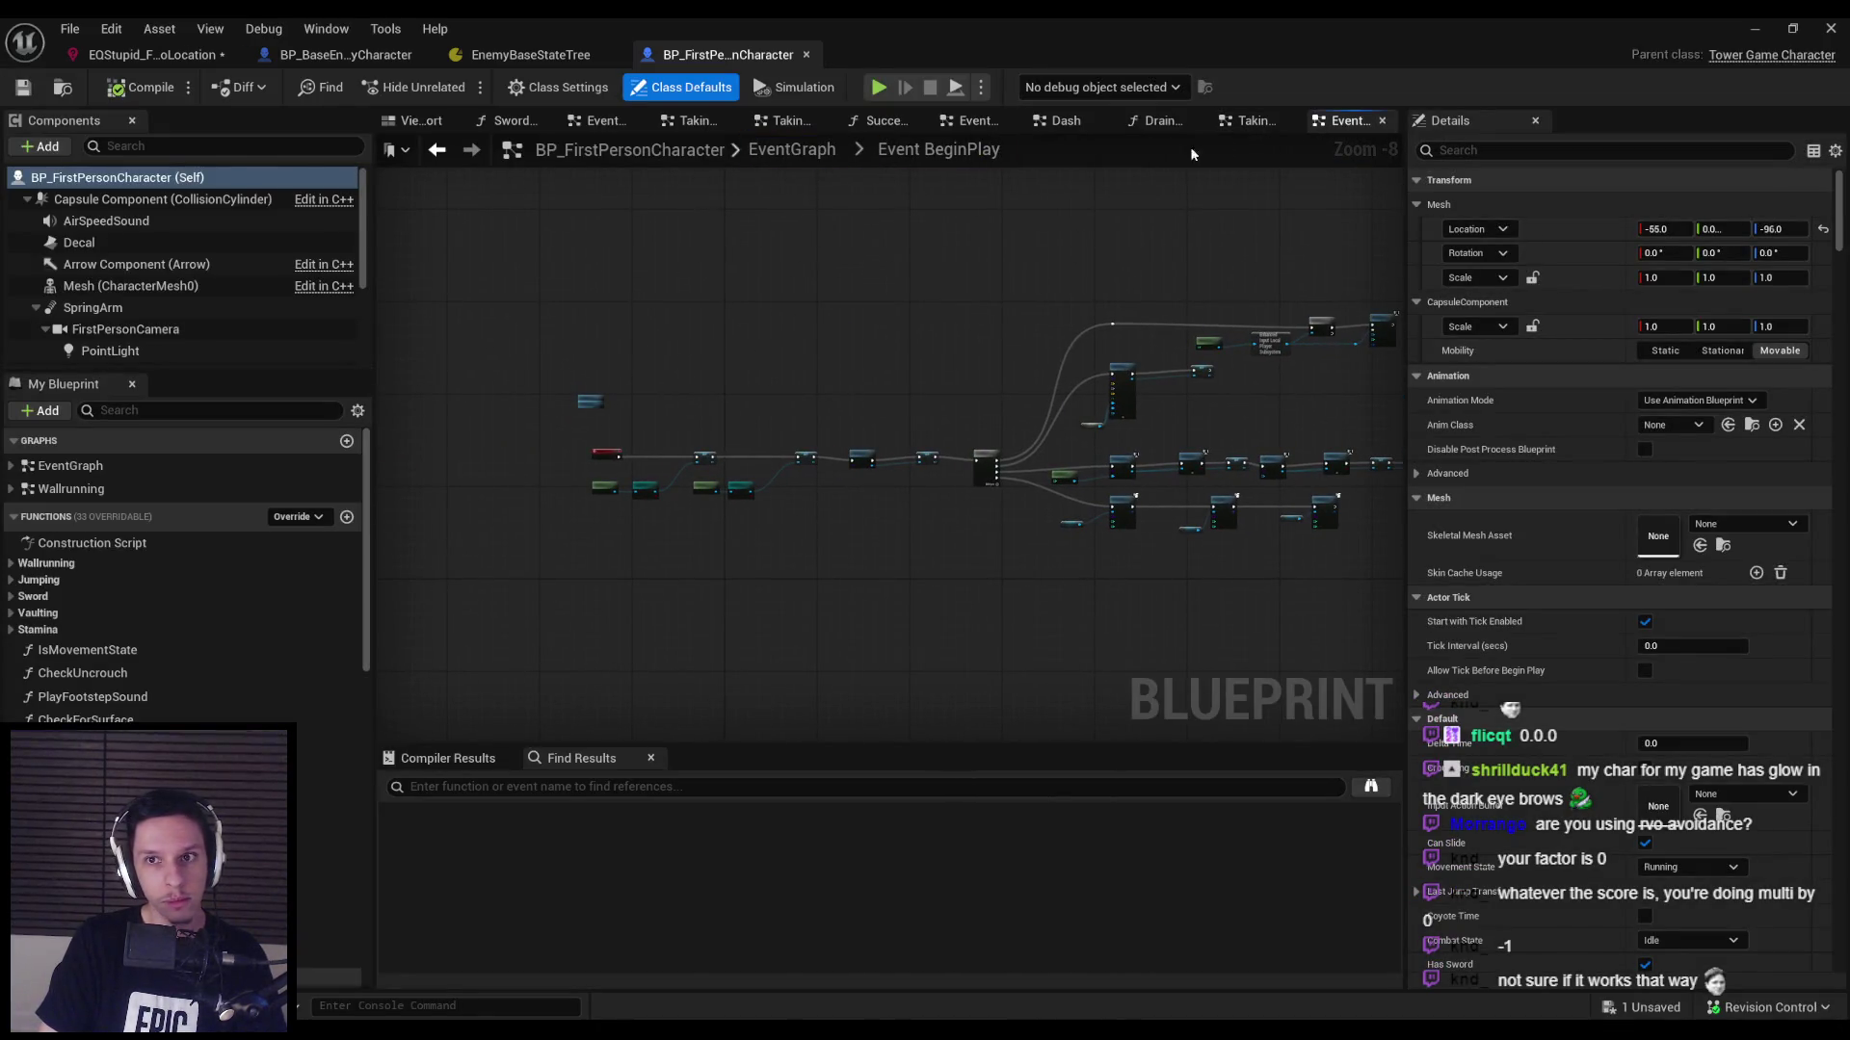
# Review its Taking Damage Interface graph, compile the blueprint, and start a play session.
pyautogui.click(1253, 120)
pyautogui.scroll(-4, 879, 372)
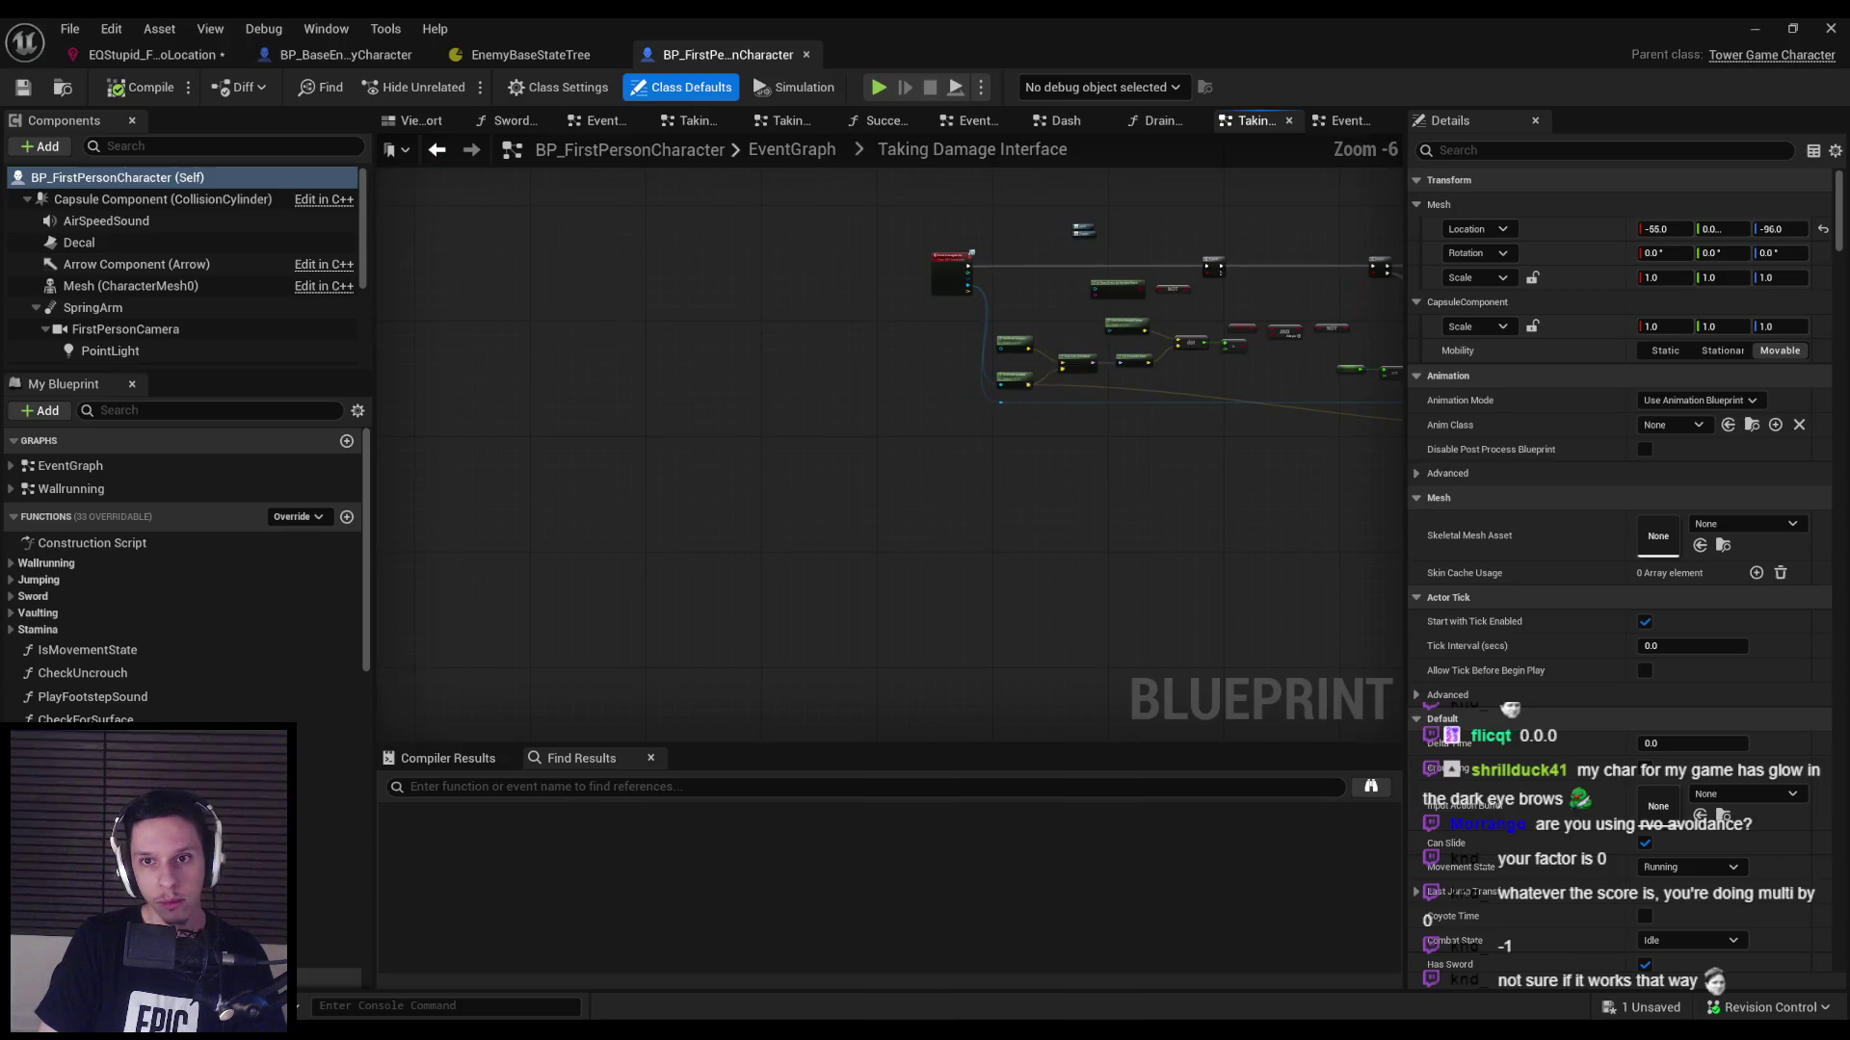
pyautogui.scroll(5, 879, 371)
pyautogui.scroll(-4, 540, 453)
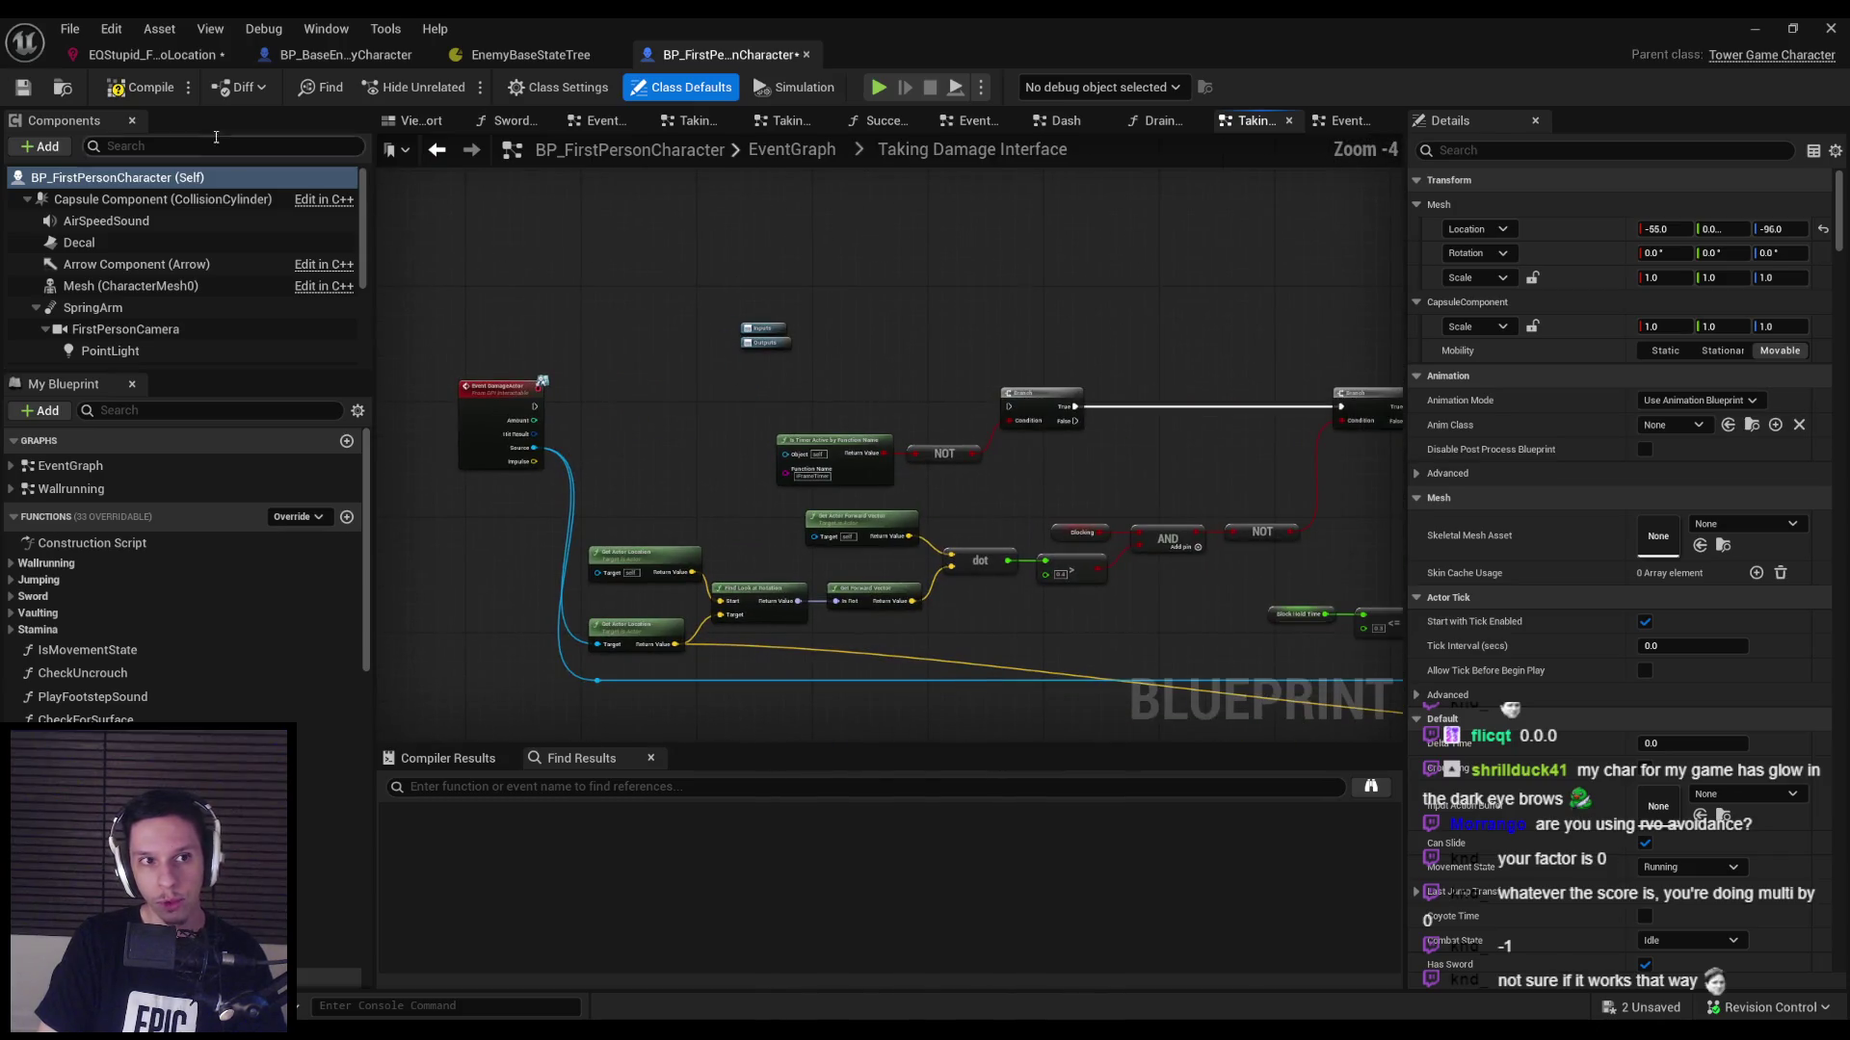
pyautogui.click(151, 94)
pyautogui.click(1748, 30)
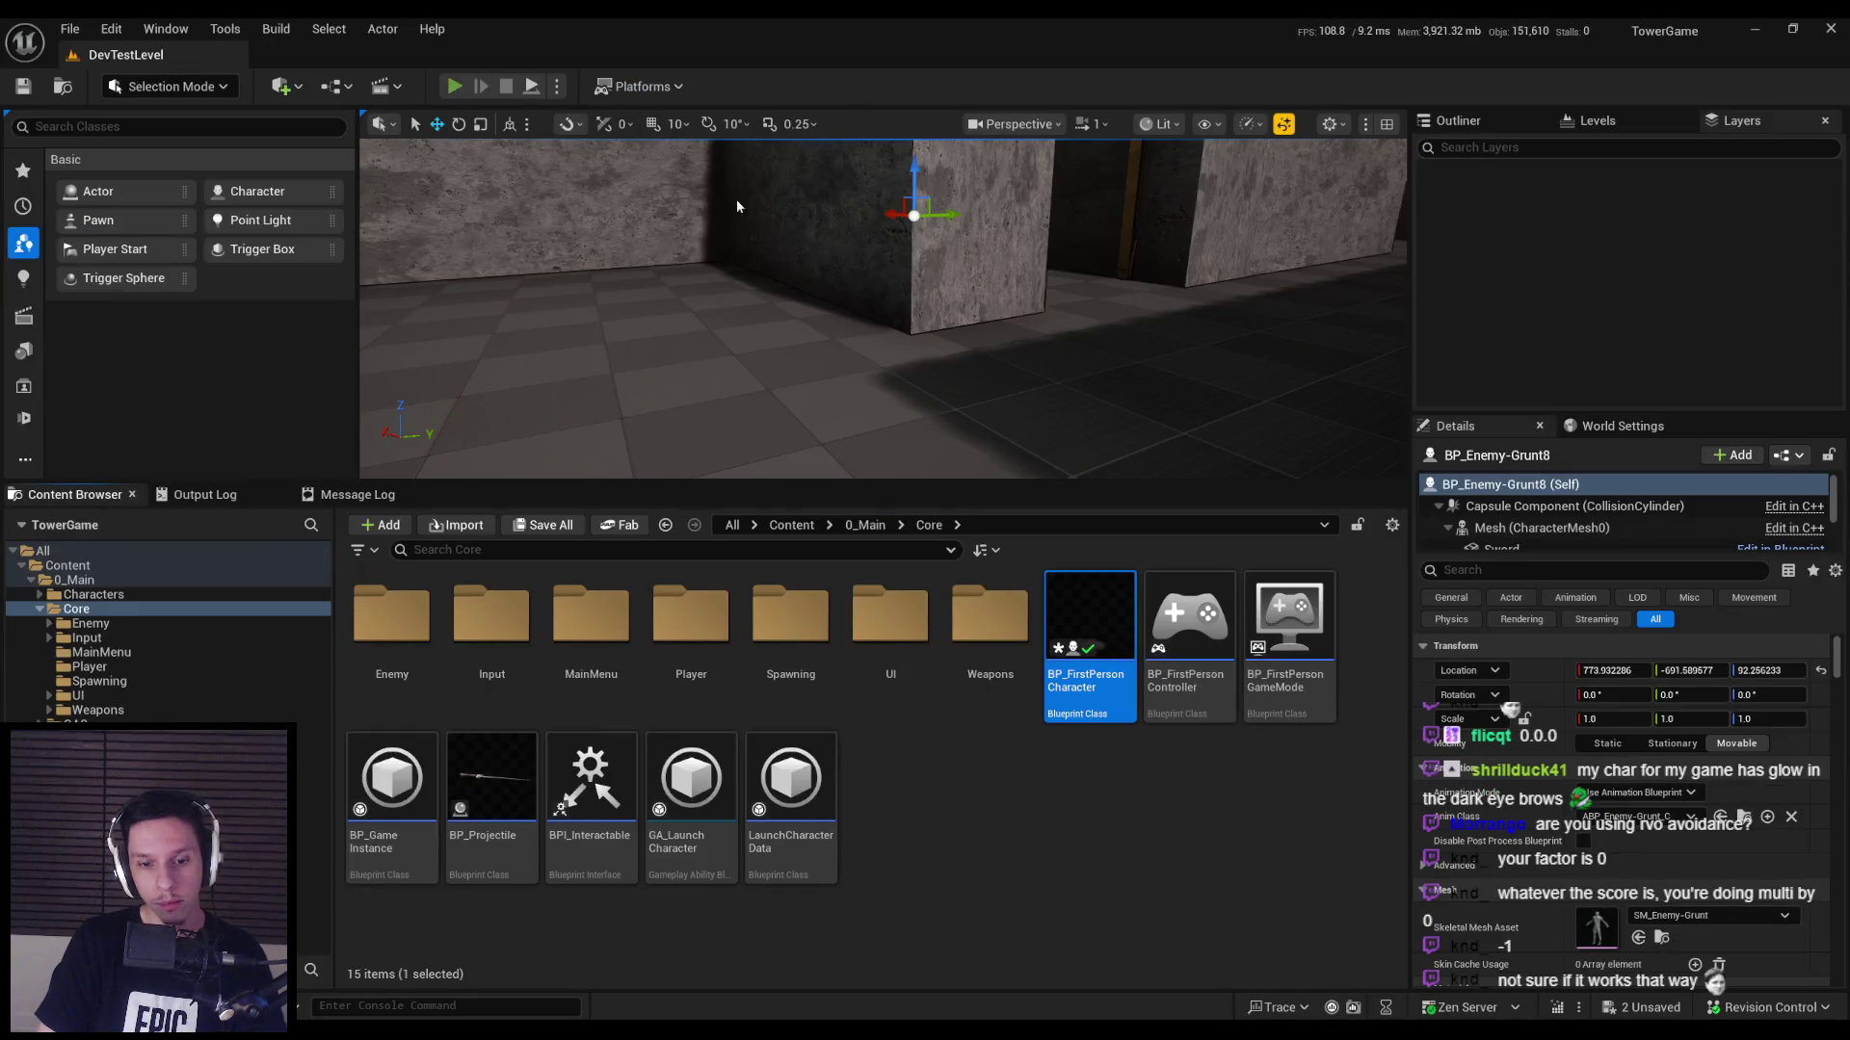
pyautogui.hotkey('alt', 'p')
pyautogui.press("'")
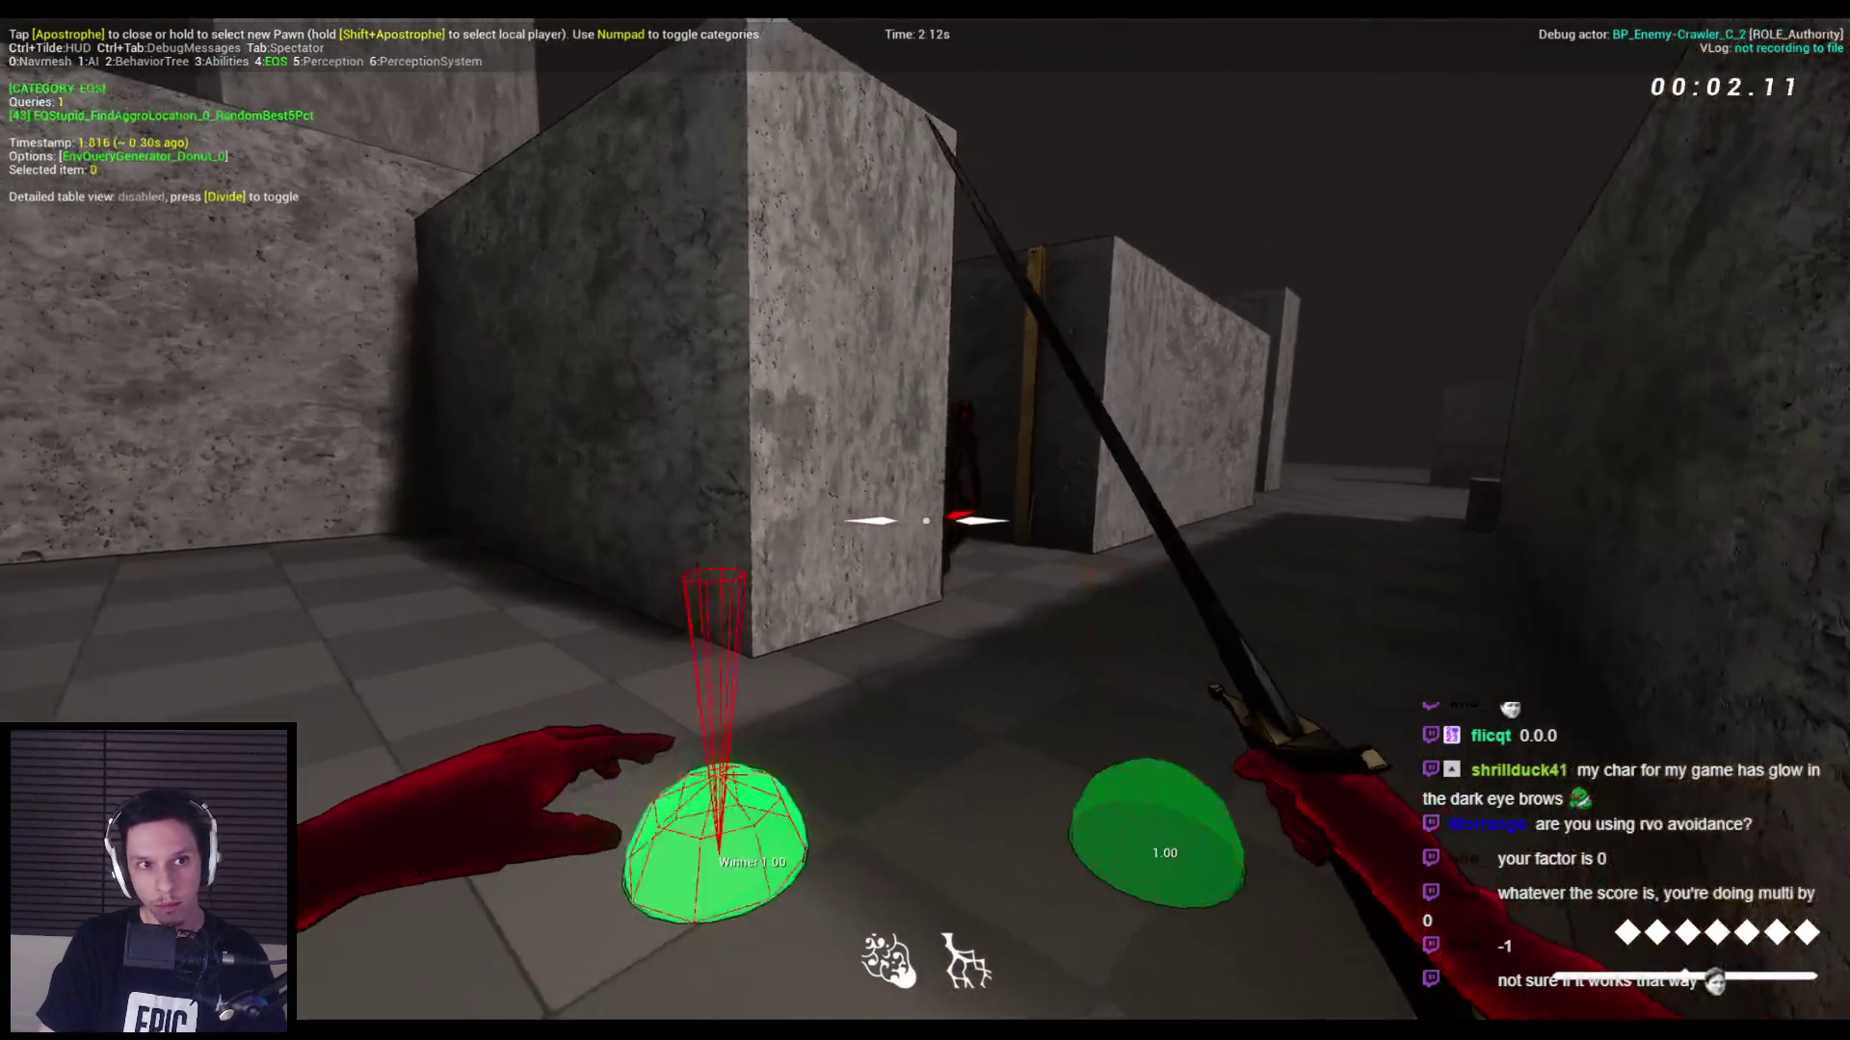
pyautogui.press("'")
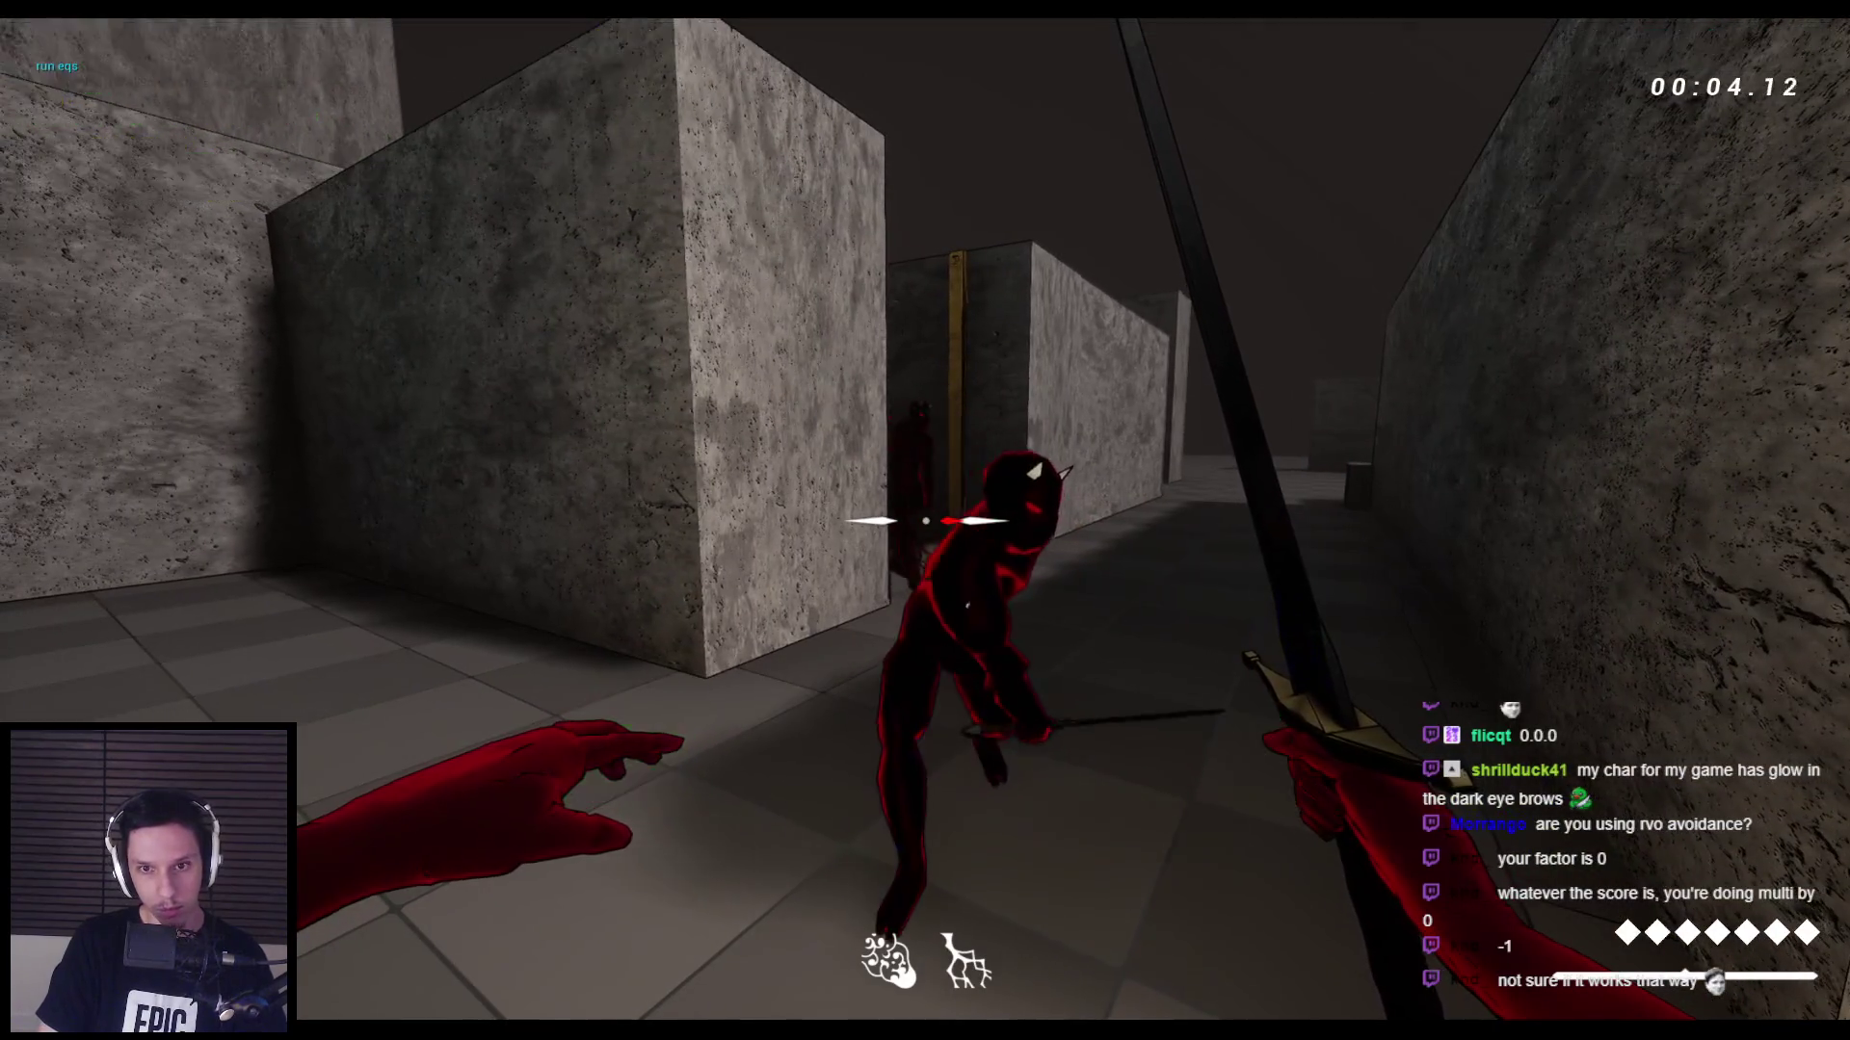
pyautogui.press("'")
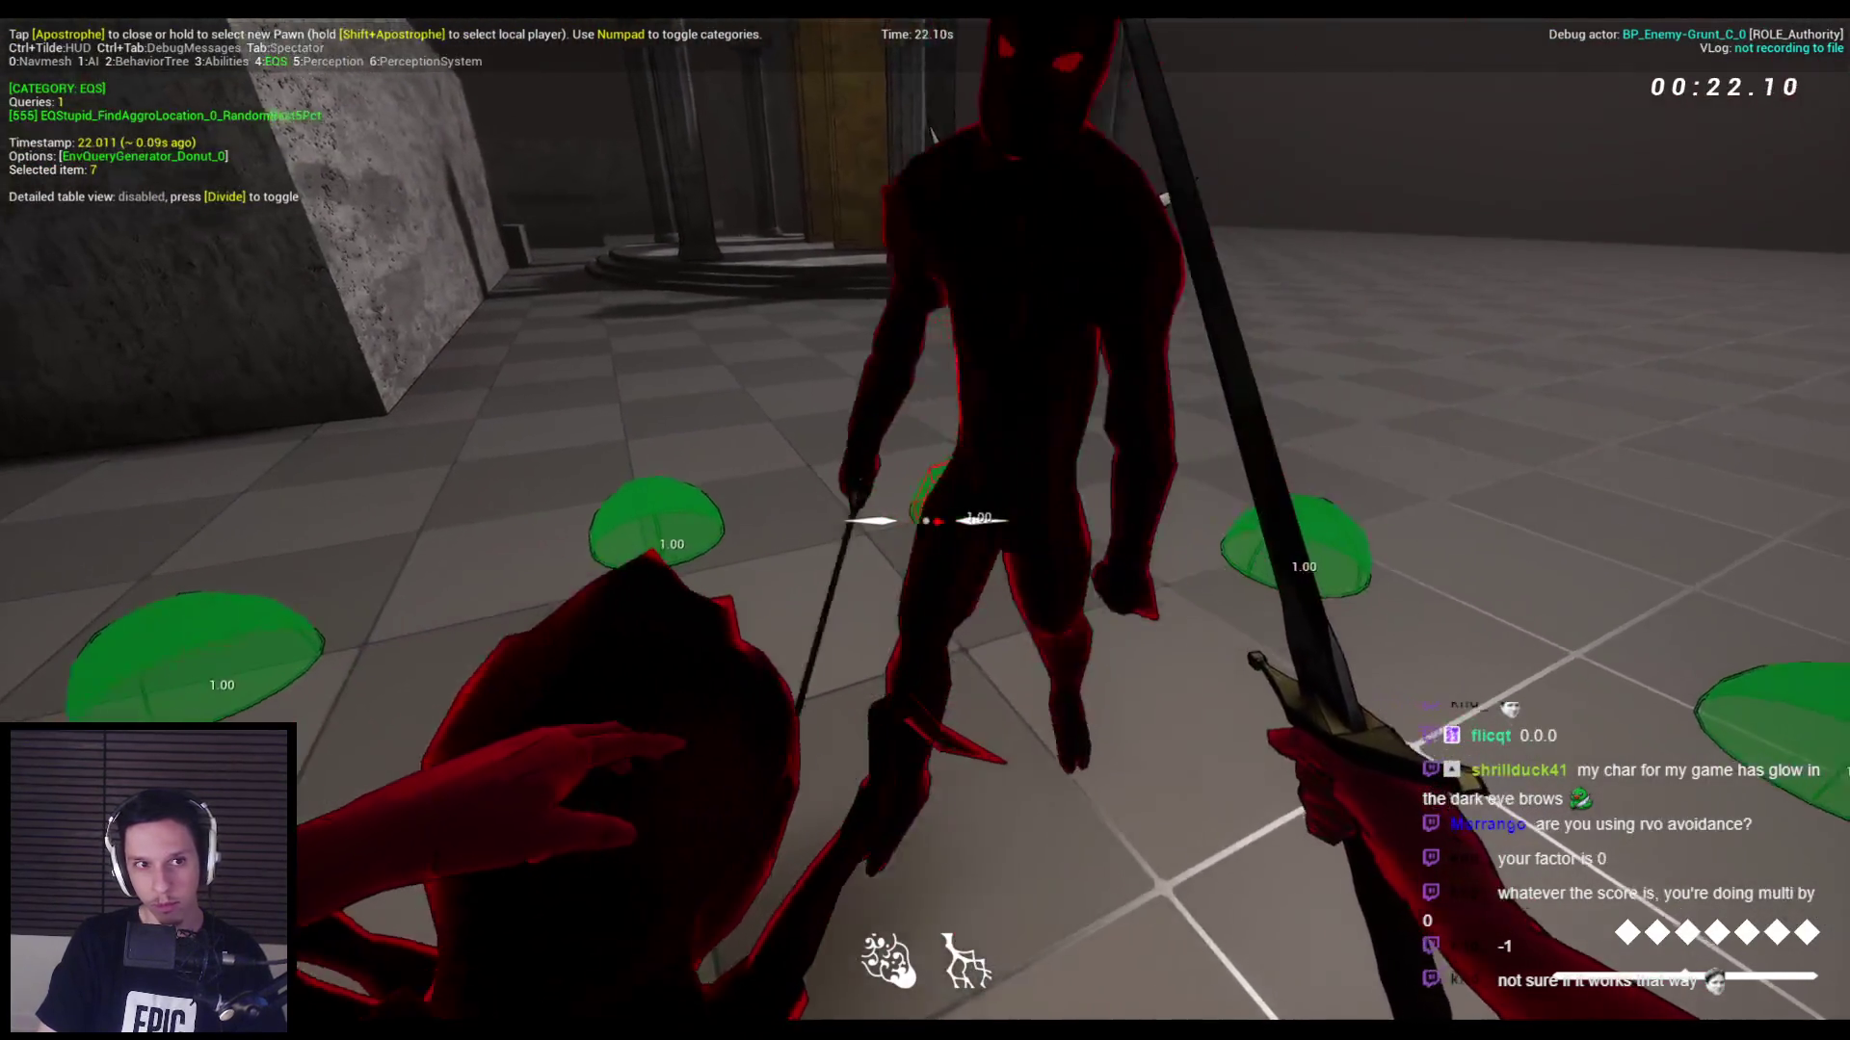
pyautogui.press('Escape')
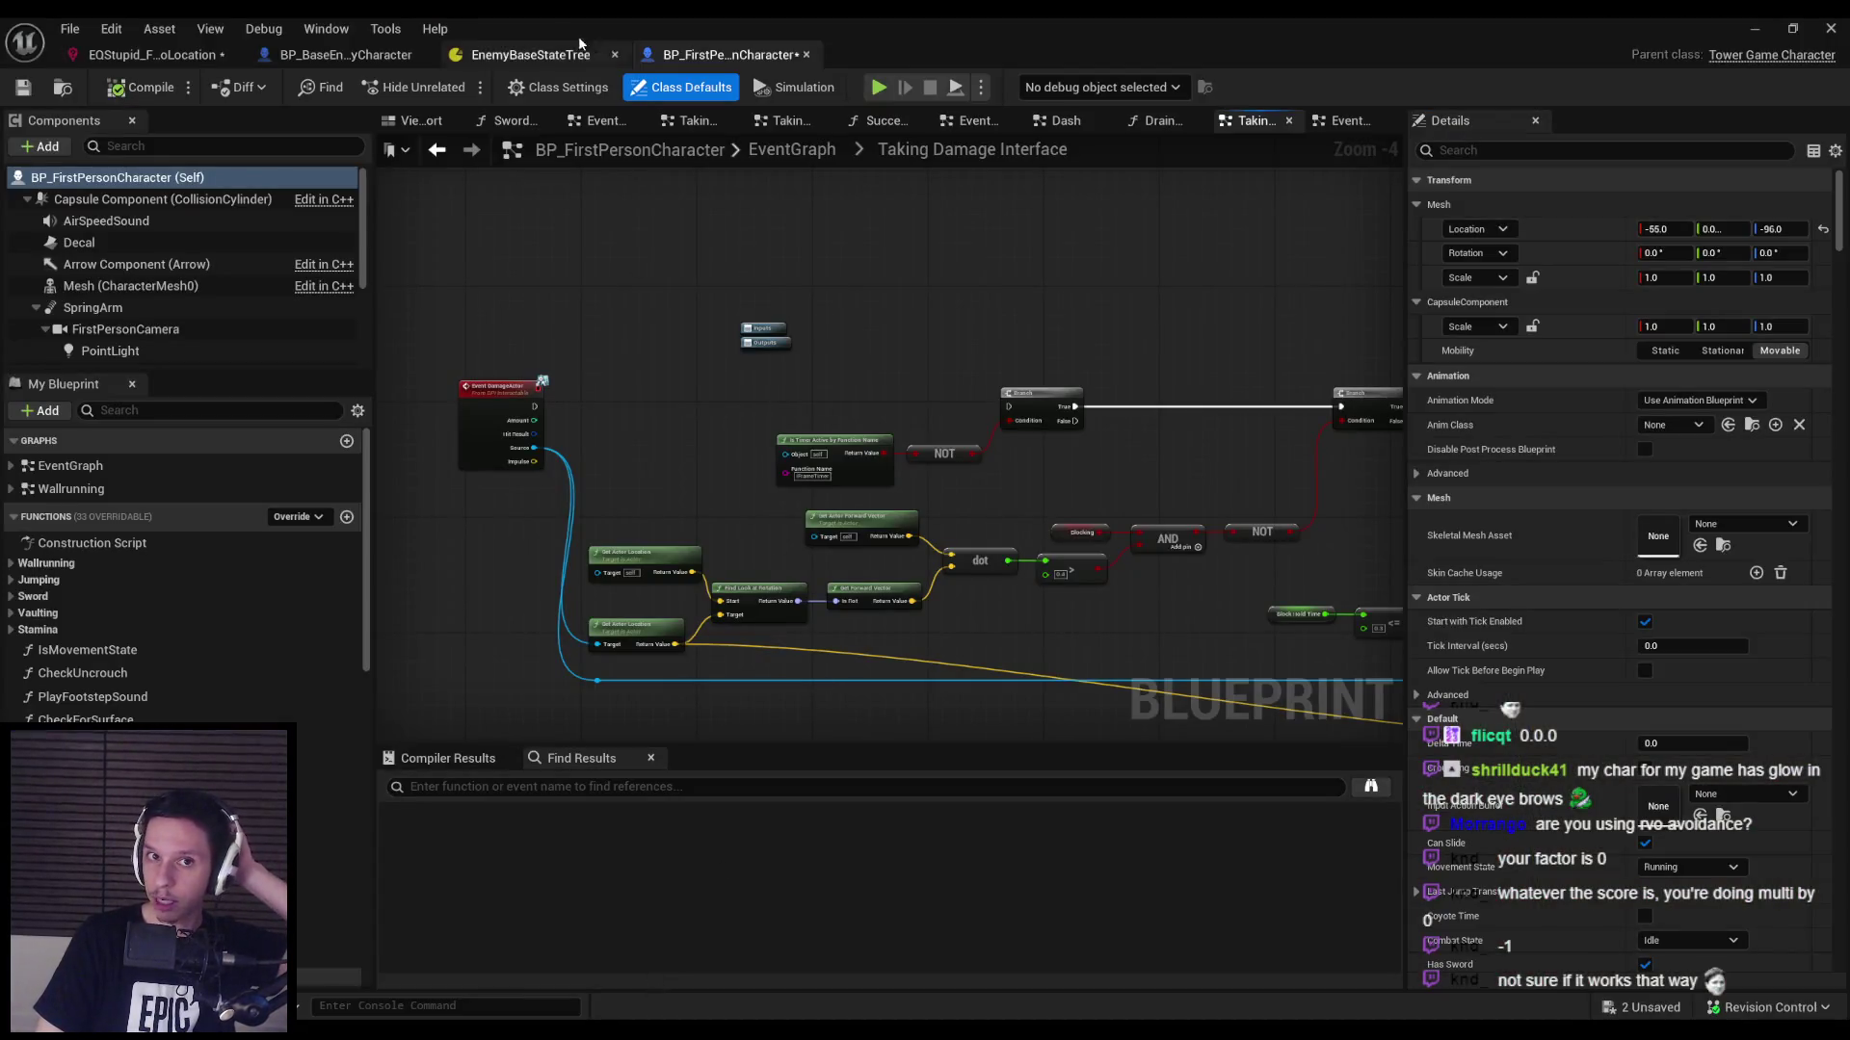
# Set the Distance 2D scoring factor to -1.0 and play-test with the EQS view.
pyautogui.click(530, 54)
pyautogui.click(346, 54)
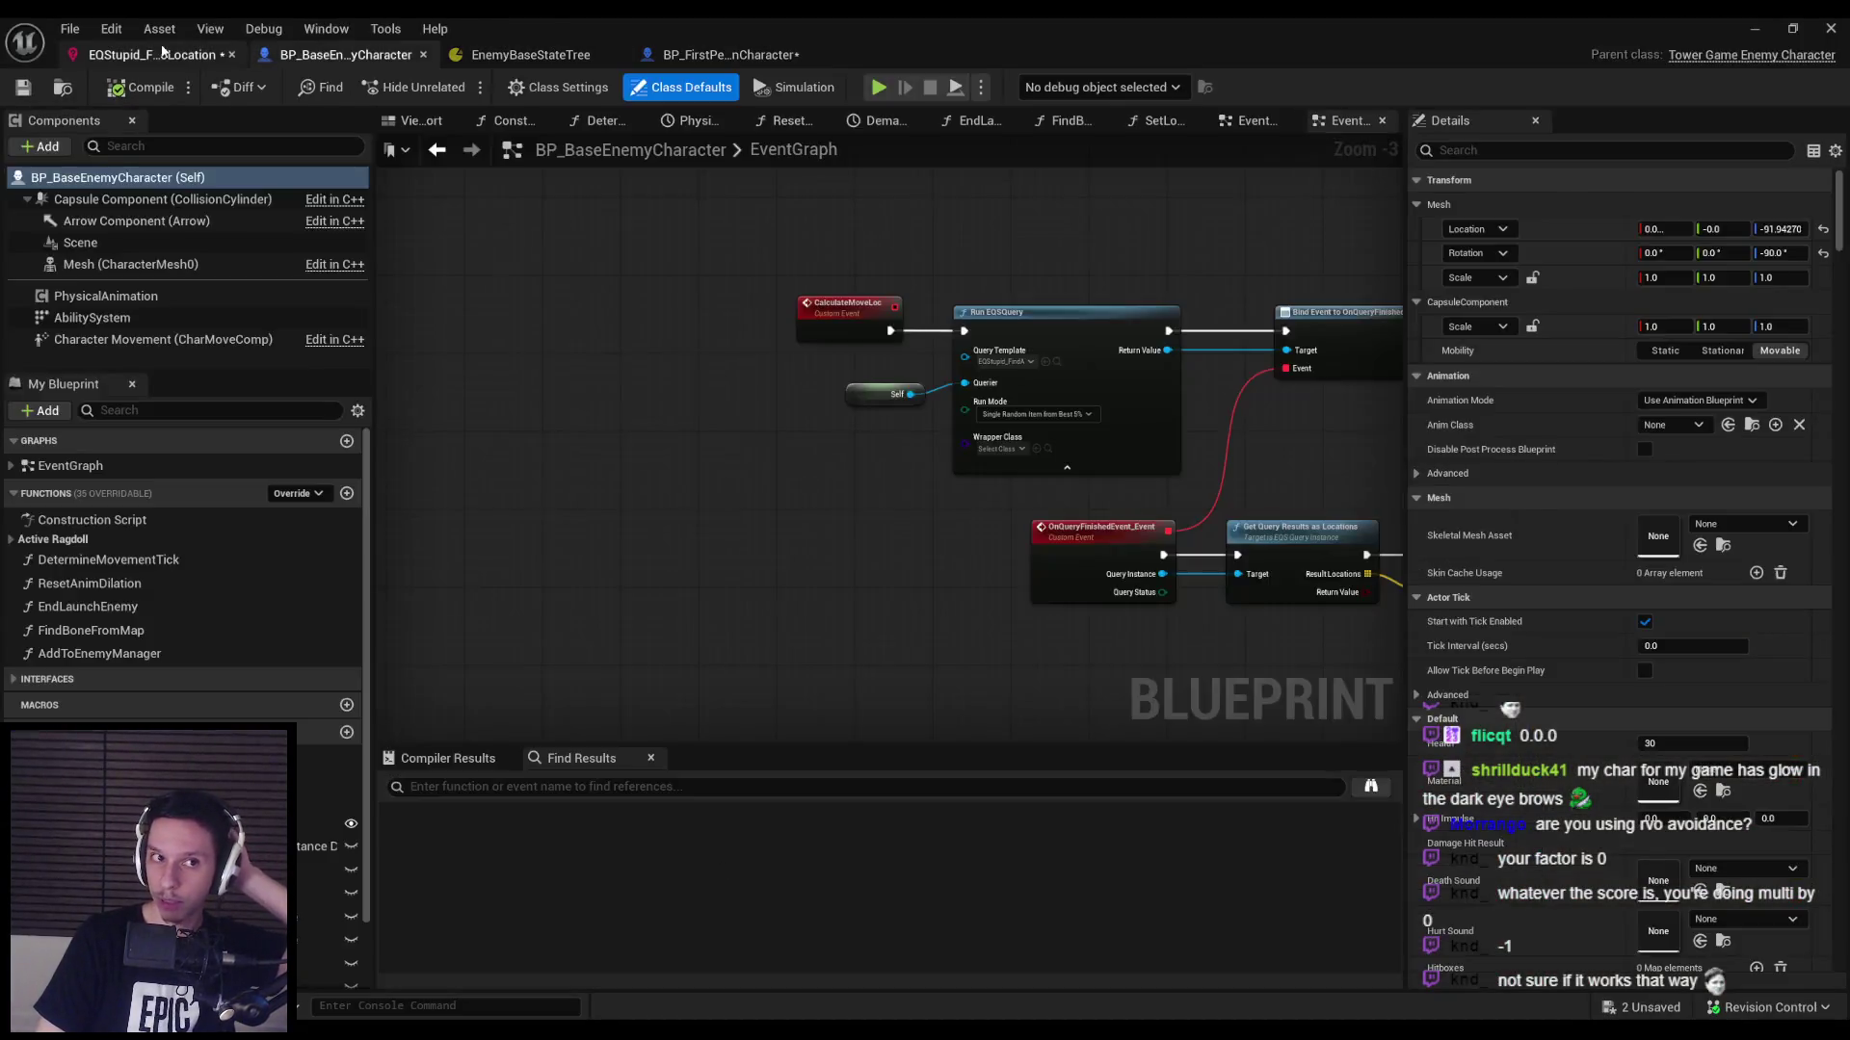
pyautogui.click(153, 53)
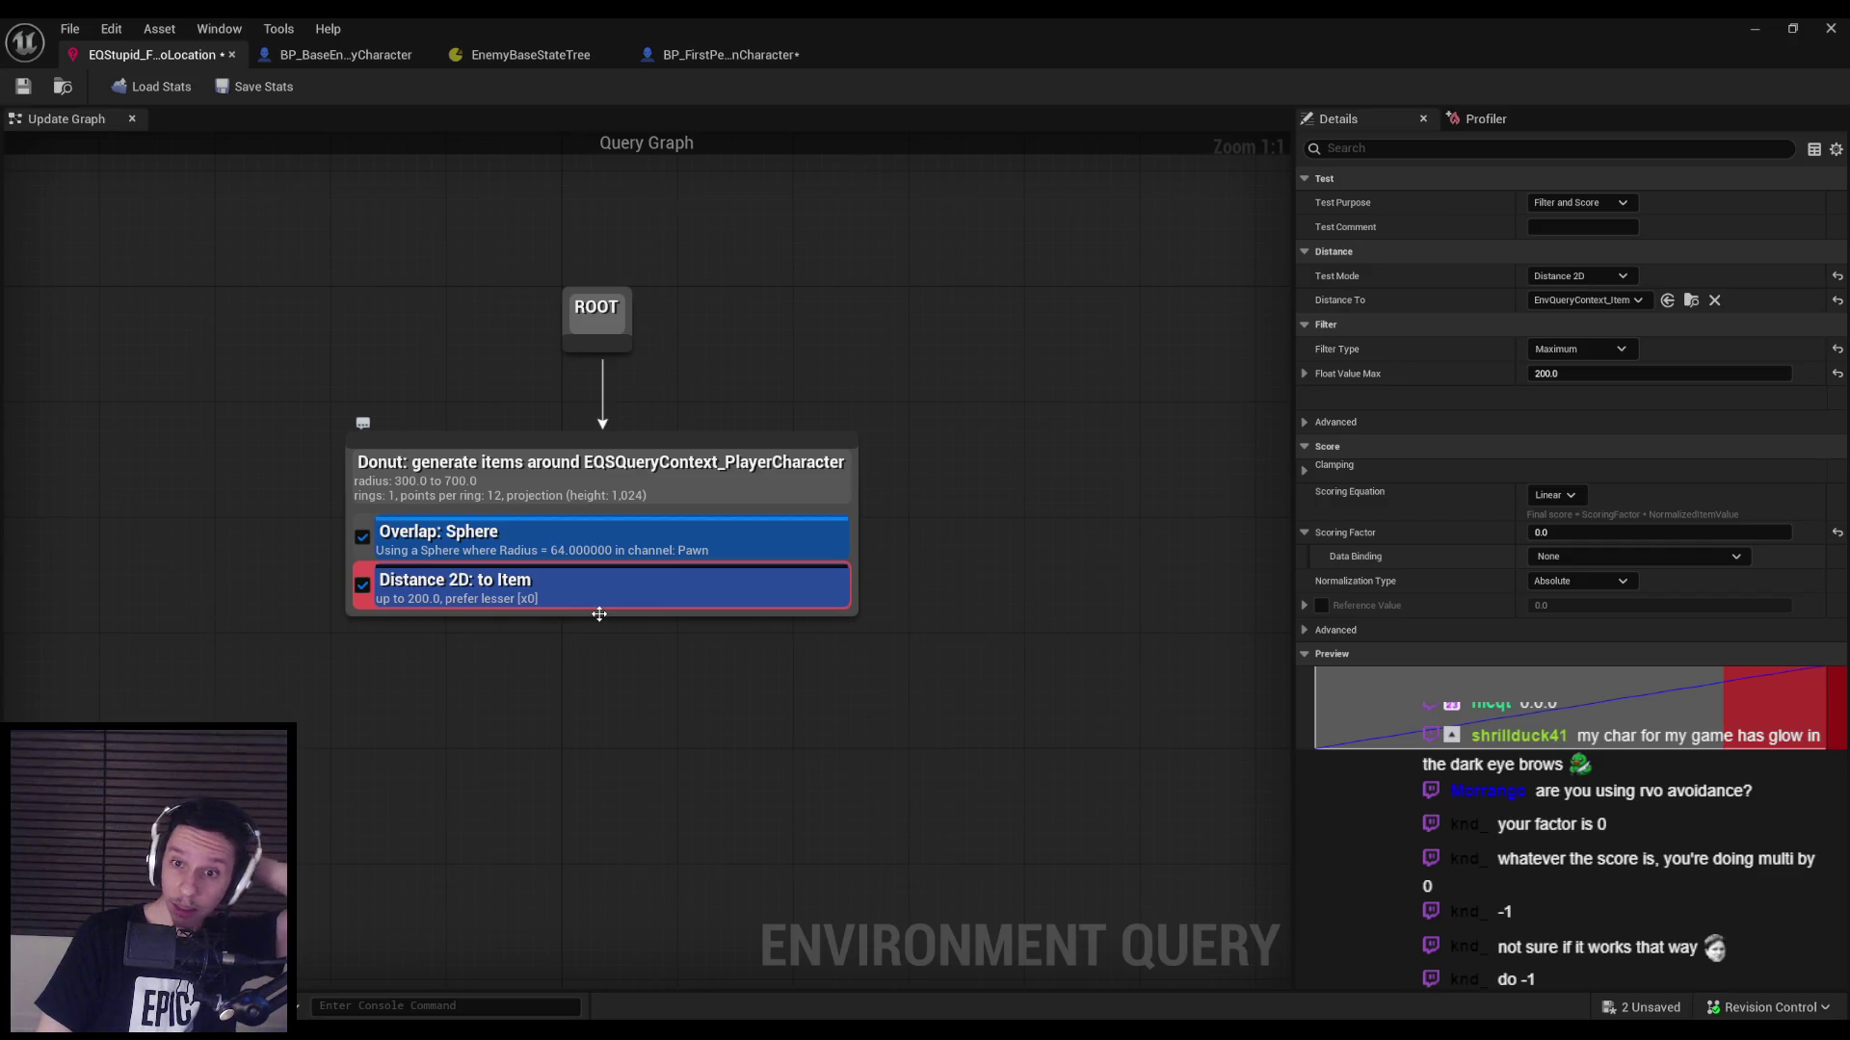
pyautogui.click(1563, 533)
pyautogui.write('-1')
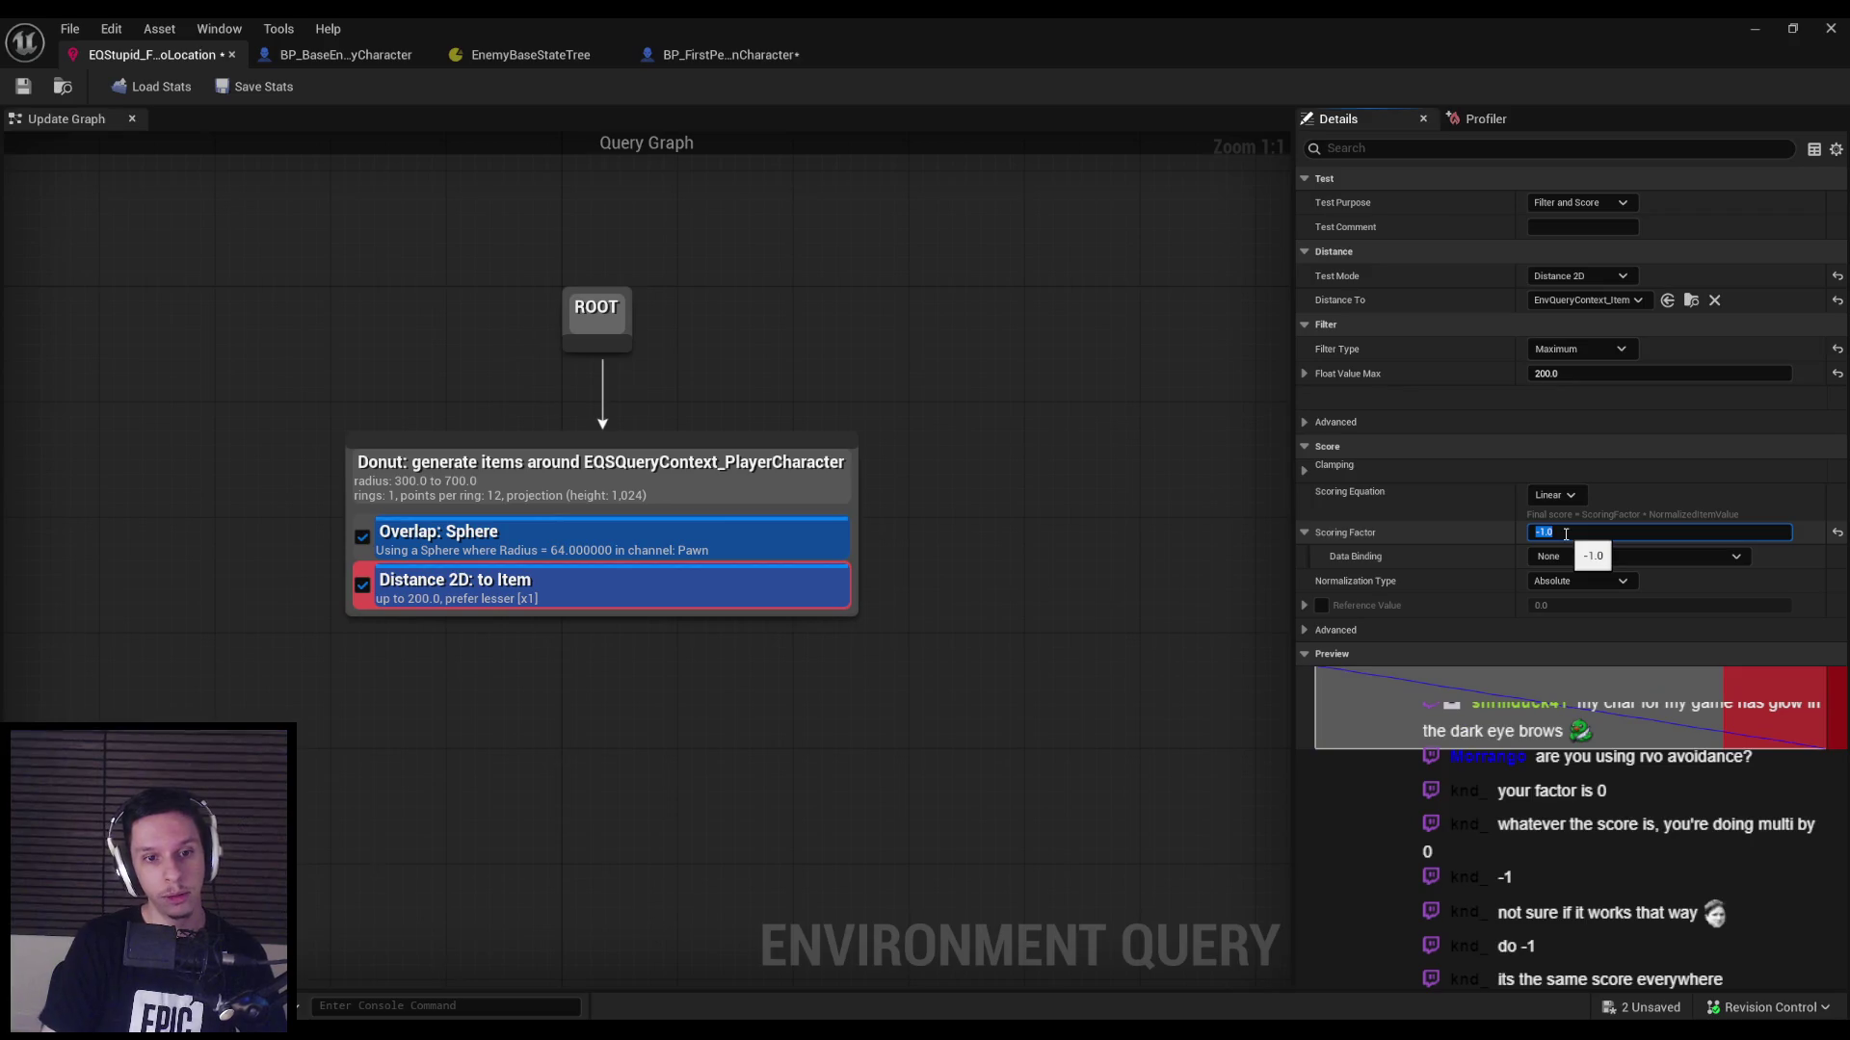
pyautogui.click(1794, 33)
pyautogui.hotkey('alt', 'p')
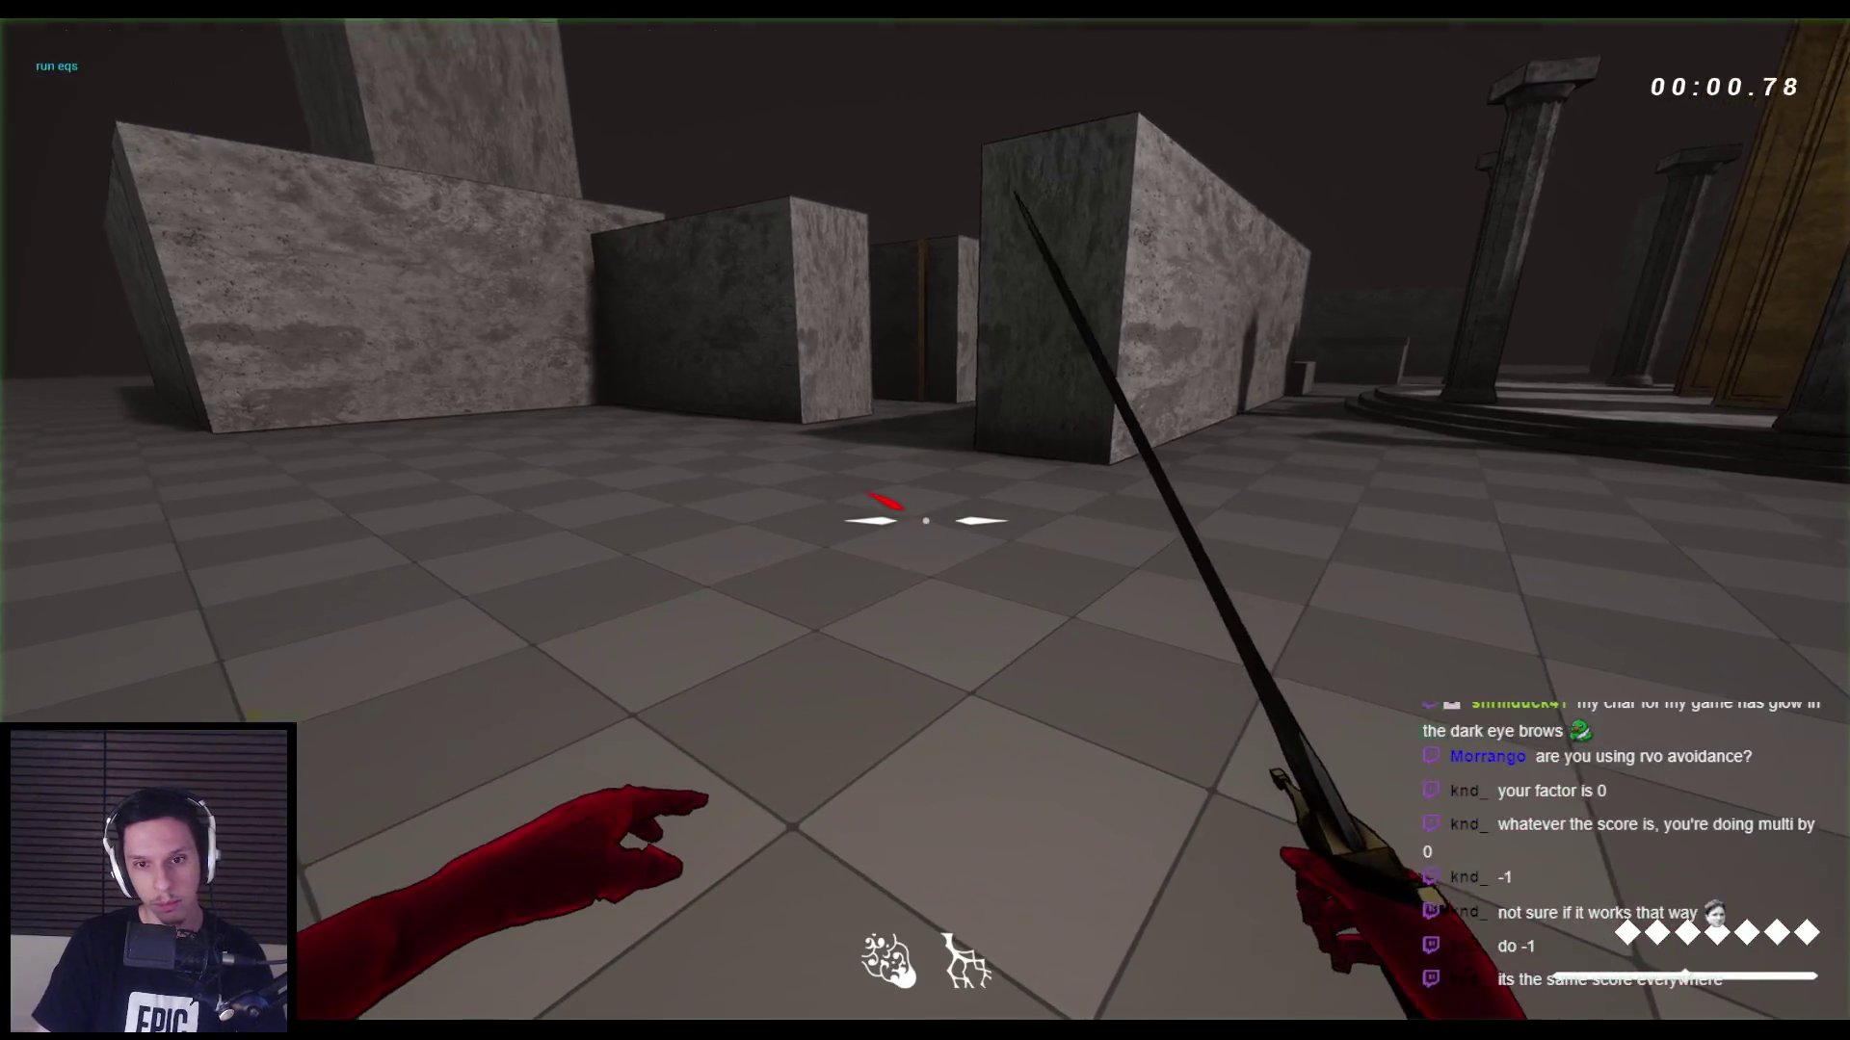
pyautogui.press("'")
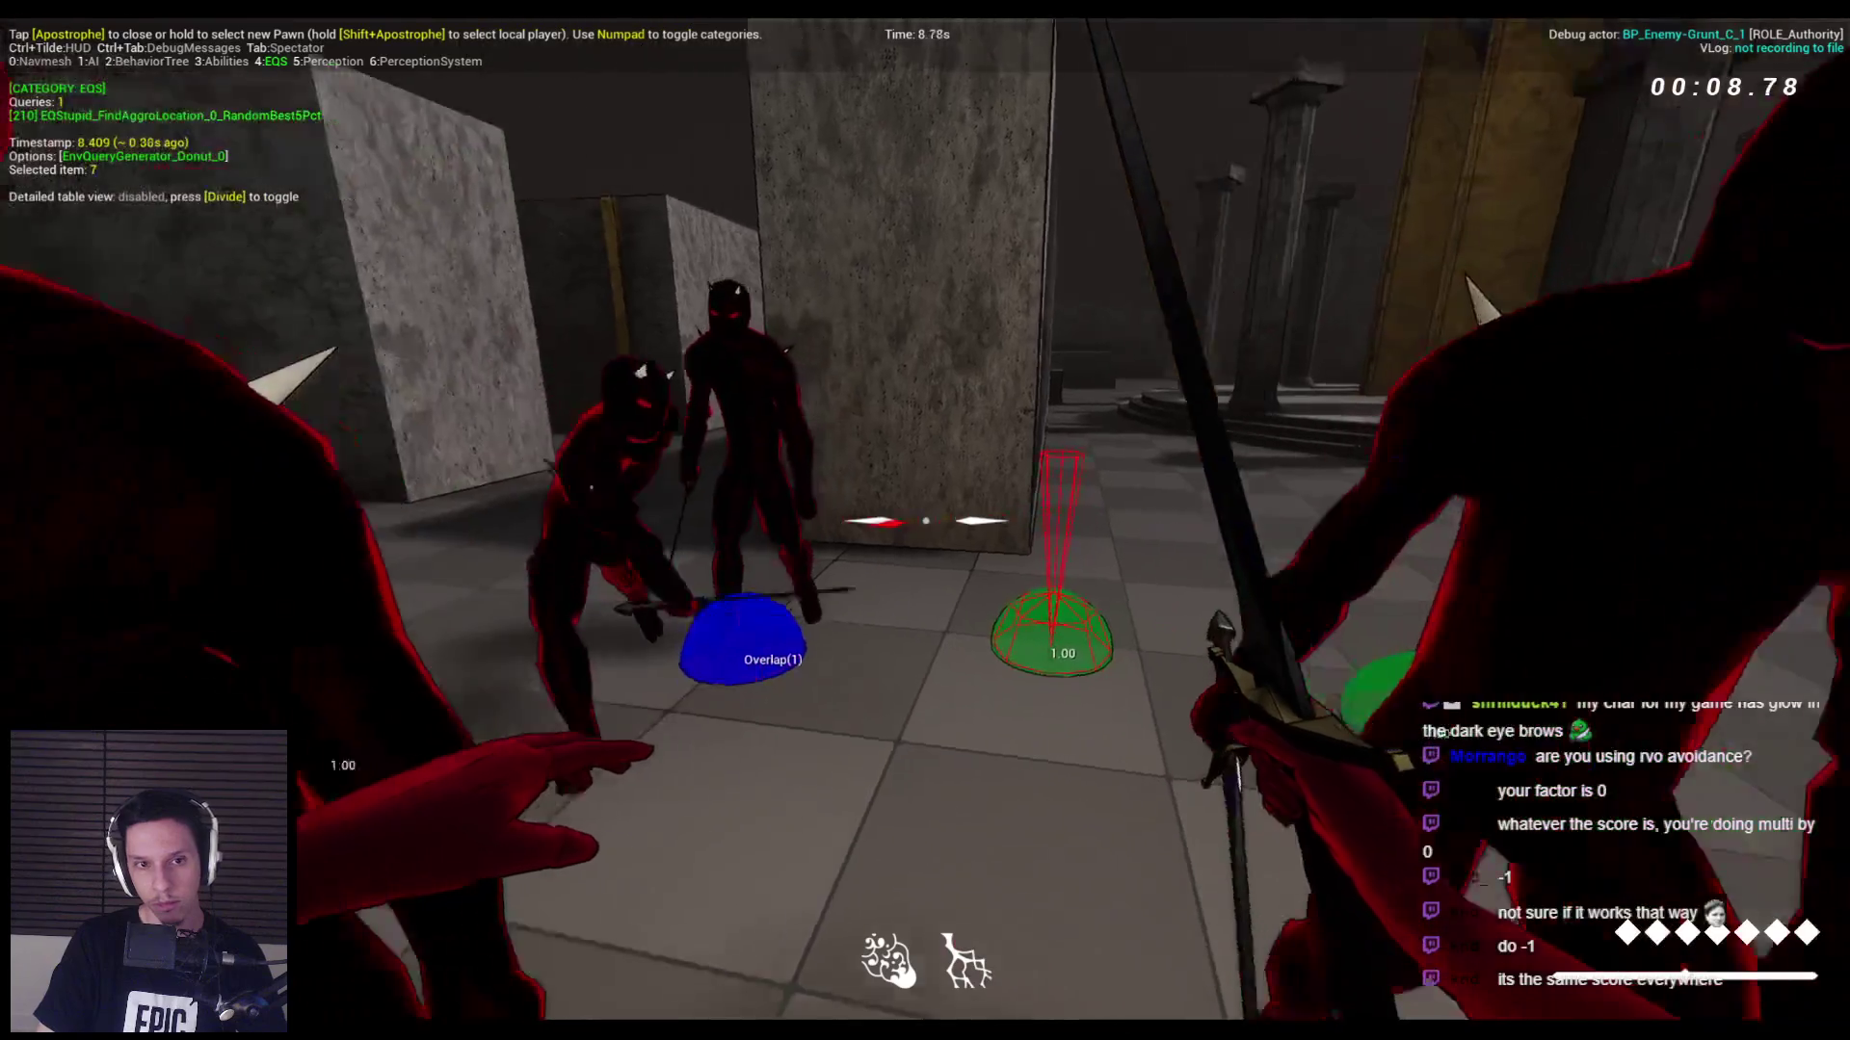
pyautogui.press('Escape')
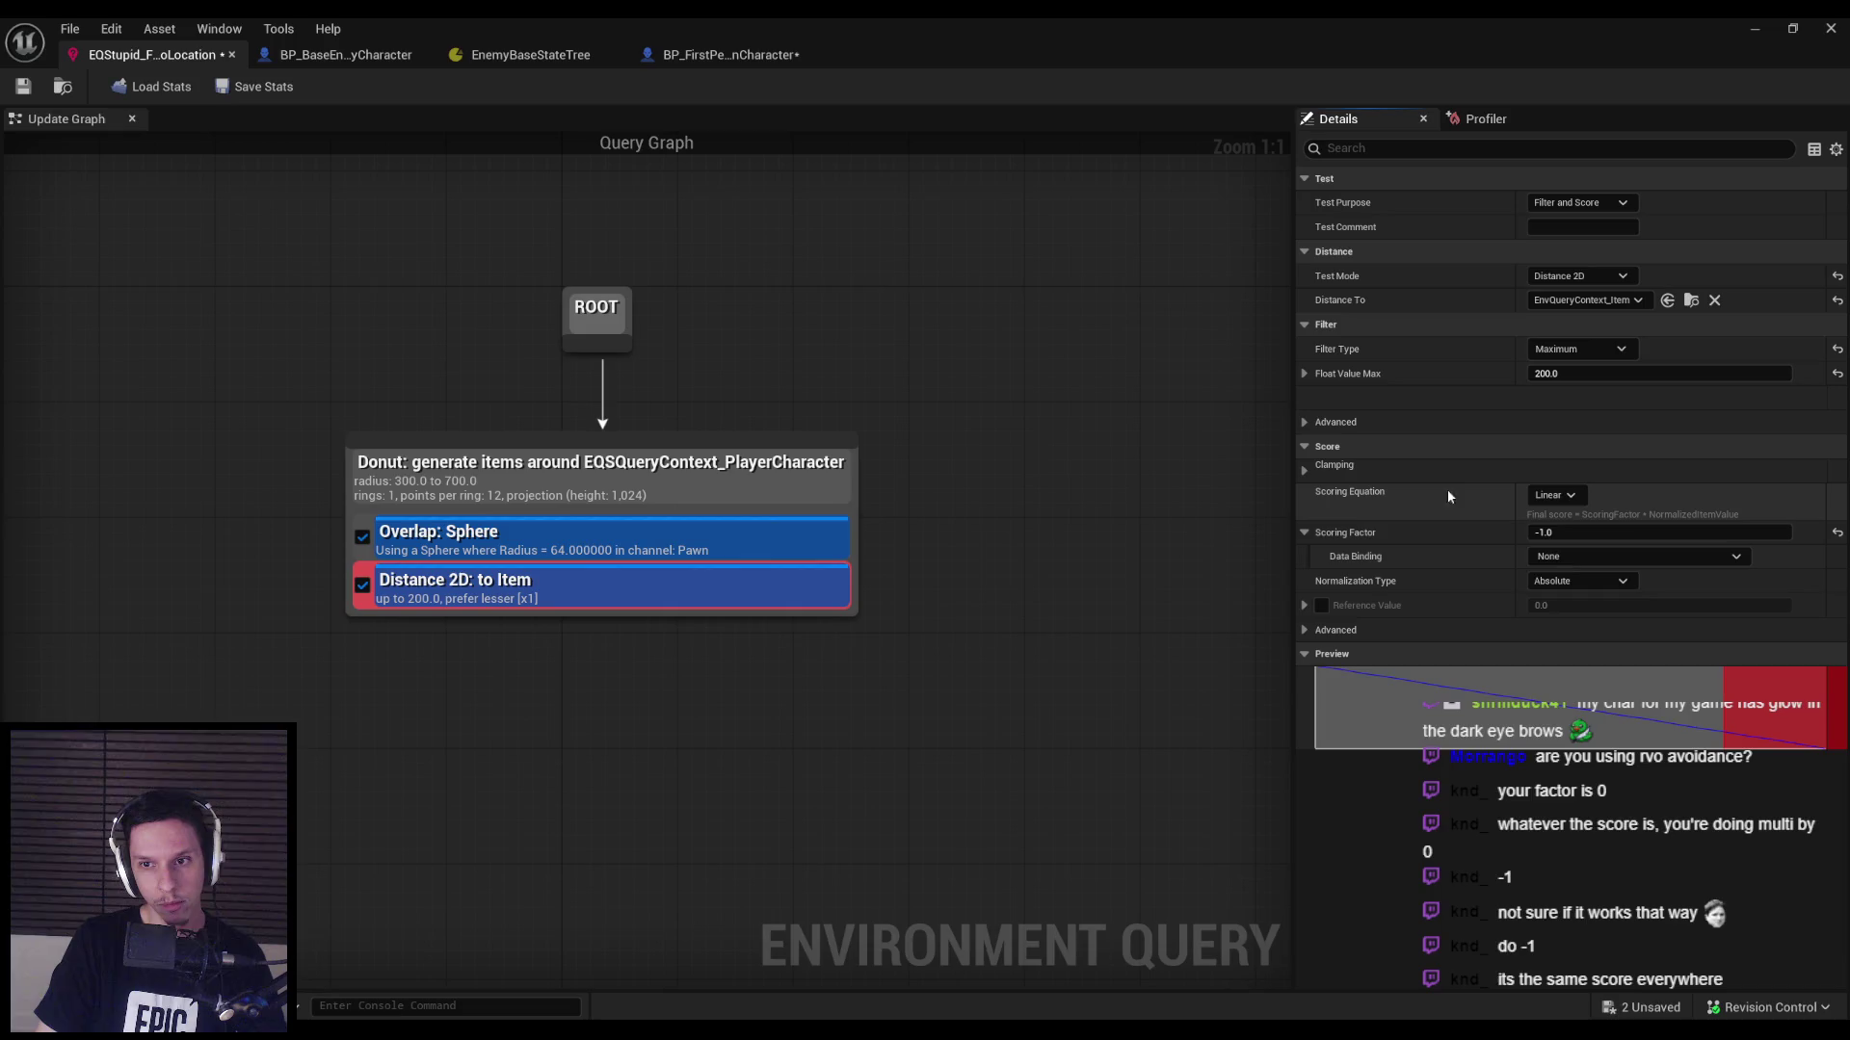
# Keep the scoring equation Linear and change the filter type to Minimum.
pyautogui.click(1555, 495)
pyautogui.click(1566, 496)
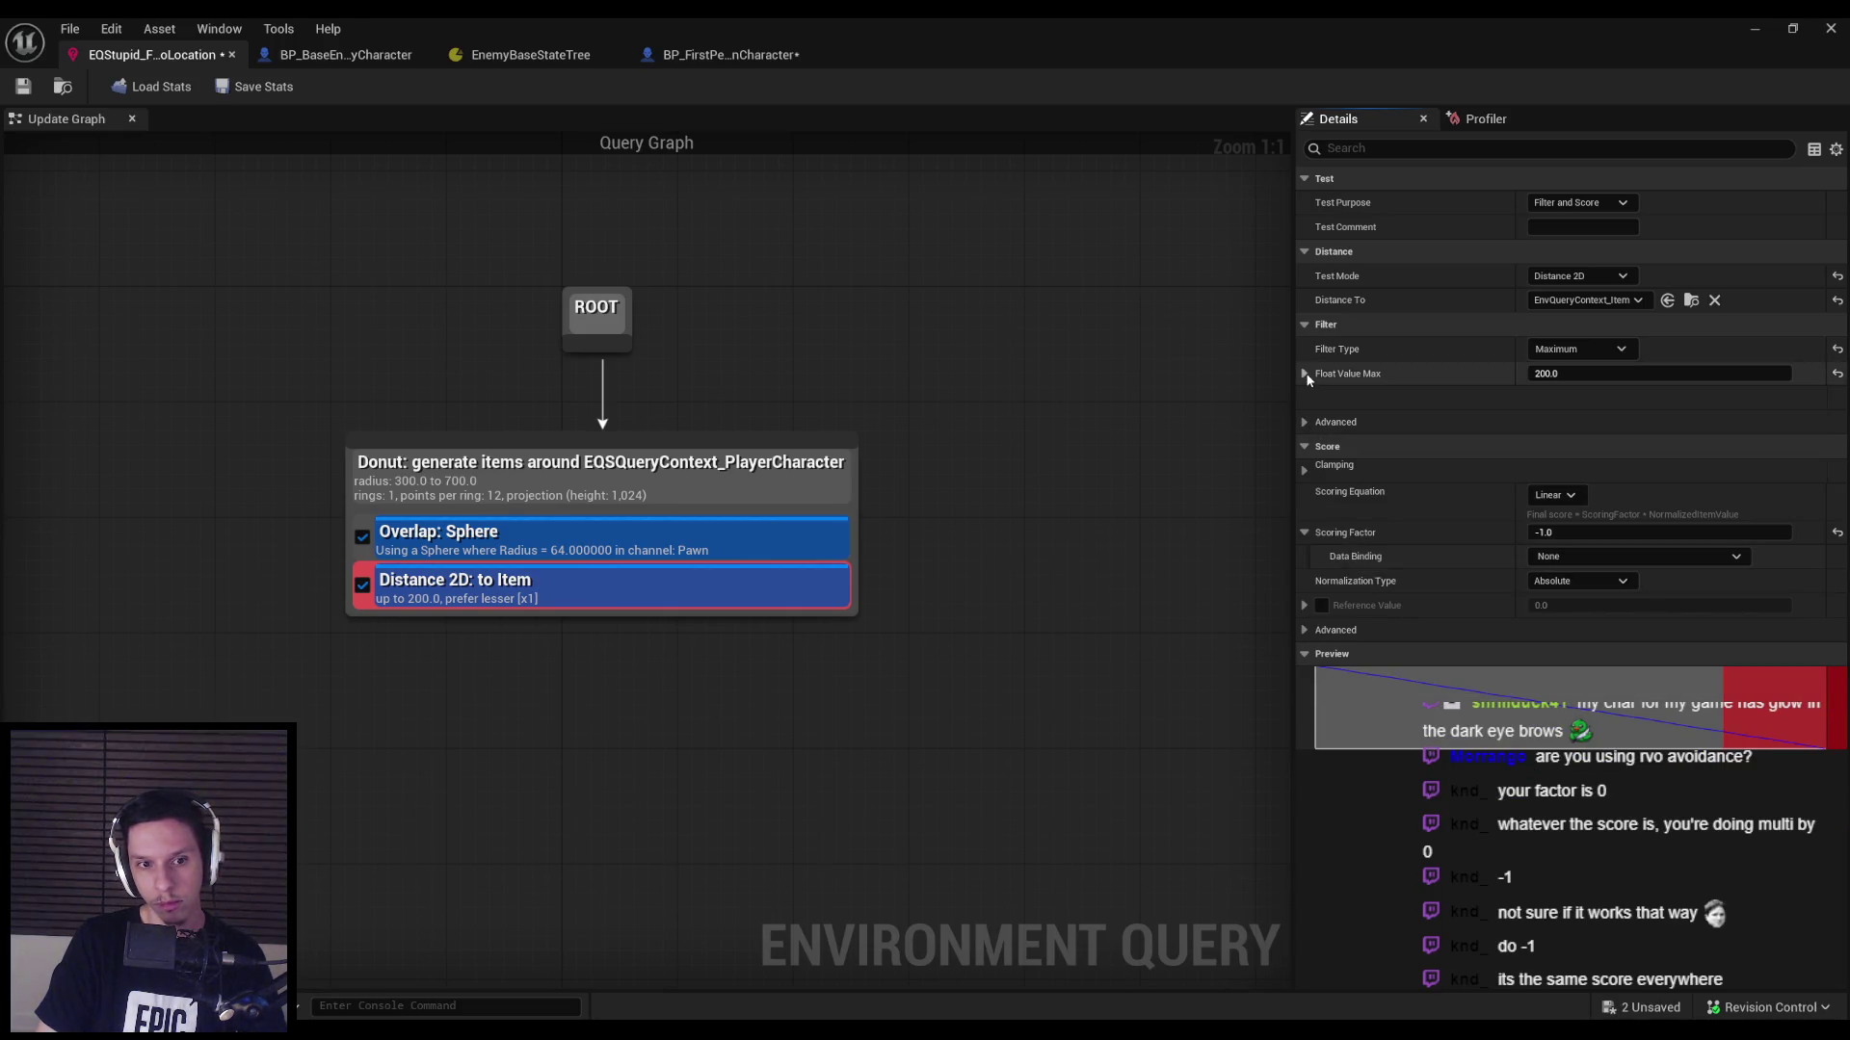
pyautogui.click(1576, 349)
pyautogui.click(1559, 381)
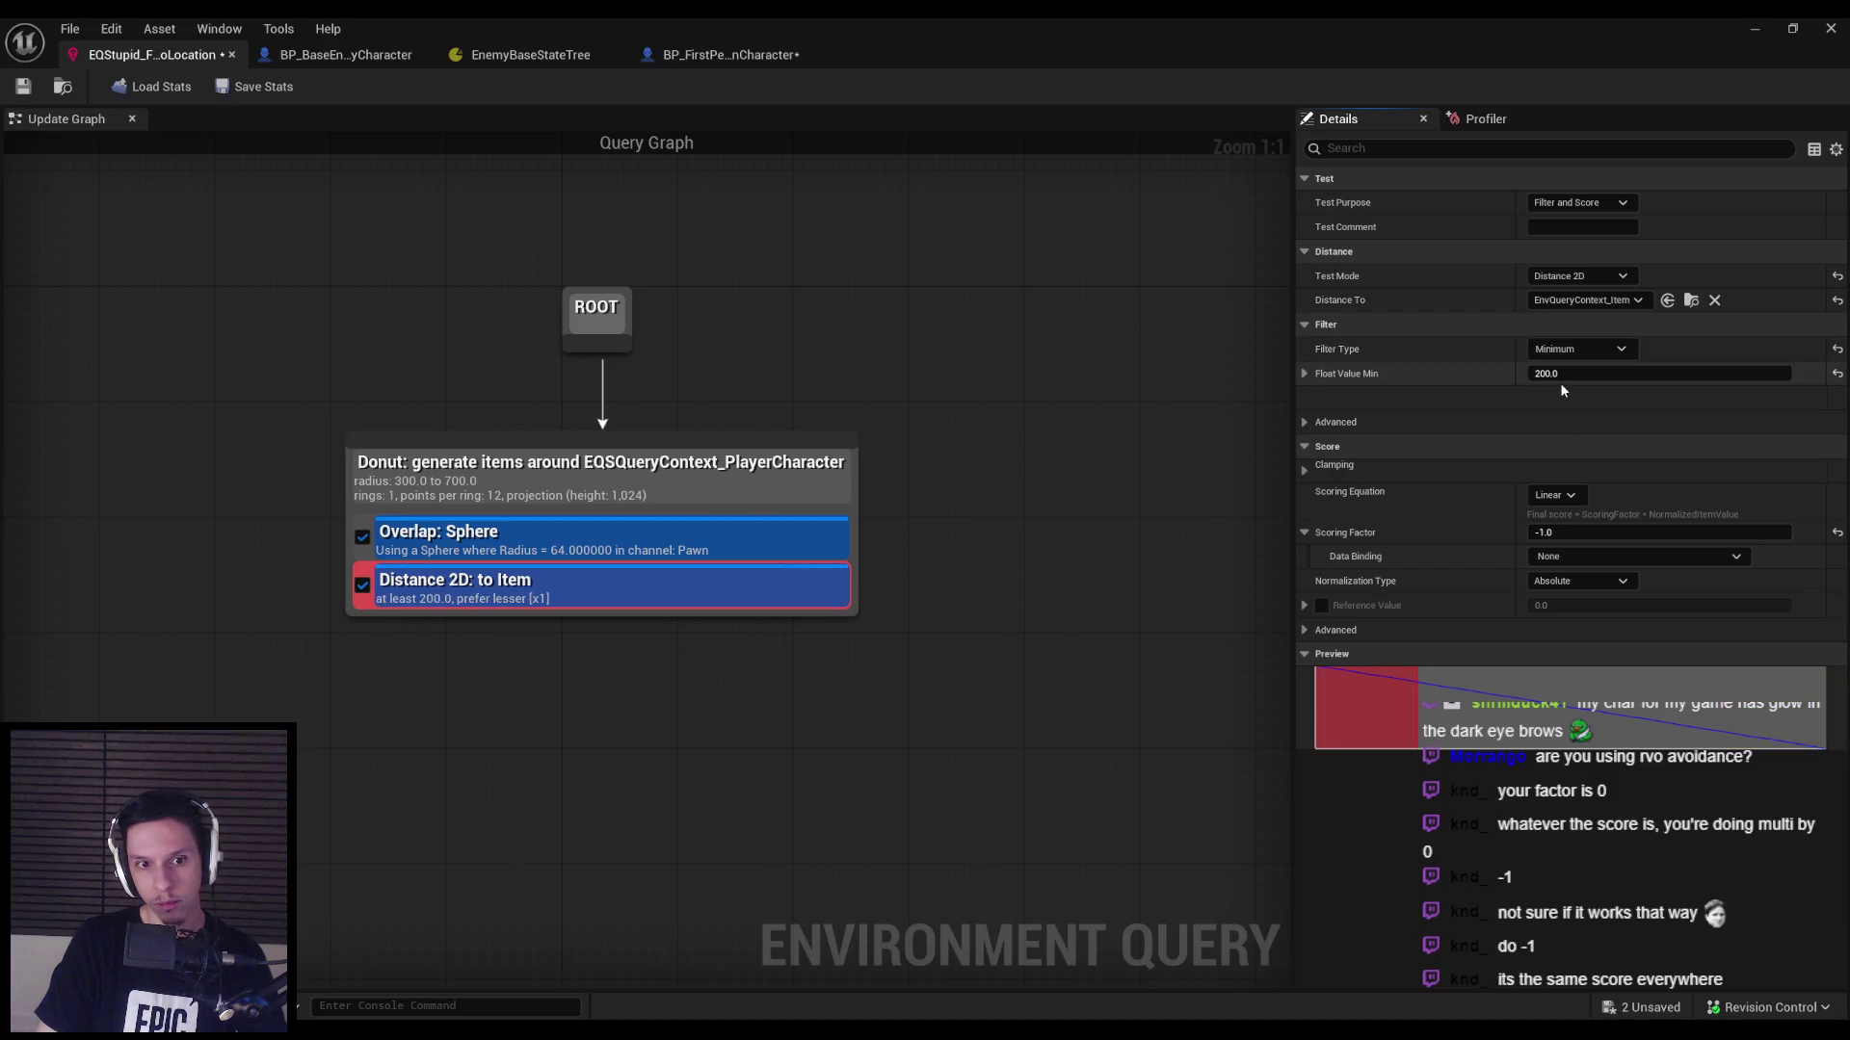
# Play-test again with the EQS view, then return to the EQStupid query editor.
pyautogui.click(1756, 30)
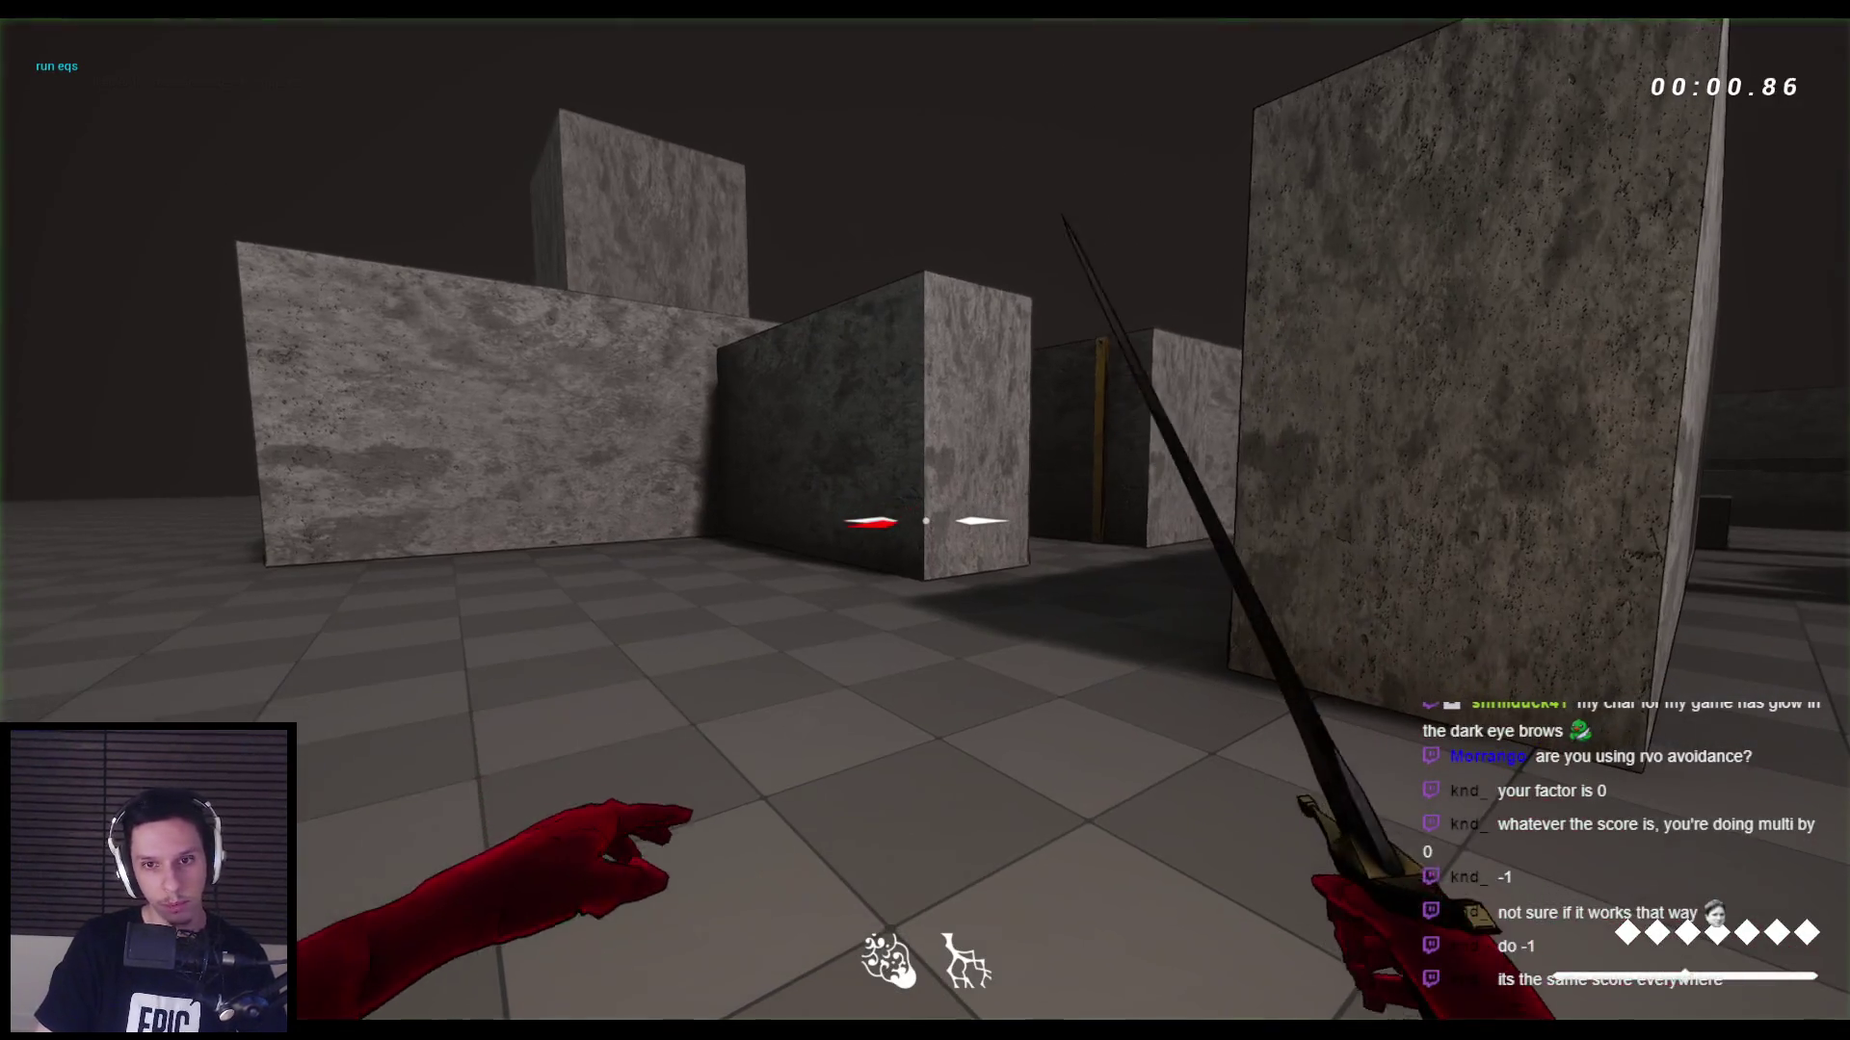
pyautogui.press("'")
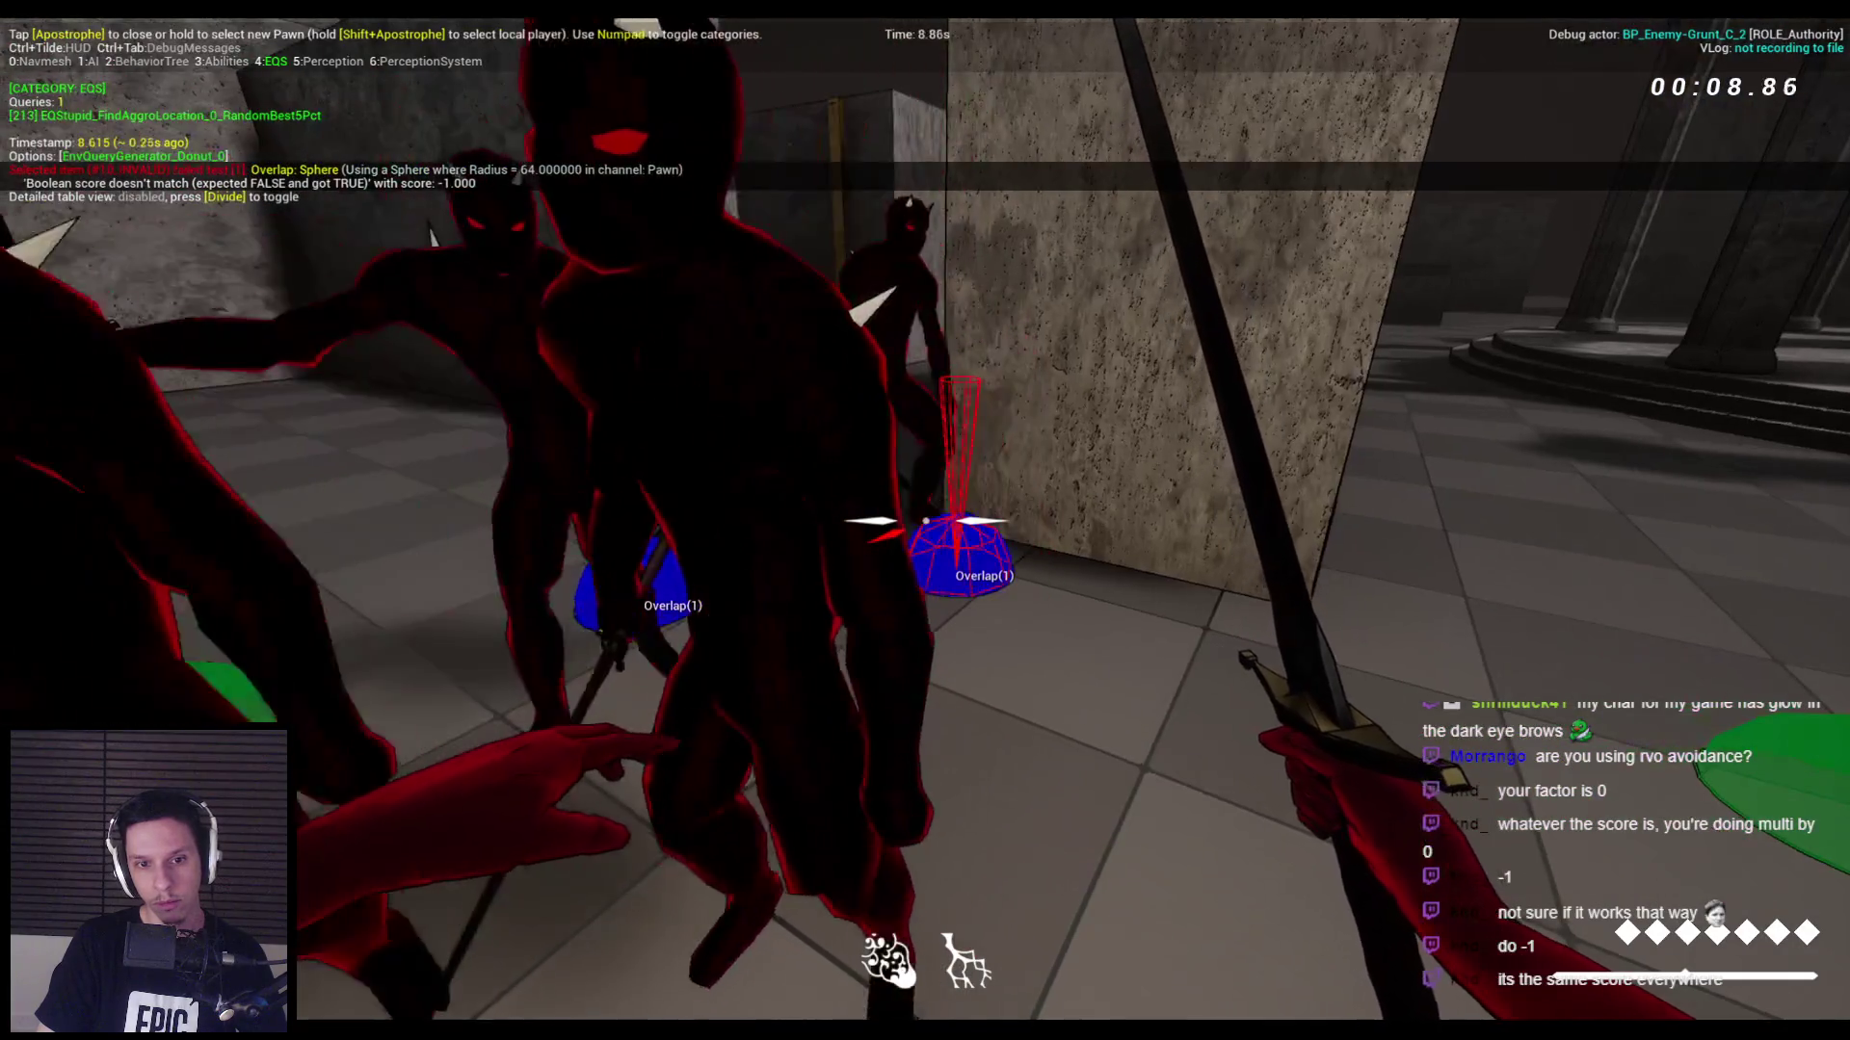
pyautogui.press('Escape')
pyautogui.click(644, 976)
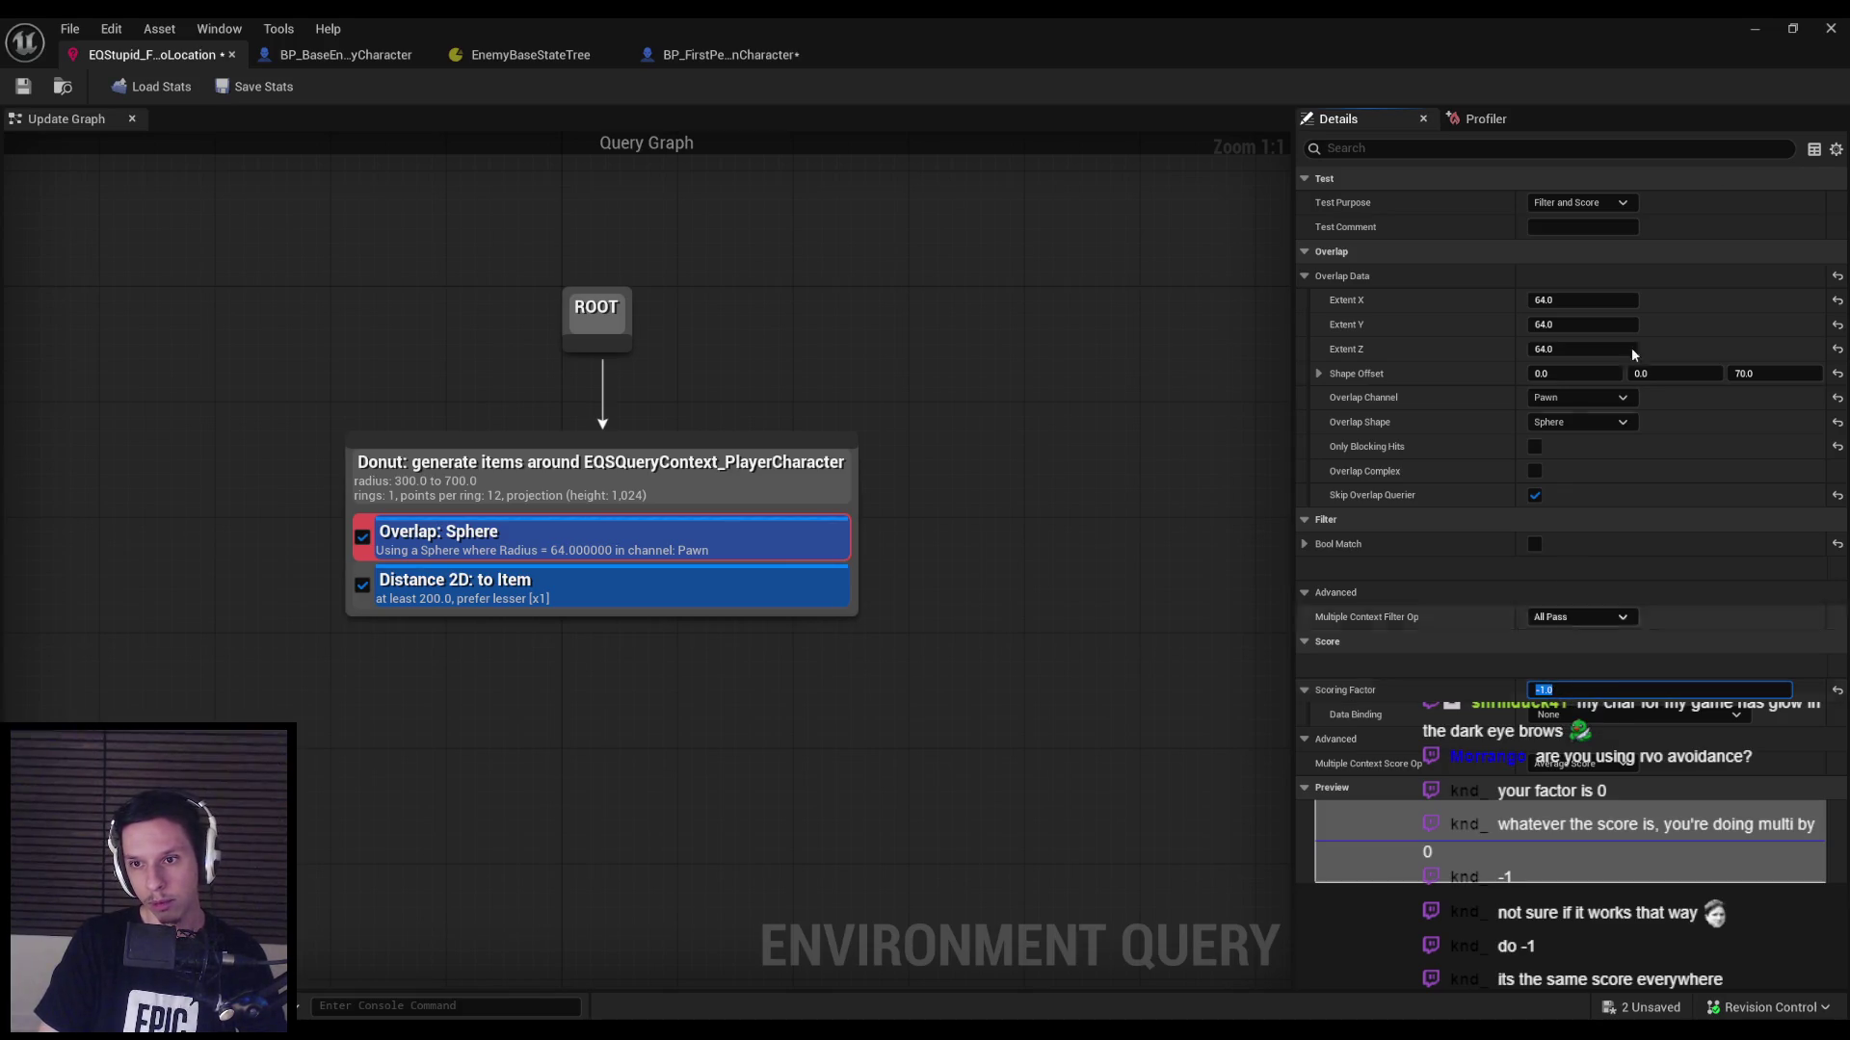
# Play-test with the EQS overlay, toggling wireframe and lit views, then return to the query editor.
pyautogui.click(1751, 32)
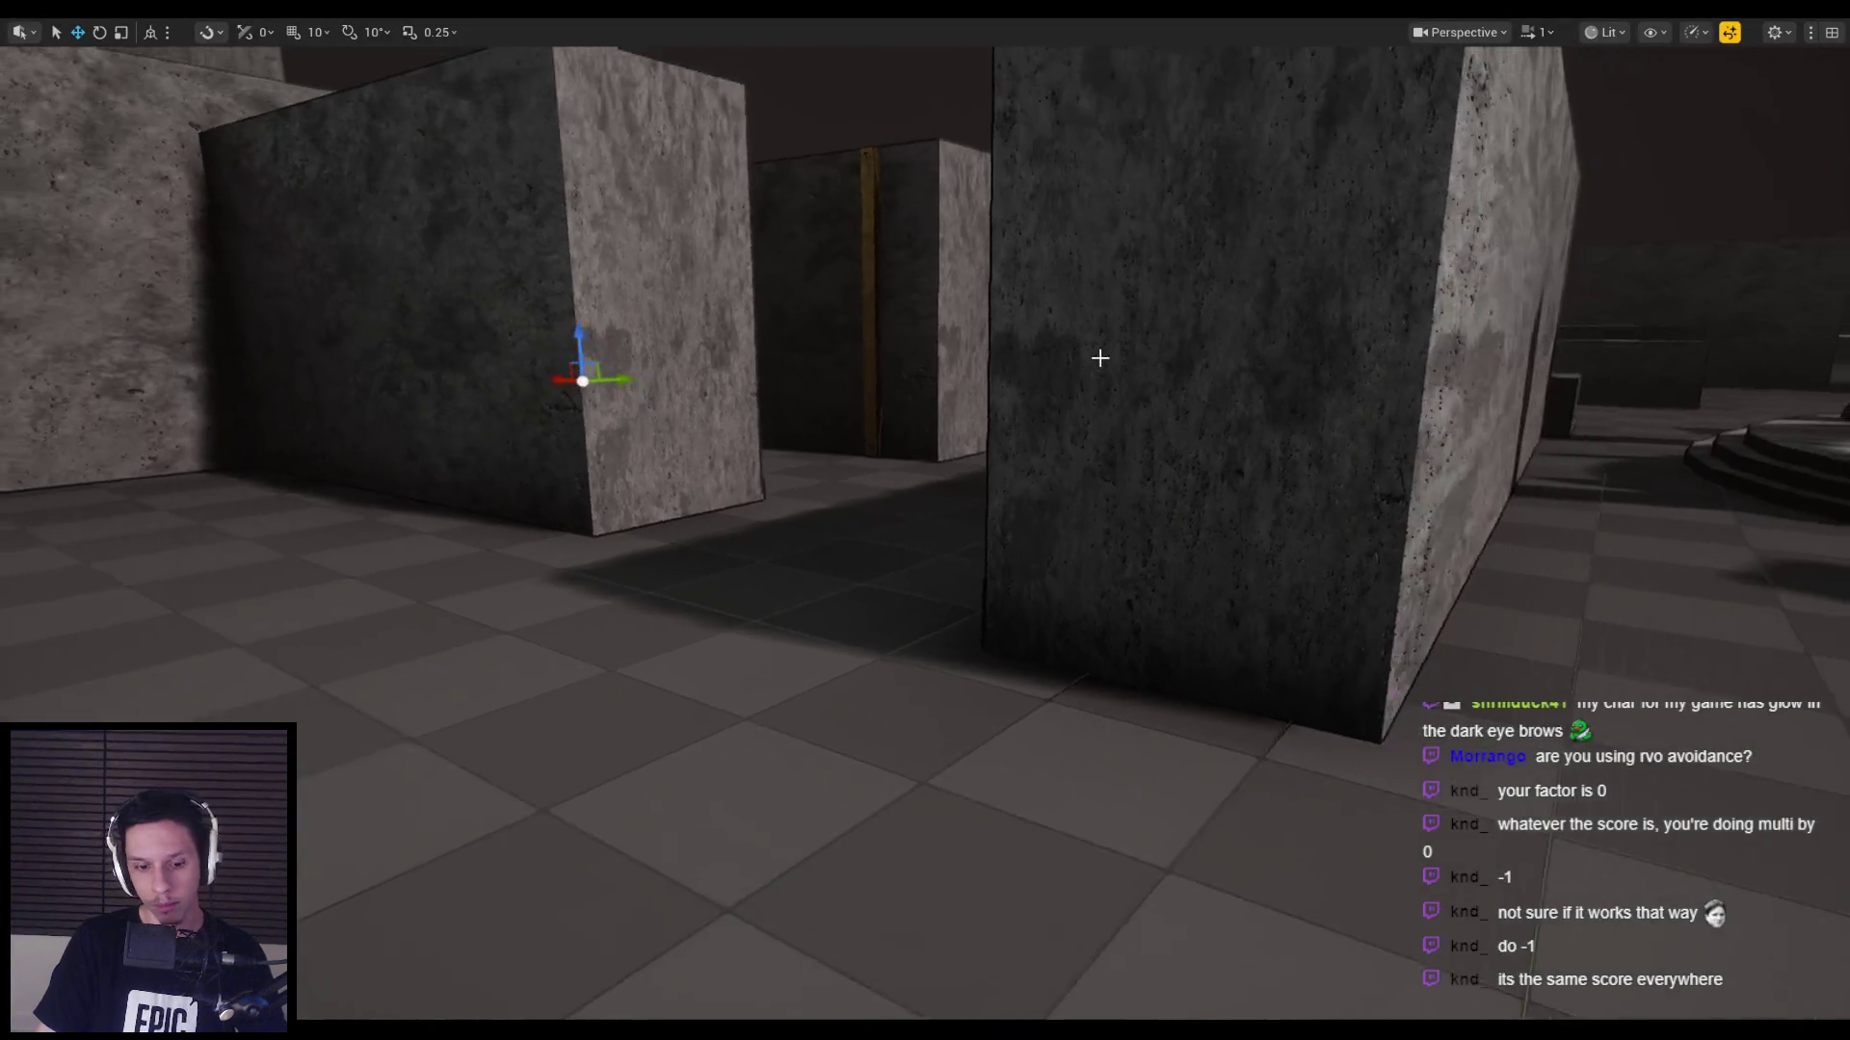
pyautogui.press("'")
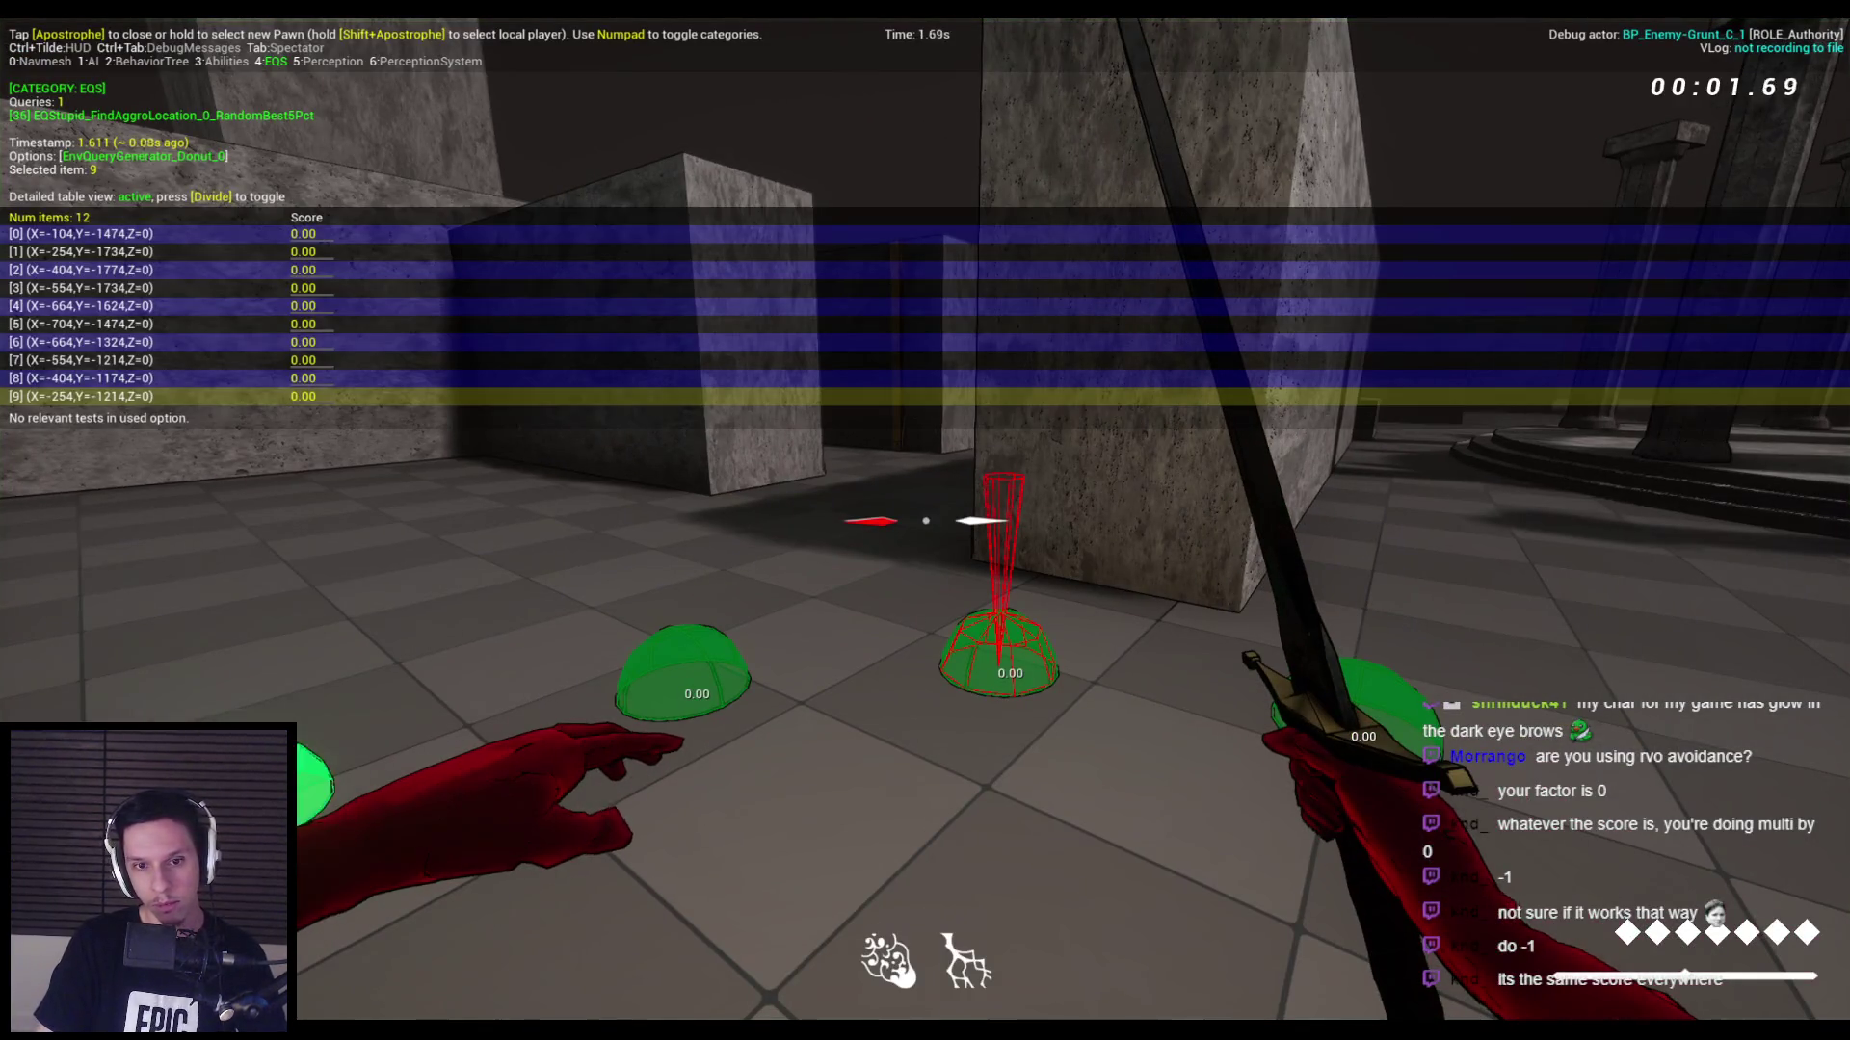
pyautogui.press('F1')
pyautogui.press('F3')
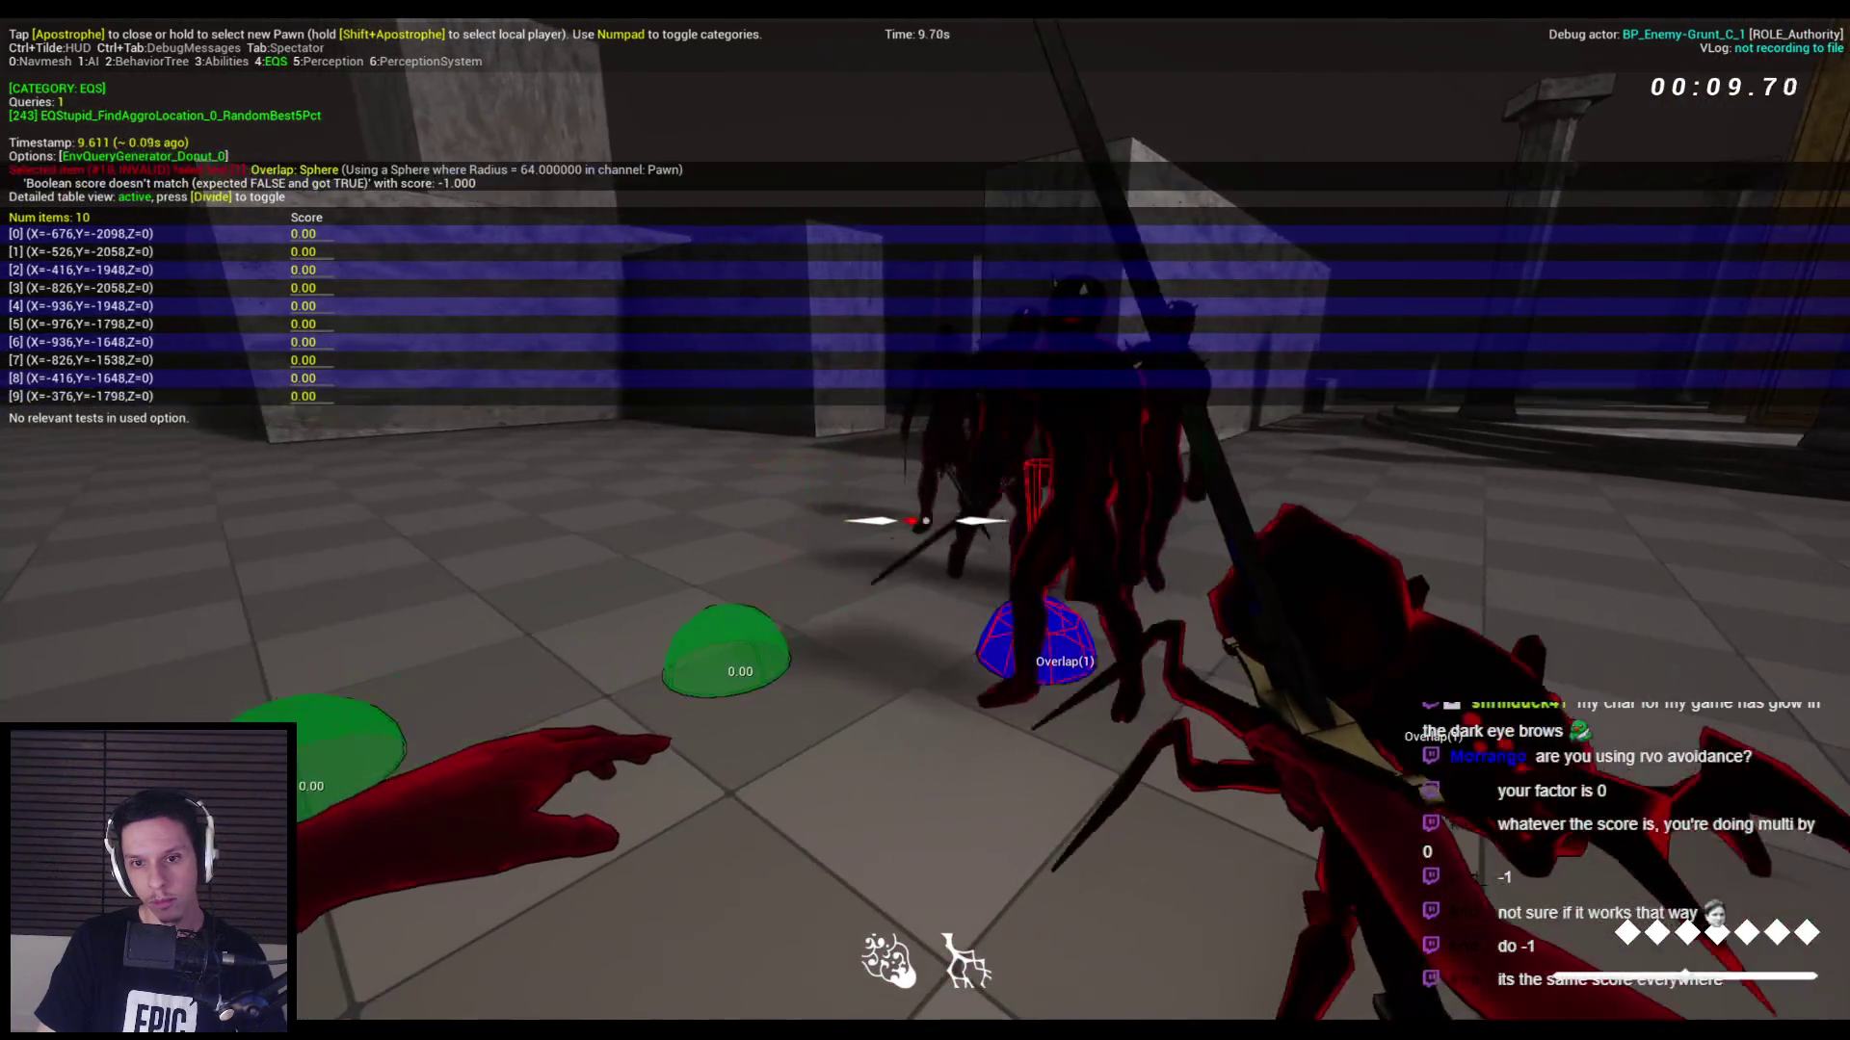
pyautogui.press('Escape')
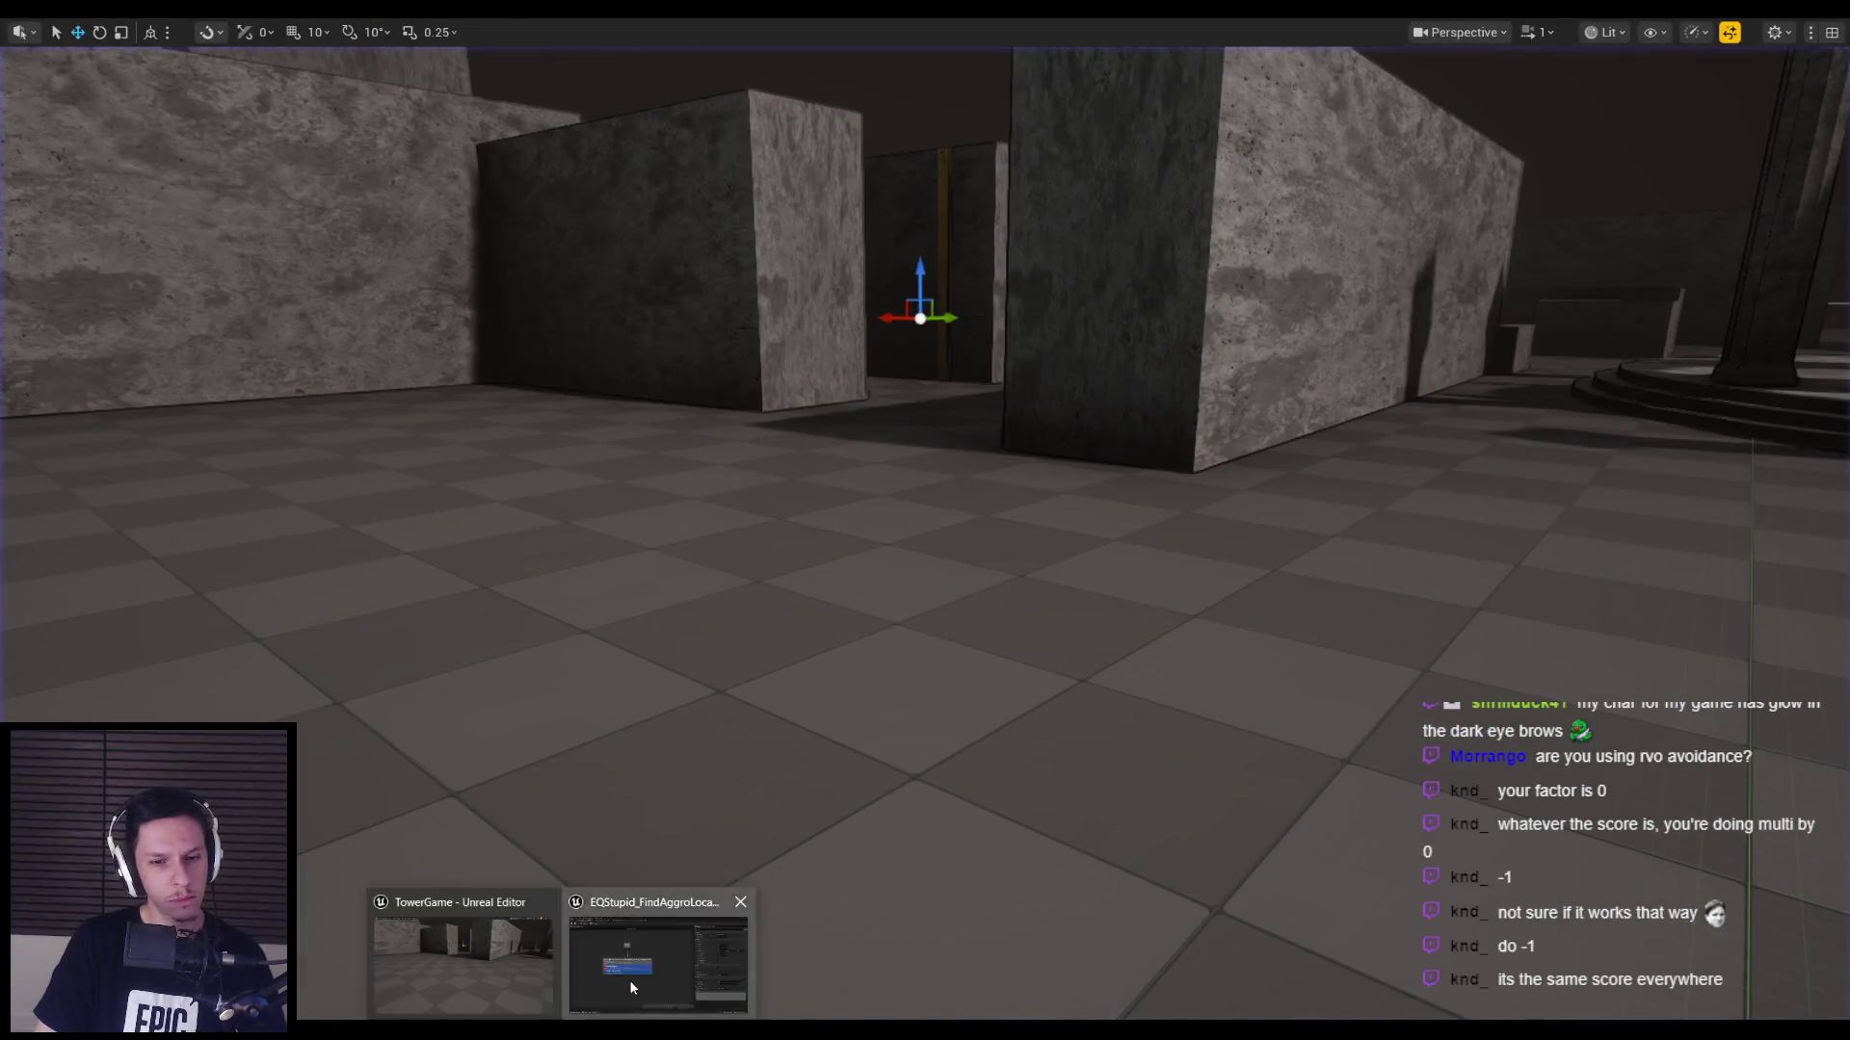
pyautogui.click(632, 987)
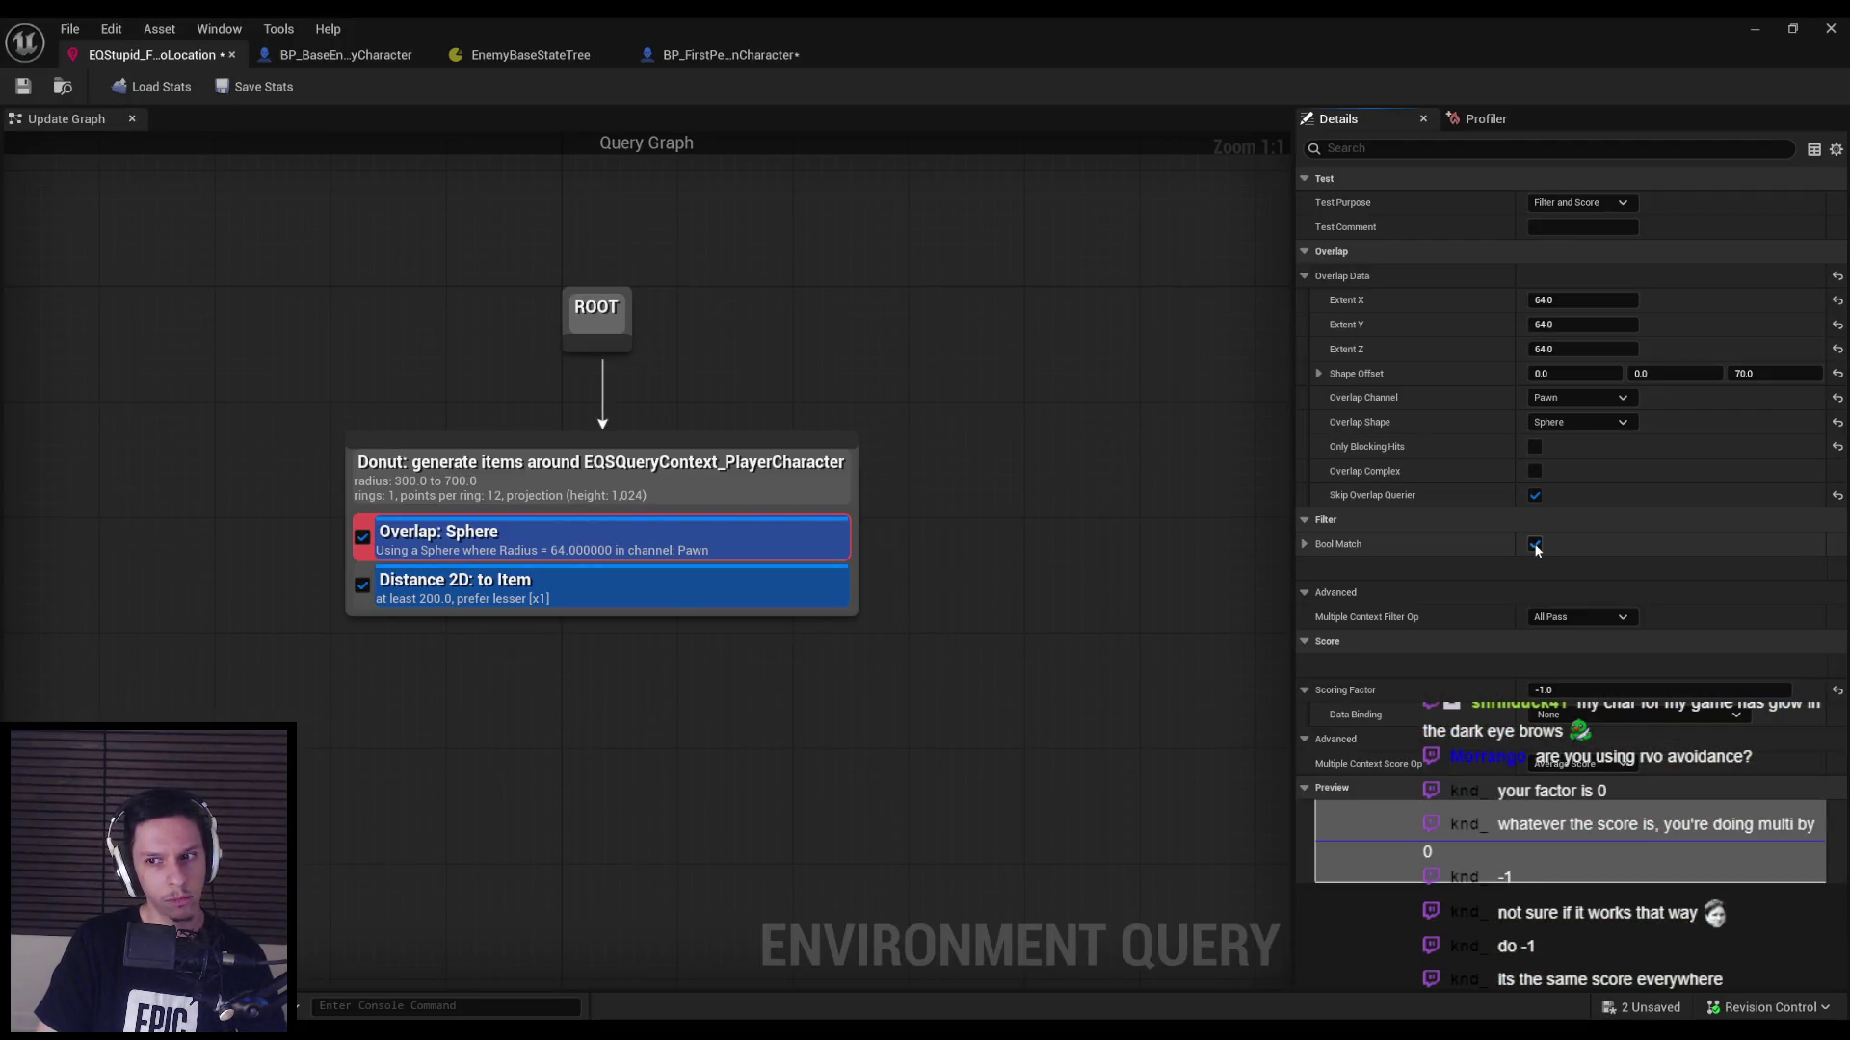
# Run another brief play test with the EQS overlay and return to the EQS editor.
pyautogui.hotkey('alt', 'p')
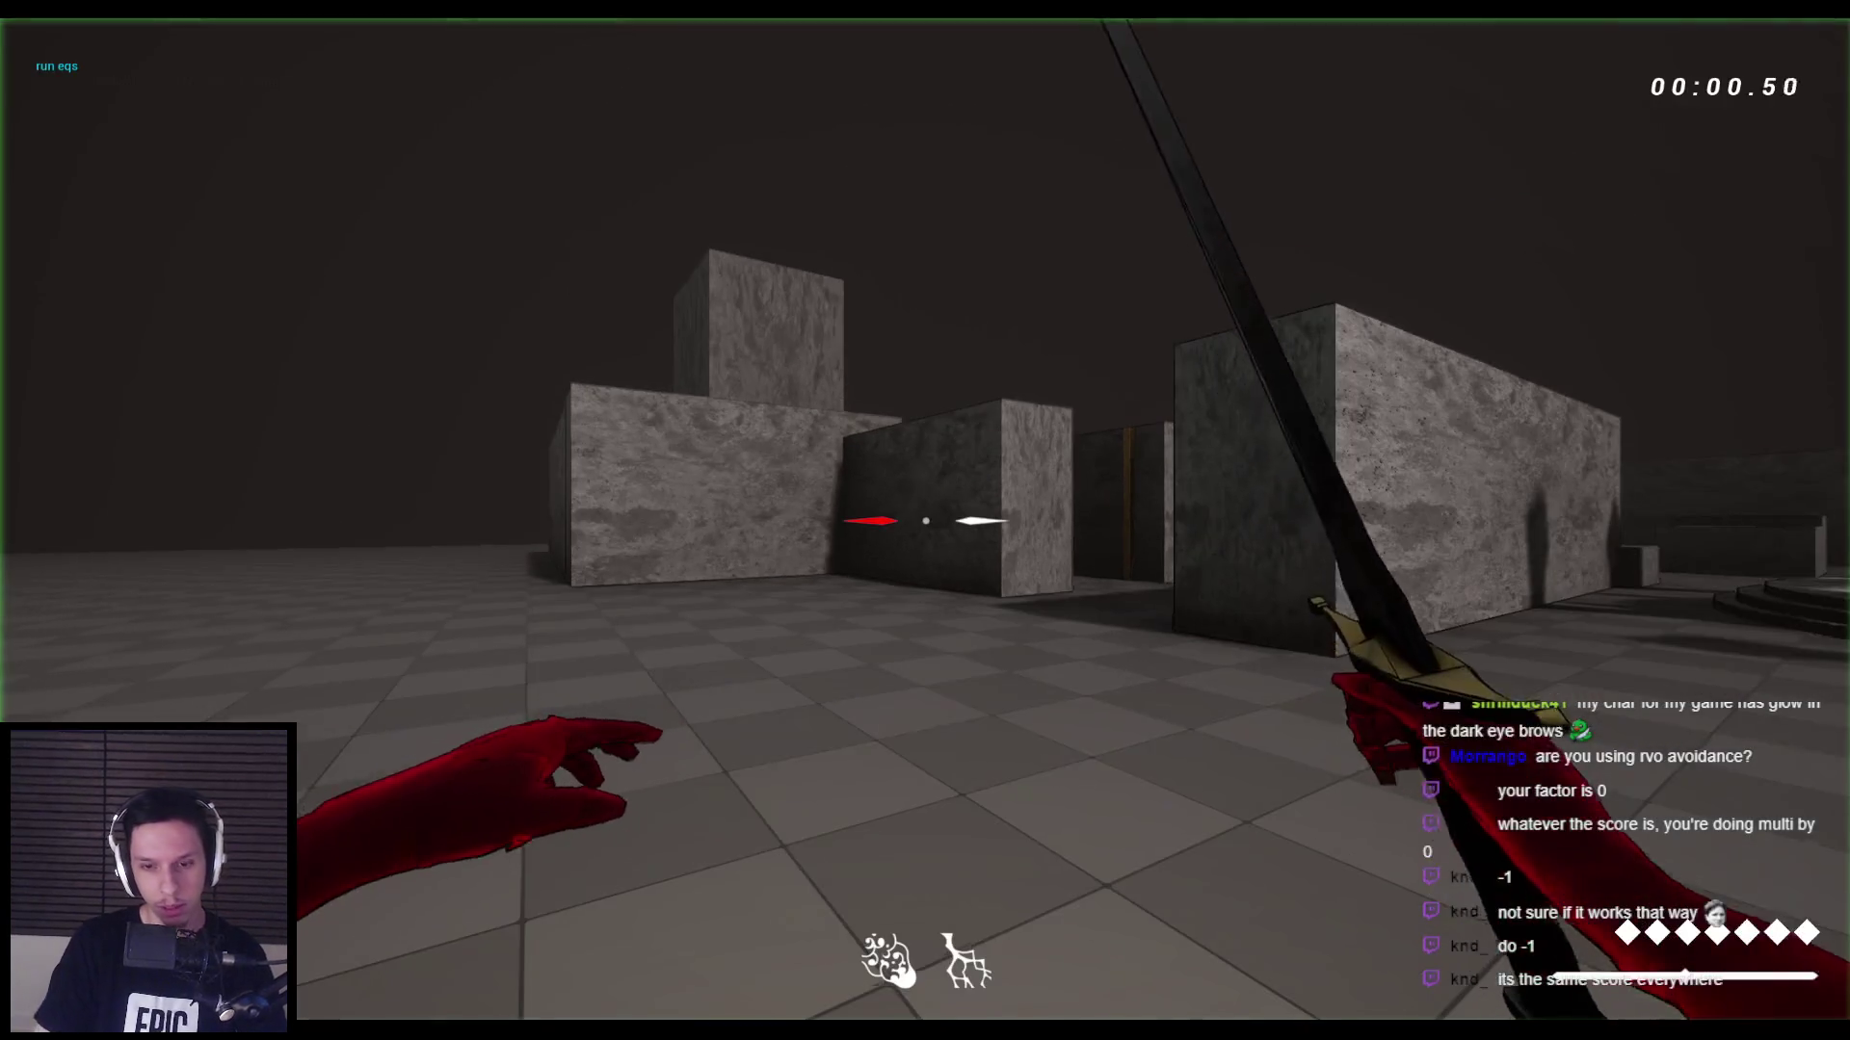
pyautogui.press("'")
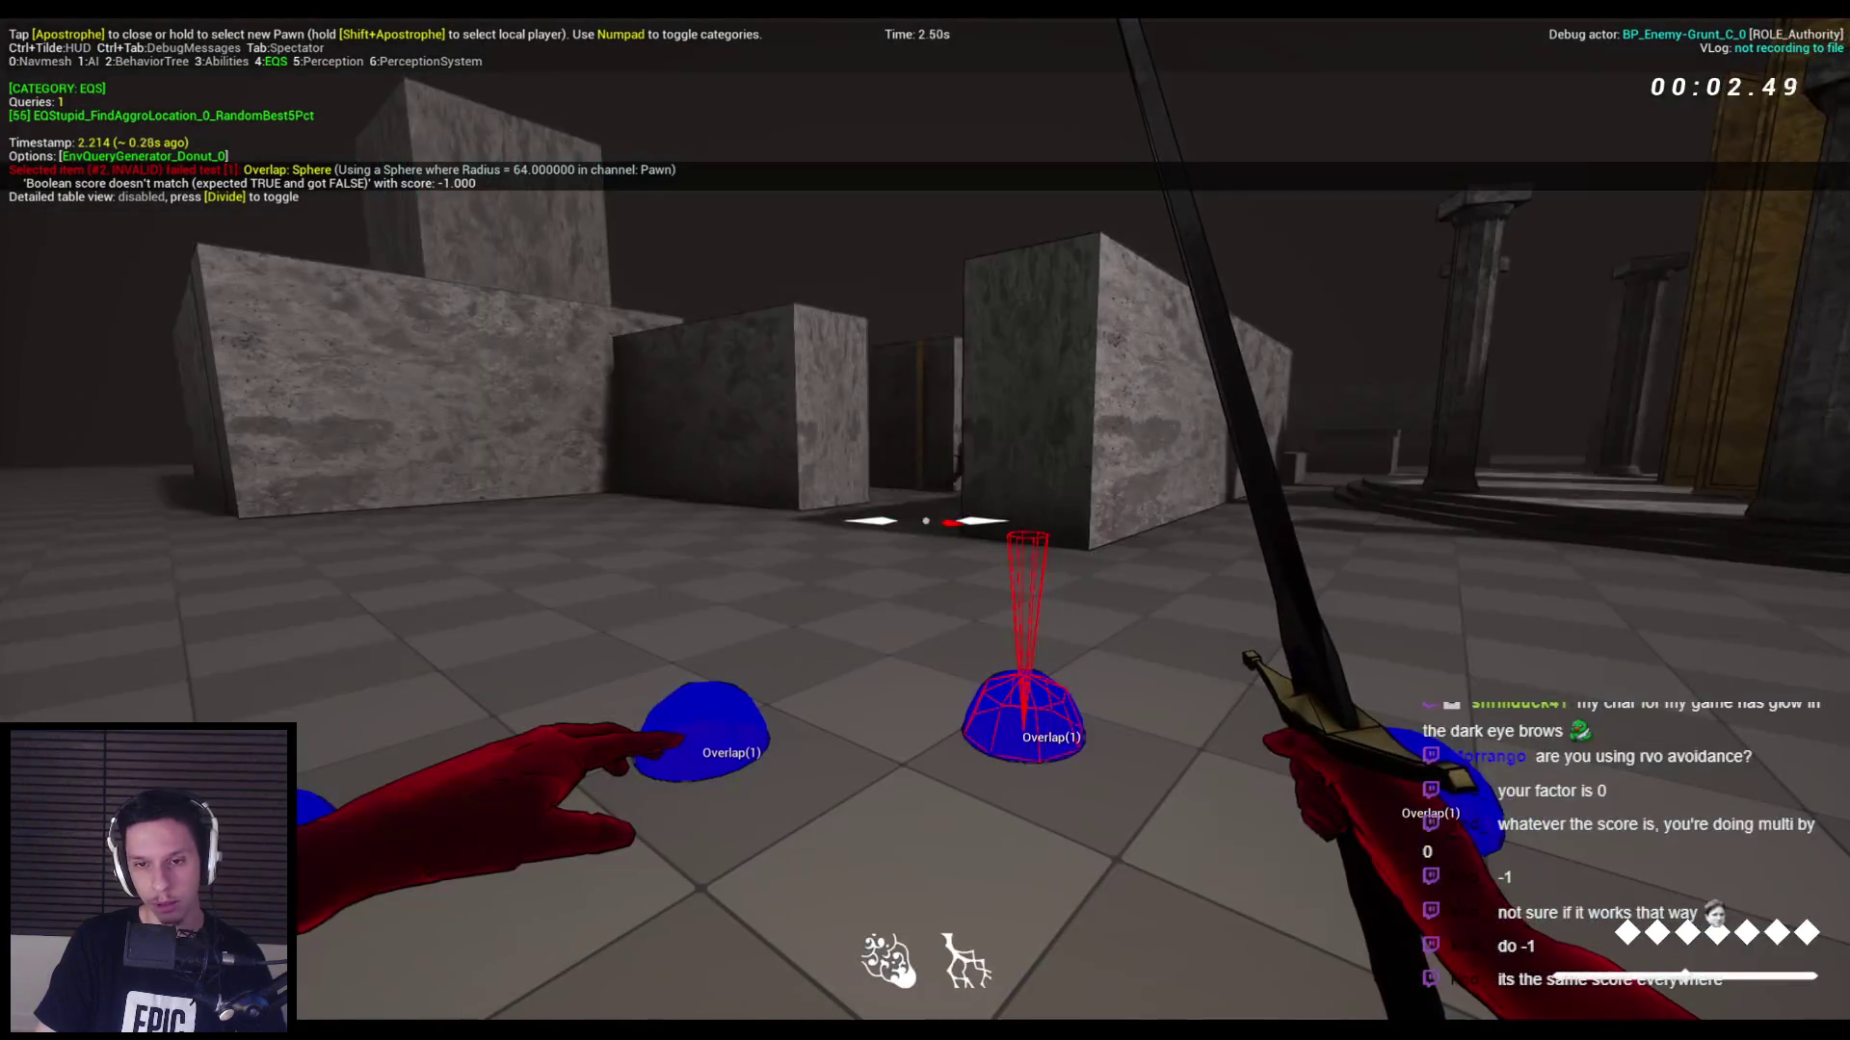
pyautogui.press('Escape')
pyautogui.click(665, 949)
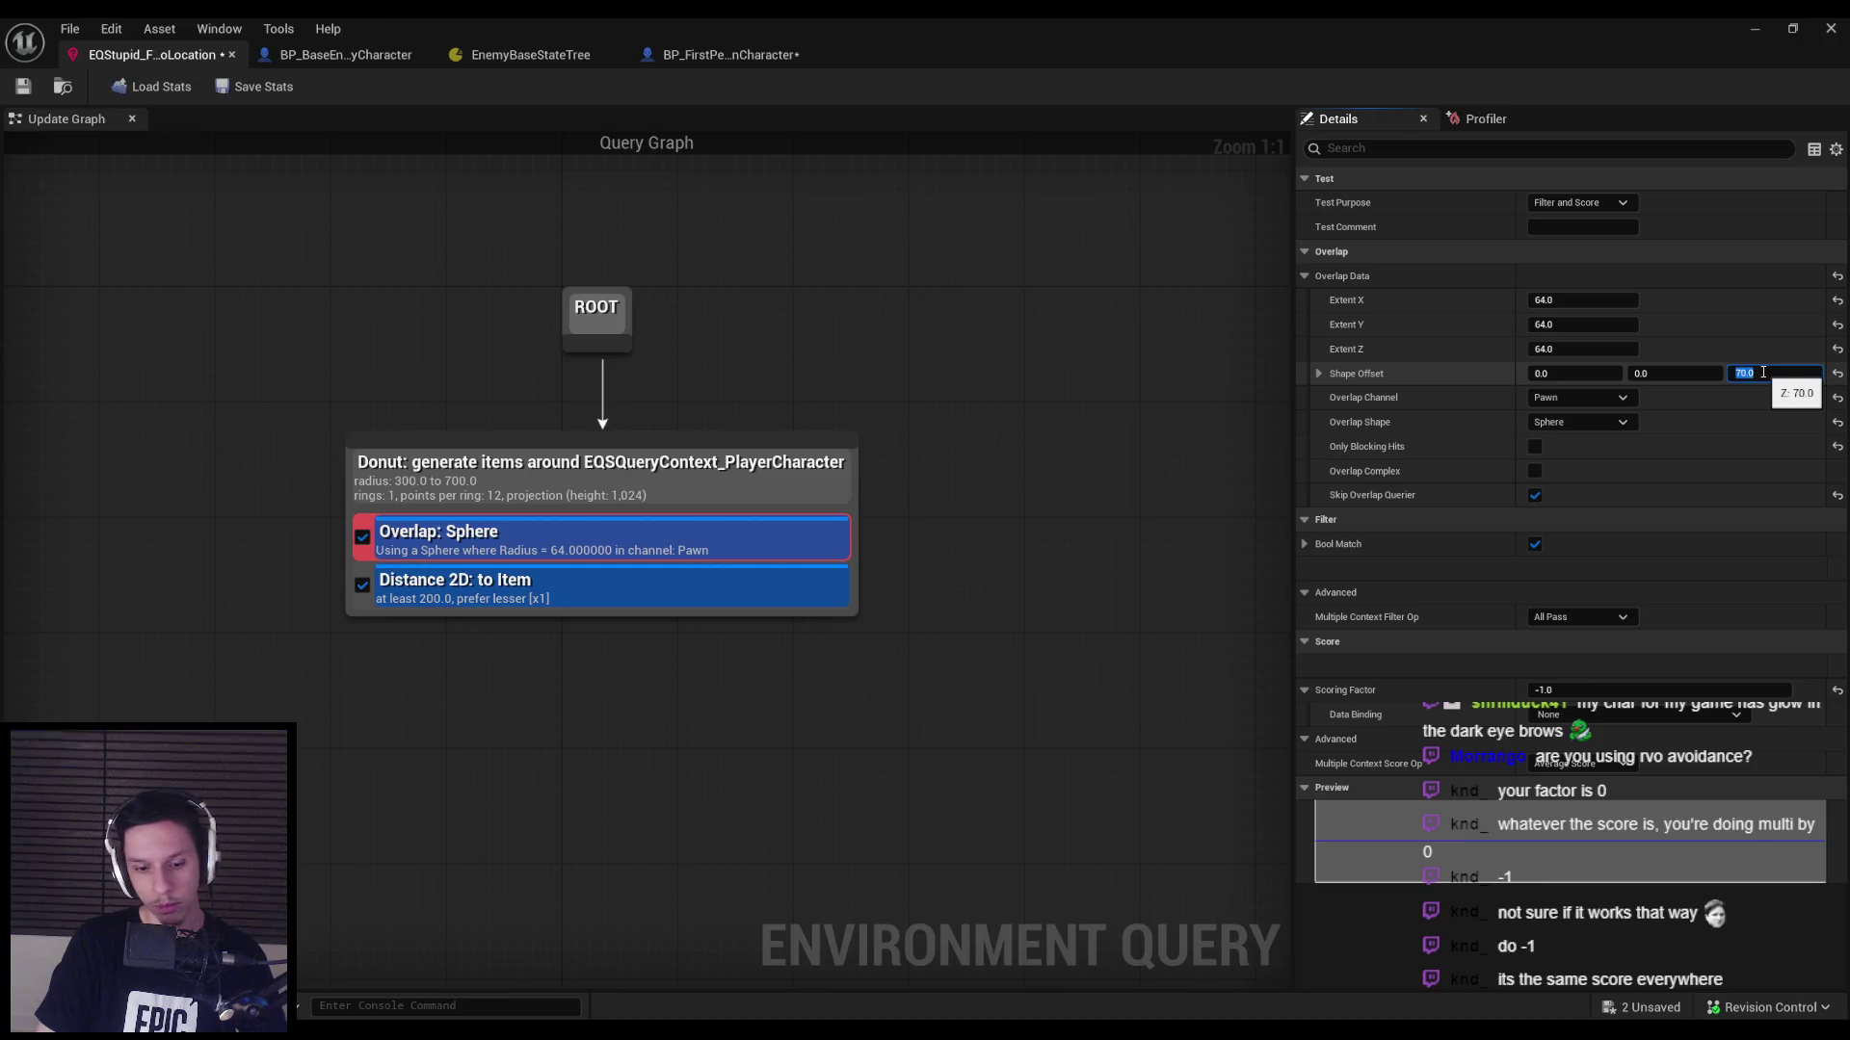
# Run a quick play session, then bring the EQS query editor back.
pyautogui.click(1780, 25)
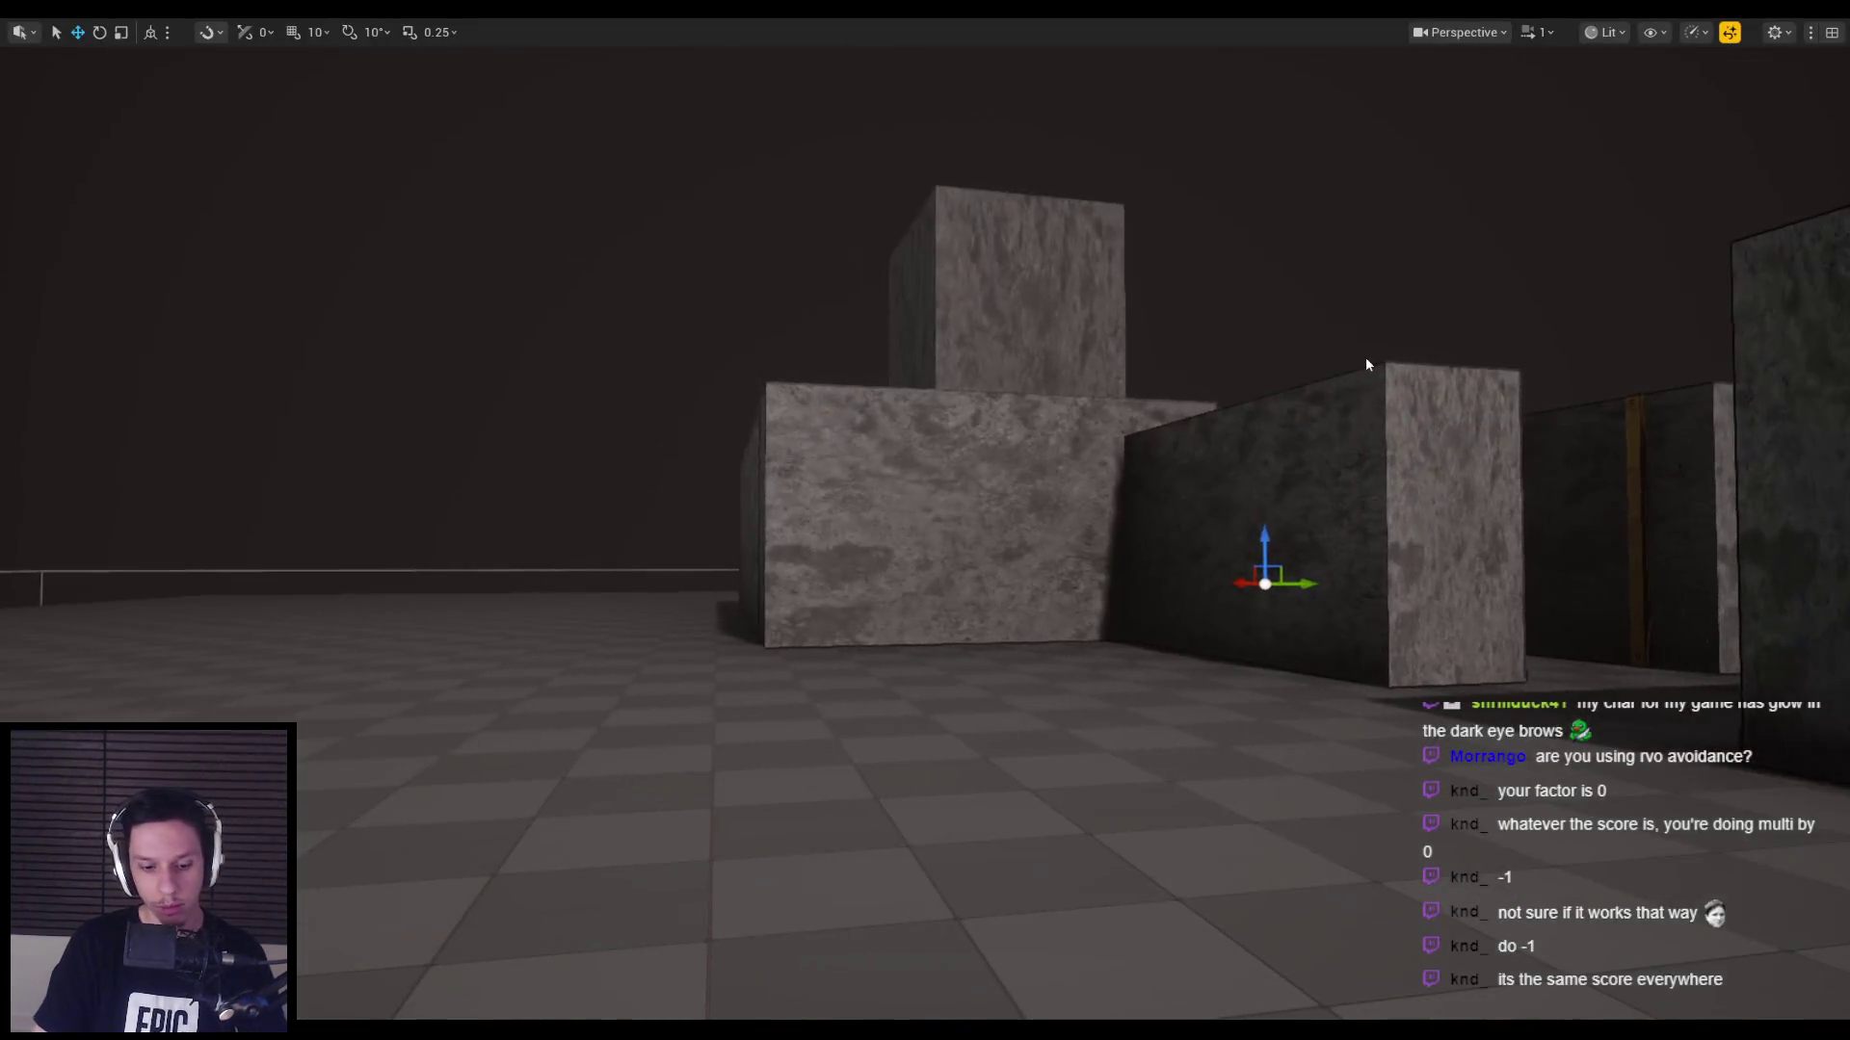
pyautogui.hotkey('alt', 'p')
pyautogui.press('Escape')
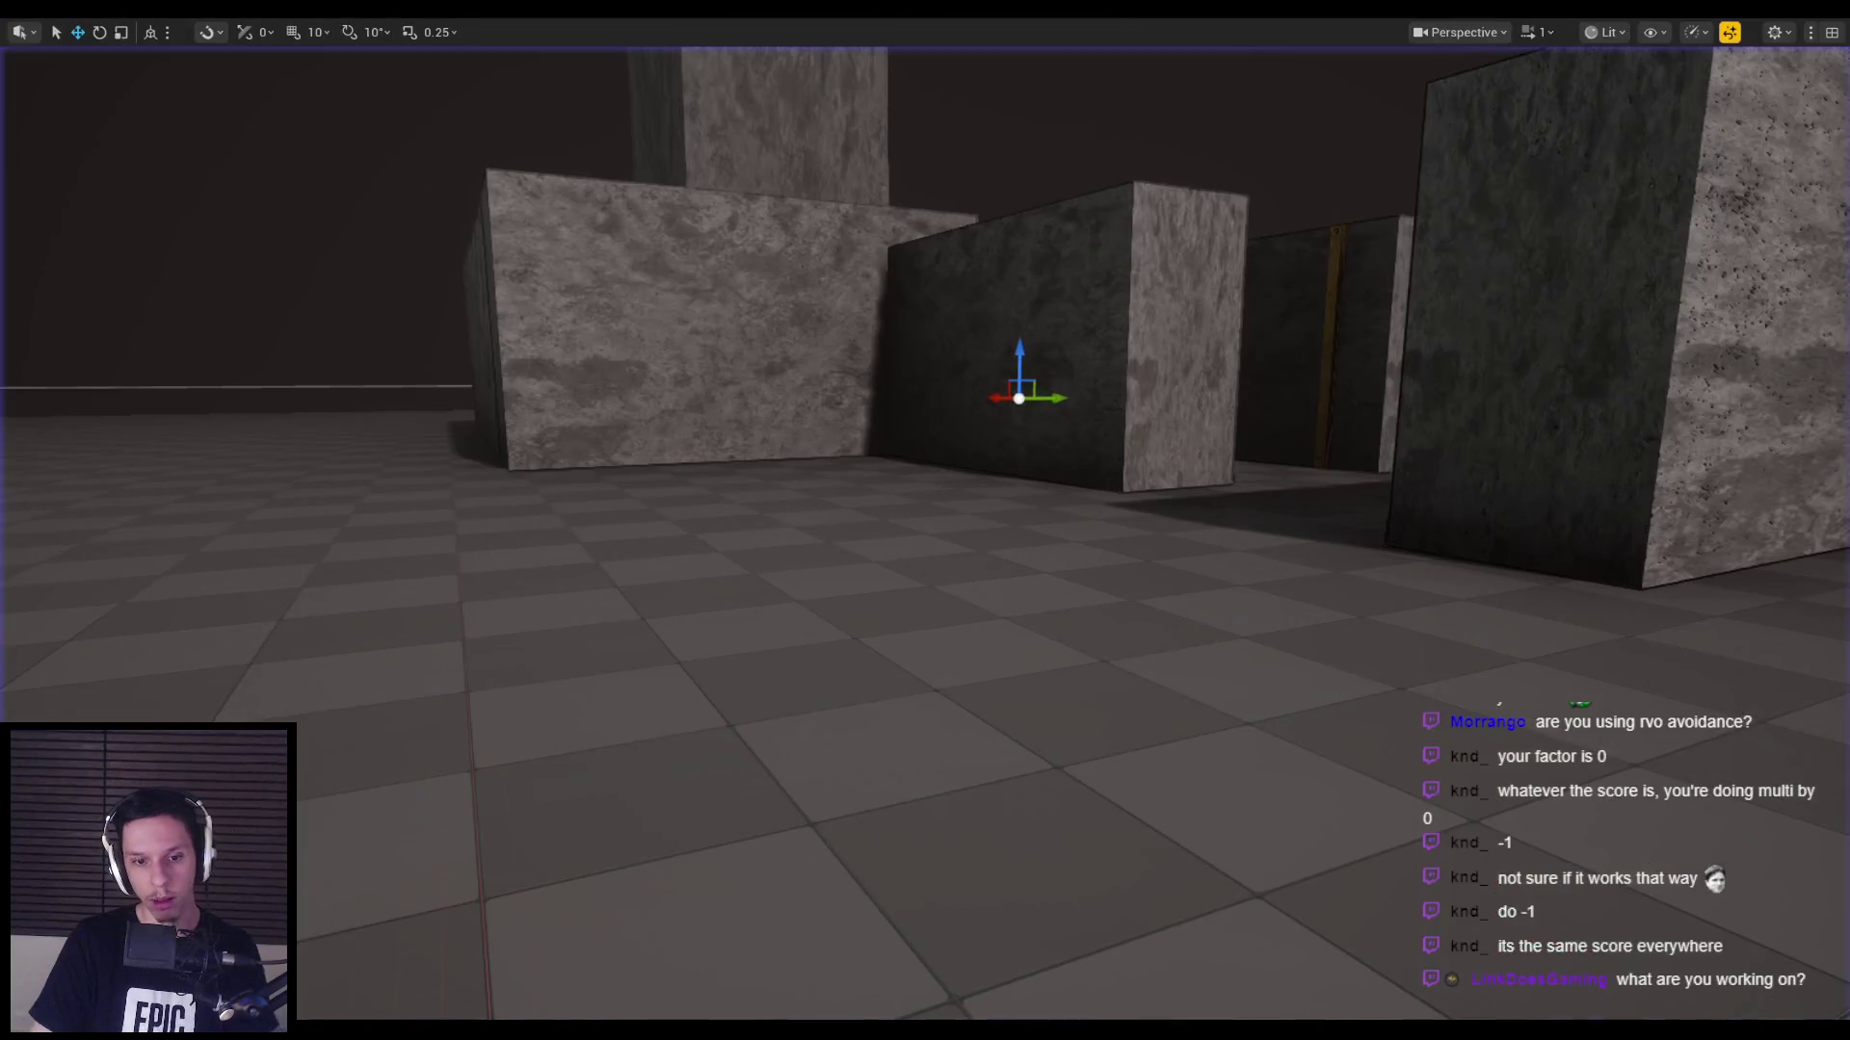
pyautogui.moveTo(562, 1026)
pyautogui.click(631, 1003)
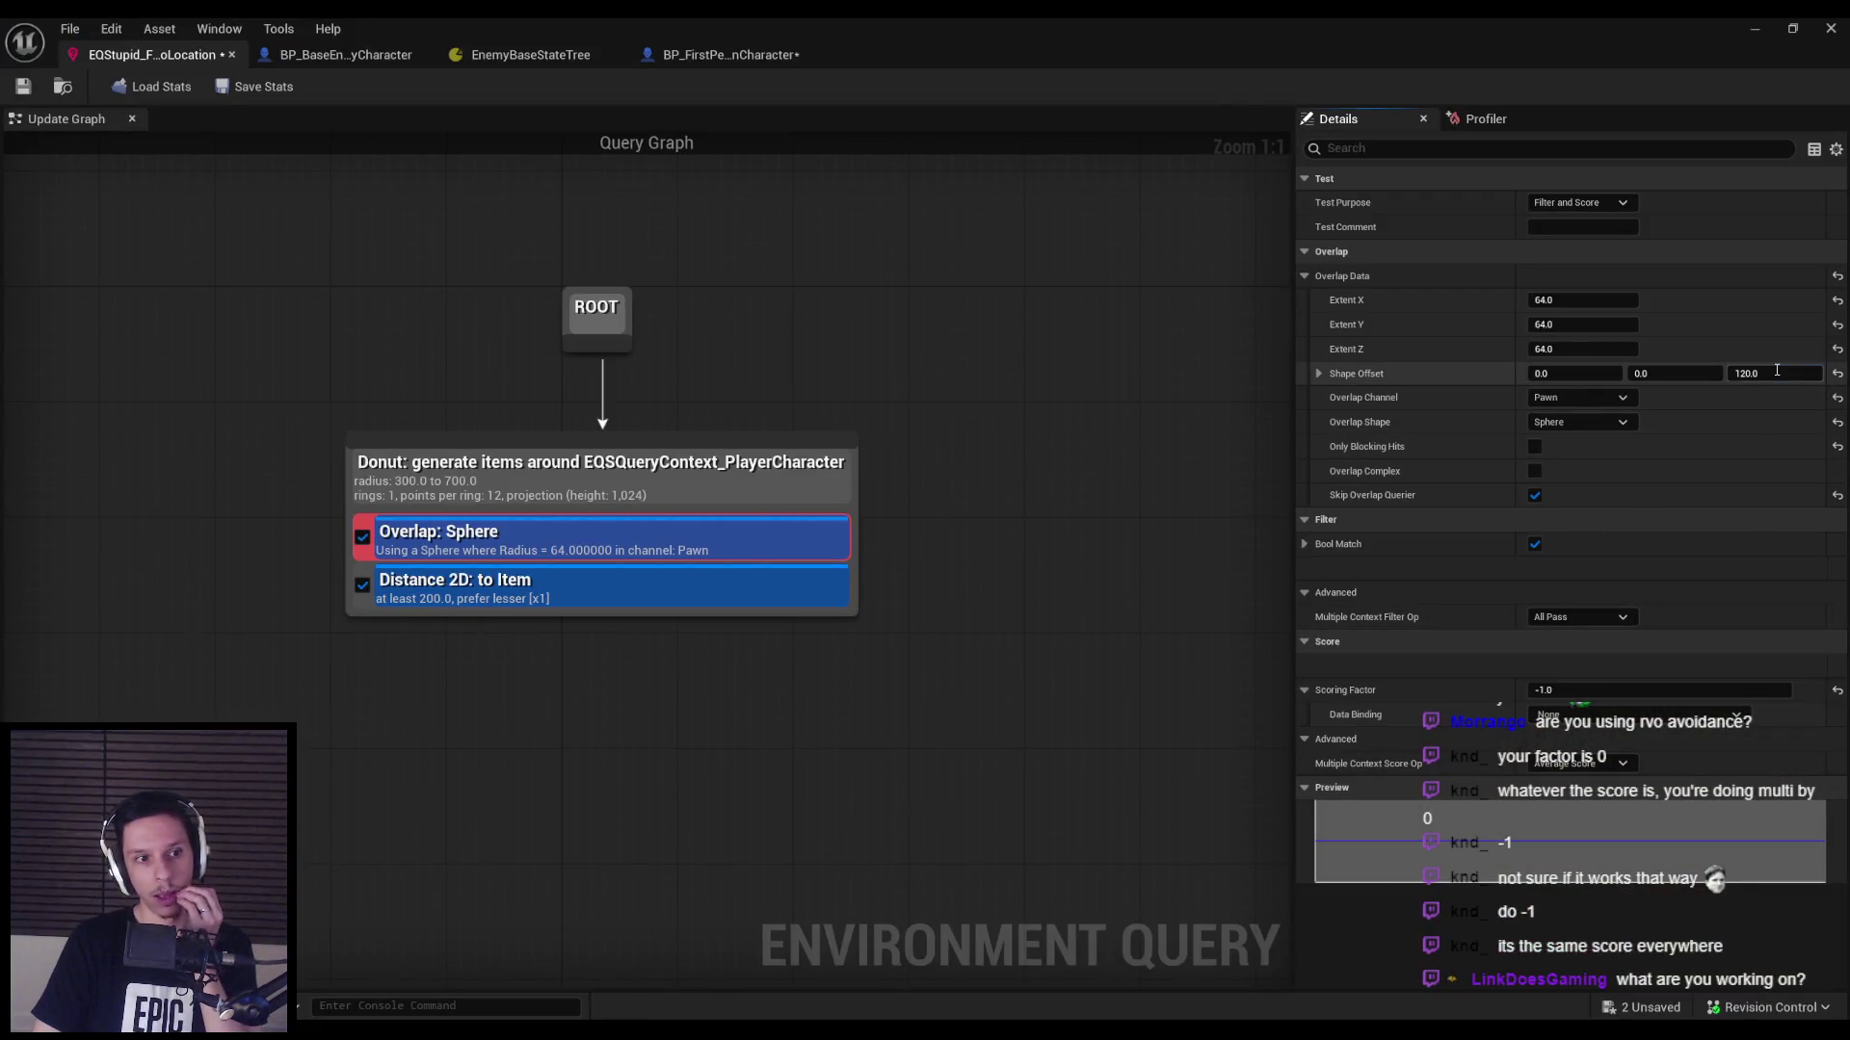
# Set the Overlap: Sphere test's Shape Offset Z to 70.0.
pyautogui.write('70')
pyautogui.press('Return')
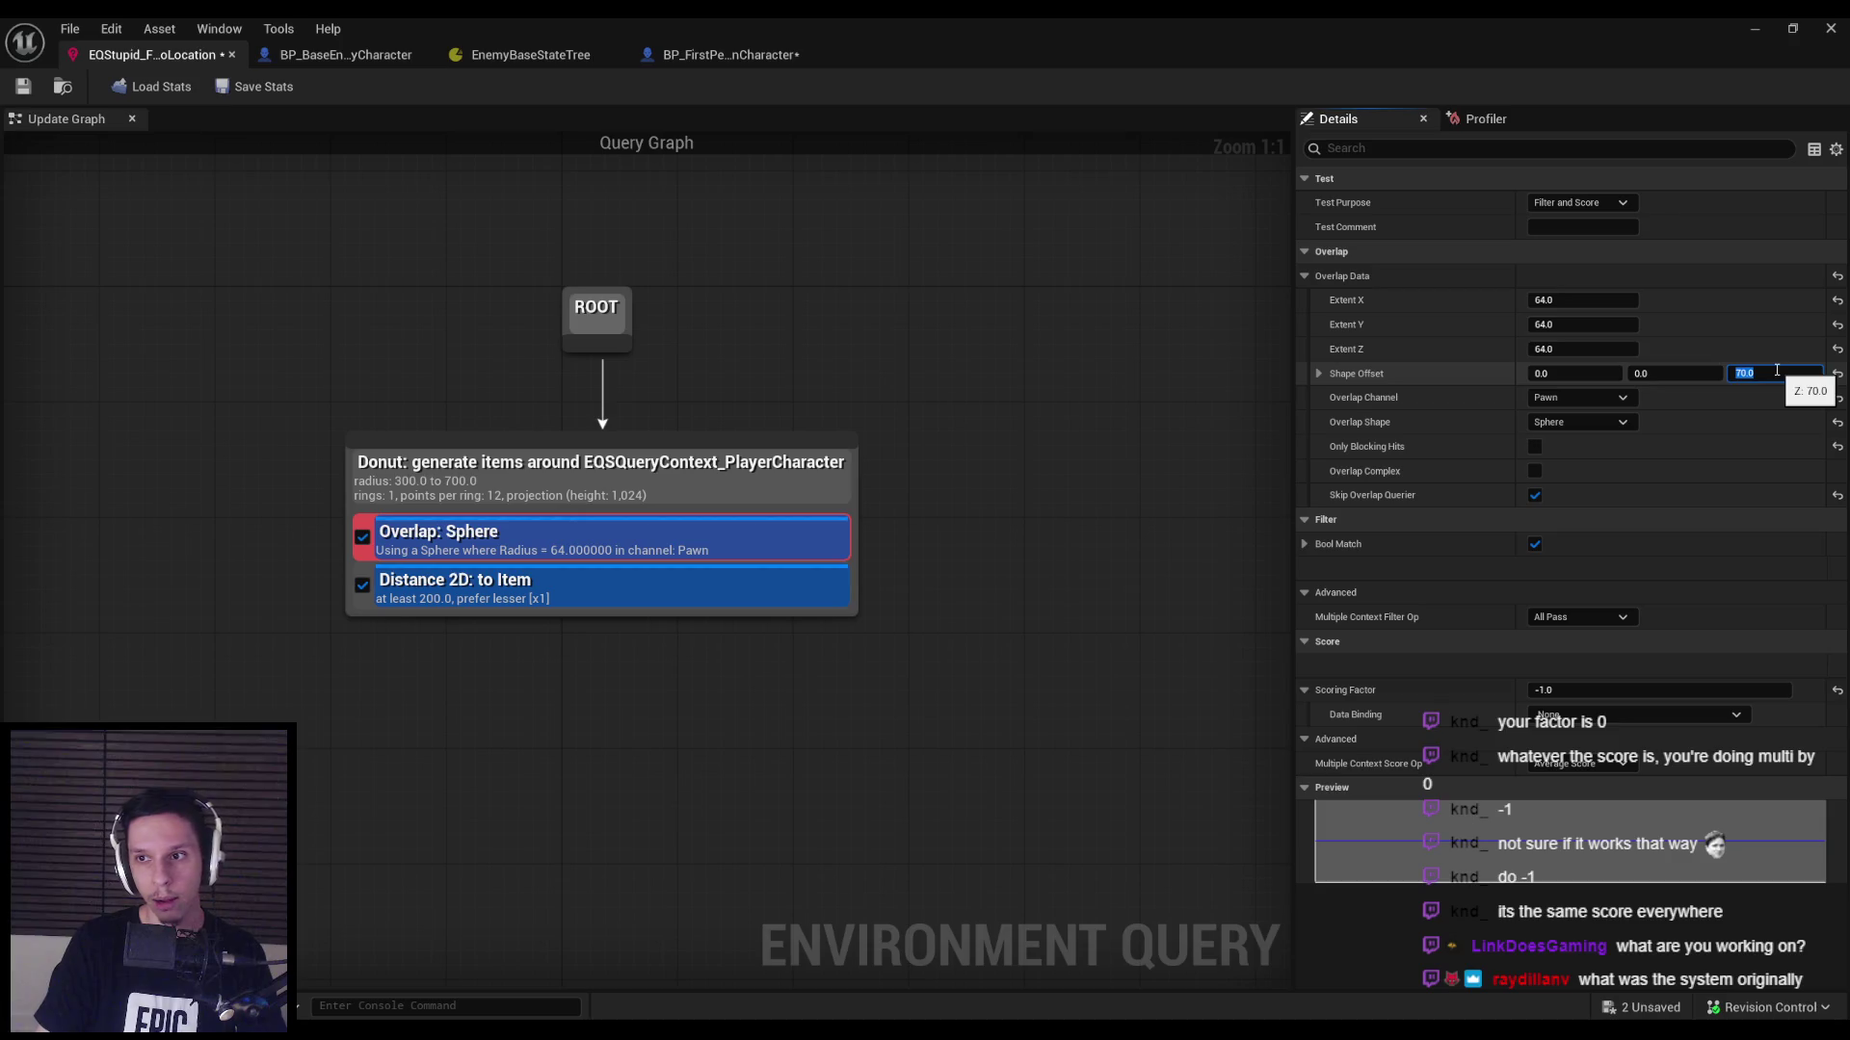
pyautogui.click(1351, 374)
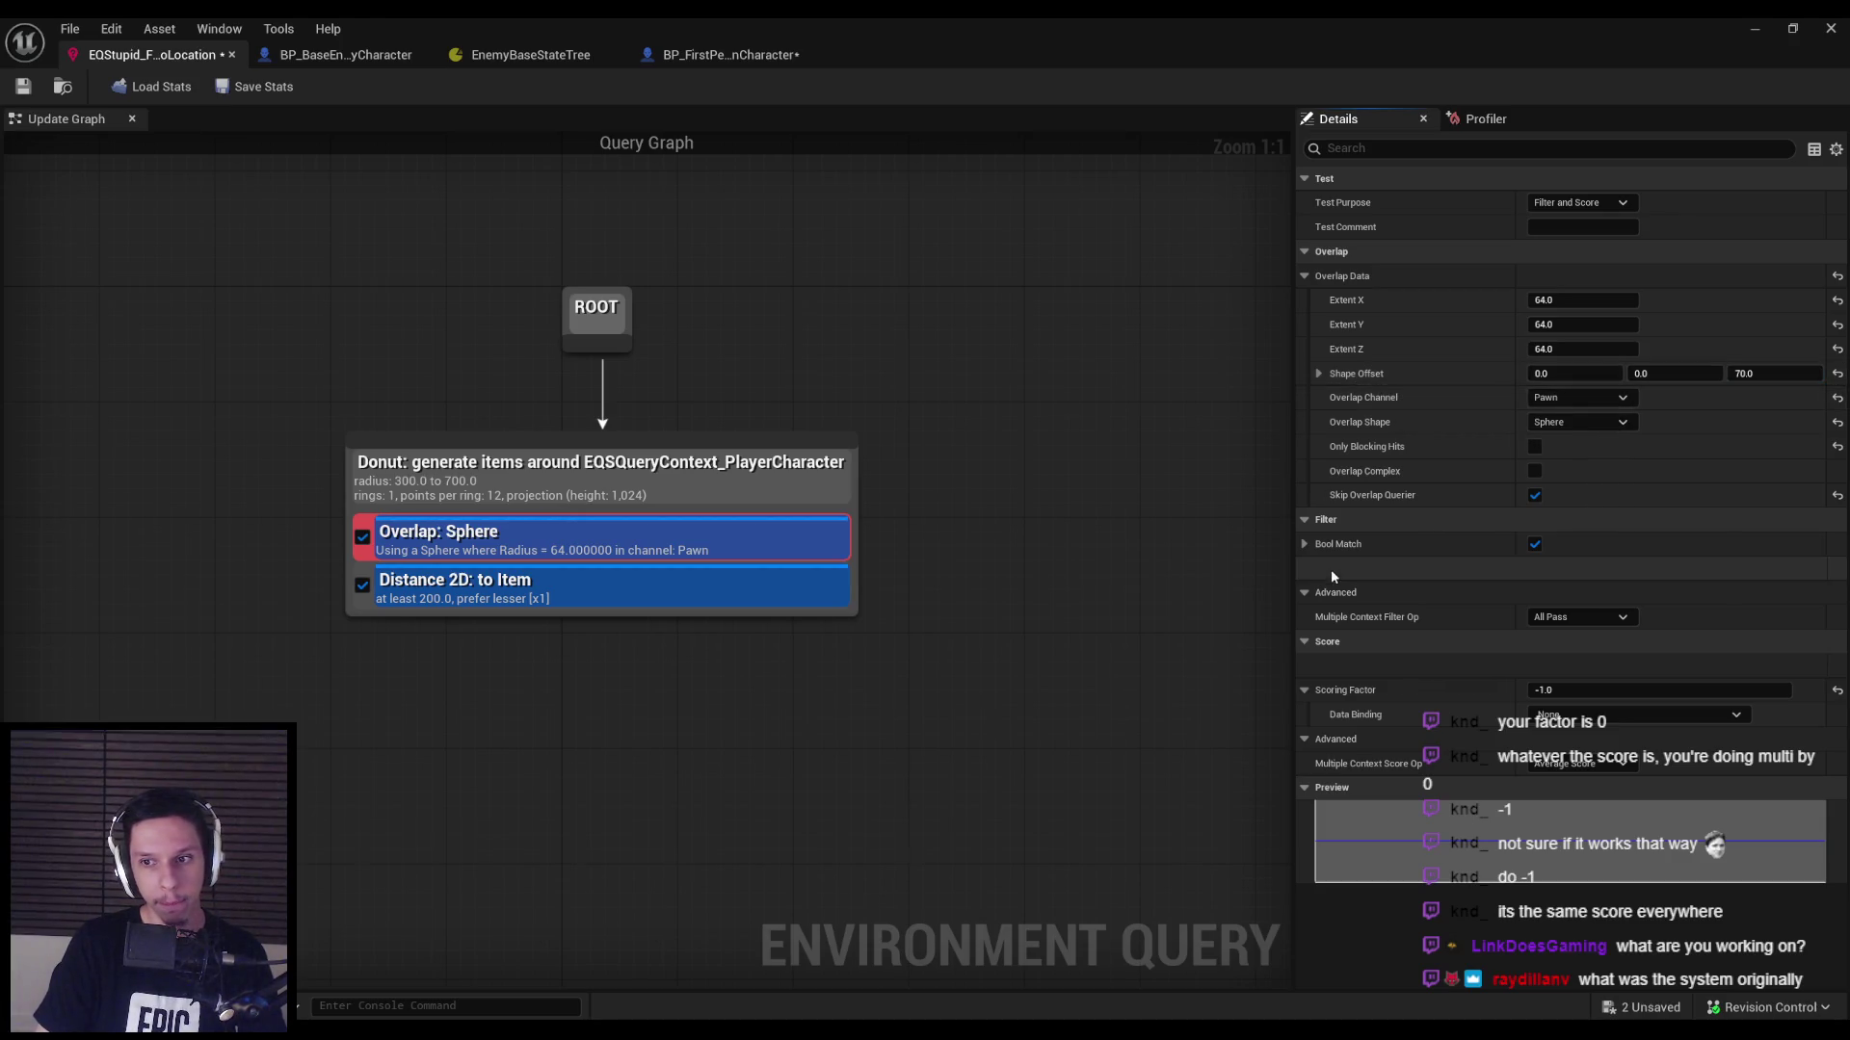
pyautogui.moveTo(1347, 552)
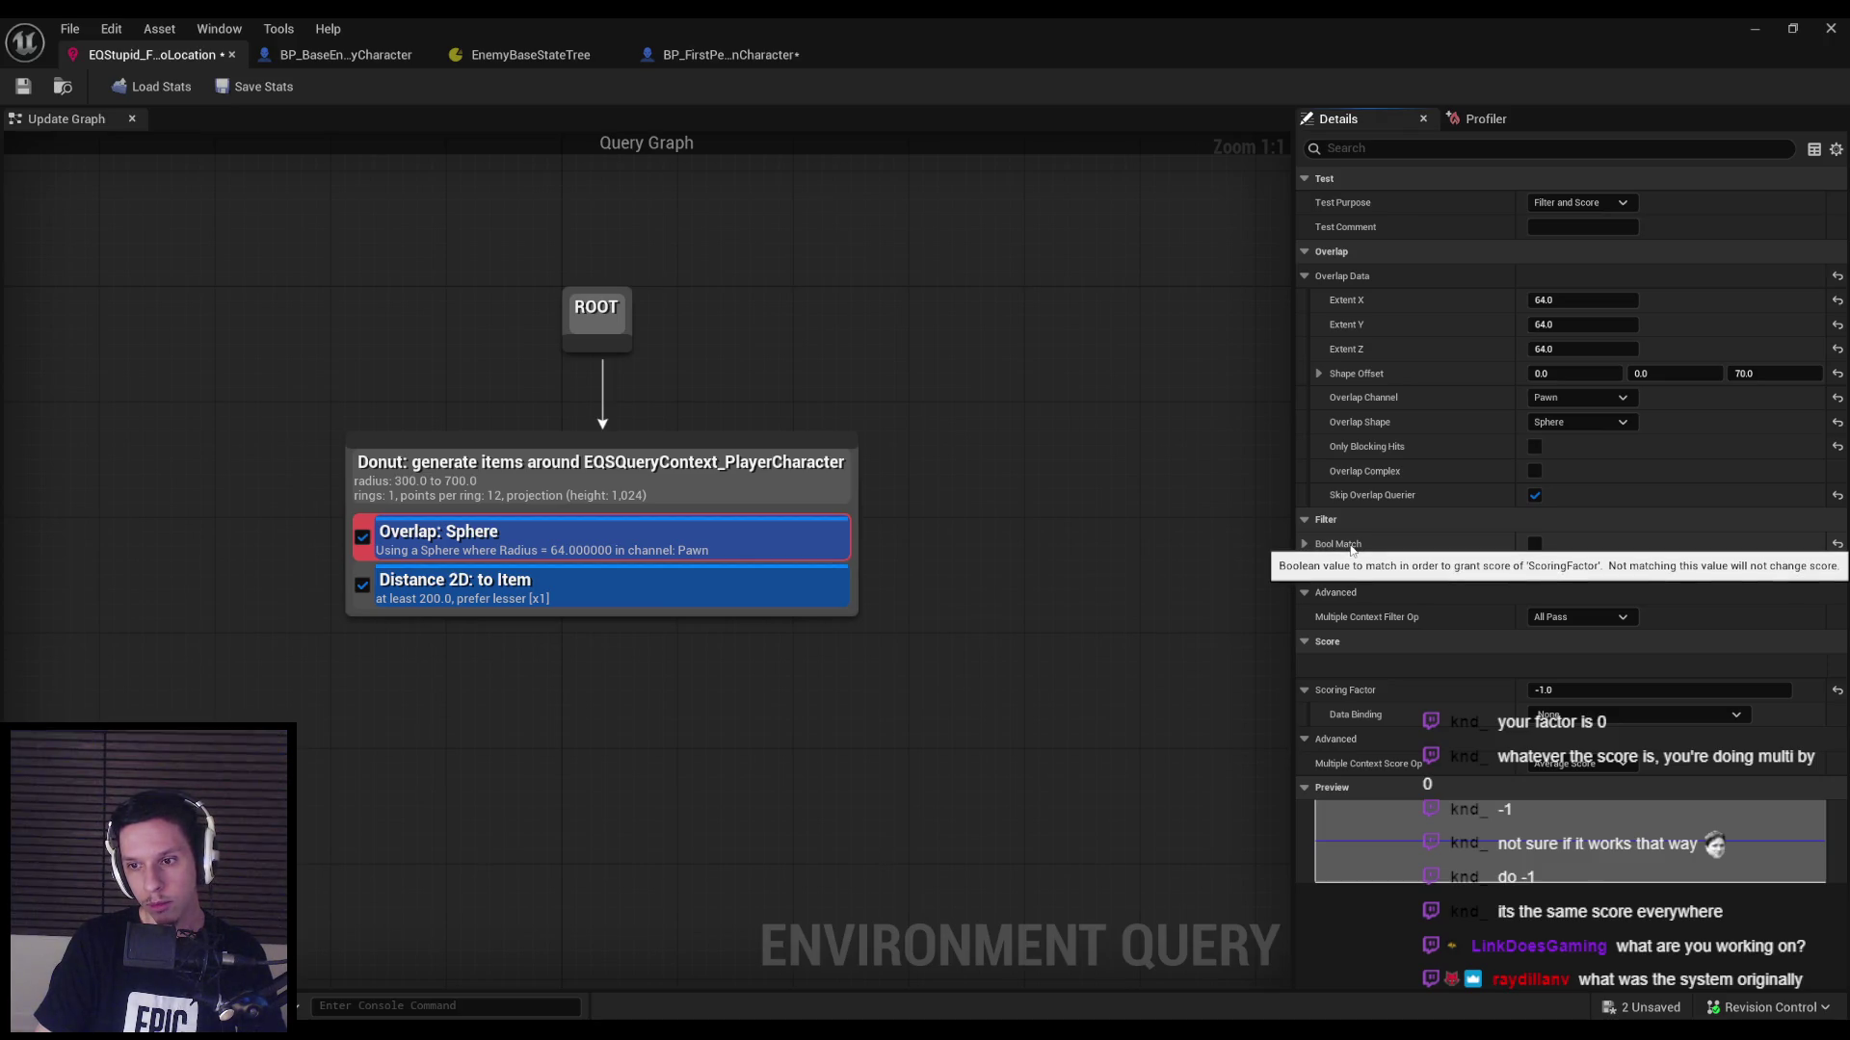
# Commit the Overlap test's Scoring Factor, tick Bool Match, and keep Average Score for contexts.
pyautogui.click(1570, 691)
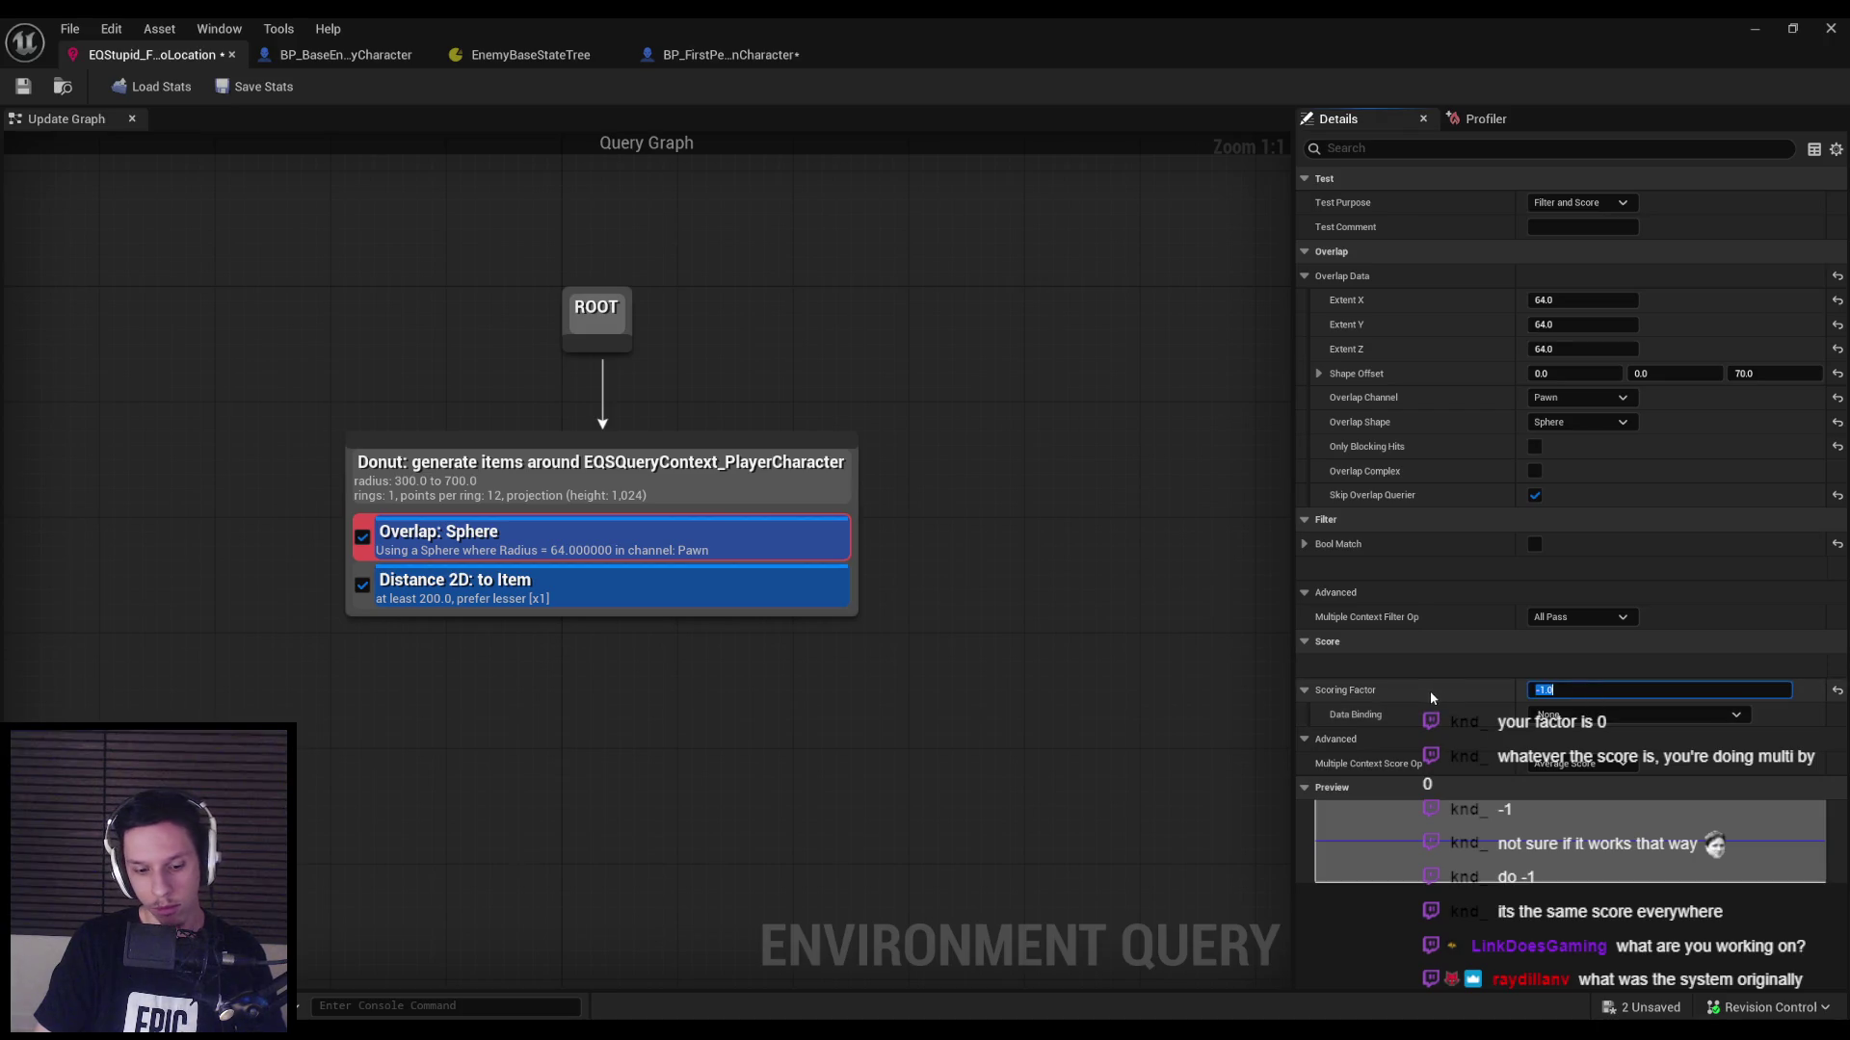
pyautogui.write('0')
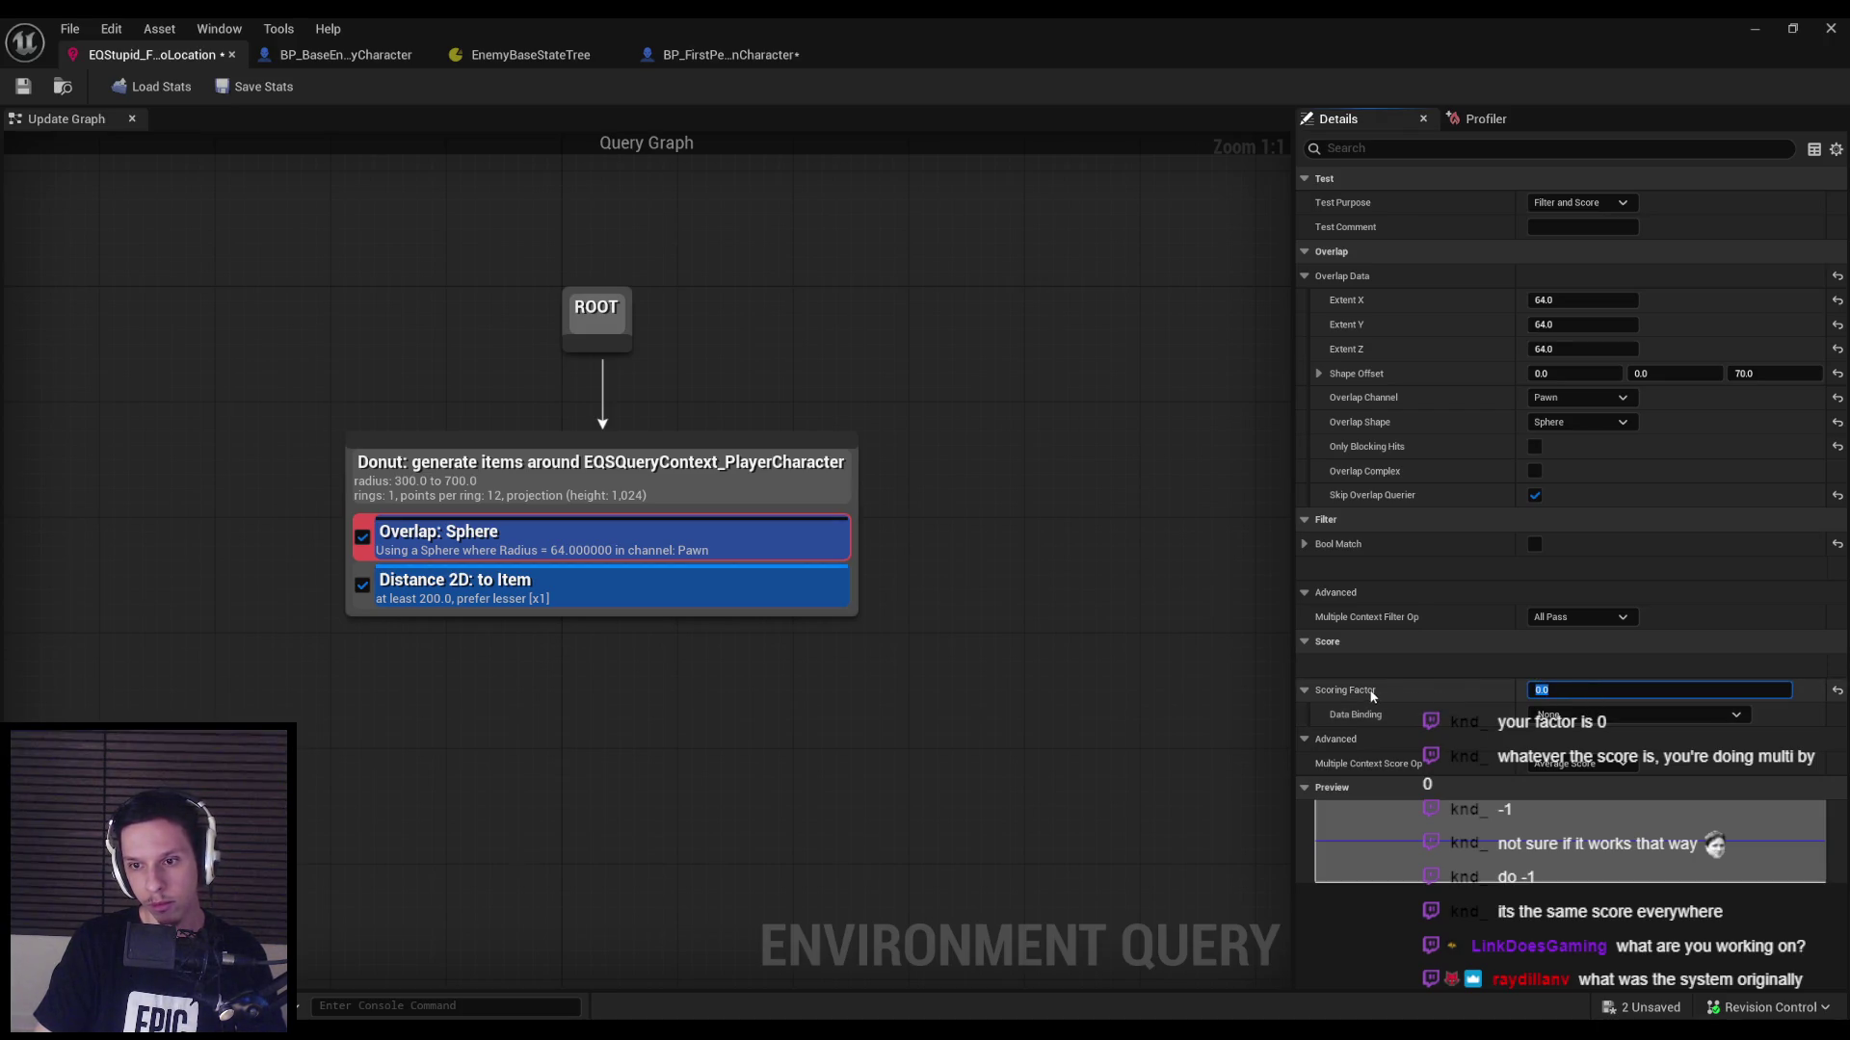
pyautogui.press('Return')
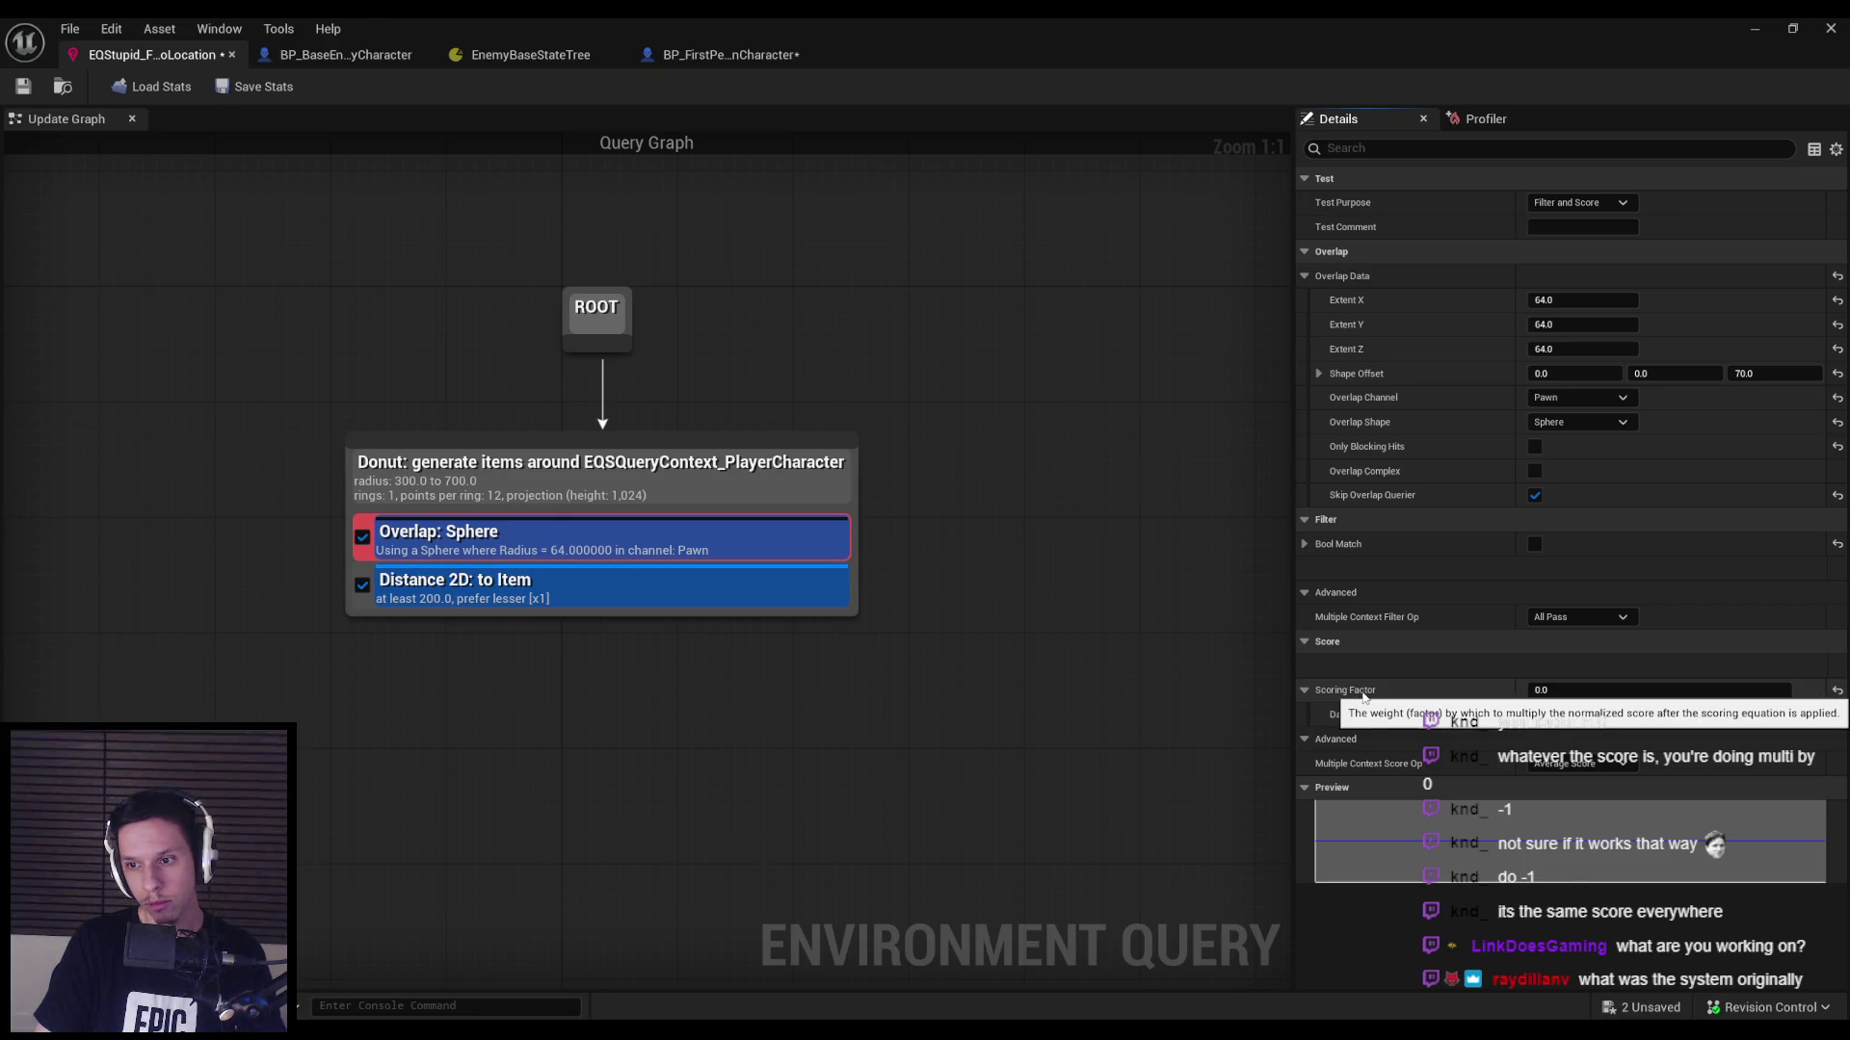
pyautogui.click(1305, 546)
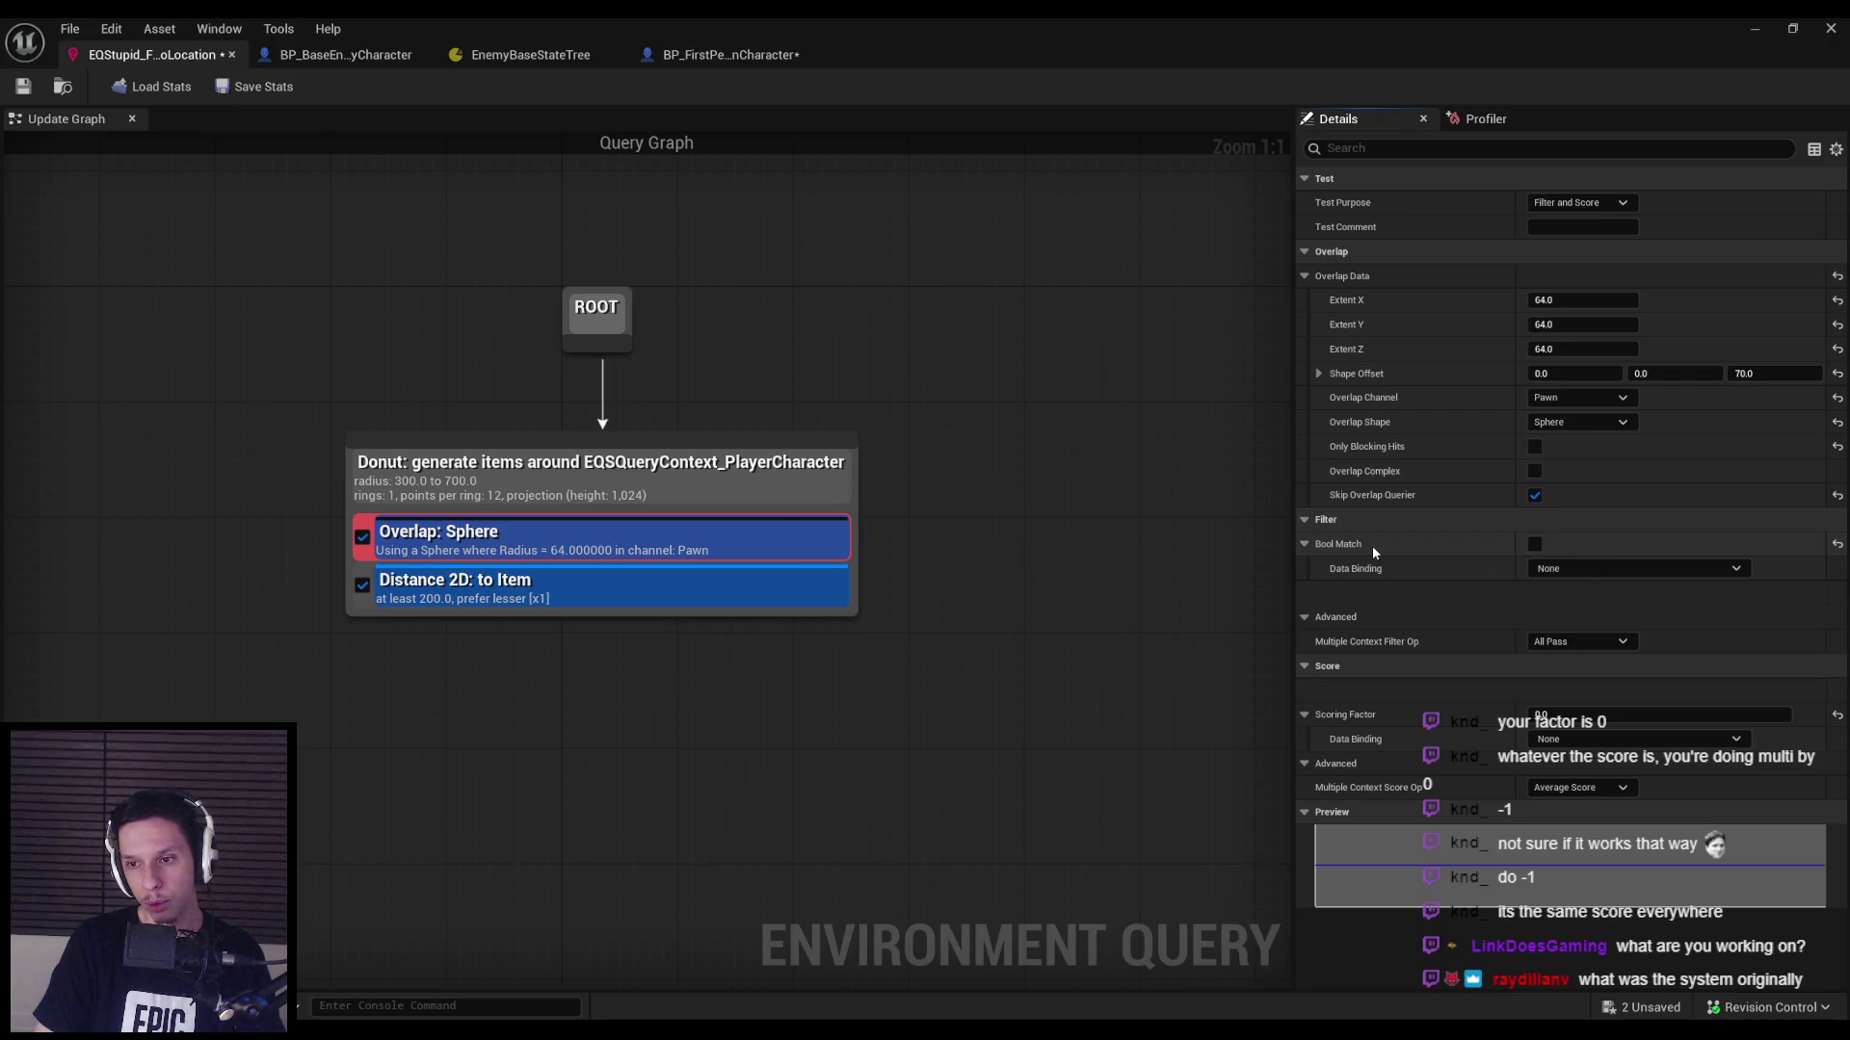
pyautogui.click(1533, 546)
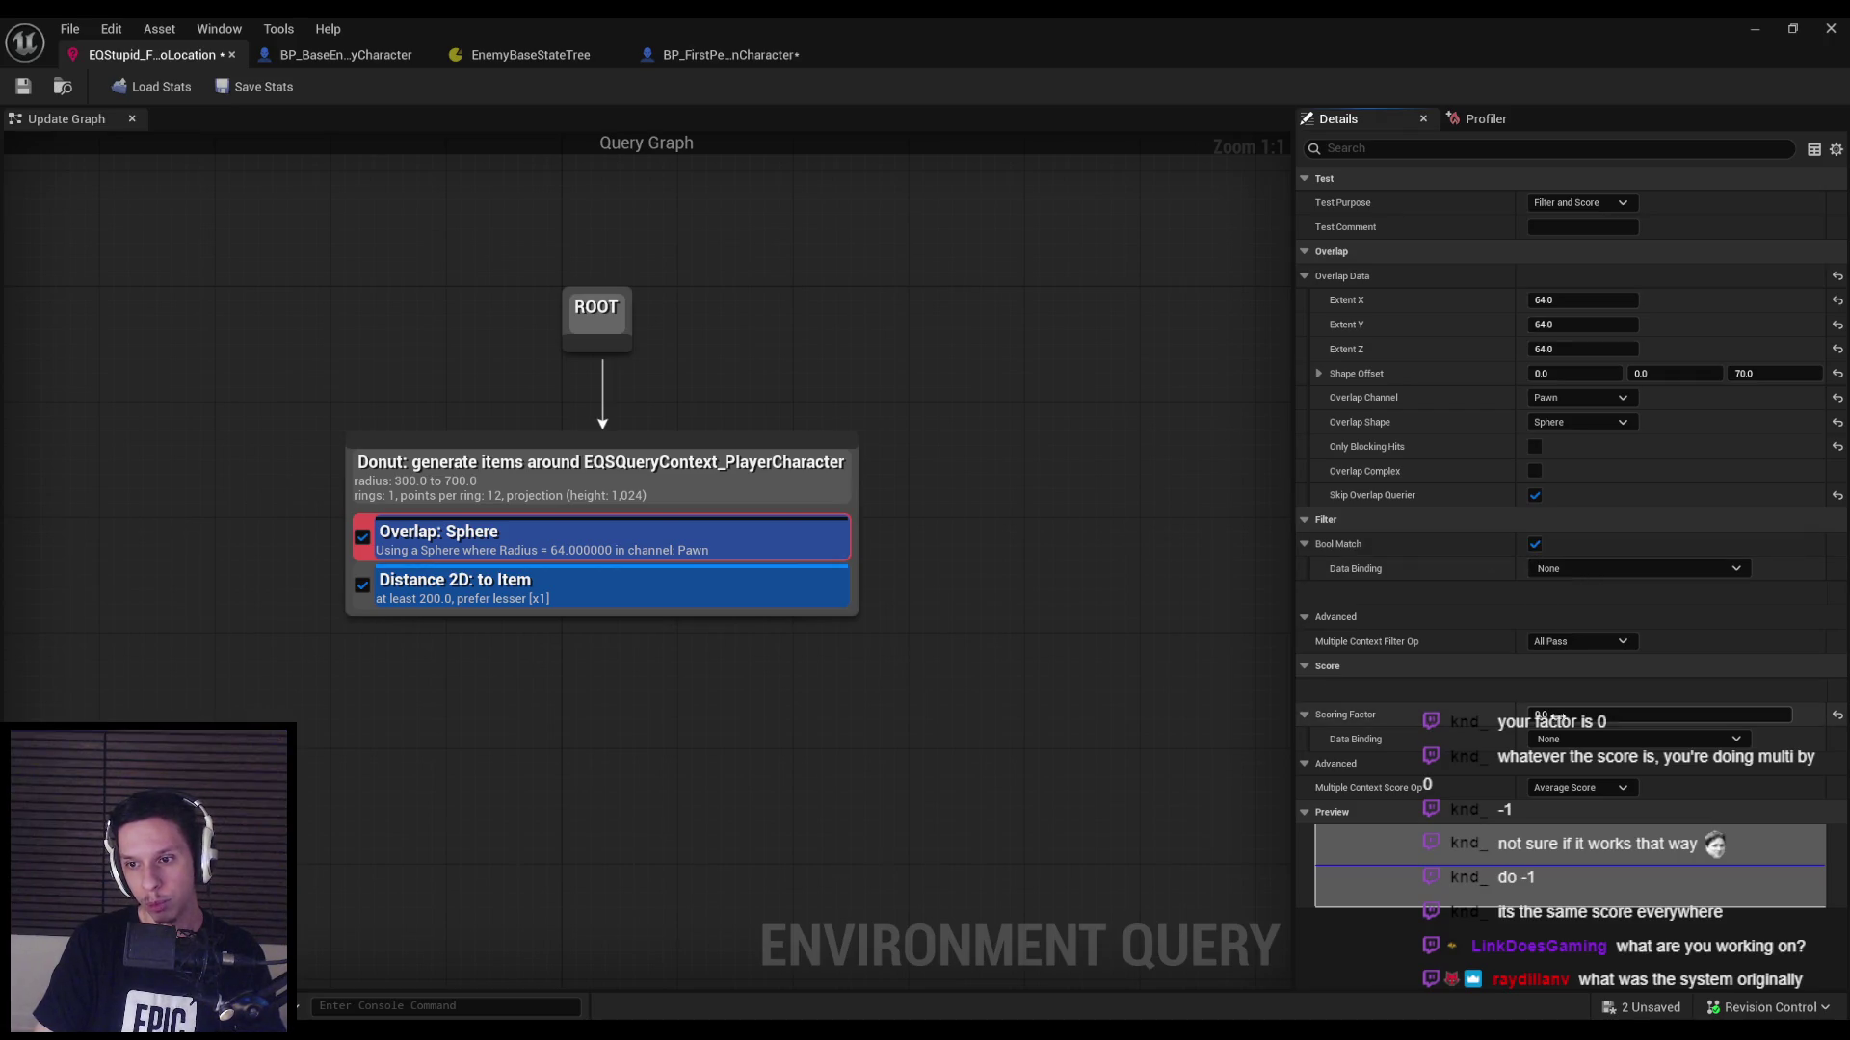
pyautogui.click(1565, 788)
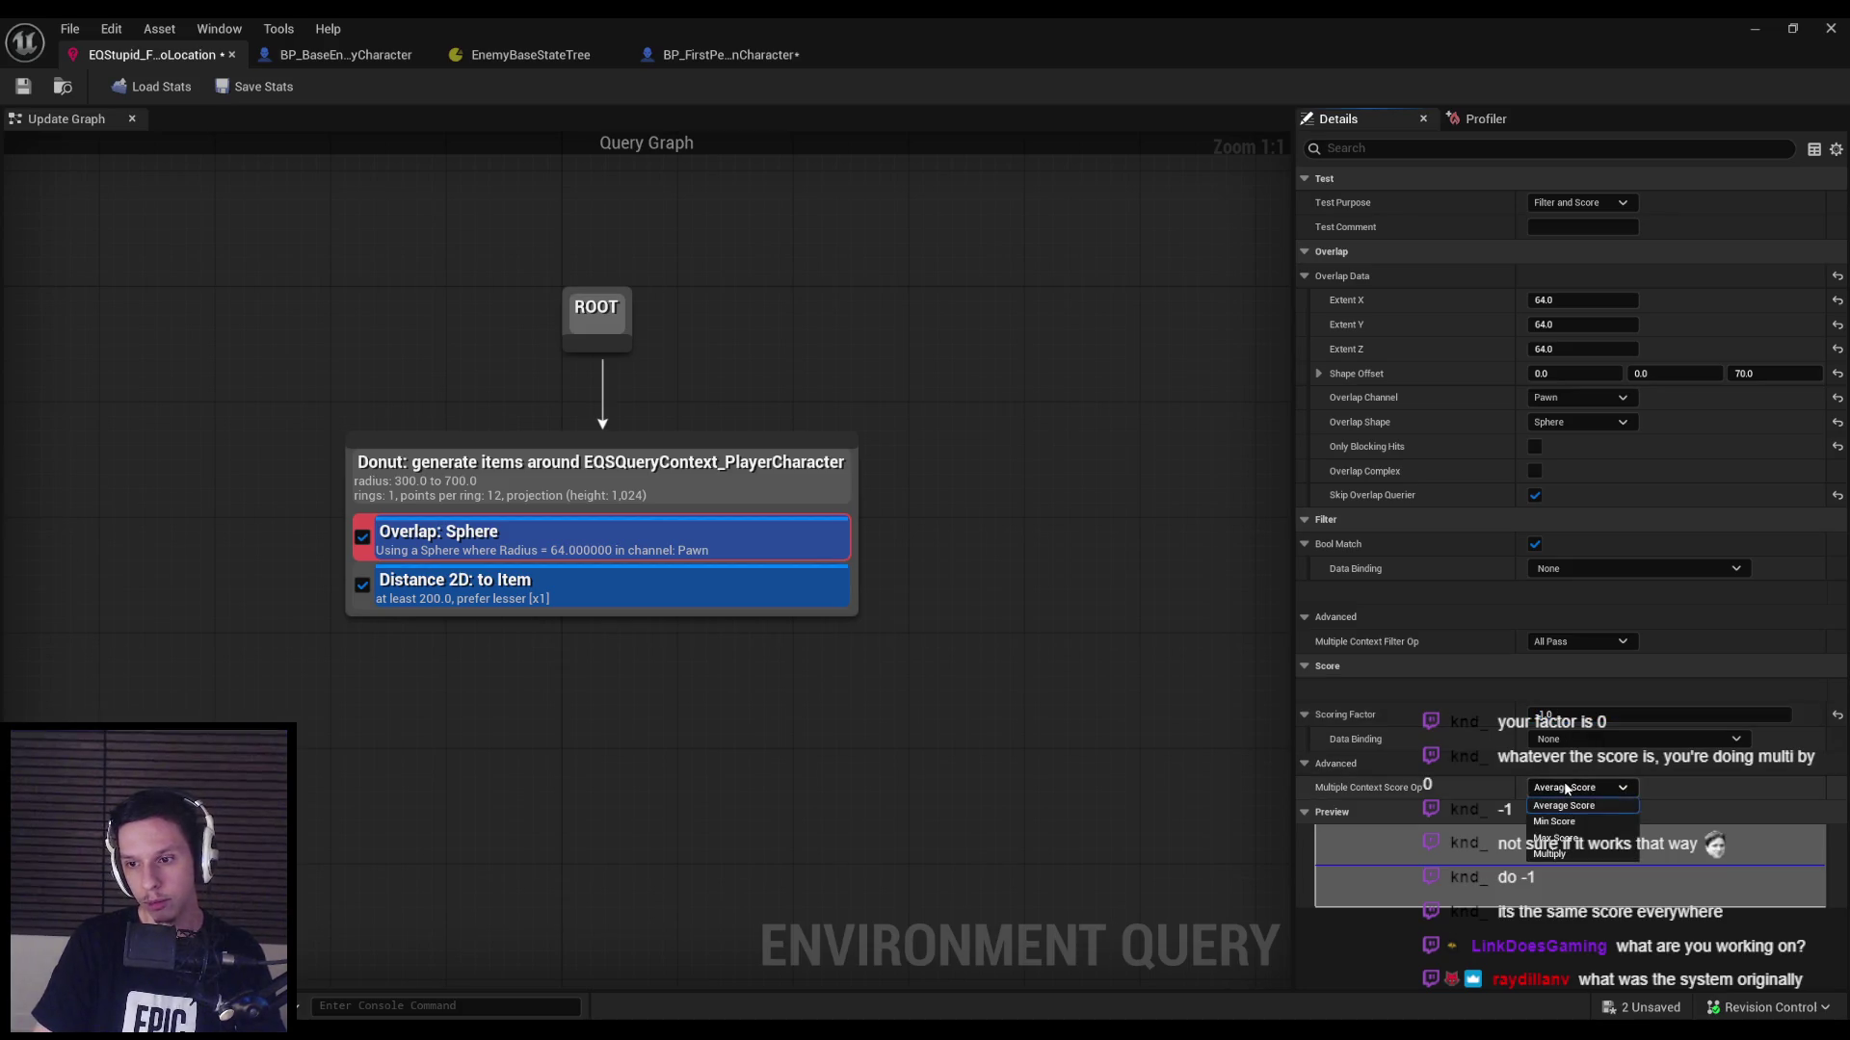
pyautogui.click(1566, 788)
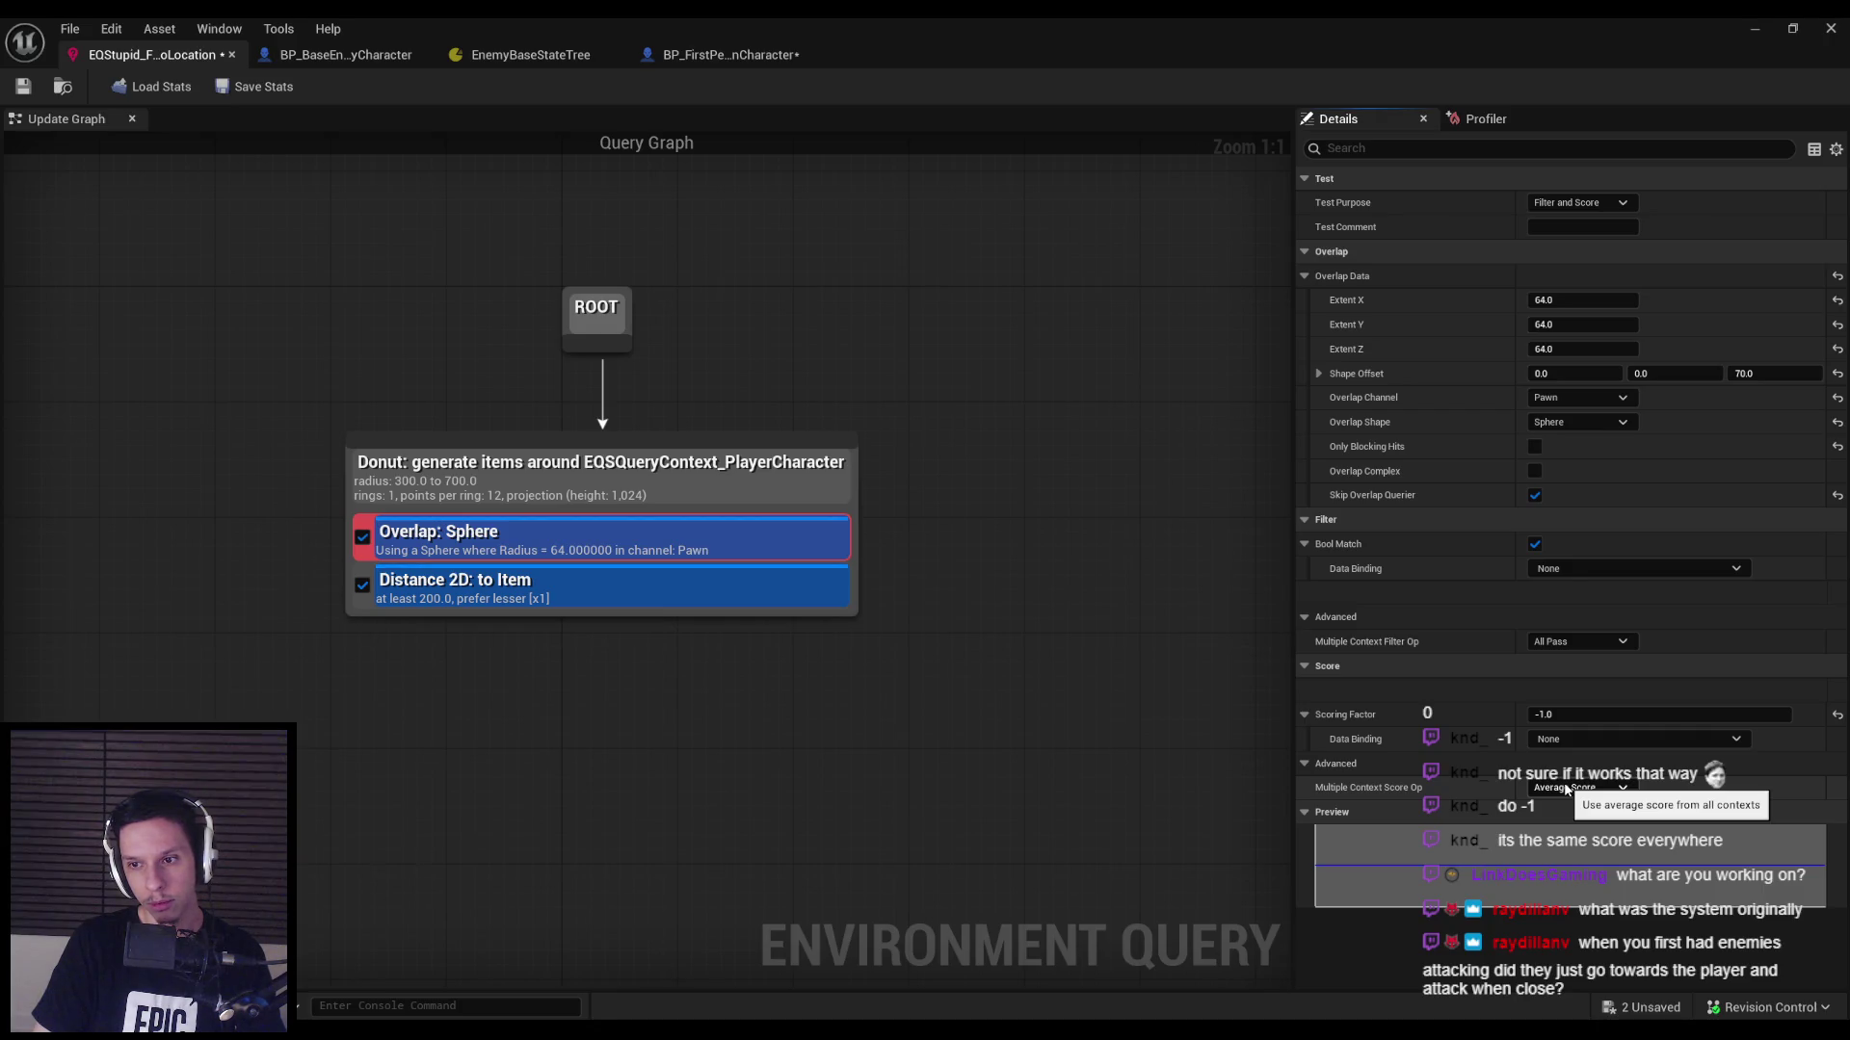
# Run a quick play test from the level editor and return to the EQStupid query.
pyautogui.hotkey('alt', 'Tab')
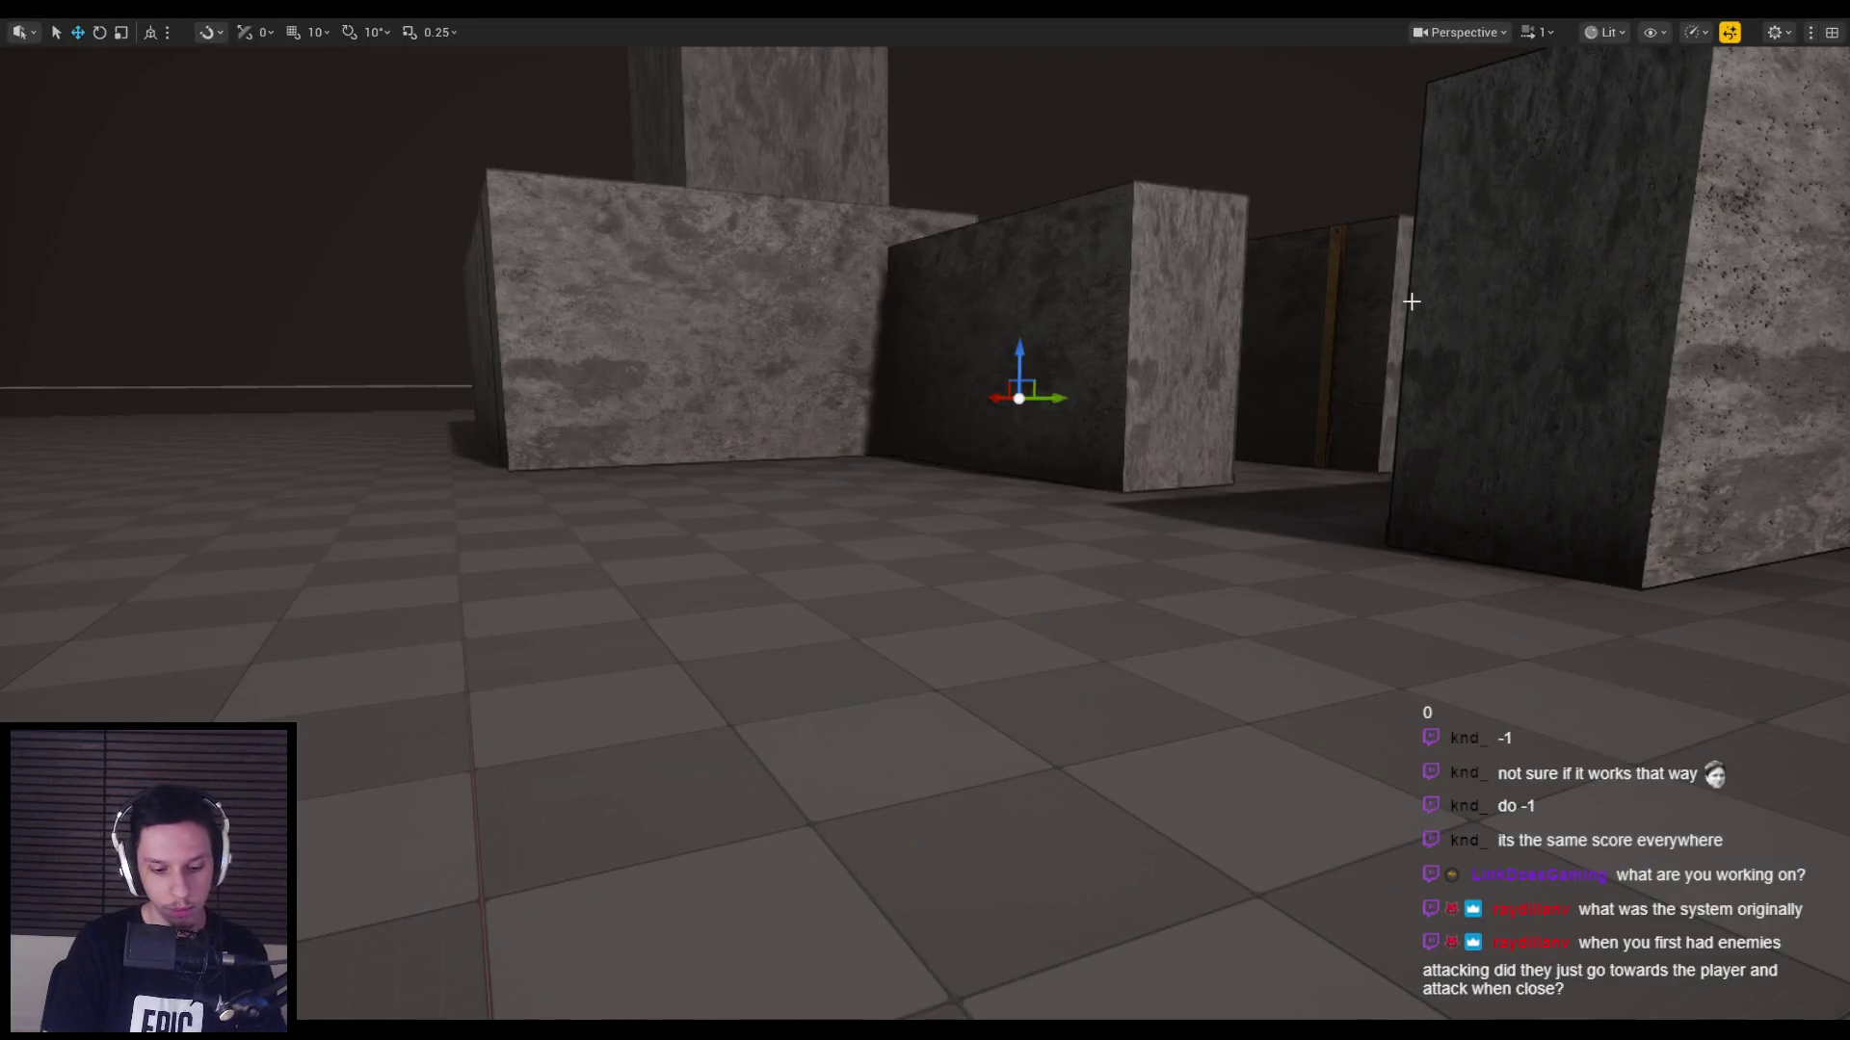
pyautogui.hotkey('alt', 'p')
pyautogui.press('Escape')
pyautogui.moveTo(563, 1031)
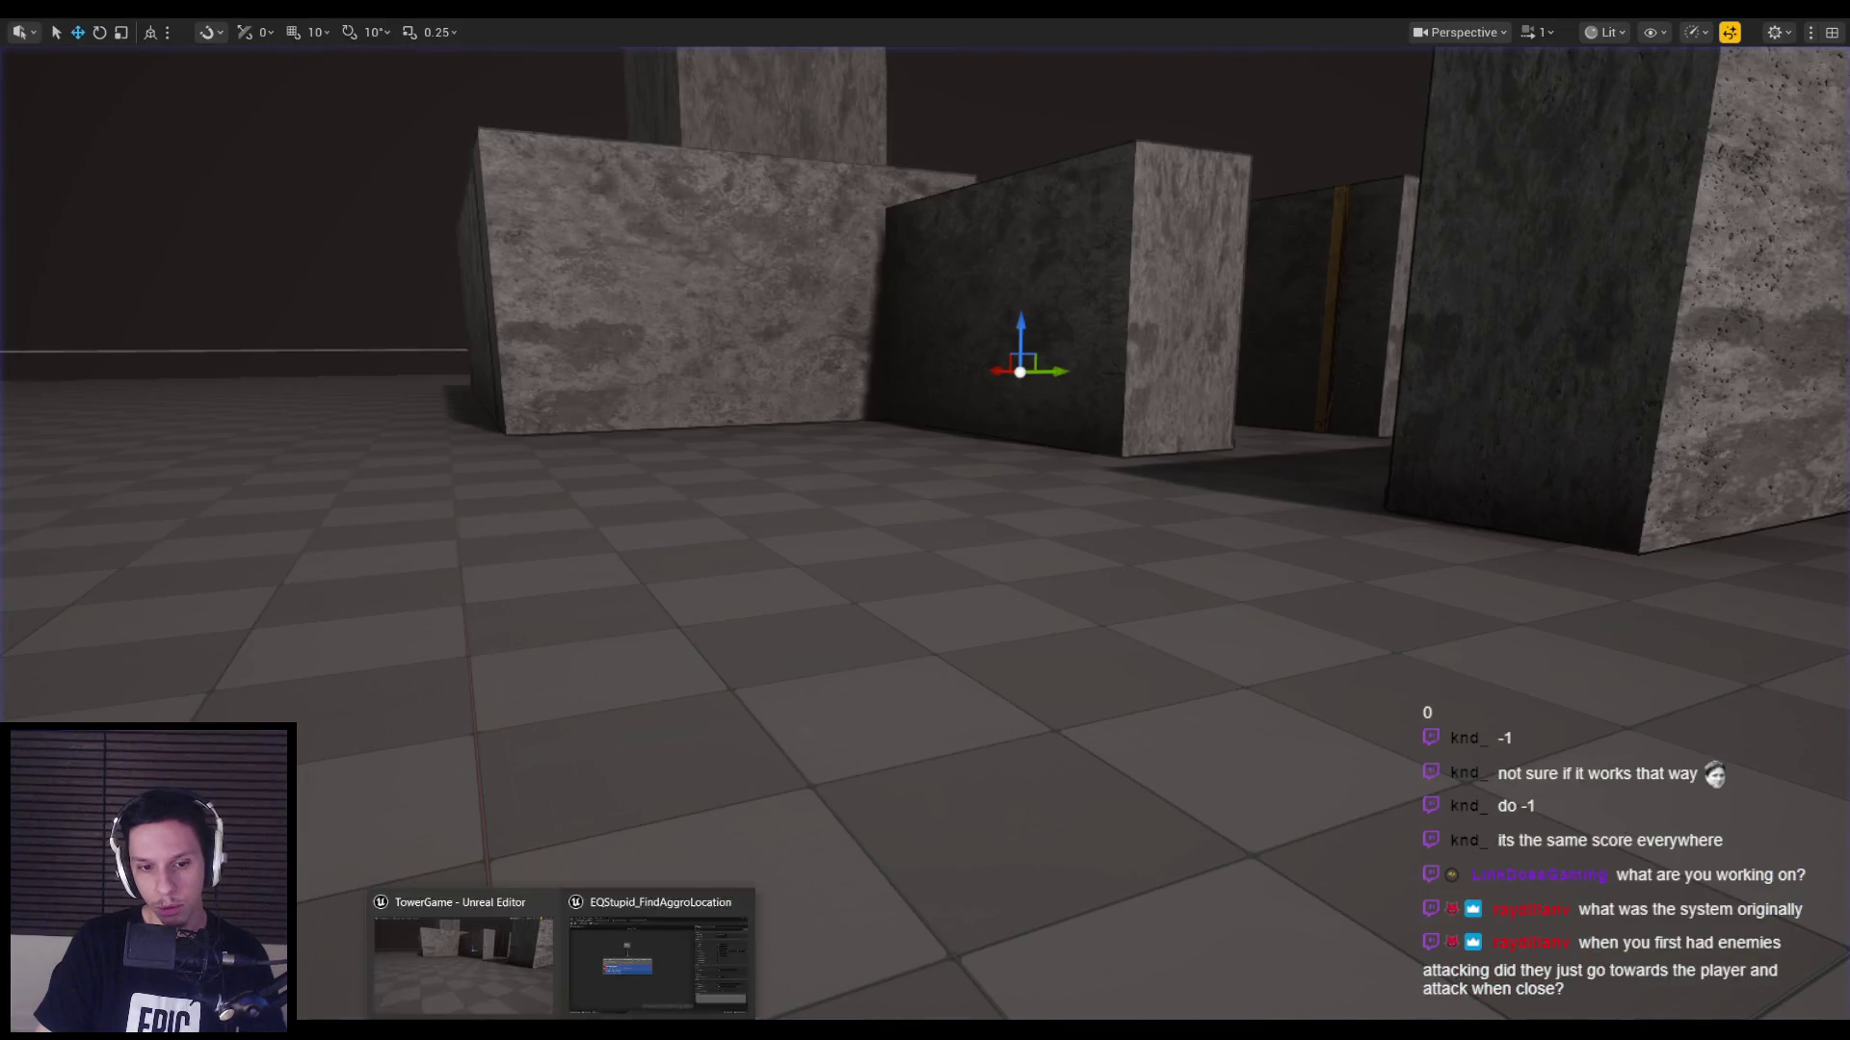
pyautogui.click(658, 954)
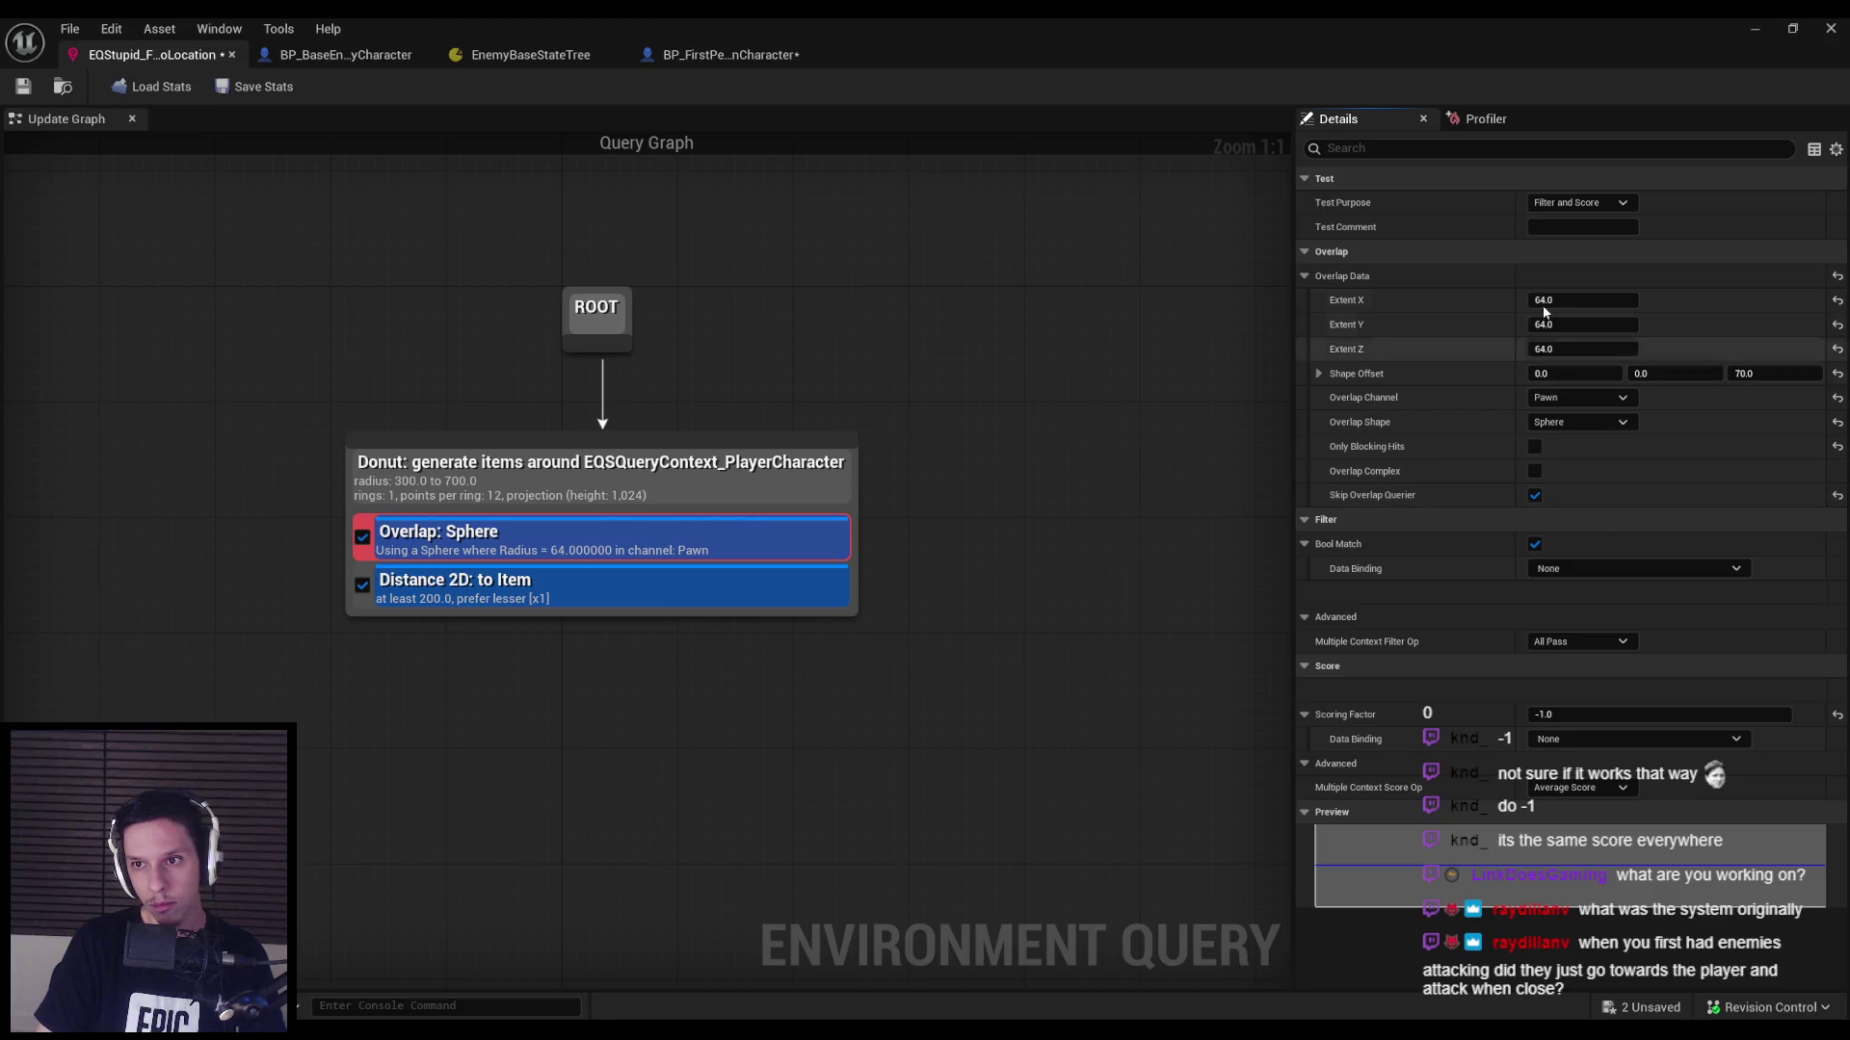
# Enter 32 for the overlap sphere's X and Y extents.
pyautogui.click(1580, 299)
pyautogui.write('32')
pyautogui.press('Tab')
pyautogui.write('32')
pyautogui.press('Tab')
# Set the sphere's Extent Z to 32 and run two brief play tests.
pyautogui.write('32')
pyautogui.press('Return')
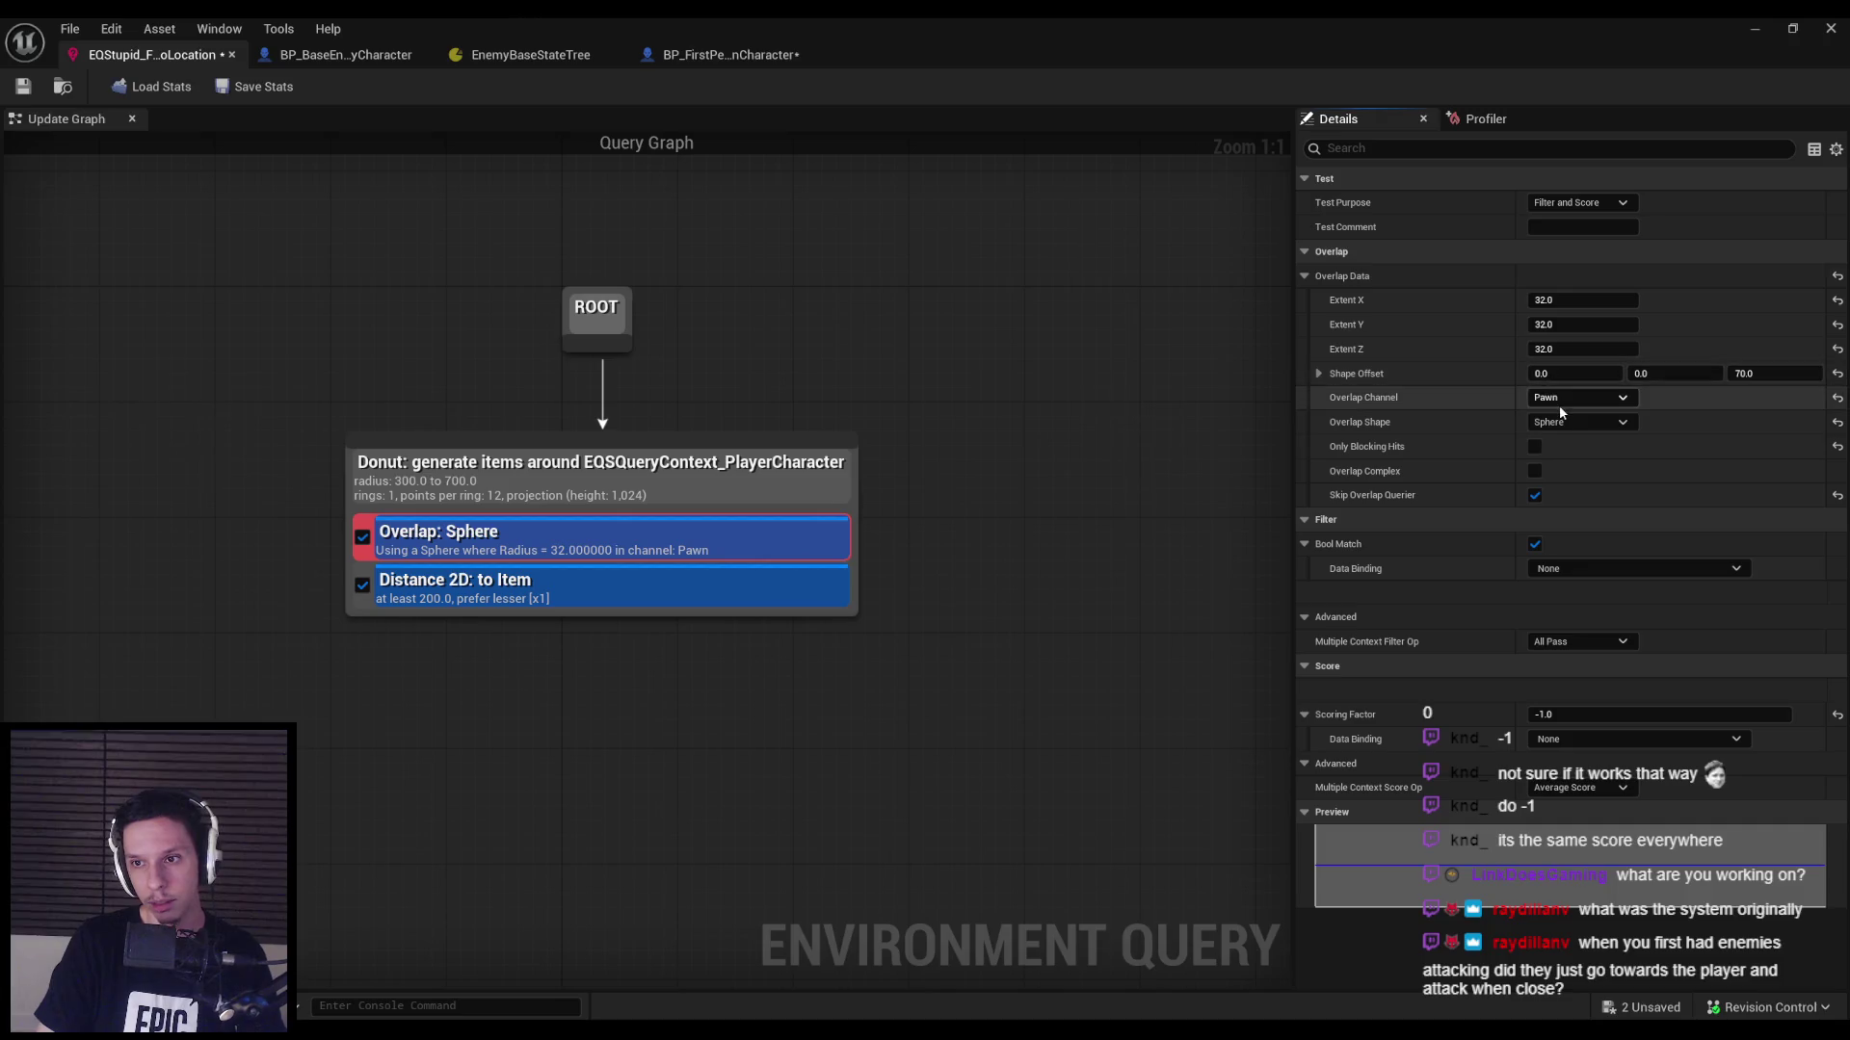
pyautogui.hotkey('alt', 'p')
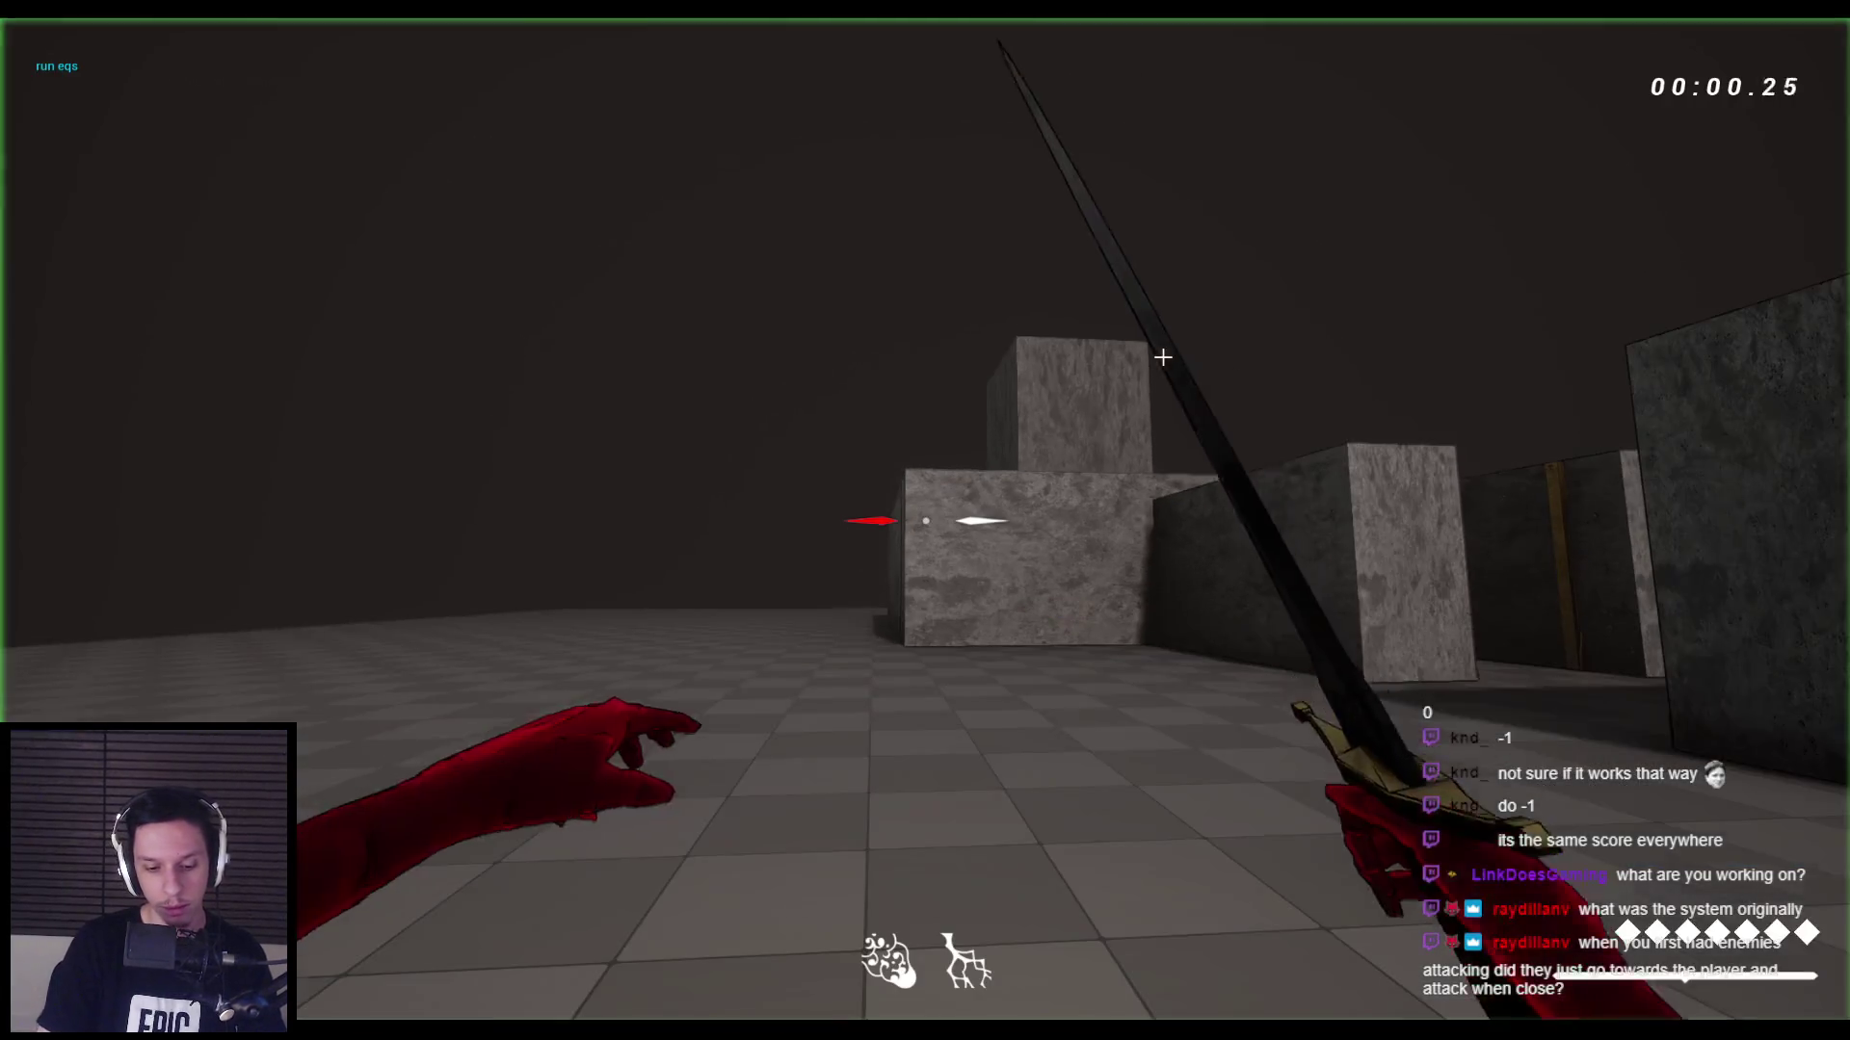
pyautogui.press('Escape')
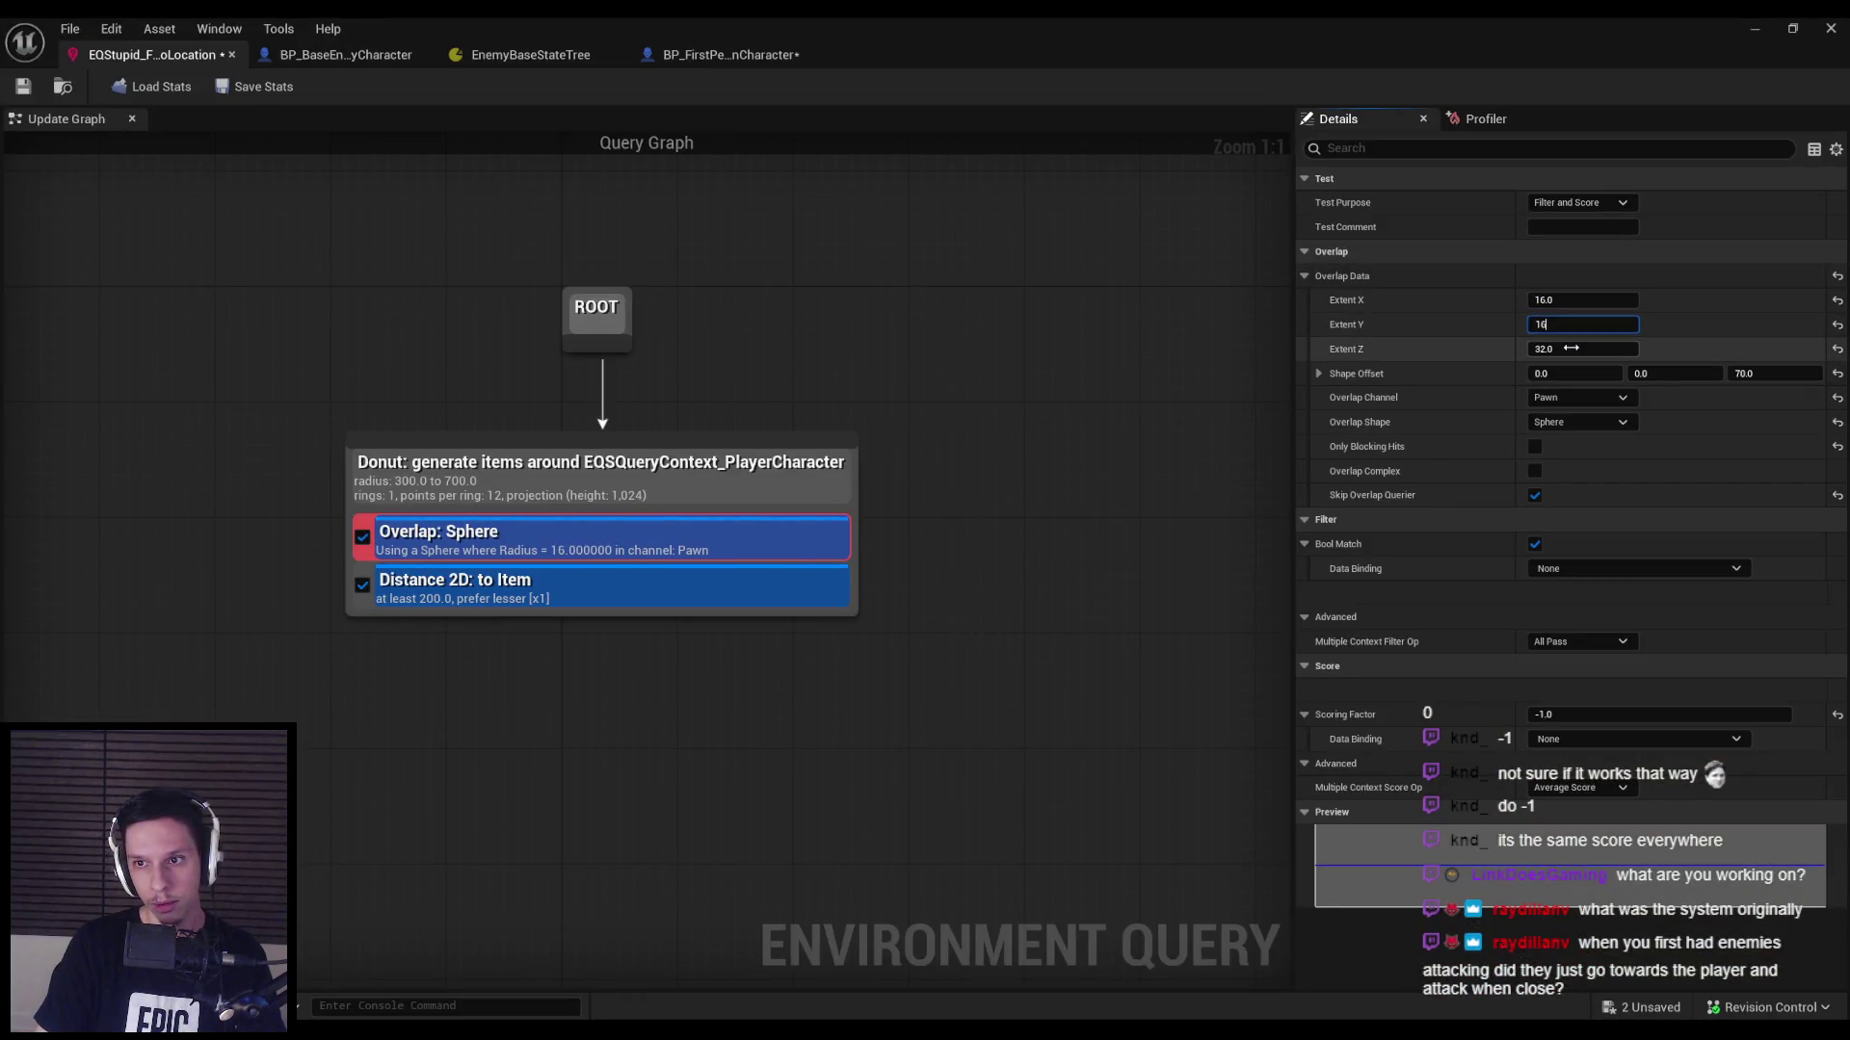
pyautogui.click(1748, 29)
pyautogui.hotkey('alt', 'p')
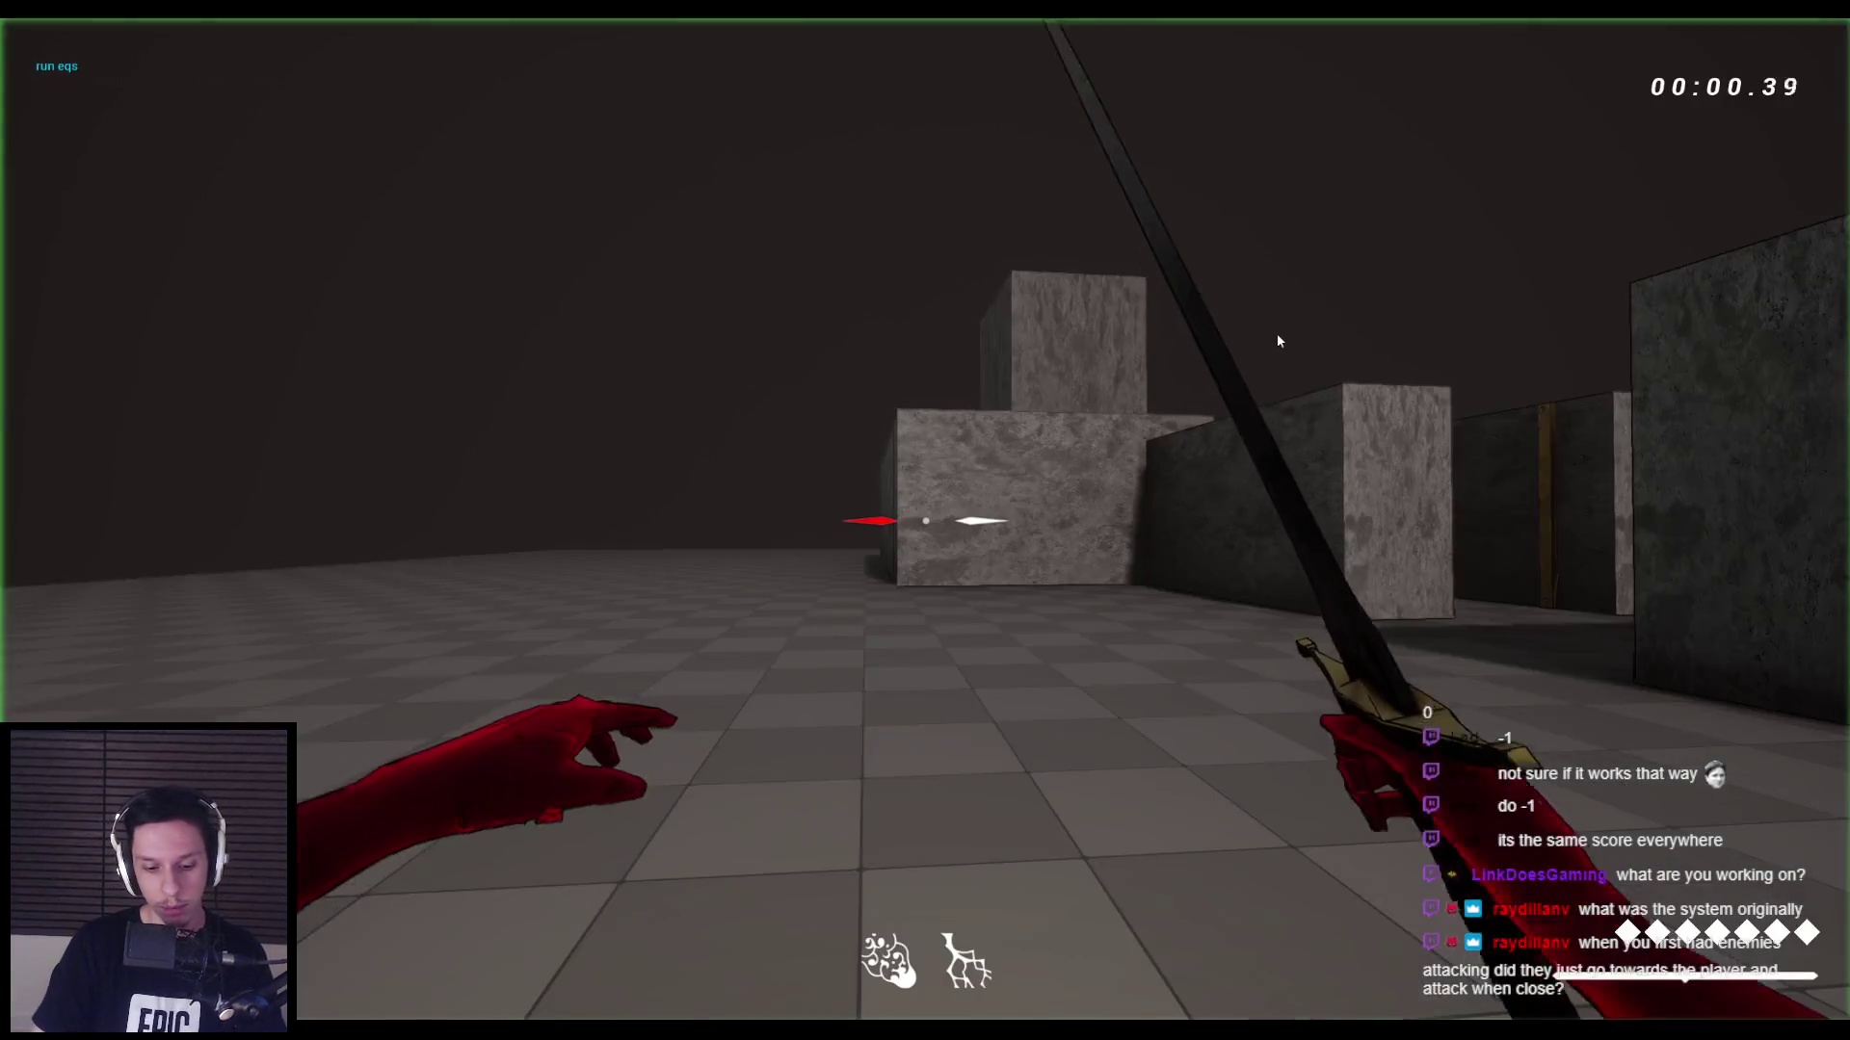
pyautogui.press('Escape')
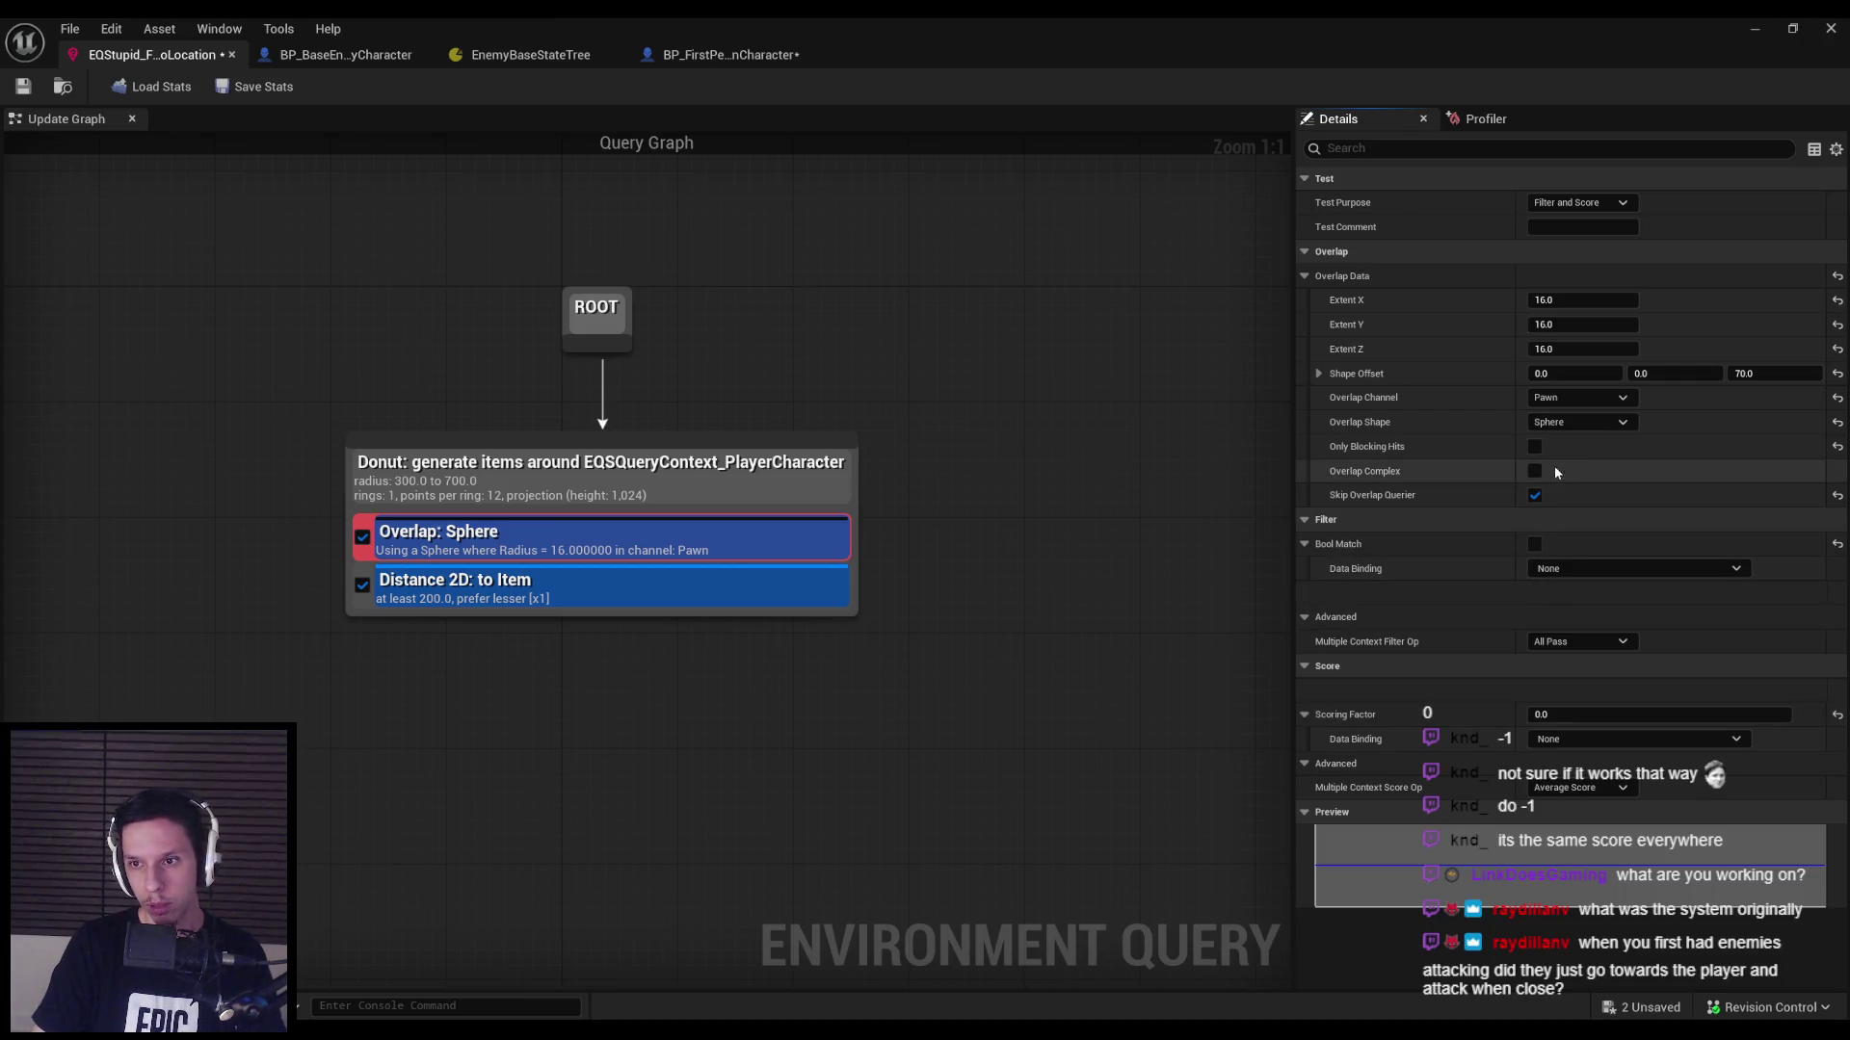
# Re-enter 32 for the overlap sphere's X and Y extents.
pyautogui.click(1580, 299)
pyautogui.write('32')
pyautogui.press('Tab')
pyautogui.write('32')
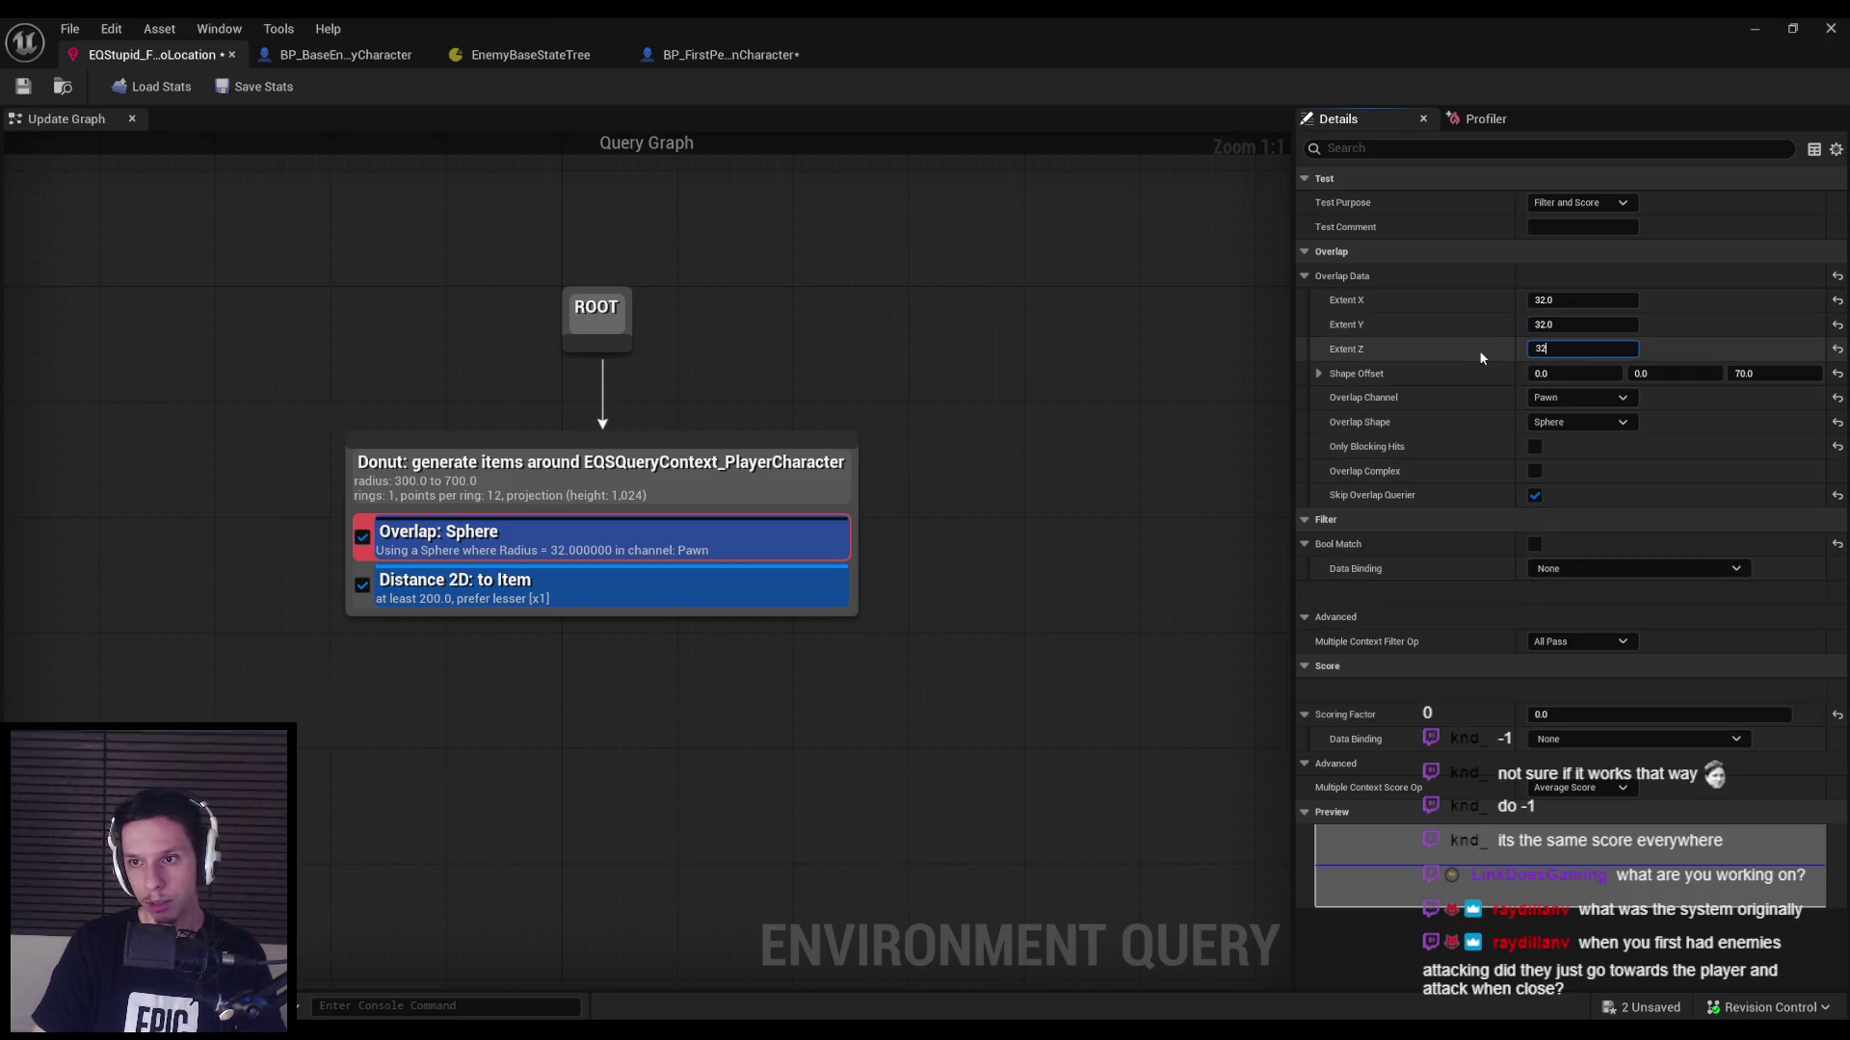
# Play-test with the gameplay debugger, toggling wireframe to inspect the EQS spheres.
pyautogui.click(1754, 28)
pyautogui.hotkey('alt', 'p')
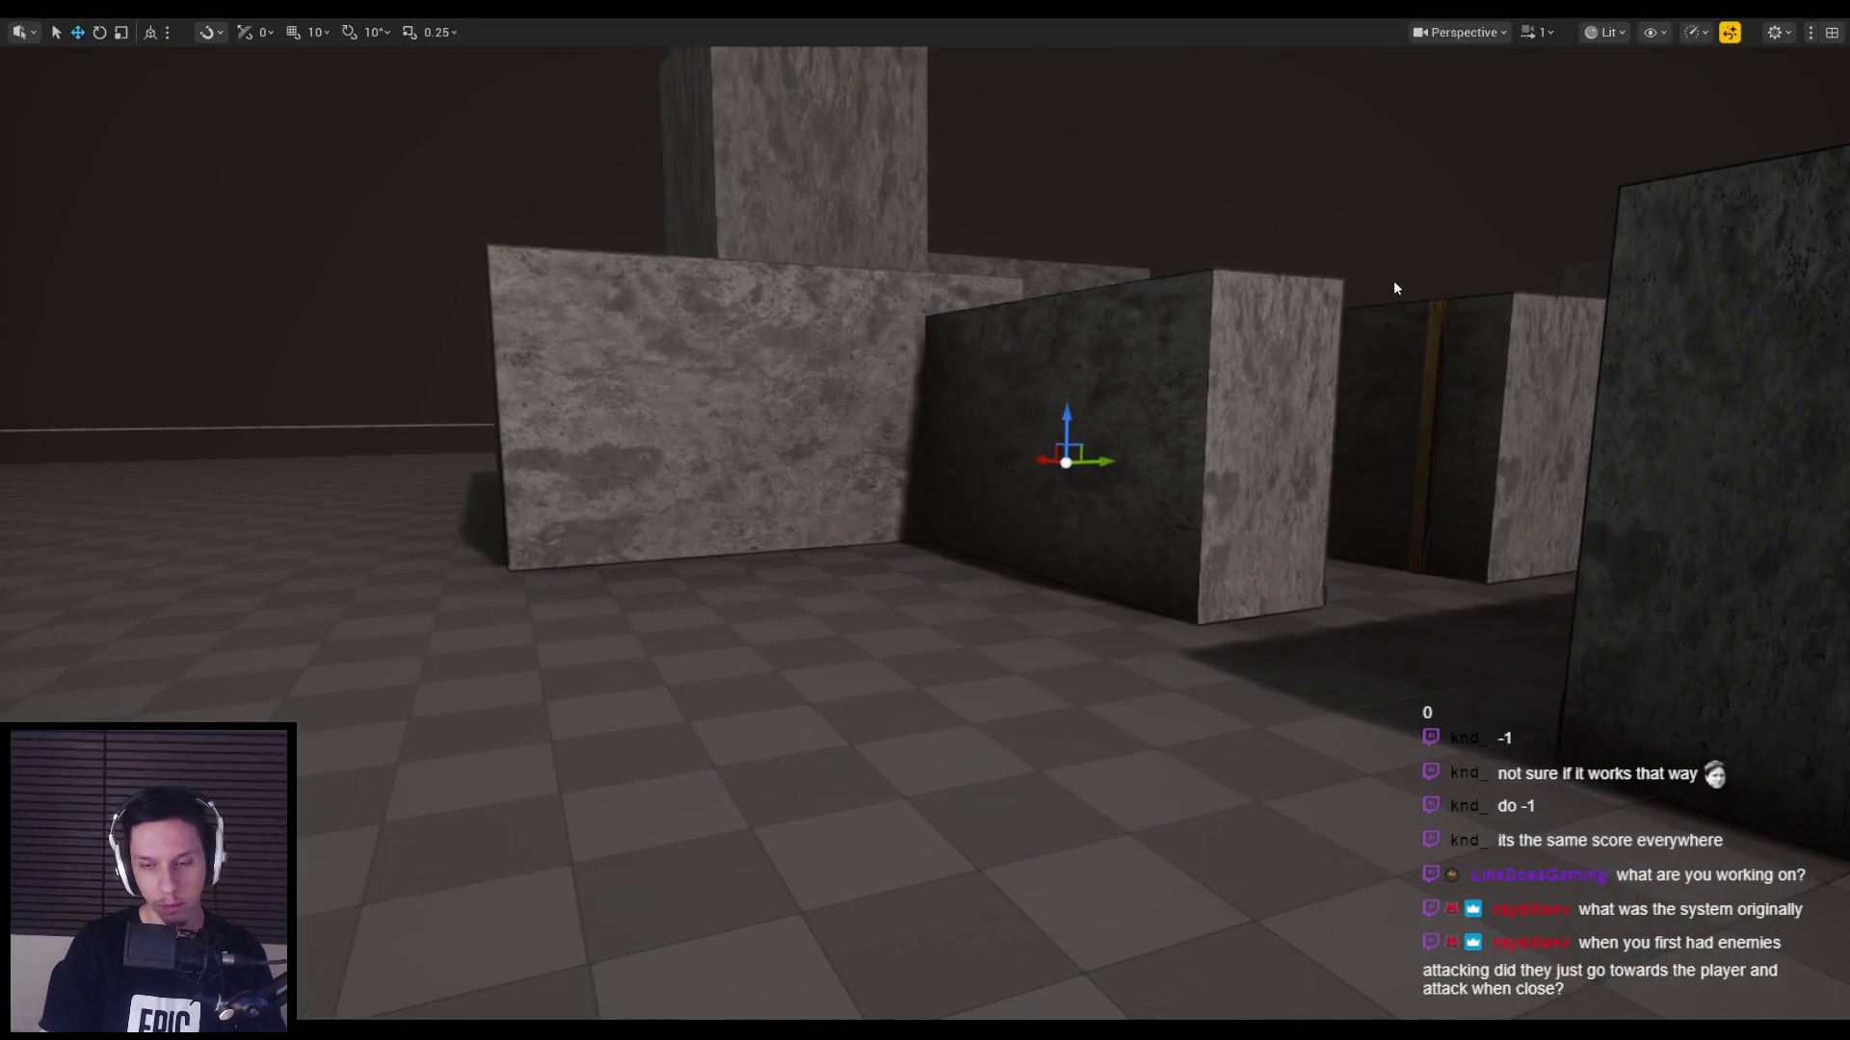
pyautogui.press("'")
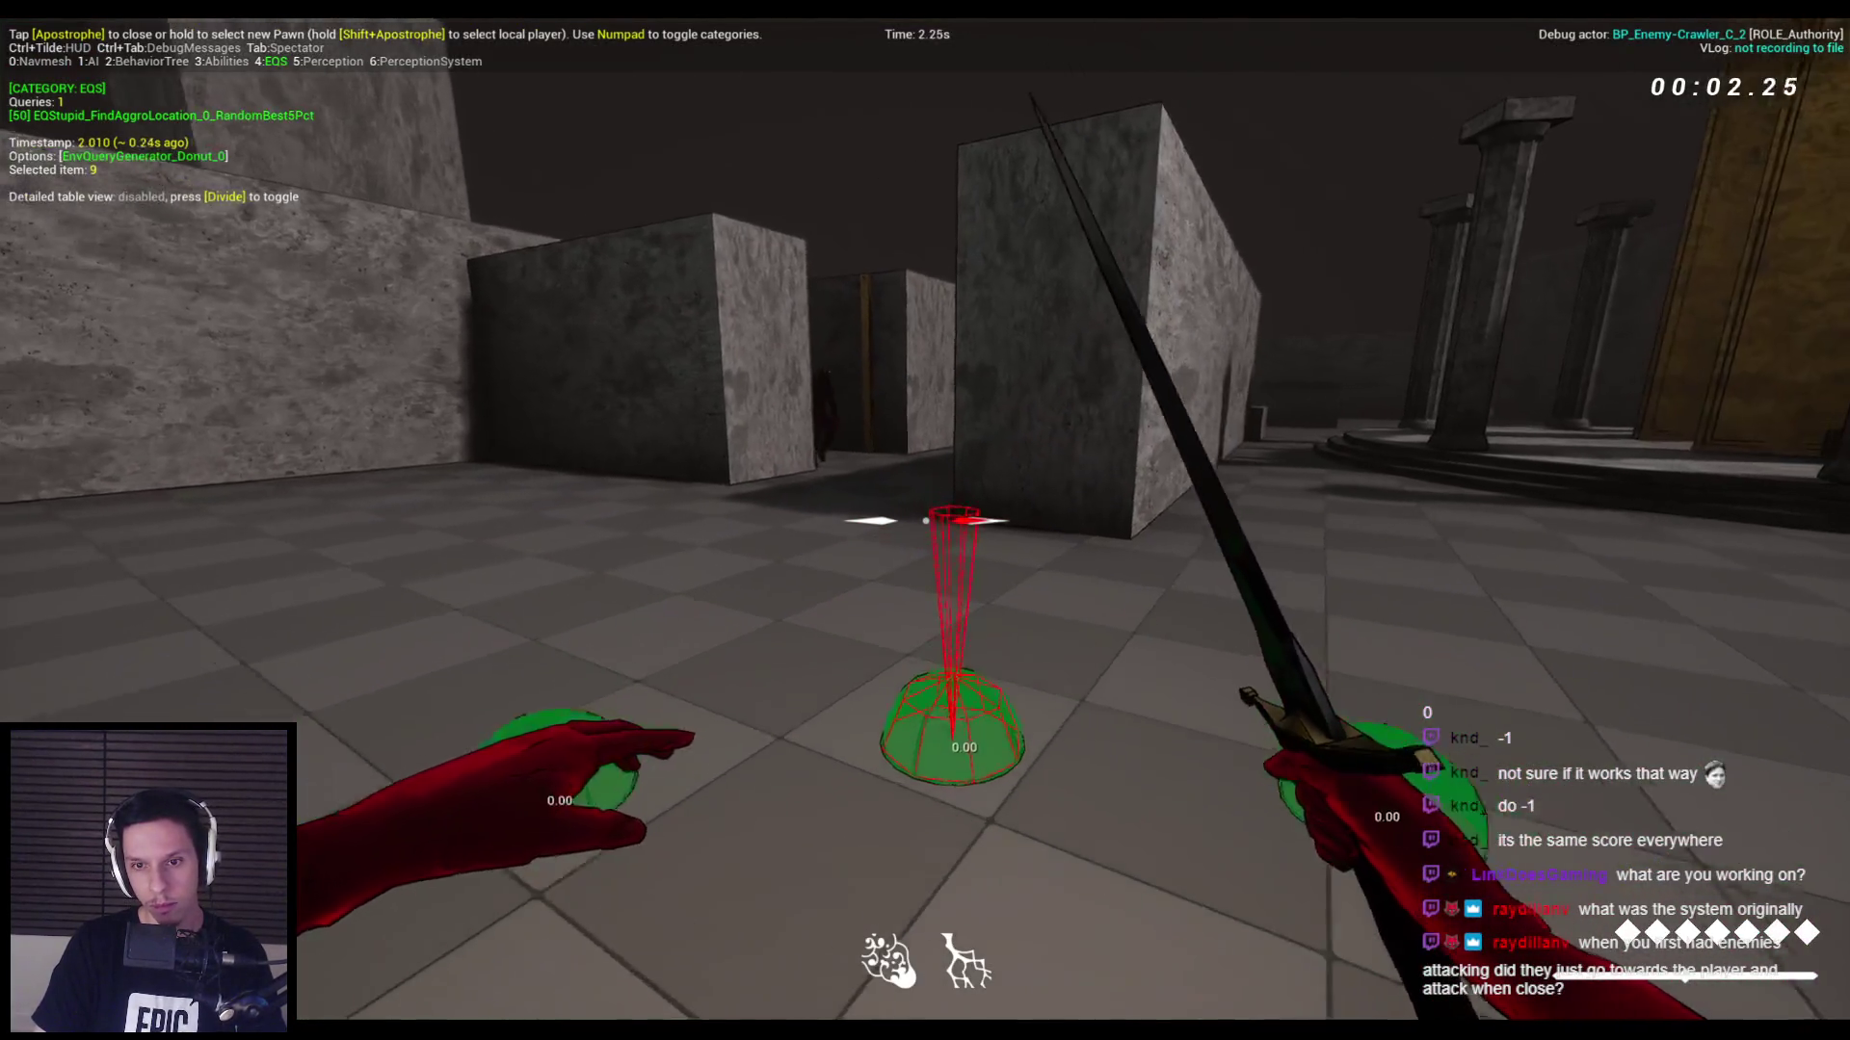
pyautogui.press('F1')
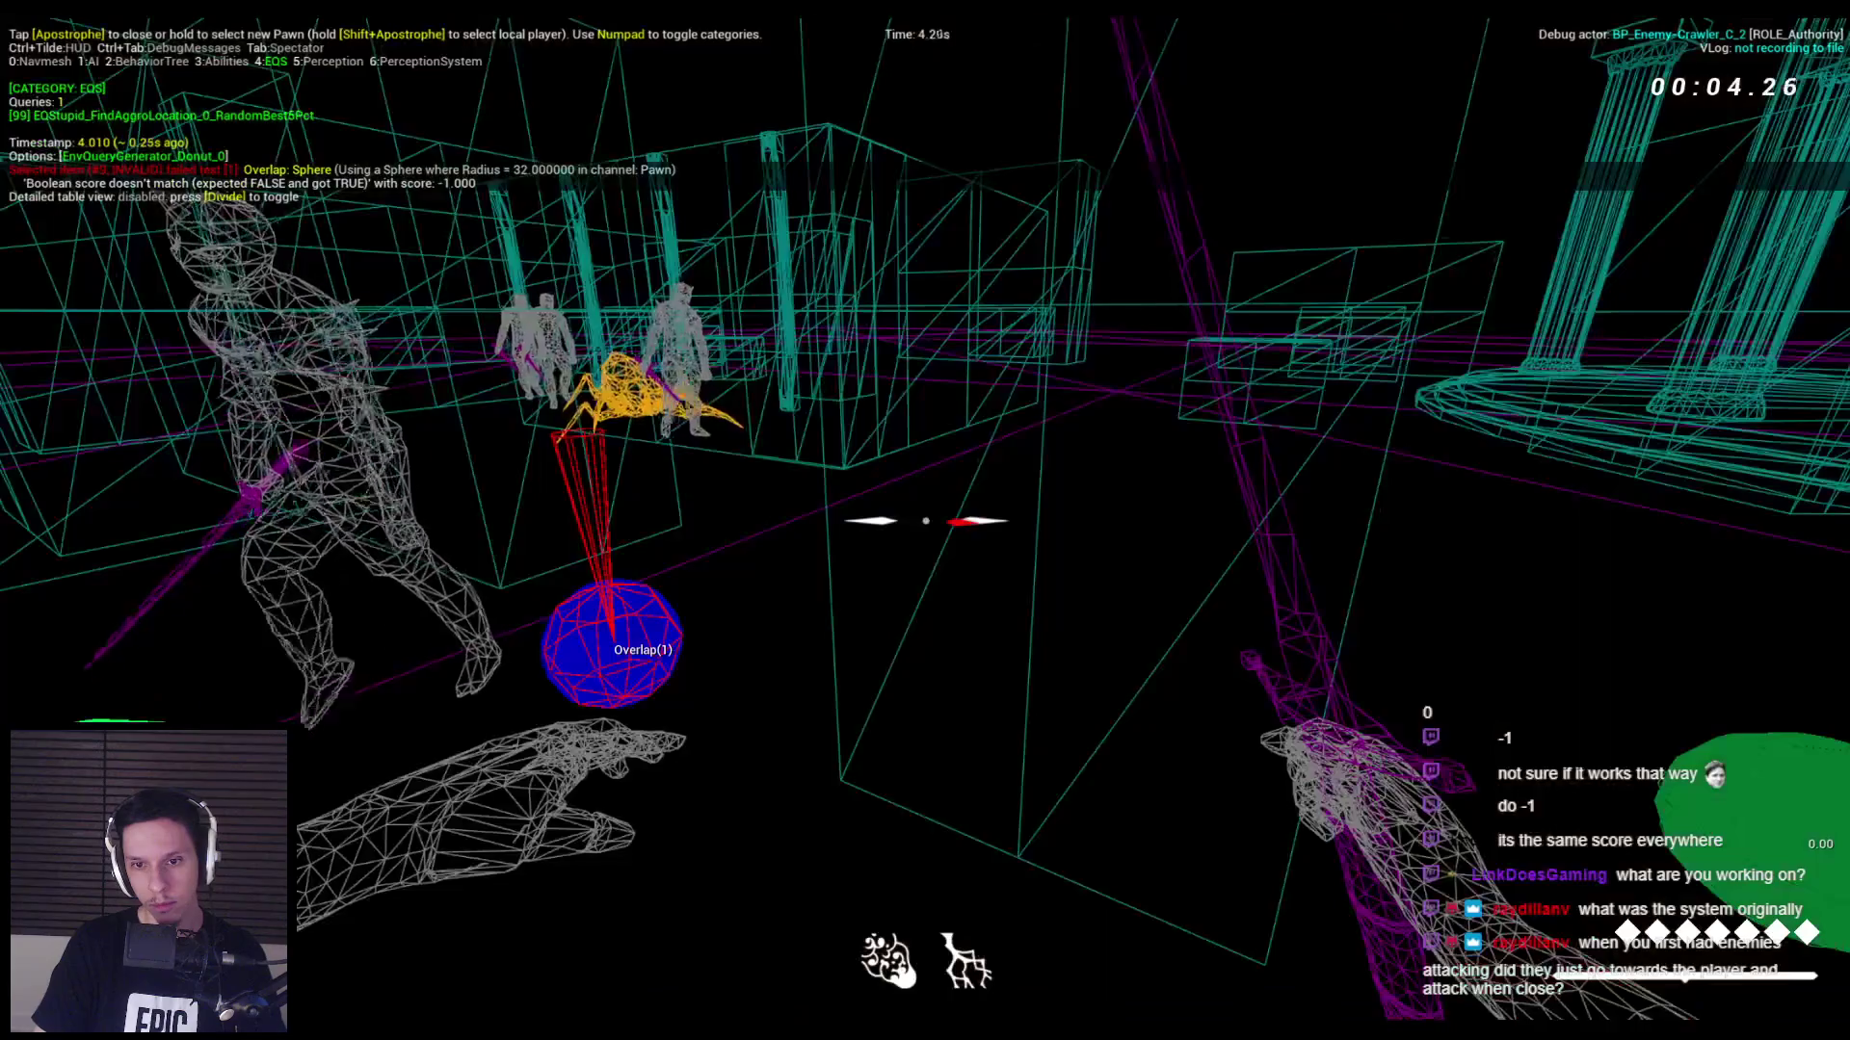
pyautogui.press('F3')
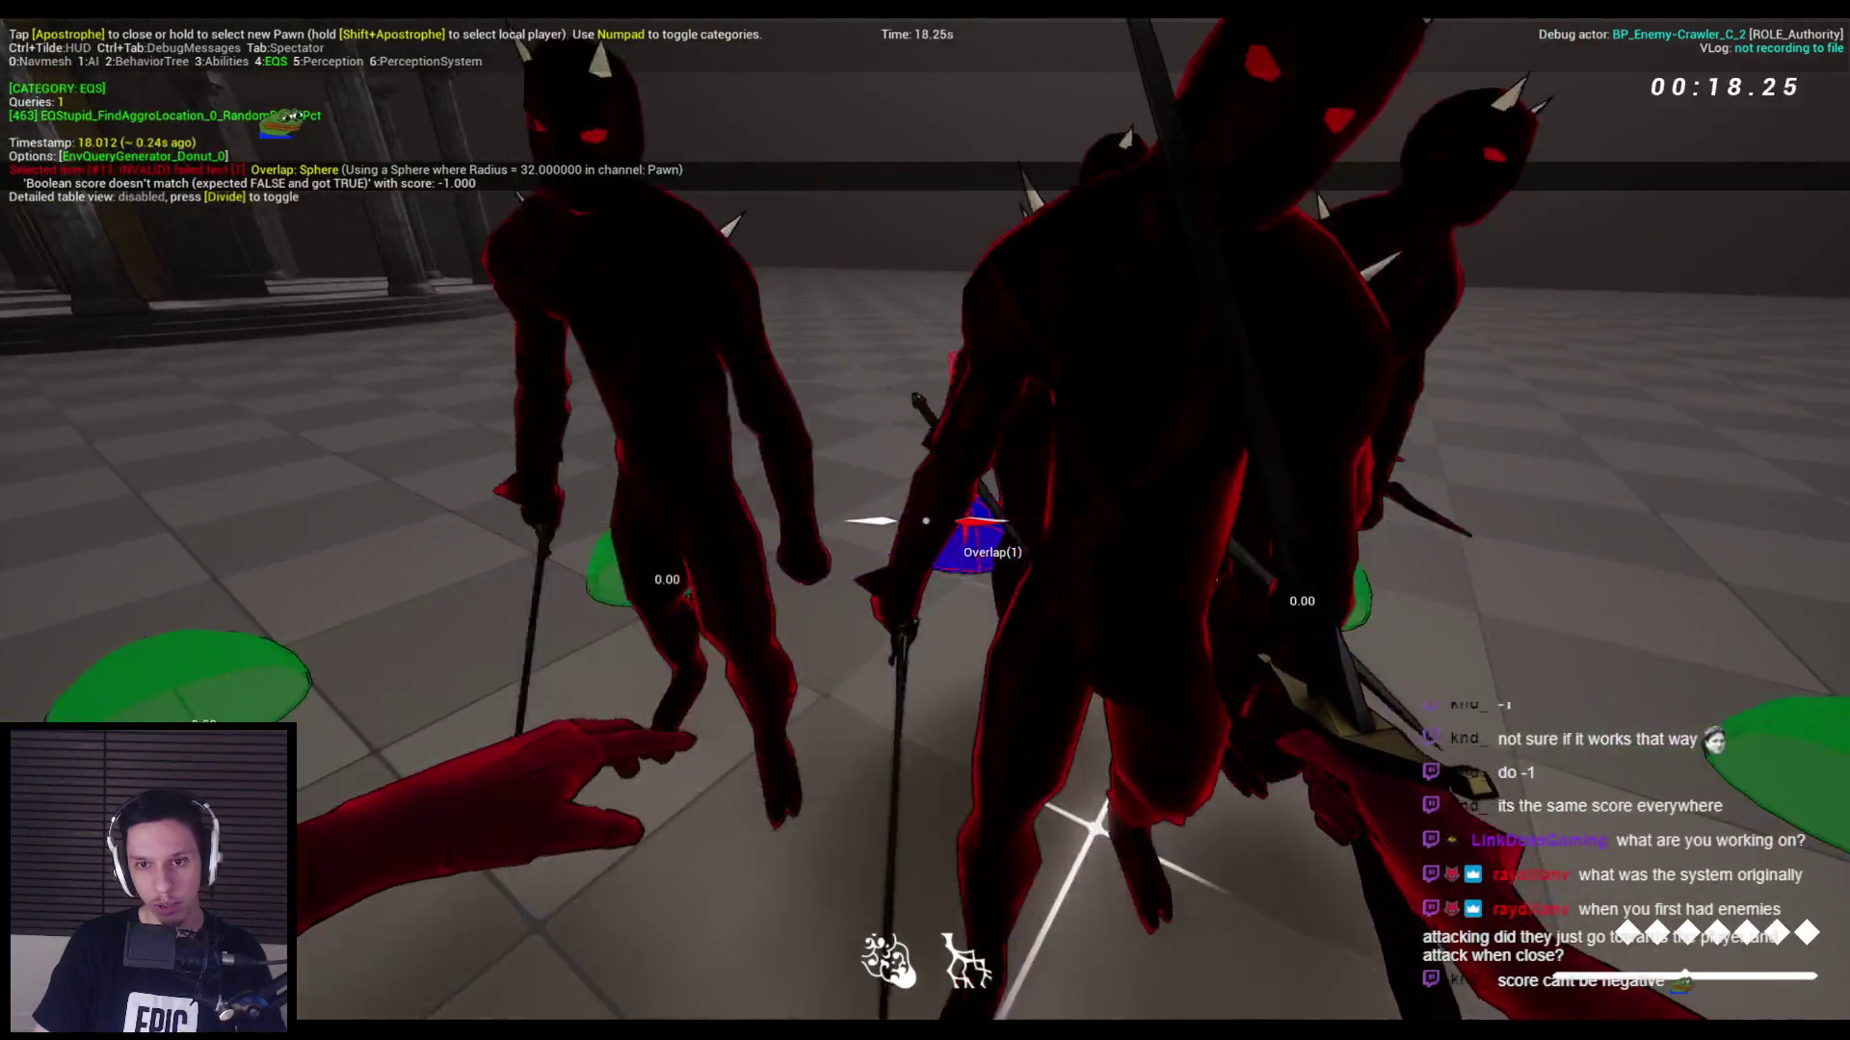
pyautogui.press('Escape')
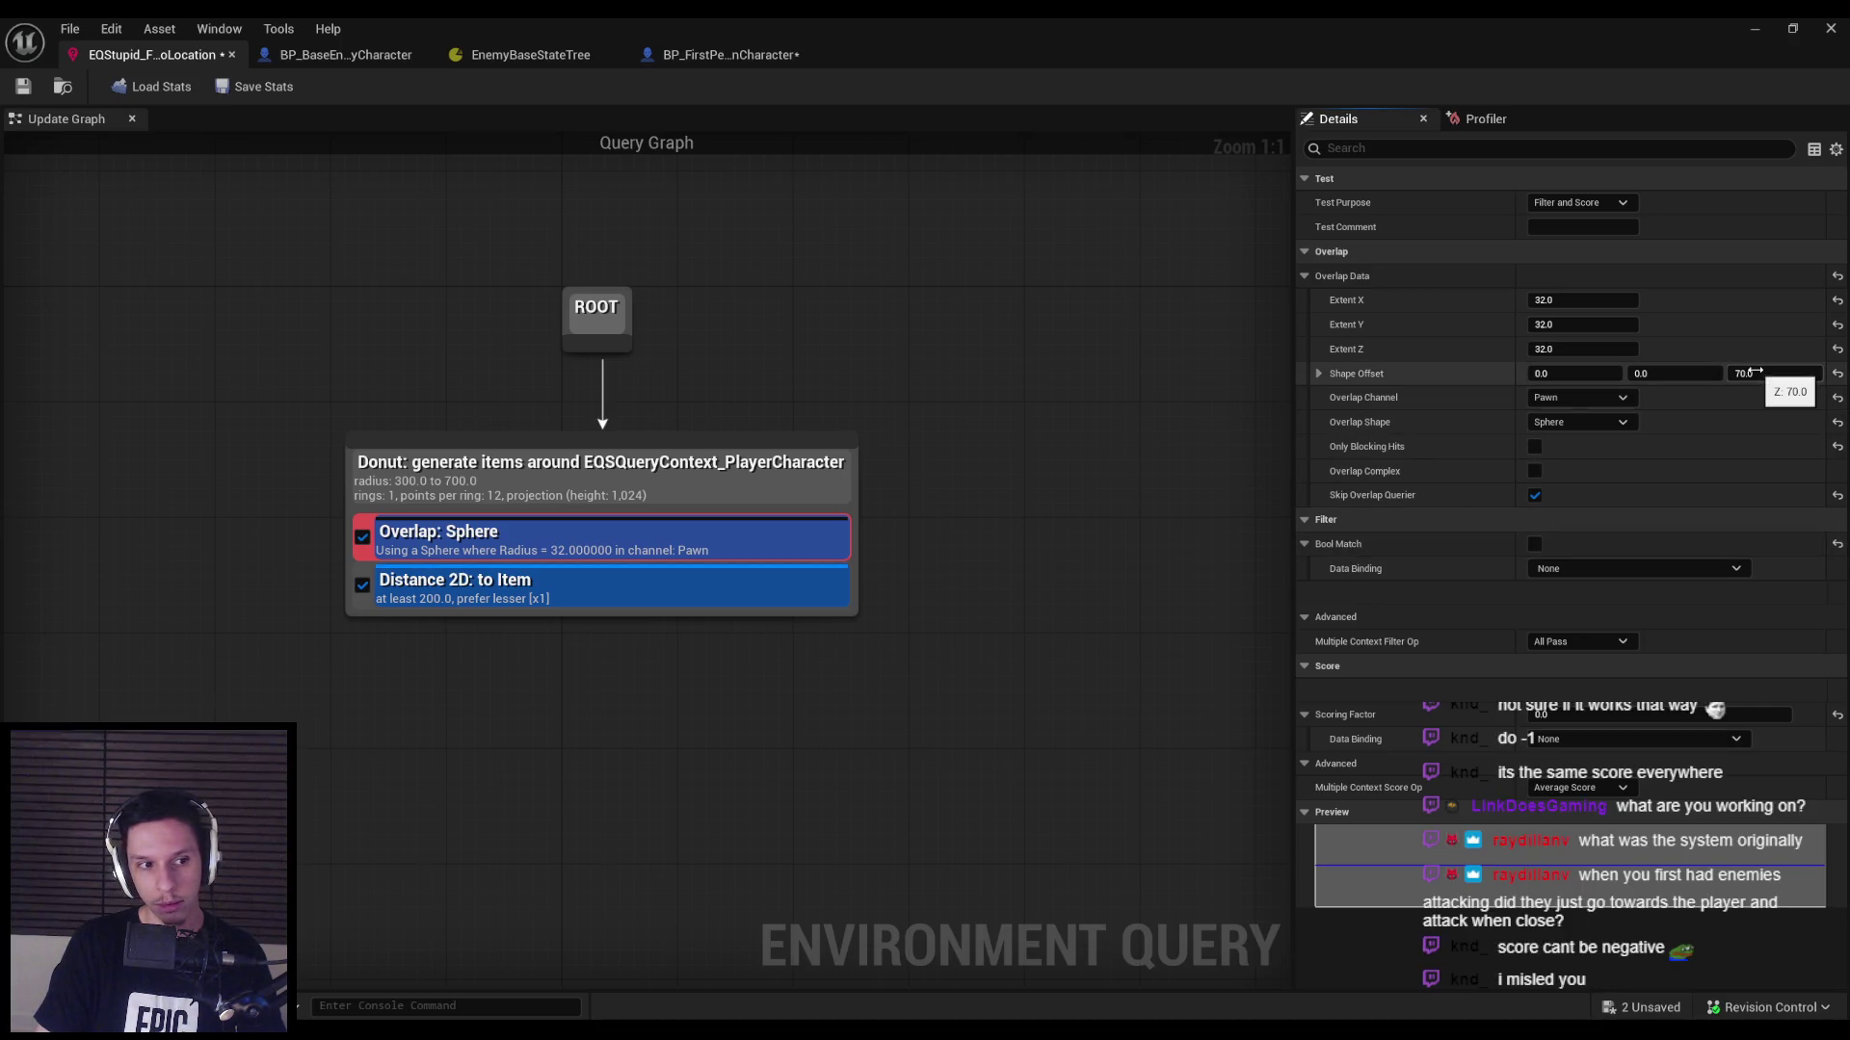
# Inspect the Distance 2D test, then select the Overlap: Sphere test.
pyautogui.click(590, 598)
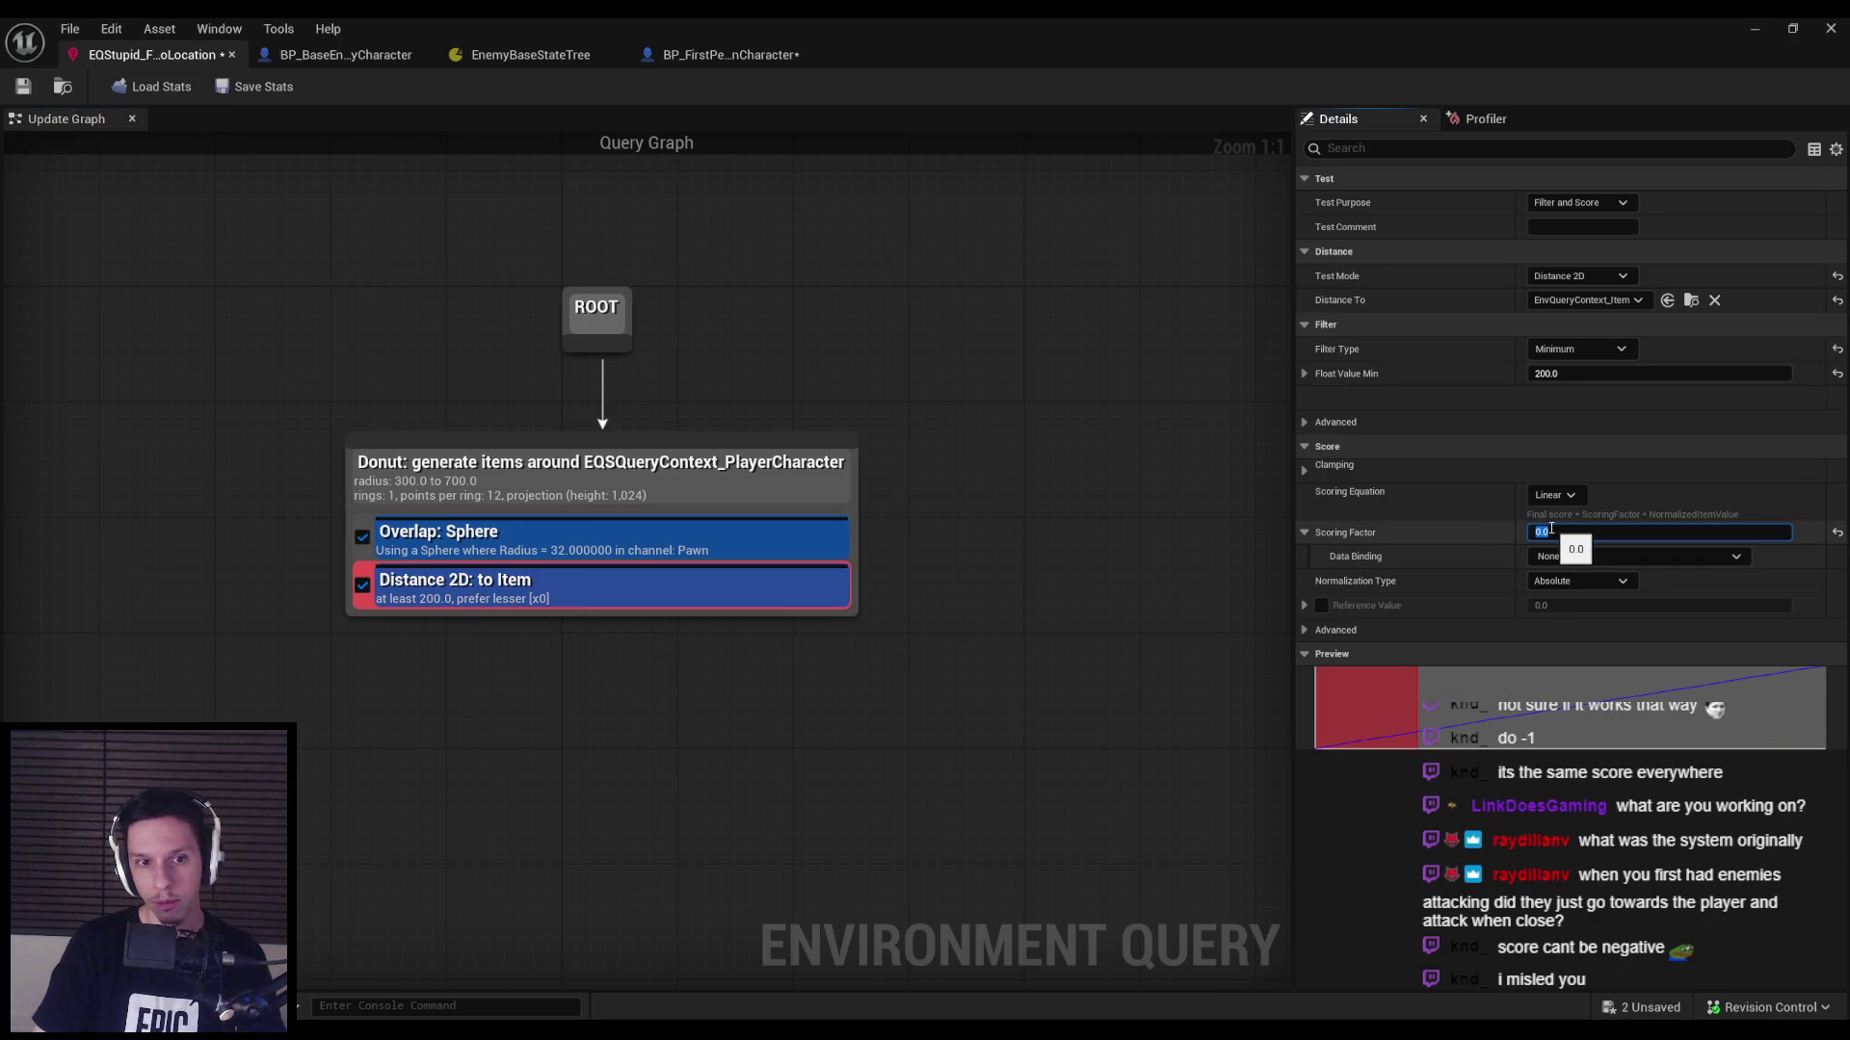
pyautogui.click(696, 545)
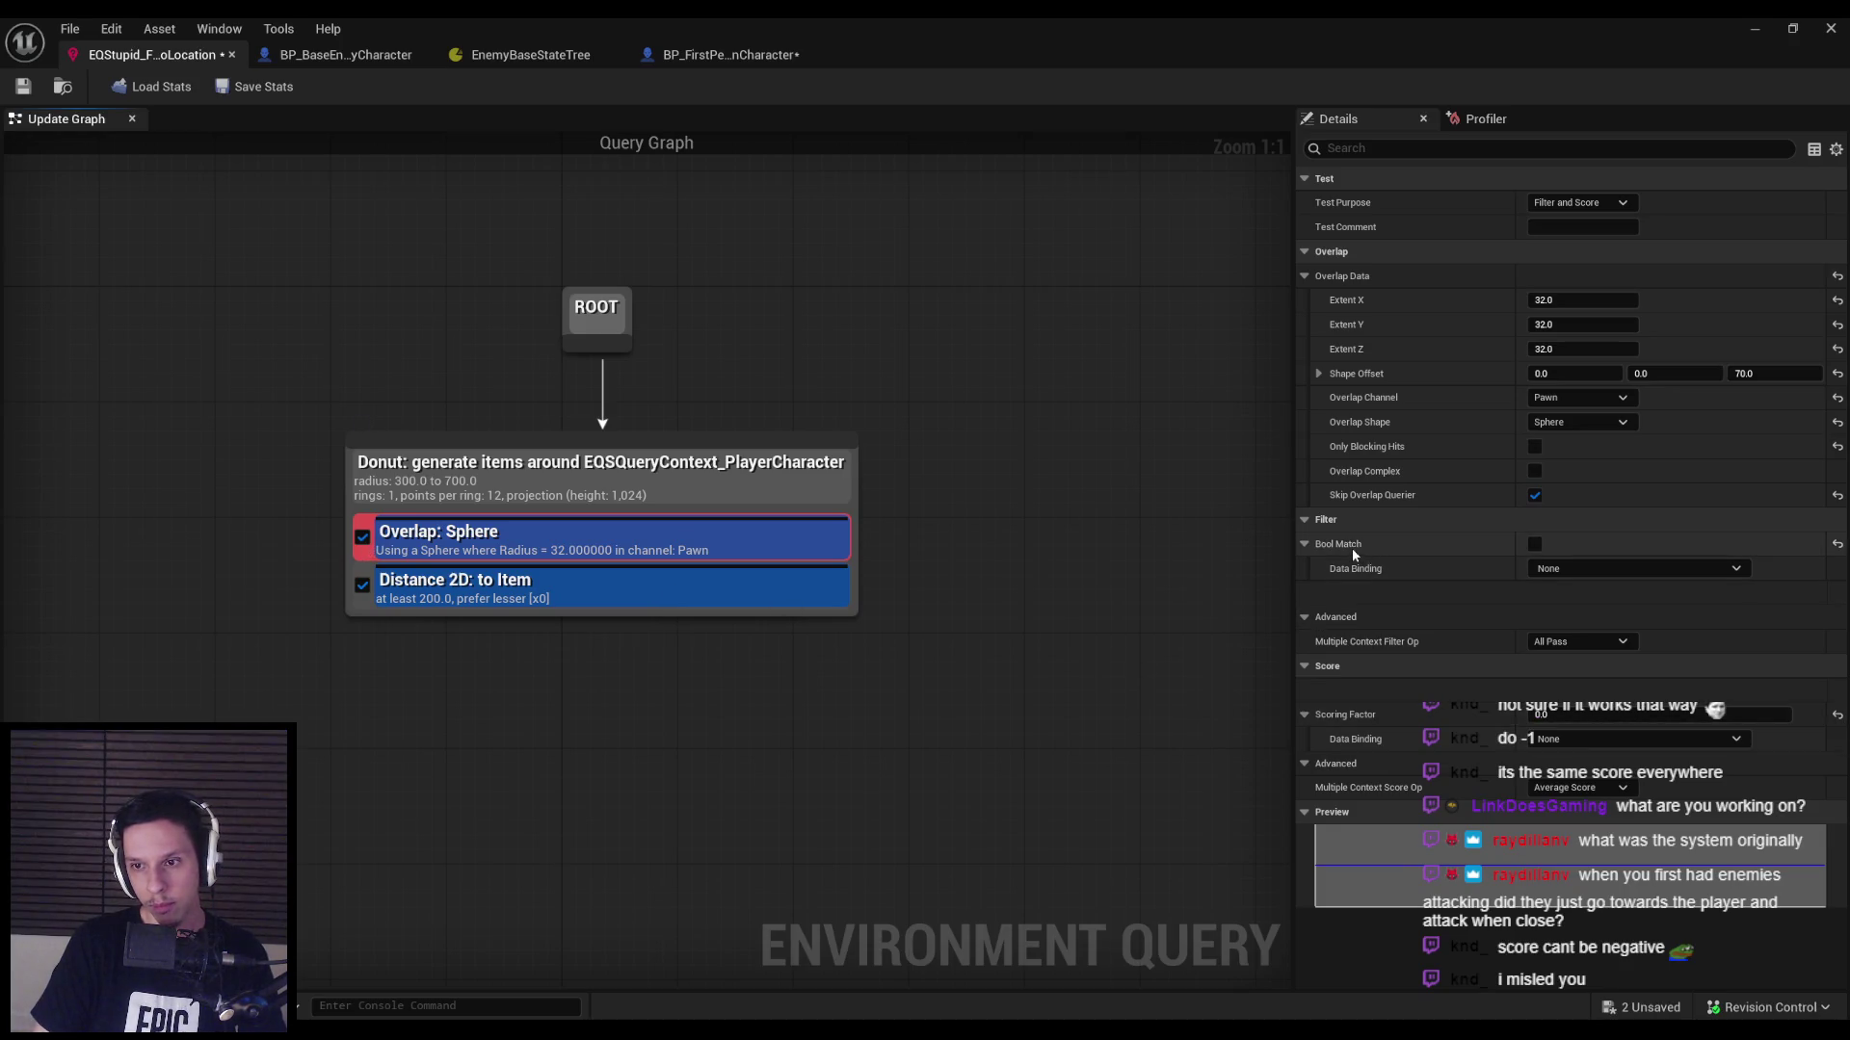
pyautogui.moveTo(1347, 551)
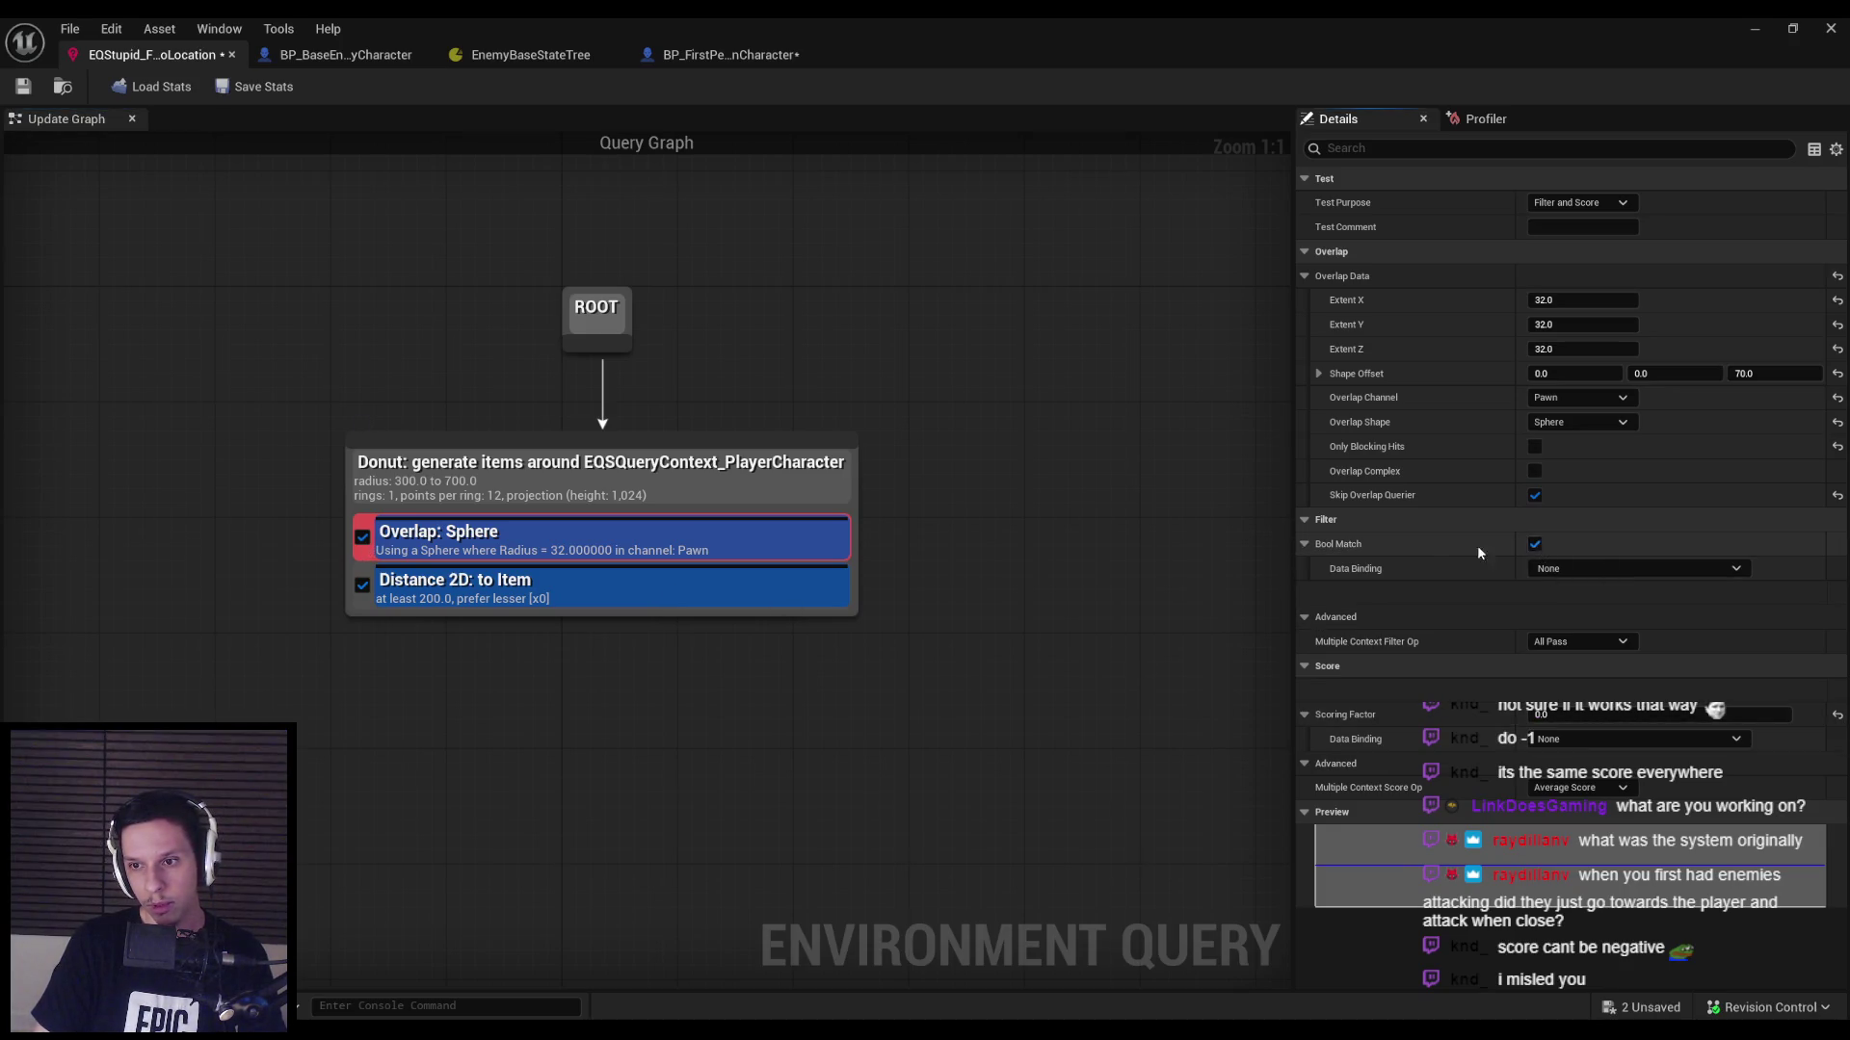
# Play-test the query with the EQS debug overlay, toggling wireframe view.
pyautogui.hotkey('alt', 'p')
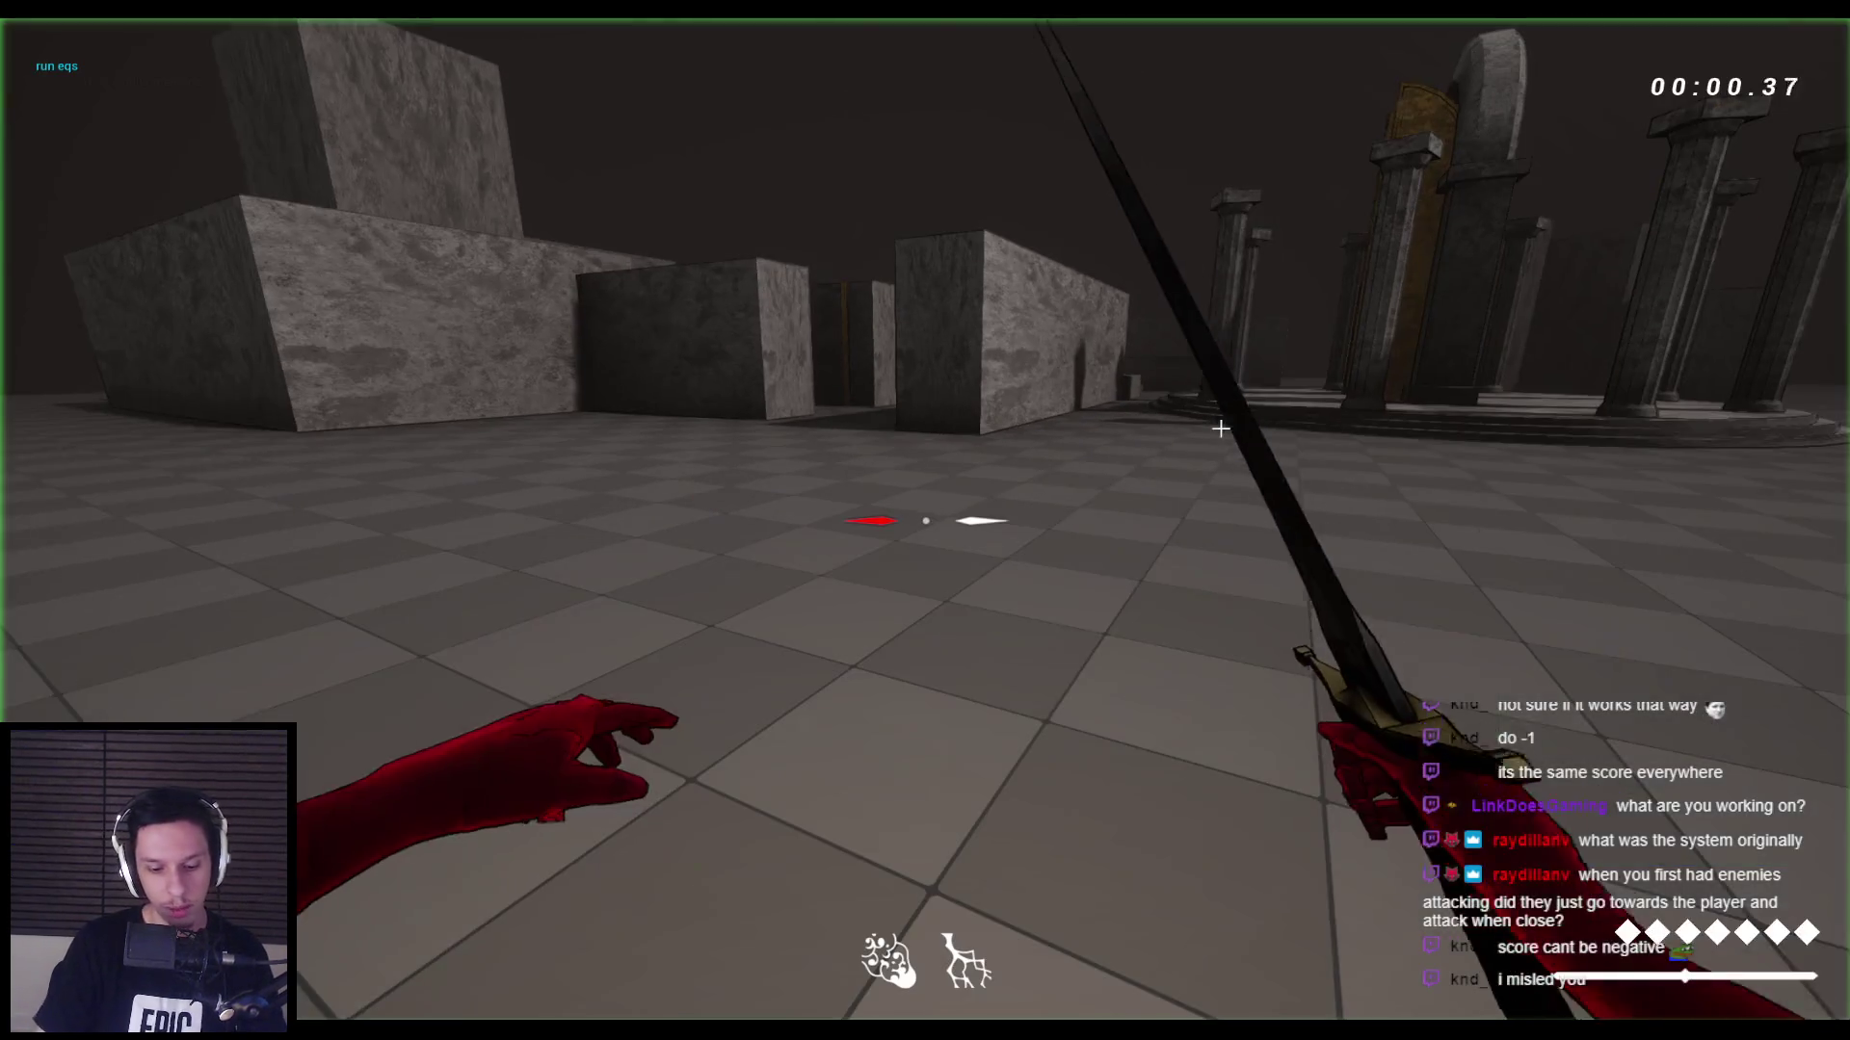
pyautogui.press("'")
pyautogui.press('F1')
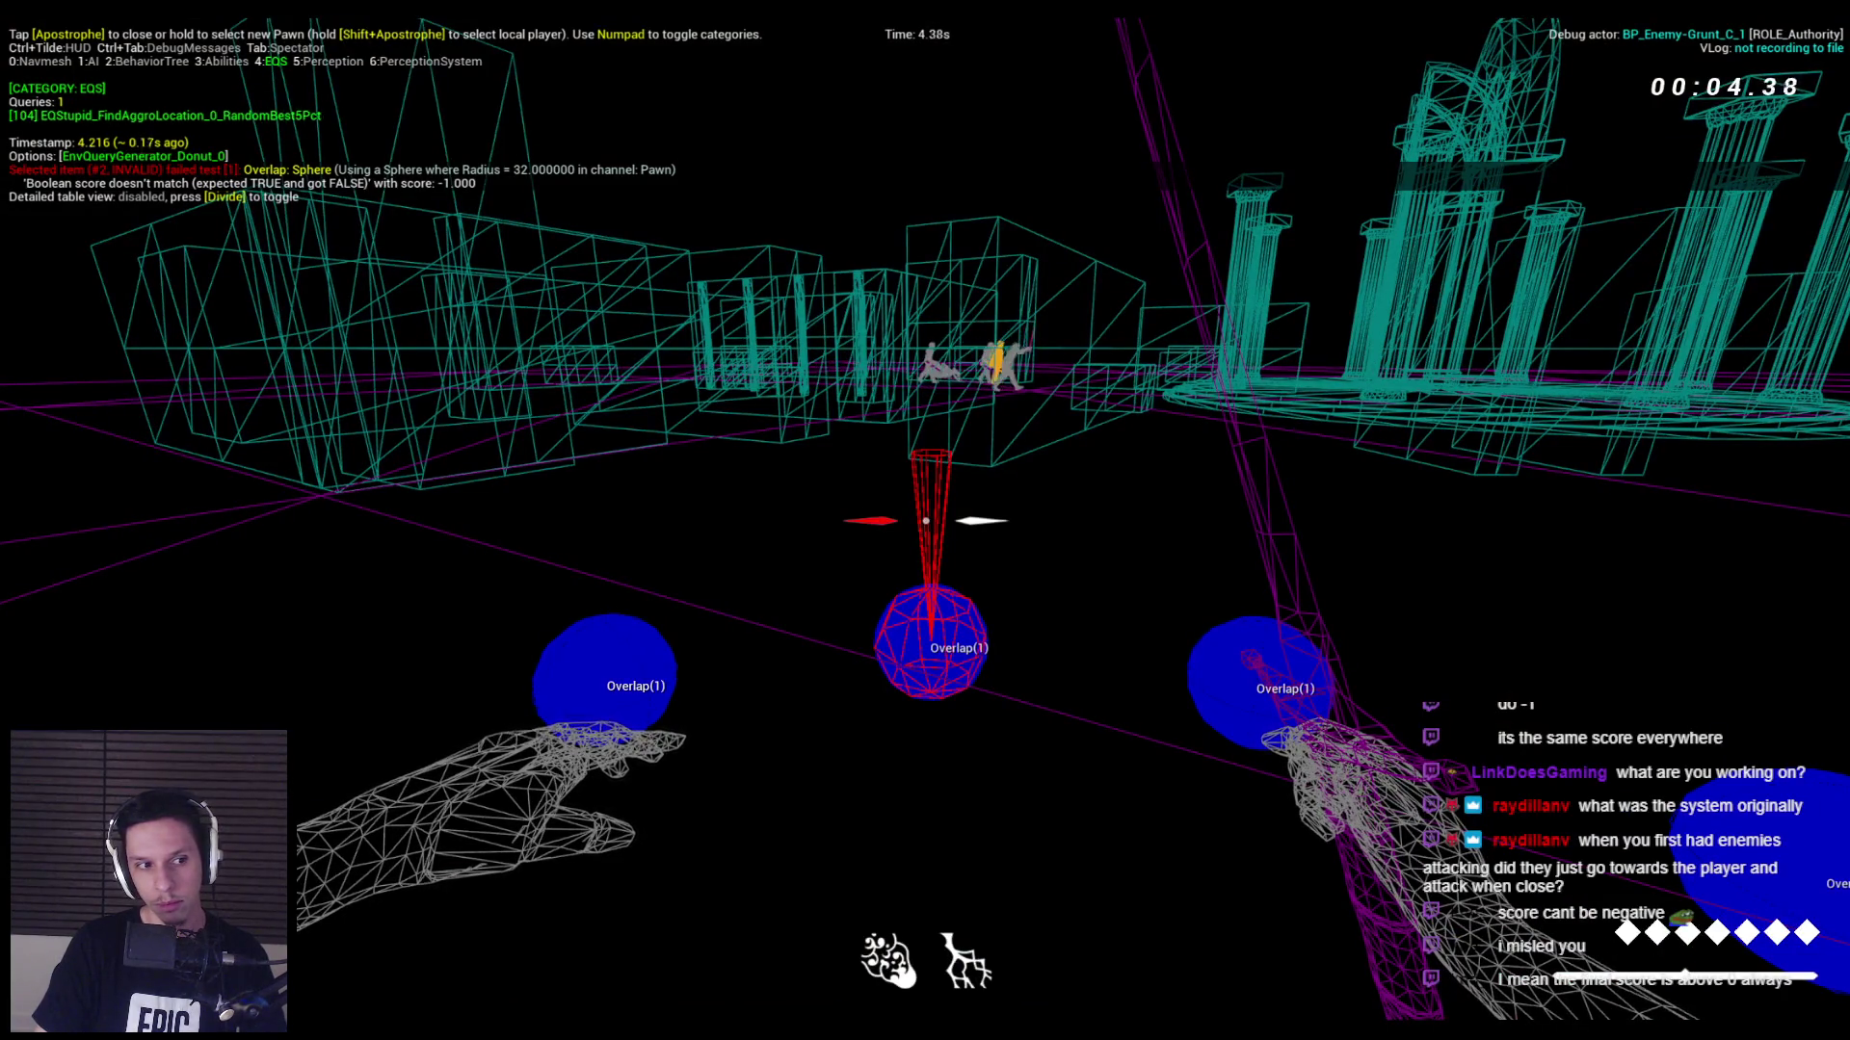
pyautogui.press('F3')
pyautogui.moveTo(925, 521)
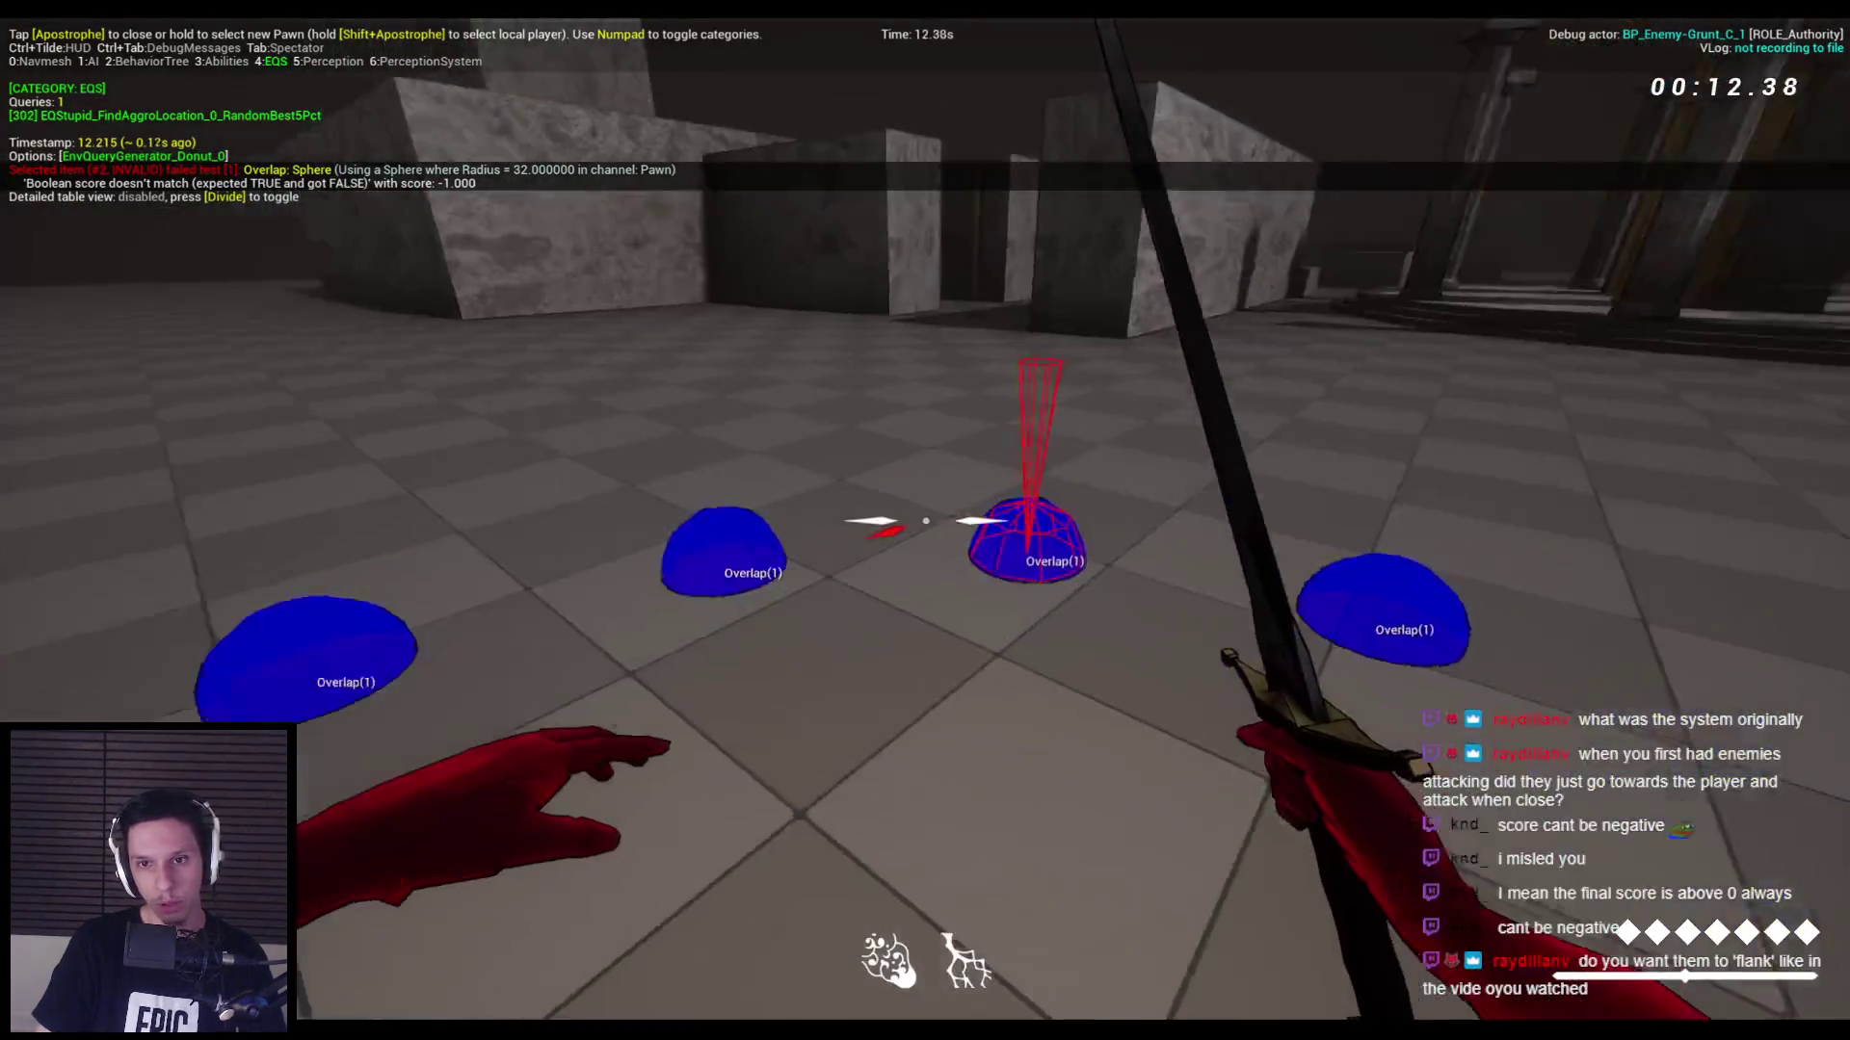
pyautogui.press('Escape')
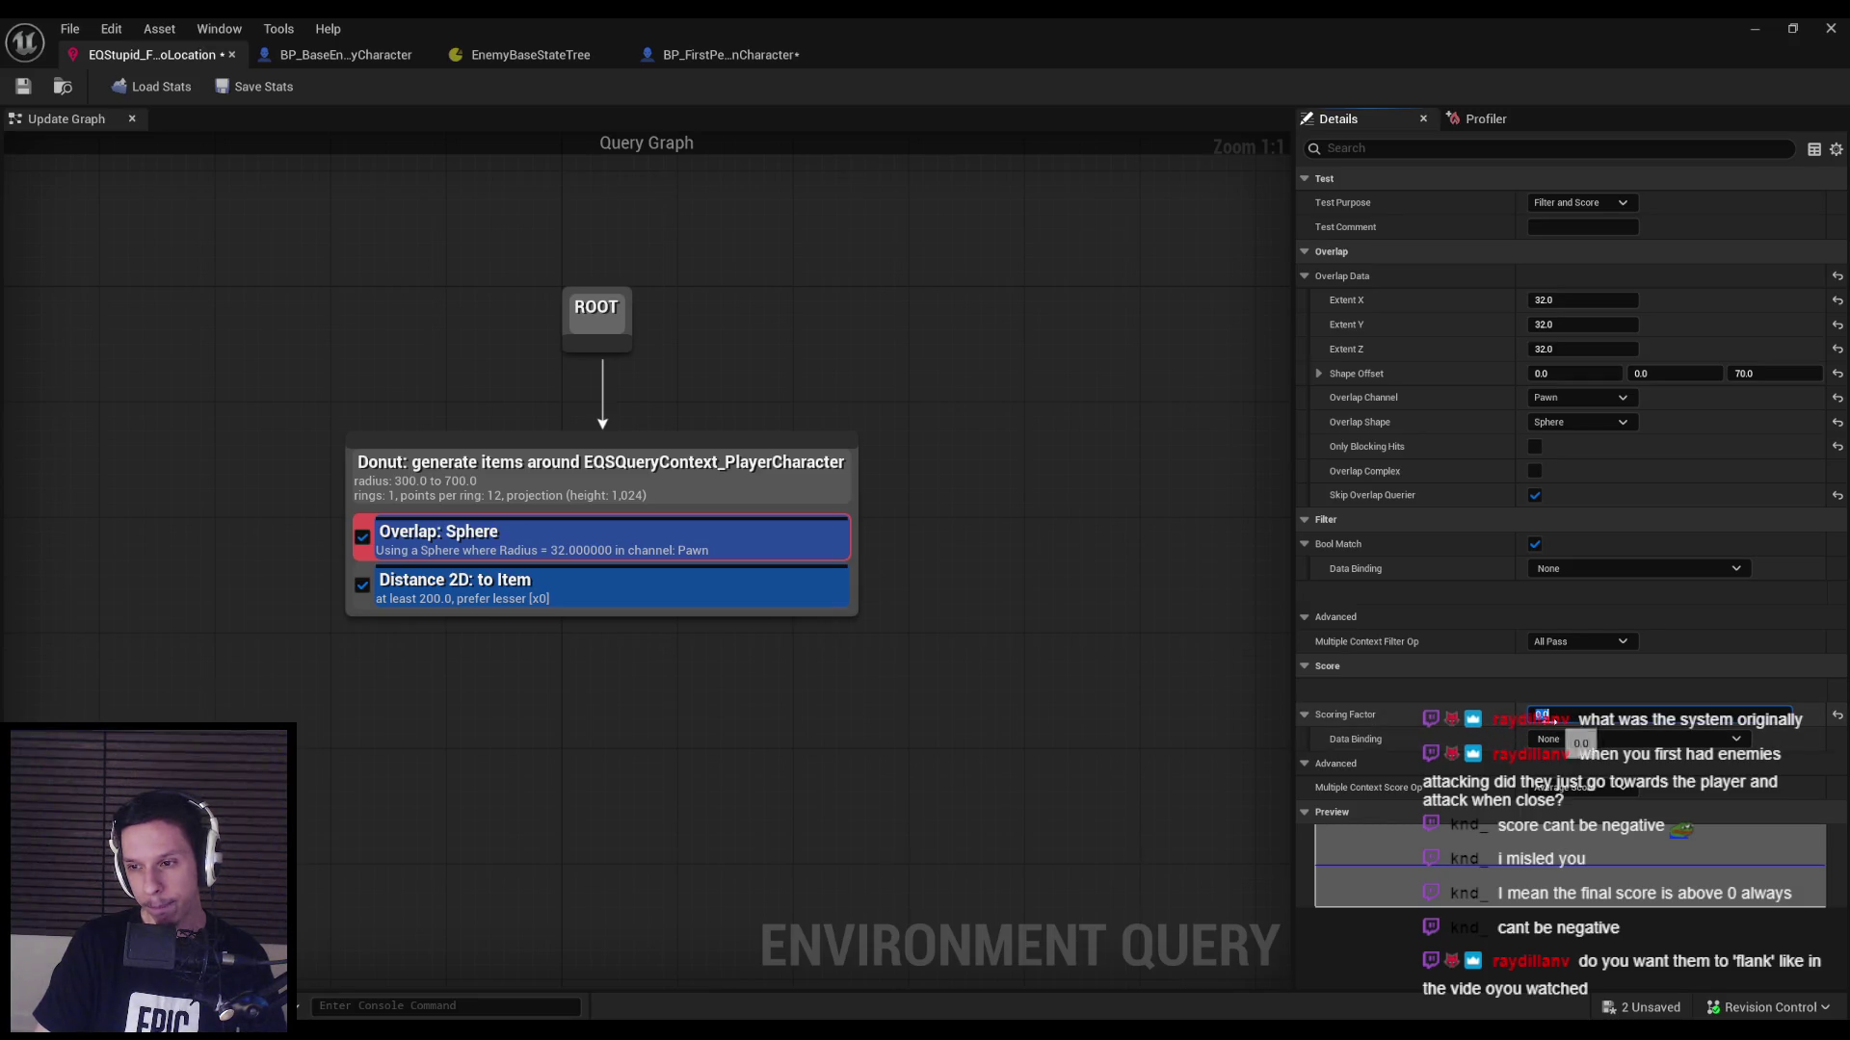
# Enter a Scoring Factor of 1.0 and bring up the Test Purpose choices.
pyautogui.write('1')
pyautogui.press('Return')
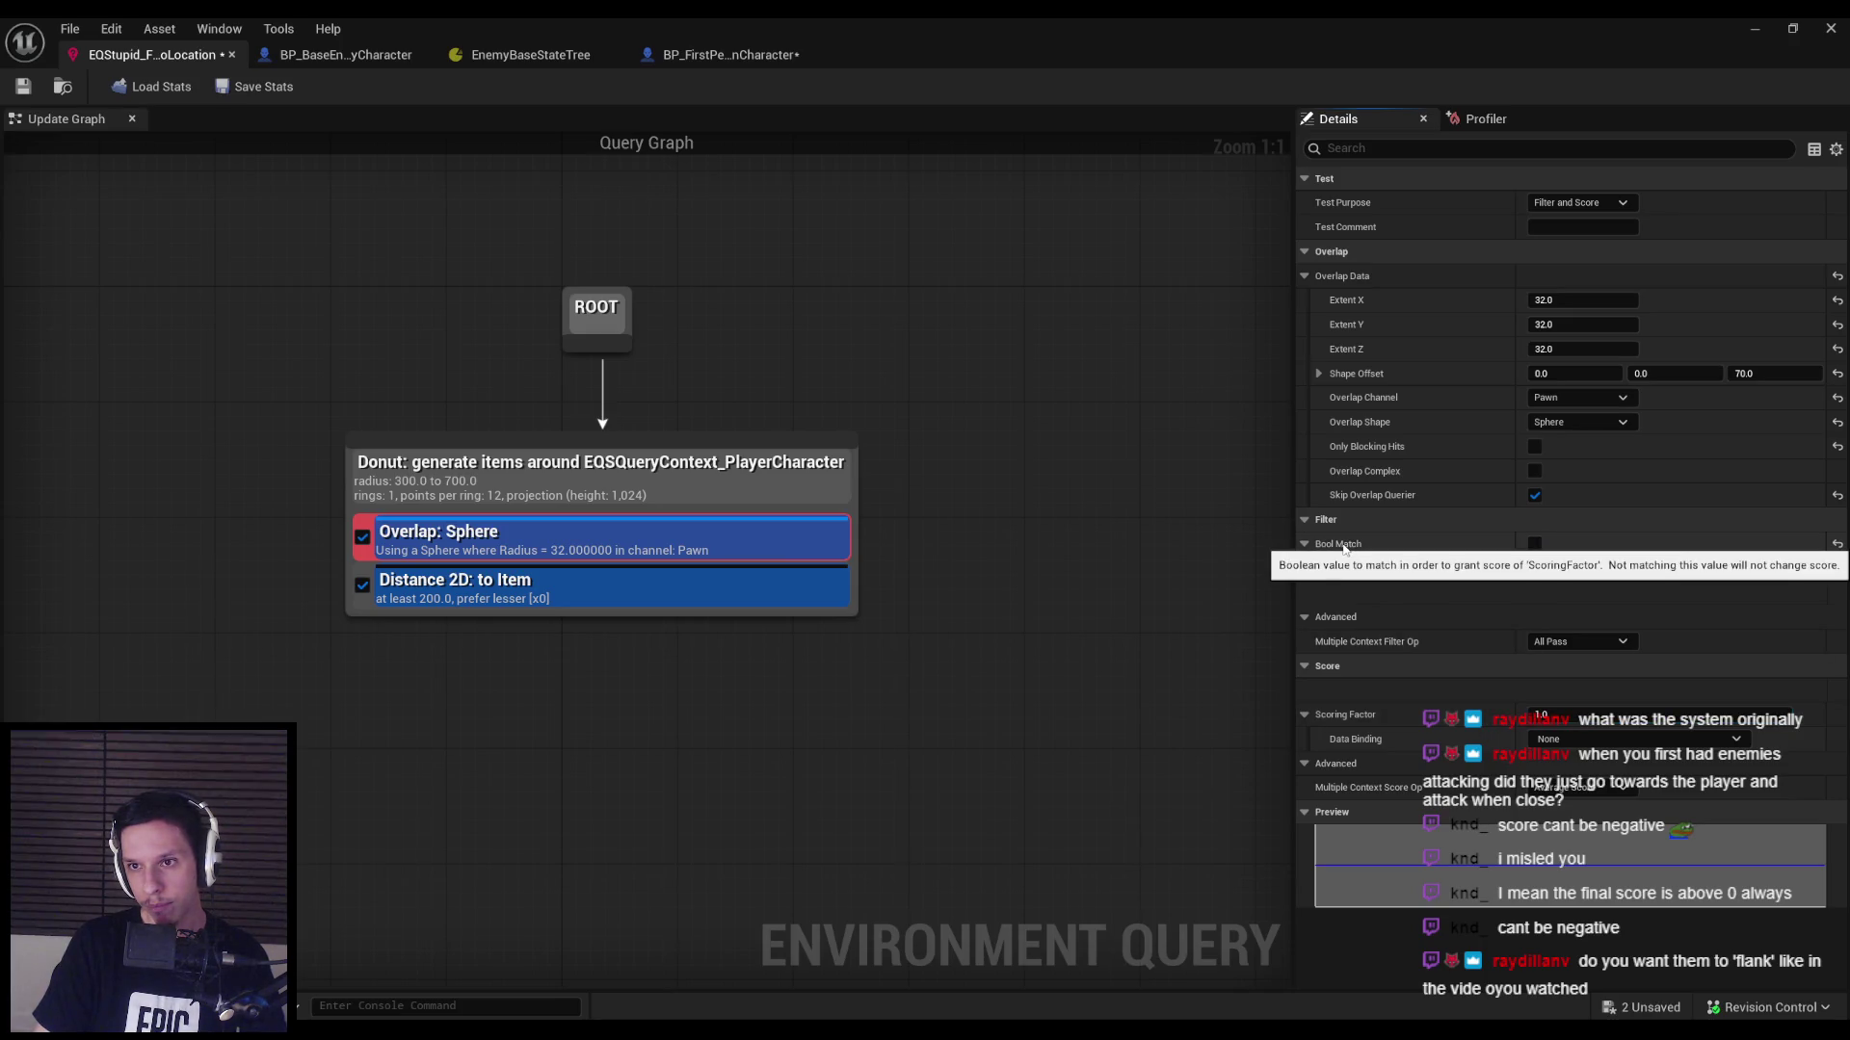
pyautogui.click(1577, 204)
# Make the Overlap test Filter Only and play-test it twice, walking among the blocks.
pyautogui.click(1555, 221)
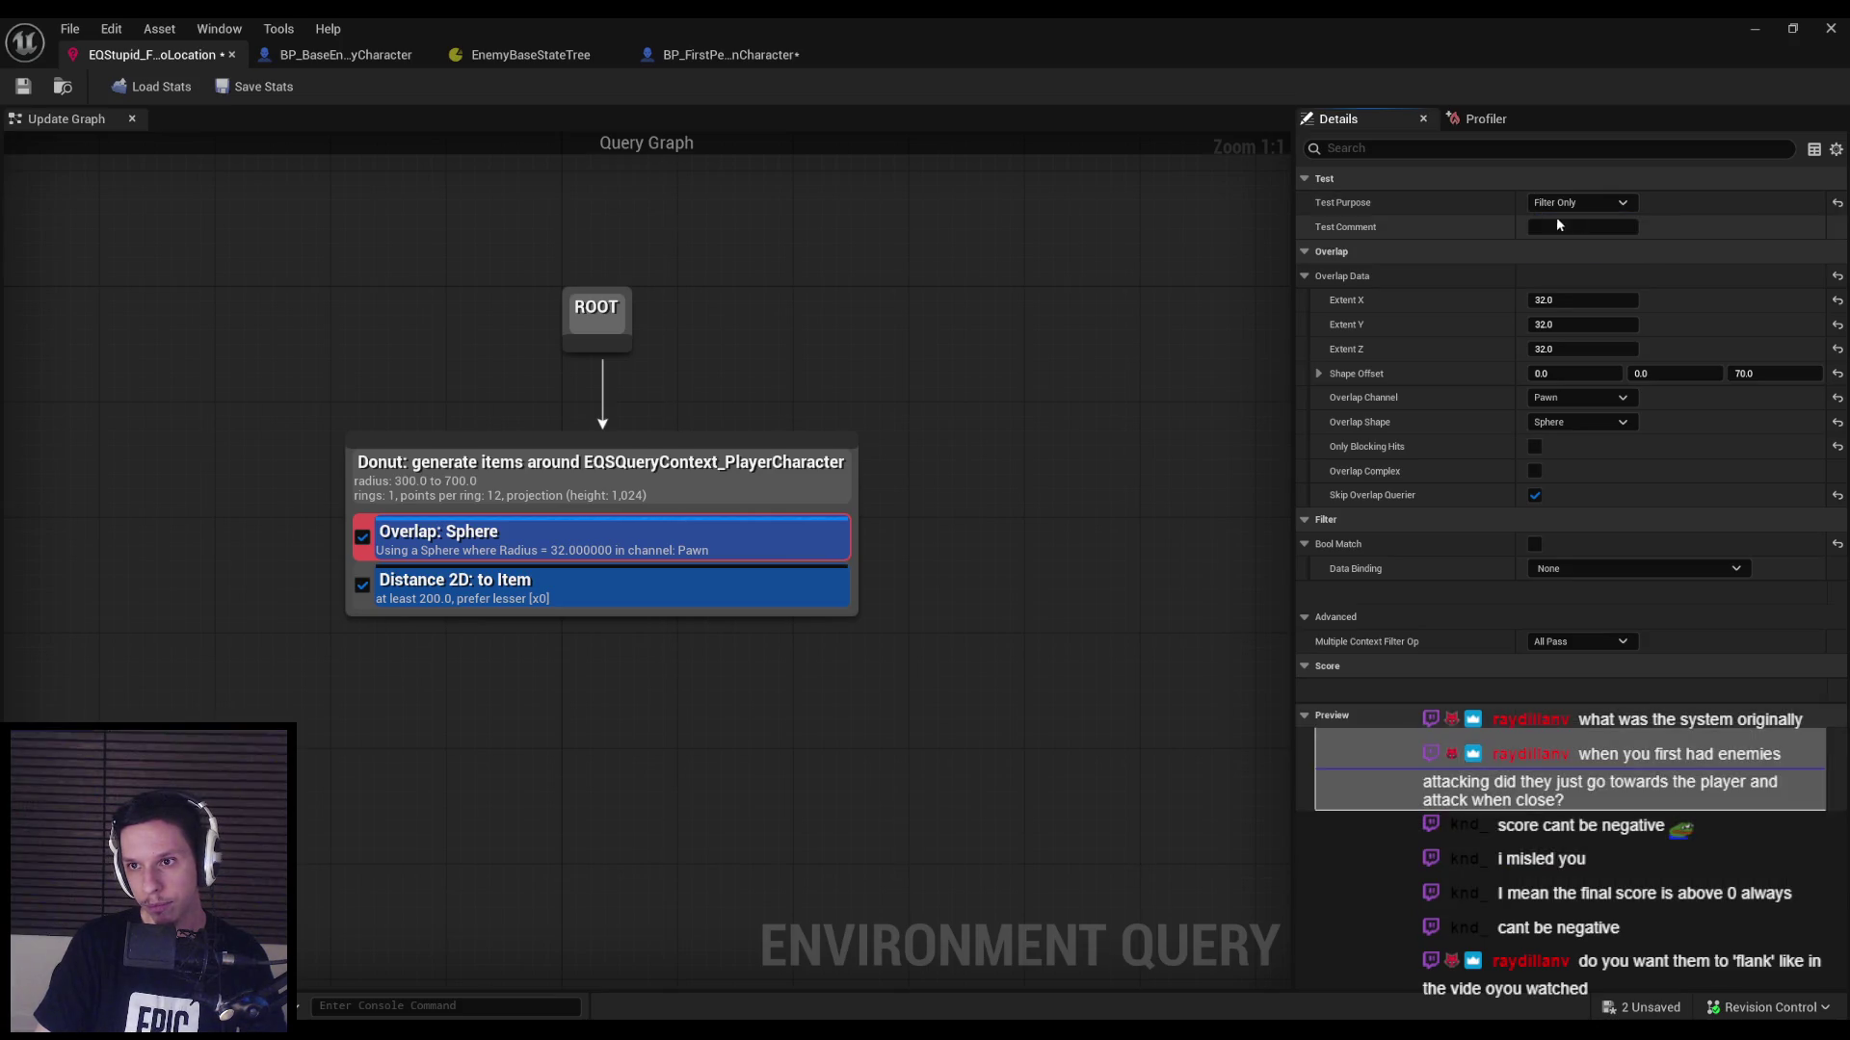
pyautogui.hotkey('alt', 'p')
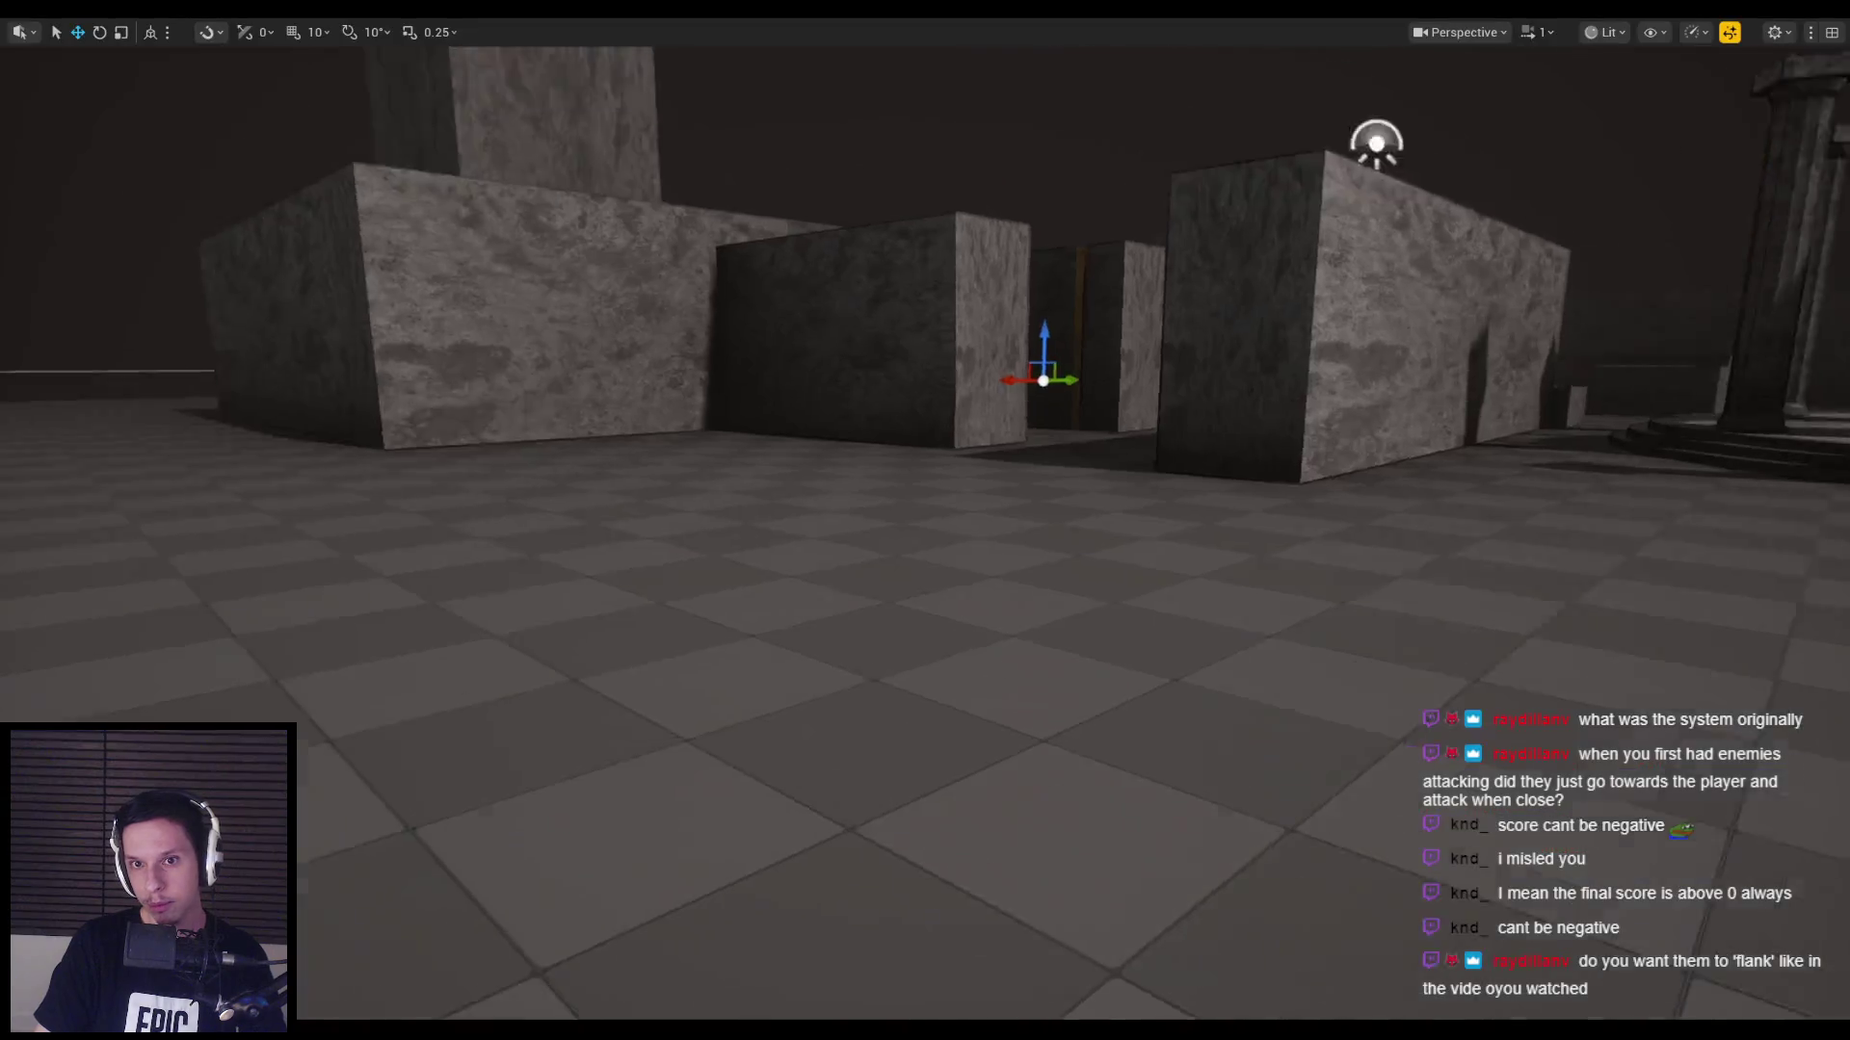
pyautogui.press('w')
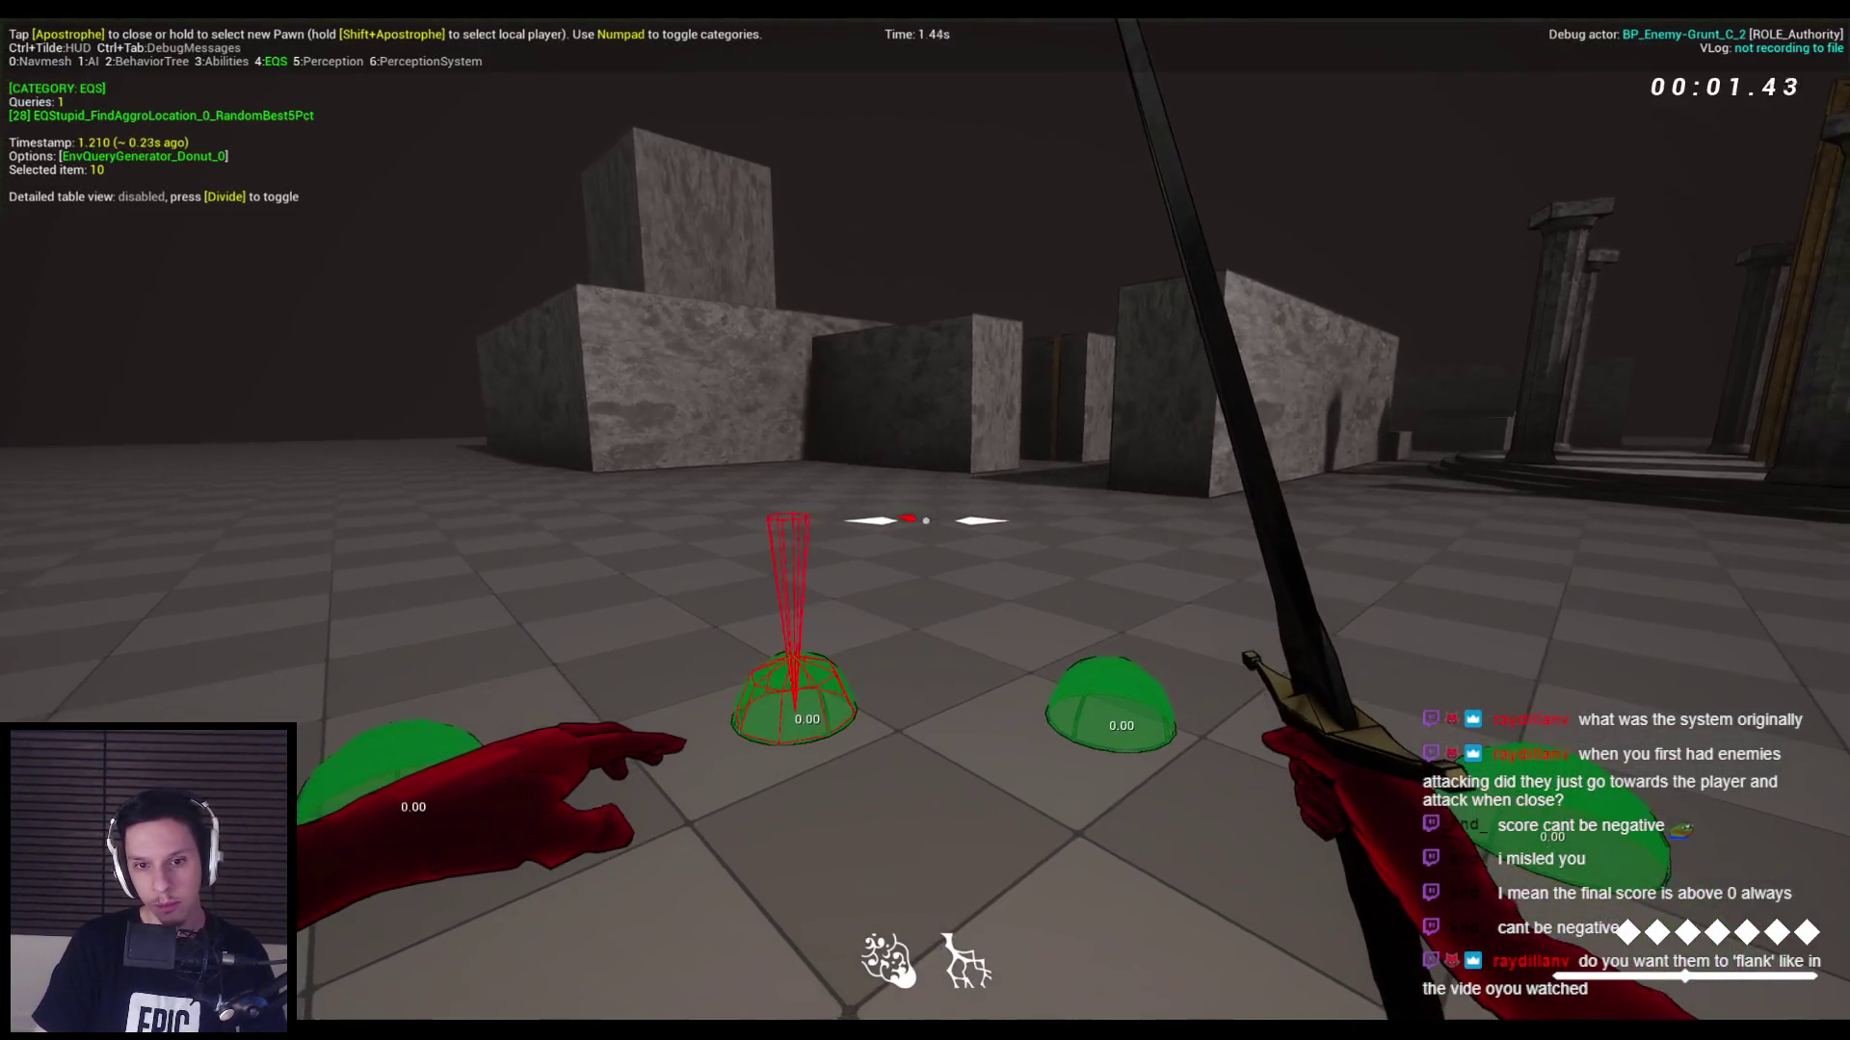
pyautogui.press('w')
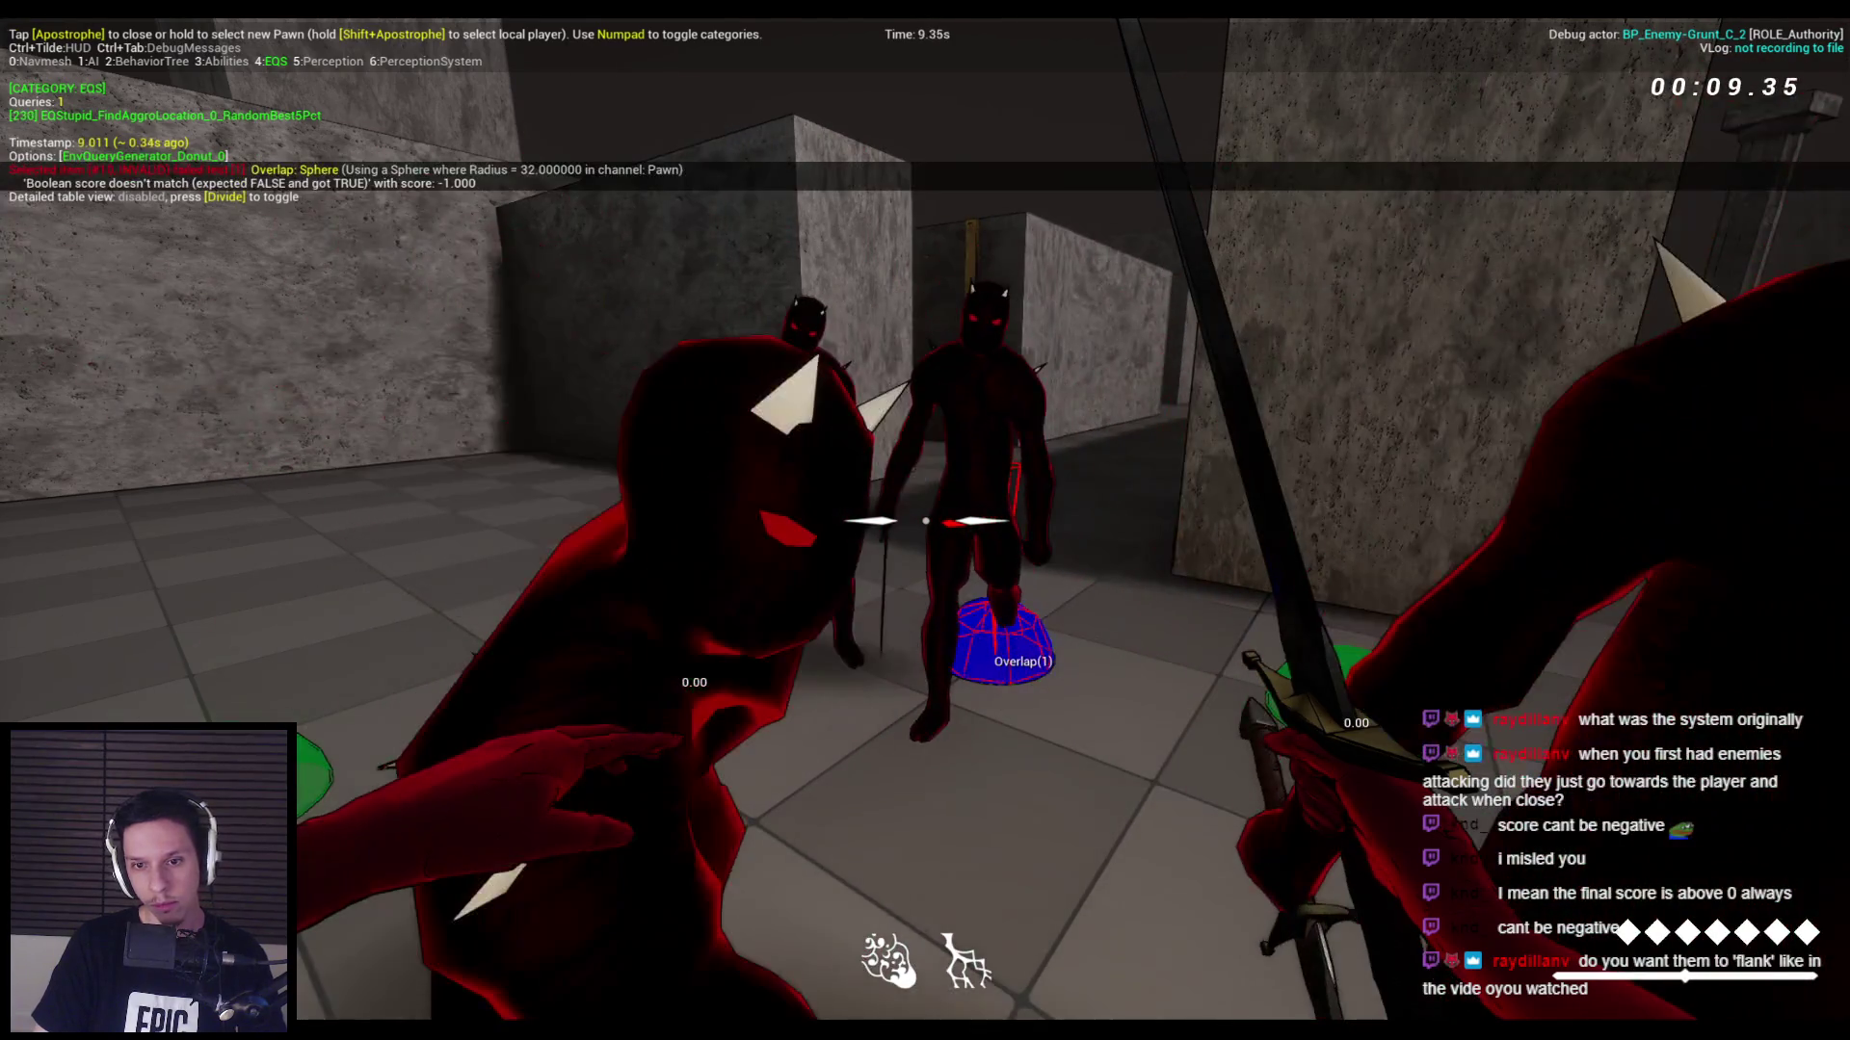
pyautogui.press('Escape')
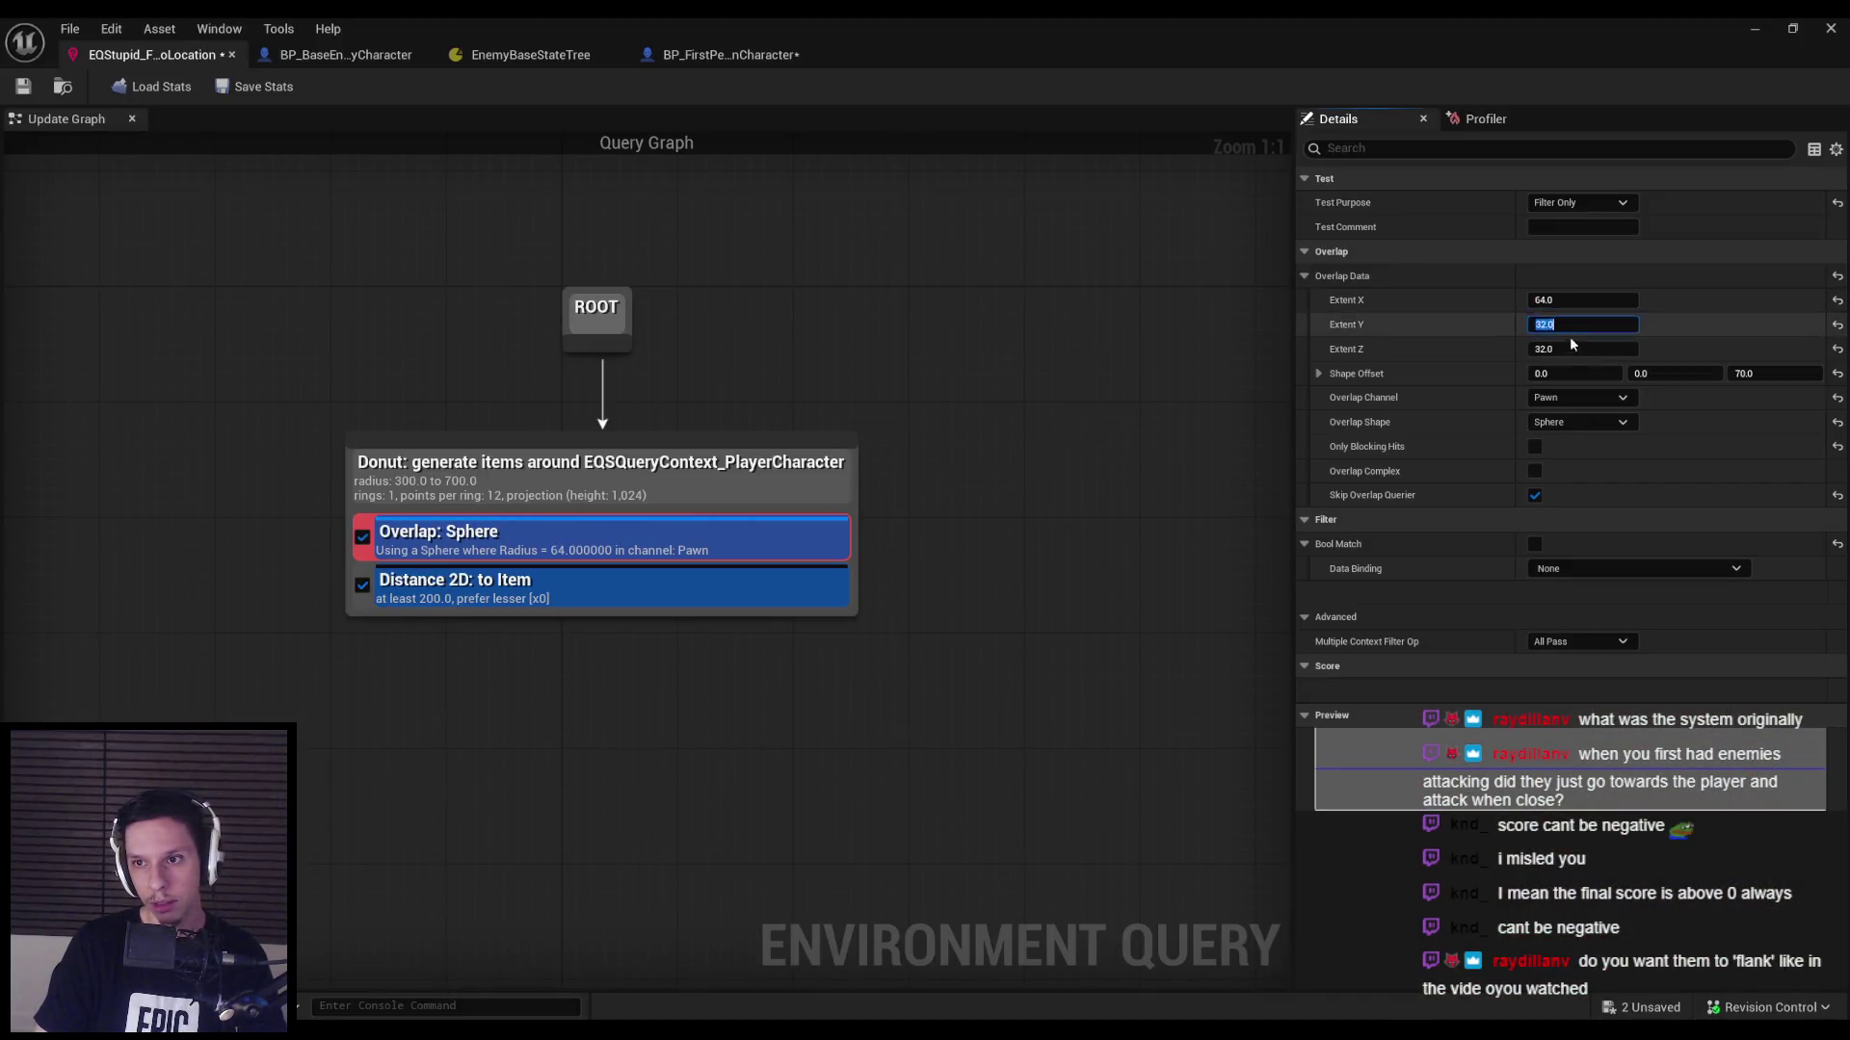
pyautogui.click(1792, 28)
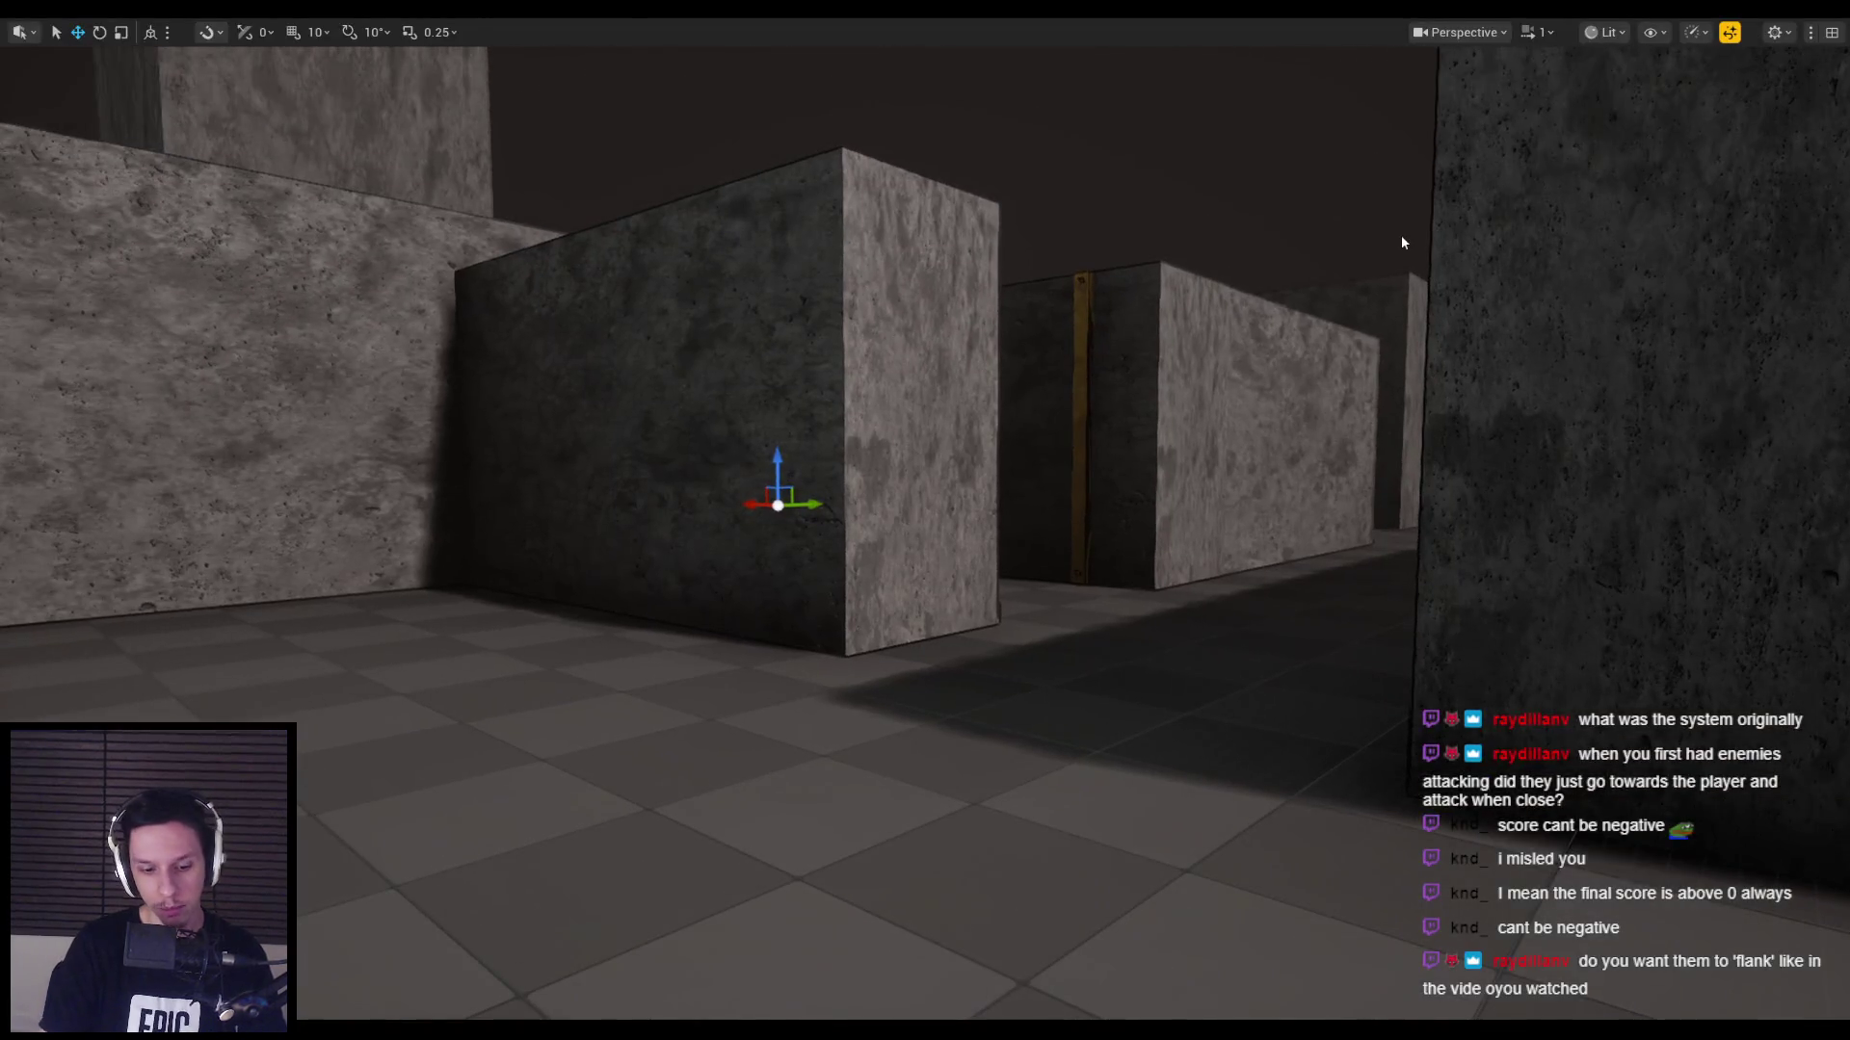
pyautogui.hotkey('alt', 'p')
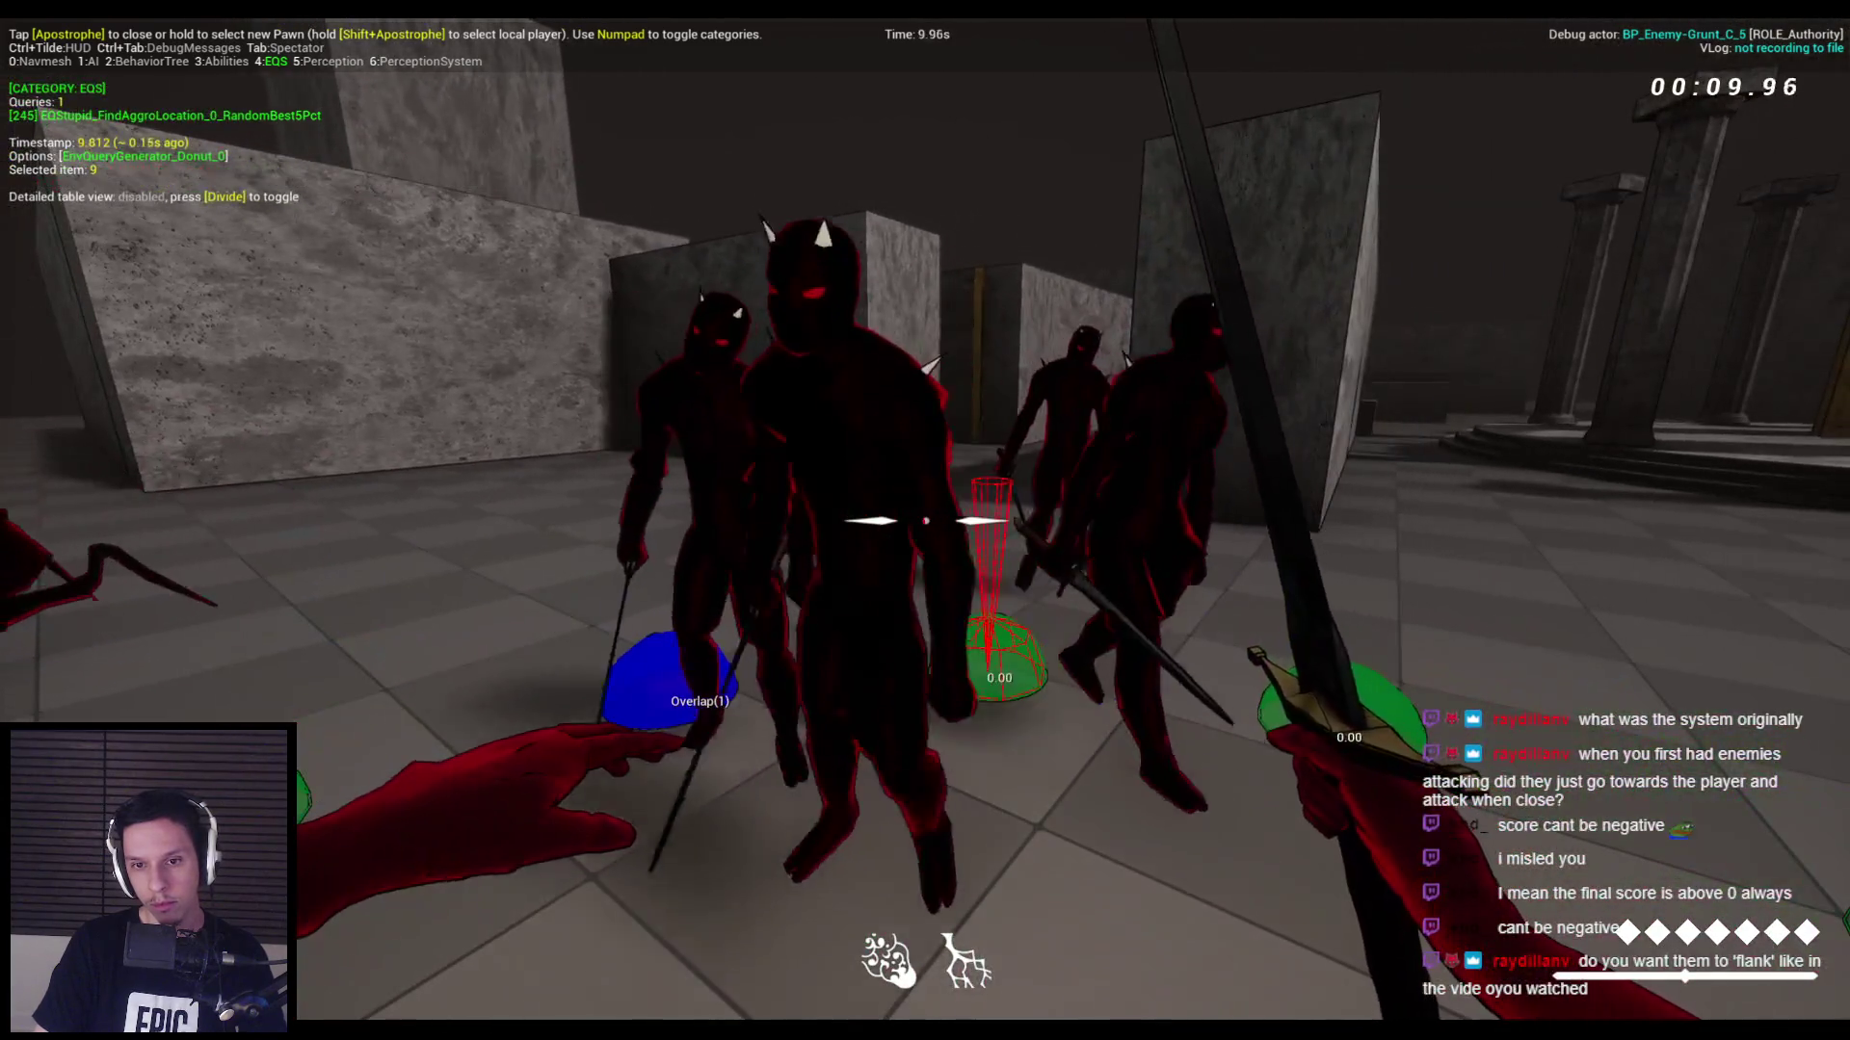
pyautogui.press('Escape')
# Keep the overlap shape as Sphere and set its Z offset to 40.0.
pyautogui.hotkey('alt', 'Tab')
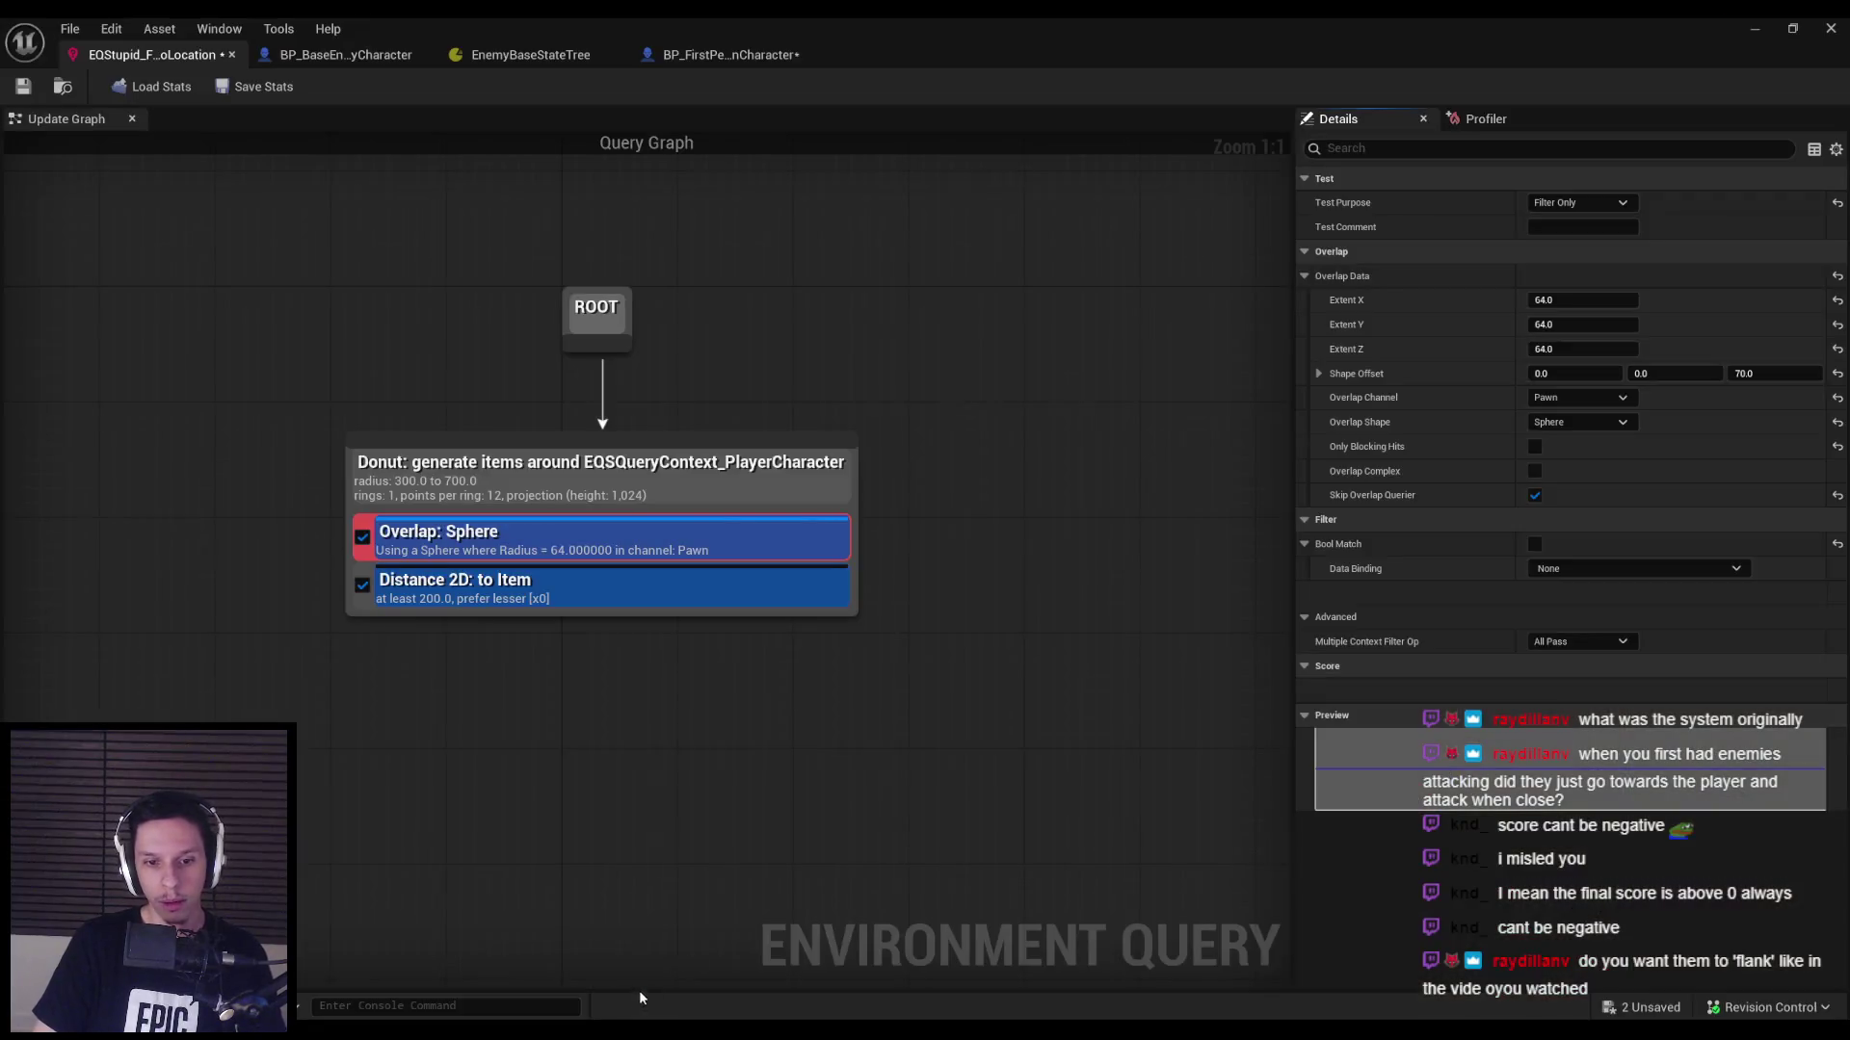
pyautogui.click(1574, 397)
pyautogui.click(1580, 420)
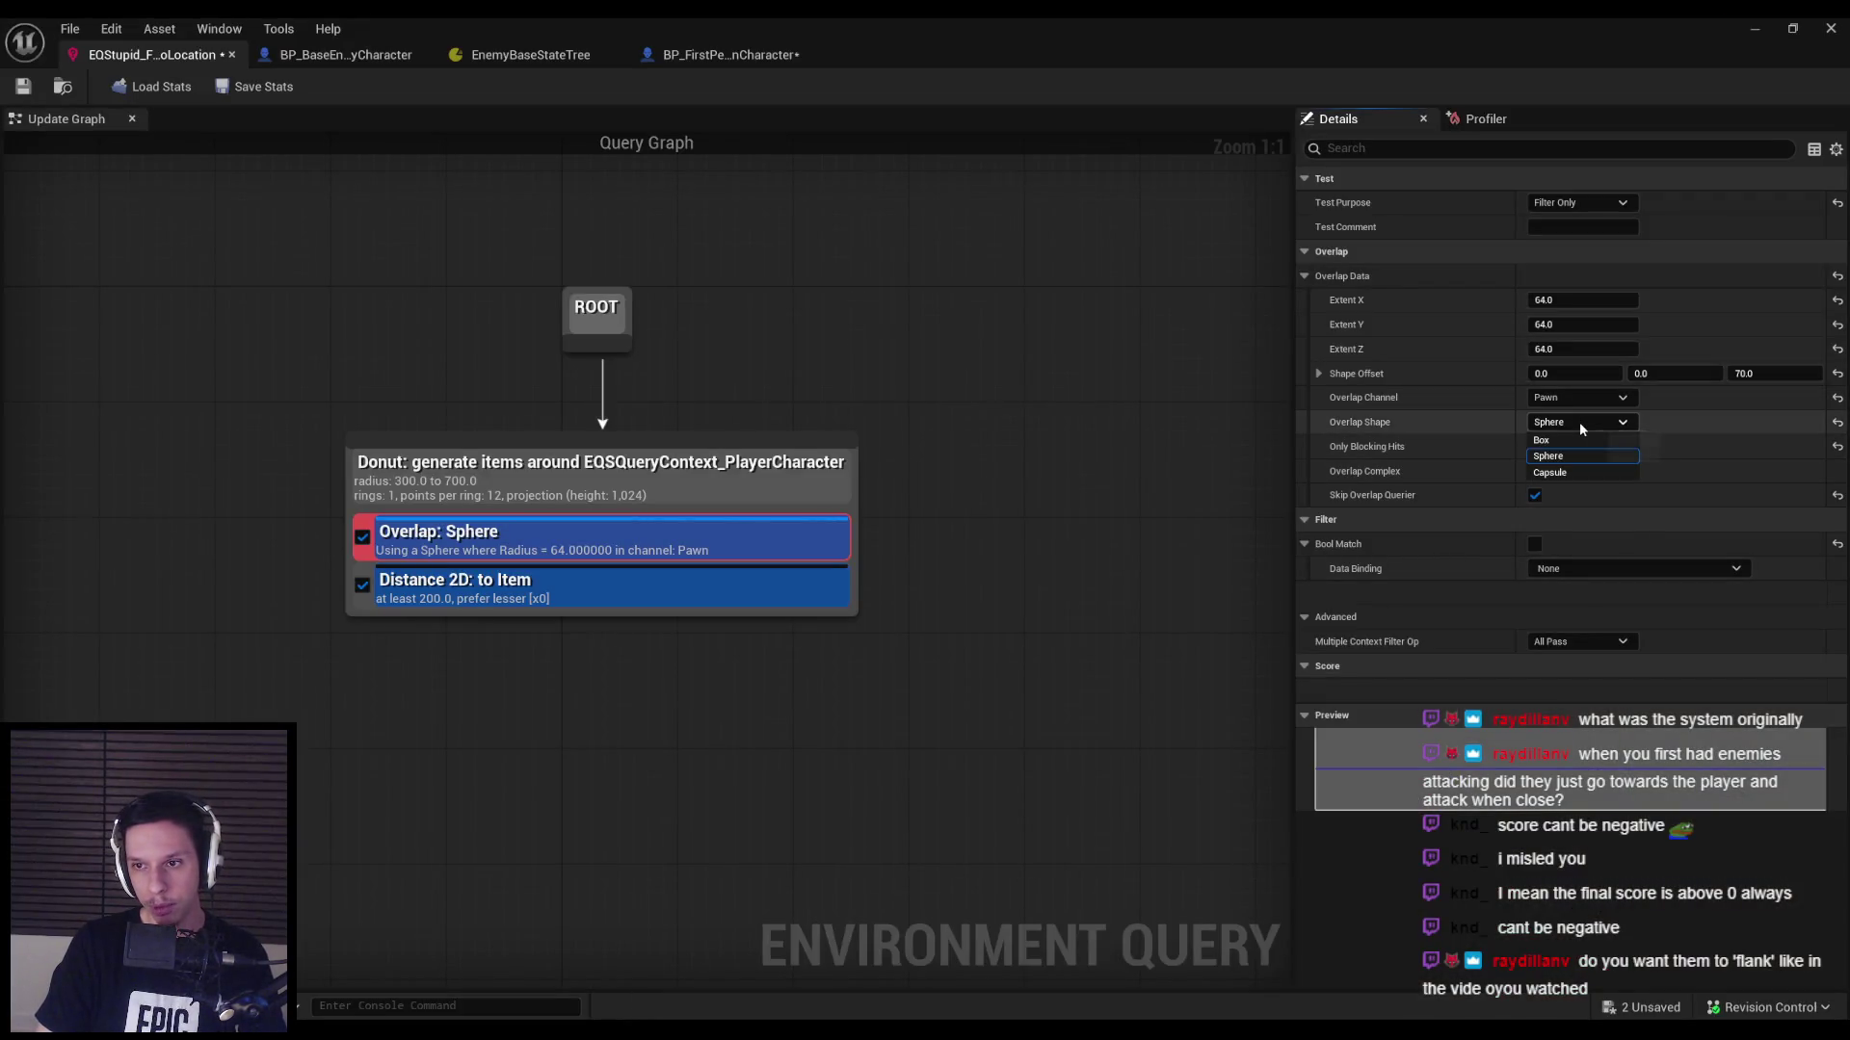
pyautogui.click(1570, 426)
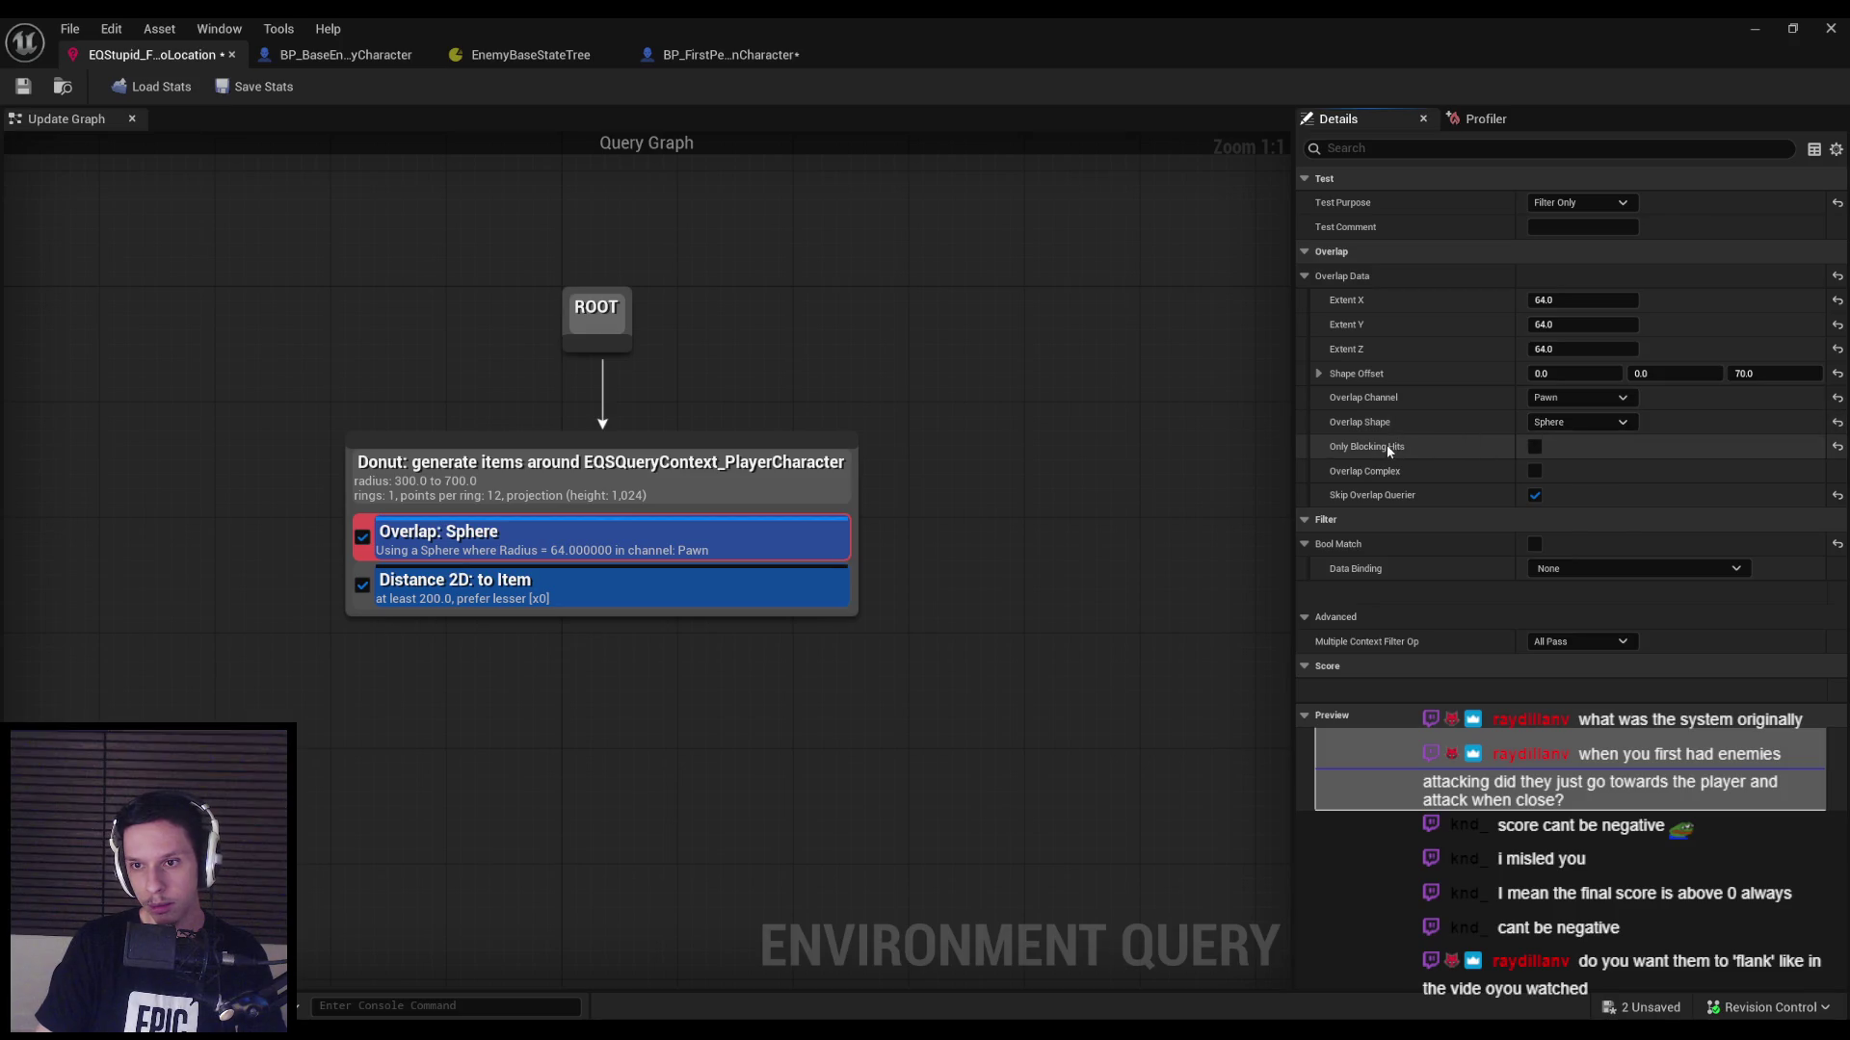
pyautogui.click(1750, 372)
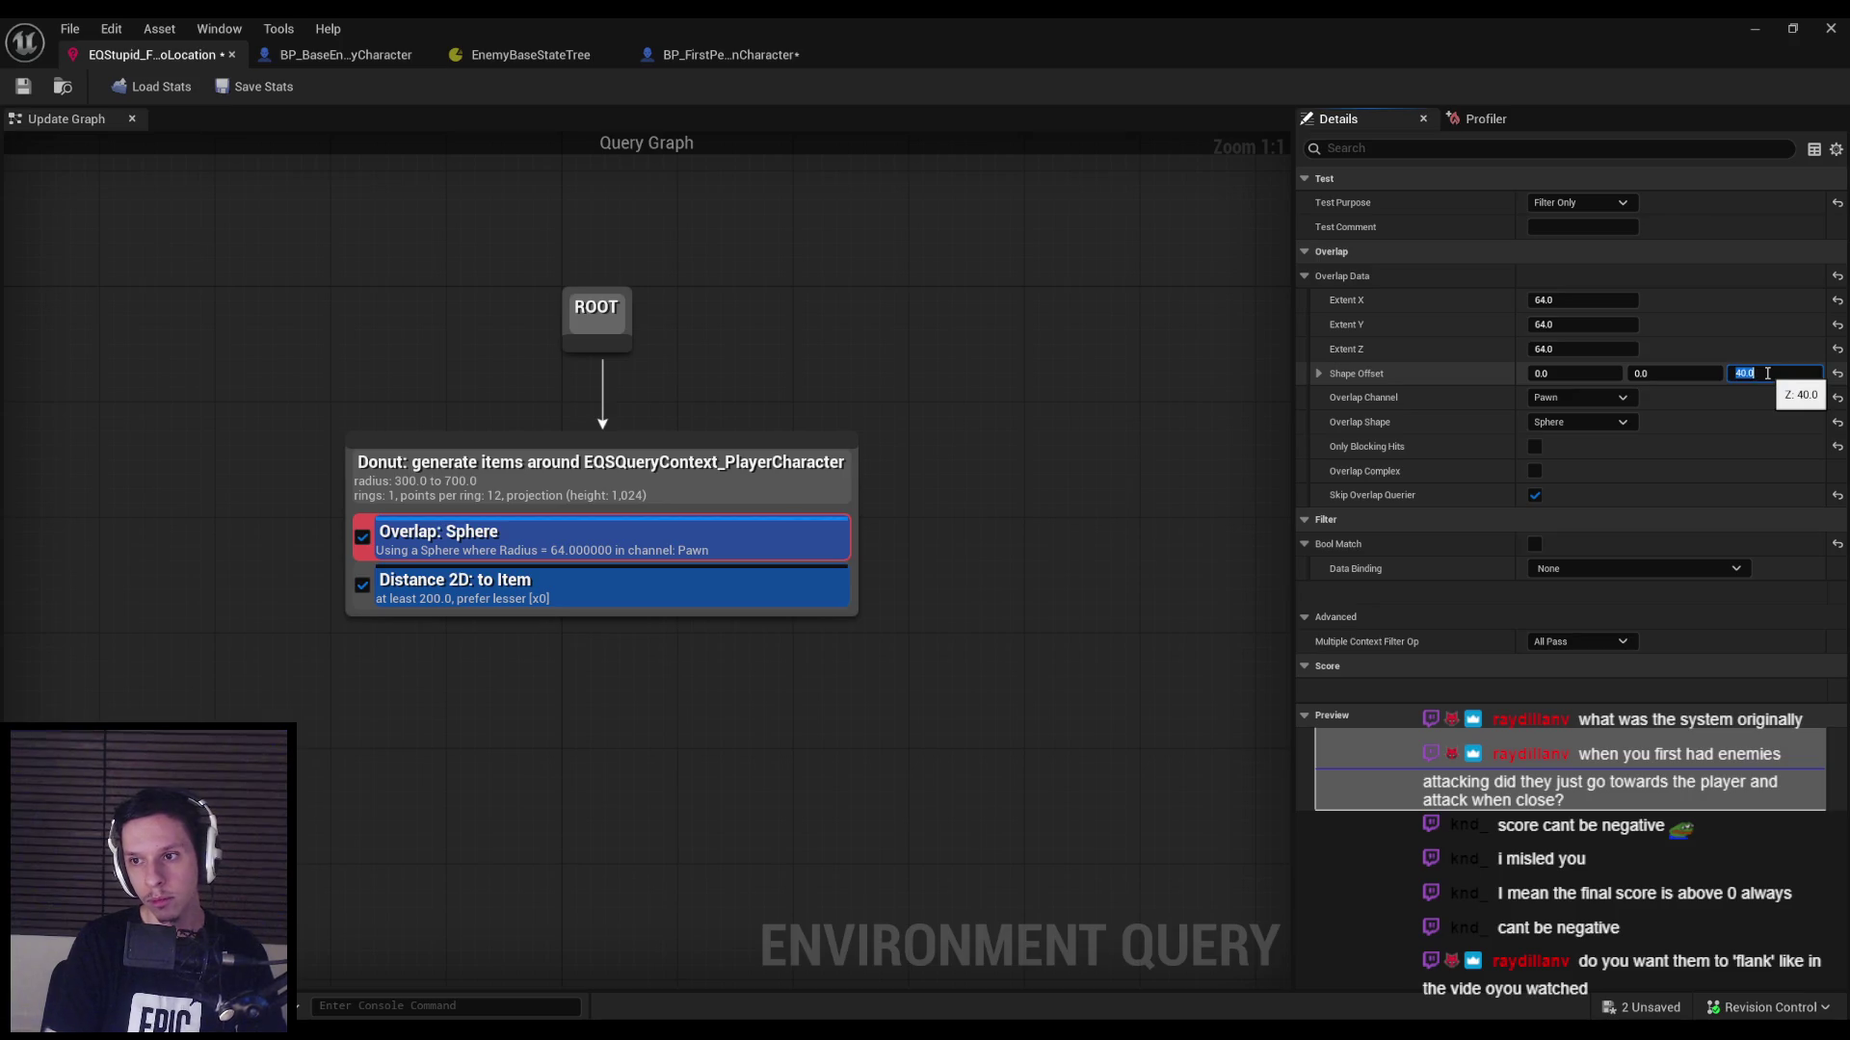
pyautogui.click(1754, 28)
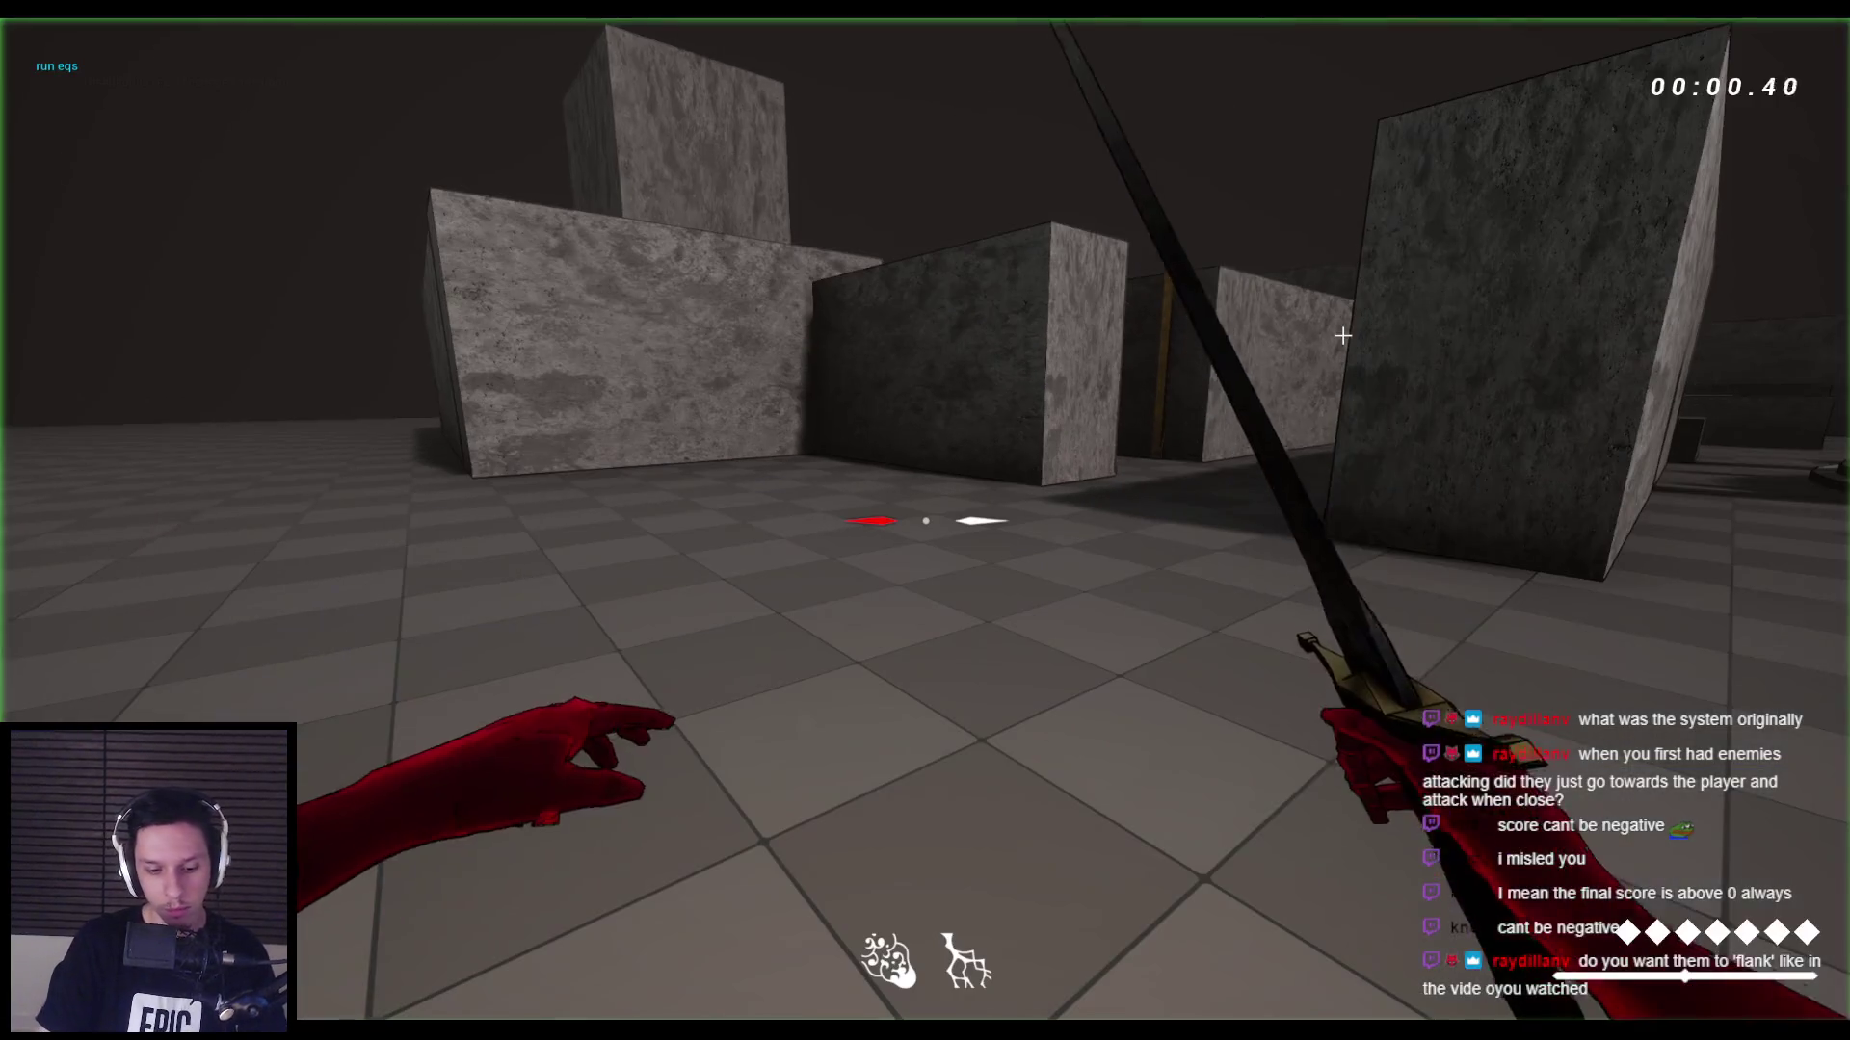
pyautogui.press('Escape')
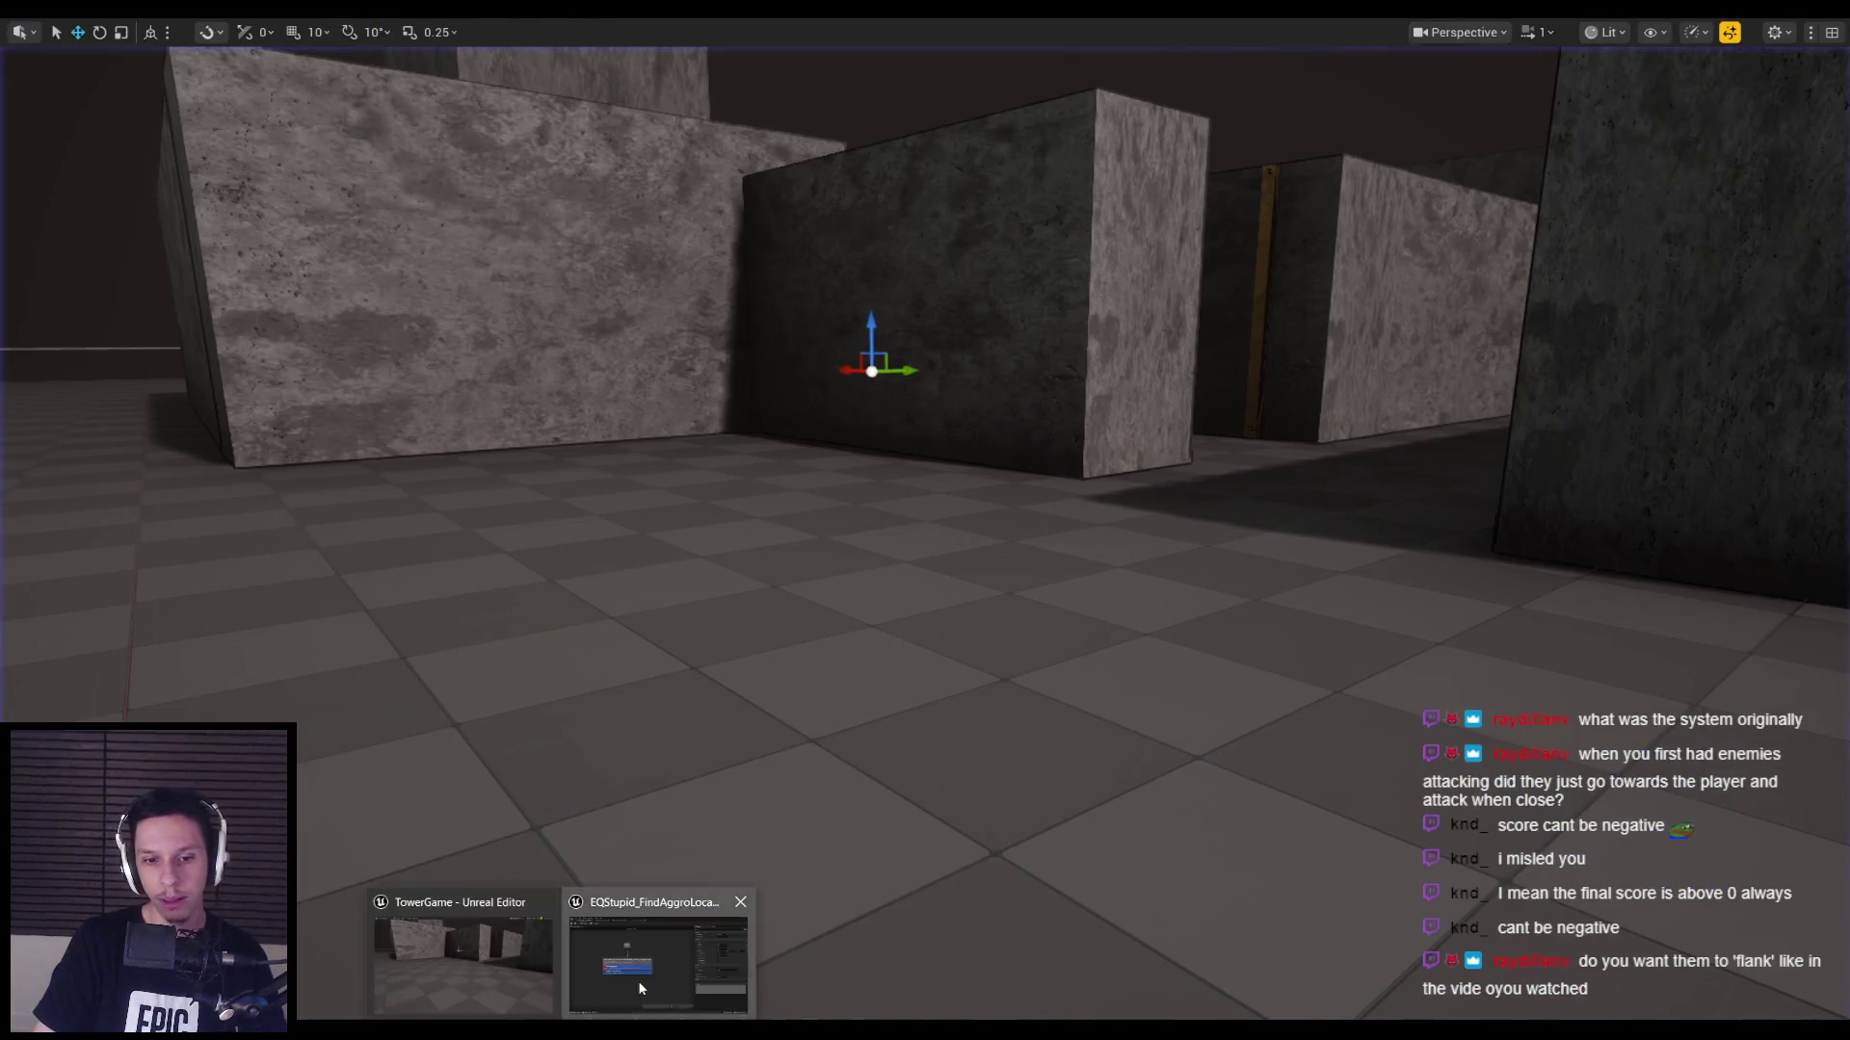
pyautogui.click(640, 988)
pyautogui.click(1771, 374)
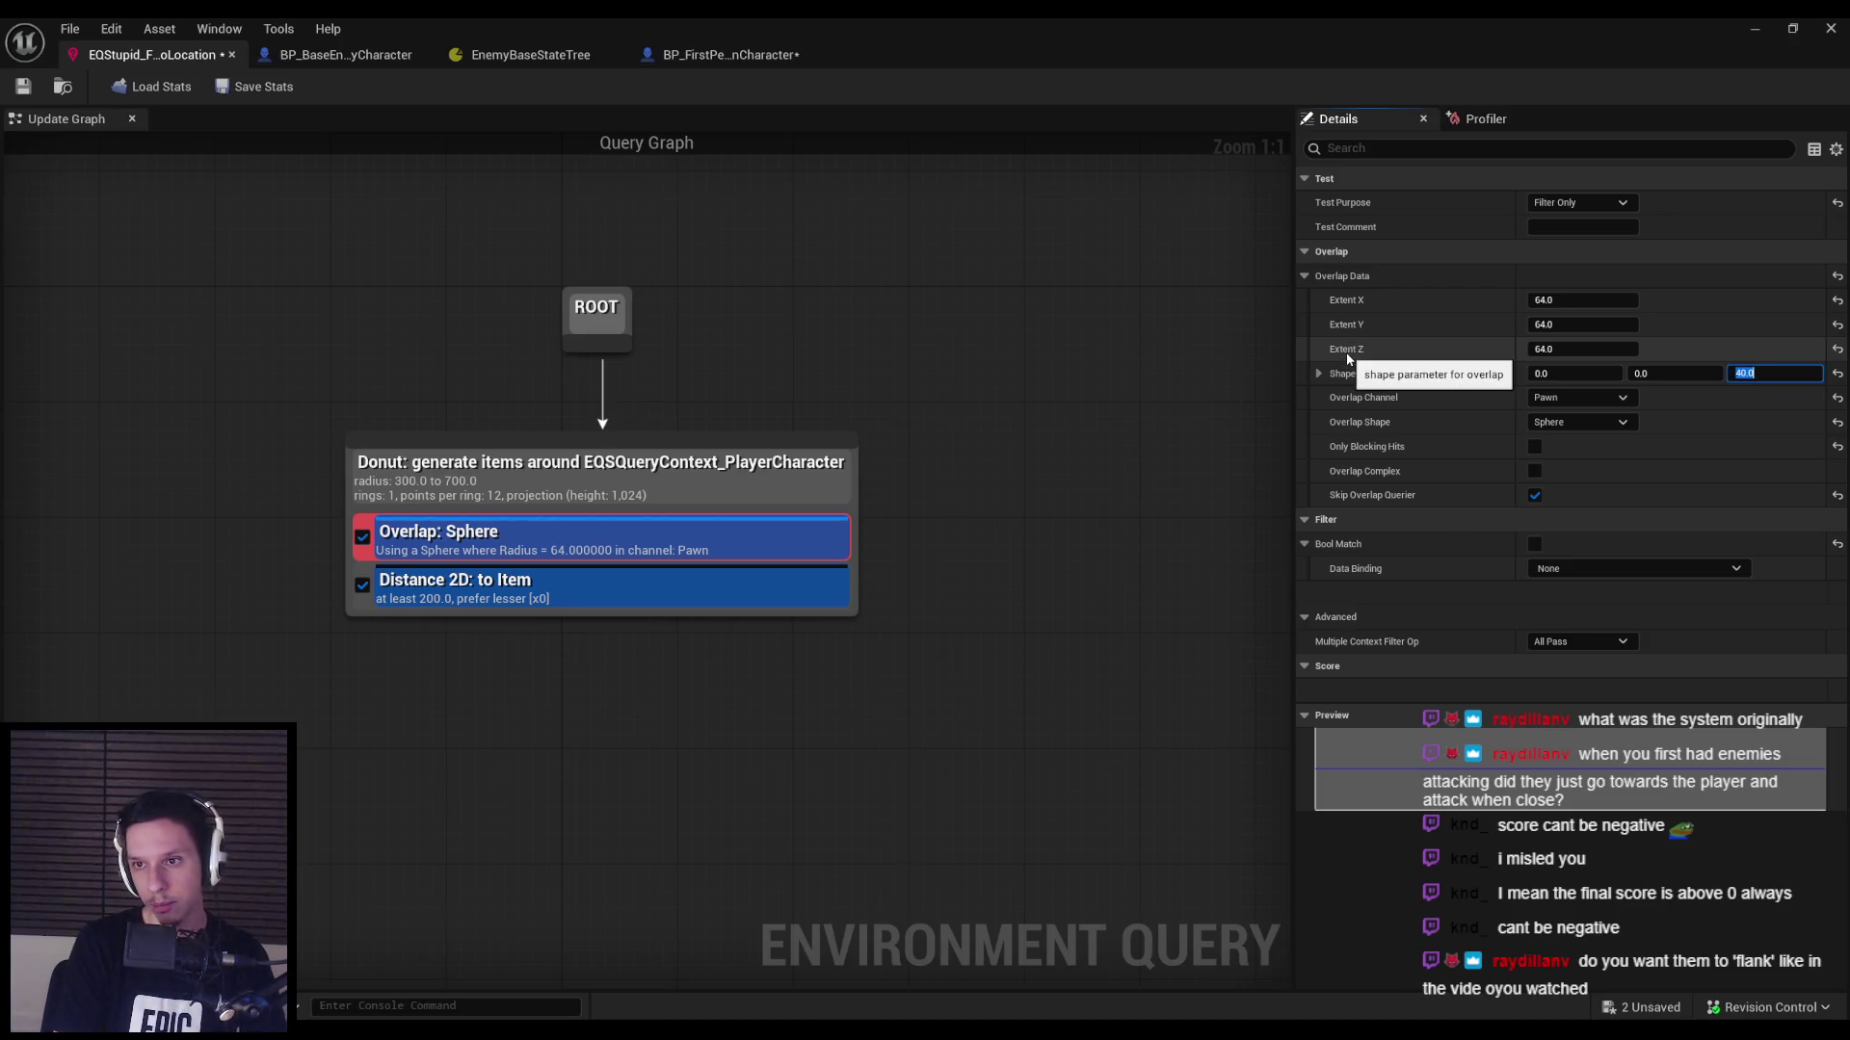
pyautogui.click(1748, 29)
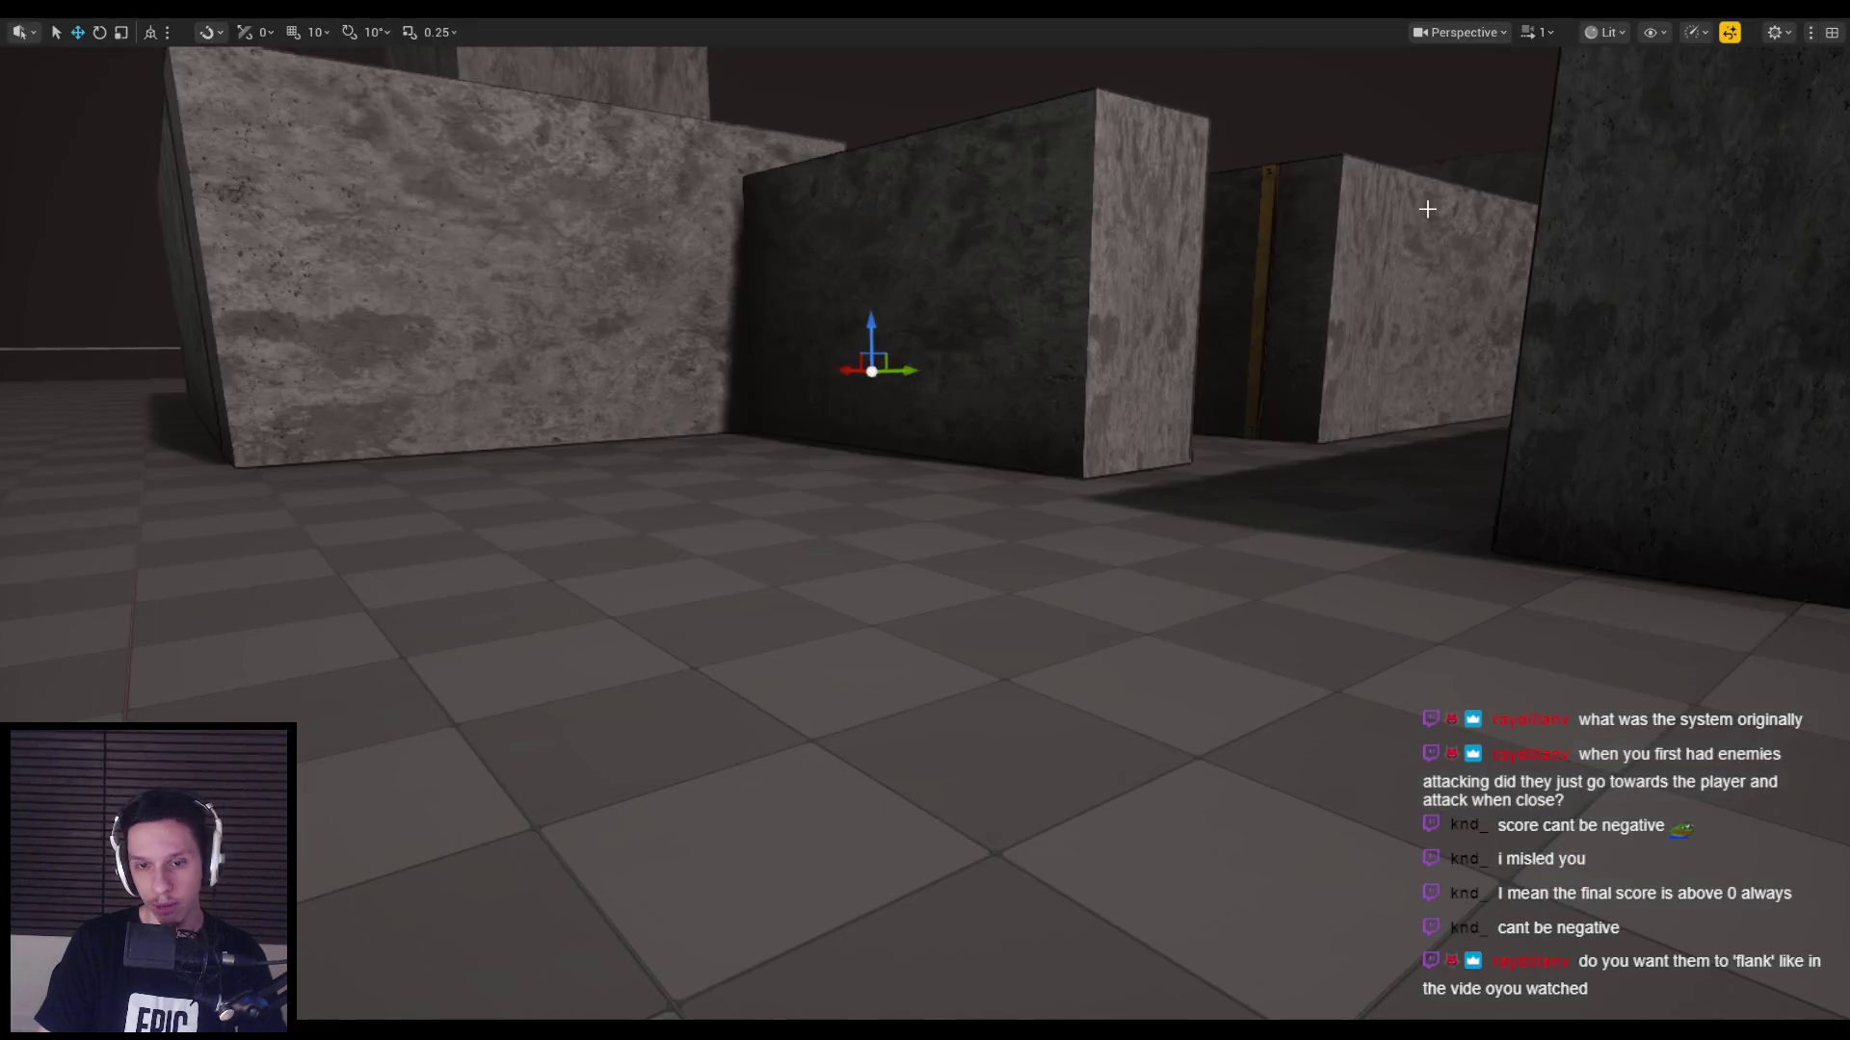
# Play-test with the EQS overlay, walking toward the blocks and then away from the enemies.
pyautogui.hotkey('alt', 'p')
pyautogui.press("'")
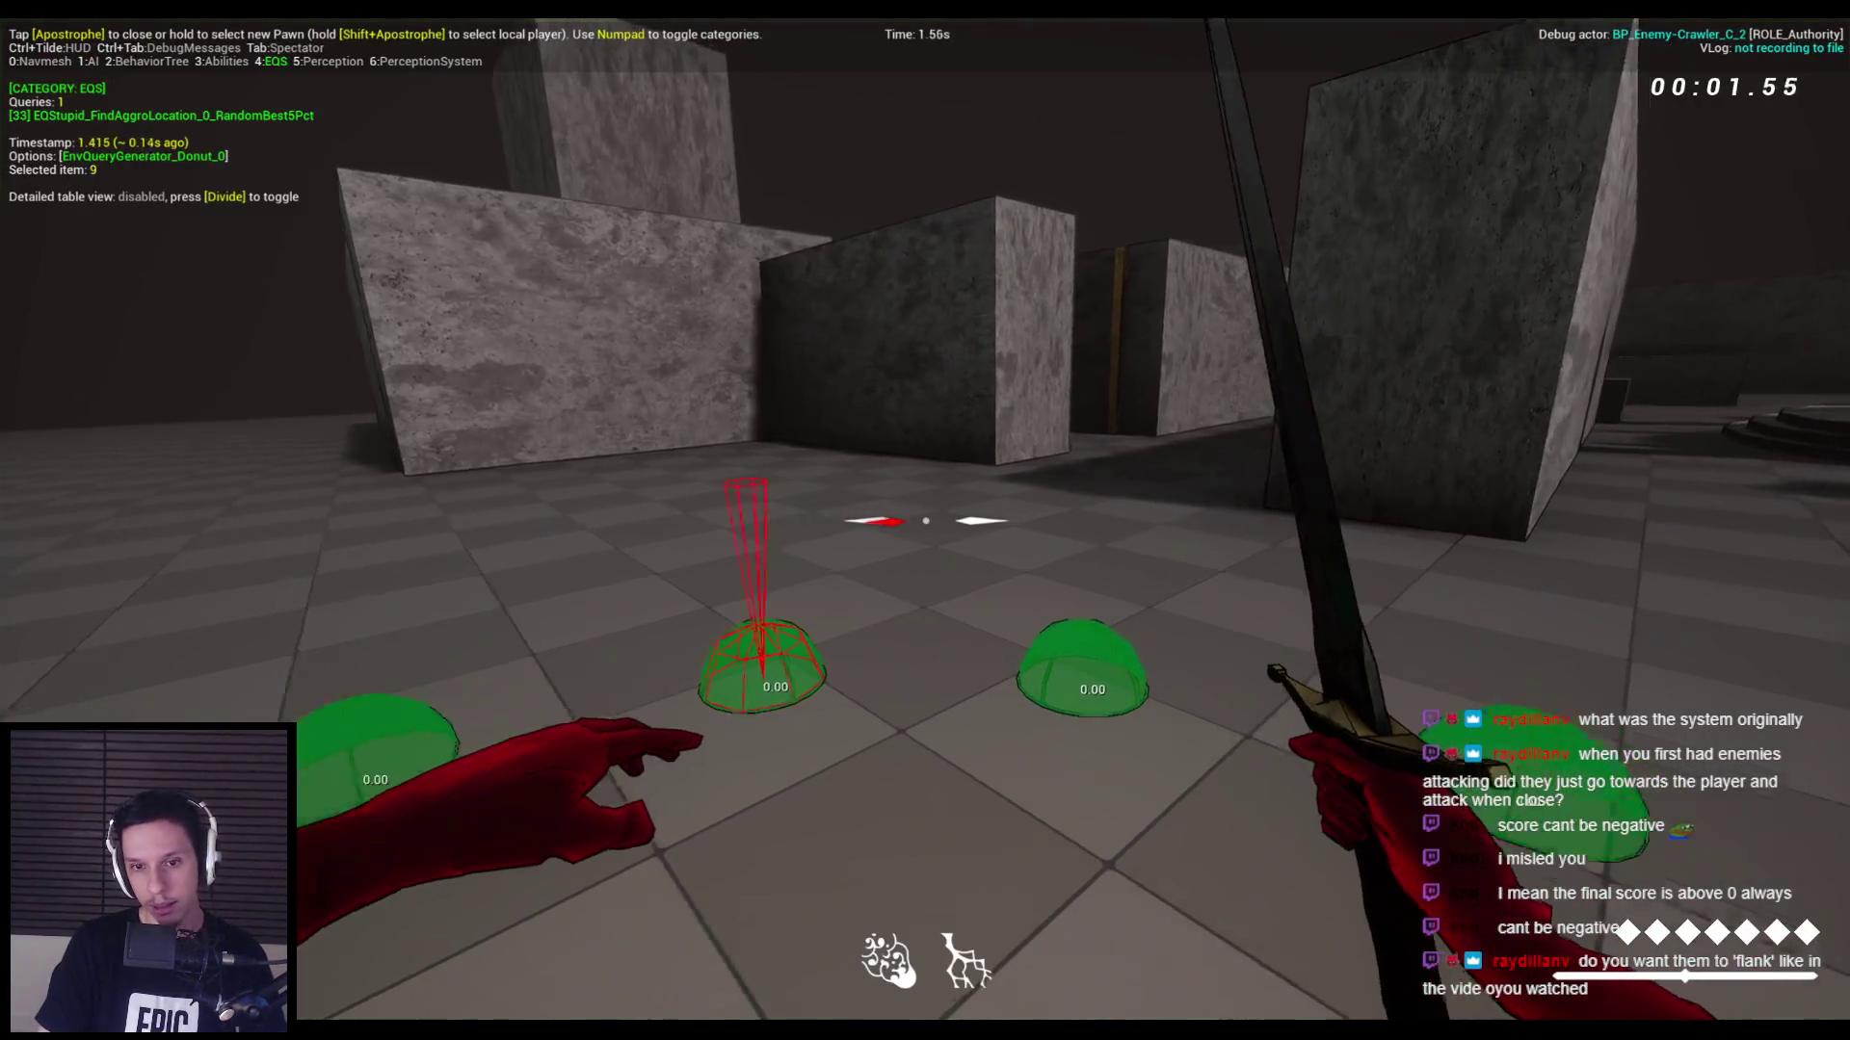
pyautogui.press('w')
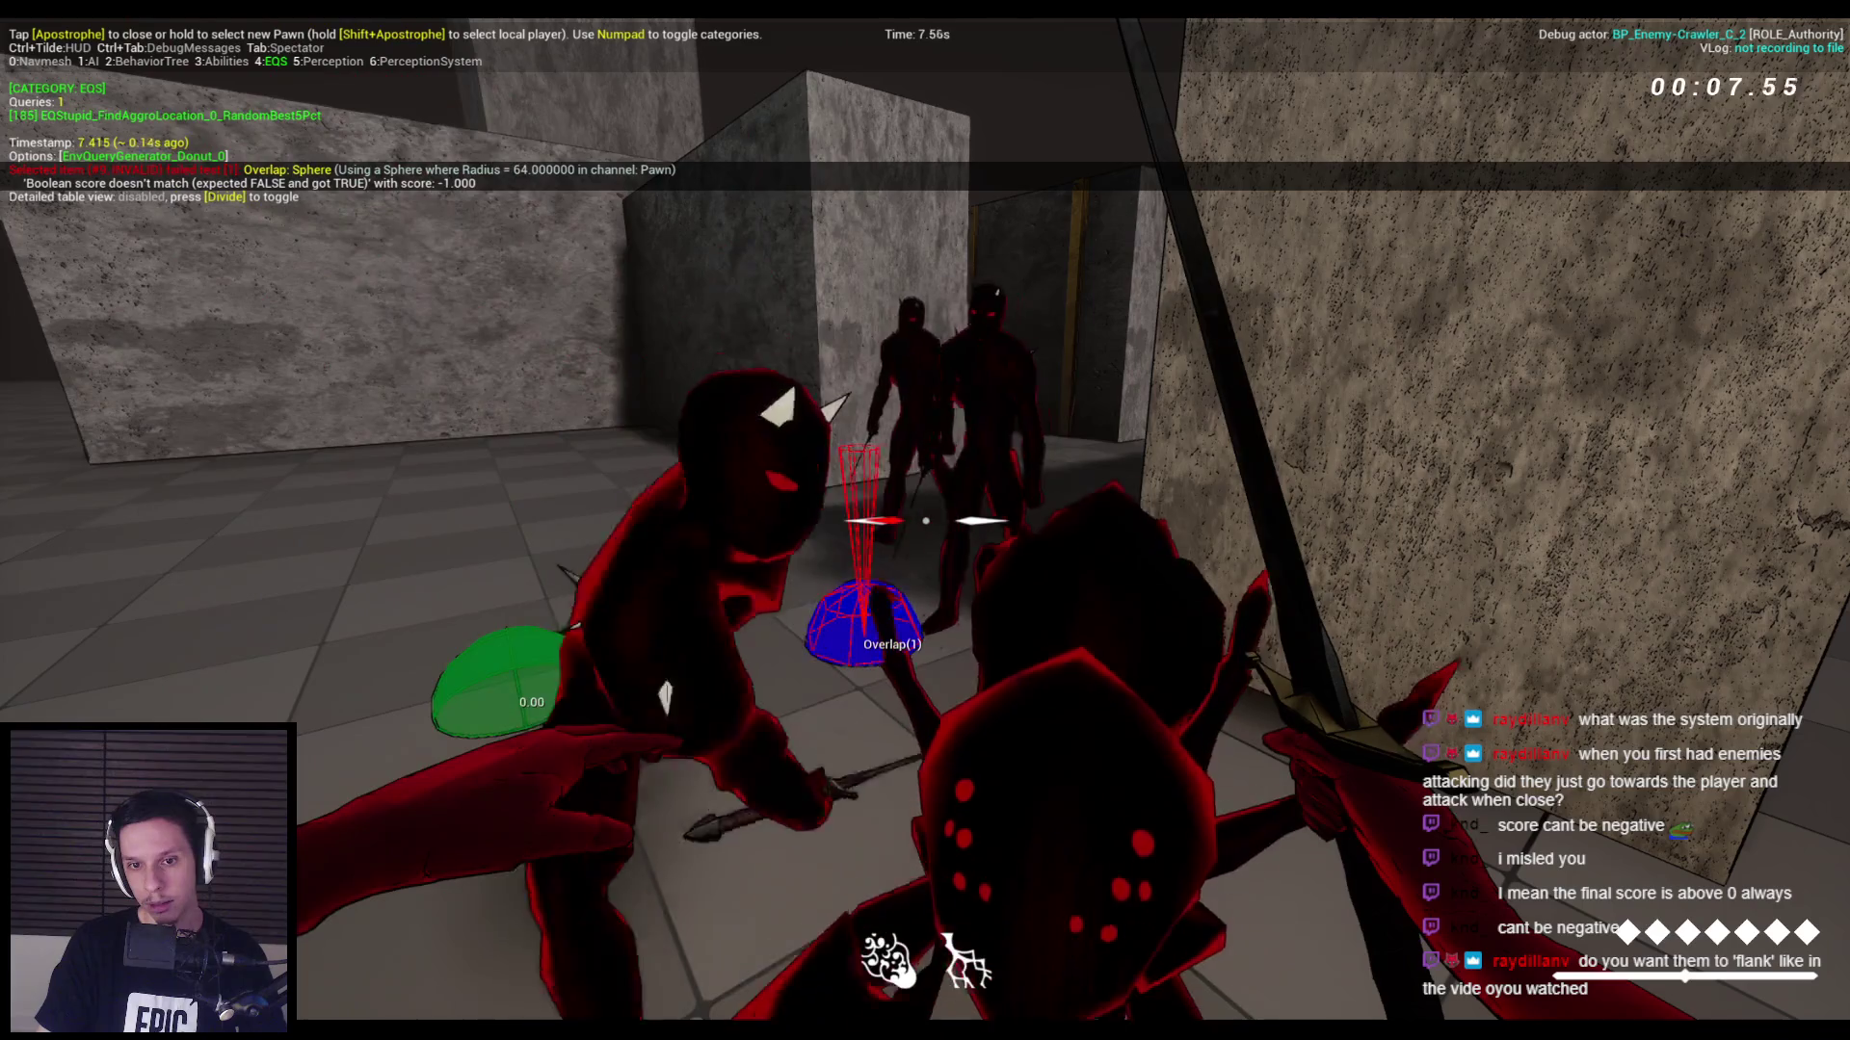
pyautogui.press('w')
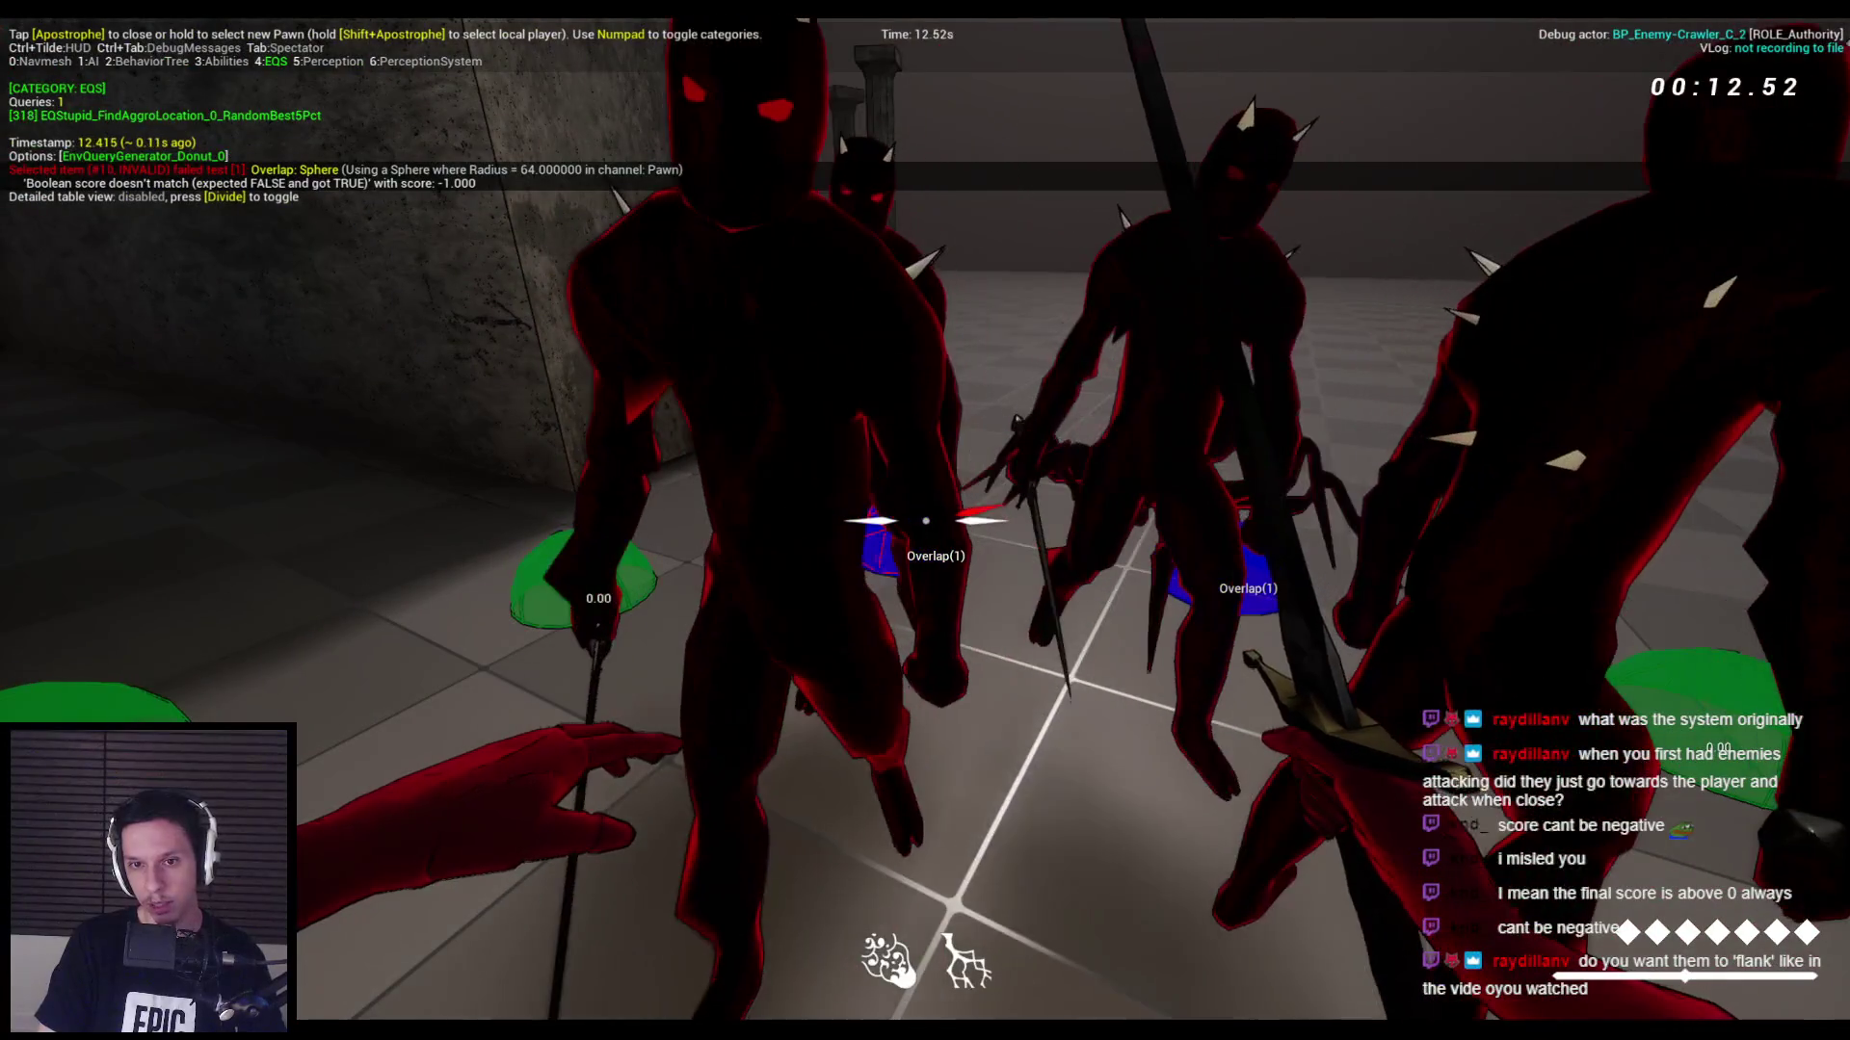
pyautogui.press('Escape')
# Set the Donut generator's Outer Radius to 800, then check the Overlap and Distance 2D tests.
pyautogui.moveTo(605, 996)
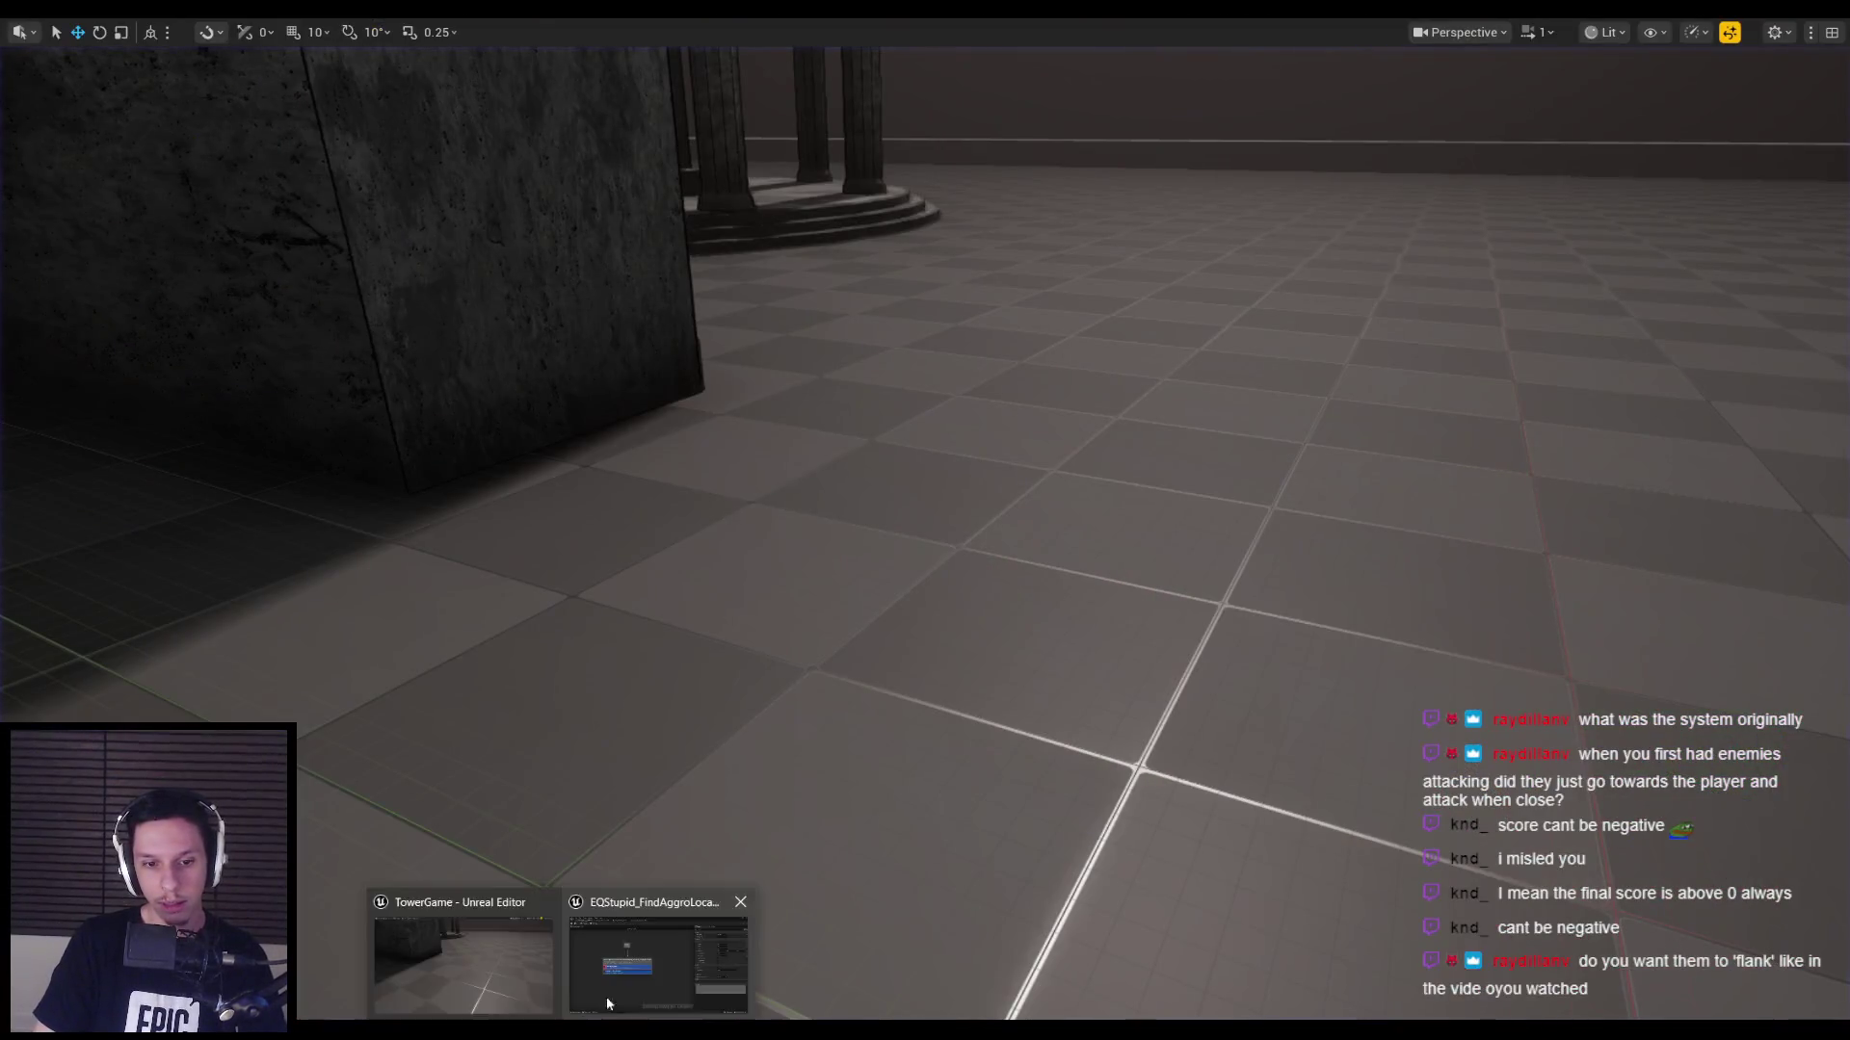
pyautogui.click(679, 940)
pyautogui.click(617, 486)
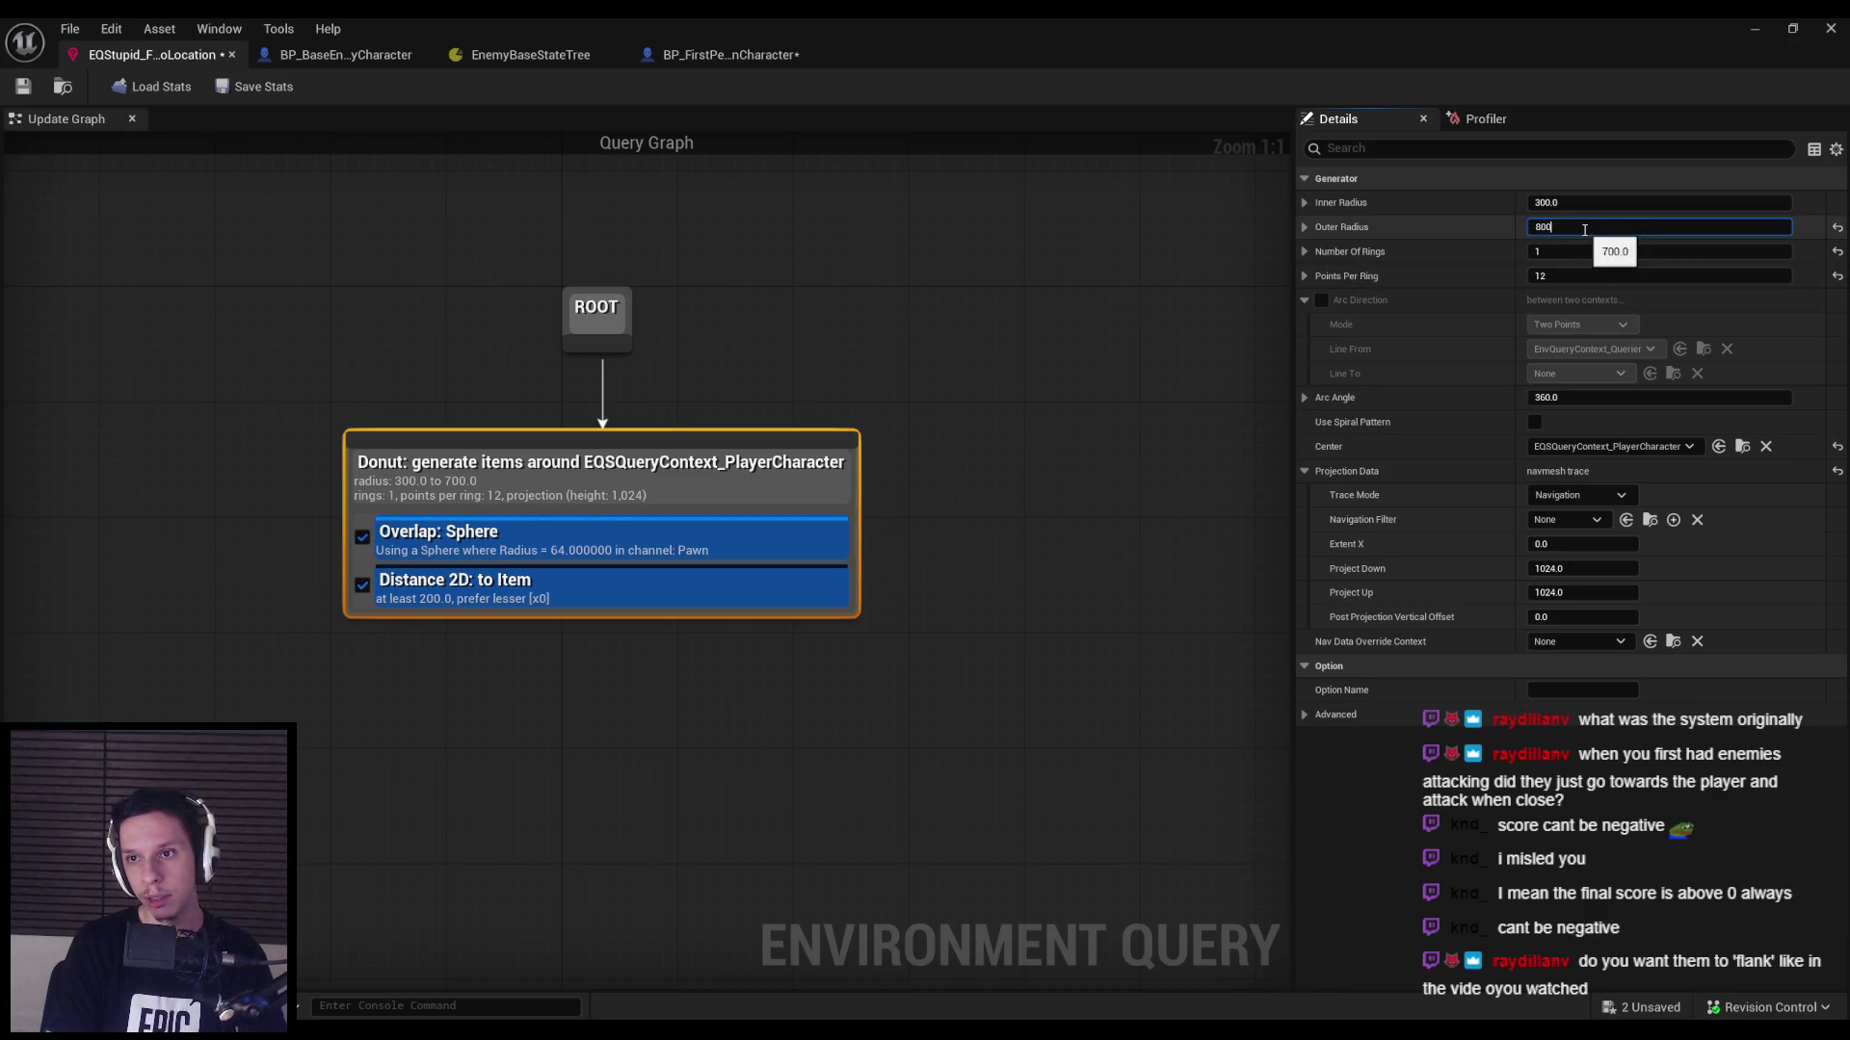
pyautogui.click(1422, 248)
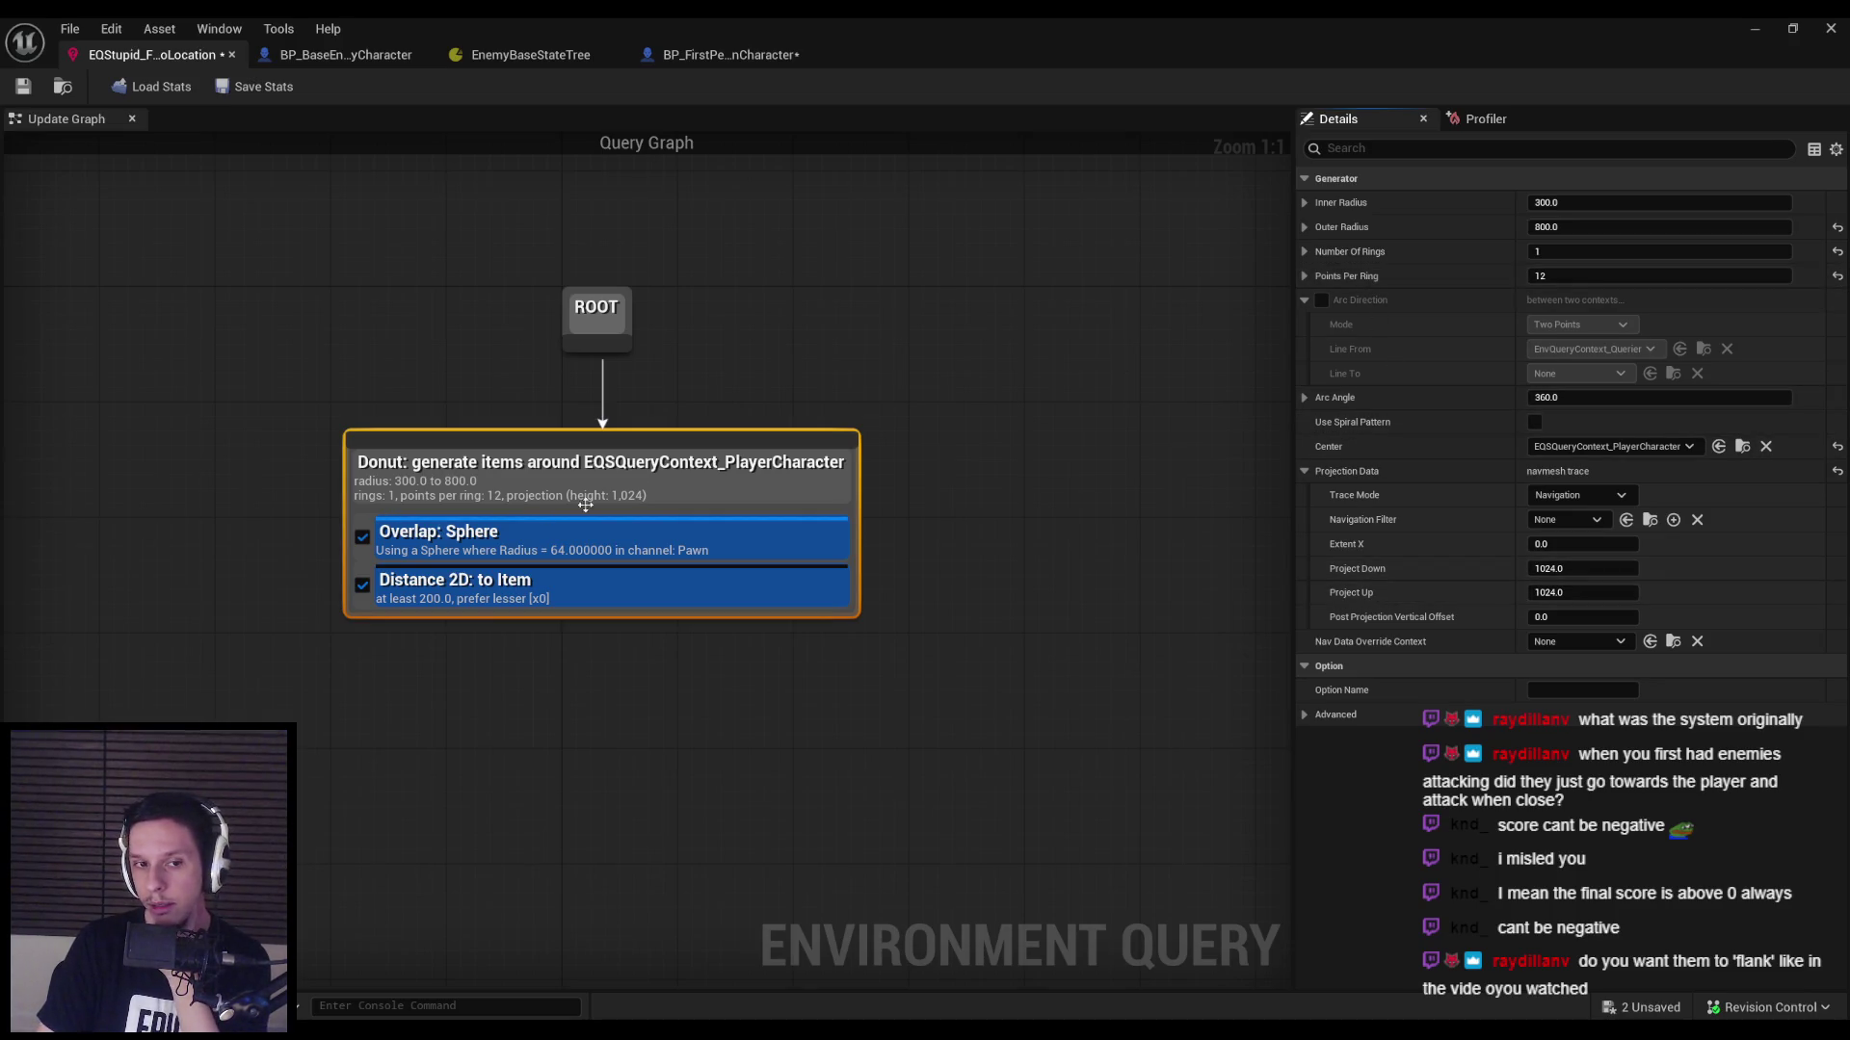
pyautogui.click(554, 526)
pyautogui.click(544, 583)
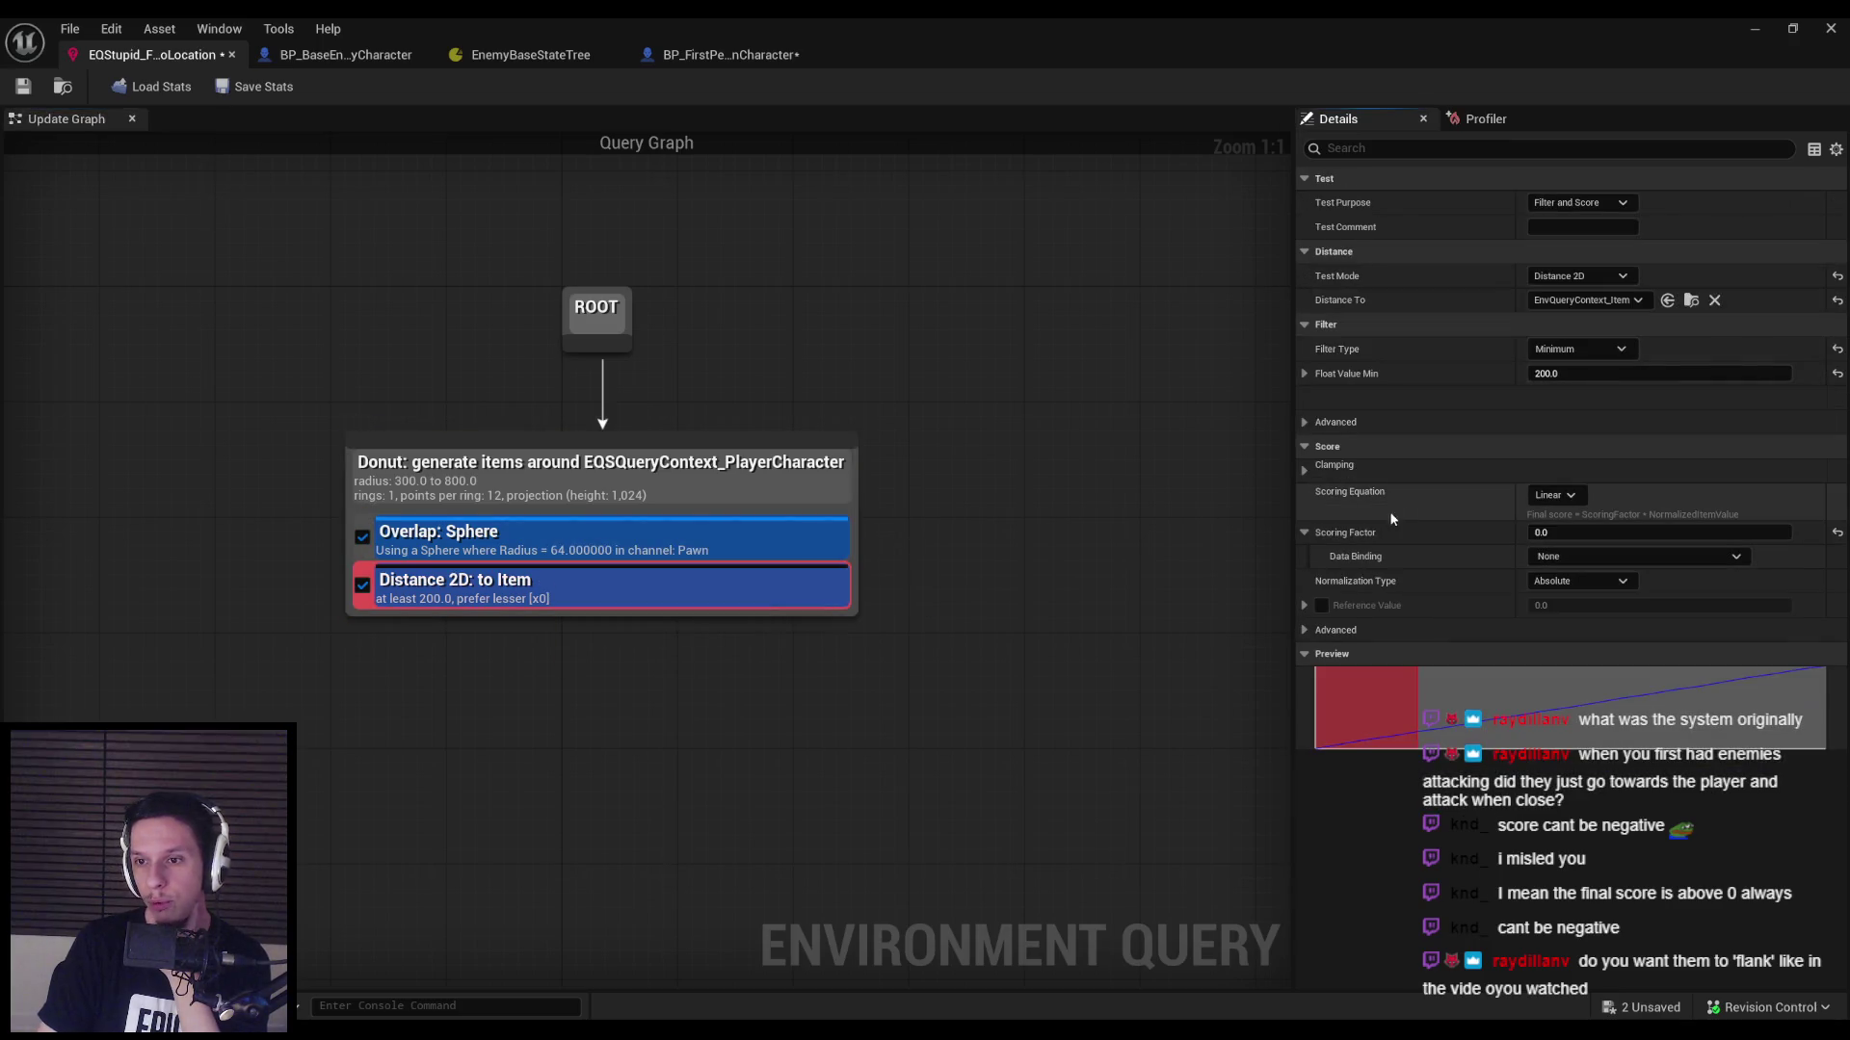
pyautogui.rightClick(520, 499)
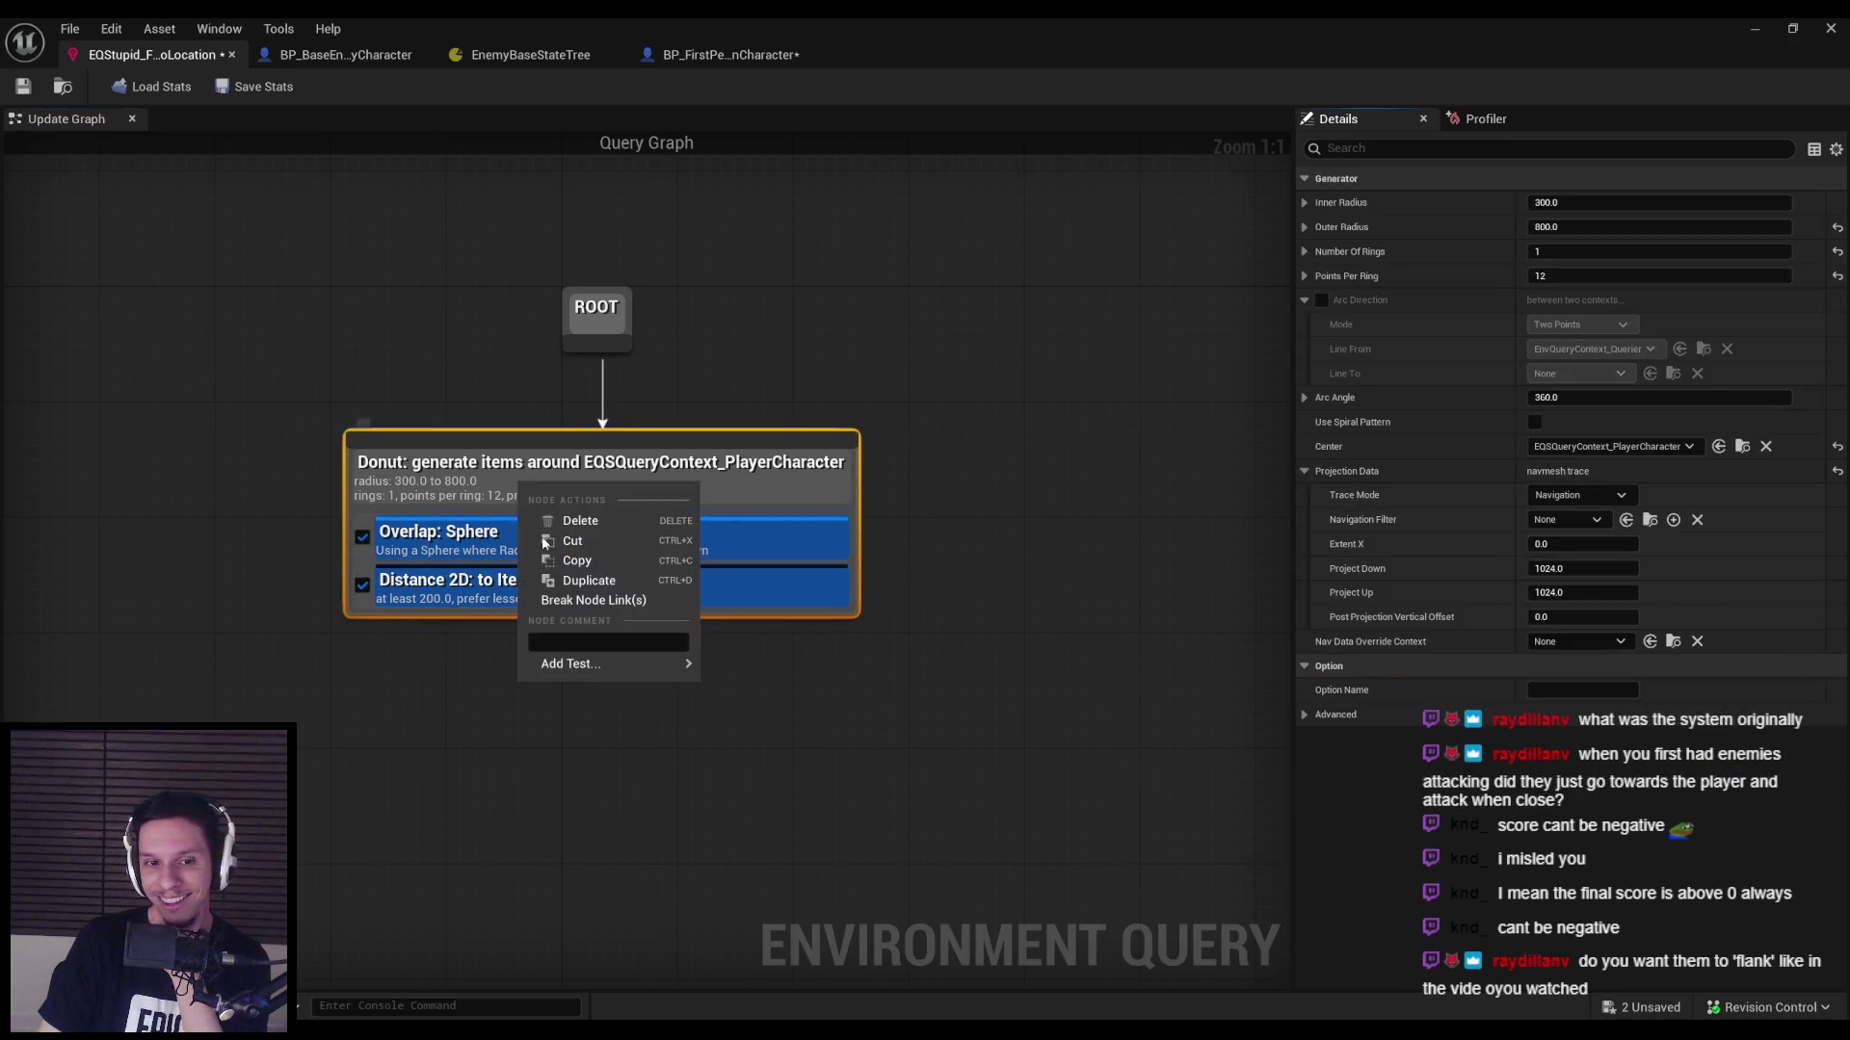
pyautogui.moveTo(571, 665)
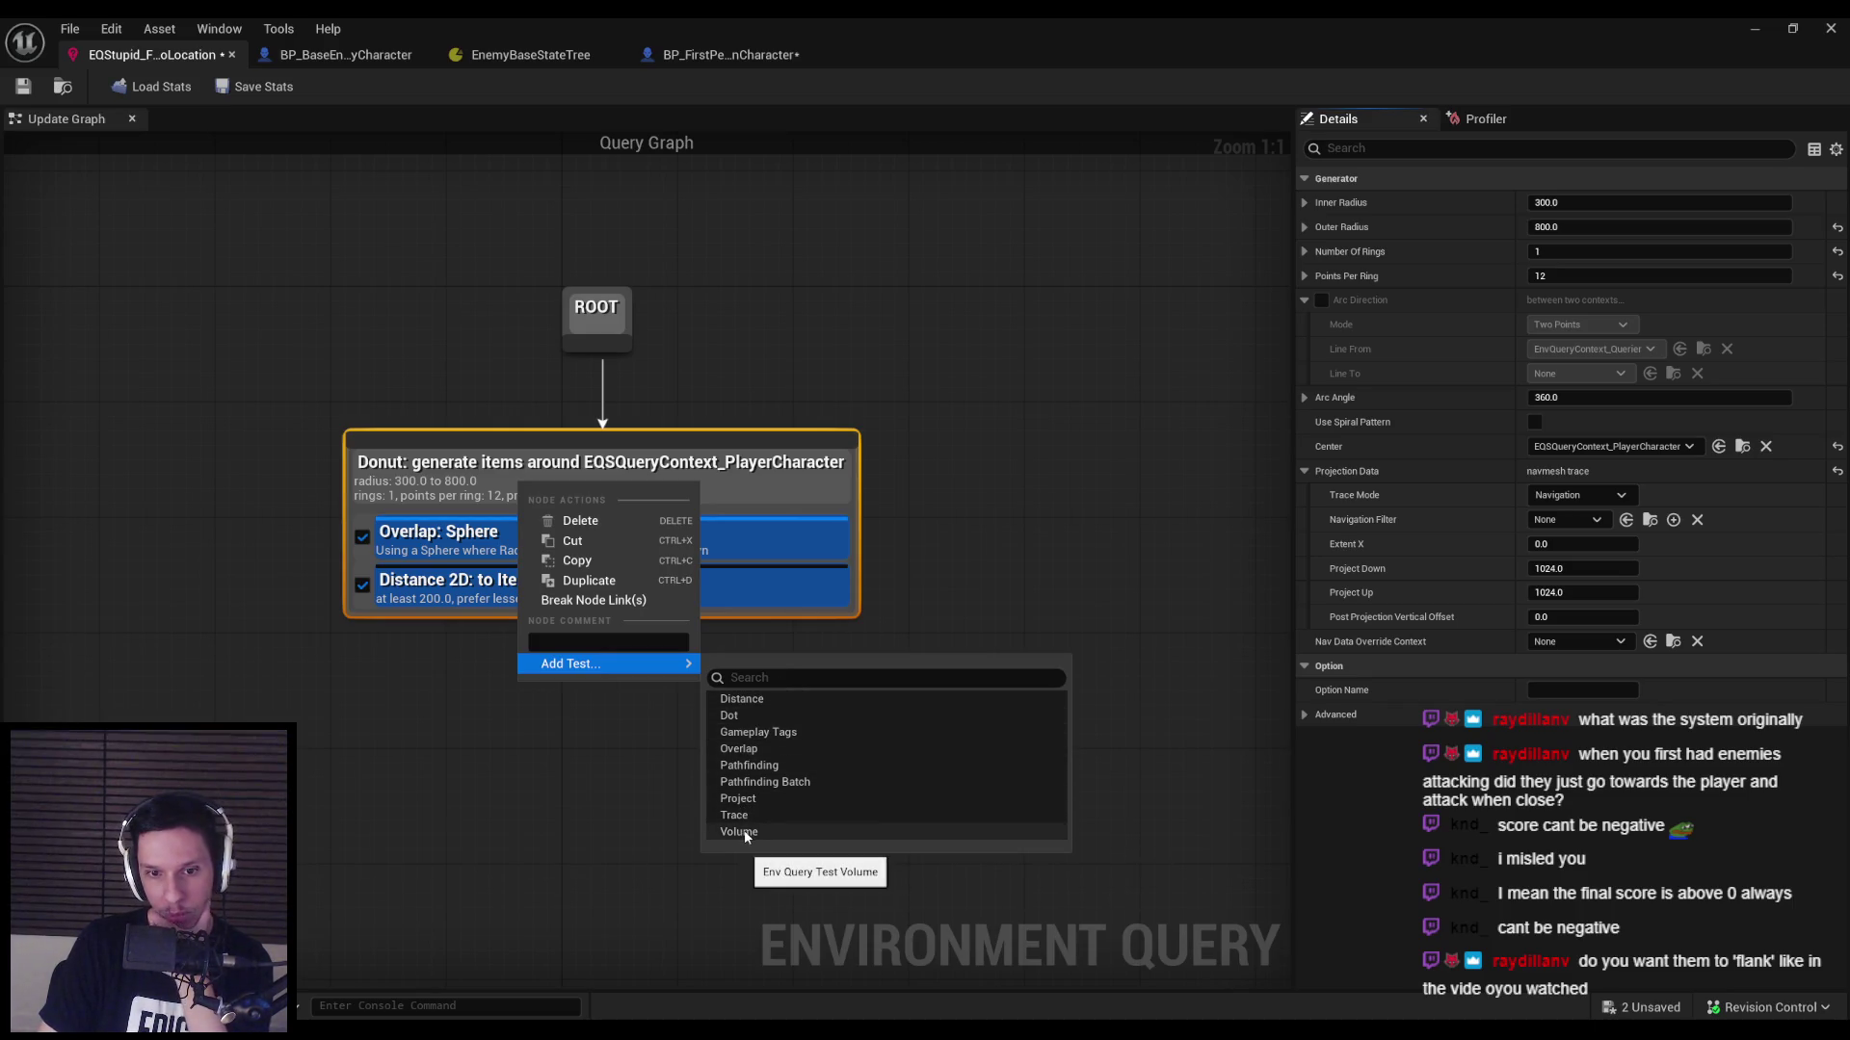
pyautogui.click(734, 715)
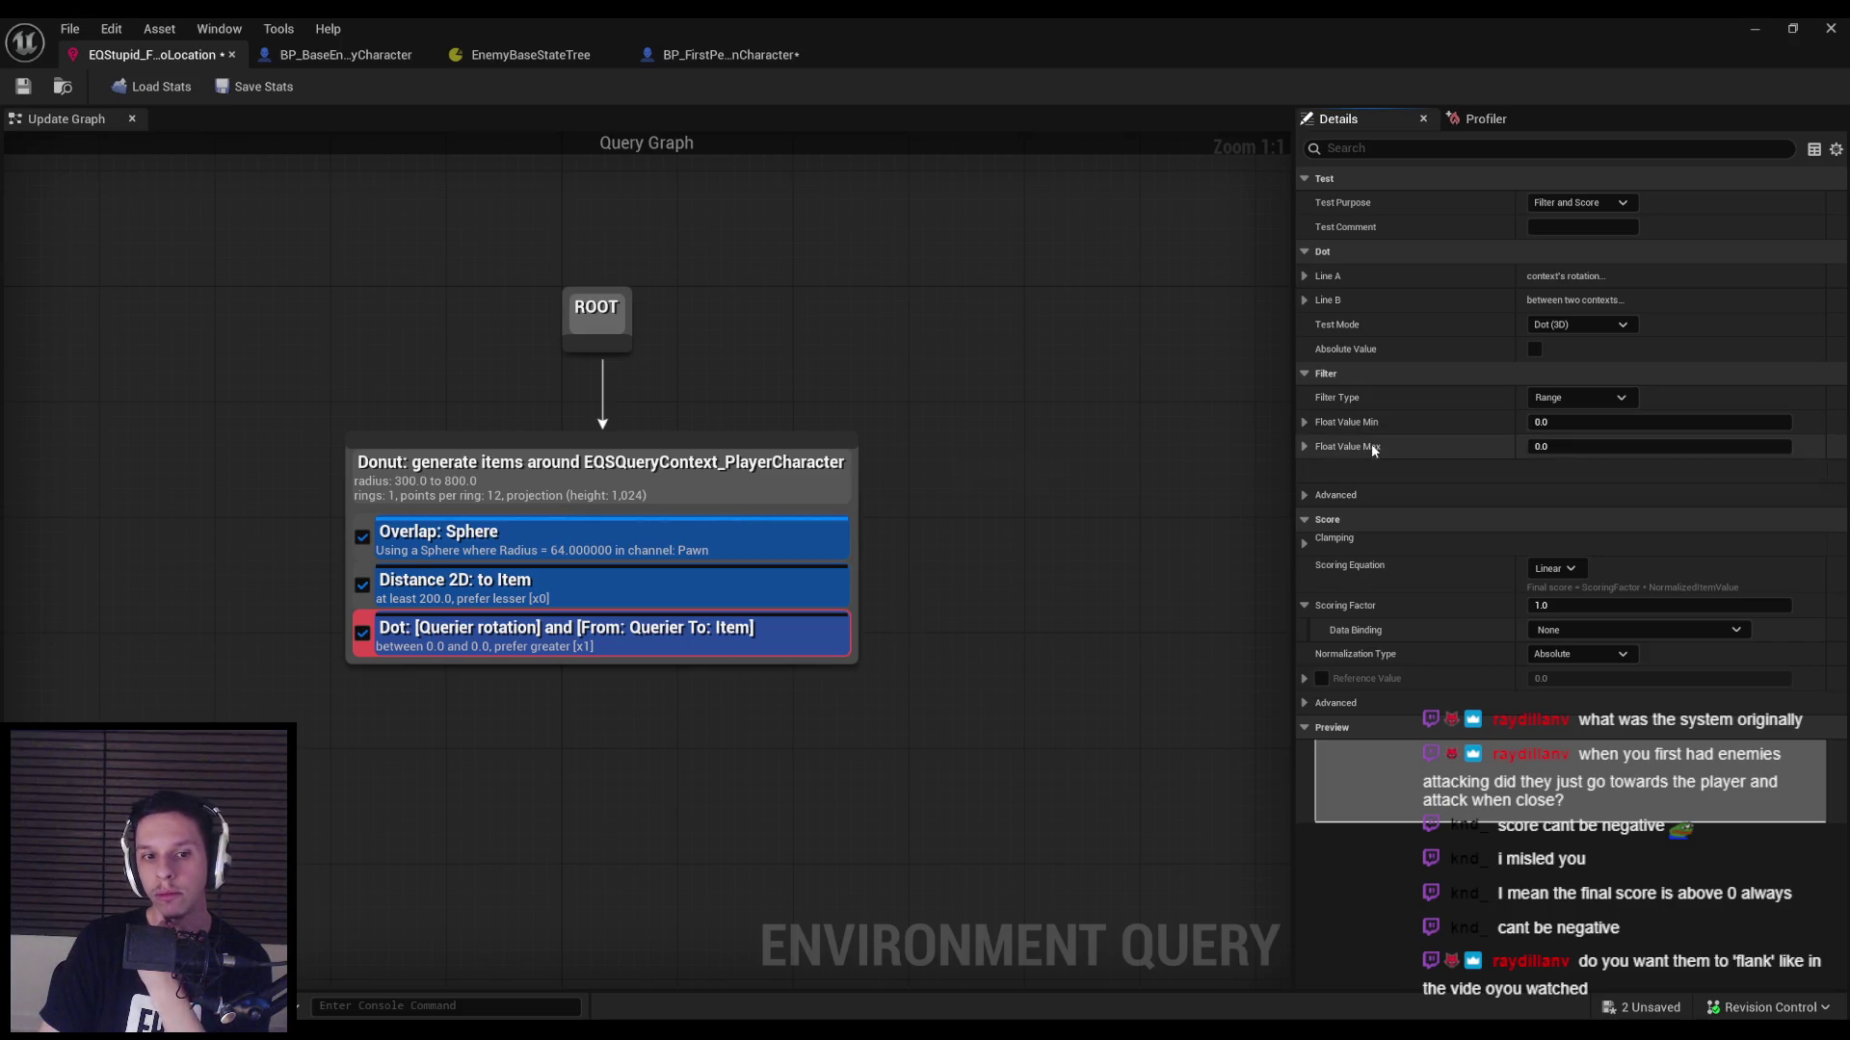
pyautogui.click(1548, 447)
pyautogui.write('1')
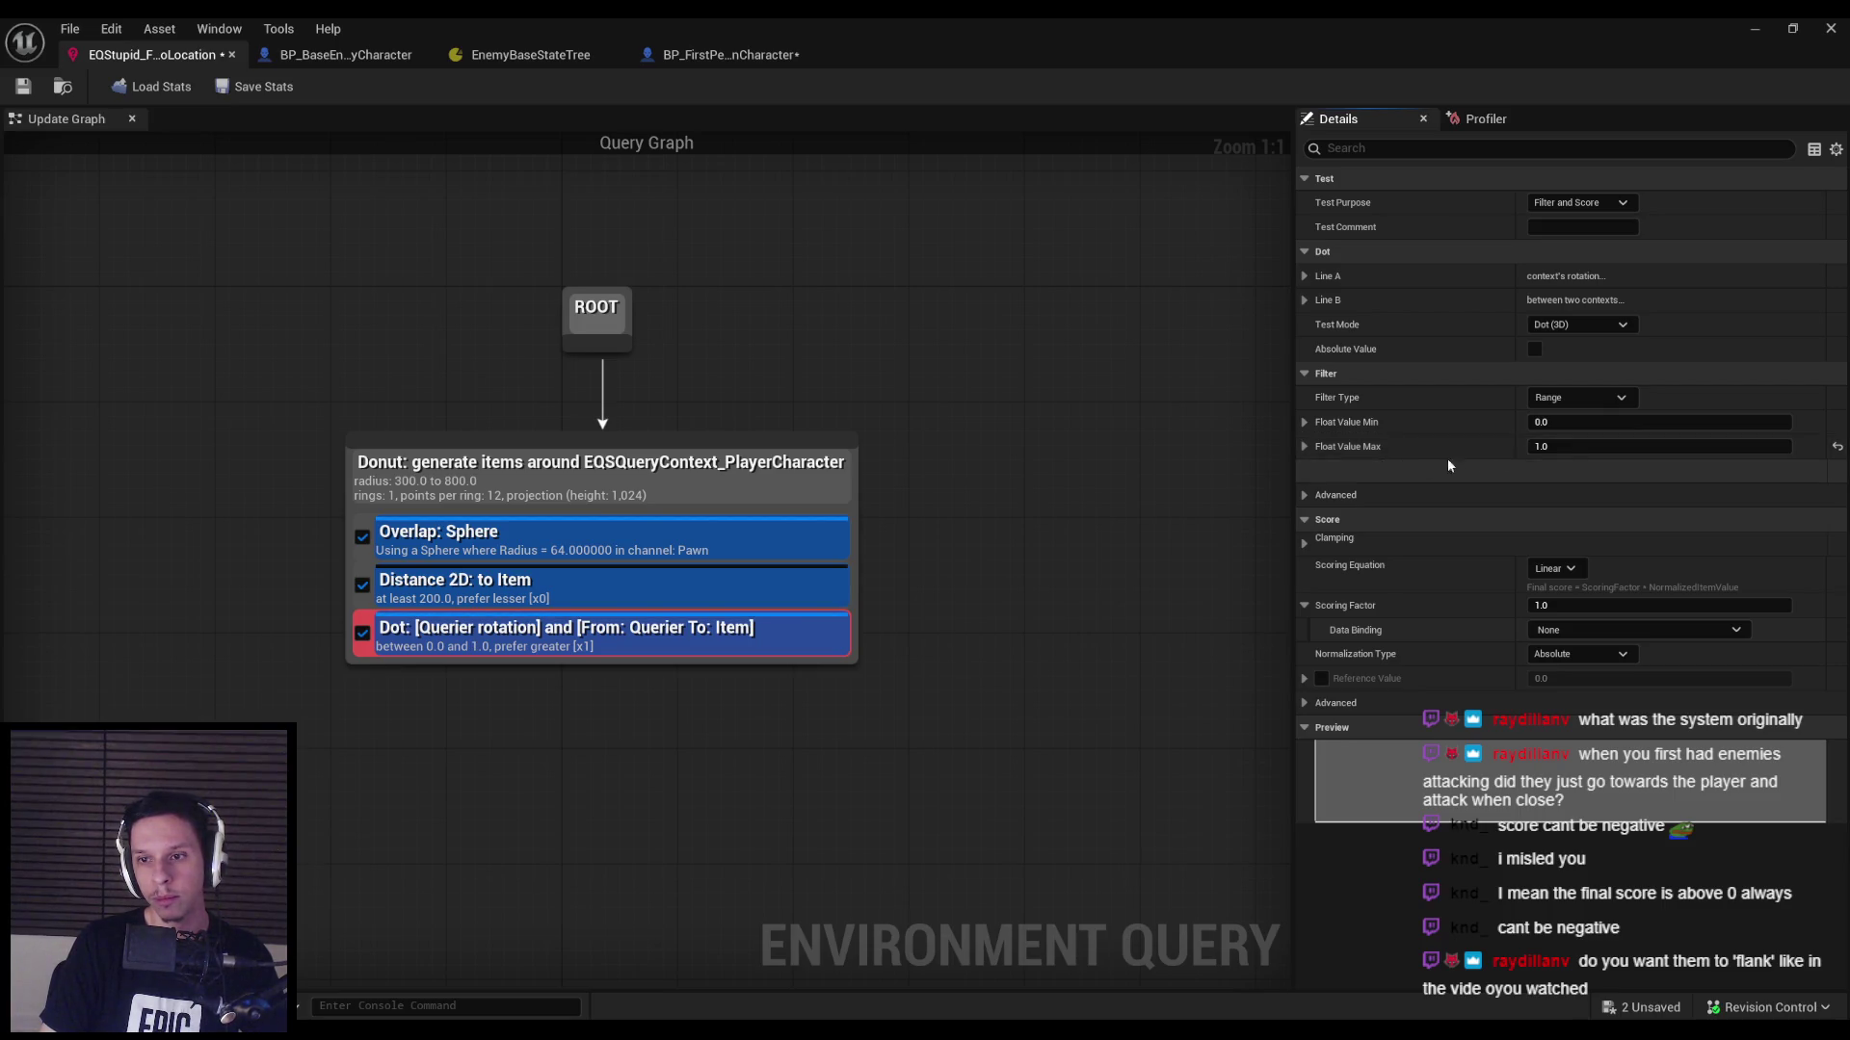
pyautogui.click(1570, 449)
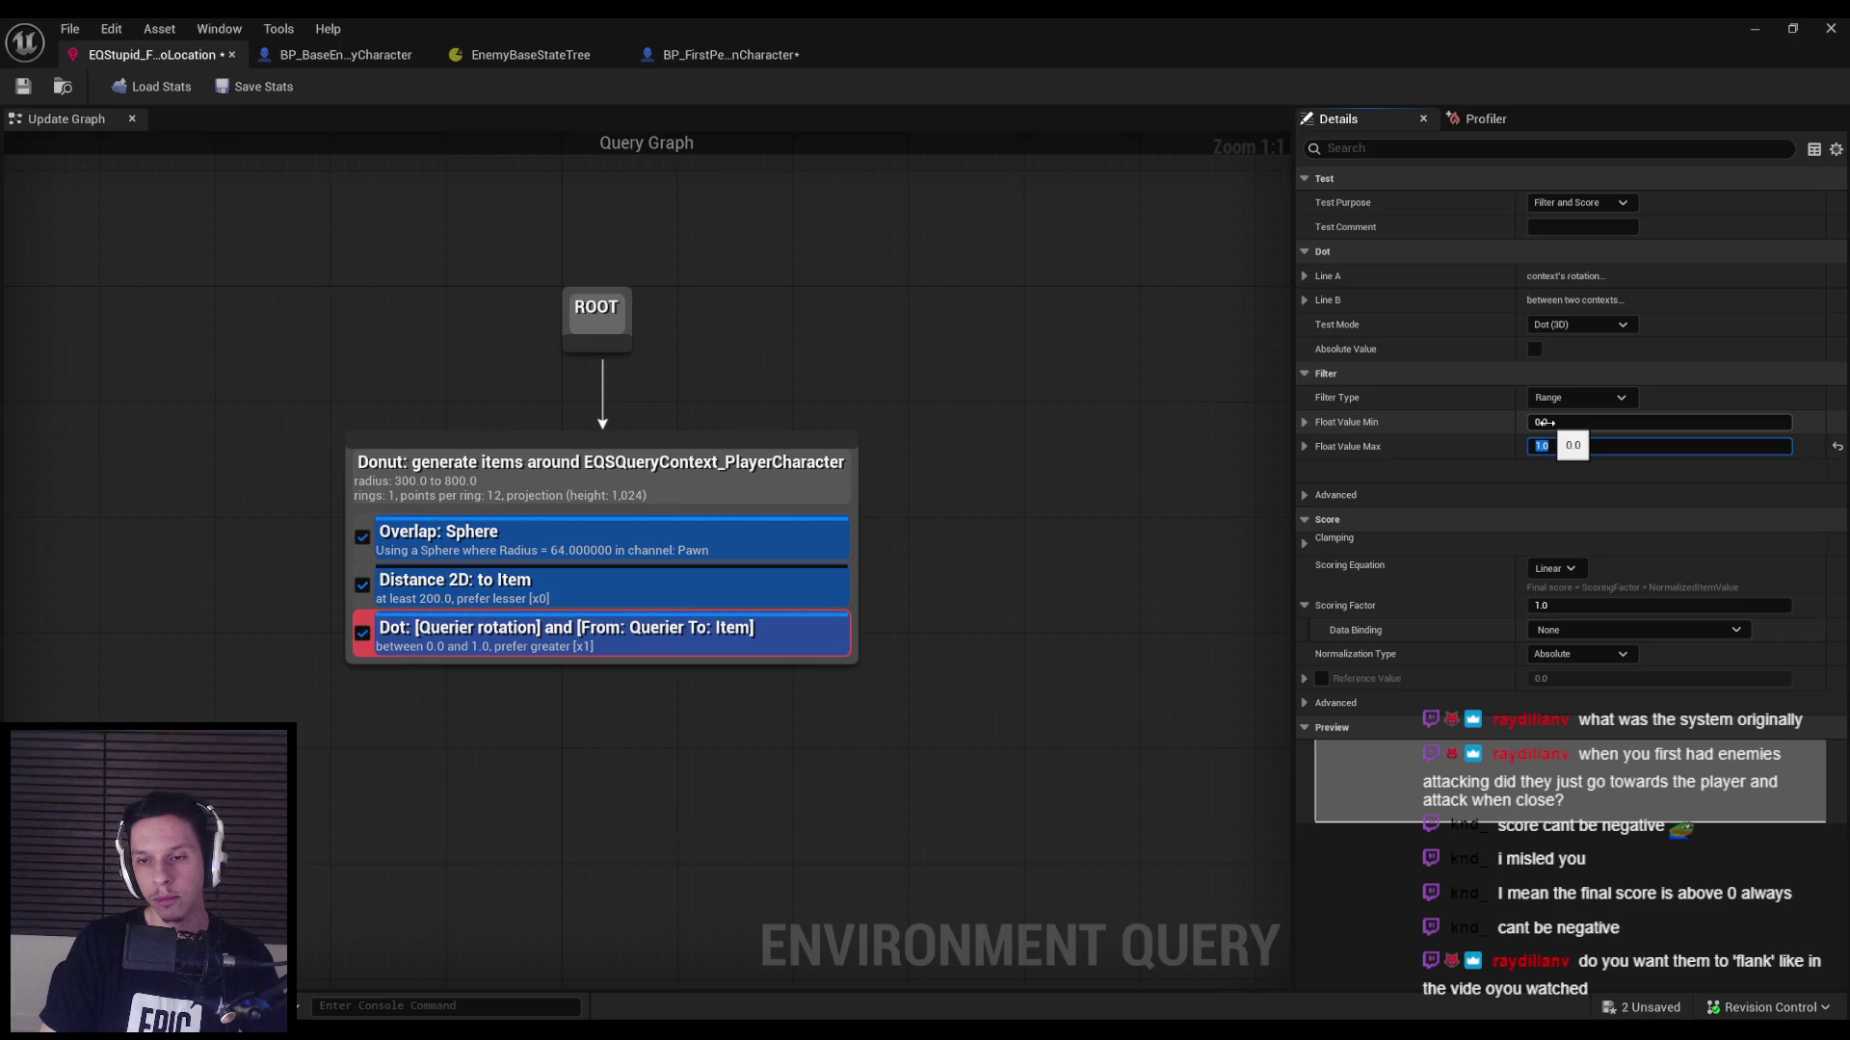
pyautogui.click(1339, 300)
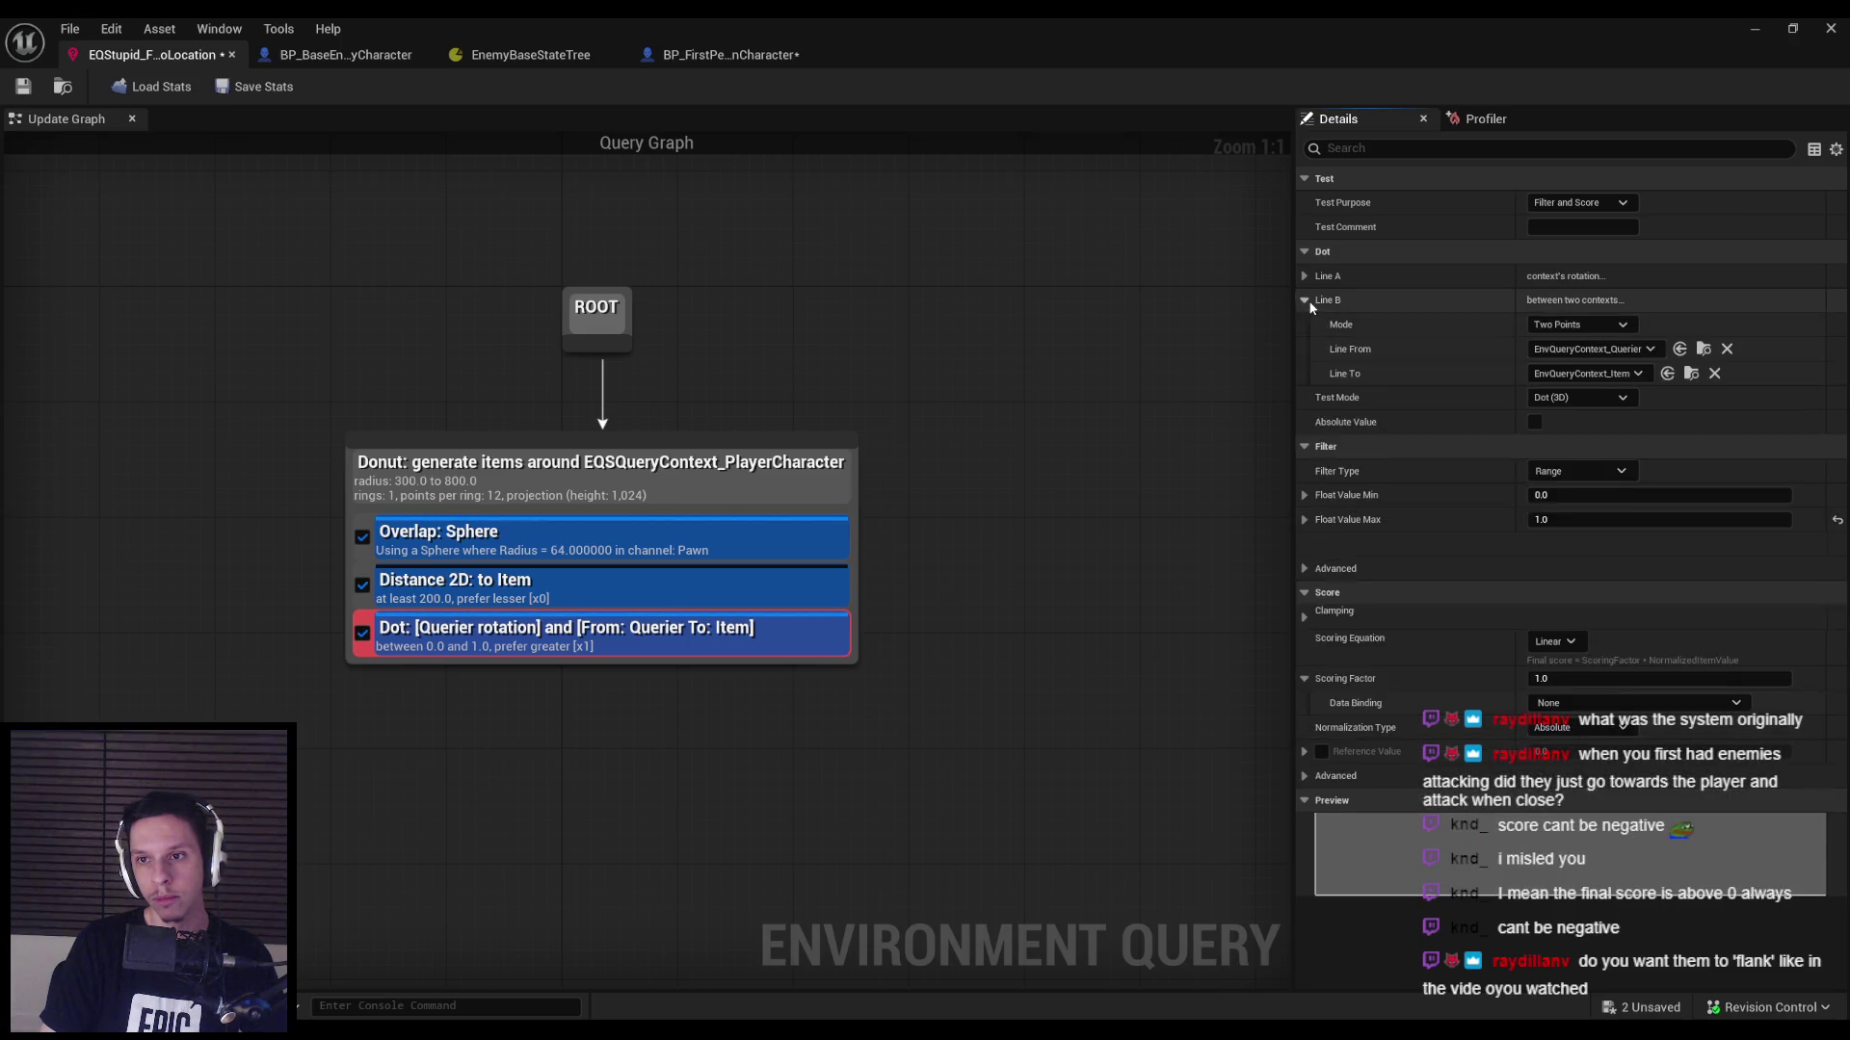
pyautogui.click(1339, 276)
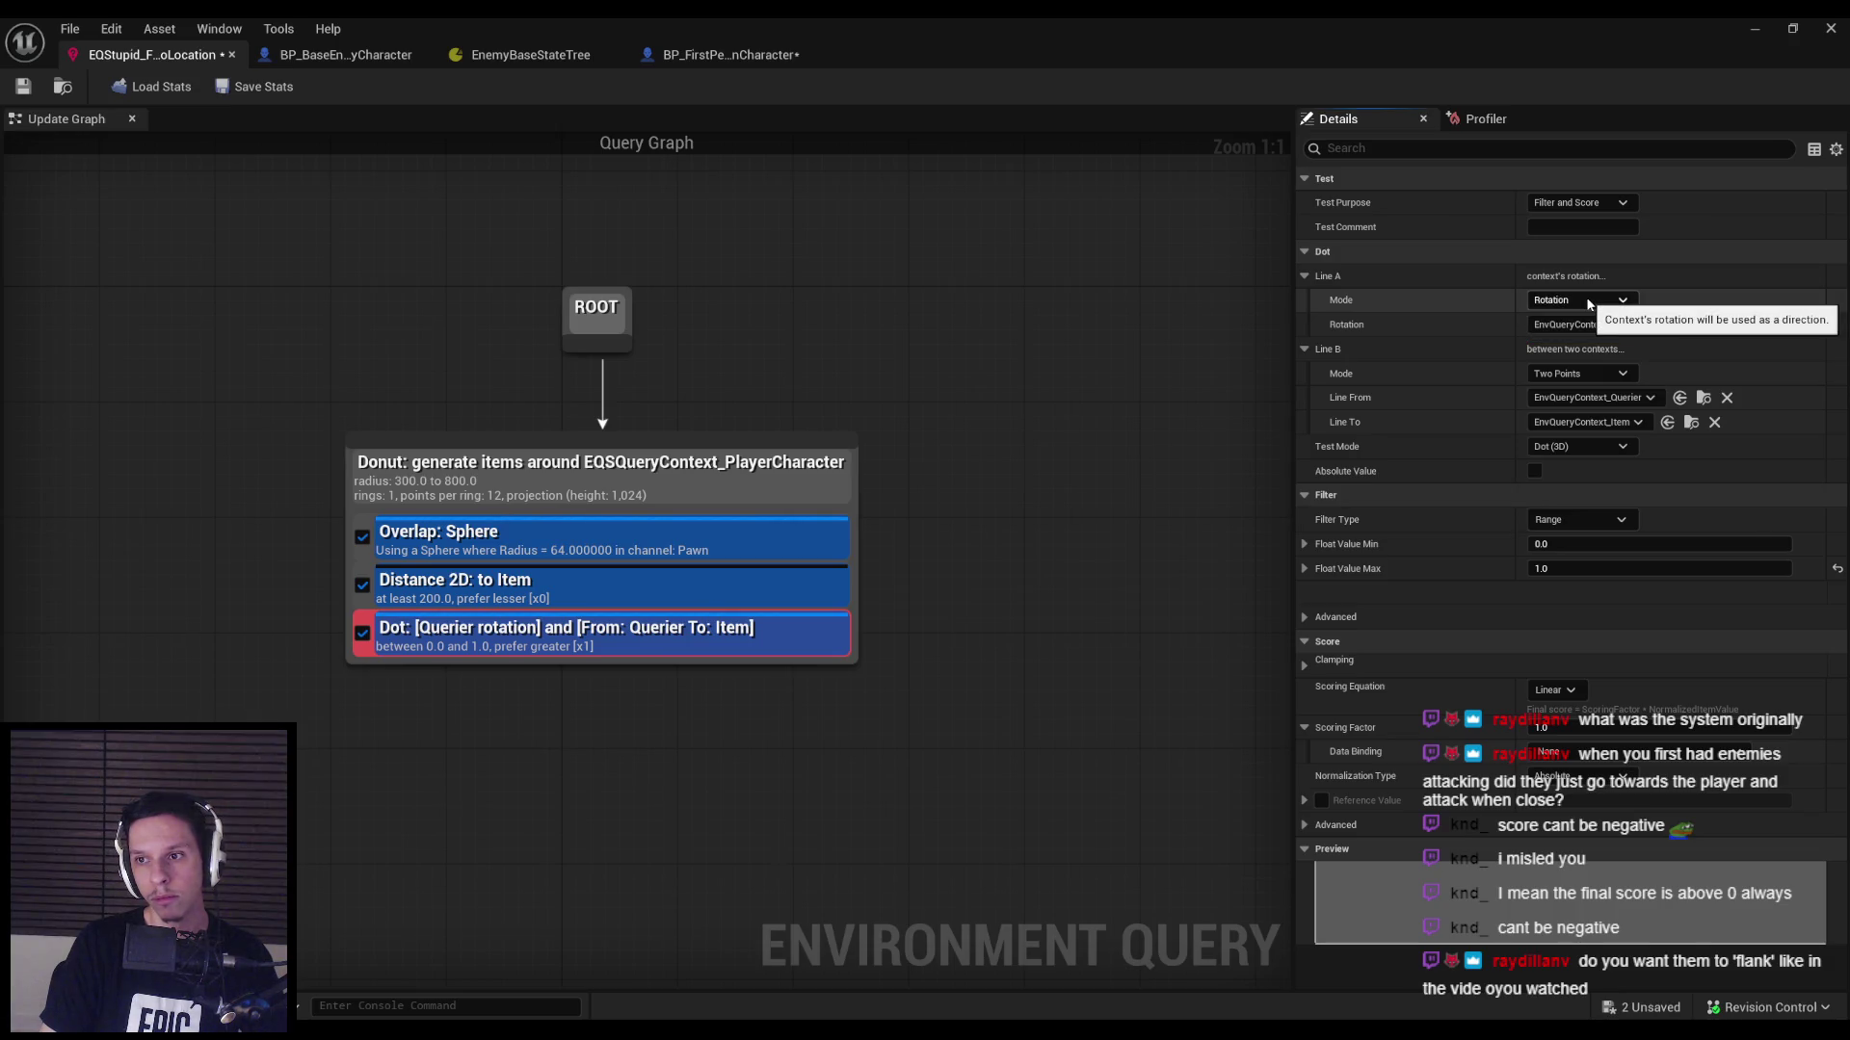
pyautogui.click(1611, 318)
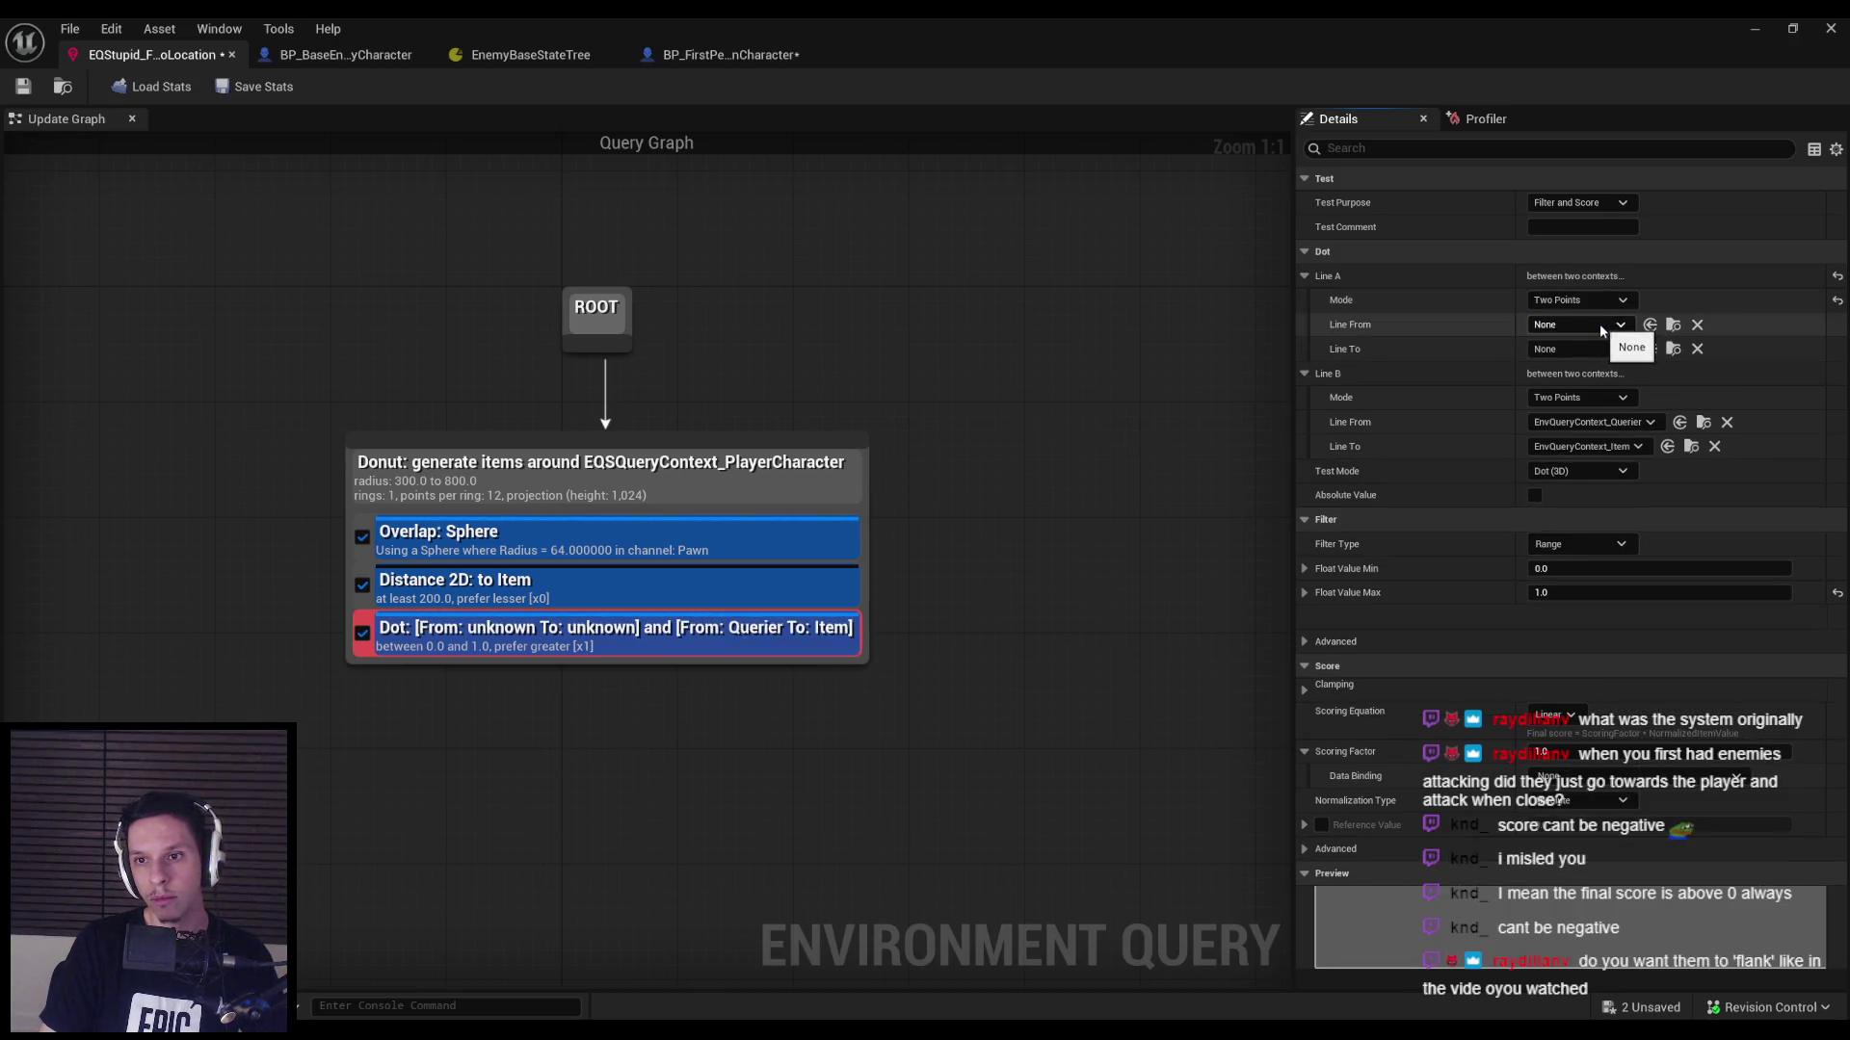
pyautogui.click(1580, 305)
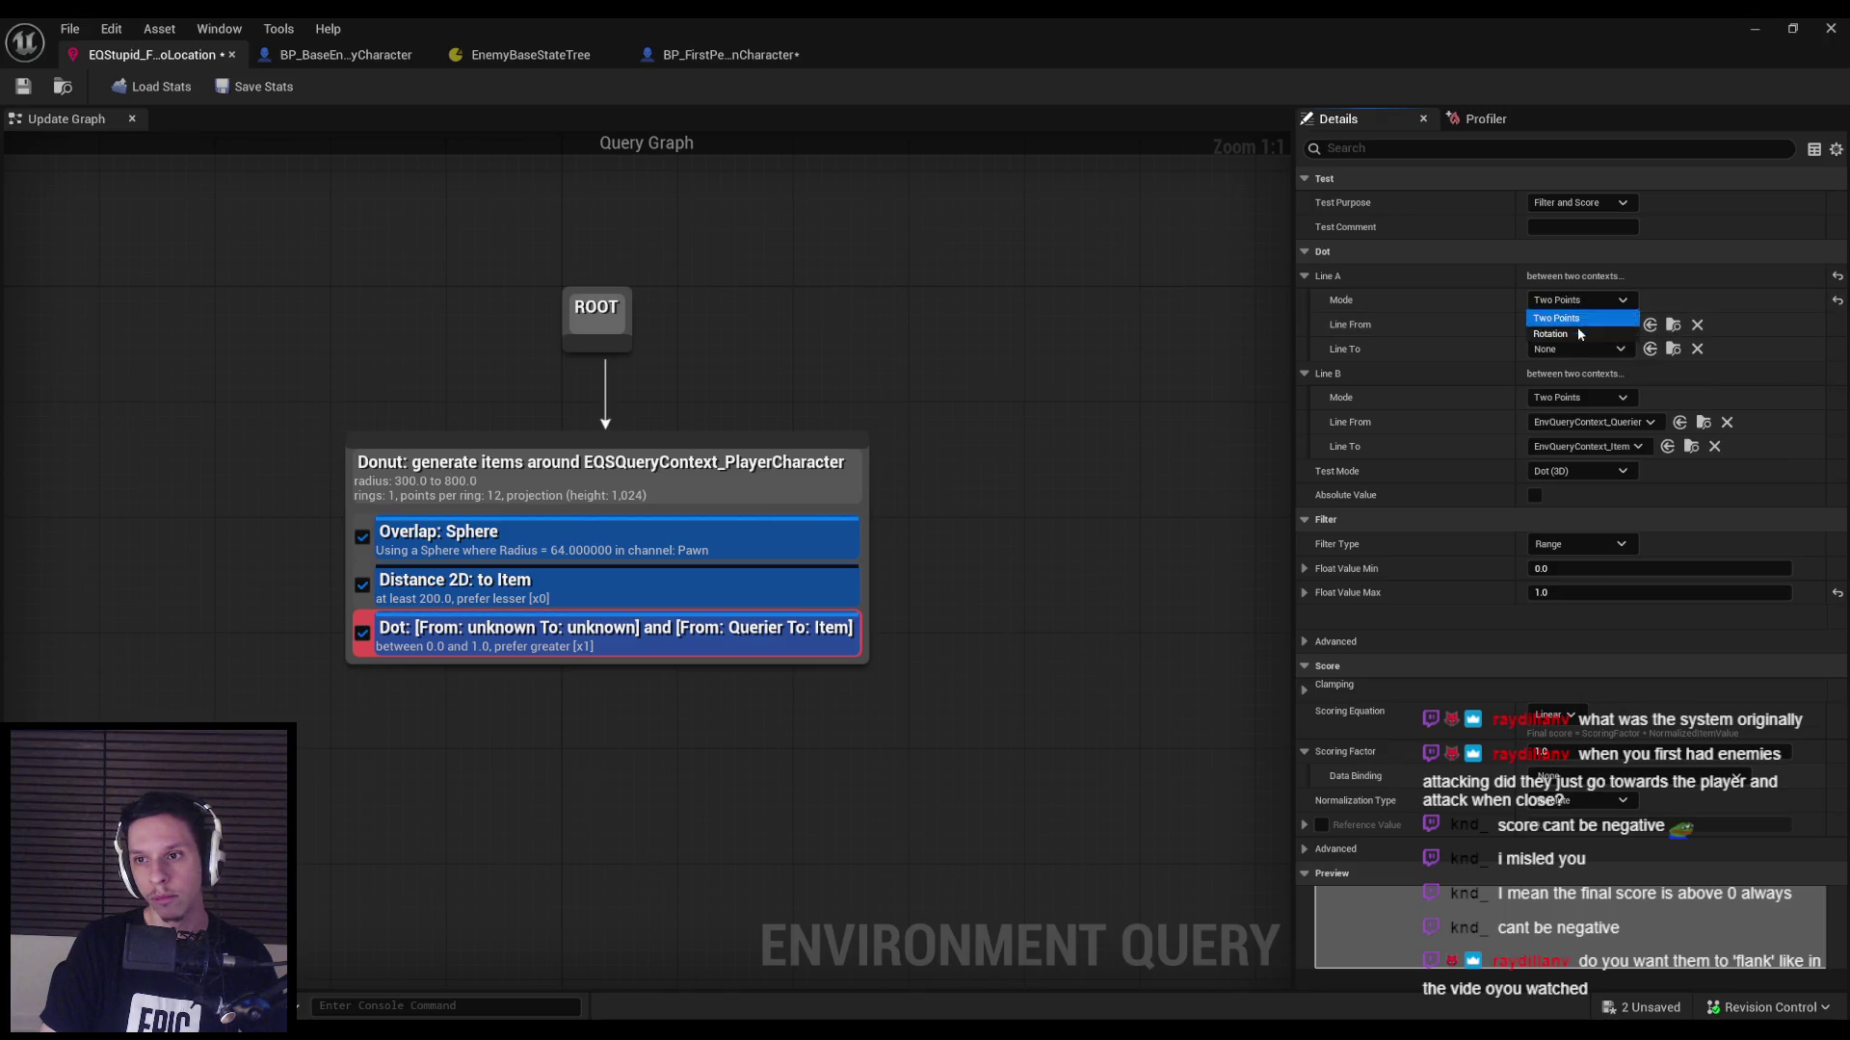
pyautogui.click(1570, 320)
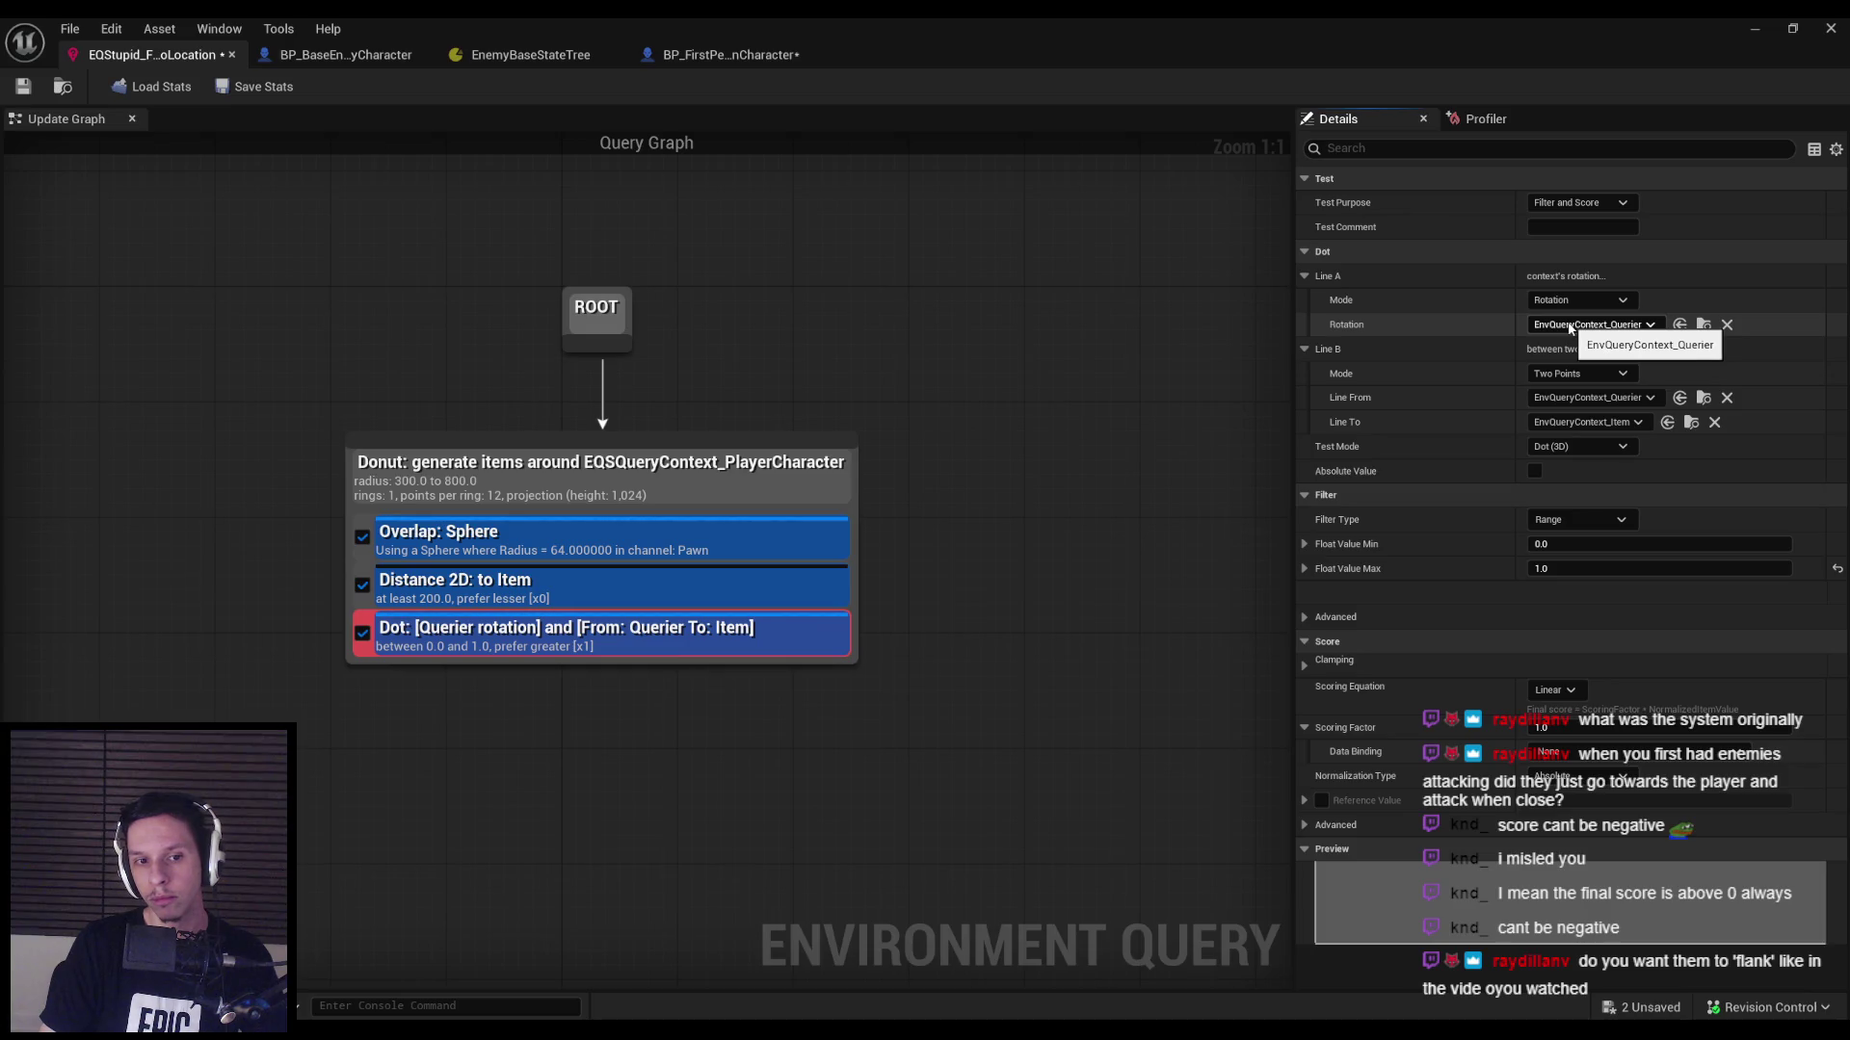
pyautogui.click(1580, 300)
pyautogui.click(1570, 320)
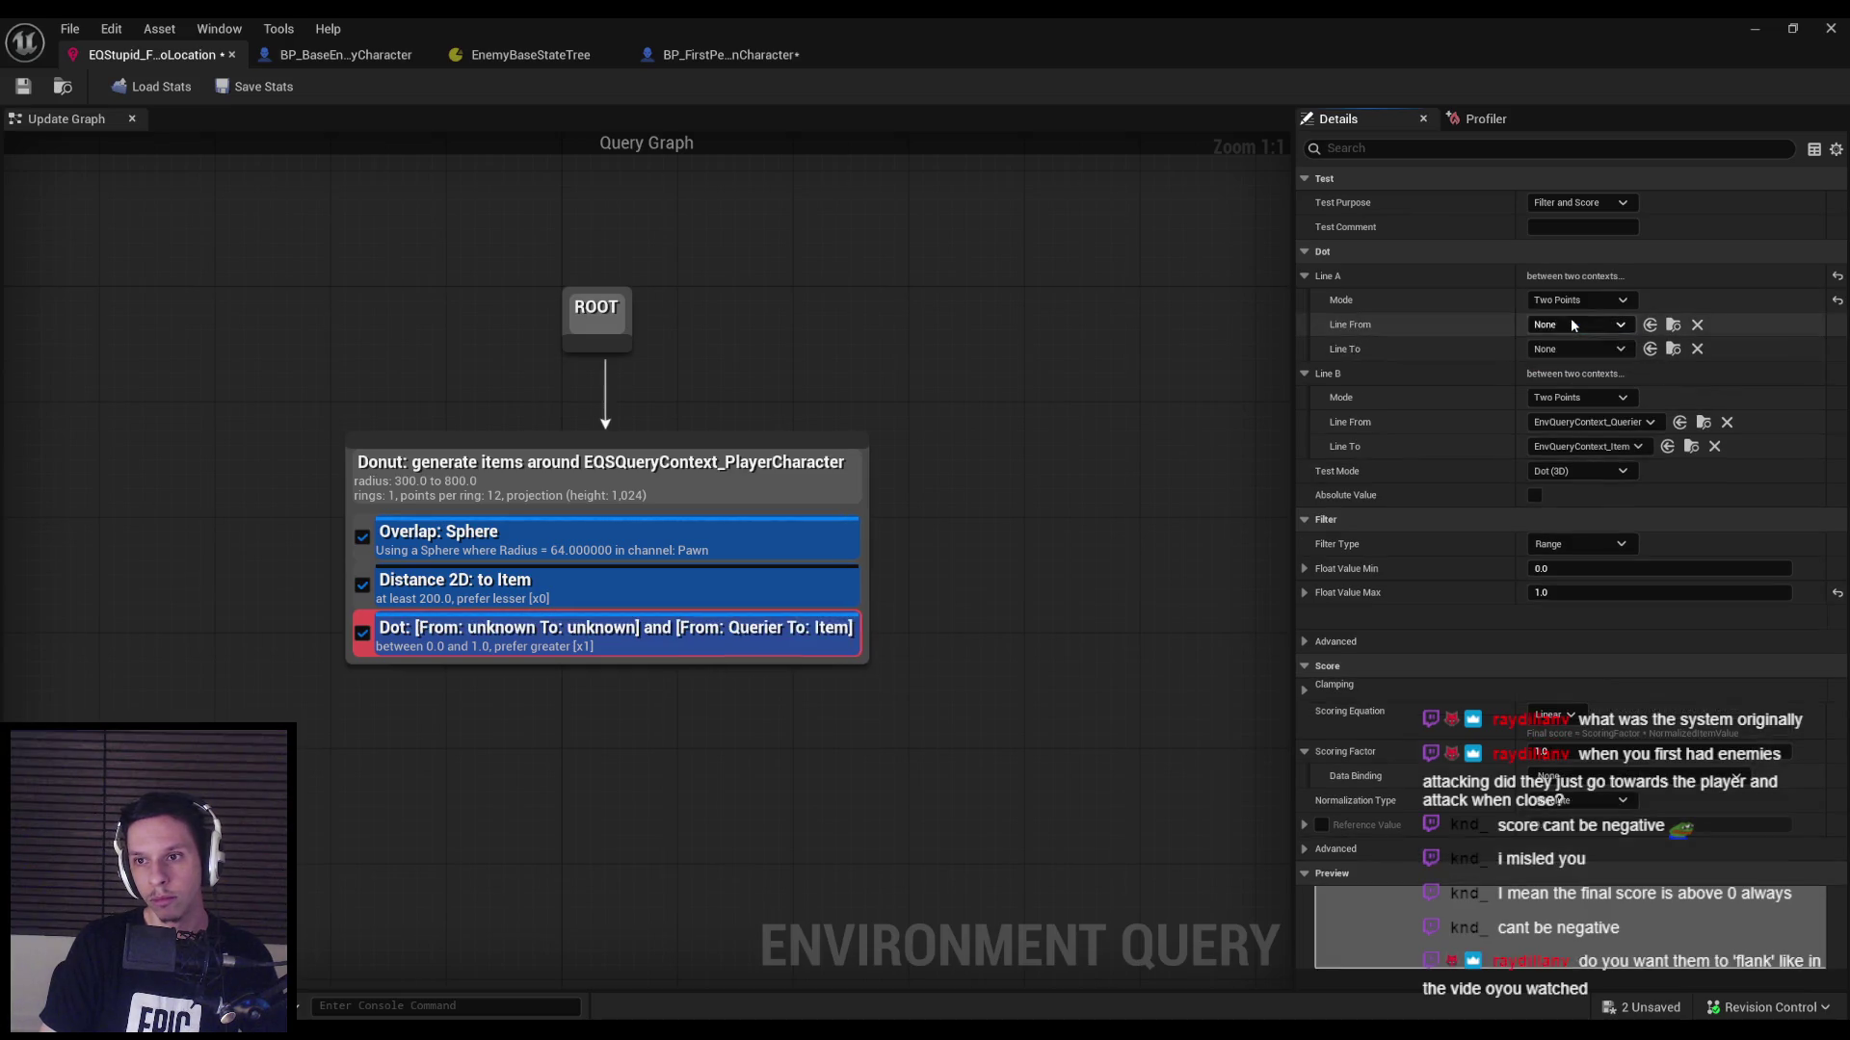
pyautogui.click(1577, 328)
pyautogui.click(1577, 328)
pyautogui.click(1576, 329)
pyautogui.click(1575, 328)
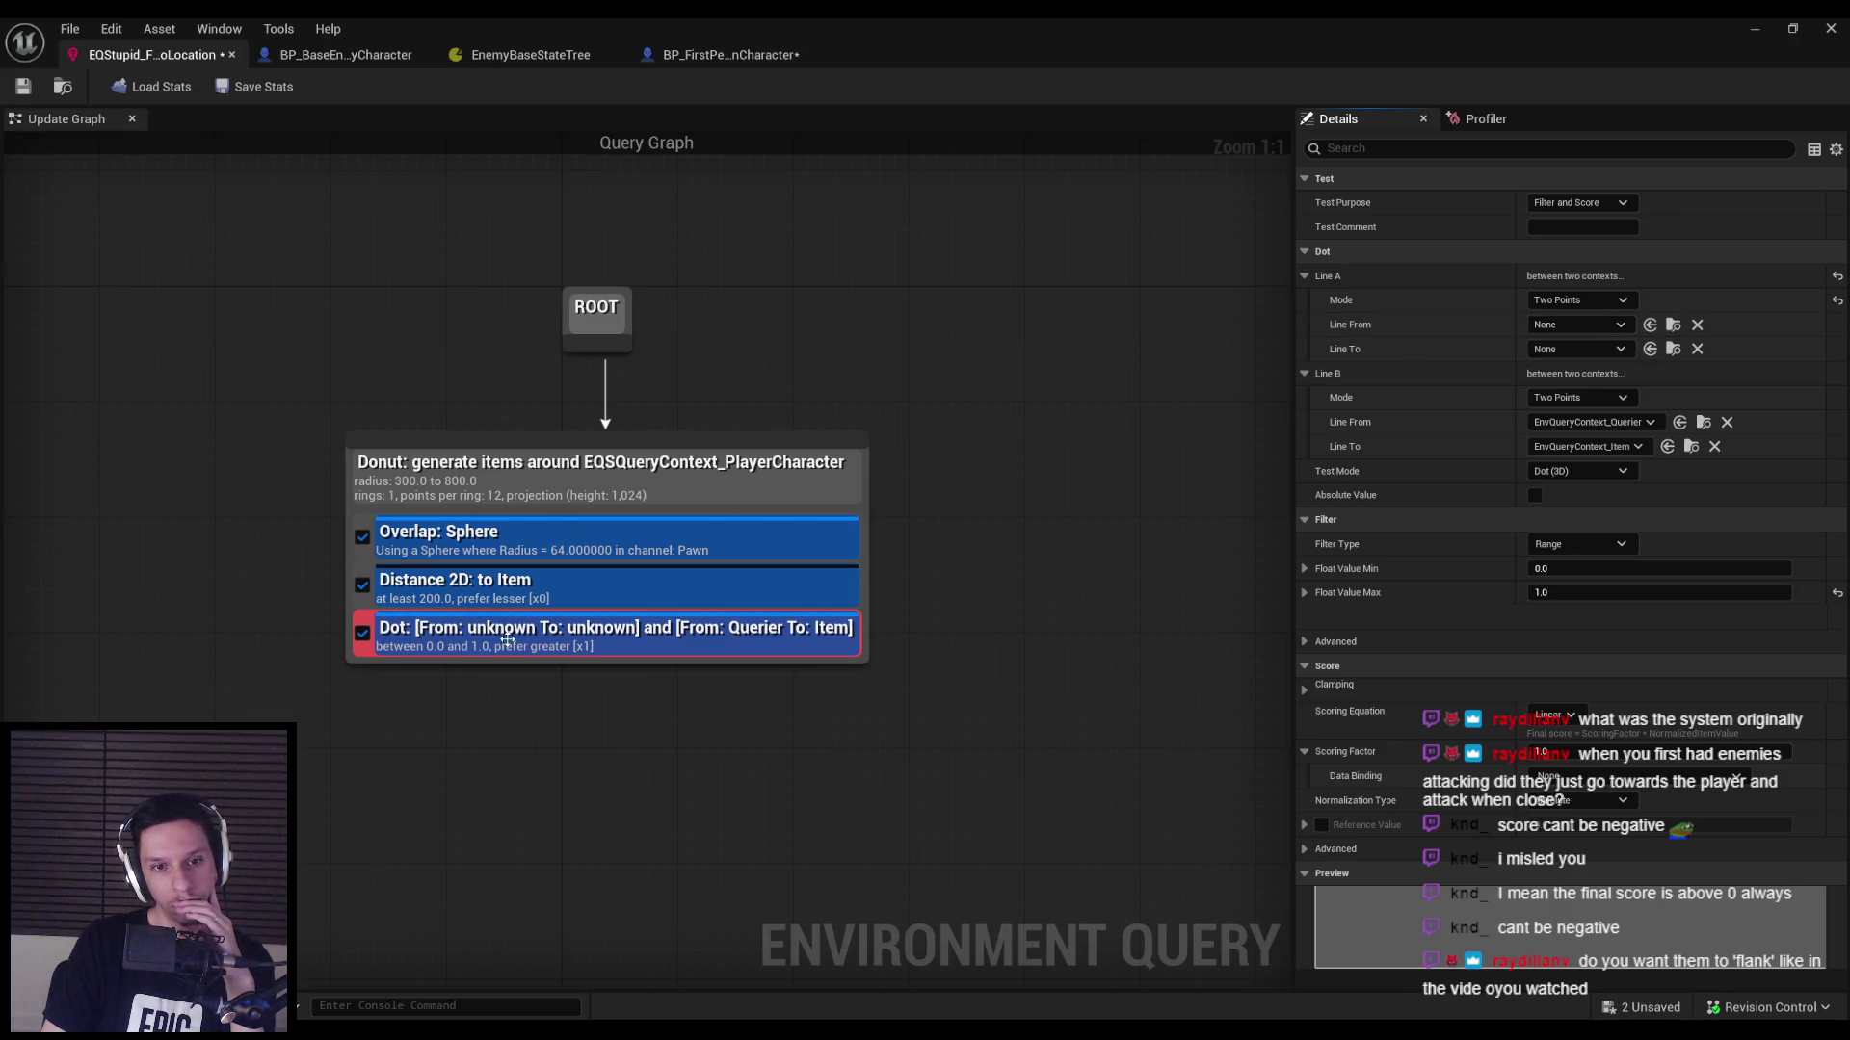
pyautogui.press('Delete')
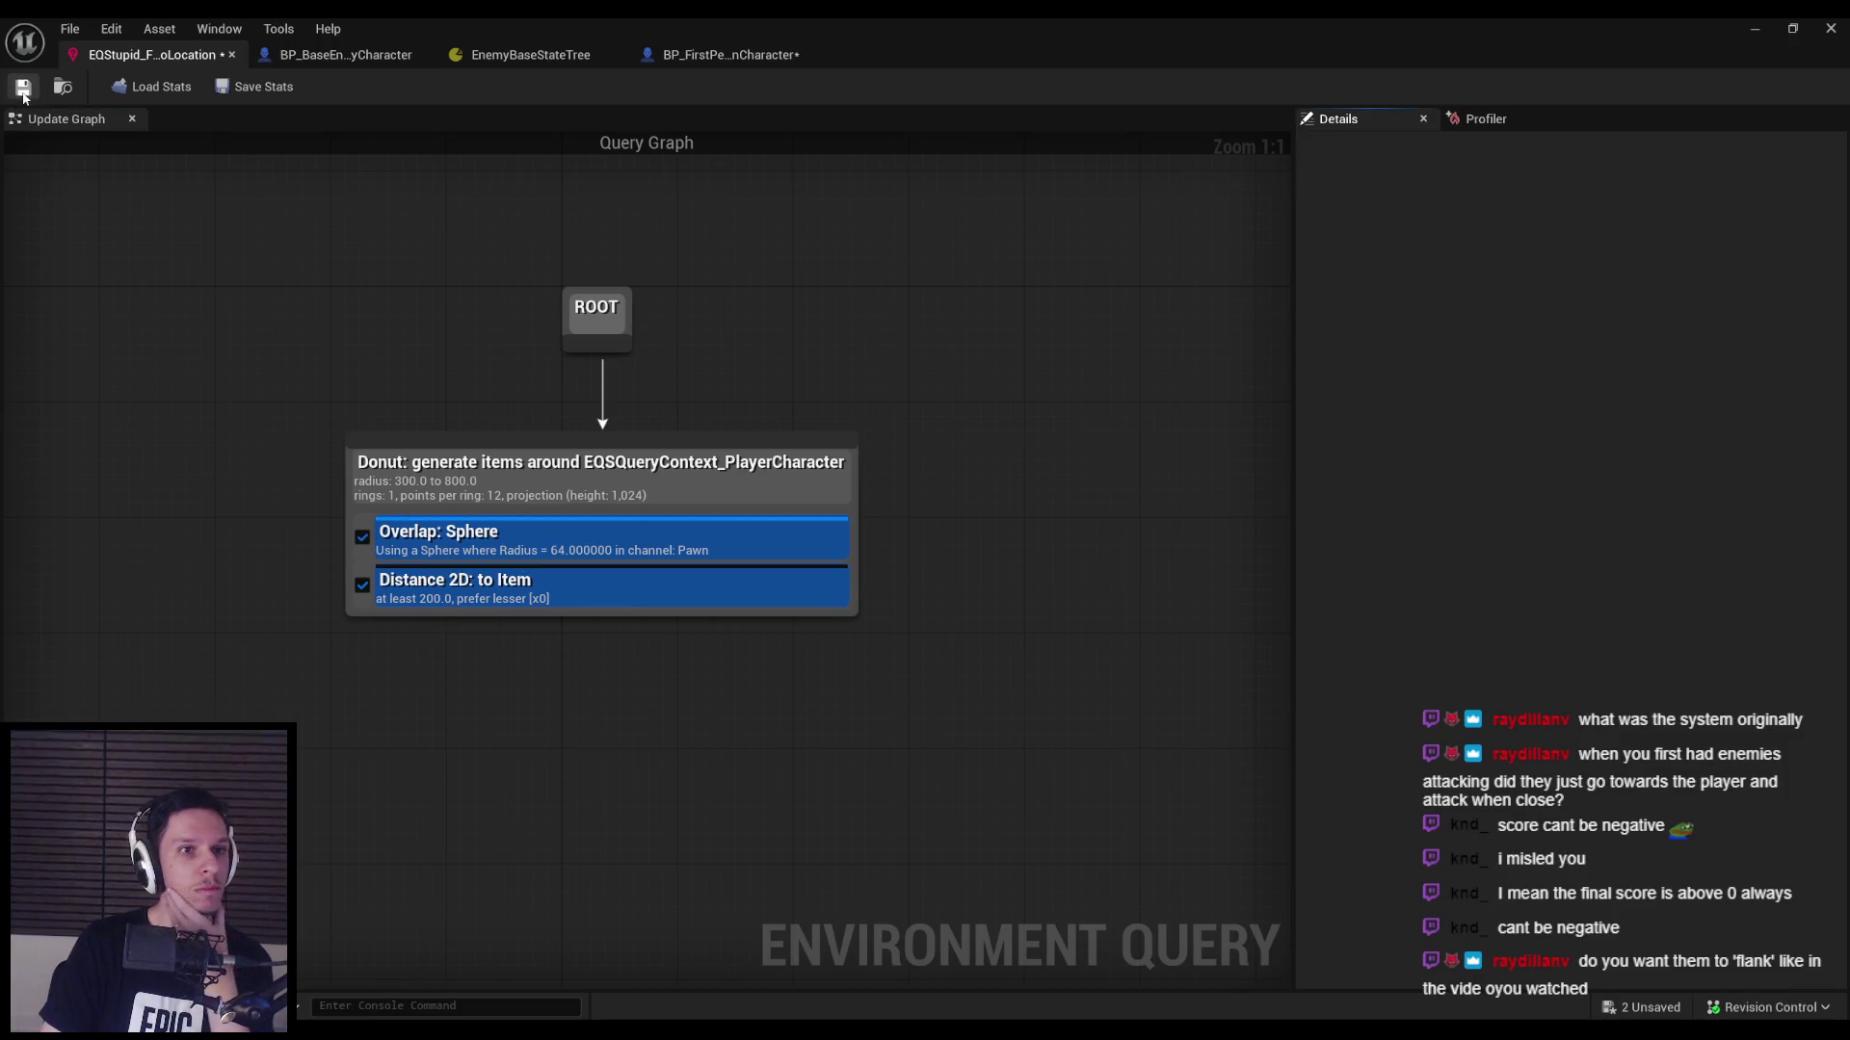
# Save the EQS asset and rearrange BP_BaseEnemyCharacter's query nodes to make room.
pyautogui.click(23, 89)
pyautogui.click(645, 56)
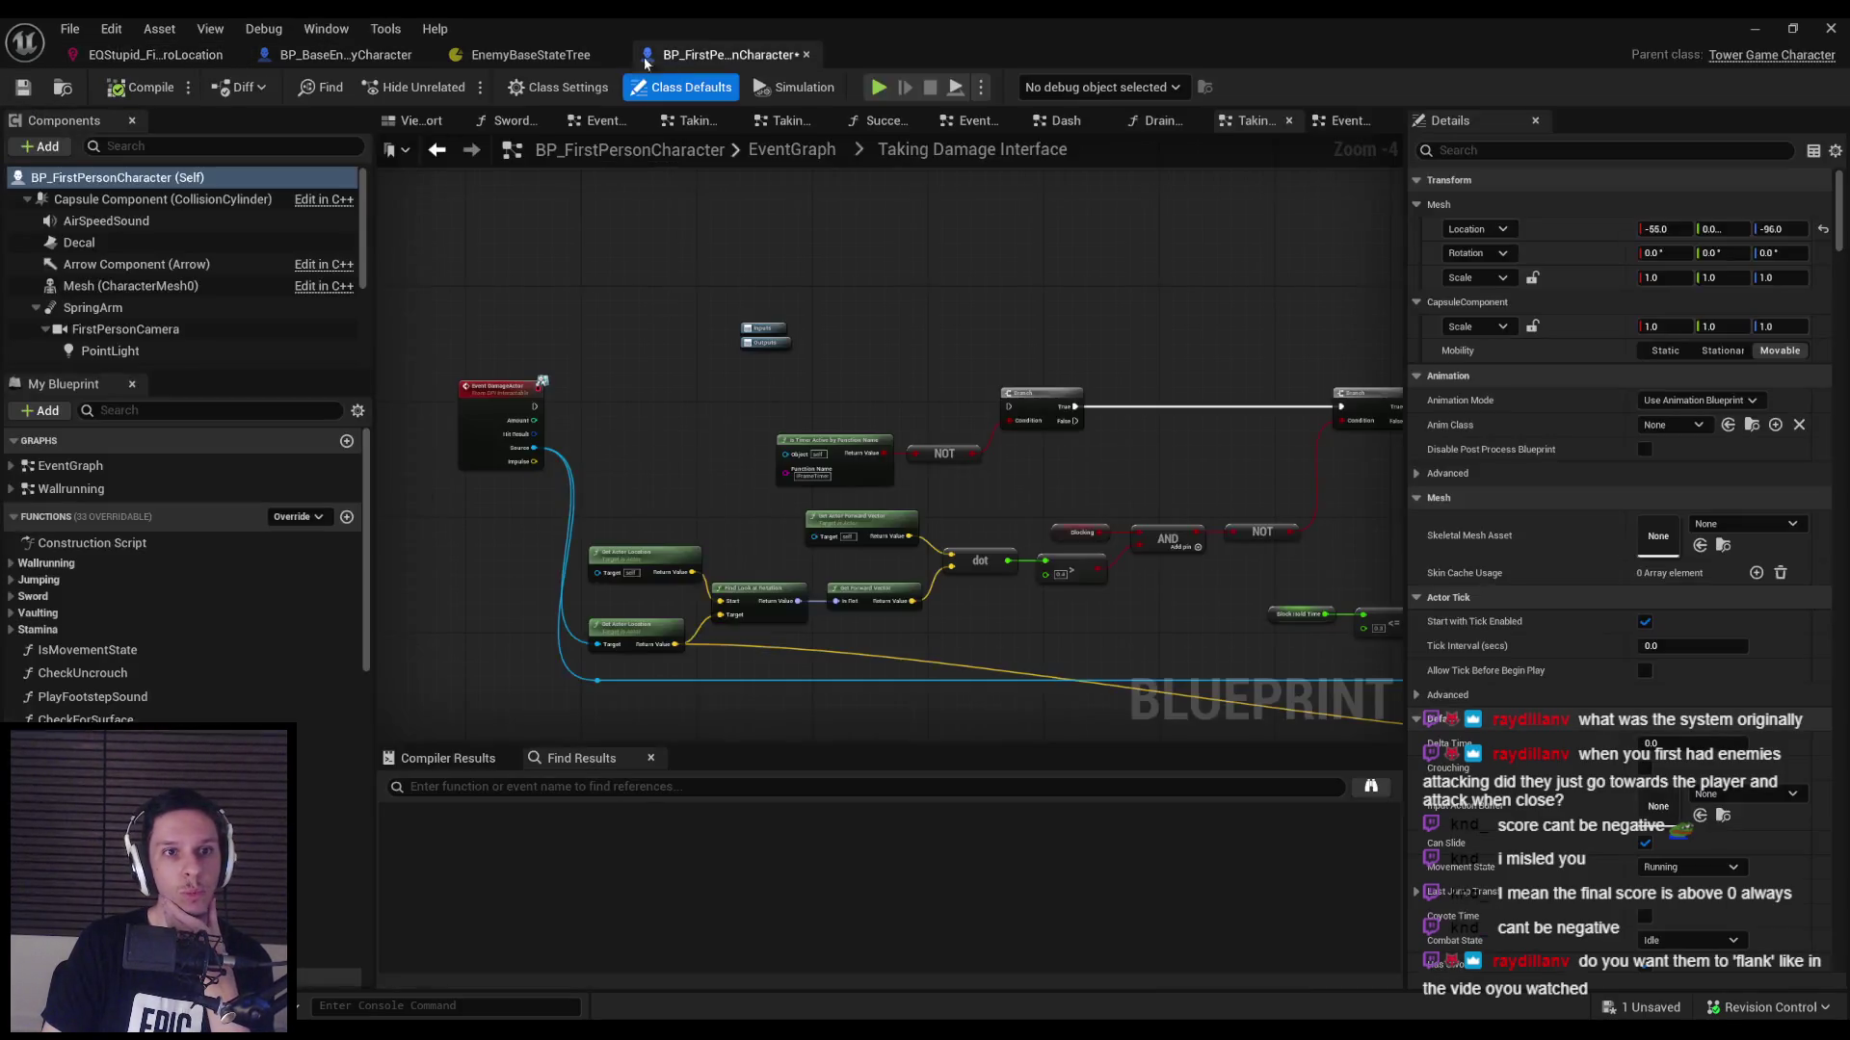
pyautogui.click(344, 55)
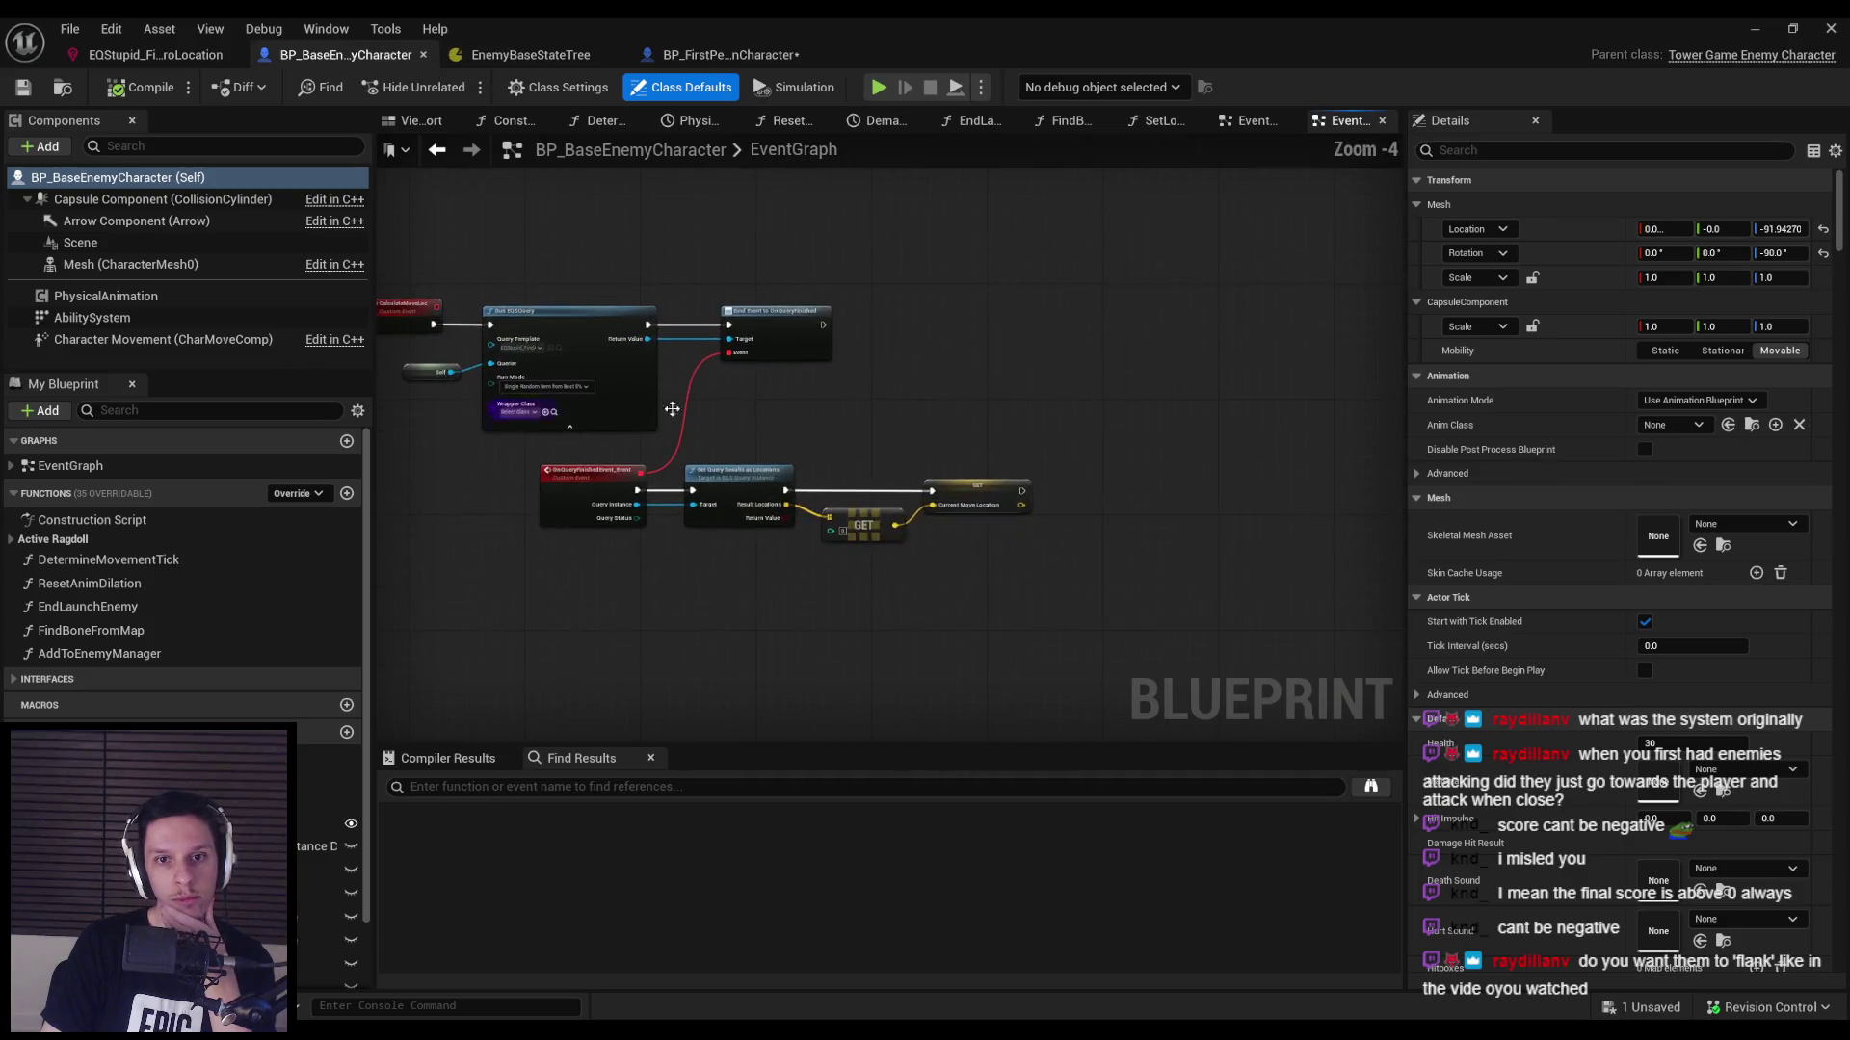
pyautogui.scroll(1, 672, 409)
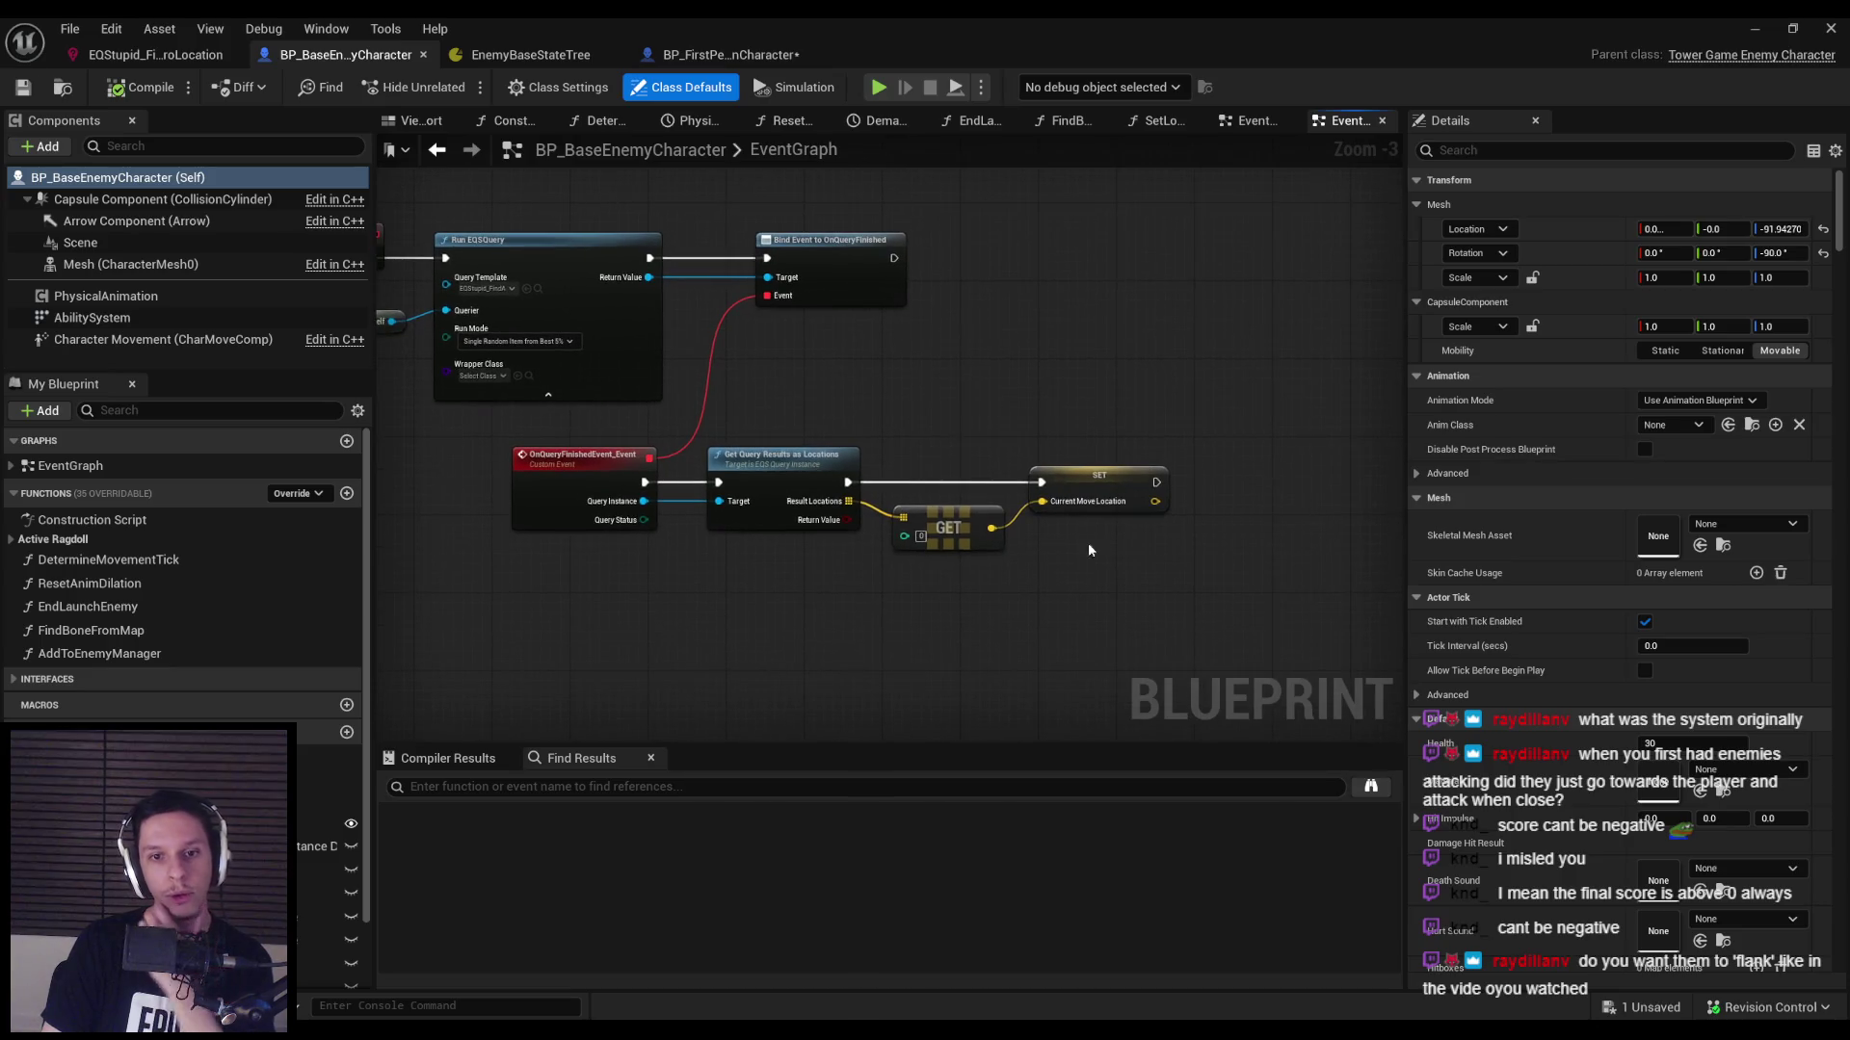
pyautogui.moveTo(964, 528)
pyautogui.mouseDown()
pyautogui.moveTo(965, 585)
pyautogui.moveTo(992, 628)
pyautogui.mouseUp()
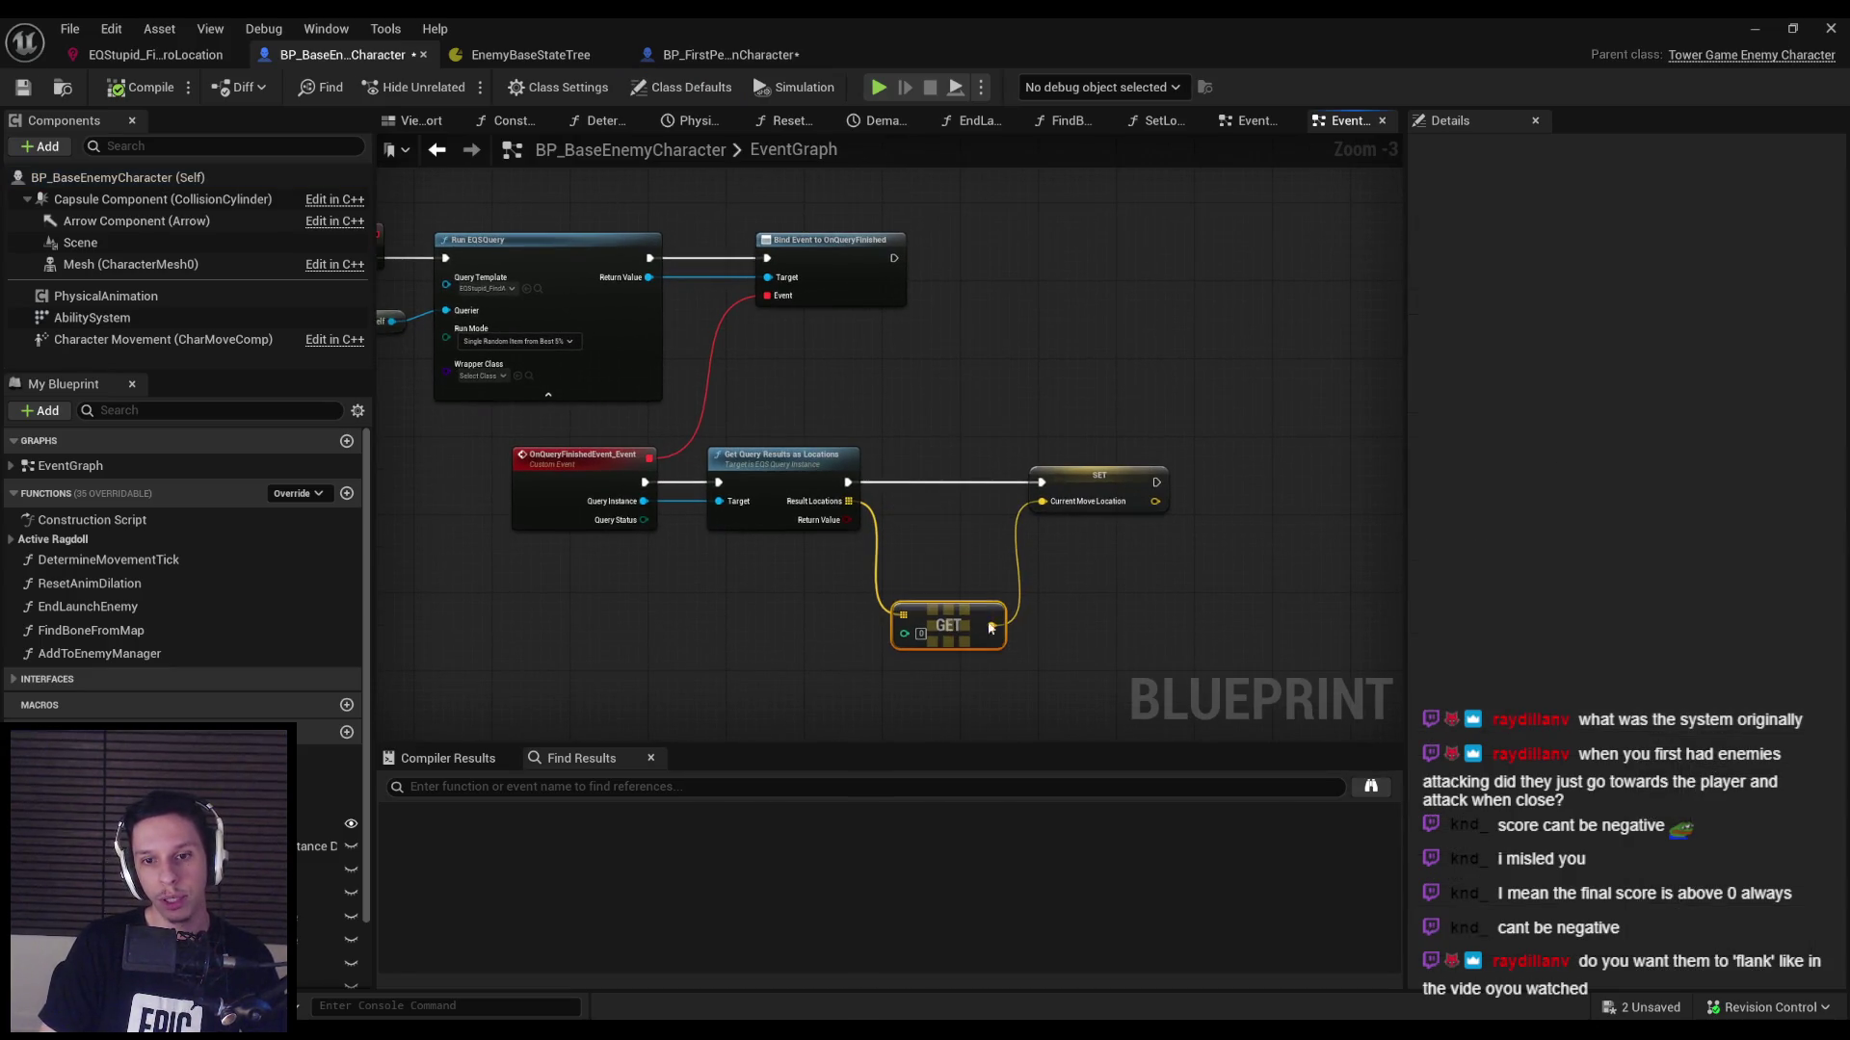
pyautogui.moveTo(1107, 485); pyautogui.dragTo(1249, 486)
pyautogui.click(1183, 603)
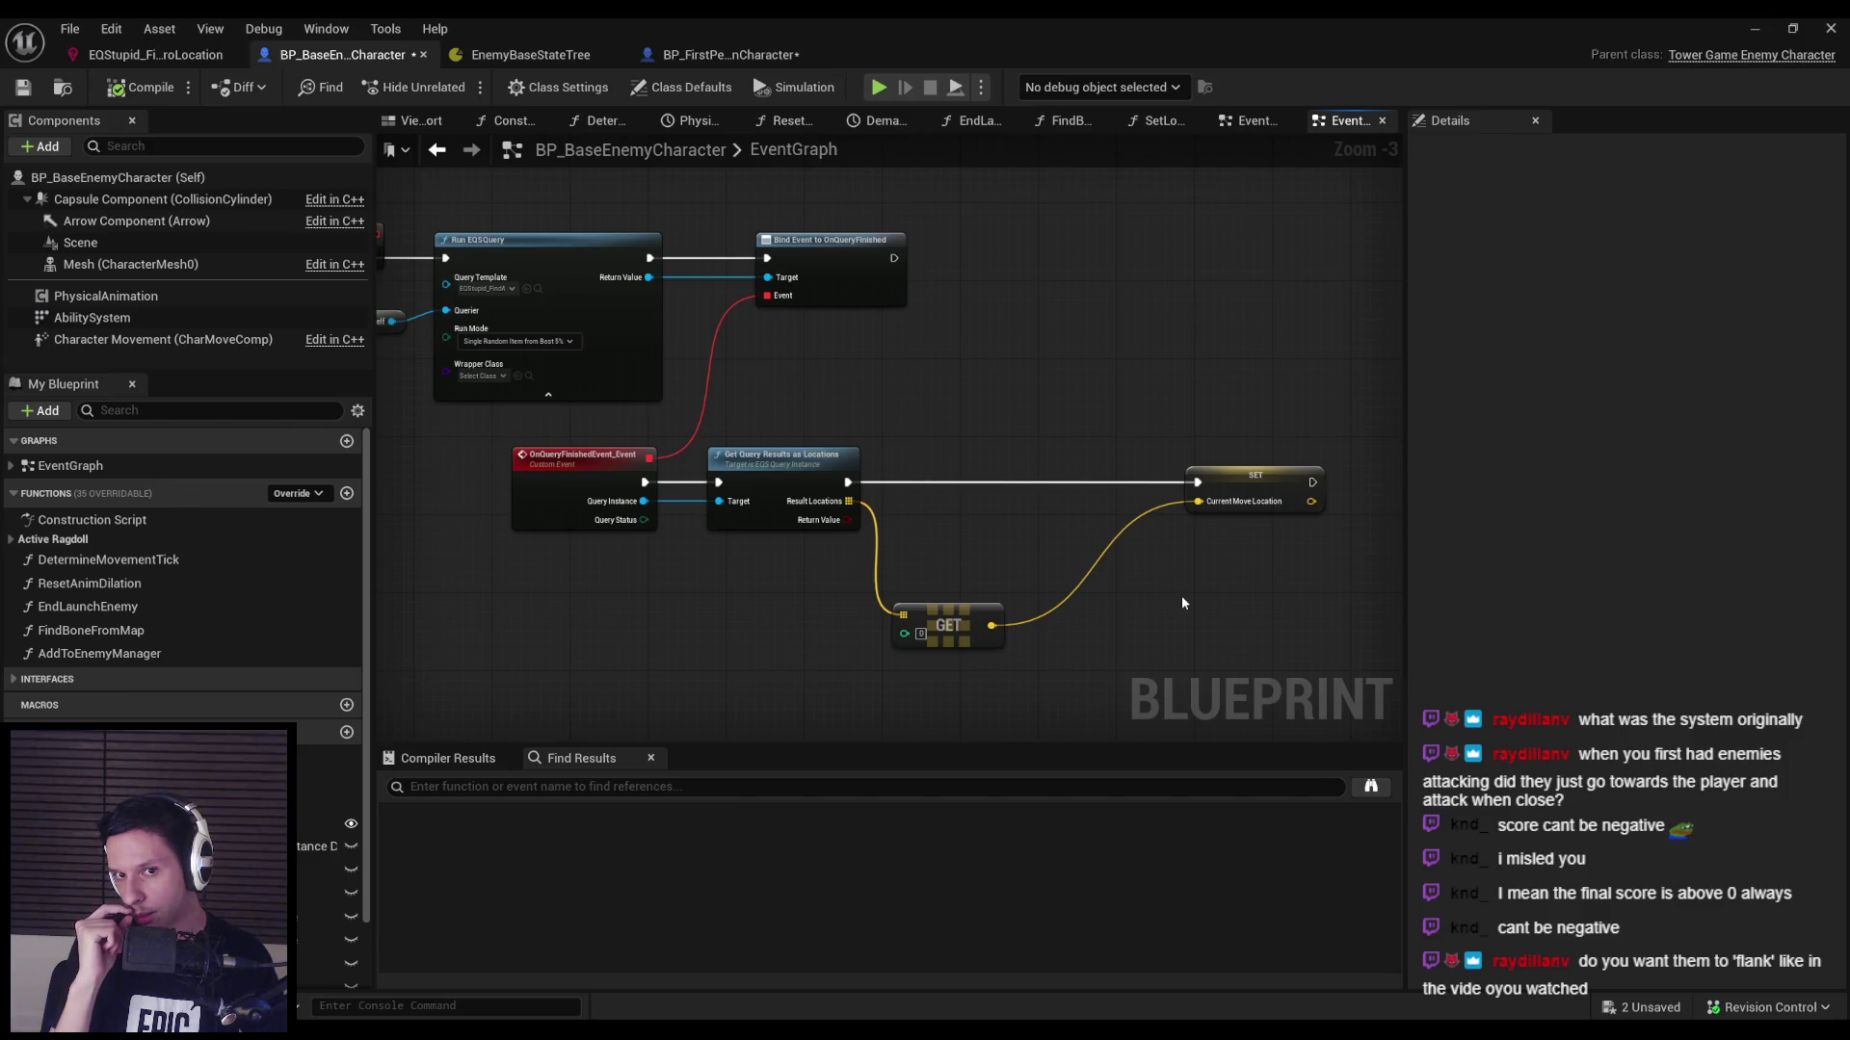
# Measure the query location's distance to CurrentMoveLocation and test whether it exceeds 100.0.
pyautogui.moveTo(991, 626); pyautogui.dragTo(1029, 626)
pyautogui.write('disty')
pyautogui.click(1135, 707)
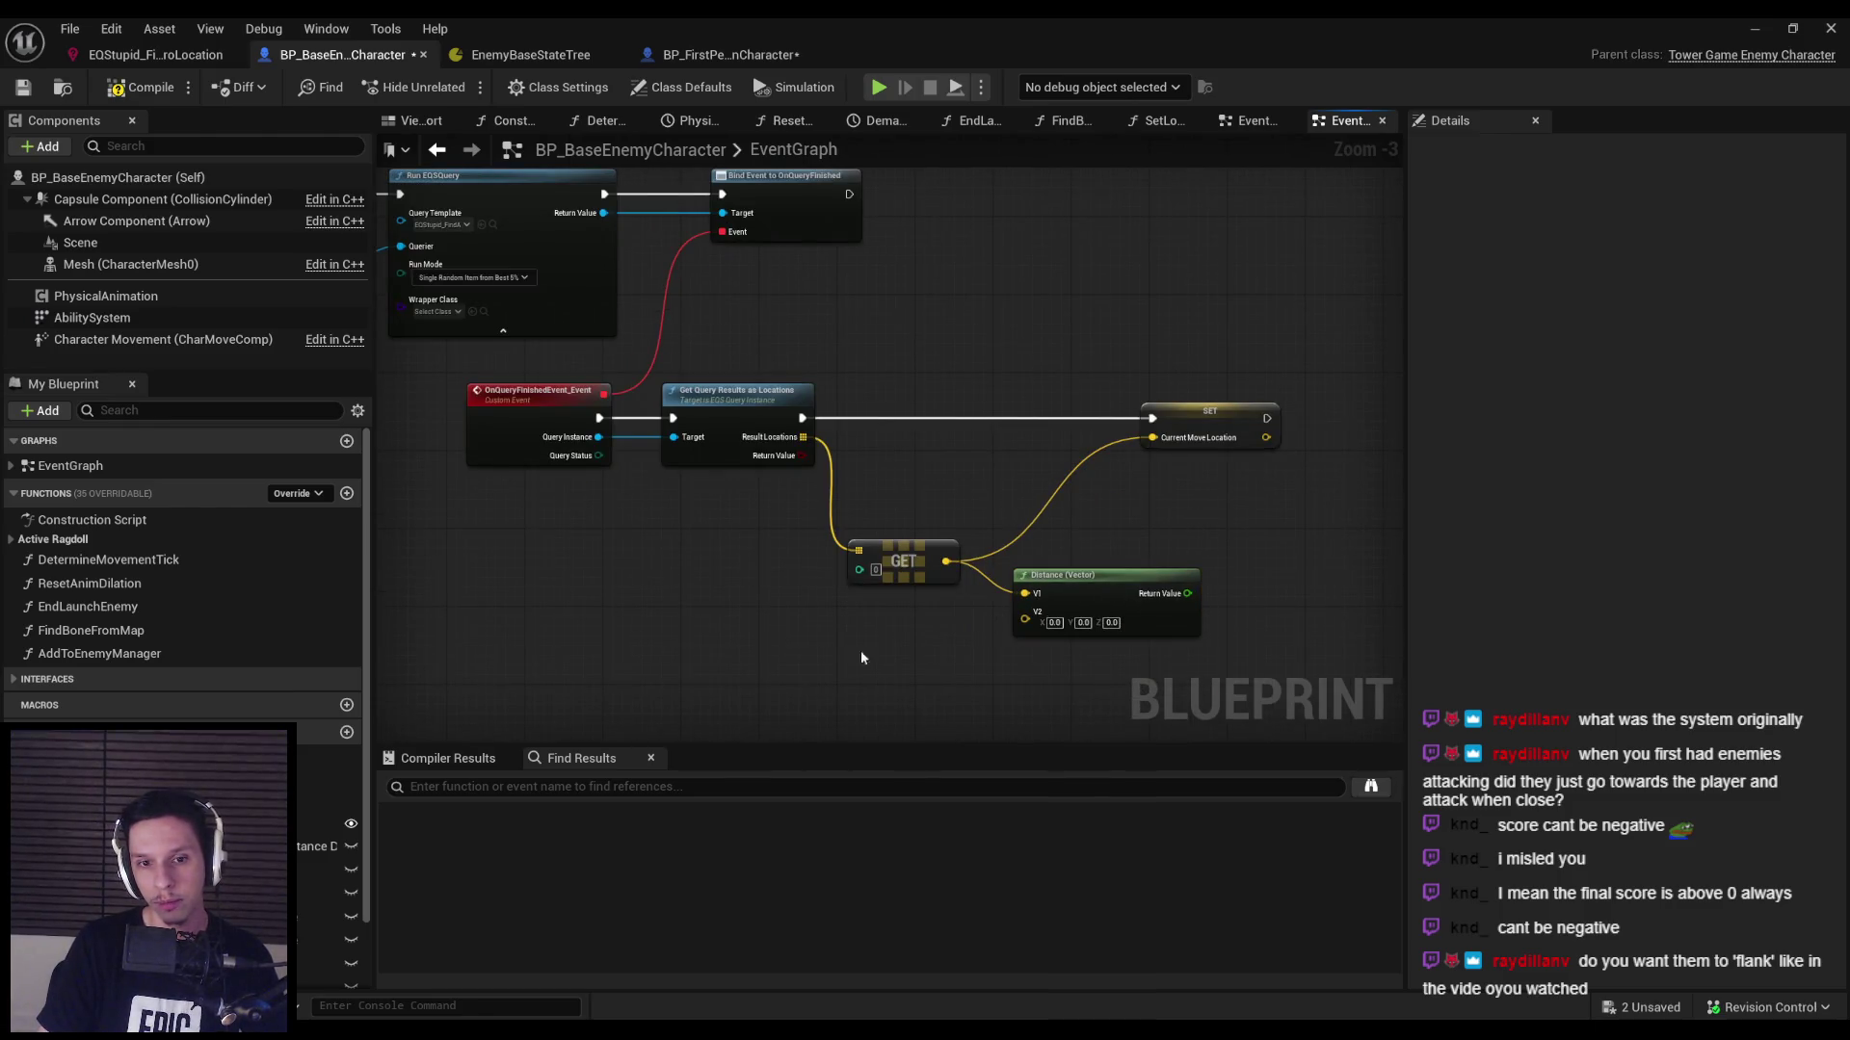
pyautogui.scroll(-2, 183, 559)
pyautogui.moveTo(327, 951)
pyautogui.mouseDown()
pyautogui.moveTo(865, 630)
pyautogui.moveTo(1028, 626)
pyautogui.moveTo(1166, 592)
pyautogui.mouseUp()
pyautogui.click(911, 669)
pyautogui.write('>')
pyautogui.press('Return')
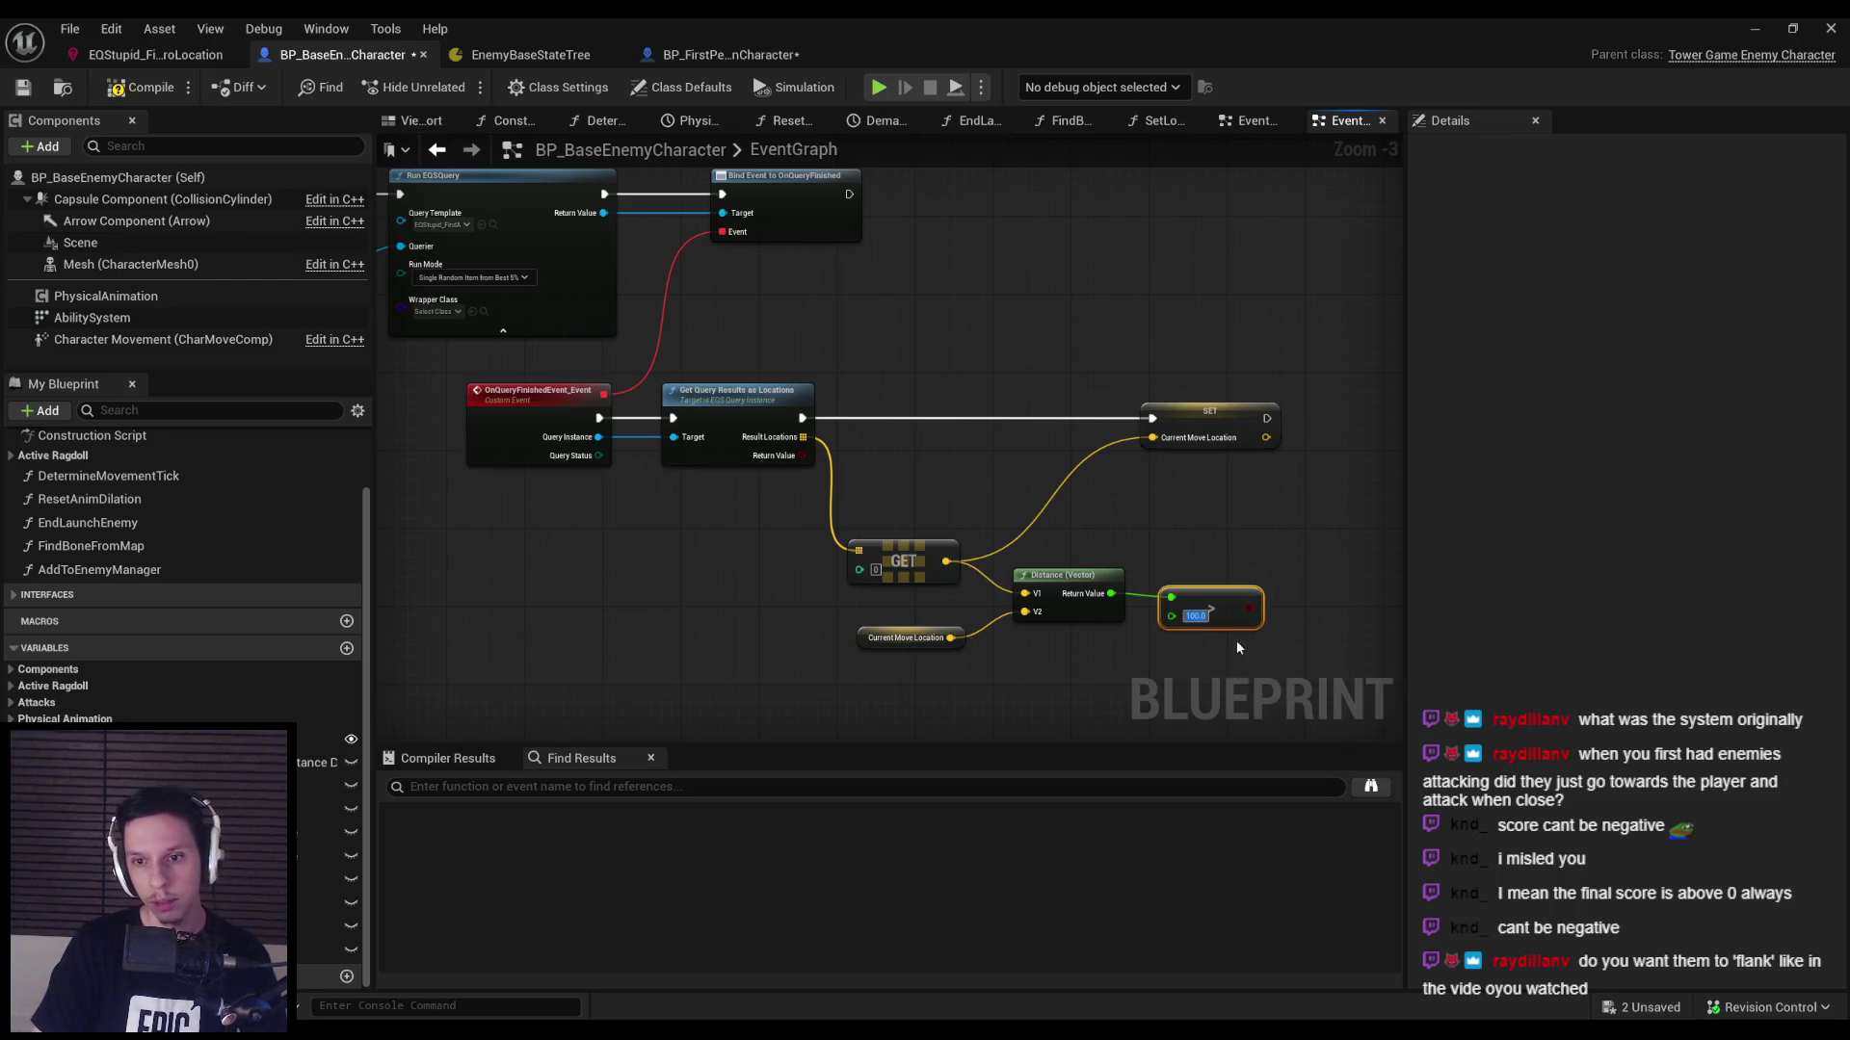
# Route execution through a Branch whose True path sets CurrentMoveLocation, then play.
pyautogui.write('branch')
pyautogui.moveTo(1249, 615)
pyautogui.mouseDown()
pyautogui.moveTo(968, 439)
pyautogui.moveTo(803, 418)
pyautogui.mouseUp()
pyautogui.press('Return')
pyautogui.moveTo(1090, 418); pyautogui.dragTo(1152, 418)
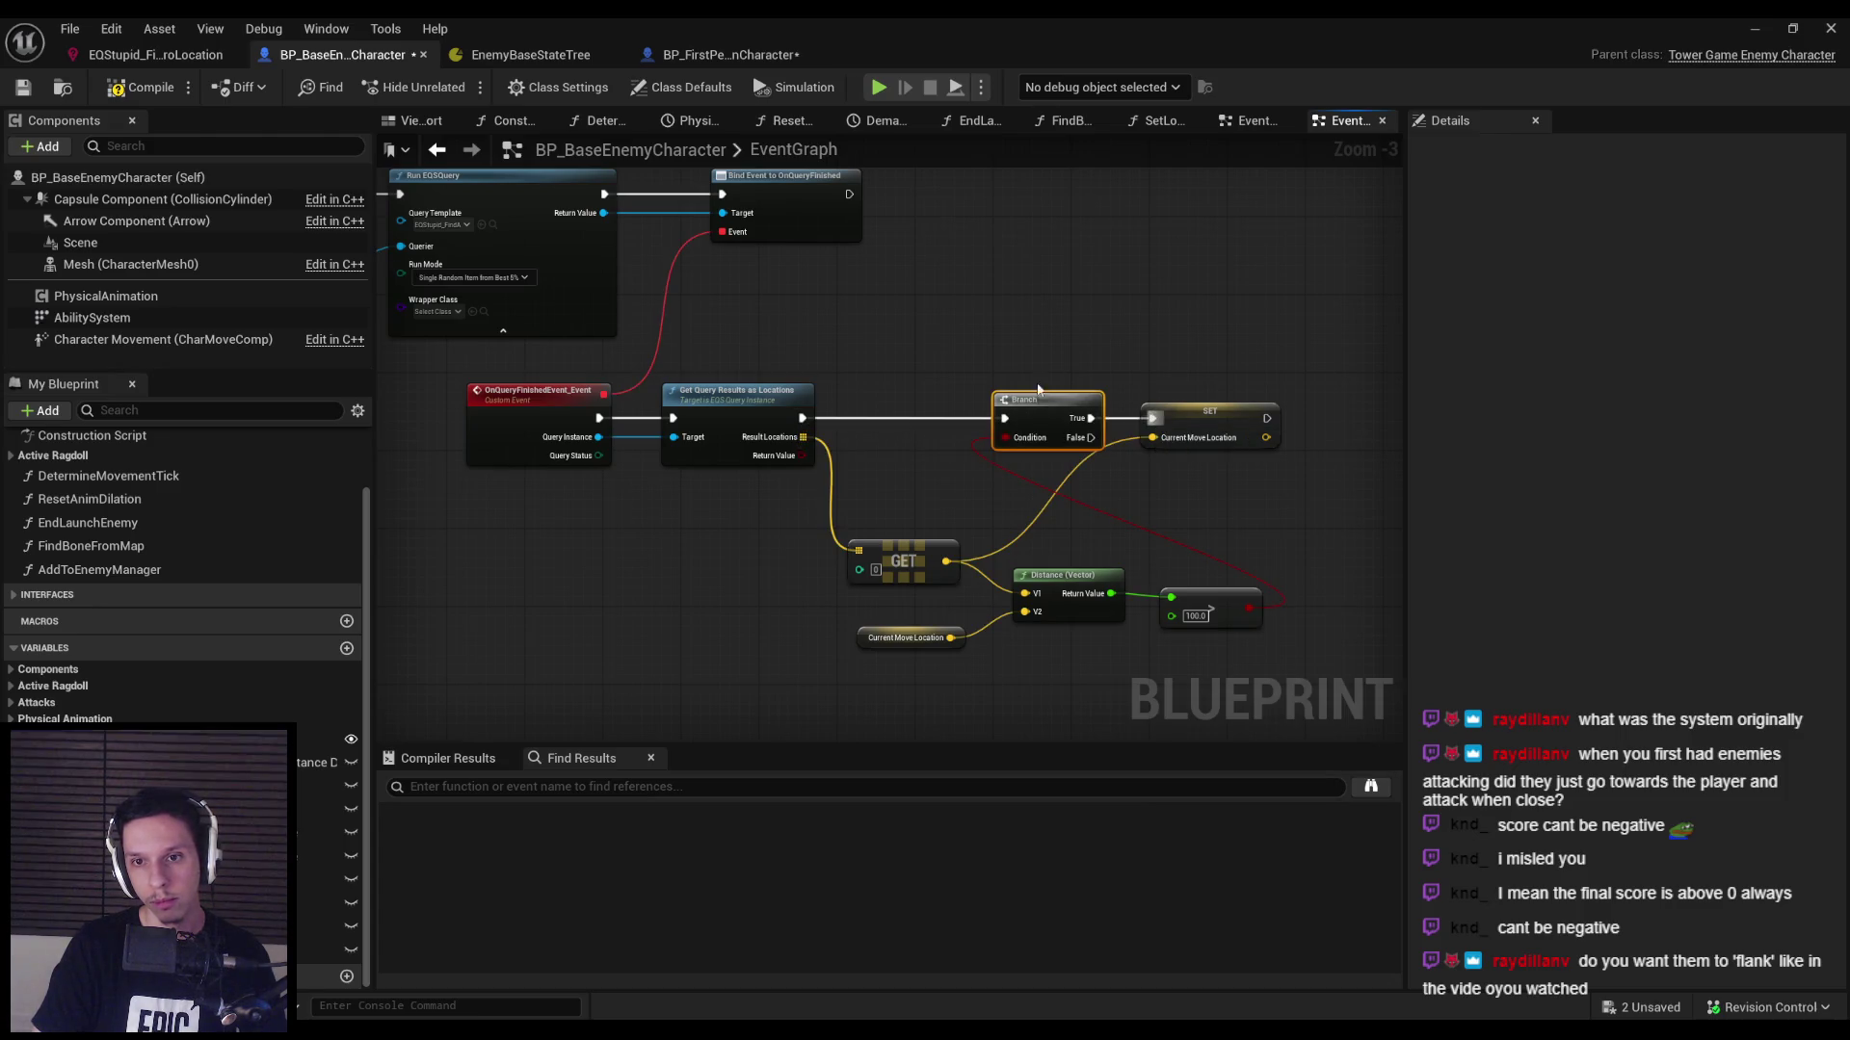
pyautogui.click(1209, 412)
pyautogui.click(1181, 501)
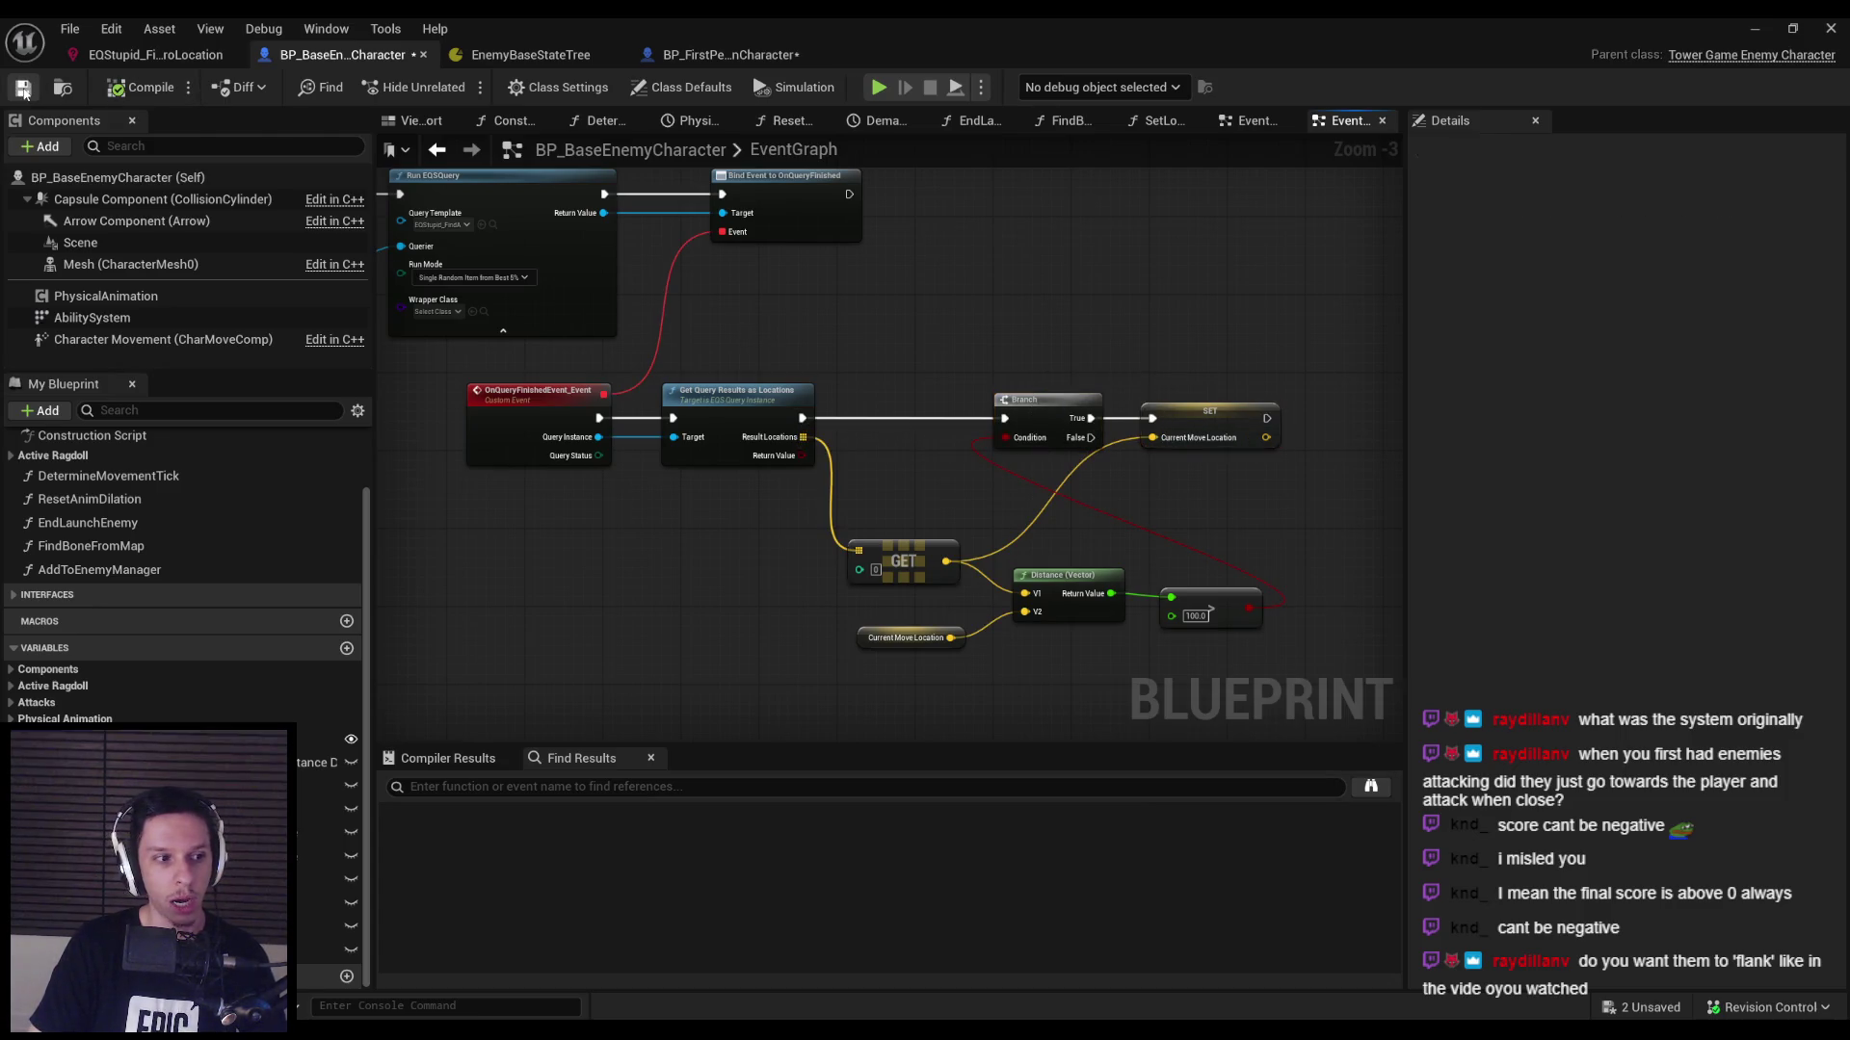
pyautogui.click(1754, 28)
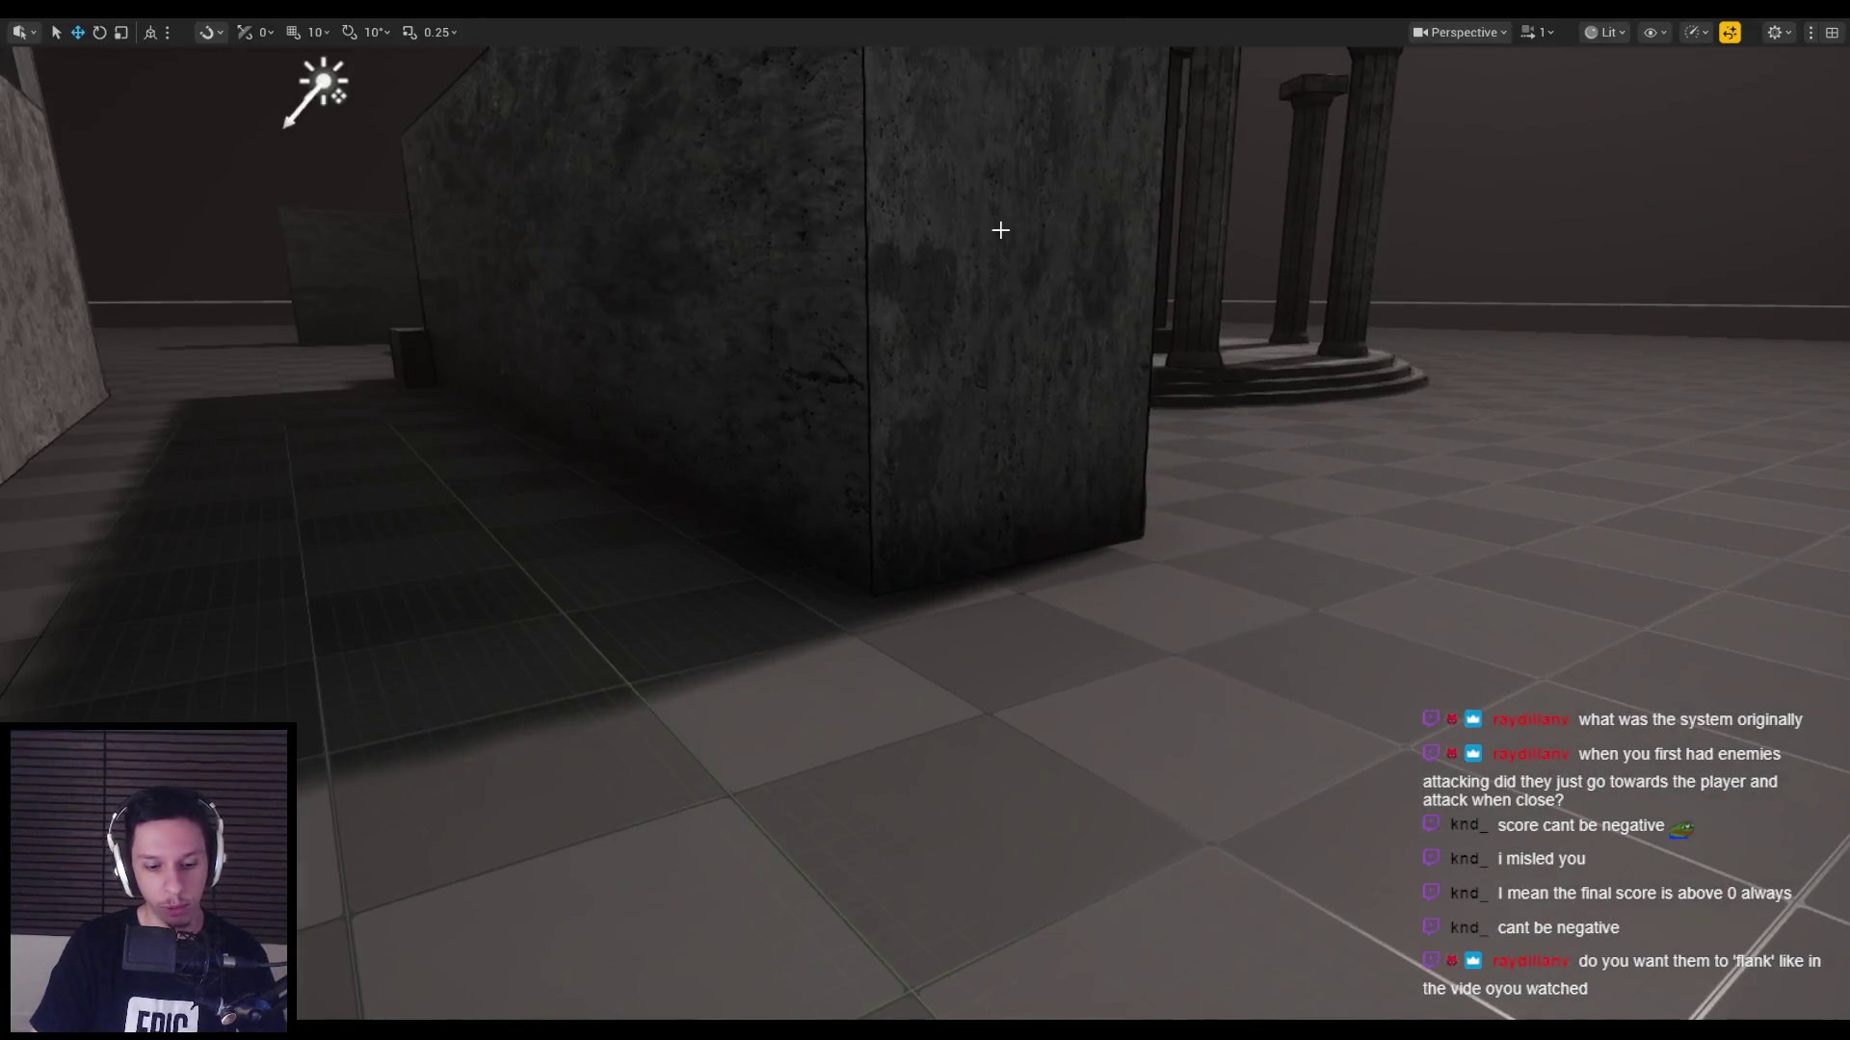
# Walk into another corridor and back away from the approaching grunts before stopping play.
pyautogui.press('w')
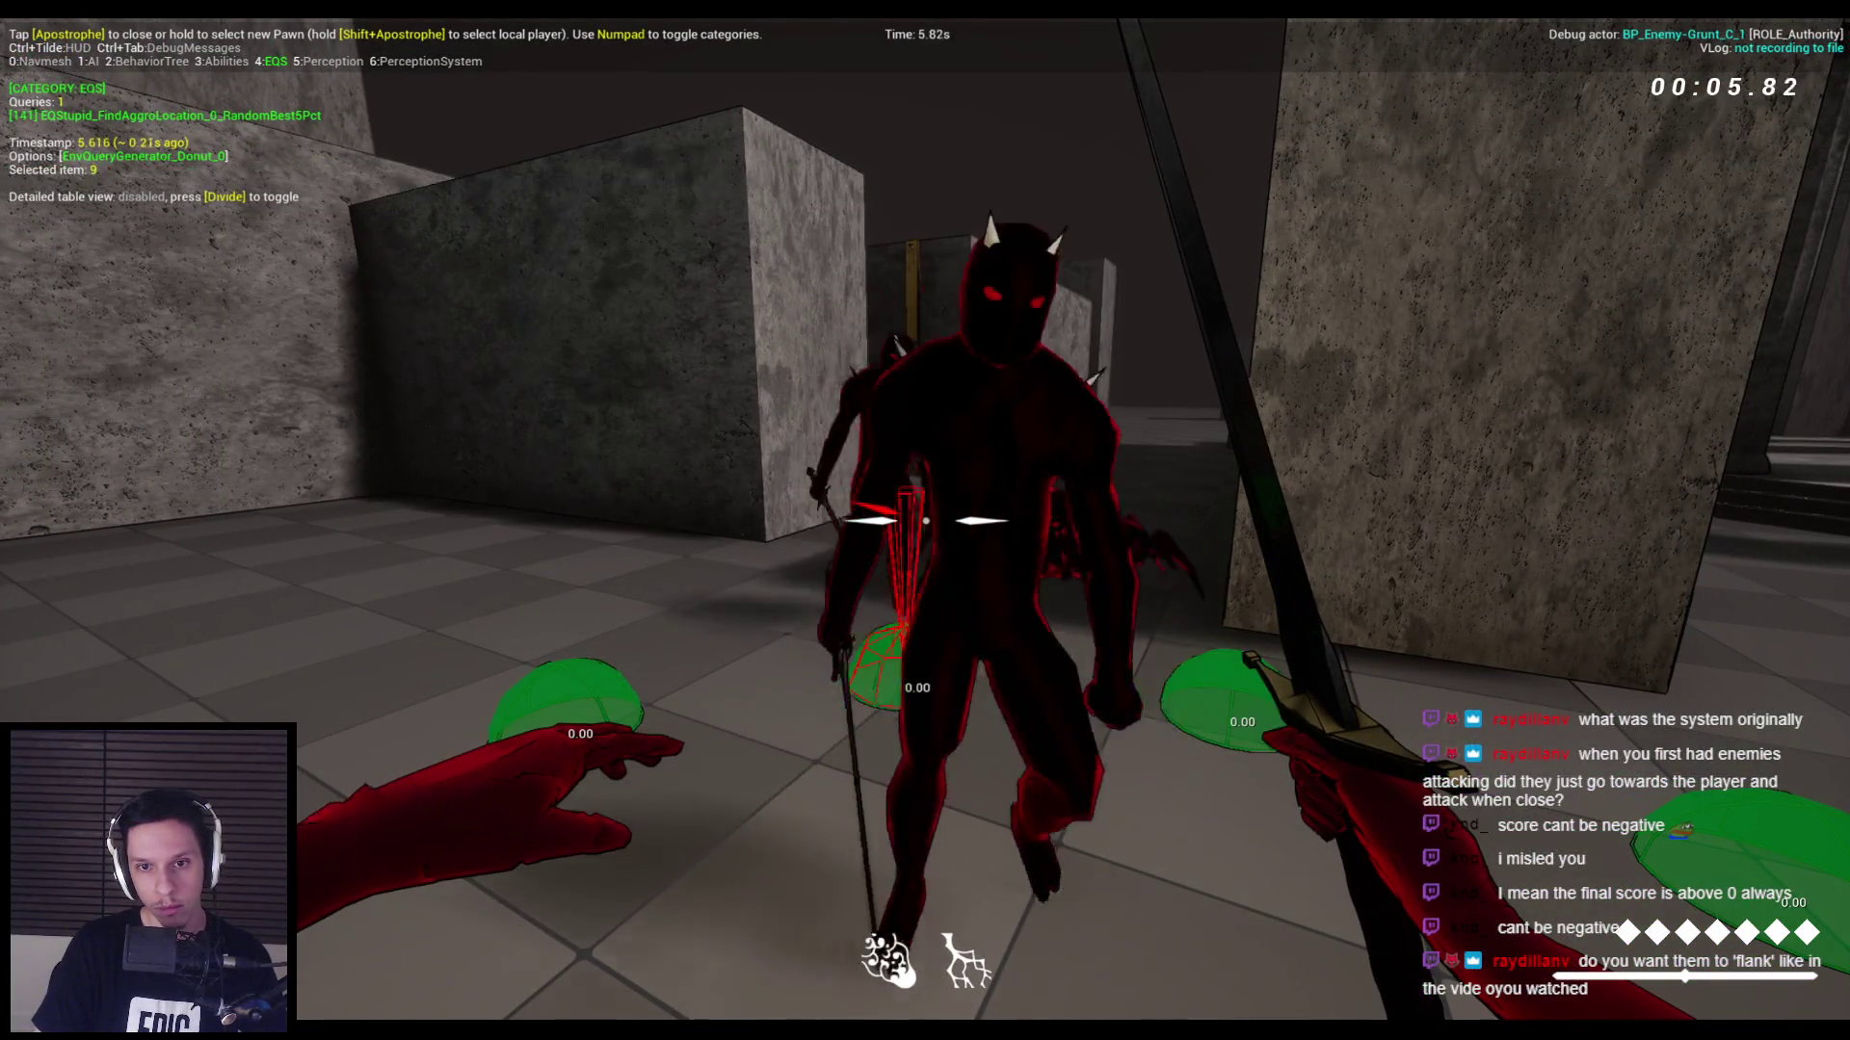
pyautogui.press('s')
pyautogui.press('s')
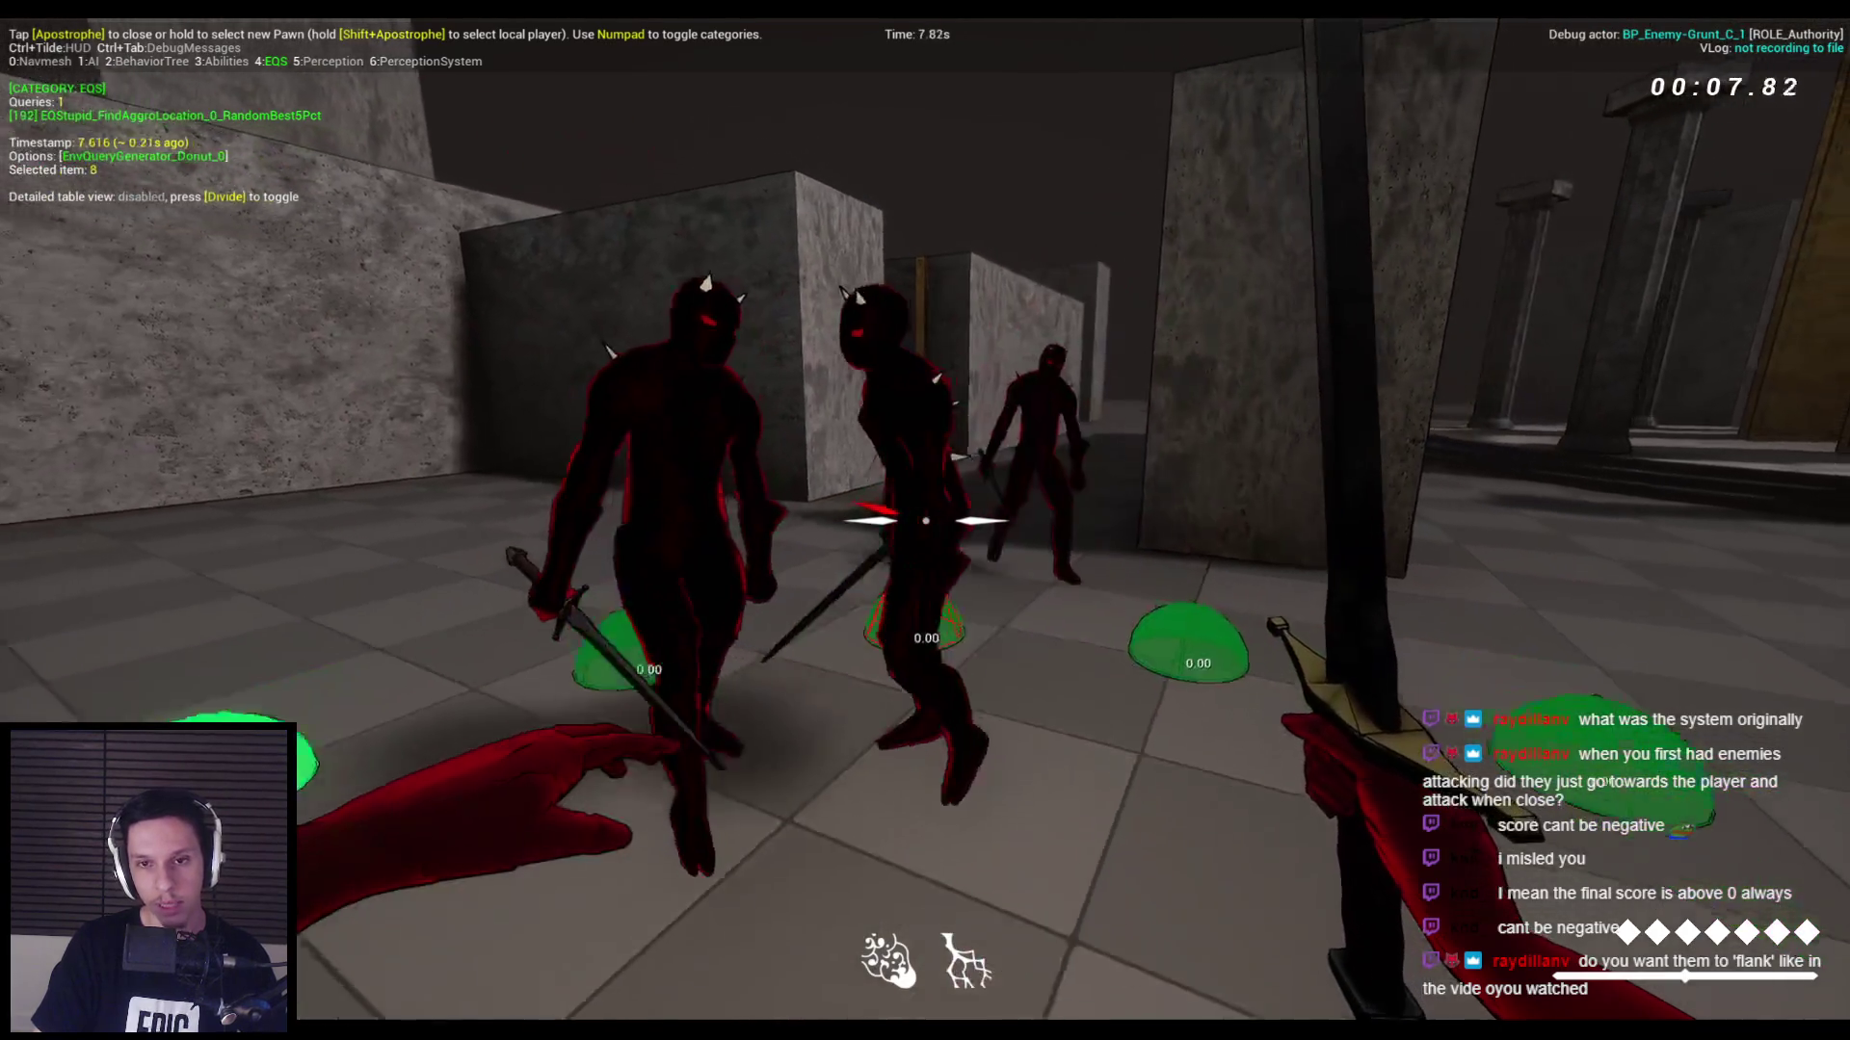
pyautogui.press('s')
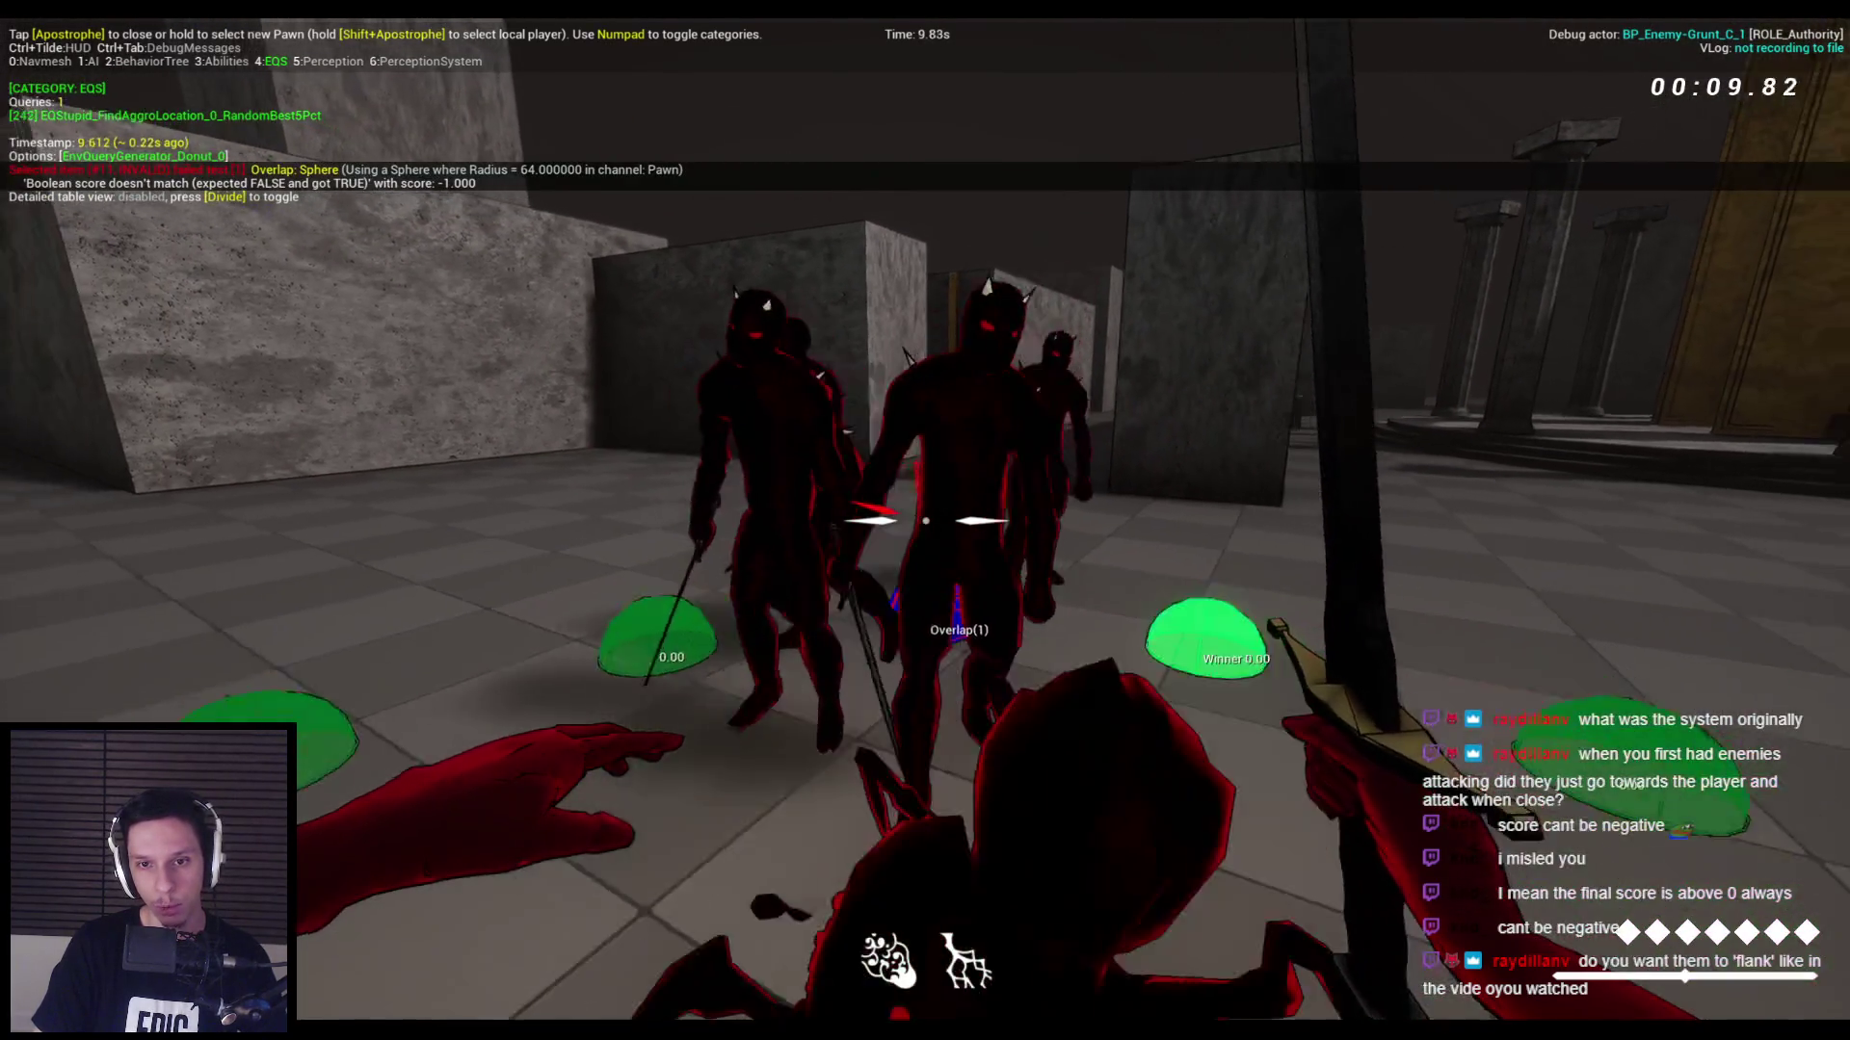
pyautogui.press('s')
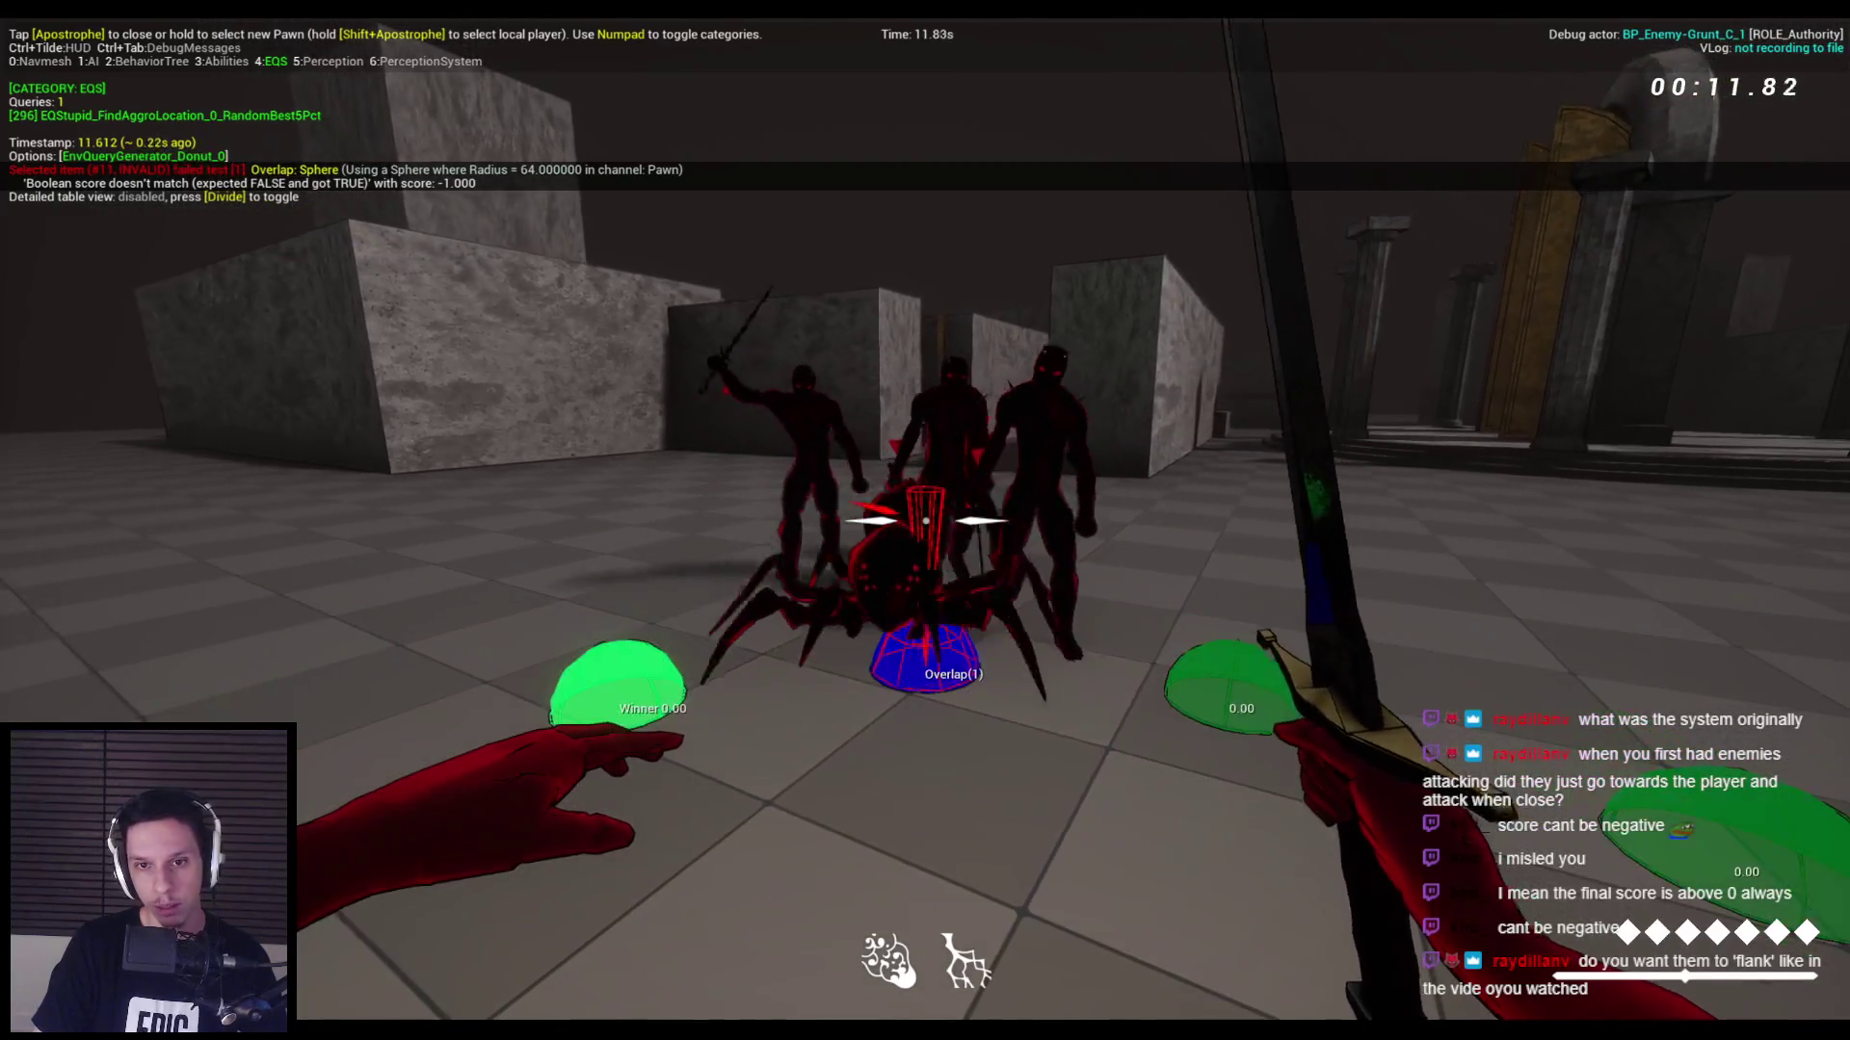
pyautogui.press('s')
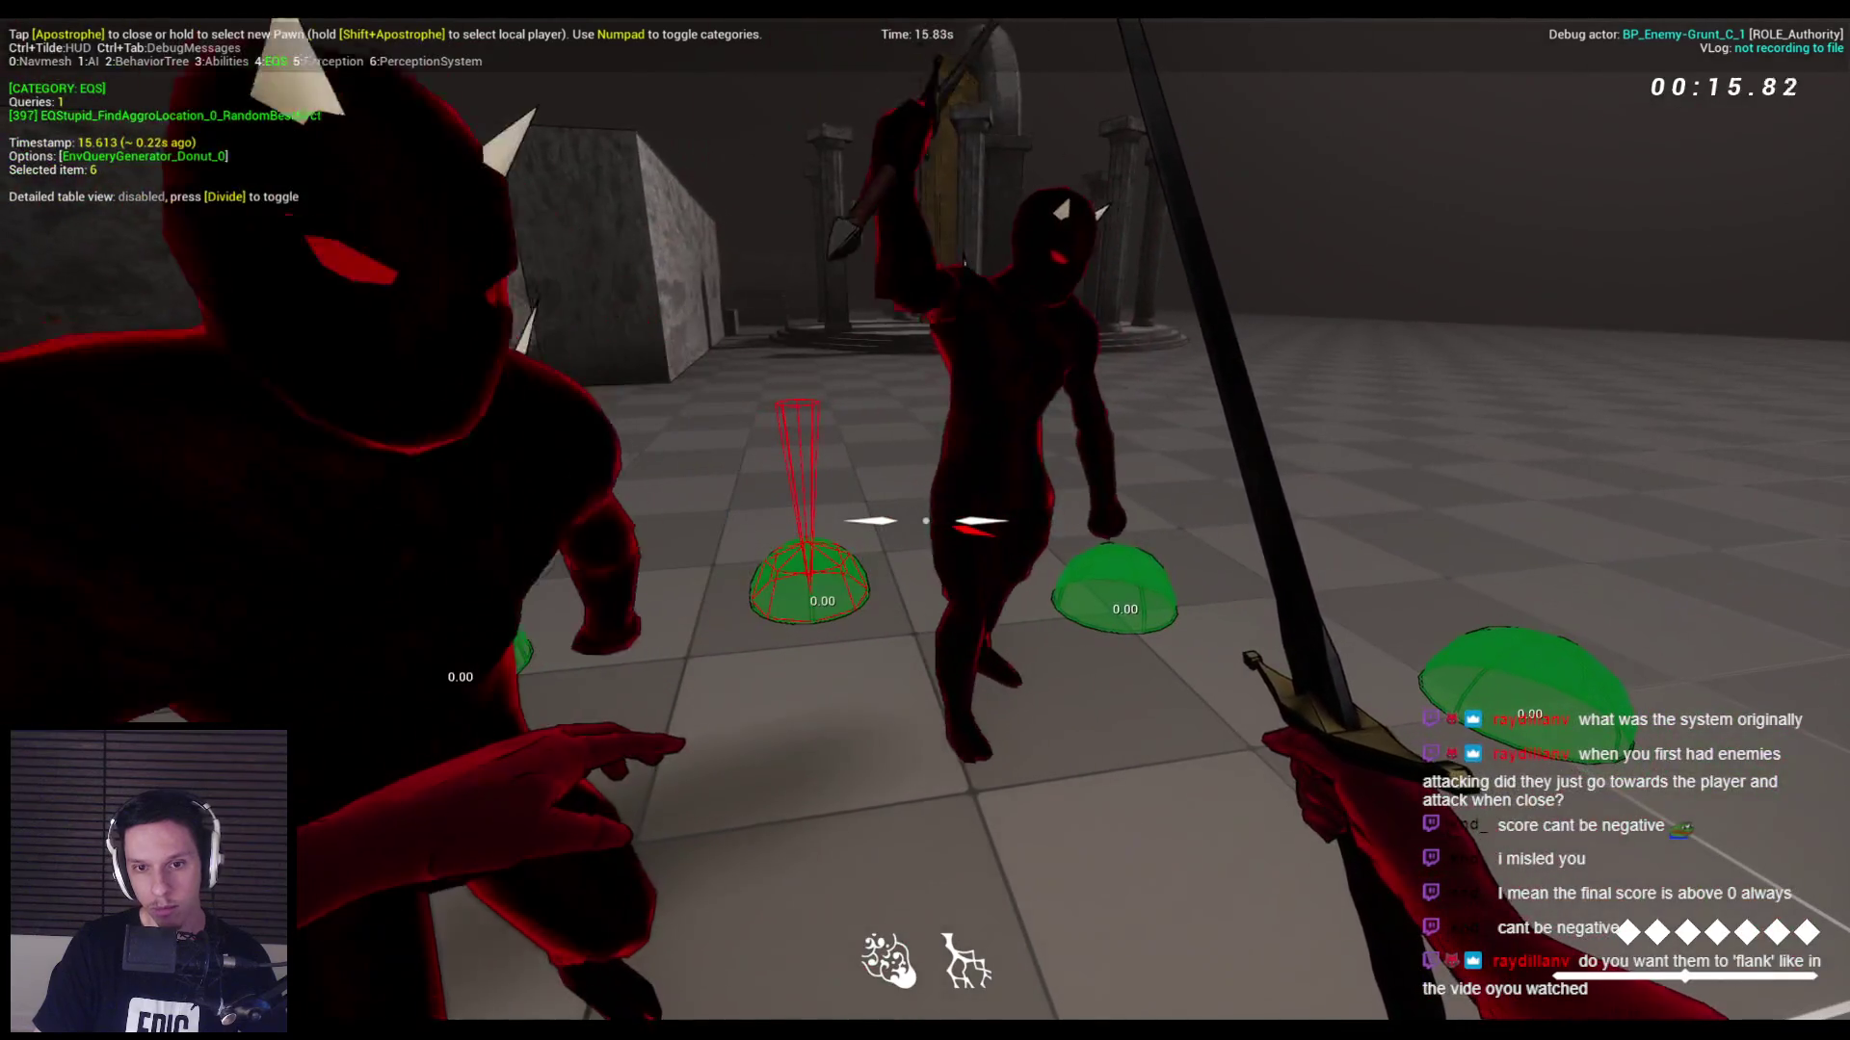
pyautogui.press('Escape')
# Shift the enemy graph's query nodes right to make room for new logic.
pyautogui.moveTo(568, 1032)
pyautogui.click(669, 977)
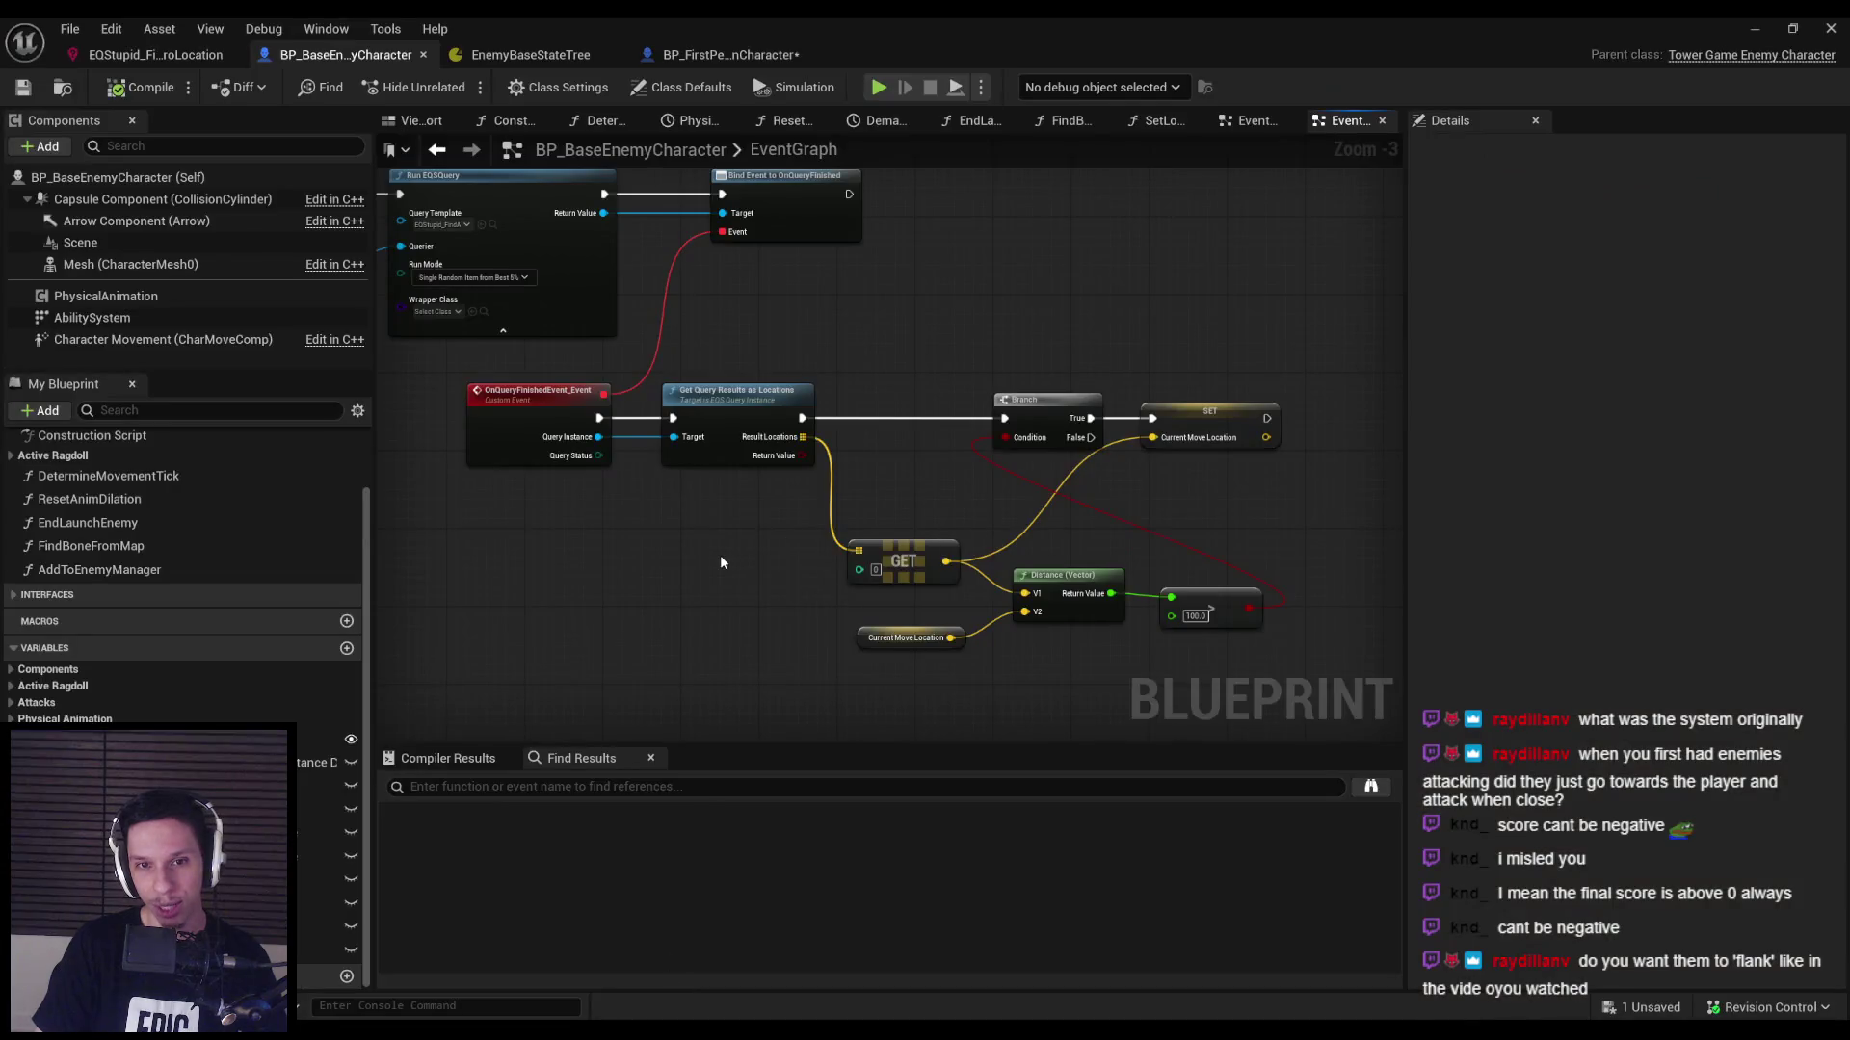
pyautogui.scroll(1, 729, 481)
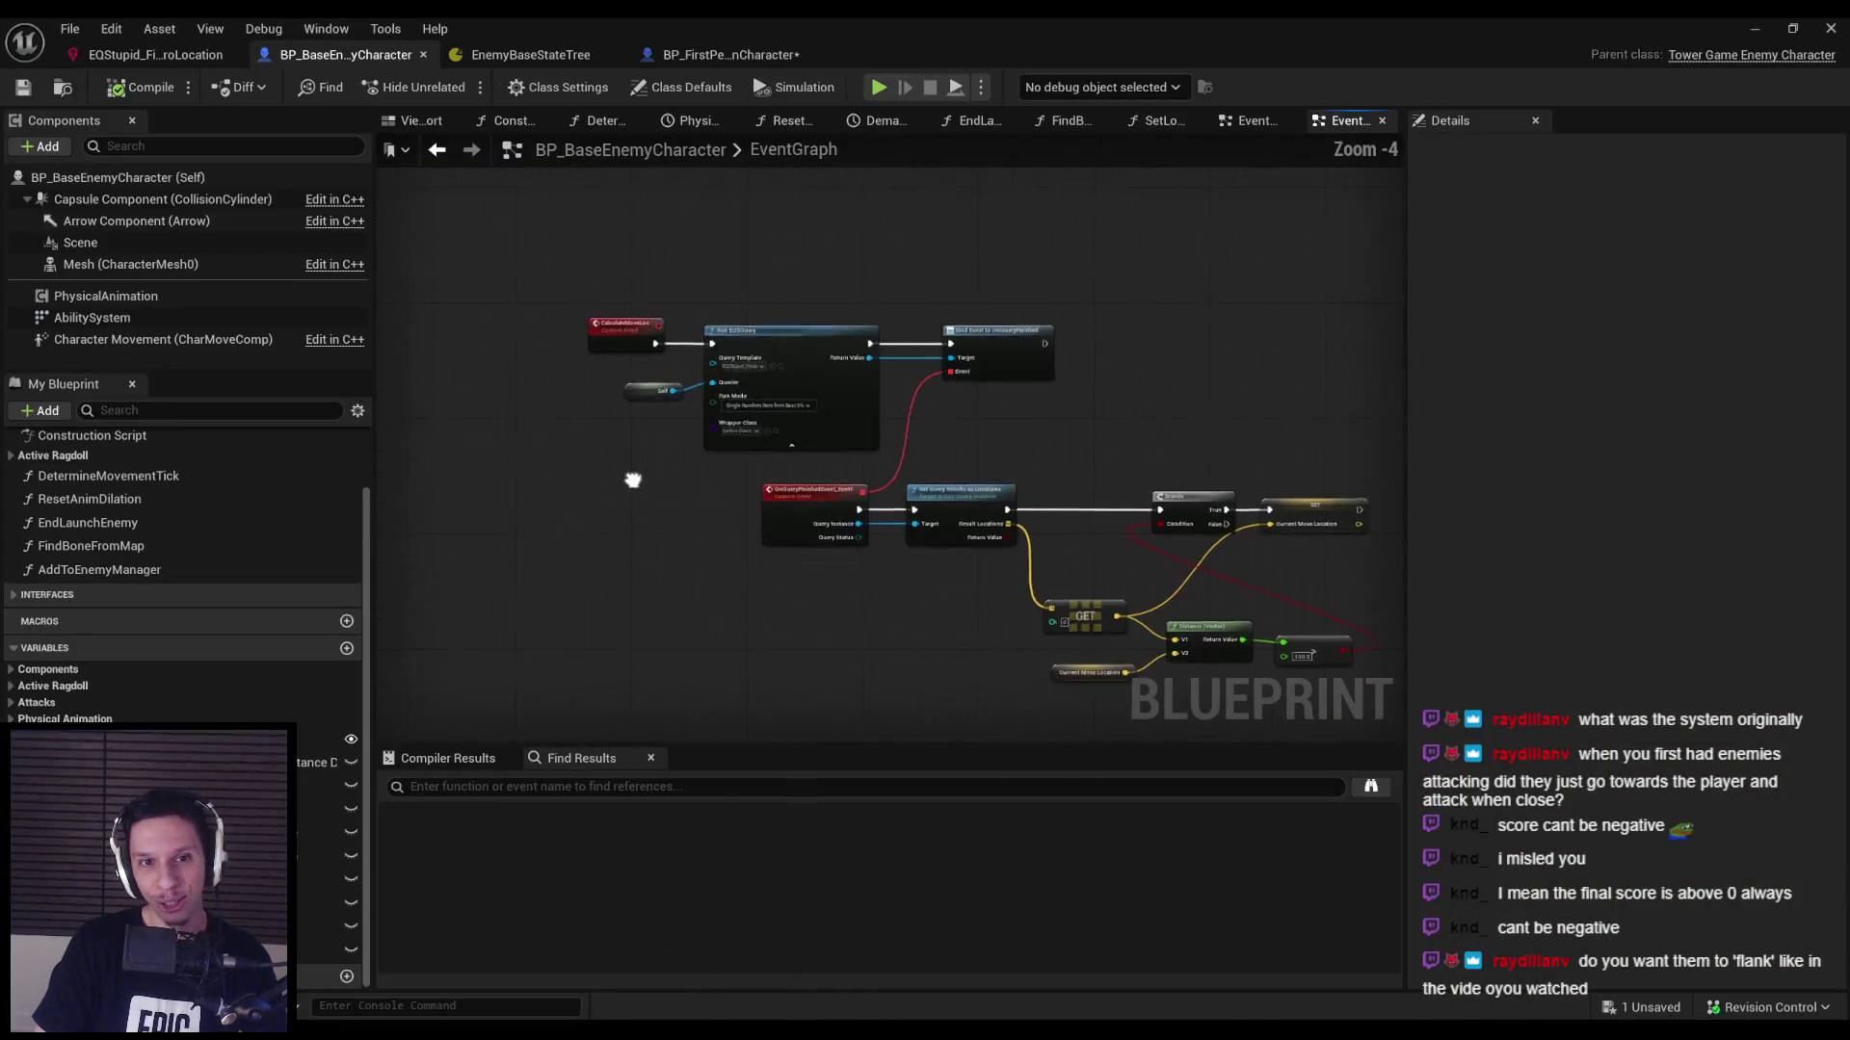
pyautogui.scroll(-1, 562, 360)
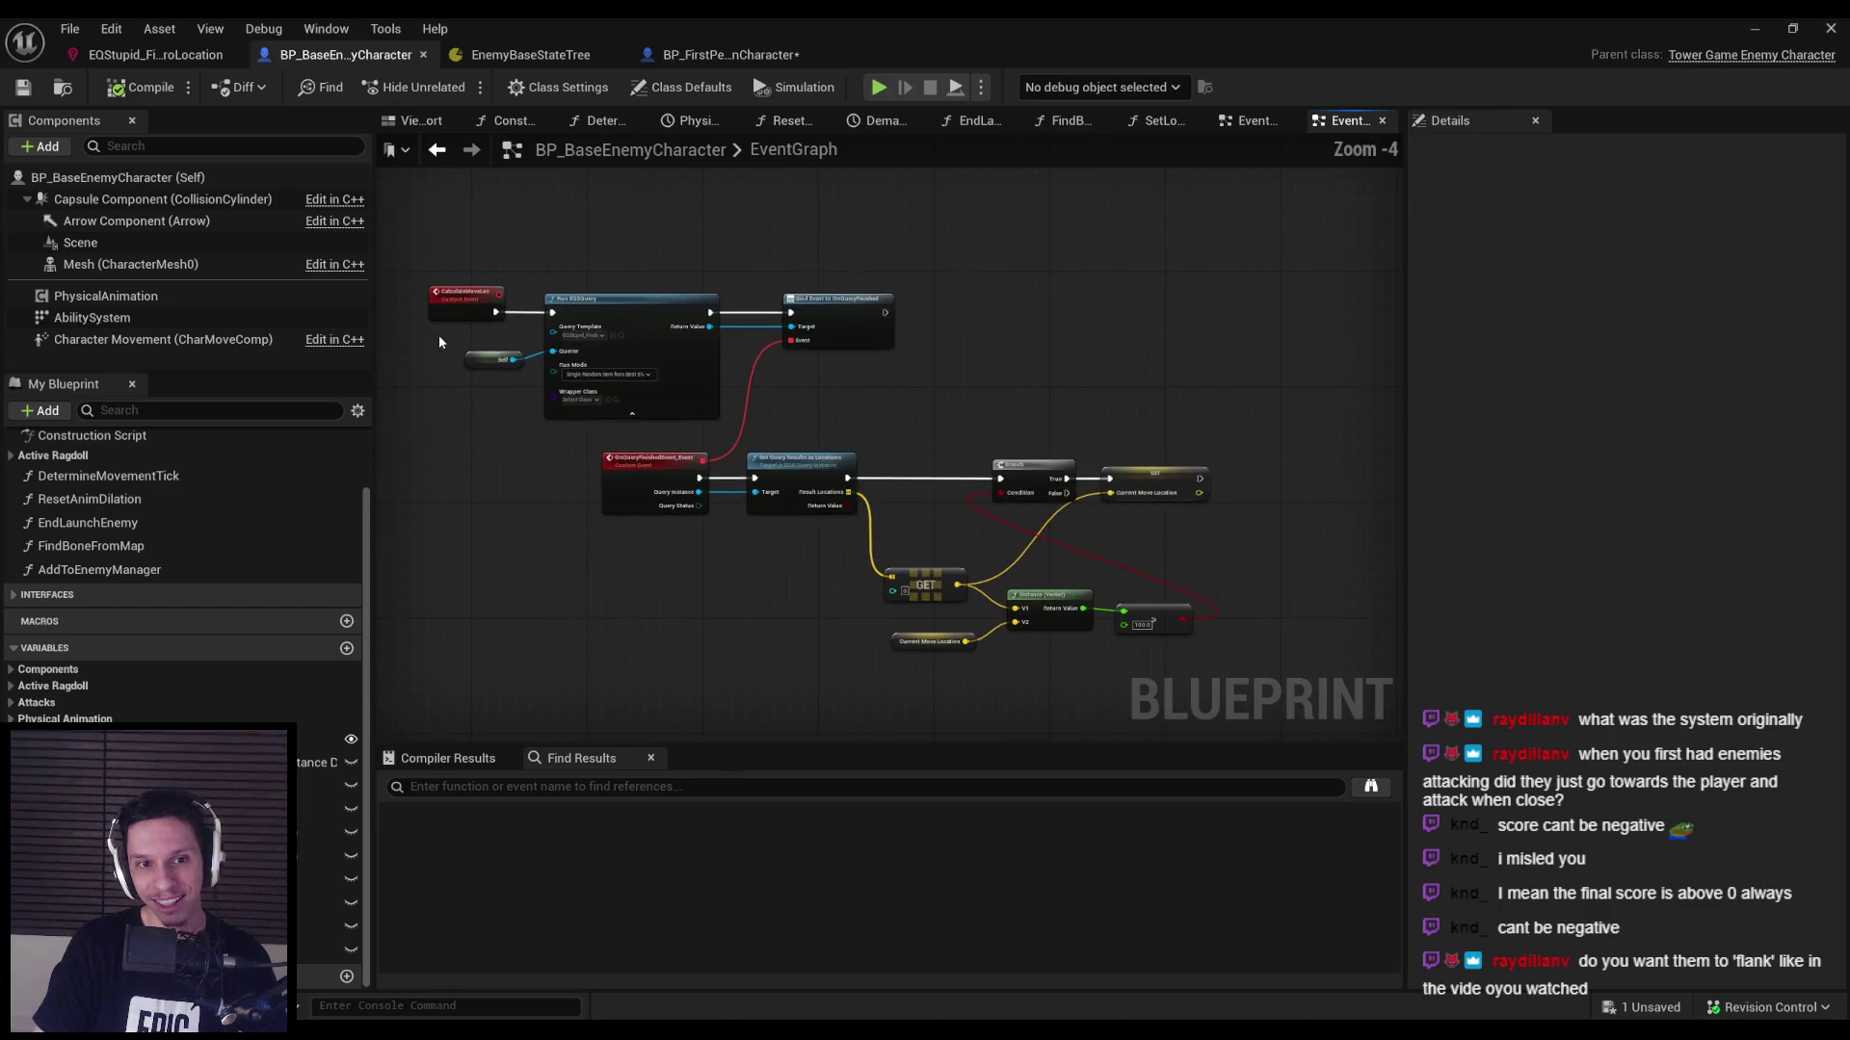
pyautogui.moveTo(439, 292)
pyautogui.mouseDown()
pyautogui.moveTo(1212, 647)
pyautogui.moveTo(1213, 685)
pyautogui.mouseUp()
pyautogui.moveTo(638, 320); pyautogui.dragTo(903, 336)
pyautogui.scroll(2, 790, 523)
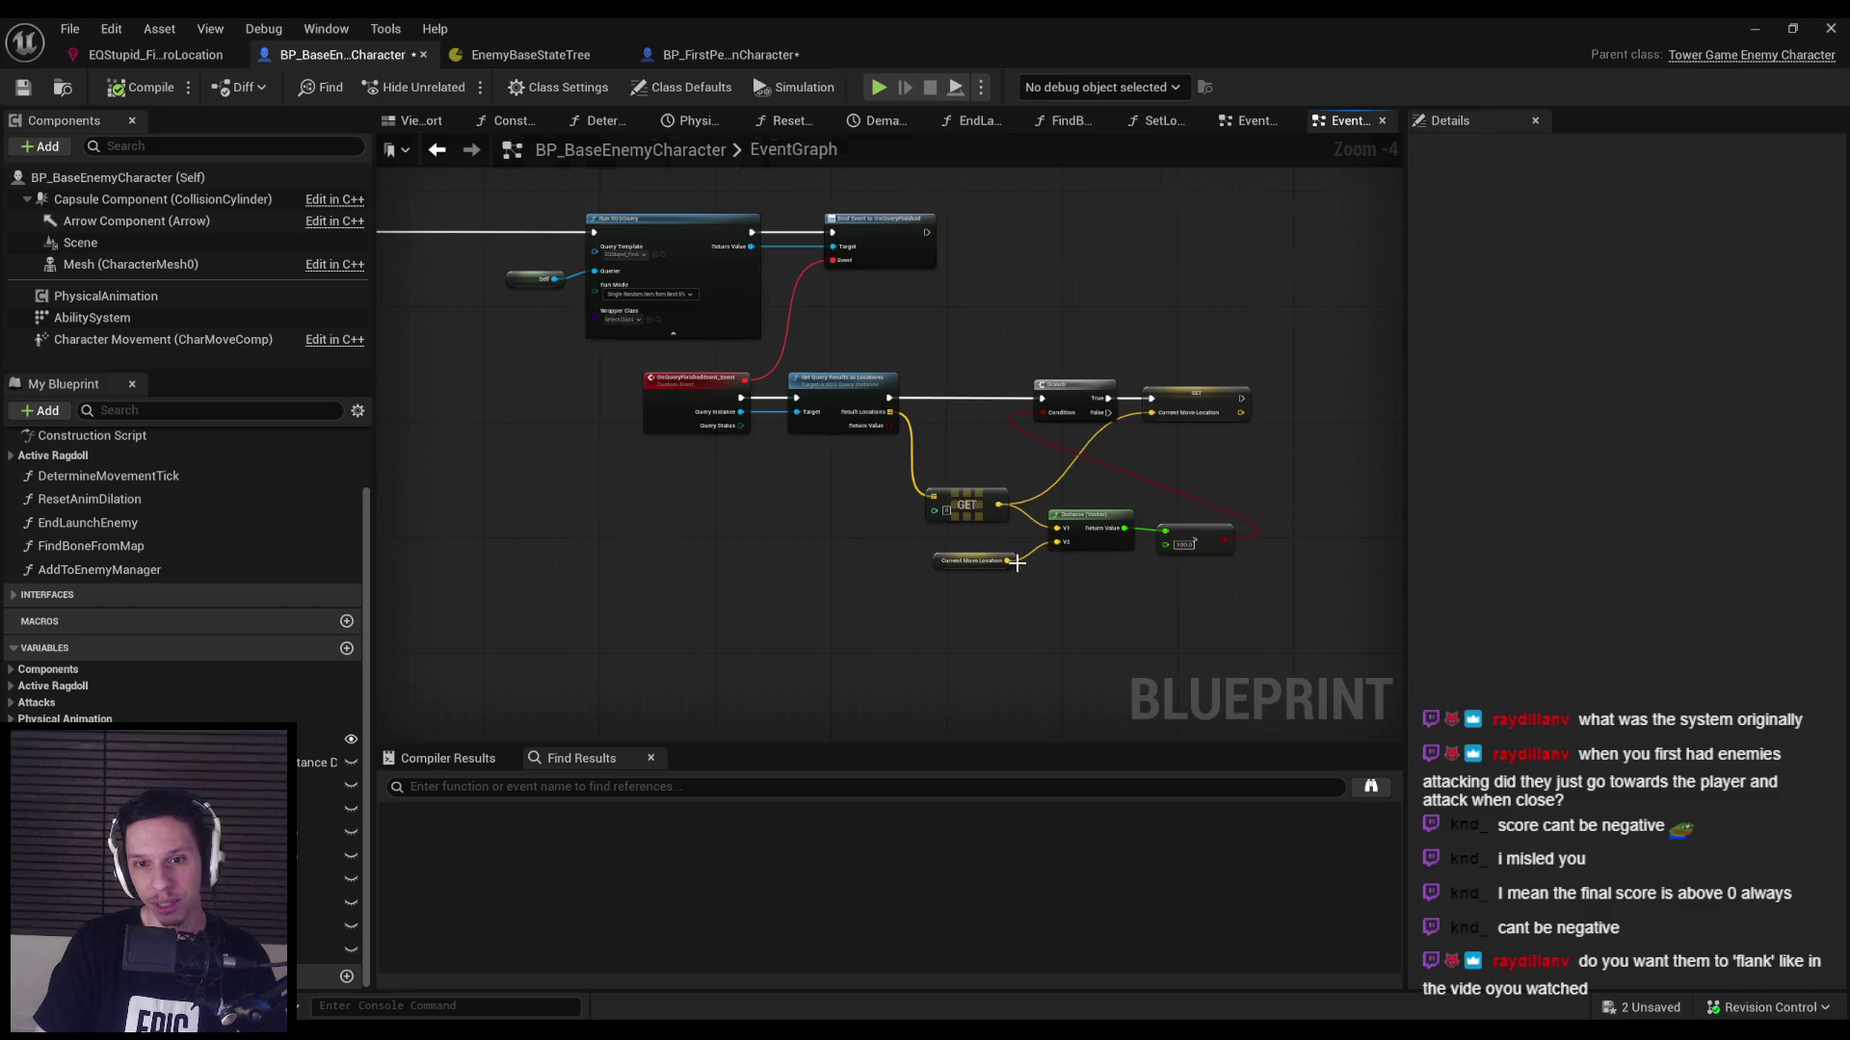
pyautogui.click(1184, 636)
pyautogui.moveTo(1184, 636); pyautogui.dragTo(1196, 640)
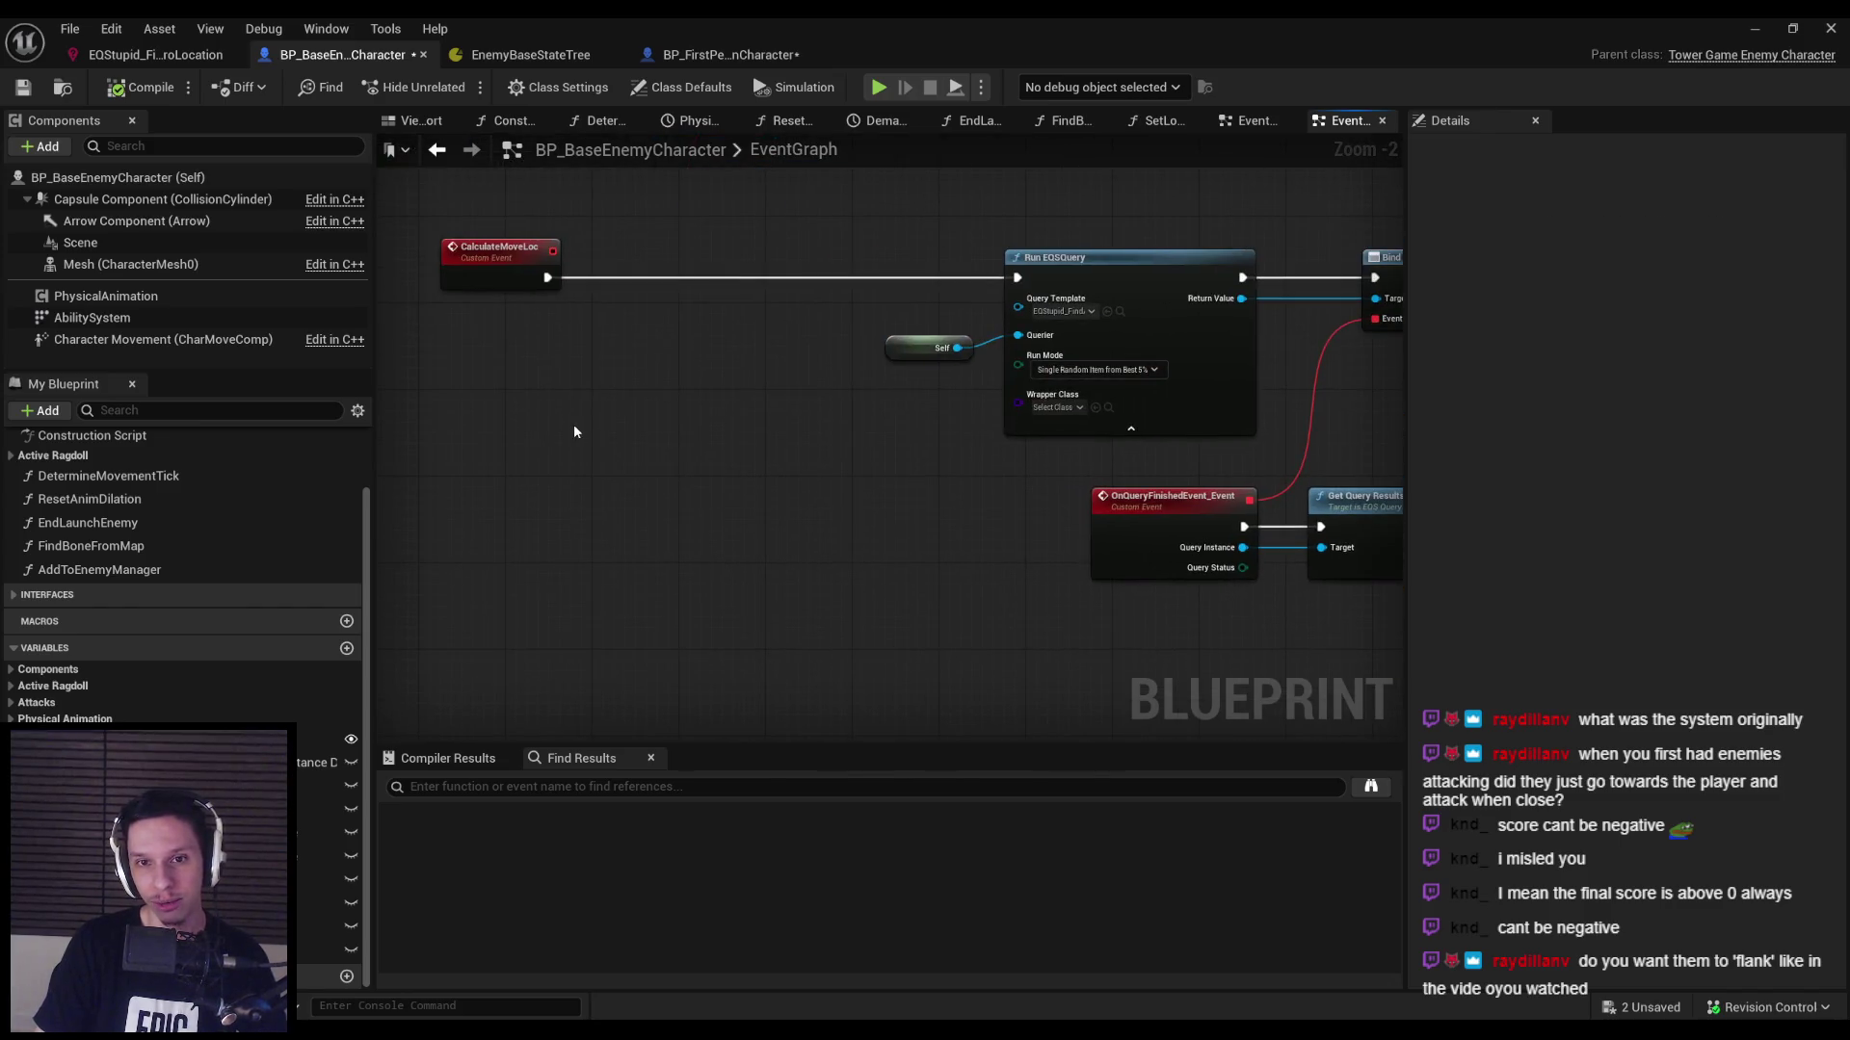
# Paste a Distance (Vector) node and wire Get Actor Location nodes into V1 and V2.
pyautogui.hotkey('ctrl', 'v')
pyautogui.moveTo(770, 514)
pyautogui.mouseDown()
pyautogui.moveTo(639, 570)
pyautogui.moveTo(633, 554)
pyautogui.mouseUp()
pyautogui.write('tor Loca')
pyautogui.press('Down')
pyautogui.press('Return')
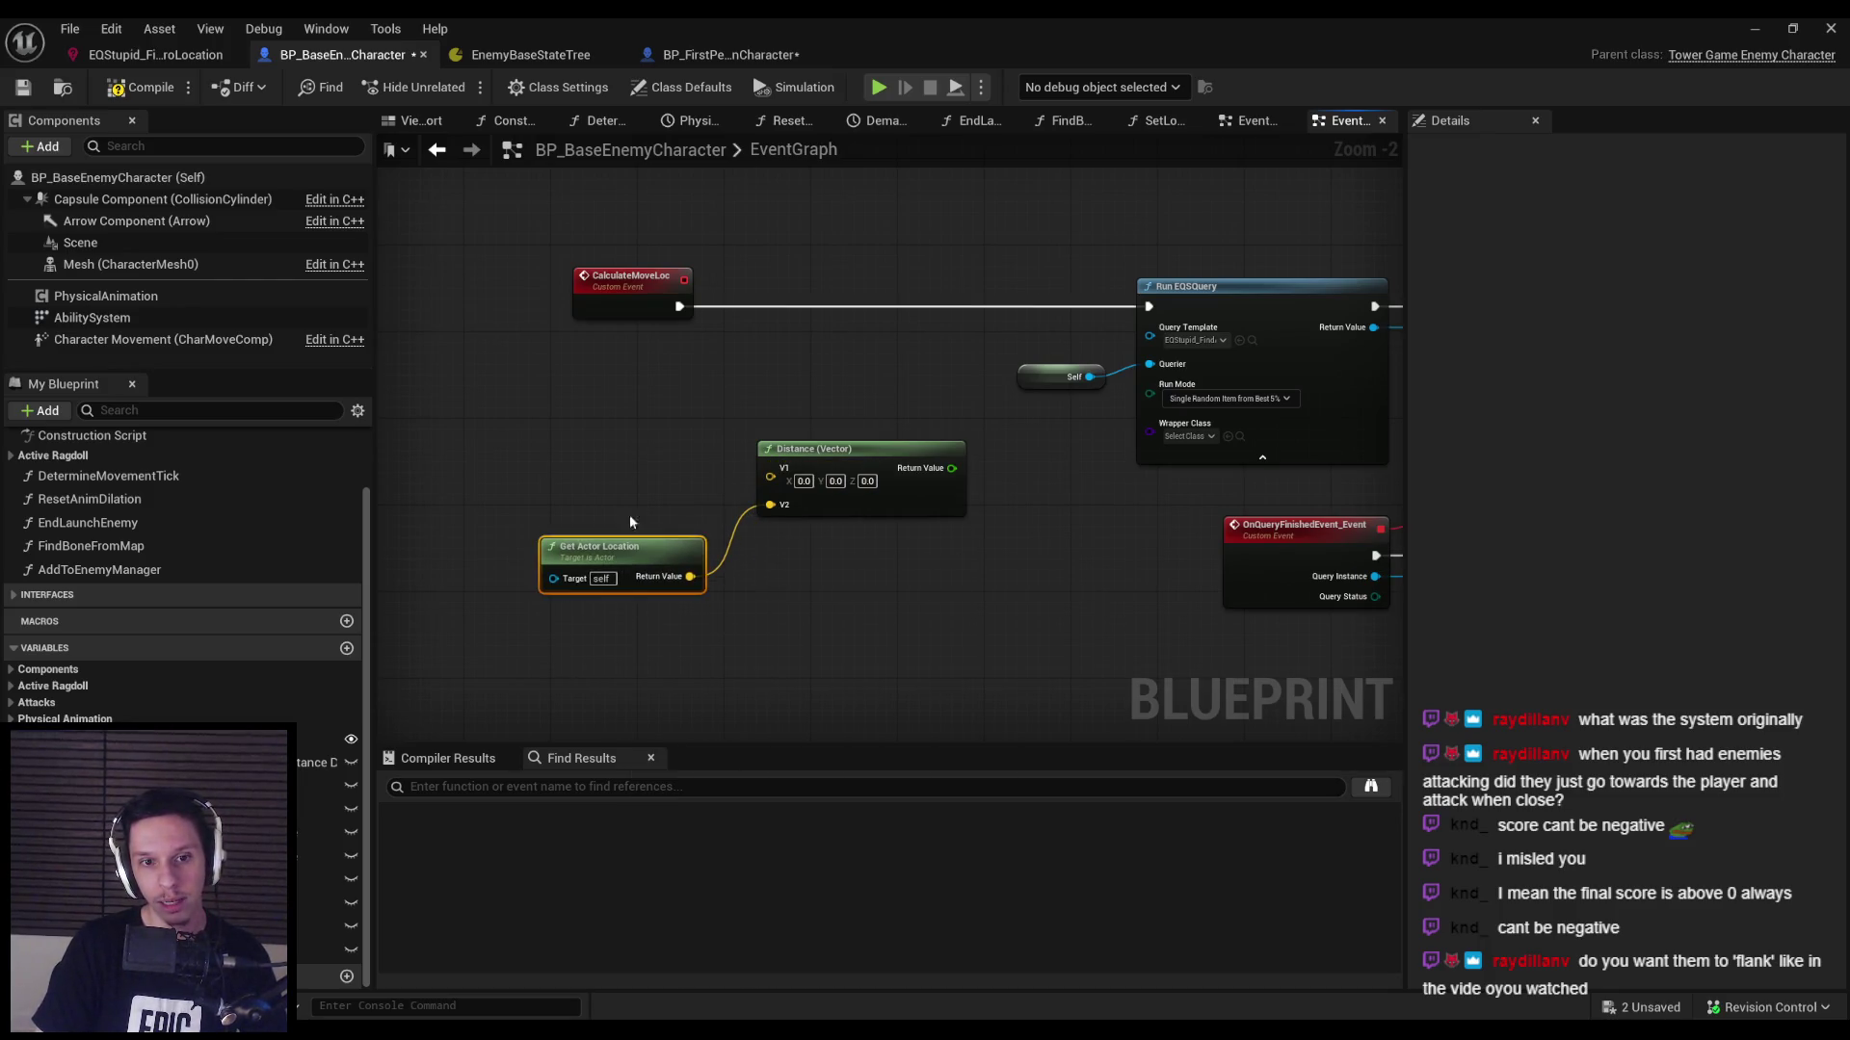
pyautogui.hotkey('ctrl', 'd')
pyautogui.moveTo(691, 479)
pyautogui.mouseDown()
pyautogui.moveTo(770, 477)
pyautogui.moveTo(663, 472)
pyautogui.mouseUp()
# Feed a Get Player Character node into one location node and tidy the layout.
pyautogui.write('get player charac')
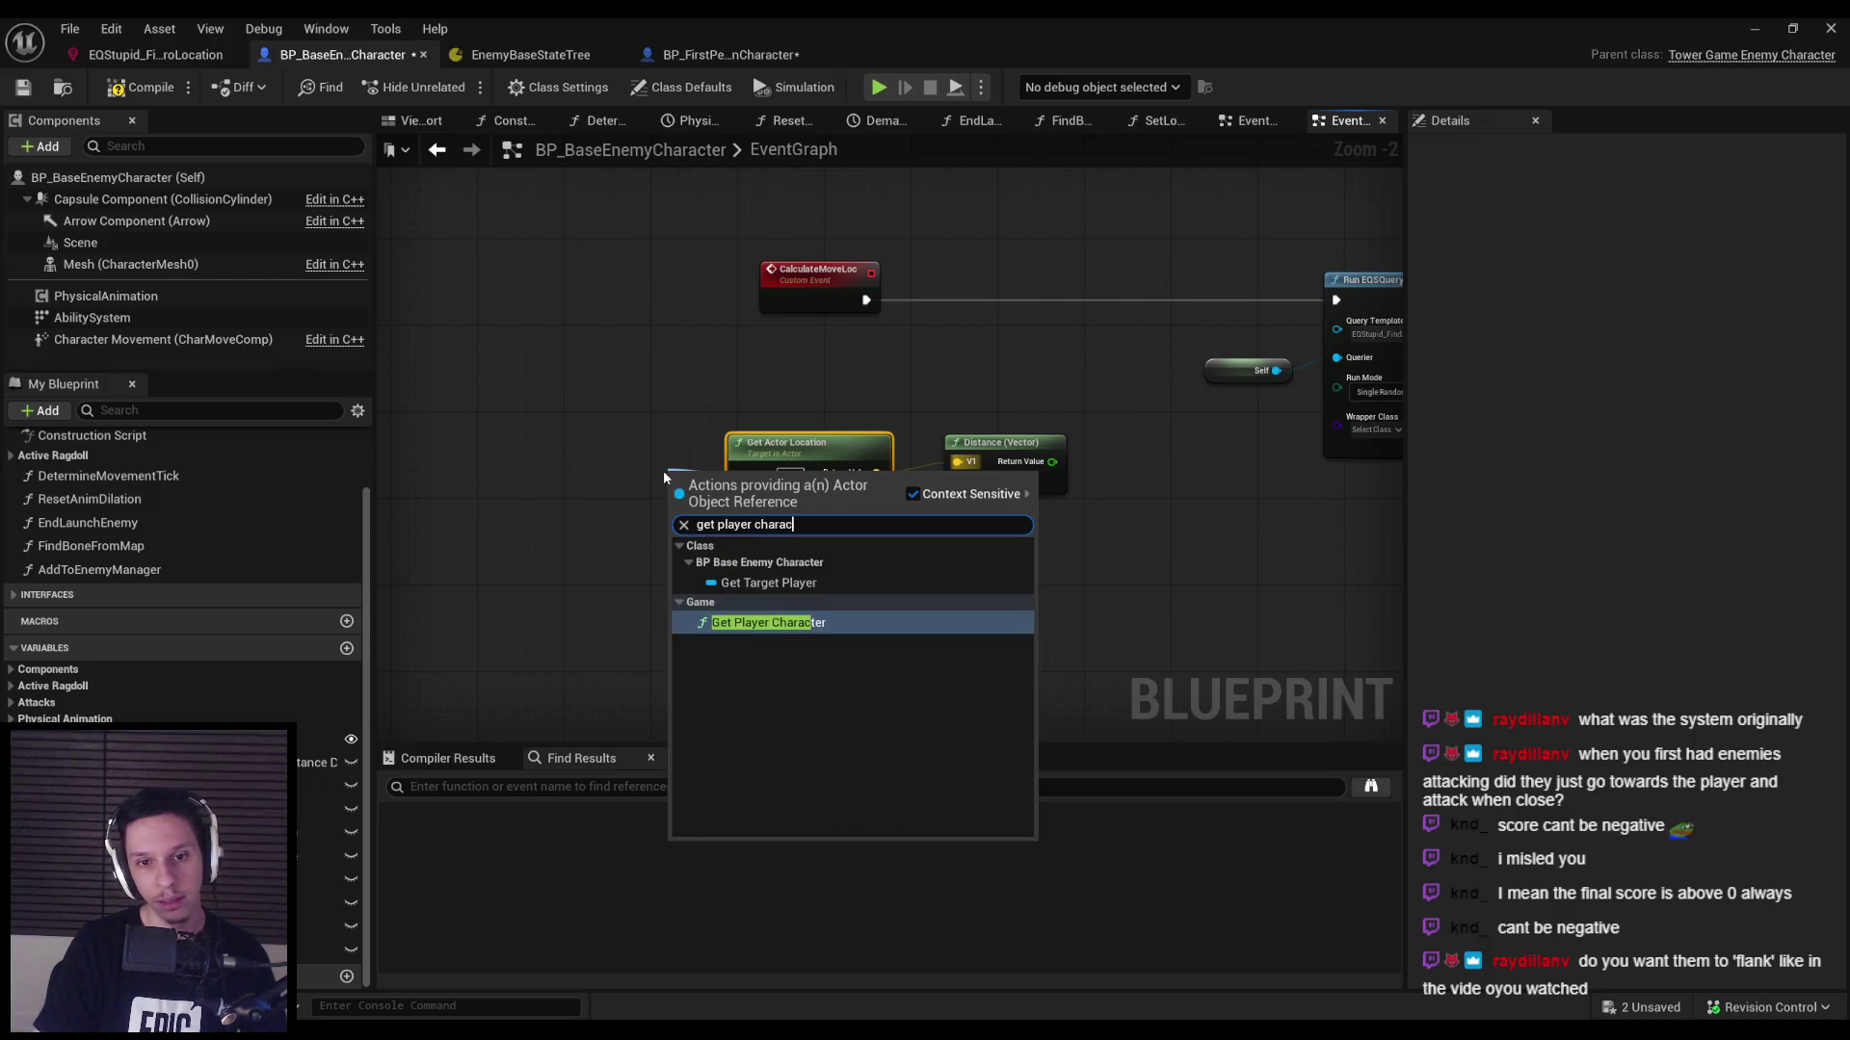
pyautogui.press('Return')
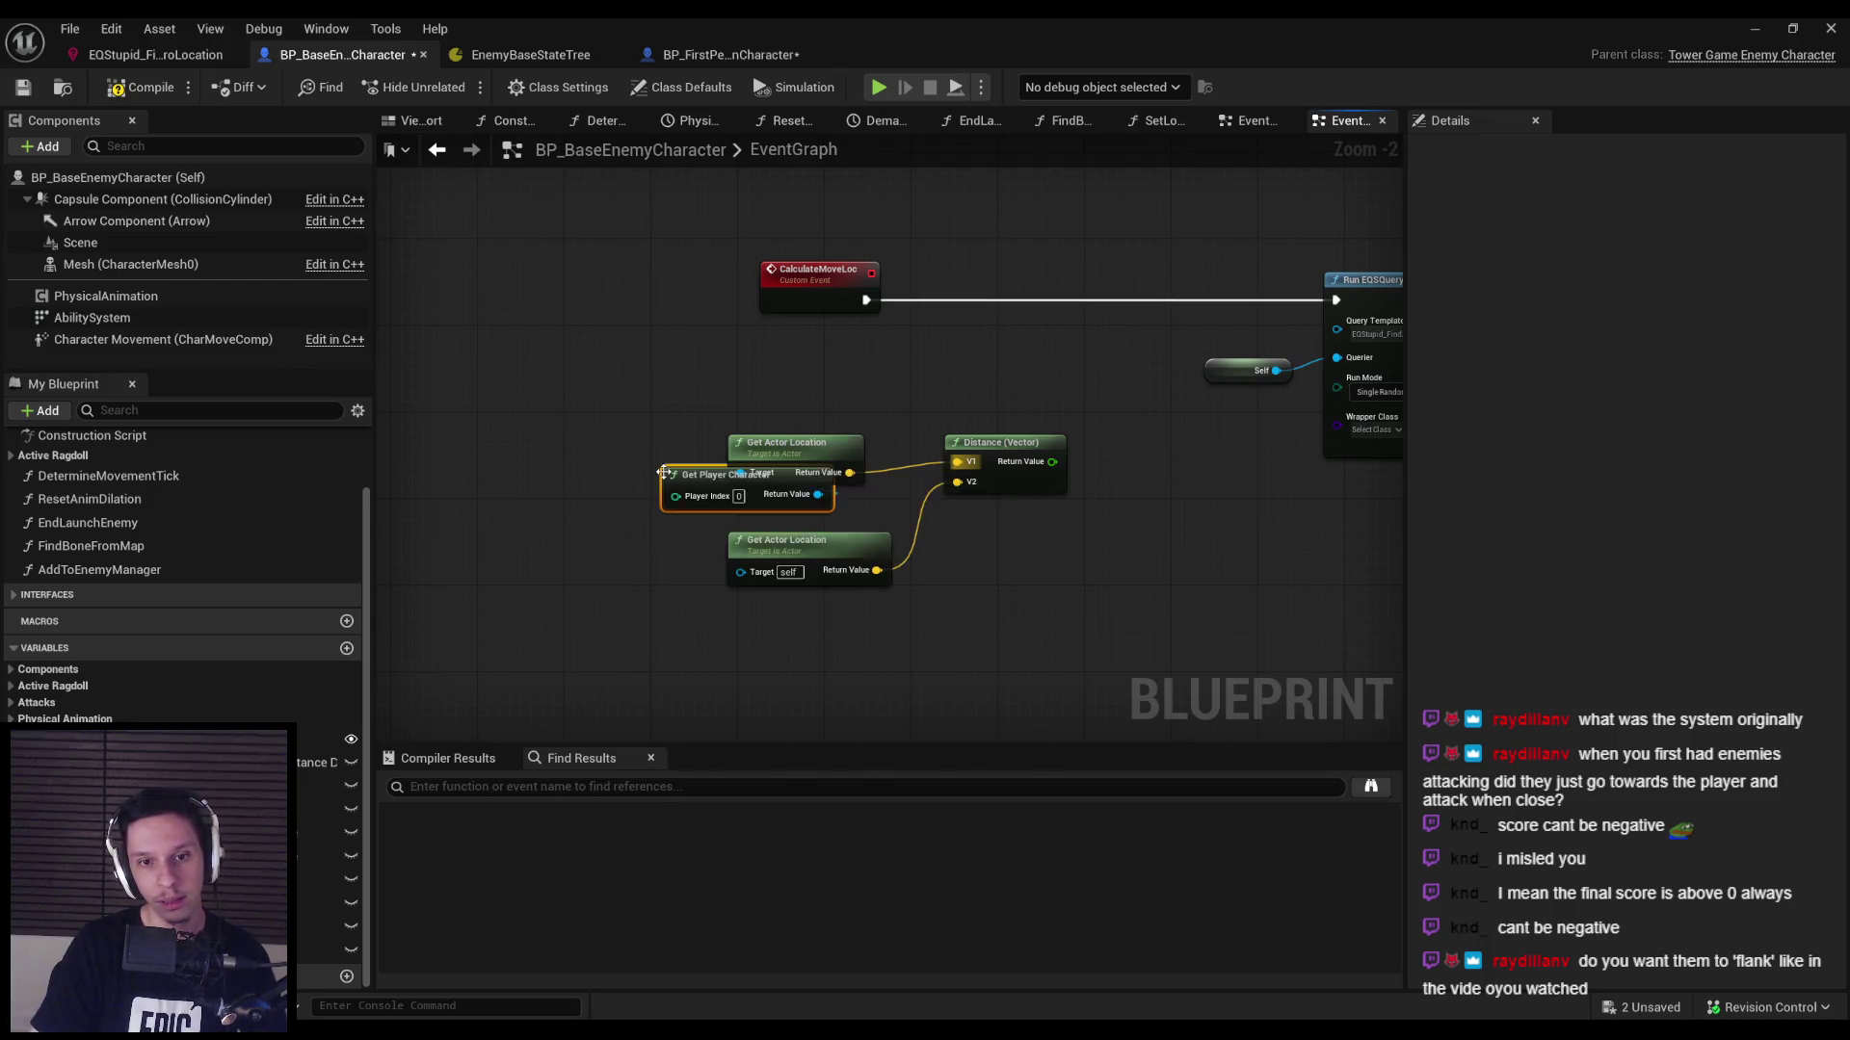
pyautogui.moveTo(689, 453); pyautogui.dragTo(547, 448)
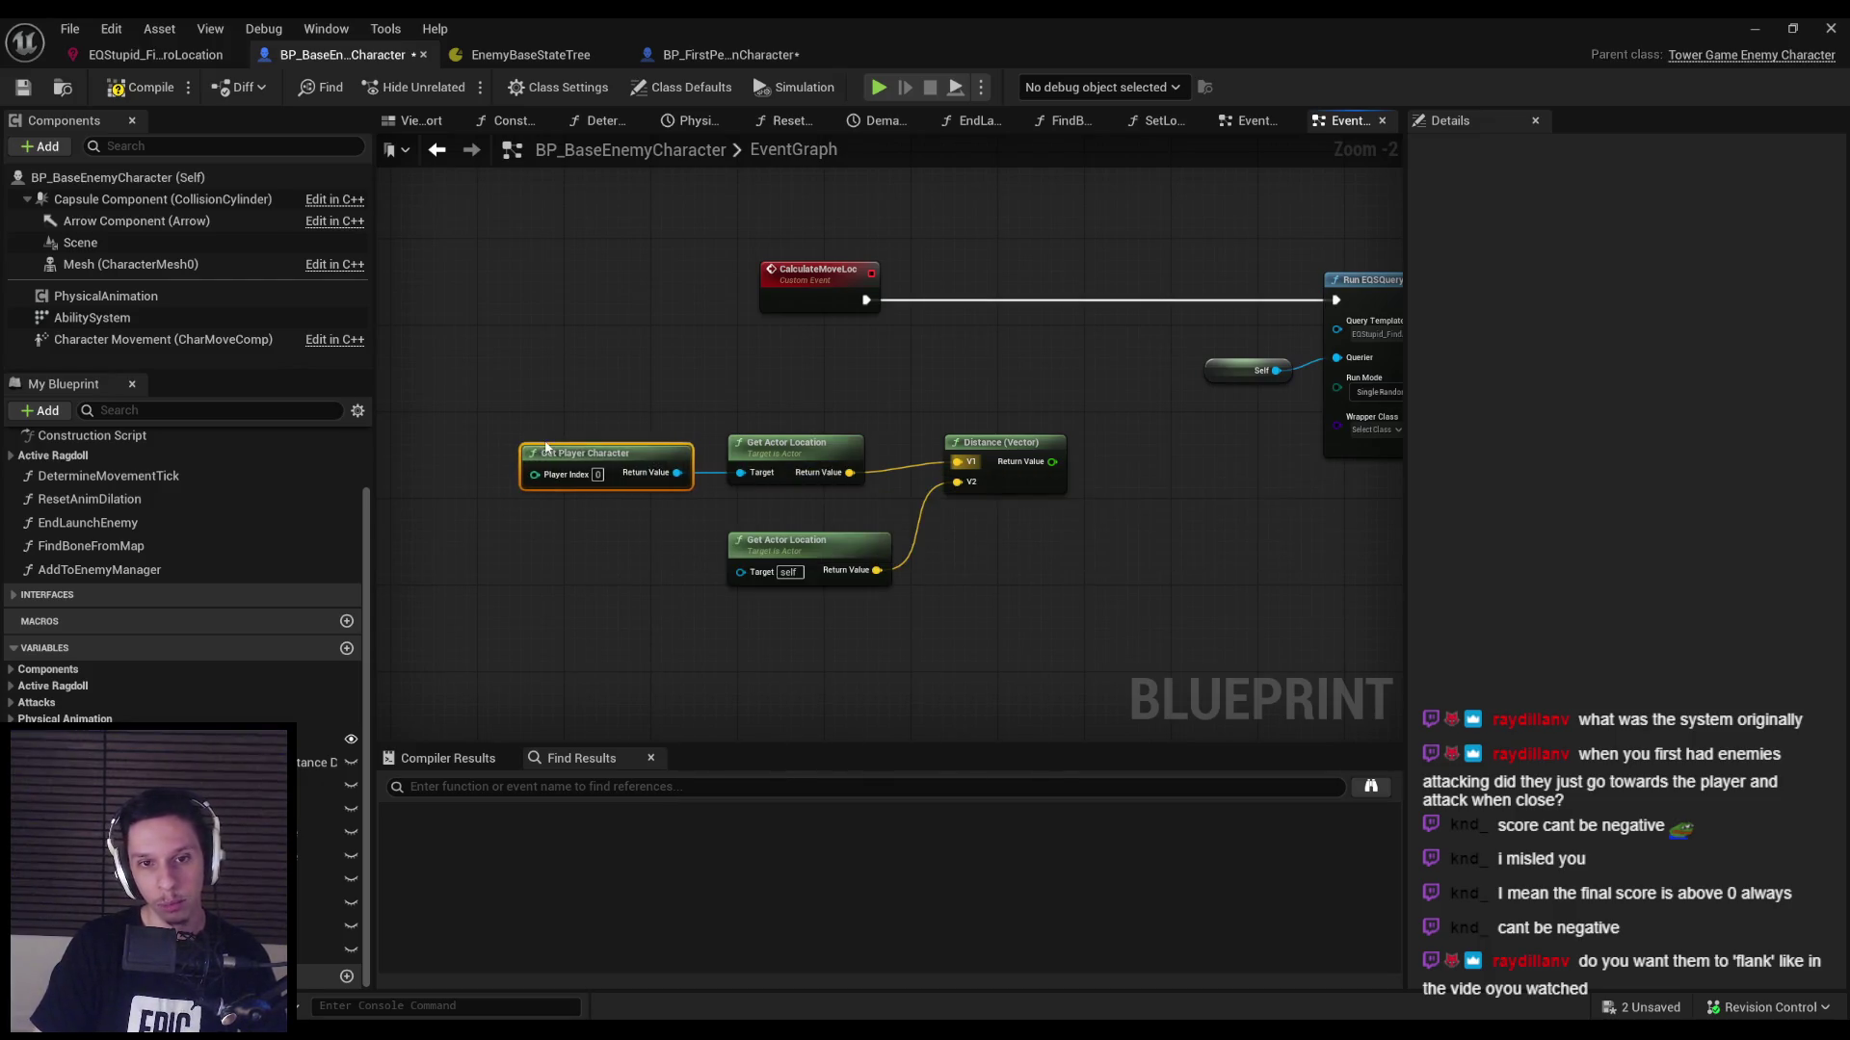
pyautogui.moveTo(1001, 443); pyautogui.dragTo(970, 454)
pyautogui.moveTo(852, 539); pyautogui.dragTo(830, 517)
pyautogui.moveTo(800, 443); pyautogui.dragTo(806, 443)
pyautogui.click(1039, 486)
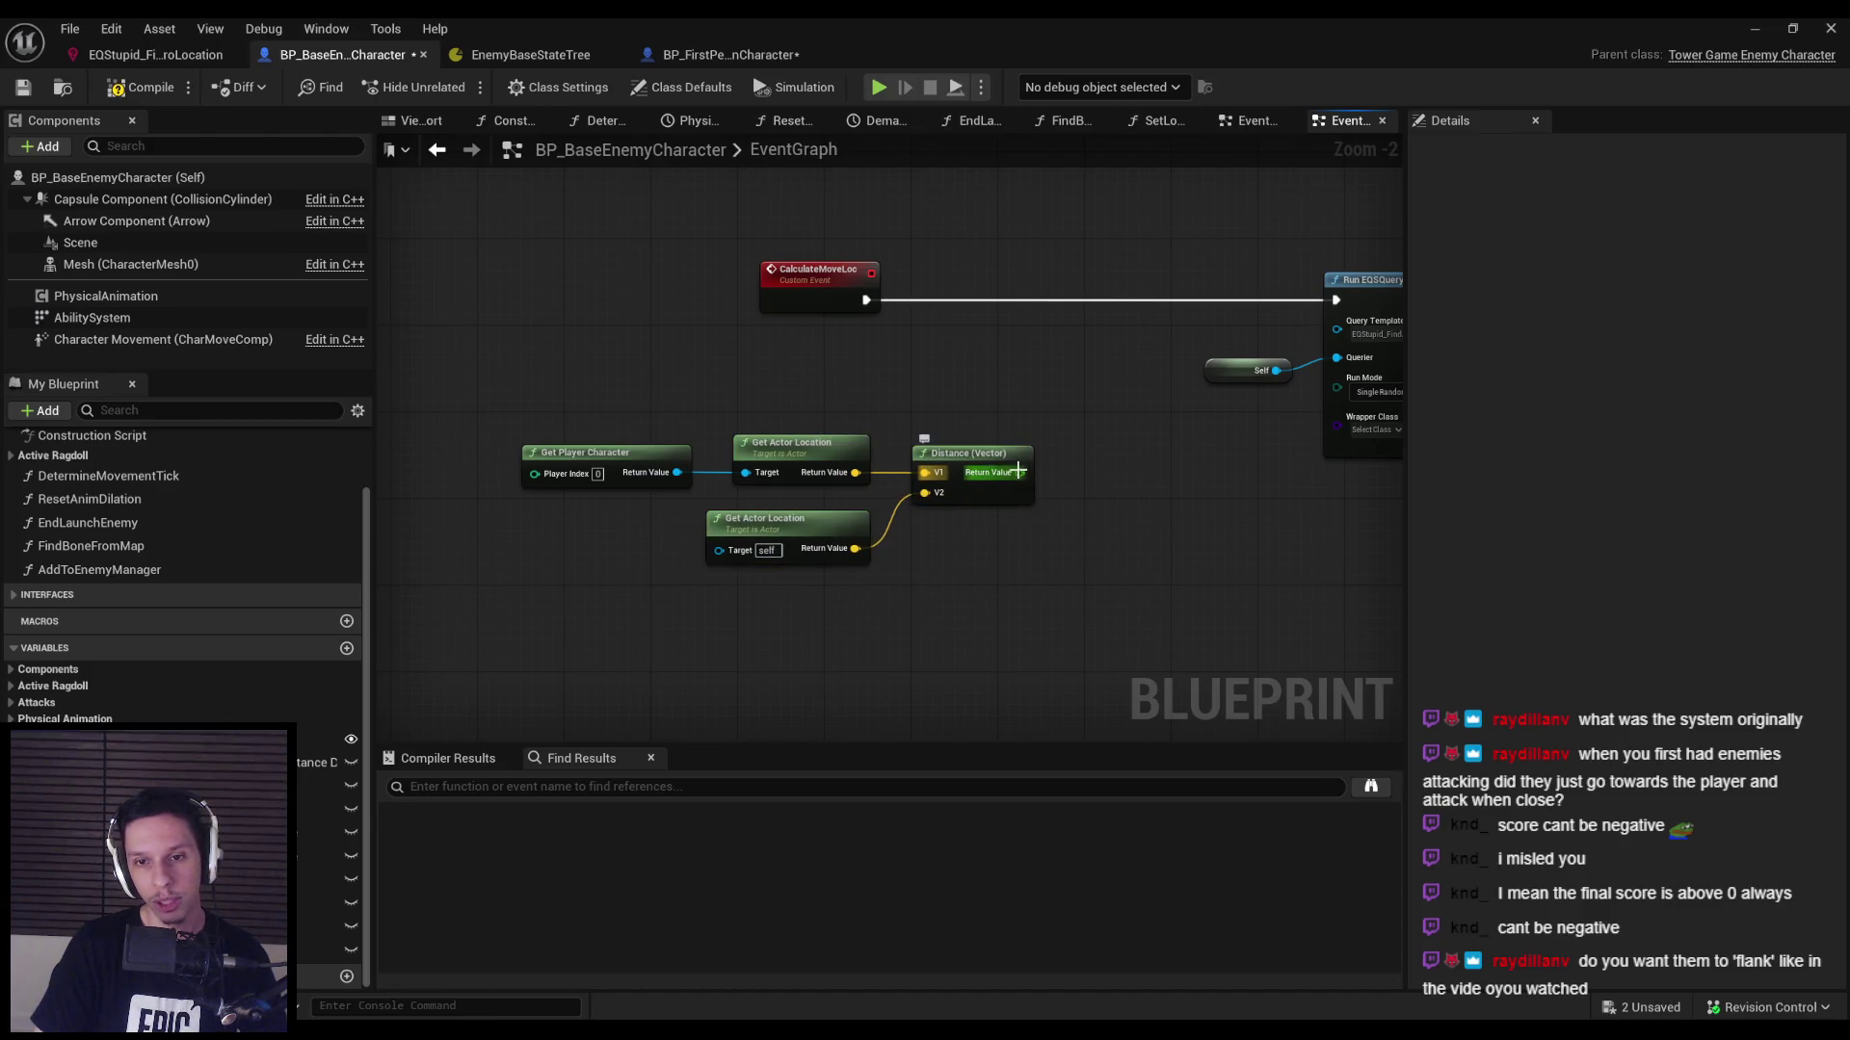
# Compare the player-to-enemy distance with a greater-than node against 150.
pyautogui.moveTo(1018, 471); pyautogui.dragTo(1059, 474)
pyautogui.write('>')
pyautogui.click(1137, 557)
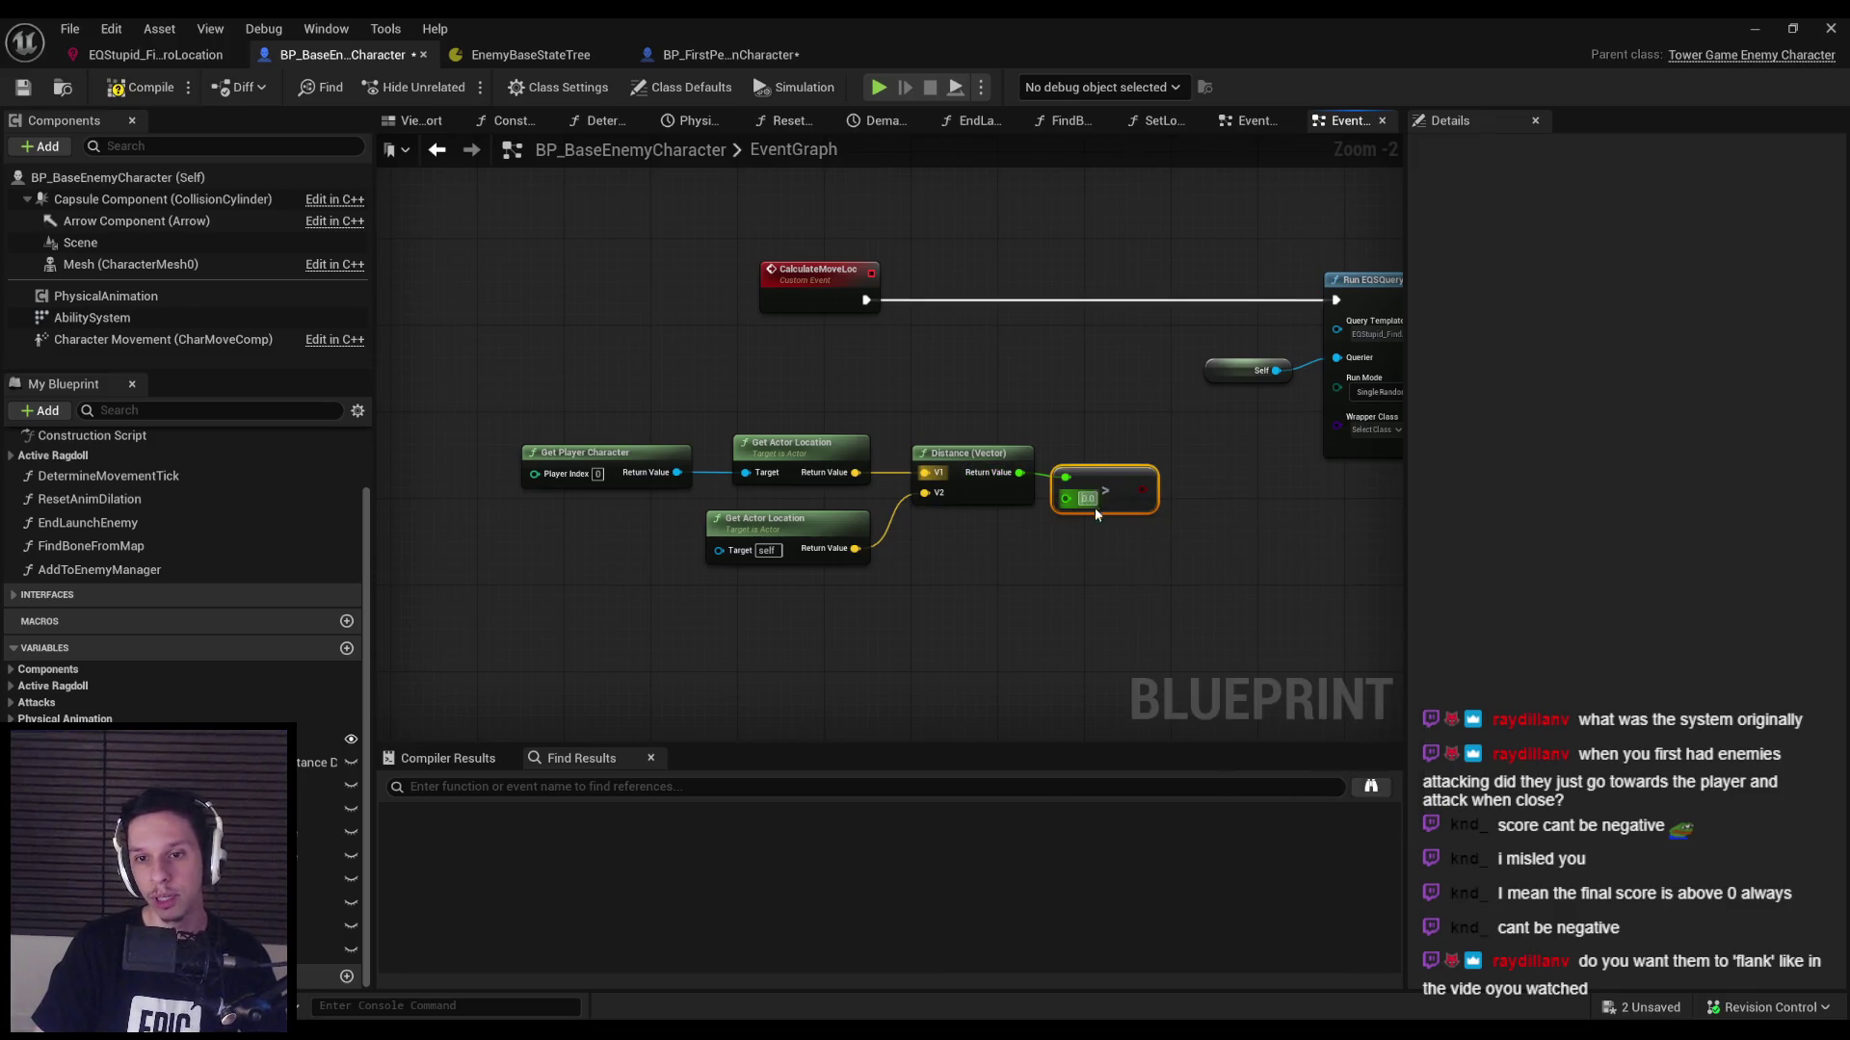
pyautogui.write('15')
pyautogui.press('Return')
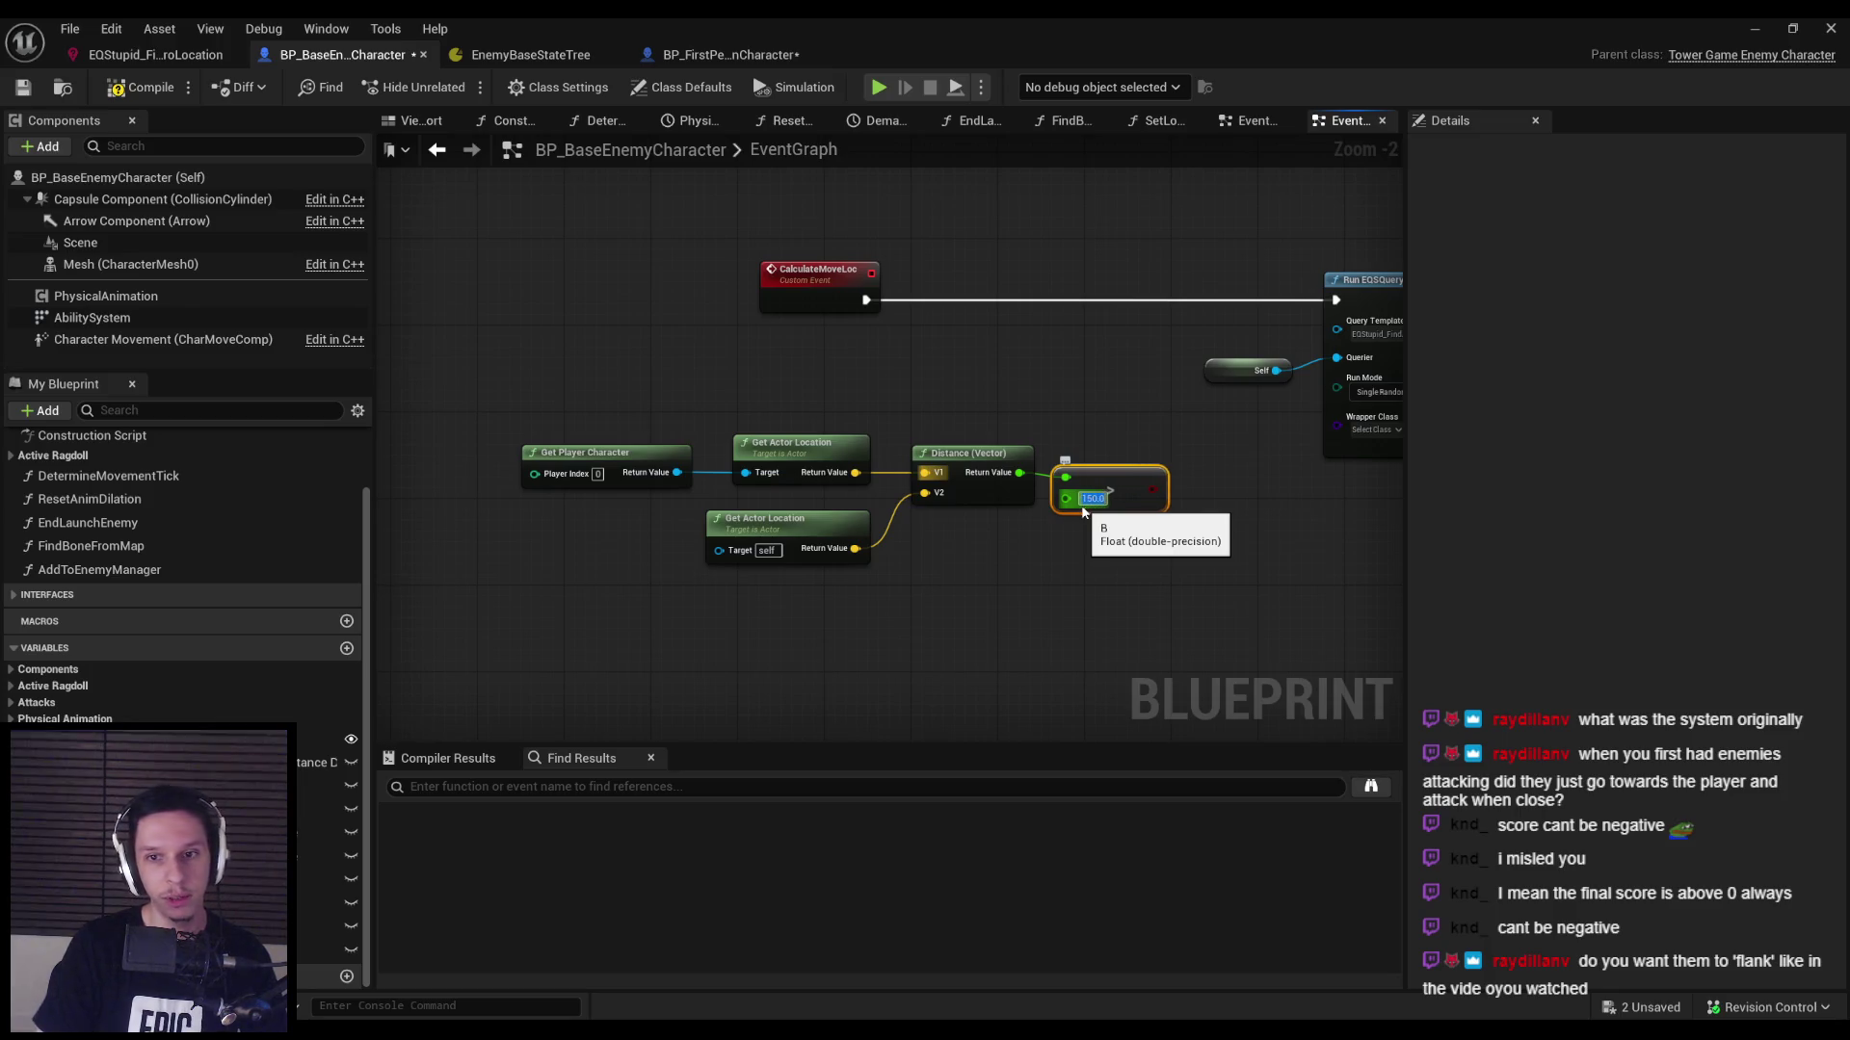
pyautogui.moveTo(1112, 480); pyautogui.dragTo(1124, 480)
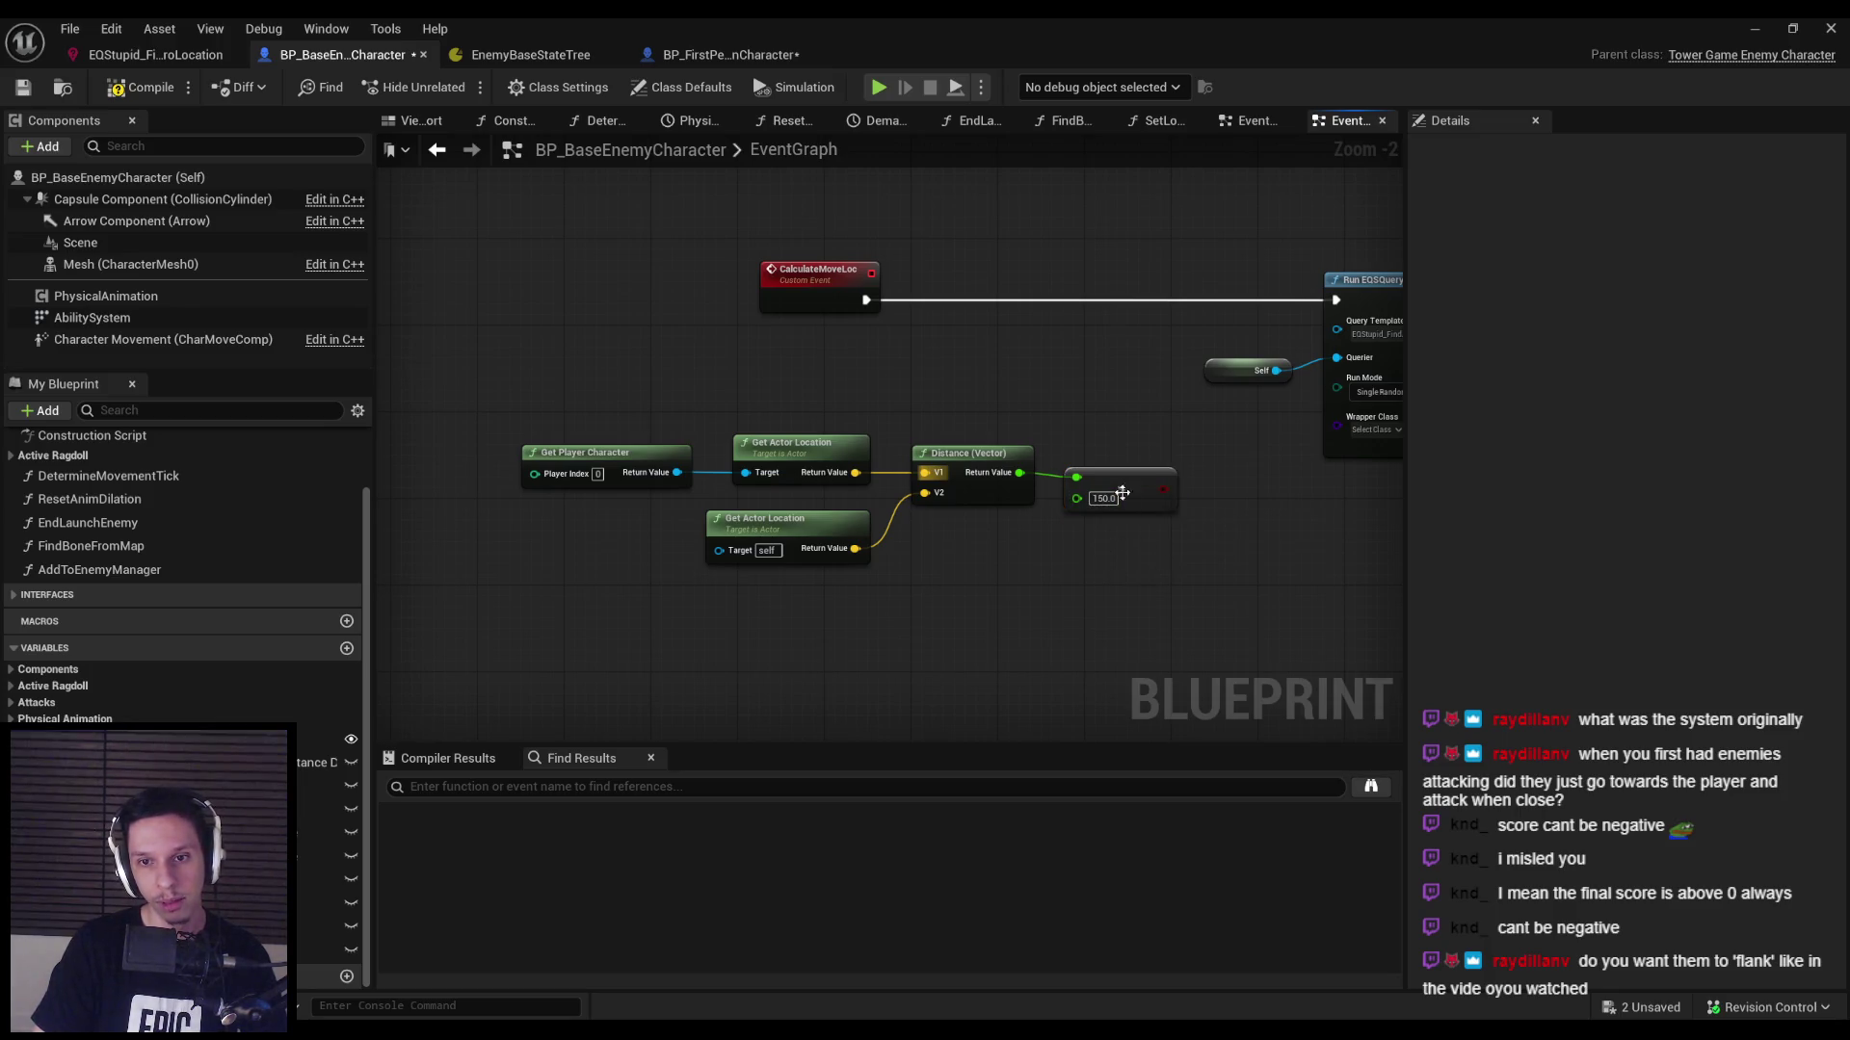
pyautogui.hotkey('ctrl', 'Tab')
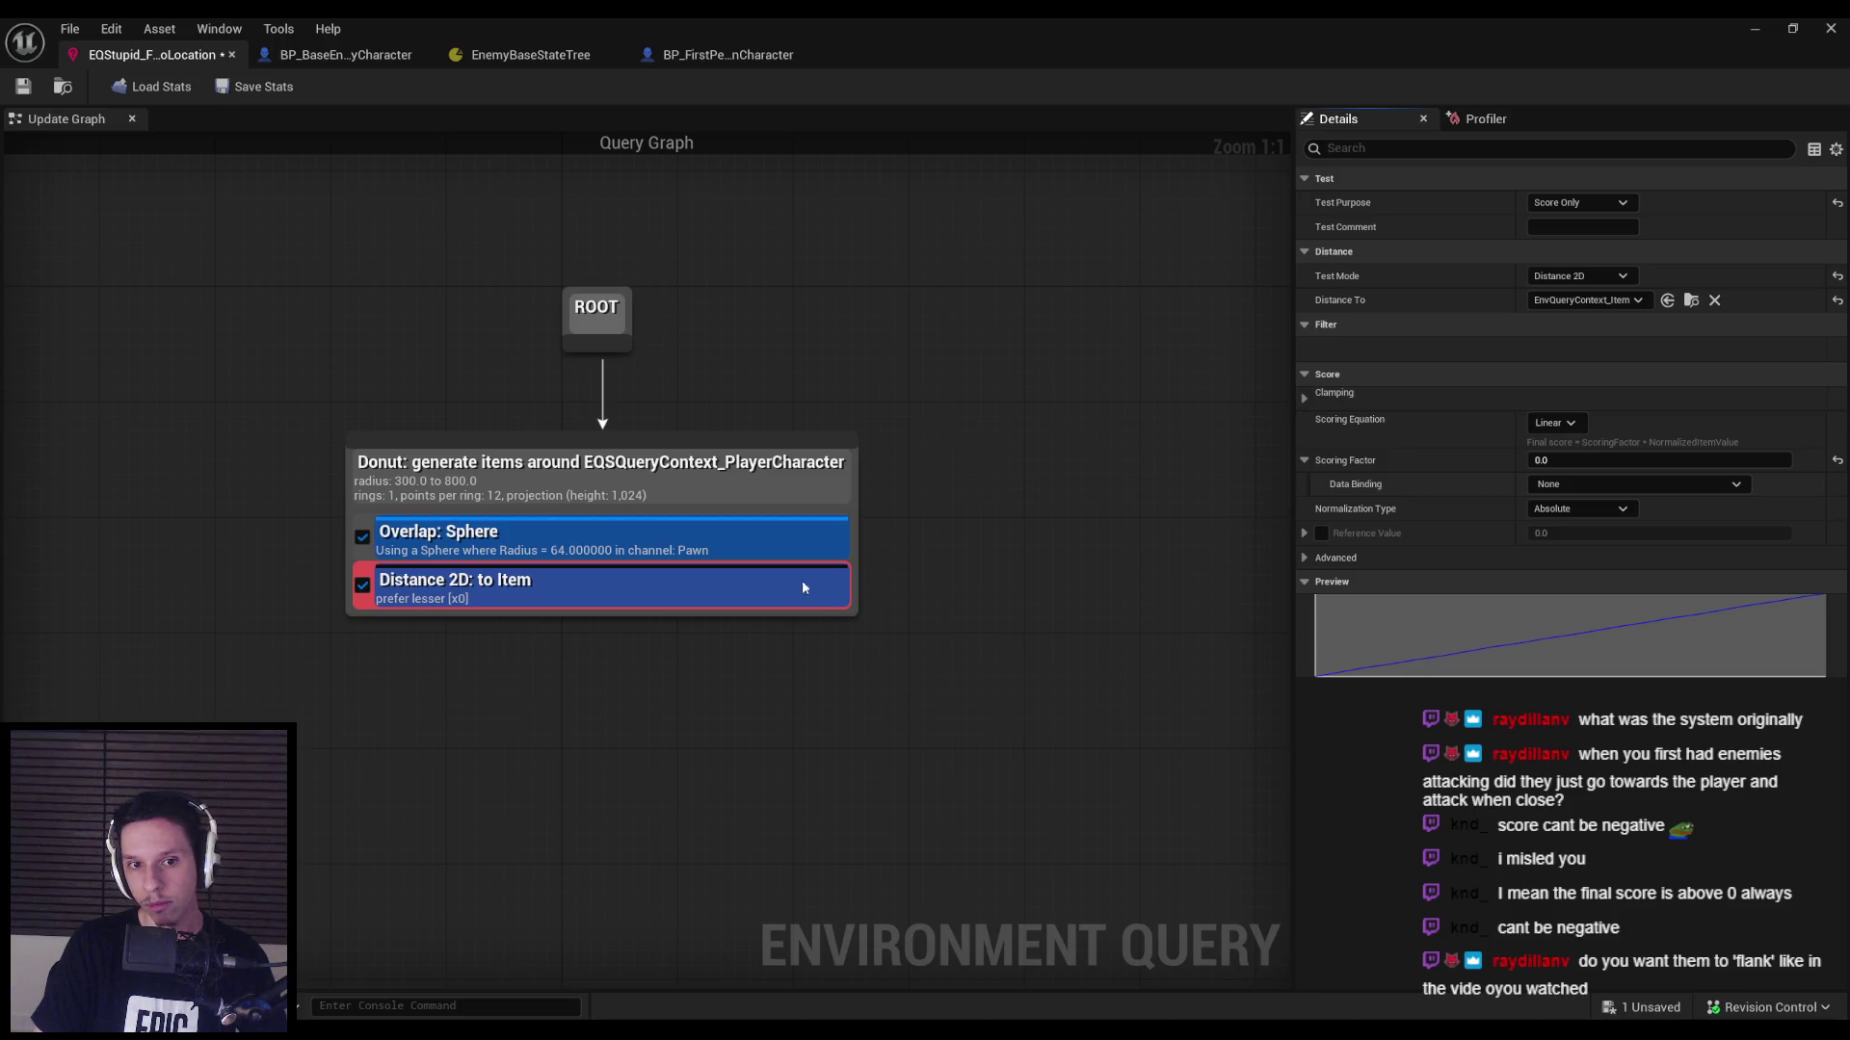
# Keep the Distance 2D test's Scoring Equation as Linear and expand its Clamping options.
pyautogui.click(625, 541)
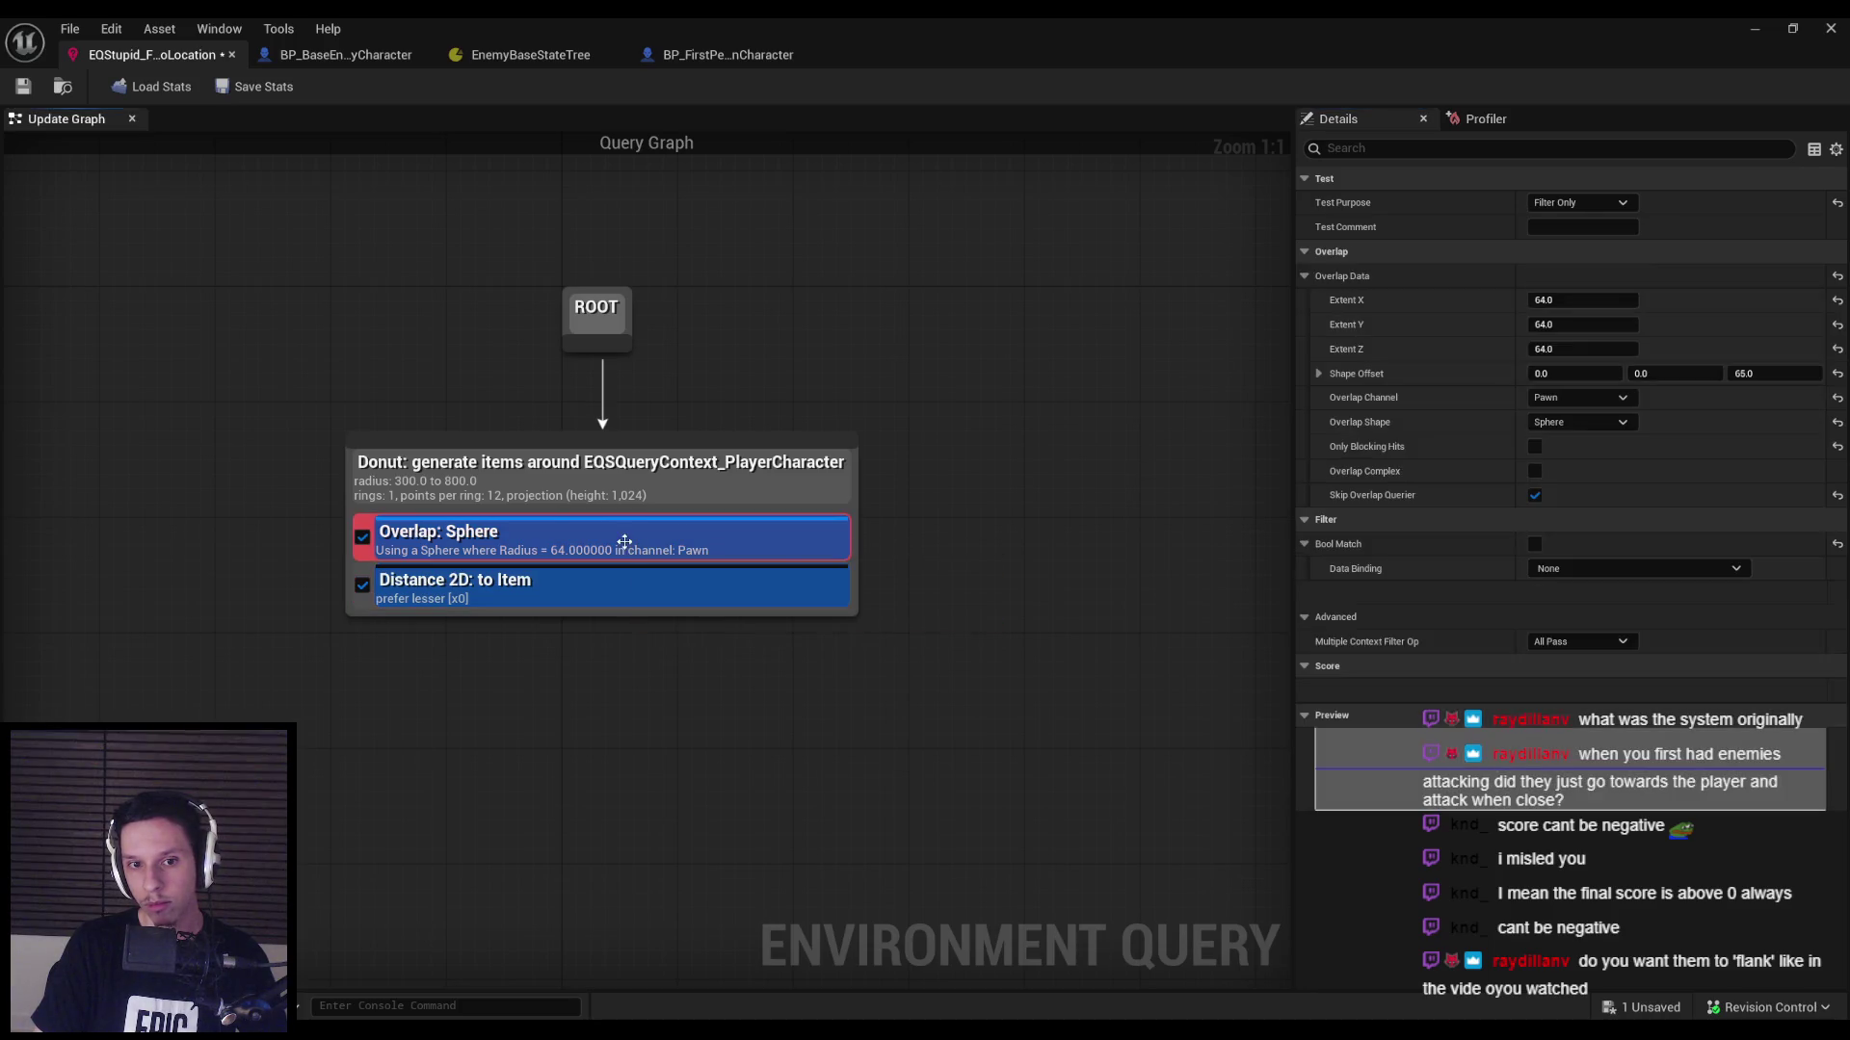
pyautogui.click(621, 590)
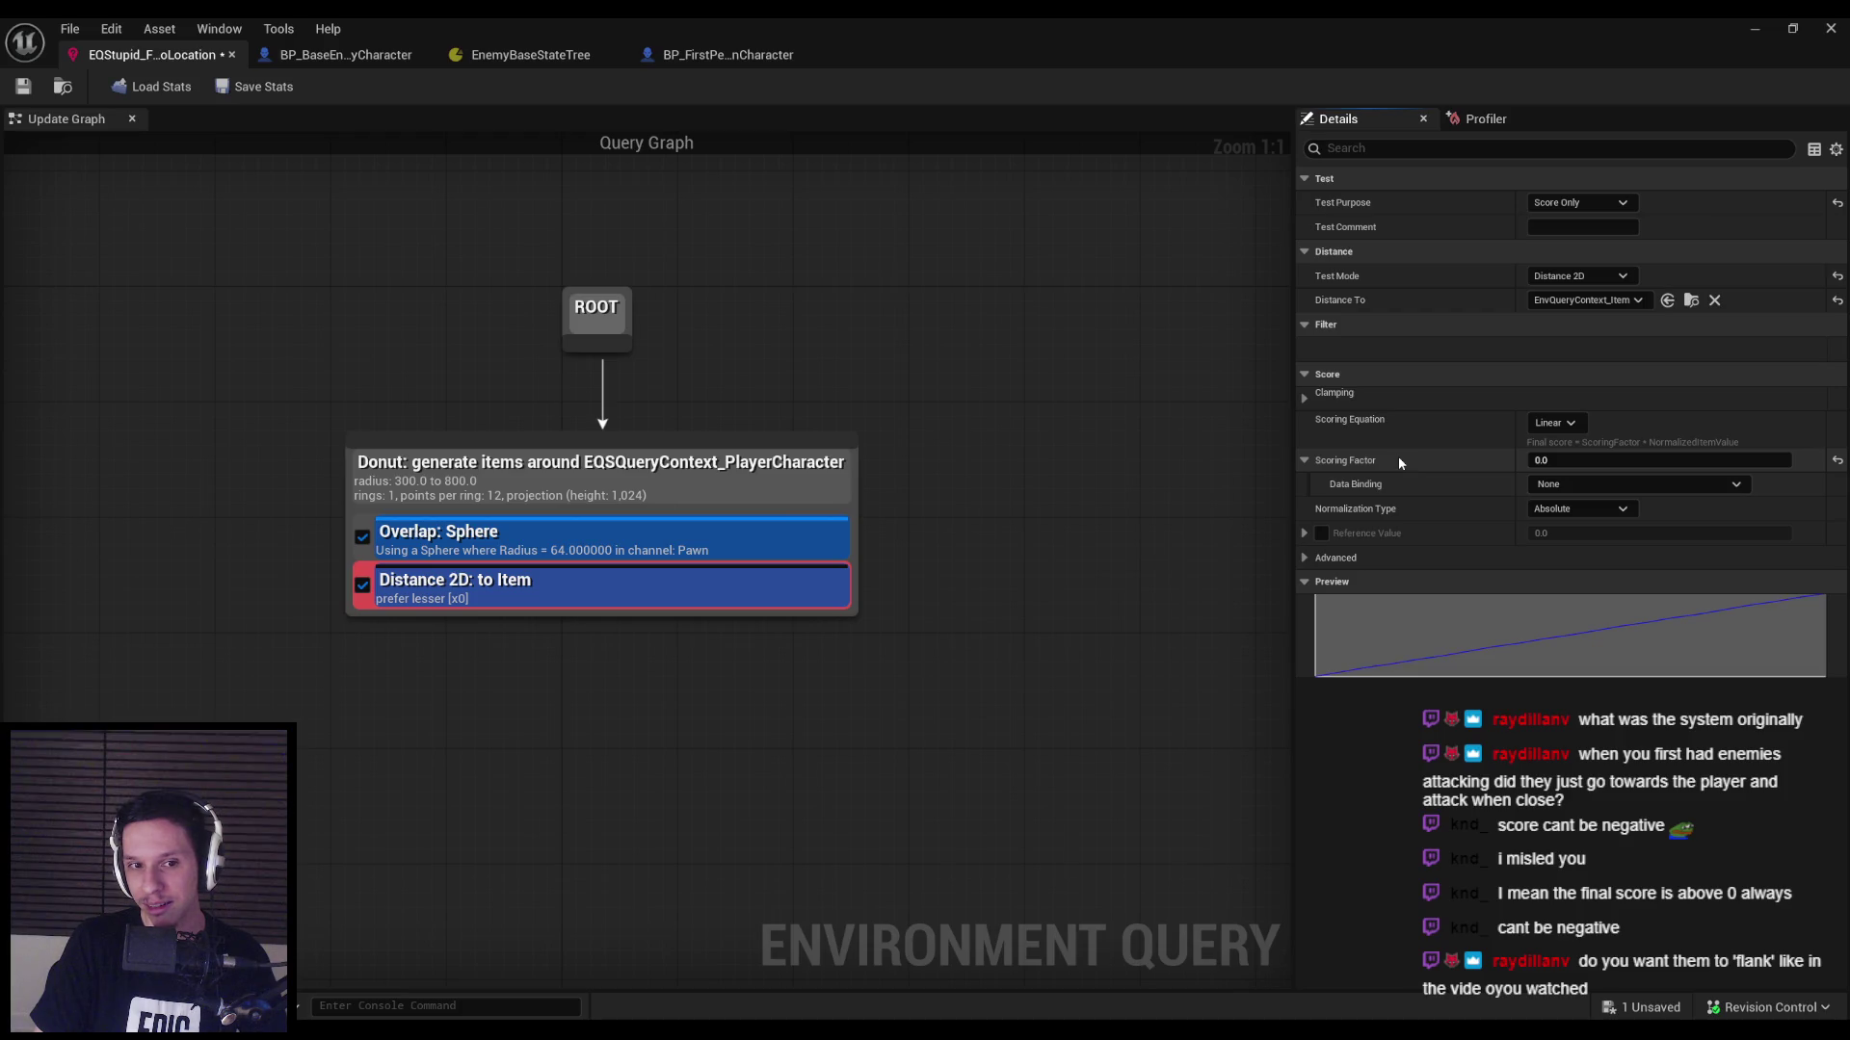
pyautogui.moveTo(1362, 462)
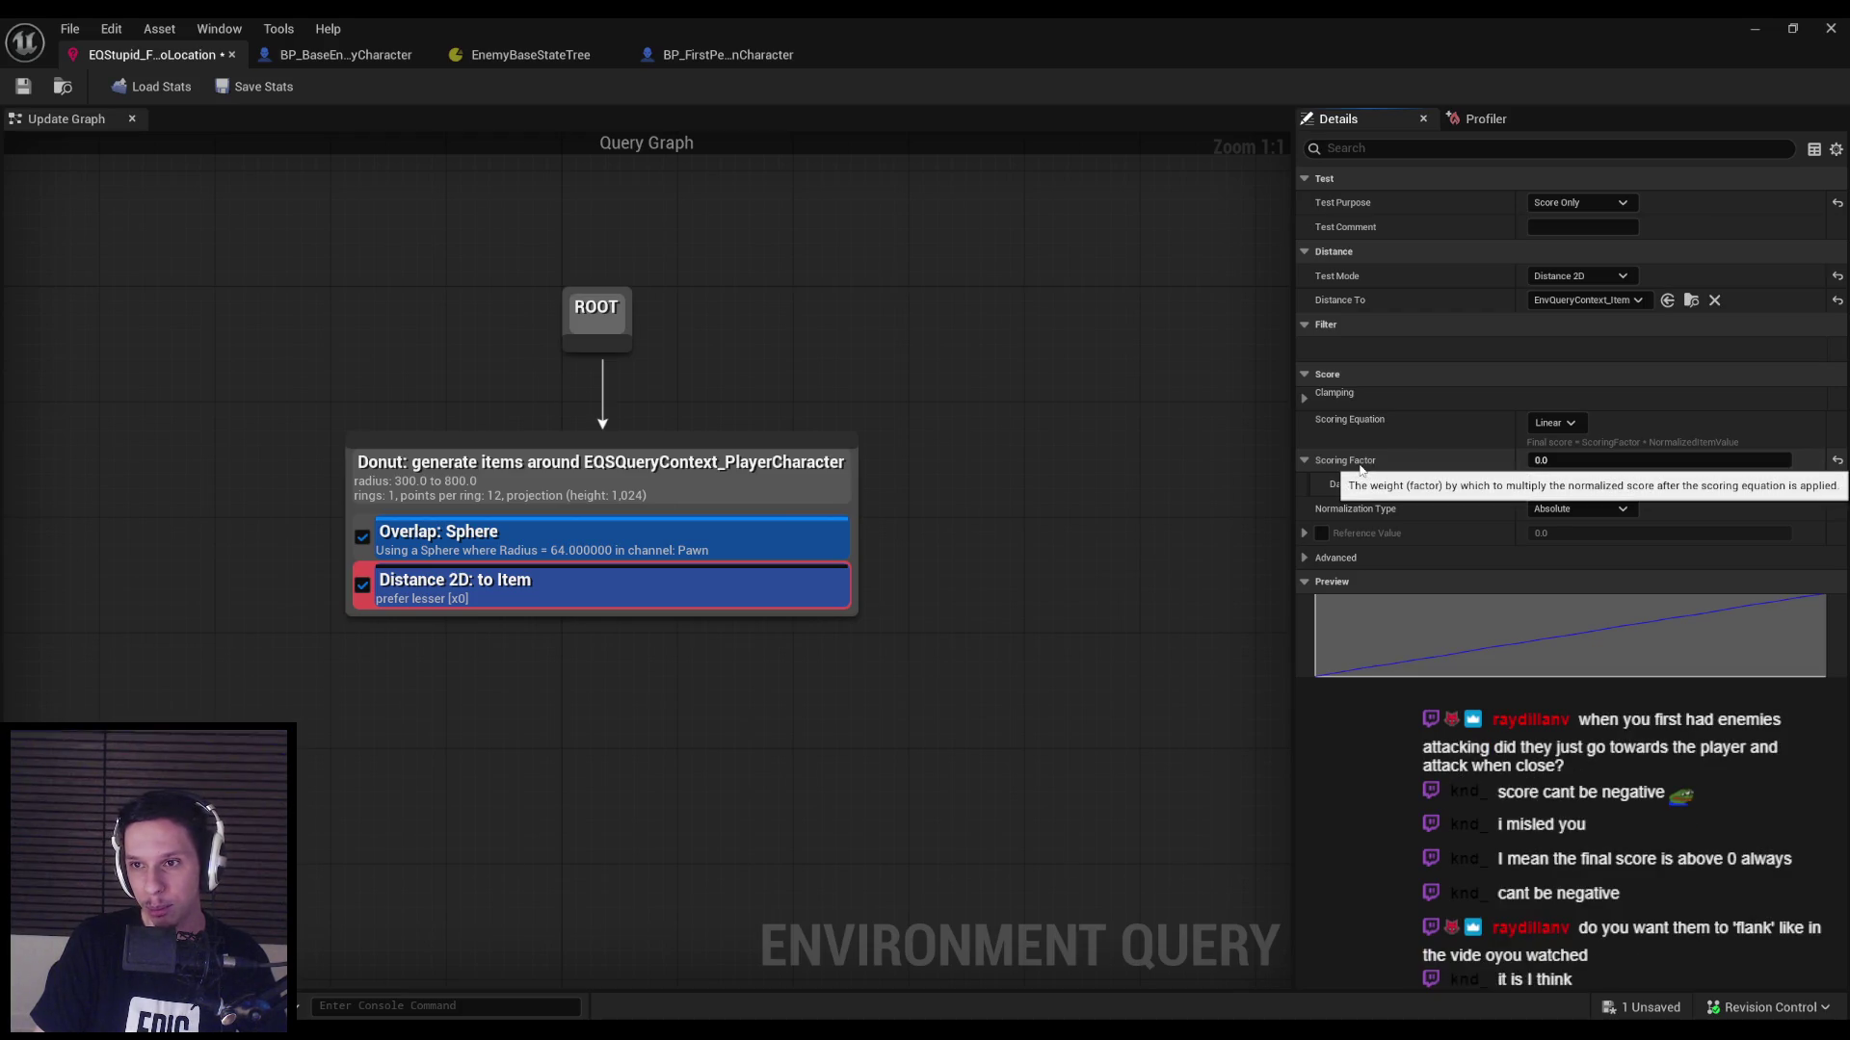
pyautogui.click(1571, 424)
pyautogui.click(1578, 426)
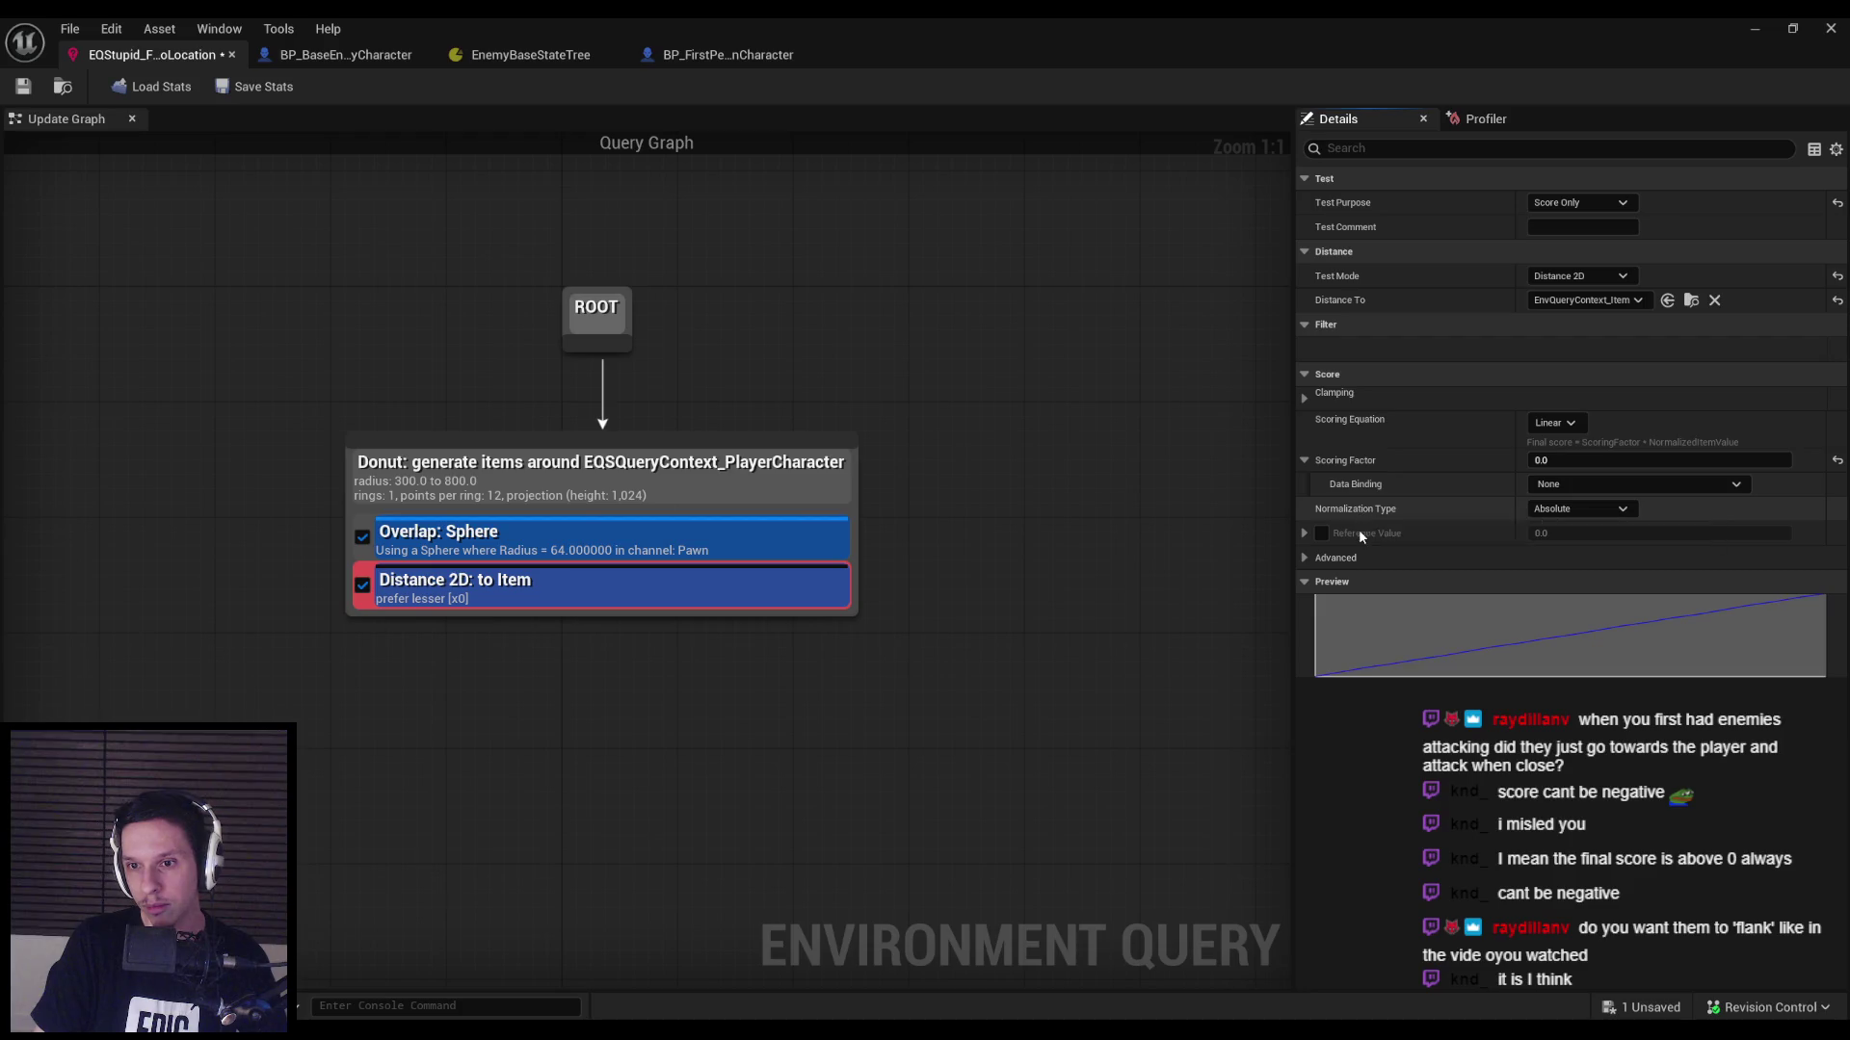
pyautogui.moveTo(1361, 539)
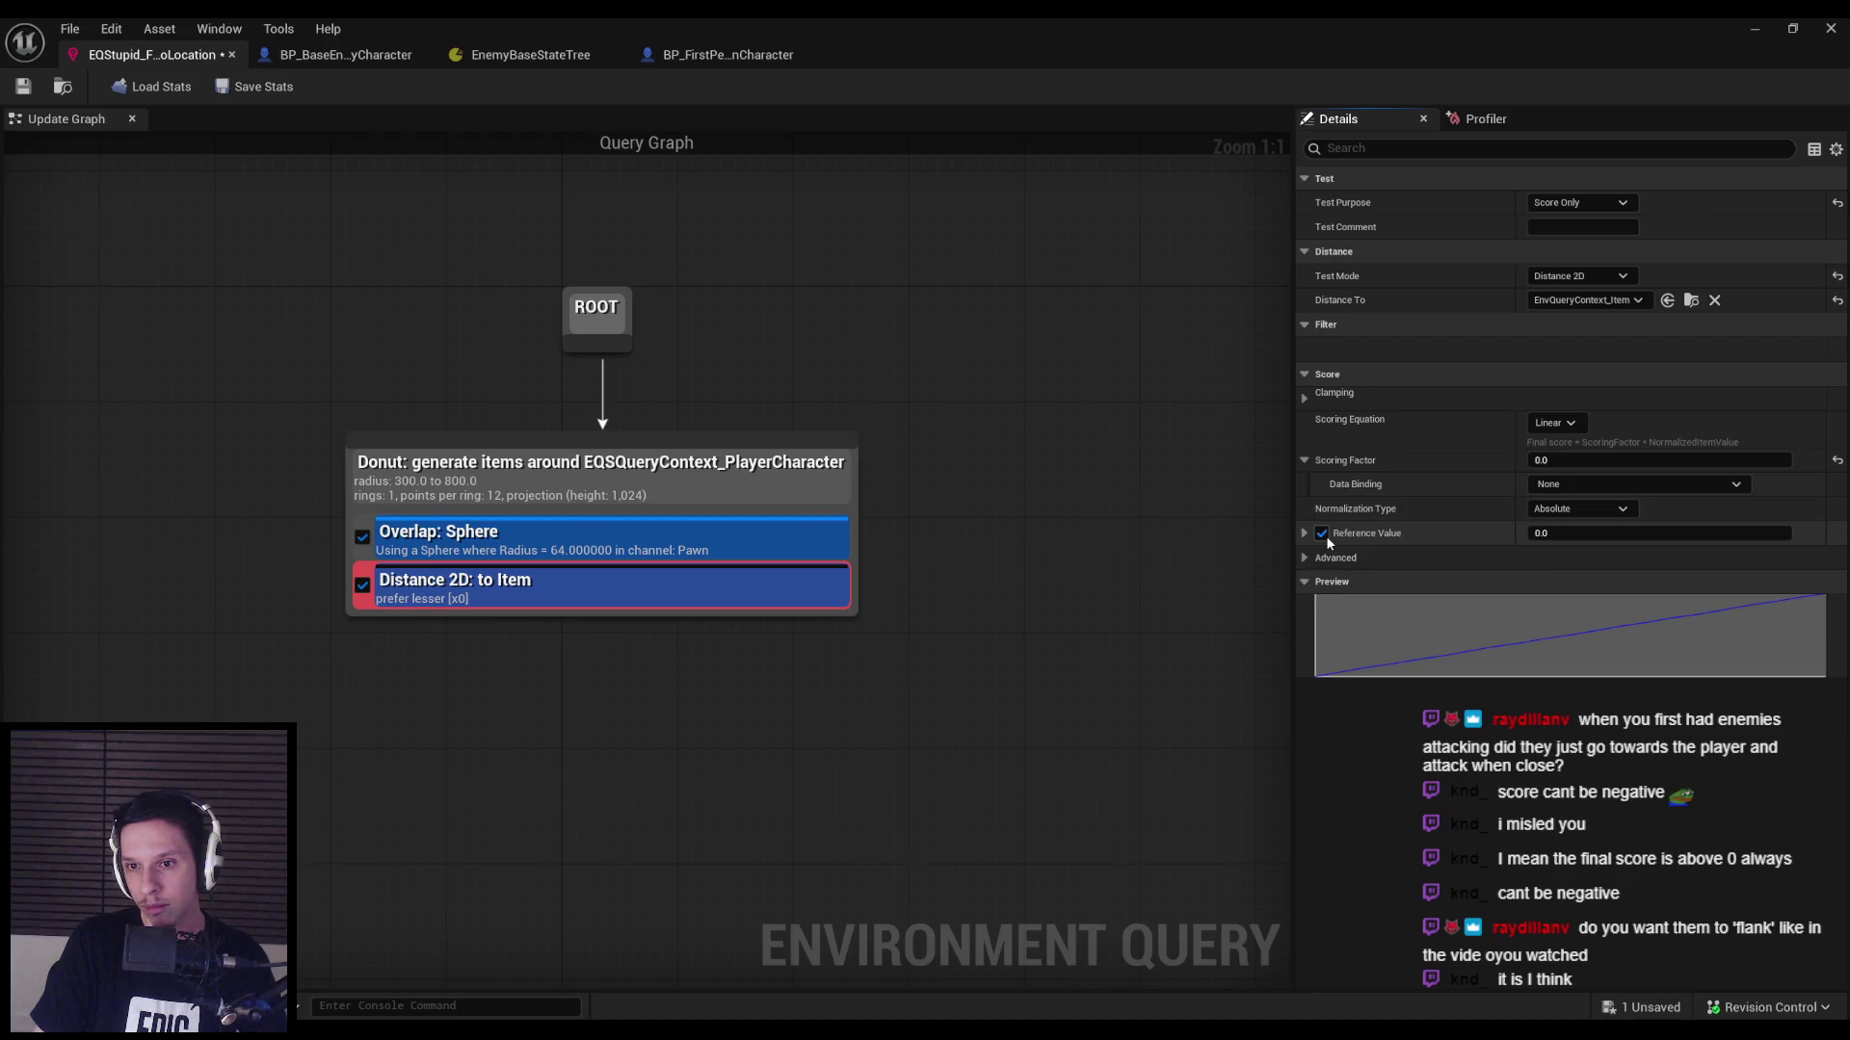
pyautogui.click(1305, 399)
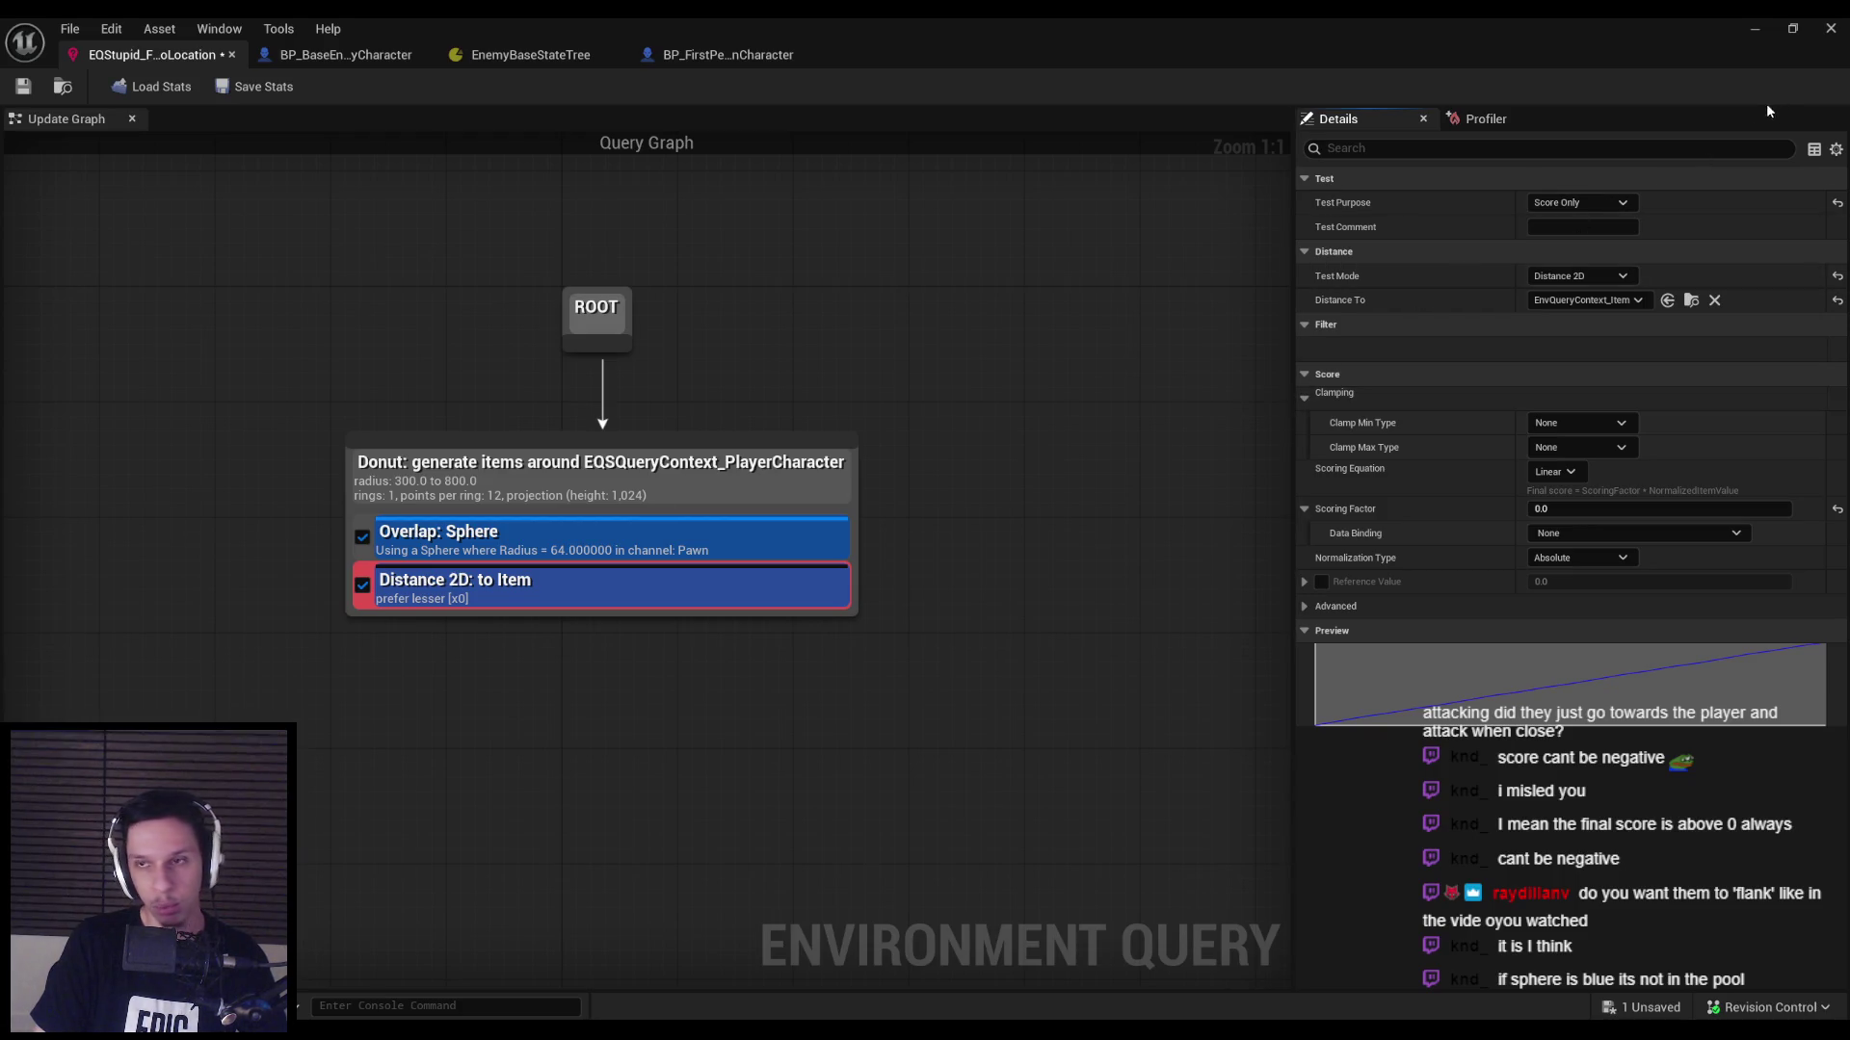
# Watch the running game's donut query items, end the play session, and bring up EnemyBaseStateTree.
pyautogui.click(1765, 25)
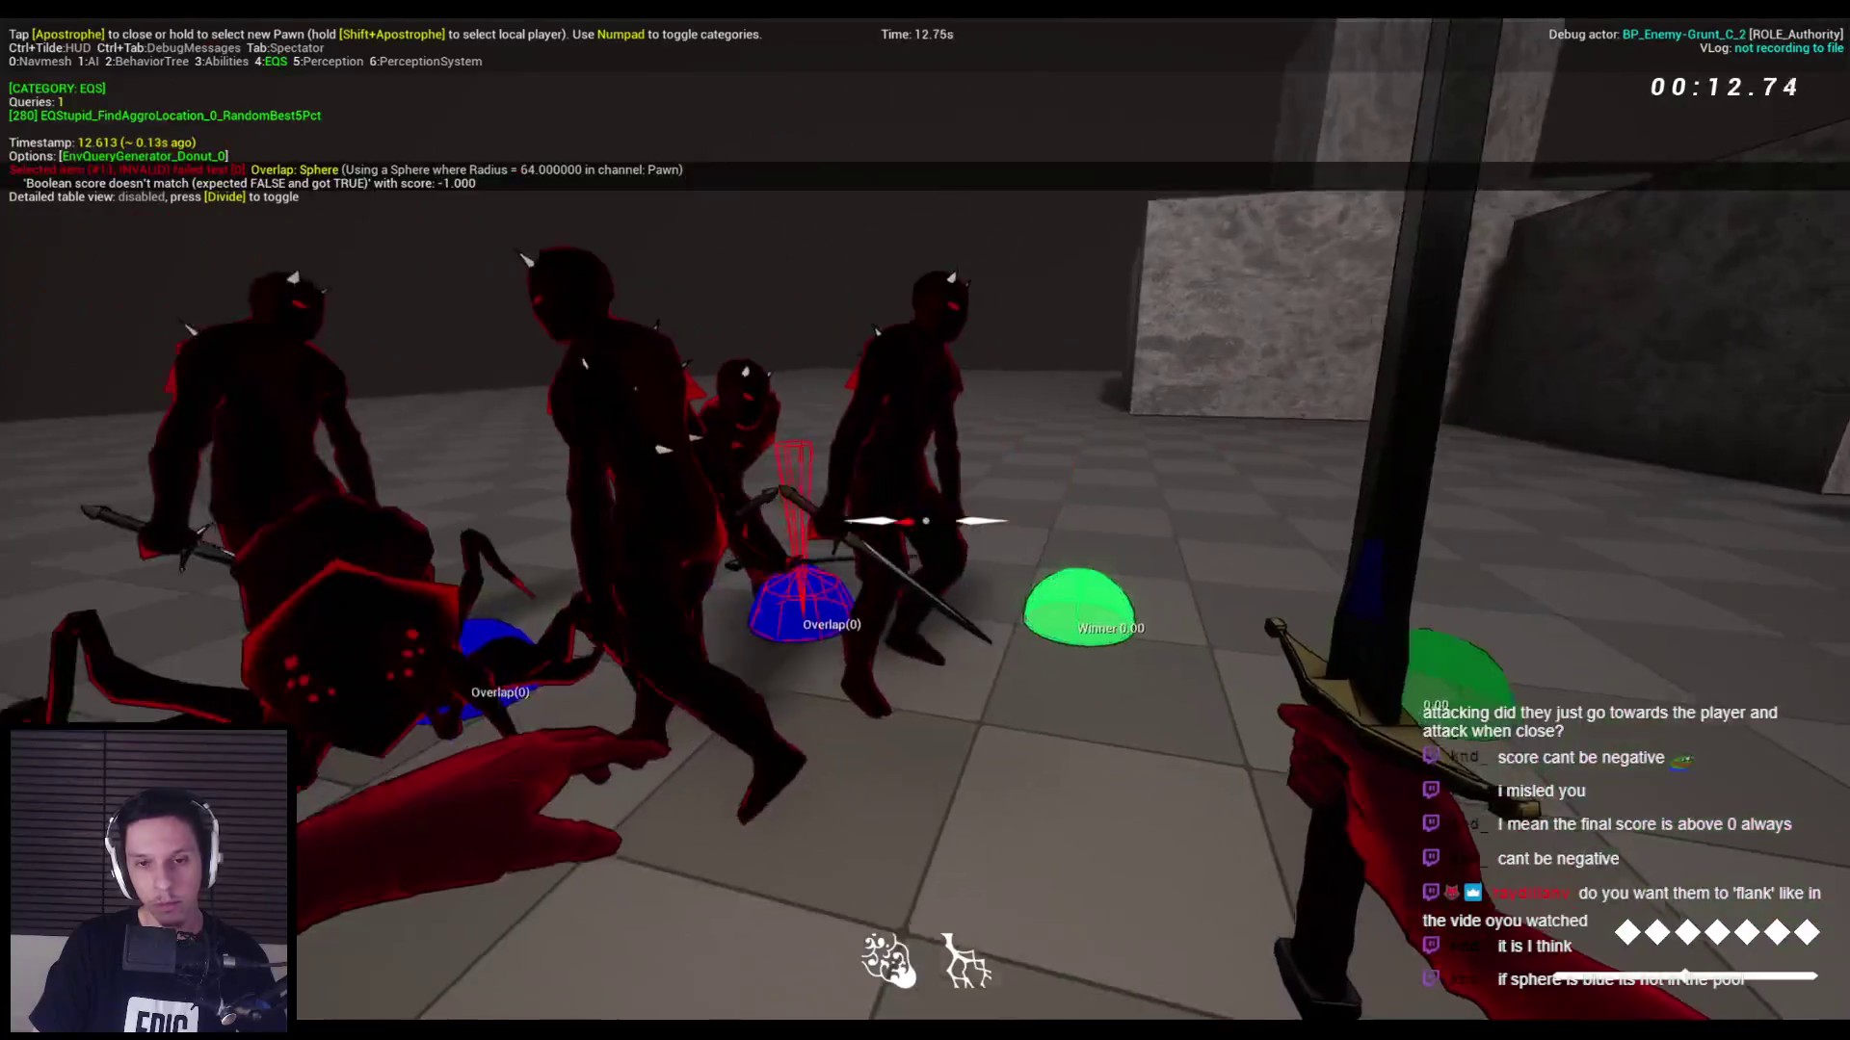
pyautogui.press('Escape')
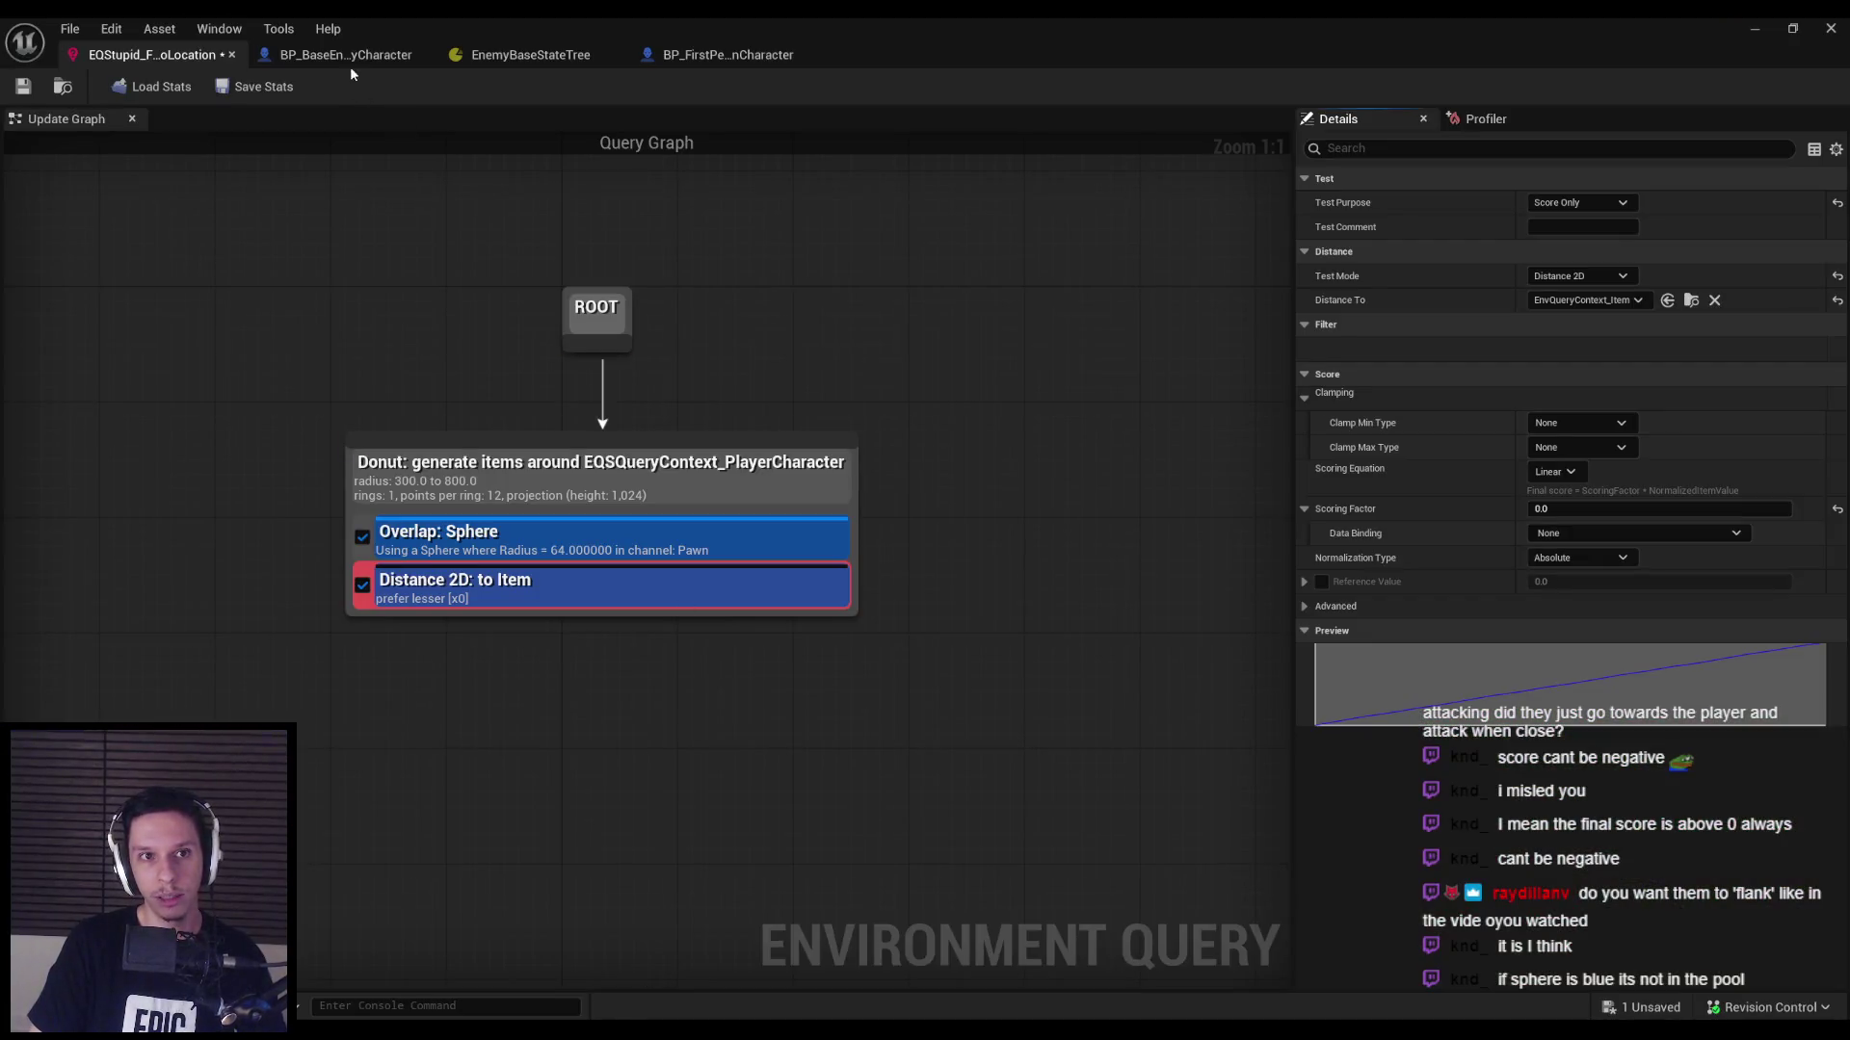
pyautogui.click(530, 55)
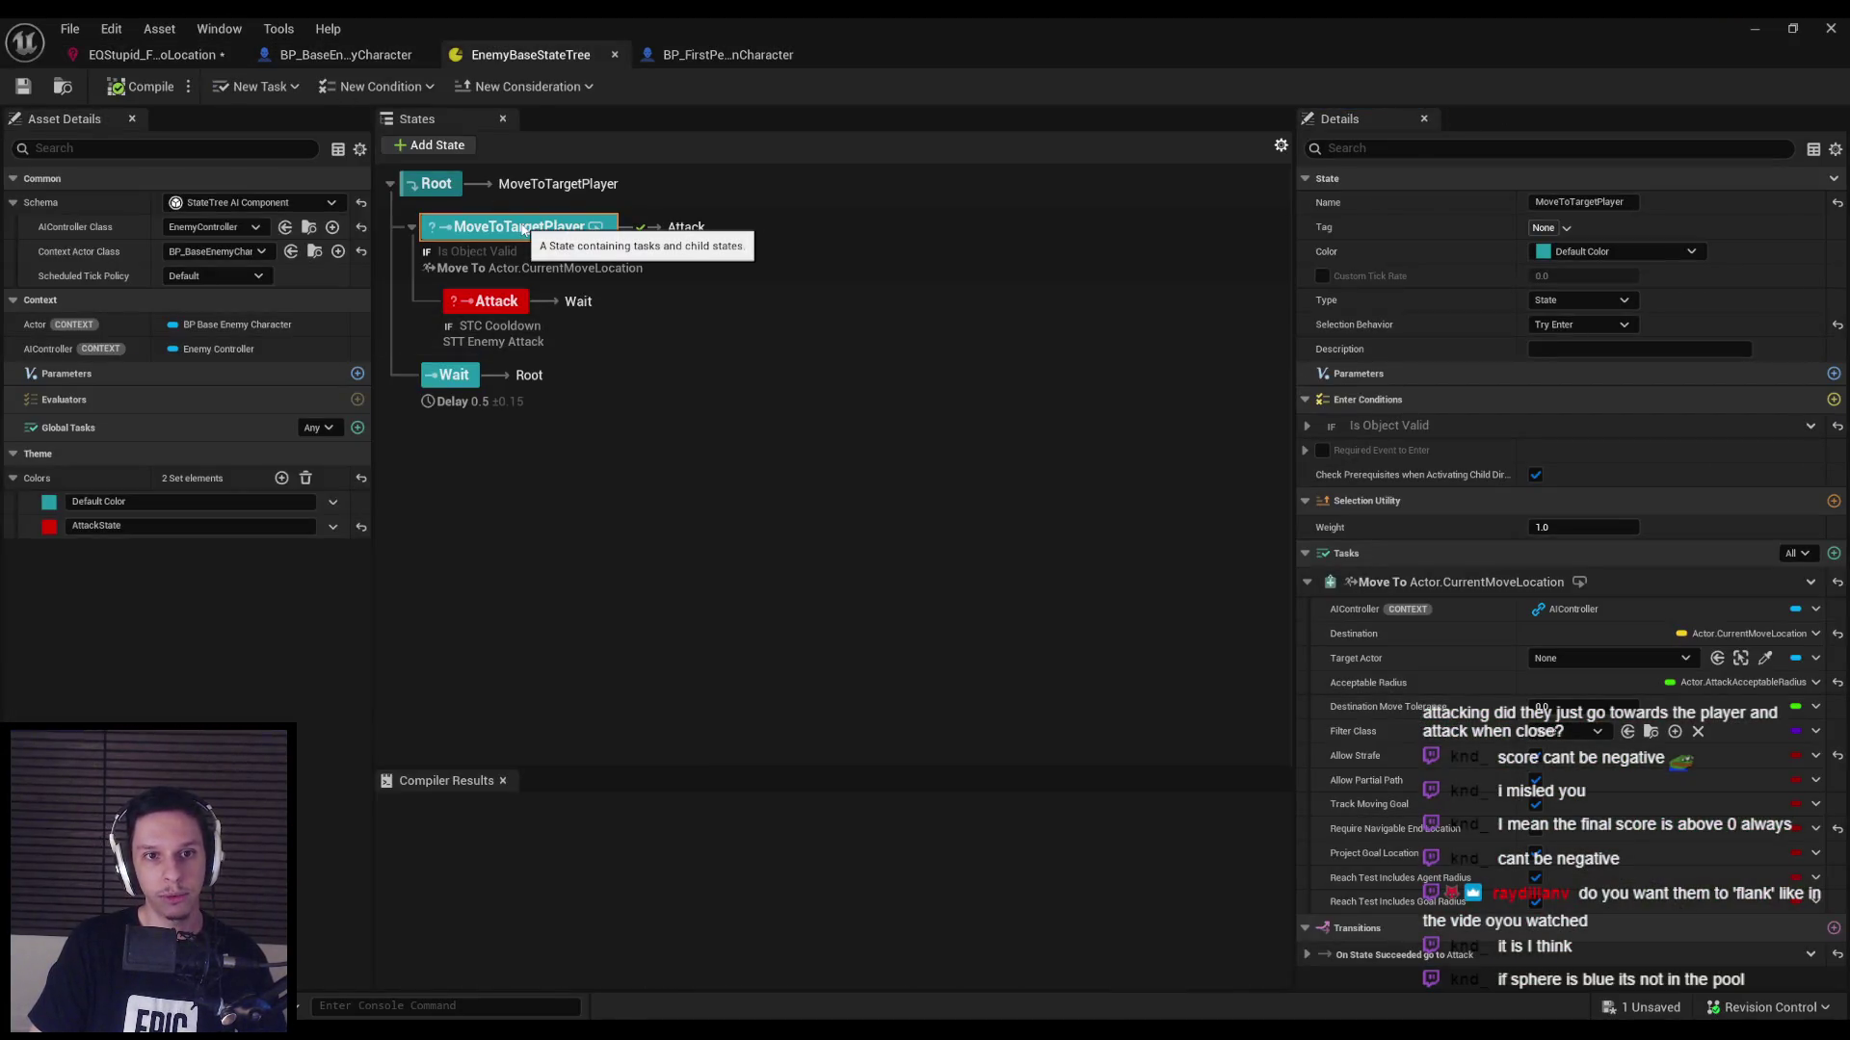
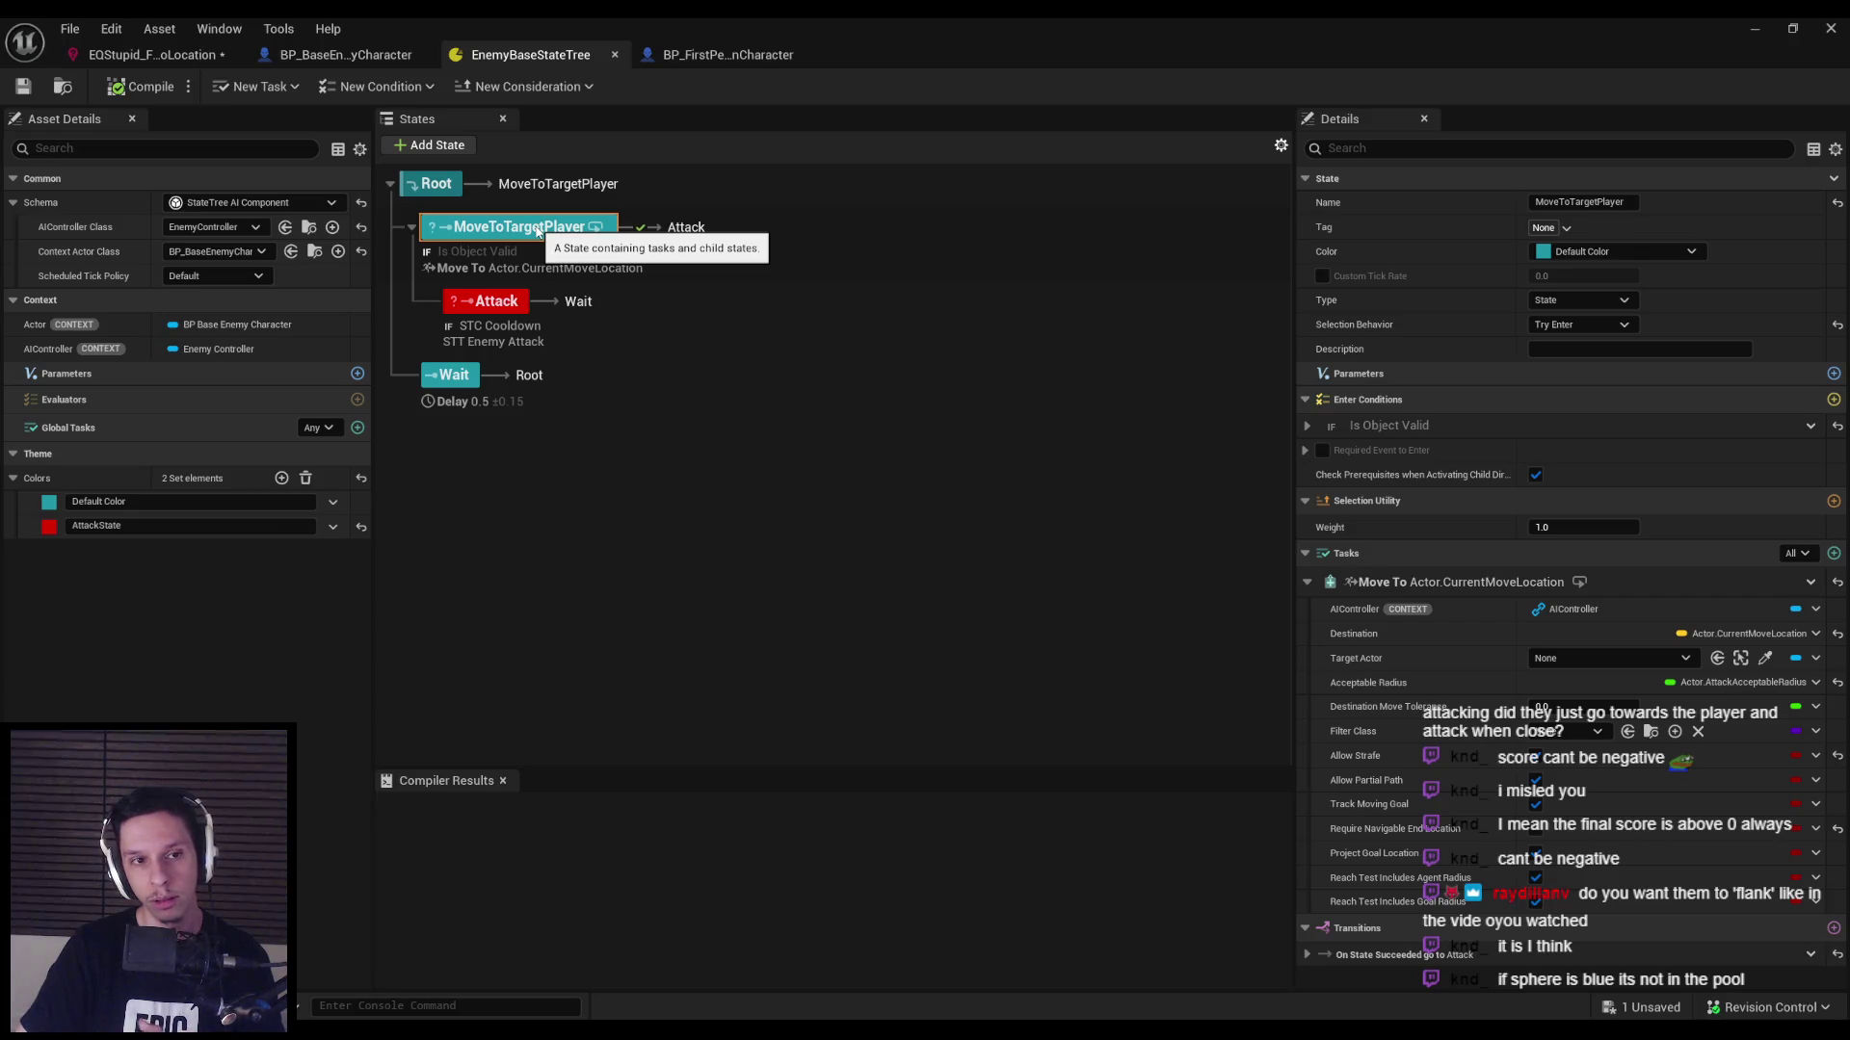
# Duplicate MoveToTargetPlayer with its Attack child, then delete the original's Attack child.
pyautogui.click(497, 303)
pyautogui.rightClick(500, 311)
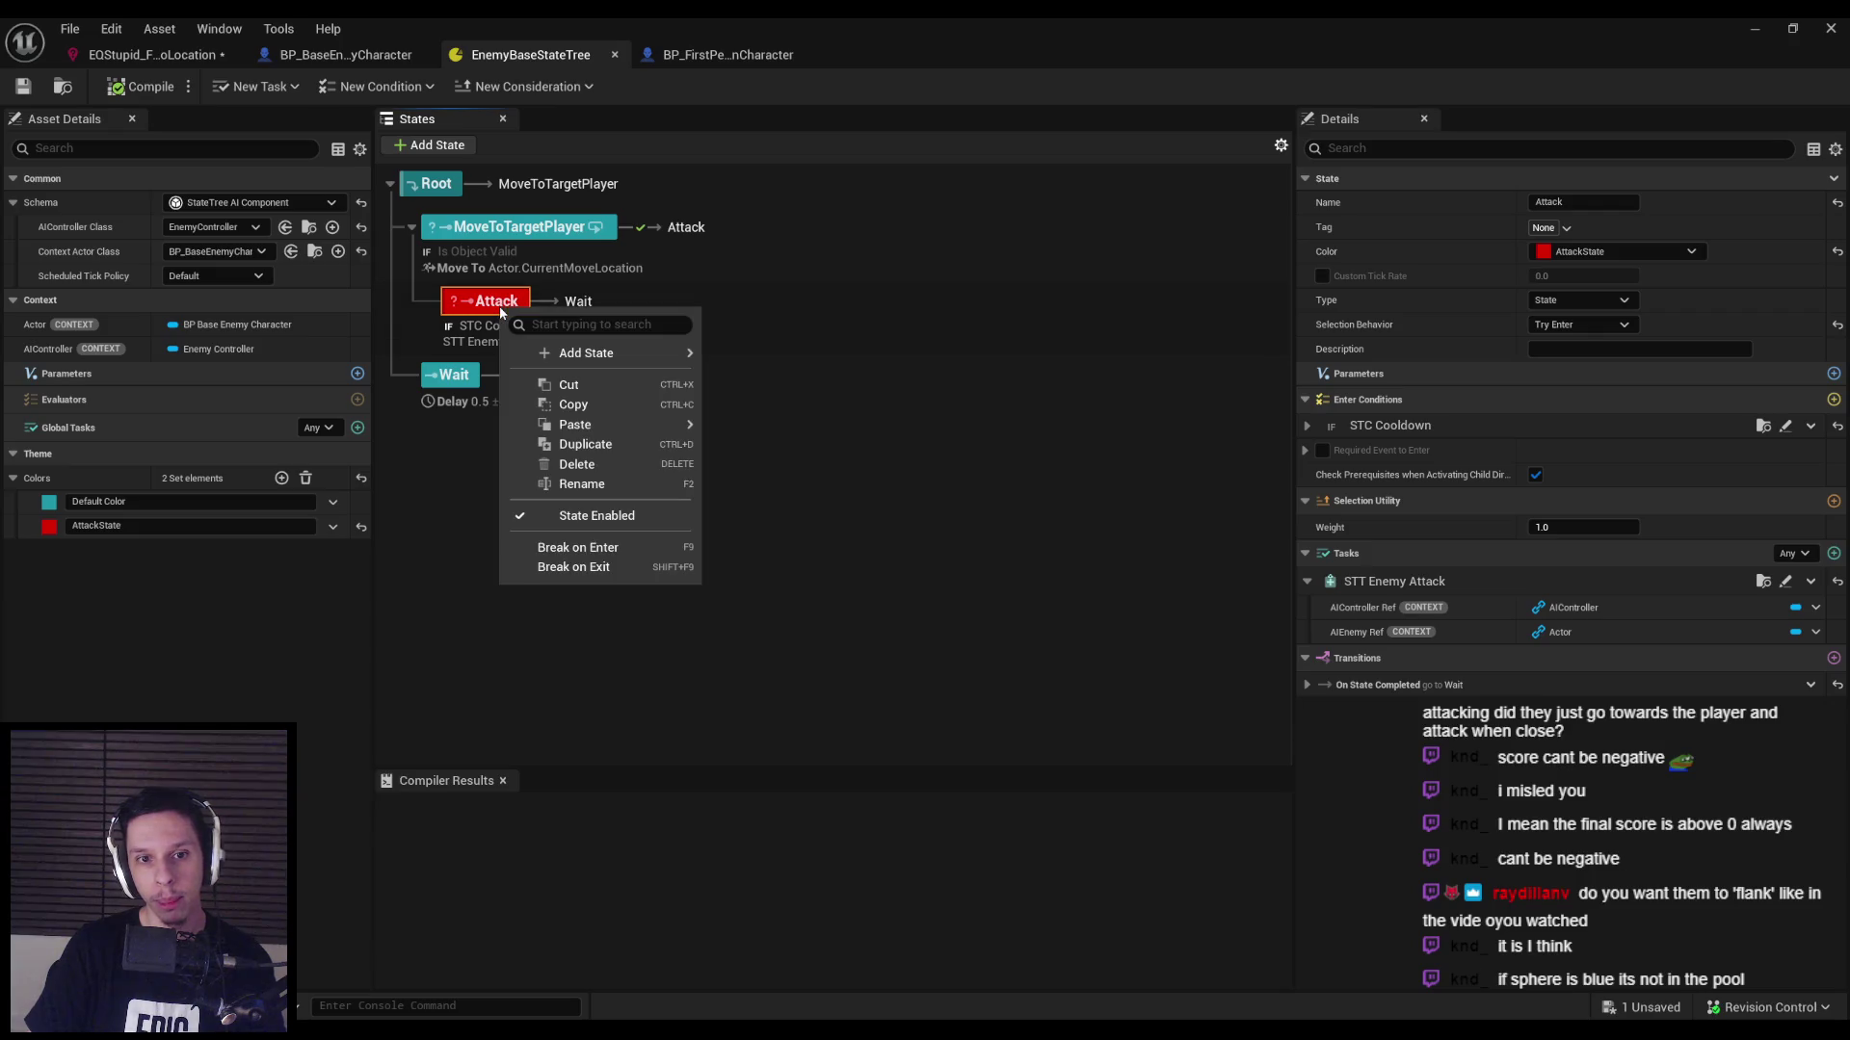
pyautogui.moveTo(602, 354)
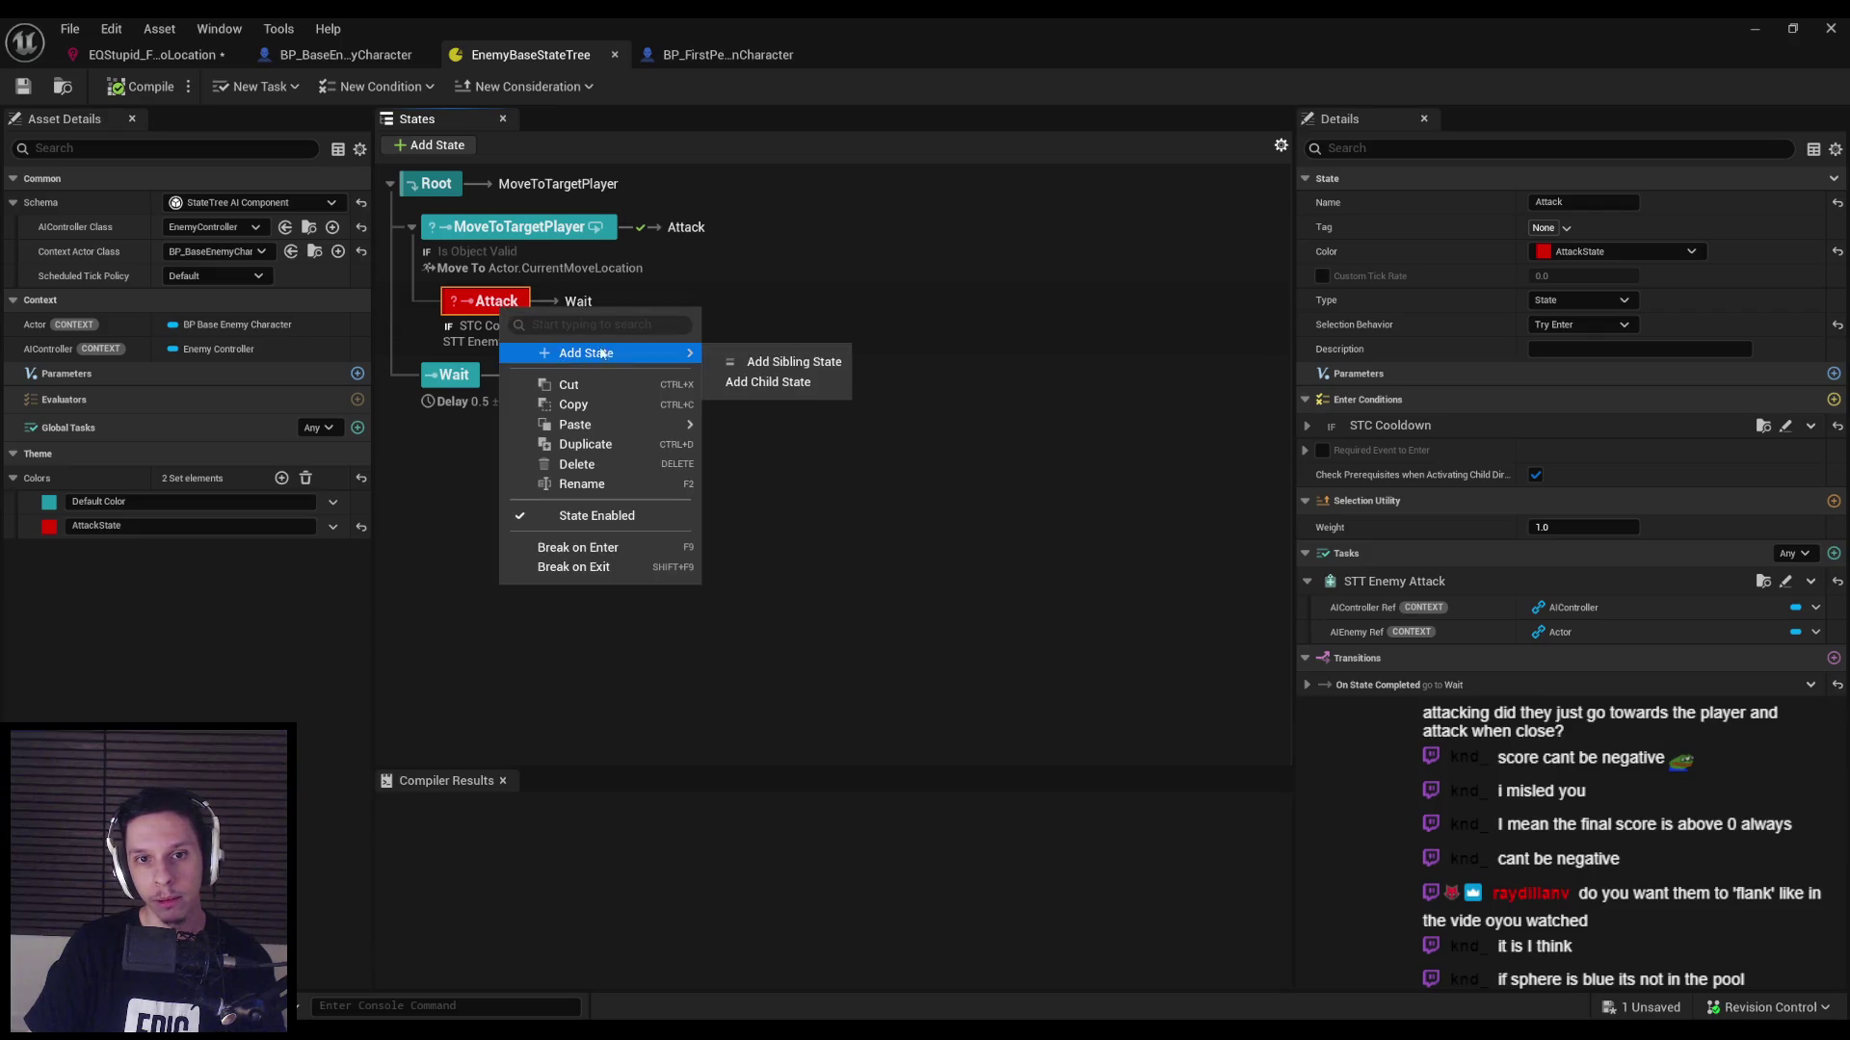
pyautogui.click(549, 236)
pyautogui.hotkey('ctrl', 'd')
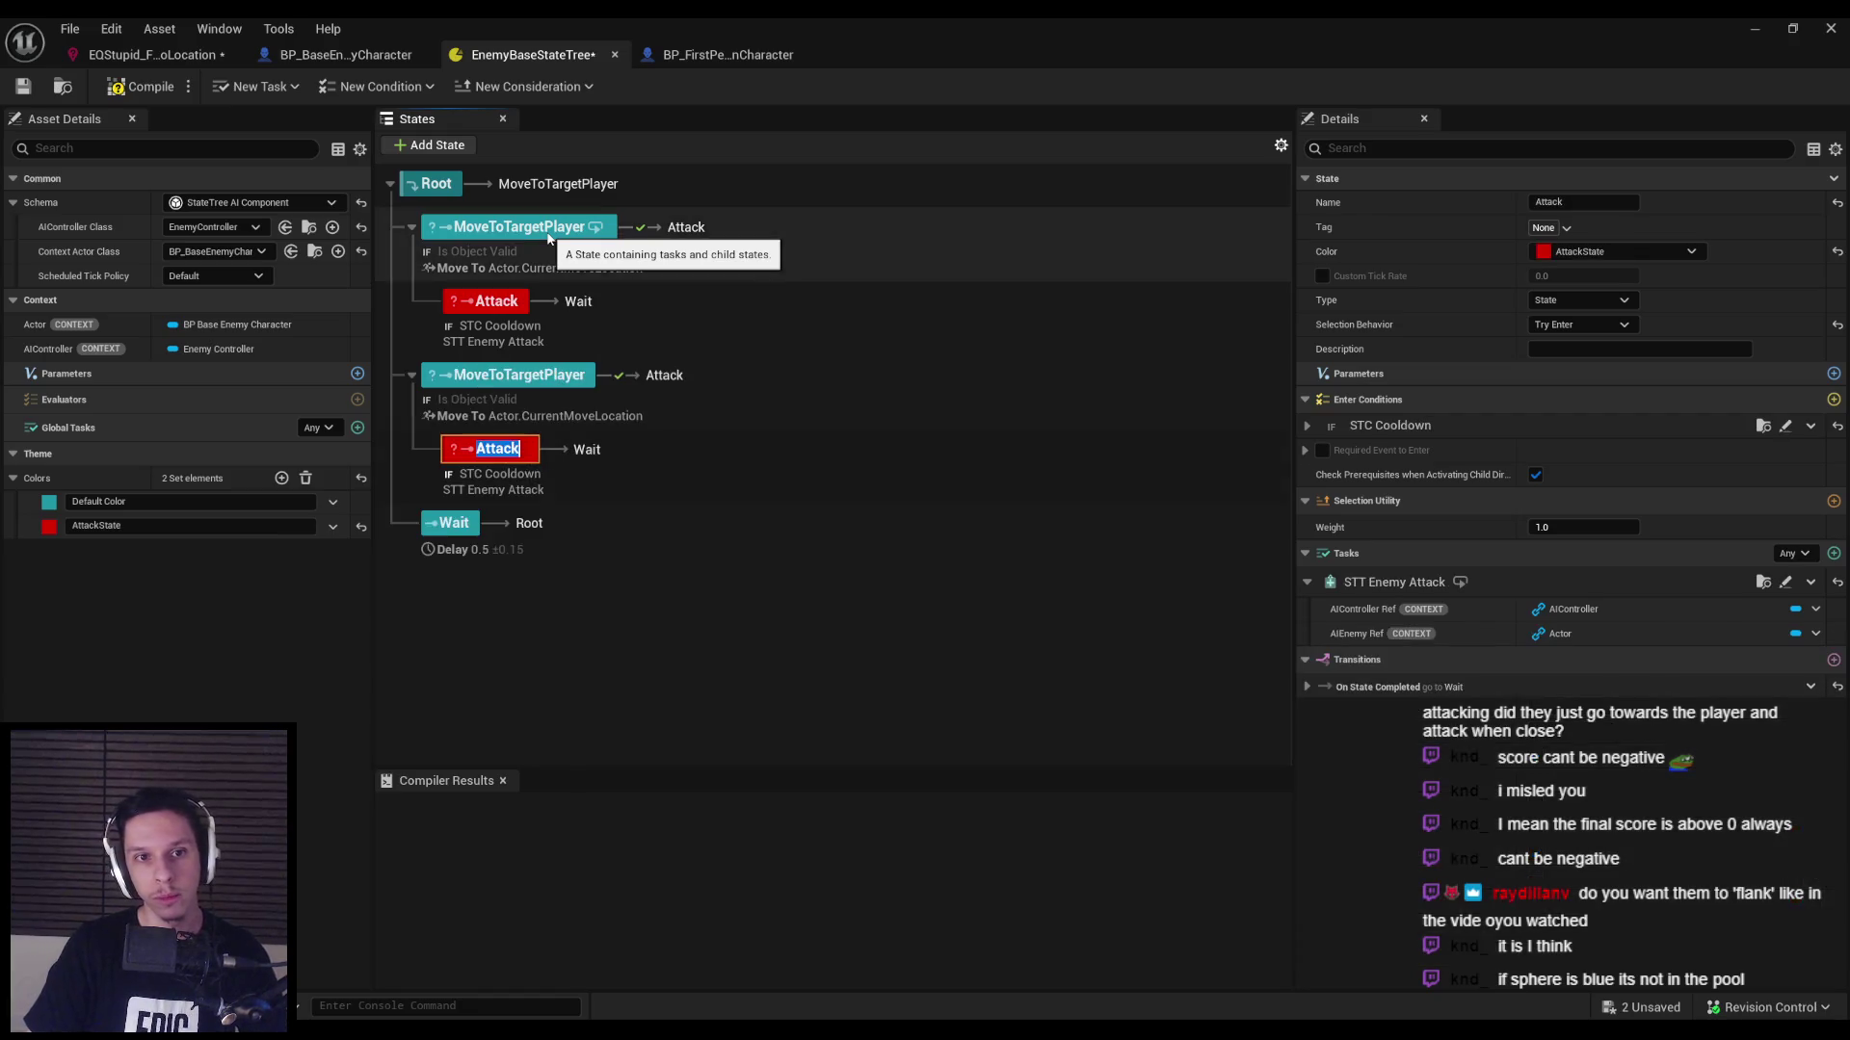
pyautogui.click(650, 581)
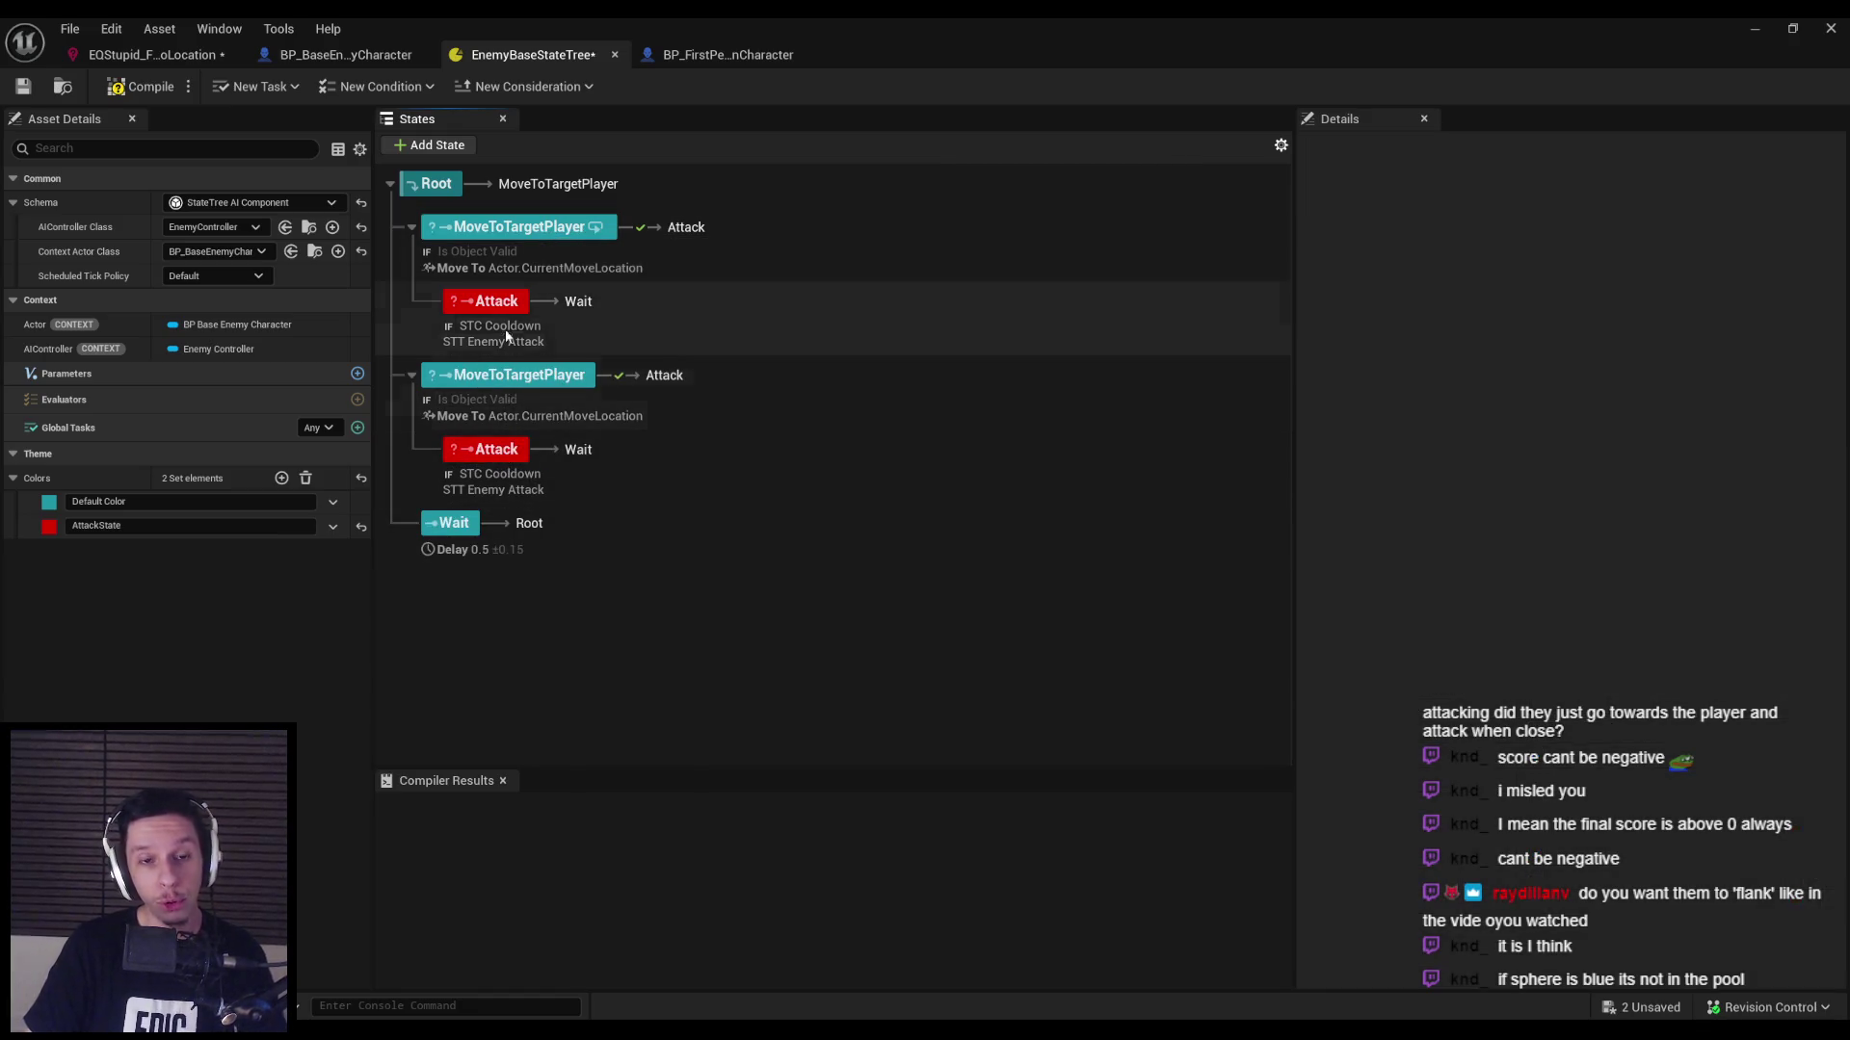
pyautogui.click(488, 303)
pyautogui.press('Delete')
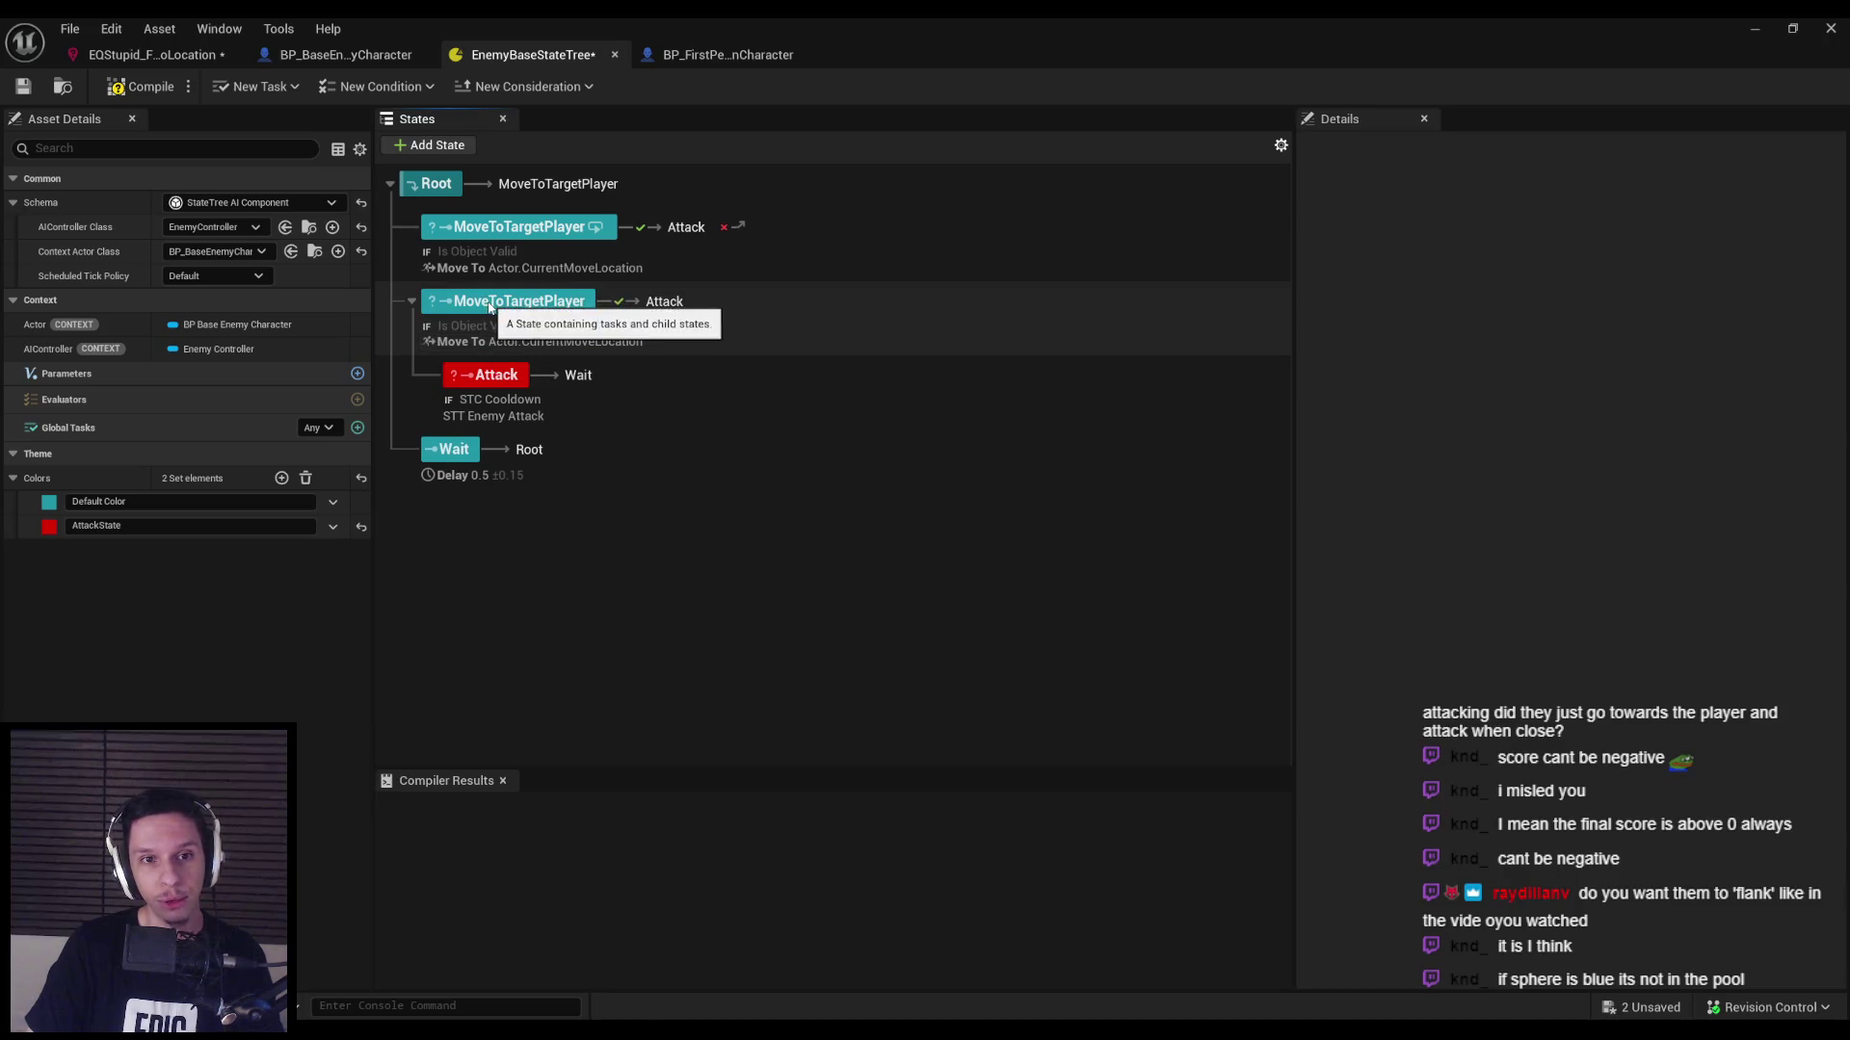
# Rename the duplicated state to MoveToAttack.
pyautogui.click(520, 306)
pyautogui.press('F2')
pyautogui.write('MoveToAttack')
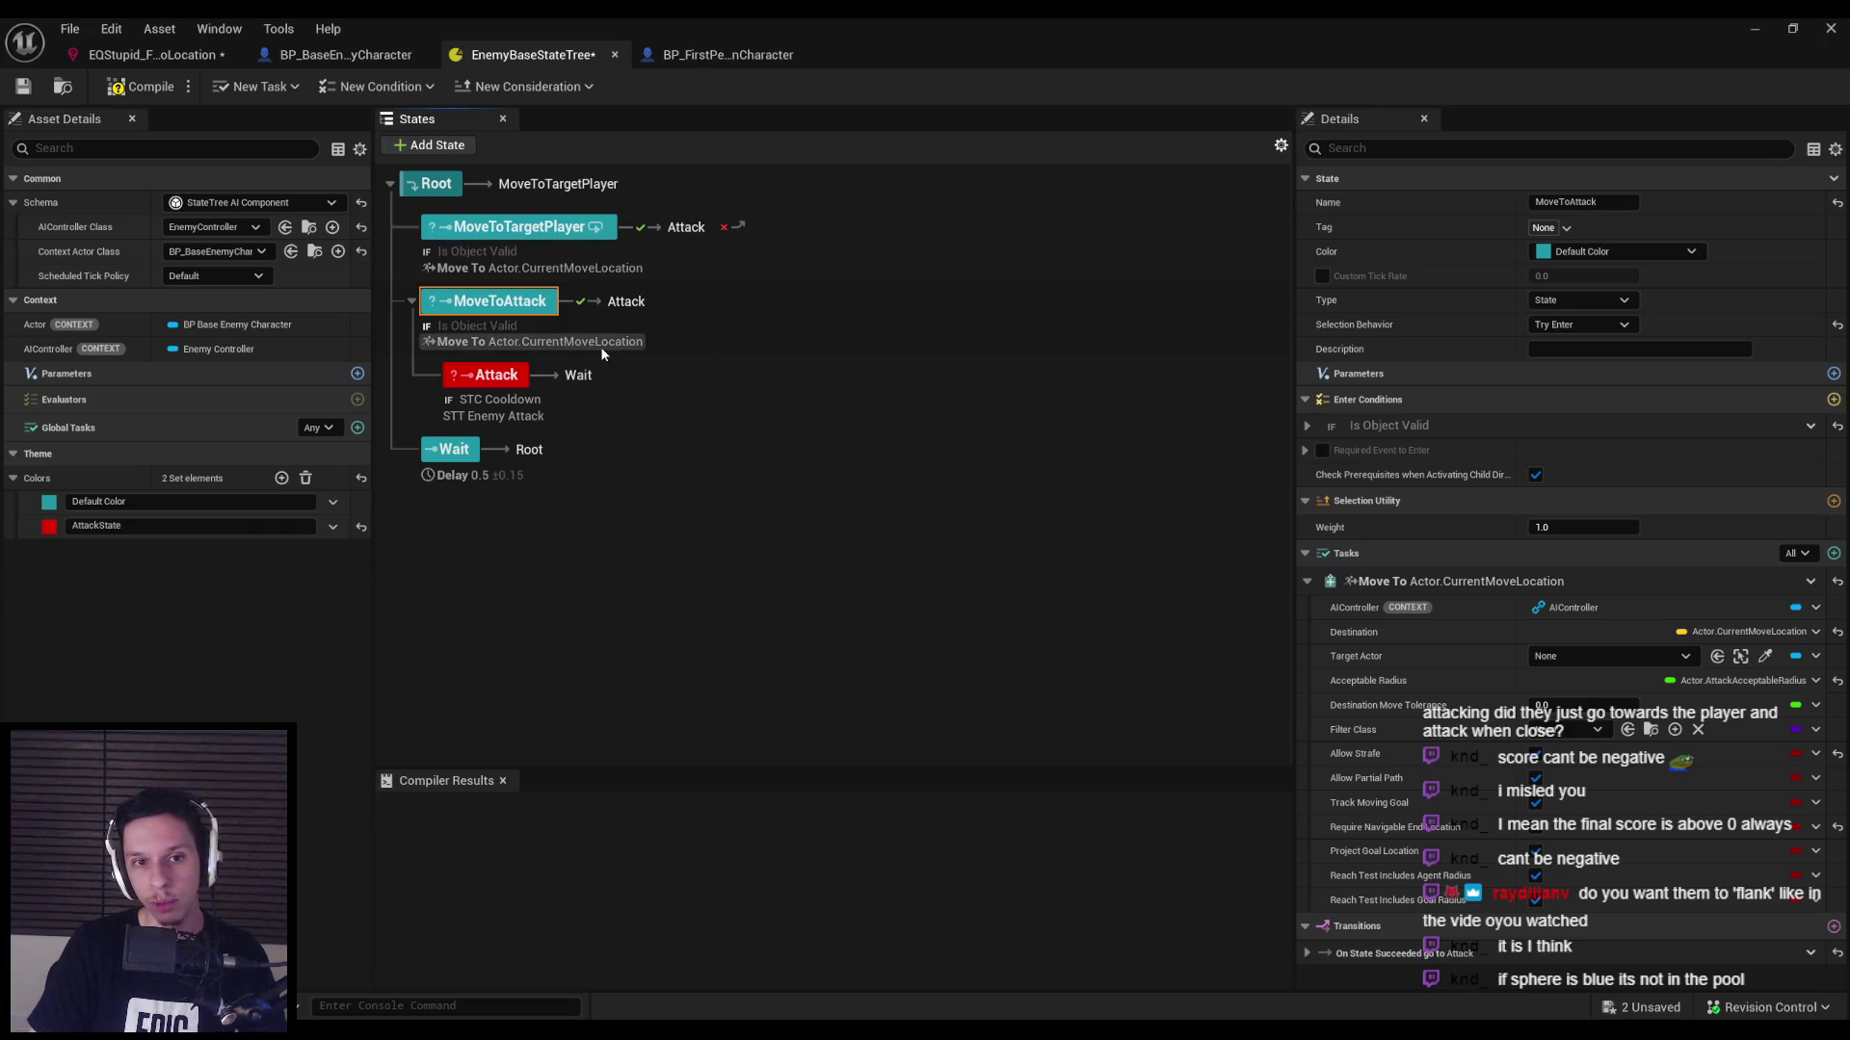
# Clear the Move To task's Destination binding and bind Target Actor to Actor.TargetPlayer.
pyautogui.click(1816, 634)
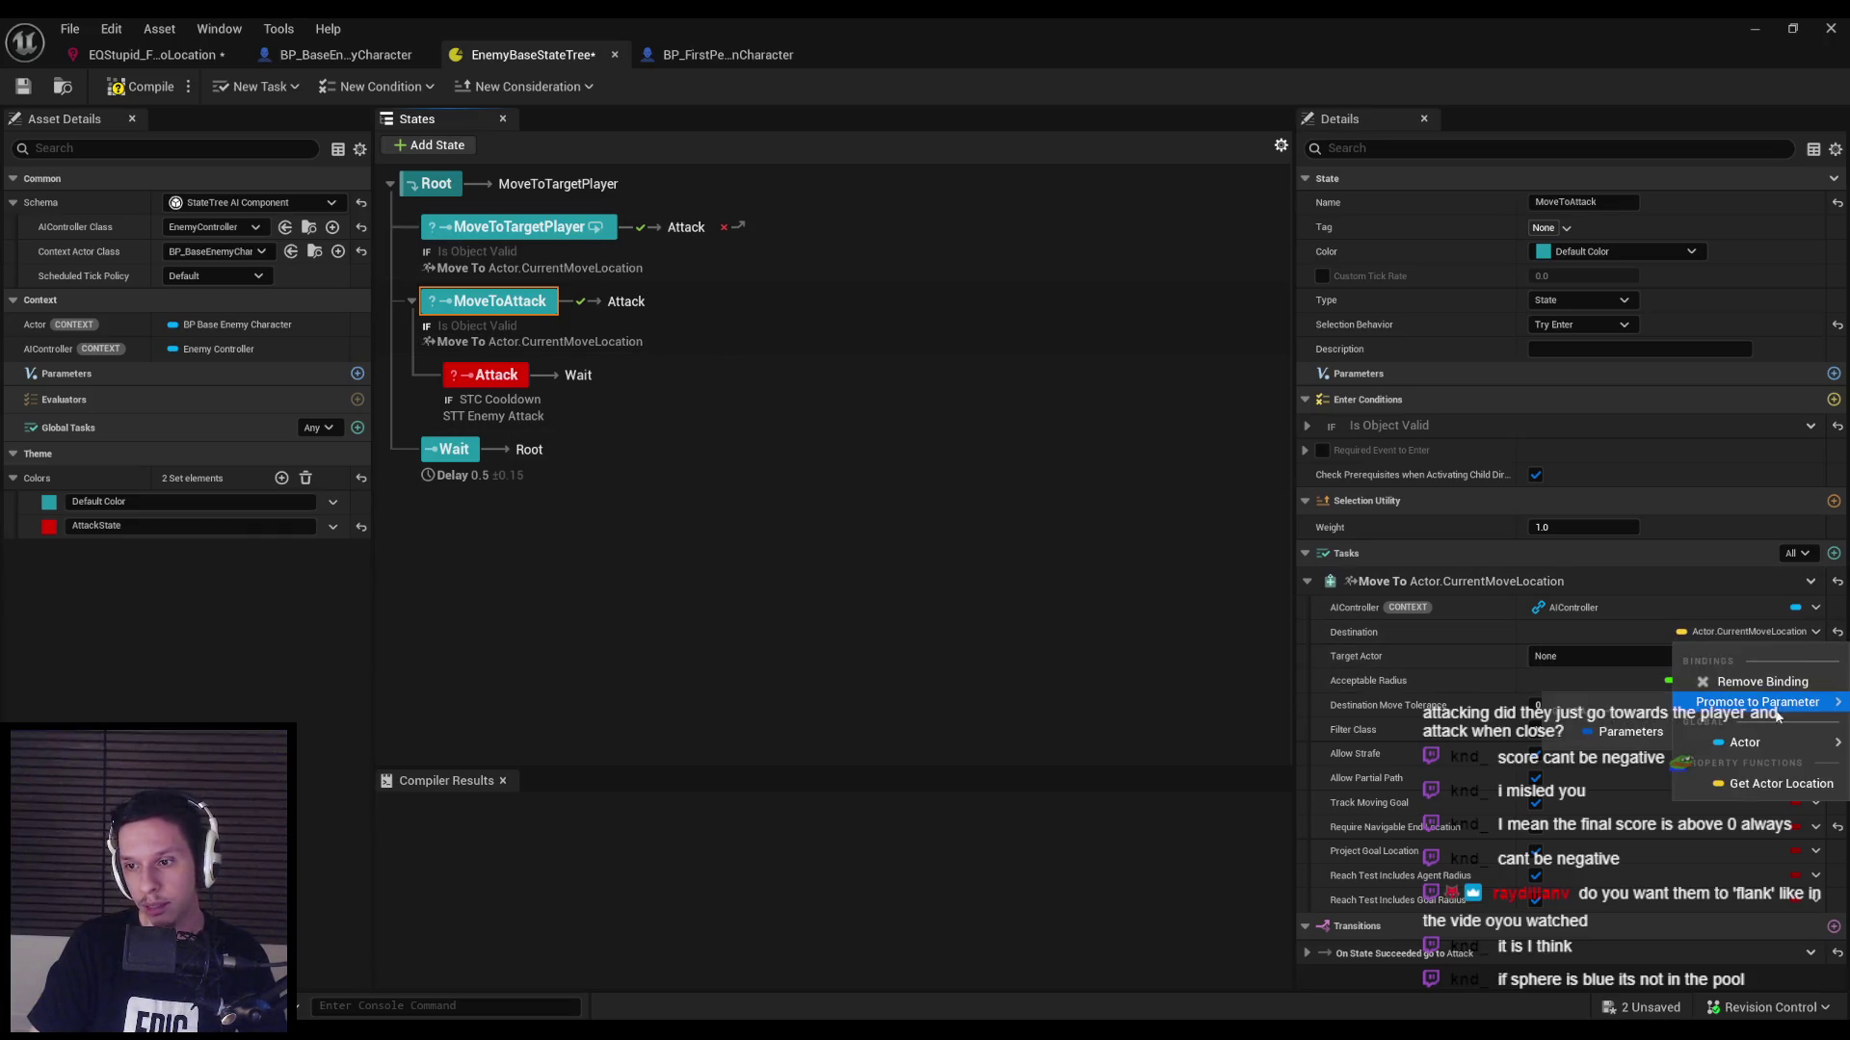
pyautogui.click(1768, 717)
pyautogui.click(1814, 657)
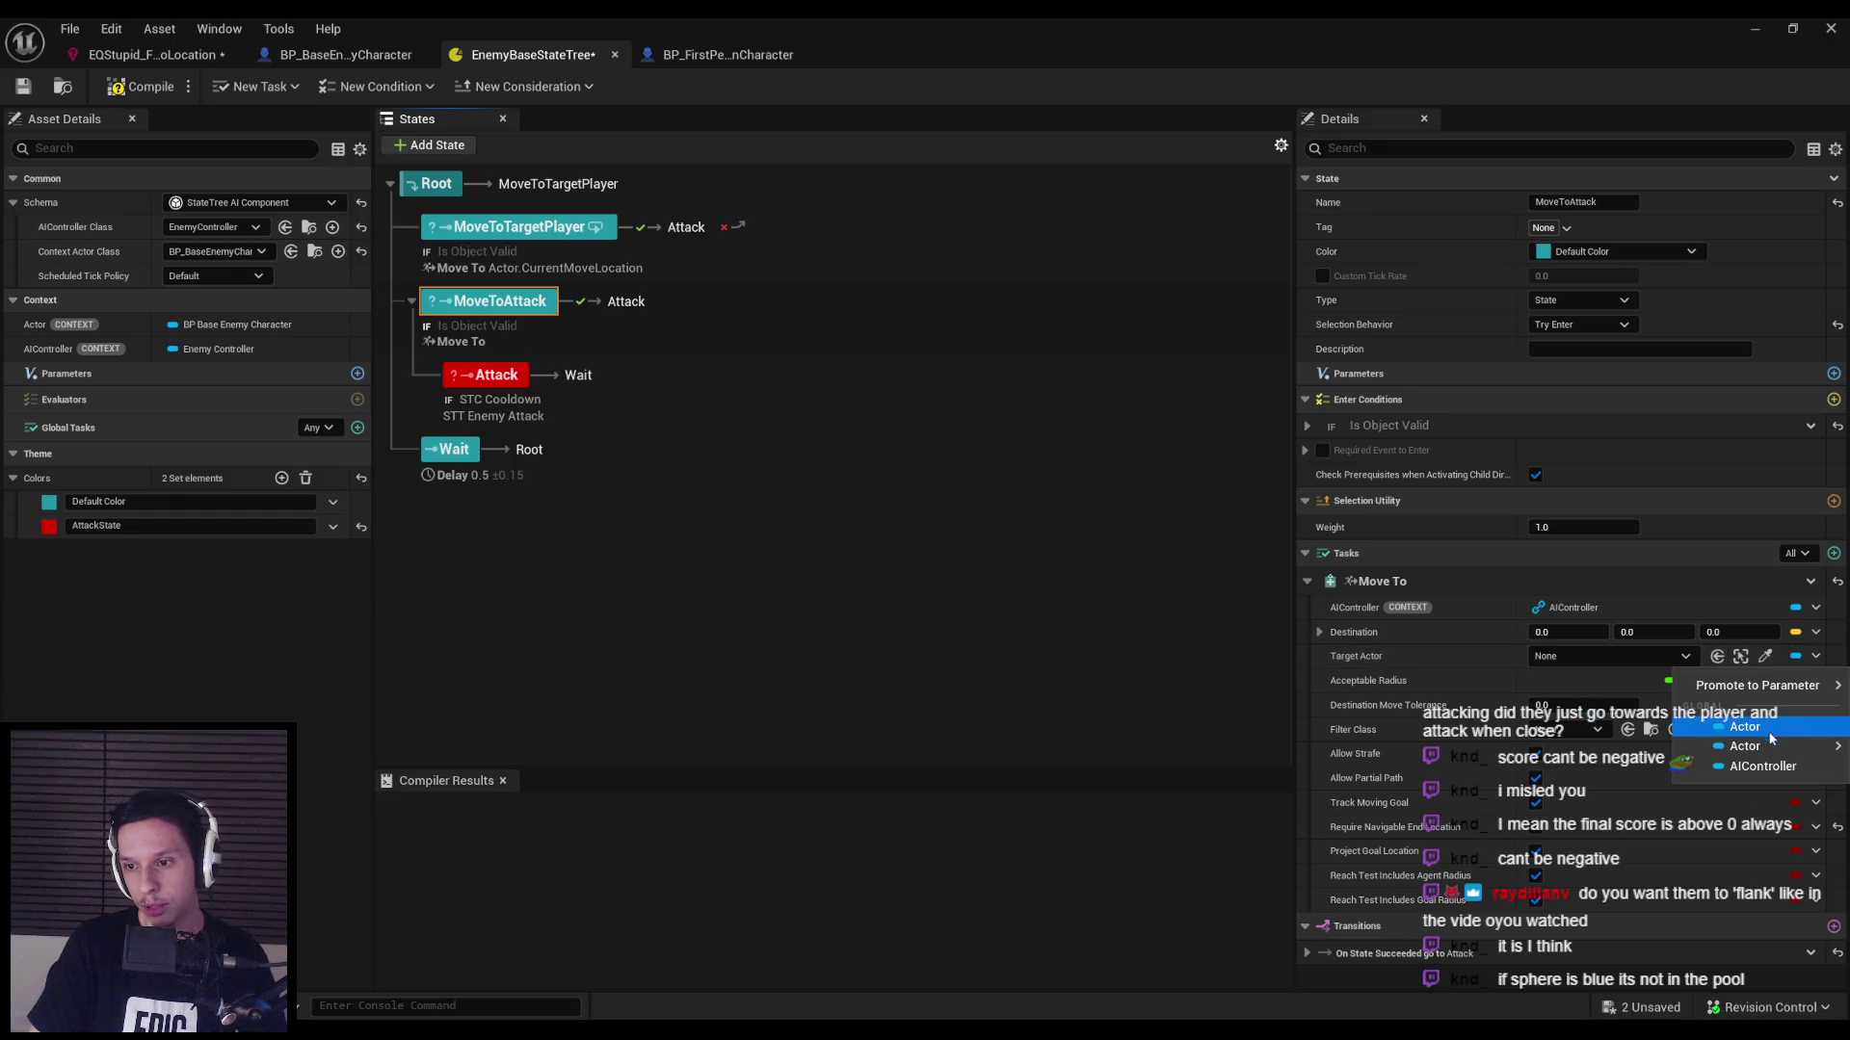
pyautogui.moveTo(1767, 749)
pyautogui.click(1597, 797)
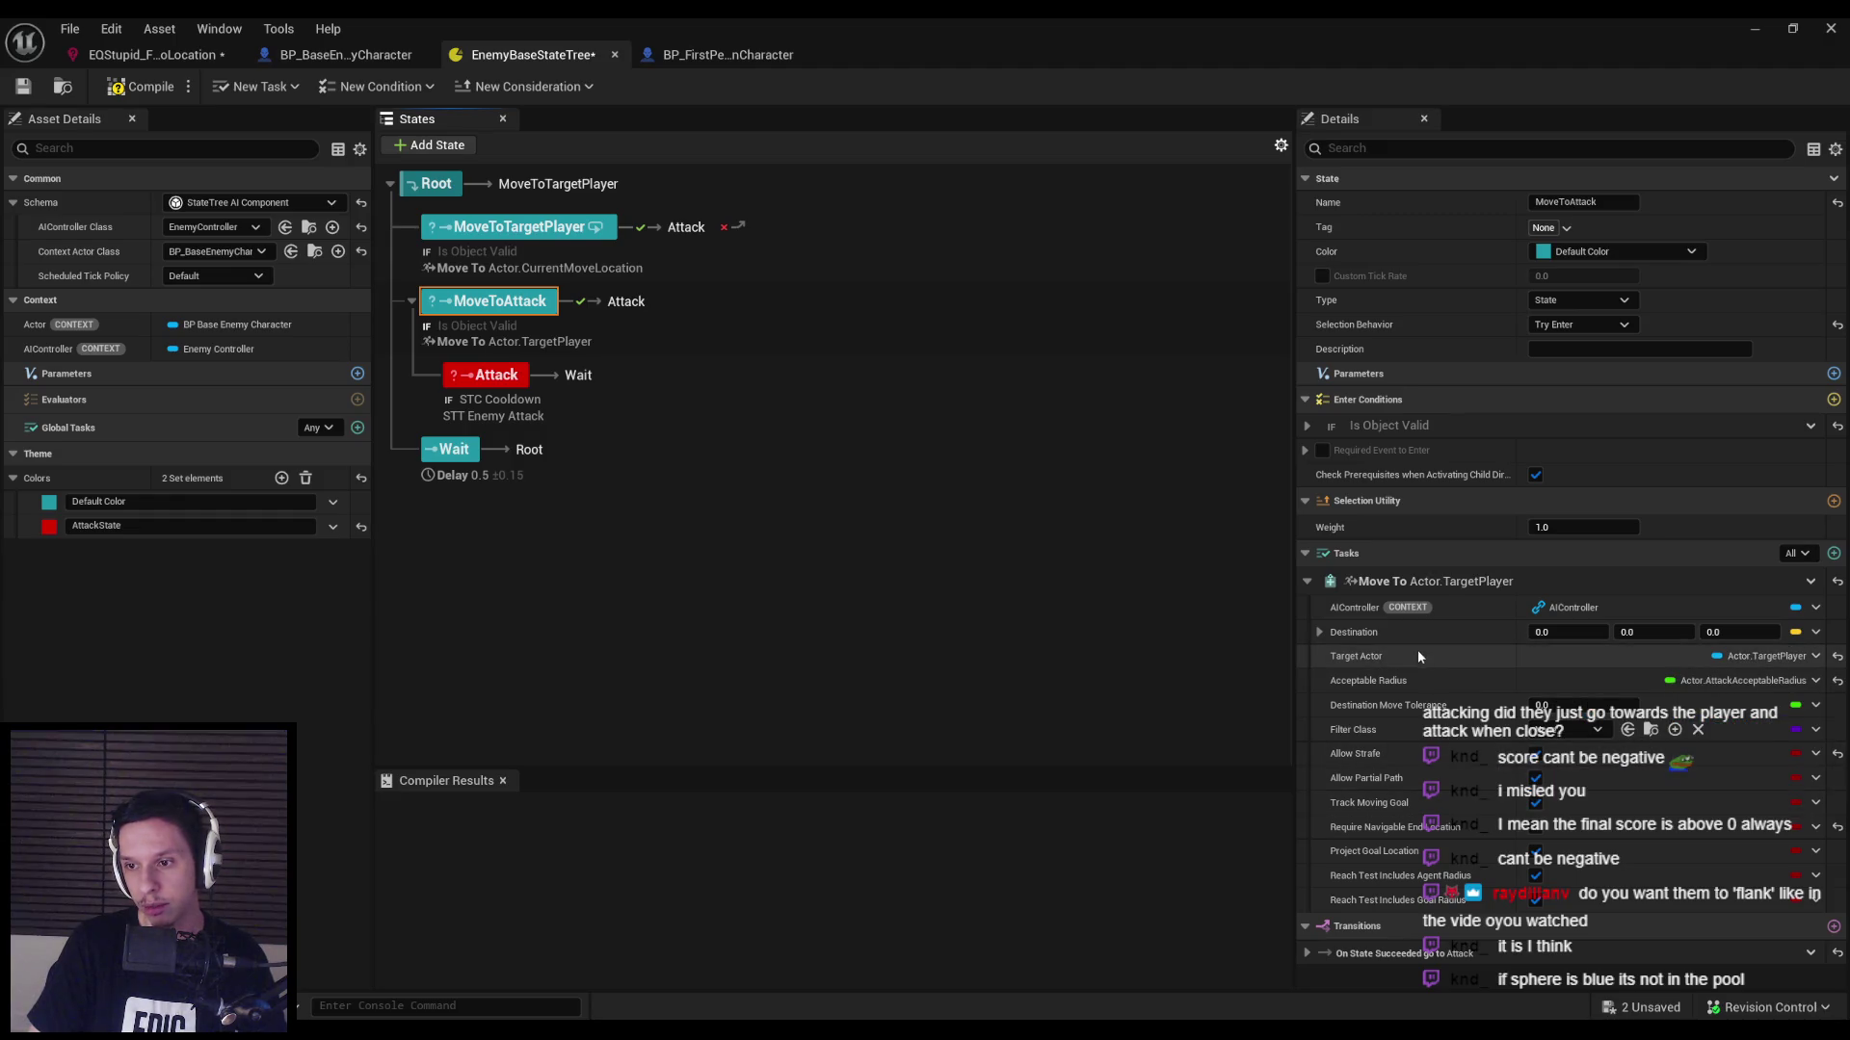
# Unbind MoveToTargetPlayer's Acceptable Radius and set it to 25.0.
pyautogui.click(1204, 246)
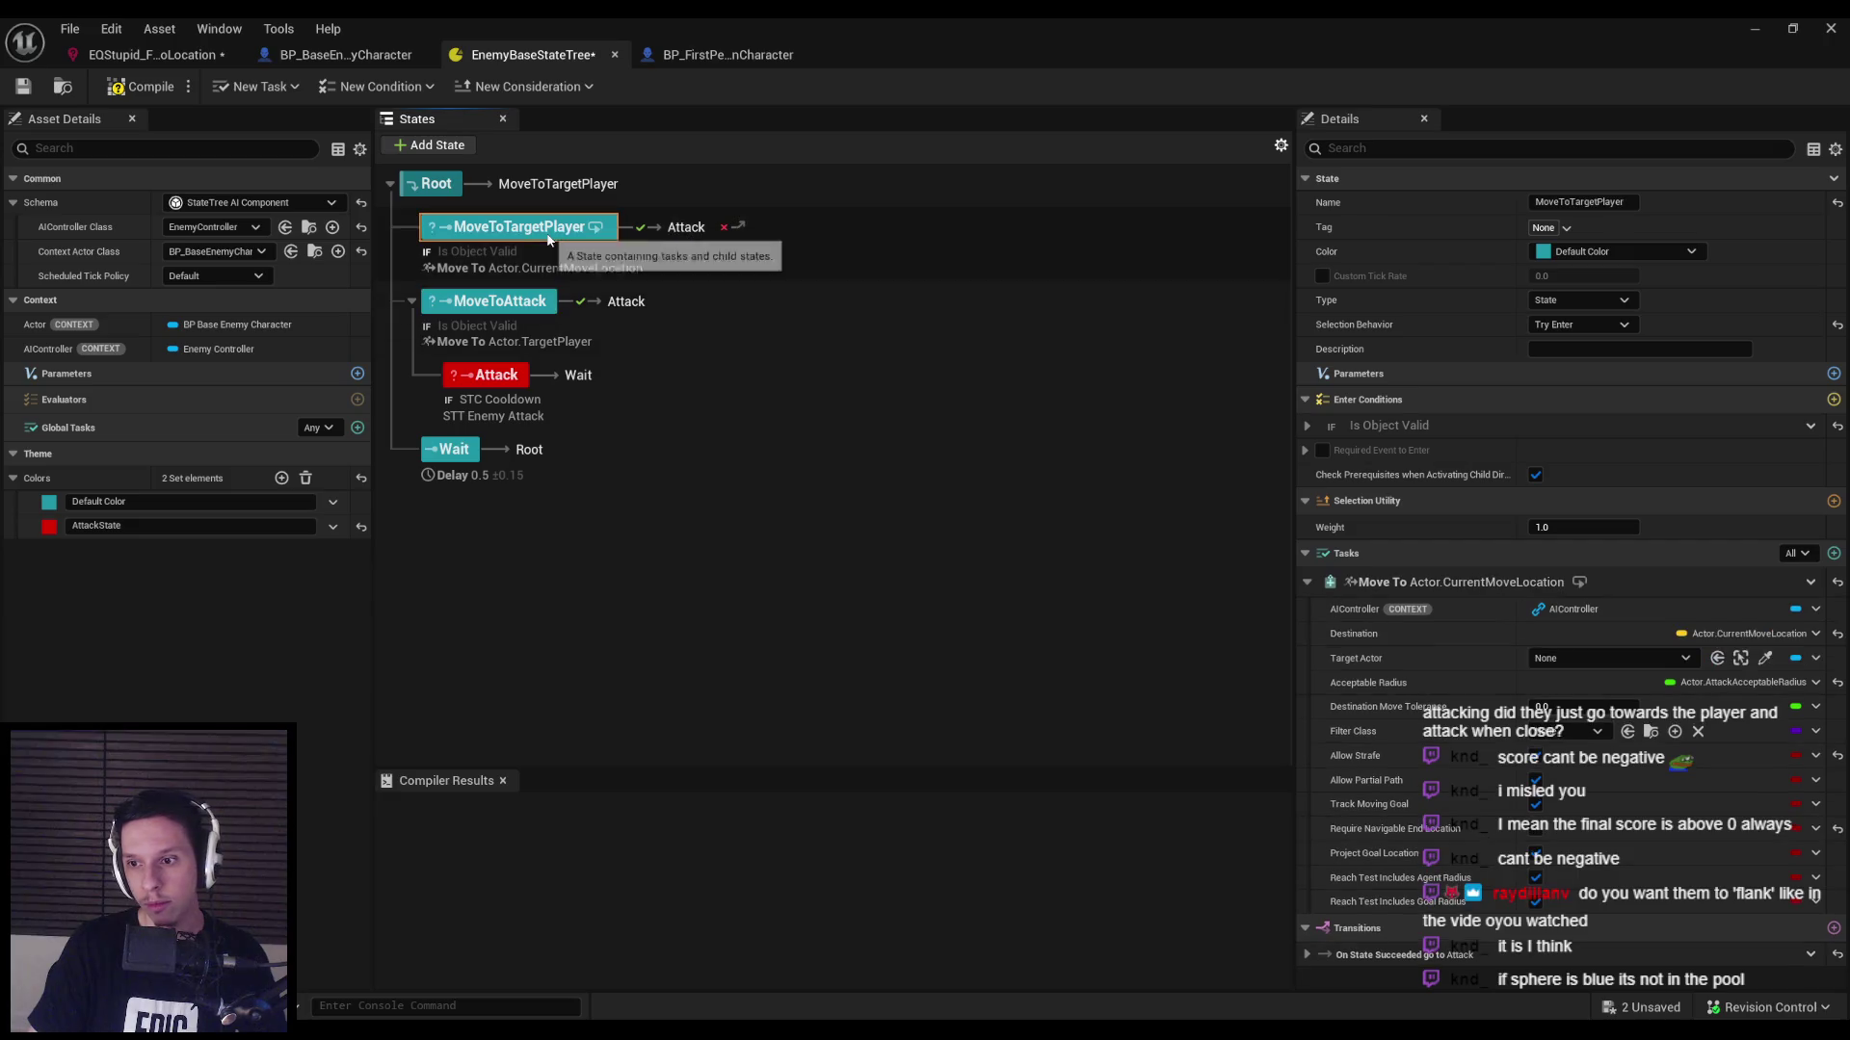
pyautogui.click(1751, 684)
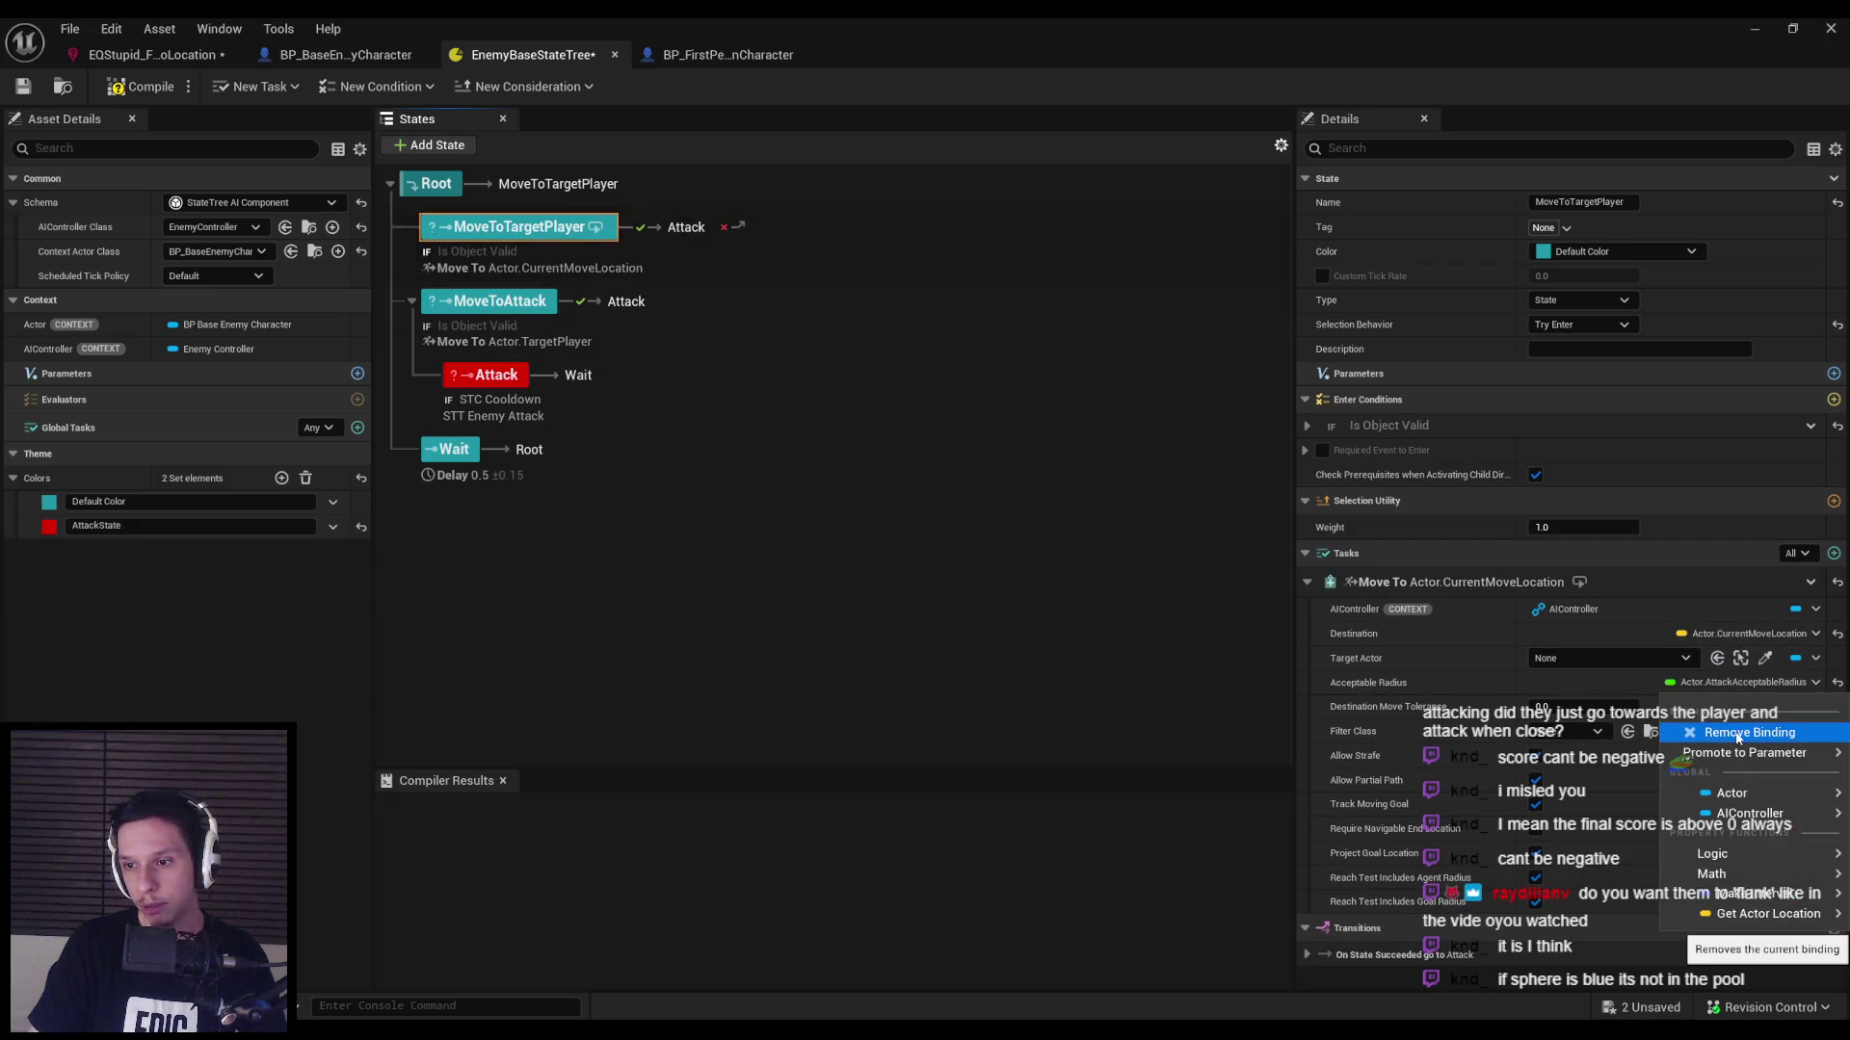
pyautogui.click(1734, 734)
pyautogui.moveTo(1565, 682); pyautogui.dragTo(1361, 687)
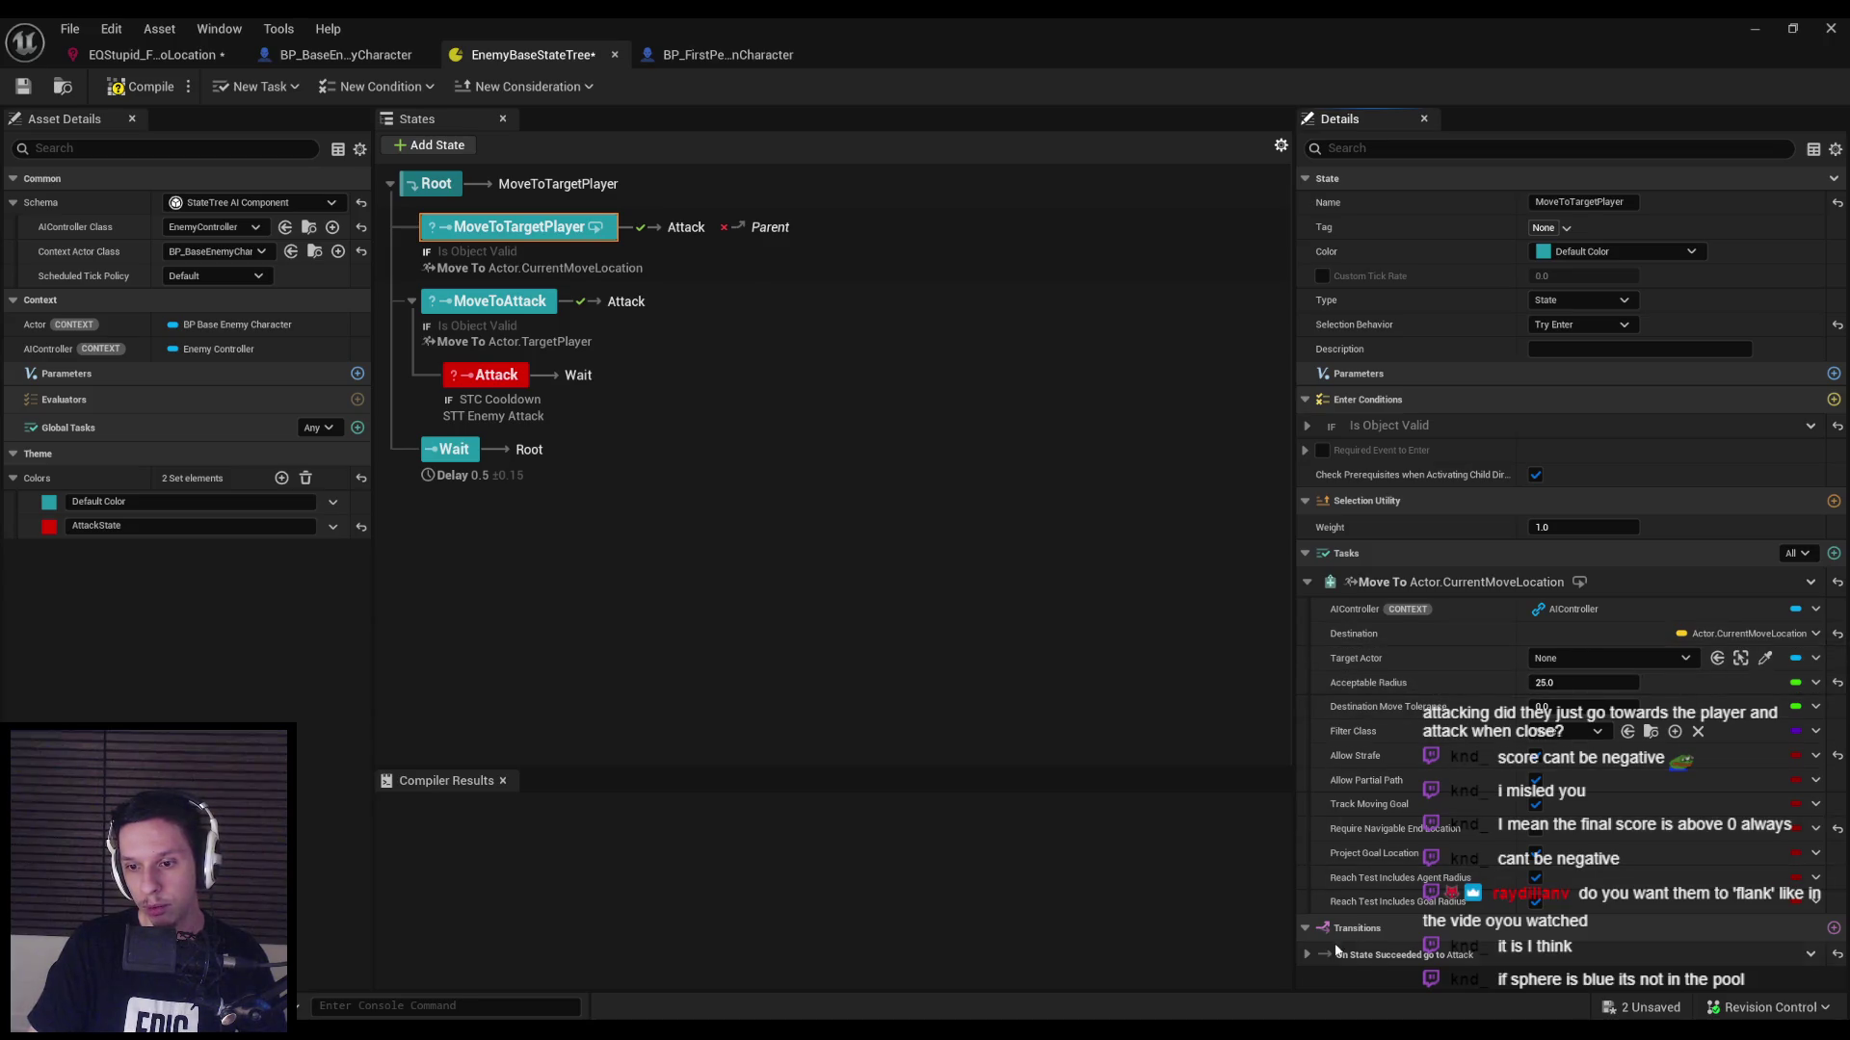
# Point MoveToTargetPlayer's success transition to MoveToAttack.
pyautogui.click(1541, 955)
pyautogui.scroll(-1, 1546, 954)
pyautogui.click(1548, 957)
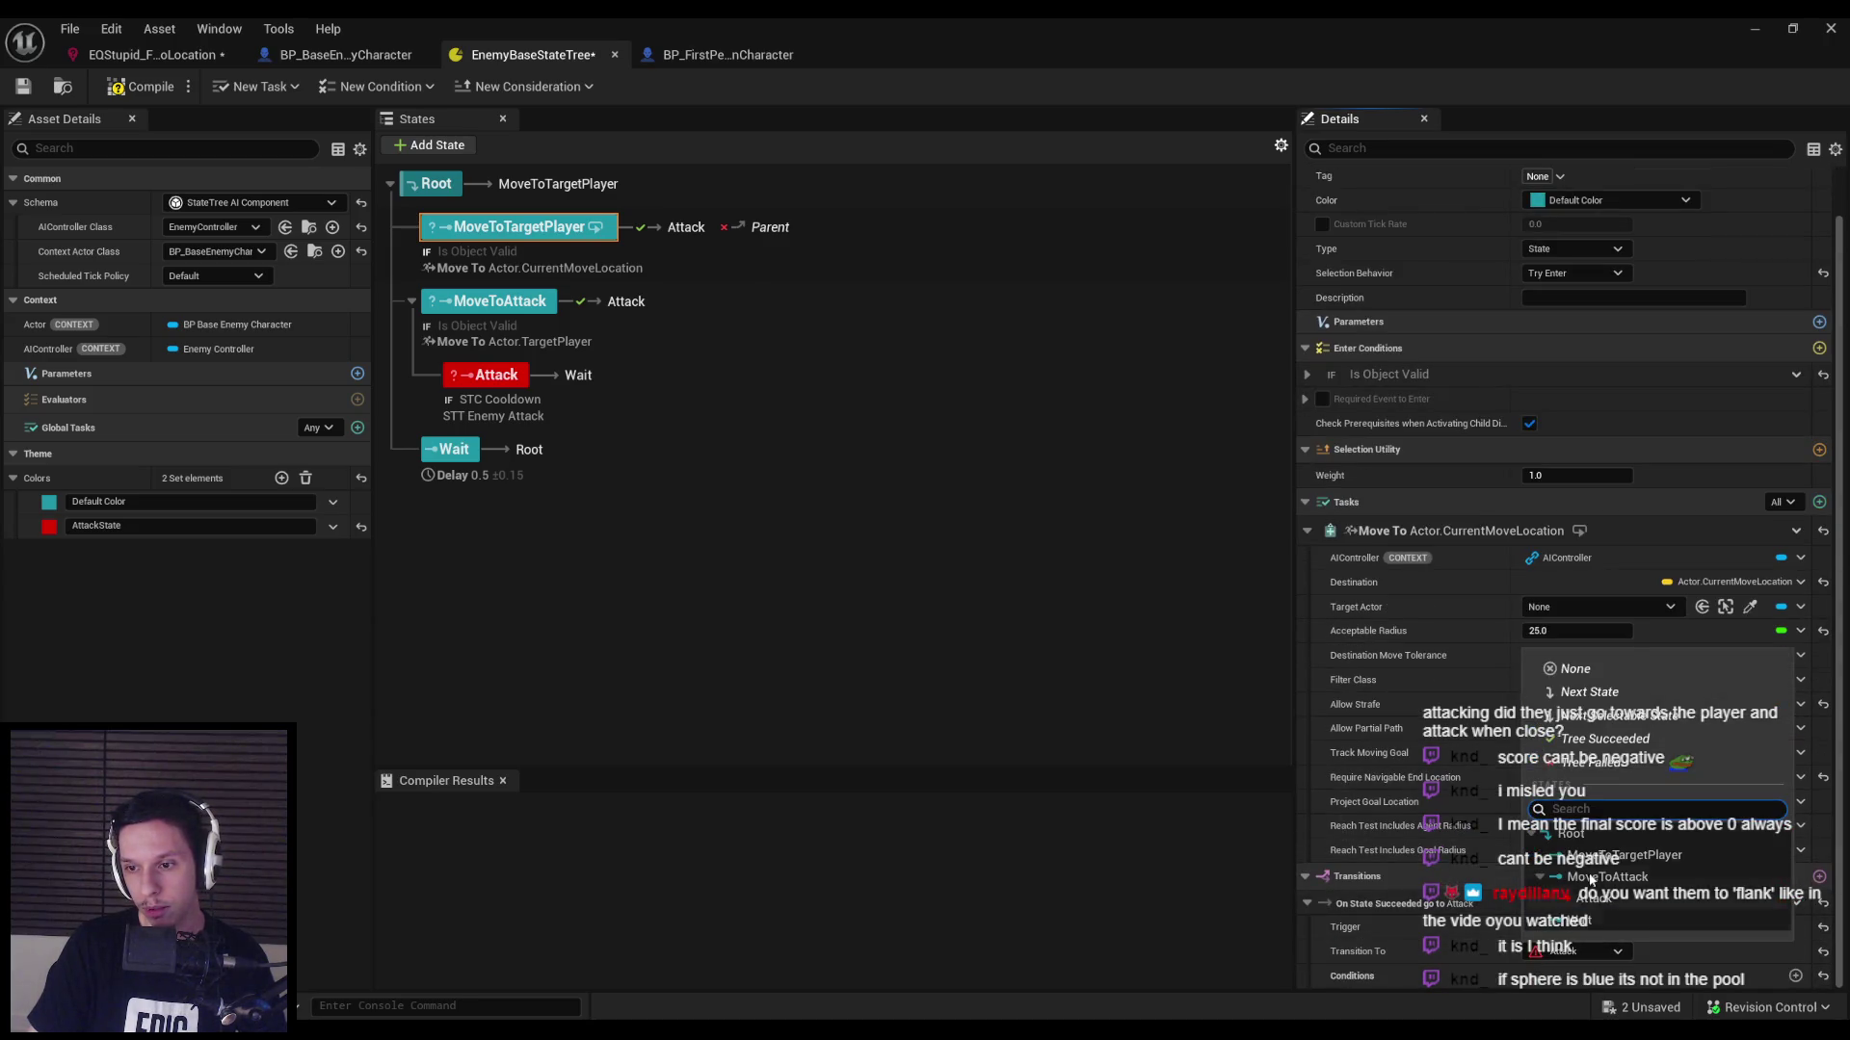
pyautogui.click(1608, 878)
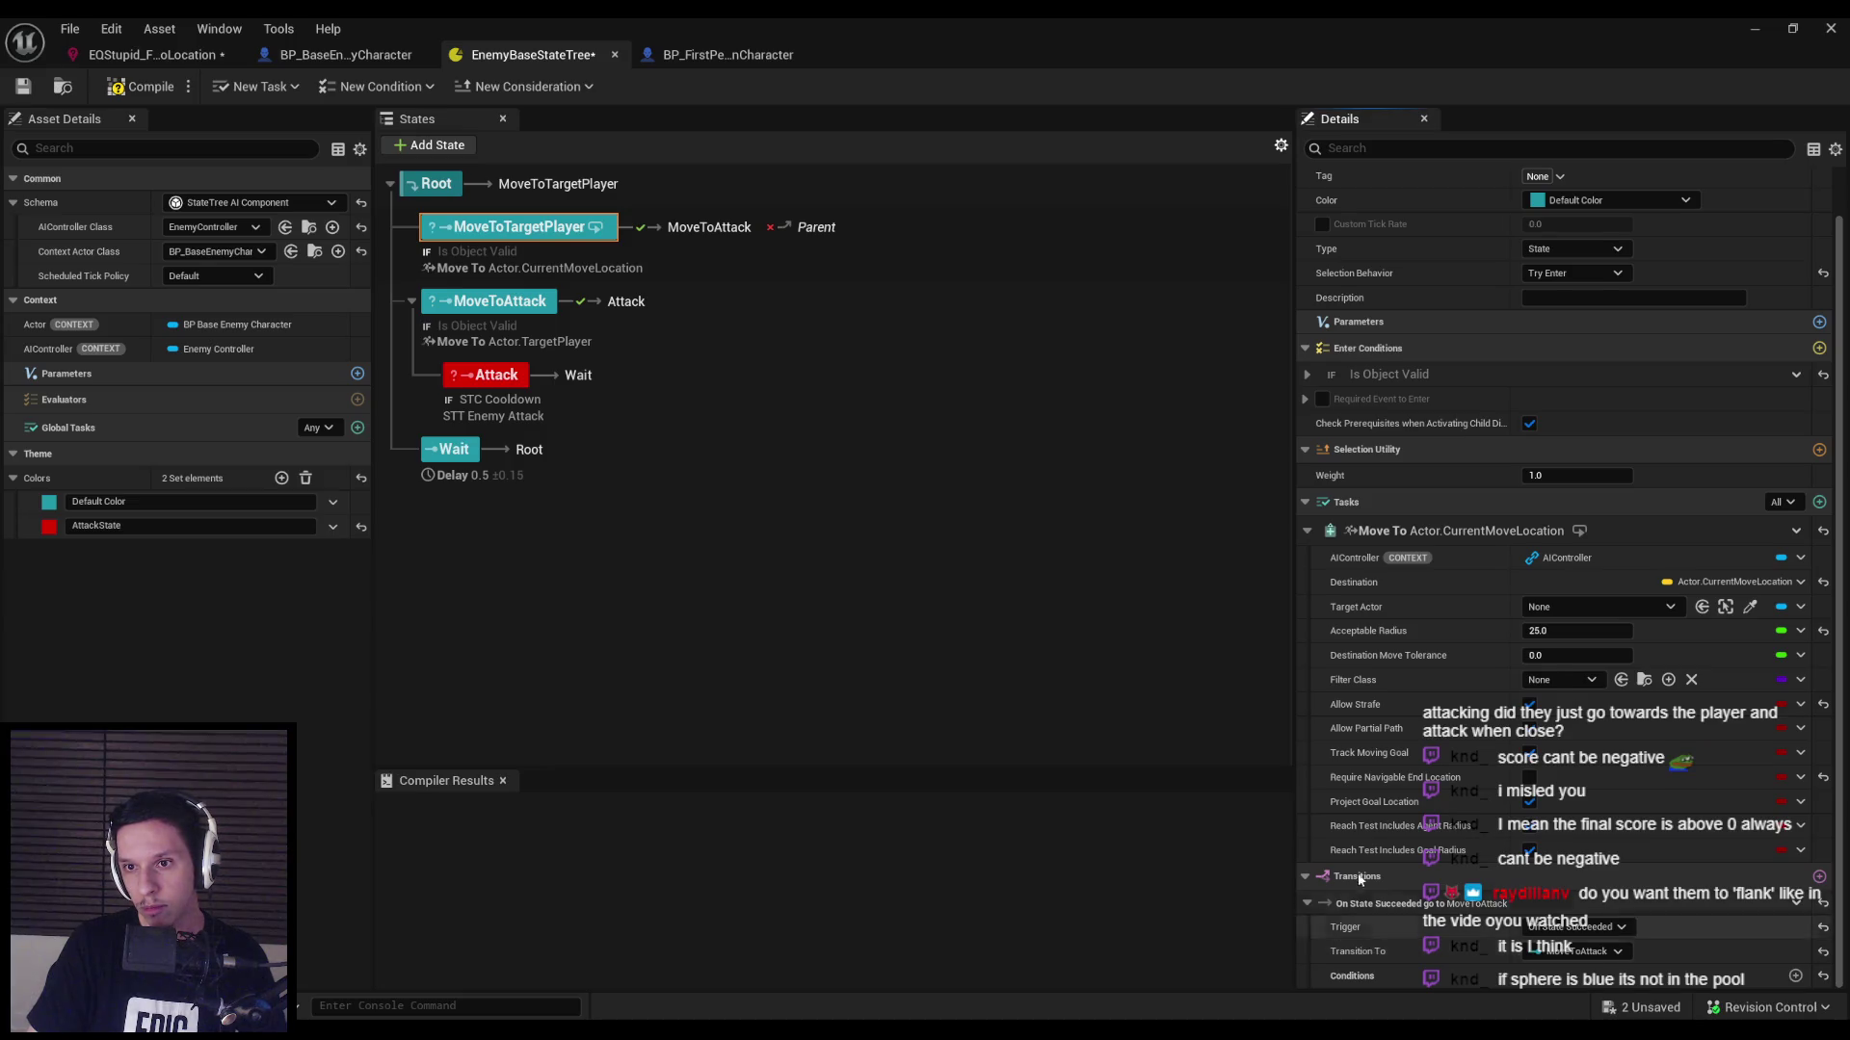
# Check the Is Object Valid condition's Object binding without changing it.
pyautogui.scroll(1, 1308, 407)
pyautogui.click(1309, 405)
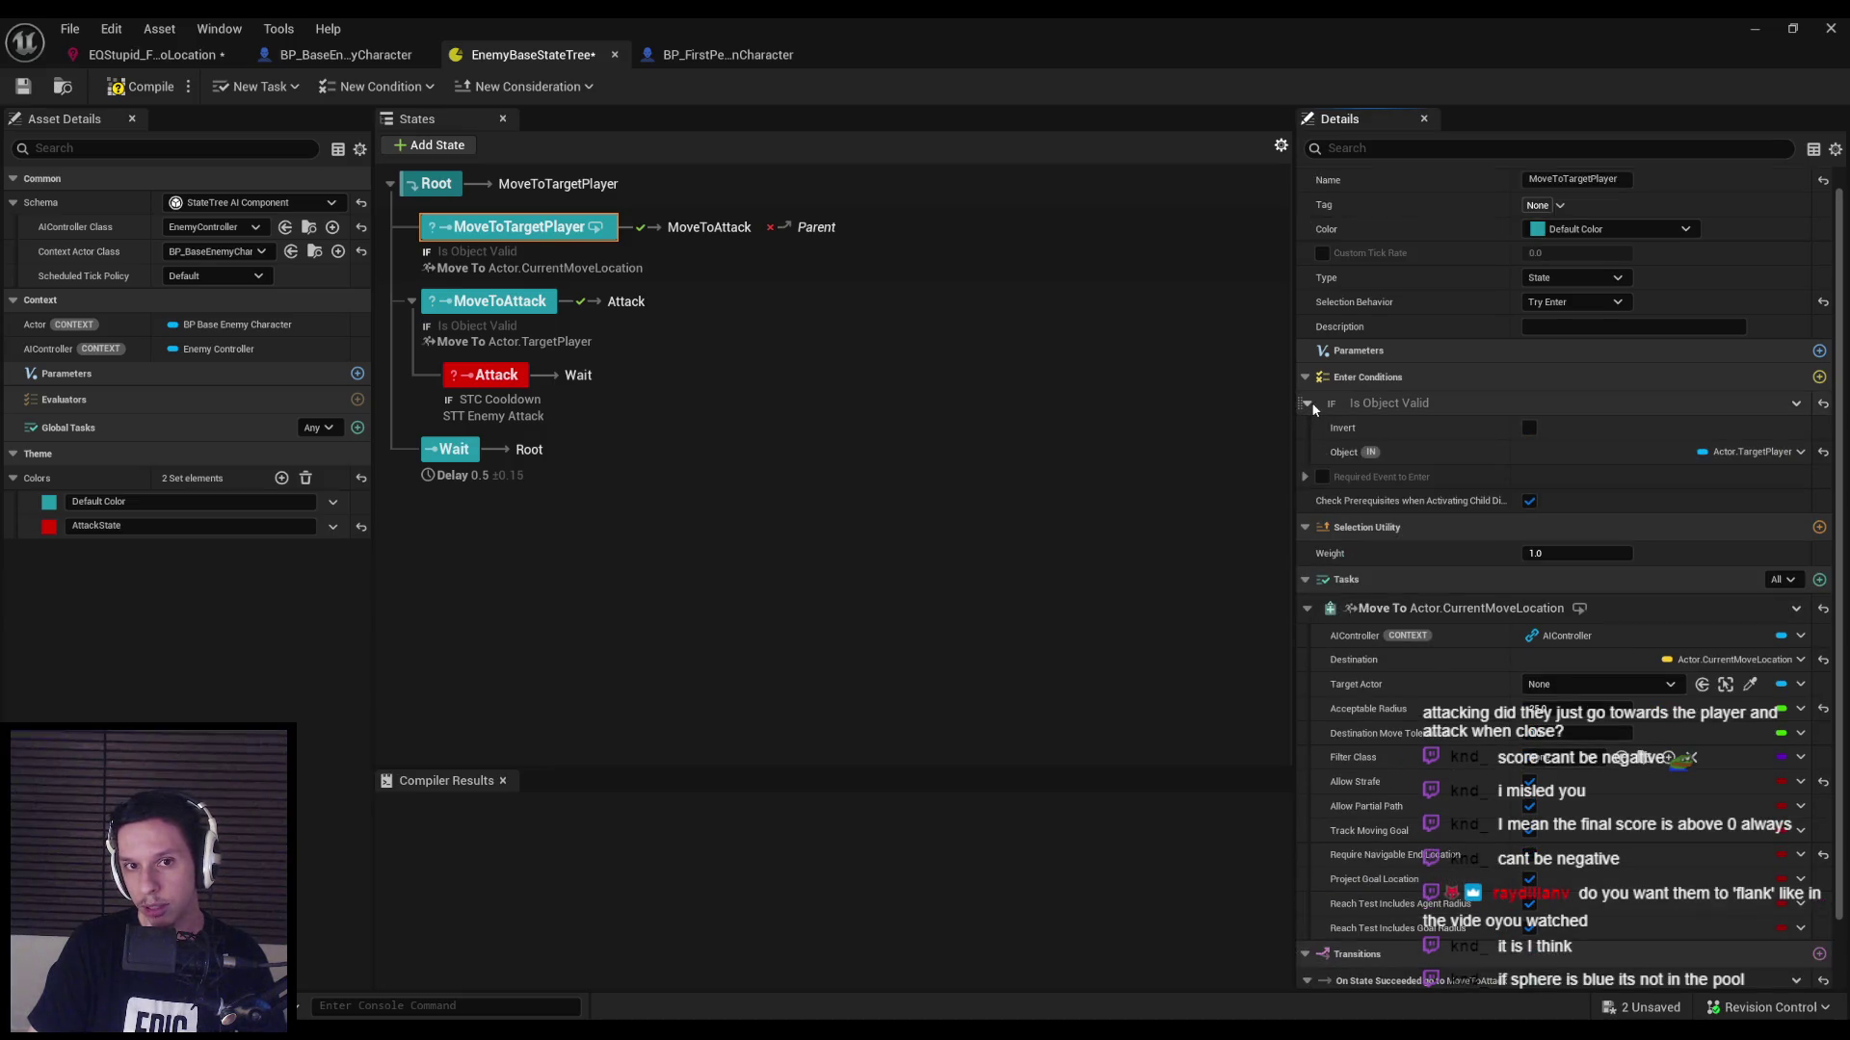
pyautogui.click(1788, 452)
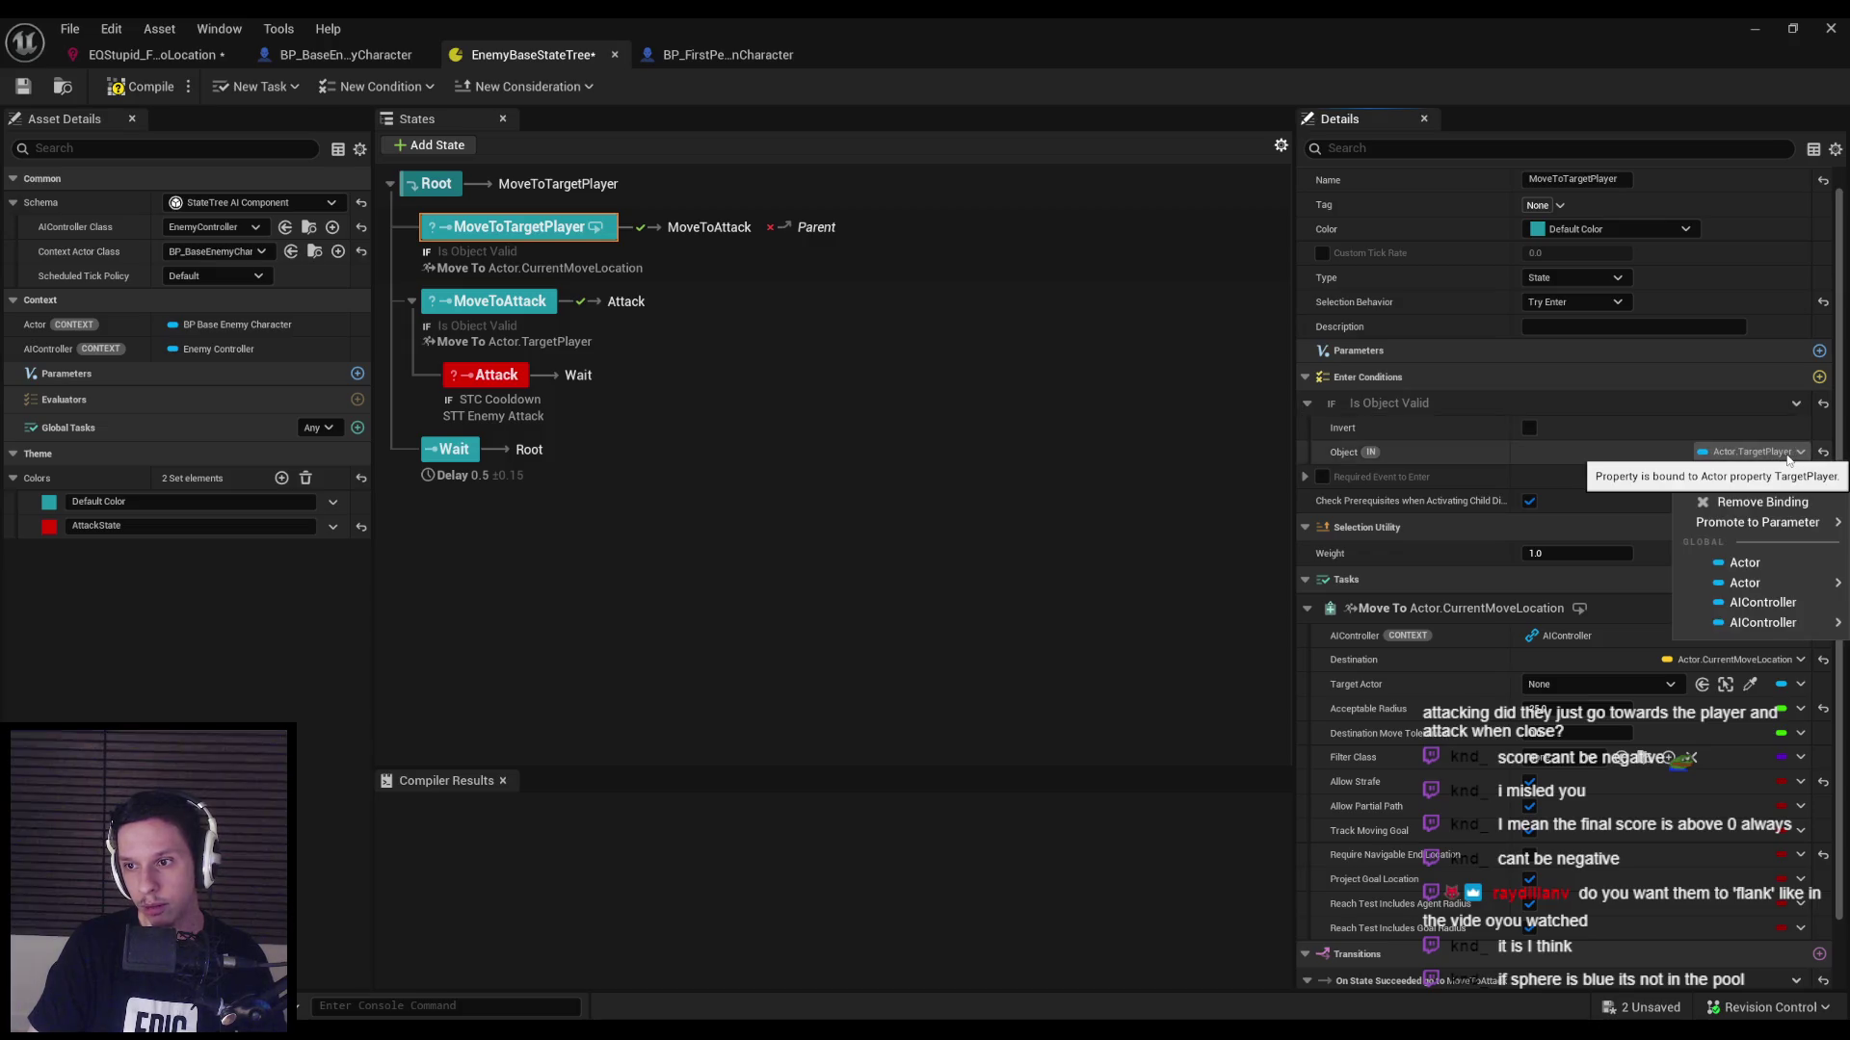
pyautogui.click(1788, 457)
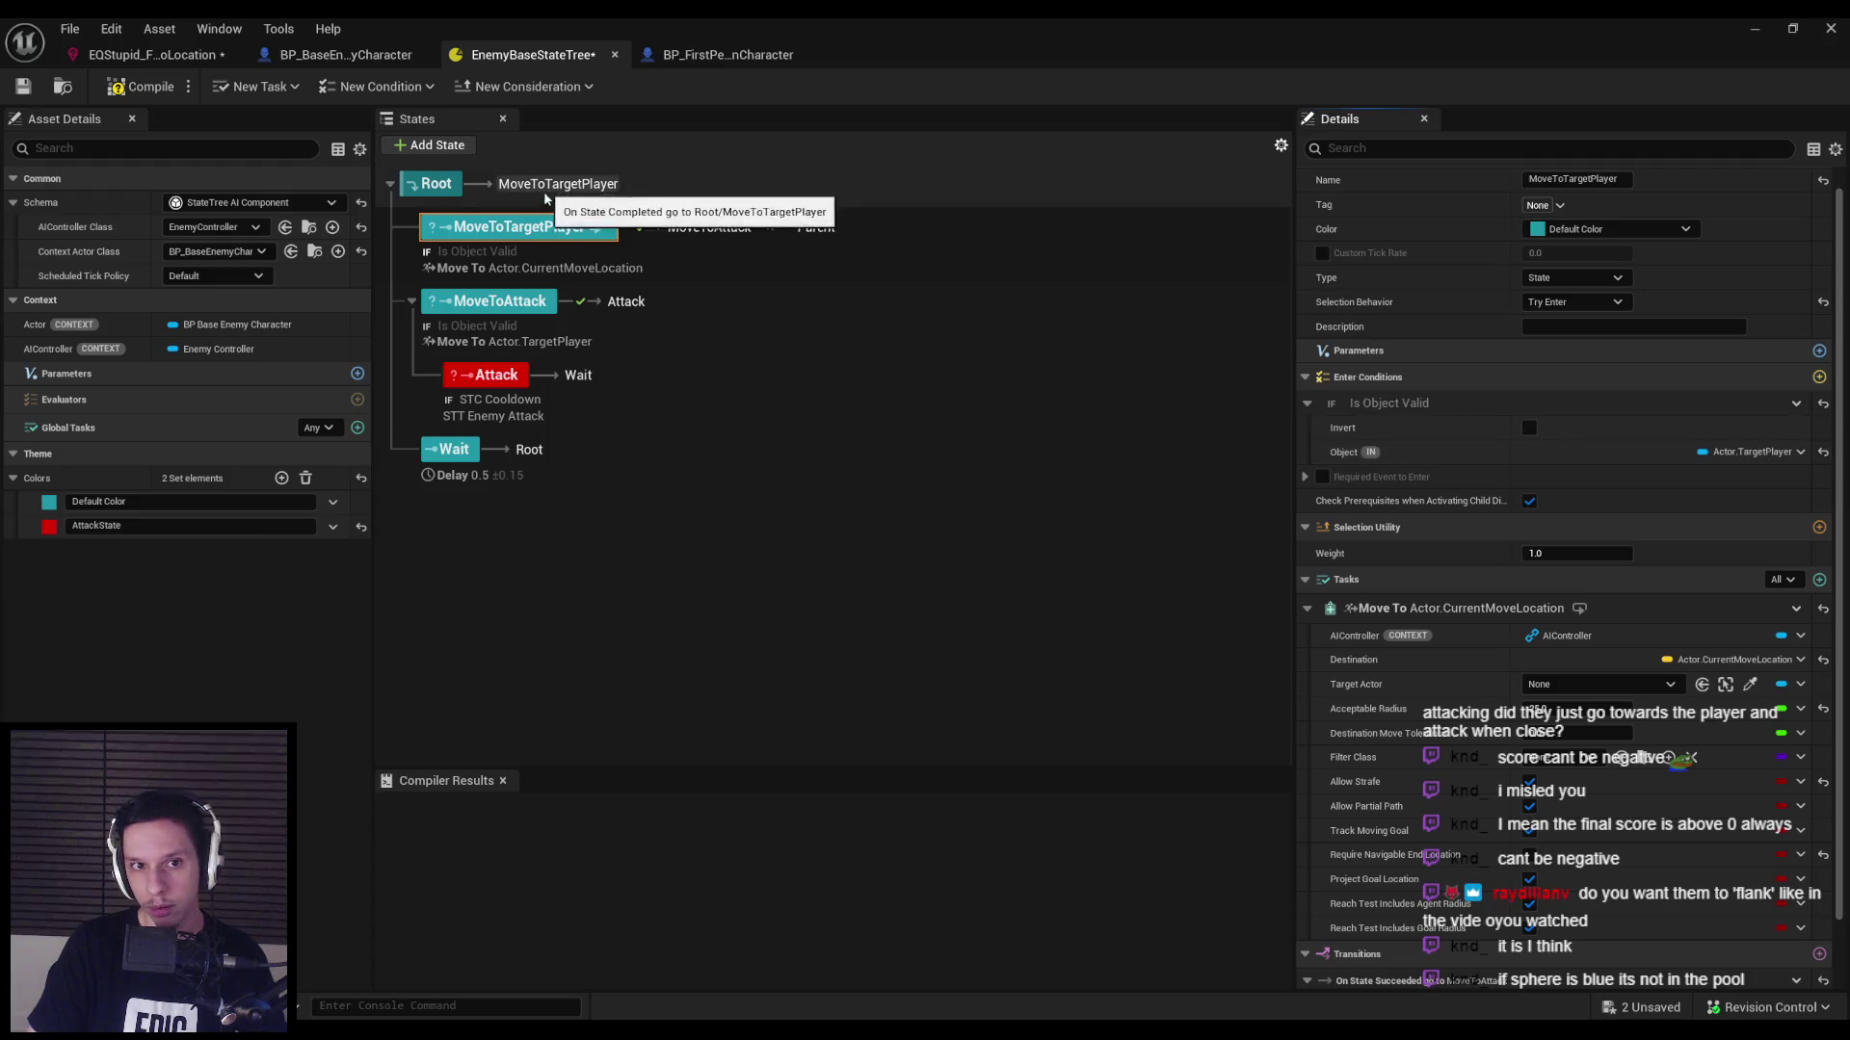
# Copy the STC Cooldown enter condition from the Attack state.
pyautogui.click(510, 298)
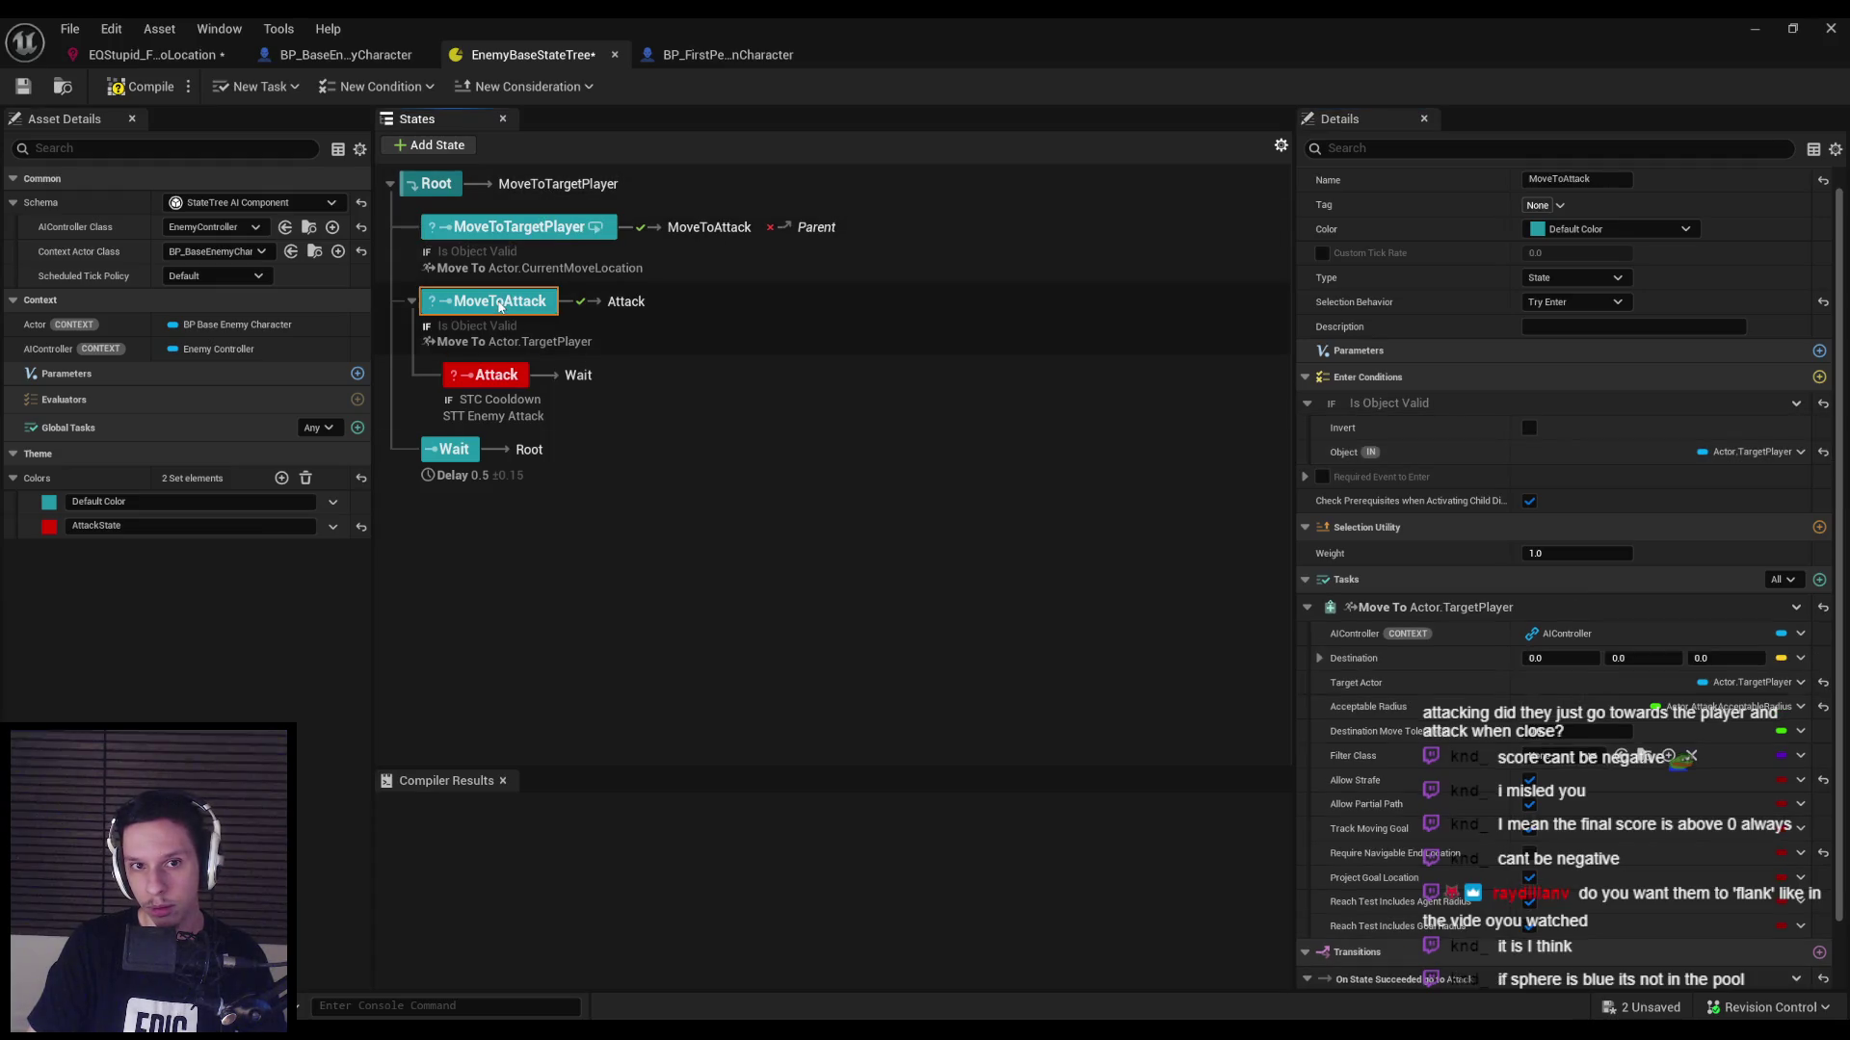
pyautogui.click(501, 380)
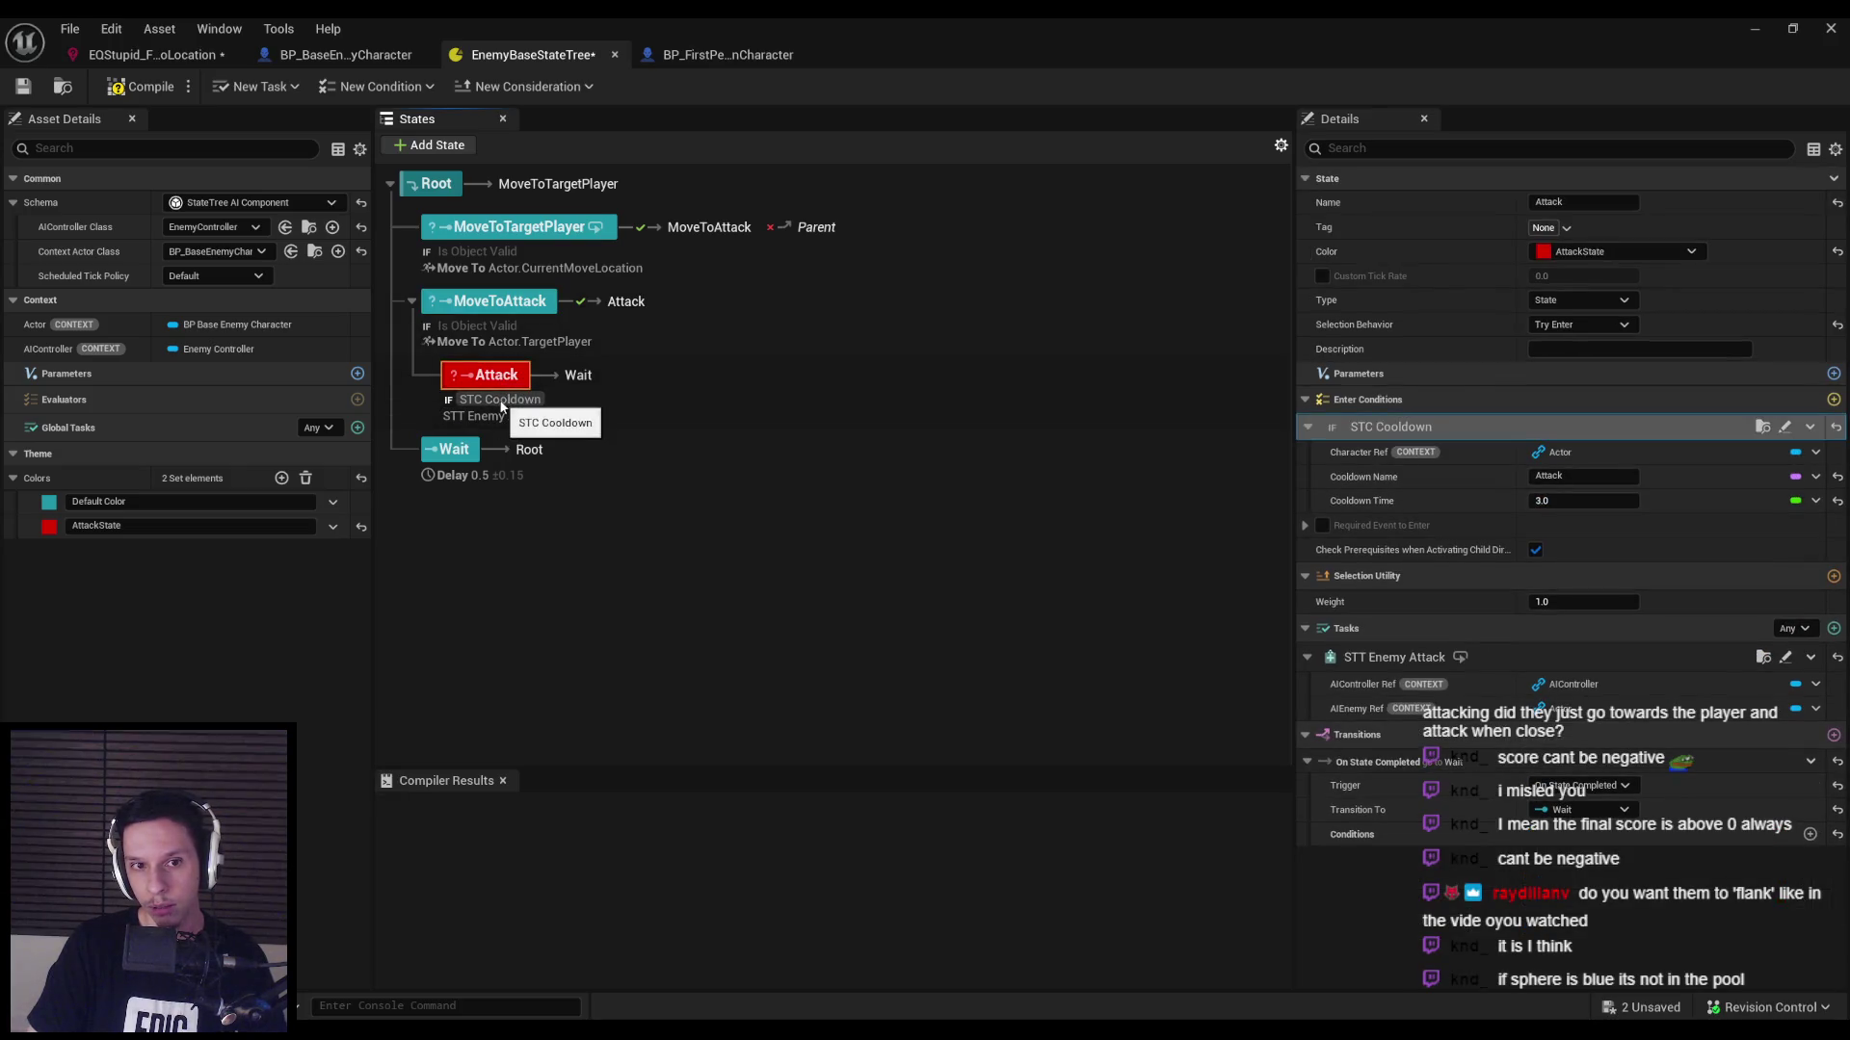
pyautogui.click(1811, 424)
pyautogui.moveTo(1757, 502)
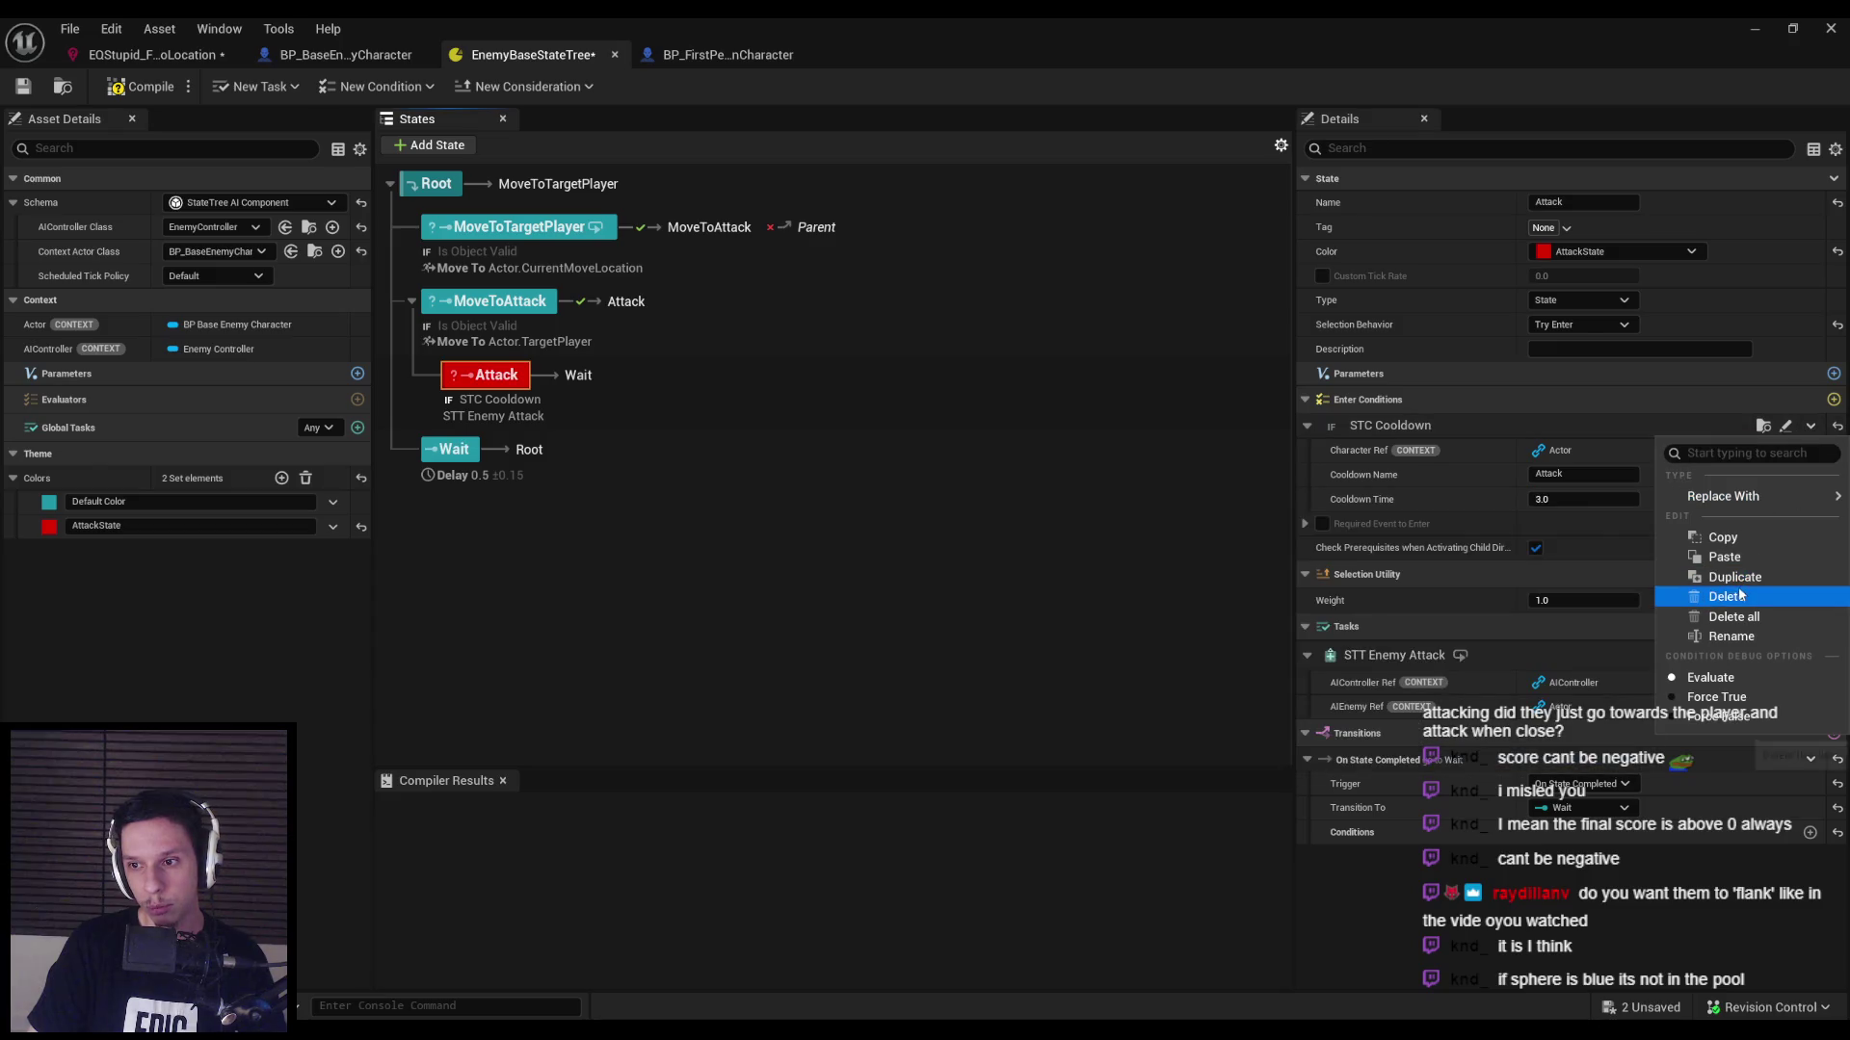
pyautogui.click(1391, 451)
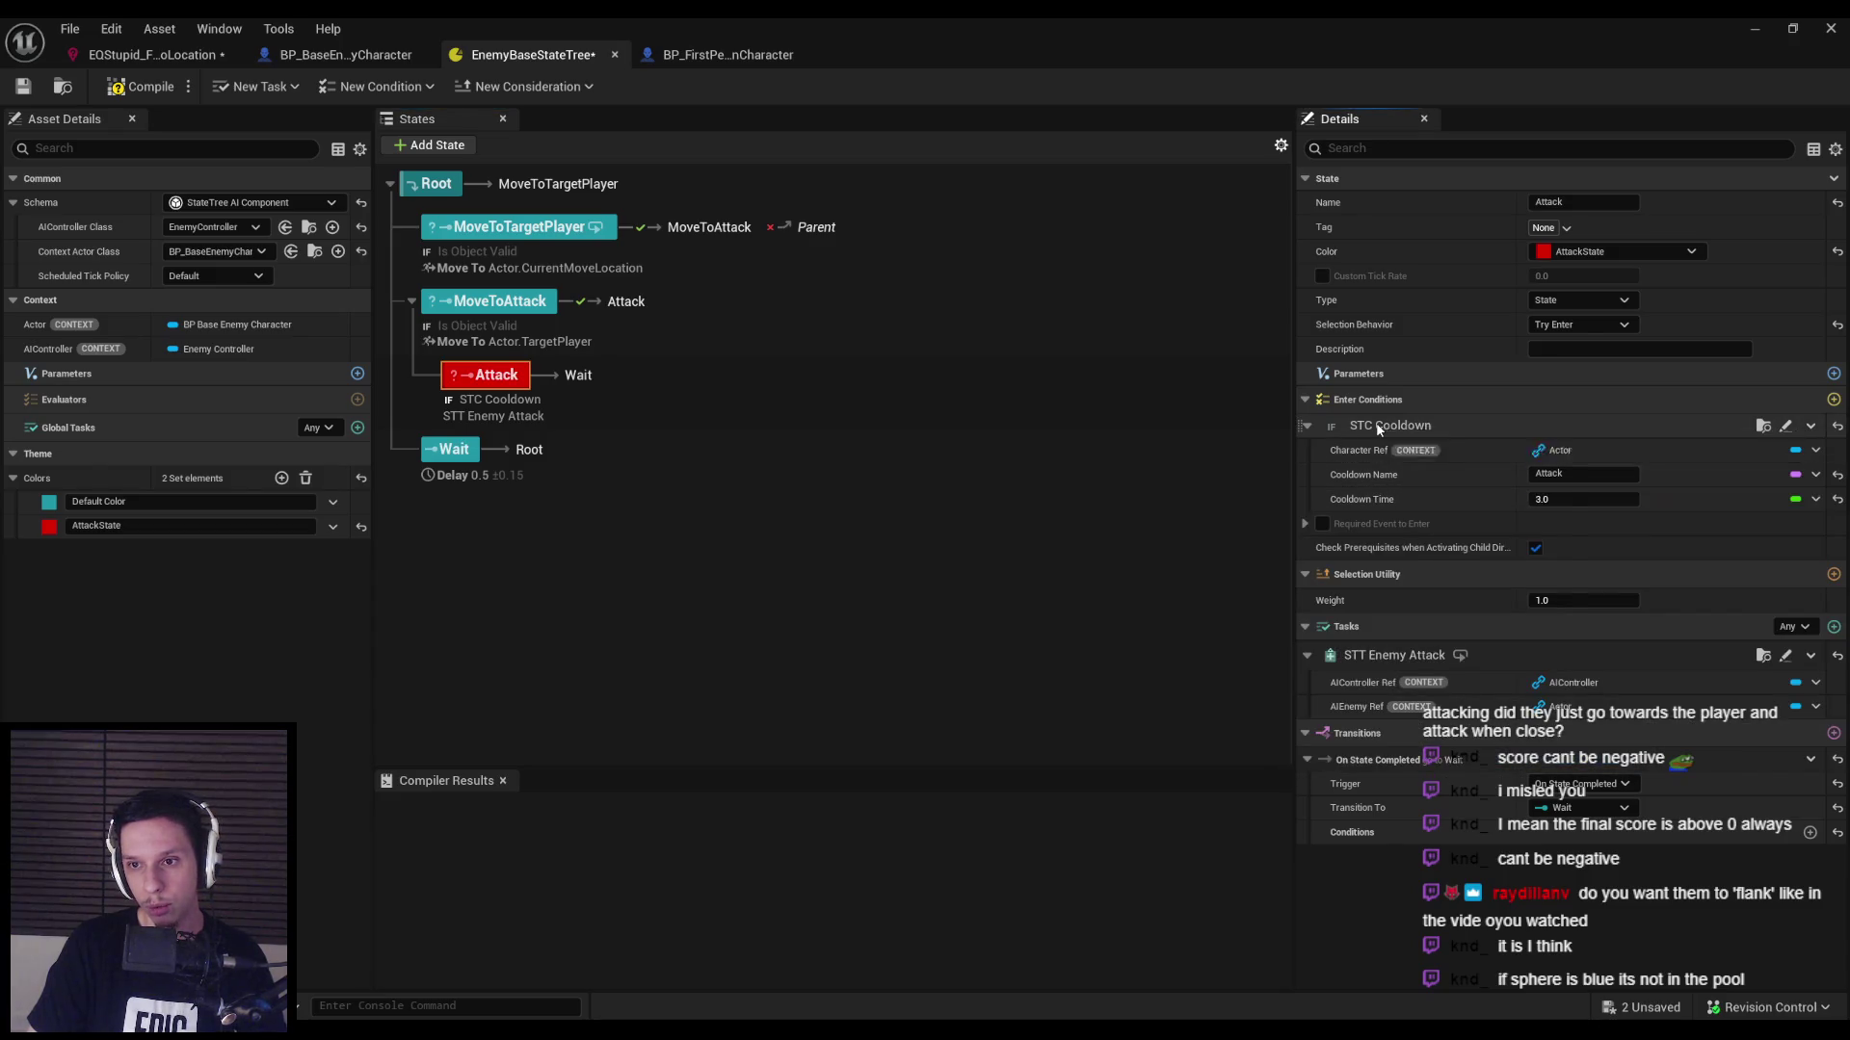
pyautogui.rightClick(1379, 429)
pyautogui.click(1445, 554)
# Add an STC Cooldown enter condition to MoveToAttack, paste the copied settings, and save all.
pyautogui.click(510, 342)
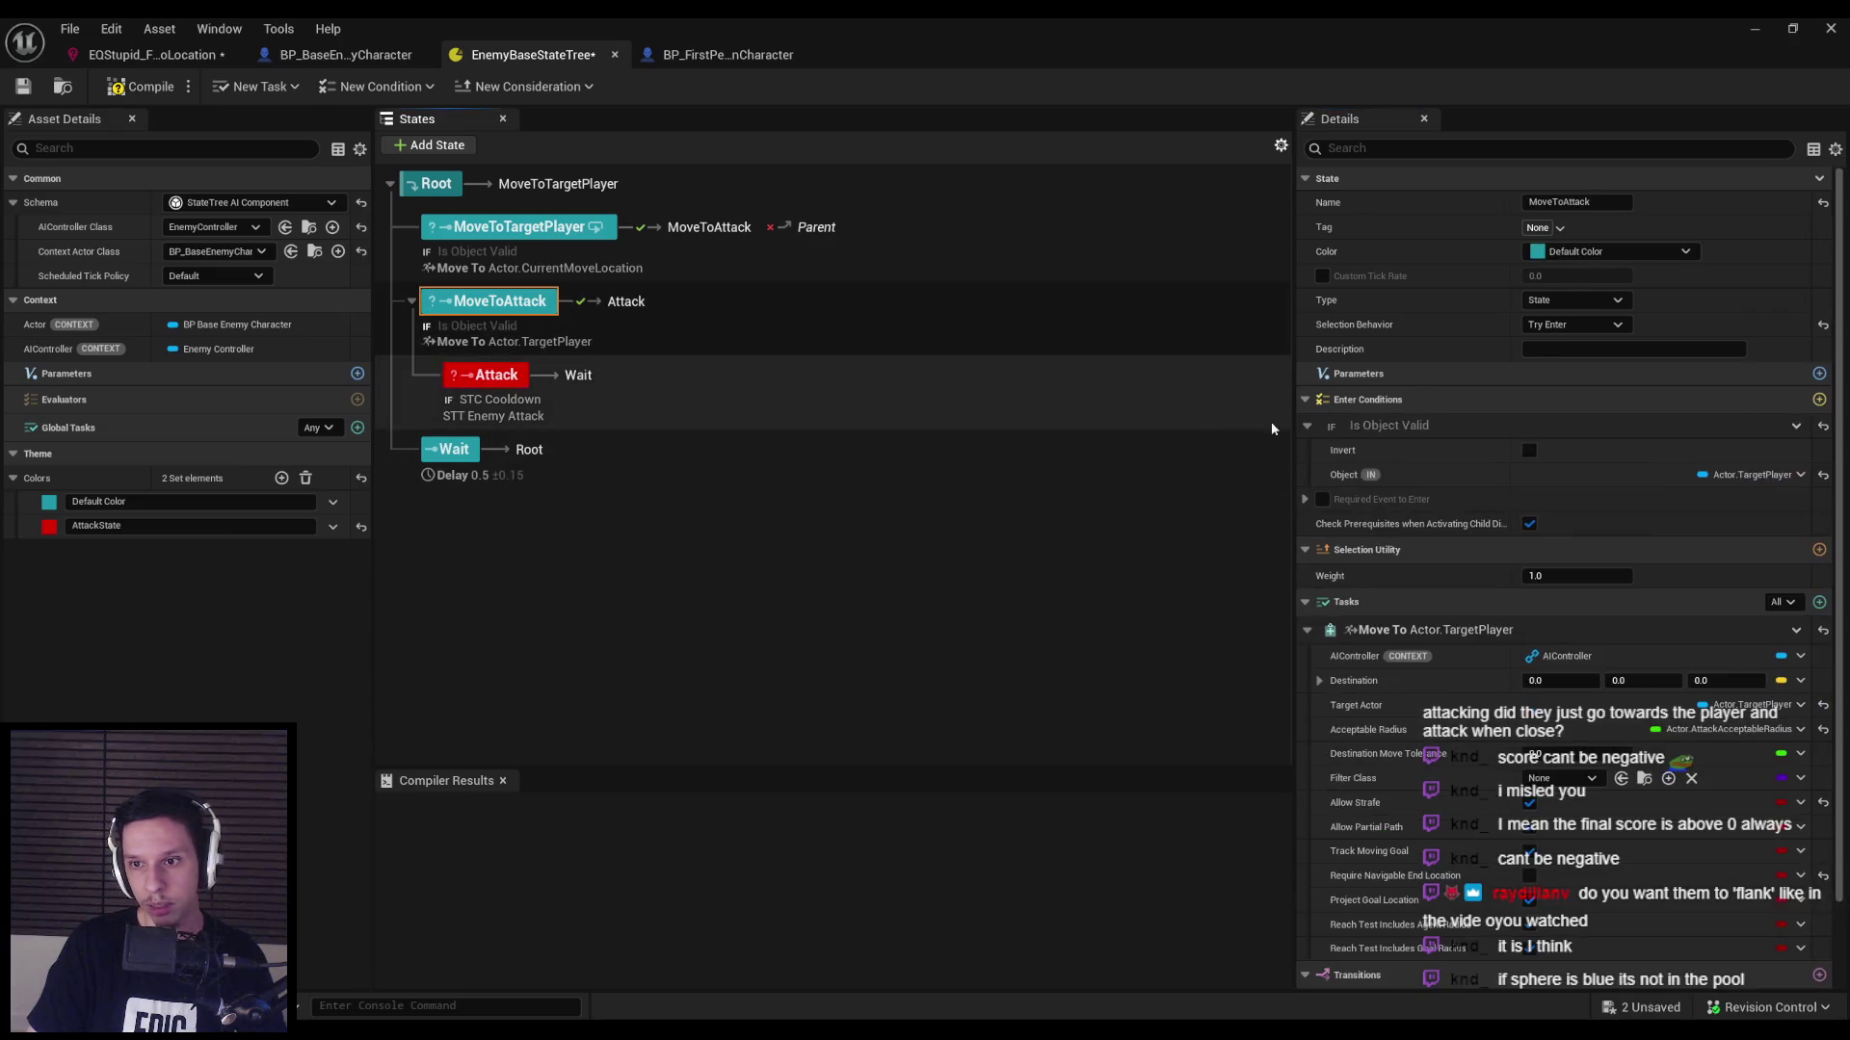
pyautogui.click(1810, 425)
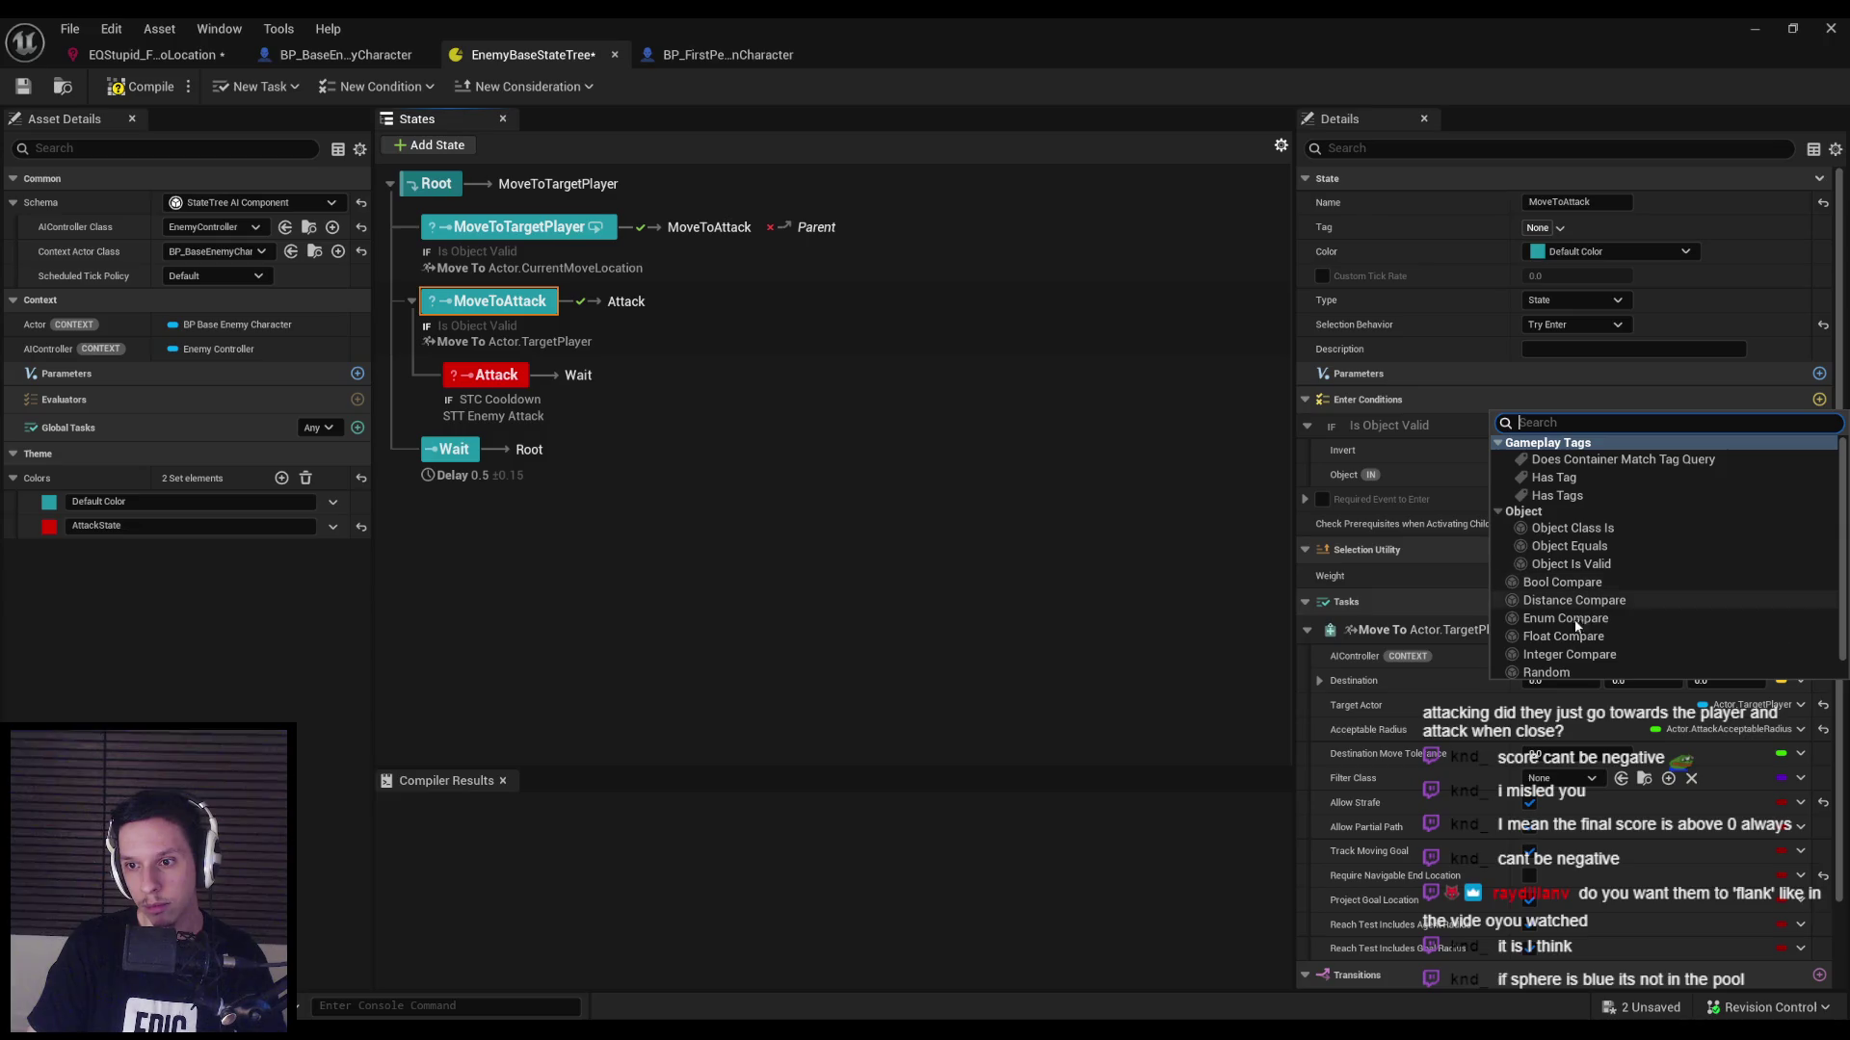
pyautogui.scroll(-2, 1580, 617)
pyautogui.click(1522, 645)
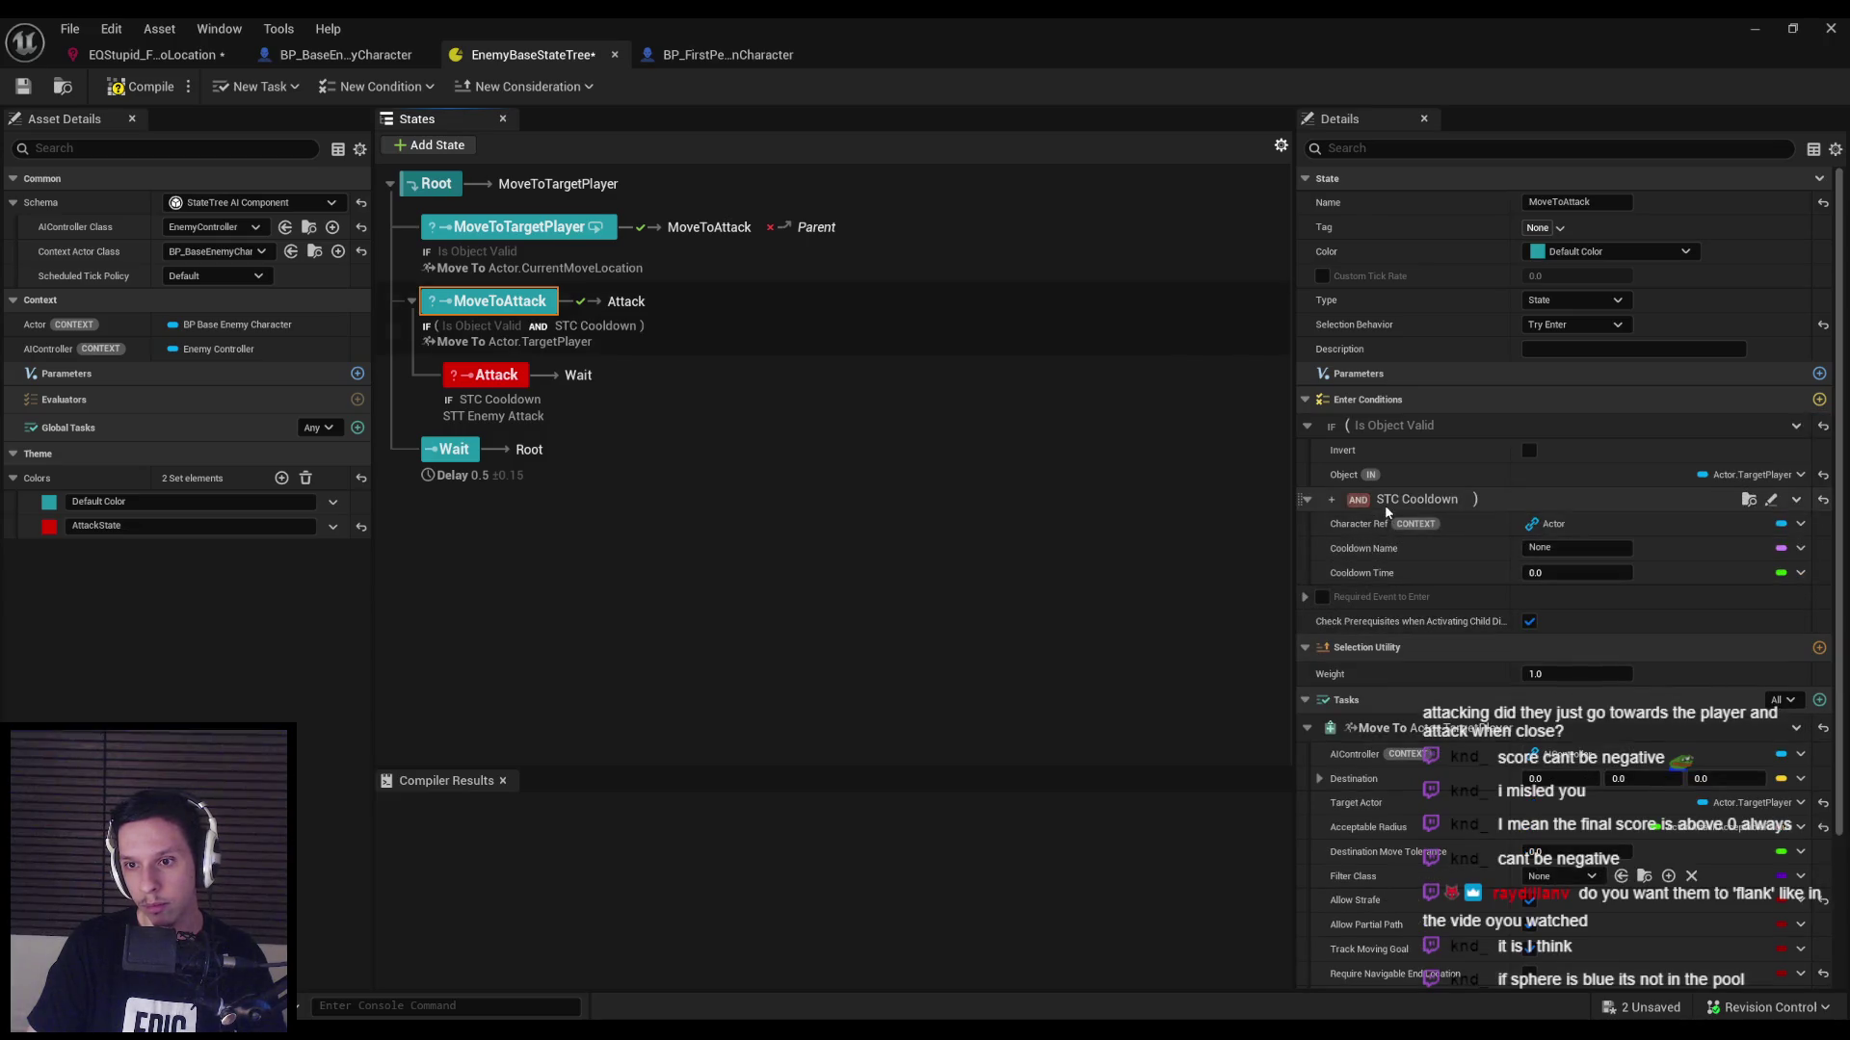
pyautogui.rightClick(1405, 501)
pyautogui.click(1474, 624)
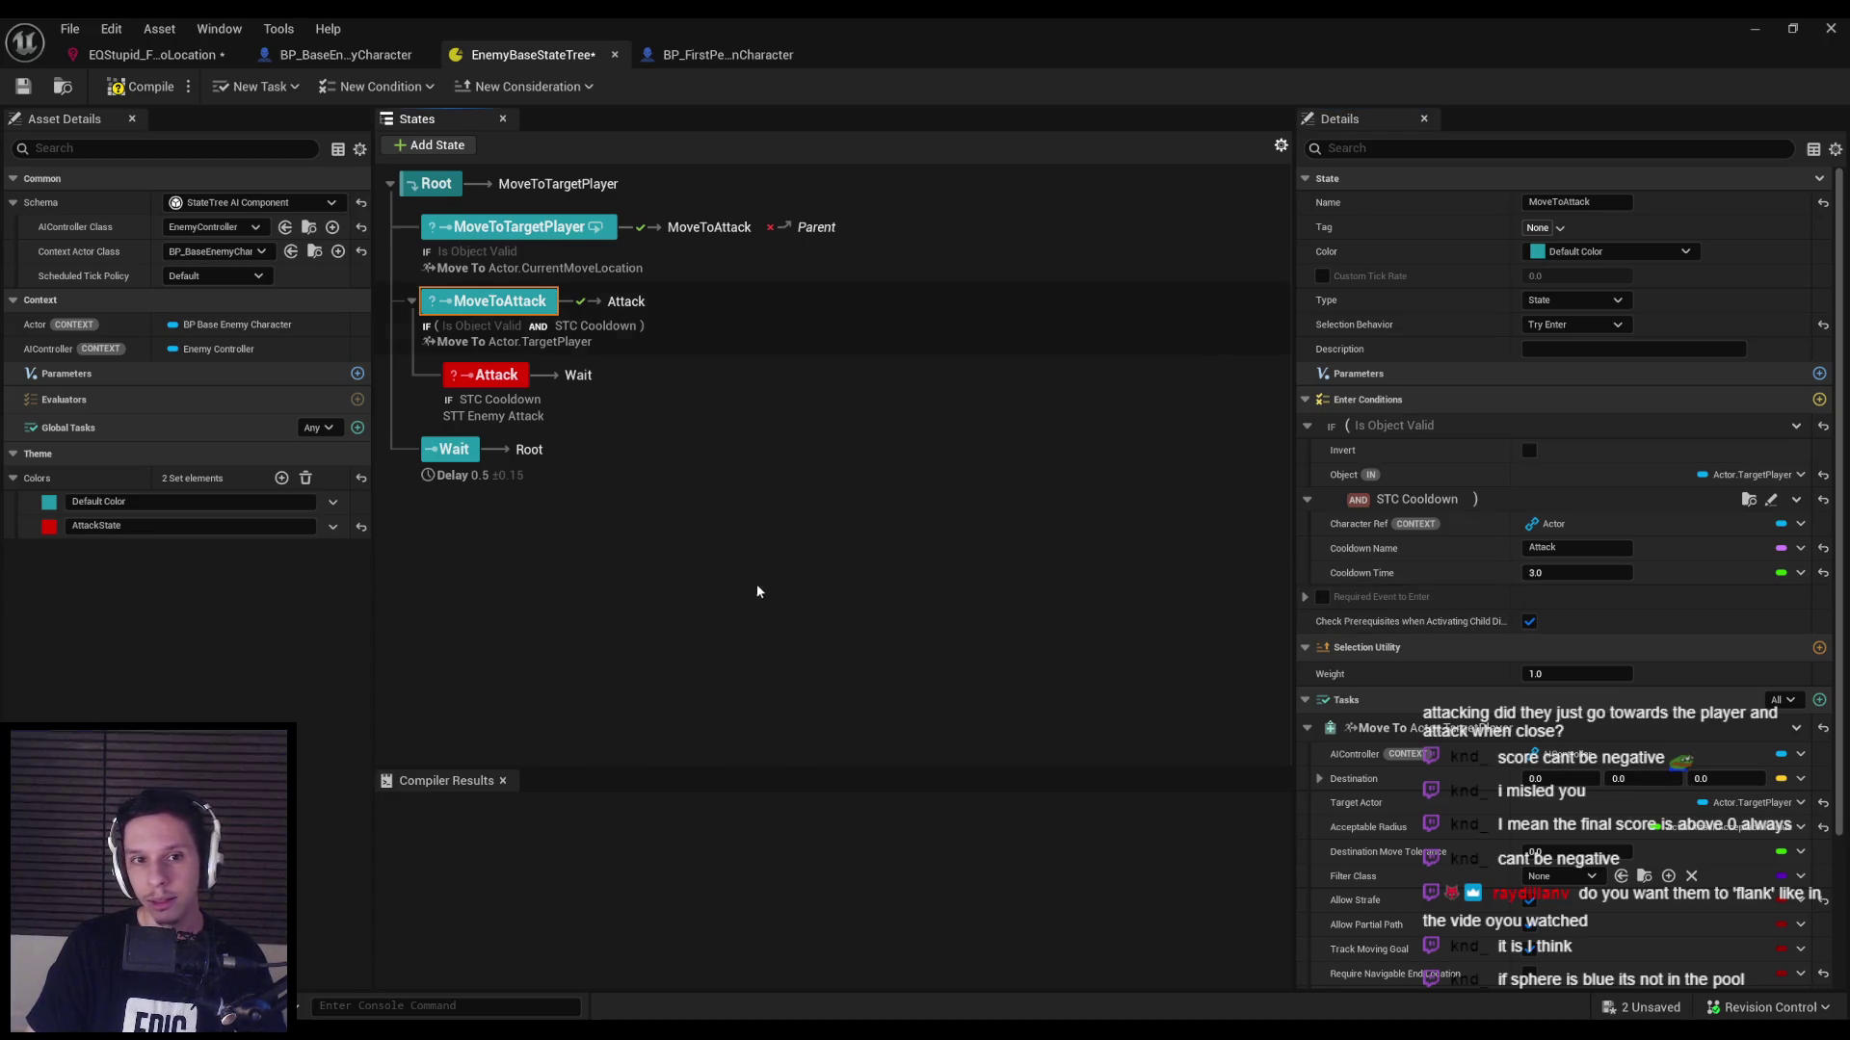
pyautogui.hotkey('ctrl', 'shift', 's')
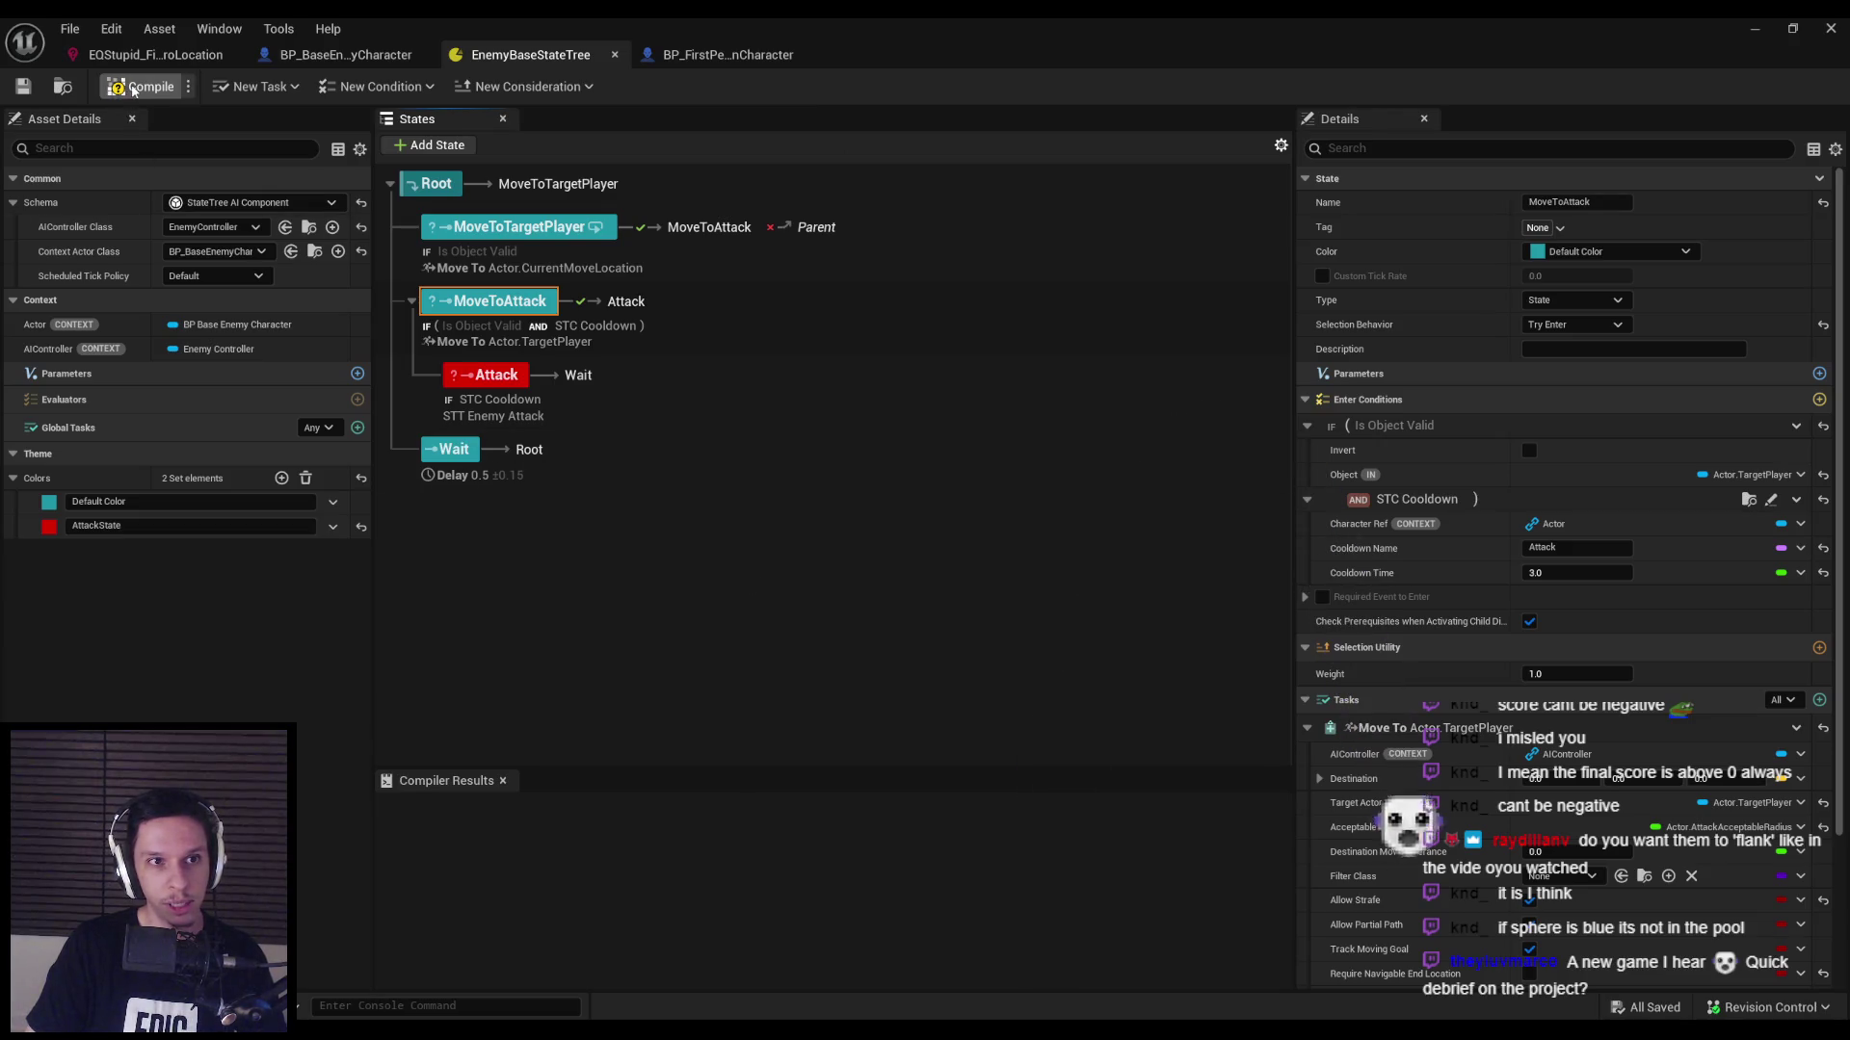
# Compile, delete the STC Cooldown condition from Attack, then compile and save again.
pyautogui.click(23, 87)
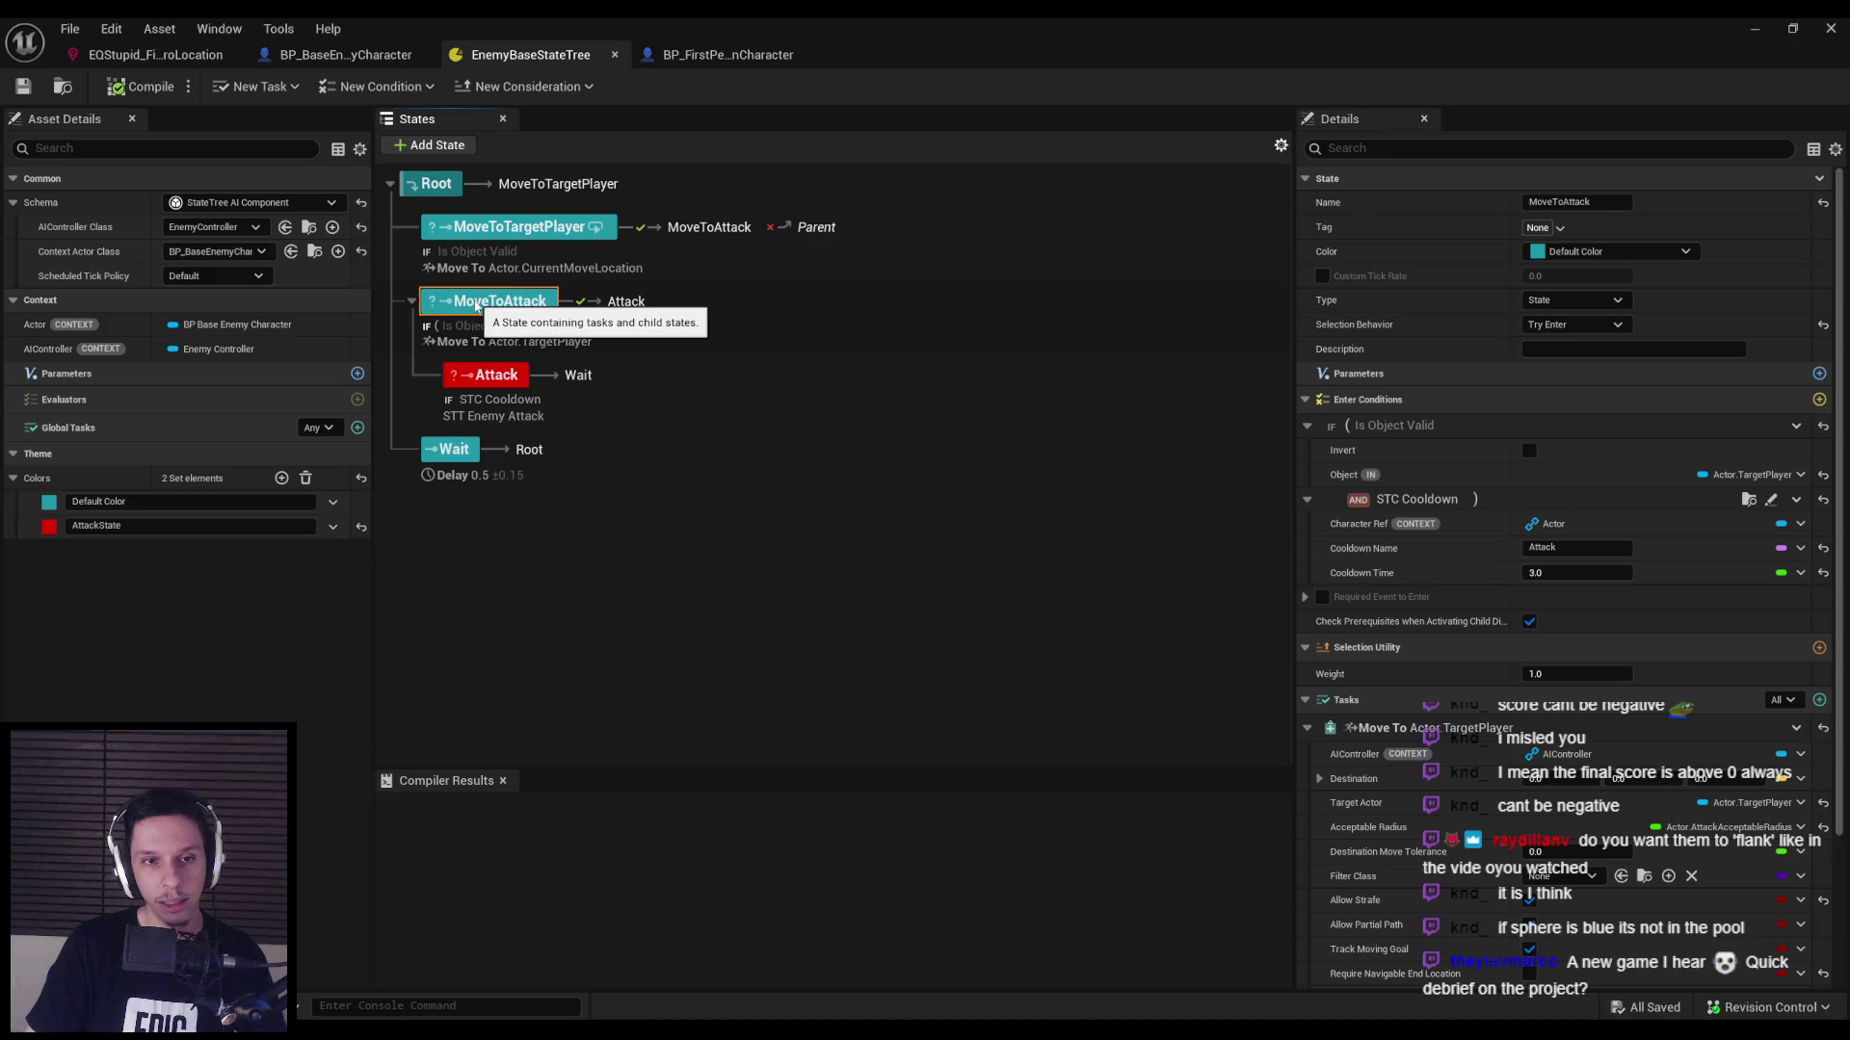
pyautogui.click(493, 386)
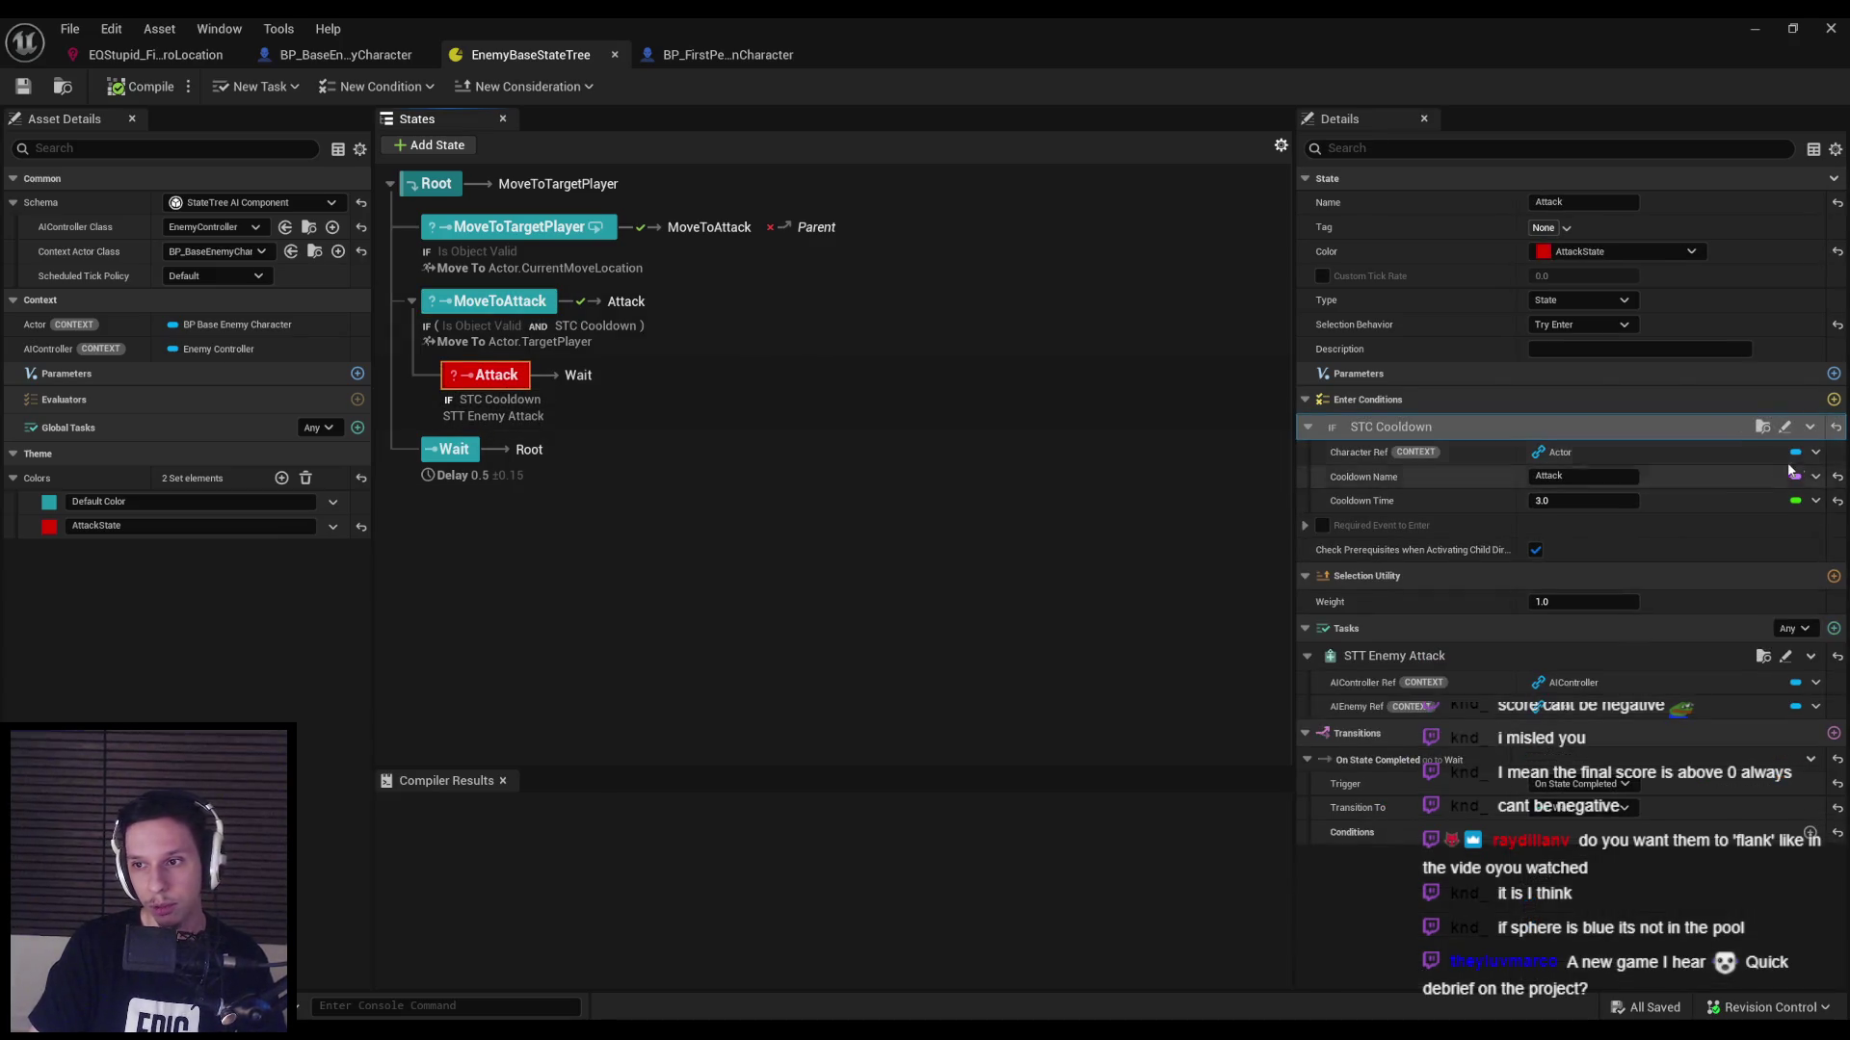
pyautogui.click(1810, 425)
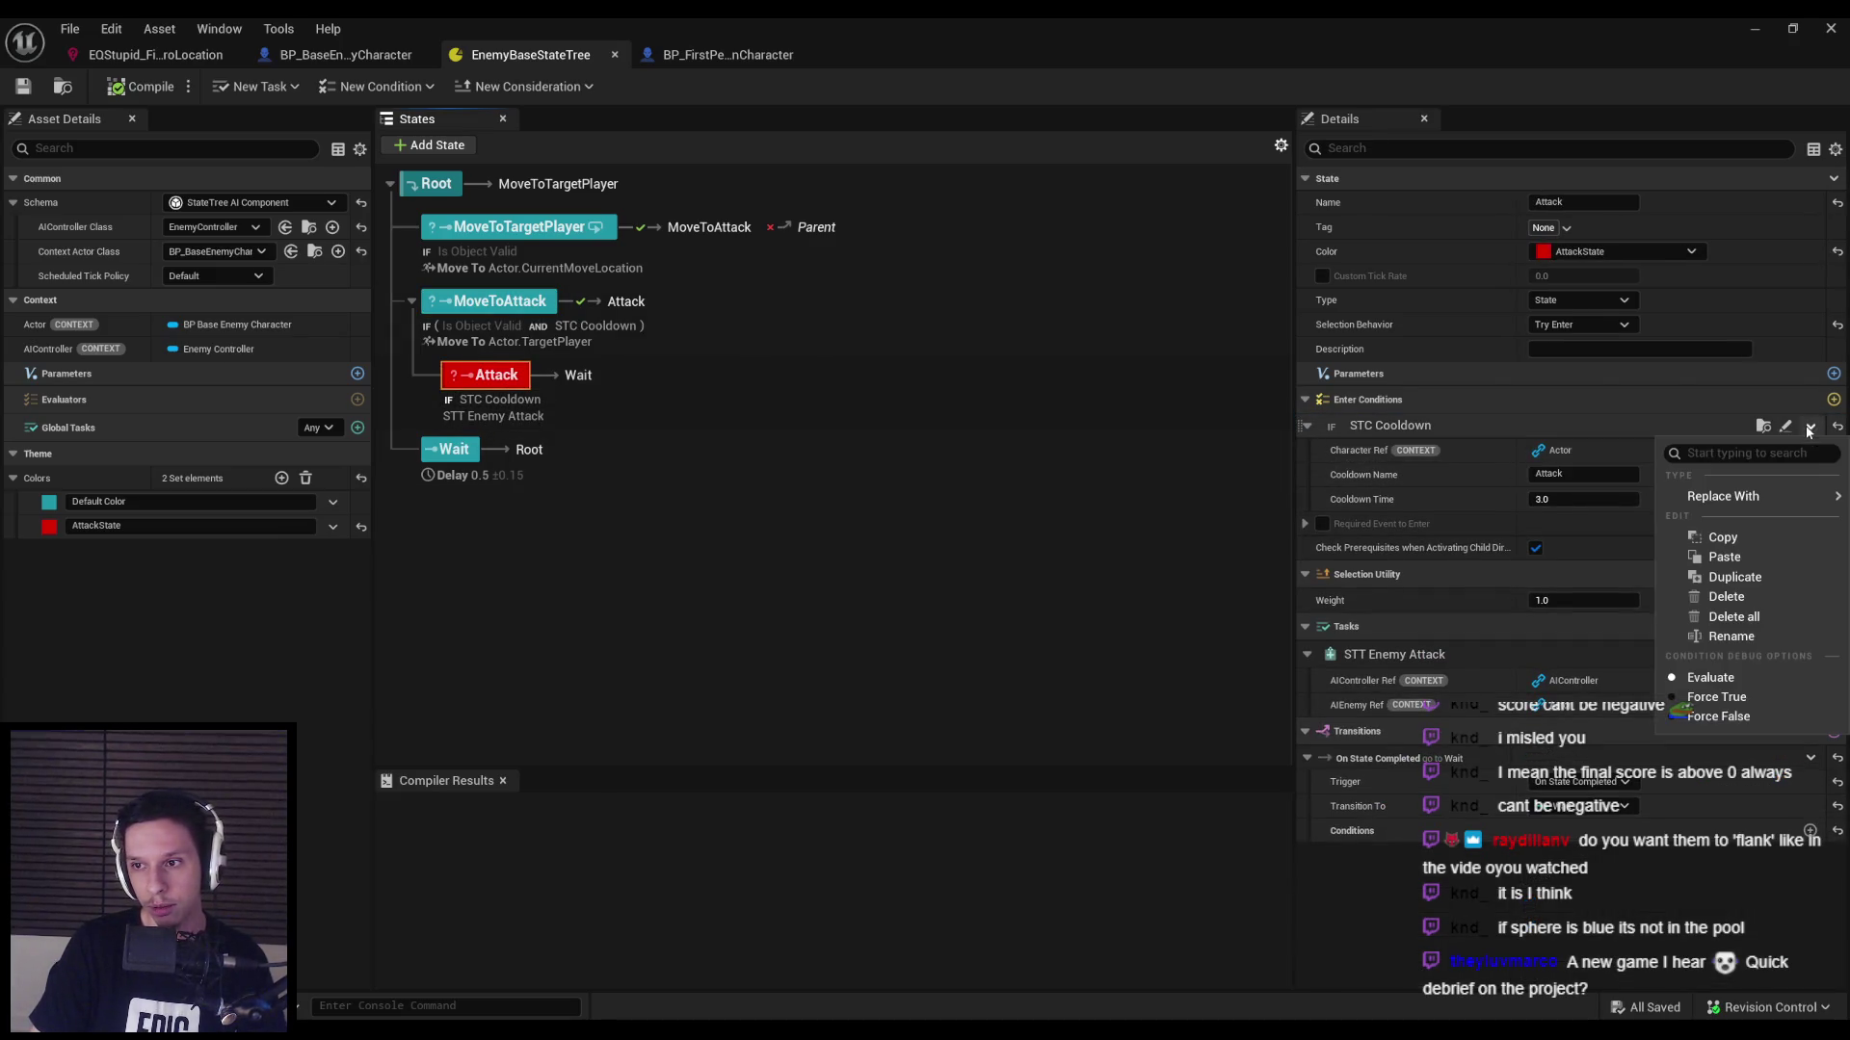
pyautogui.click(1712, 590)
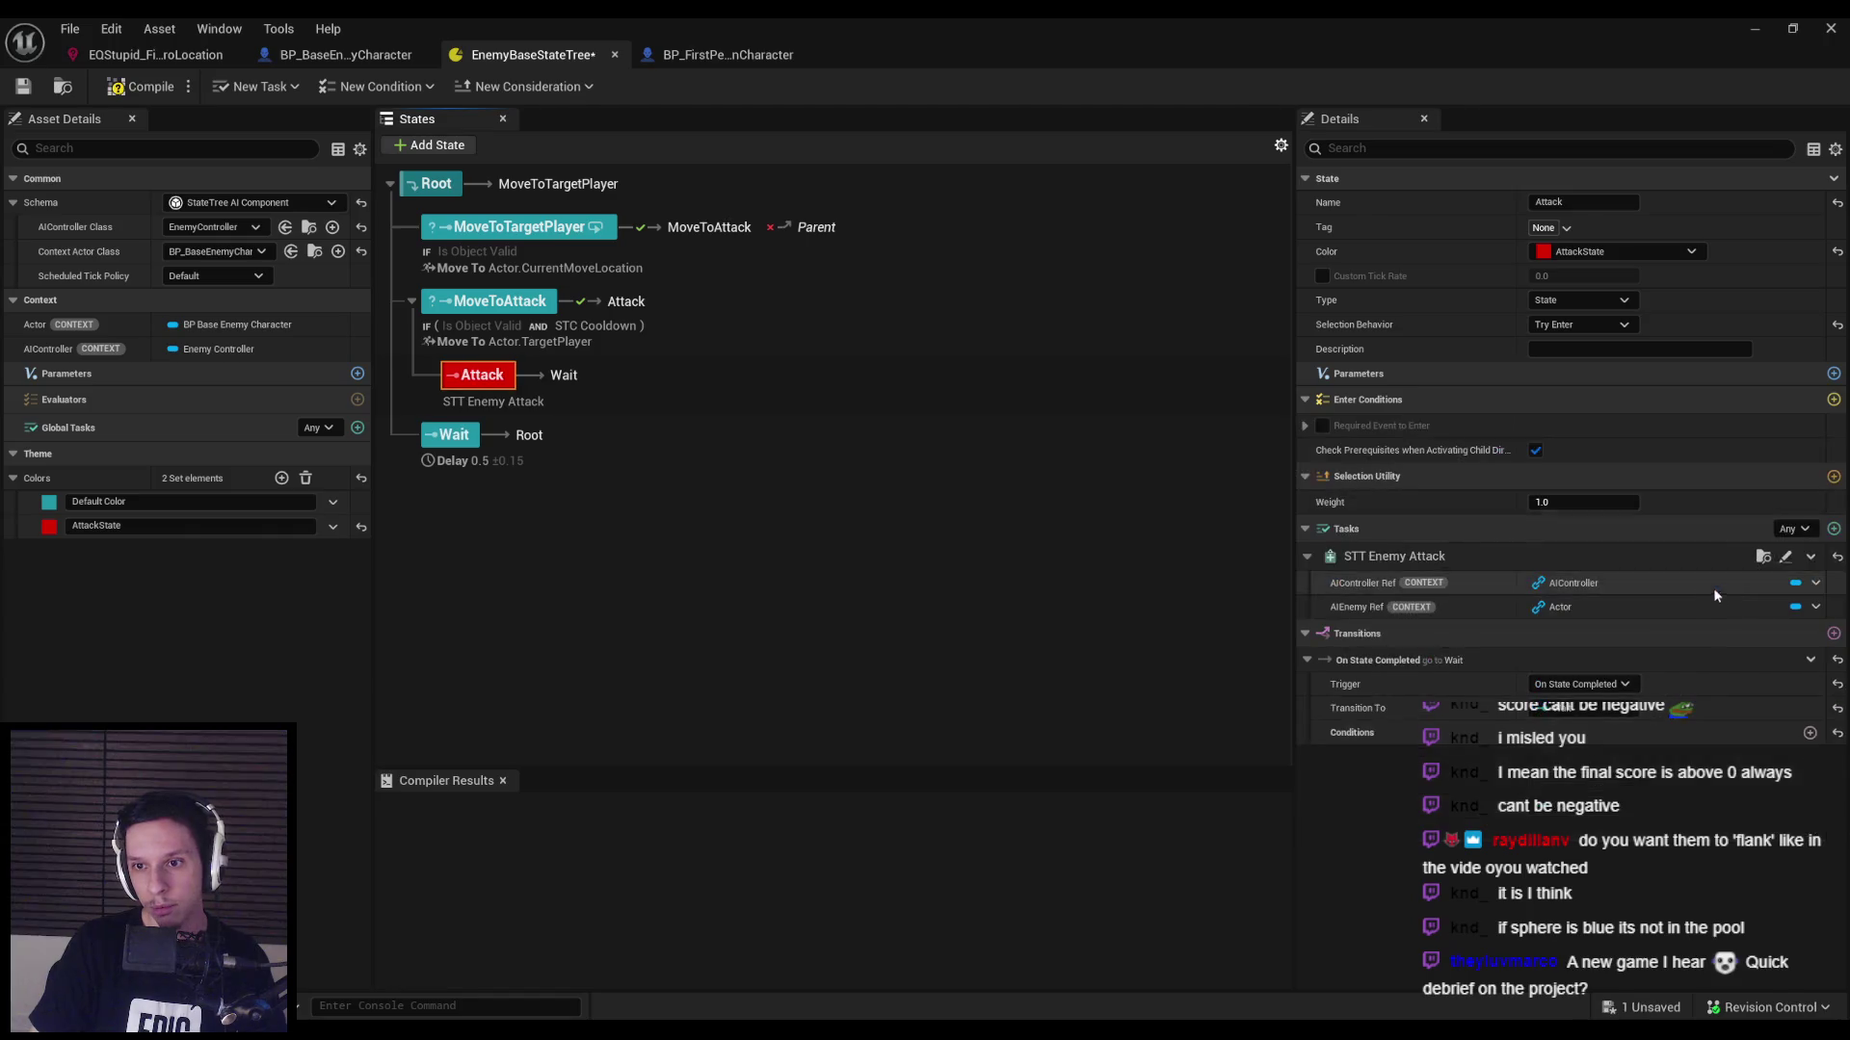
pyautogui.click(489, 301)
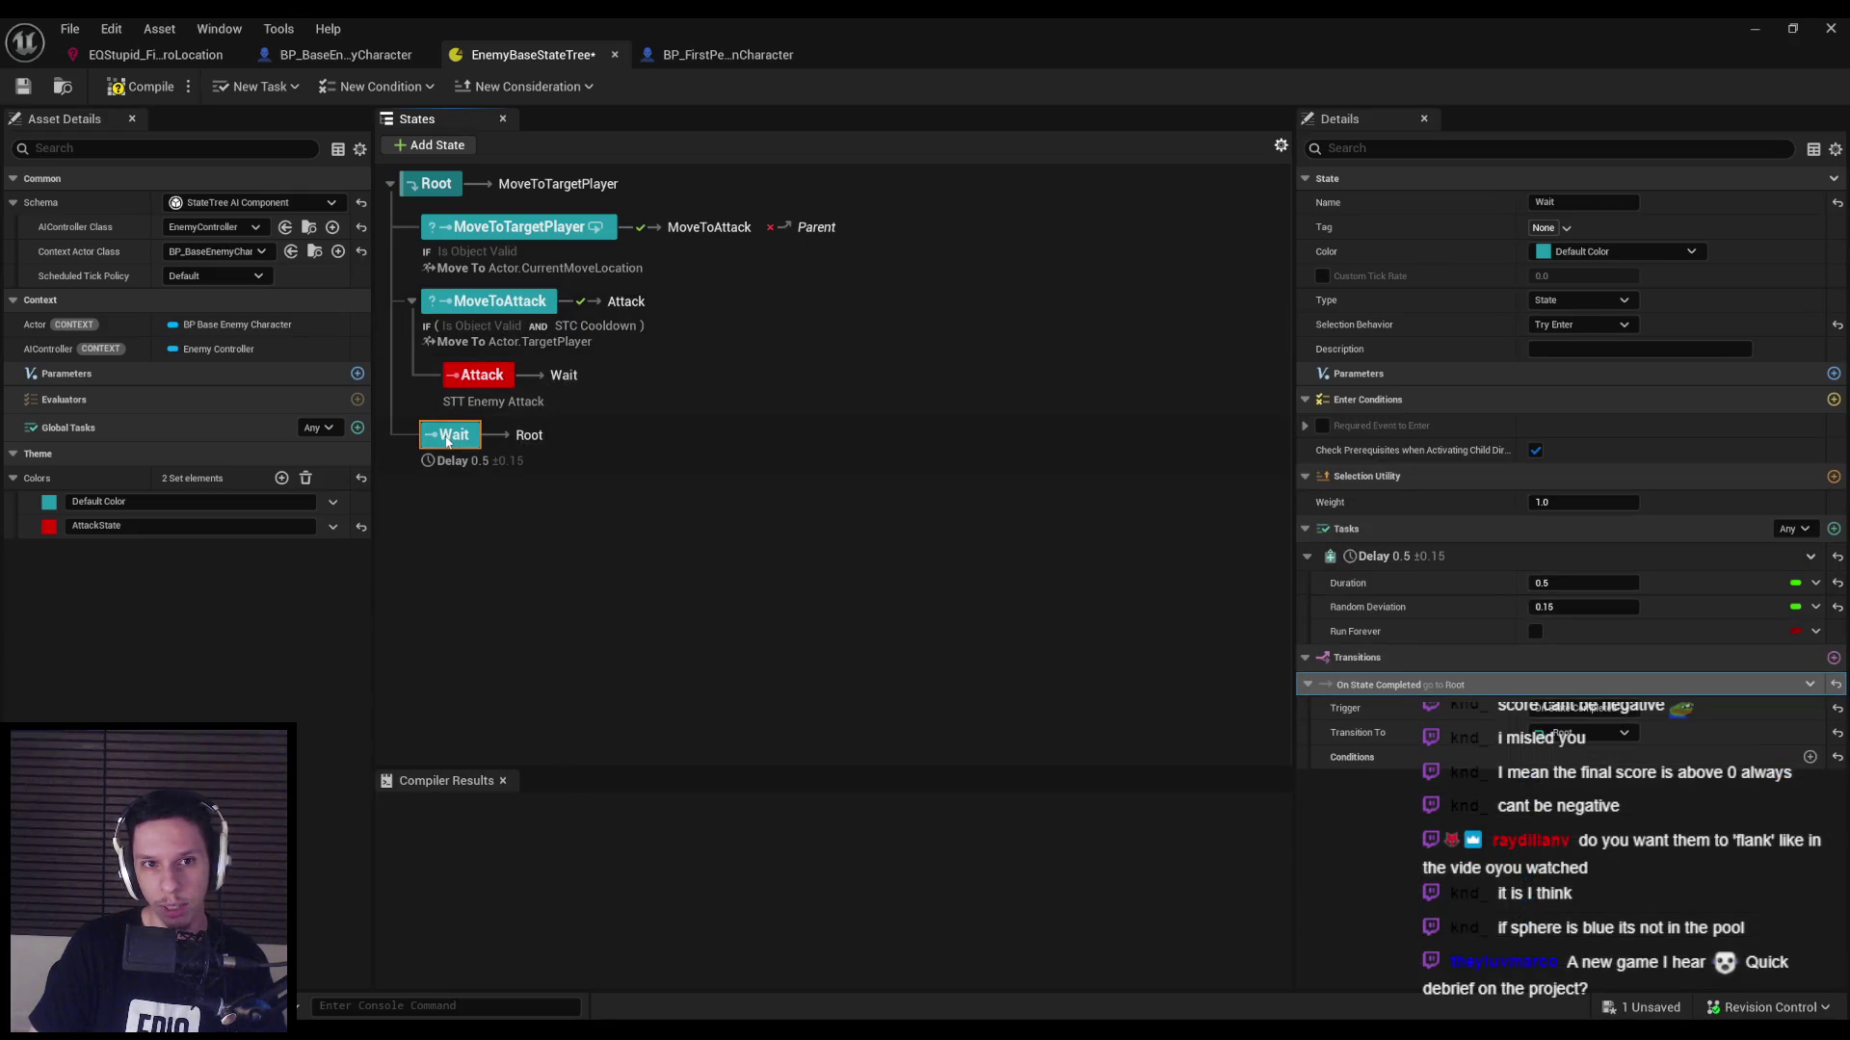
pyautogui.click(477, 238)
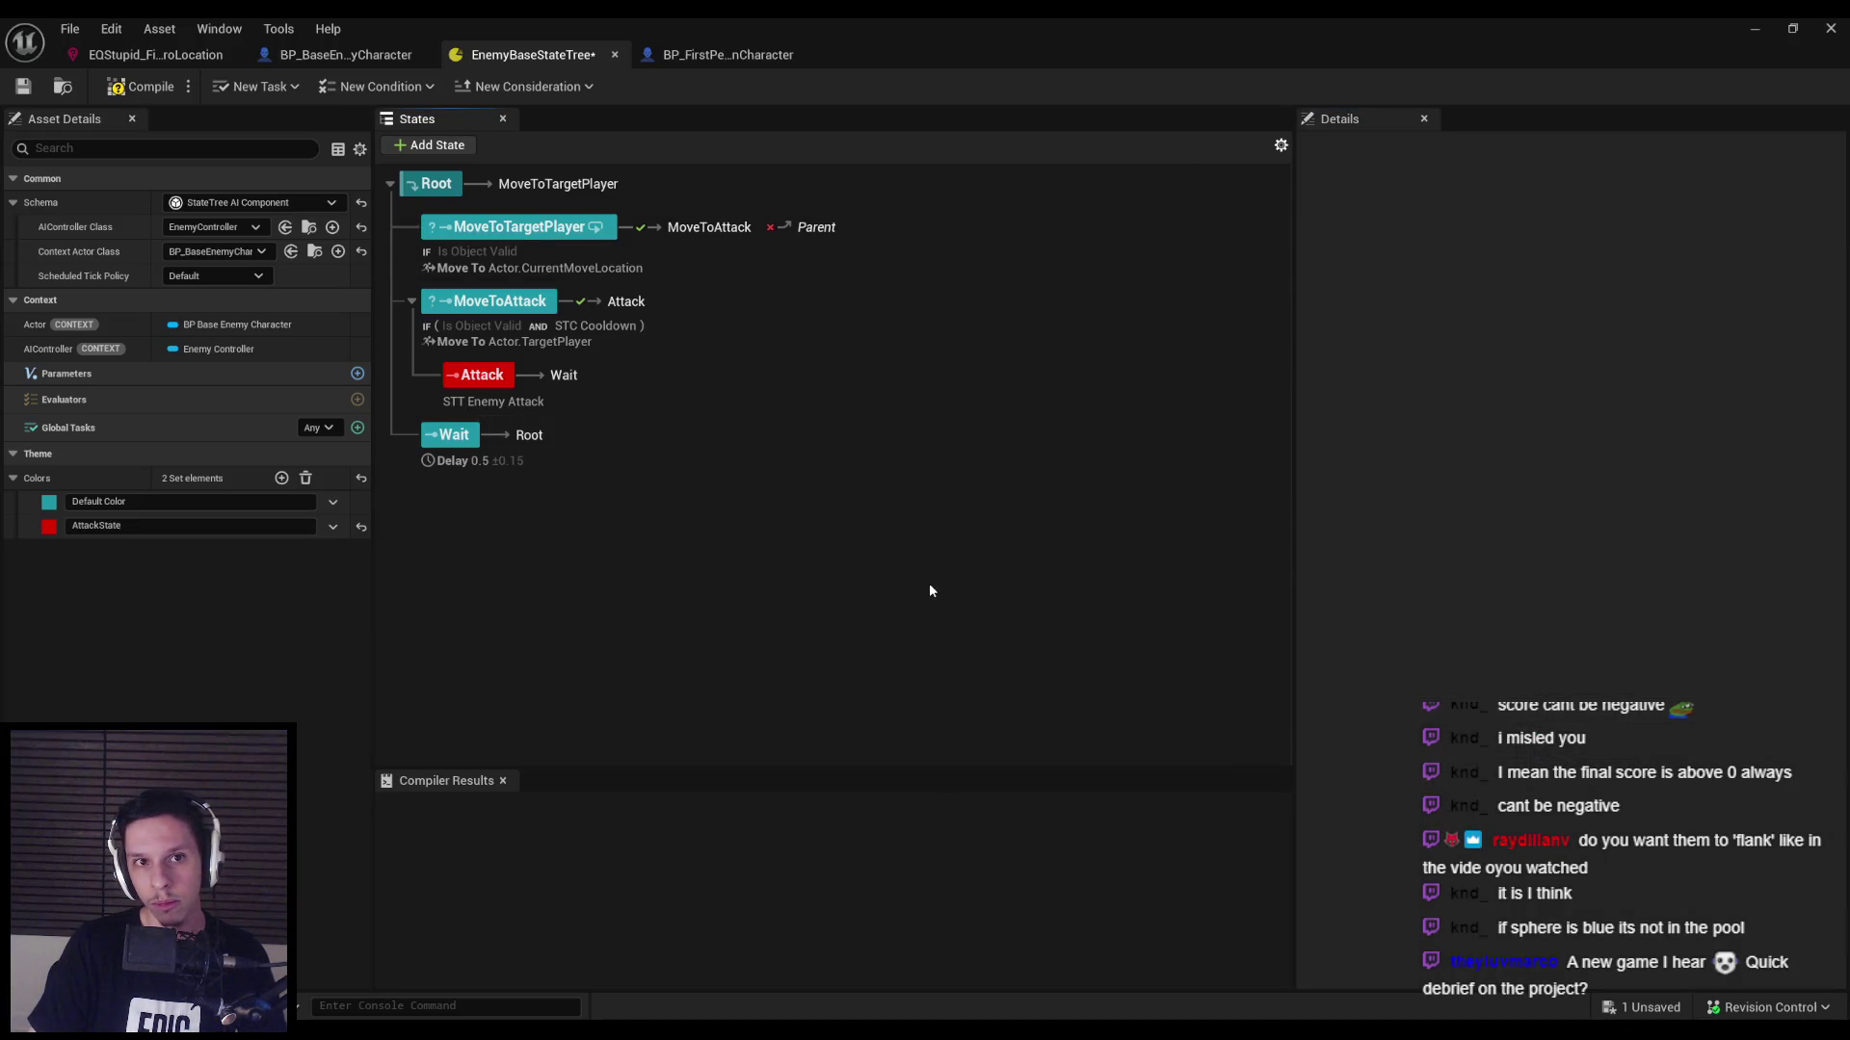
pyautogui.click(135, 89)
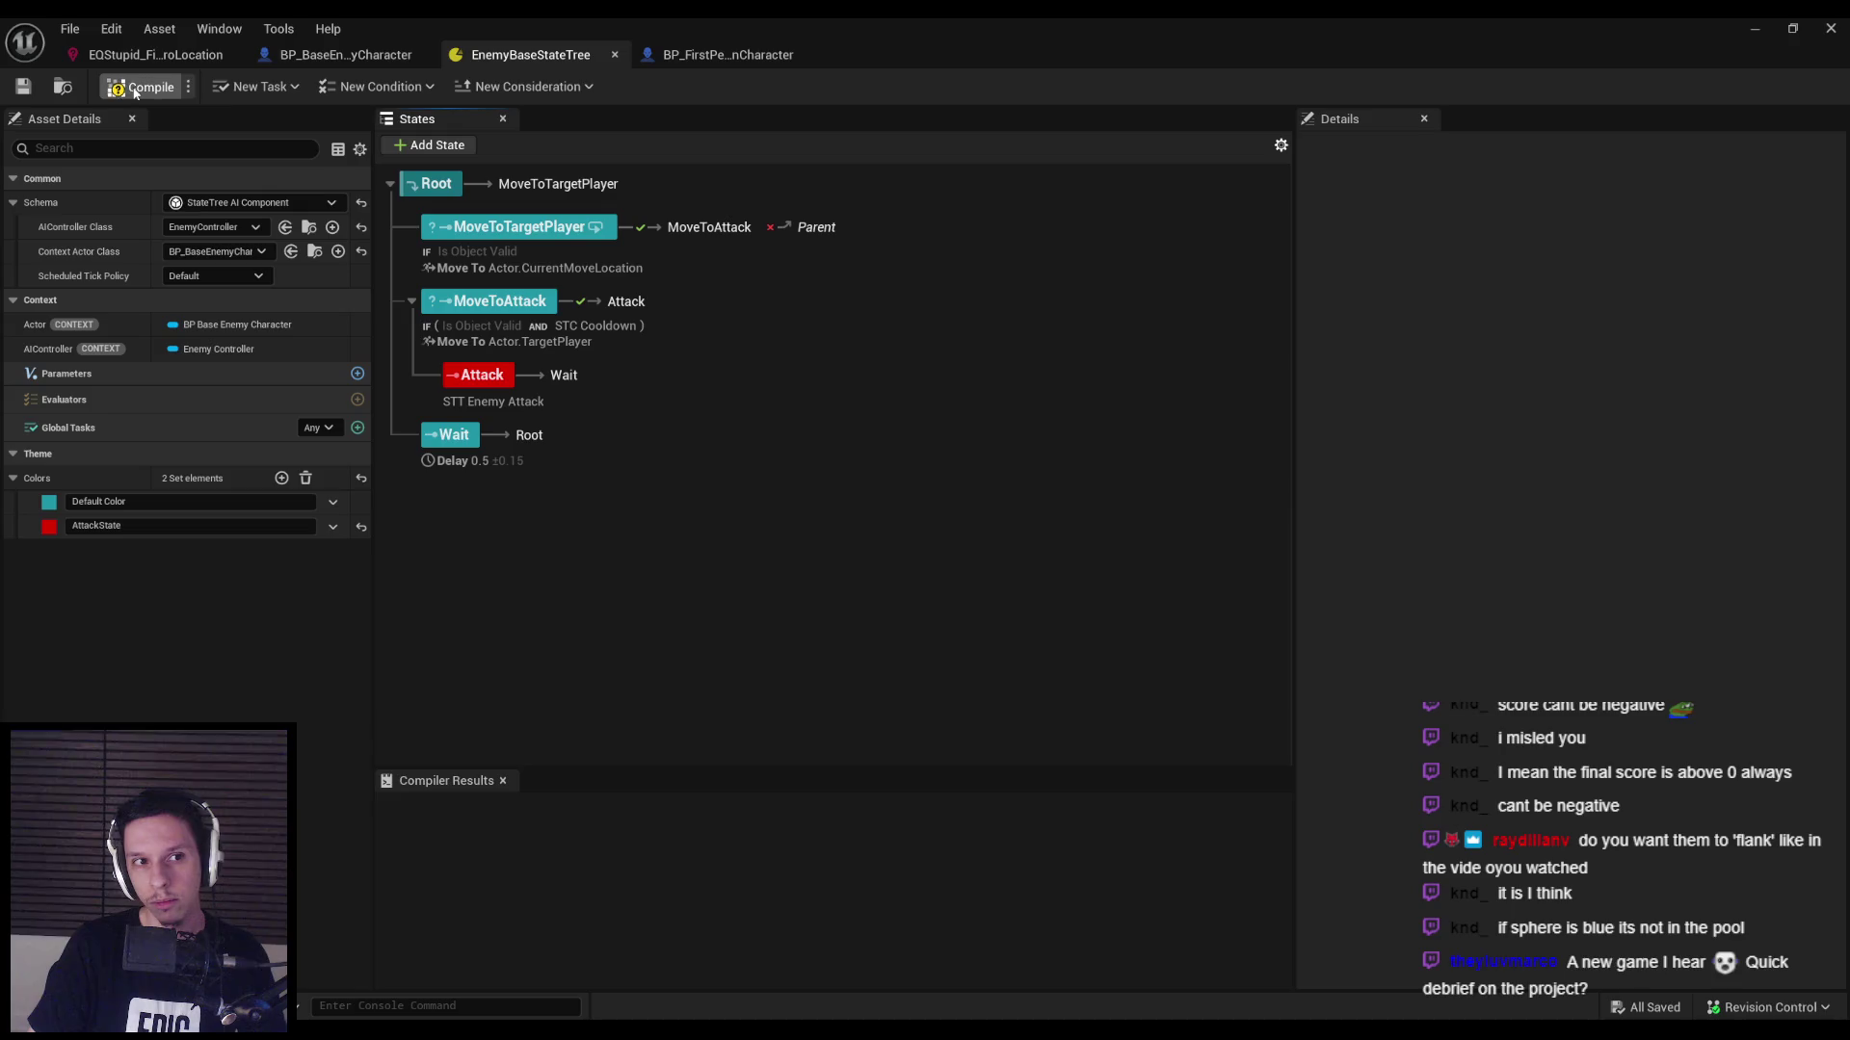
# Review MoveToTargetPlayer's Is Object Valid condition and Move To task properties.
pyautogui.click(525, 229)
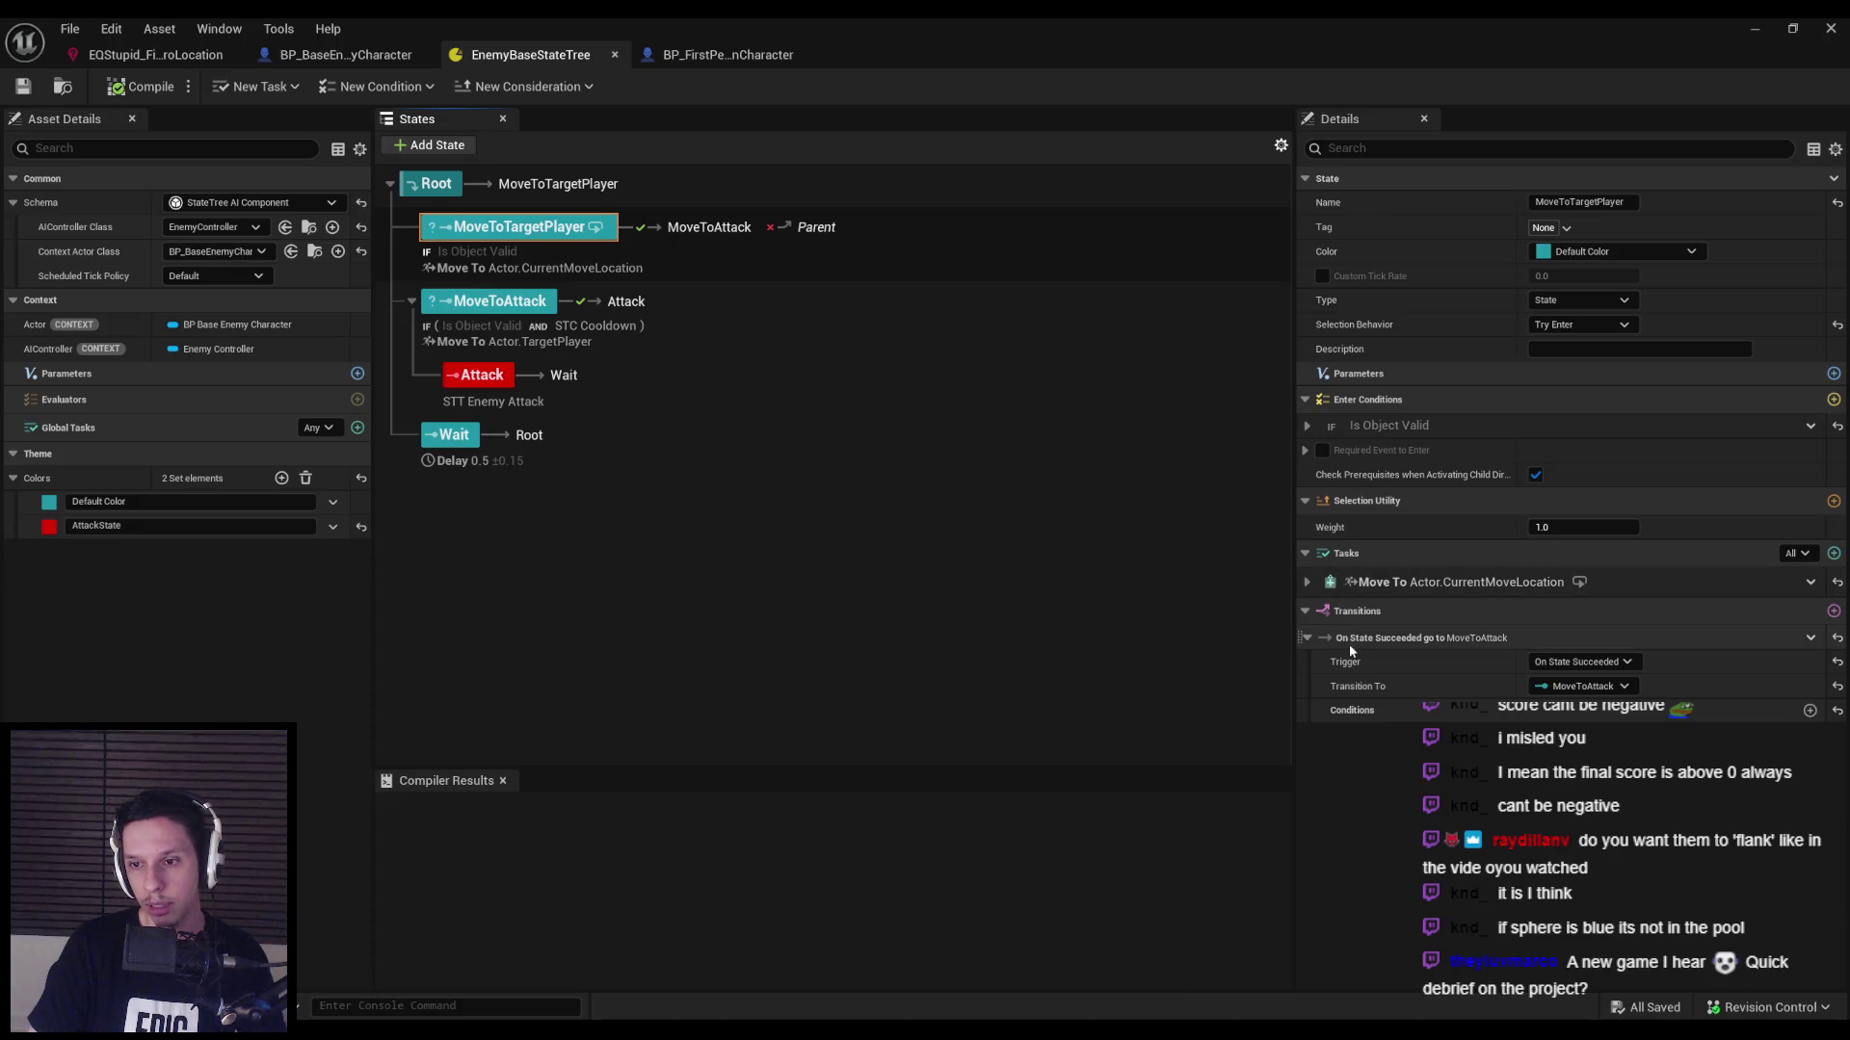
pyautogui.click(1307, 430)
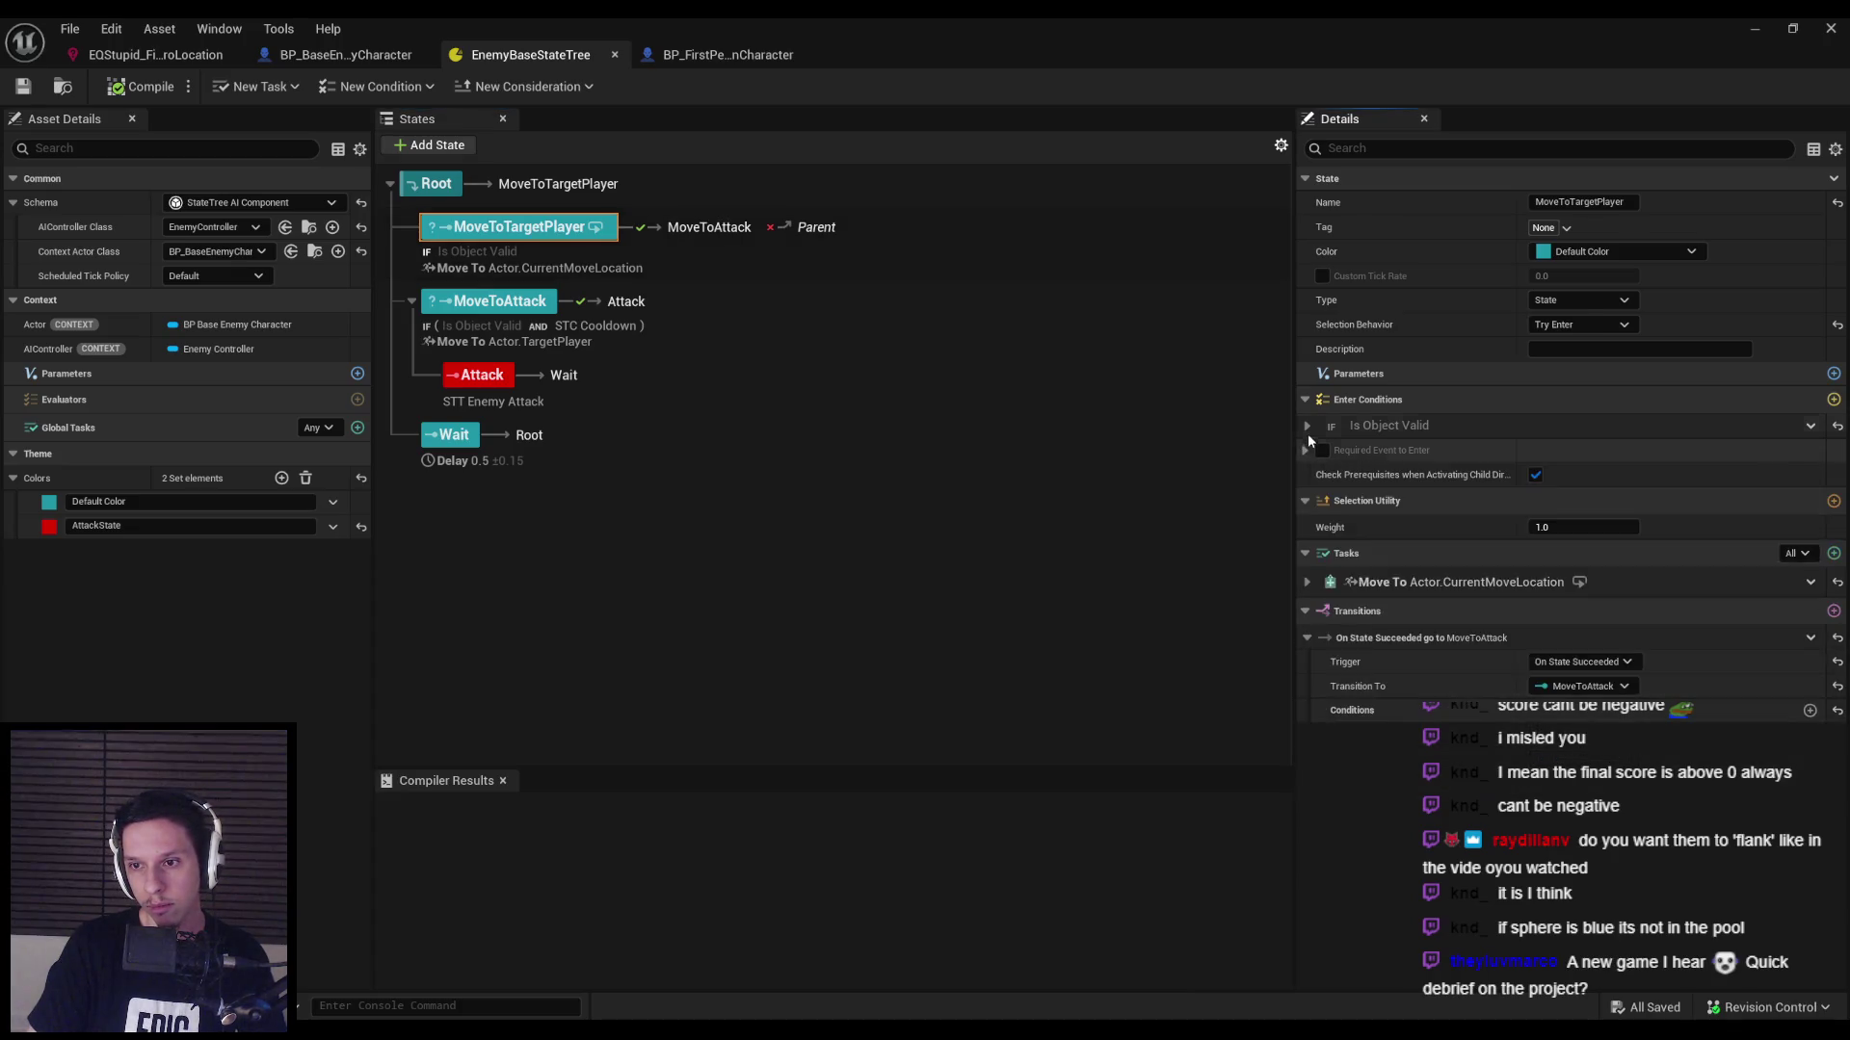
pyautogui.click(1307, 428)
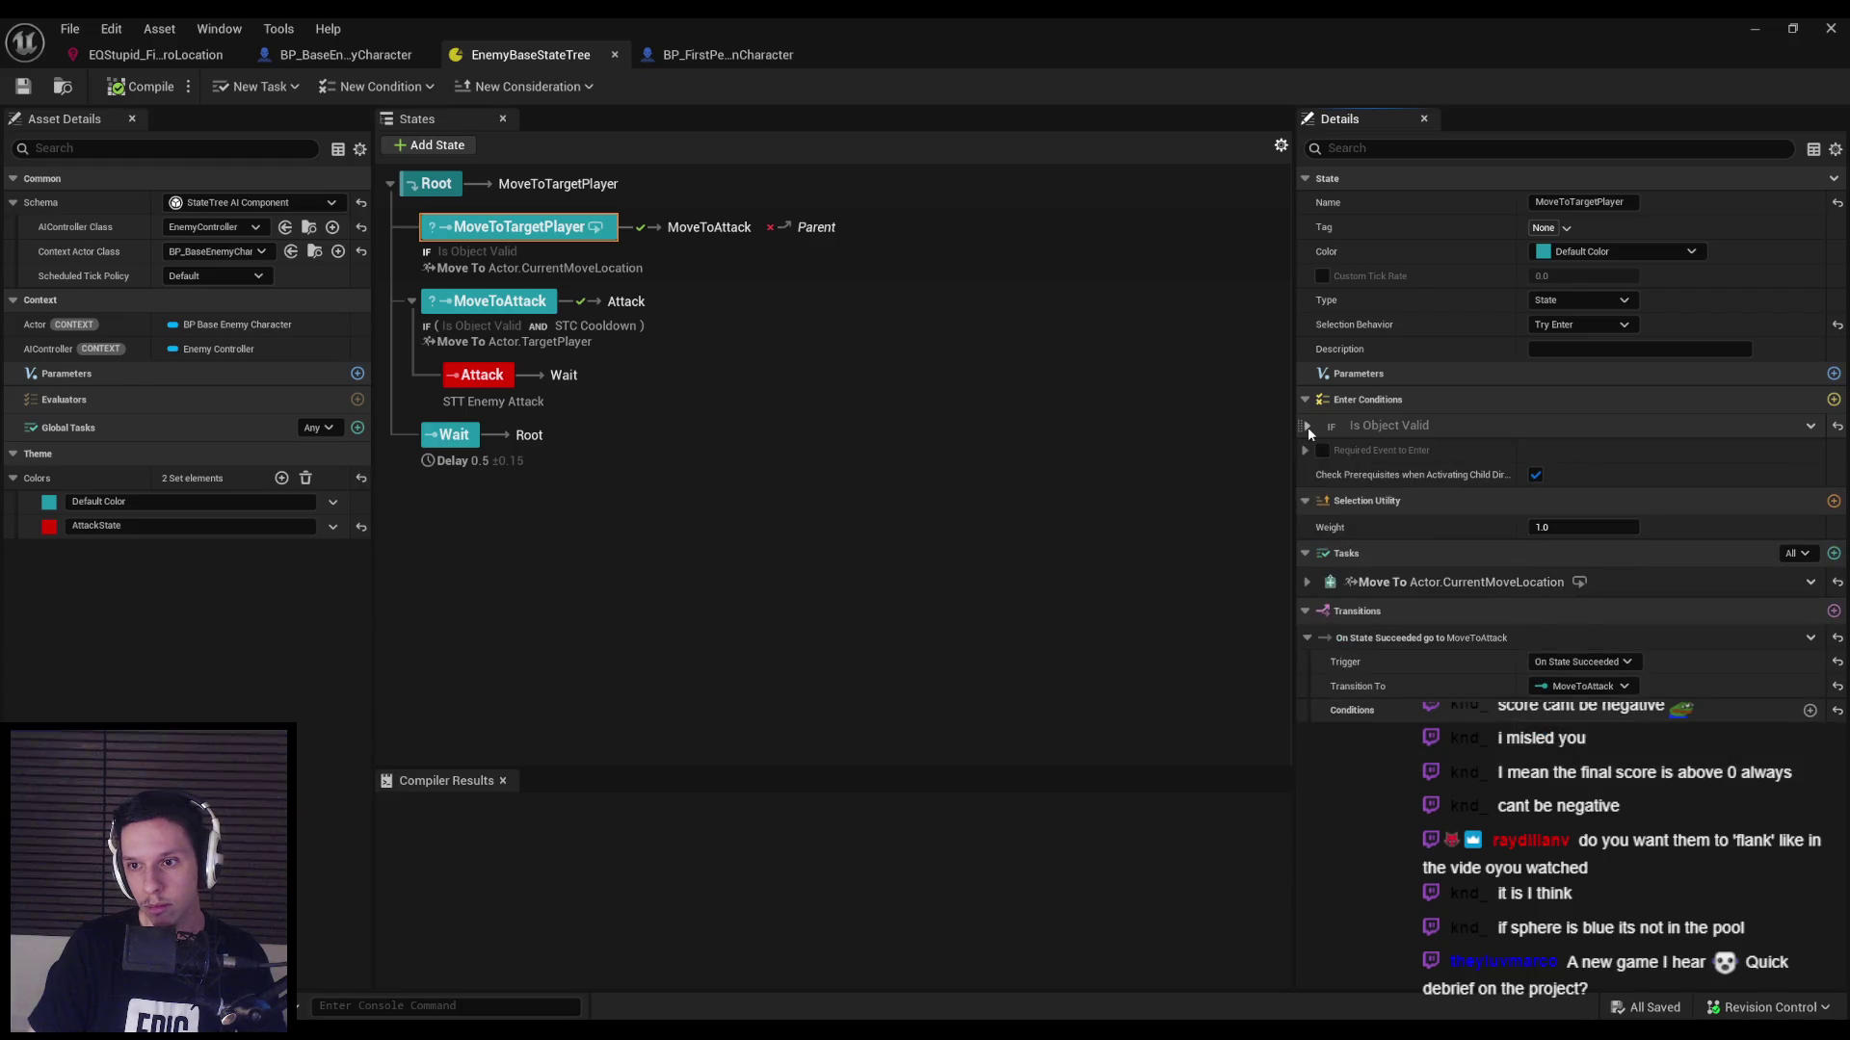
pyautogui.click(1307, 583)
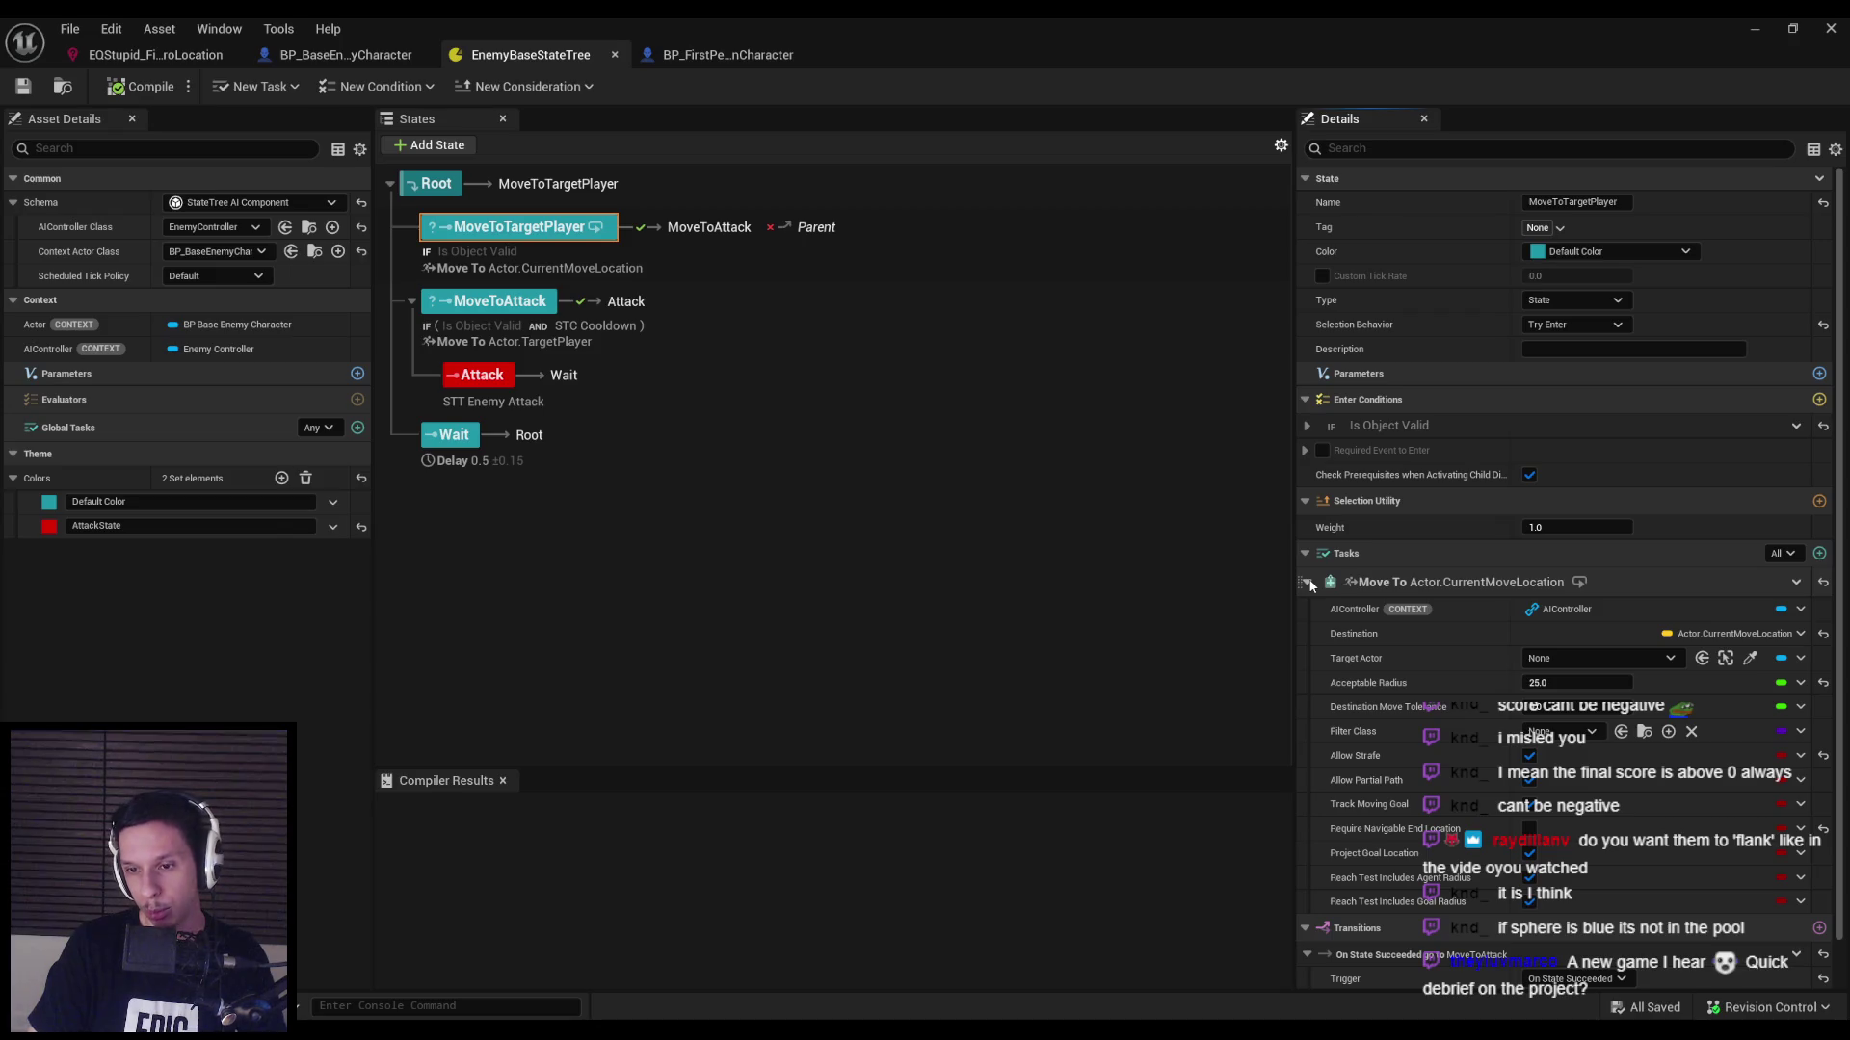
pyautogui.click(1307, 583)
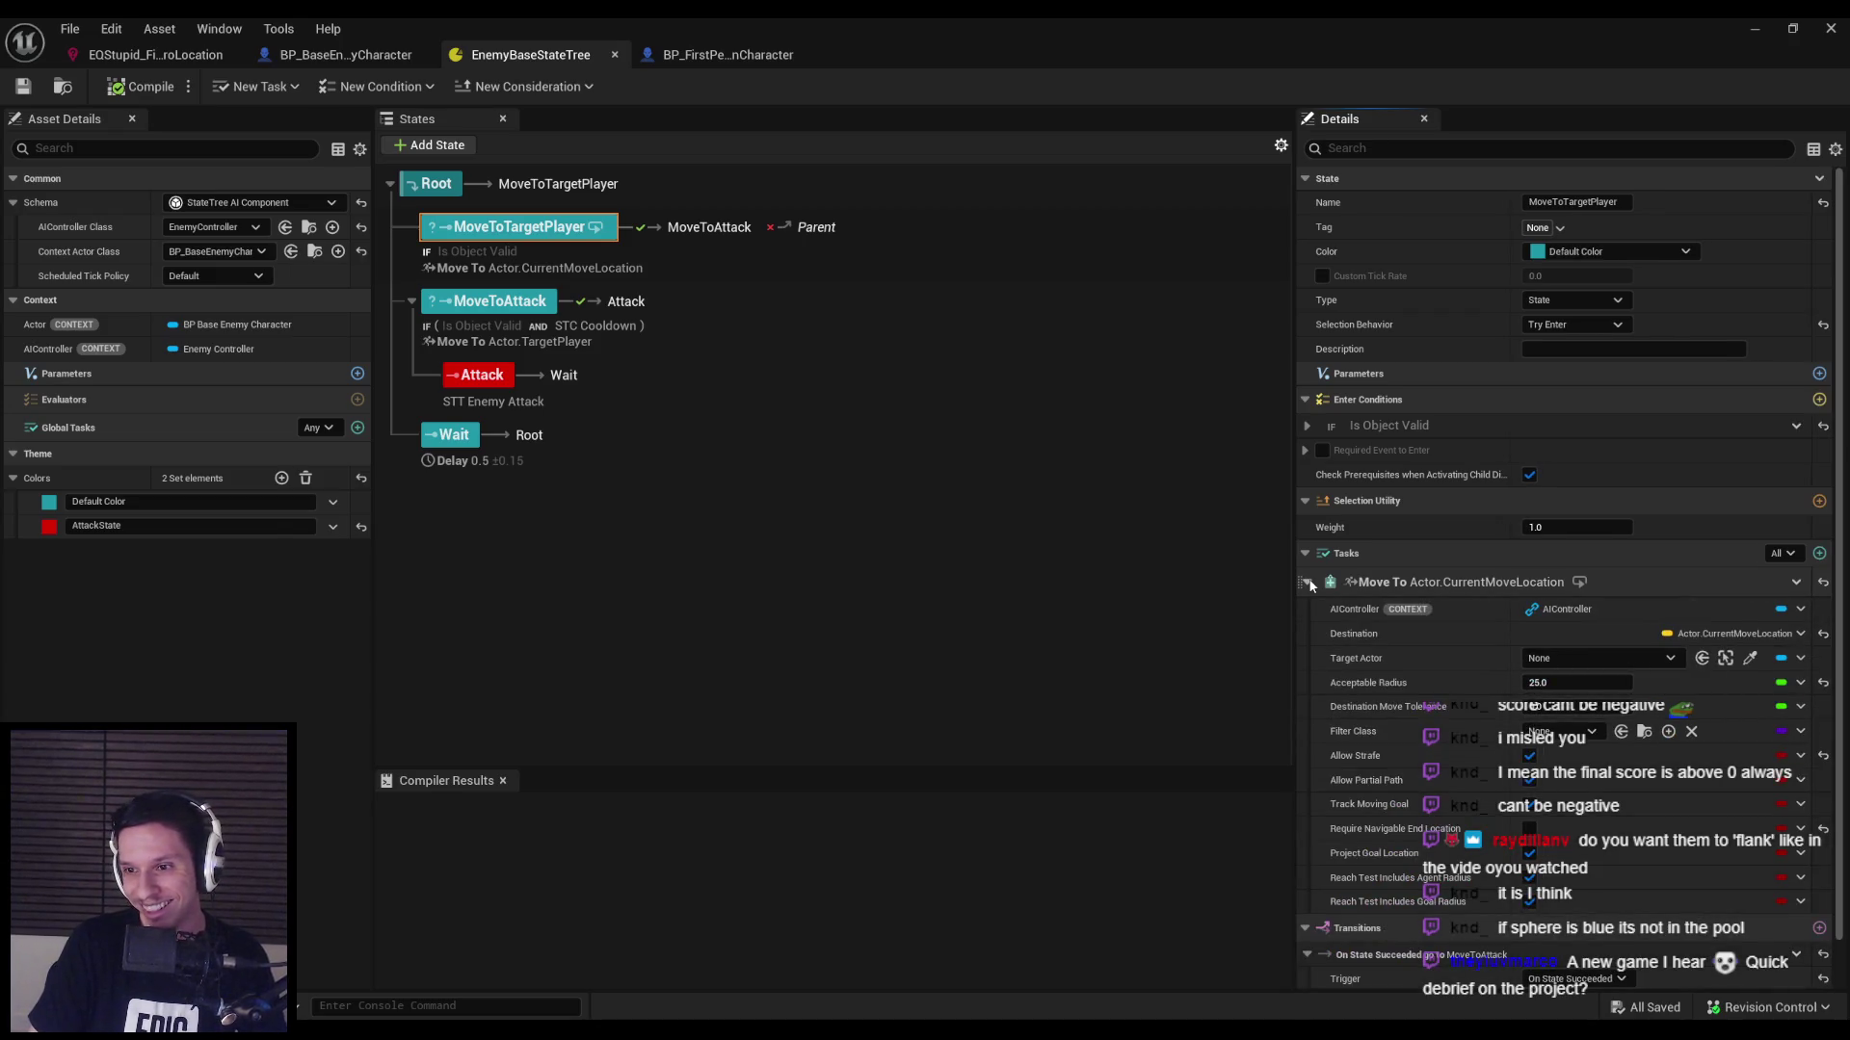
pyautogui.click(1307, 583)
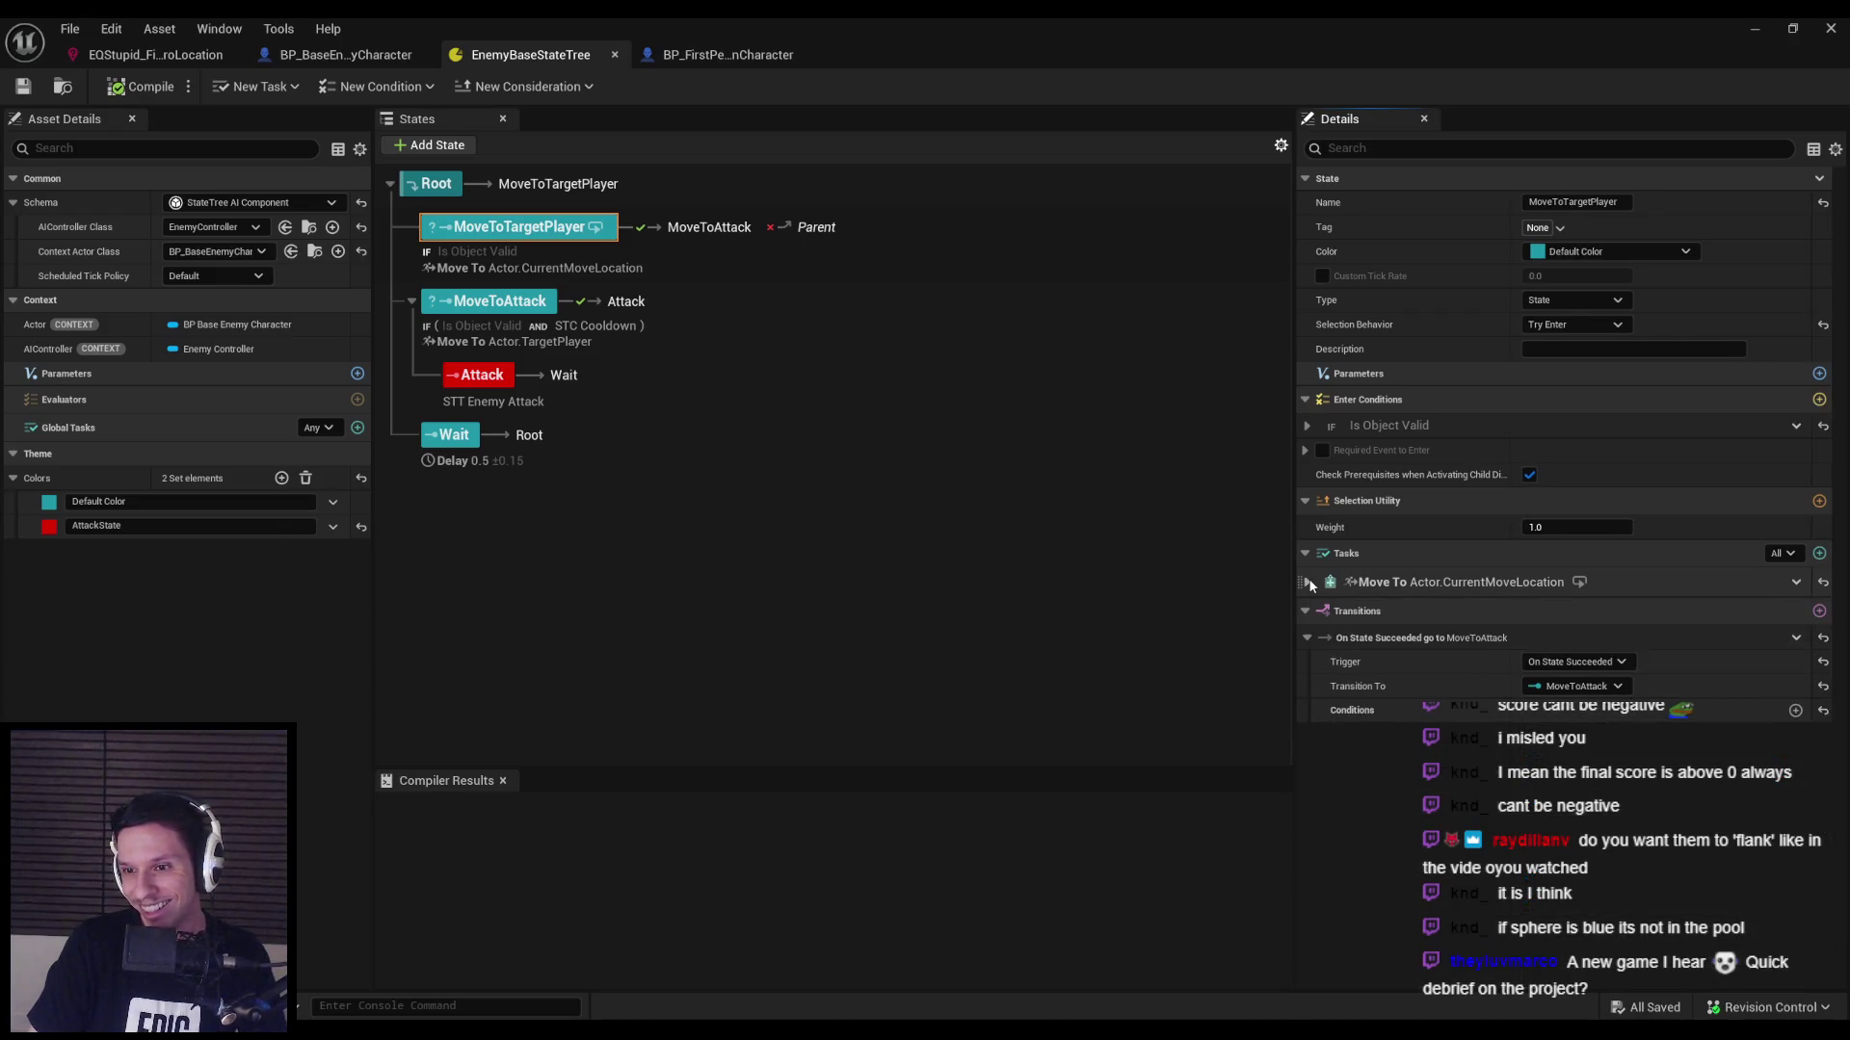
# Add a Distance Compare enter condition with Source bound to GetActorLocation(Actor).
pyautogui.click(1834, 400)
pyautogui.scroll(-1, 1564, 549)
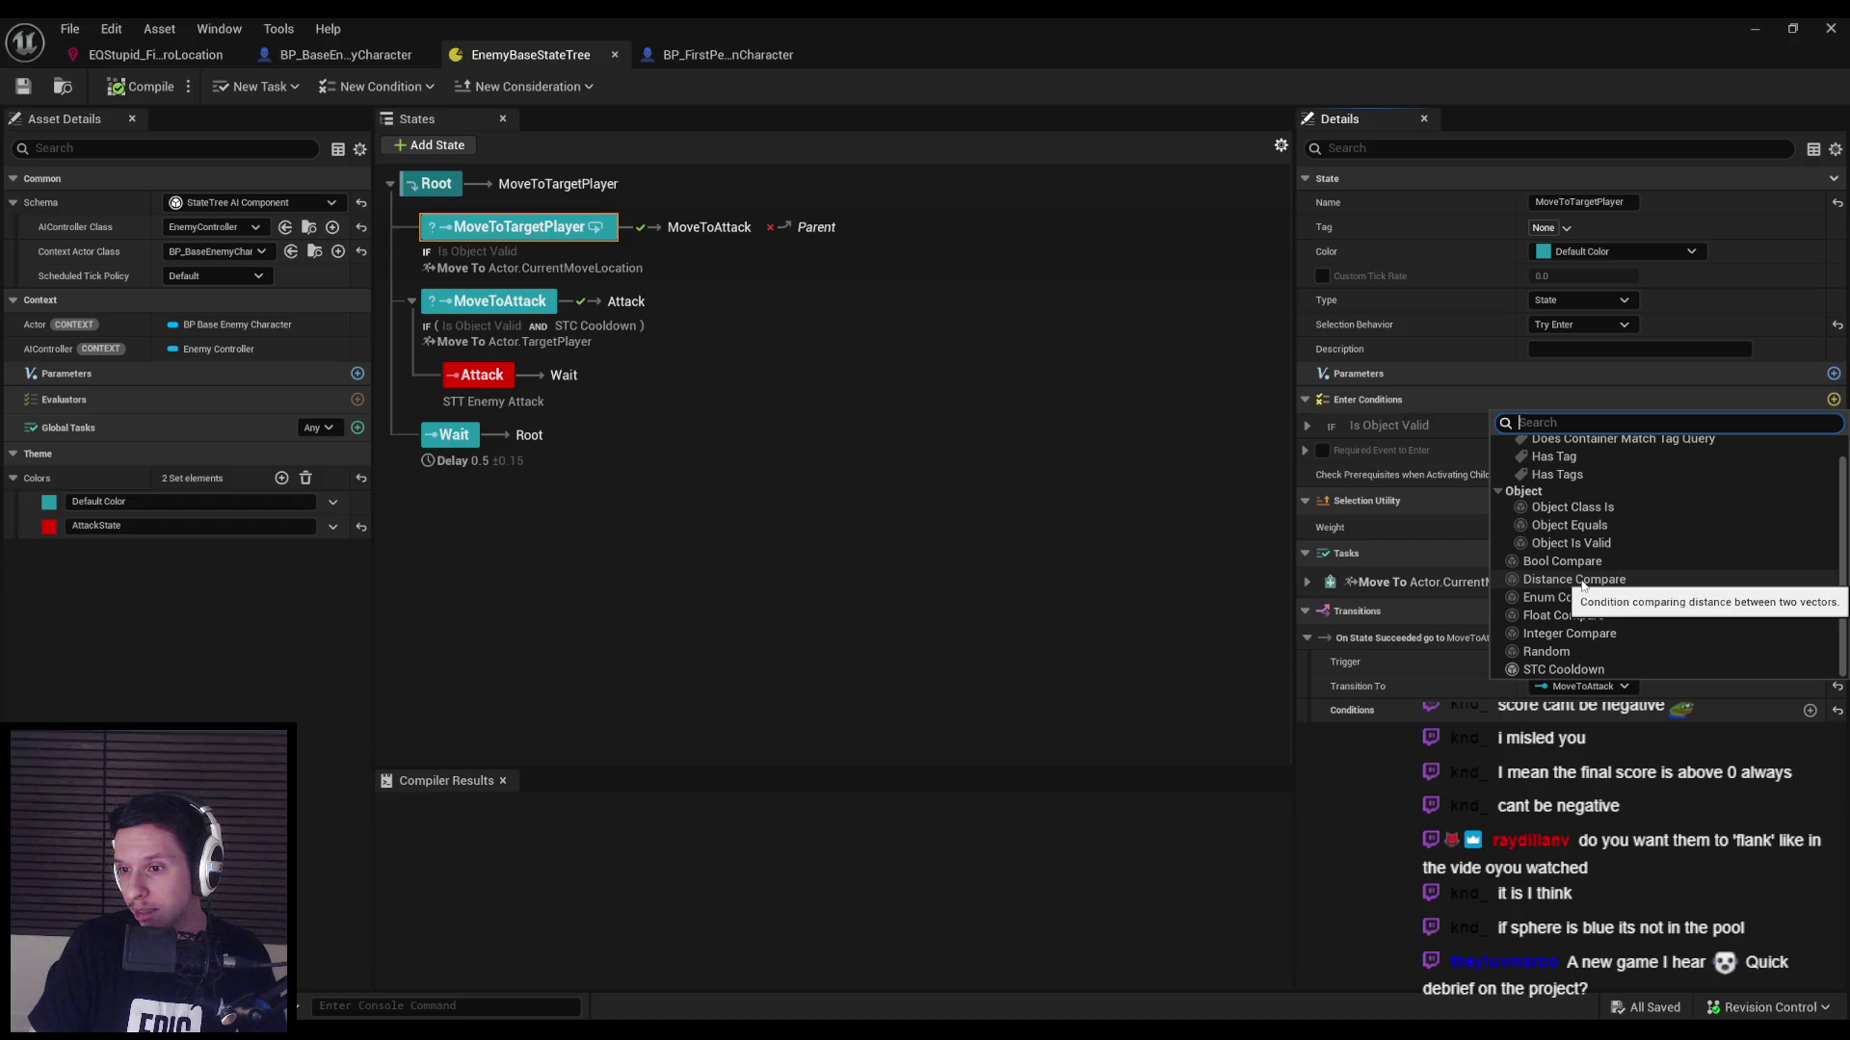
pyautogui.click(1574, 580)
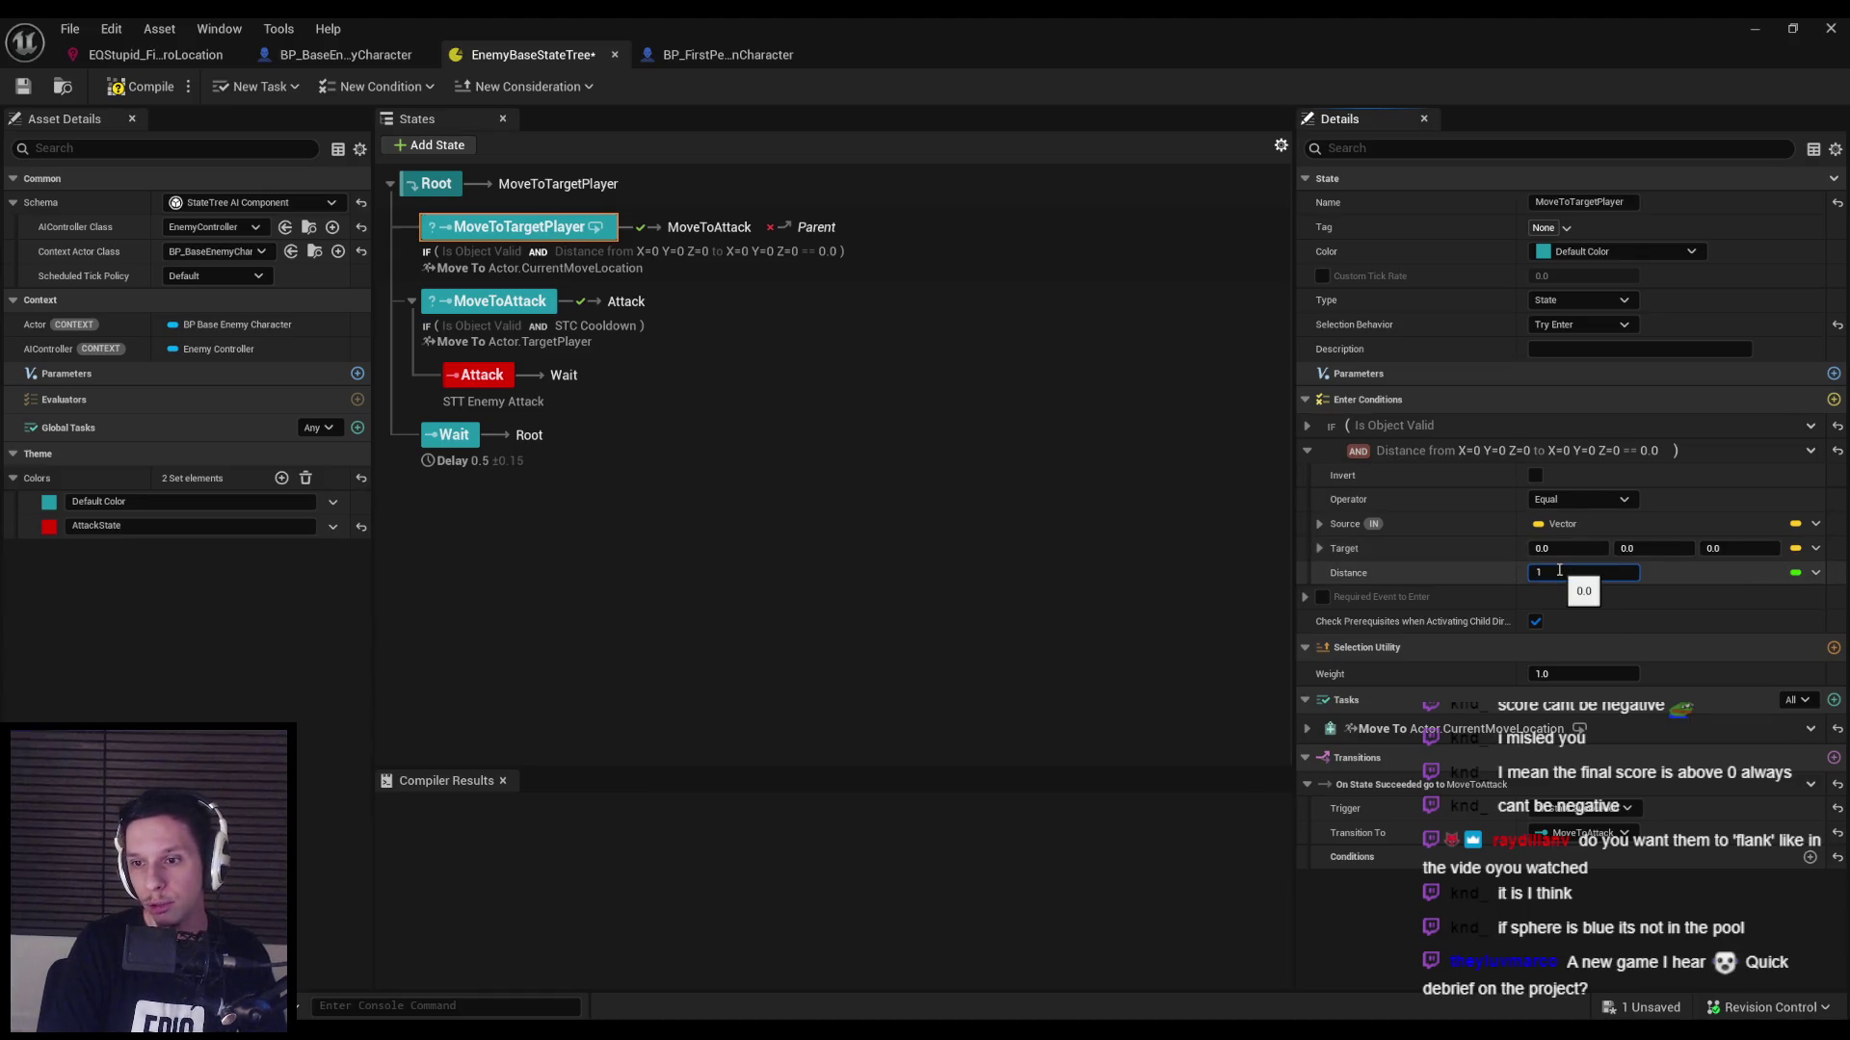
pyautogui.click(1795, 524)
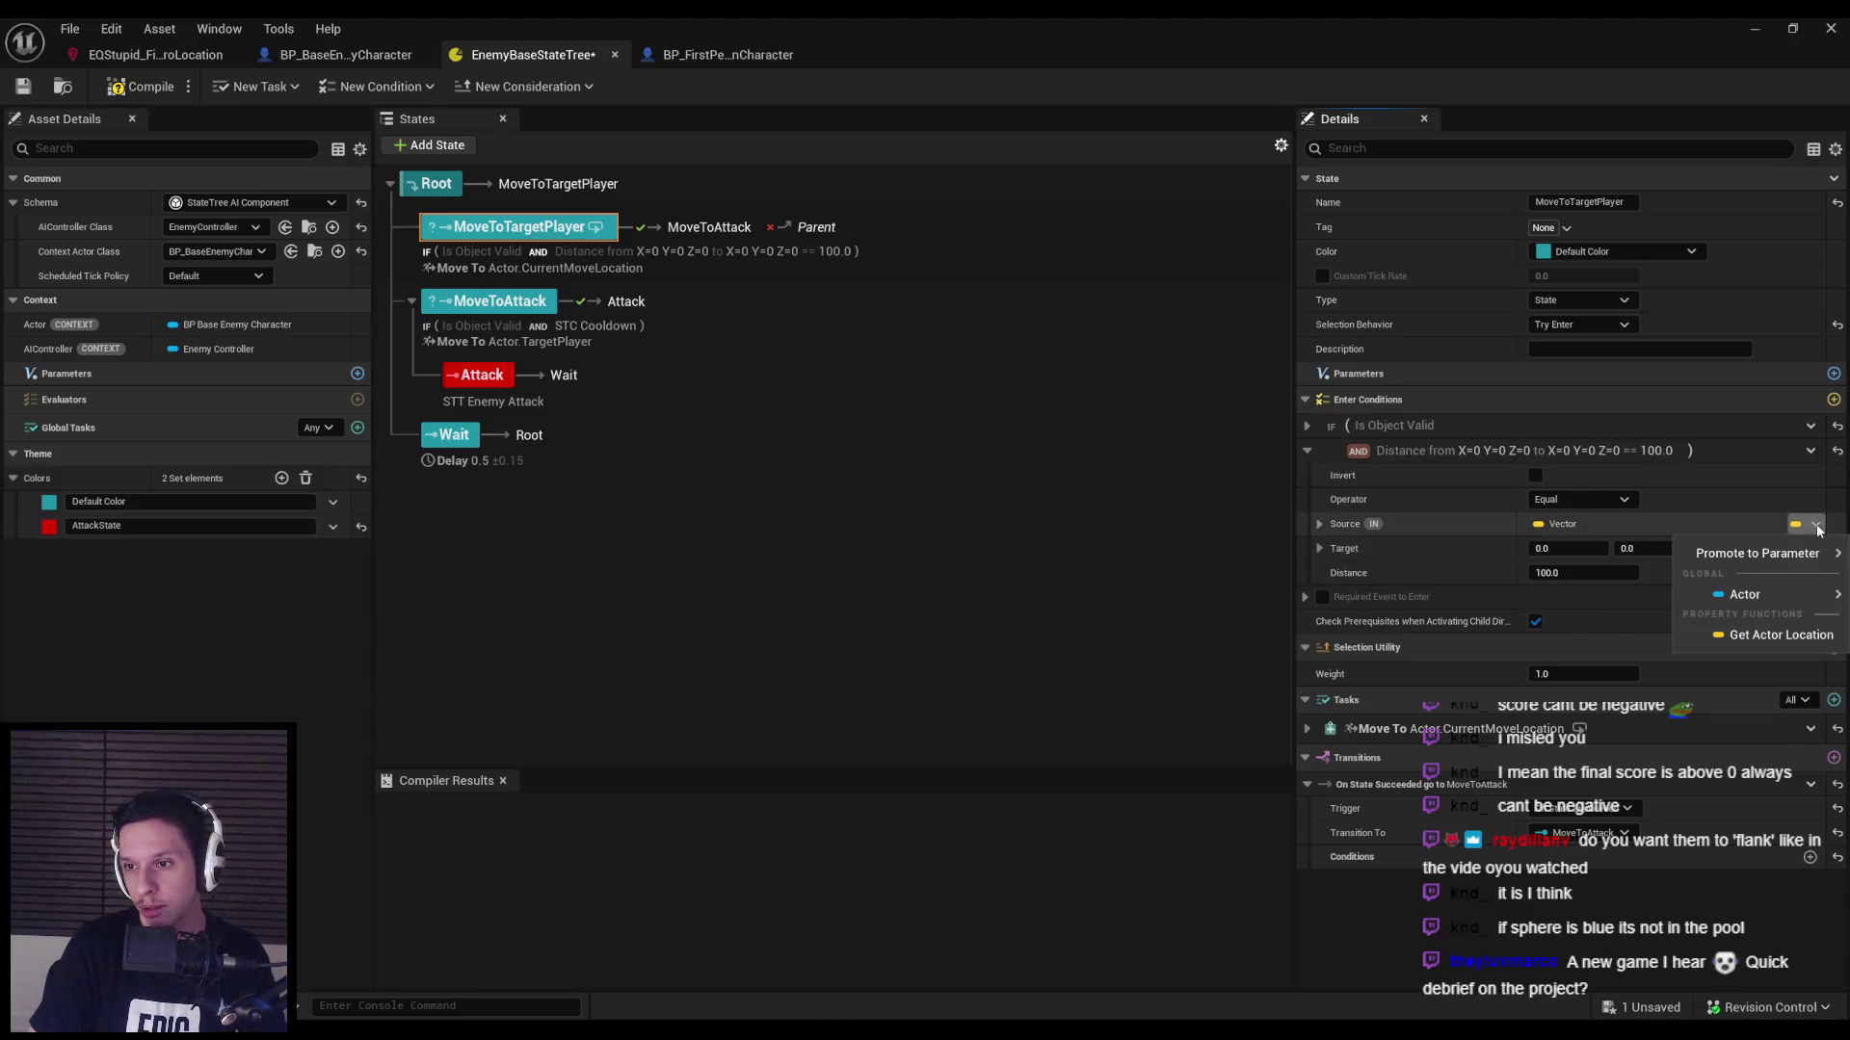
pyautogui.click(1757, 630)
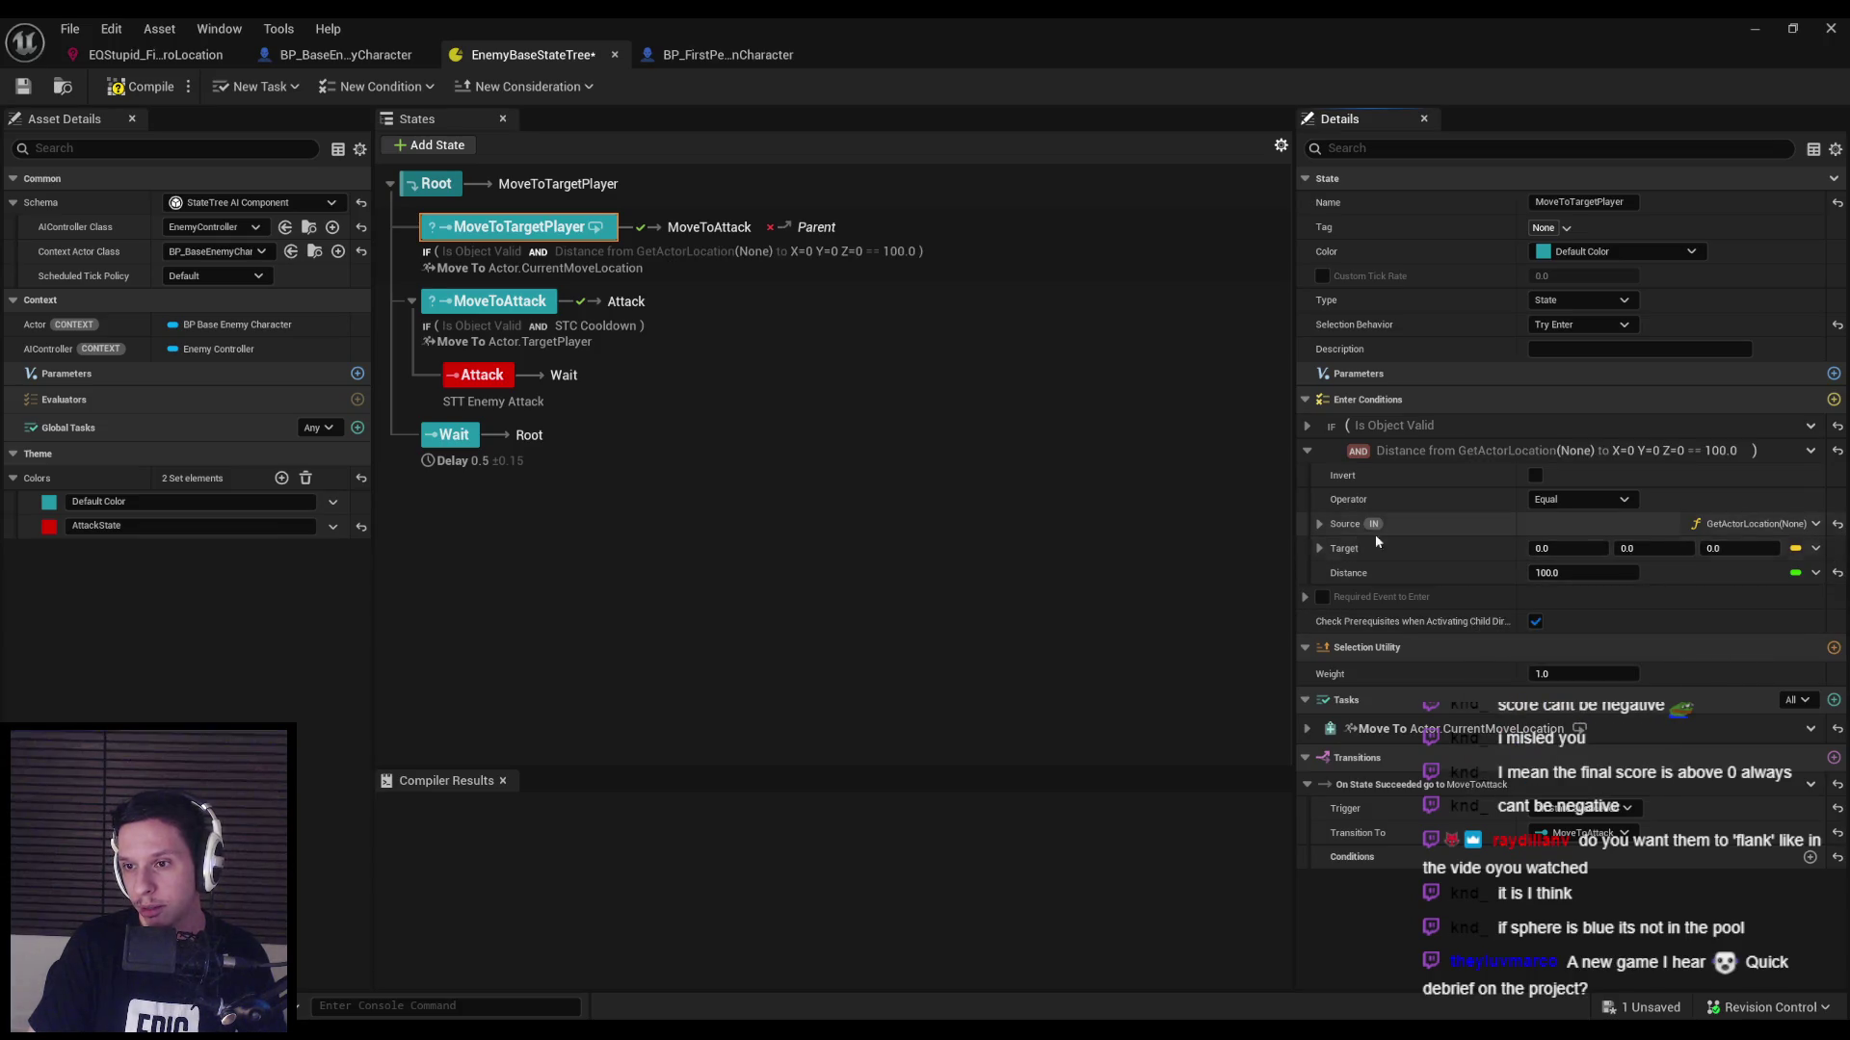
pyautogui.click(1319, 524)
pyautogui.click(1794, 549)
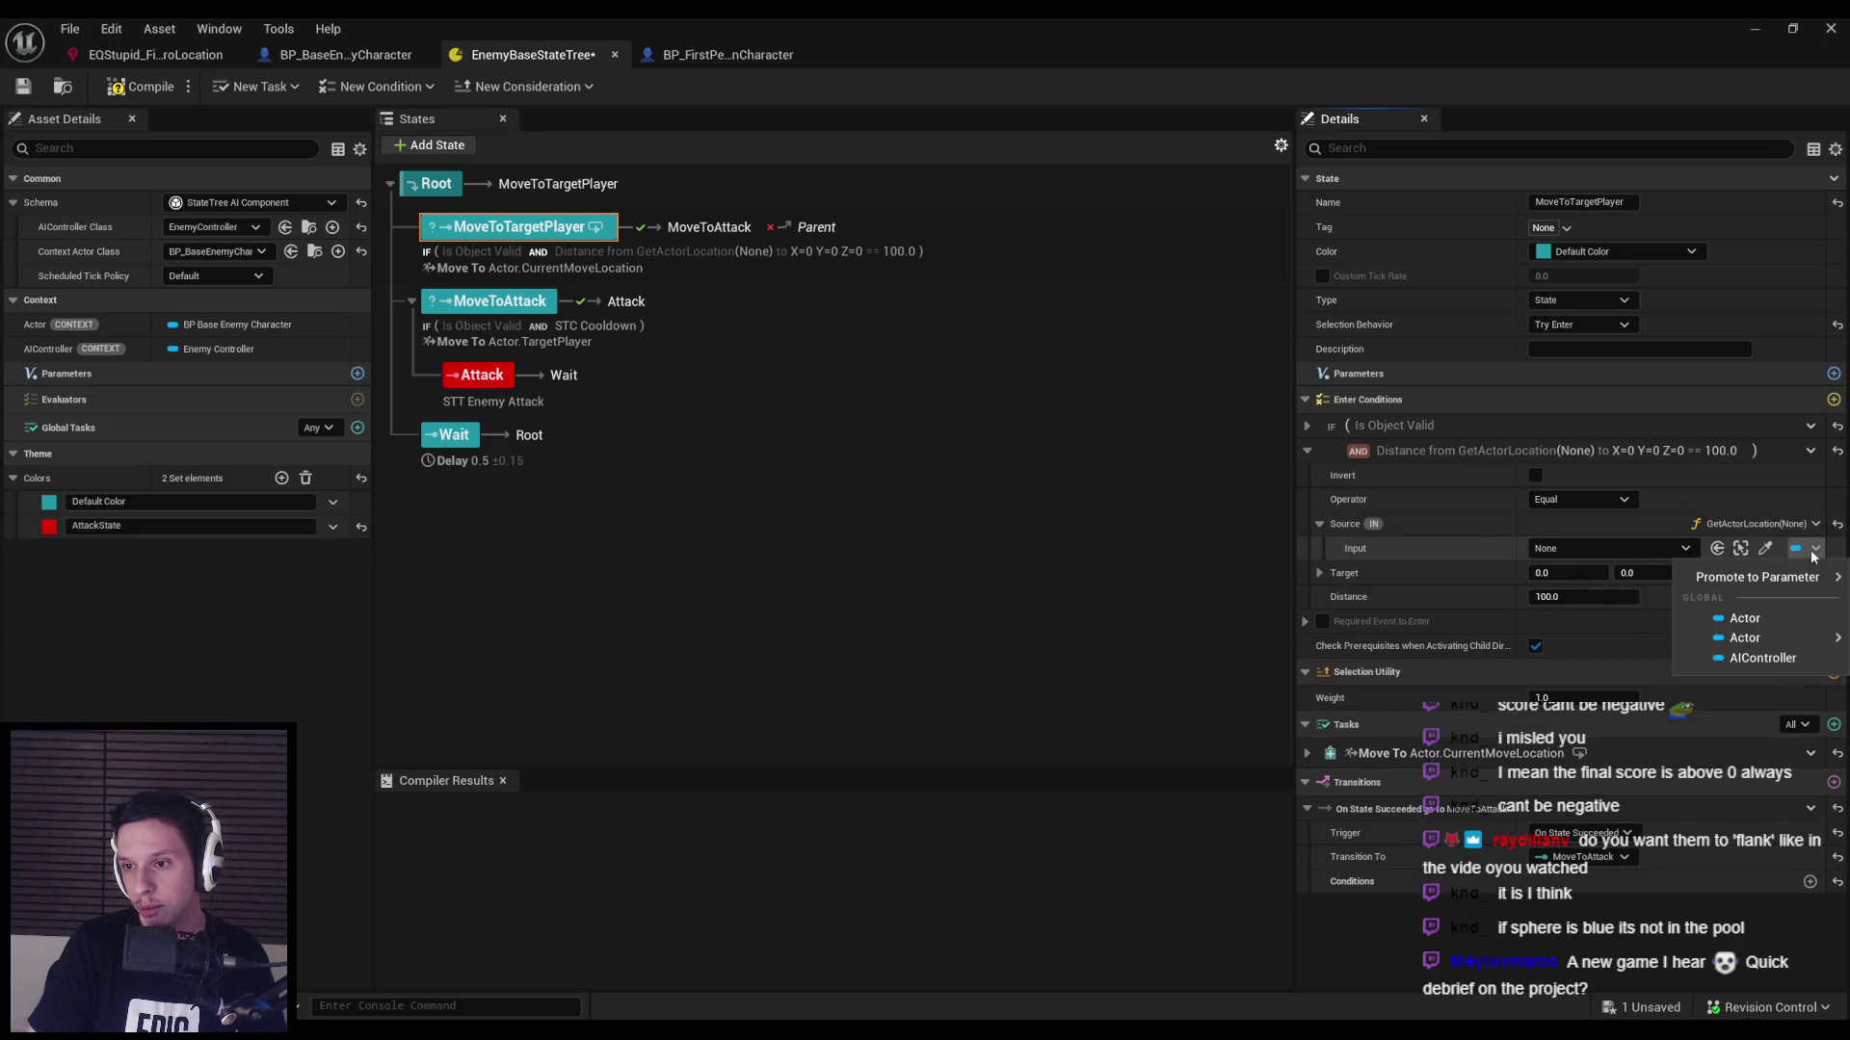
pyautogui.click(1743, 622)
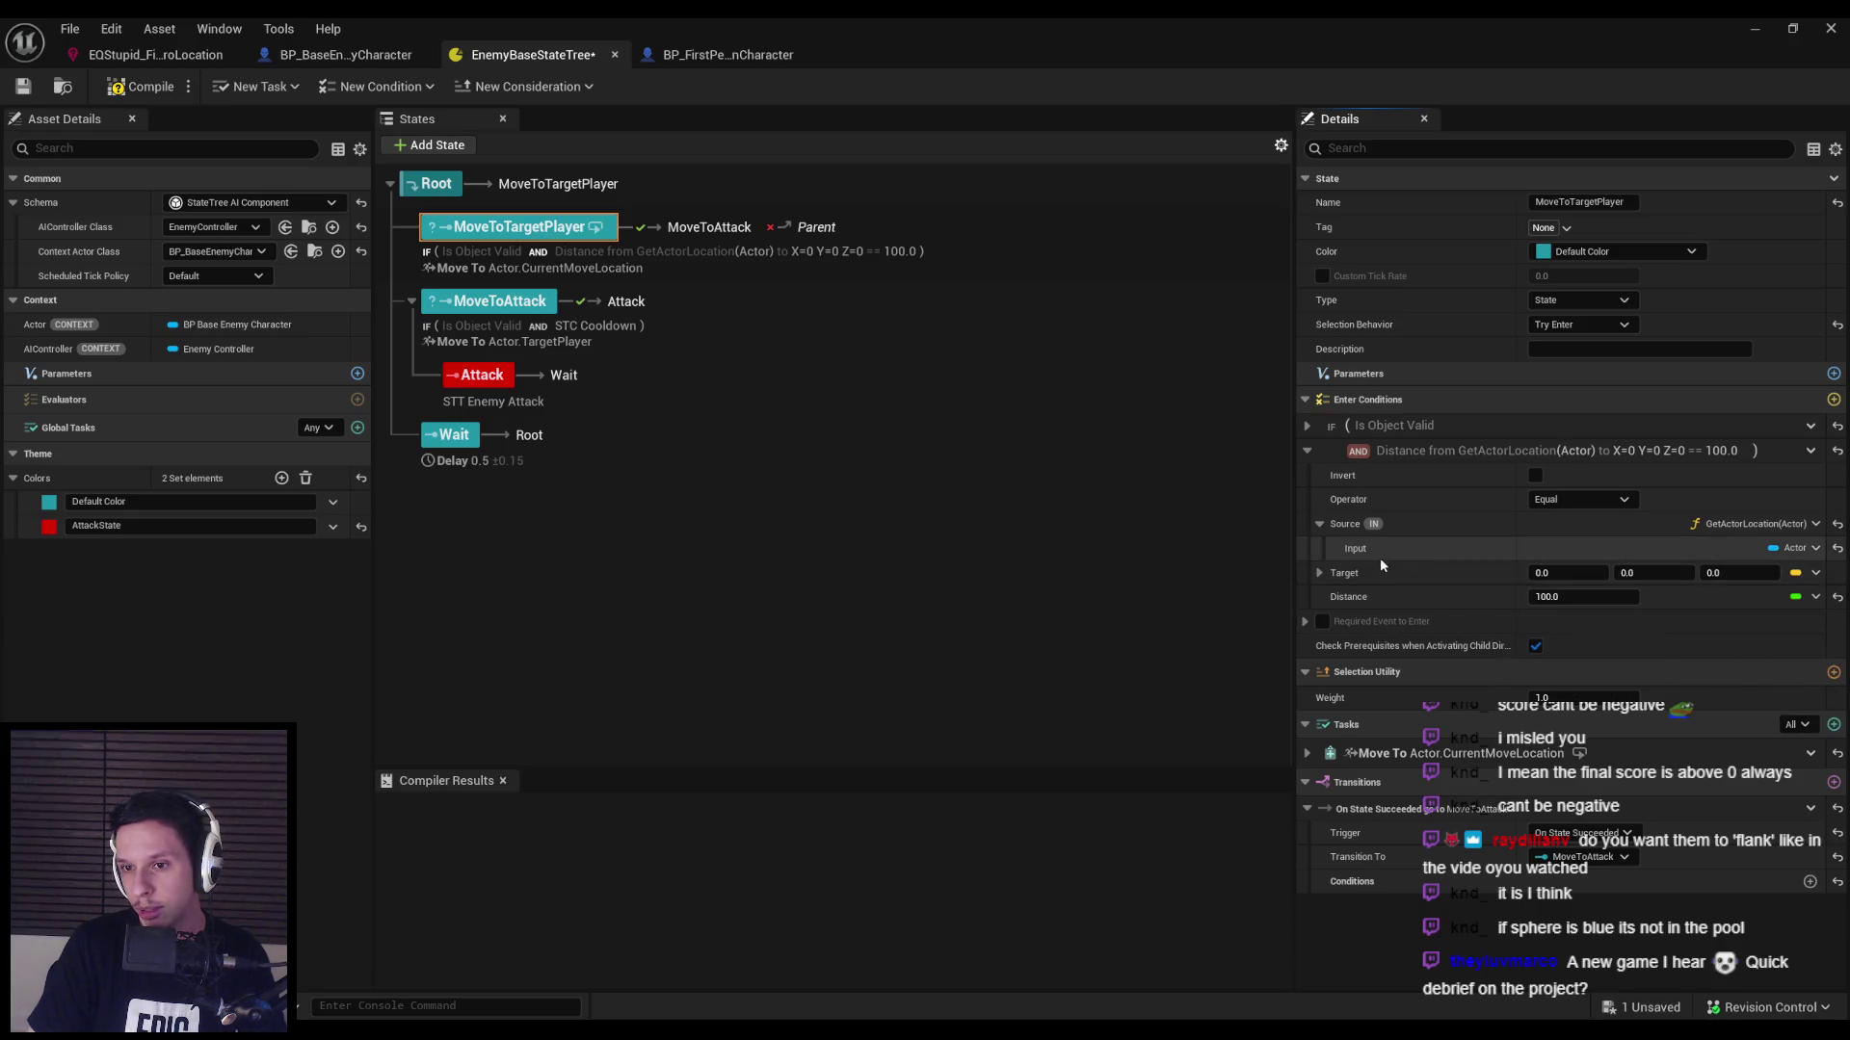
# Bind Target to Actor.CurrentMoveLocation, set the operator to Greater or Equal 100.0, and save.
pyautogui.click(1815, 573)
pyautogui.moveTo(1745, 643)
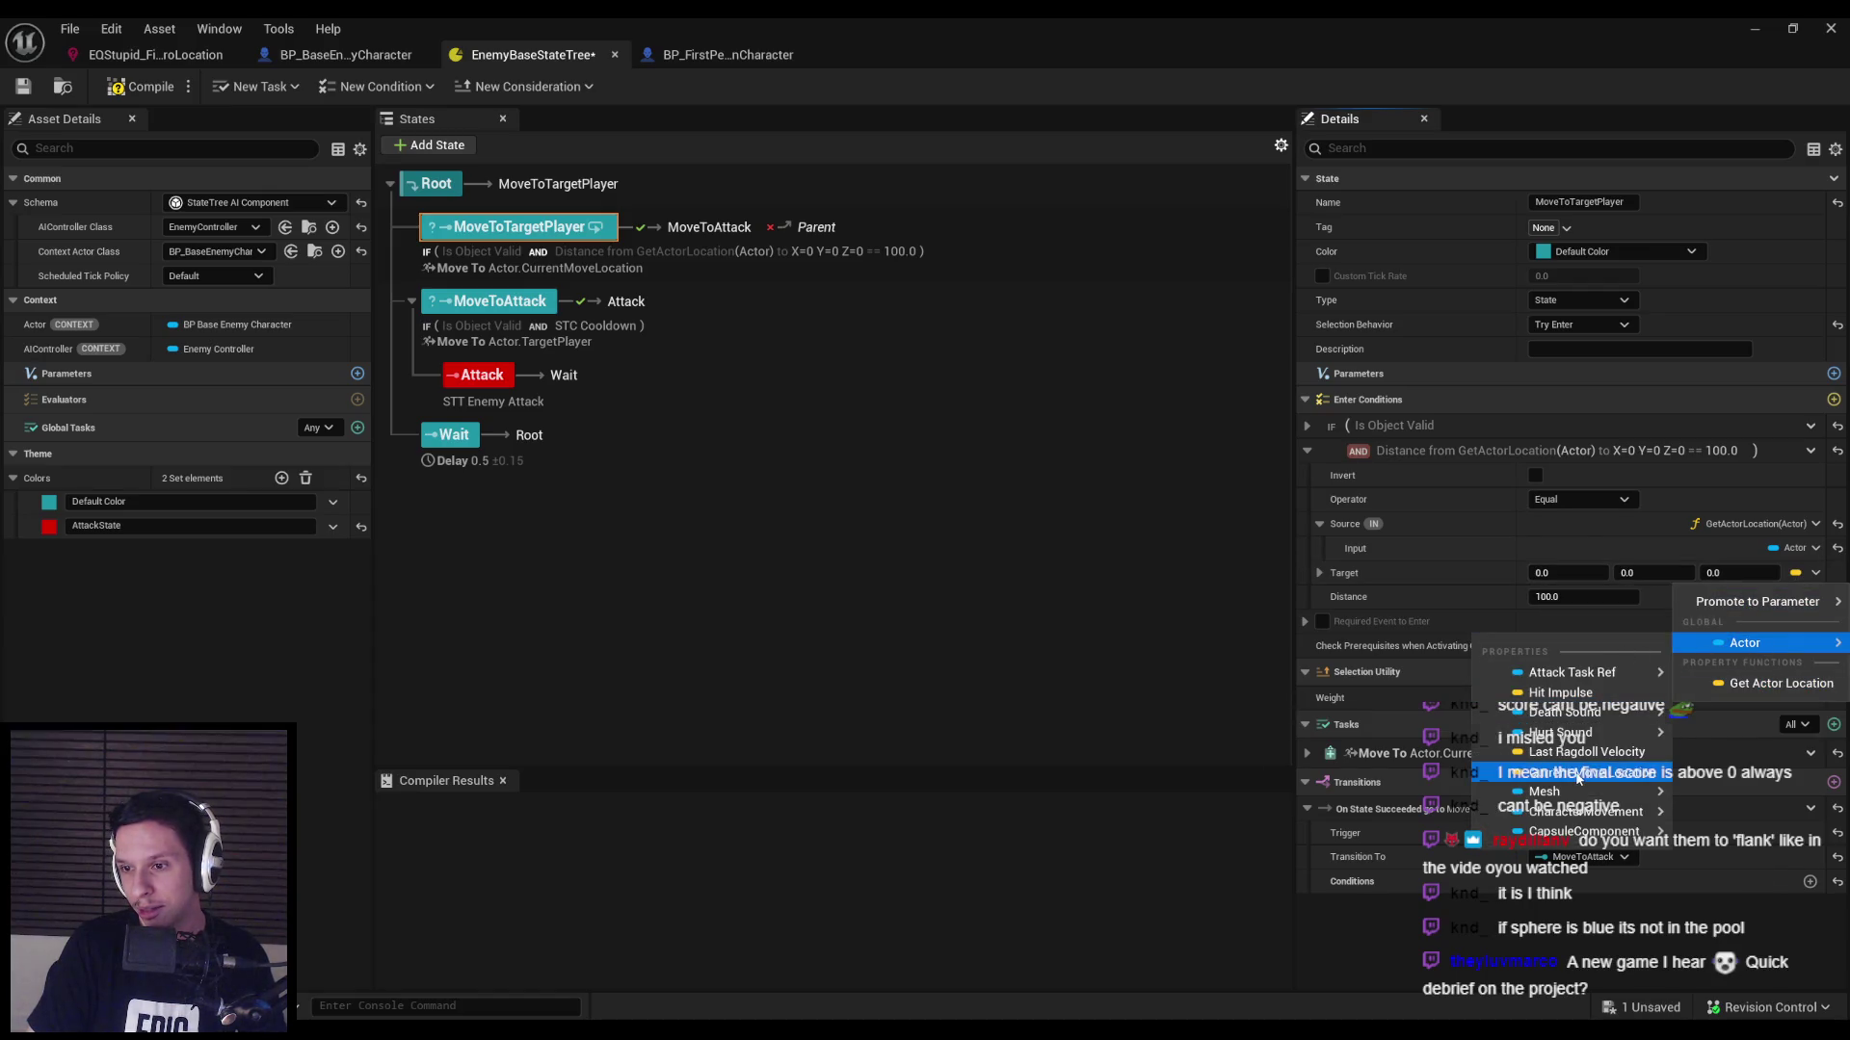
pyautogui.click(1577, 775)
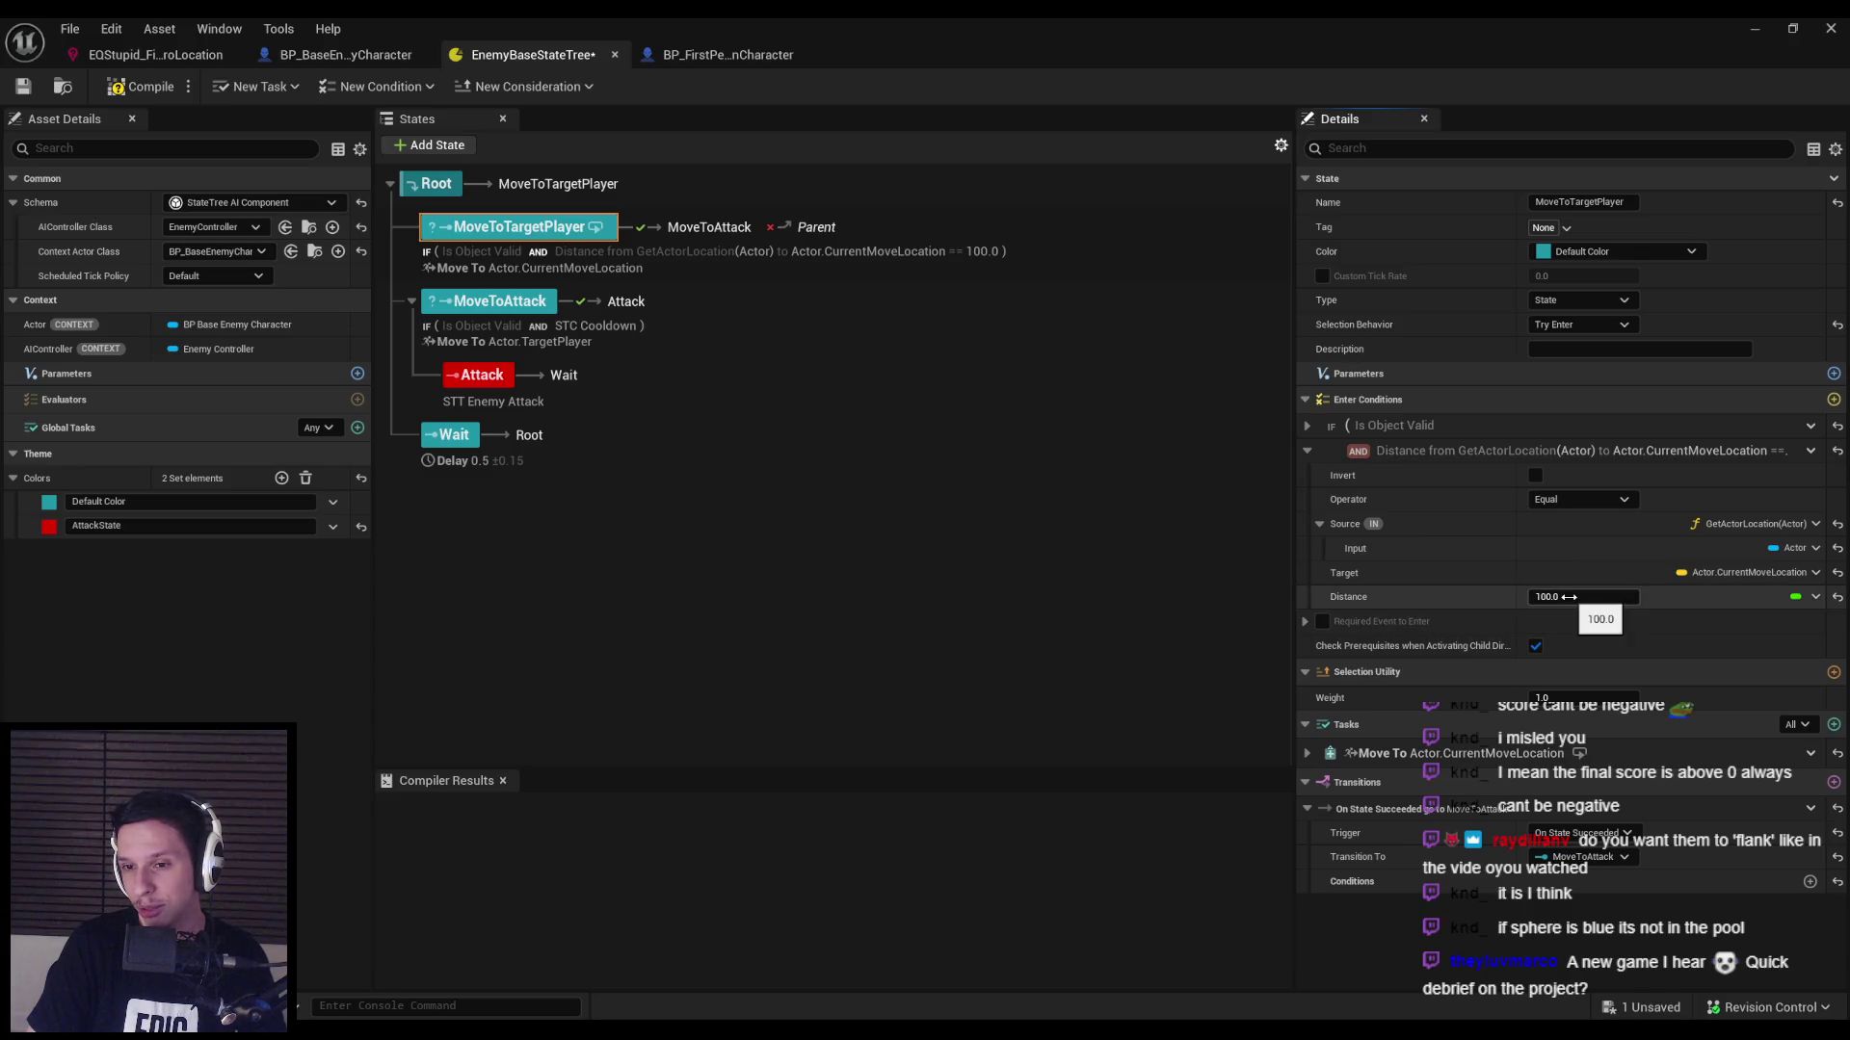
pyautogui.click(1555, 496)
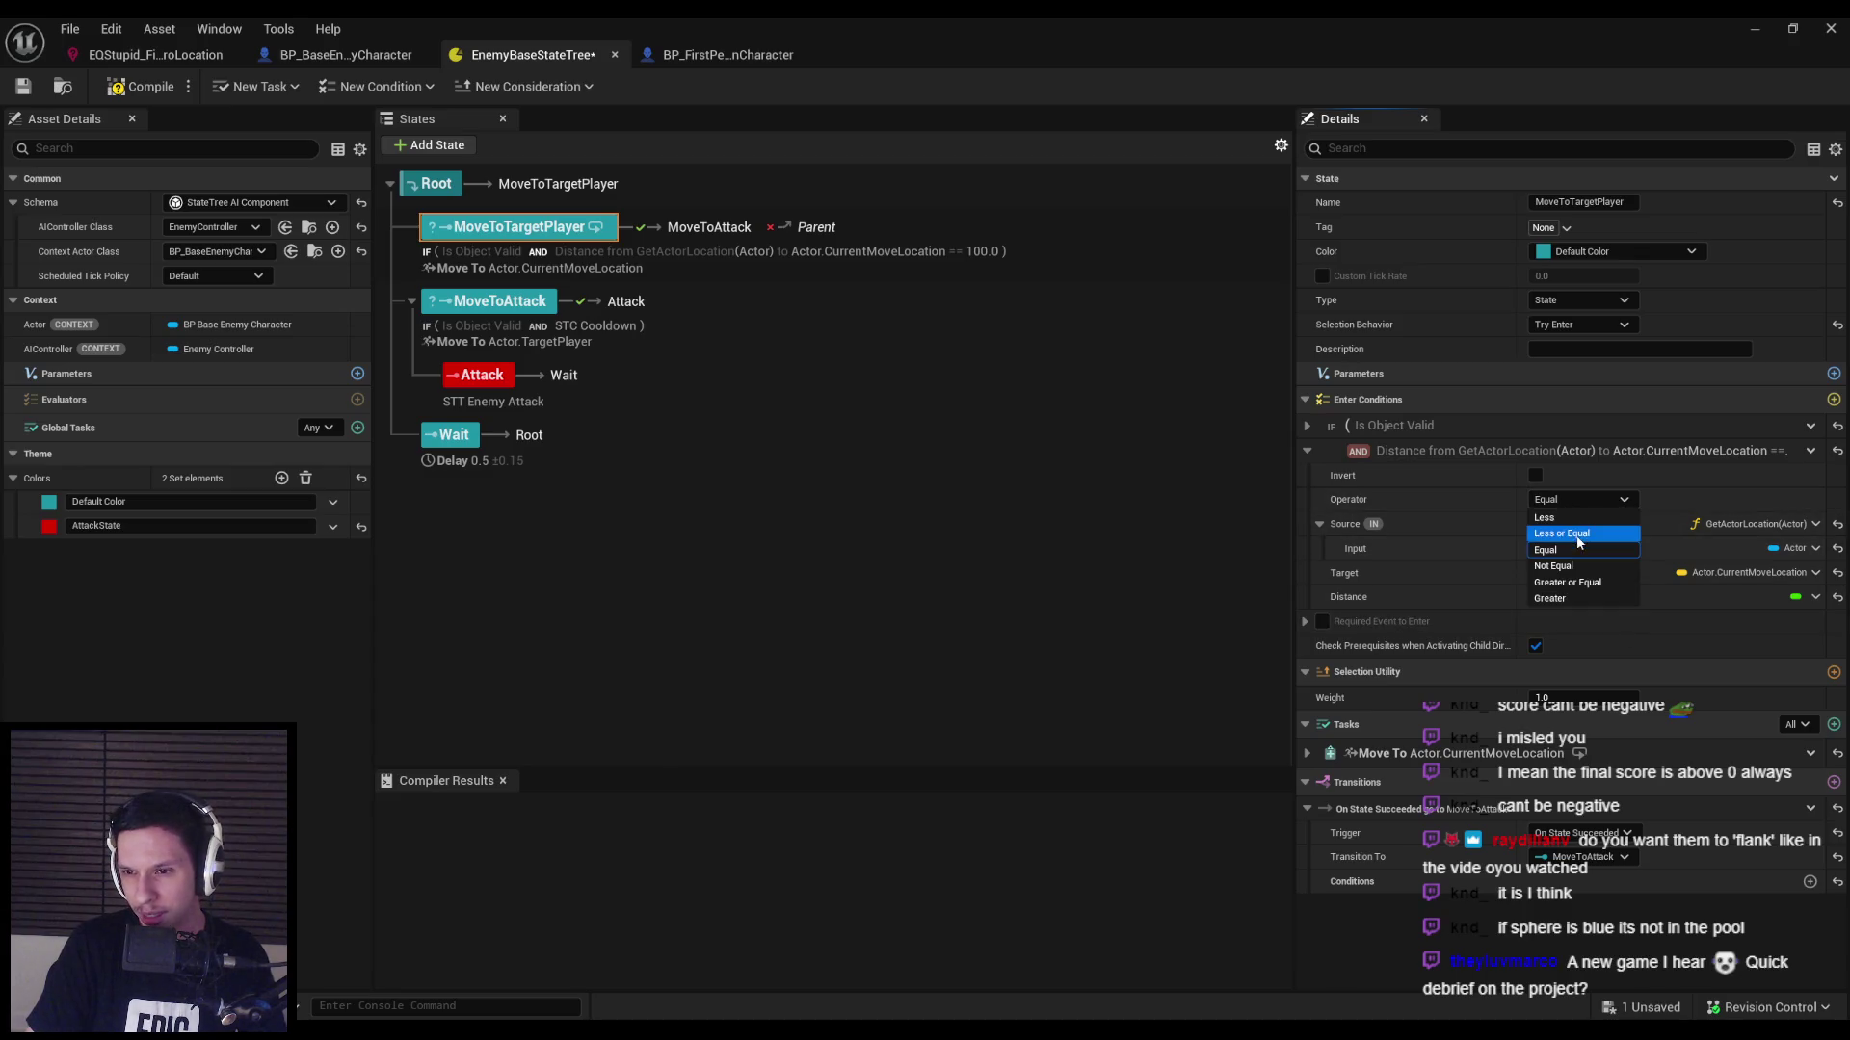
pyautogui.click(1568, 599)
pyautogui.click(1566, 500)
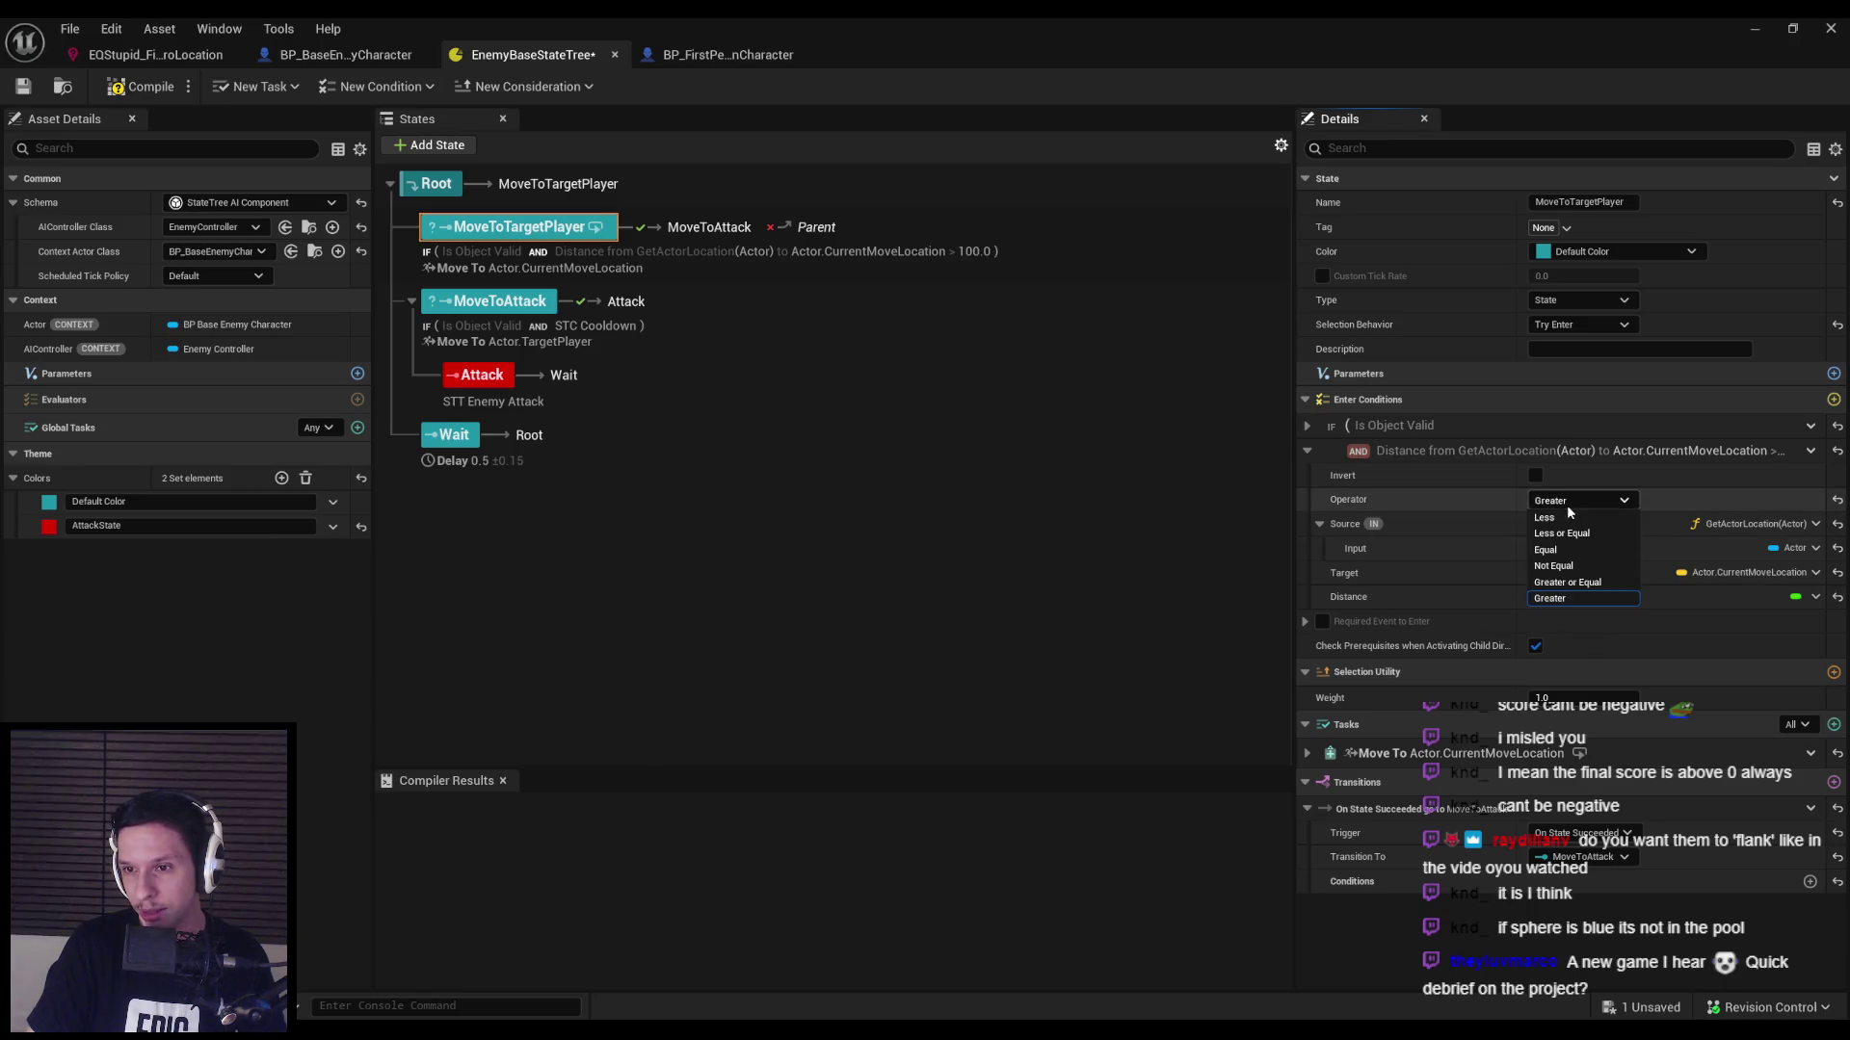
pyautogui.click(1568, 582)
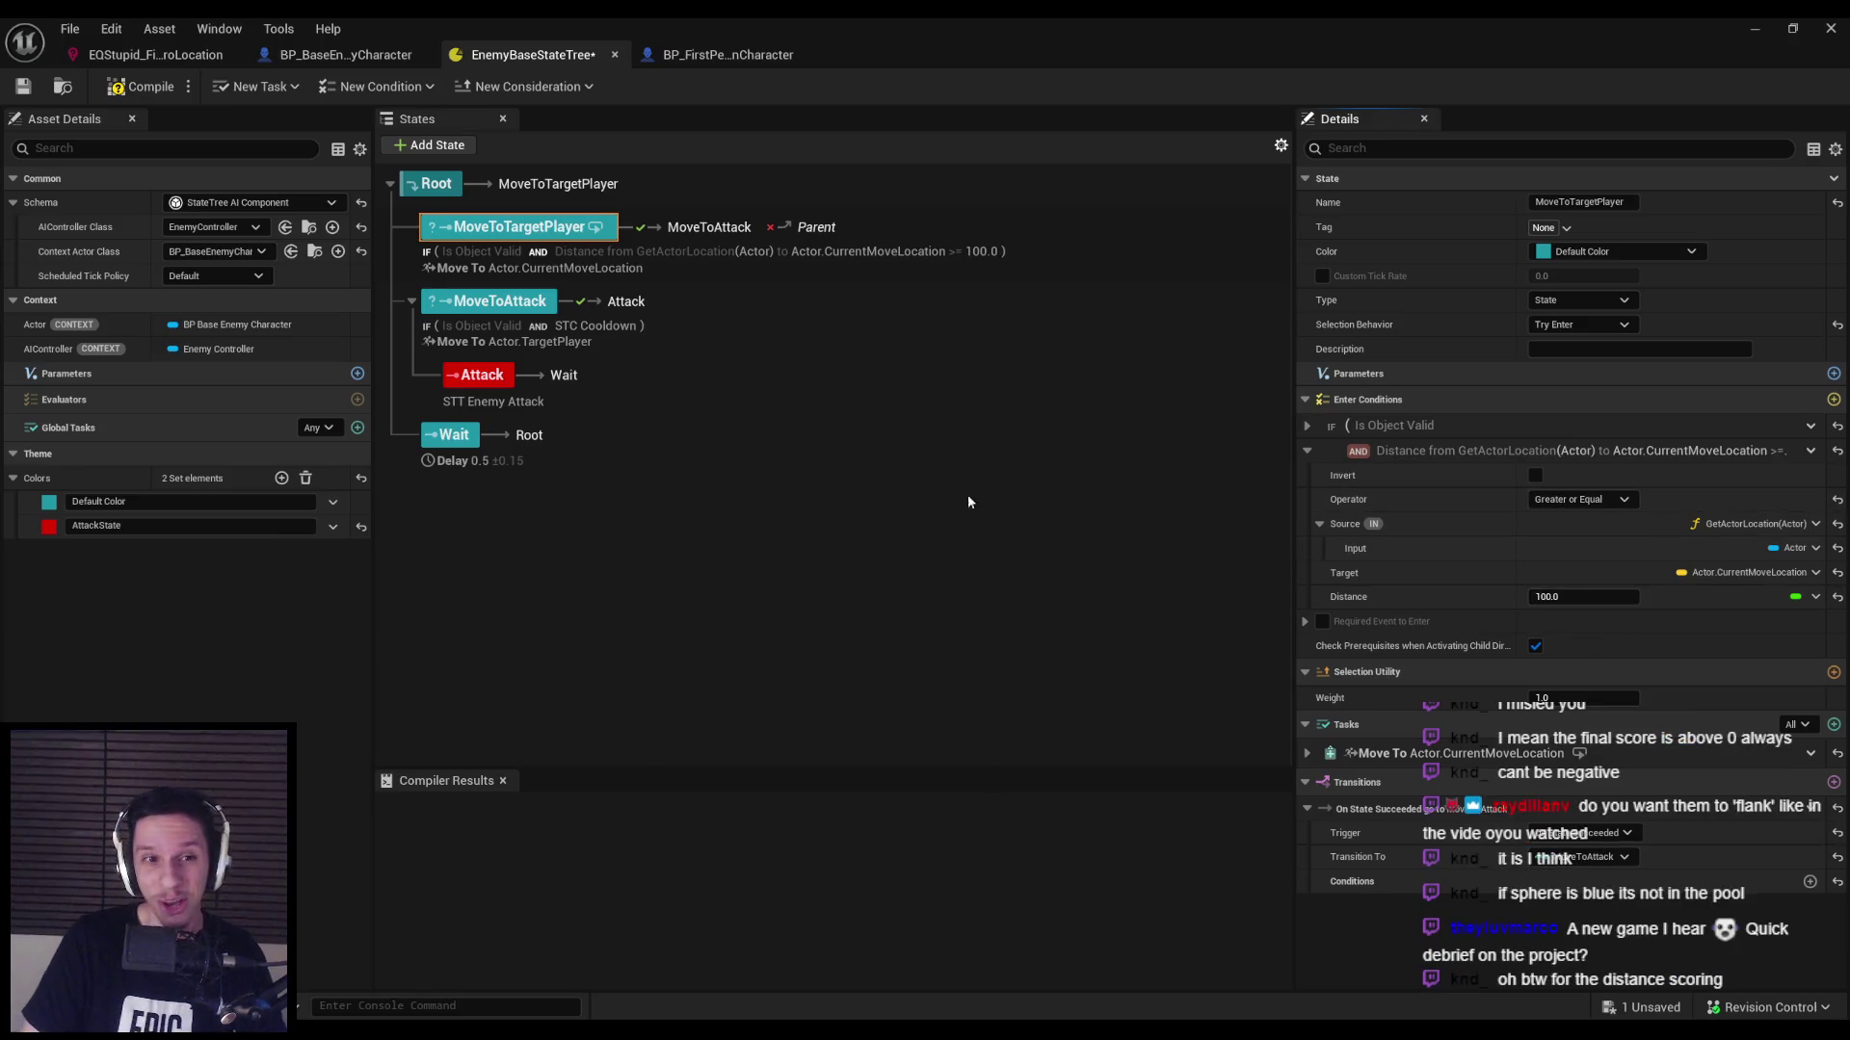
pyautogui.click(23, 87)
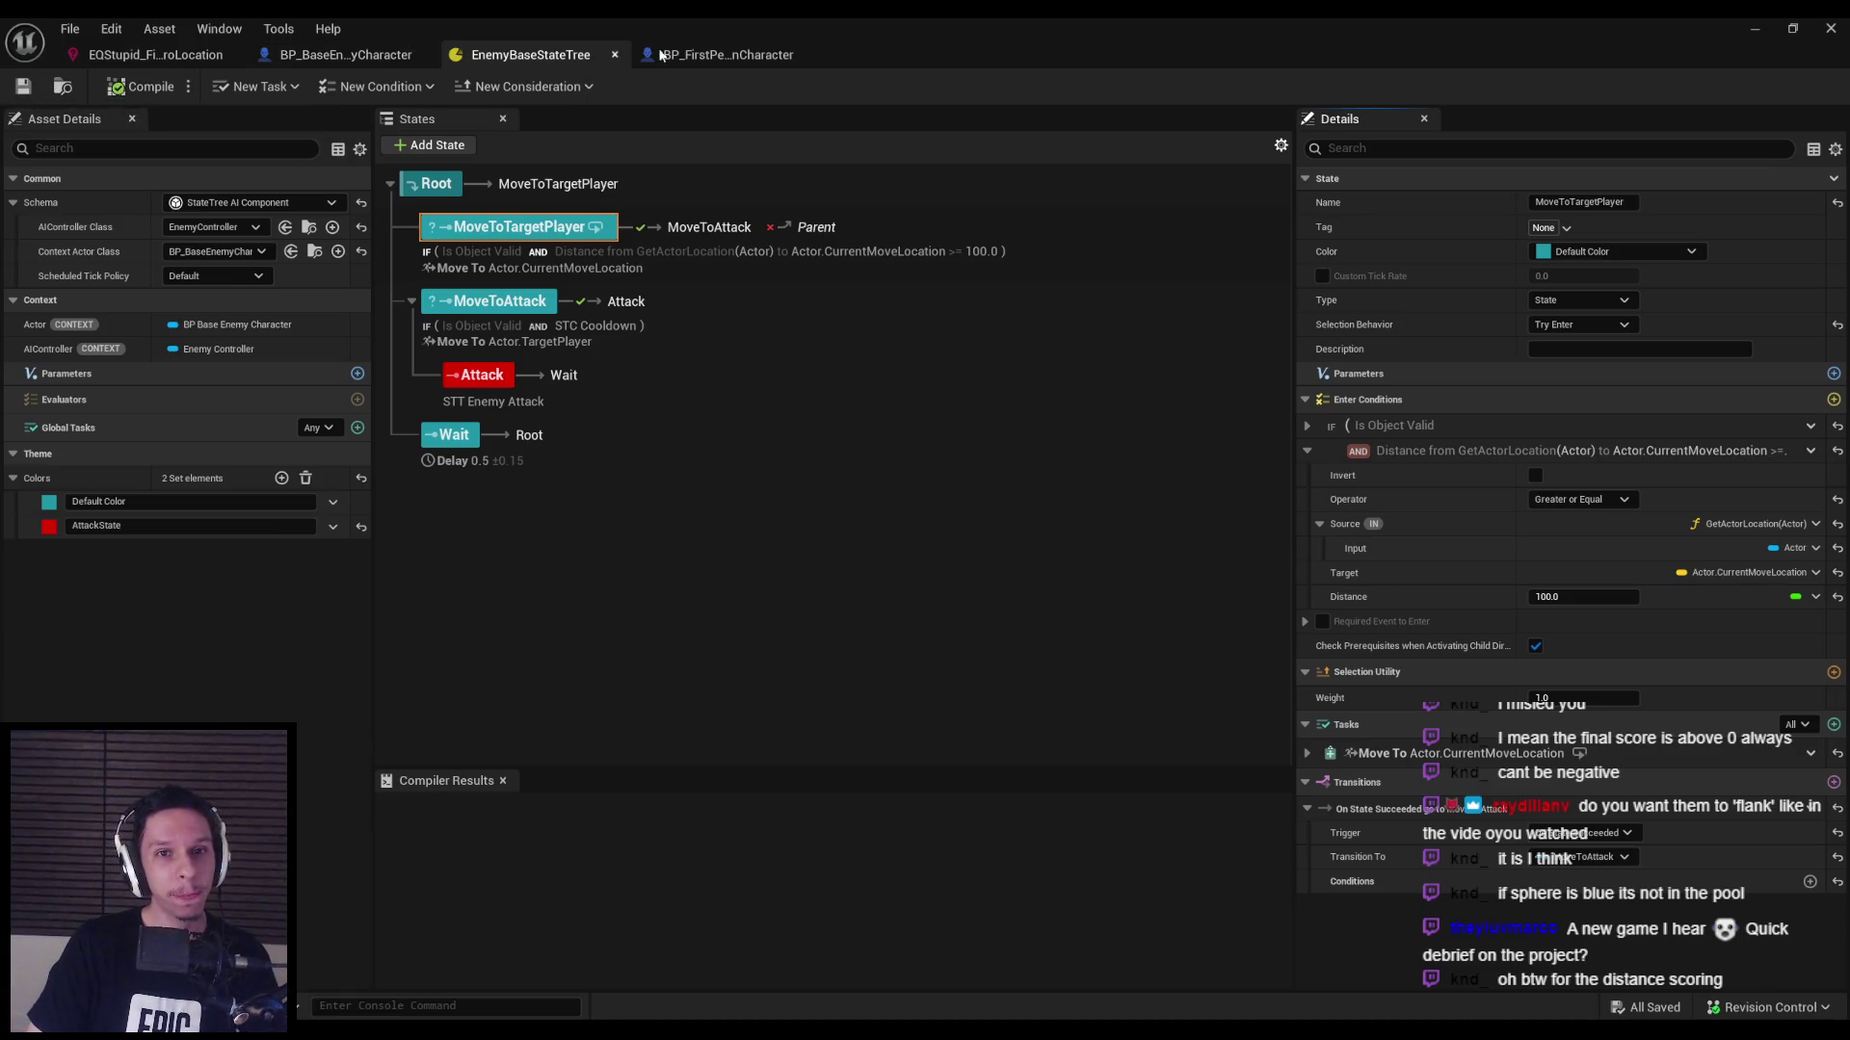
pyautogui.click(176, 55)
# Give the Distance 2D test Scoring Factor 1.0 and an Inverse Linear scoring equation, then save.
pyautogui.moveTo(420, 596)
pyautogui.mouseDown()
pyautogui.moveTo(453, 607)
pyautogui.moveTo(476, 707)
pyautogui.mouseUp()
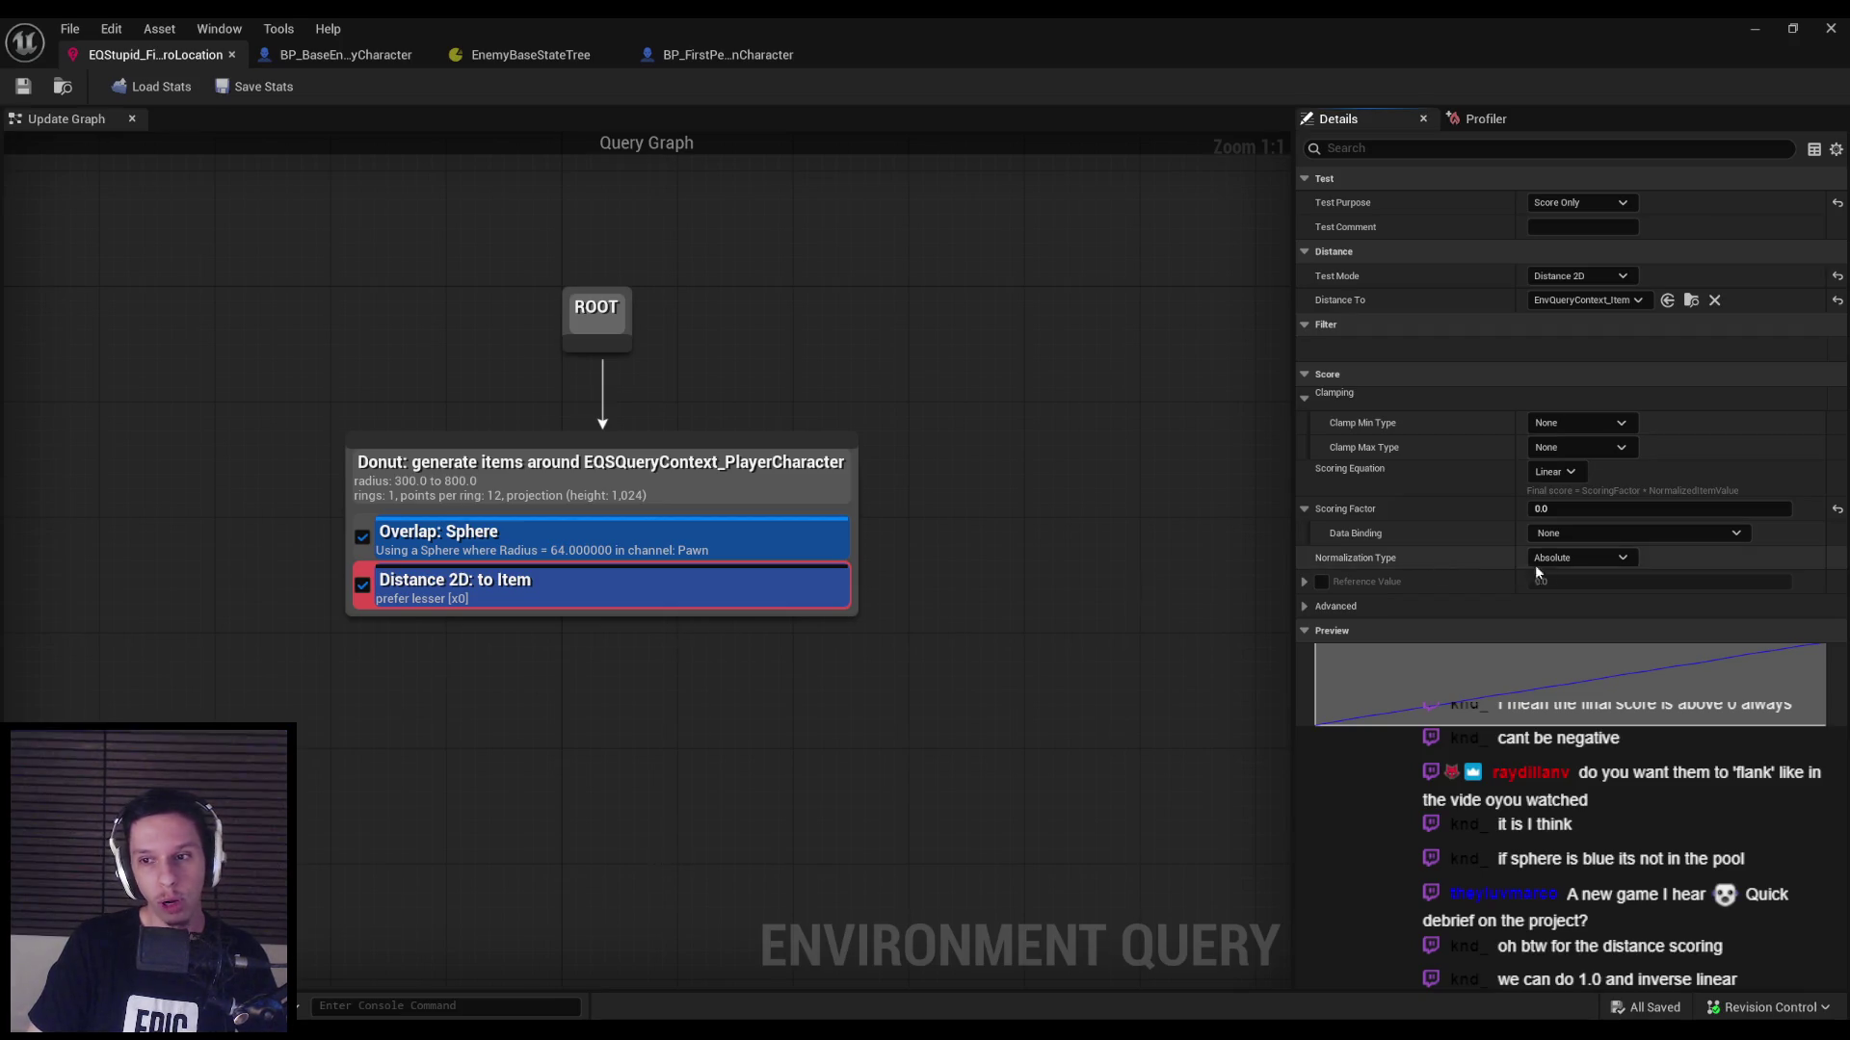
pyautogui.write('1')
pyautogui.press('Return')
pyautogui.click(1553, 471)
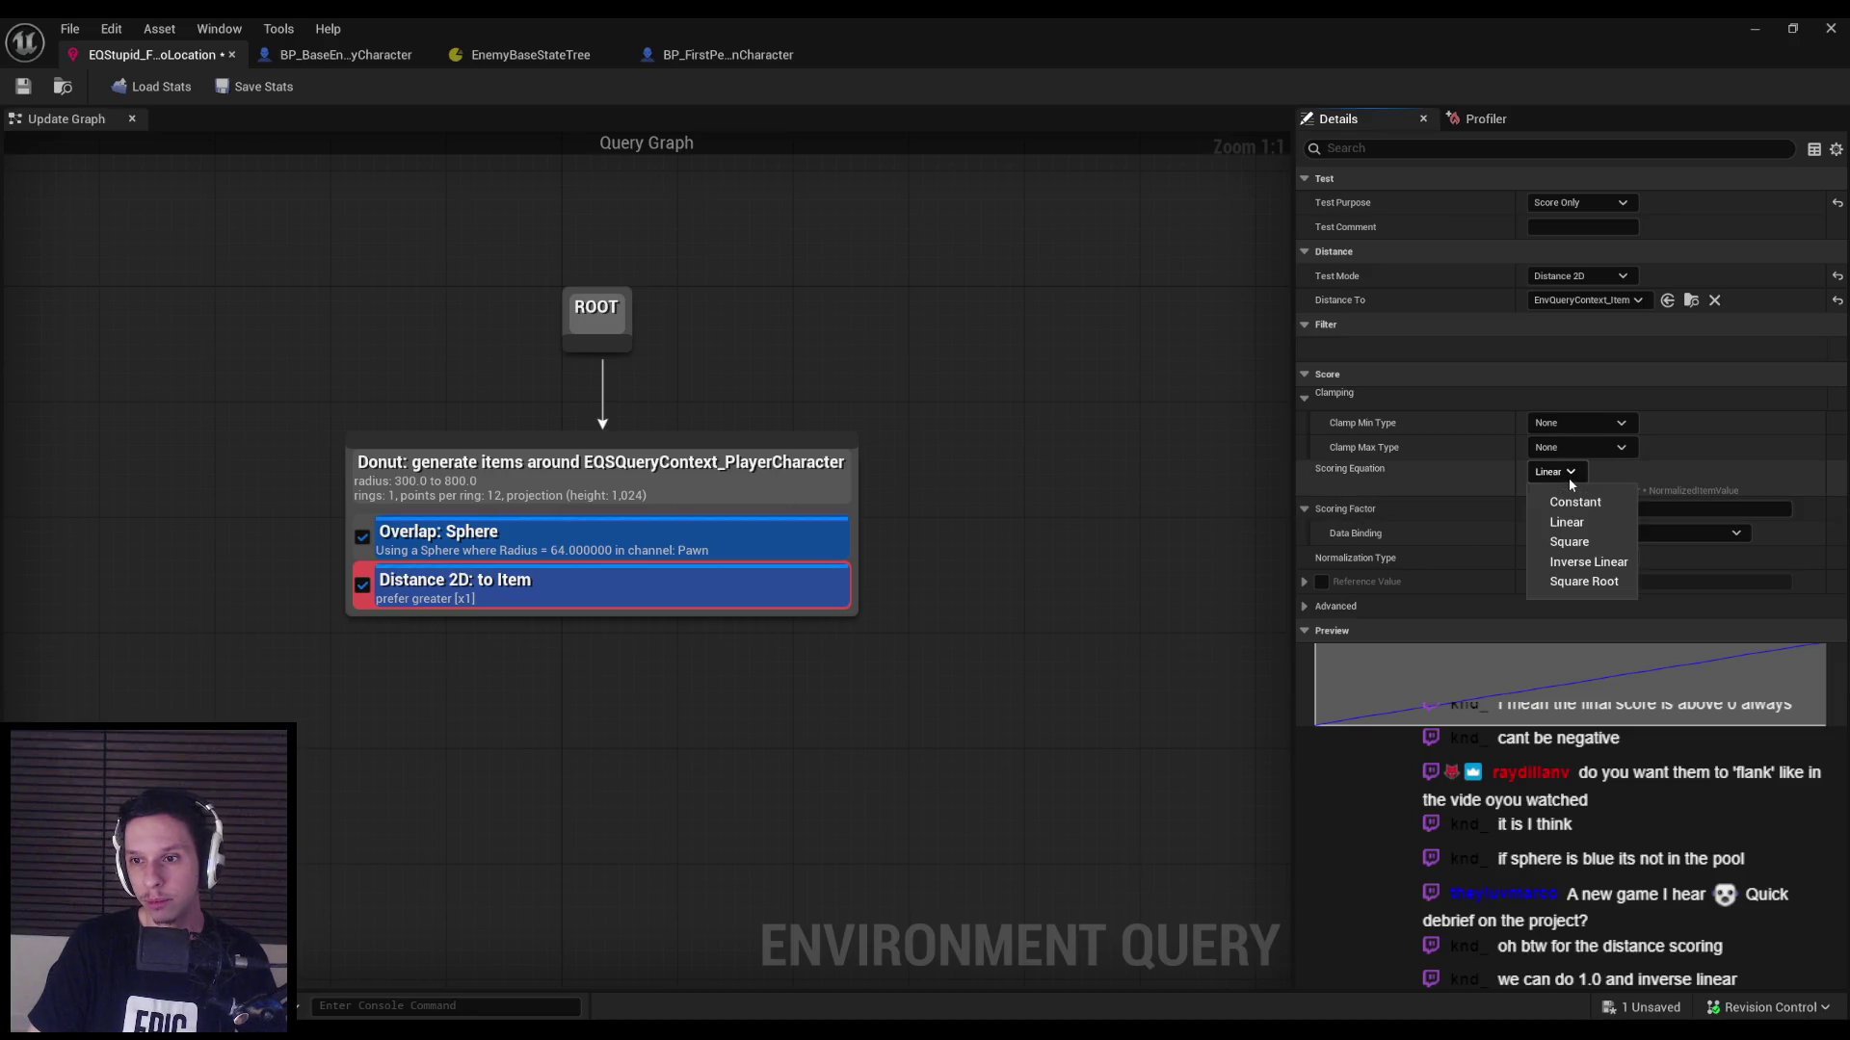
pyautogui.click(1572, 554)
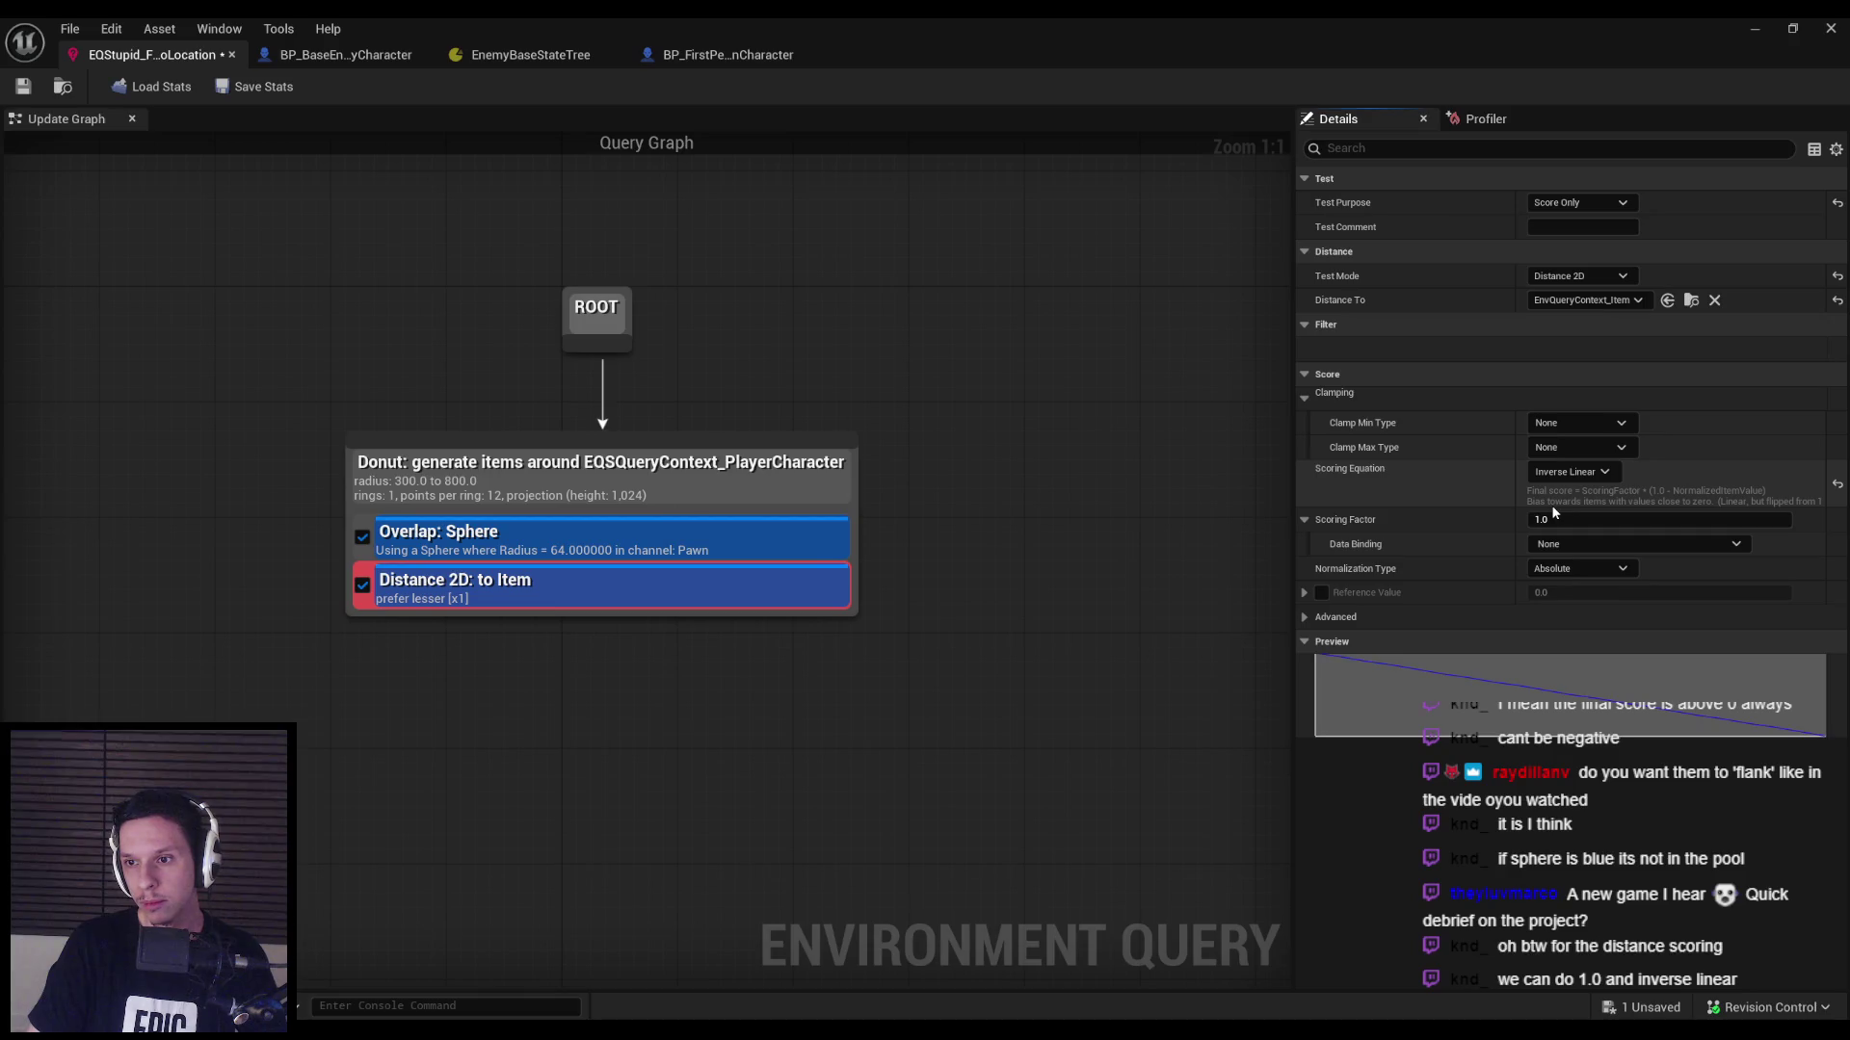
pyautogui.hotkey('ctrl', 's')
pyautogui.click(1571, 424)
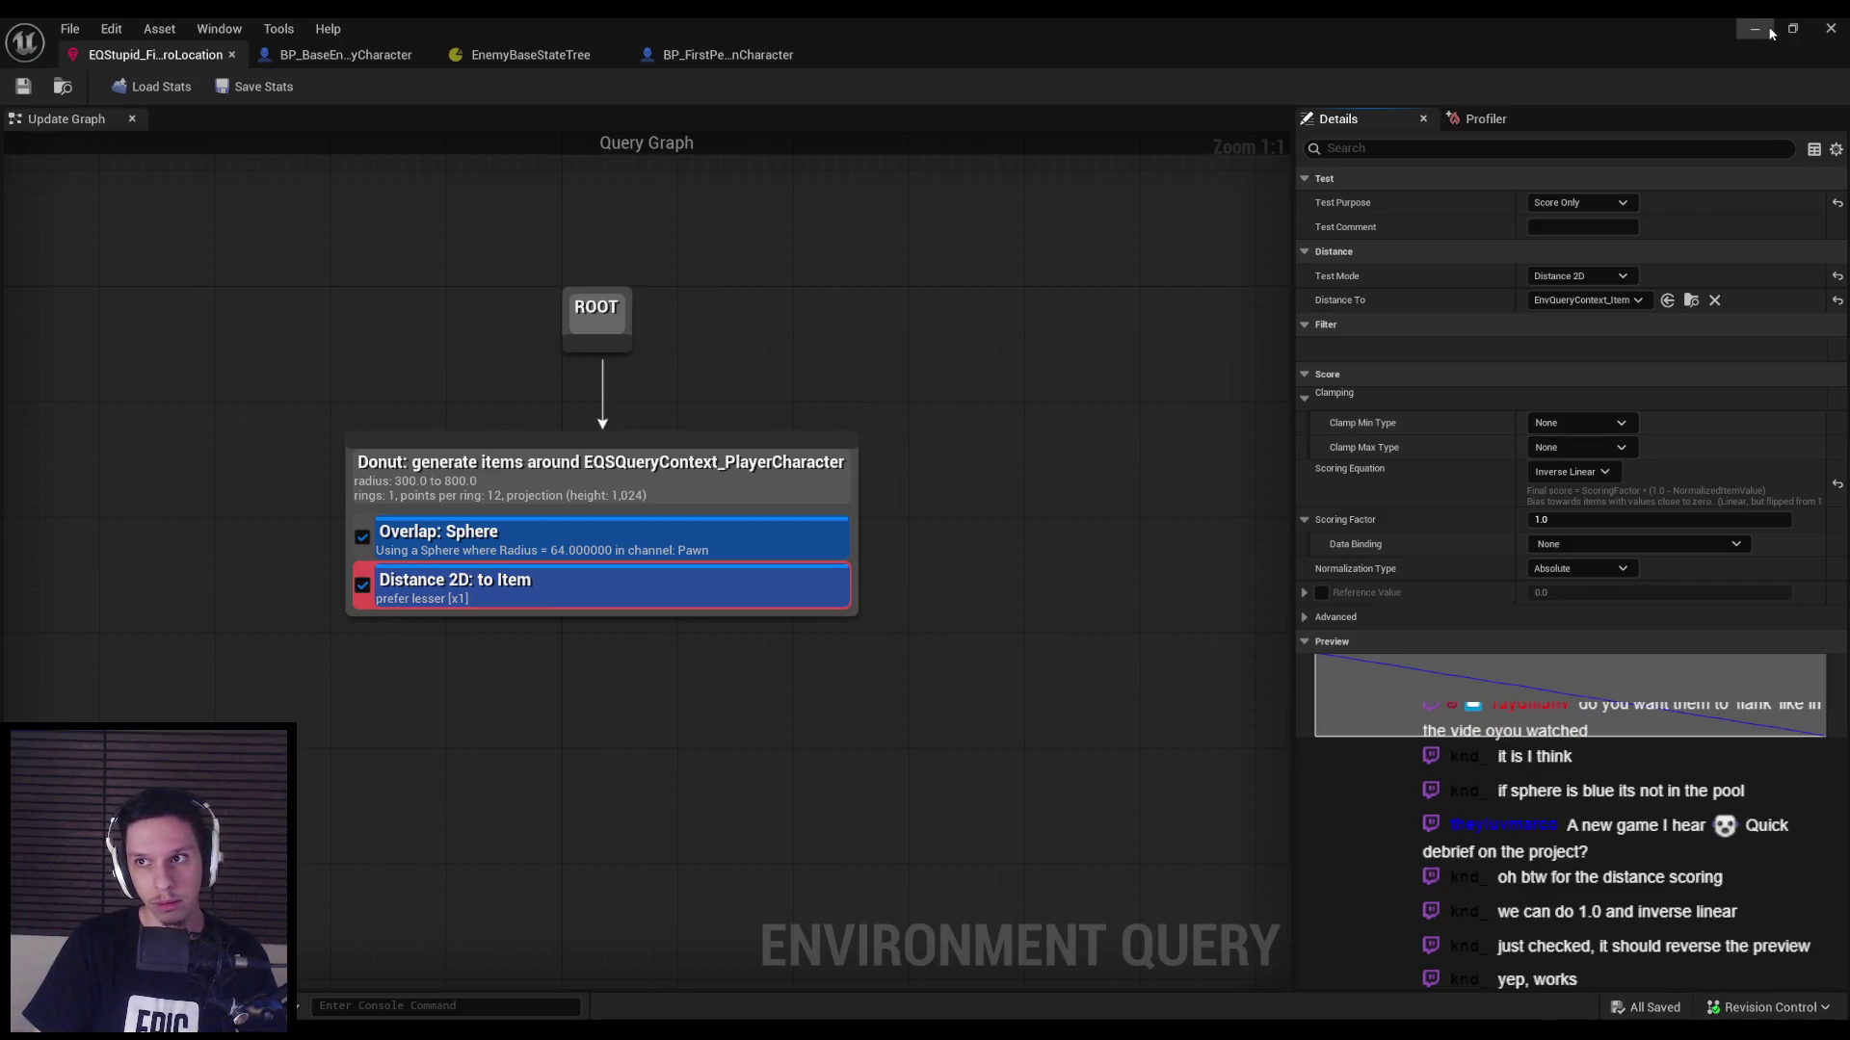
pyautogui.hotkey('alt', 'Tab')
pyautogui.hotkey('alt', 'p')
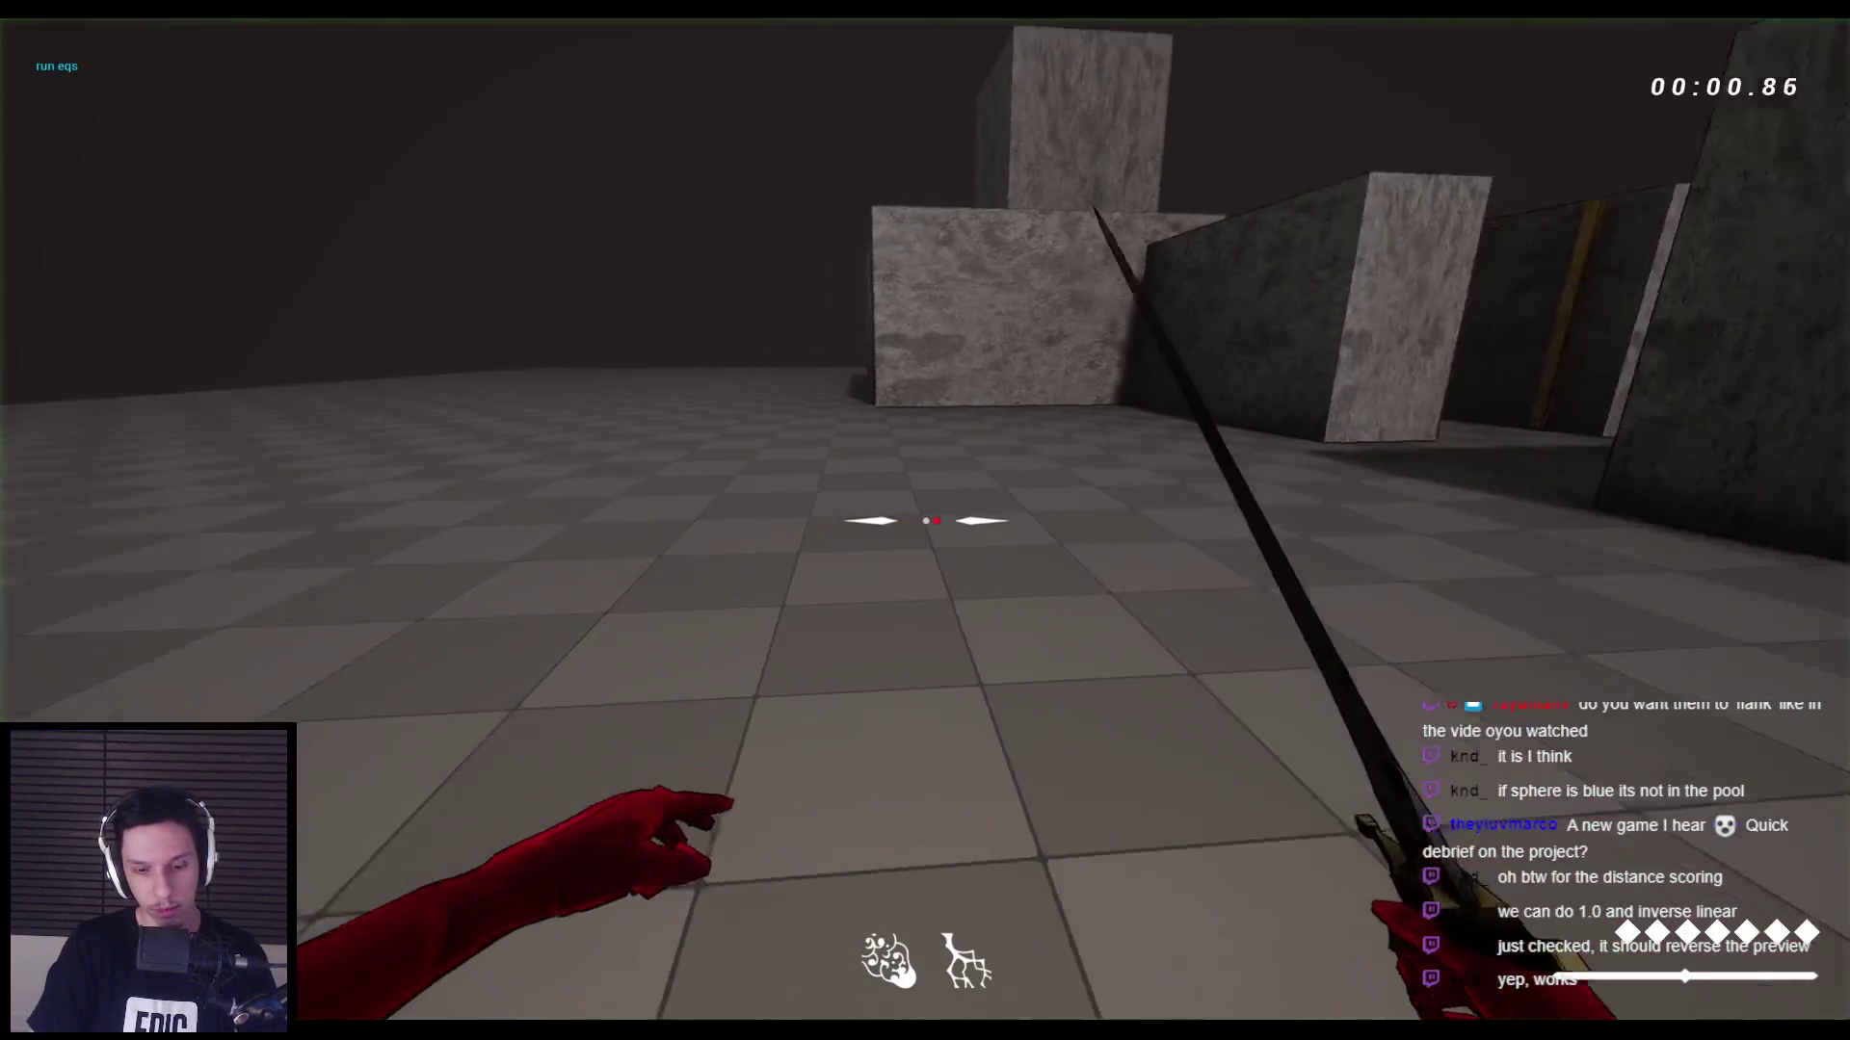
pyautogui.press("'")
pyautogui.press('w')
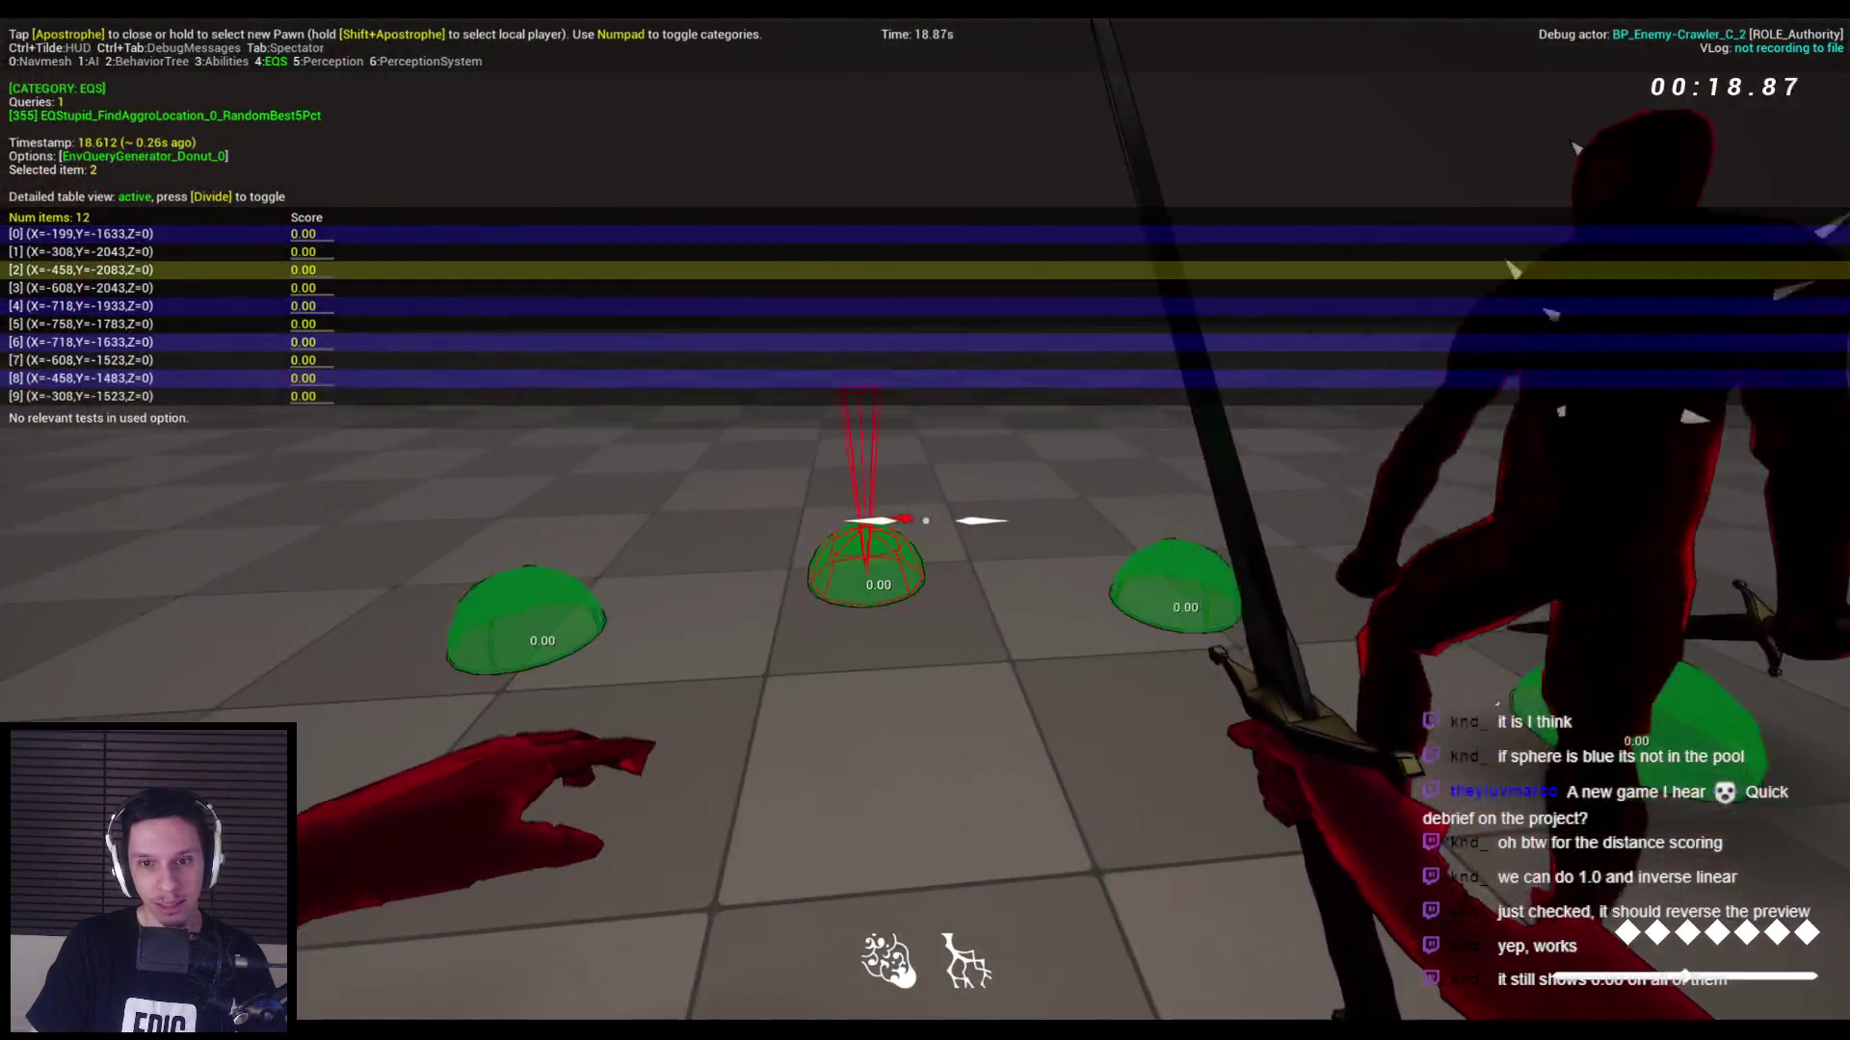
pyautogui.press('Escape')
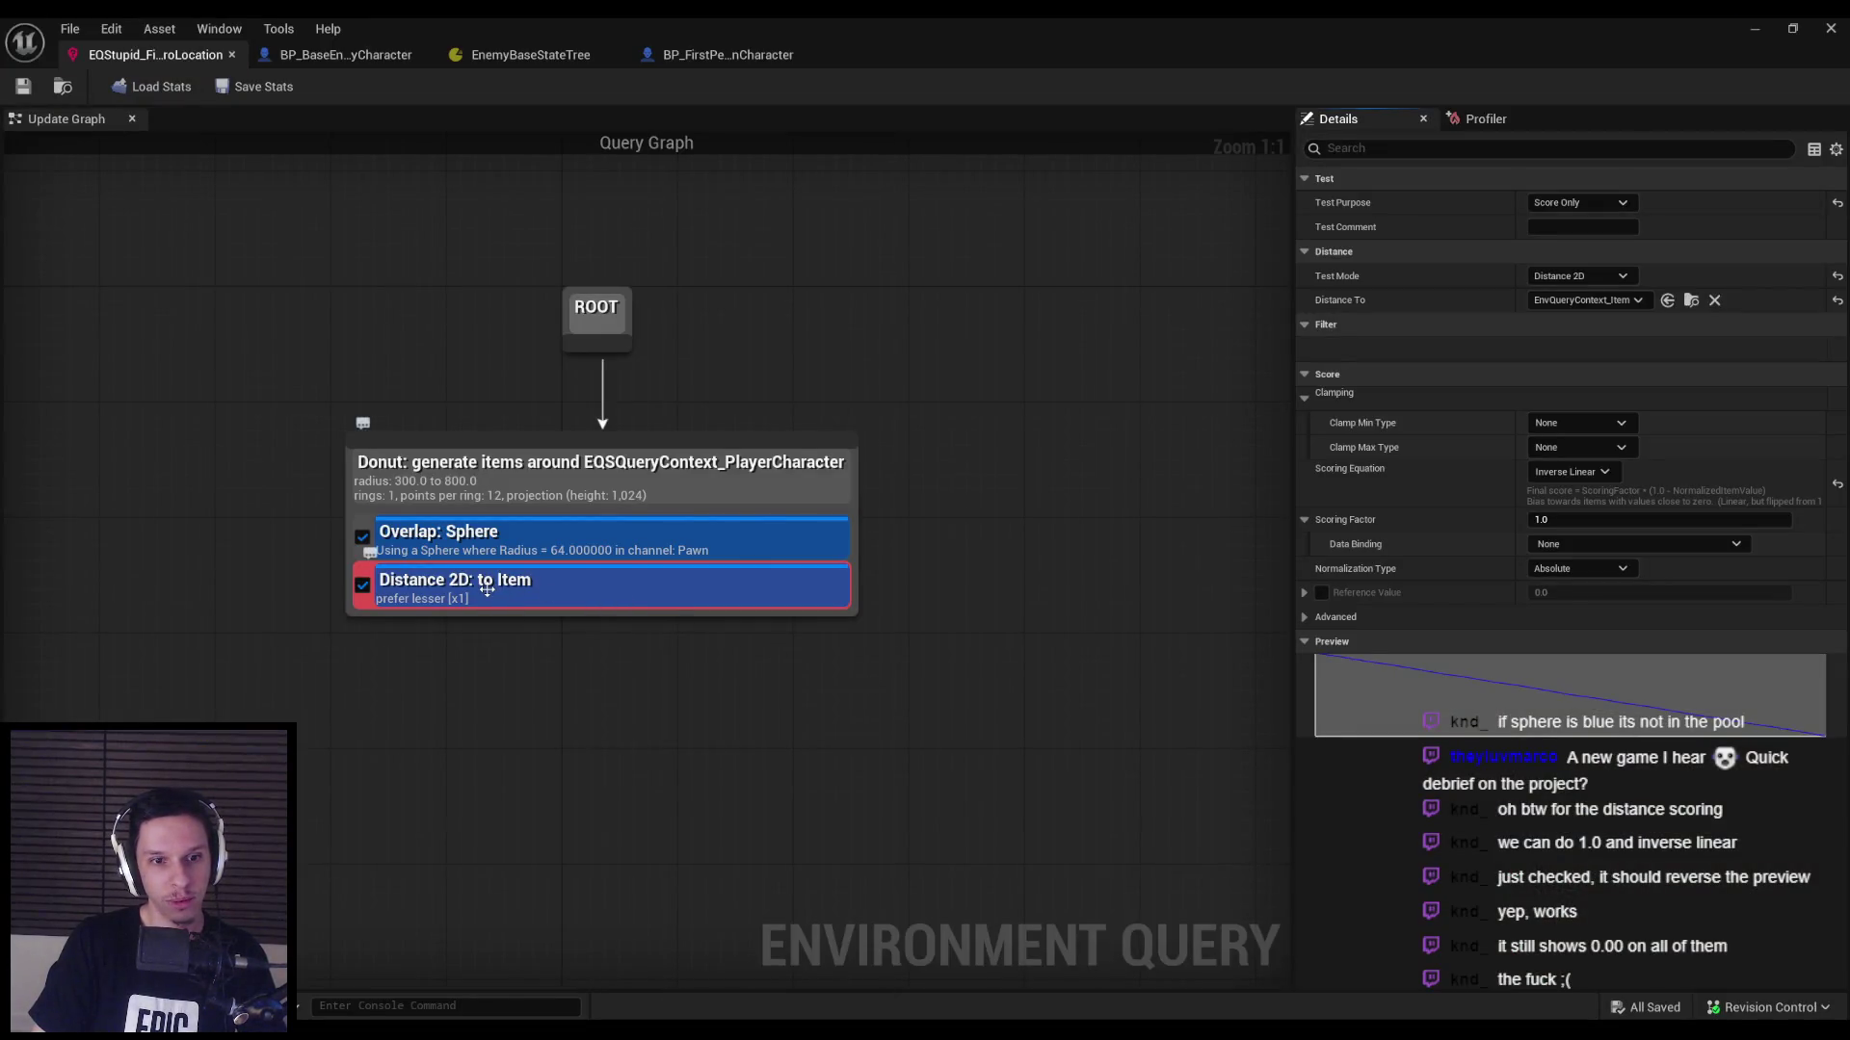
# Move the Distance 2D test above Overlap: Sphere and save the query.
pyautogui.moveTo(486, 588); pyautogui.dragTo(475, 551)
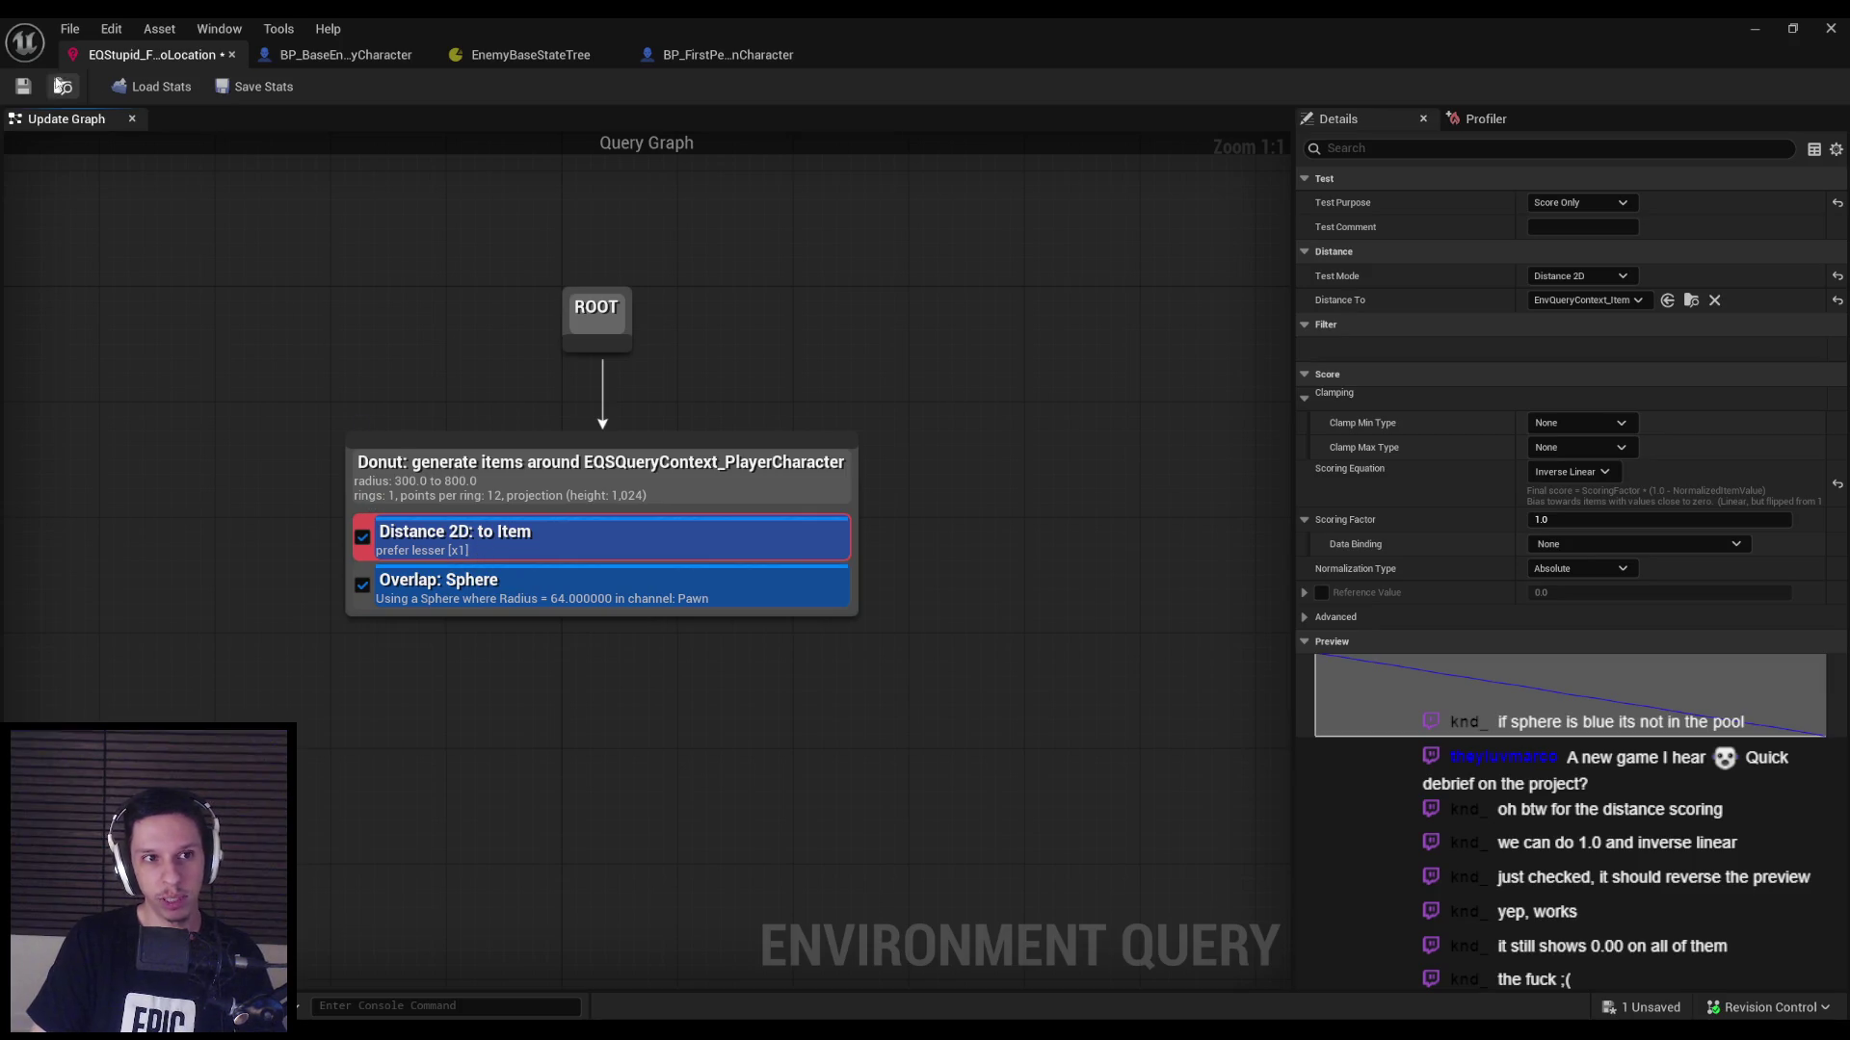
pyautogui.click(23, 85)
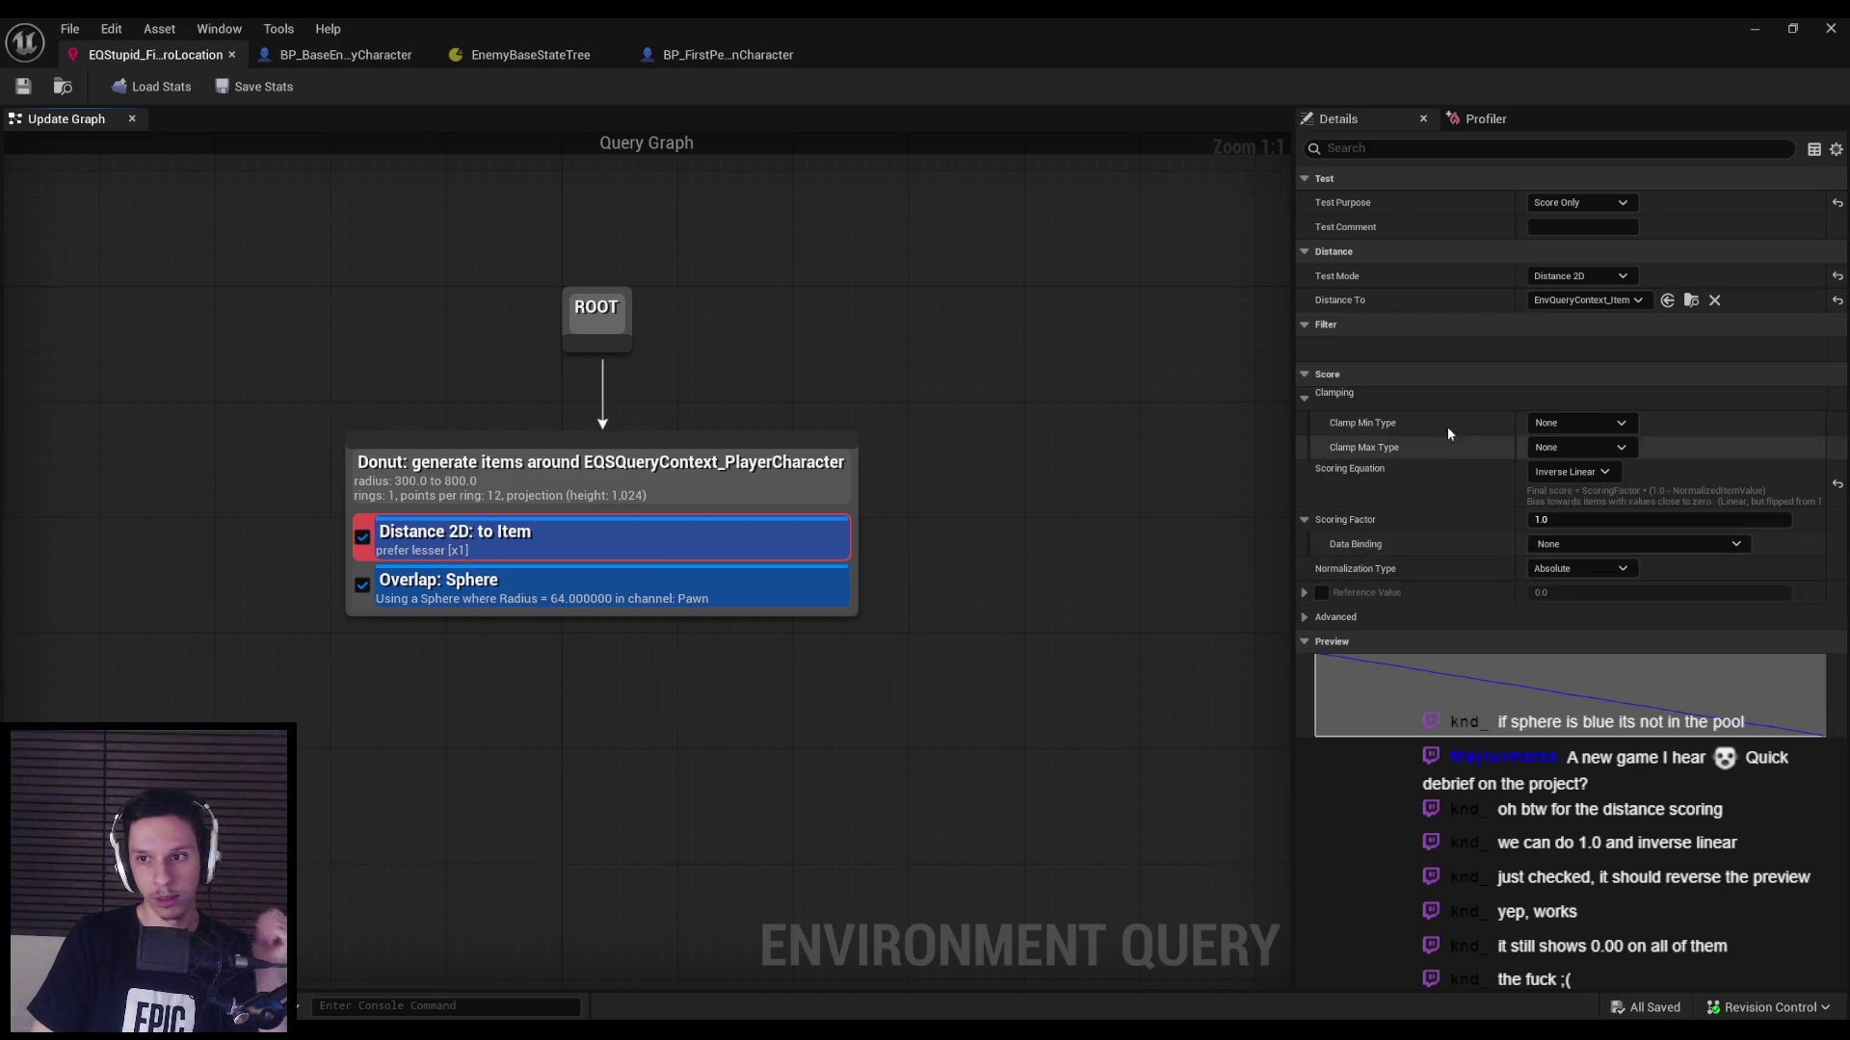
pyautogui.moveTo(1374, 430)
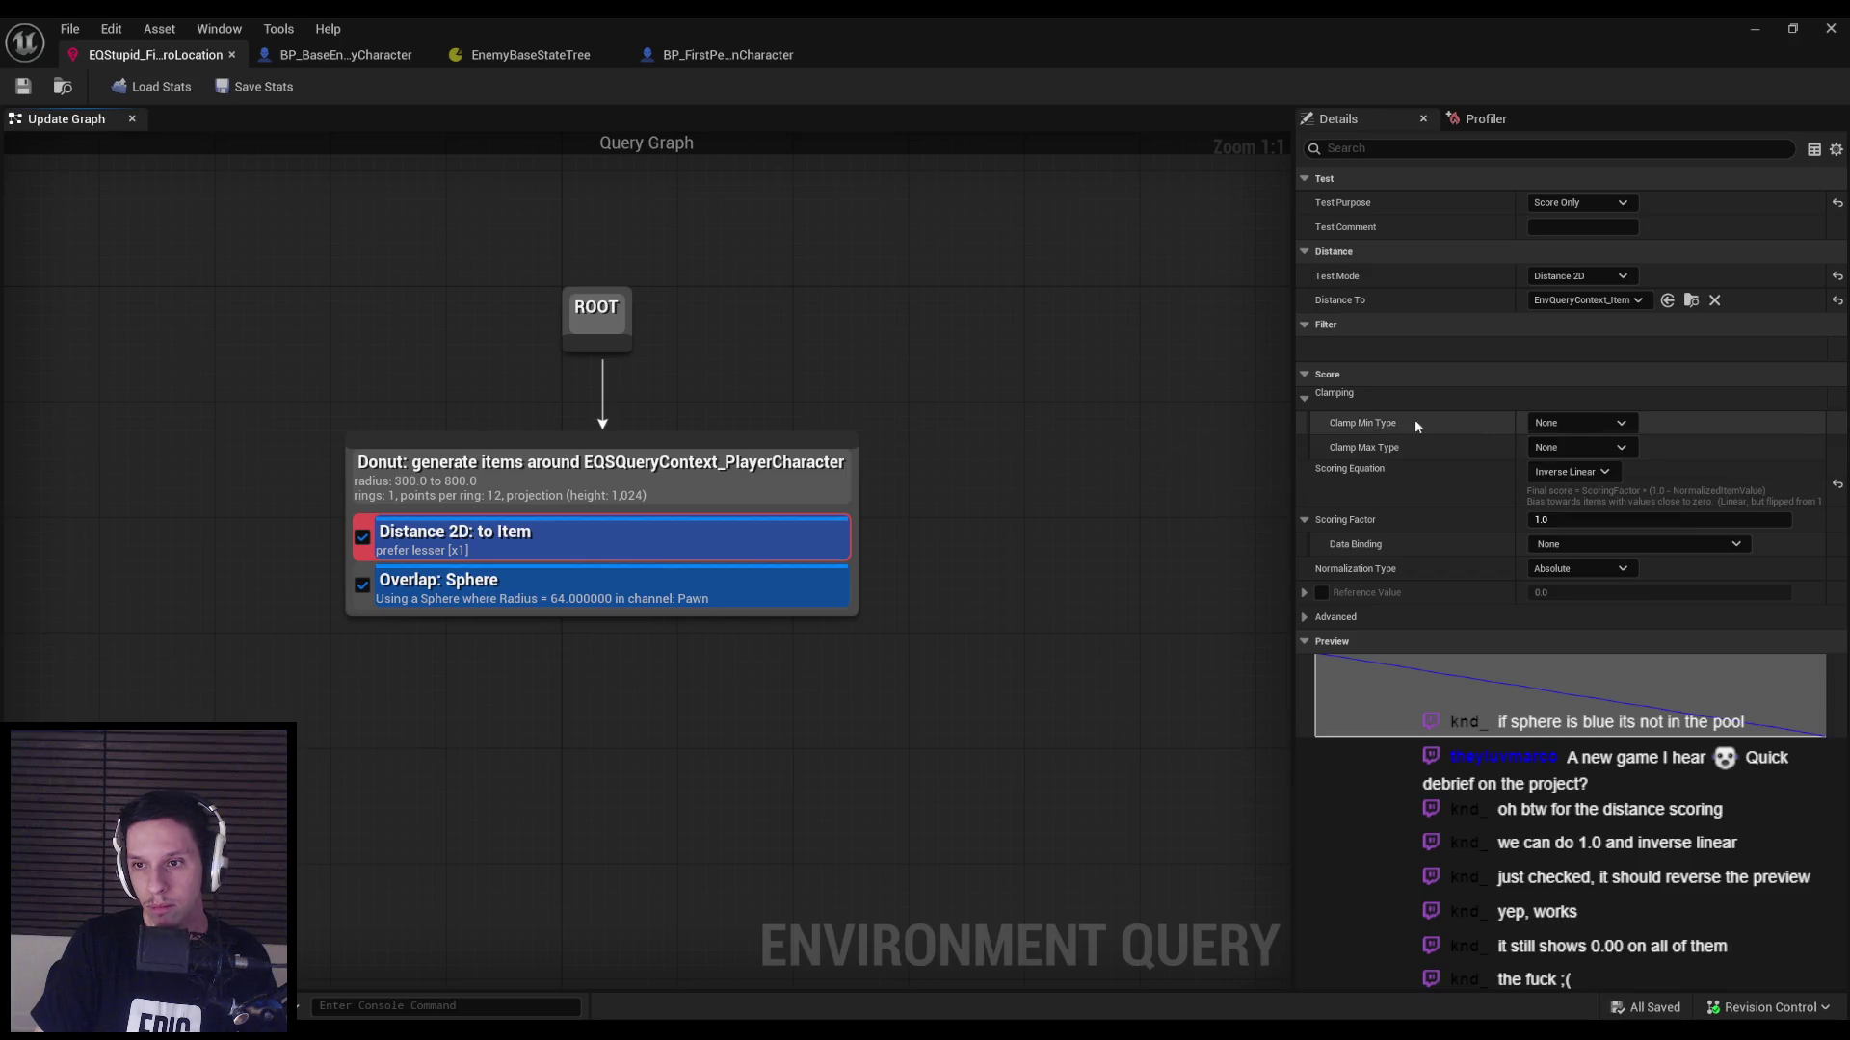
pyautogui.click(1585, 423)
pyautogui.click(1593, 473)
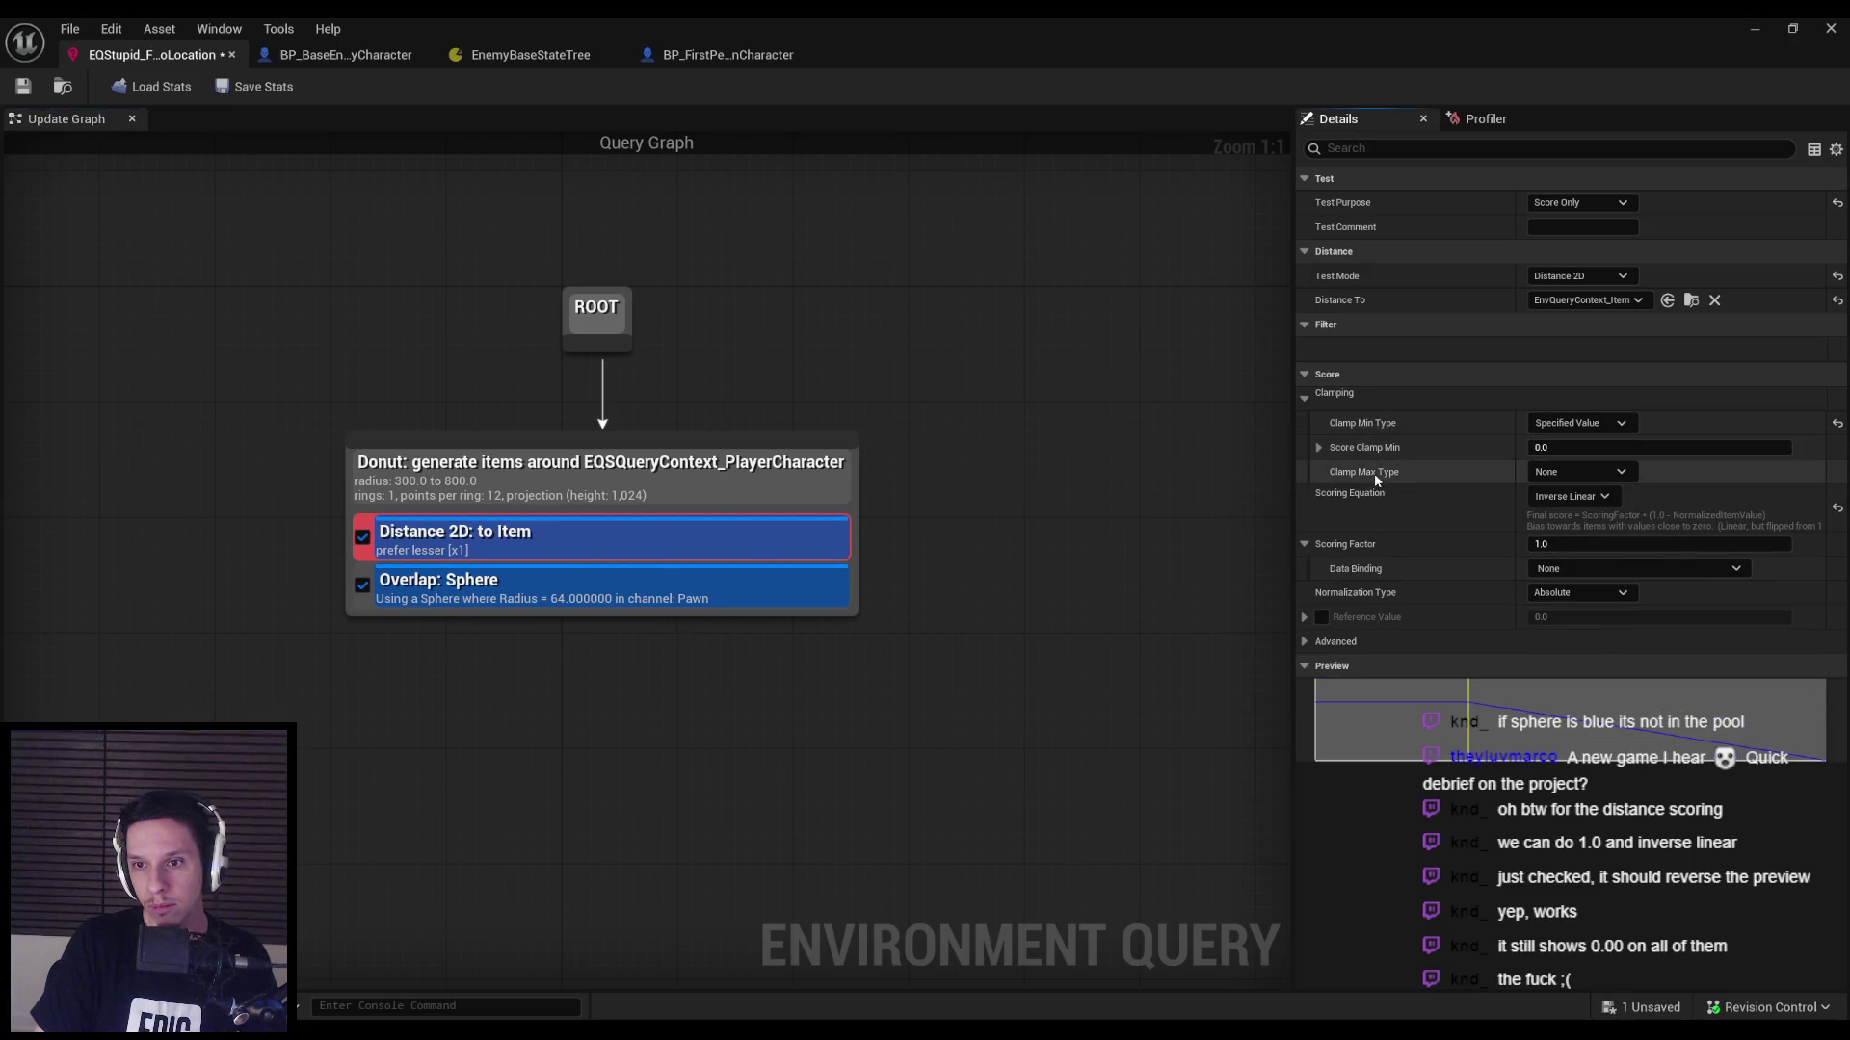
pyautogui.click(1585, 472)
pyautogui.click(1572, 526)
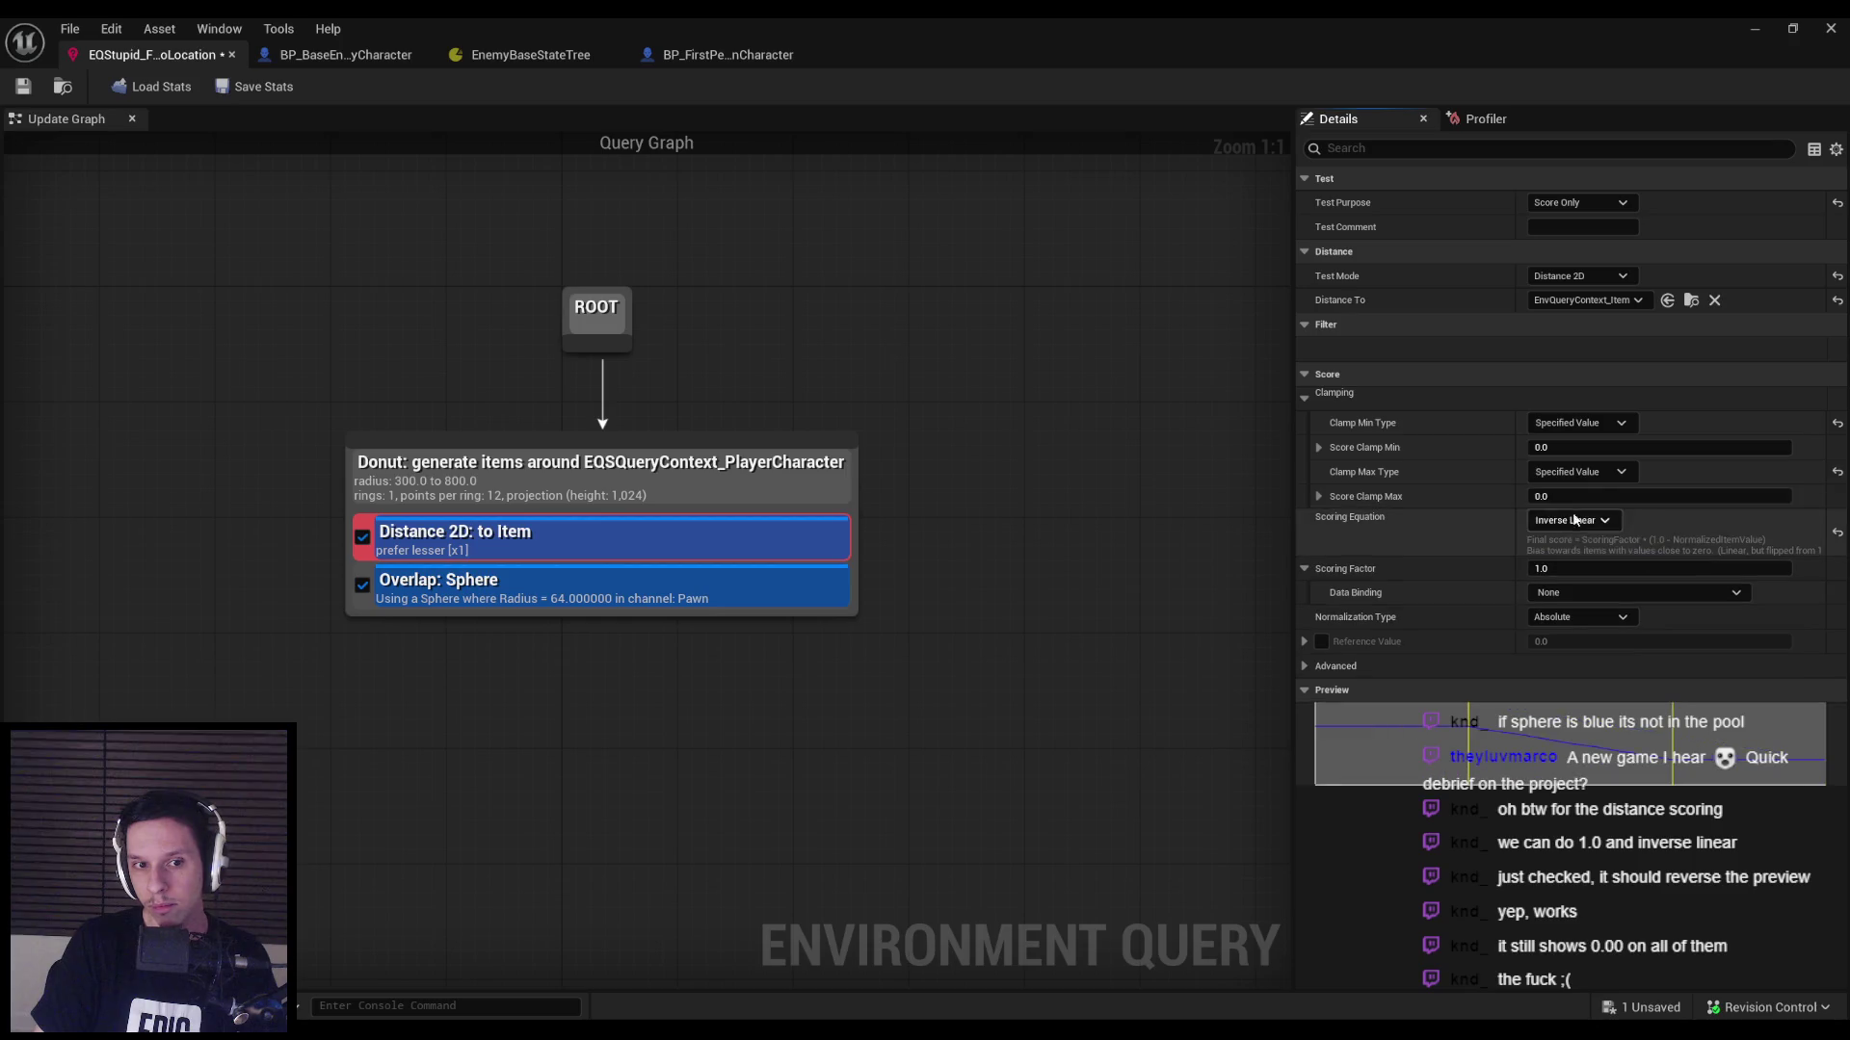
pyautogui.click(1565, 423)
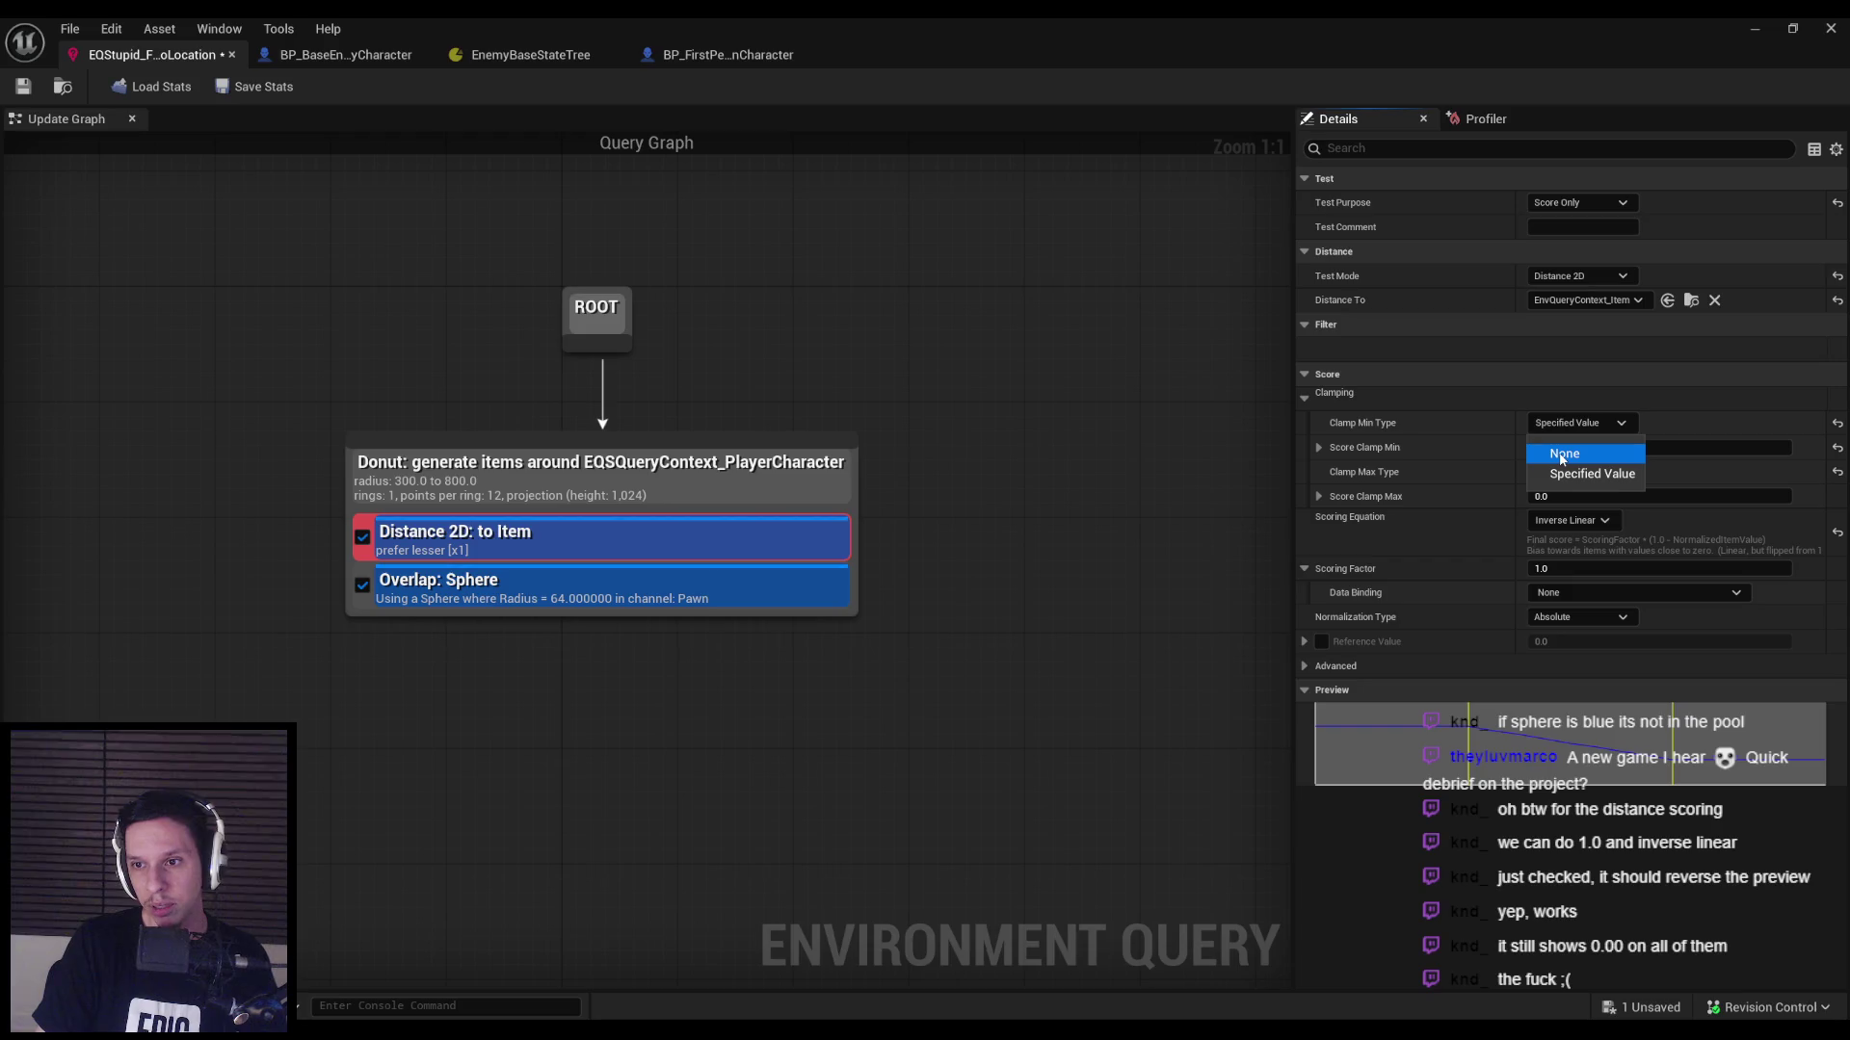
pyautogui.click(1512, 427)
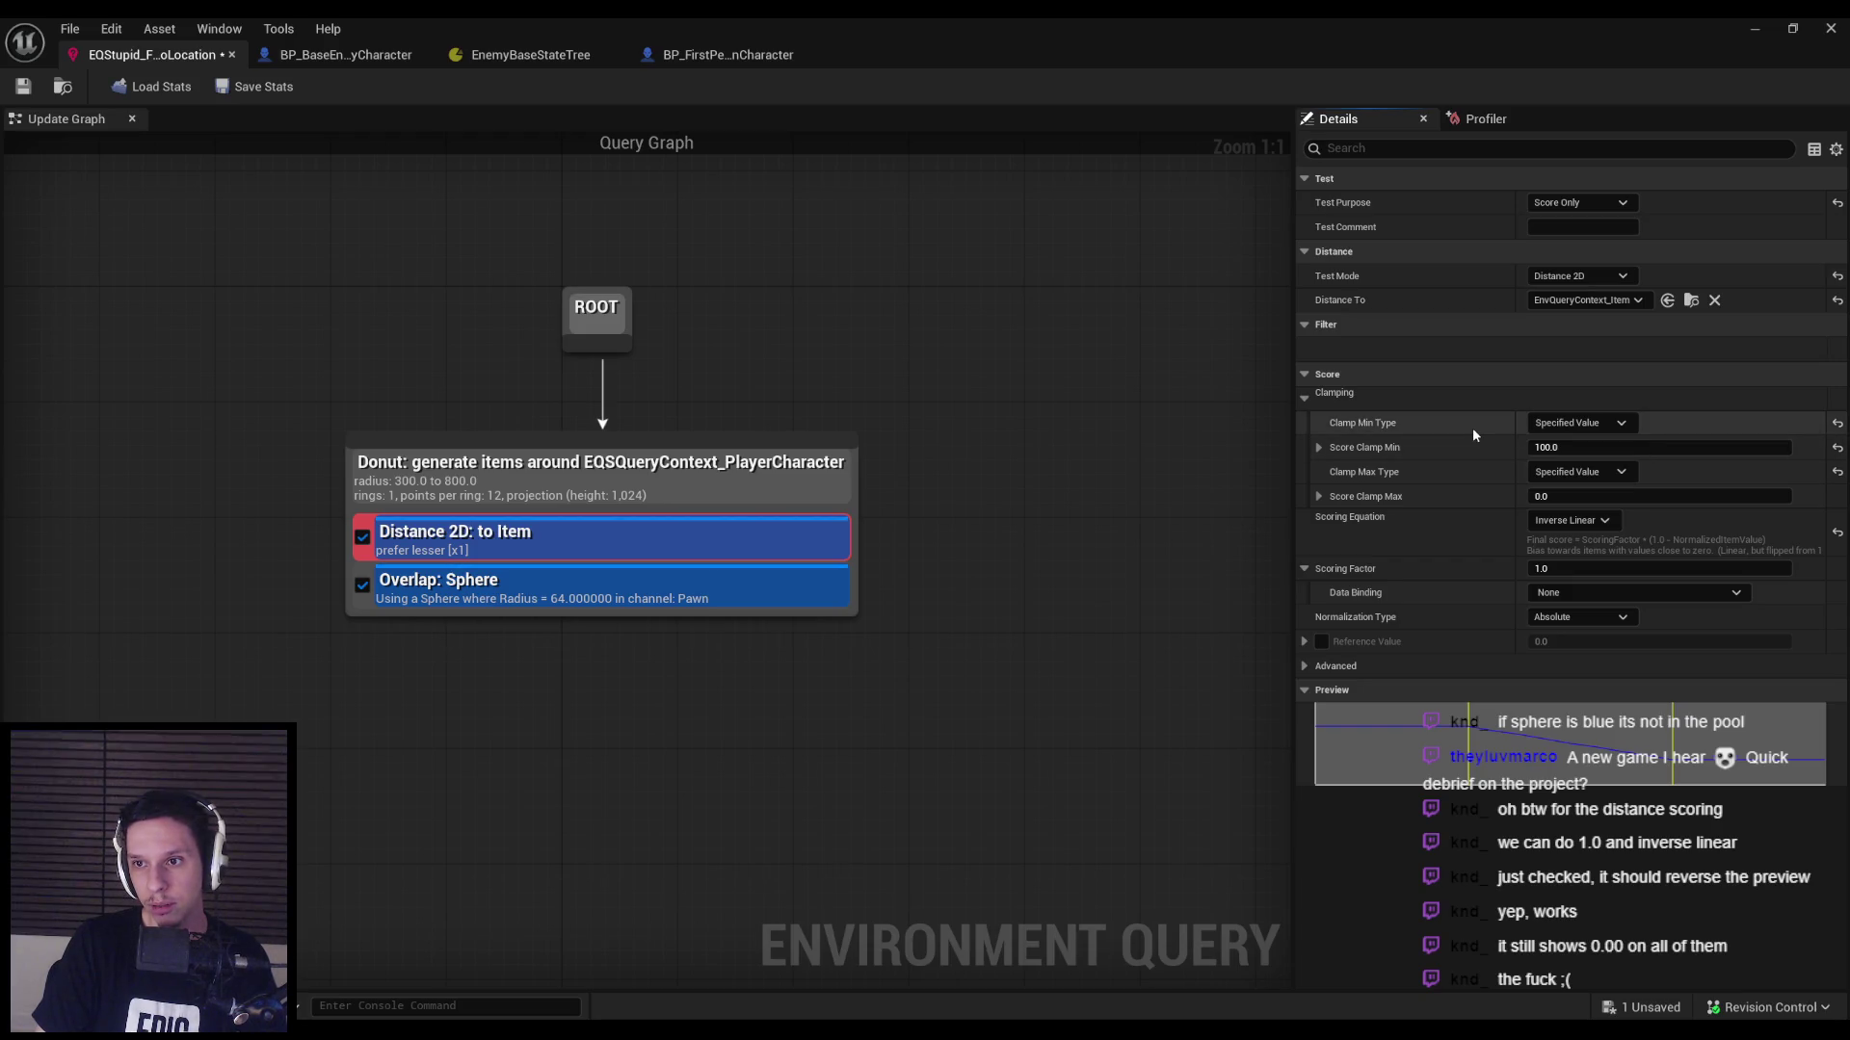
# Make the Distance 2D test Filter and Score with both clamp types set to None.
pyautogui.click(1581, 204)
pyautogui.click(1566, 253)
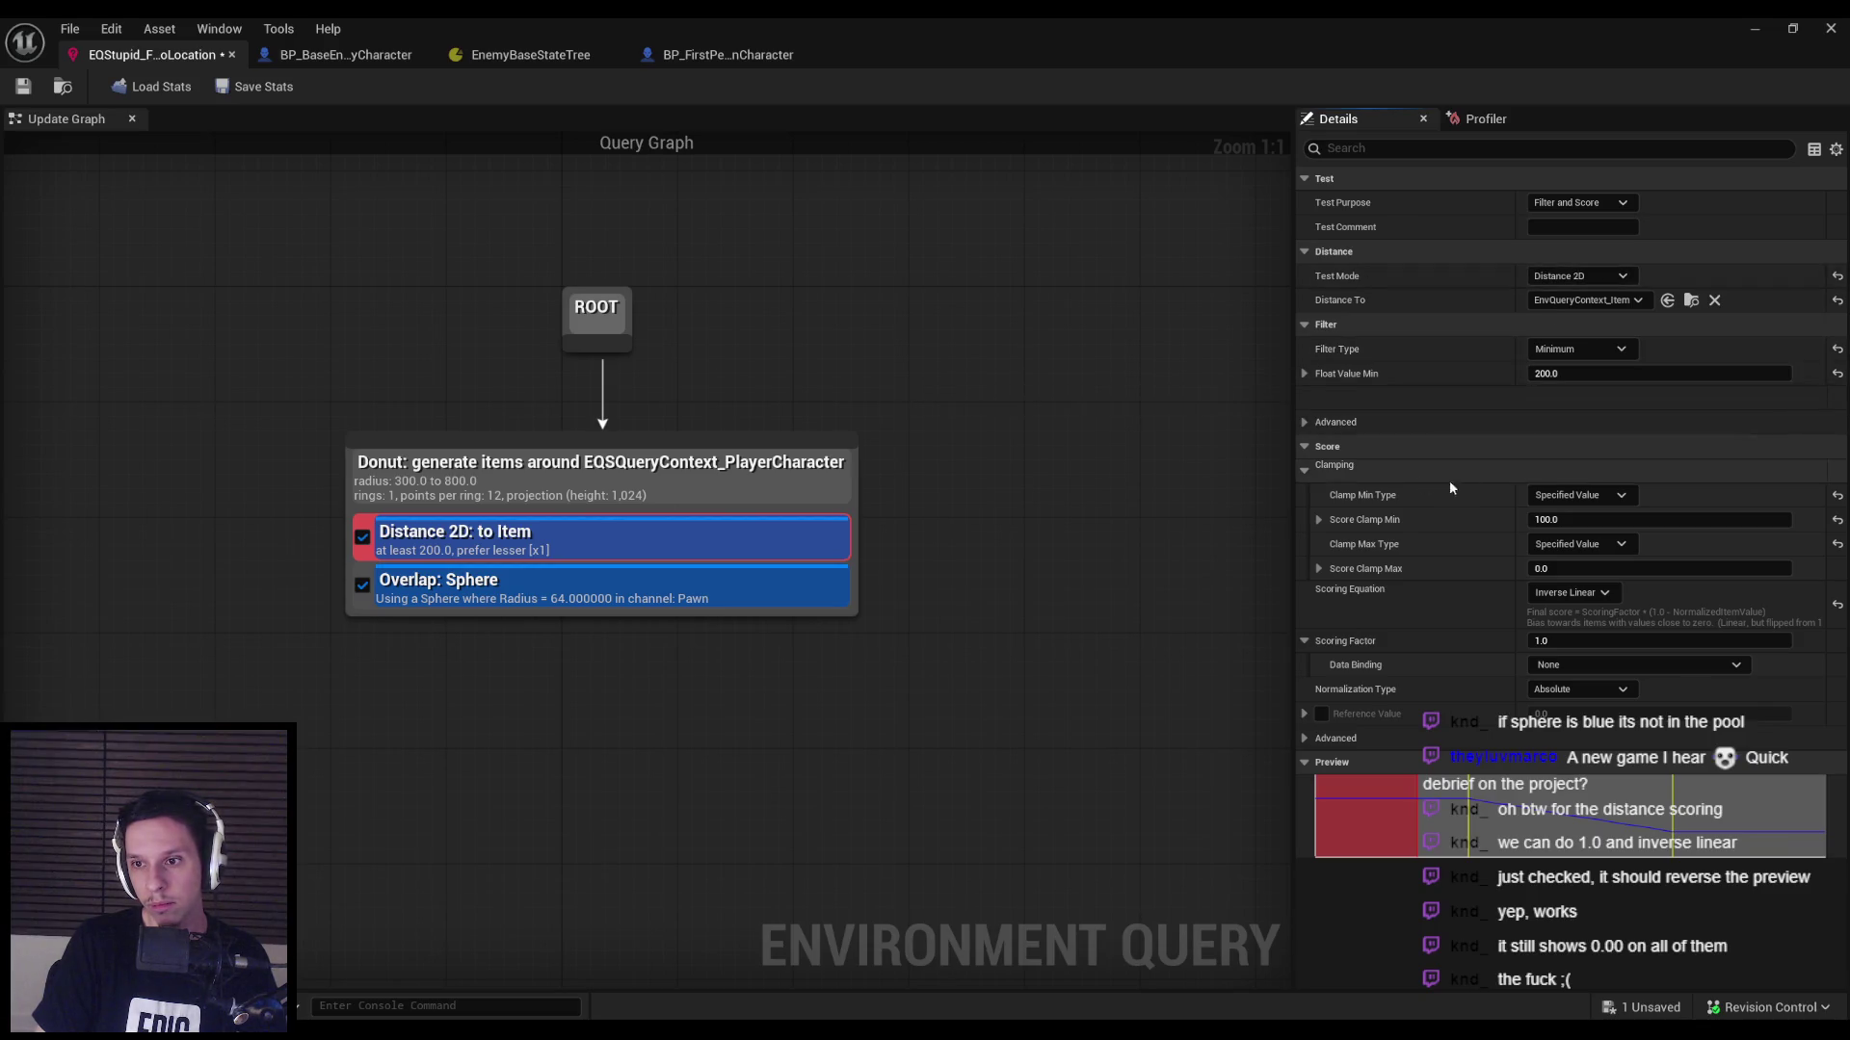
pyautogui.click(1574, 495)
pyautogui.click(1569, 525)
pyautogui.click(1569, 521)
pyautogui.click(1564, 549)
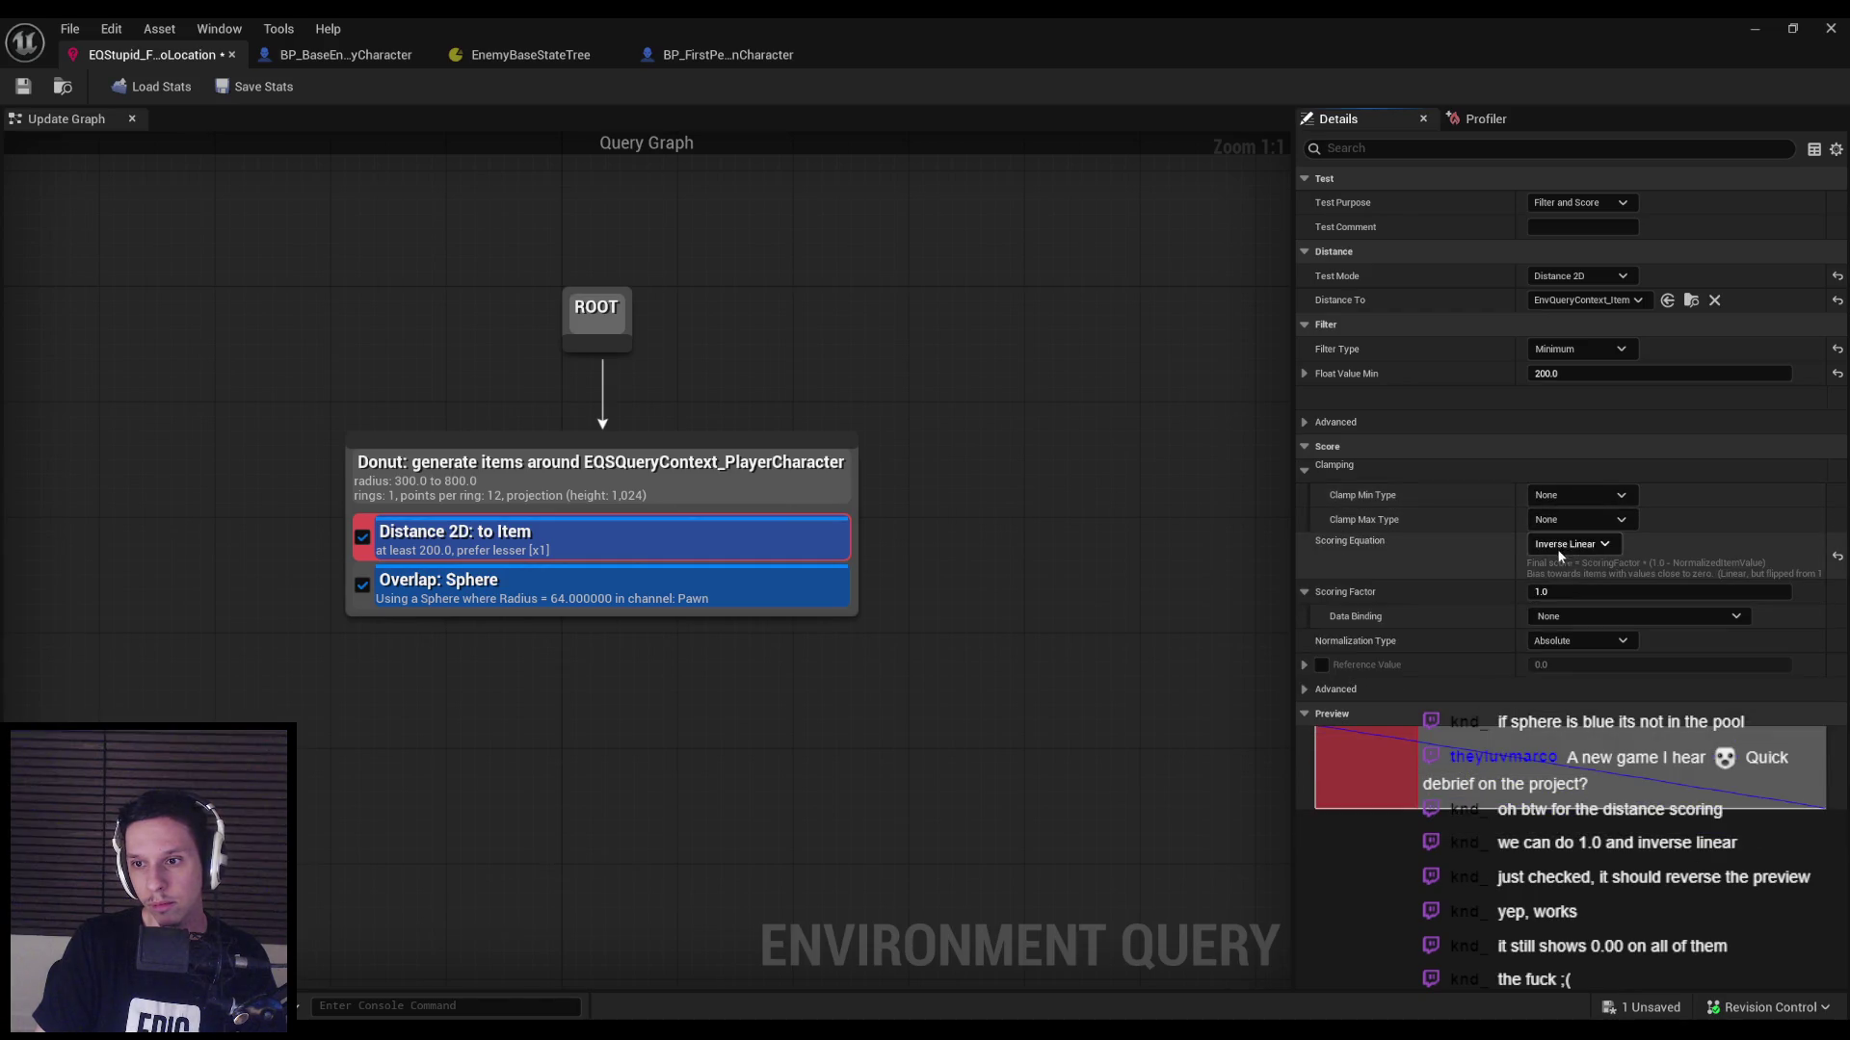
pyautogui.click(1754, 29)
pyautogui.hotkey('alt', 'p')
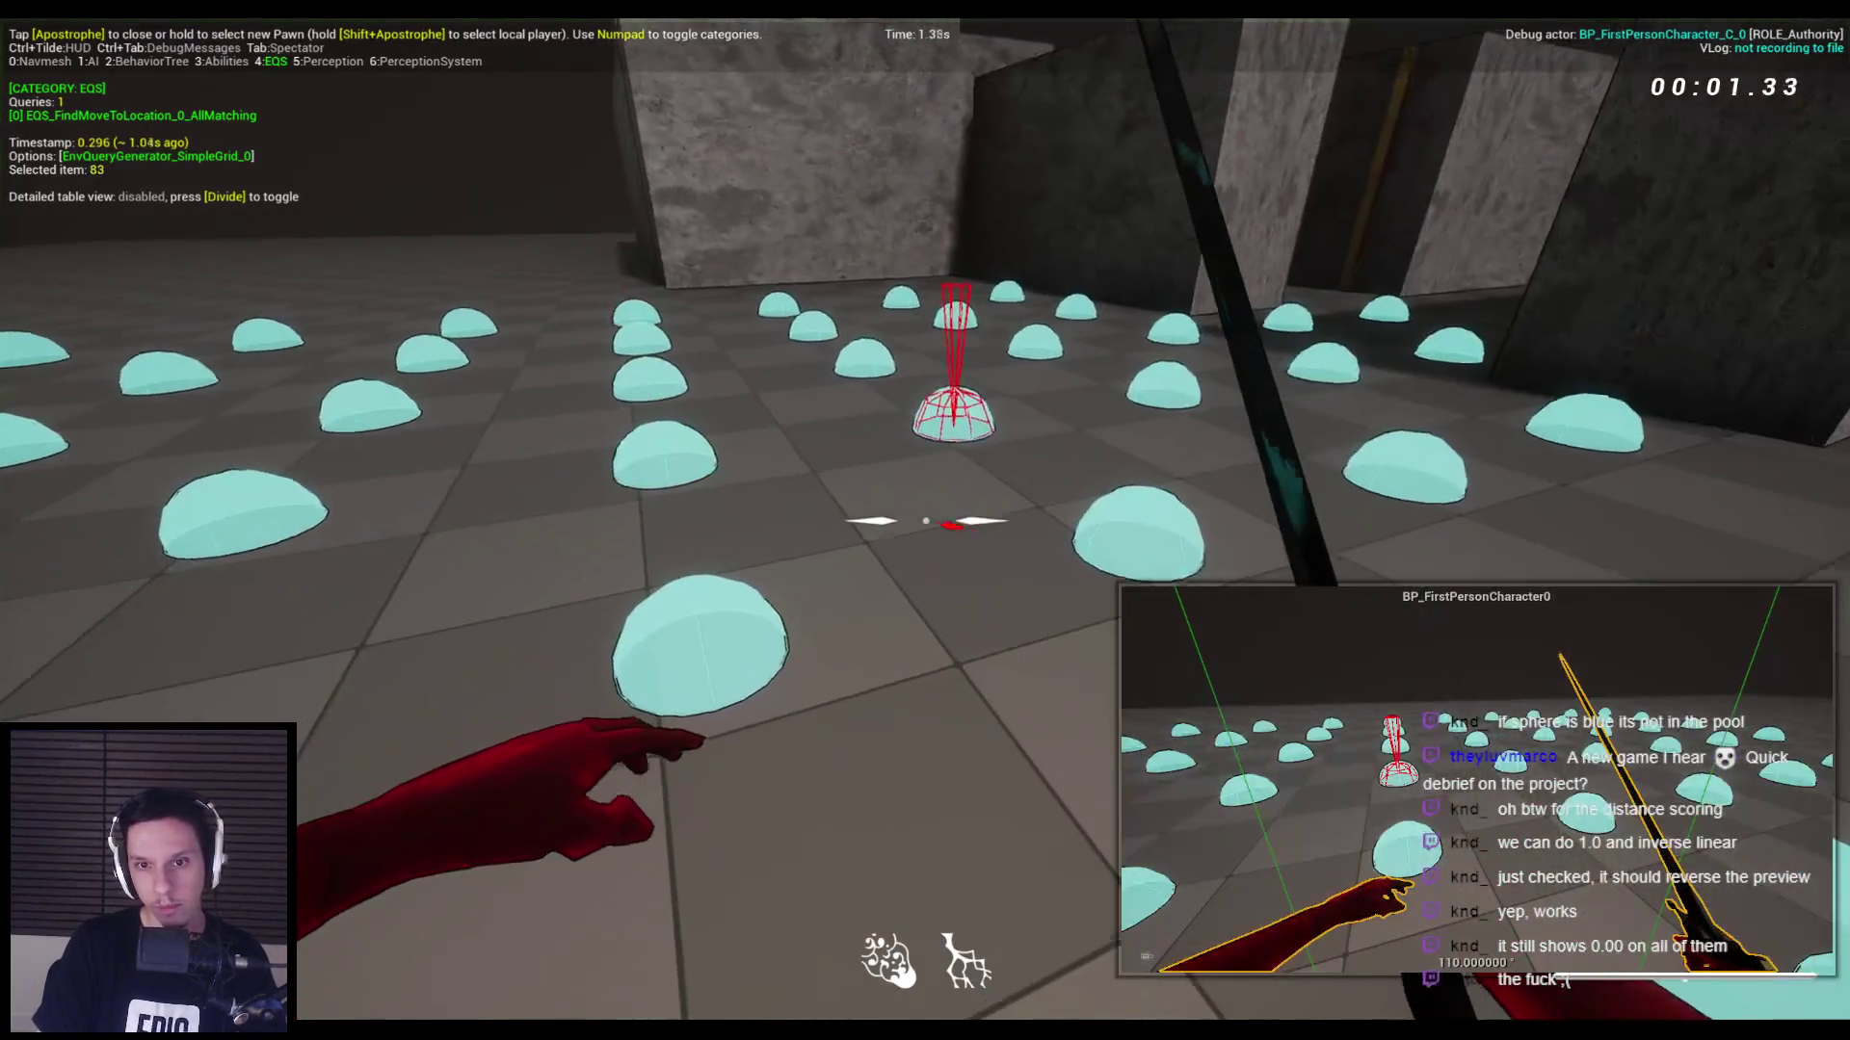
pyautogui.press("'")
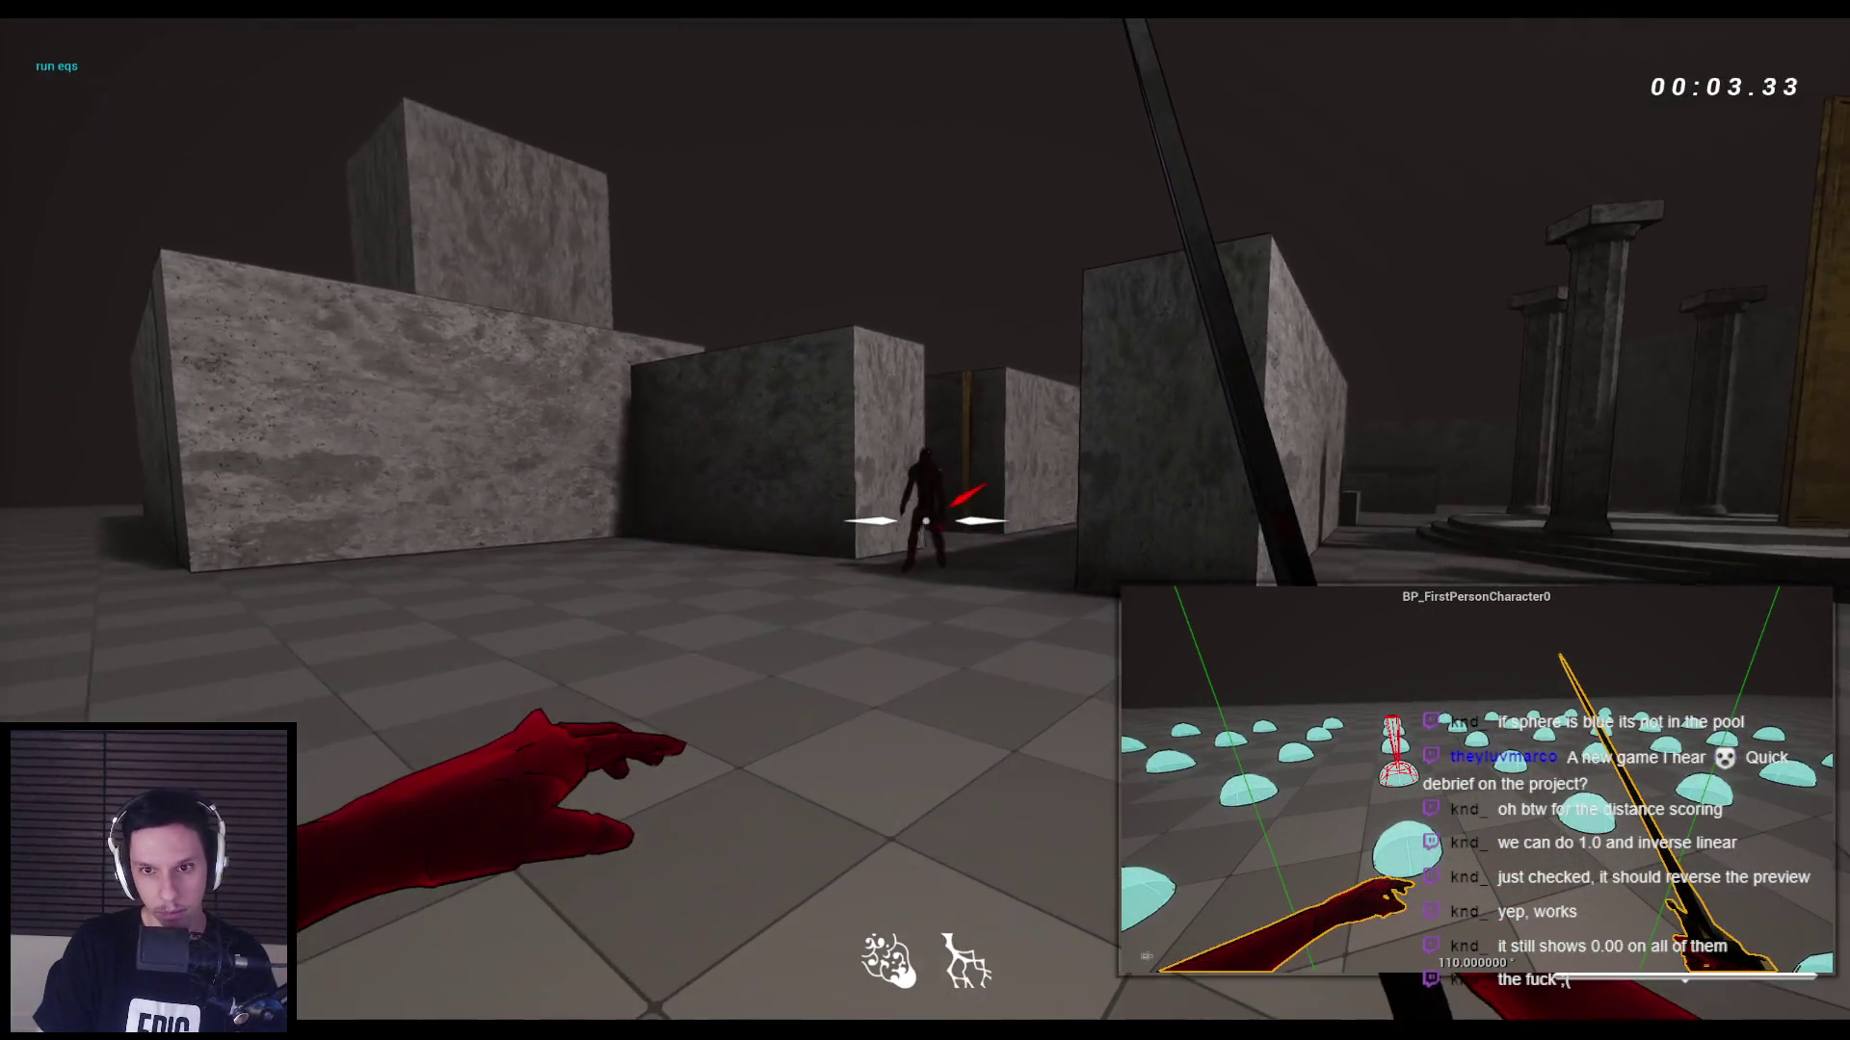
pyautogui.press("'")
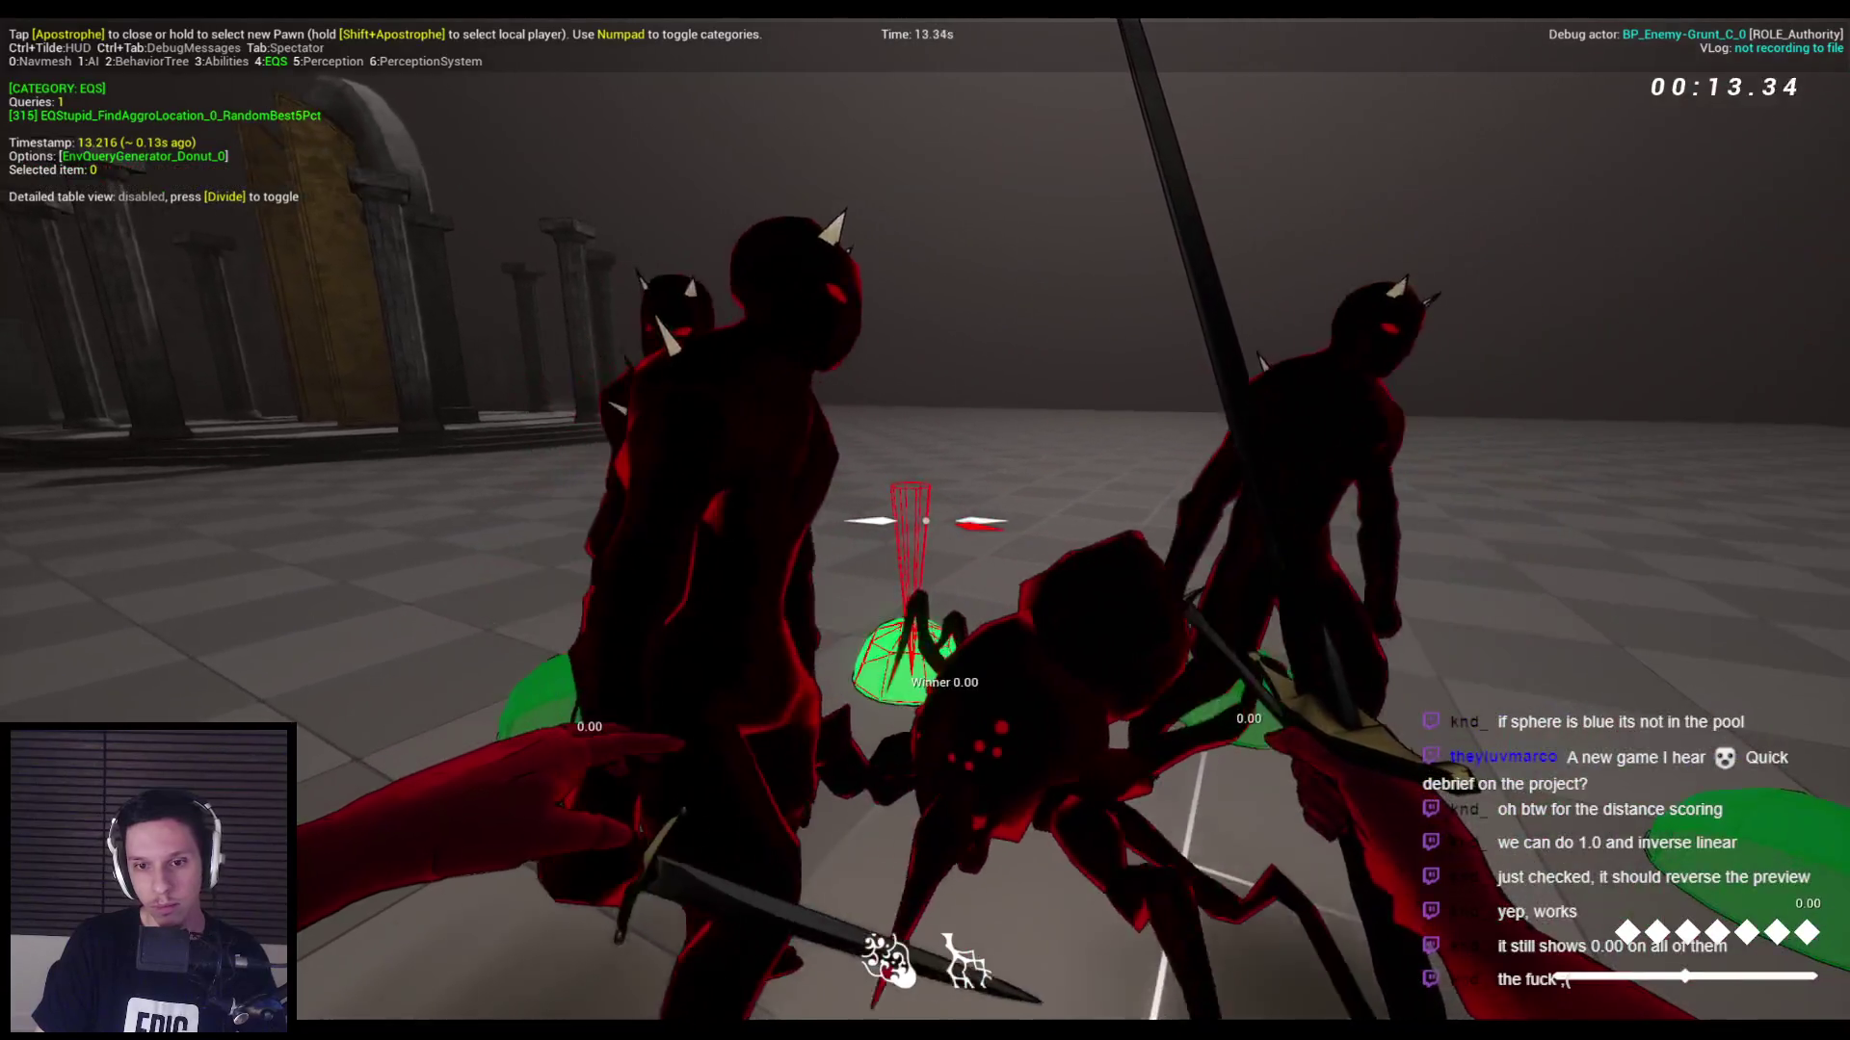
pyautogui.press('Escape')
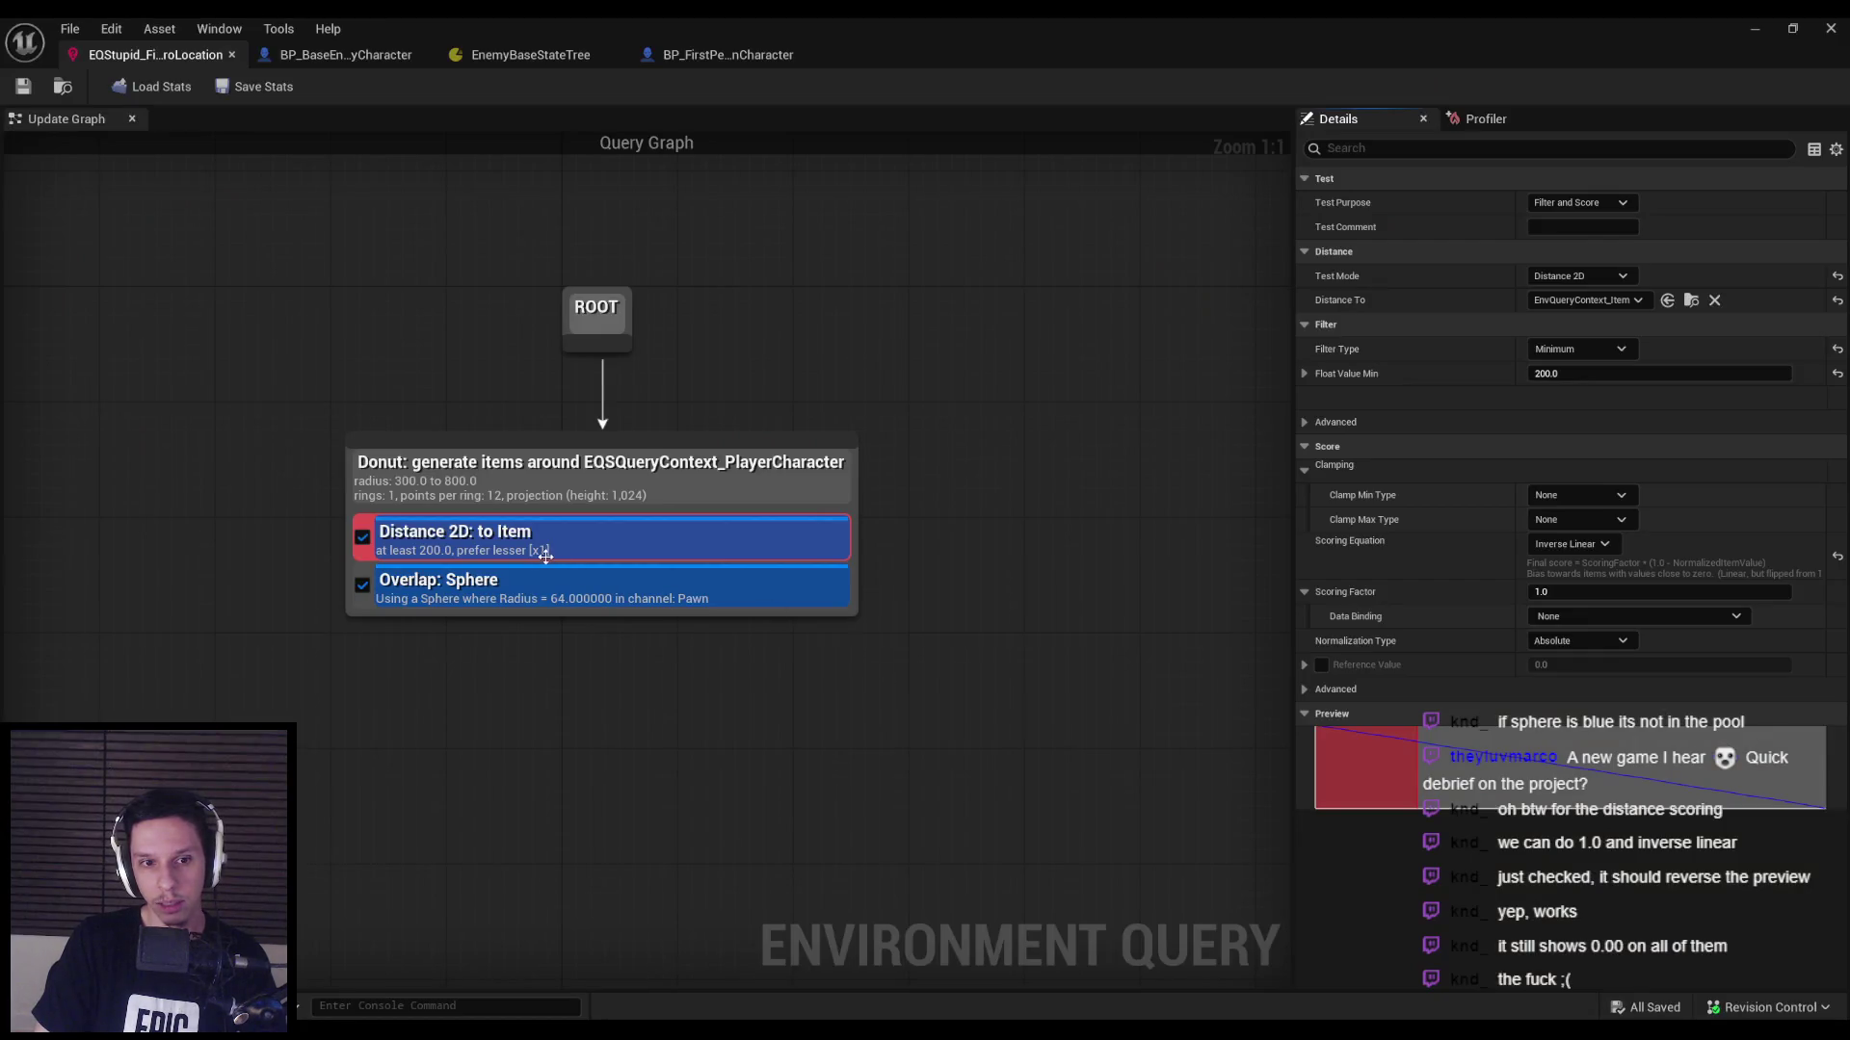
# Add a Dot test to the Donut generator.
pyautogui.rightClick(545, 494)
pyautogui.moveTo(605, 678)
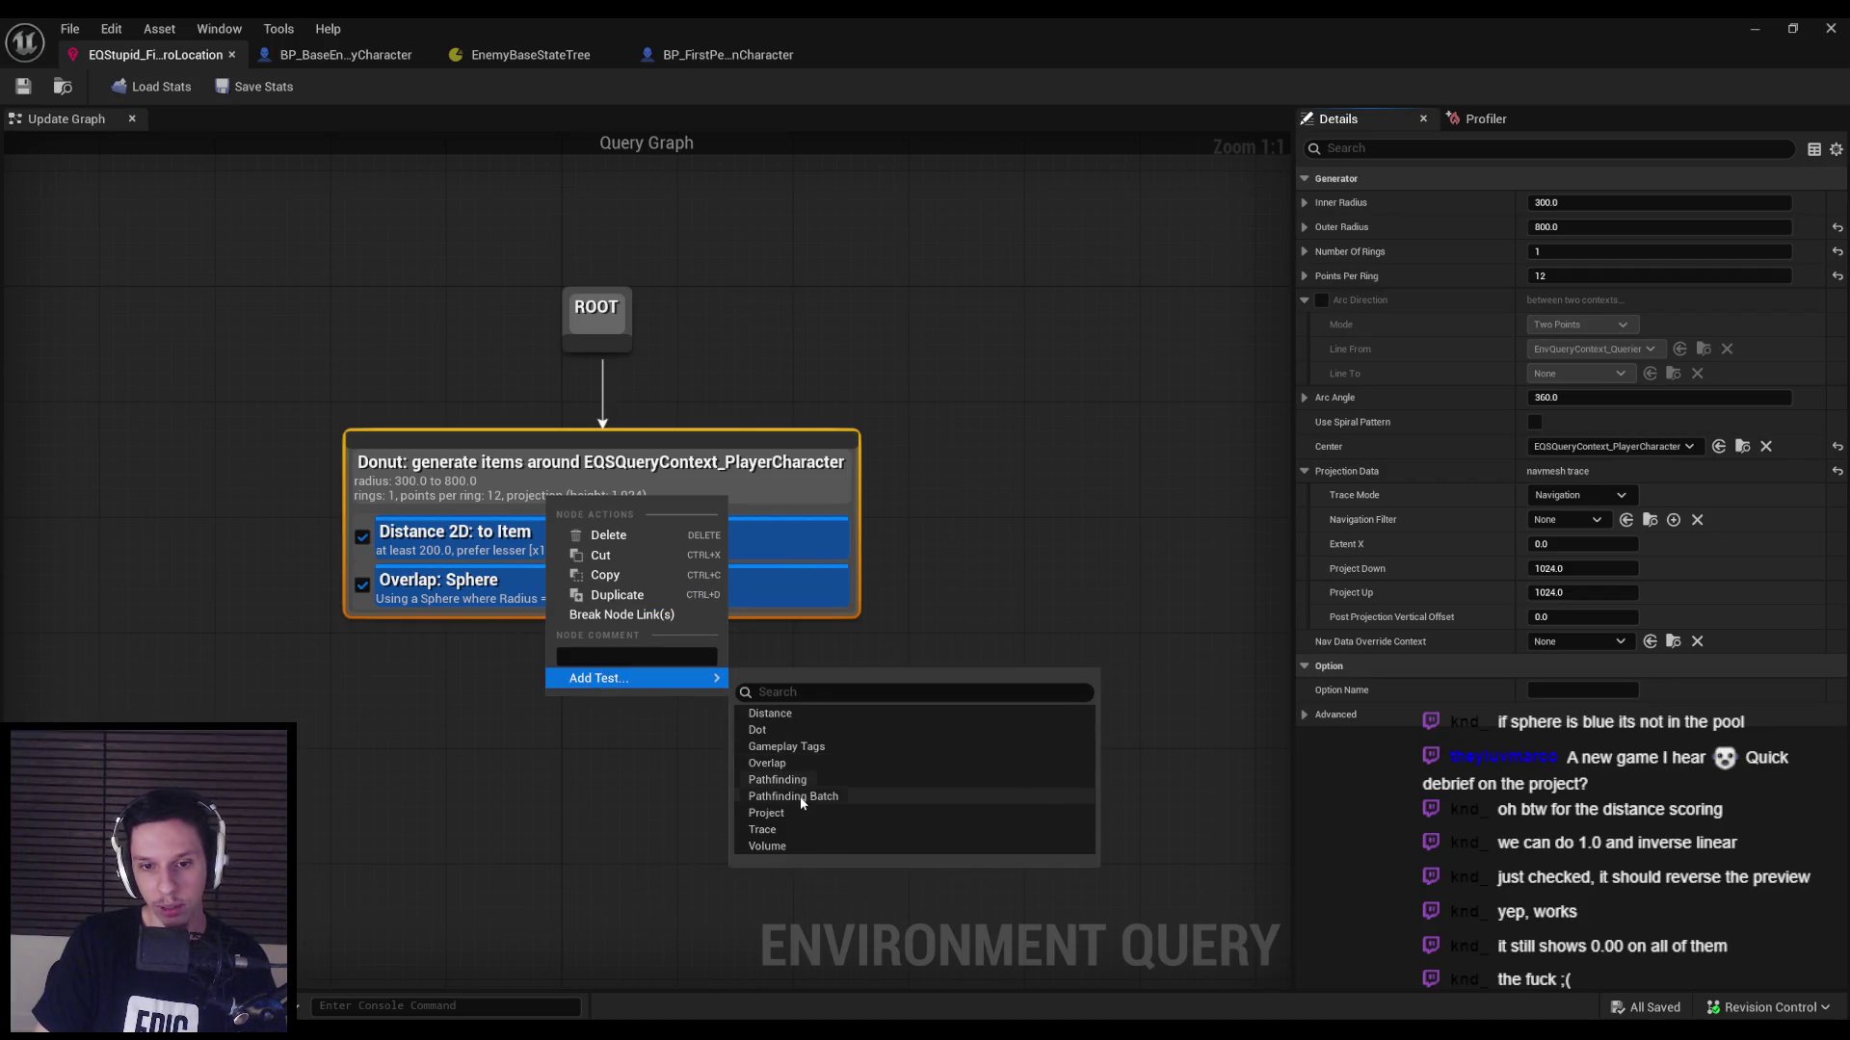
pyautogui.click(761, 731)
pyautogui.click(474, 641)
# Set Line A to Rotation of EQSQueryContext_PlayerCharacter and the test mode to Dot 2D (Heading).
pyautogui.click(1562, 299)
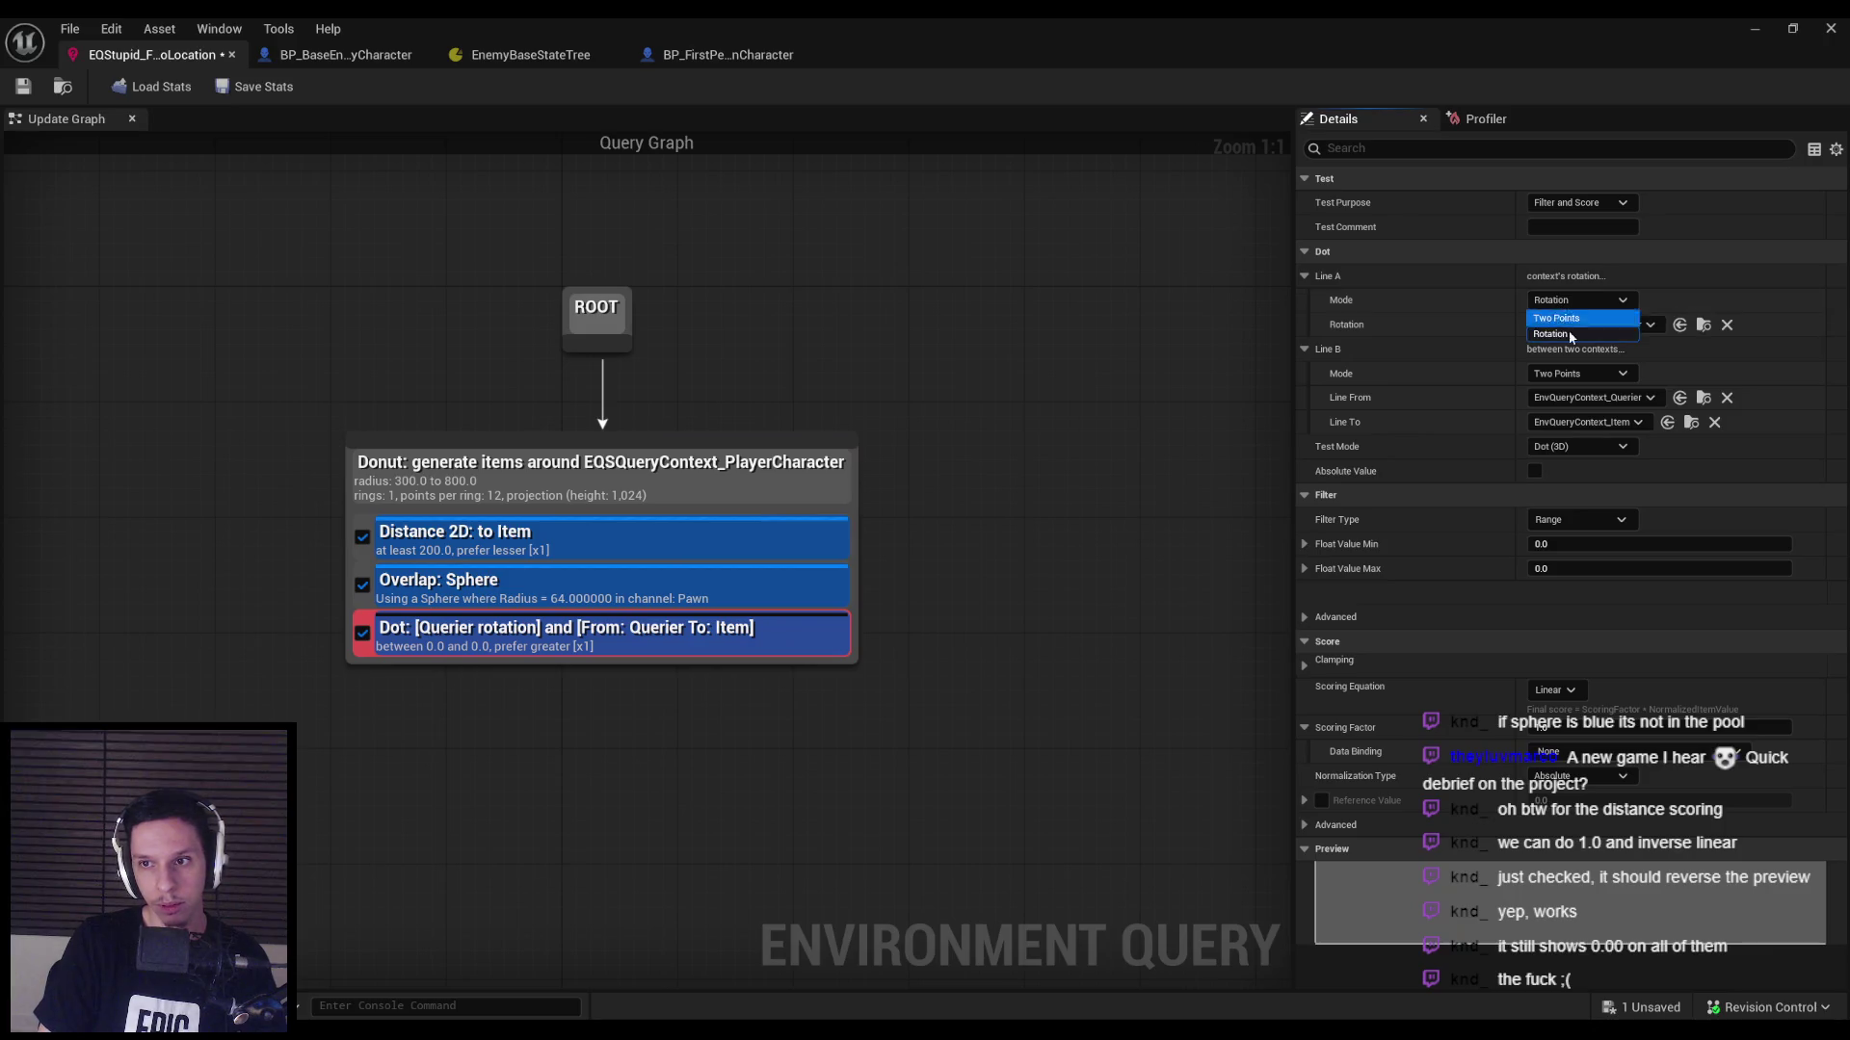
pyautogui.click(1563, 320)
pyautogui.click(1563, 299)
pyautogui.click(1565, 337)
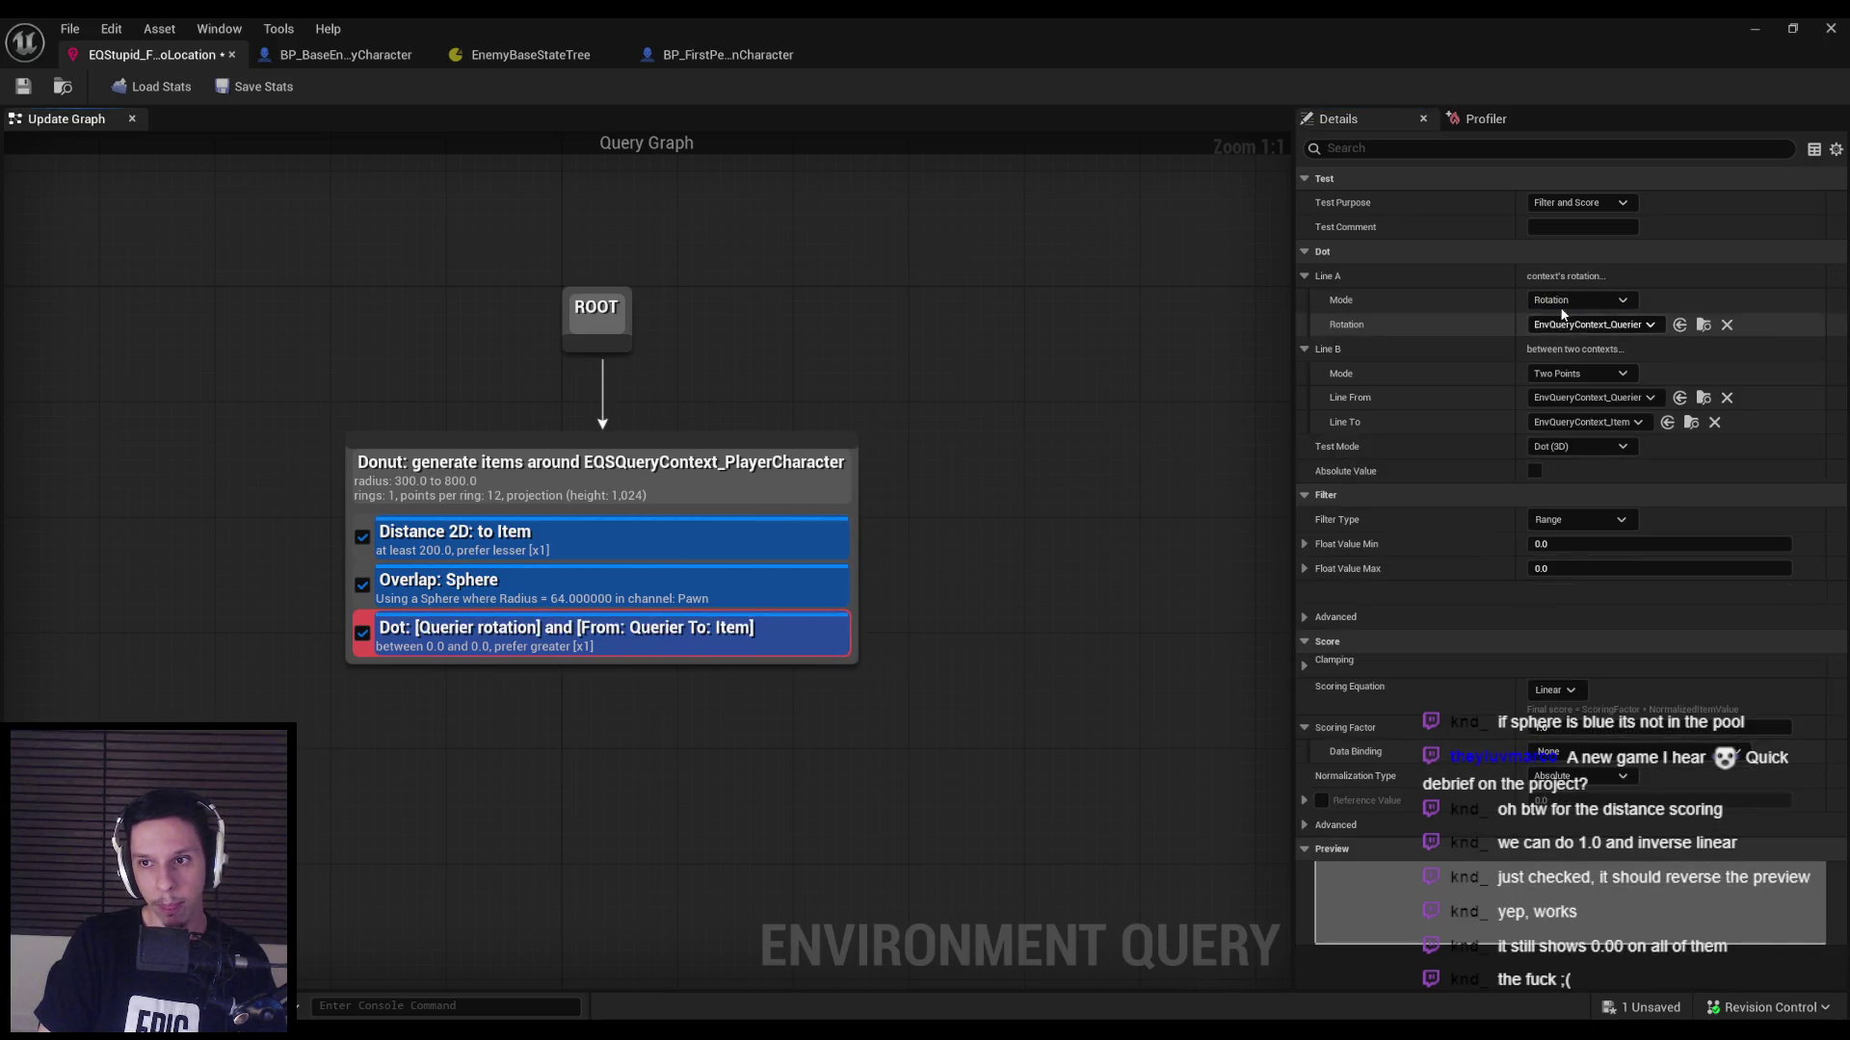
pyautogui.click(1568, 328)
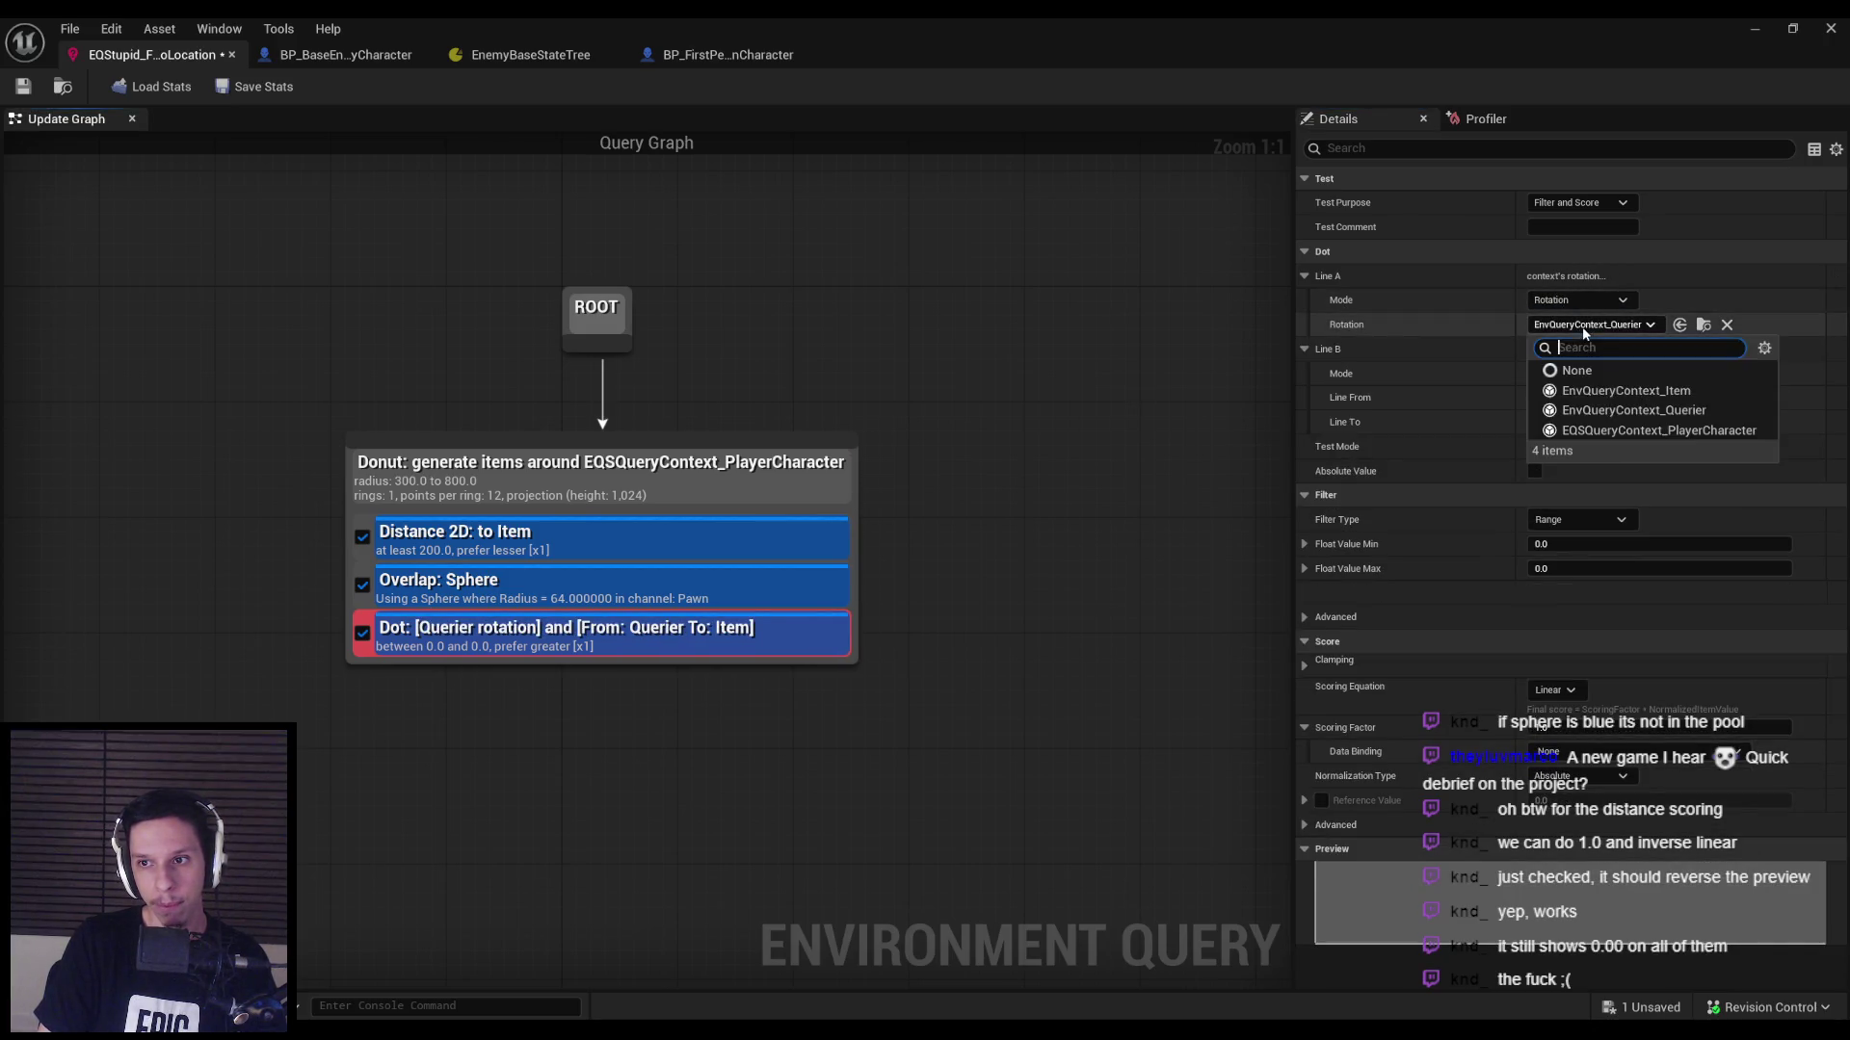
pyautogui.click(1604, 425)
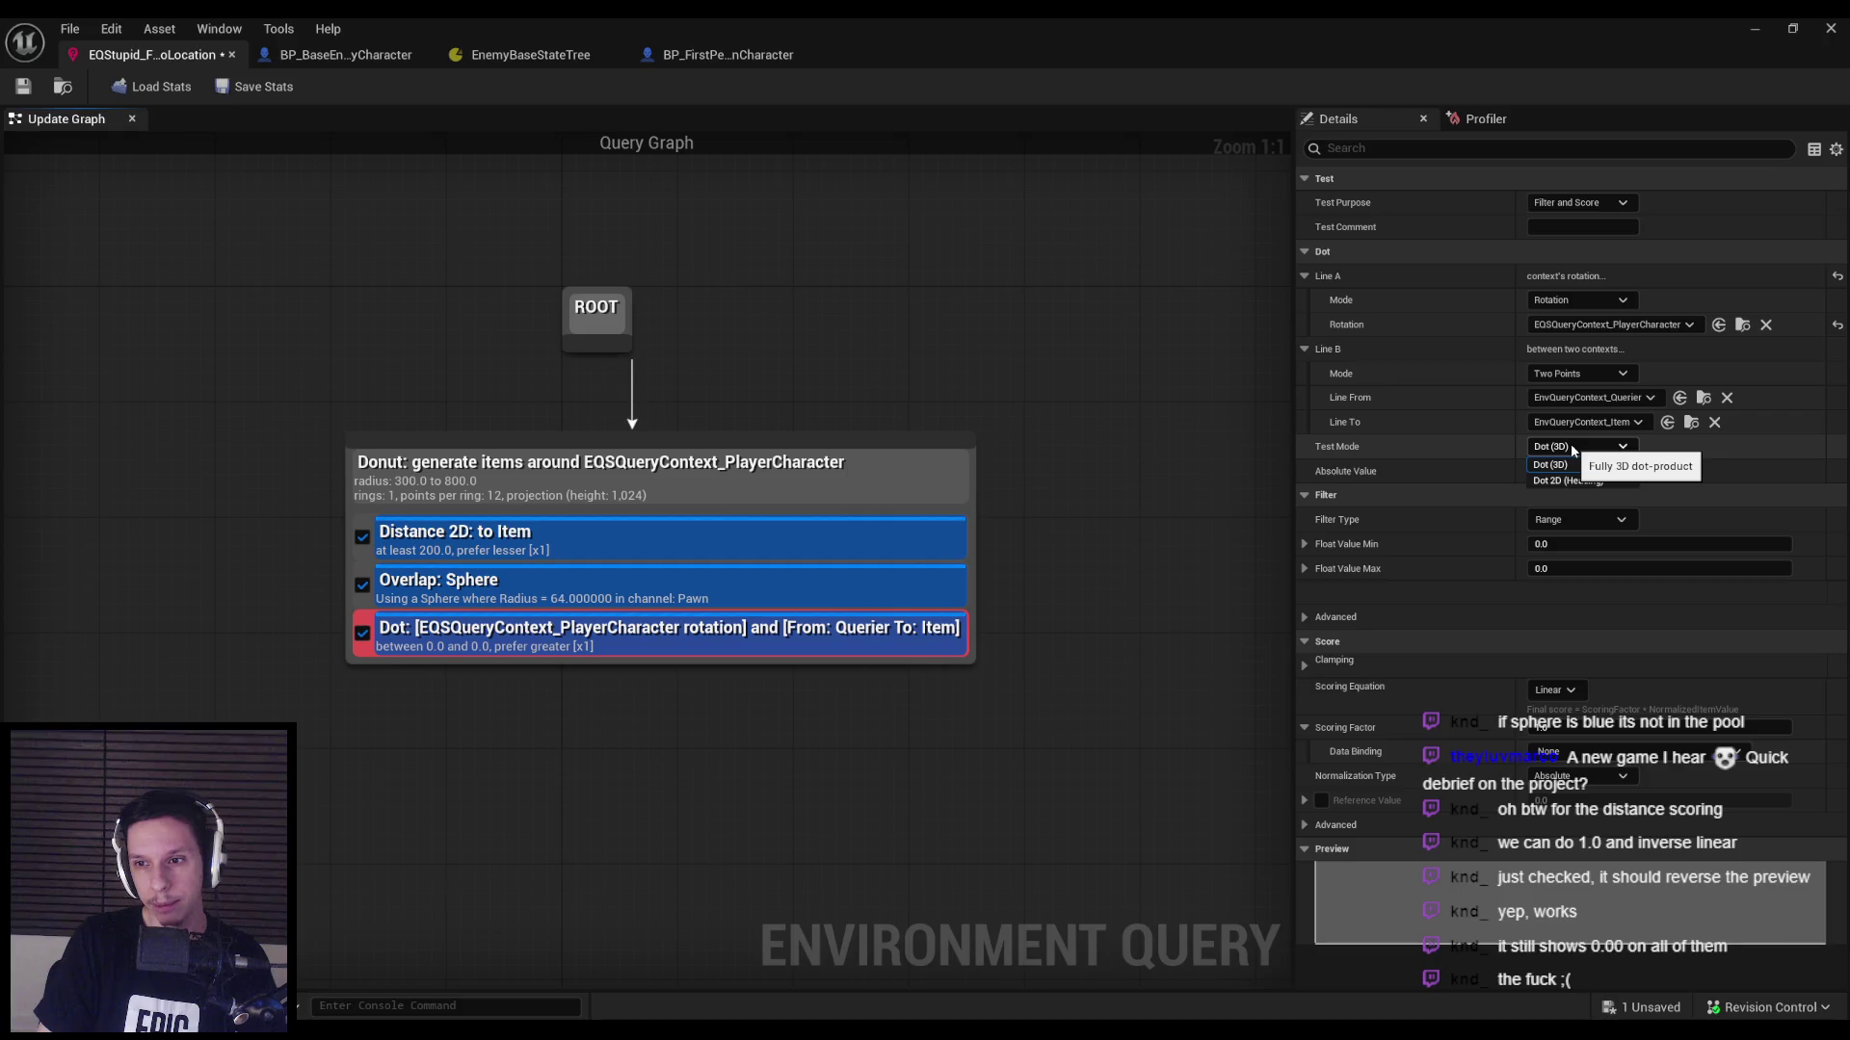
pyautogui.click(1571, 480)
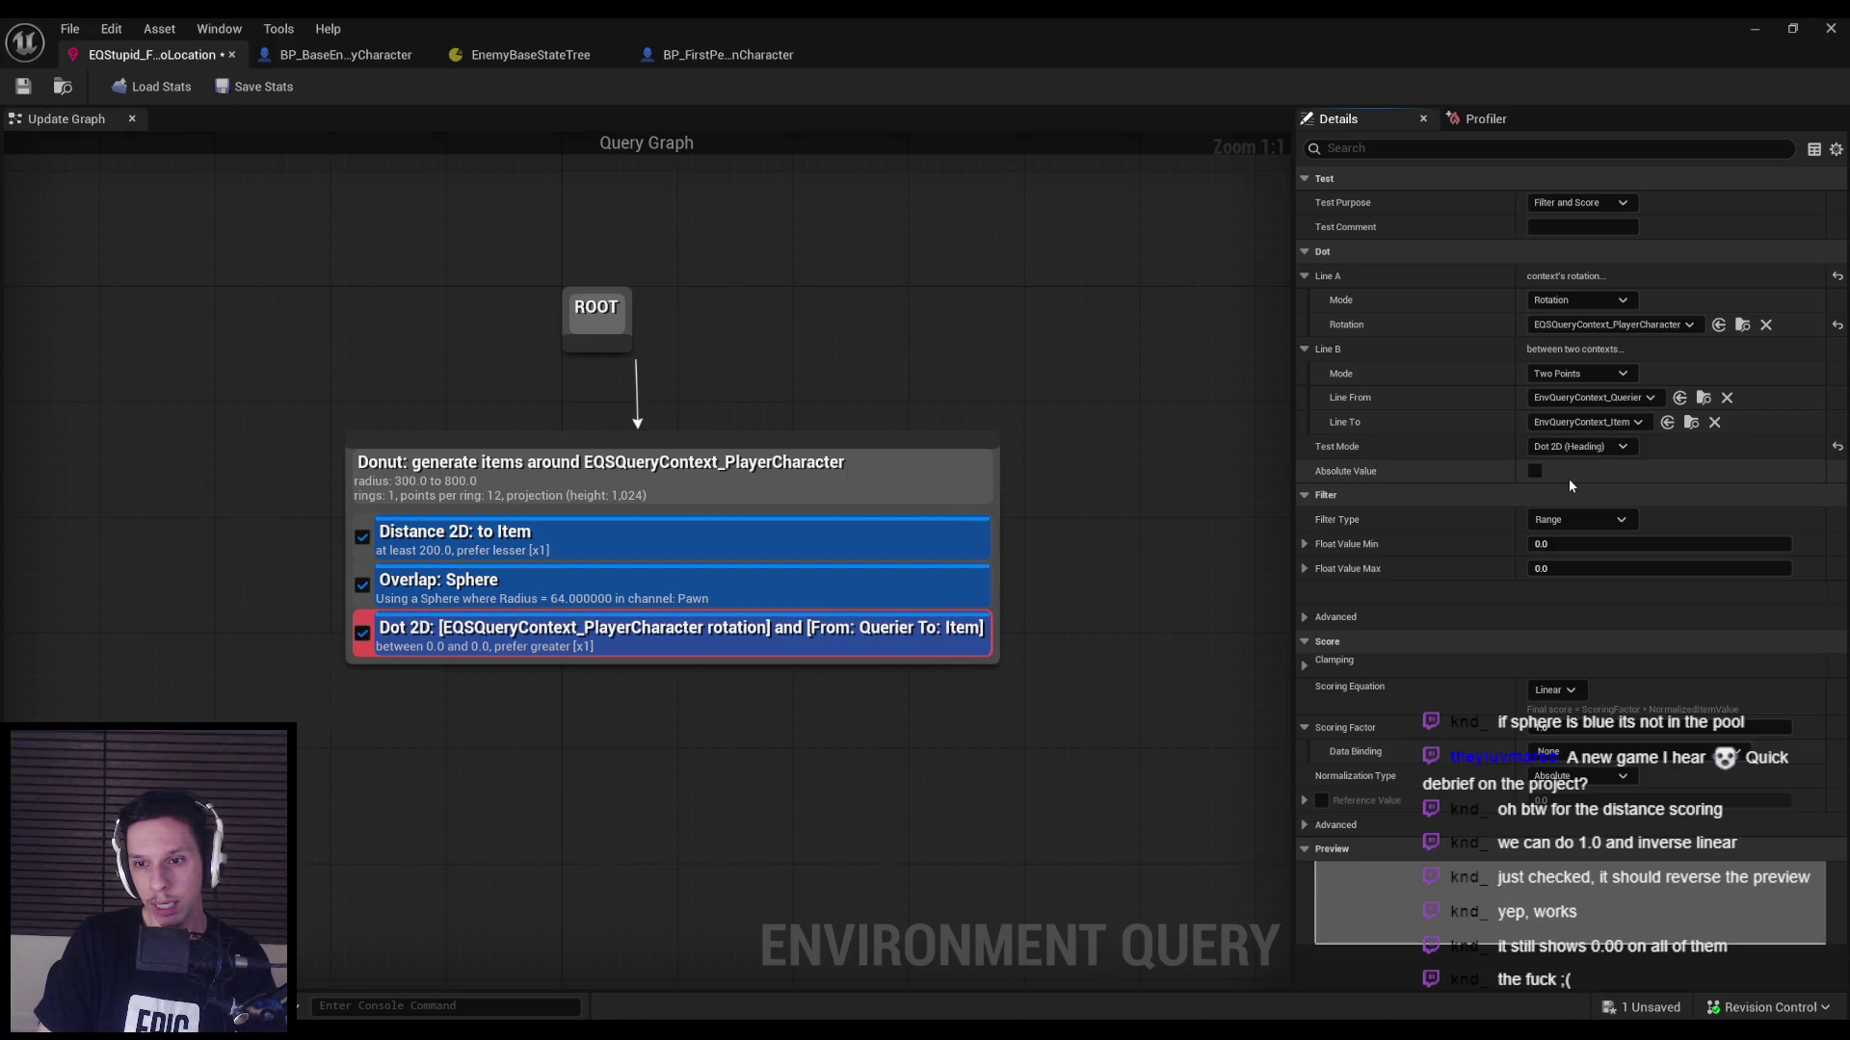
pyautogui.moveTo(1361, 553)
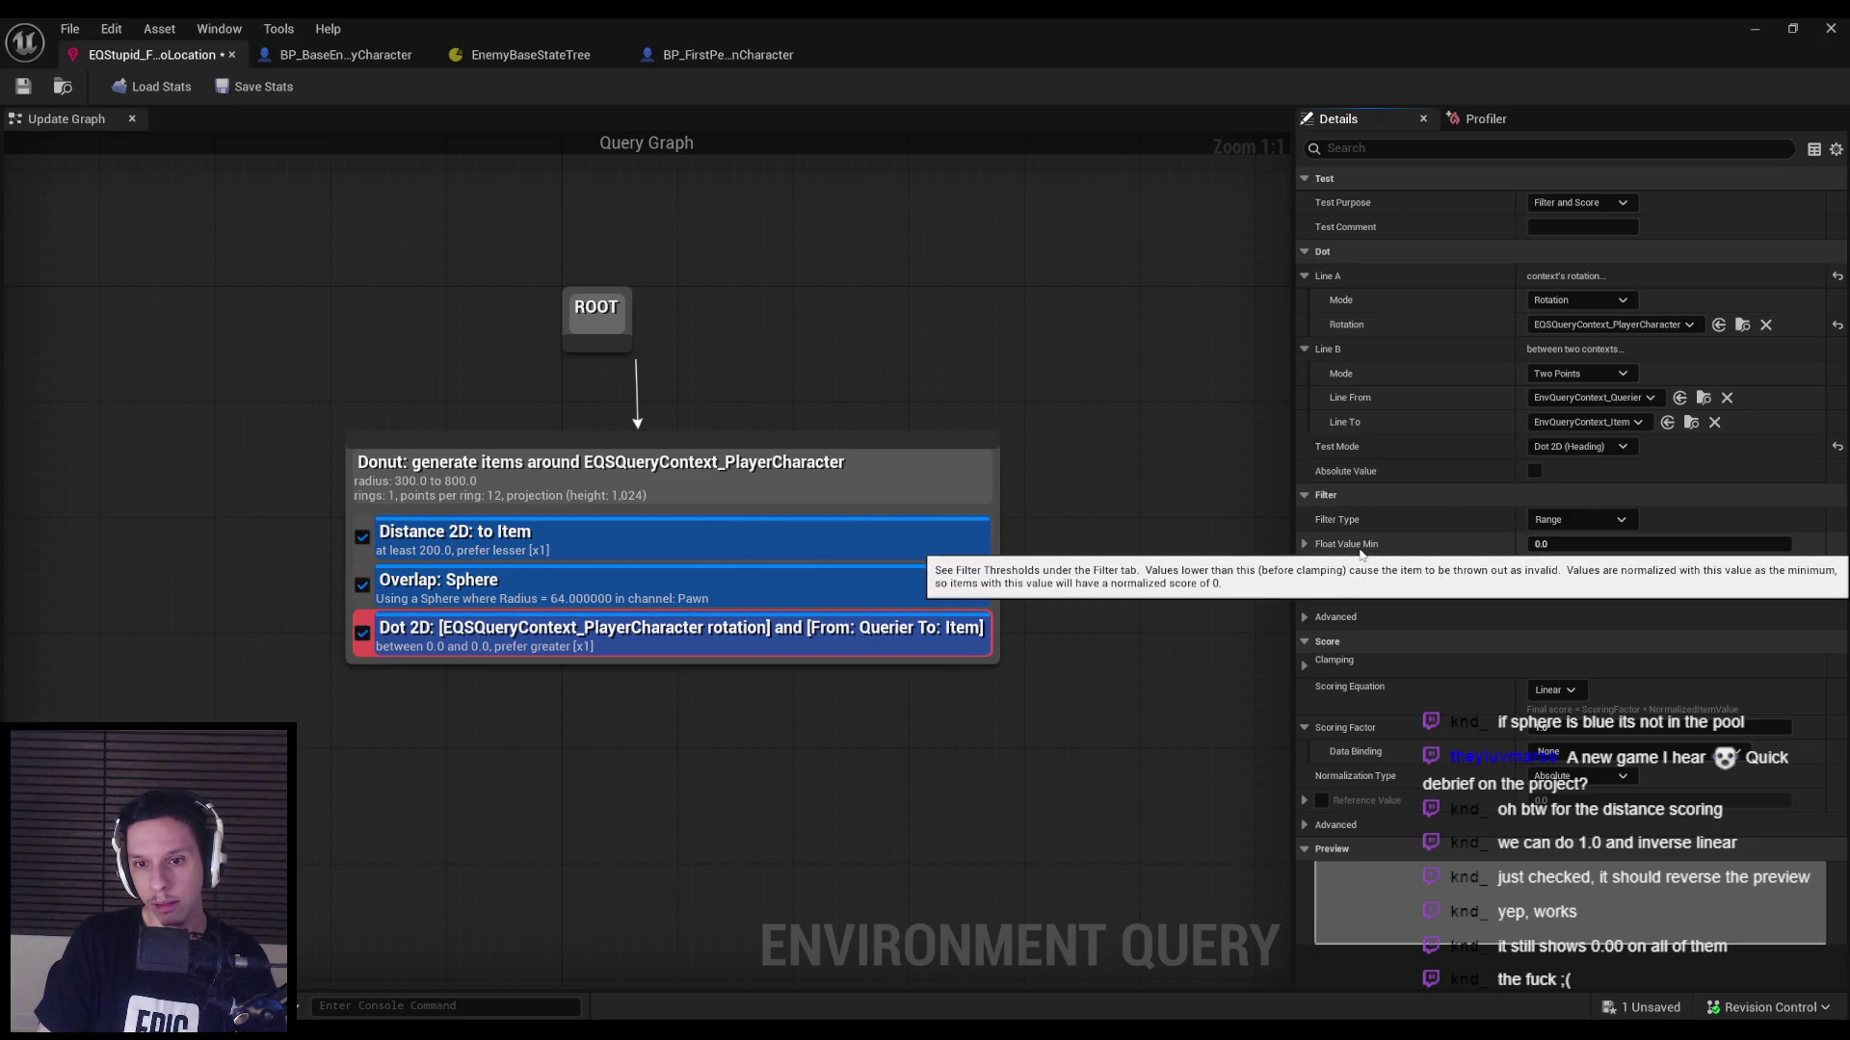
pyautogui.click(1169, 639)
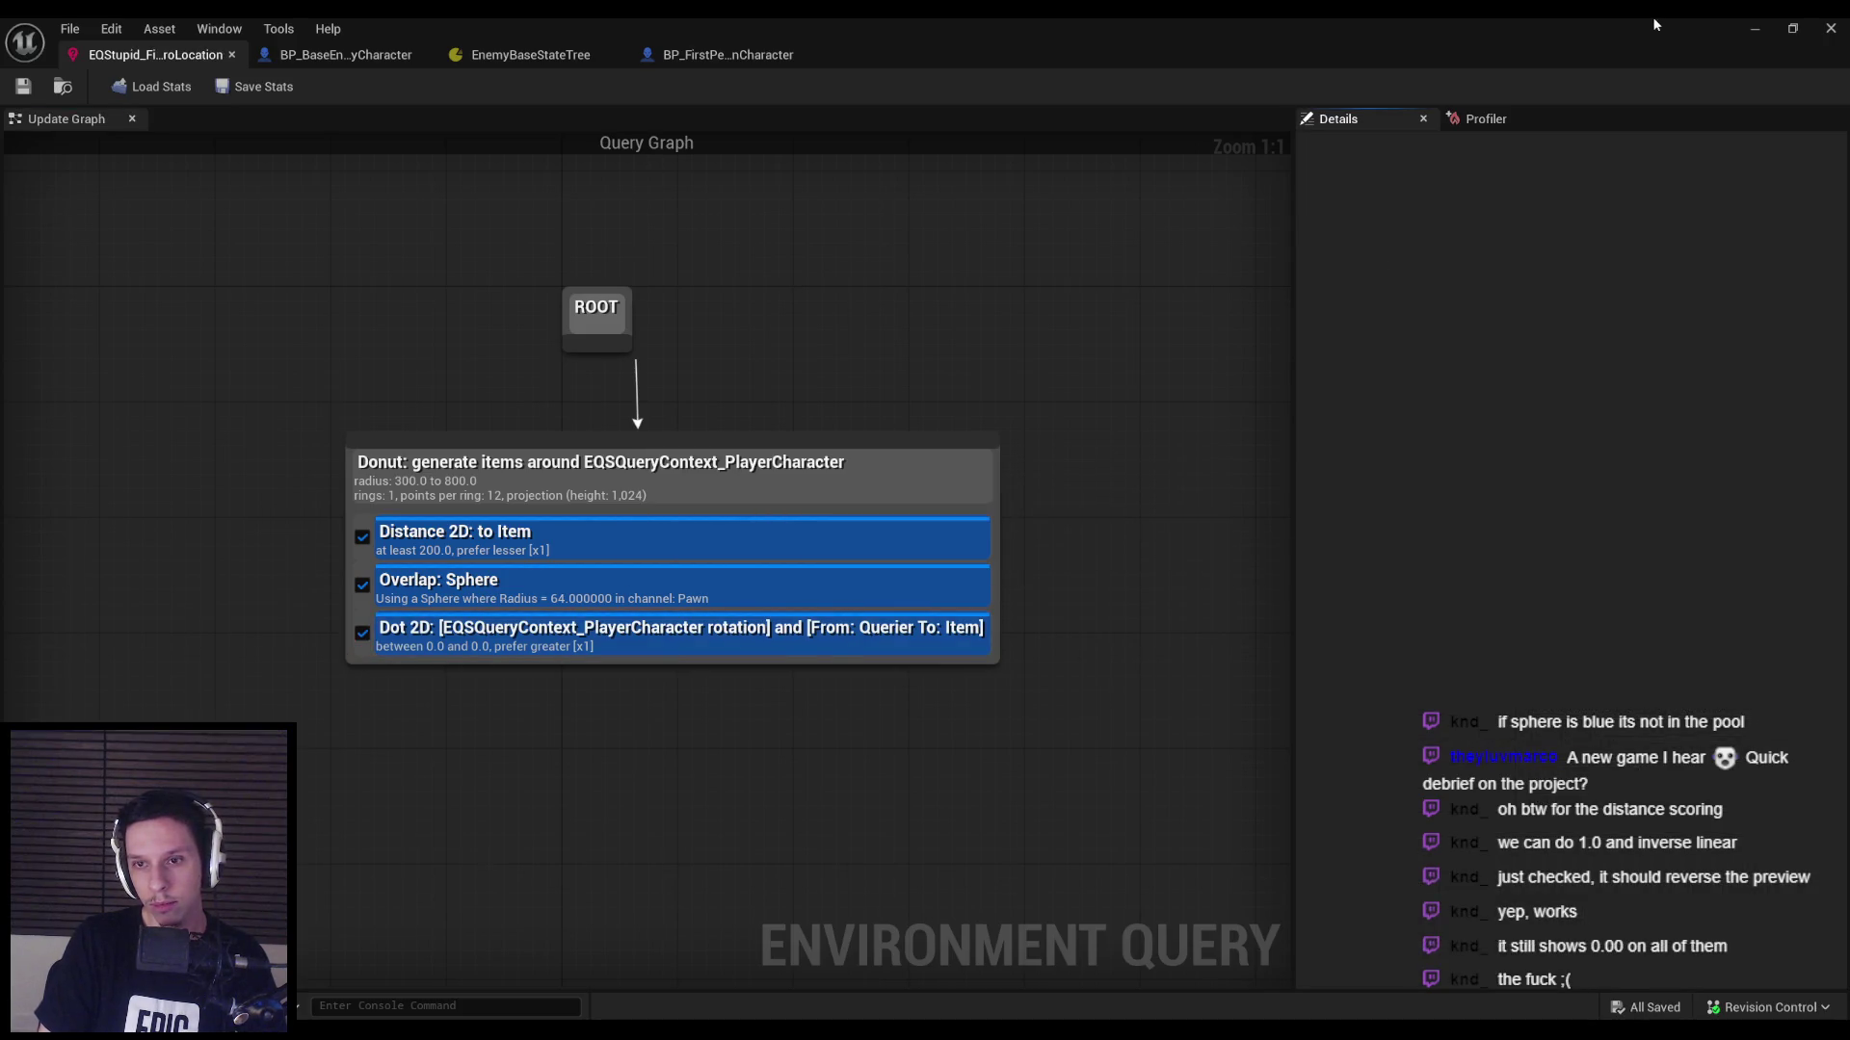
pyautogui.click(1750, 32)
pyautogui.hotkey('alt', 'p')
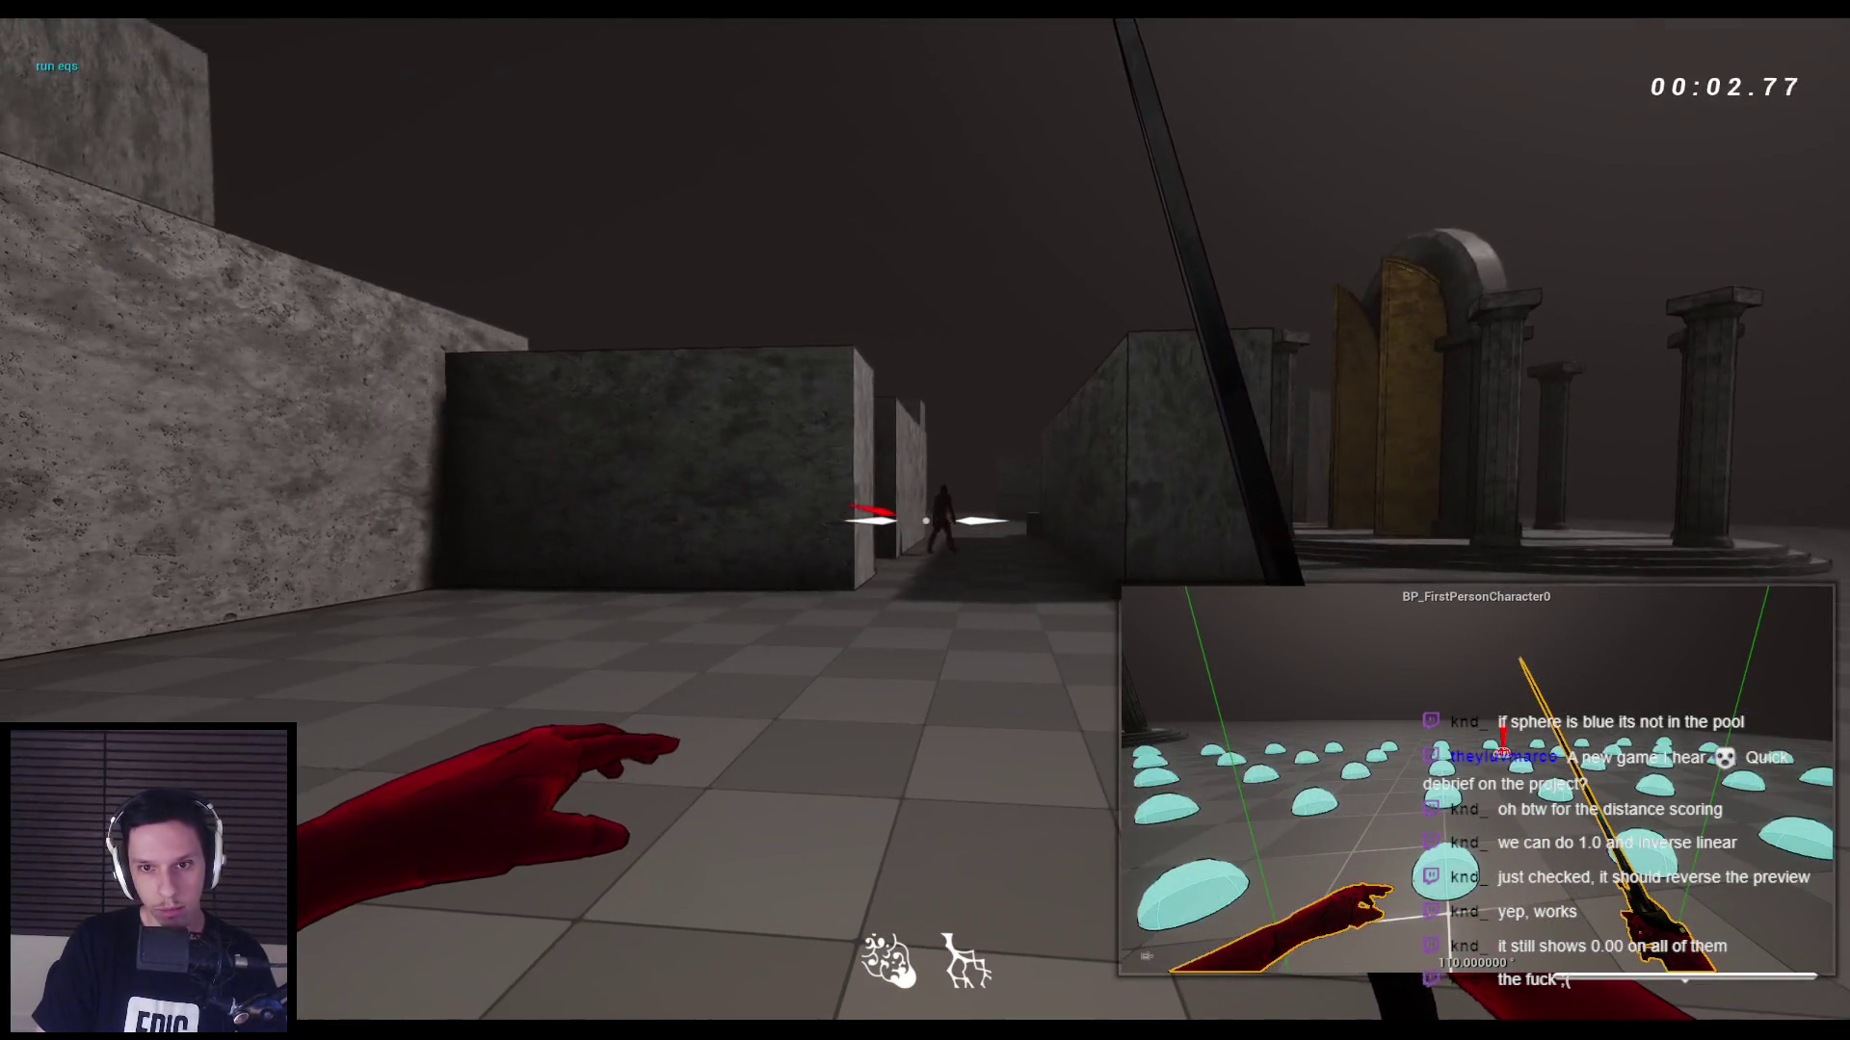
pyautogui.press("'")
pyautogui.press('w')
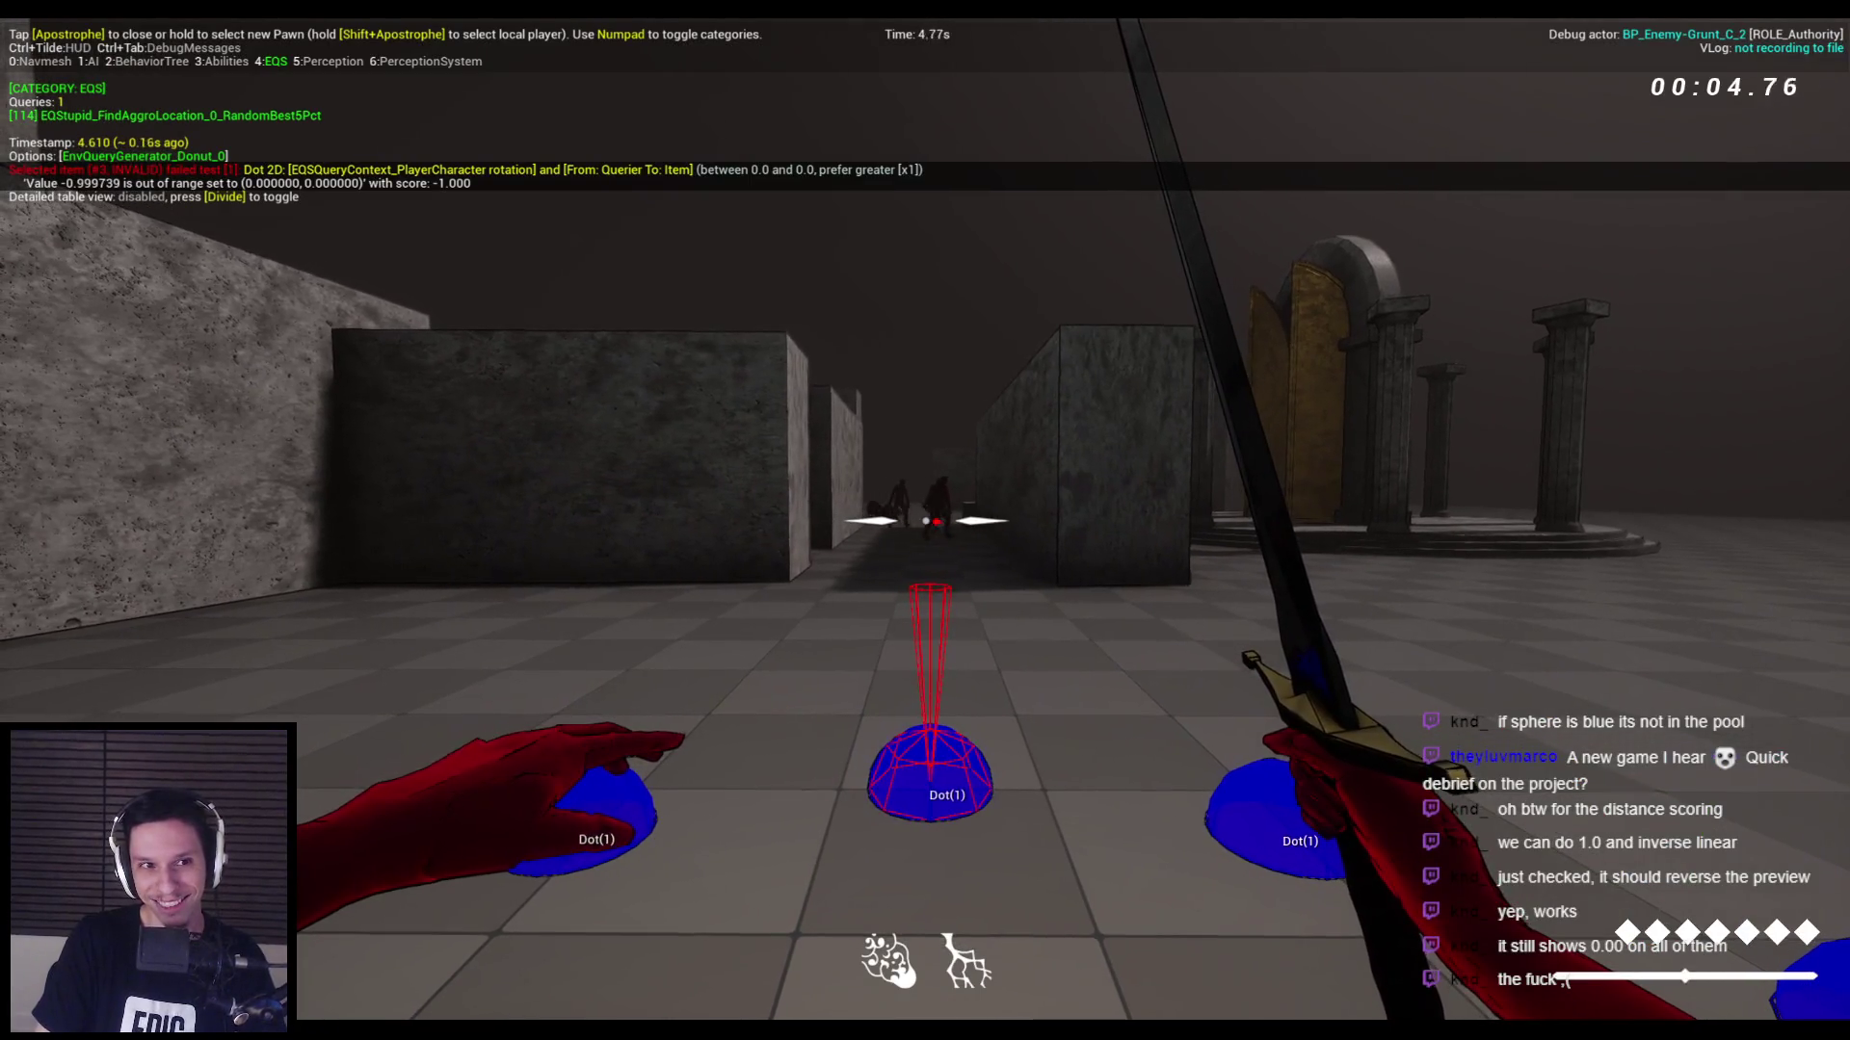
pyautogui.press('a')
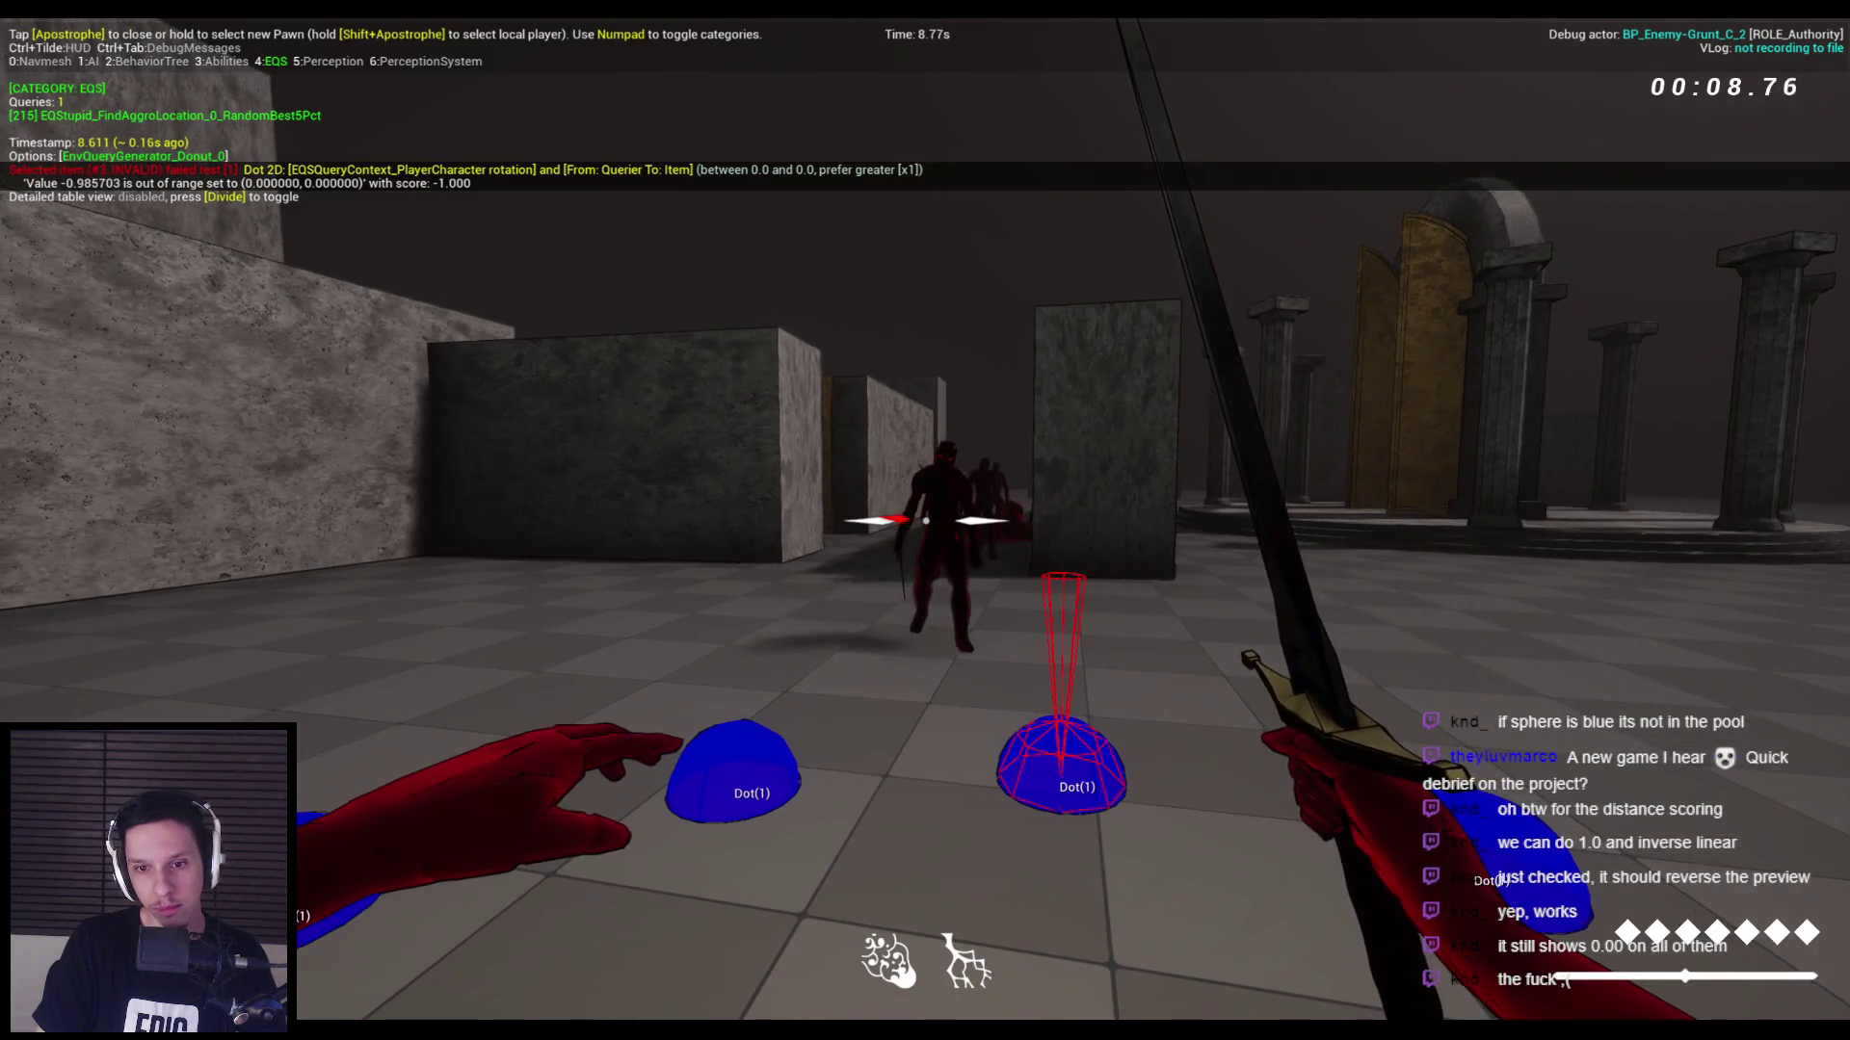
pyautogui.press('Escape')
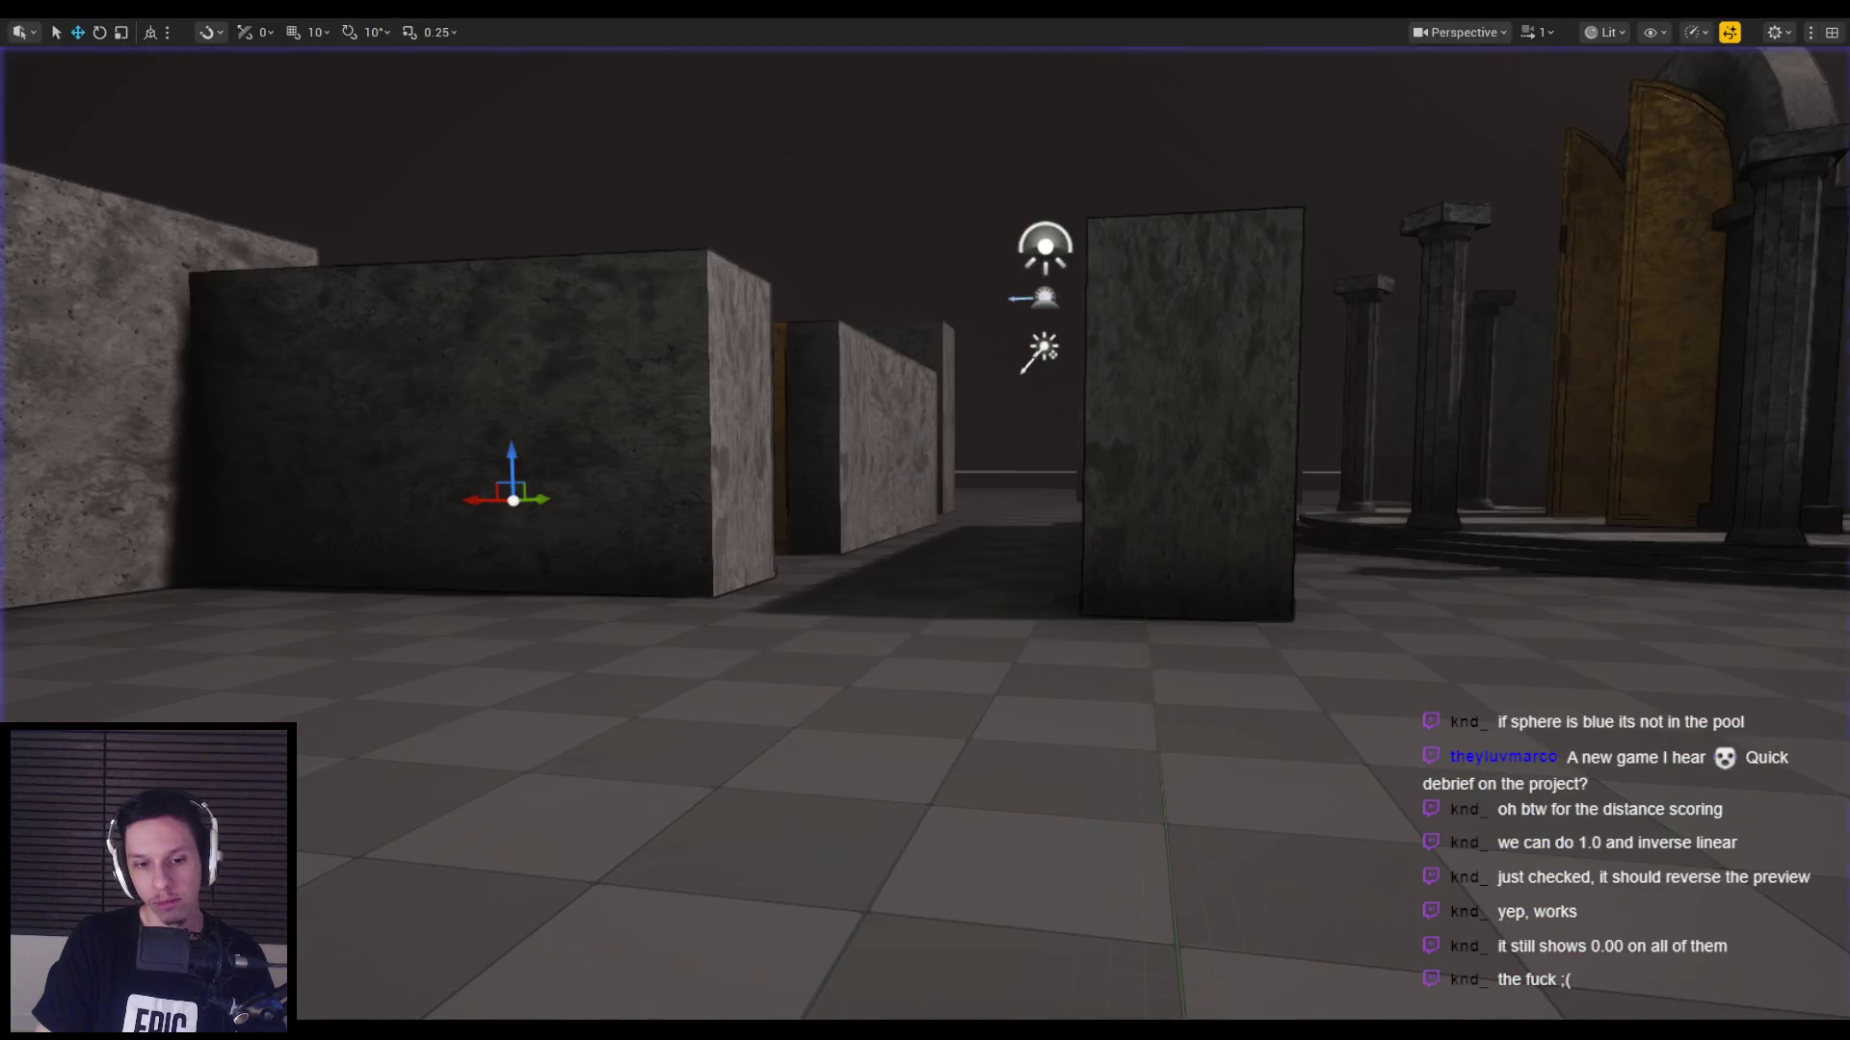
pyautogui.hotkey('alt', 'Tab')
pyautogui.click(674, 634)
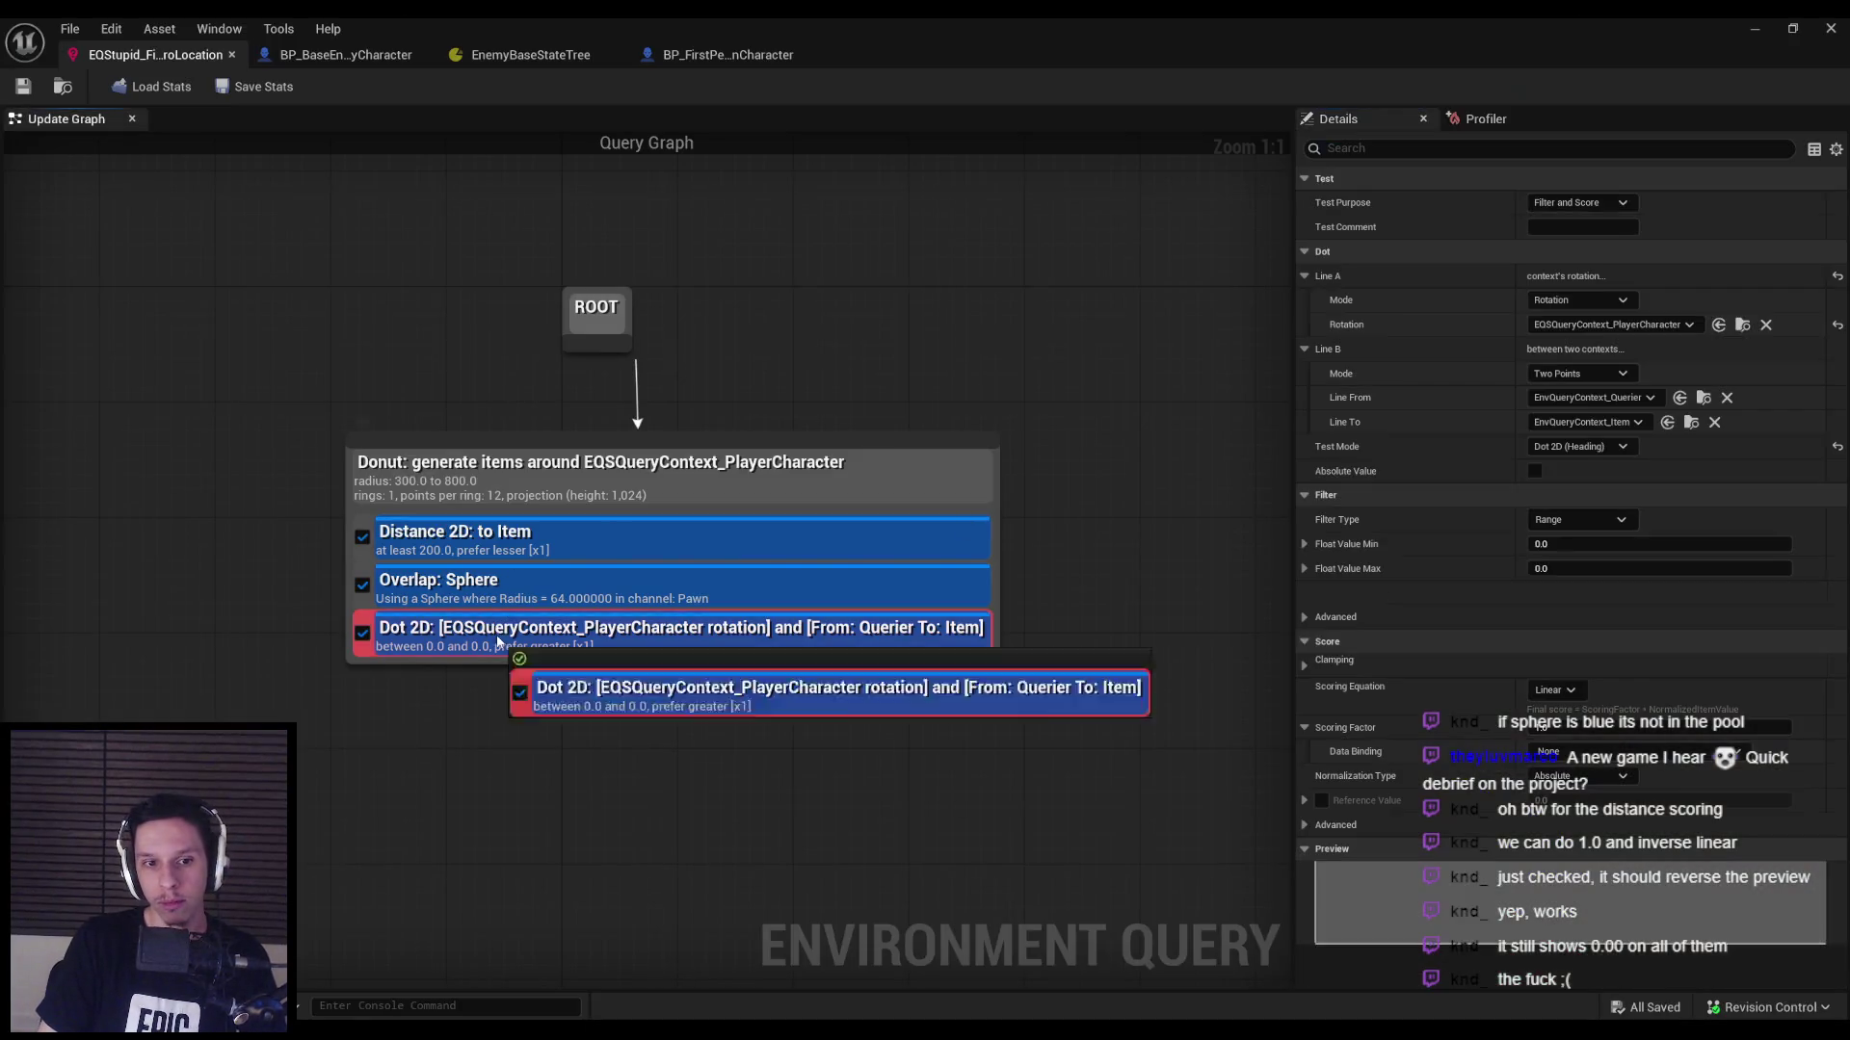
pyautogui.click(1577, 569)
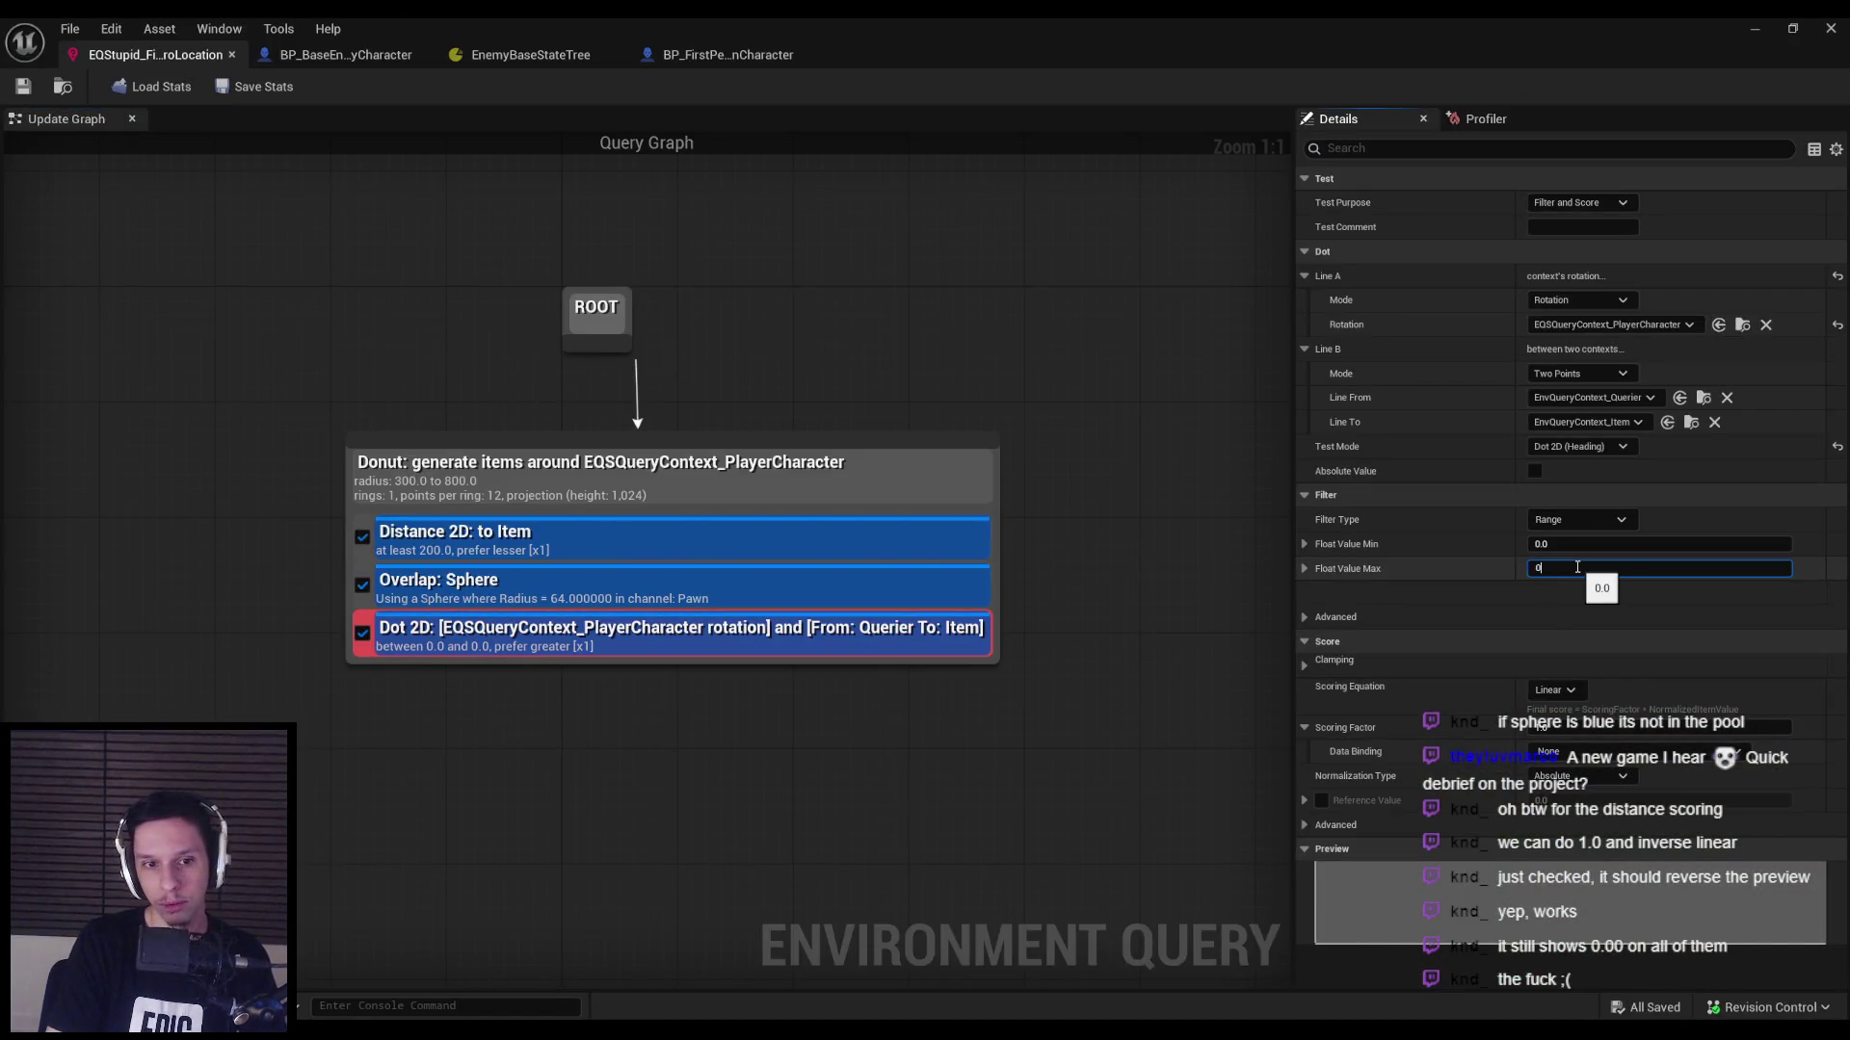
pyautogui.write('.5')
pyautogui.hotkey('alt', 'Tab')
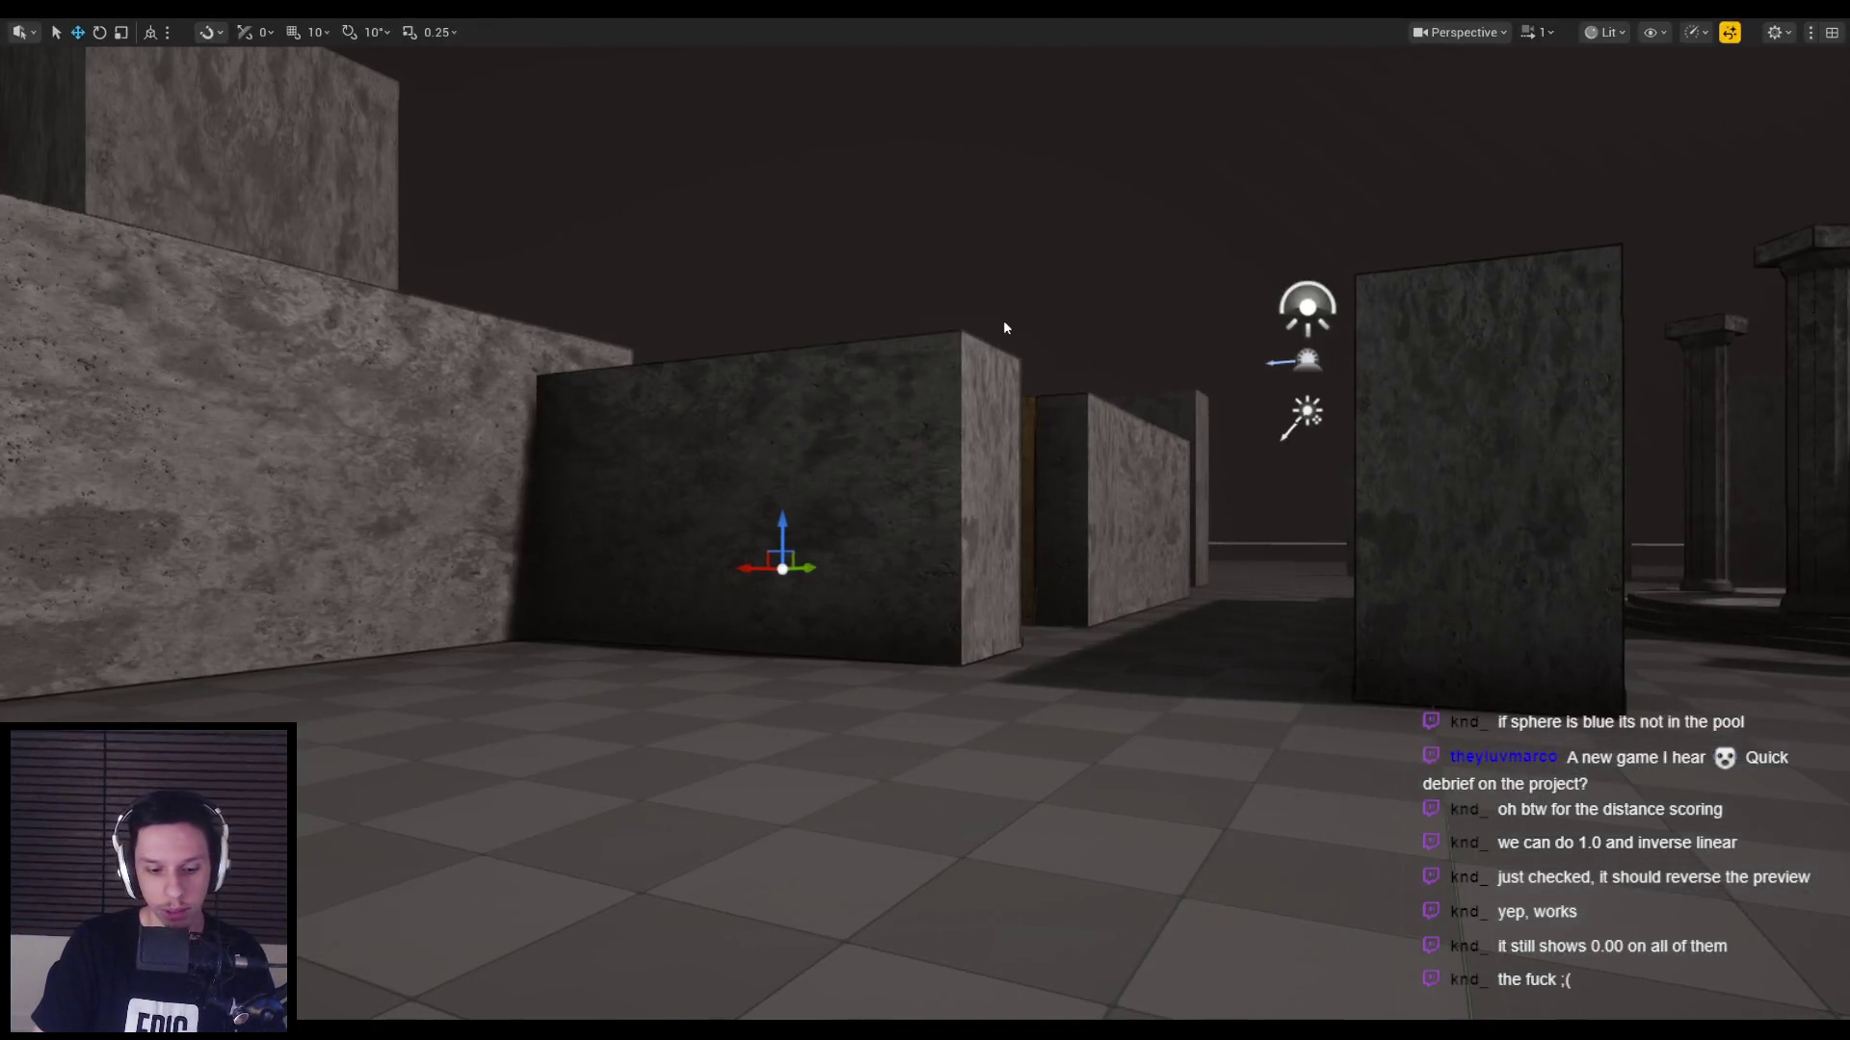
pyautogui.hotkey('alt', 'p')
pyautogui.press("'")
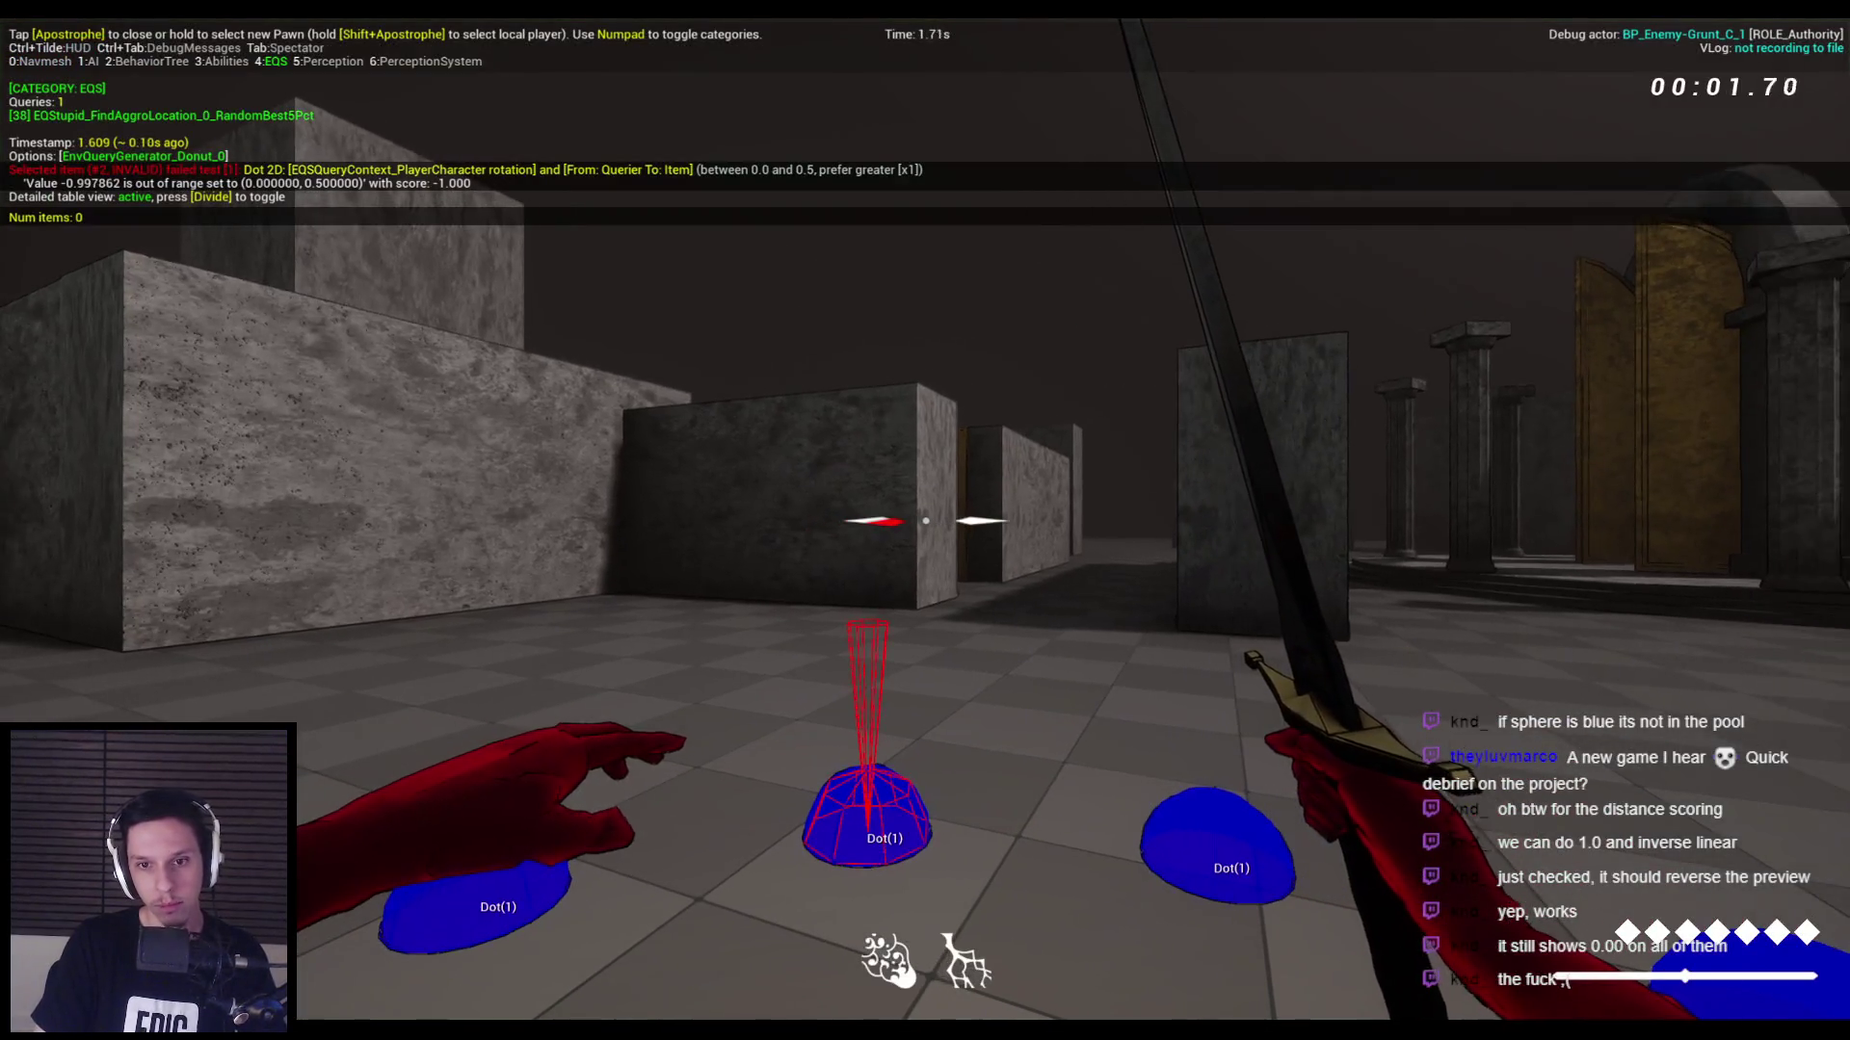
pyautogui.press('a')
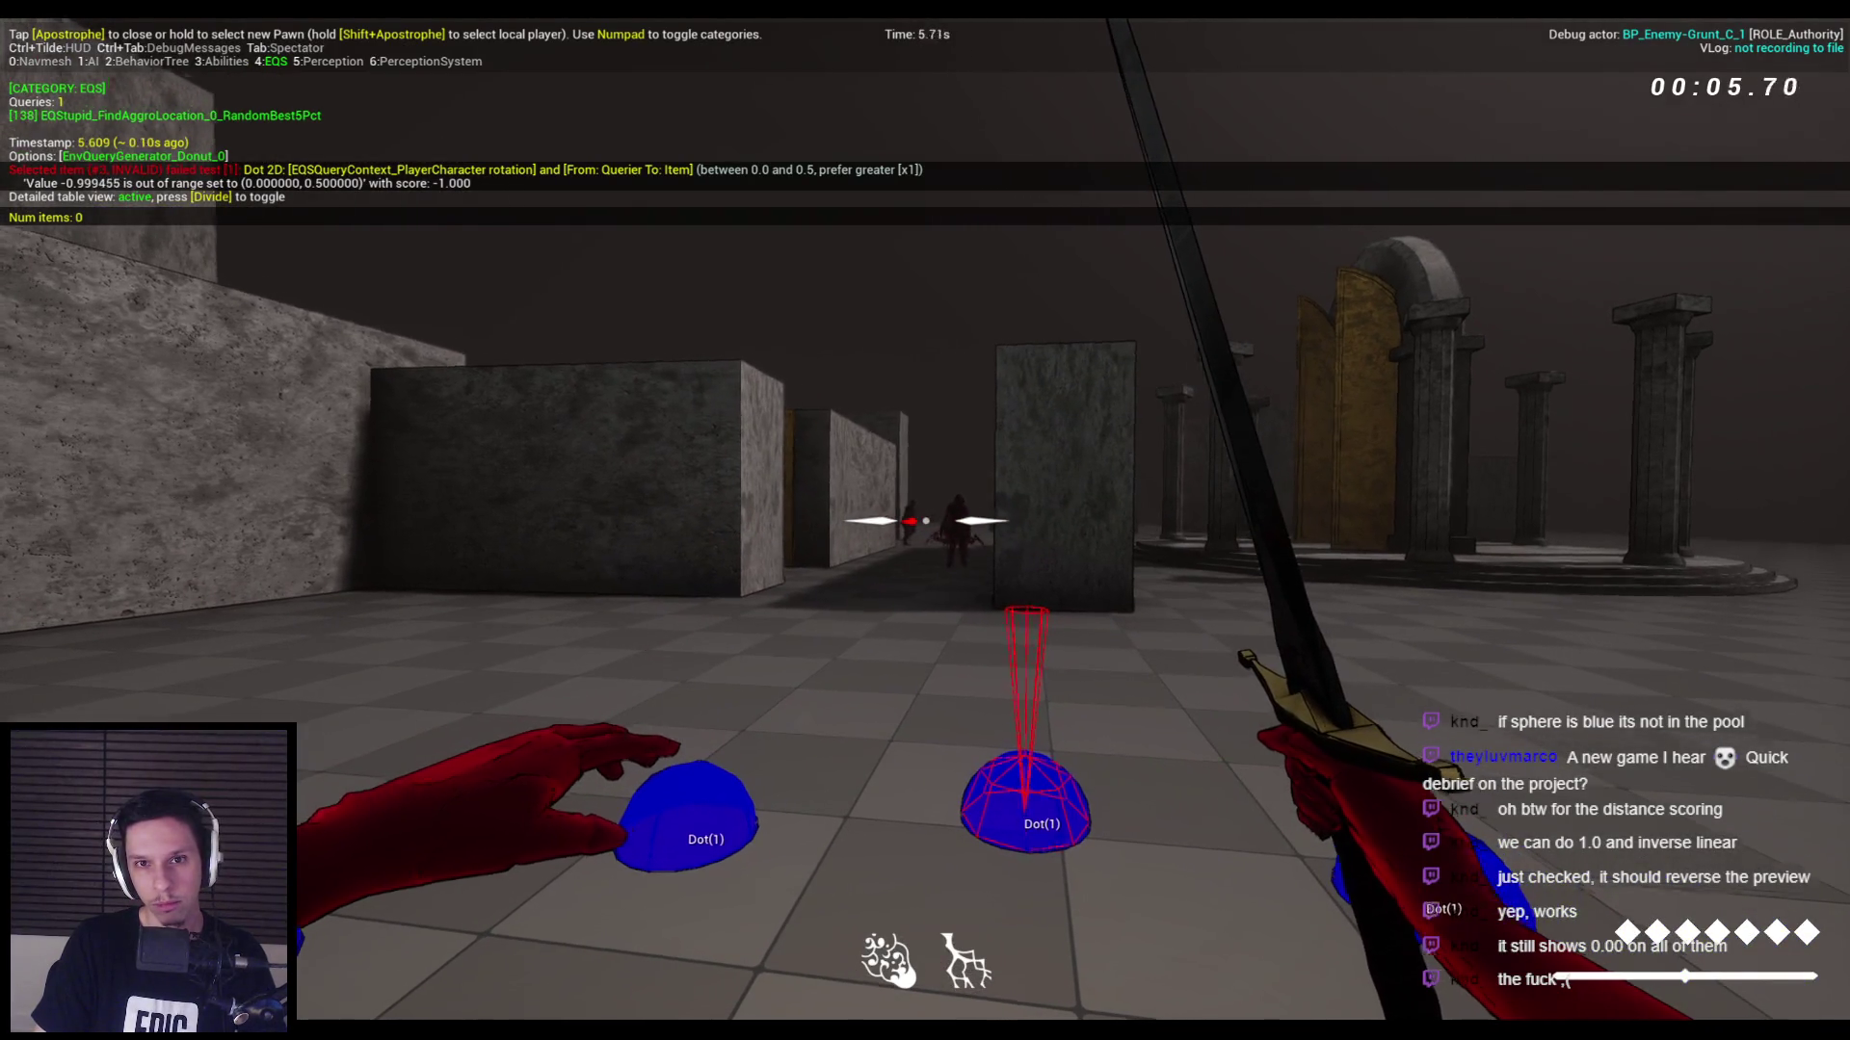
pyautogui.press('w')
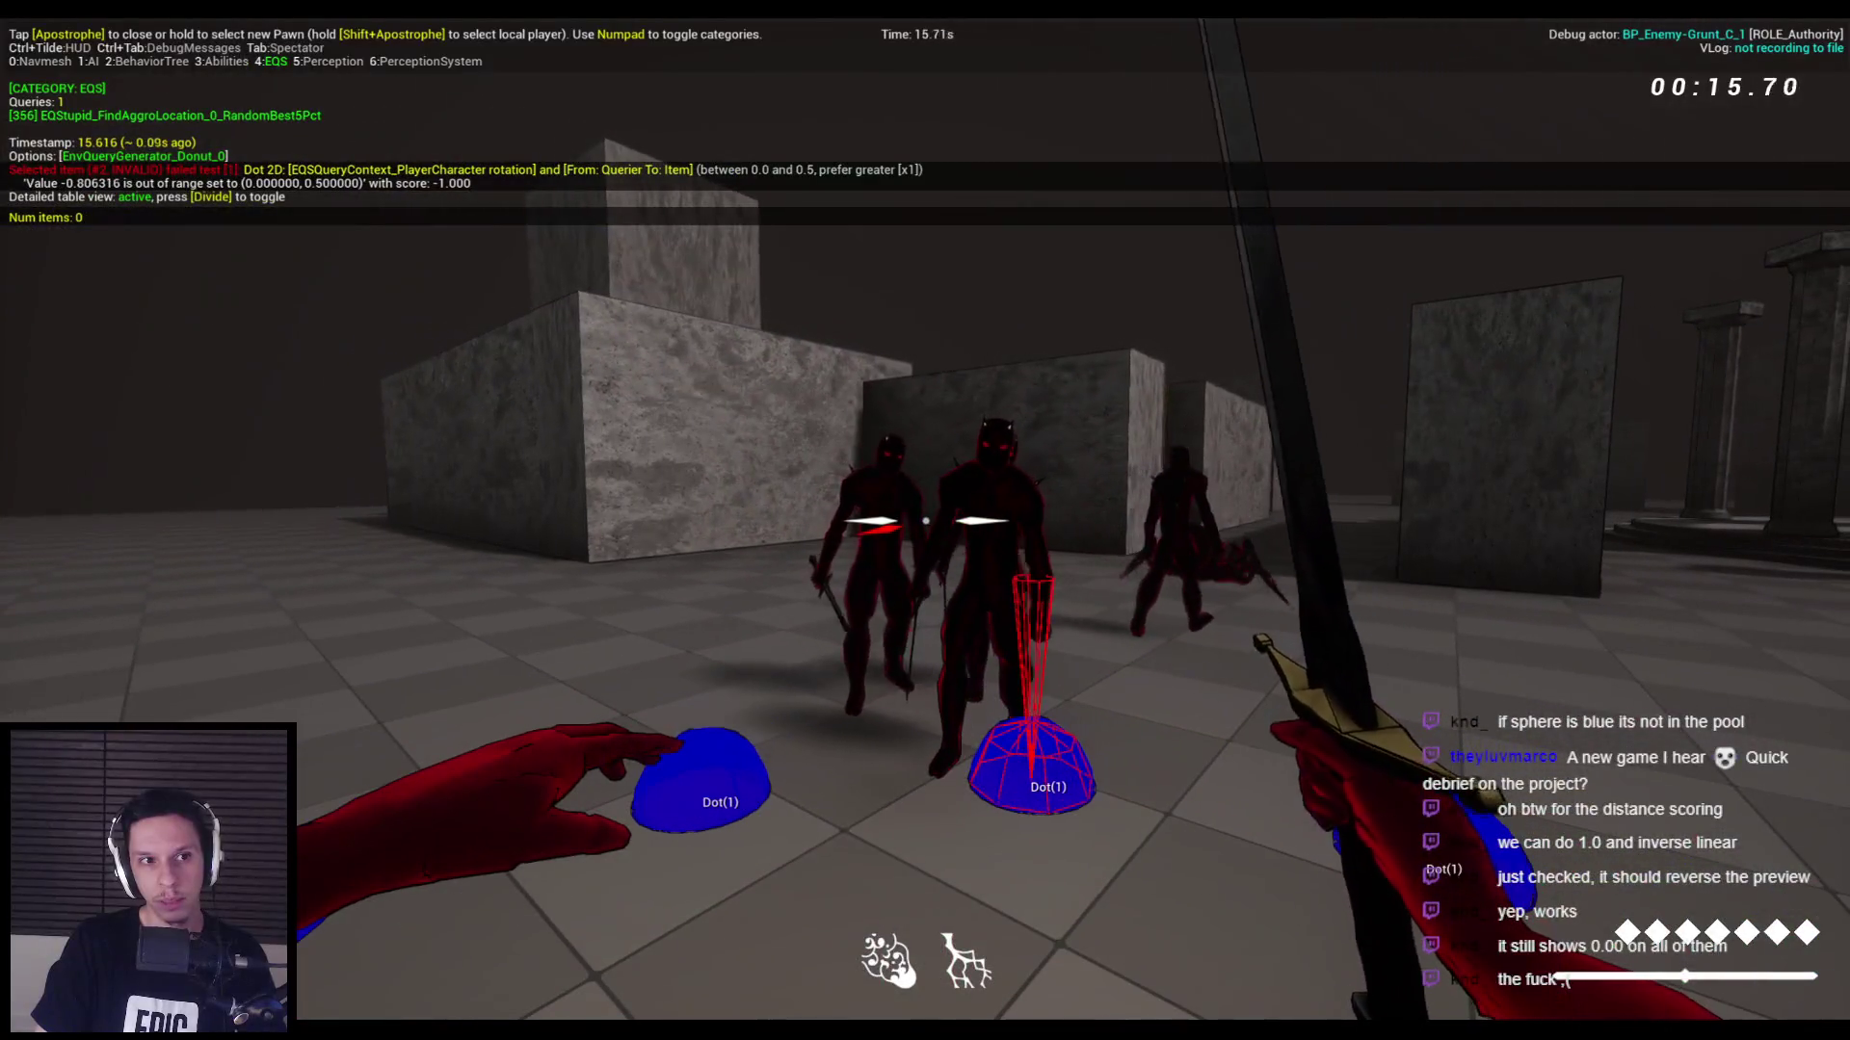
pyautogui.press('Escape')
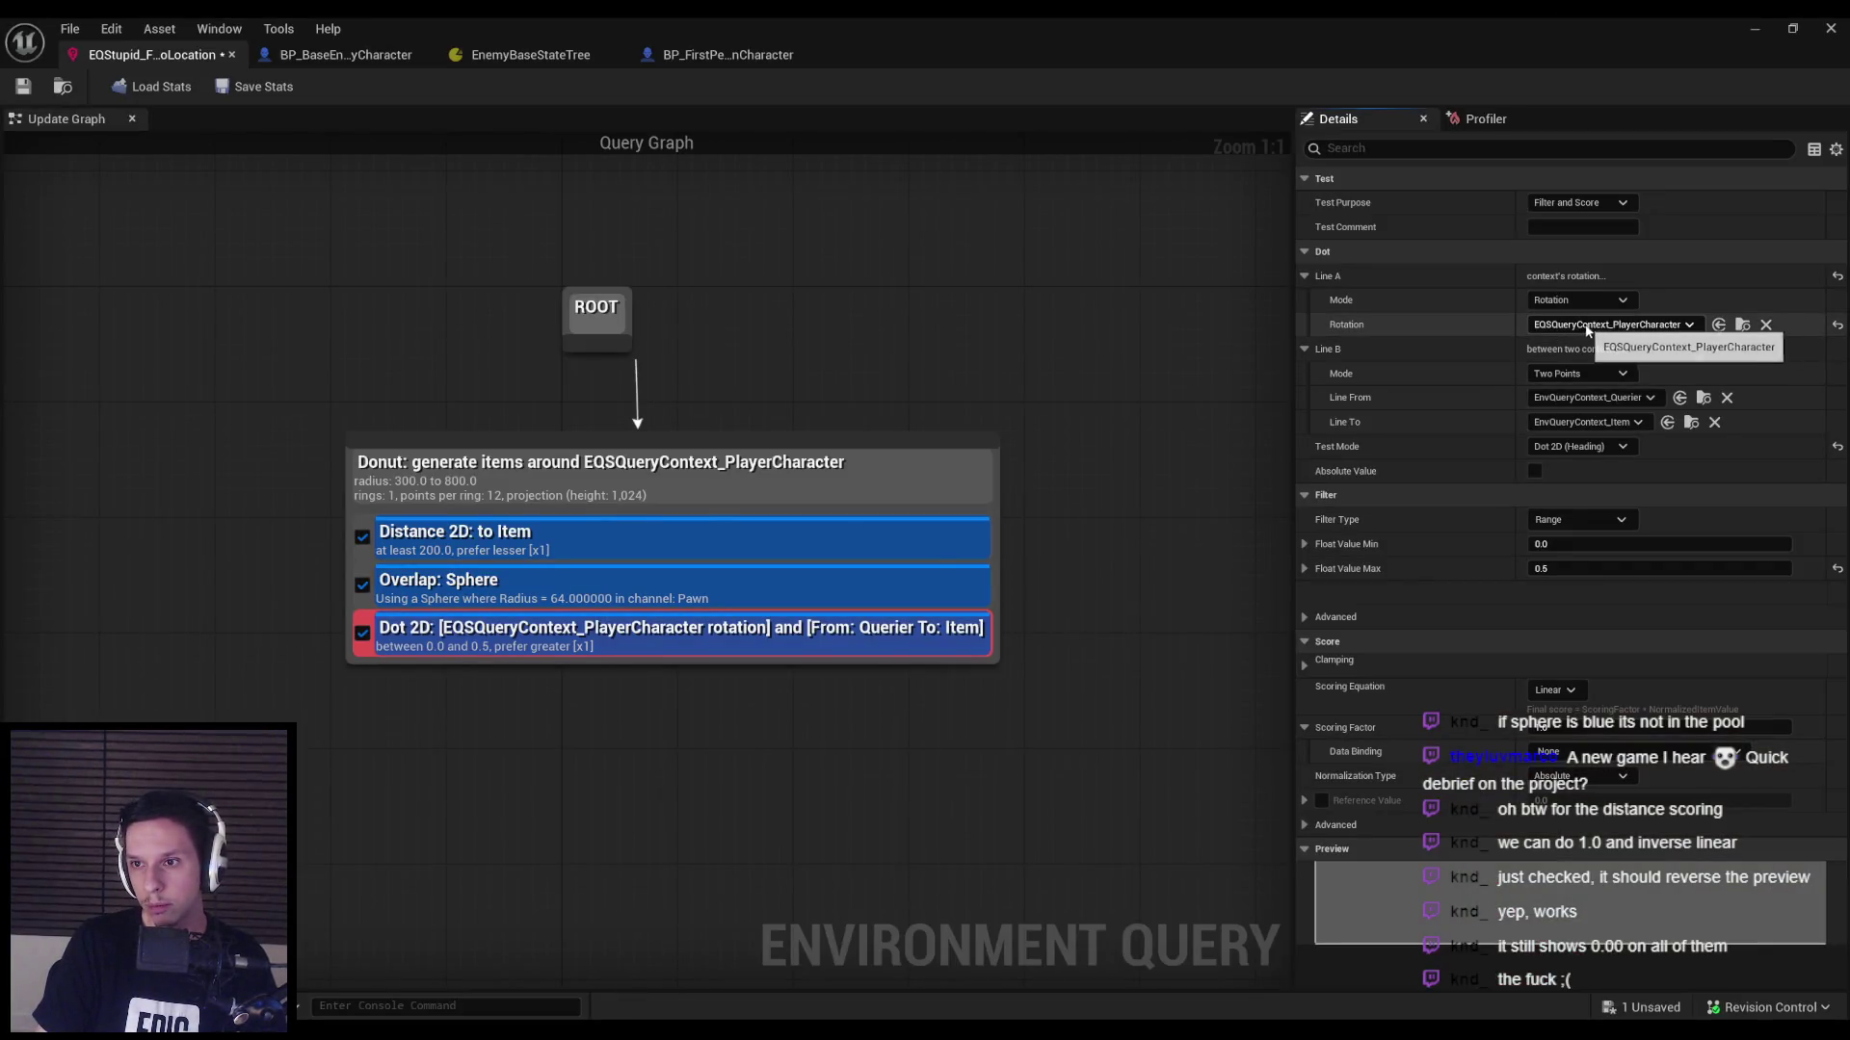
# Set the Dot test's Line B start to EQSQueryContext_PlayerCharacter.
pyautogui.click(1580, 398)
pyautogui.click(1611, 409)
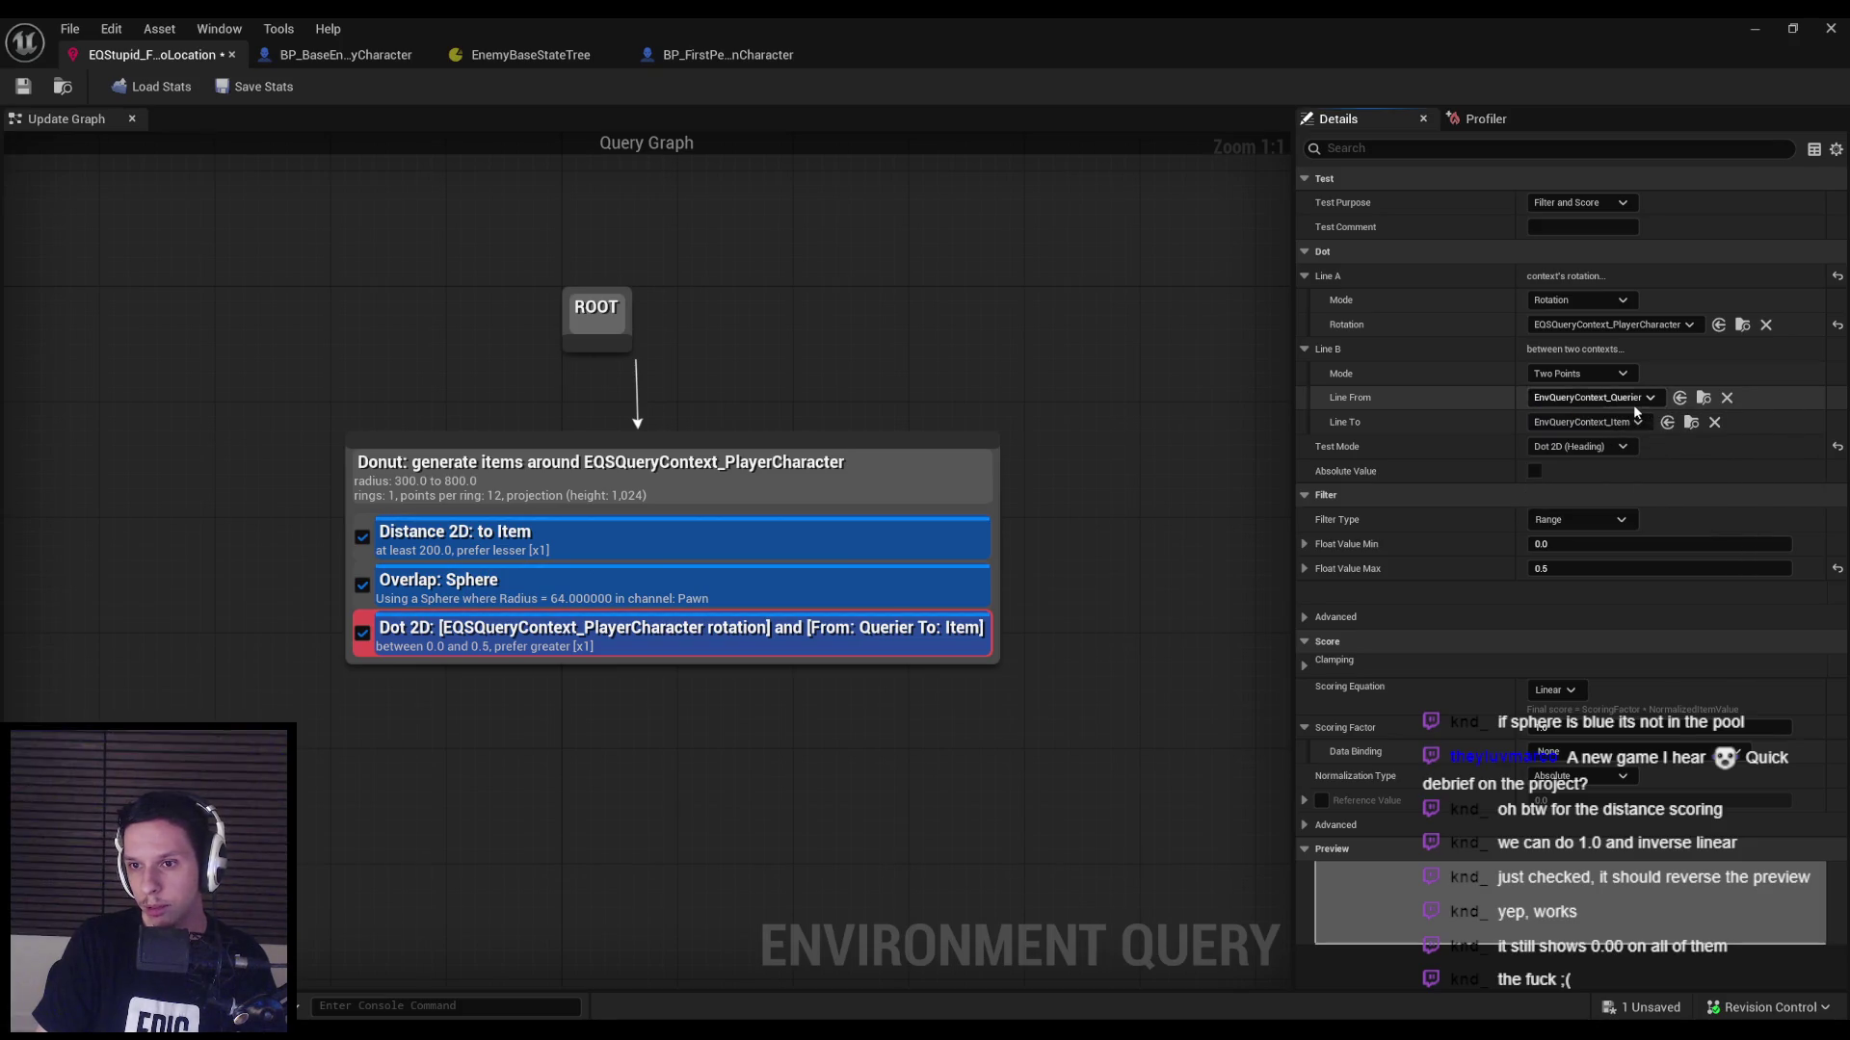
pyautogui.click(1628, 403)
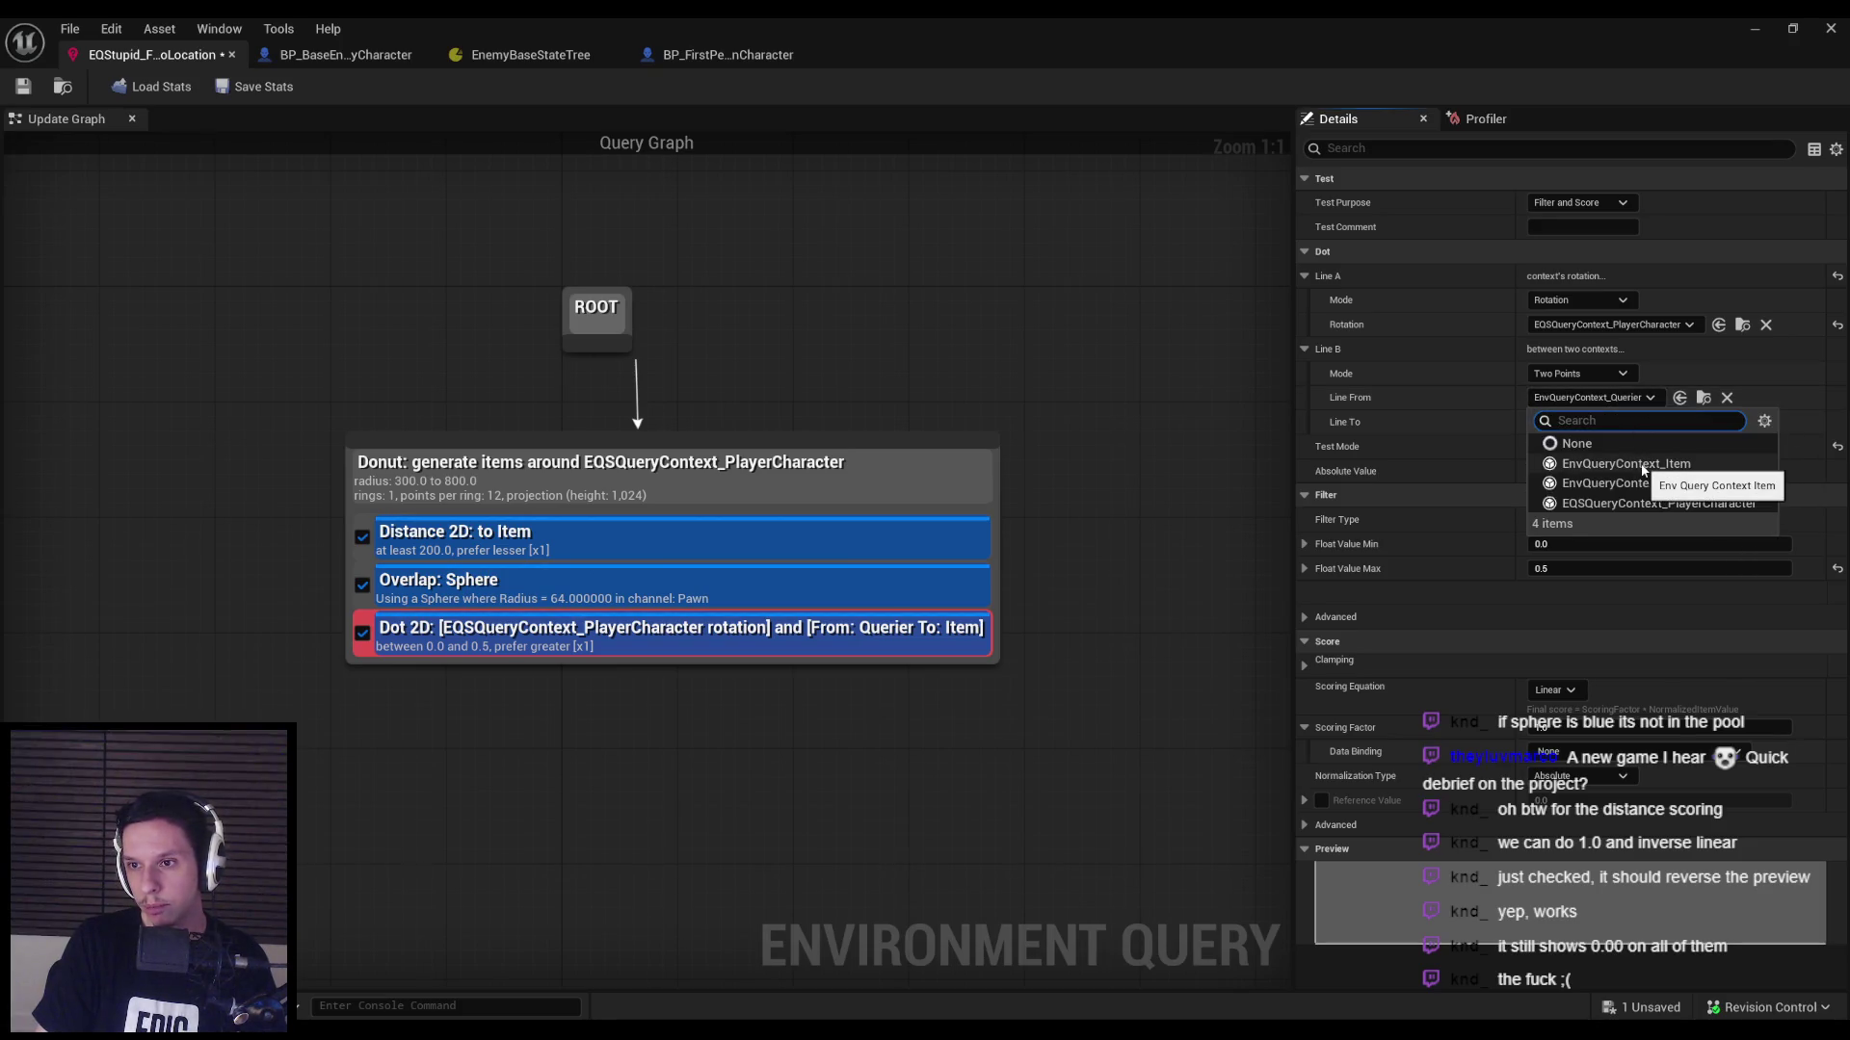
pyautogui.click(1647, 503)
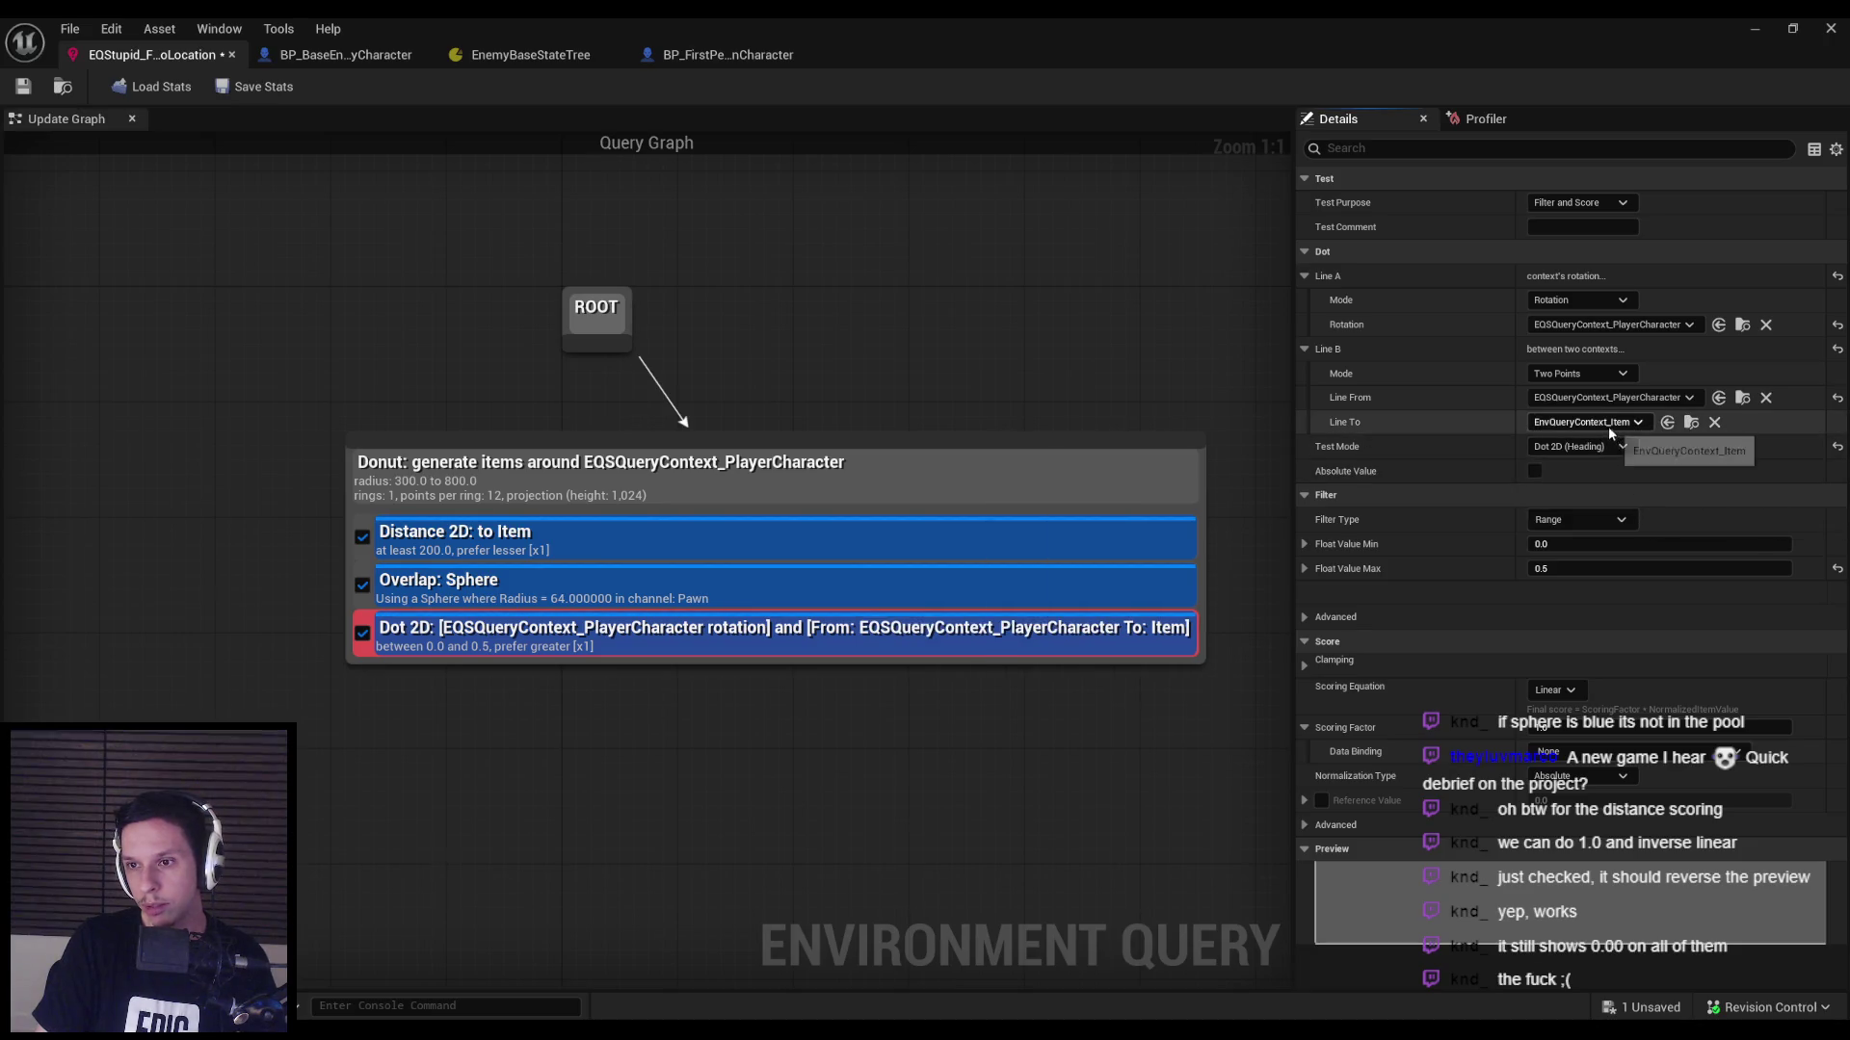
pyautogui.click(1607, 425)
# Set Line B's end to EnvQueryContext_Querier and play-test with the EQS debugger view.
pyautogui.click(1600, 504)
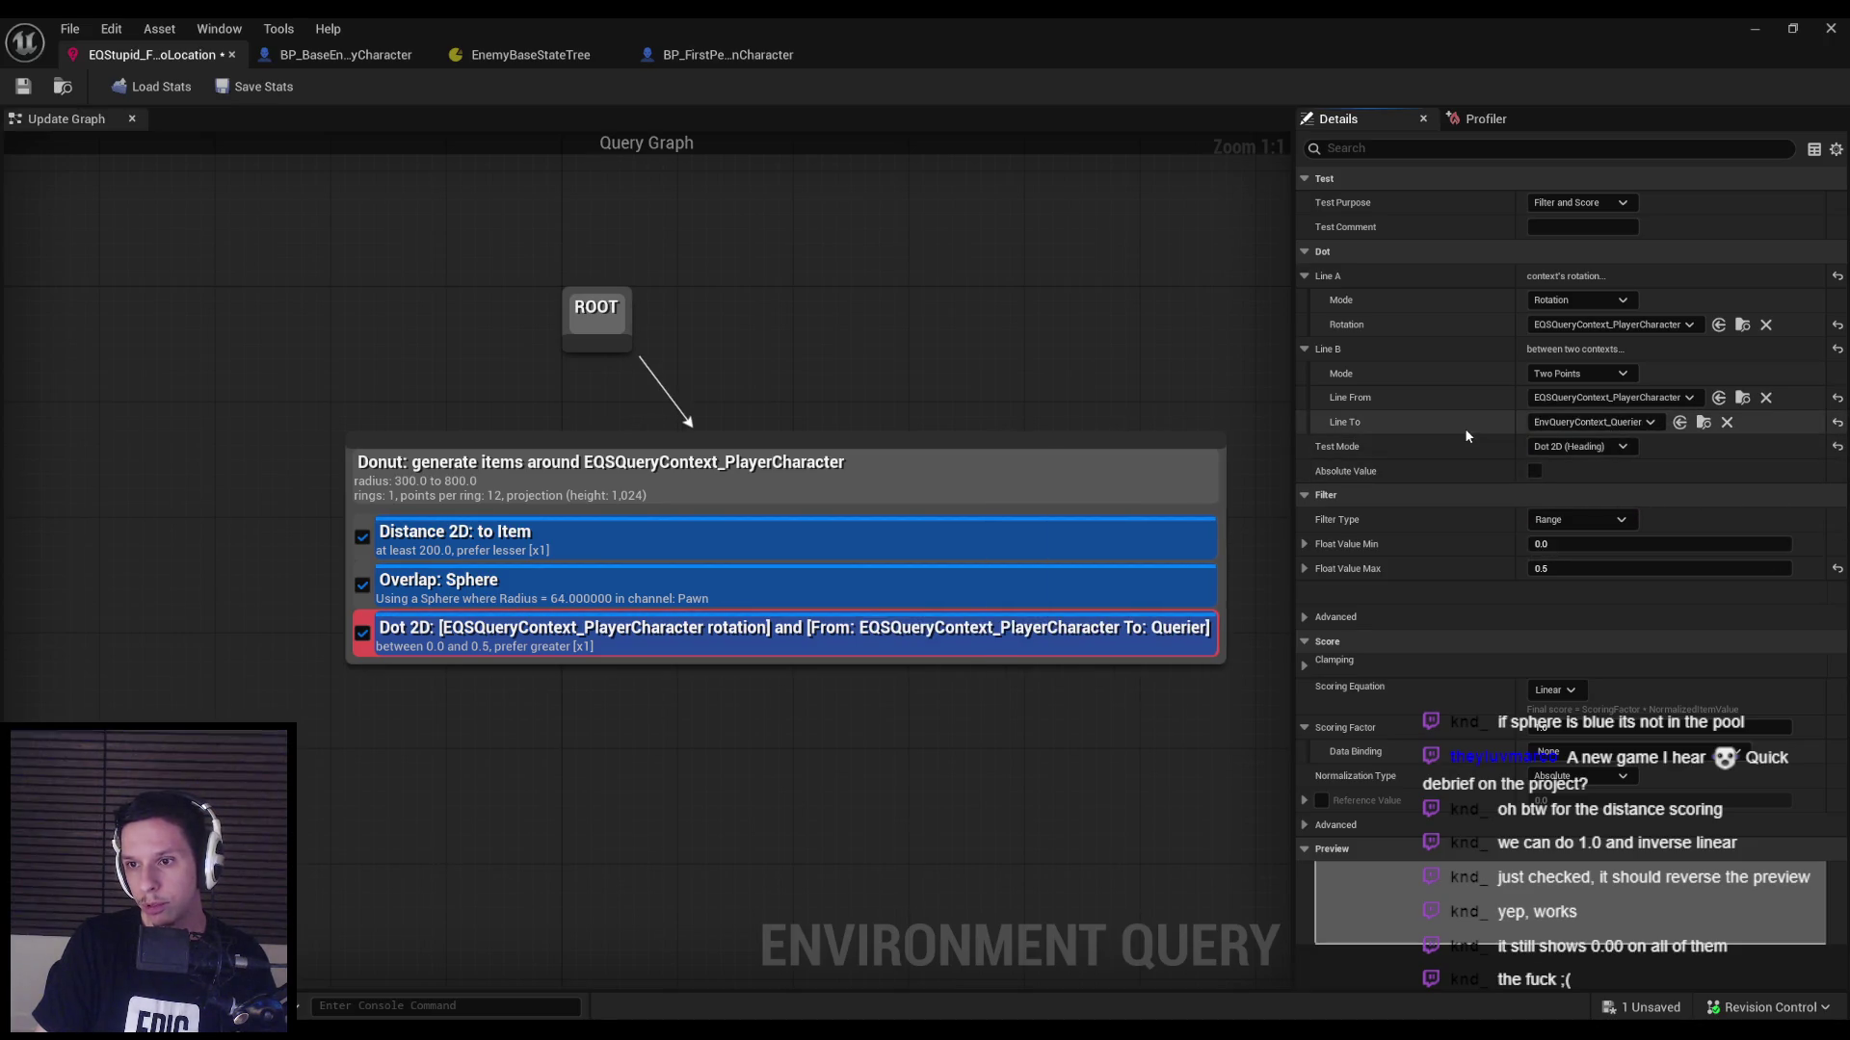
pyautogui.hotkey('alt', 'p')
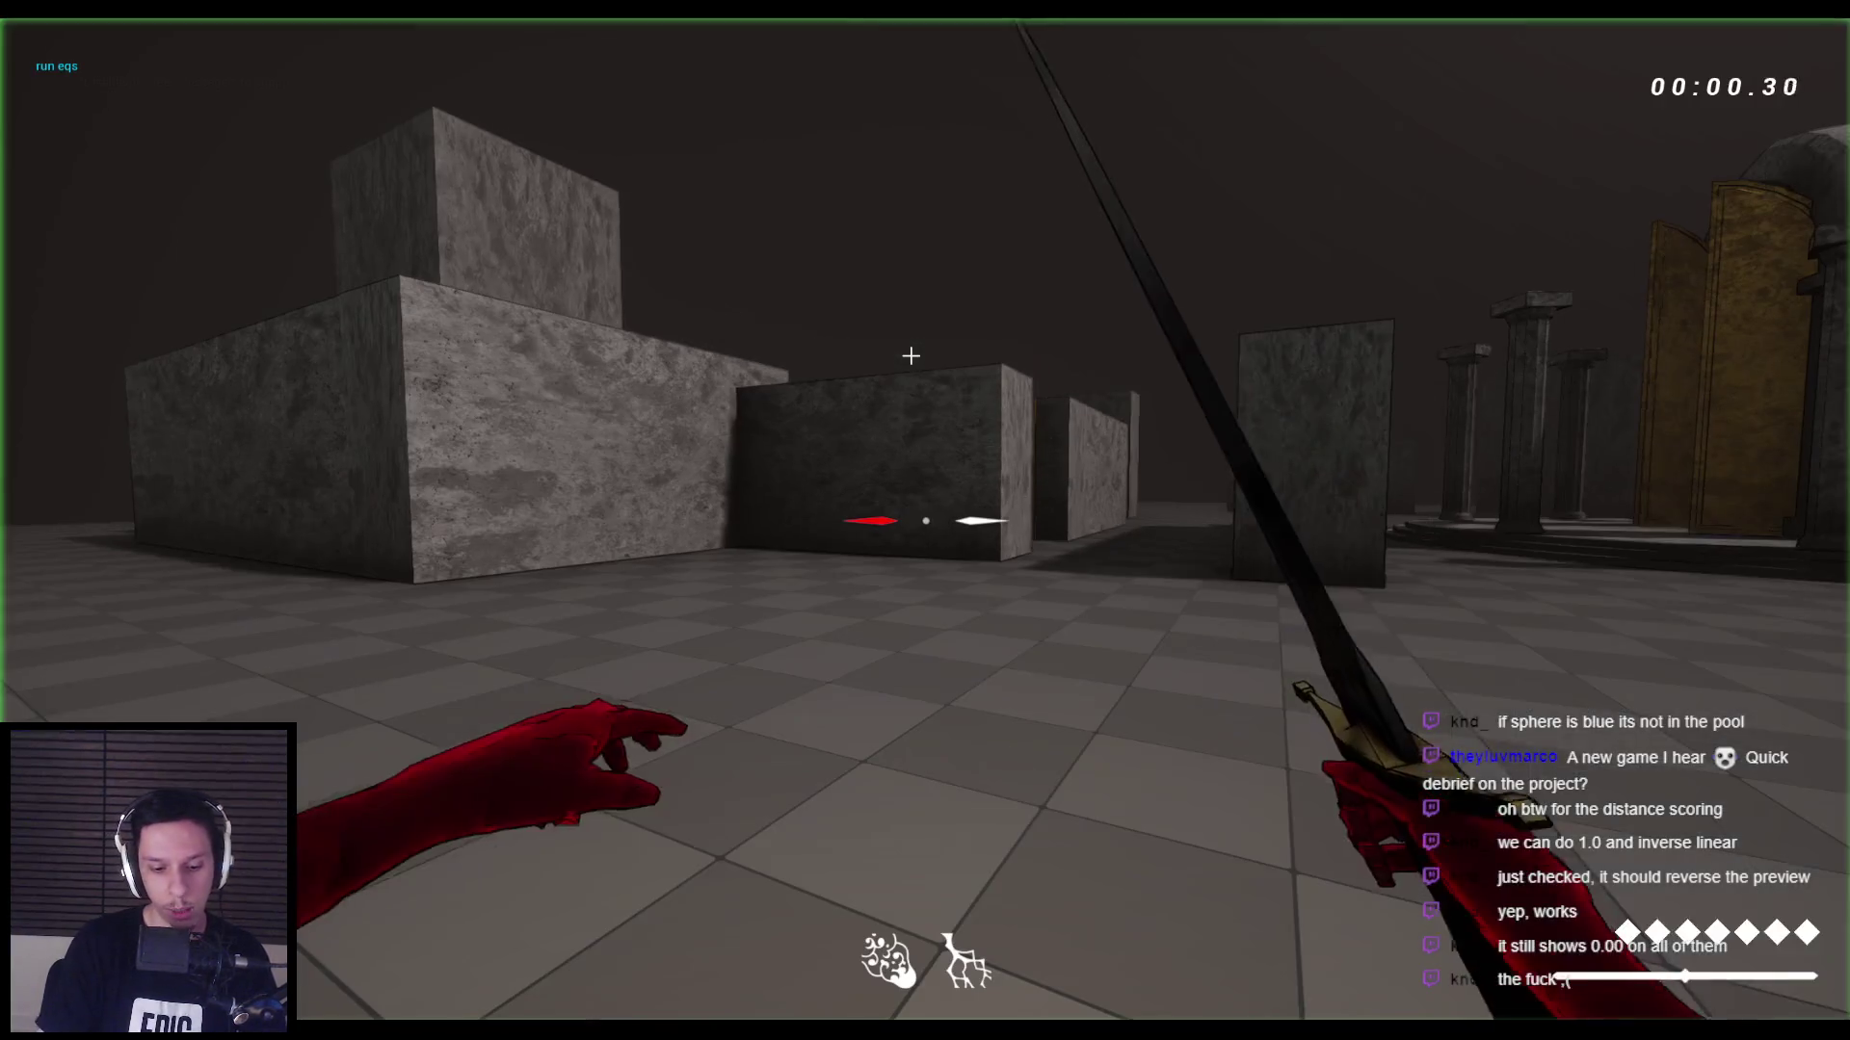
pyautogui.press("'")
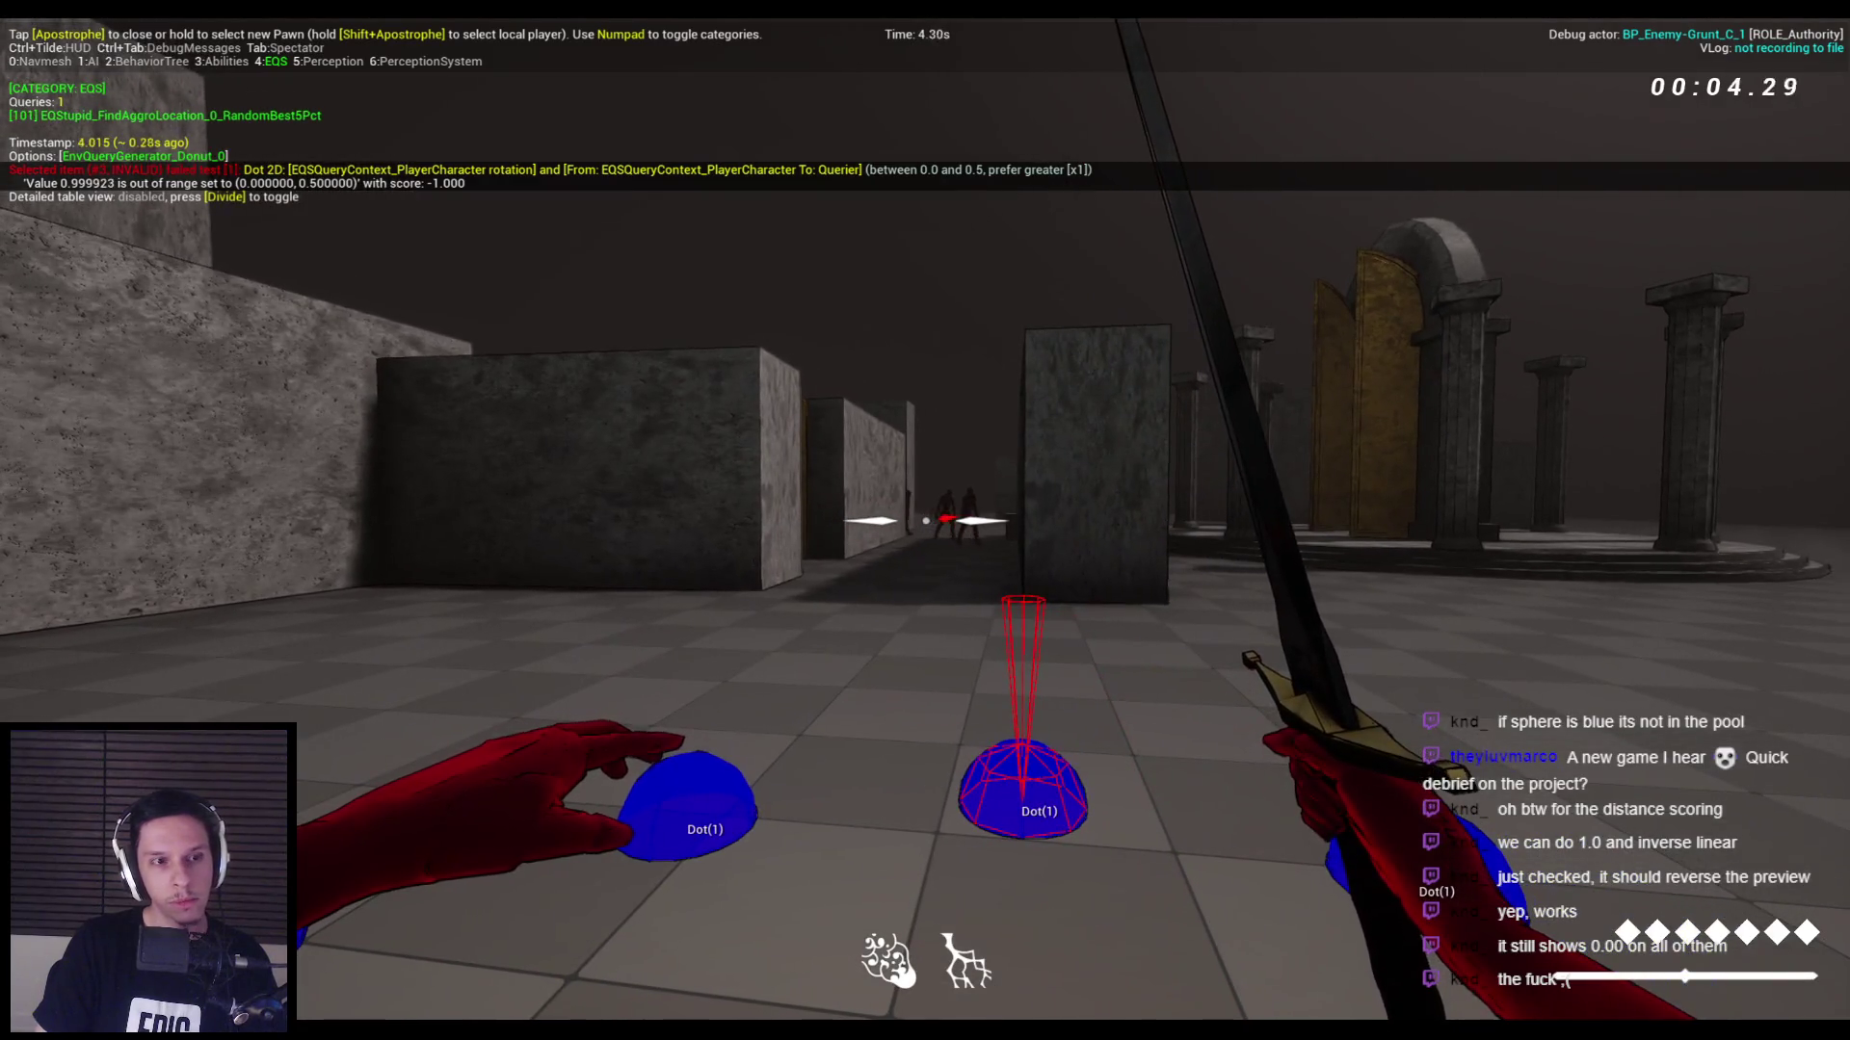
pyautogui.press('Escape')
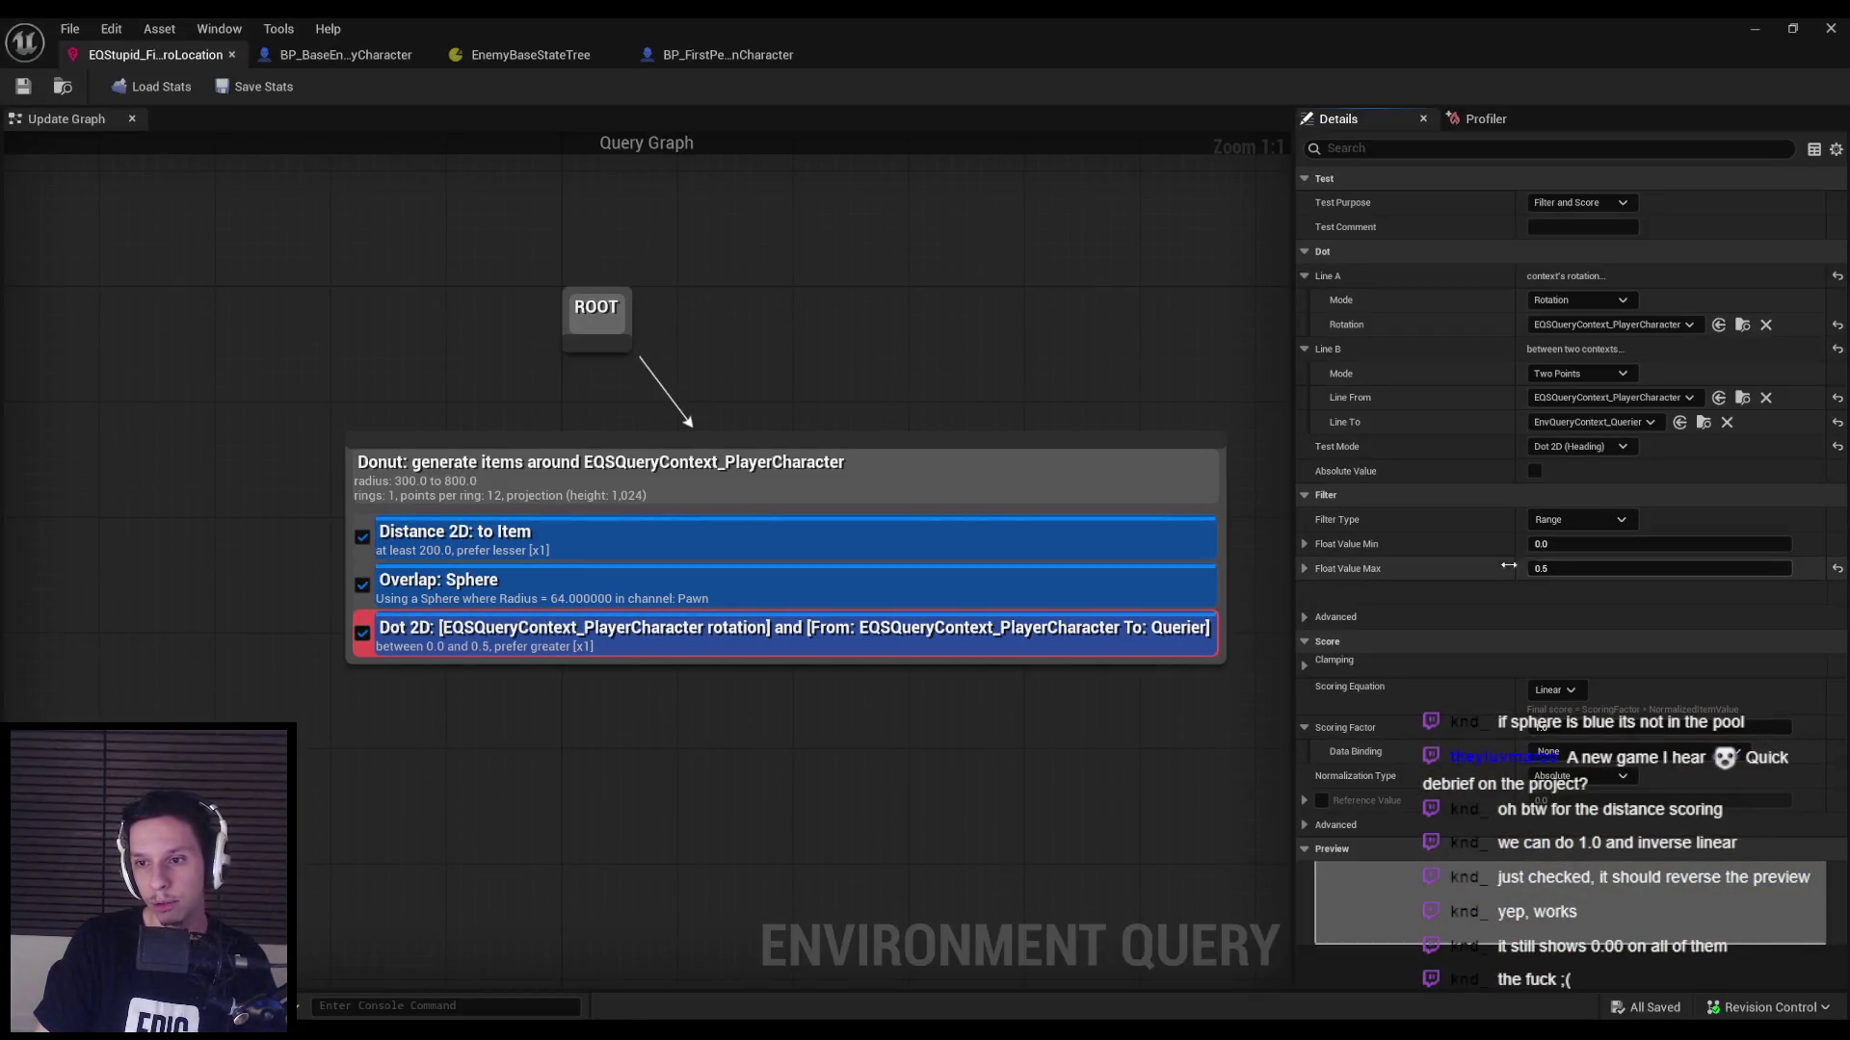
# Play-test again from the level, approaching then backing away from enemies with EQS debug shown.
pyautogui.click(1742, 23)
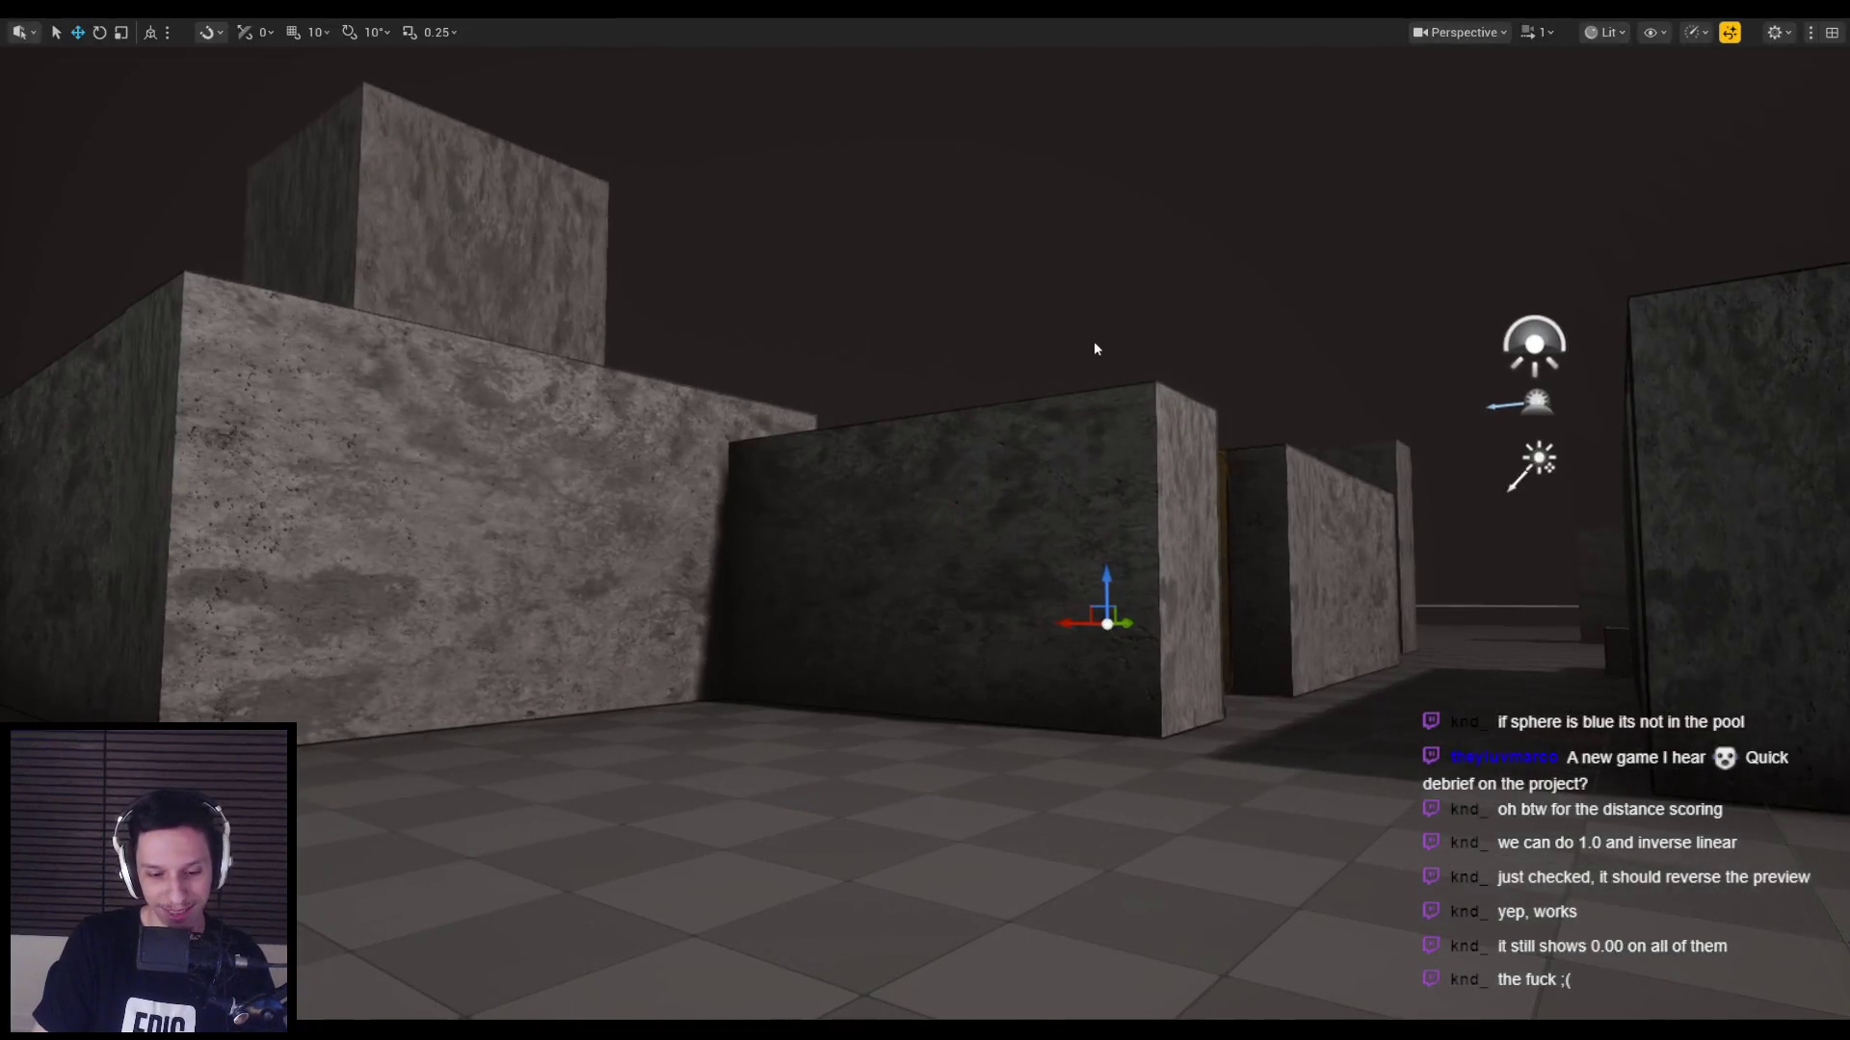
pyautogui.hotkey('alt', 'p')
pyautogui.press("'")
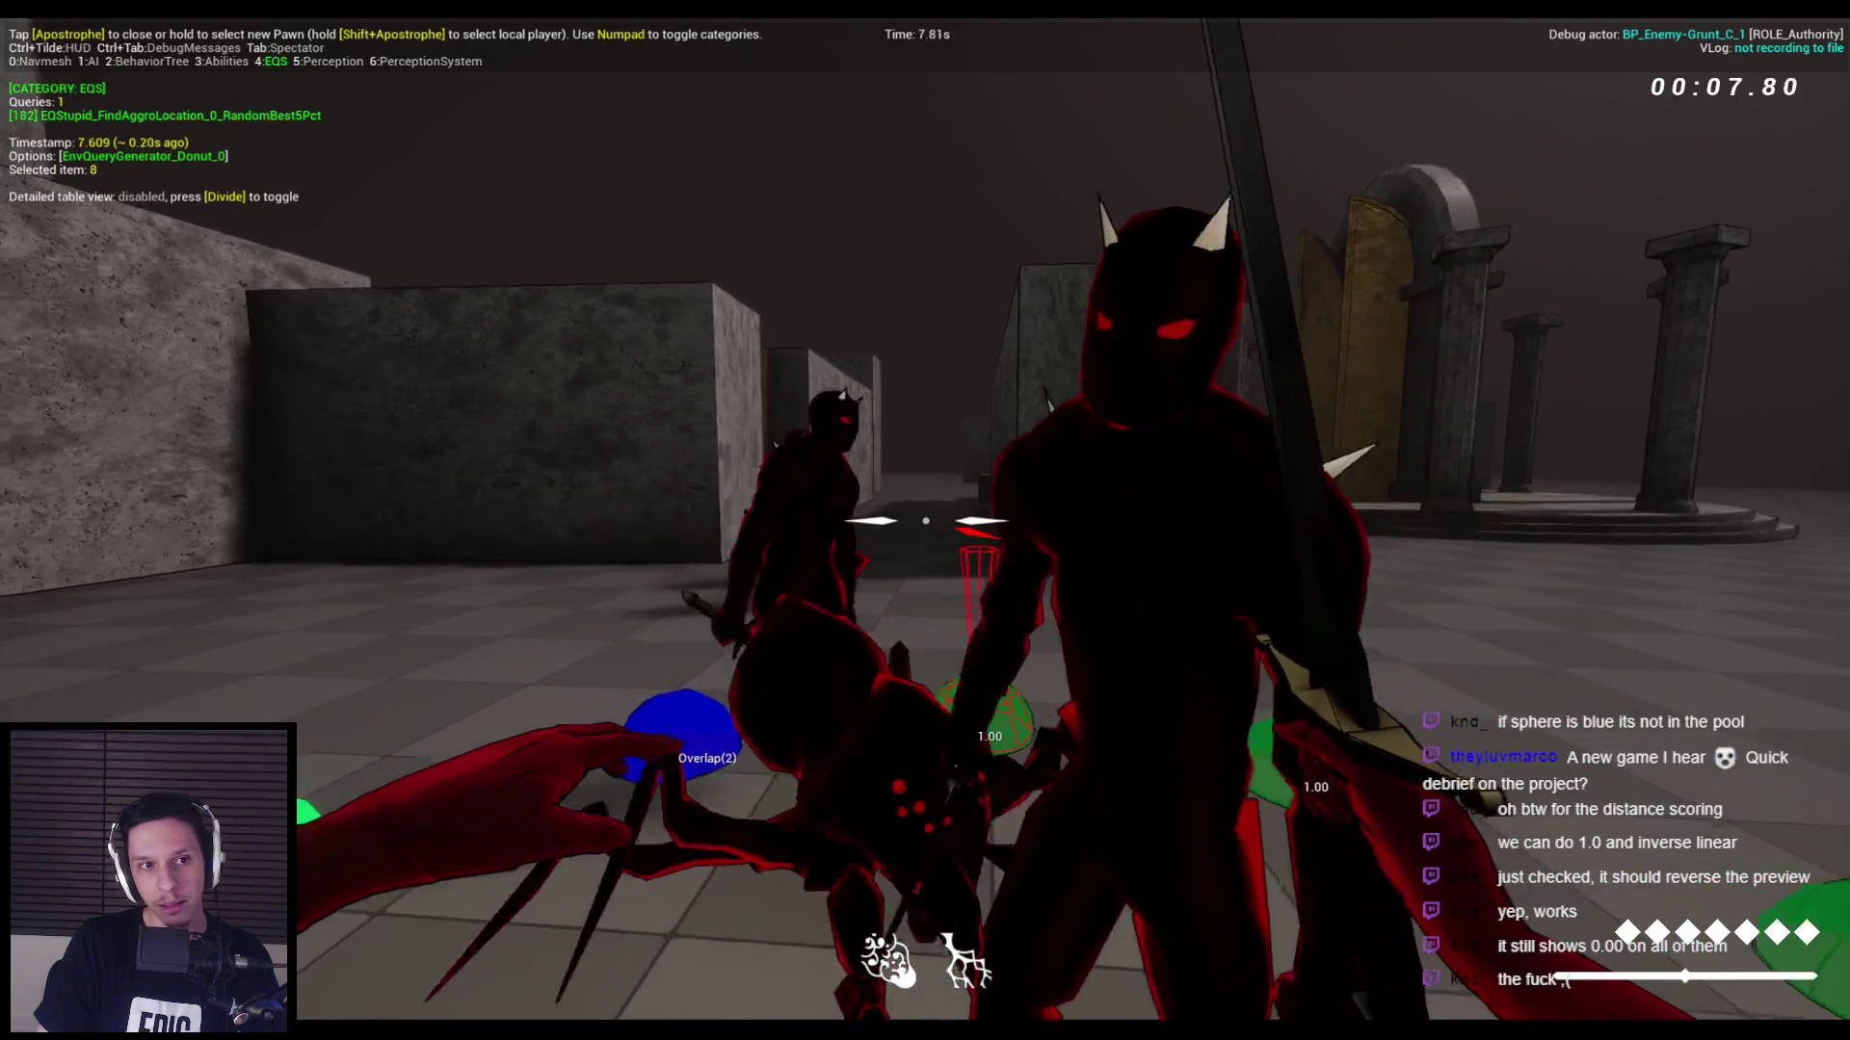
pyautogui.press('s')
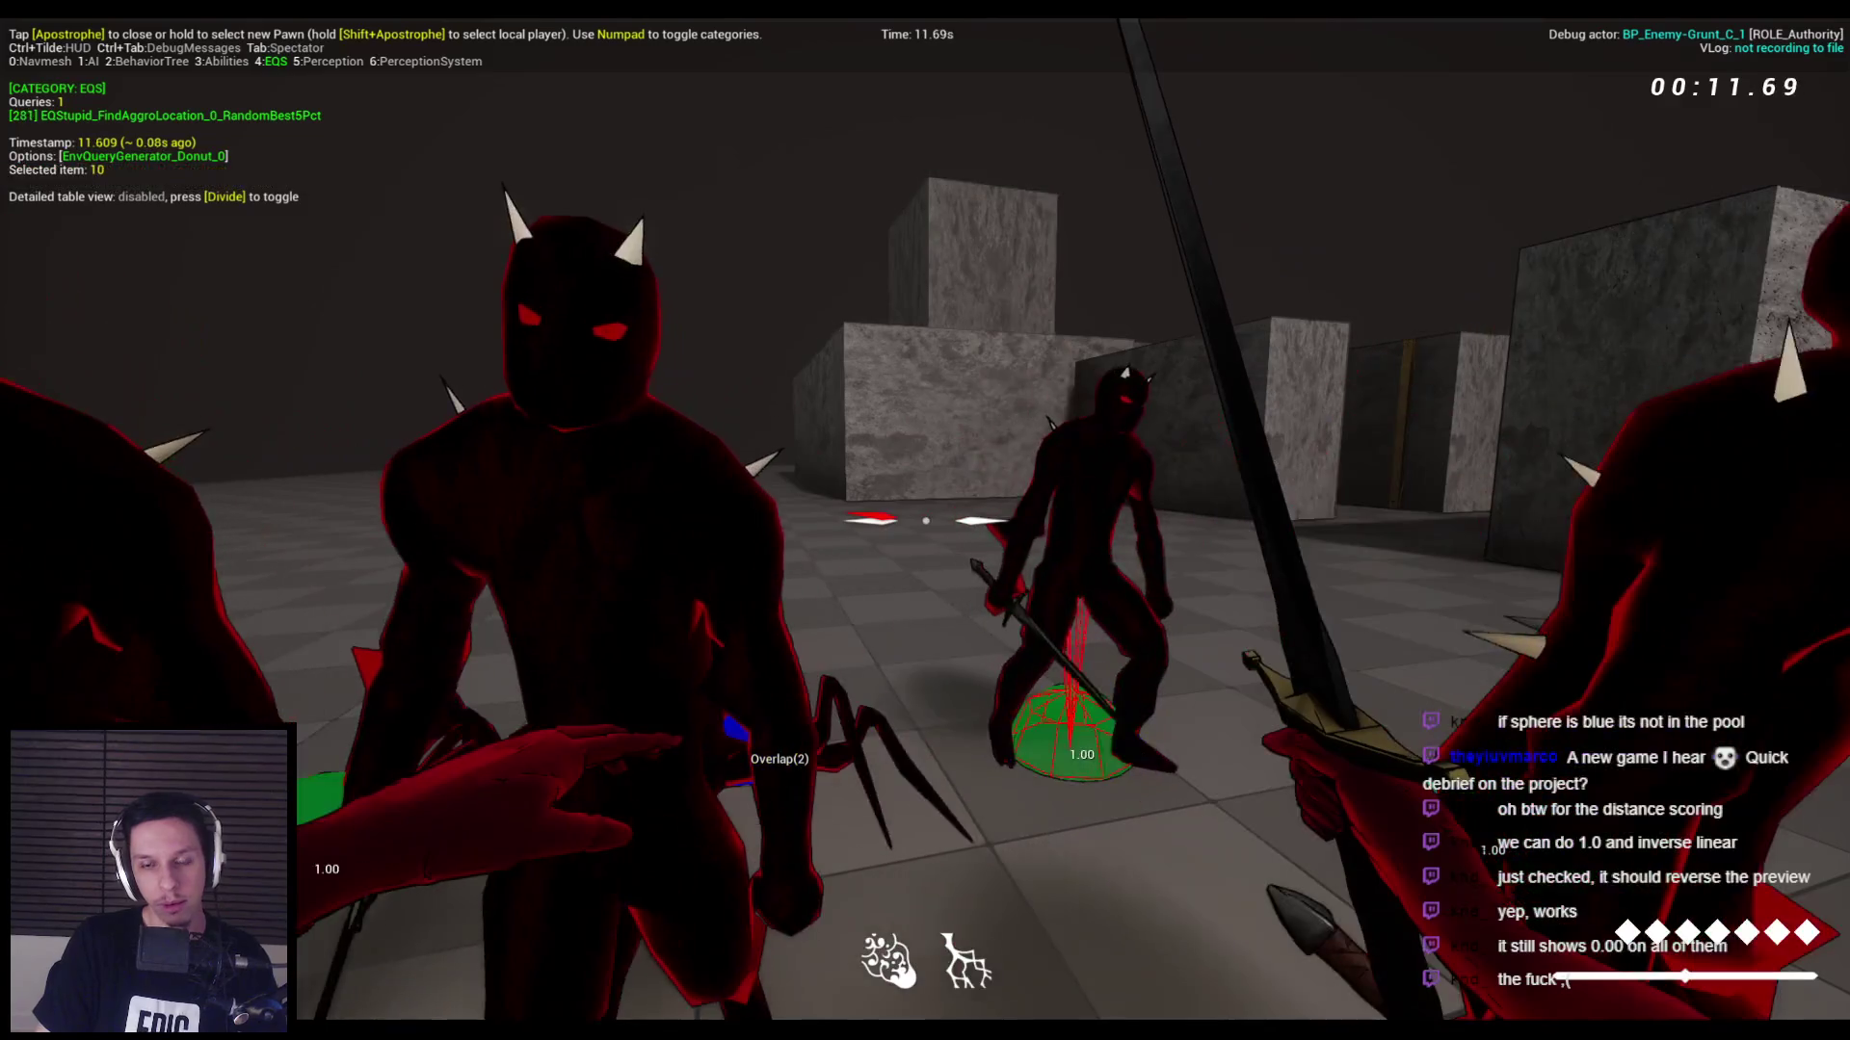
pyautogui.press('Escape')
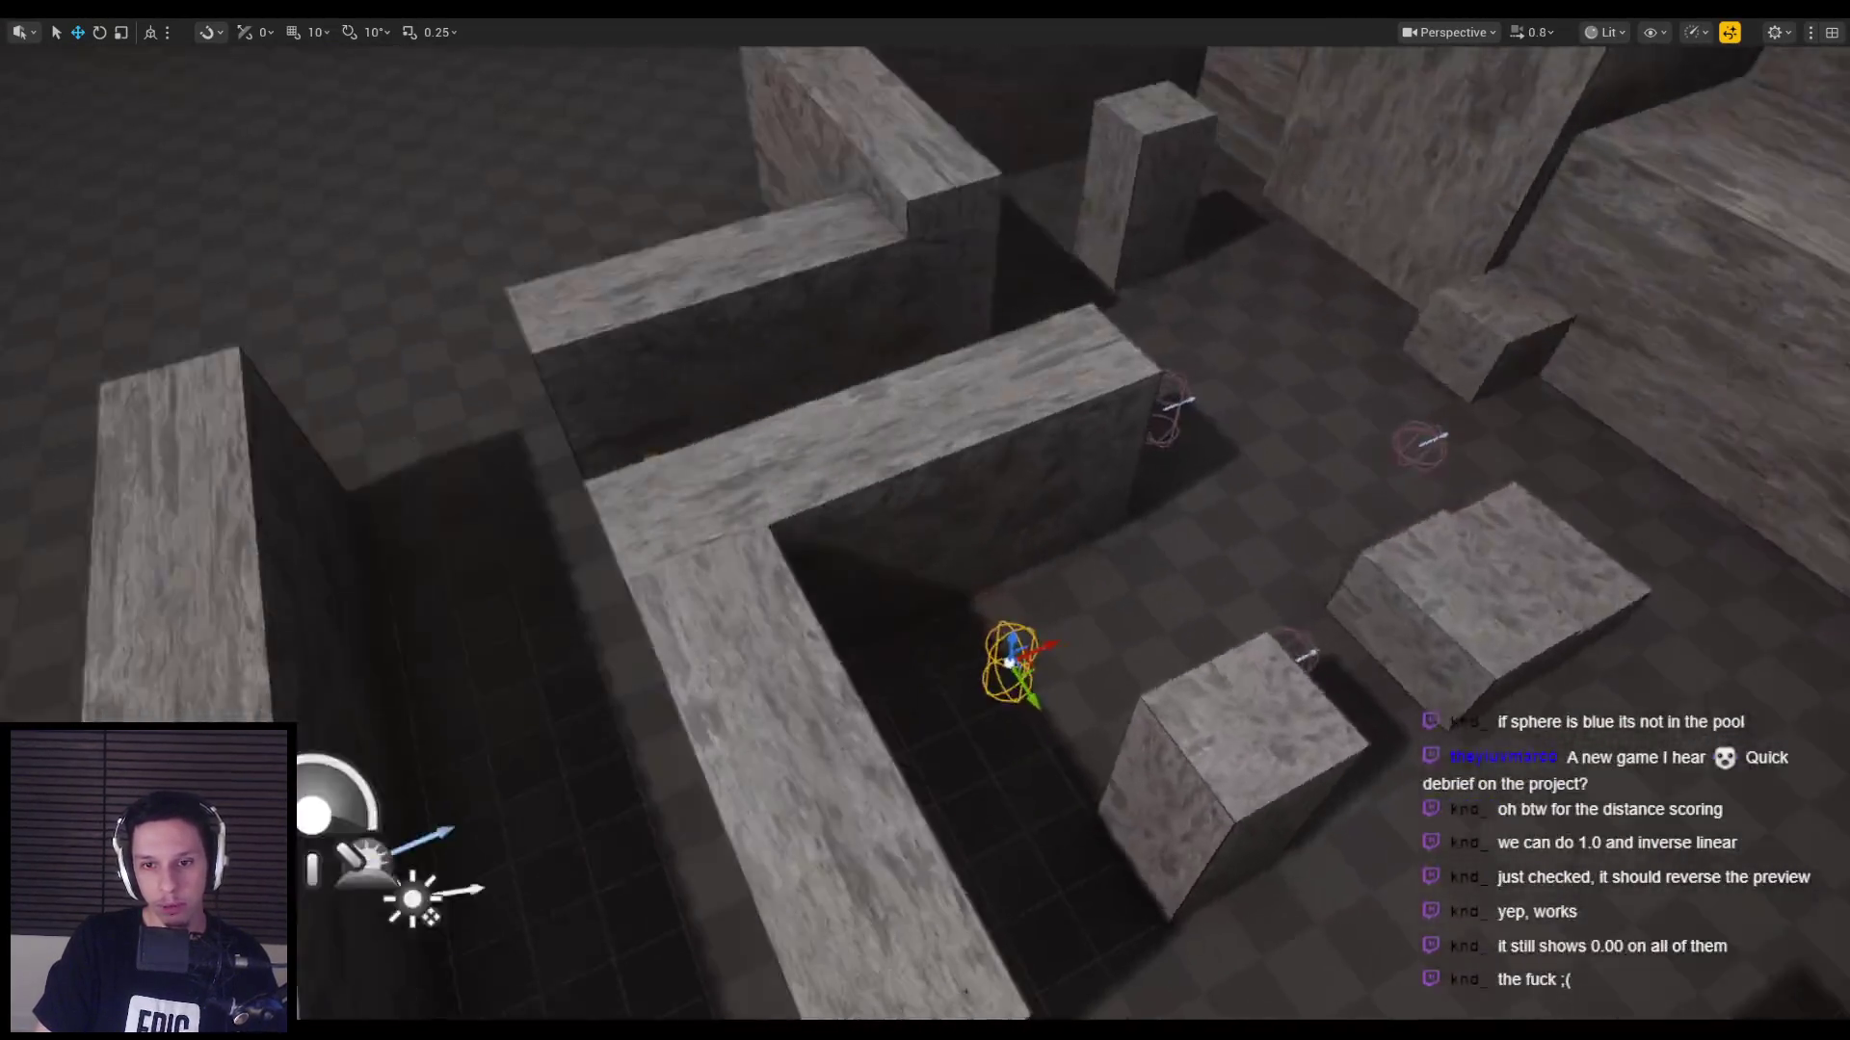
# Exit immersive mode, delete the selected floor actor, and bring the maze into view.
pyautogui.press('F11')
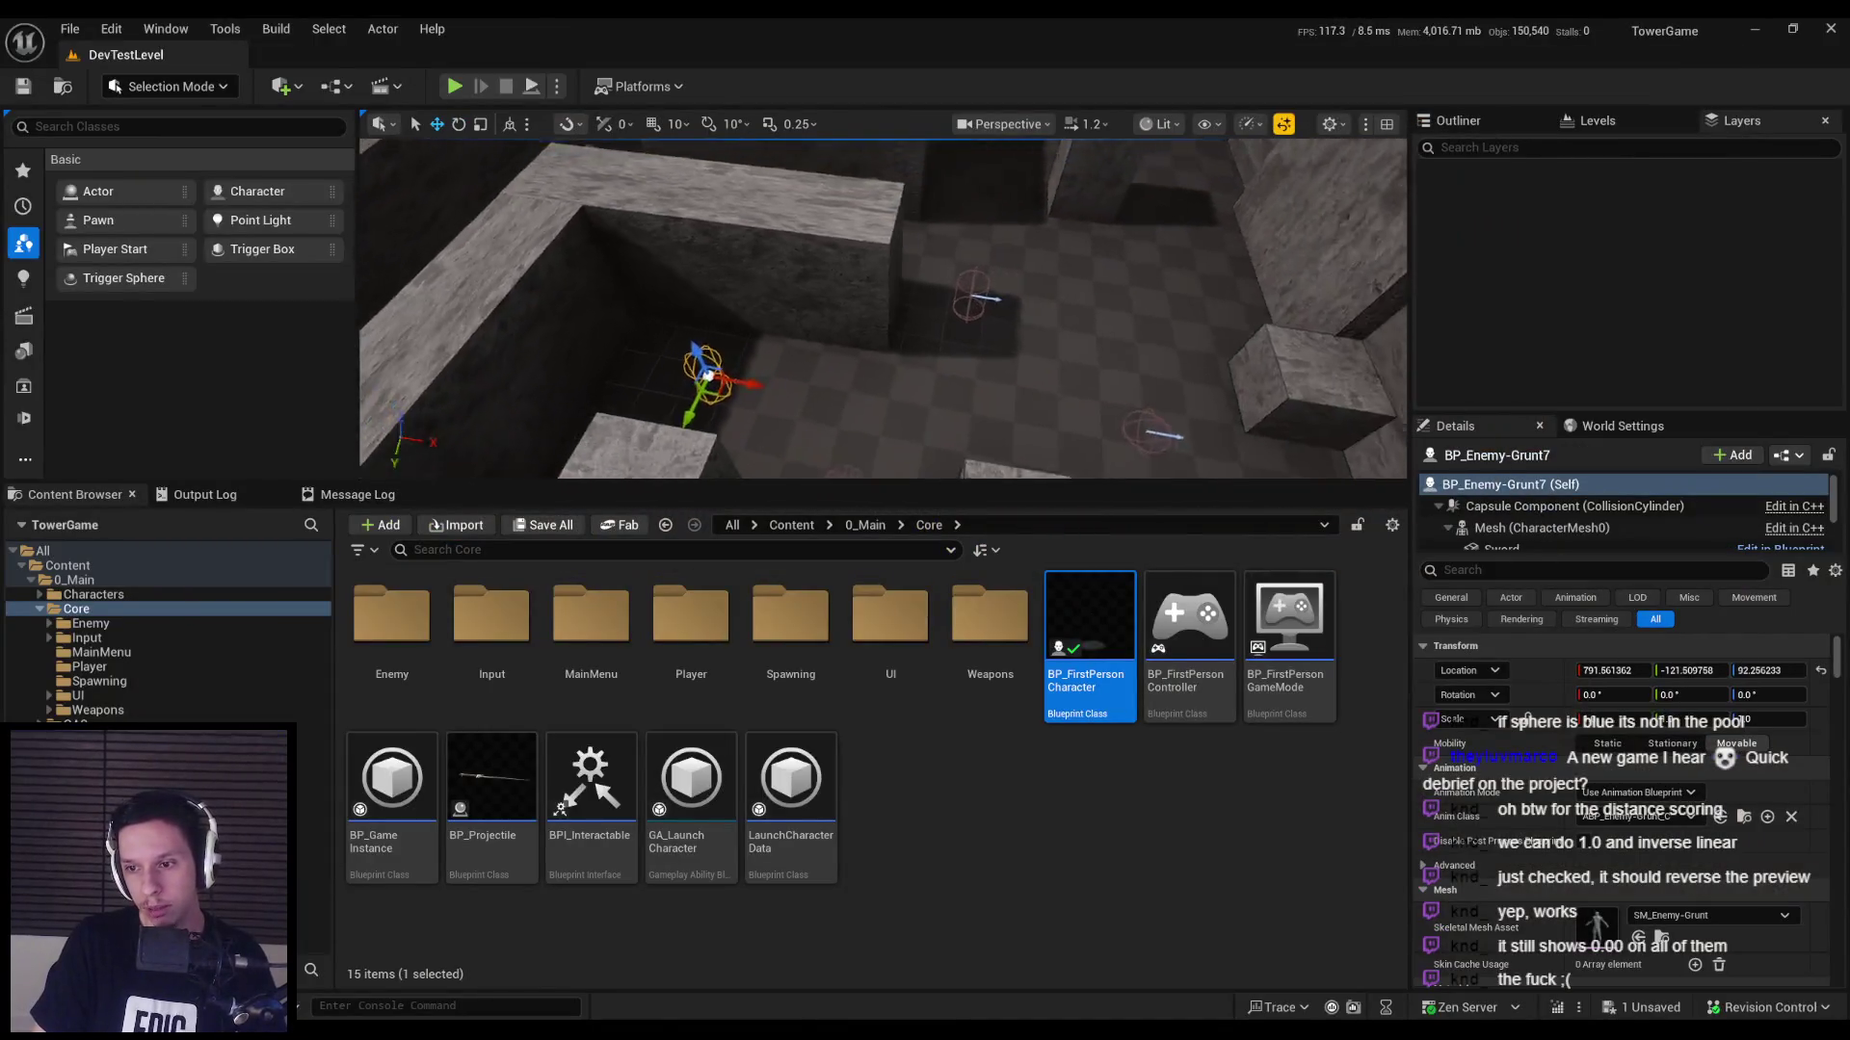
pyautogui.click(862, 387)
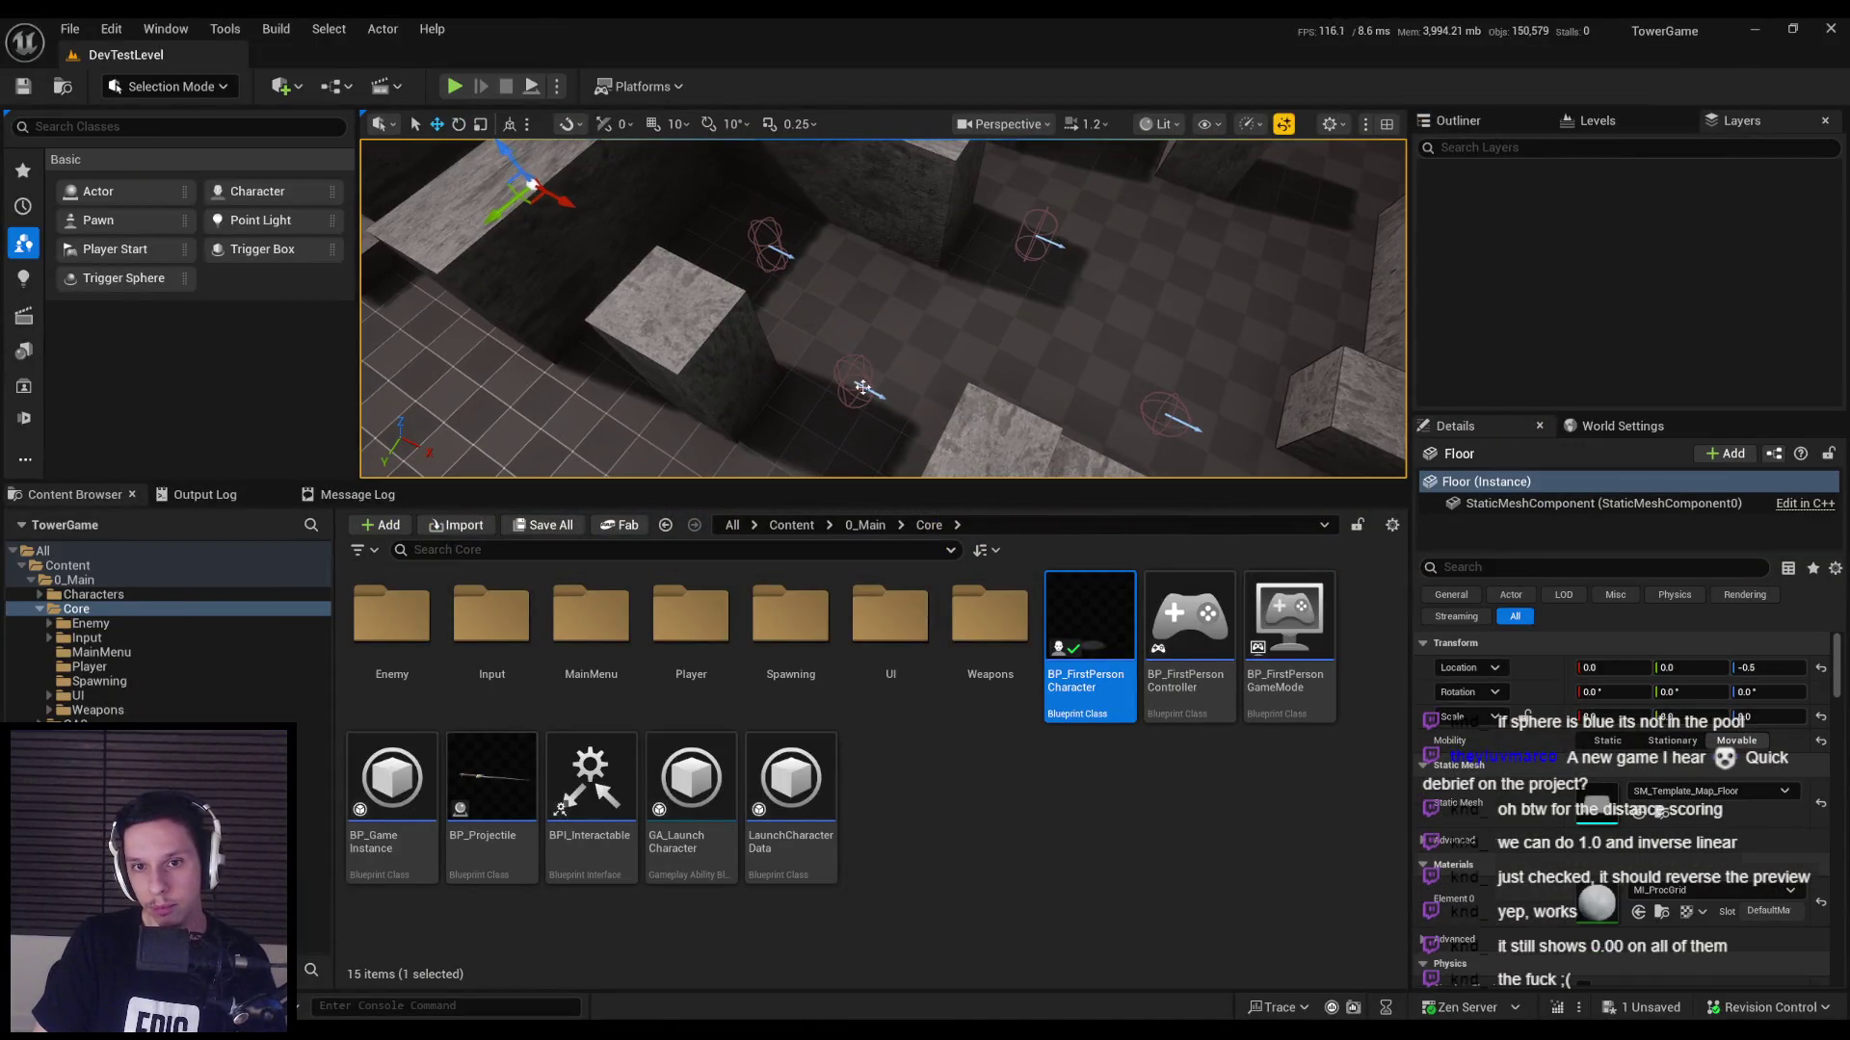
pyautogui.press('Delete')
pyautogui.click(1045, 239)
pyautogui.click(1107, 327)
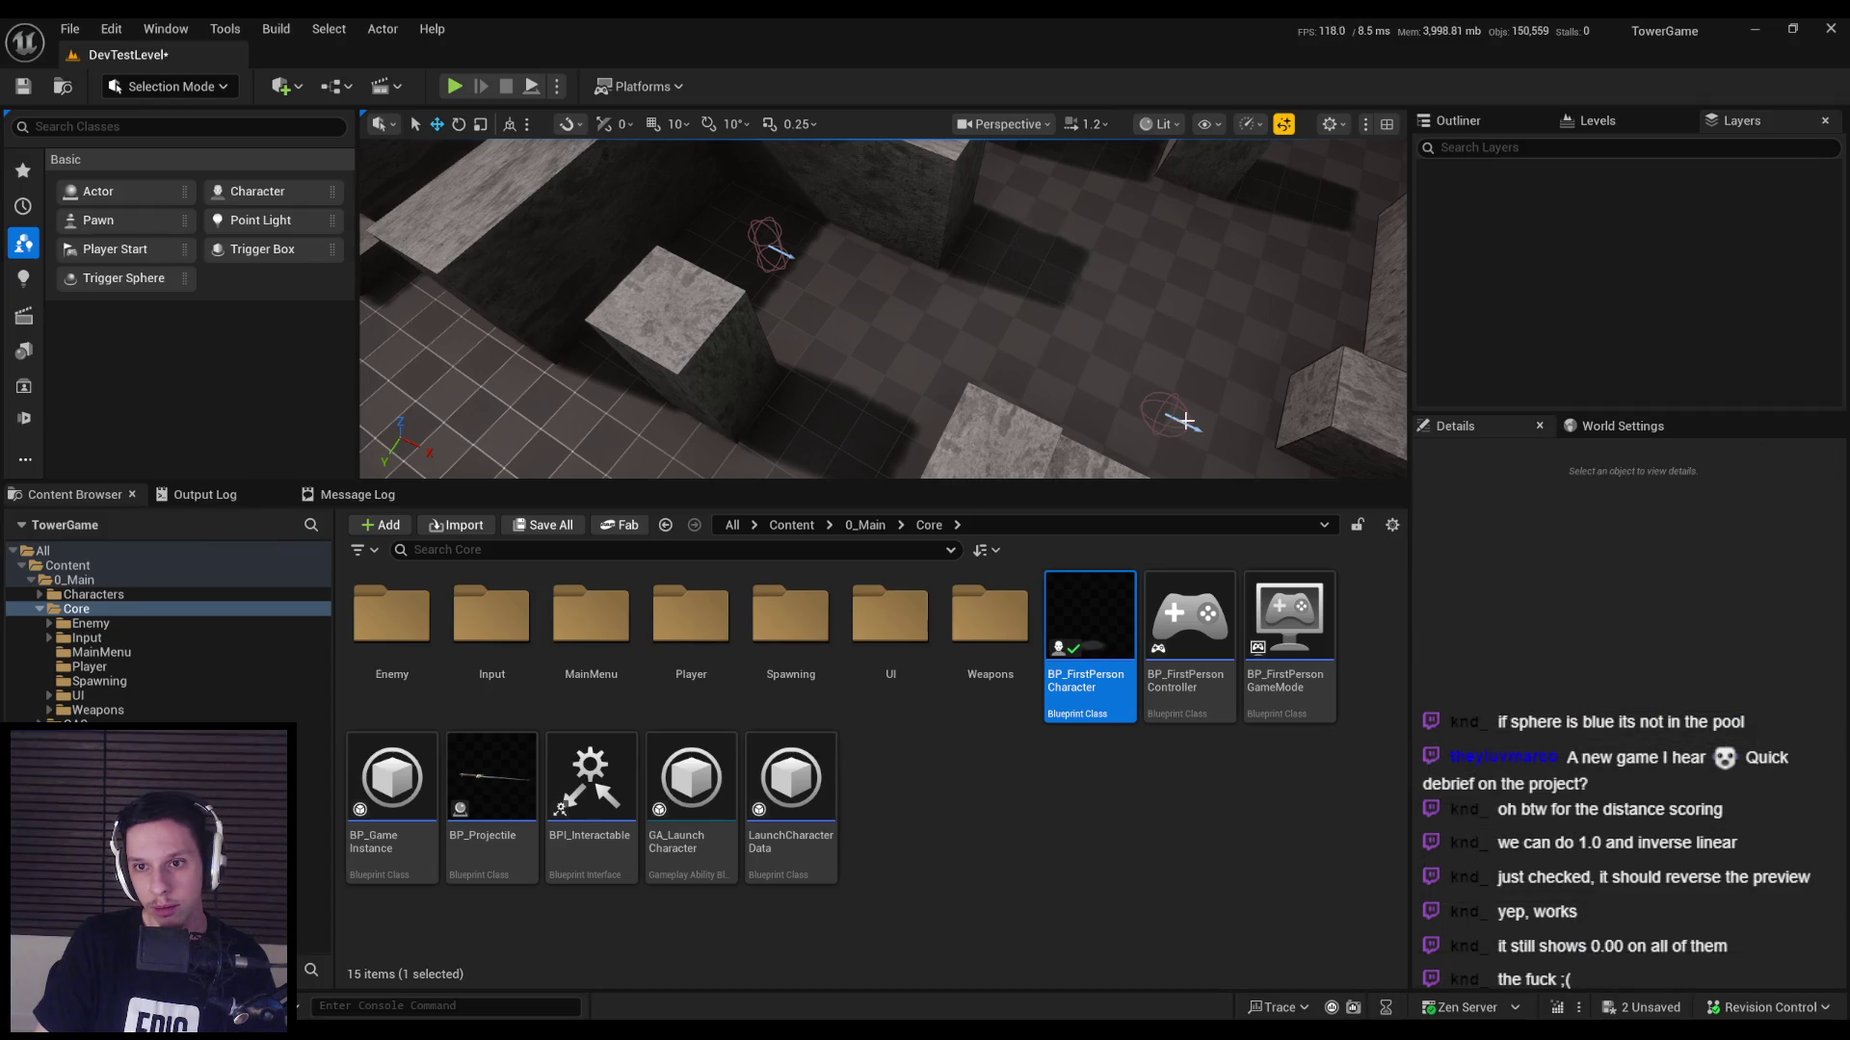
pyautogui.click(1177, 413)
pyautogui.moveTo(1177, 412); pyautogui.dragTo(1117, 424)
pyautogui.moveTo(935, 289)
pyautogui.mouseDown()
pyautogui.moveTo(372, 364)
pyautogui.moveTo(936, 289)
pyautogui.mouseUp()
# Move BP_Enemy-Grunt7 to a new spot in the maze and dismiss the Check Out Assets prompt.
pyautogui.click(950, 279)
pyautogui.click(1161, 333)
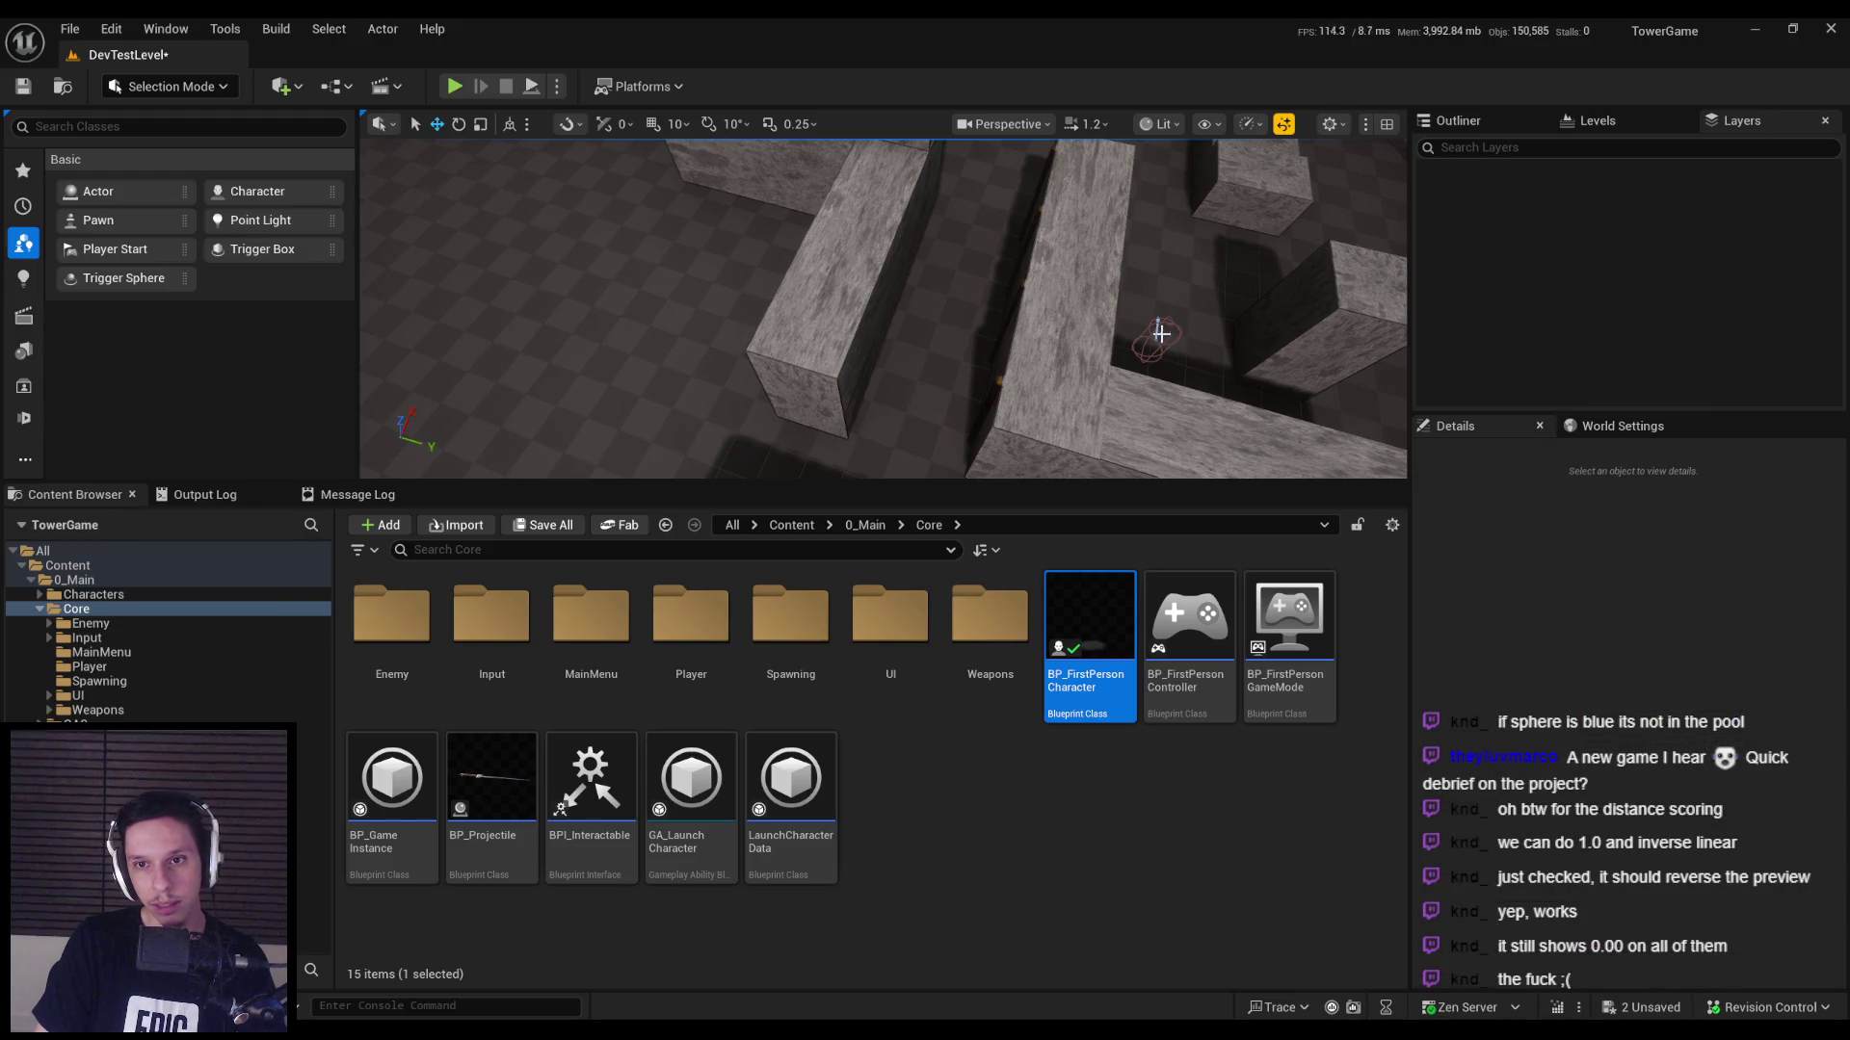
pyautogui.click(1155, 330)
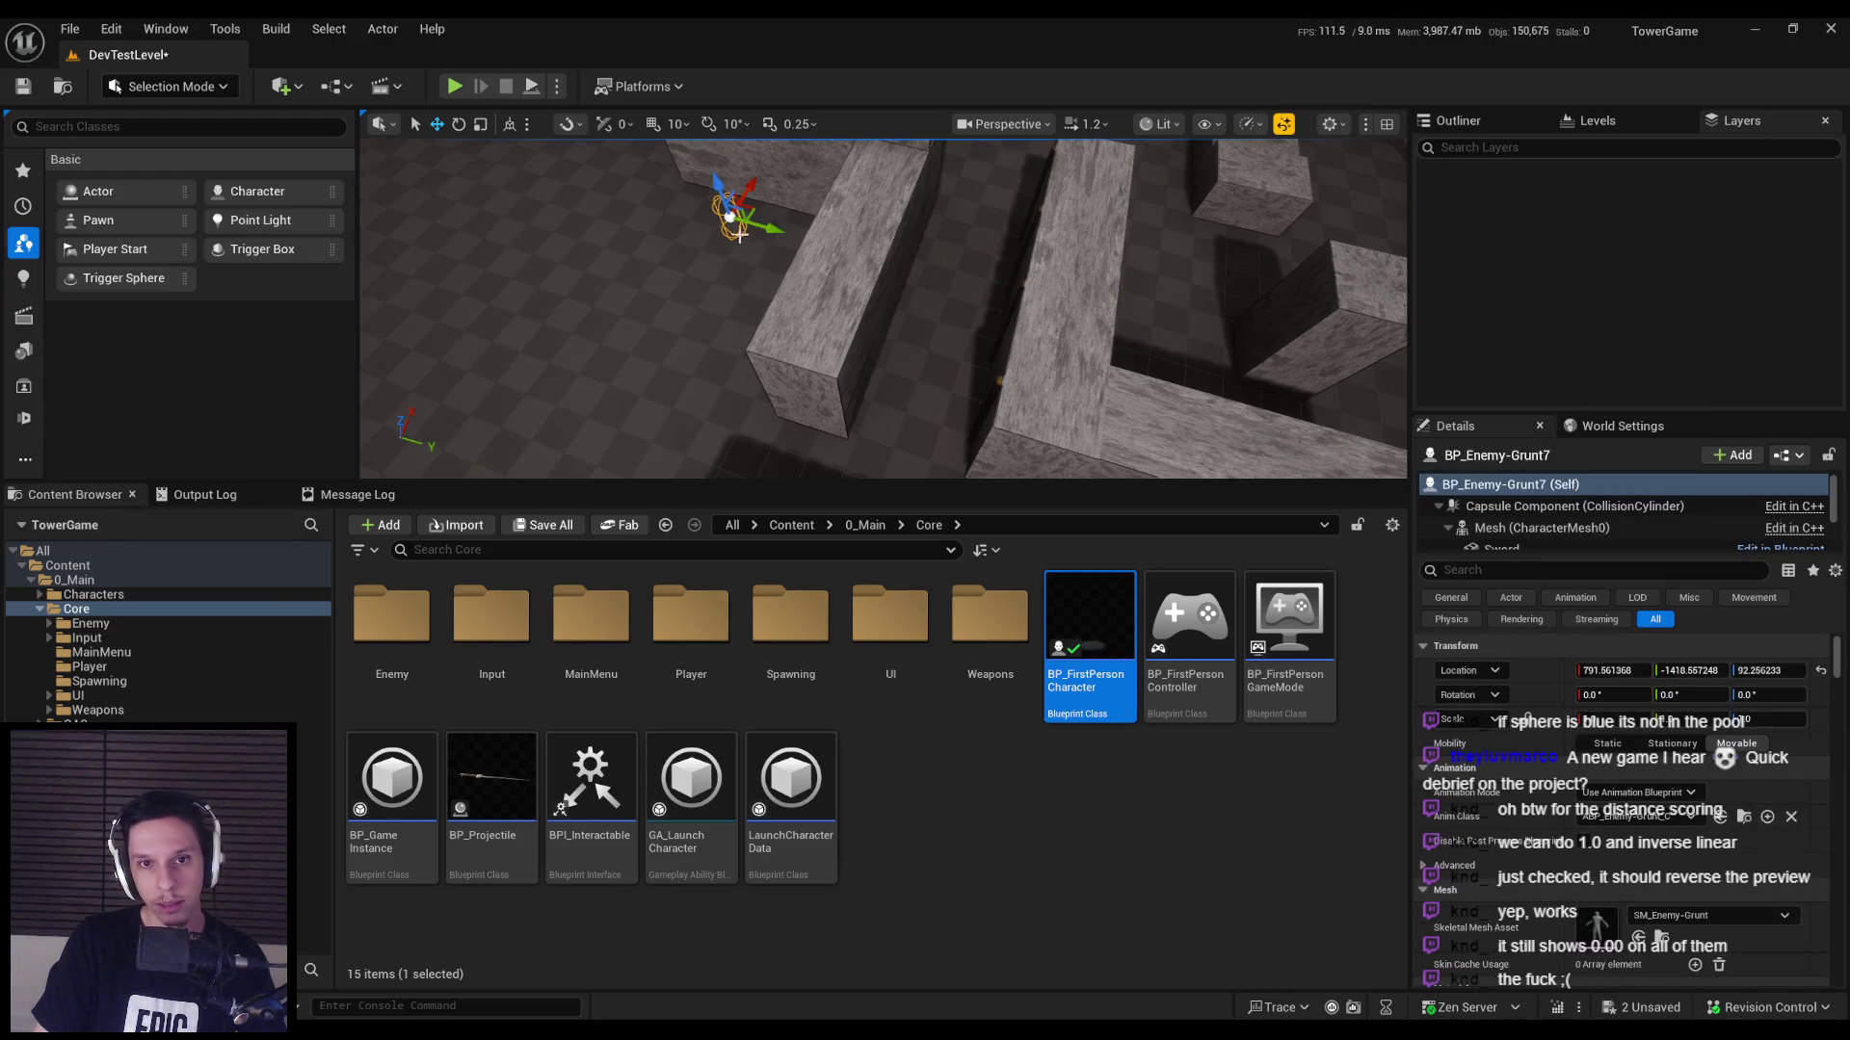
pyautogui.moveTo(658, 262)
pyautogui.mouseDown()
pyautogui.moveTo(528, 190)
pyautogui.moveTo(561, 226)
pyautogui.mouseUp()
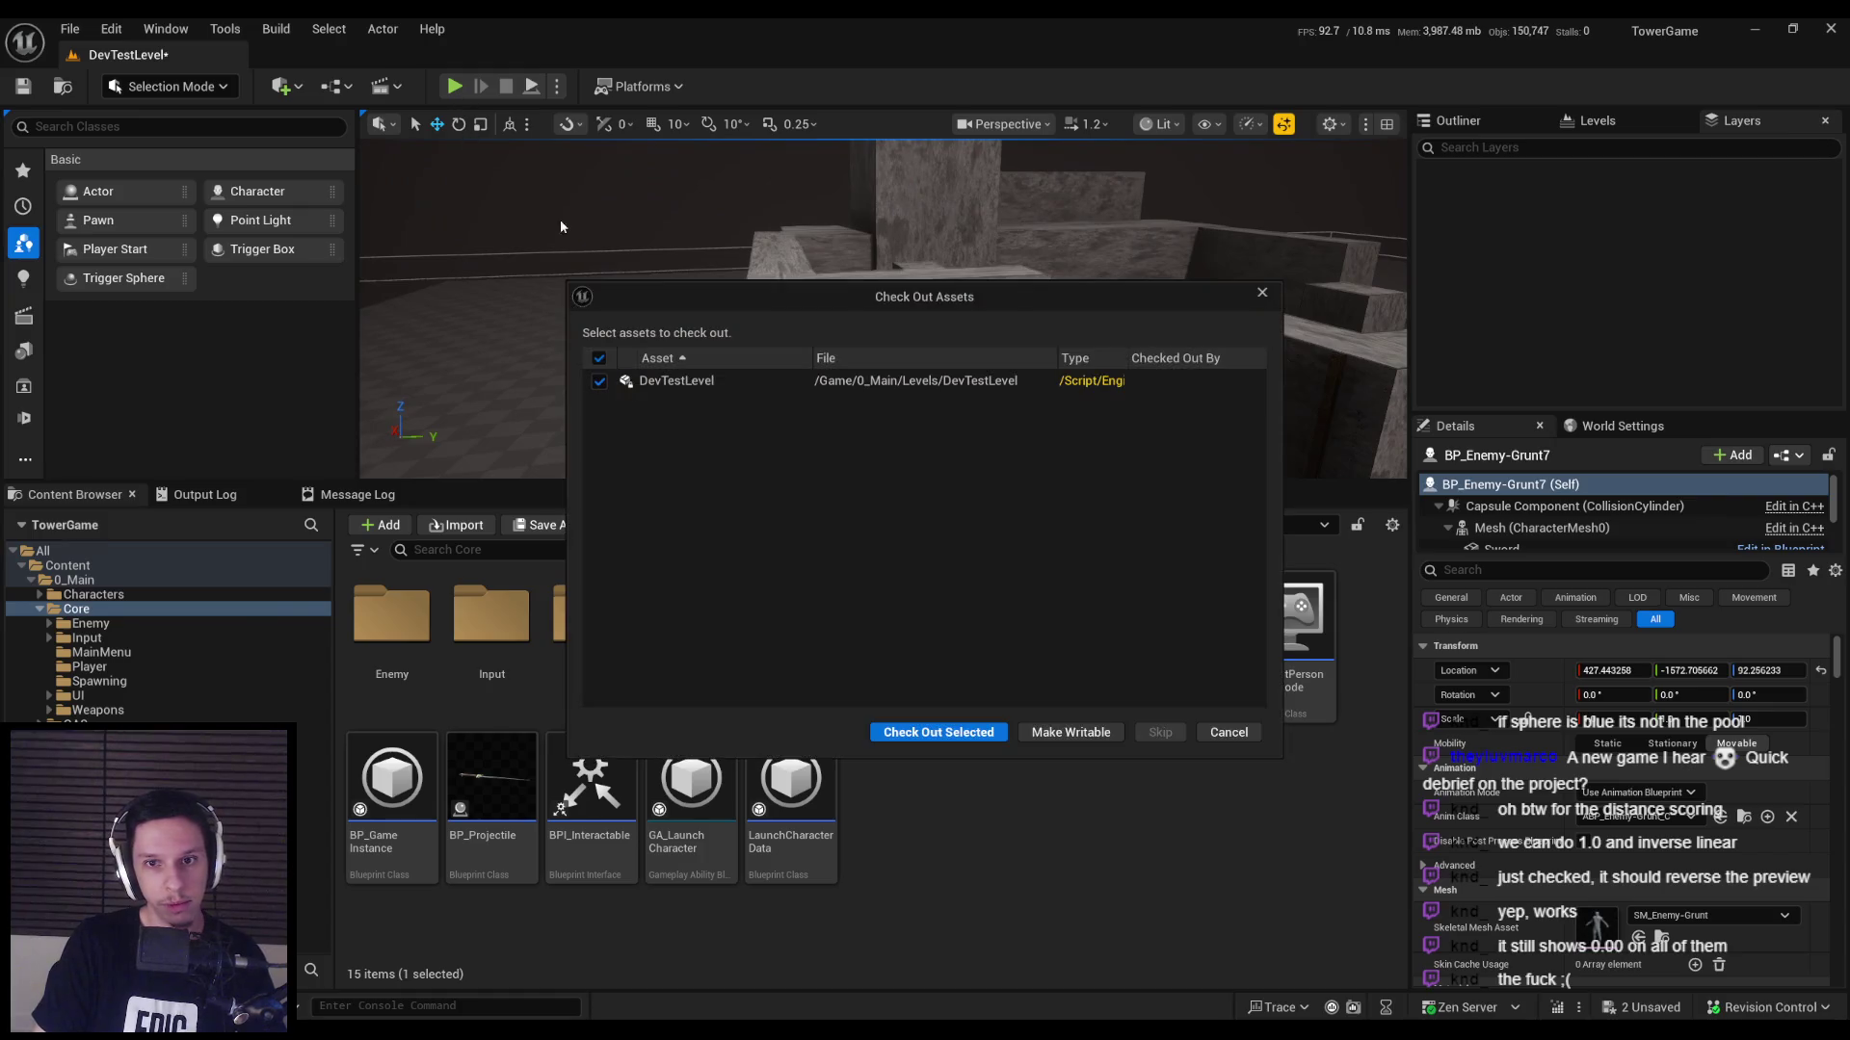
pyautogui.click(931, 736)
# Play-test with the gameplay debugger's EQS view, hide the detailed score table, then end the session.
pyautogui.hotkey('alt', 'p')
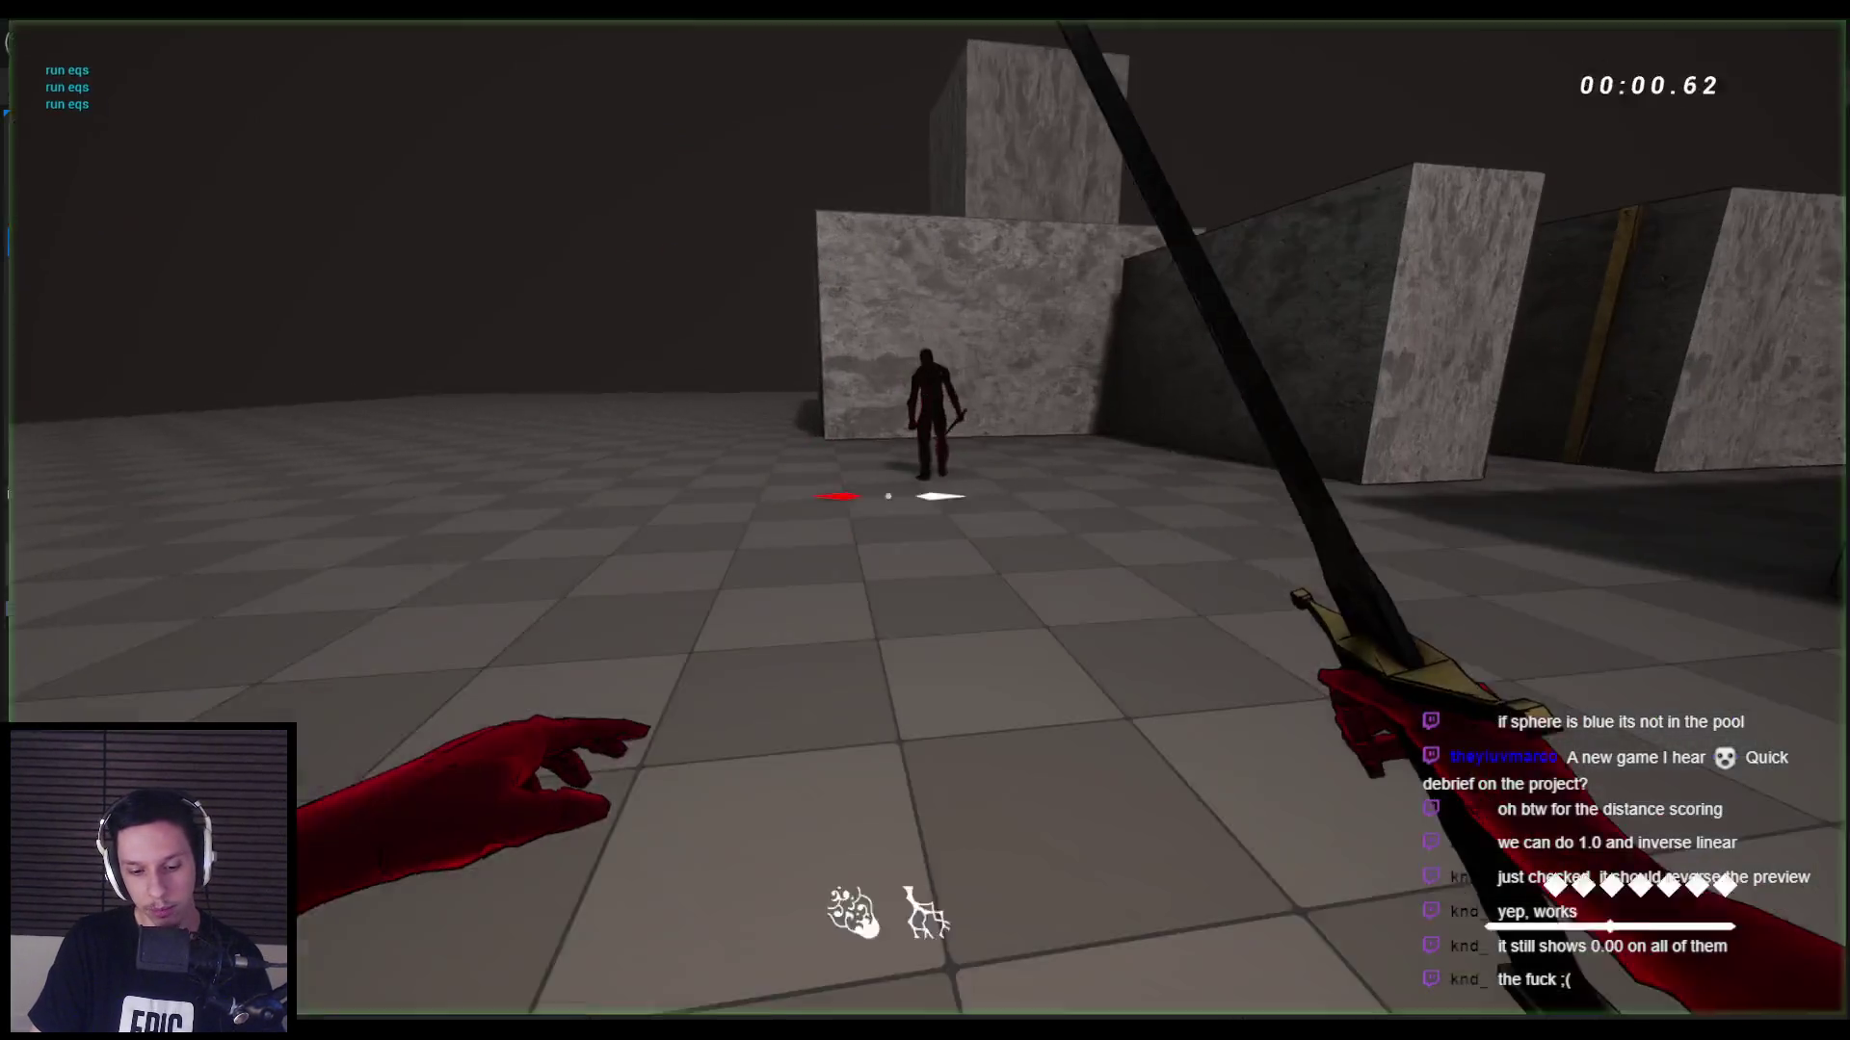
pyautogui.press("'")
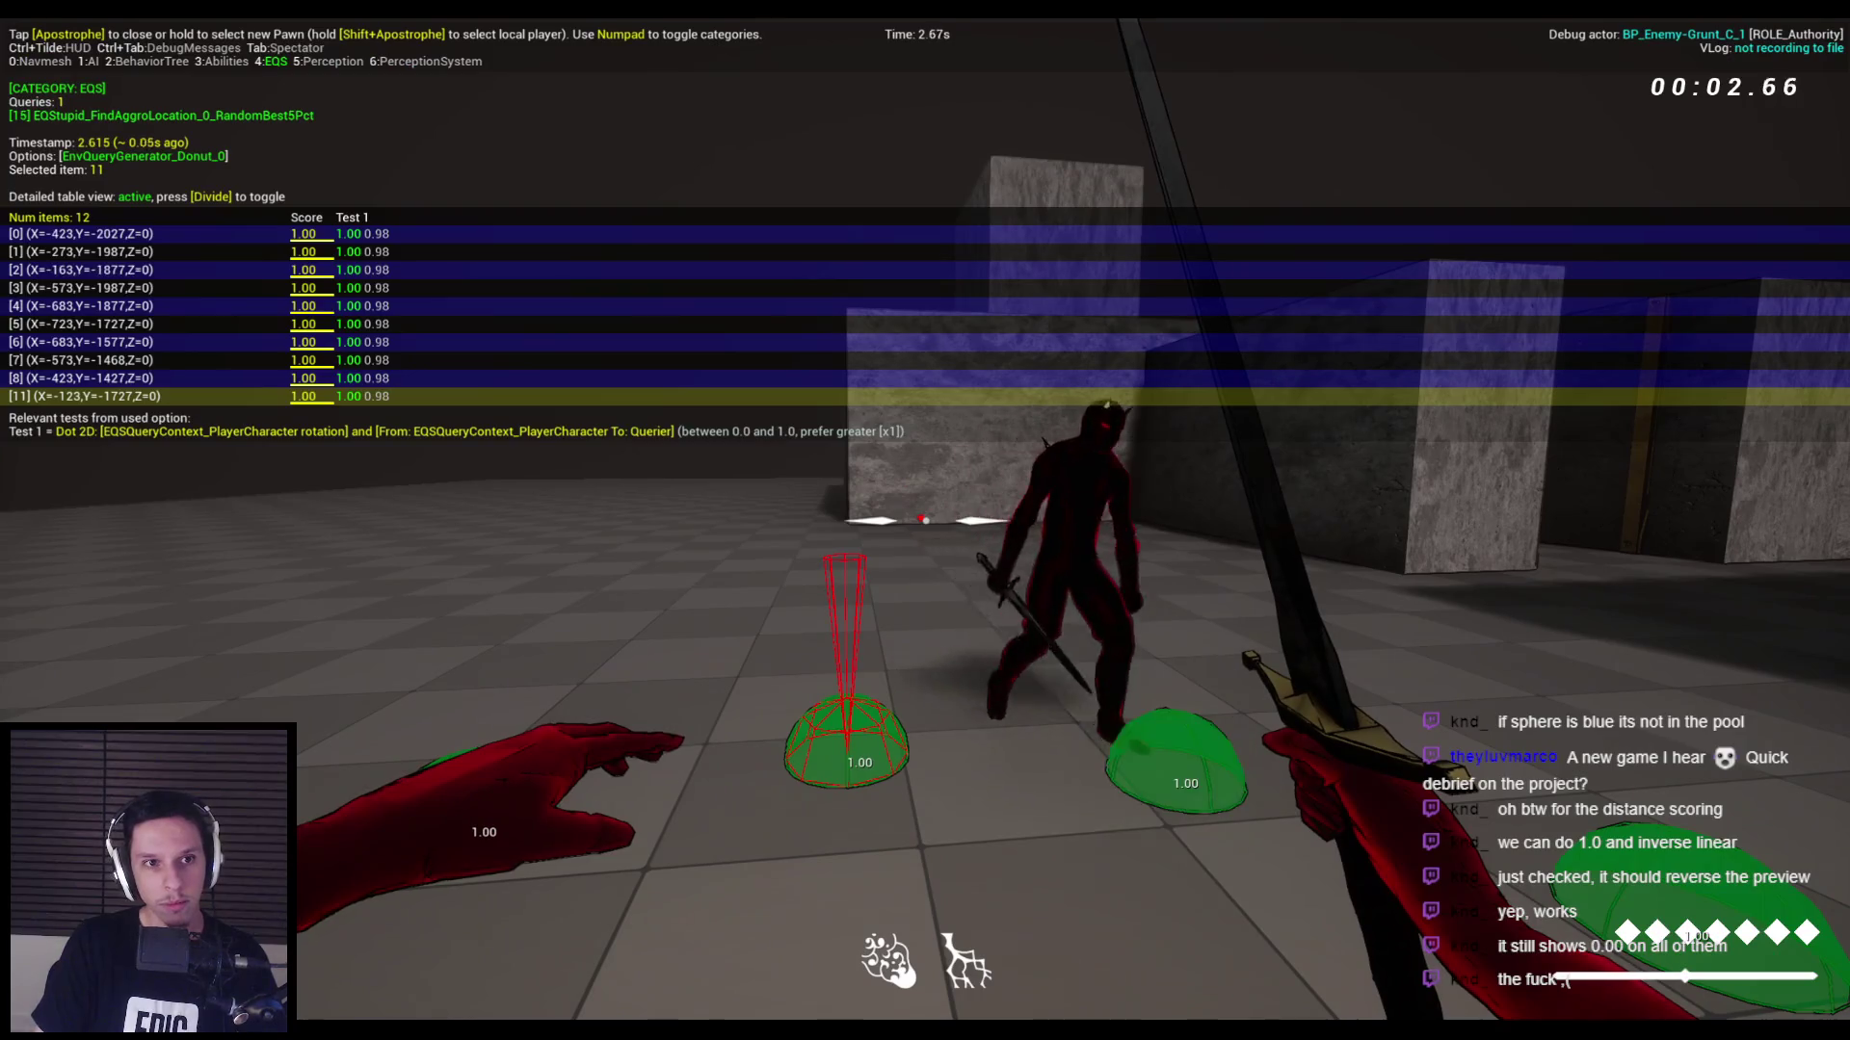
pyautogui.press('KP_Divide')
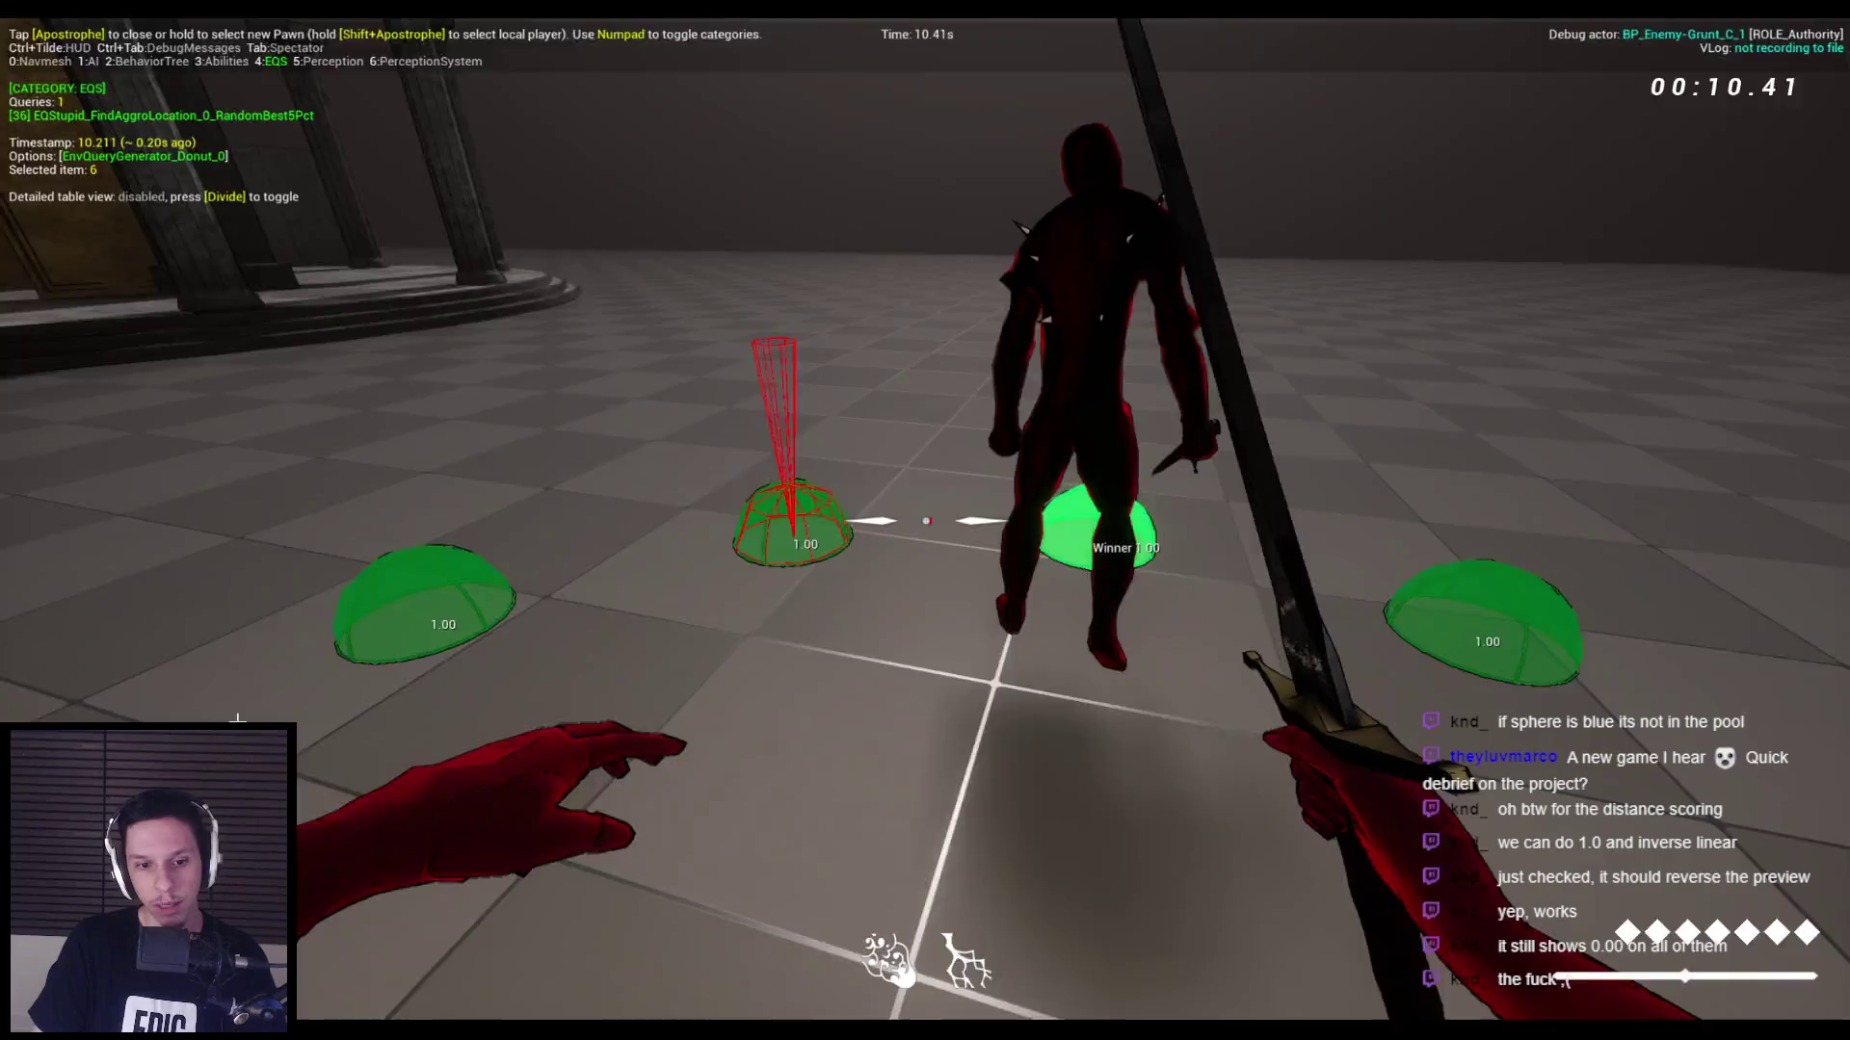
pyautogui.press('Escape')
# Disable the Overlap: Sphere test and play-test the query with the EQS debugger view.
pyautogui.click(362, 586)
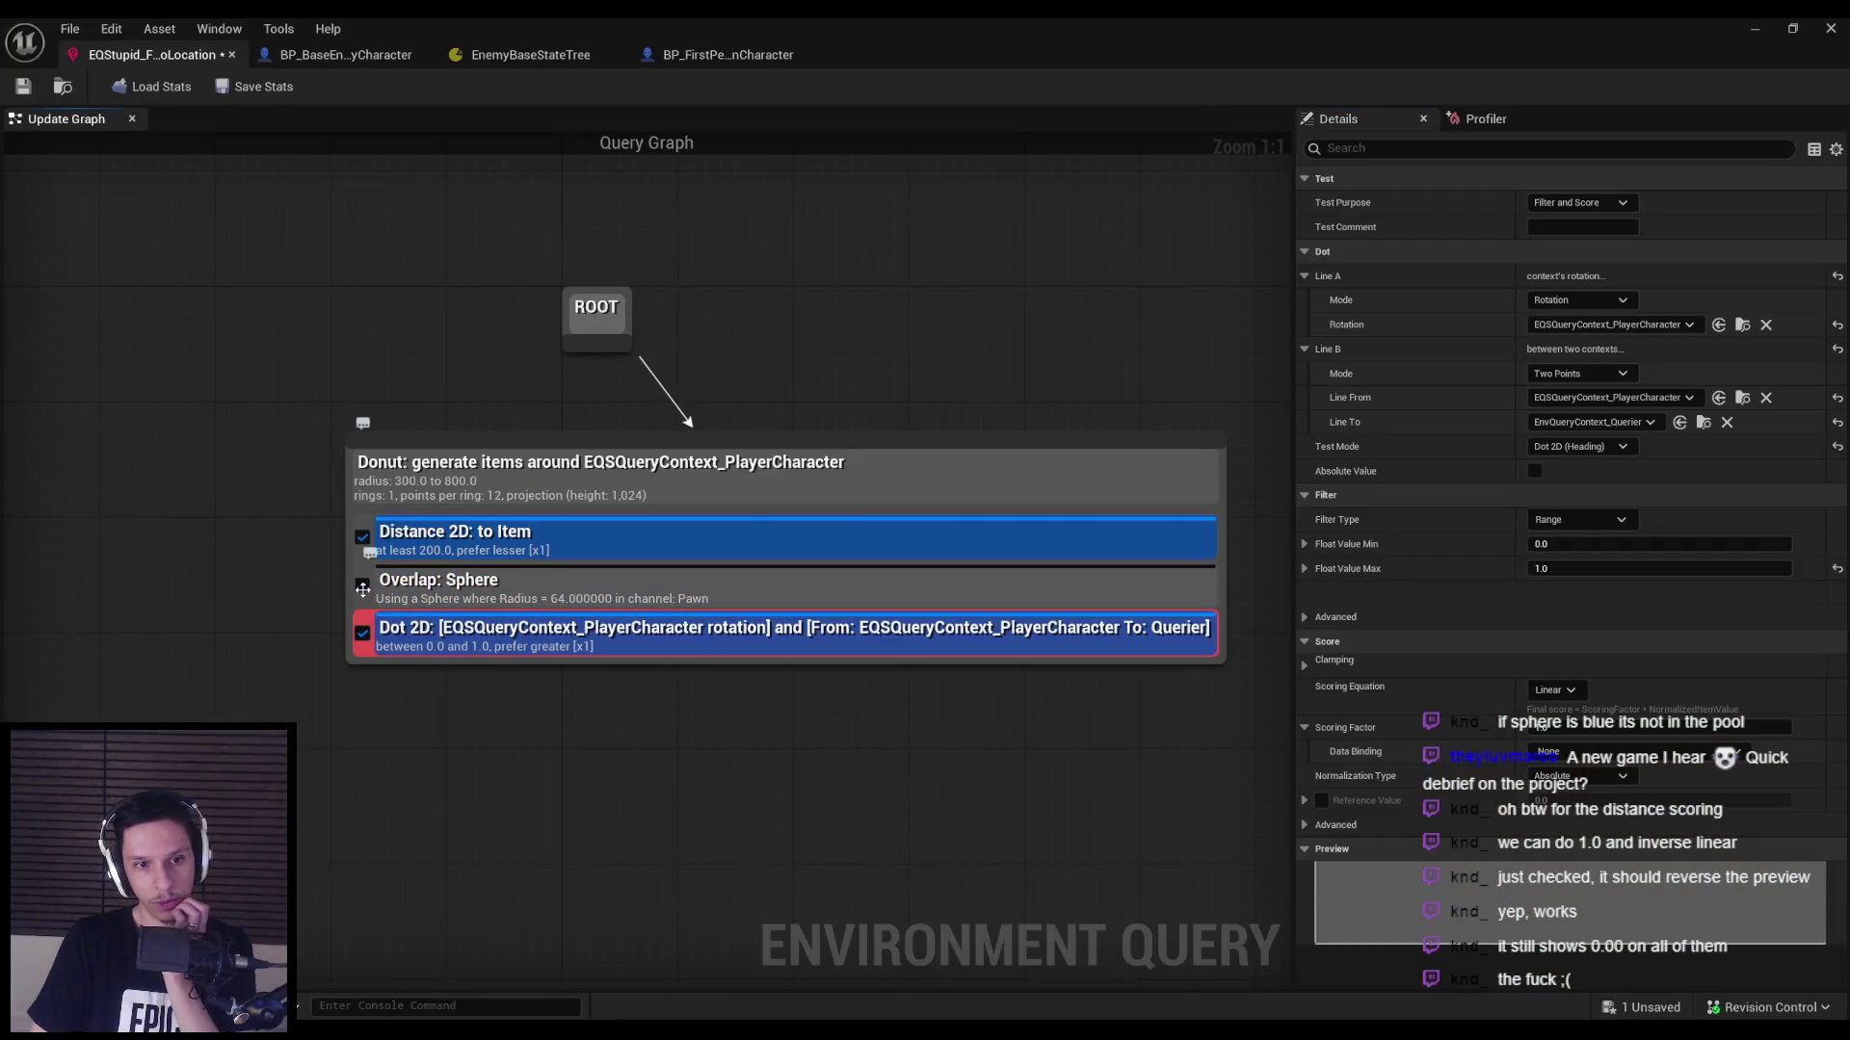
pyautogui.click(1753, 31)
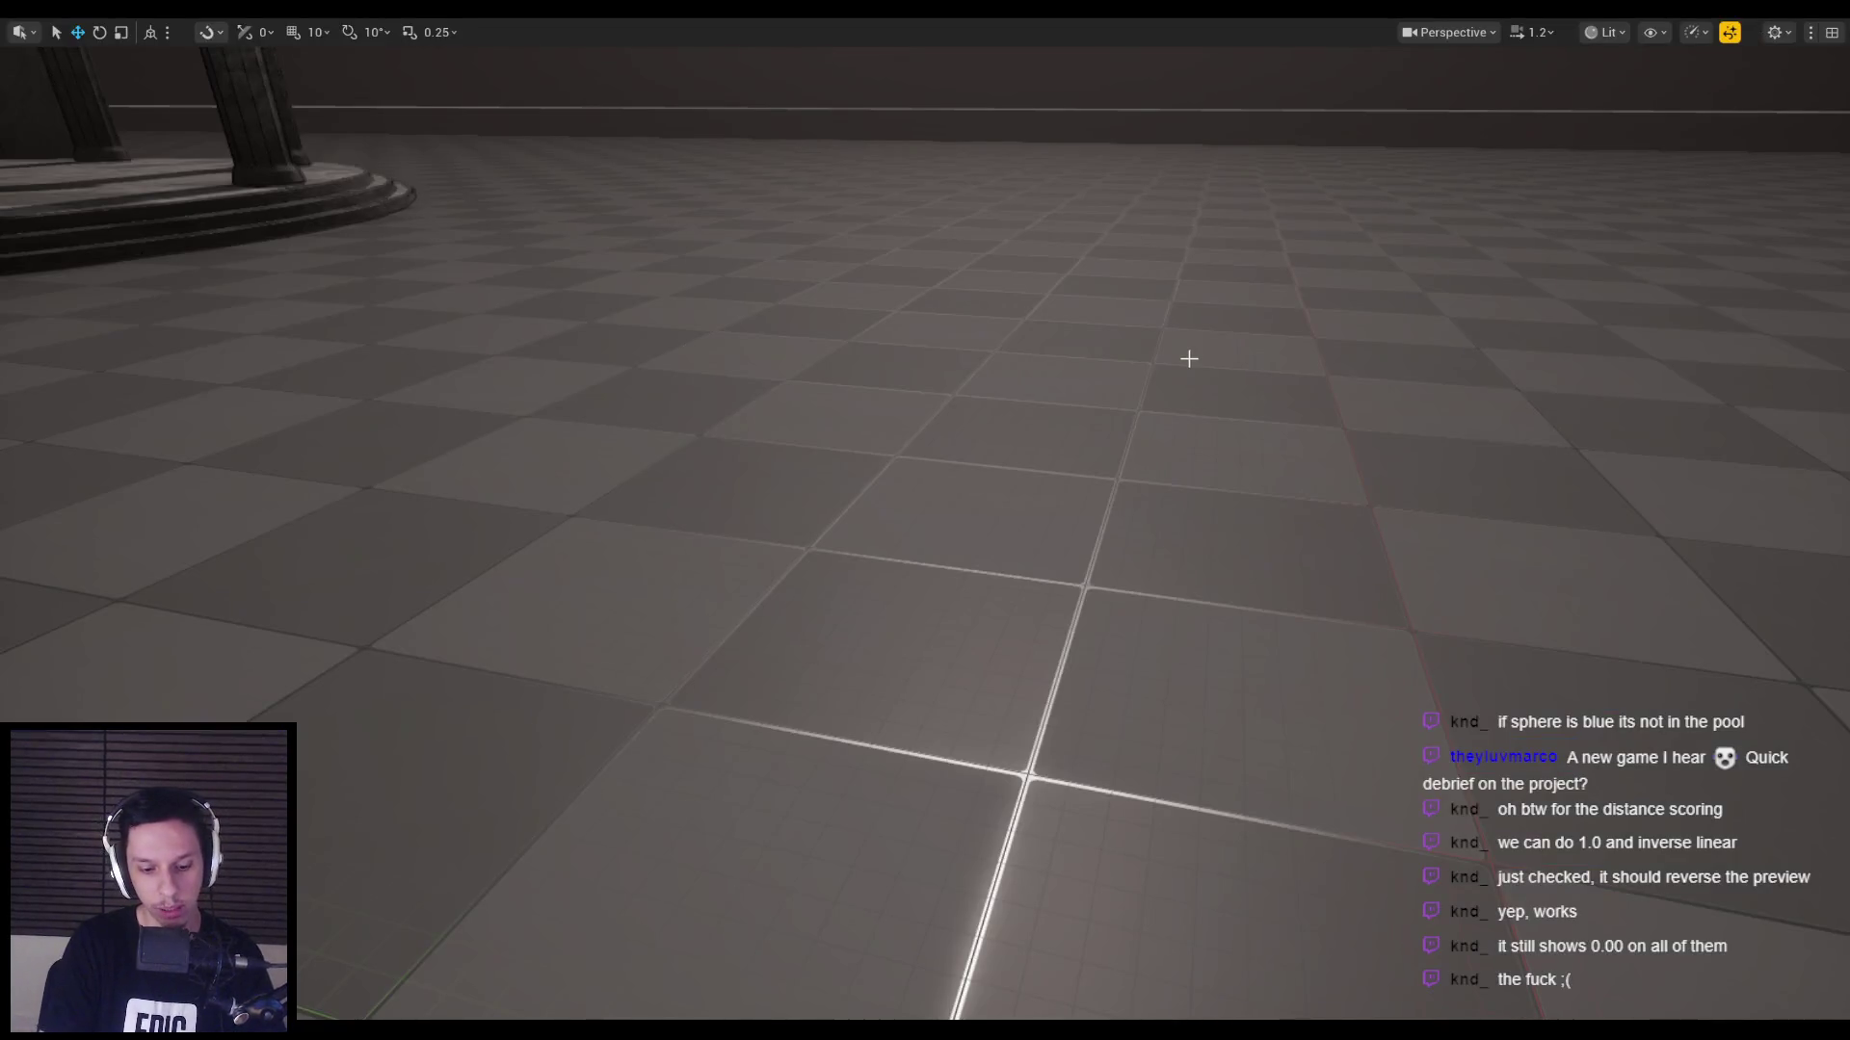
pyautogui.hotkey('alt', 'p')
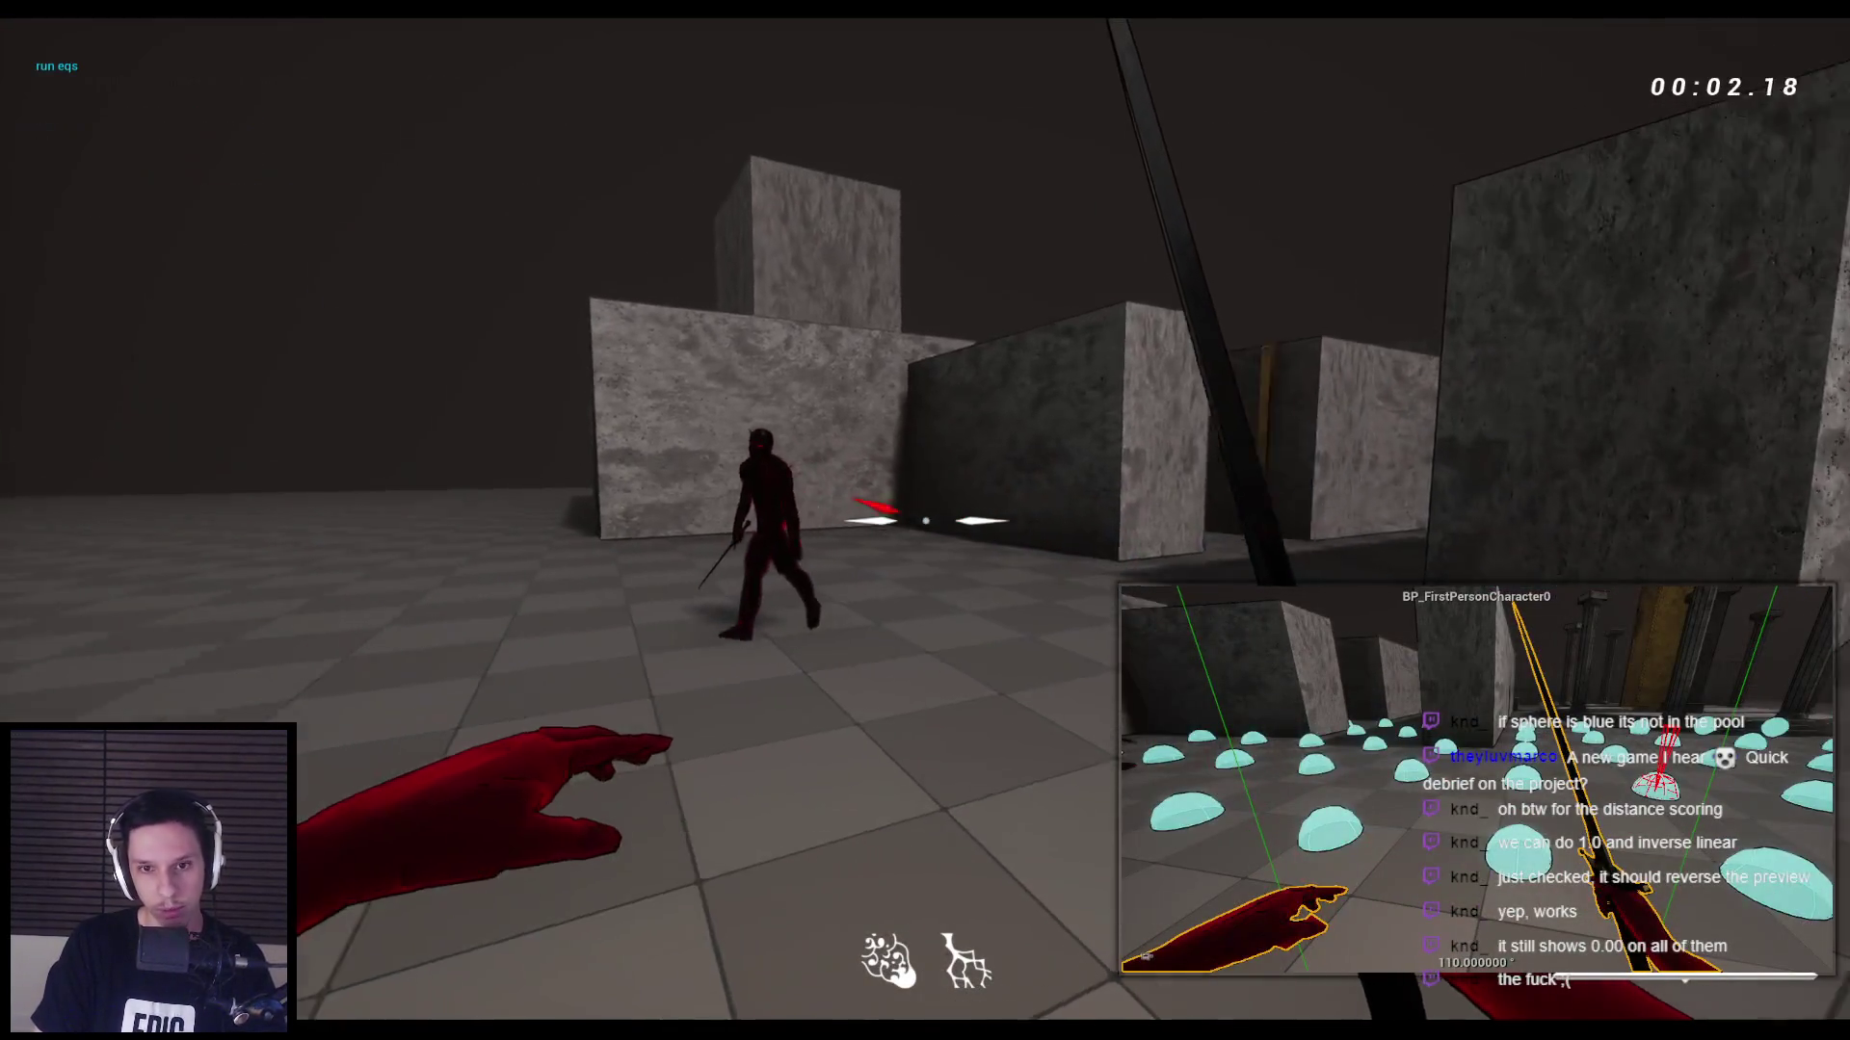
pyautogui.press("'")
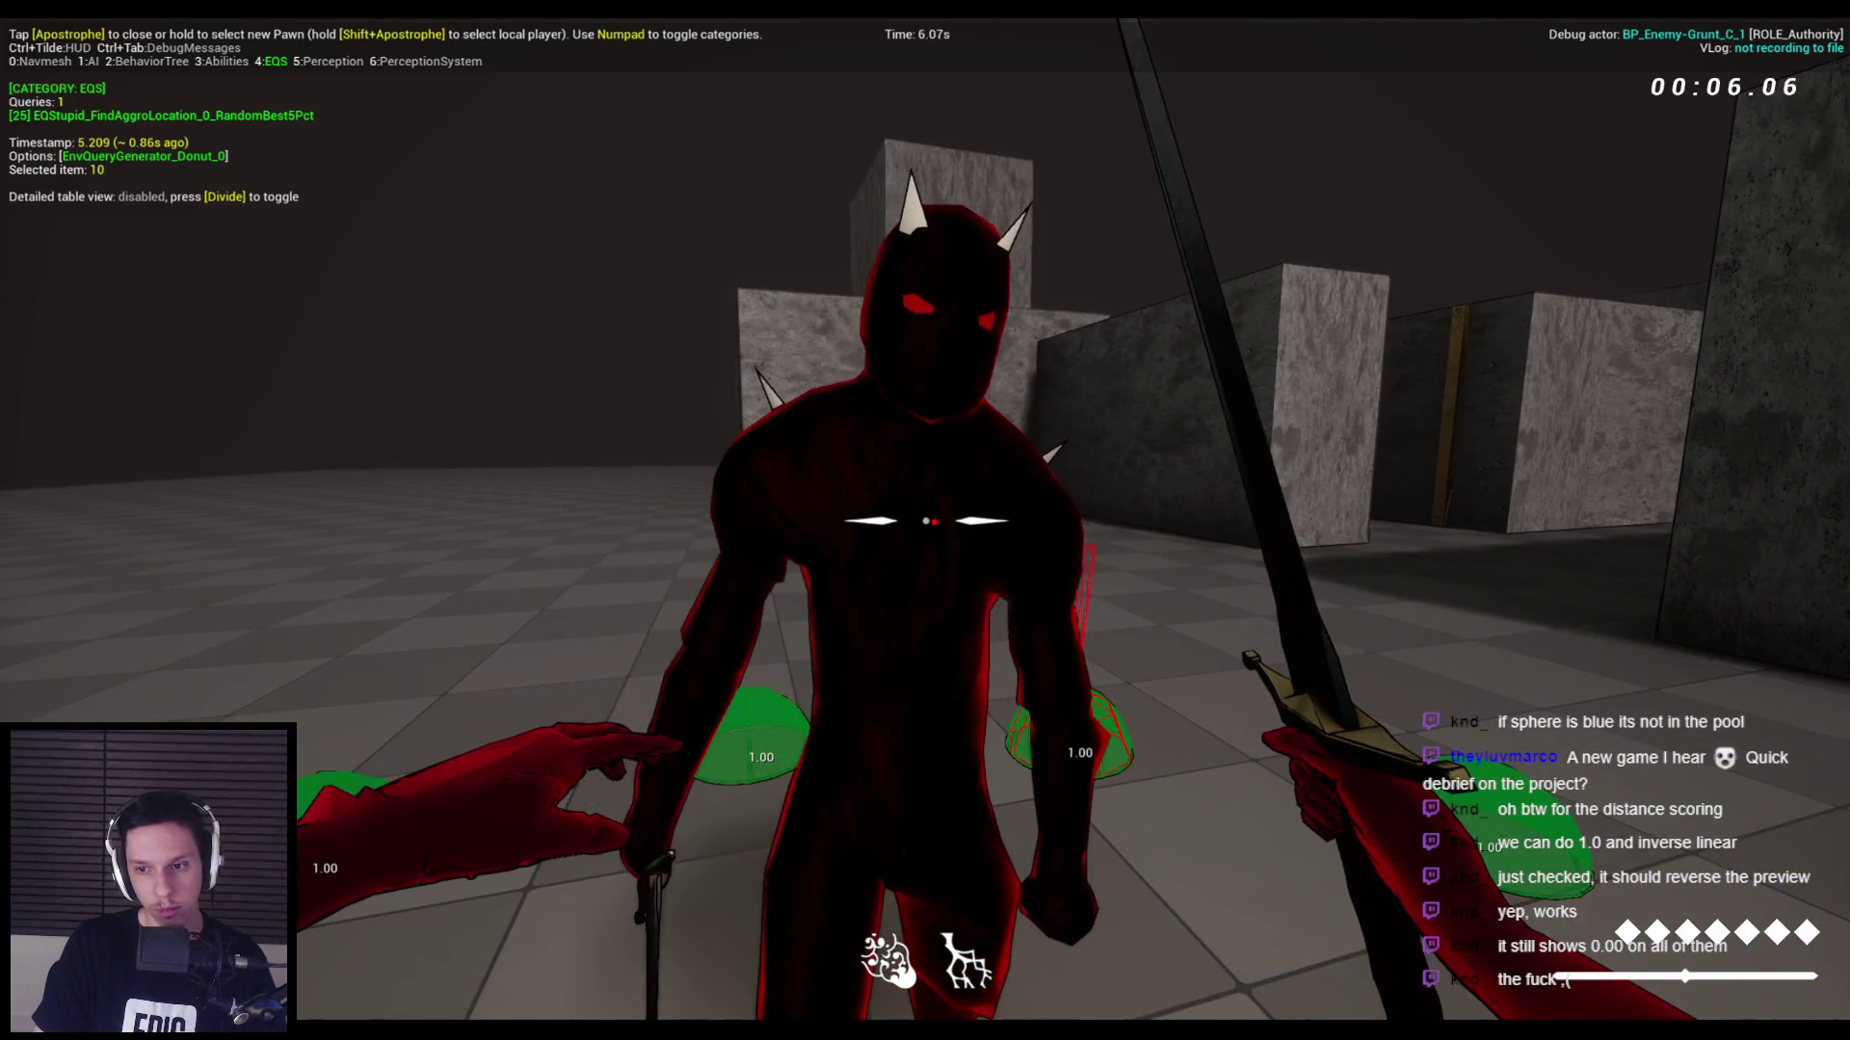
pyautogui.press('Escape')
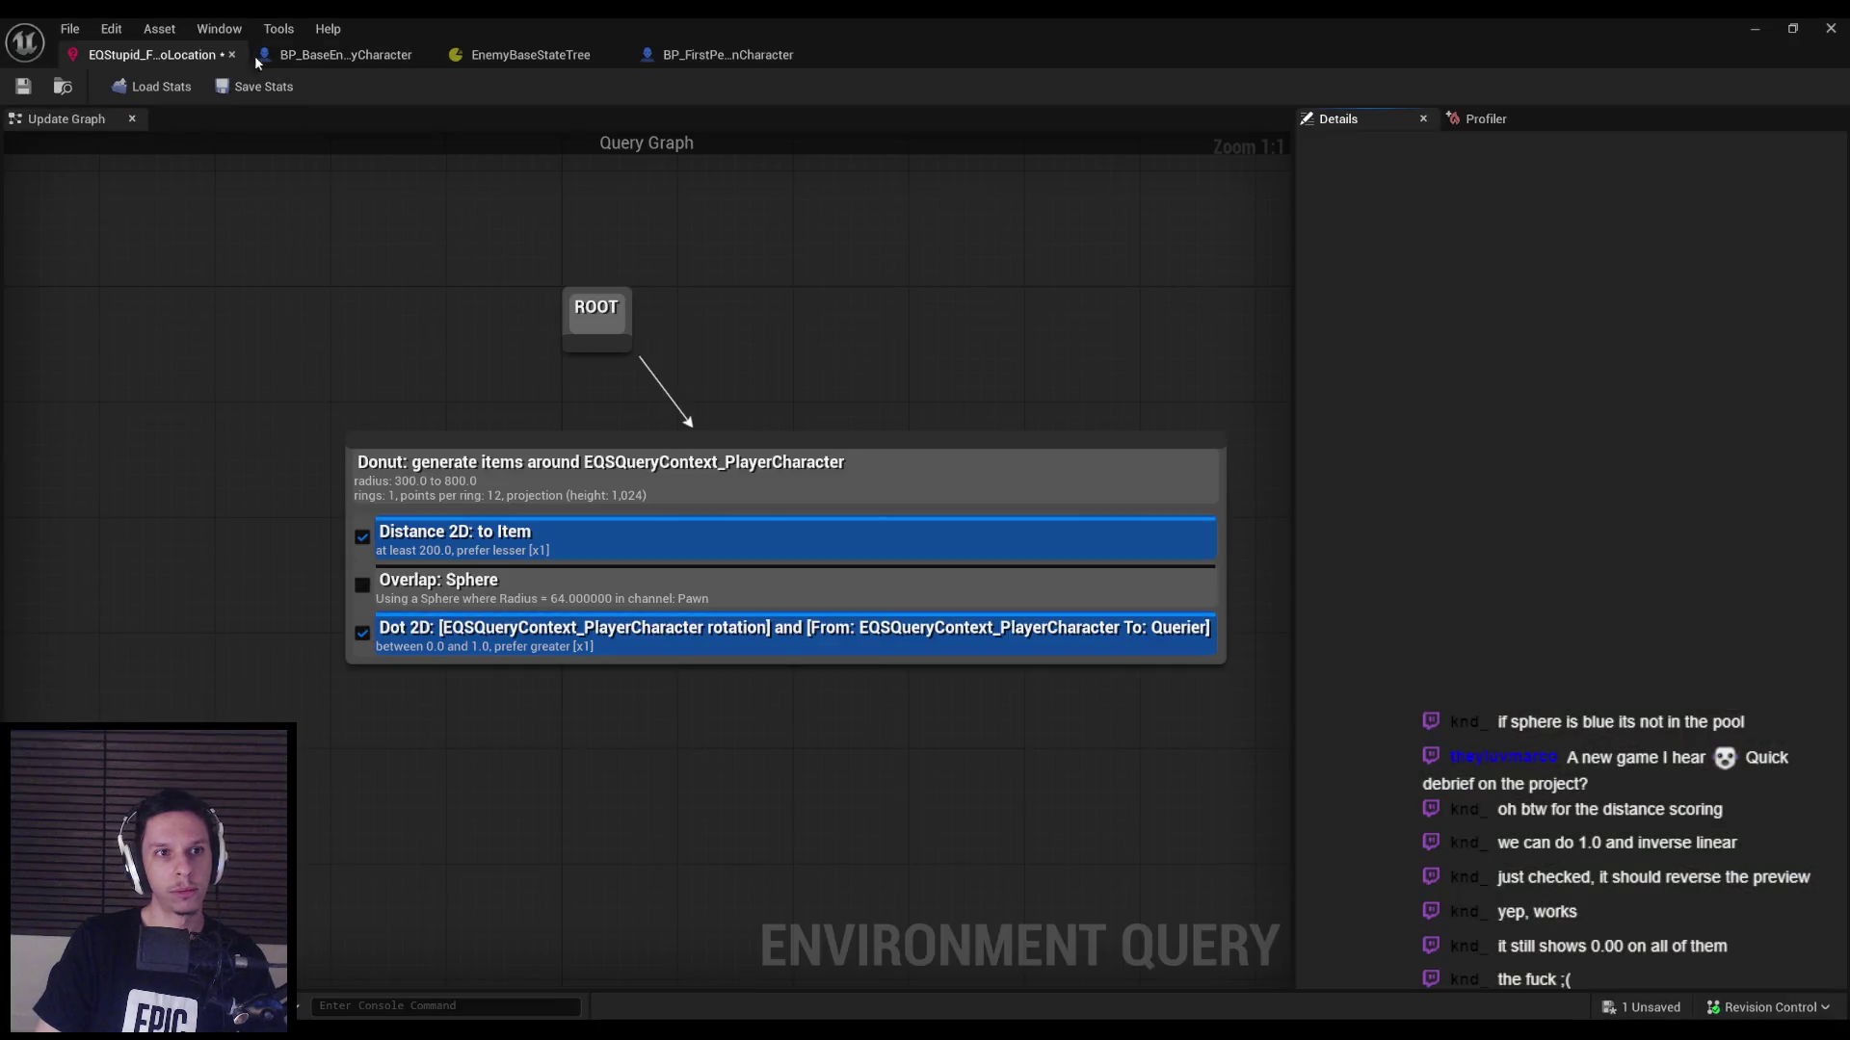
# In BP_BaseEnemyCharacter, set the Run EQSQuery node's Run Mode to Single Best Item.
pyautogui.click(326, 56)
pyautogui.scroll(3, 784, 587)
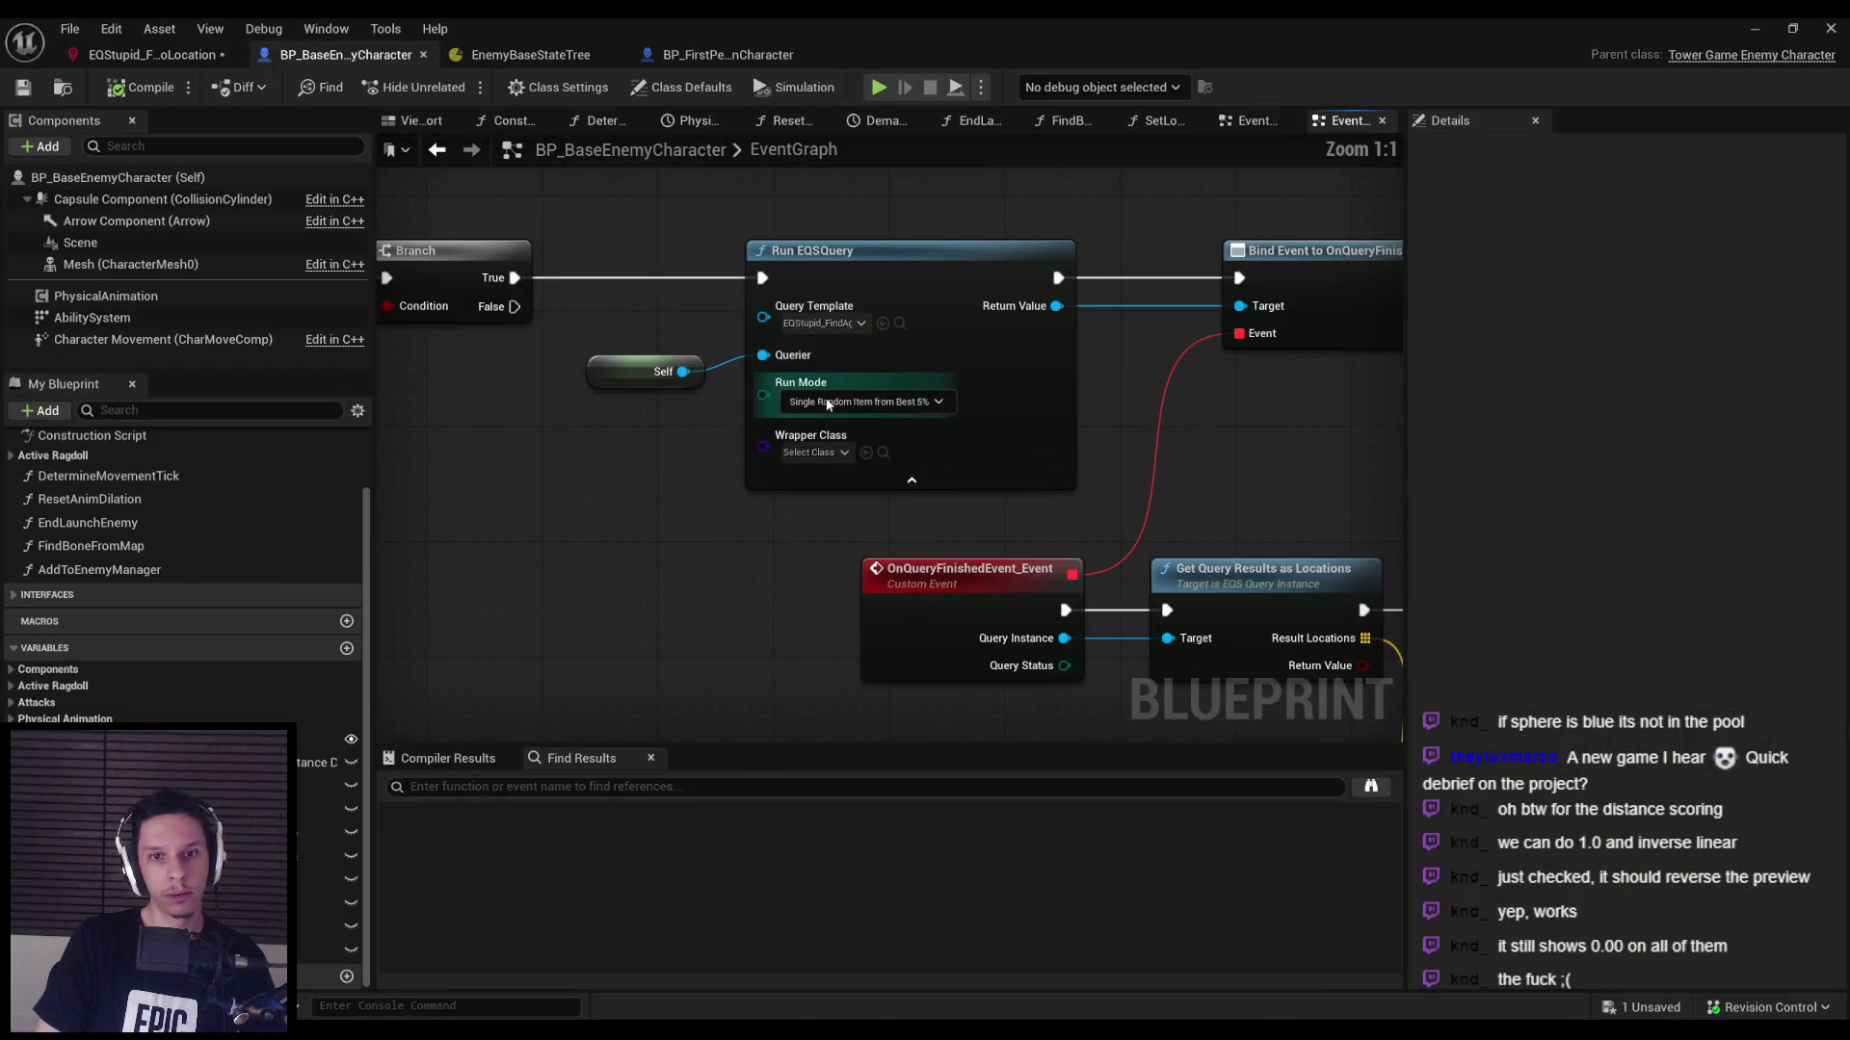
pyautogui.click(824, 427)
pyautogui.scroll(-2, 720, 588)
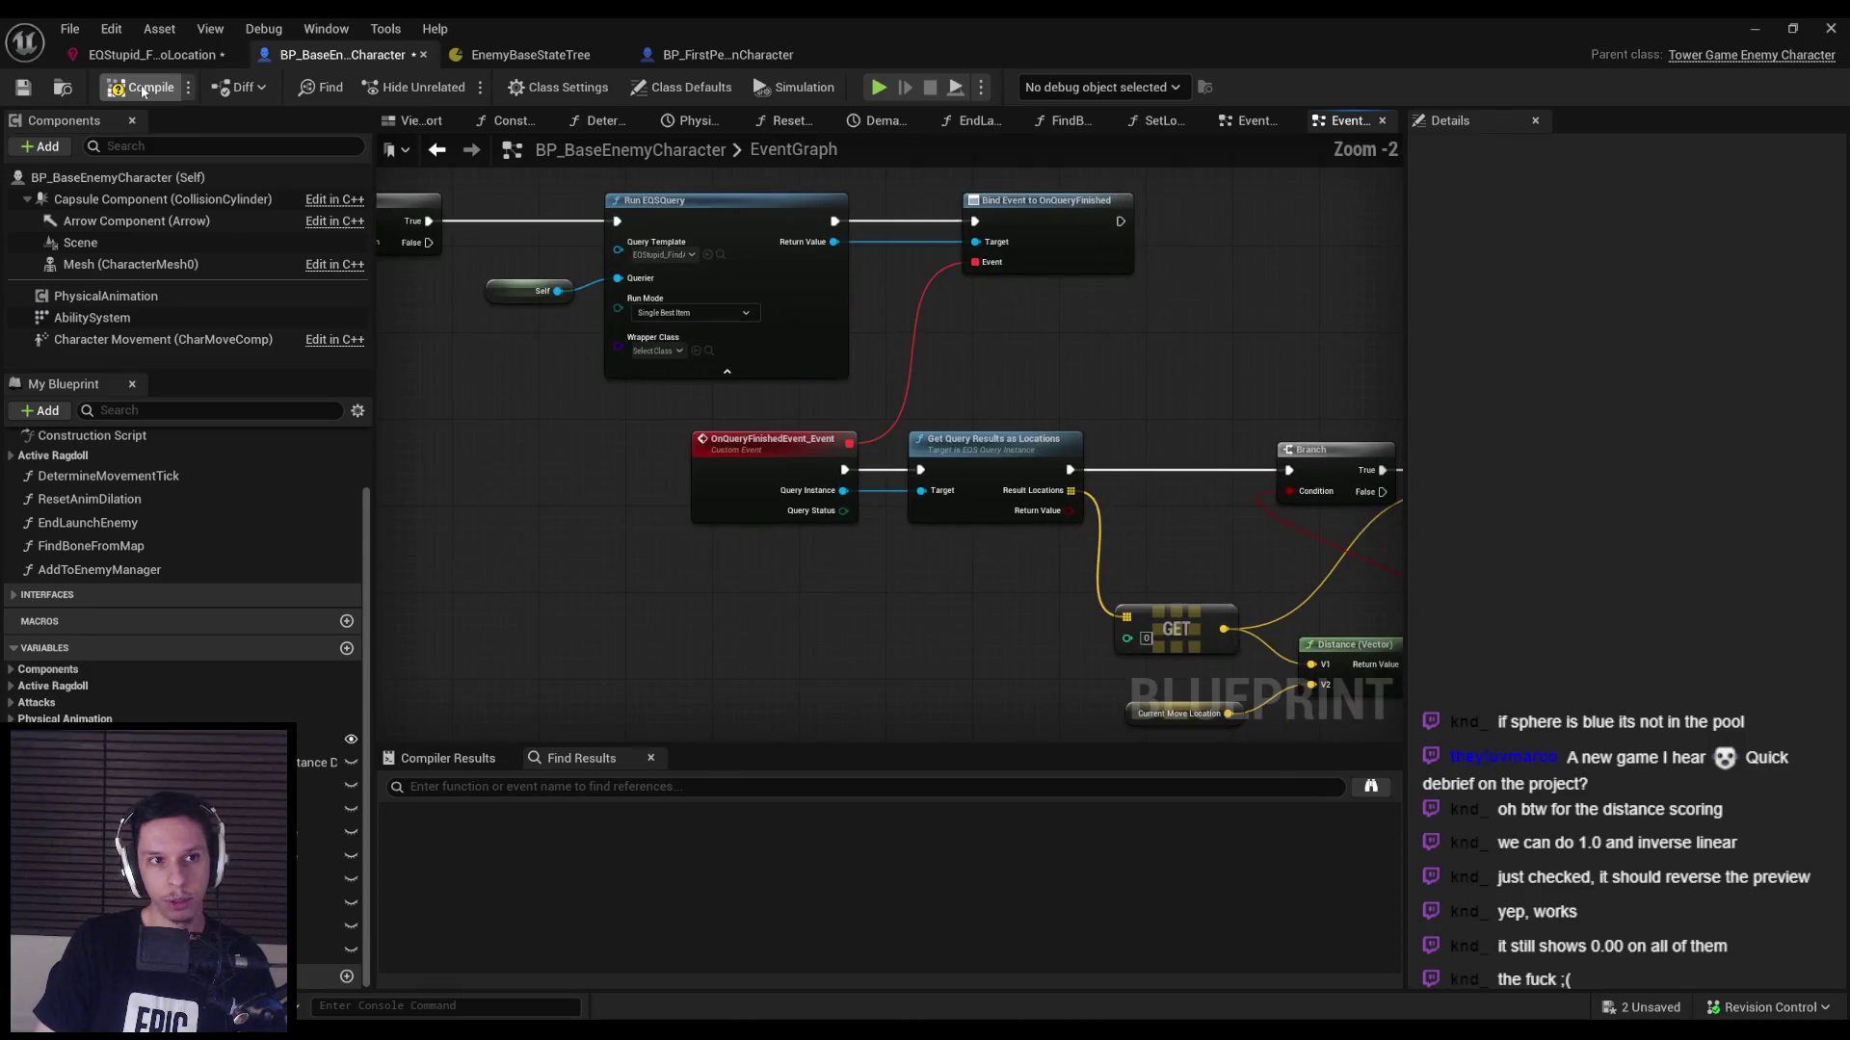
# Play-test the level with the gameplay debugger's EQS information shown, then stop.
pyautogui.click(1771, 28)
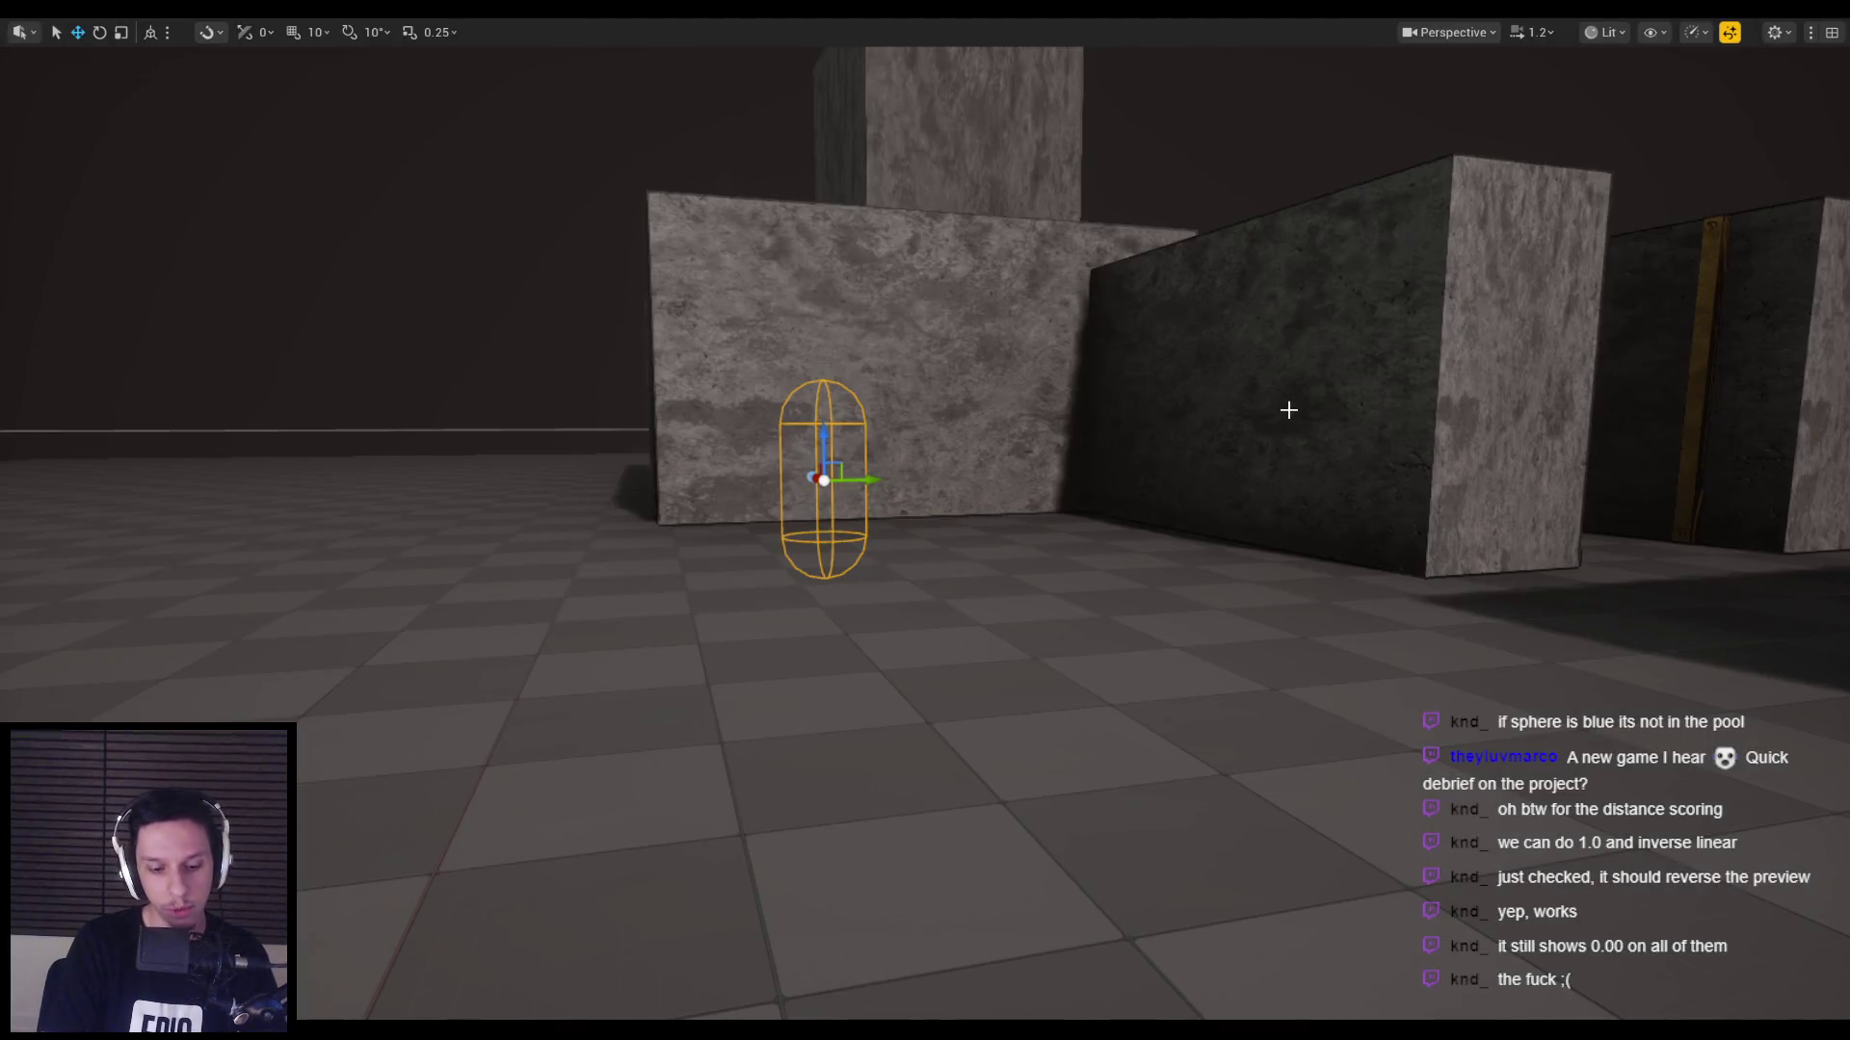
pyautogui.hotkey('alt', 'p')
pyautogui.press("'")
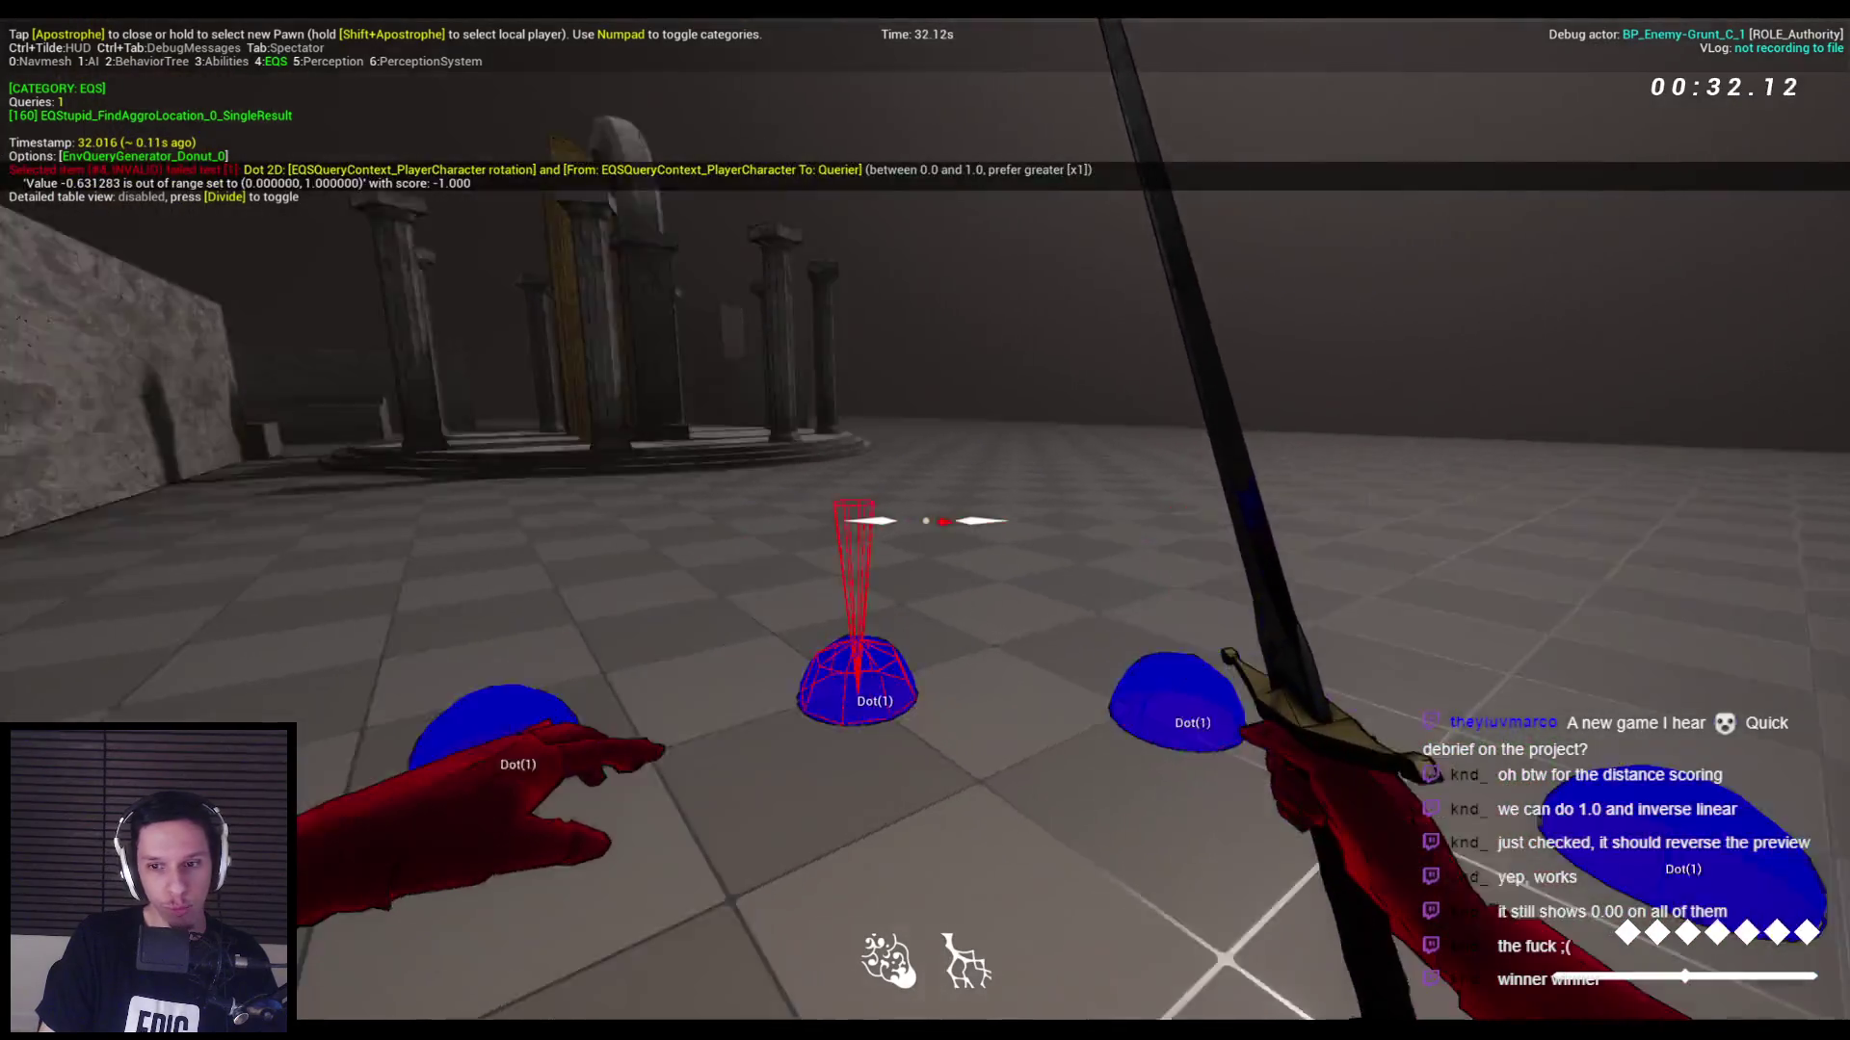
pyautogui.press('Escape')
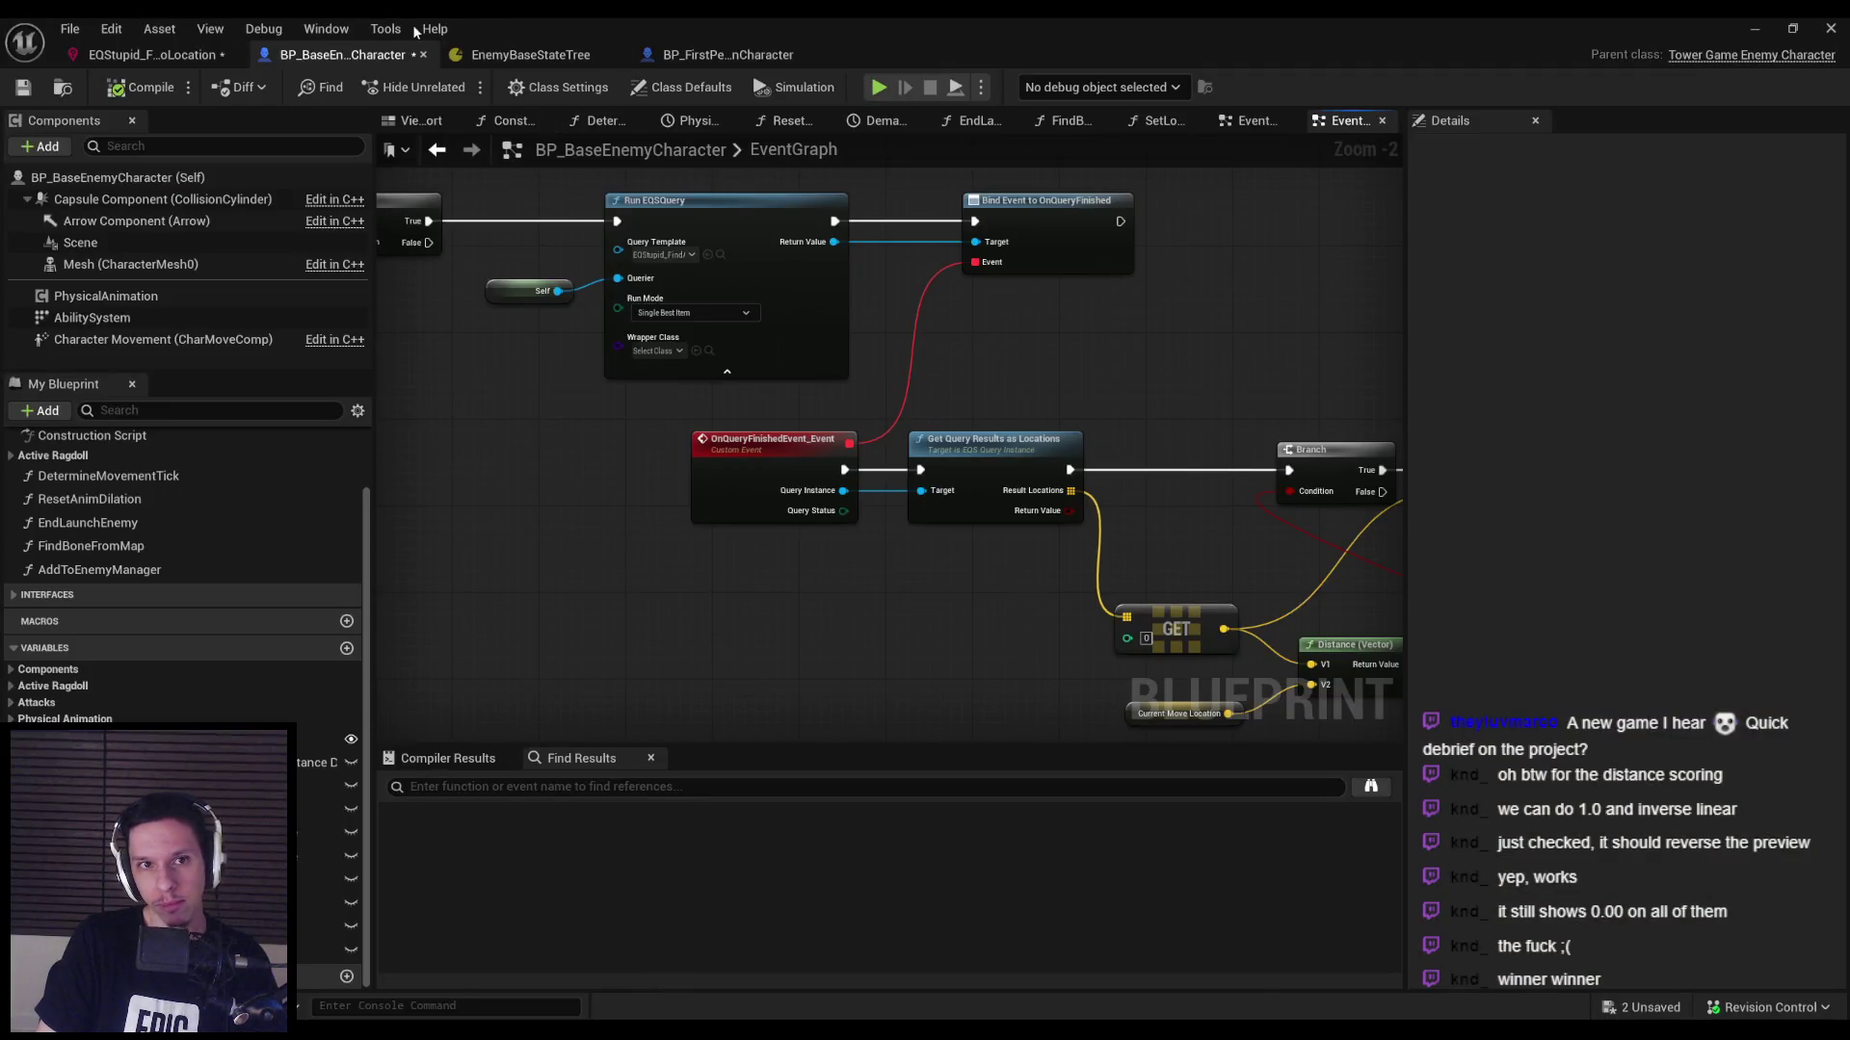
# From the EQS query tab, play-test again with the EQS debug overlay, then stop.
pyautogui.click(153, 54)
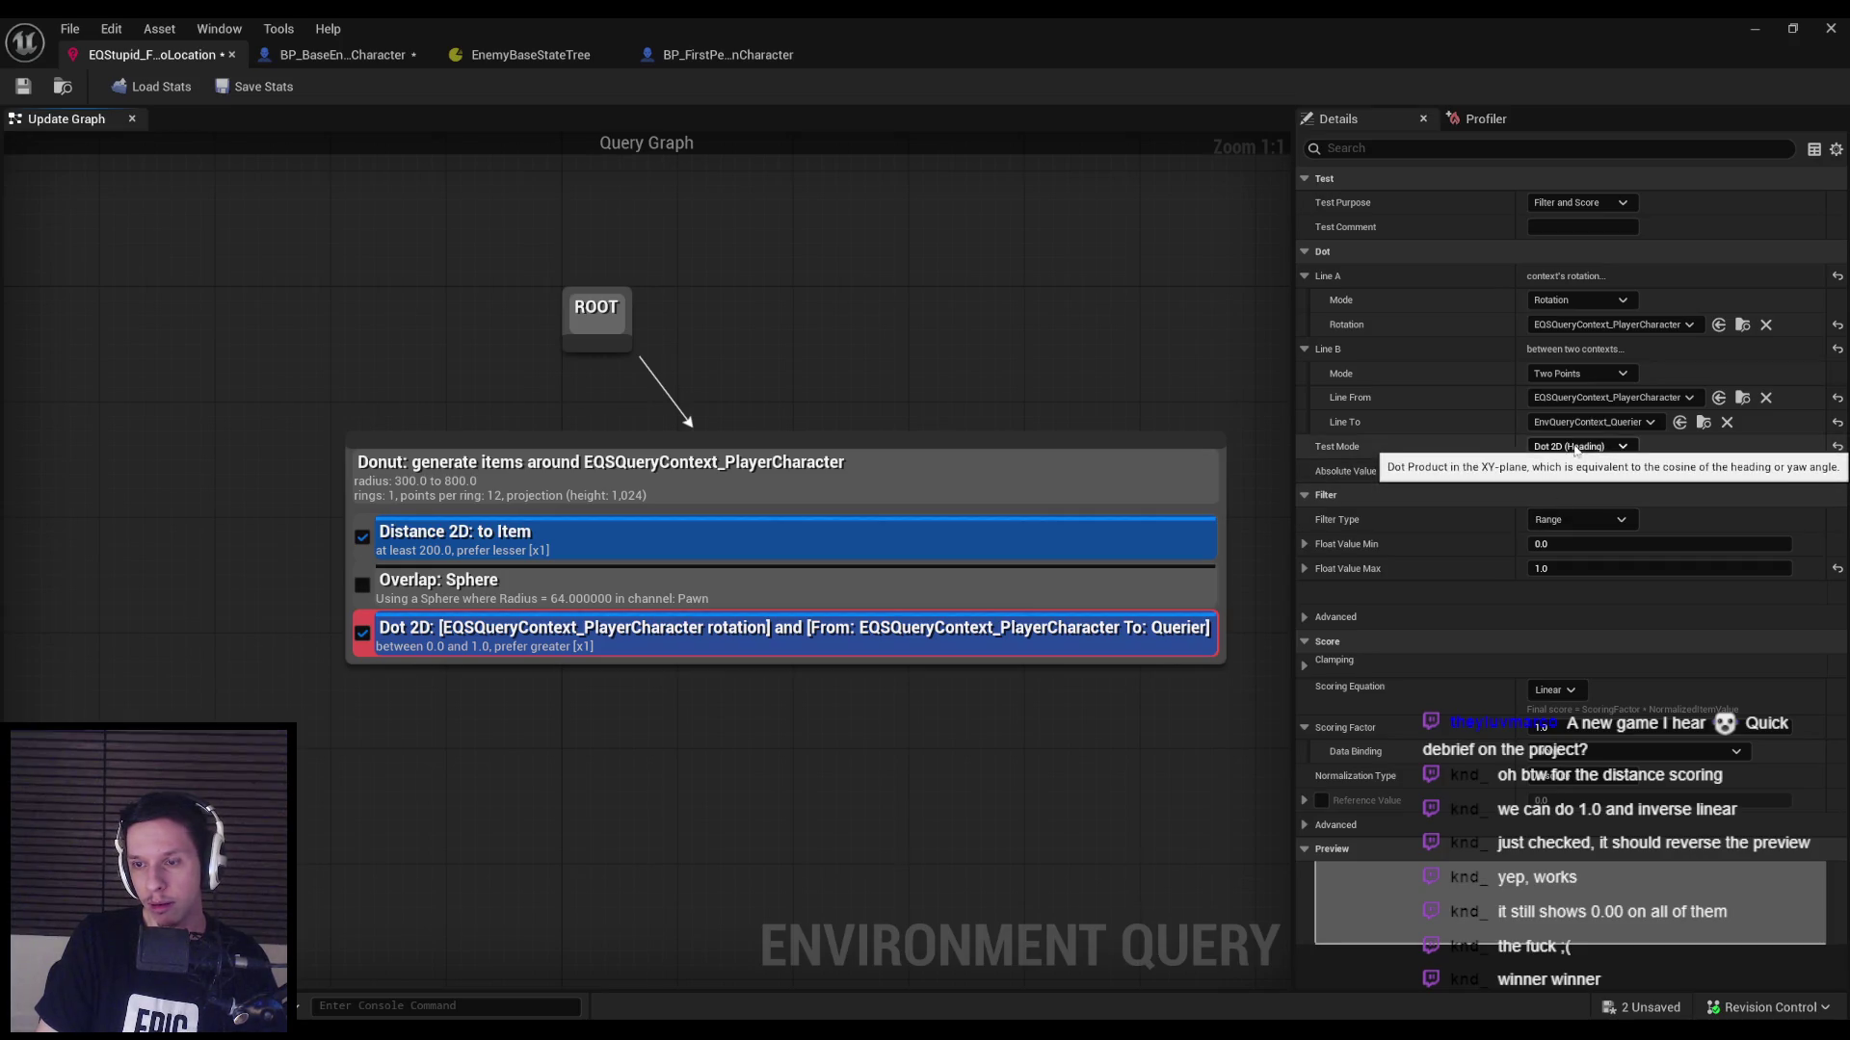
pyautogui.hotkey('alt', 'p')
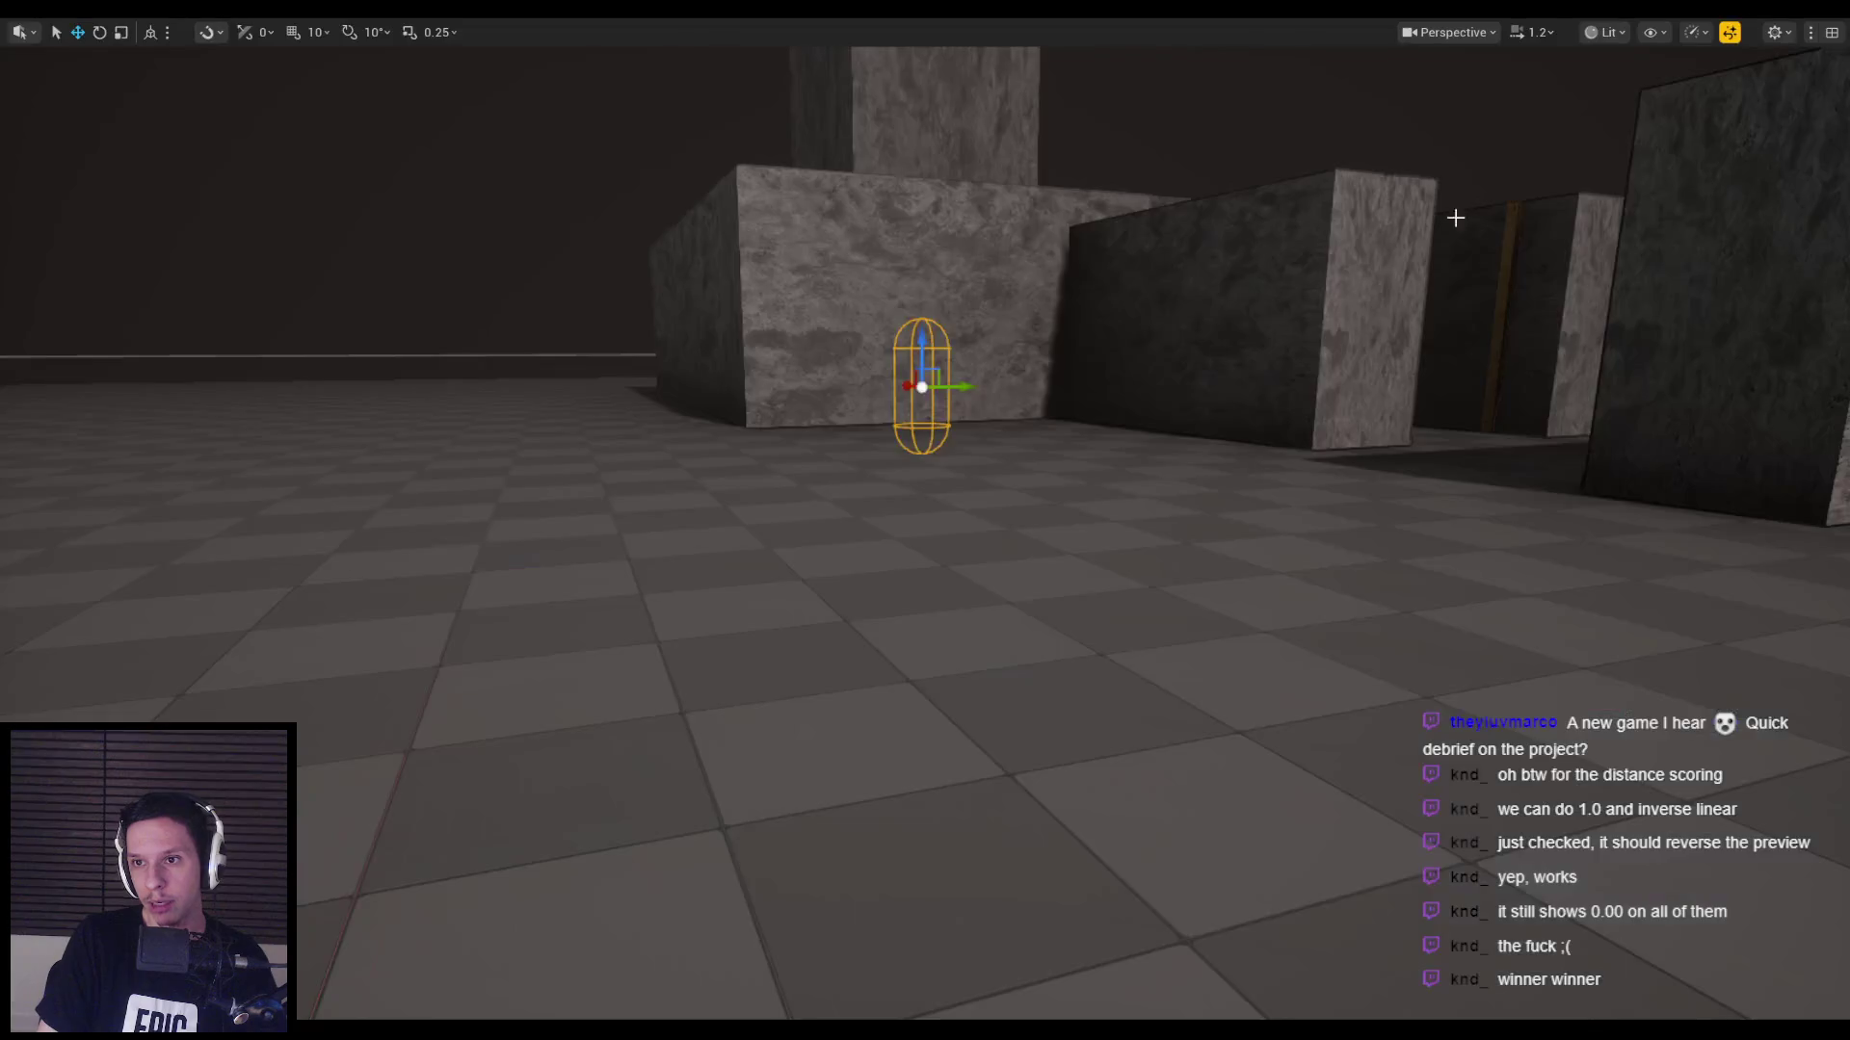
pyautogui.press("'")
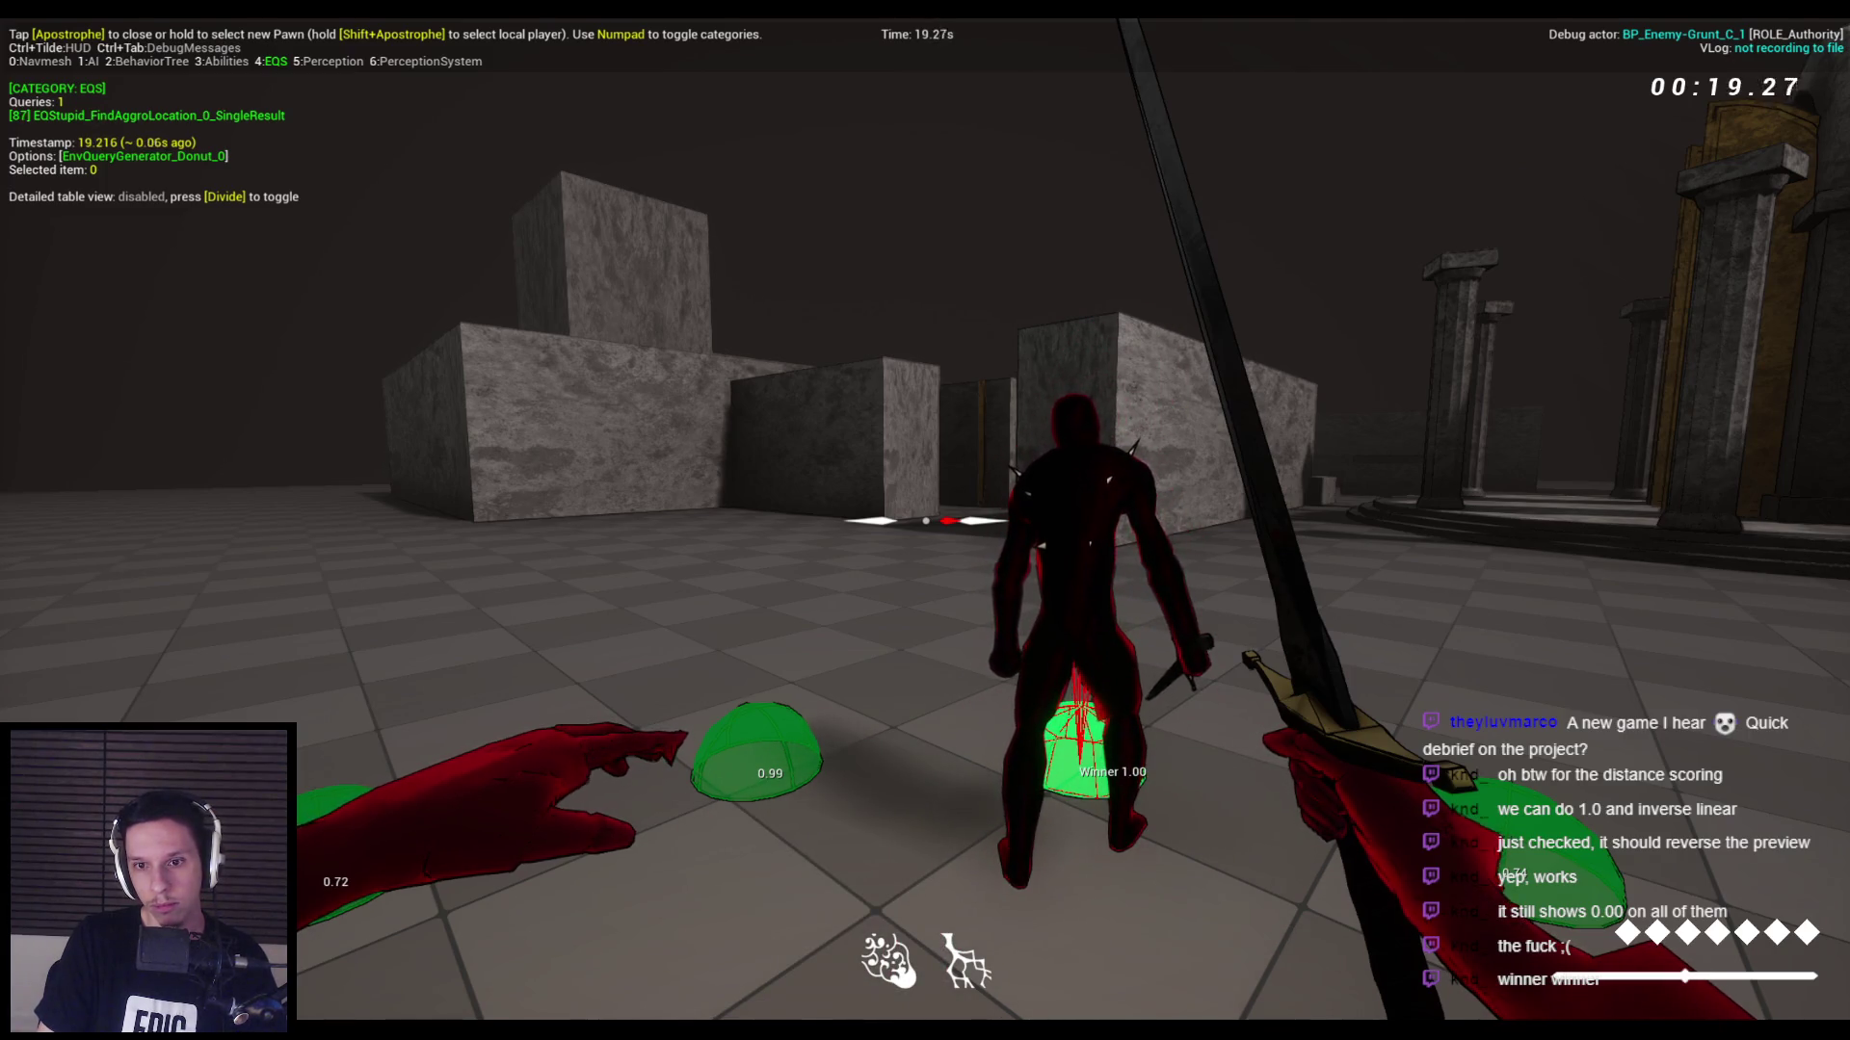
pyautogui.press('Escape')
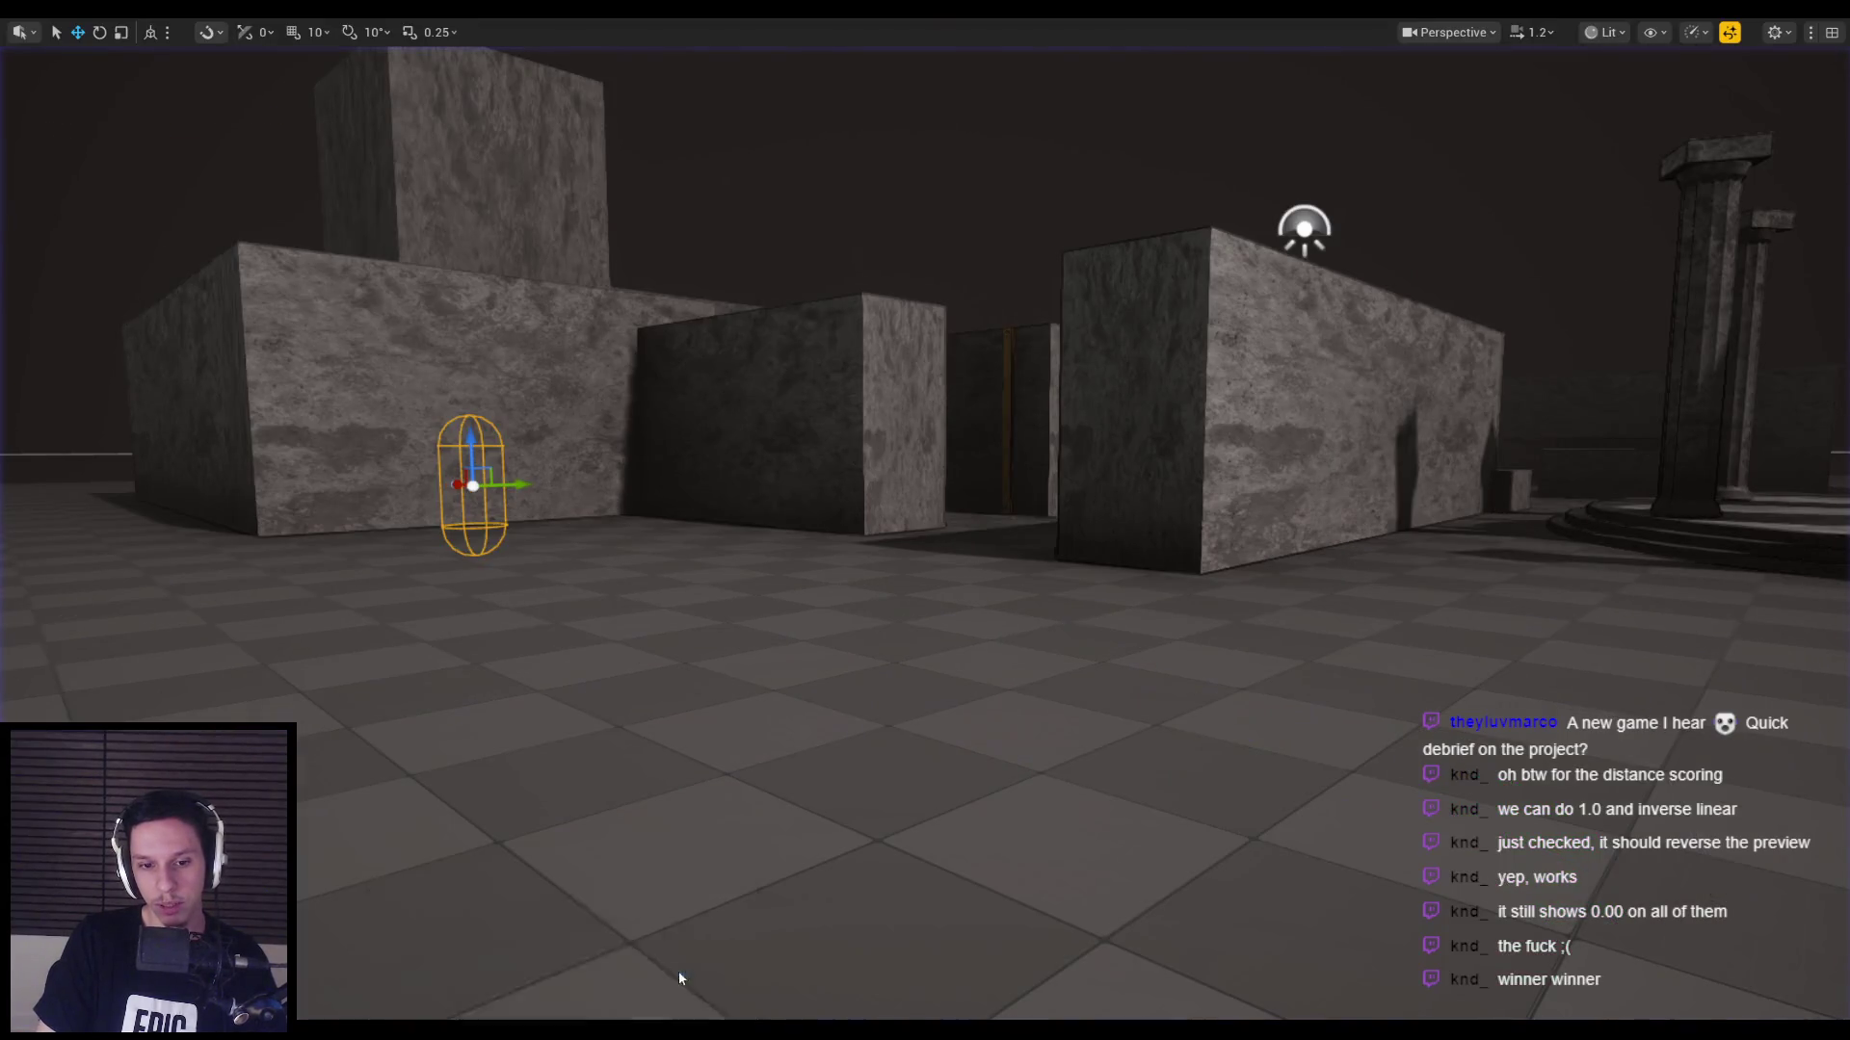
# Return to the asset editor and bring up the EnemyBaseStateTree editor.
pyautogui.hotkey('alt', 'Tab')
pyautogui.click(342, 55)
pyautogui.click(530, 55)
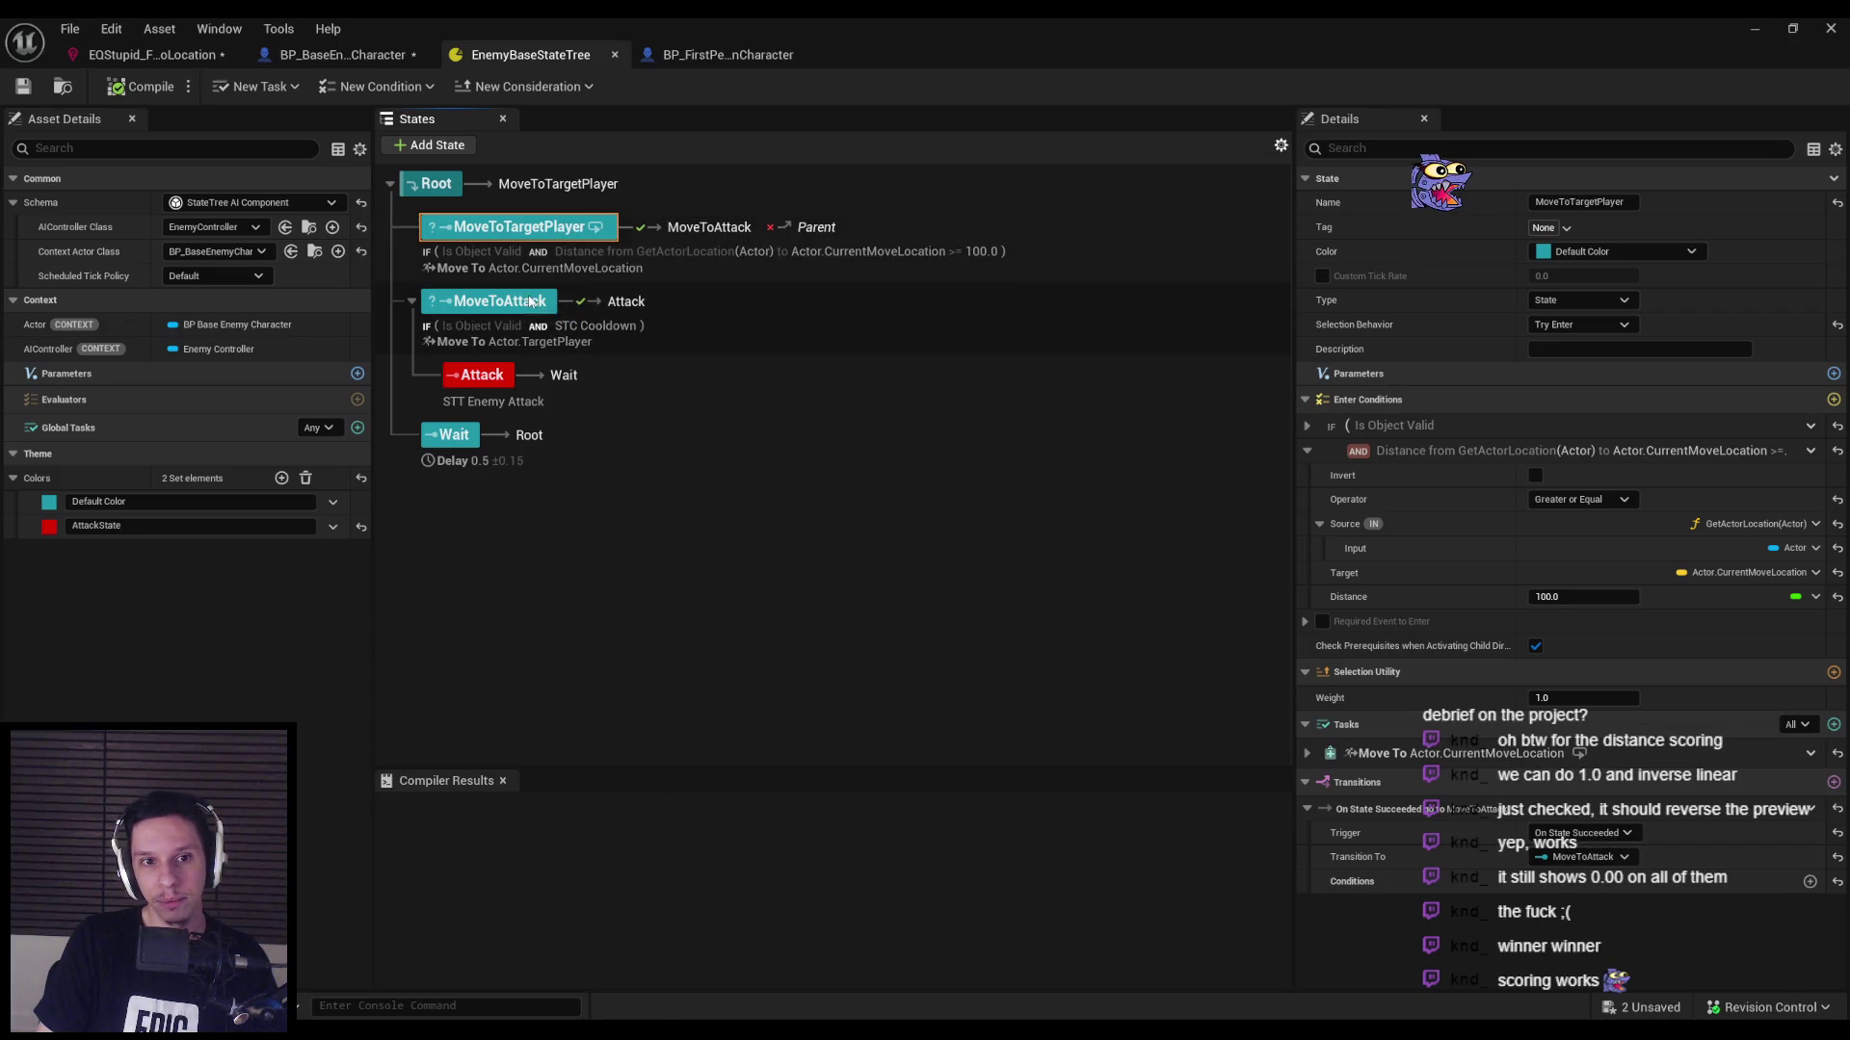
# Inspect MoveToAttack's Is Object Valid and STC Cooldown enter conditions.
pyautogui.click(852, 347)
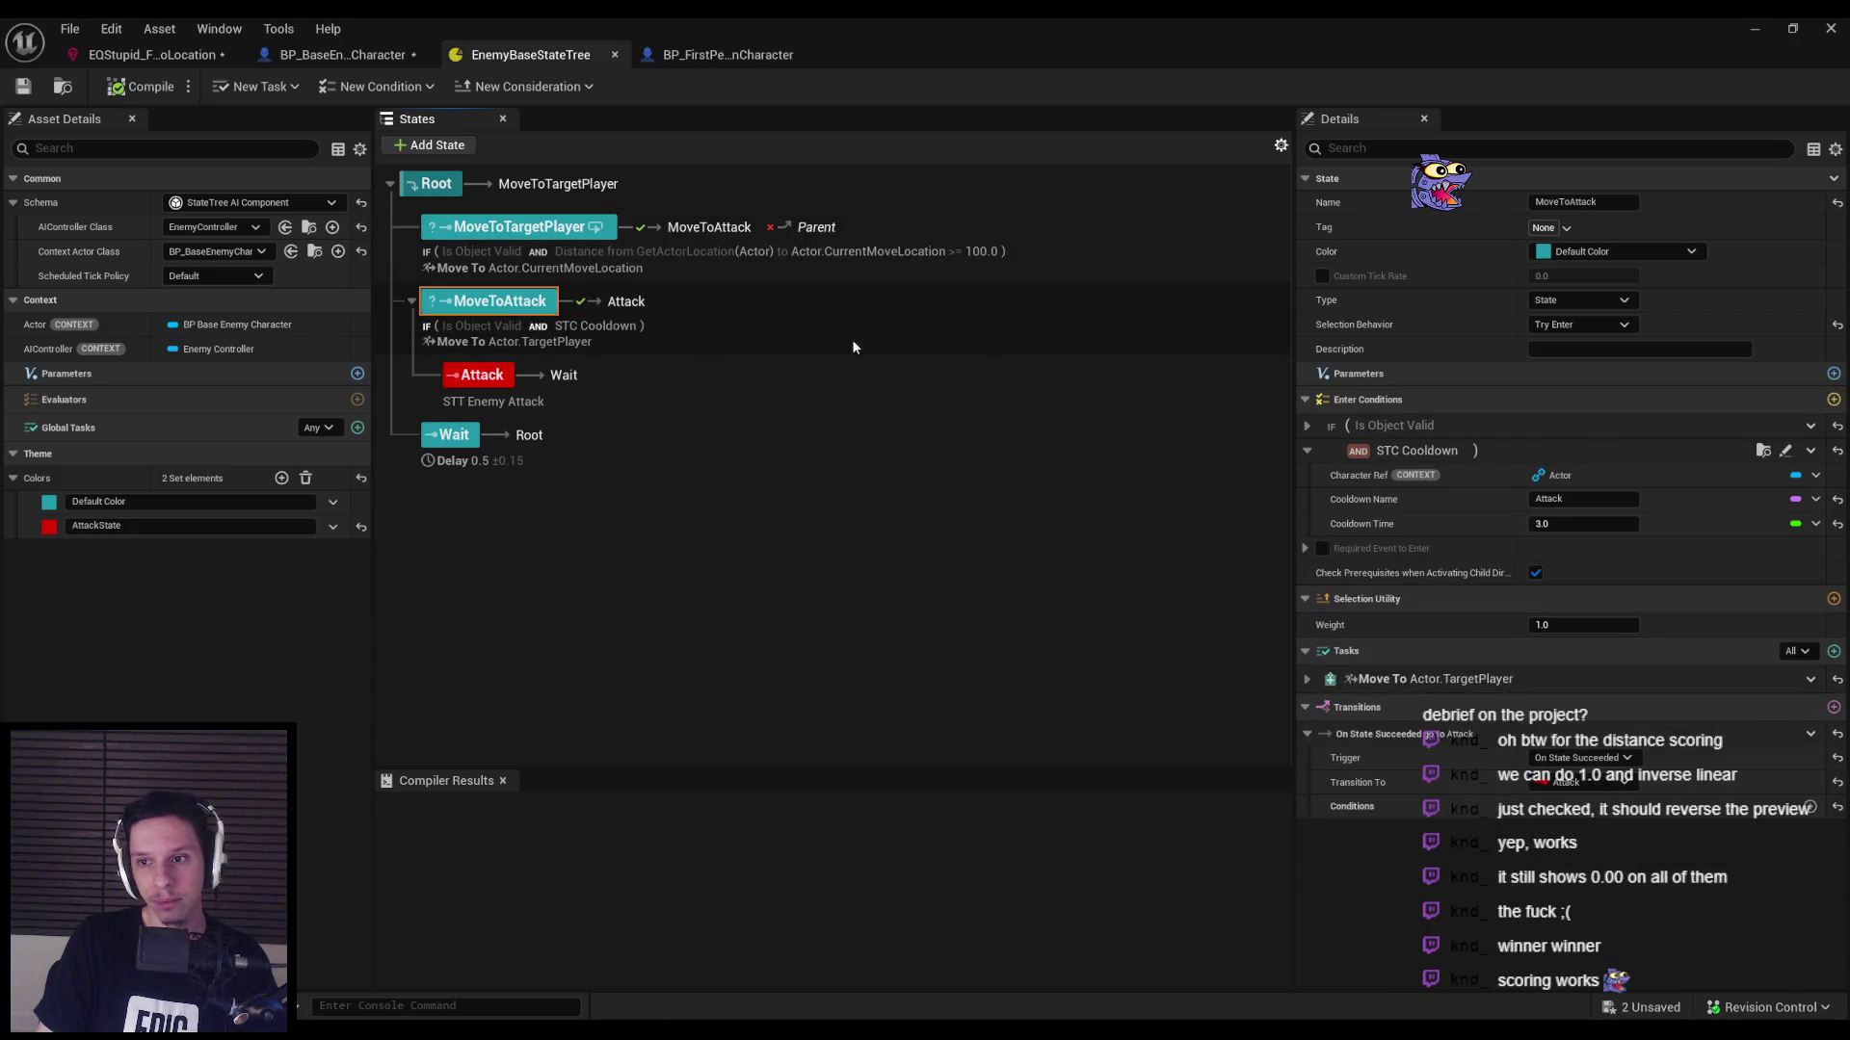
pyautogui.click(1307, 426)
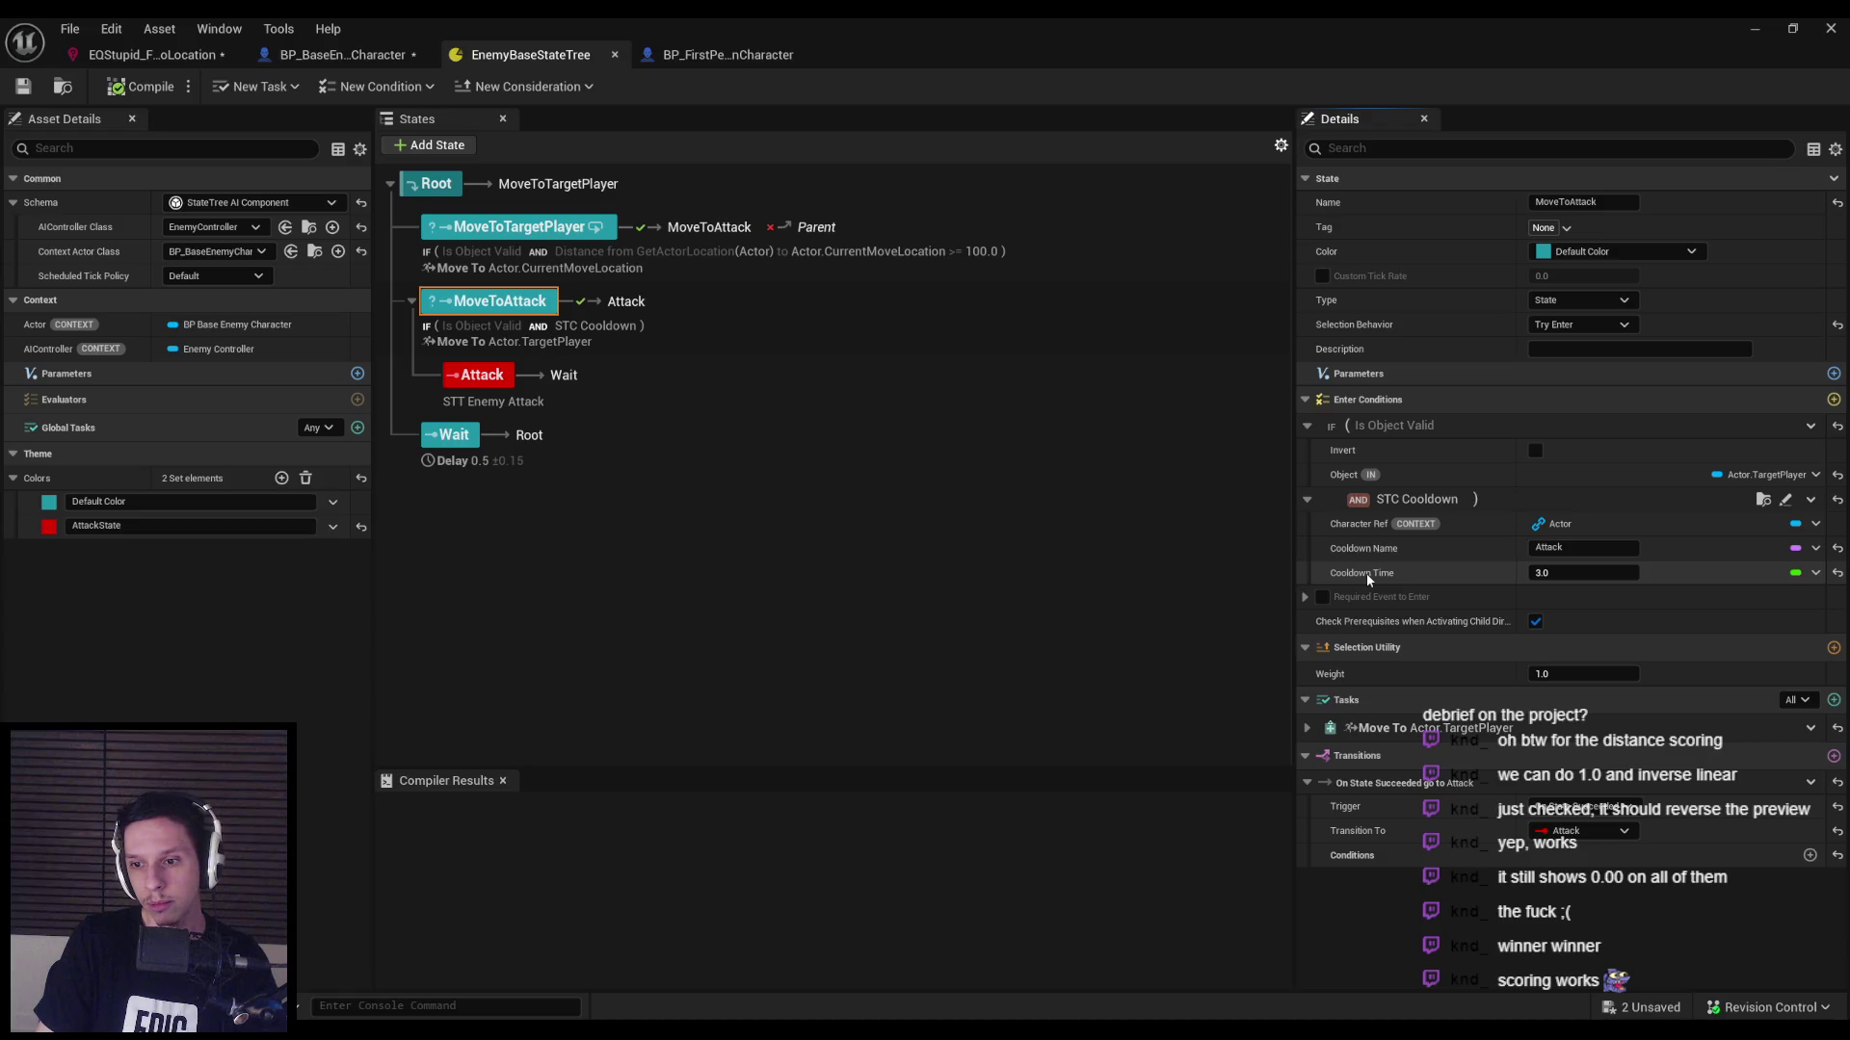
pyautogui.click(1815, 501)
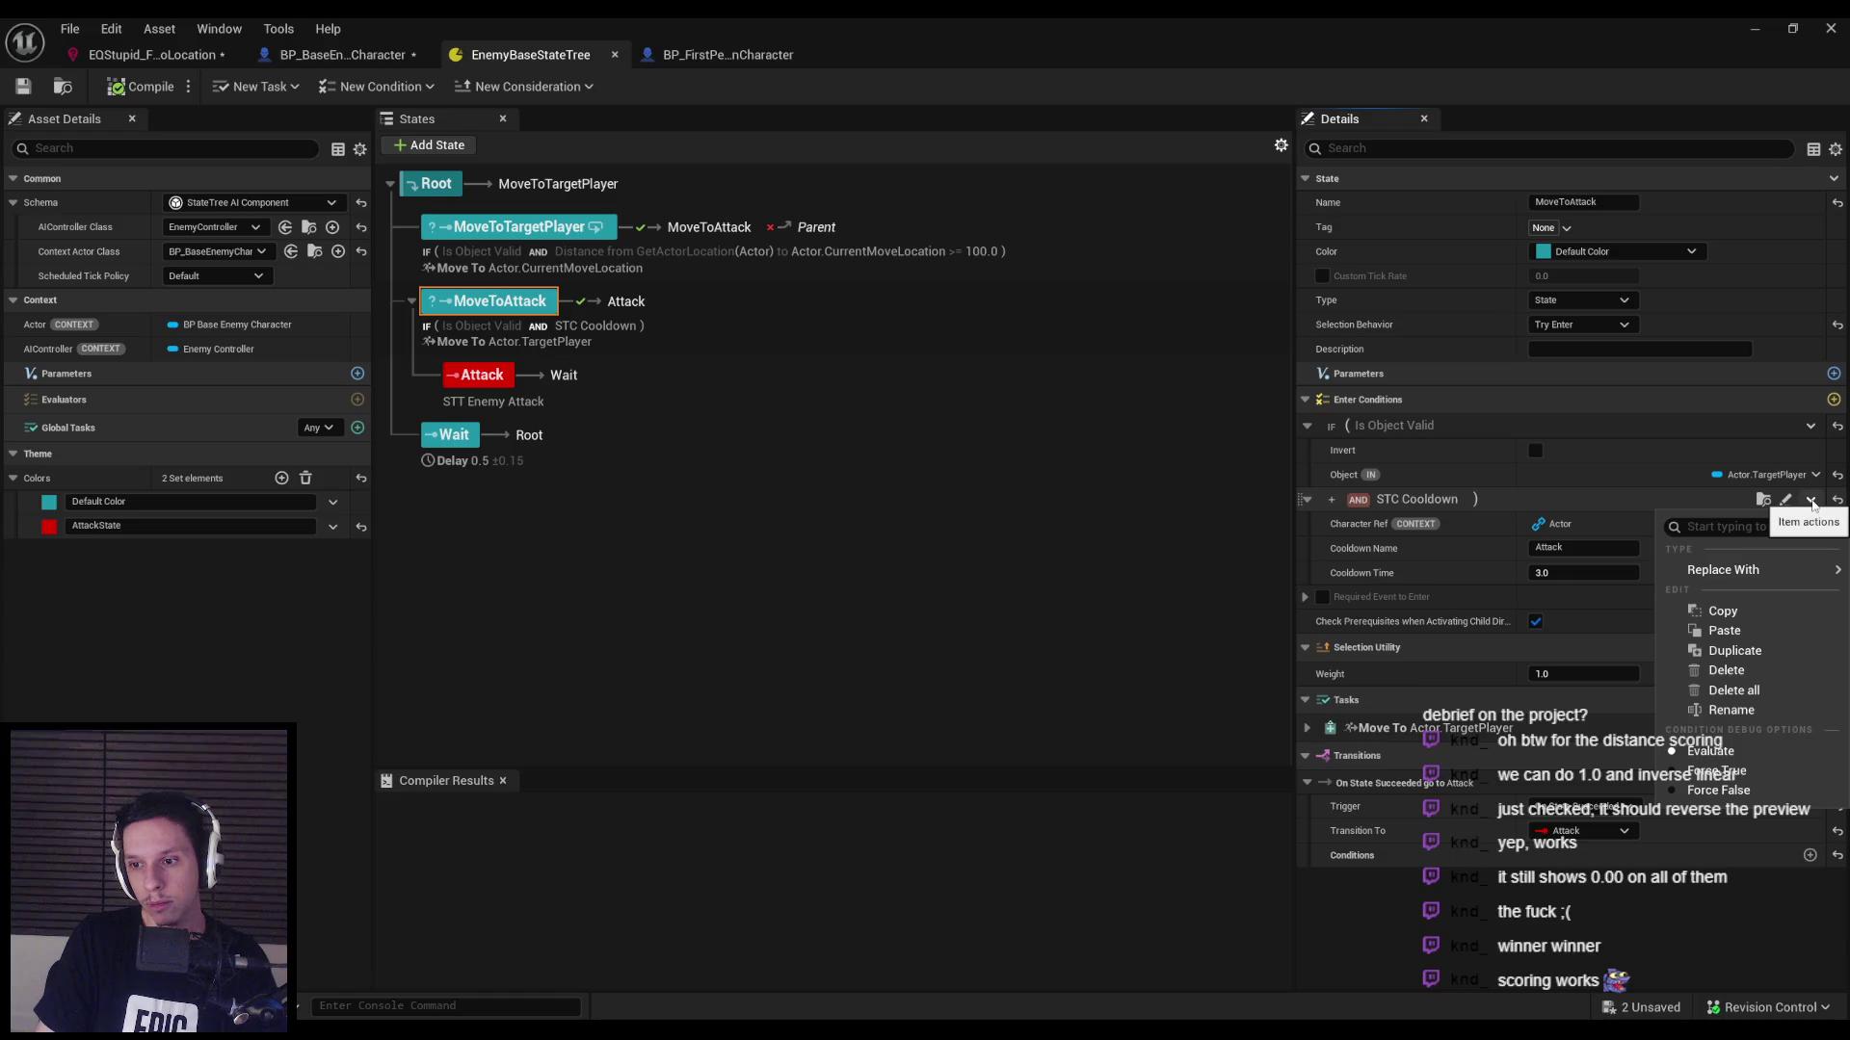
pyautogui.click(1376, 505)
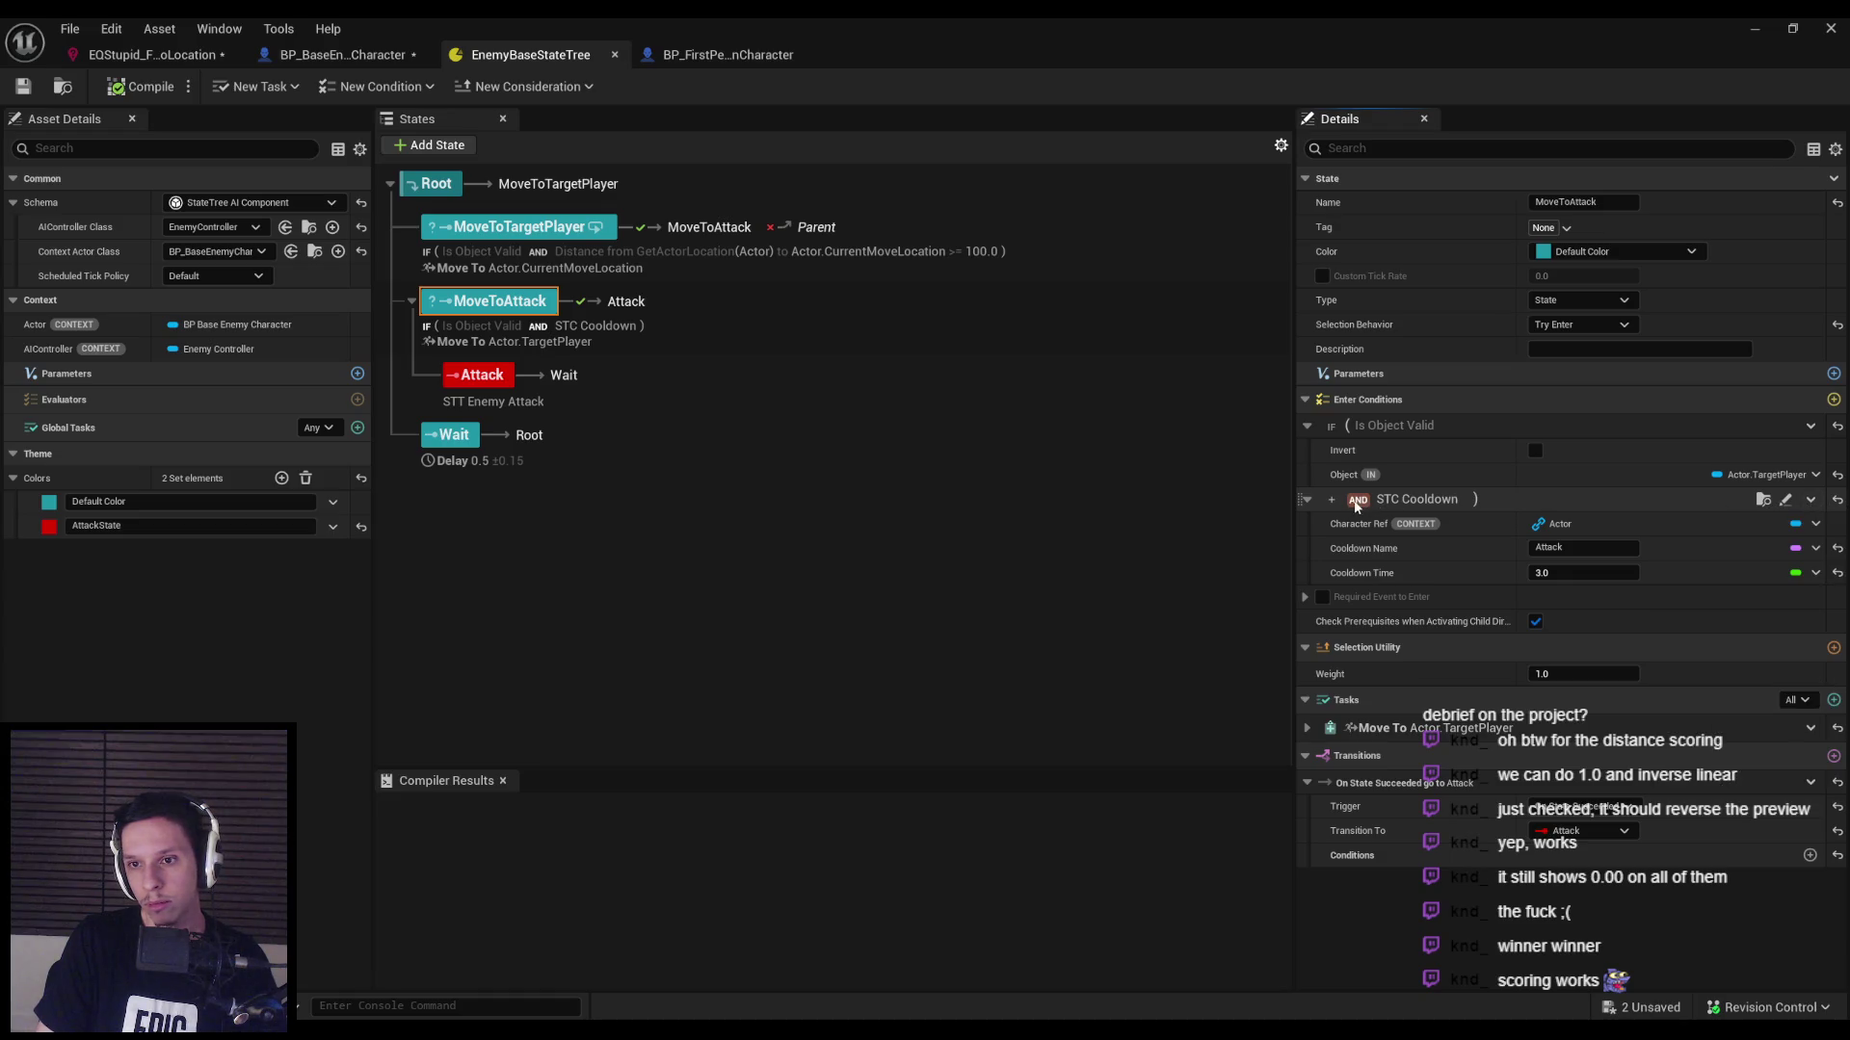
pyautogui.click(1811, 499)
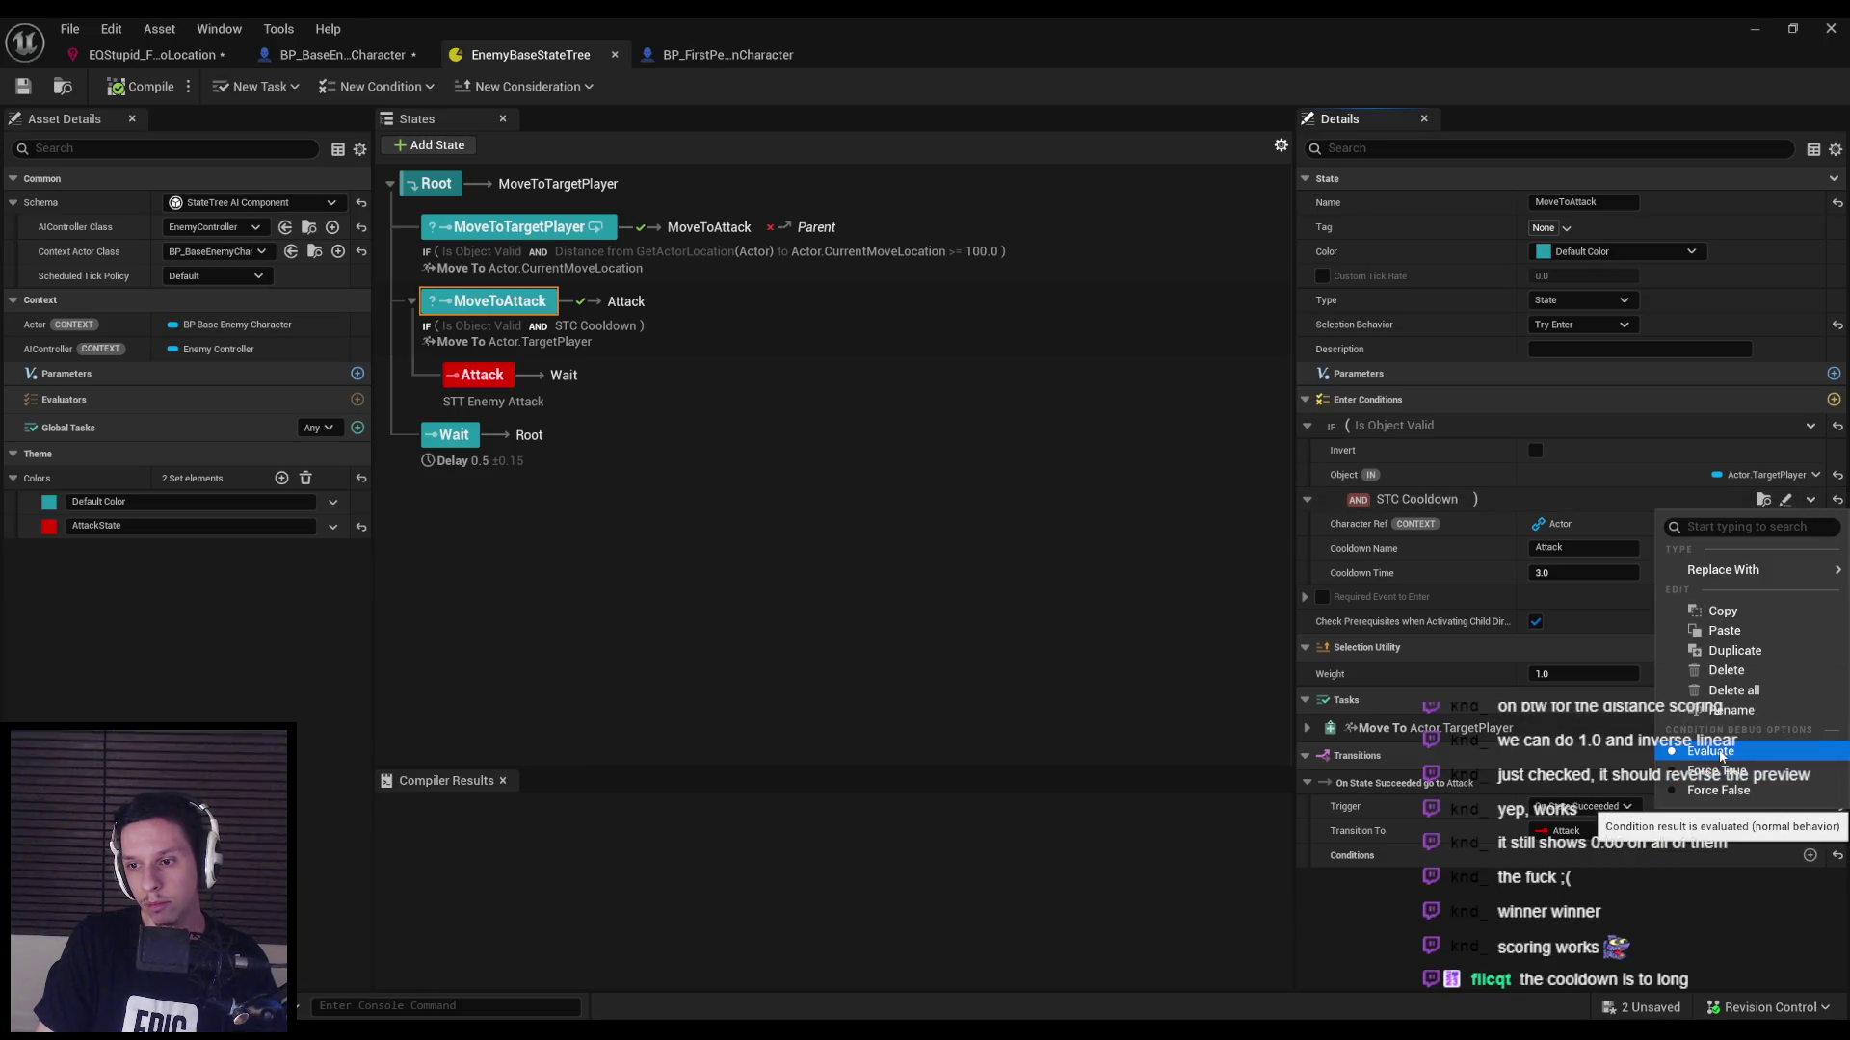
pyautogui.click(1432, 518)
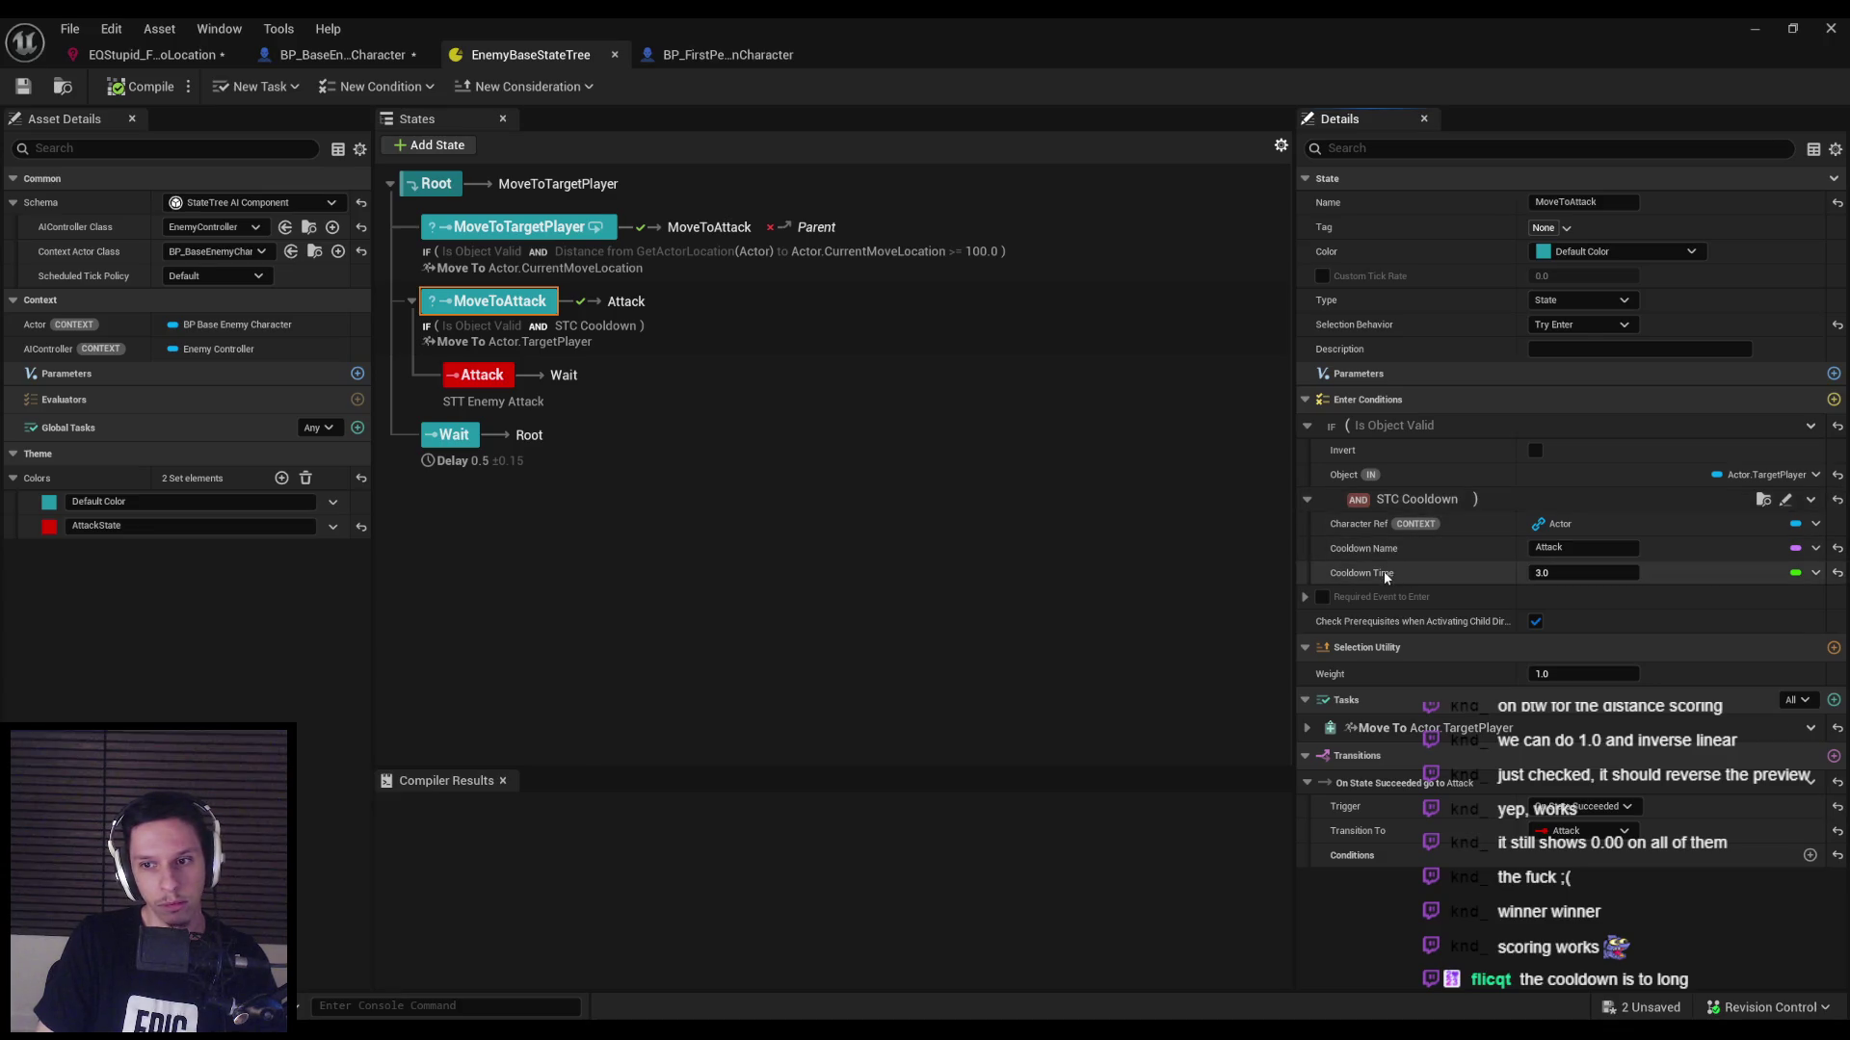
# Review the Attack state's STT Enemy Attack task, then open the STC_Cooldown Blueprint from MoveToAttack.
pyautogui.click(482, 376)
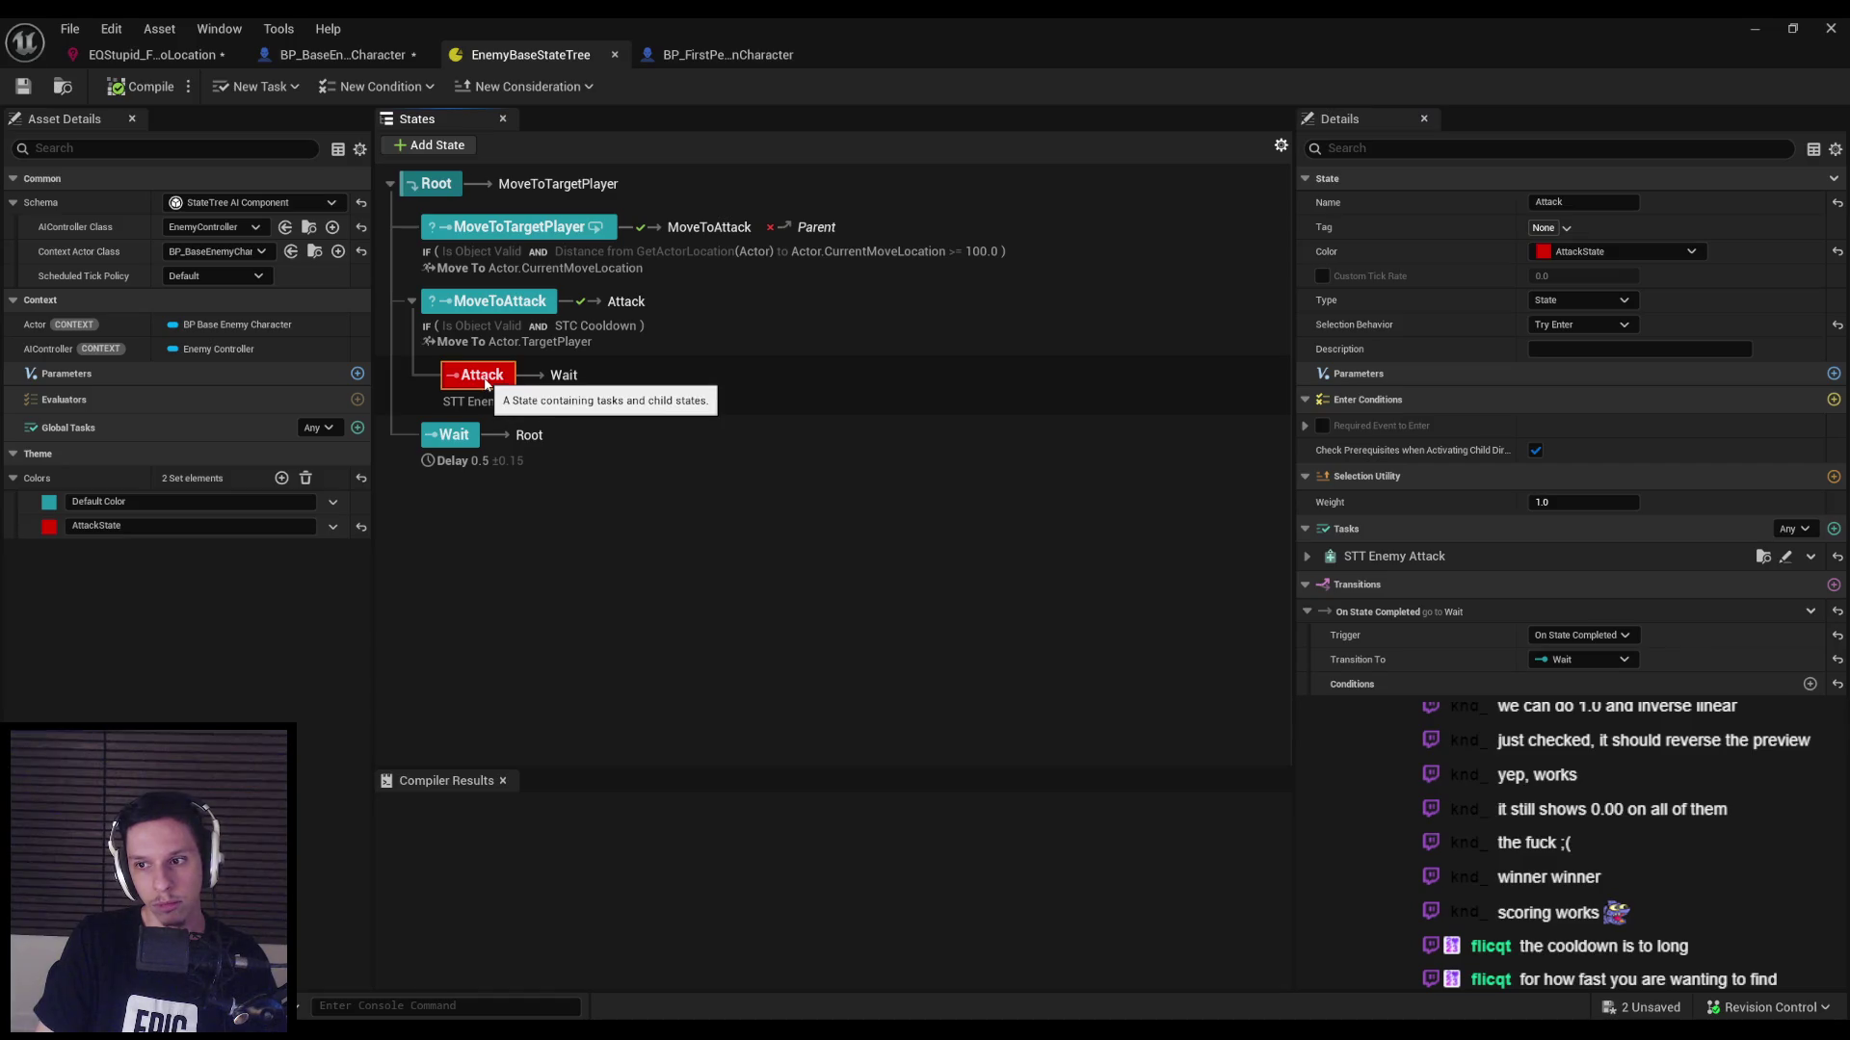
pyautogui.click(1306, 557)
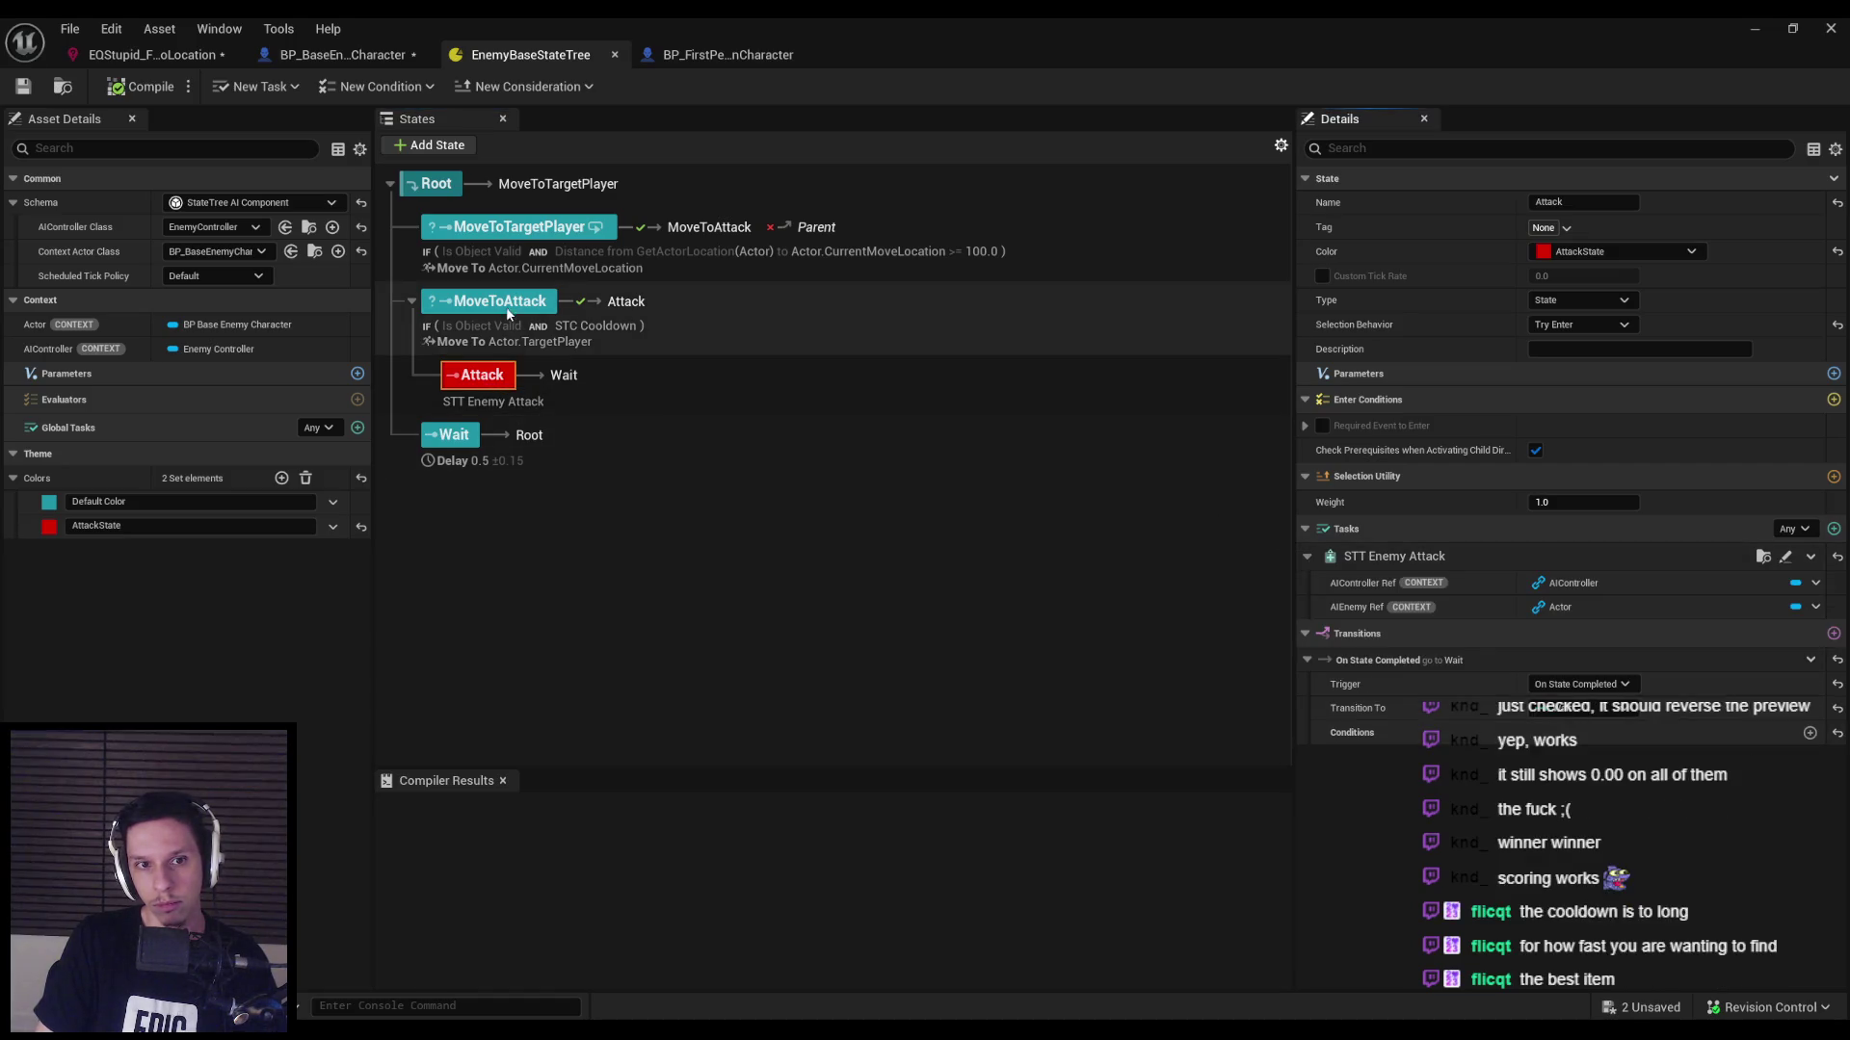
pyautogui.click(508, 312)
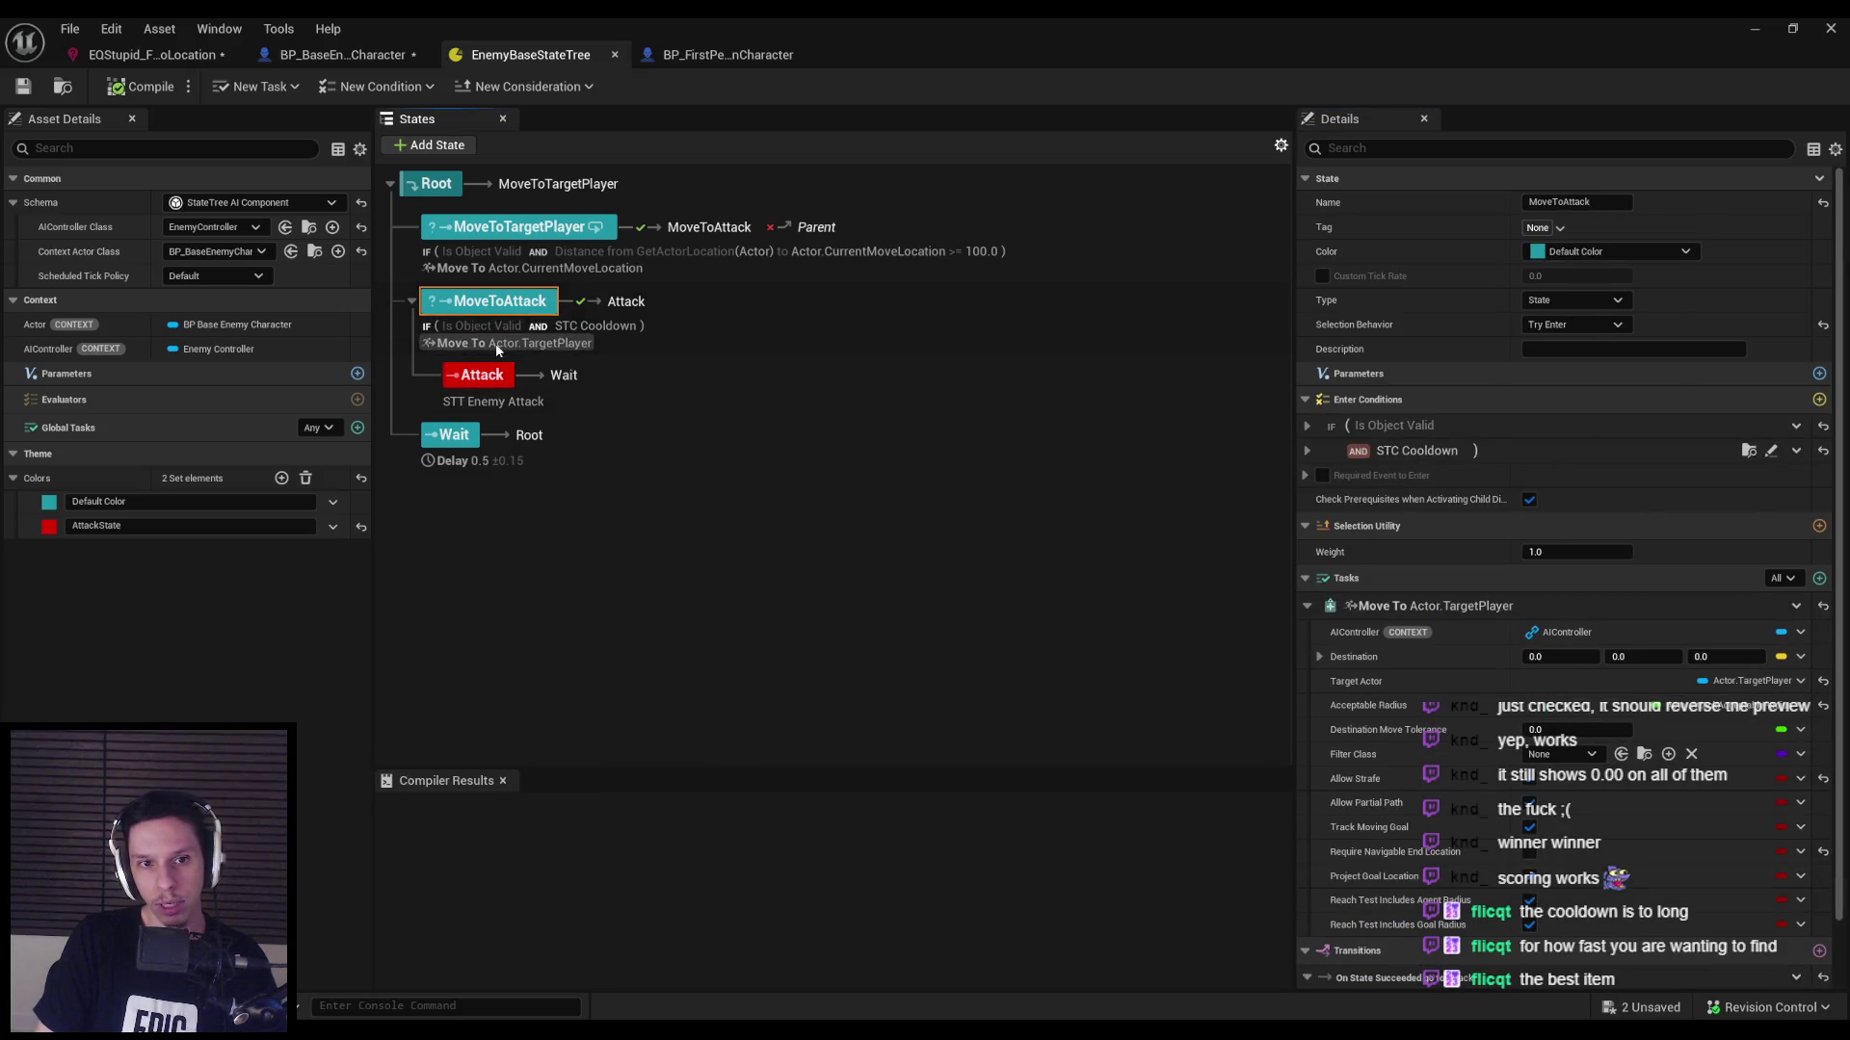
pyautogui.click(595, 326)
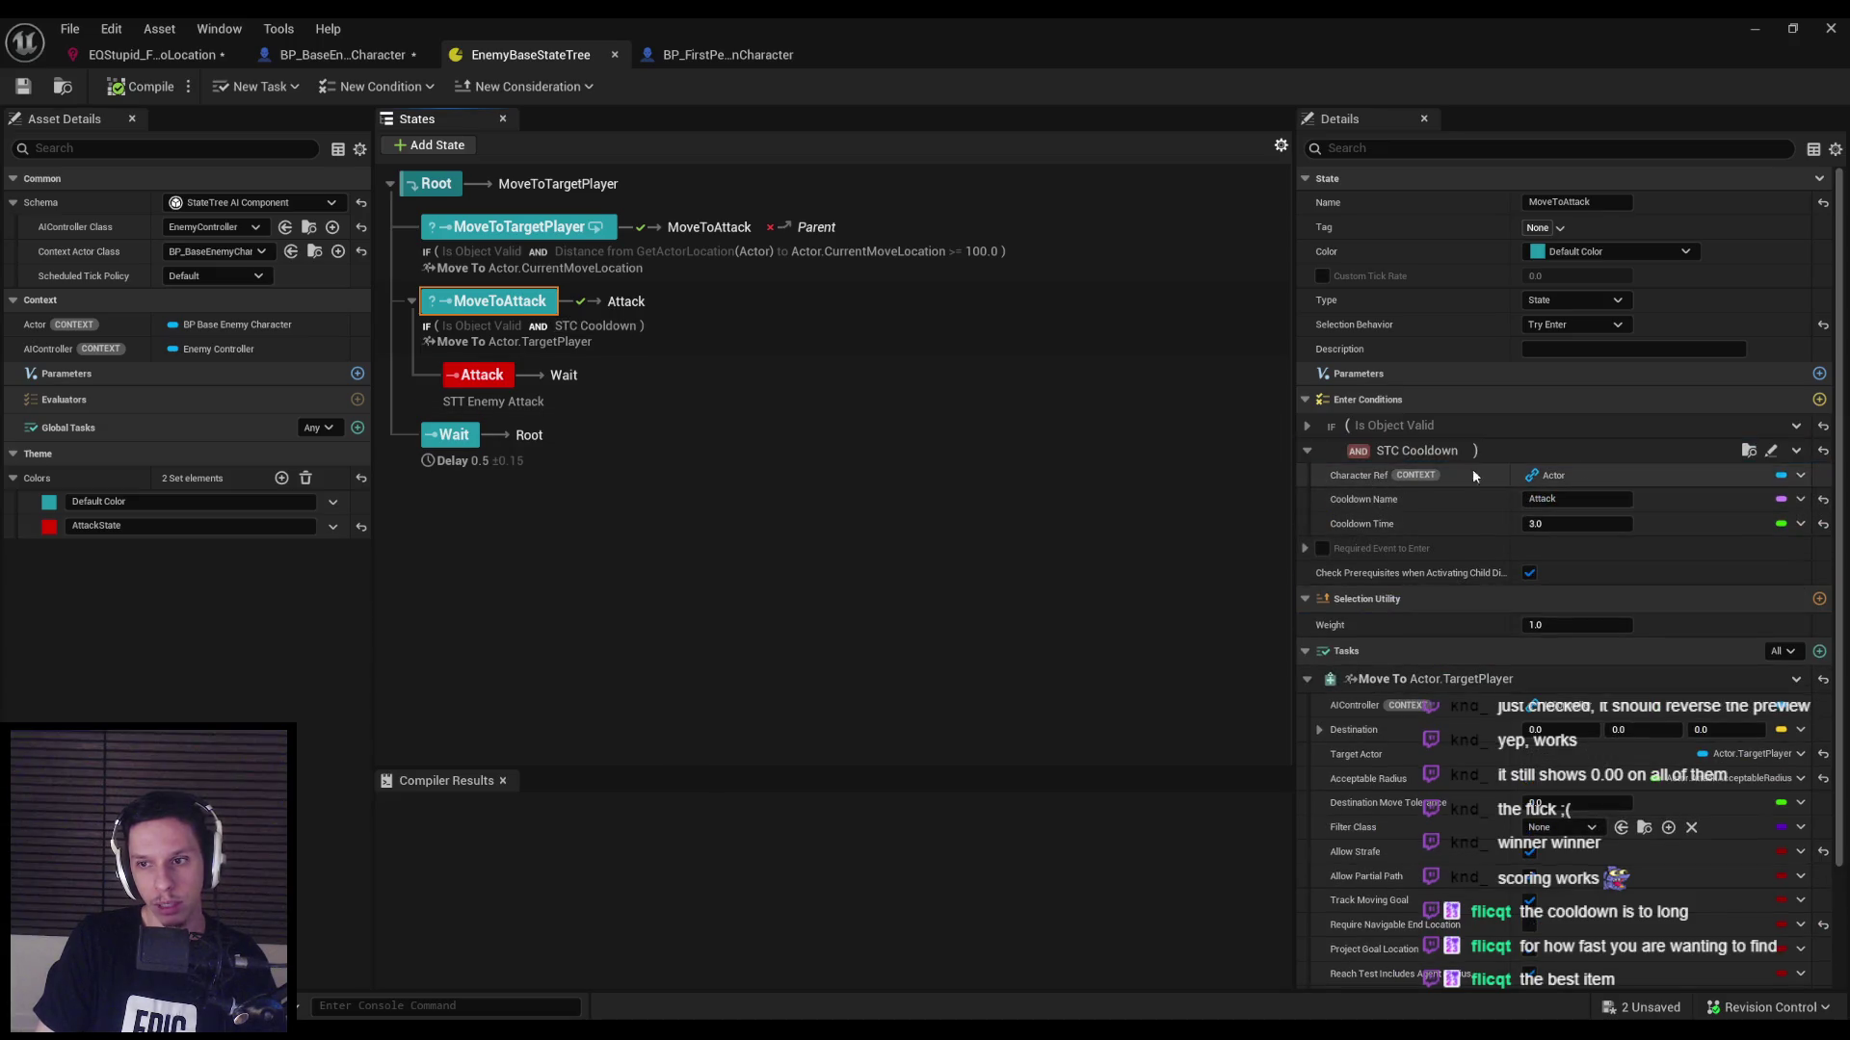
pyautogui.click(1770, 450)
# Look over the STC_Cooldown cooldown logic, then save all modified assets.
pyautogui.scroll(-1, 594, 530)
pyautogui.moveTo(593, 529); pyautogui.dragTo(913, 490)
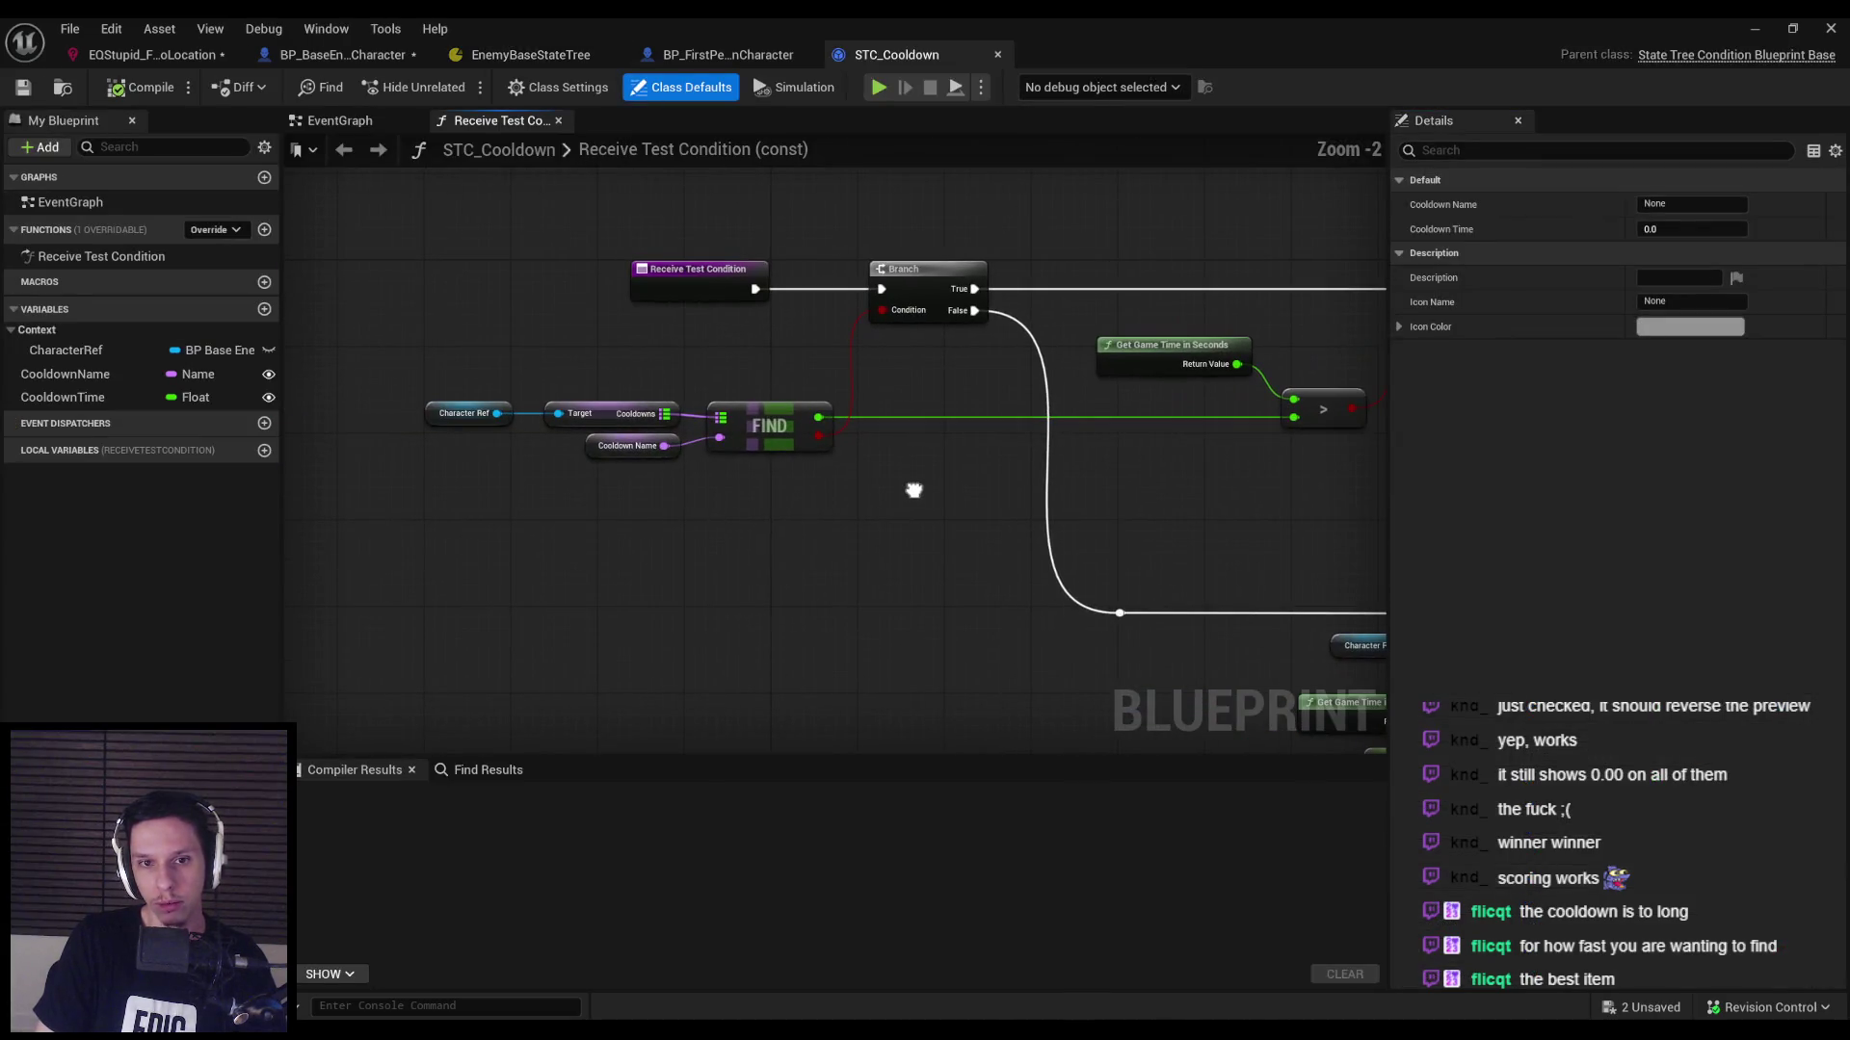
pyautogui.scroll(-3, 913, 491)
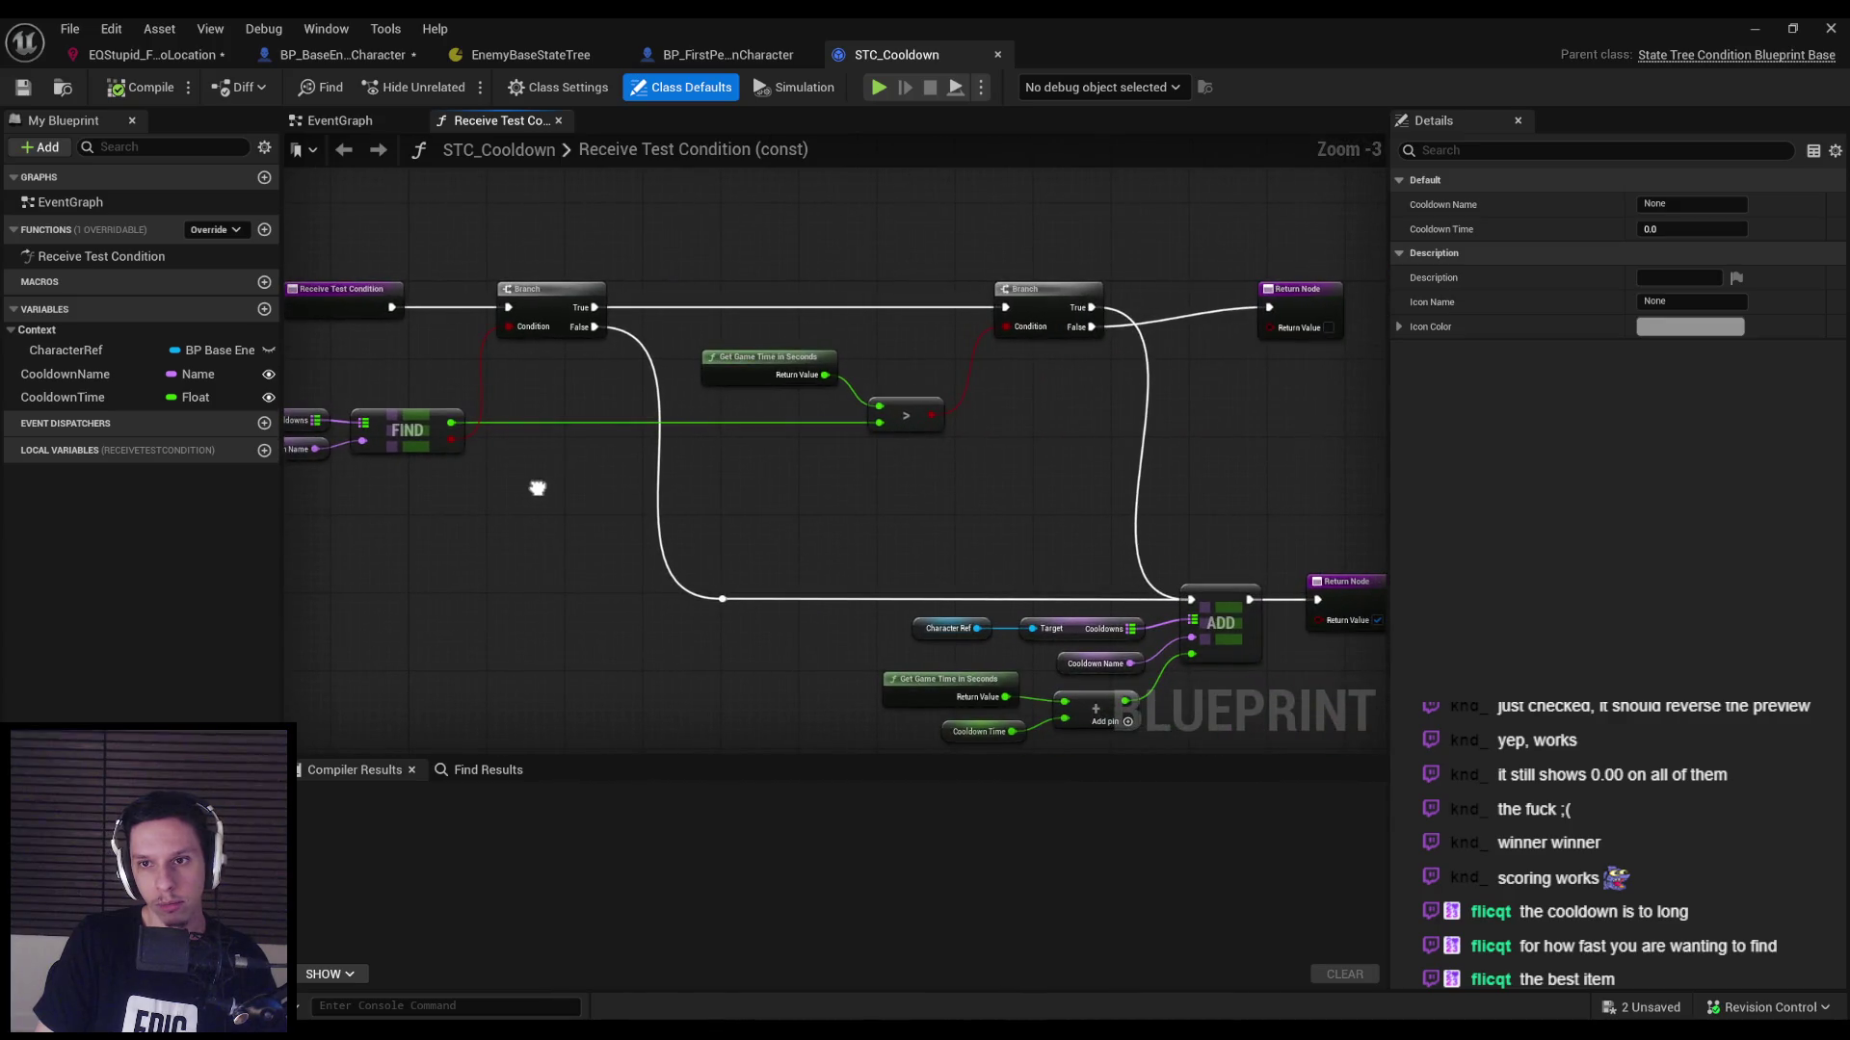
pyautogui.scroll(2, 876, 500)
pyautogui.click(338, 55)
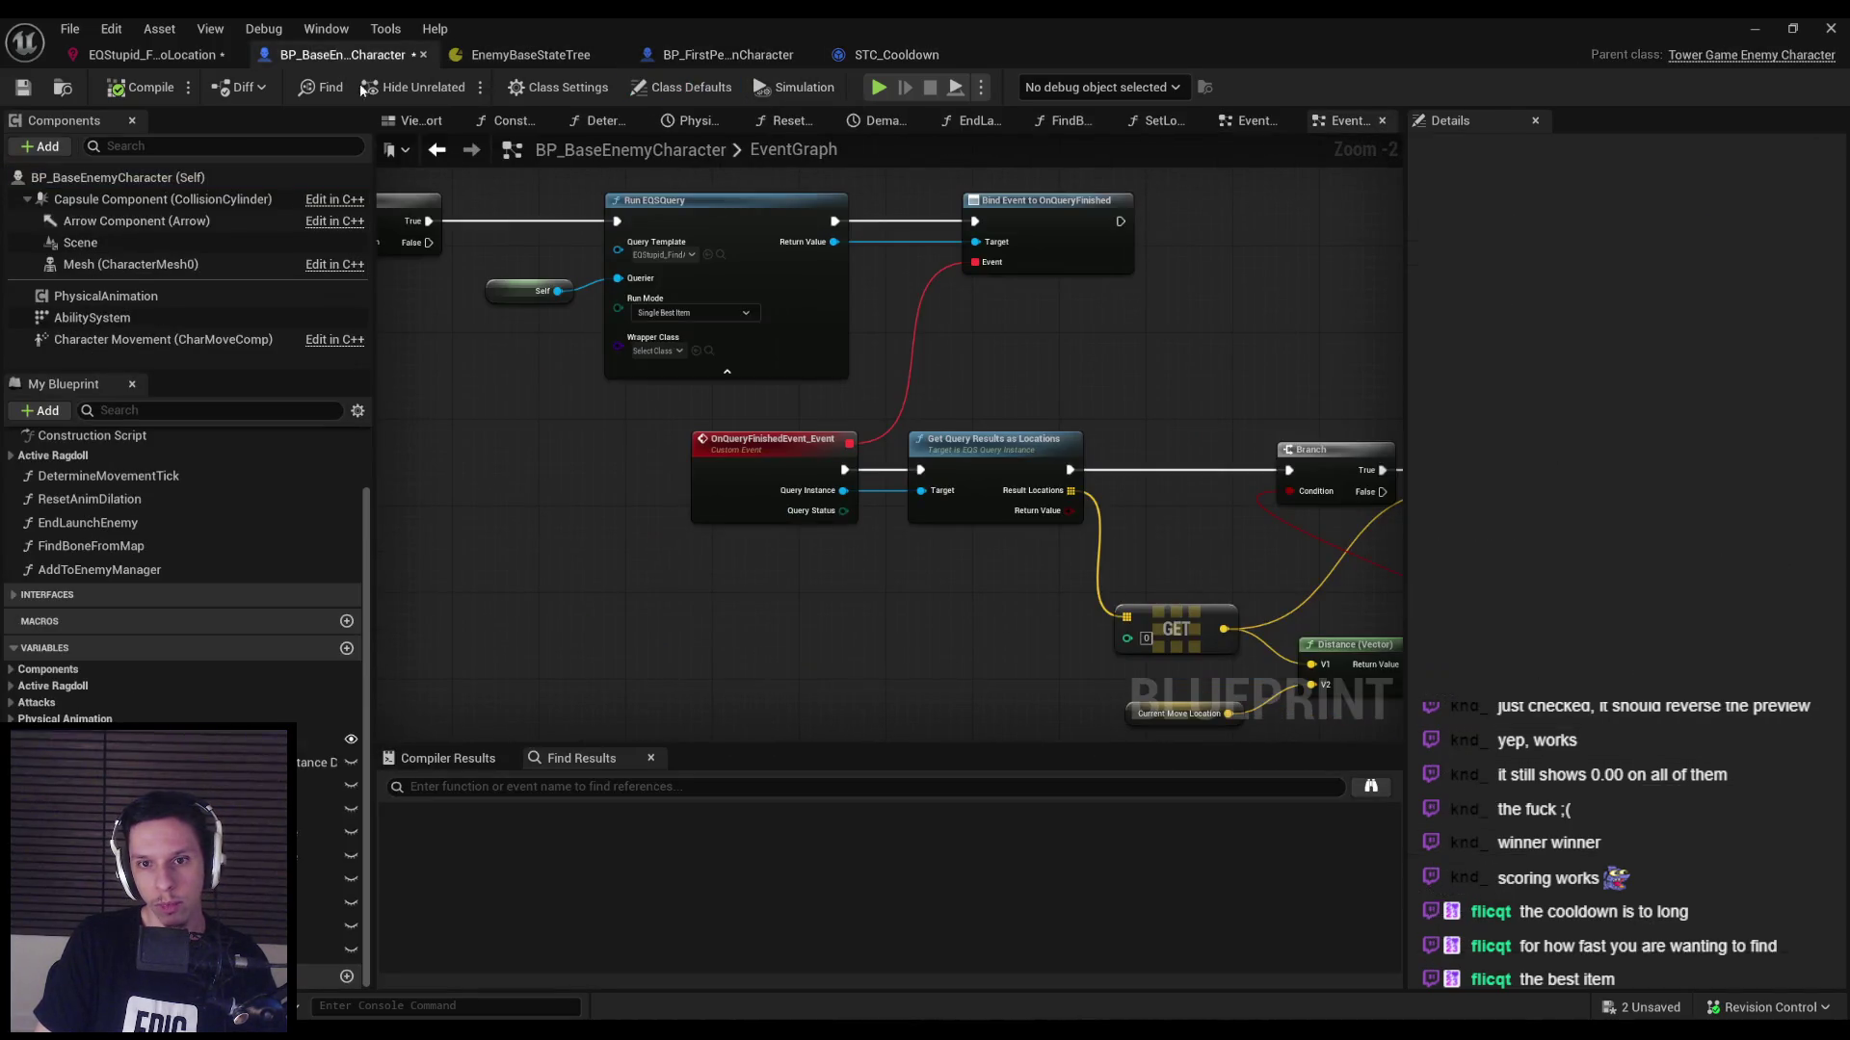
pyautogui.hotkey('ctrl', 'shift', 's')
# Change MoveToTargetPlayer's Distance enter condition threshold from 100.0 to 150.0.
pyautogui.click(535, 55)
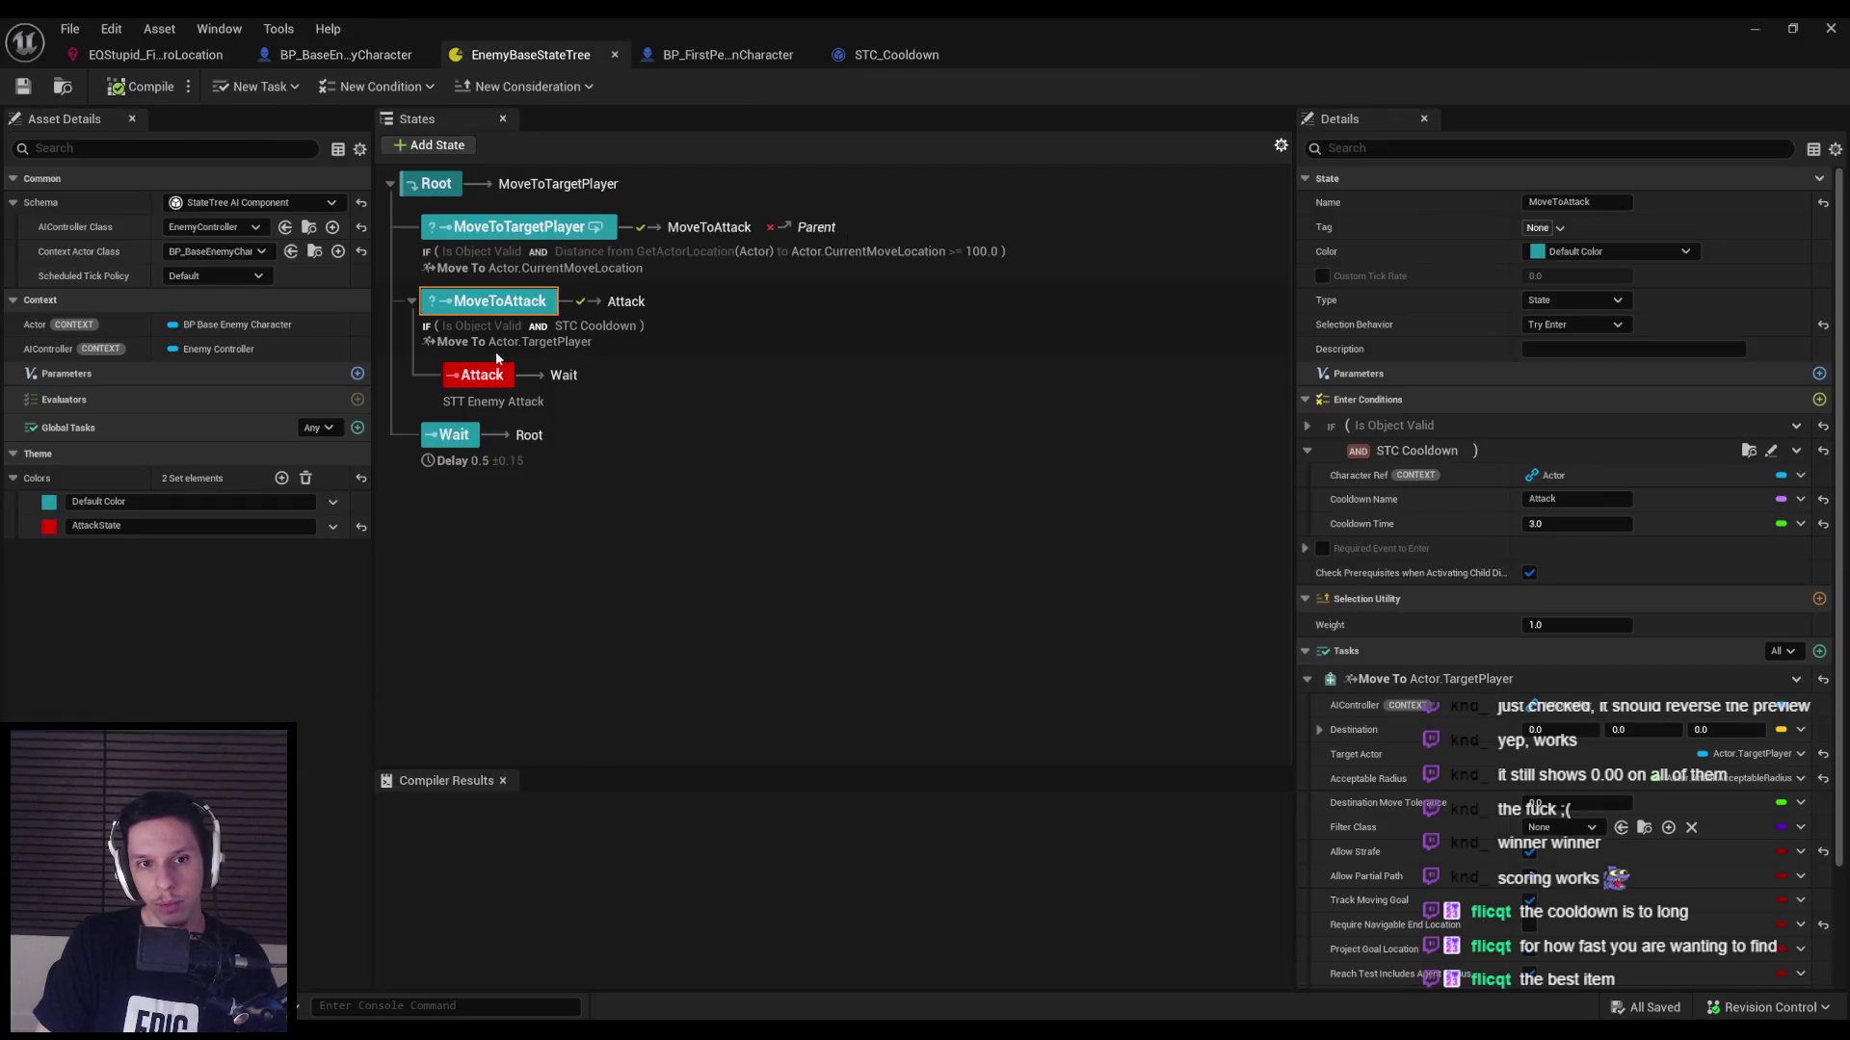
pyautogui.click(528, 228)
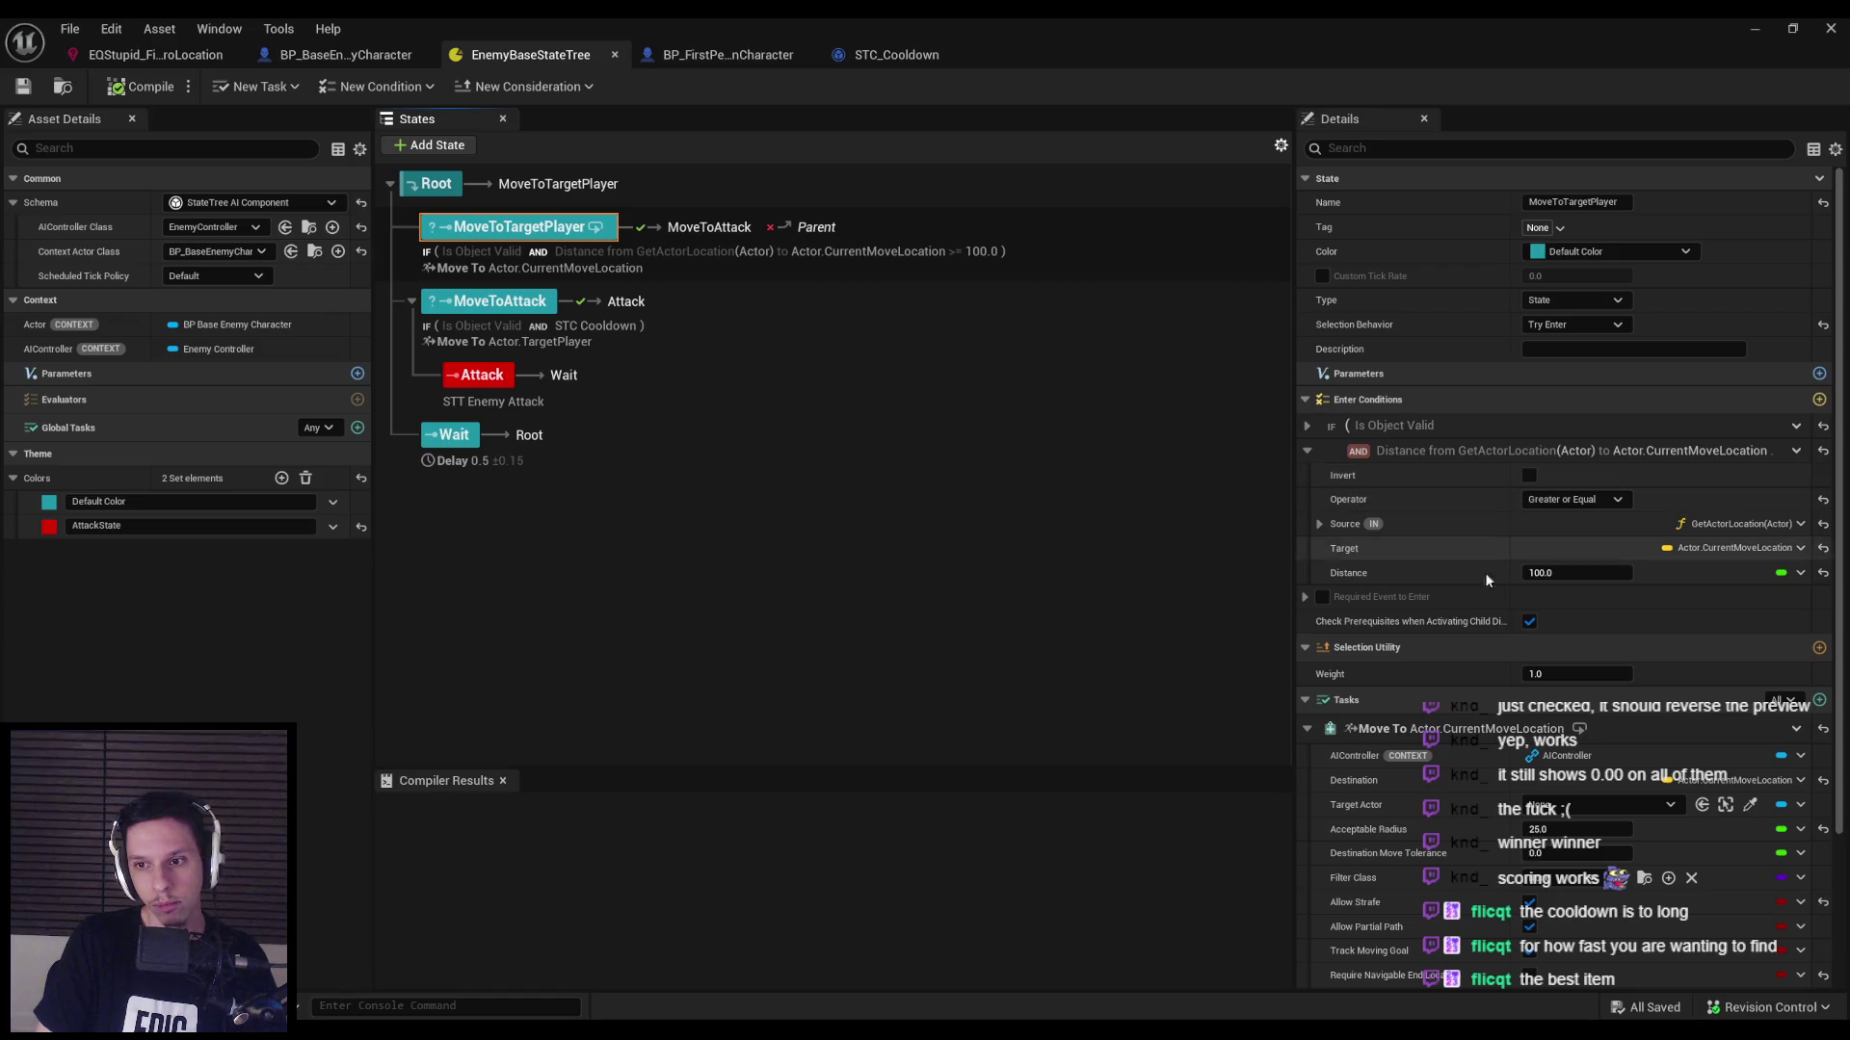
pyautogui.click(1544, 574)
pyautogui.write('0')
pyautogui.press('Return')
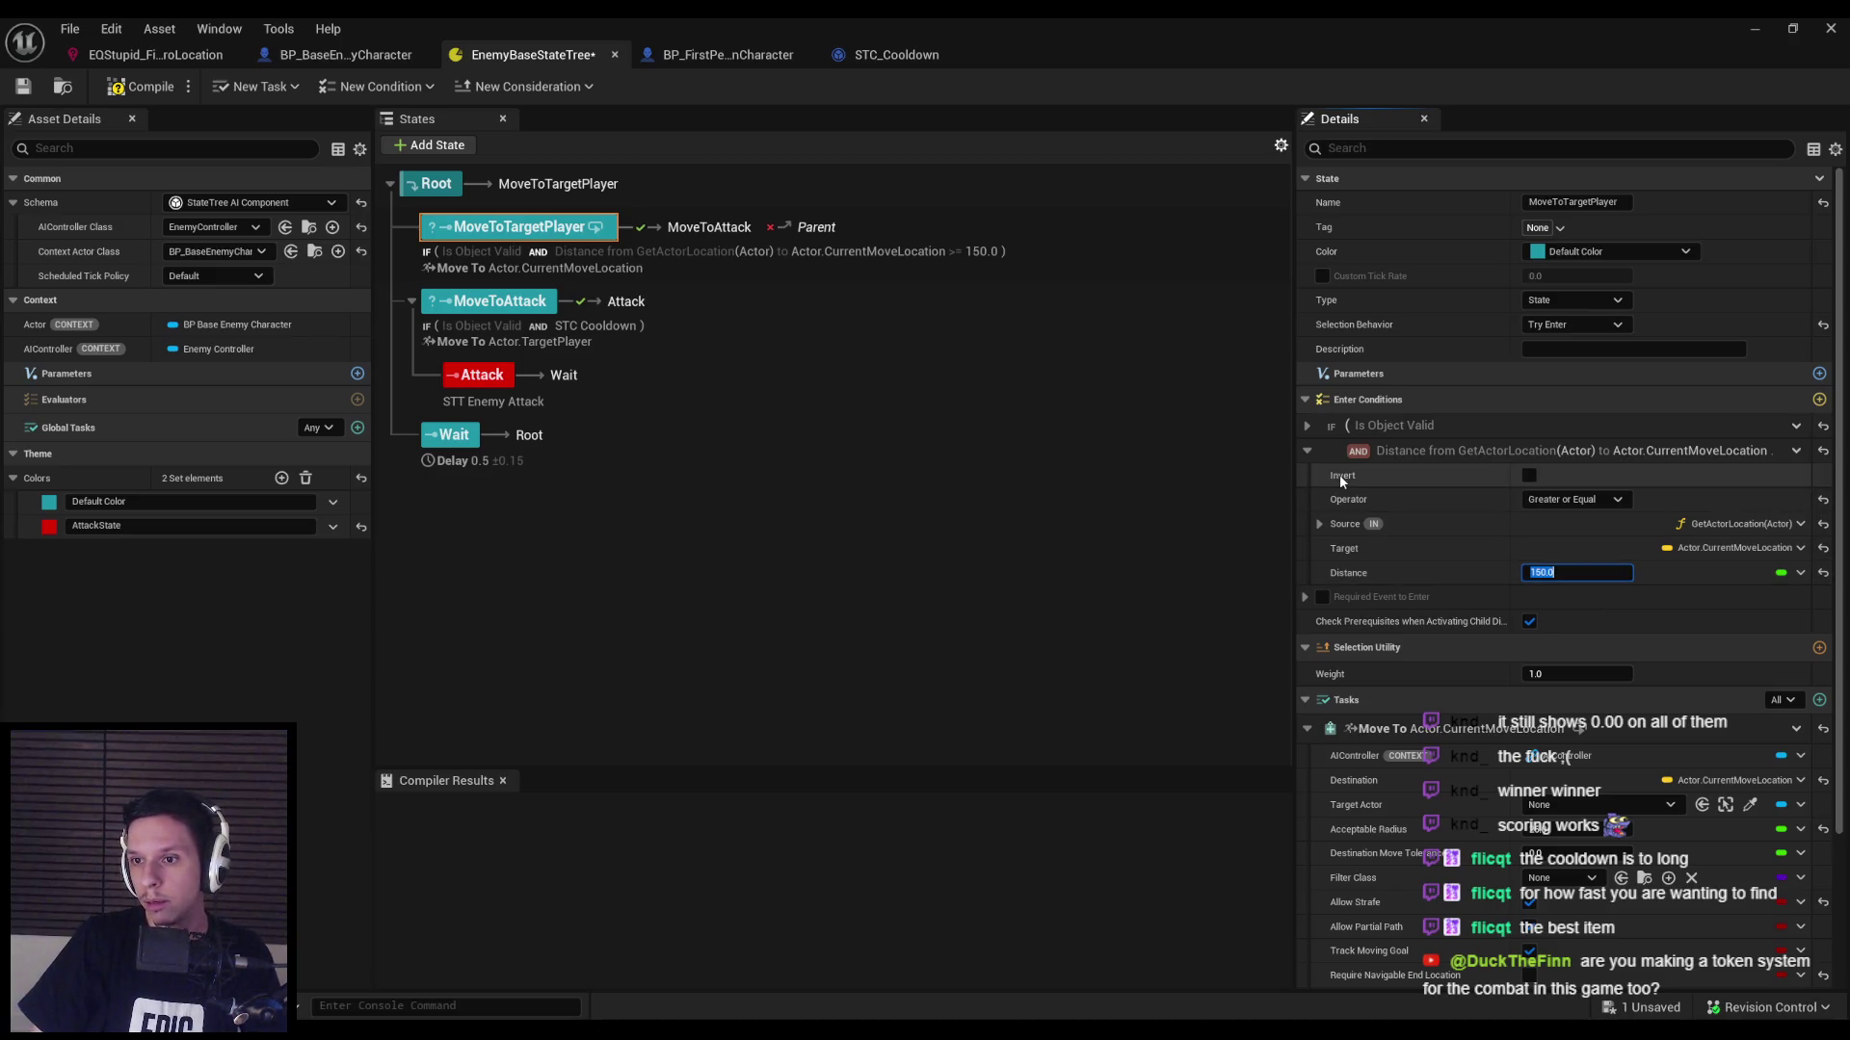
# Inspect Root's settings and its Actor.IsRagdolling transition, then list its selection behavior options.
pyautogui.click(1308, 451)
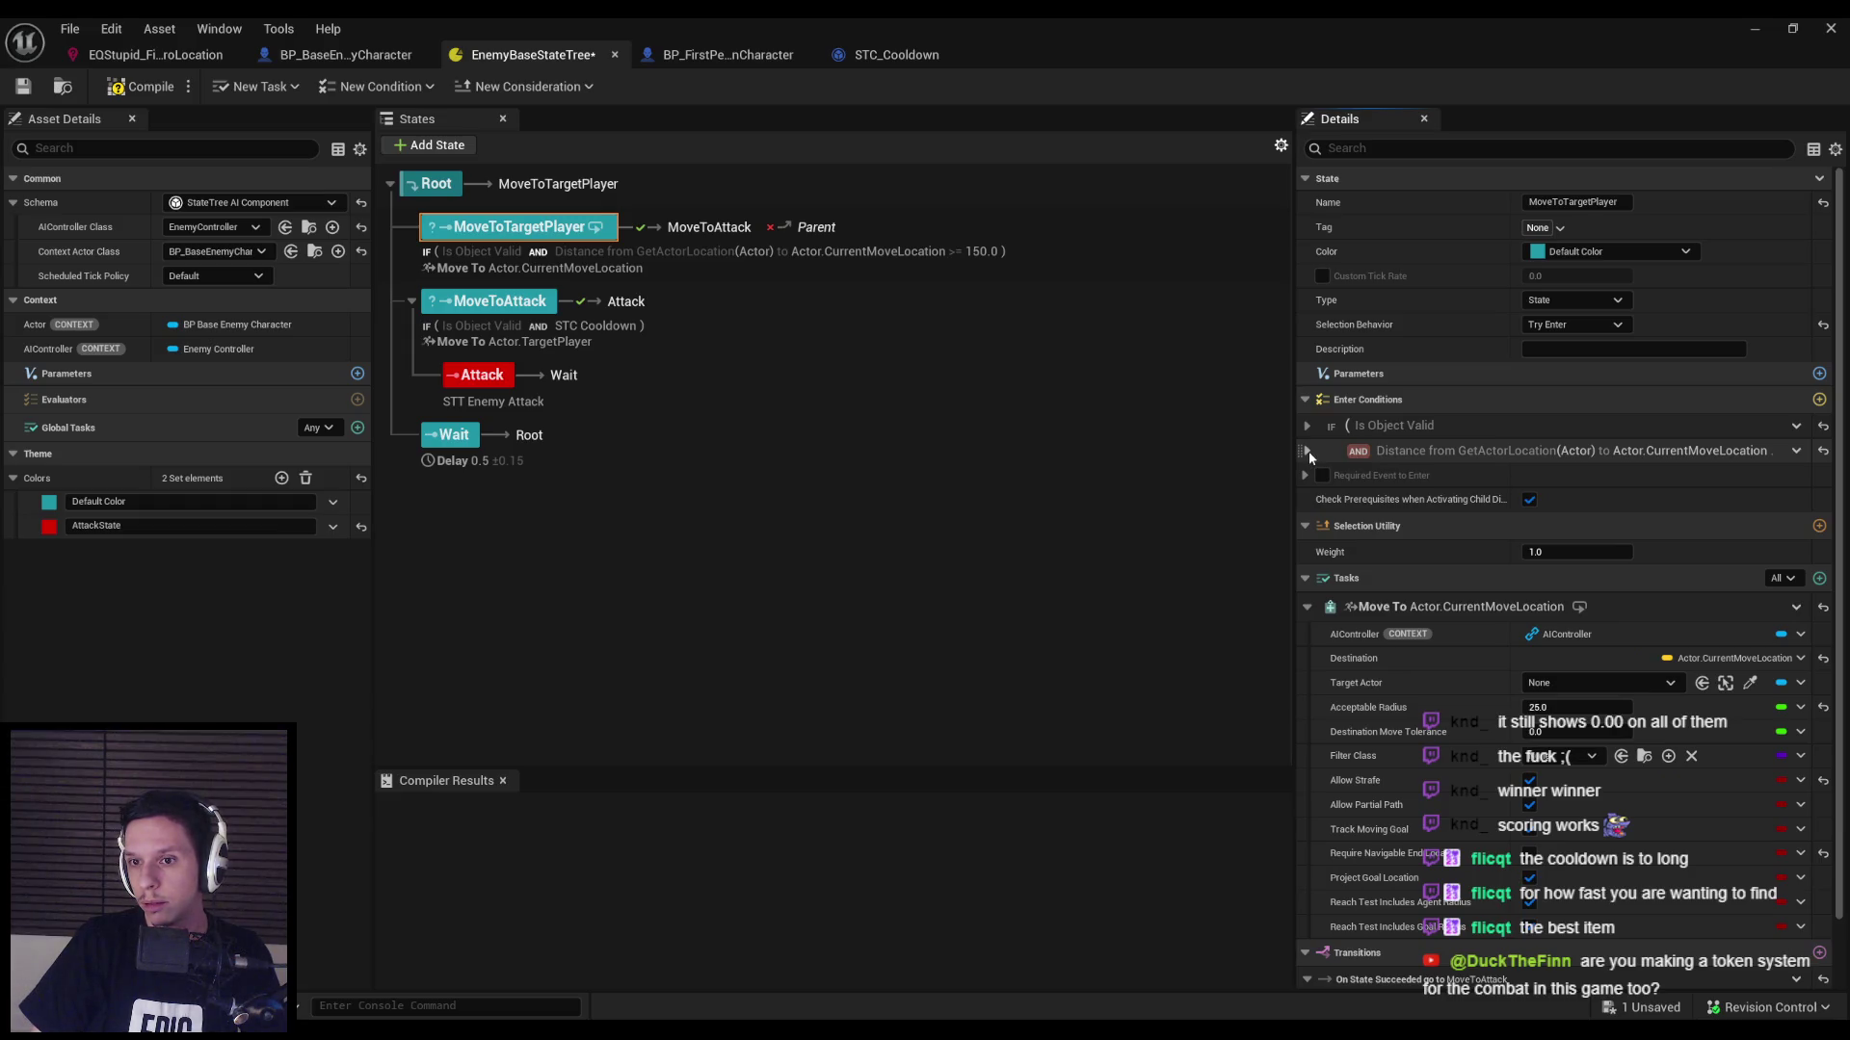
pyautogui.click(436, 184)
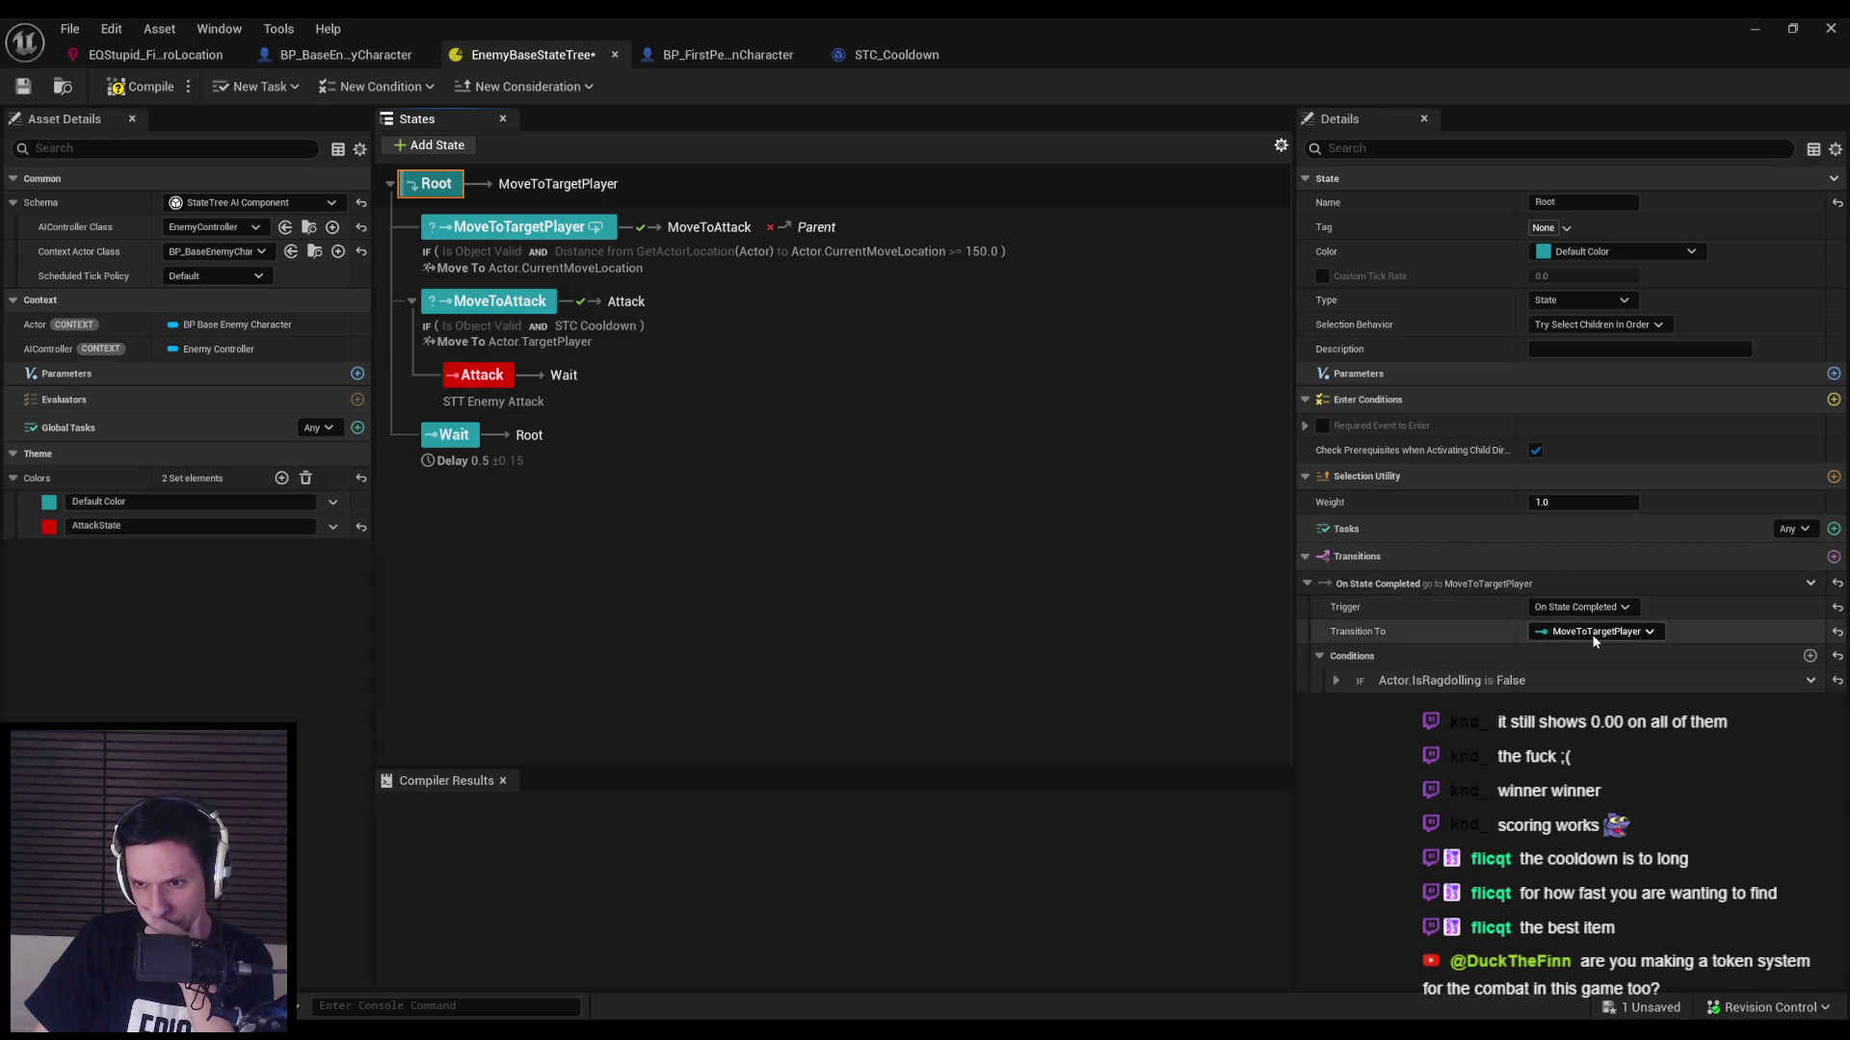
pyautogui.click(1334, 680)
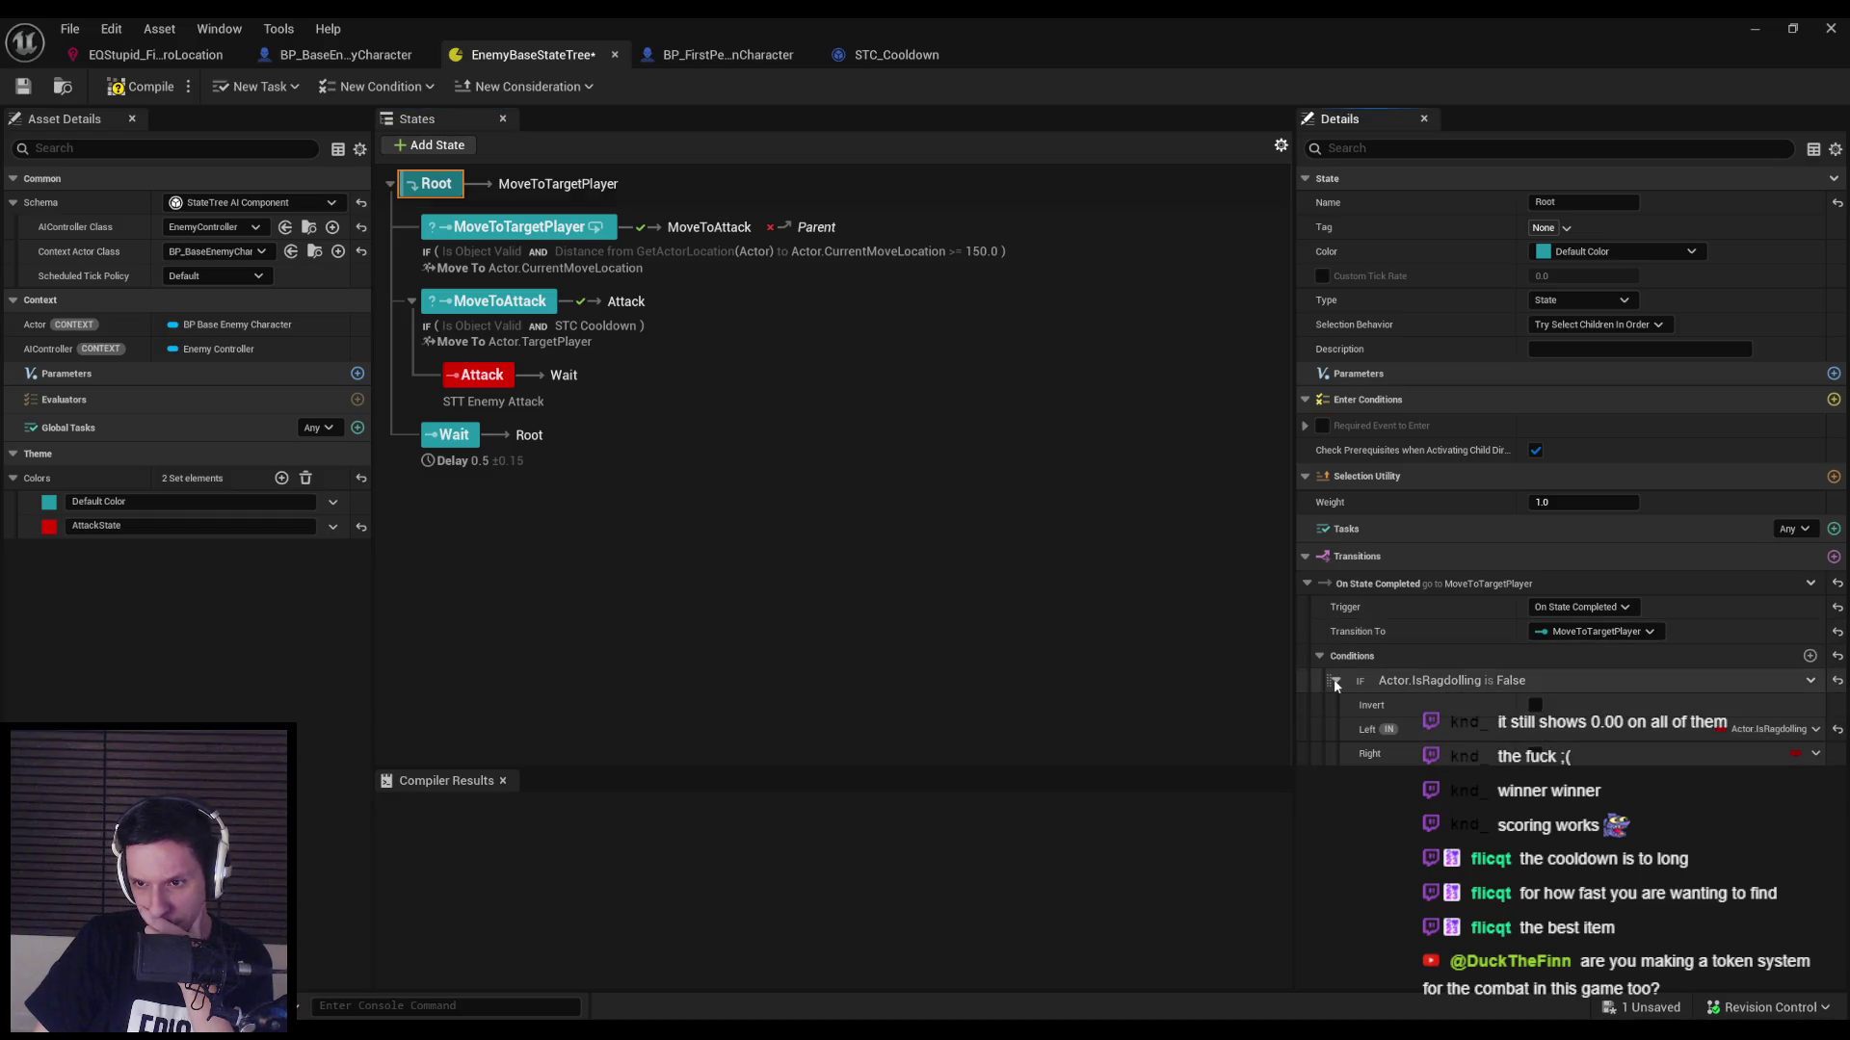
pyautogui.click(1334, 681)
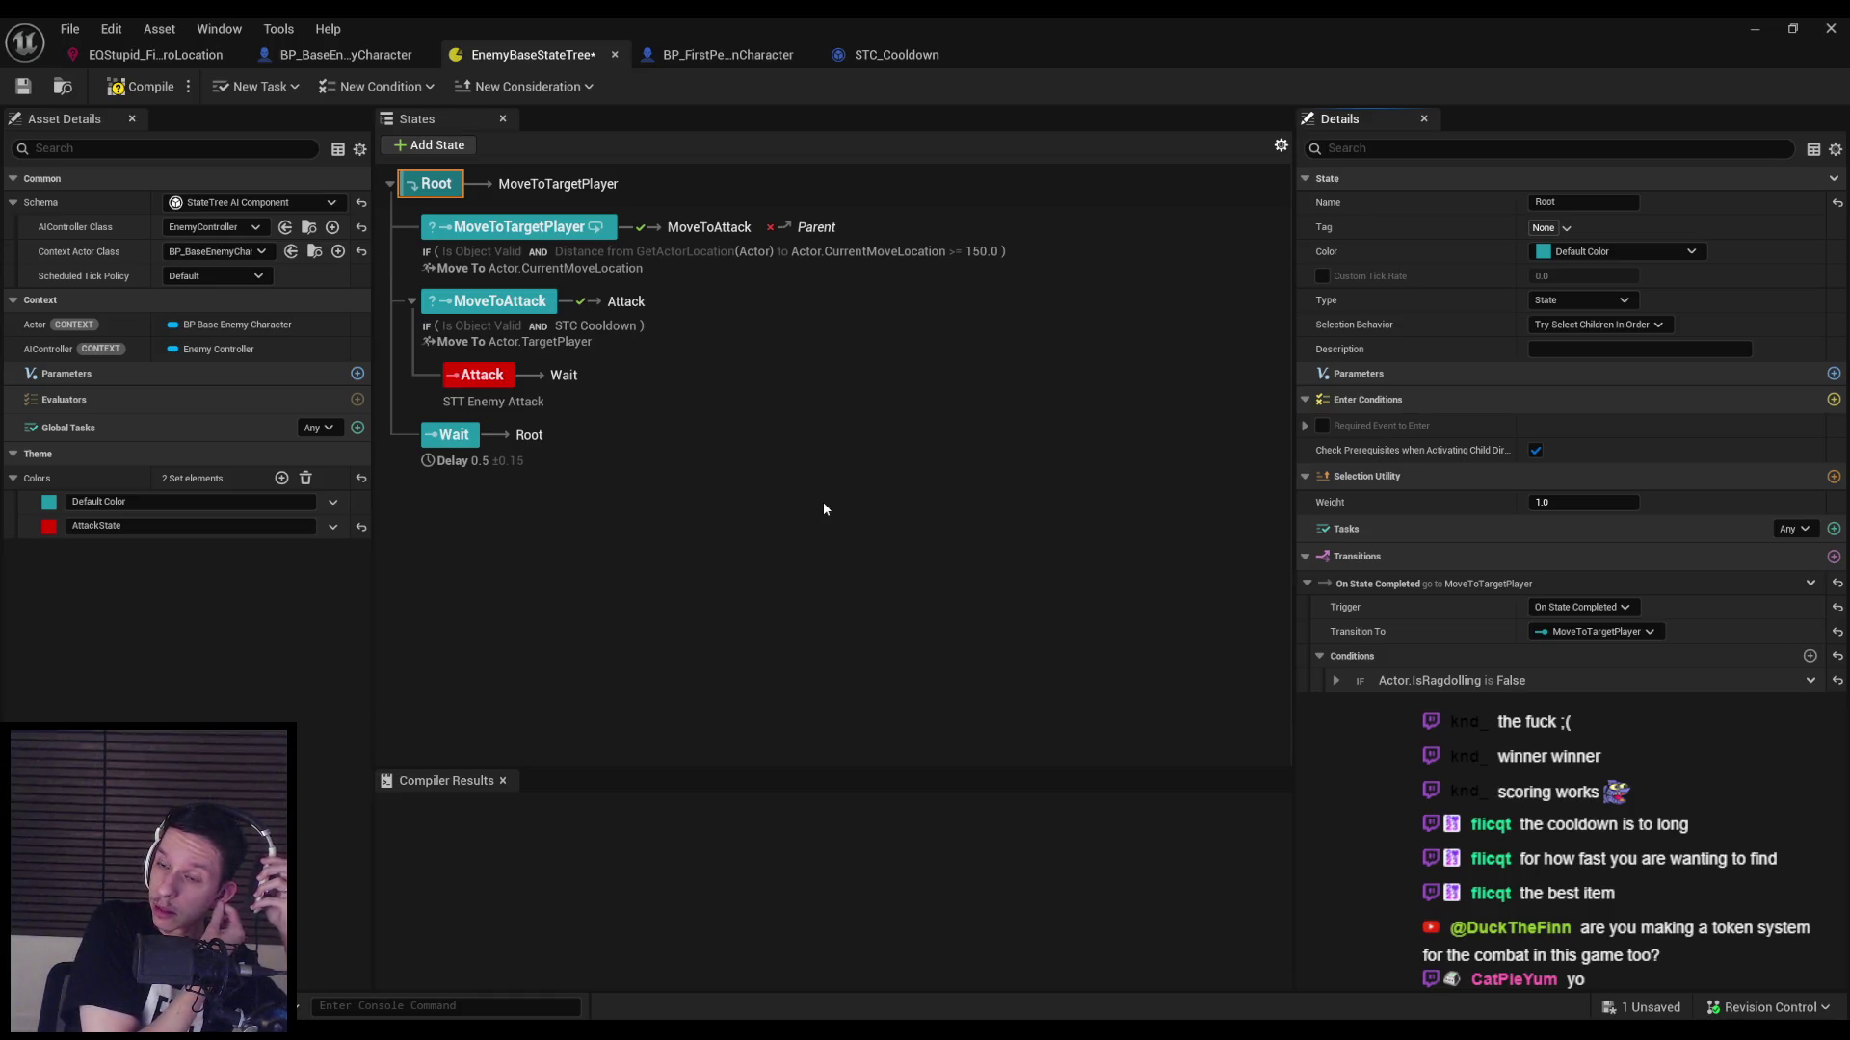
pyautogui.click(1600, 324)
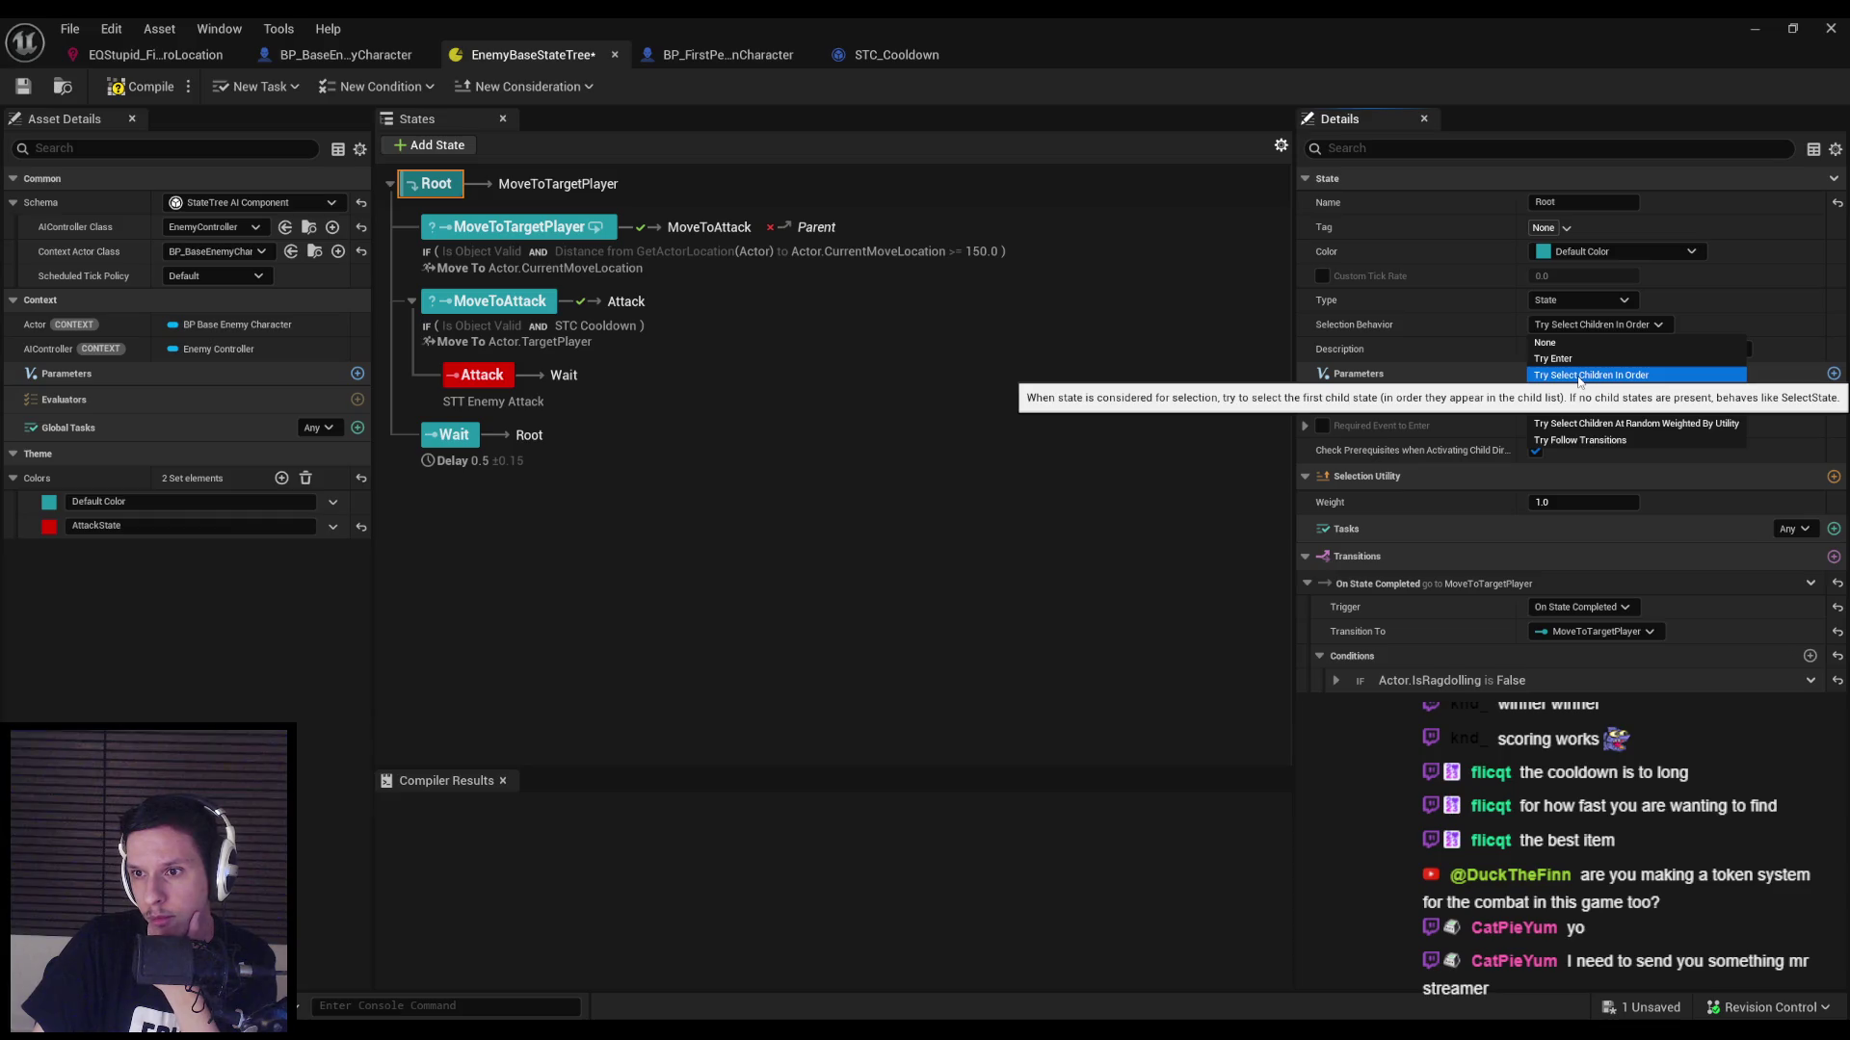
# Leave Root's selection behavior unchanged and check MoveToTargetPlayer's Distance enter condition.
pyautogui.click(751, 530)
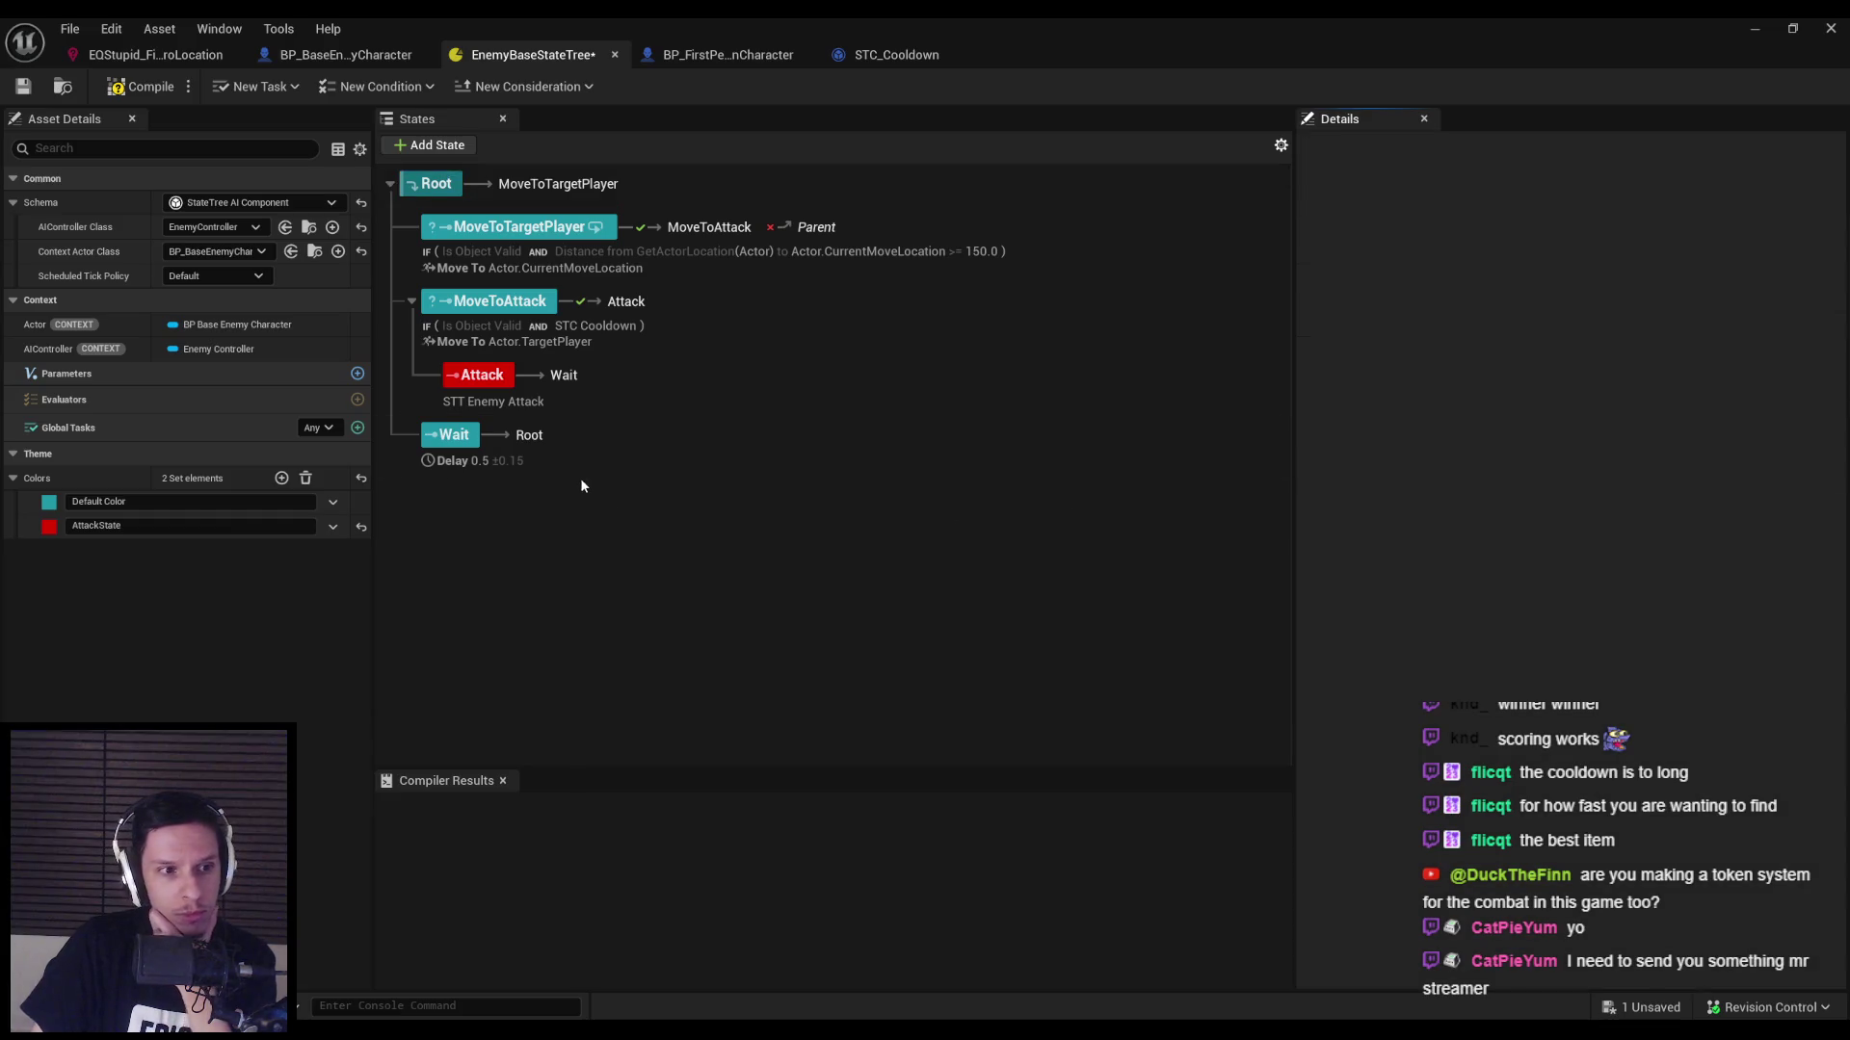
pyautogui.click(515, 231)
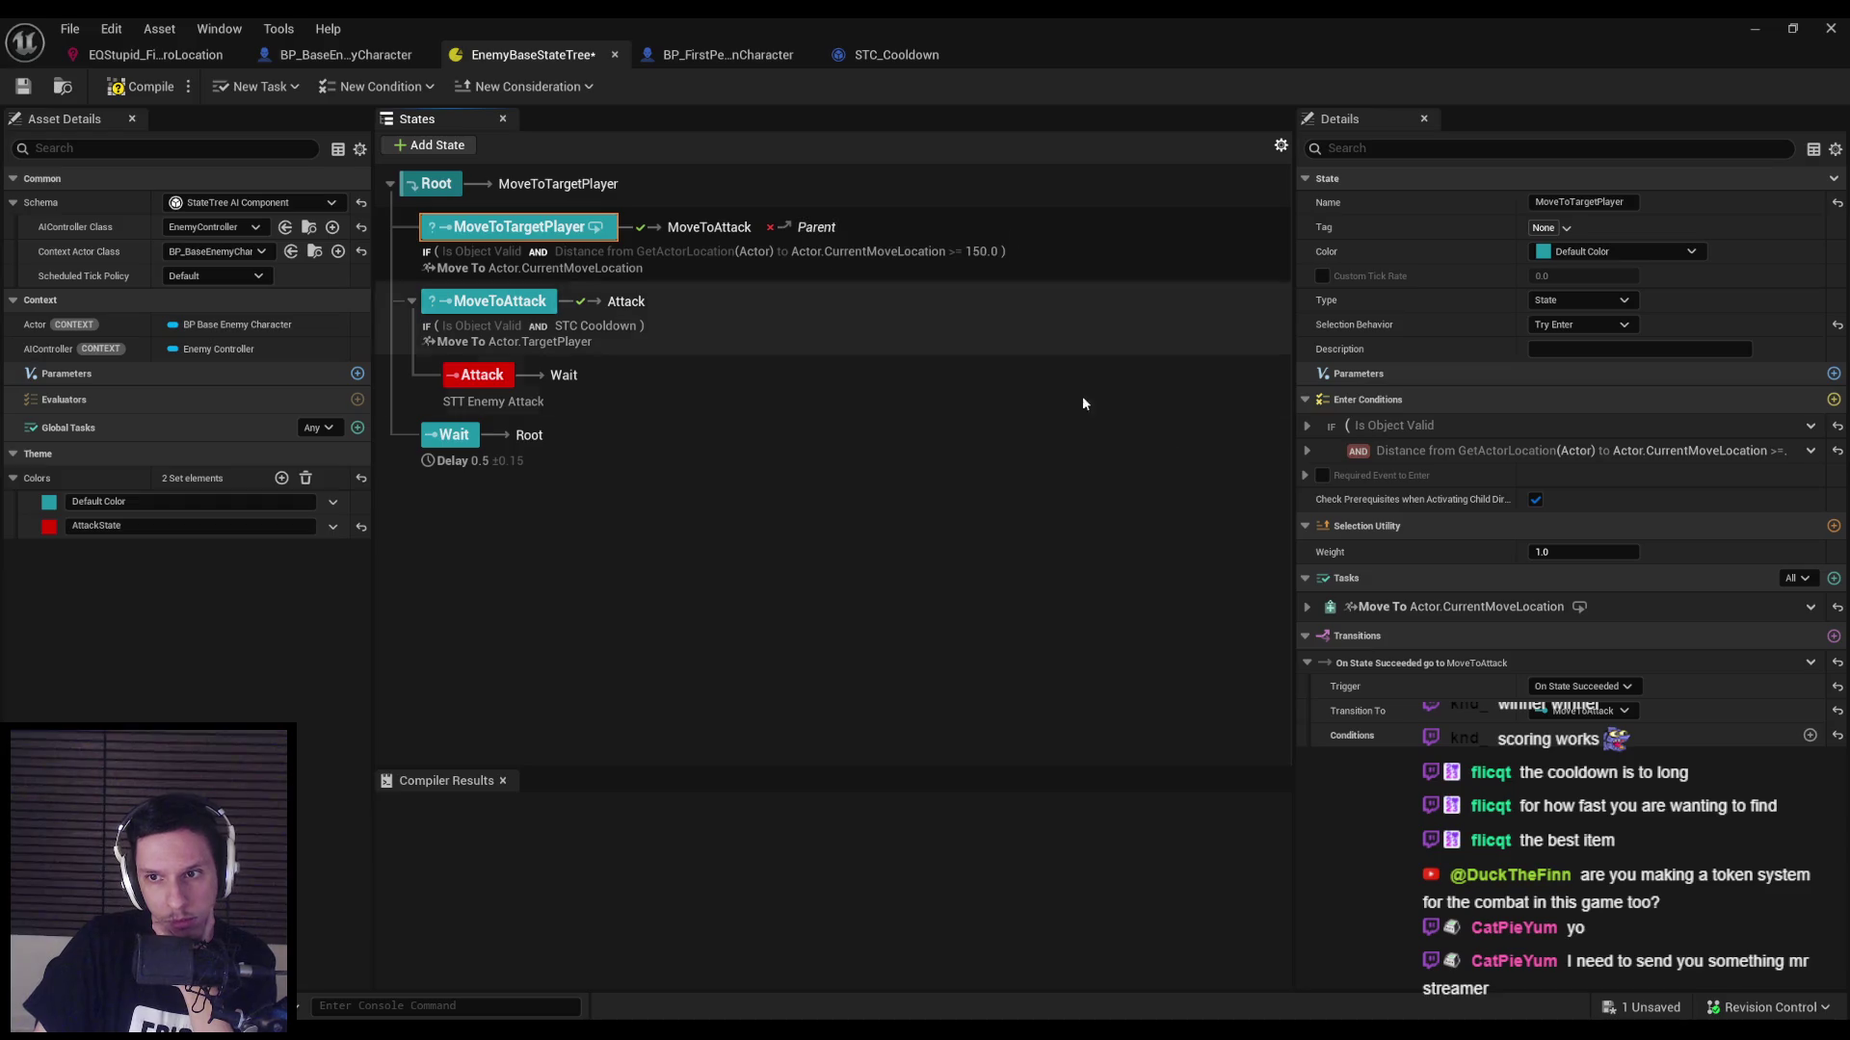
pyautogui.click(1307, 451)
pyautogui.click(1307, 455)
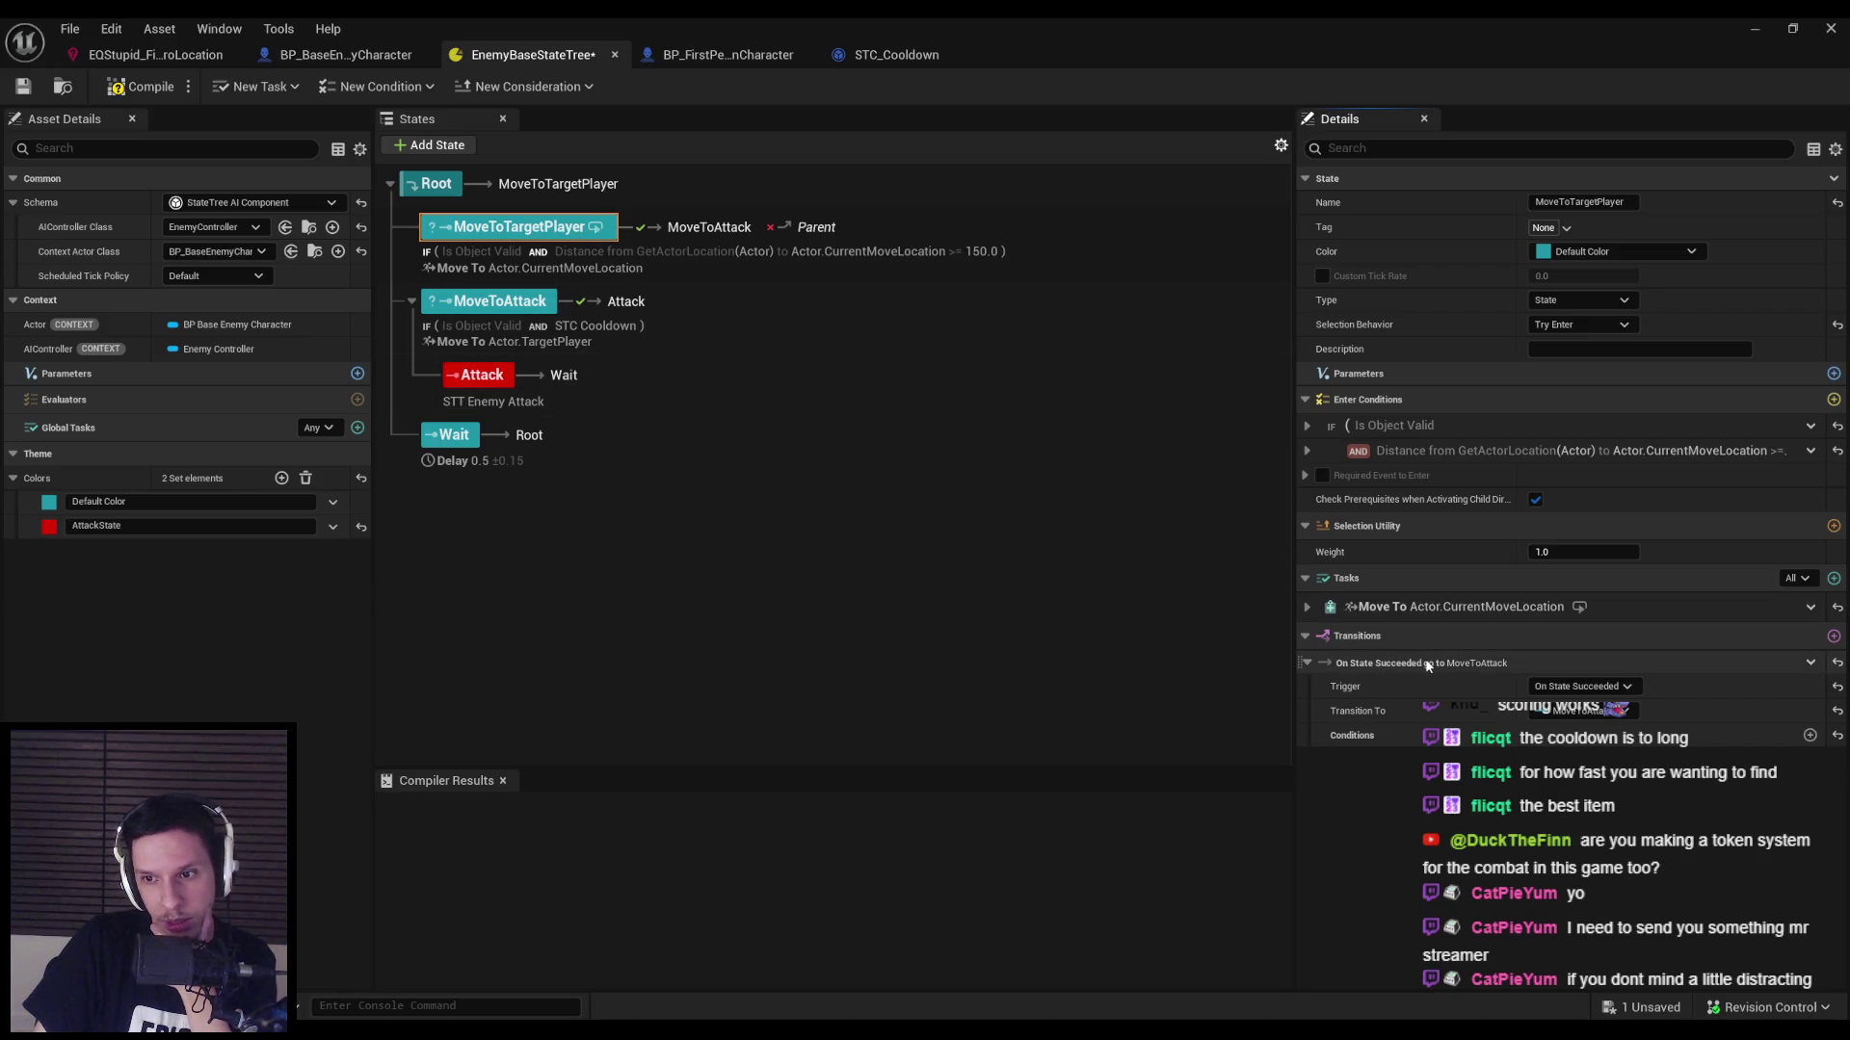
# Set MoveToTargetPlayer's MoveToAttack transition to trigger On State Failed and compile.
pyautogui.click(1580, 686)
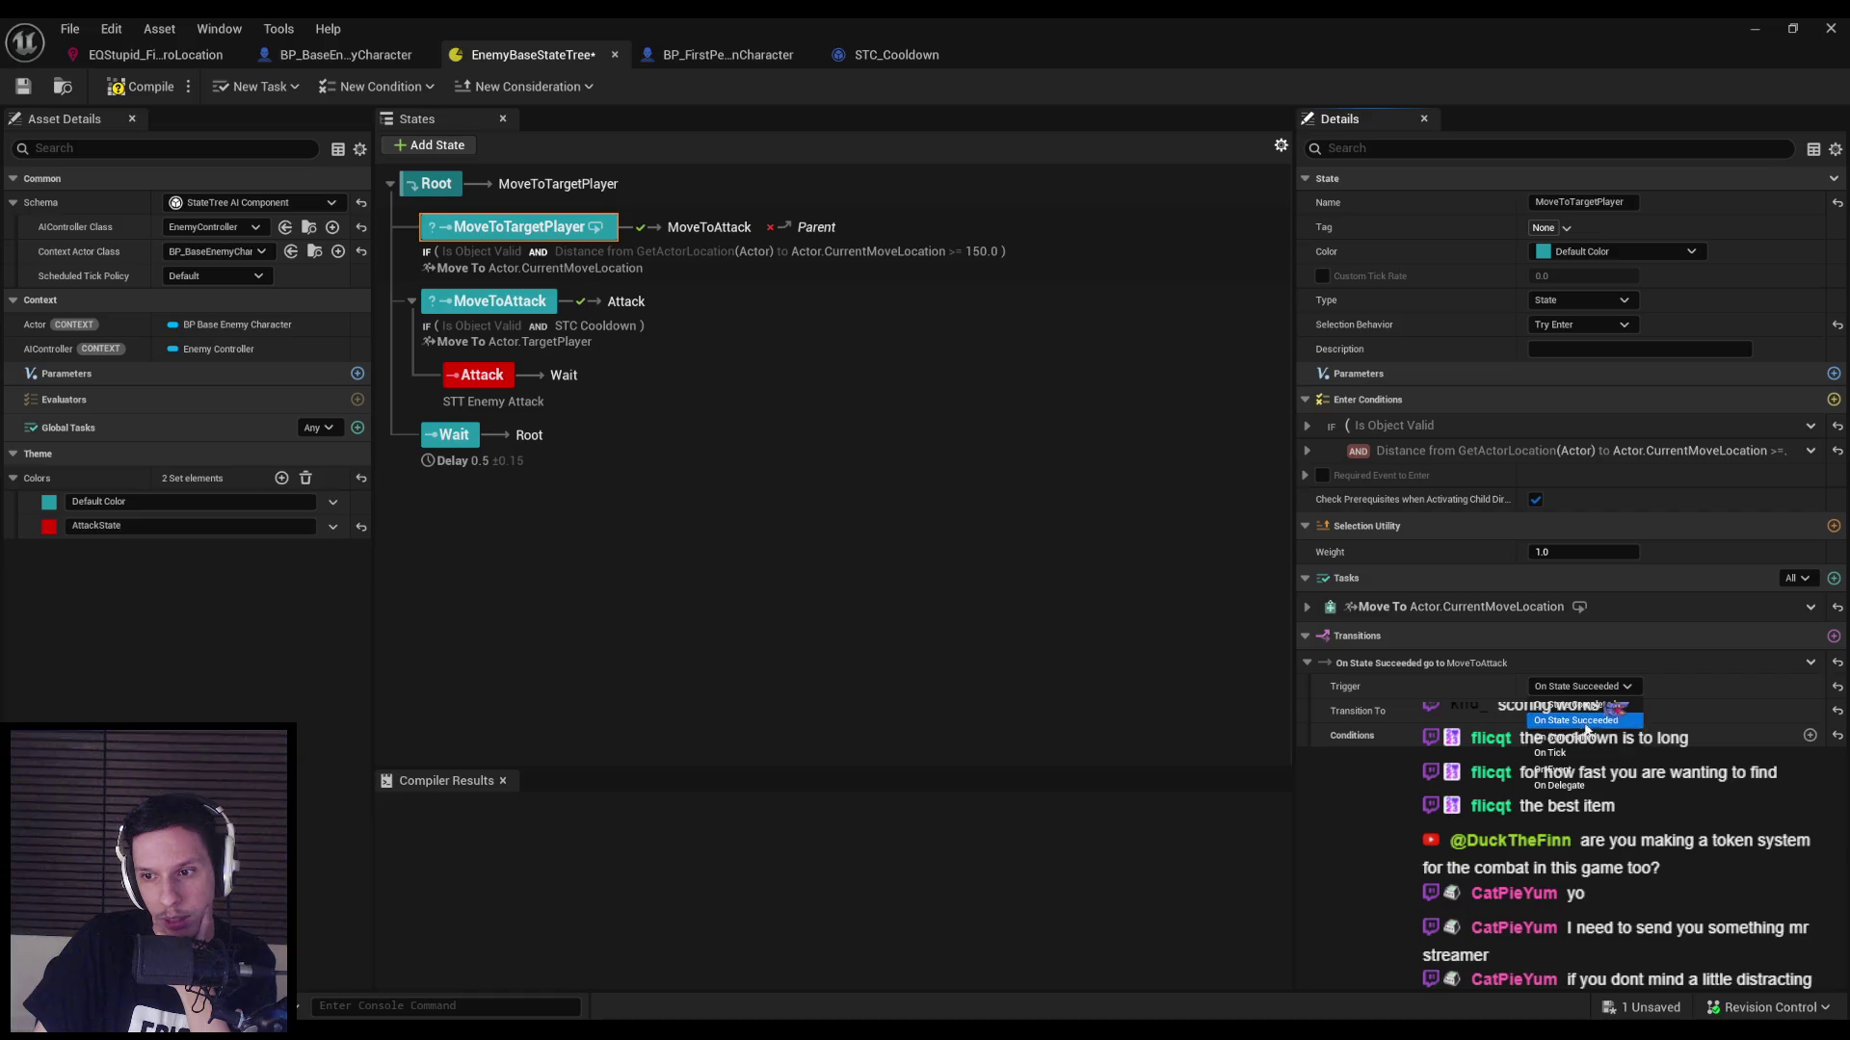
pyautogui.click(1586, 742)
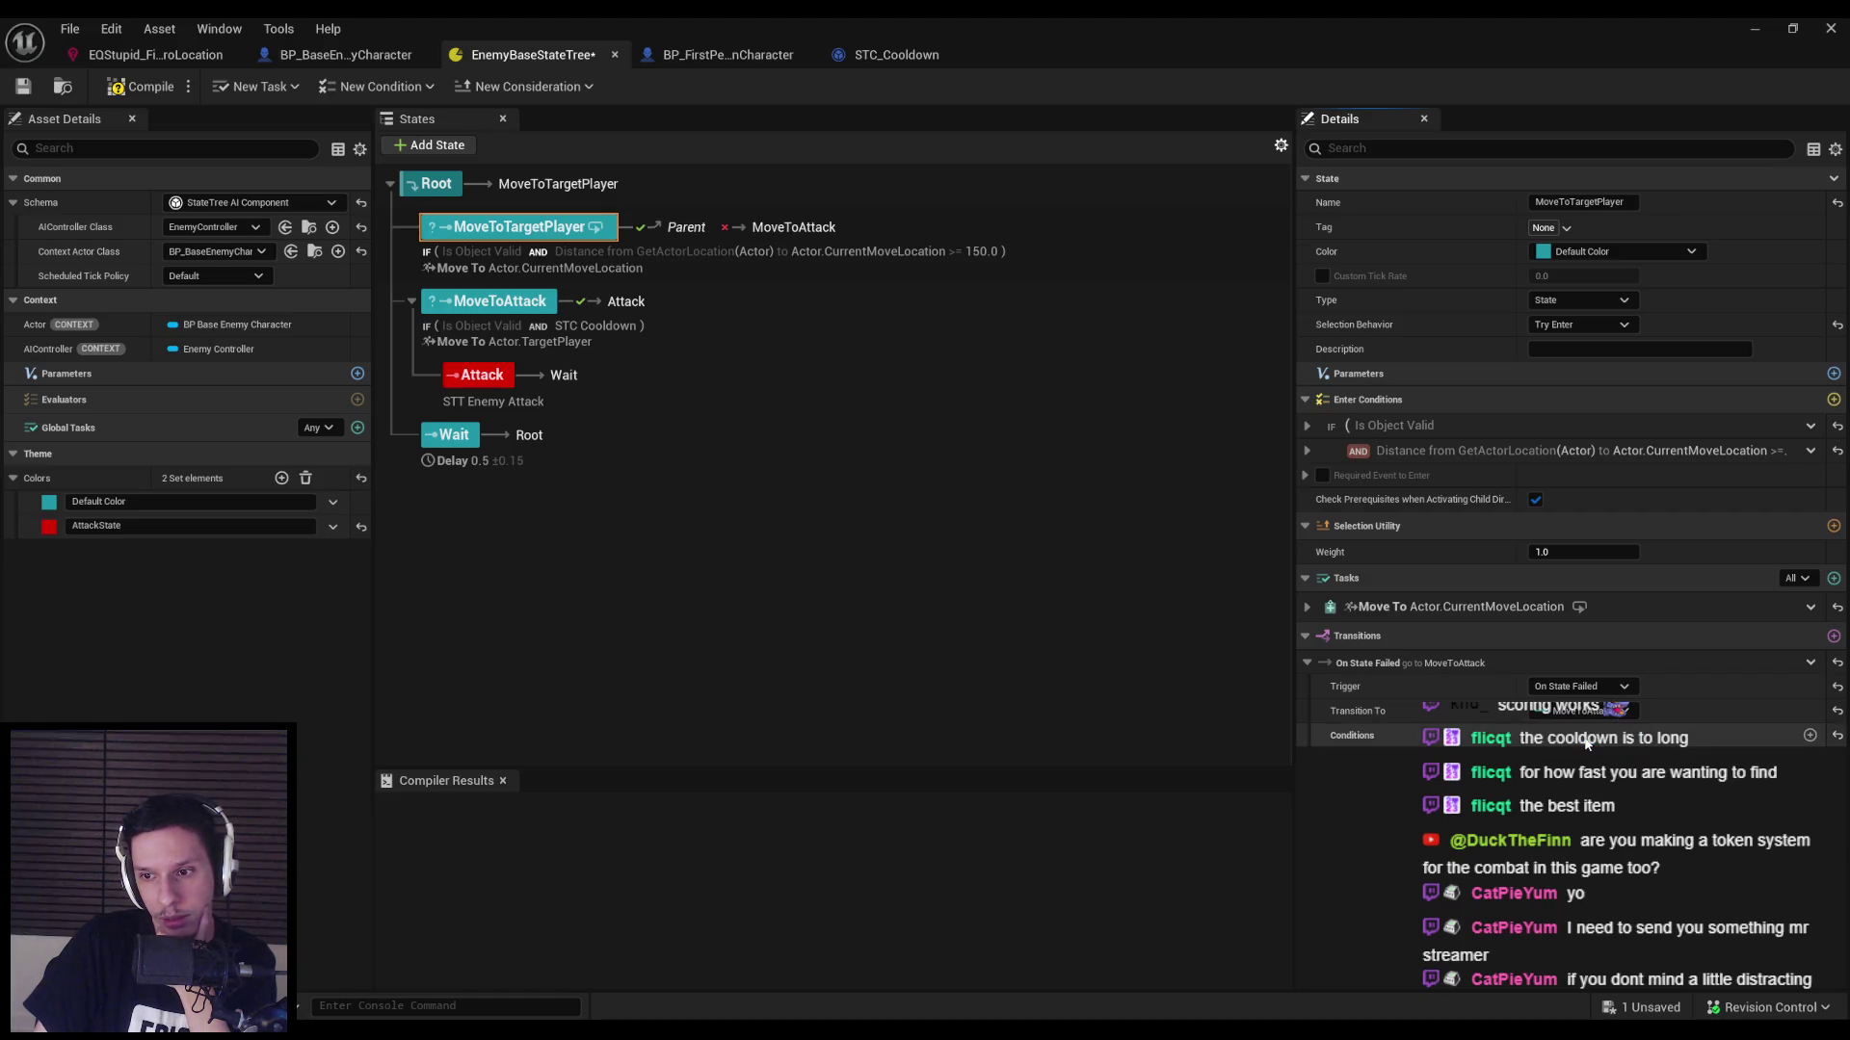
pyautogui.click(149, 86)
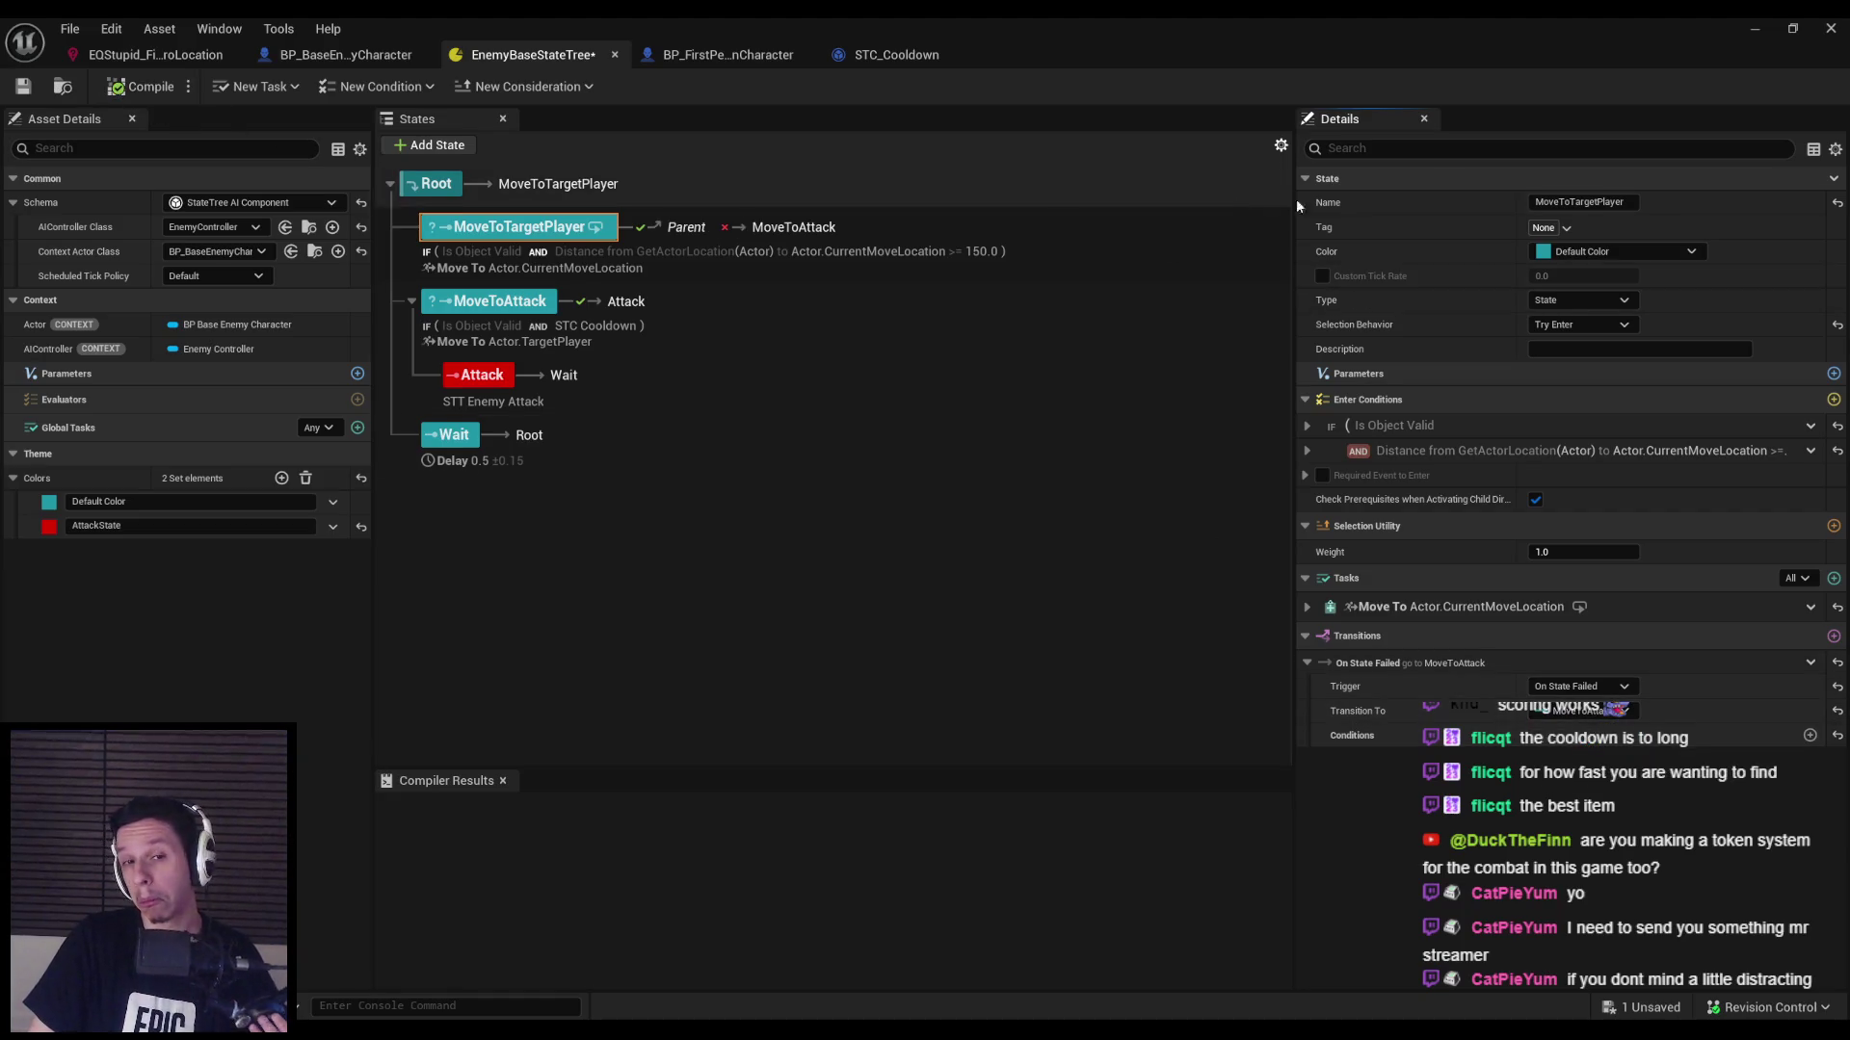
pyautogui.click(1754, 28)
# Play-test with the EQS overlay, attacking the enemy twice and backing away before stopping.
pyautogui.hotkey('alt', 'p')
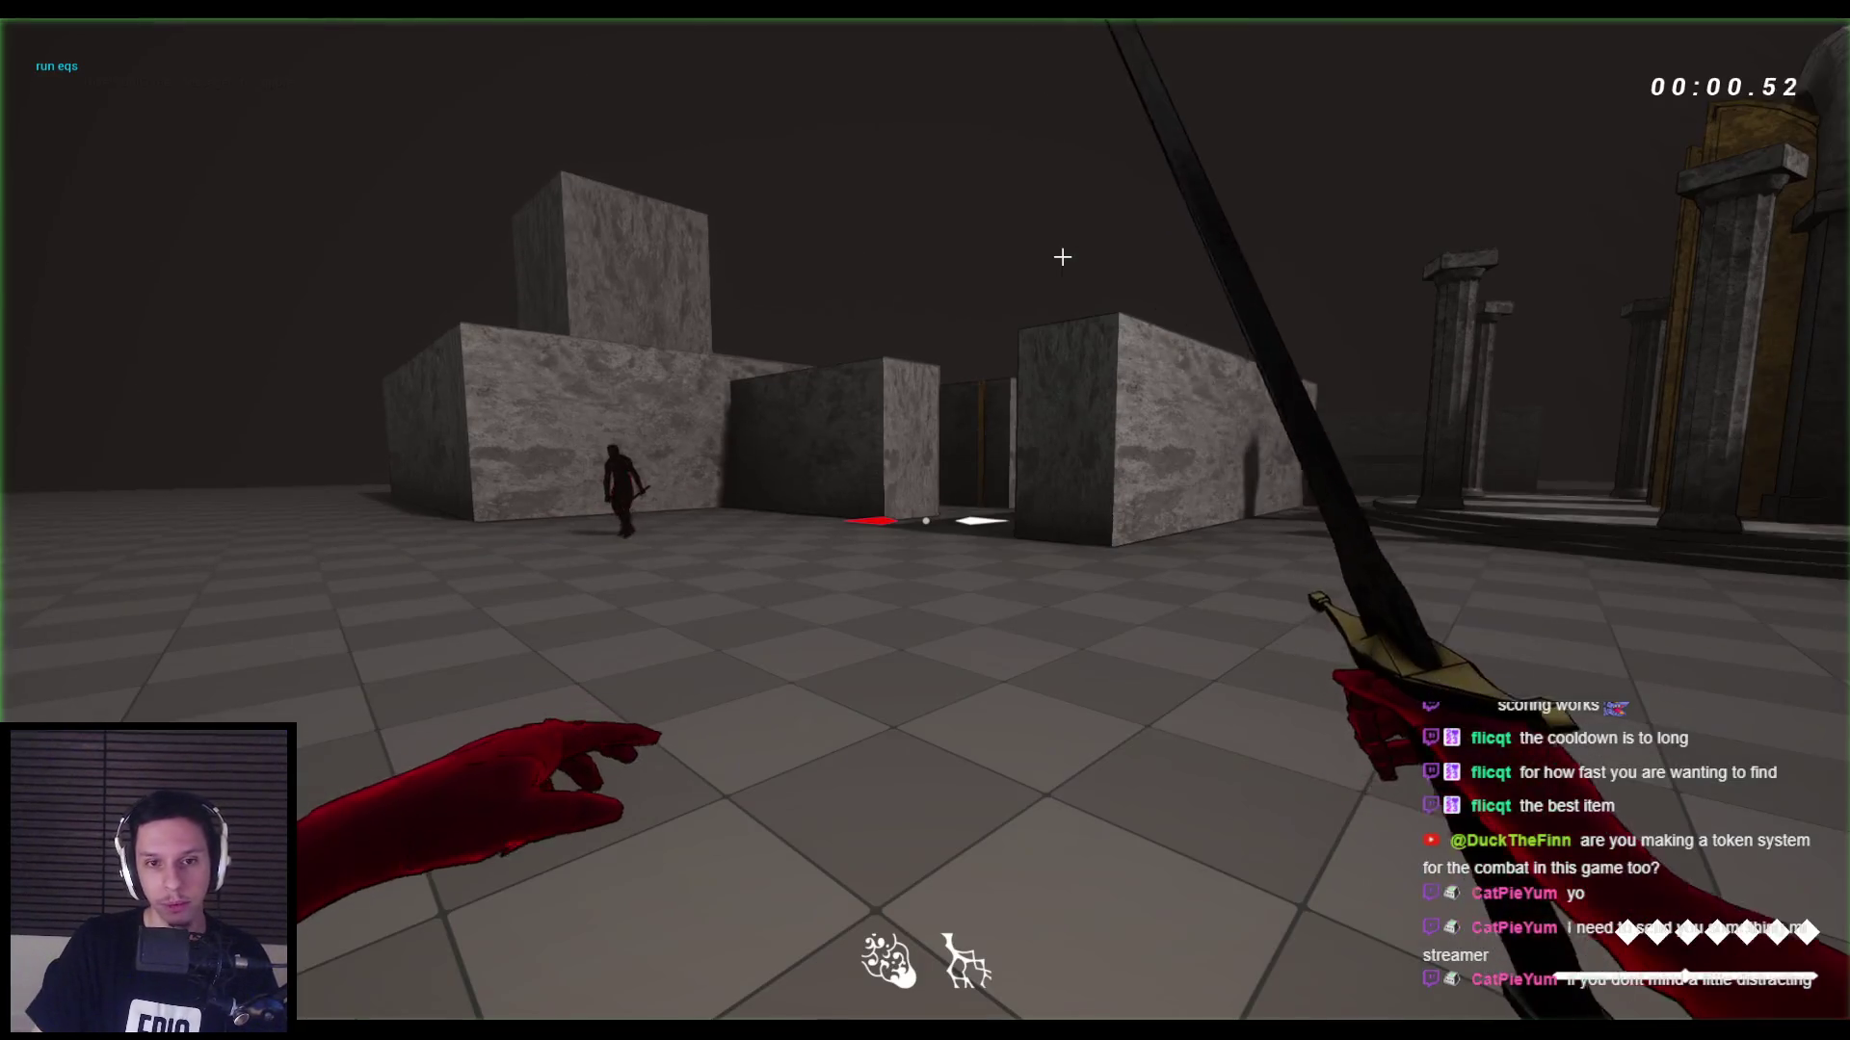
pyautogui.press("'")
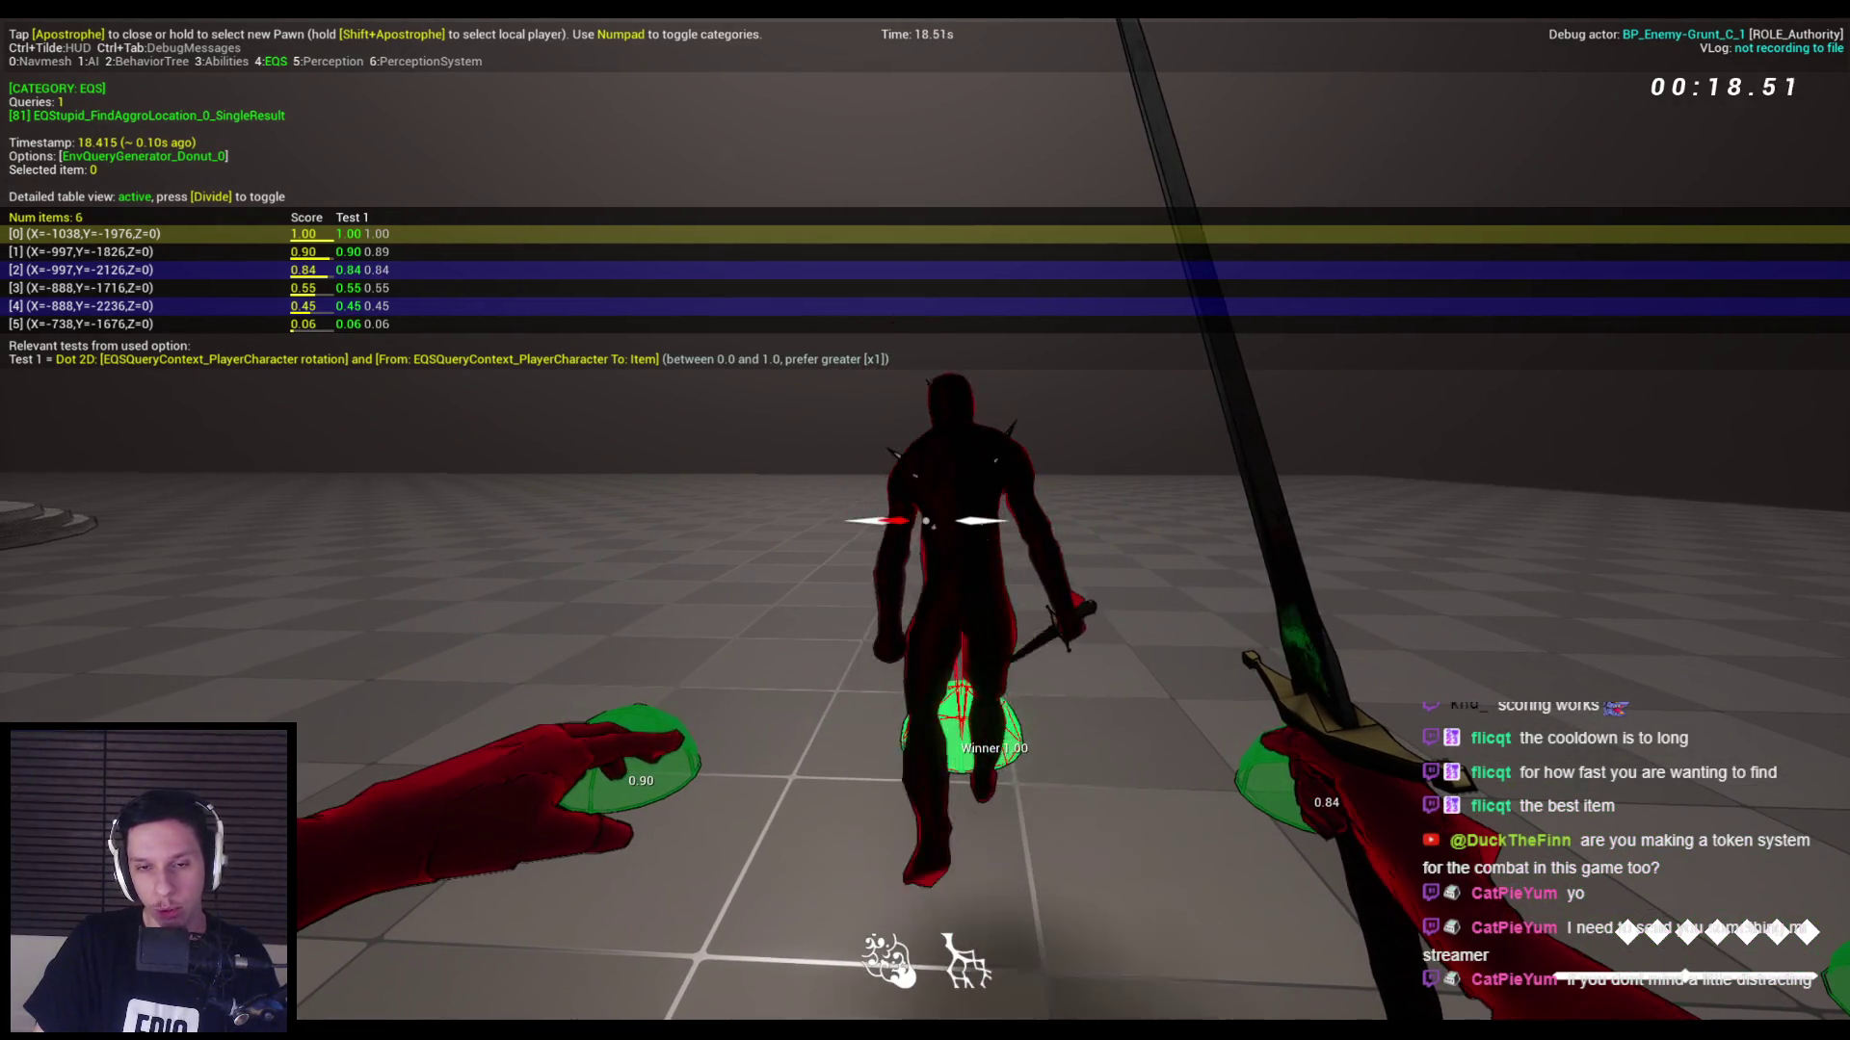
pyautogui.click(924, 520)
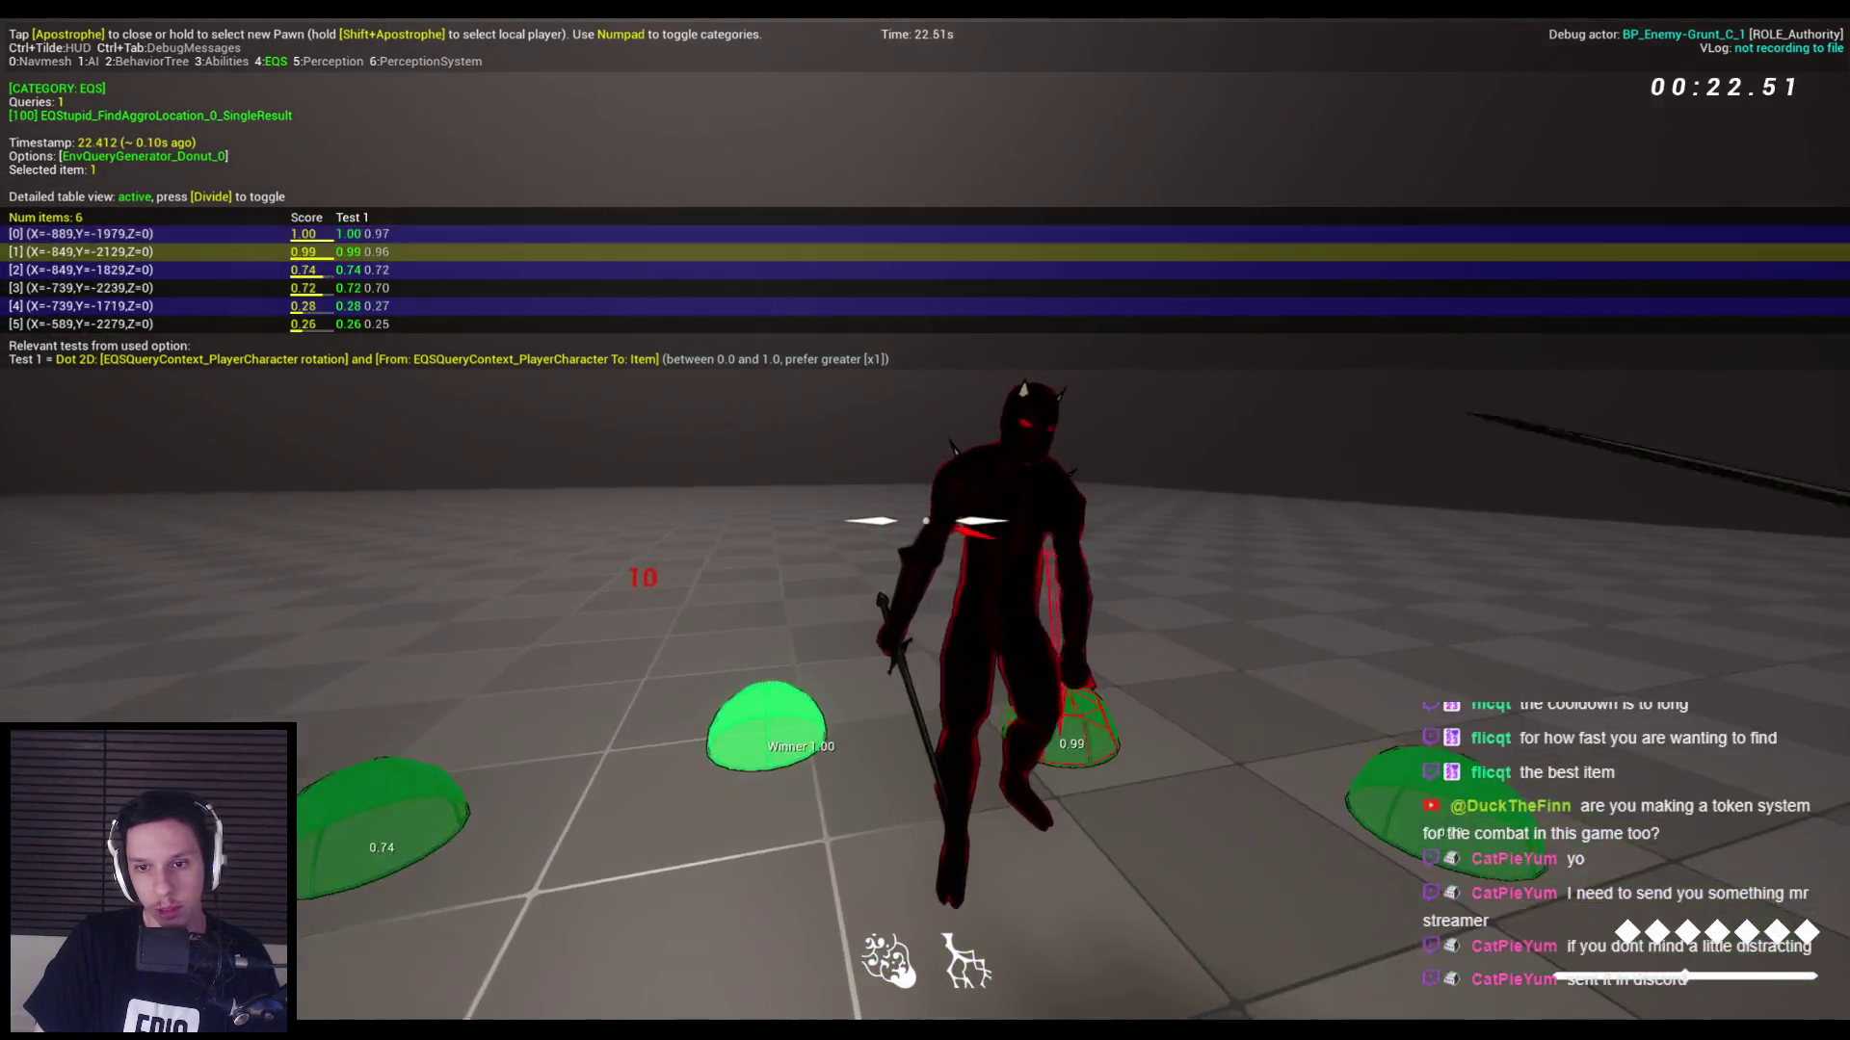
pyautogui.click(925, 521)
pyautogui.press('s')
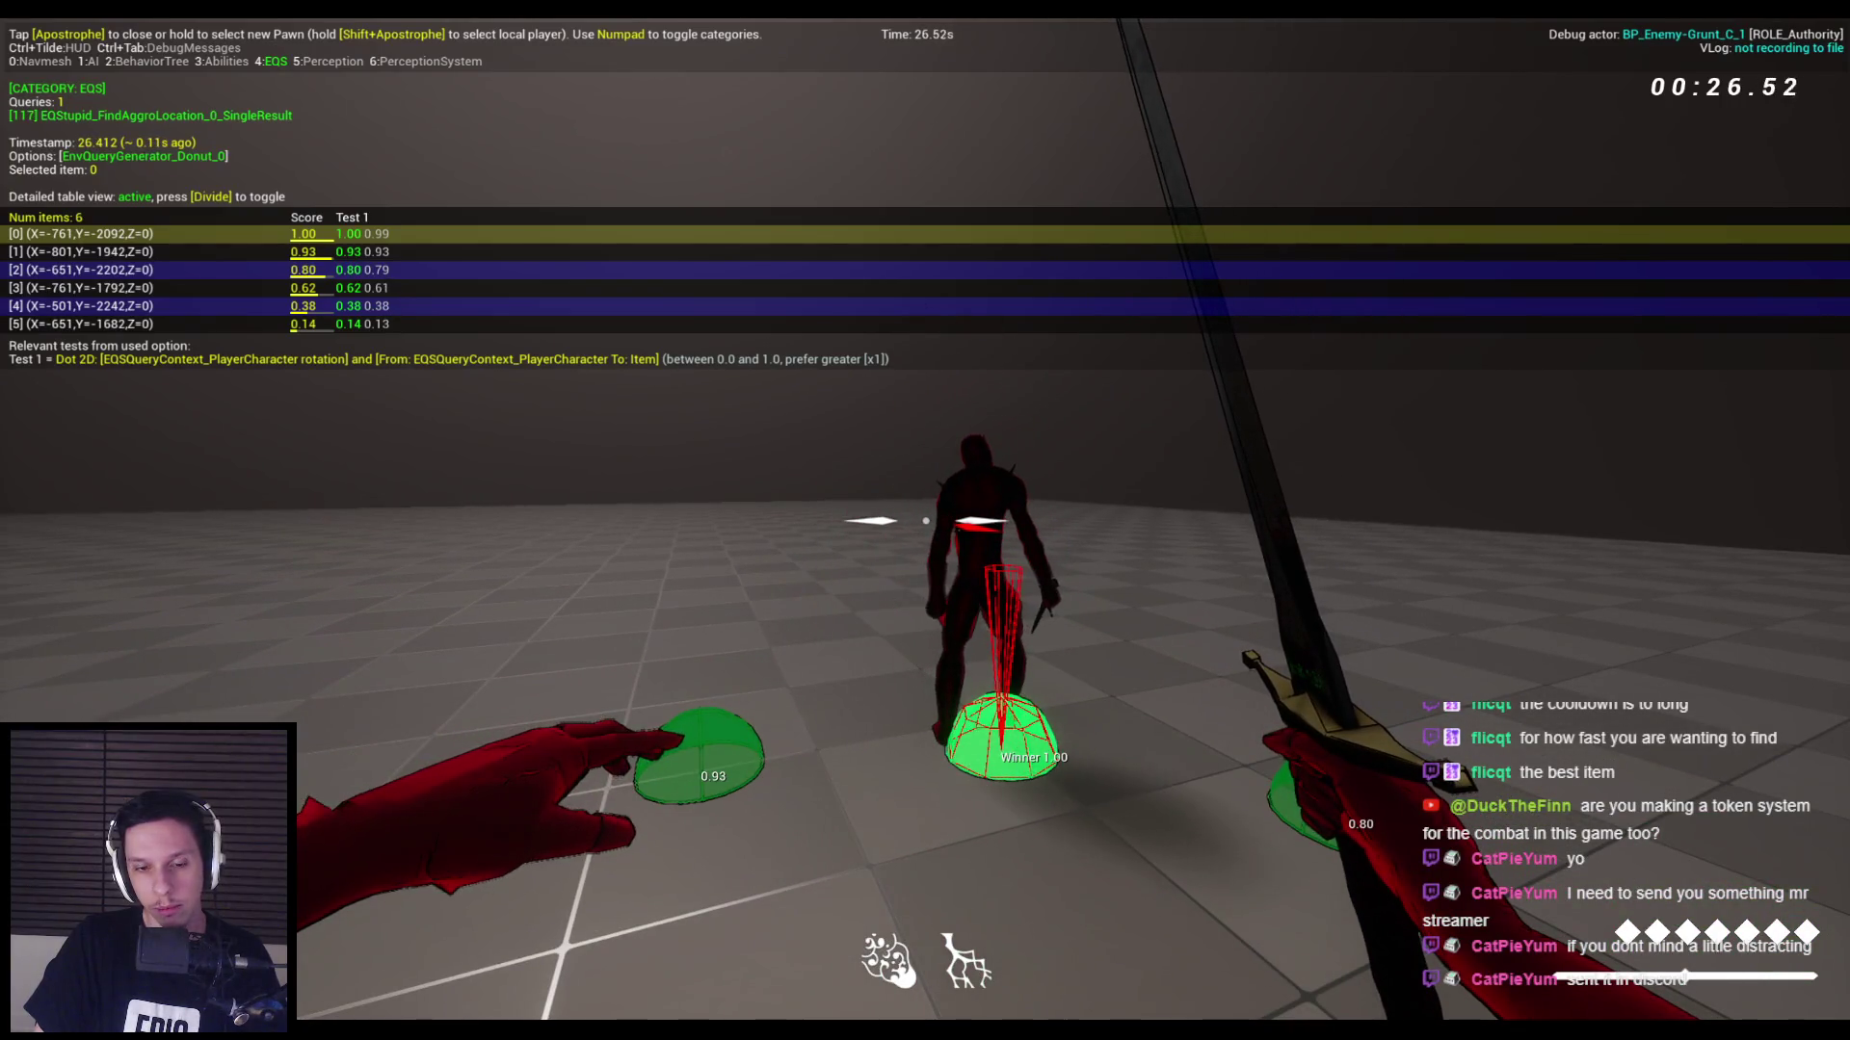
pyautogui.press('Escape')
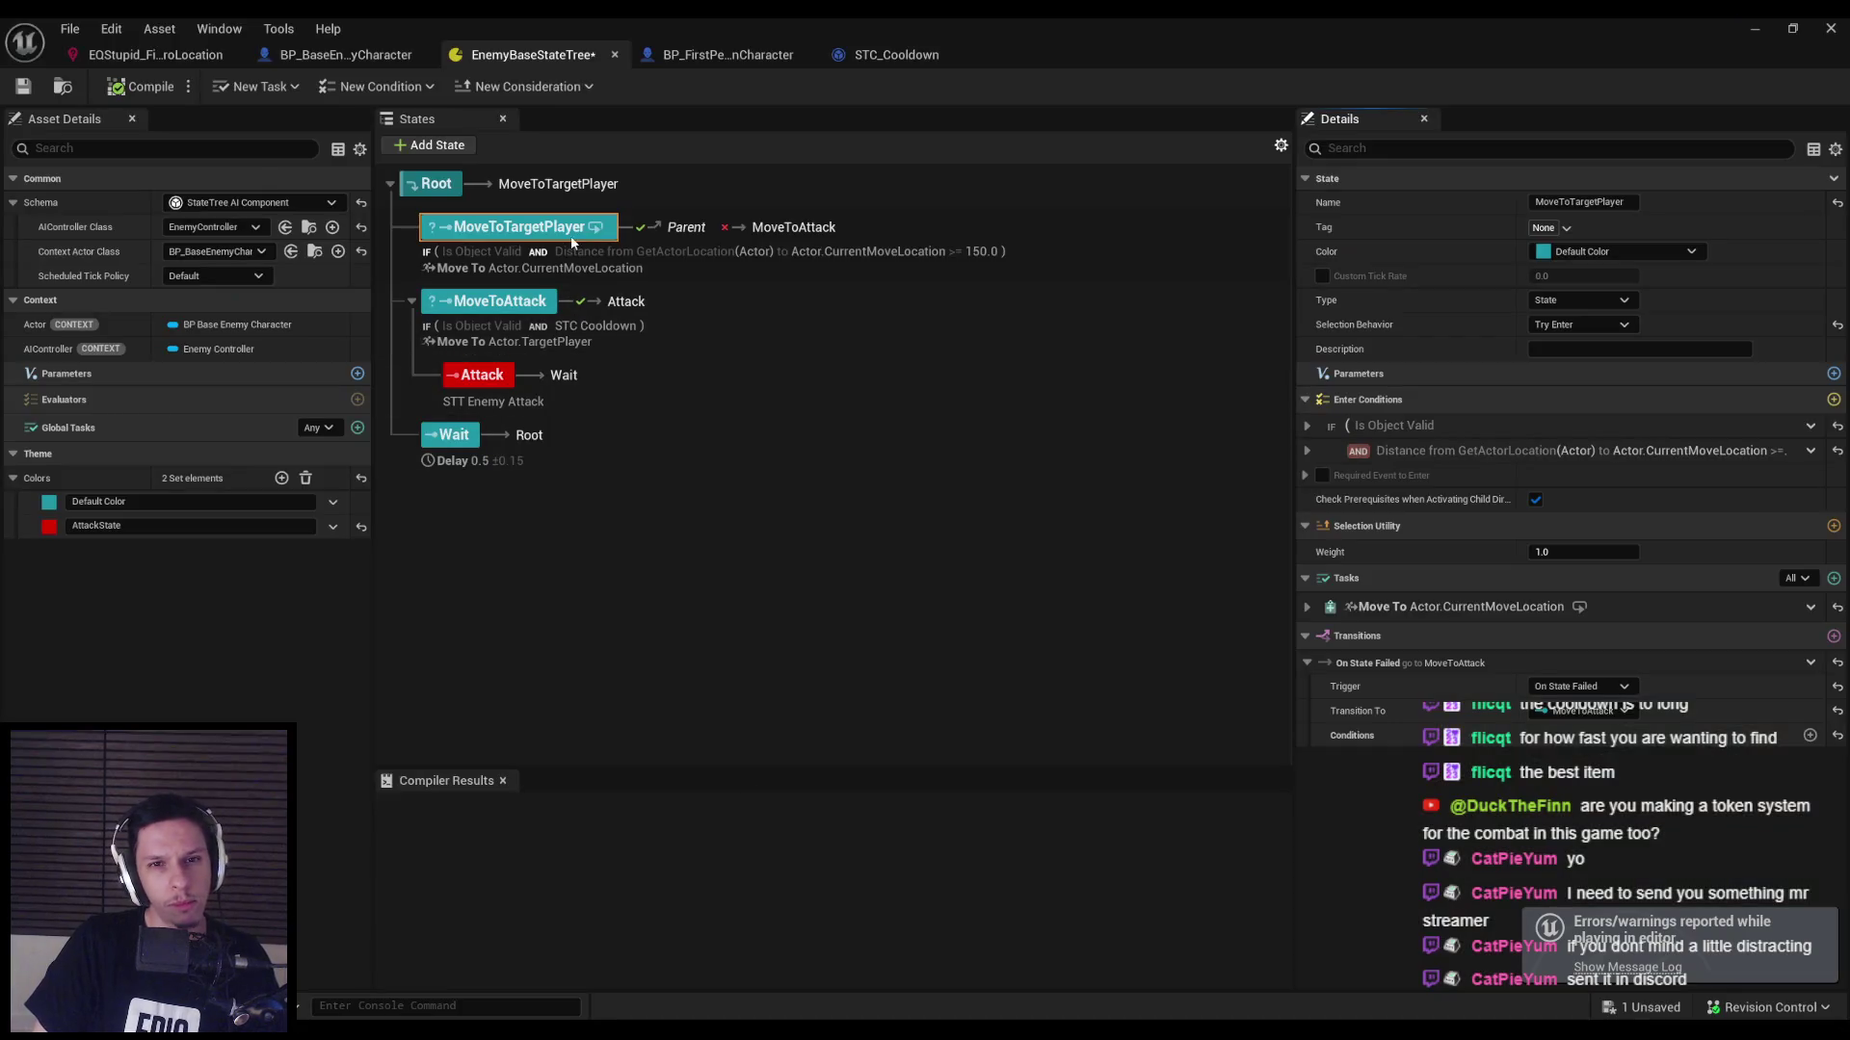
# Set Root's selection behavior to Try Select Children At Random.
pyautogui.click(1597, 325)
pyautogui.click(1584, 391)
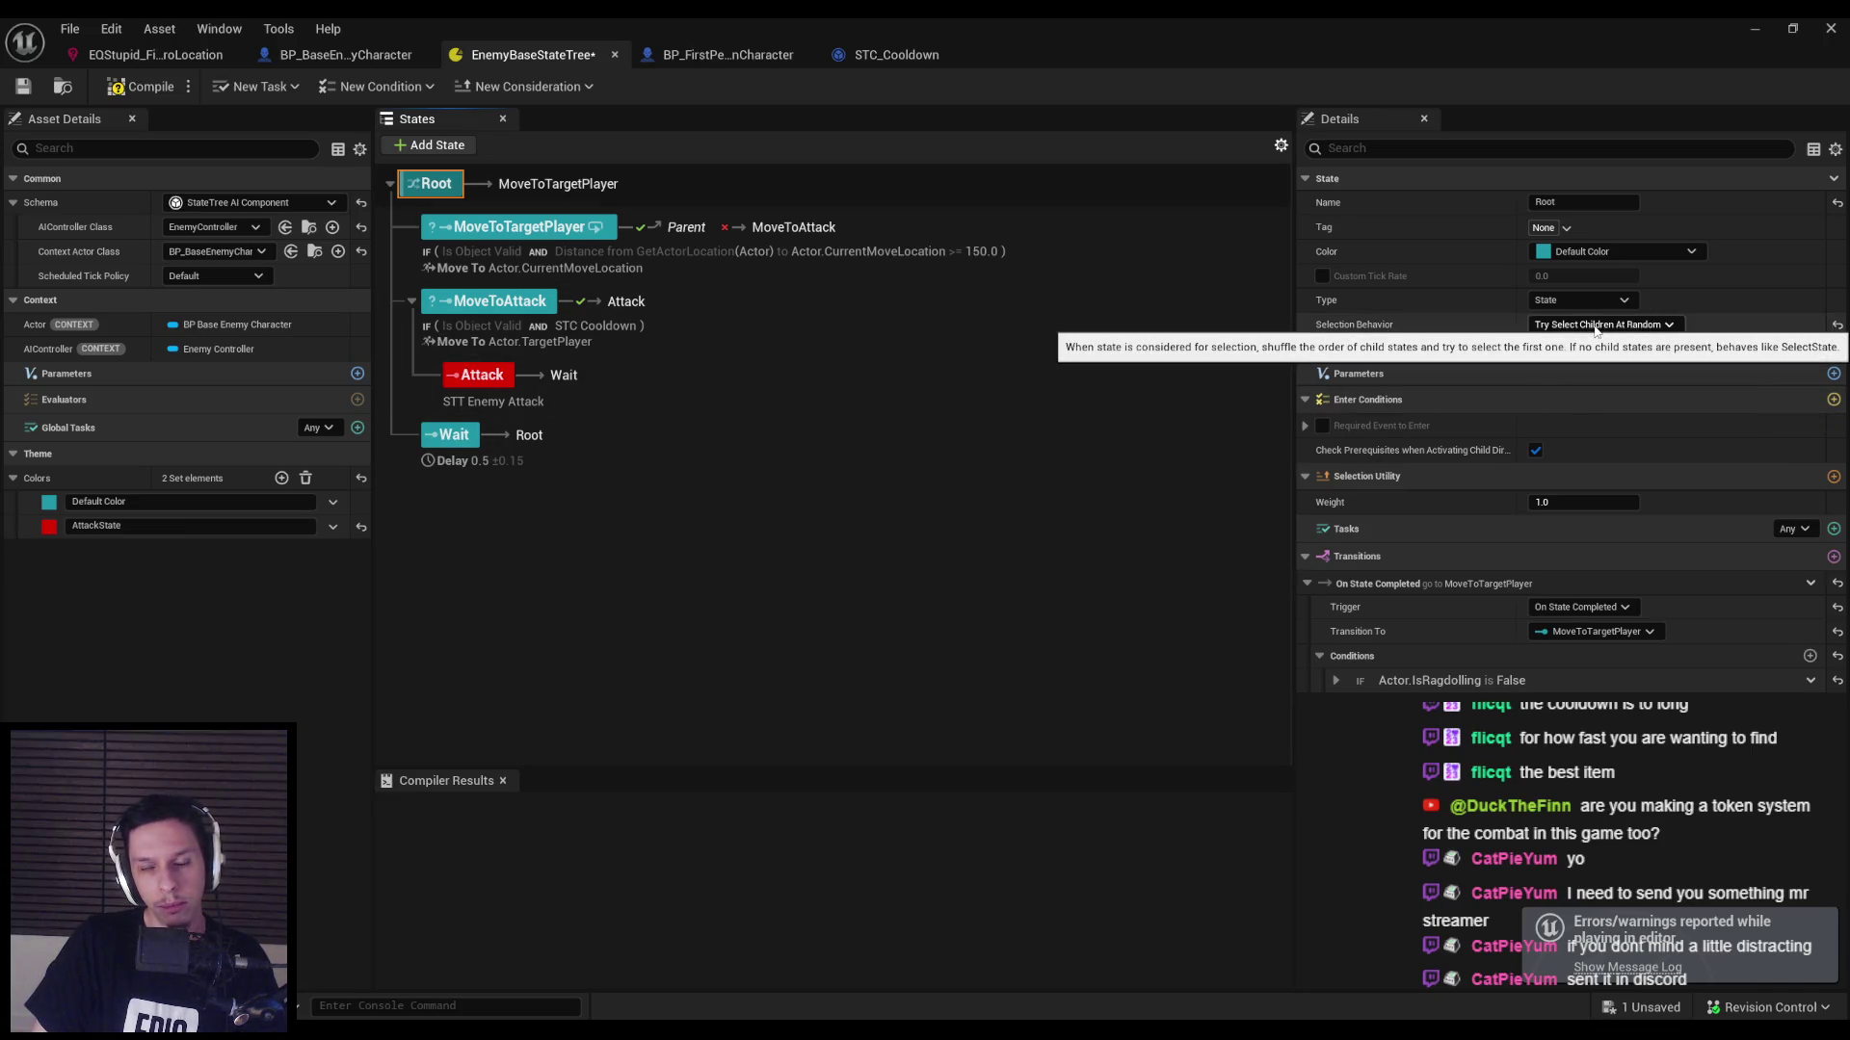
pyautogui.click(1595, 325)
pyautogui.click(1584, 391)
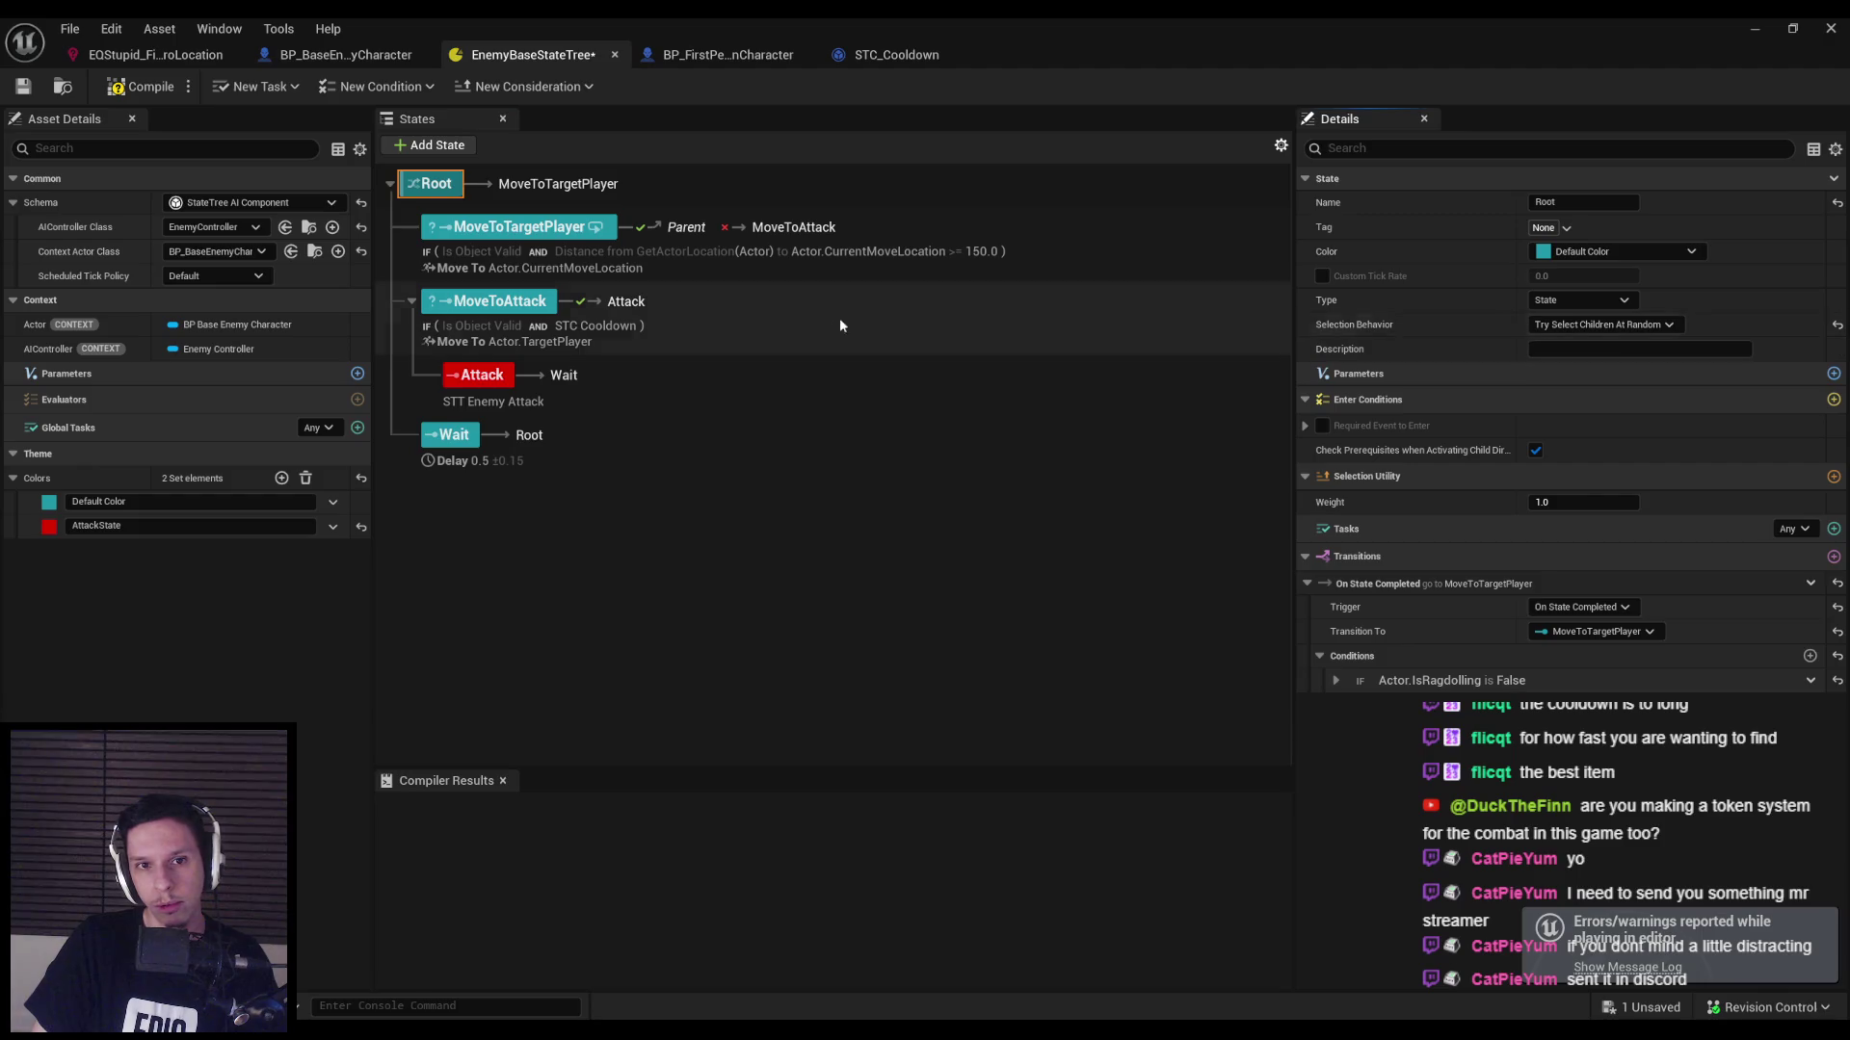
pyautogui.click(1589, 325)
pyautogui.click(1589, 378)
# Check MoveToTargetPlayer's Distance condition, make it select children in order, and compile.
pyautogui.click(541, 243)
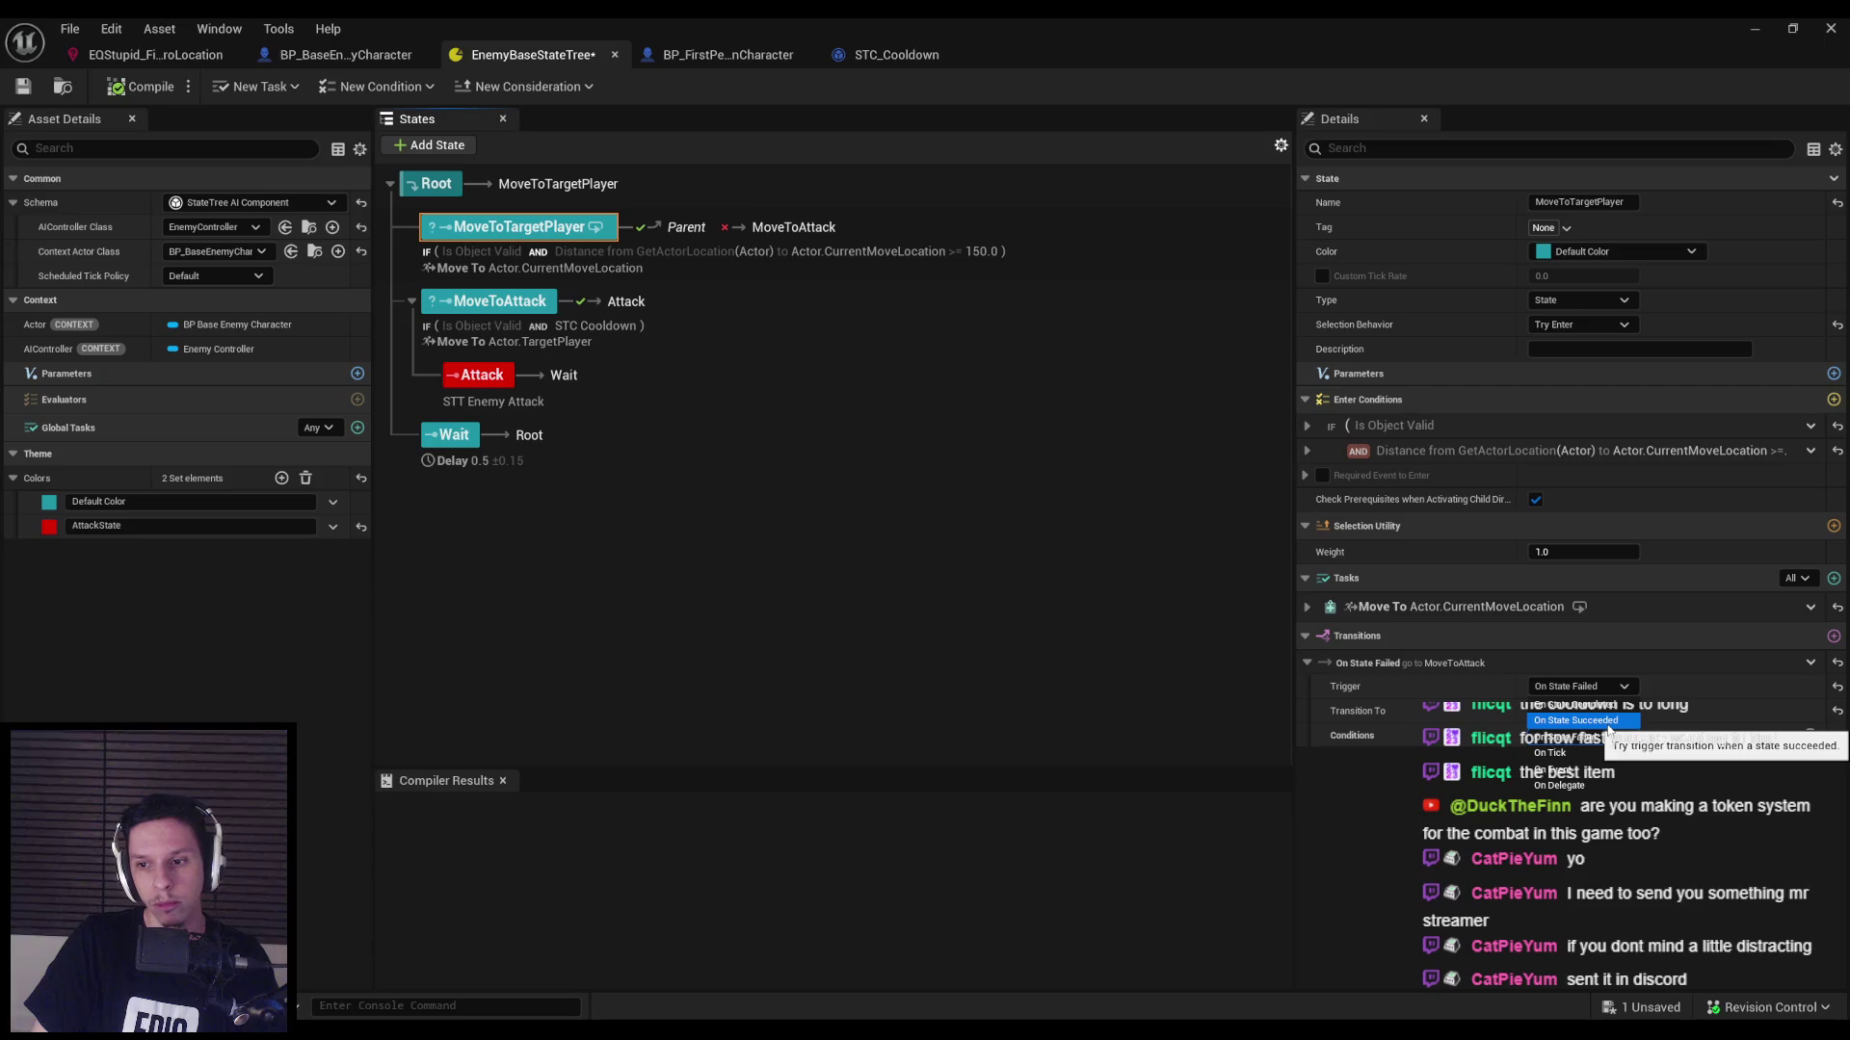
pyautogui.click(1599, 723)
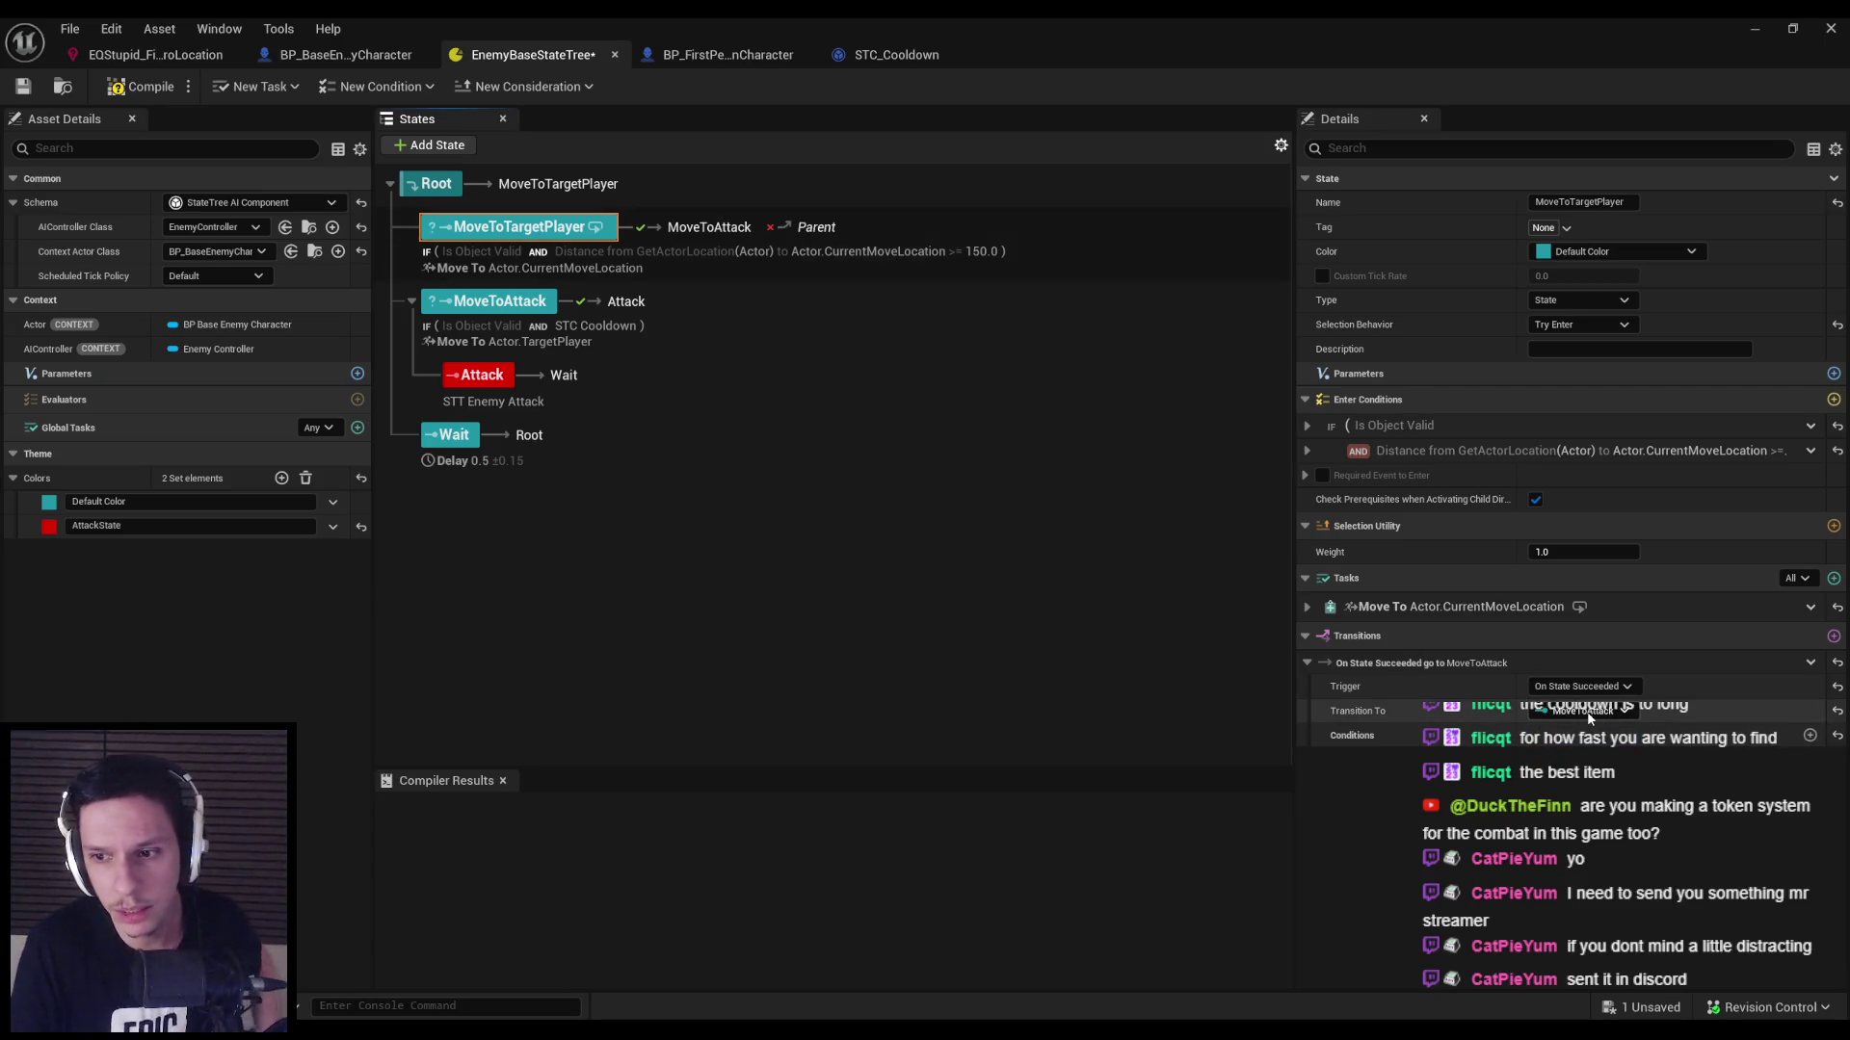
pyautogui.click(1304, 452)
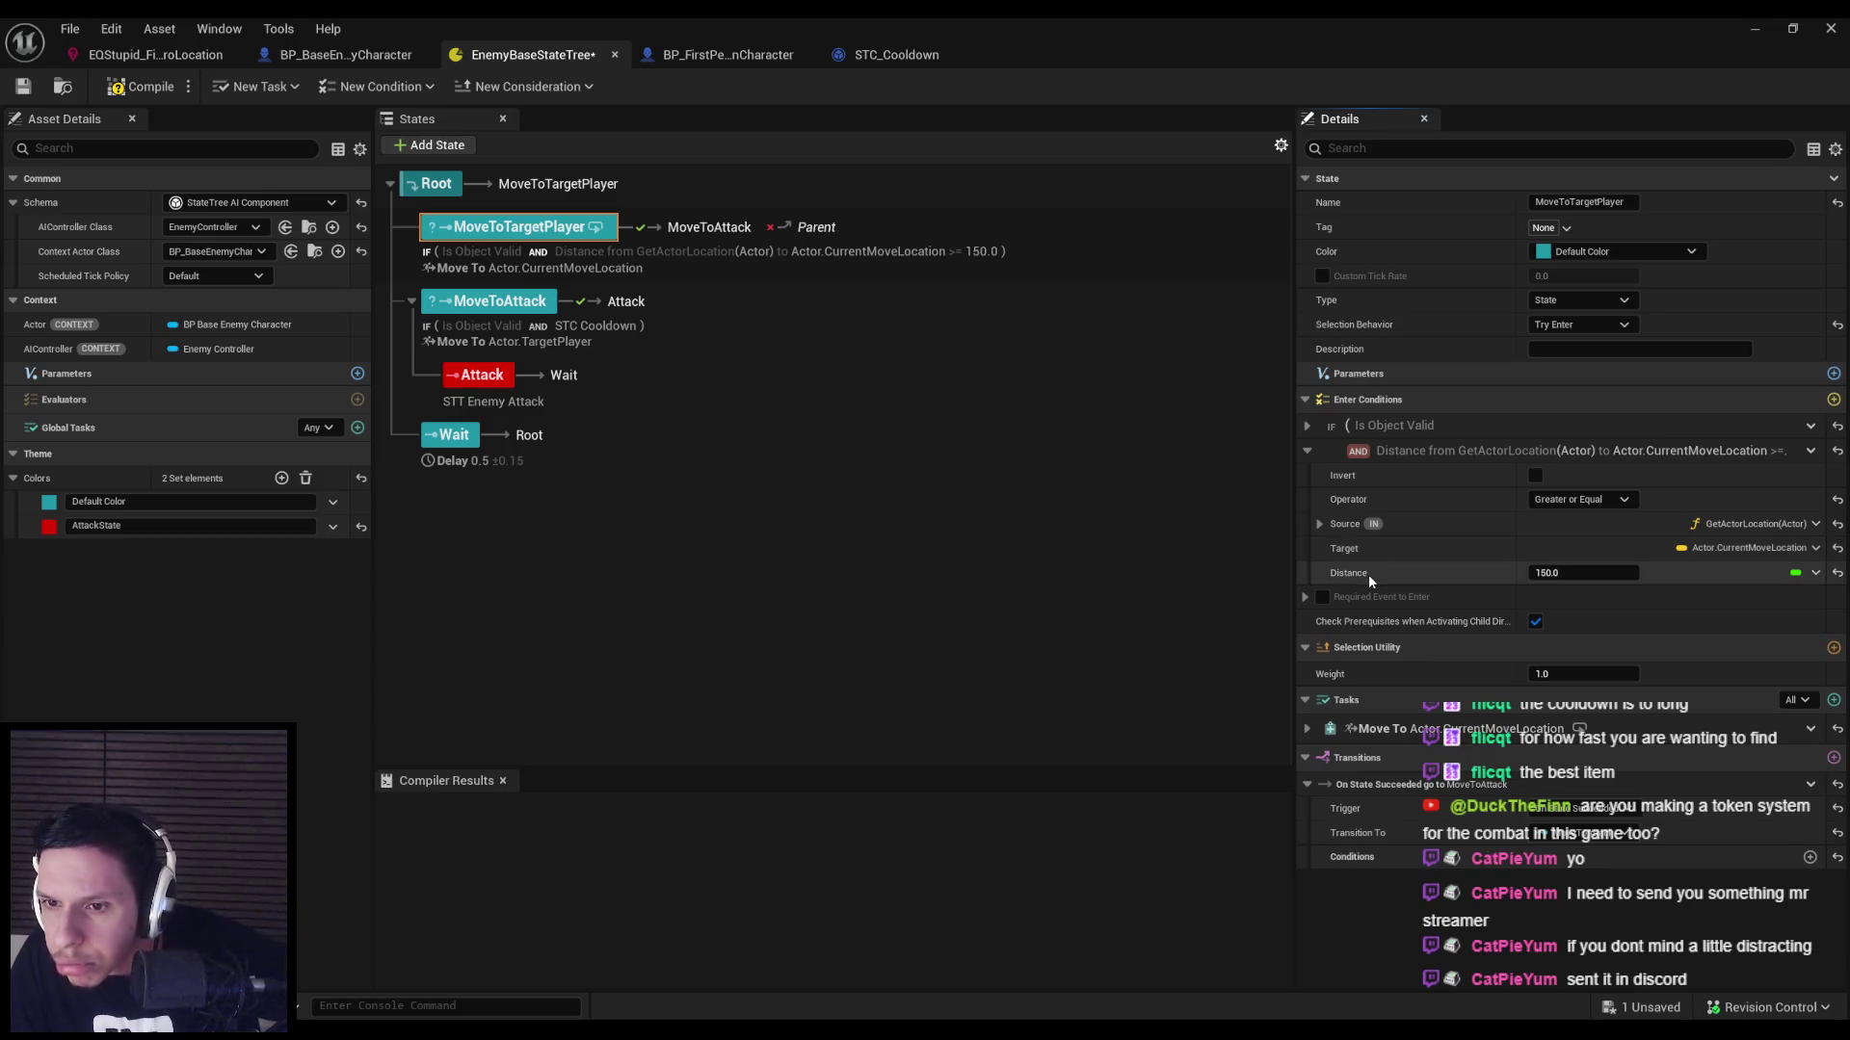
pyautogui.click(1580, 325)
pyautogui.click(1572, 374)
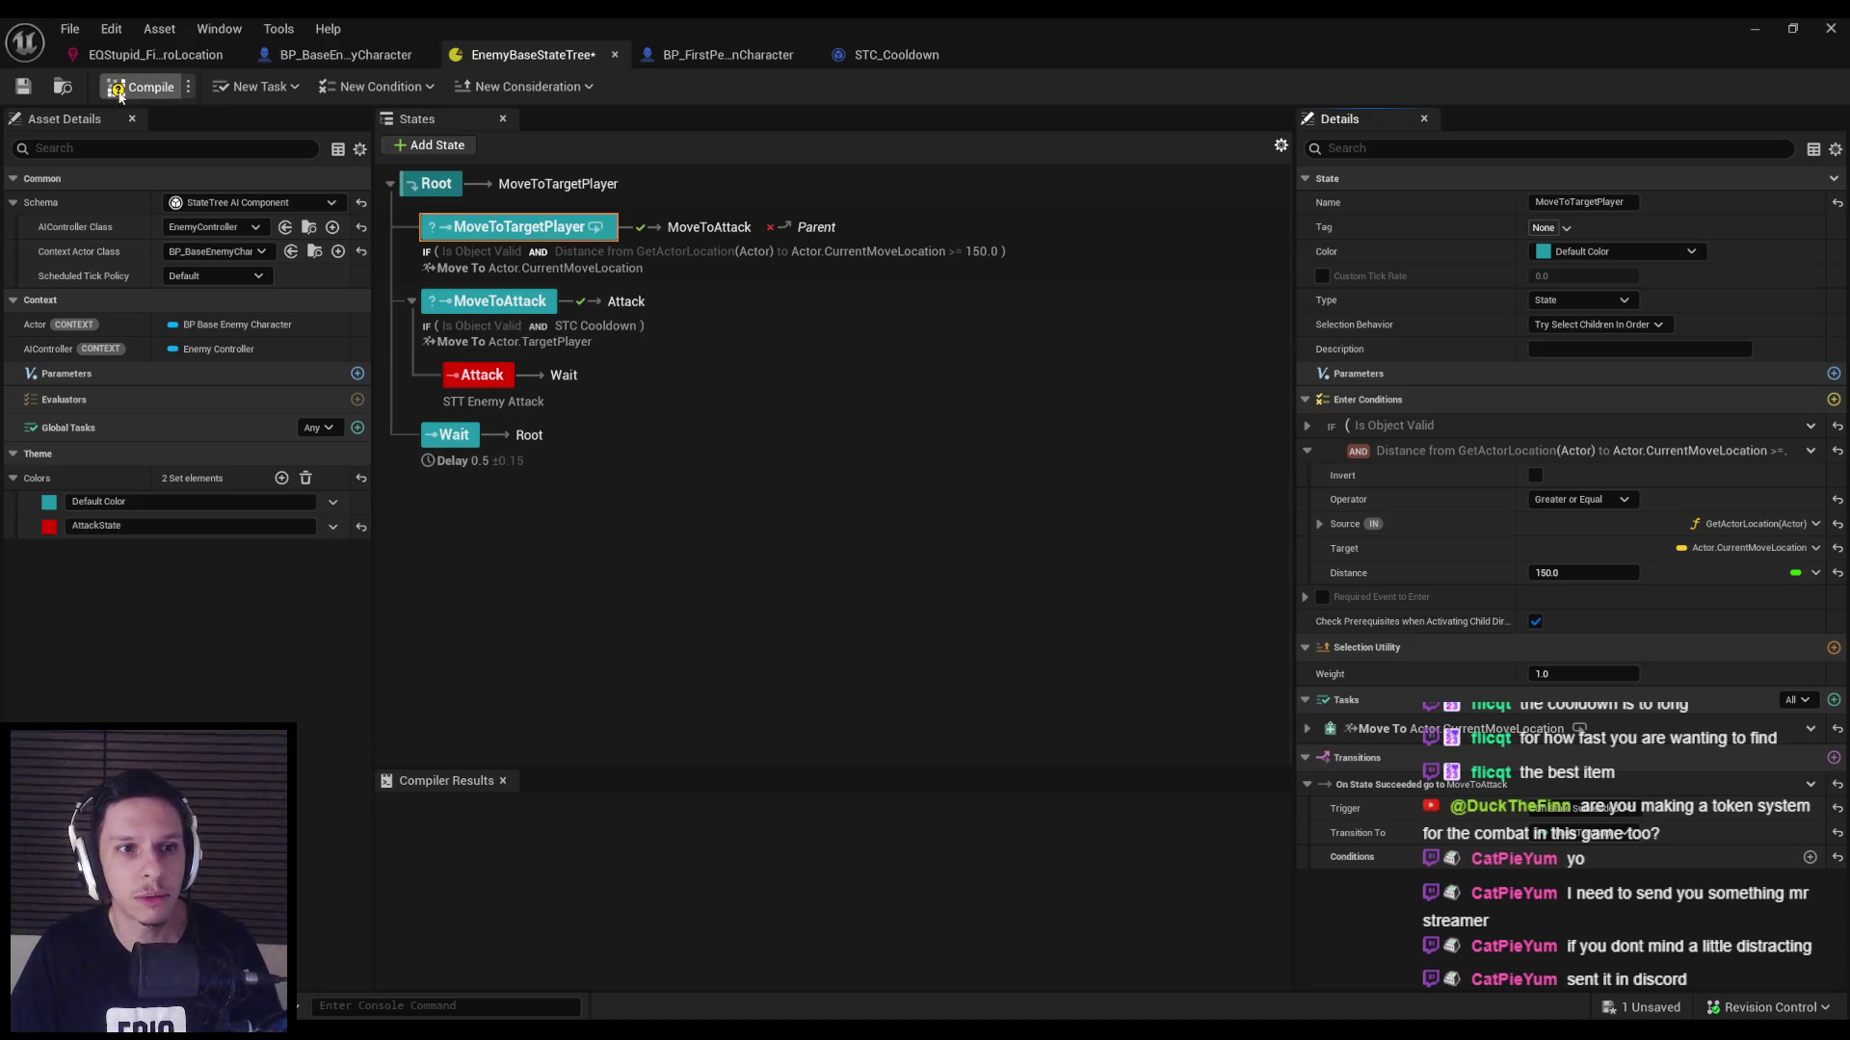
pyautogui.click(118, 88)
# Set MoveToTargetPlayer's MoveToAttack transition trigger to On State Completed.
pyautogui.click(1582, 326)
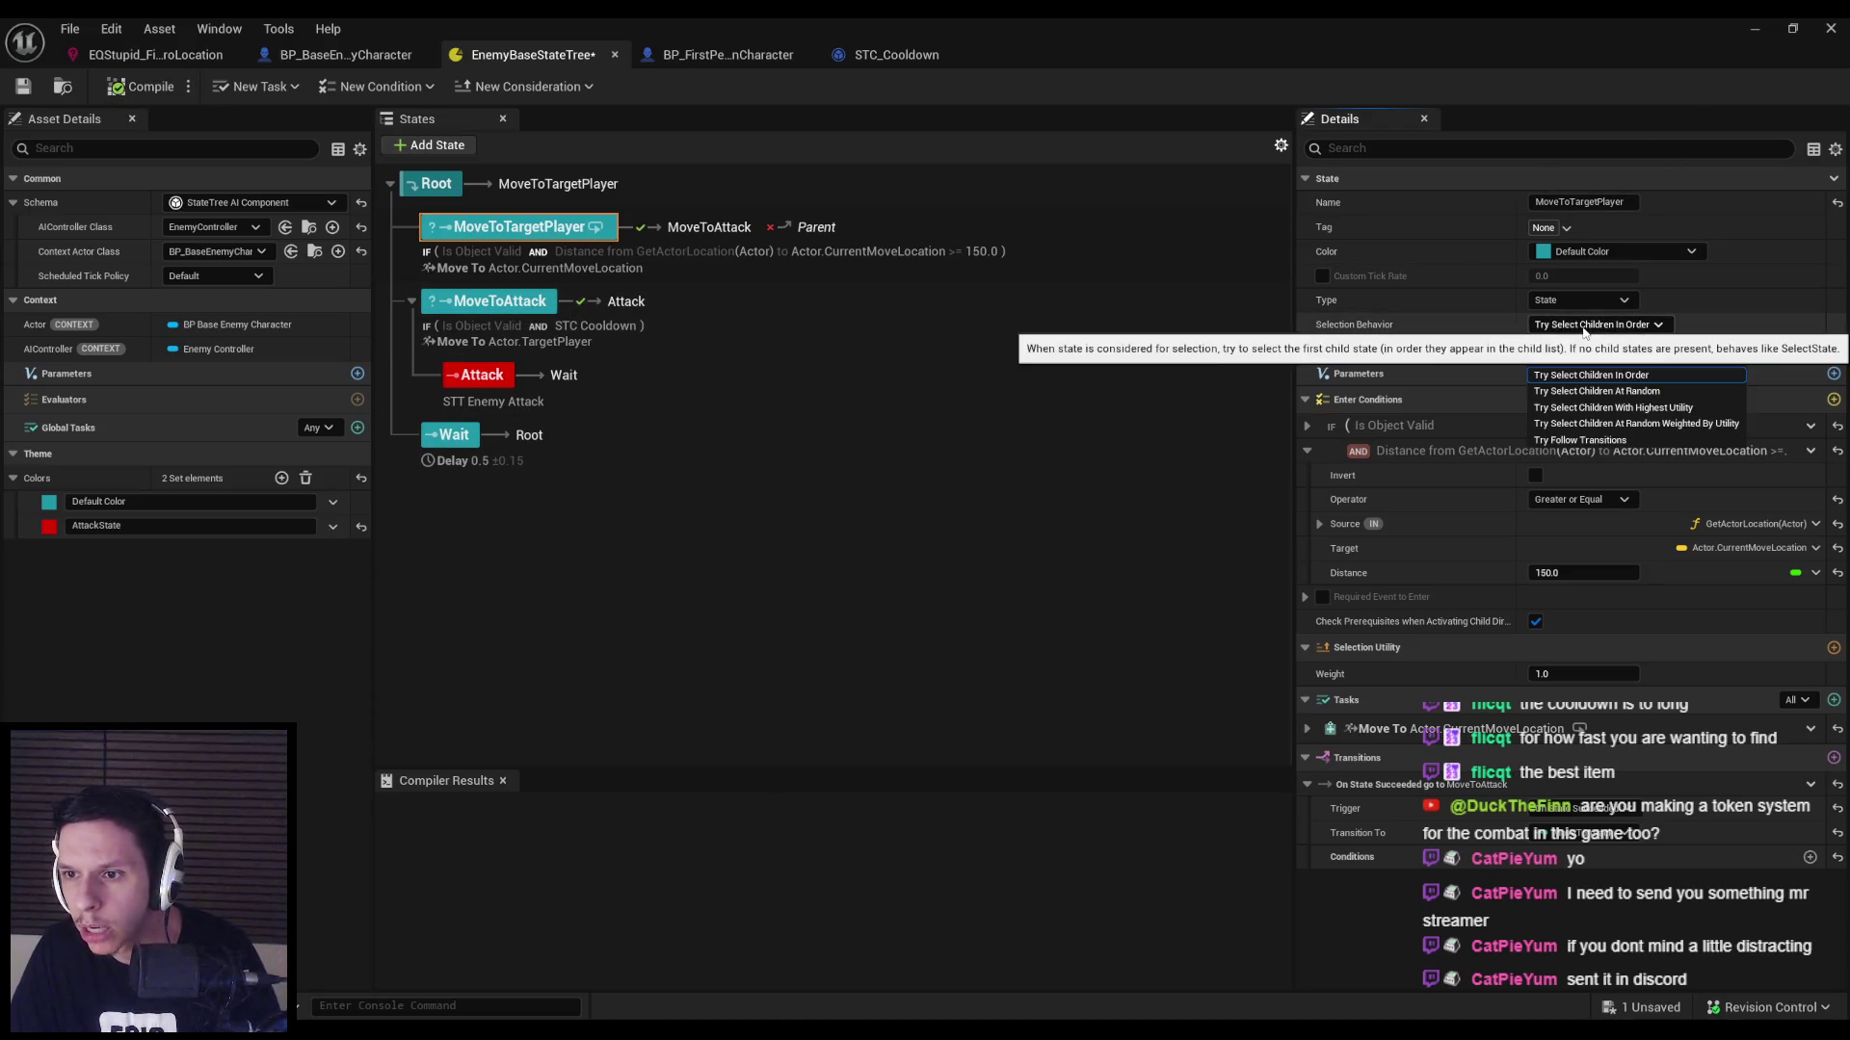
pyautogui.click(1570, 327)
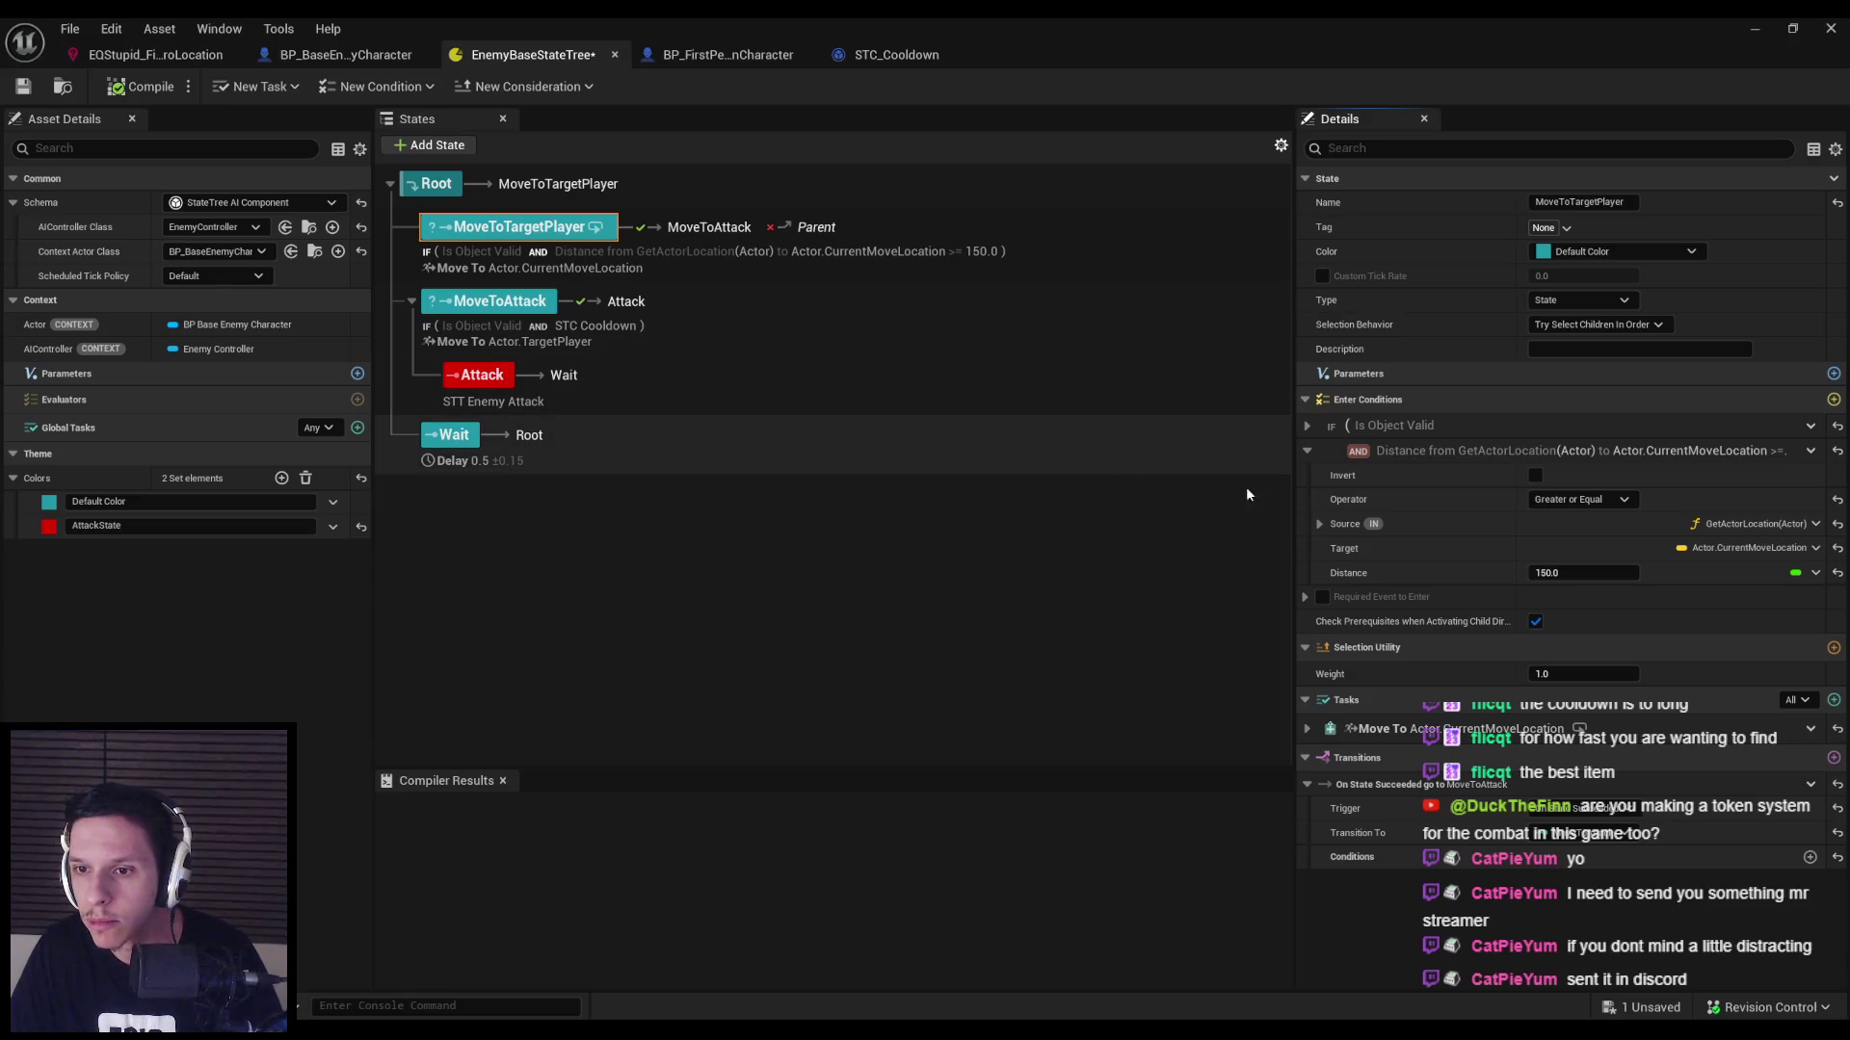
pyautogui.click(1580, 808)
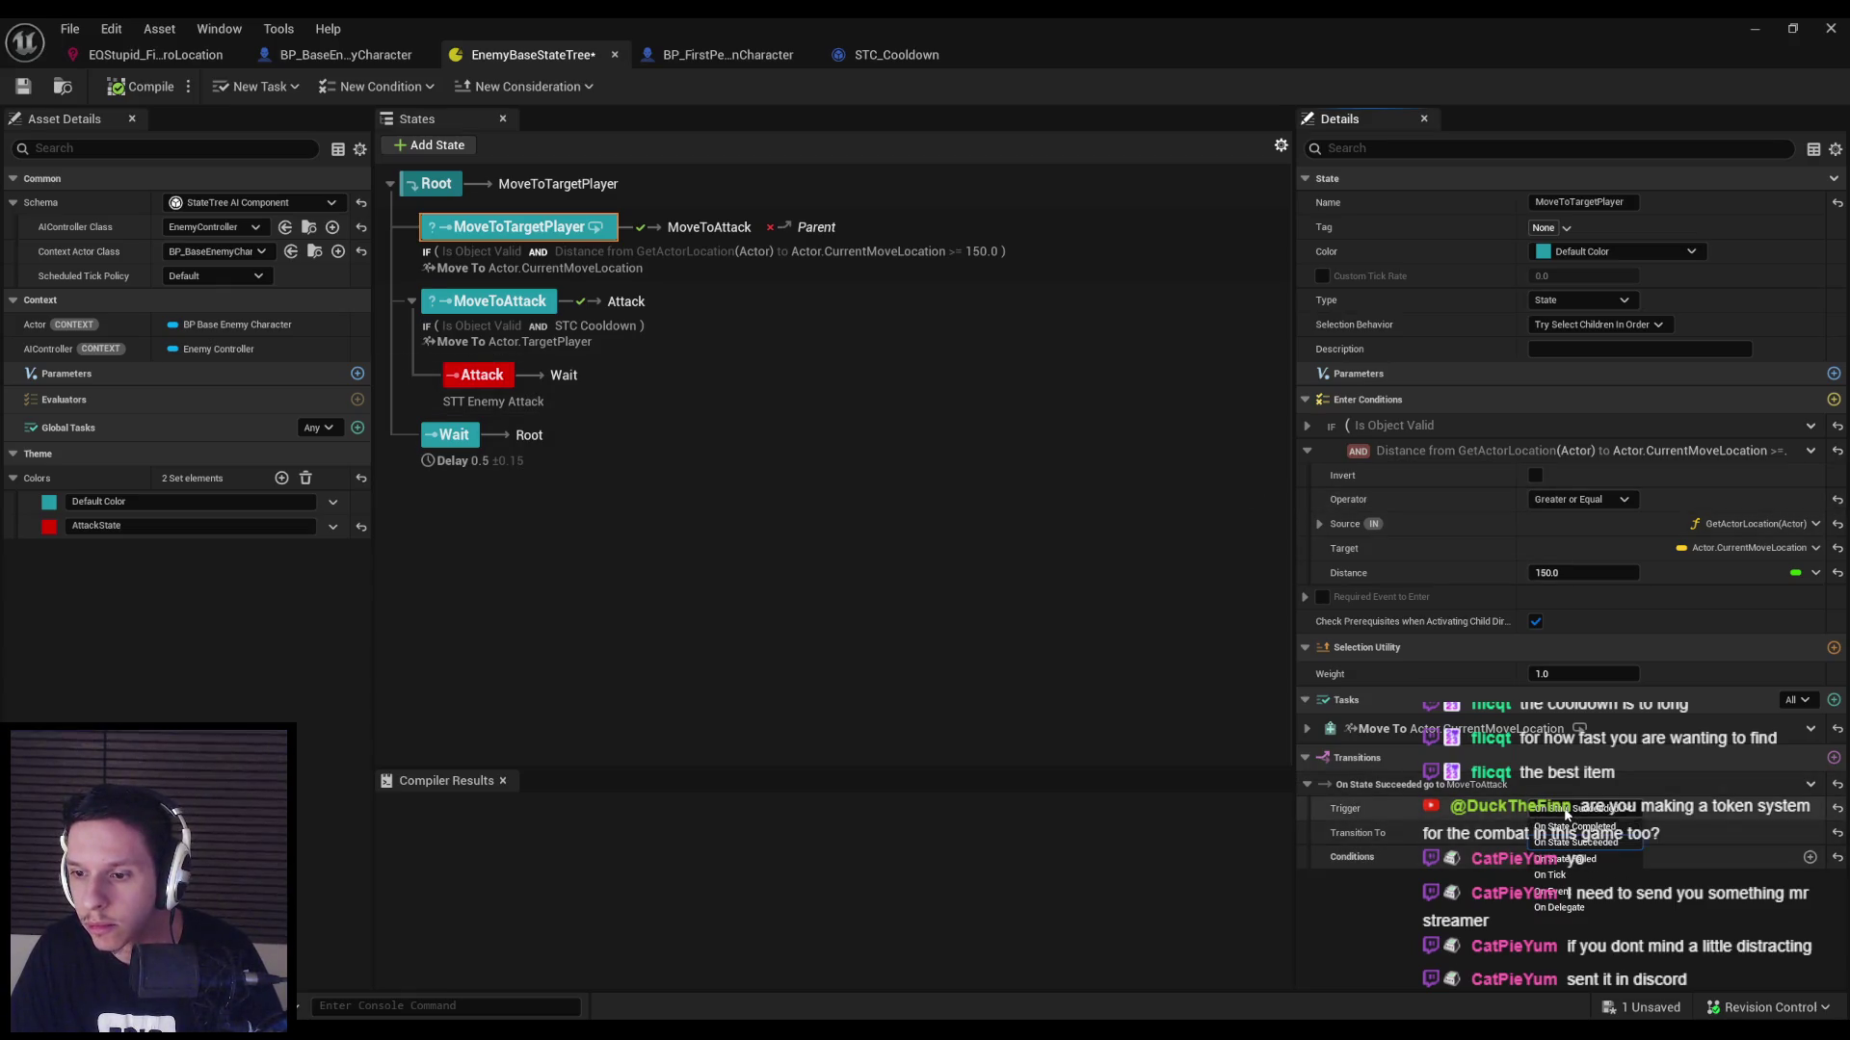
pyautogui.click(1579, 826)
# Play-test the level again, moving the player with D, S and W around the enemy, then return to the StateTree editor.
pyautogui.click(1765, 31)
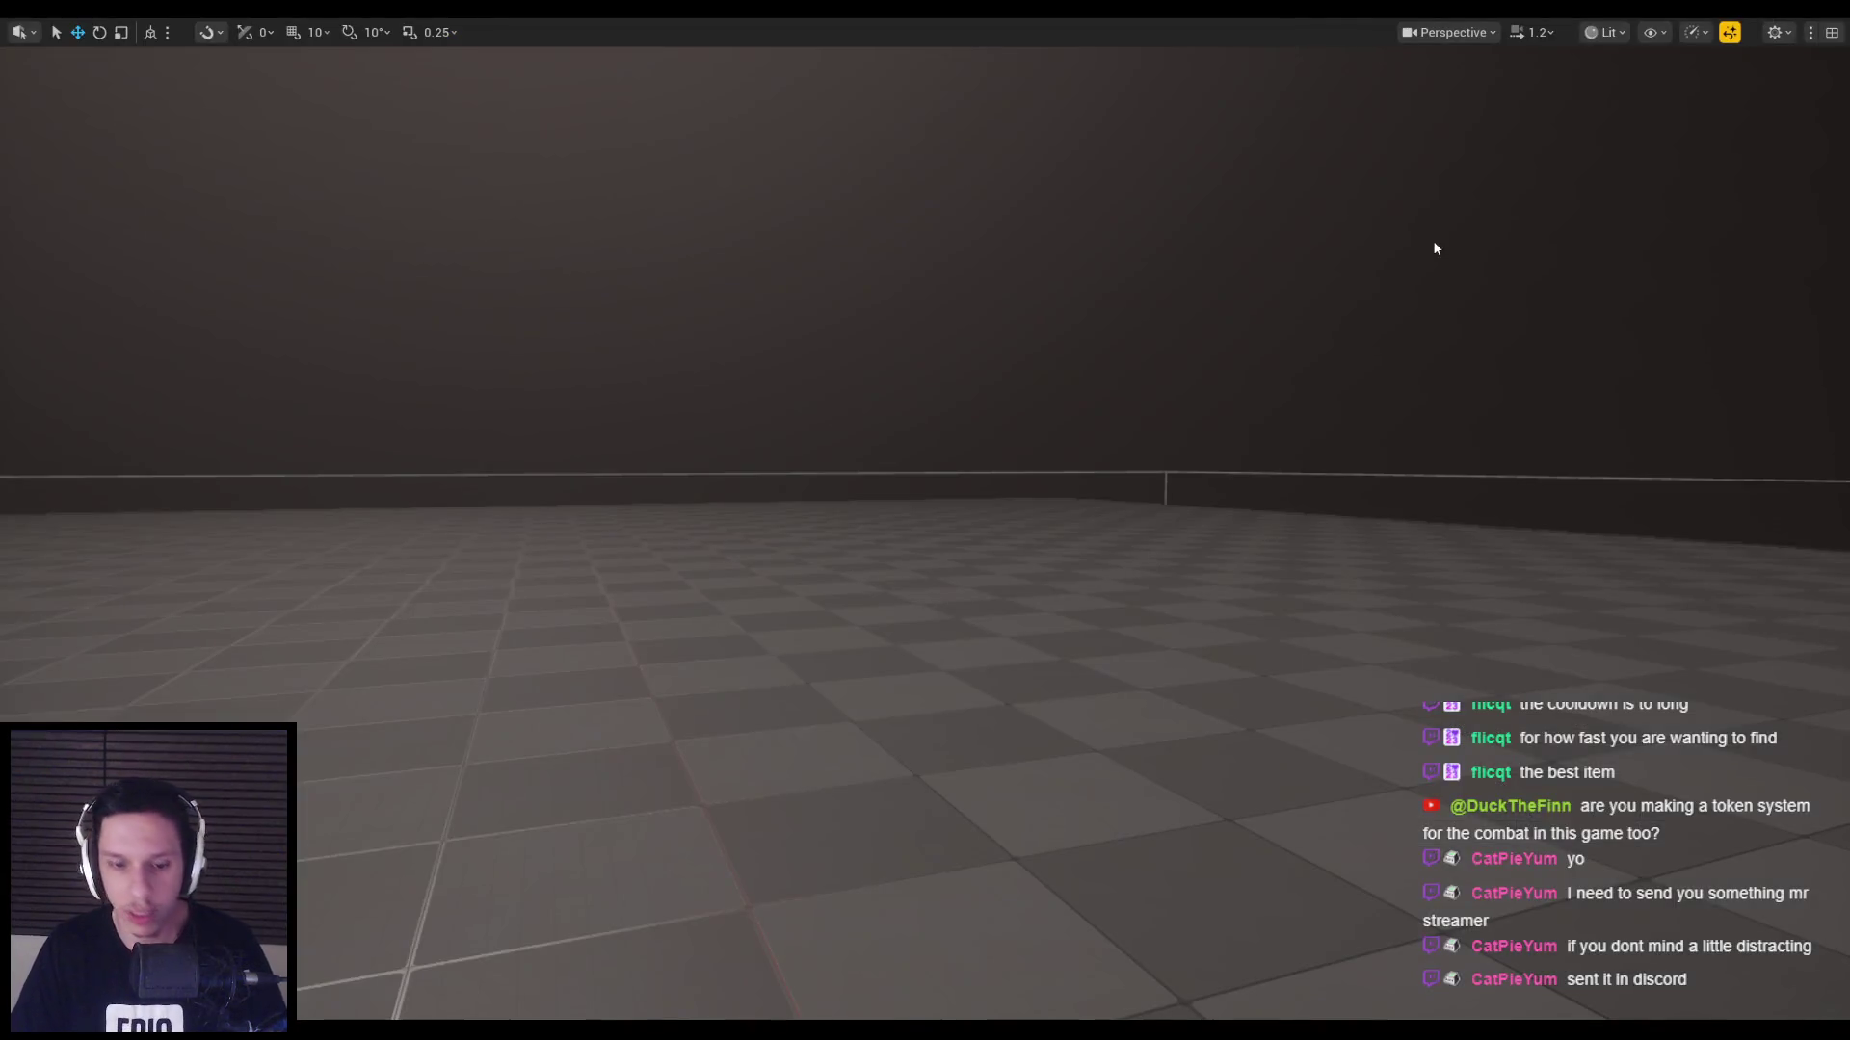
pyautogui.hotkey('alt', 'p')
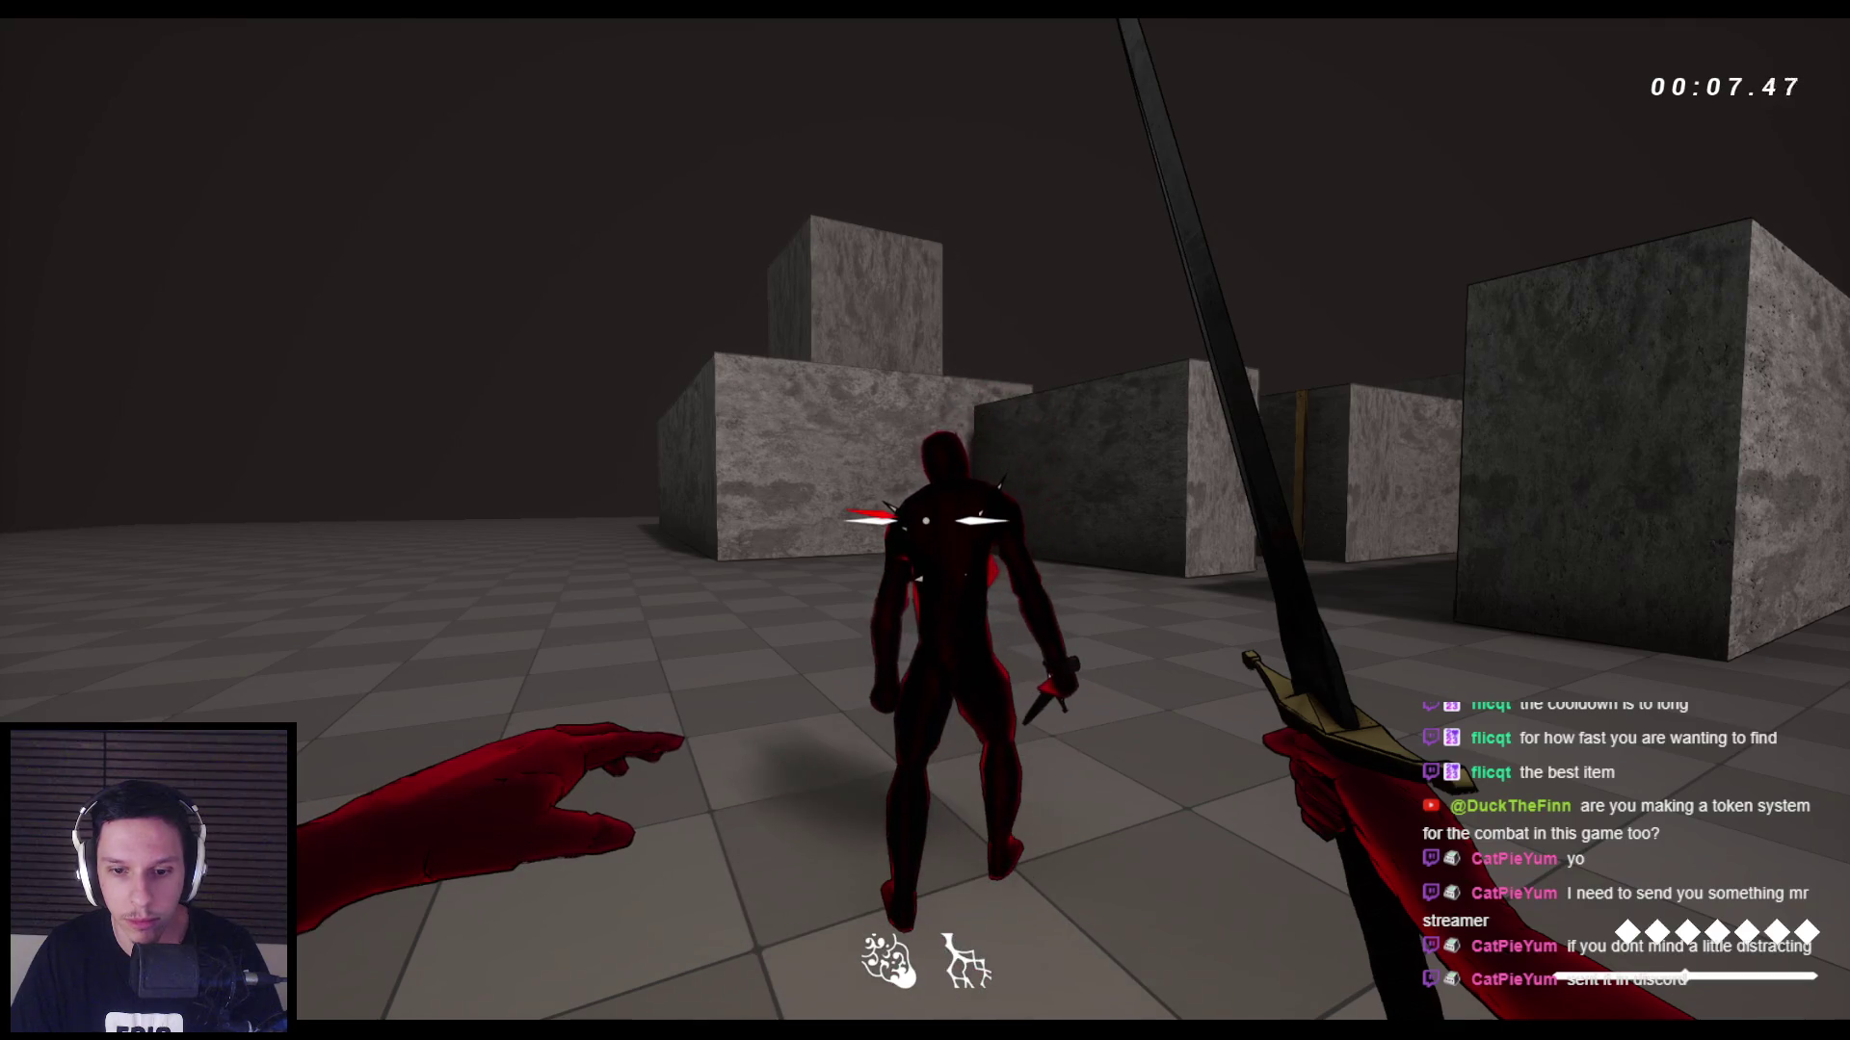
pyautogui.press('d')
pyautogui.press('s')
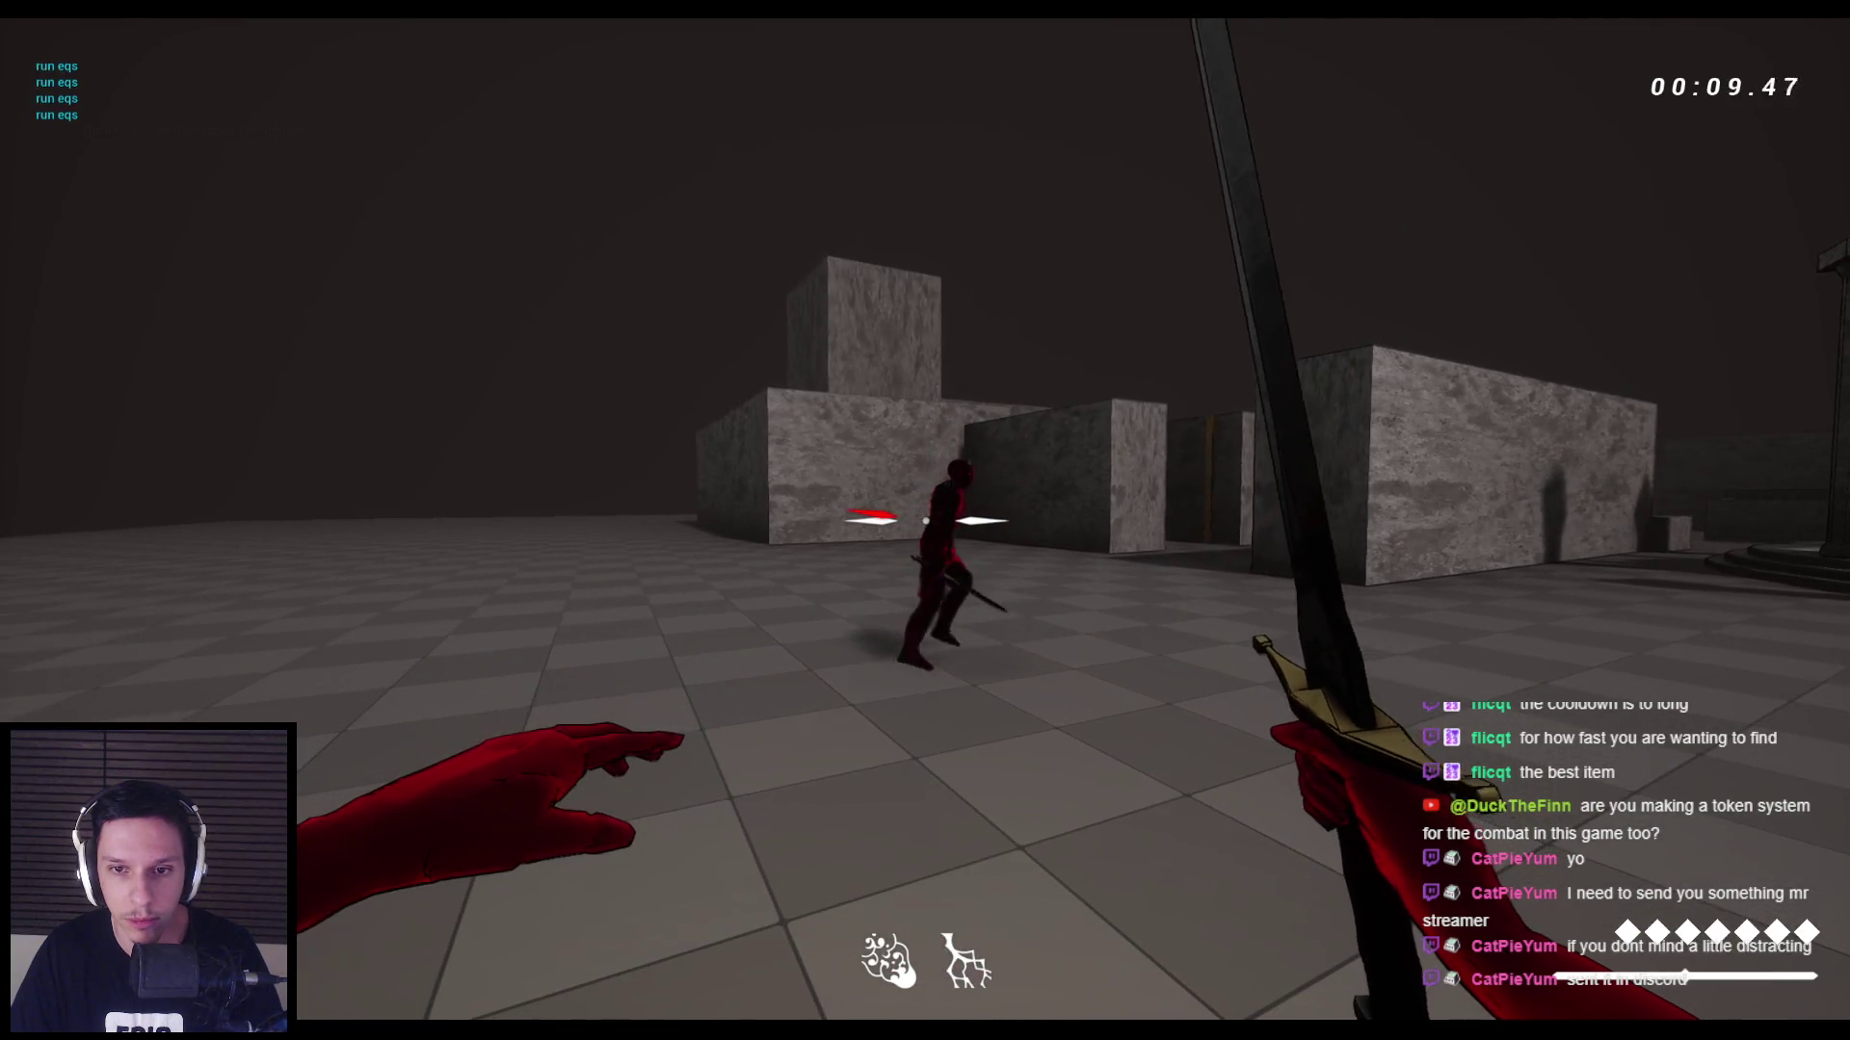
pyautogui.press('w')
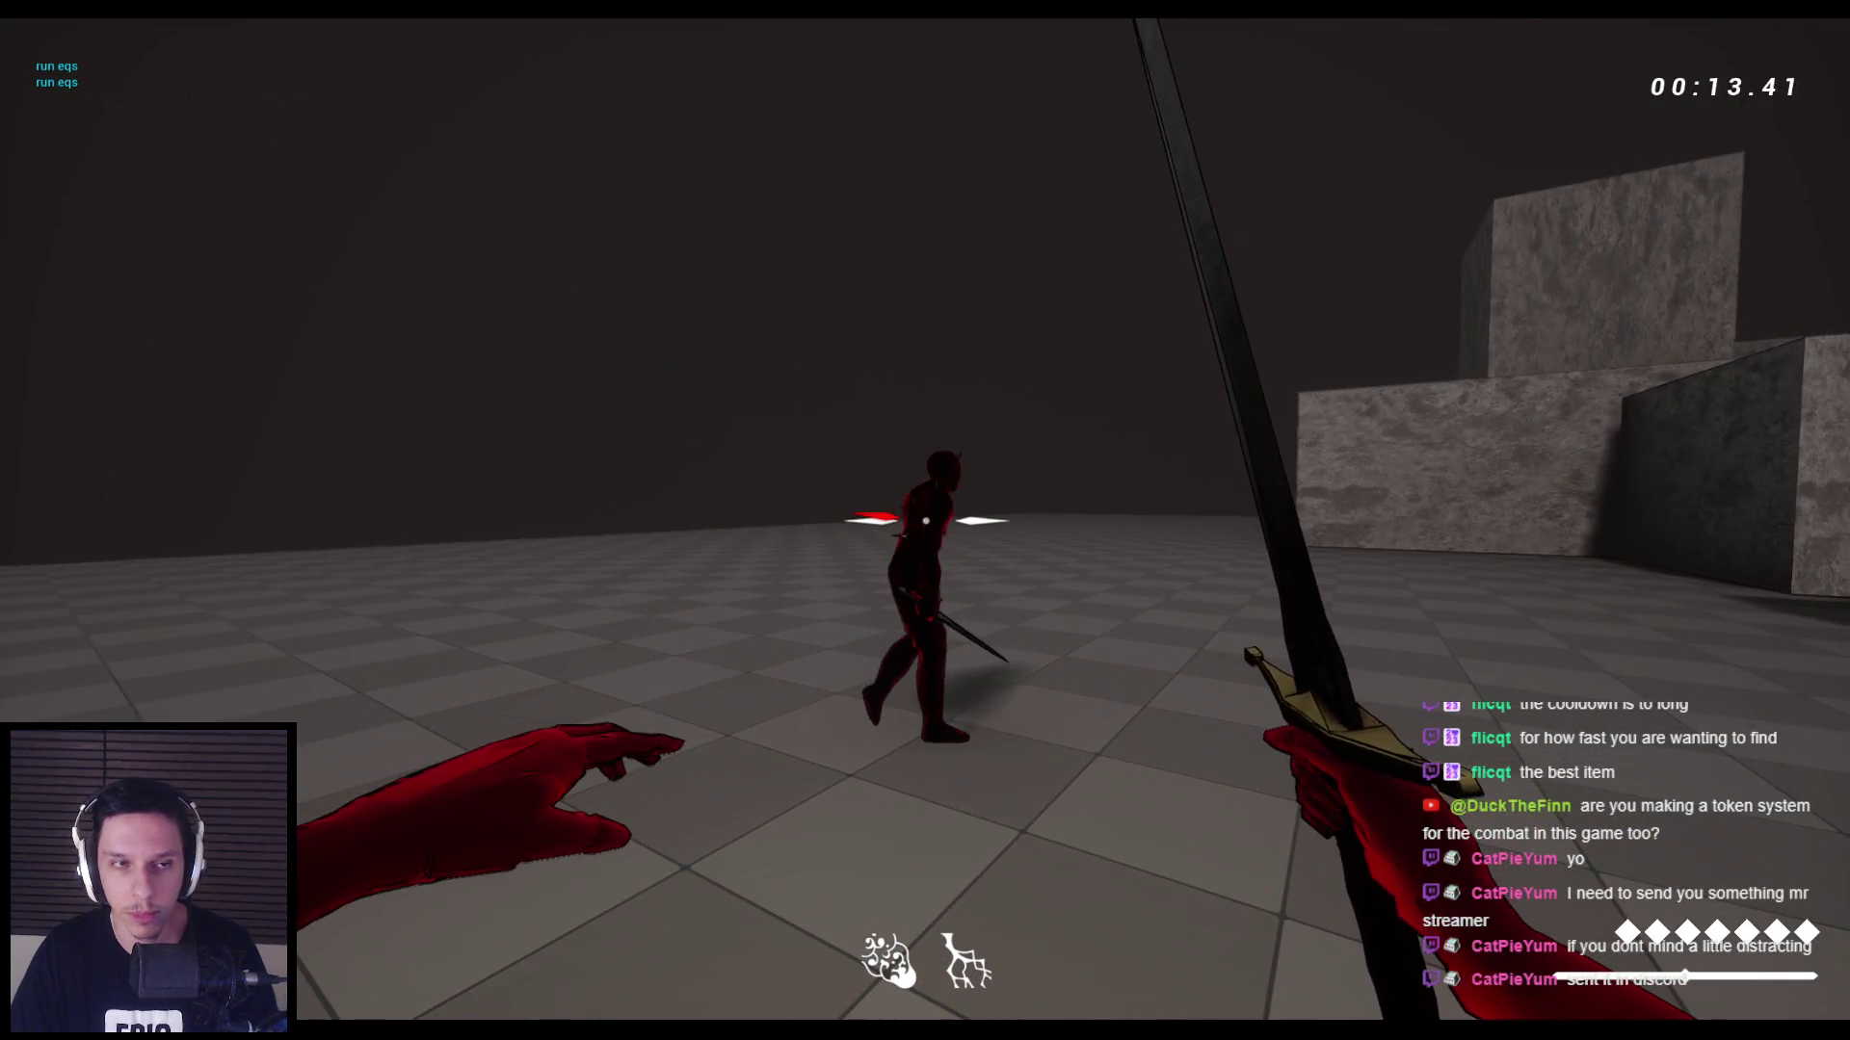
pyautogui.press('Escape')
pyautogui.click(657, 985)
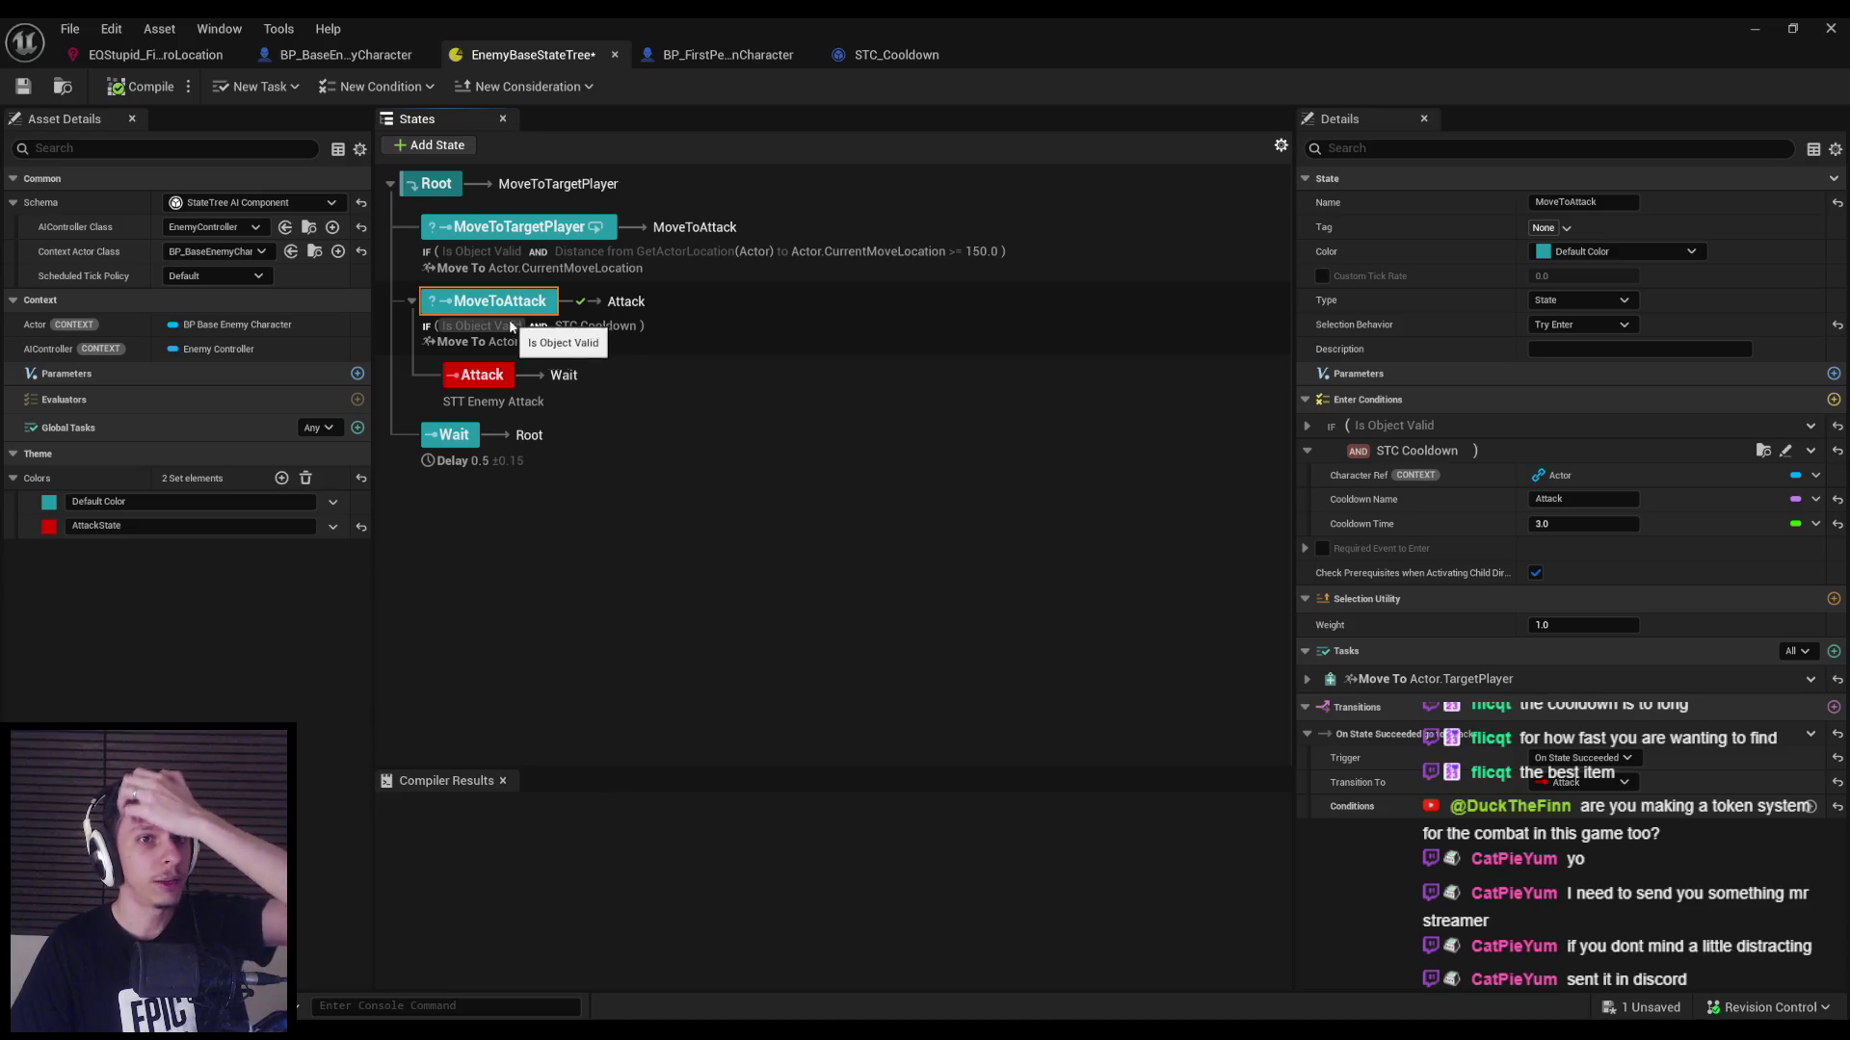
# Open the StateTree Debugger panel from the Window menu.
pyautogui.click(278, 29)
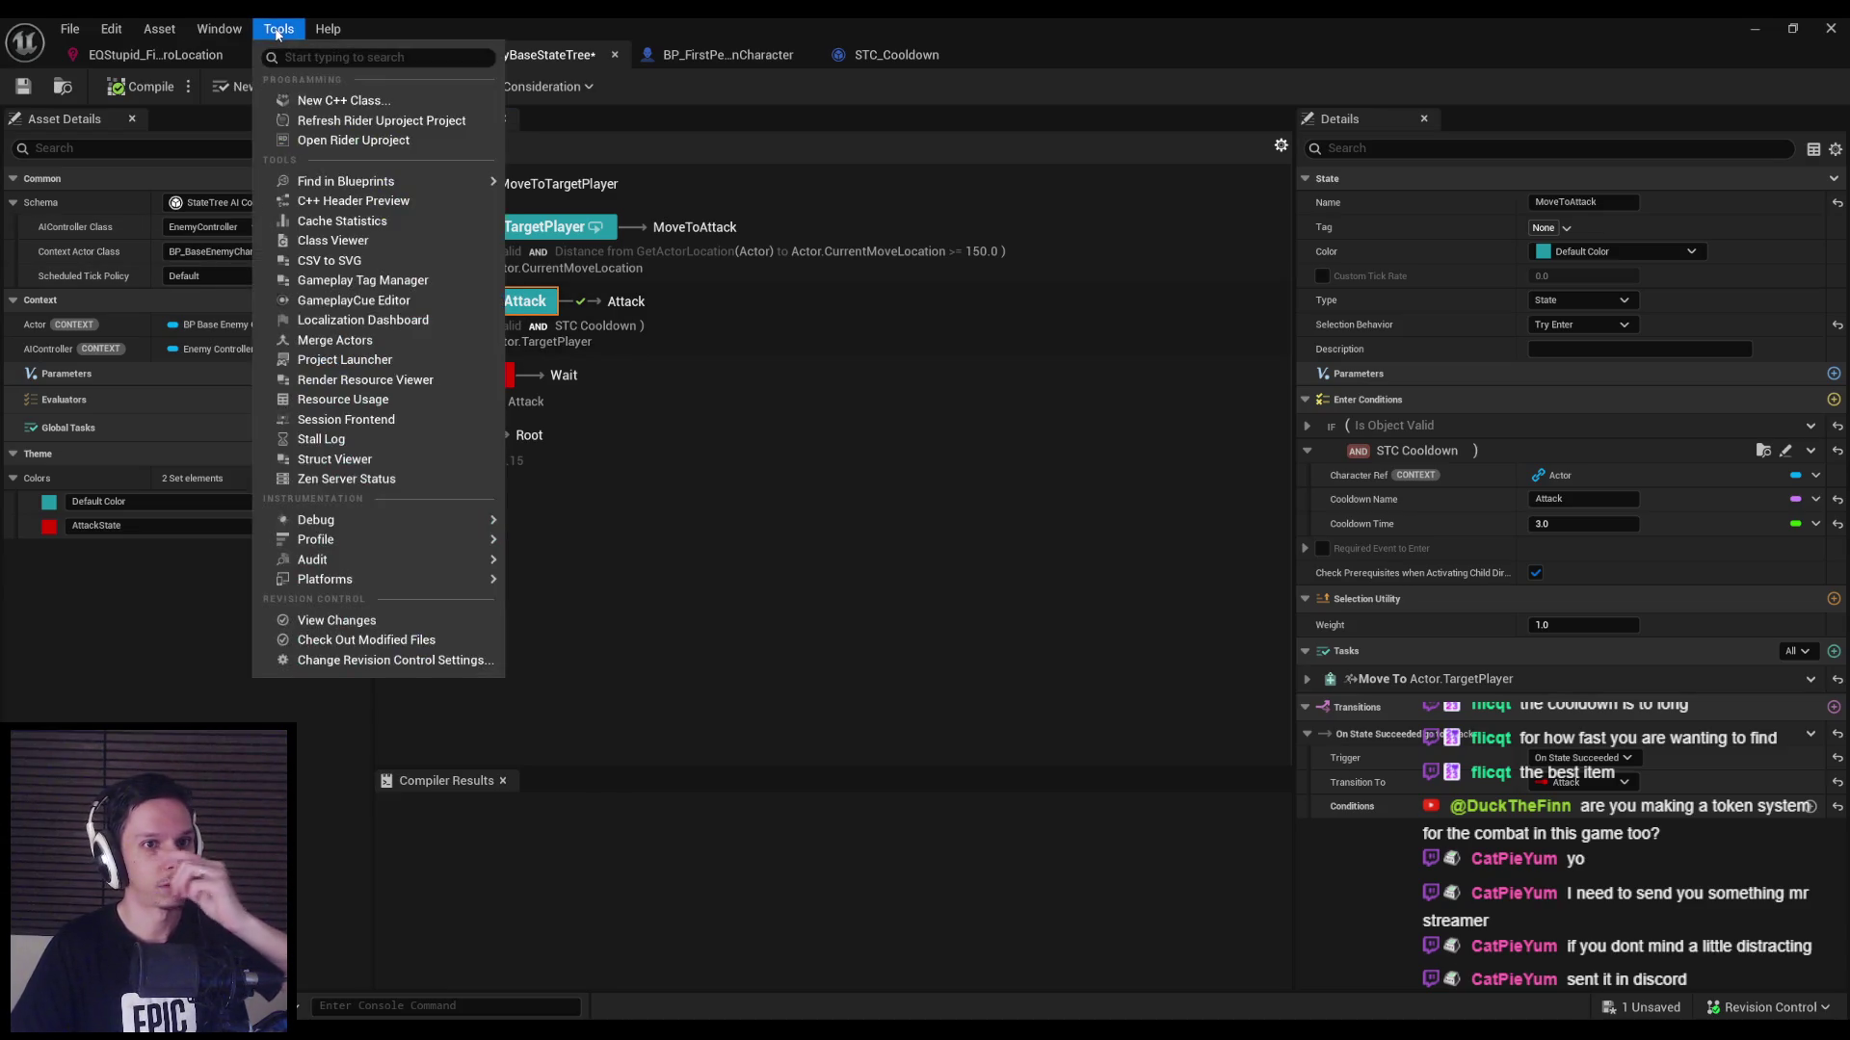
pyautogui.click(235, 31)
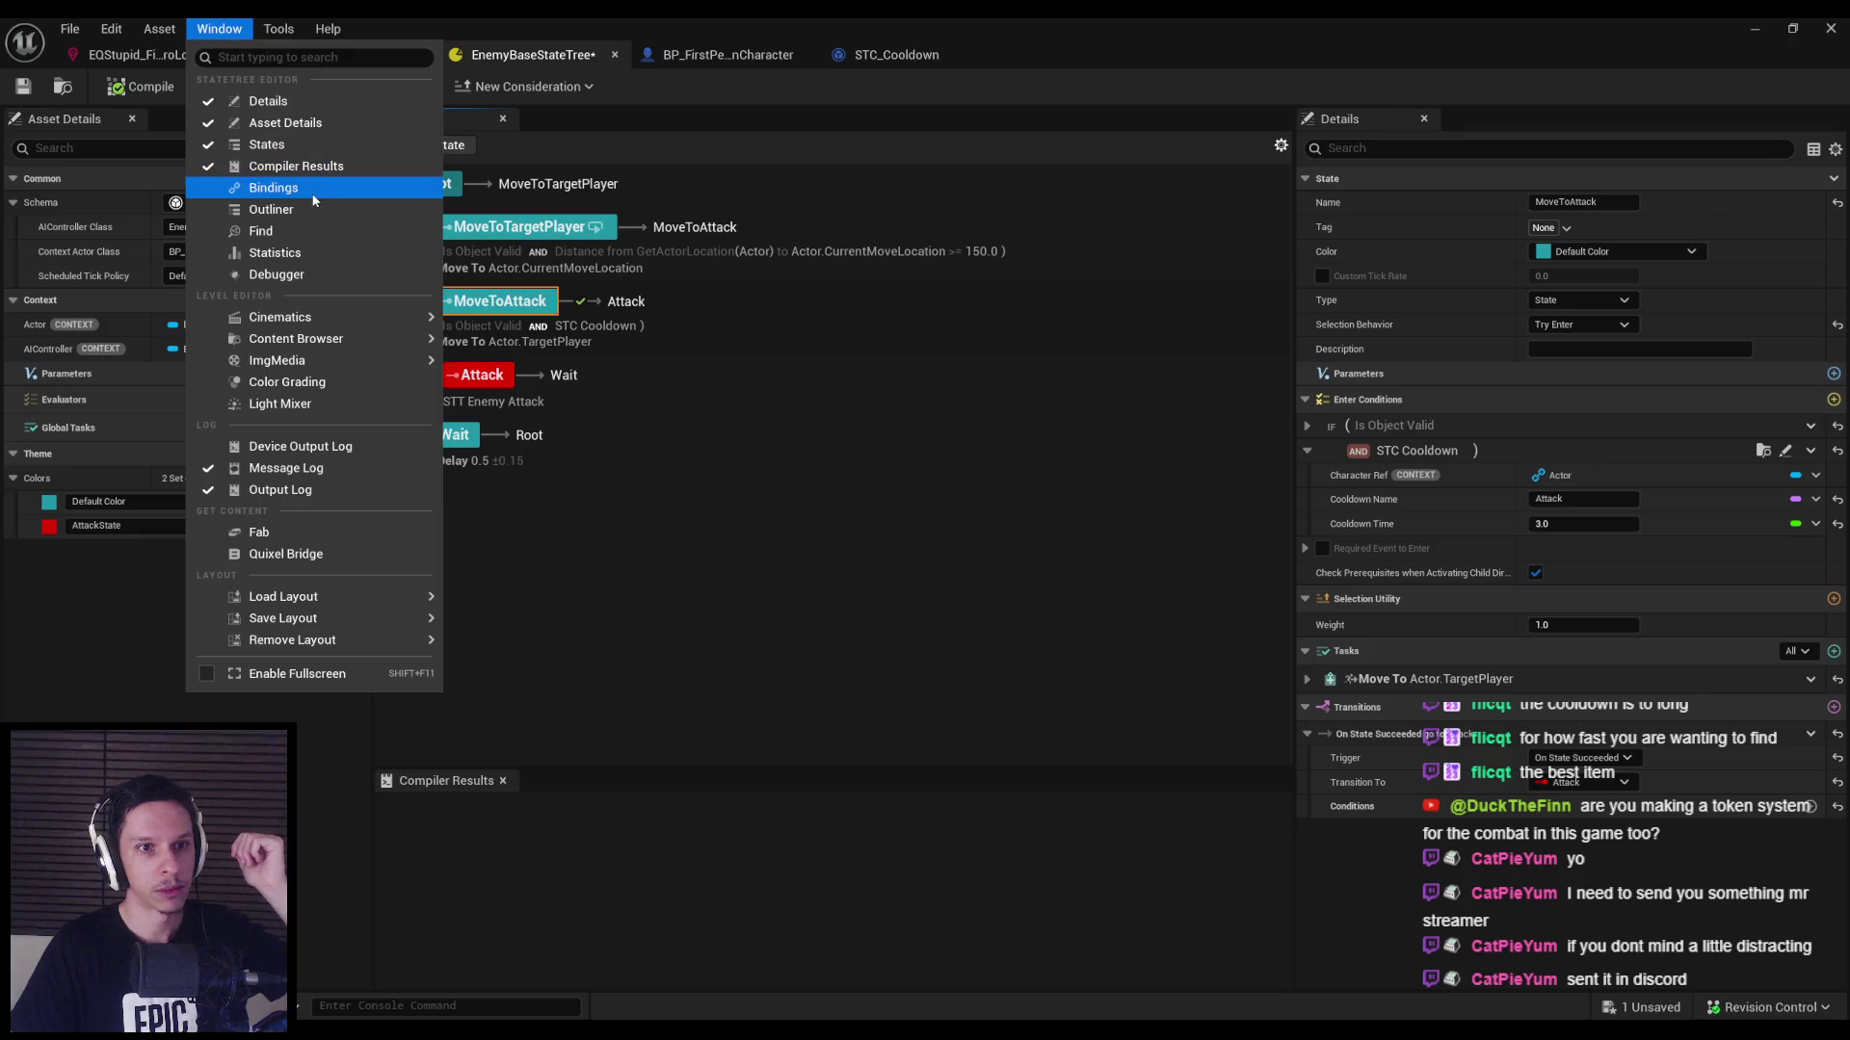
pyautogui.click(276, 274)
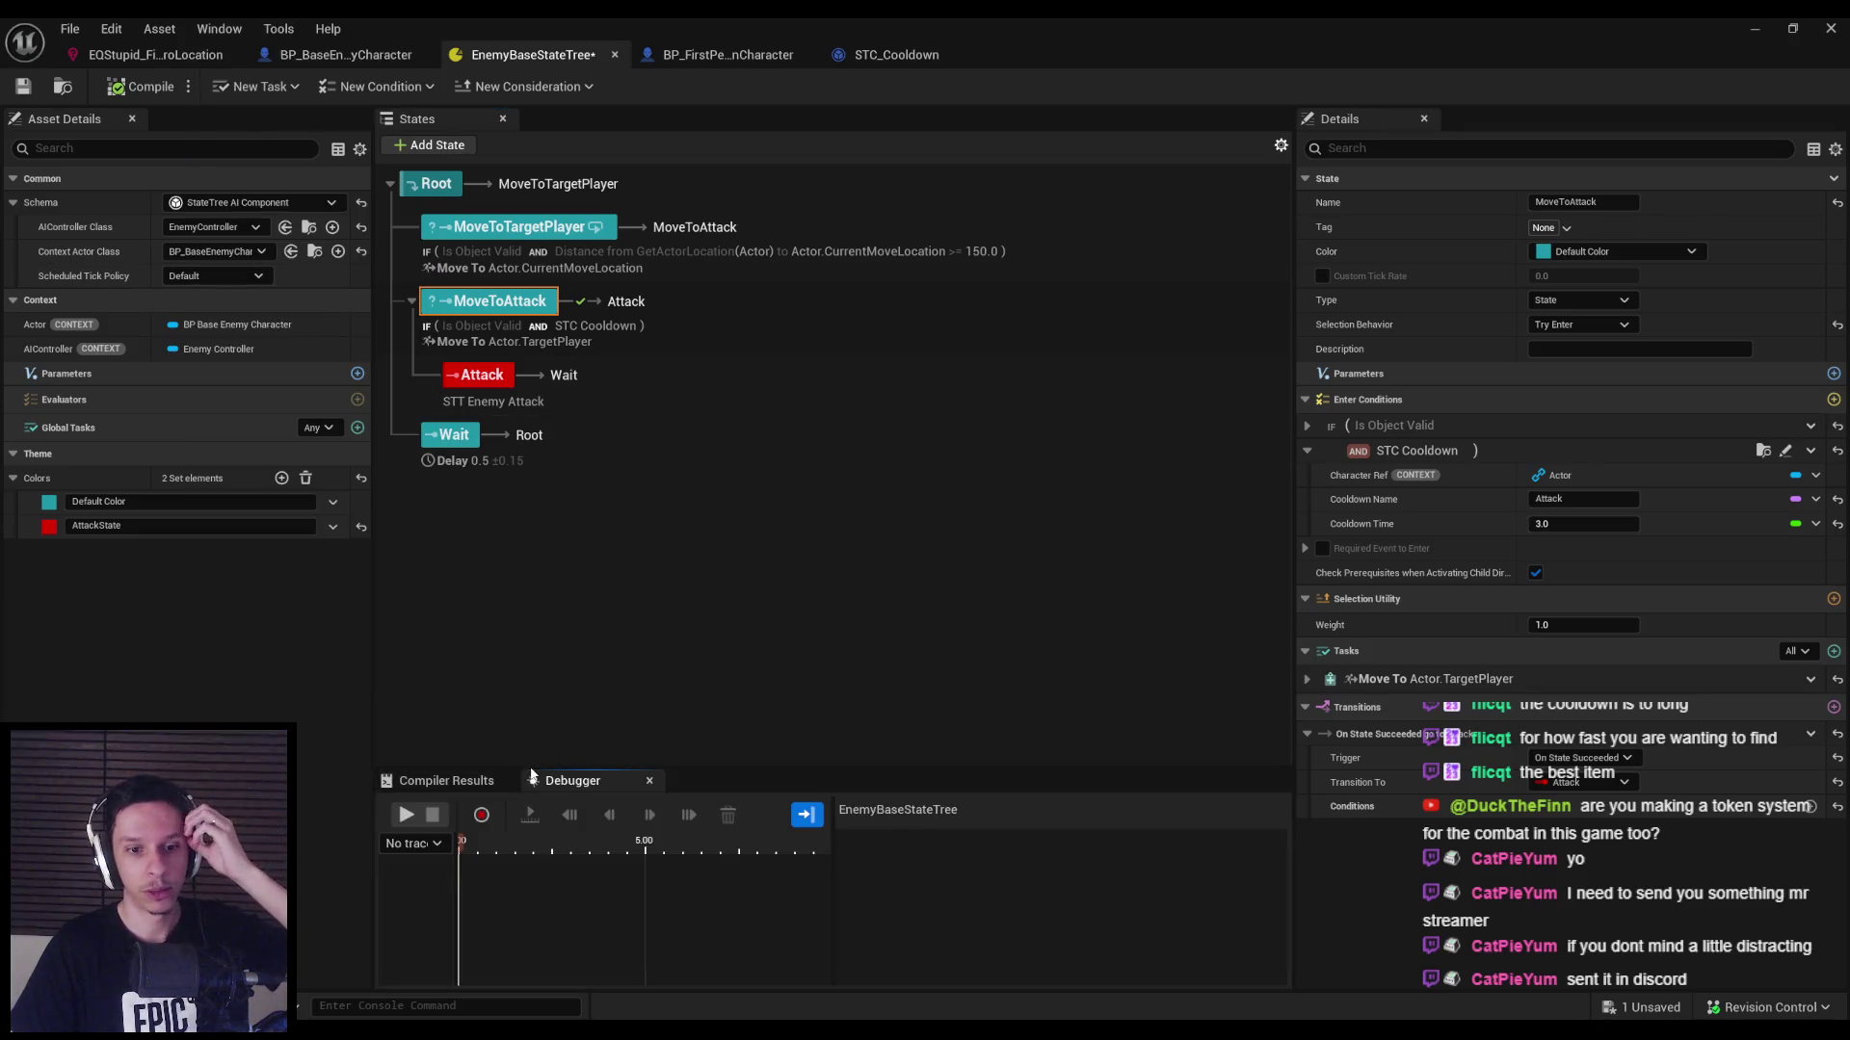
# Record a play-test session against the enemy, then restore the EnemyBaseStateTree editor full screen.
pyautogui.hotkey('alt', 'Tab')
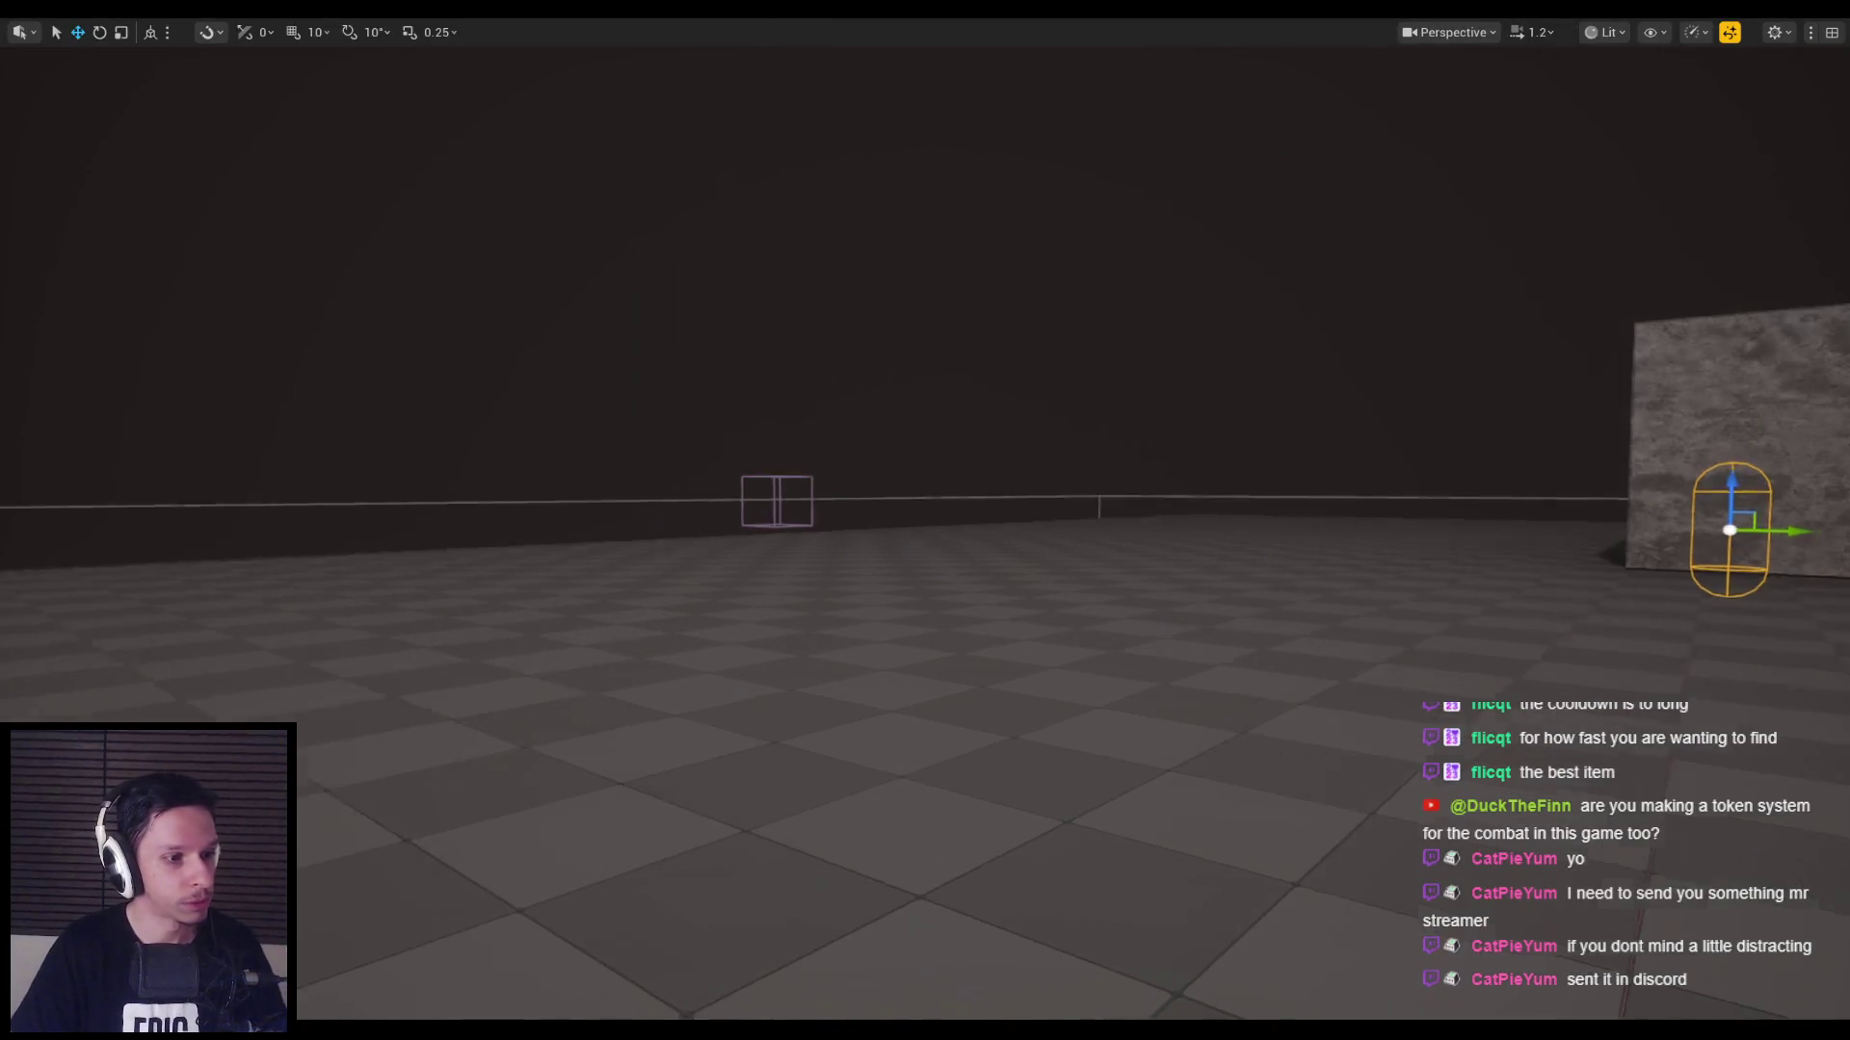
pyautogui.hotkey('alt', 'p')
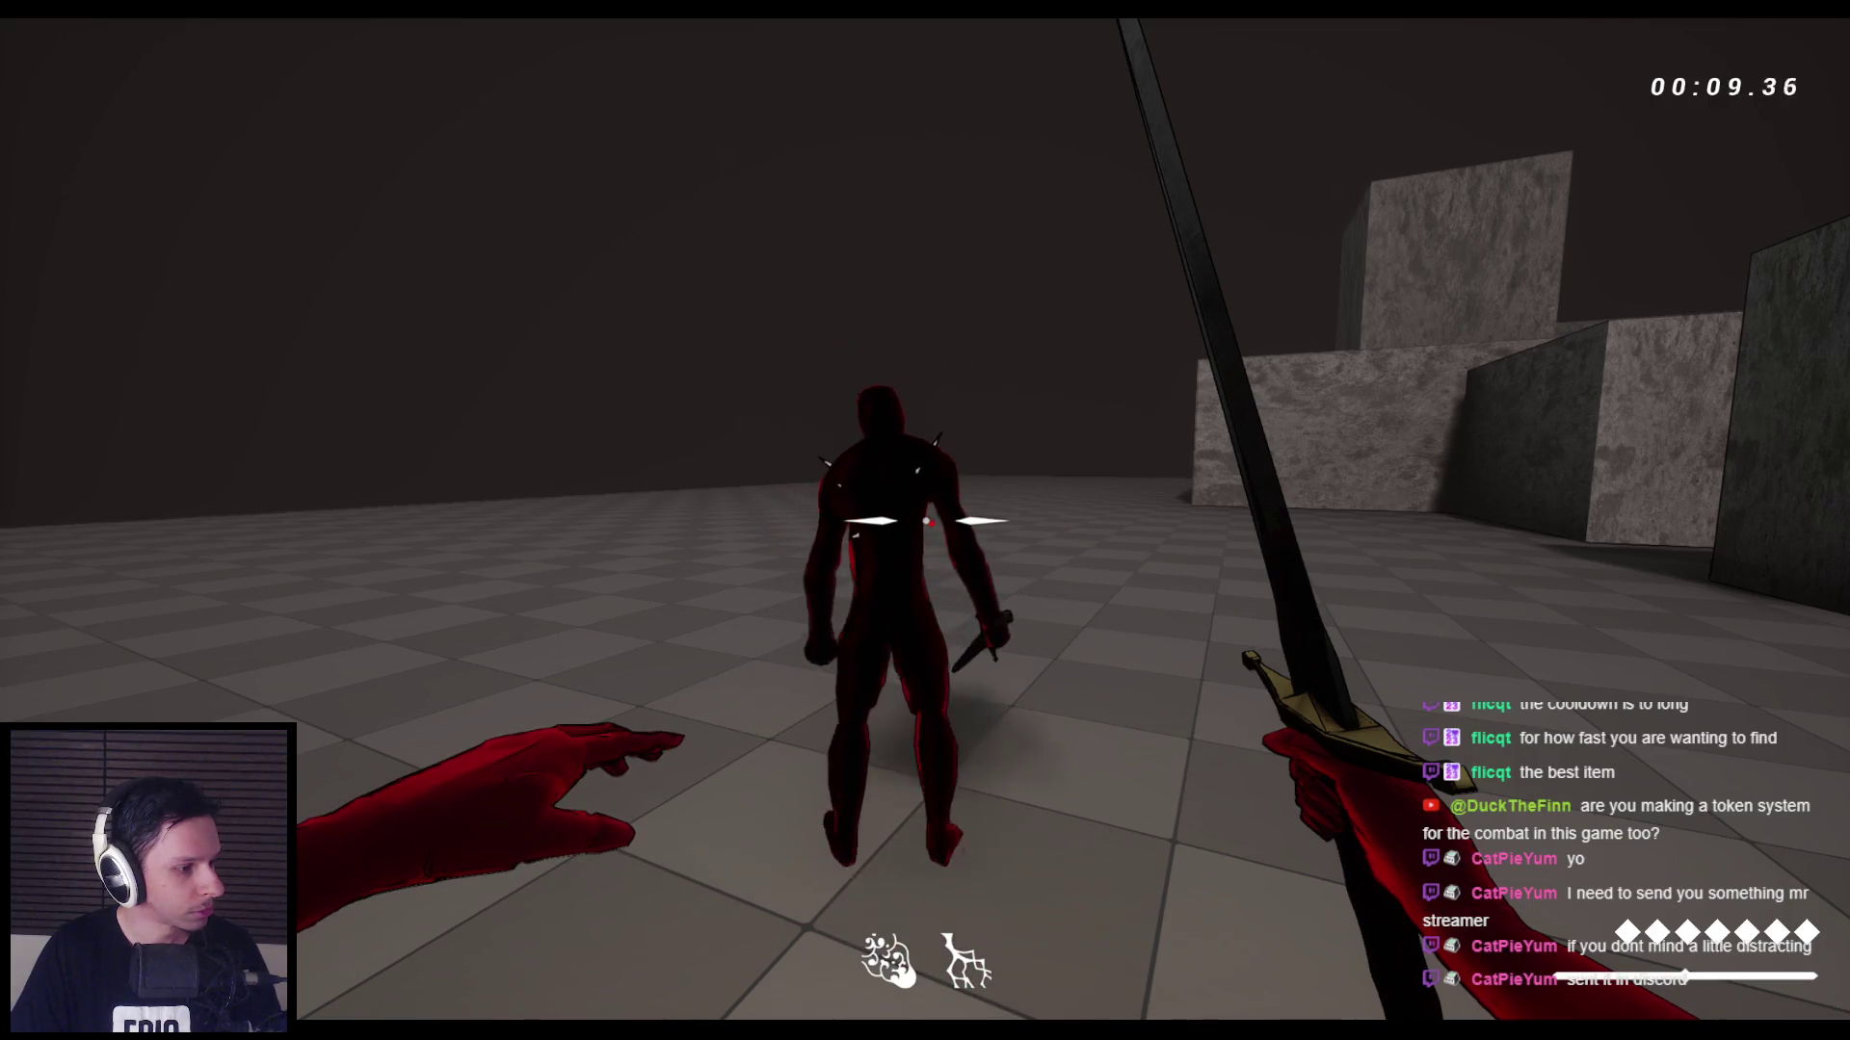
pyautogui.press('Escape')
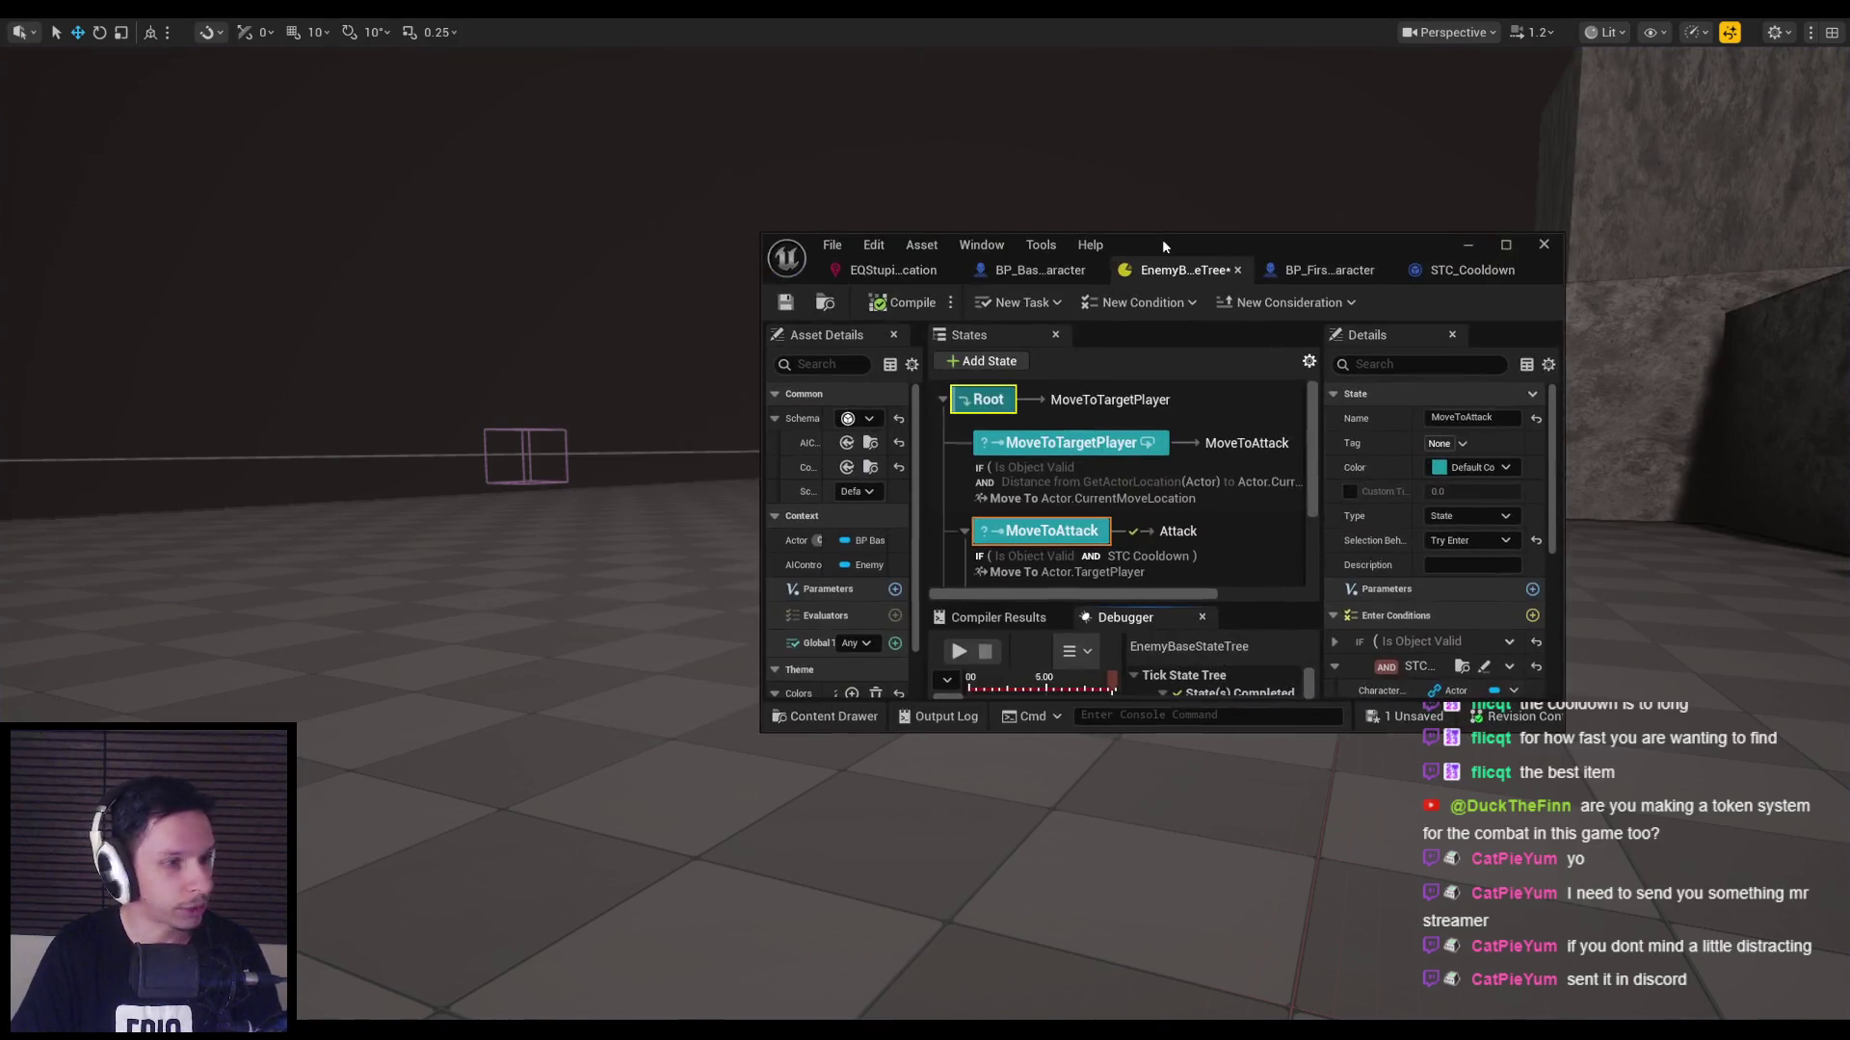
pyautogui.doubleClick(1212, 239)
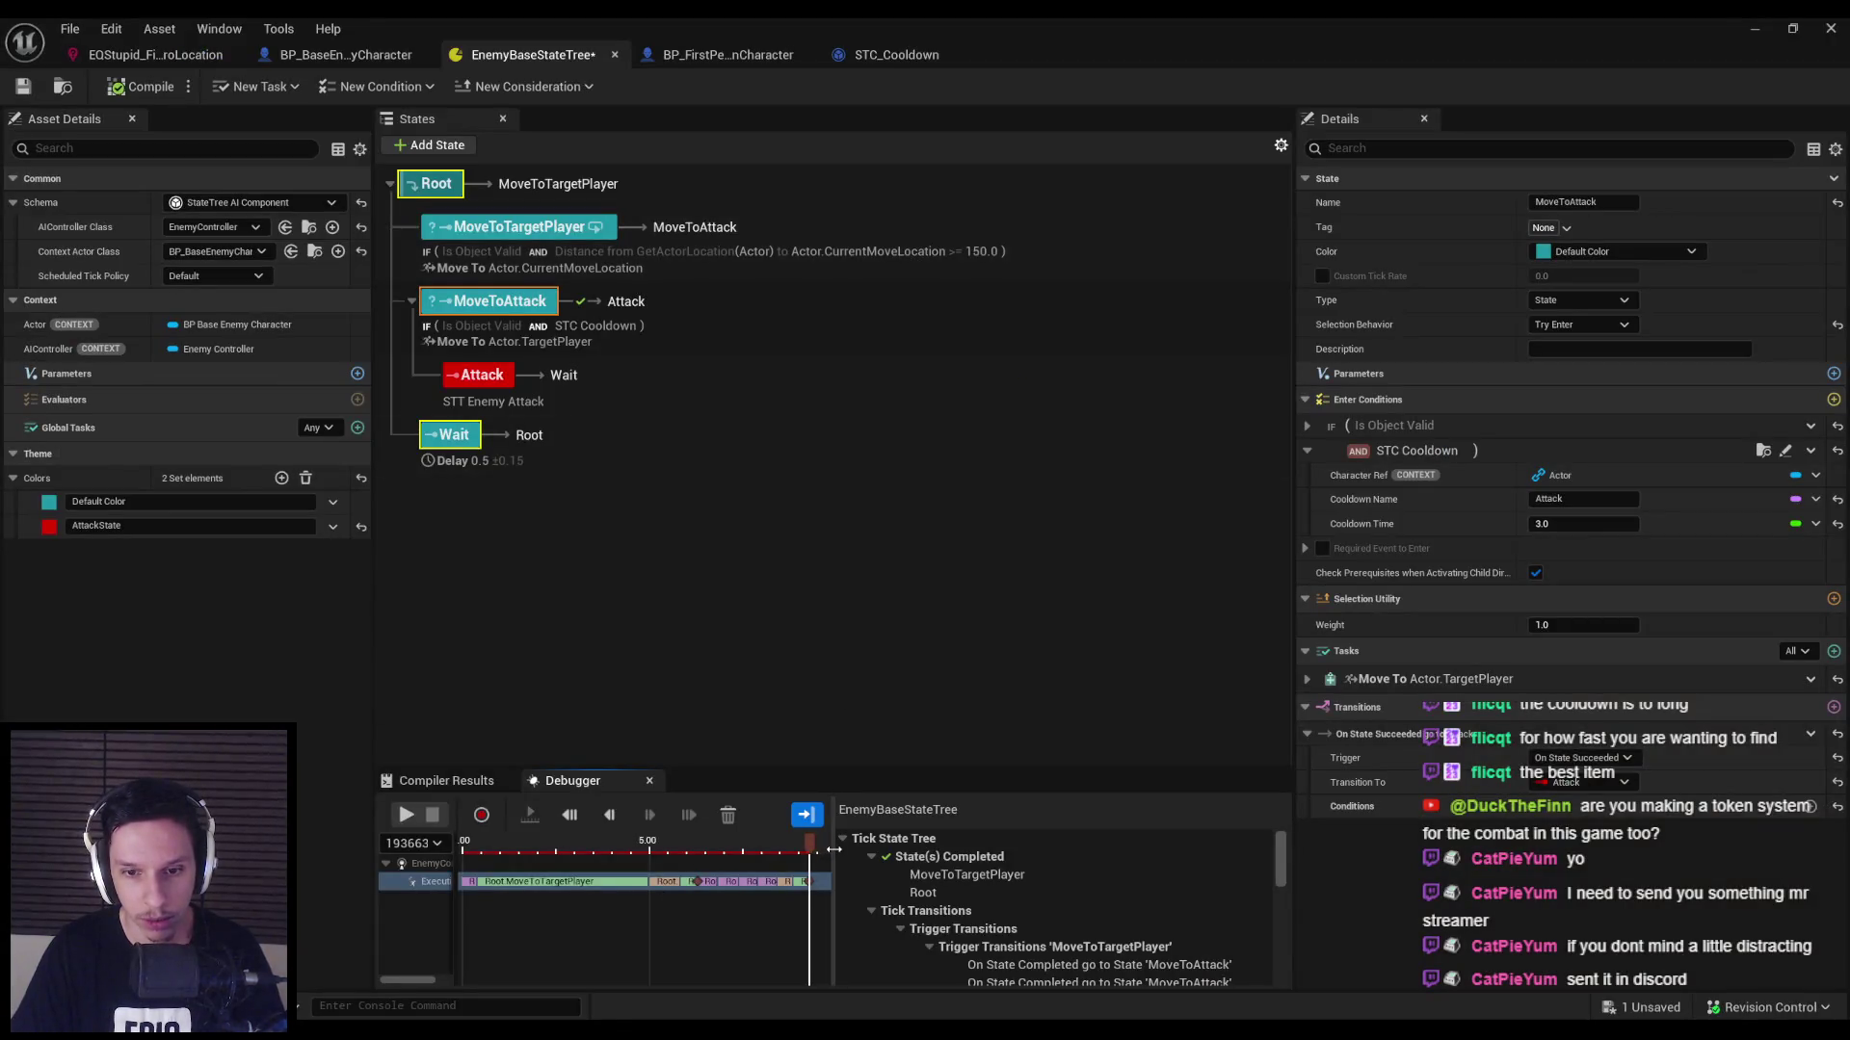
# Widen and heighten the Debugger panel and zoom the timeline to the 5.50 second mark.
pyautogui.moveTo(834, 849); pyautogui.dragTo(931, 848)
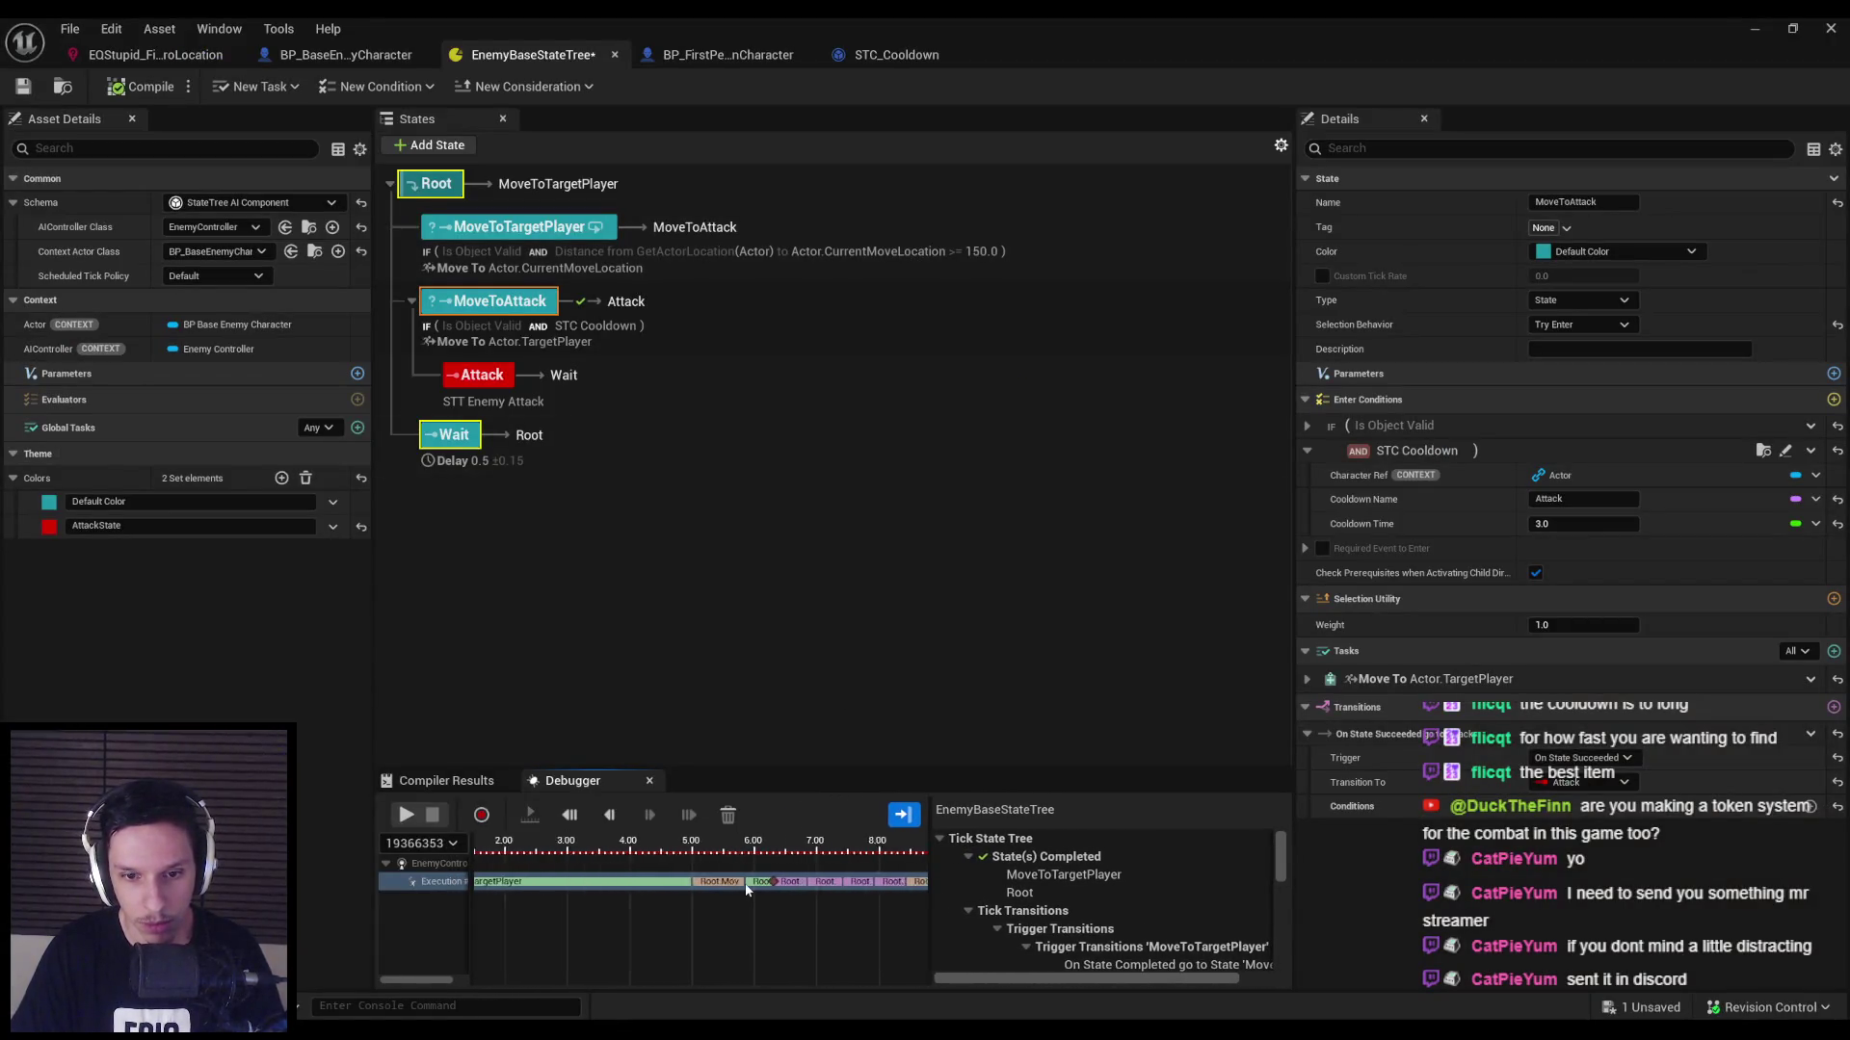
pyautogui.scroll(2, 747, 888)
pyautogui.click(678, 887)
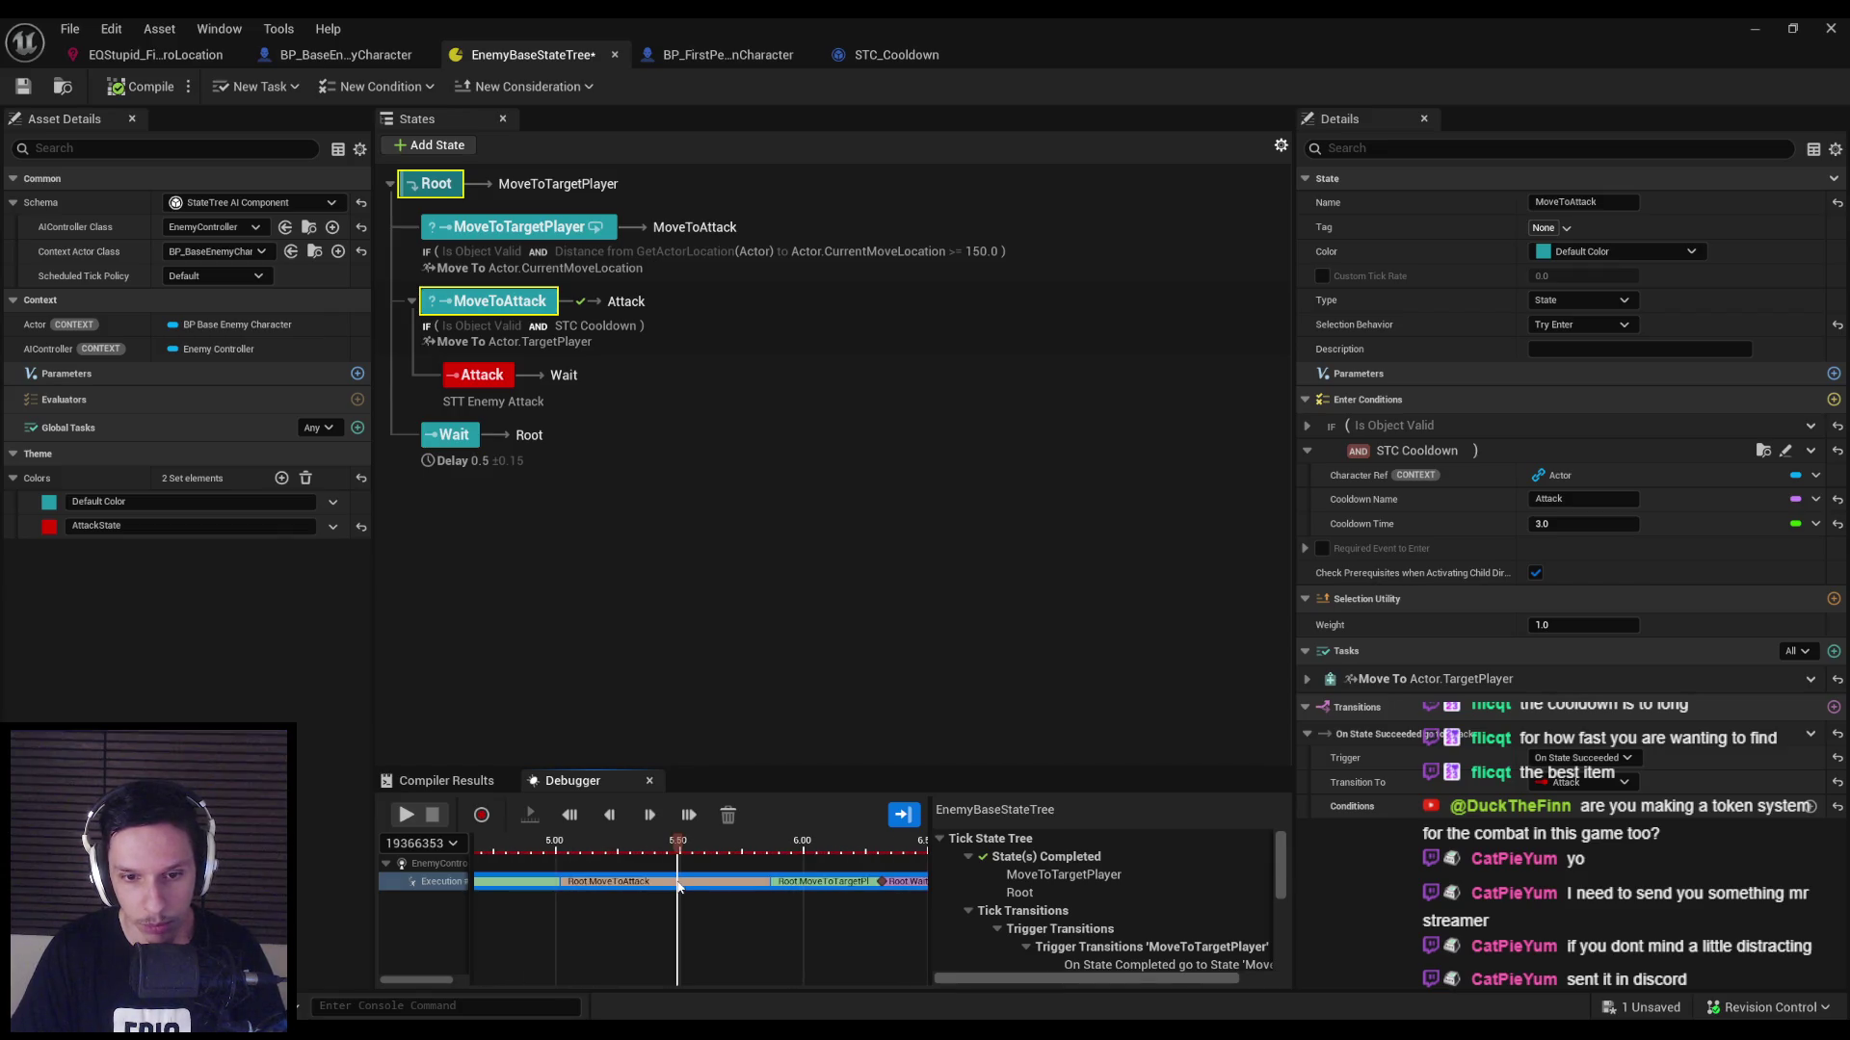
pyautogui.moveTo(1005, 768); pyautogui.dragTo(1005, 597)
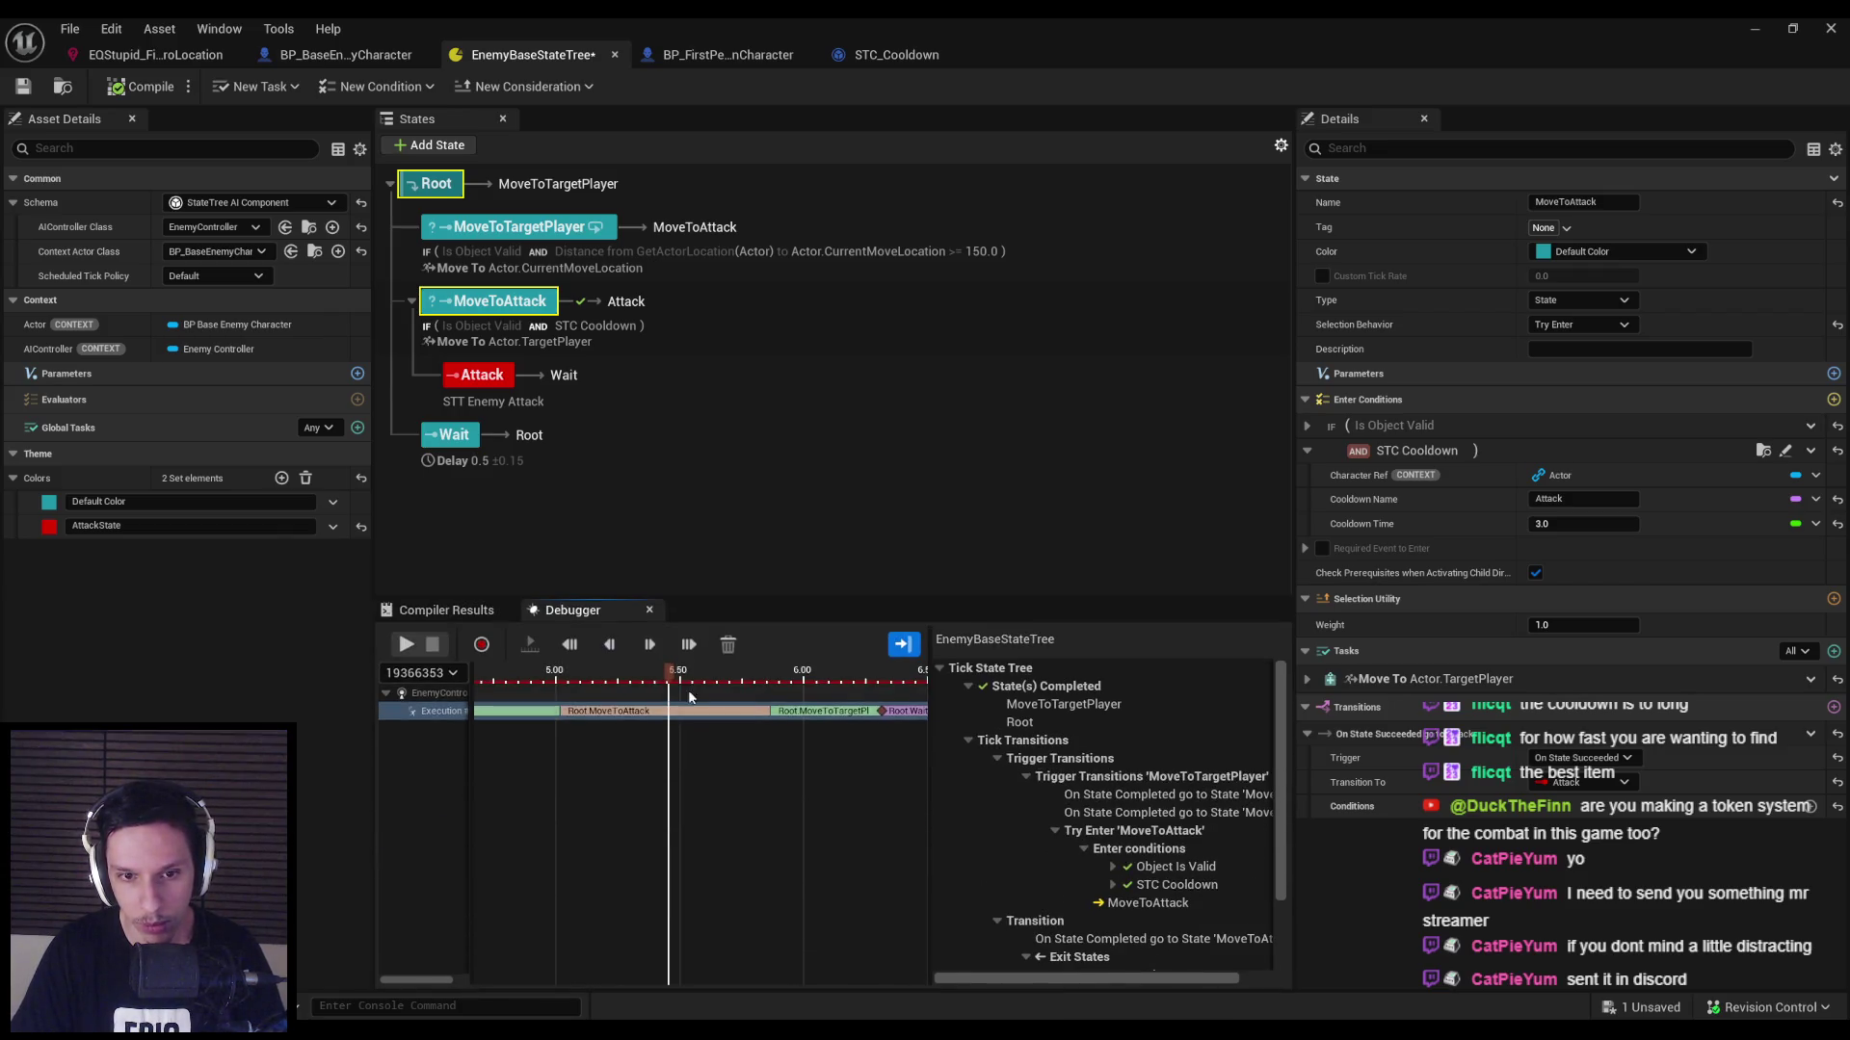
# Scrub the trace playhead between about 5.50 and 5.95 seconds.
pyautogui.click(763, 682)
pyautogui.moveTo(758, 682)
pyautogui.mouseDown()
pyautogui.moveTo(742, 682)
pyautogui.moveTo(786, 684)
pyautogui.moveTo(770, 684)
pyautogui.mouseUp()
pyautogui.scroll(3, 765, 731)
pyautogui.scroll(-5, 765, 732)
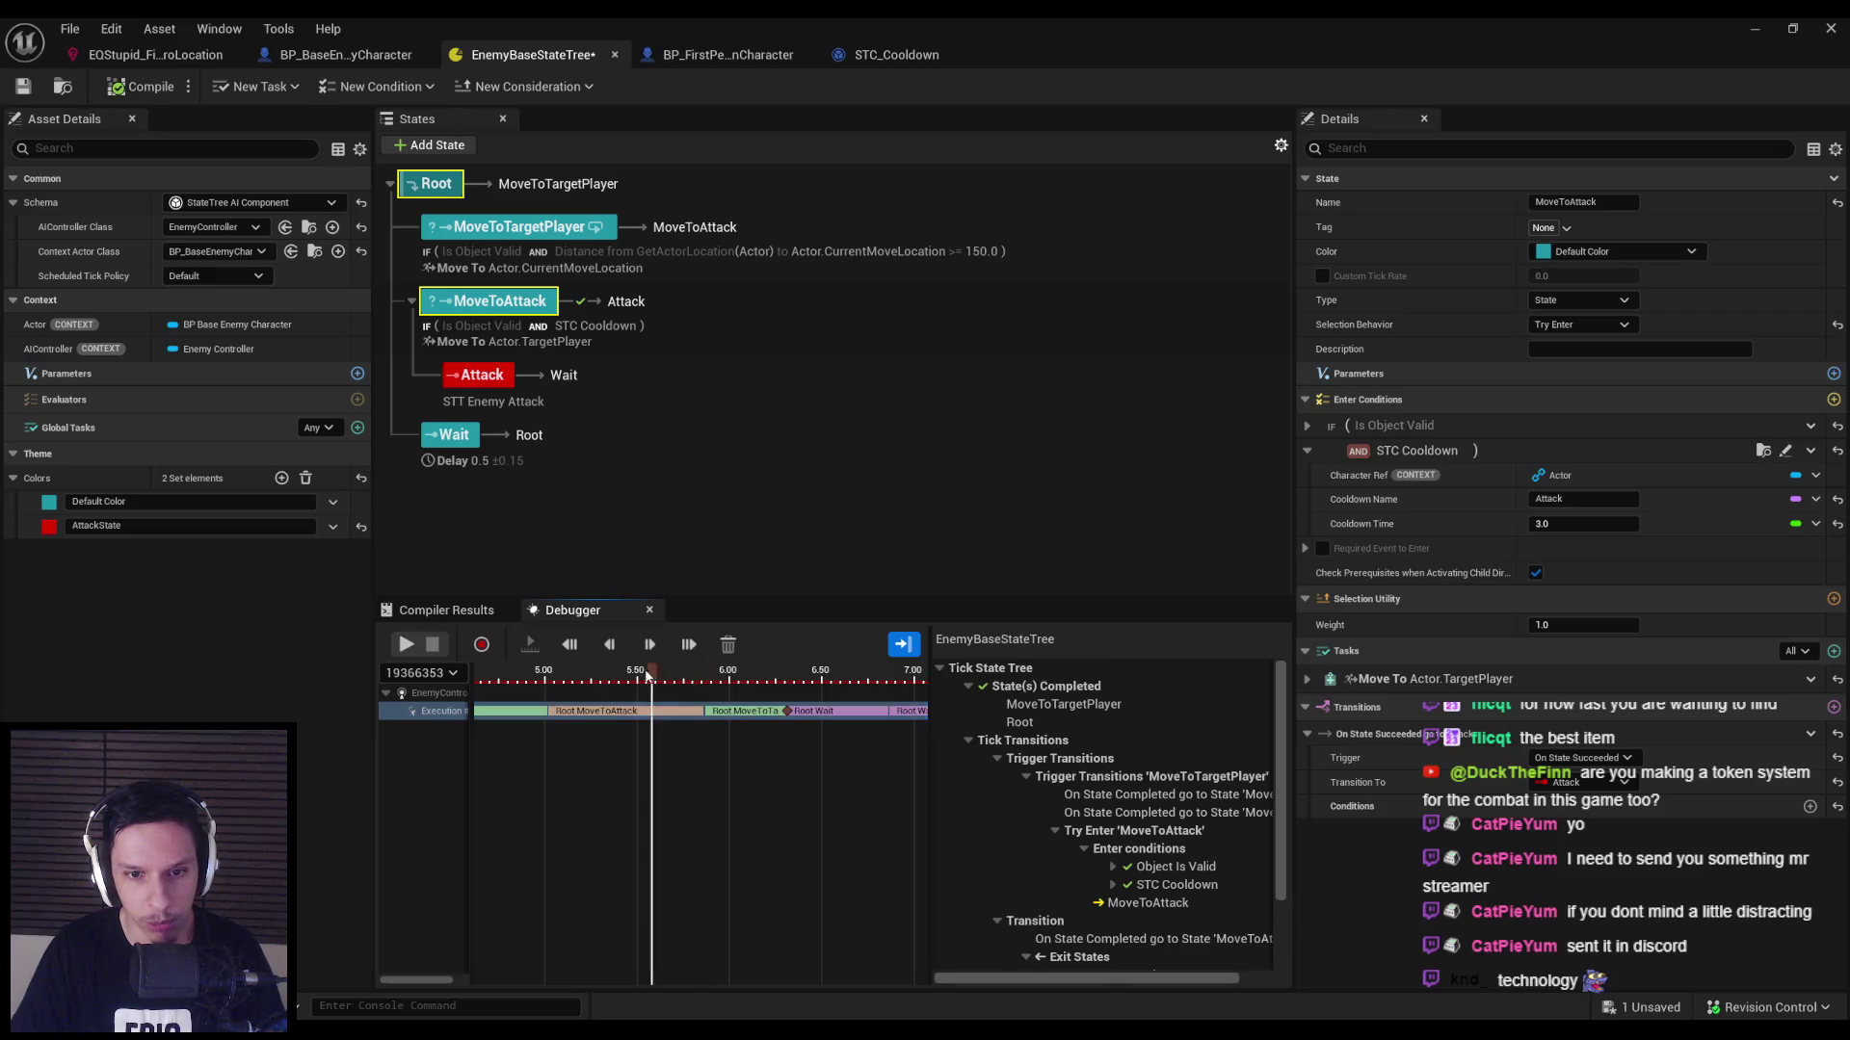
pyautogui.scroll(3, 655, 686)
pyautogui.moveTo(636, 686); pyautogui.dragTo(648, 687)
pyautogui.click(631, 717)
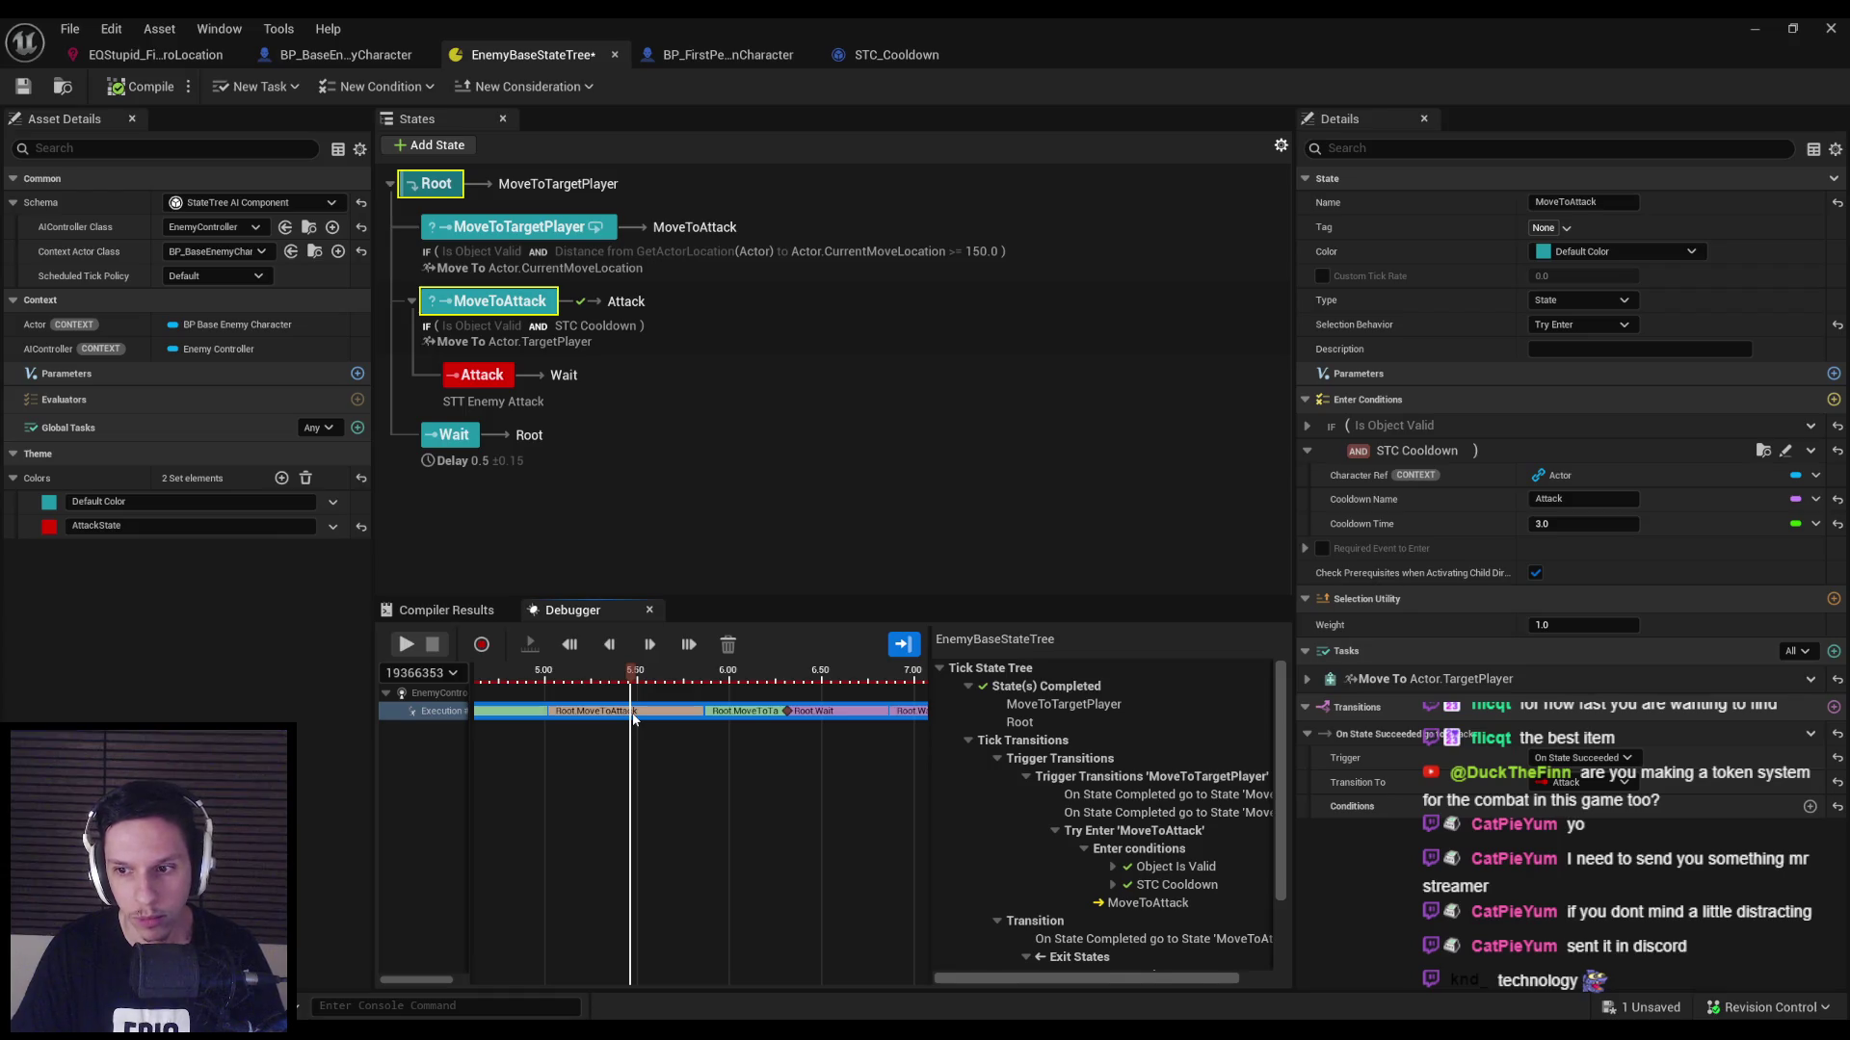
pyautogui.click(635, 717)
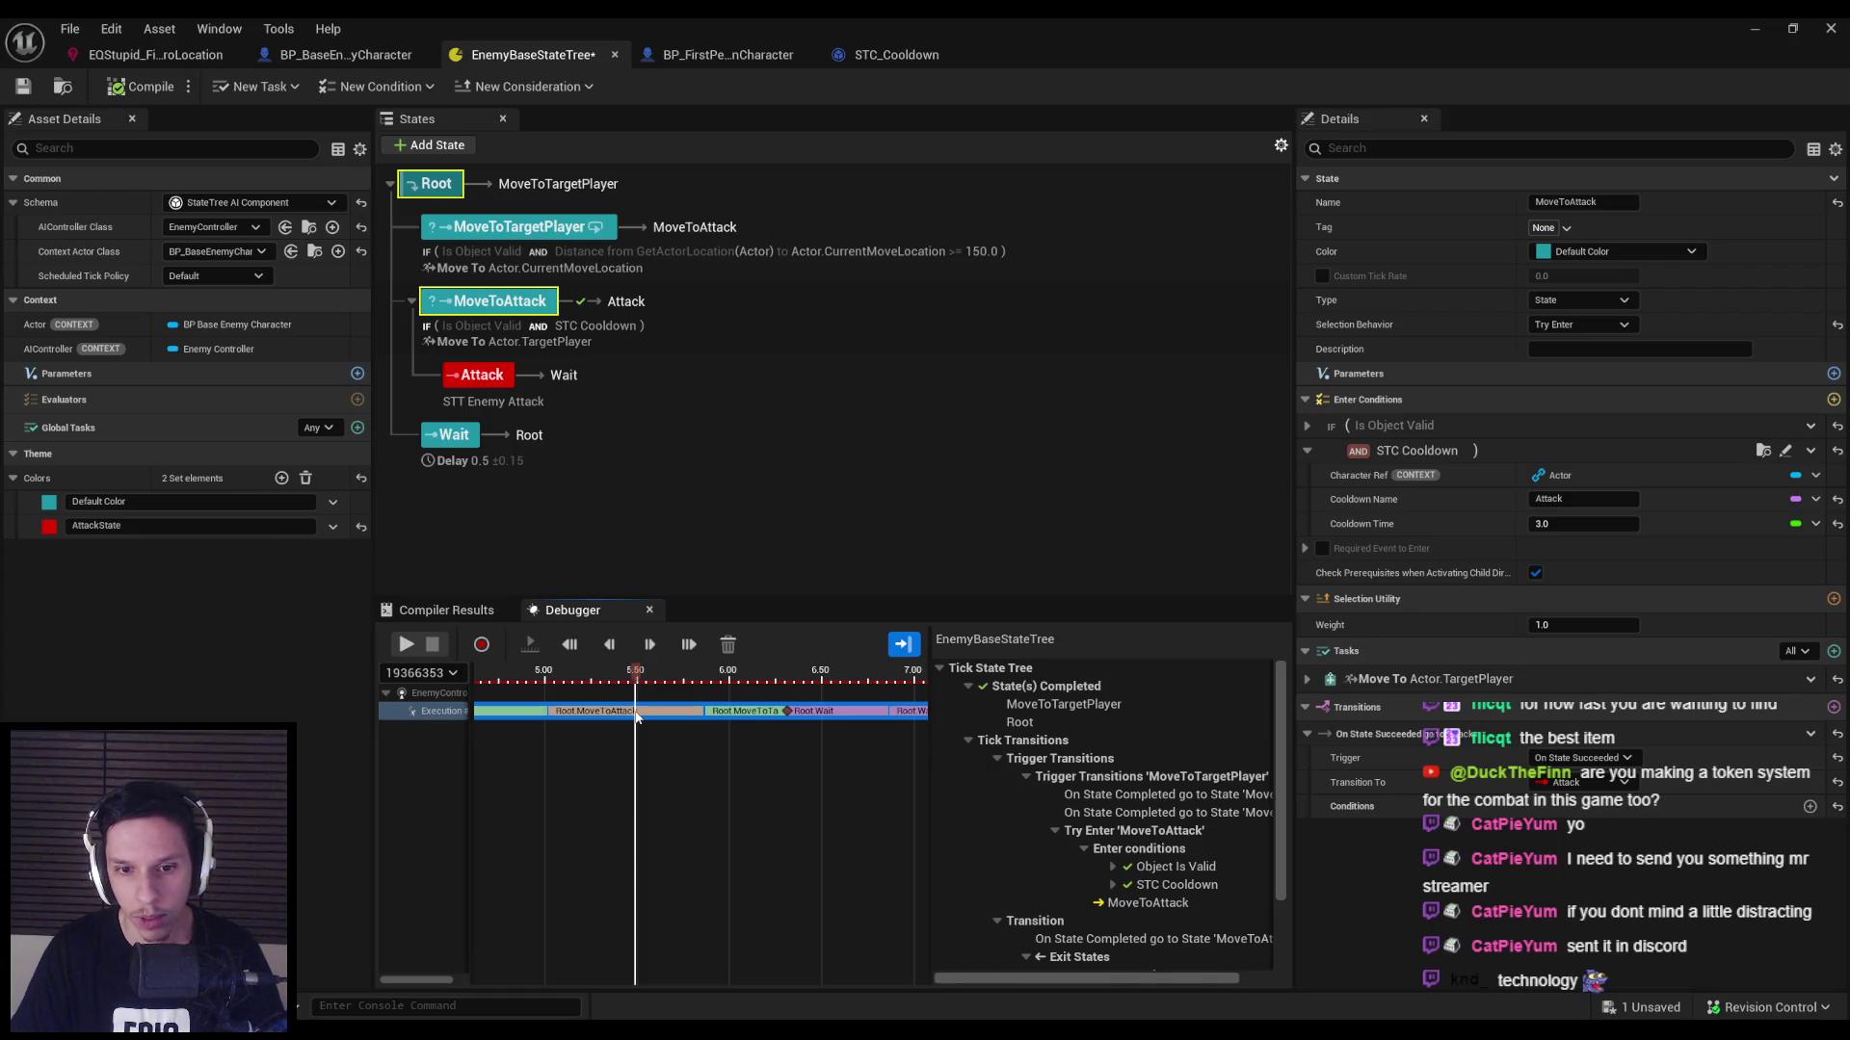
pyautogui.click(650, 714)
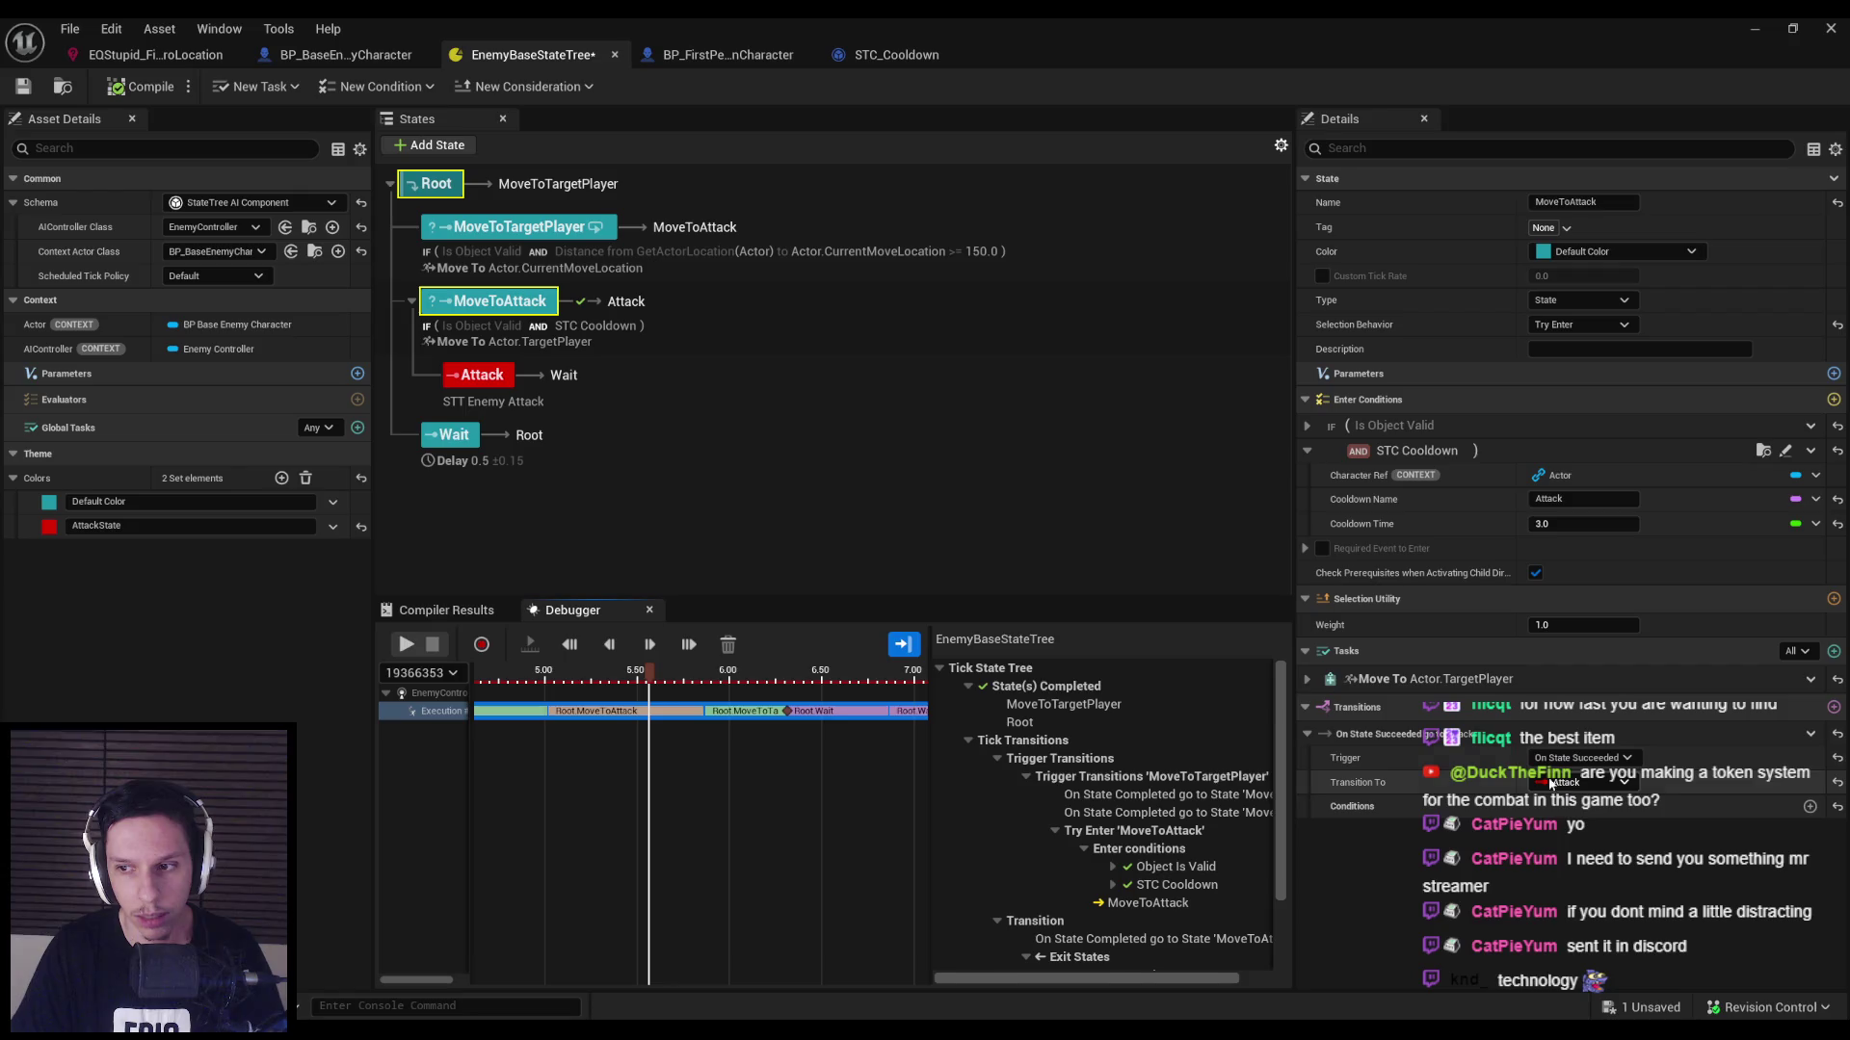
# Inspect the Move To task's properties and the transition's trigger options, leaving them unchanged.
pyautogui.click(1308, 678)
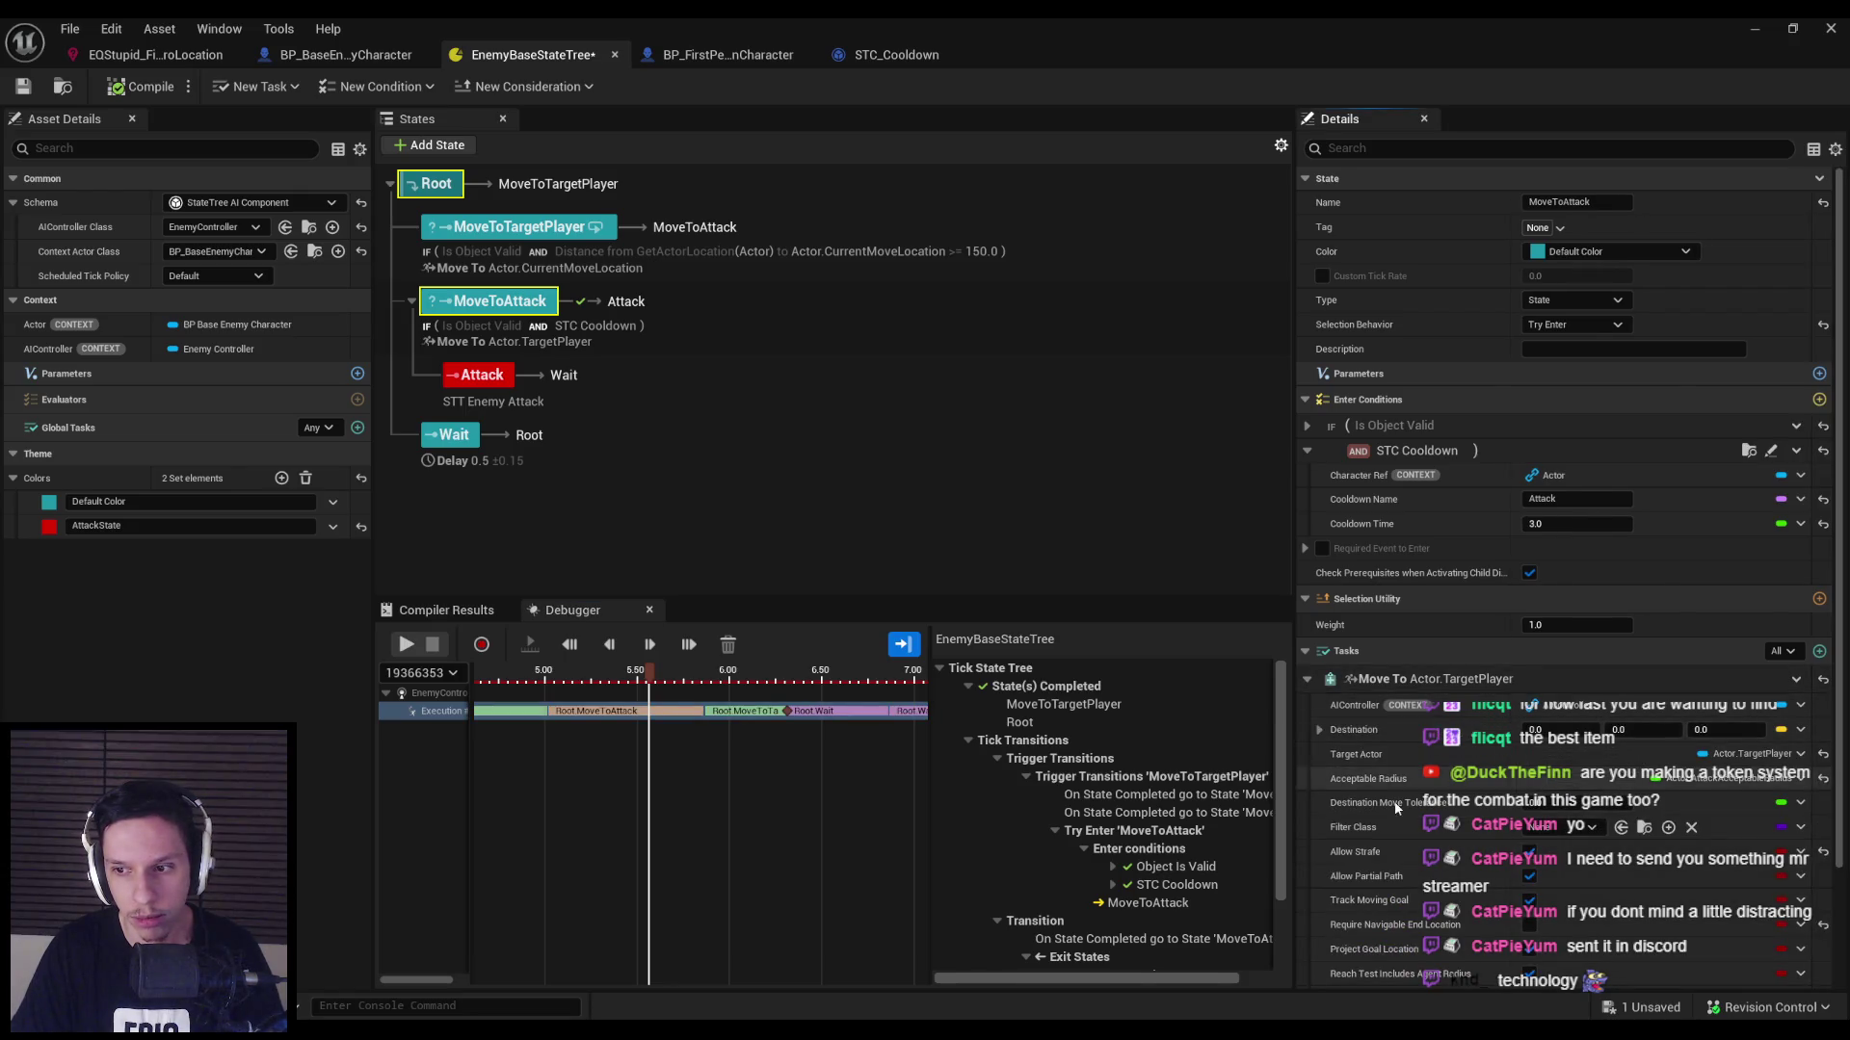
pyautogui.scroll(-1, 1364, 798)
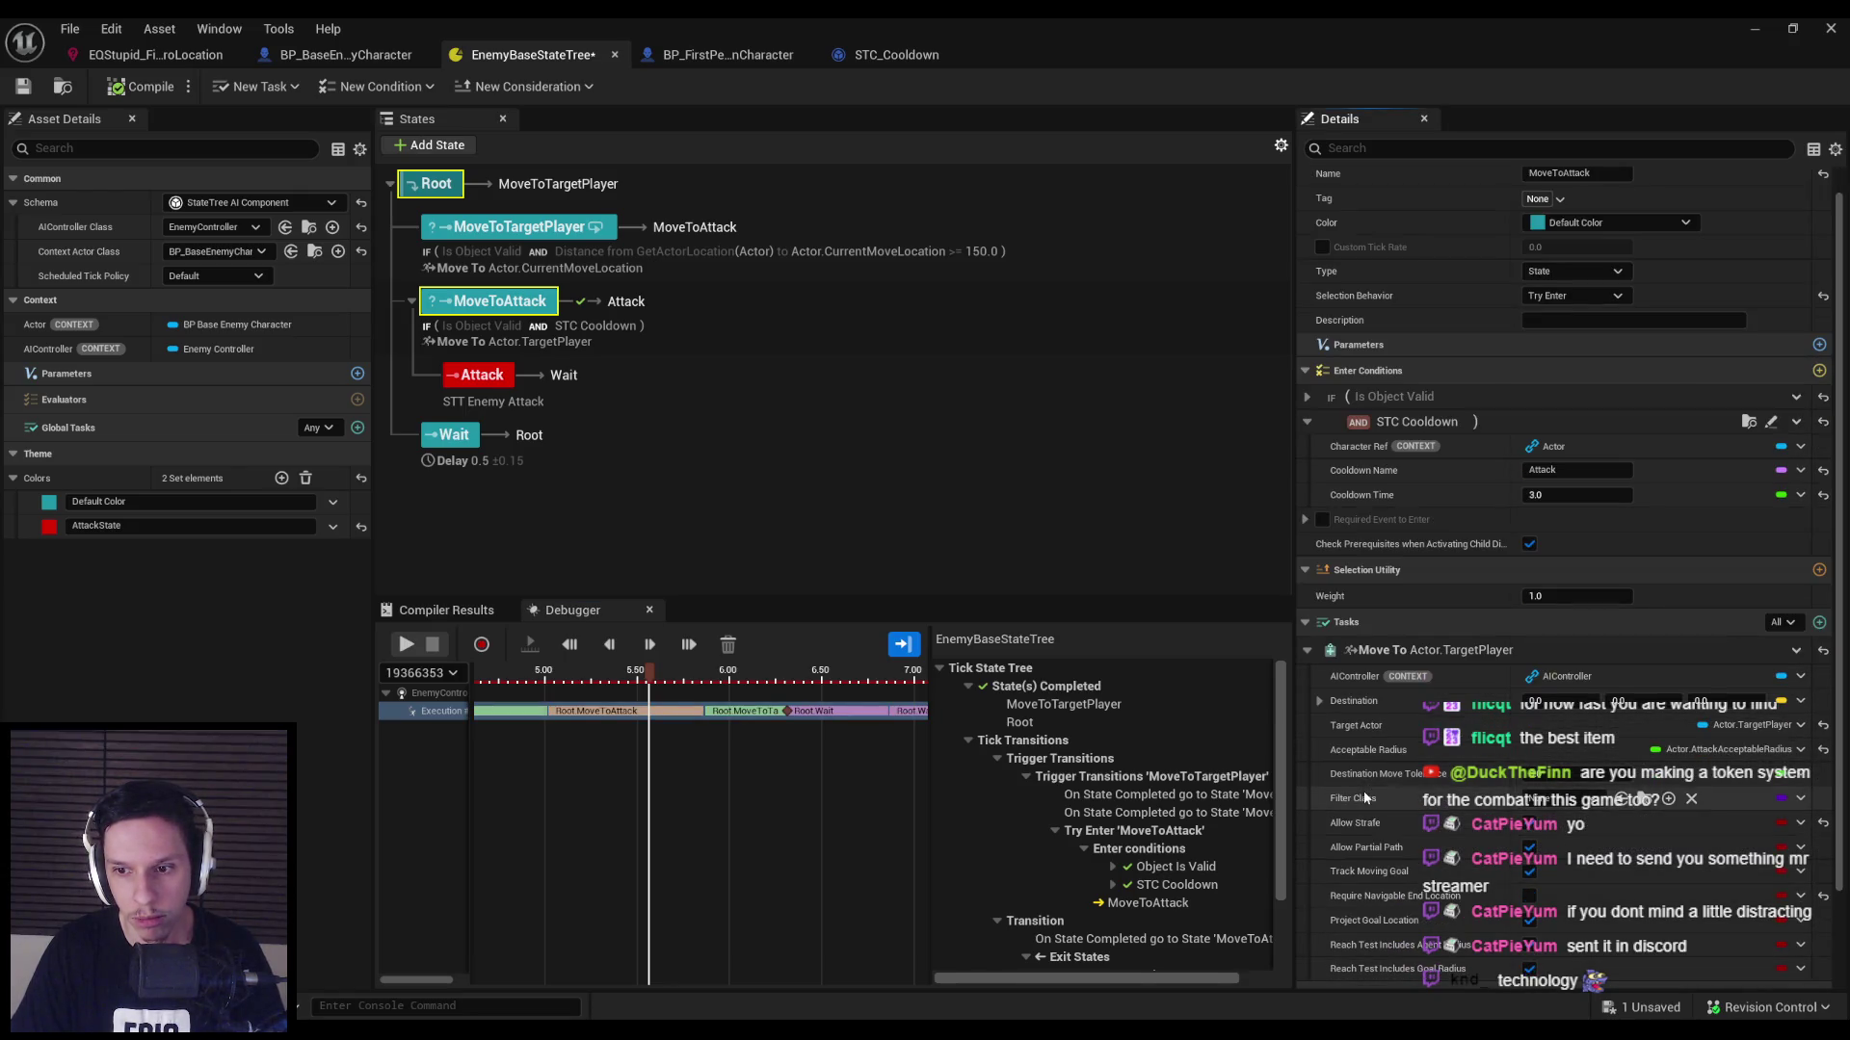
pyautogui.scroll(-3, 1383, 777)
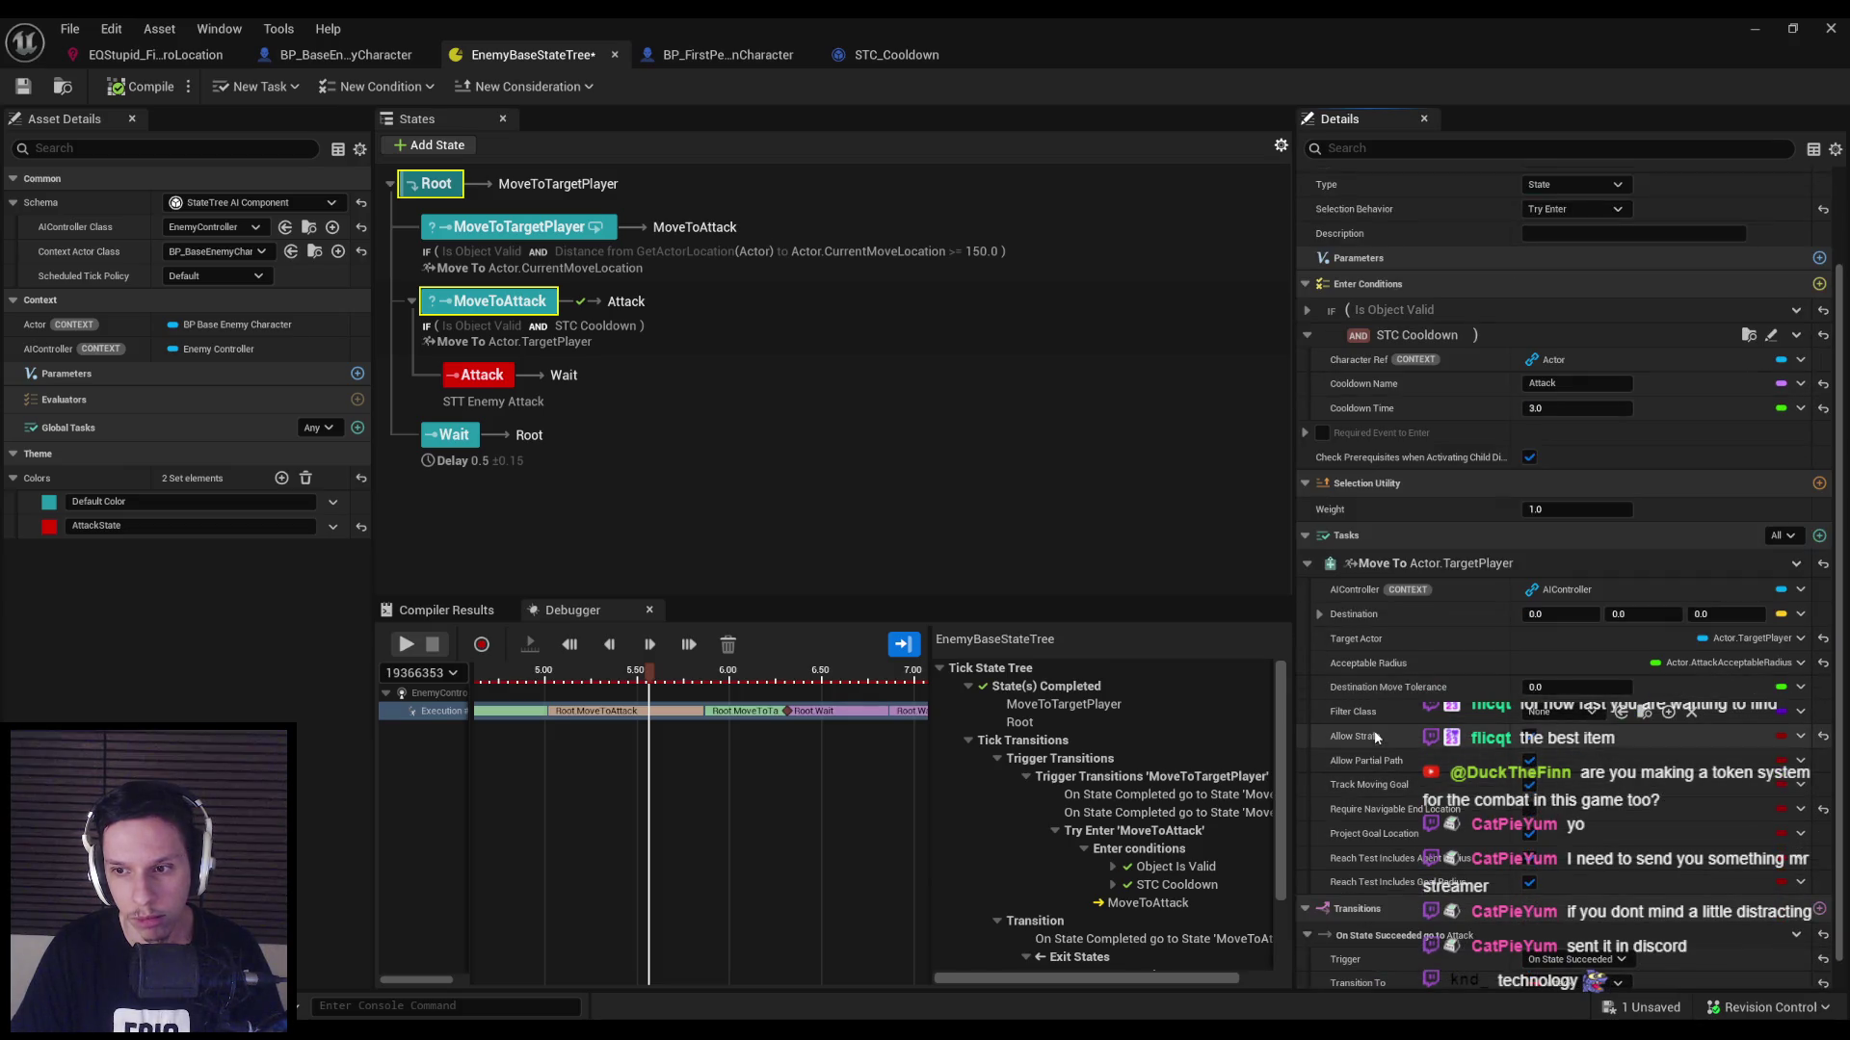
pyautogui.scroll(-1, 1376, 737)
pyautogui.moveTo(838, 675)
pyautogui.mouseDown()
pyautogui.moveTo(915, 677)
pyautogui.moveTo(482, 679)
pyautogui.moveTo(787, 674)
pyautogui.moveTo(723, 677)
pyautogui.moveTo(744, 677)
pyautogui.mouseUp()
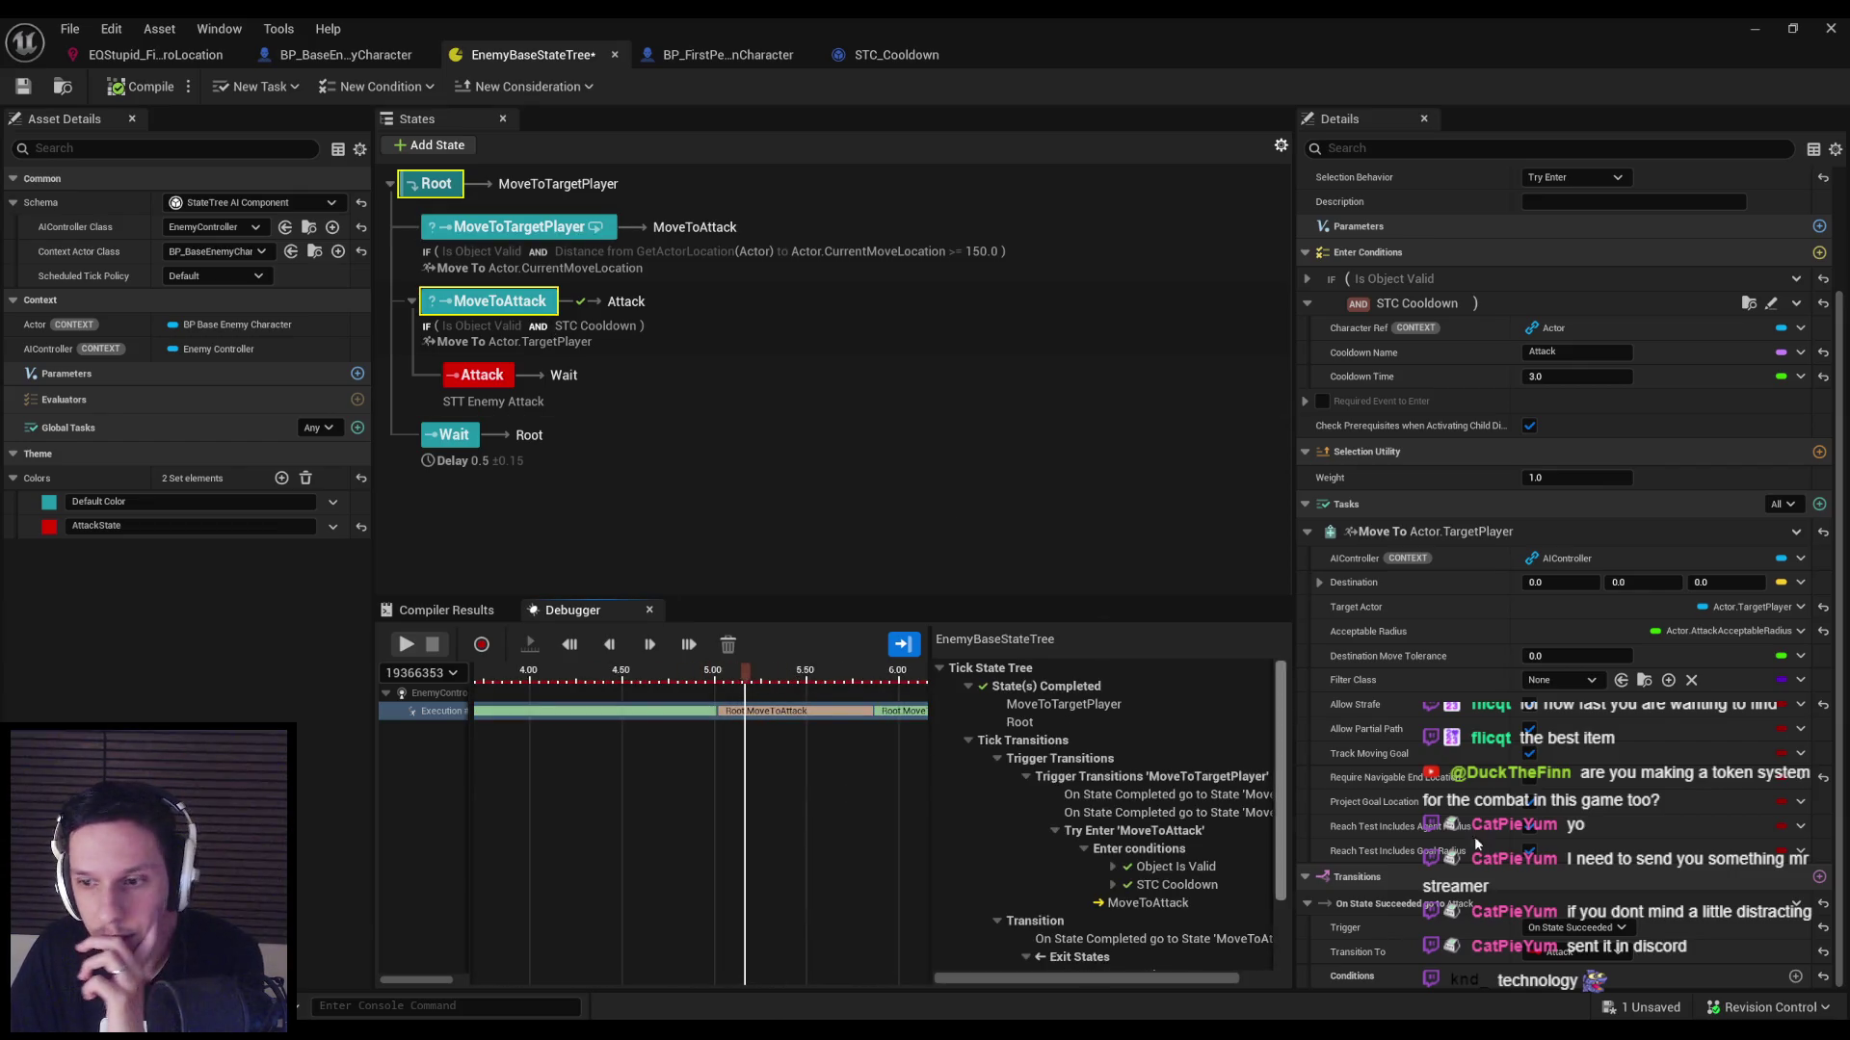
pyautogui.click(1577, 927)
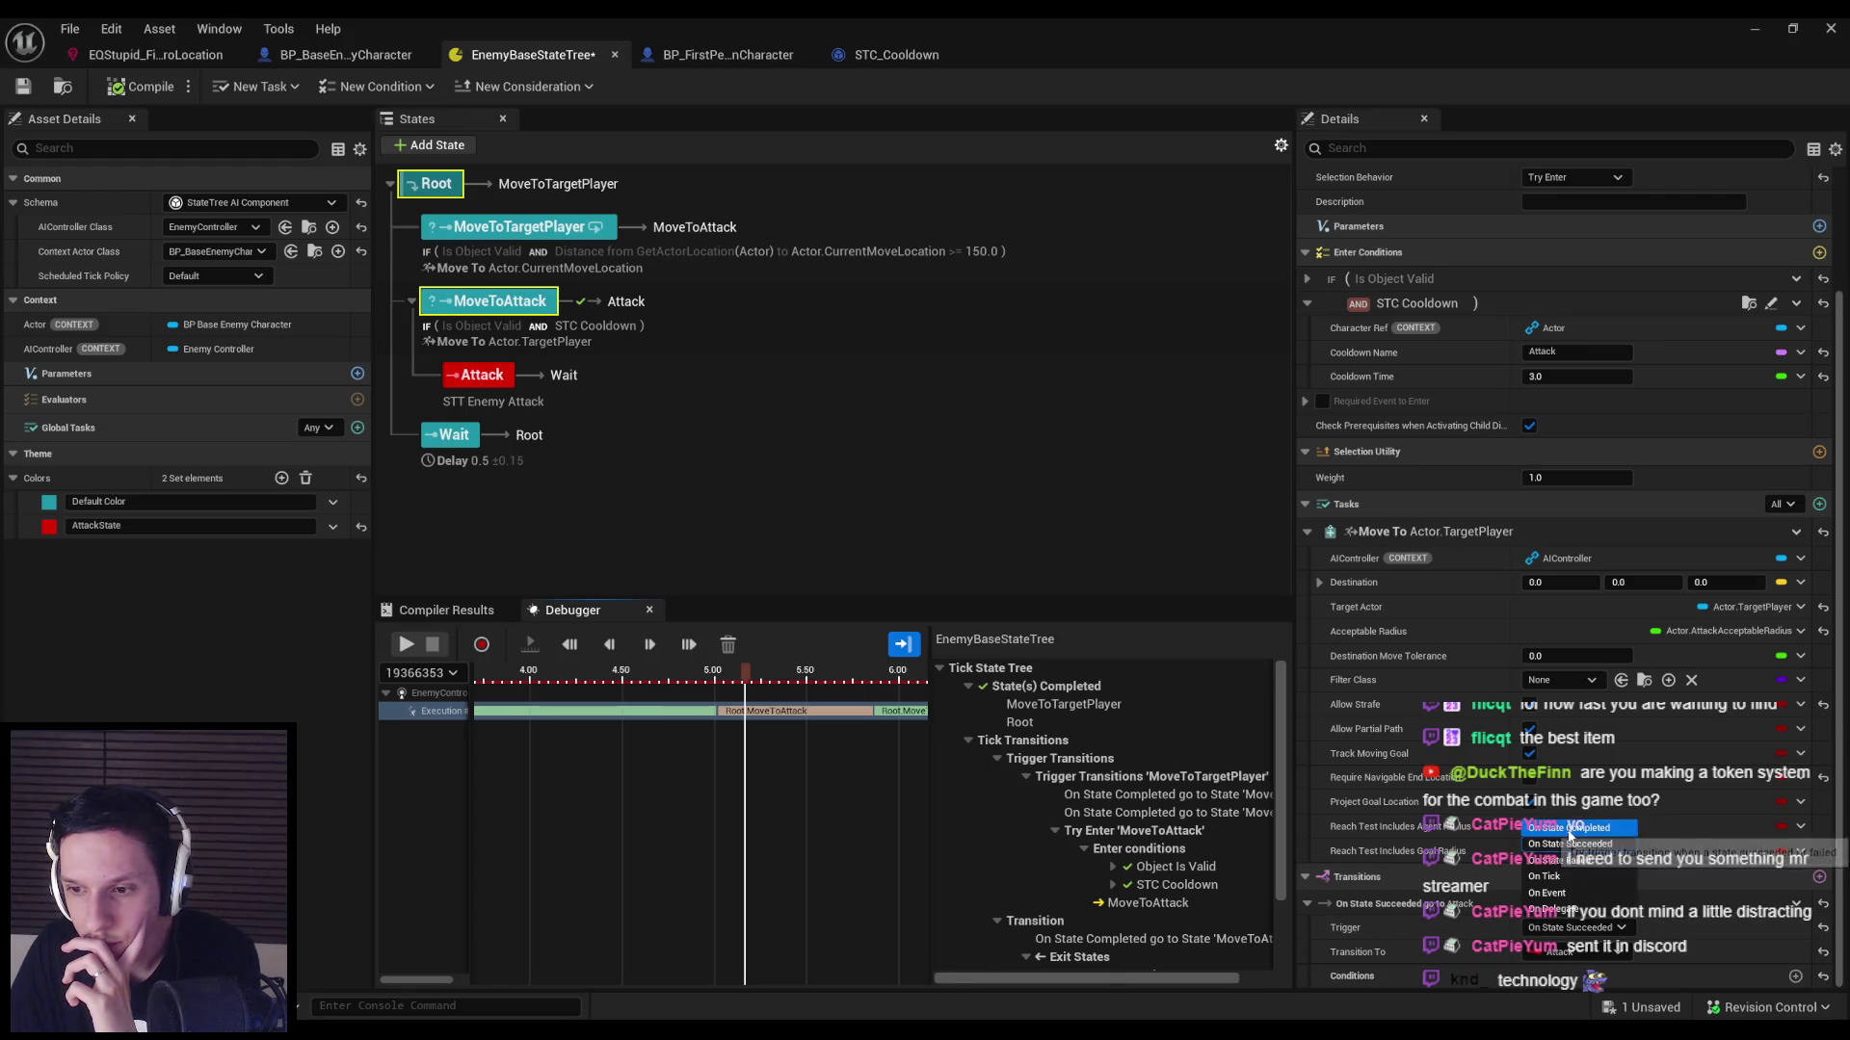
pyautogui.click(680, 834)
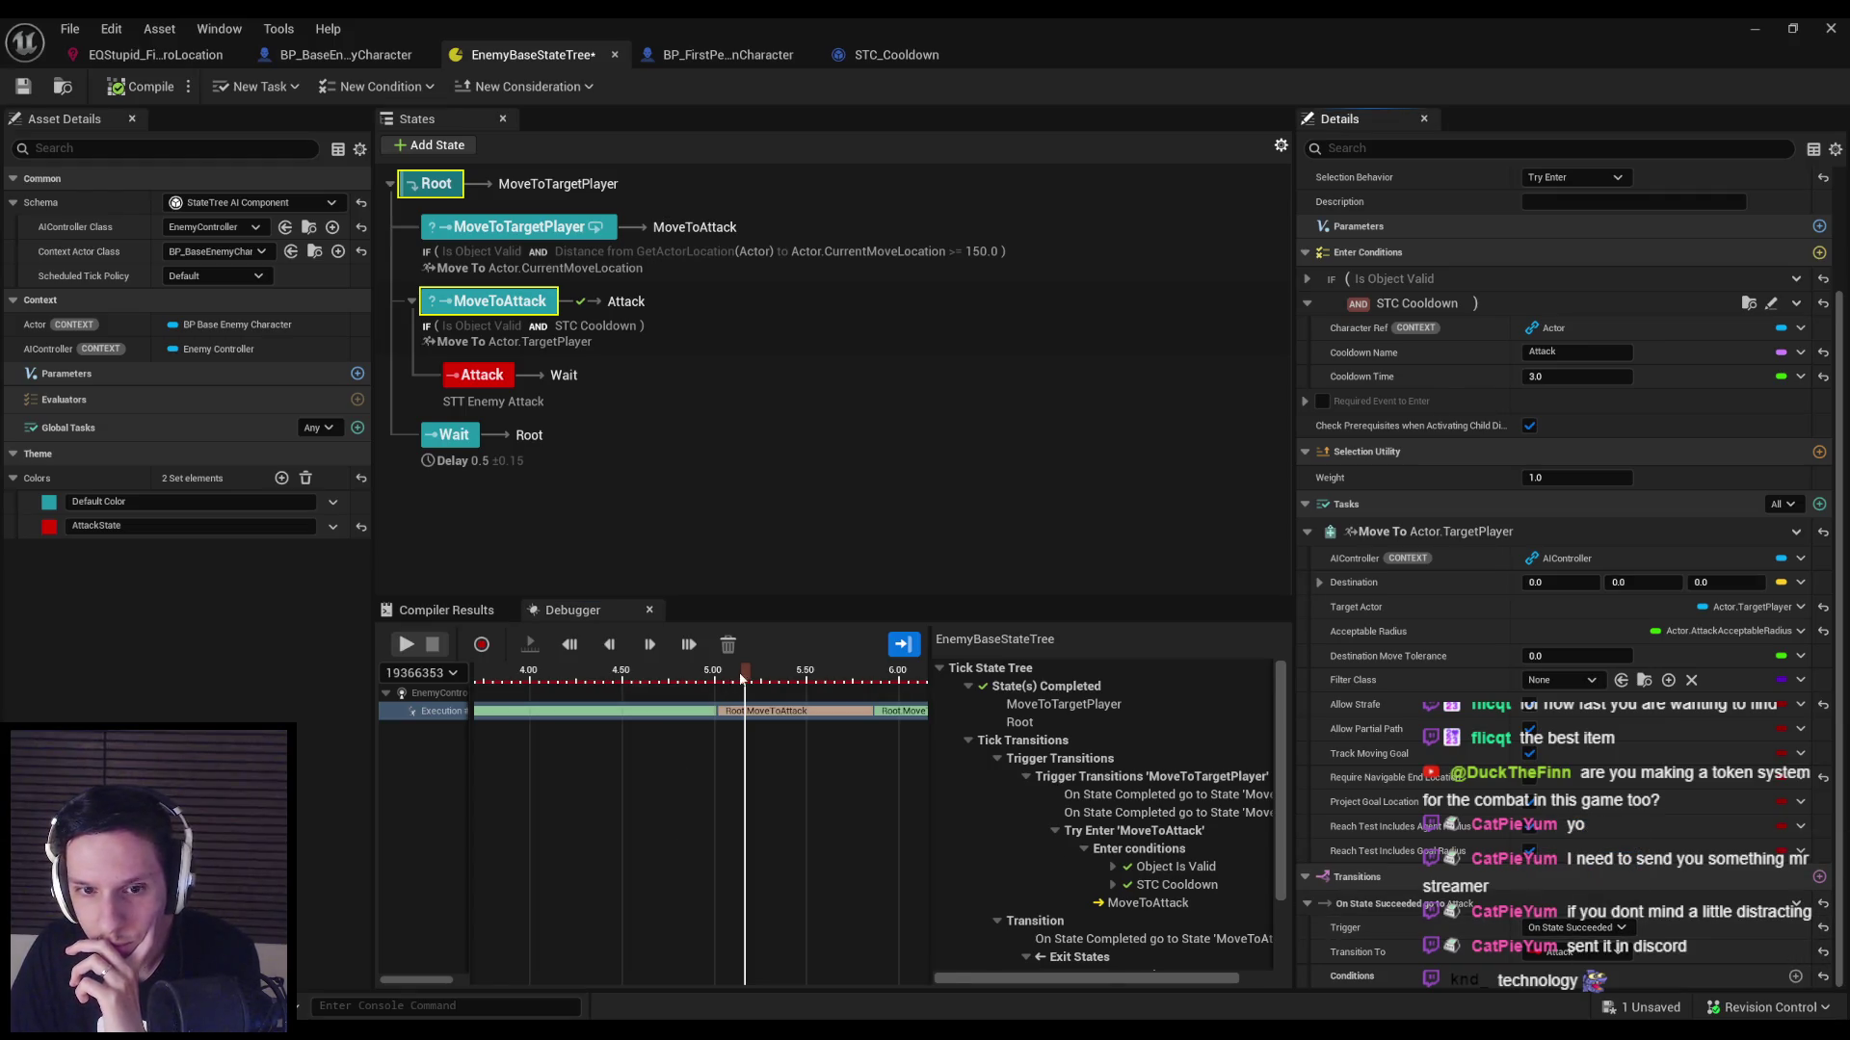
# Select the MoveToAttack trace row at about 5.9 seconds and view the Attack state's settings.
pyautogui.moveTo(743, 677)
pyautogui.mouseDown()
pyautogui.moveTo(714, 677)
pyautogui.moveTo(900, 681)
pyautogui.moveTo(846, 681)
pyautogui.mouseUp()
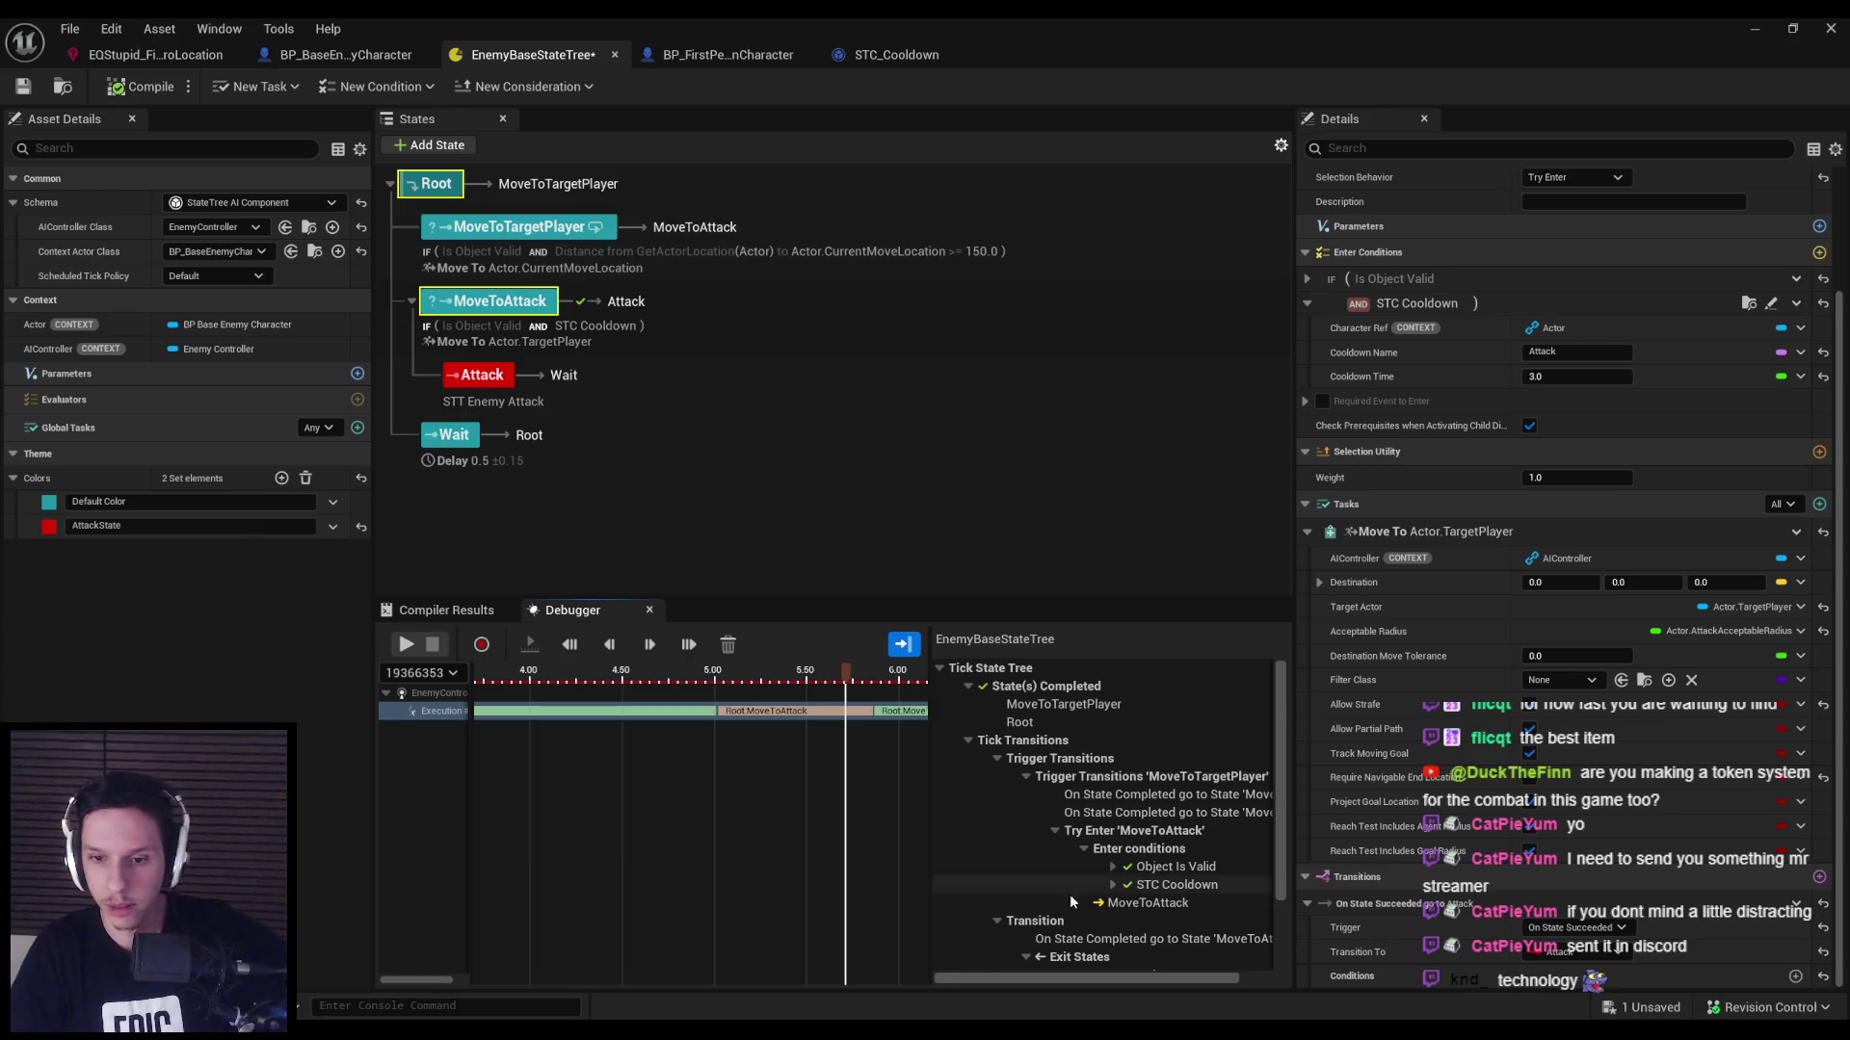
pyautogui.click(1107, 906)
pyautogui.moveTo(847, 672); pyautogui.dragTo(876, 676)
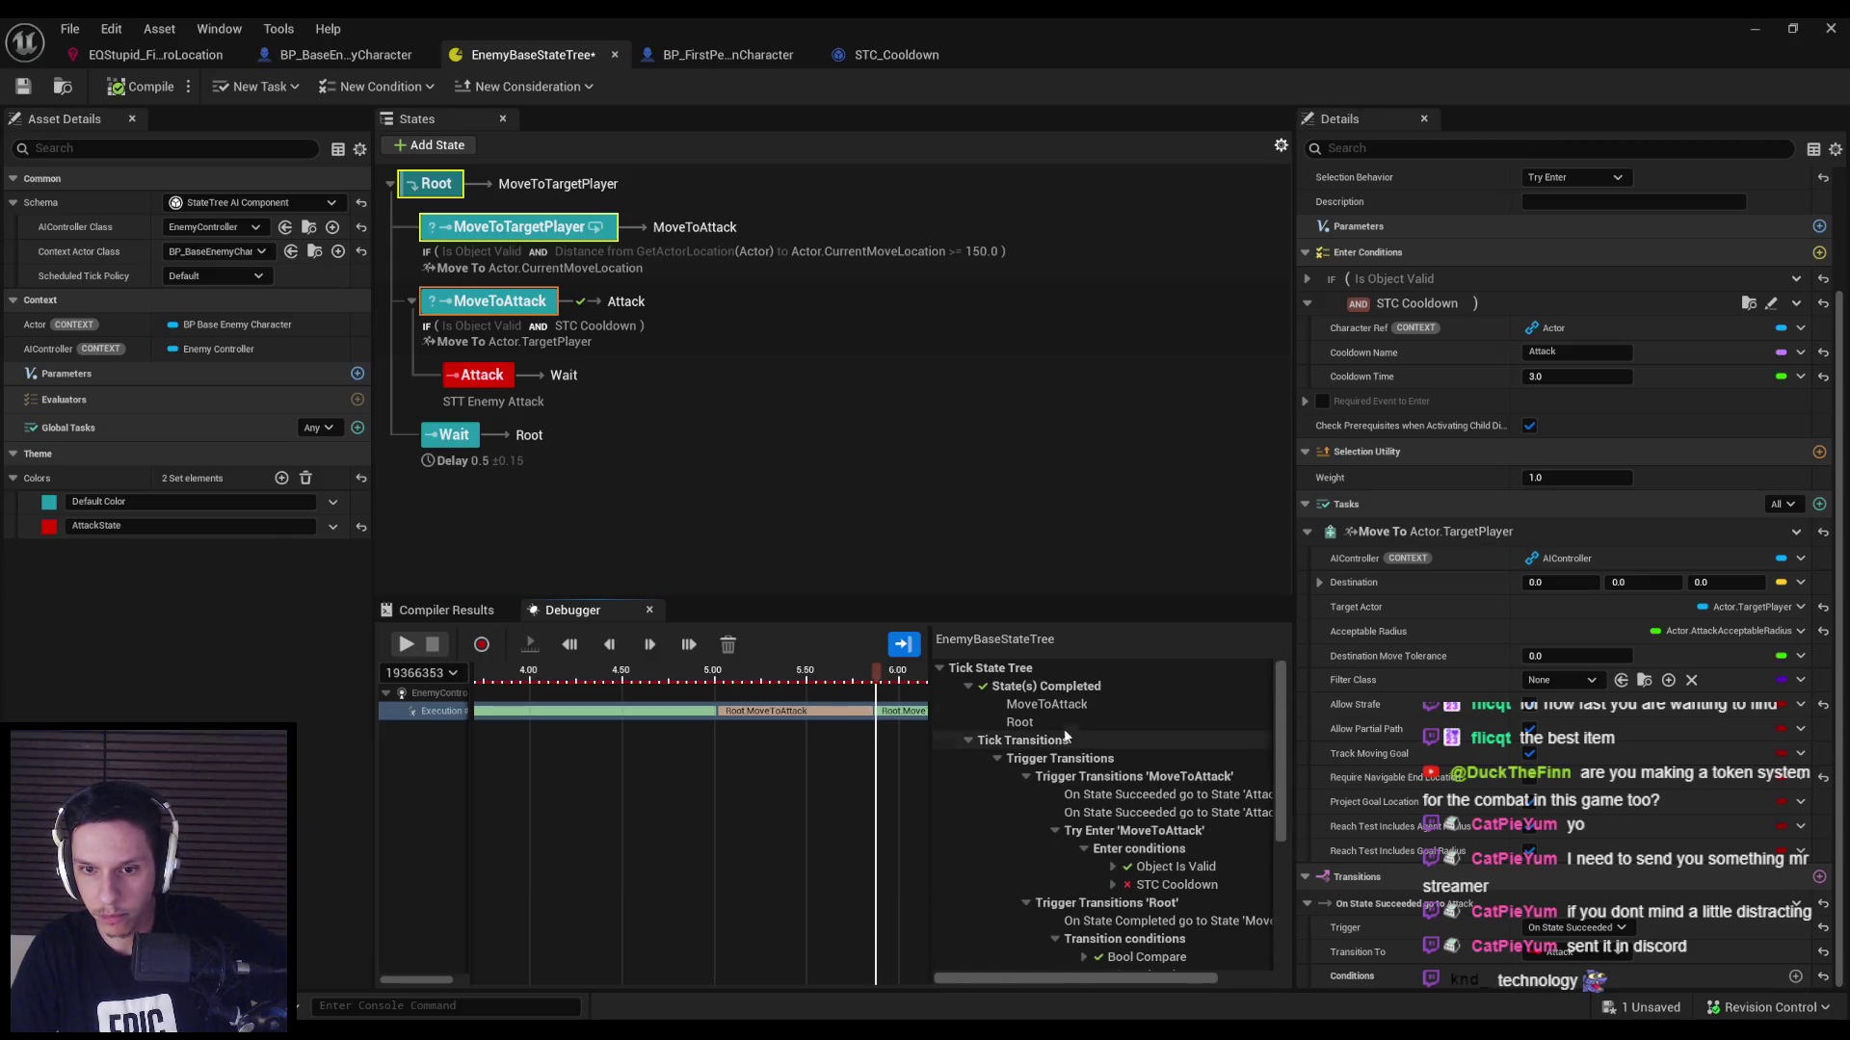
pyautogui.scroll(-3, 1151, 749)
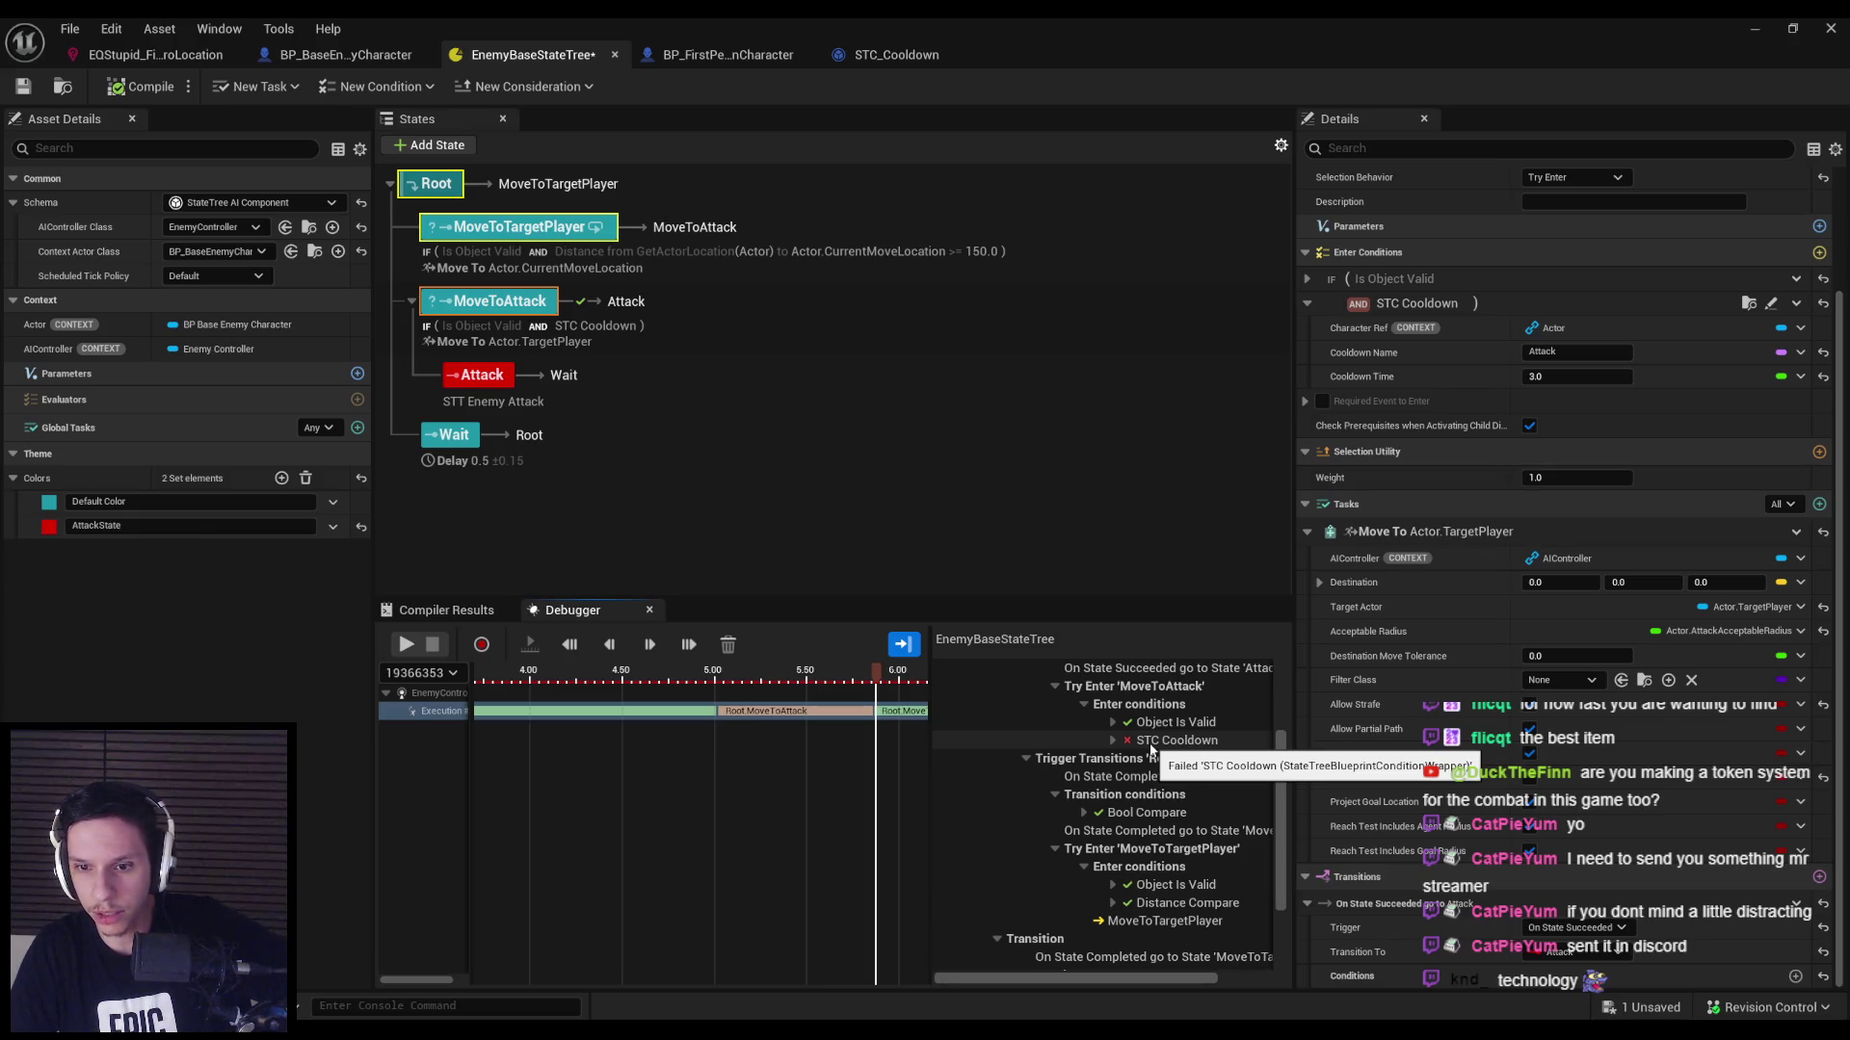
pyautogui.click(482, 374)
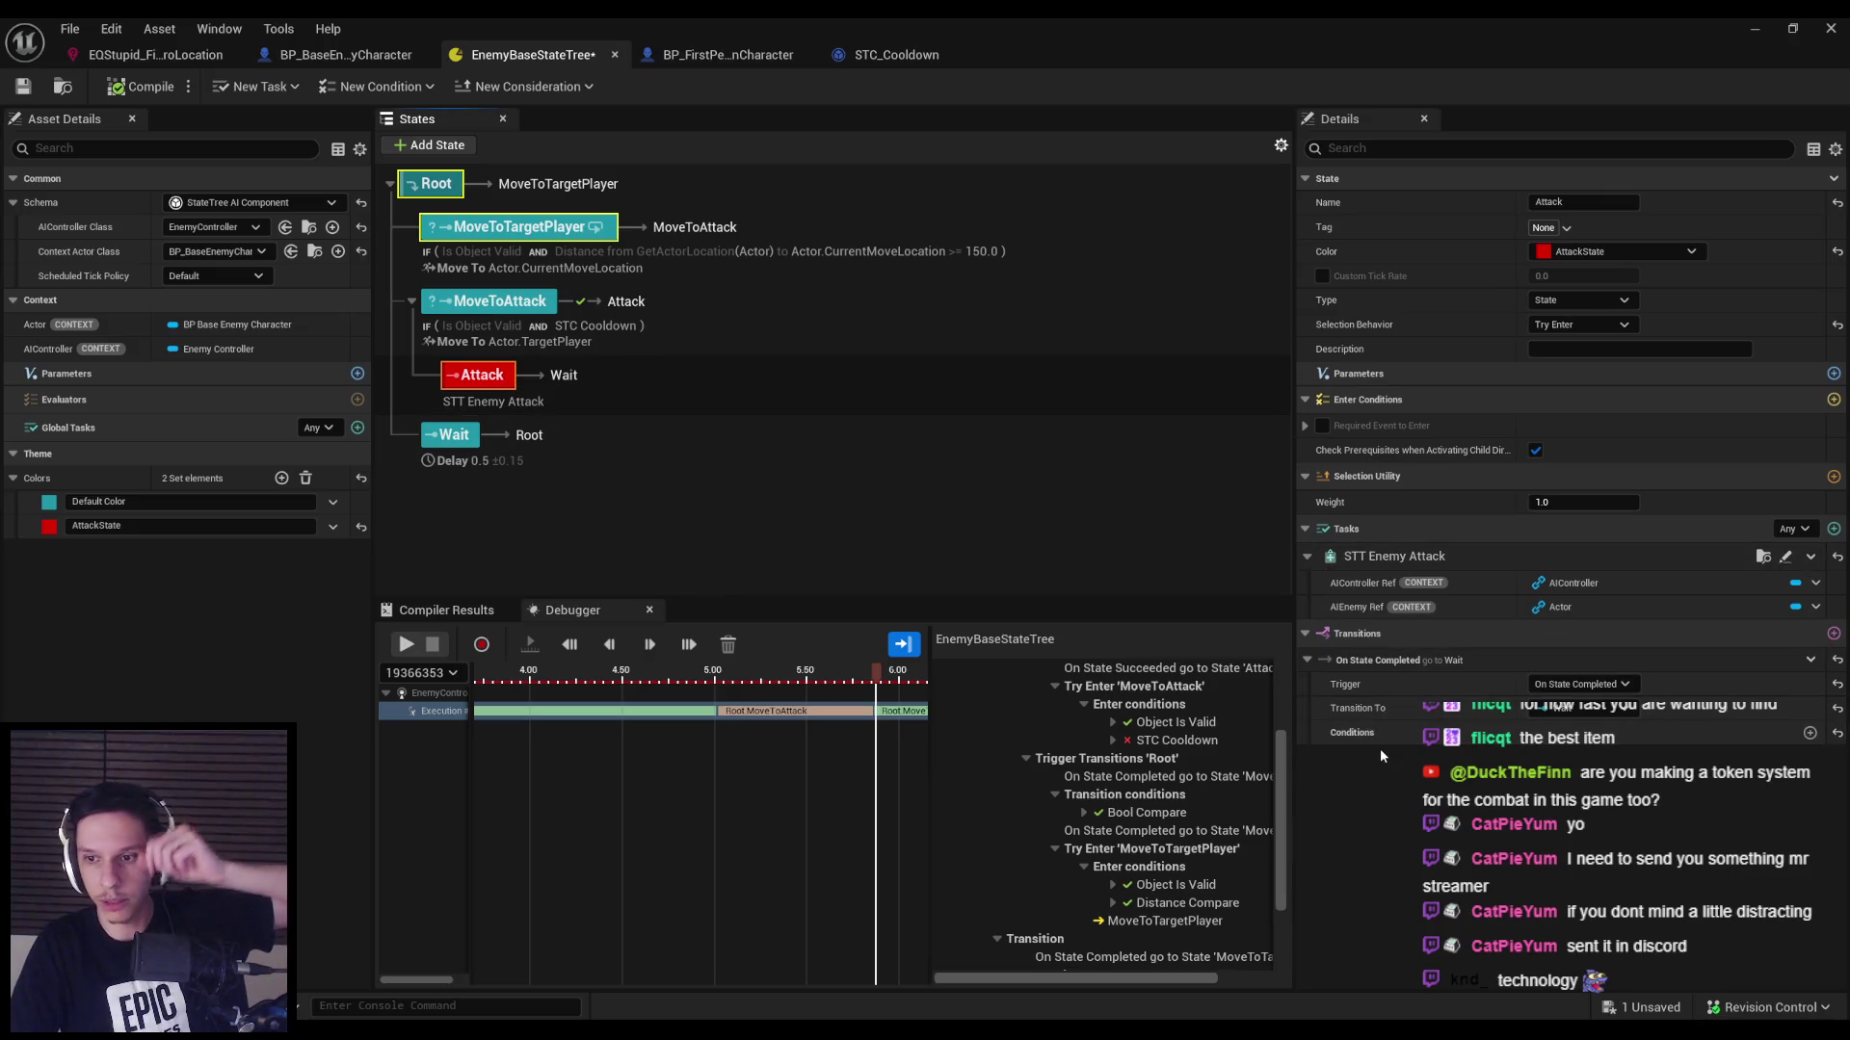
# Open the STT_EnemyAttack task blueprint, close it, and return to EnemyBaseStateTree.
pyautogui.doubleClick(1528, 549)
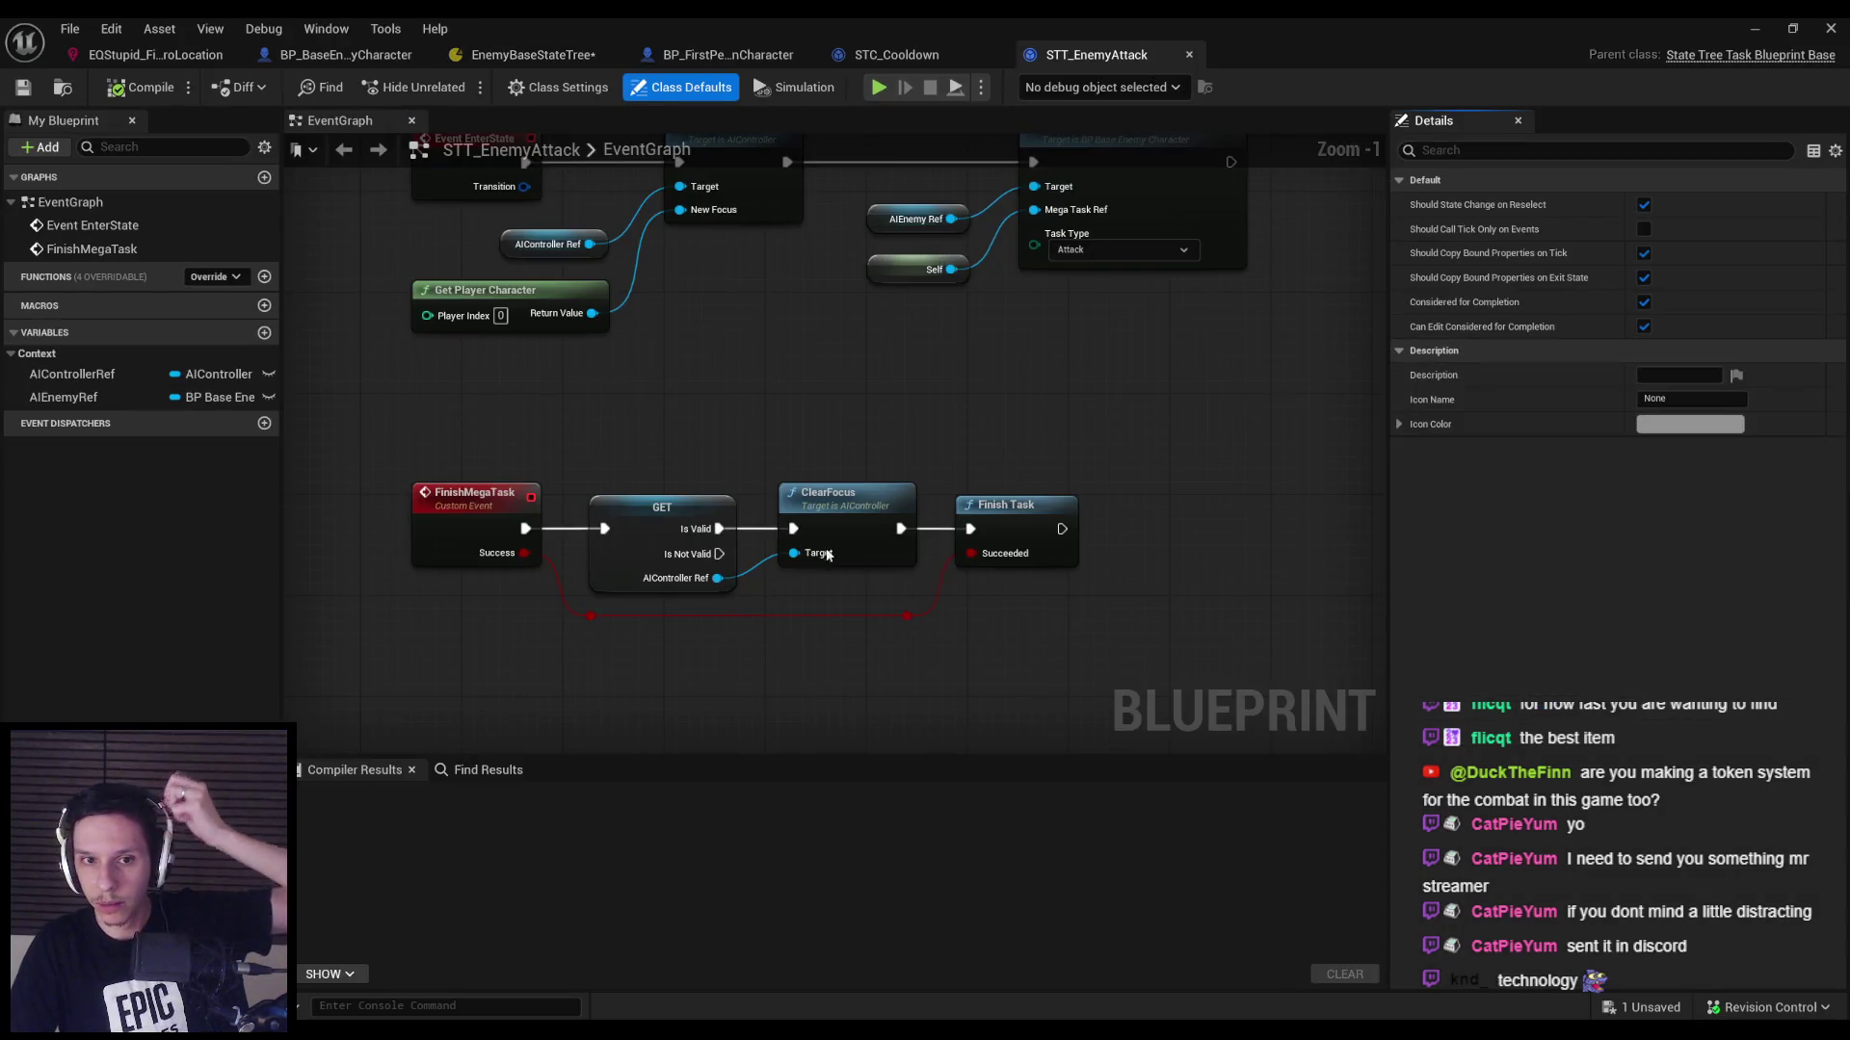
pyautogui.click(1189, 54)
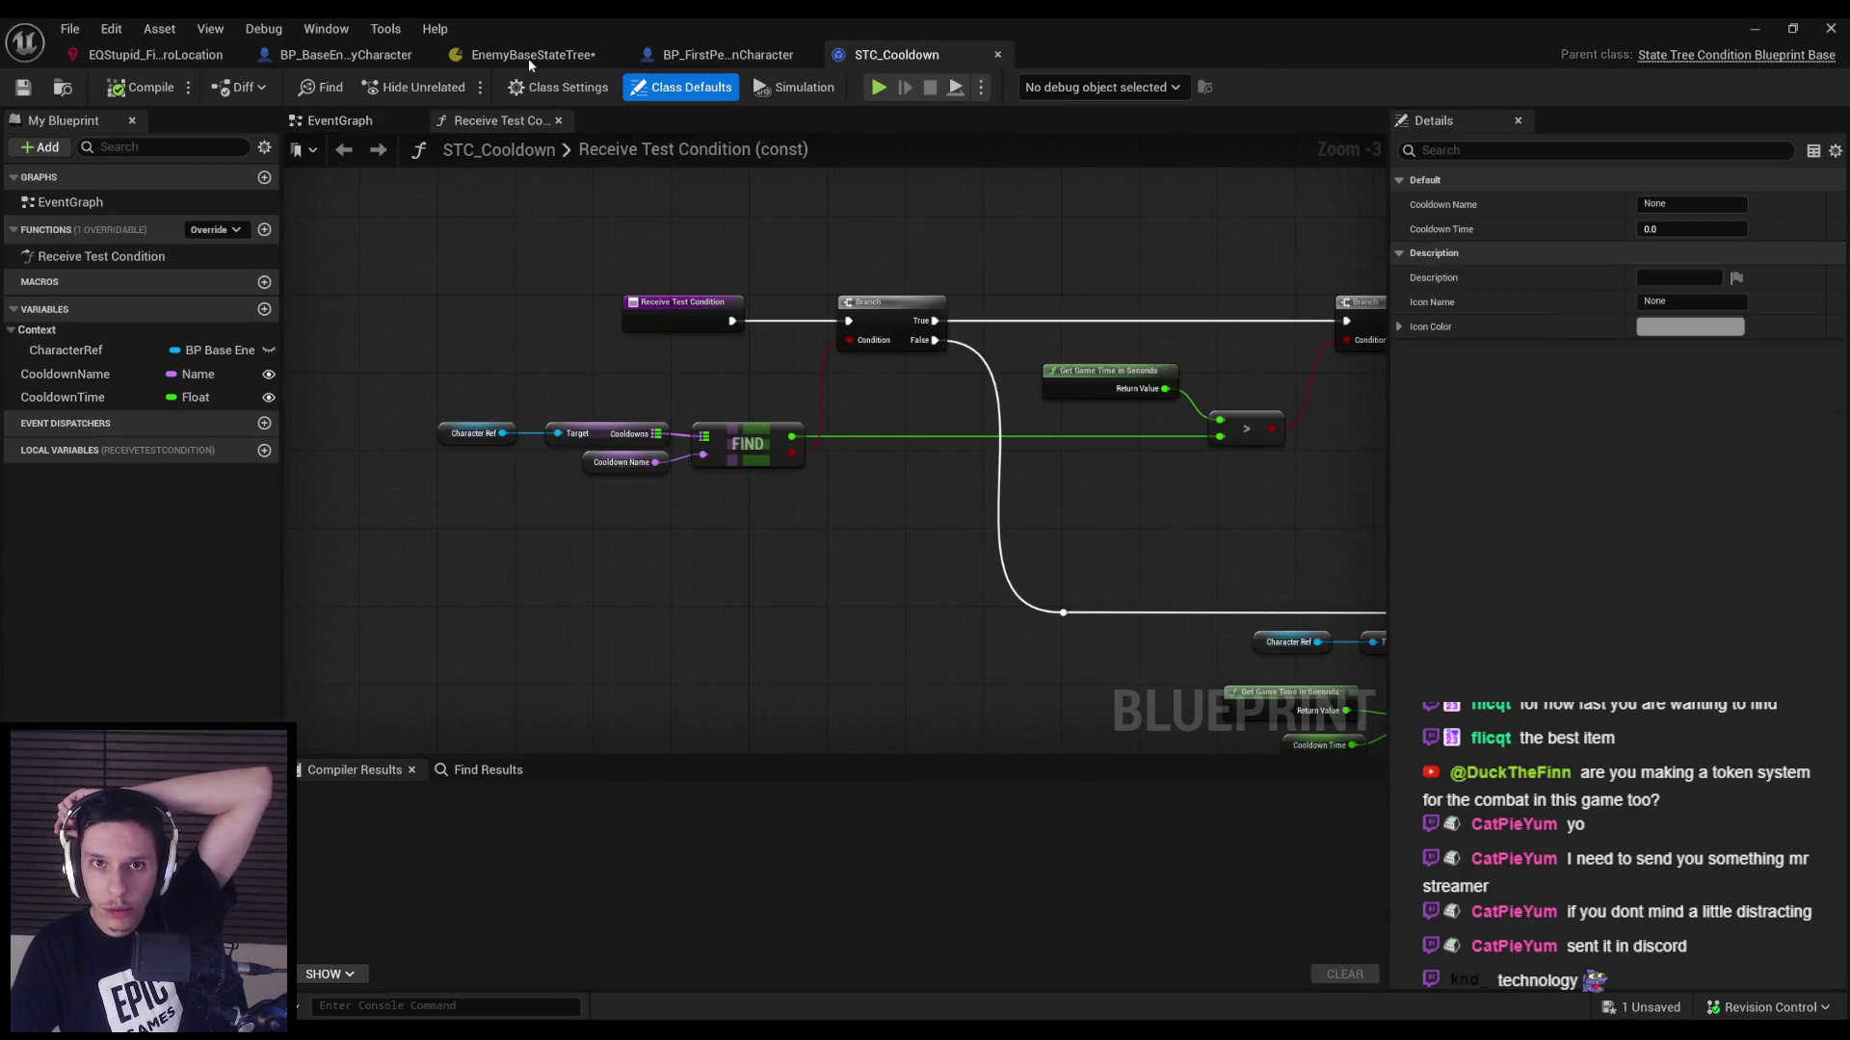
pyautogui.click(475, 58)
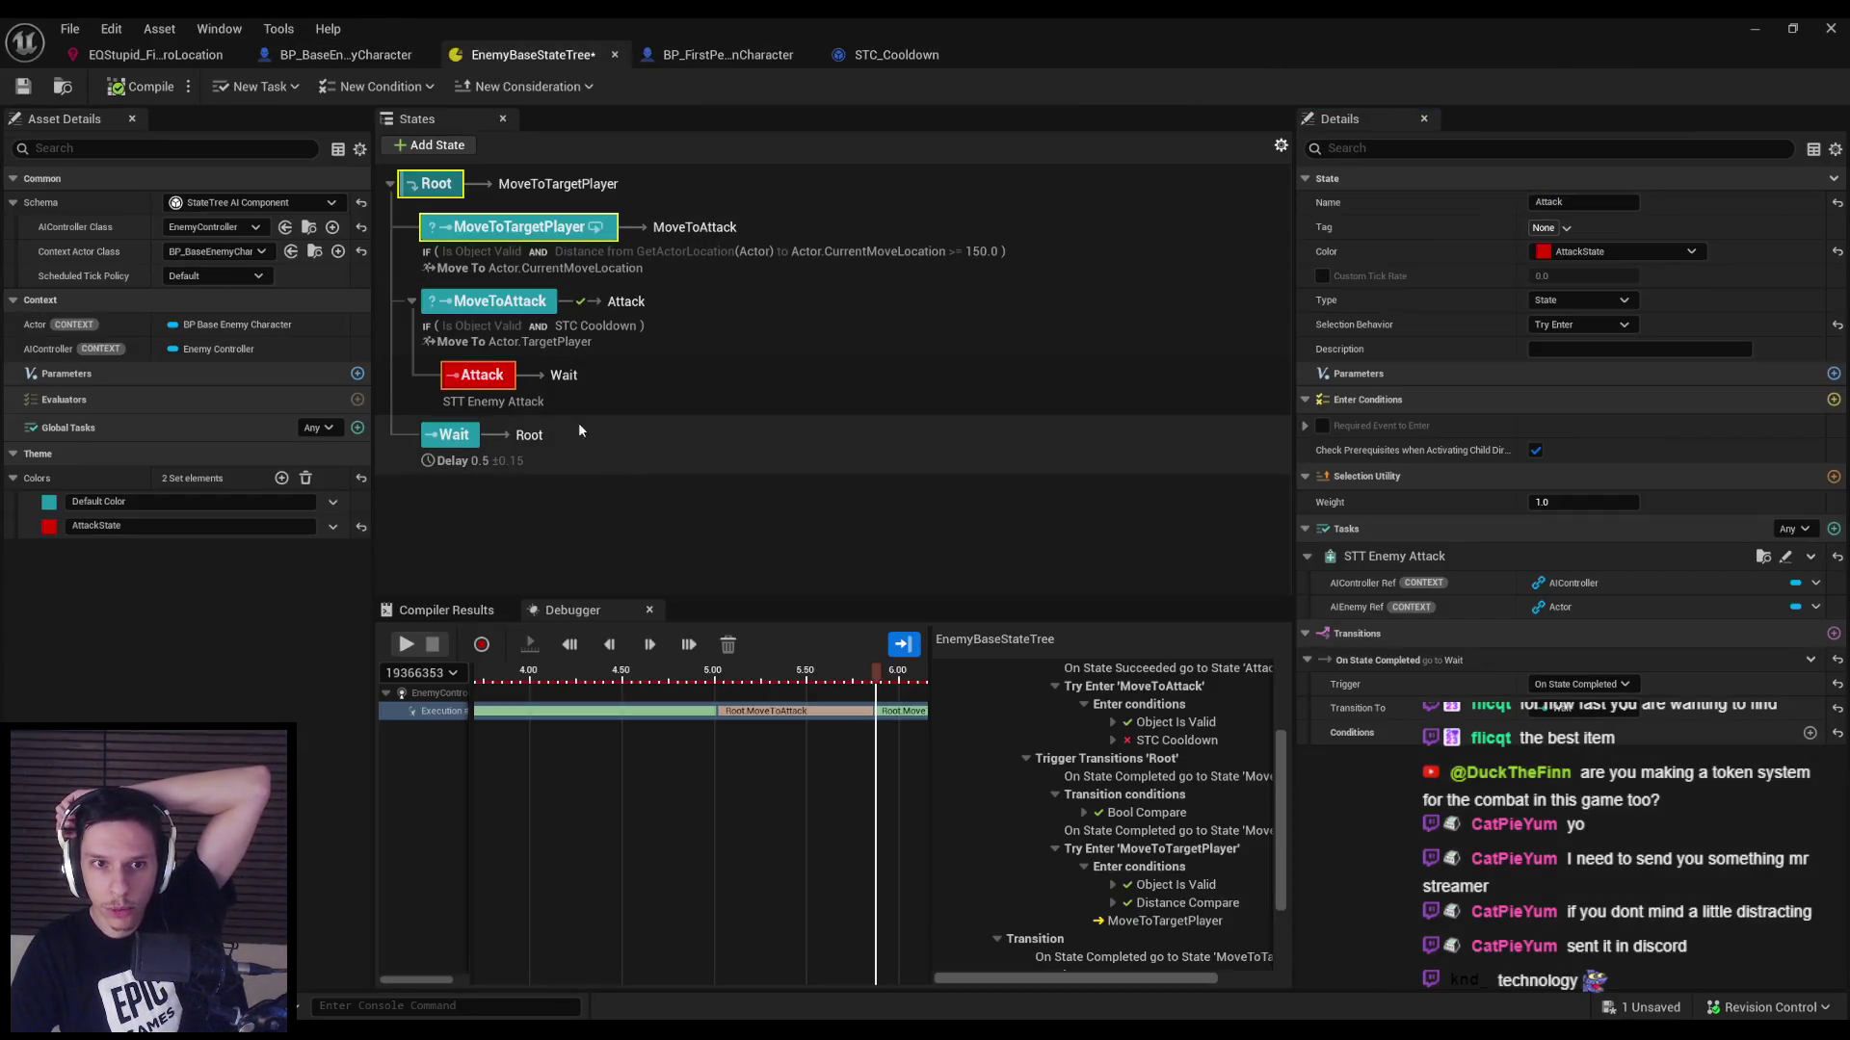
# Review MoveToAttack's enter conditions, keeping Is Object Valid AND STC Cooldown combined with AND.
pyautogui.click(482, 303)
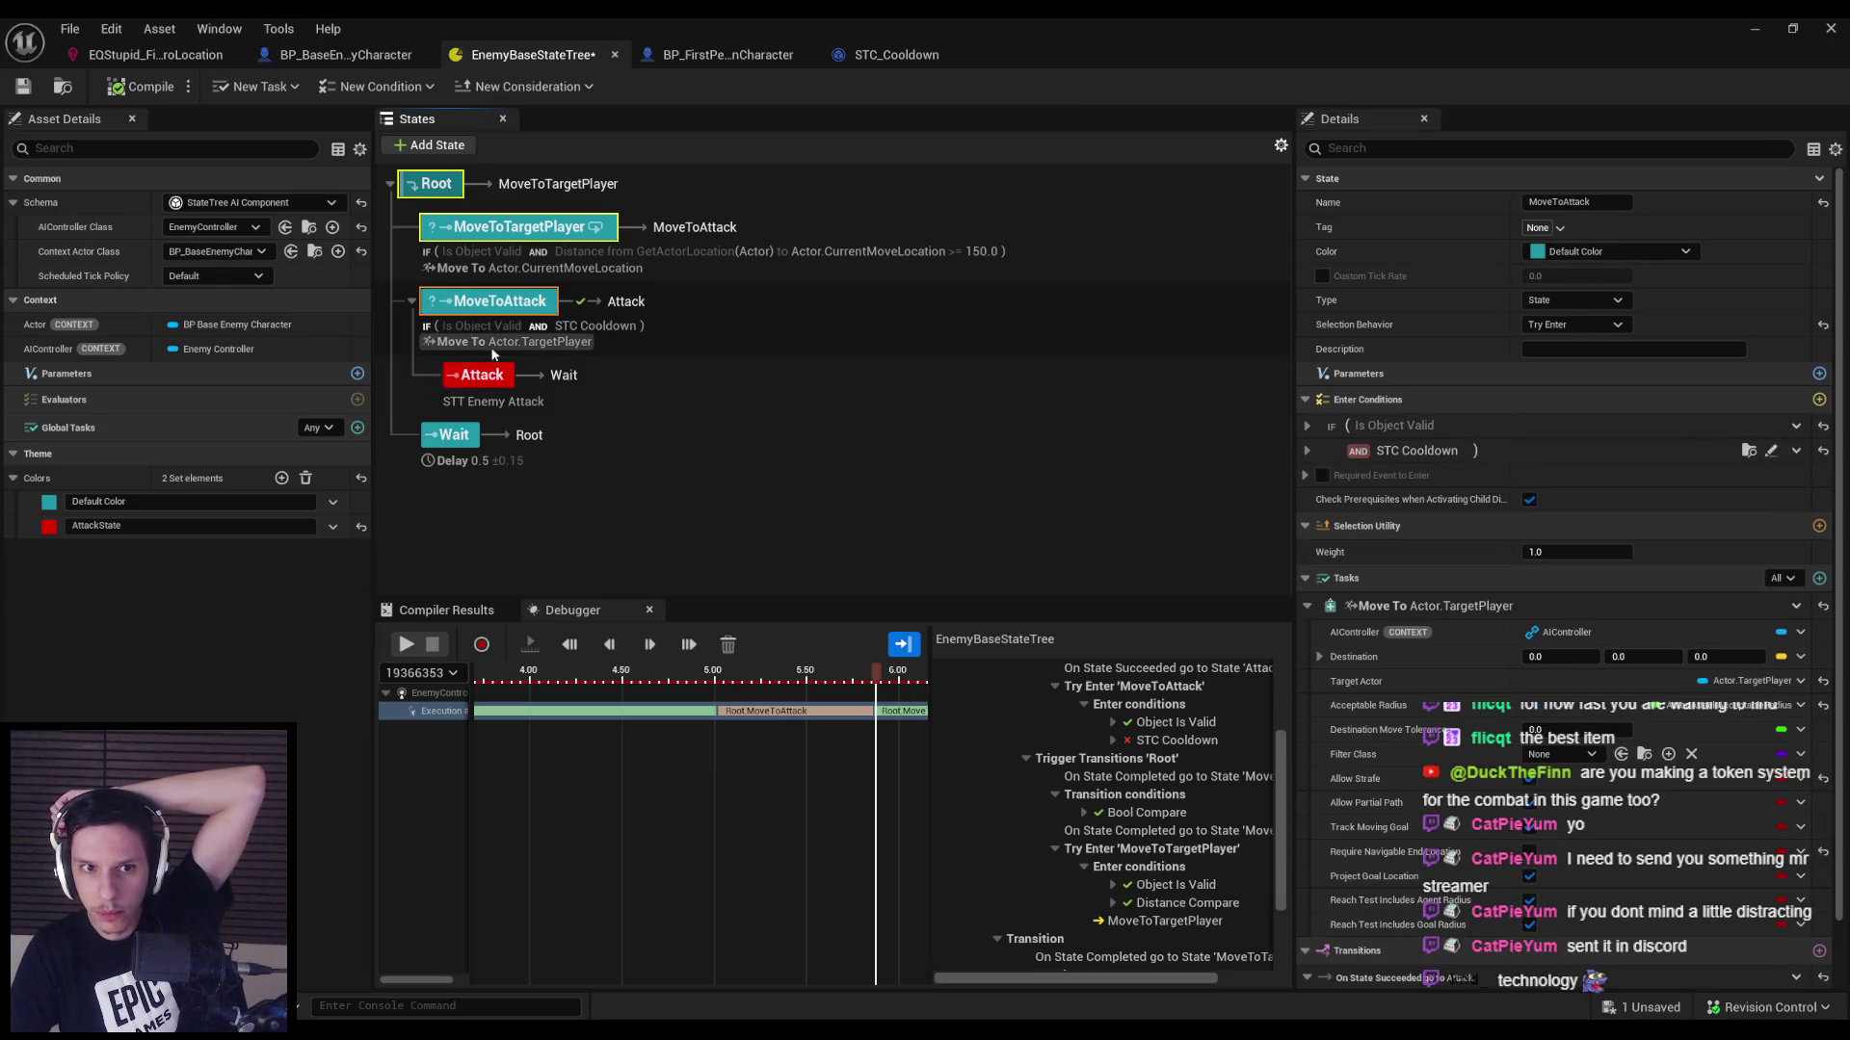
pyautogui.click(579, 330)
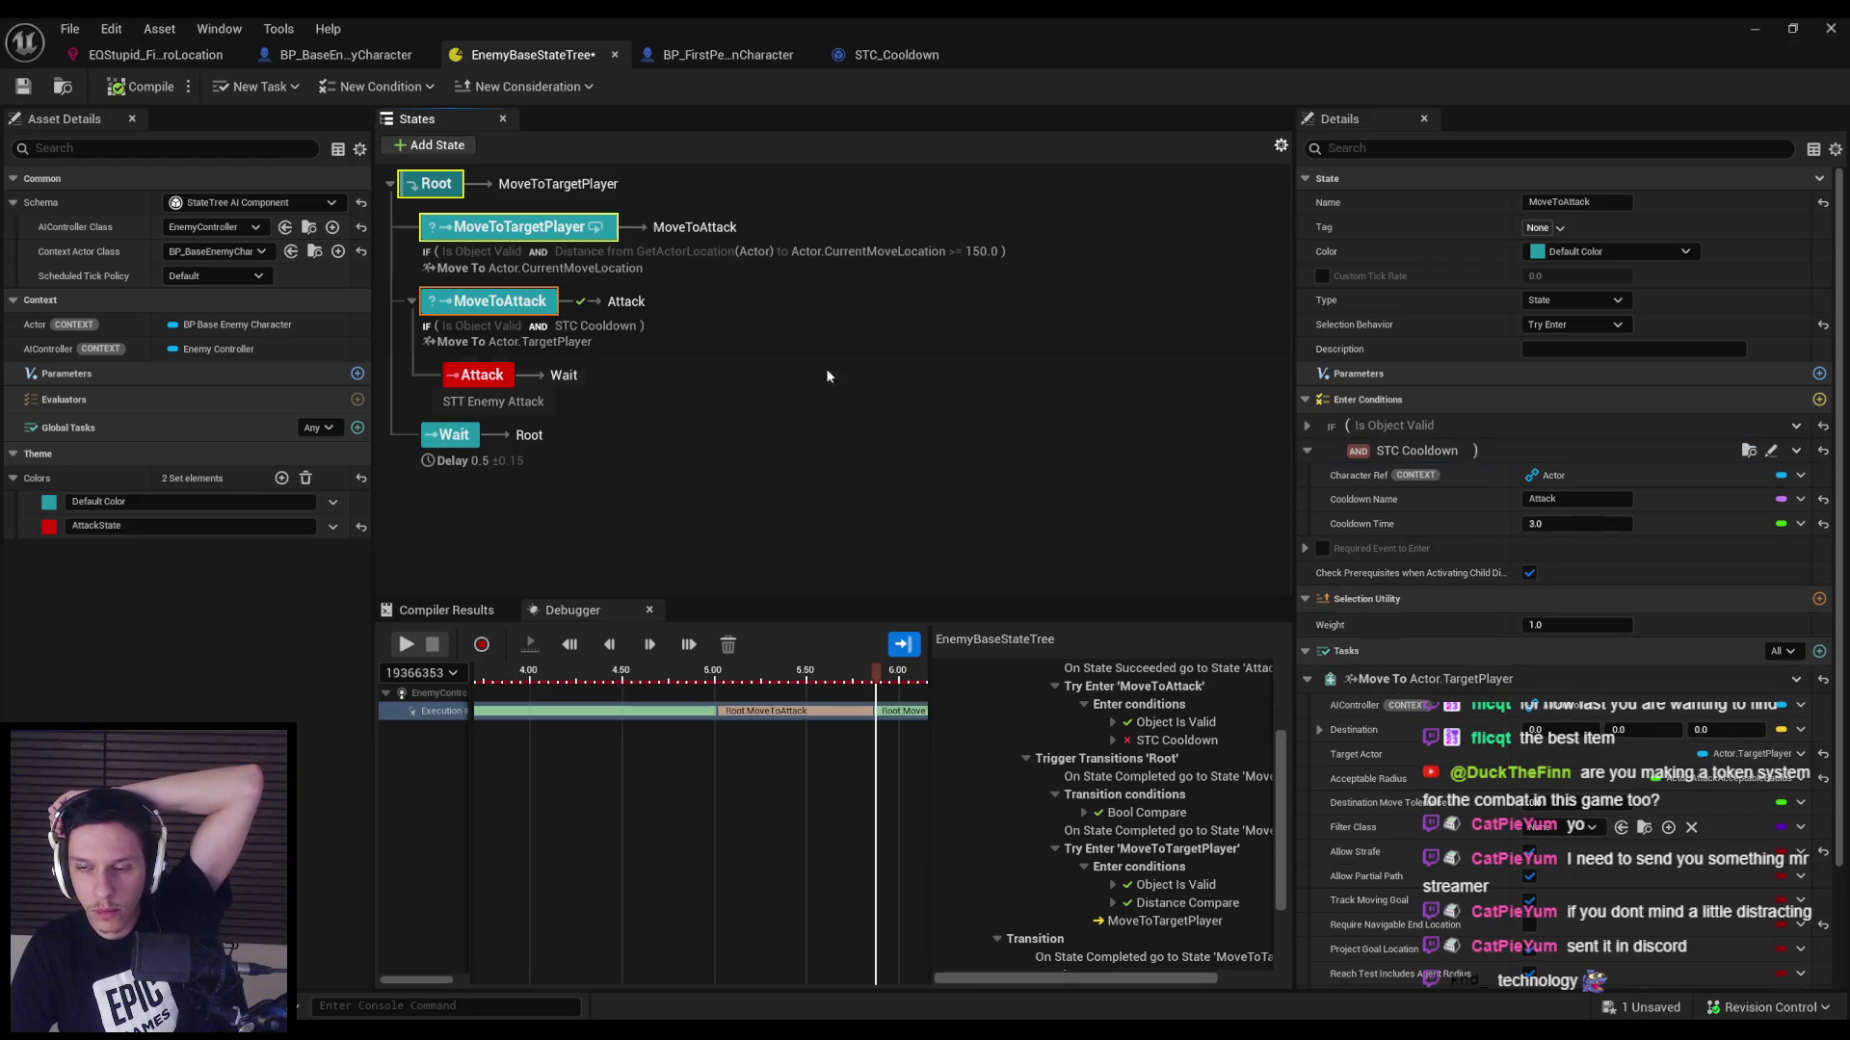
pyautogui.click(1357, 452)
pyautogui.click(1357, 452)
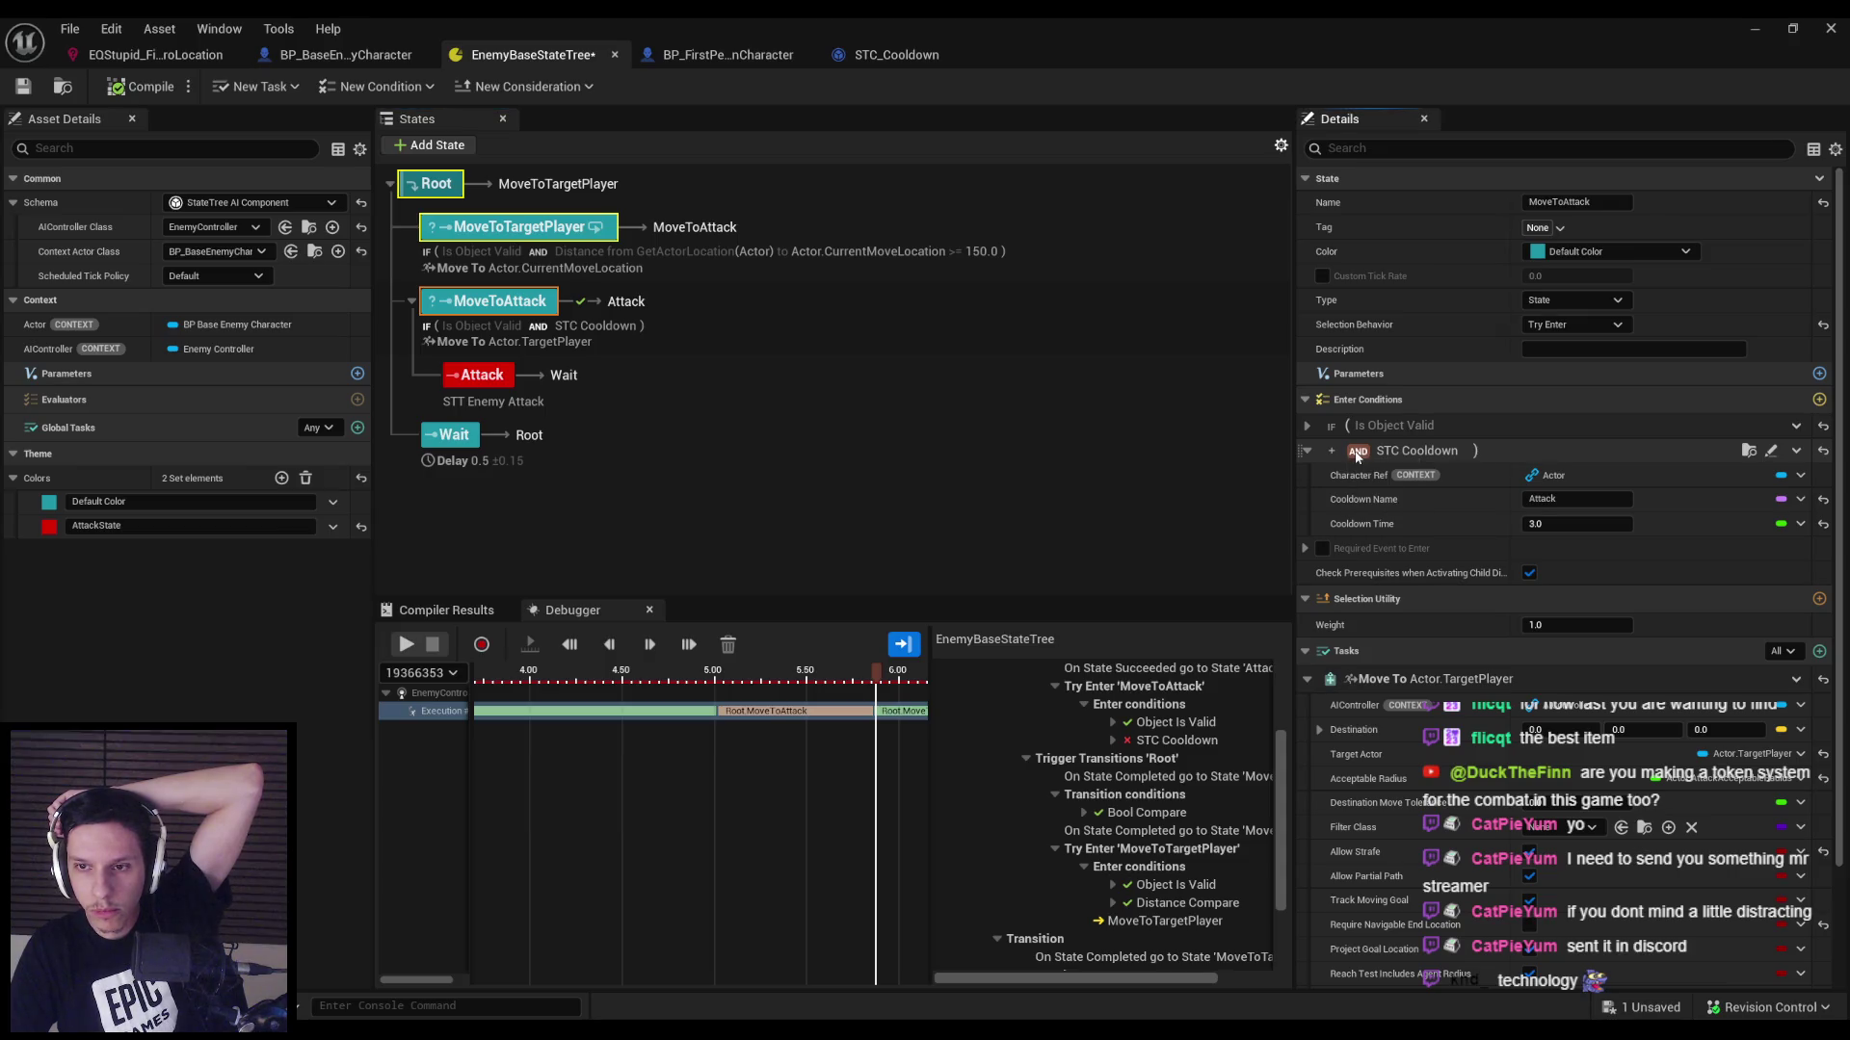
pyautogui.click(1308, 426)
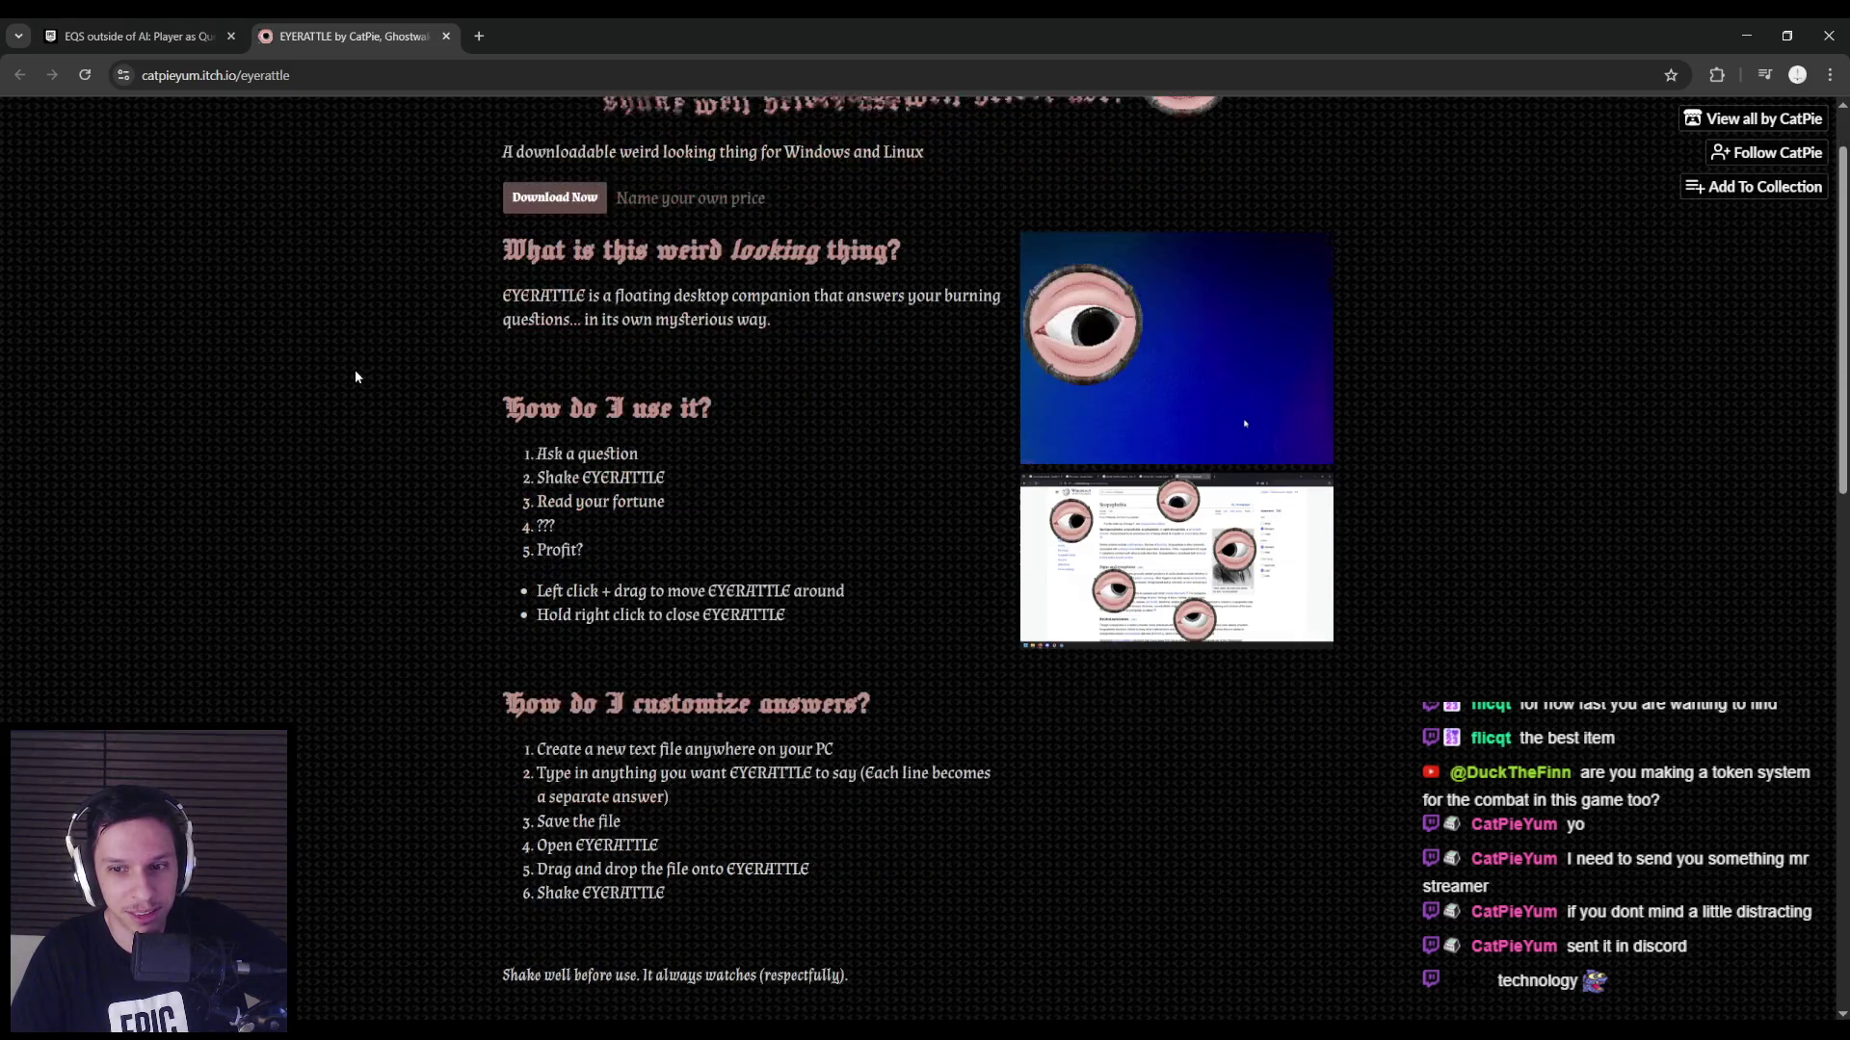
# Scroll through the EYERATTLE itch.io page, then close the tab.
pyautogui.scroll(-2, 354, 368)
pyautogui.scroll(-5, 354, 406)
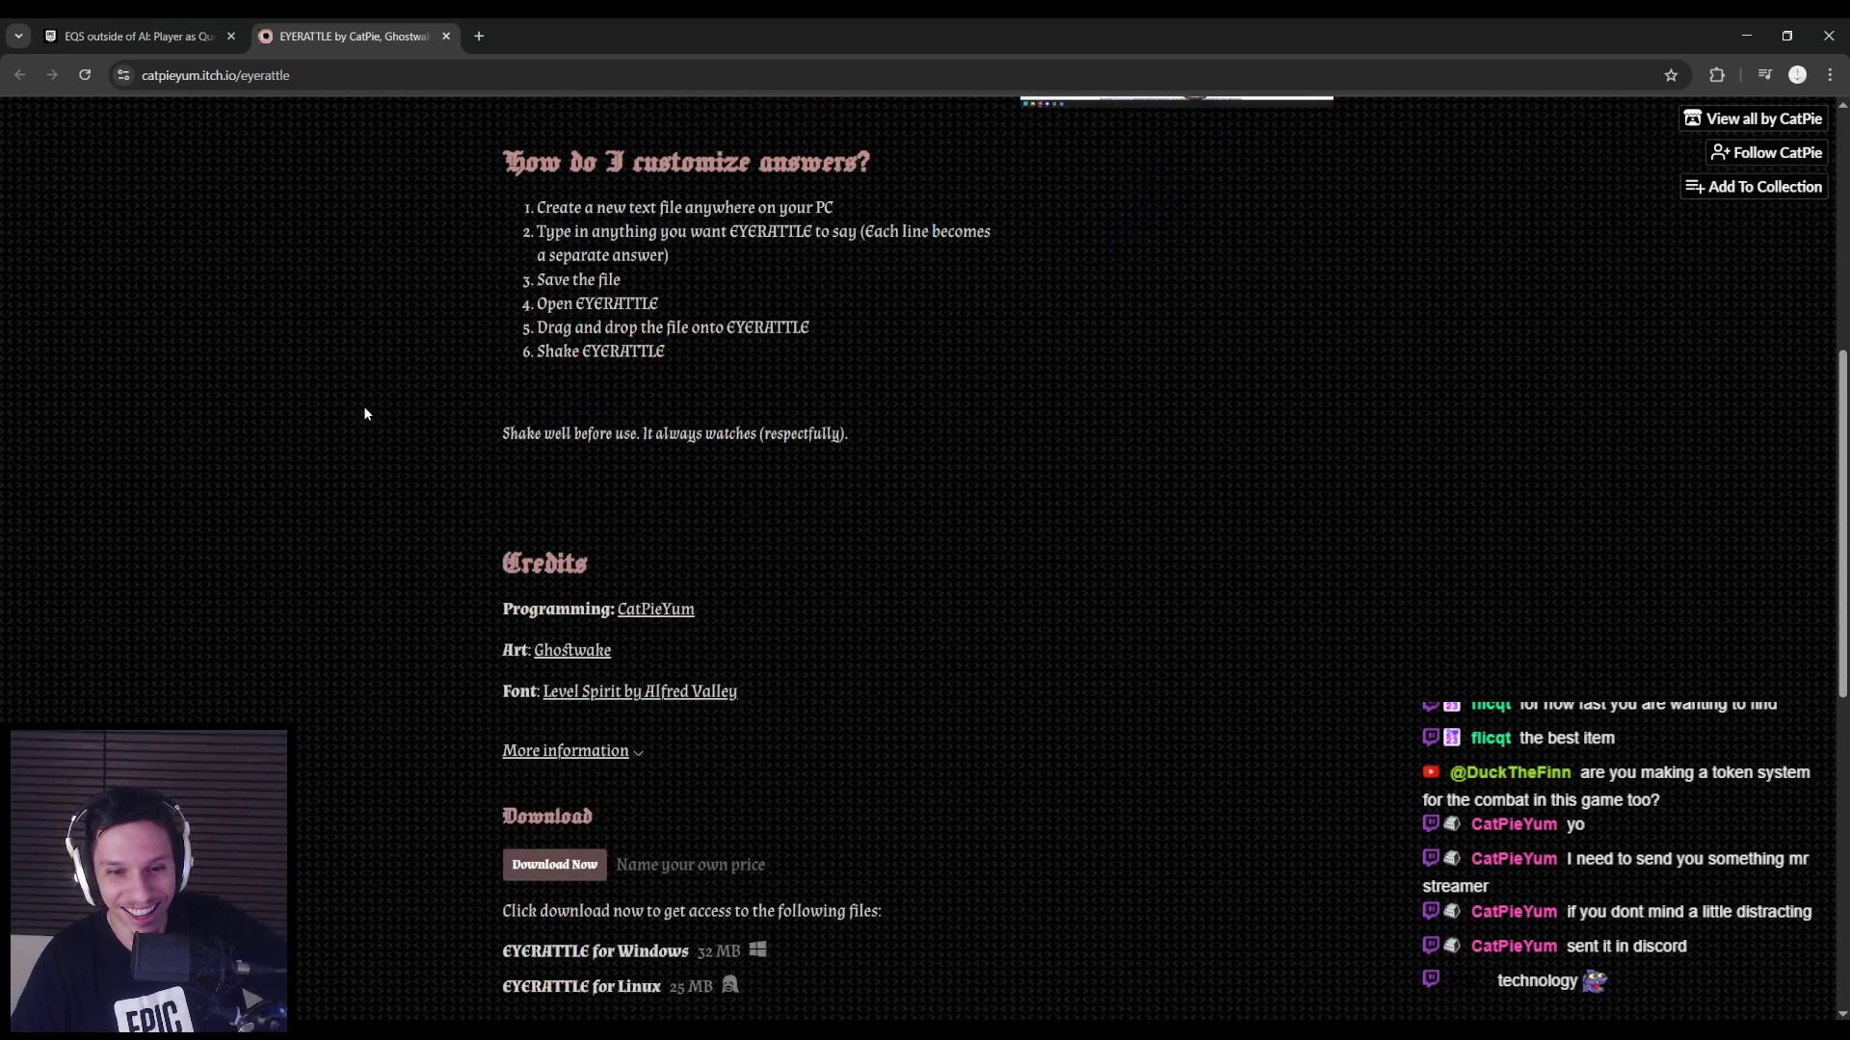
pyautogui.scroll(7, 360, 402)
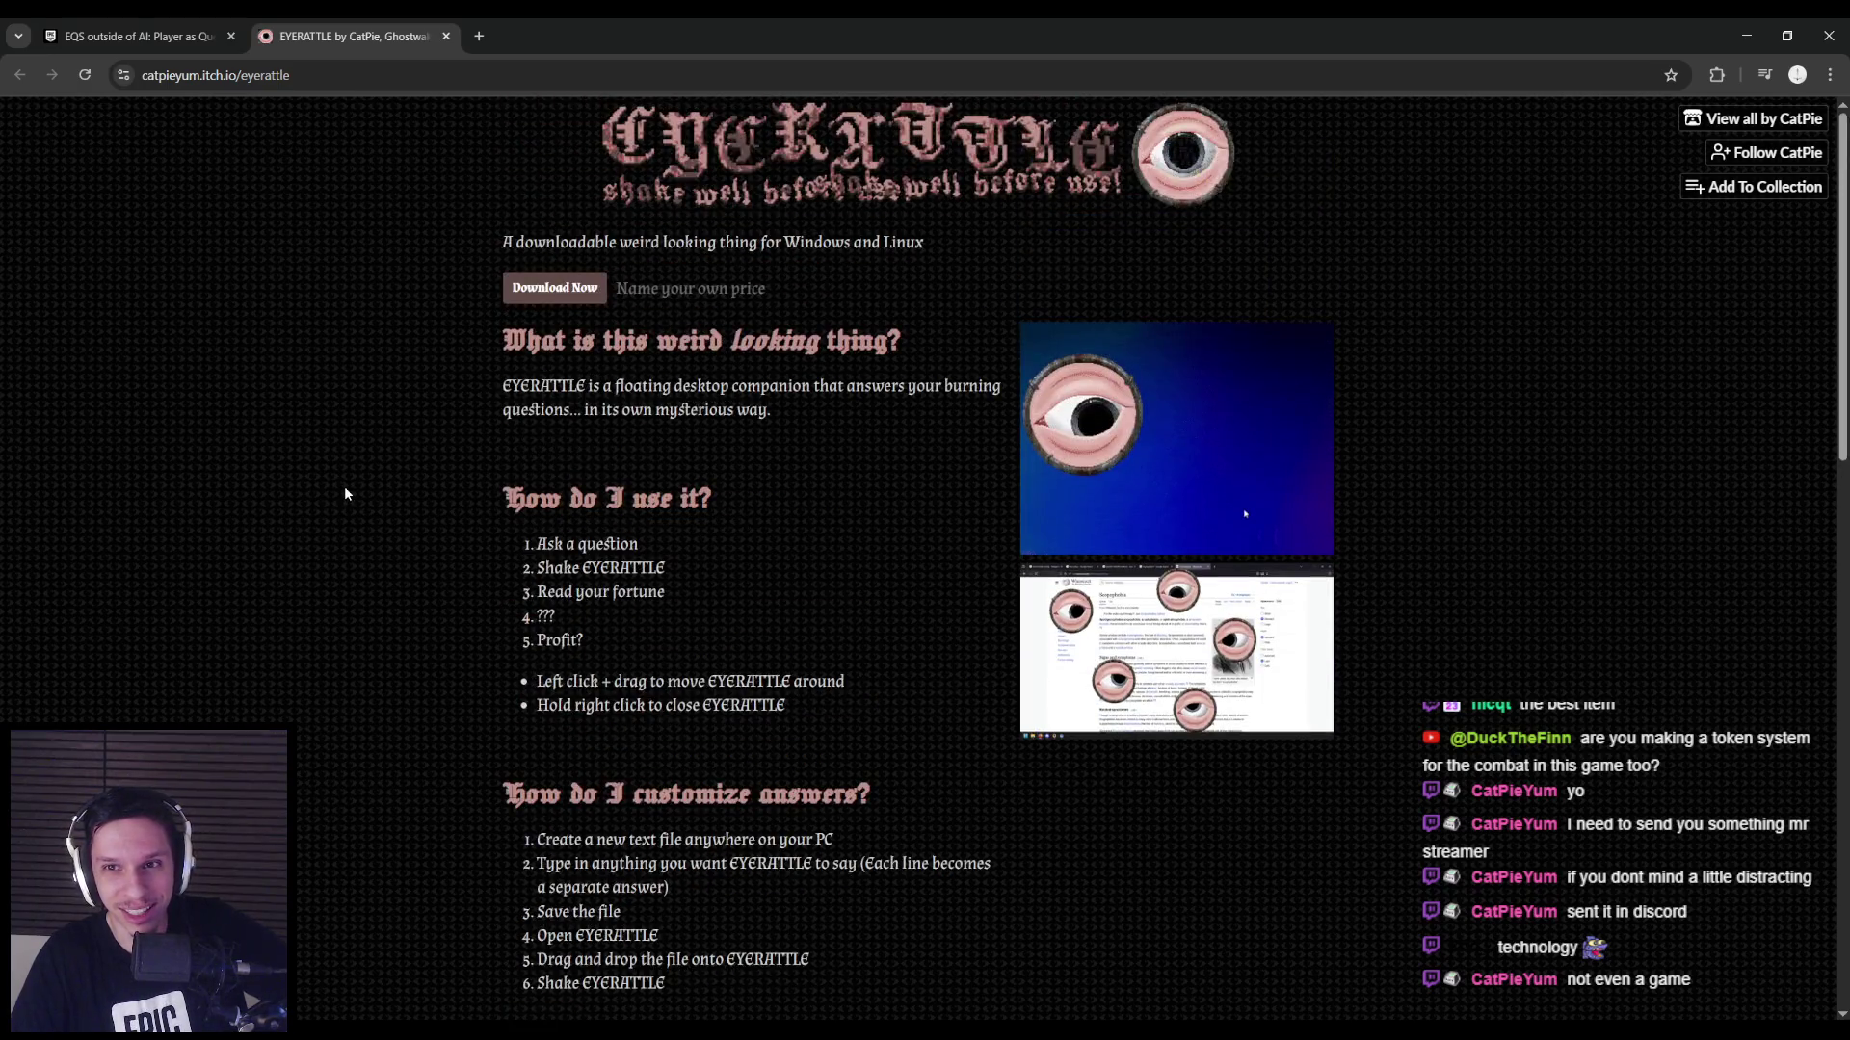
pyautogui.scroll(-7, 342, 492)
pyautogui.scroll(-7, 339, 486)
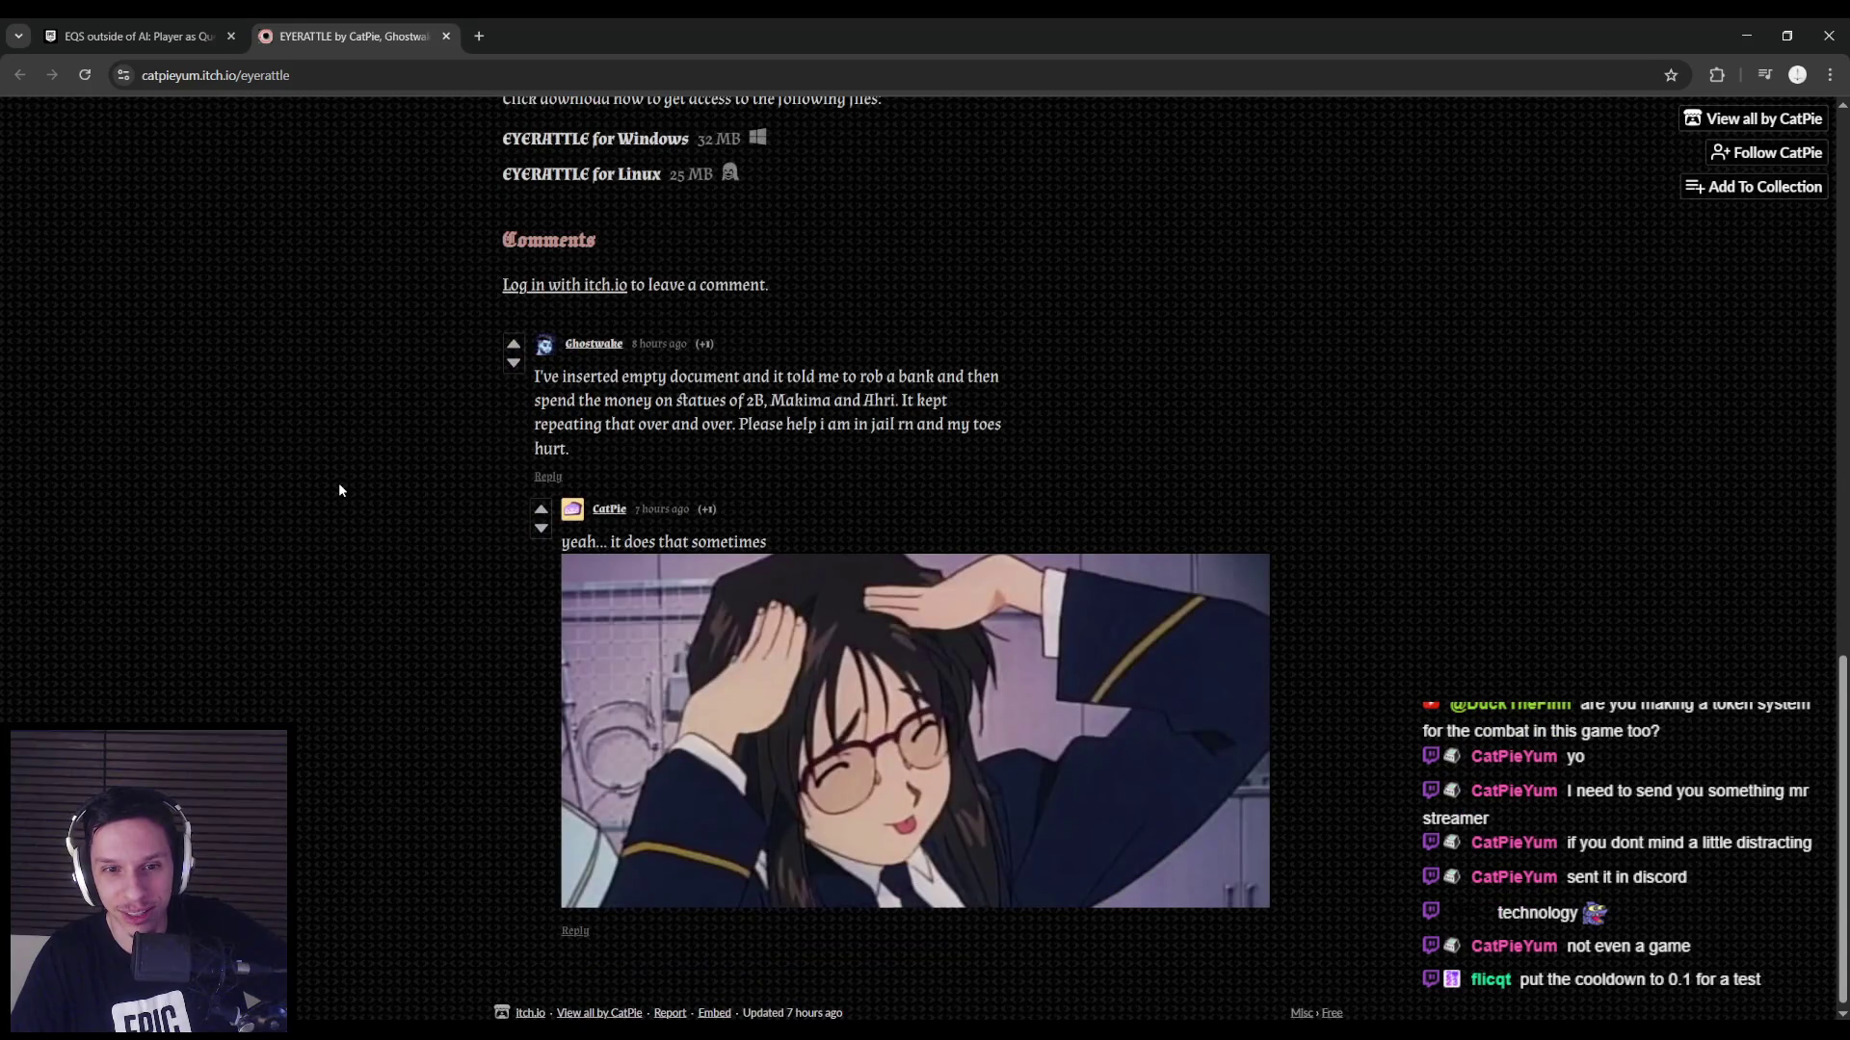
pyautogui.scroll(2, 339, 486)
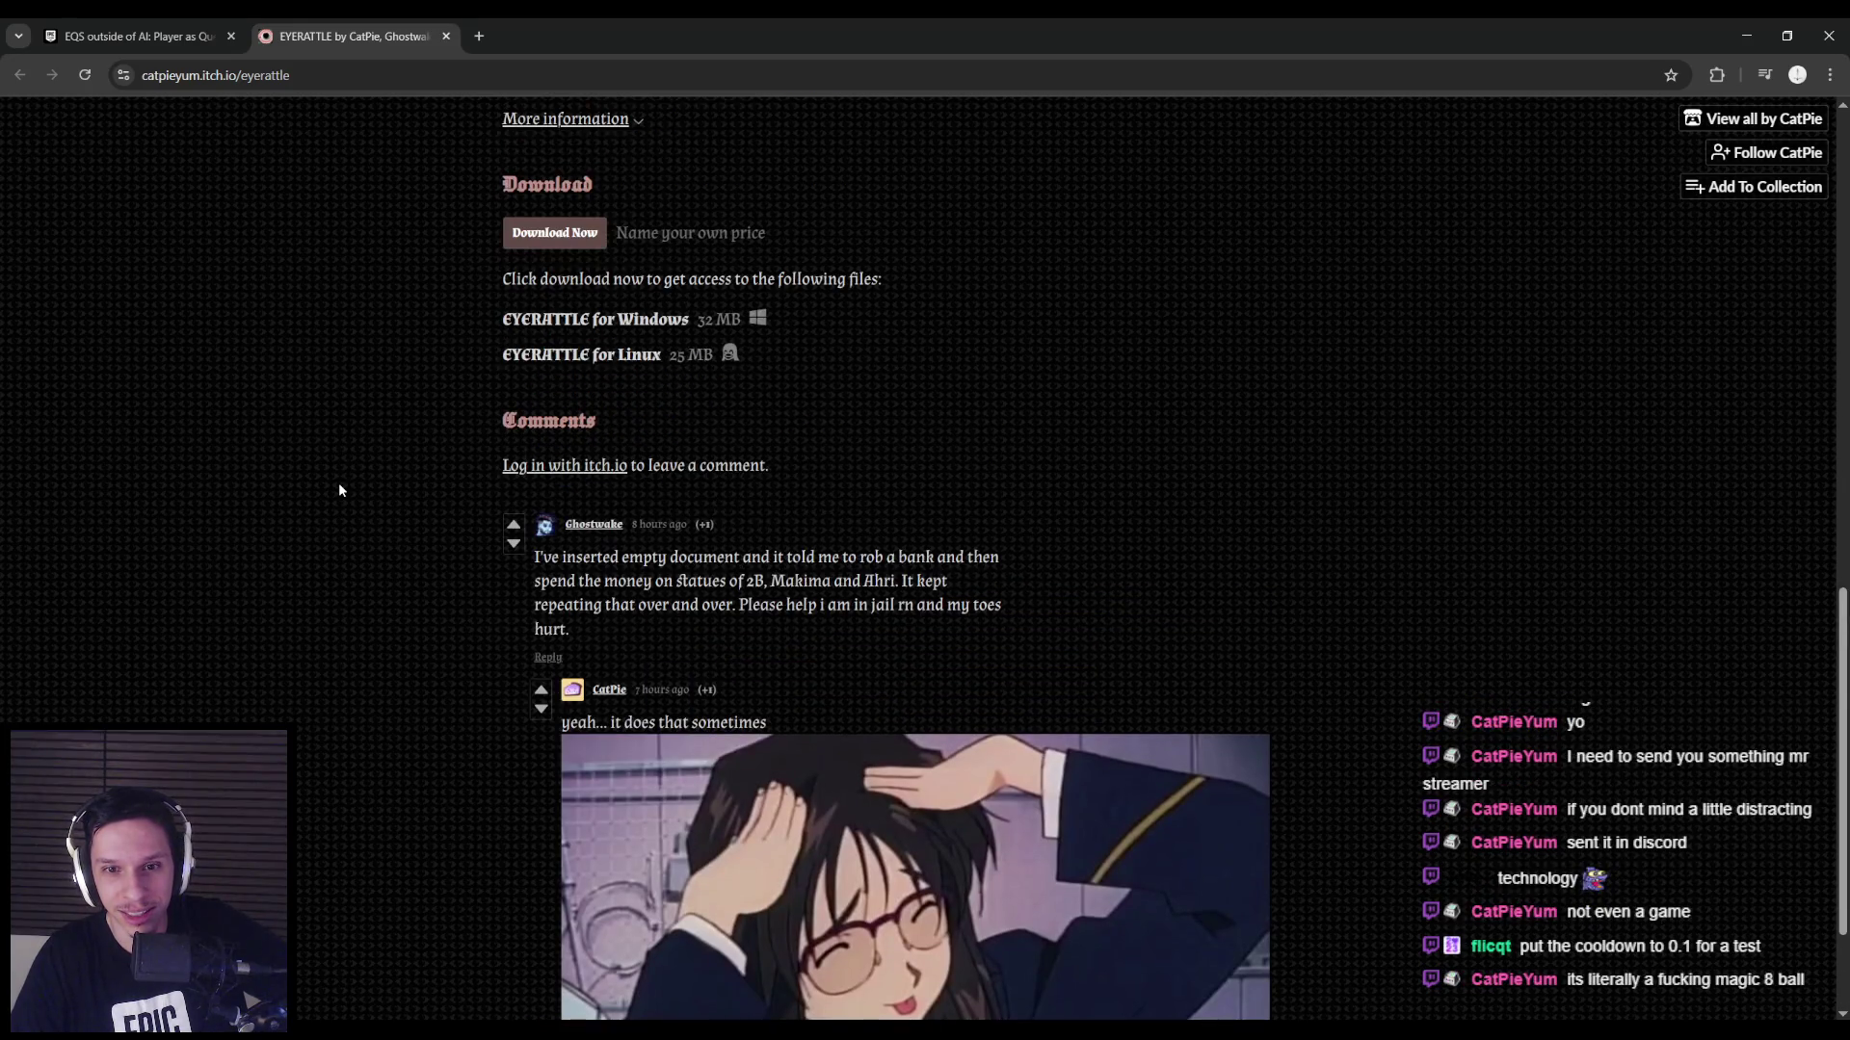
pyautogui.scroll(1, 338, 489)
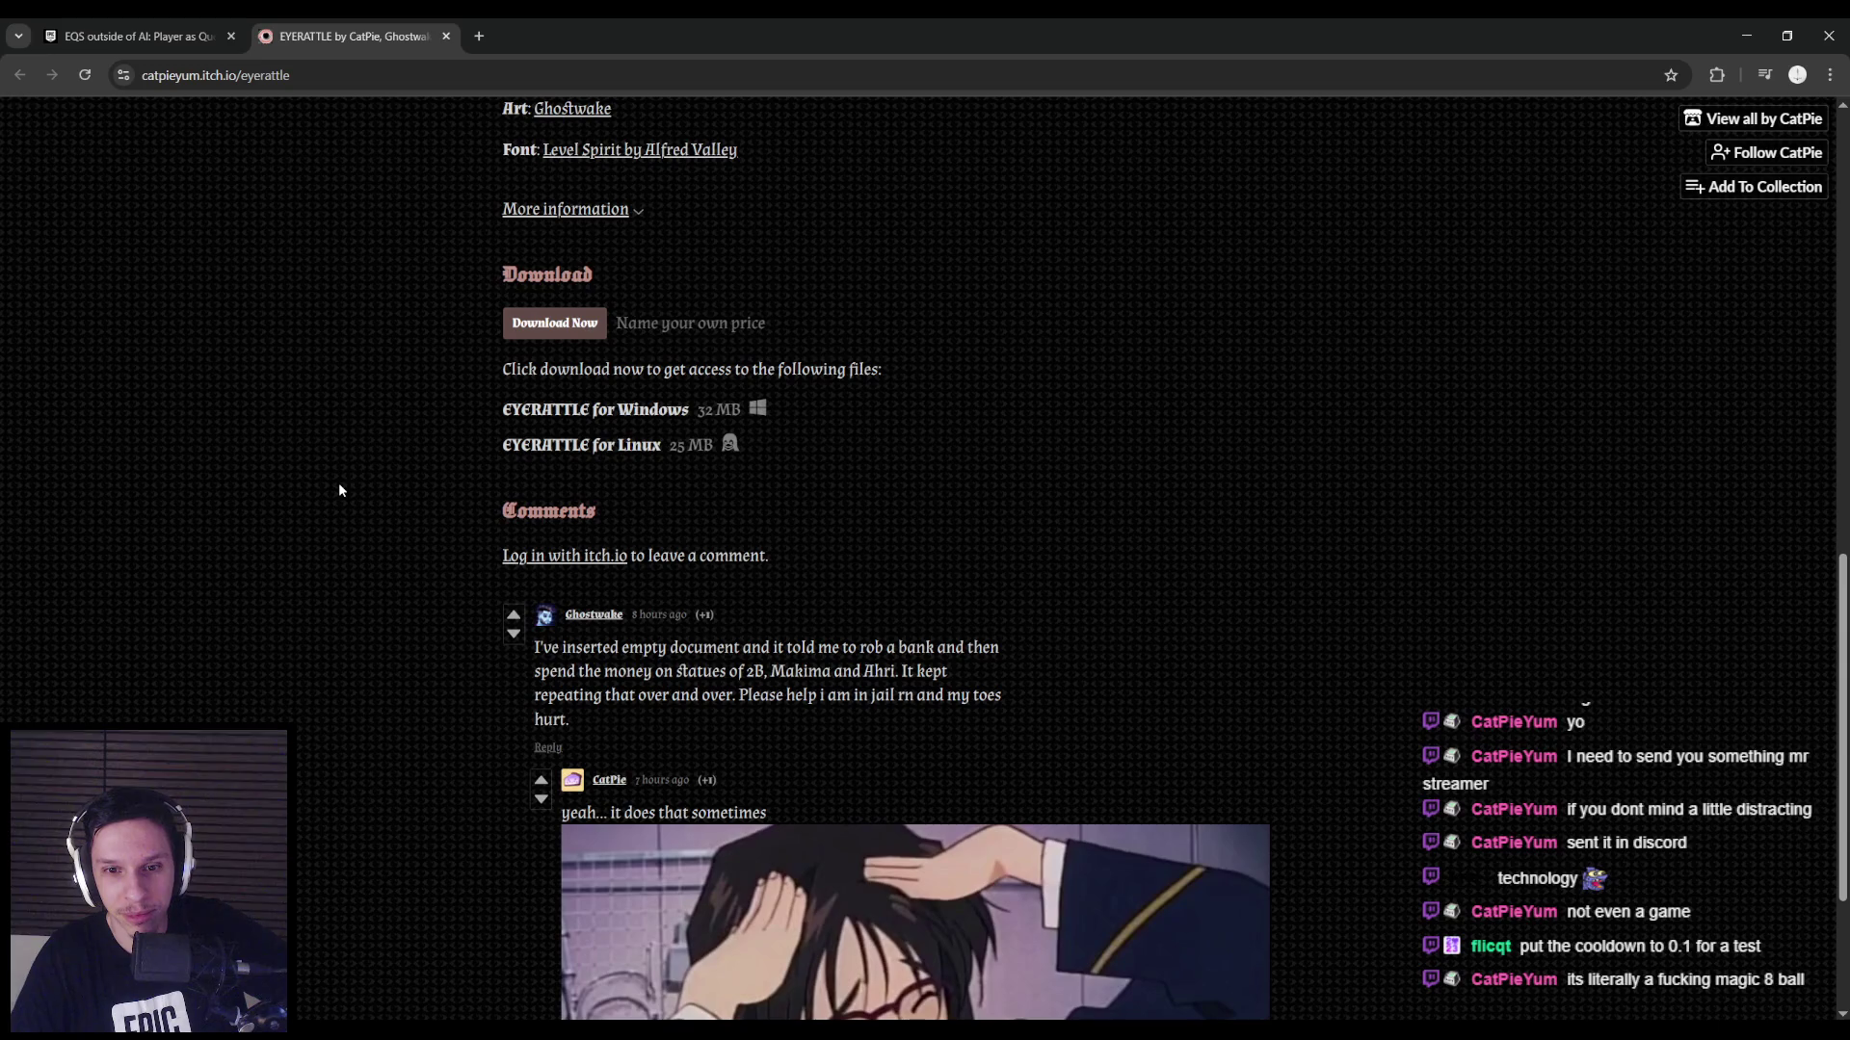
pyautogui.scroll(1, 338, 489)
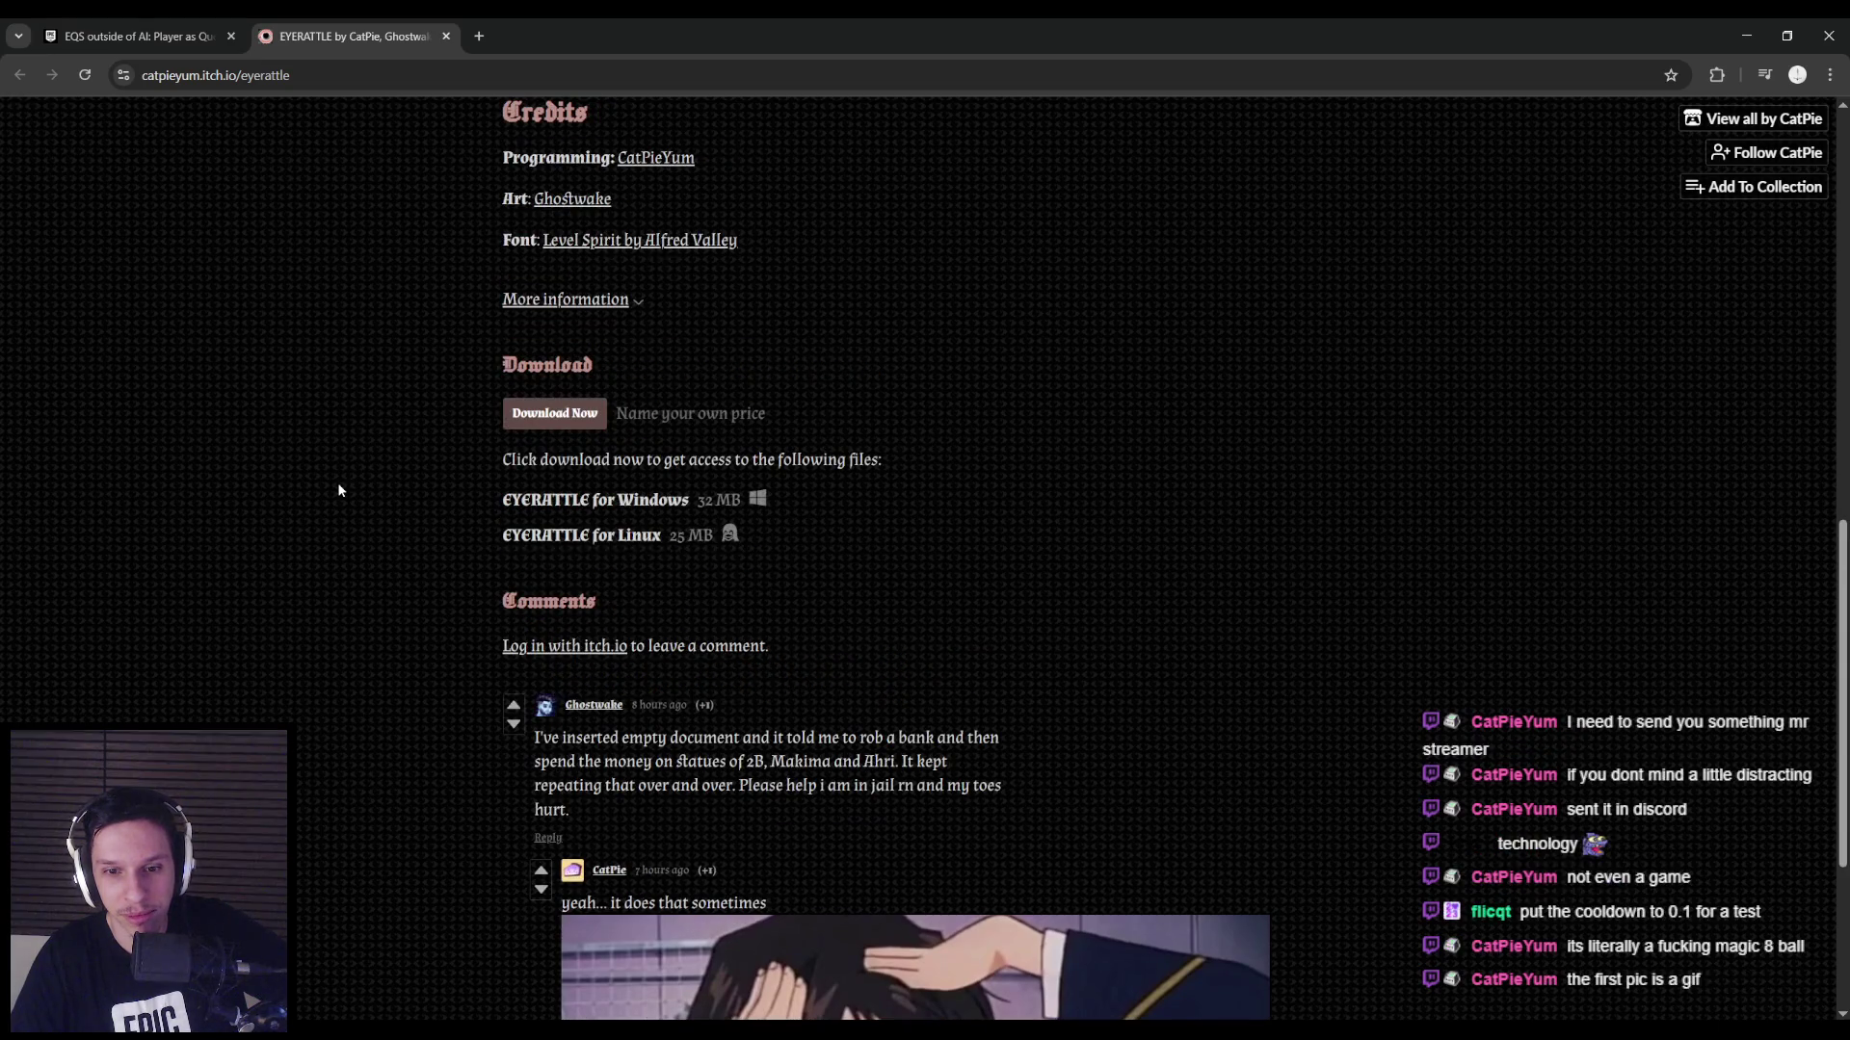
pyautogui.scroll(10, 339, 490)
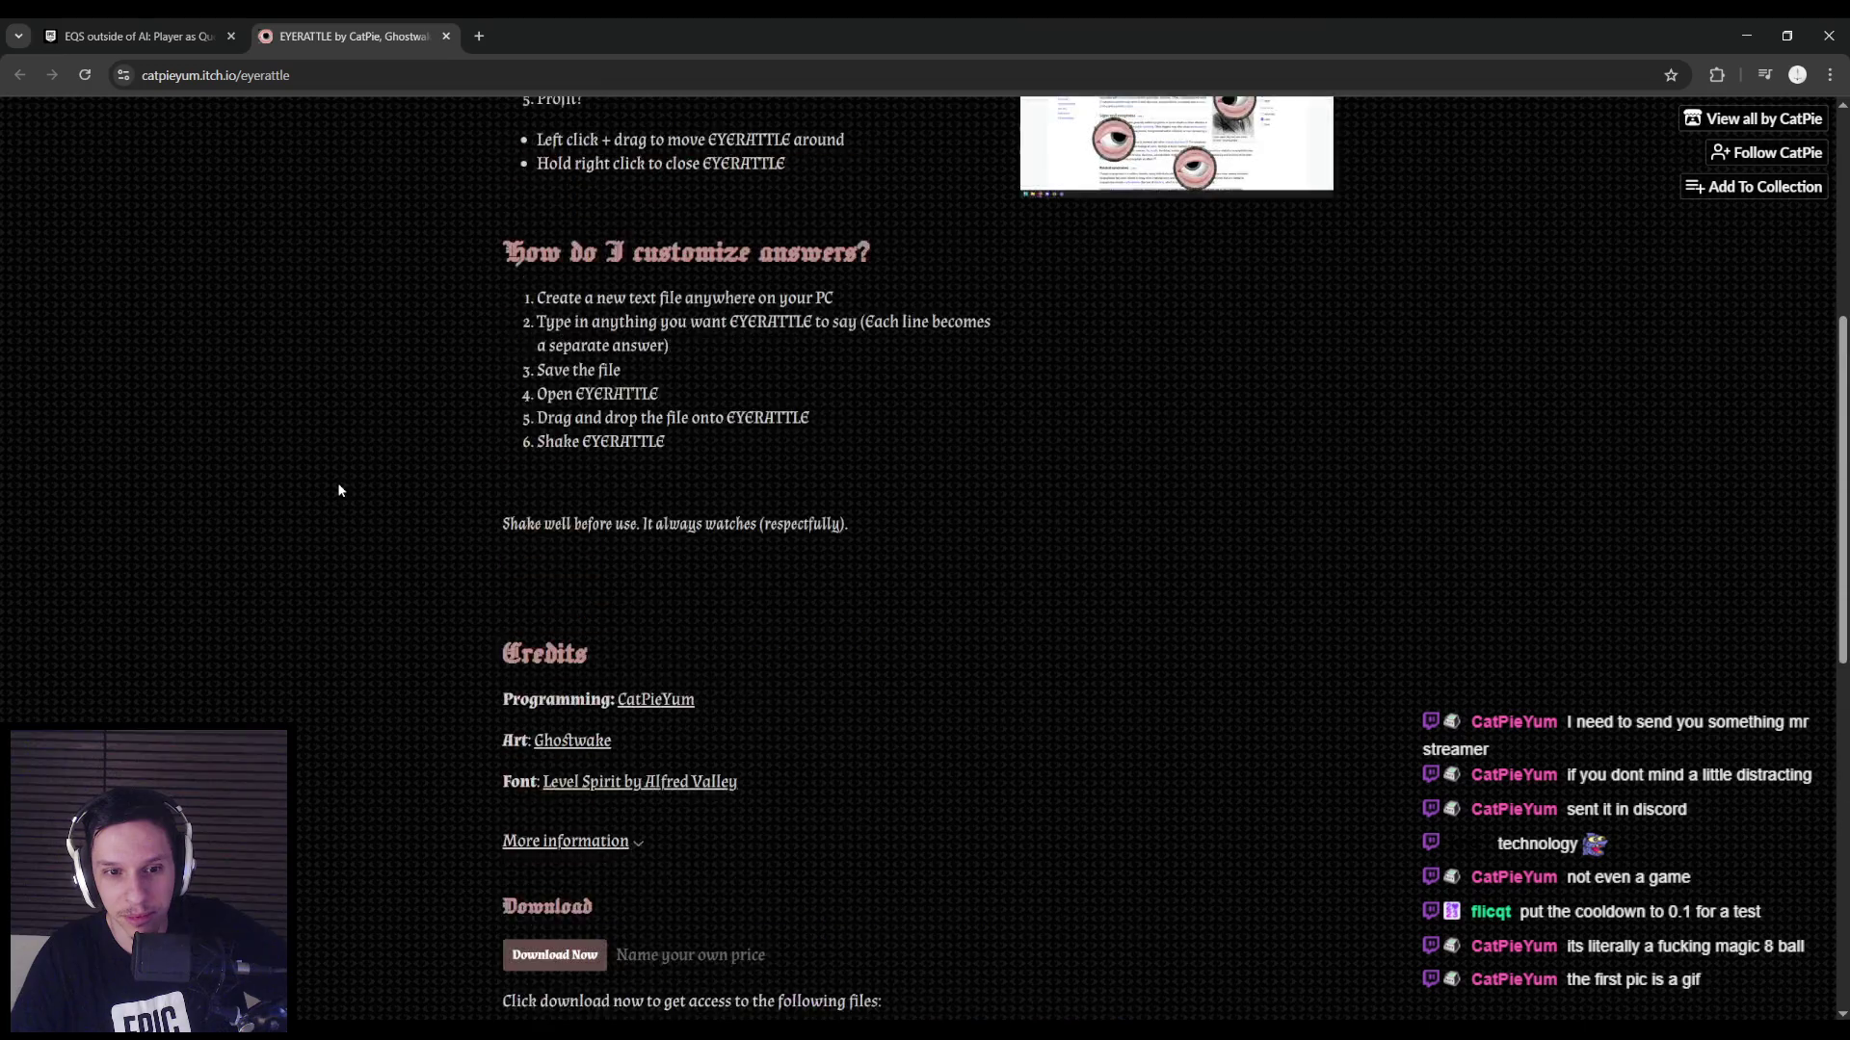
pyautogui.hotkey('ctrl', 'w')
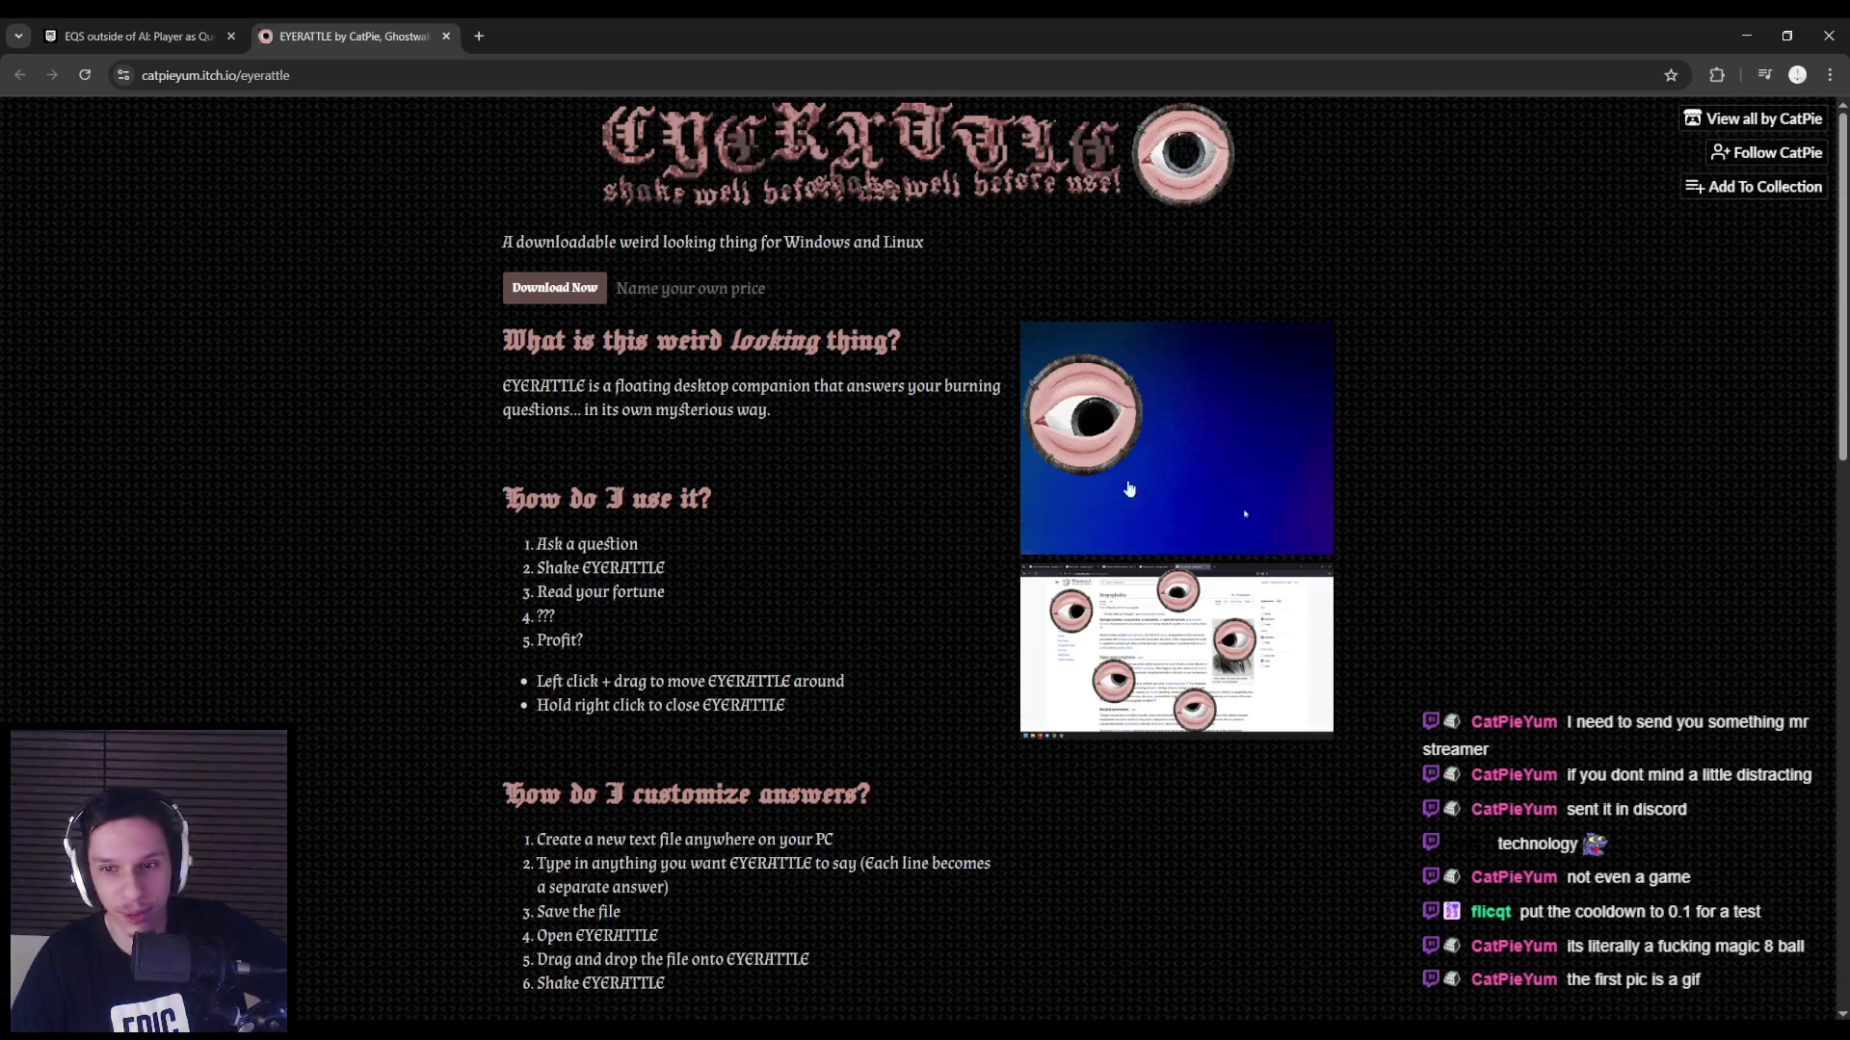
# Reopen the EYERATTLE page, view its enlarged screenshots, close the tab and switch back to Unreal Editor.
pyautogui.click(1191, 494)
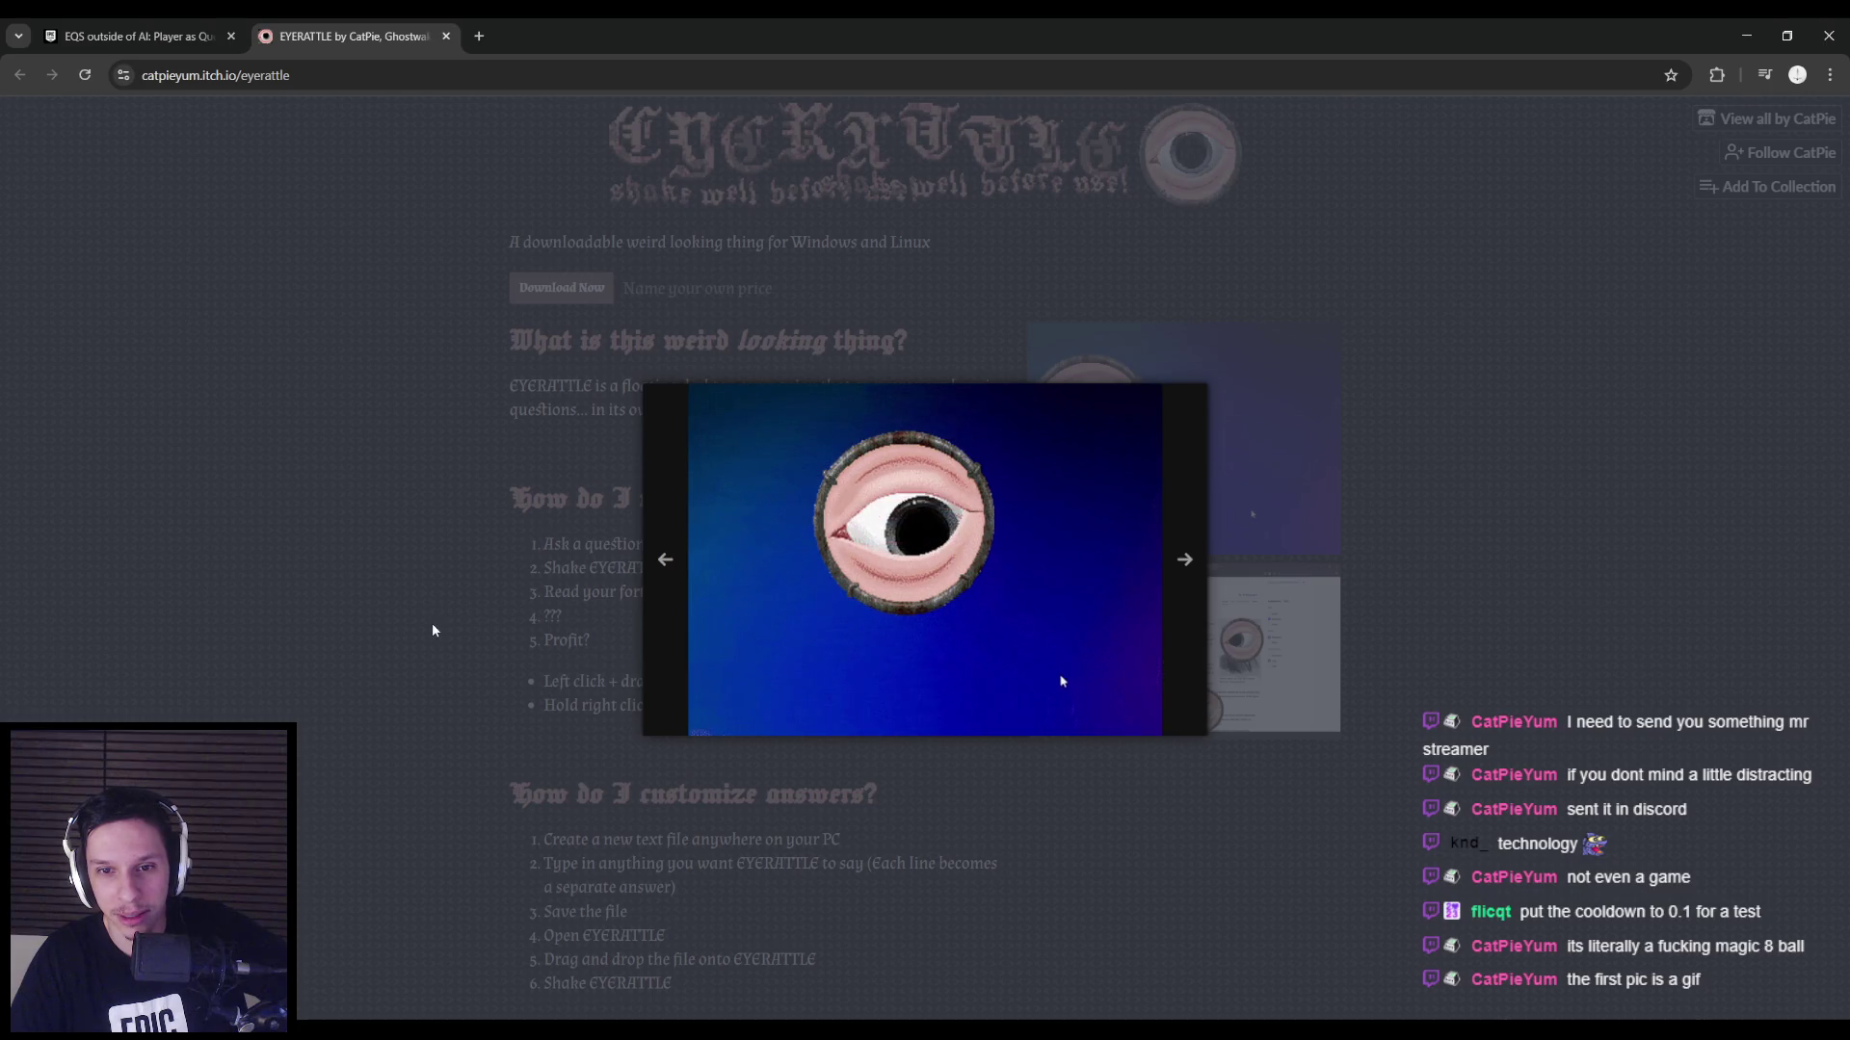
pyautogui.click(432, 624)
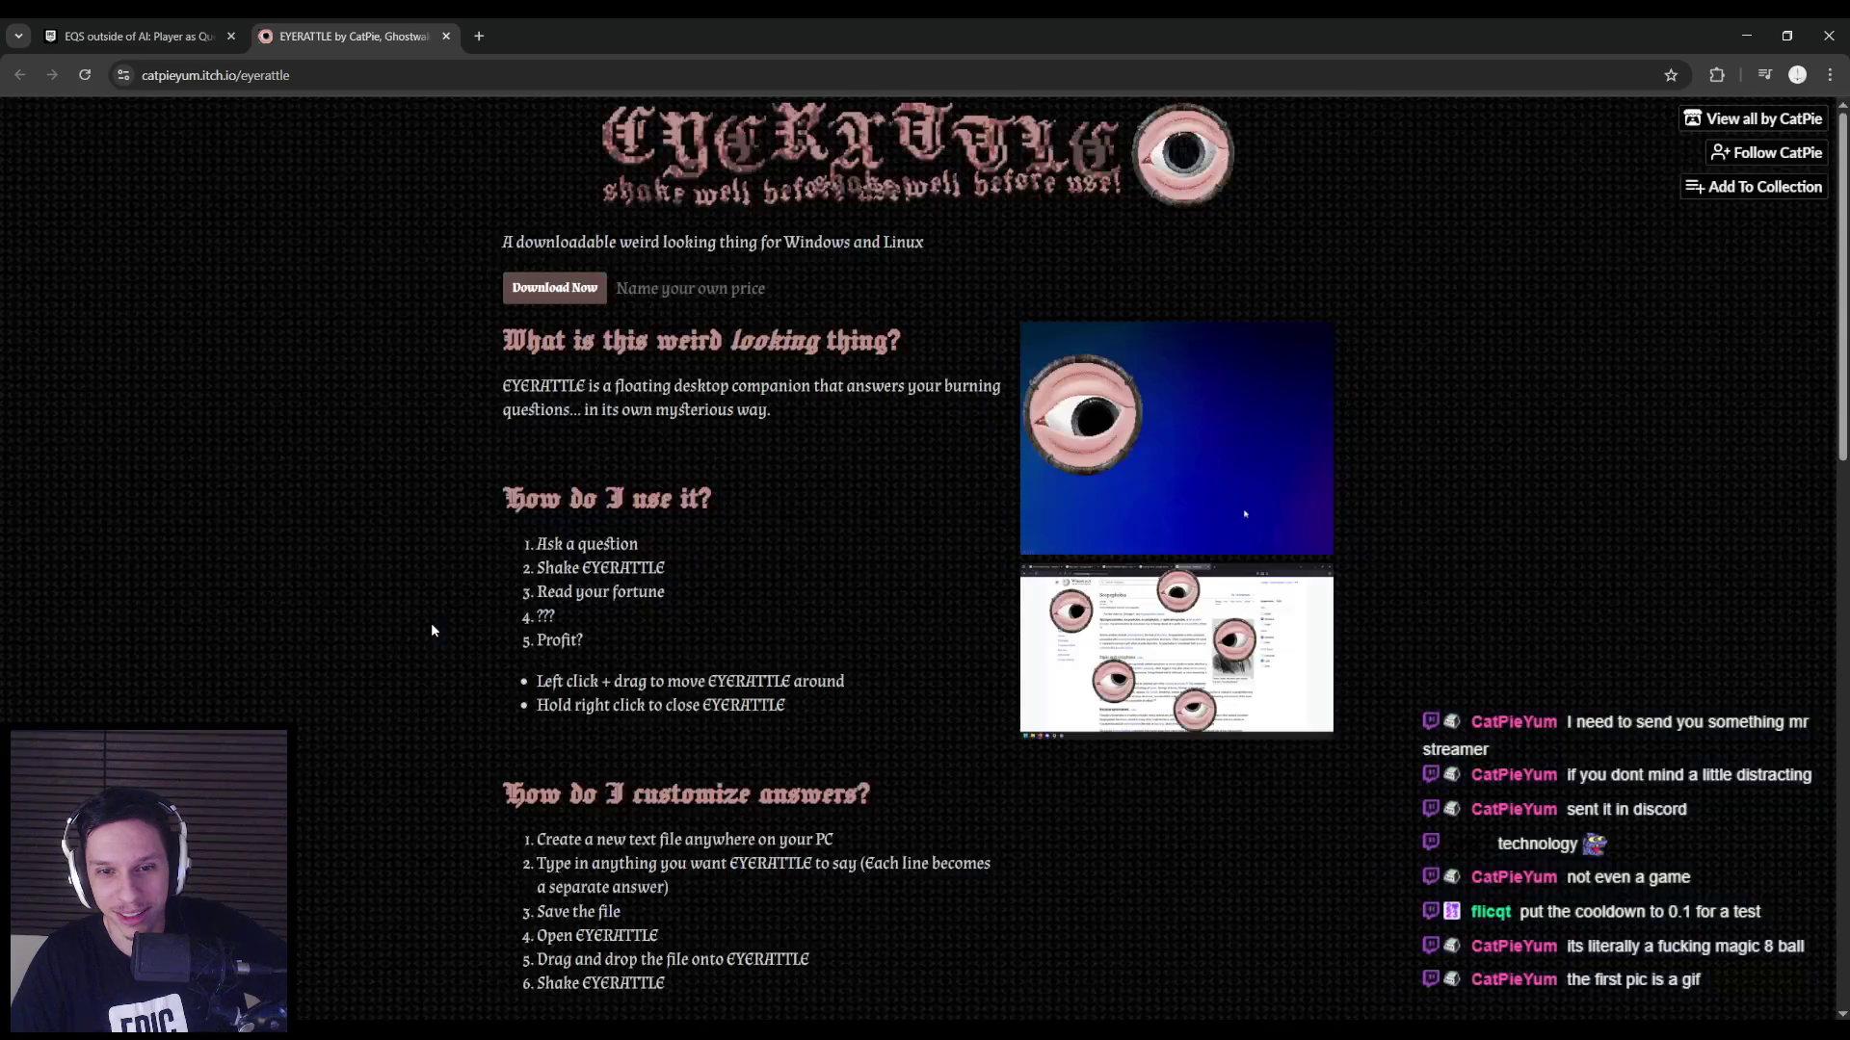
pyautogui.scroll(-5, 412, 623)
pyautogui.scroll(-3, 413, 629)
pyautogui.scroll(9, 414, 629)
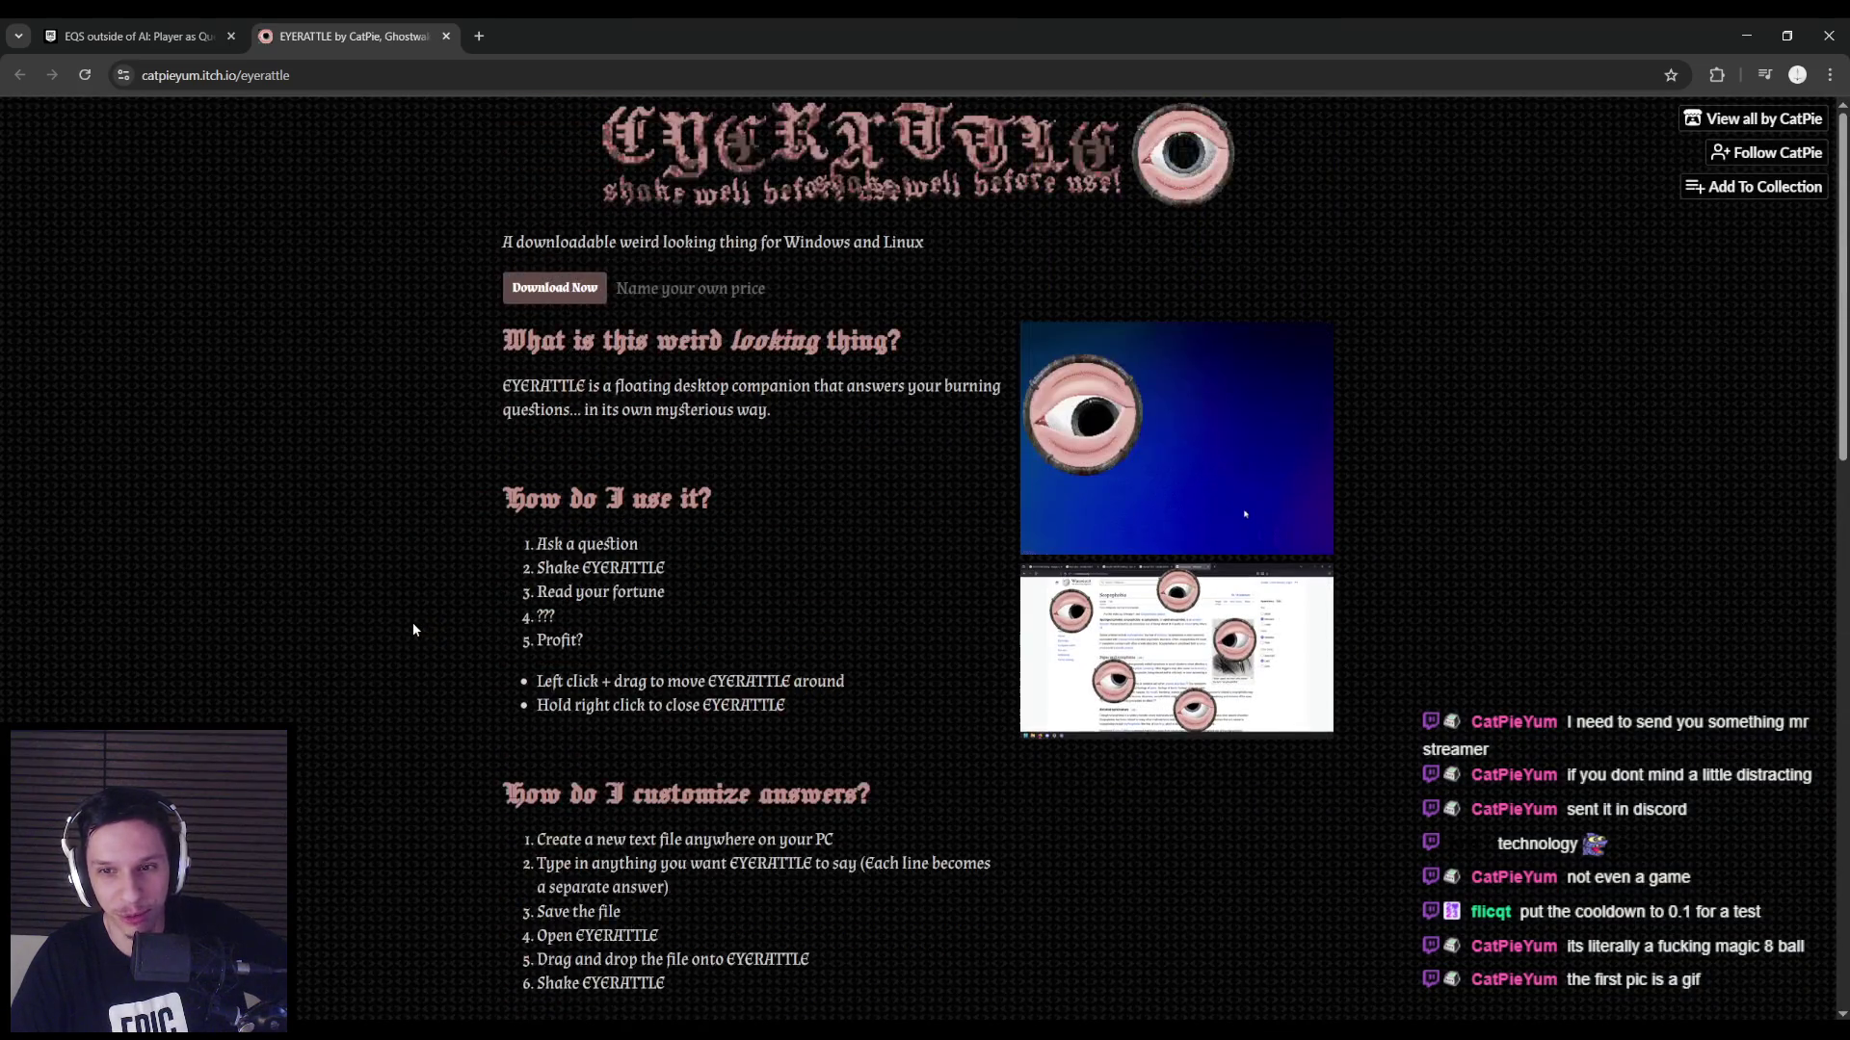
pyautogui.click(1176, 648)
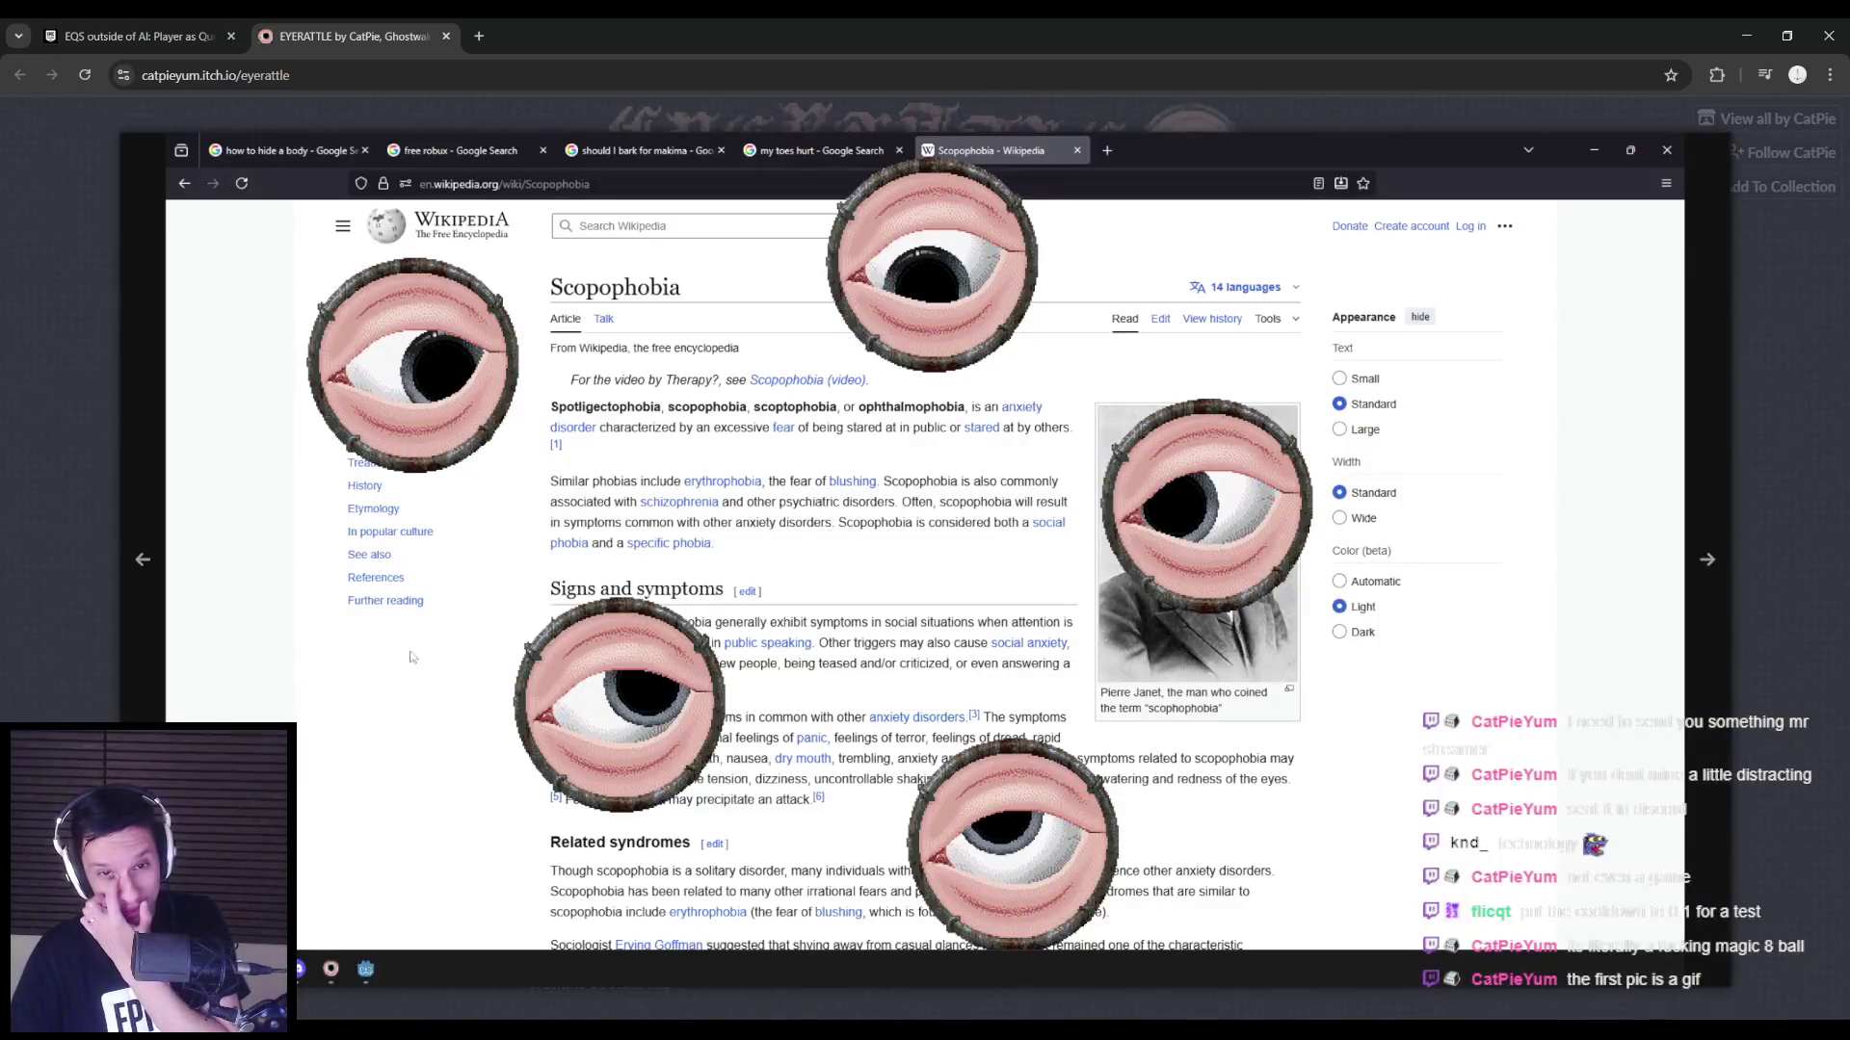
pyautogui.click(95, 611)
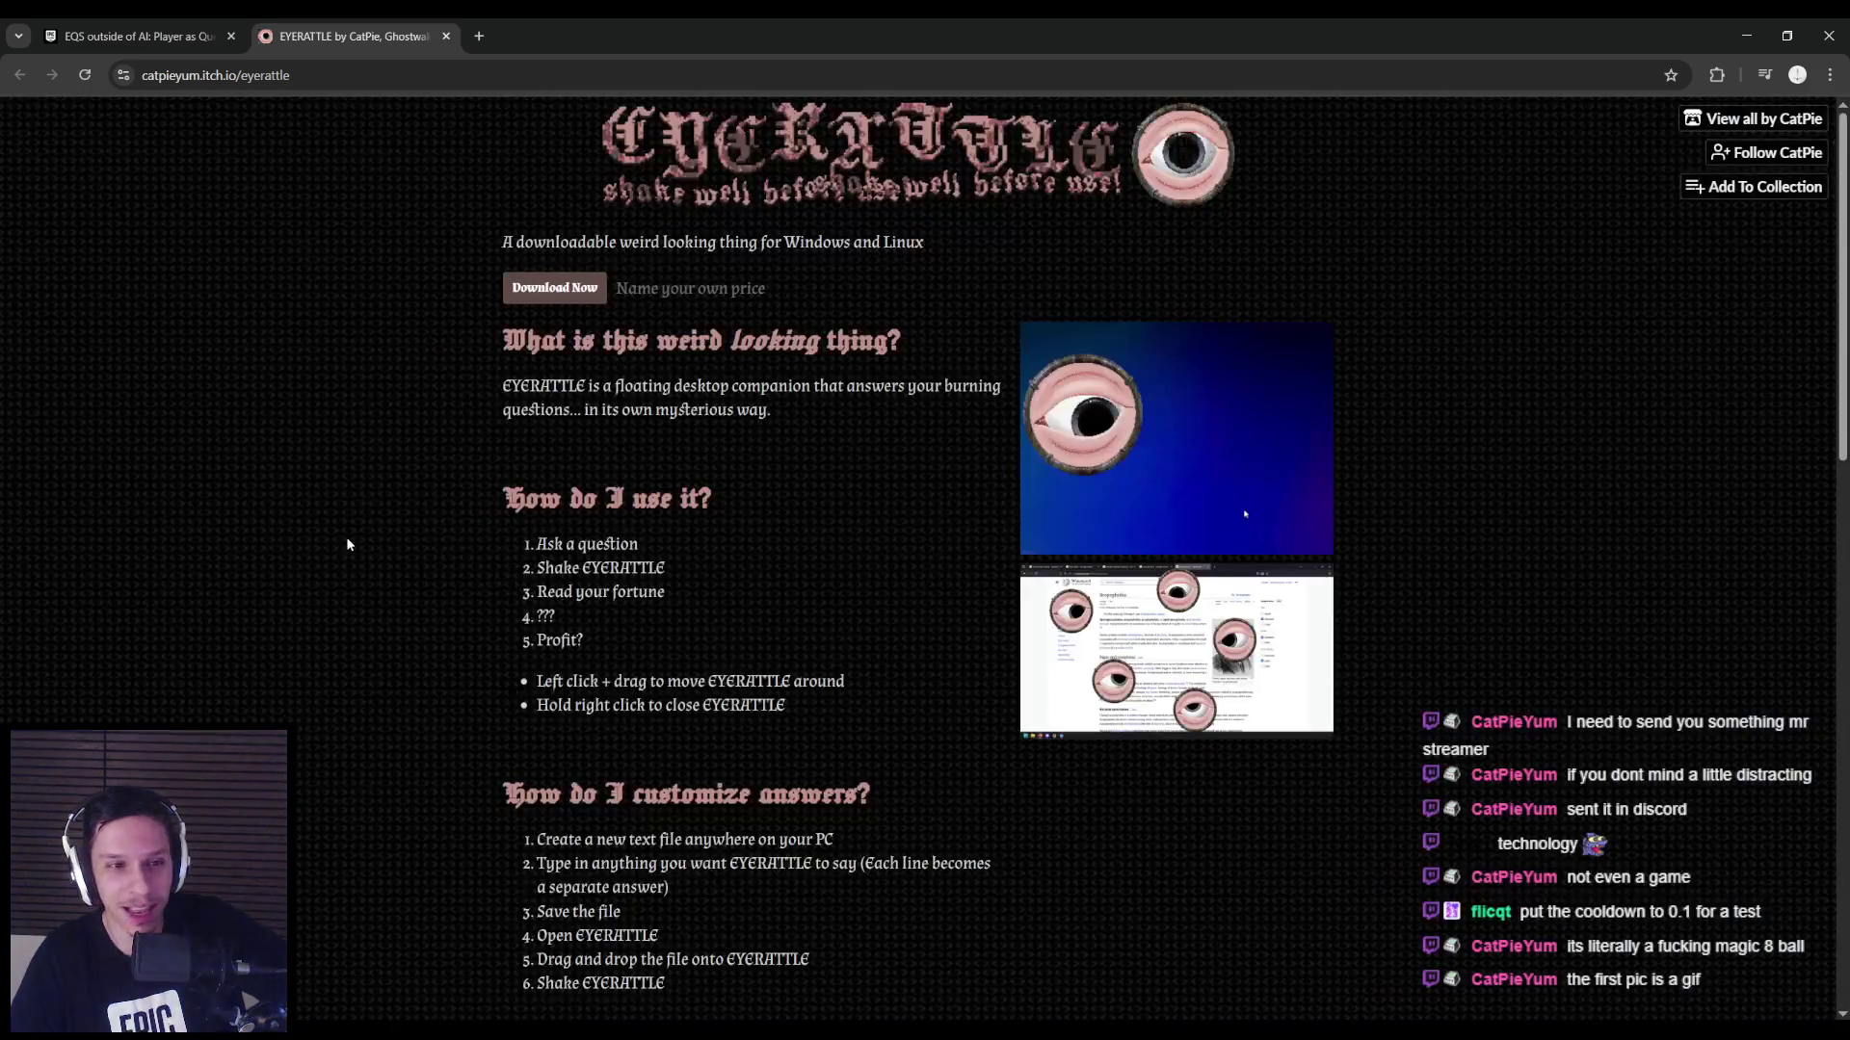
pyautogui.middleClick(397, 44)
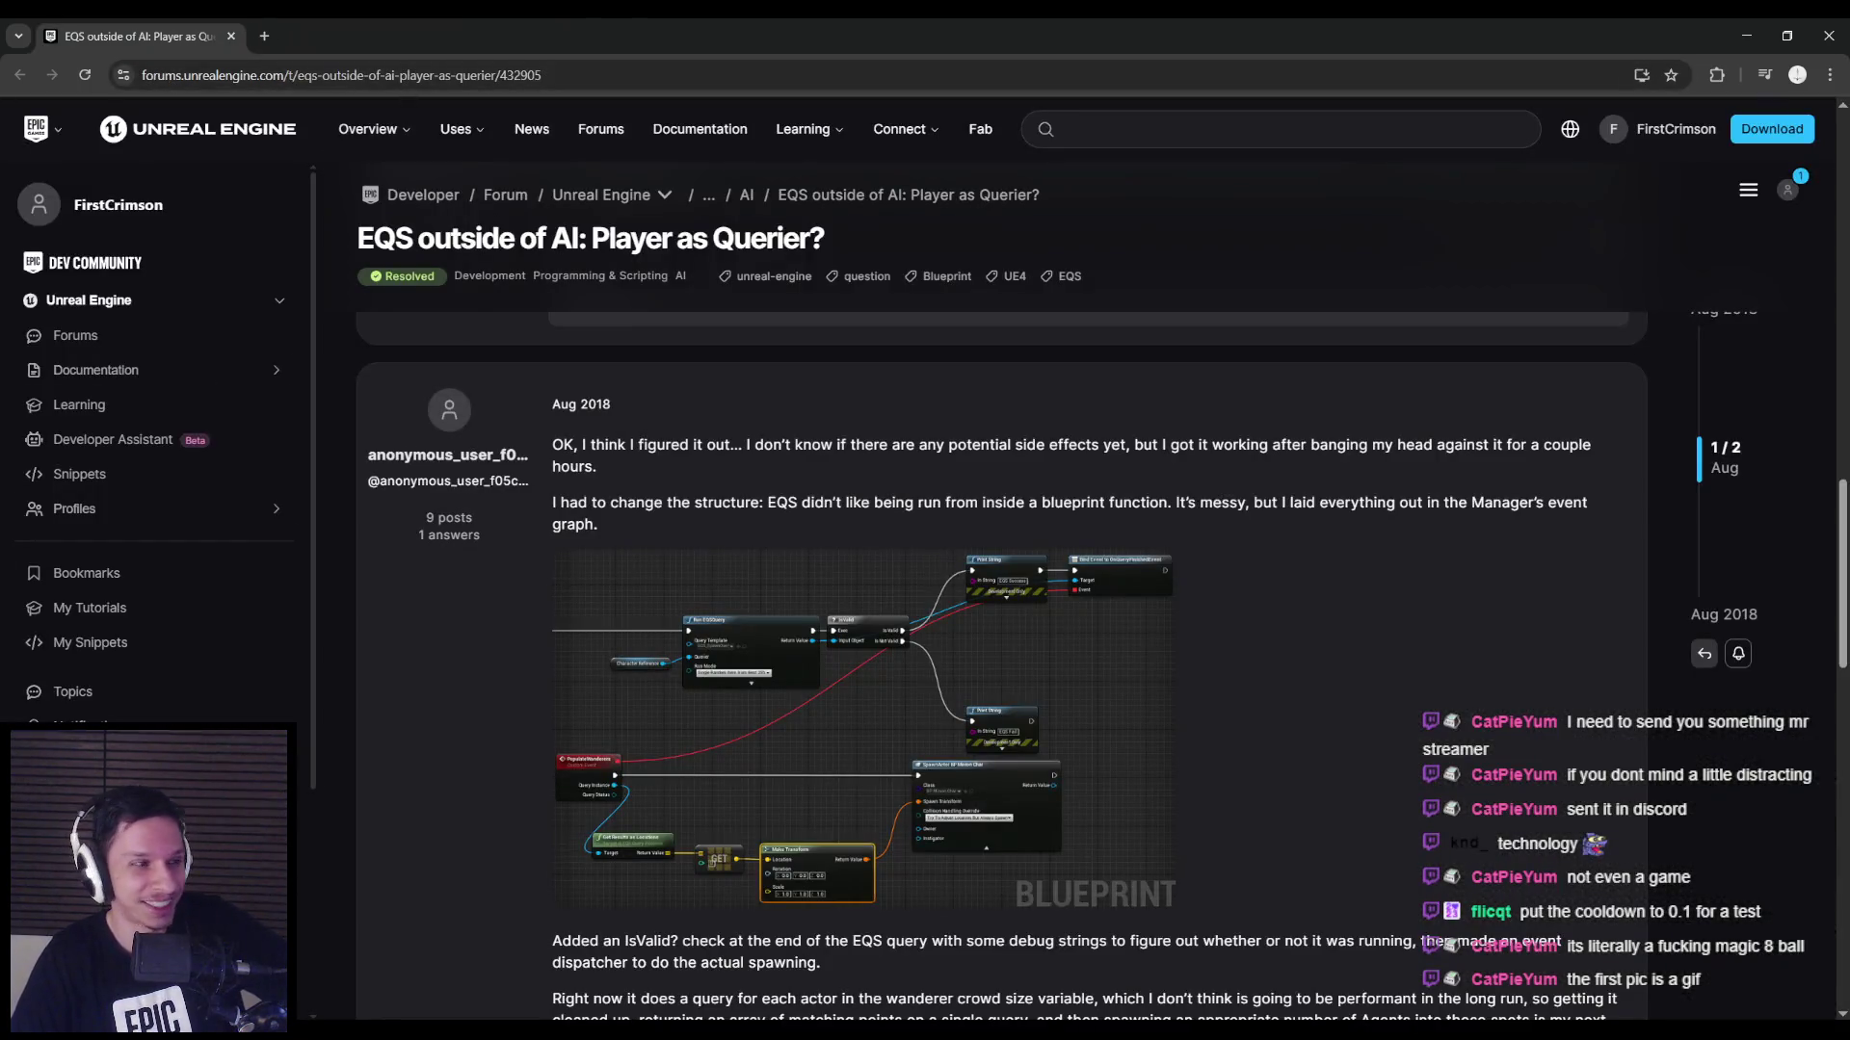
pyautogui.hotkey('alt', 'Tab')
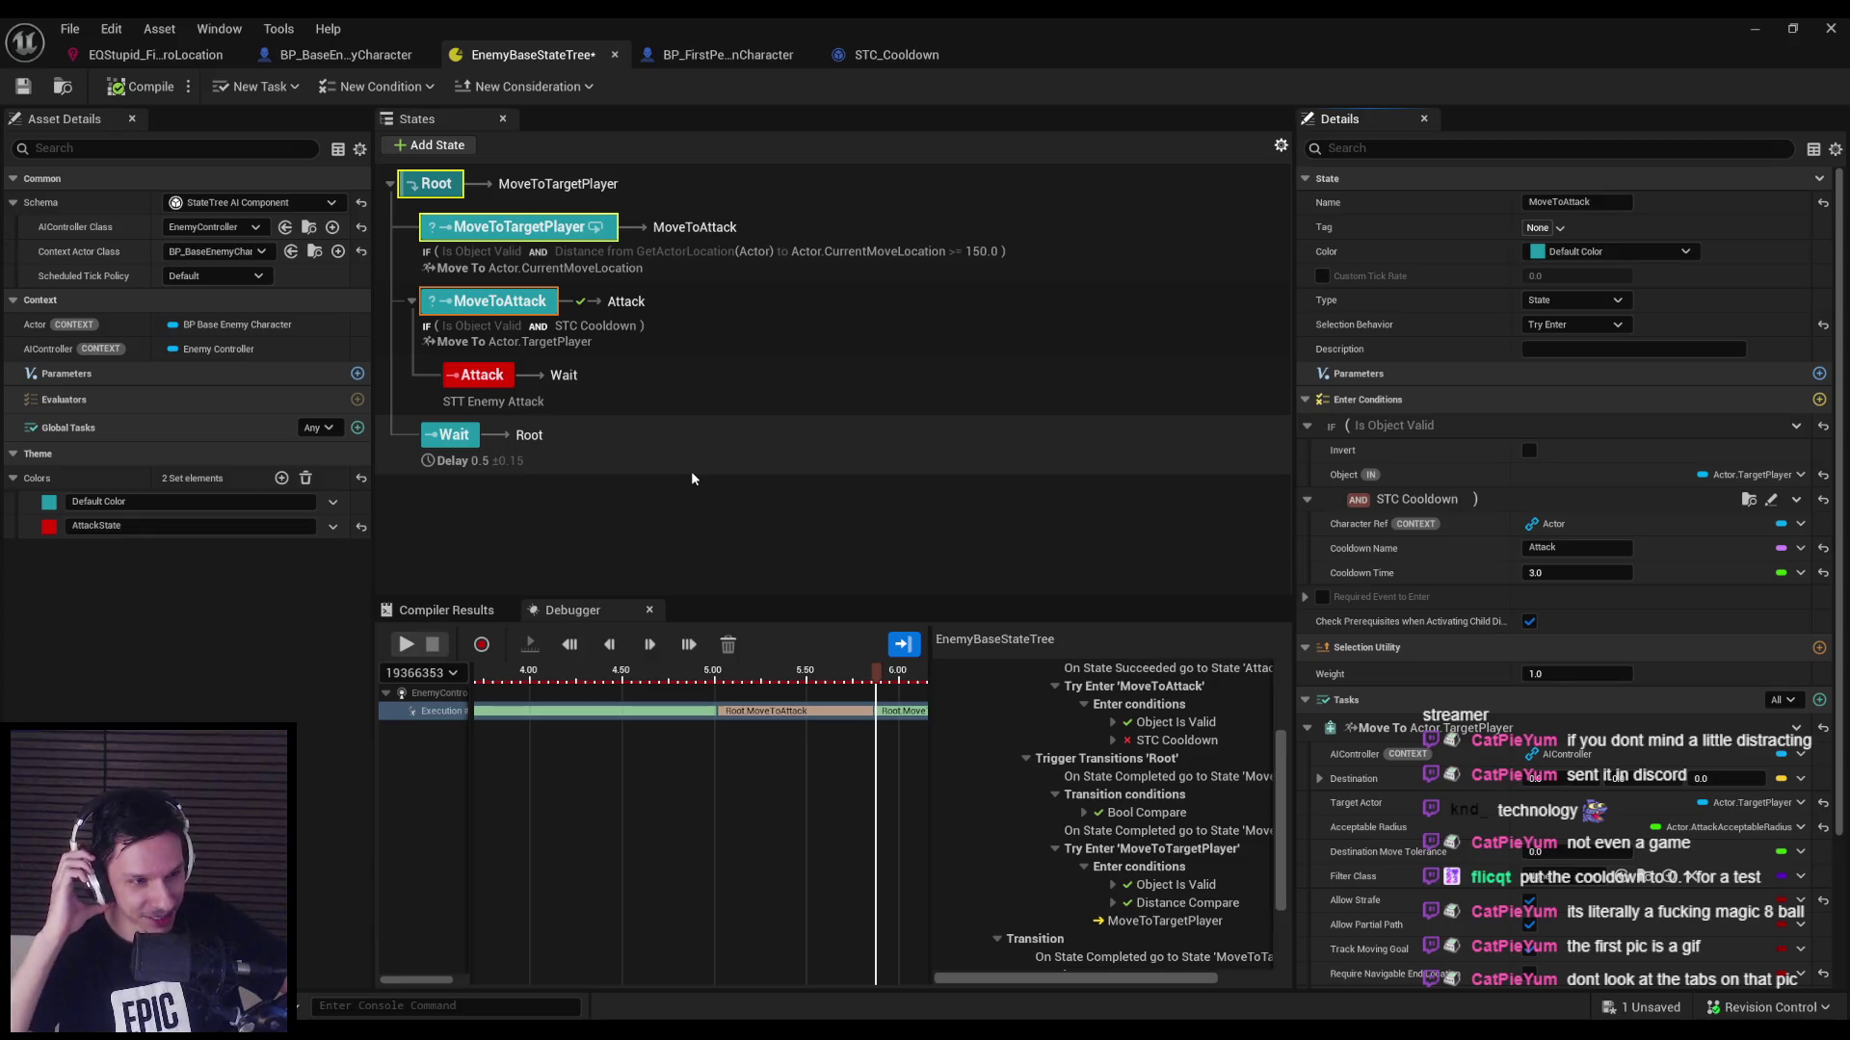
# Set STC Cooldown's Cooldown Time to 0.1 and play-test the enemy, then return to the StateTree editor.
pyautogui.click(1546, 573)
pyautogui.write('0.1')
pyautogui.press('Return')
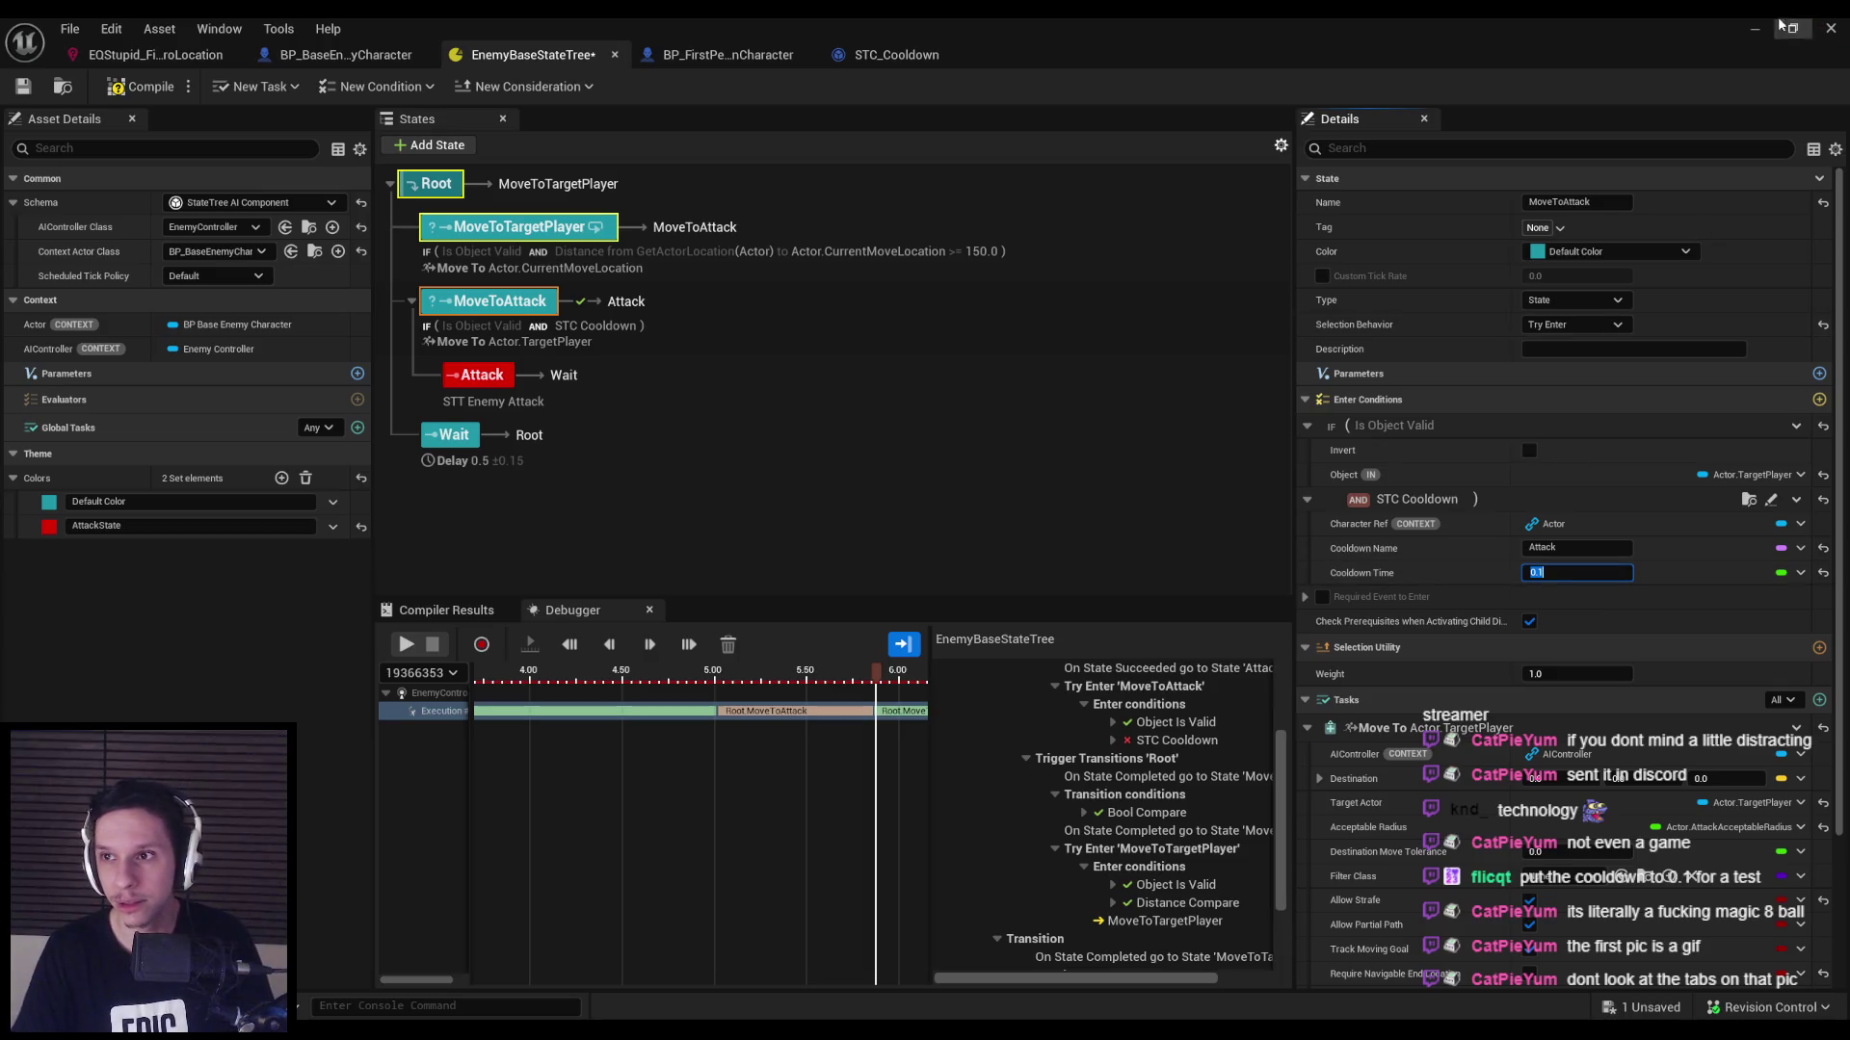
pyautogui.hotkey('alt', 'Tab')
pyautogui.hotkey('alt', 'p')
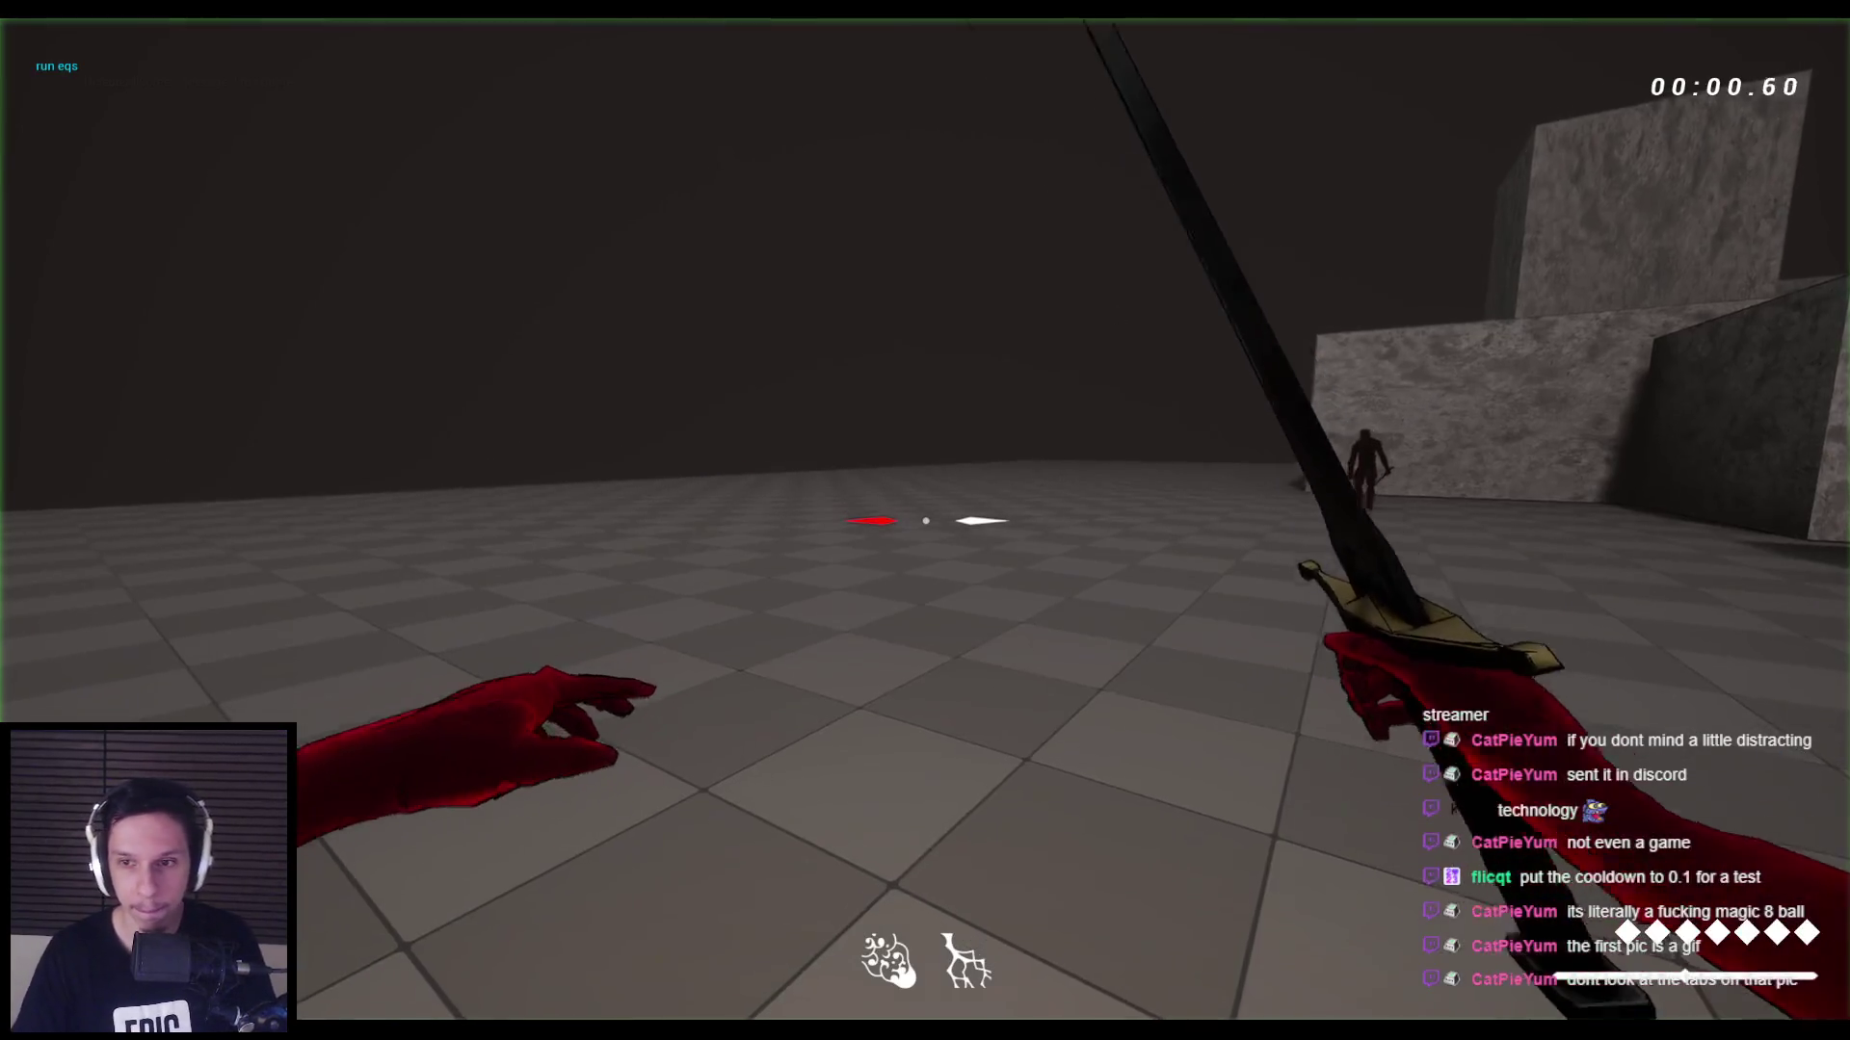
pyautogui.press('w')
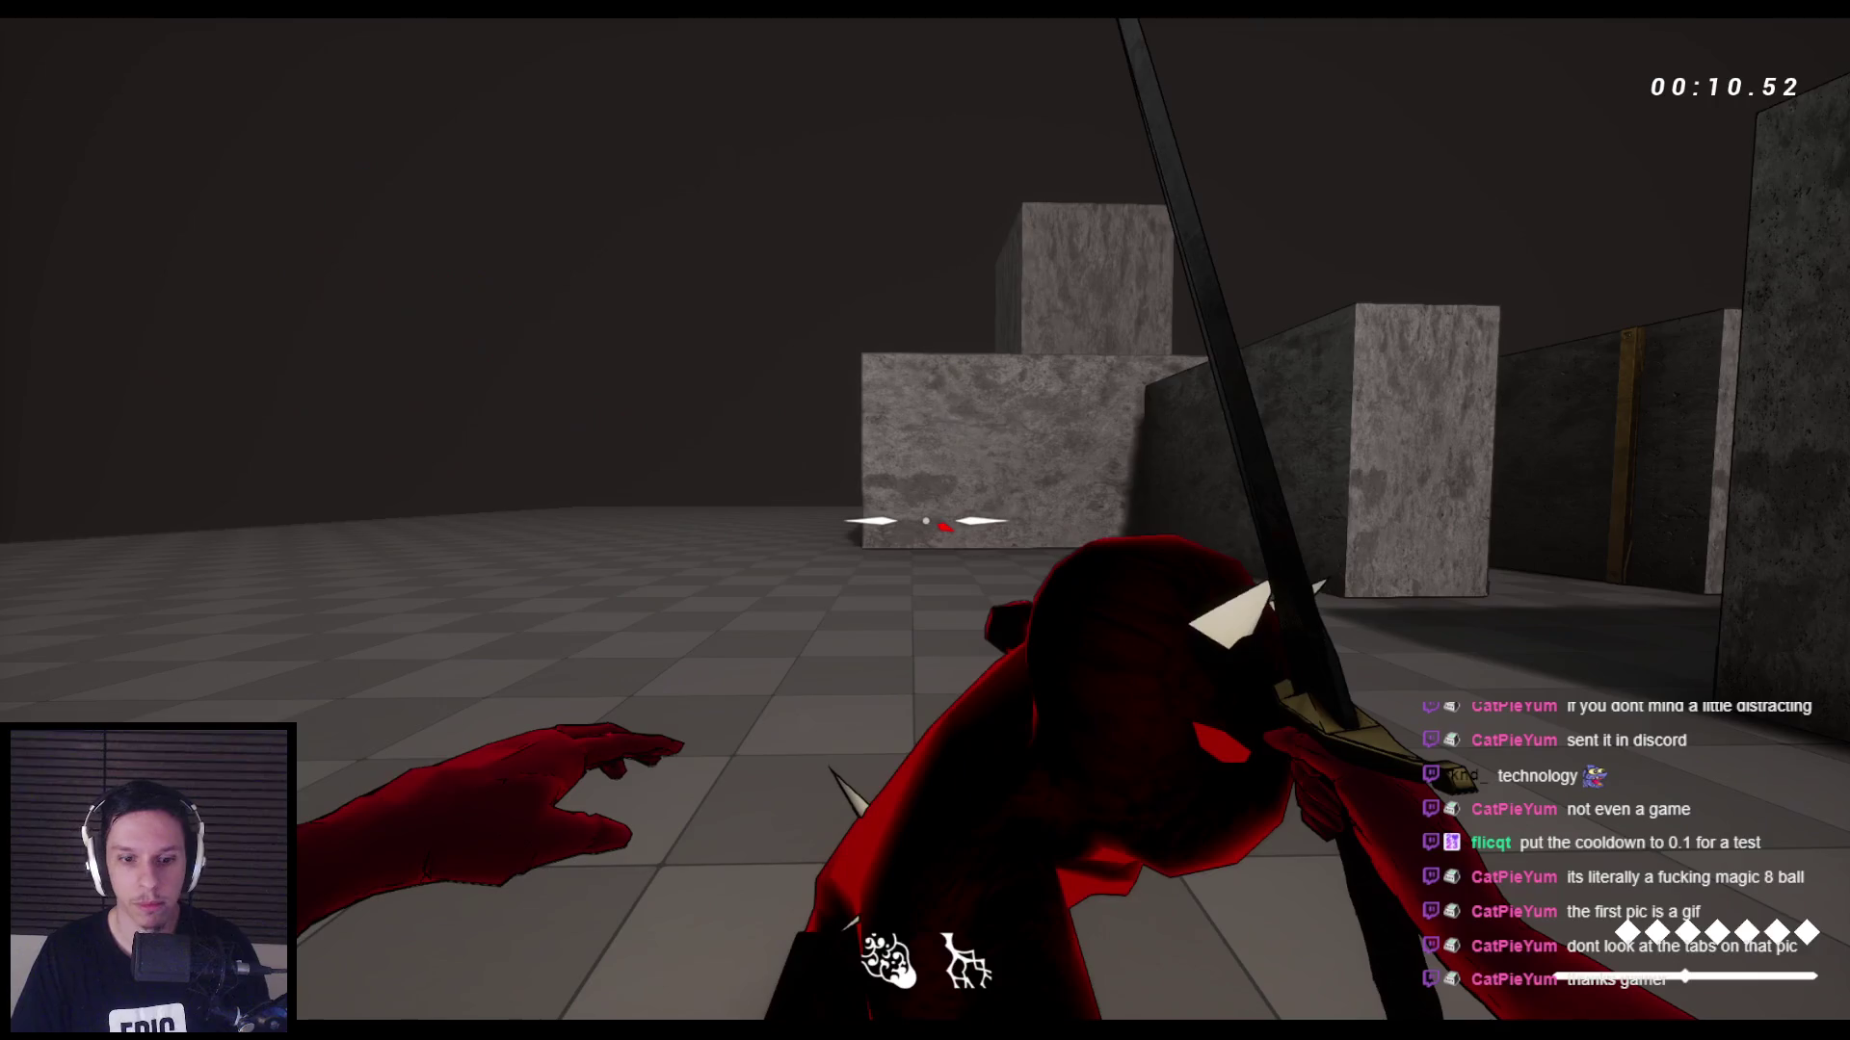
pyautogui.press('Escape')
pyautogui.moveTo(634, 1007)
pyautogui.click(675, 959)
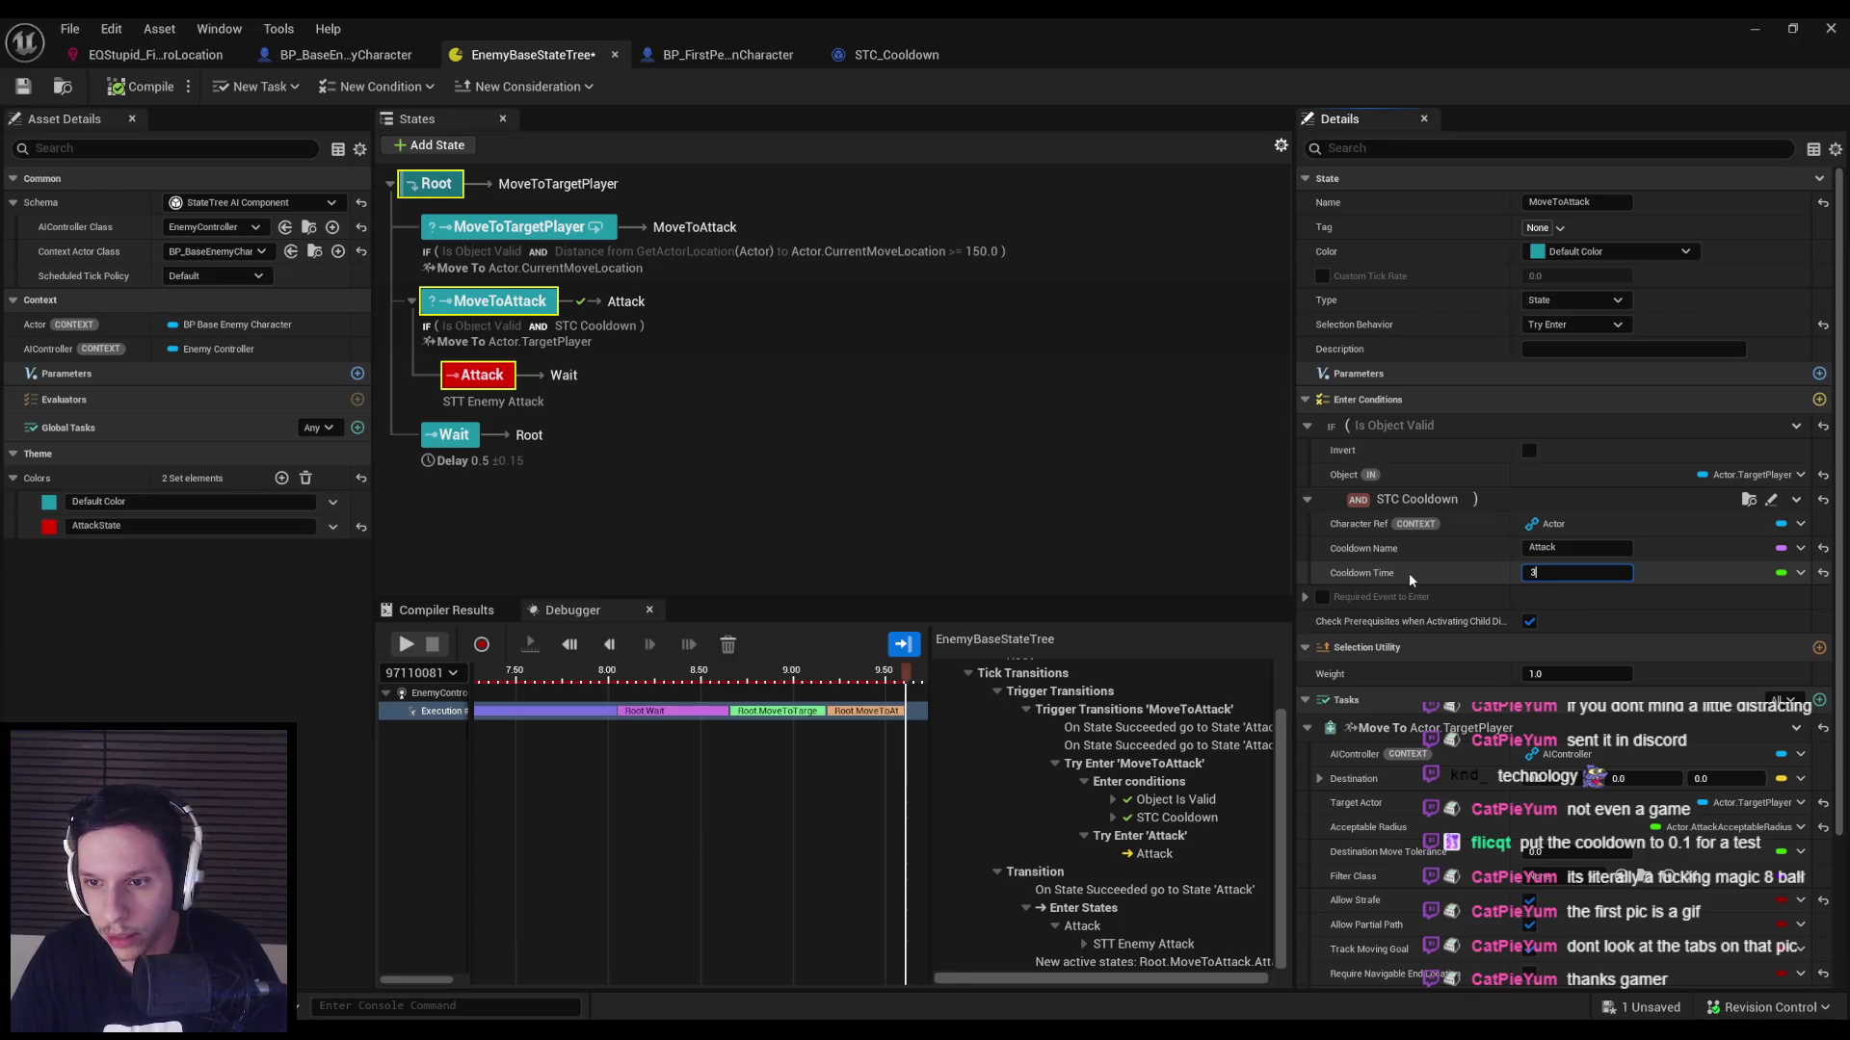
# Set STC Cooldown's Cooldown Time back to 3 and browse the condition's actions list.
pyautogui.write('3')
pyautogui.press('Return')
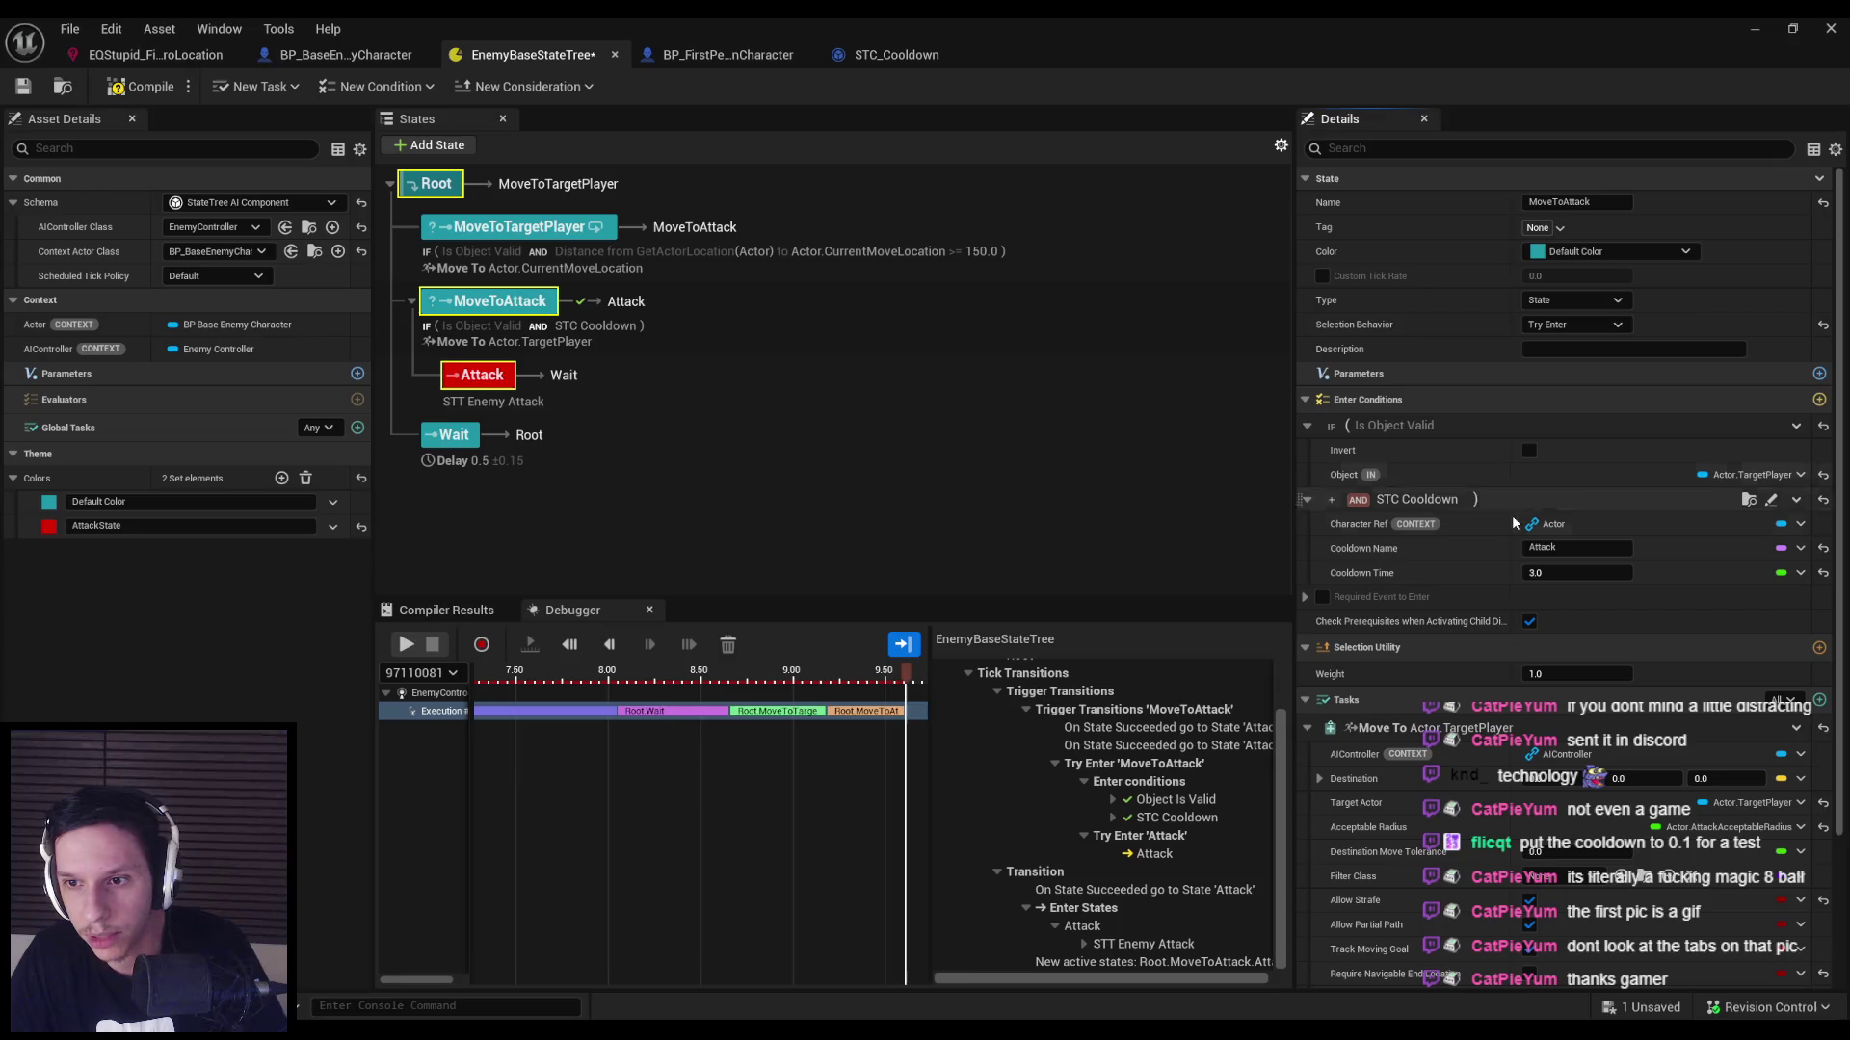
pyautogui.click(1796, 502)
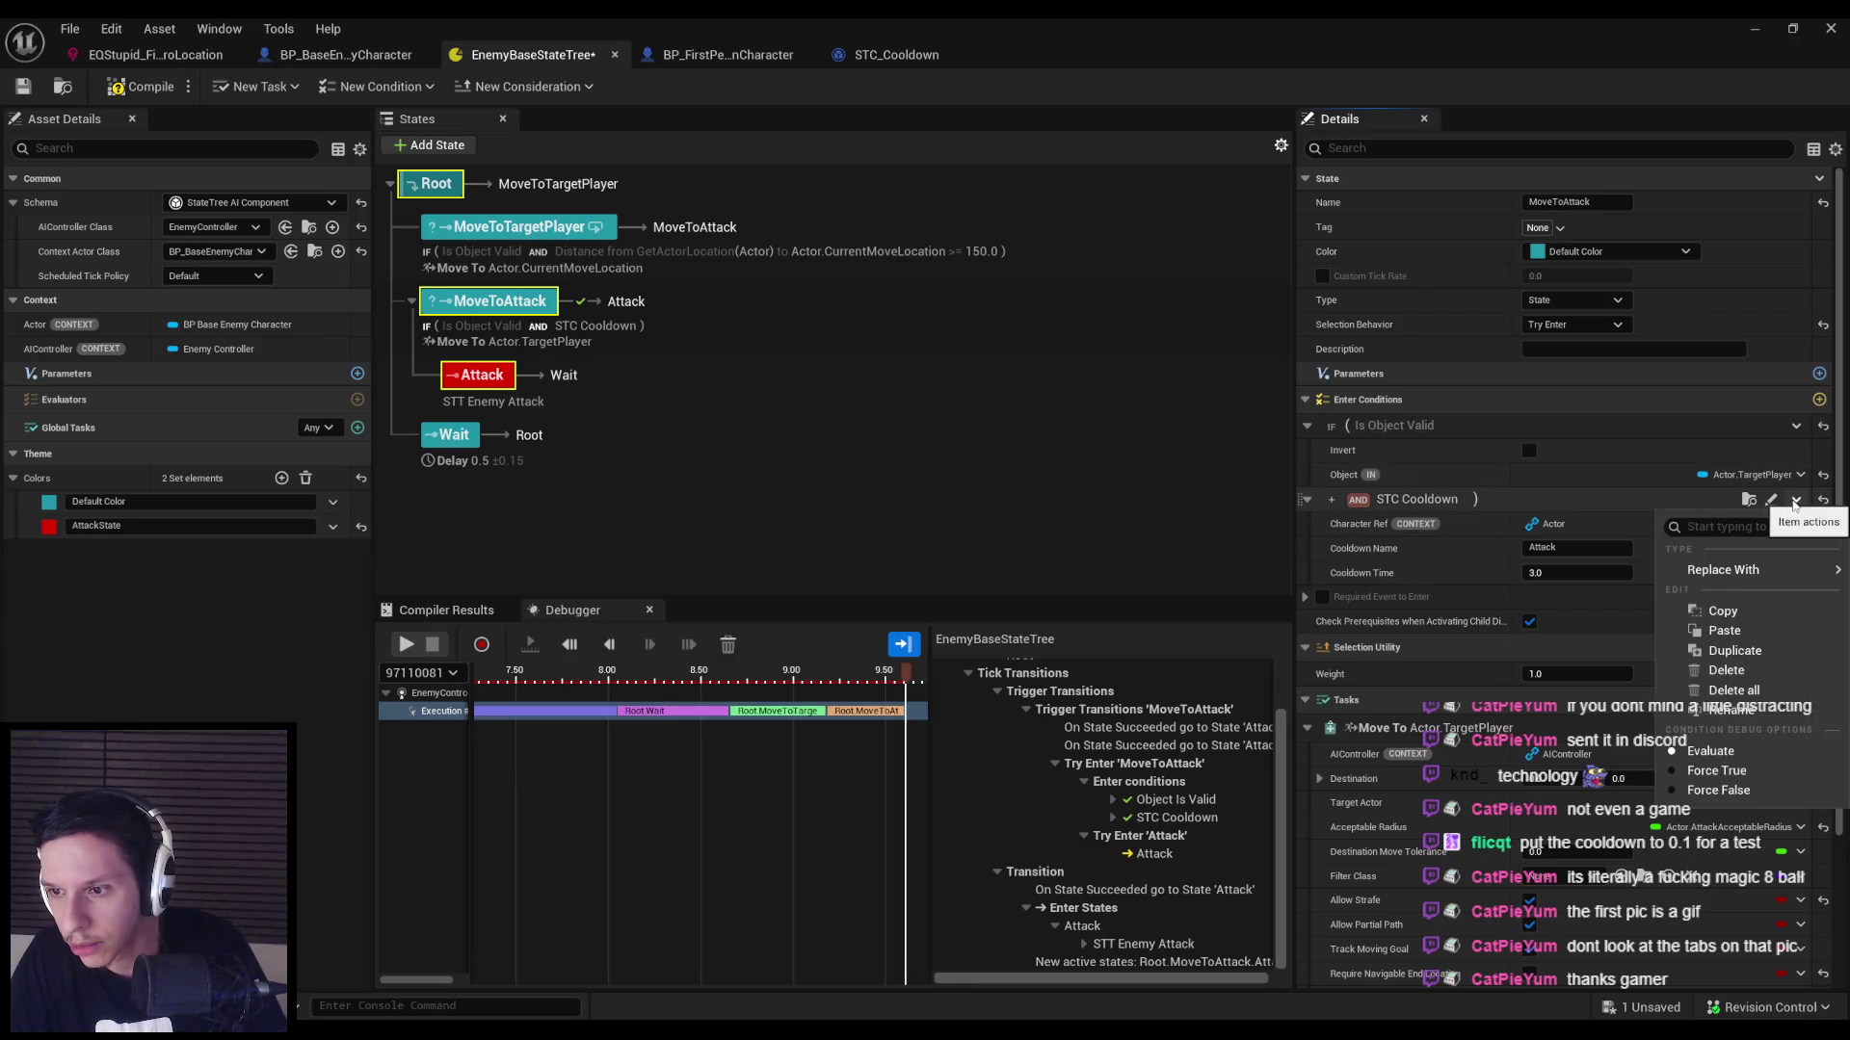
pyautogui.moveTo(1763, 568)
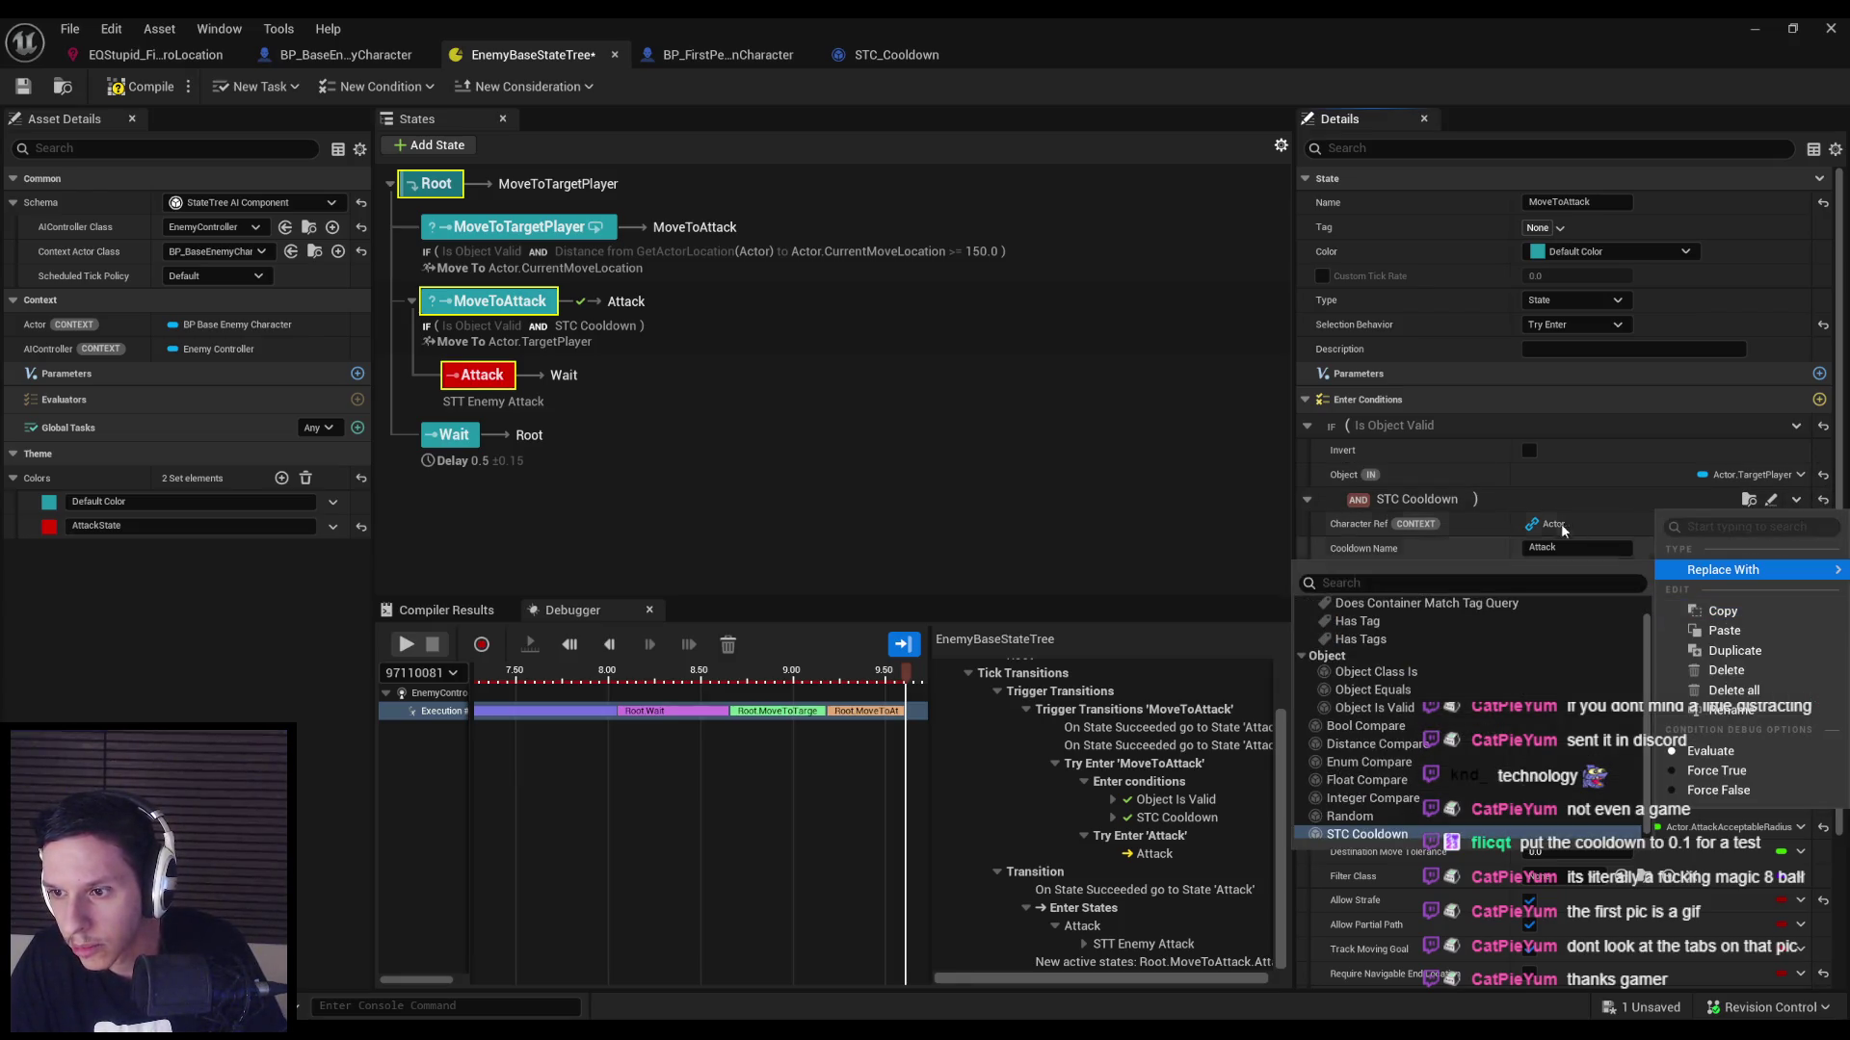
pyautogui.click(1334, 502)
# Try the condition nesting and AND/OR toggles, ending with ( Is Object Valid AND STC Cooldown ).
pyautogui.click(1334, 502)
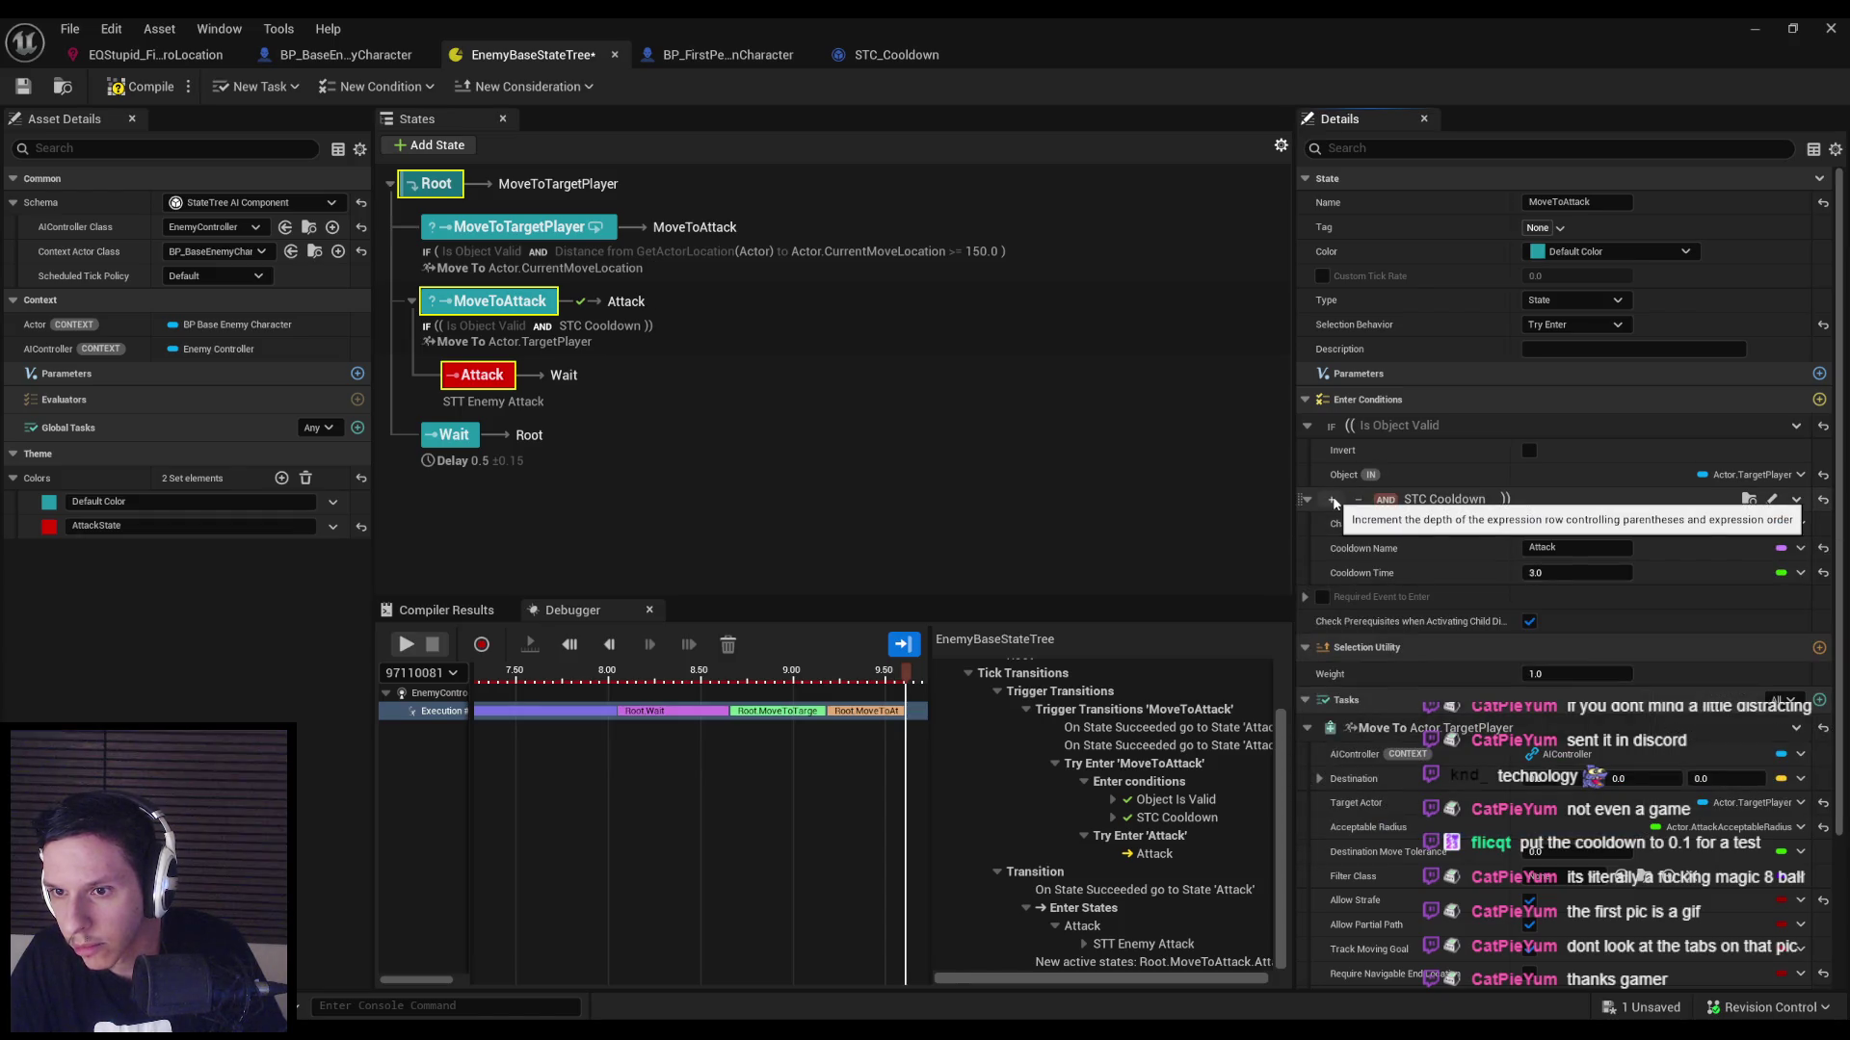
pyautogui.click(1333, 501)
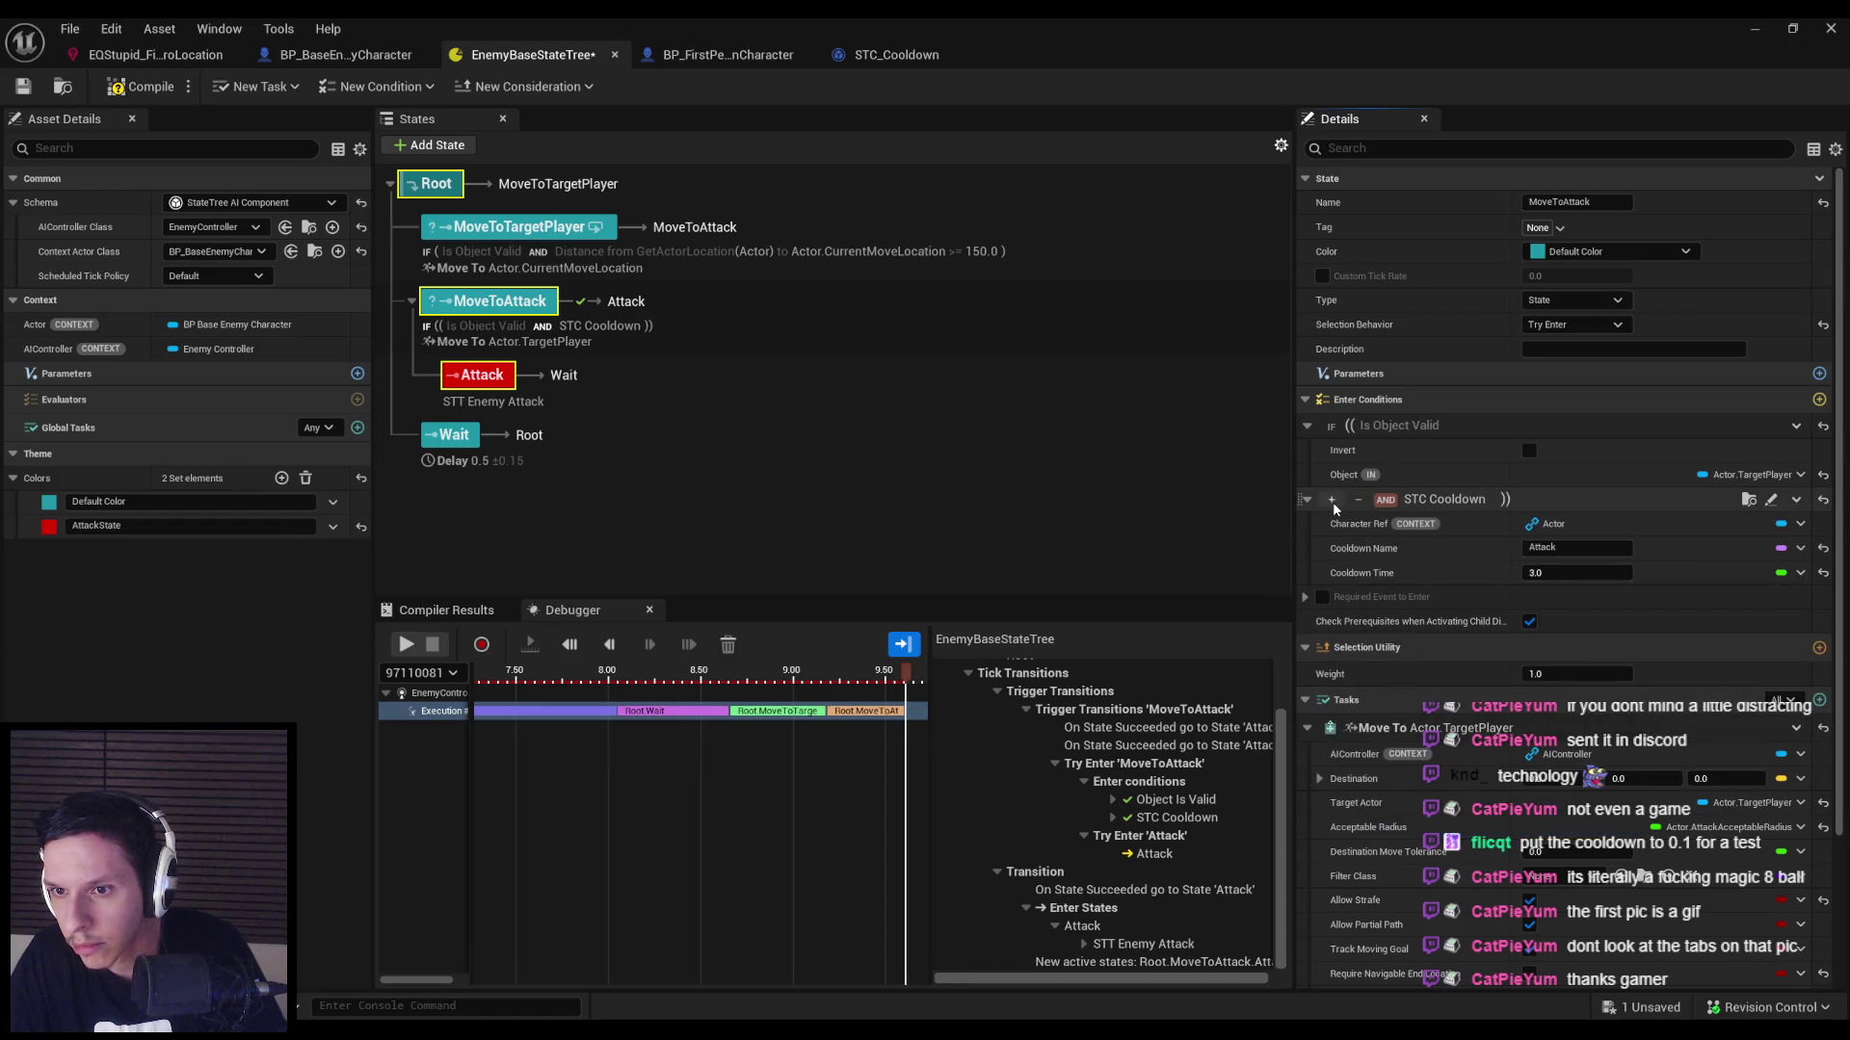
pyautogui.click(1370, 500)
pyautogui.click(1357, 500)
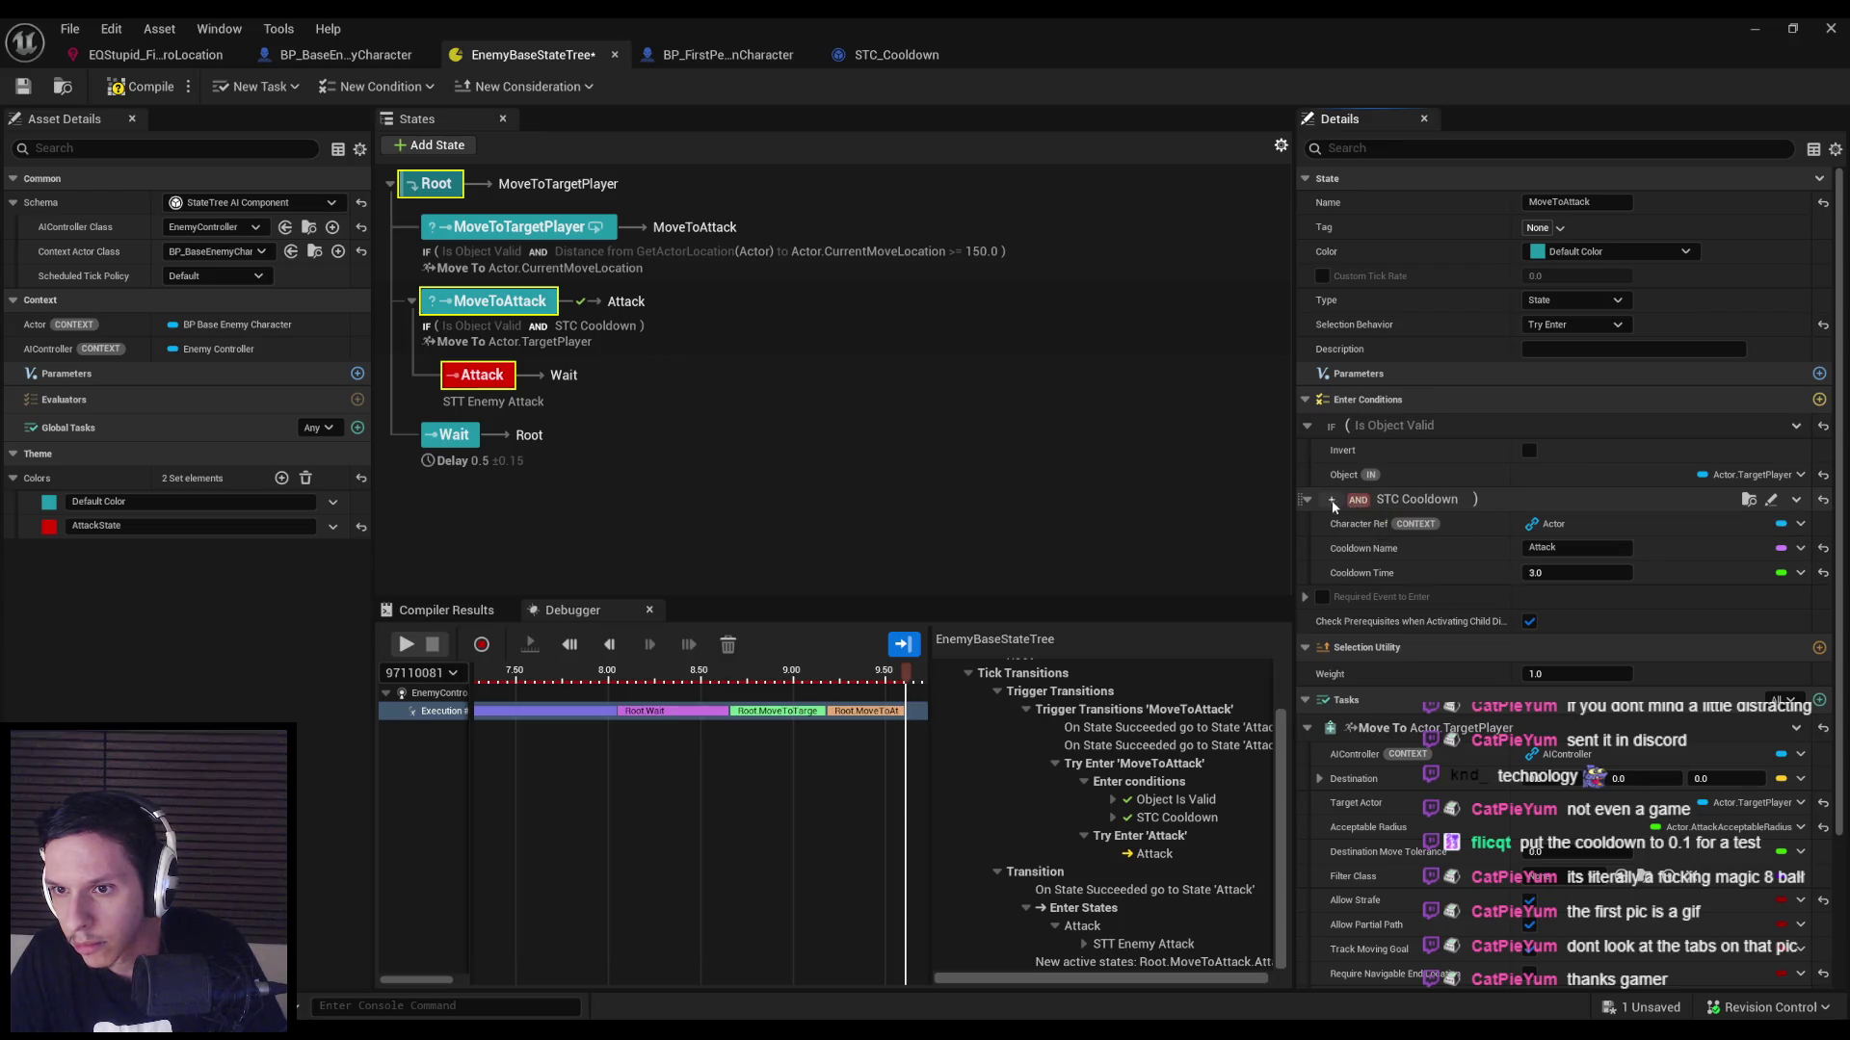
pyautogui.click(1332, 500)
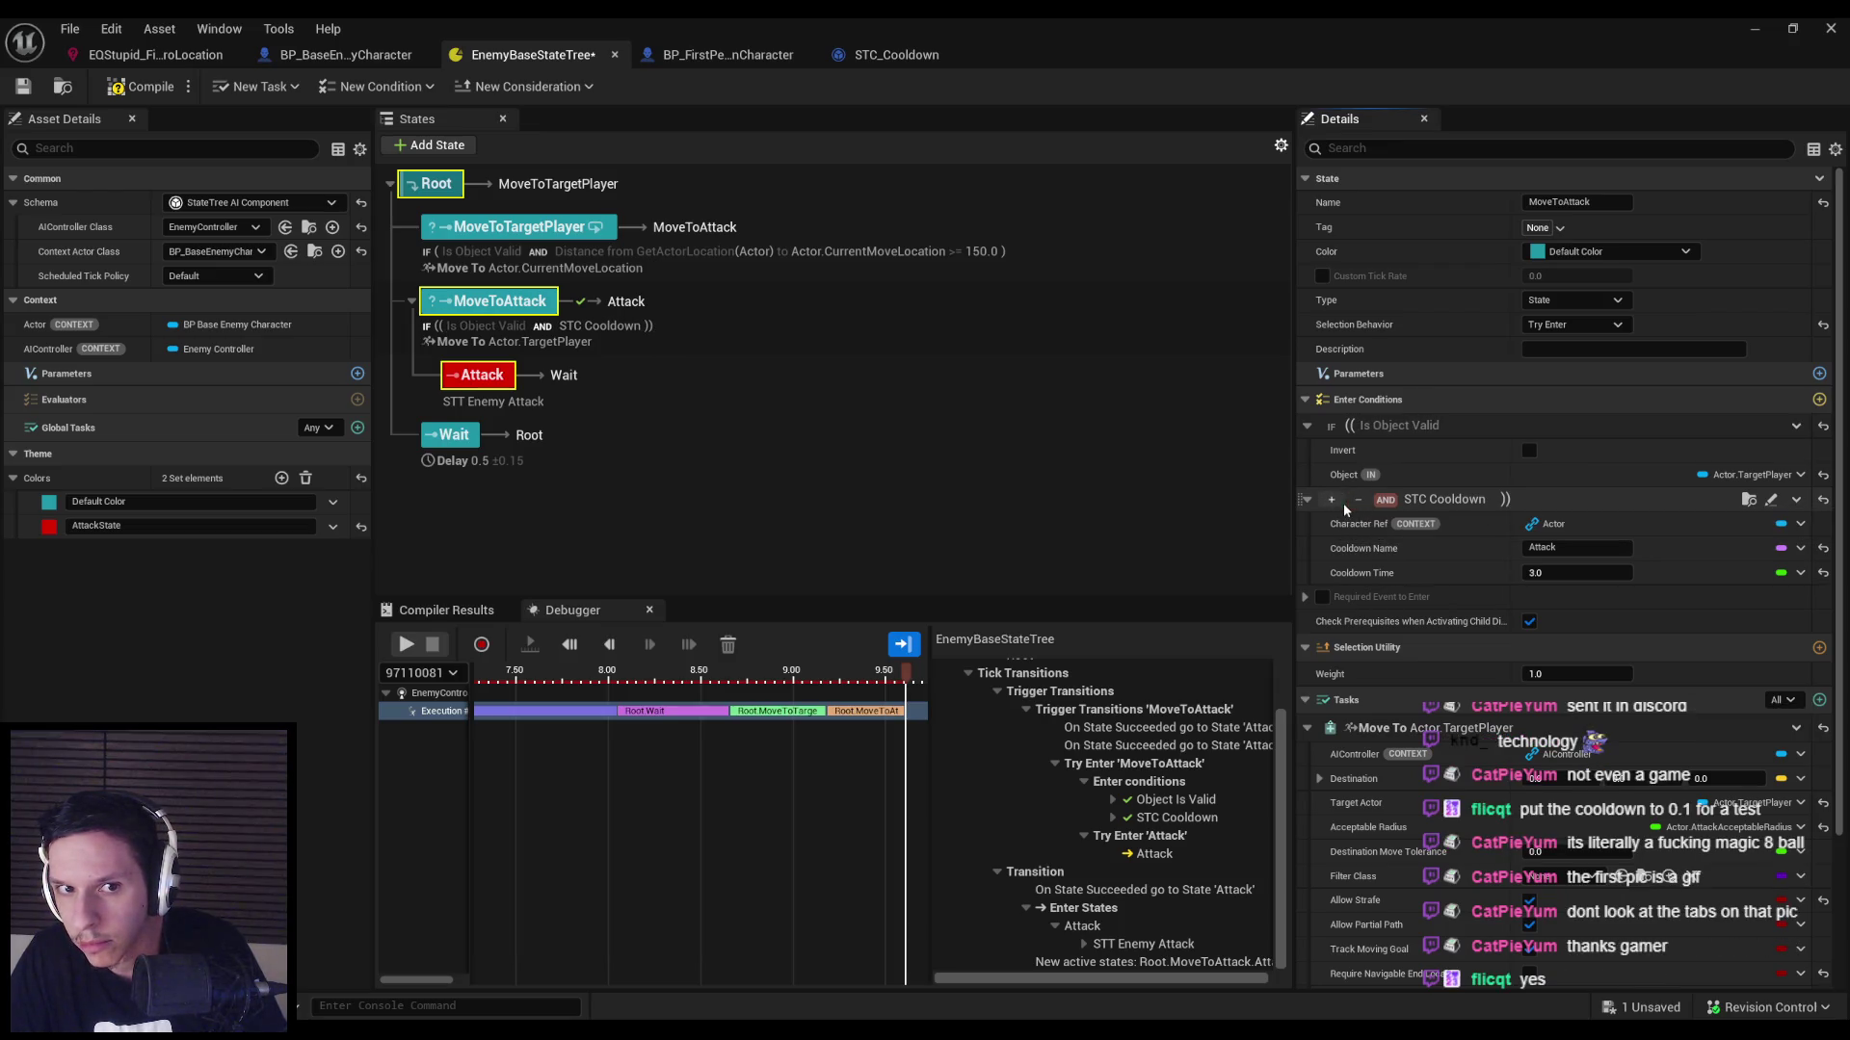
pyautogui.click(1361, 501)
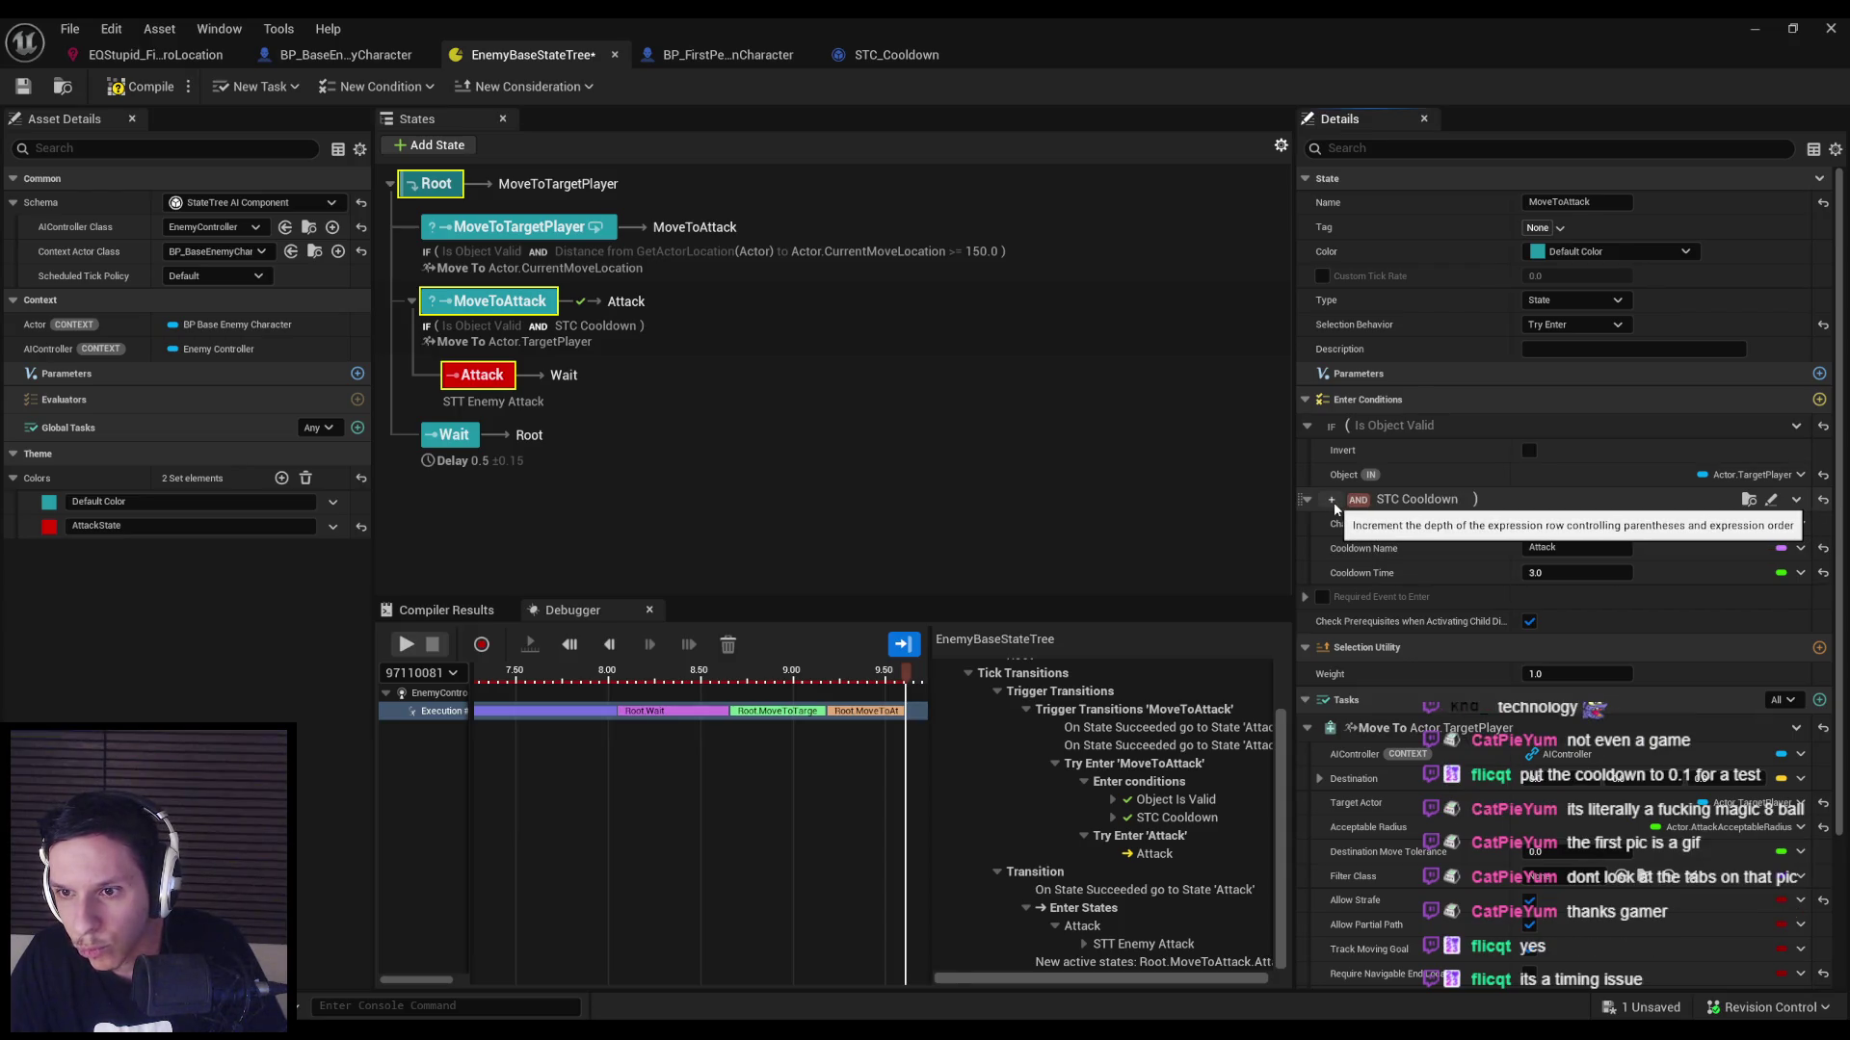
pyautogui.click(1358, 500)
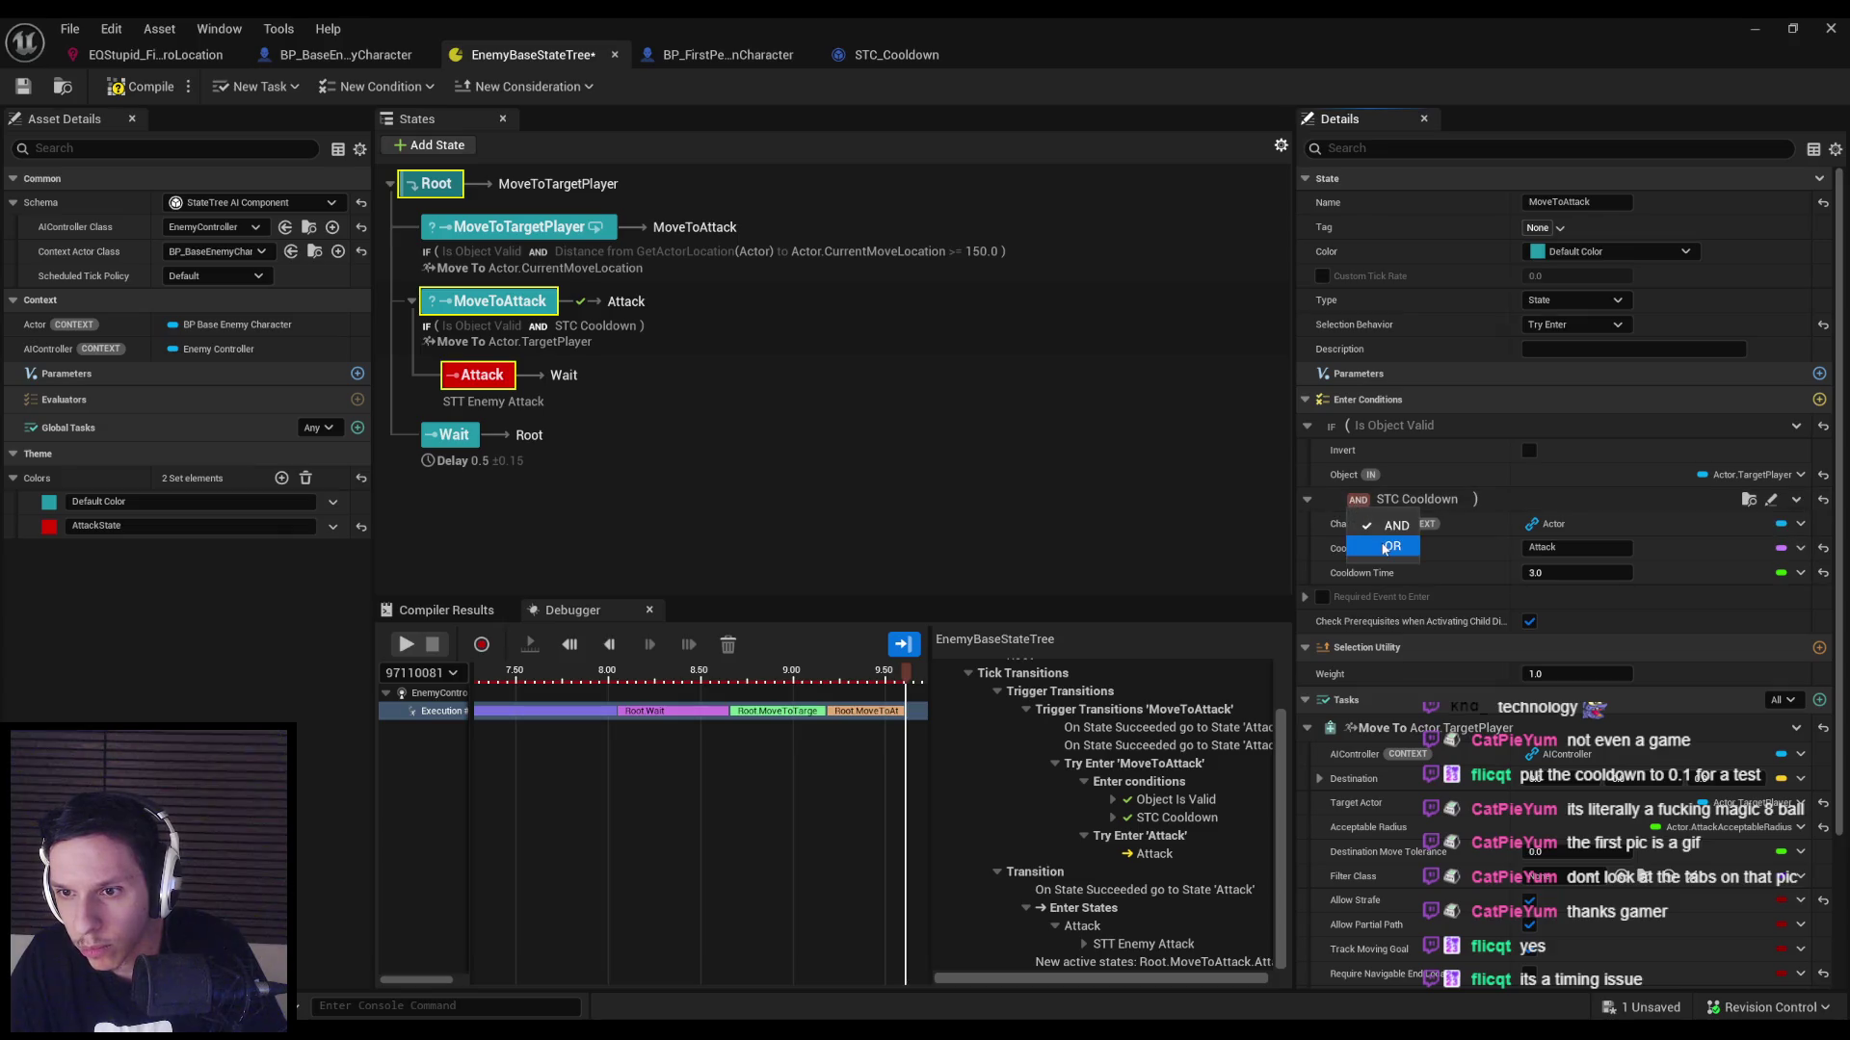
pyautogui.click(1357, 500)
pyautogui.click(1381, 526)
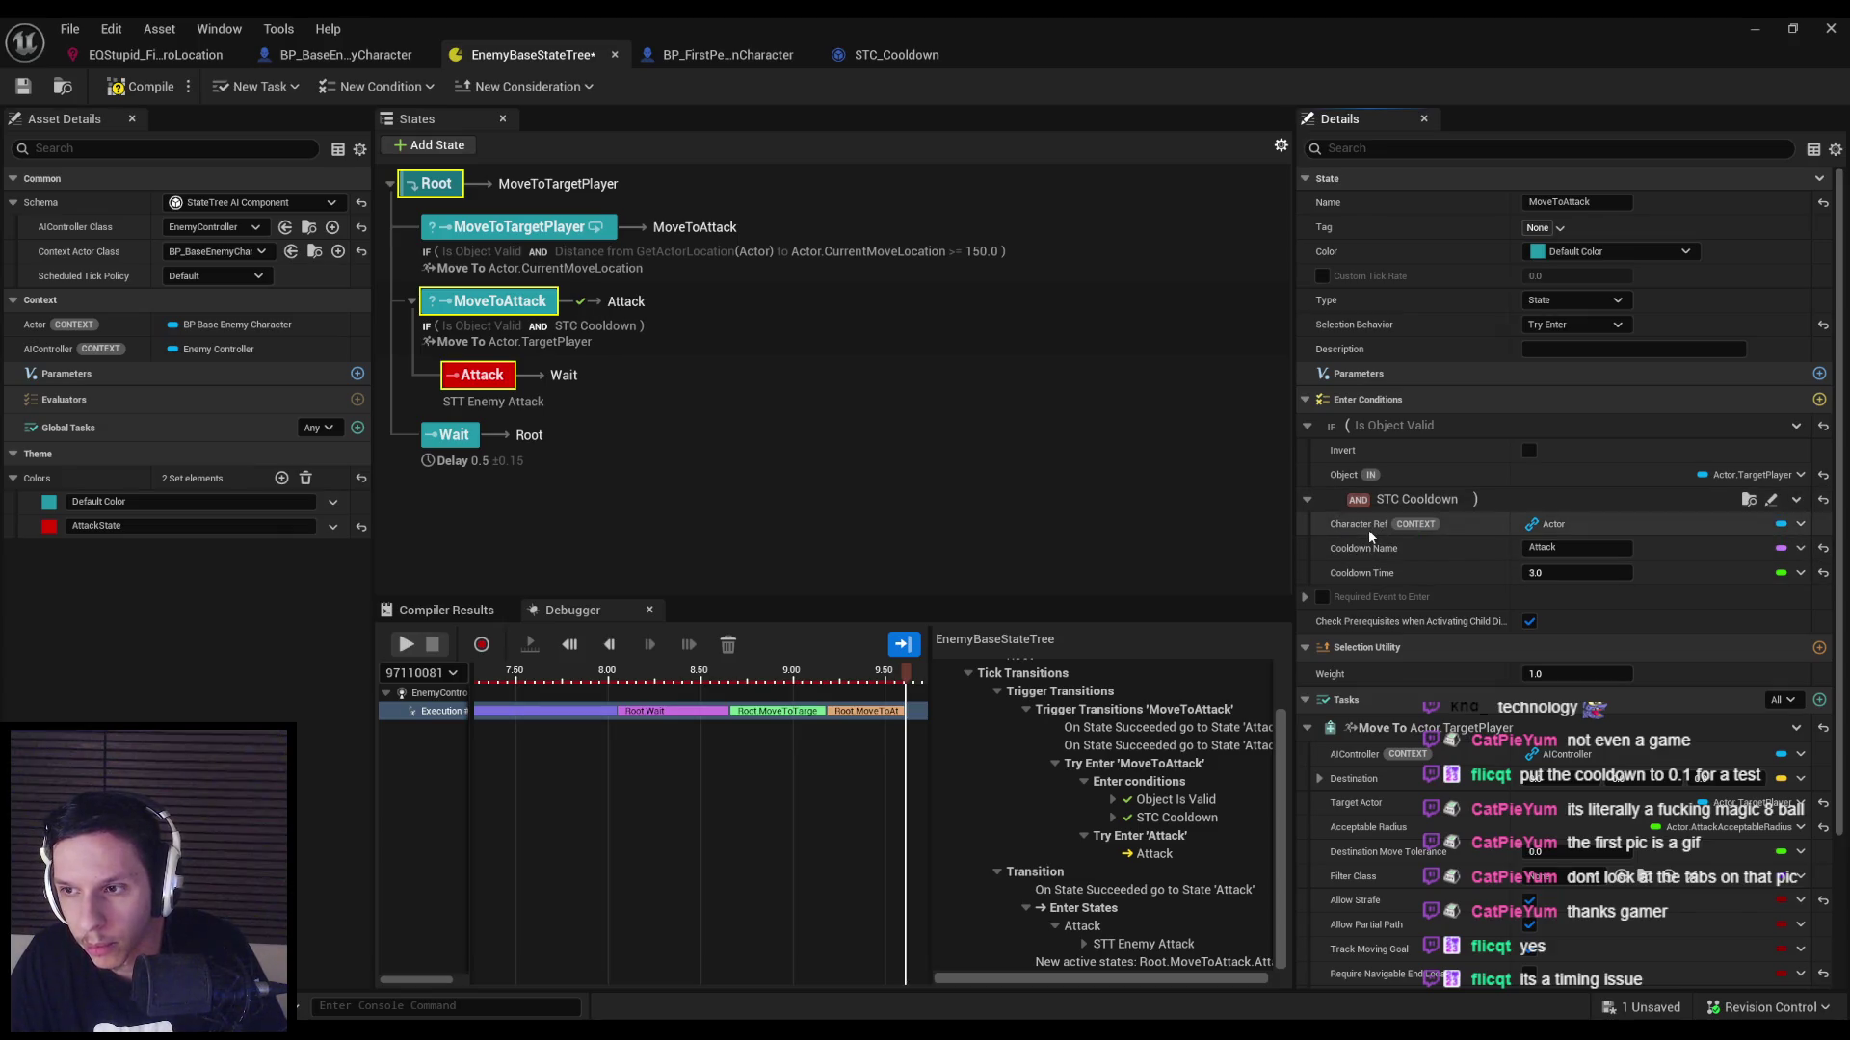
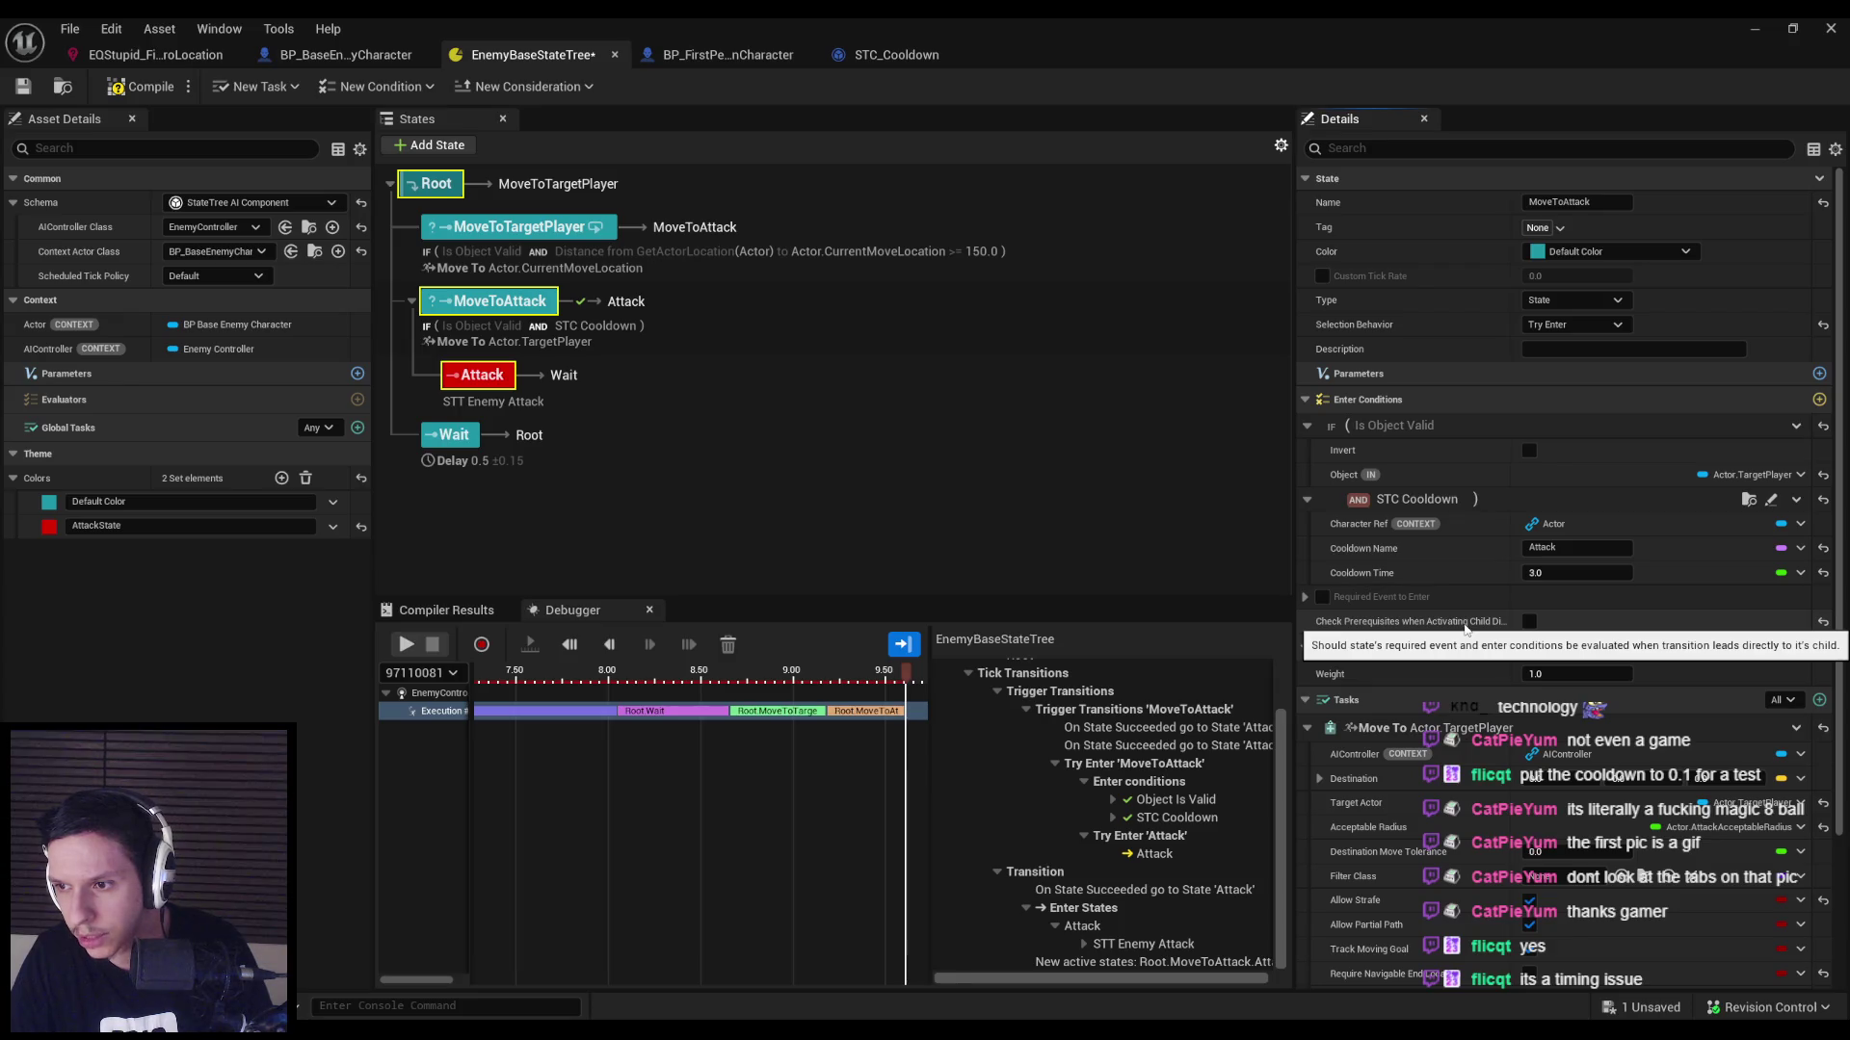
# End the running play session and confirm the new MoveToAttack cooldown time.
pyautogui.click(1754, 28)
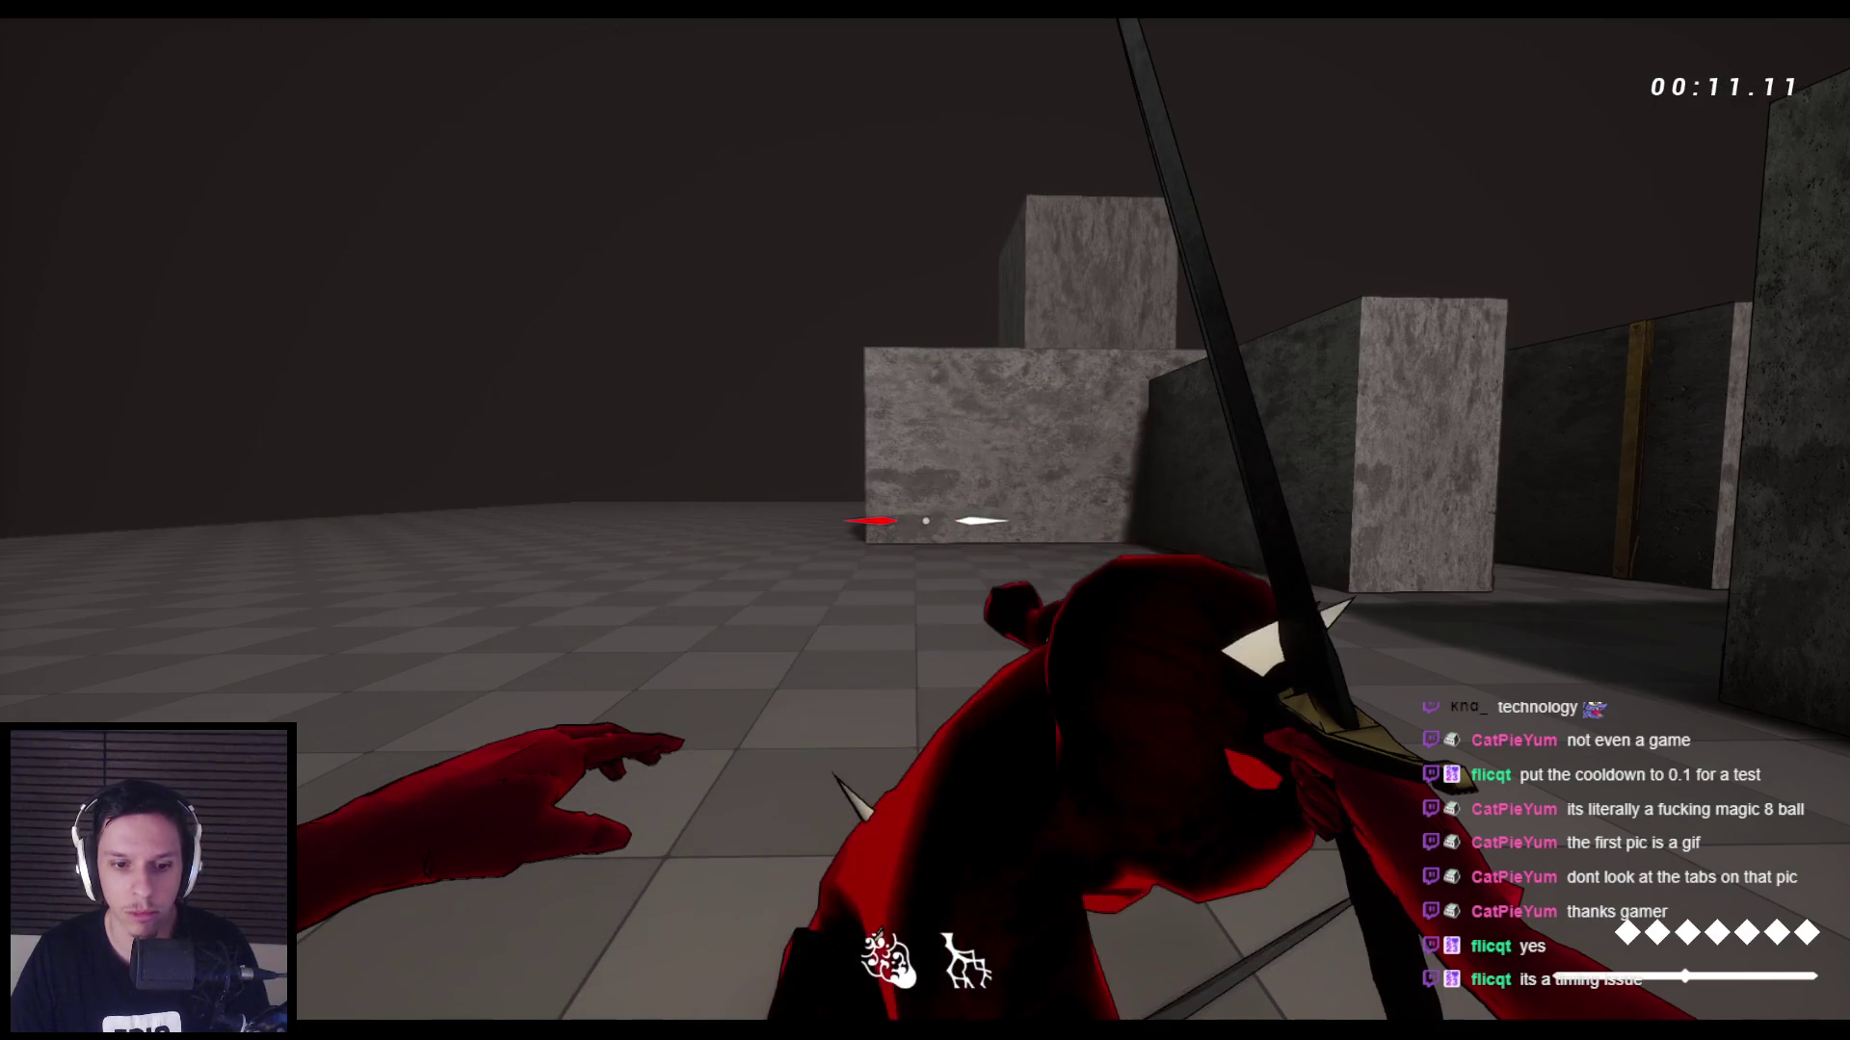
pyautogui.press('Escape')
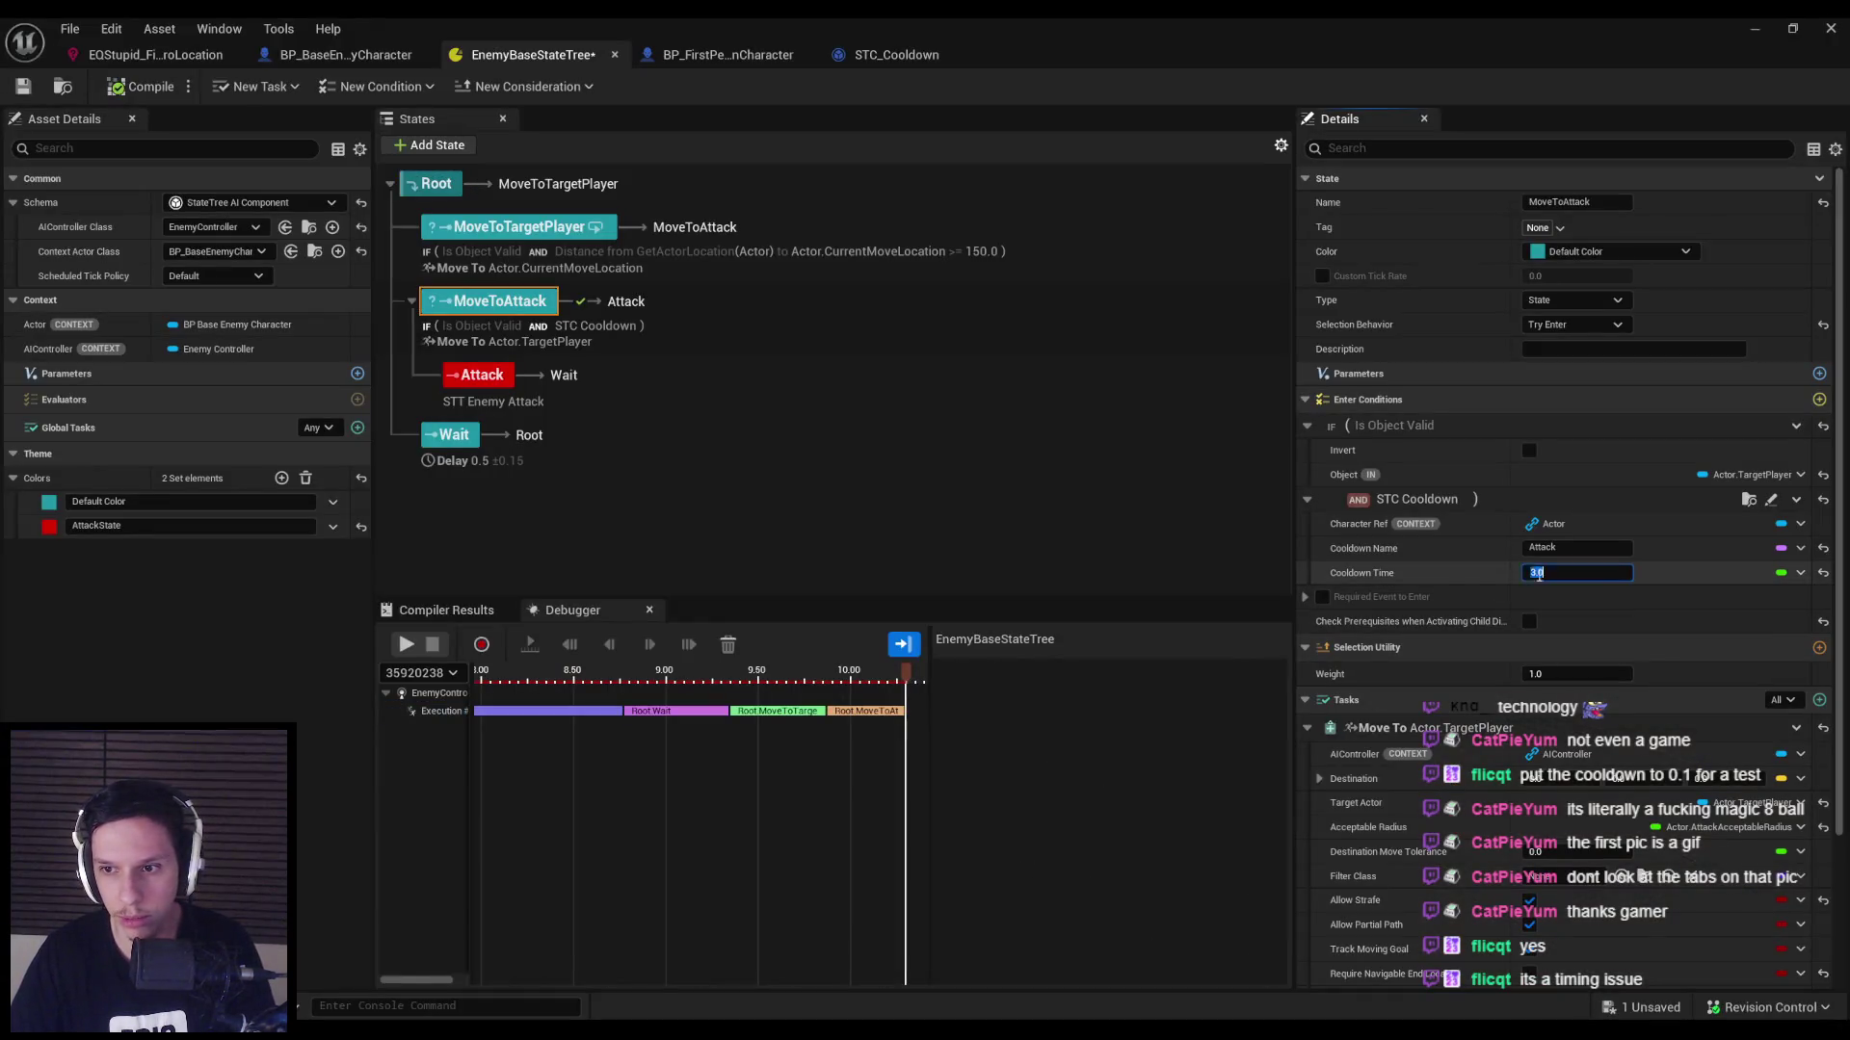
pyautogui.press('Return')
# Play-test the level with the grunt, then return to EnemyBaseStateTree.
pyautogui.click(1830, 27)
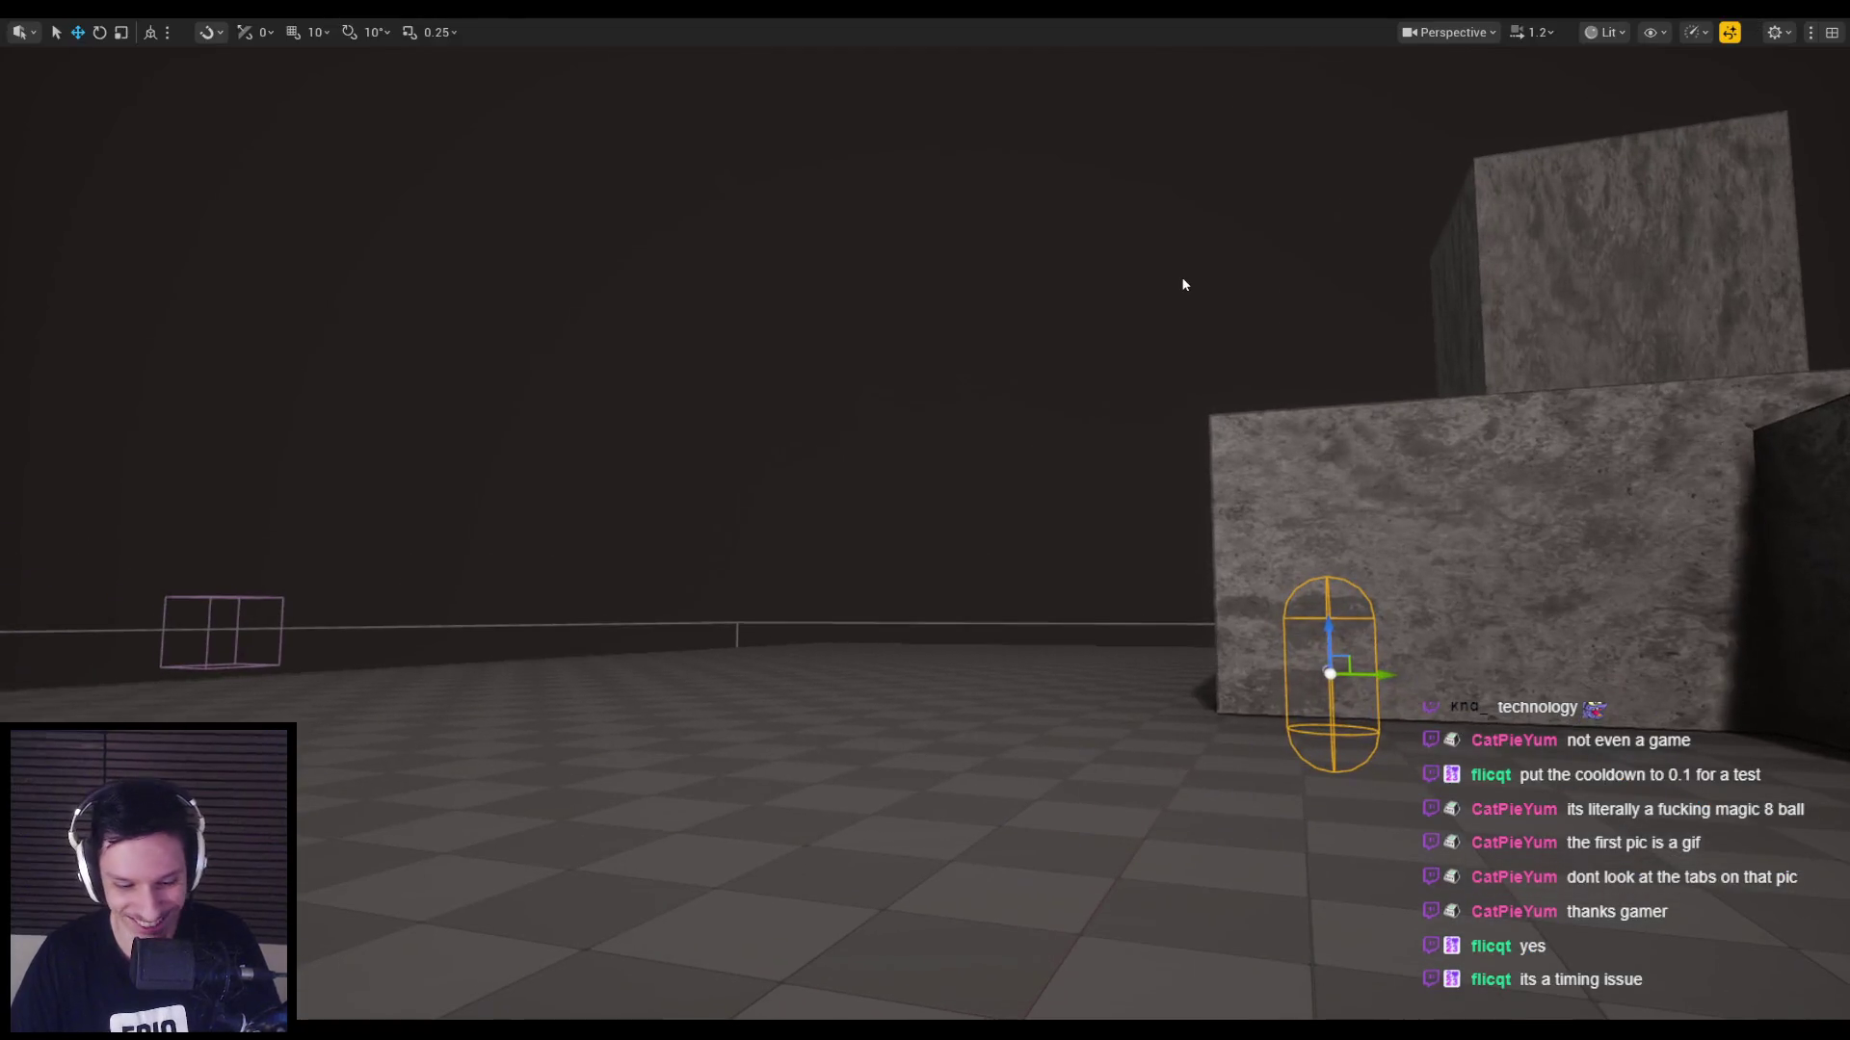
pyautogui.hotkey('alt', 'p')
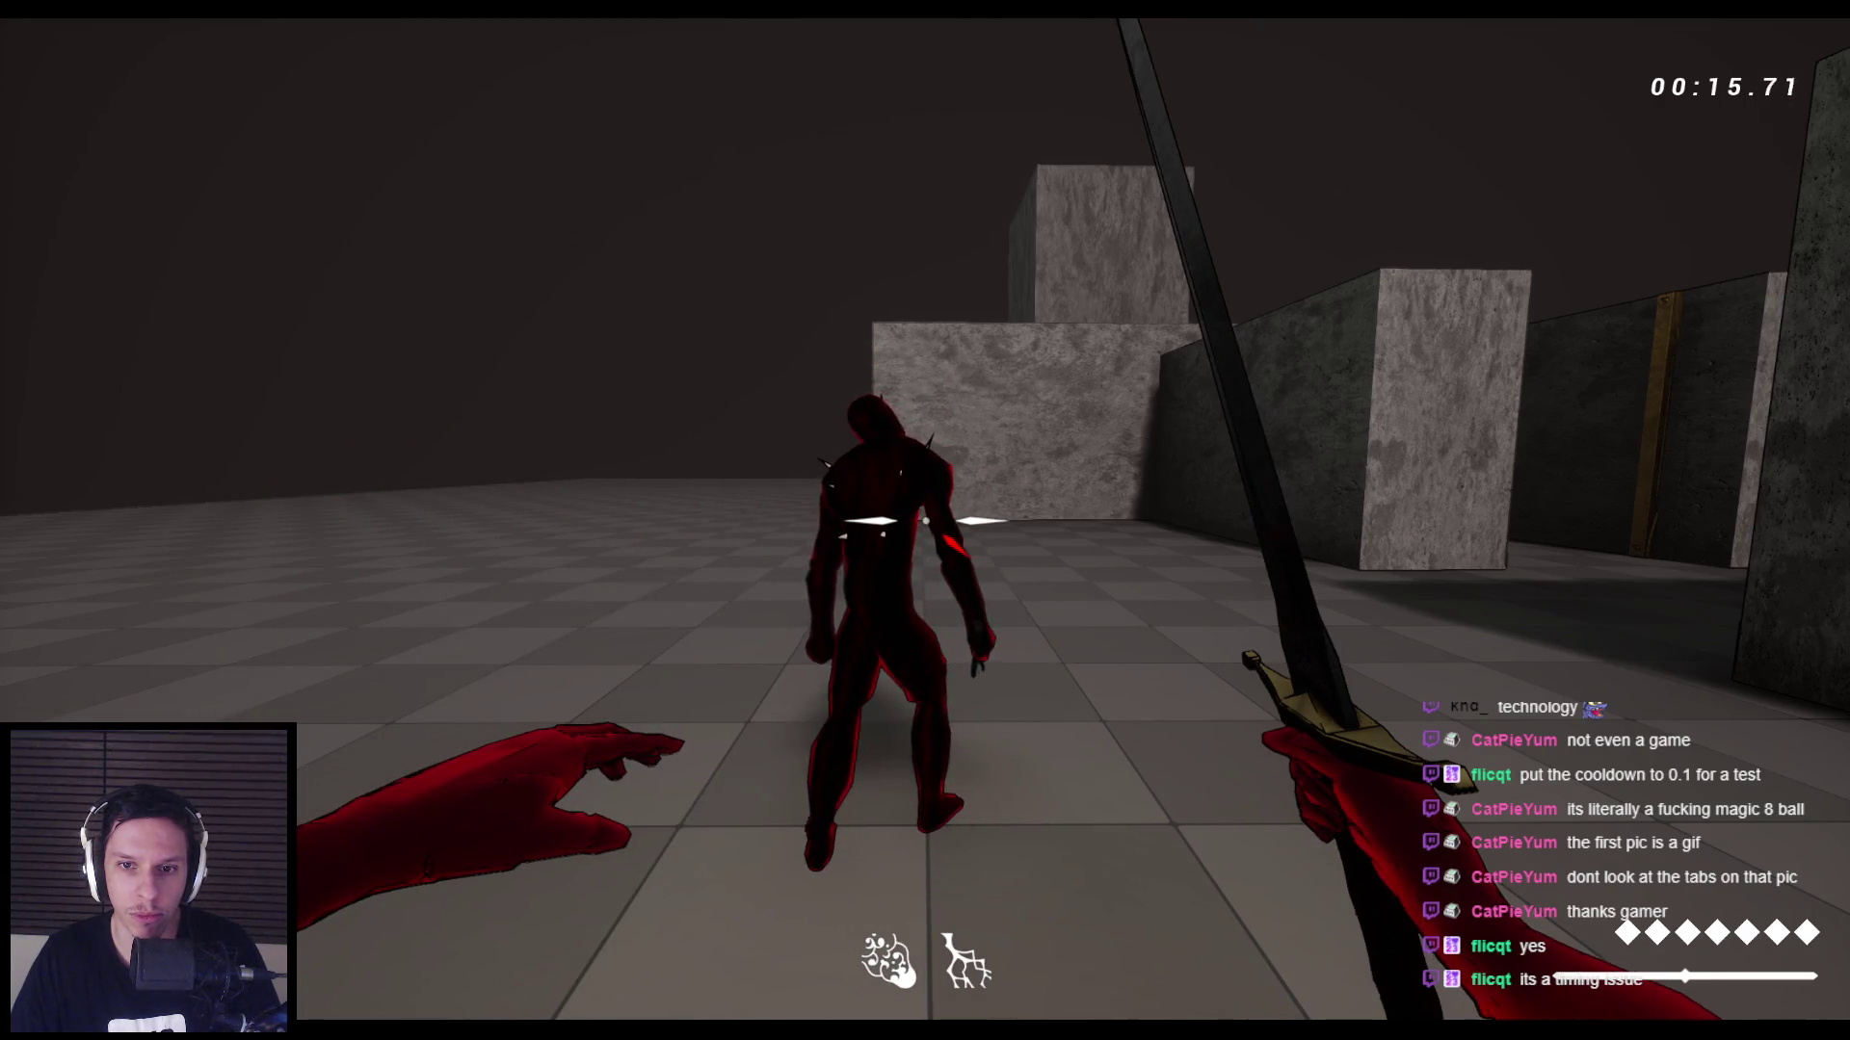
pyautogui.press('Escape')
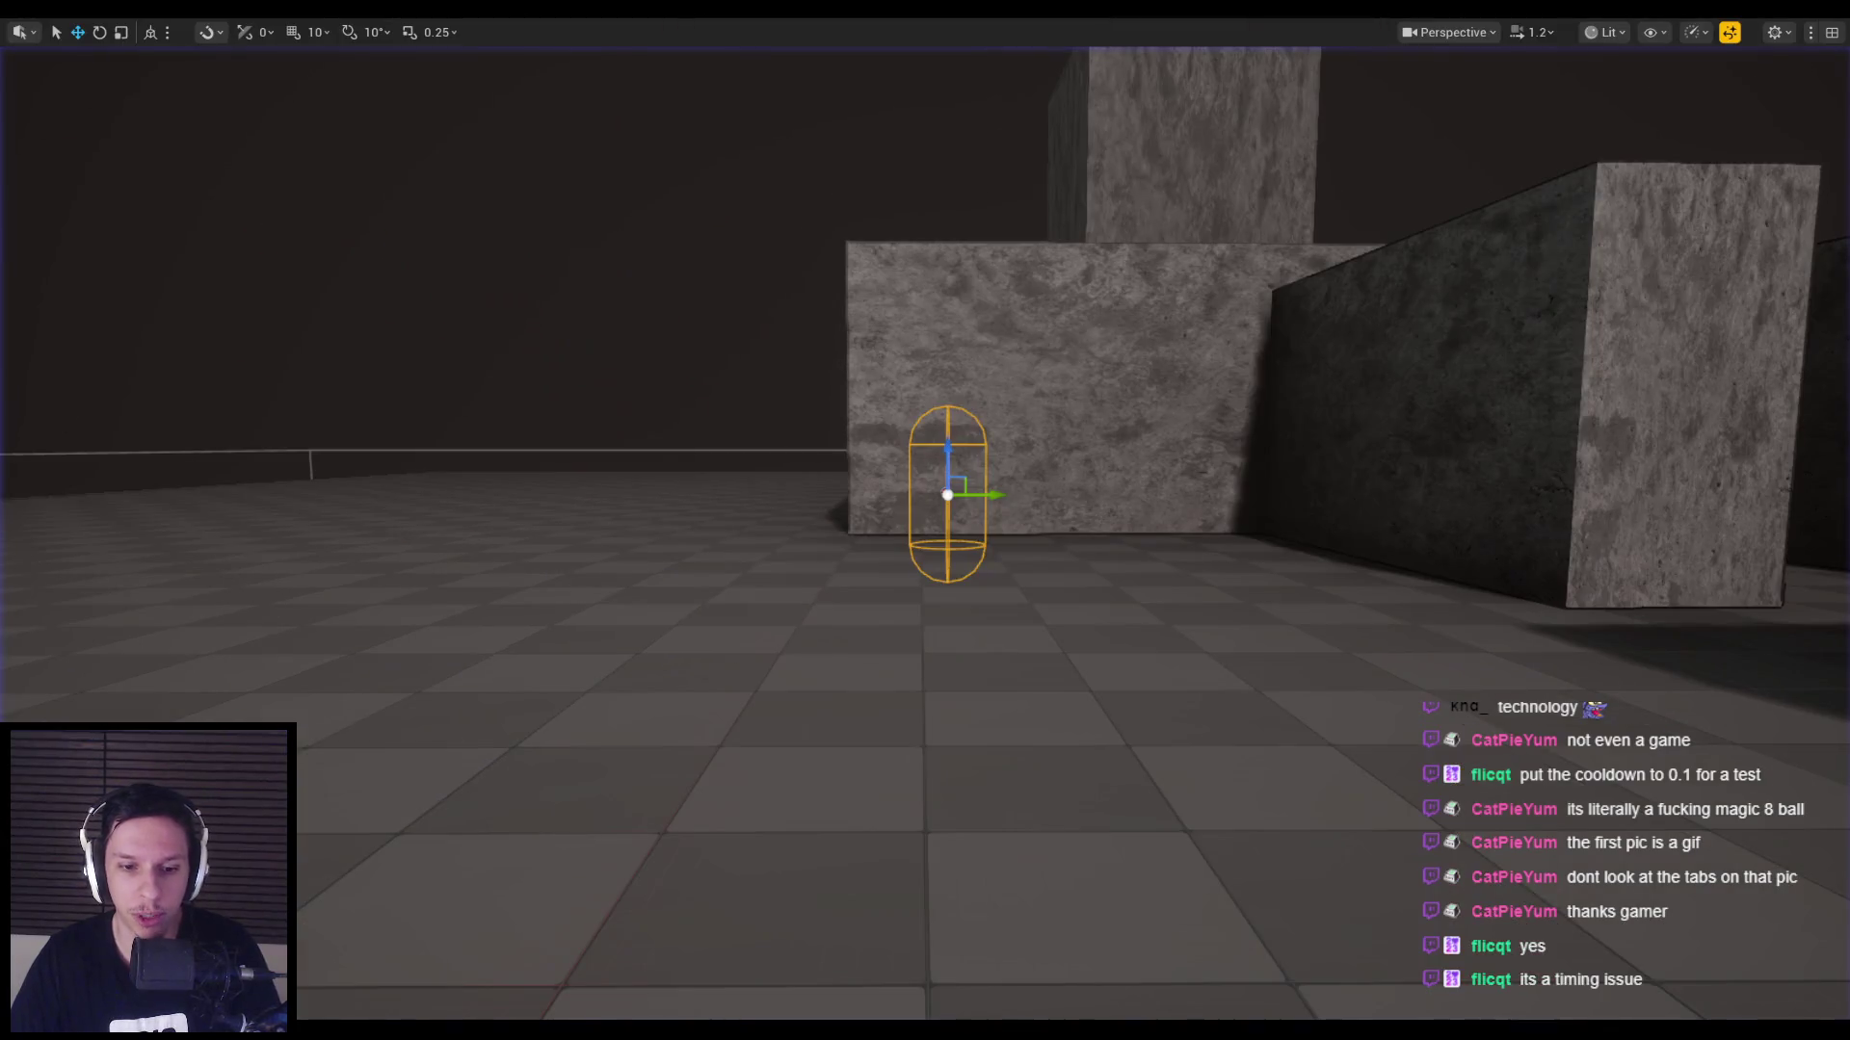
pyautogui.click(632, 963)
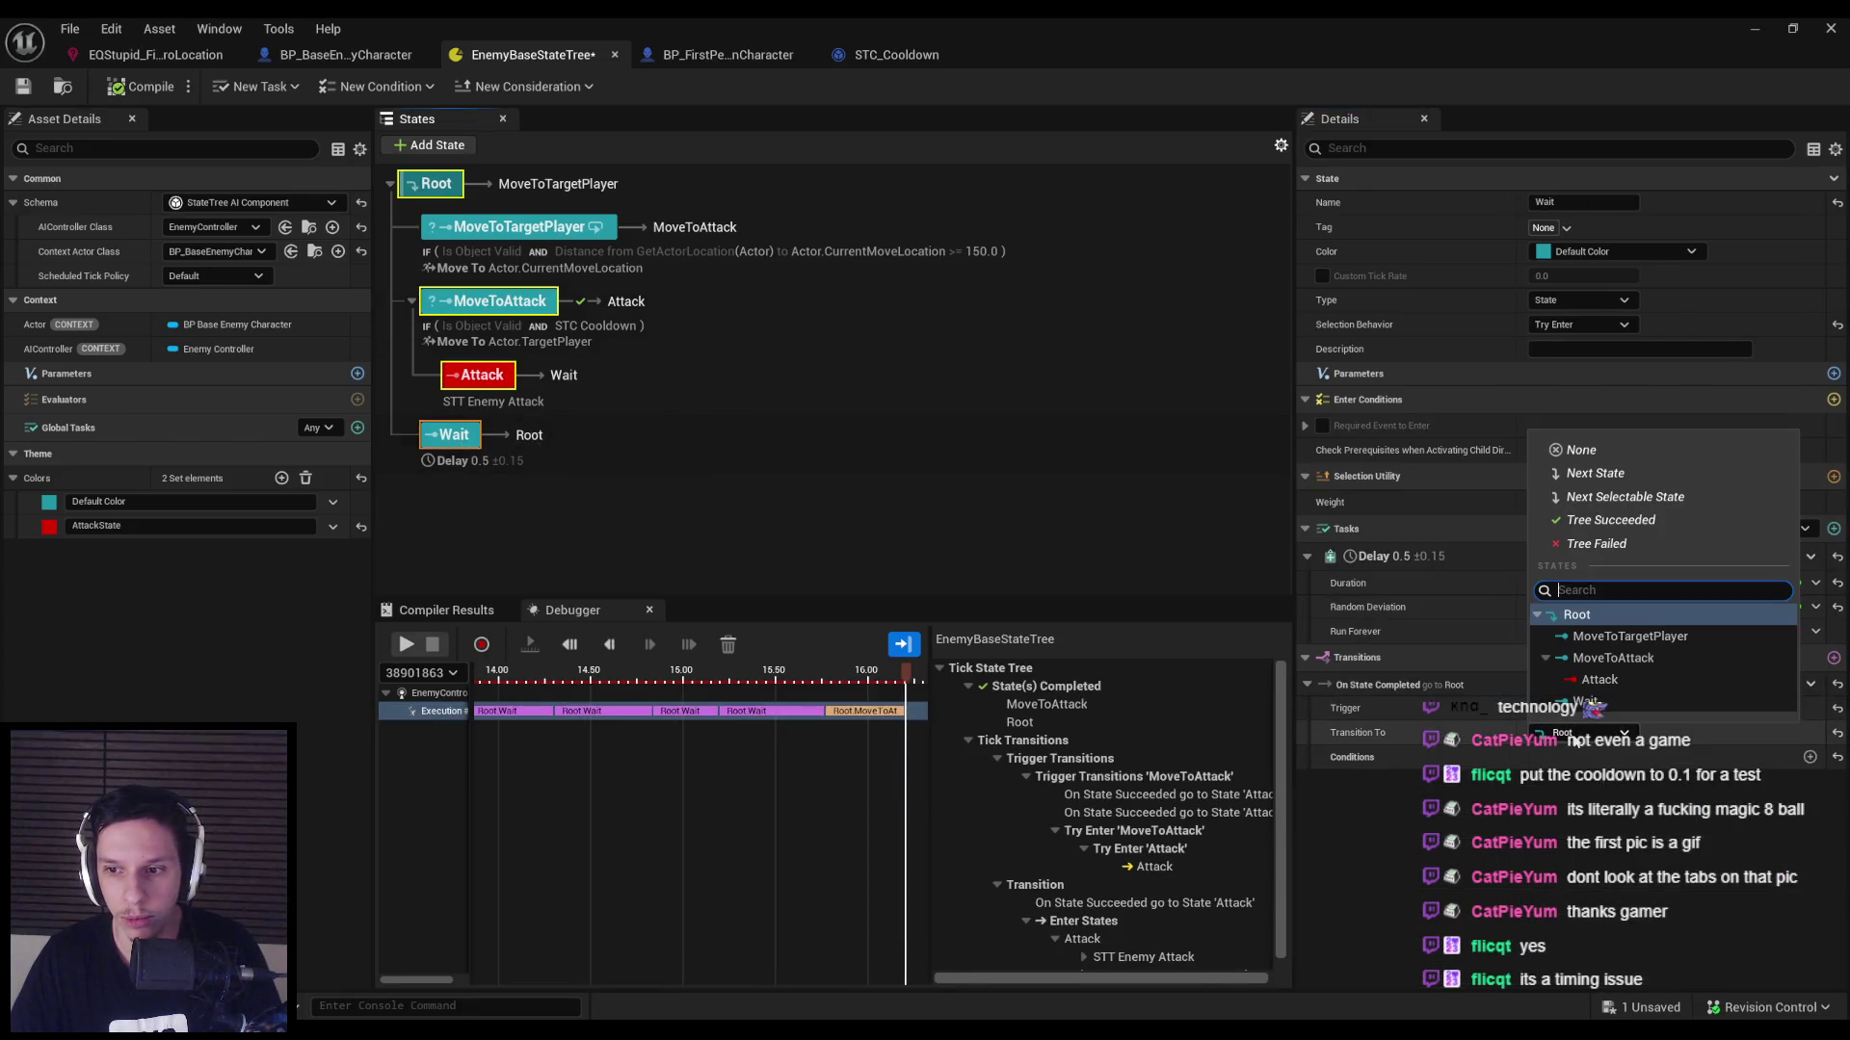
# Retarget Wait's transition to MoveToTargetPlayer and set MoveToAttack's STC Cooldown time to 4.0.
pyautogui.click(1580, 732)
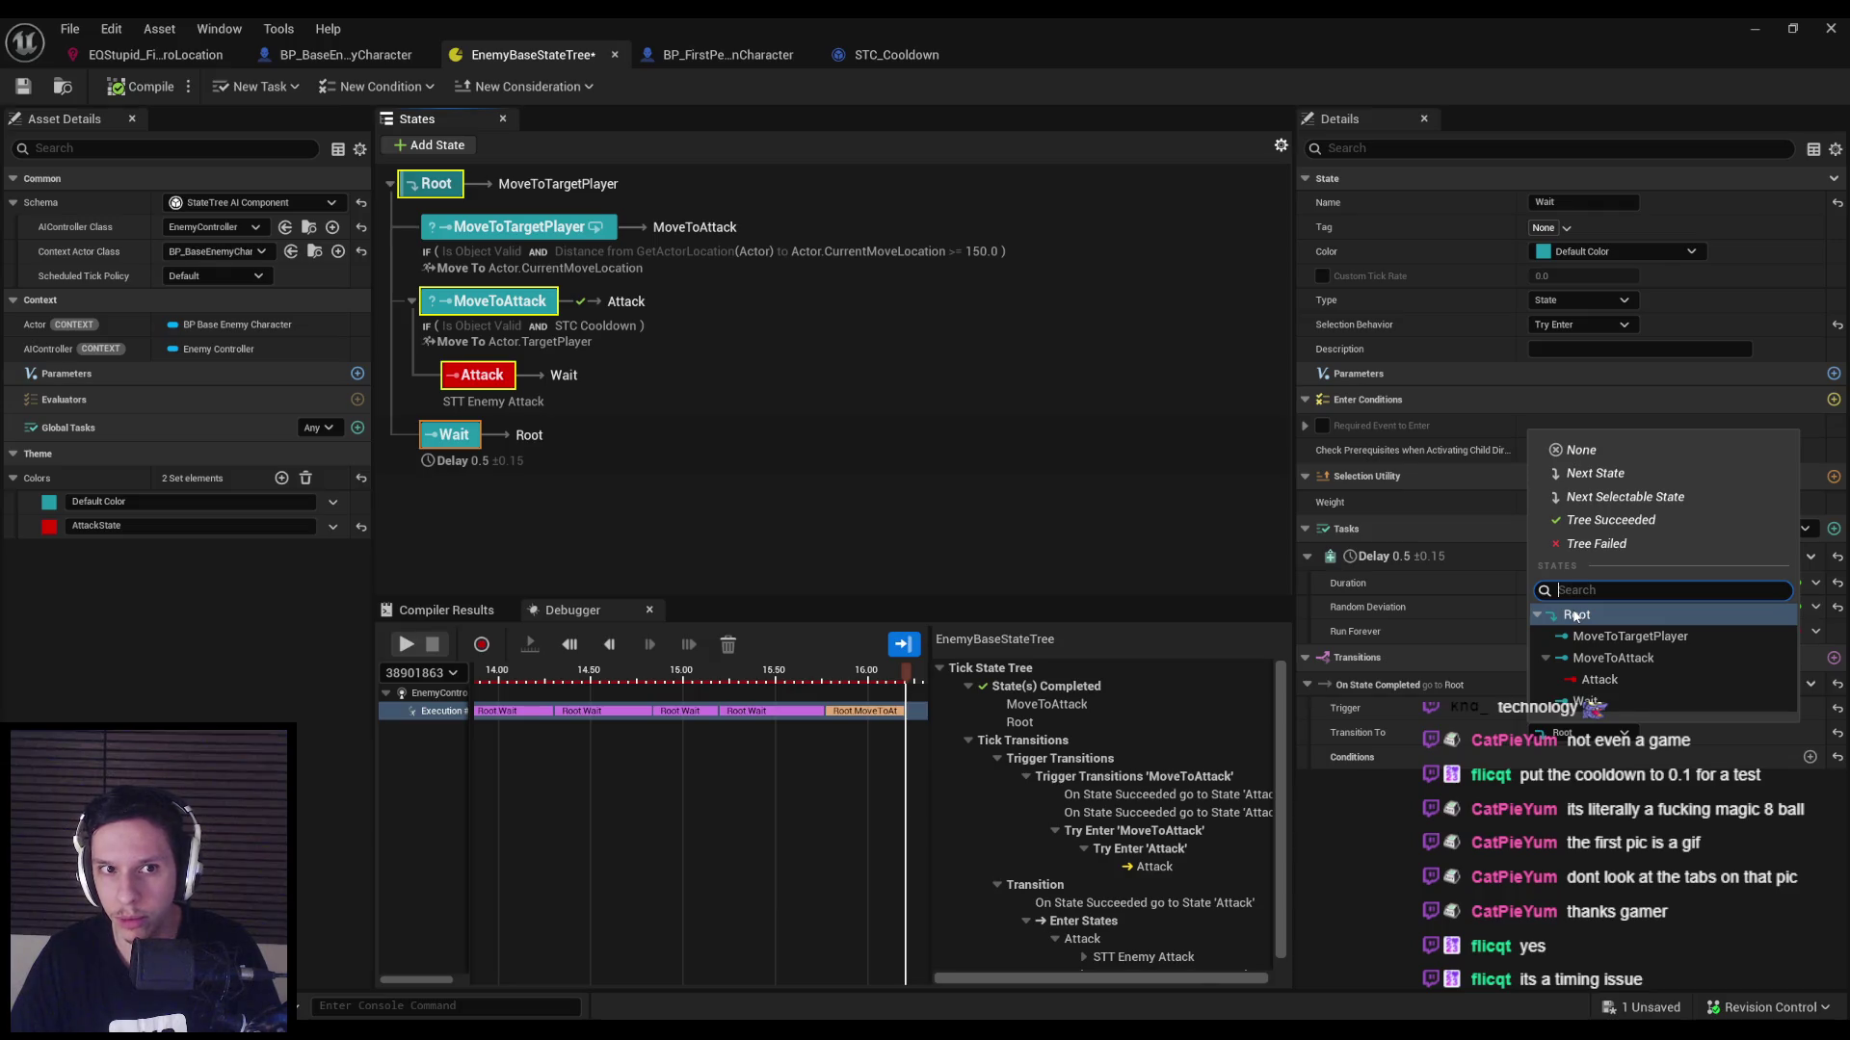
pyautogui.click(1626, 636)
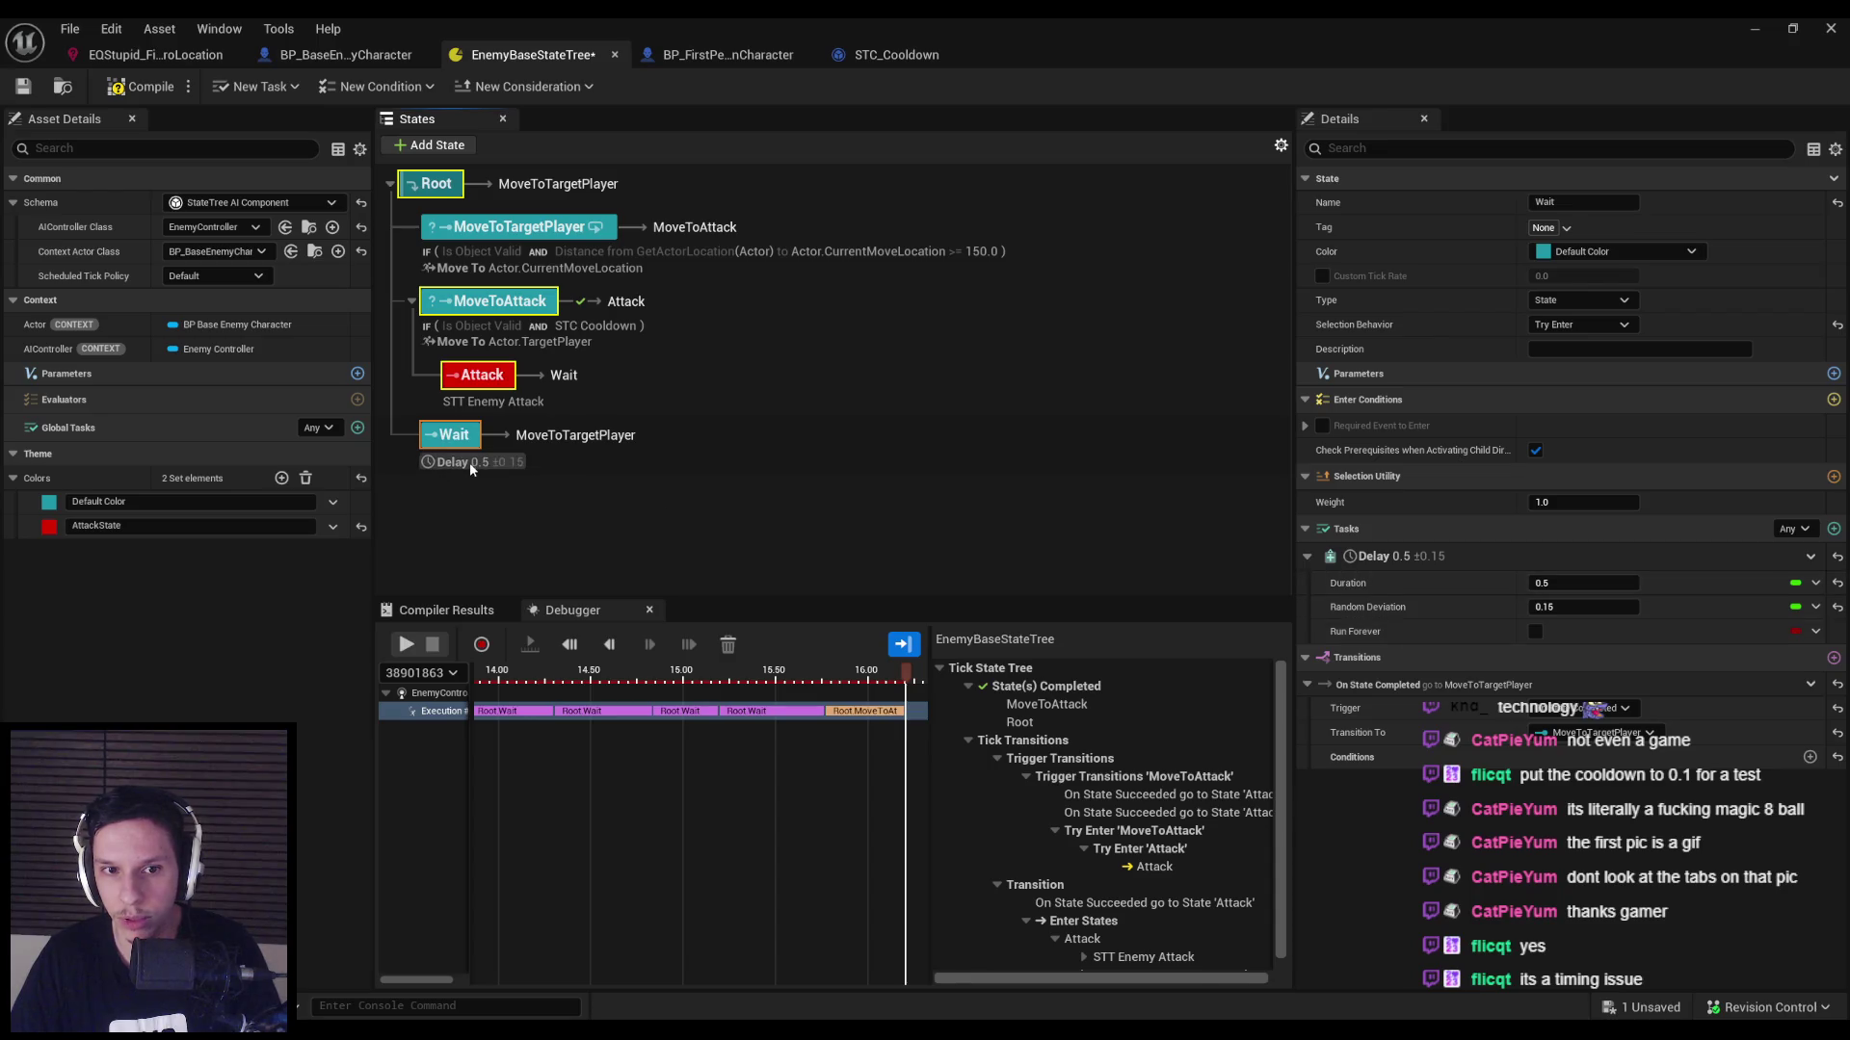
pyautogui.click(480, 377)
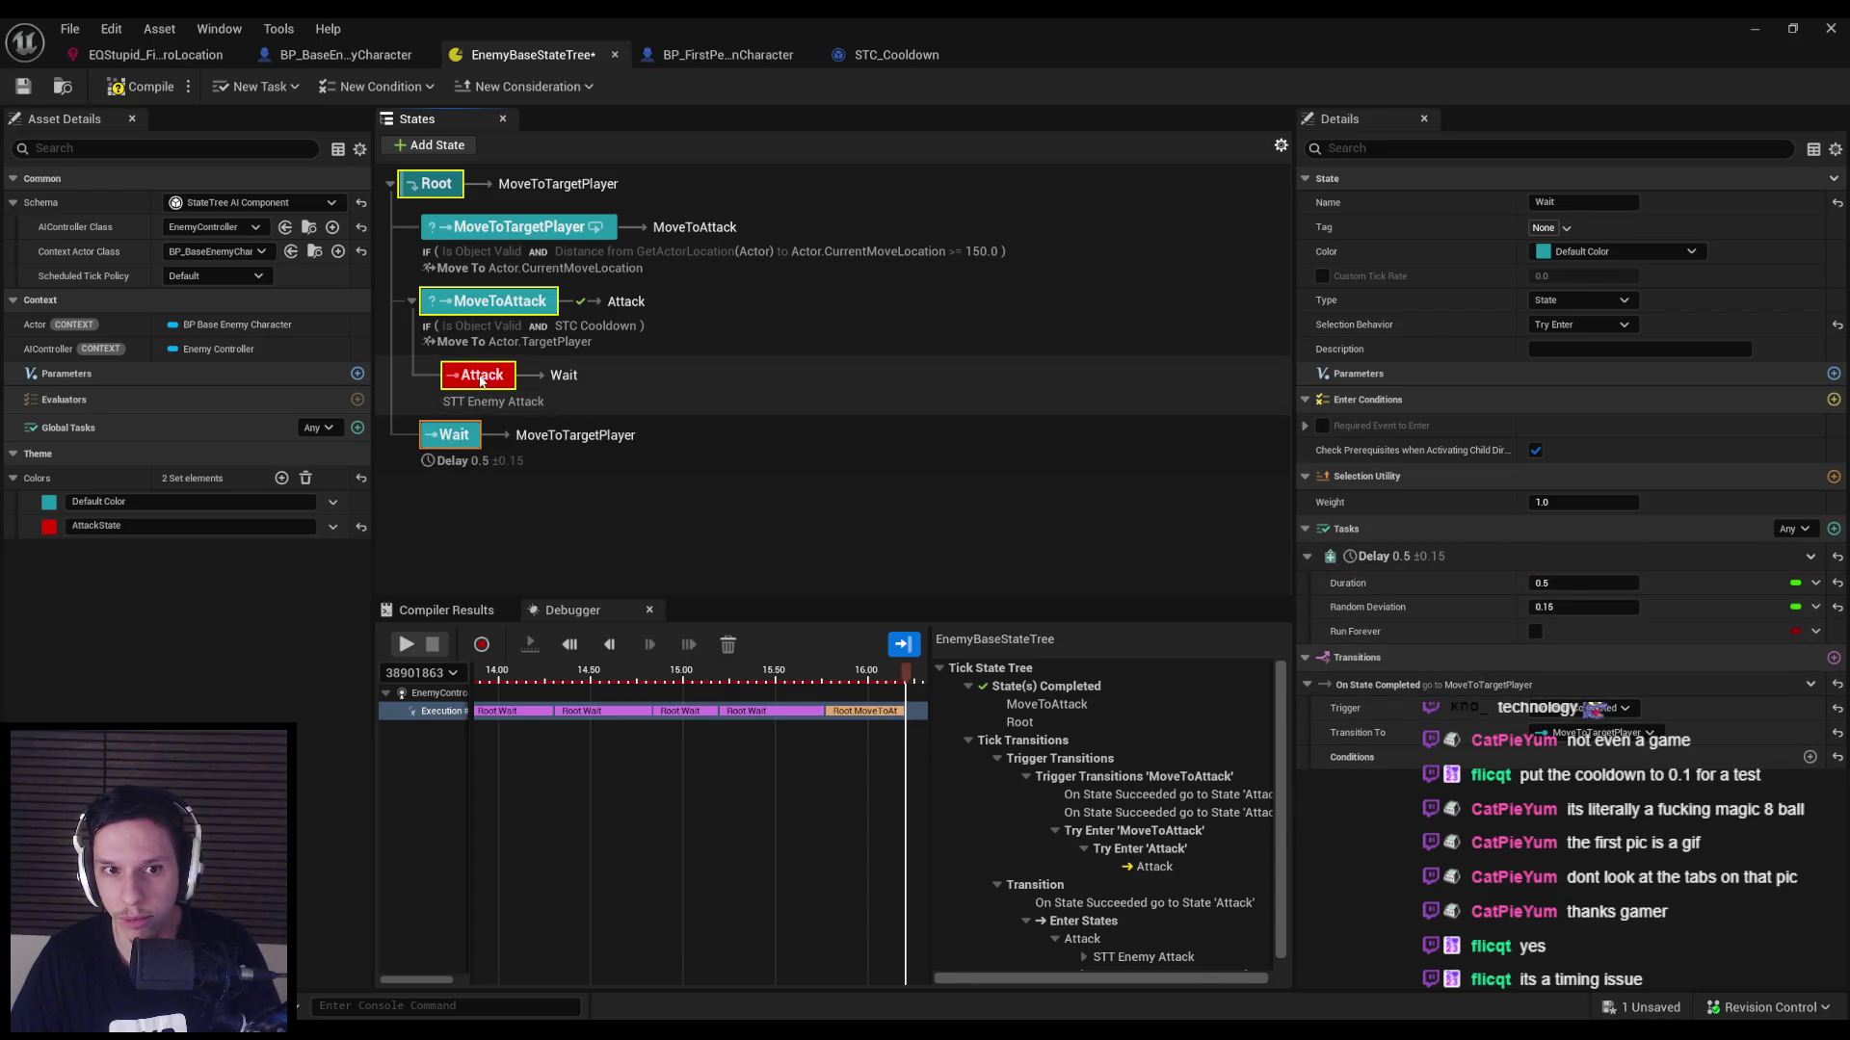
pyautogui.click(511, 308)
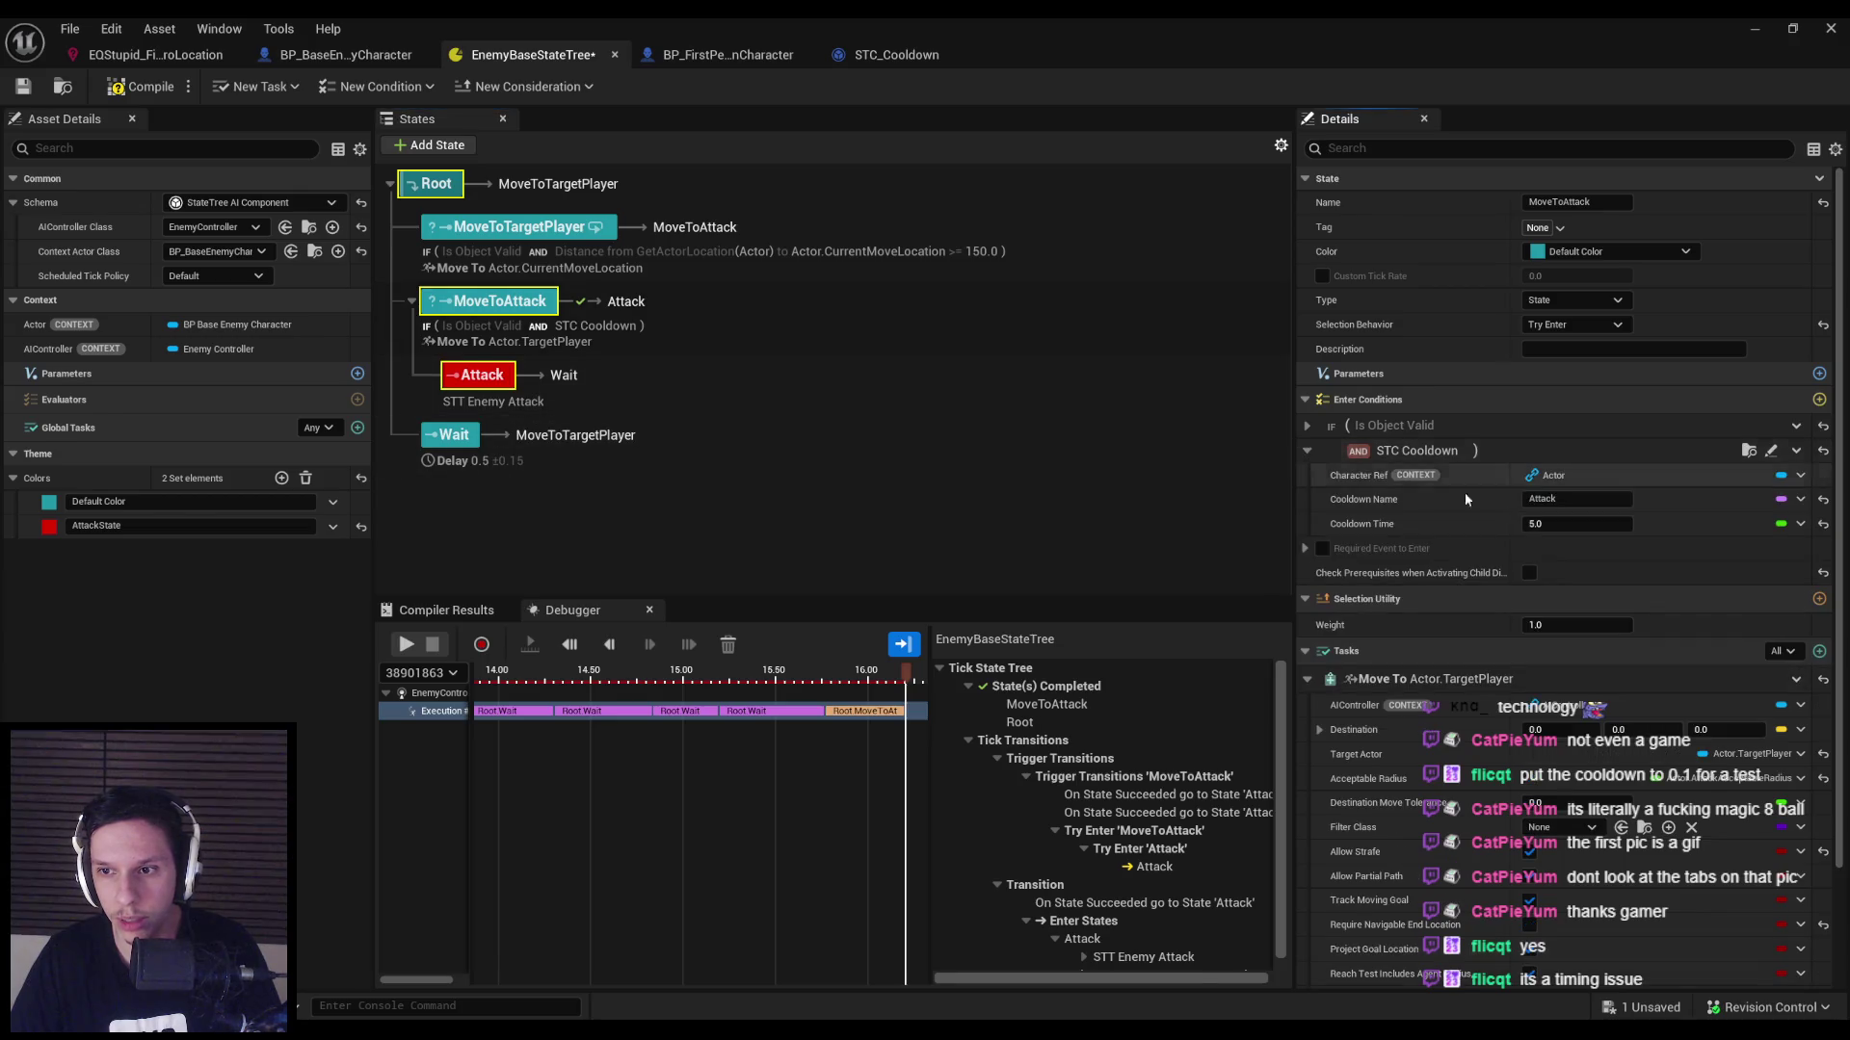
pyautogui.click(1529, 523)
pyautogui.write('4')
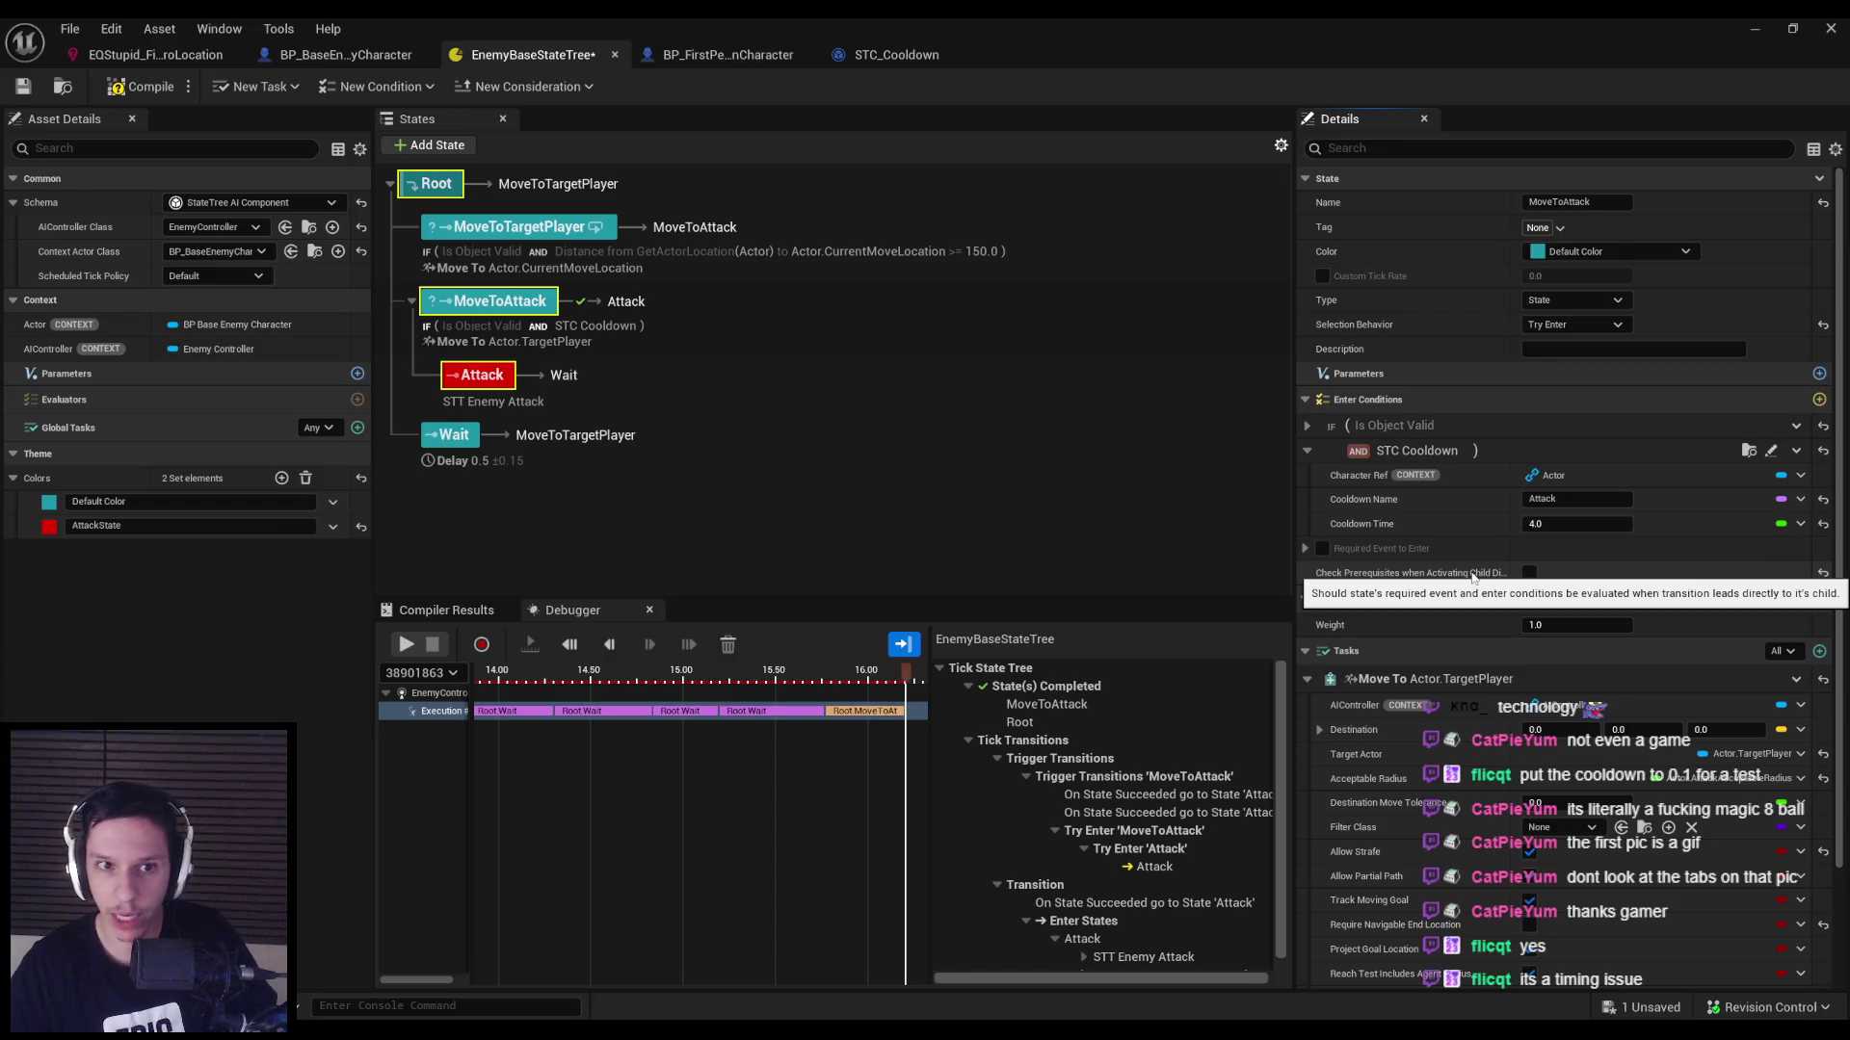
# Add a new Group-type state and drag MoveToAttack under it.
pyautogui.rightClick(481, 302)
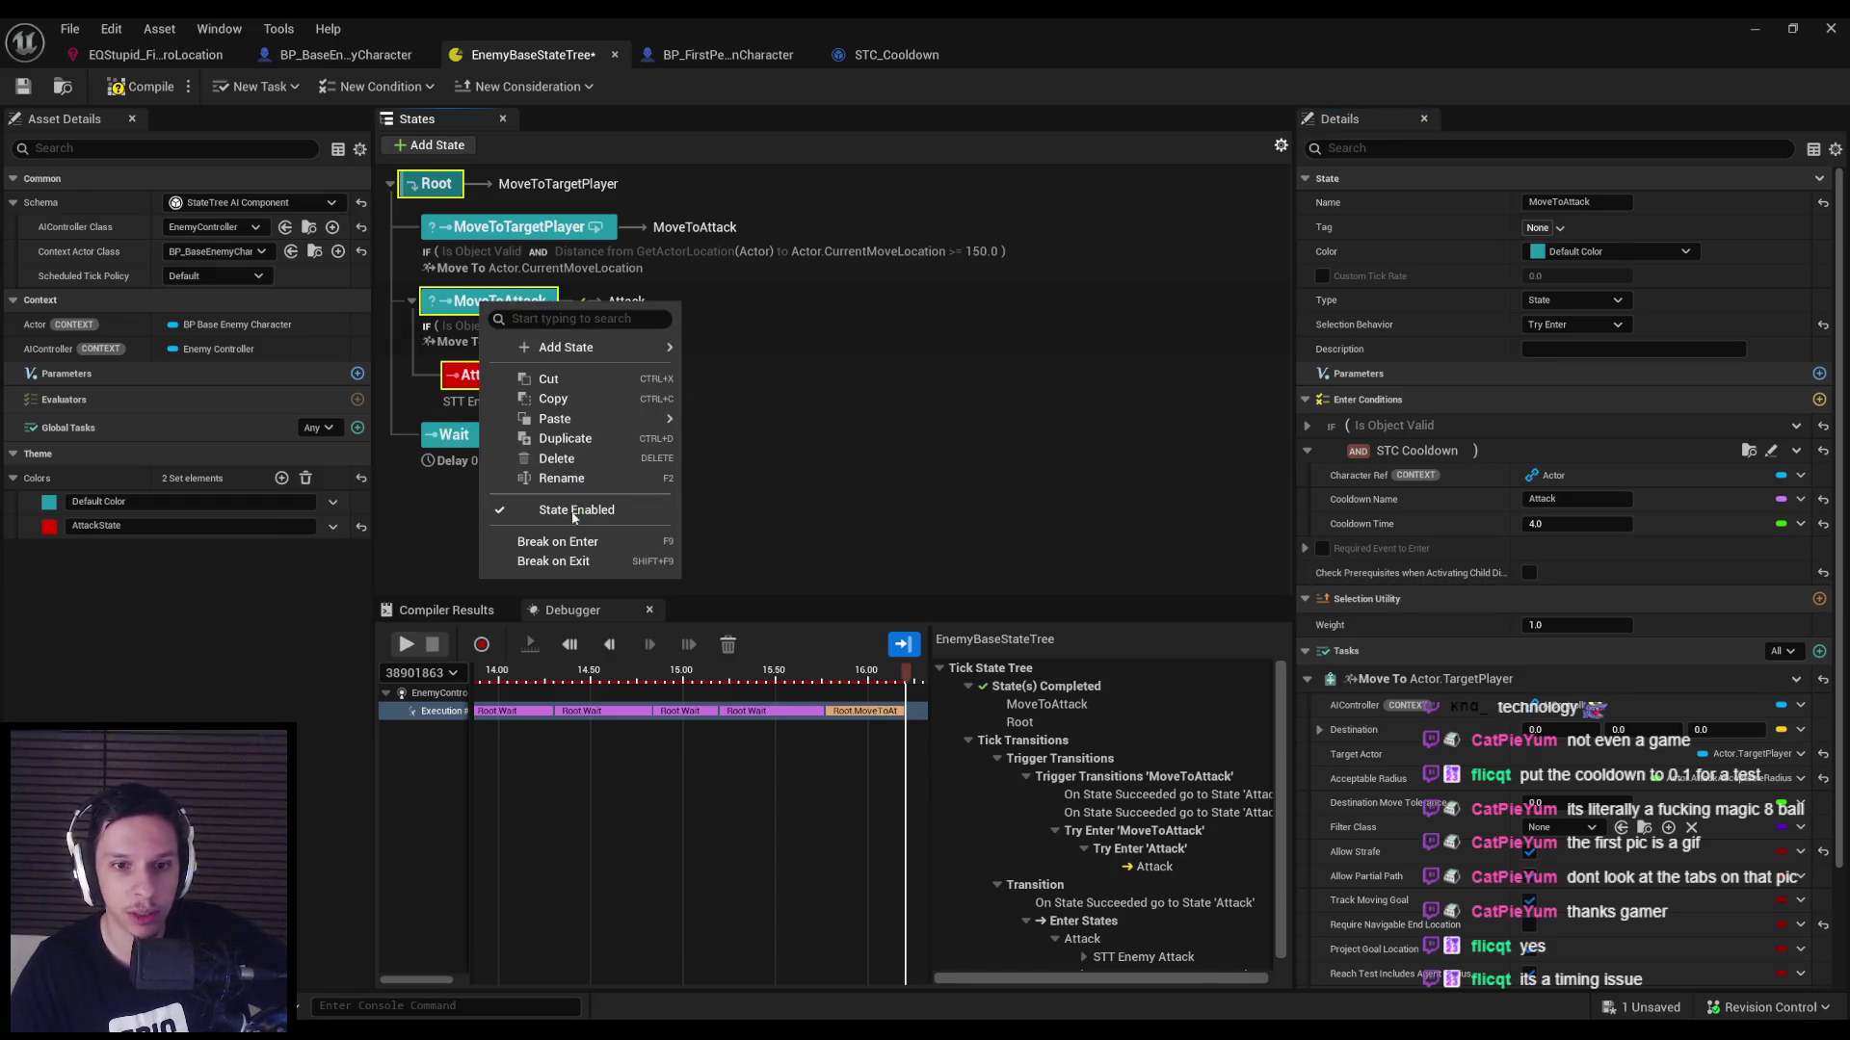
pyautogui.moveTo(575, 355)
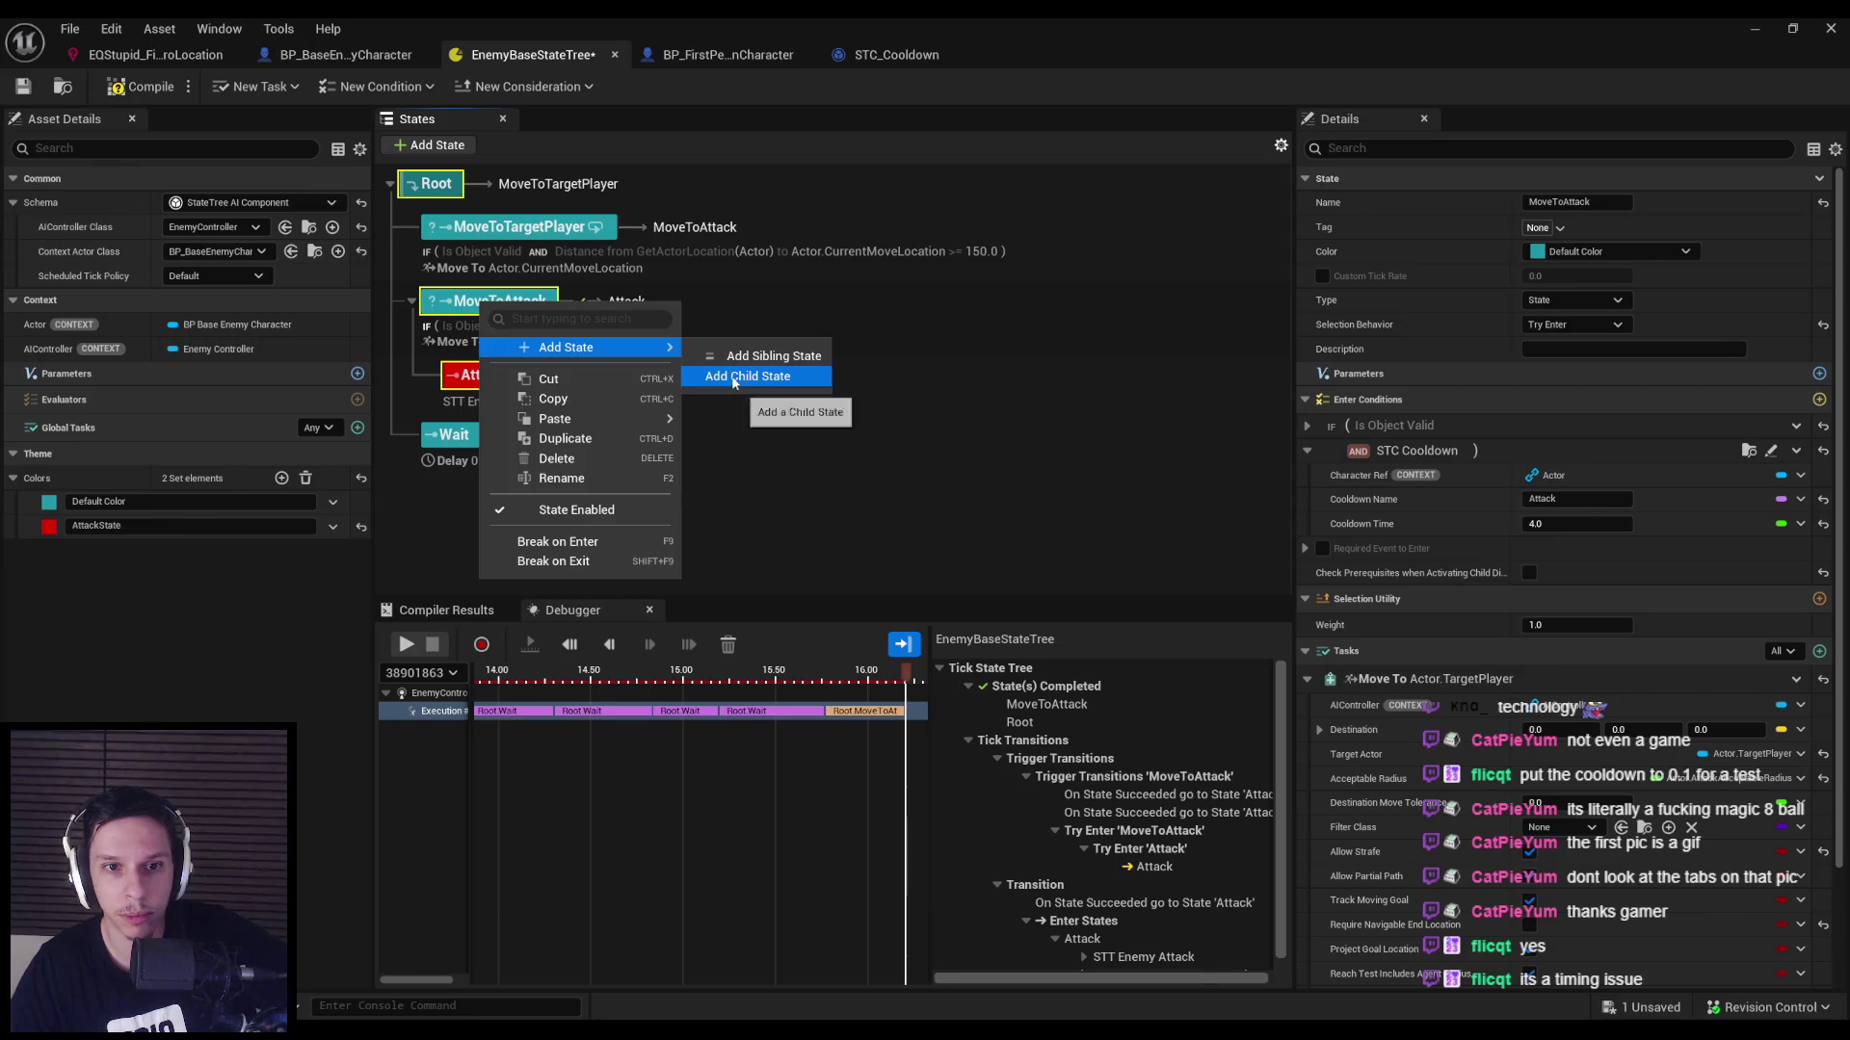
pyautogui.click(454, 146)
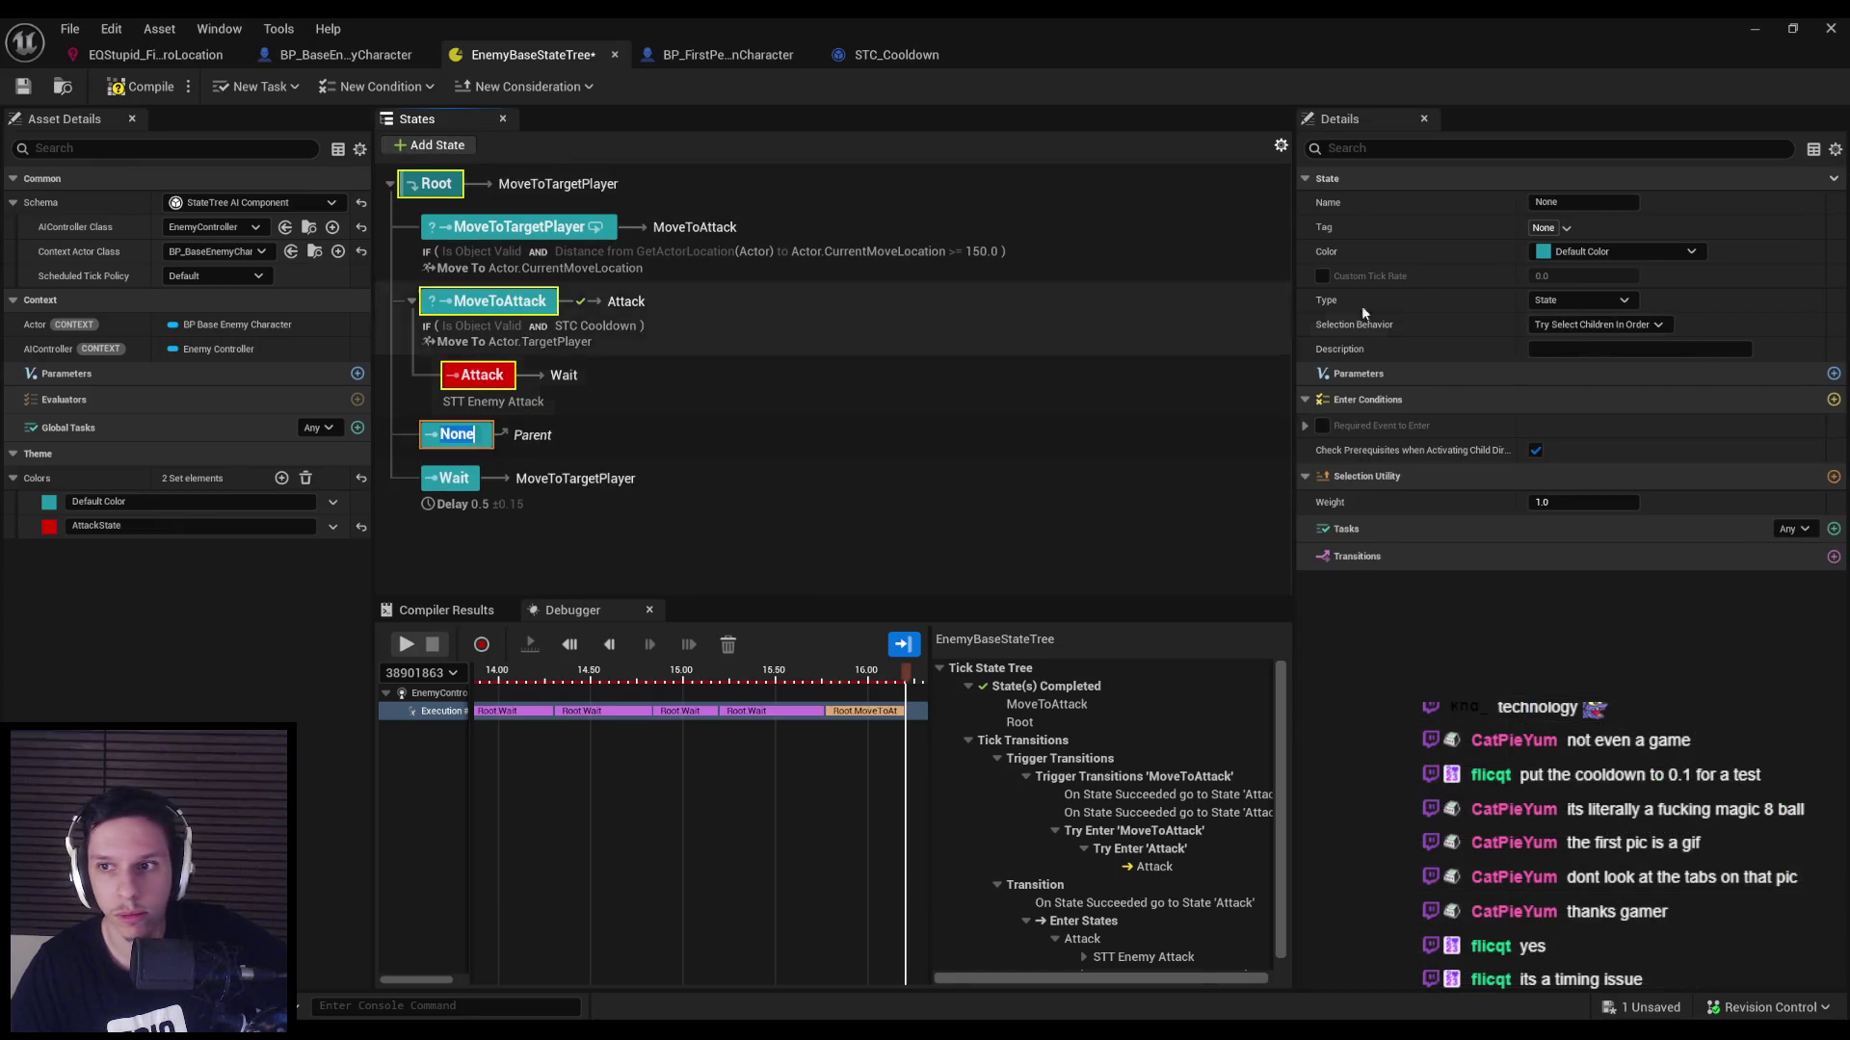
pyautogui.click(1566, 300)
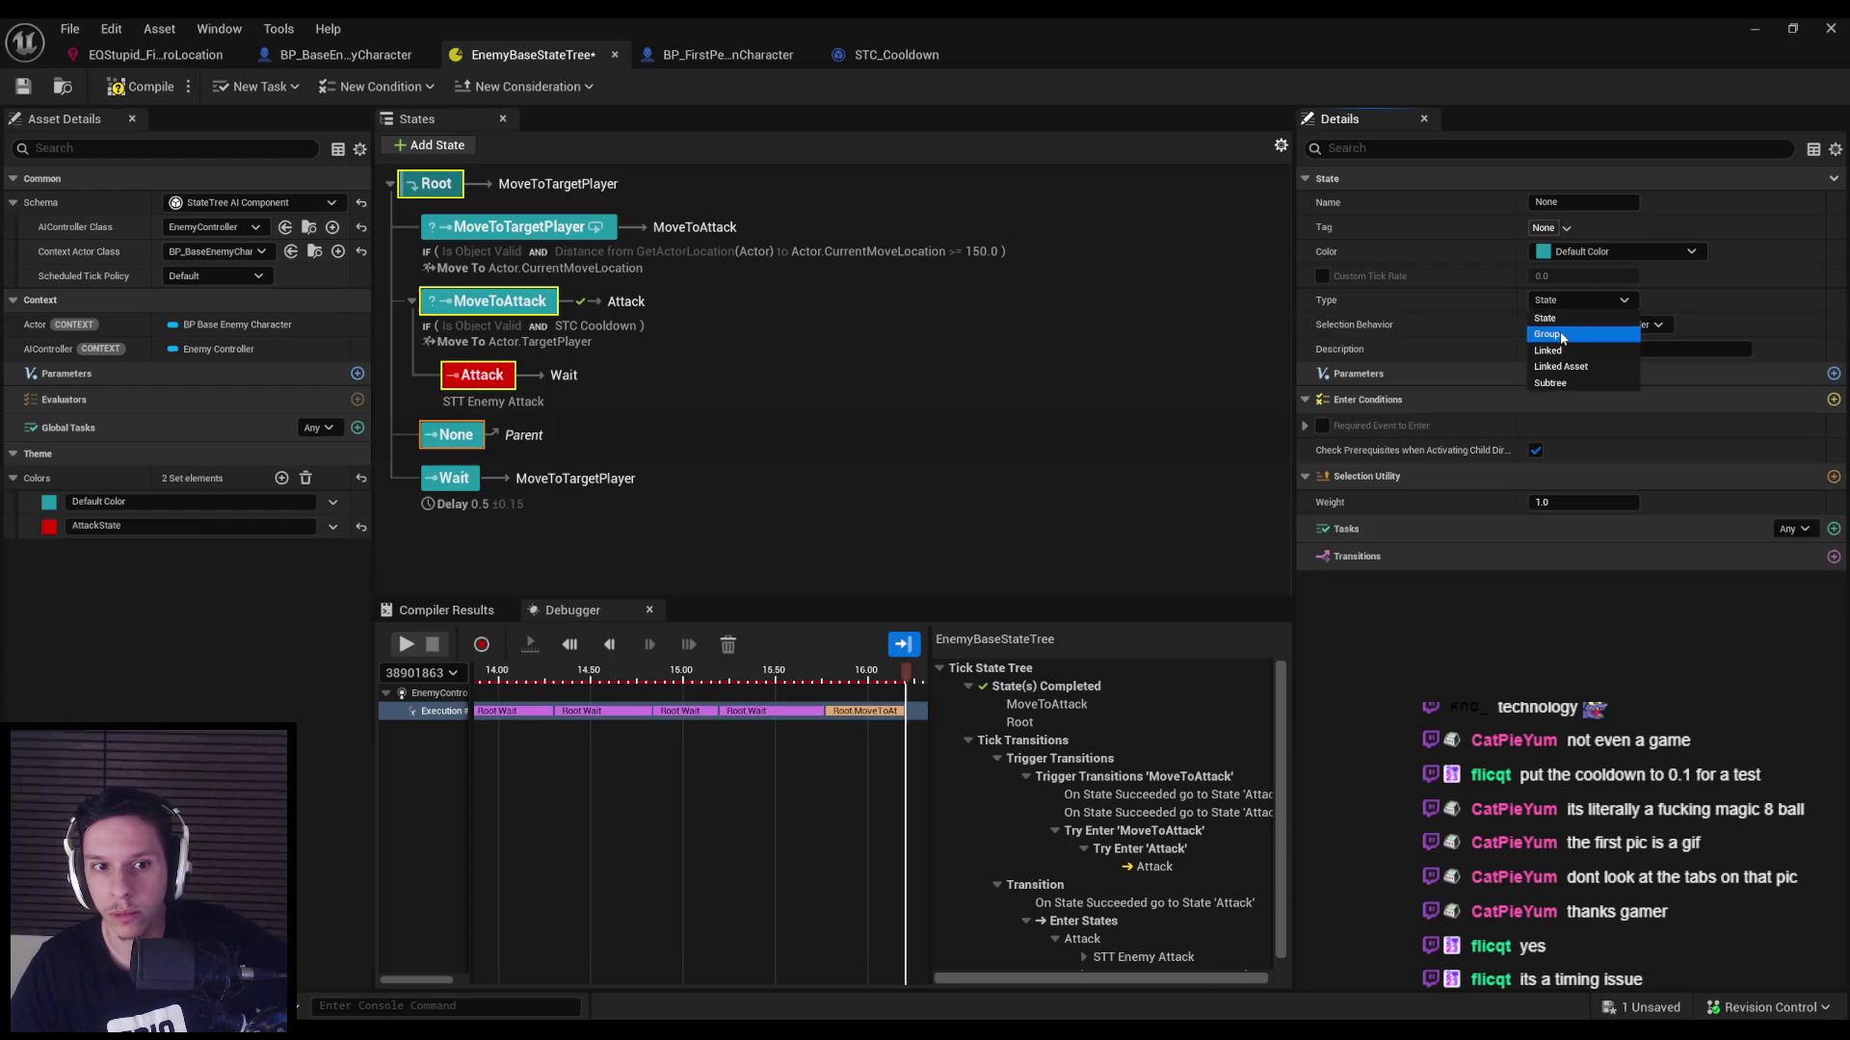
pyautogui.click(1547, 318)
pyautogui.click(465, 303)
pyautogui.moveTo(466, 302); pyautogui.dragTo(449, 435)
# Check the None group, then review MoveToAttack's Is Object Valid condition and Move To task.
pyautogui.click(460, 303)
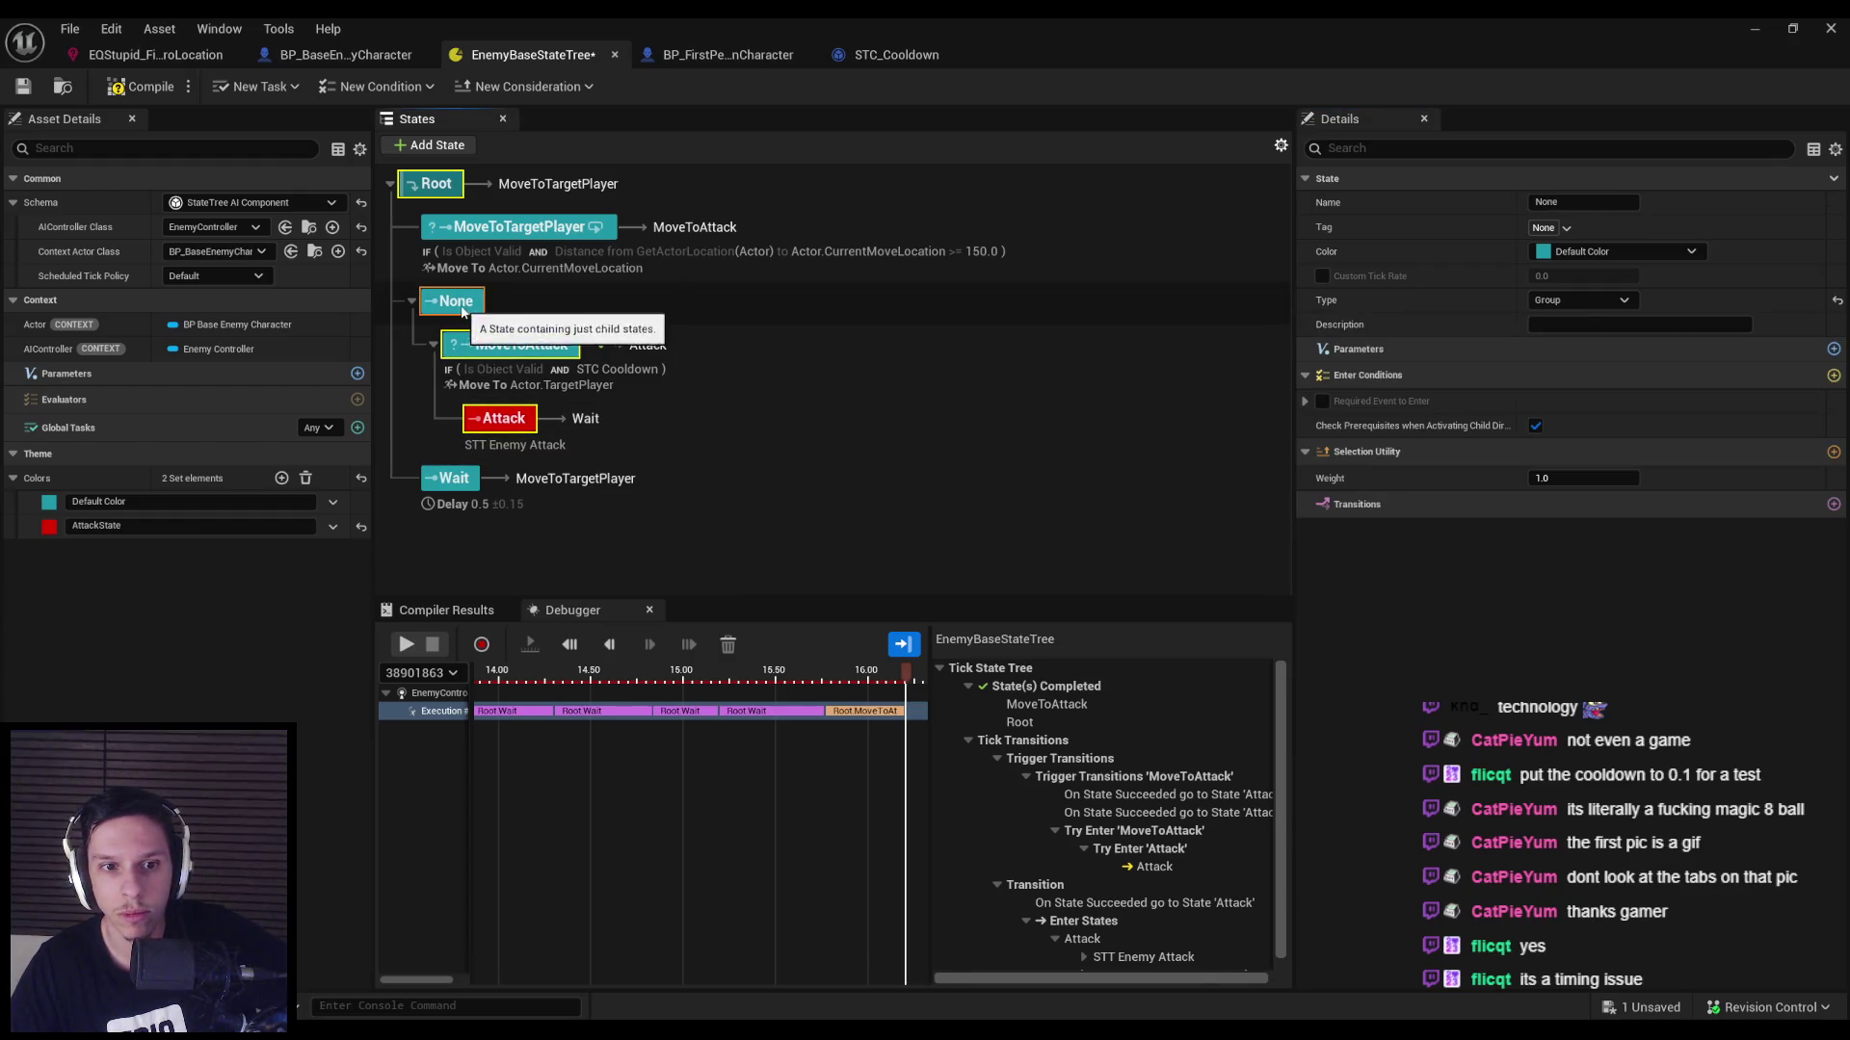
pyautogui.click(520, 344)
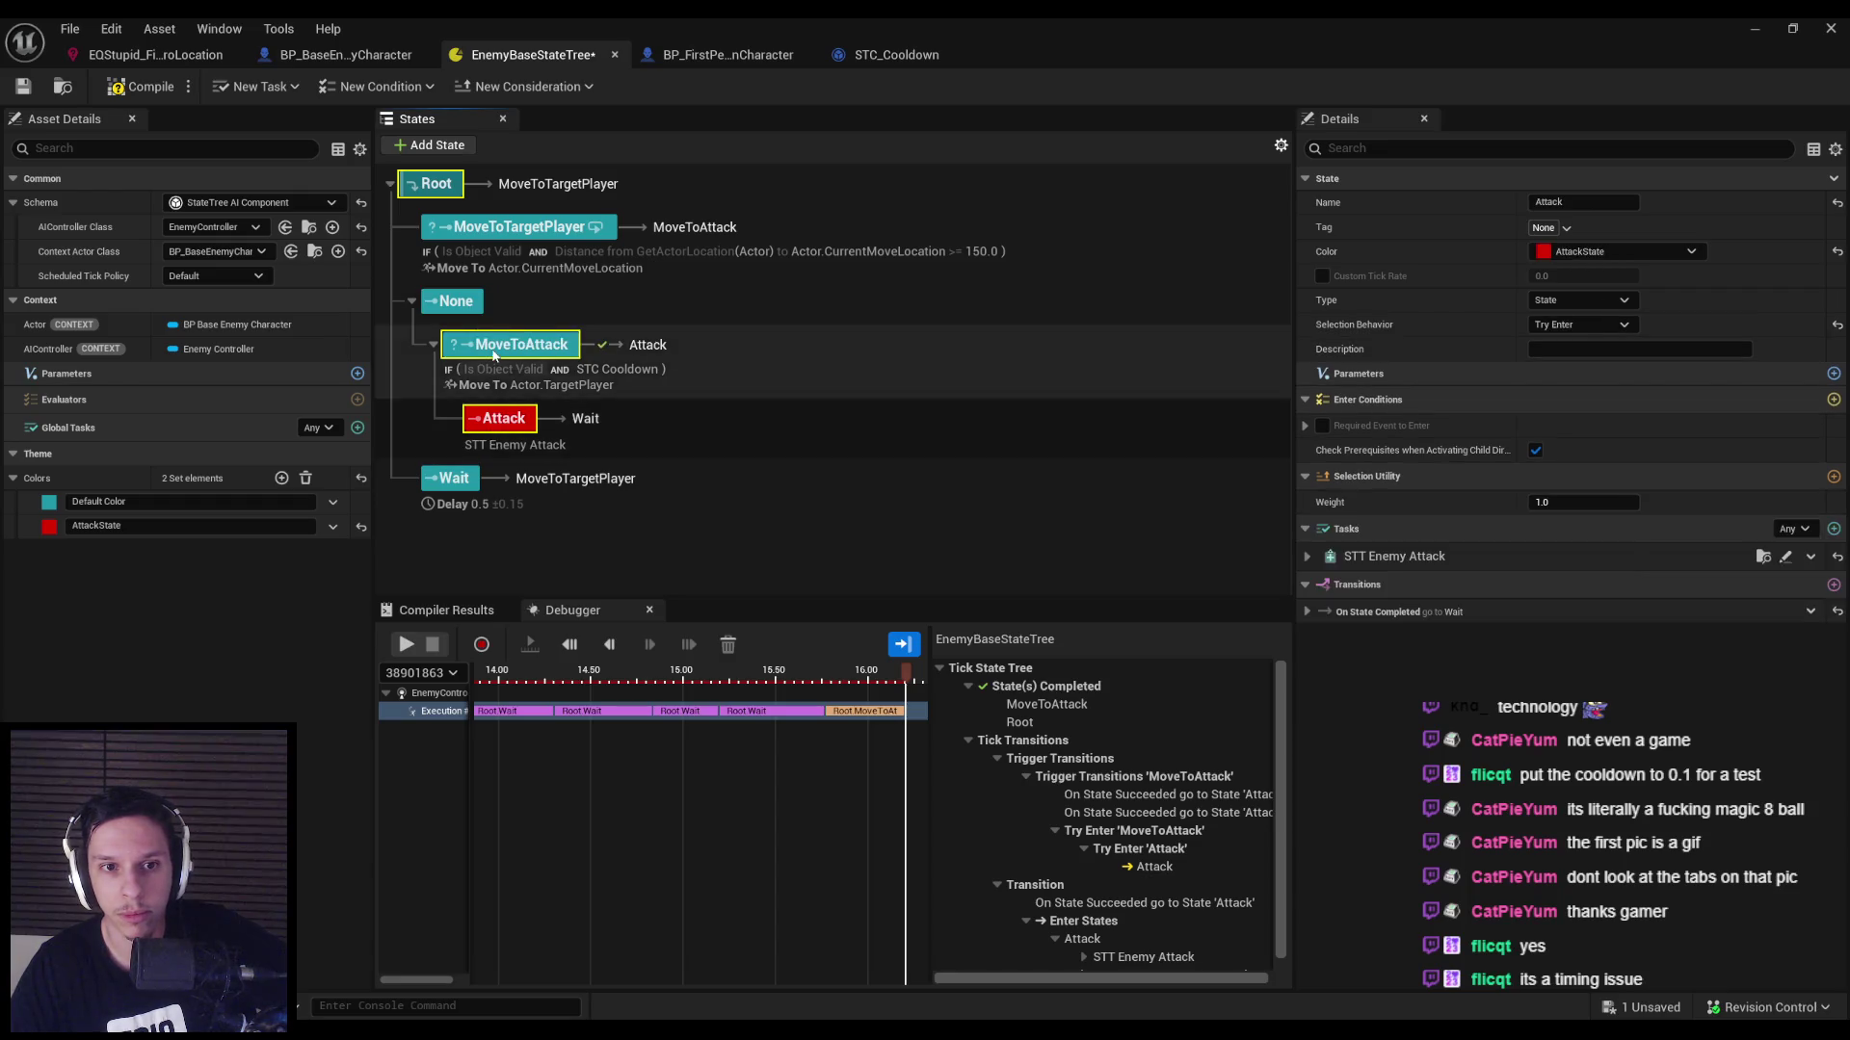
pyautogui.click(458, 302)
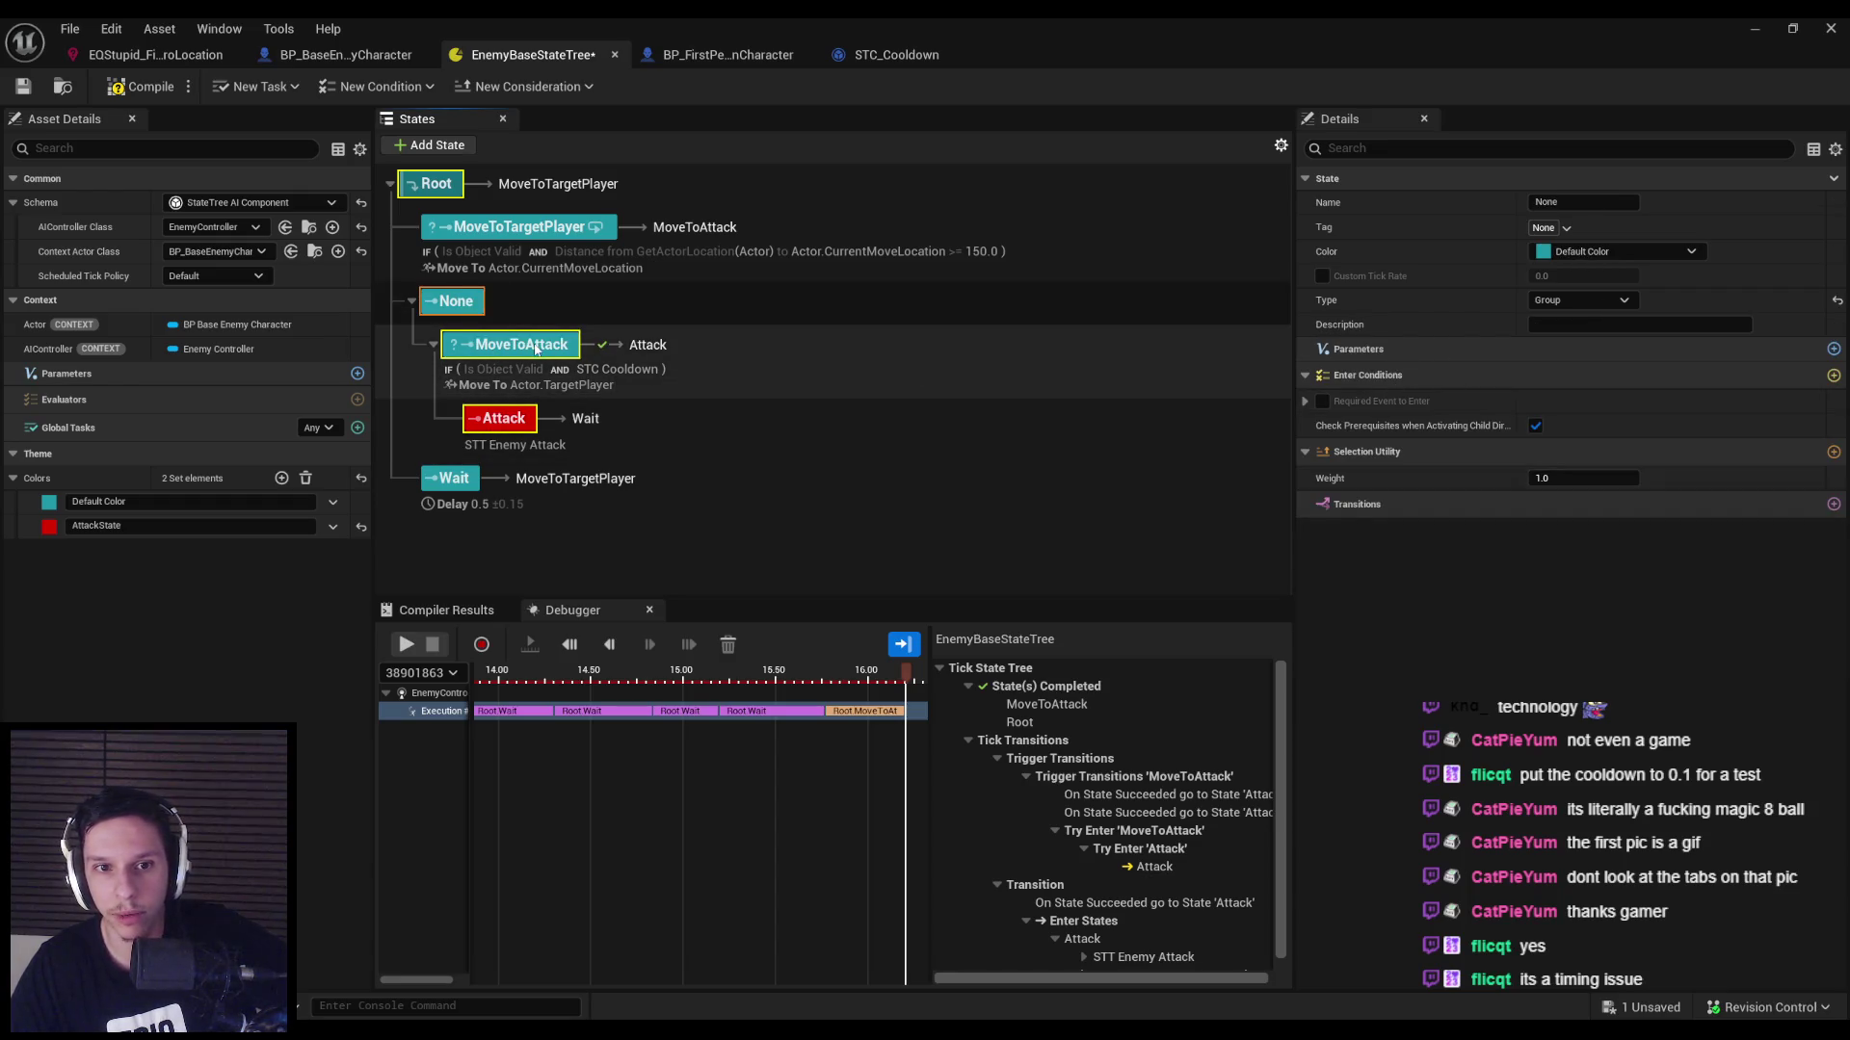
pyautogui.click(608, 375)
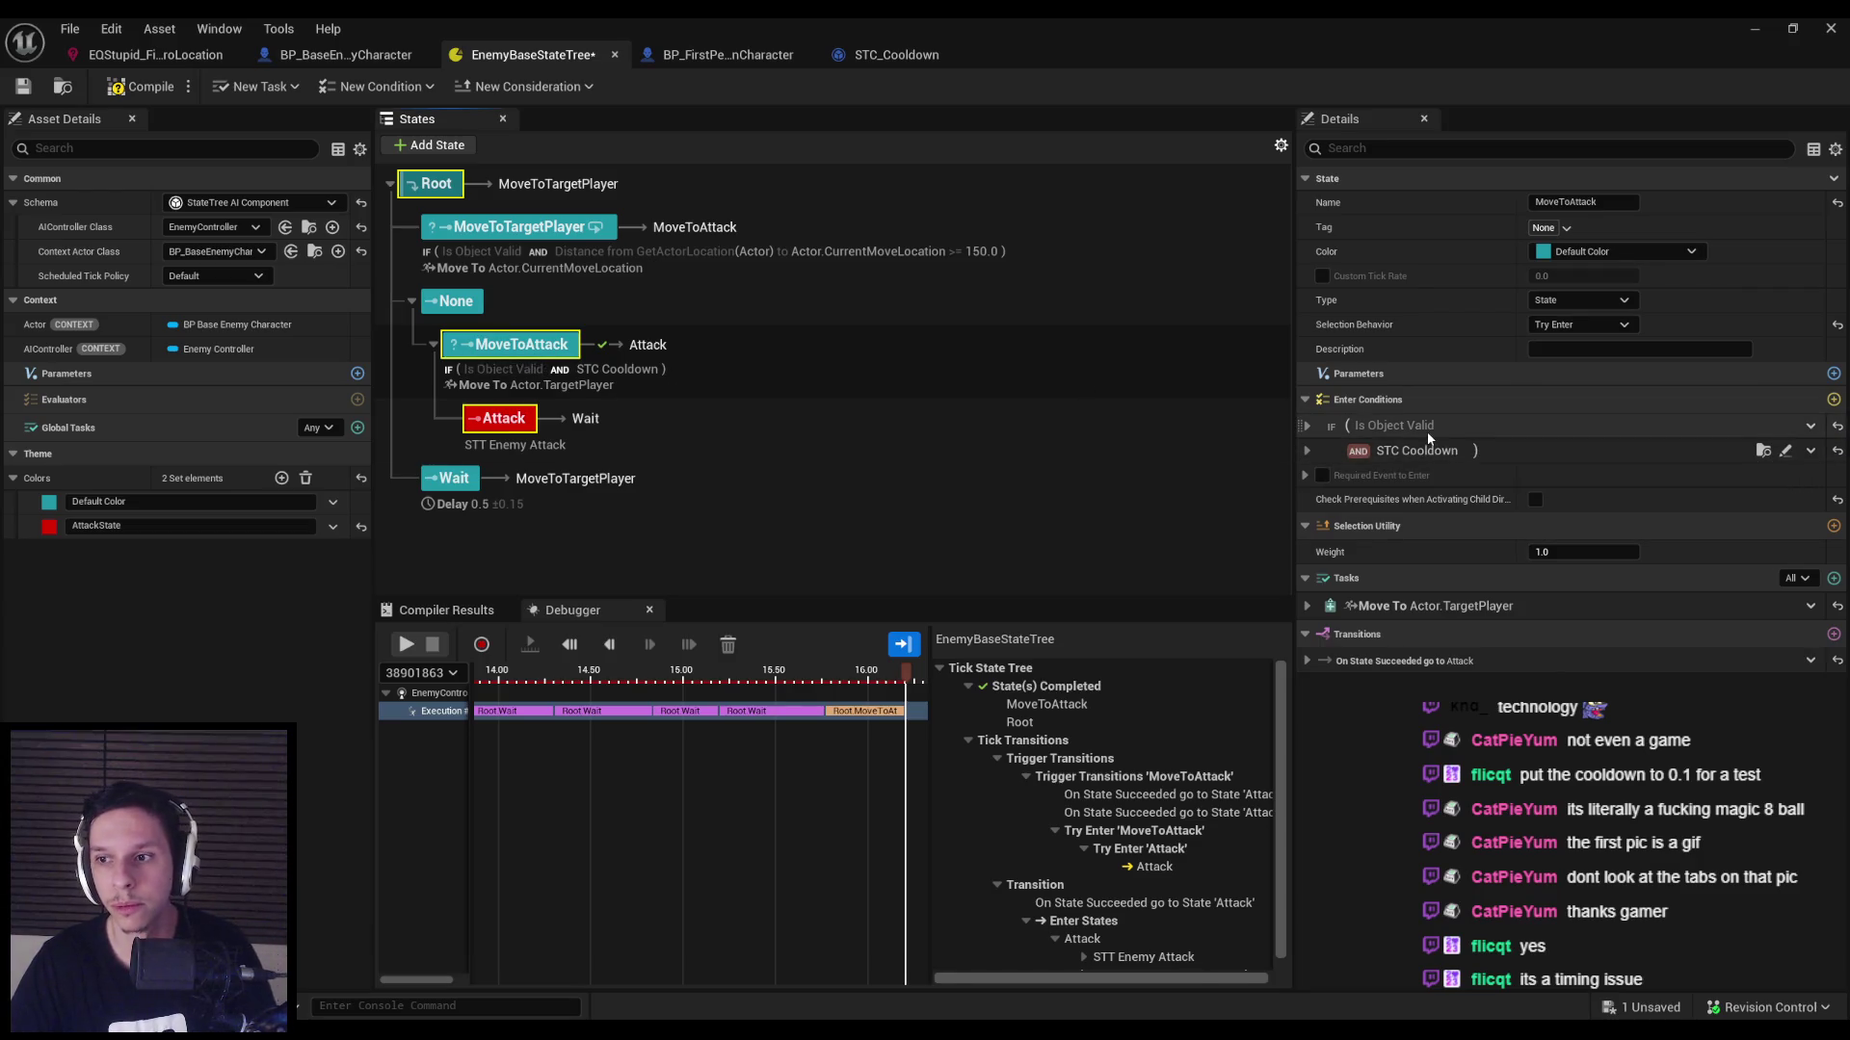
pyautogui.click(1810, 427)
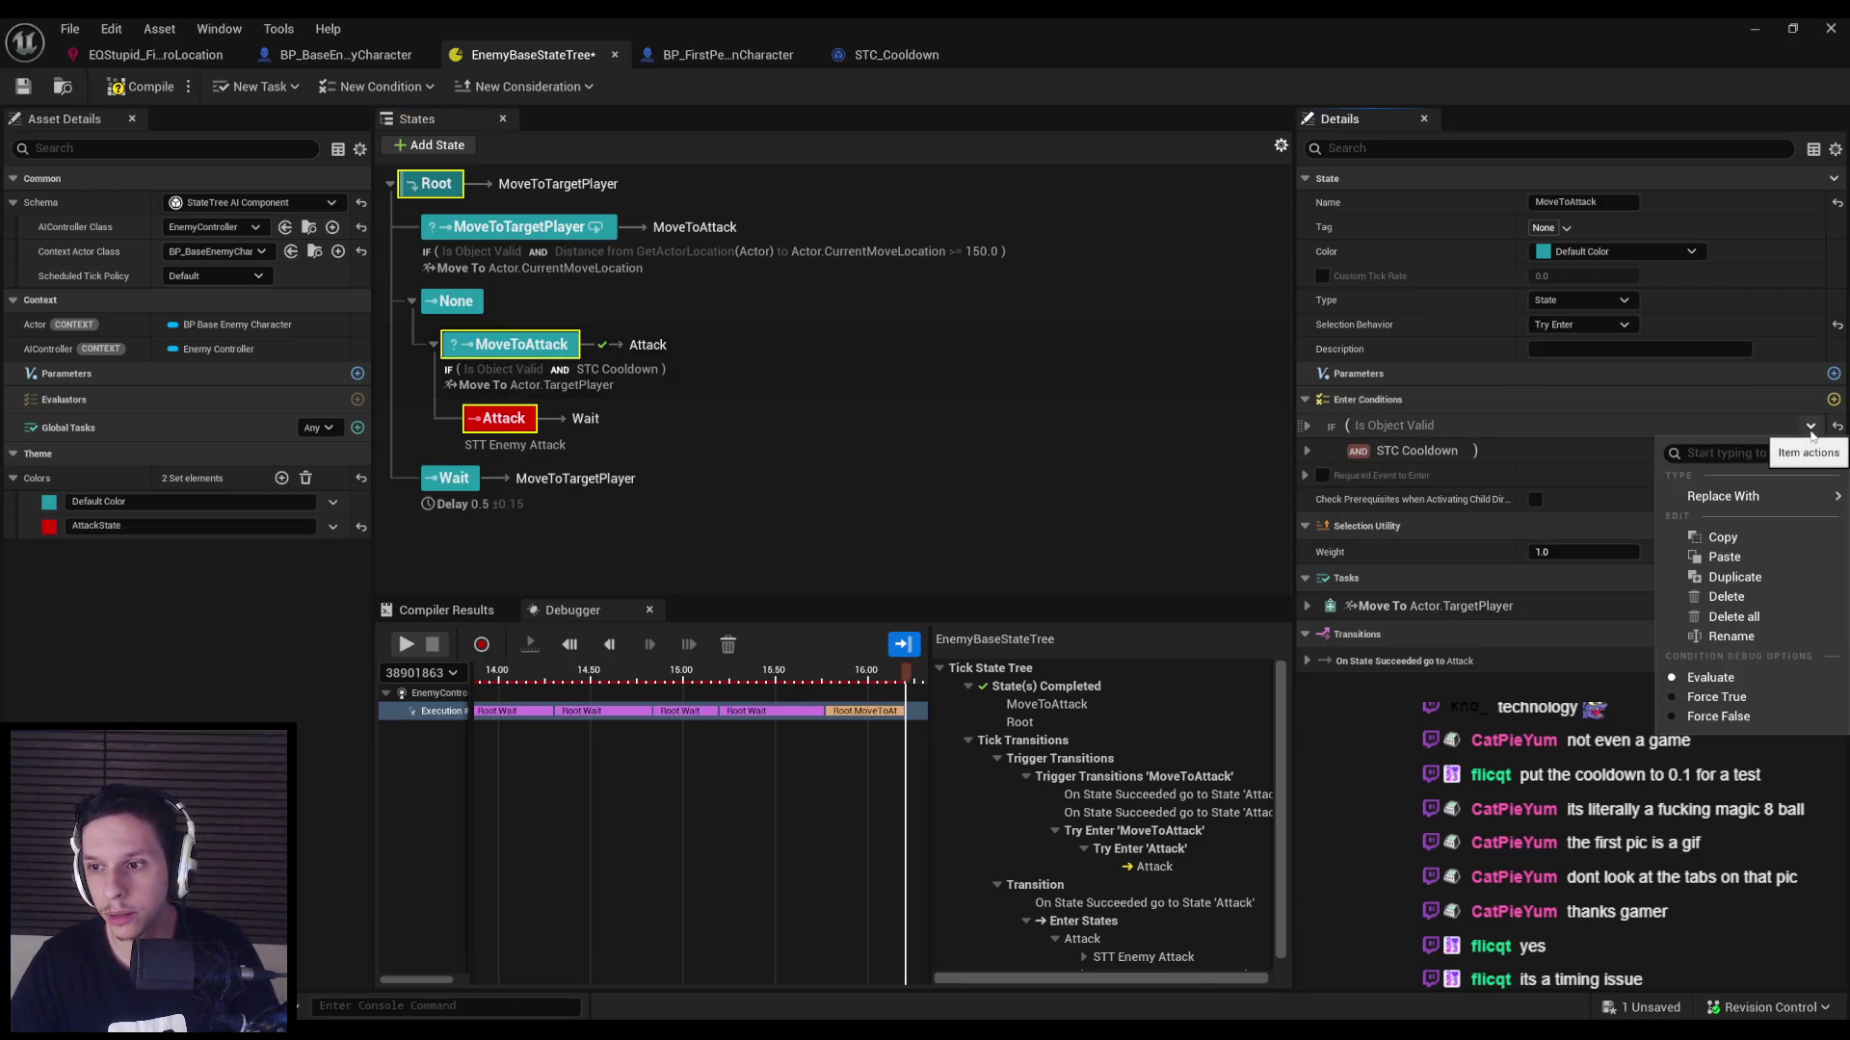
pyautogui.click(1527, 425)
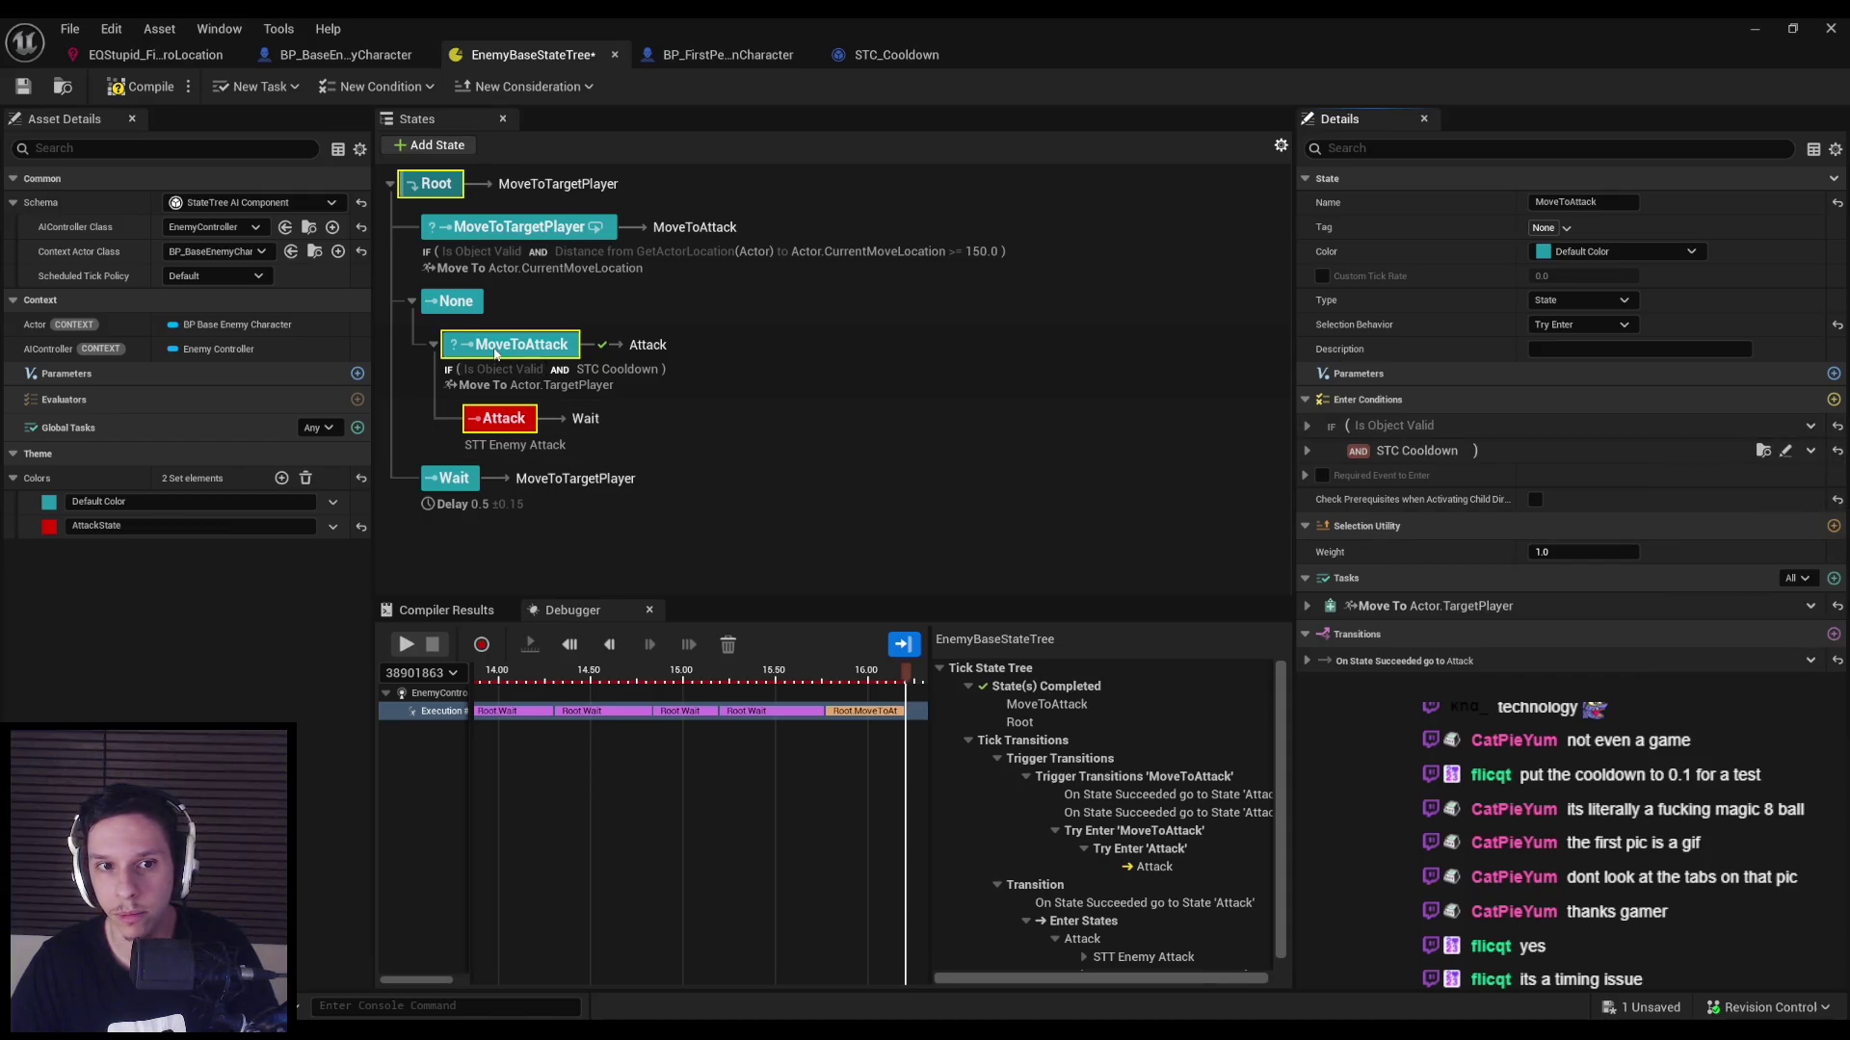
pyautogui.click(452, 329)
pyautogui.click(450, 378)
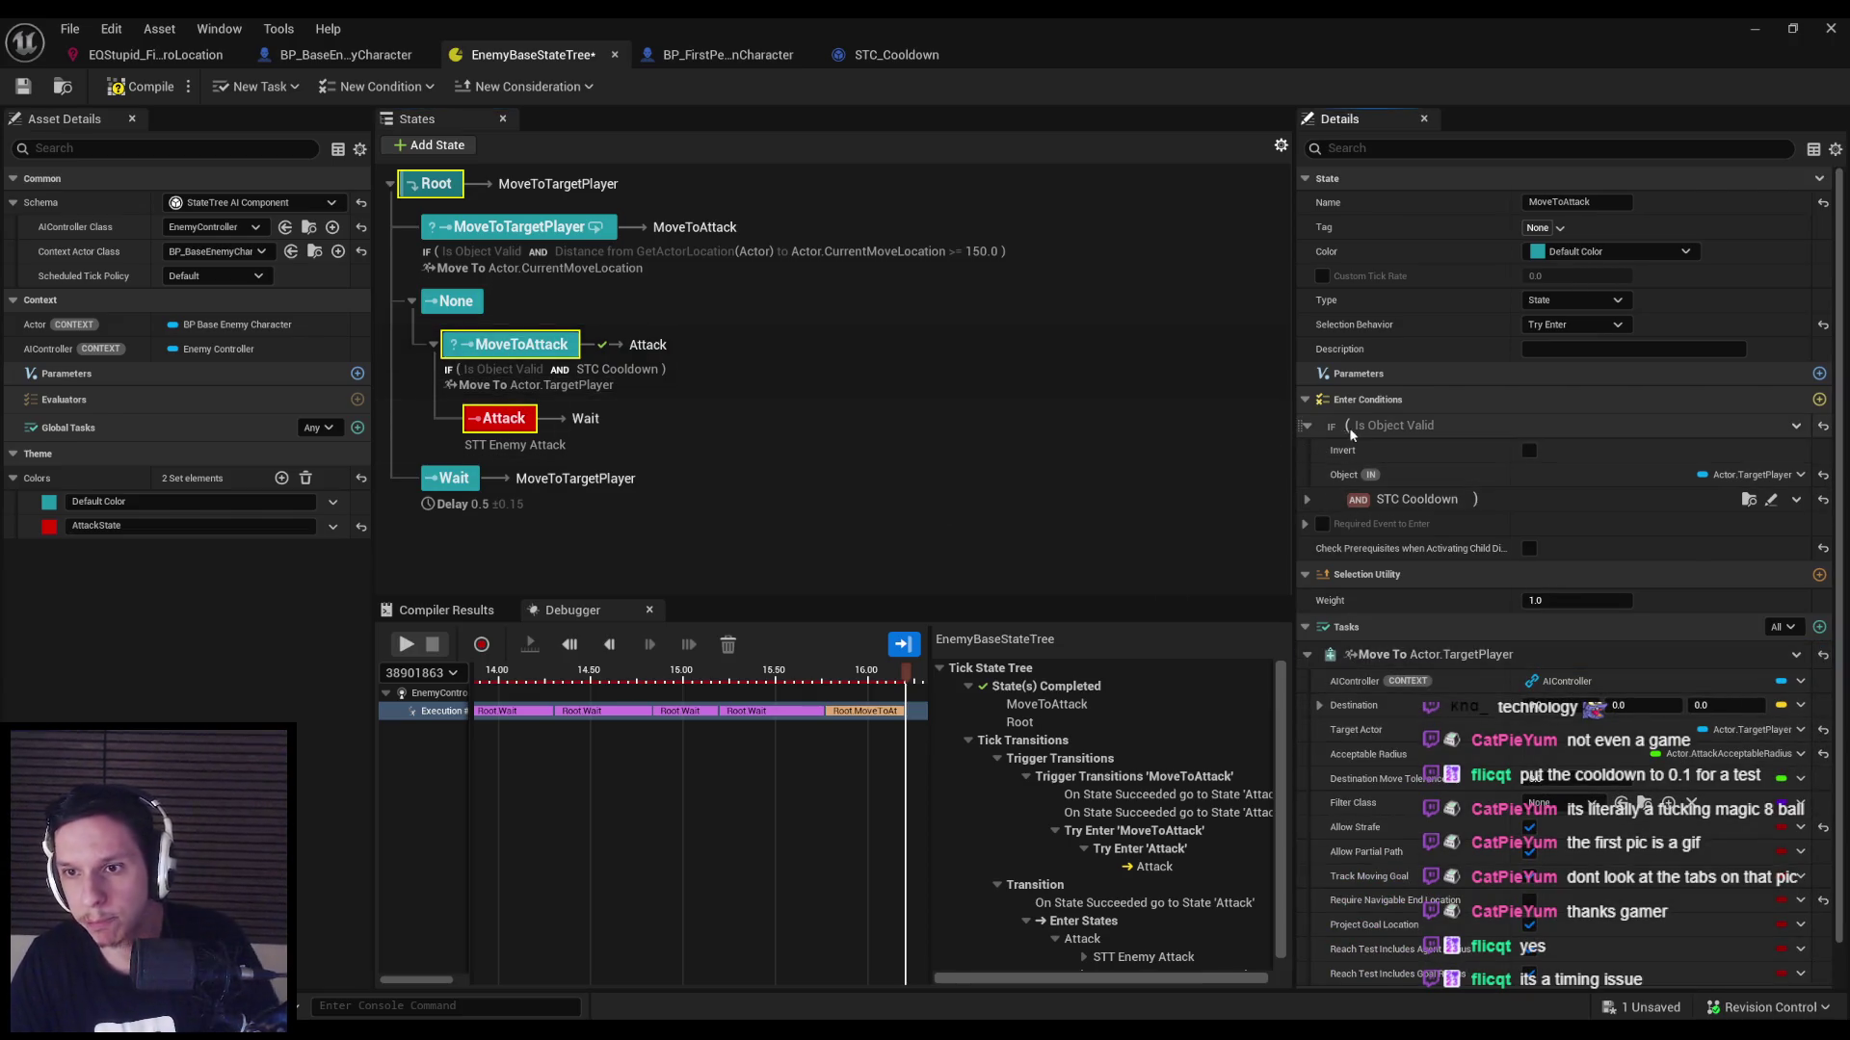
# Inspect MoveToAttack's STC Cooldown condition actions and reselect the None group.
pyautogui.keyDown('ctrl'); pyautogui.click(468, 308); pyautogui.keyUp('ctrl')
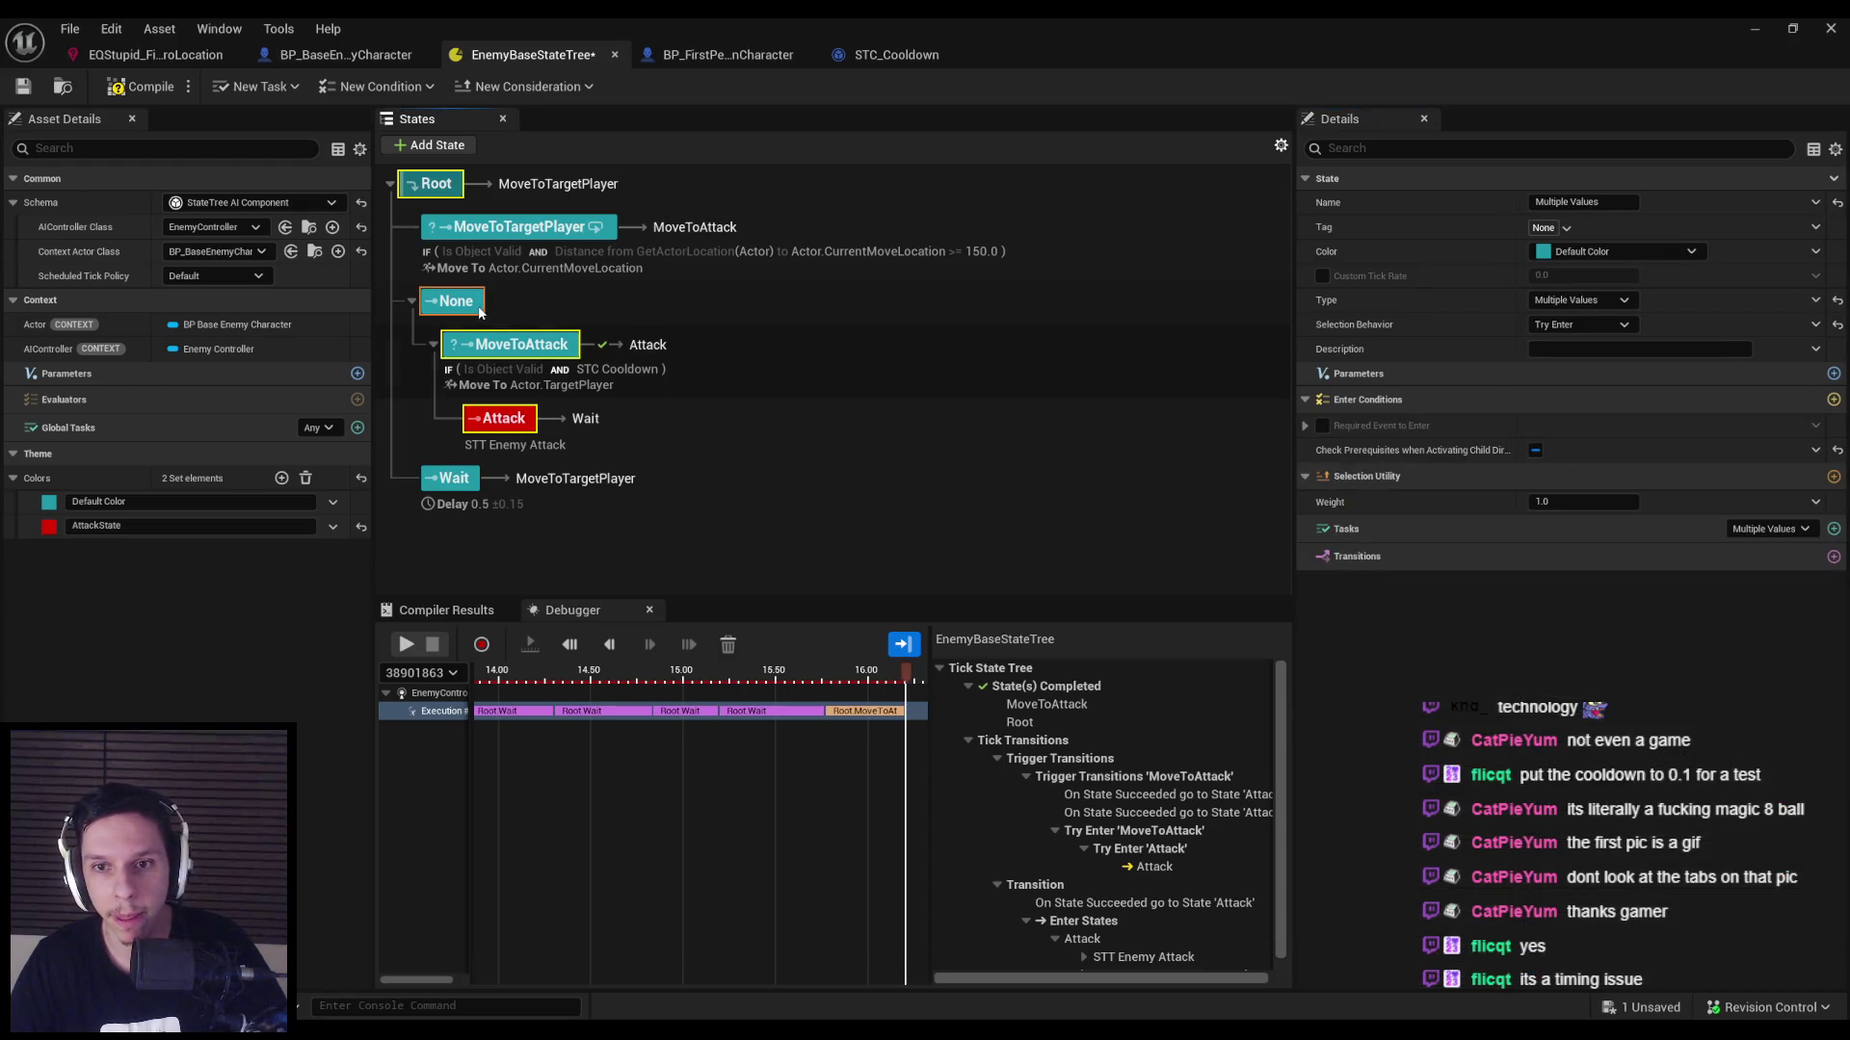
pyautogui.click(515, 347)
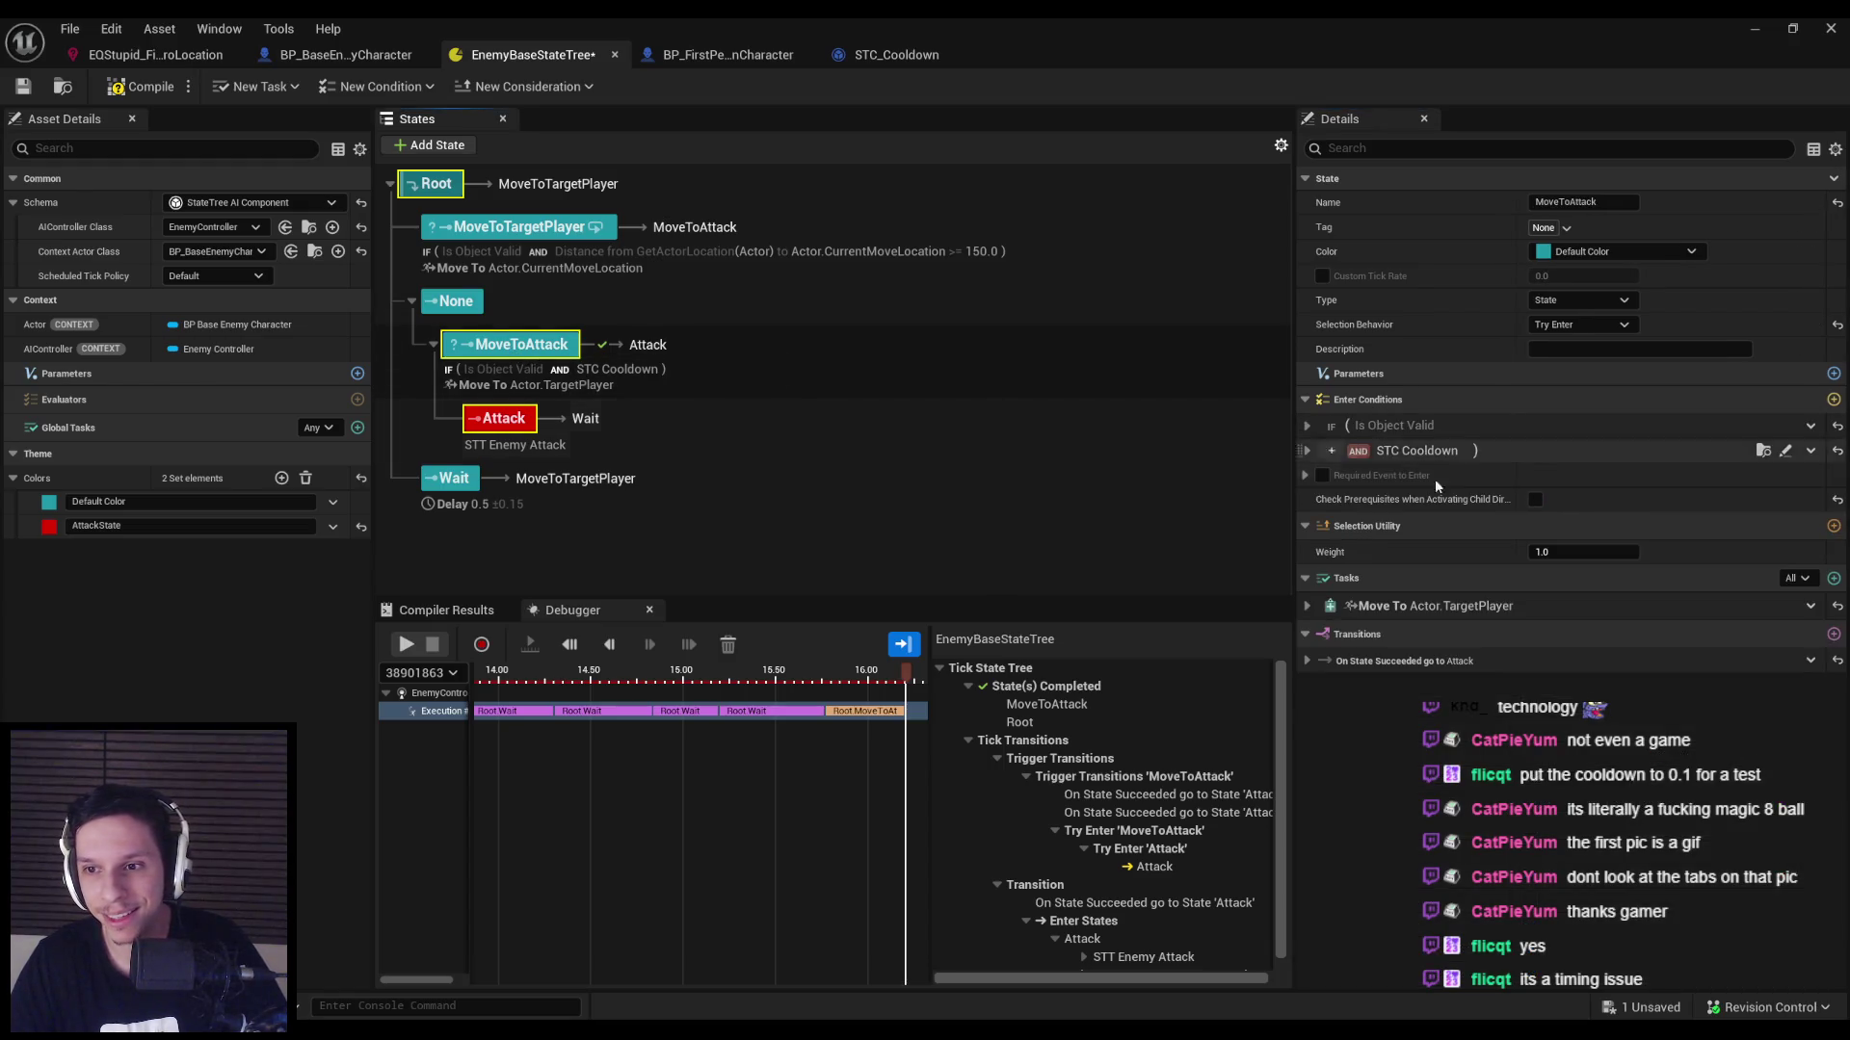
pyautogui.rightClick(1420, 454)
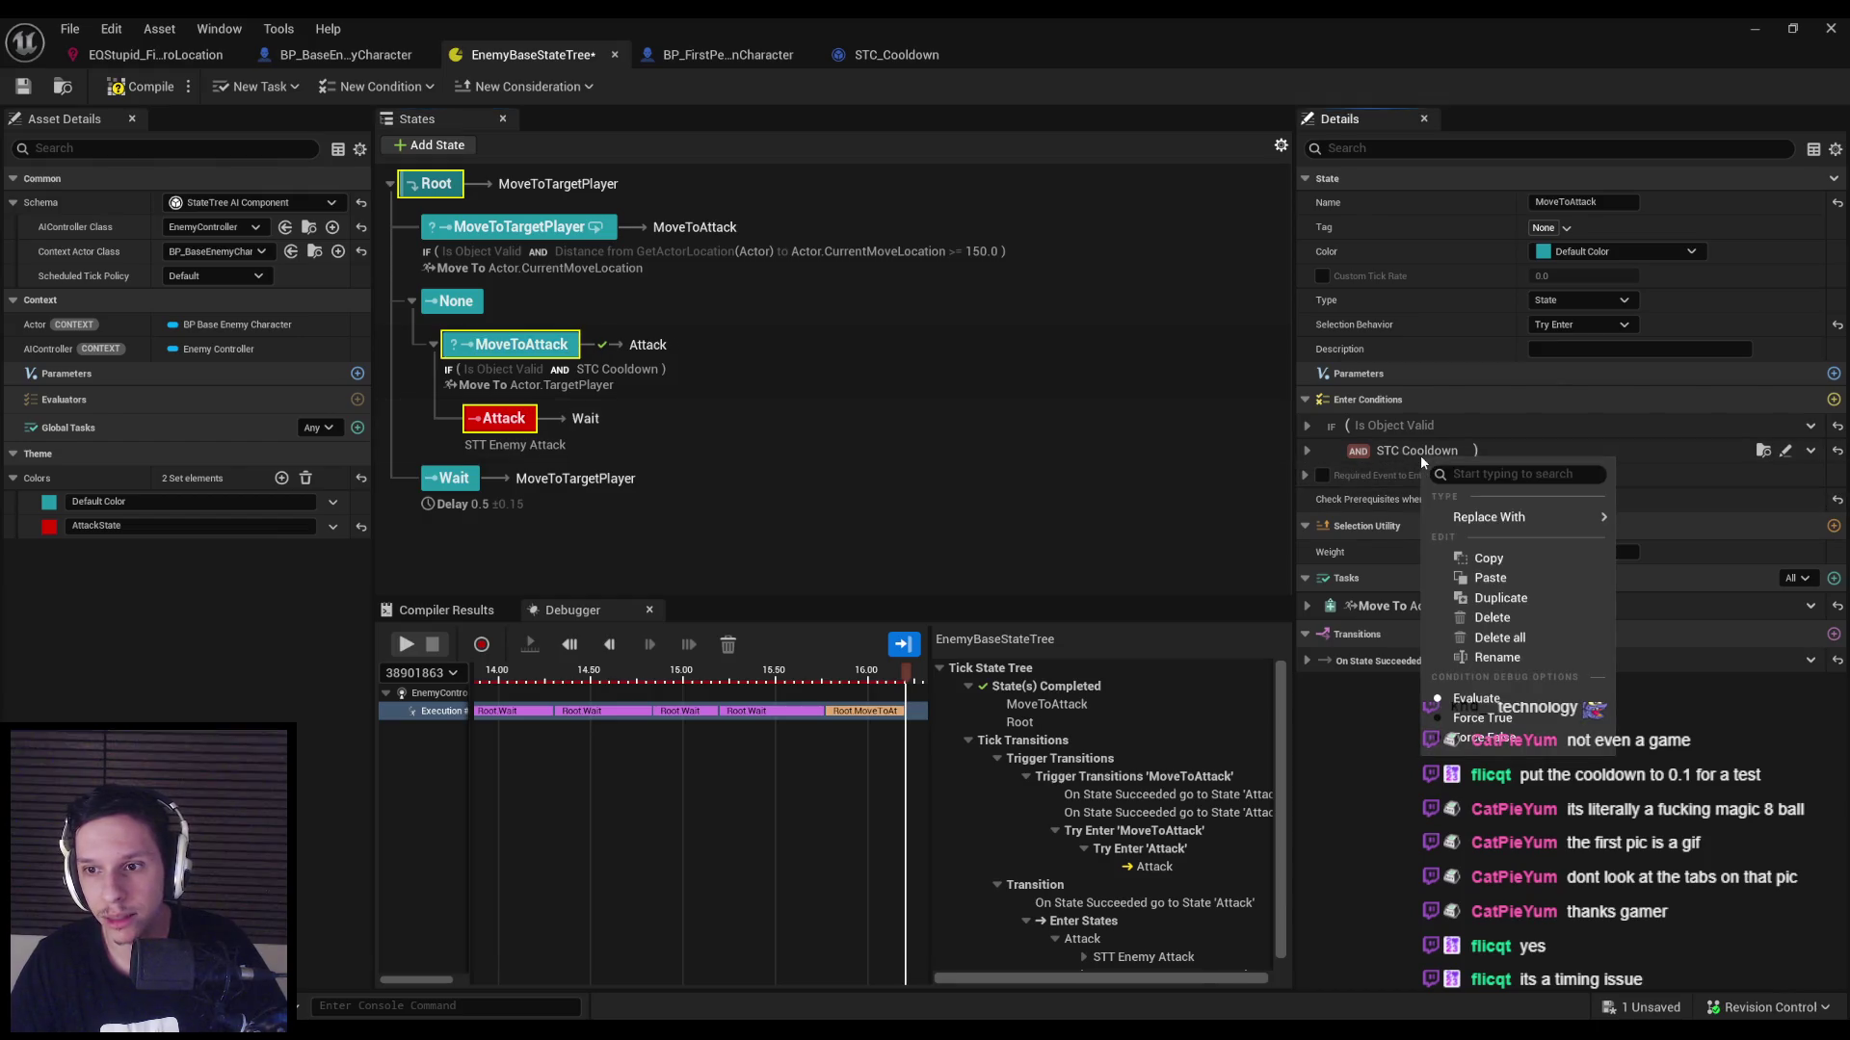
pyautogui.rightClick(1696, 453)
pyautogui.click(1656, 532)
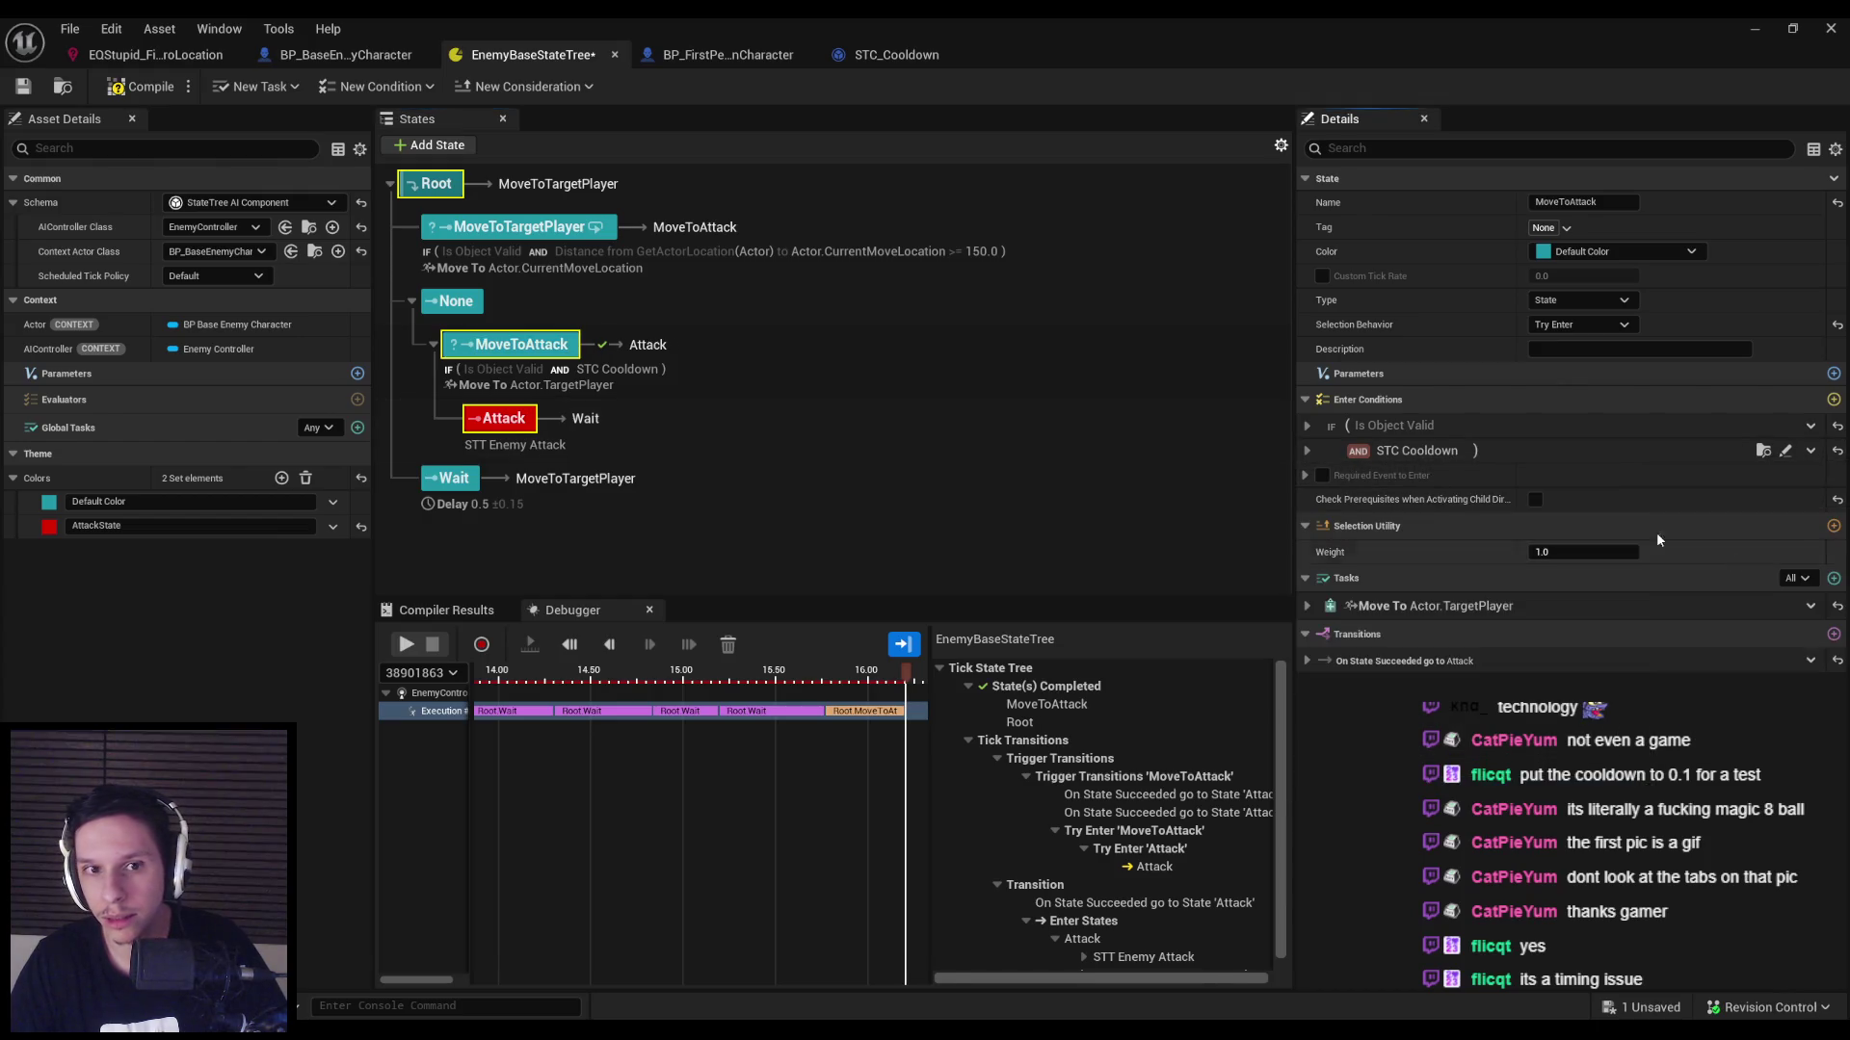
pyautogui.click(460, 303)
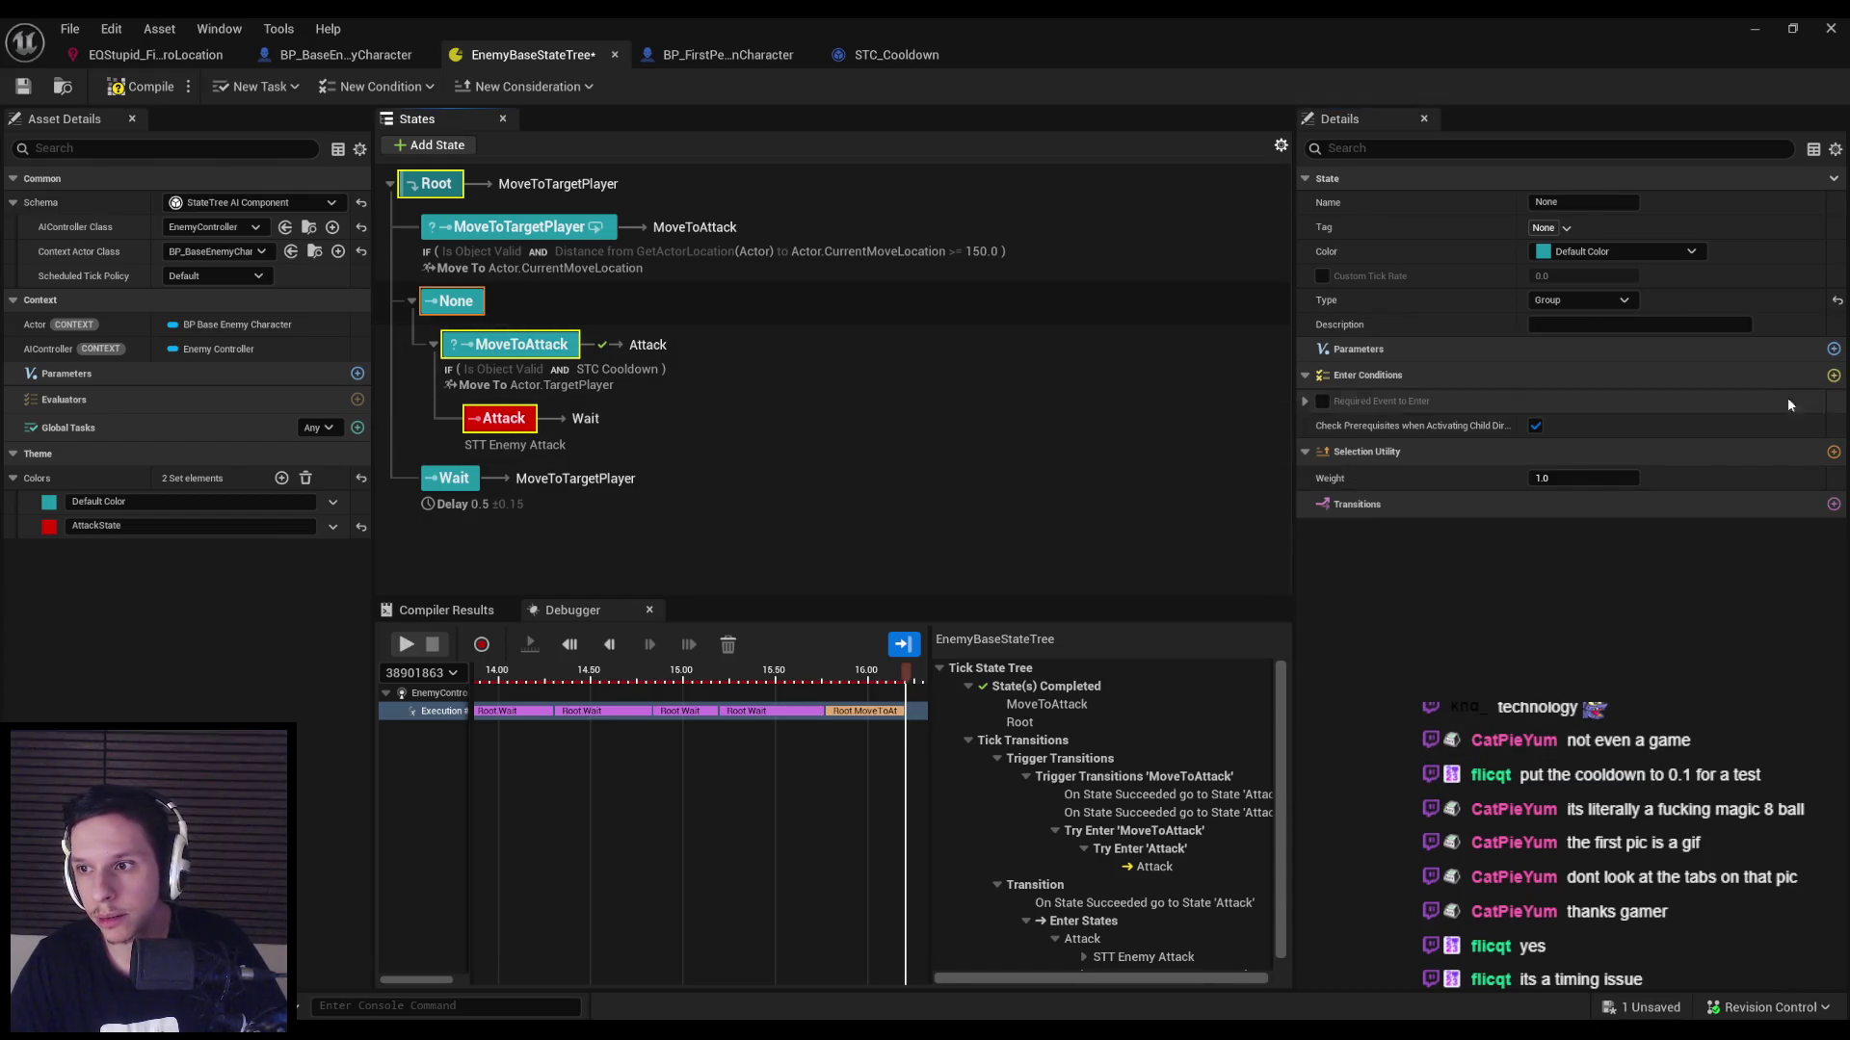
# Try pasting a cooldown condition into None's enter conditions, then undo it.
pyautogui.click(1834, 376)
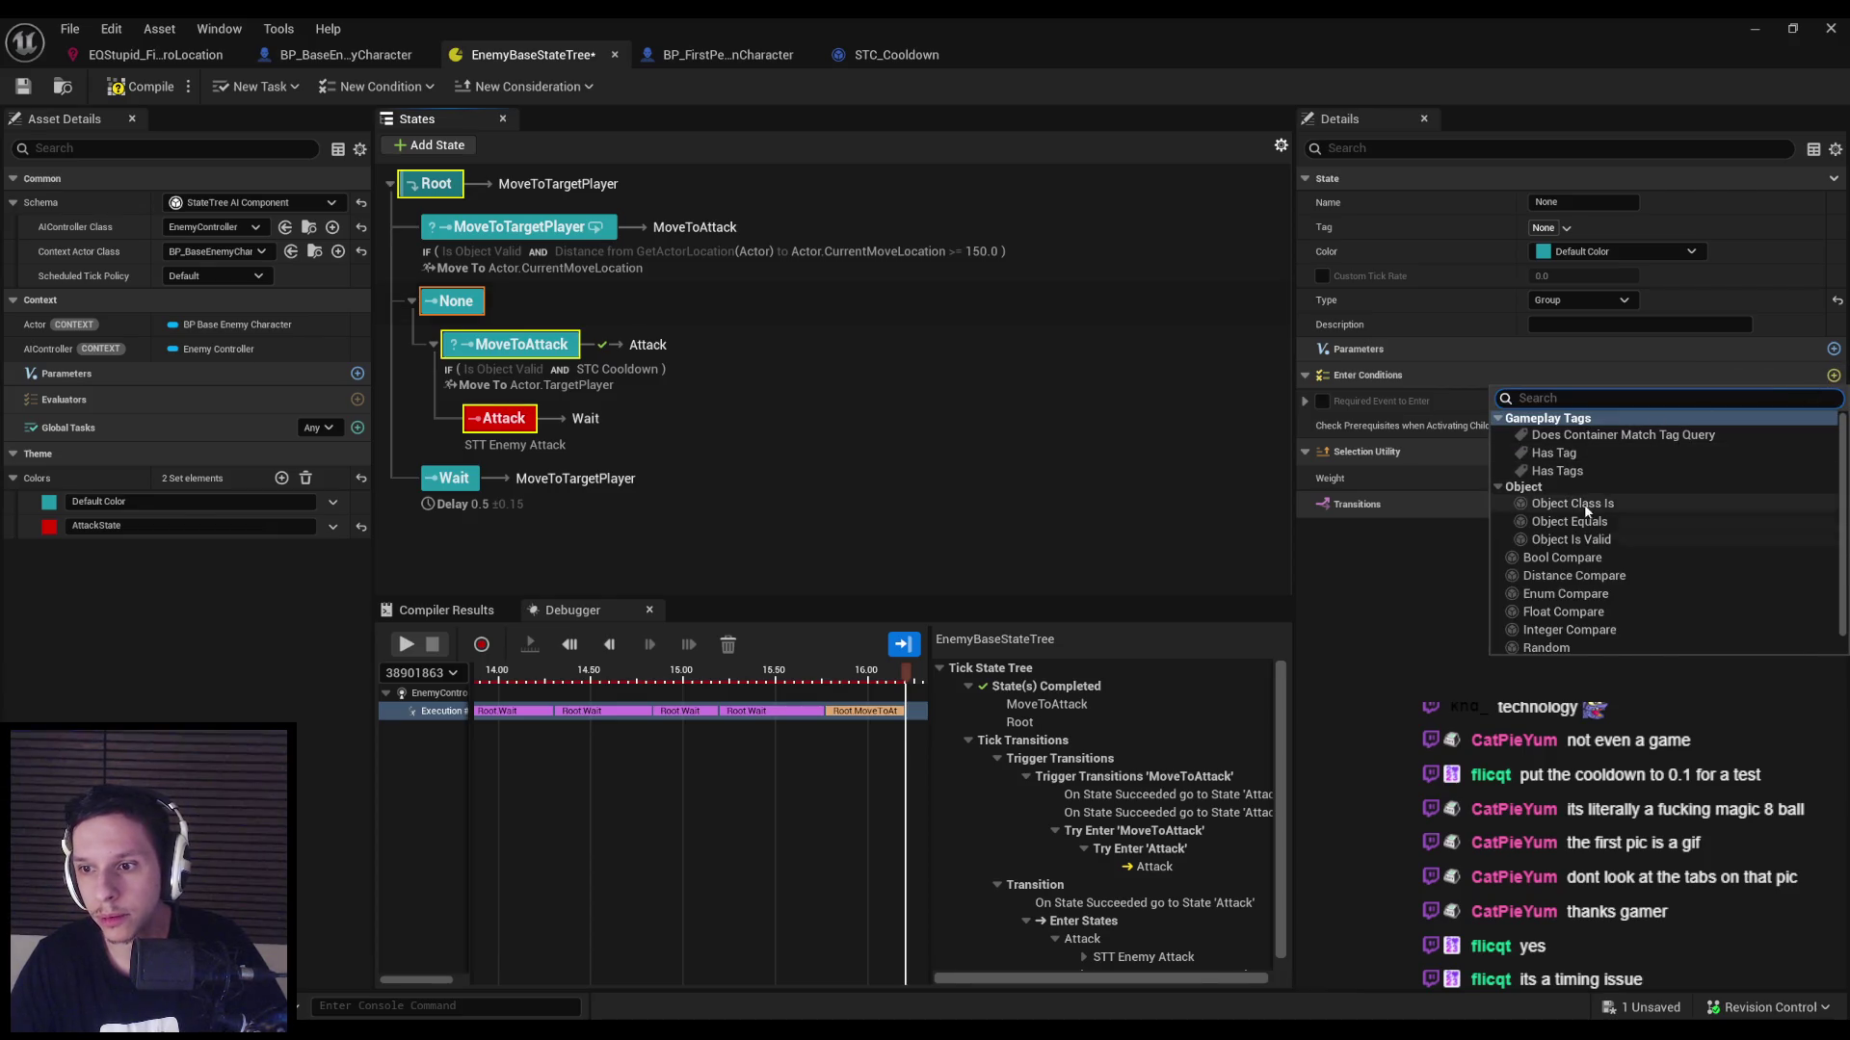
pyautogui.click(1576, 539)
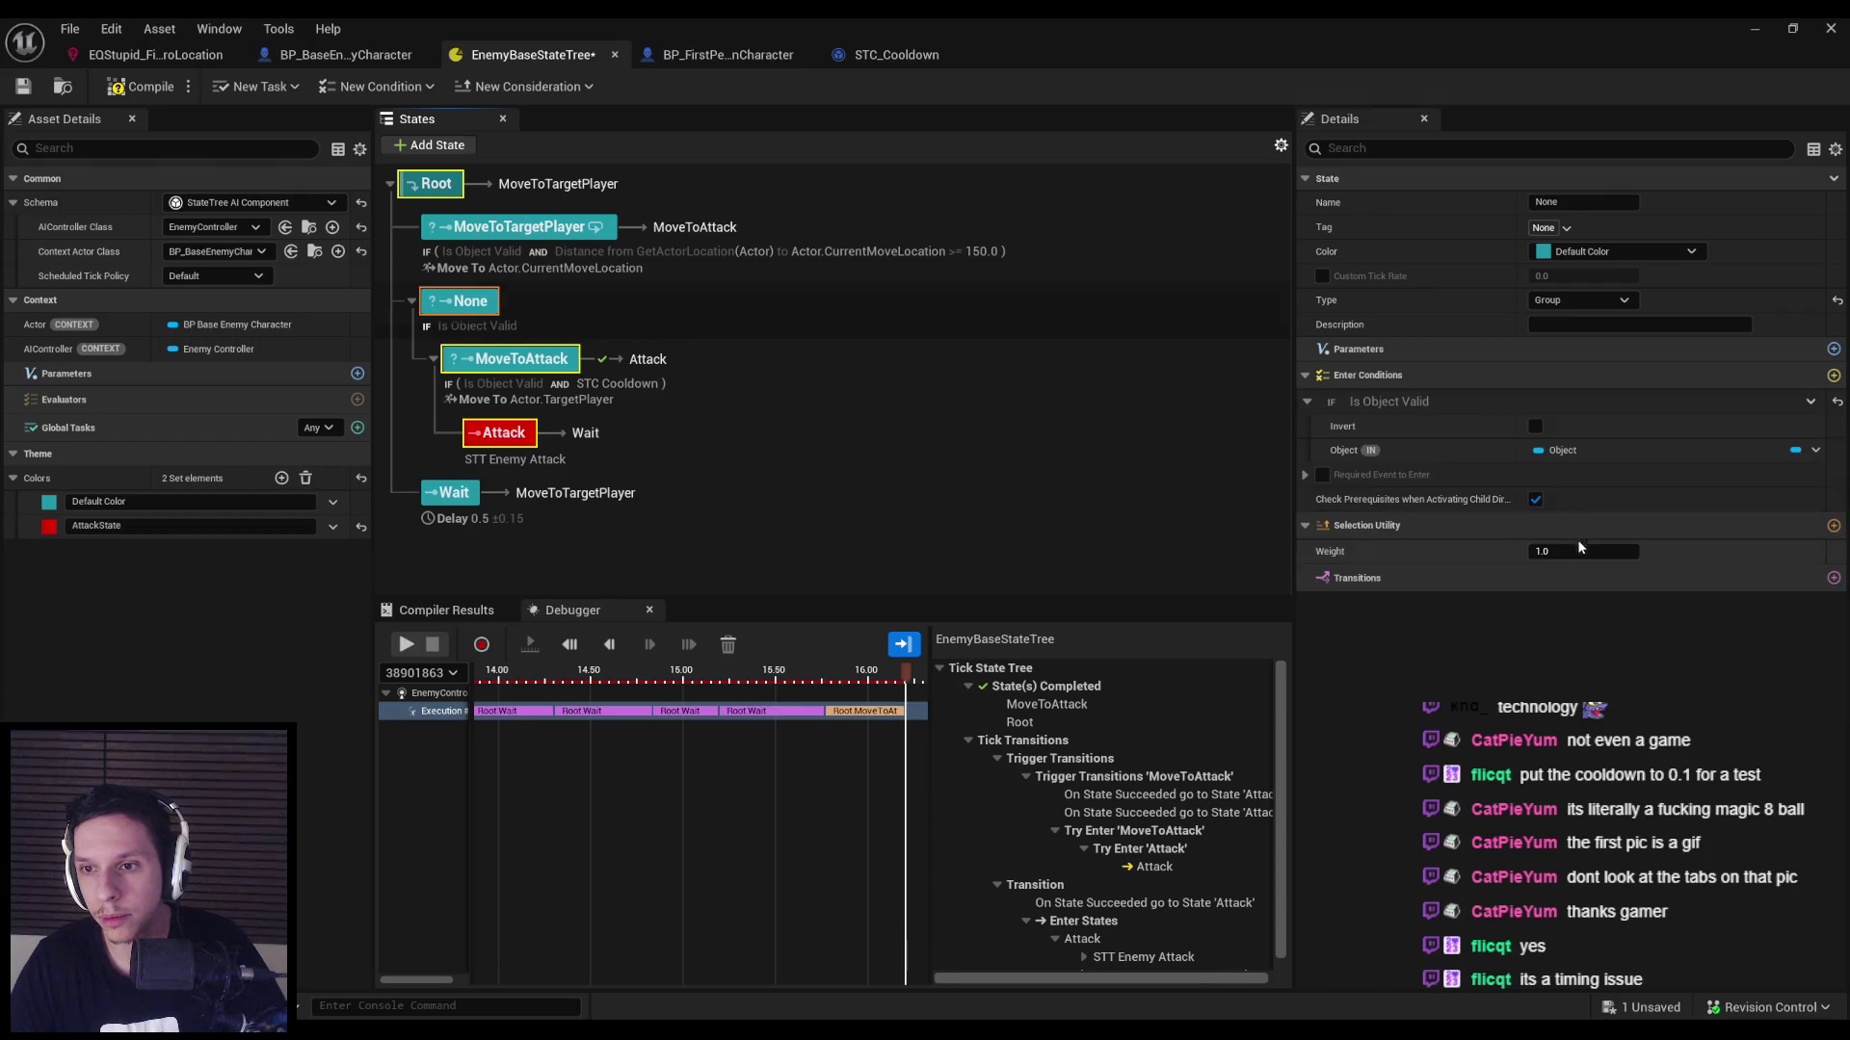
pyautogui.click(1810, 401)
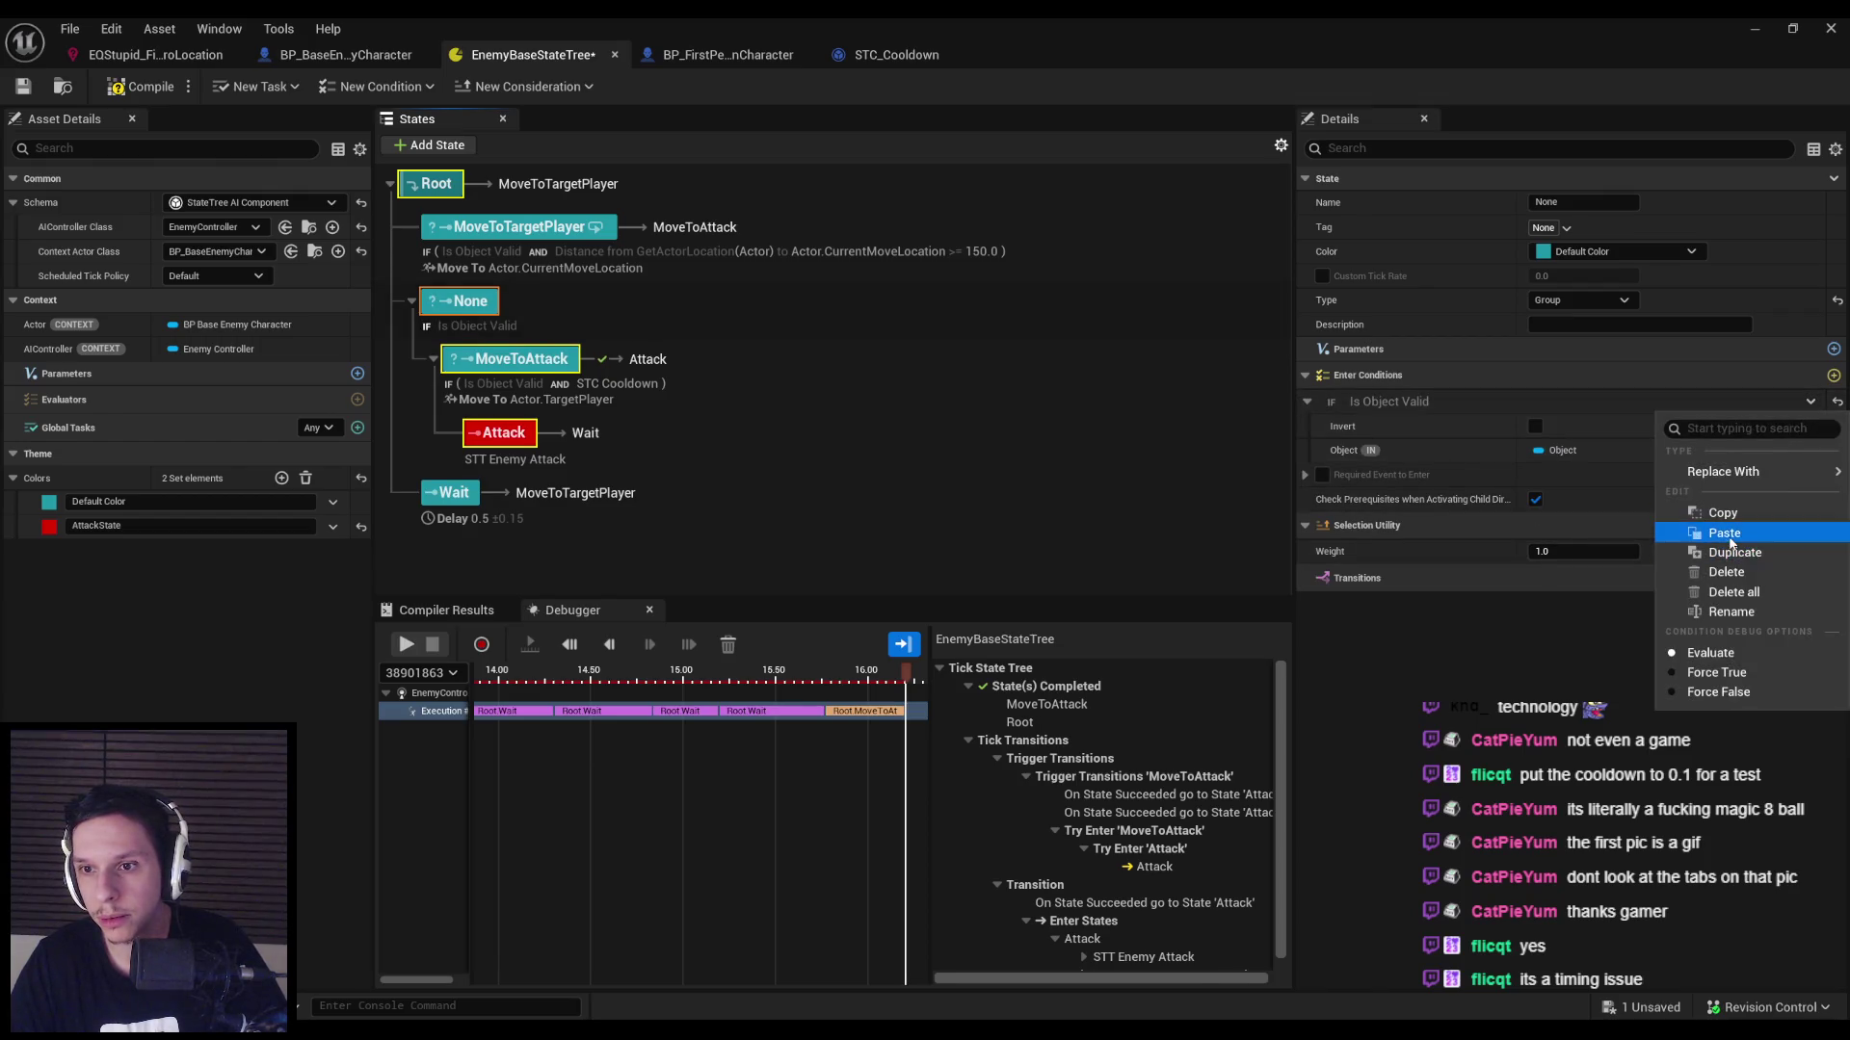
pyautogui.click(1720, 572)
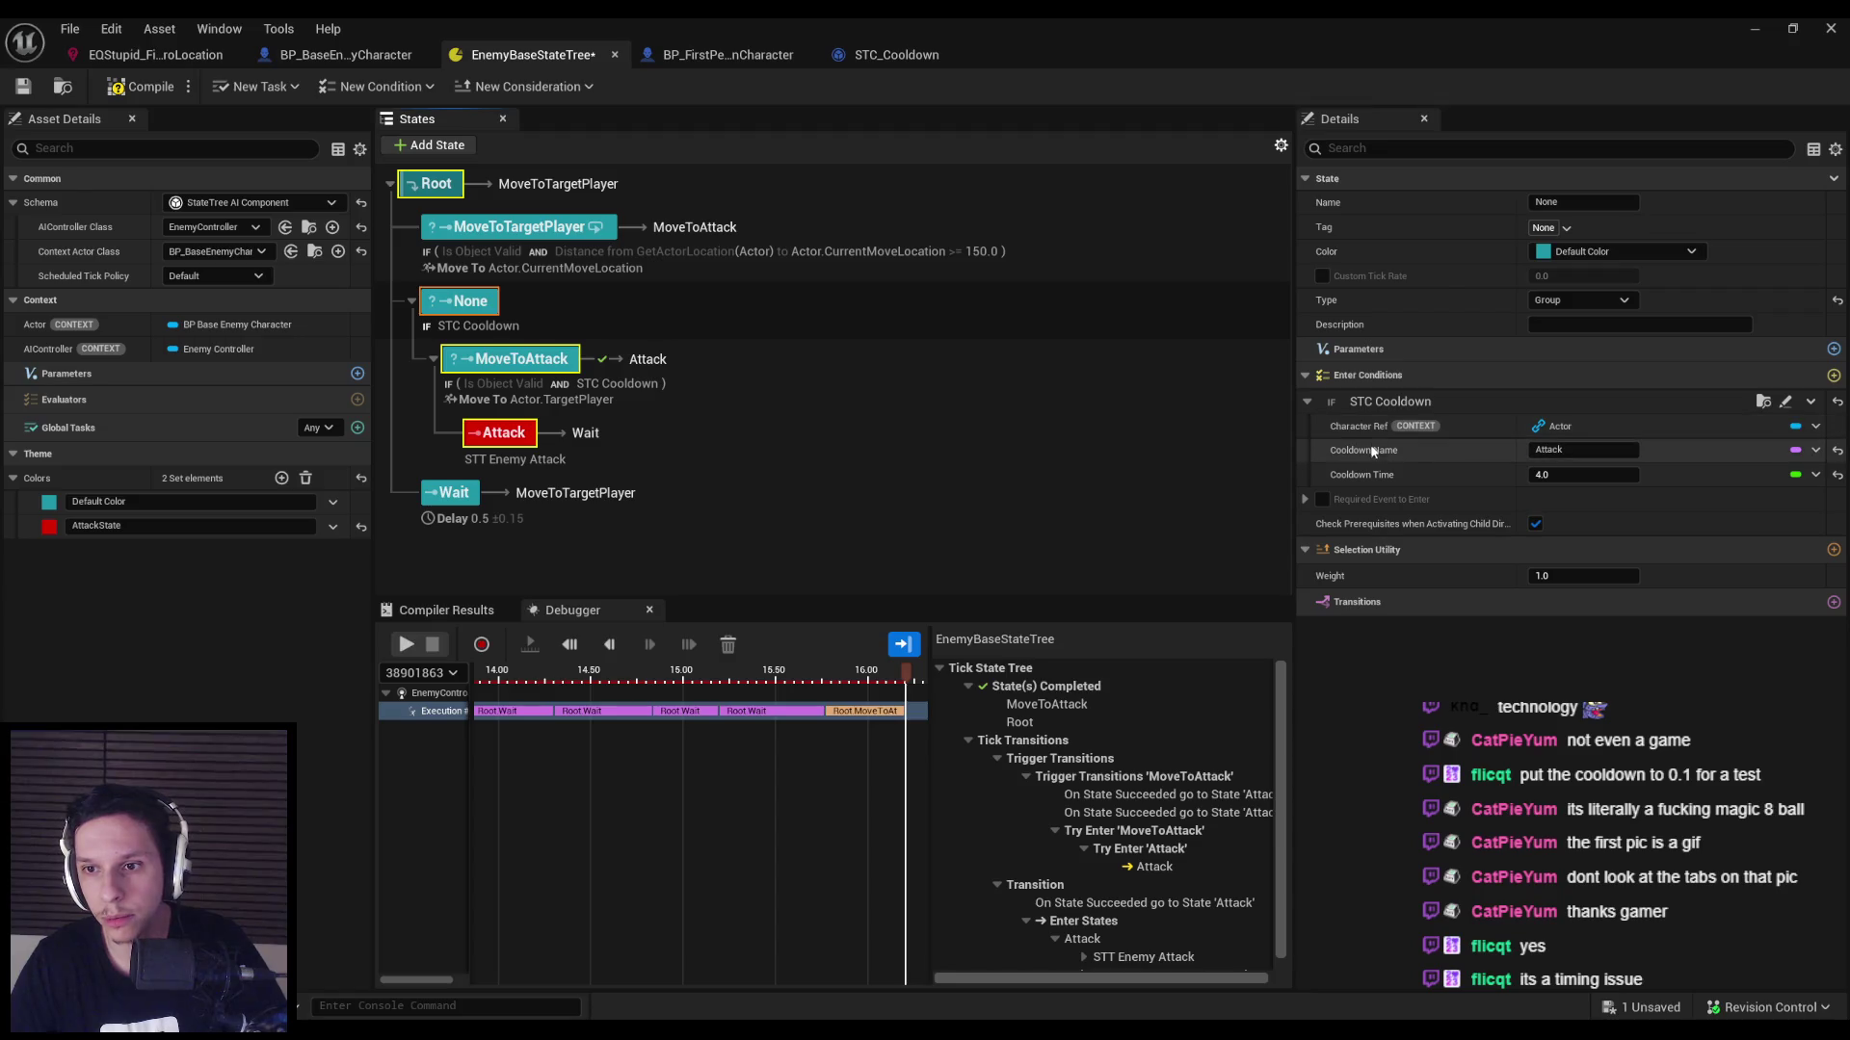
pyautogui.hotkey('ctrl', 'z')
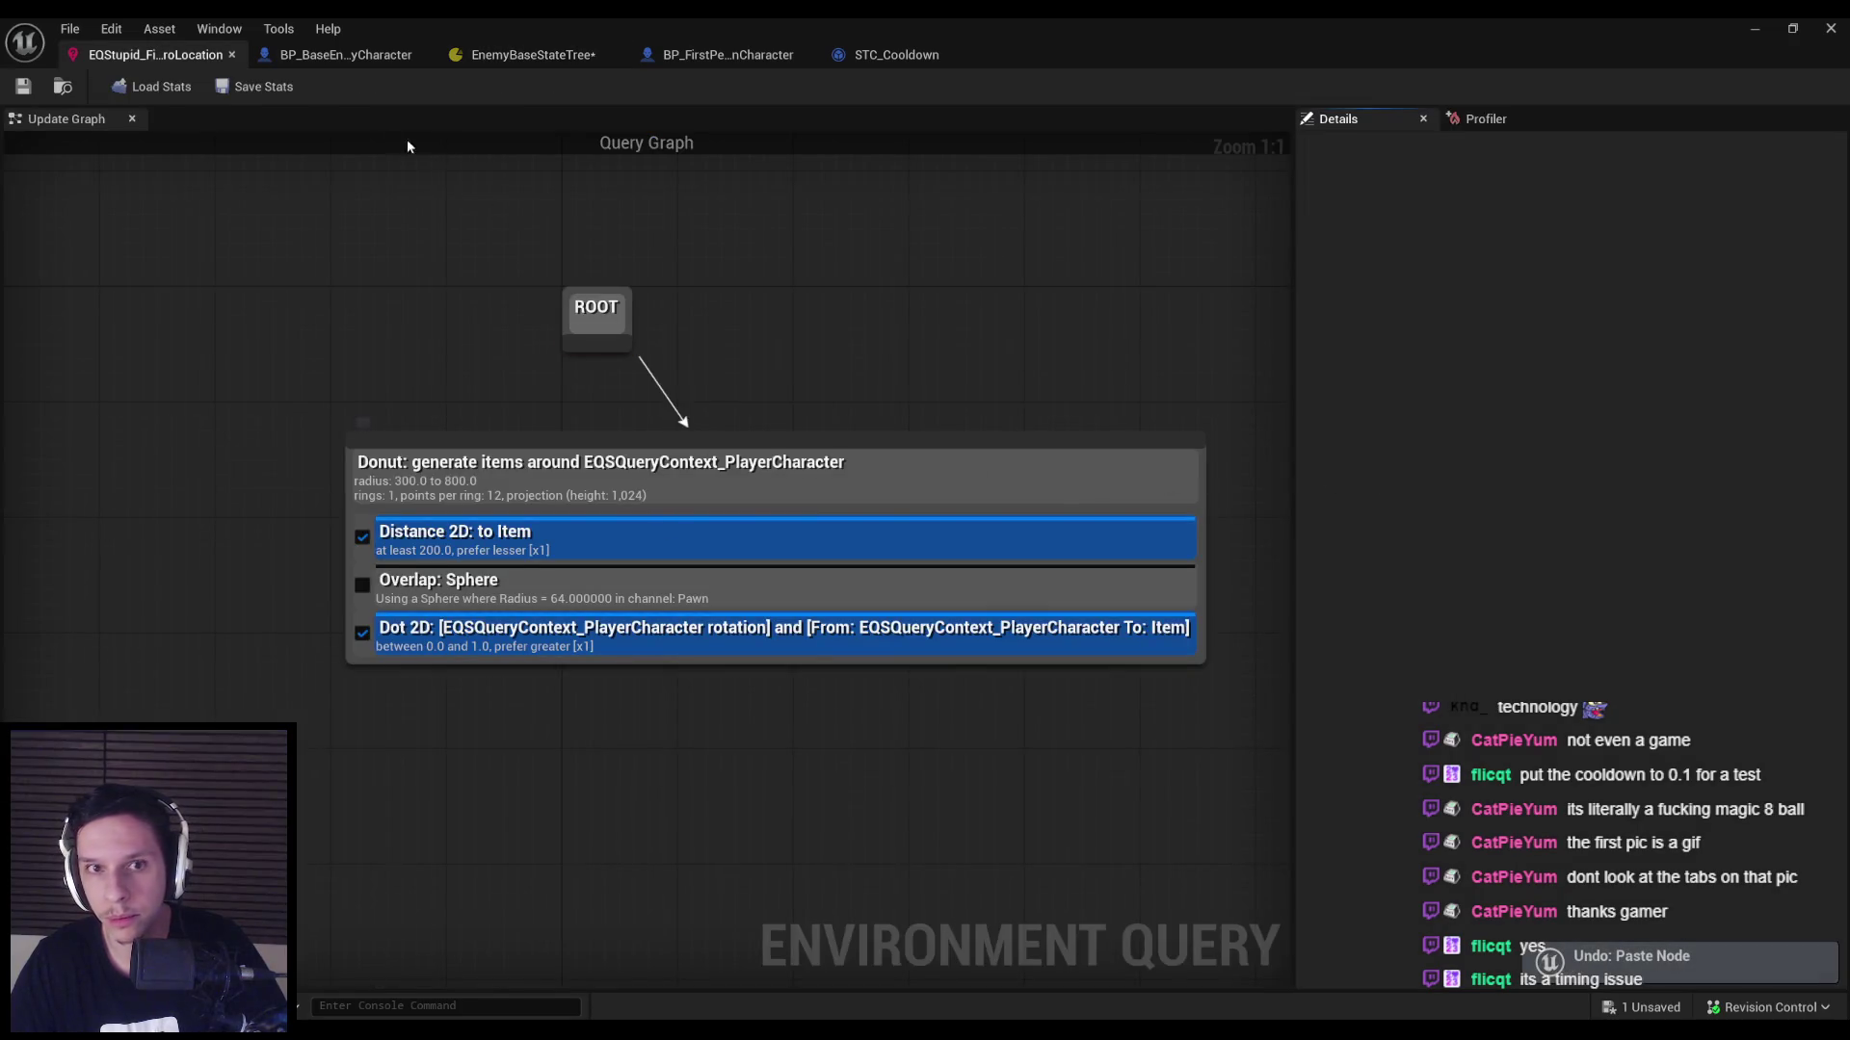
pyautogui.click(526, 58)
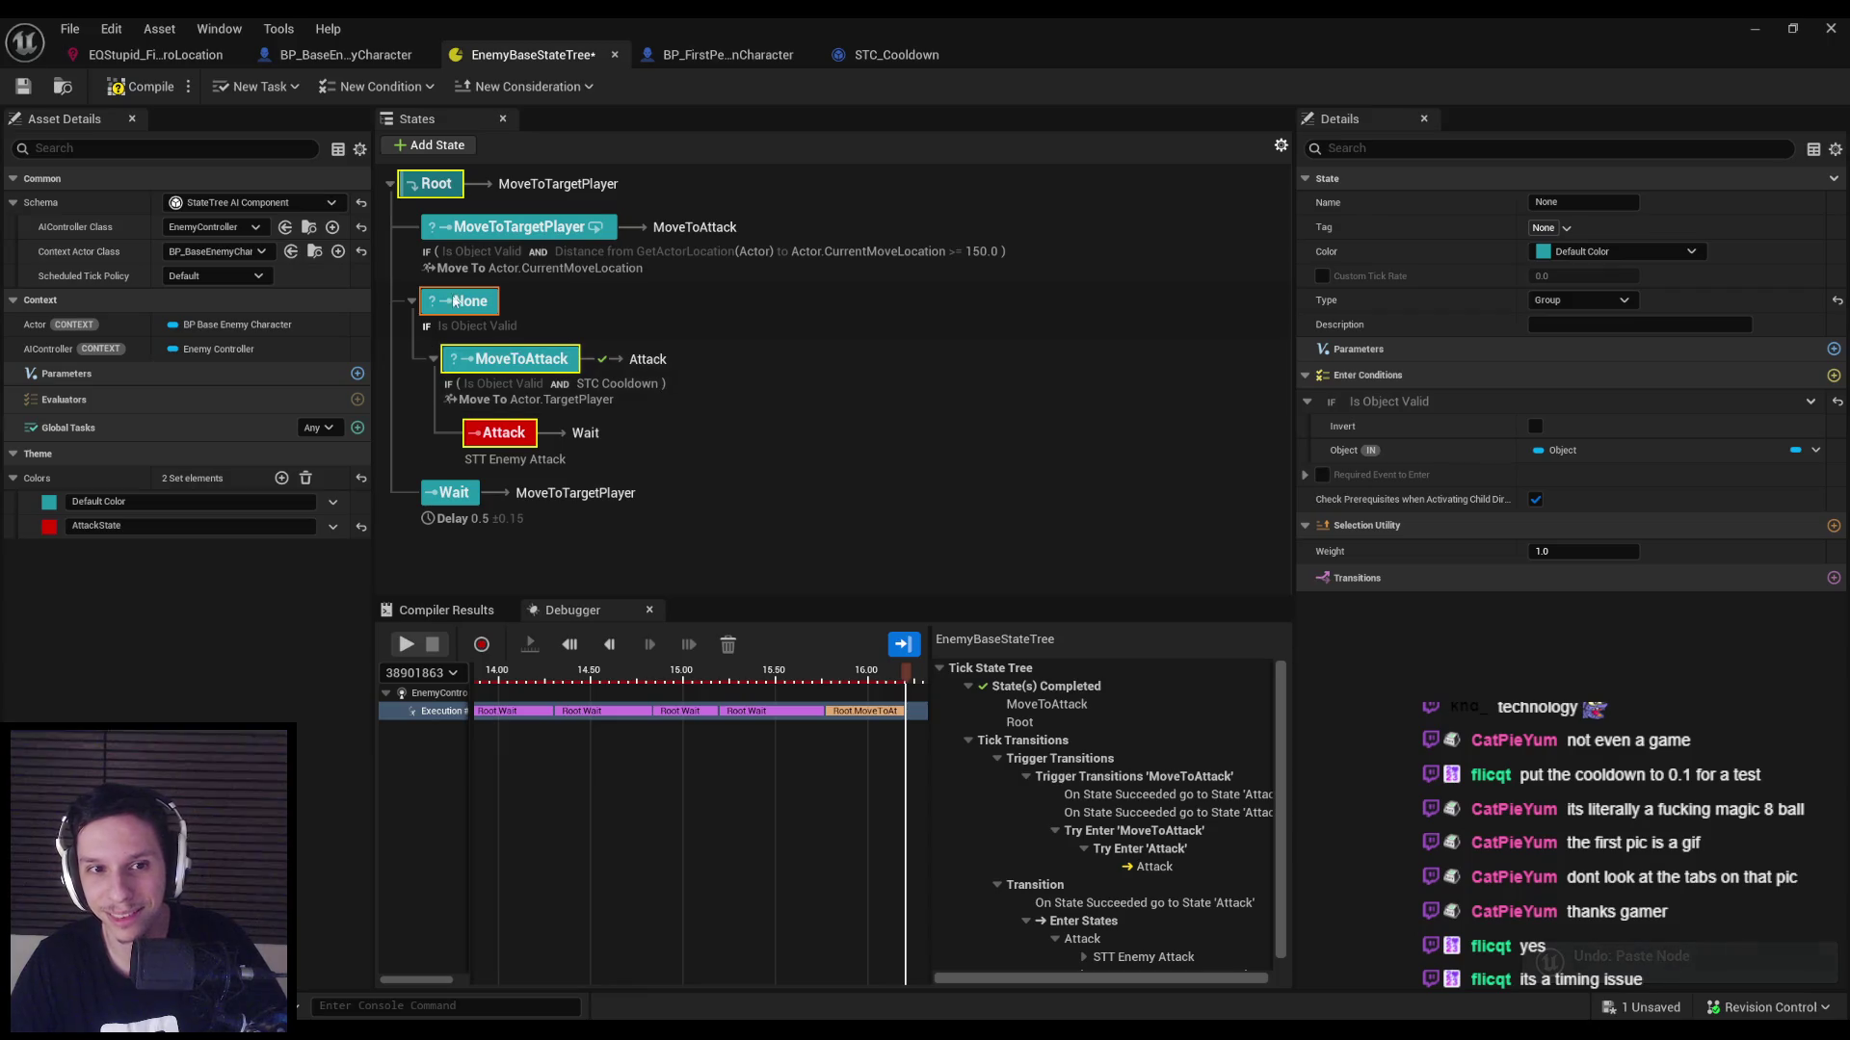
# Copy MoveToAttack's Is Object Valid condition into the None state.
pyautogui.click(496, 374)
pyautogui.click(1810, 424)
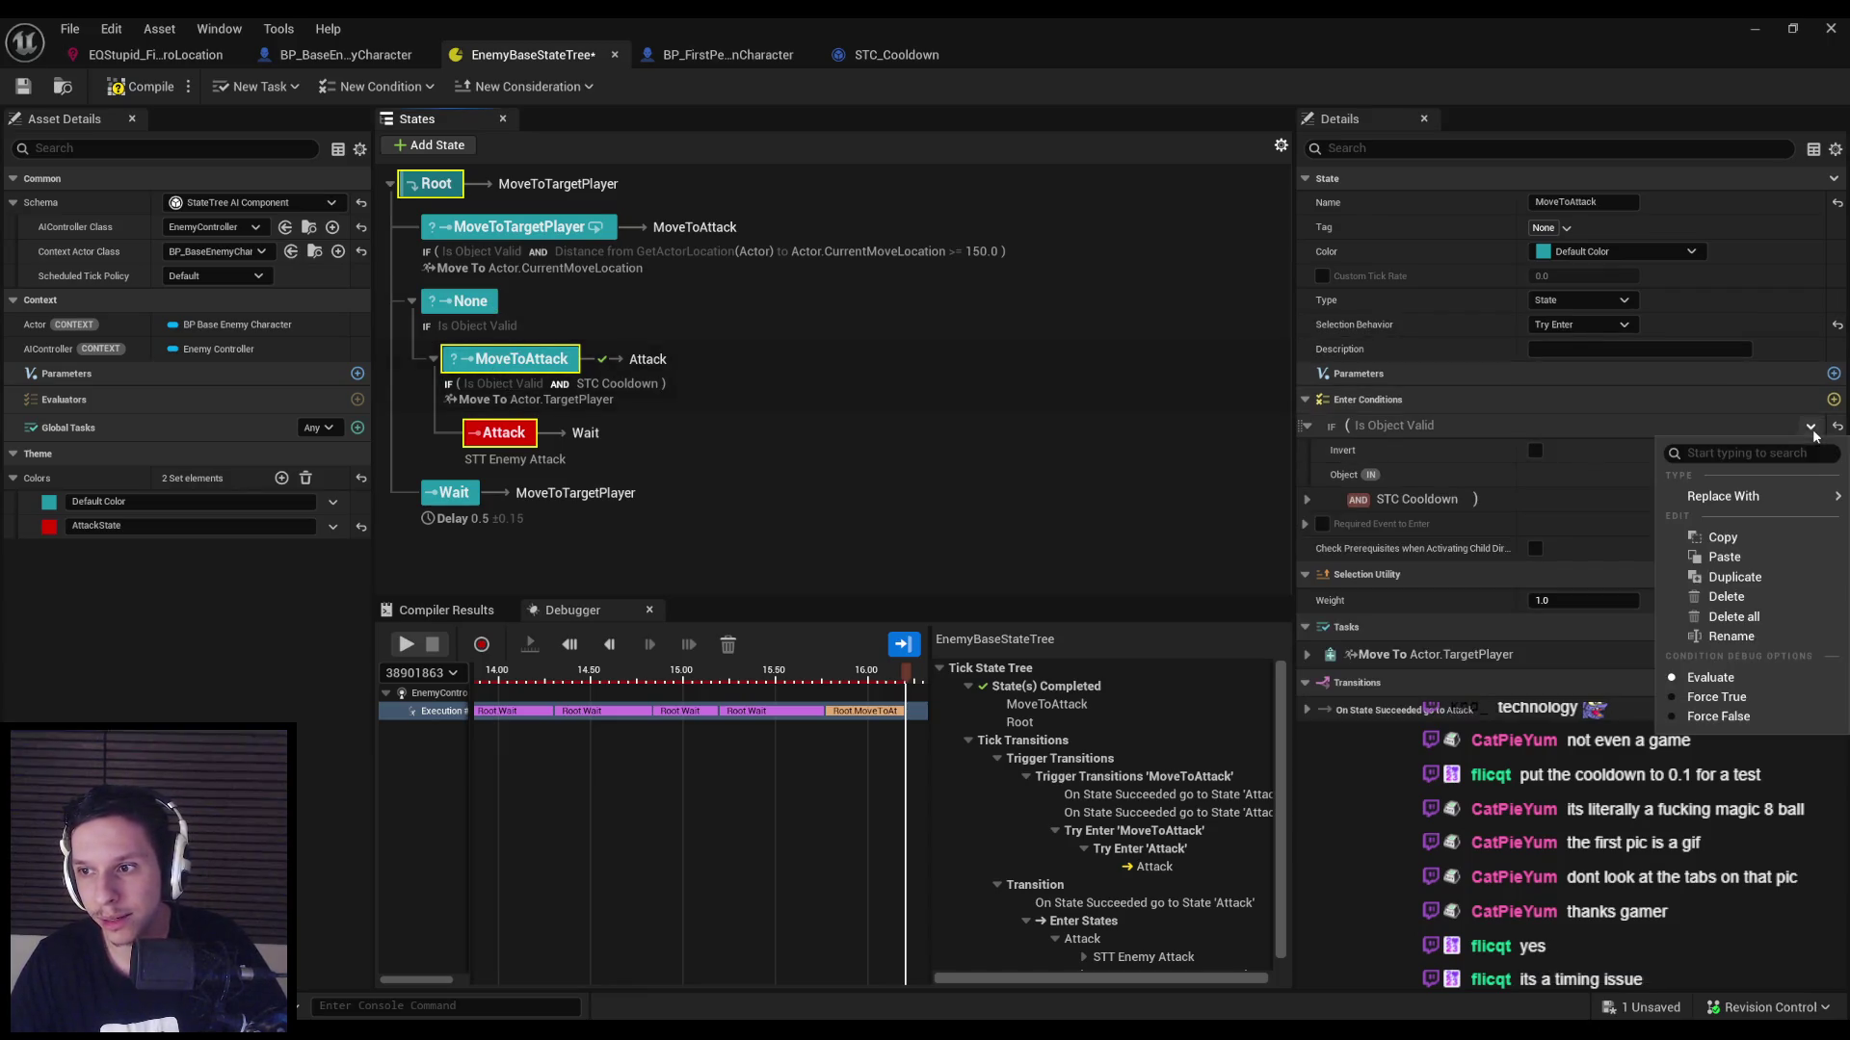
pyautogui.click(1724, 540)
pyautogui.click(463, 300)
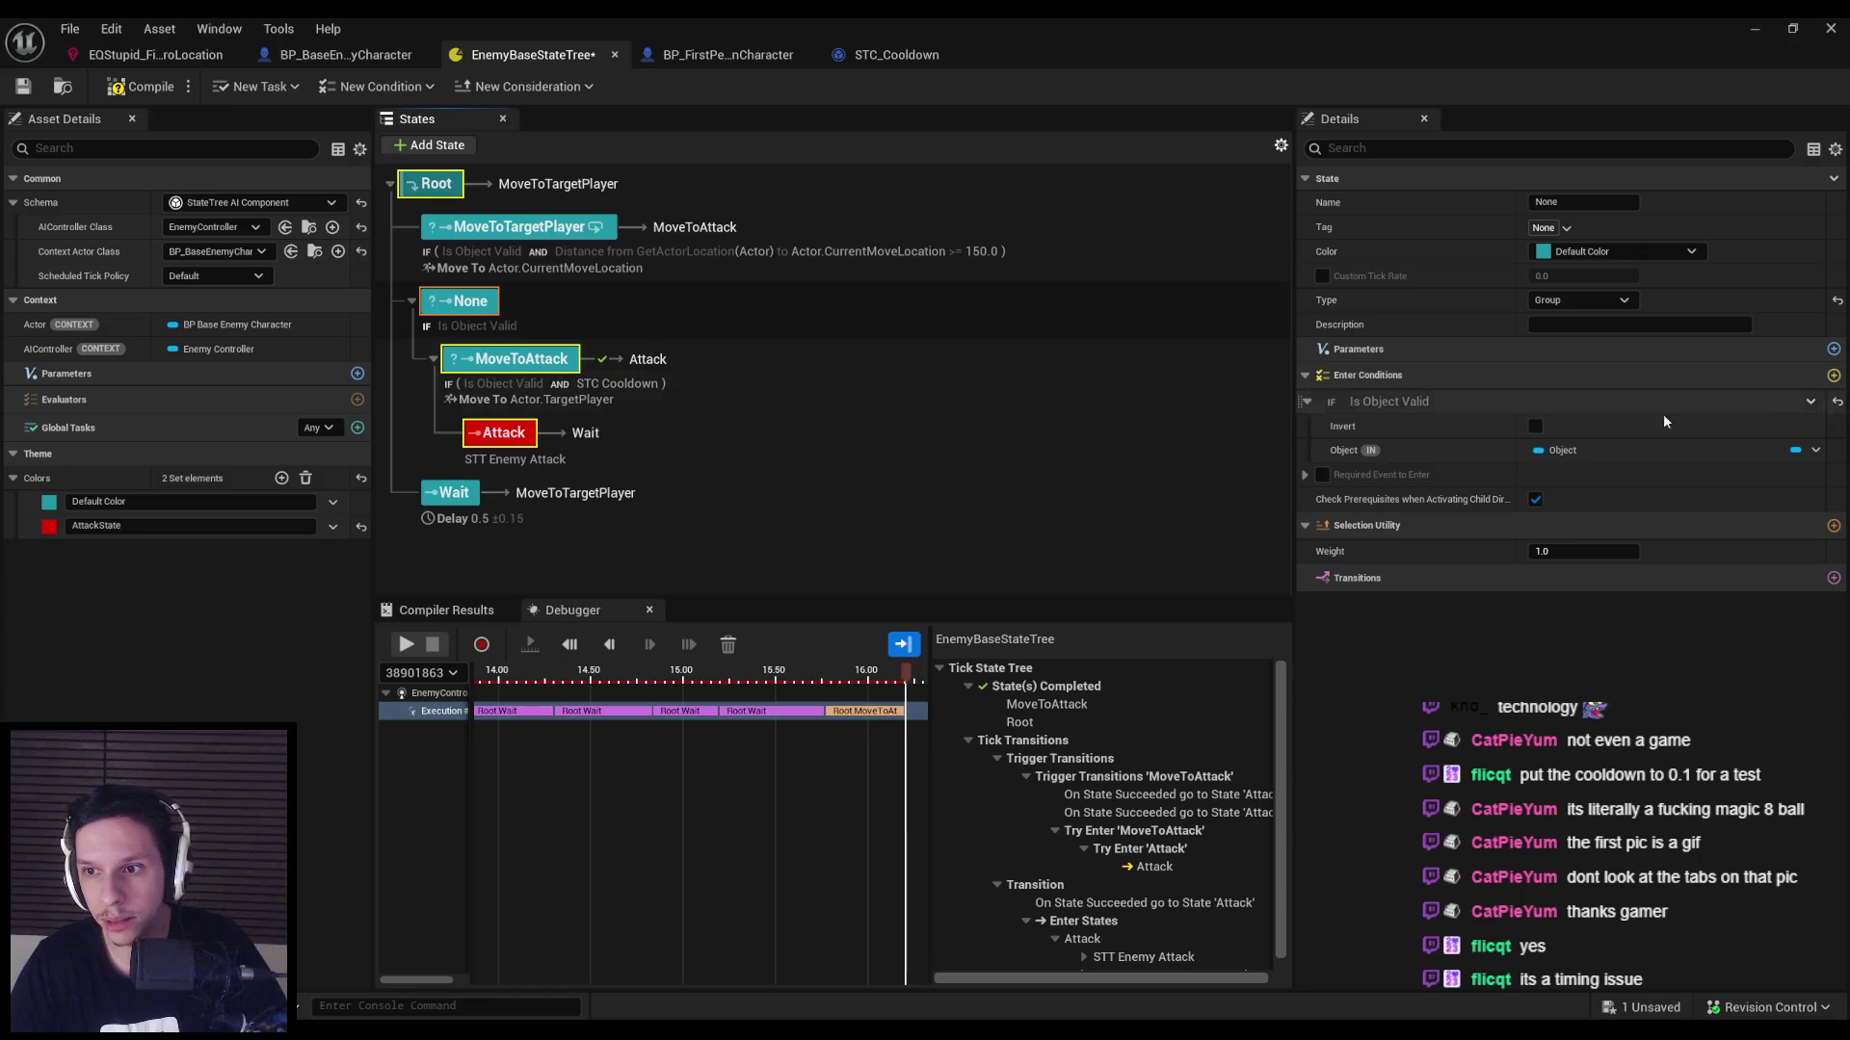
pyautogui.click(1810, 401)
pyautogui.click(1752, 533)
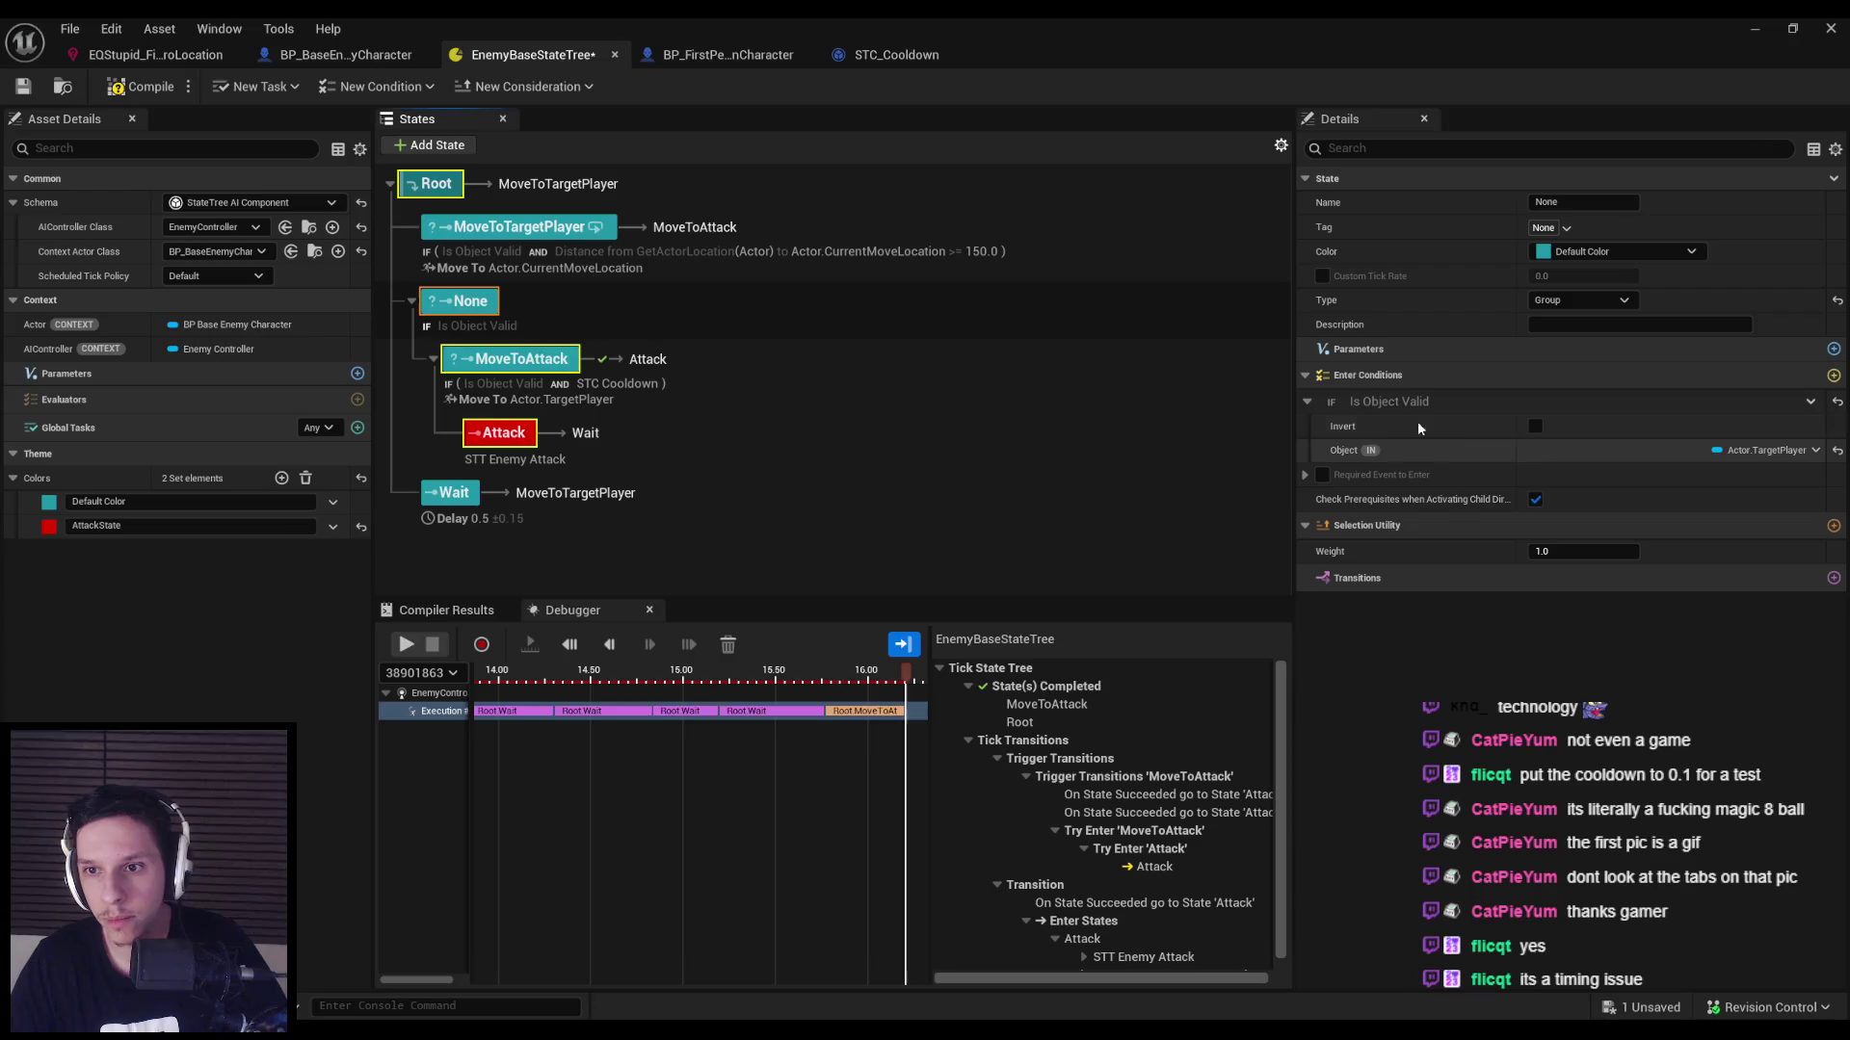
# Add an STC Cooldown condition to None with MoveToAttack's copied Attack cooldown settings.
pyautogui.click(523, 369)
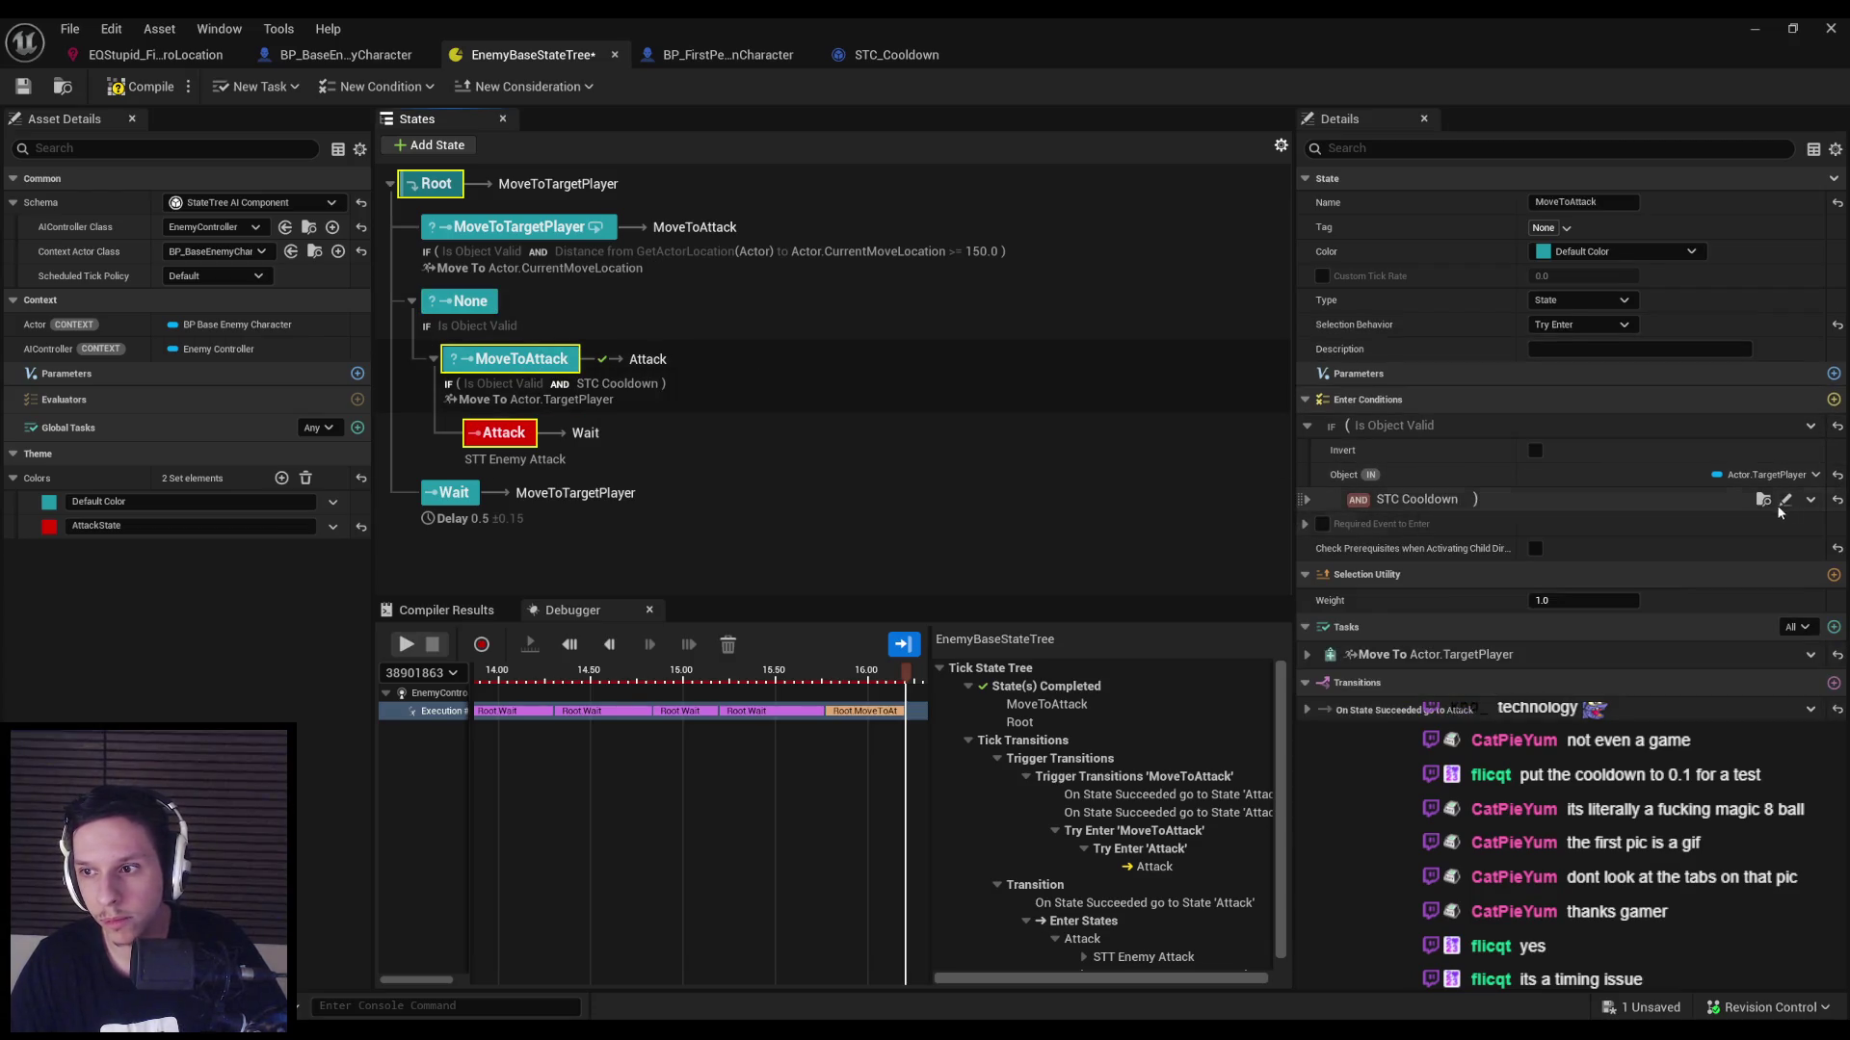
pyautogui.click(1810, 499)
pyautogui.click(1734, 611)
pyautogui.click(458, 301)
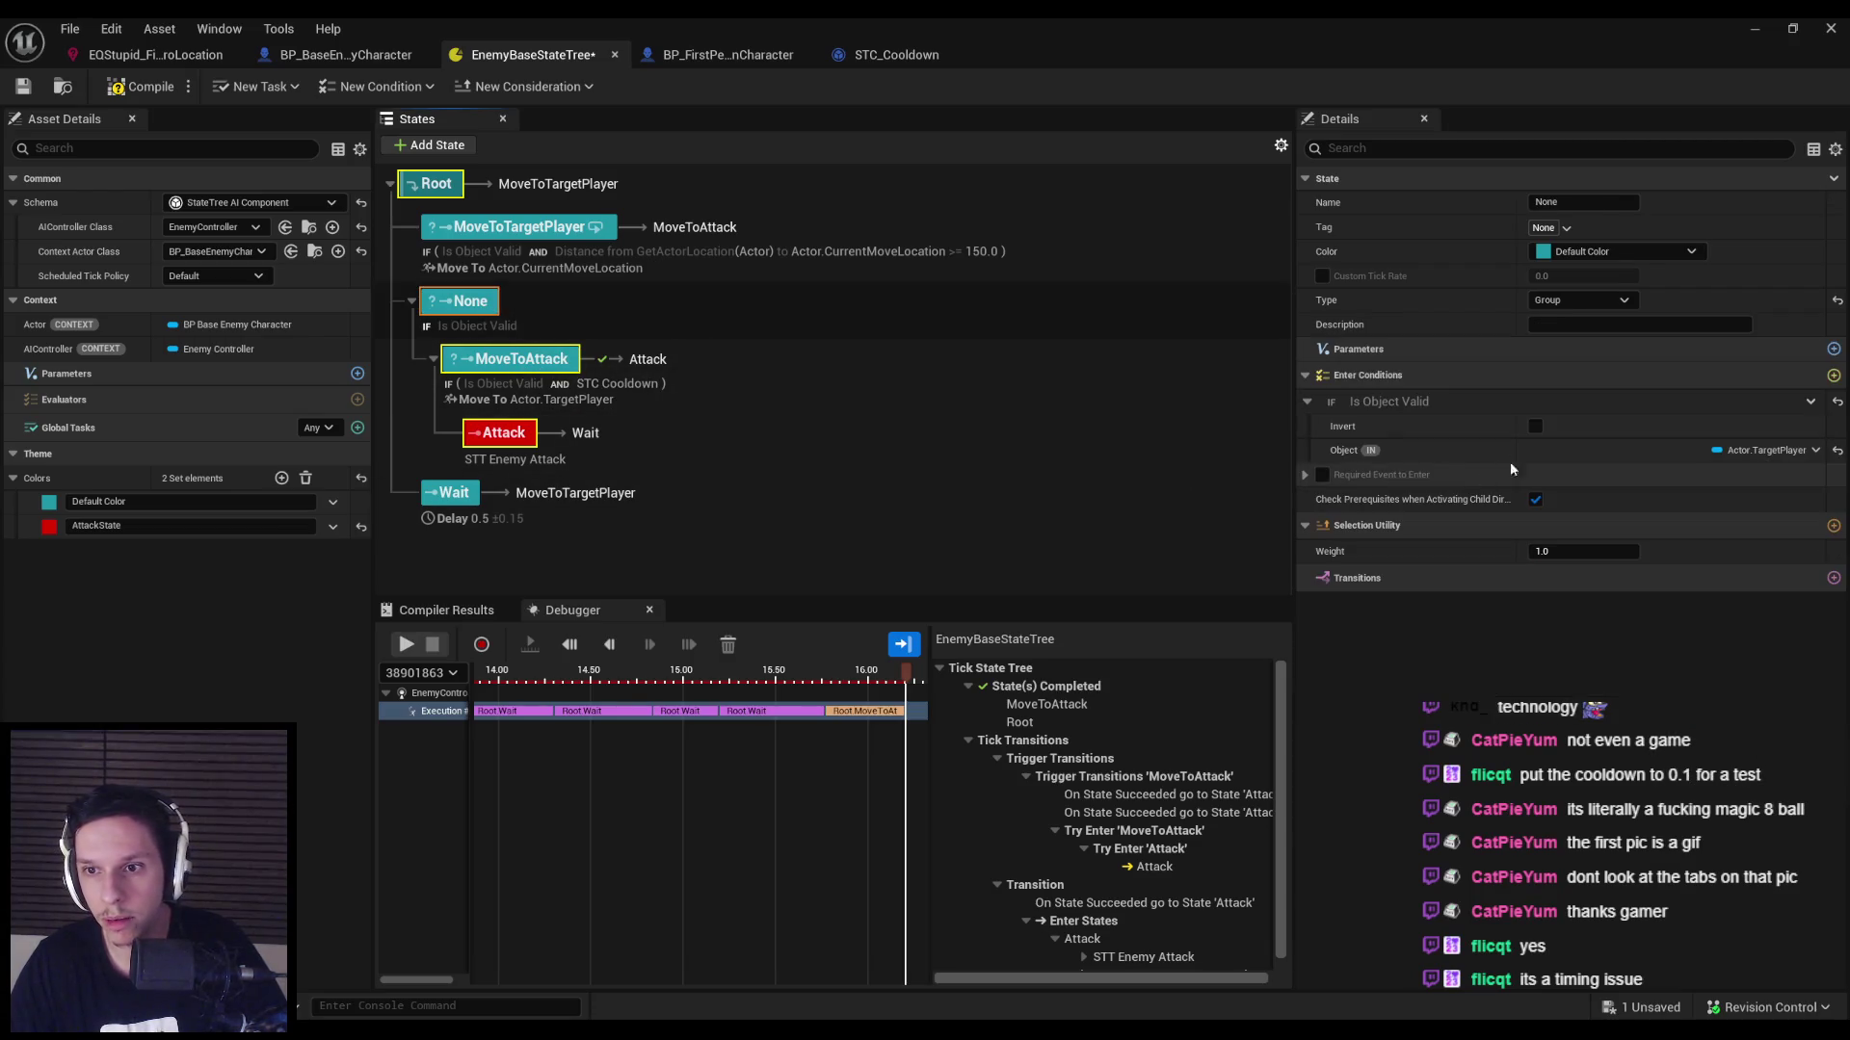
pyautogui.click(1833, 375)
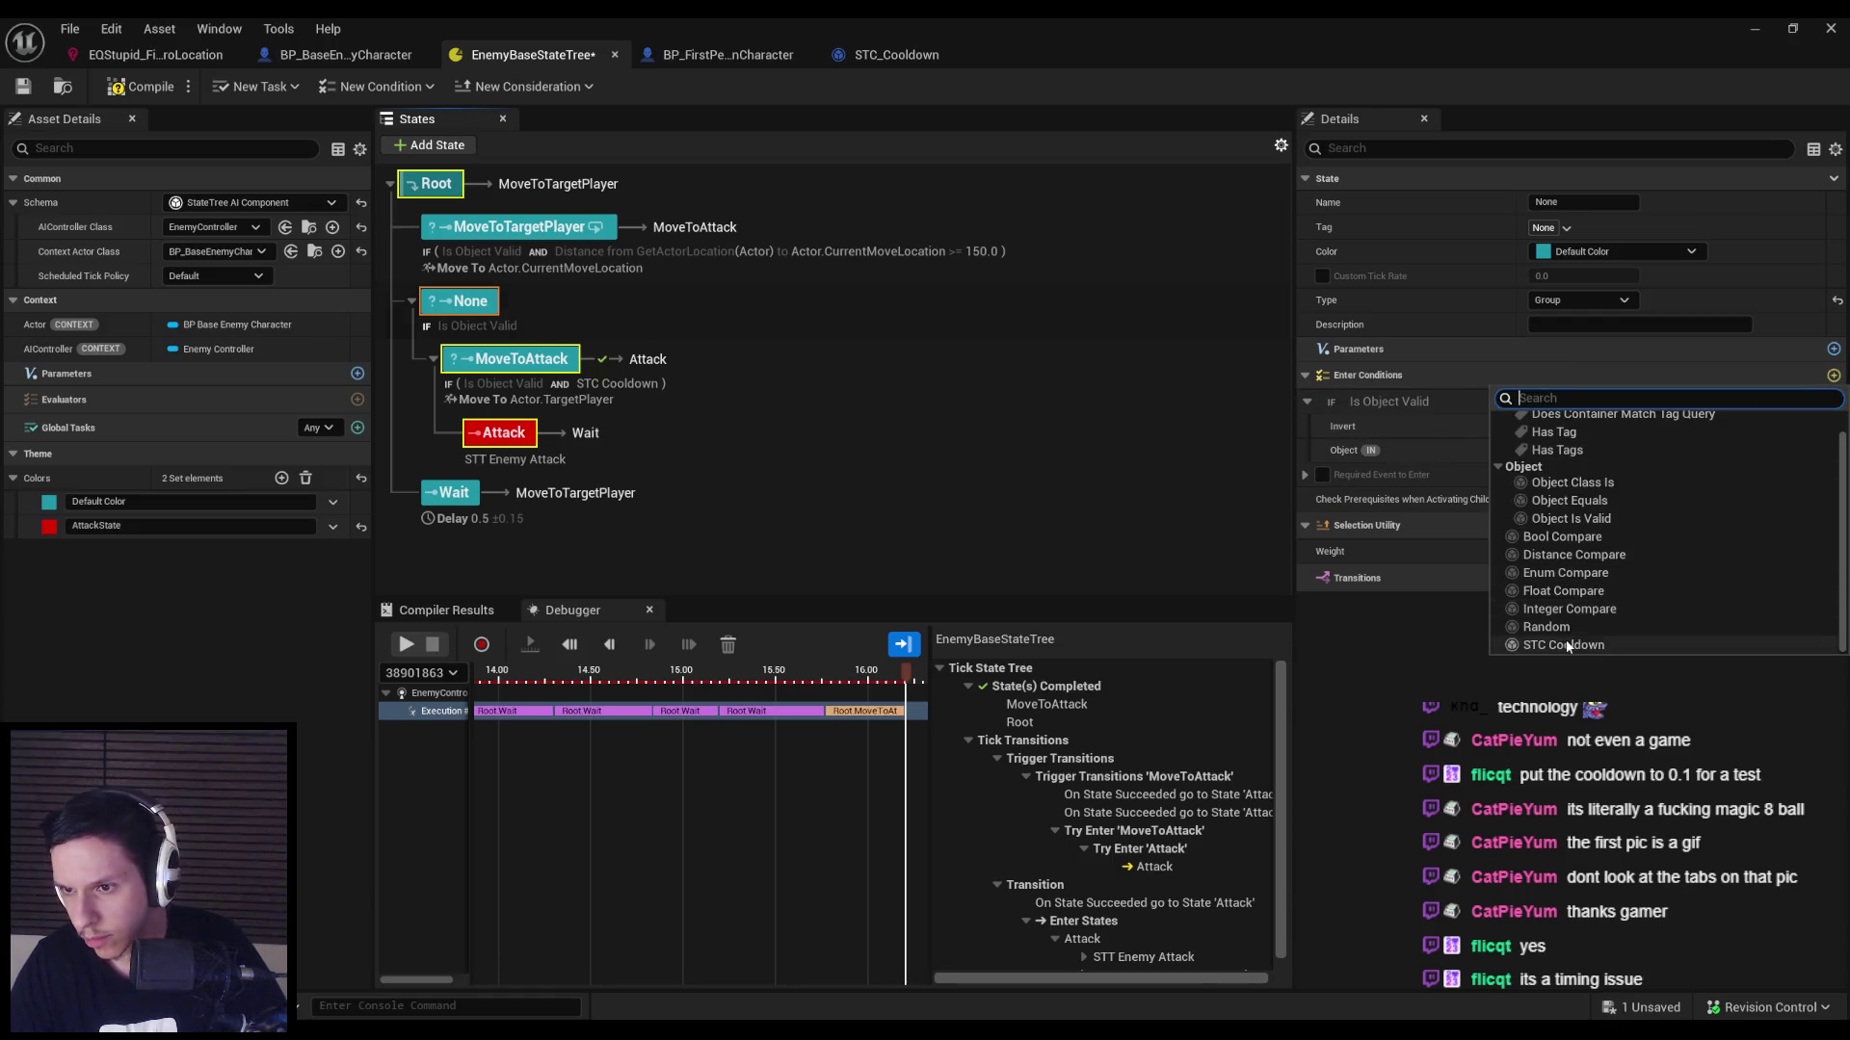
pyautogui.click(1561, 644)
pyautogui.click(1808, 482)
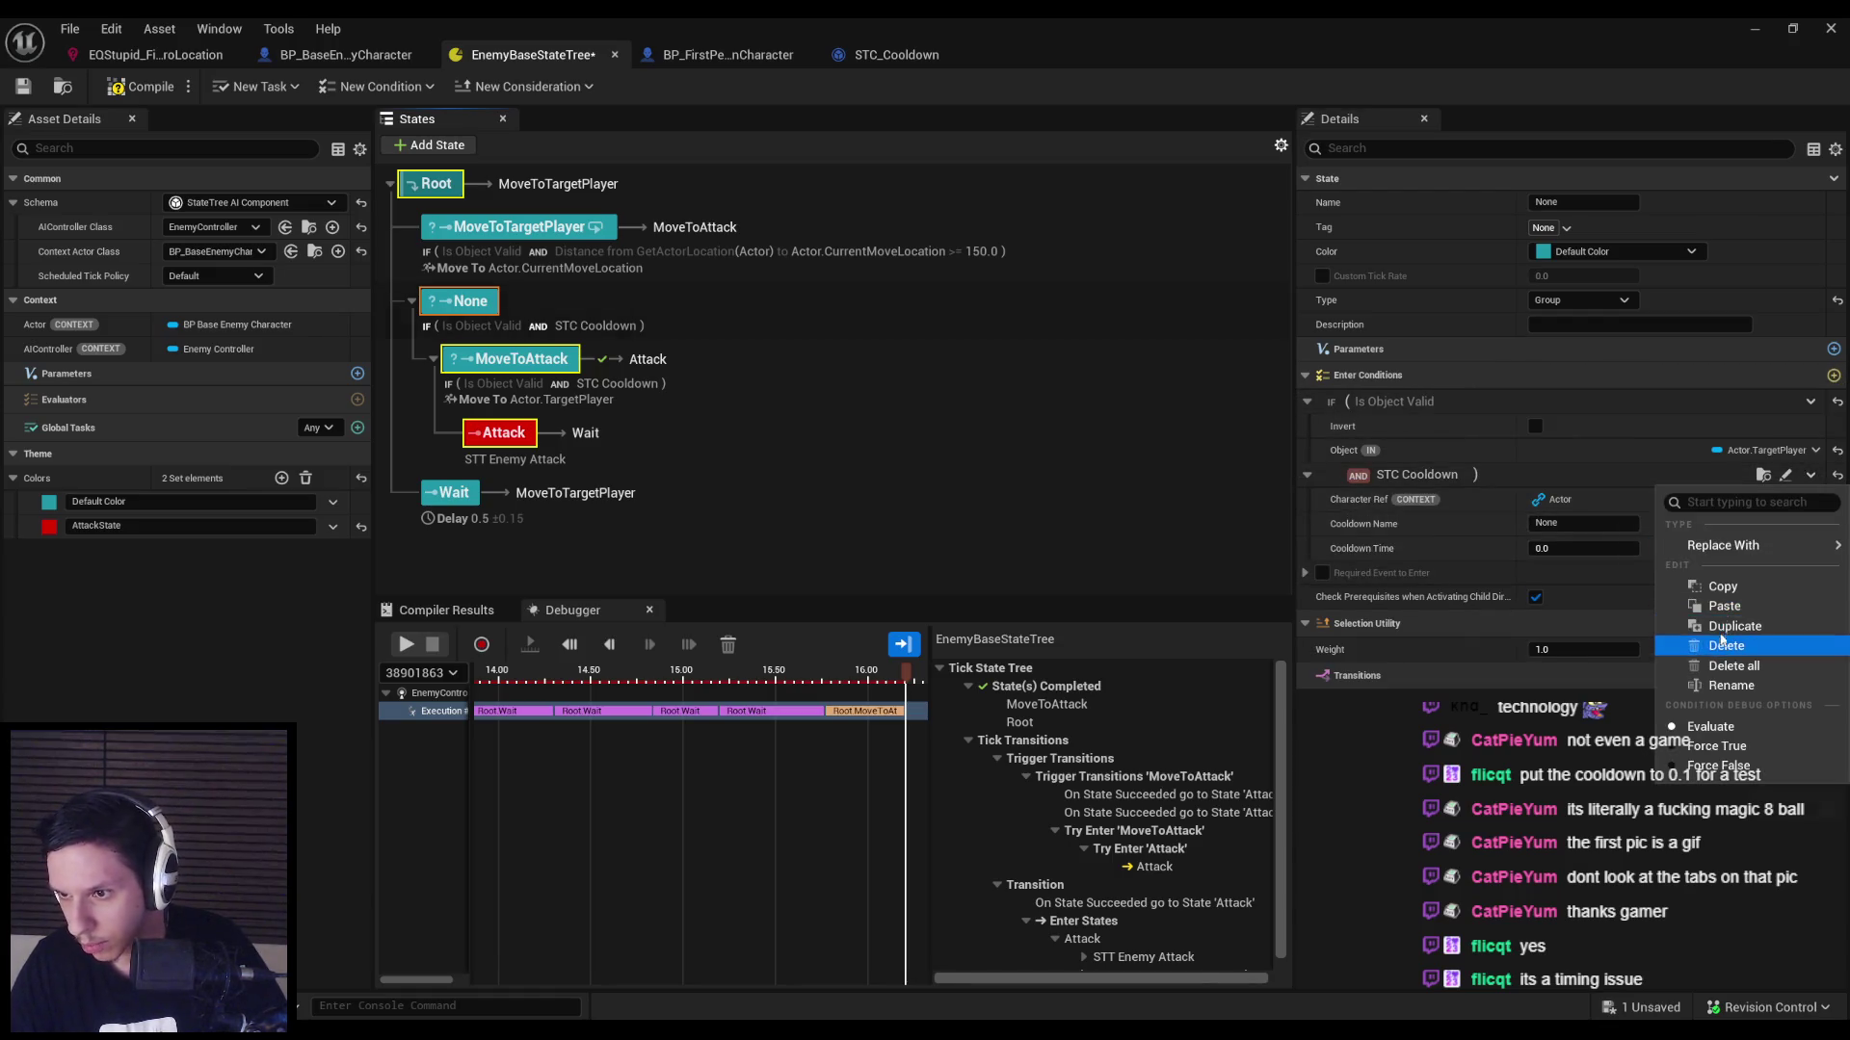
pyautogui.click(1695, 607)
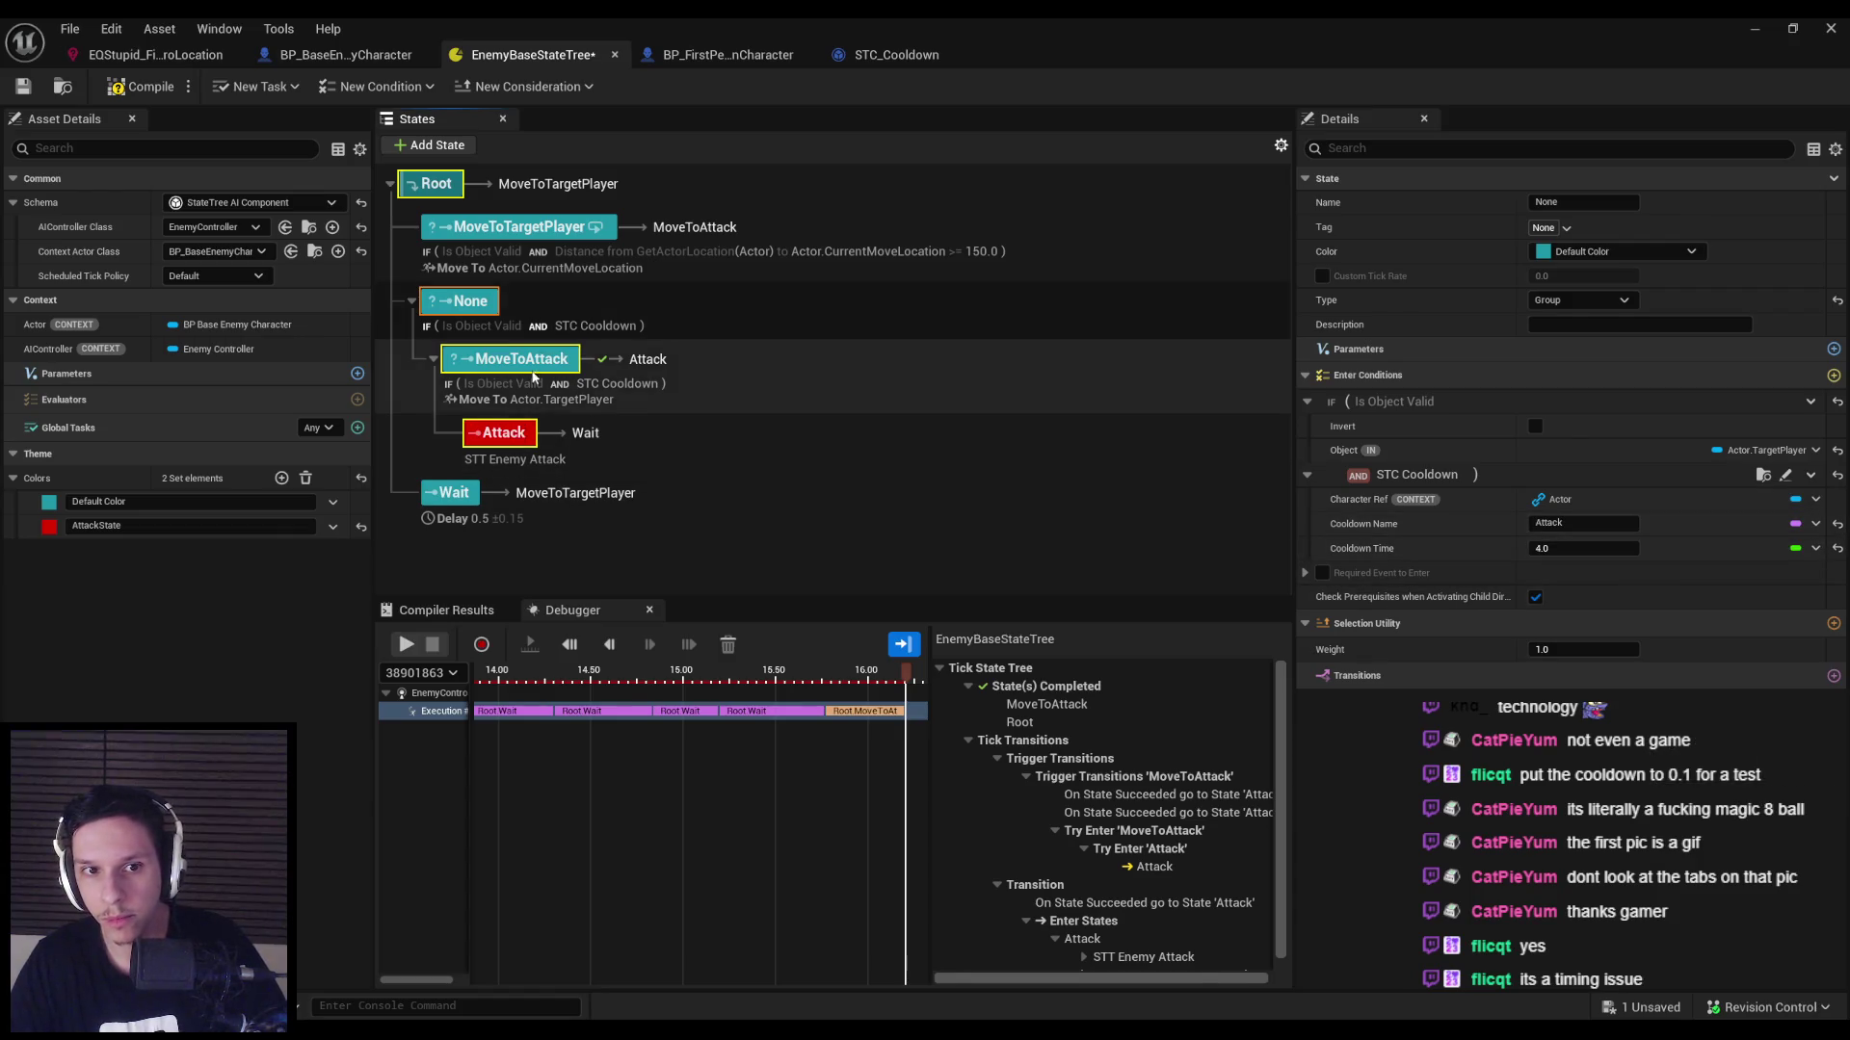
# Delete the Is Object Valid and STC Cooldown conditions from MoveToAttack.
pyautogui.click(521, 358)
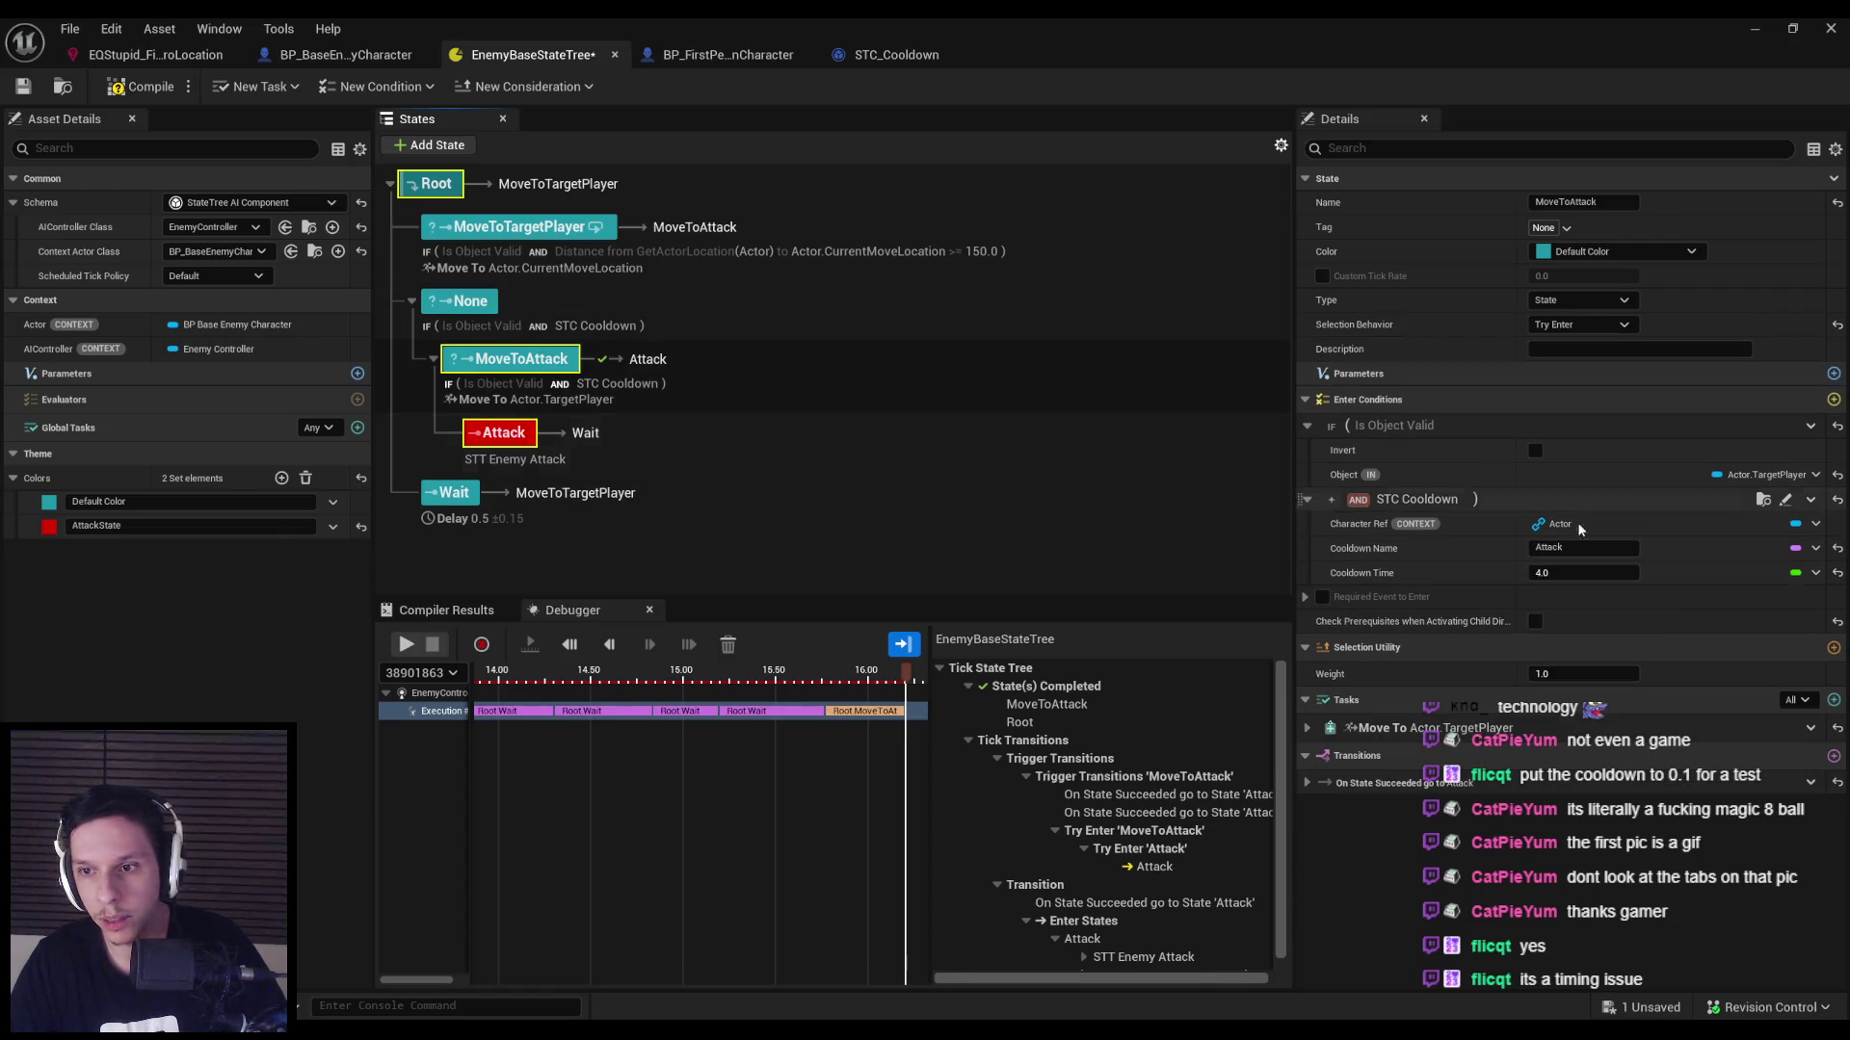
pyautogui.click(1810, 426)
pyautogui.click(1747, 598)
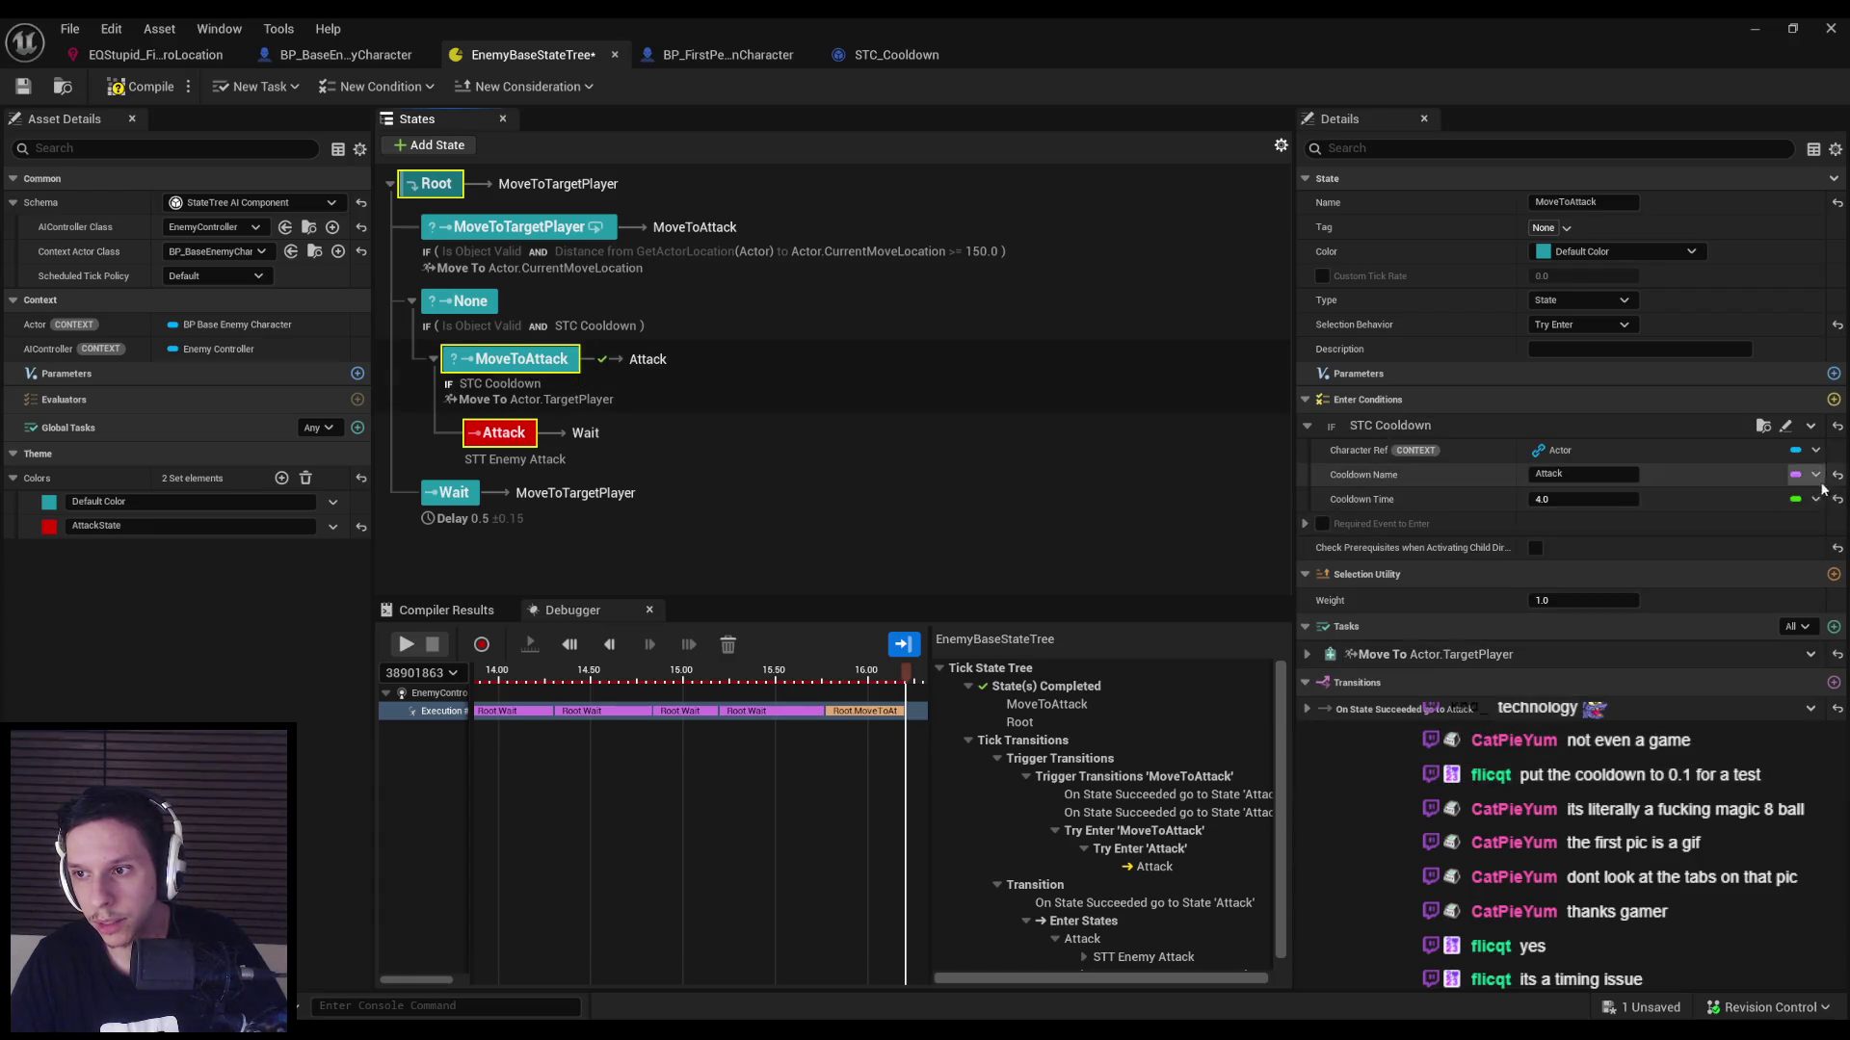
pyautogui.click(1810, 425)
pyautogui.click(1748, 598)
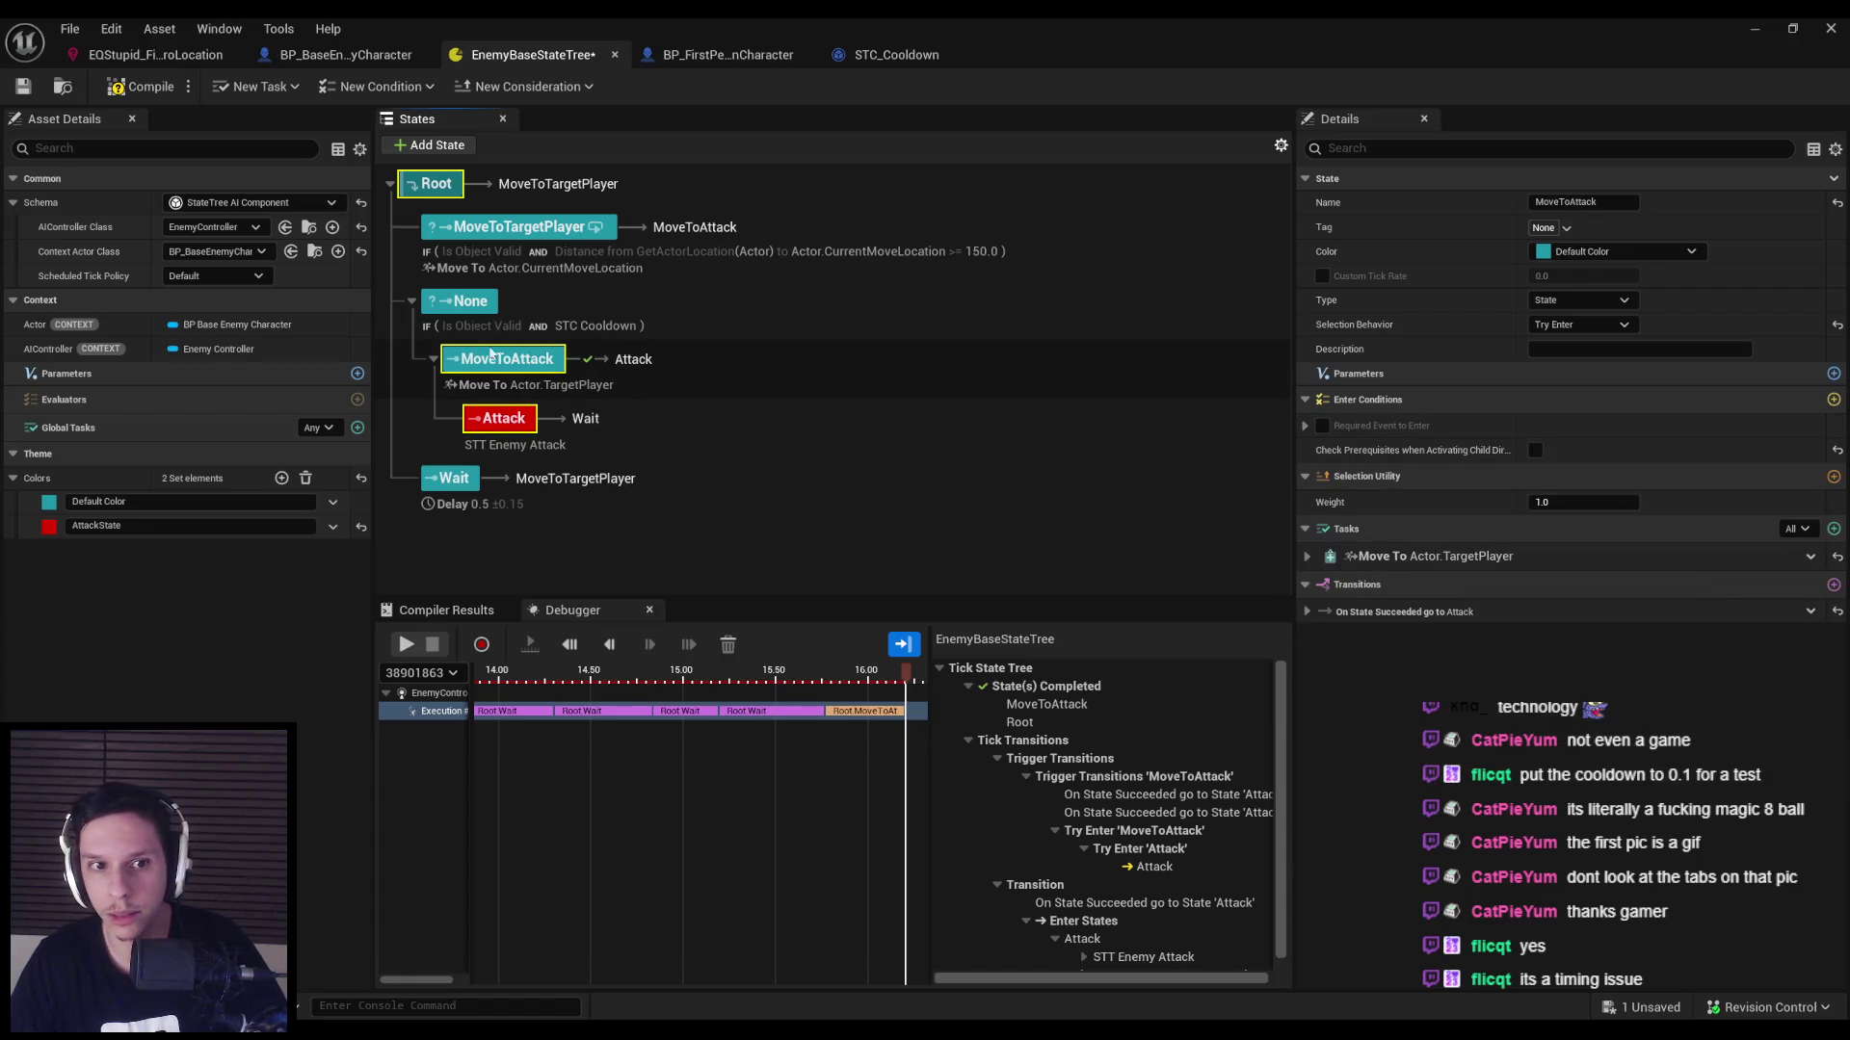
pyautogui.click(470, 310)
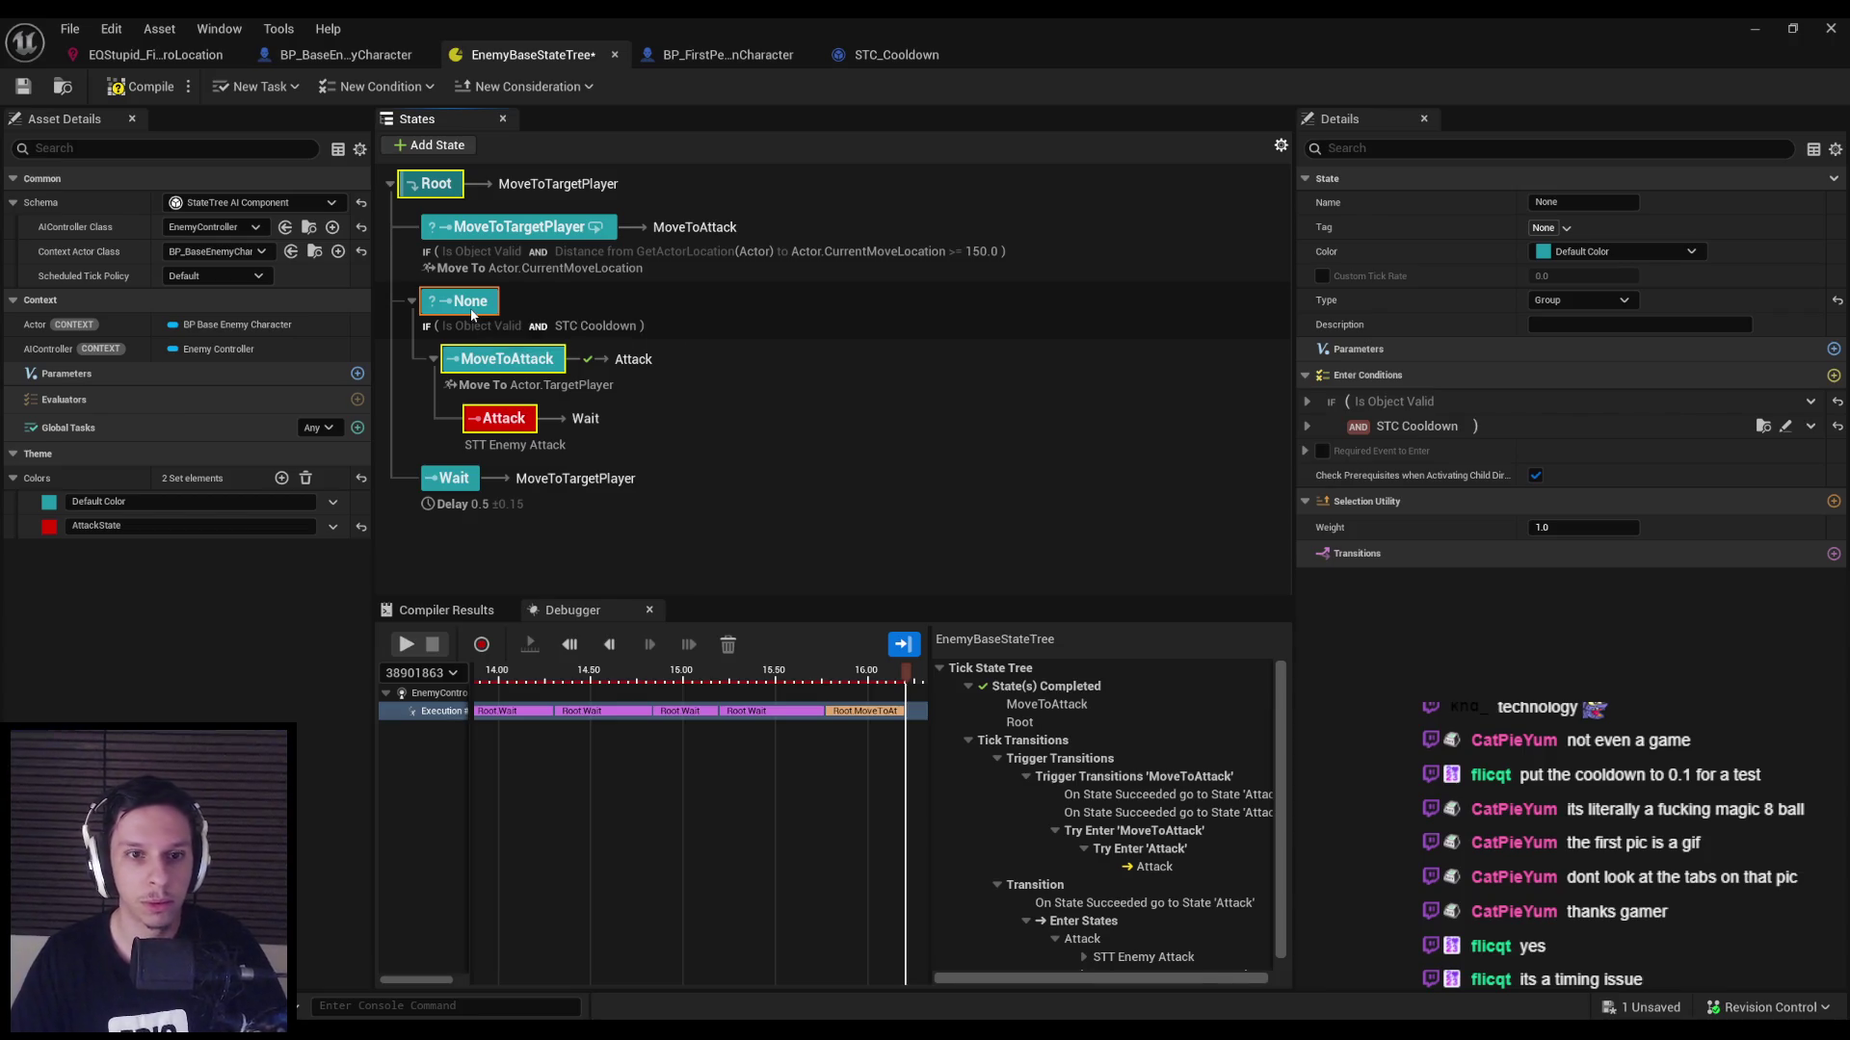
pyautogui.click(464, 301)
# Rename None to AttackSequence and colour it and MoveToAttack with the red AttackState.
pyautogui.write('AttackSequence')
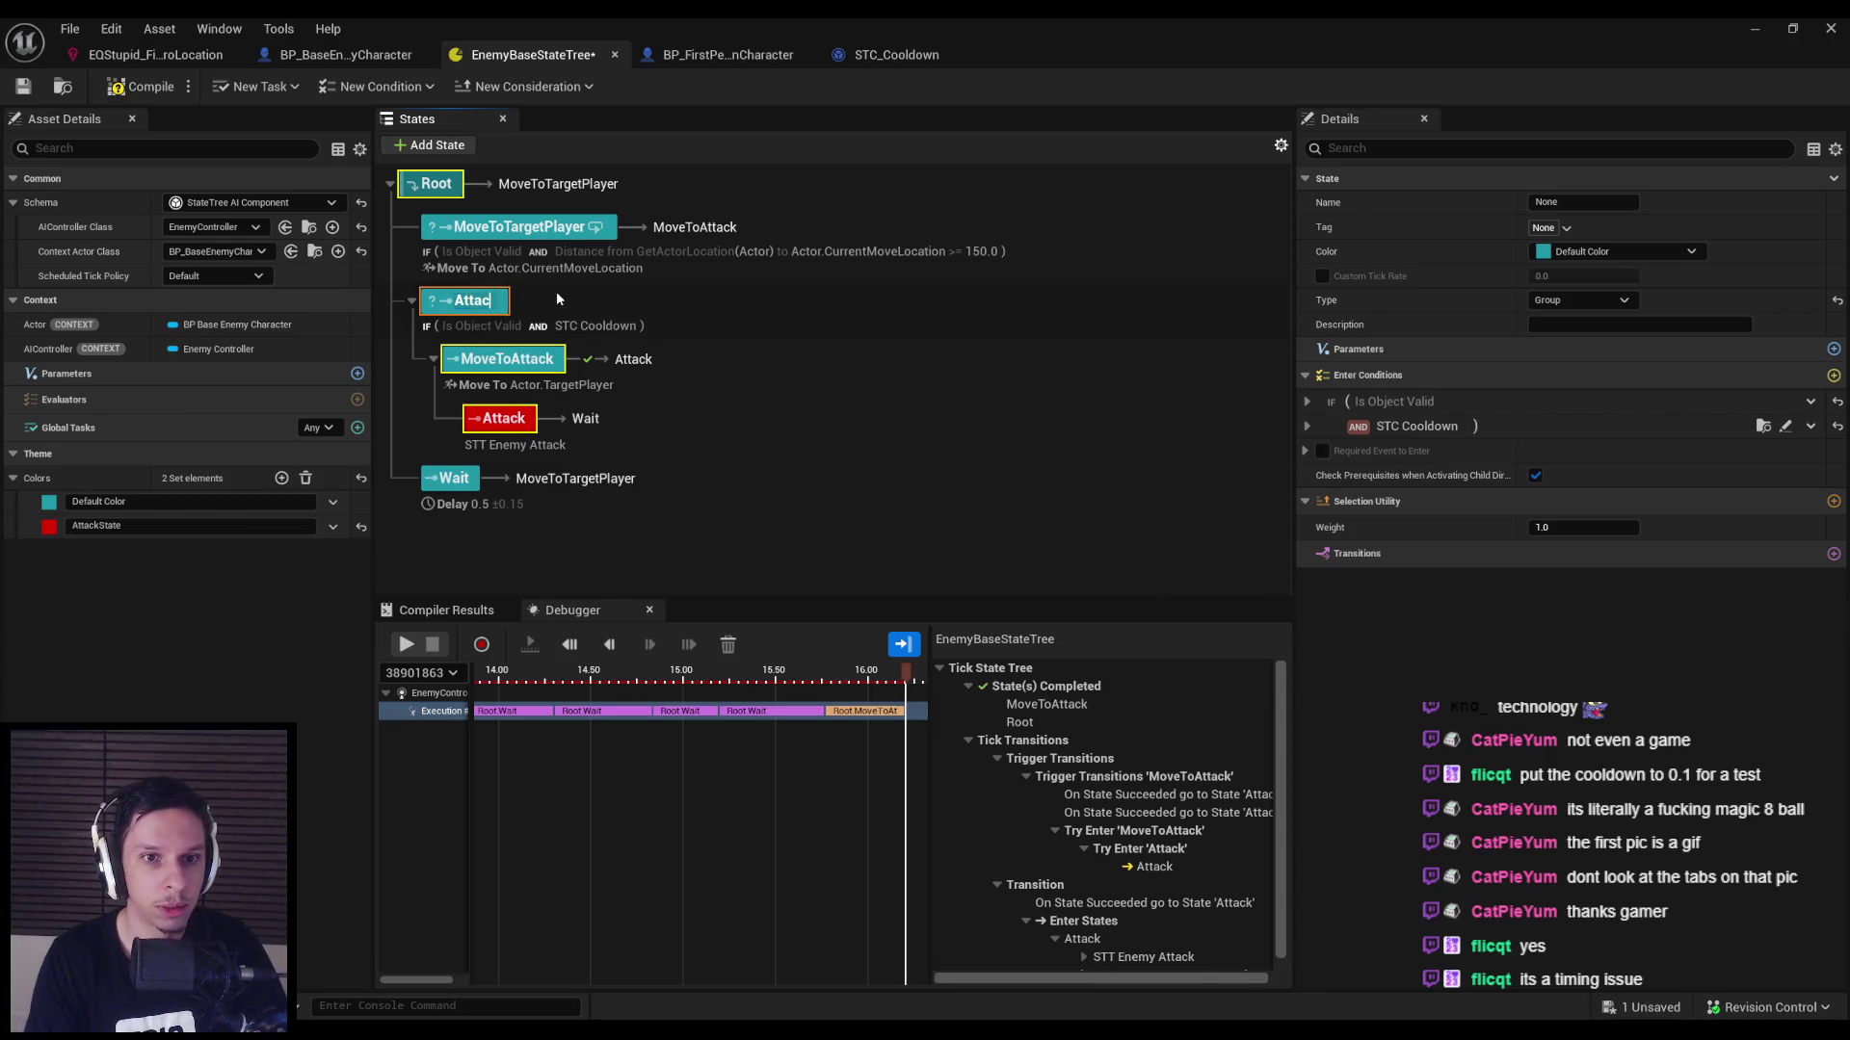
pyautogui.press('Return')
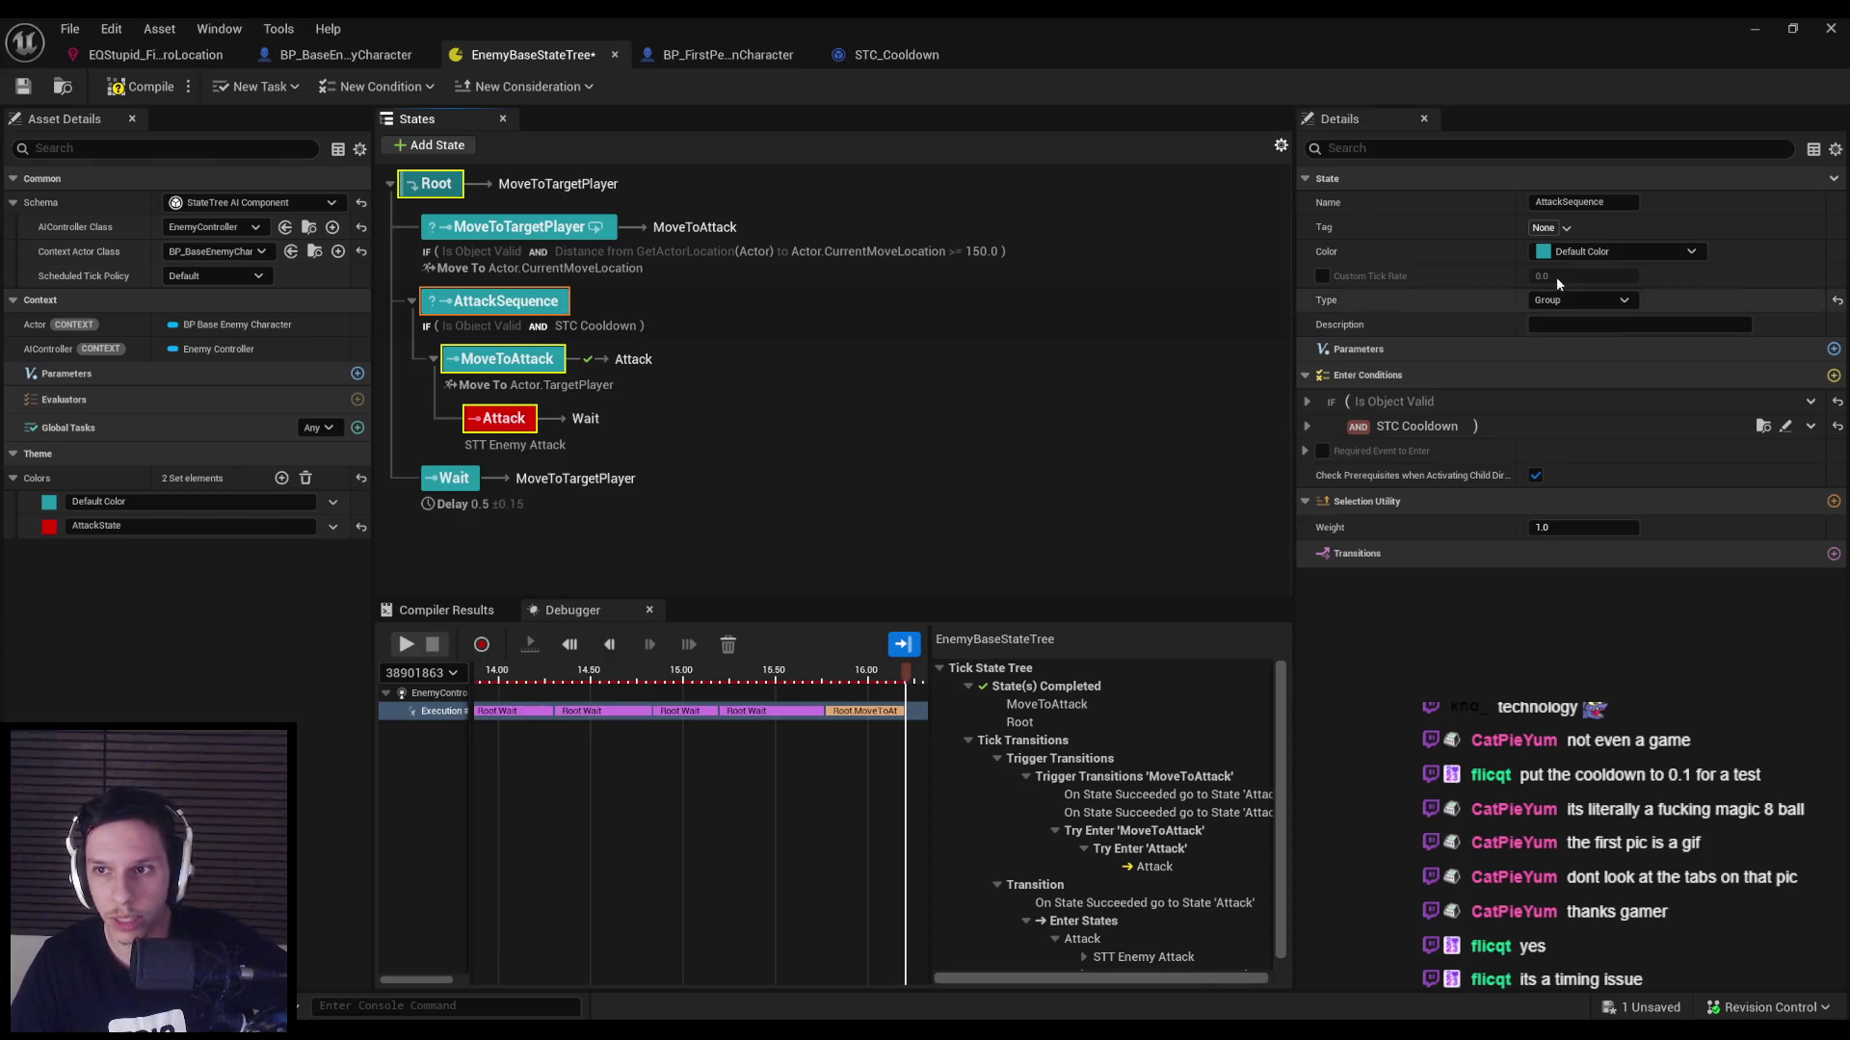
pyautogui.click(1618, 252)
pyautogui.click(1580, 295)
pyautogui.click(513, 361)
pyautogui.click(1619, 252)
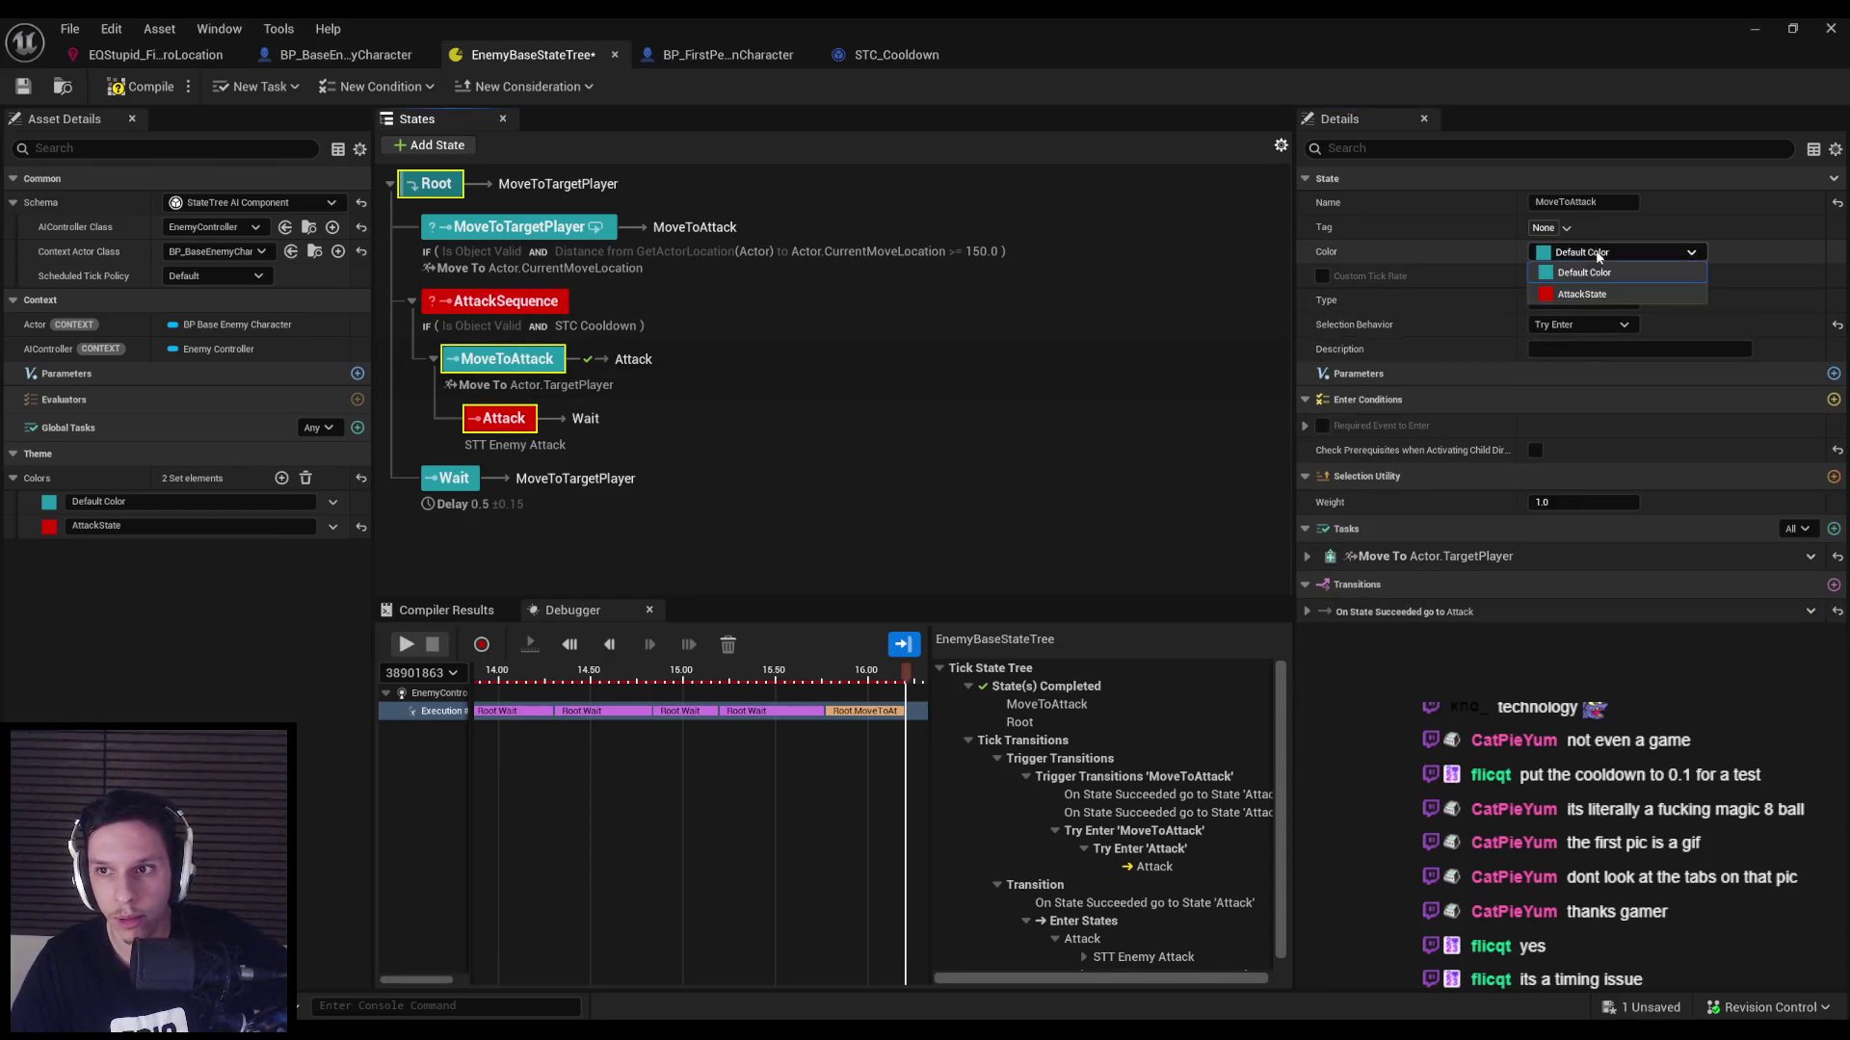
pyautogui.click(1592, 298)
# Point MoveToTargetPlayer's On State Completed transition to AttackSequence, then compile and save.
pyautogui.click(785, 530)
pyautogui.click(510, 362)
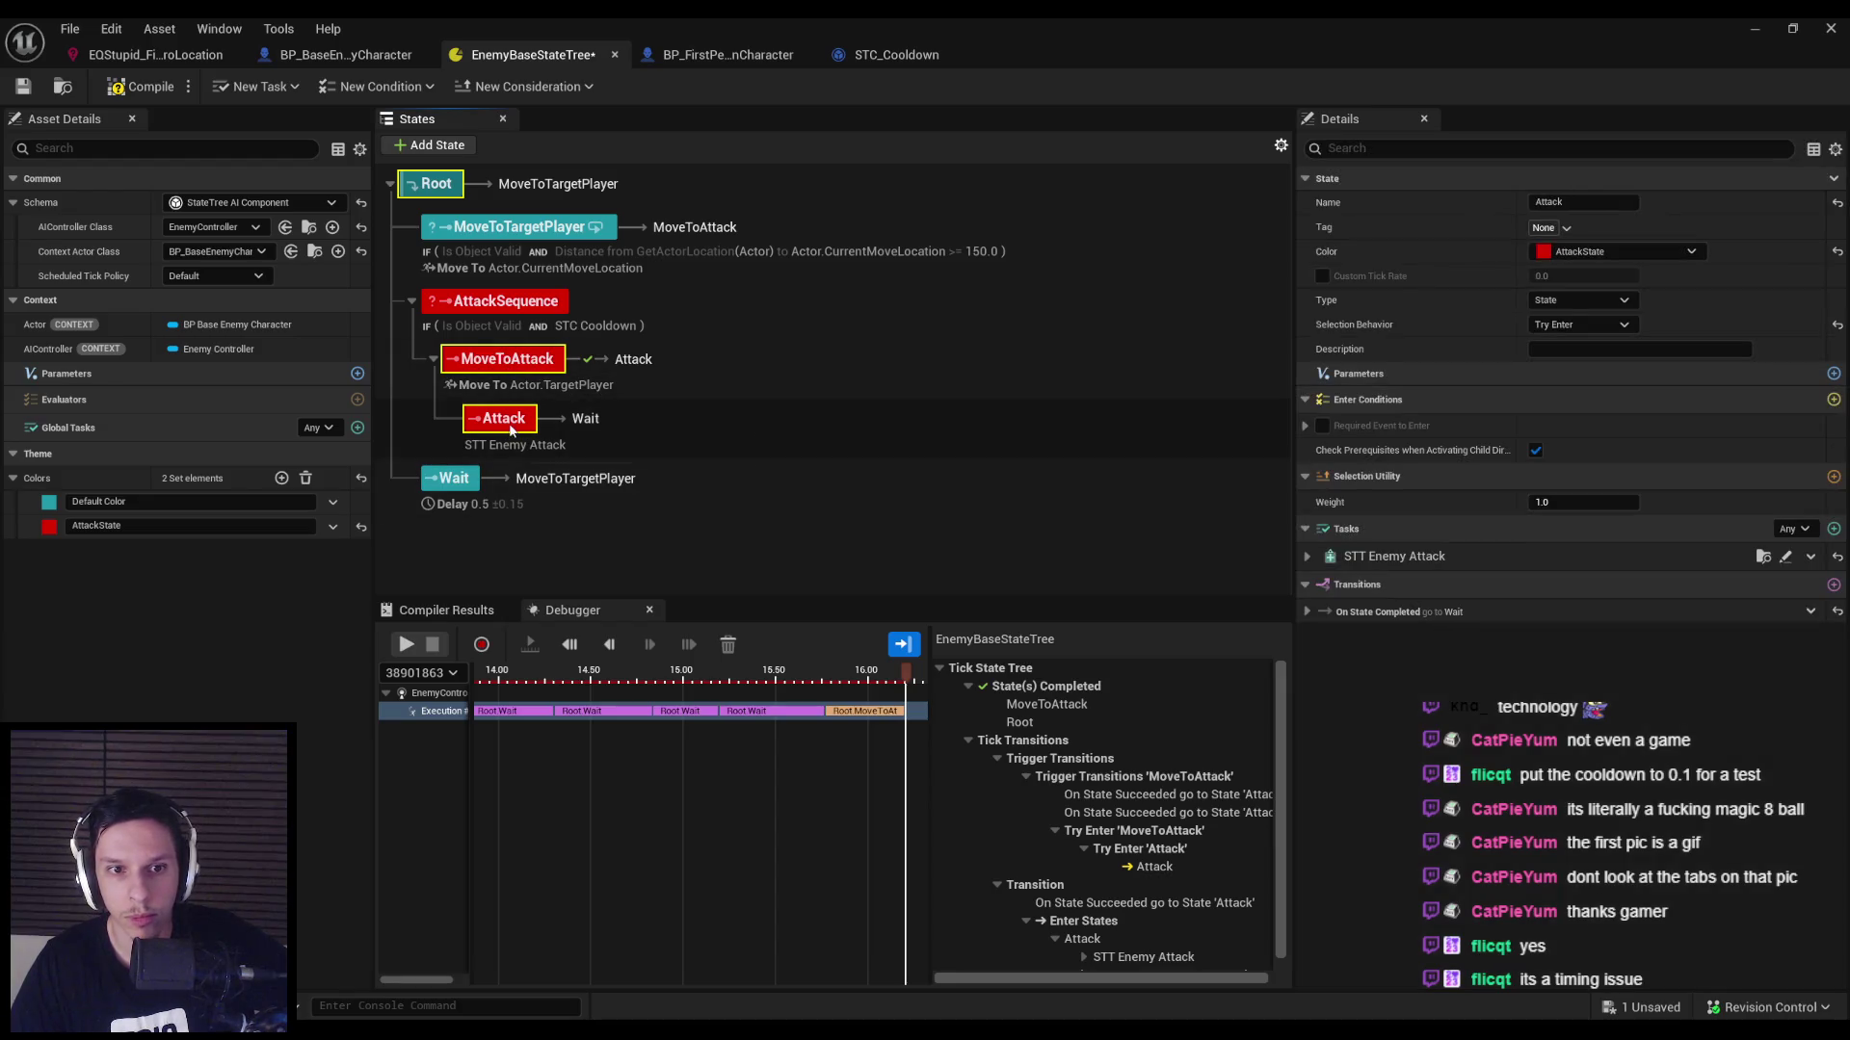
pyautogui.press('Up')
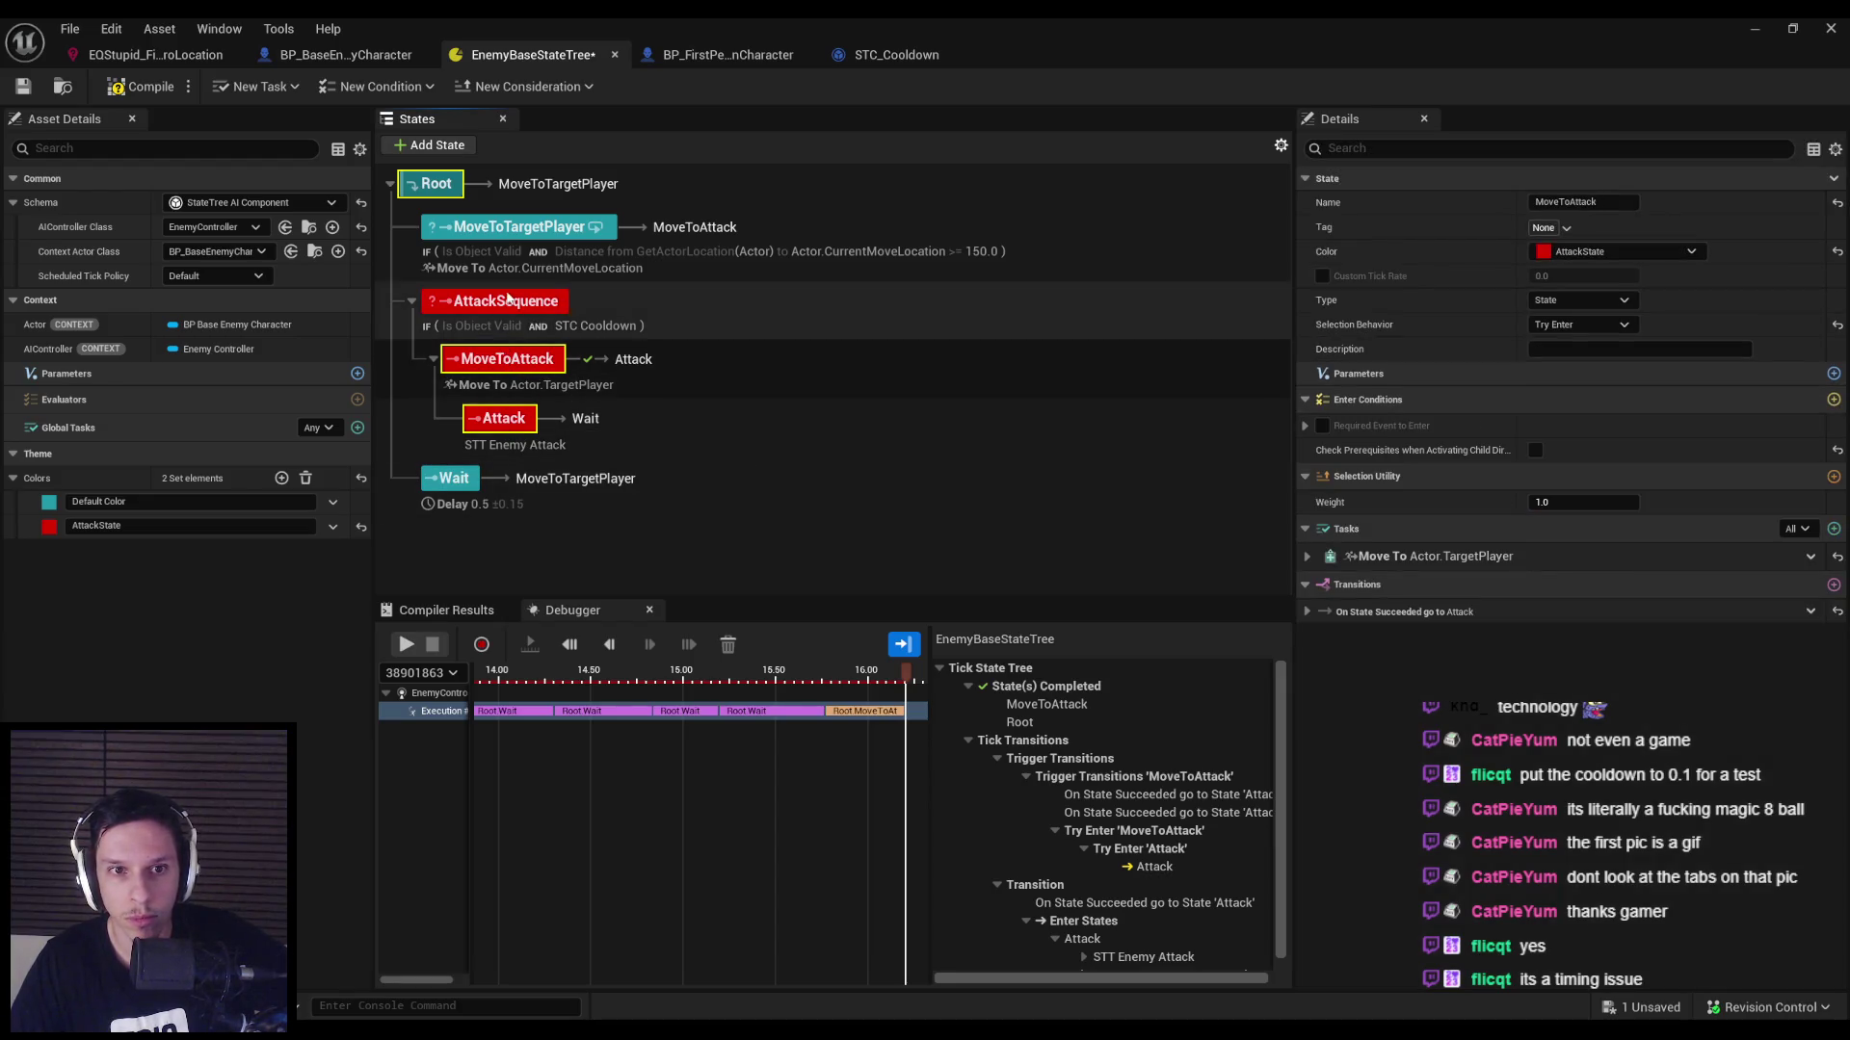
pyautogui.click(545, 226)
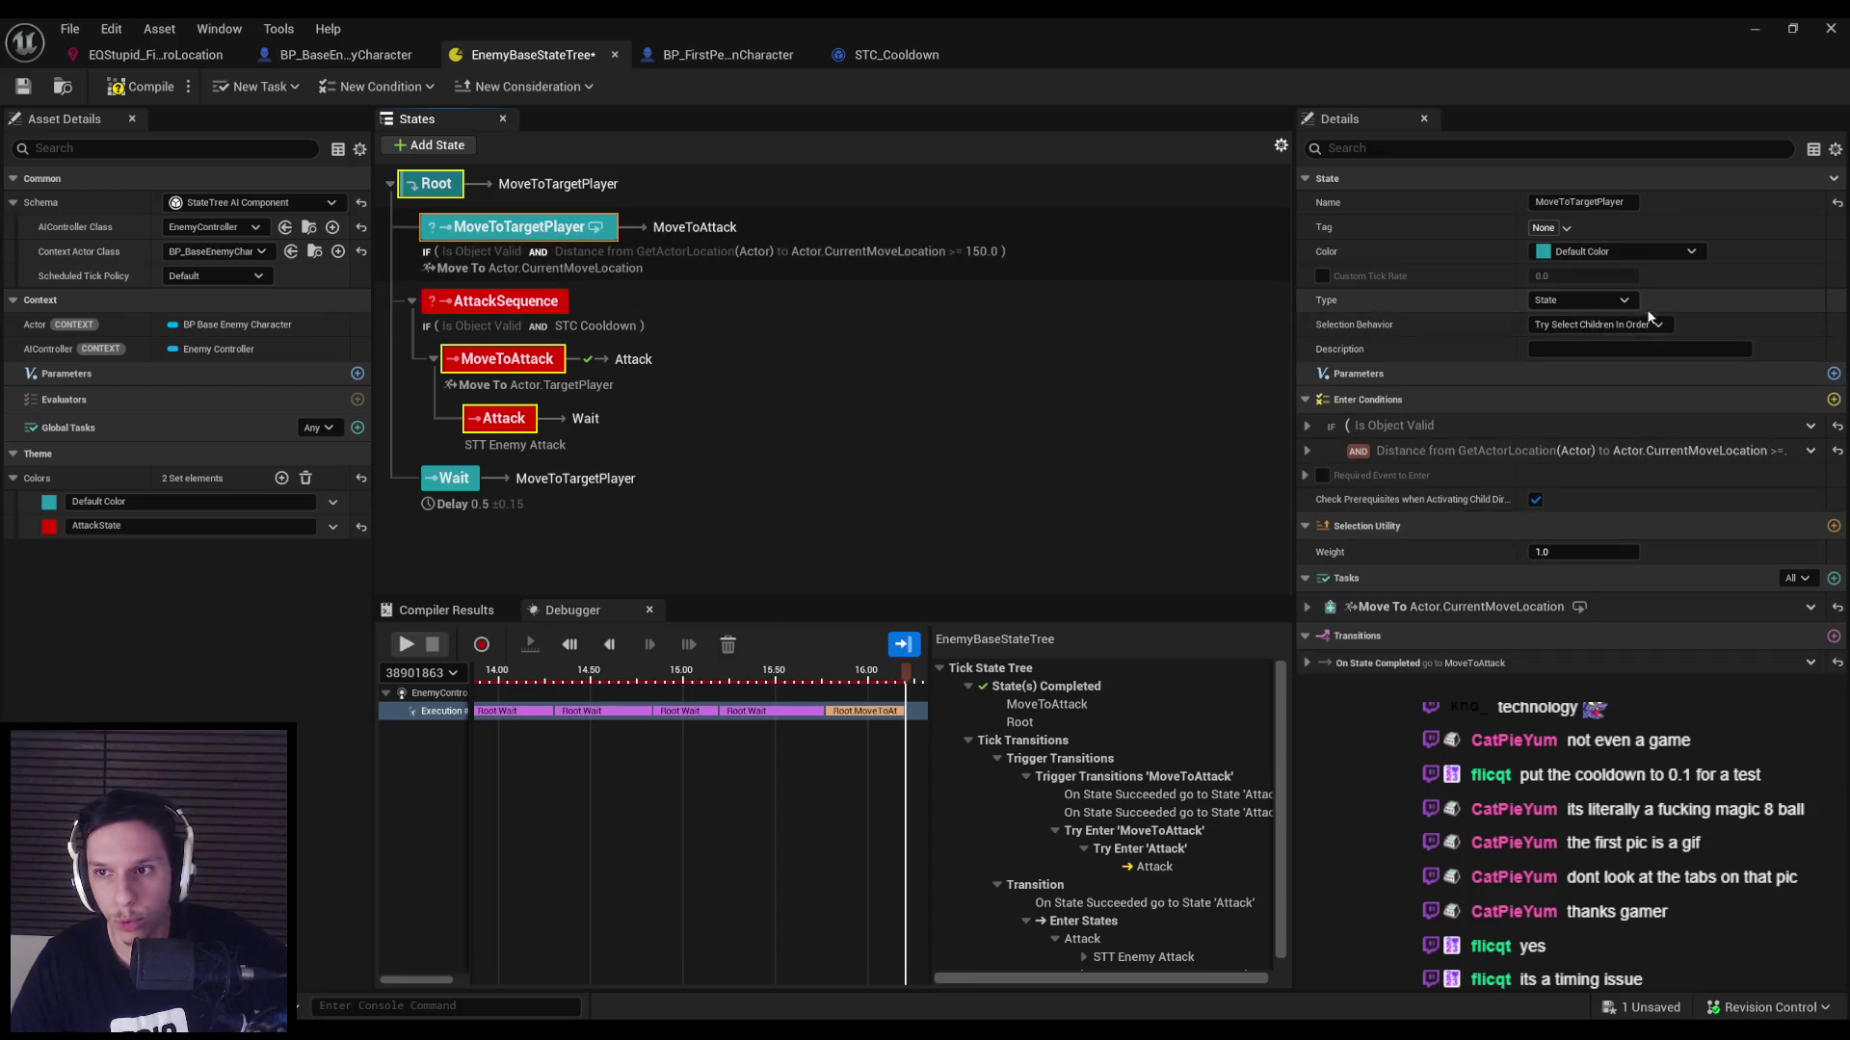
pyautogui.click(1306, 665)
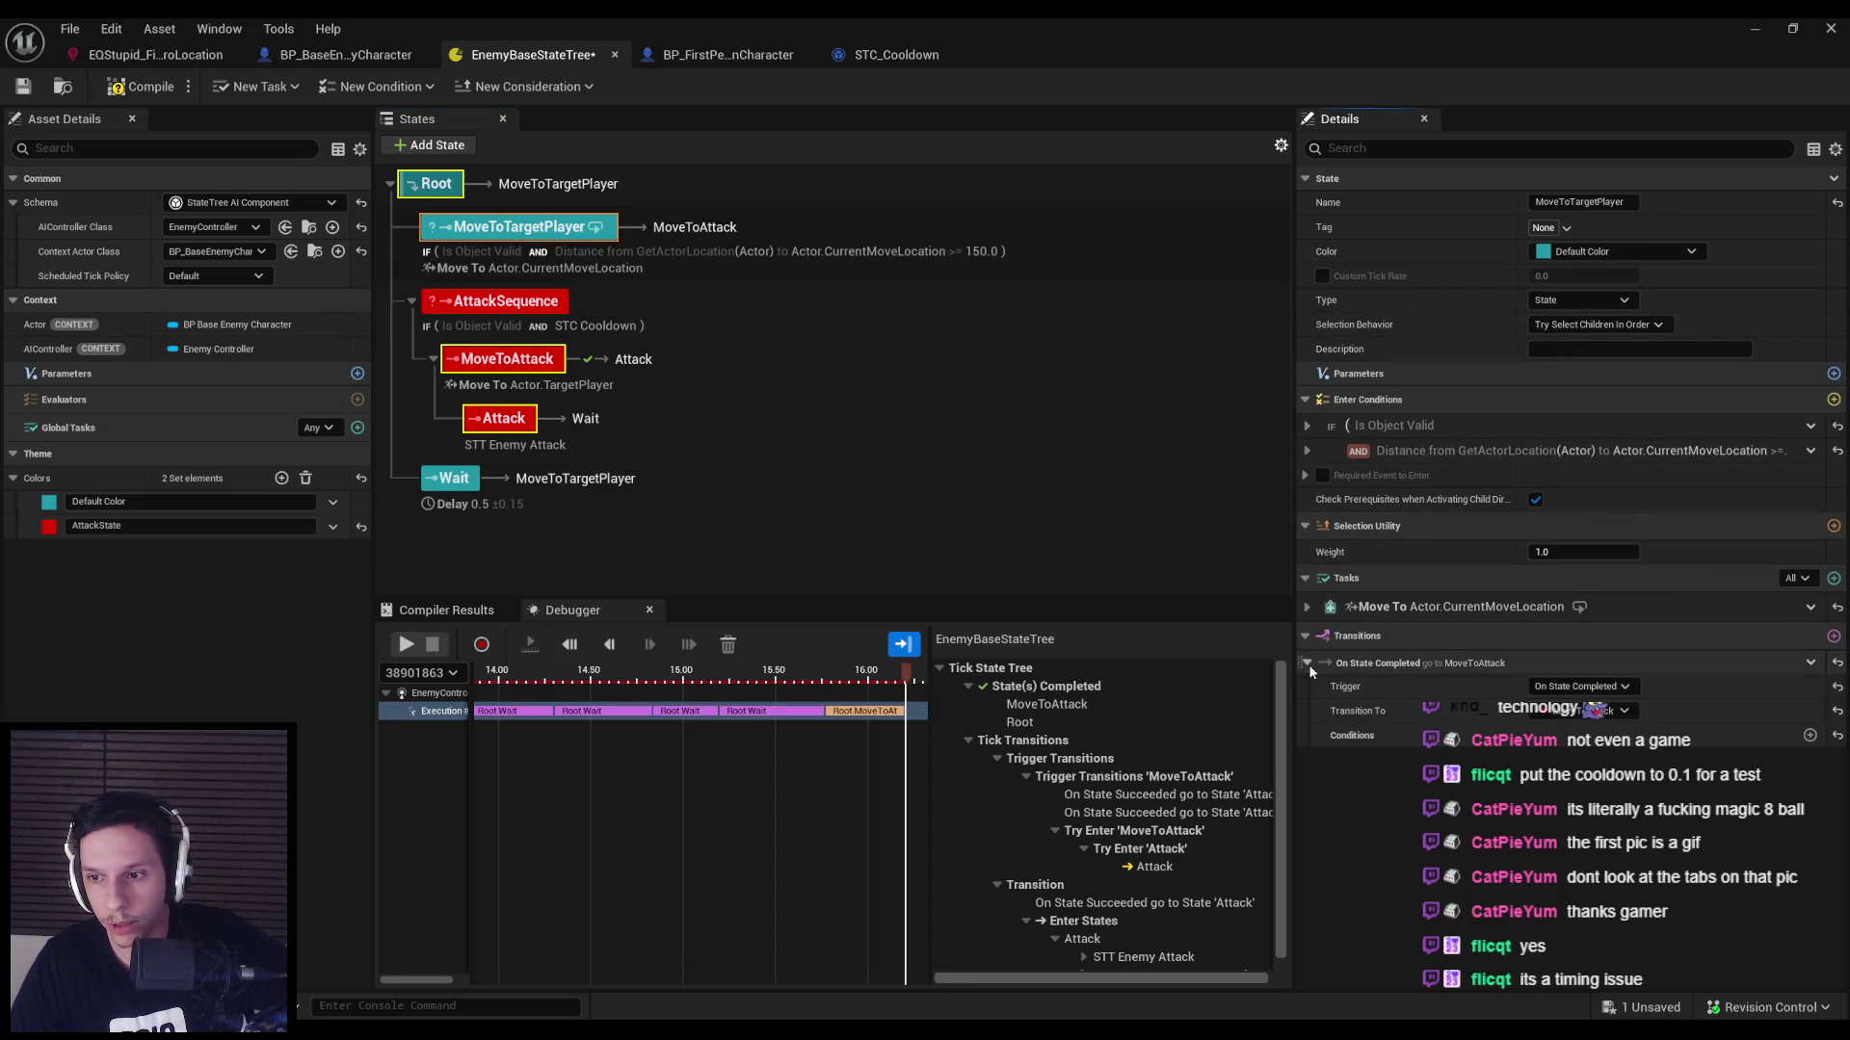
pyautogui.click(1589, 711)
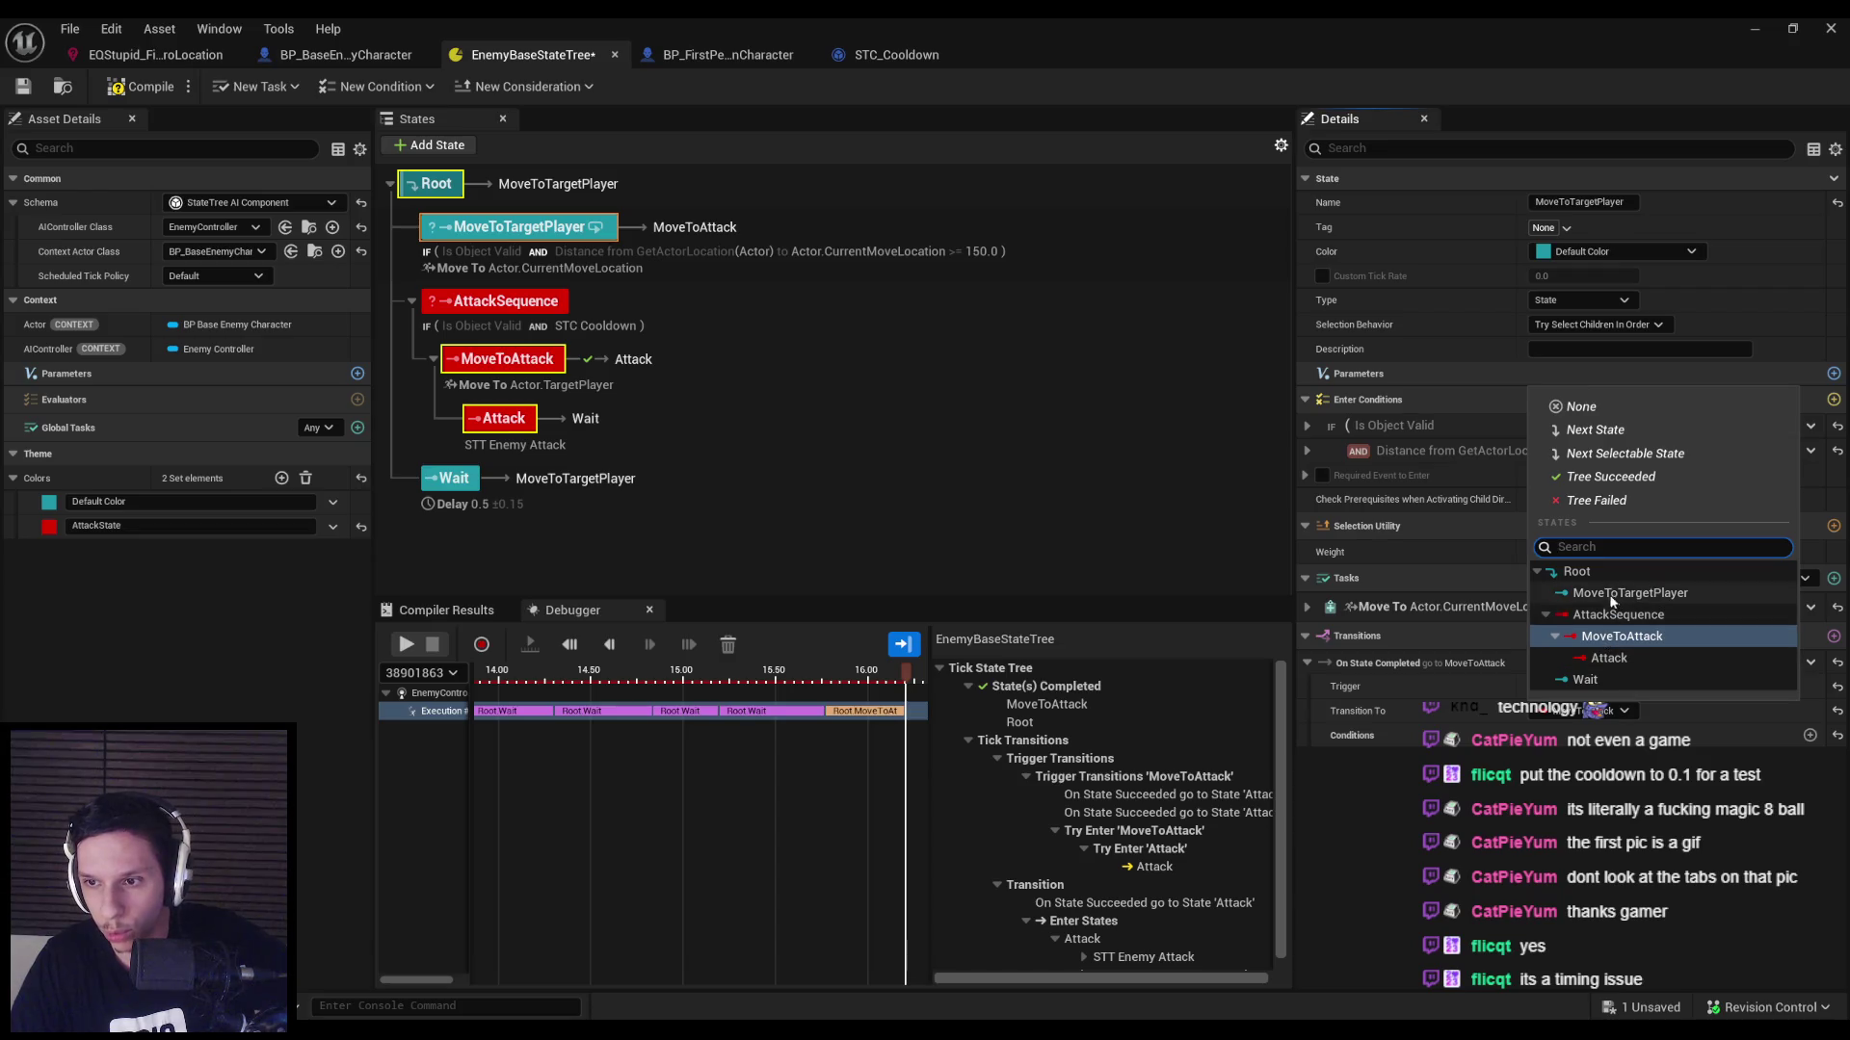
pyautogui.click(1585, 617)
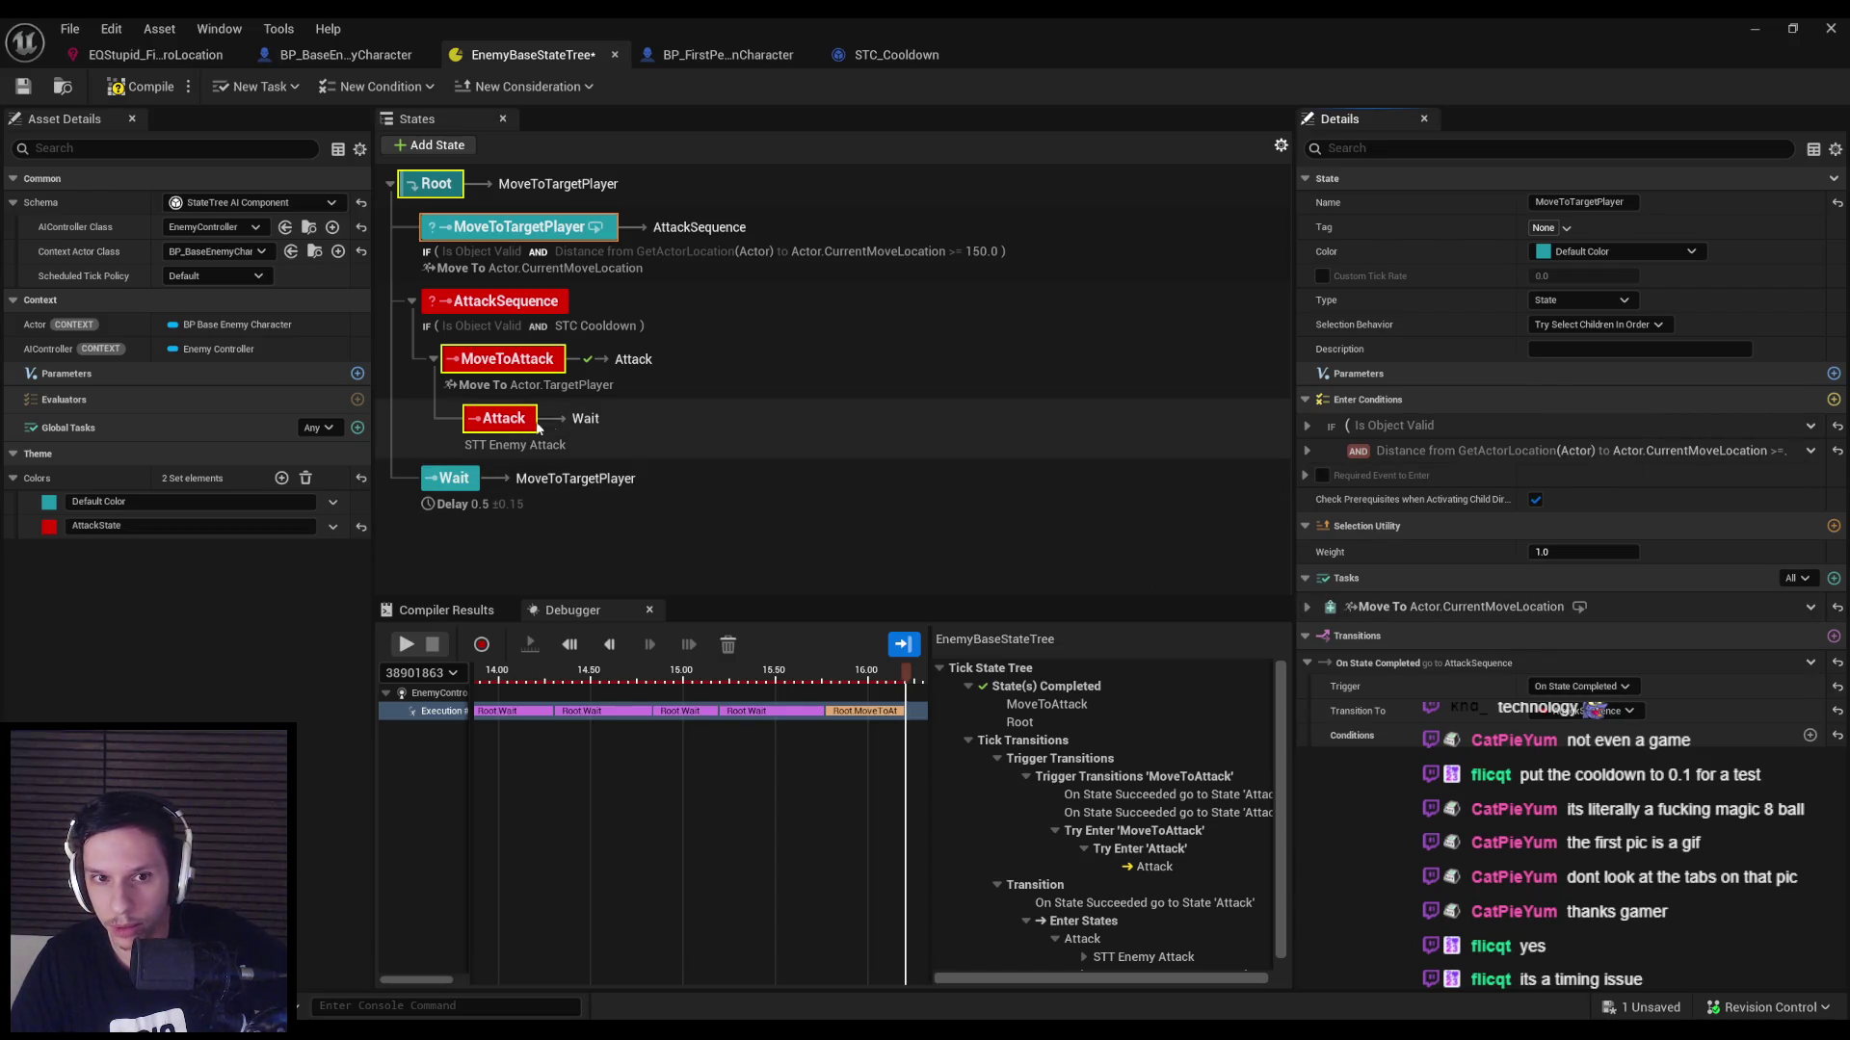
pyautogui.click(656, 359)
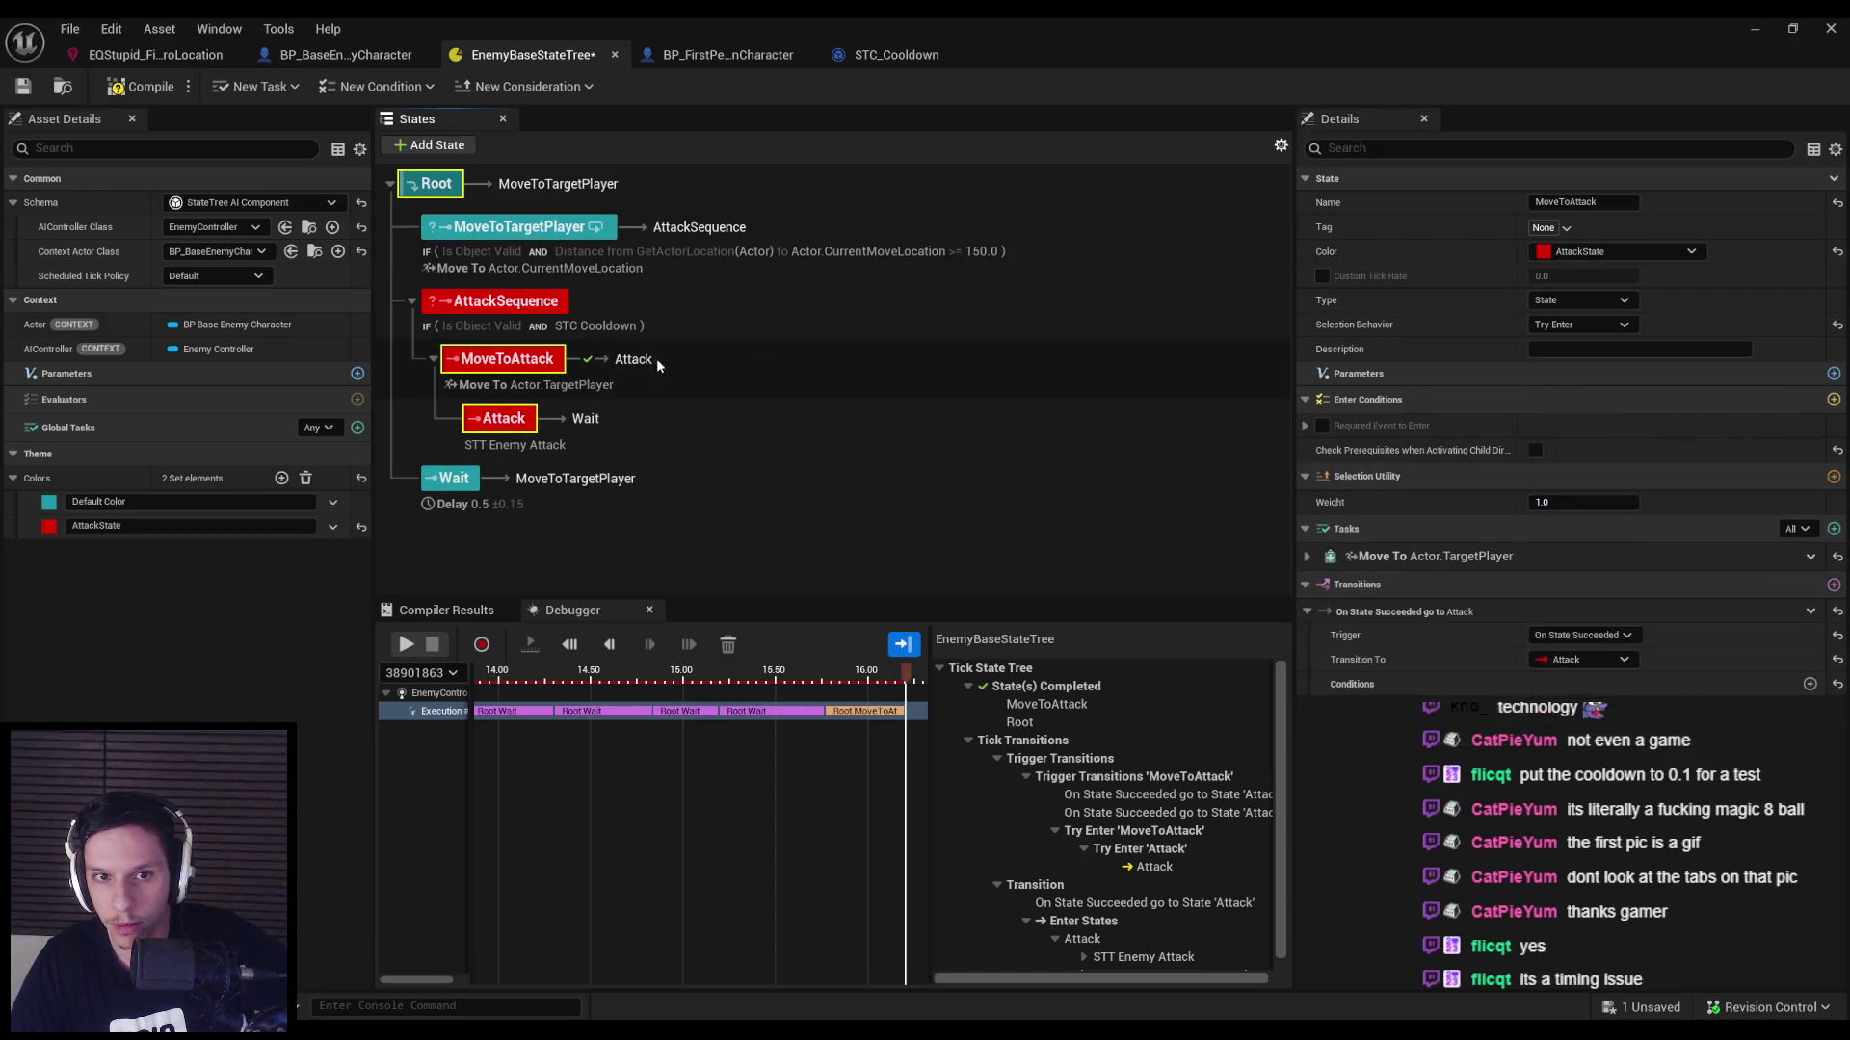
pyautogui.click(142, 87)
pyautogui.click(24, 87)
pyautogui.click(492, 302)
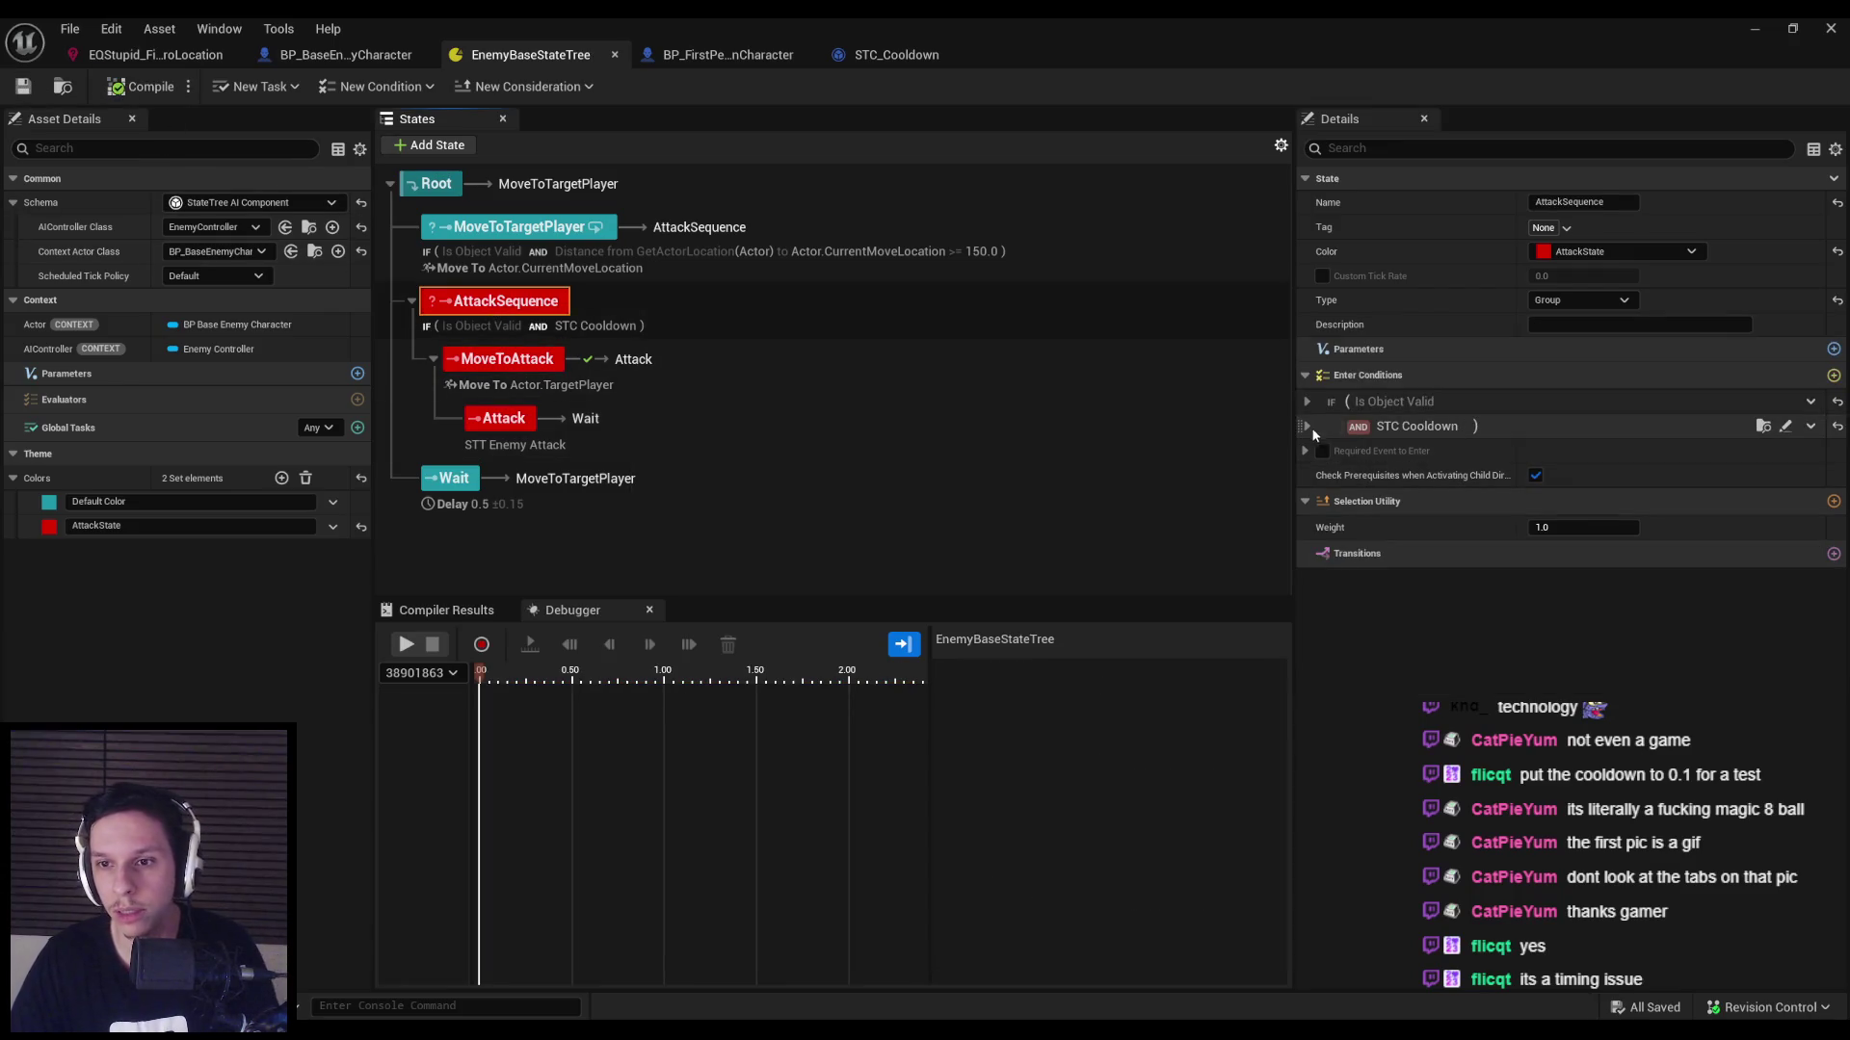
# Play-test the level with the grunt using the new AttackSequence cooldown.
pyautogui.click(1307, 425)
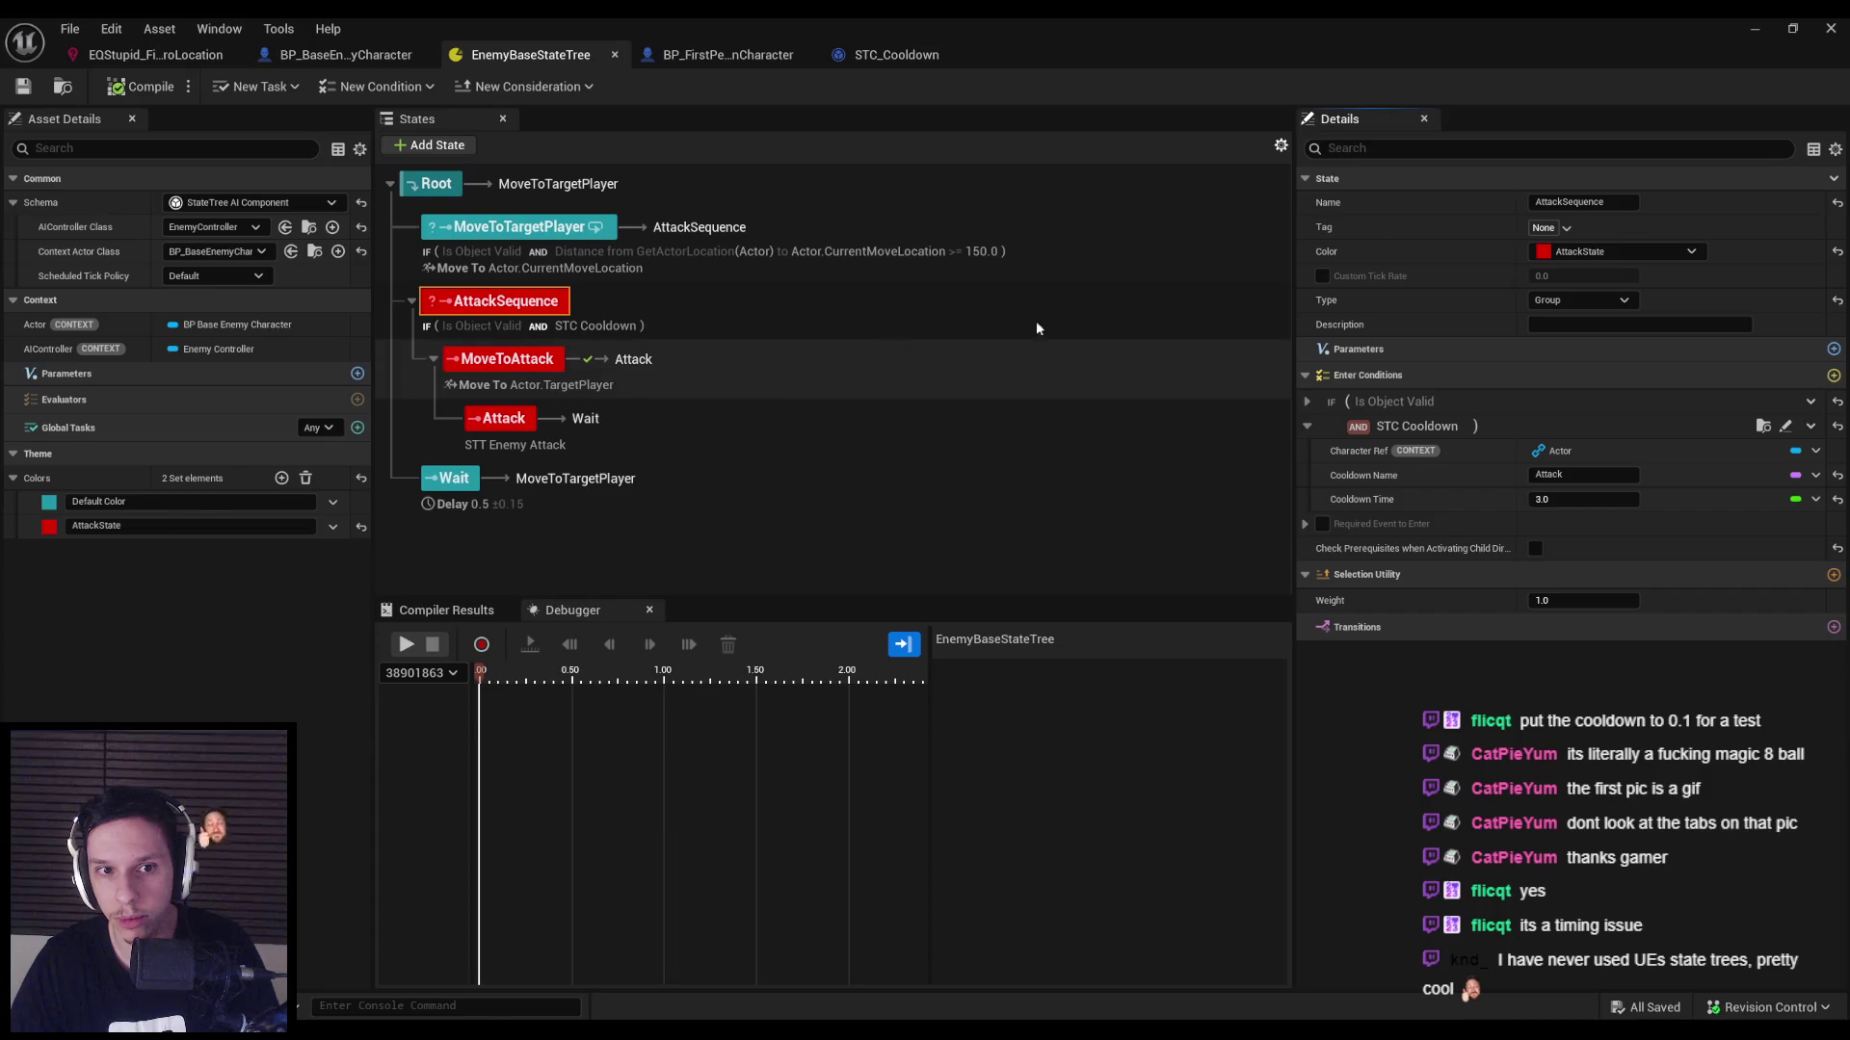
pyautogui.click(1755, 30)
pyautogui.hotkey('alt', 'p')
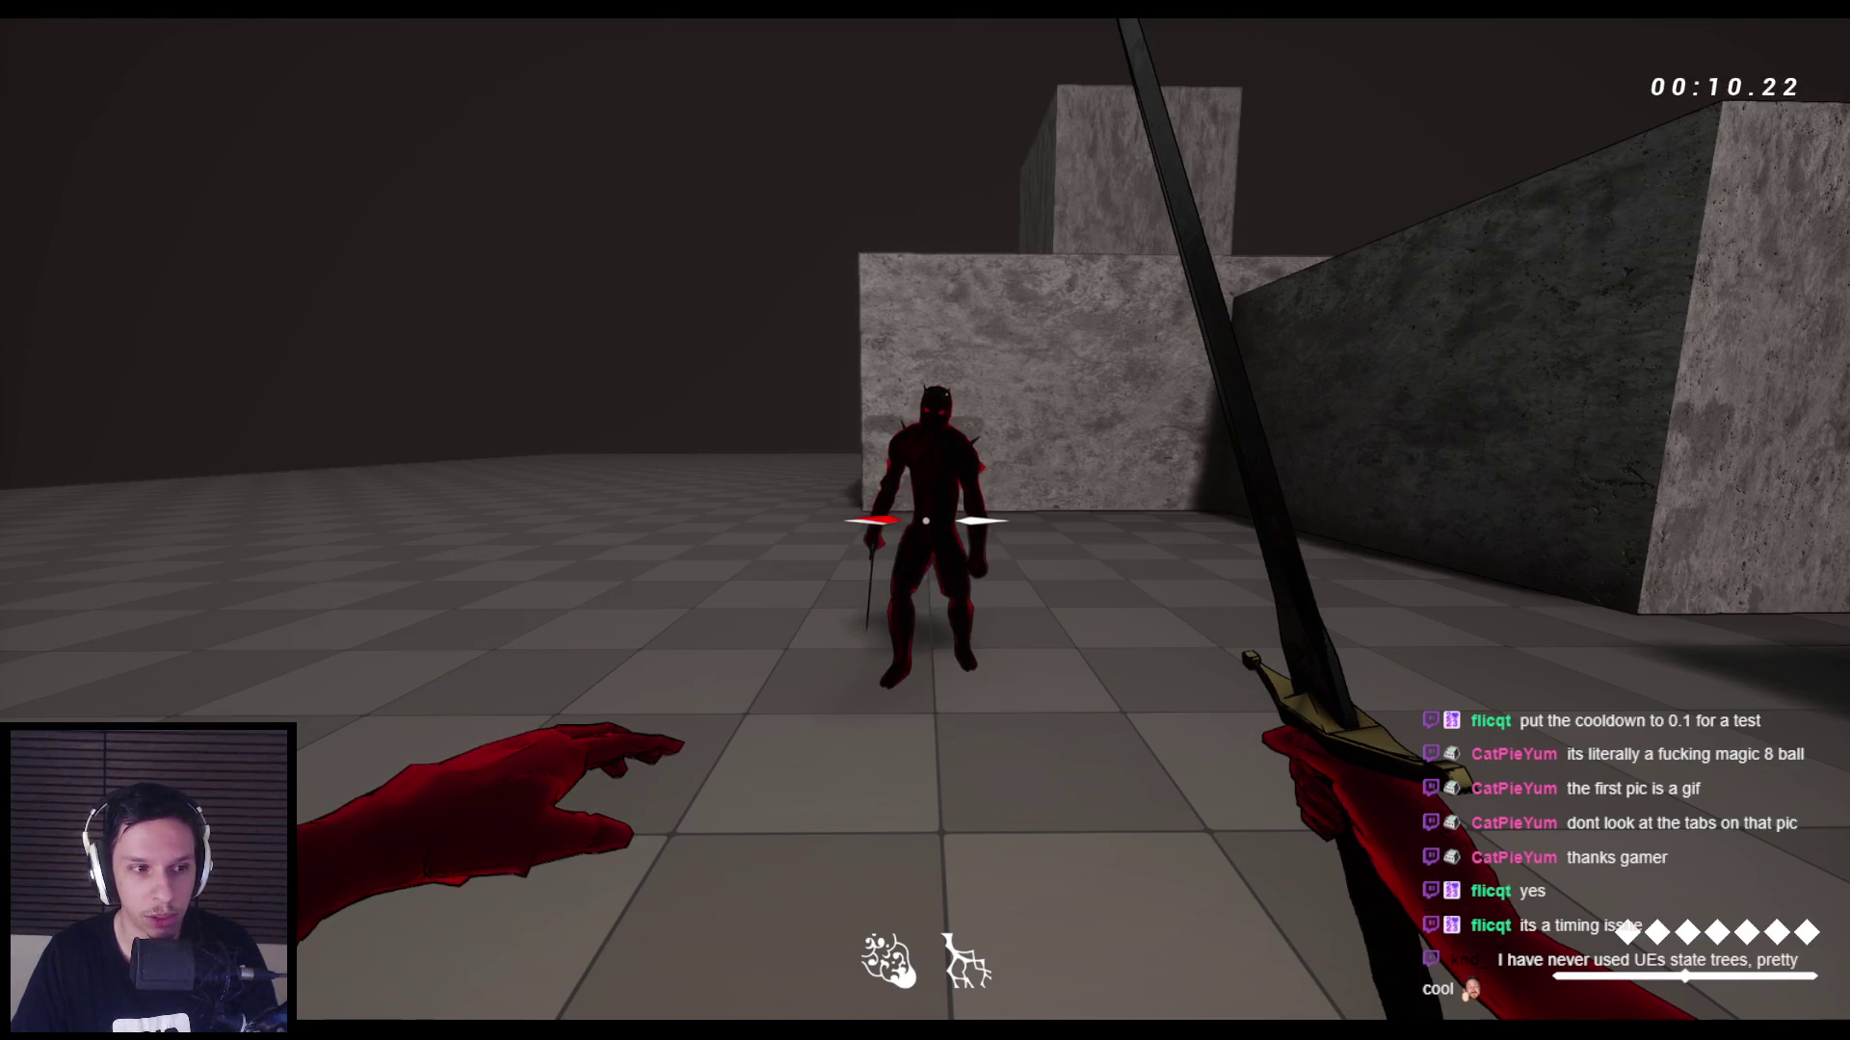
pyautogui.press('Escape')
pyautogui.moveTo(661, 995)
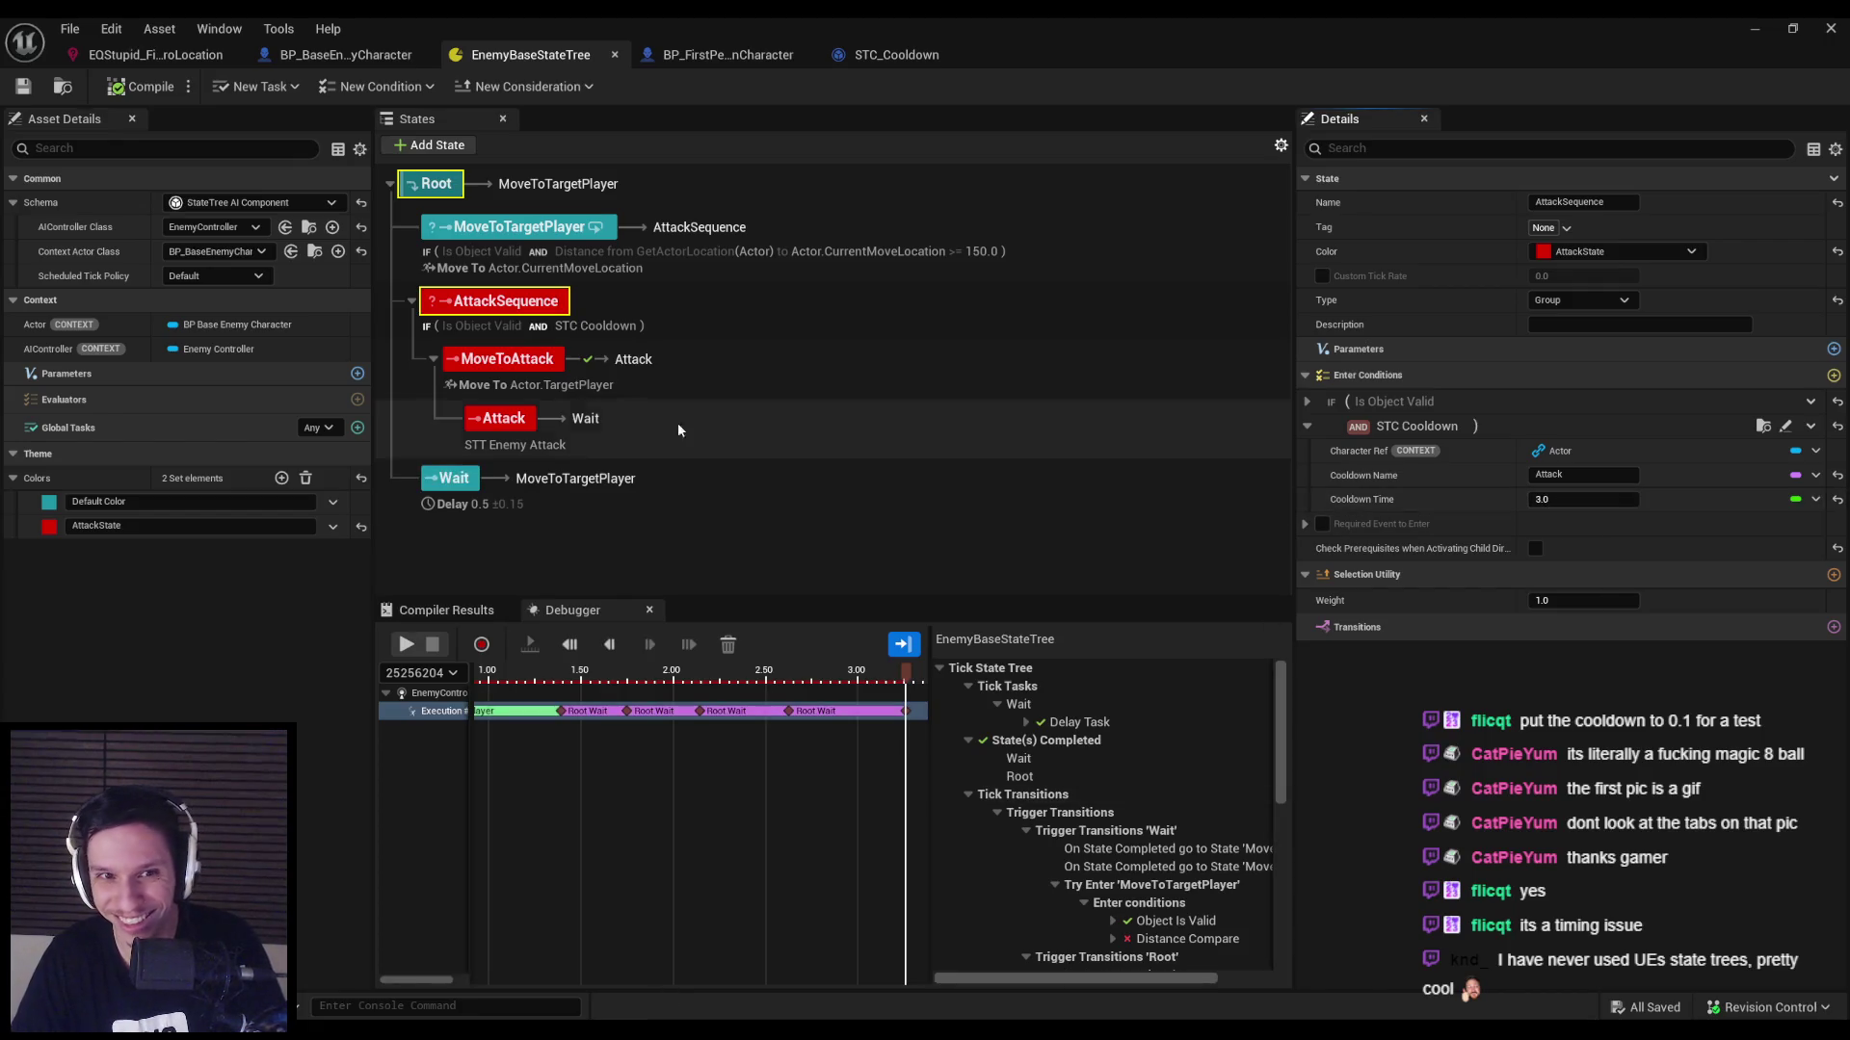
# Open the STC Cooldown condition's blueprint to look it over.
pyautogui.press('F2')
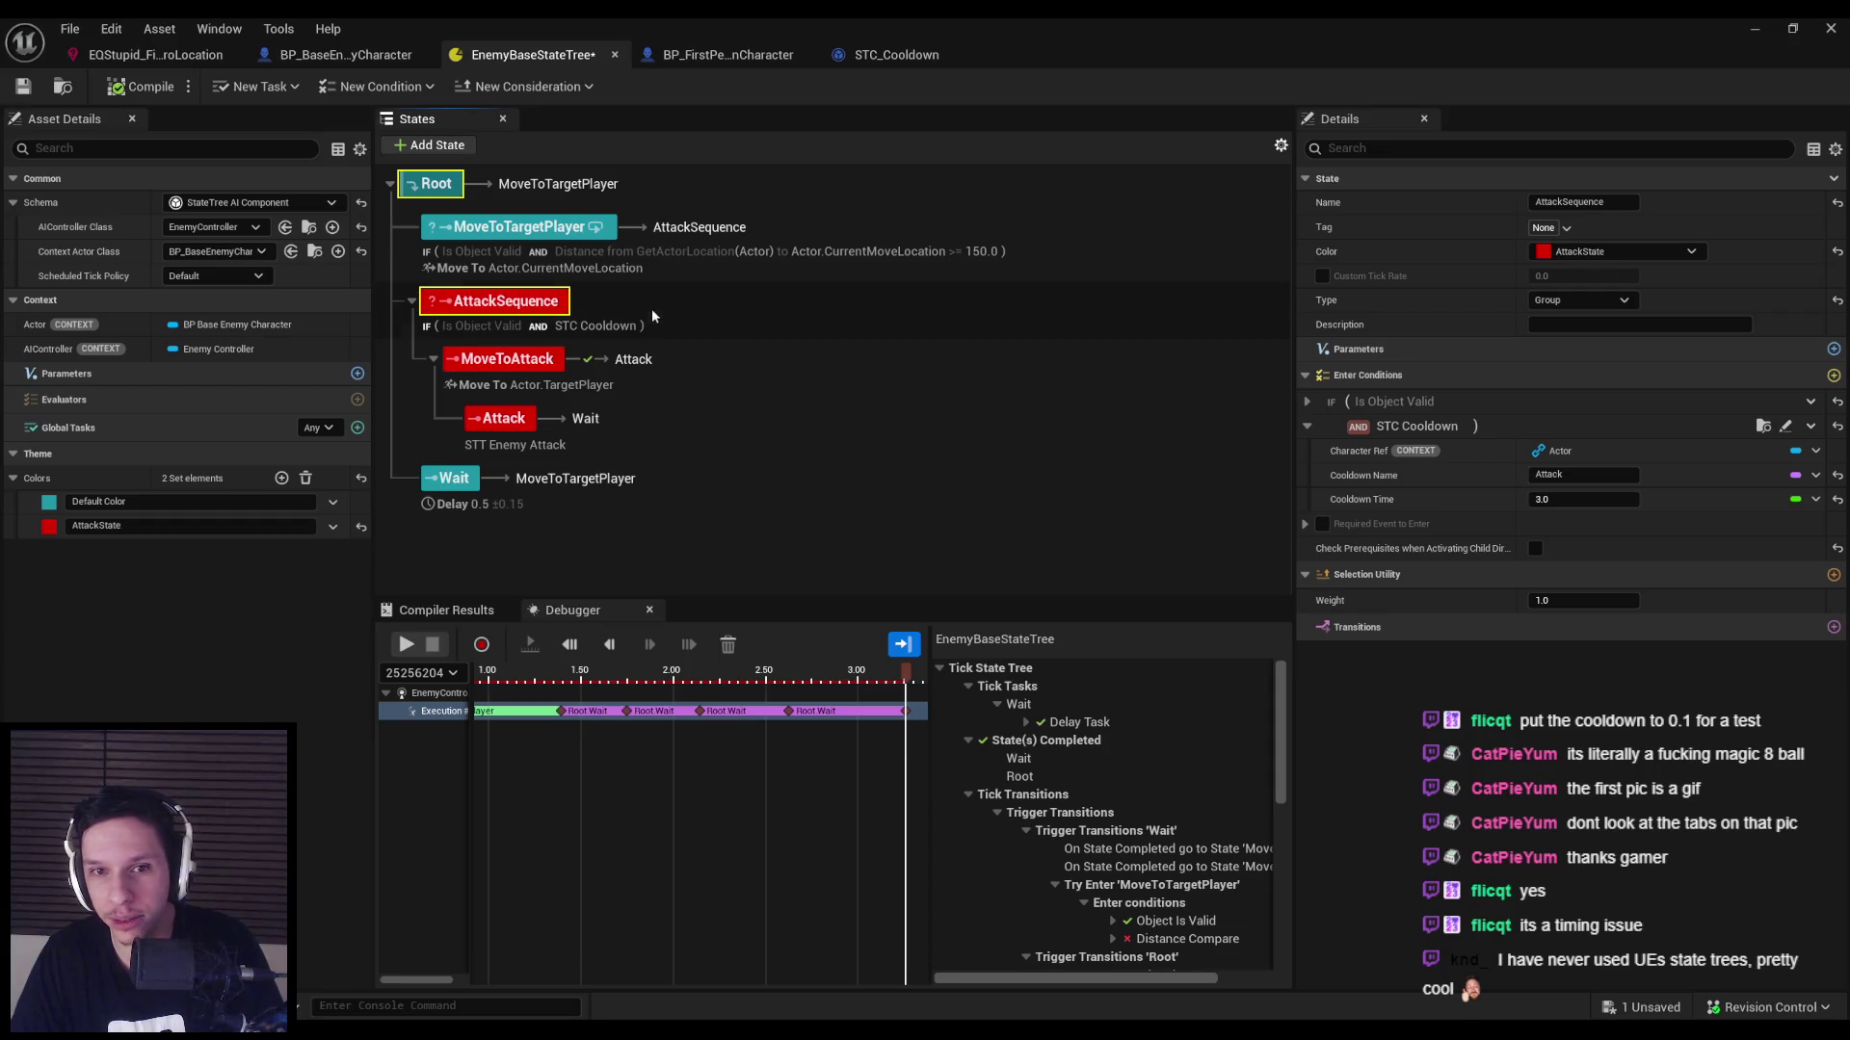
pyautogui.click(1782, 429)
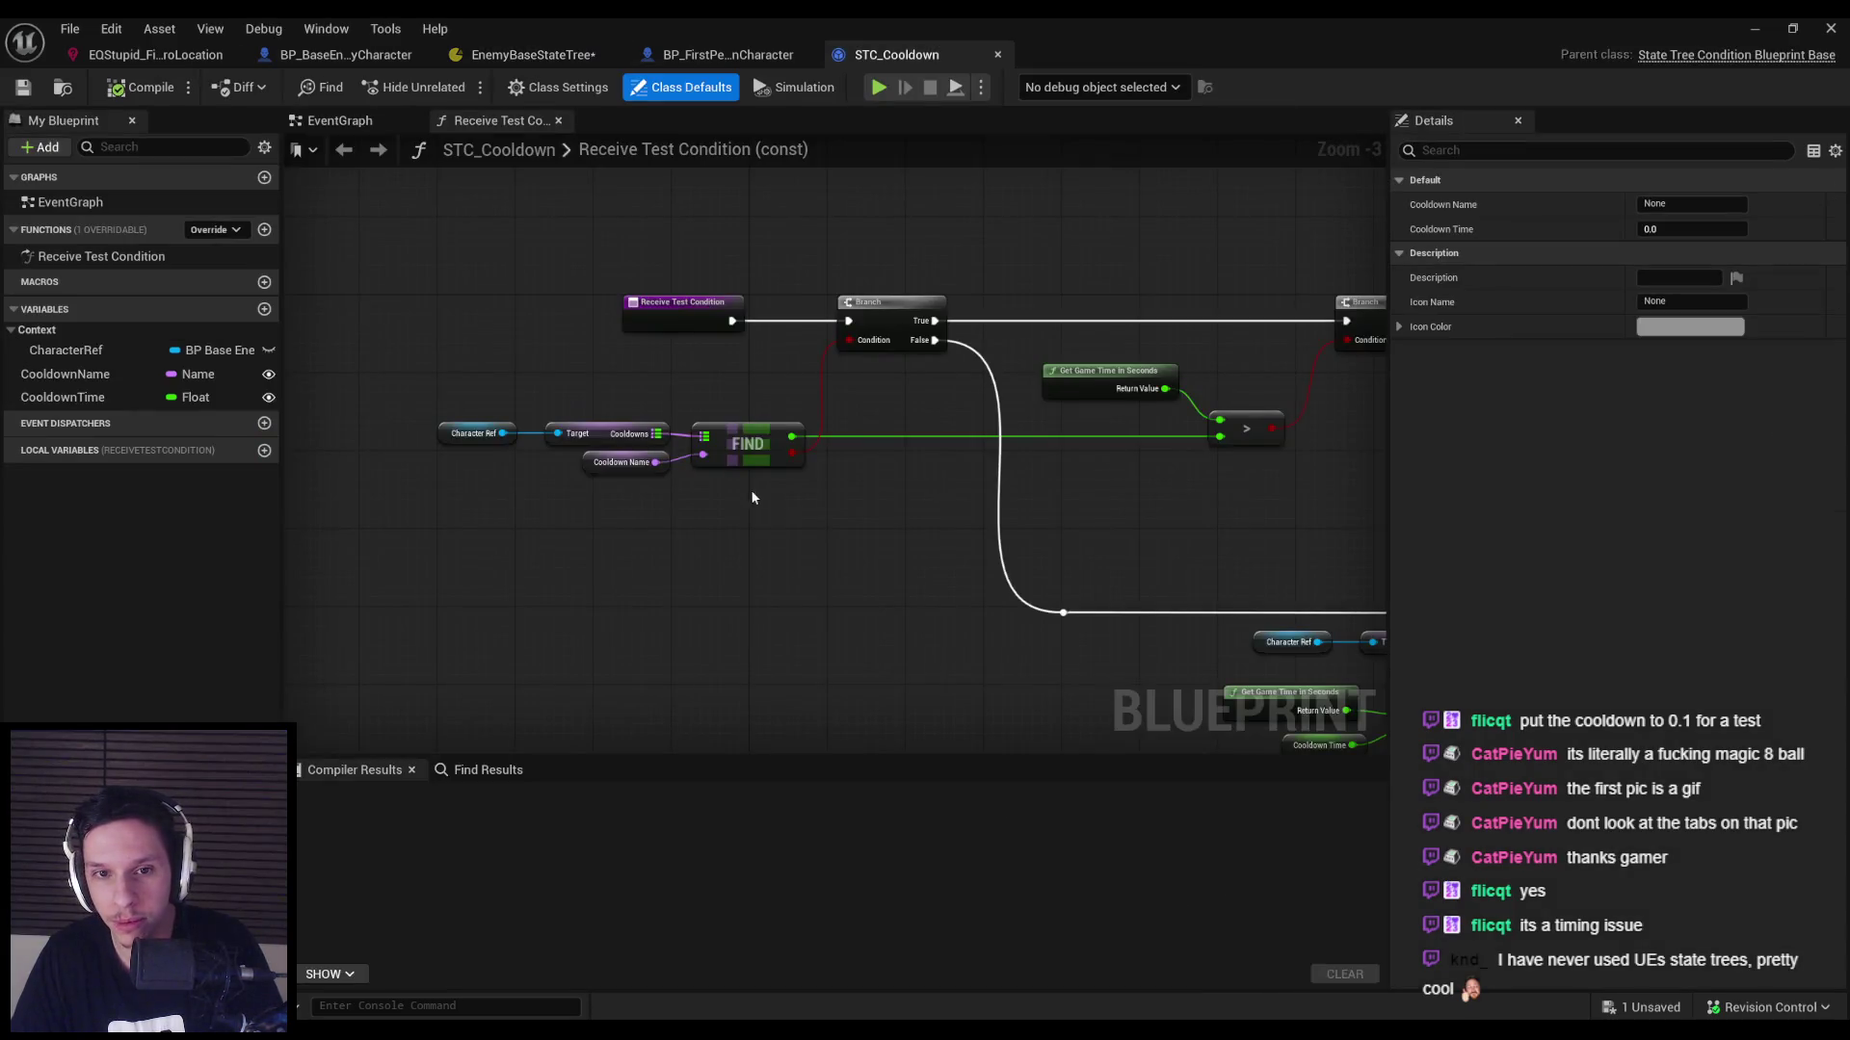
pyautogui.scroll(-2, 578, 491)
# Save EnemyBaseStateTree and review MoveToAttack's Move To task and transition to Attack.
pyautogui.click(494, 54)
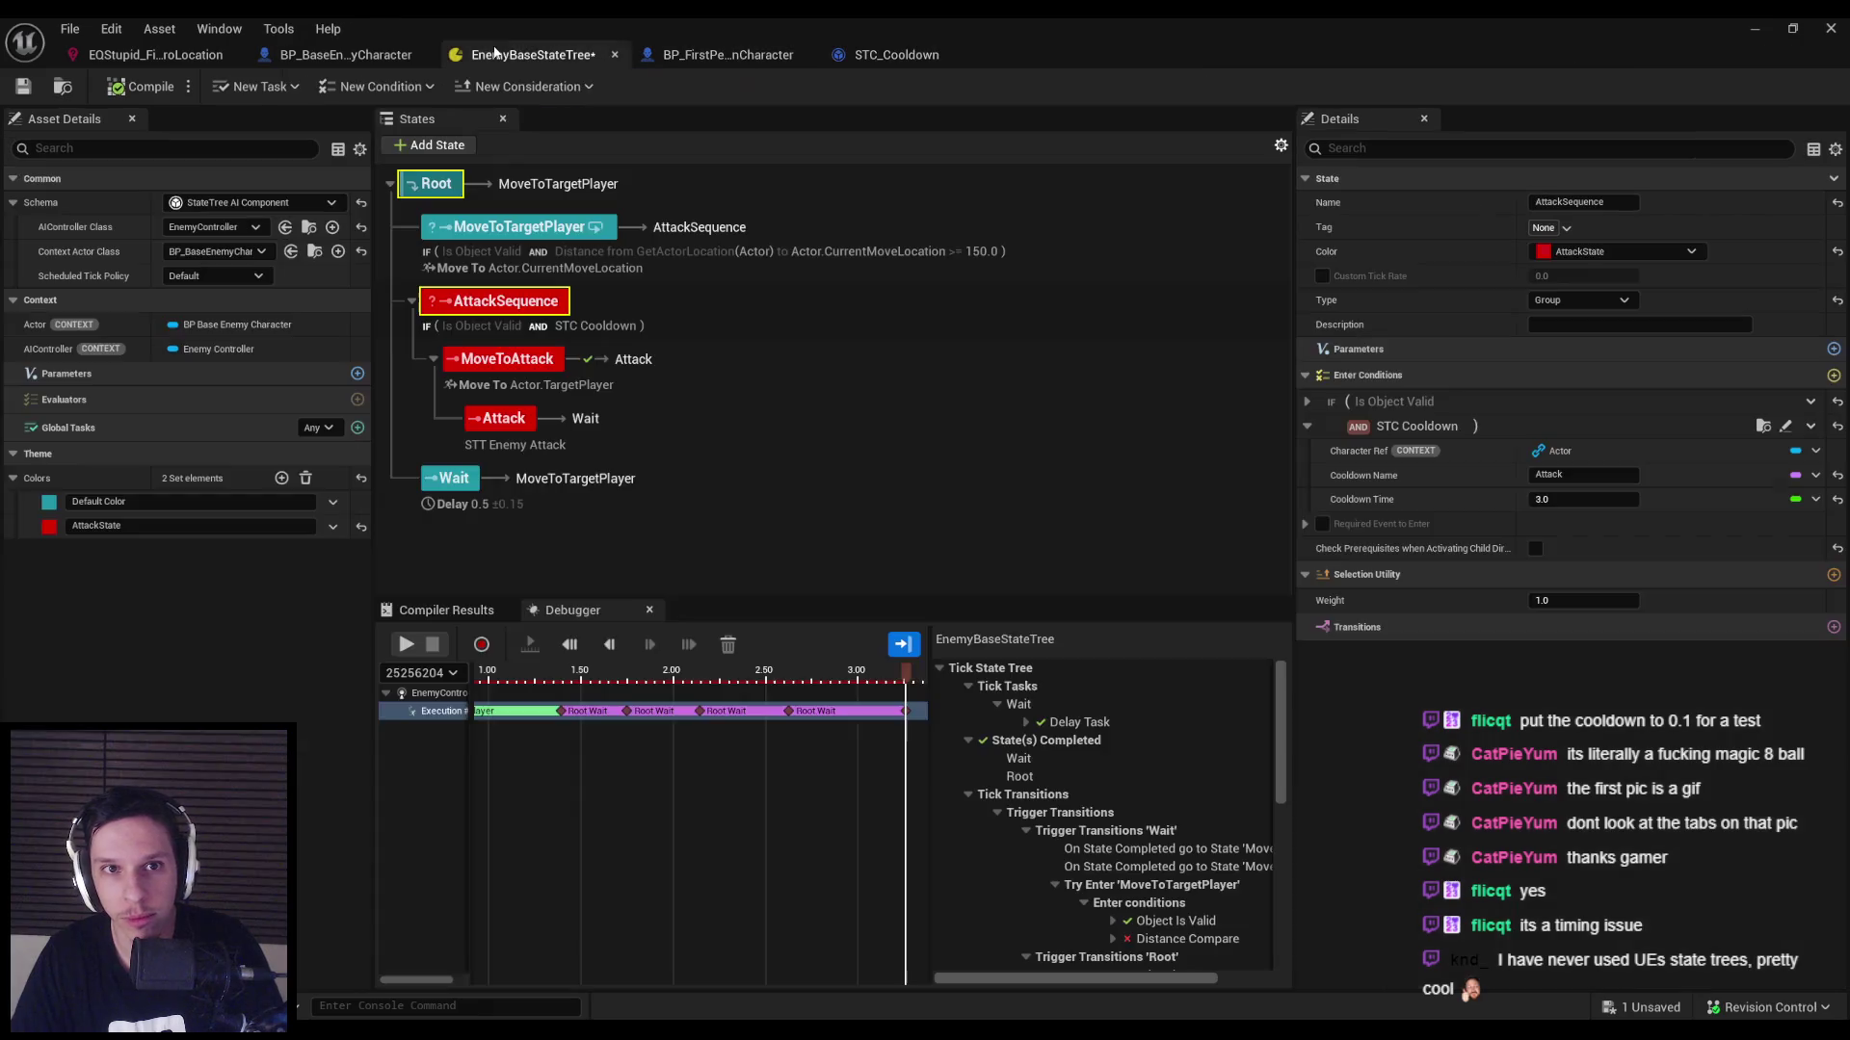
pyautogui.hotkey('ctrl', 's')
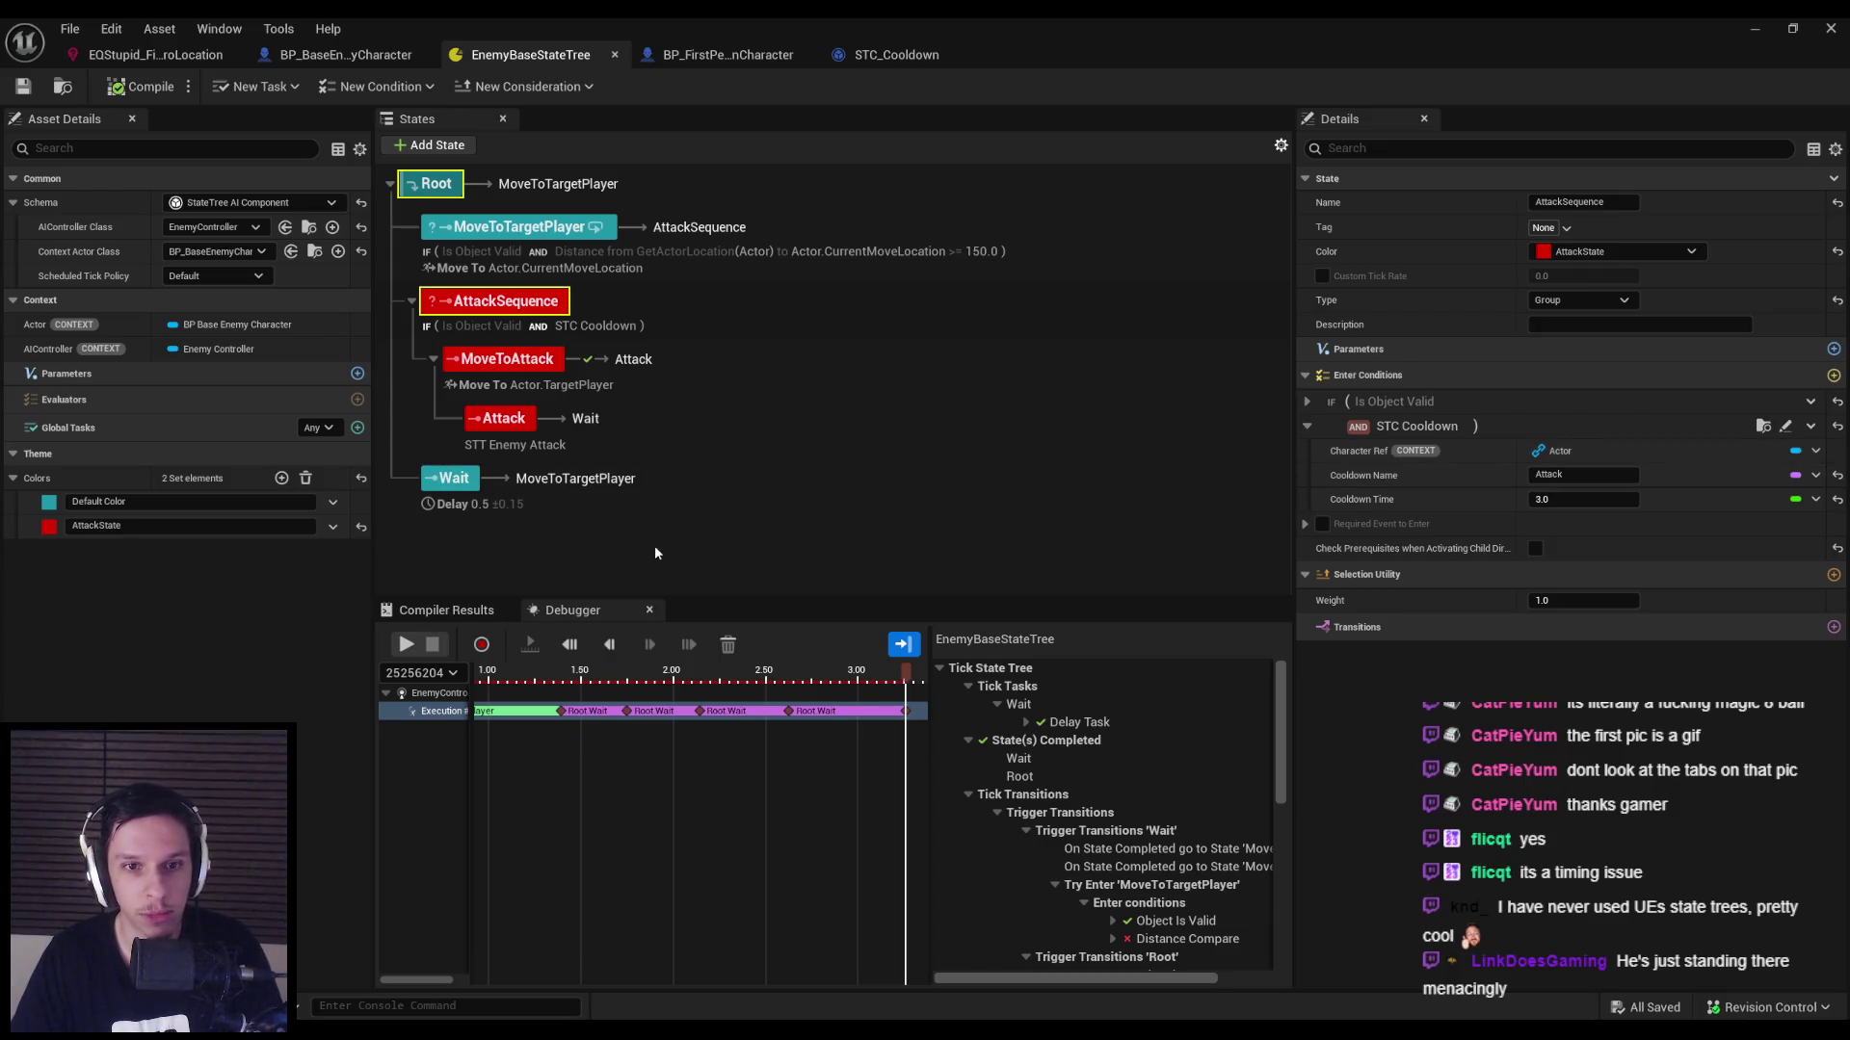
pyautogui.click(523, 363)
pyautogui.click(1307, 556)
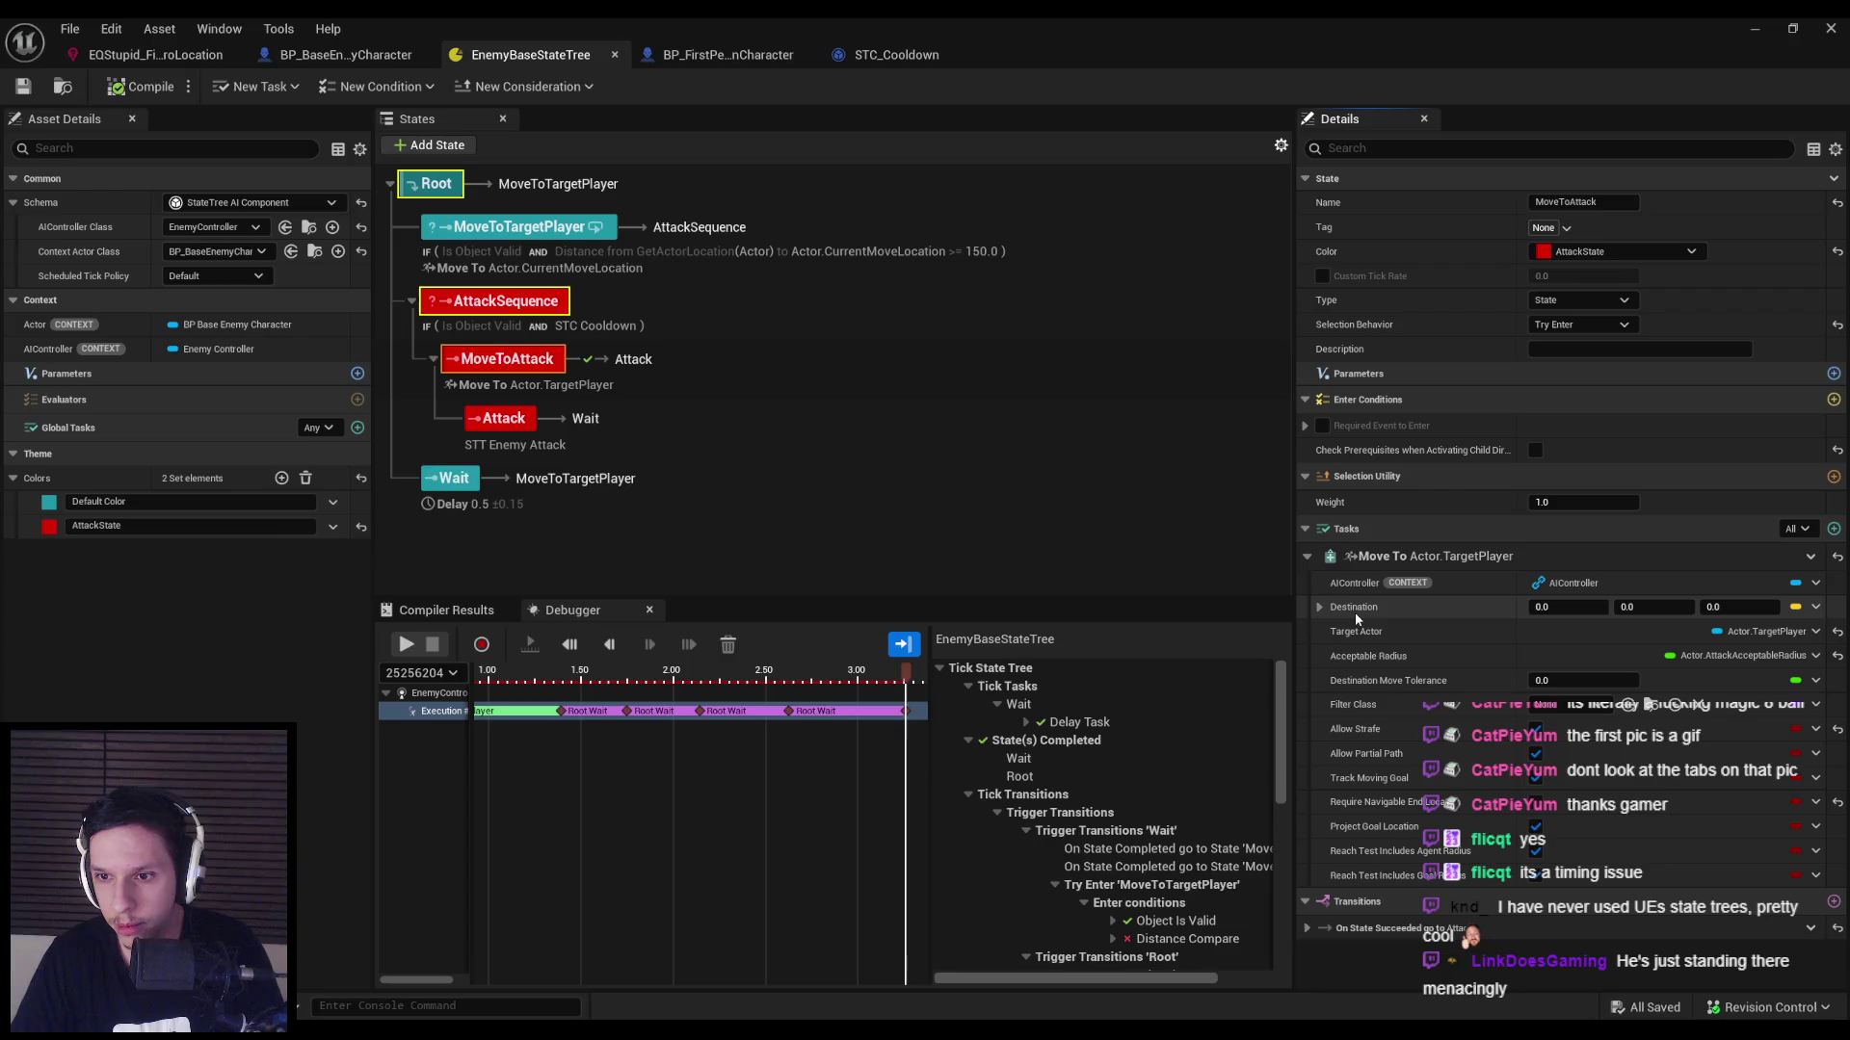
pyautogui.click(1307, 928)
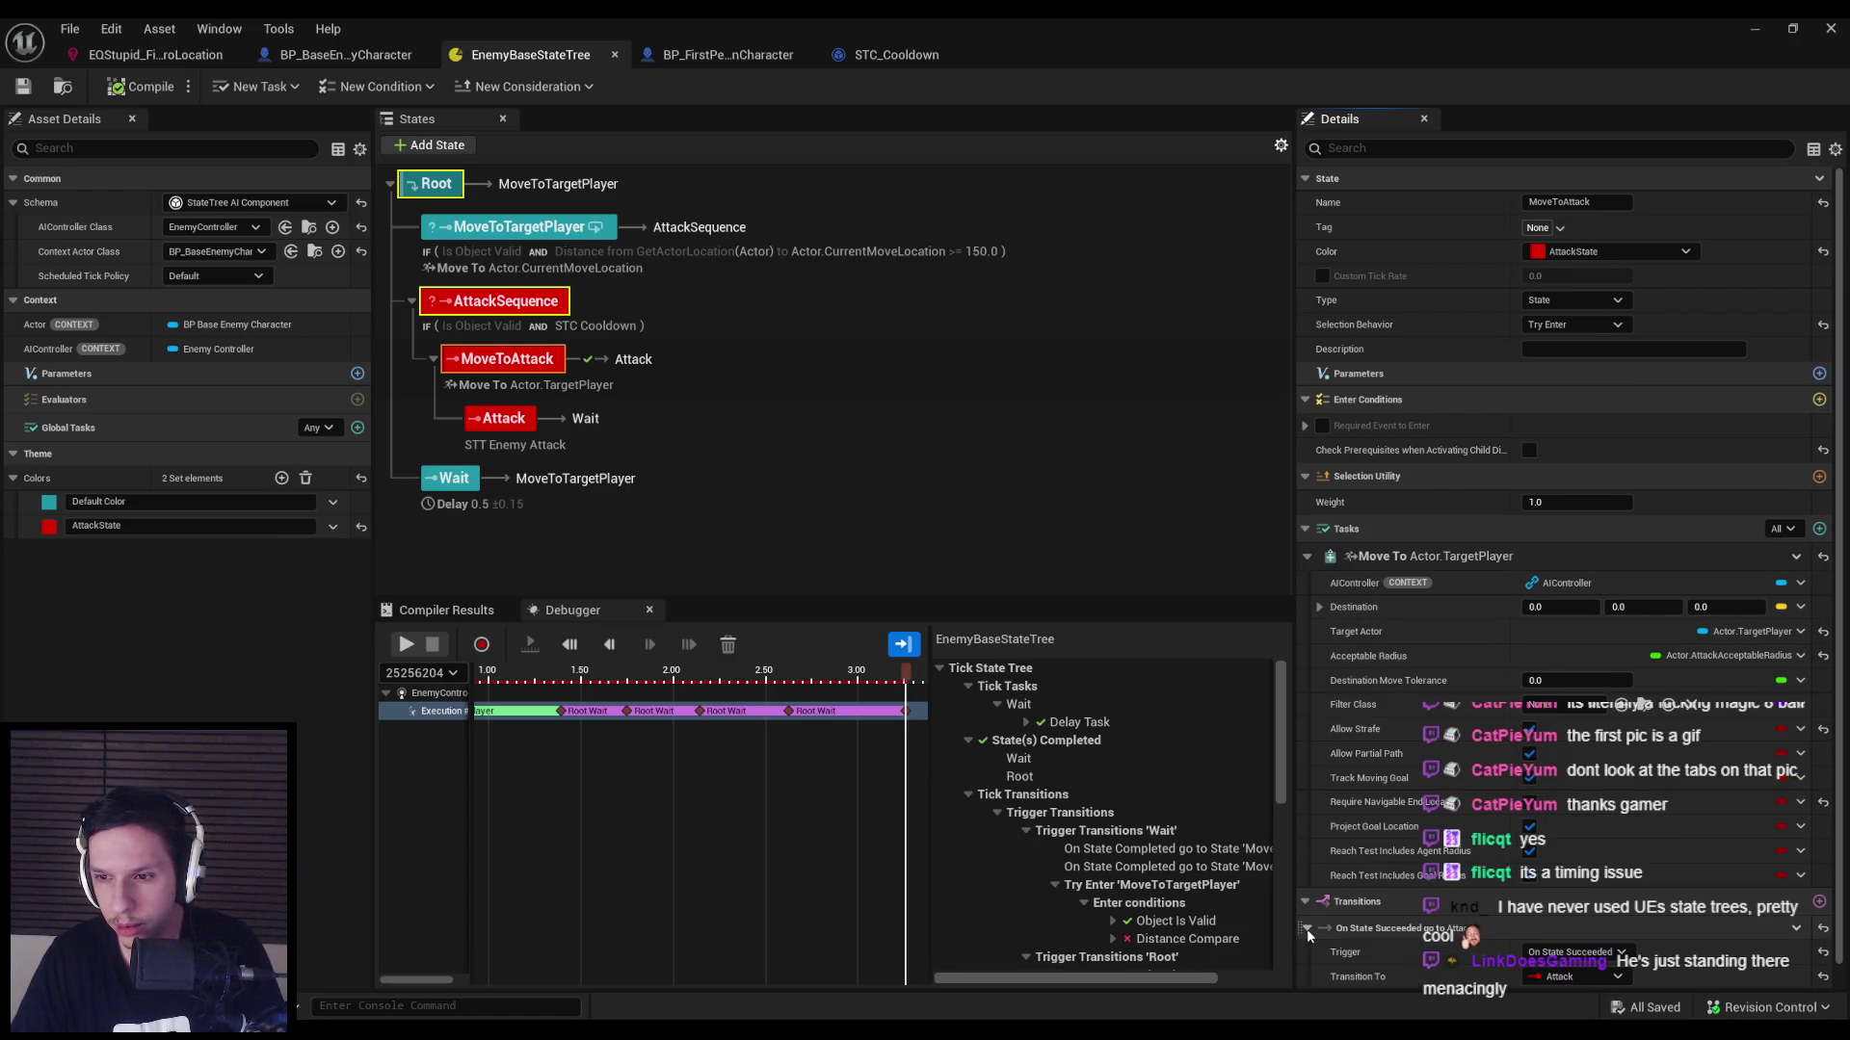
pyautogui.scroll(-1, 1310, 929)
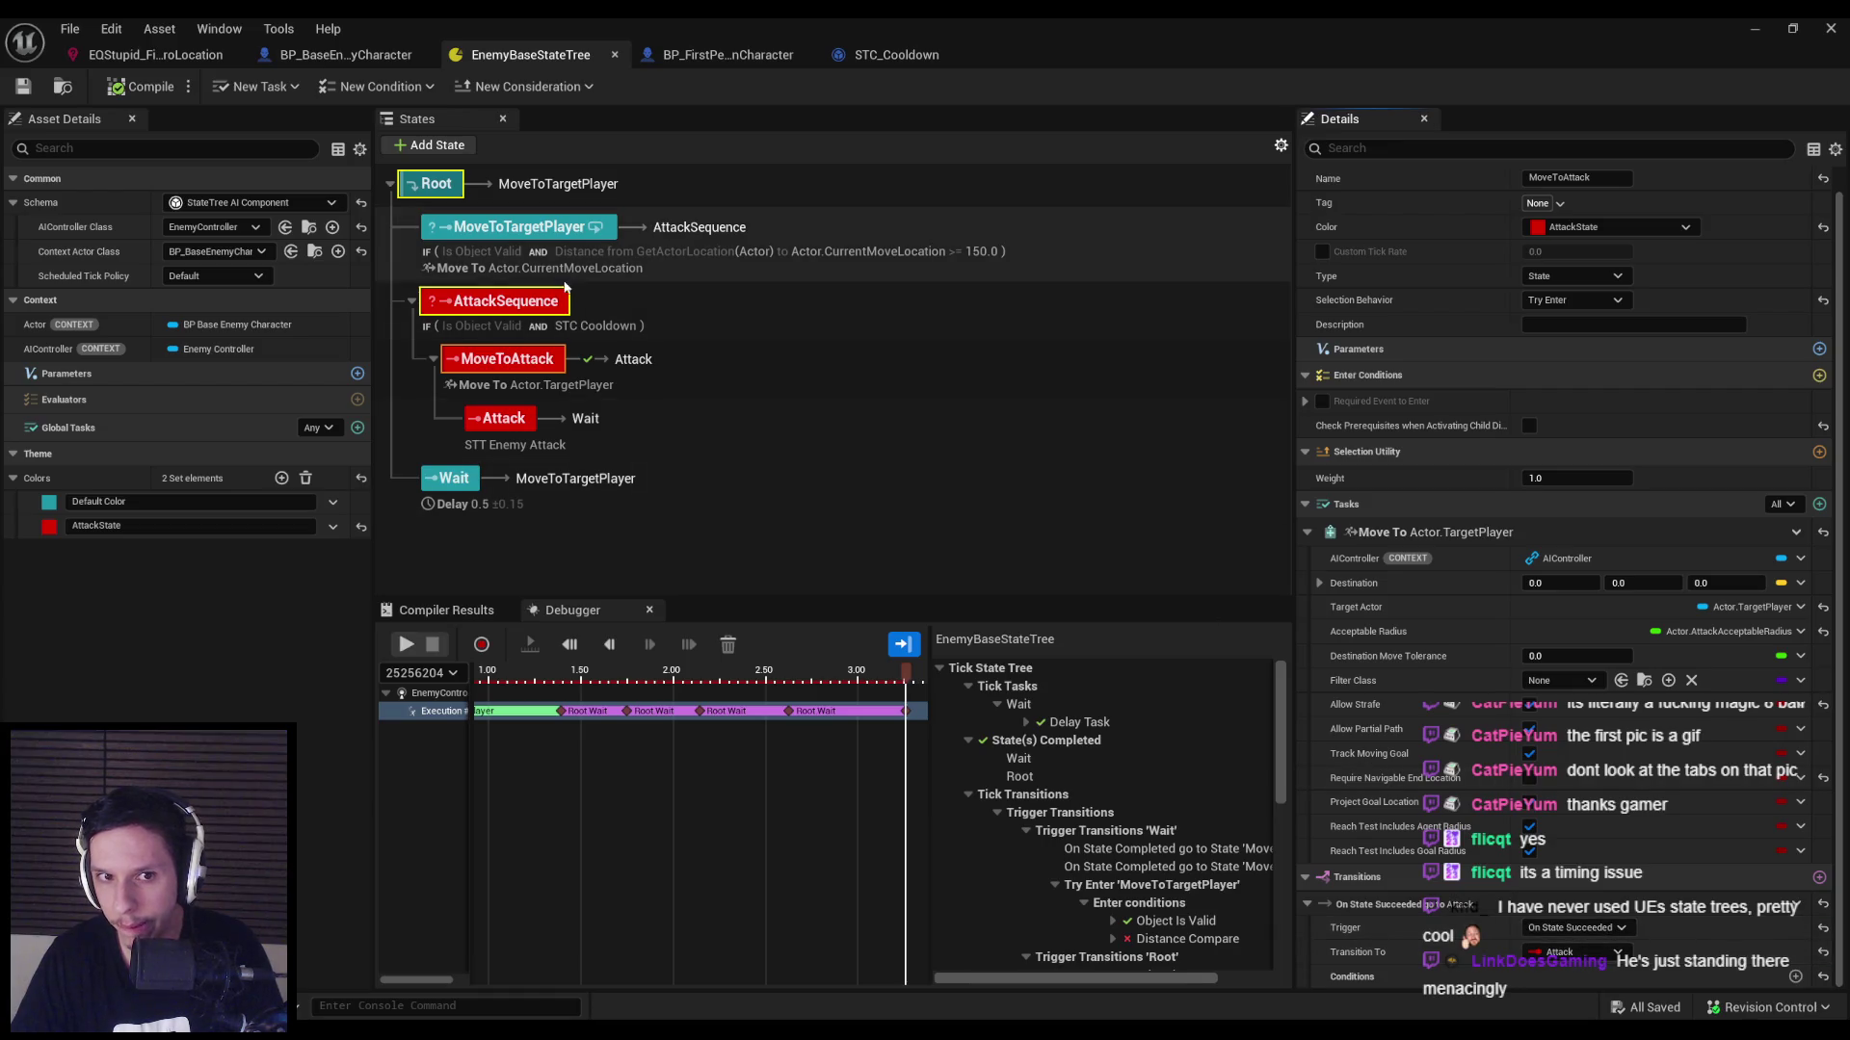
# Give AttackSequence a transition to MoveToAttack triggered On State Succeeded.
pyautogui.click(528, 304)
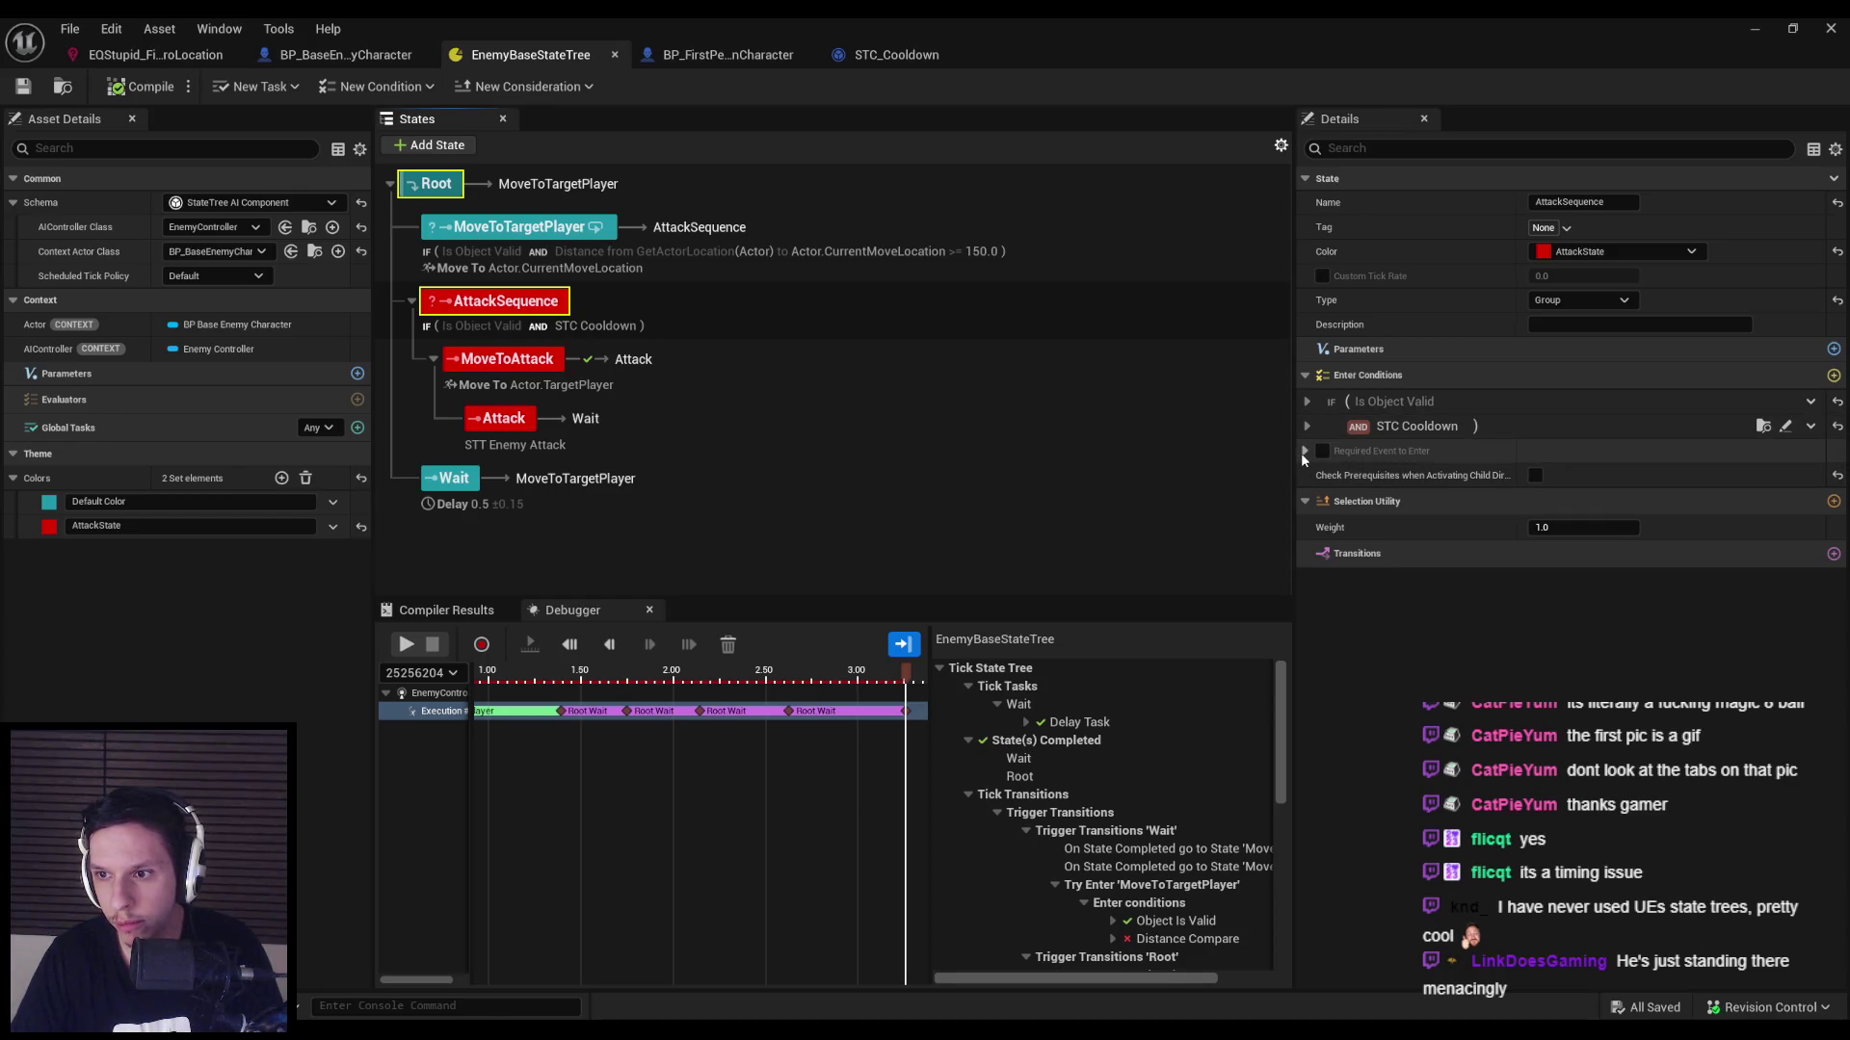
pyautogui.click(1833, 554)
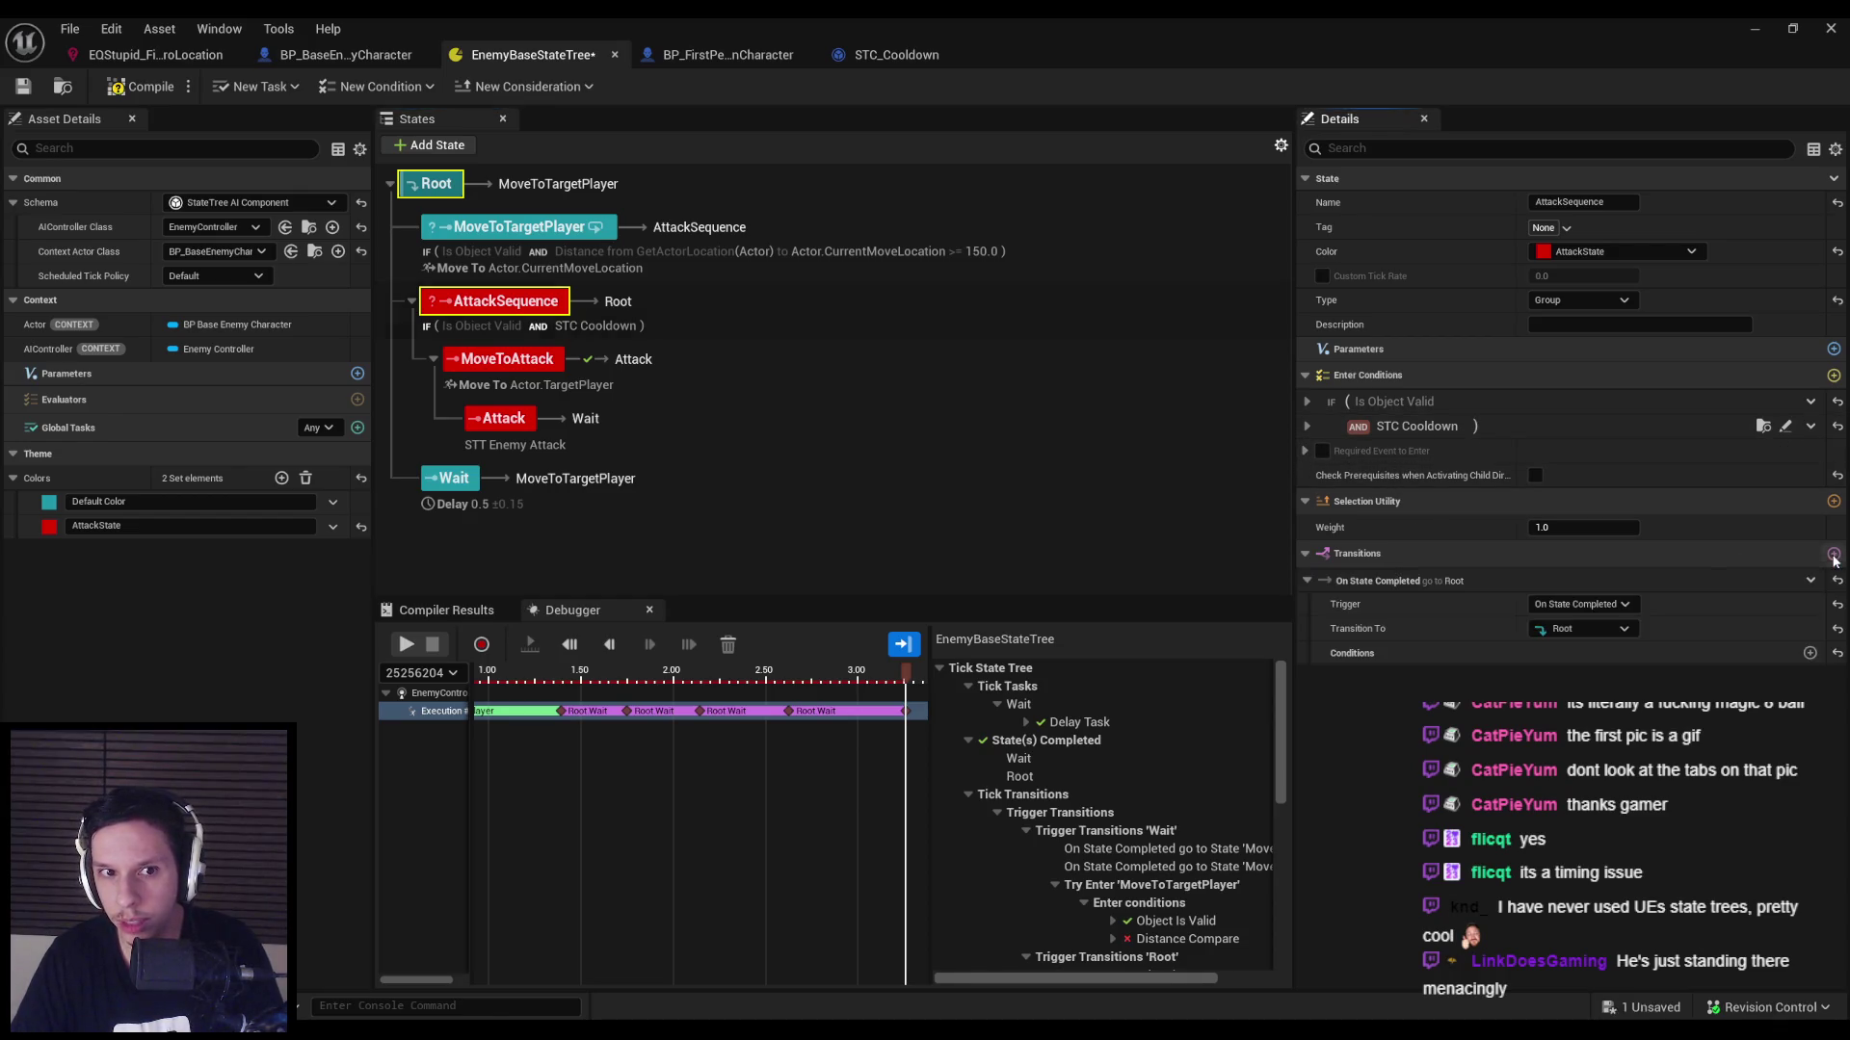
pyautogui.click(1574, 605)
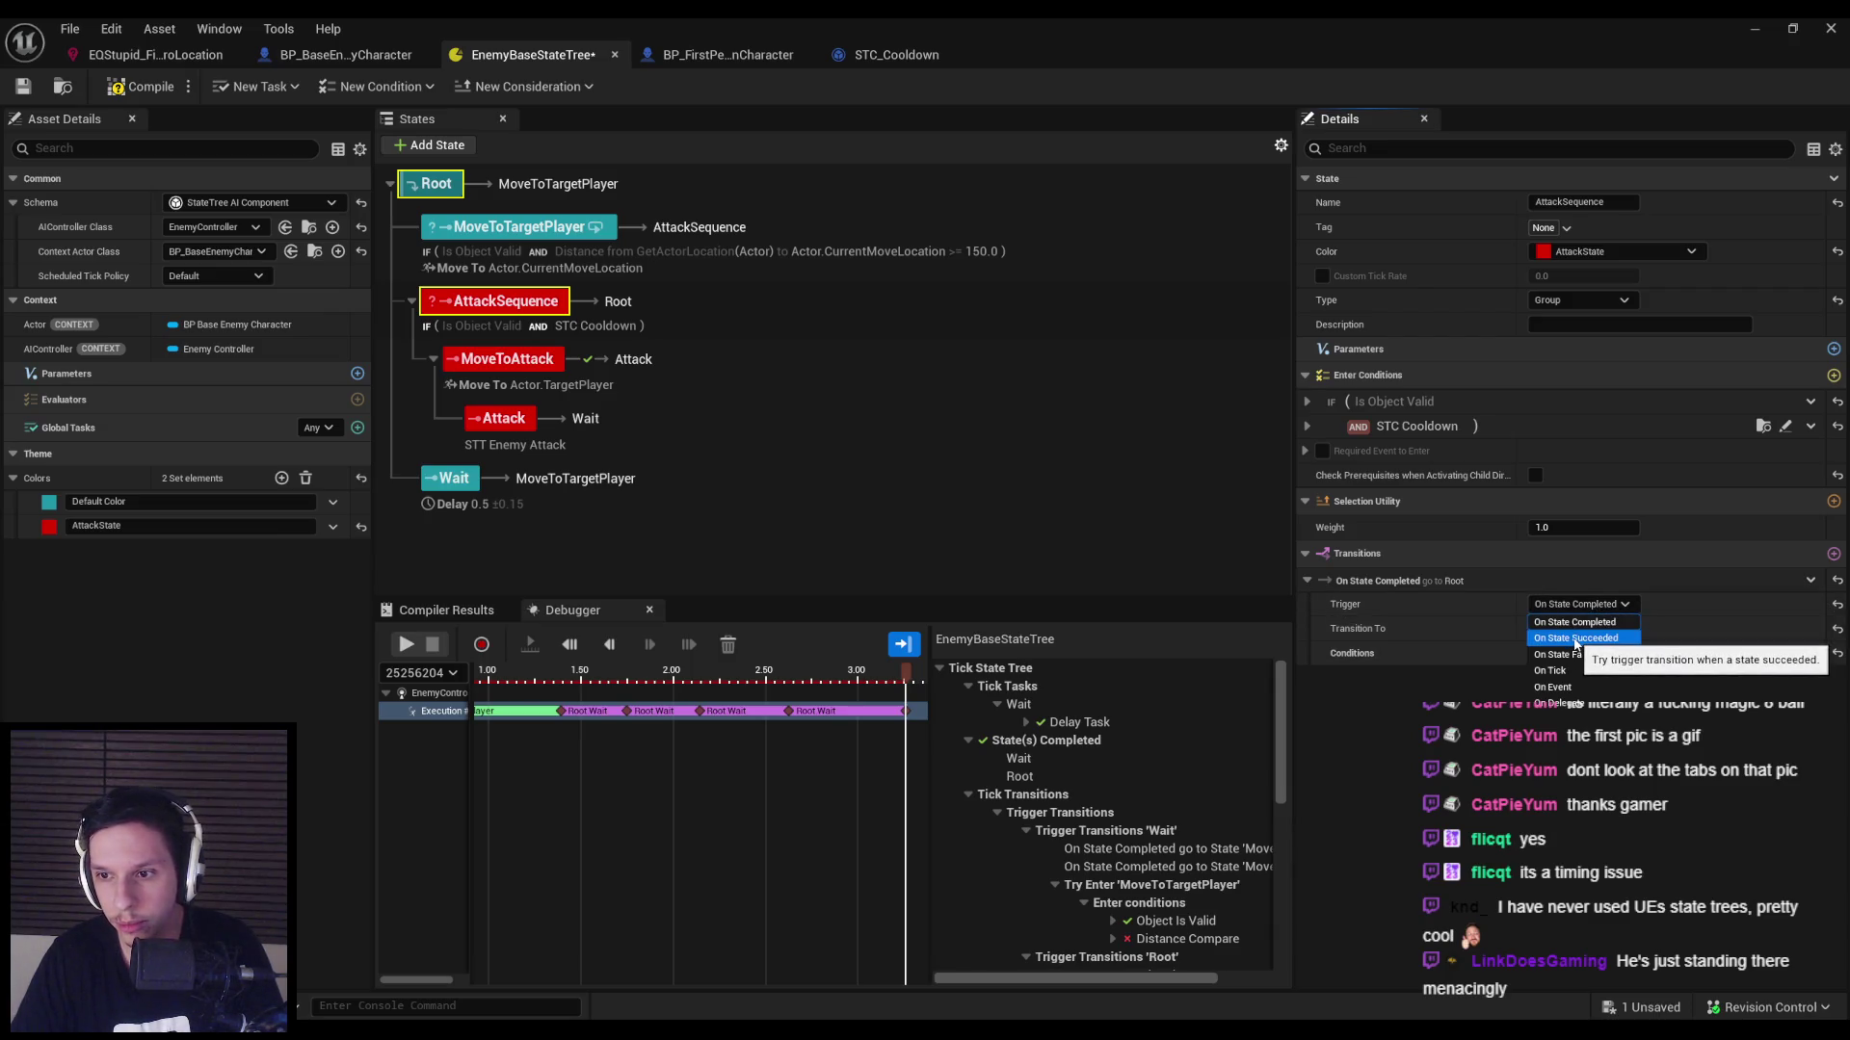
pyautogui.click(1574, 639)
pyautogui.click(1585, 631)
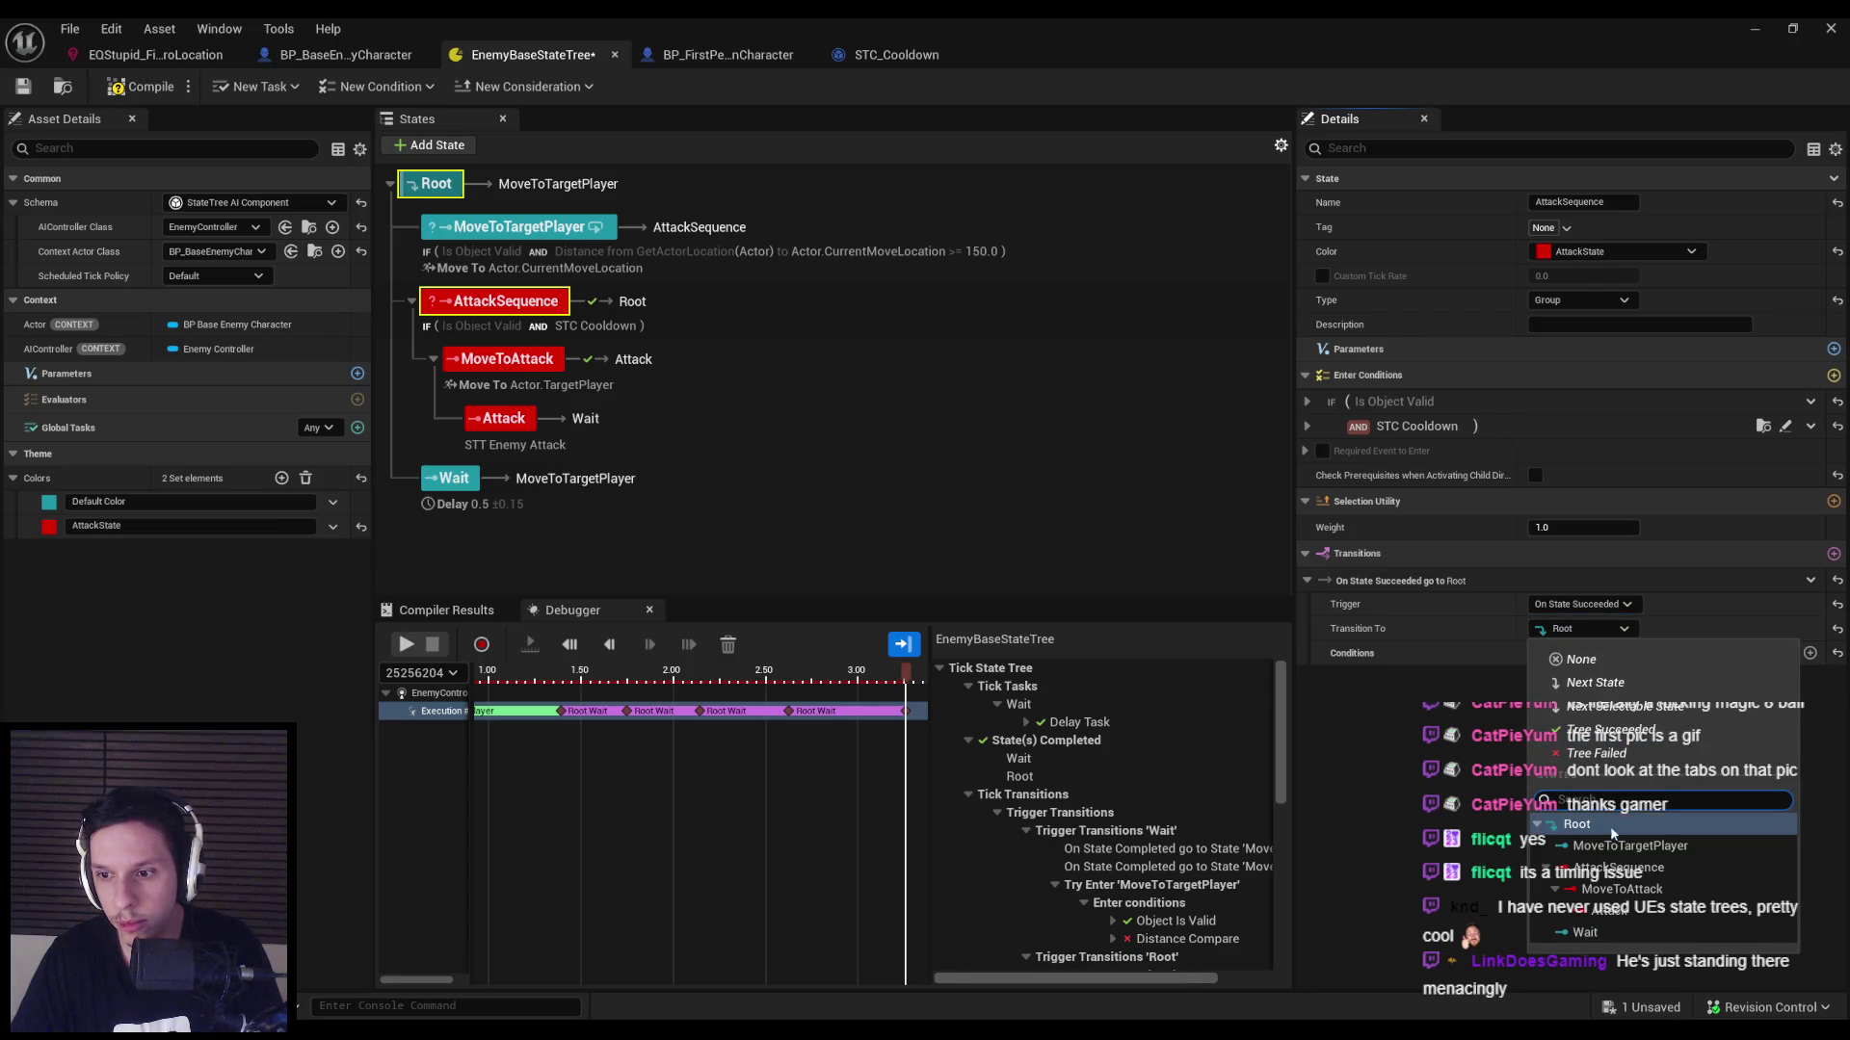
pyautogui.click(1618, 889)
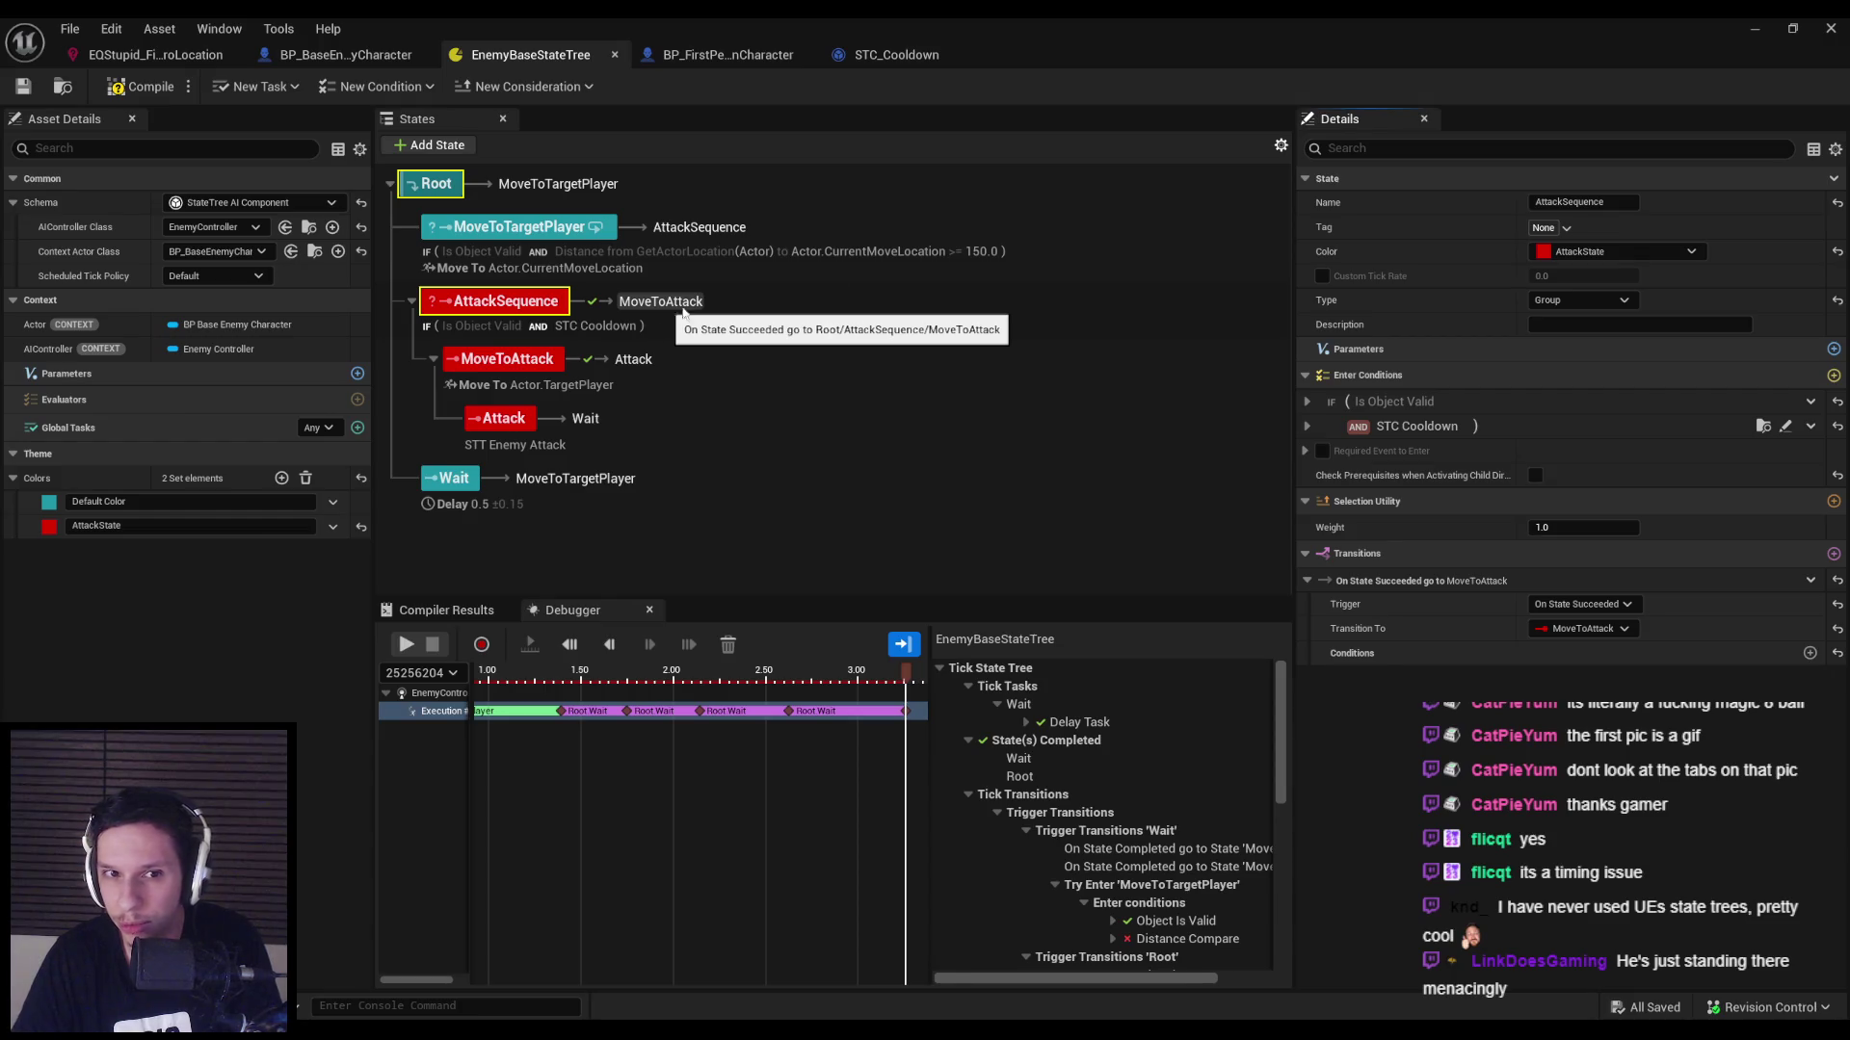
pyautogui.click(1749, 25)
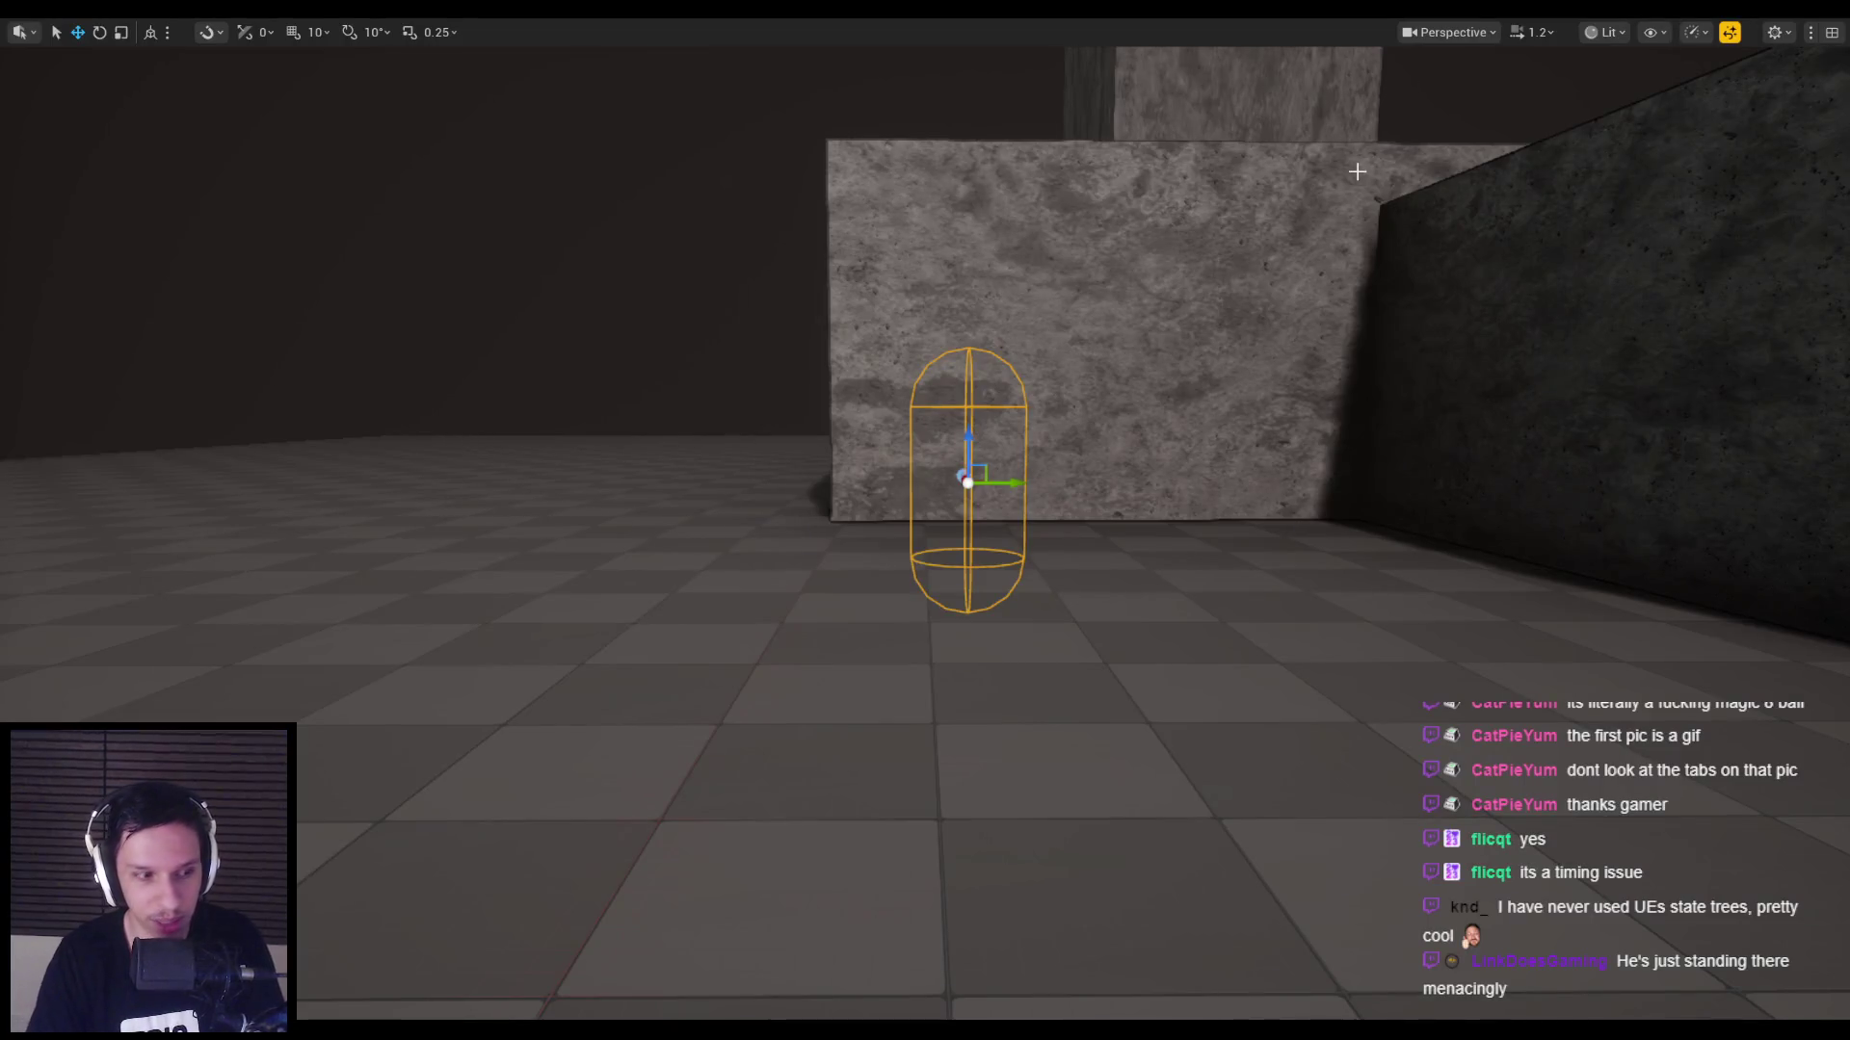
# Play-test, move away from the grunt, and toggle the gameplay debugger's BehaviorTree and Perception categories.
pyautogui.hotkey('alt', 'p')
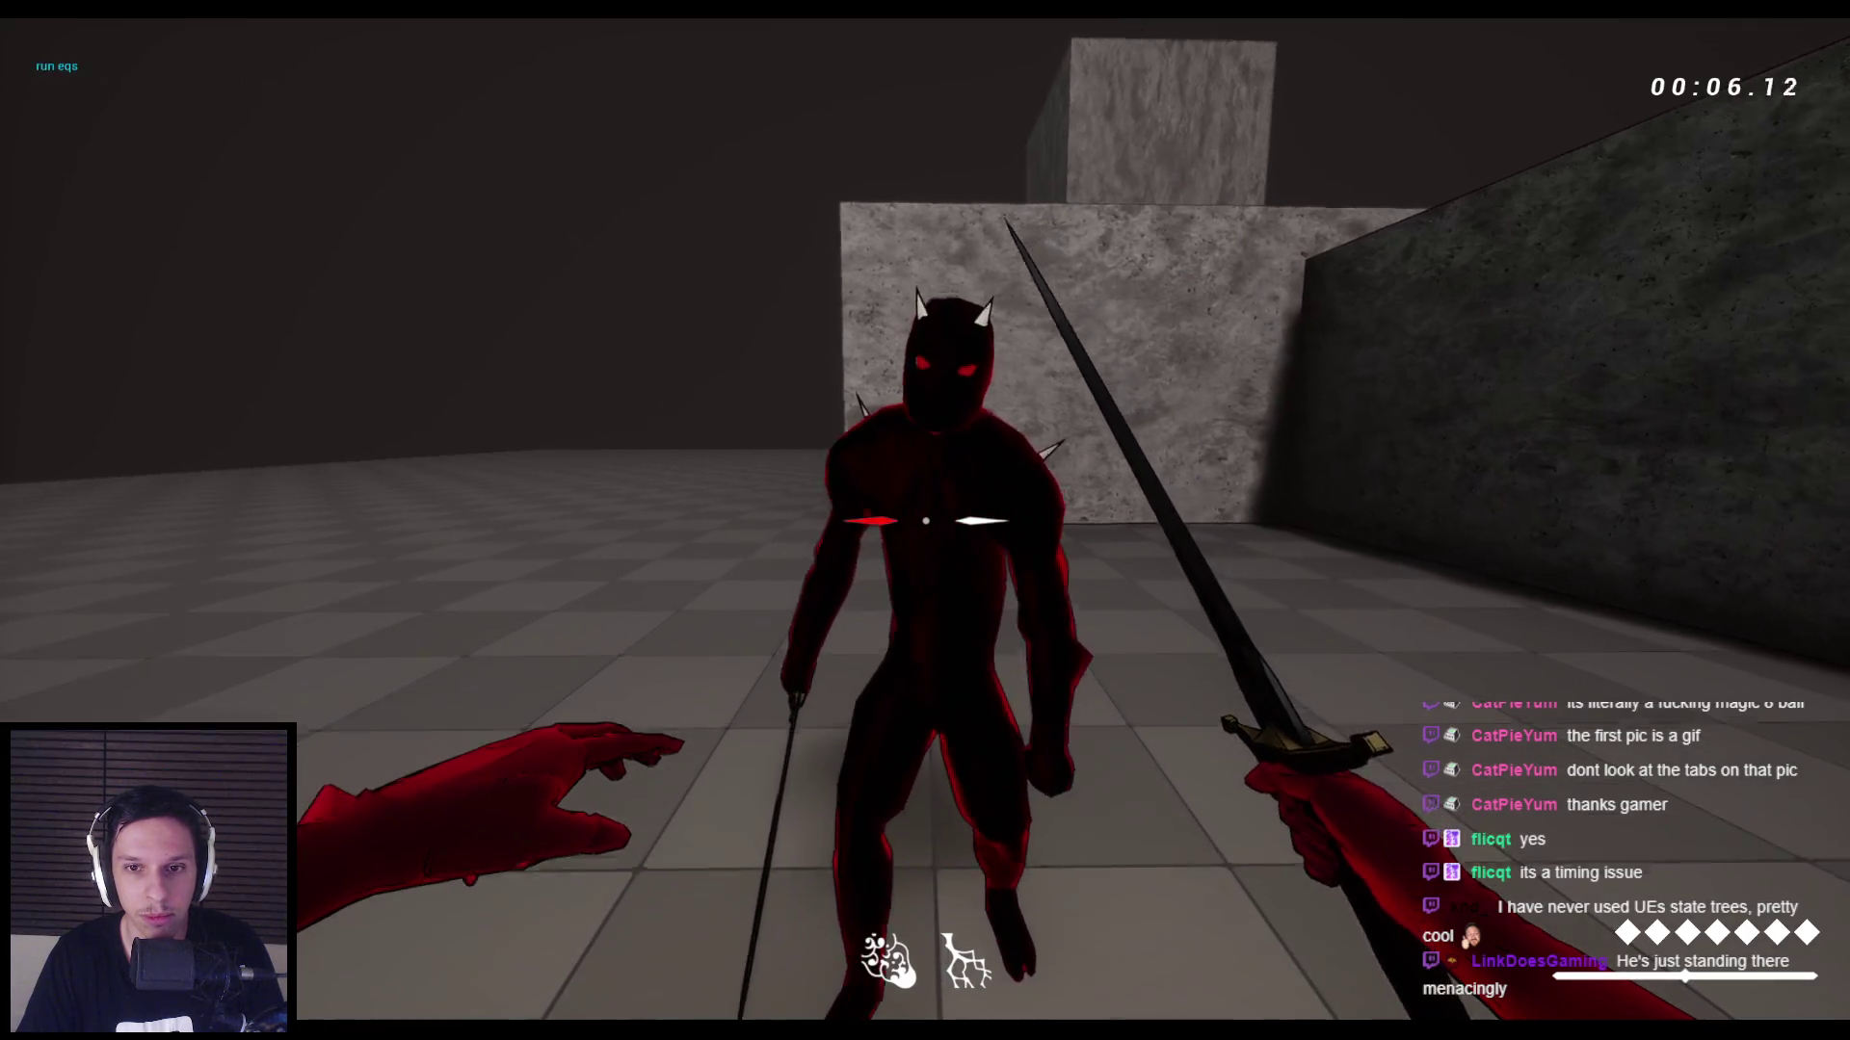
pyautogui.press('s')
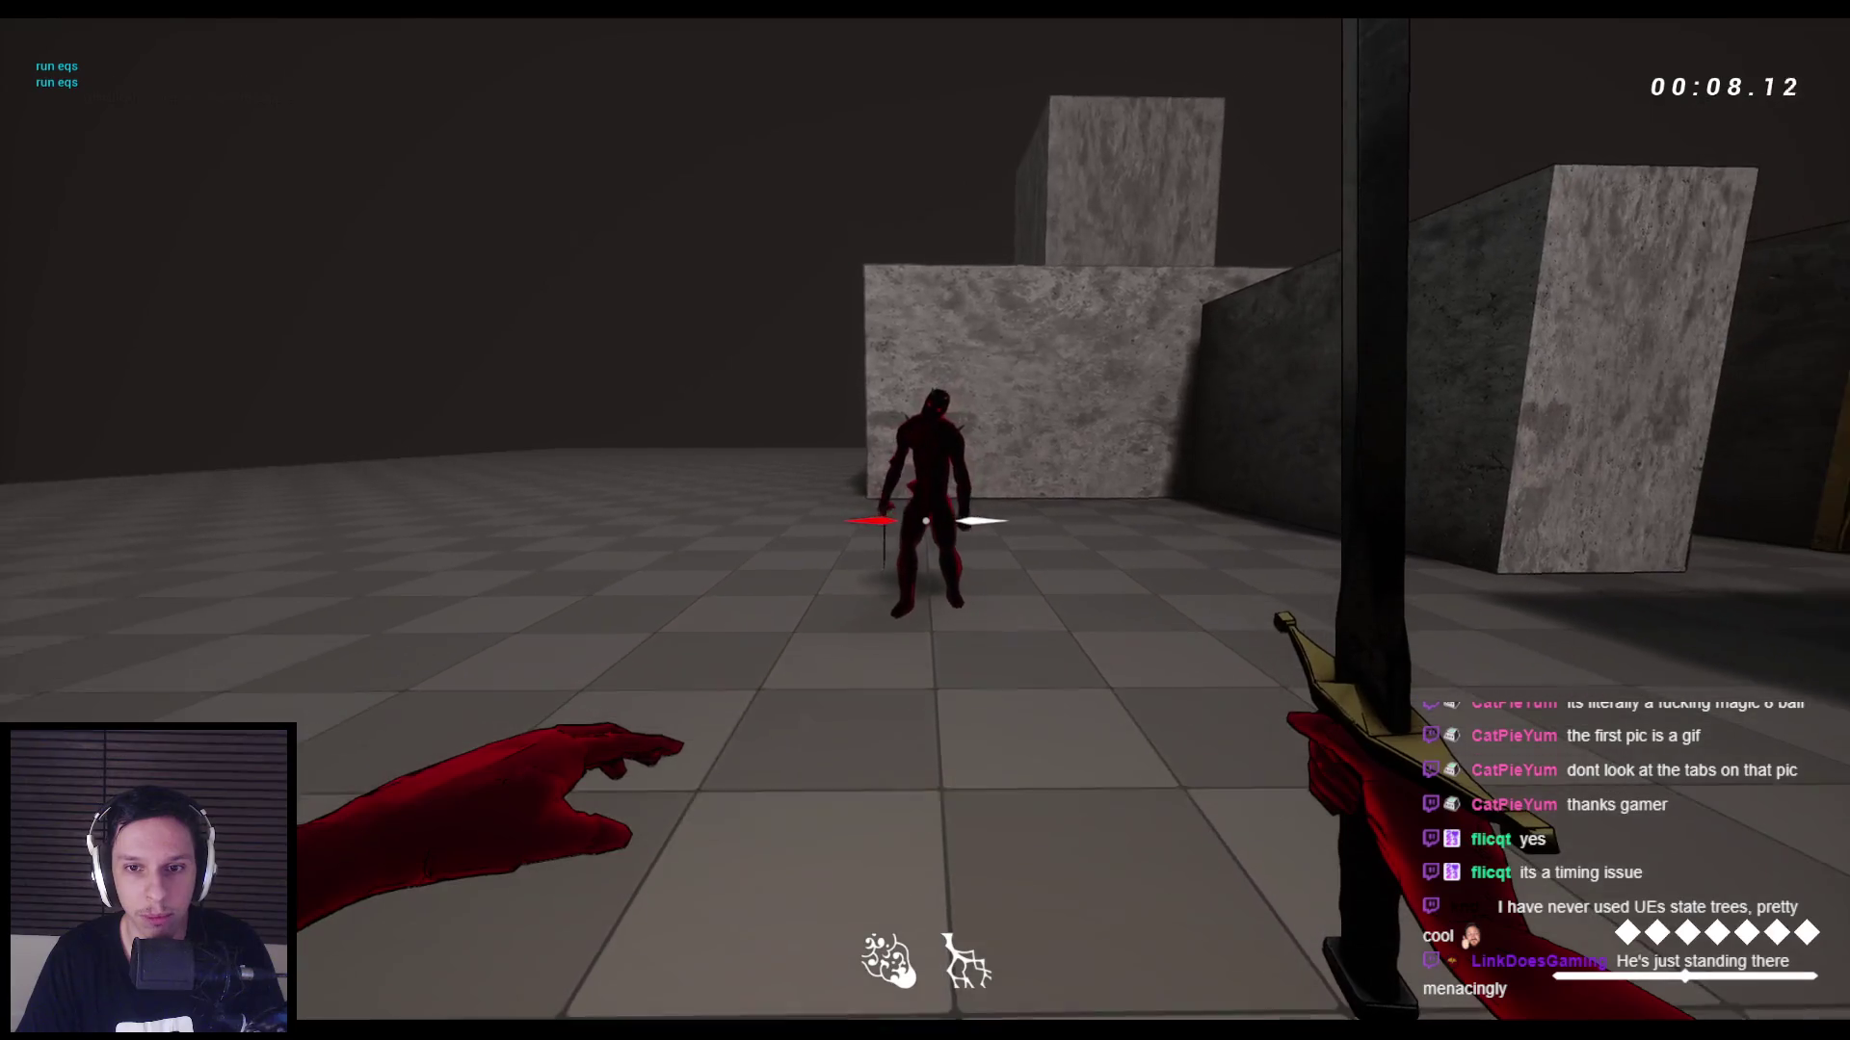
pyautogui.press('d')
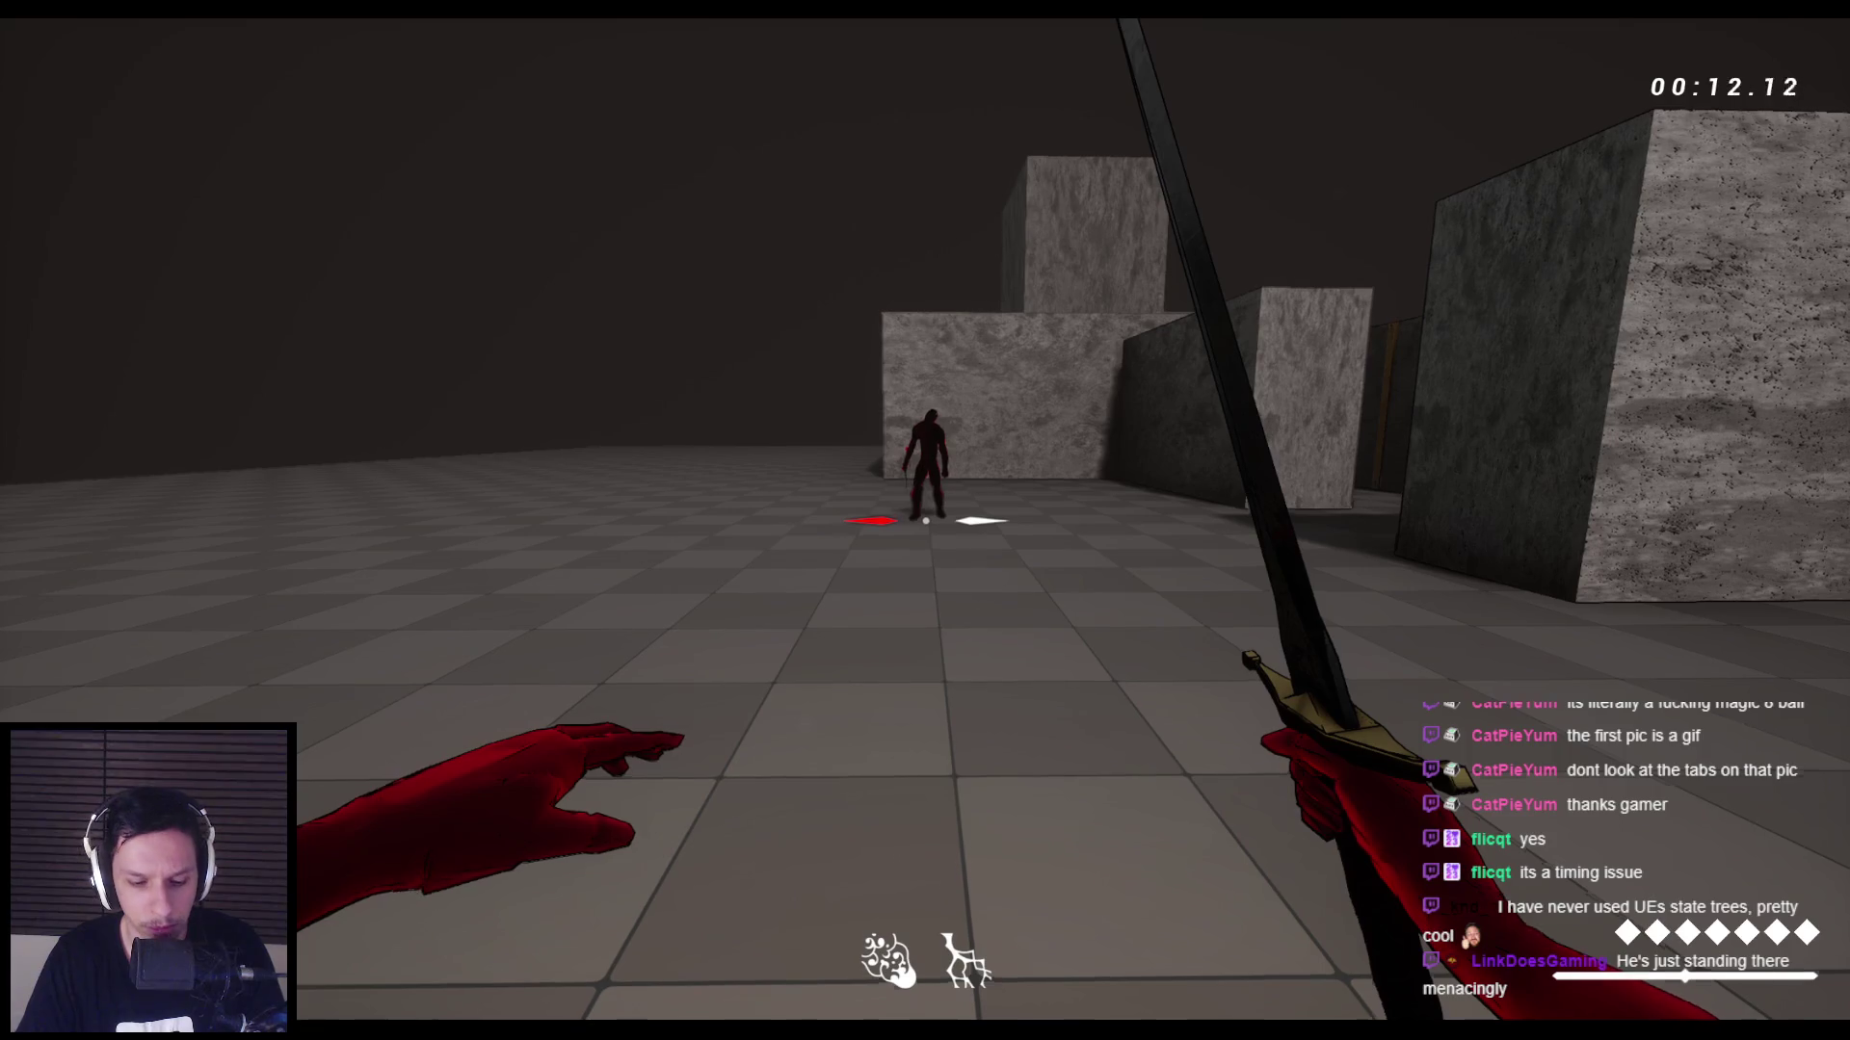
pyautogui.press("'")
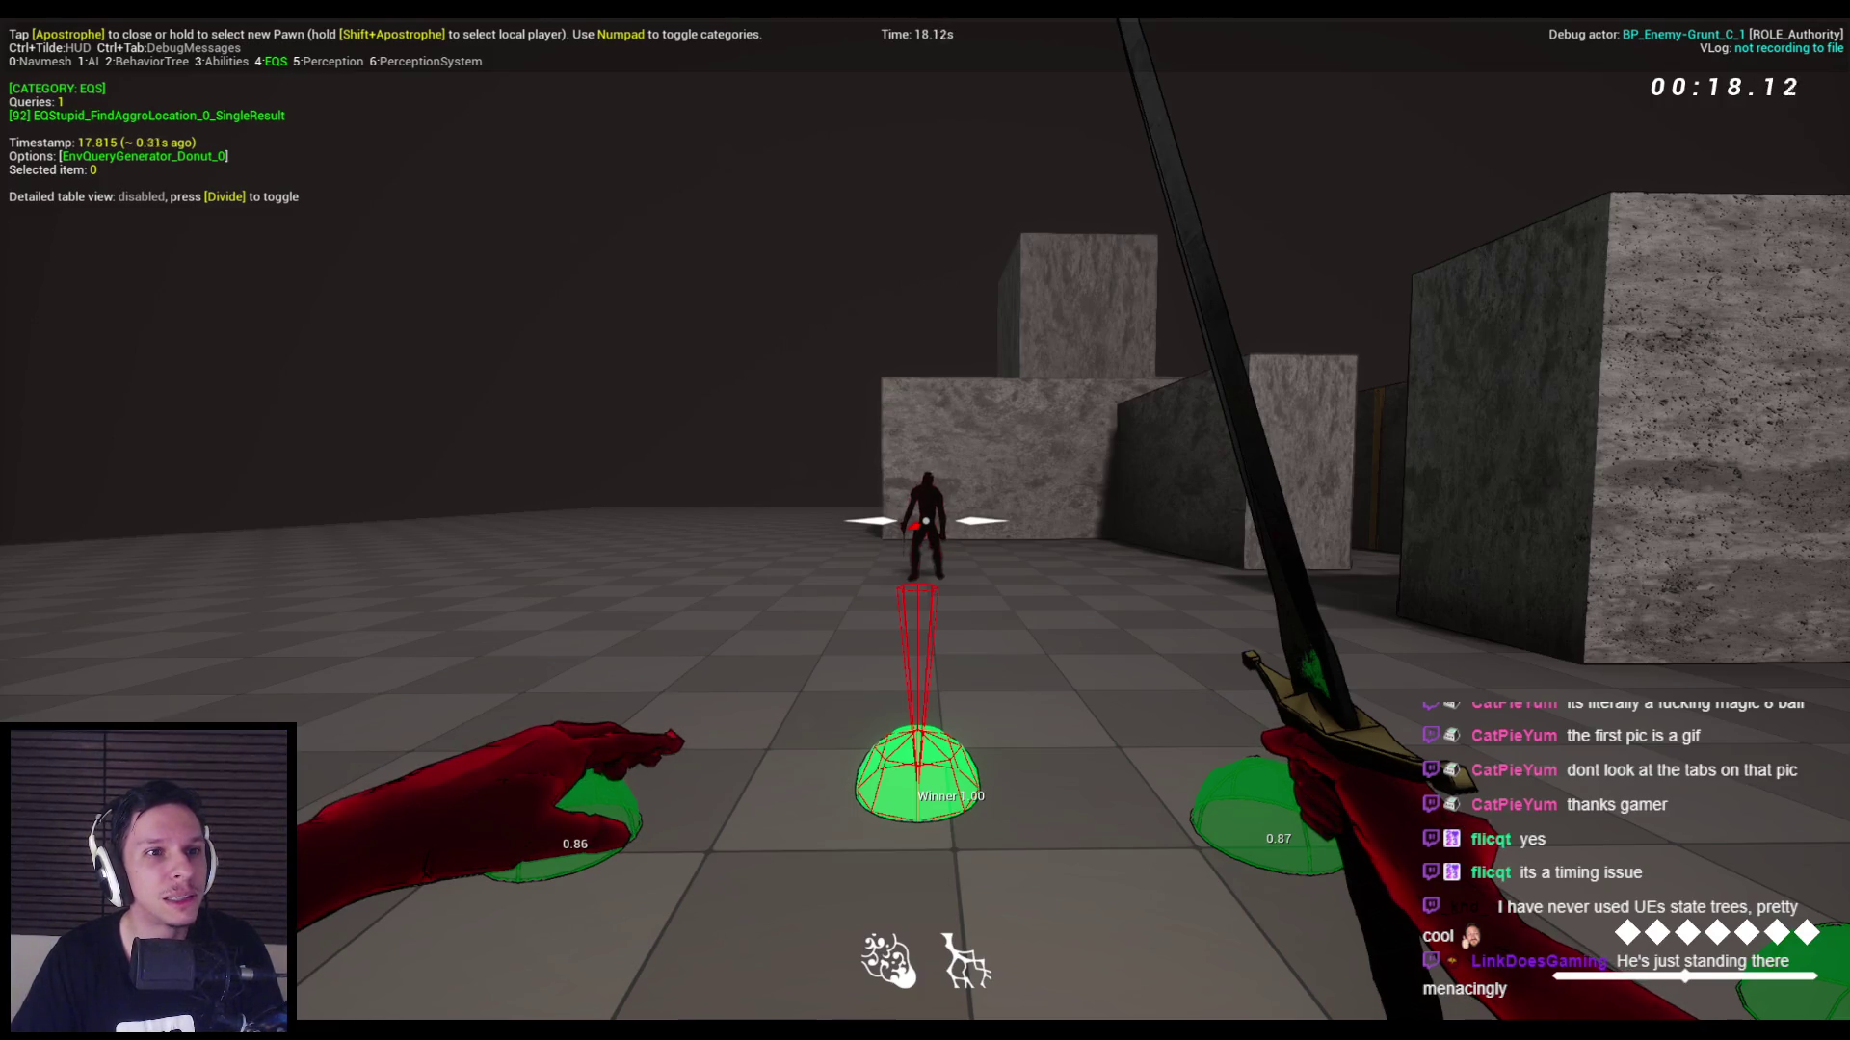
pyautogui.press('KP_2')
pyautogui.press('KP_5')
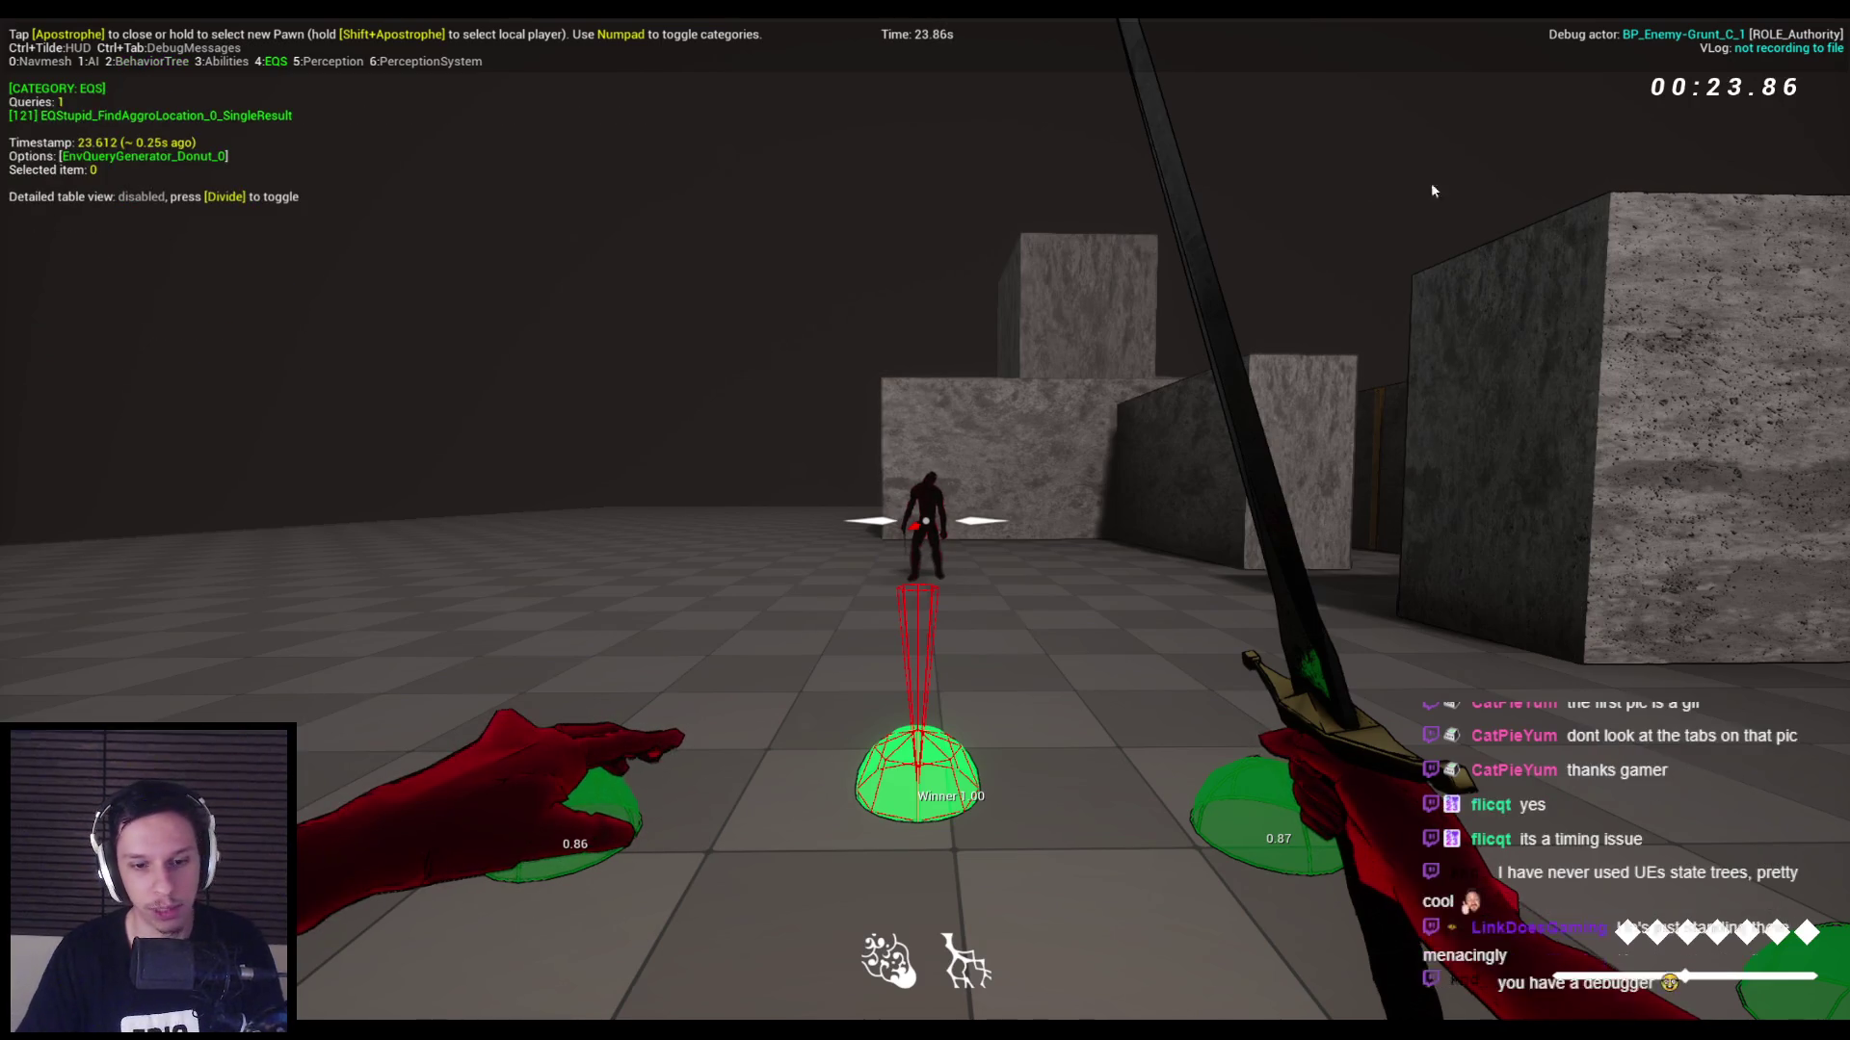
pyautogui.press('Escape')
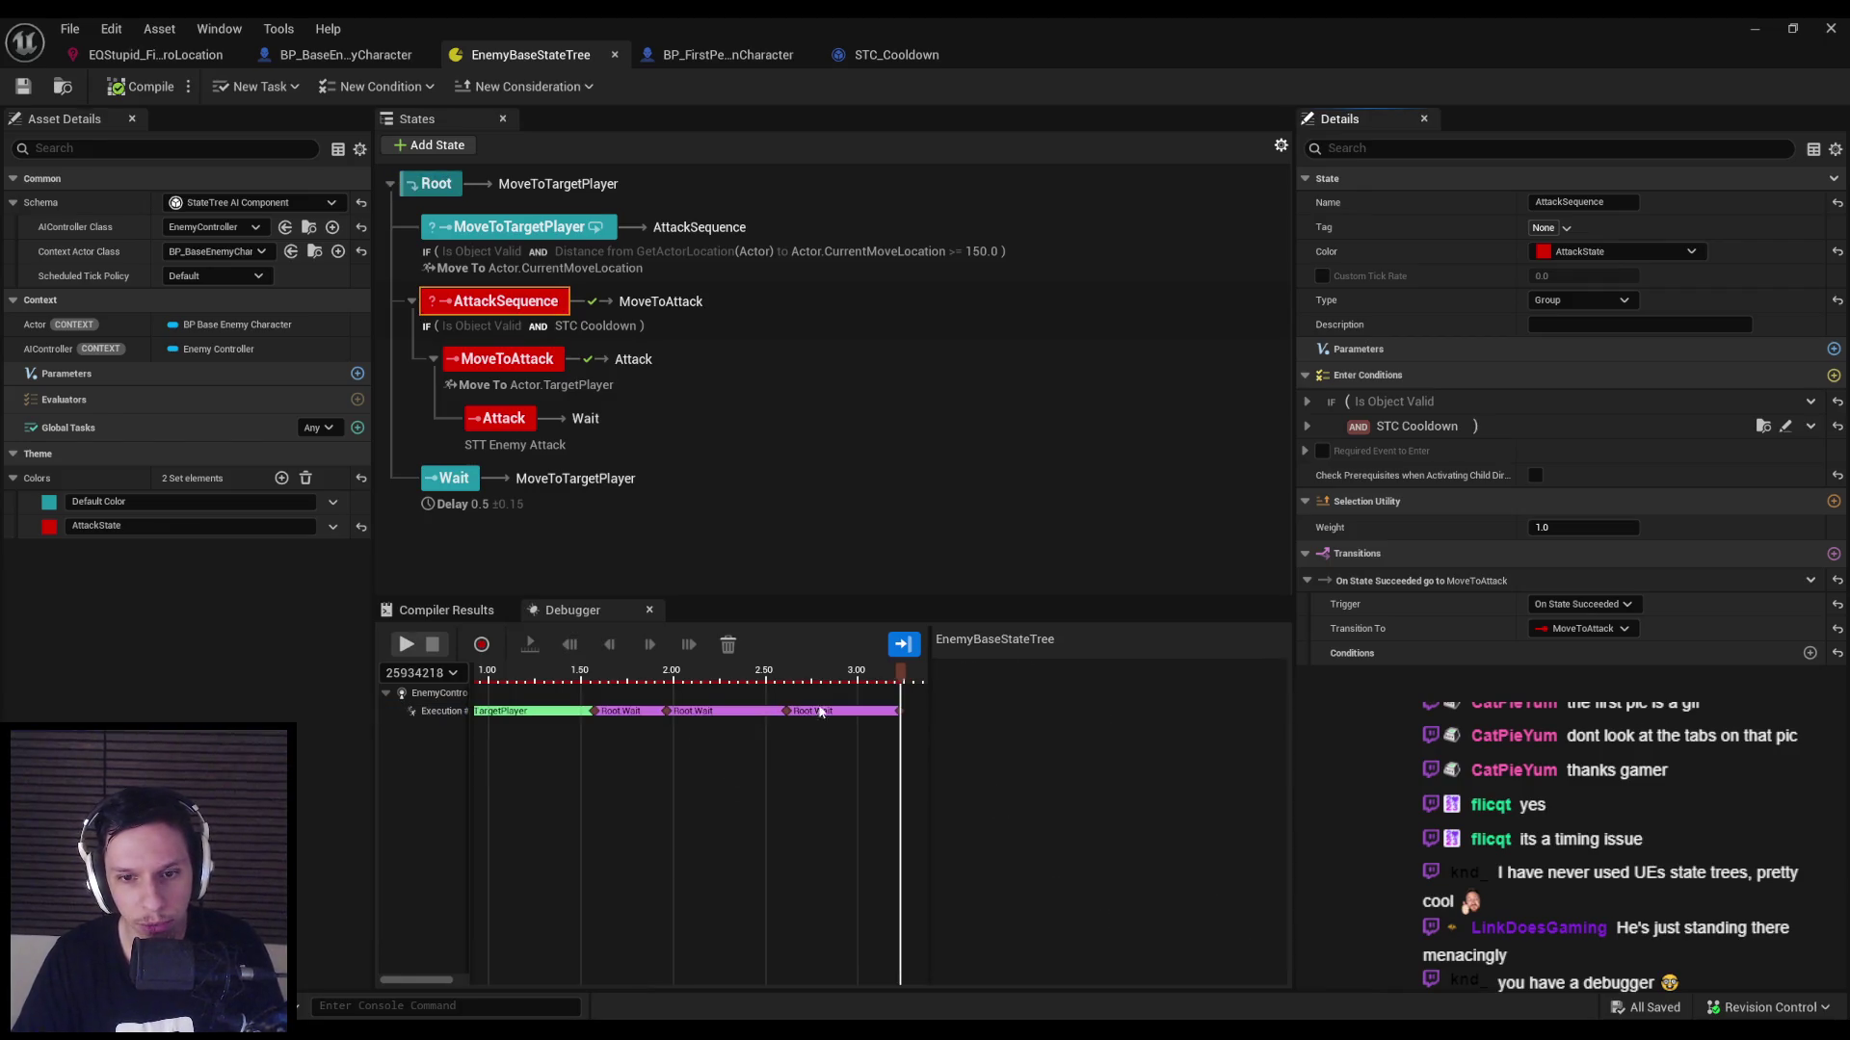
# Set MoveToTargetPlayer's selection behavior to Try Follow Transitions and compile.
pyautogui.scroll(5, 880, 732)
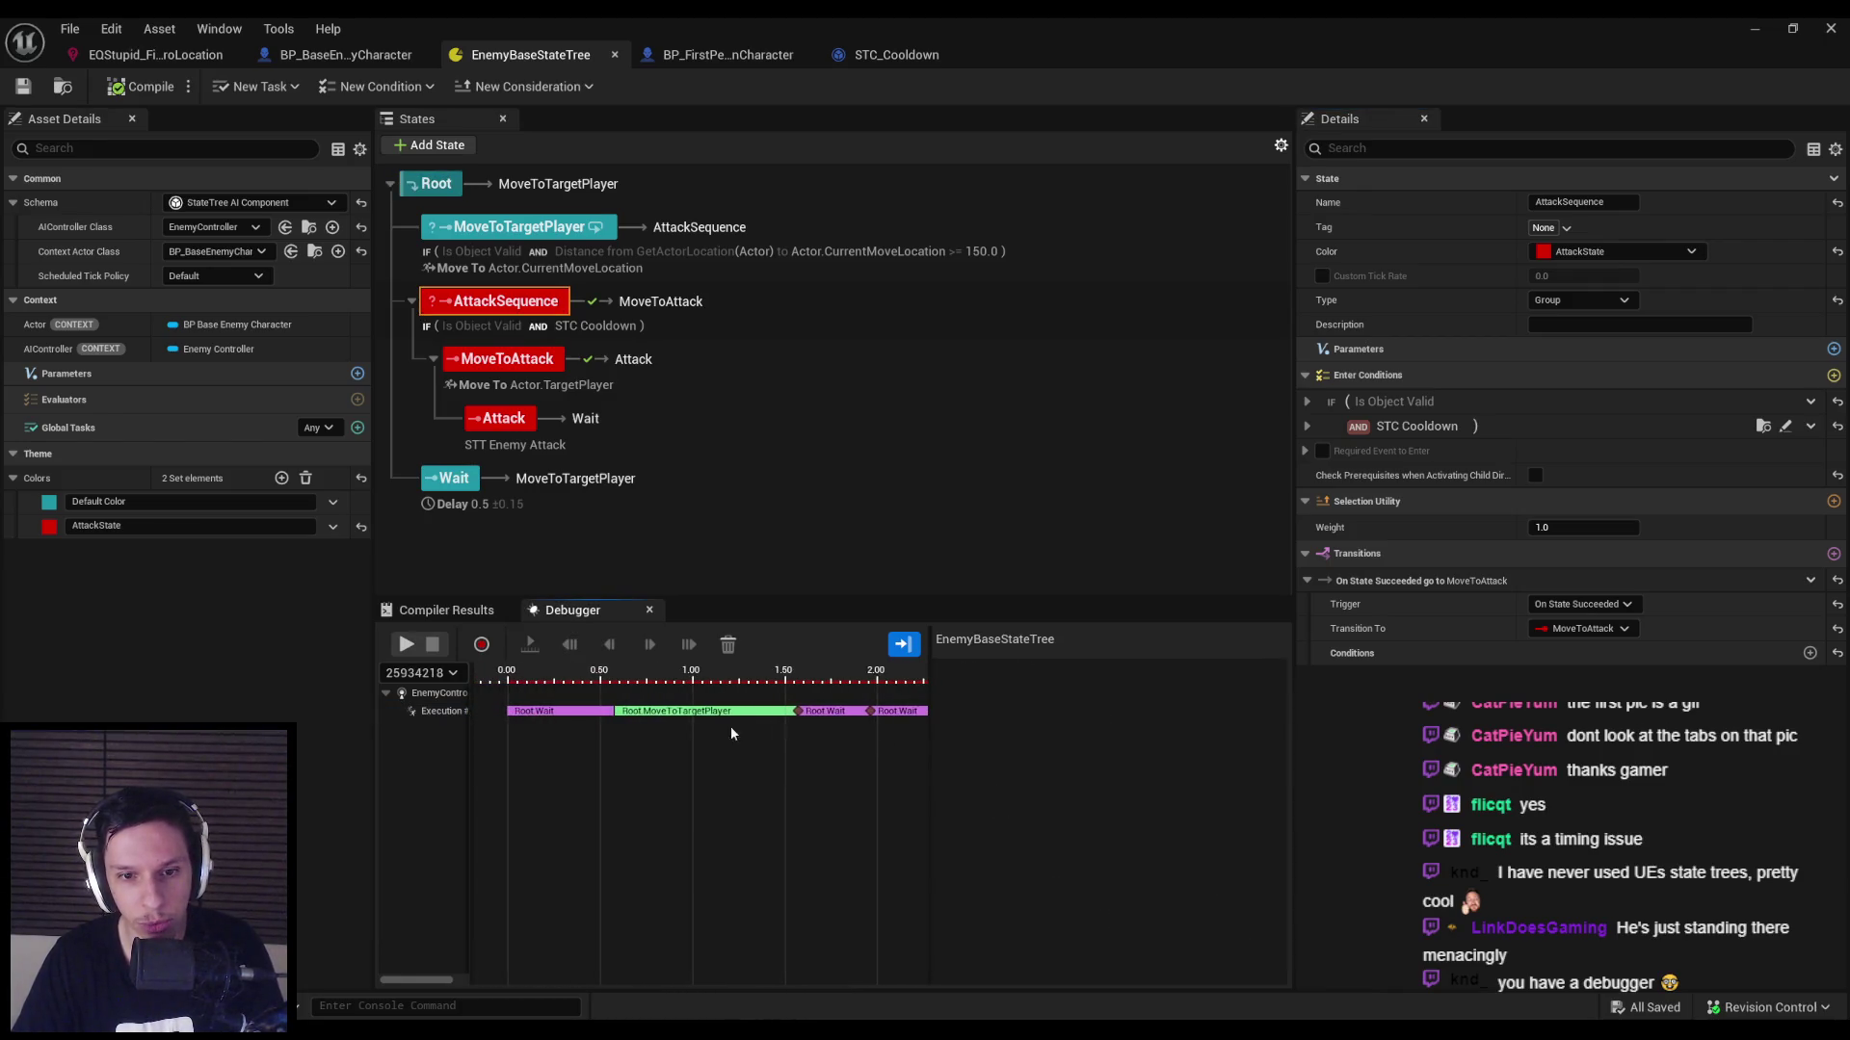
pyautogui.click(463, 486)
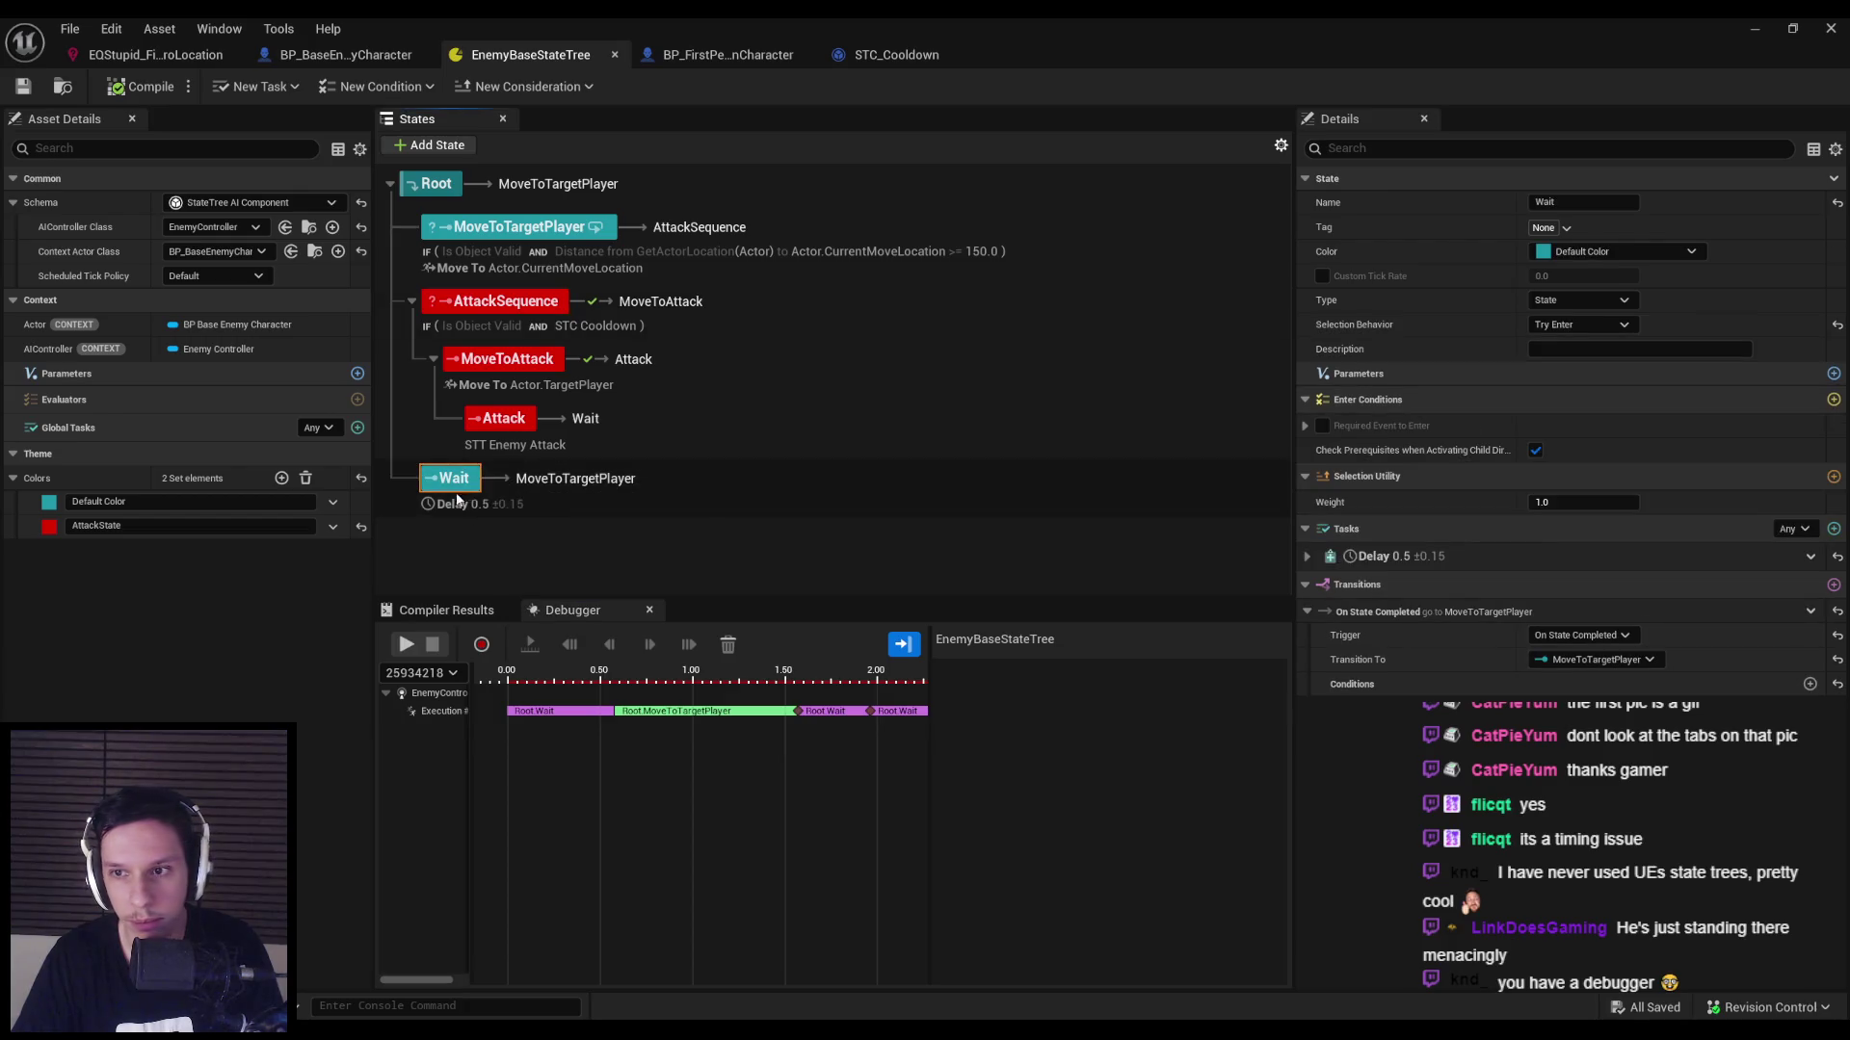
pyautogui.click(520, 227)
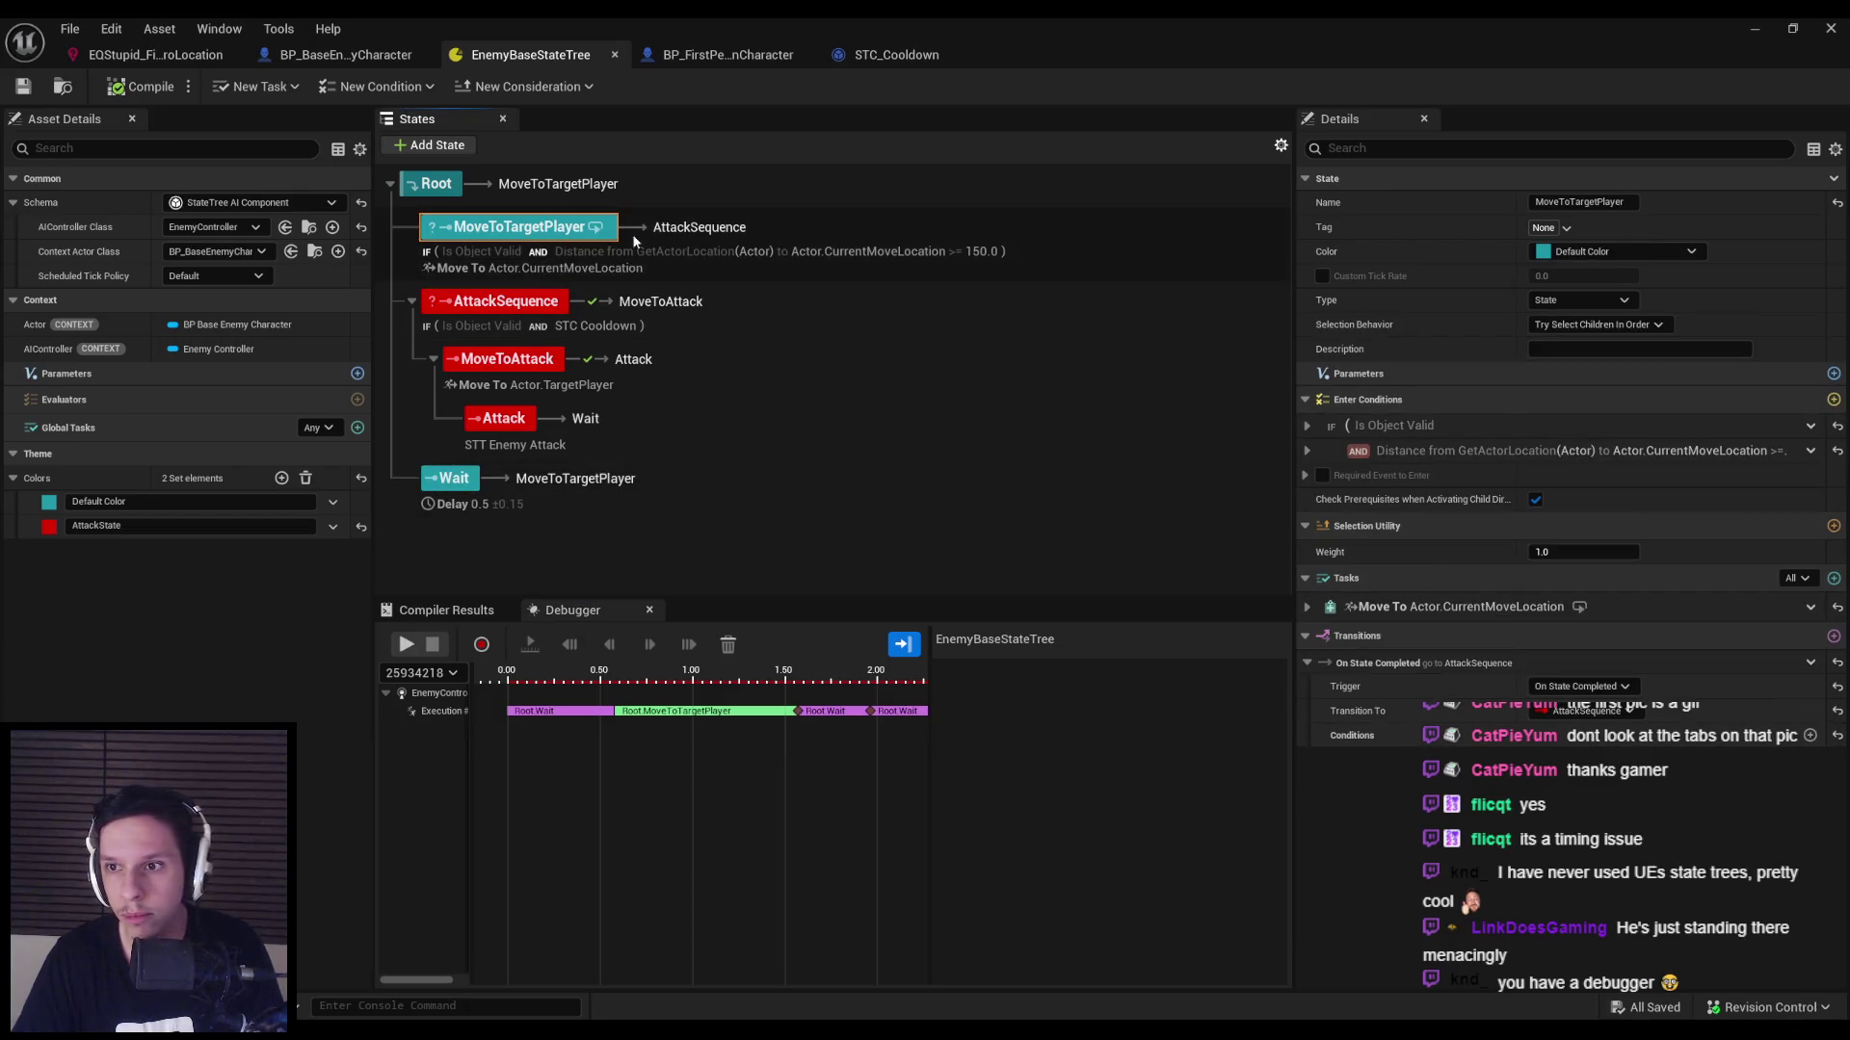
pyautogui.click(1601, 325)
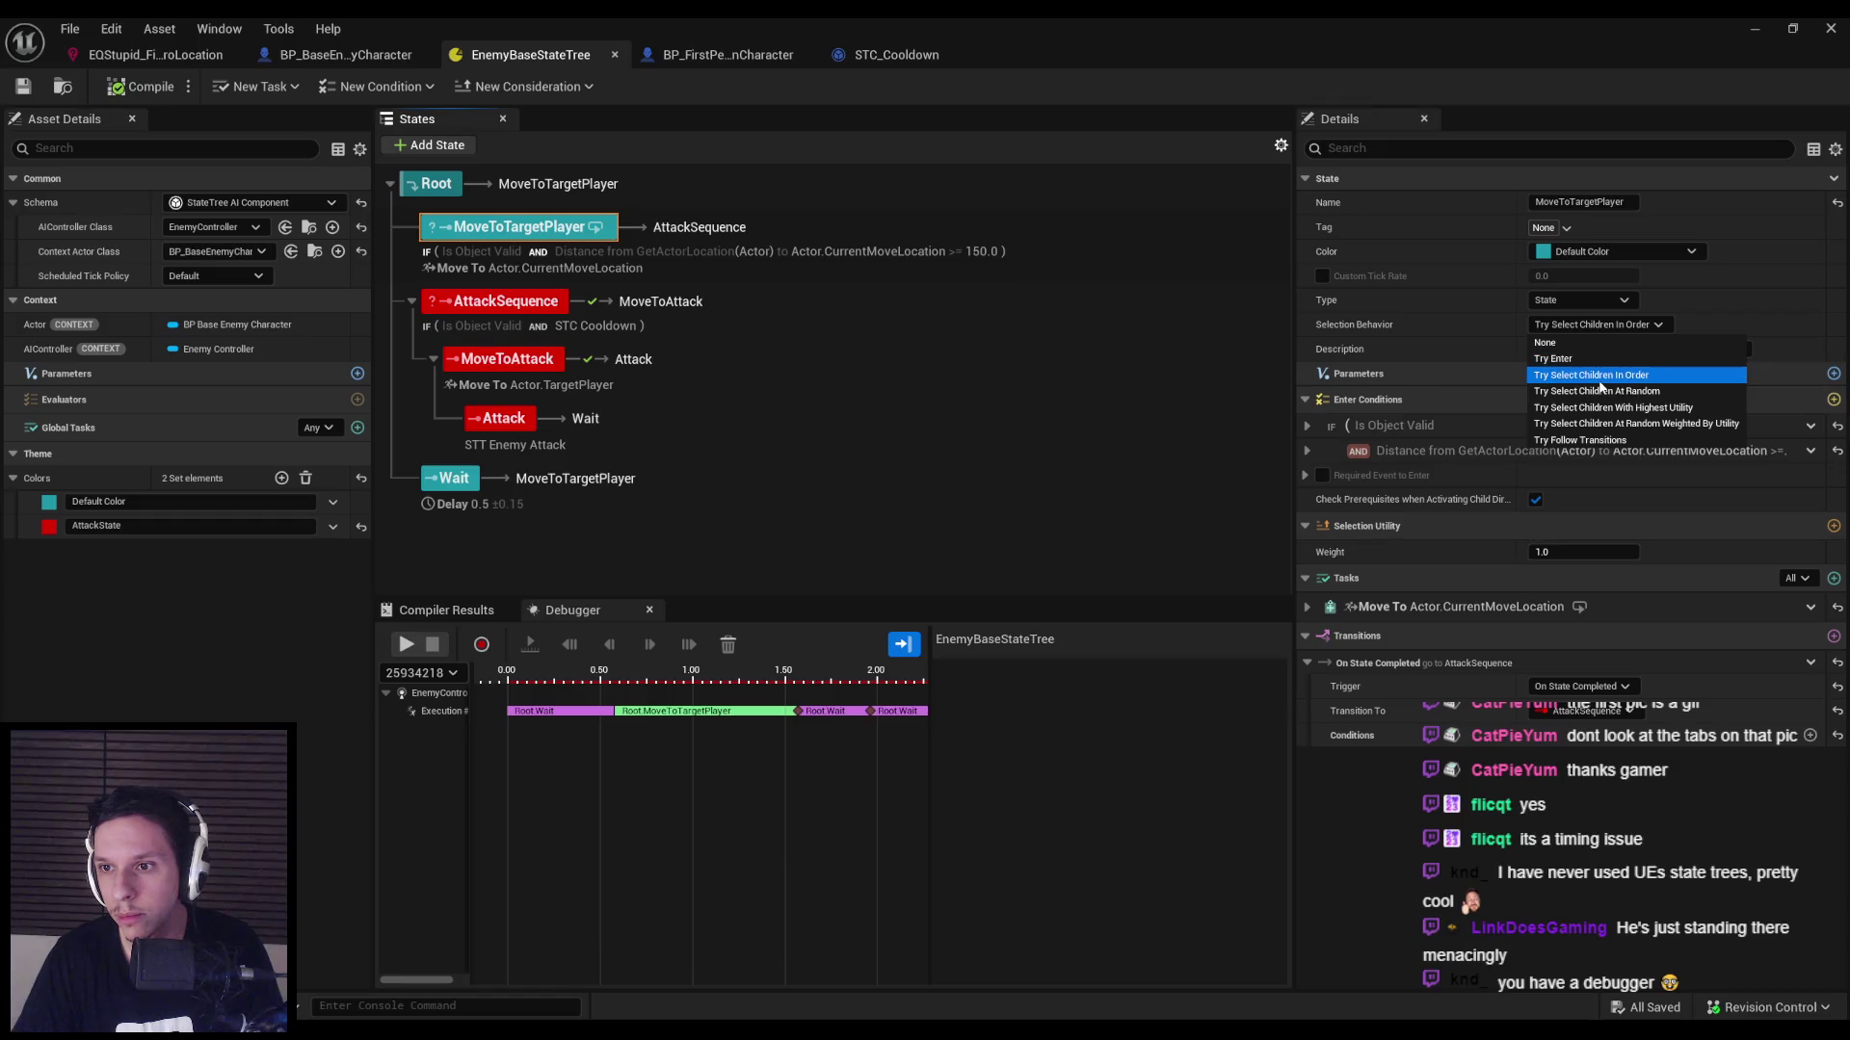
pyautogui.click(1594, 443)
pyautogui.click(140, 85)
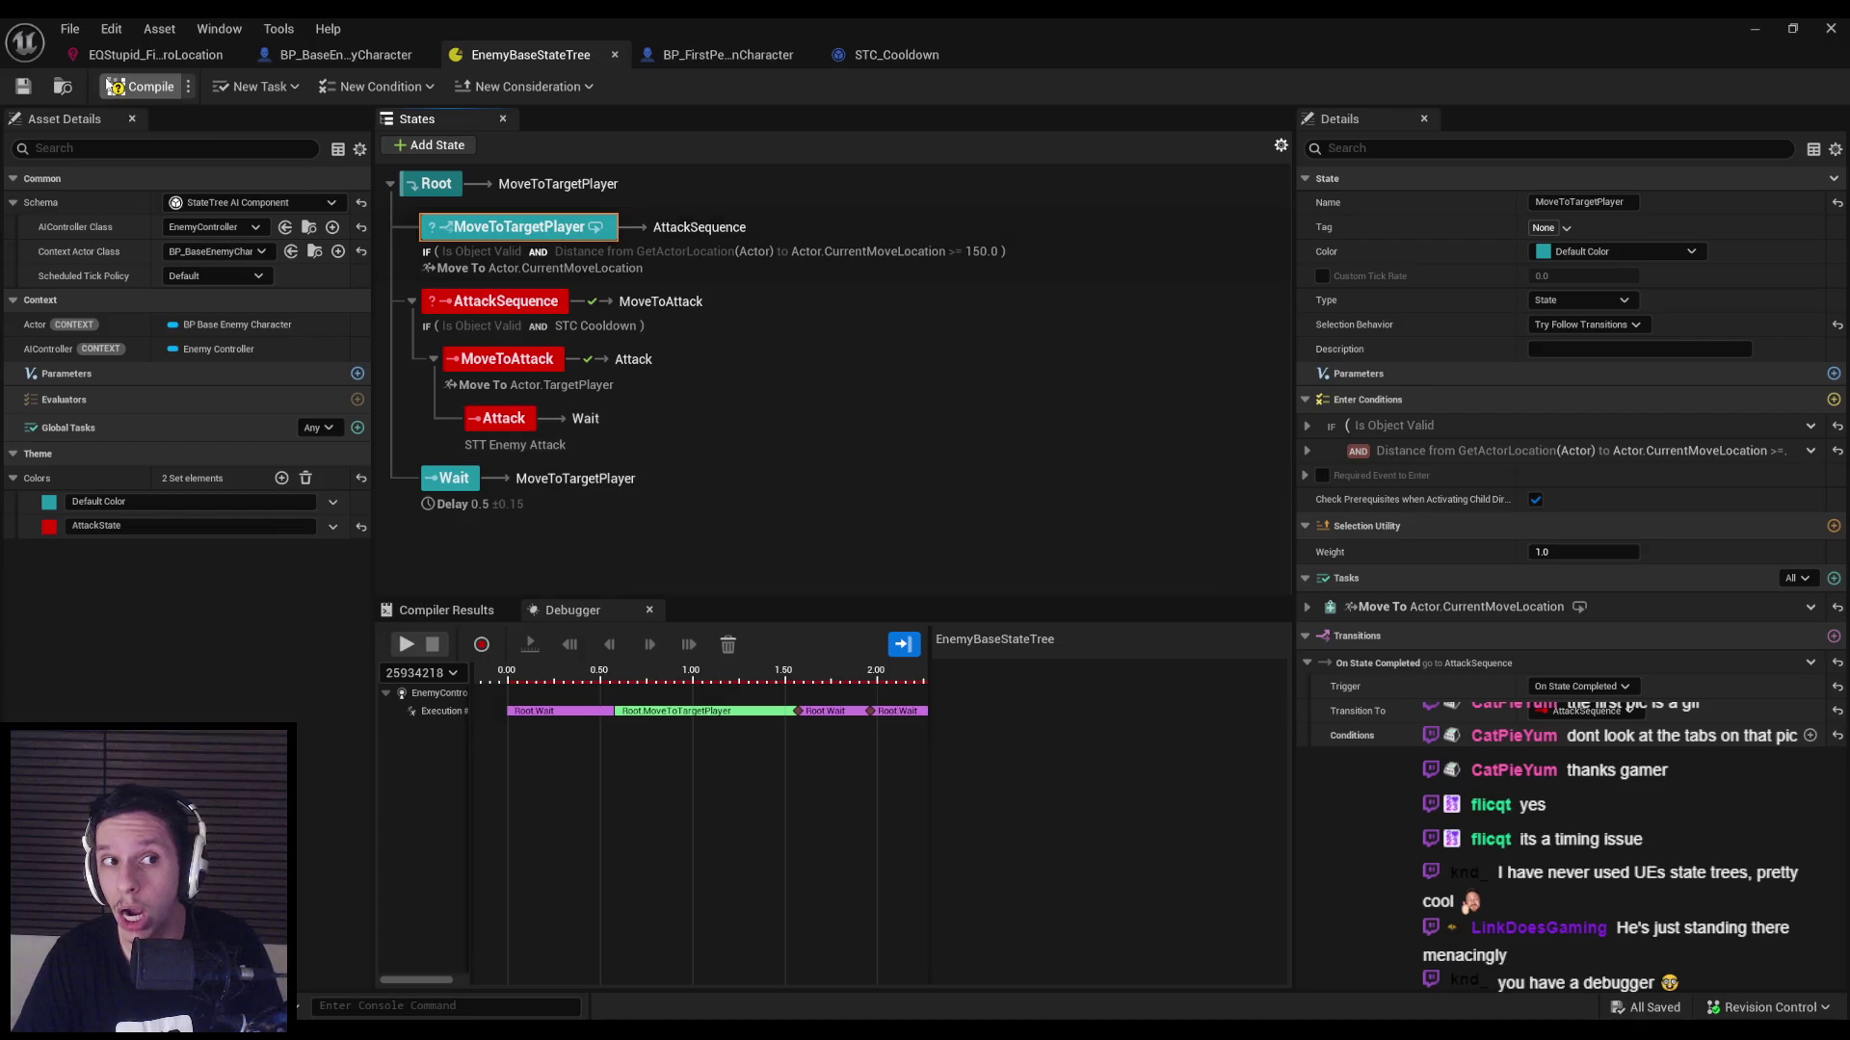
# Play-test the Try Follow Transitions change, then revisit MoveToTargetPlayer's selection behavior.
pyautogui.click(1751, 31)
pyautogui.hotkey('alt', 'p')
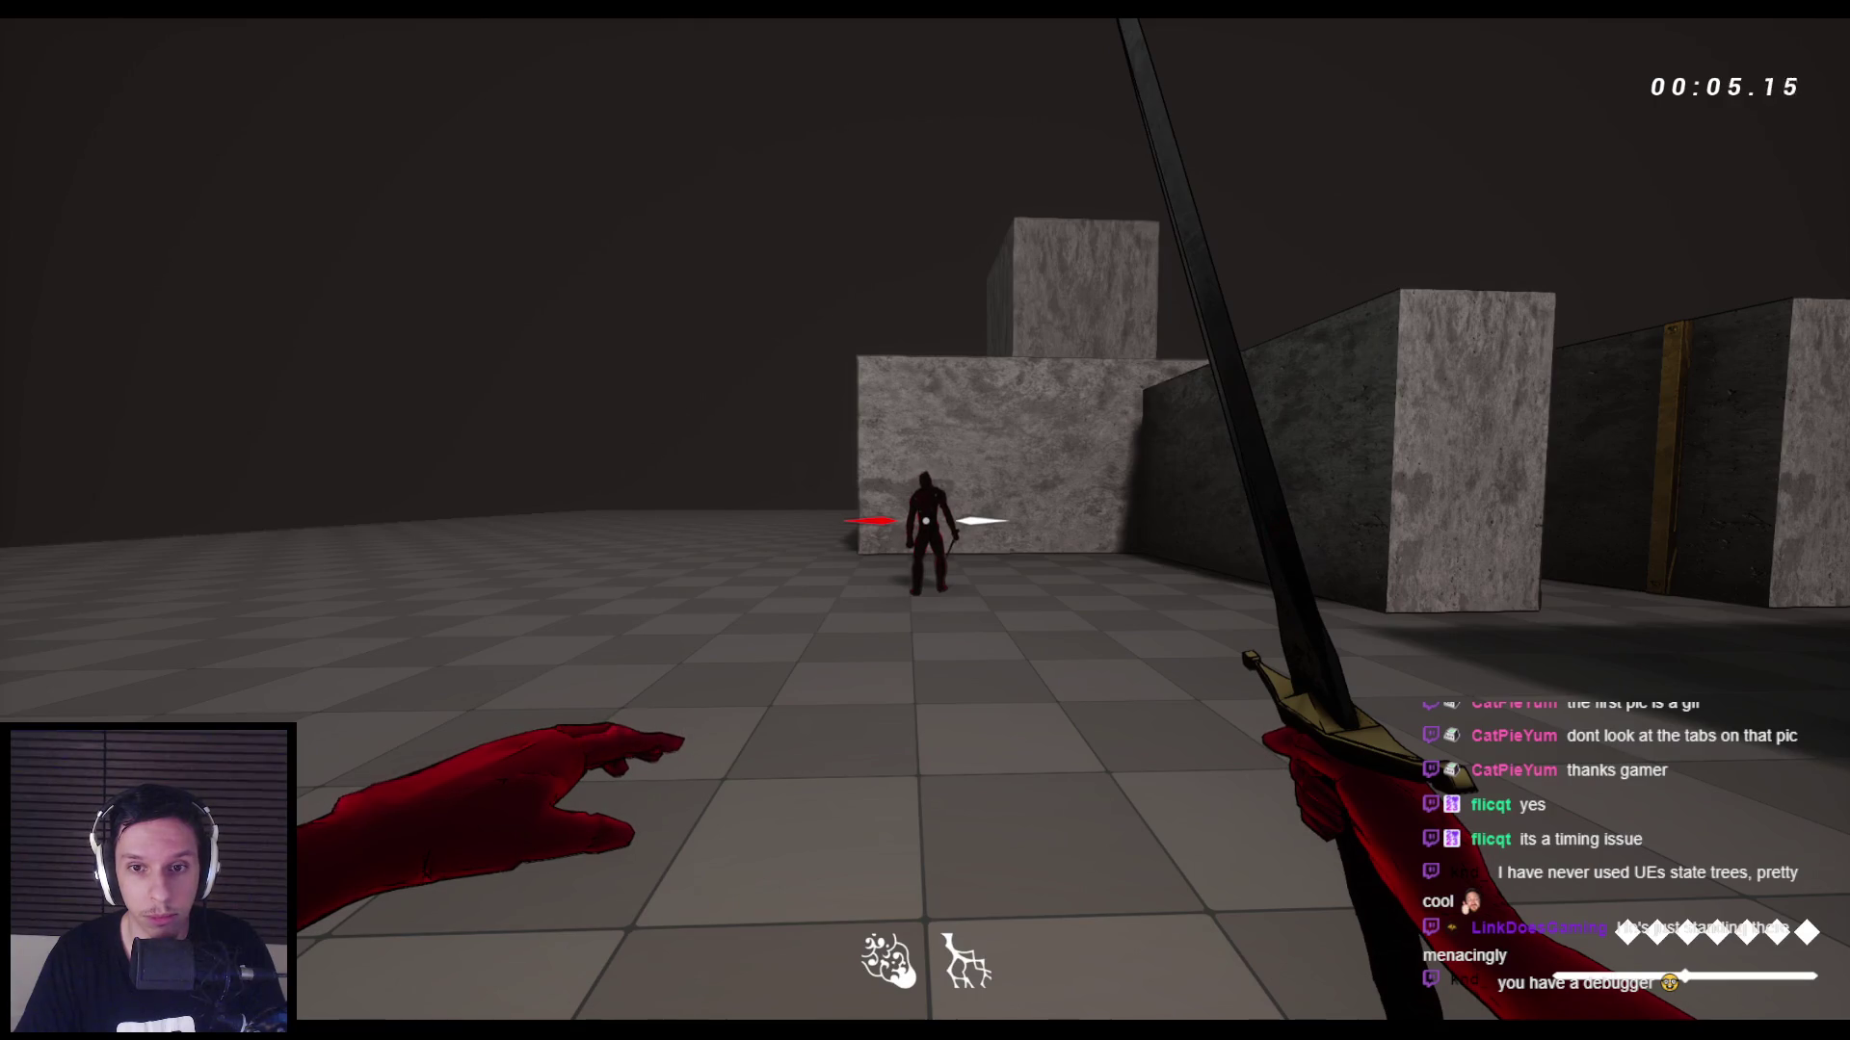
pyautogui.press('Escape')
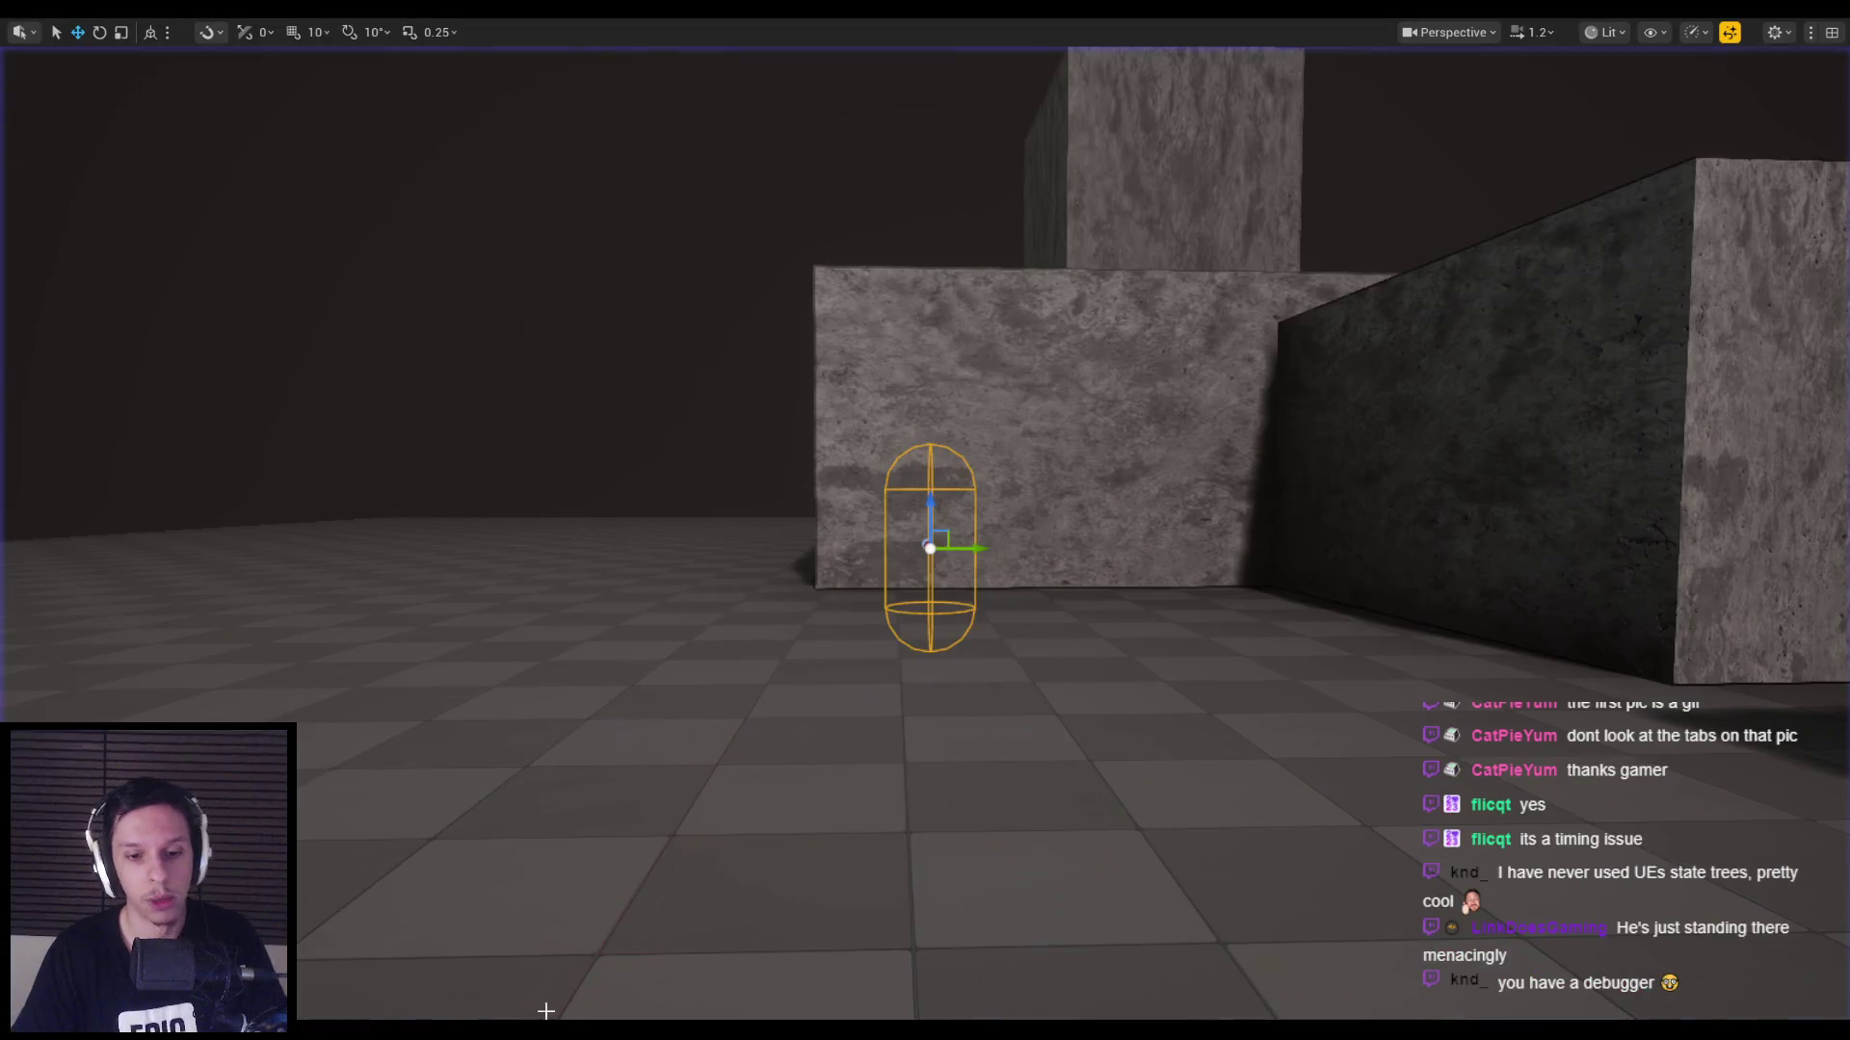
pyautogui.click(1584, 325)
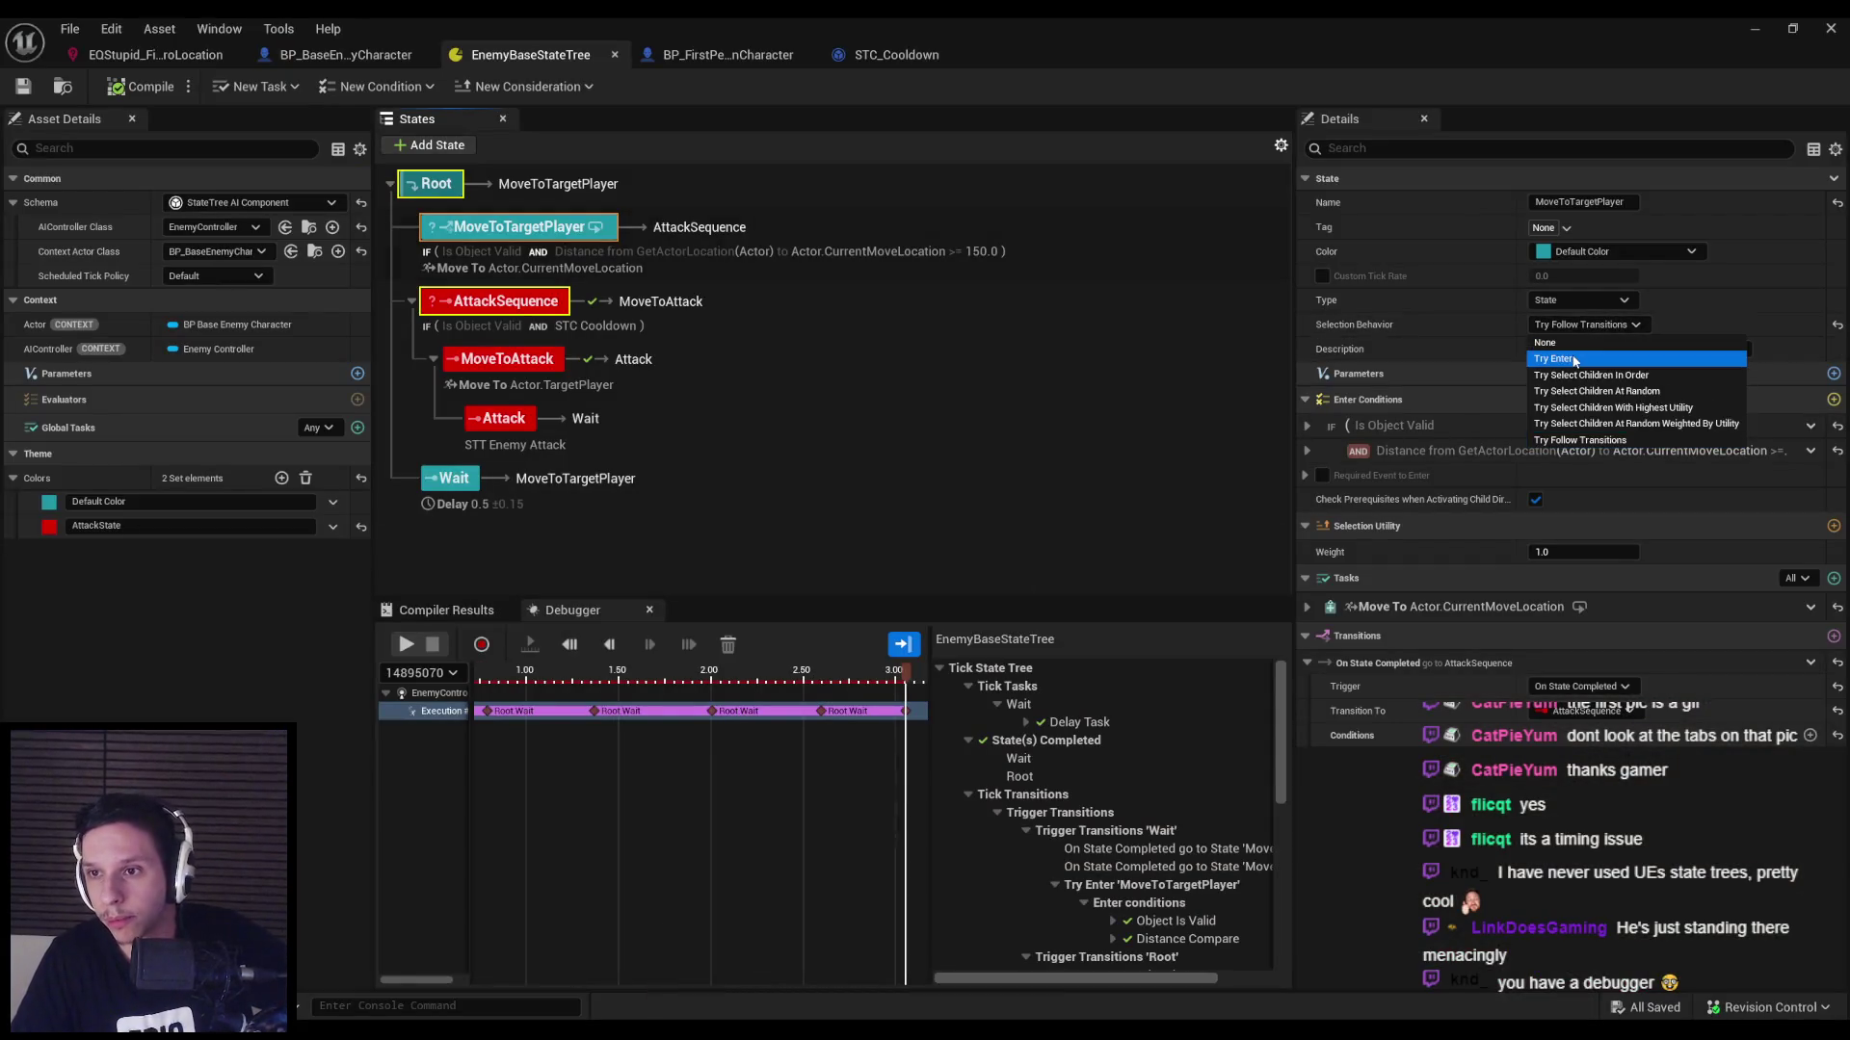
# Switch MoveToTargetPlayer back to Try Enter, compile, save, and start a play test.
pyautogui.click(1553, 359)
pyautogui.click(126, 89)
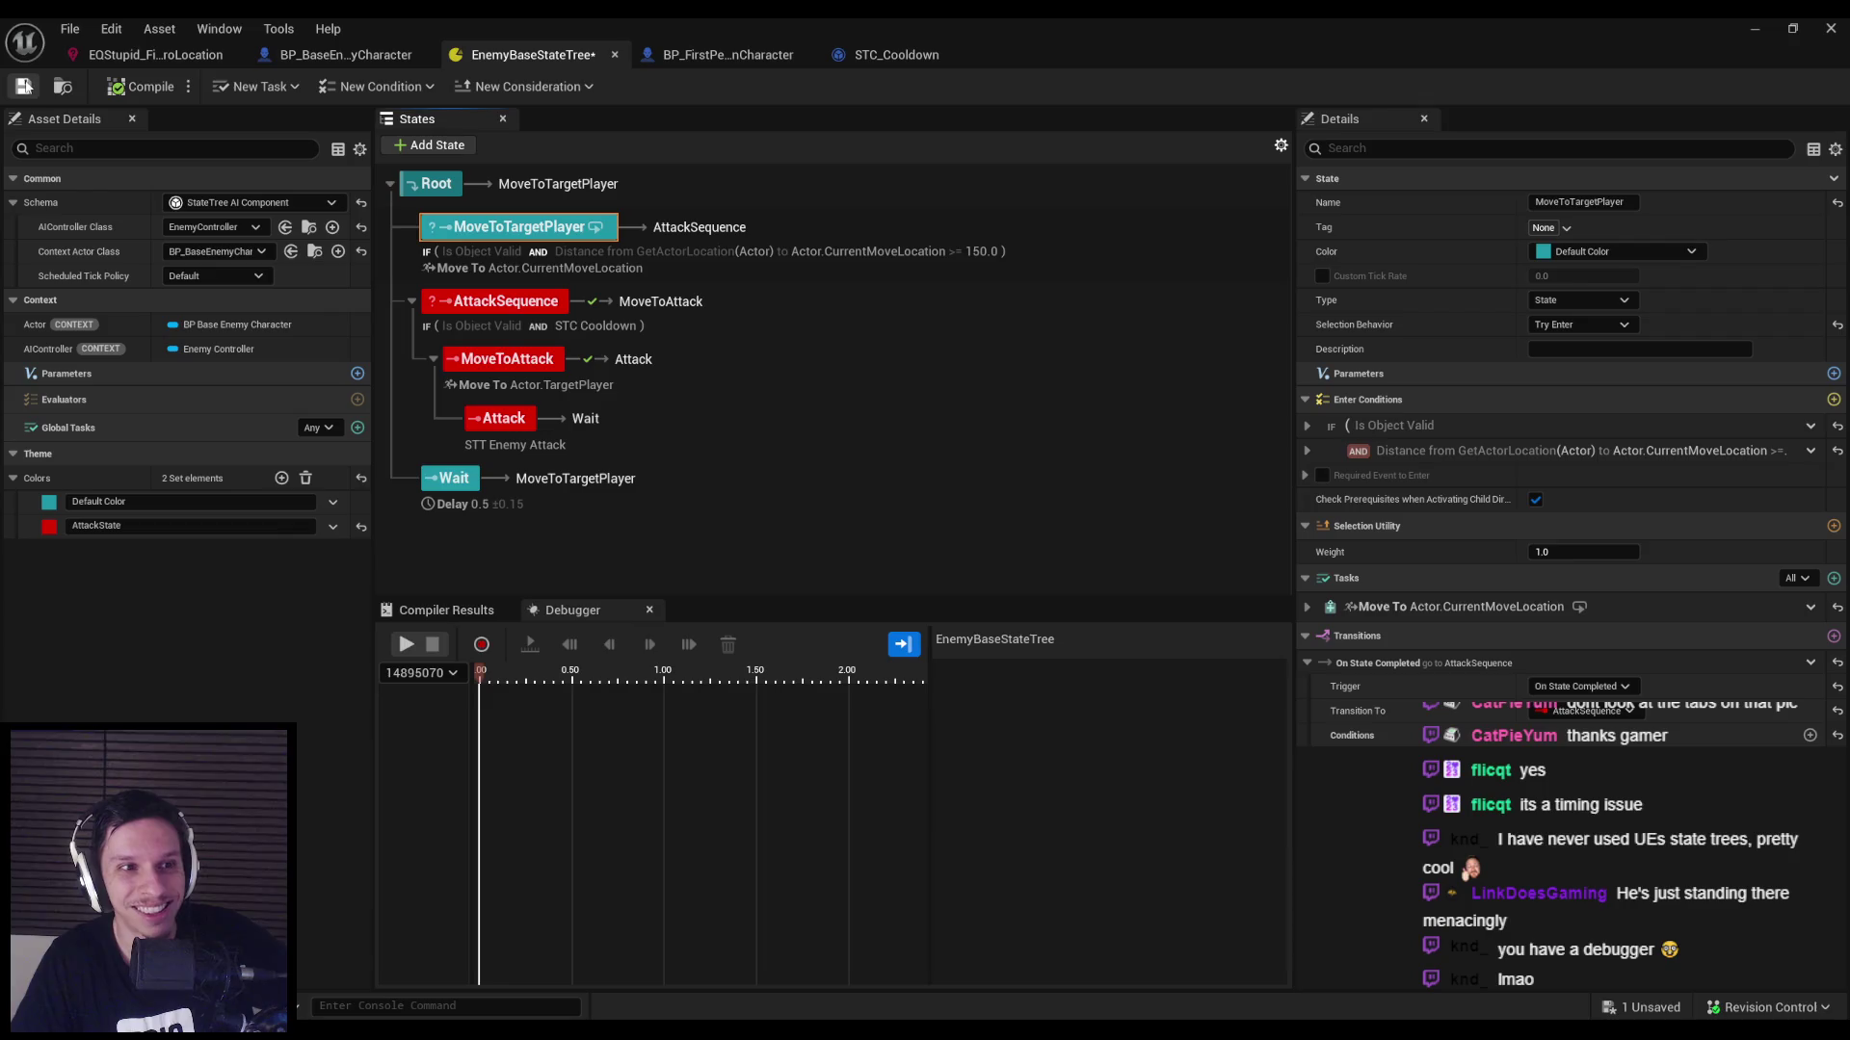
pyautogui.hotkey('ctrl', 's')
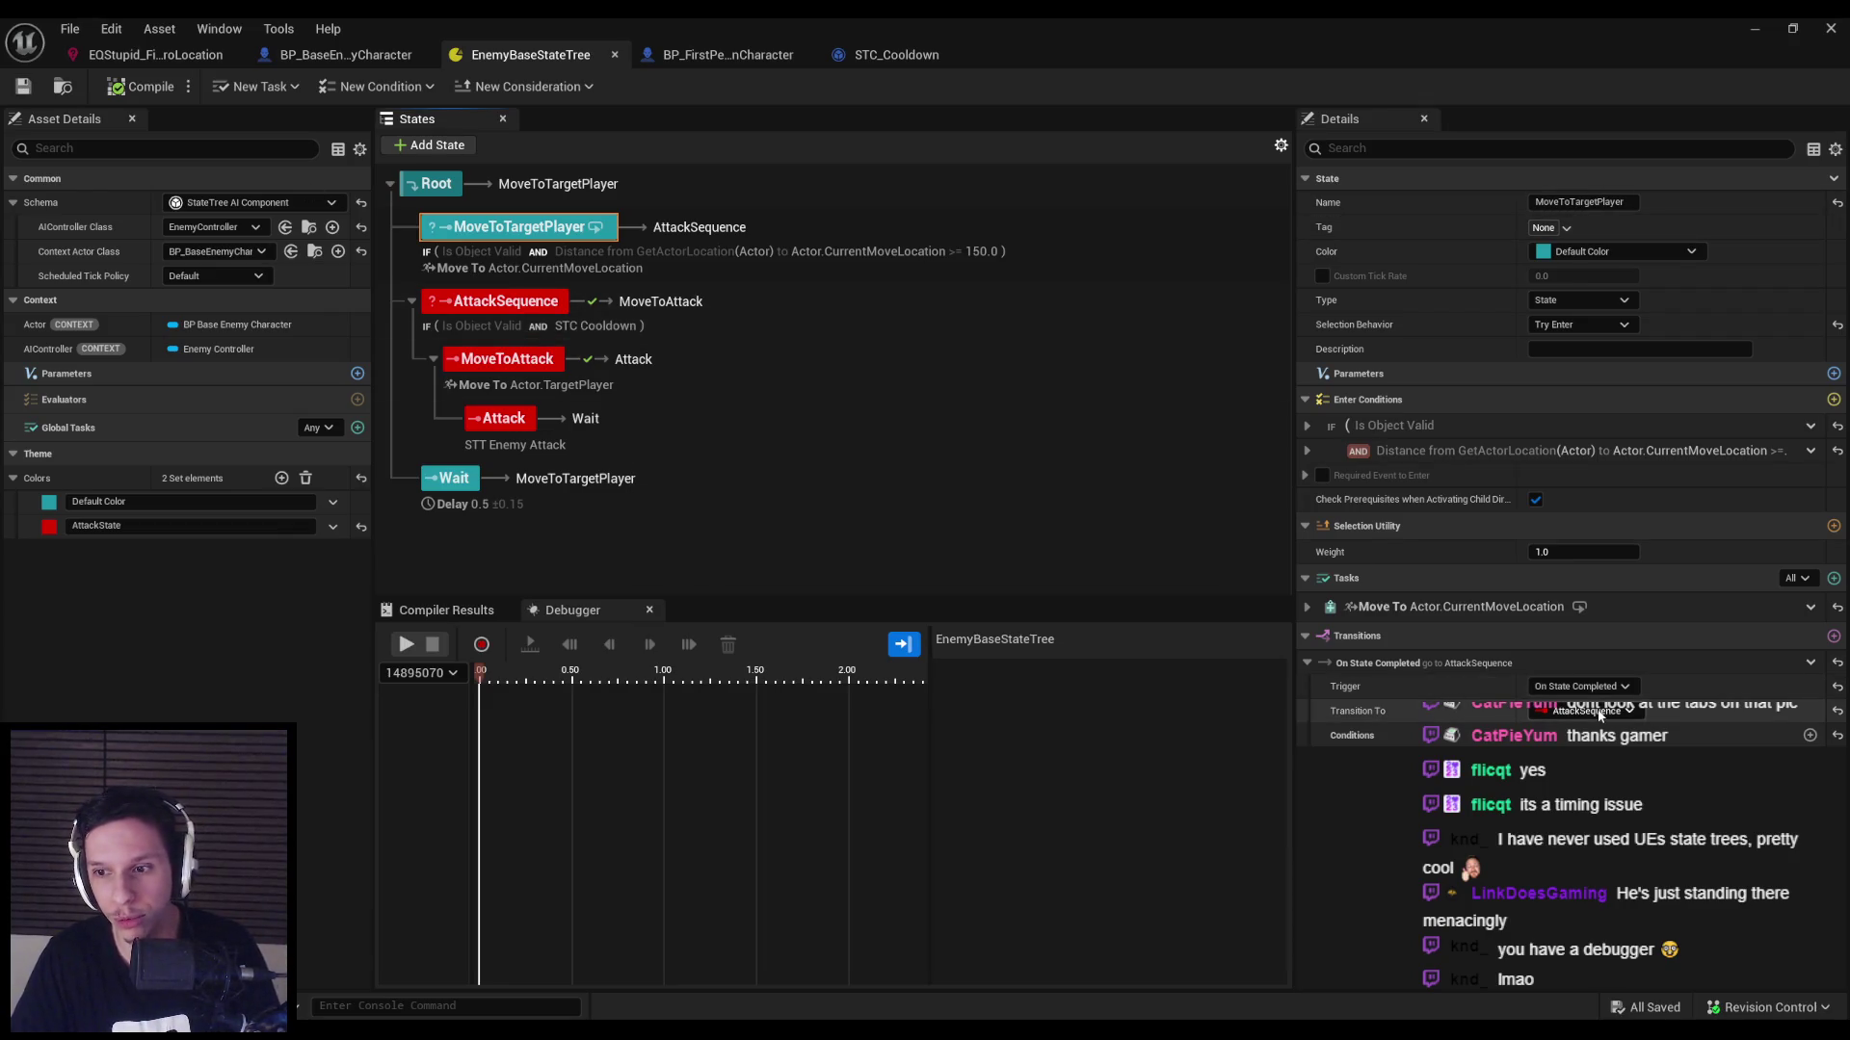
pyautogui.hotkey('alt', 'p')
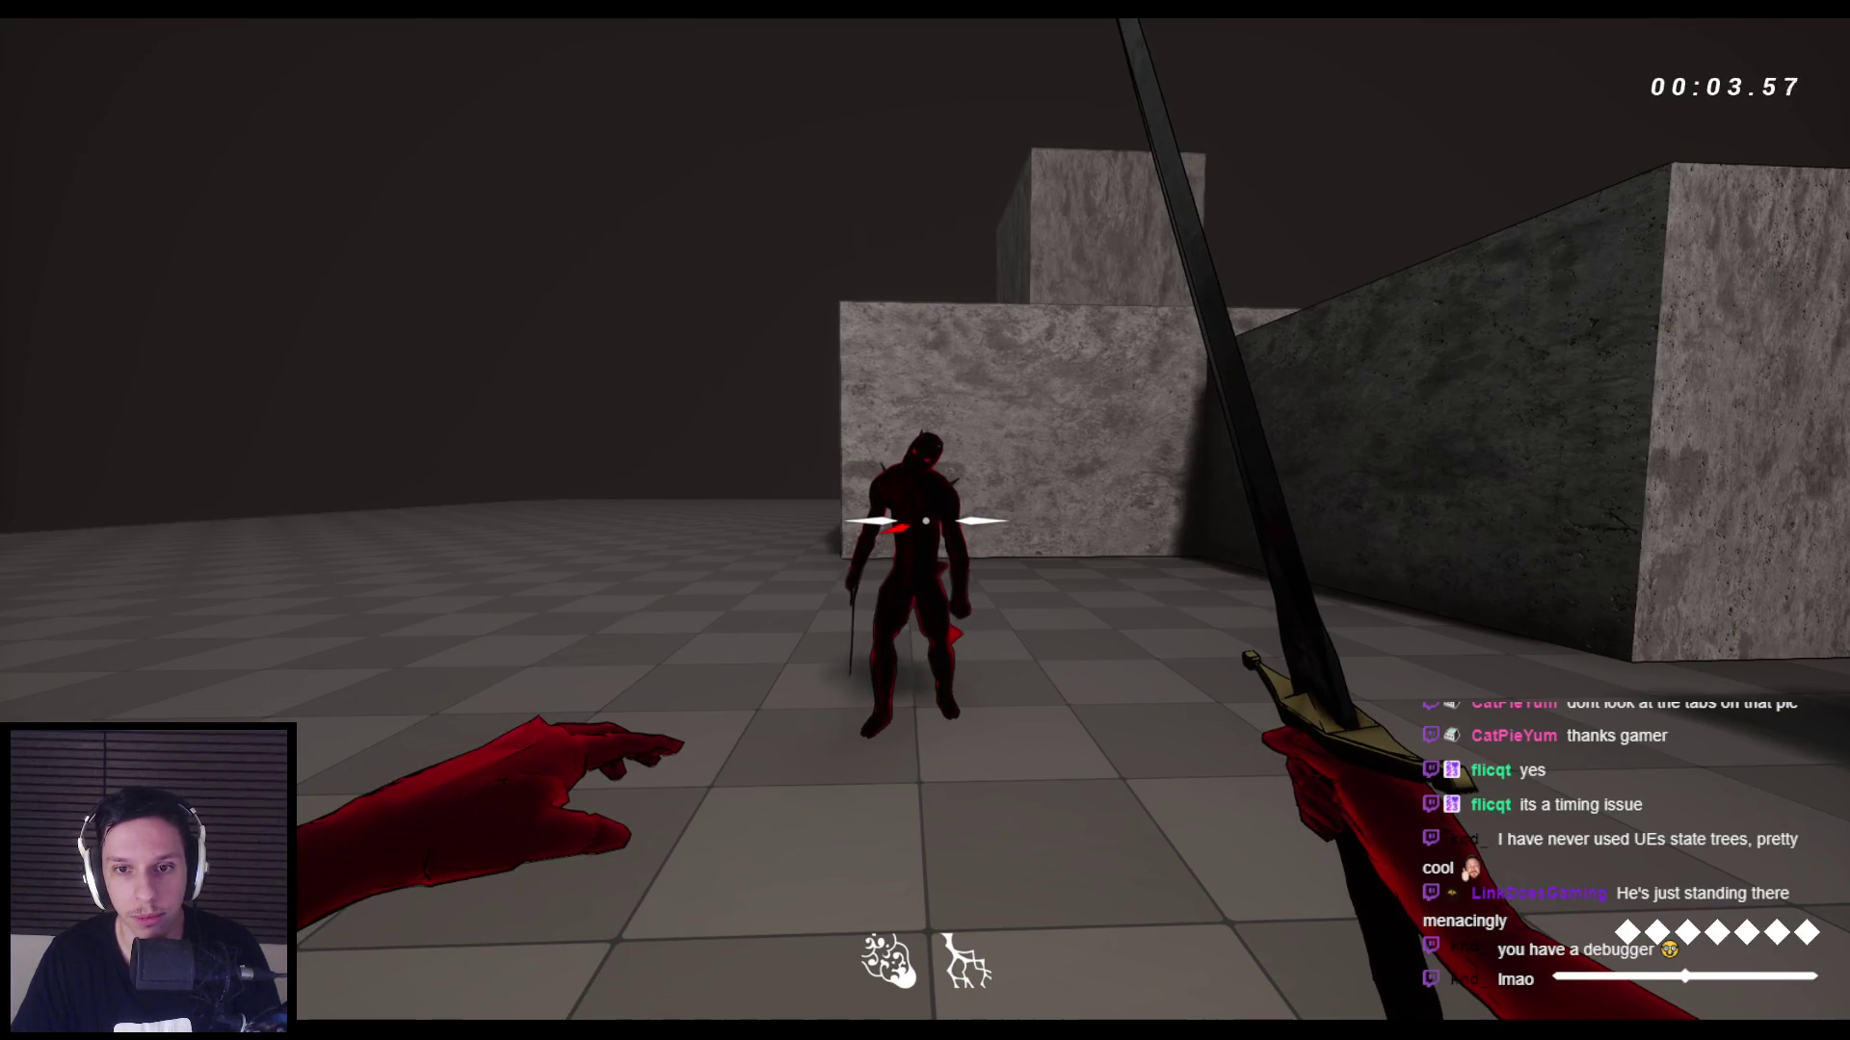
# Arrange the StateTree editor over the running game and clear the debugger trace.
pyautogui.press('super')
pyautogui.click(653, 983)
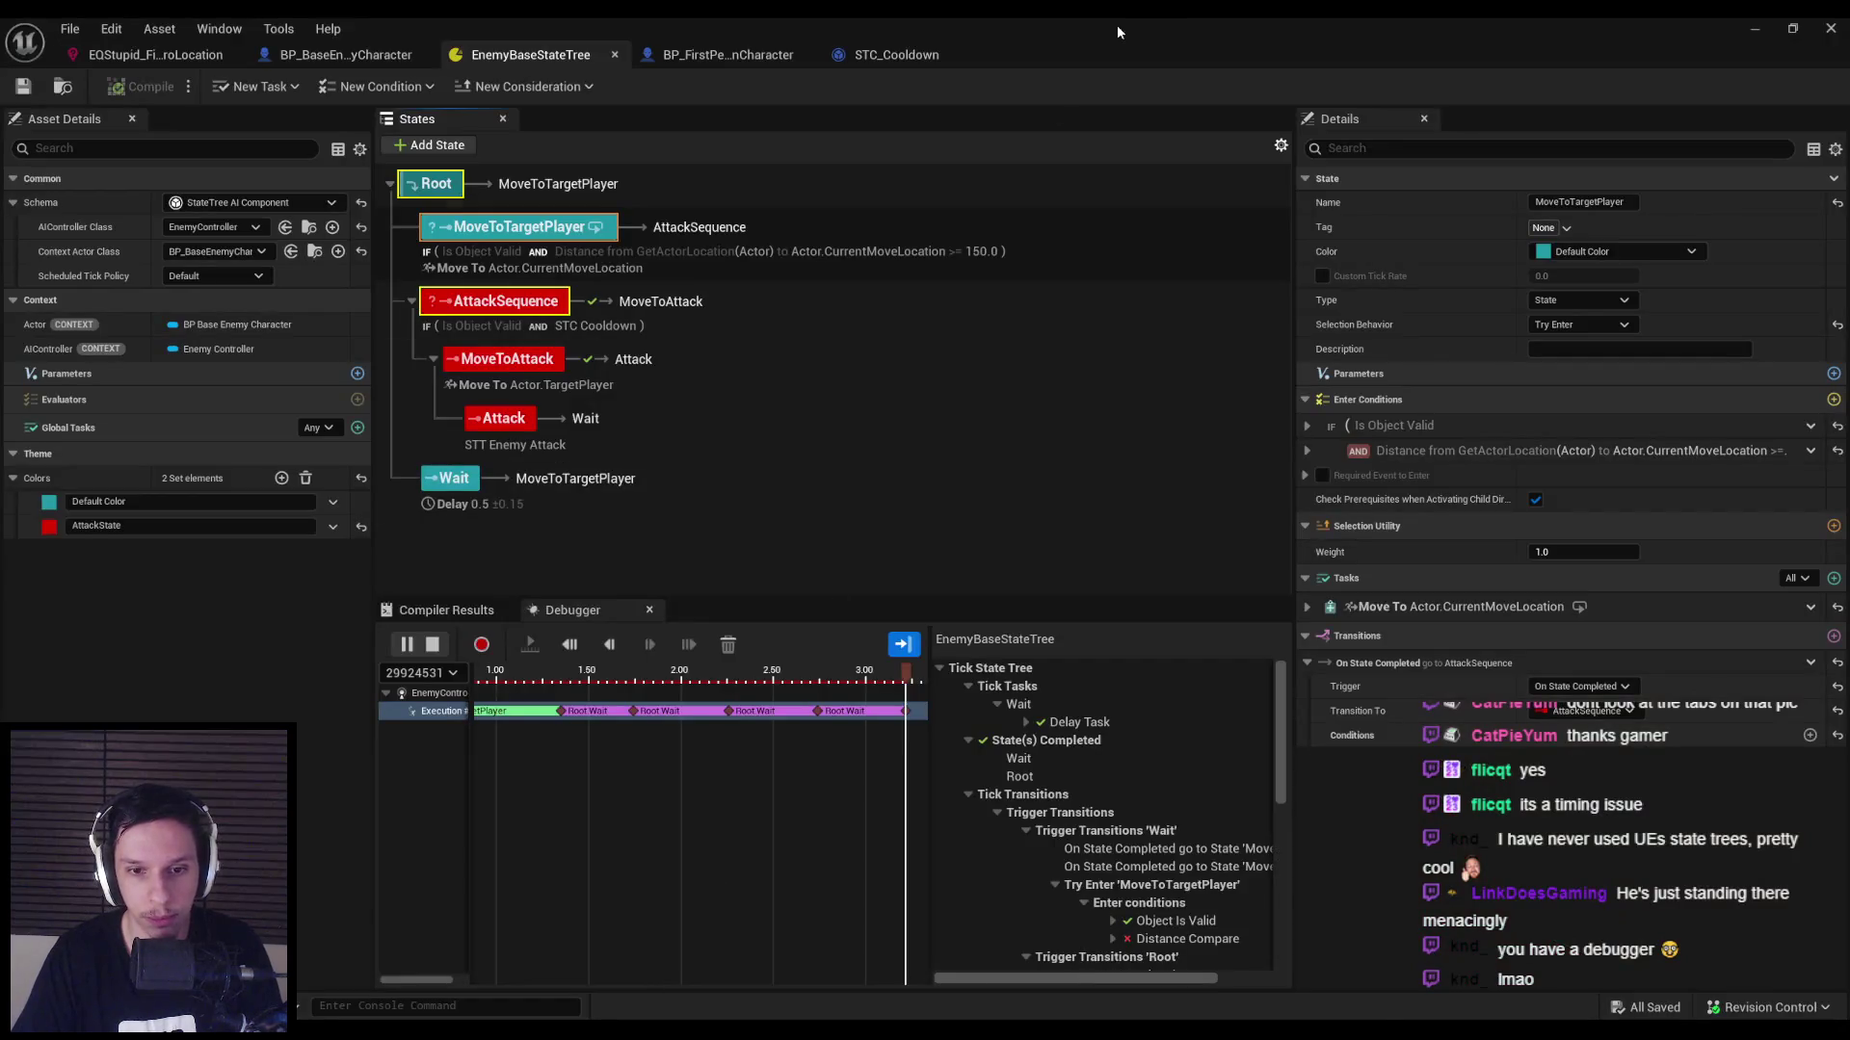
pyautogui.moveTo(1117, 32)
pyautogui.mouseDown()
pyautogui.moveTo(1163, 99)
pyautogui.moveTo(1317, 185)
pyautogui.mouseUp()
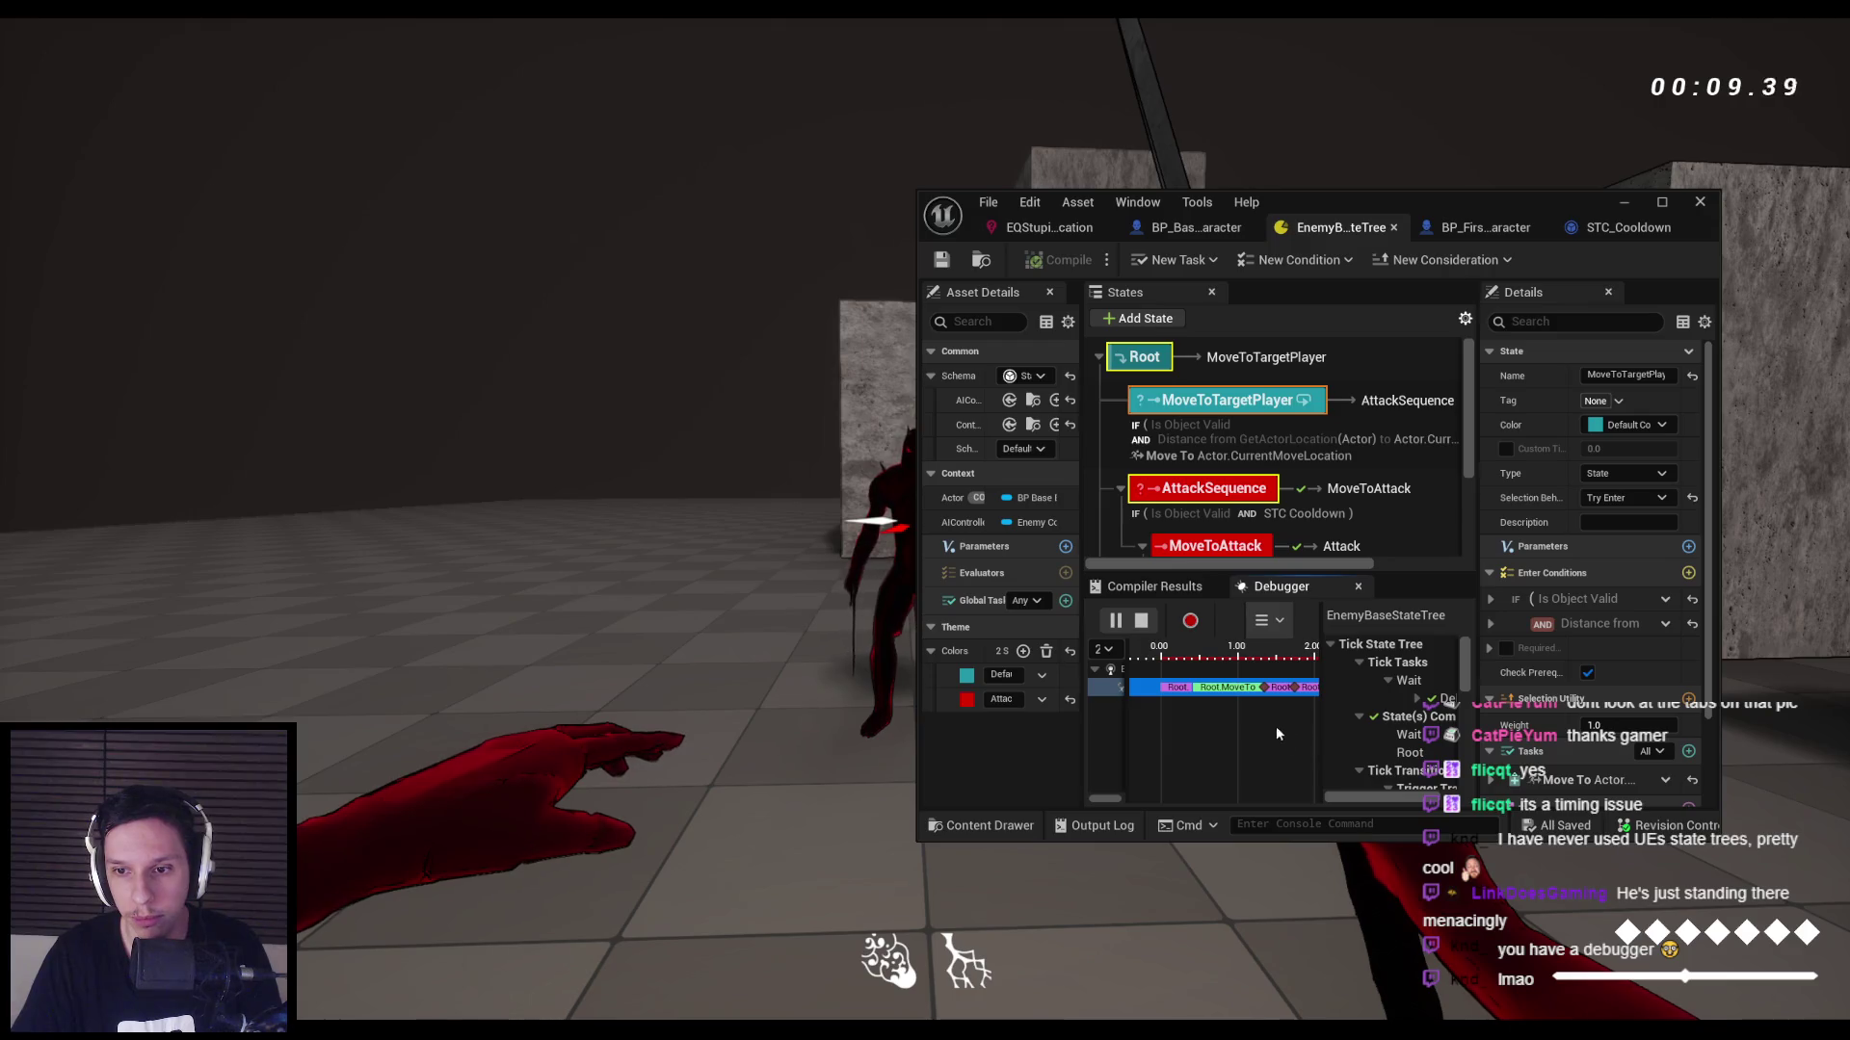
pyautogui.moveTo(1348, 214); pyautogui.dragTo(1412, 205)
pyautogui.doubleClick(1412, 205)
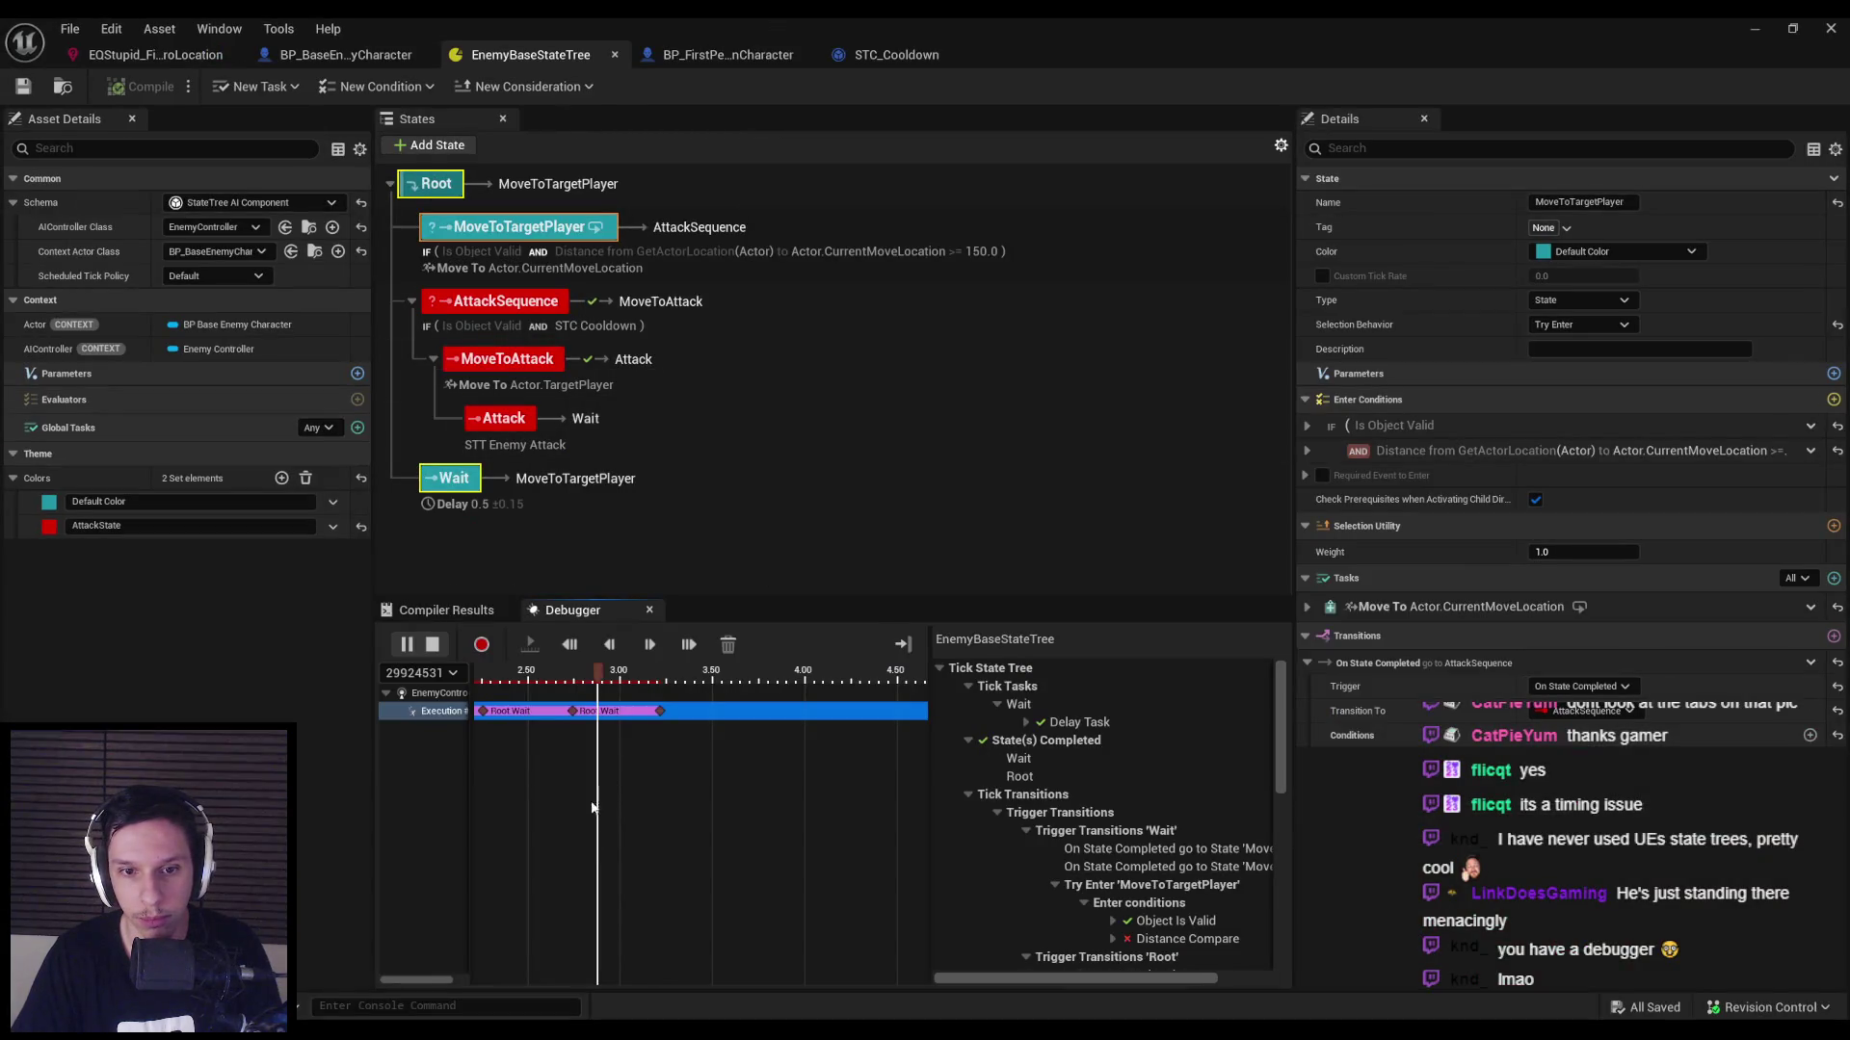
pyautogui.click(727, 644)
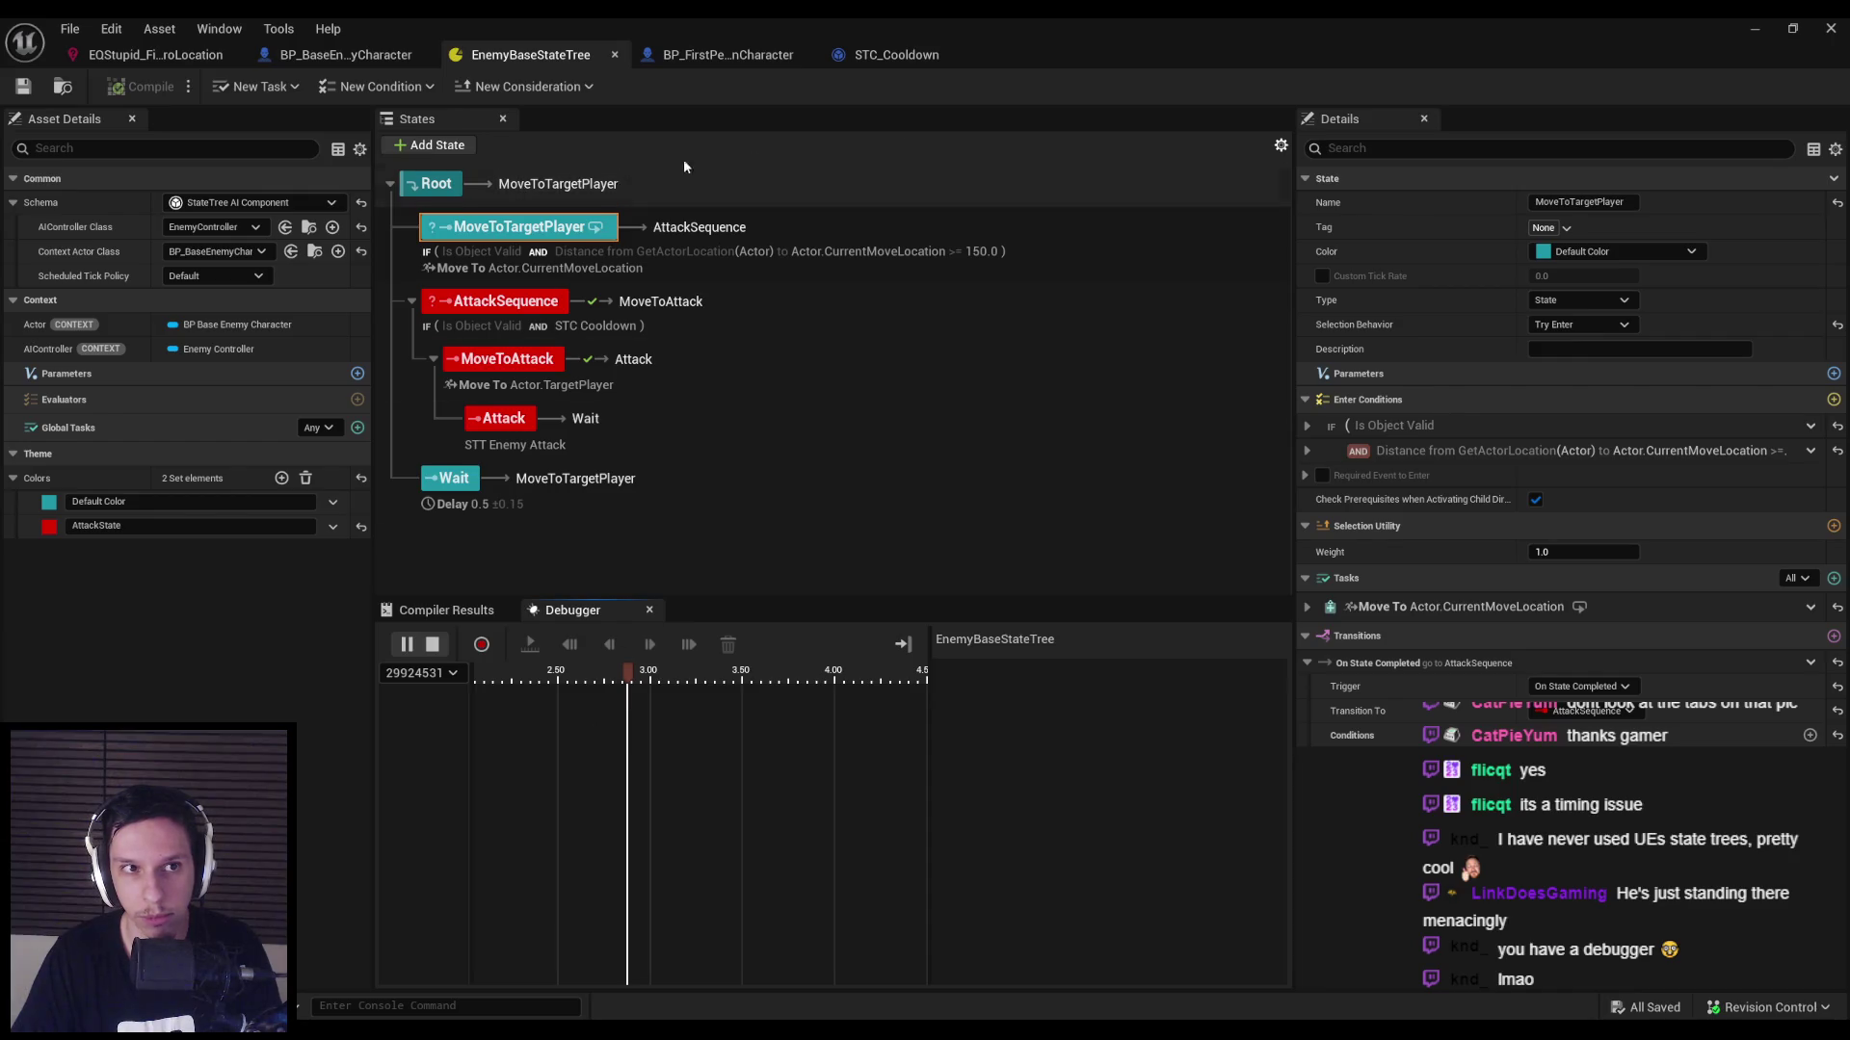
pyautogui.moveTo(1158, 29); pyautogui.dragTo(1283, 327)
pyautogui.click(636, 497)
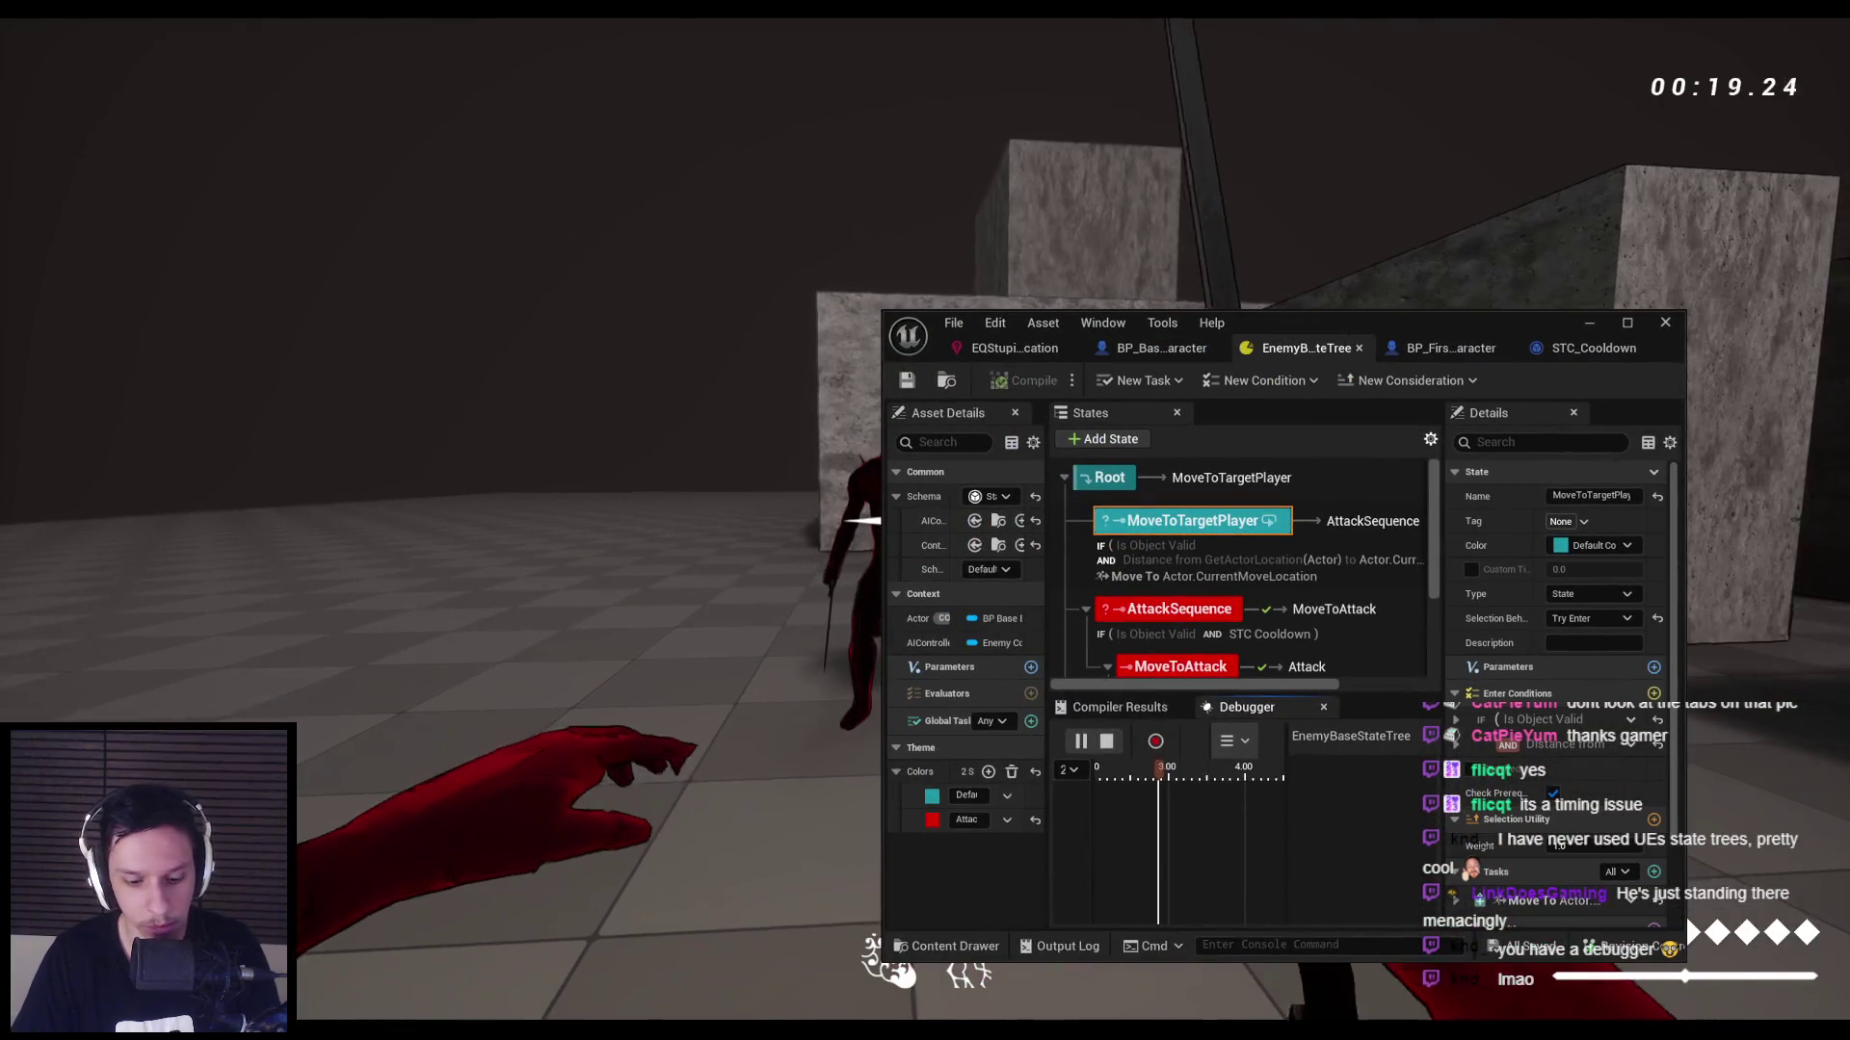
# Show the EQS debug overlay, restart the play session, and maximize the StateTree editor.
pyautogui.press("'")
pyautogui.press("'")
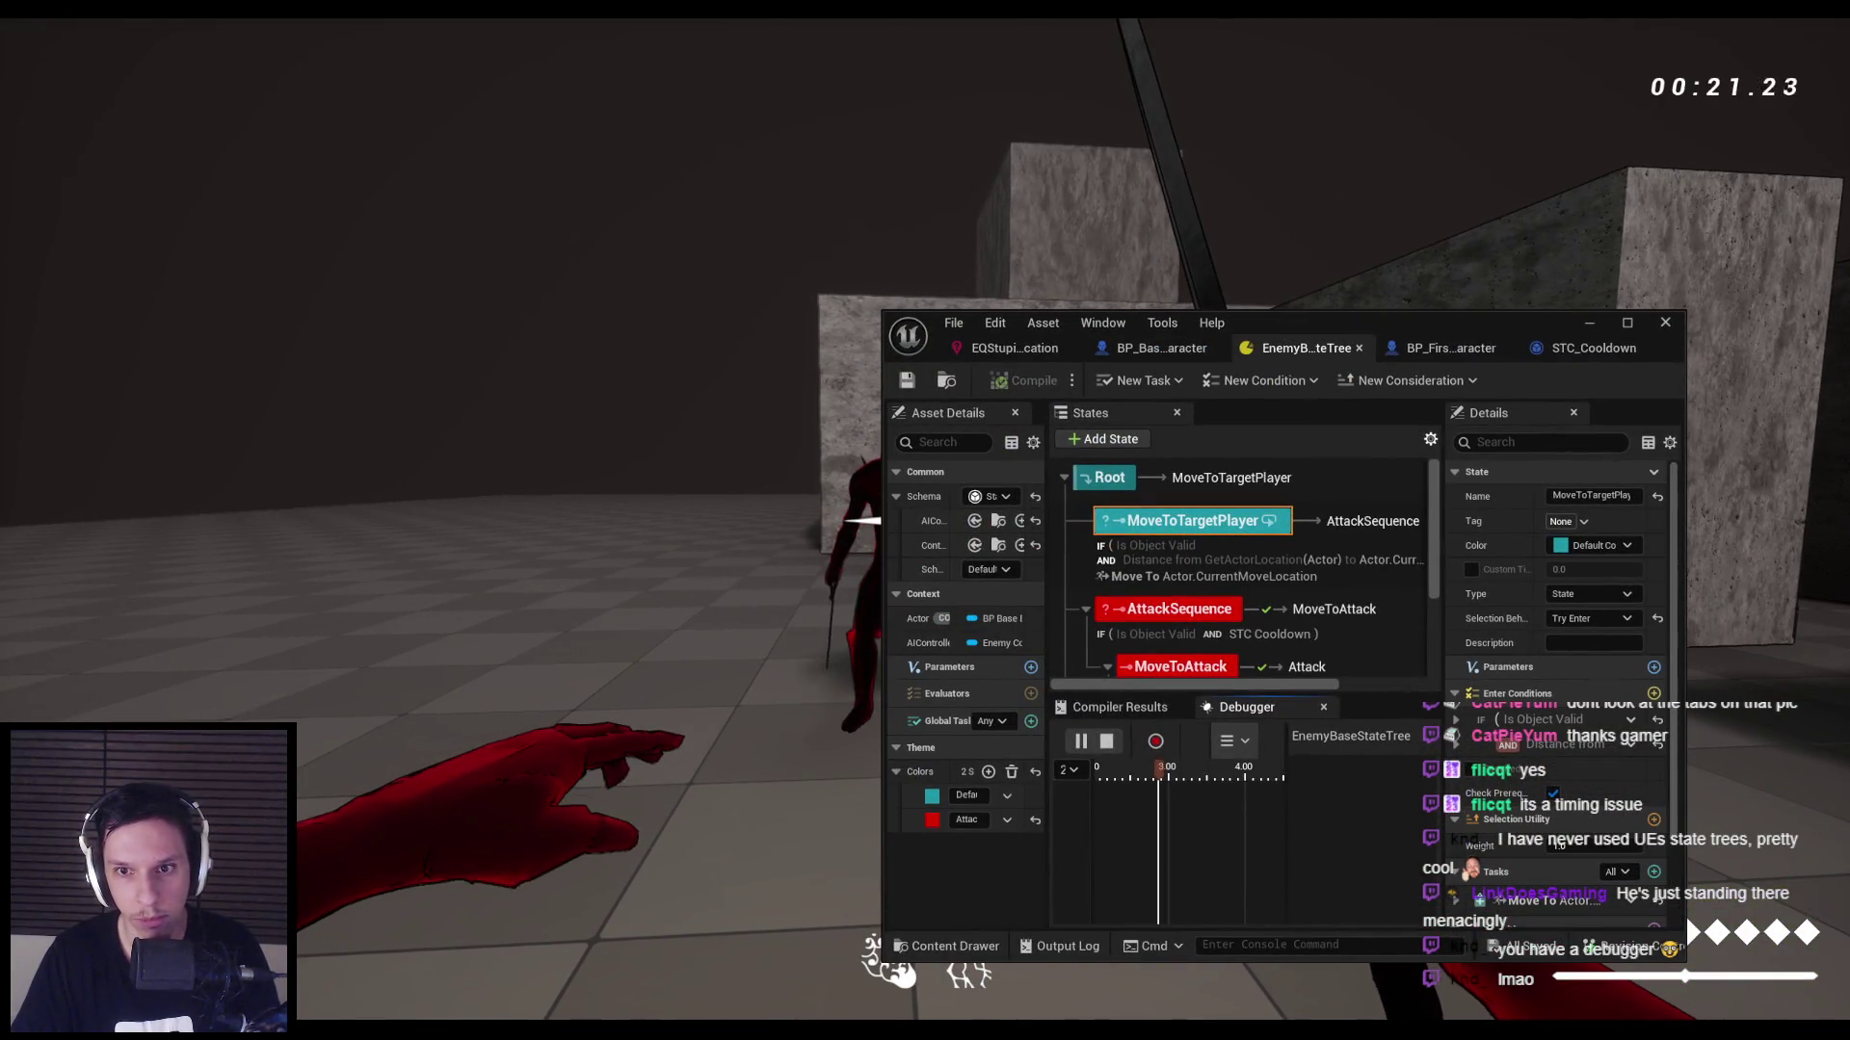
pyautogui.press('Pause')
pyautogui.hotkey('alt', 'p')
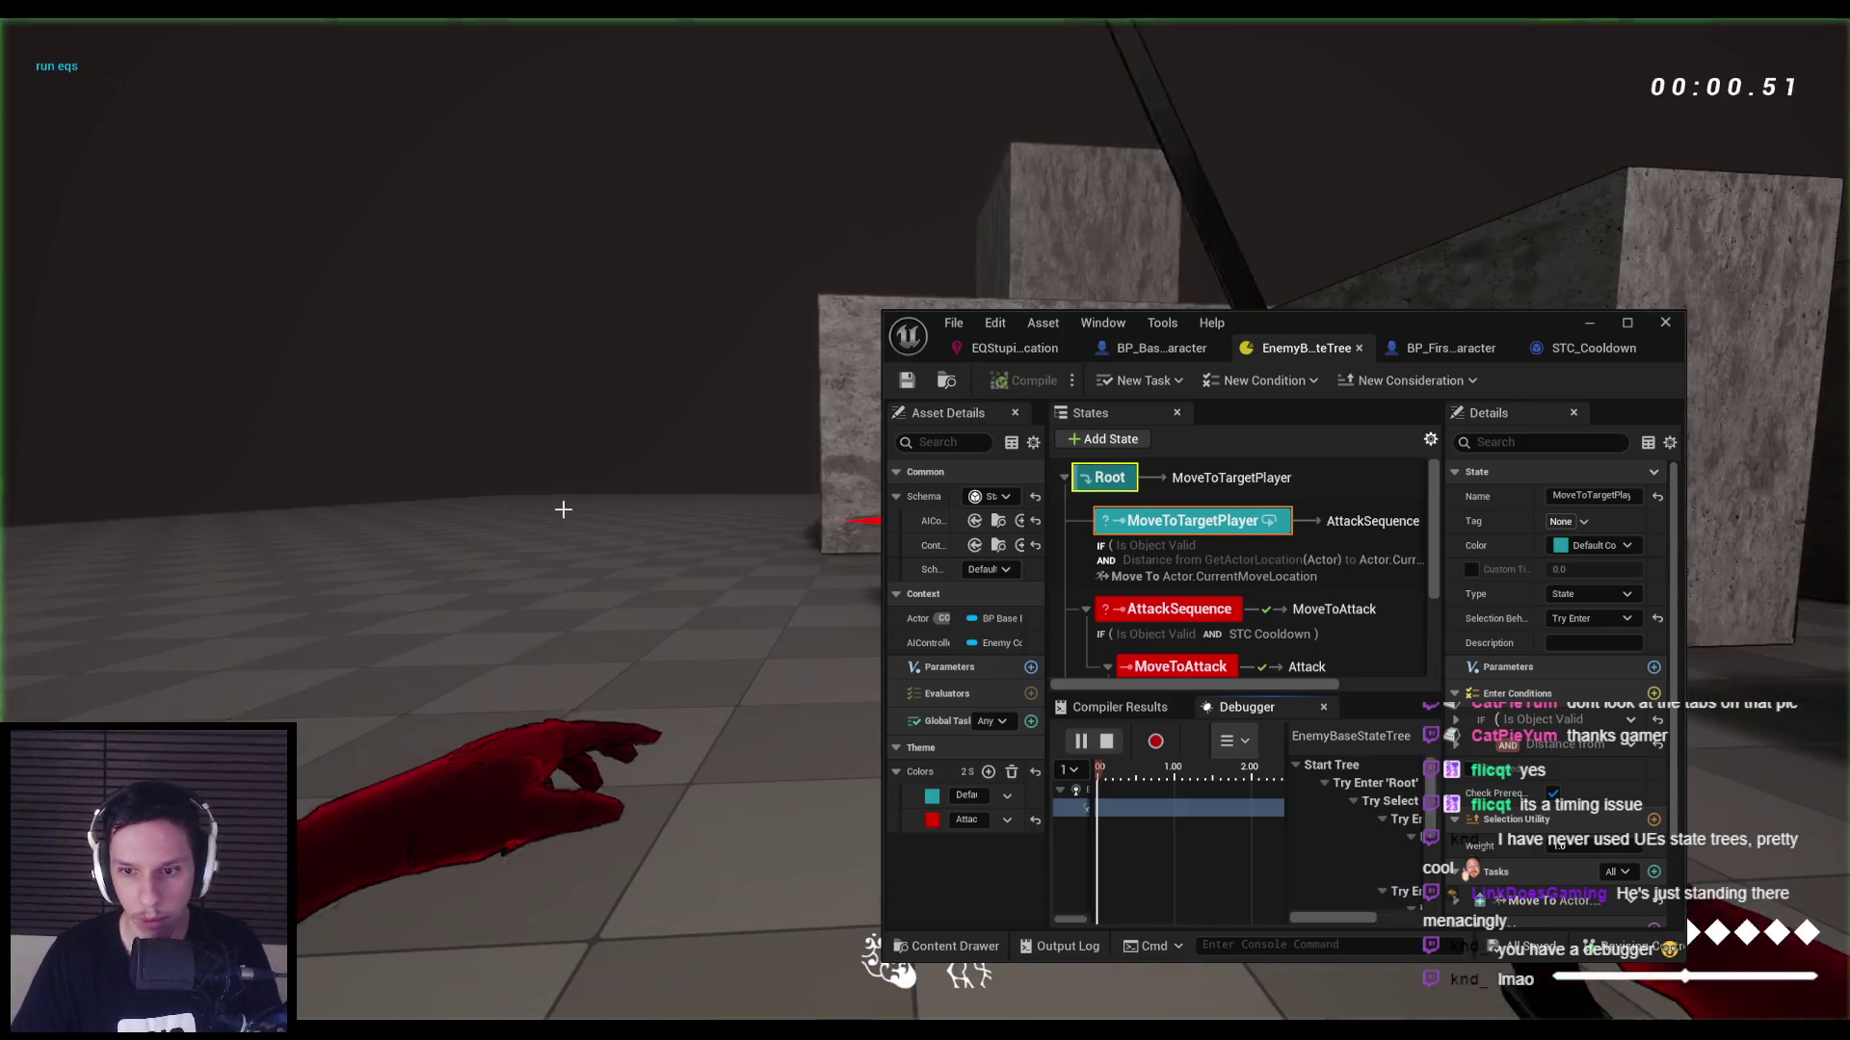
pyautogui.press('super')
pyautogui.click(1299, 320)
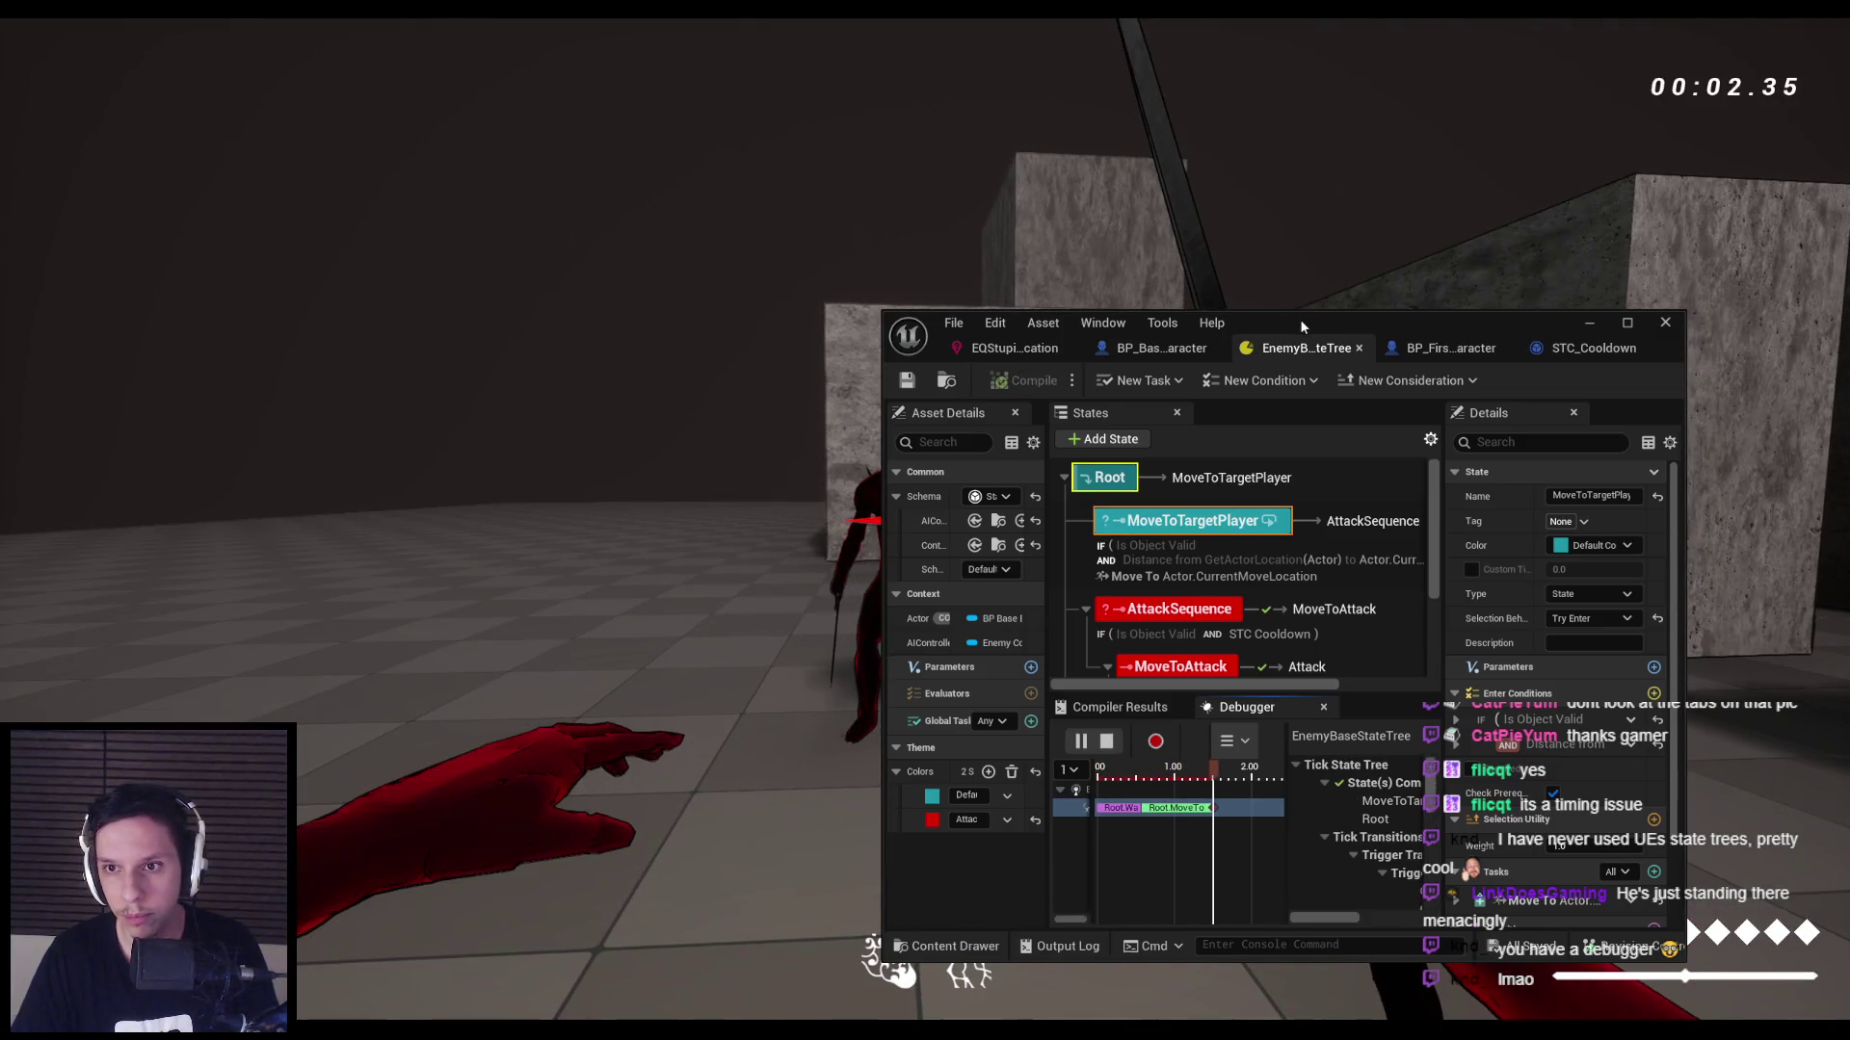
pyautogui.moveTo(1298, 319); pyautogui.dragTo(1327, 275)
pyautogui.doubleClick(1326, 276)
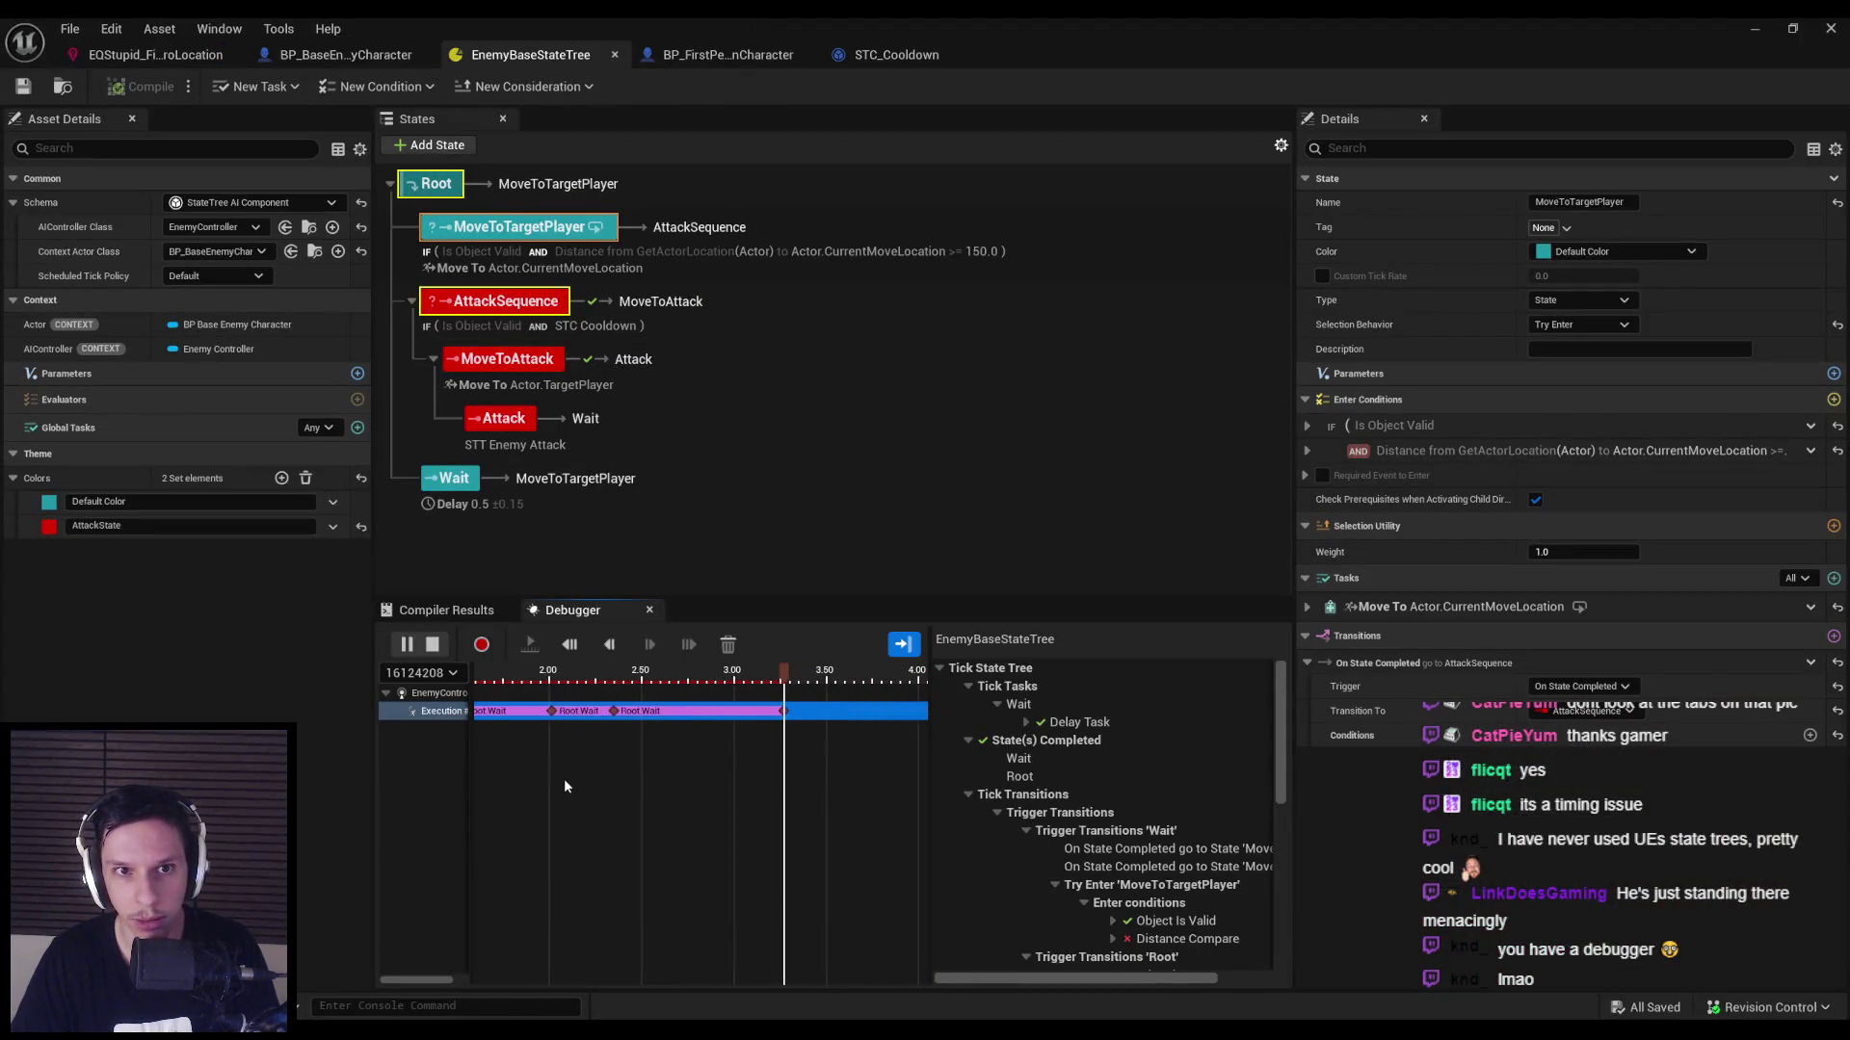
# Make the Wait state transition to Root On State Completed, then compile the tree.
pyautogui.click(514, 496)
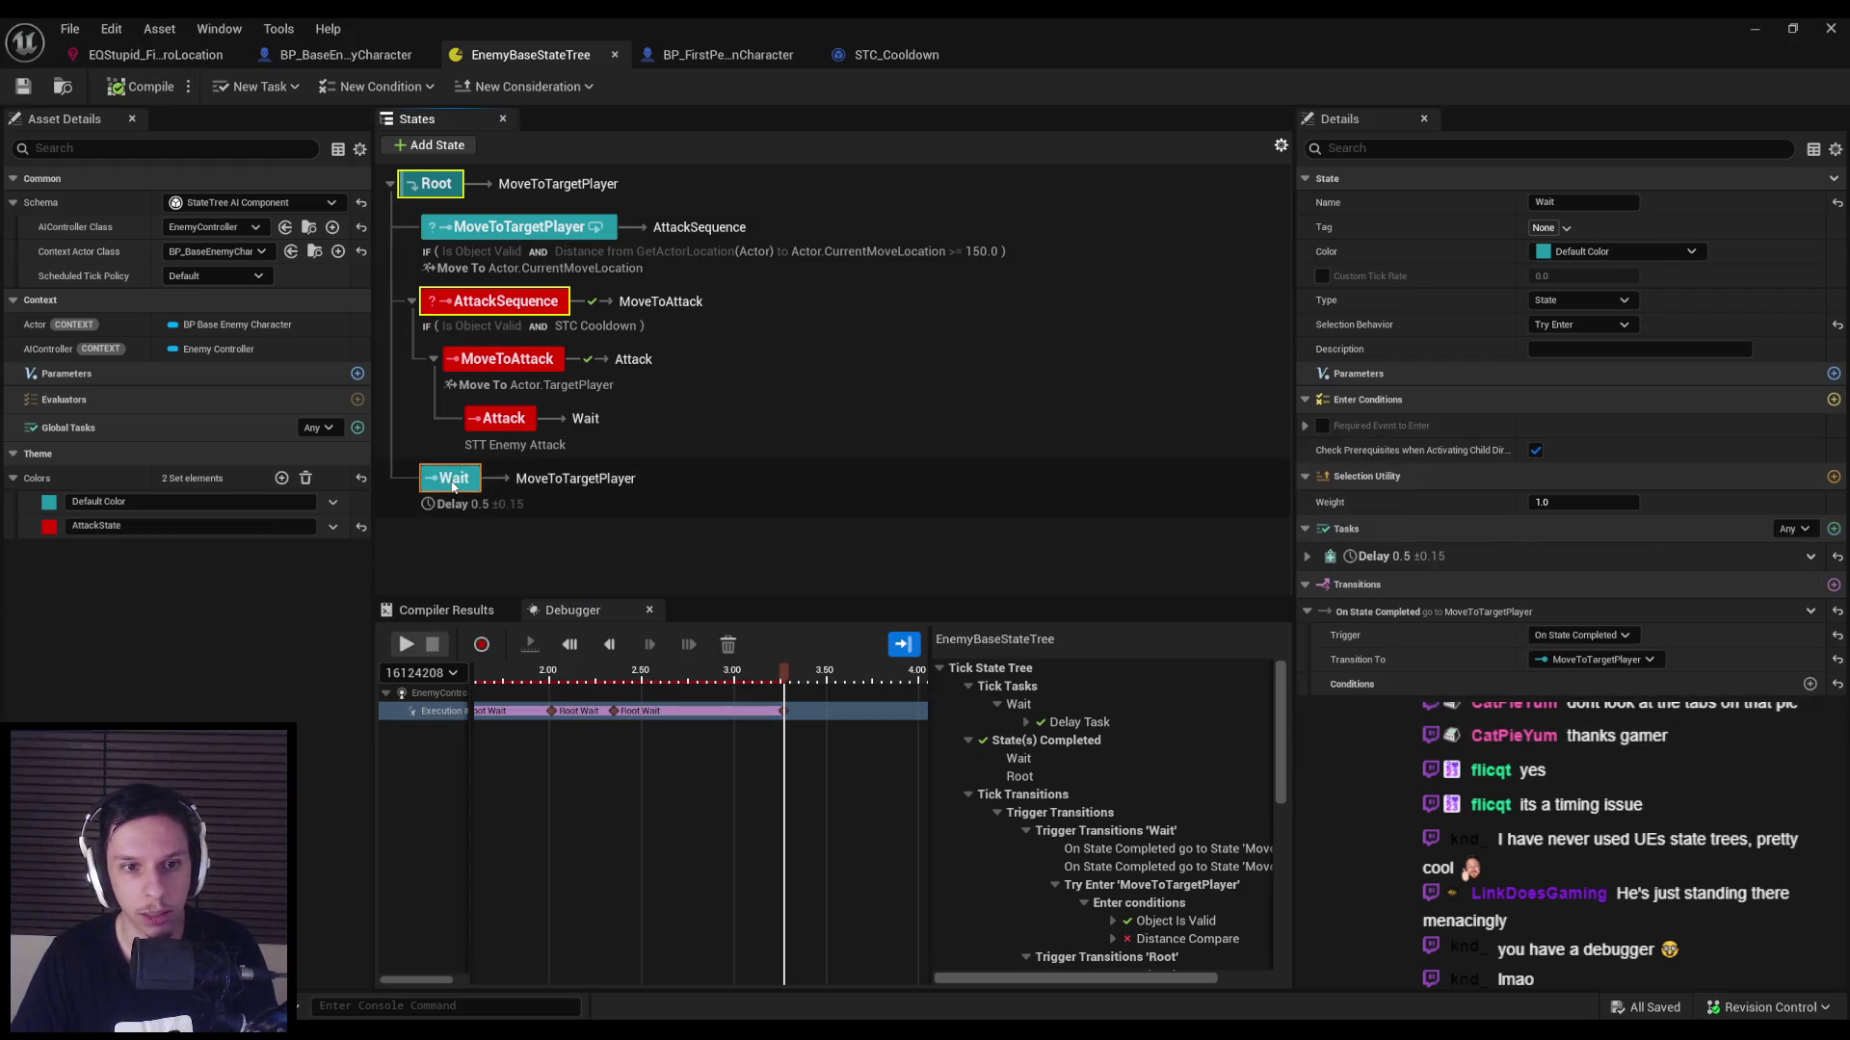
pyautogui.click(1594, 663)
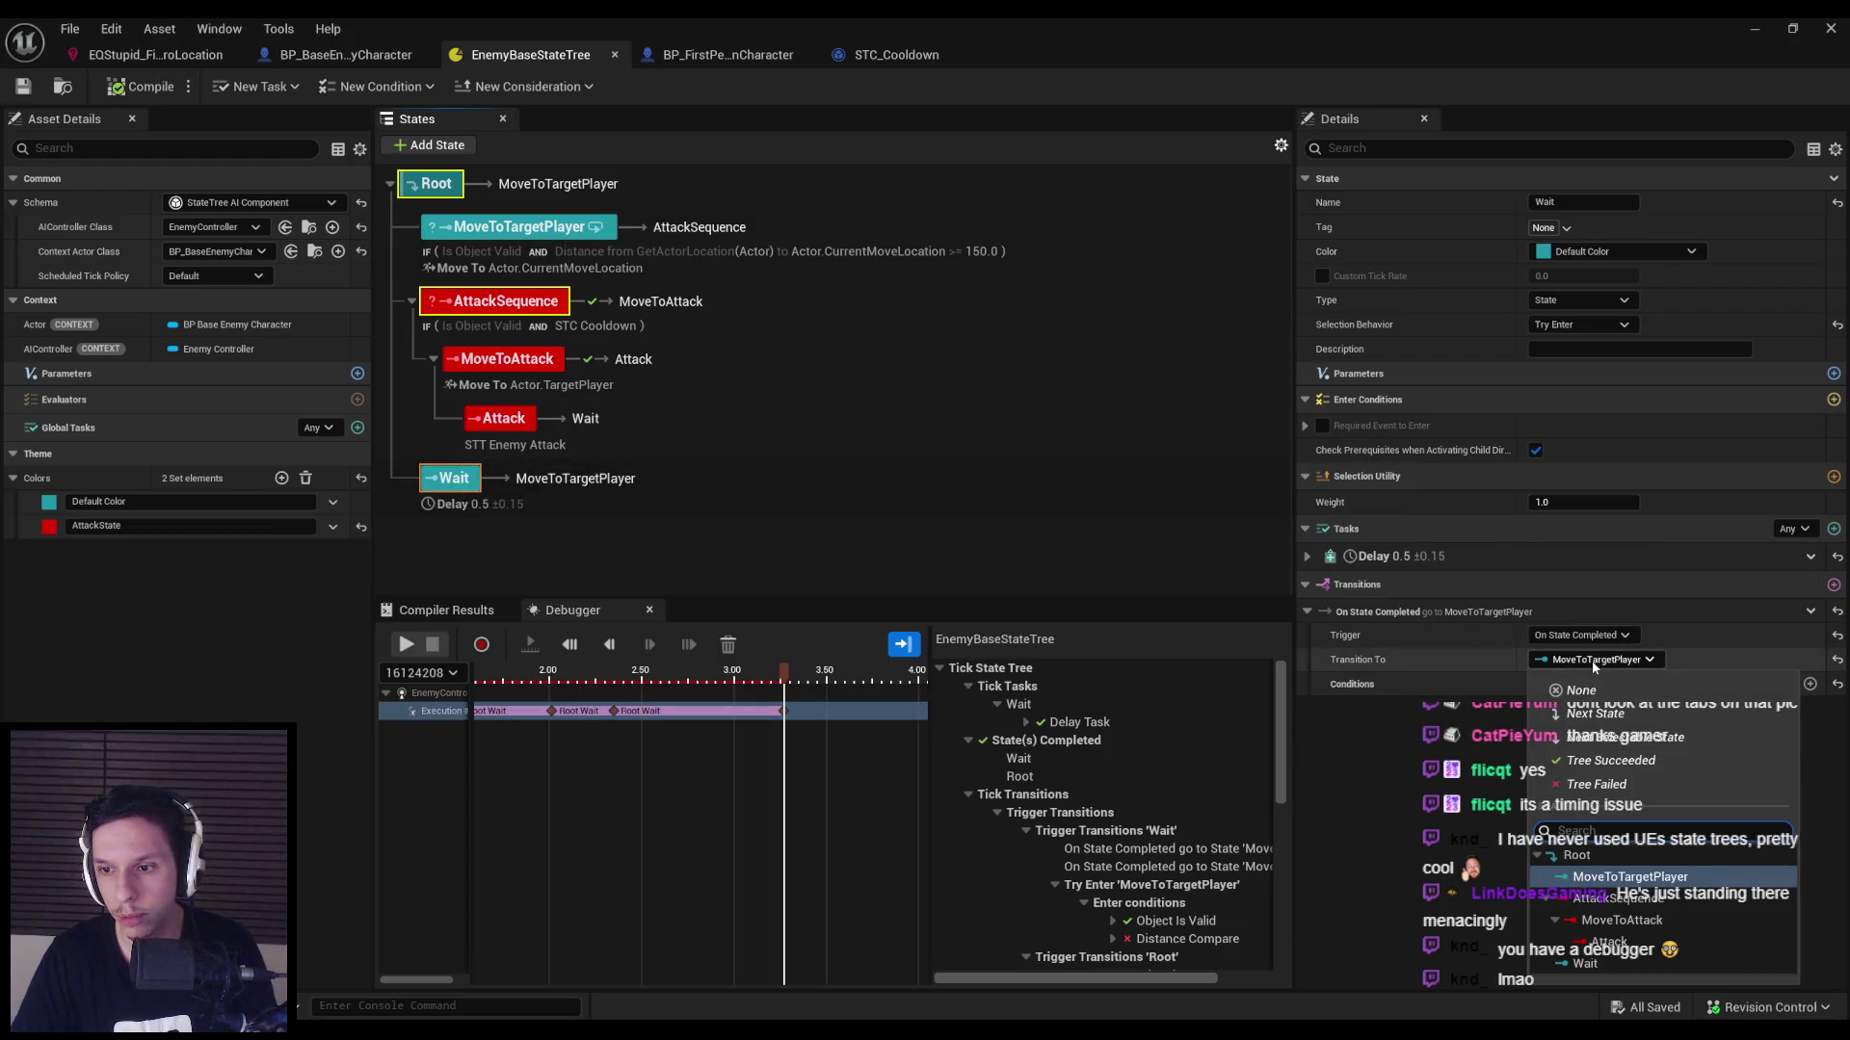
pyautogui.click(1604, 853)
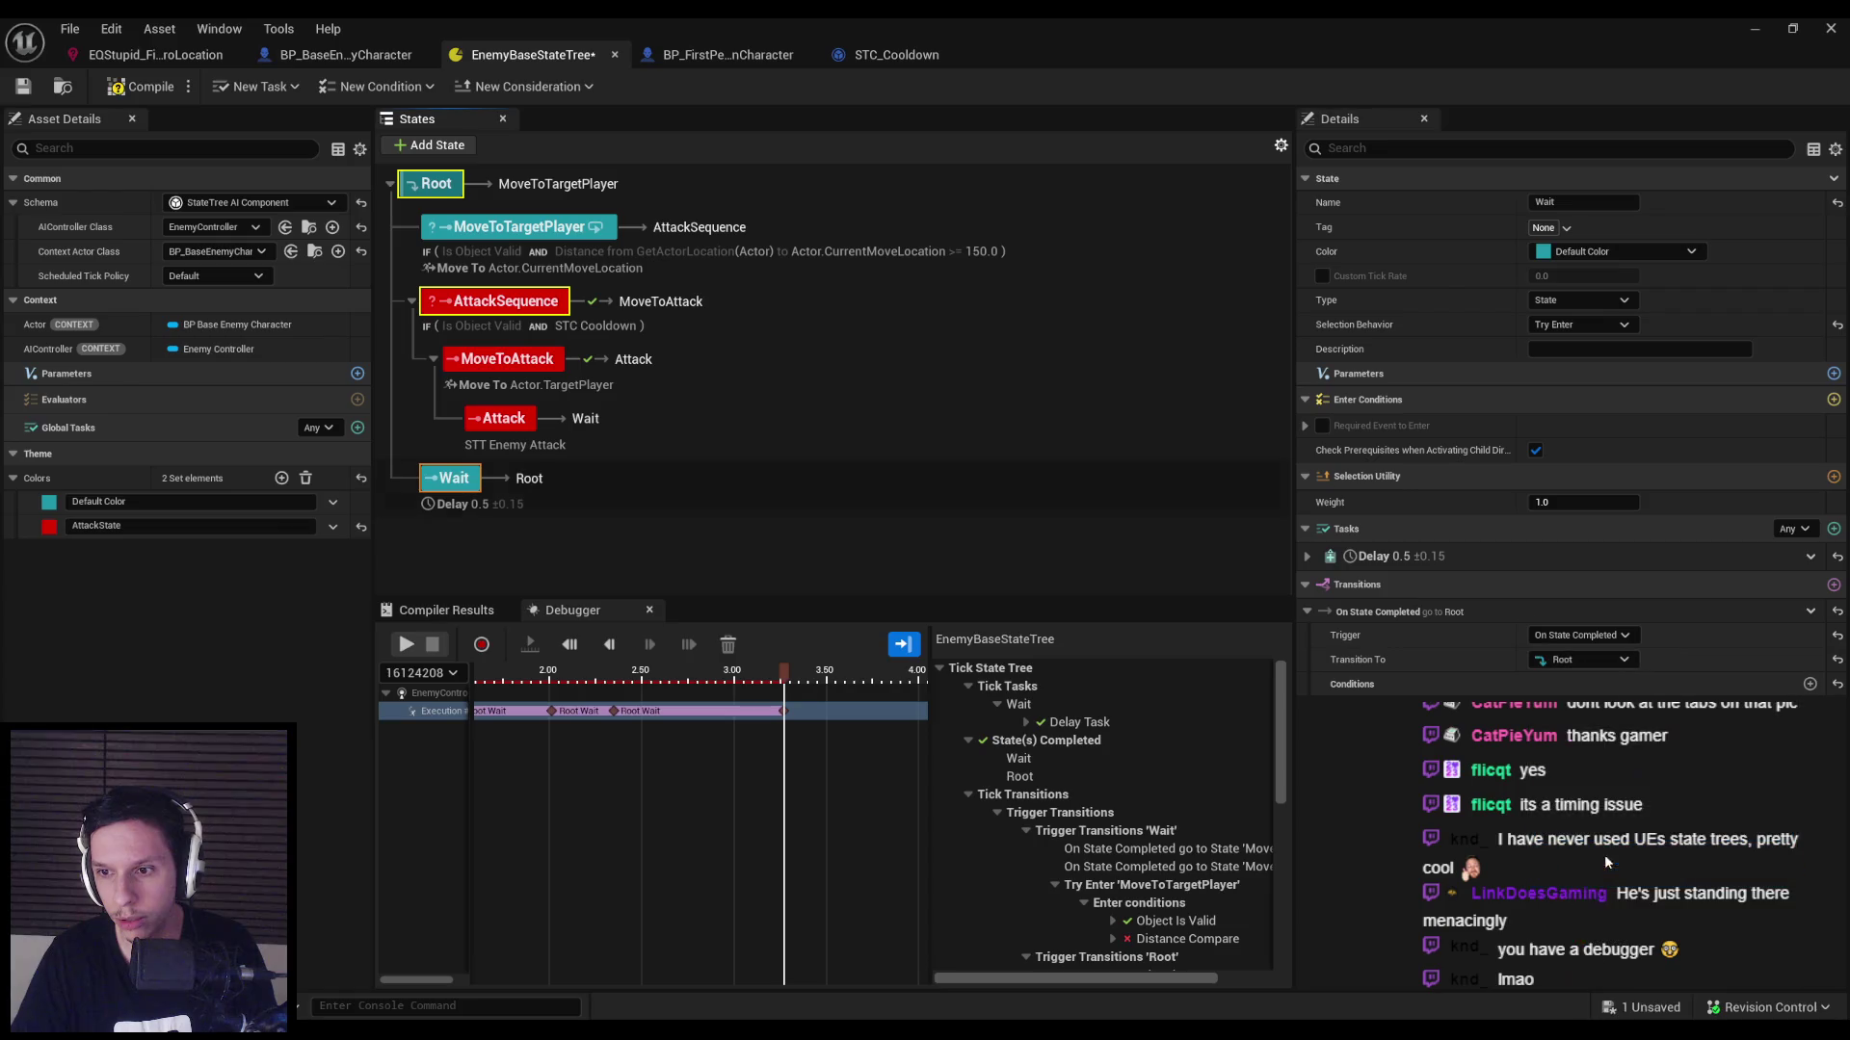
pyautogui.click(1555, 638)
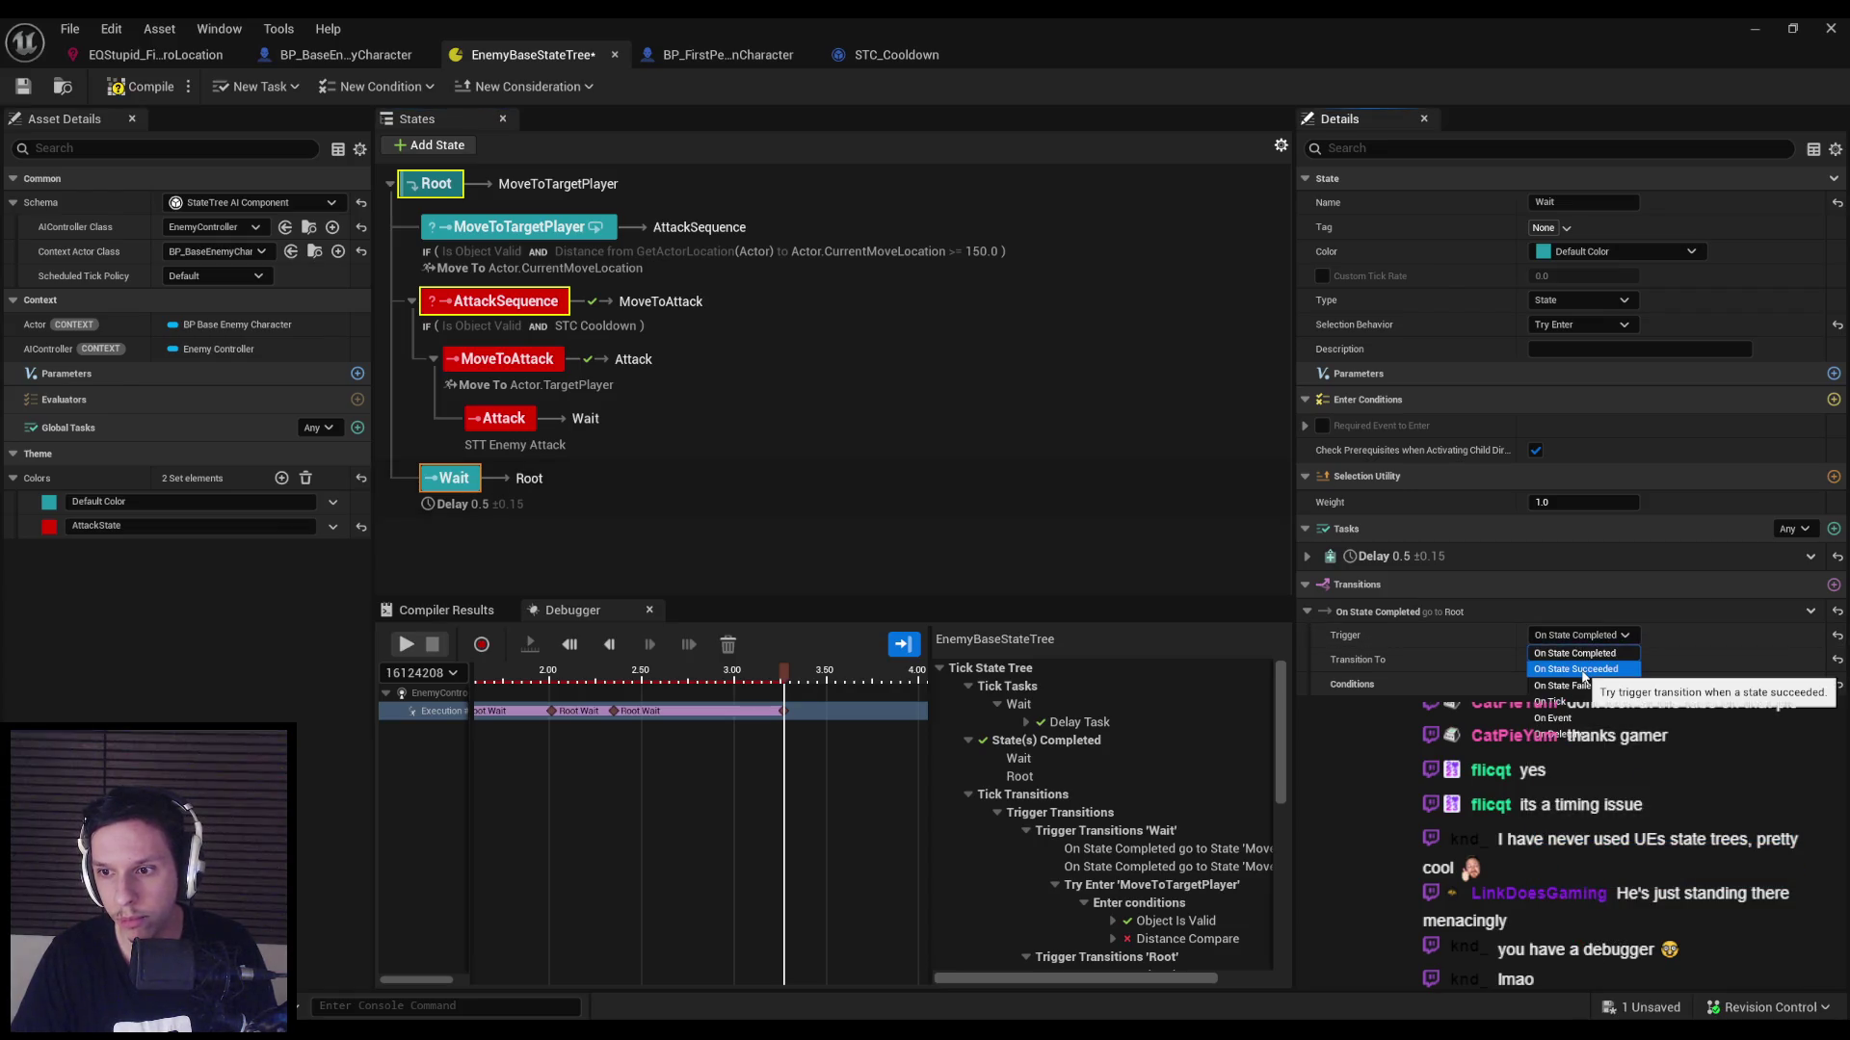
pyautogui.click(1575, 653)
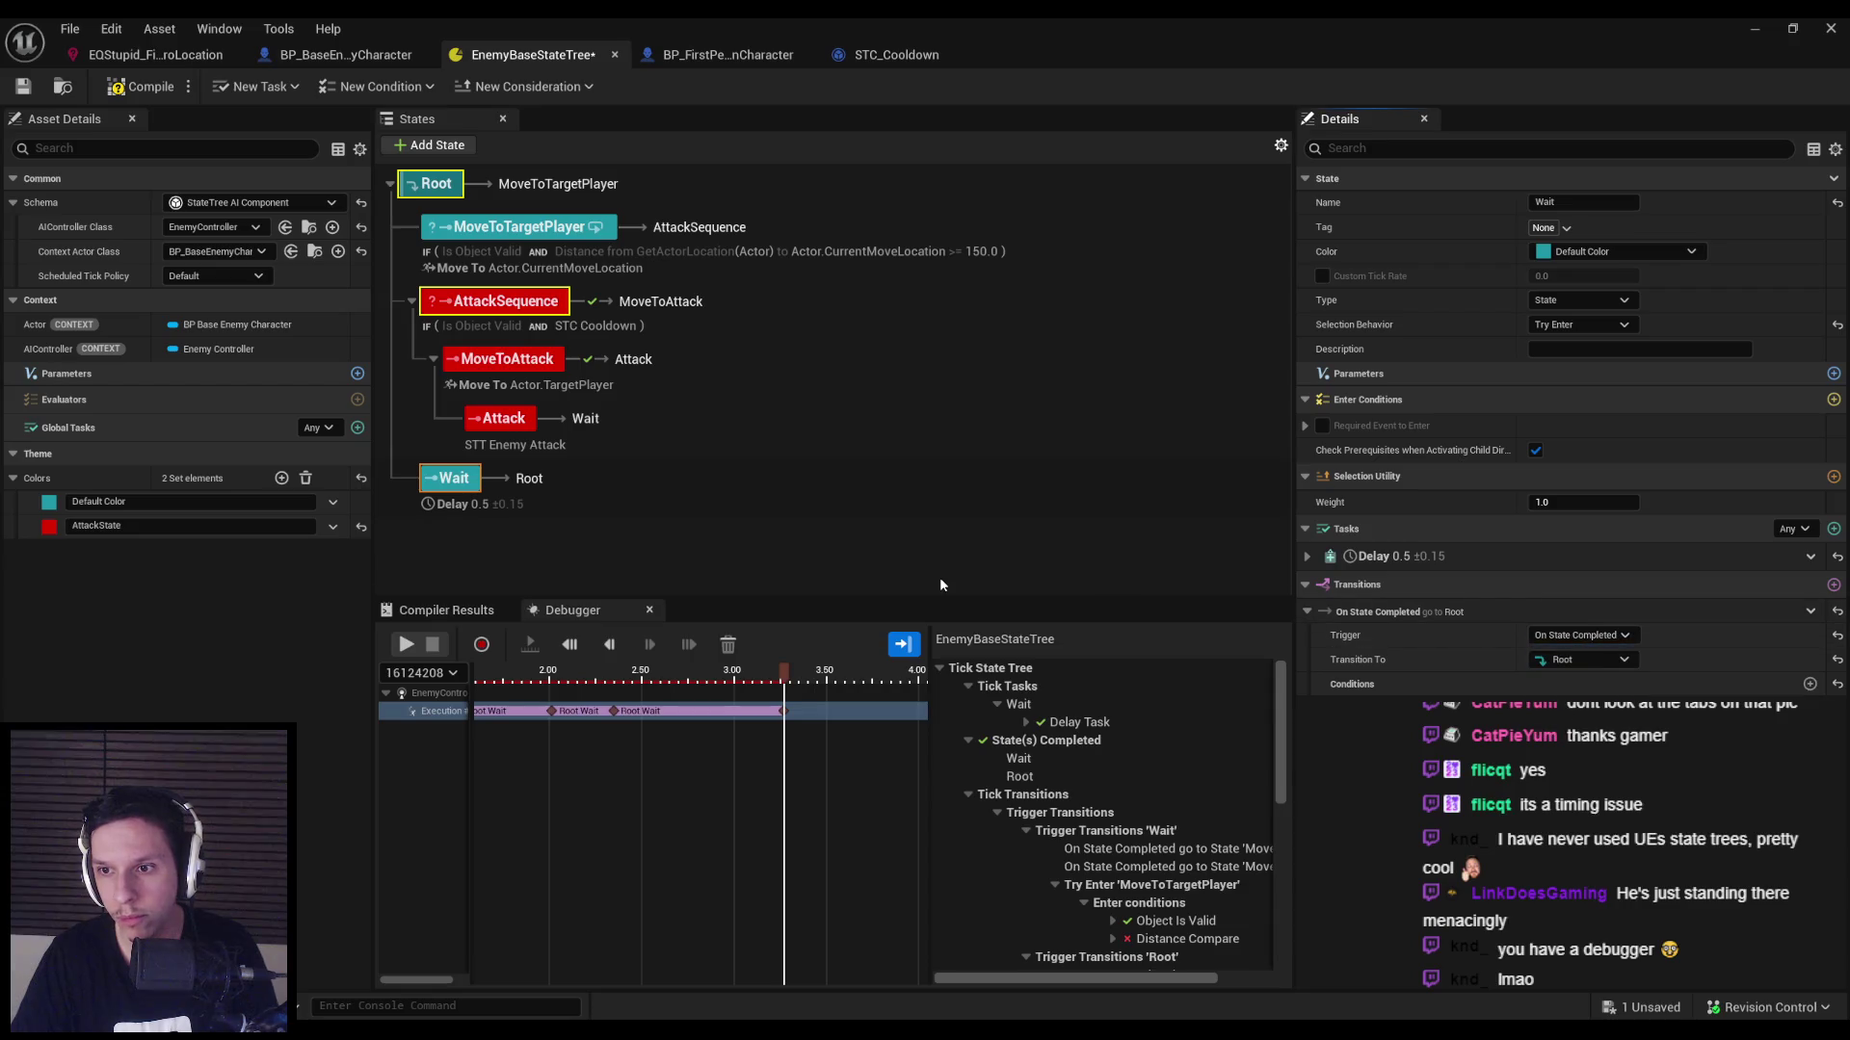
pyautogui.click(177, 88)
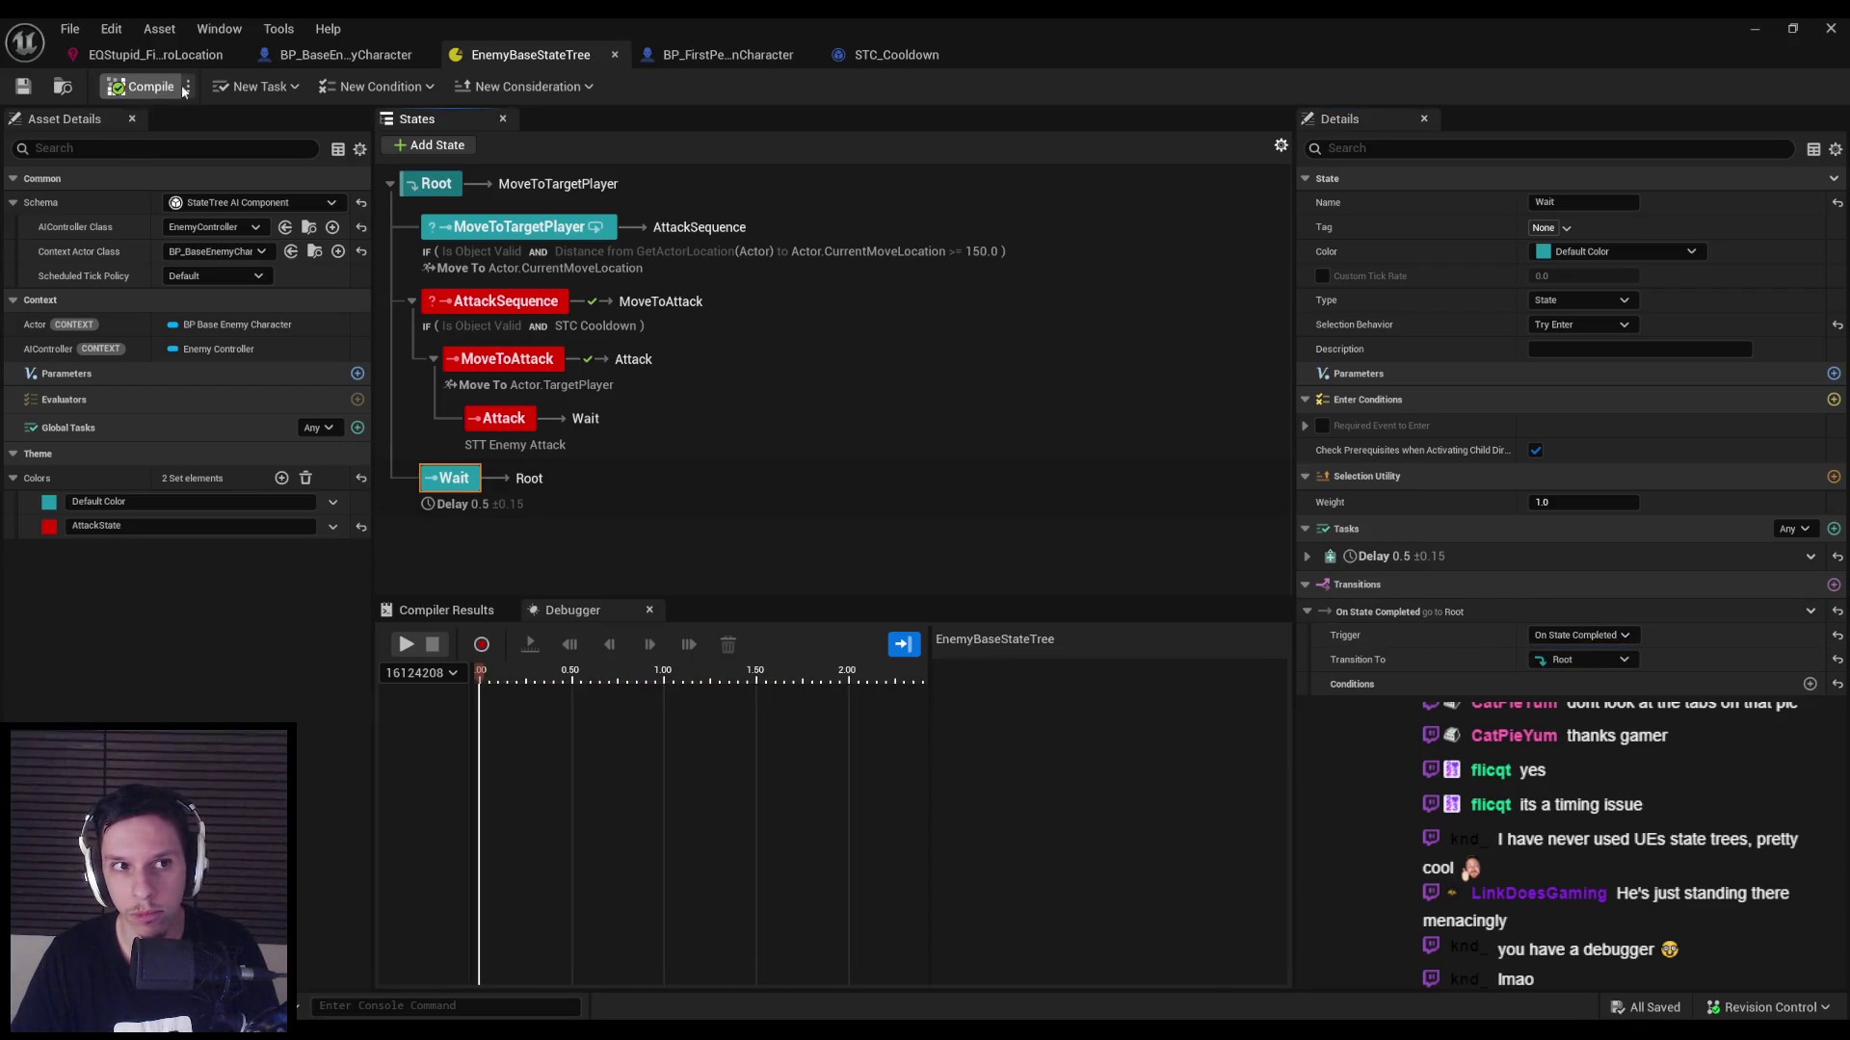
# Play the level, review the debugger trace around 2.25 seconds, and clear it.
pyautogui.click(1755, 28)
pyautogui.hotkey('alt', 'p')
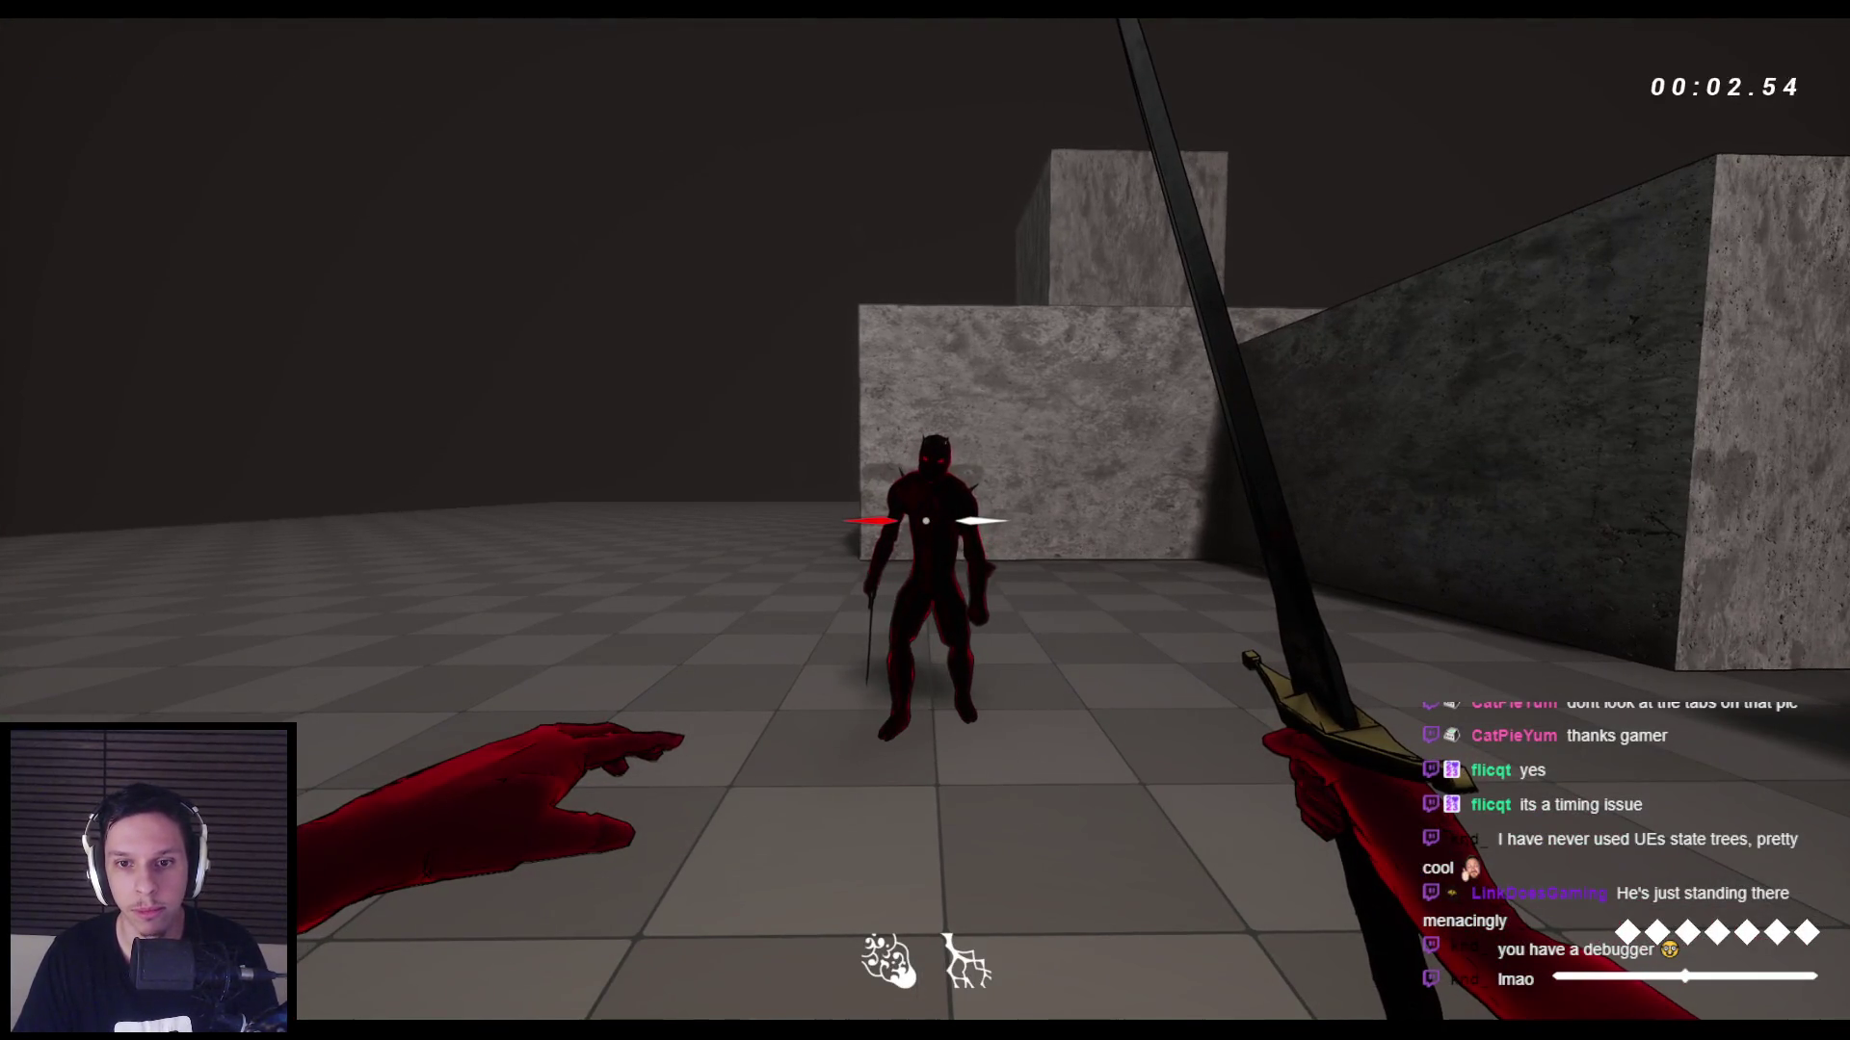
pyautogui.hotkey('alt', 'Tab')
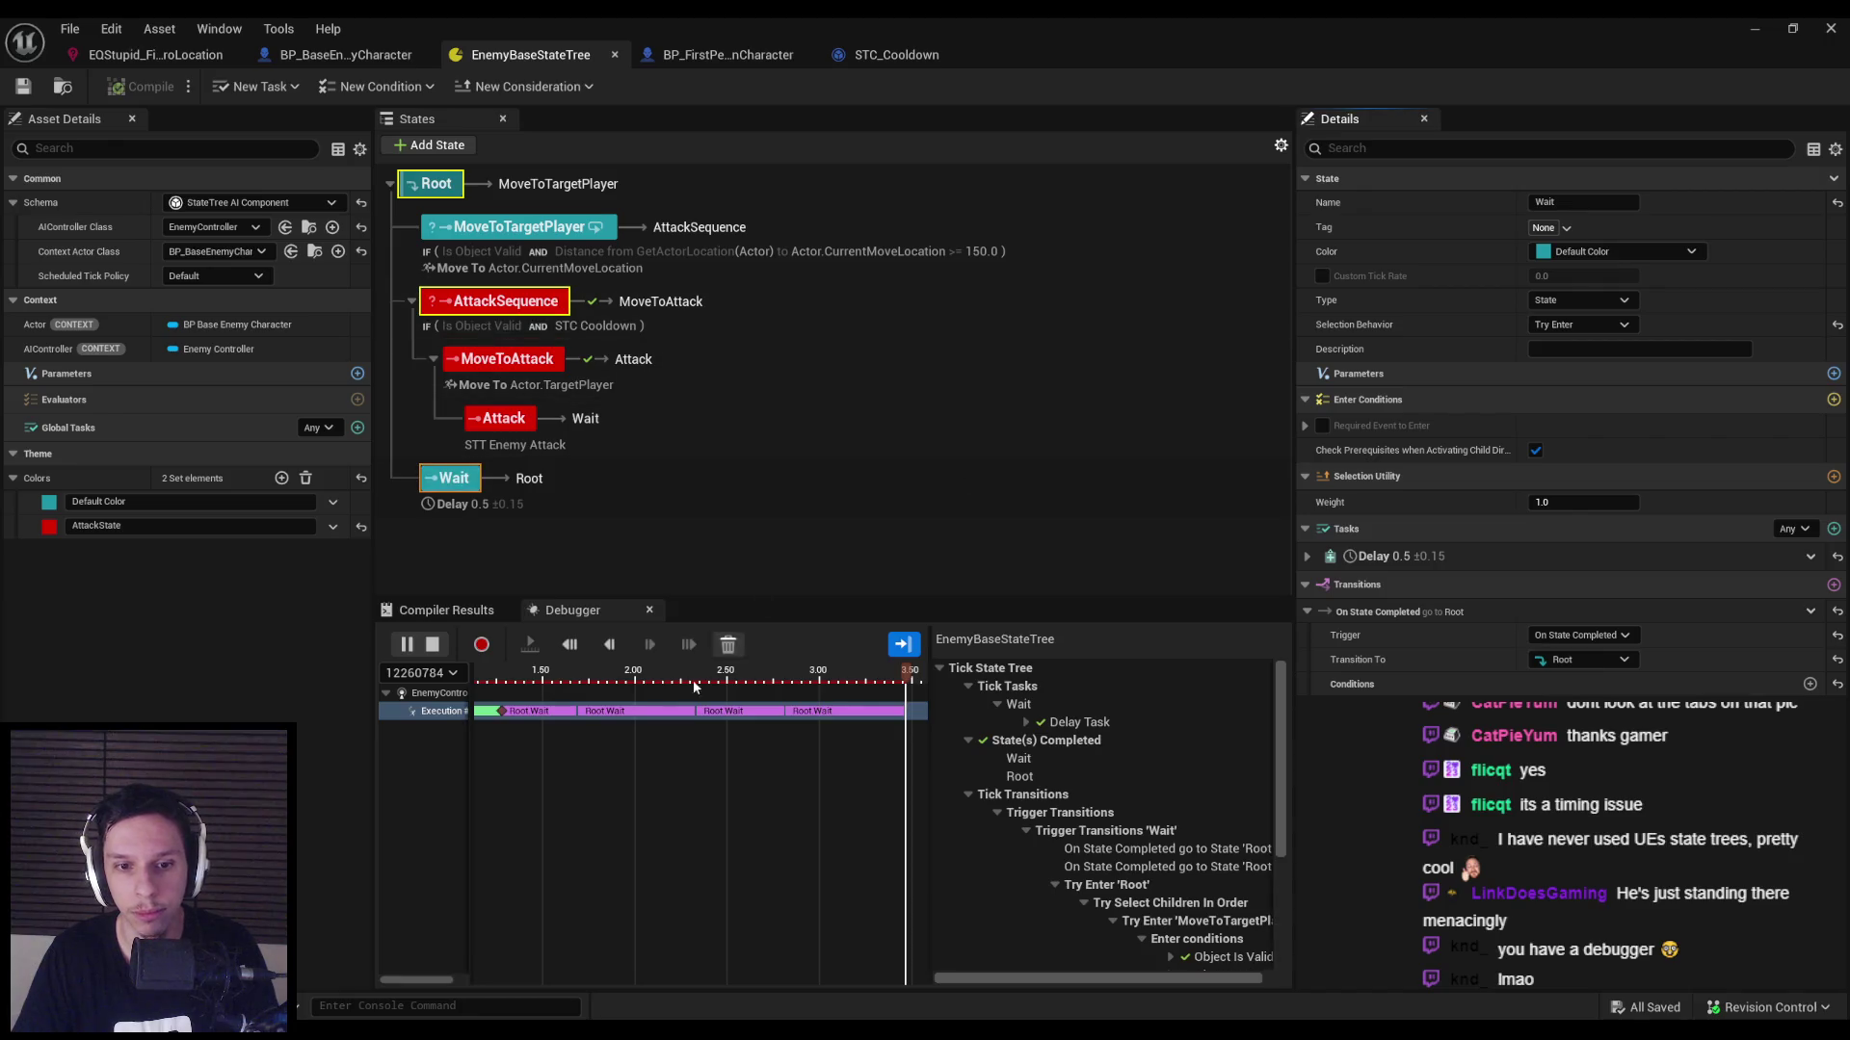
pyautogui.click(680, 751)
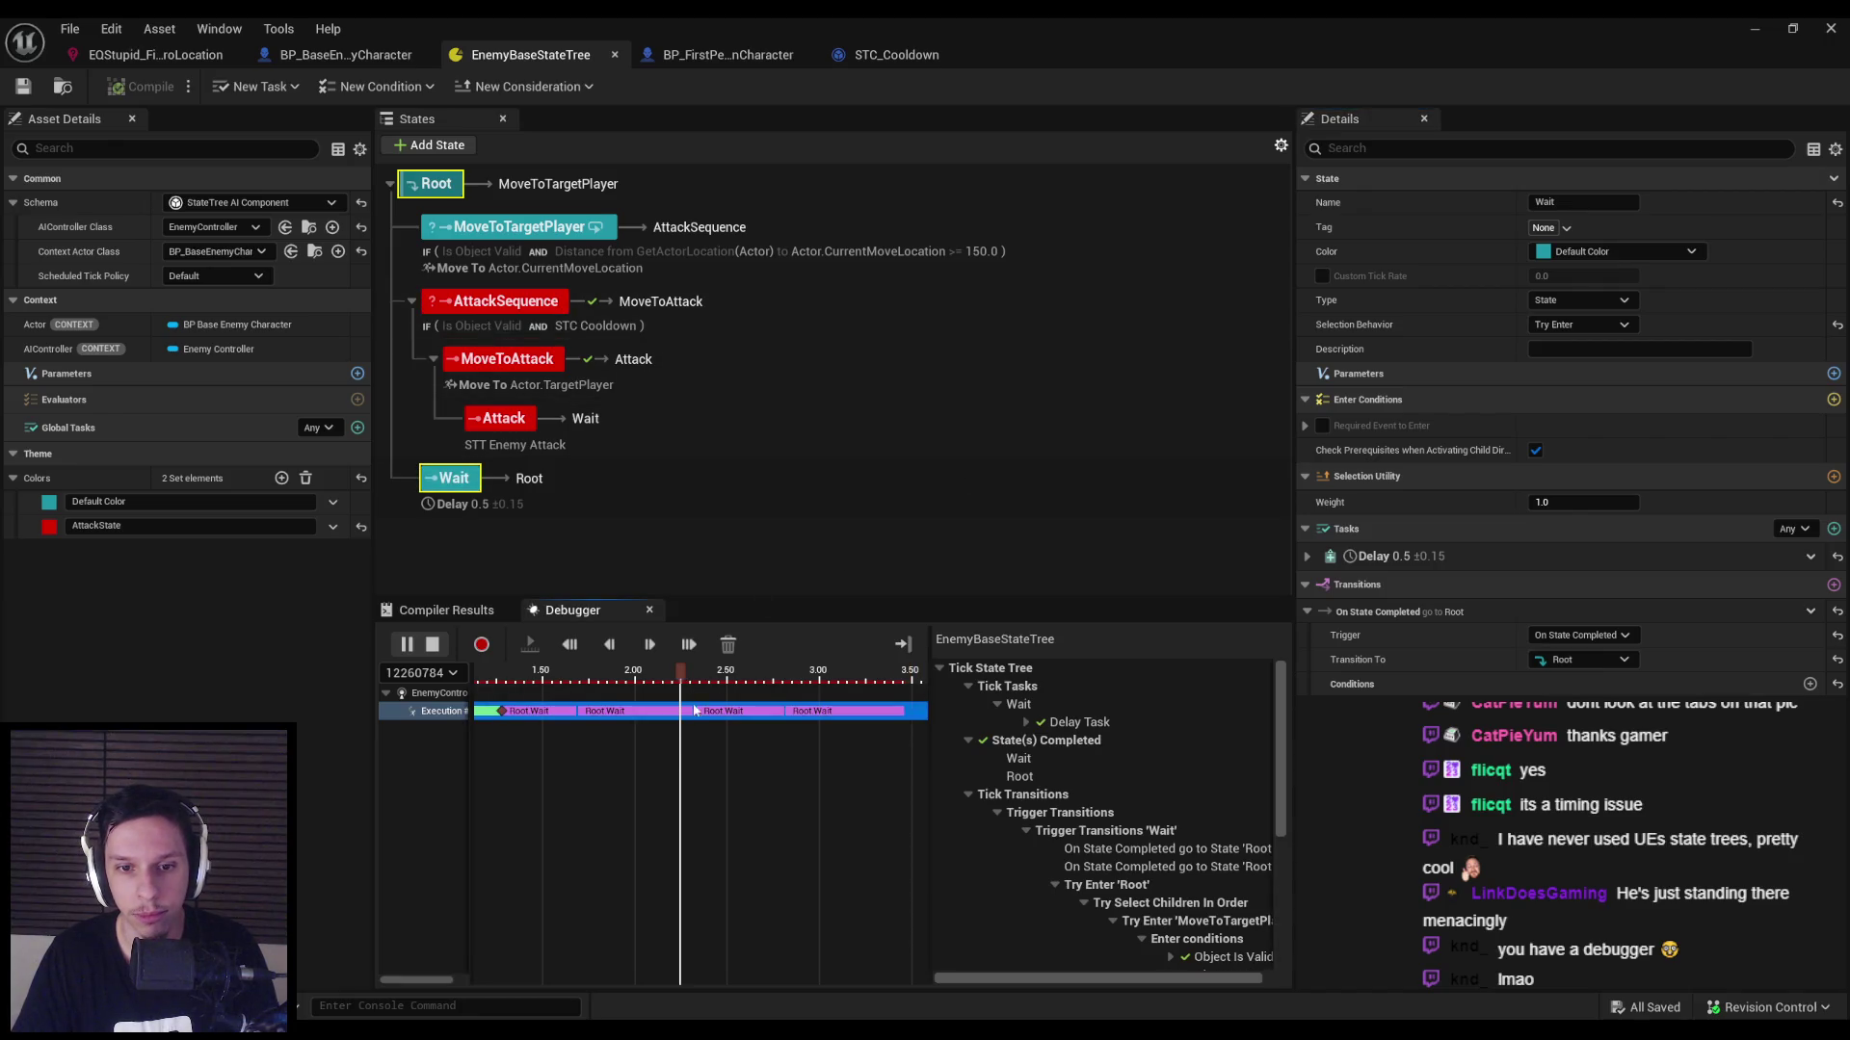
pyautogui.click(732, 641)
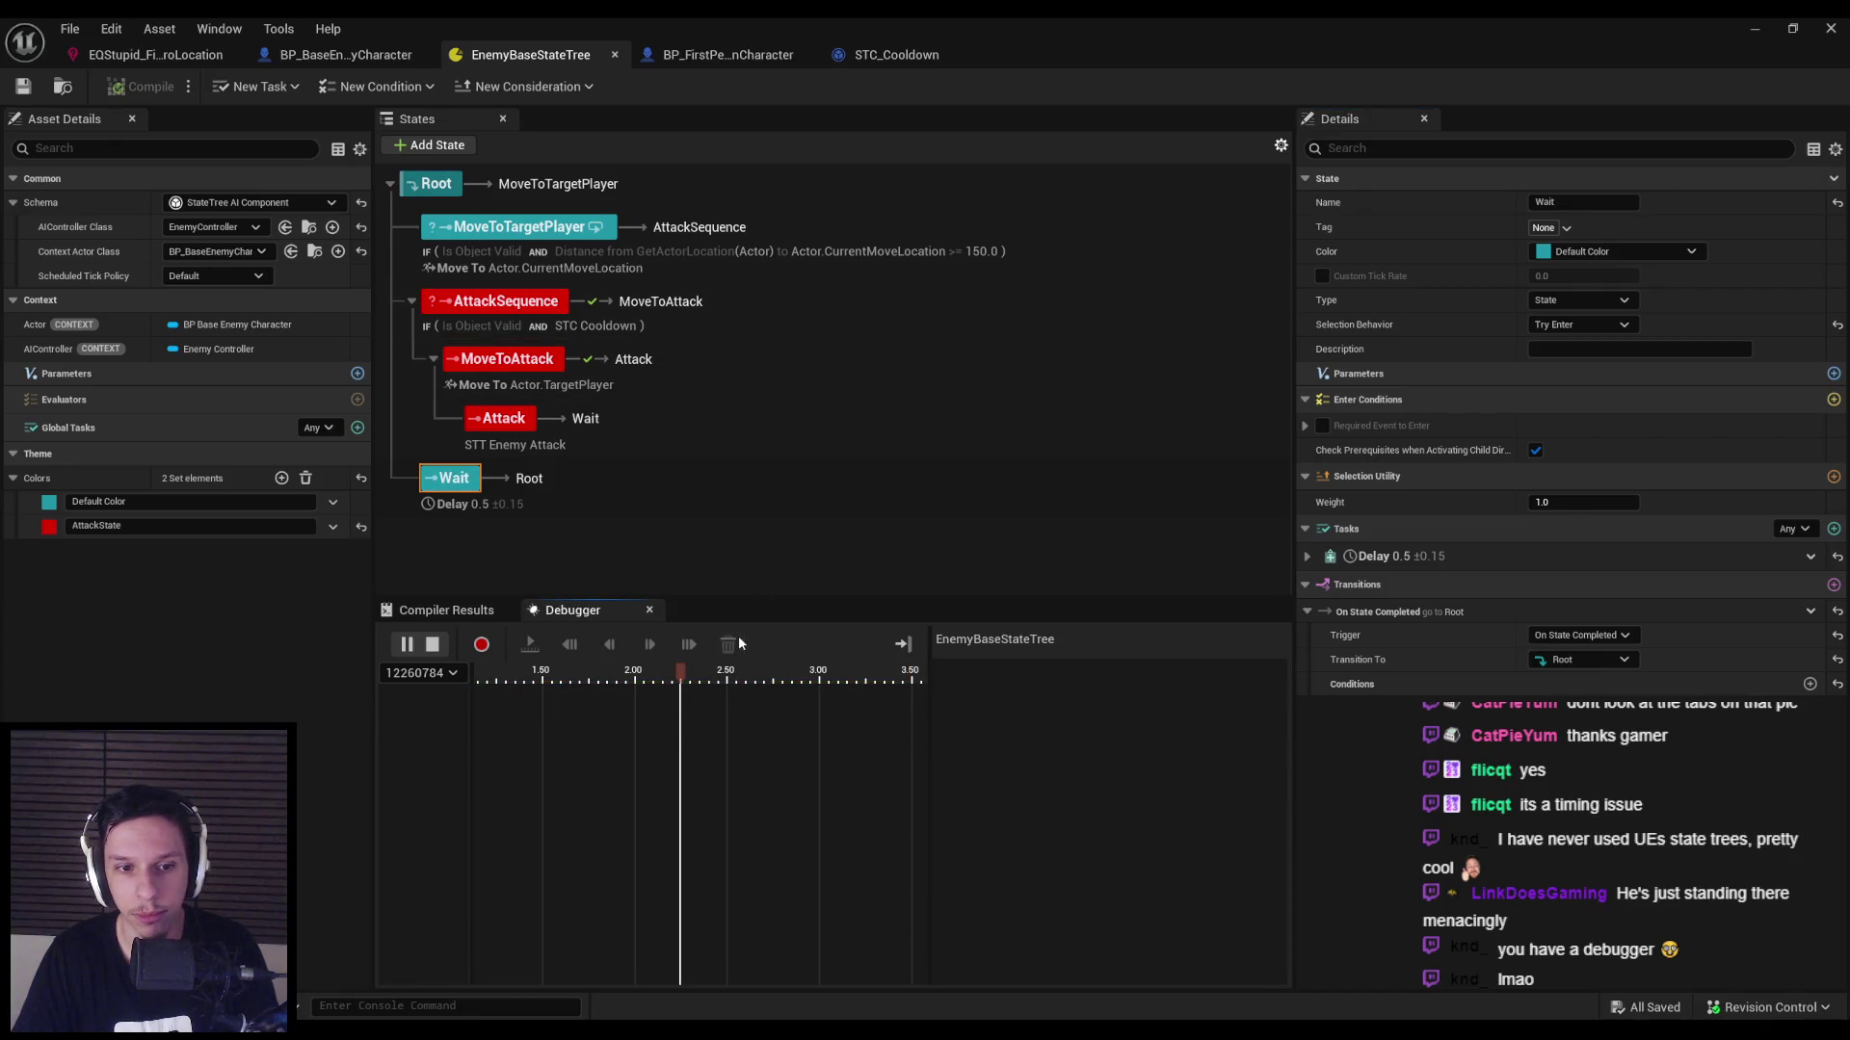
# Rerun the game, find where AttackSequence became active, then stop recording and playing.
pyautogui.click(1761, 30)
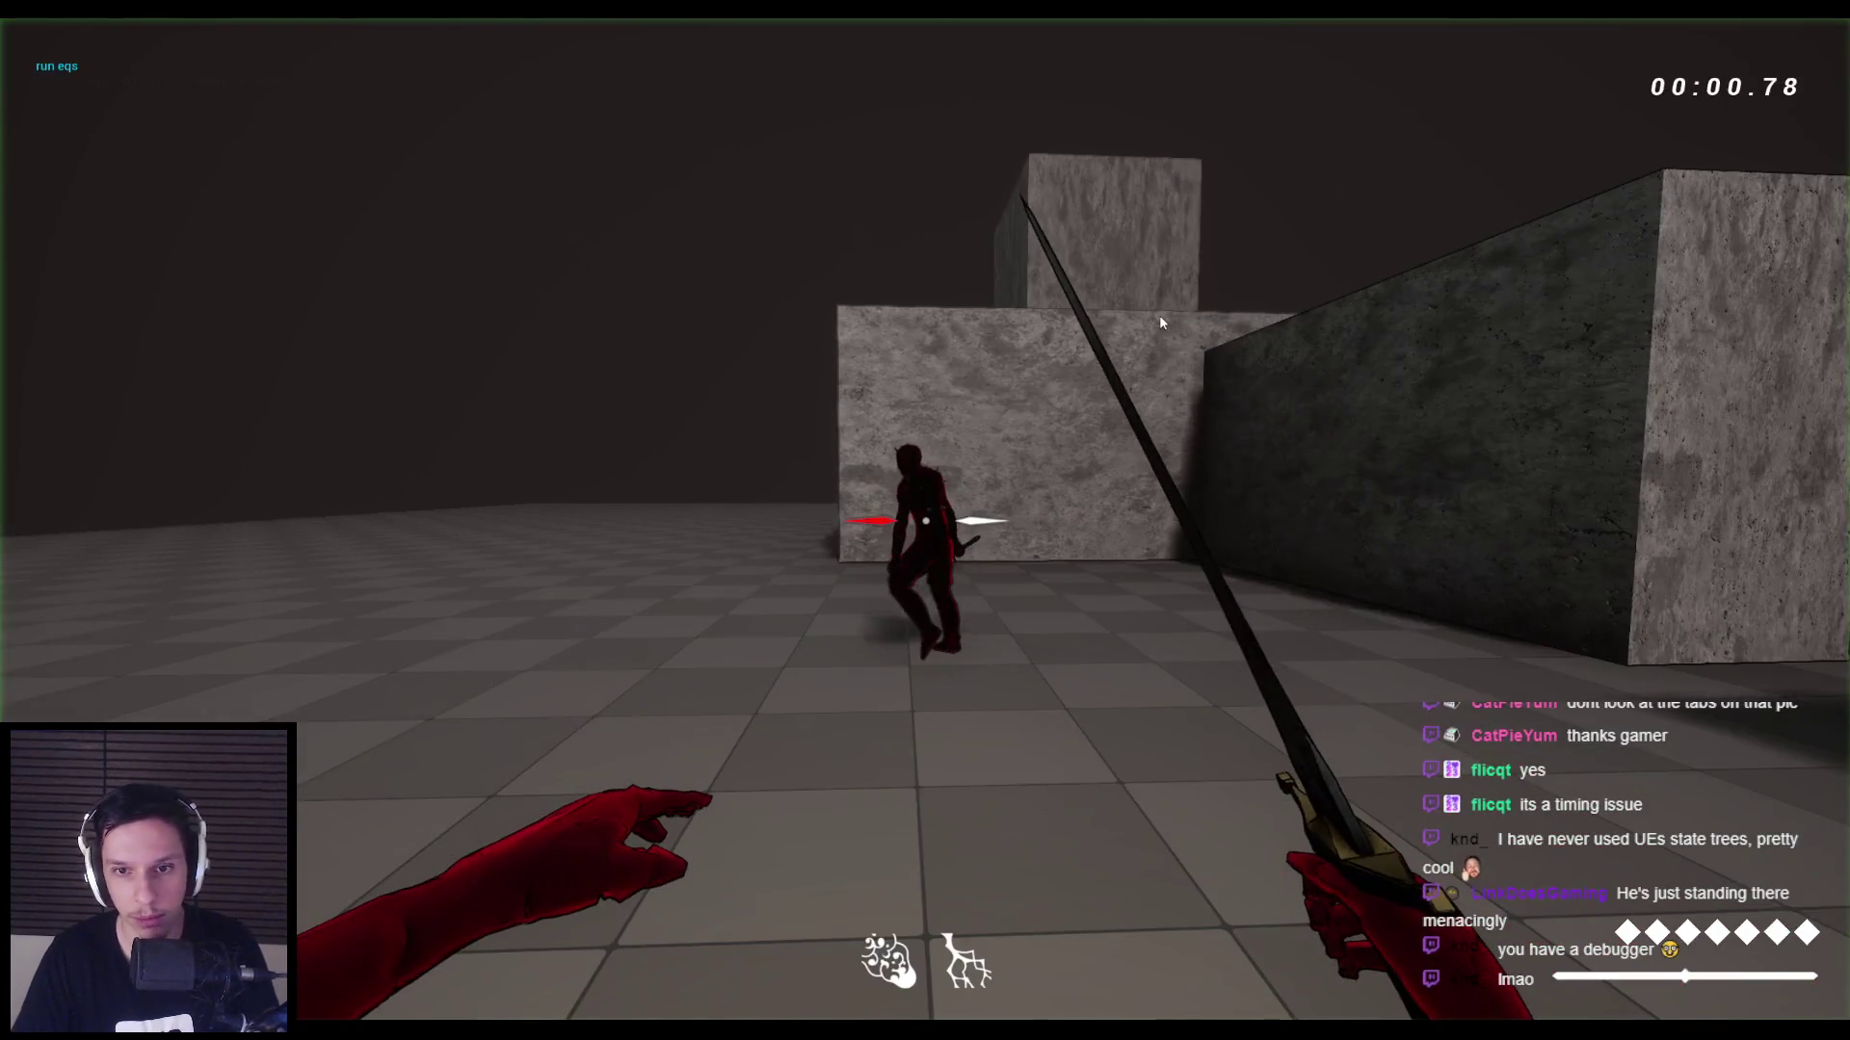
pyautogui.hotkey('alt', 'Tab')
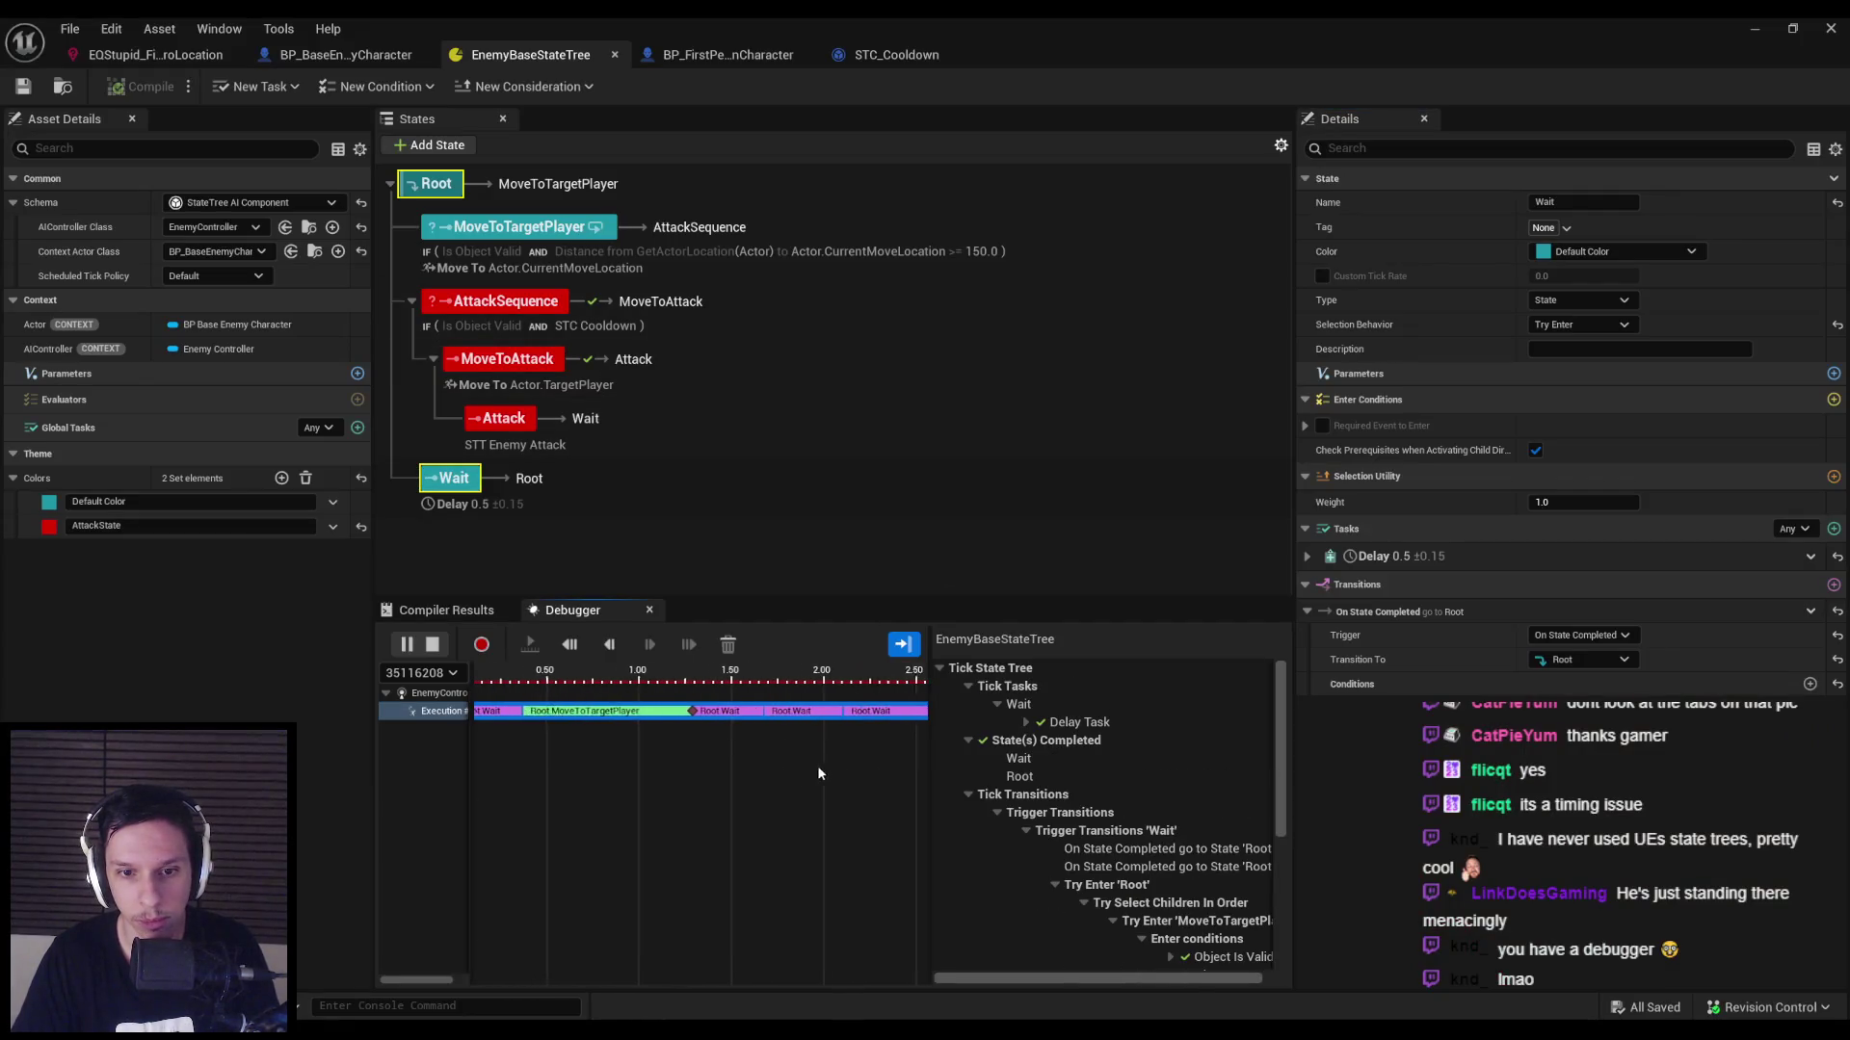
pyautogui.click(641, 714)
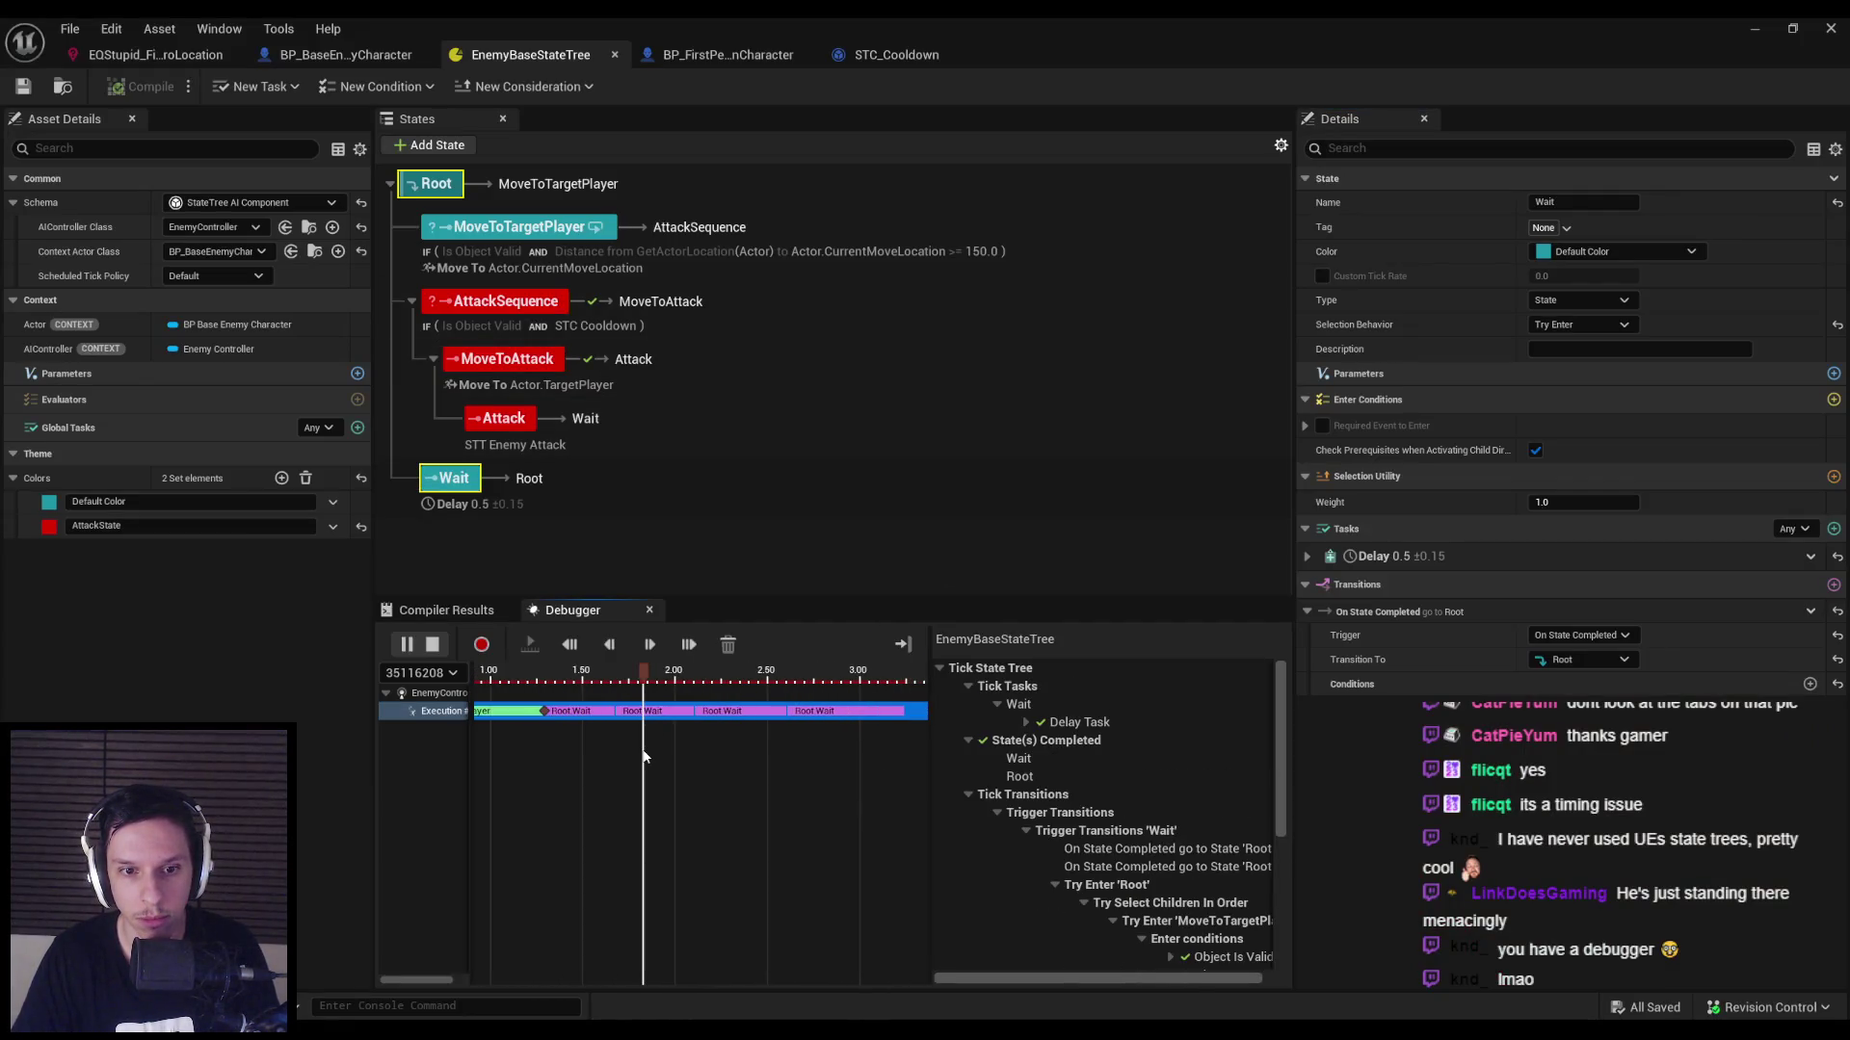
pyautogui.click(713, 761)
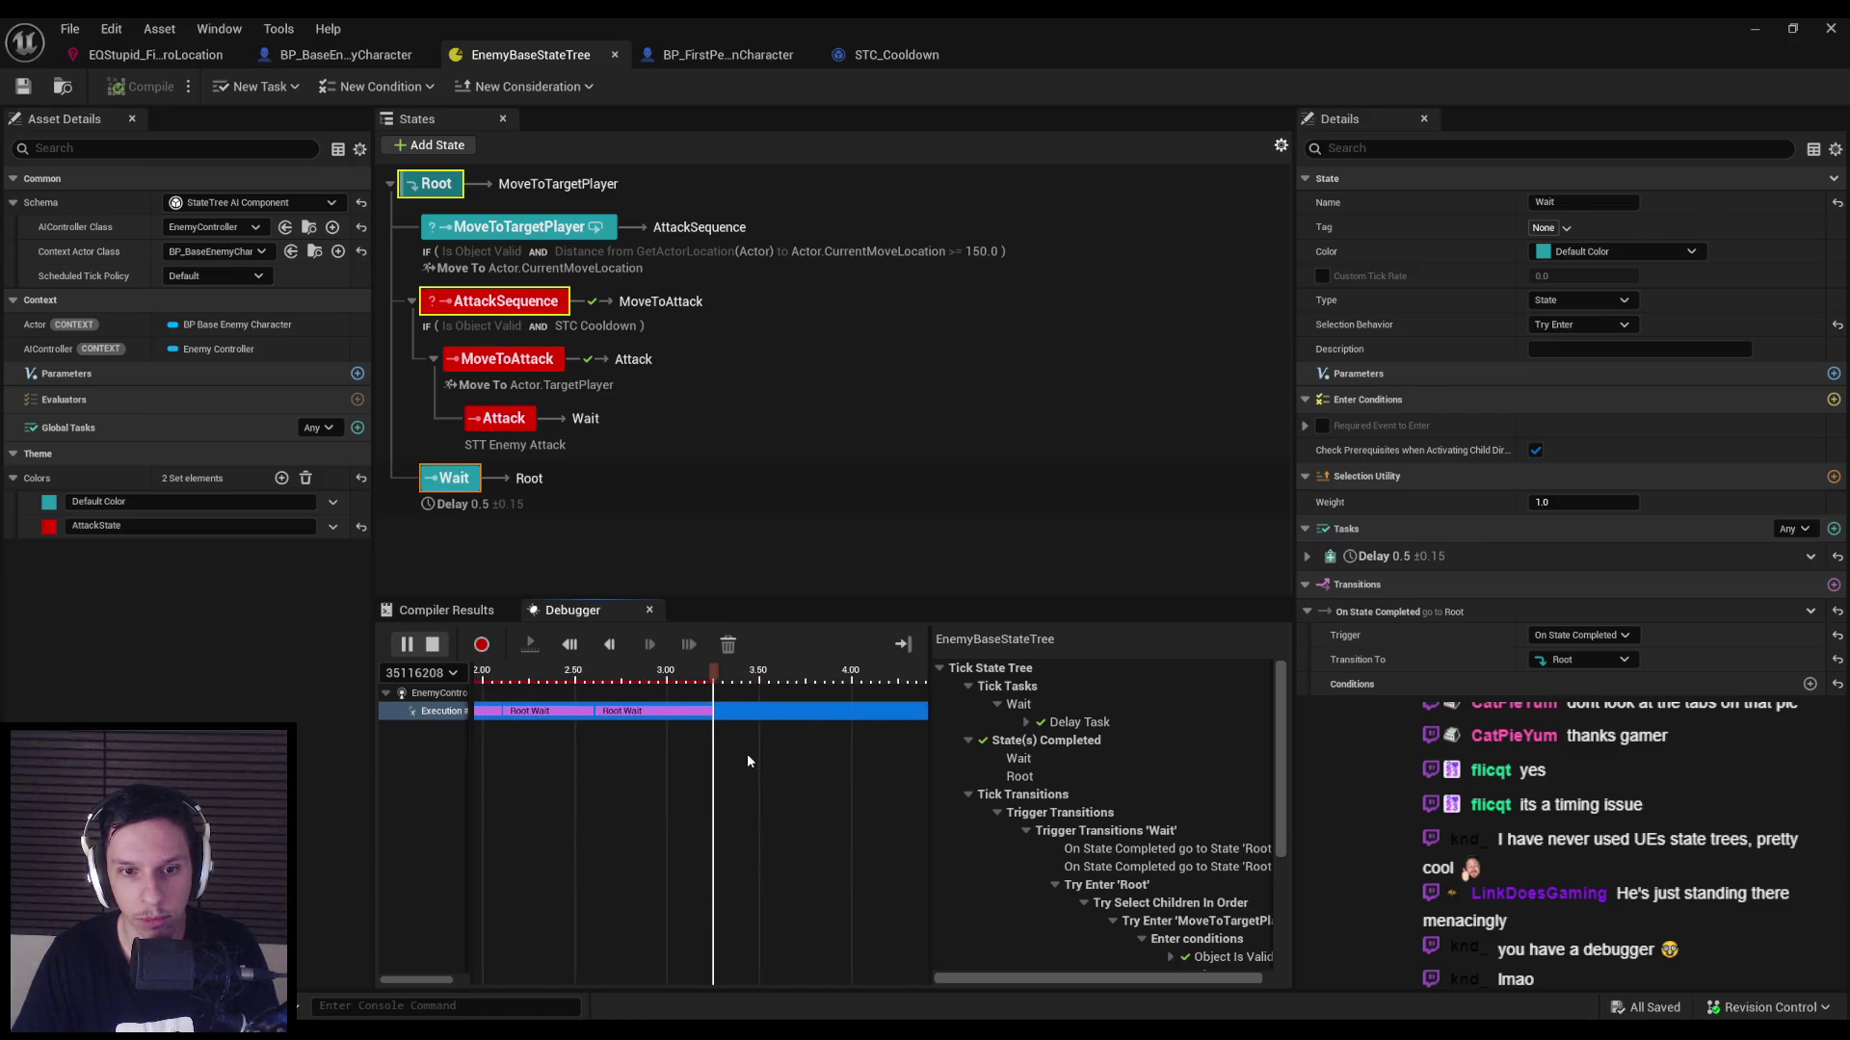
pyautogui.click(481, 646)
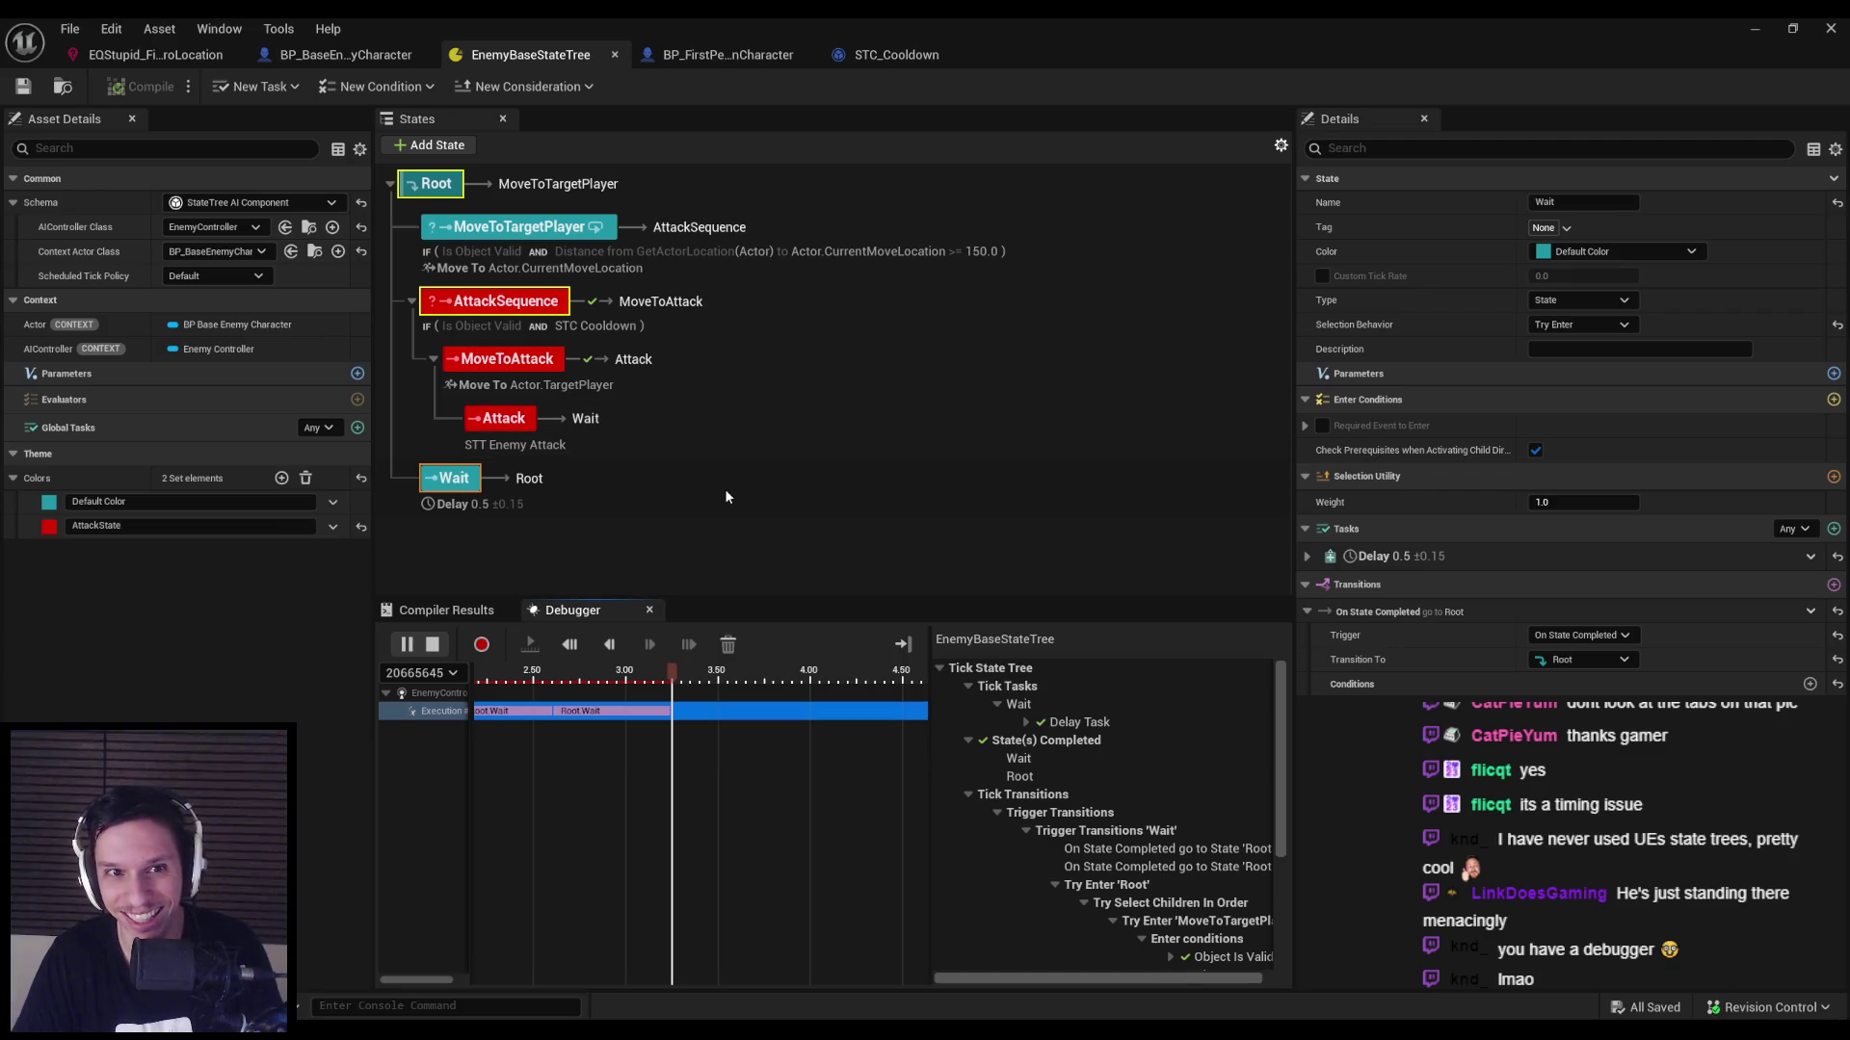
pyautogui.press('Escape')
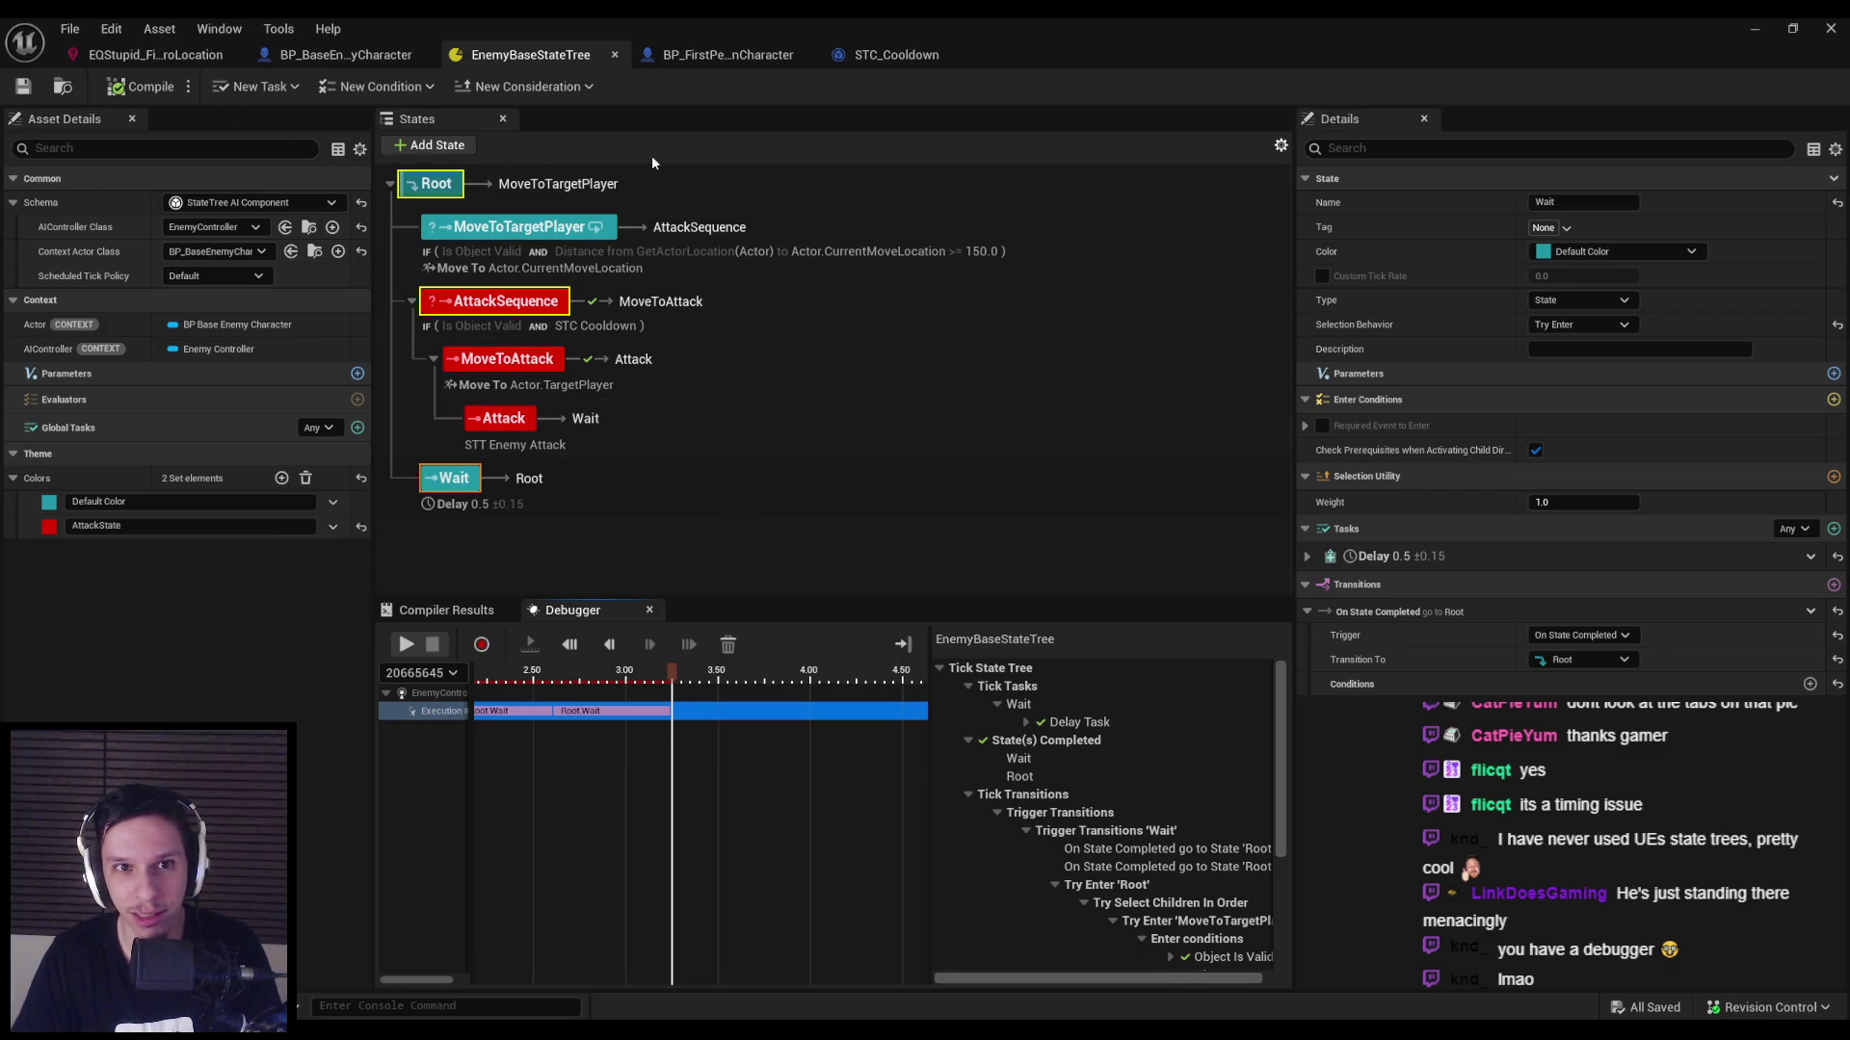
# Review the Root state's transition and its conditions.
pyautogui.click(511, 223)
pyautogui.click(449, 187)
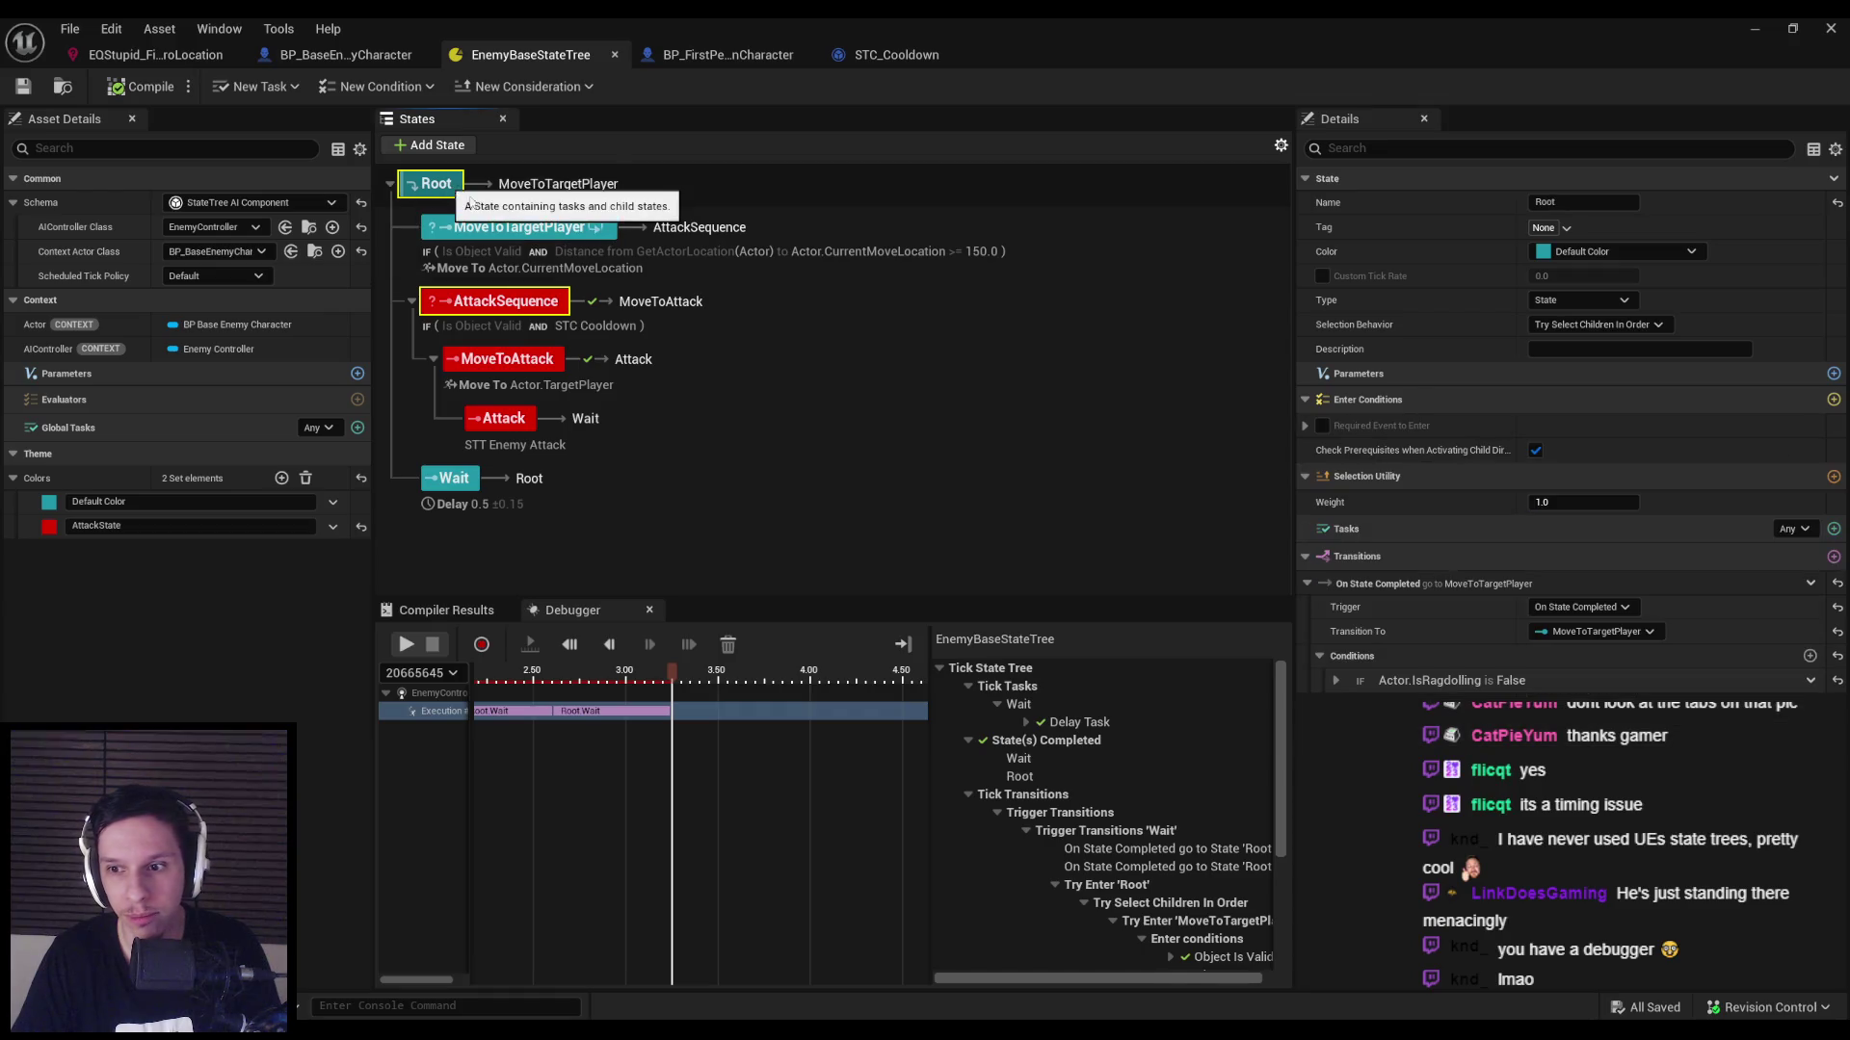
pyautogui.click(1320, 656)
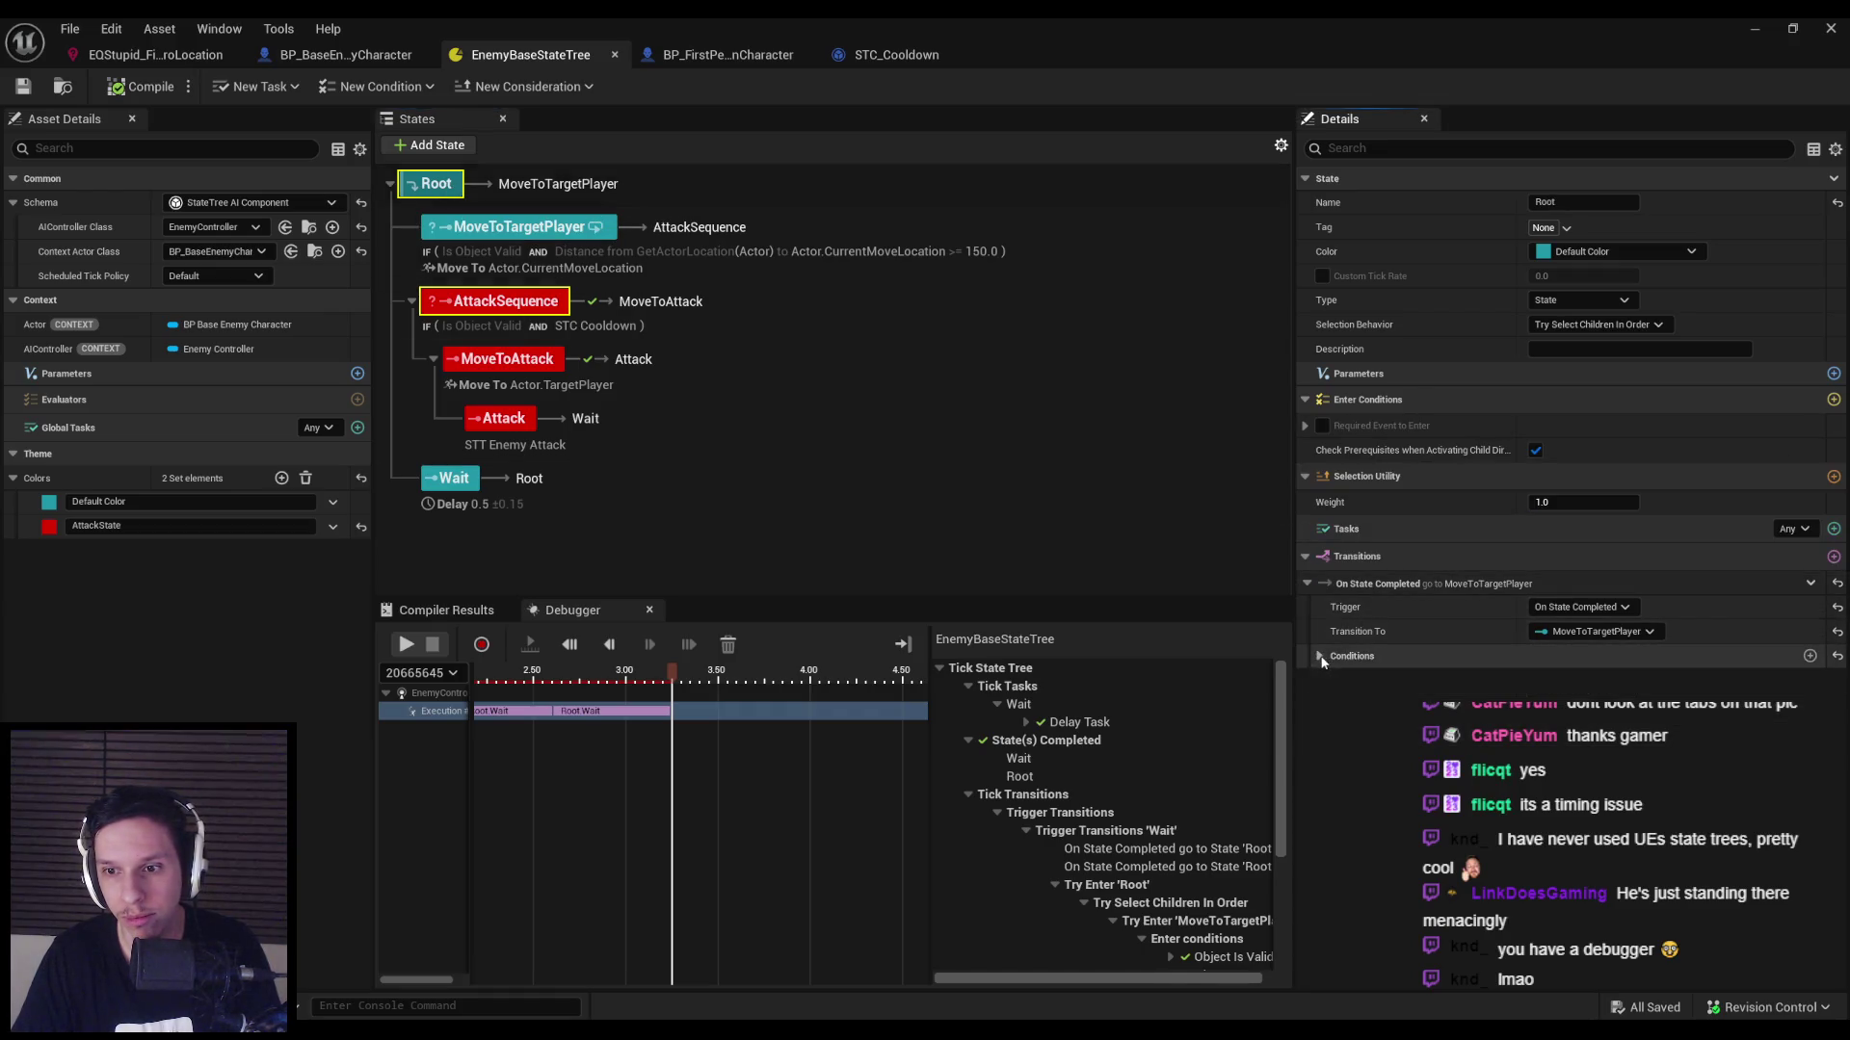
pyautogui.click(1320, 656)
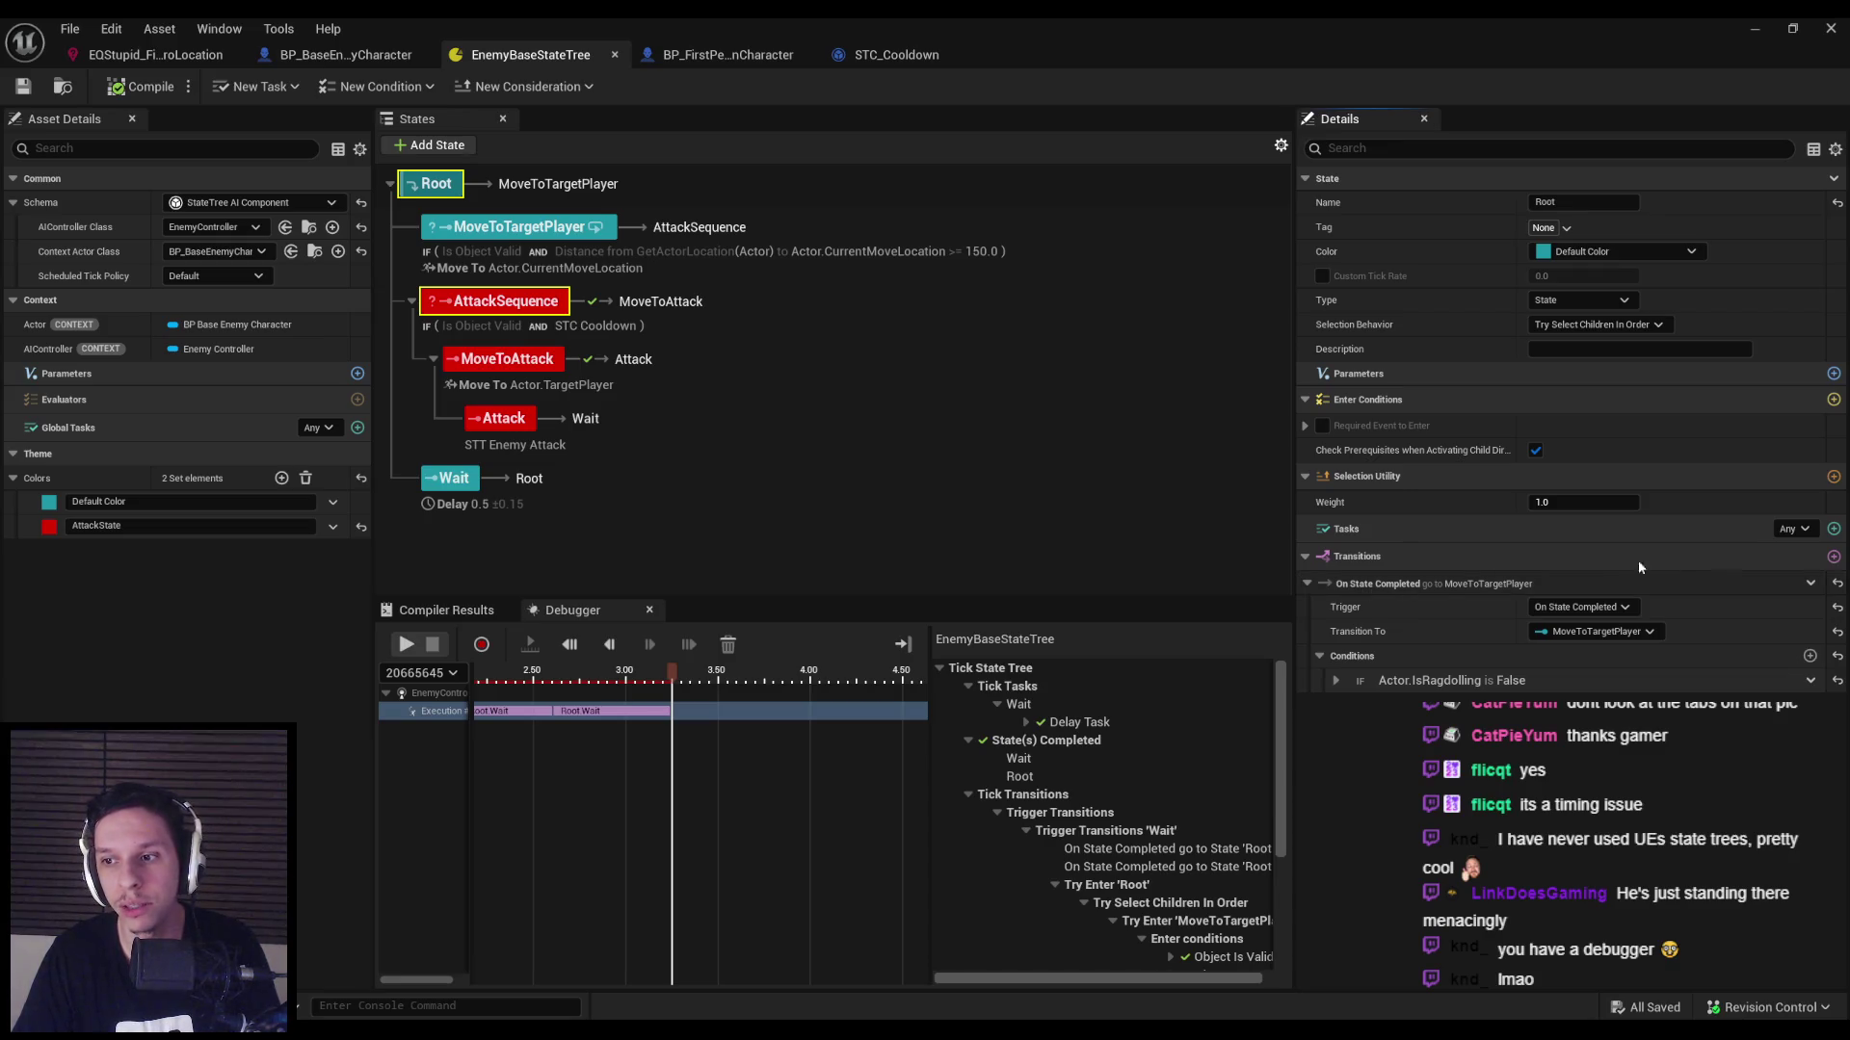
# Add an On State Failed transition from MoveToTargetPlayer to AttackSequence and compile.
pyautogui.click(1060, 253)
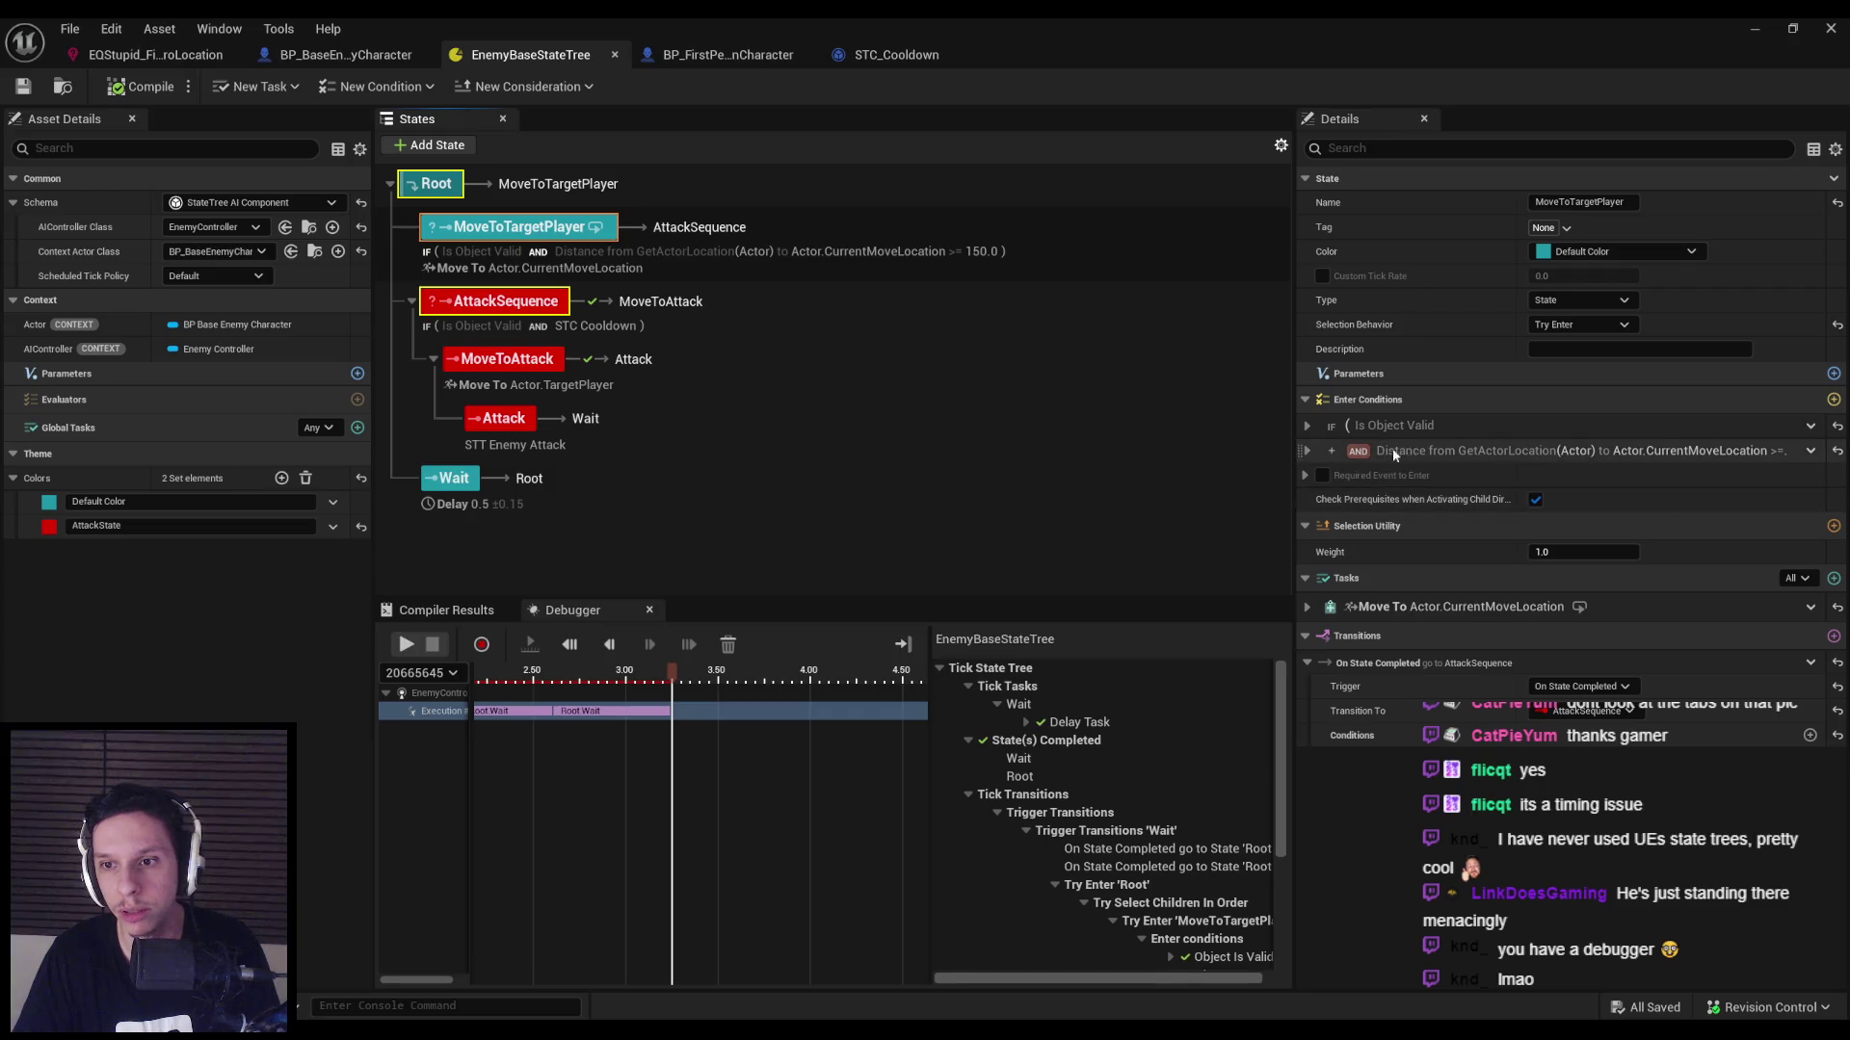
pyautogui.click(1833, 635)
pyautogui.click(1579, 783)
pyautogui.click(1586, 836)
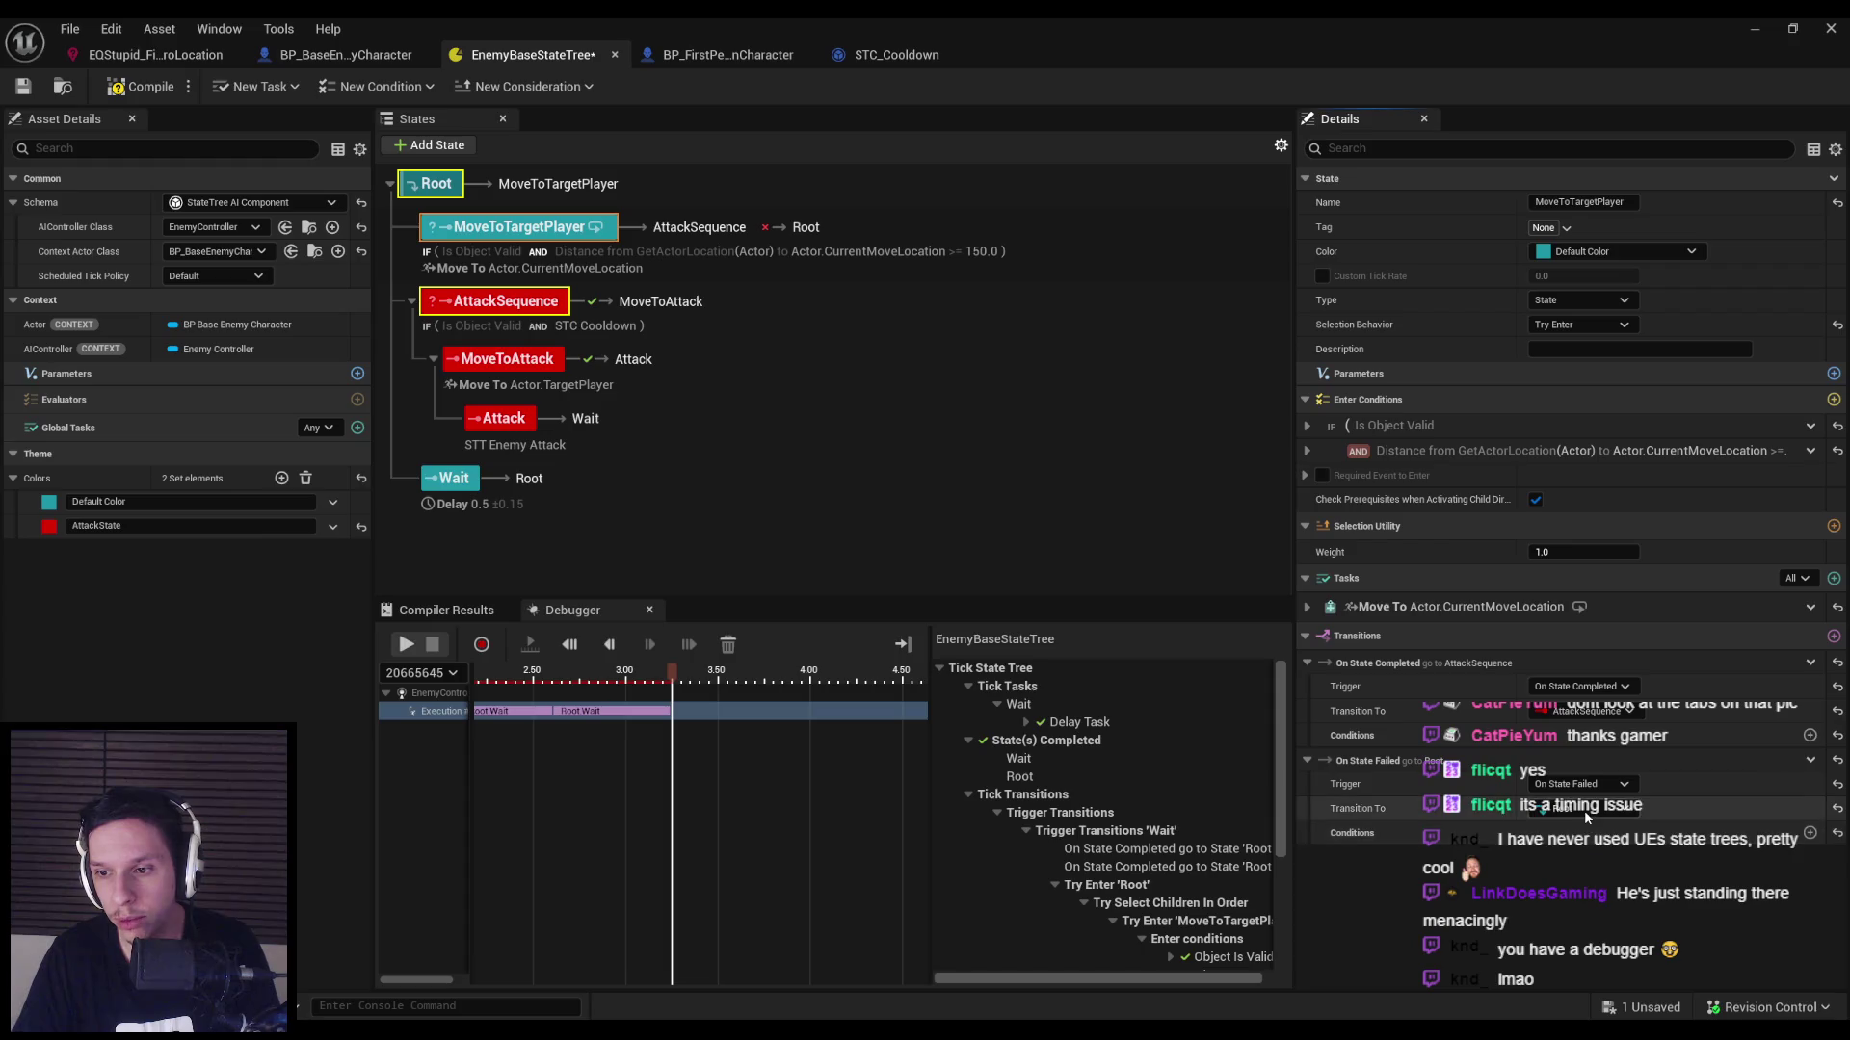
pyautogui.click(1584, 809)
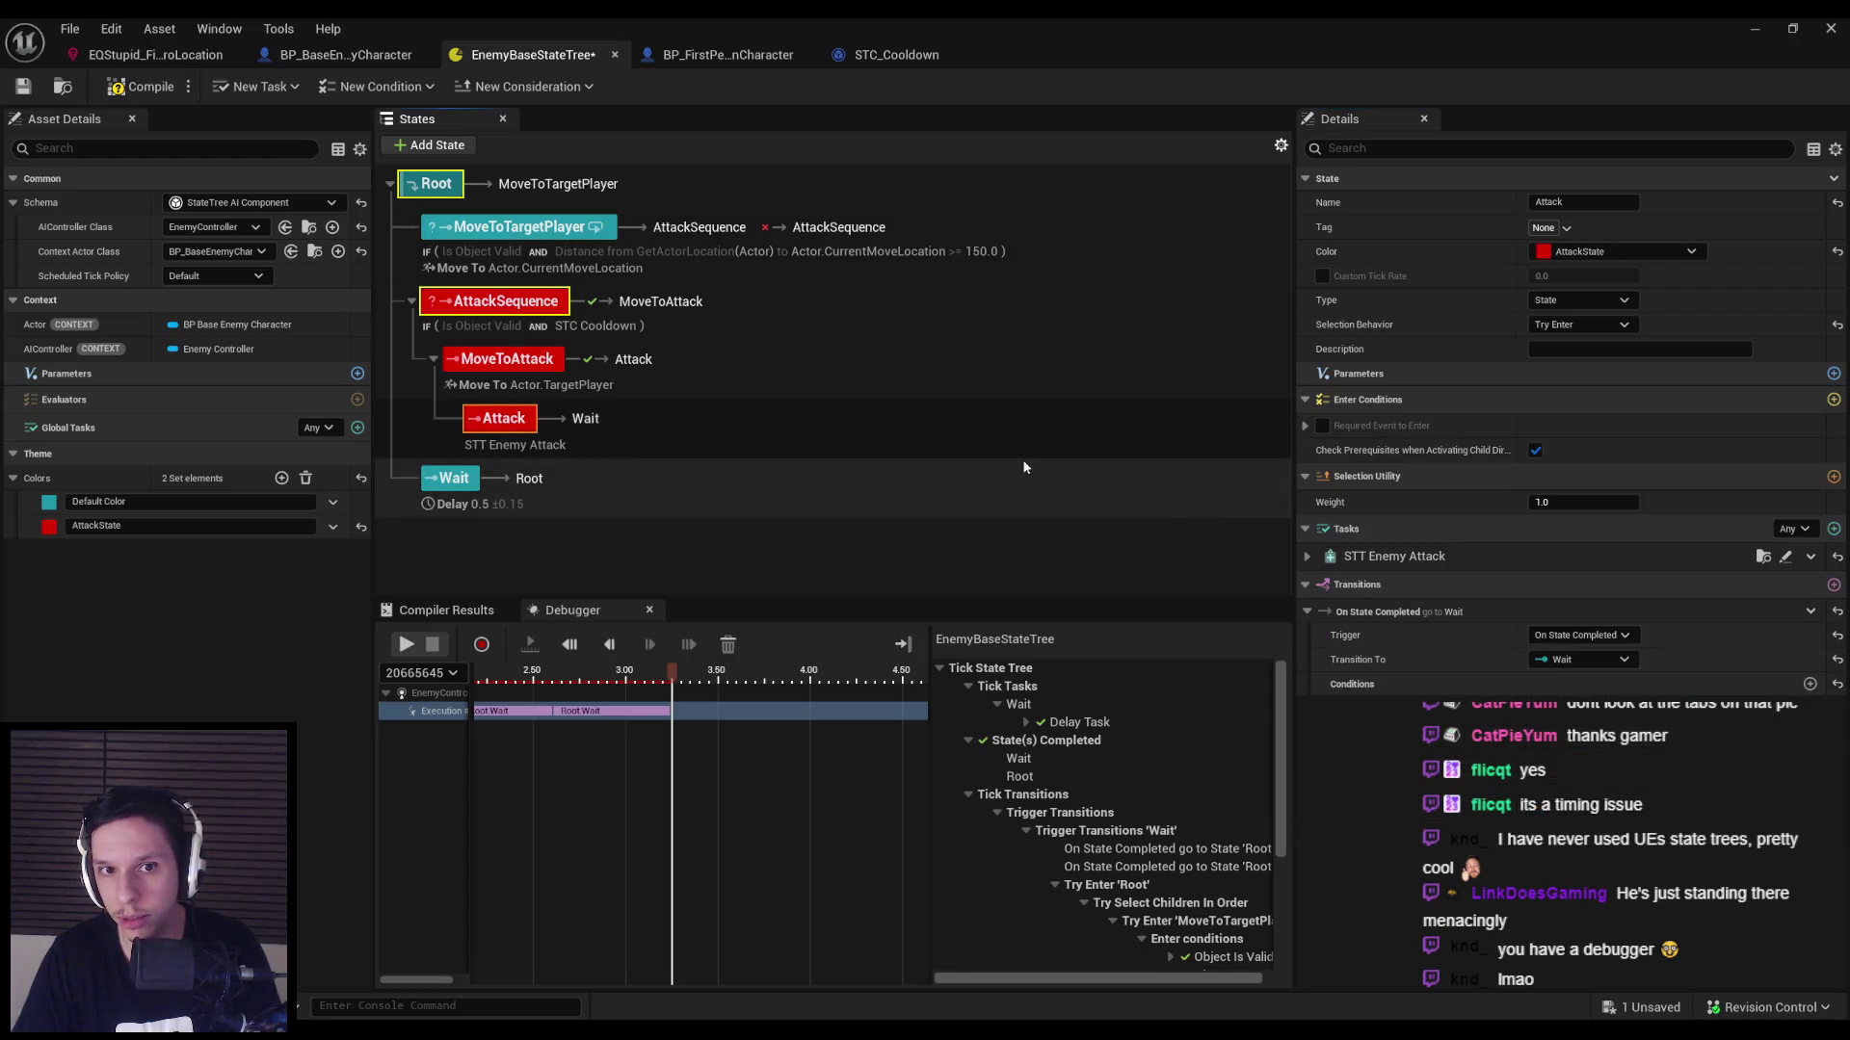
pyautogui.click(142, 86)
# Play-test the level, then clear the recorded debugger timeline.
pyautogui.click(1755, 28)
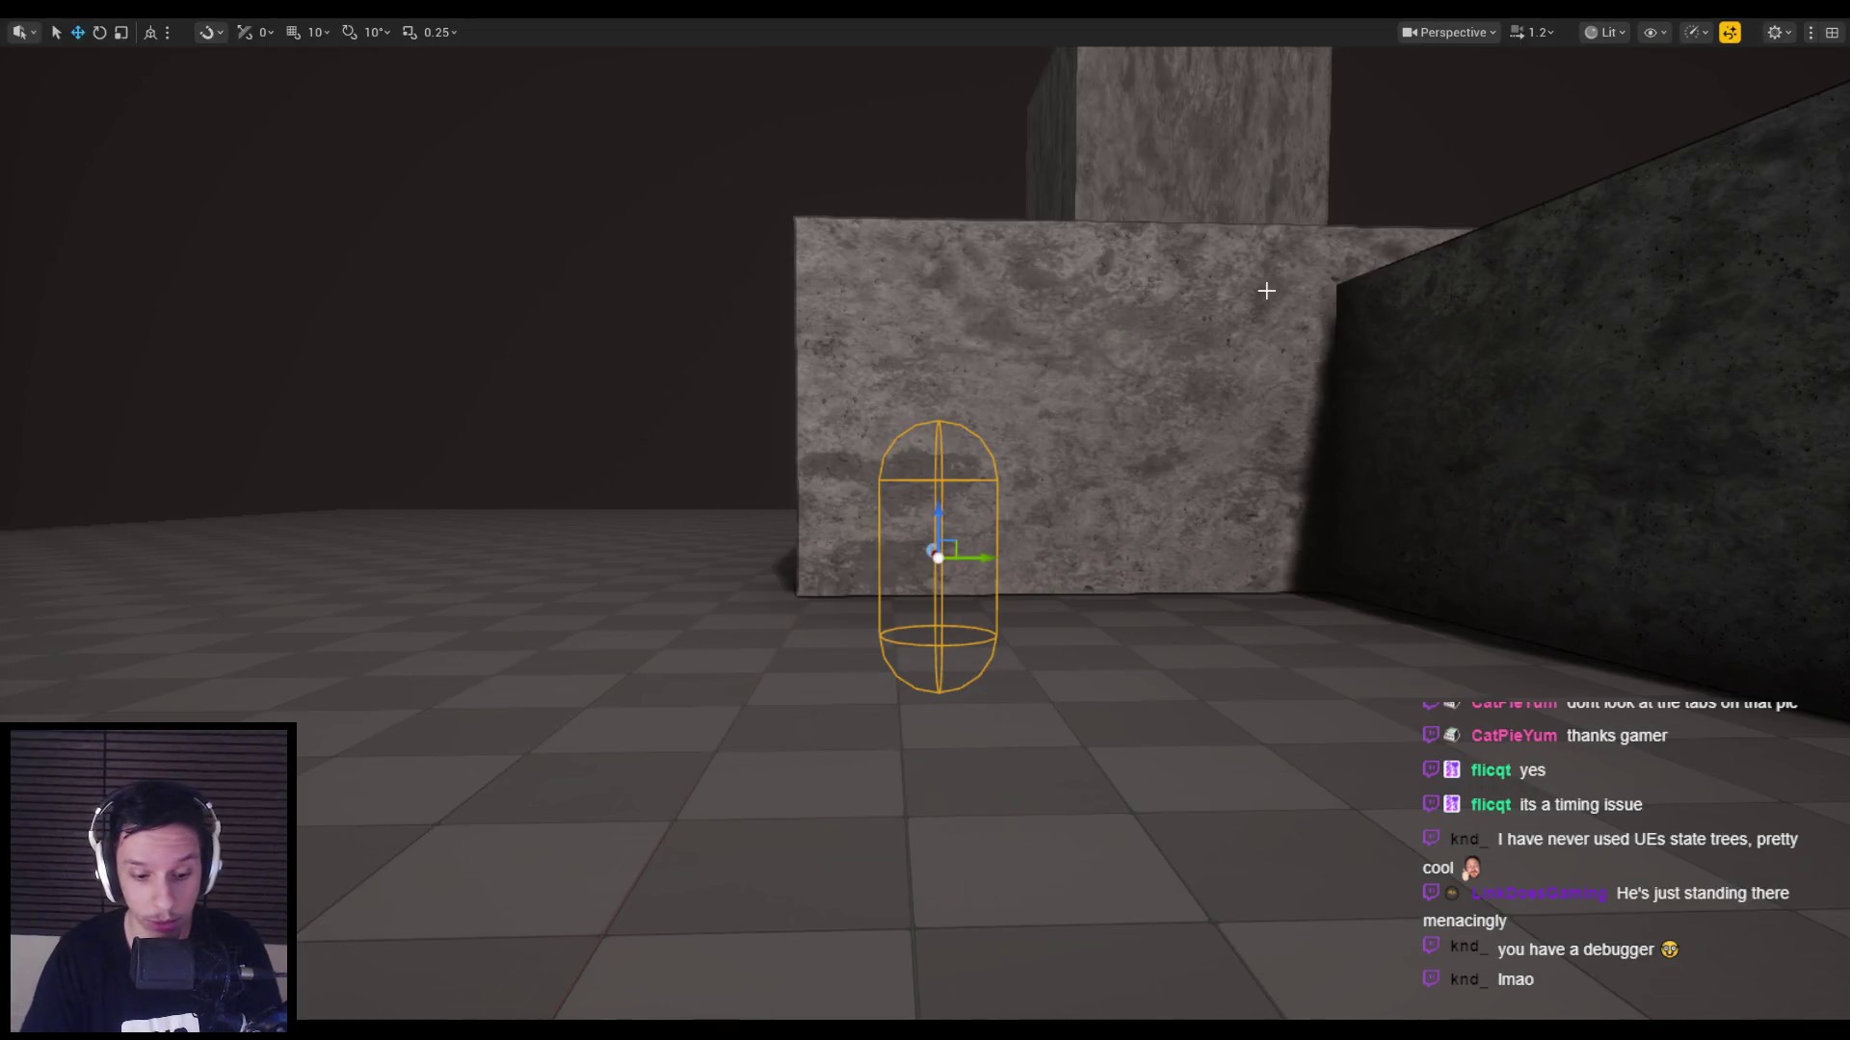
pyautogui.hotkey('alt', 'p')
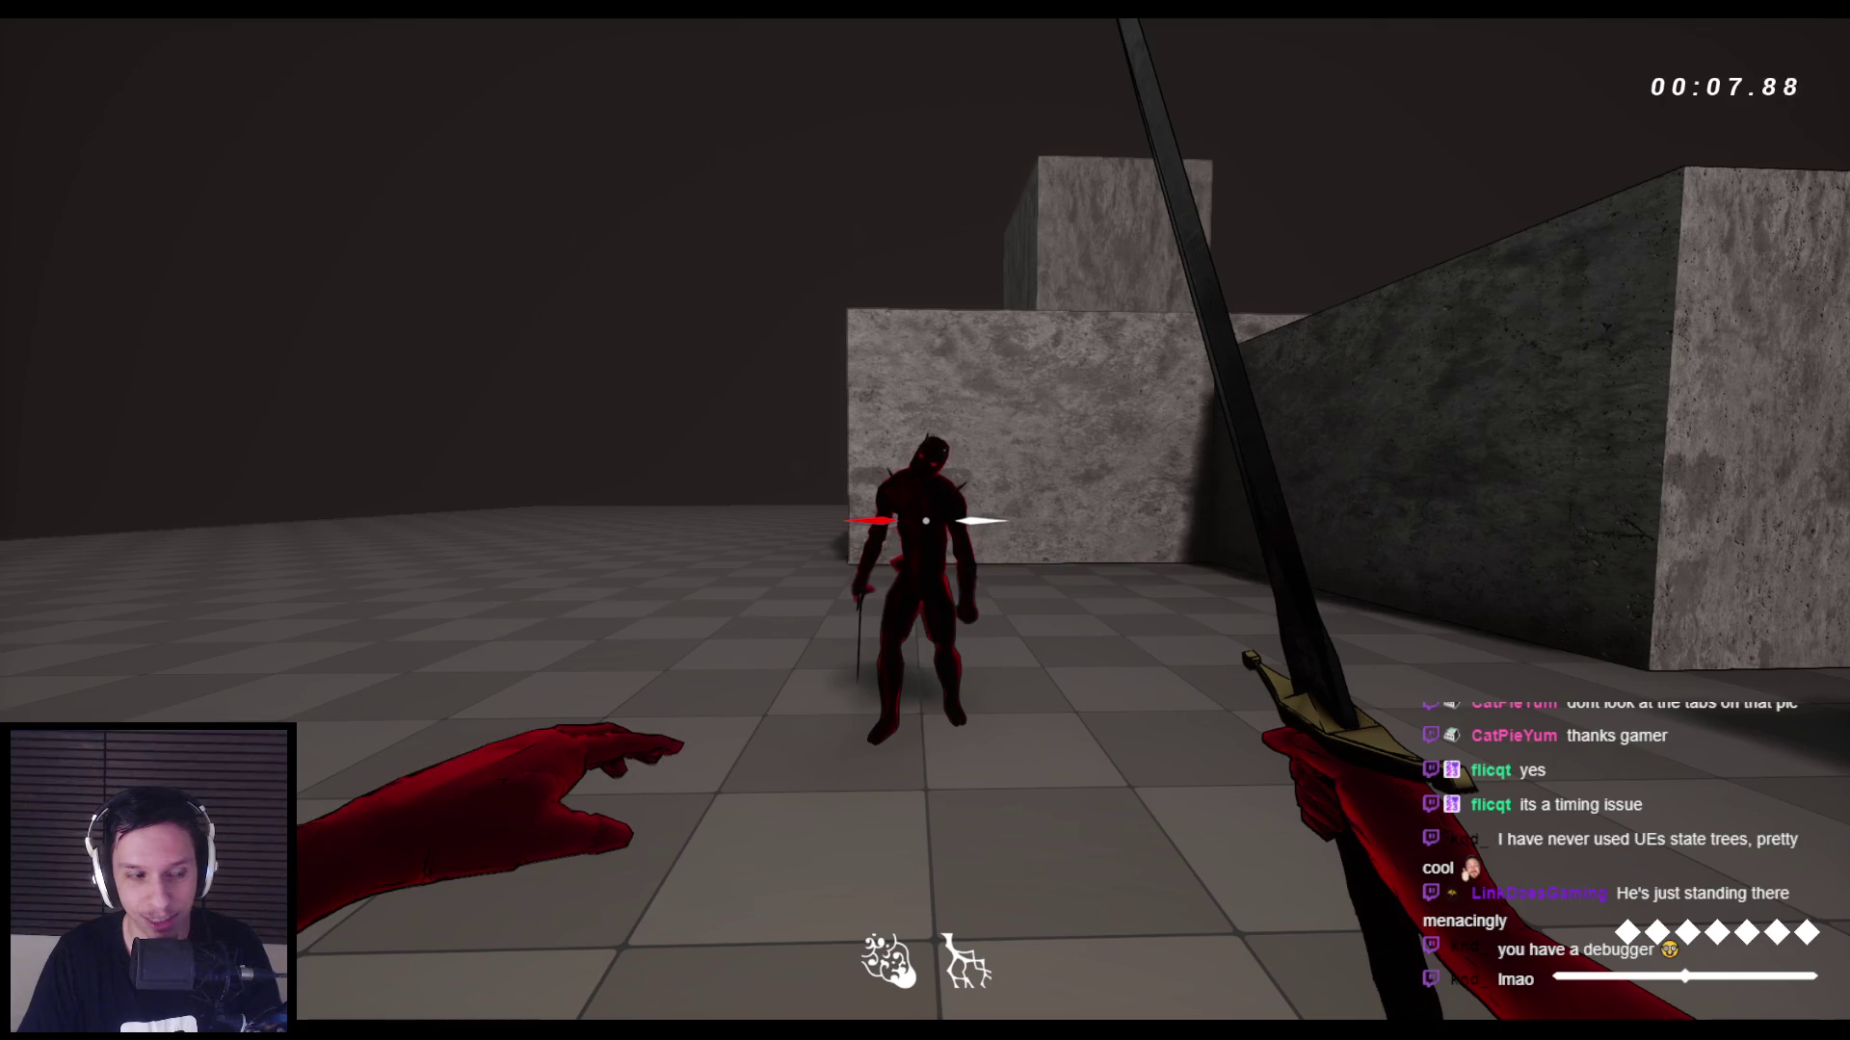
pyautogui.press('Escape')
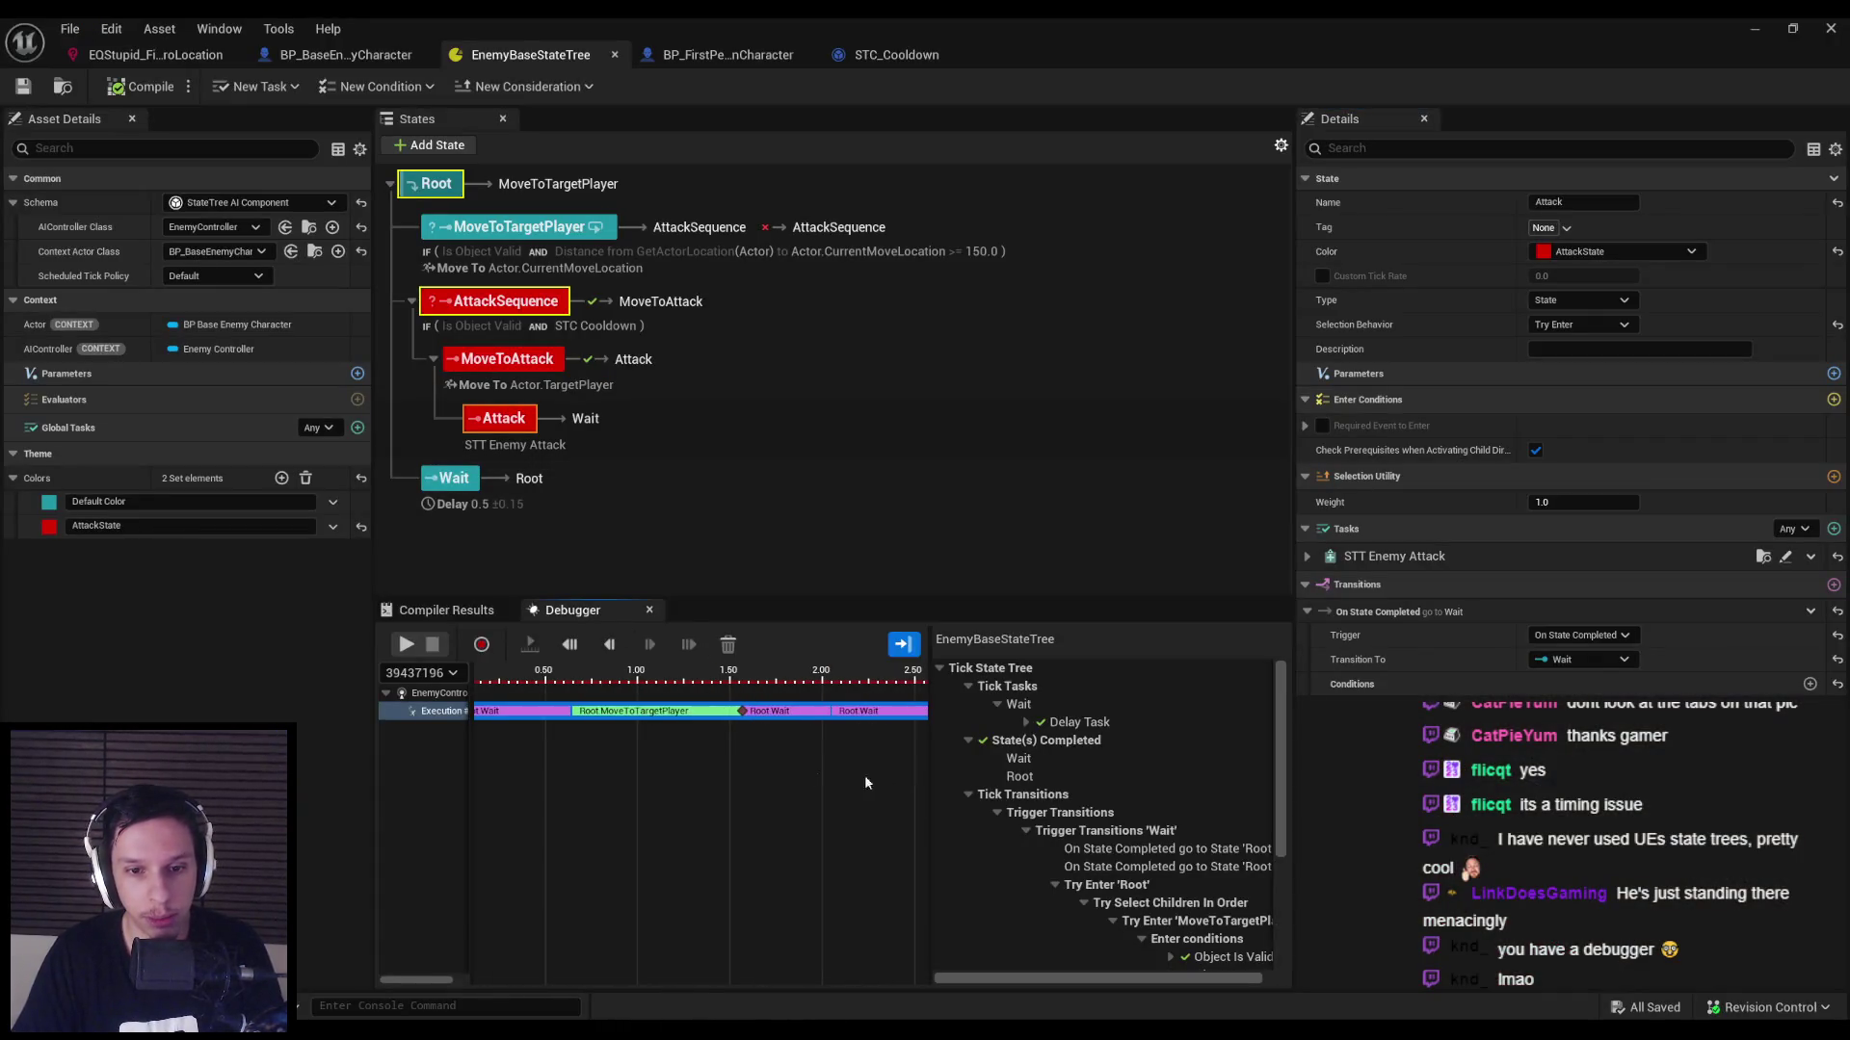
pyautogui.click(728, 645)
# Float the StateTree editor beside the game, record a new session, and scrub back to about 2.85.
pyautogui.doubleClick(931, 23)
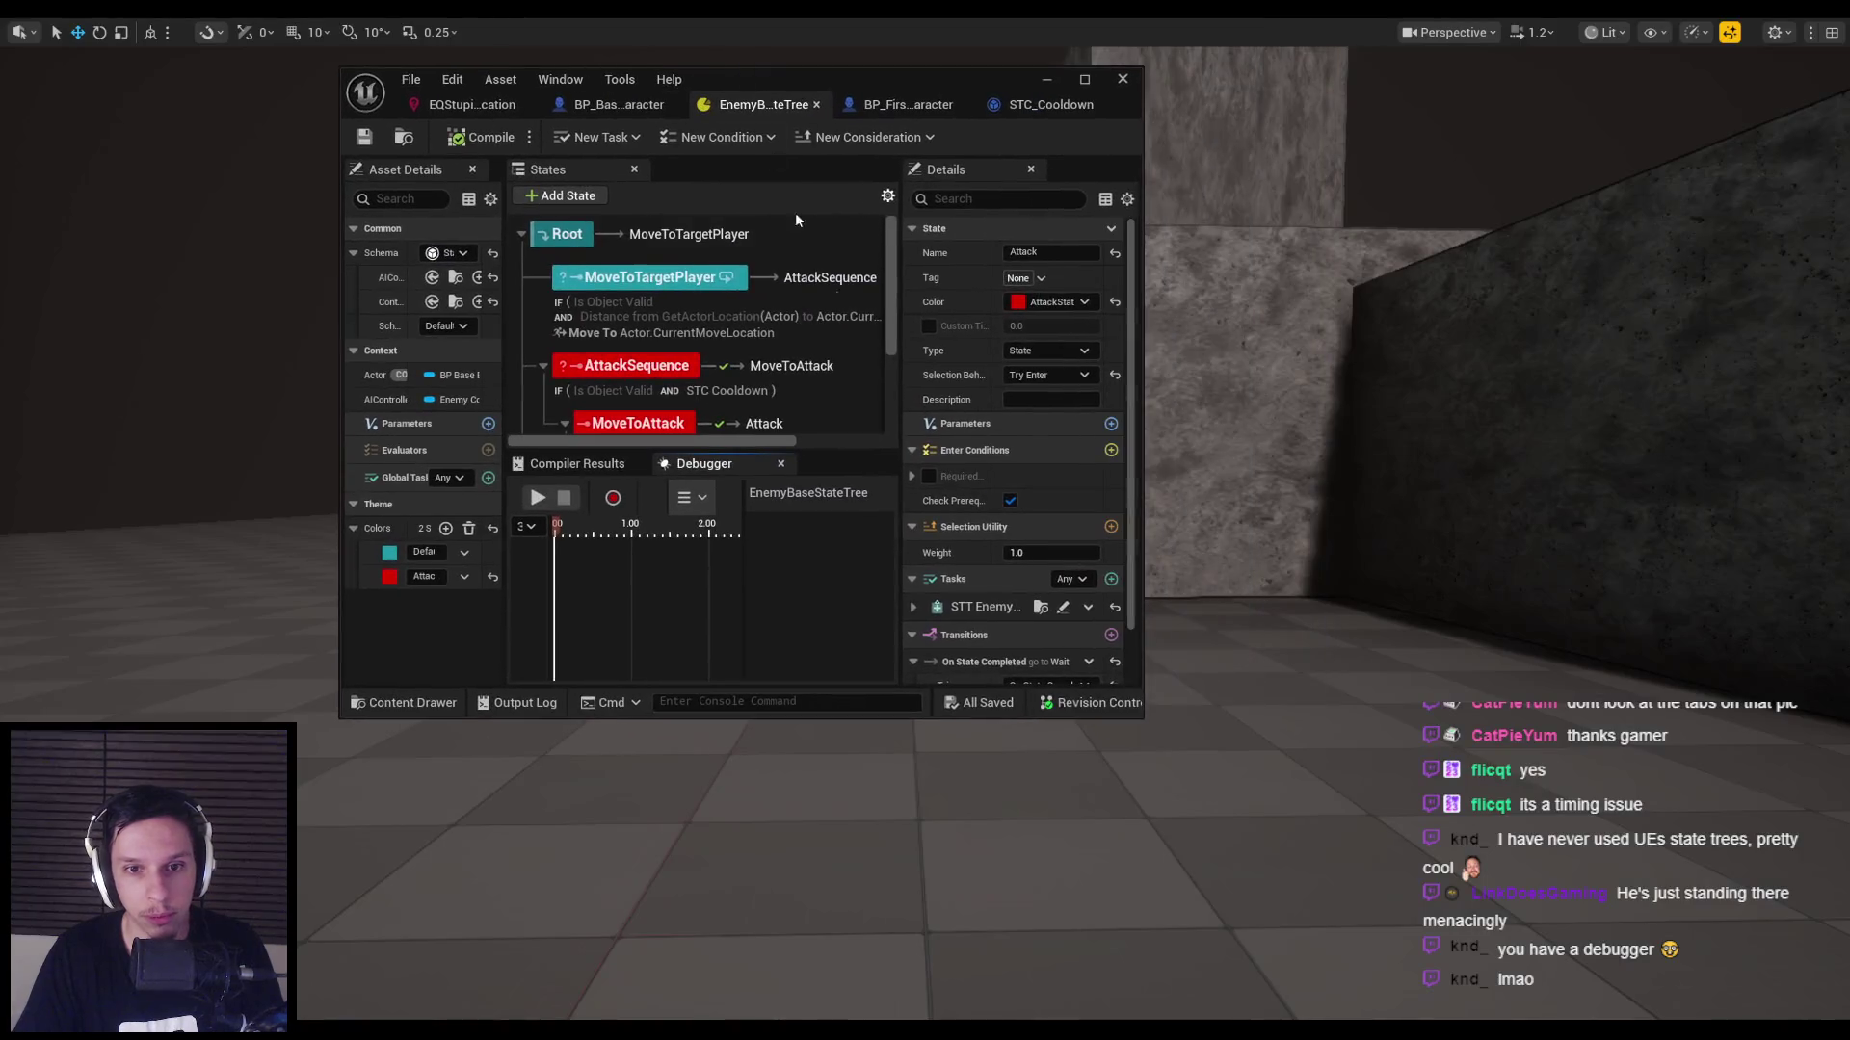
pyautogui.moveTo(1143, 719); pyautogui.dragTo(1489, 878)
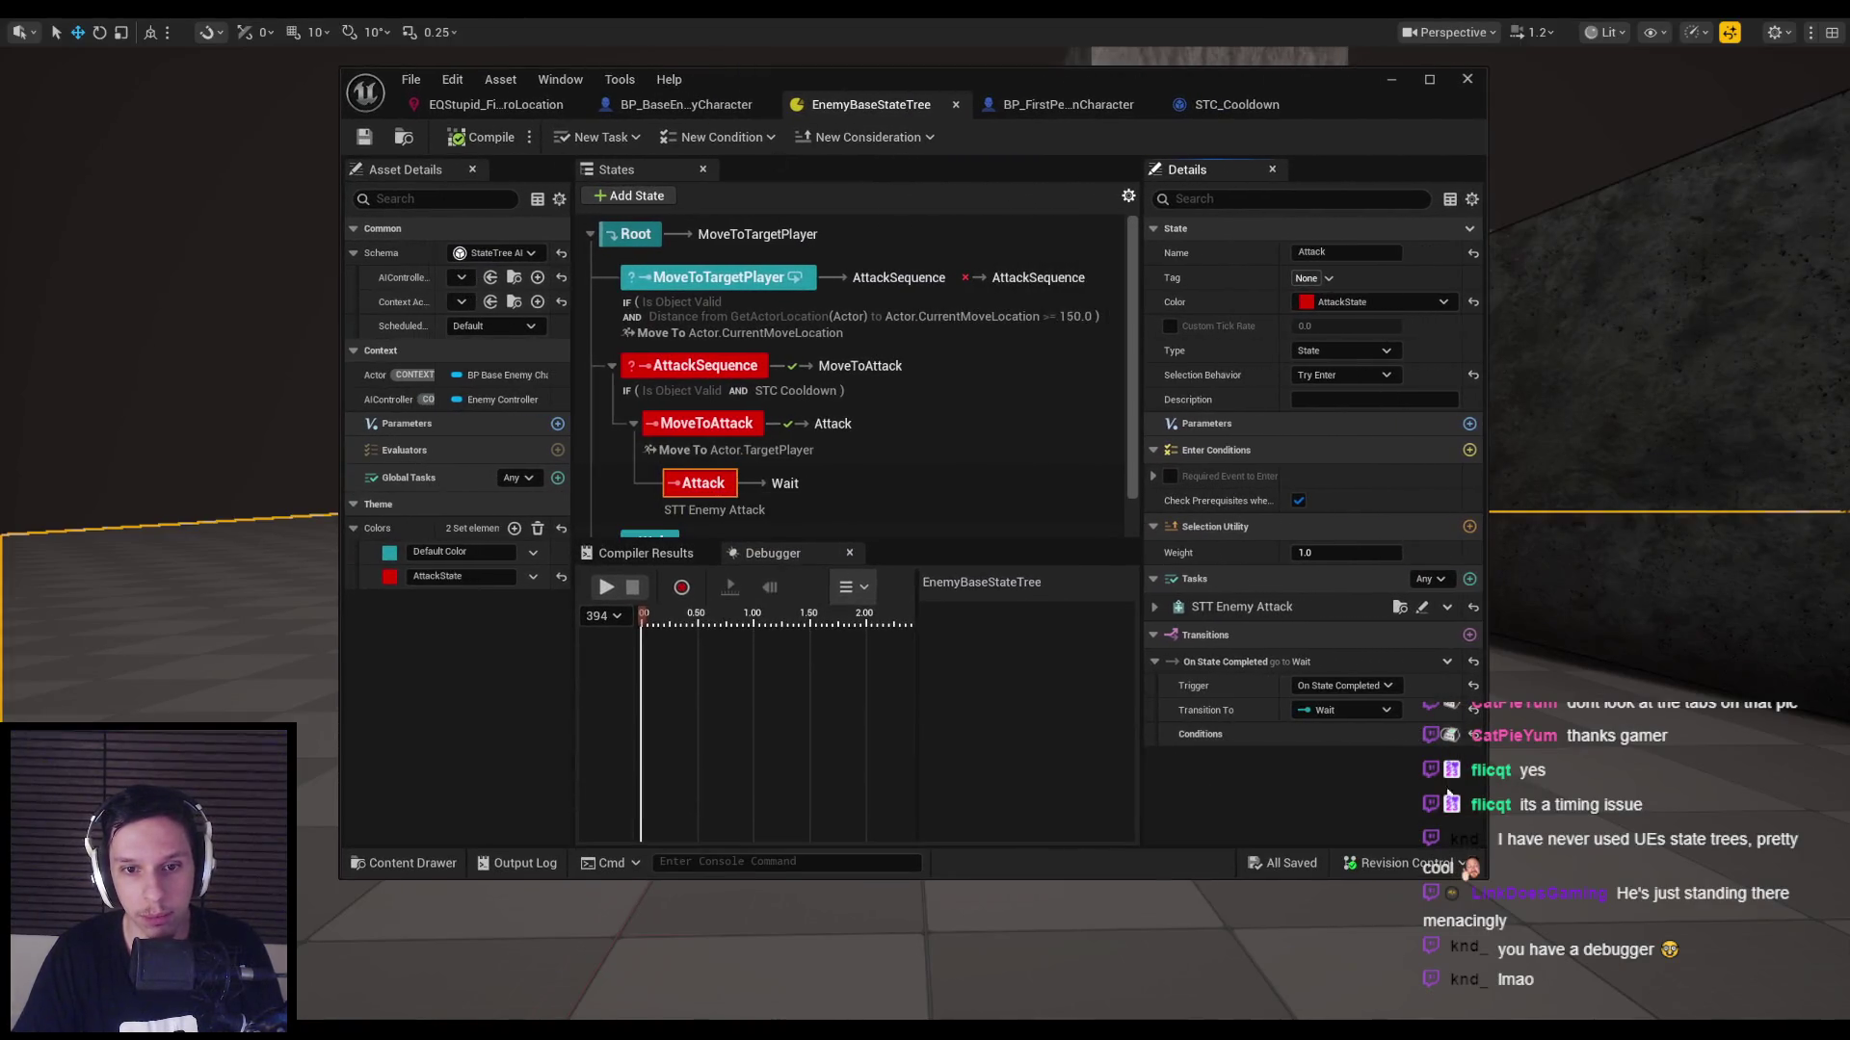
pyautogui.moveTo(991, 80)
pyautogui.mouseDown()
pyautogui.moveTo(672, 111)
pyautogui.moveTo(698, 106)
pyautogui.mouseUp()
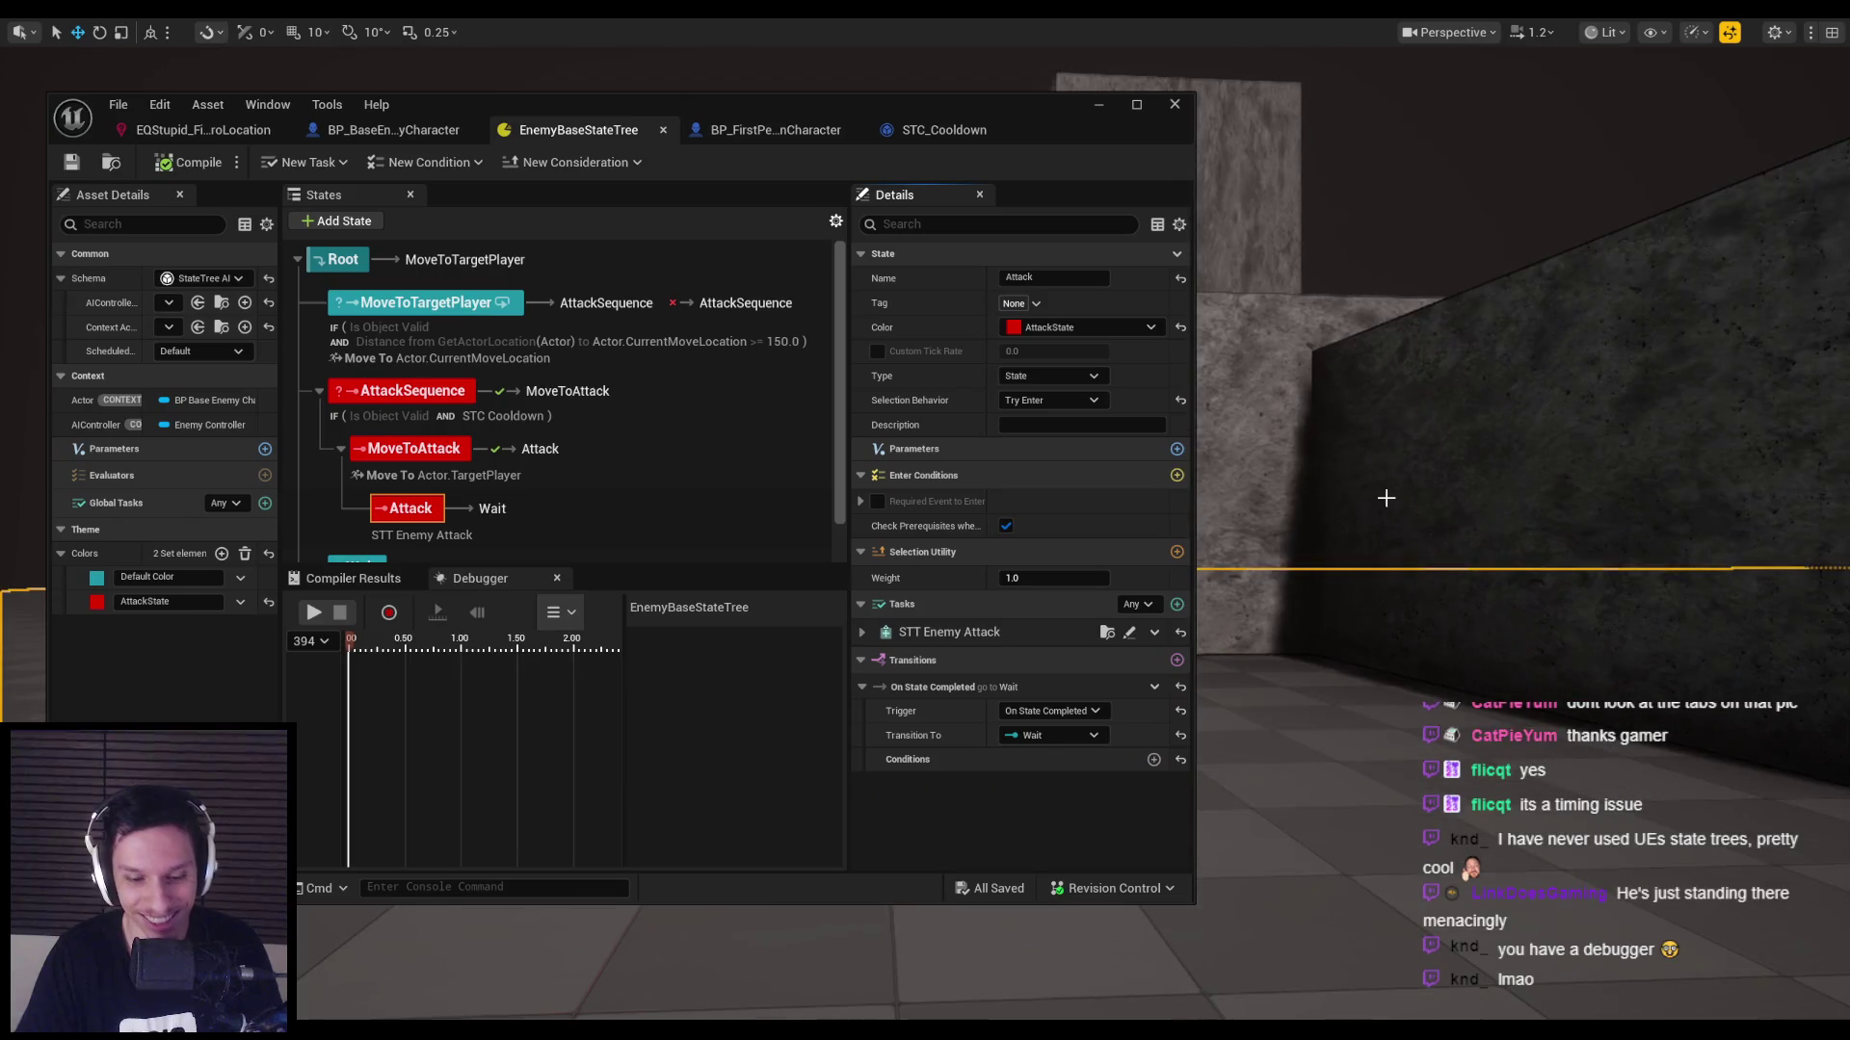
pyautogui.hotkey('alt', 'p')
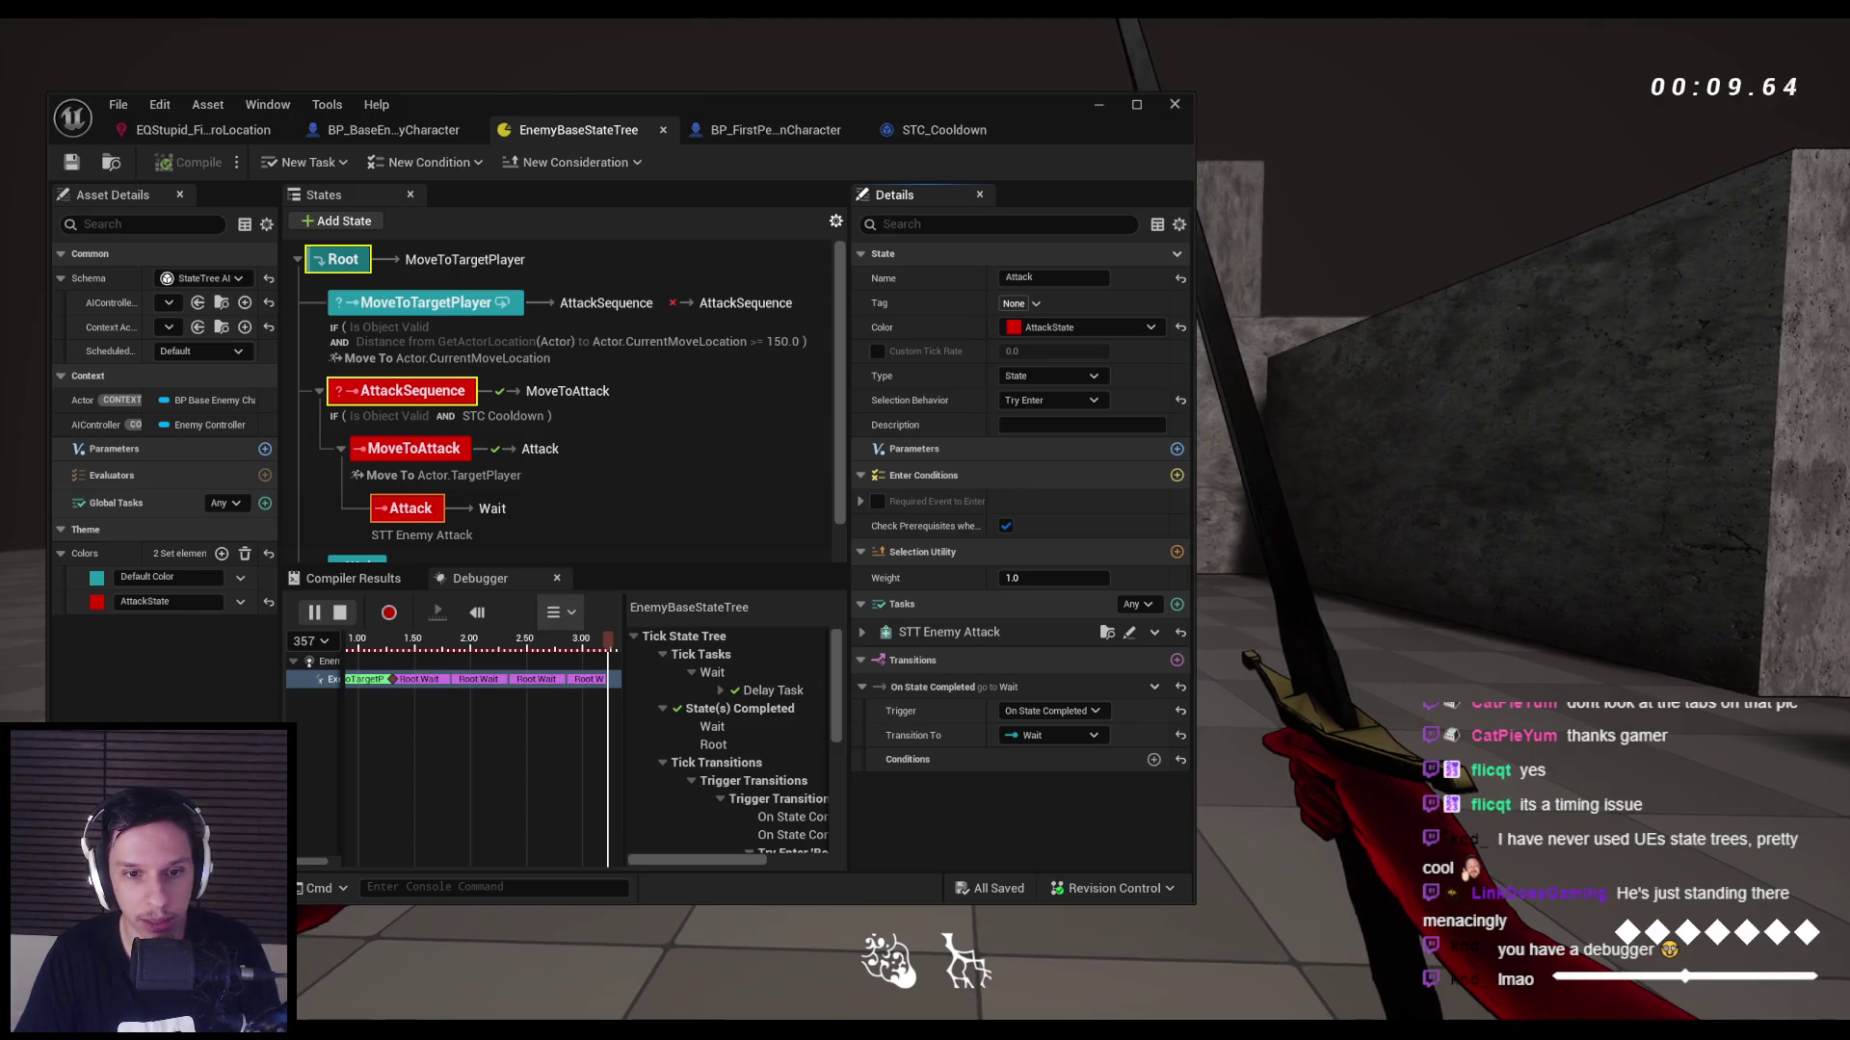
pyautogui.press('Escape')
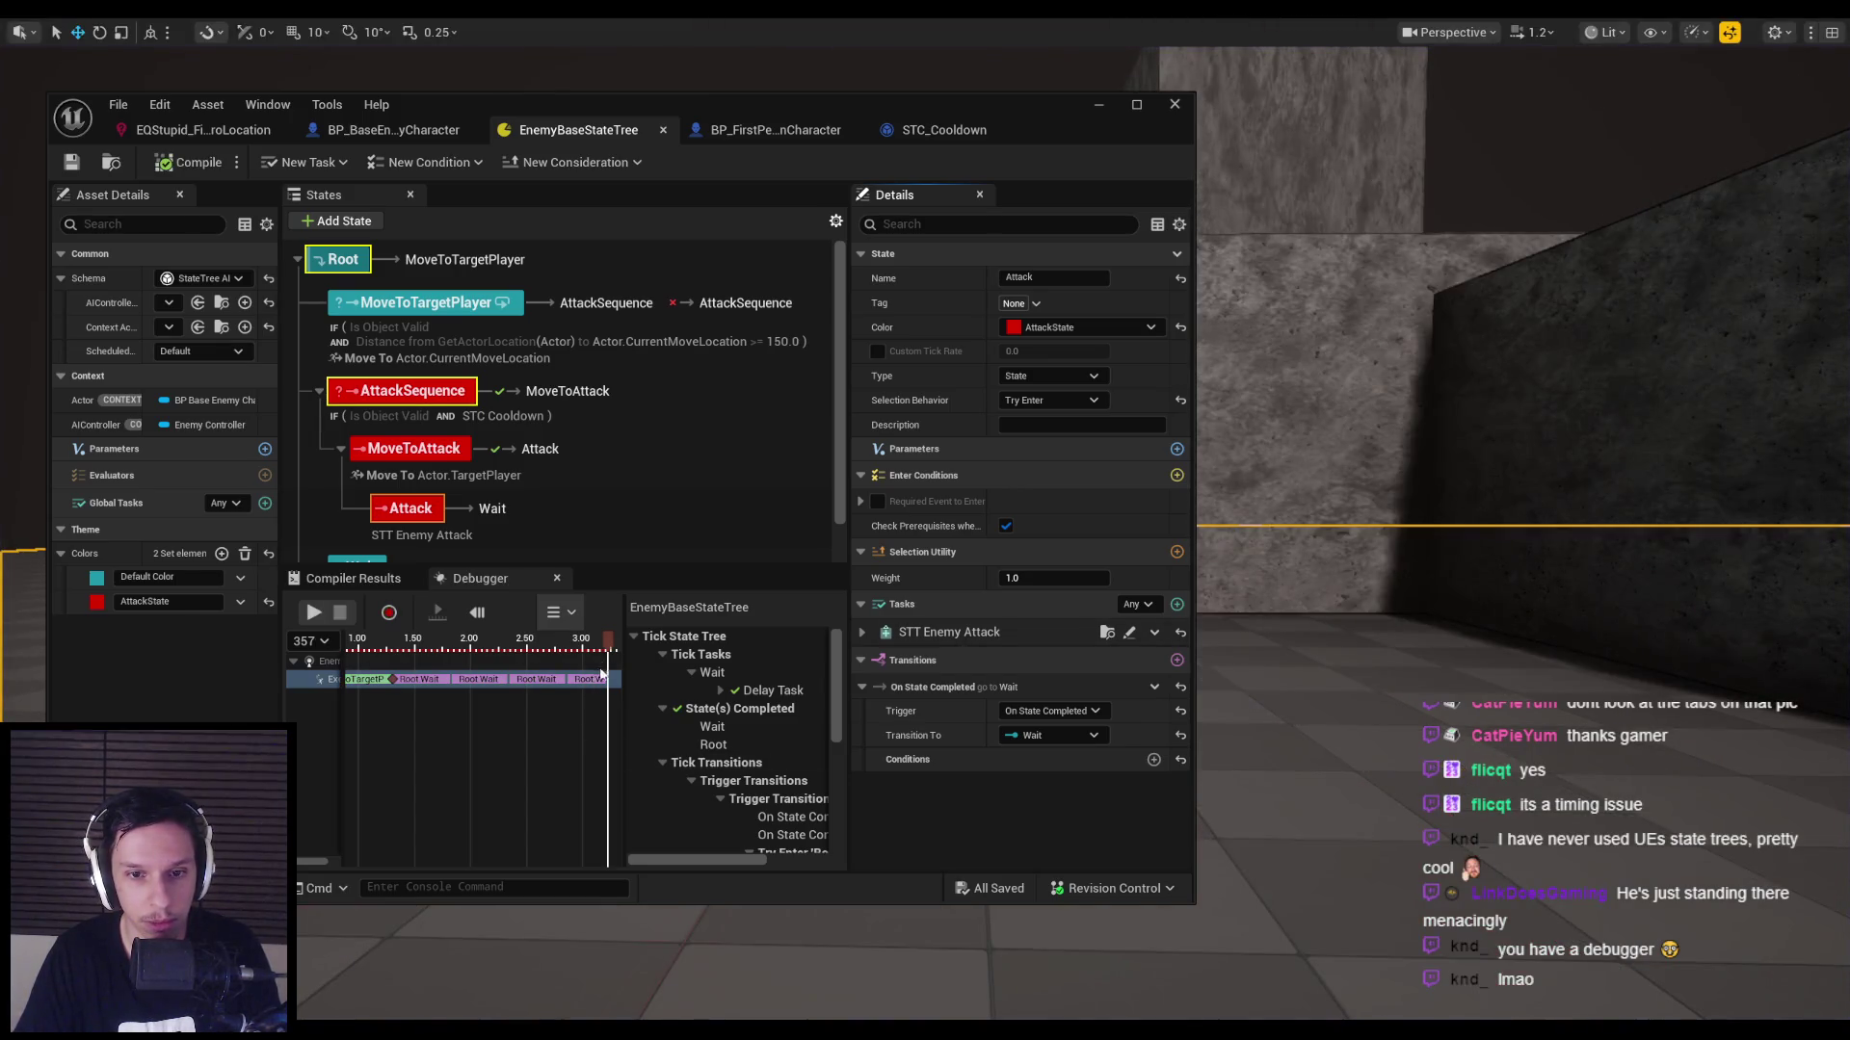
pyautogui.moveTo(608, 641); pyautogui.dragTo(568, 645)
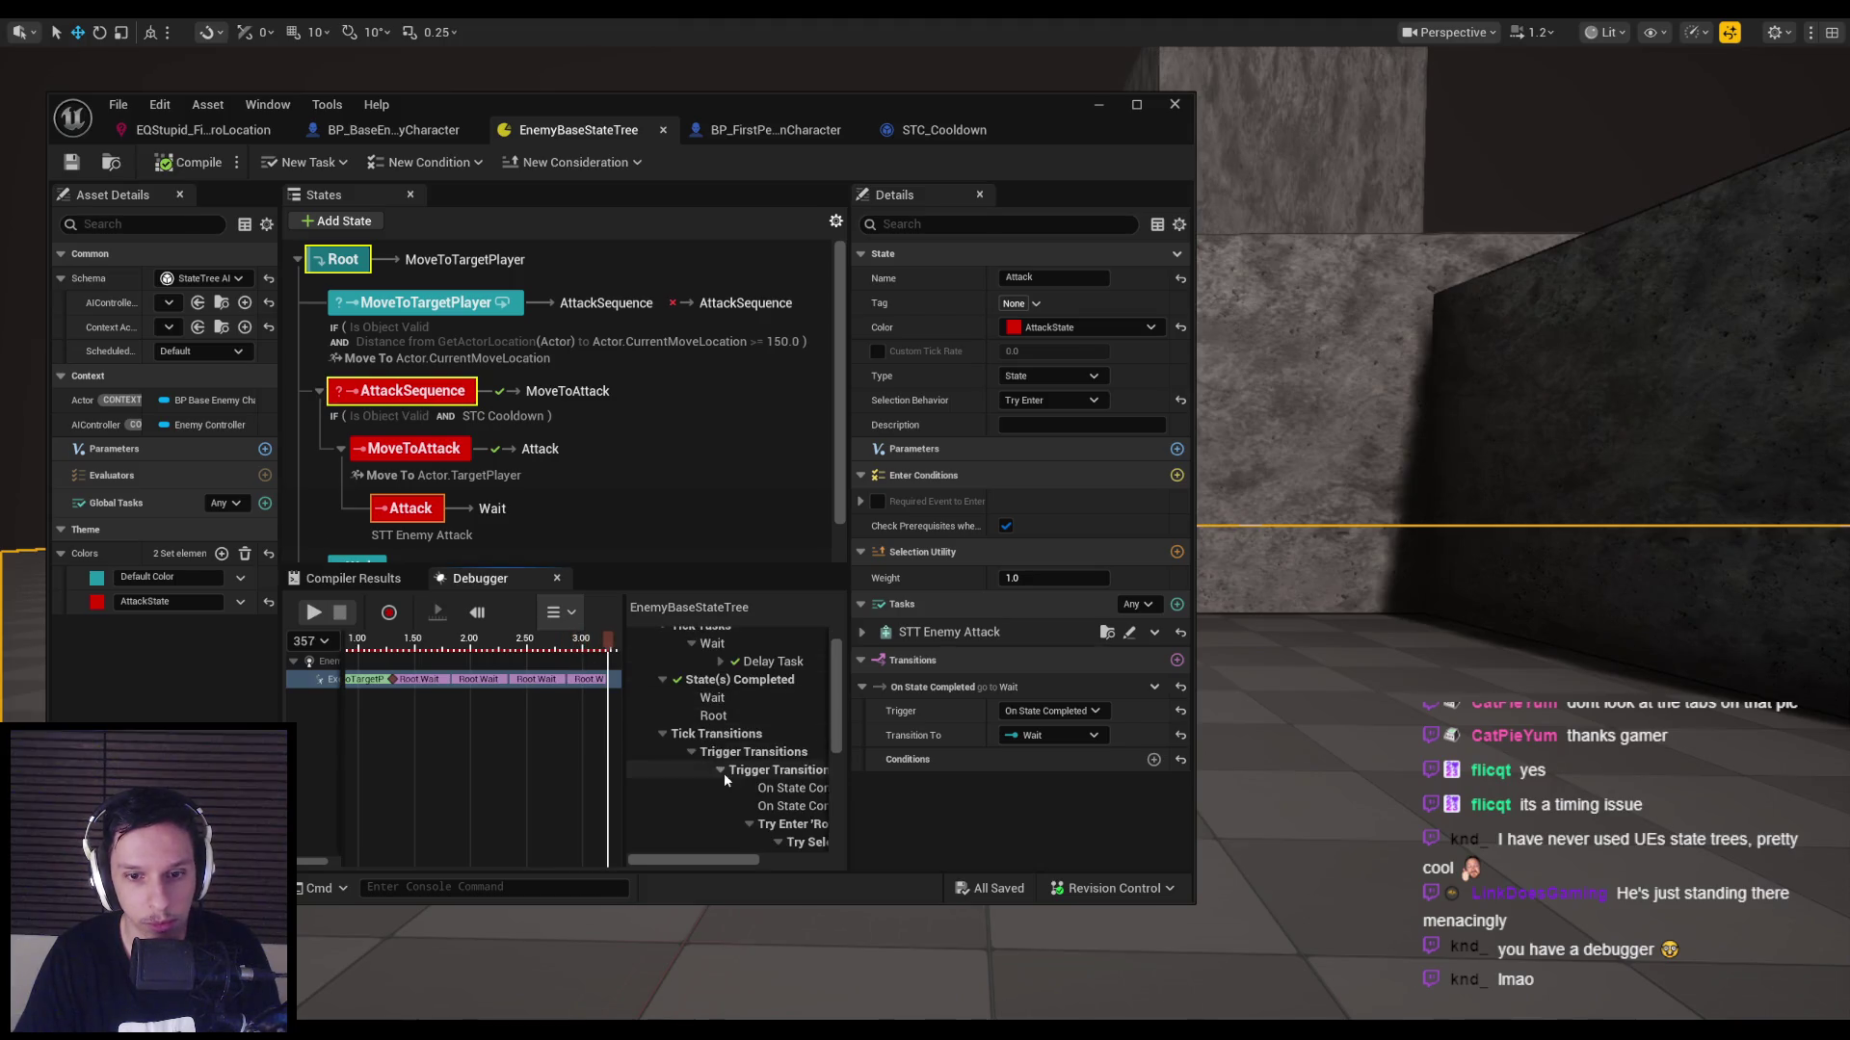
pyautogui.doubleClick(1014, 106)
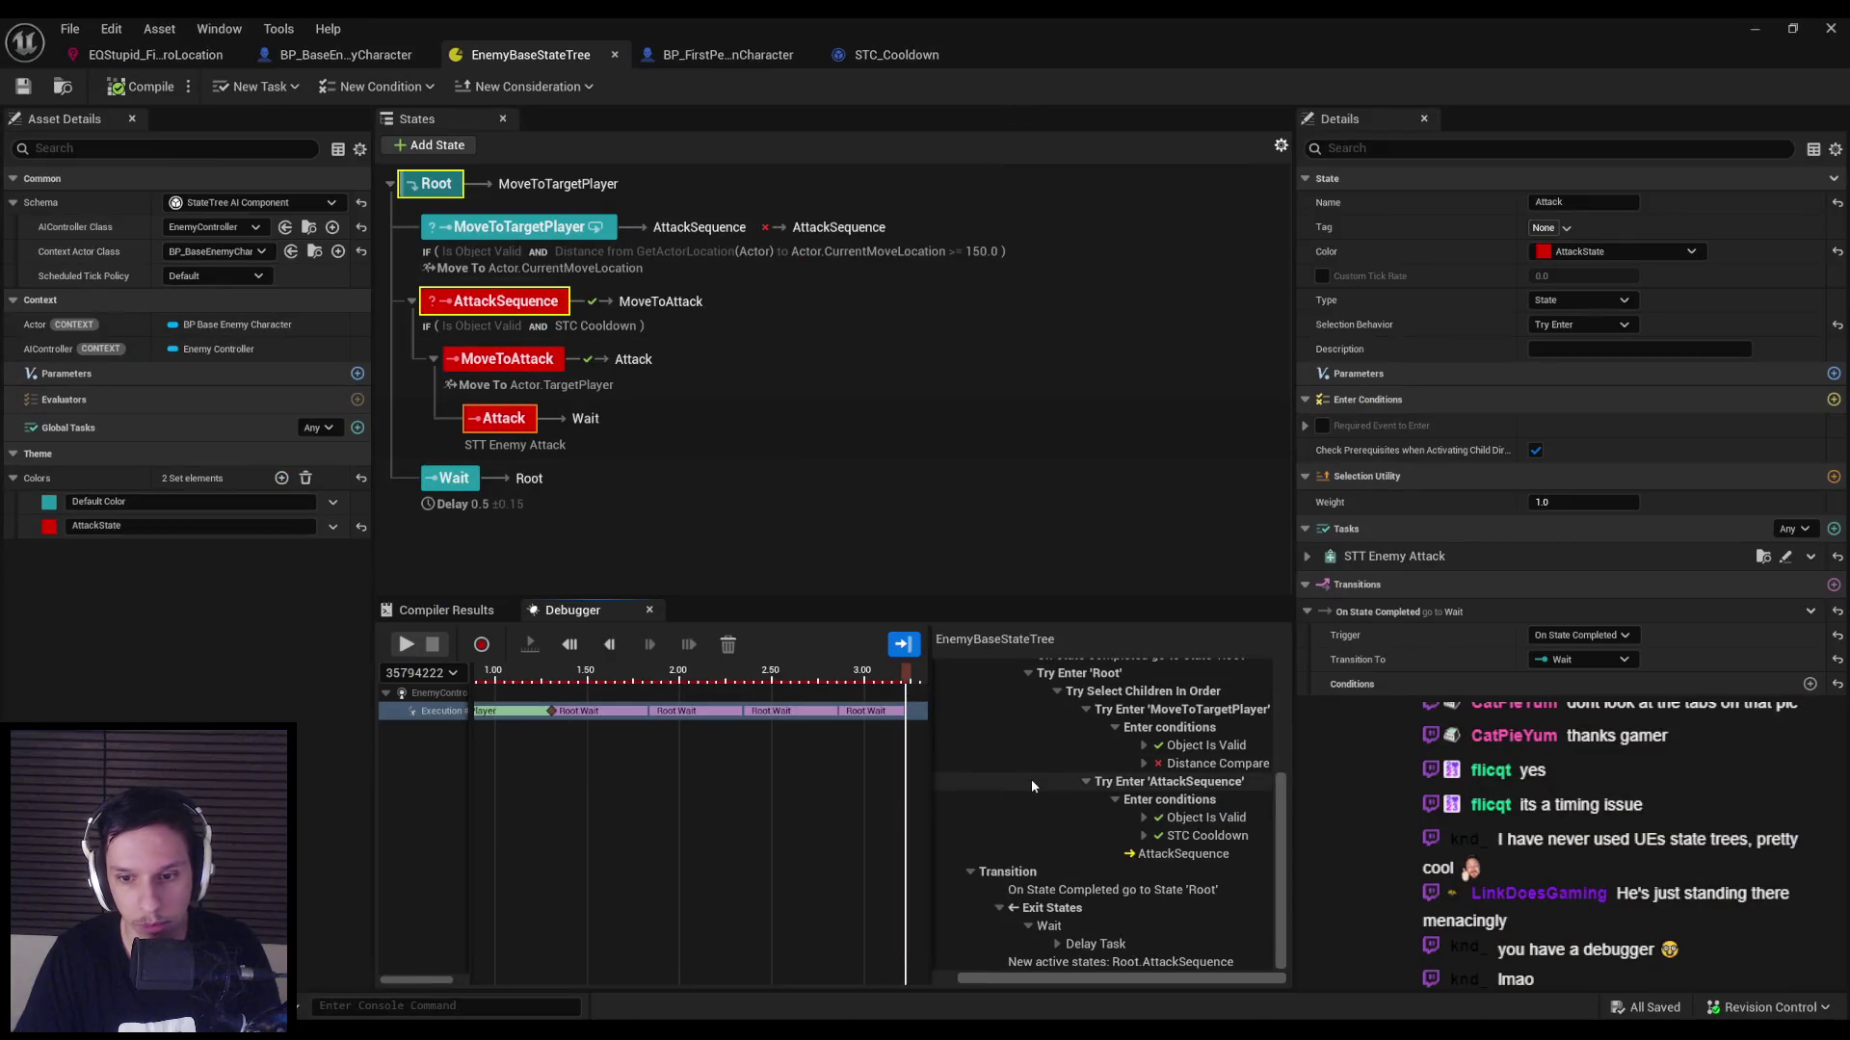
# Switch AttackSequence from Group to State type, keeping Try Enter selection, and start a new play test.
pyautogui.click(1157, 855)
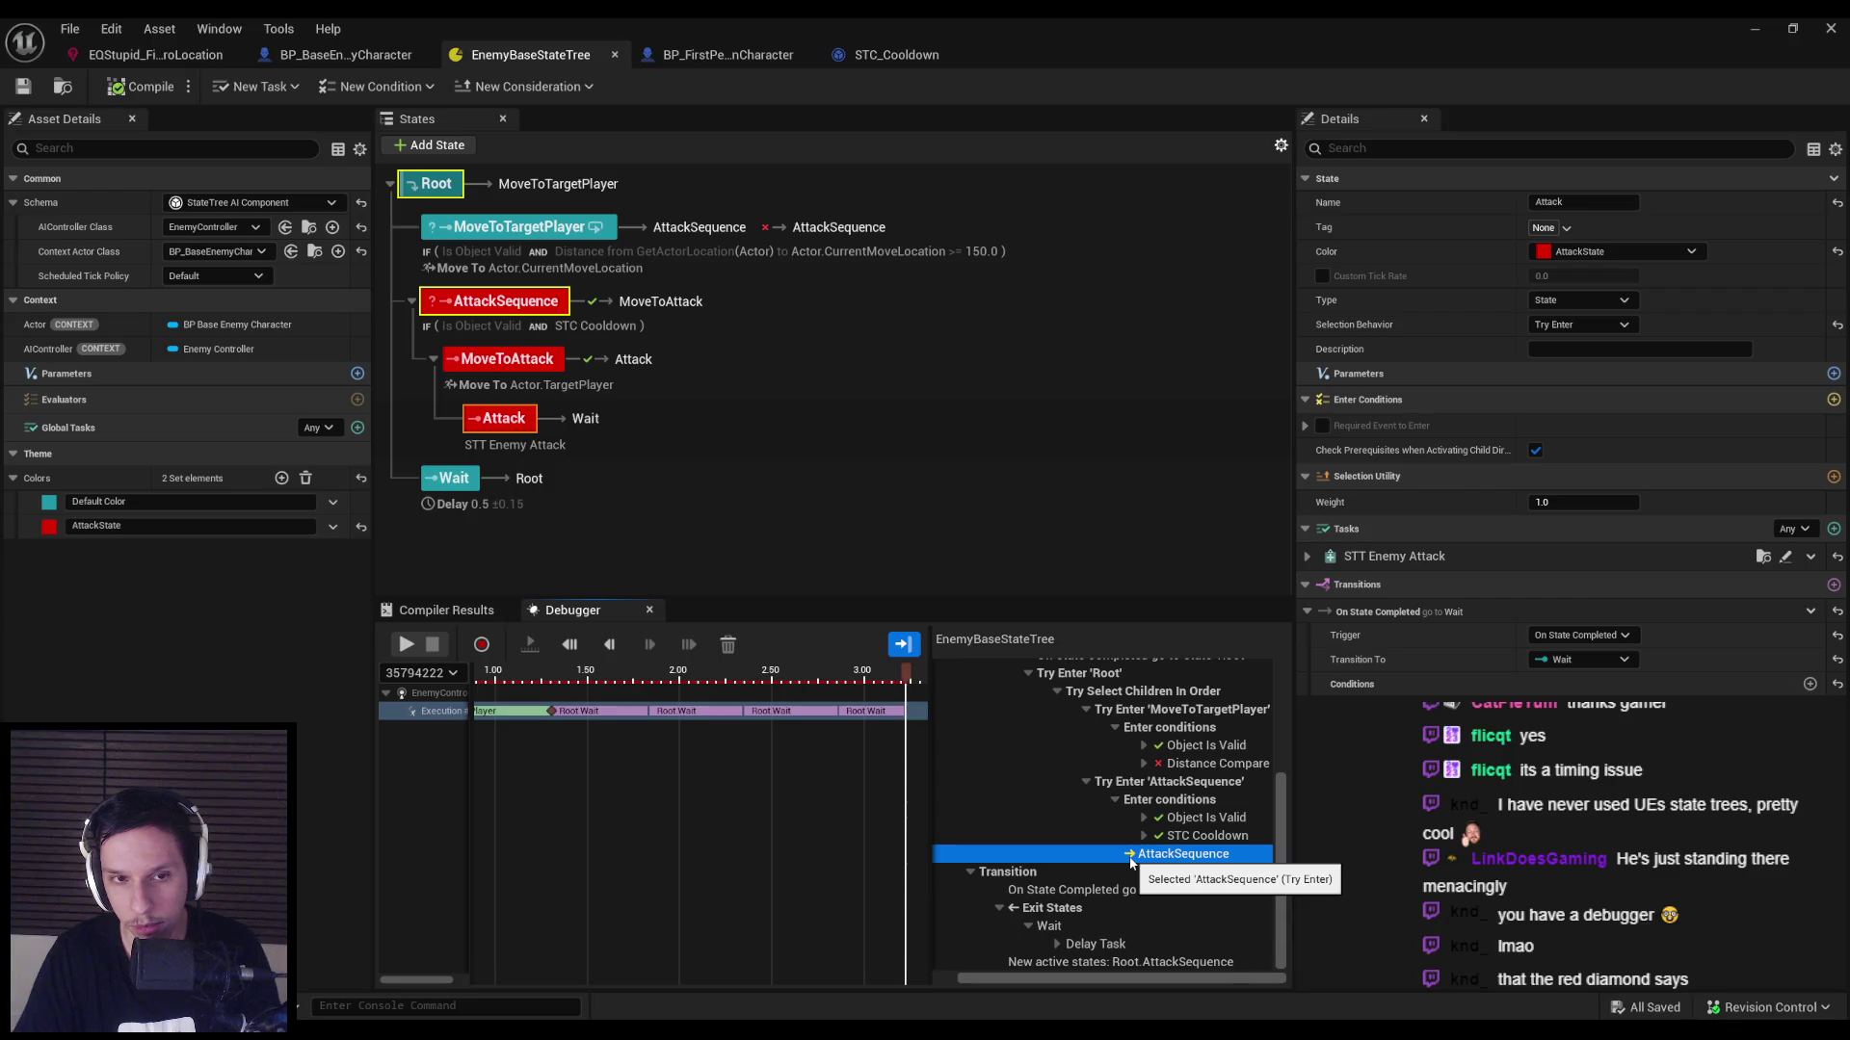
pyautogui.click(1253, 313)
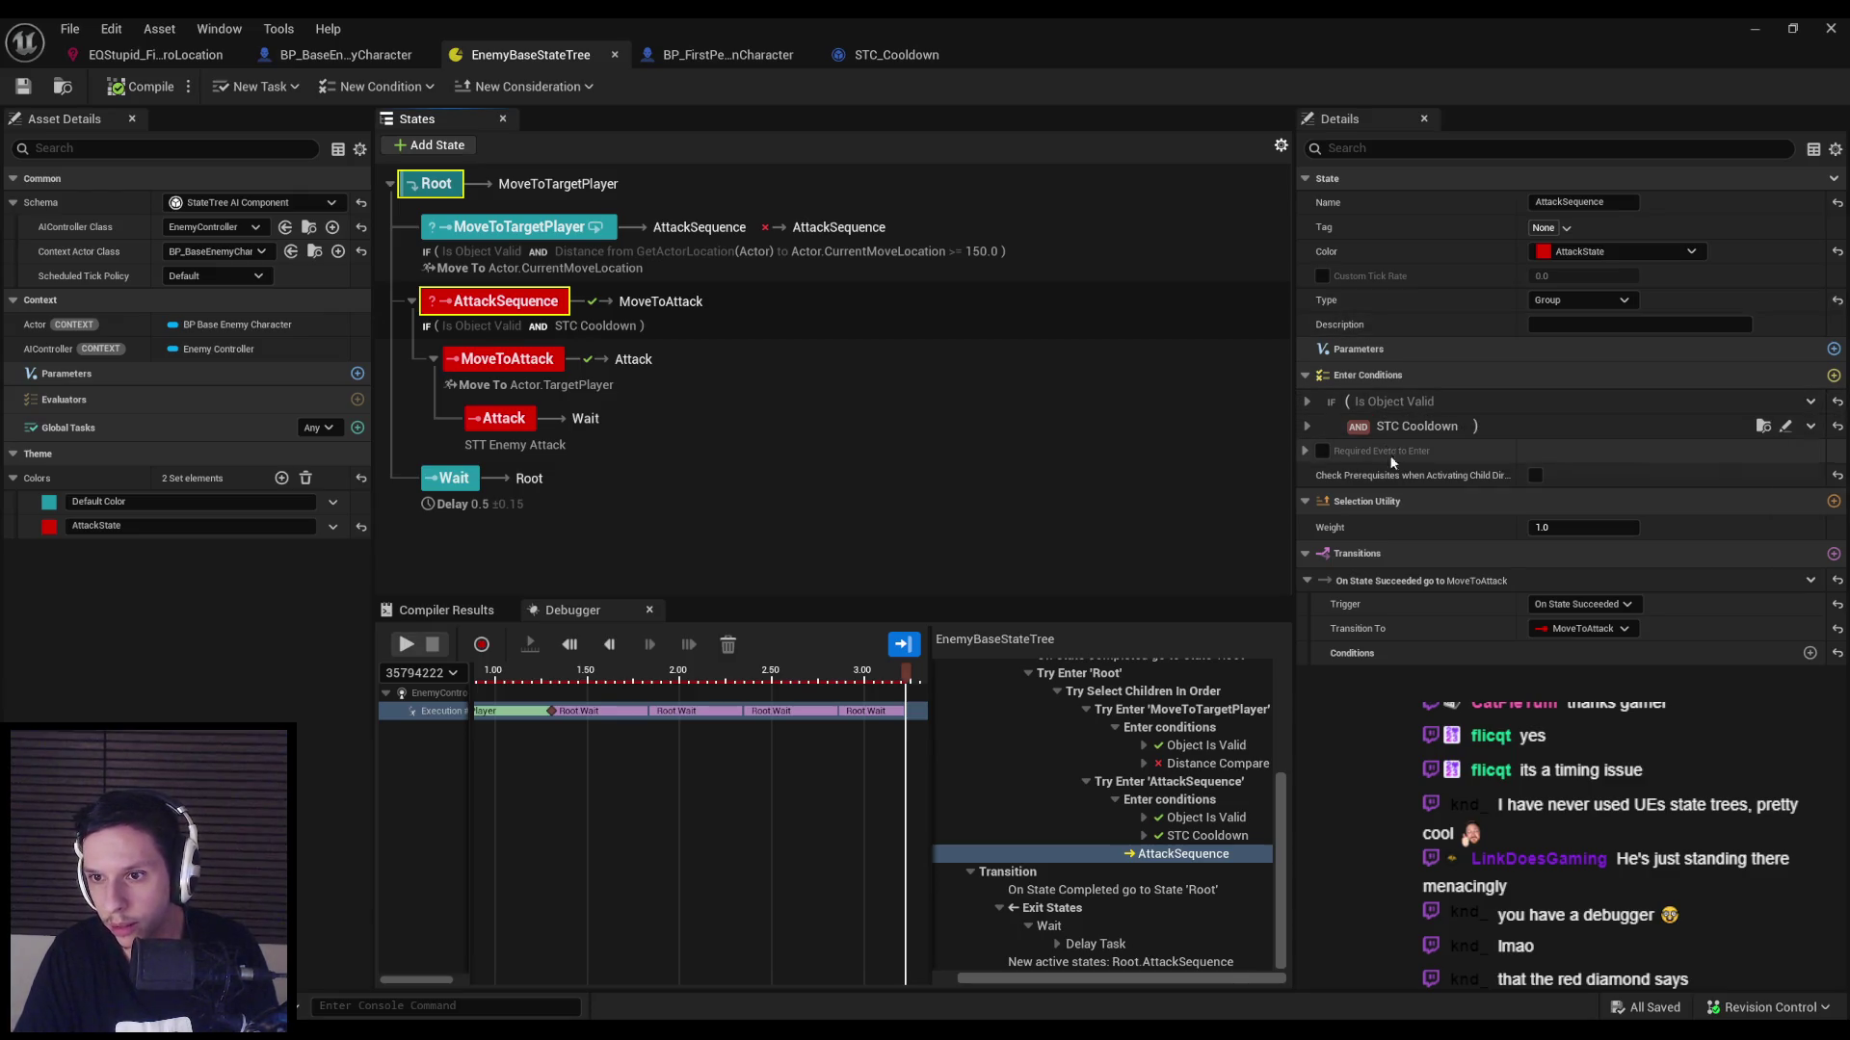
pyautogui.click(1565, 306)
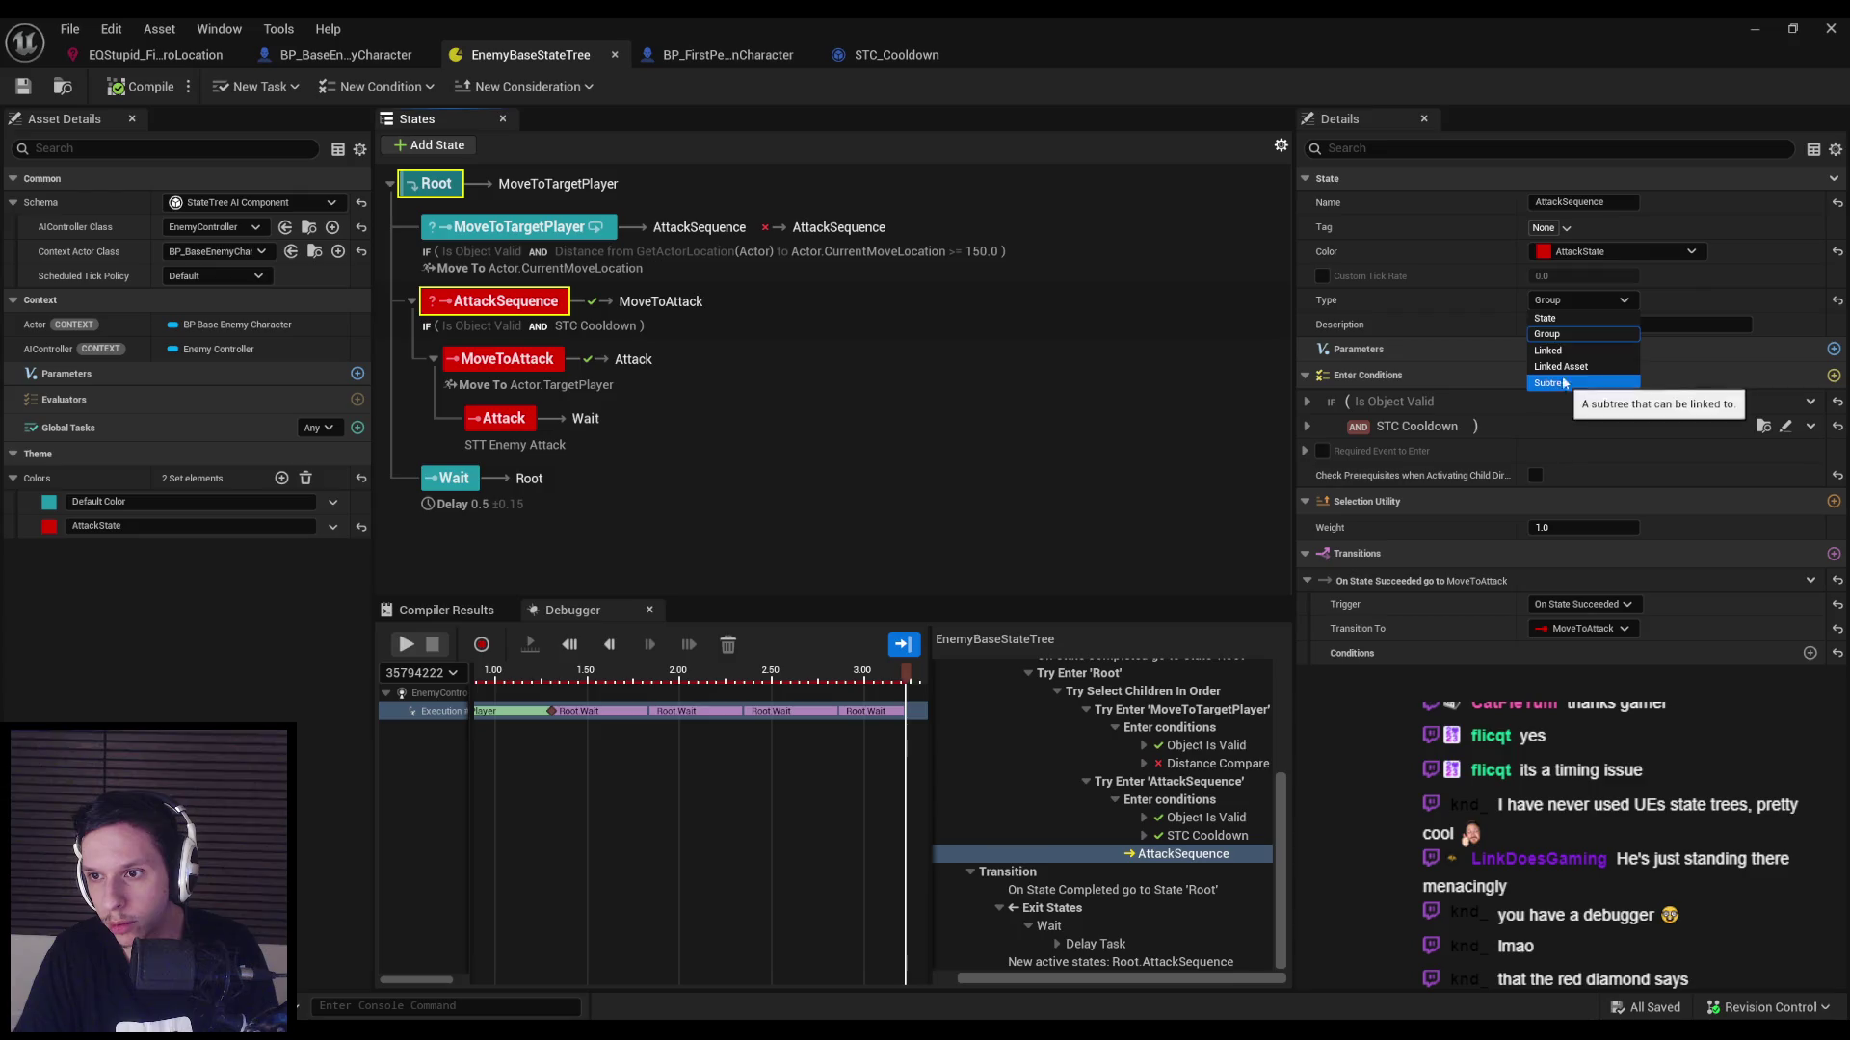
pyautogui.click(1552, 320)
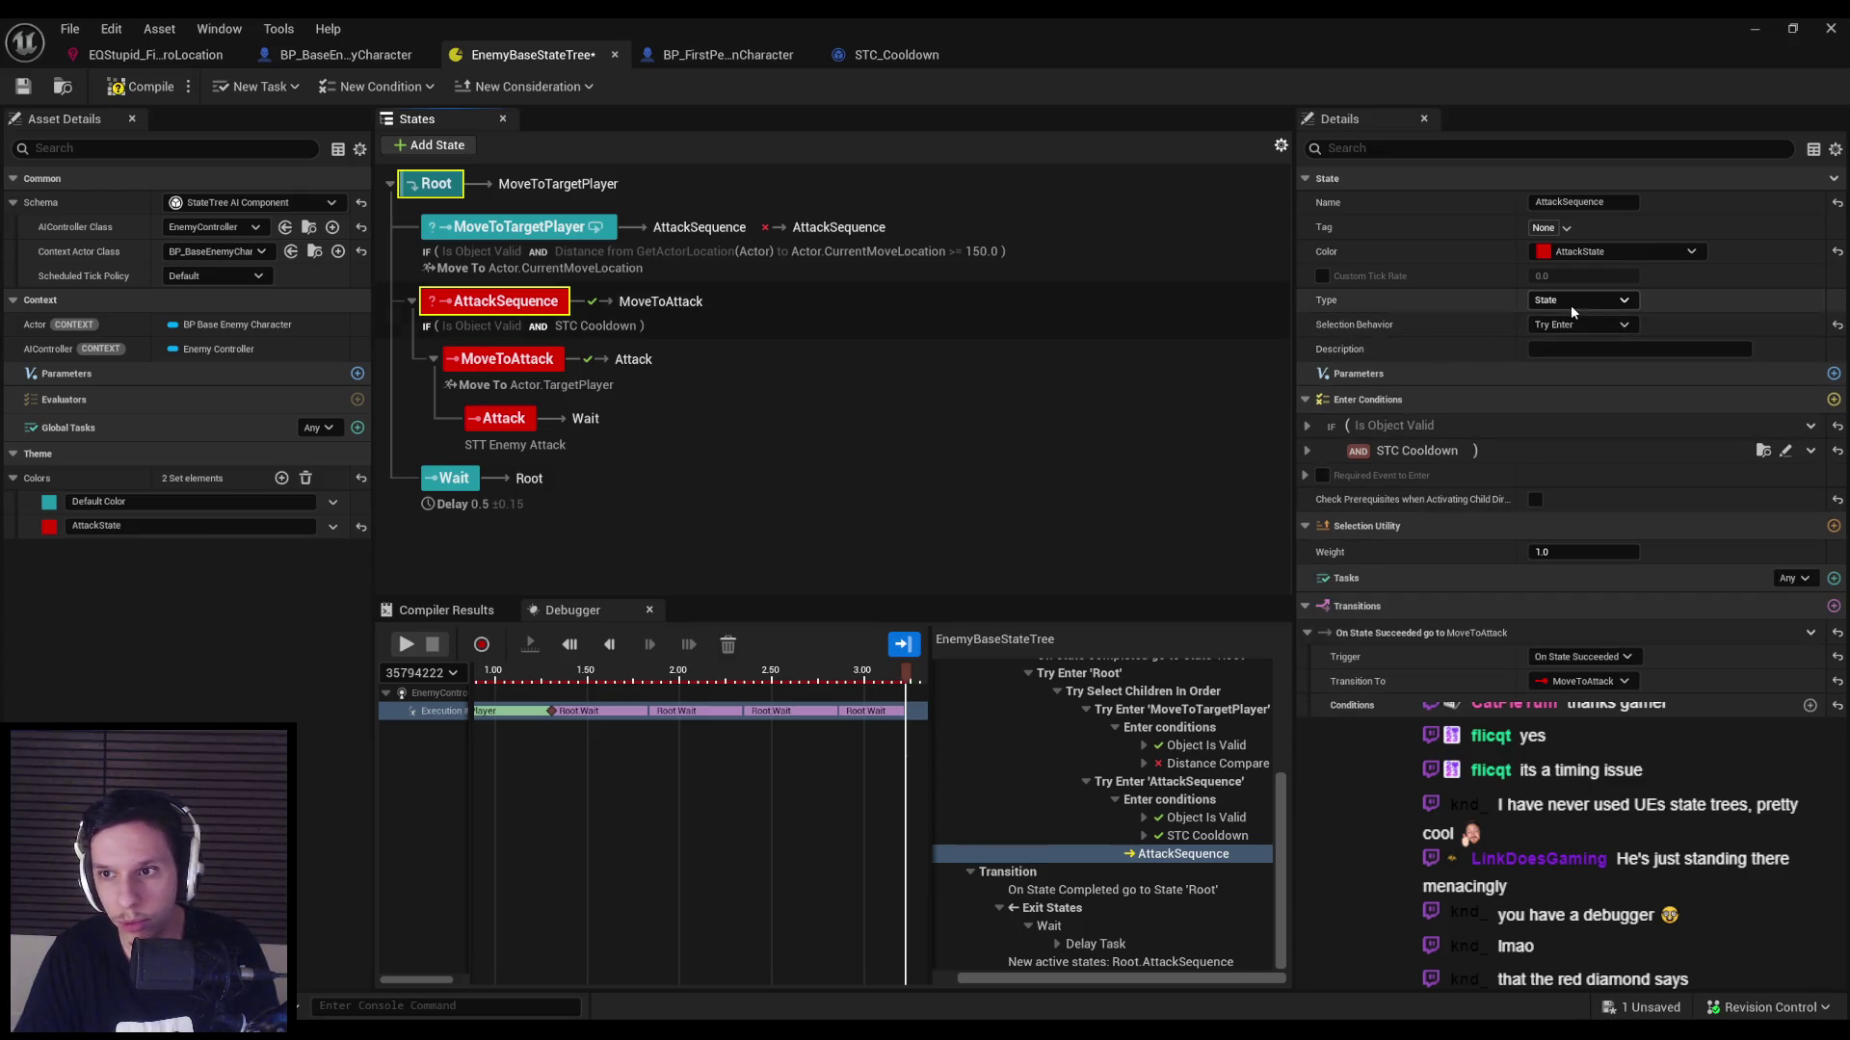
pyautogui.click(1580, 323)
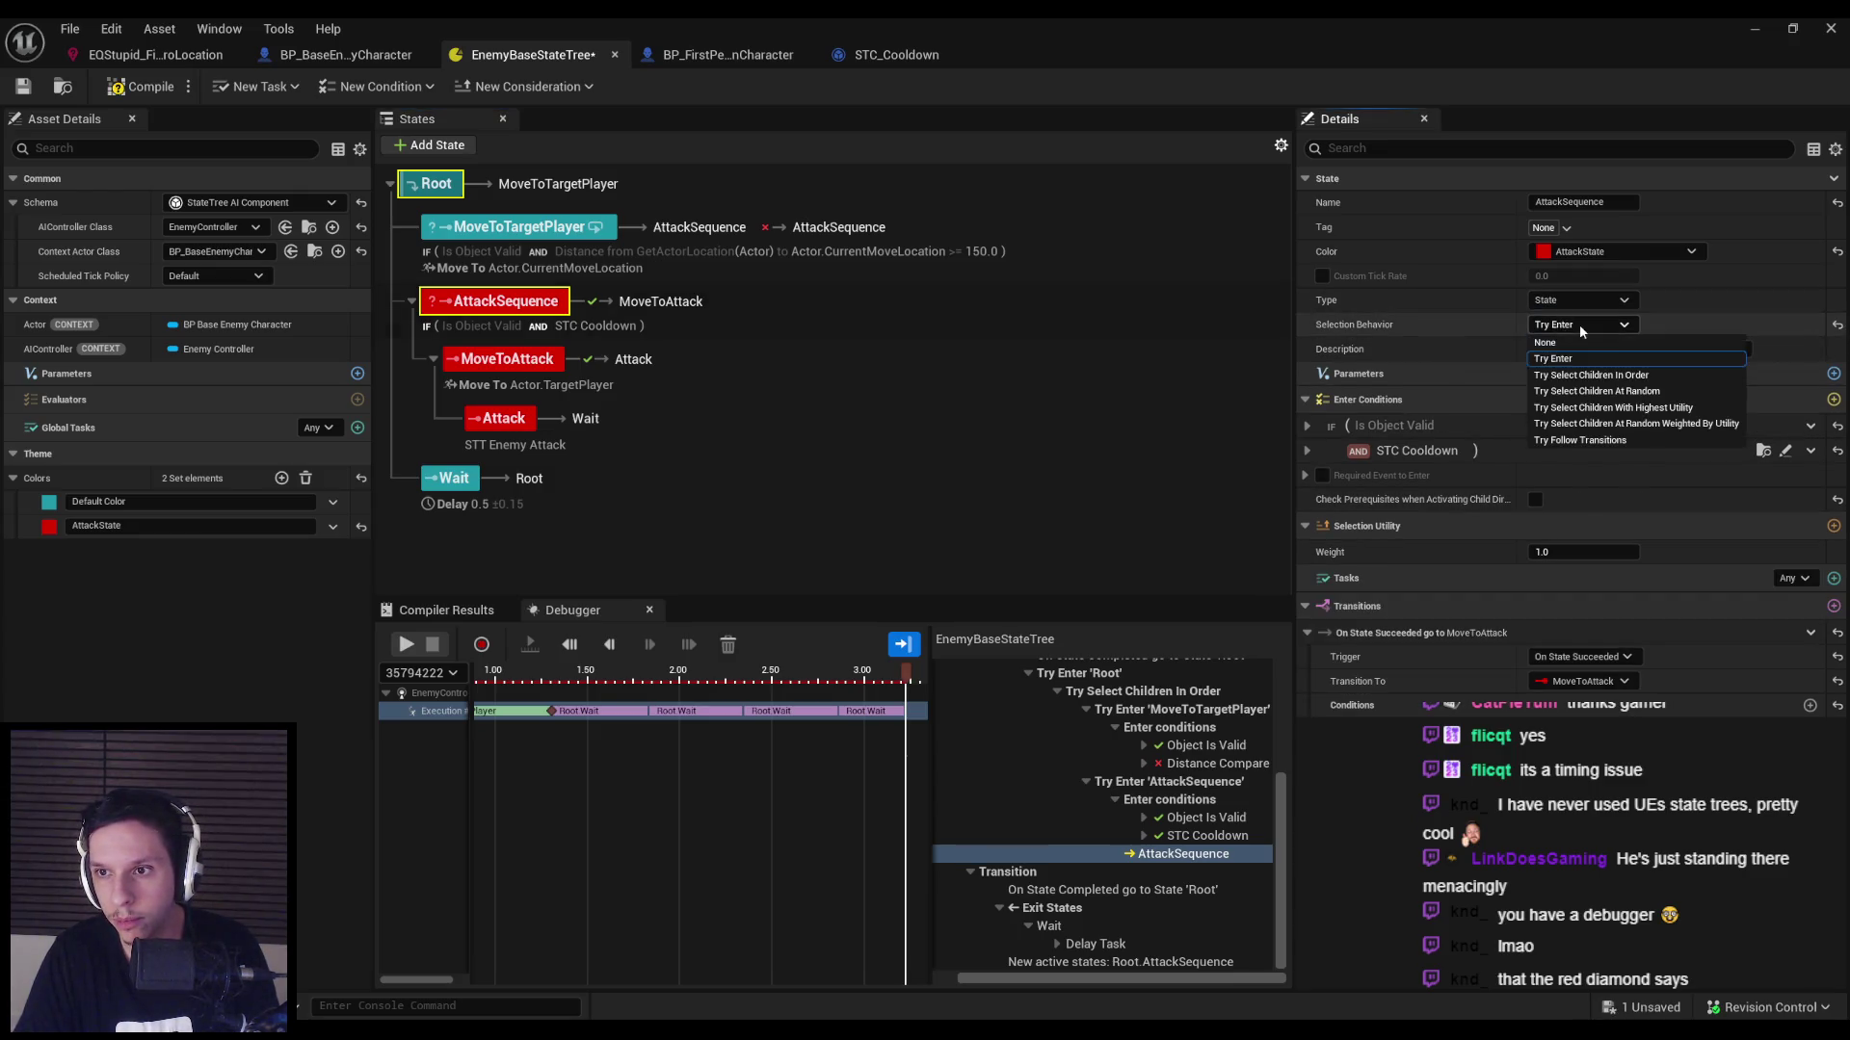
pyautogui.click(1584, 327)
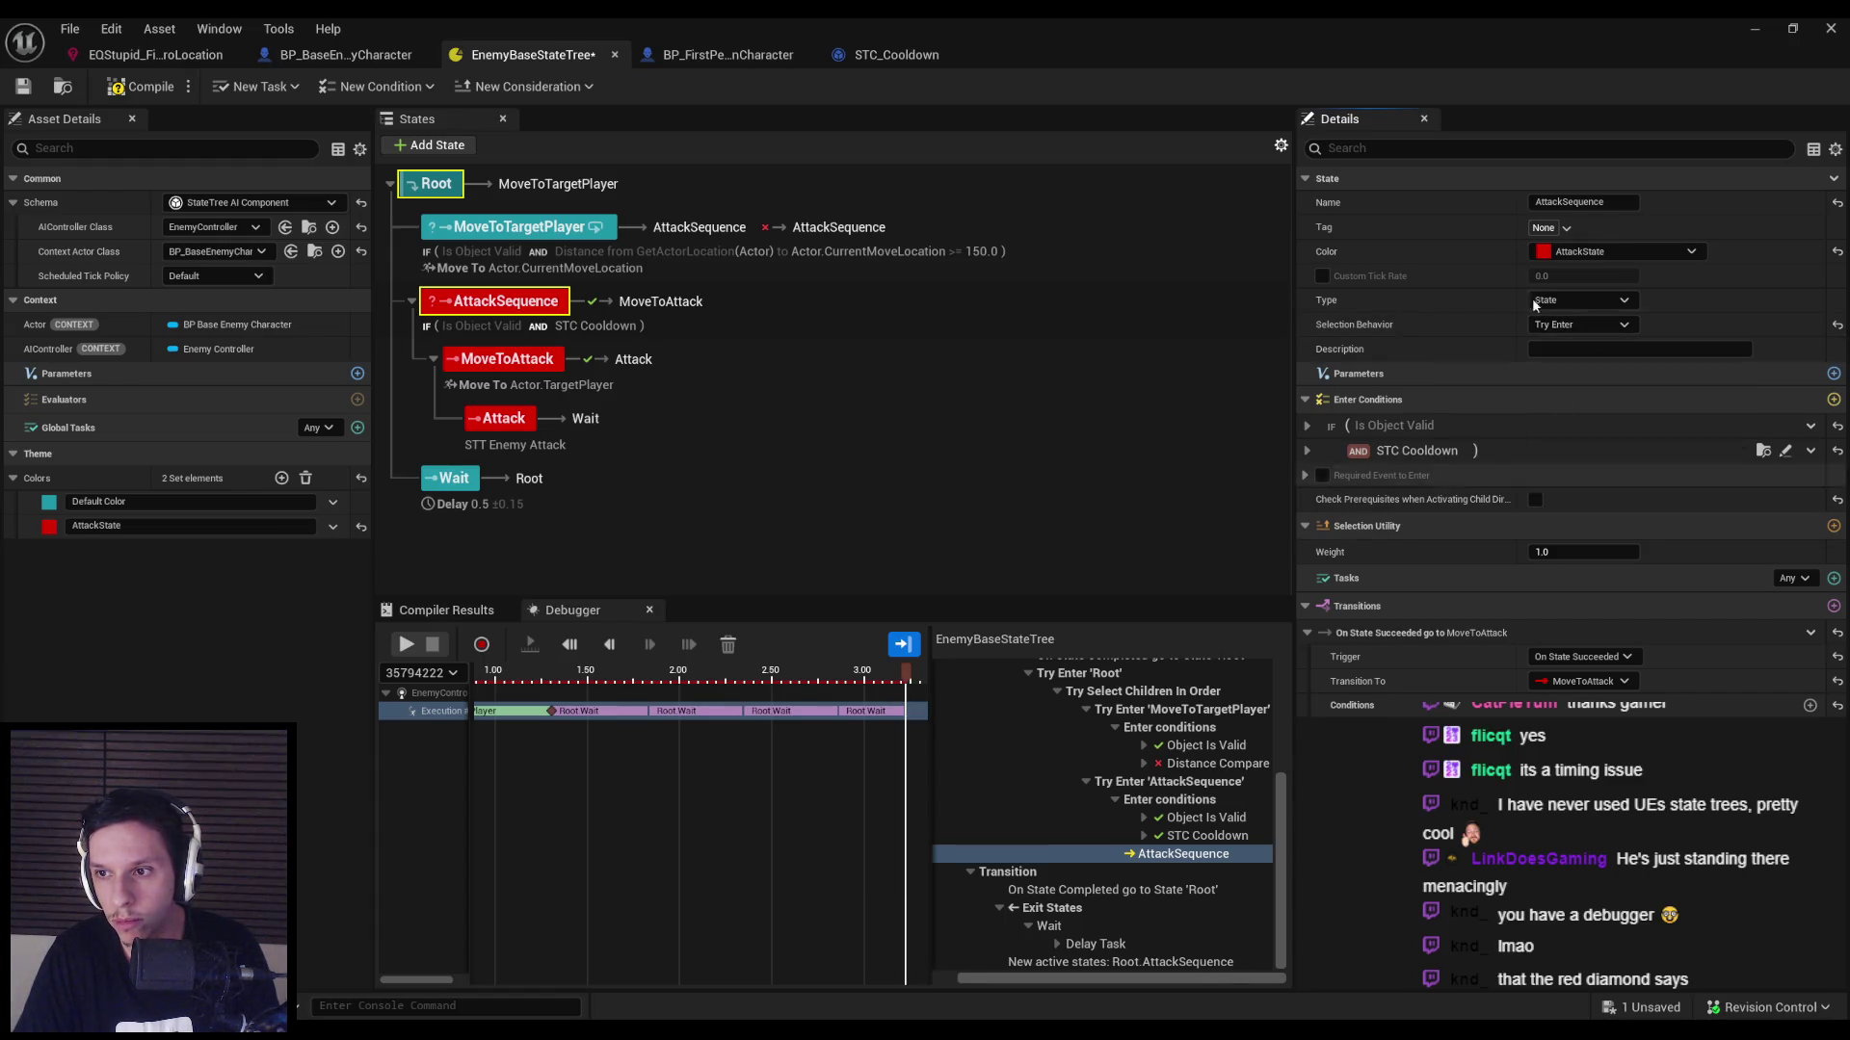
pyautogui.click(1761, 31)
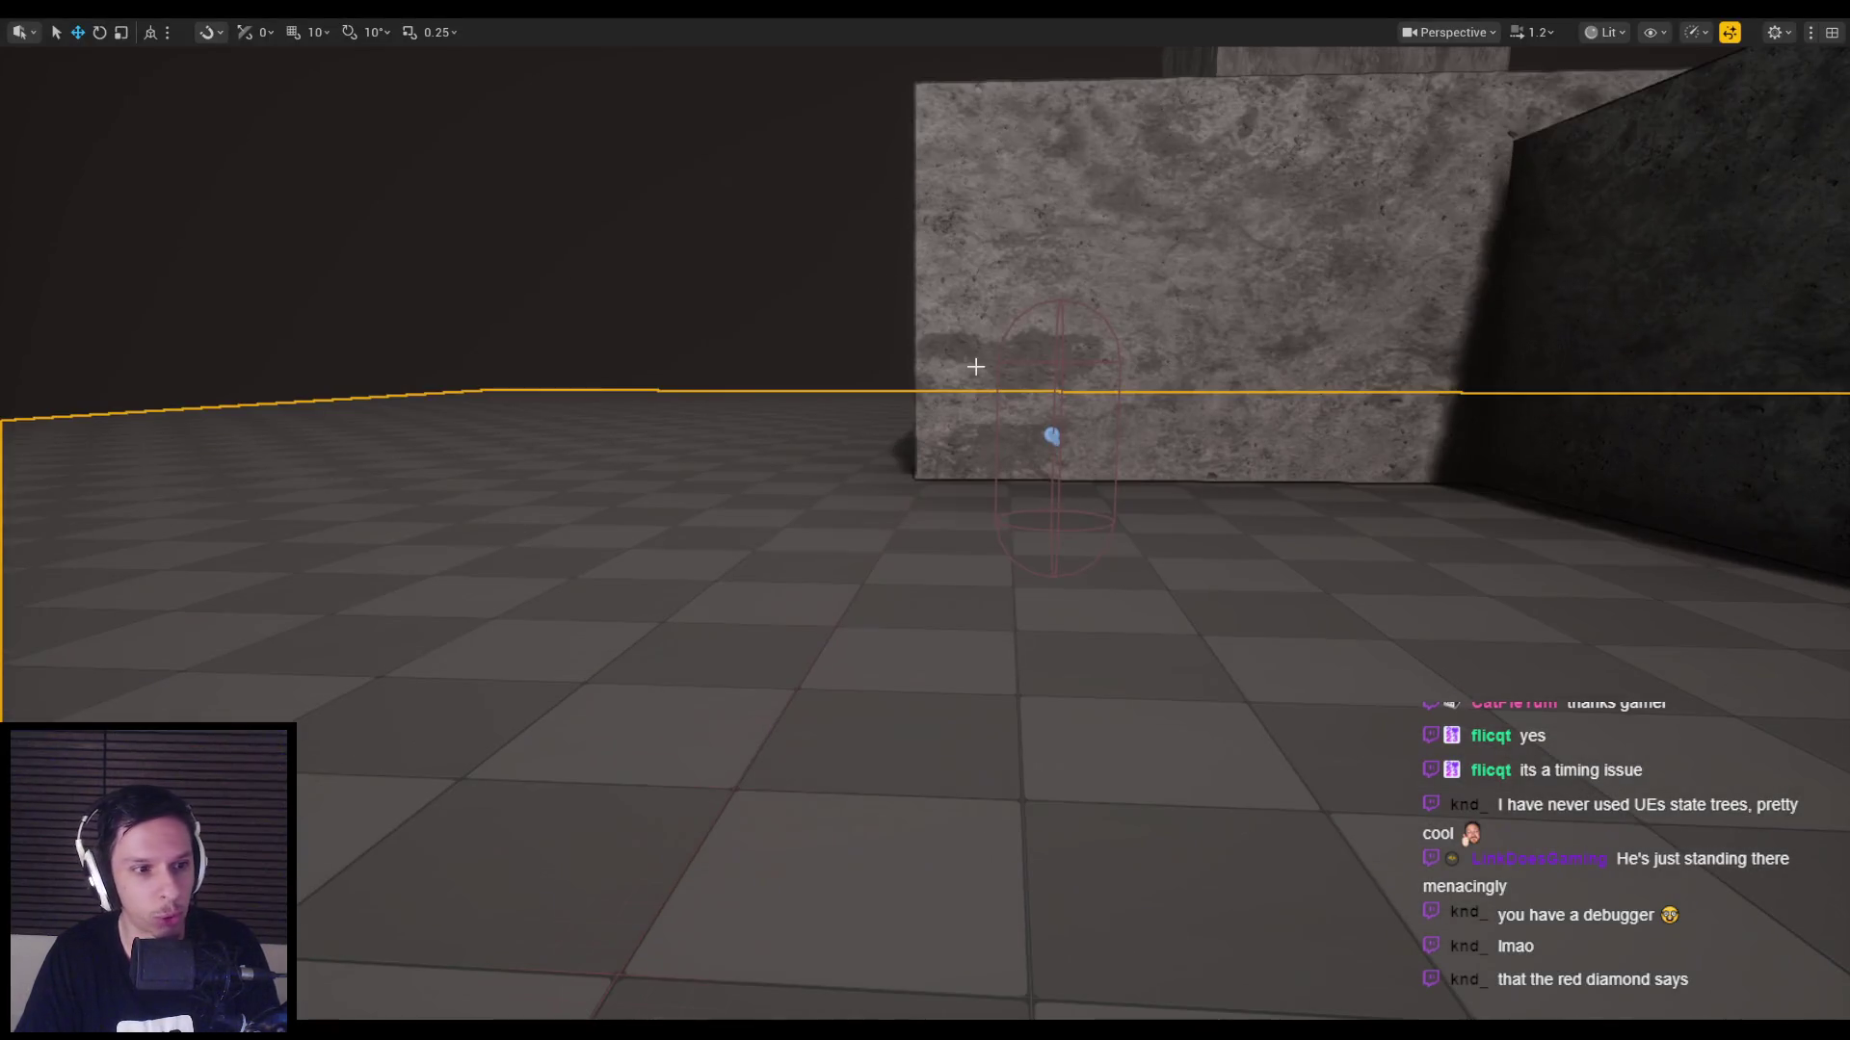
pyautogui.hotkey('alt', 'p')
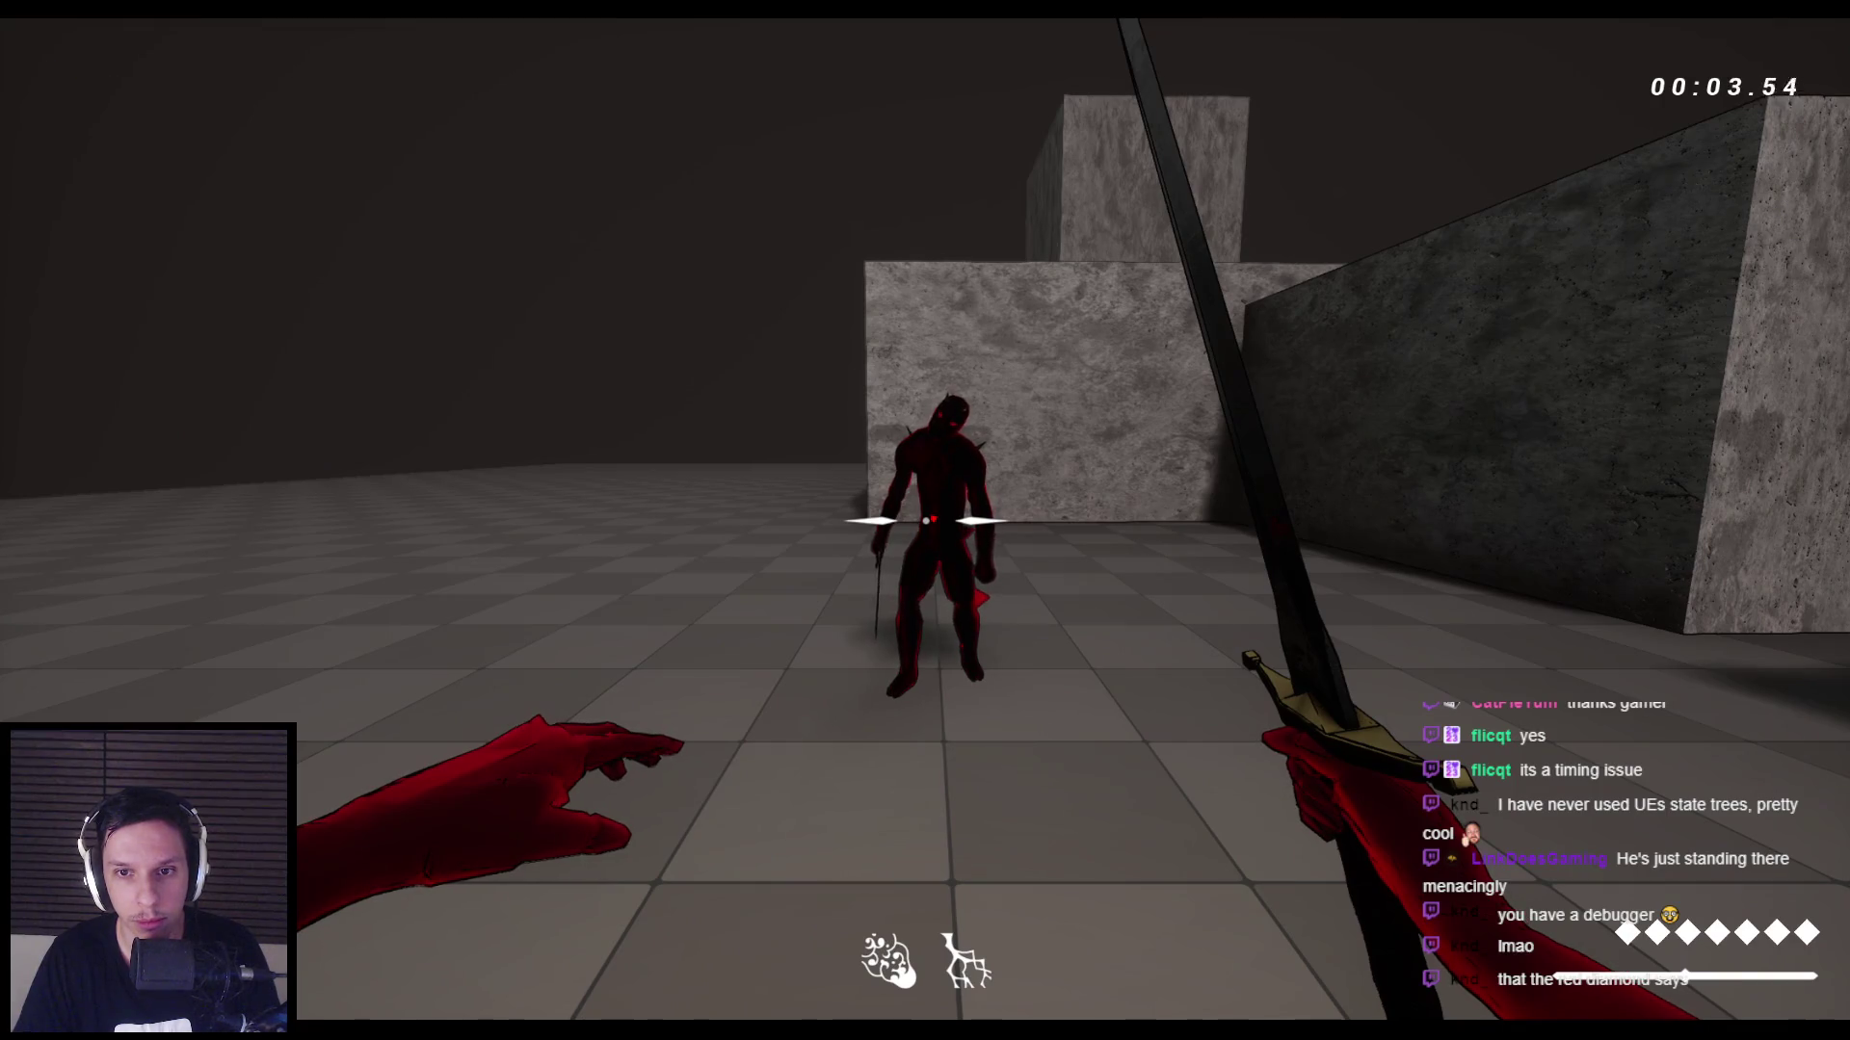
# Stop playing and examine MoveToTargetPlayer's failed Distance Compare condition and On State Failed transition.
pyautogui.press('Escape')
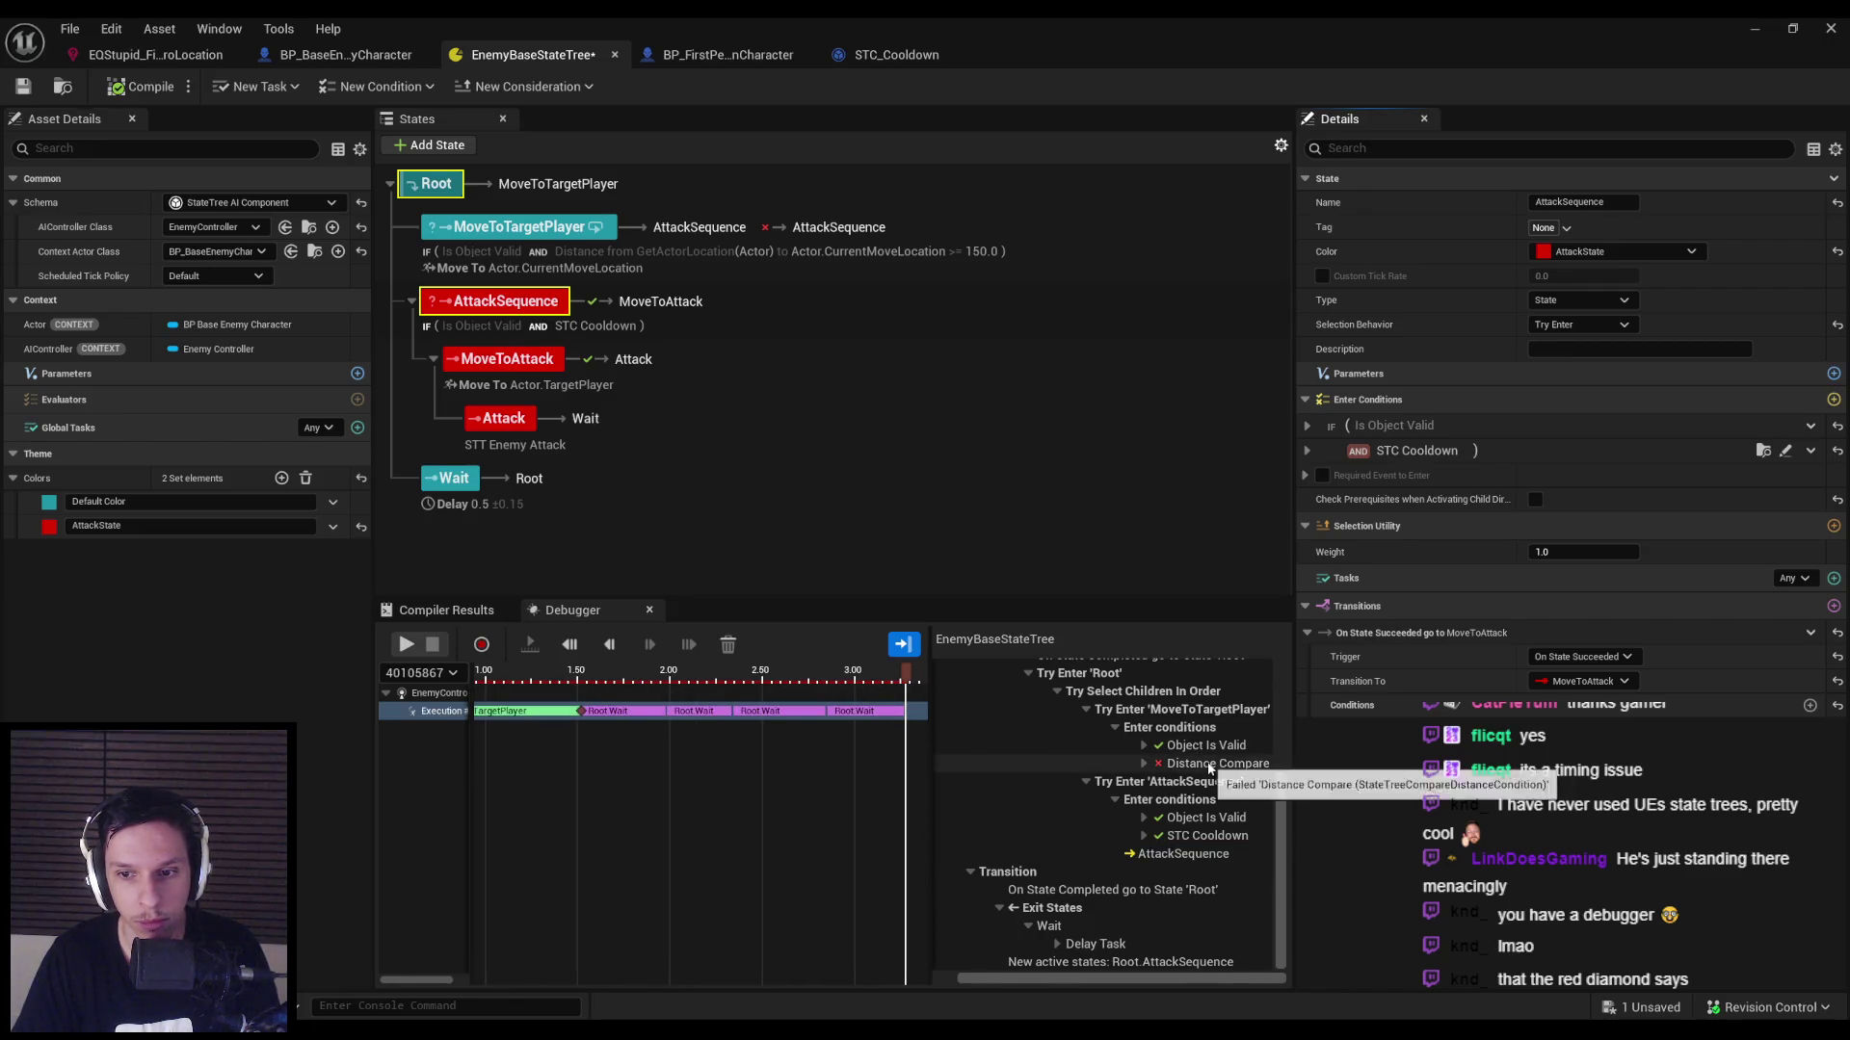
pyautogui.doubleClick(1206, 764)
pyautogui.moveTo(1016, 979); pyautogui.dragTo(1085, 979)
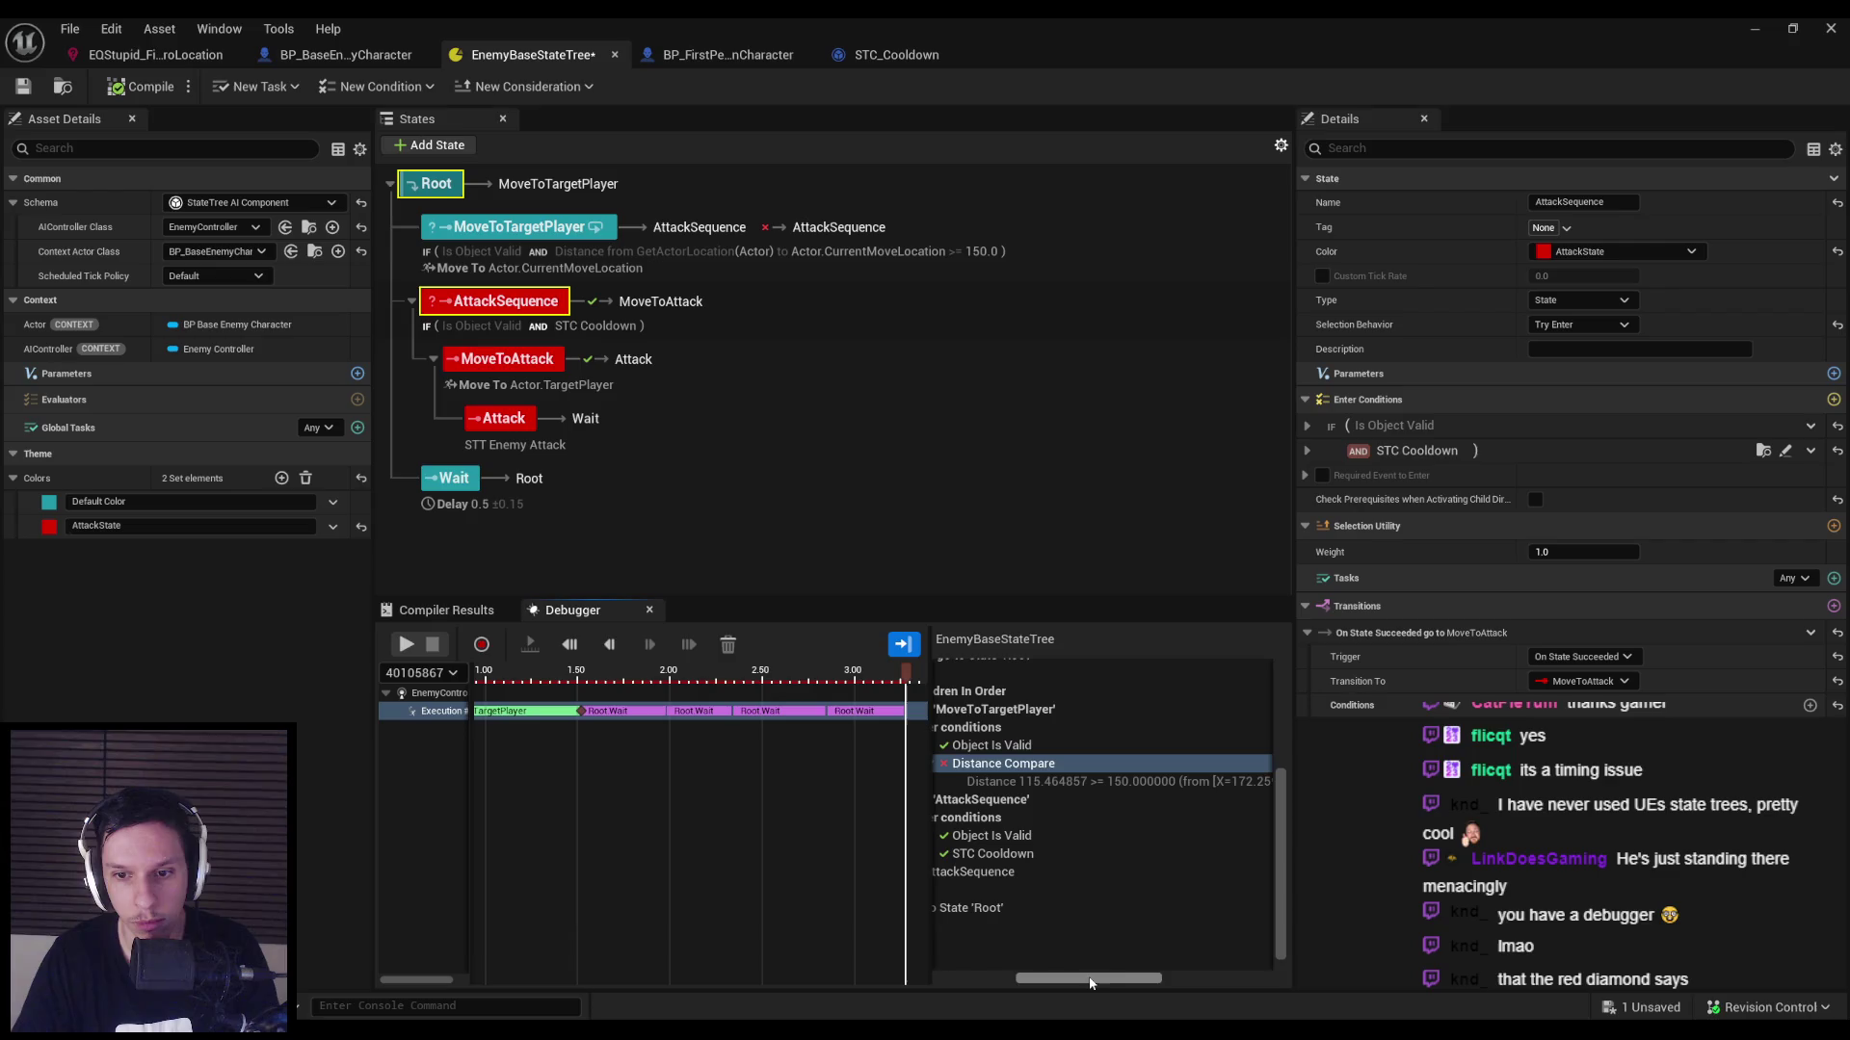
pyautogui.click(555, 231)
pyautogui.click(1307, 451)
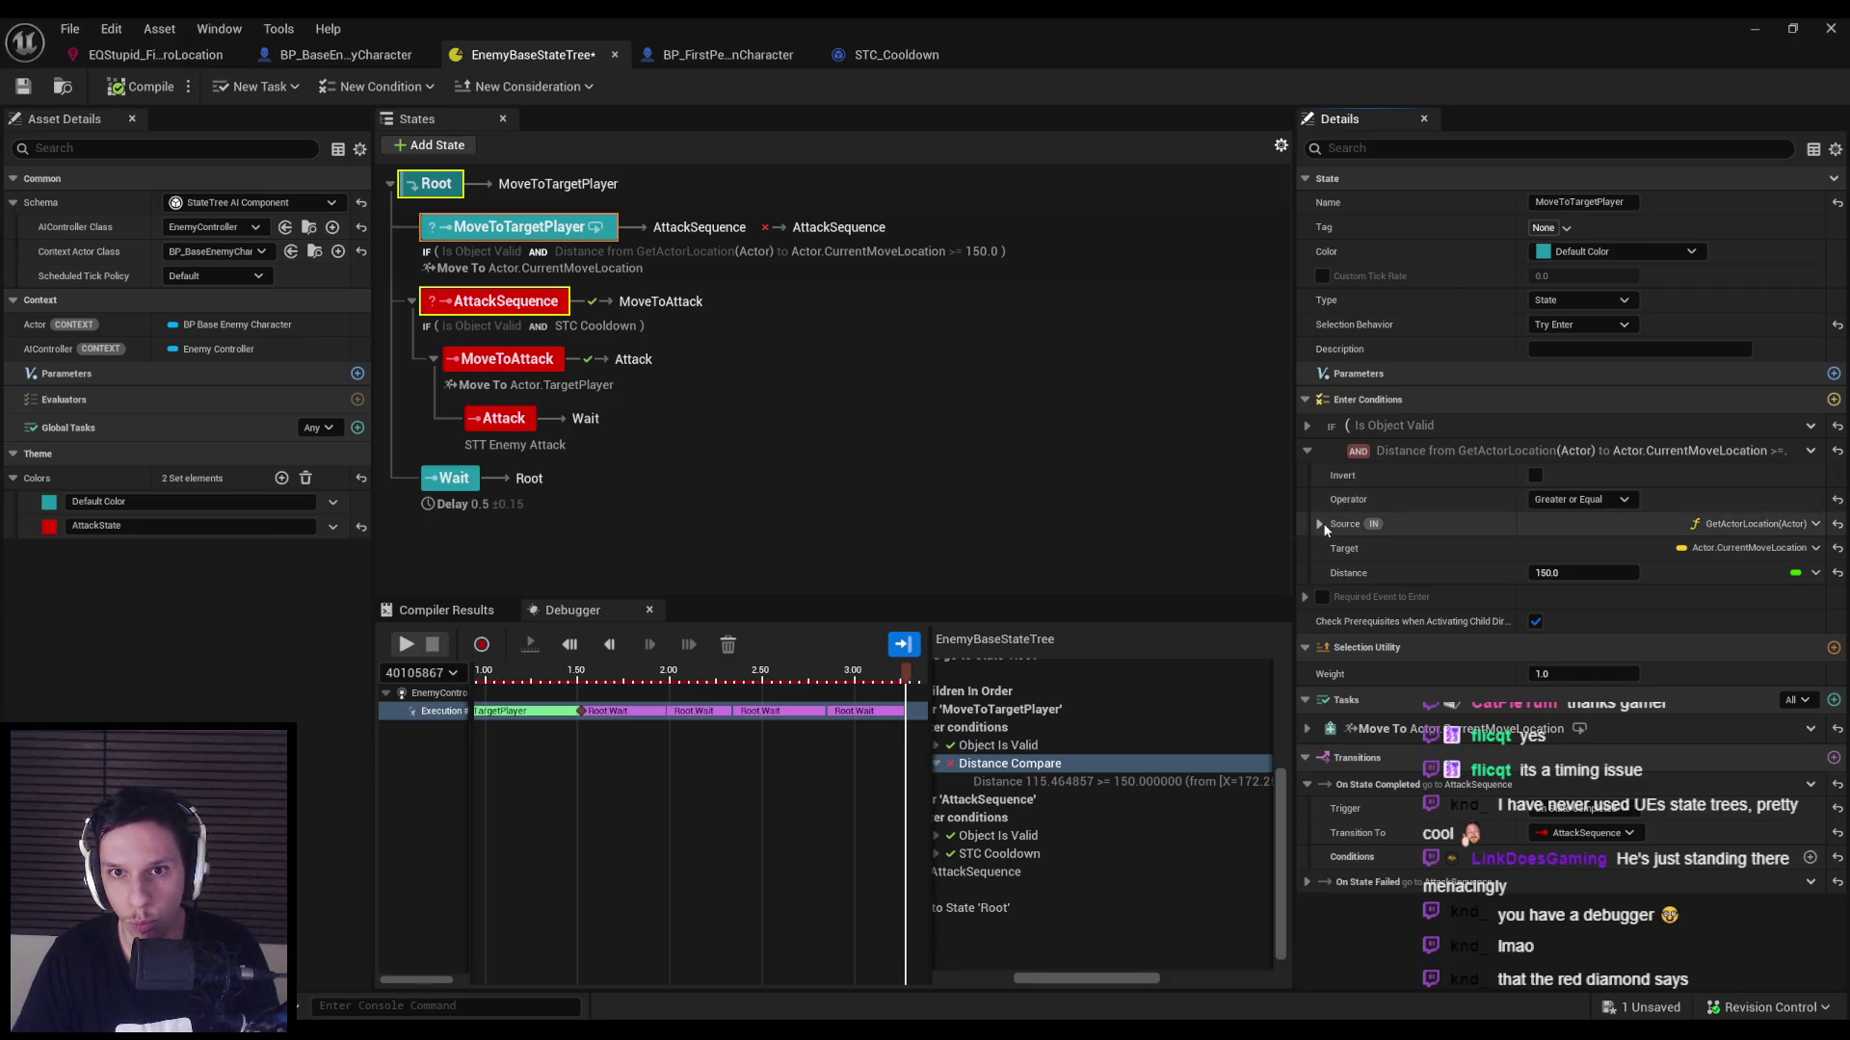
pyautogui.click(1322, 885)
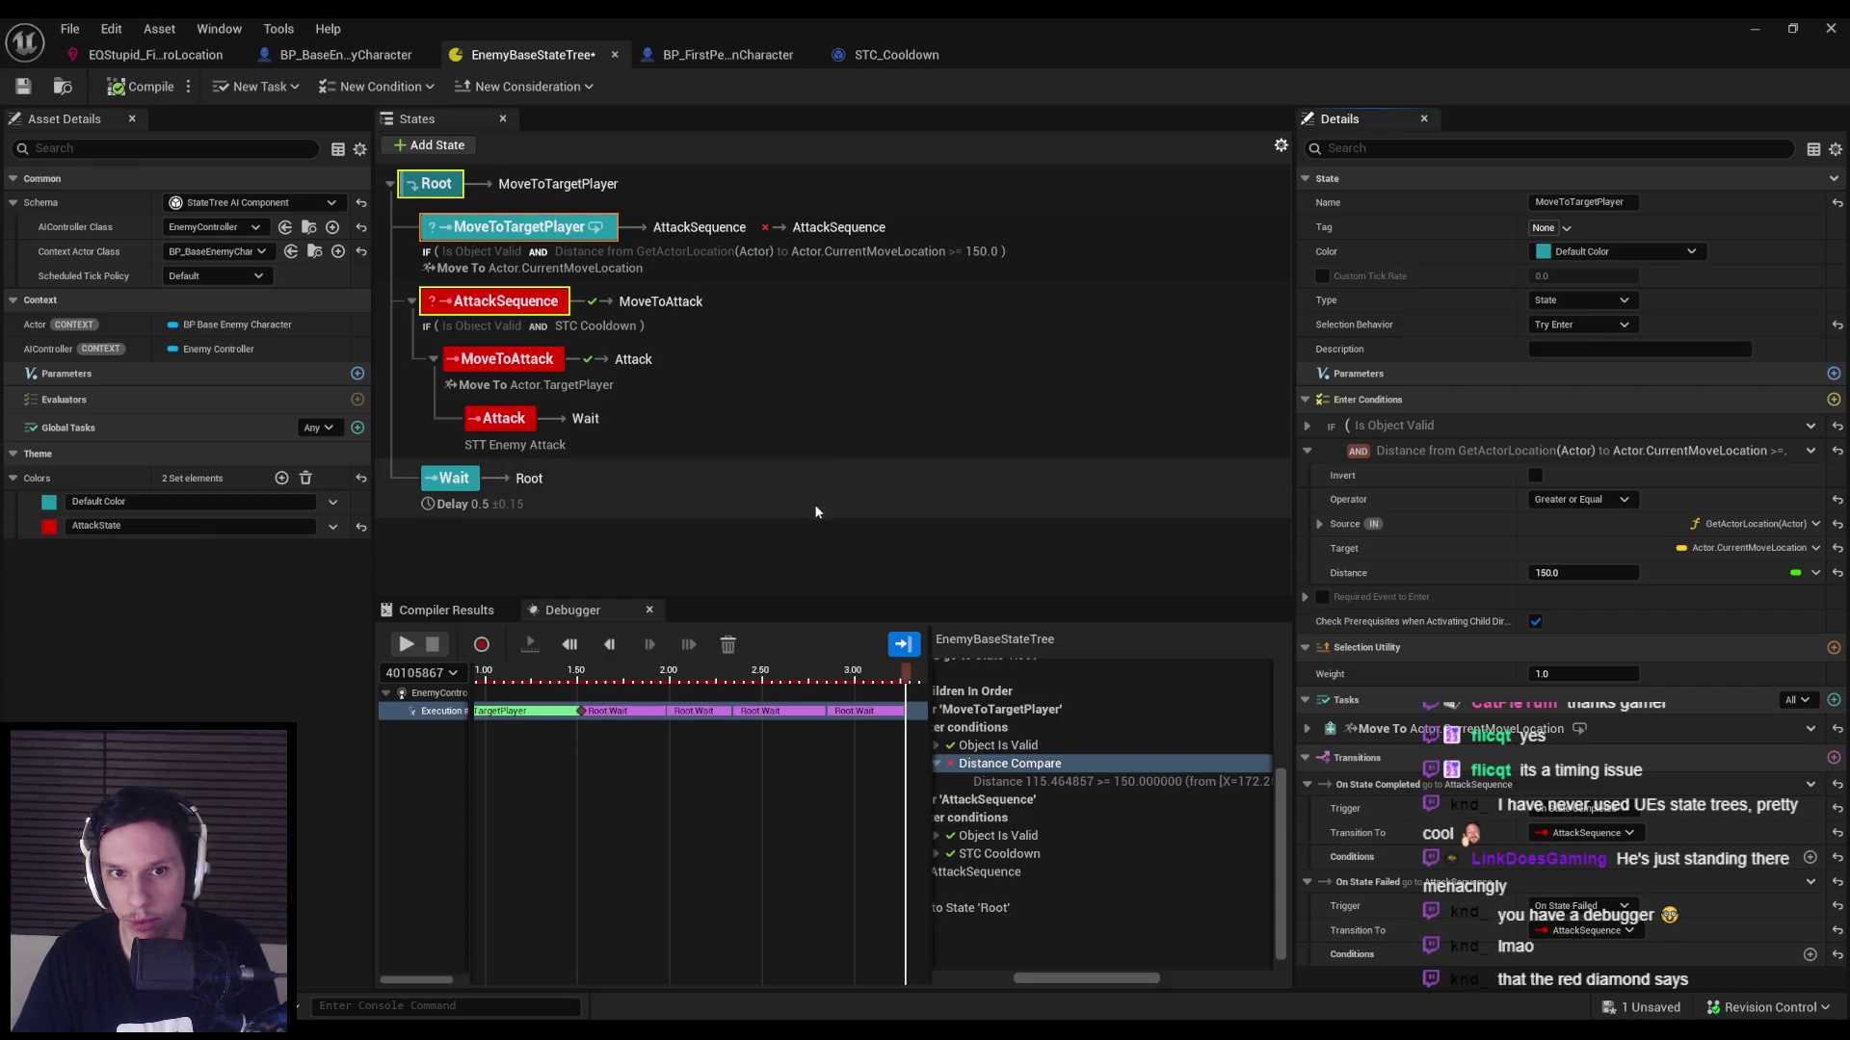
pyautogui.click(576, 324)
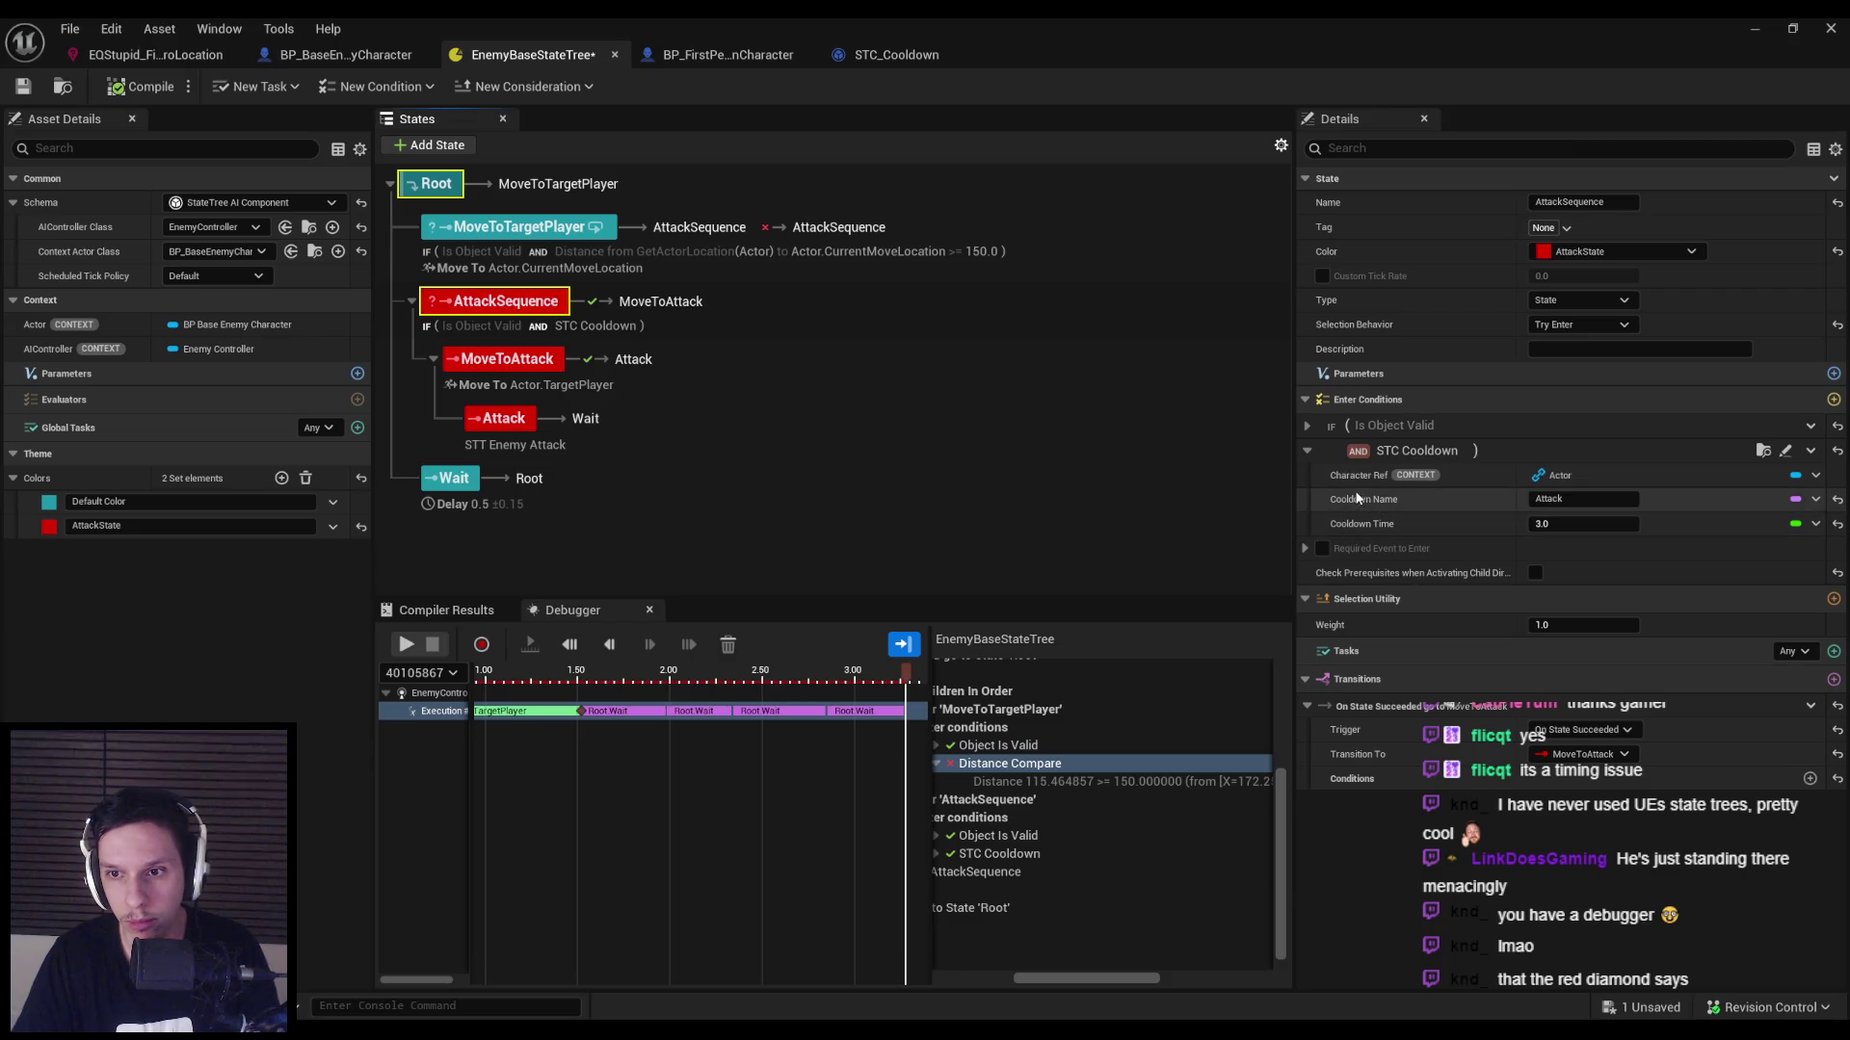
# Review the STC_Cooldown Blueprint's Receive Test Condition logic, then return to EnemyBaseStateTree.
pyautogui.click(1786, 451)
pyautogui.moveTo(740, 490); pyautogui.dragTo(1215, 464)
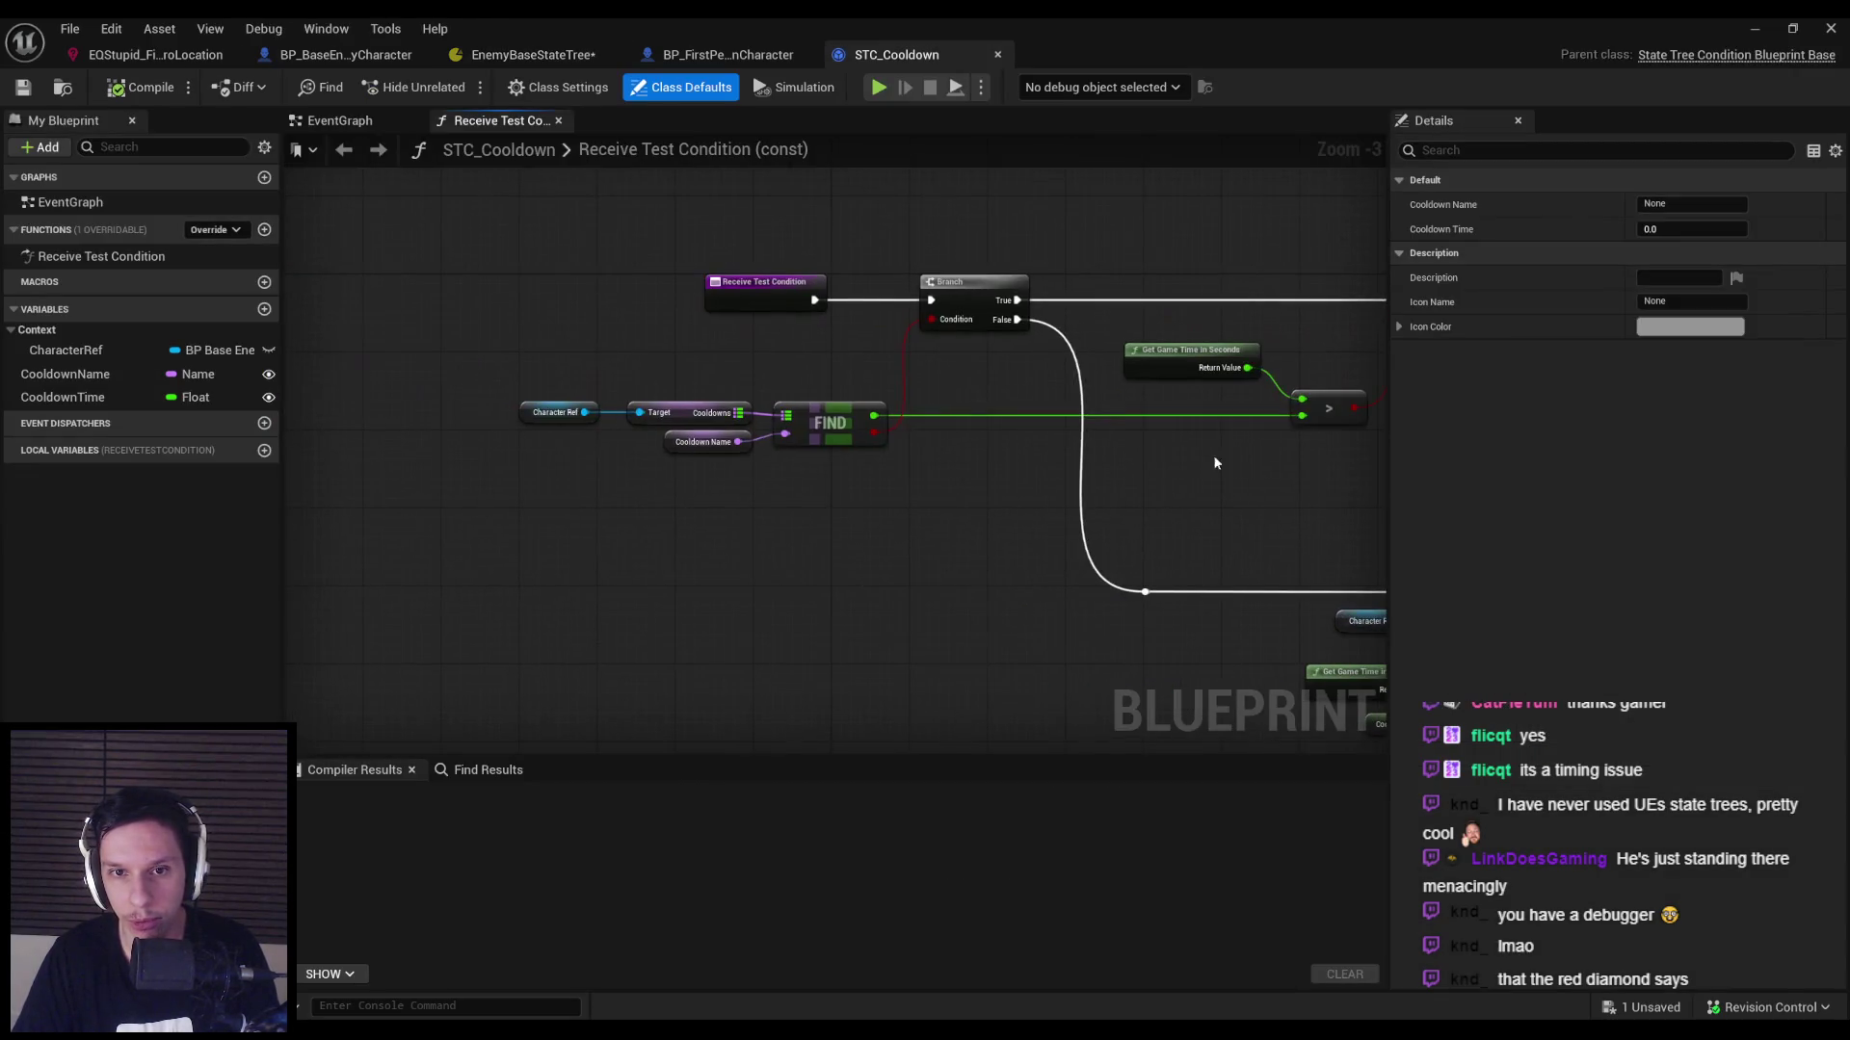
pyautogui.moveTo(983, 450); pyautogui.dragTo(723, 413)
pyautogui.scroll(-1, 611, 404)
pyautogui.scroll(2, 611, 404)
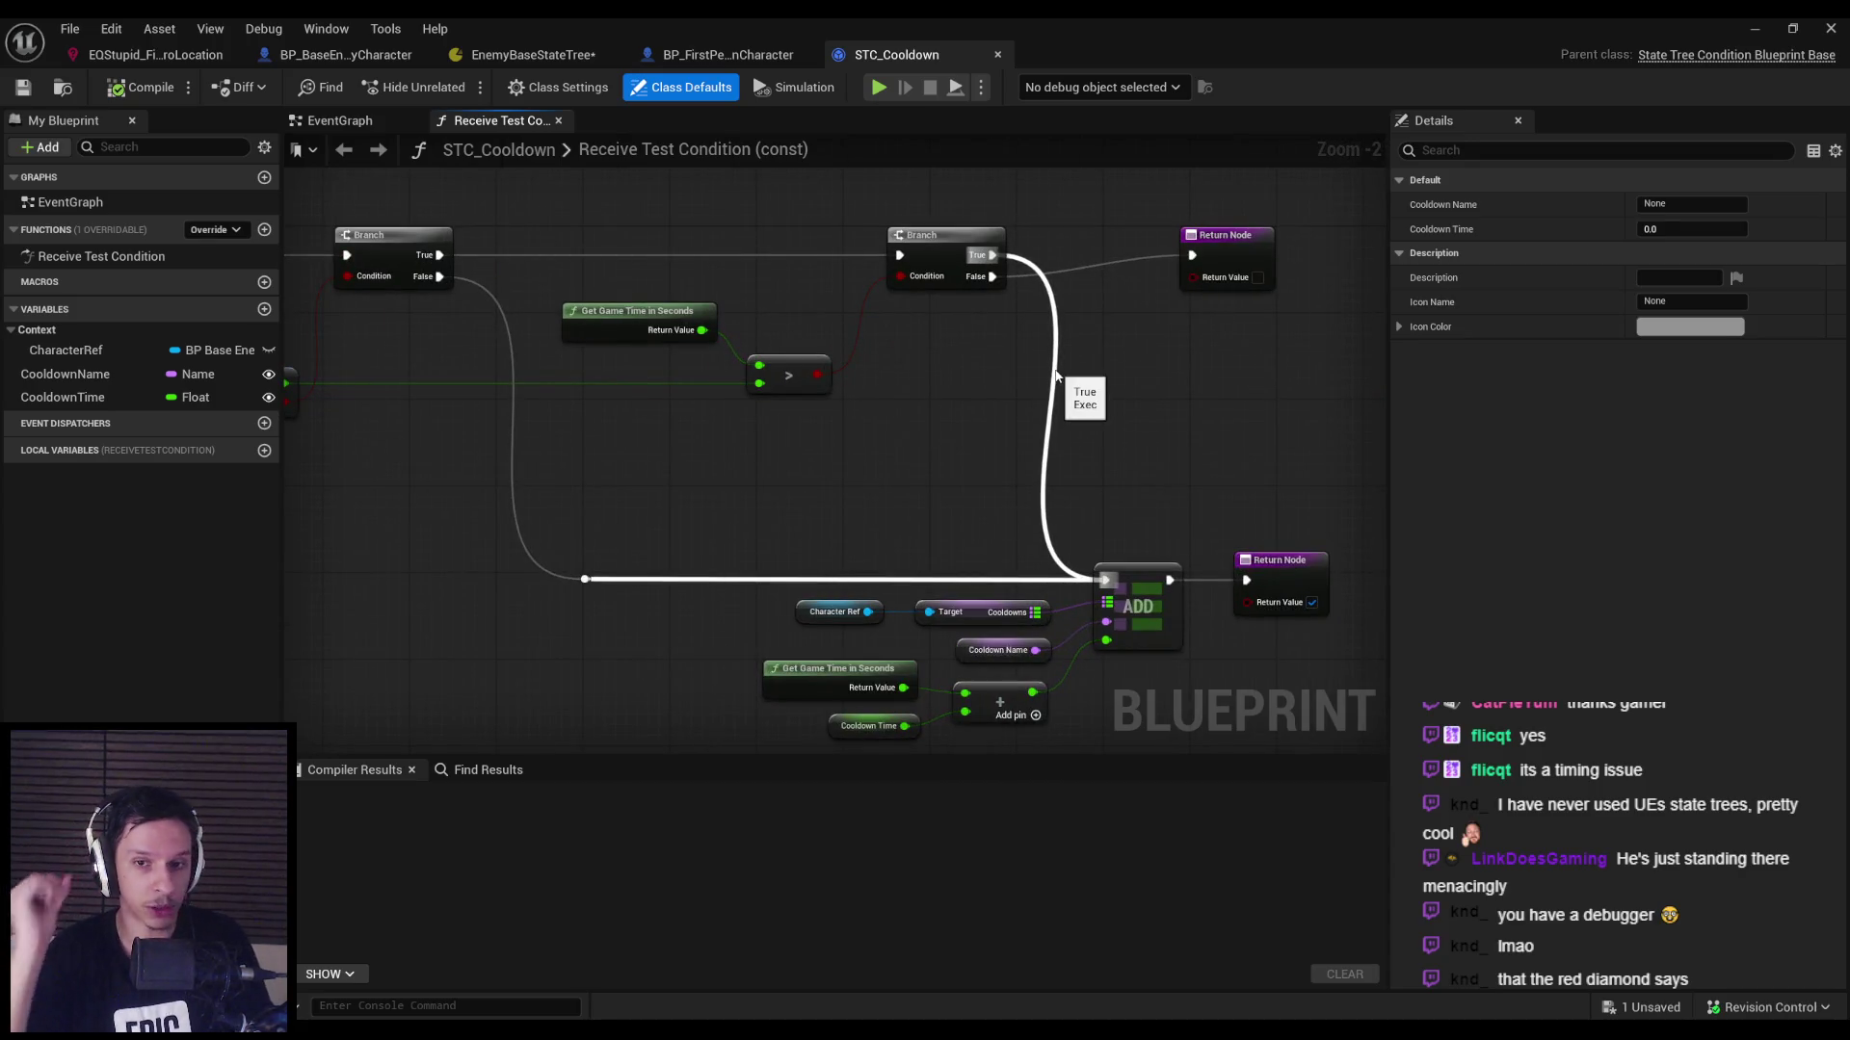
pyautogui.moveTo(756, 457); pyautogui.dragTo(1135, 474)
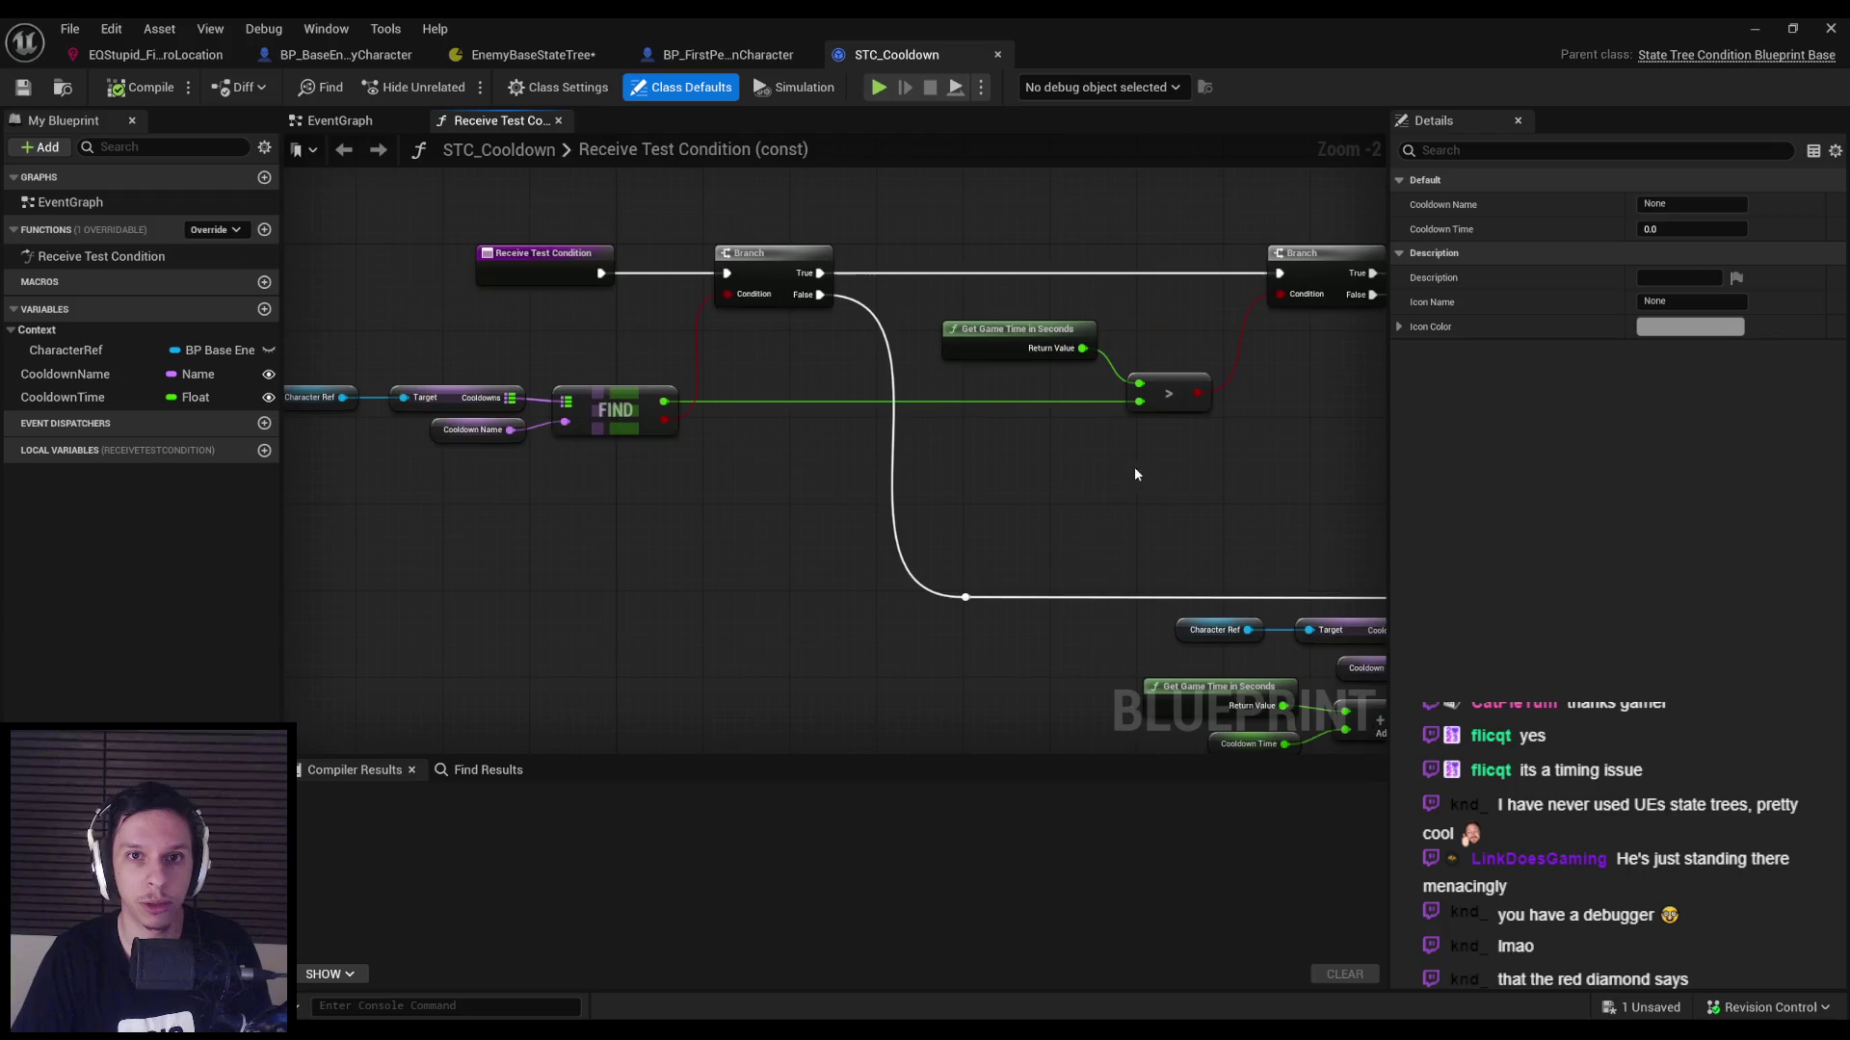
pyautogui.click(544, 58)
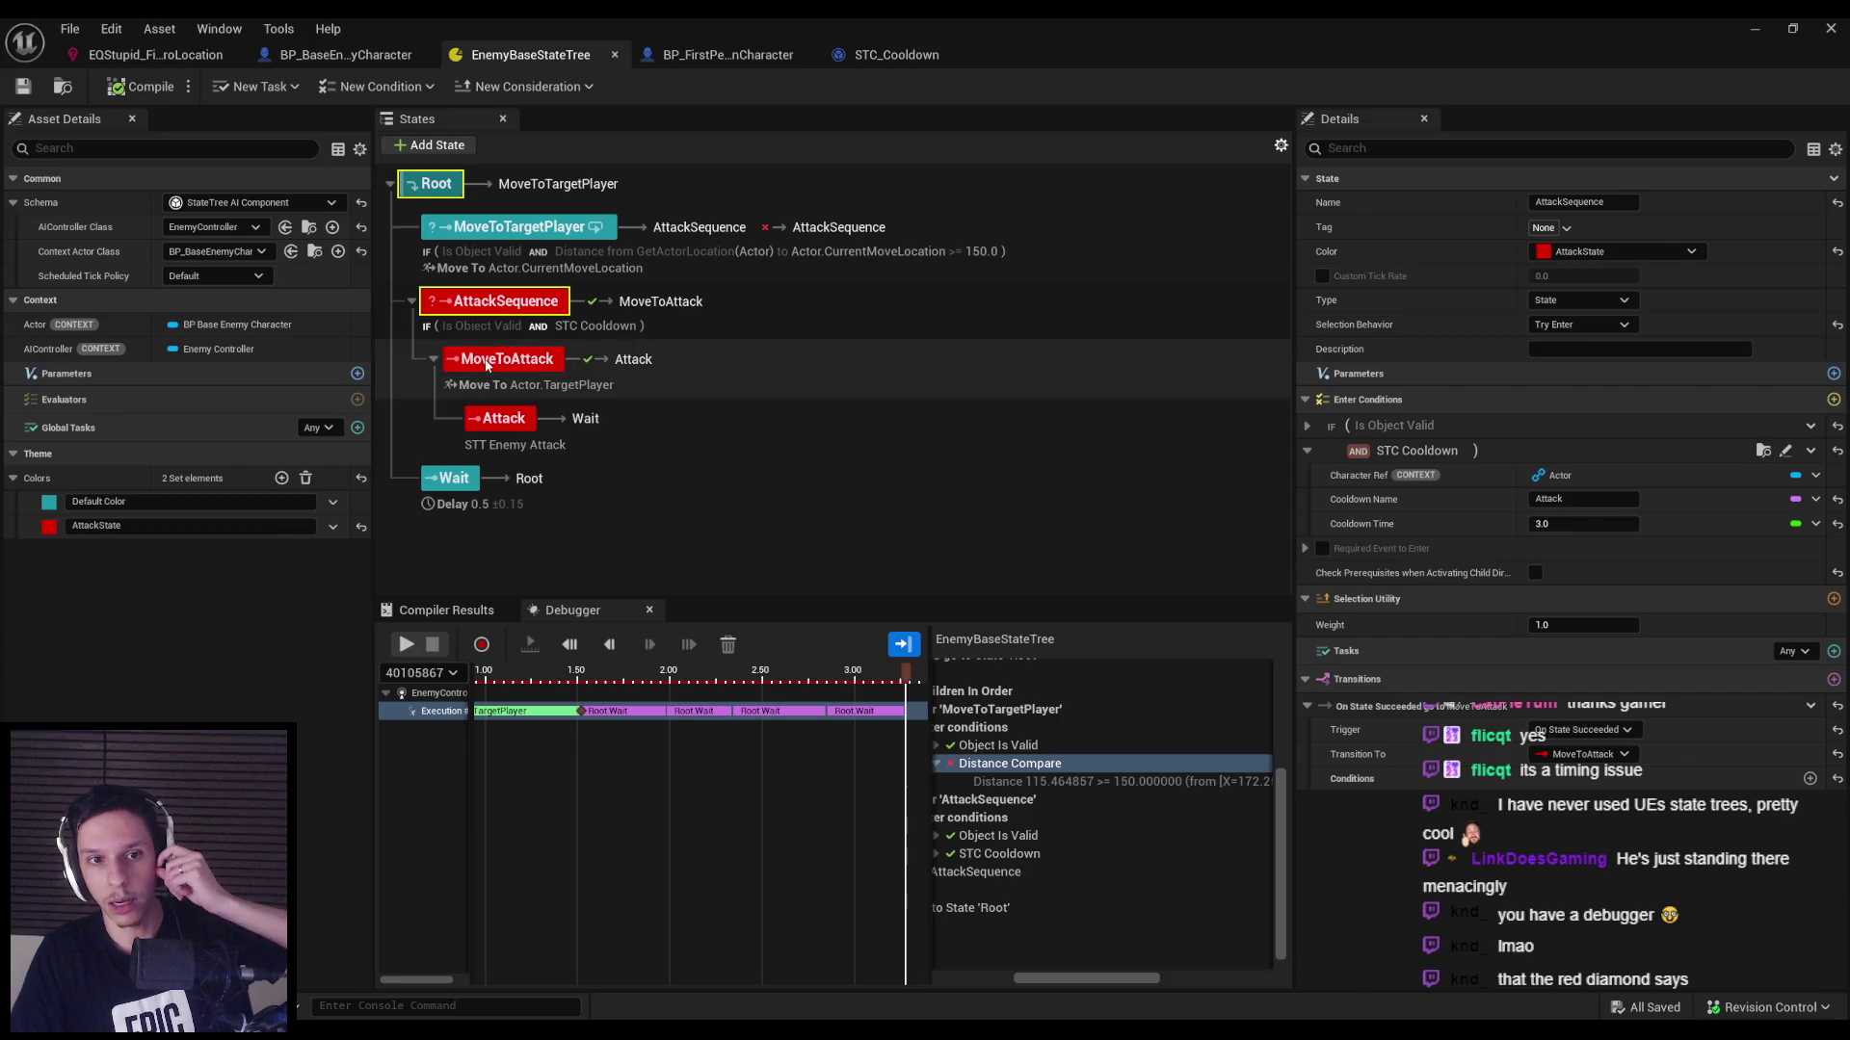
# Review the MoveToAttack, Attack and AttackSequence states' tasks, conditions and transitions.
pyautogui.click(487, 361)
pyautogui.click(482, 424)
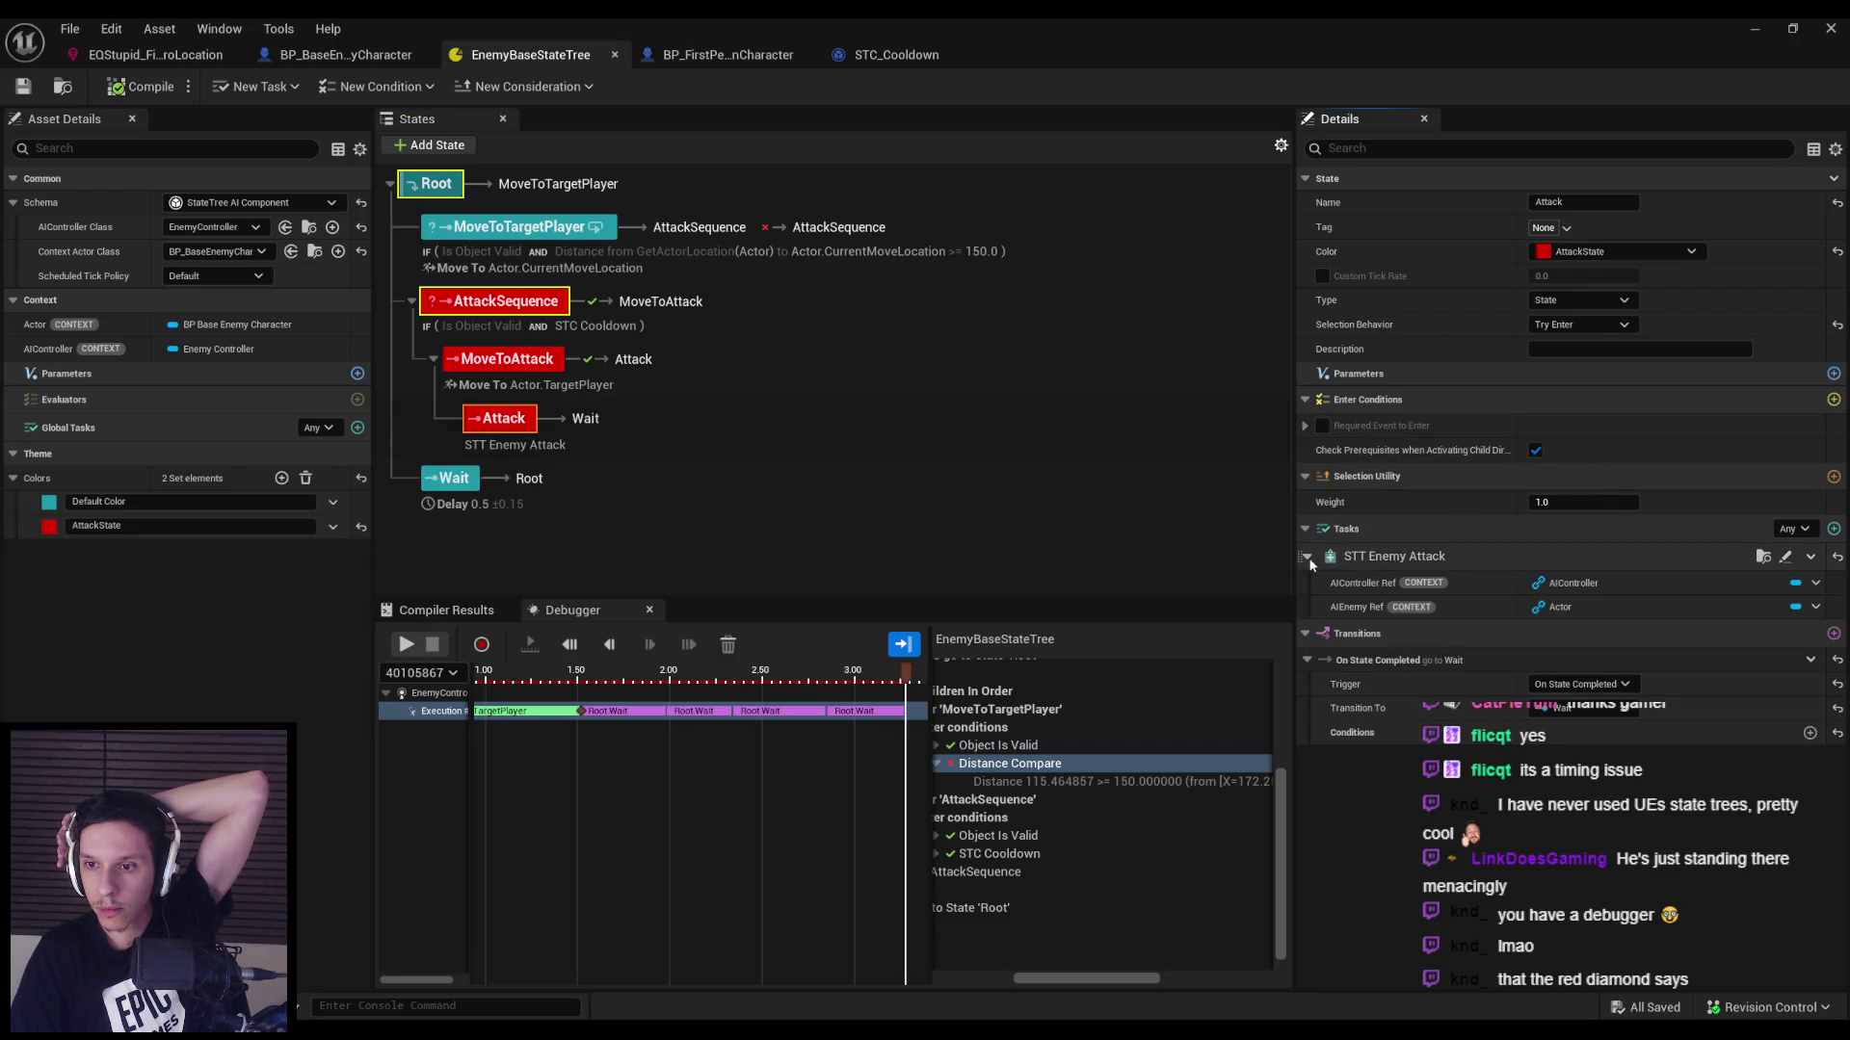
pyautogui.click(507, 359)
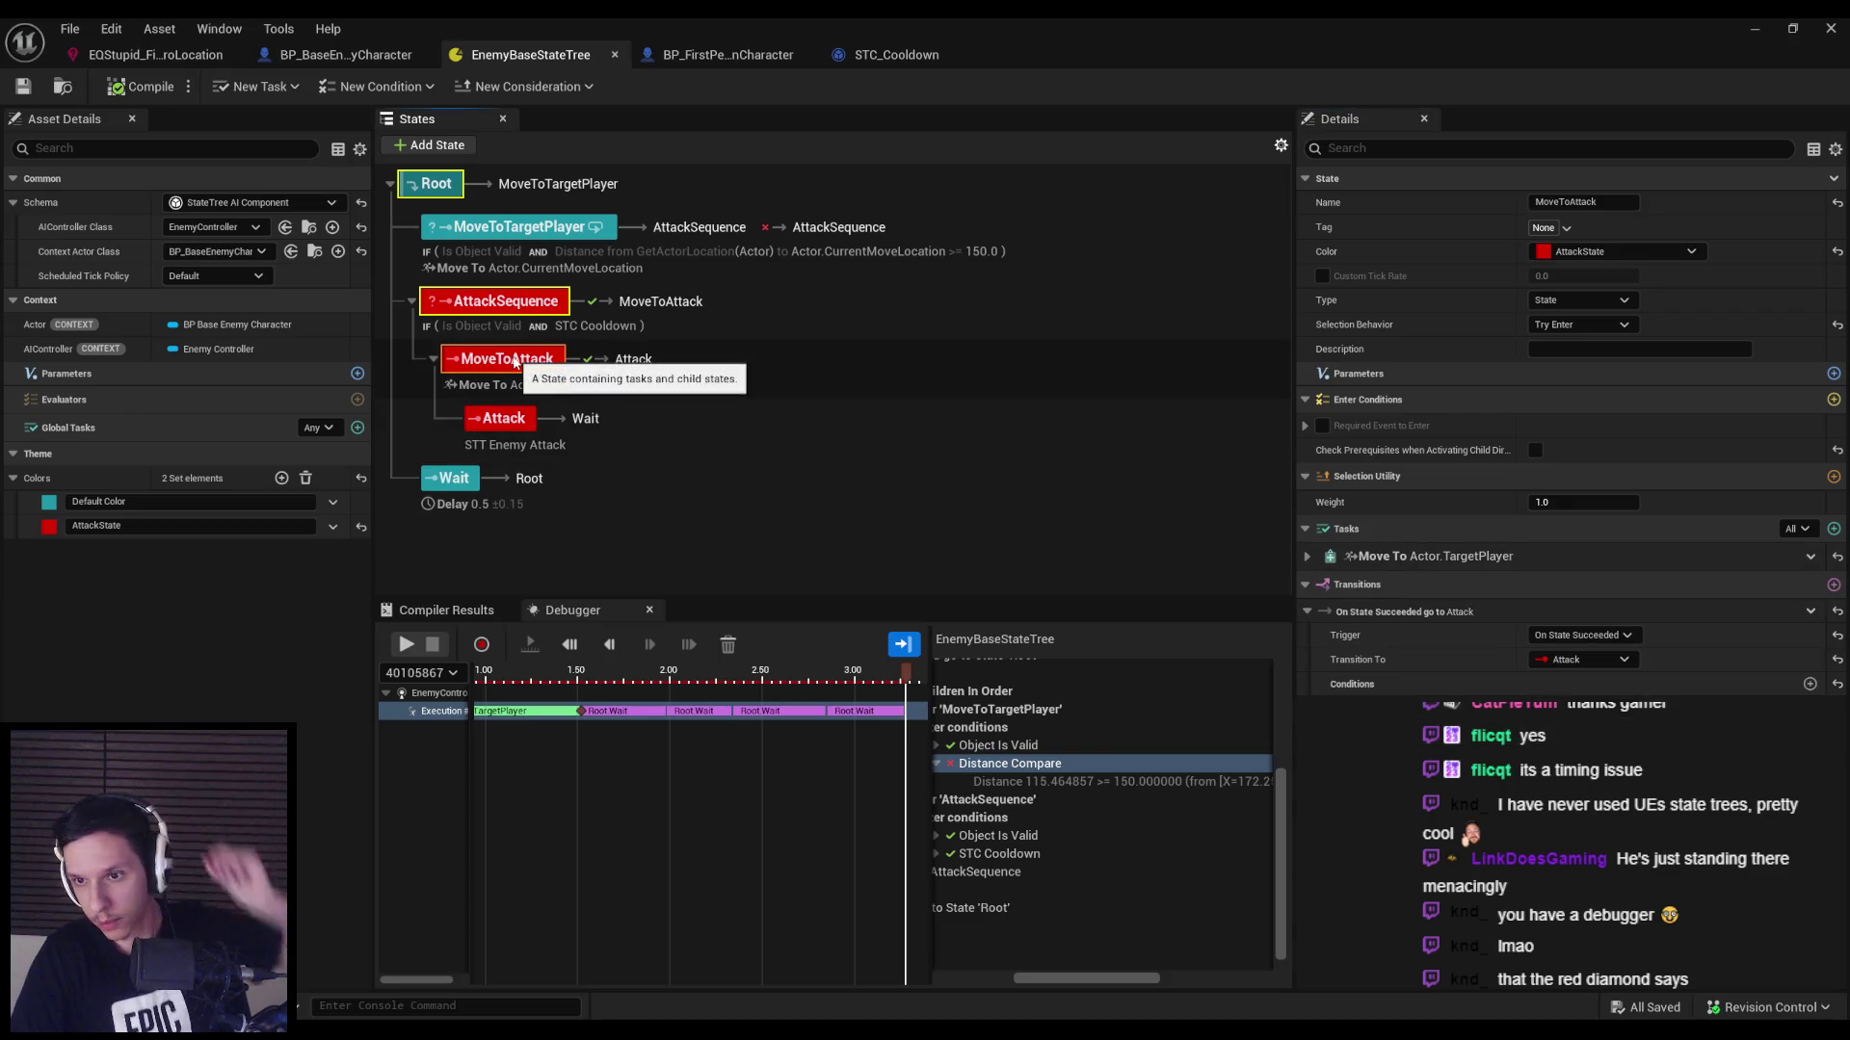
pyautogui.click(1309, 558)
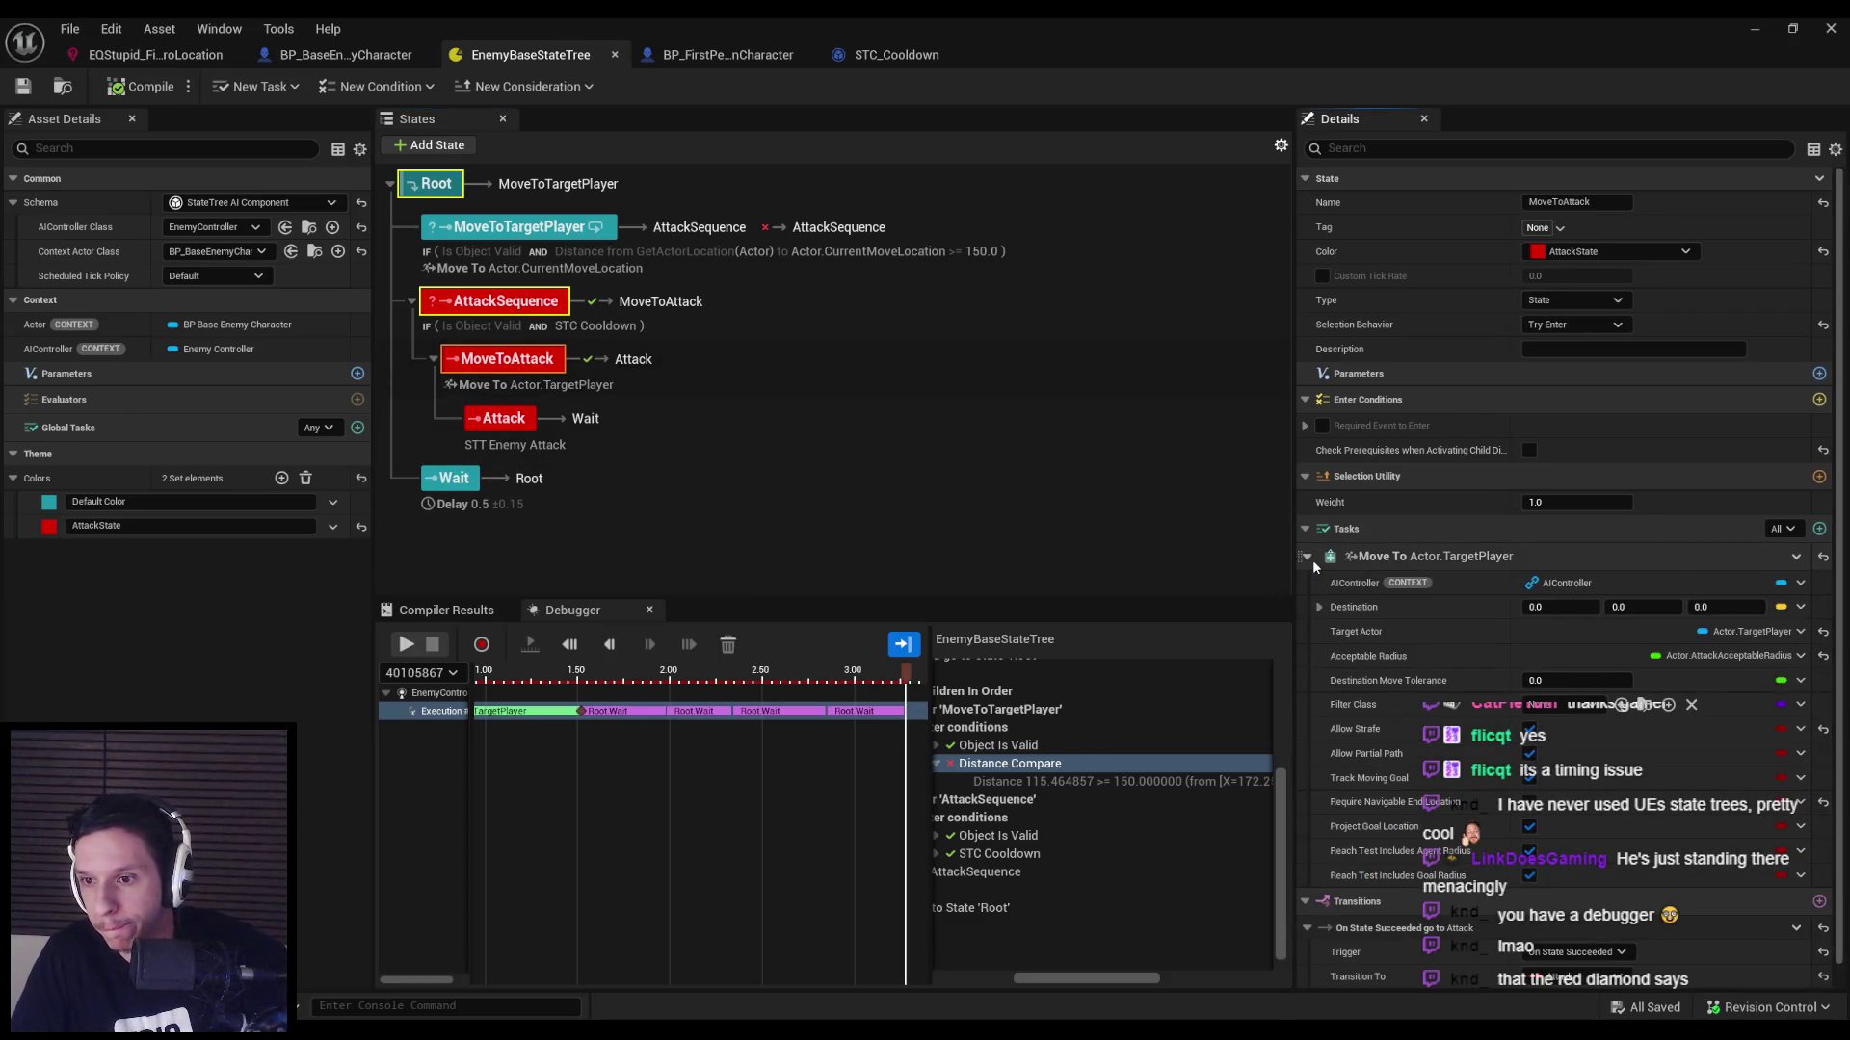
pyautogui.click(506, 301)
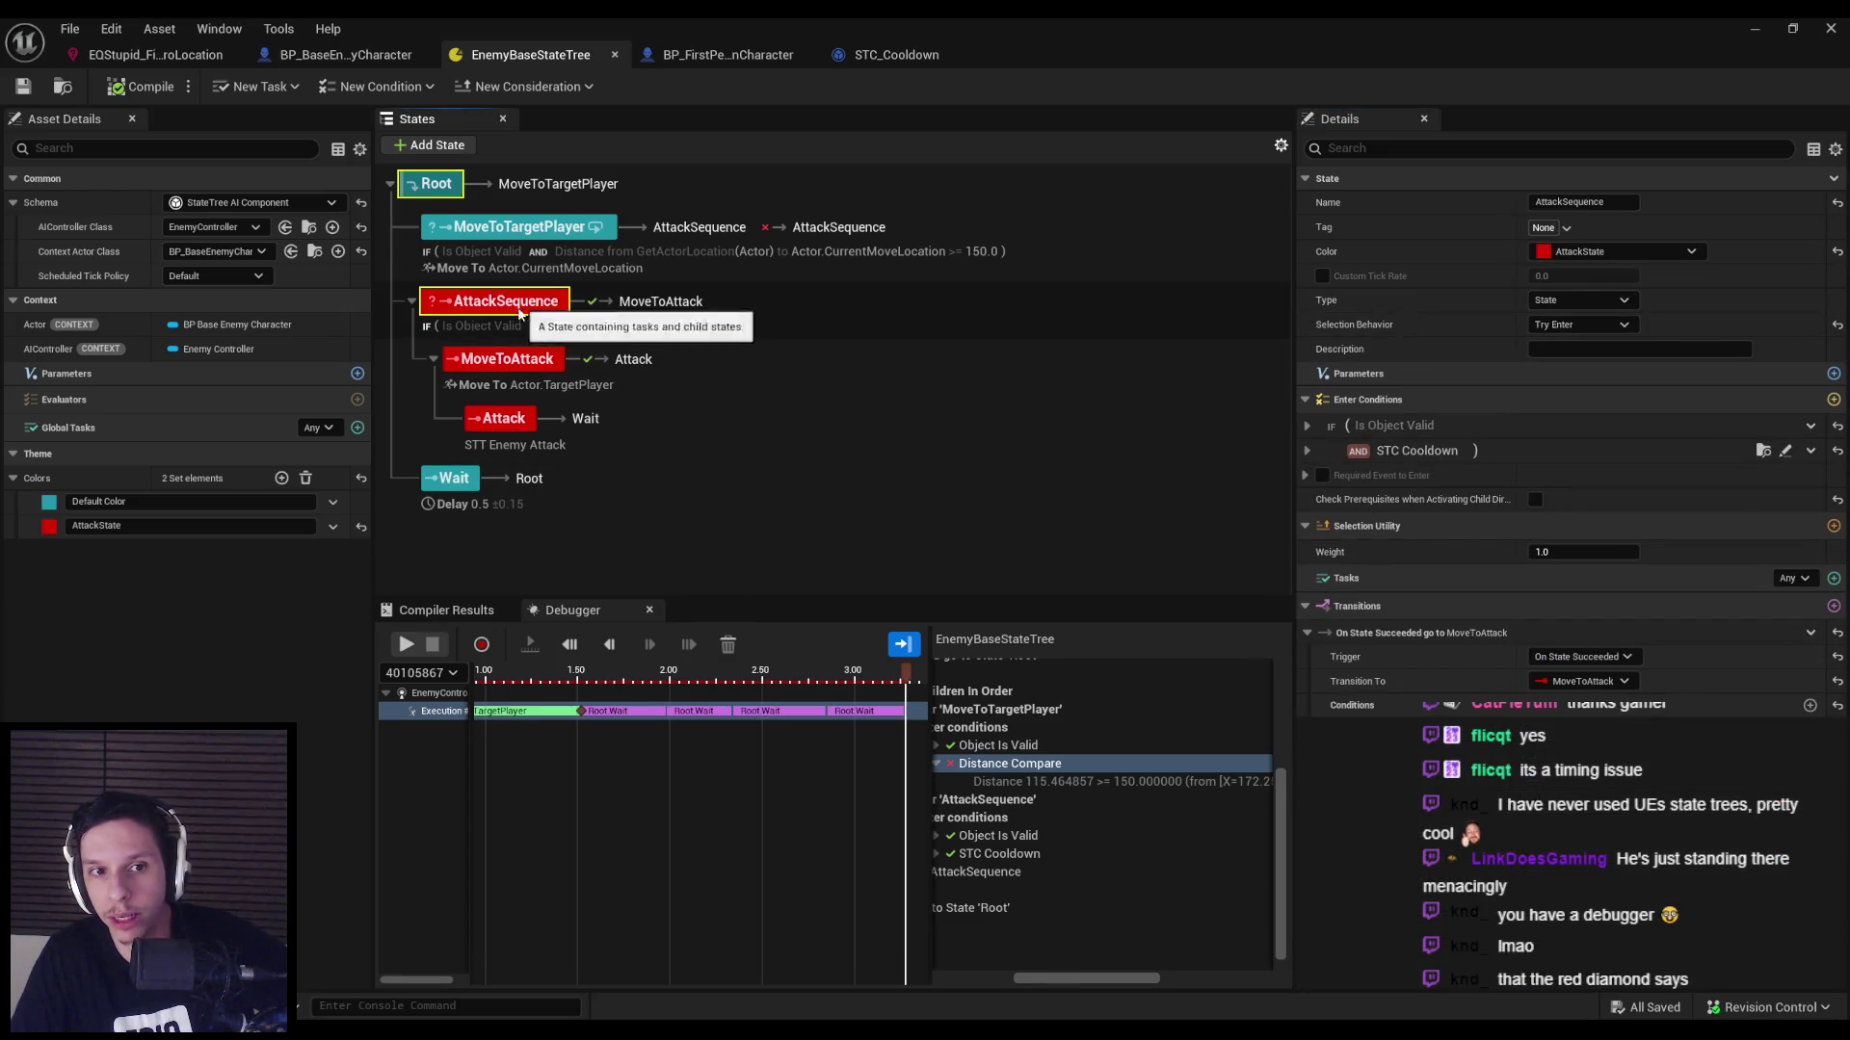
# Change MoveToTargetPlayer's AttackSequence transition trigger to On State Succeeded and recheck the sequence states.
pyautogui.click(520, 226)
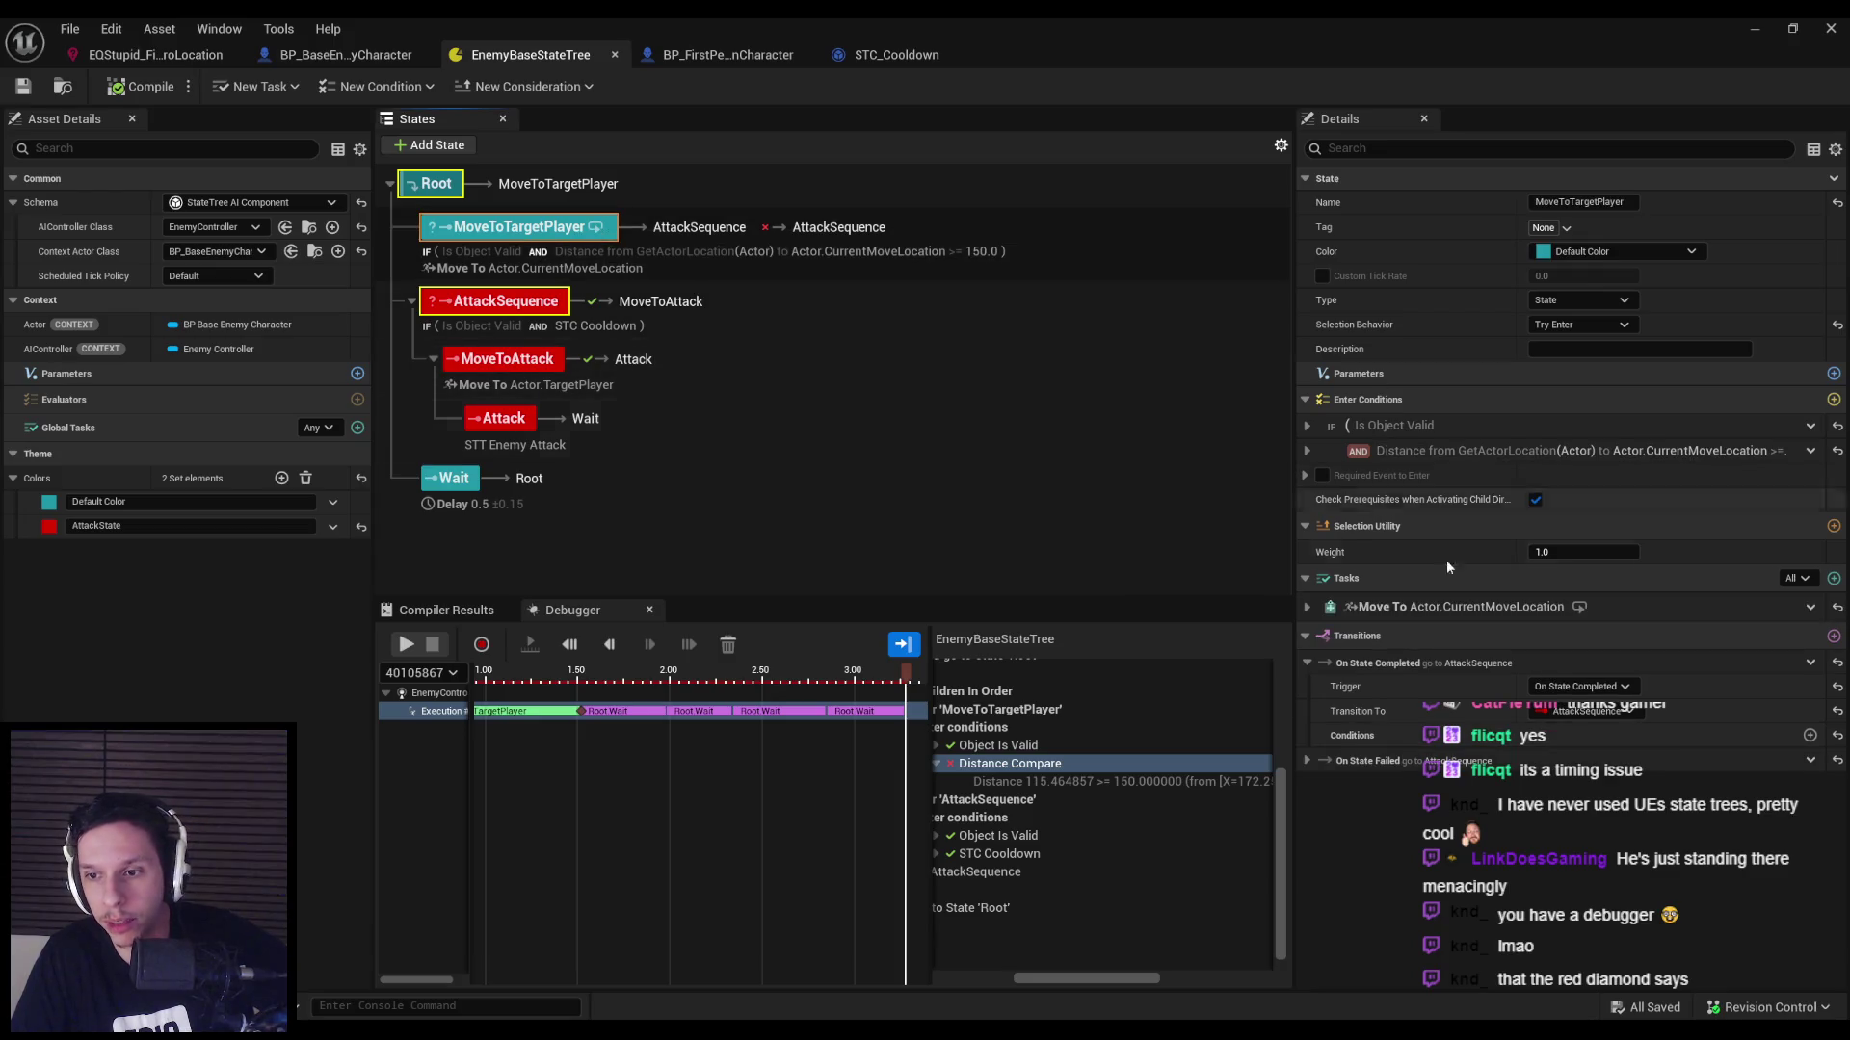
pyautogui.click(1579, 685)
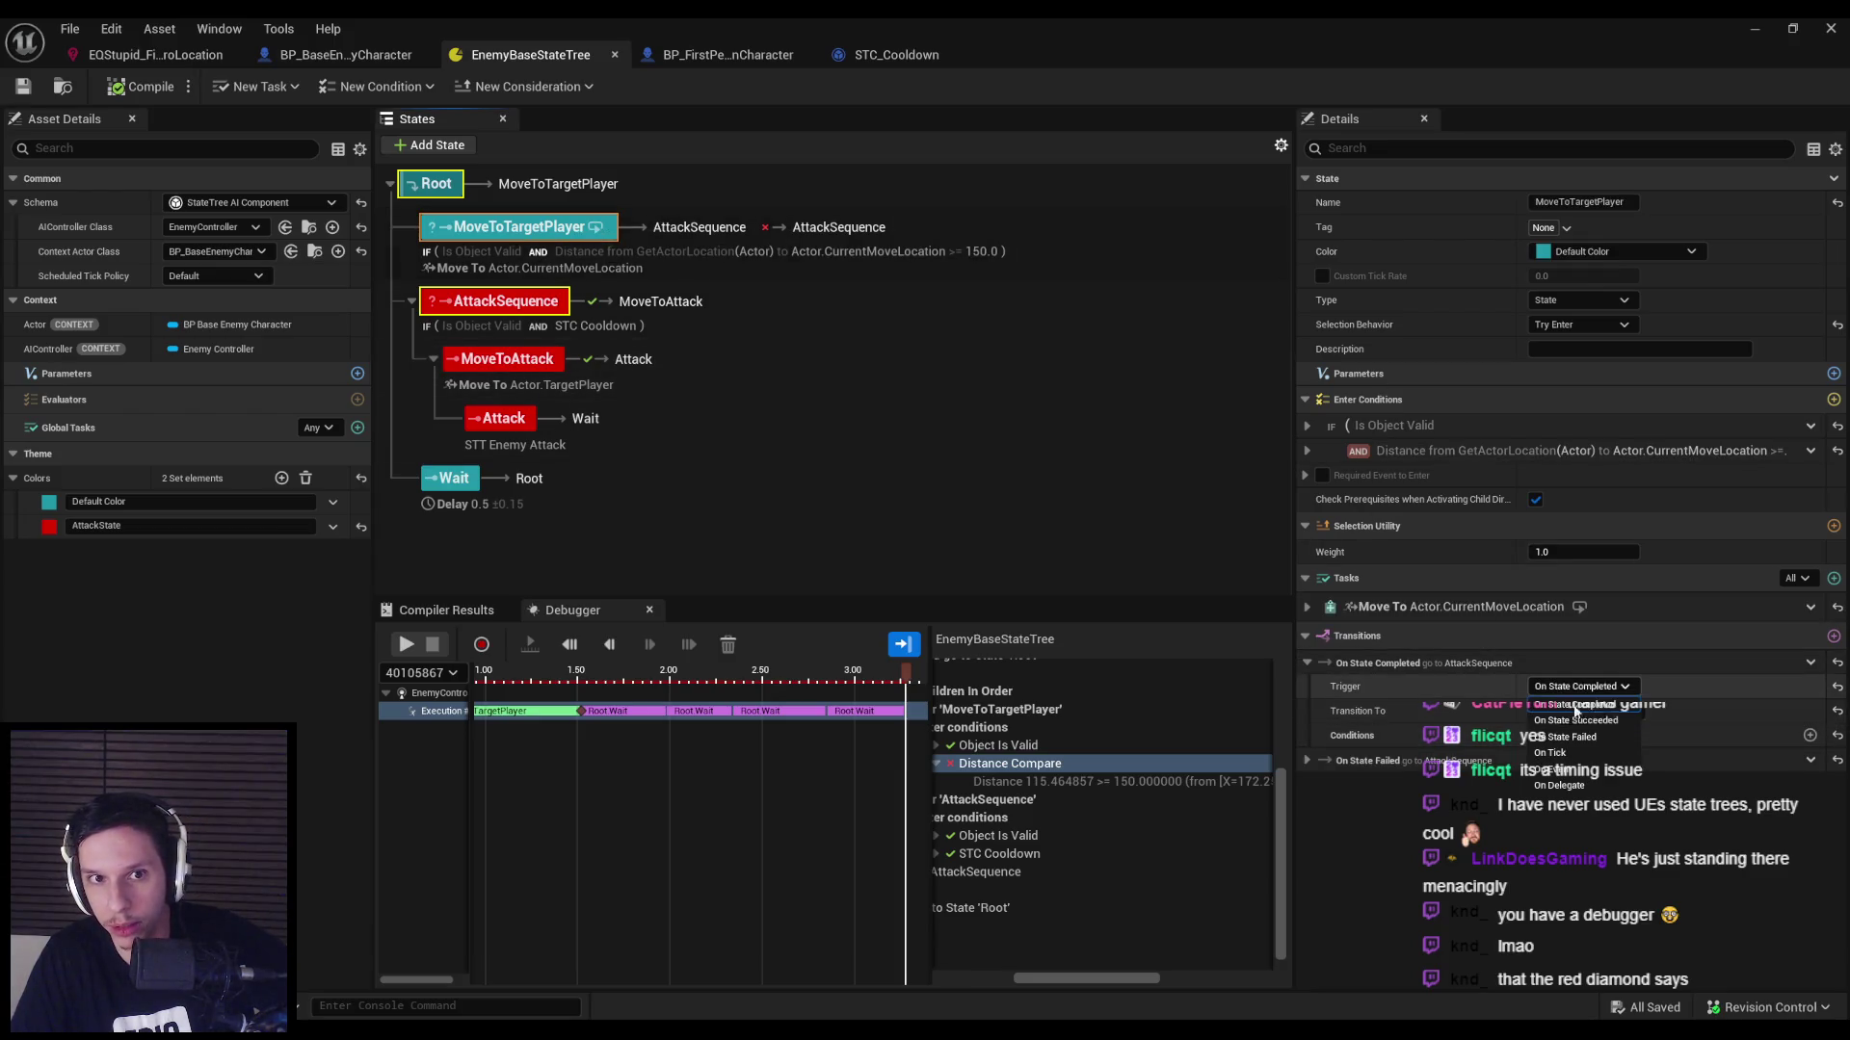
pyautogui.click(1576, 721)
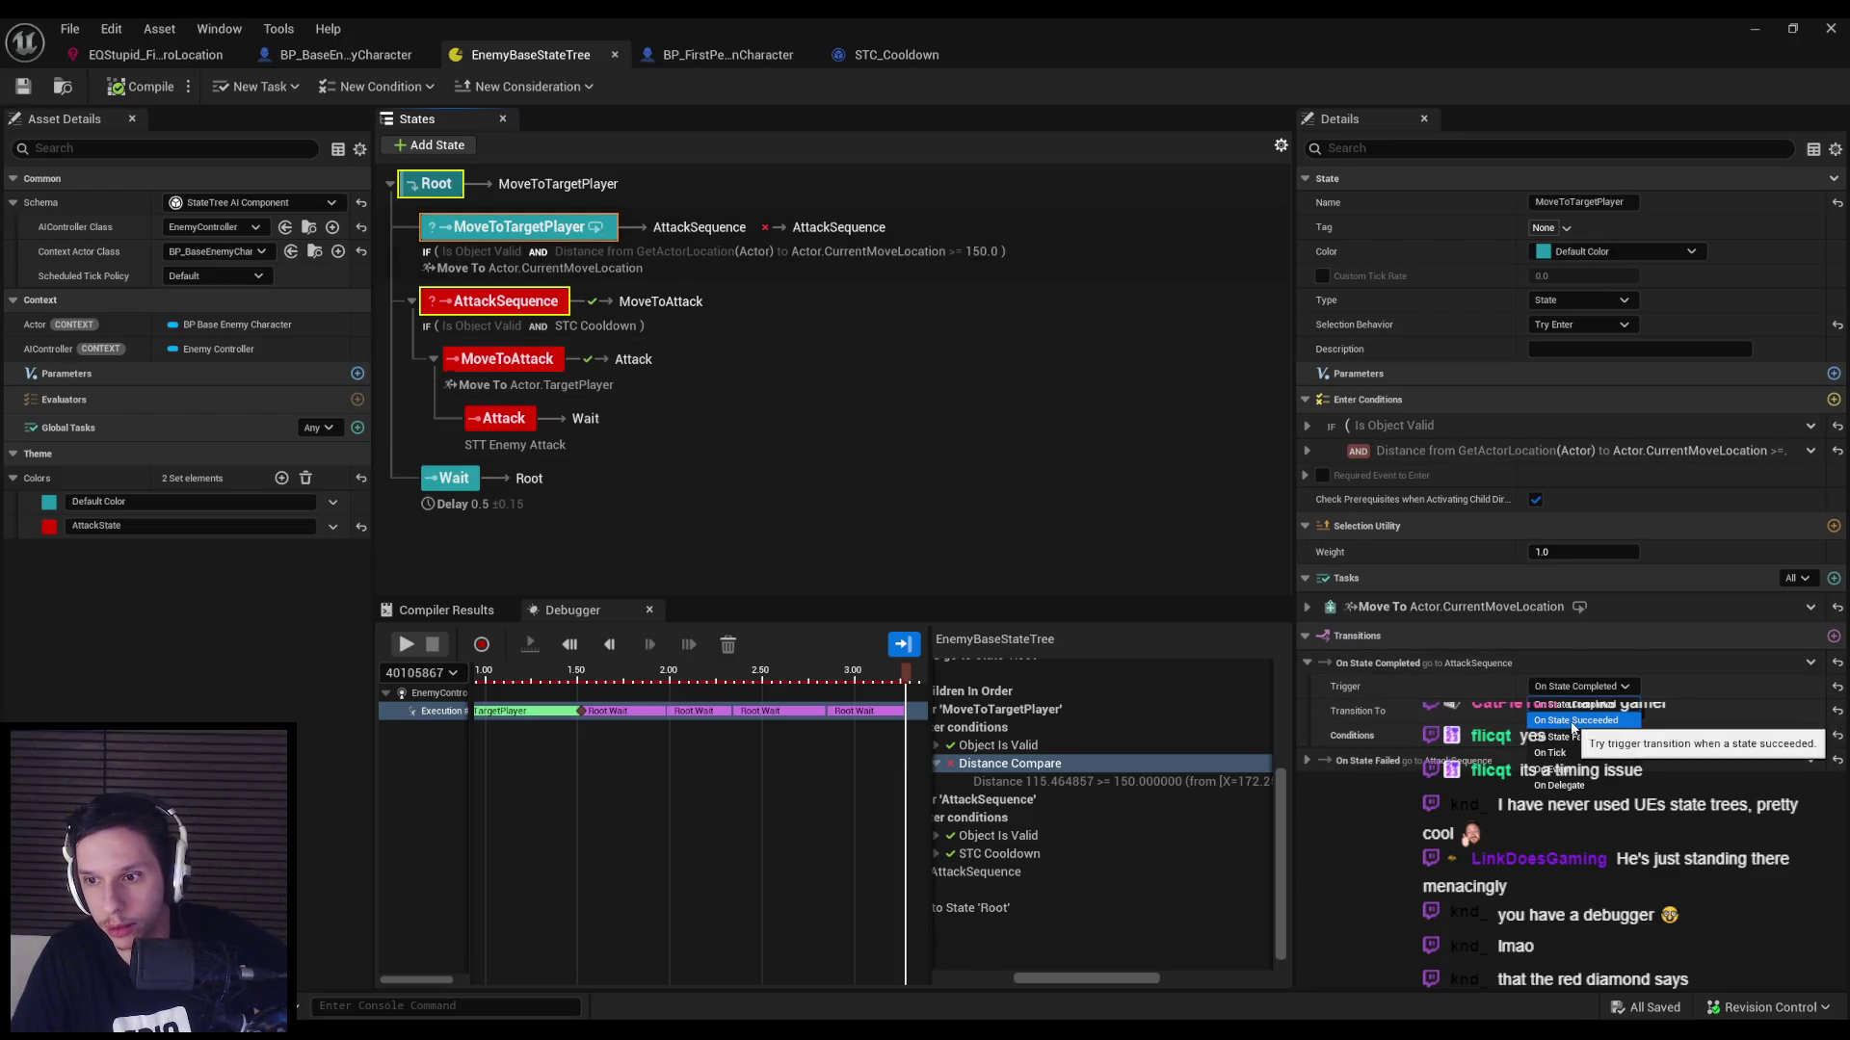
pyautogui.click(1306, 761)
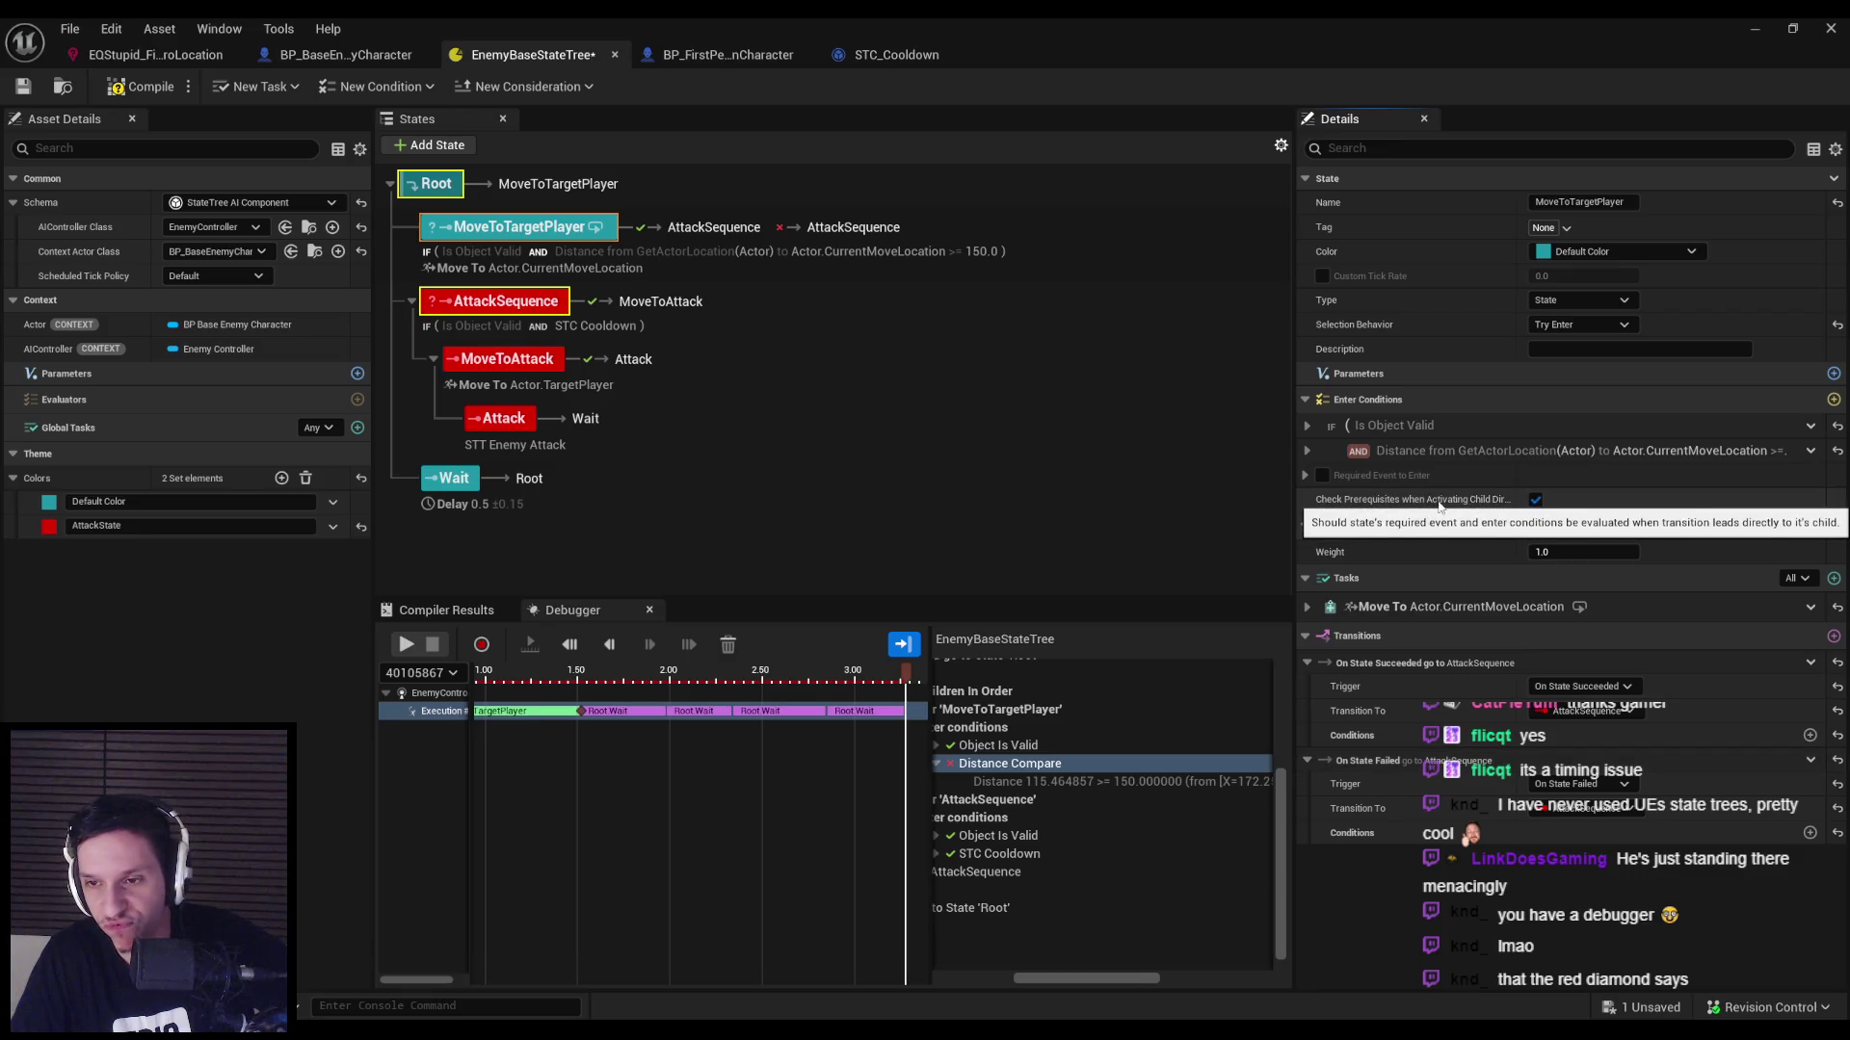
pyautogui.click(536, 308)
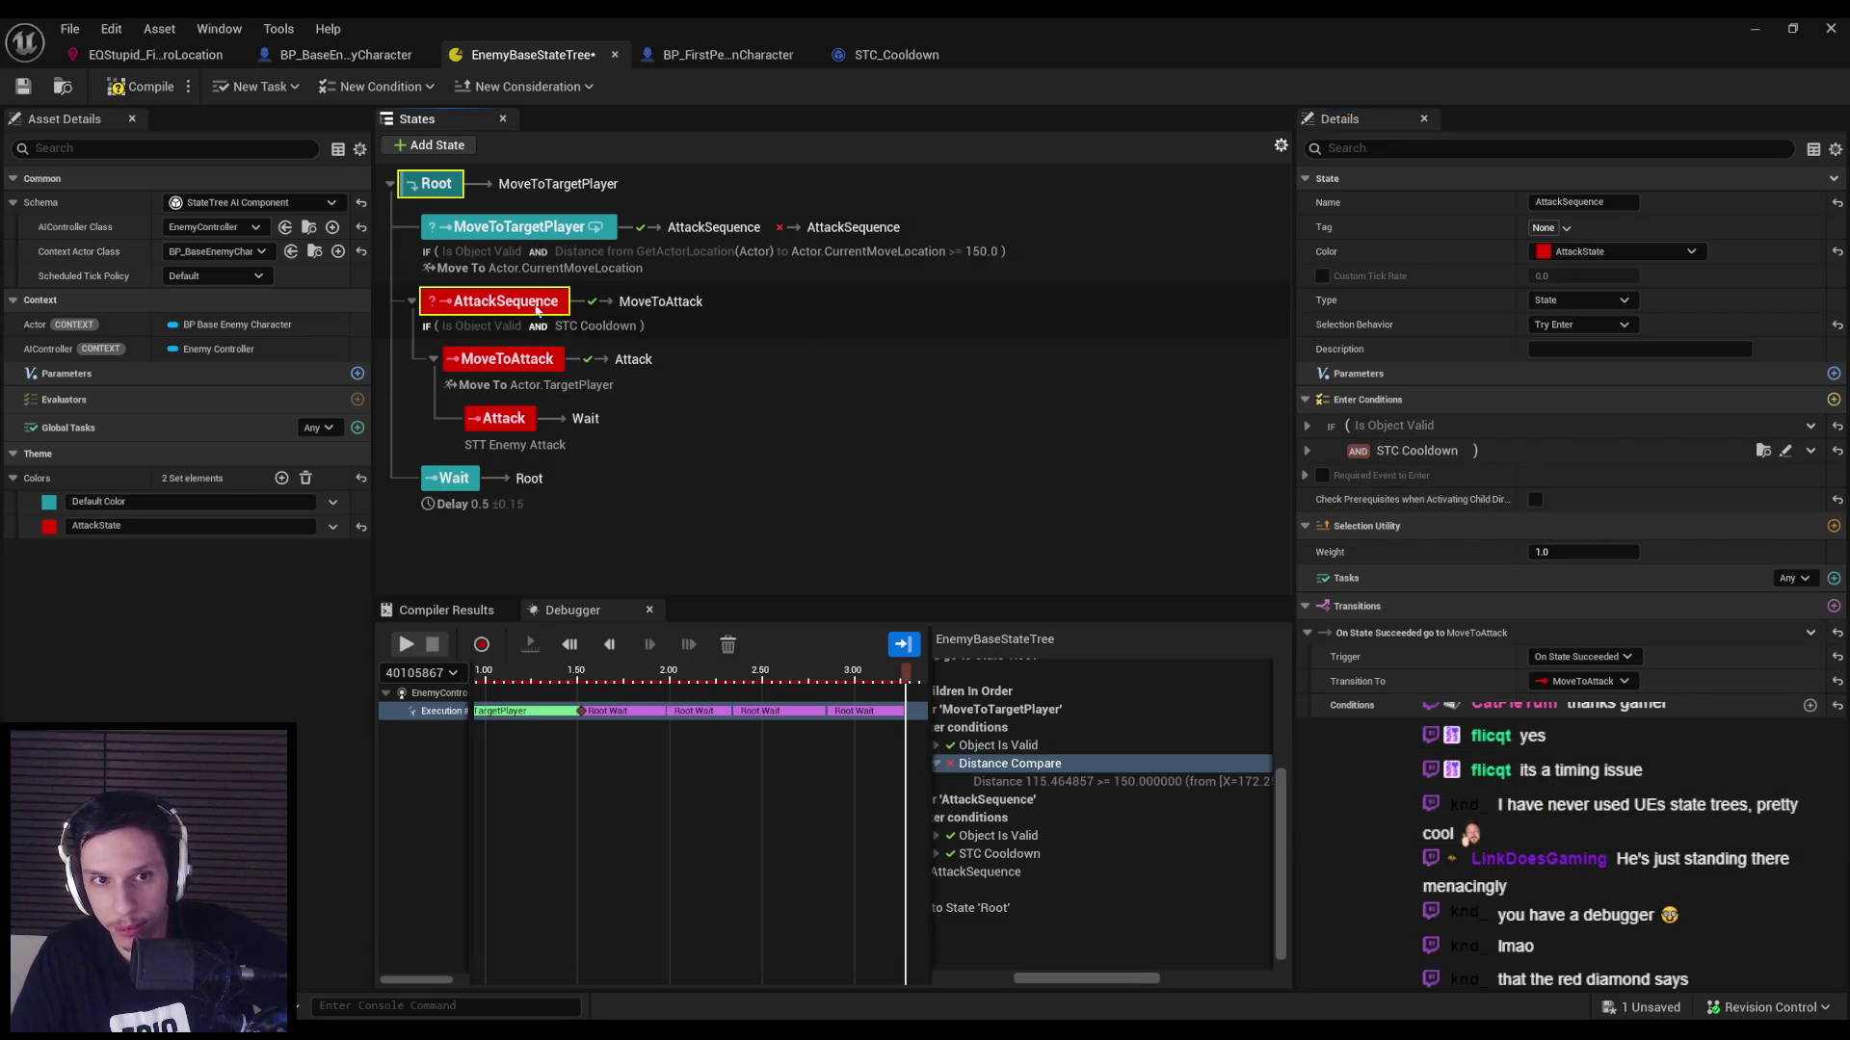
pyautogui.moveTo(383, 293); pyautogui.dragTo(386, 280)
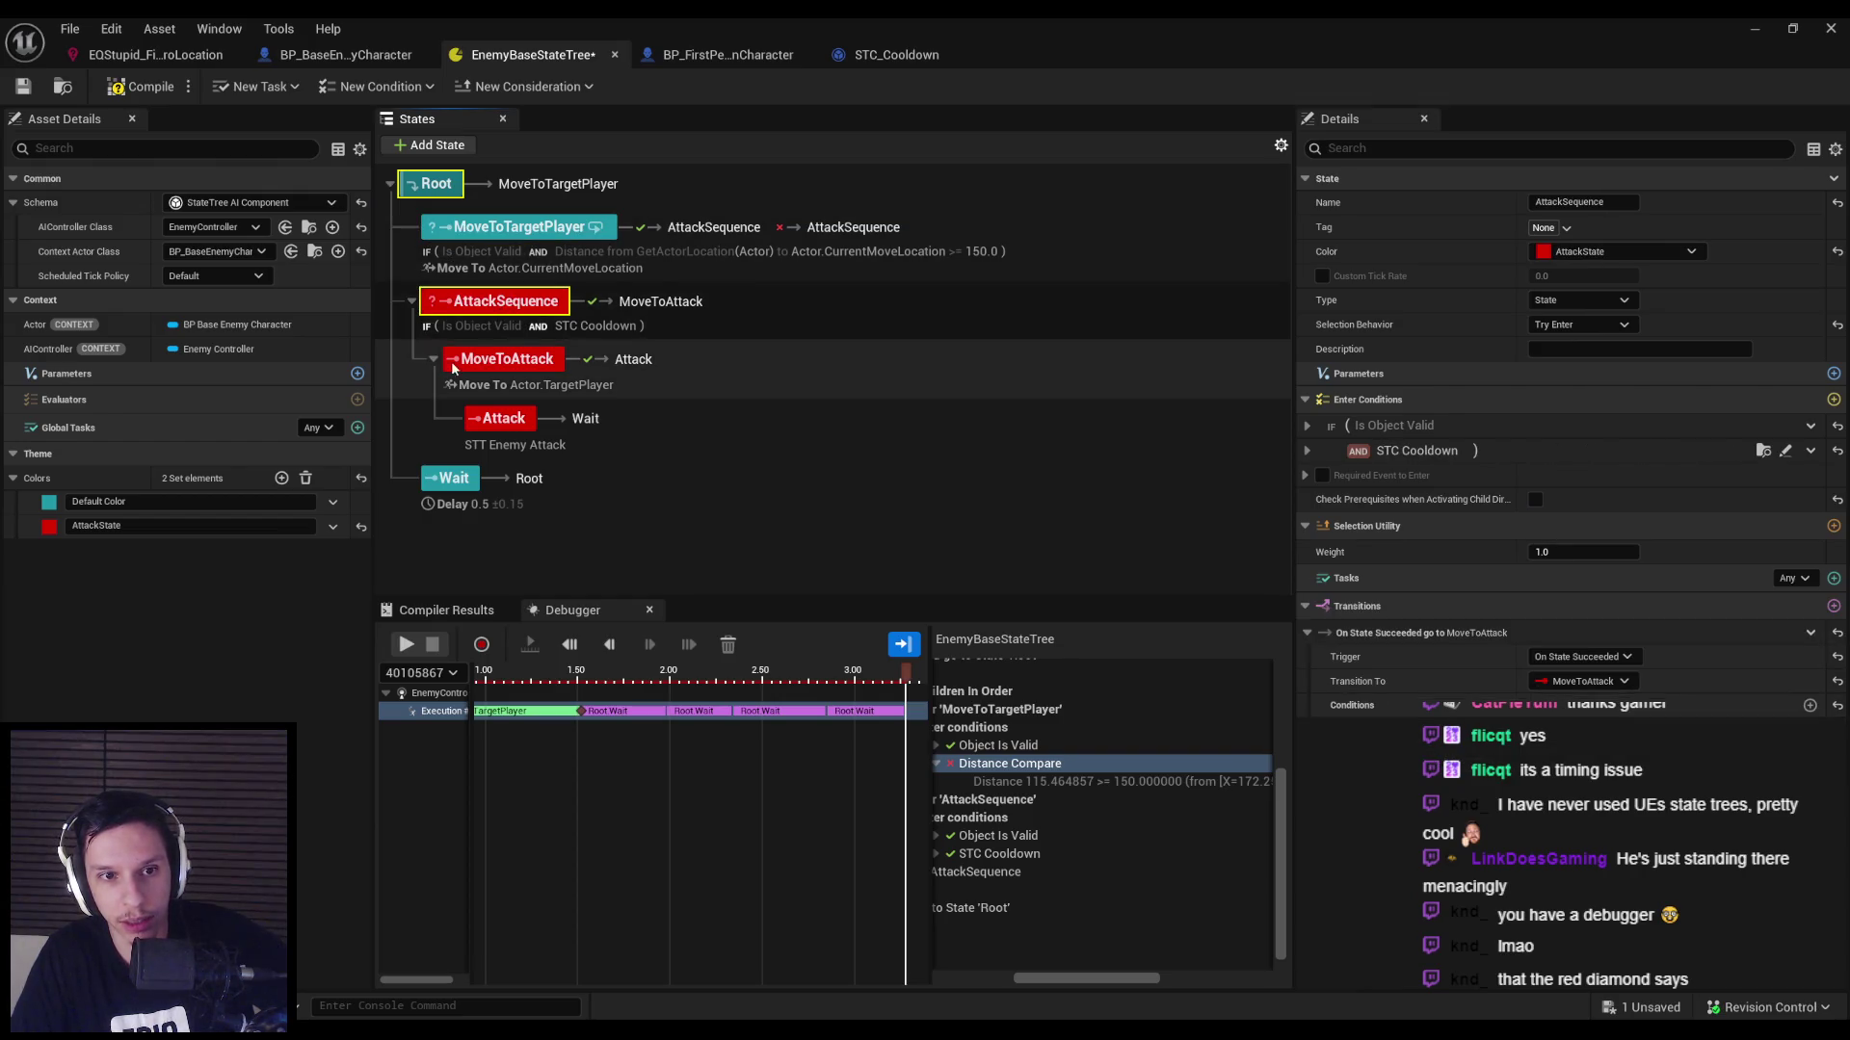
pyautogui.click(498, 424)
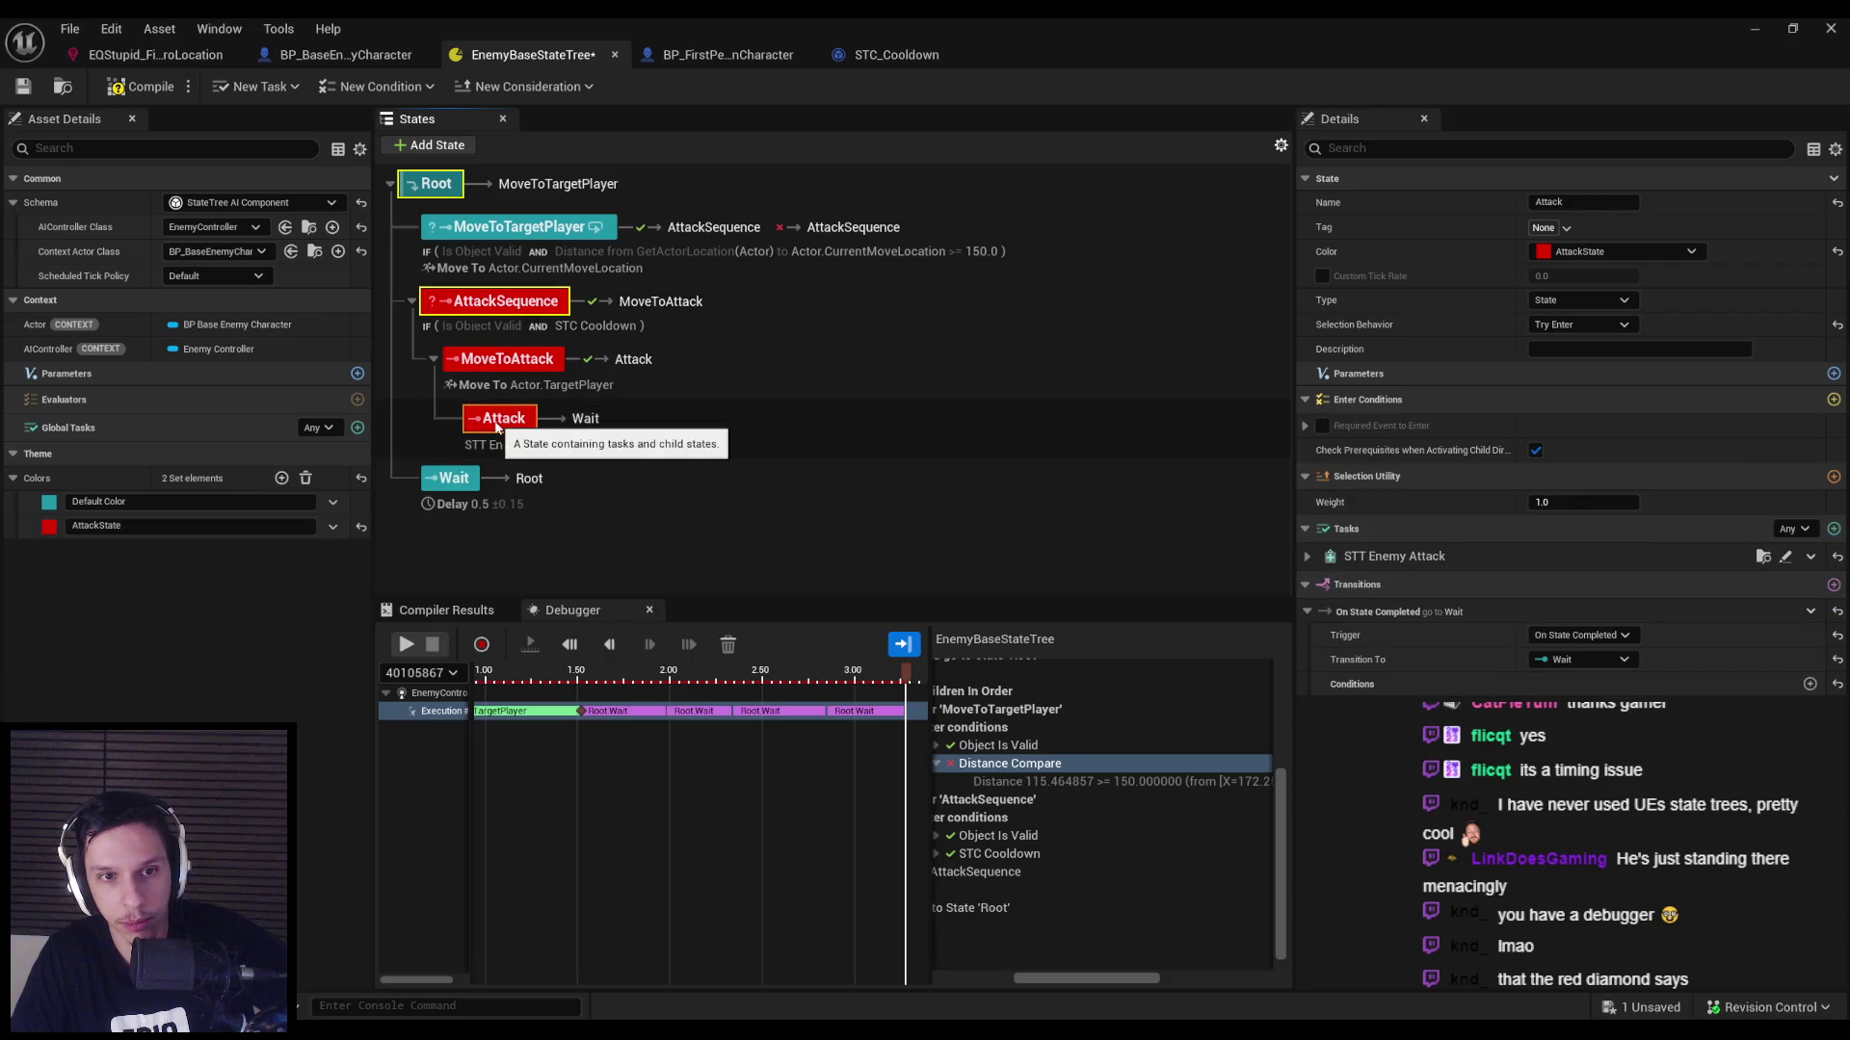
# Pull Attack out from under MoveToAttack, order MoveToAttack before Attack, compile and save.
pyautogui.moveTo(498, 426); pyautogui.dragTo(482, 320)
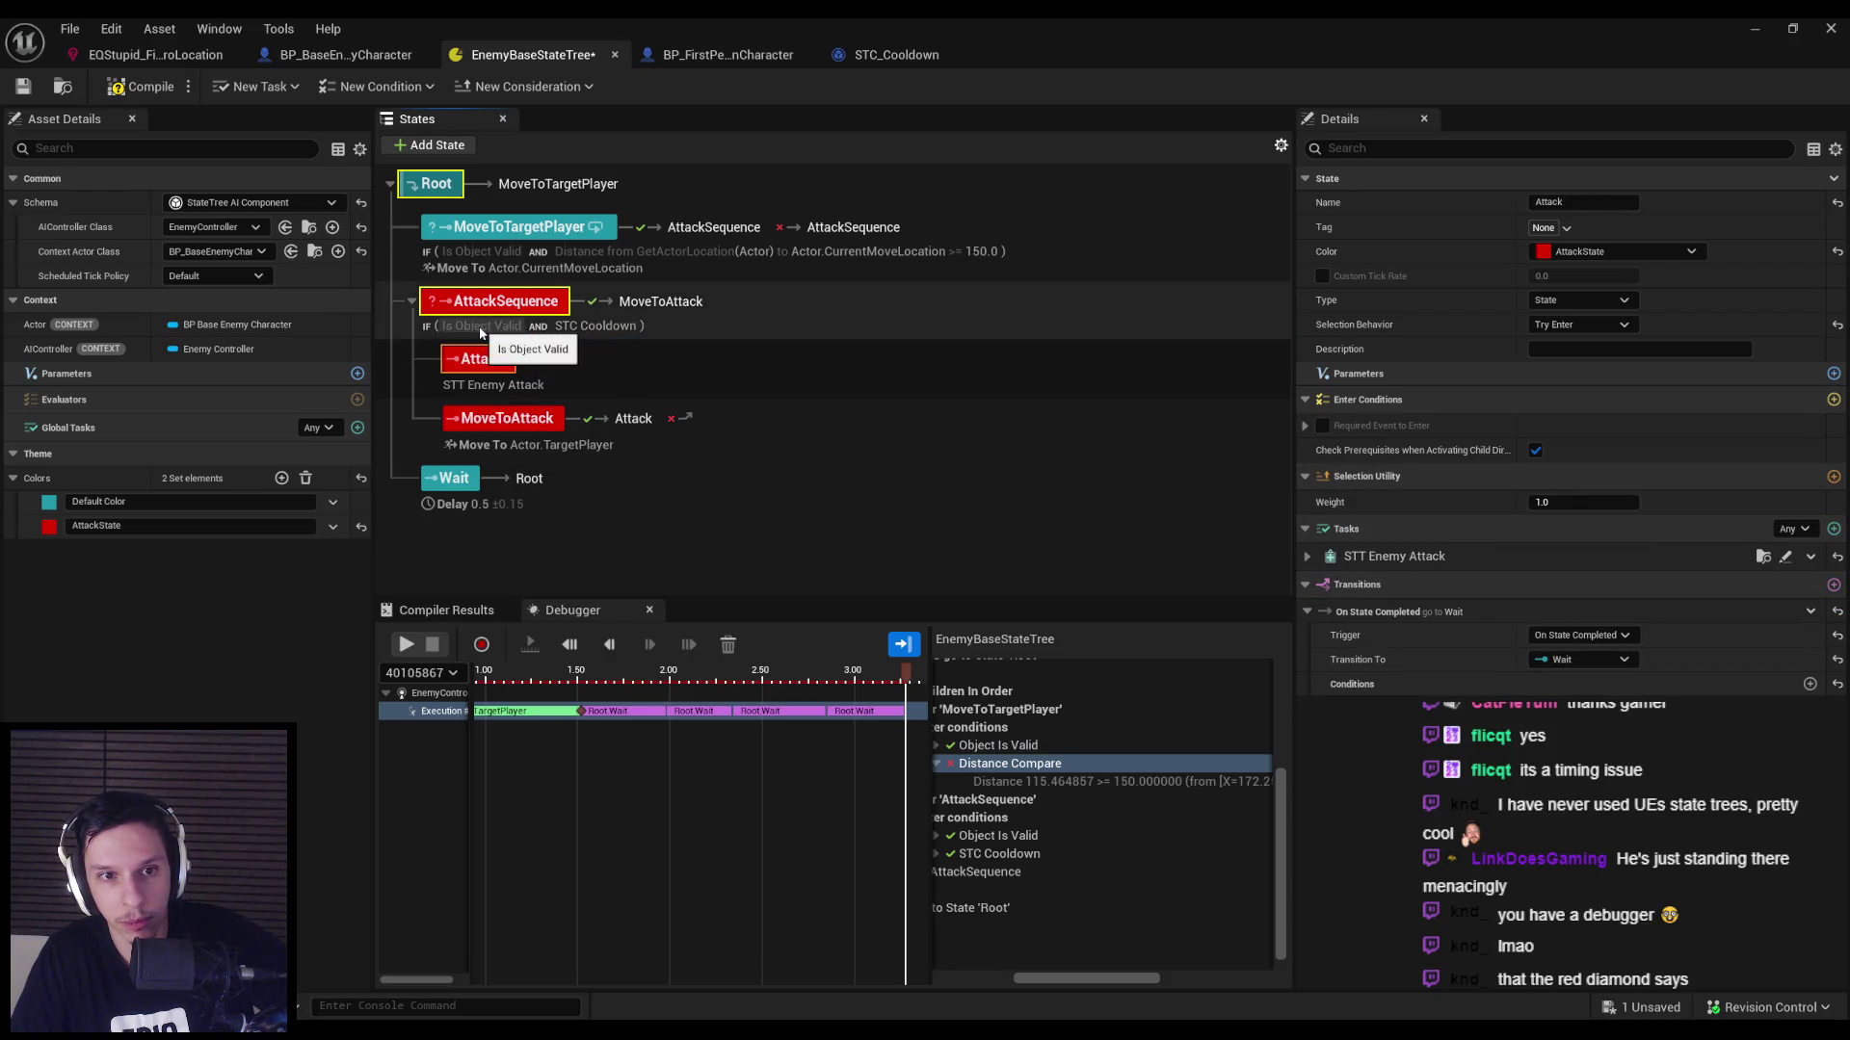
pyautogui.click(501, 422)
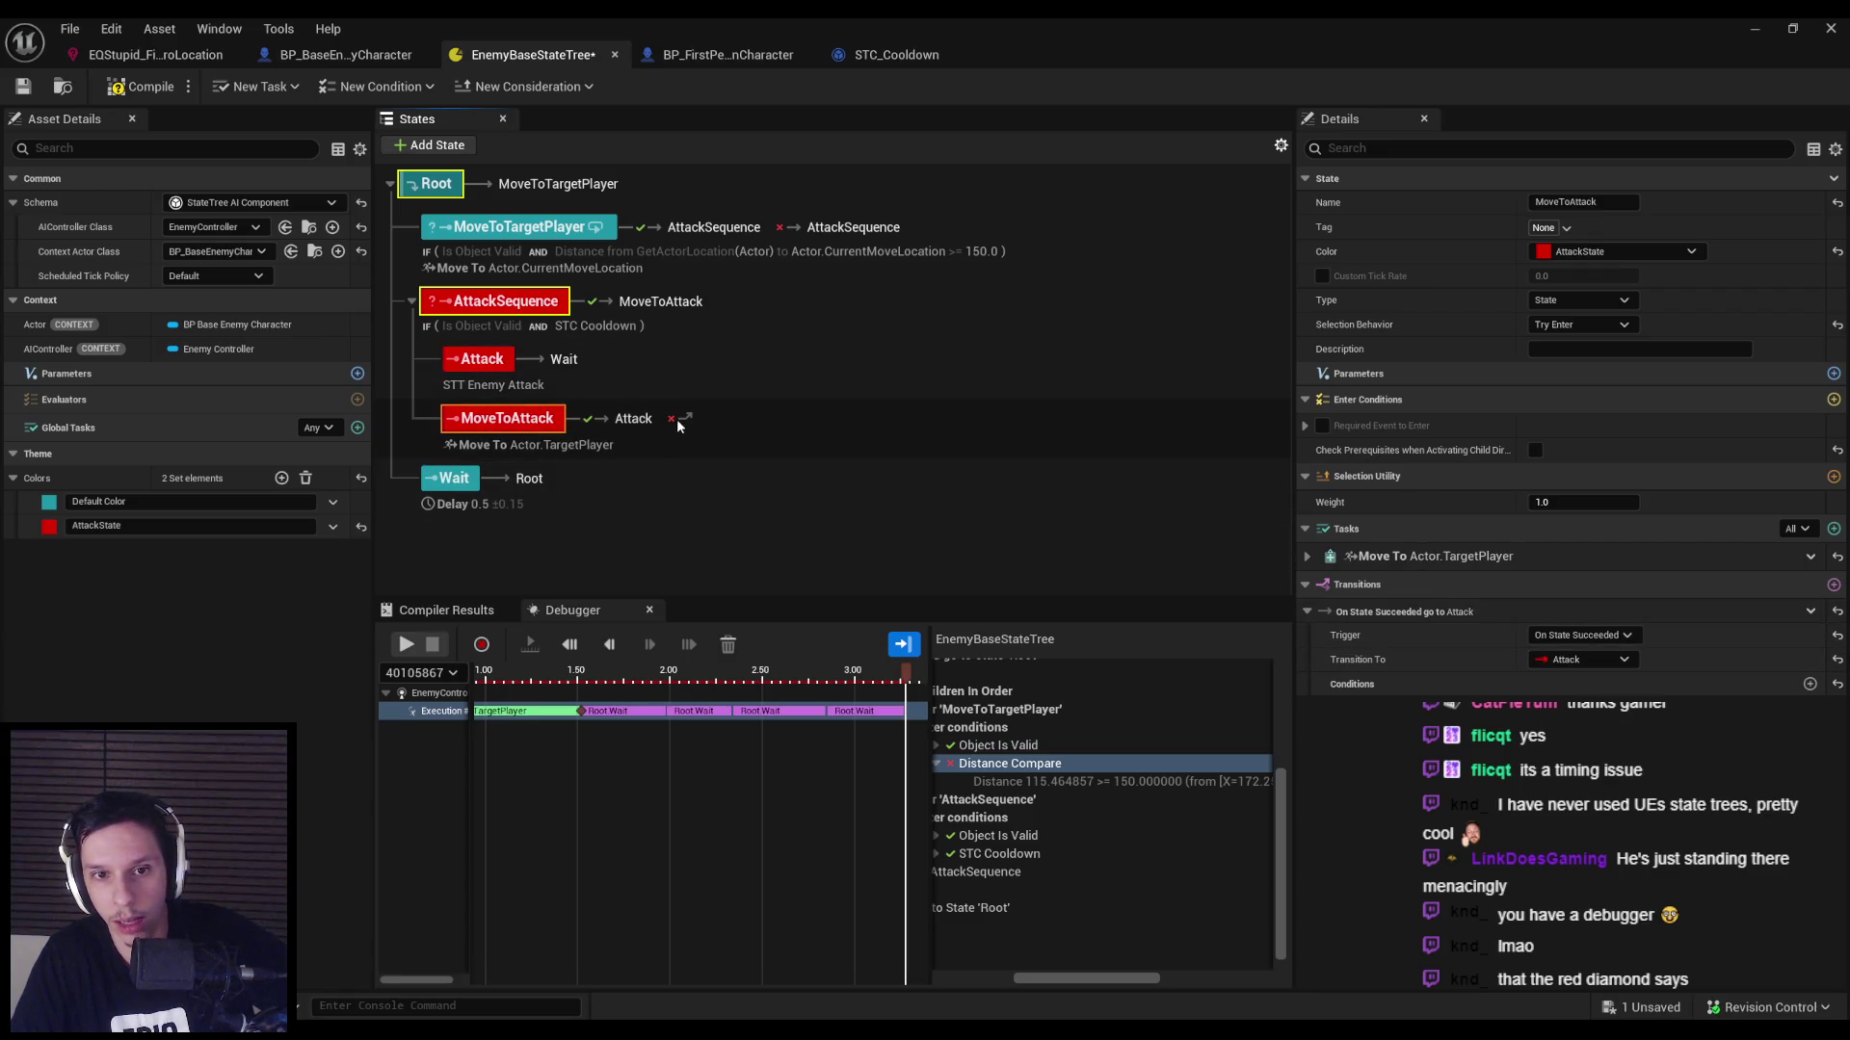
pyautogui.press('F7')
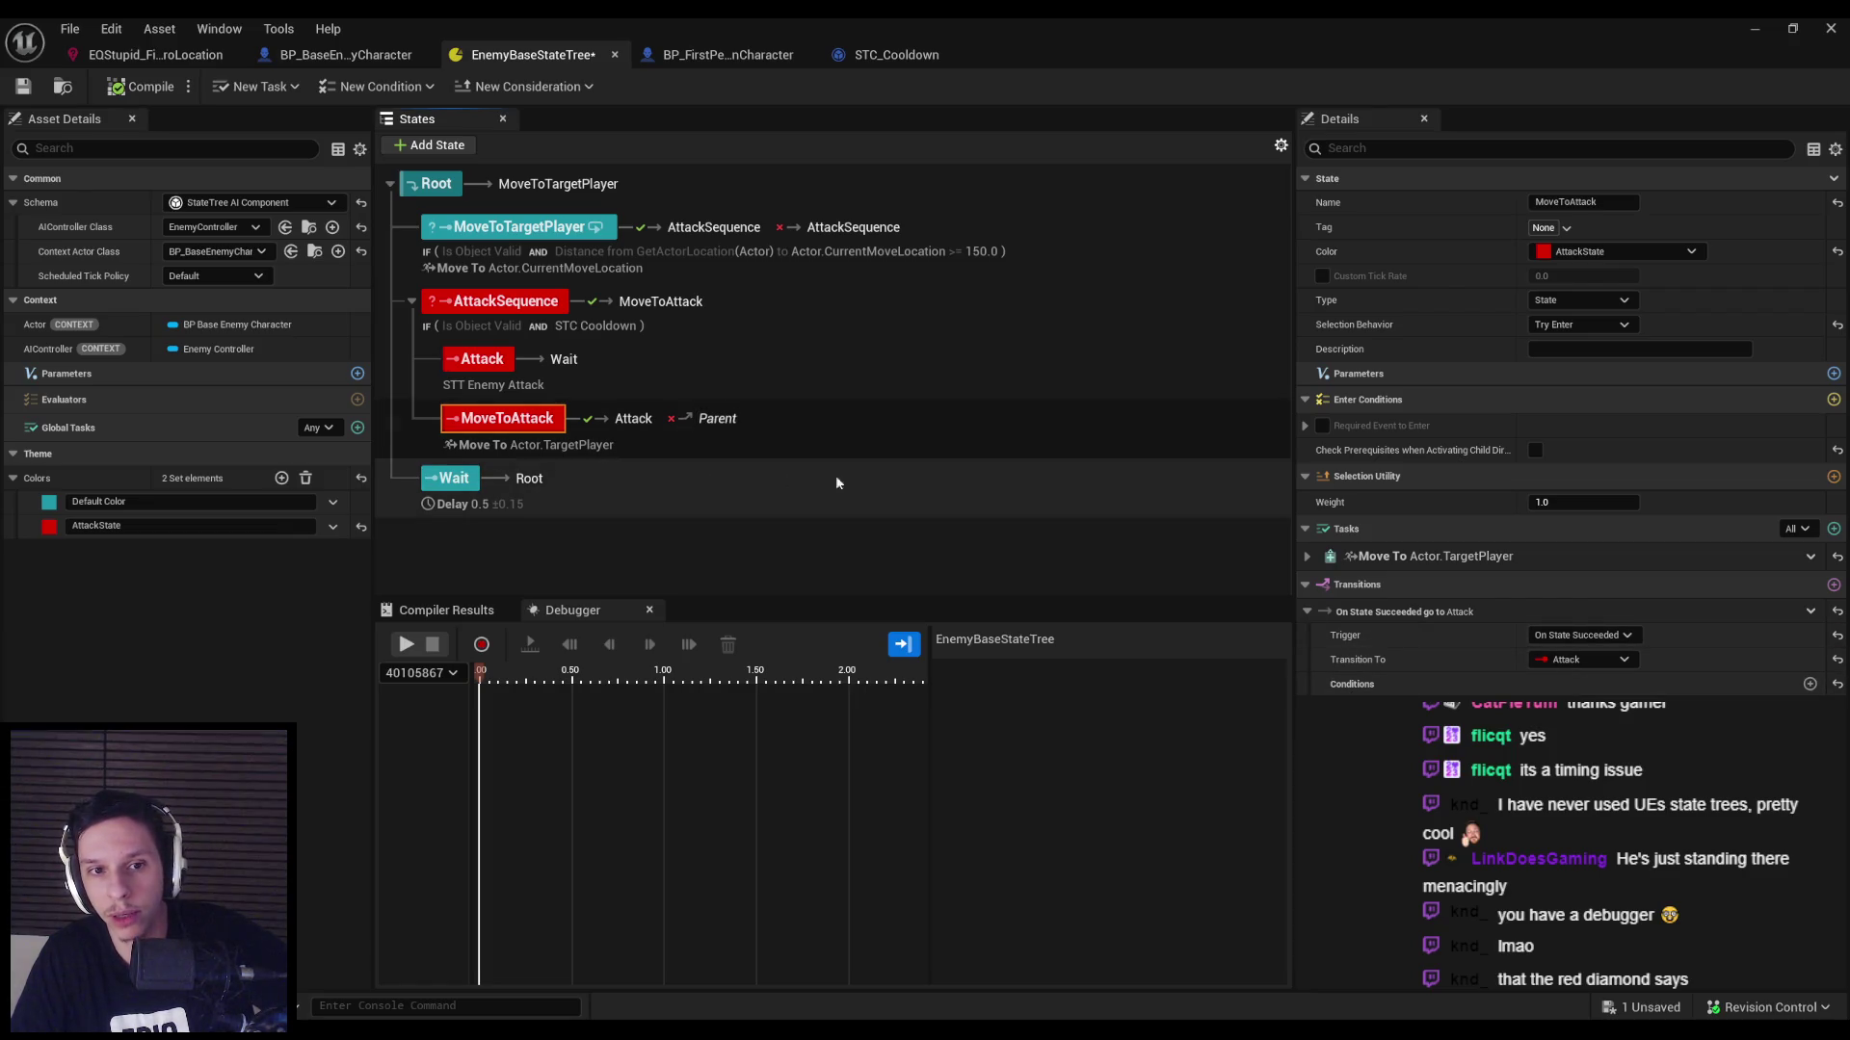
pyautogui.moveTo(507, 418); pyautogui.dragTo(496, 339)
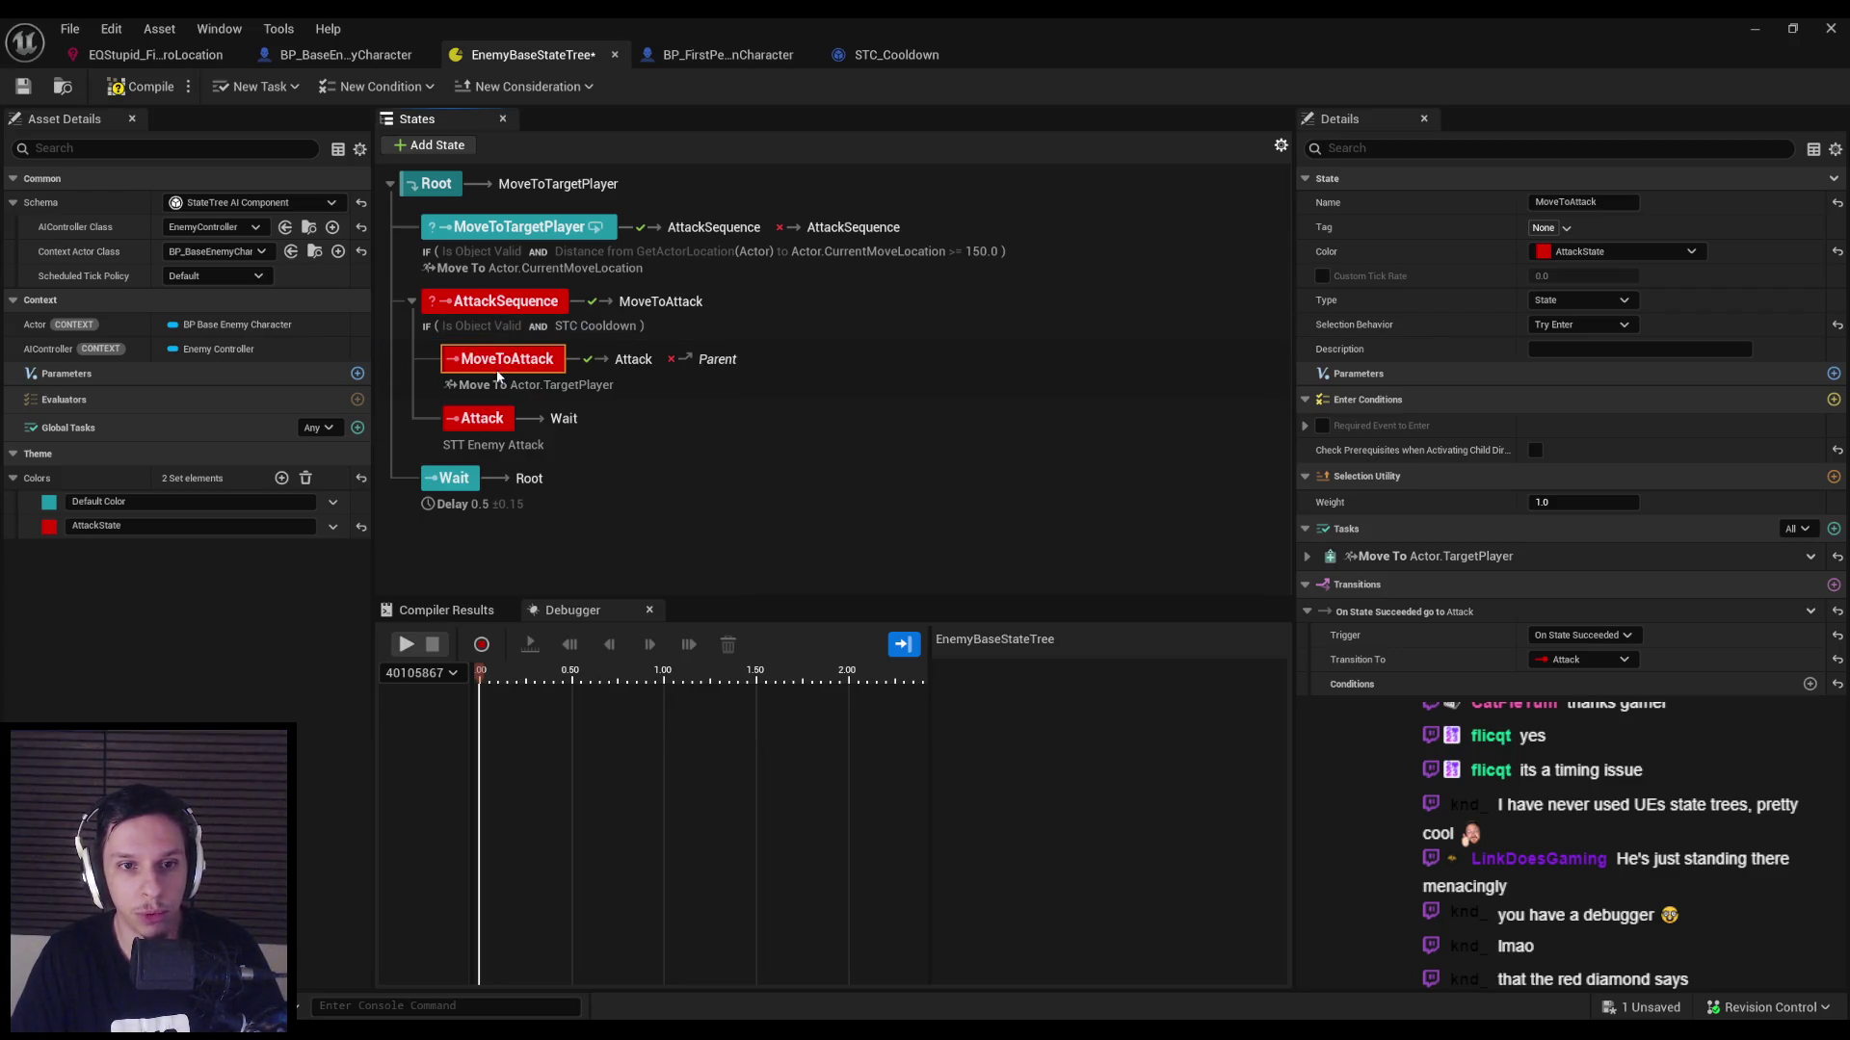
pyautogui.click(146, 92)
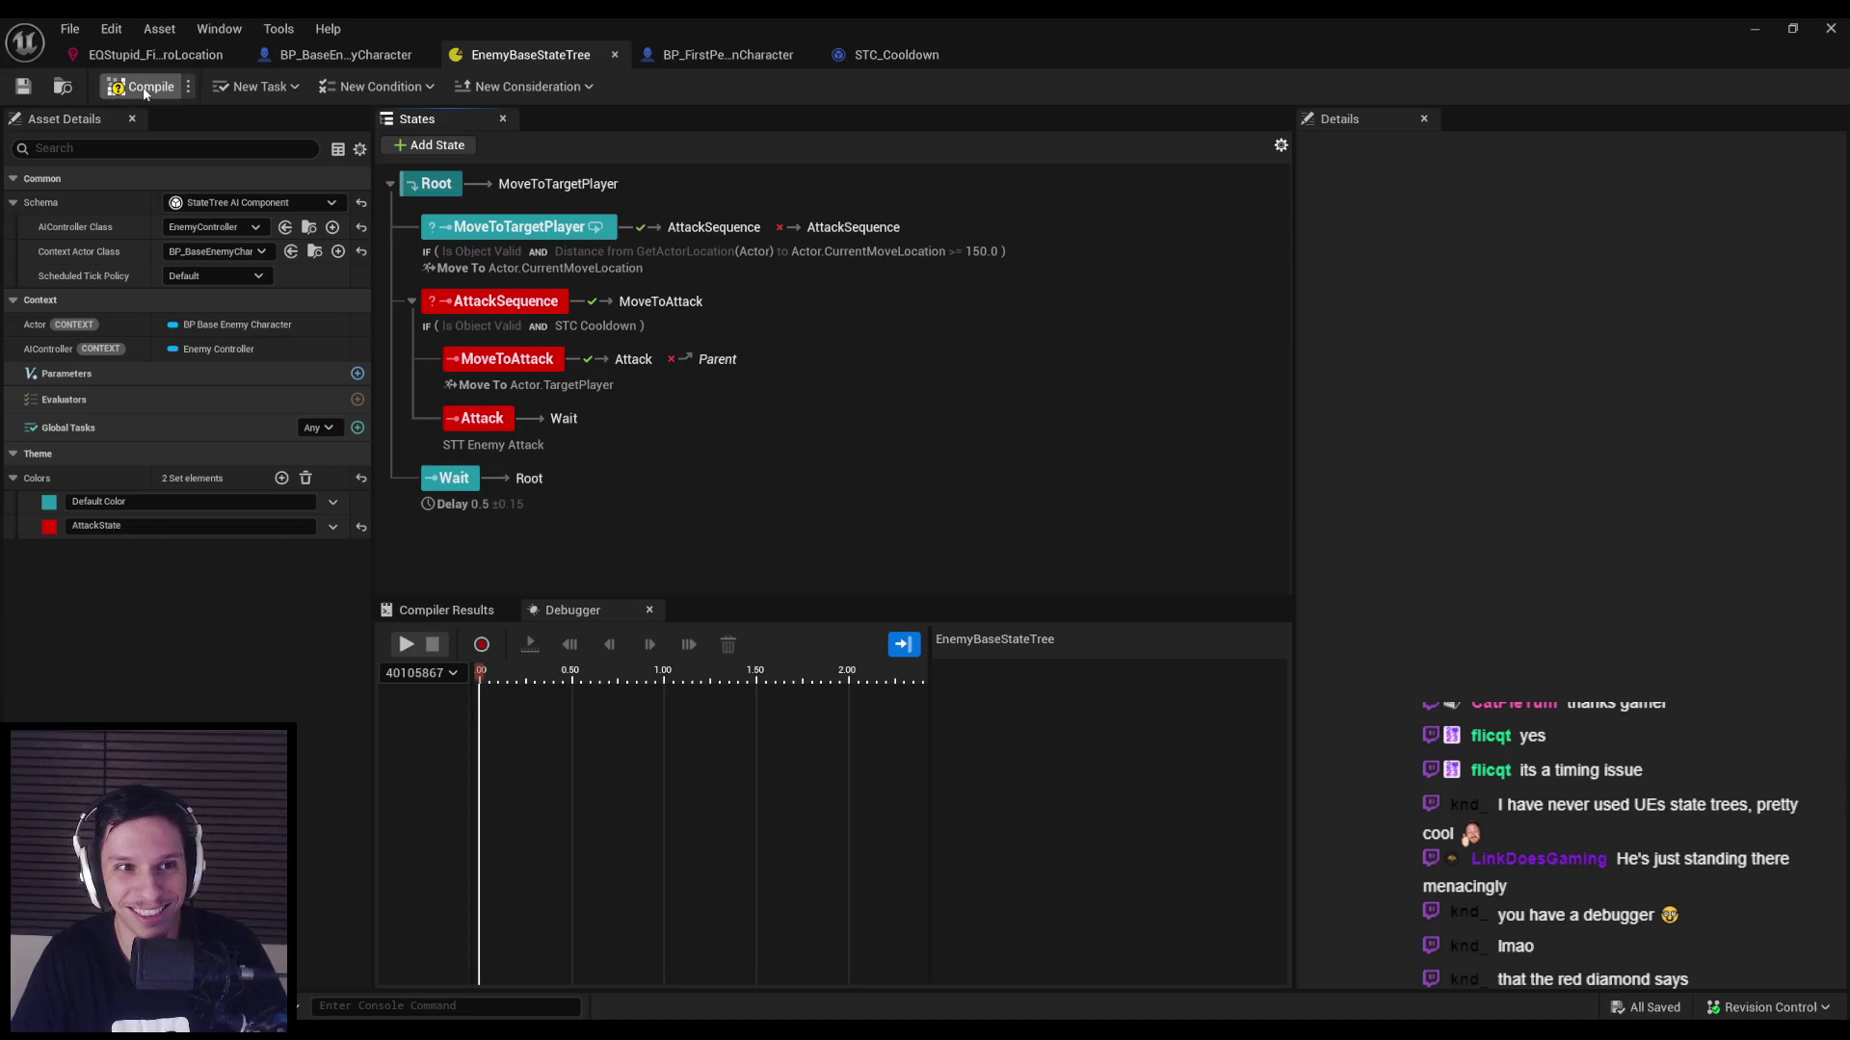
# Run a quick playtest, then reframe the viewport around the enemy capsule.
pyautogui.click(1754, 28)
pyautogui.hotkey('alt', 'p')
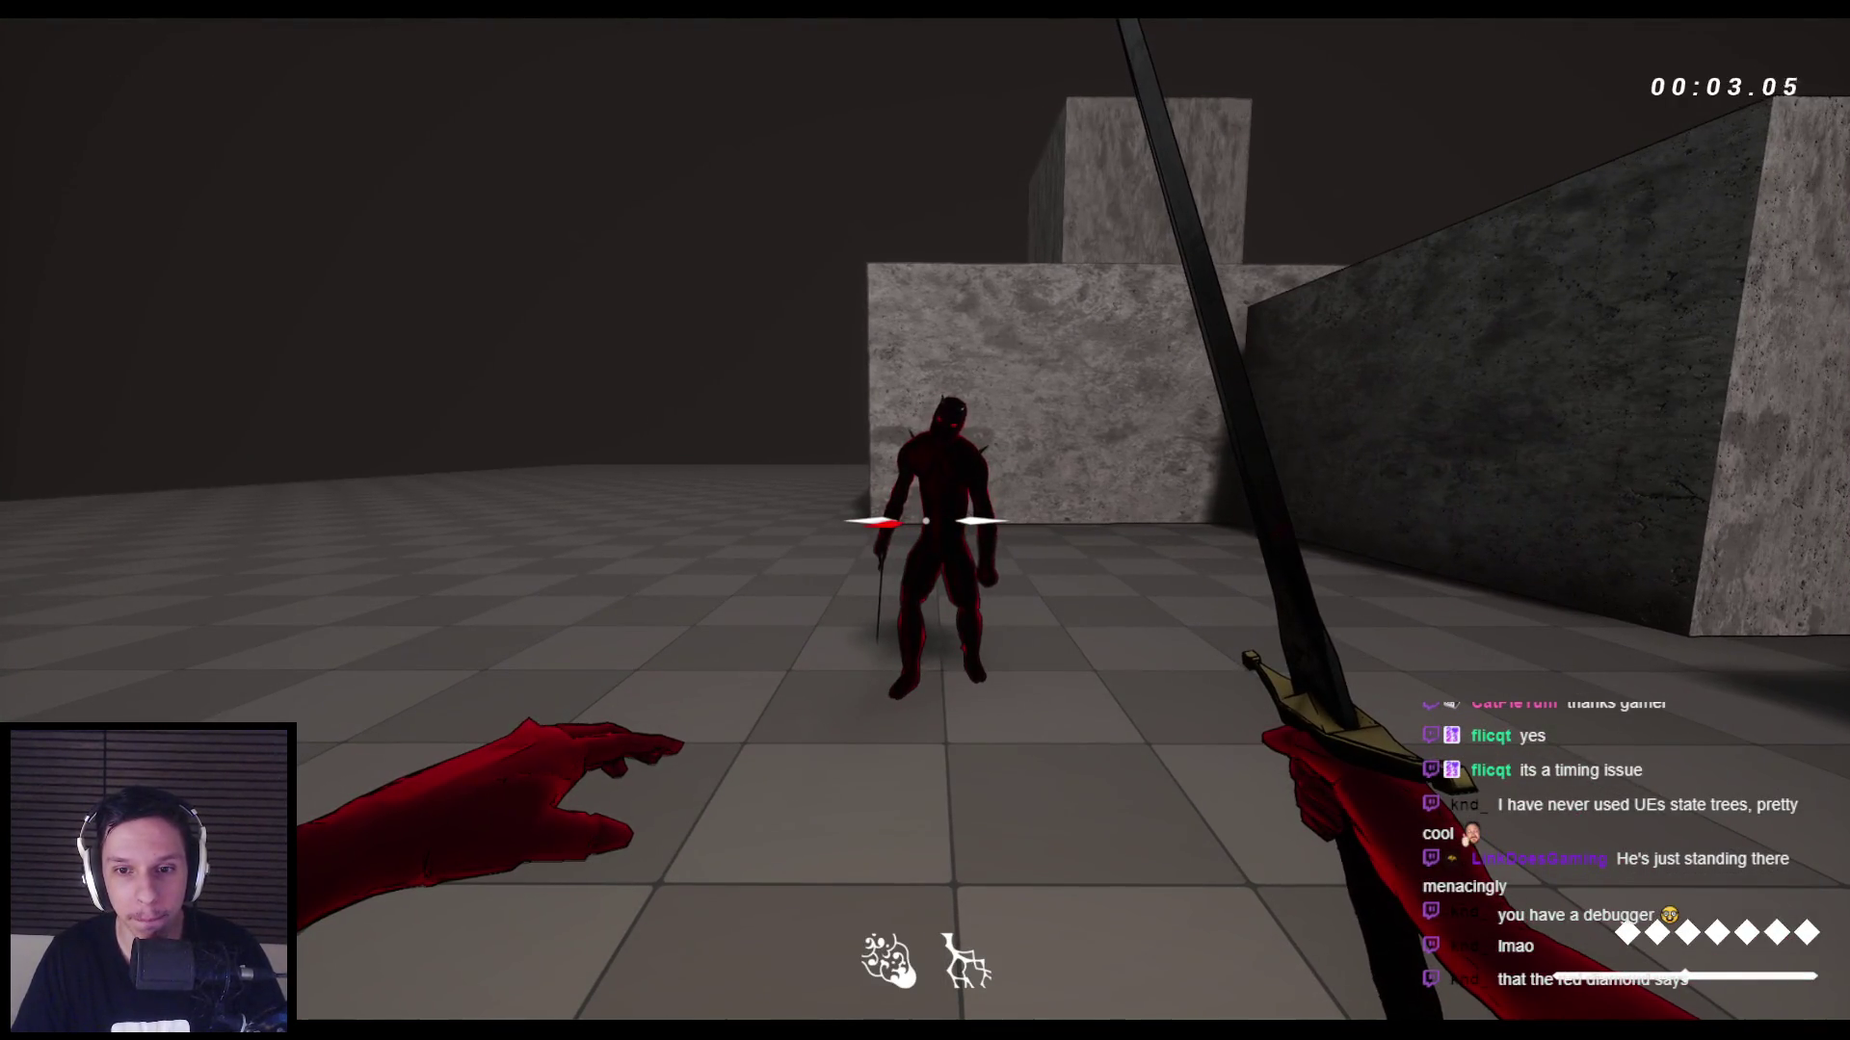
pyautogui.press('Escape')
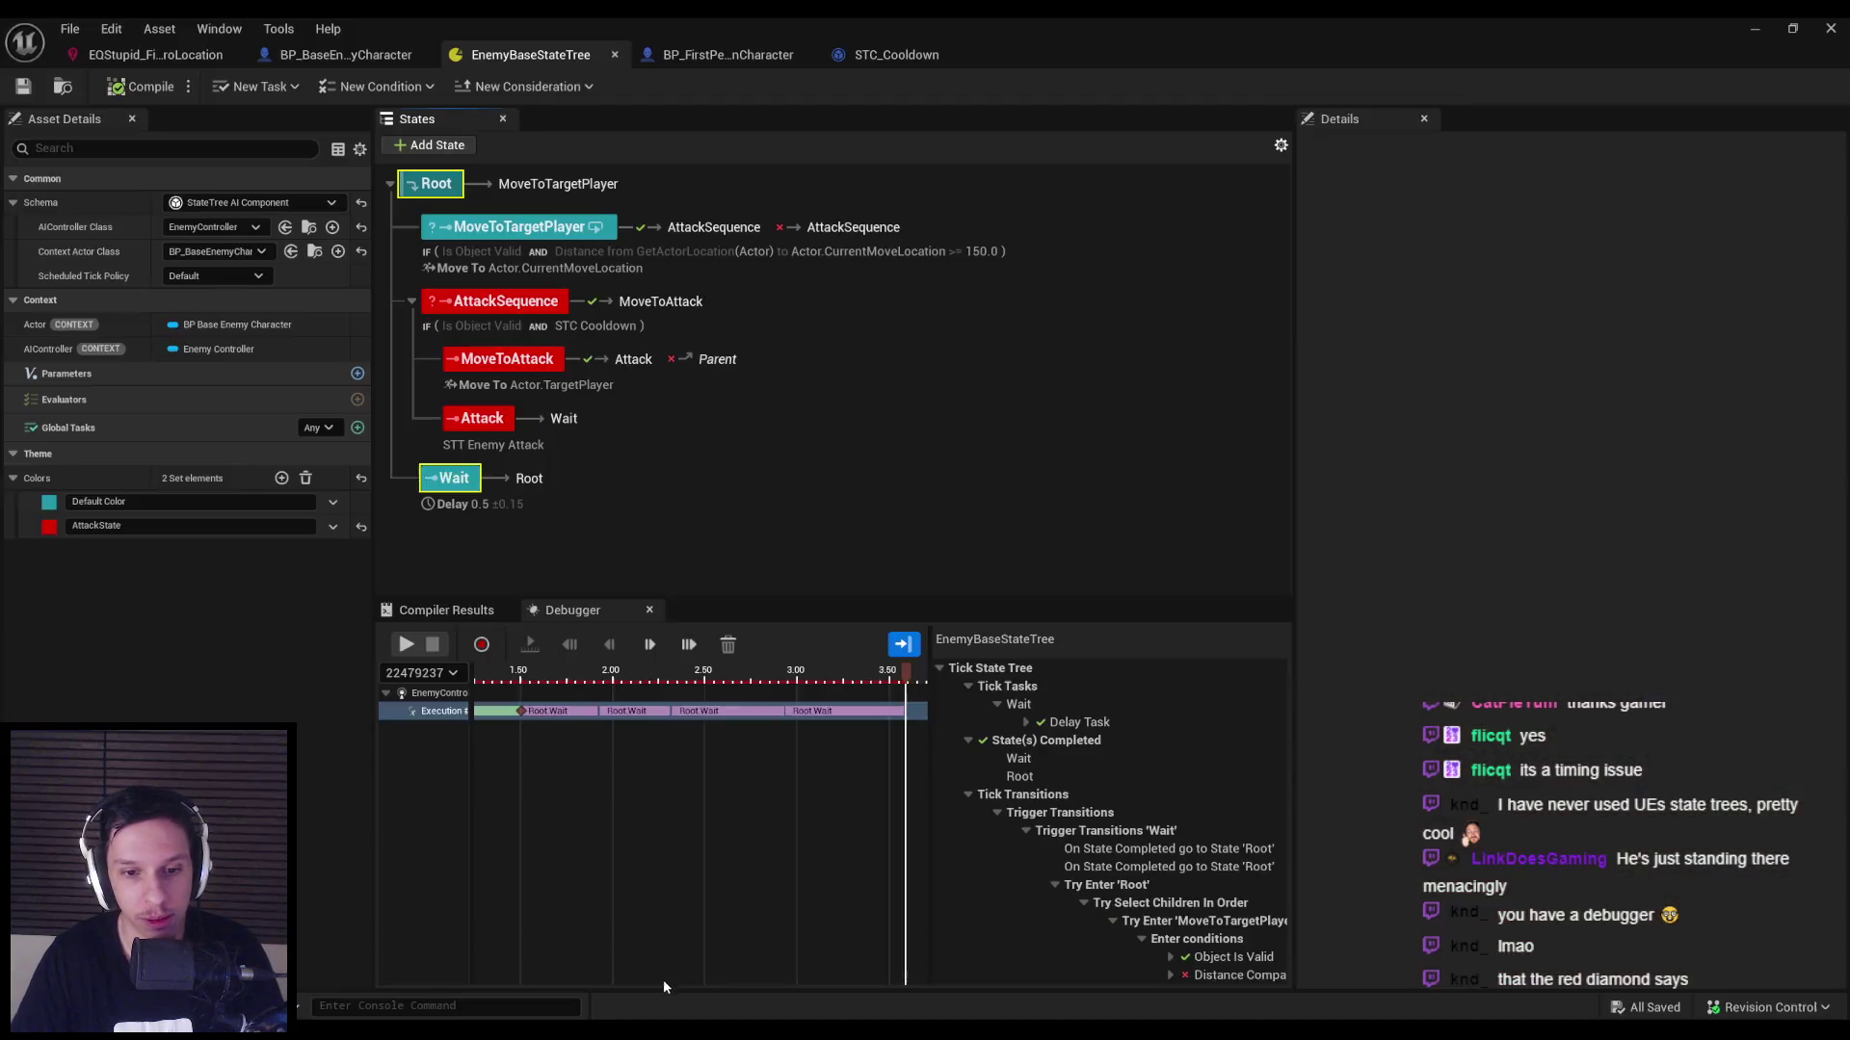
pyautogui.press('super+Down')
pyautogui.press('super+Down')
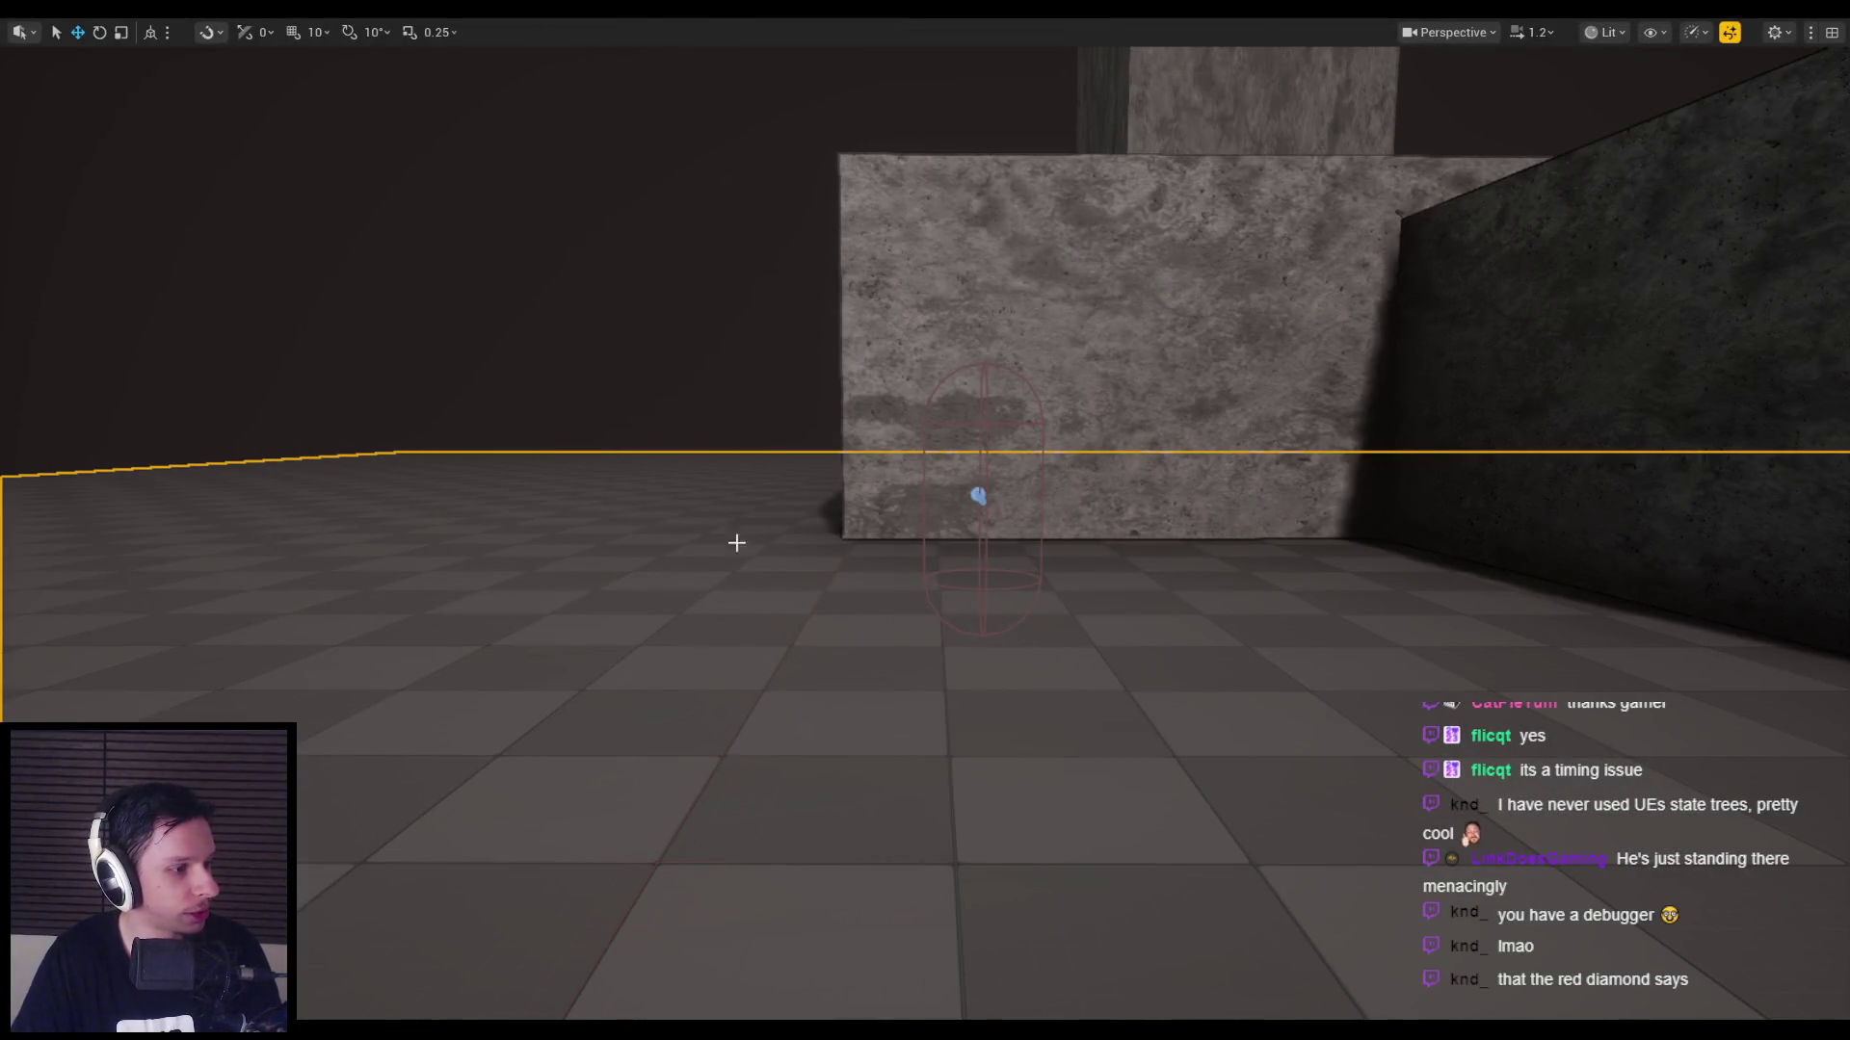
pyautogui.moveTo(736, 542); pyautogui.dragTo(764, 542)
# Run two more playtests, watching the grunt approach and raise its sword.
pyautogui.hotkey('alt', 'p')
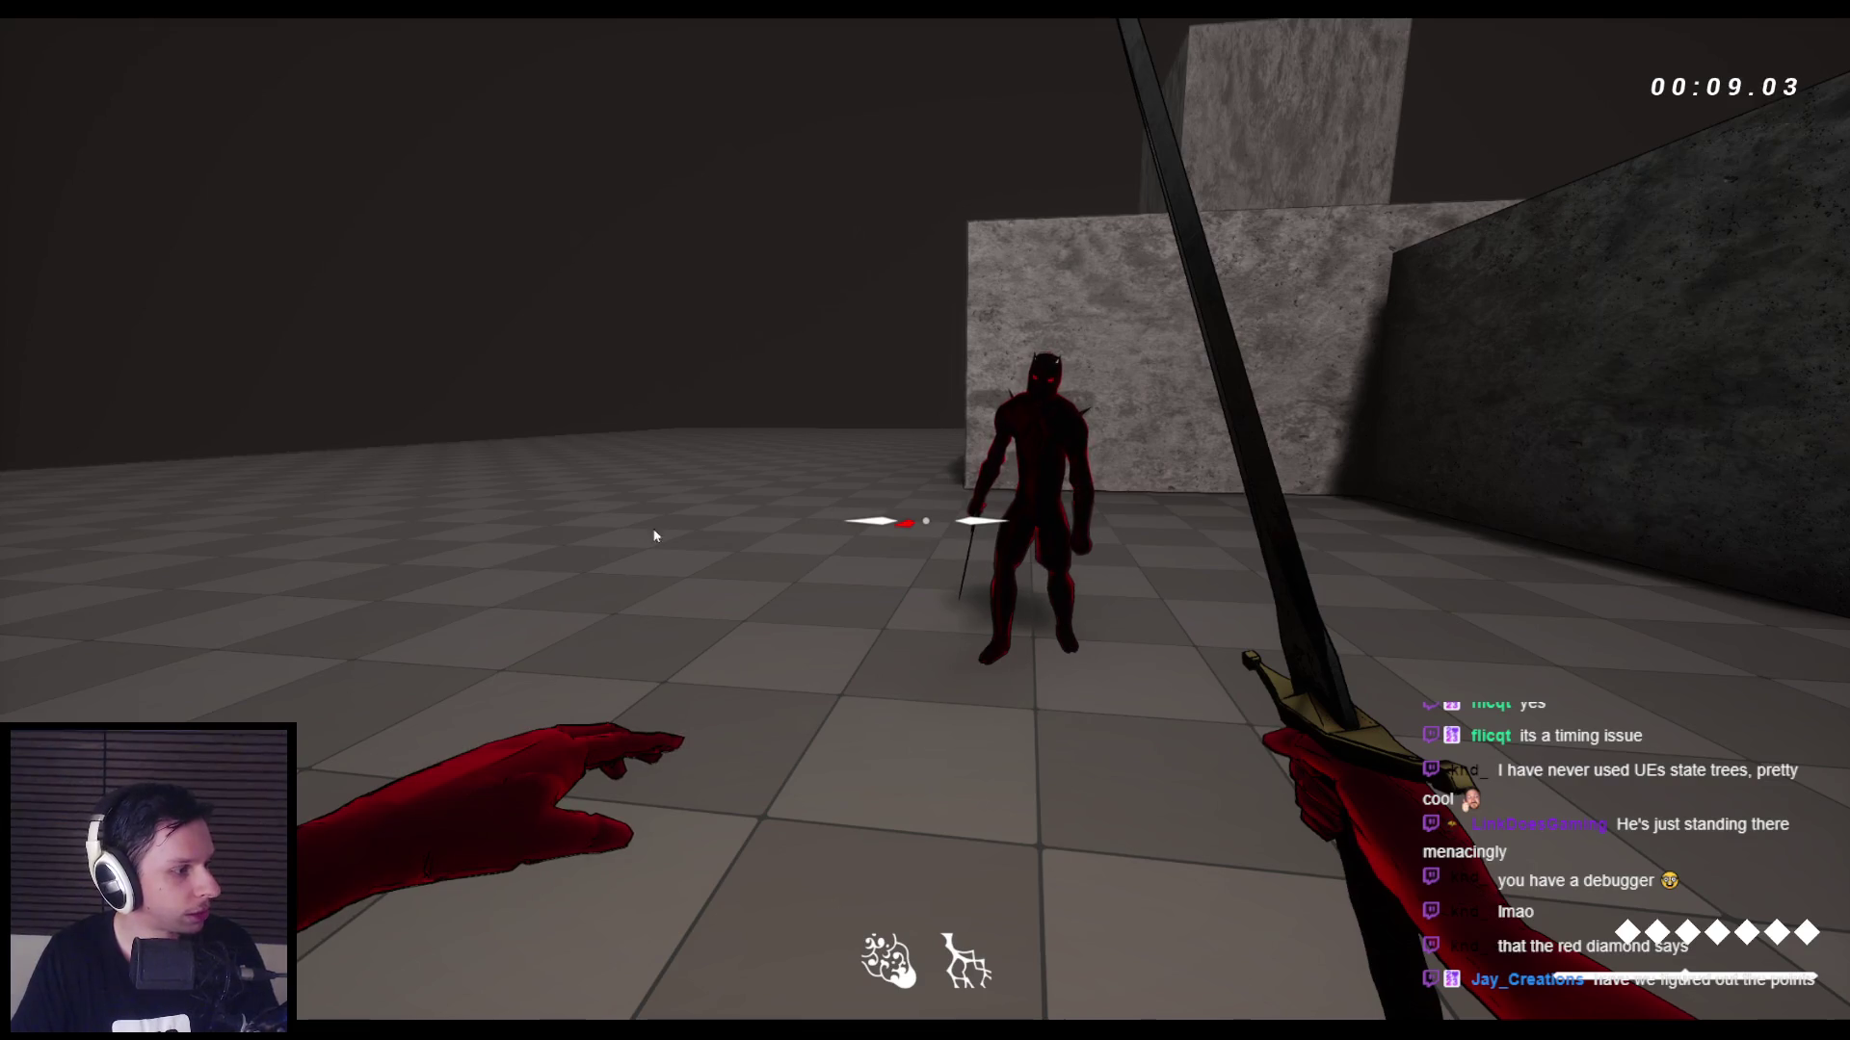
pyautogui.press('super')
pyautogui.press('Escape')
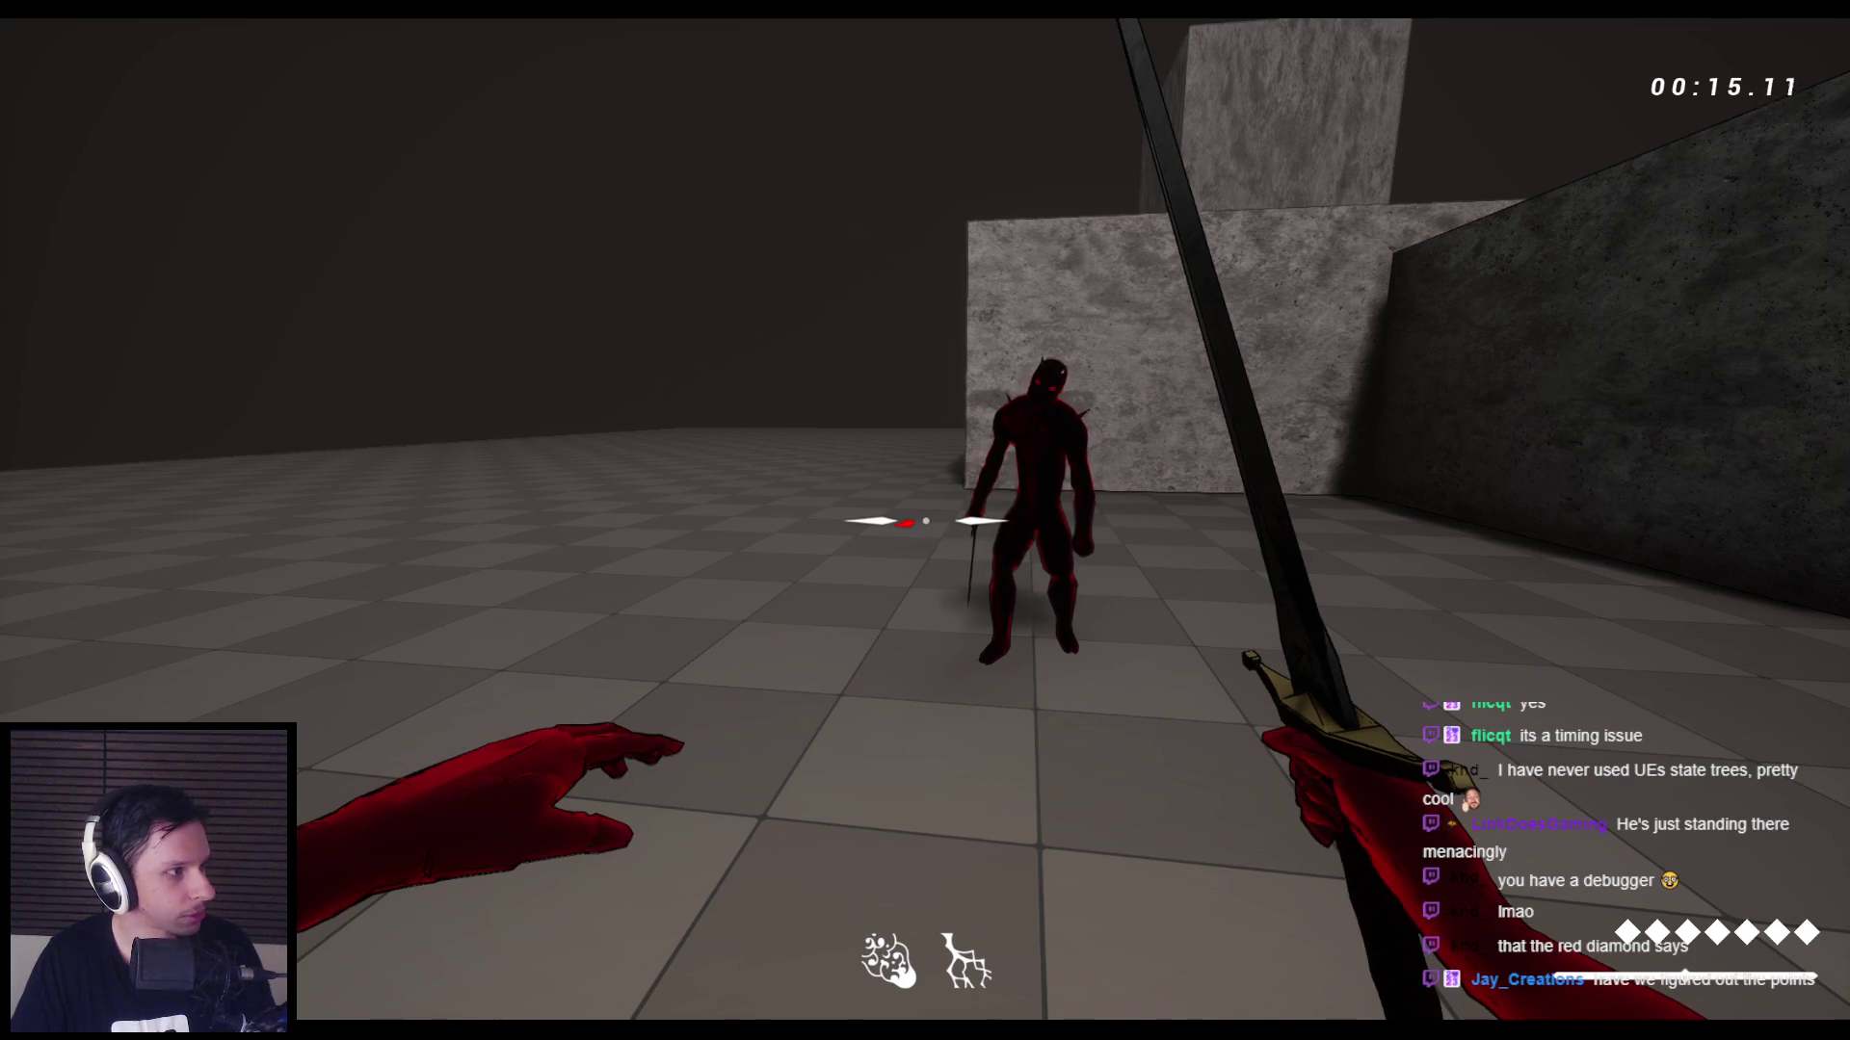
pyautogui.press('Escape')
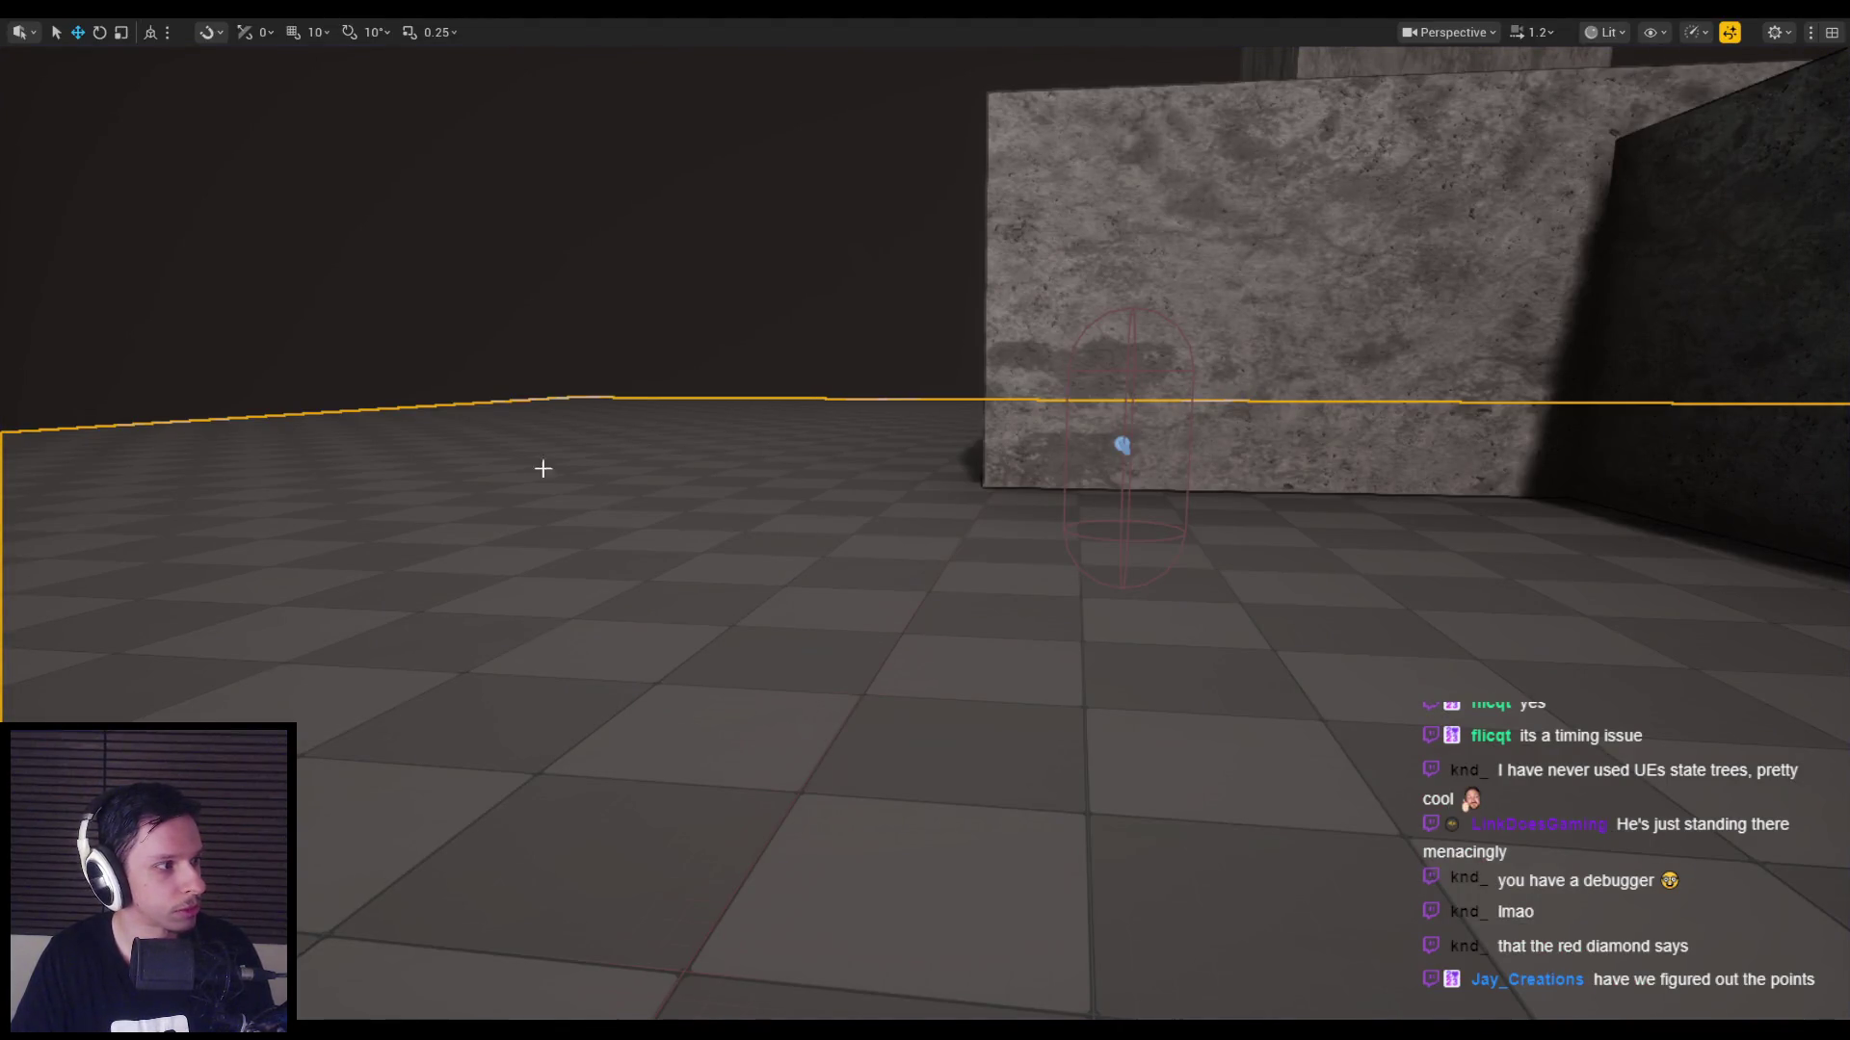
pyautogui.hotkey('alt', 'p')
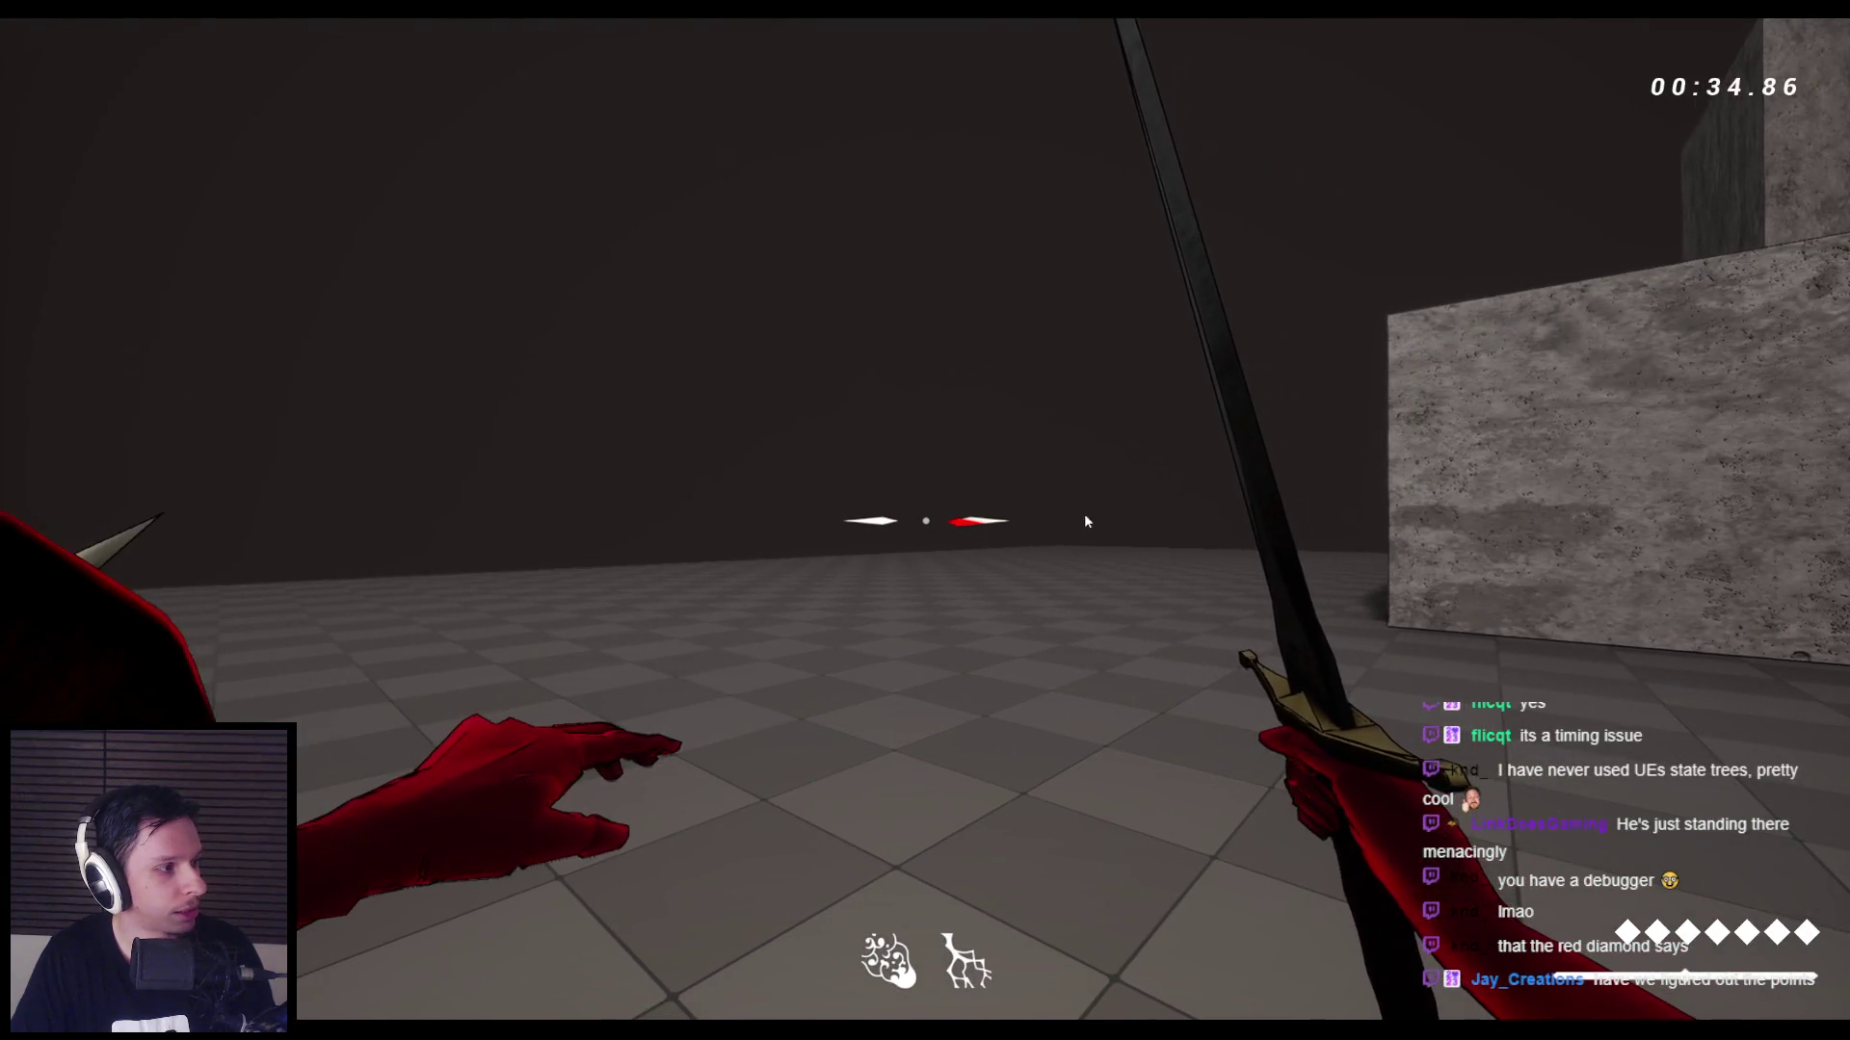
pyautogui.press('Escape')
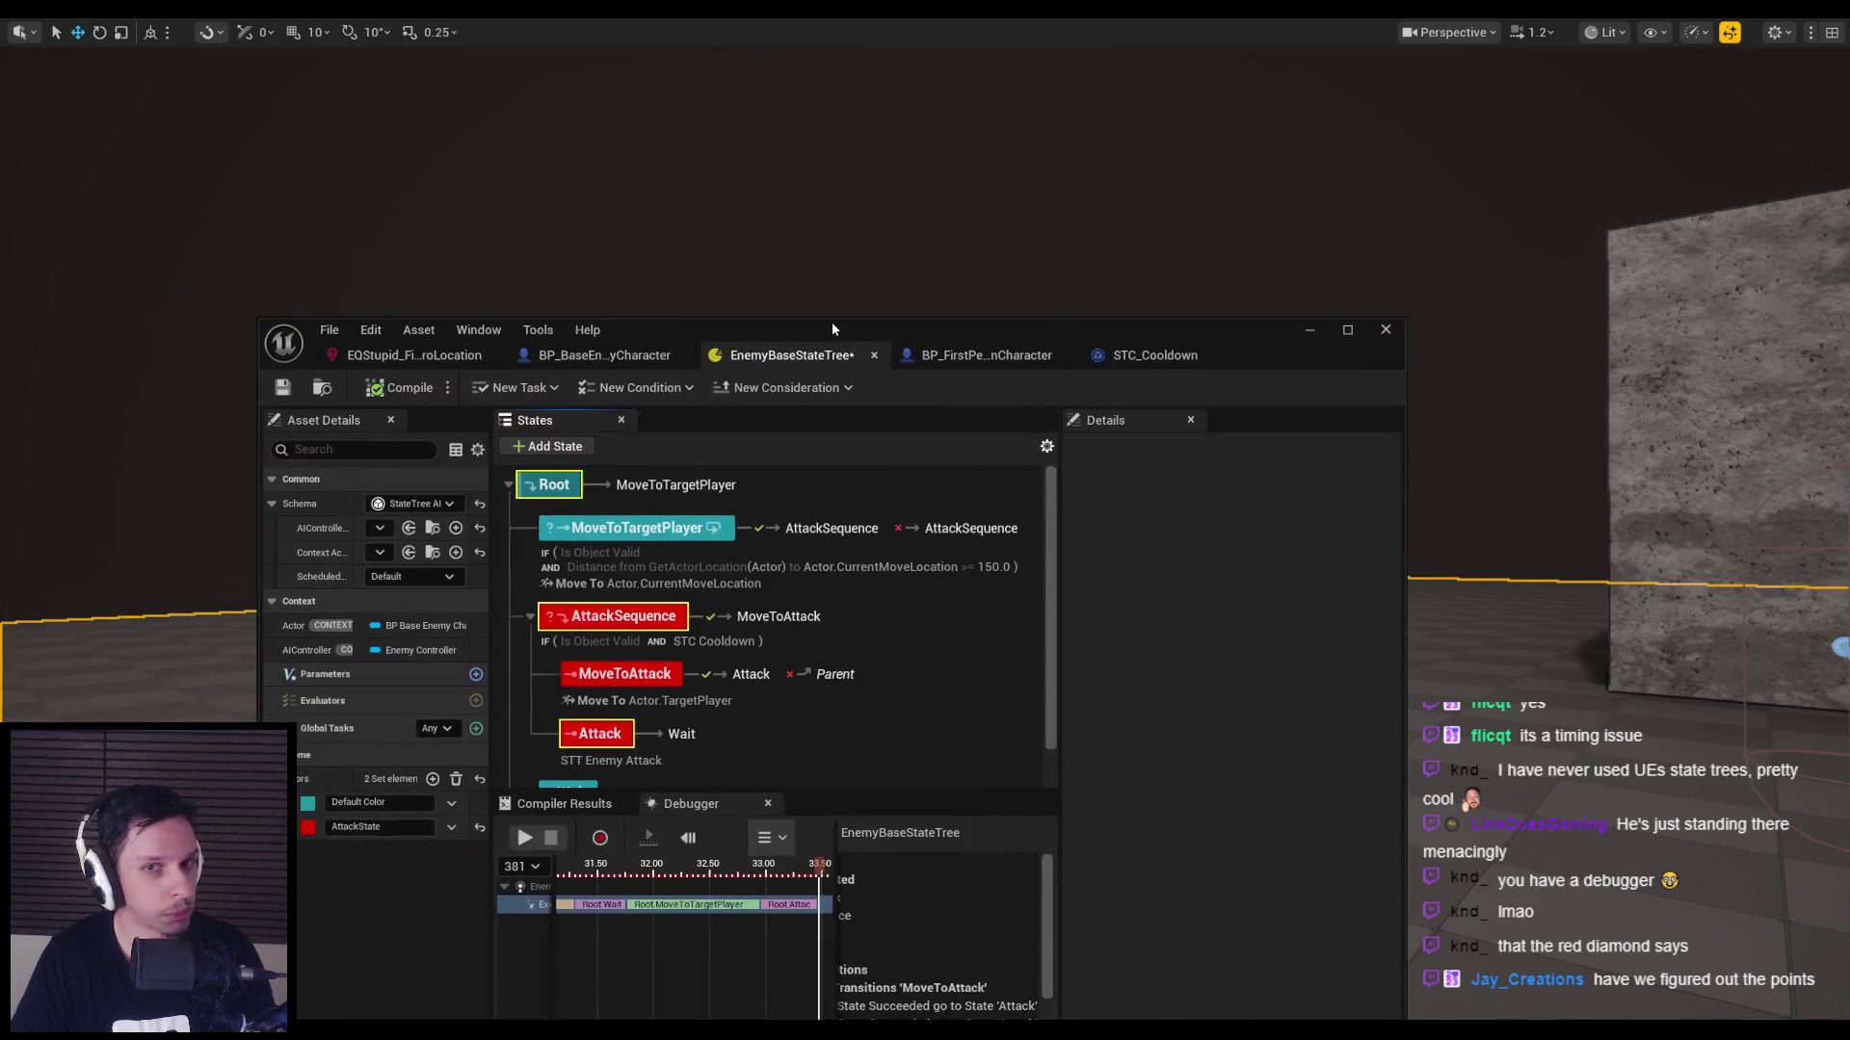
# Reopen the StateTree editor and review AttackSequence's STC Cooldown condition parameters.
pyautogui.doubleClick(831, 322)
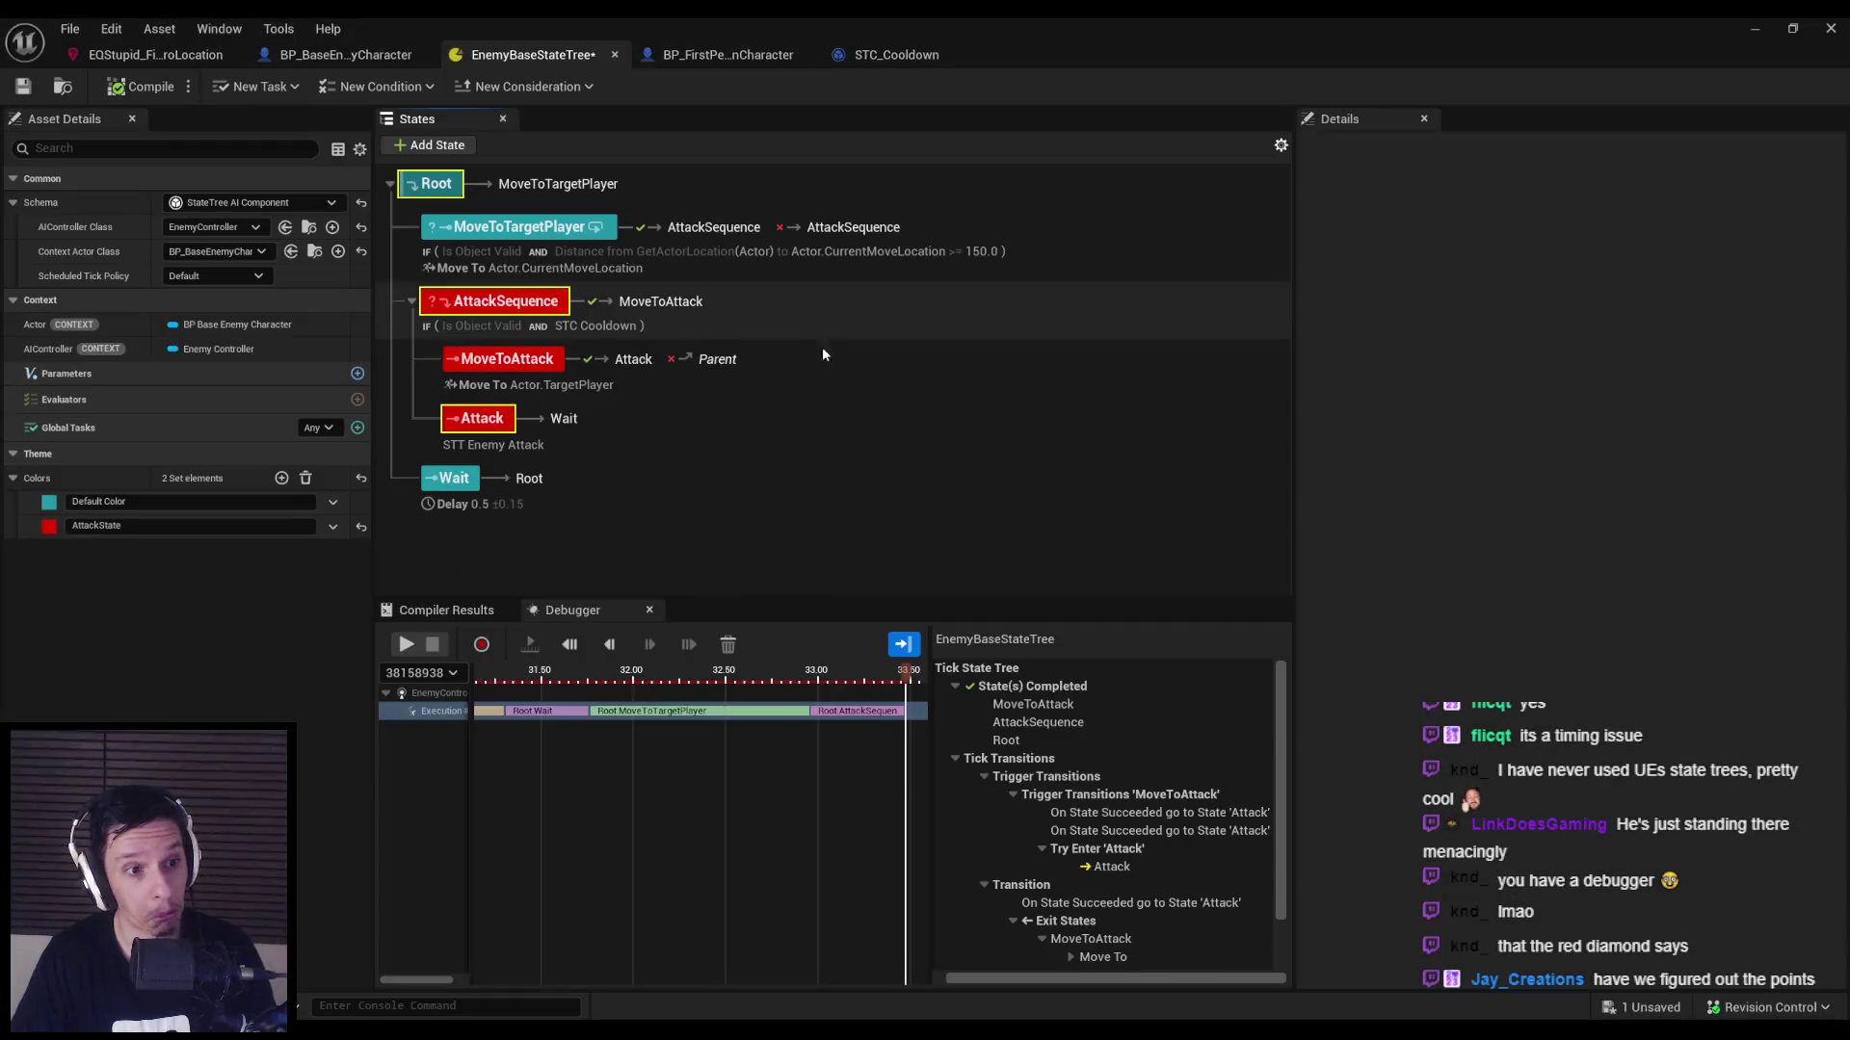
pyautogui.click(535, 305)
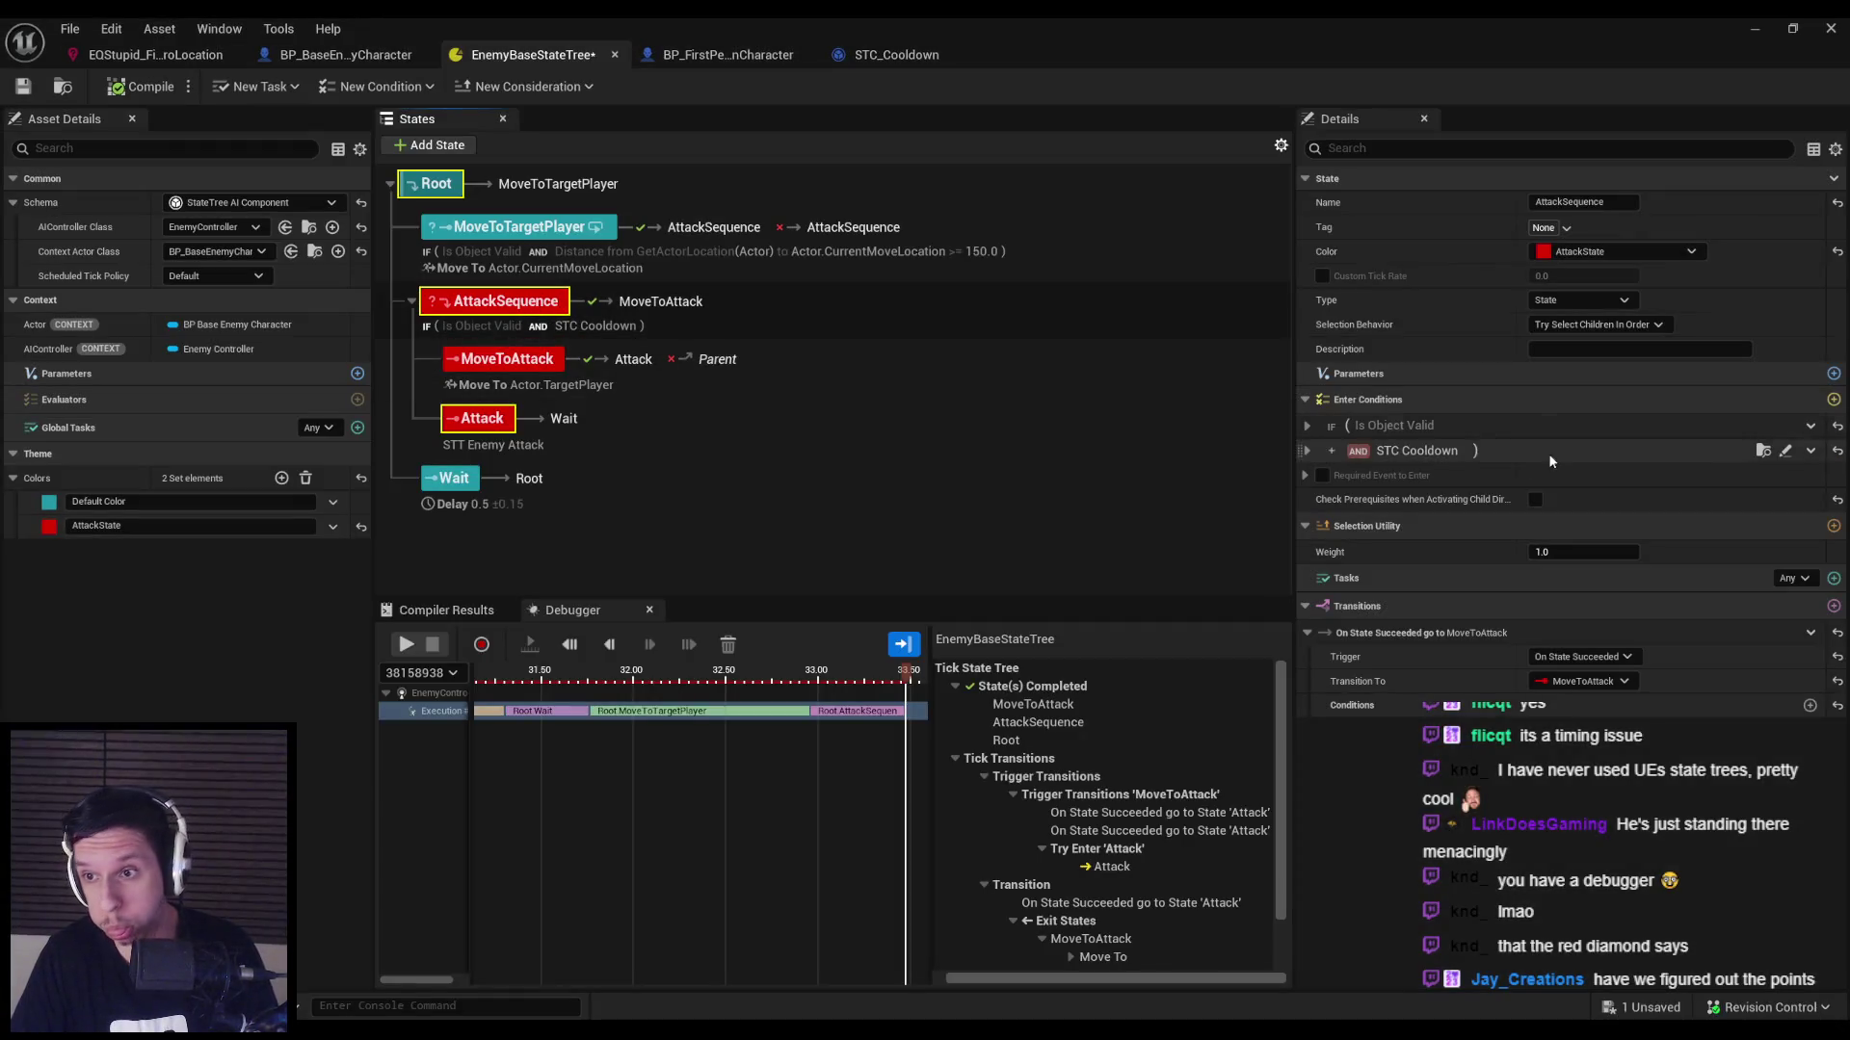
pyautogui.click(1306, 450)
# Play-test the grunt closing in and swinging, then check MoveToAttack's settings.
pyautogui.click(1754, 29)
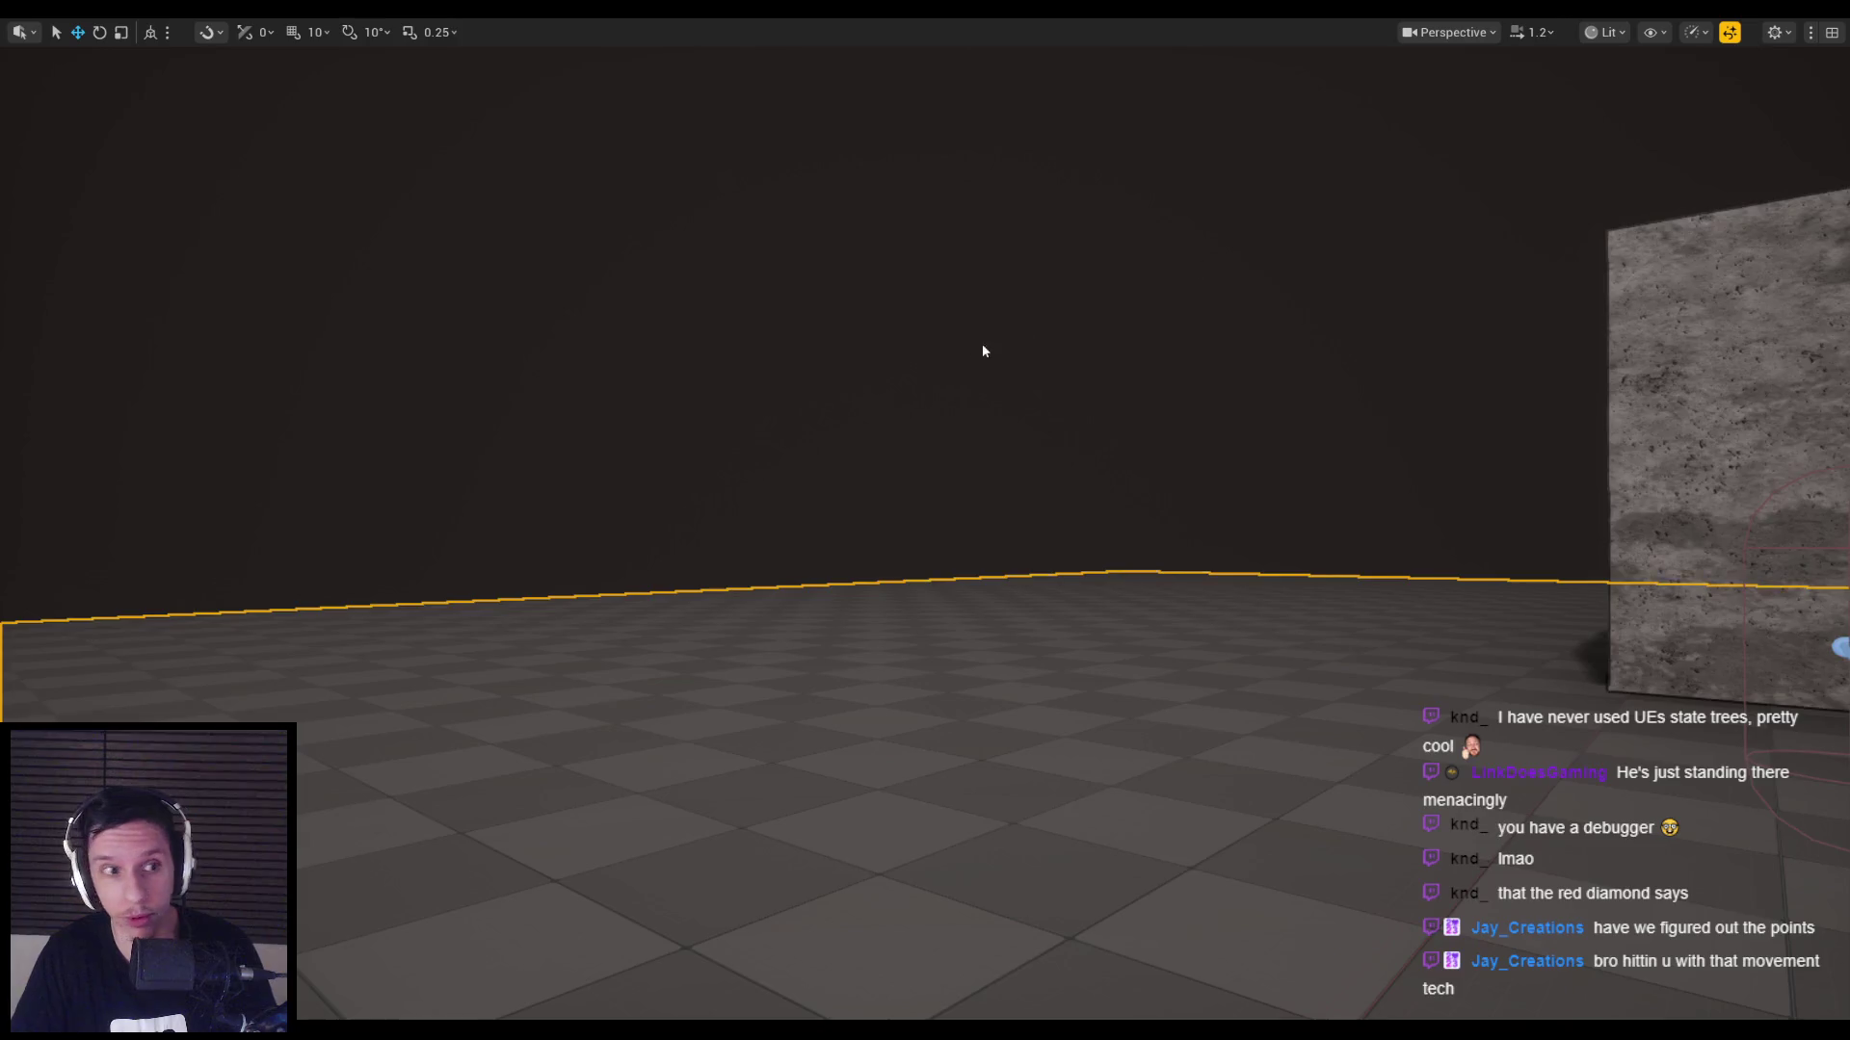
pyautogui.click(969, 343)
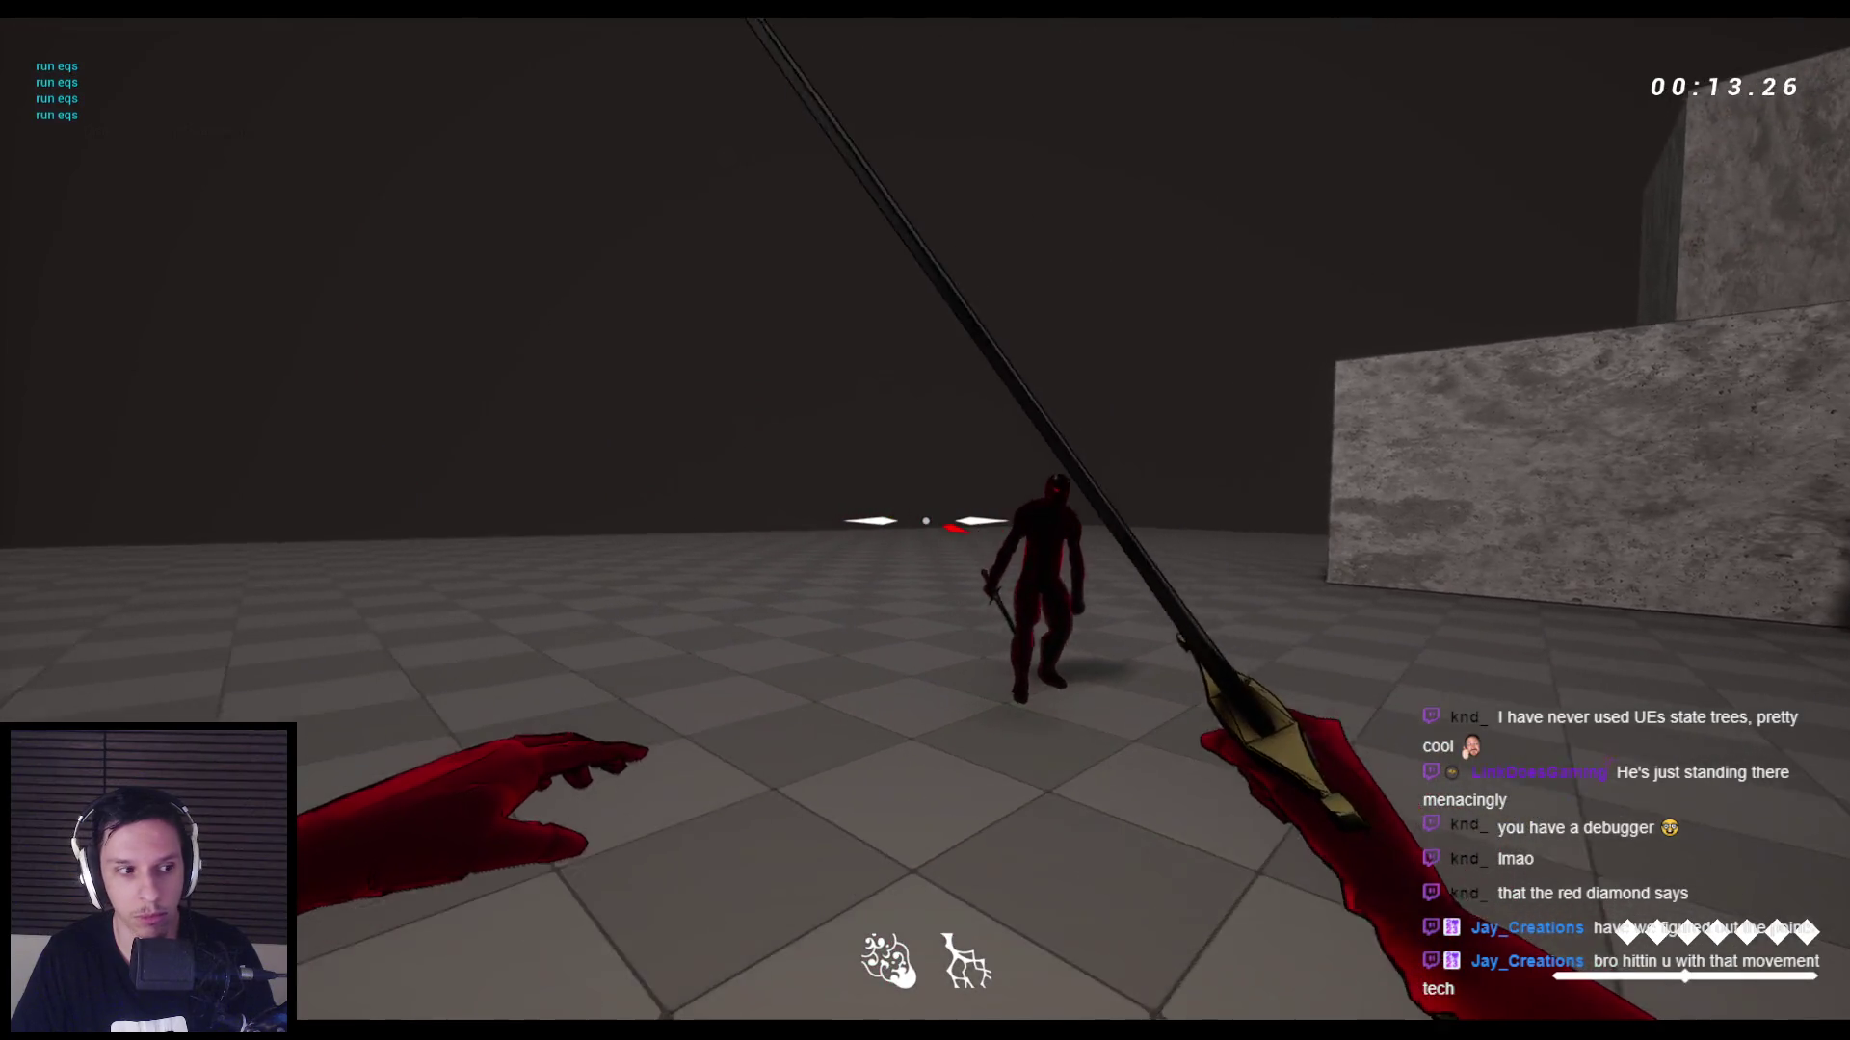
pyautogui.press('Escape')
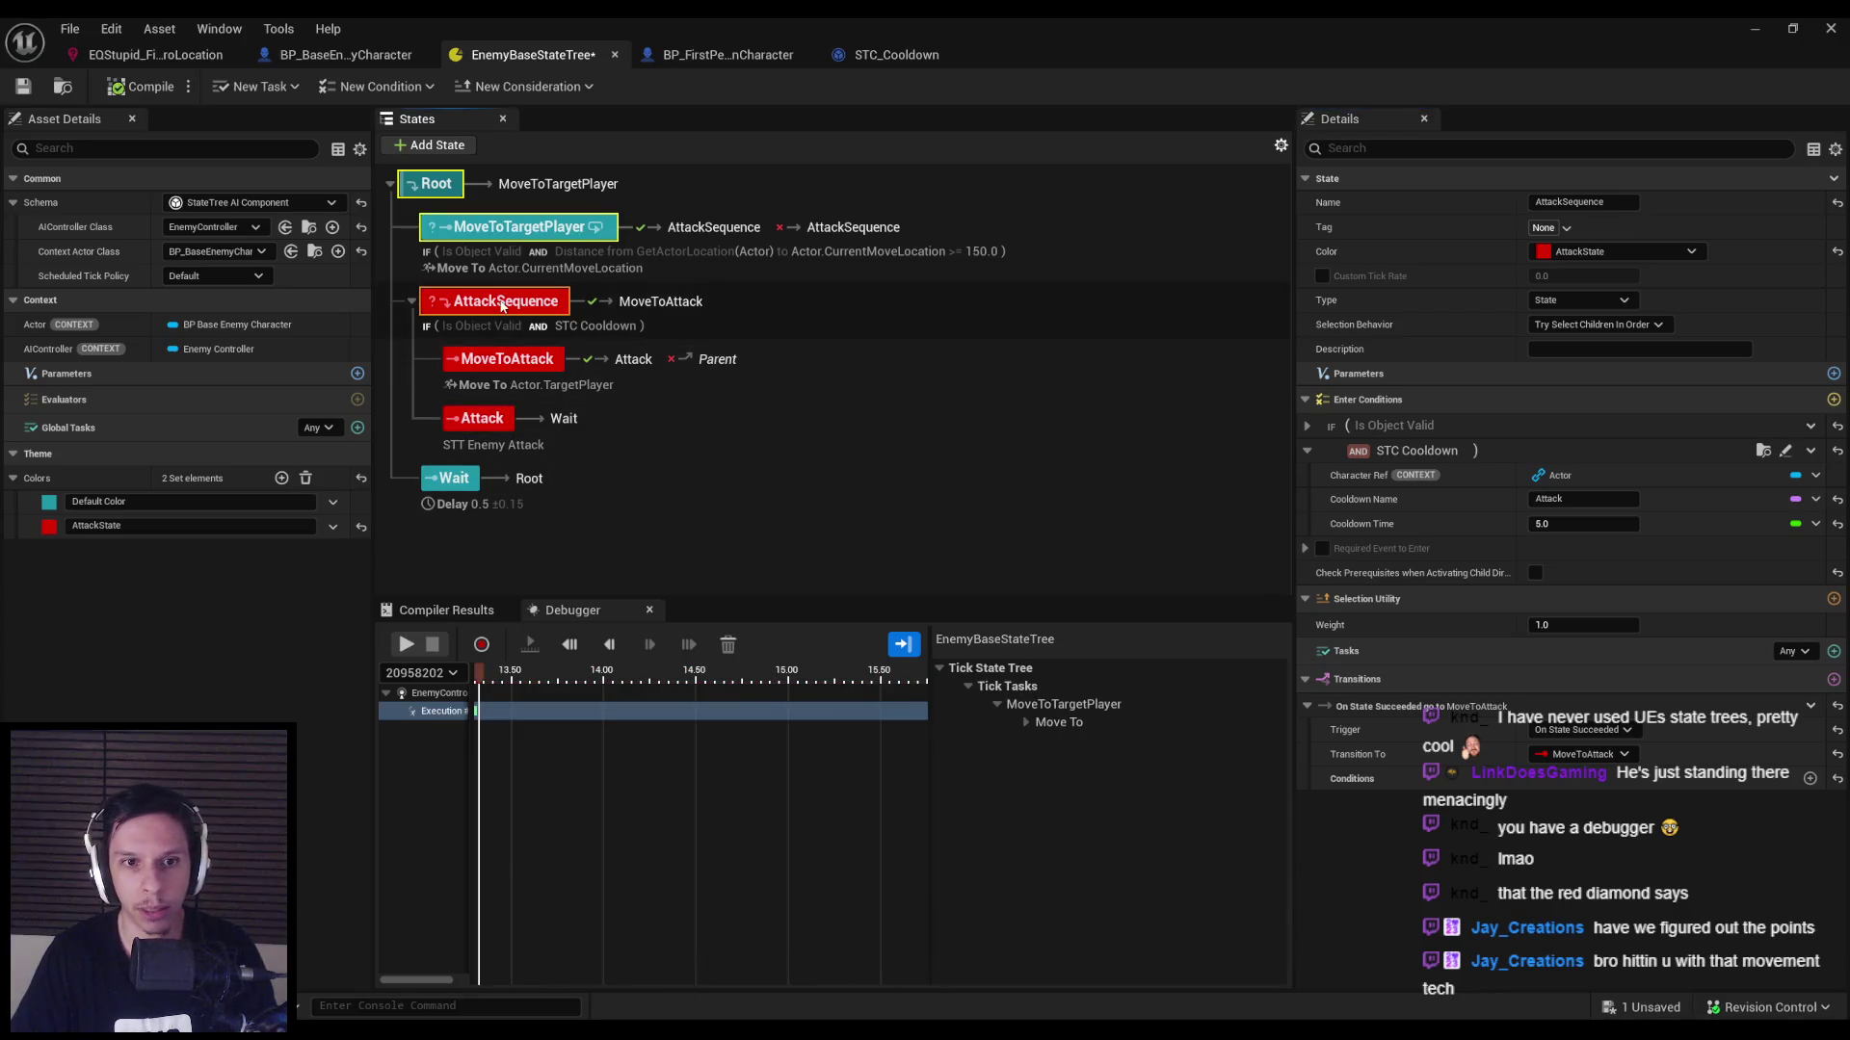
pyautogui.click(517, 357)
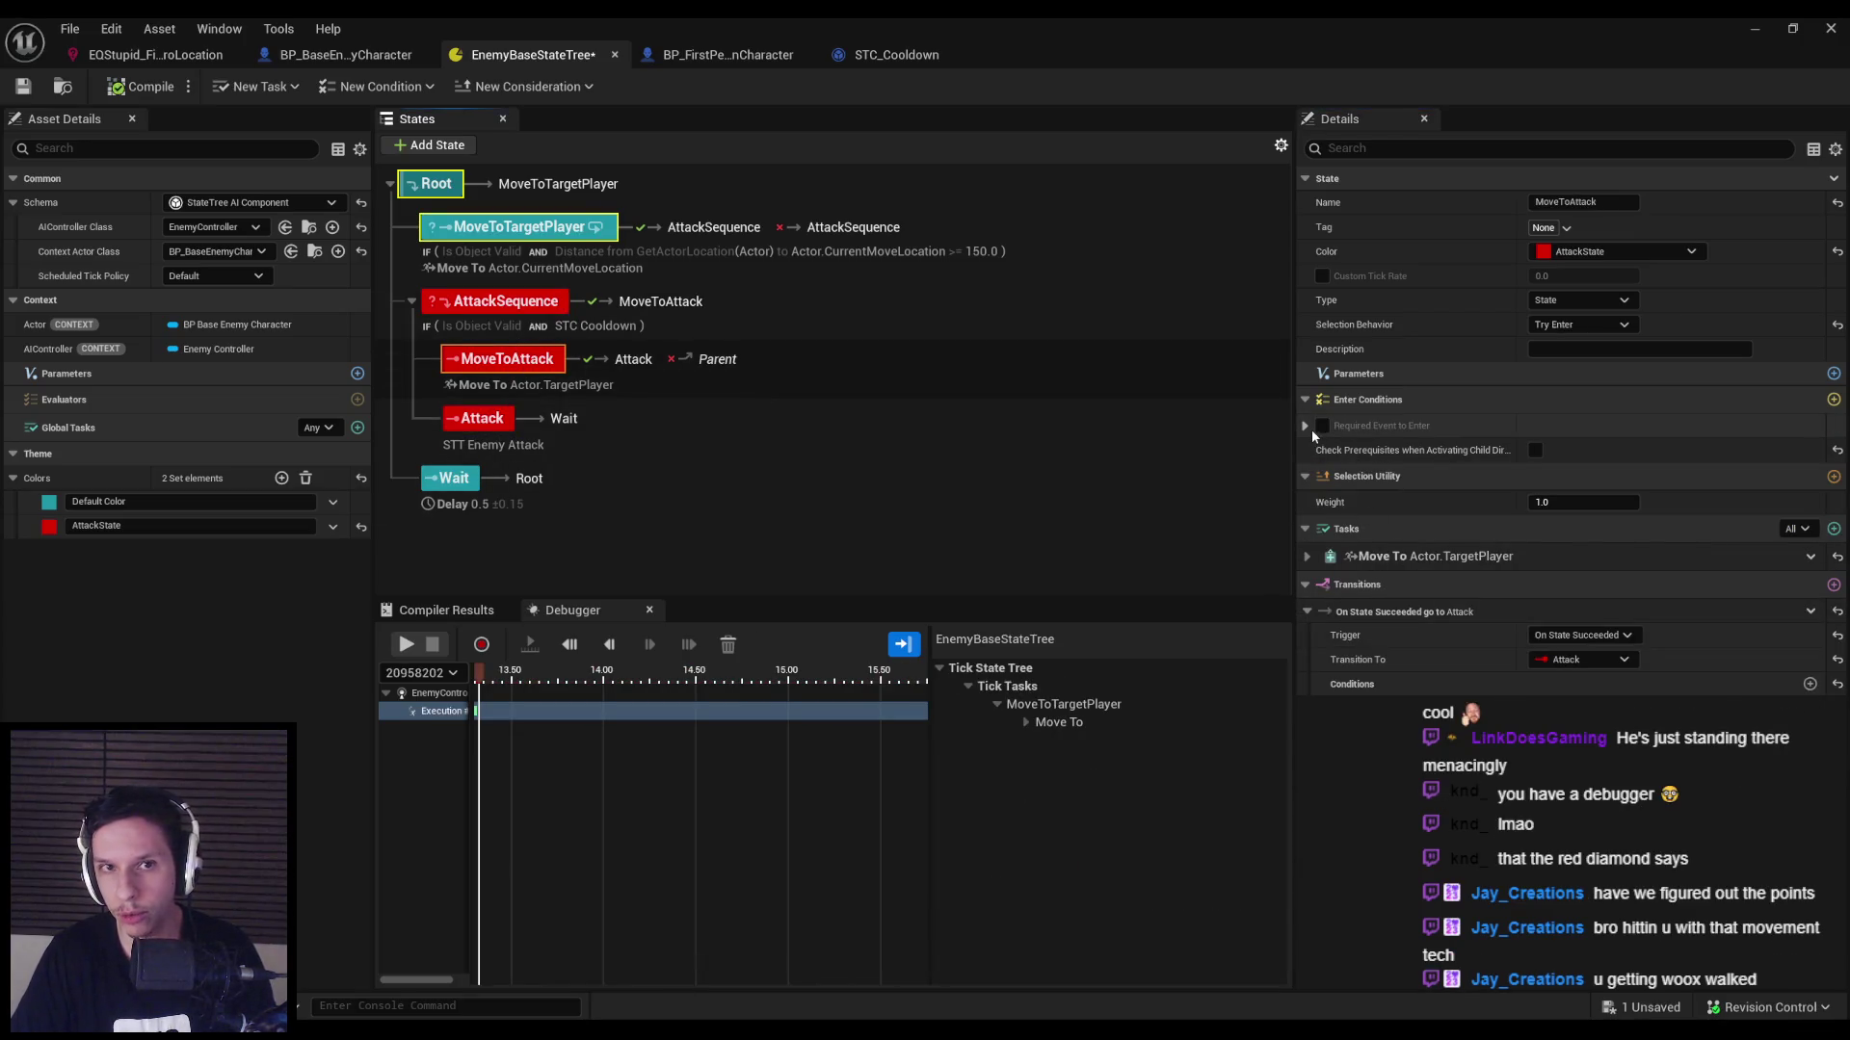
pyautogui.click(1749, 27)
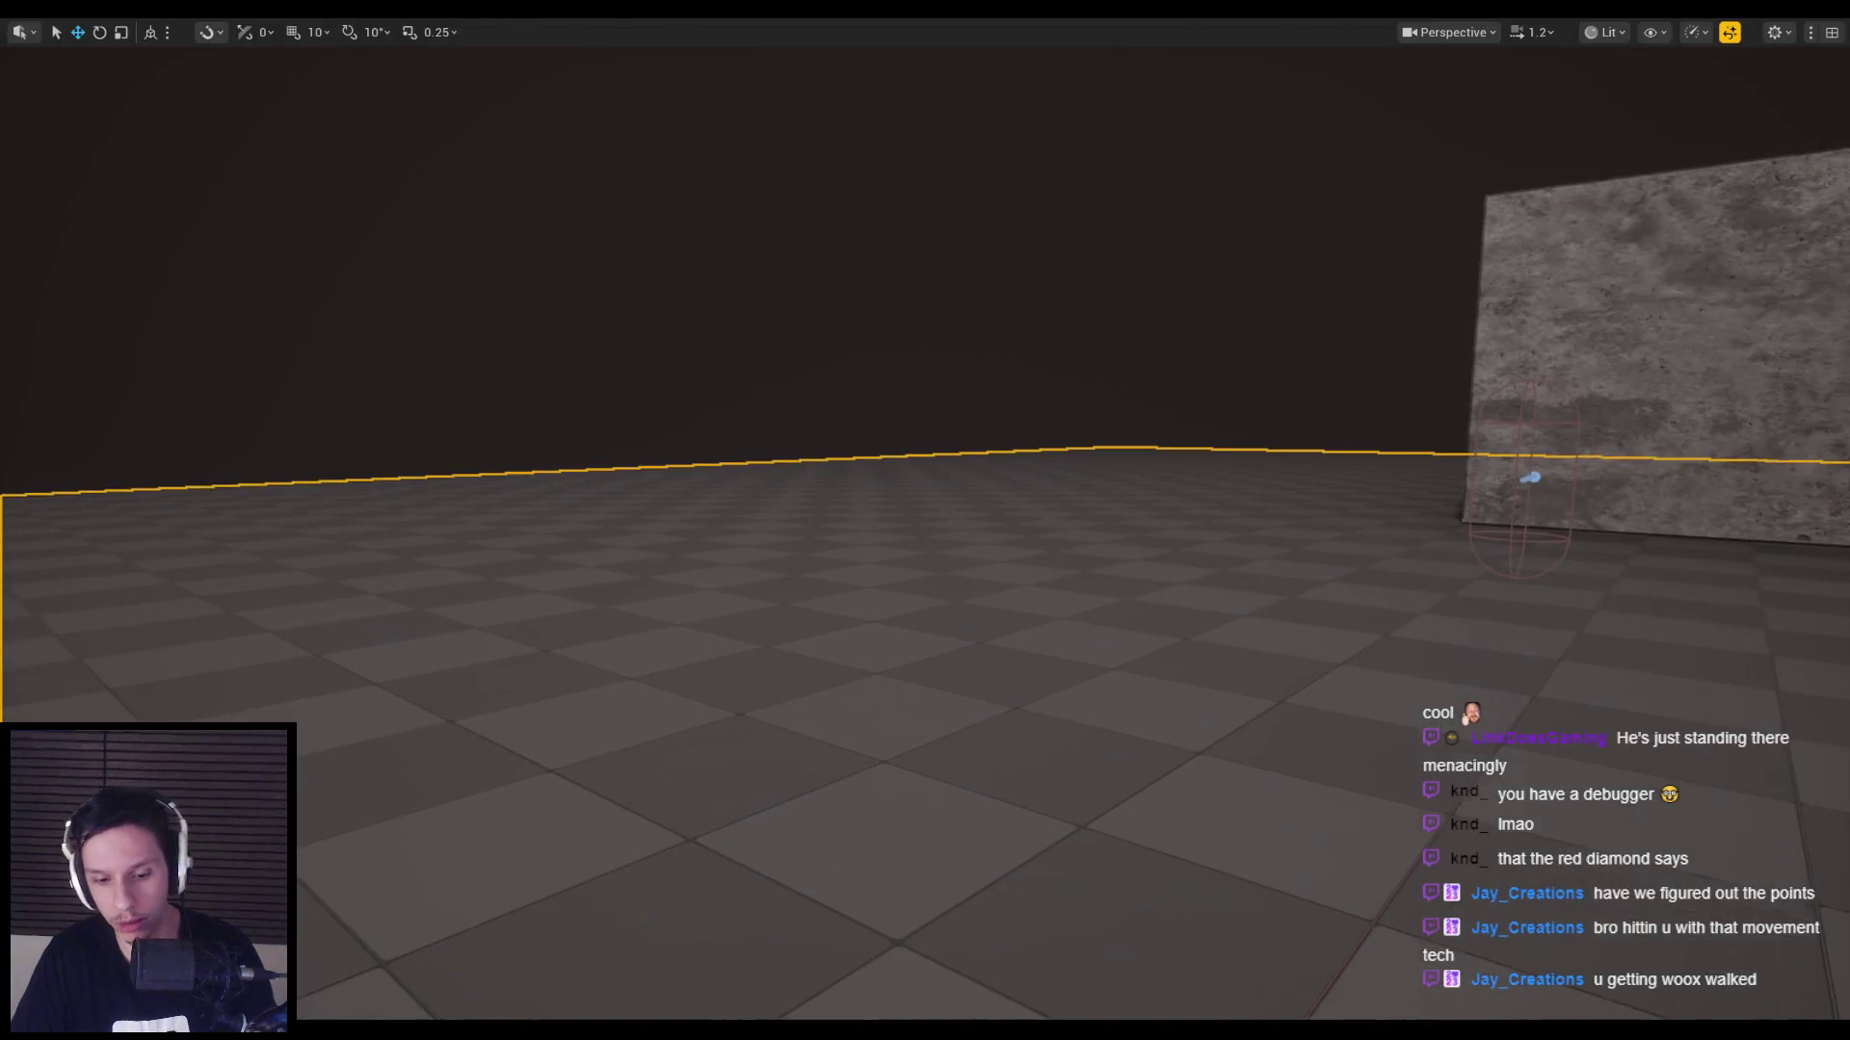
# Open BP_Enemy-Grunt from the Enemy folder, search its Details for attack settings, and check it out.
pyautogui.click(74, 495)
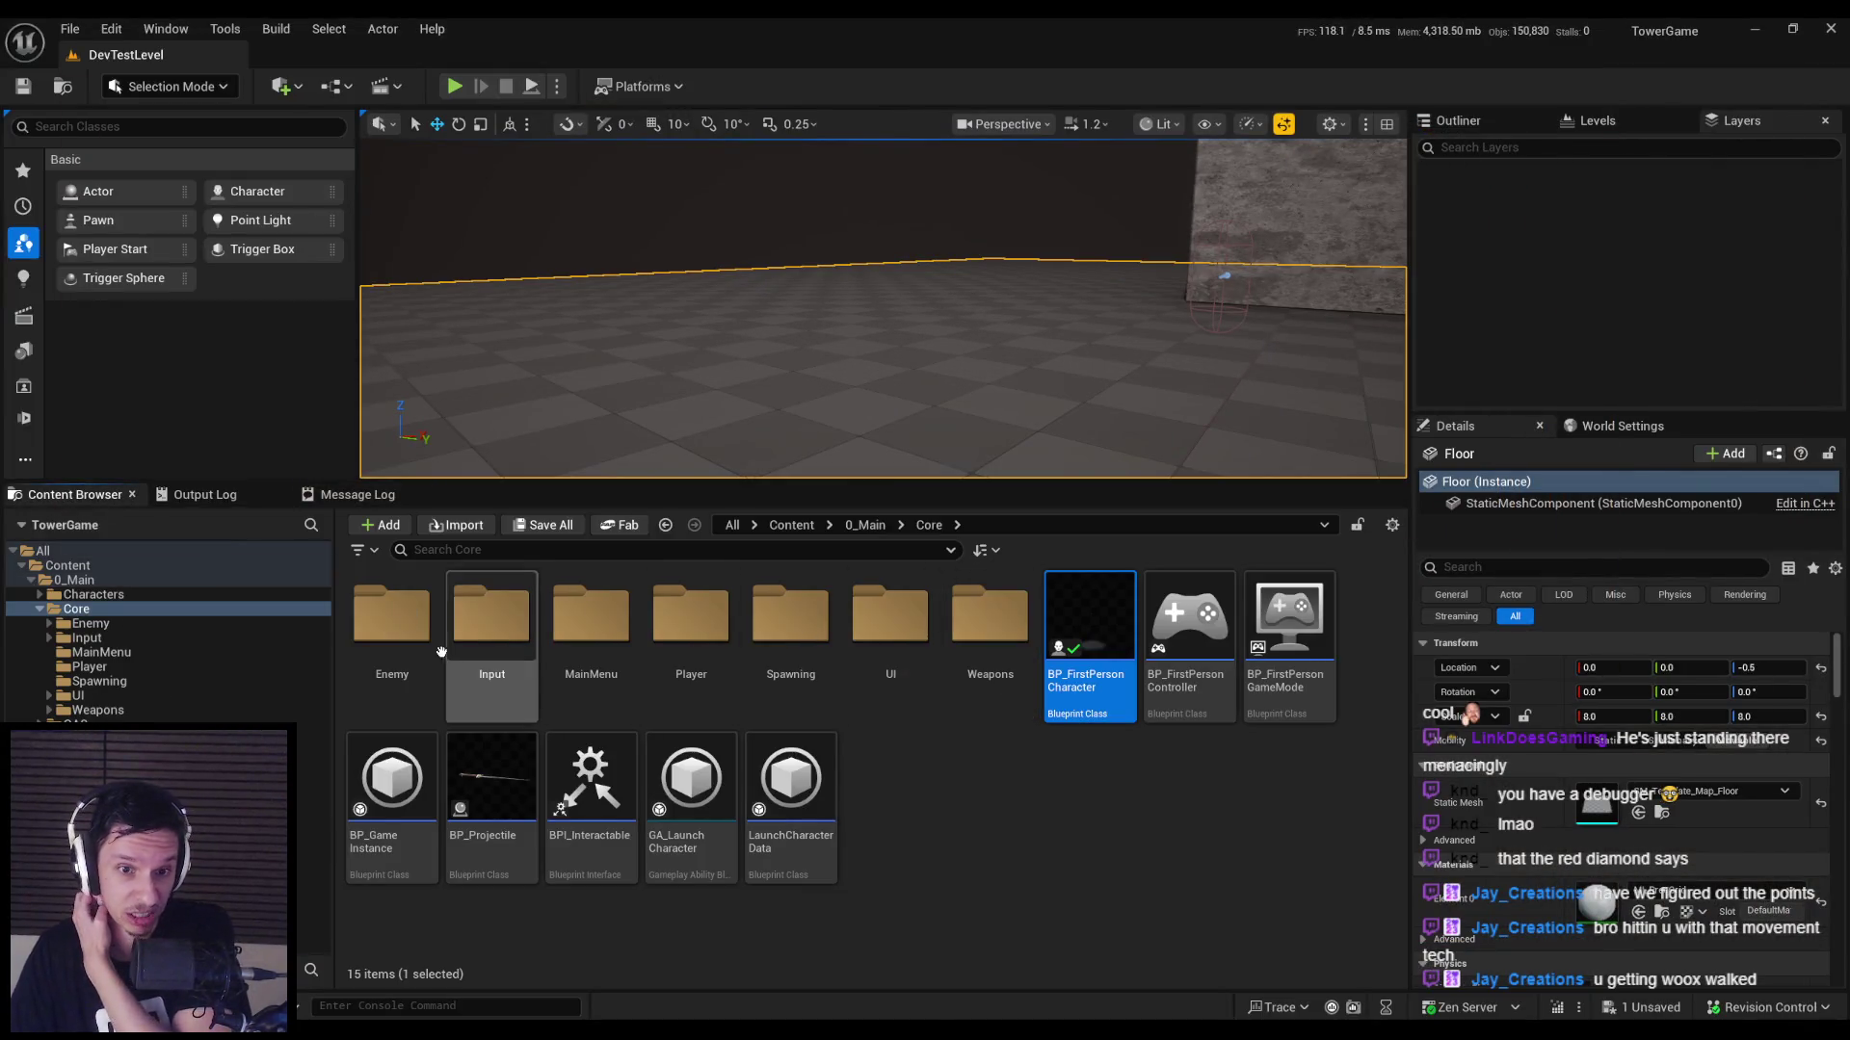
pyautogui.doubleClick(436, 650)
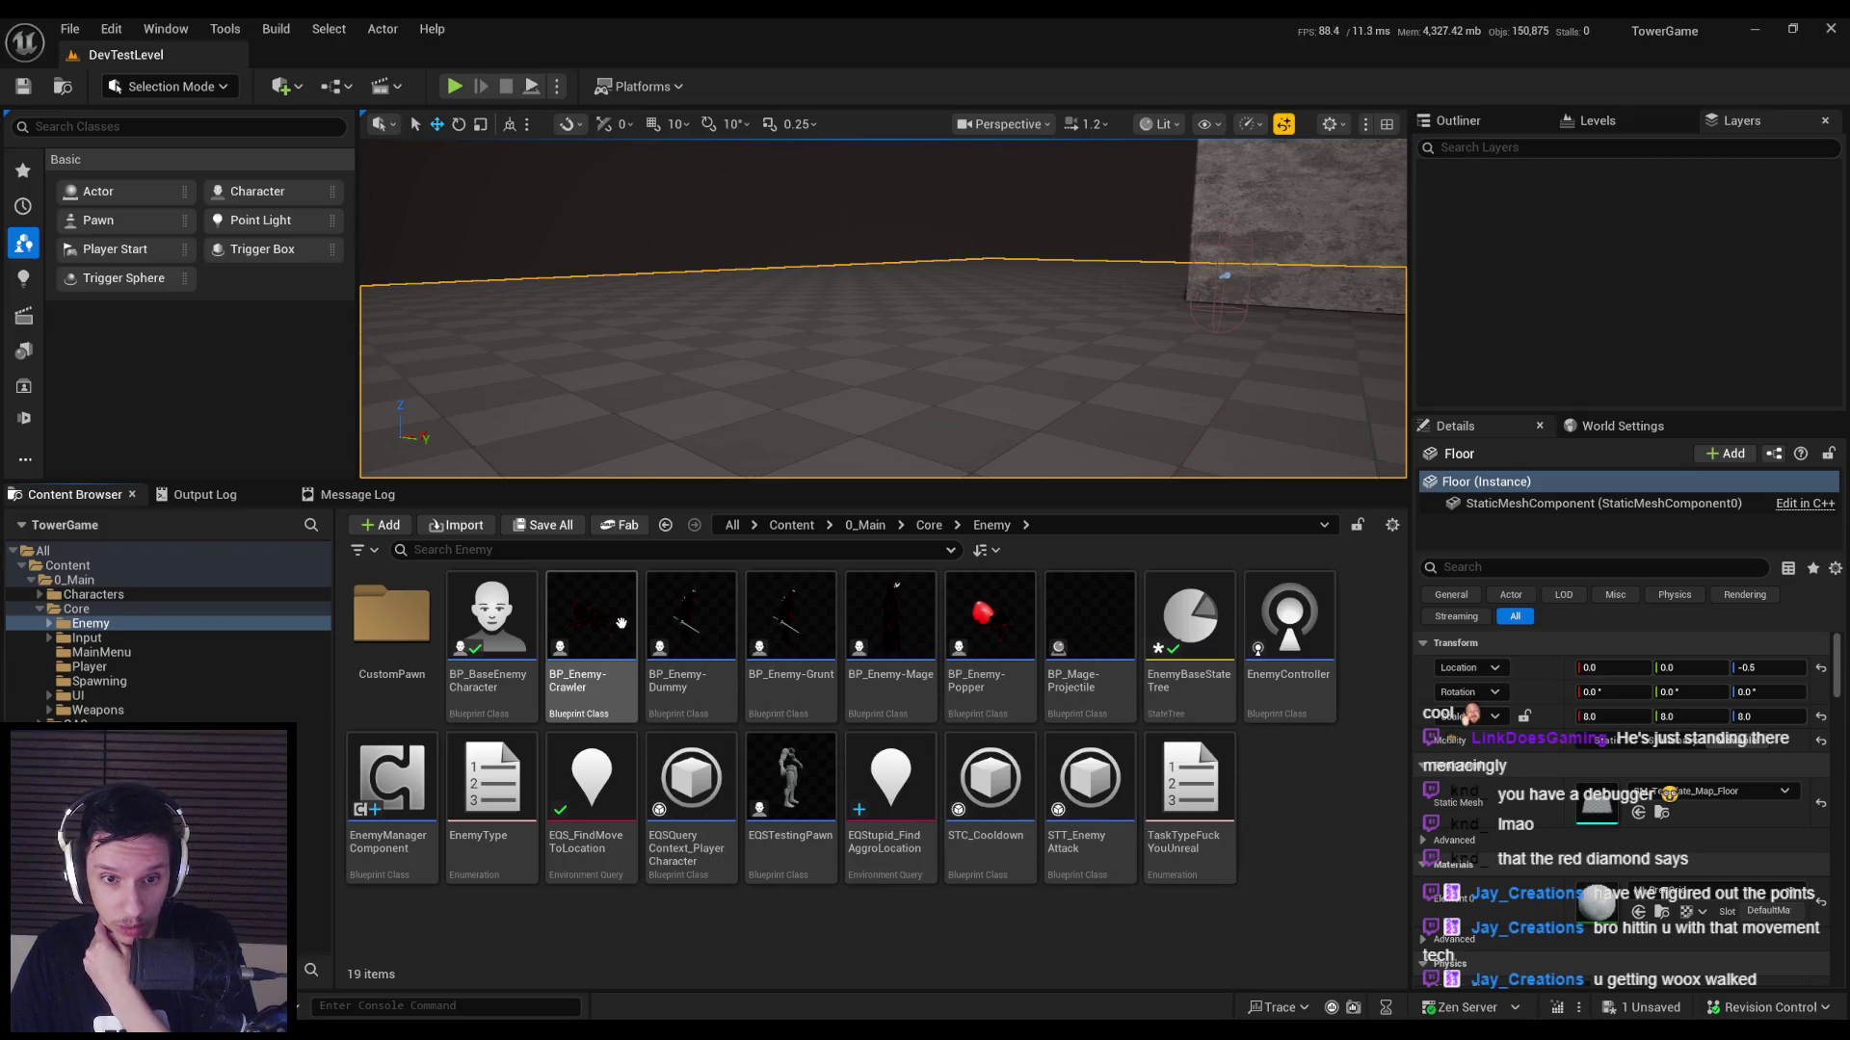
pyautogui.doubleClick(773, 622)
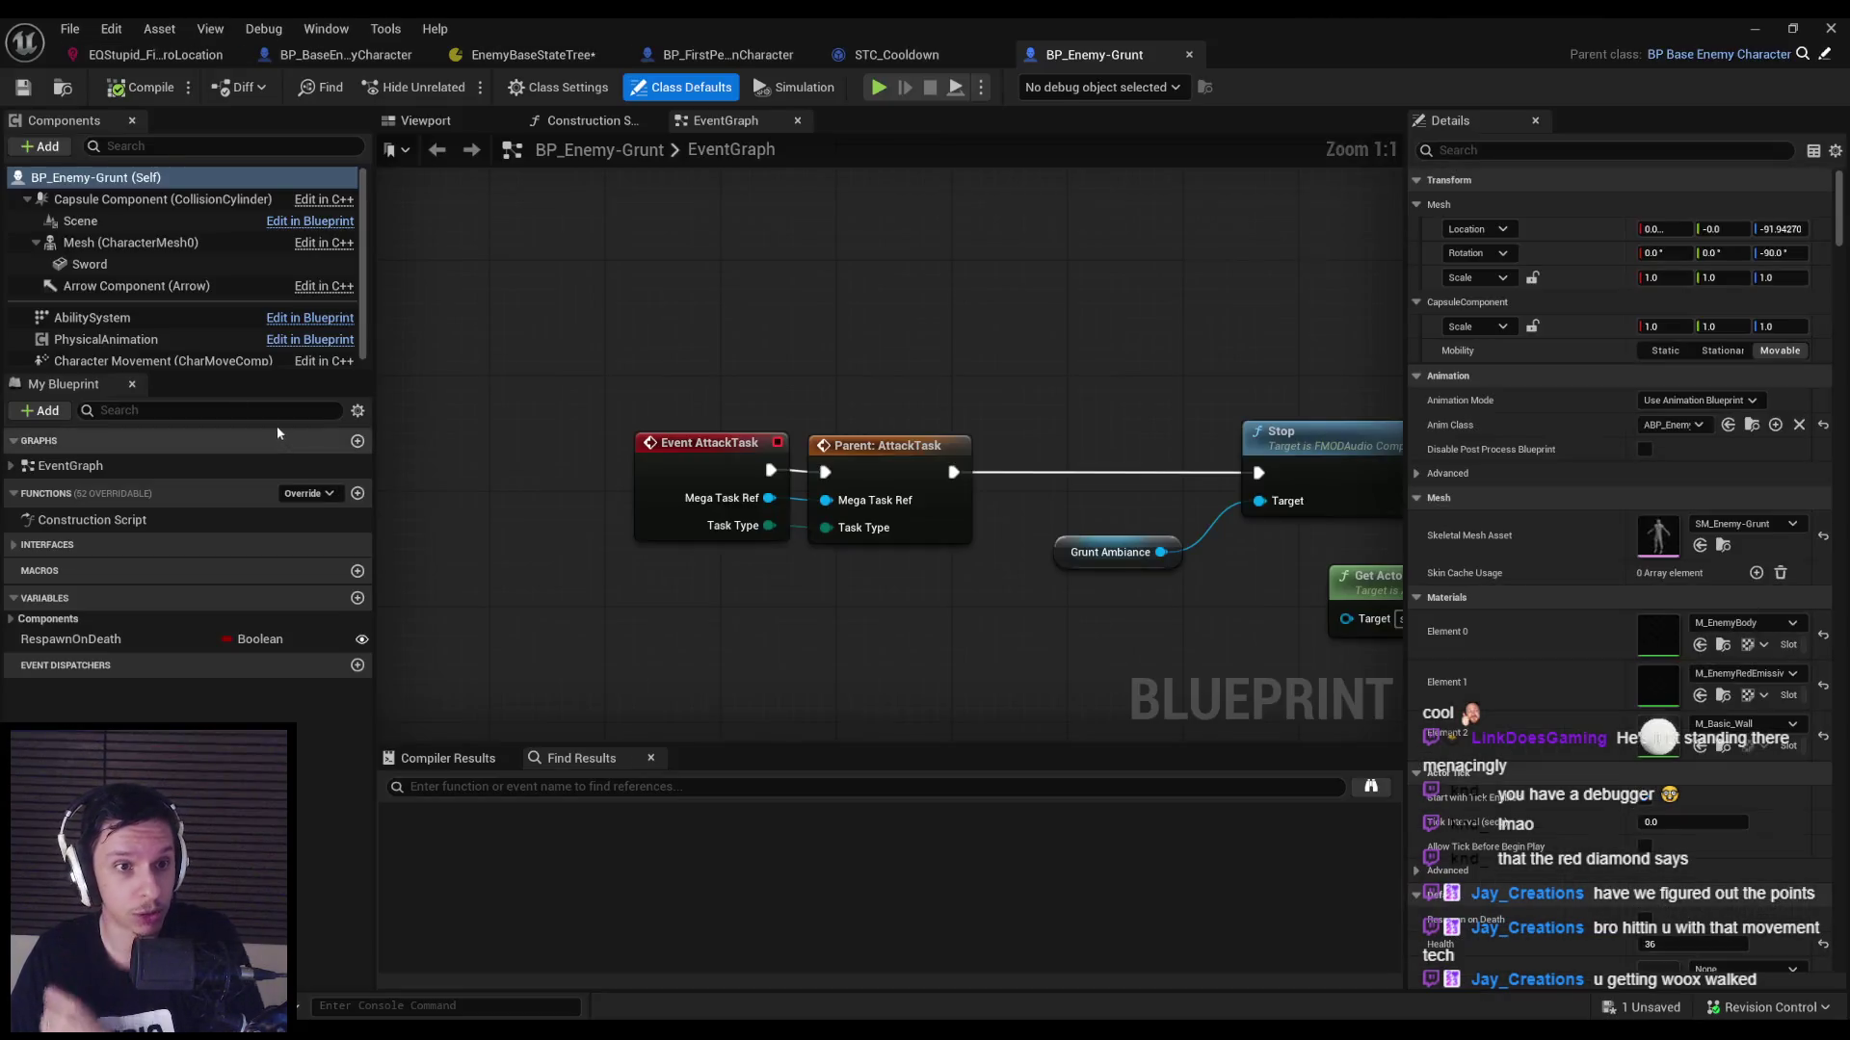
pyautogui.scroll(-5, 1580, 234)
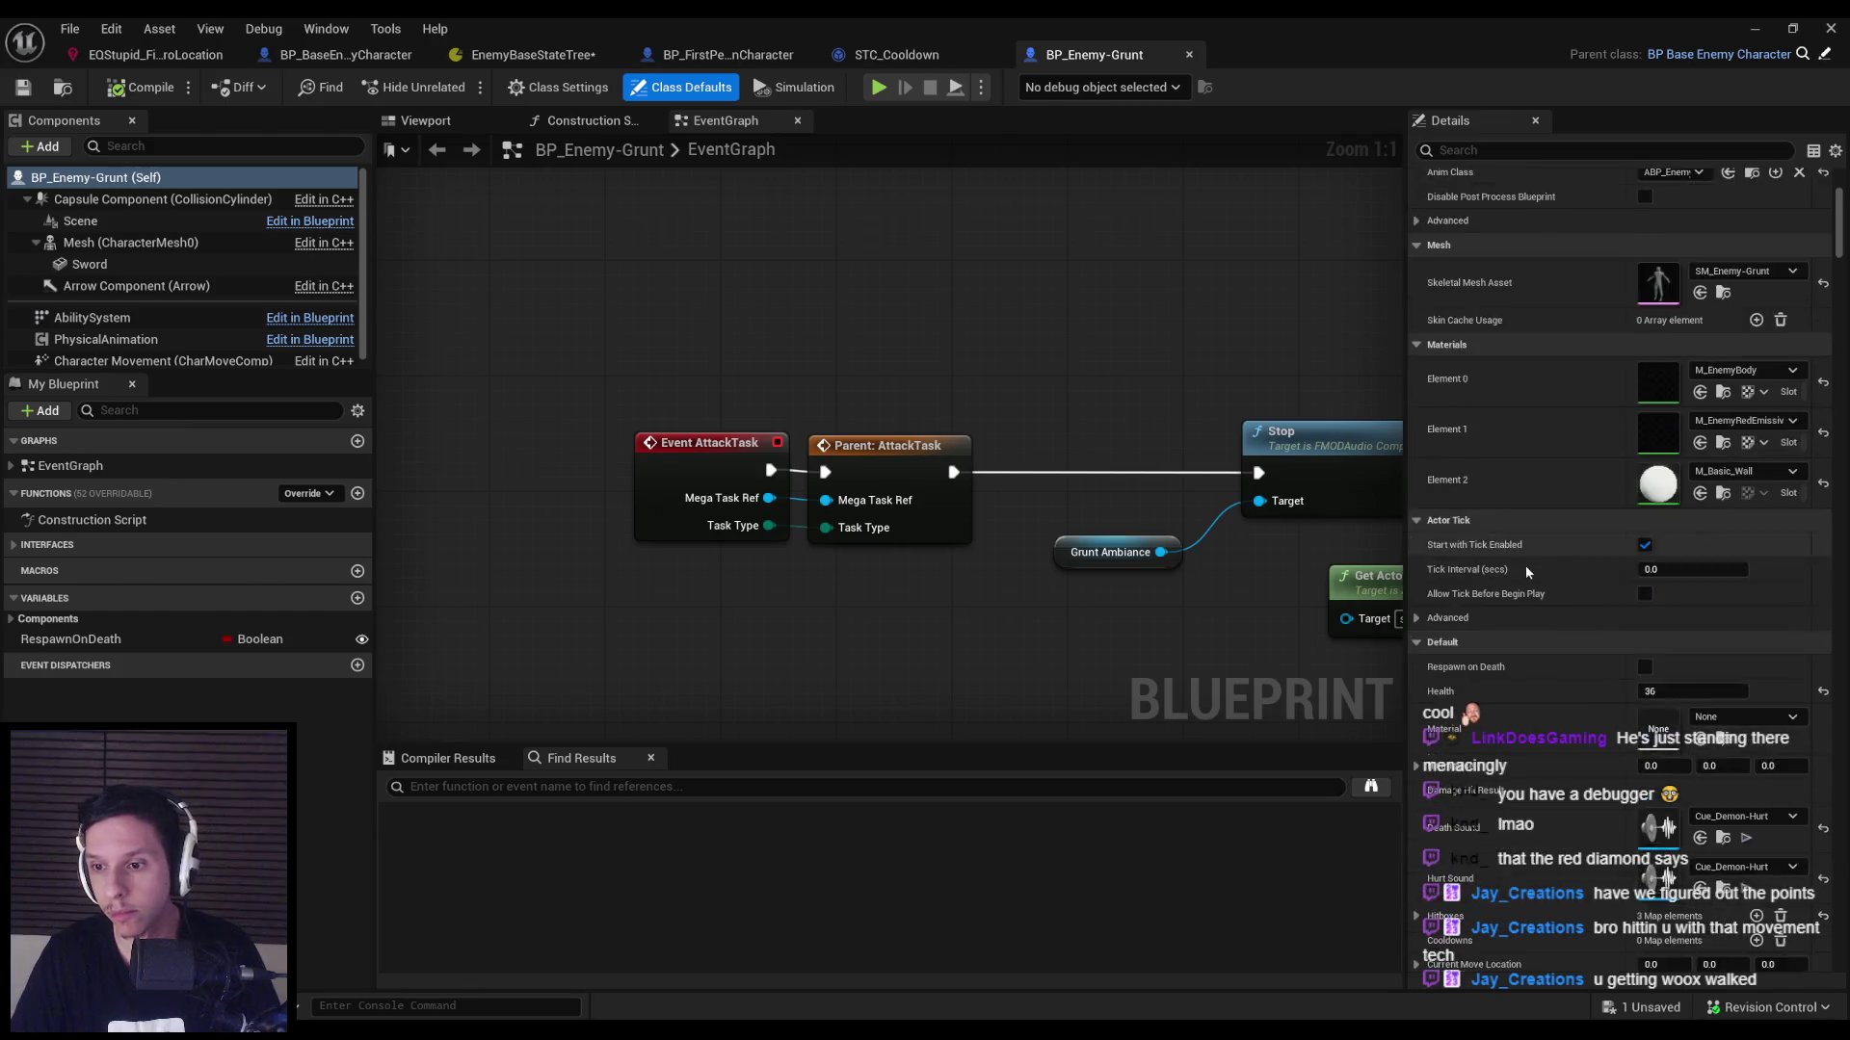
pyautogui.write('attac')
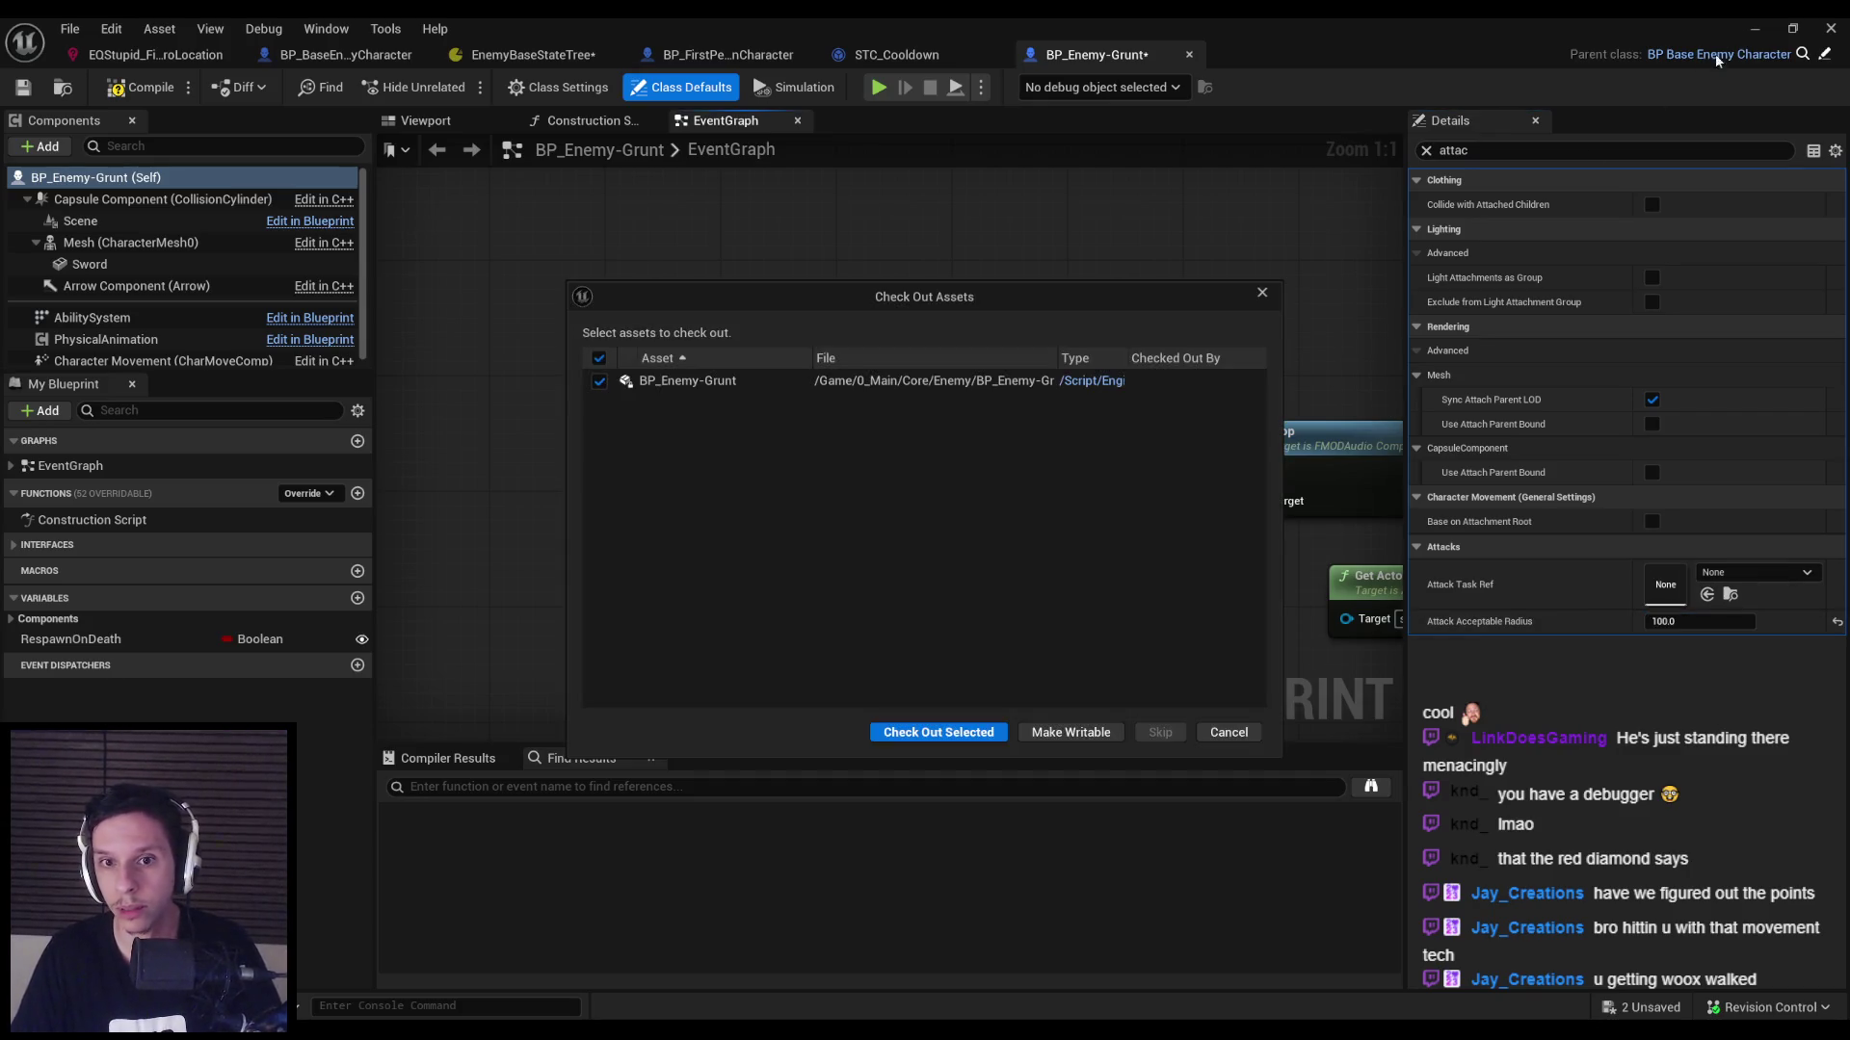
pyautogui.click(957, 735)
# Play-test fullscreen, then select the grunt standing near the maze.
pyautogui.click(1757, 30)
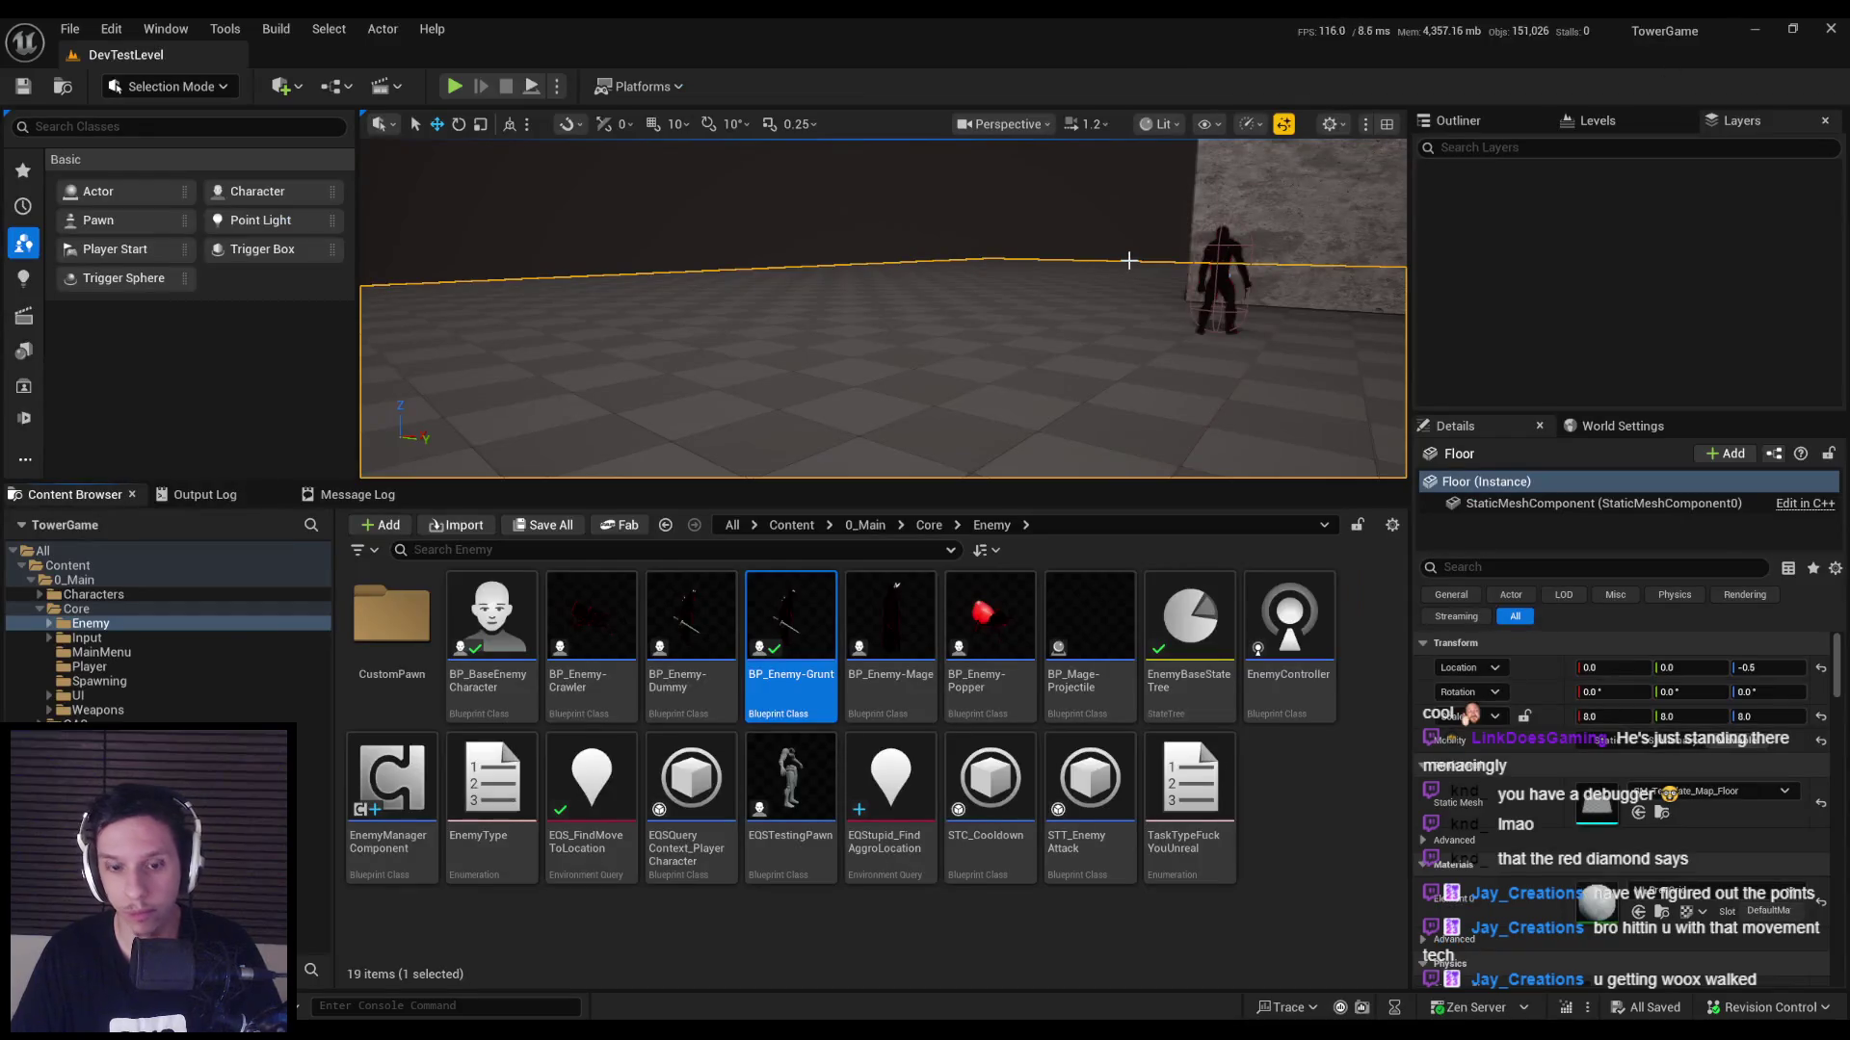
pyautogui.hotkey('alt', 'p')
pyautogui.press('F11')
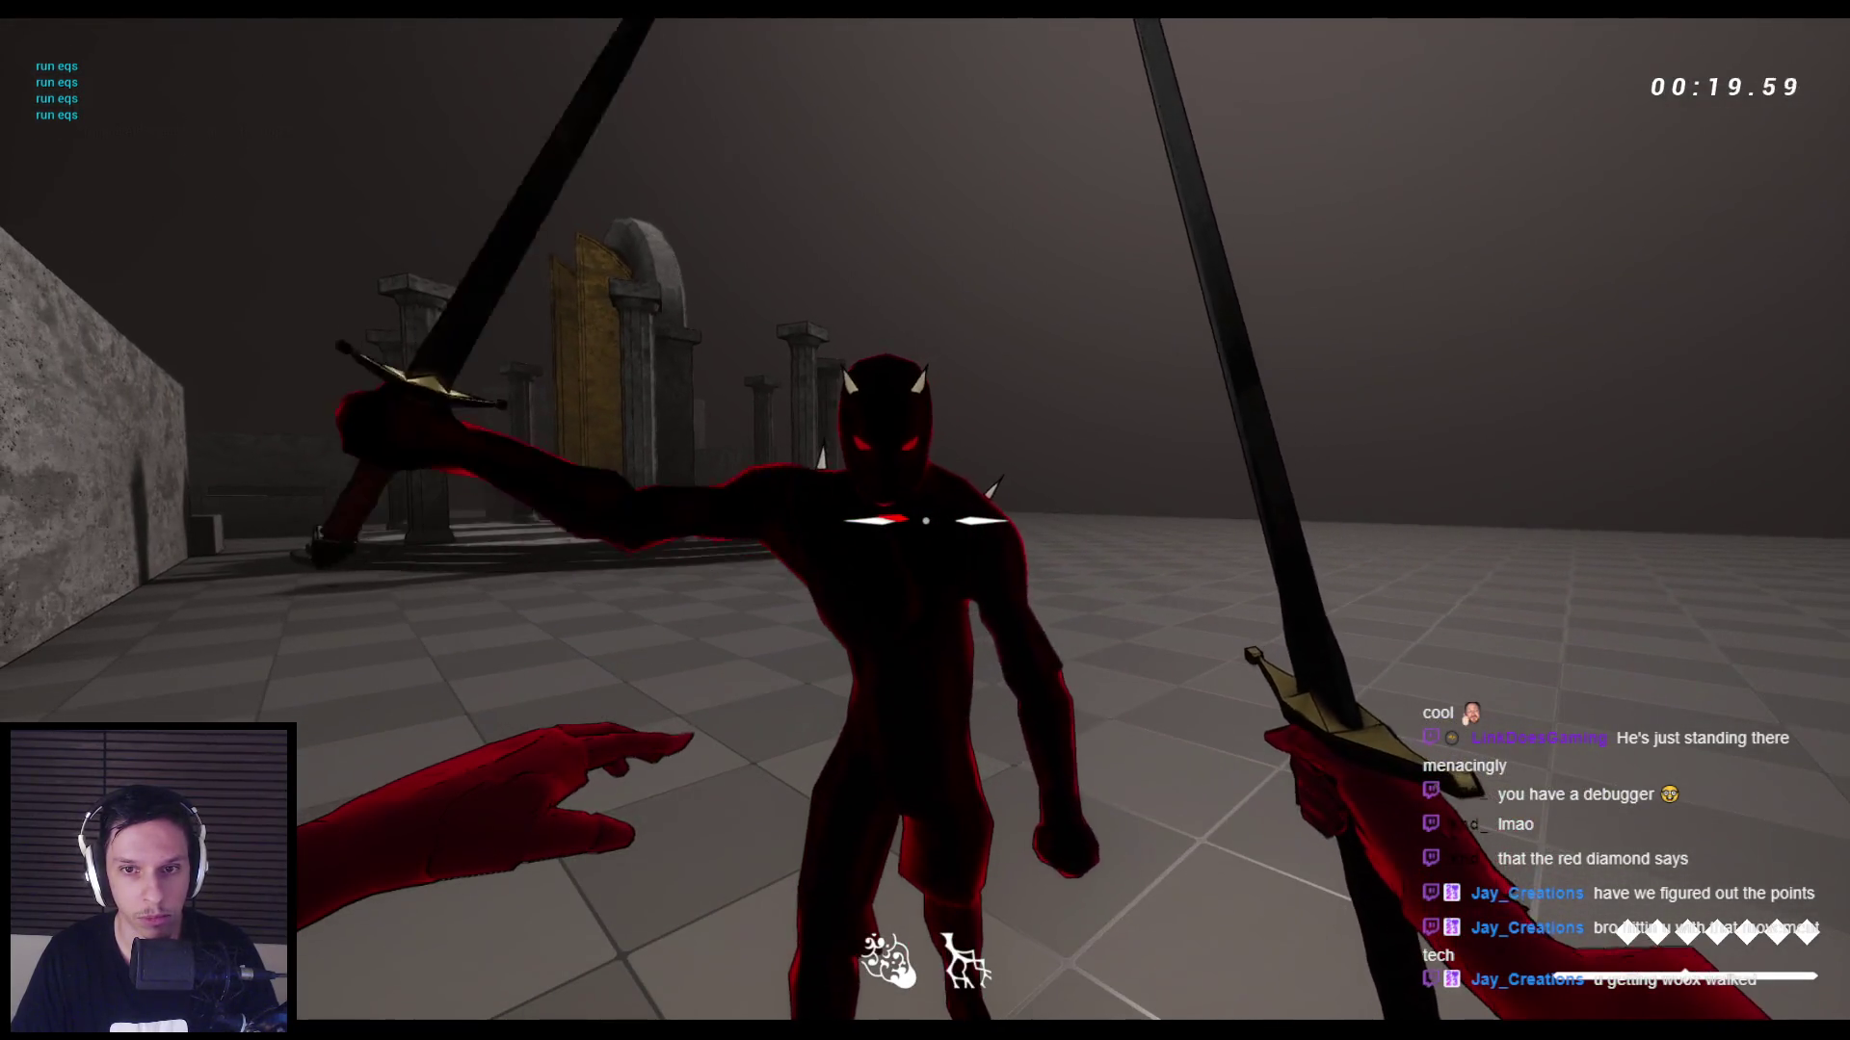
pyautogui.press('Escape')
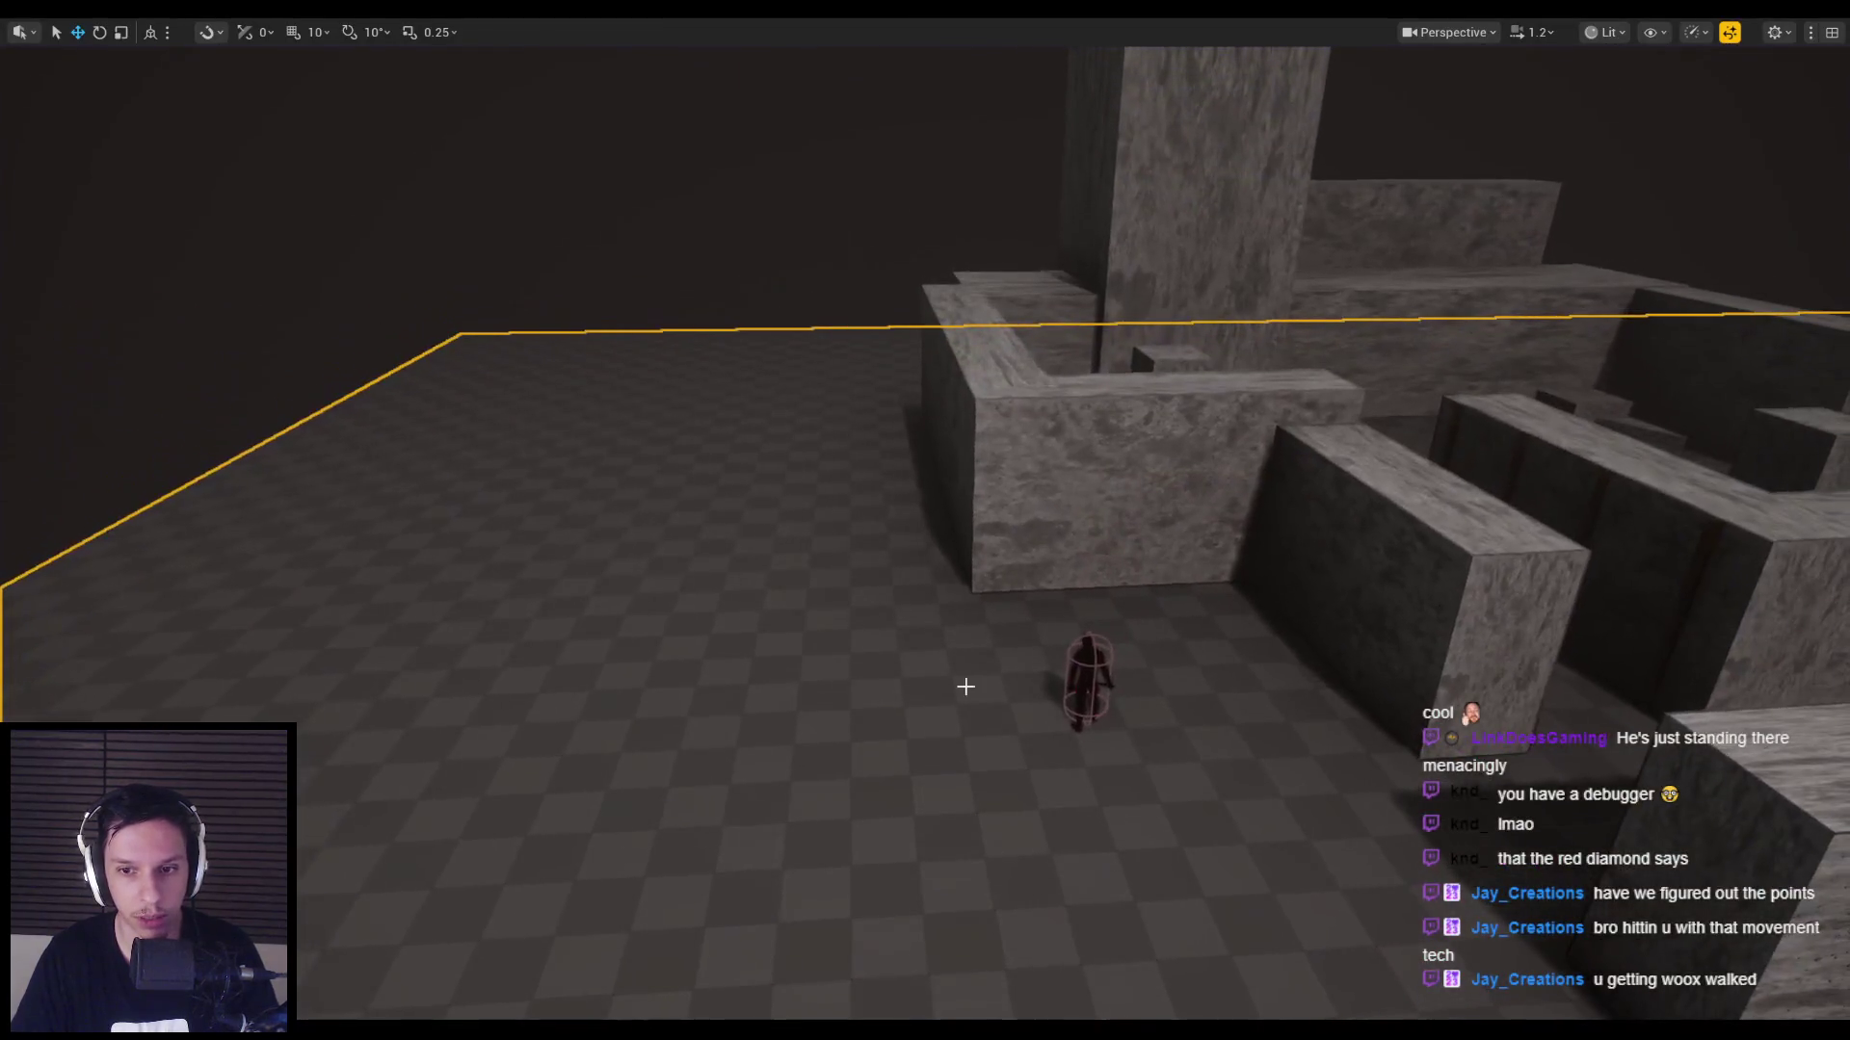
pyautogui.click(995, 603)
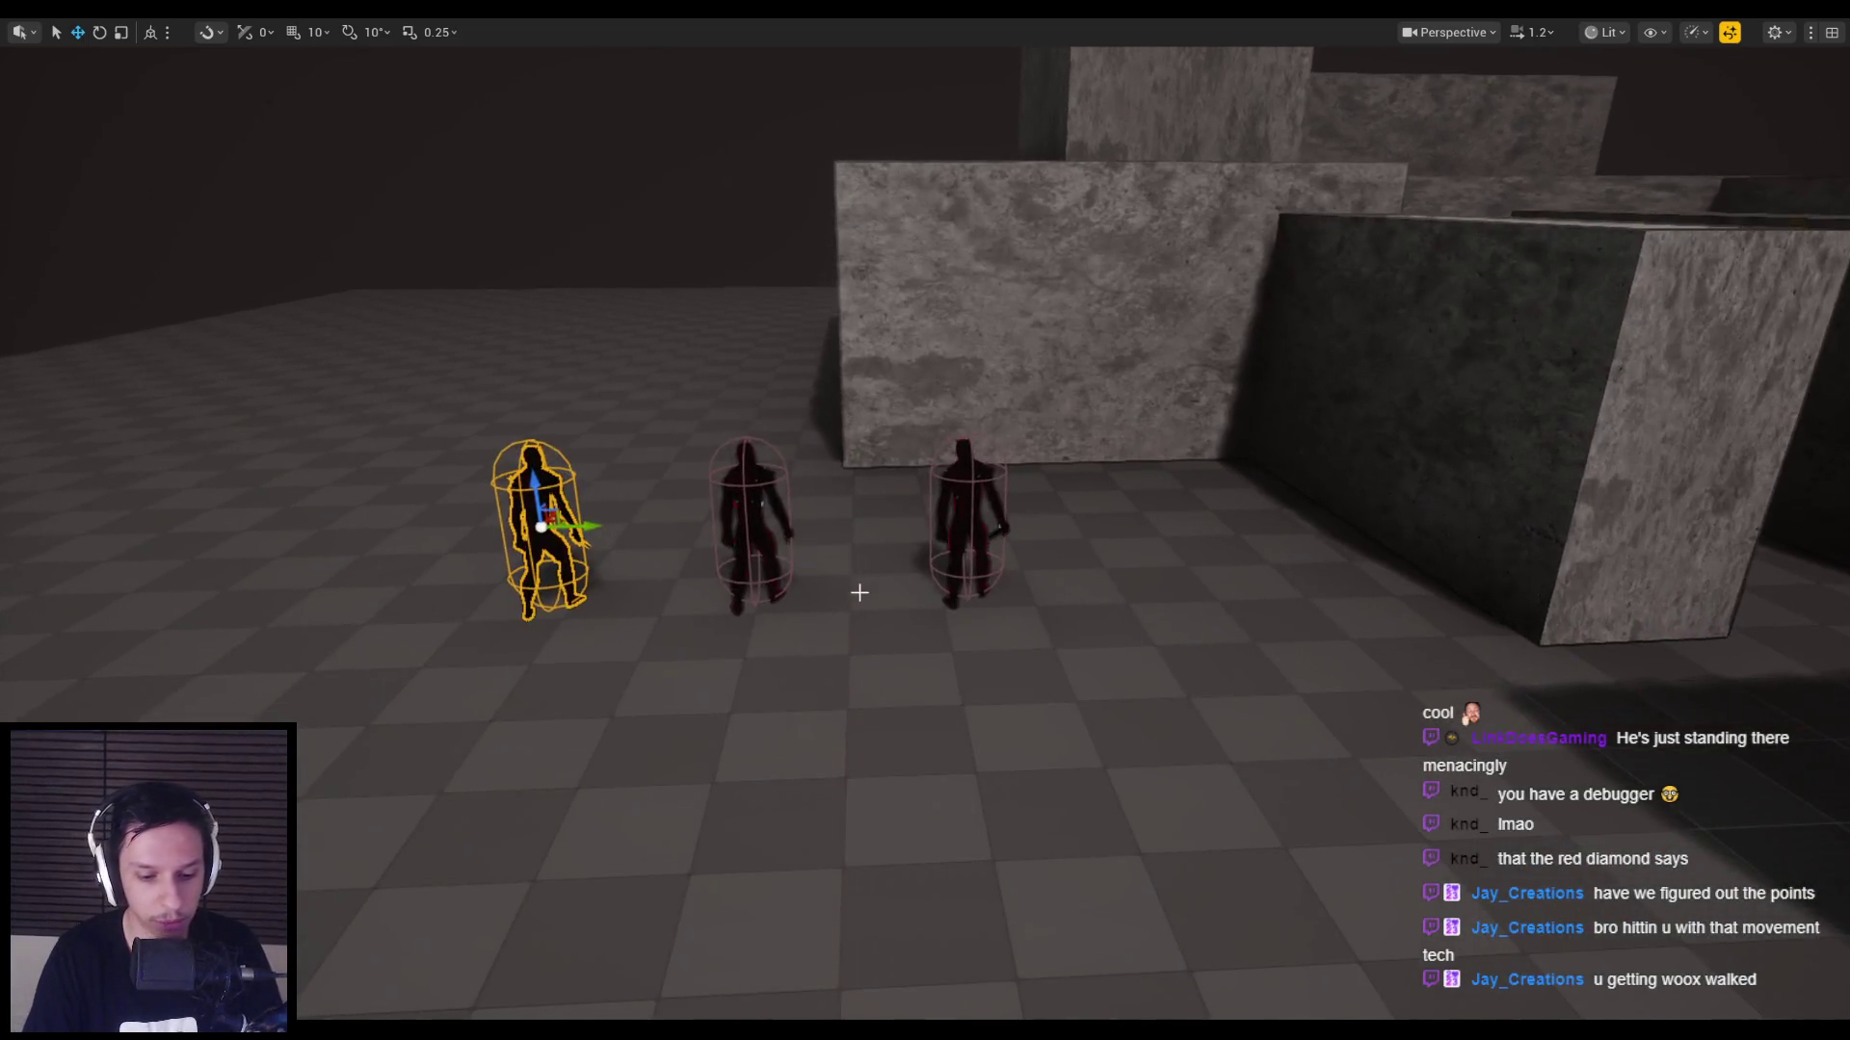
# Play again and walk toward the three enemies.
pyautogui.hotkey('alt', 'p')
pyautogui.press('w')
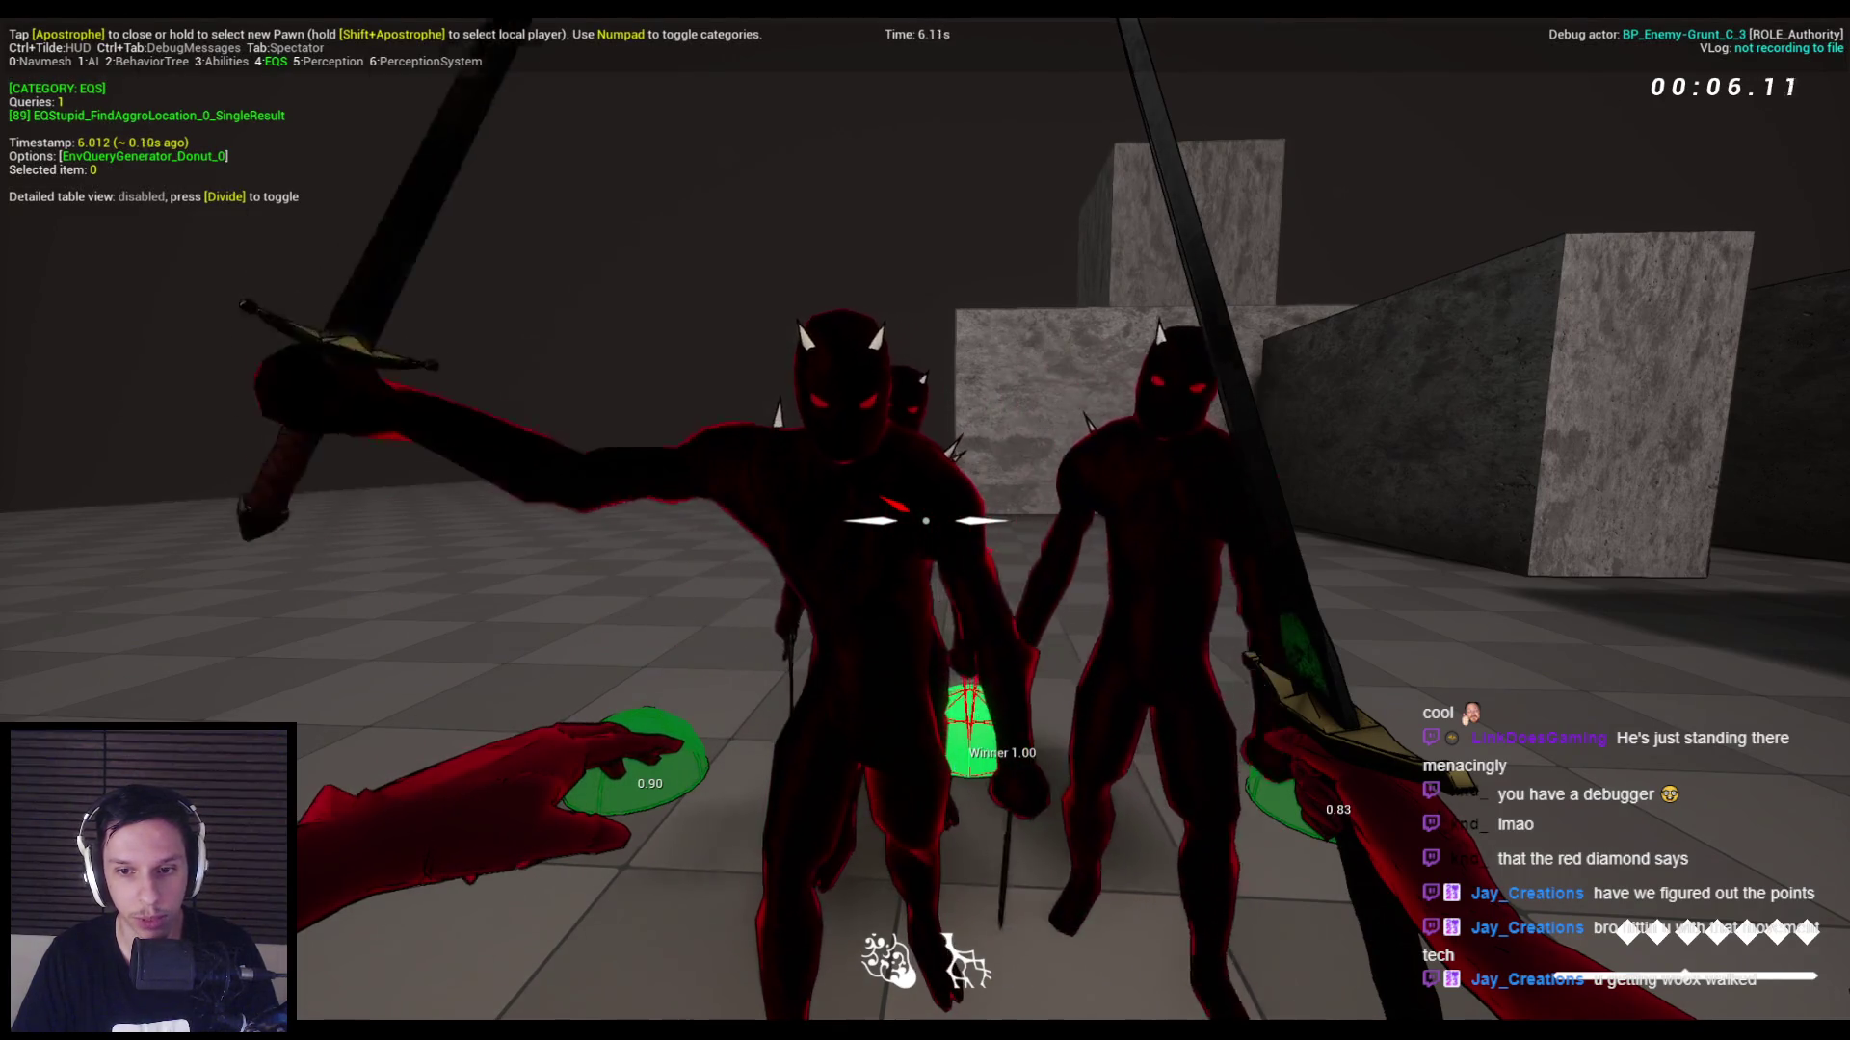
pyautogui.press('Escape')
# Look over the BP_Enemy-Grunt, EnemyBaseStateTree and aggro-location query editors, then minimize to the level.
pyautogui.click(653, 994)
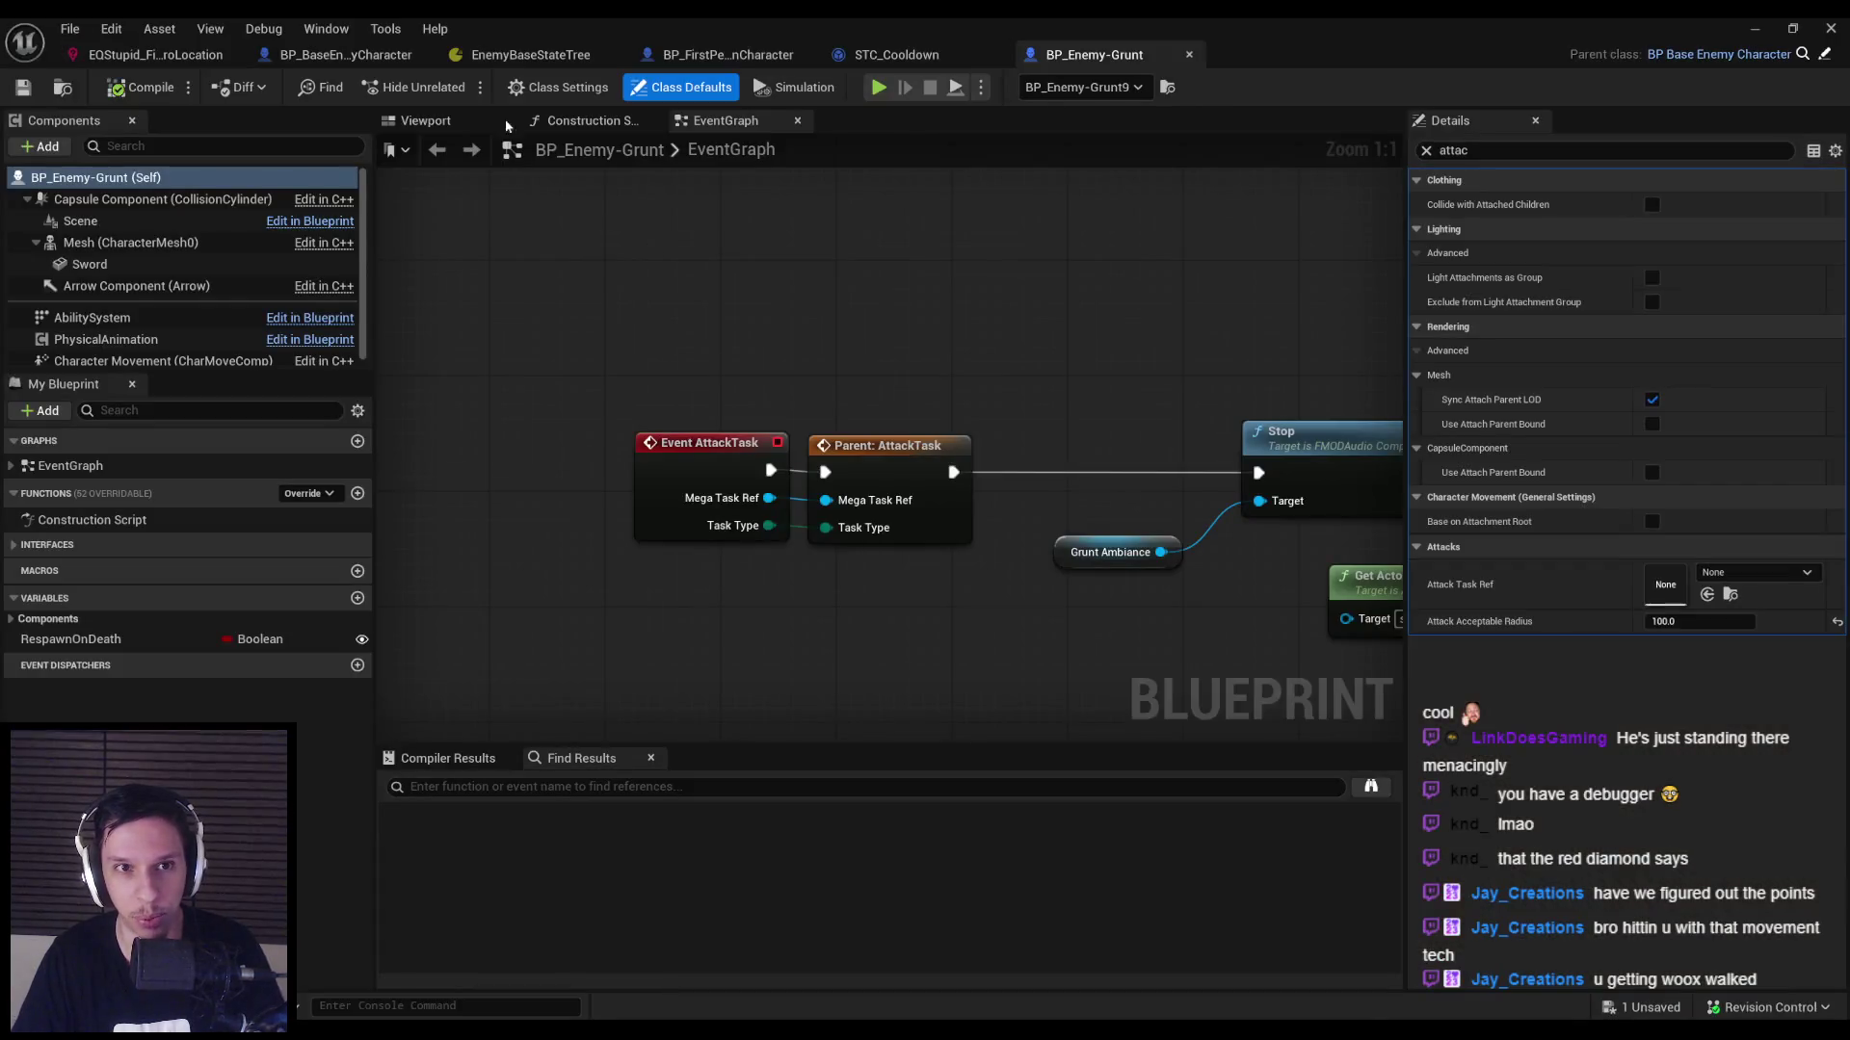
pyautogui.click(529, 55)
pyautogui.click(149, 55)
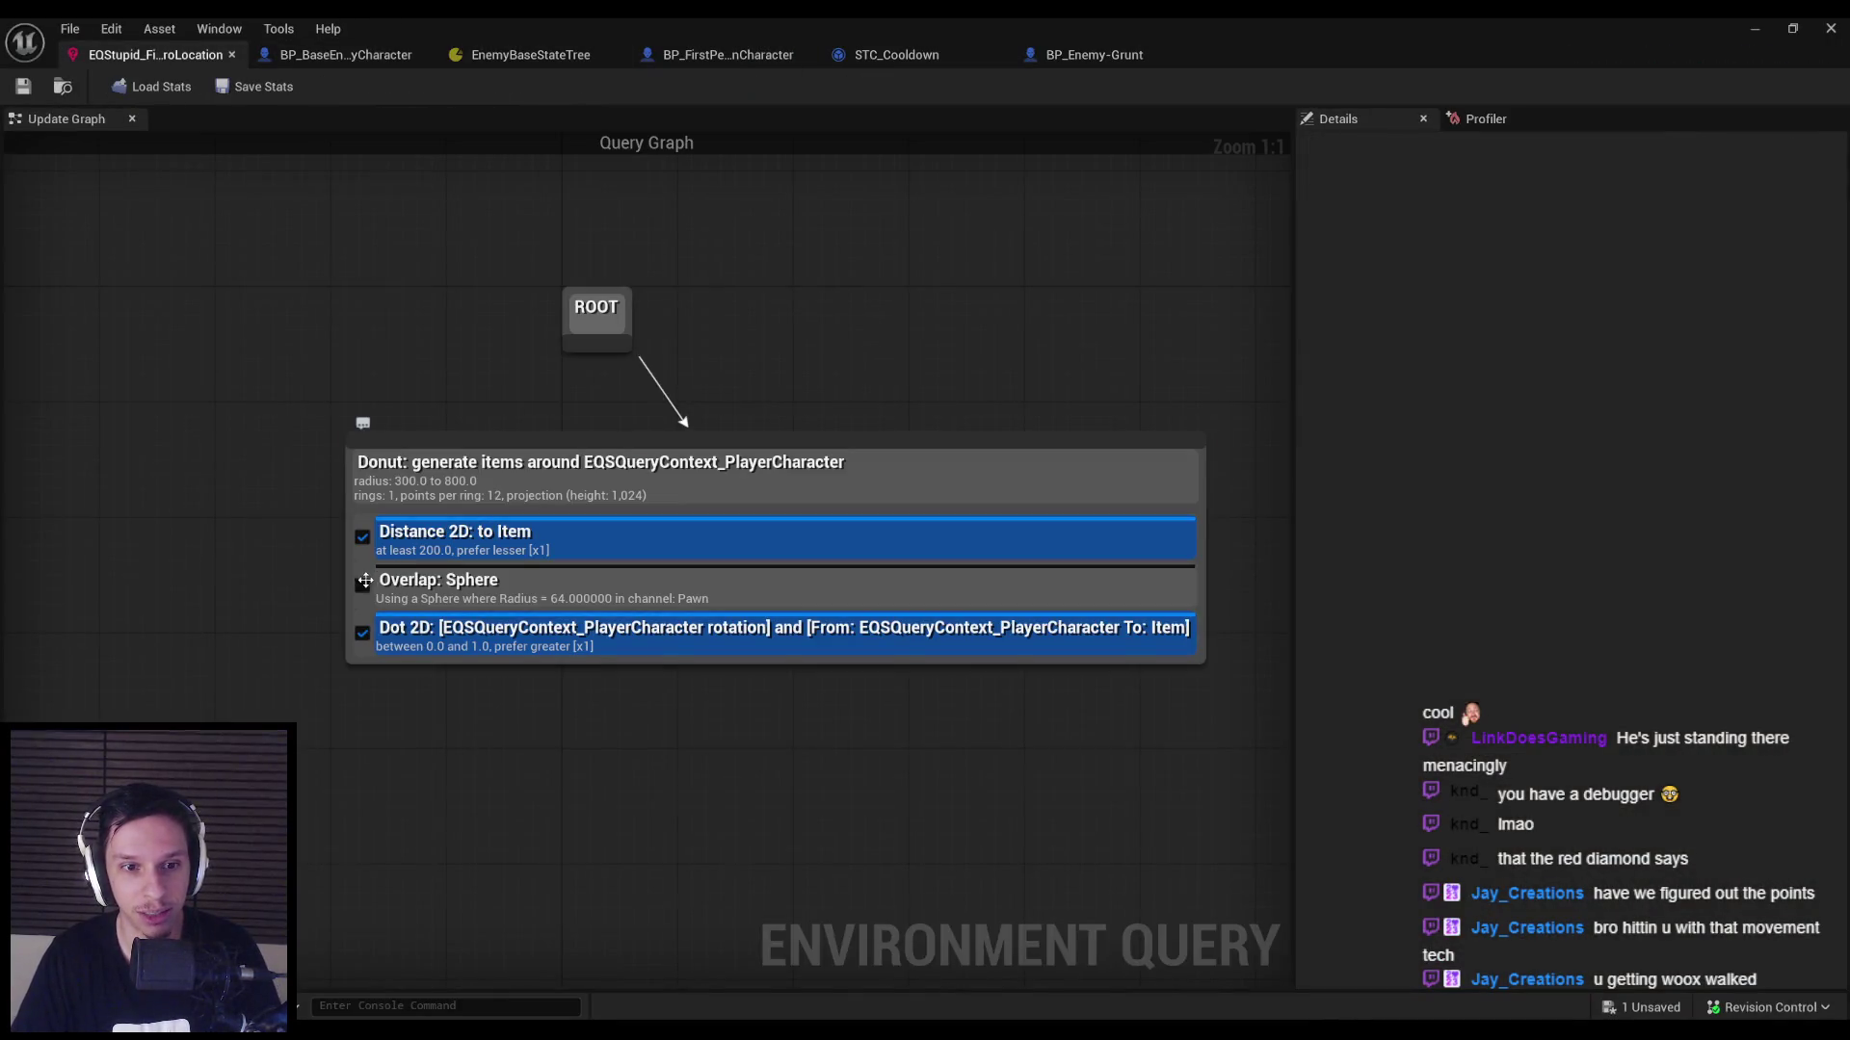
pyautogui.click(1753, 29)
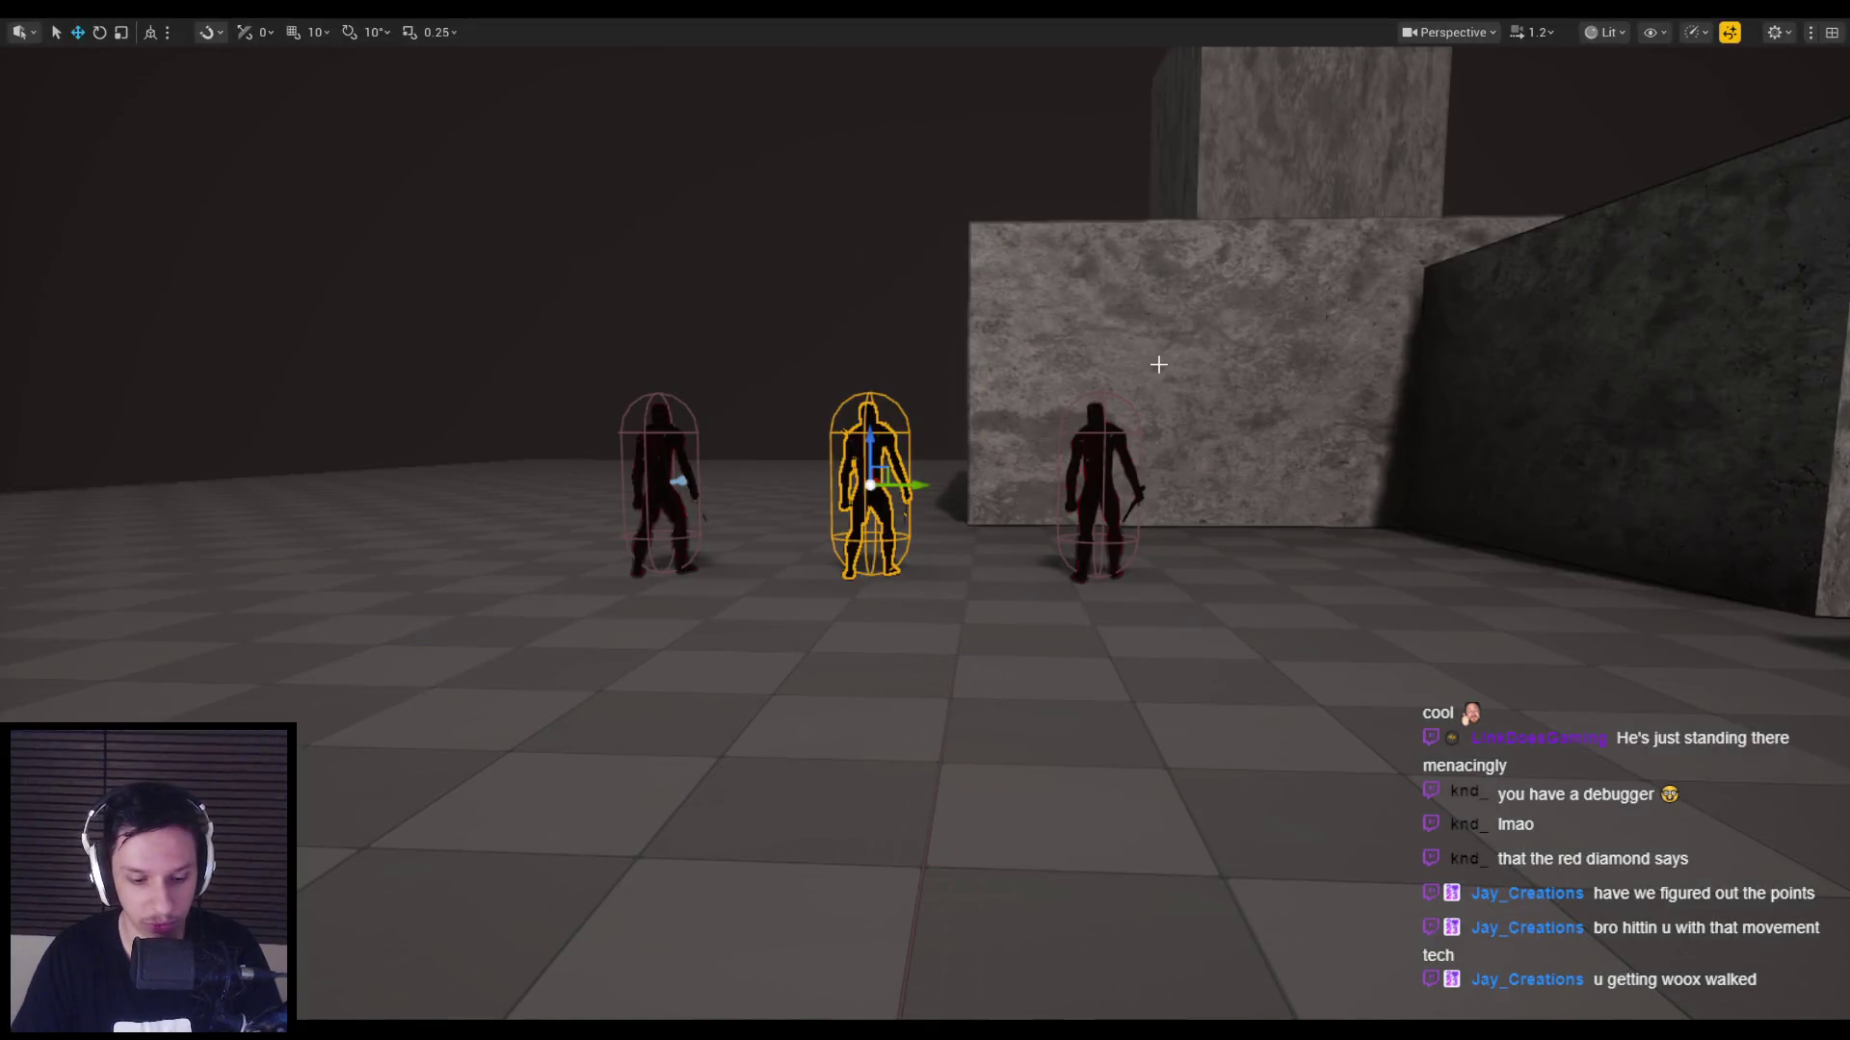
# Play-test with the gameplay debugger's EQS view, then return to the EnemyBaseStateTree editor.
pyautogui.hotkey('alt', 'p')
pyautogui.press("'")
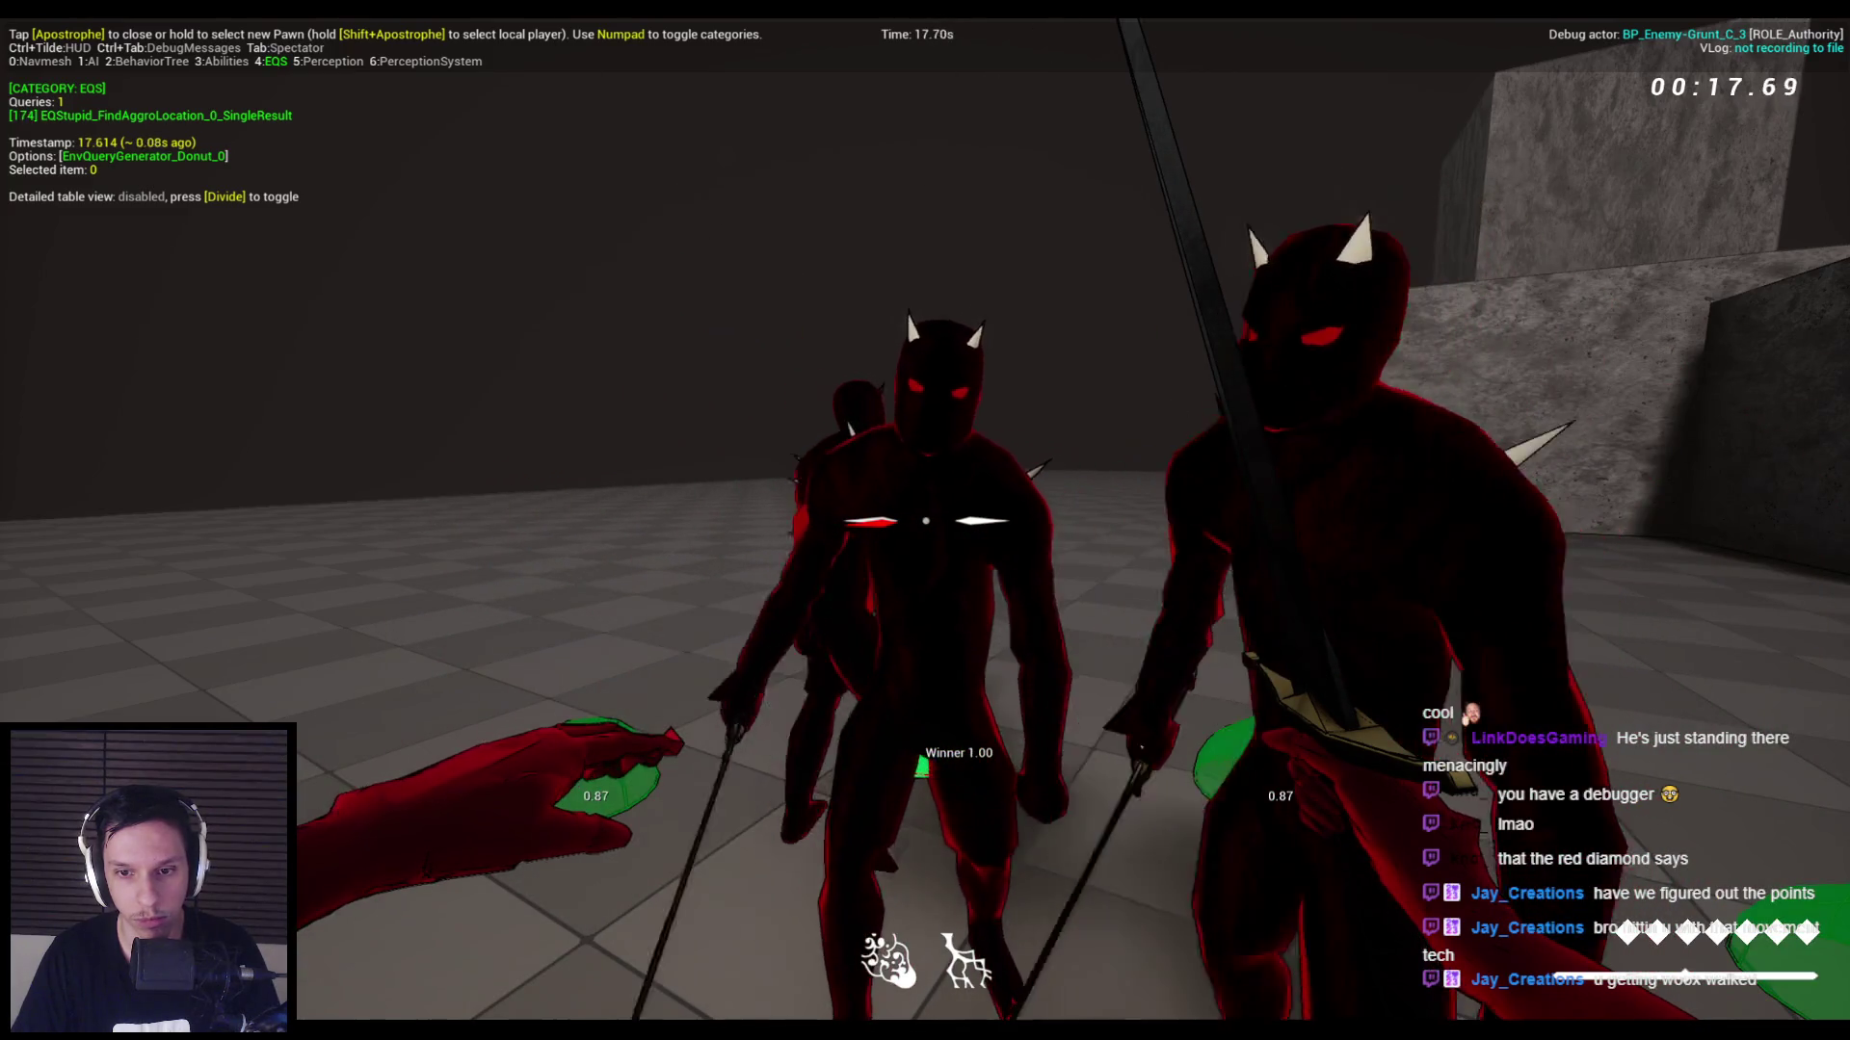
pyautogui.press('Escape')
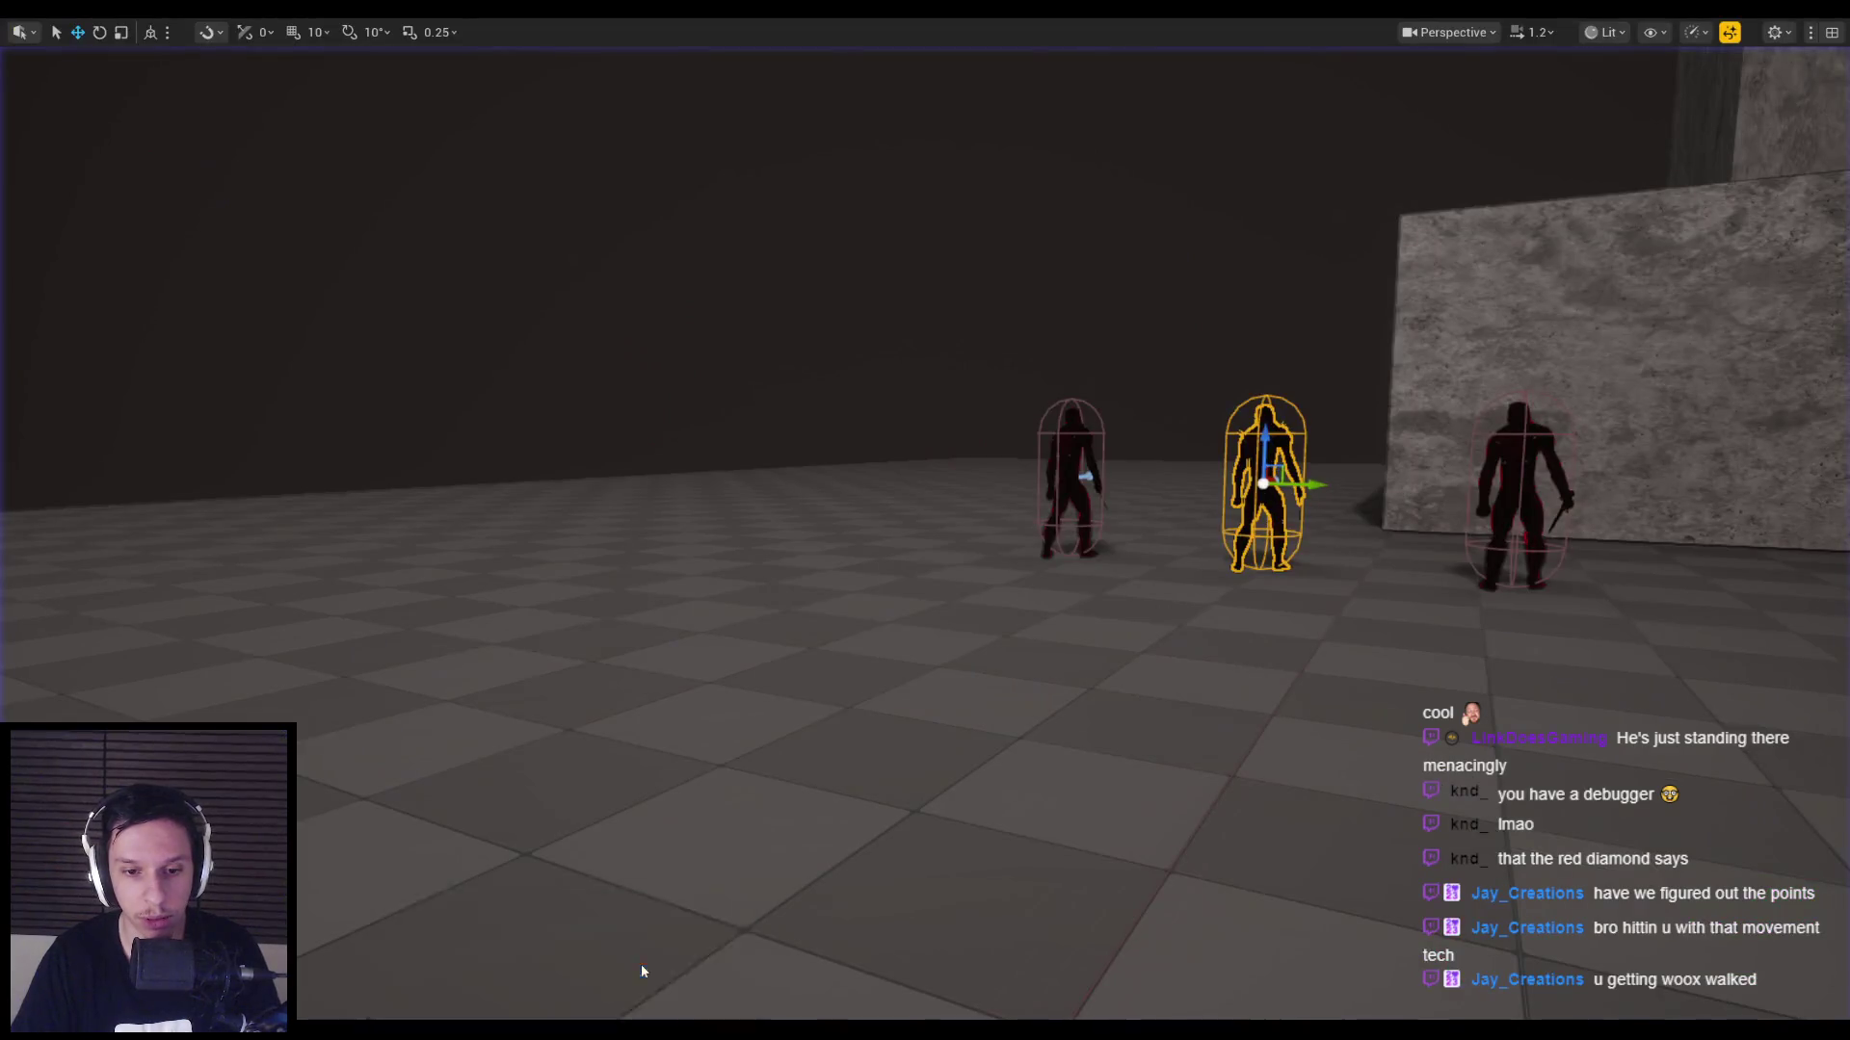
pyautogui.hotkey('alt', 'Tab')
pyautogui.click(567, 58)
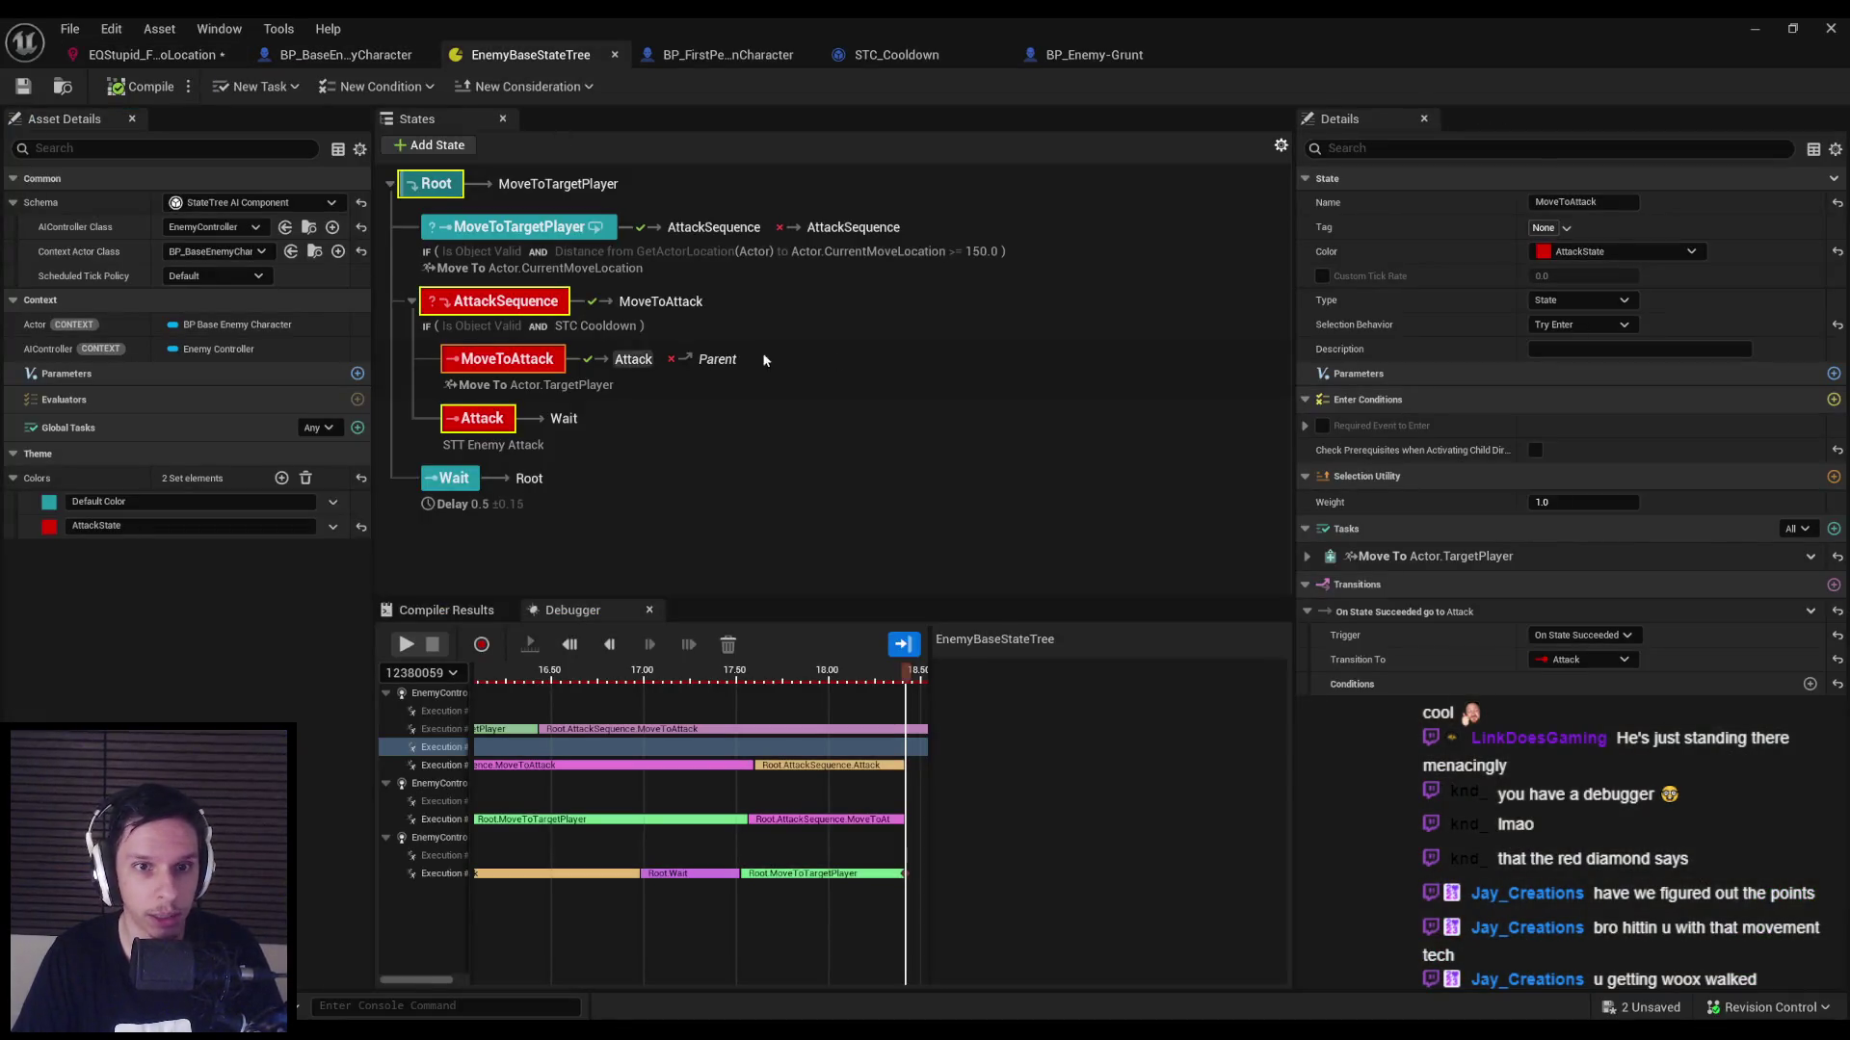
# Set the AttackSequence state's STC Cooldown time to 7.0 and save.
pyautogui.click(500, 304)
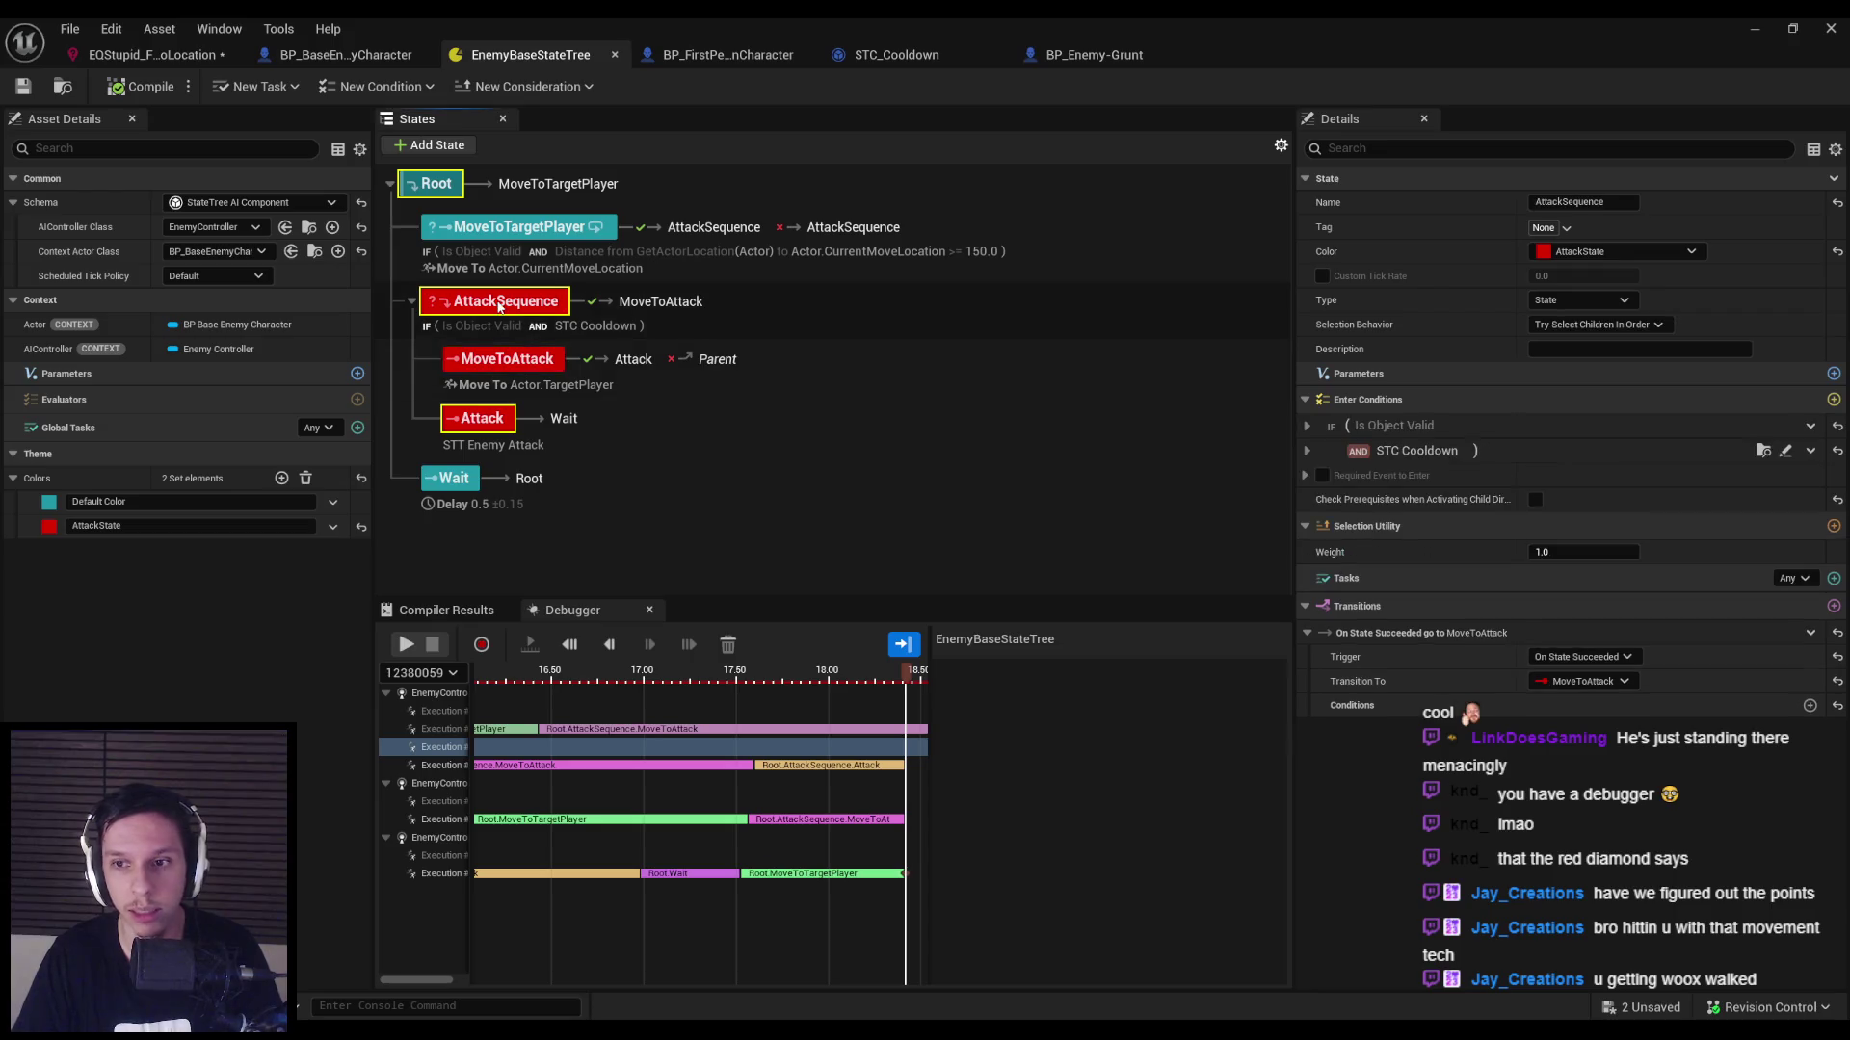
pyautogui.click(1305, 450)
pyautogui.write('7')
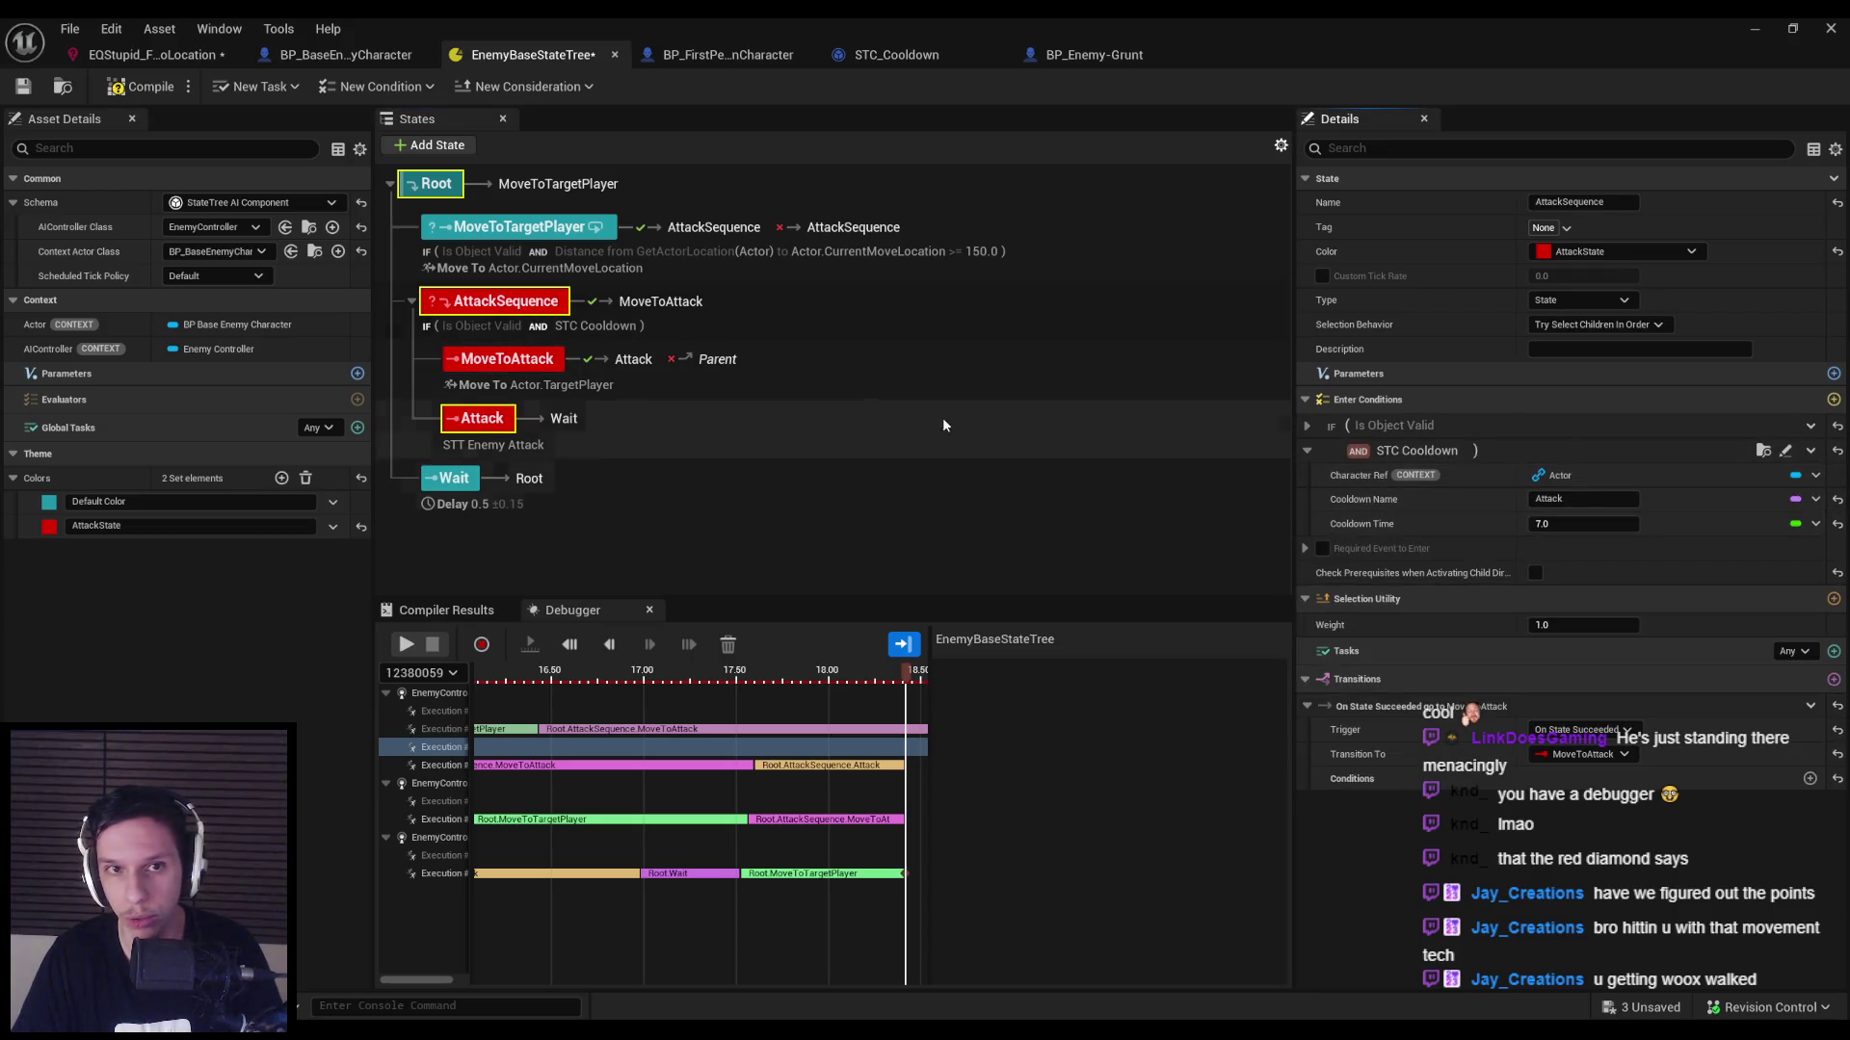
pyautogui.hotkey('ctrl', 'shift', 's')
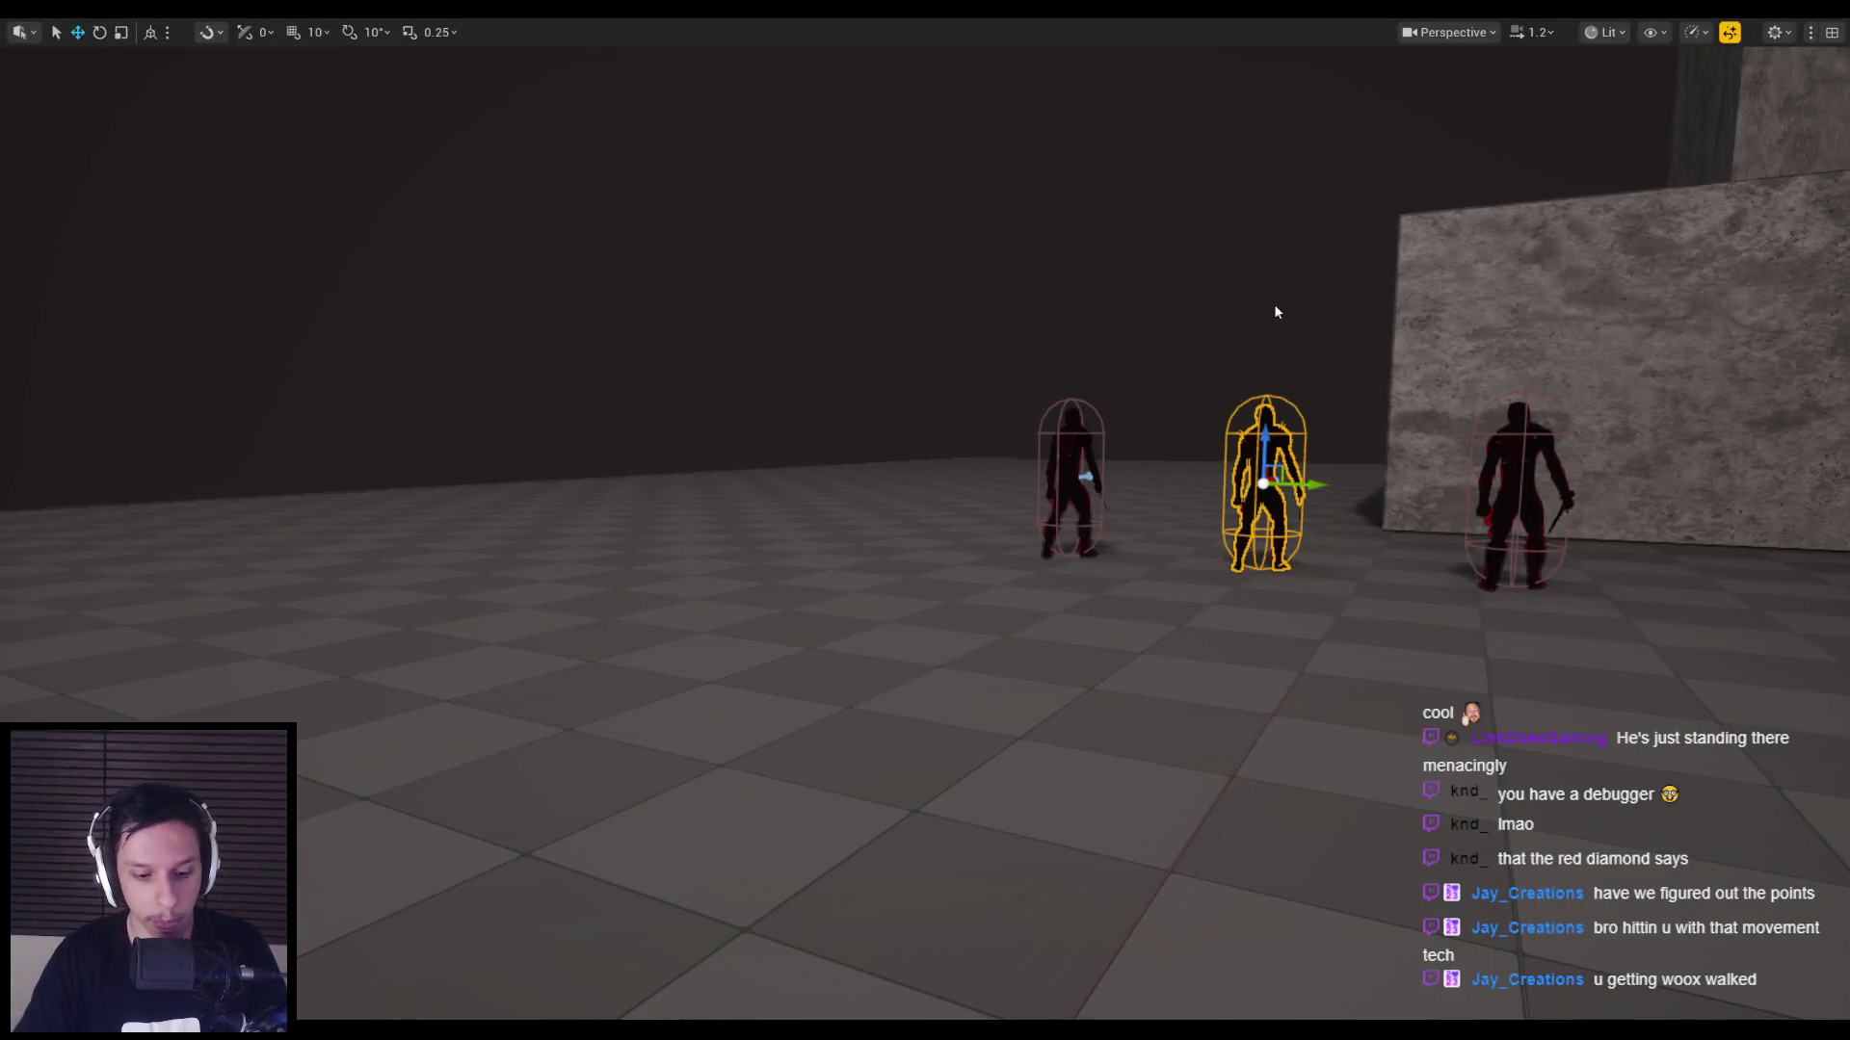
# Start a play test with the EQS debugging overlay shown.
pyautogui.hotkey('alt', 'p')
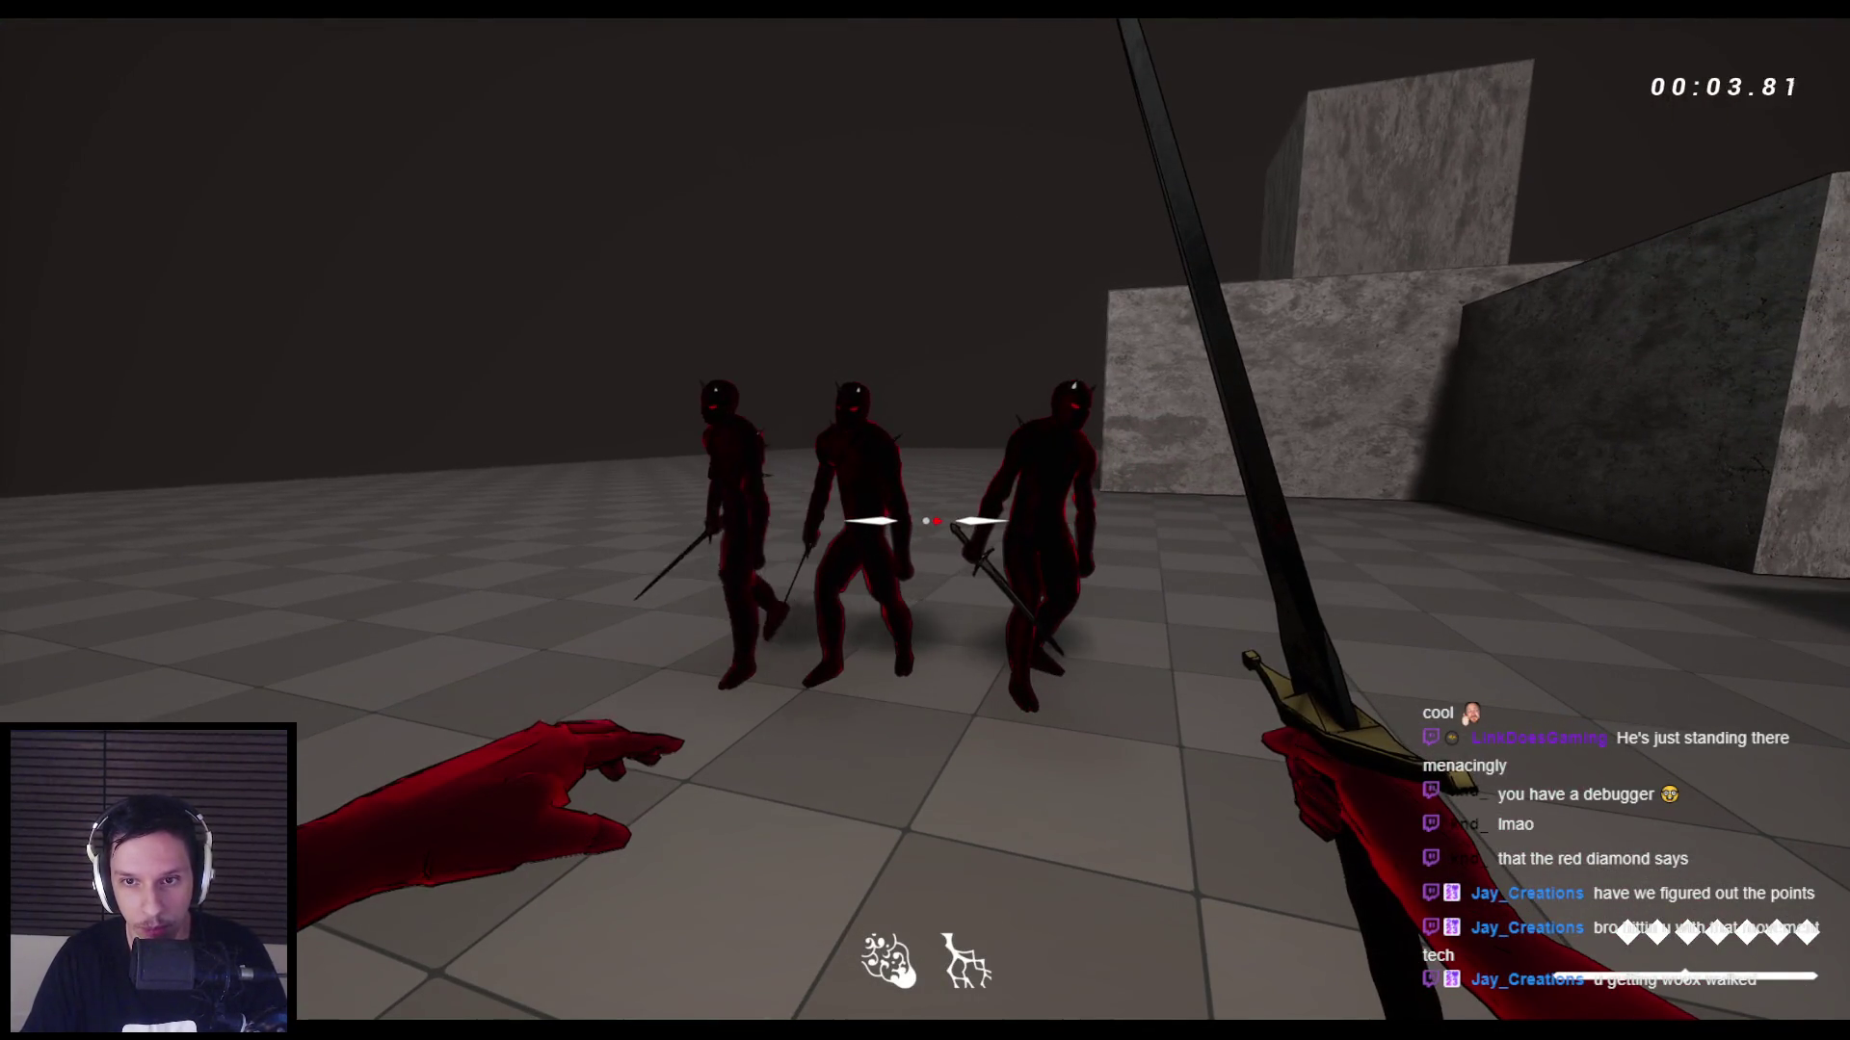
pyautogui.press("'")
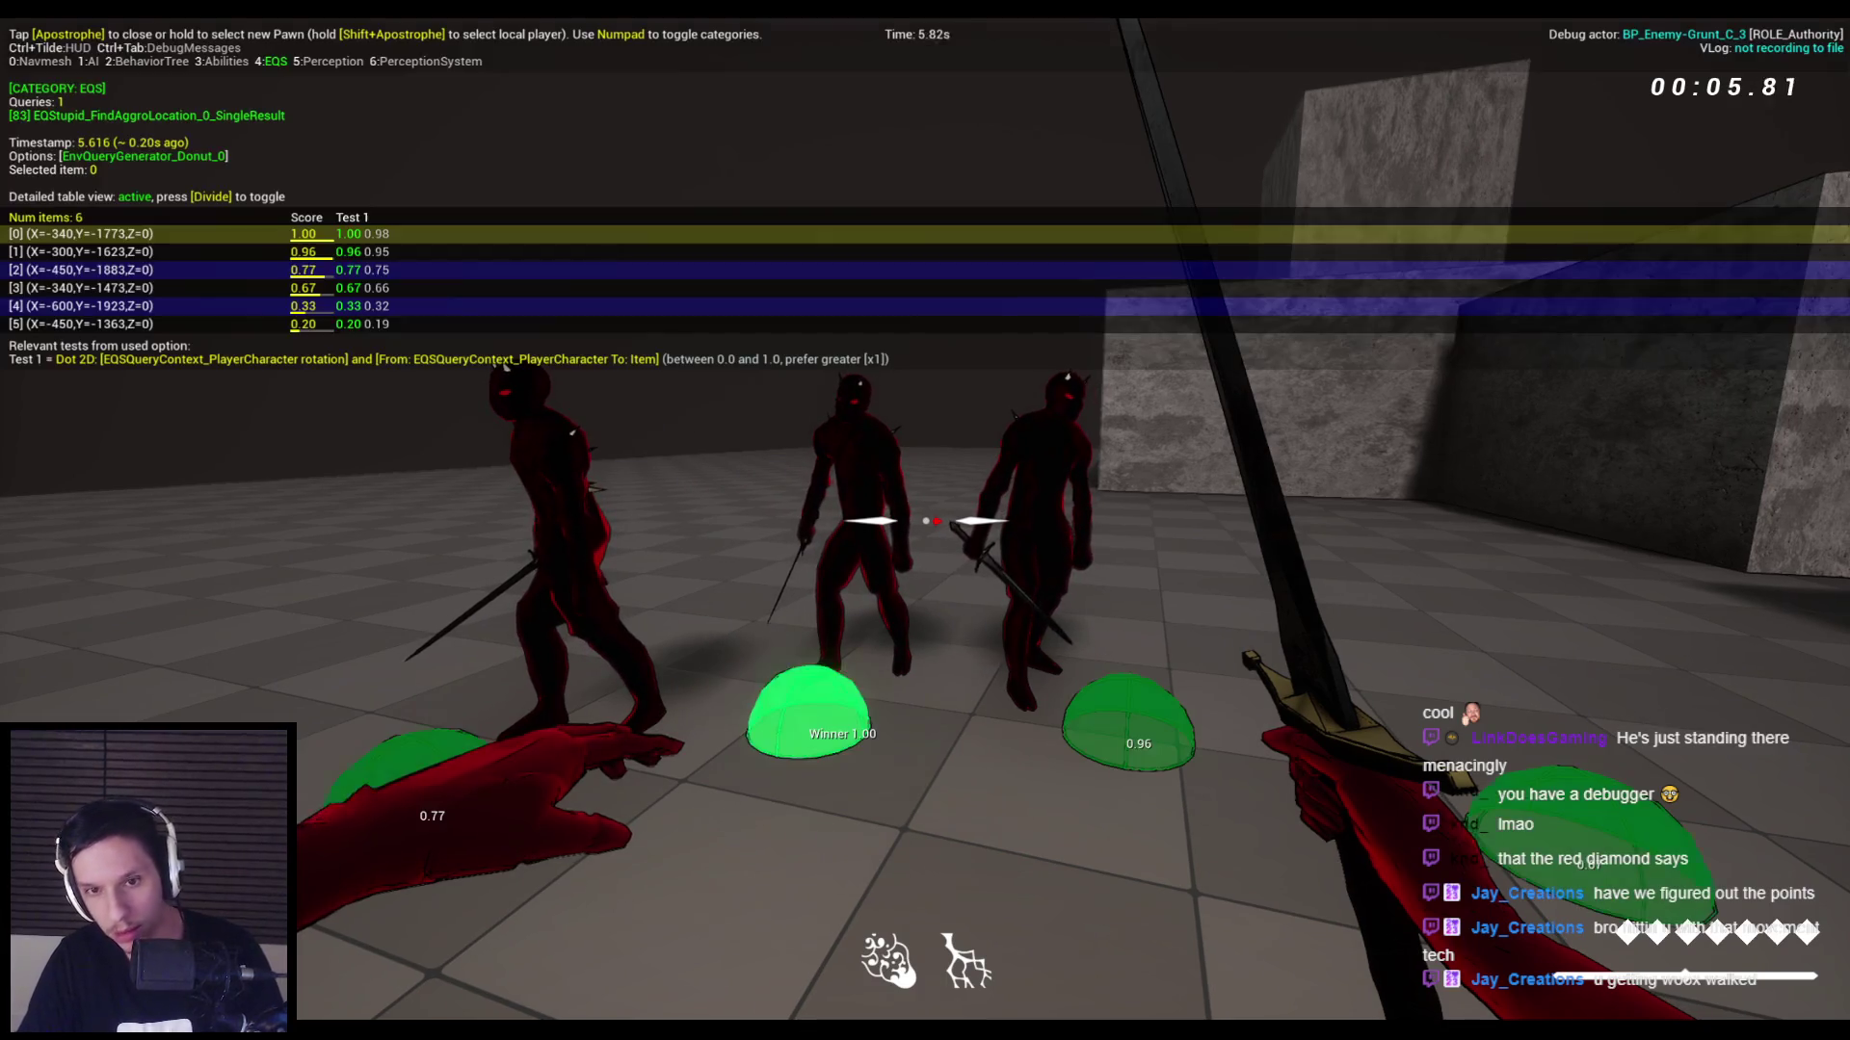
pyautogui.press('Escape')
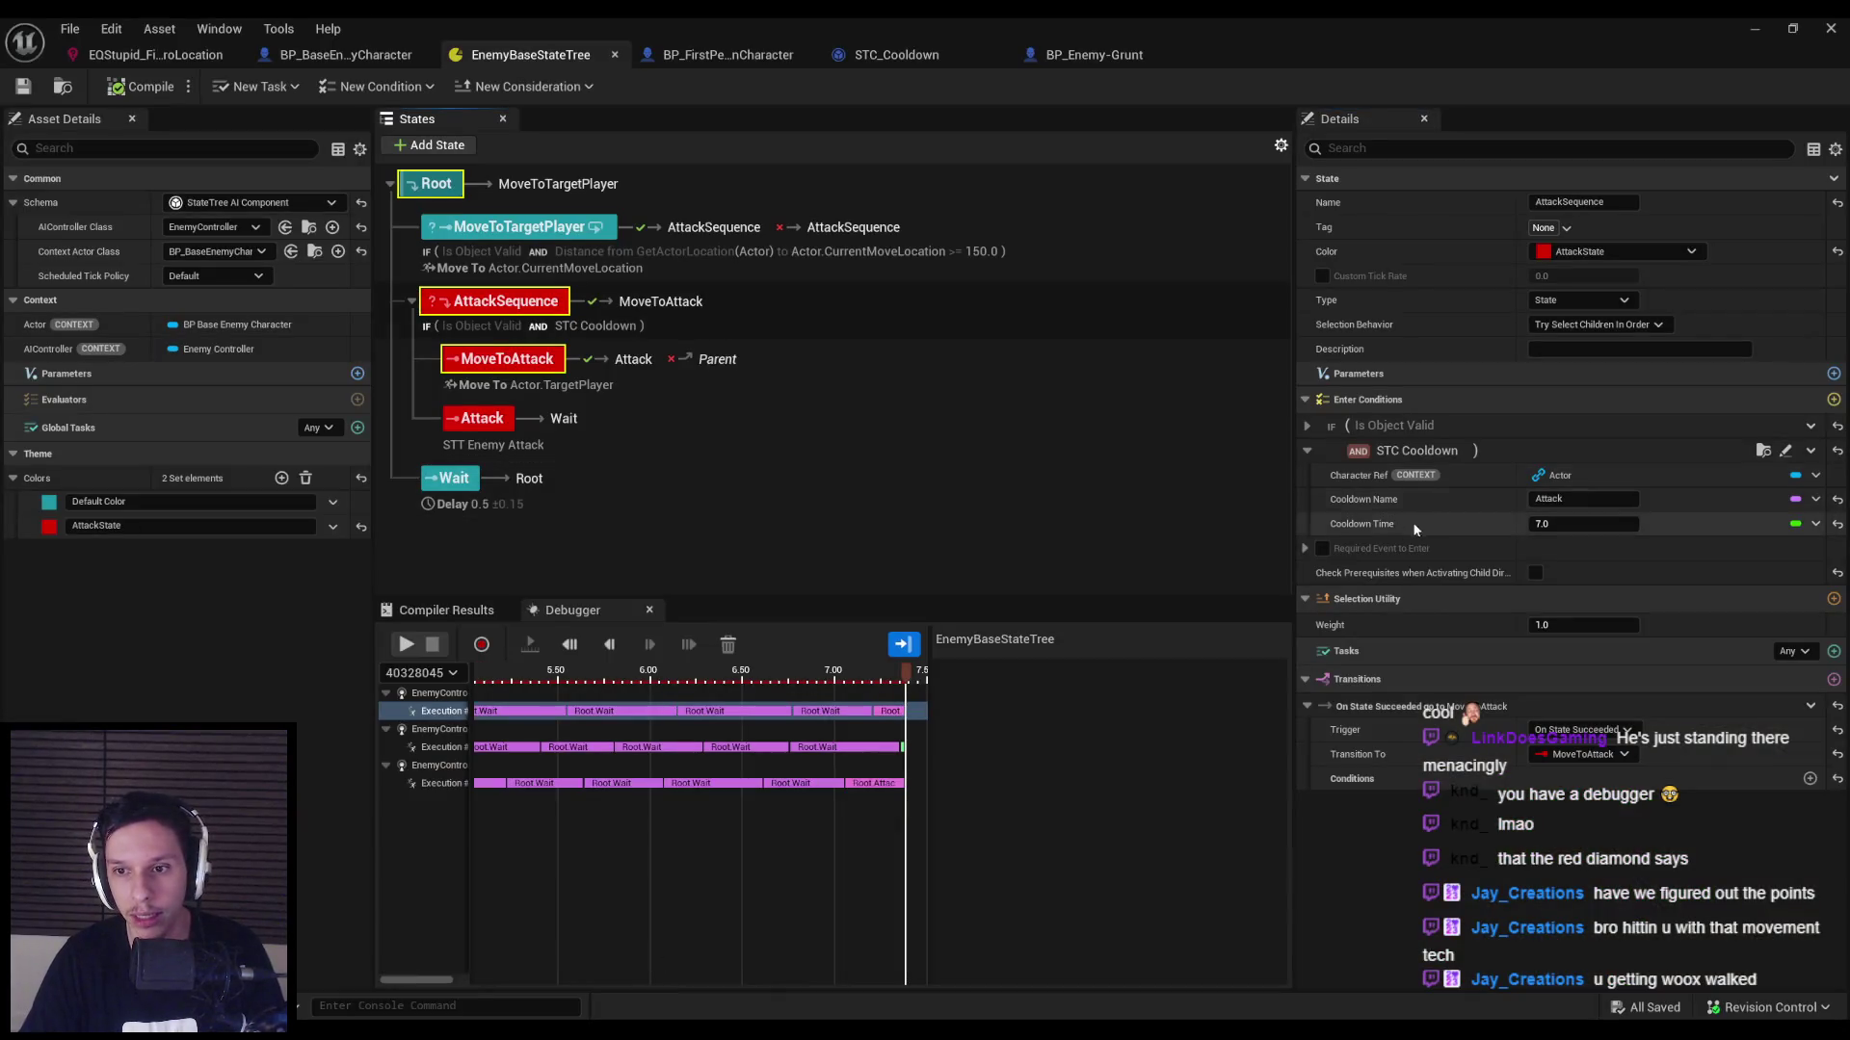
pyautogui.hotkey('alt', 'Tab')
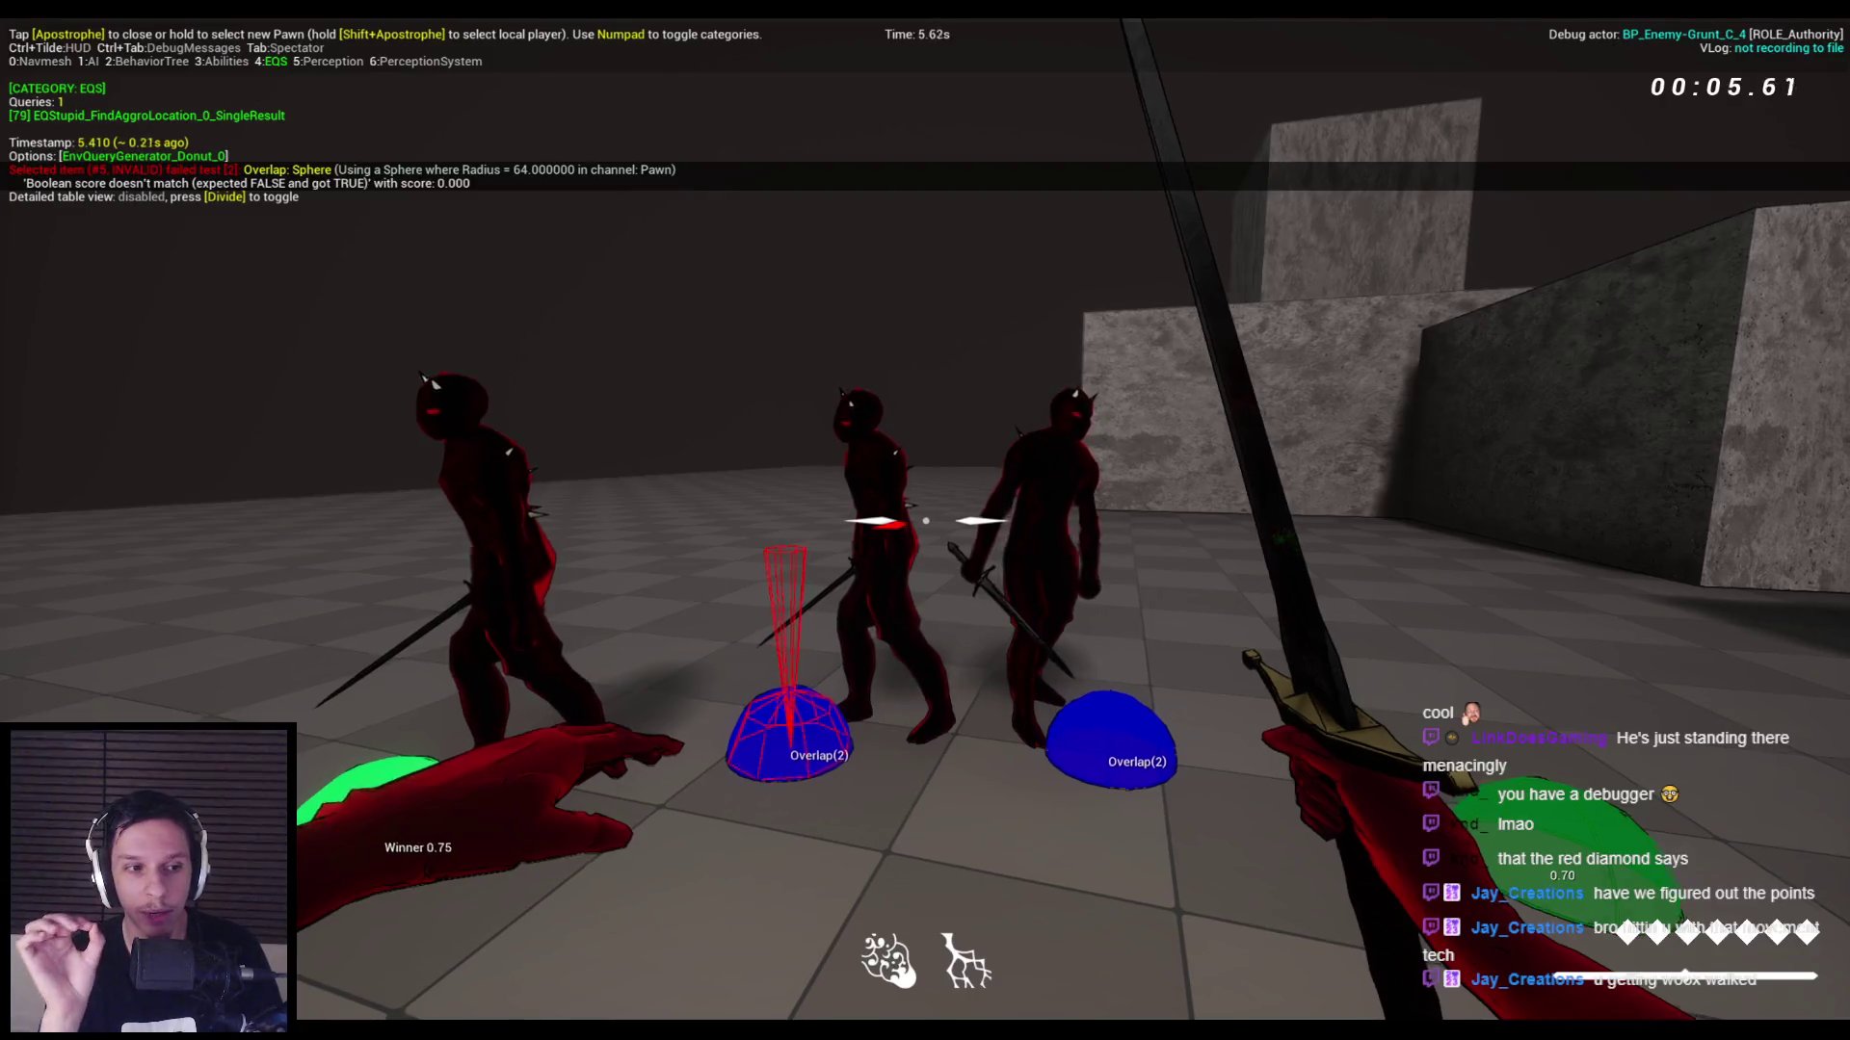
# Move around the arena and slash the grunts until two fall, then stop playing.
pyautogui.press('s')
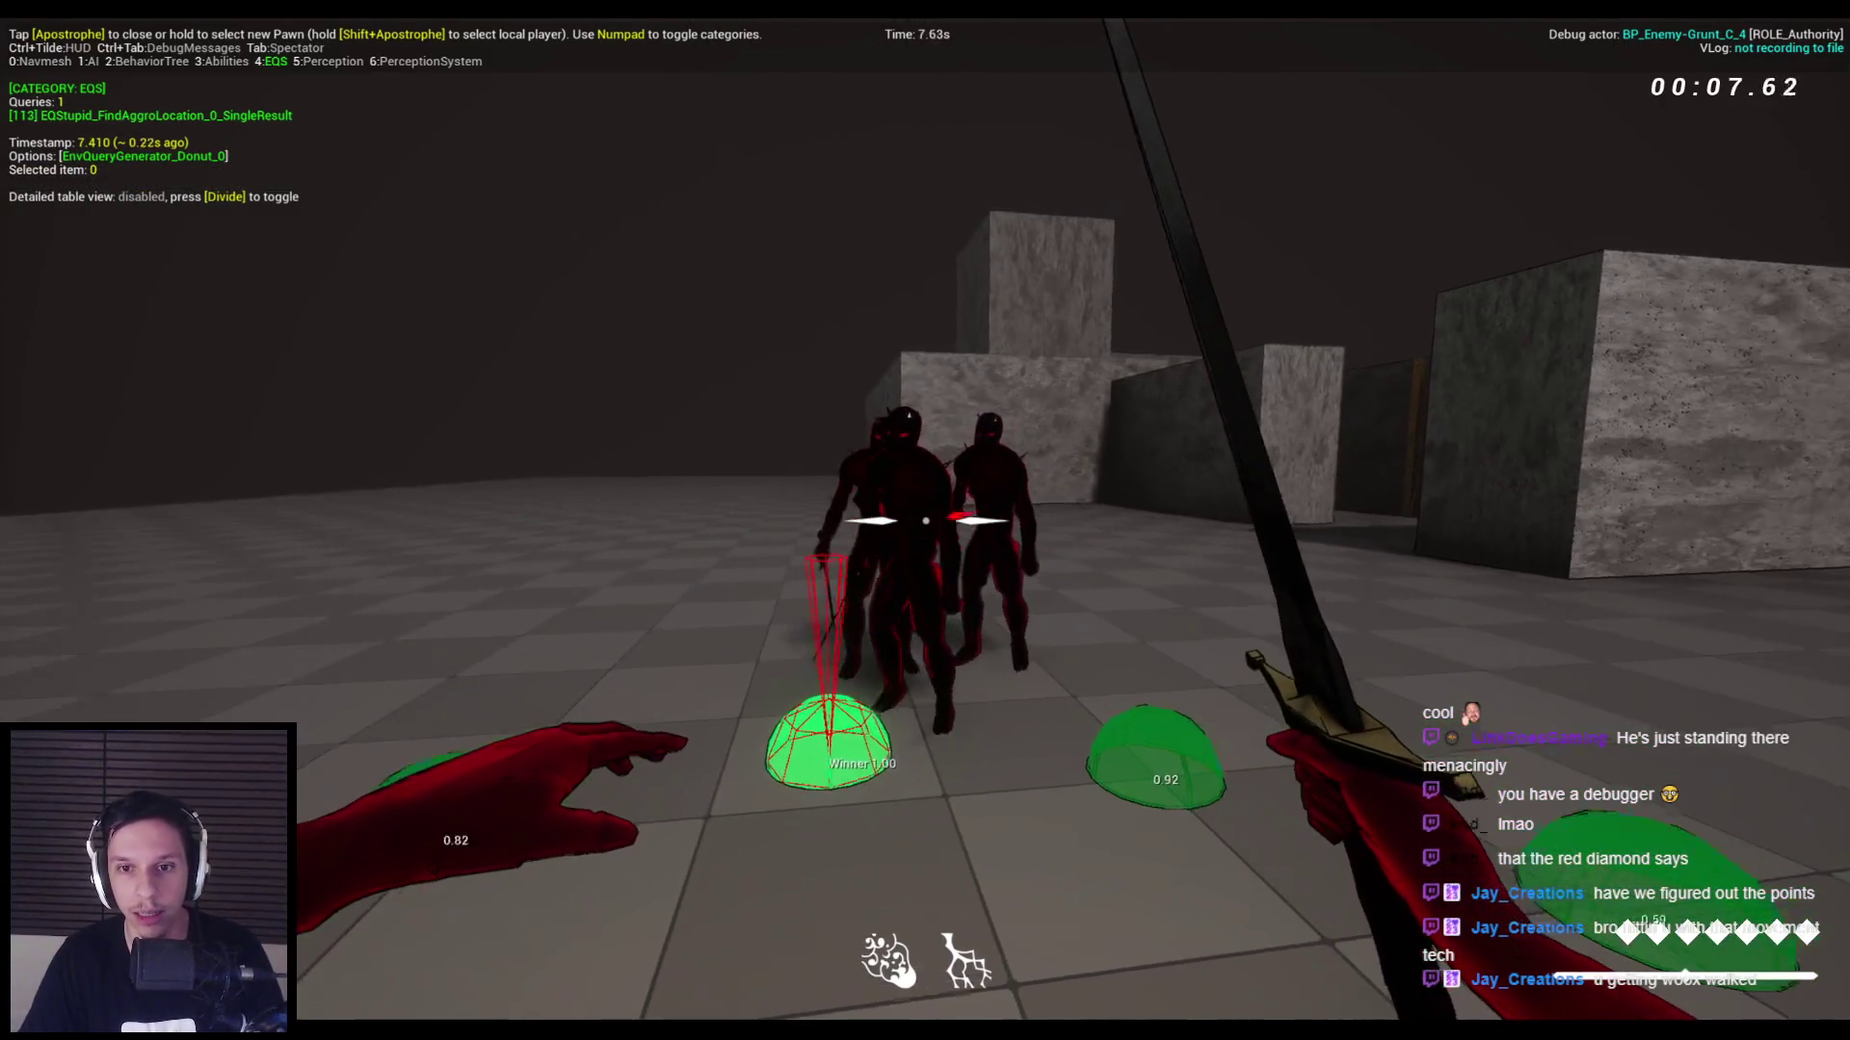
pyautogui.press('a')
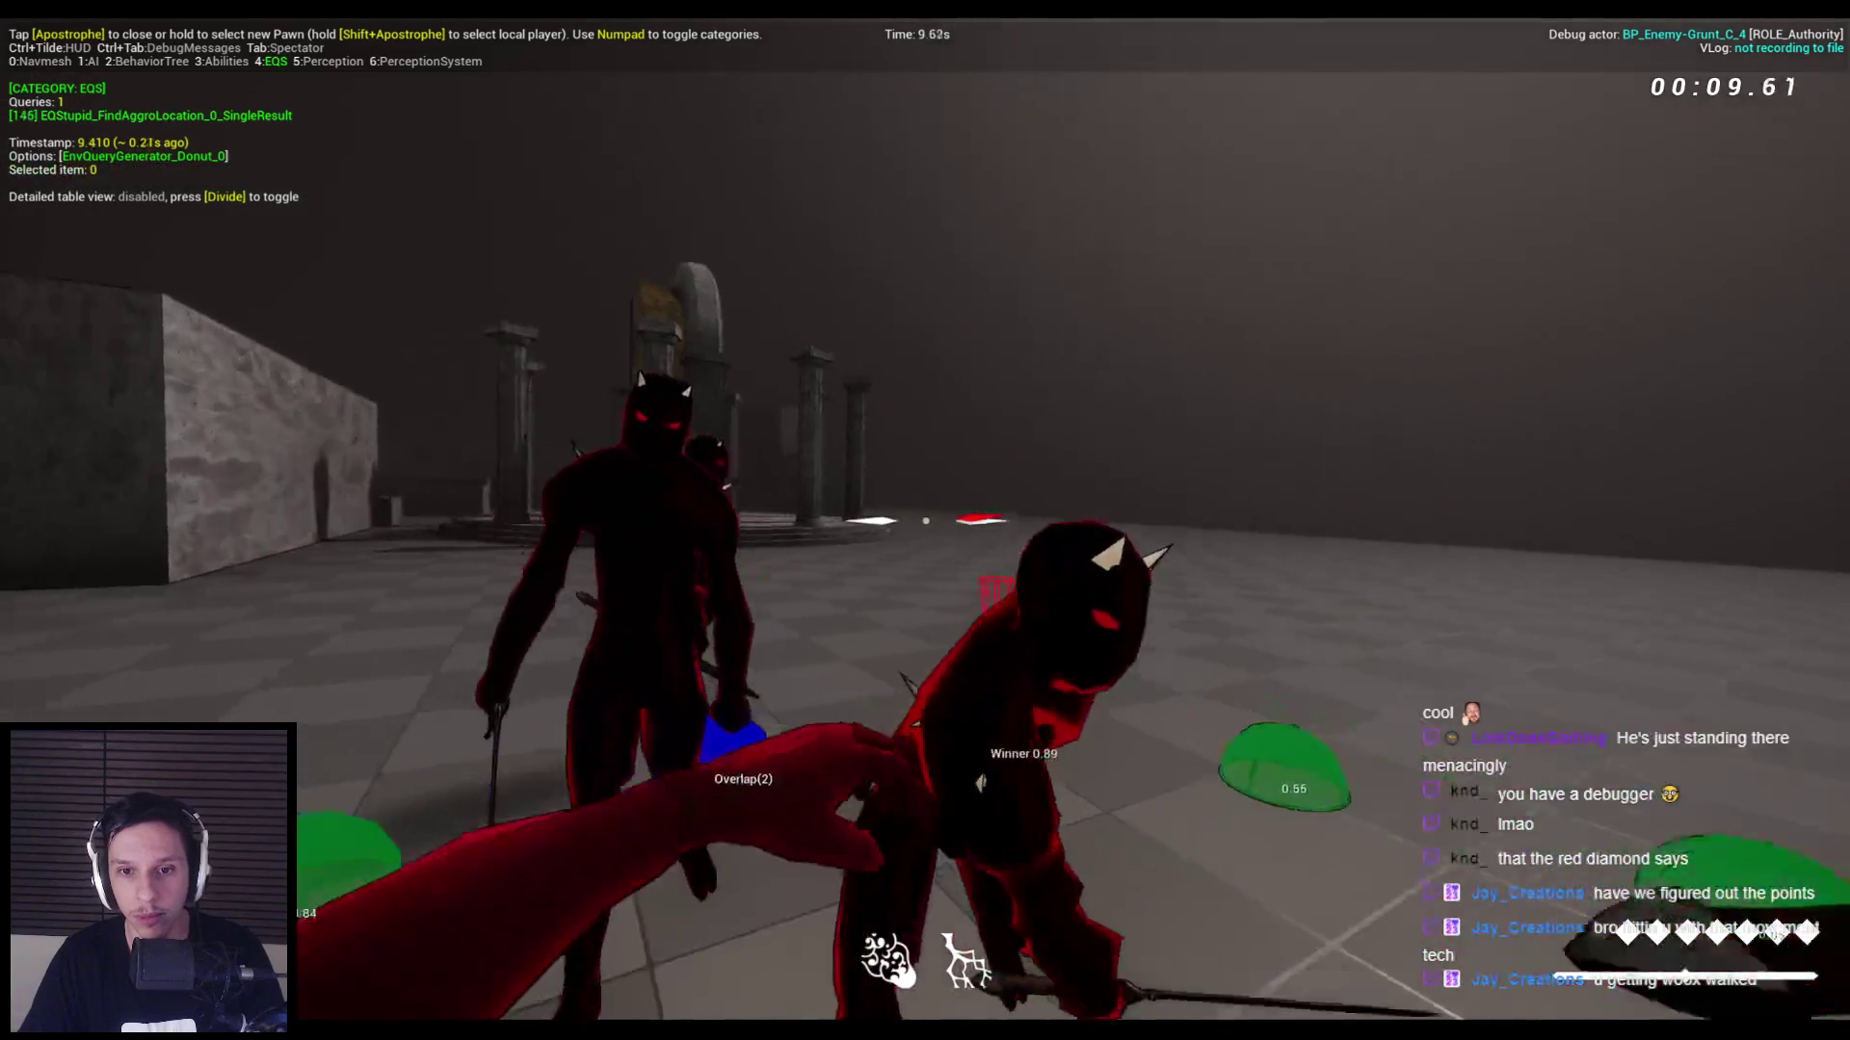
pyautogui.click(924, 520)
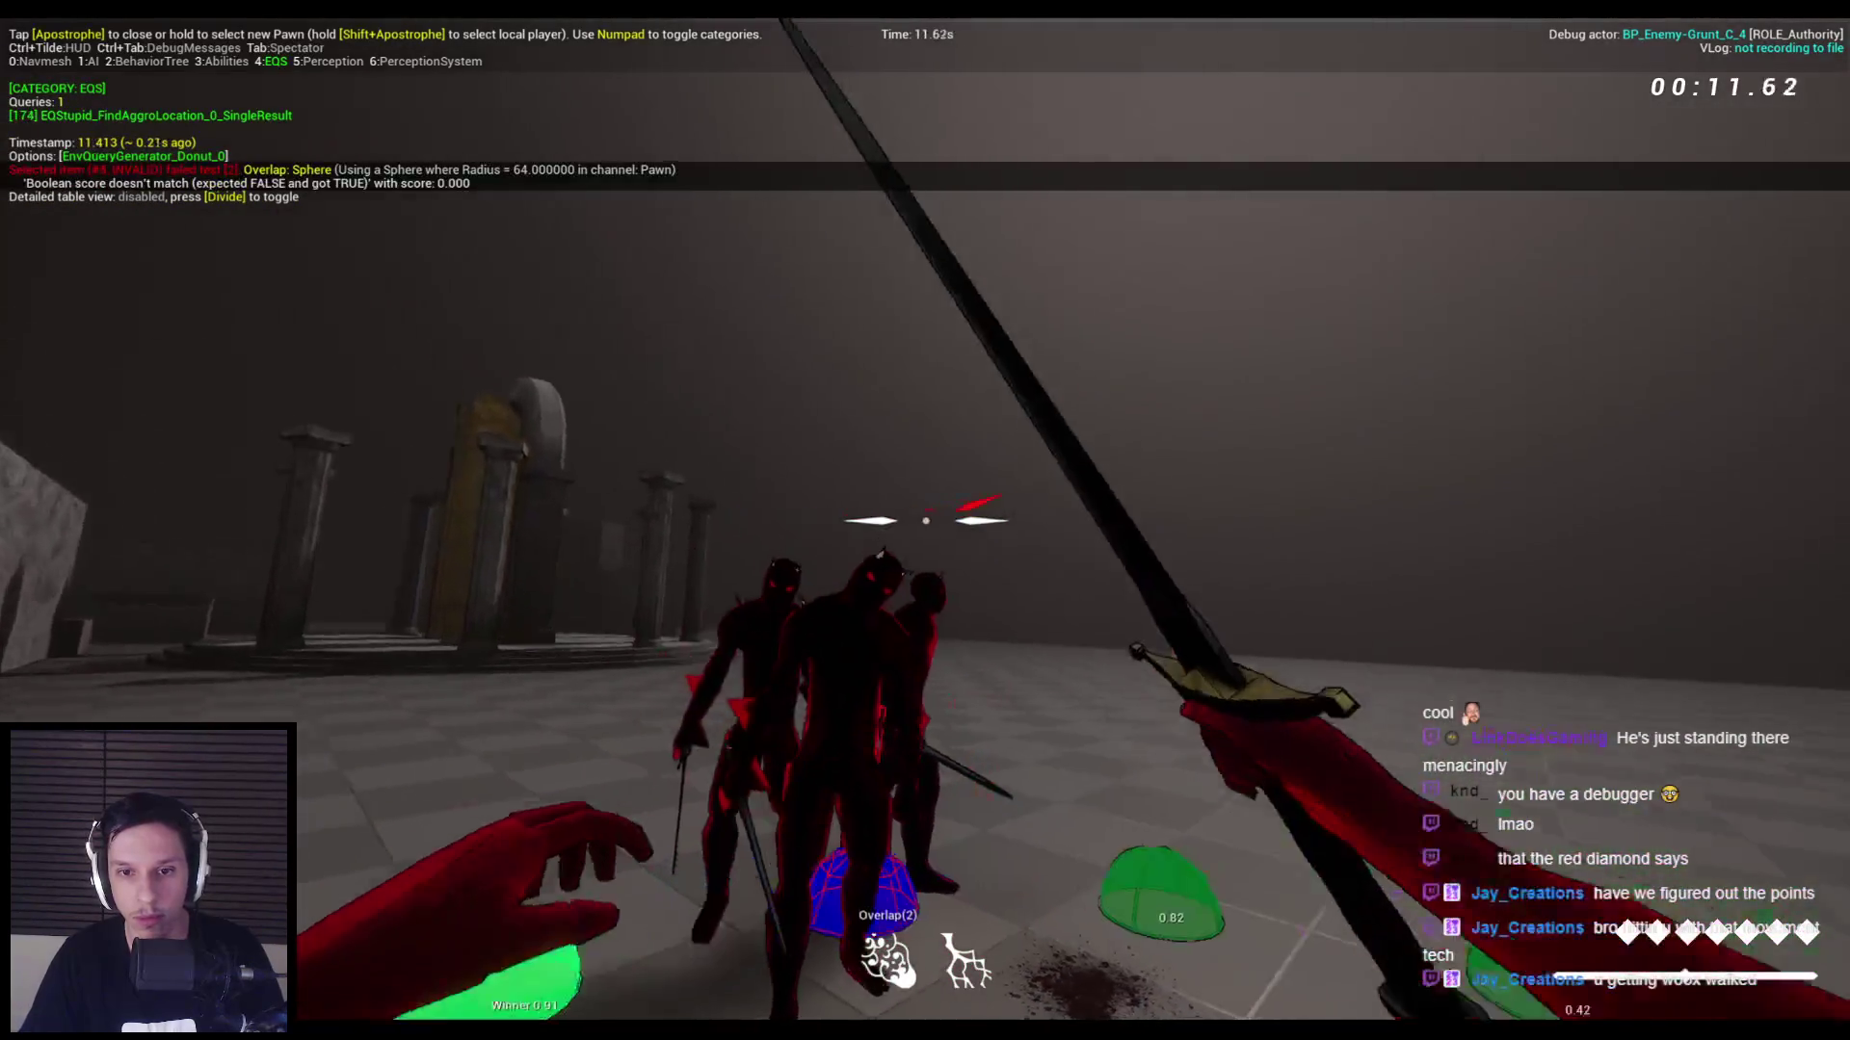
pyautogui.click(925, 521)
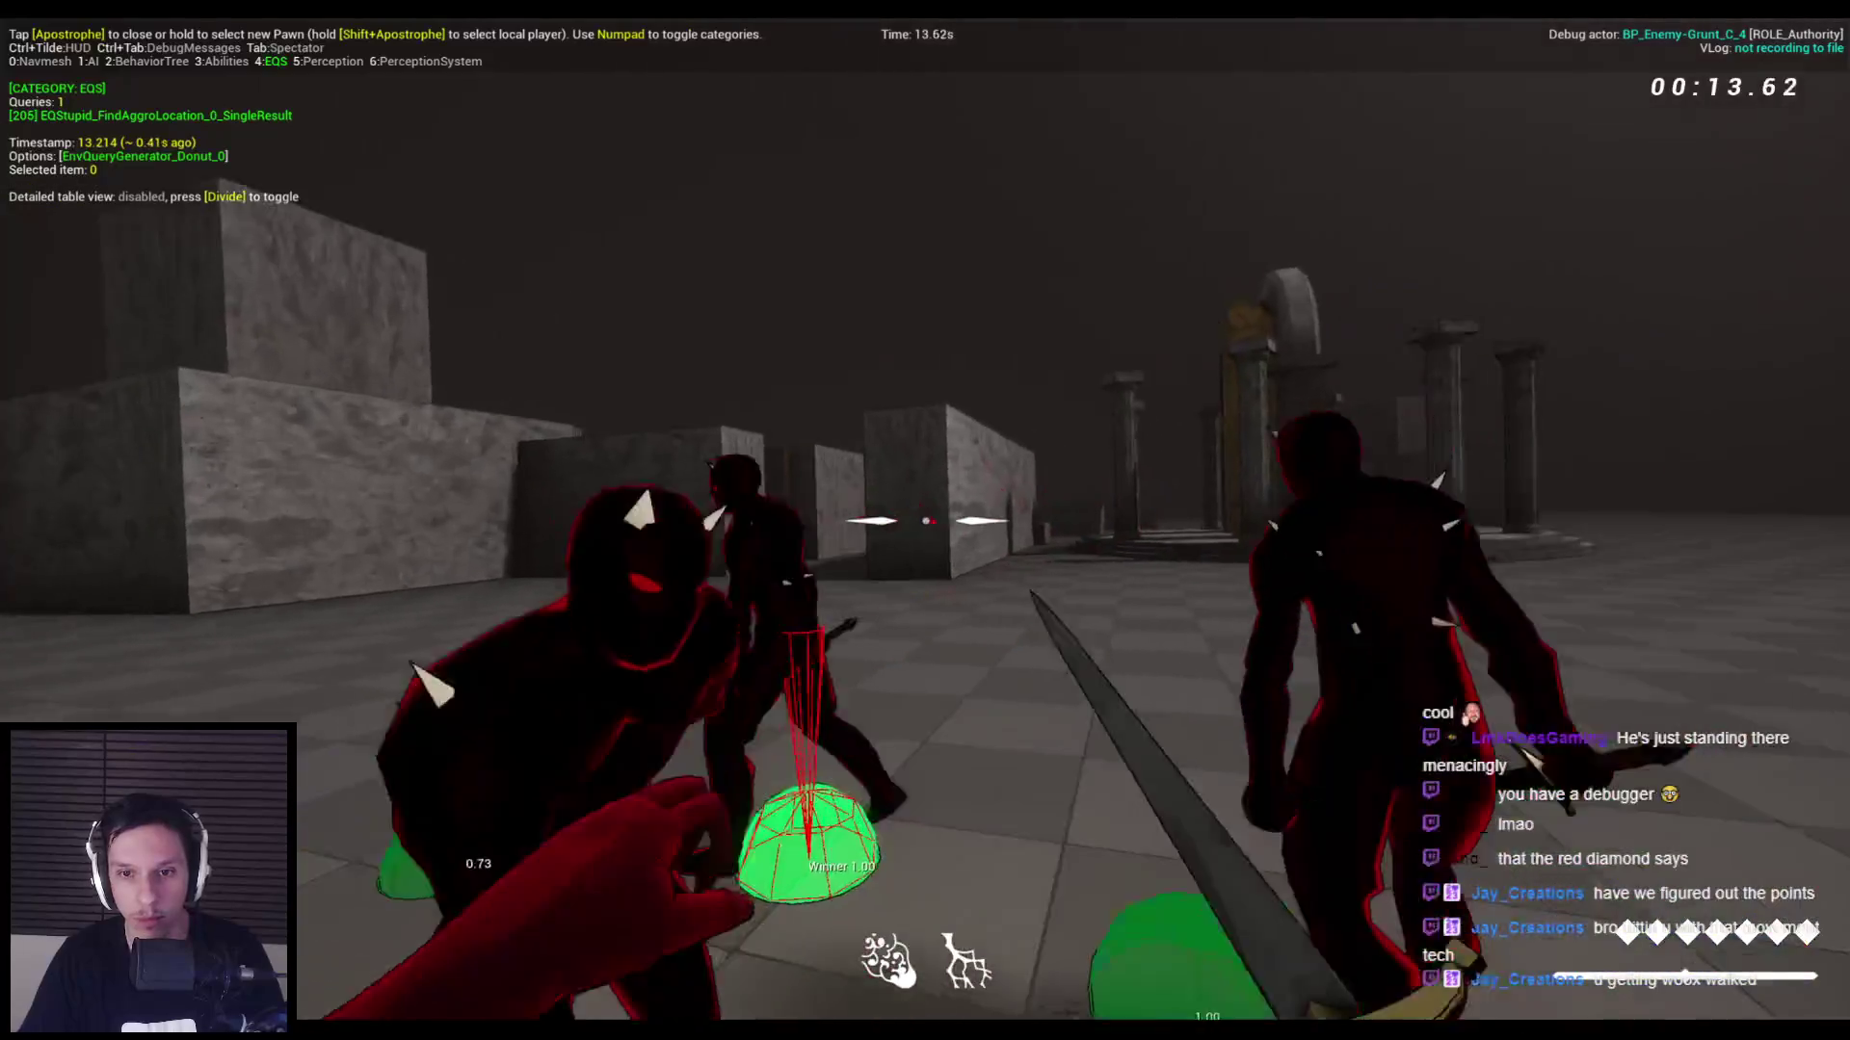
pyautogui.click(925, 520)
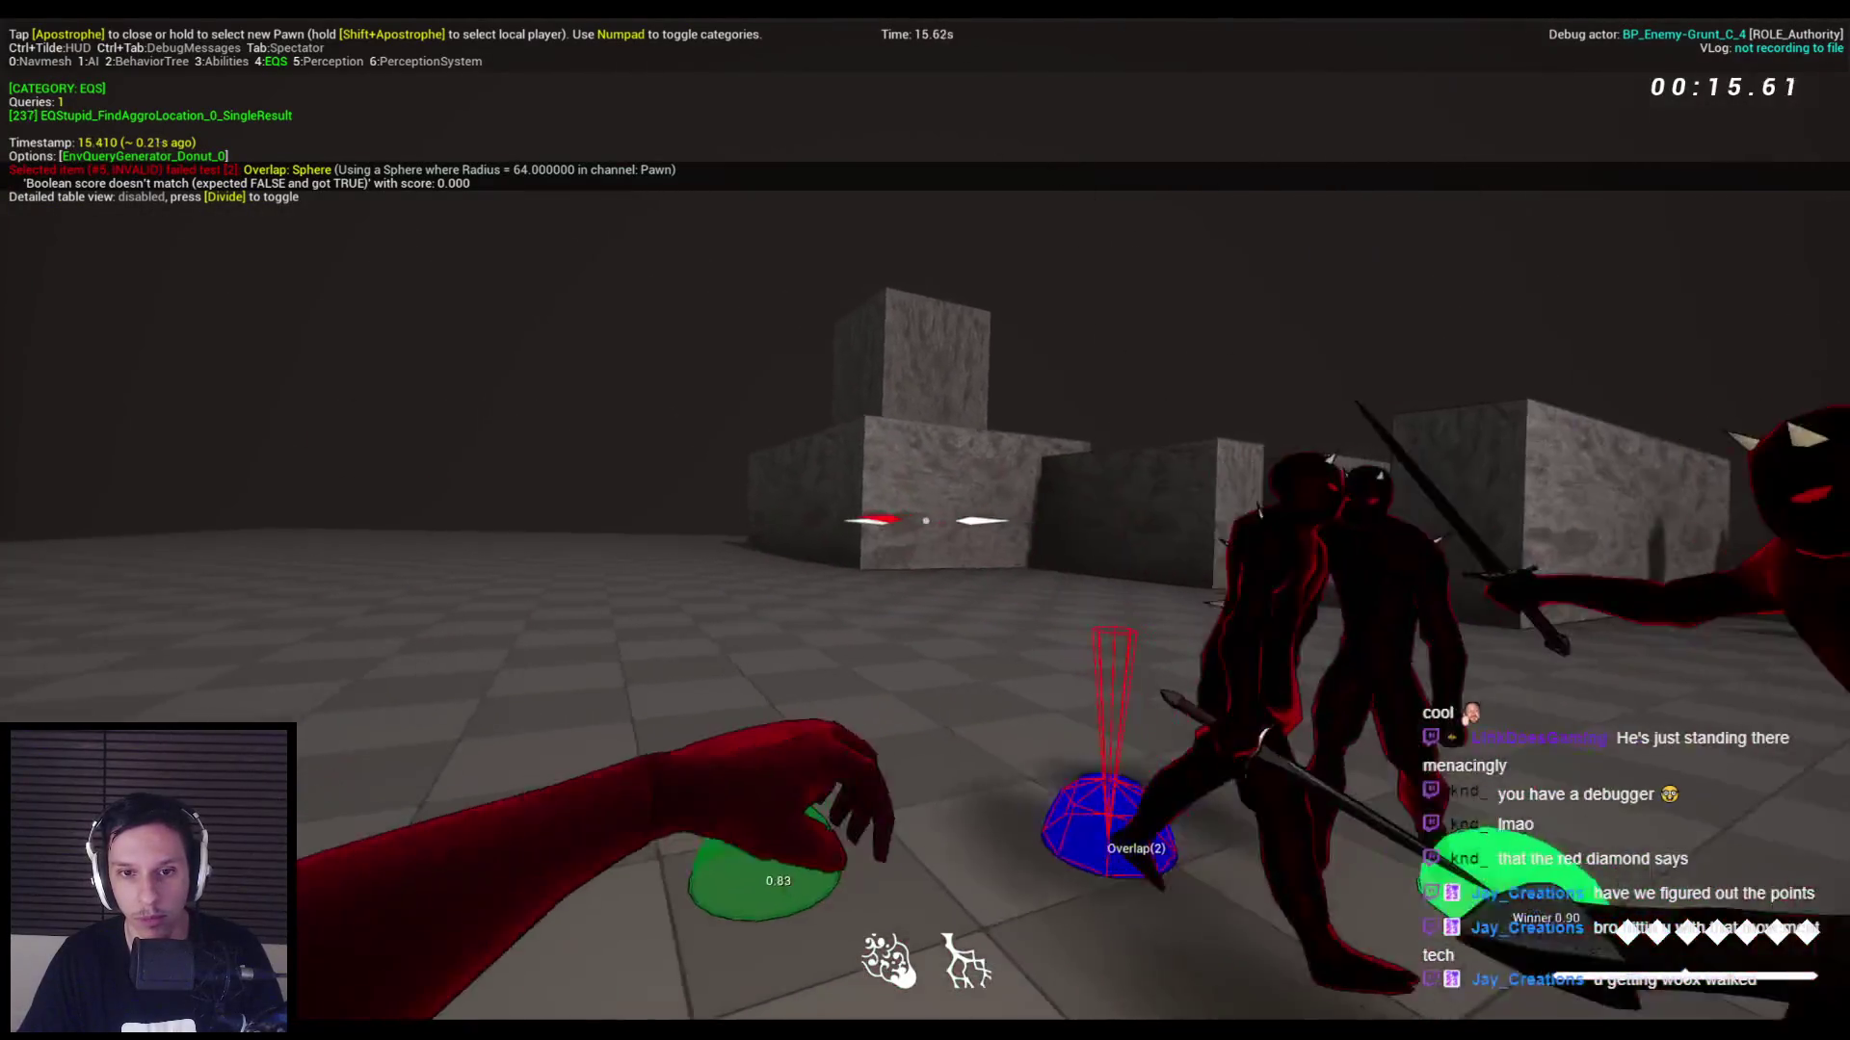
pyautogui.click(925, 520)
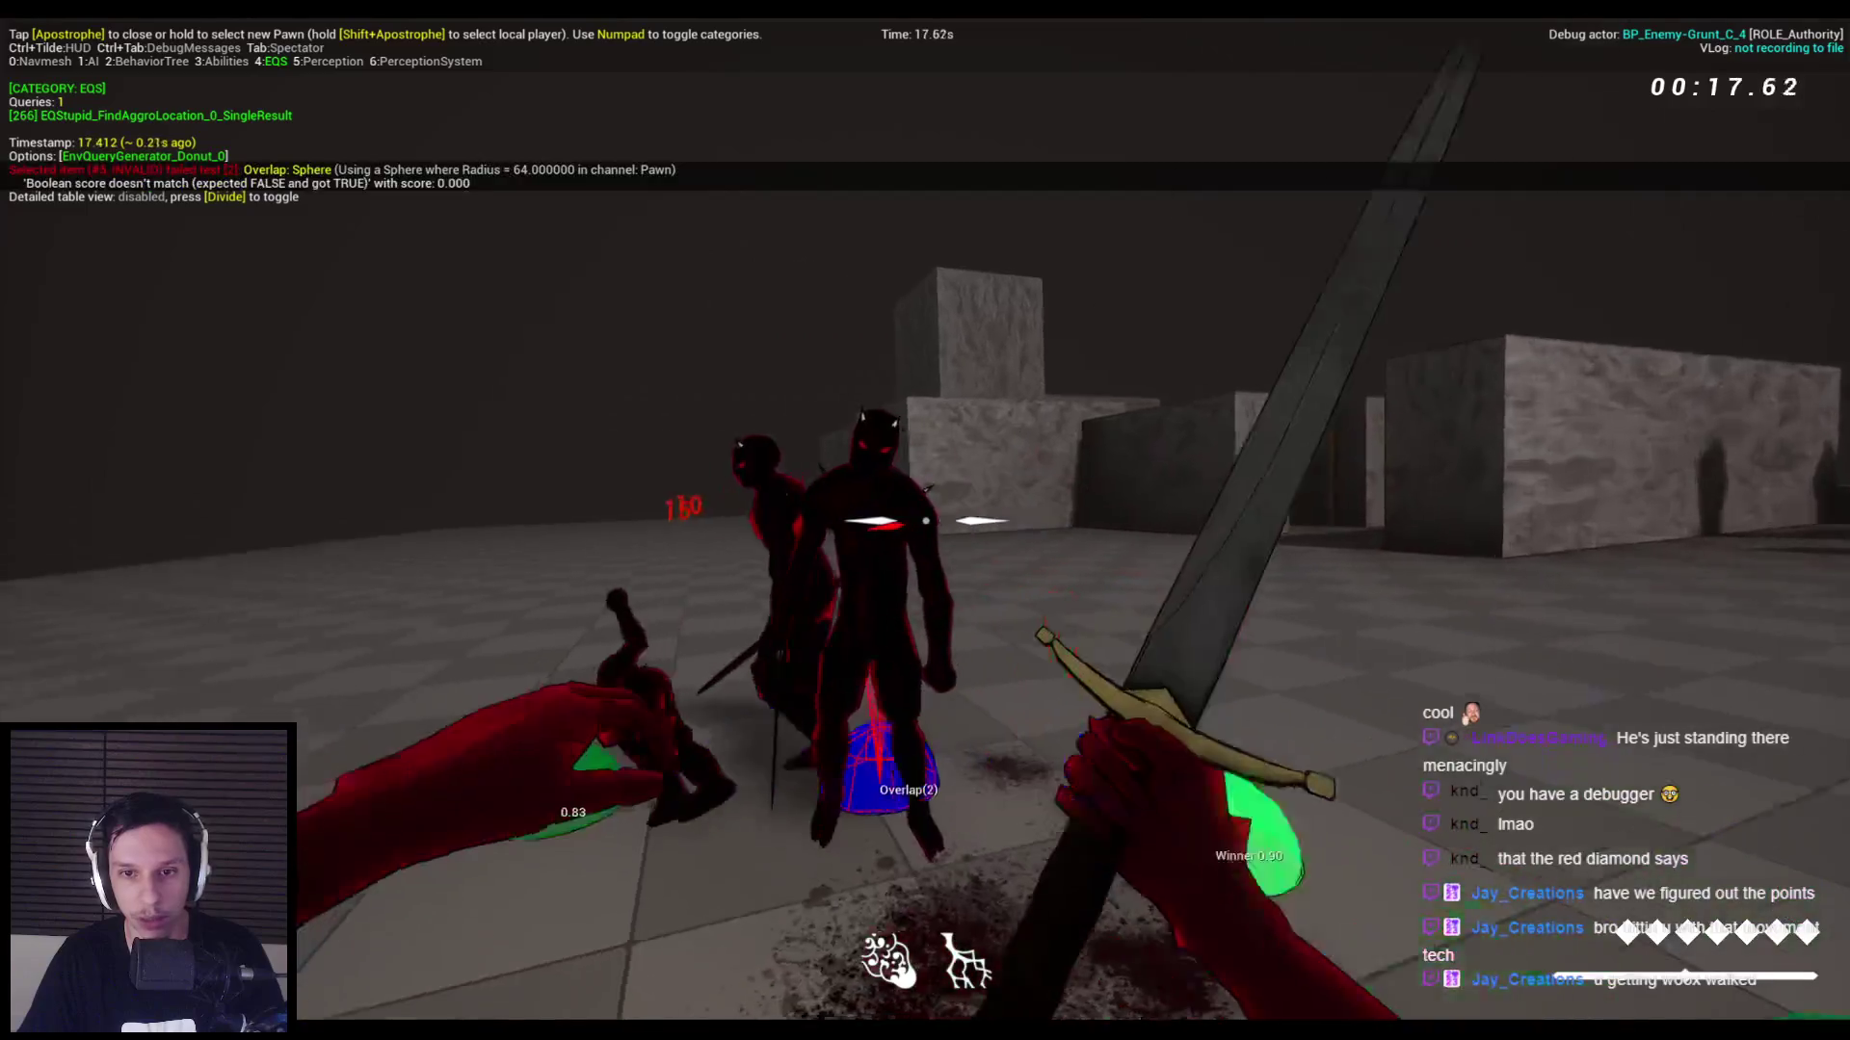
pyautogui.click(924, 520)
pyautogui.click(925, 520)
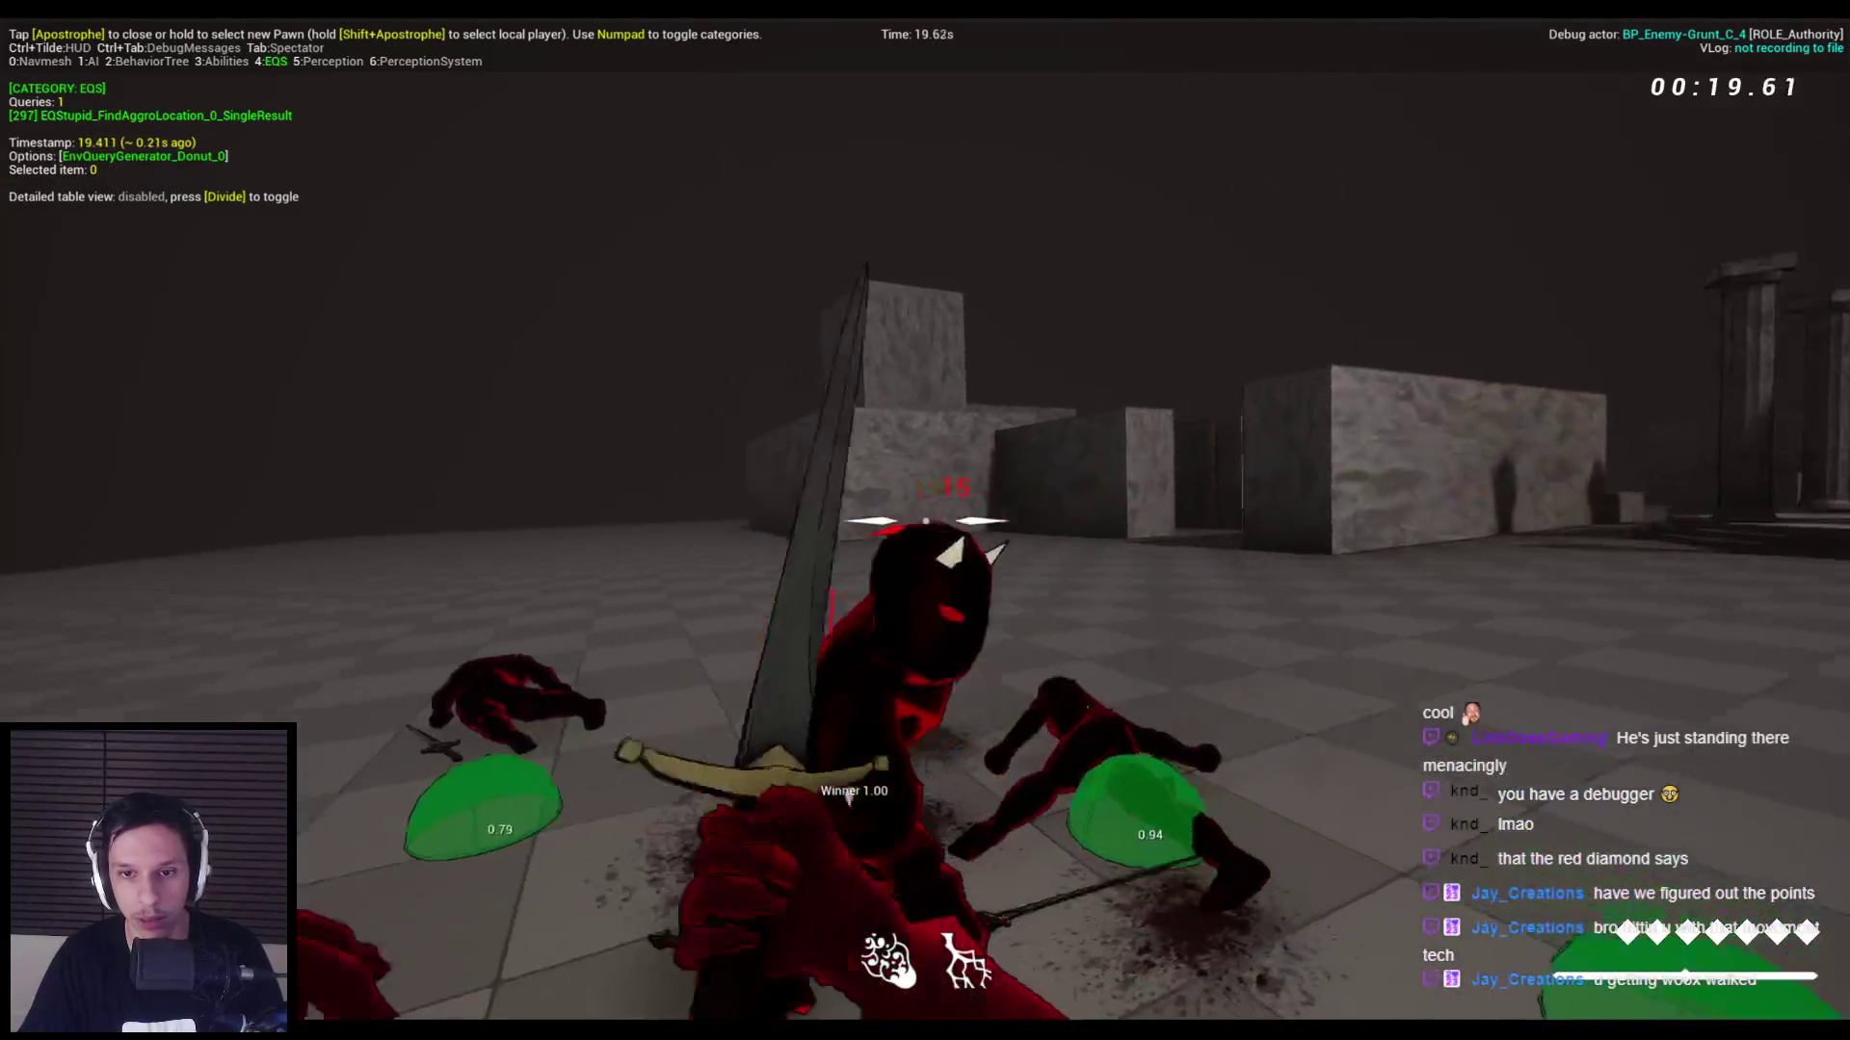
pyautogui.click(925, 520)
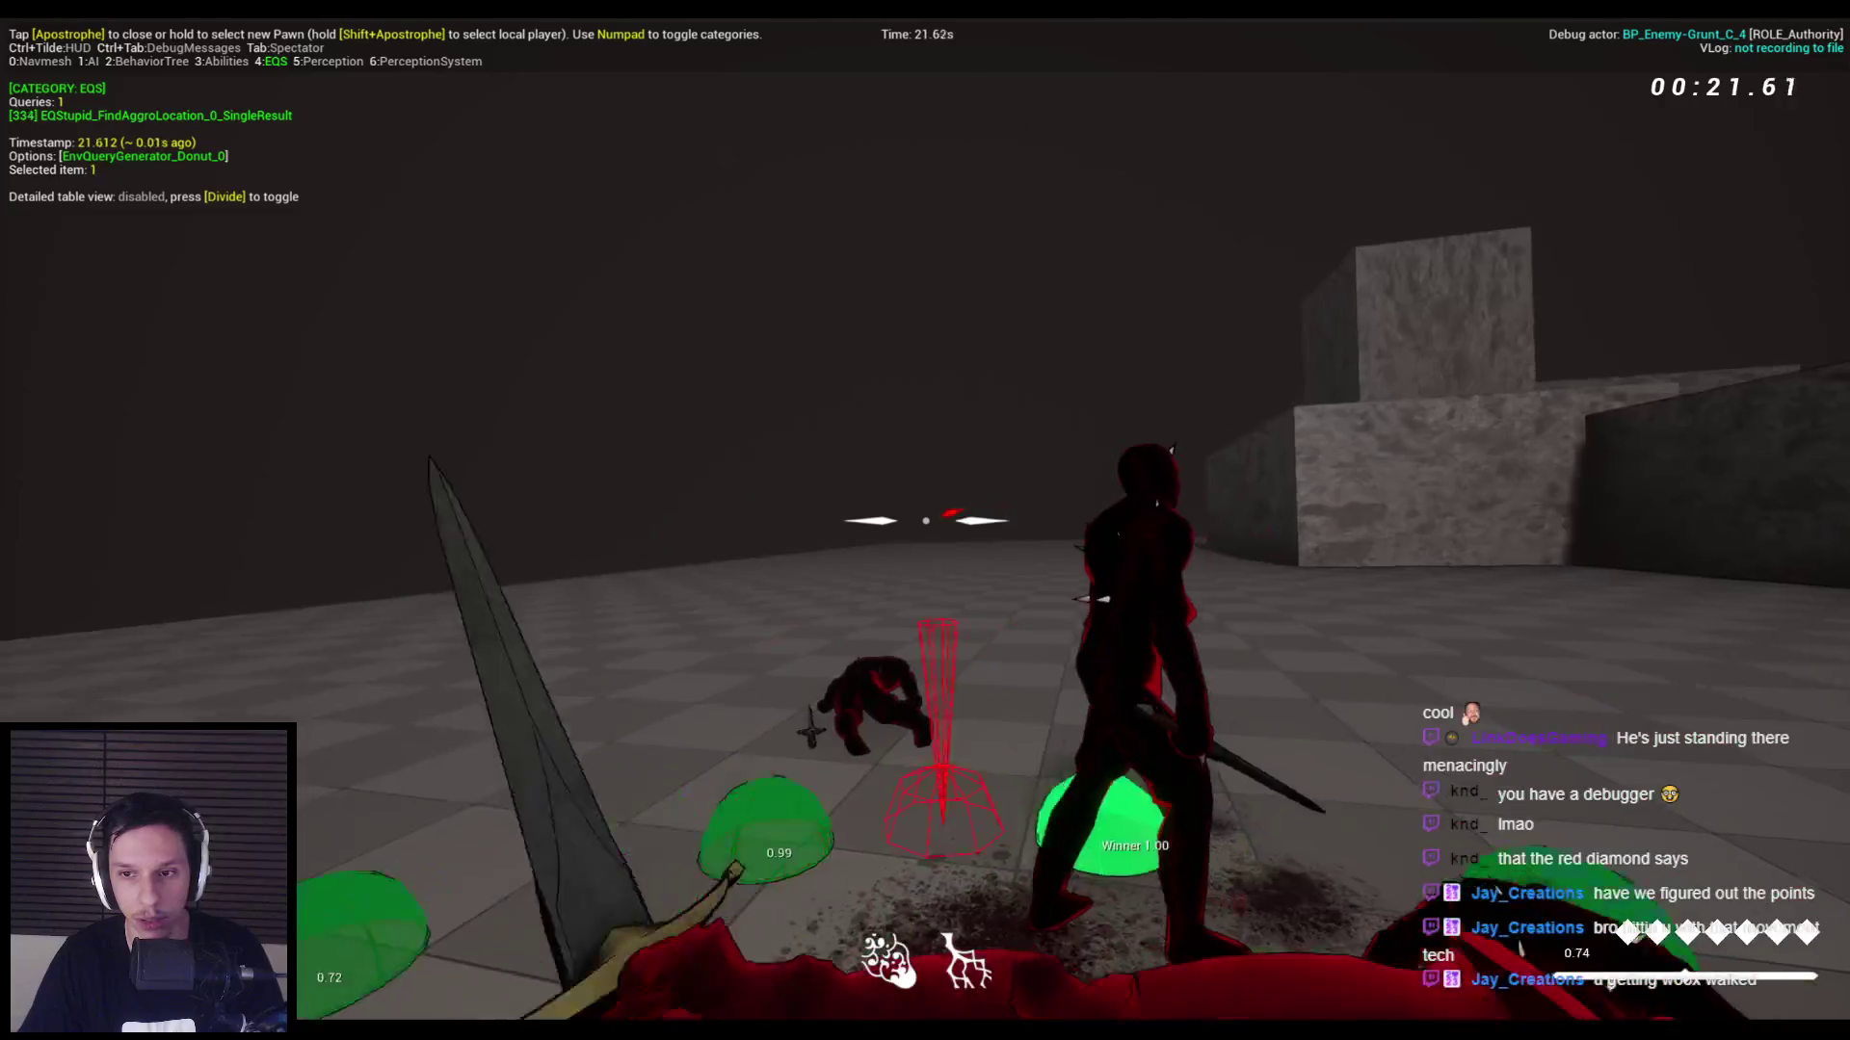
pyautogui.click(925, 520)
pyautogui.press('Escape')
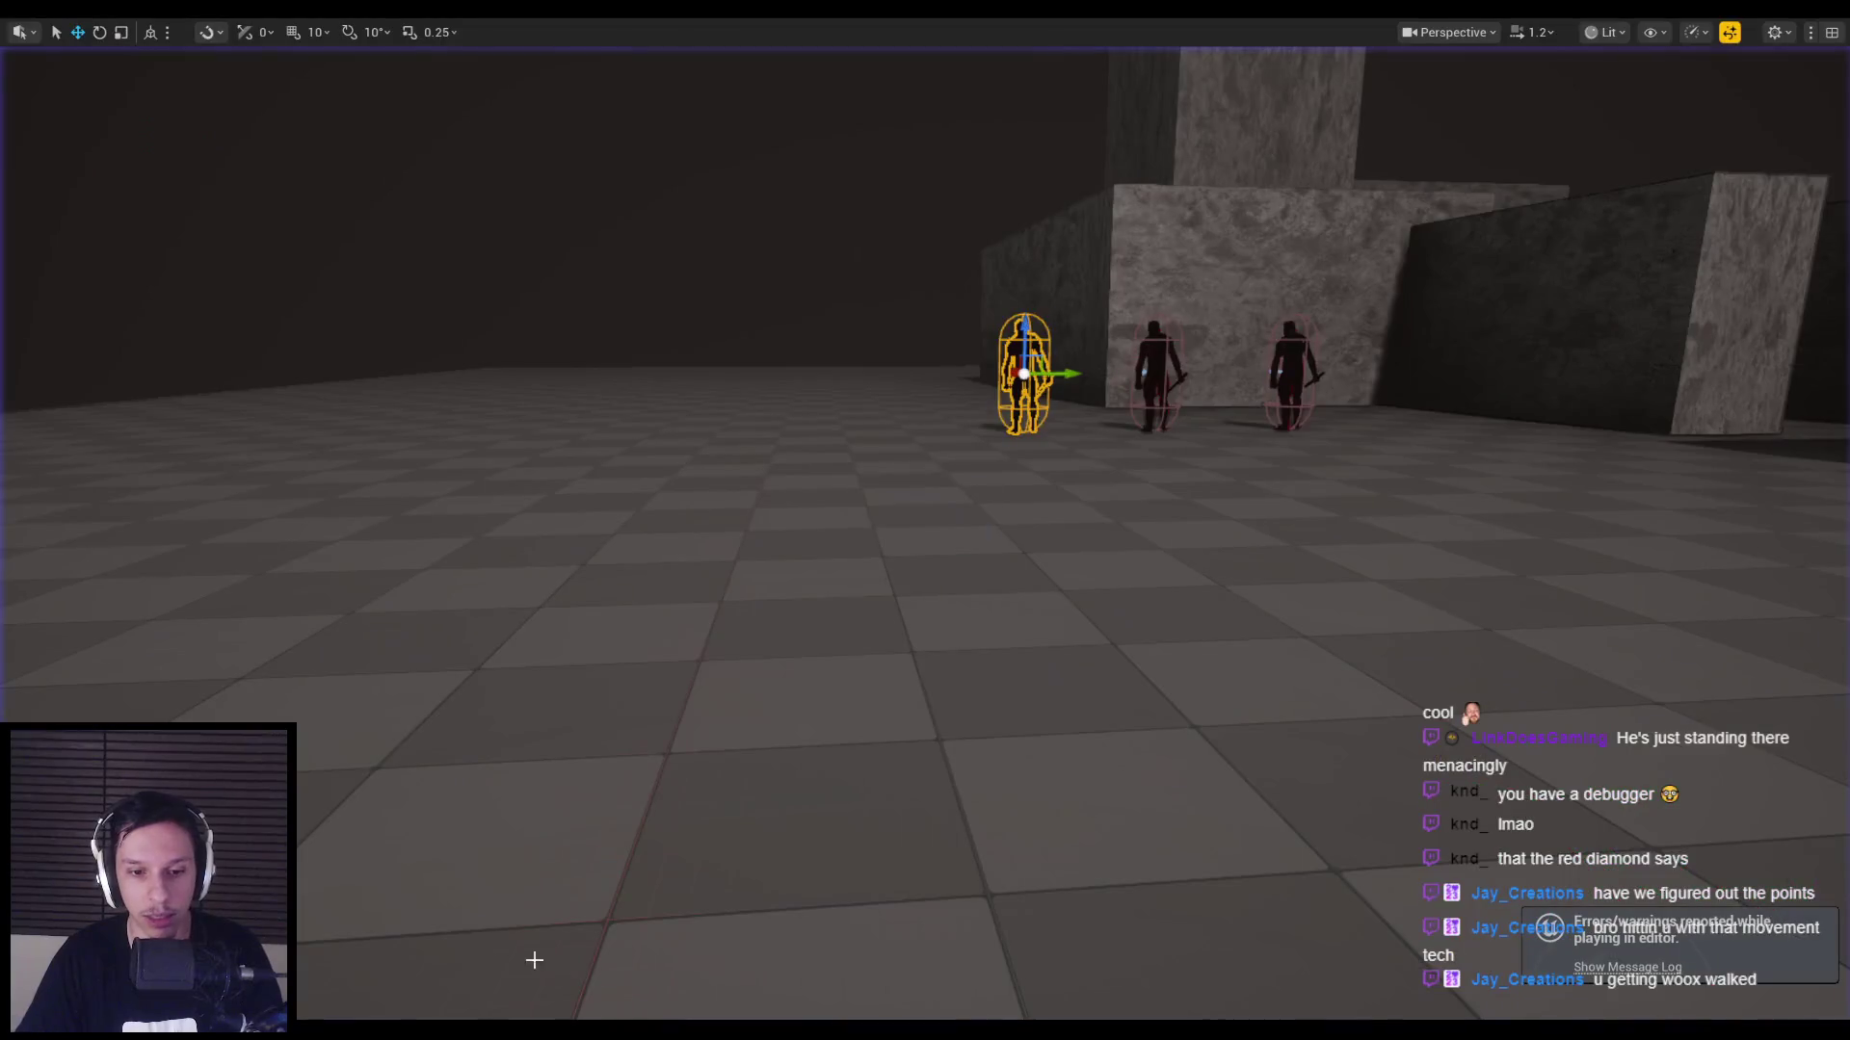
# Review the base enemy's Run EQSQuery nodes and the FindAggroLocation query, then return to the state tree.
pyautogui.click(662, 990)
pyautogui.moveTo(889, 691)
pyautogui.mouseDown()
pyautogui.moveTo(760, 562)
pyautogui.moveTo(858, 549)
pyautogui.moveTo(808, 383)
pyautogui.mouseUp()
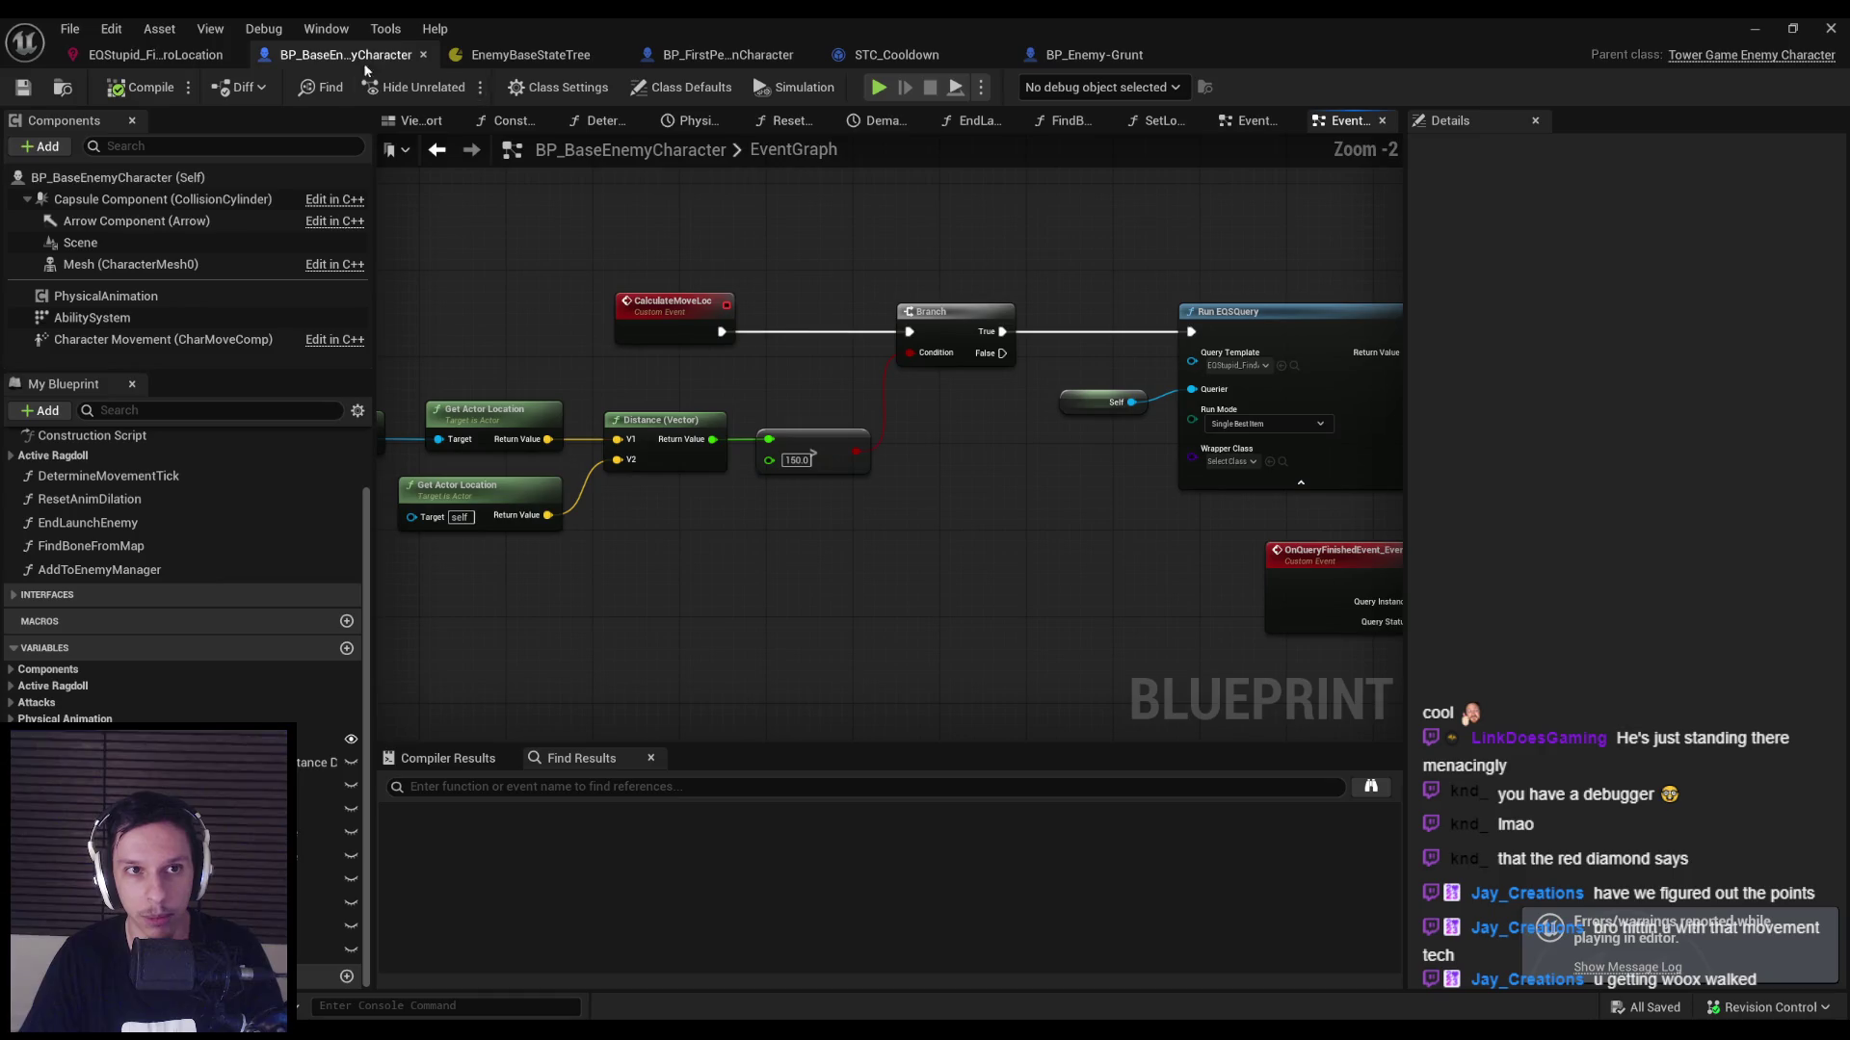
pyautogui.click(164, 55)
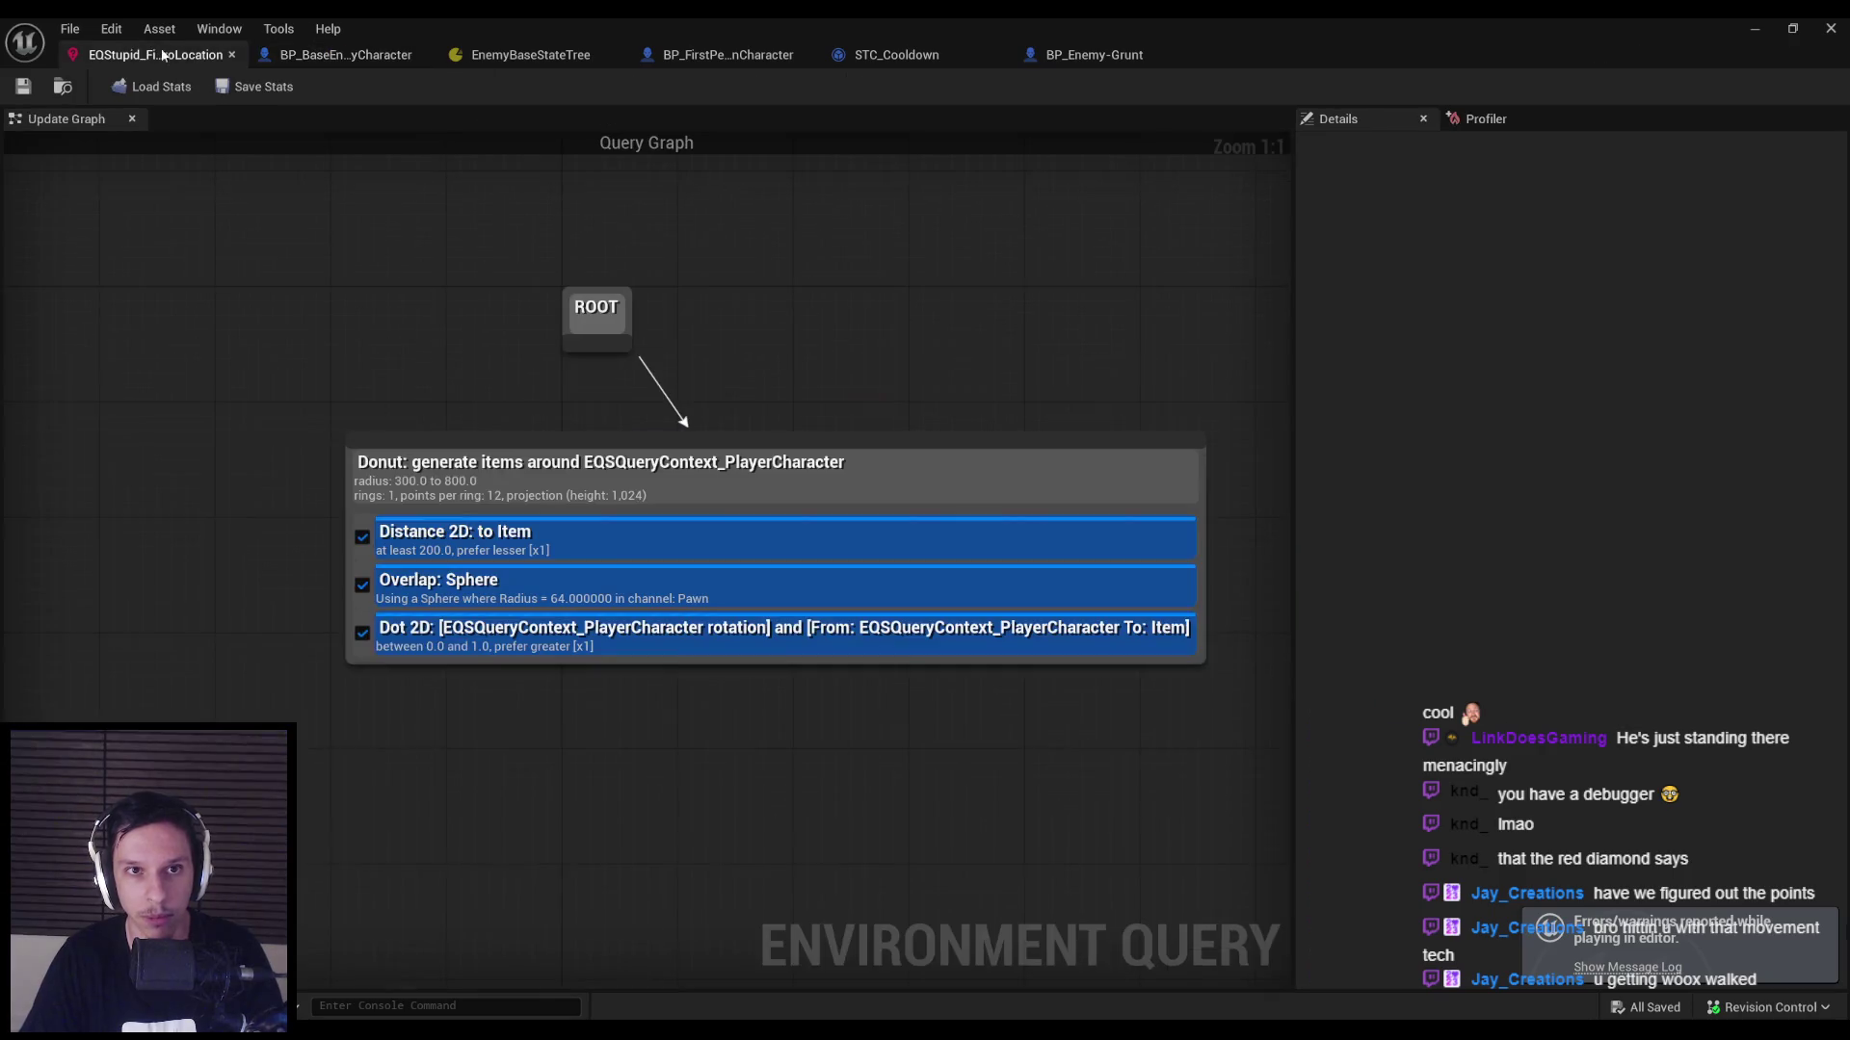
pyautogui.click(522, 59)
# Open the Attack state's STT_EnemyAttack task and remove the GET and ClearFocus nodes.
pyautogui.click(494, 416)
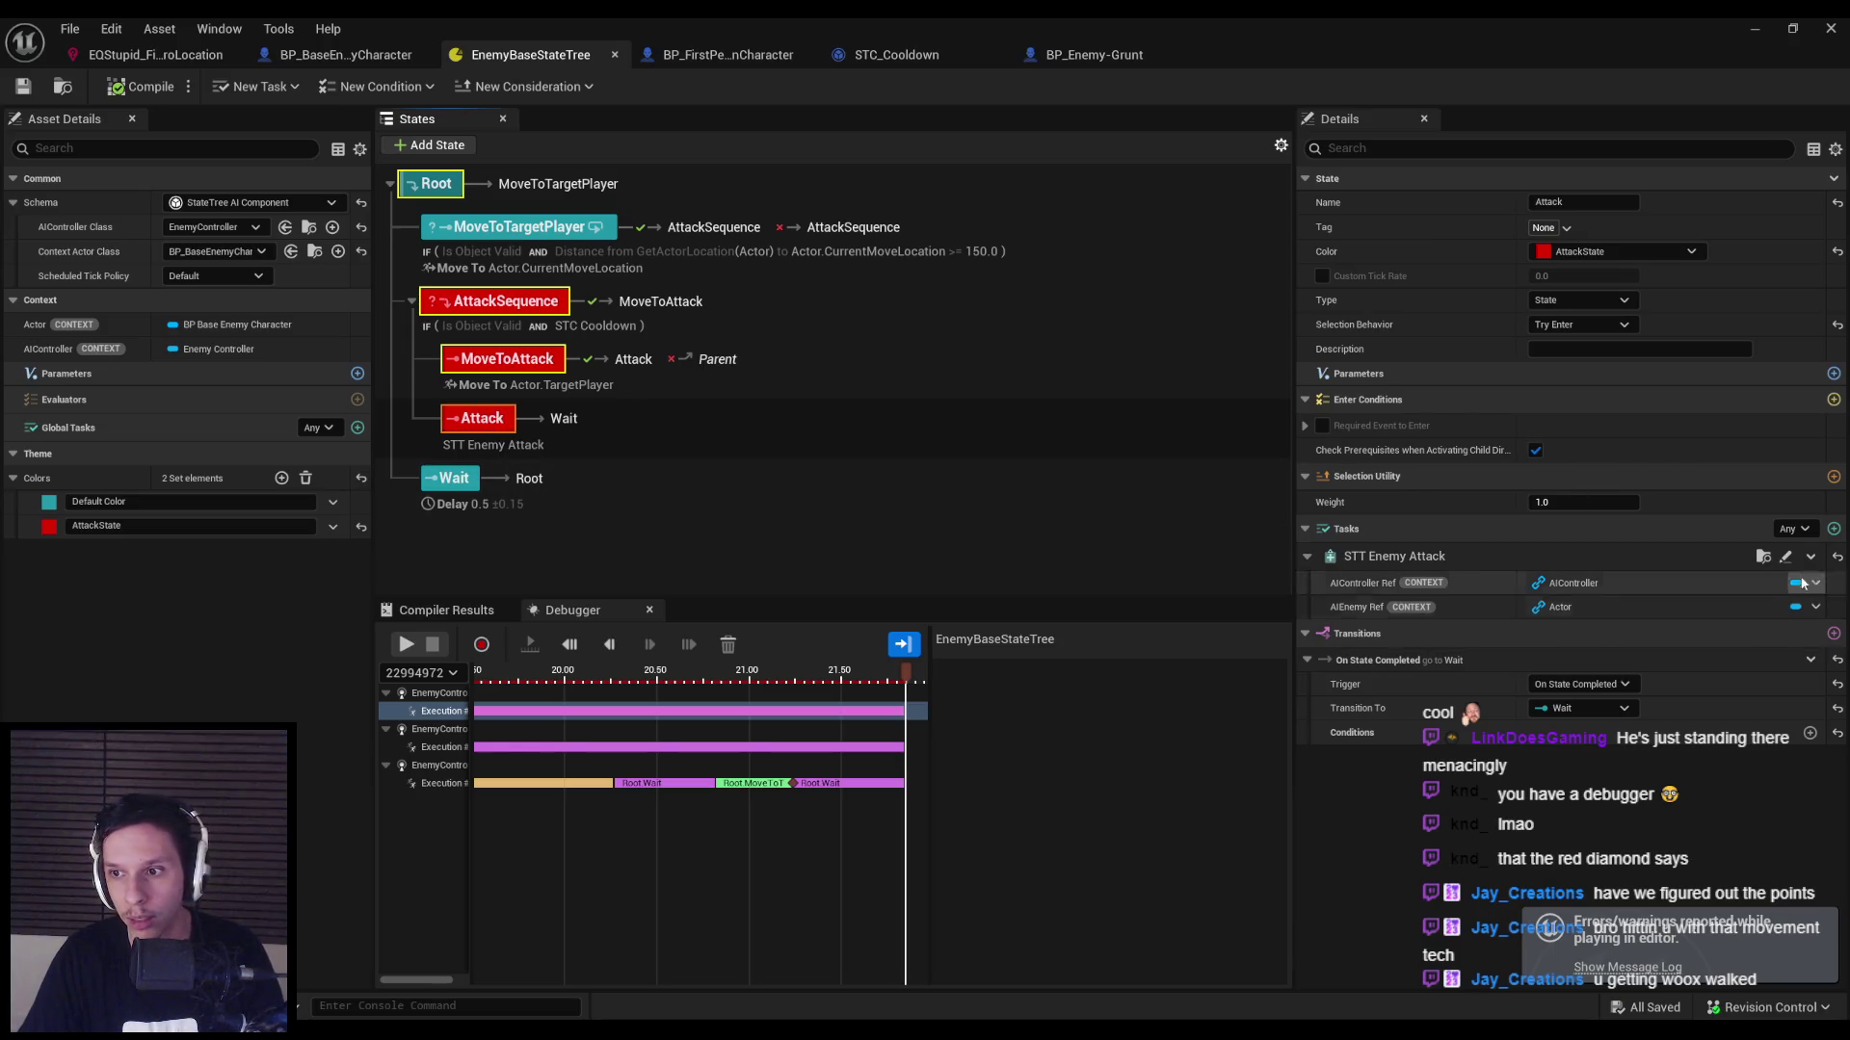
pyautogui.click(1785, 560)
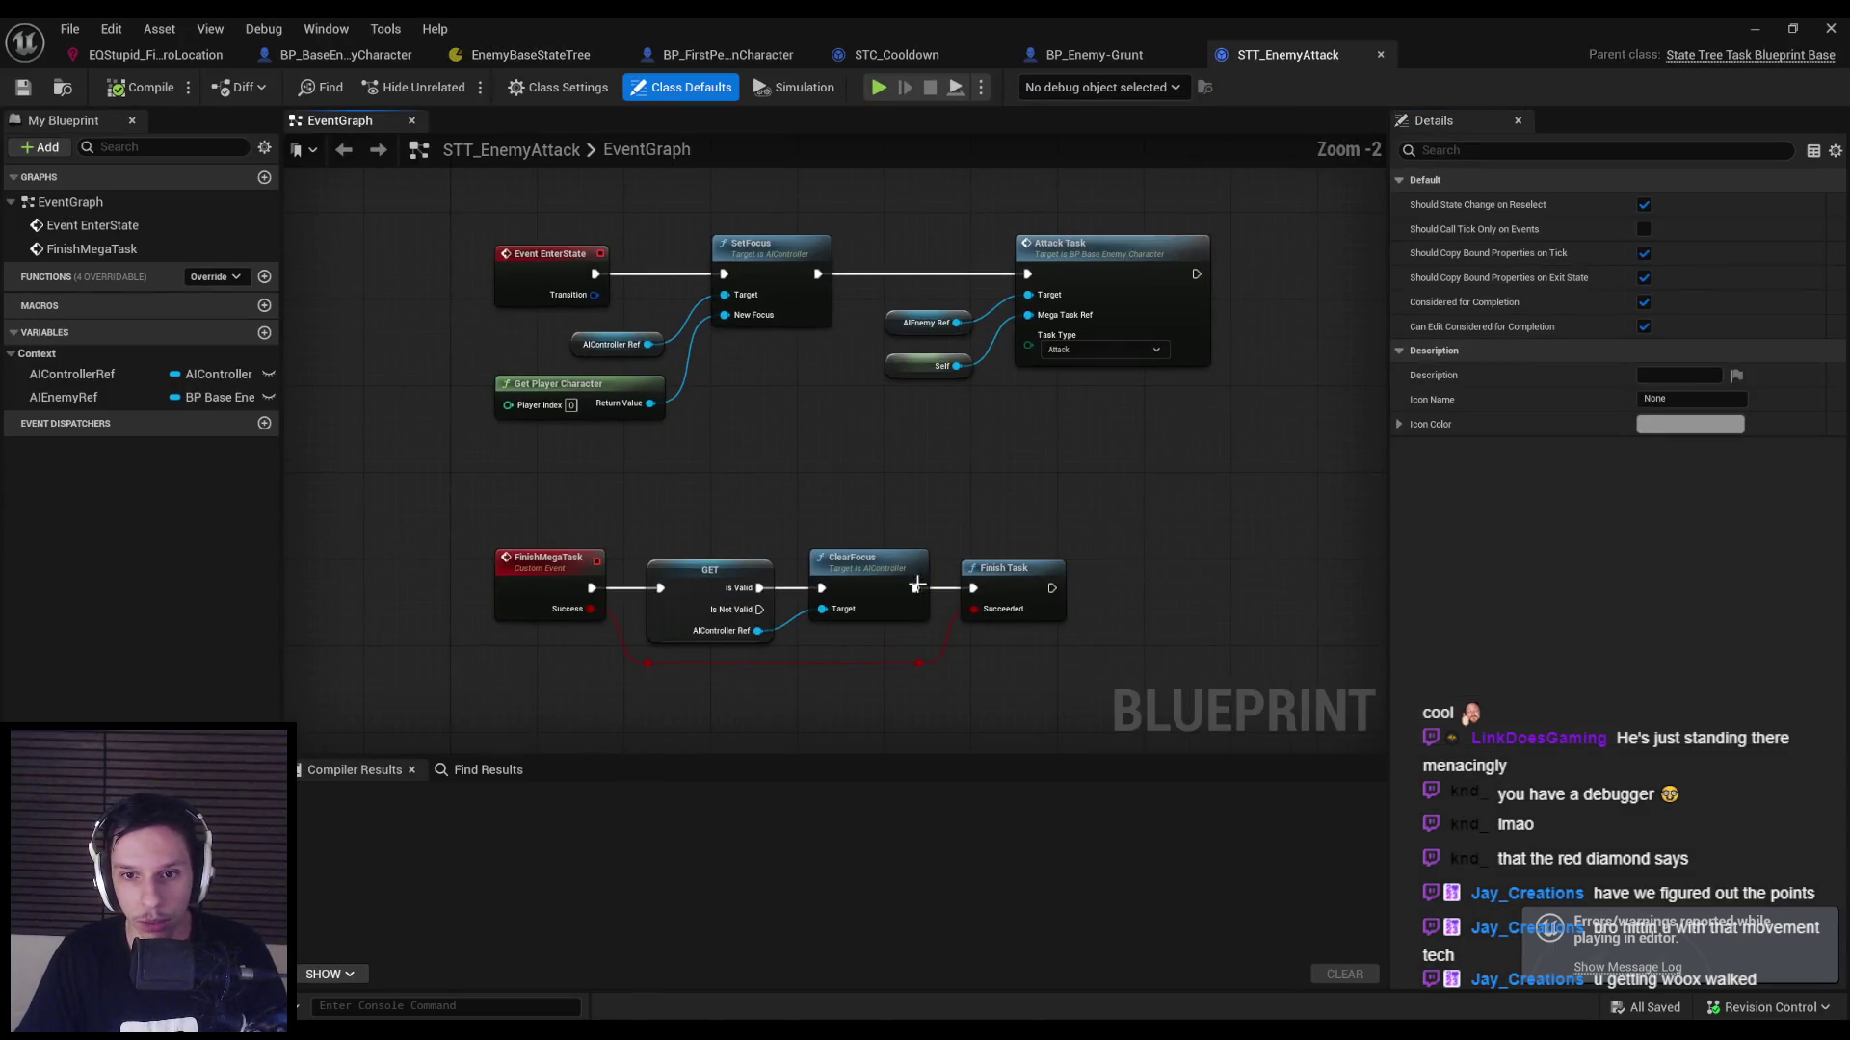
pyautogui.moveTo(860, 640); pyautogui.dragTo(664, 546)
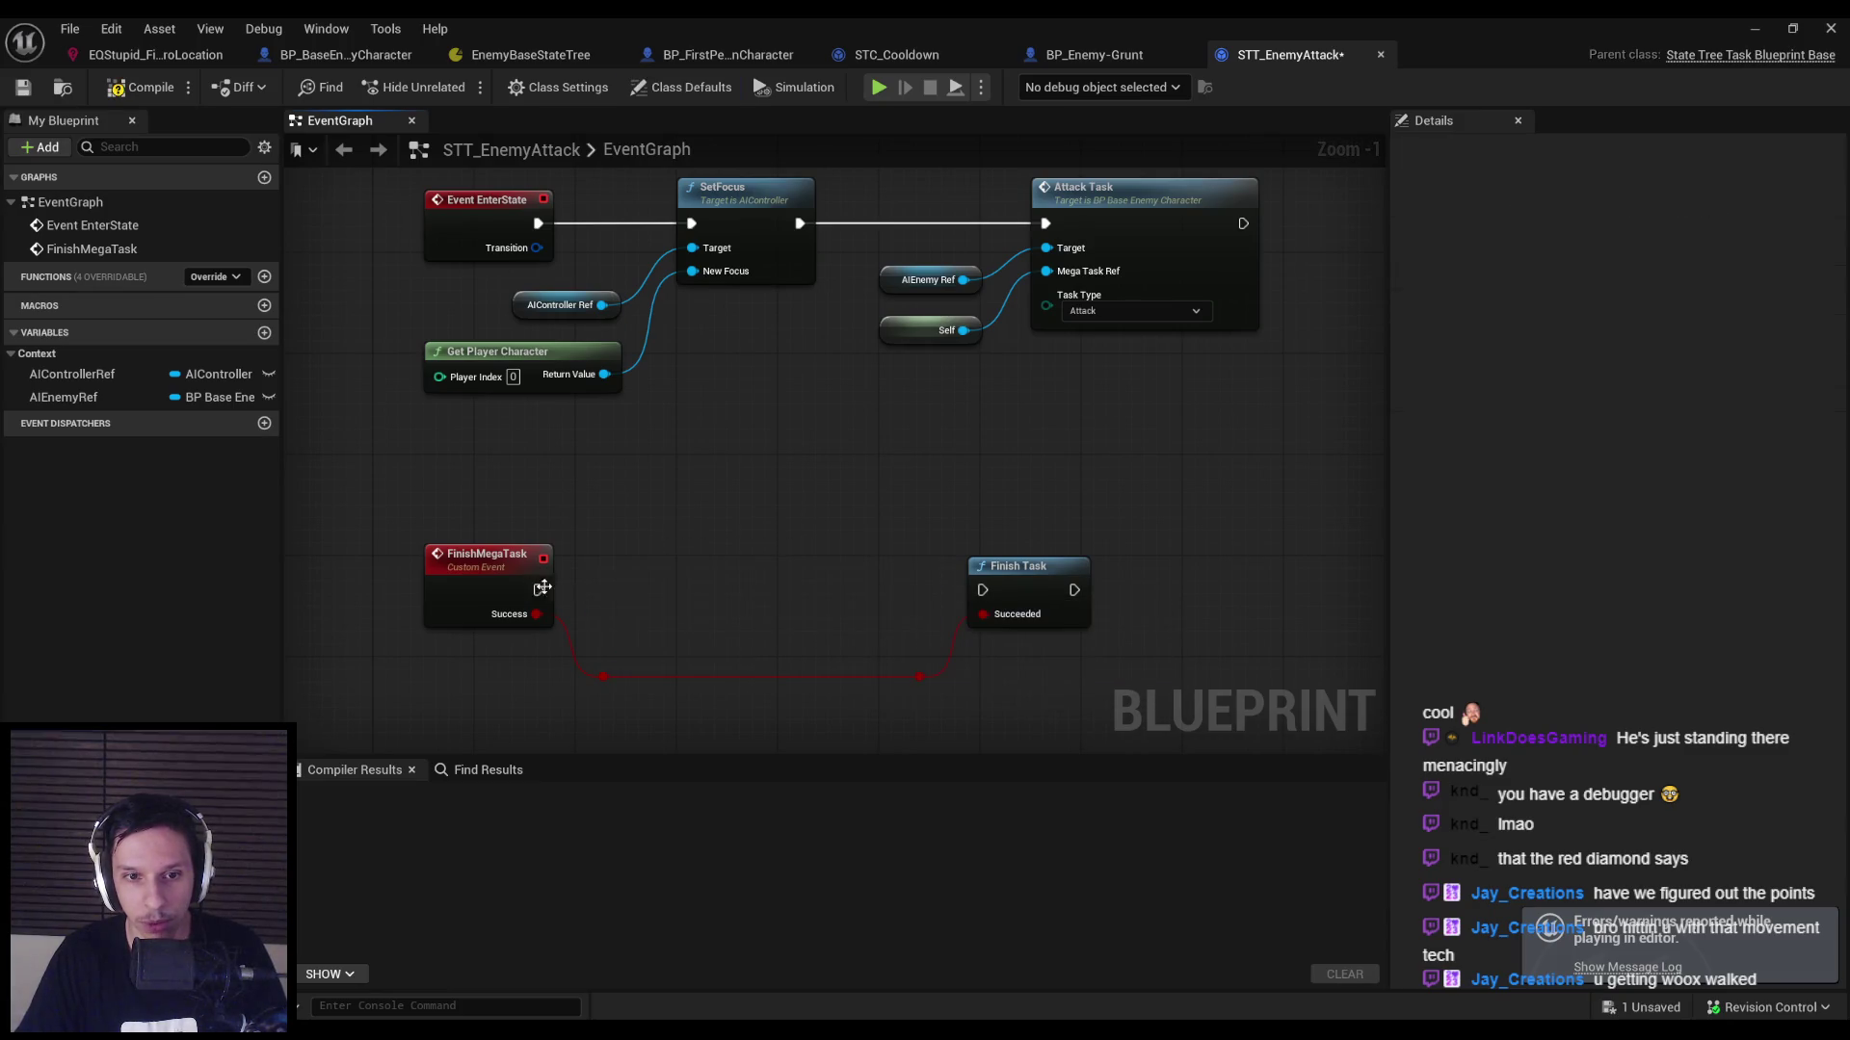
pyautogui.scroll(-1, 869, 569)
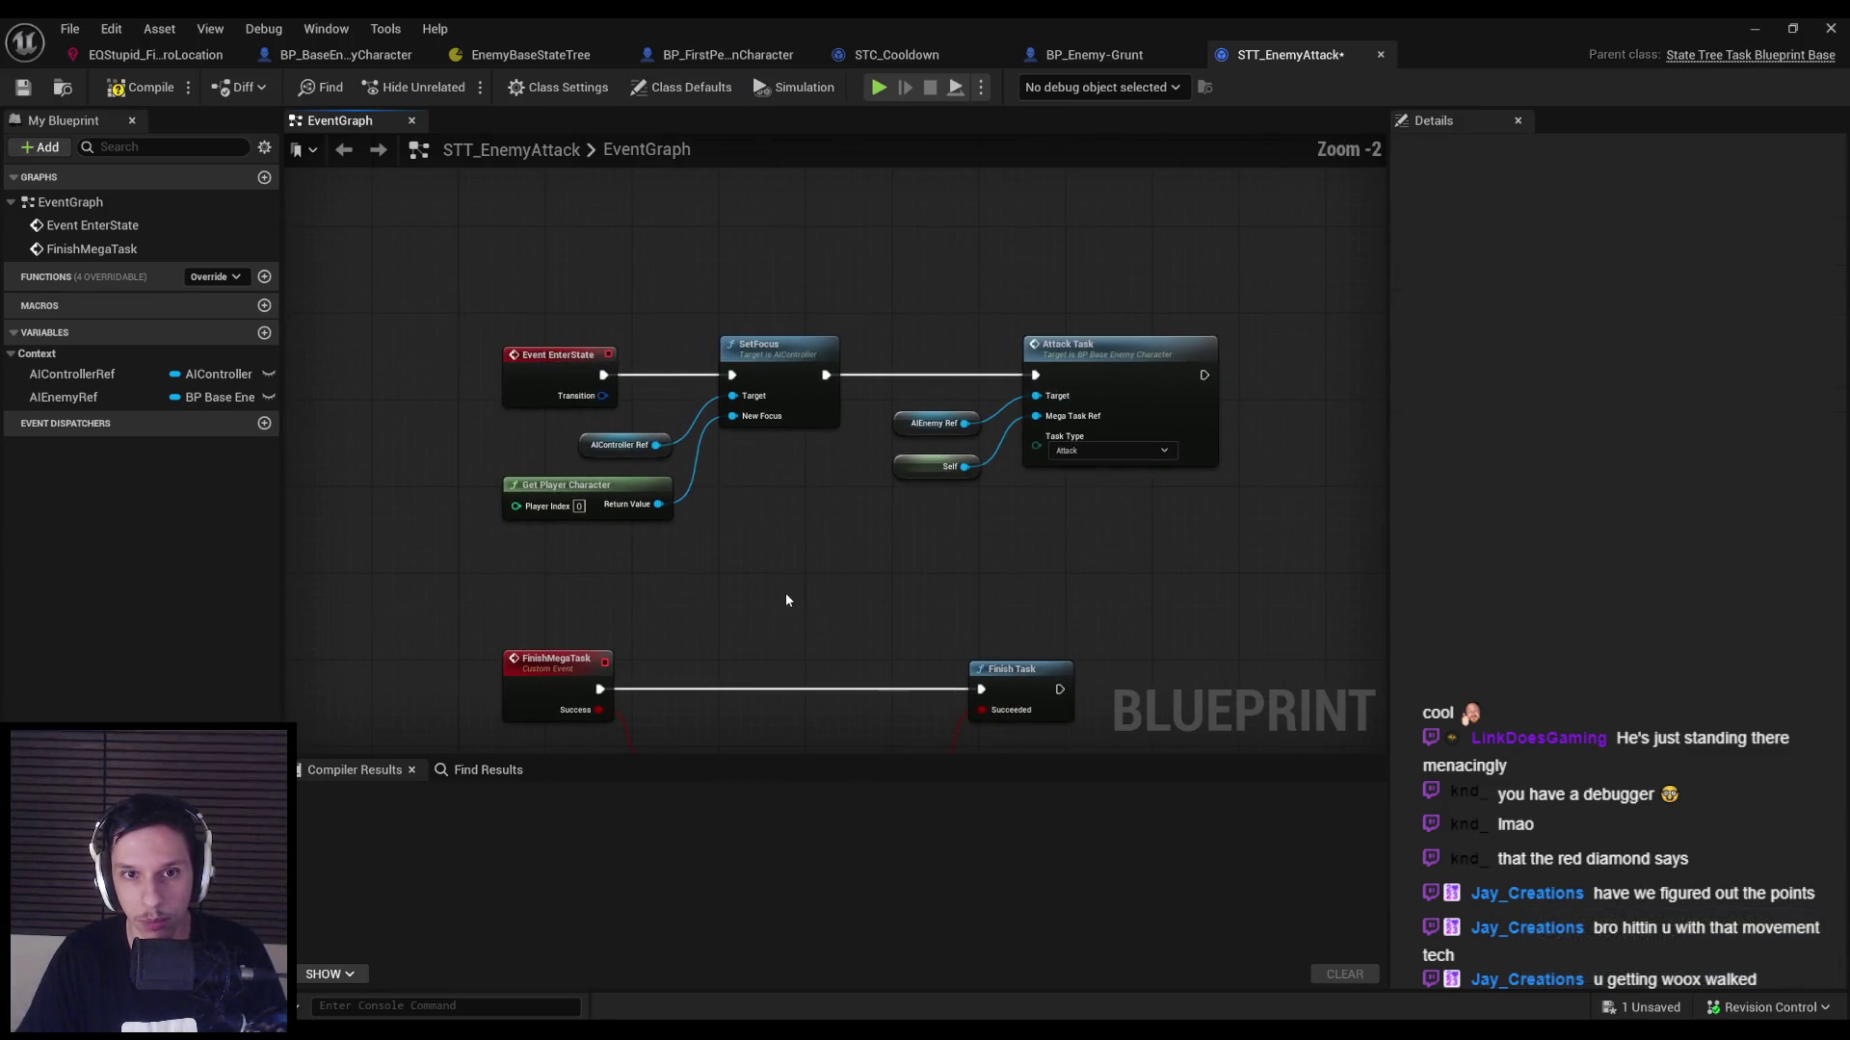
# Save STT_EnemyAttack, checking out the asset, and return to the level editor.
pyautogui.click(23, 89)
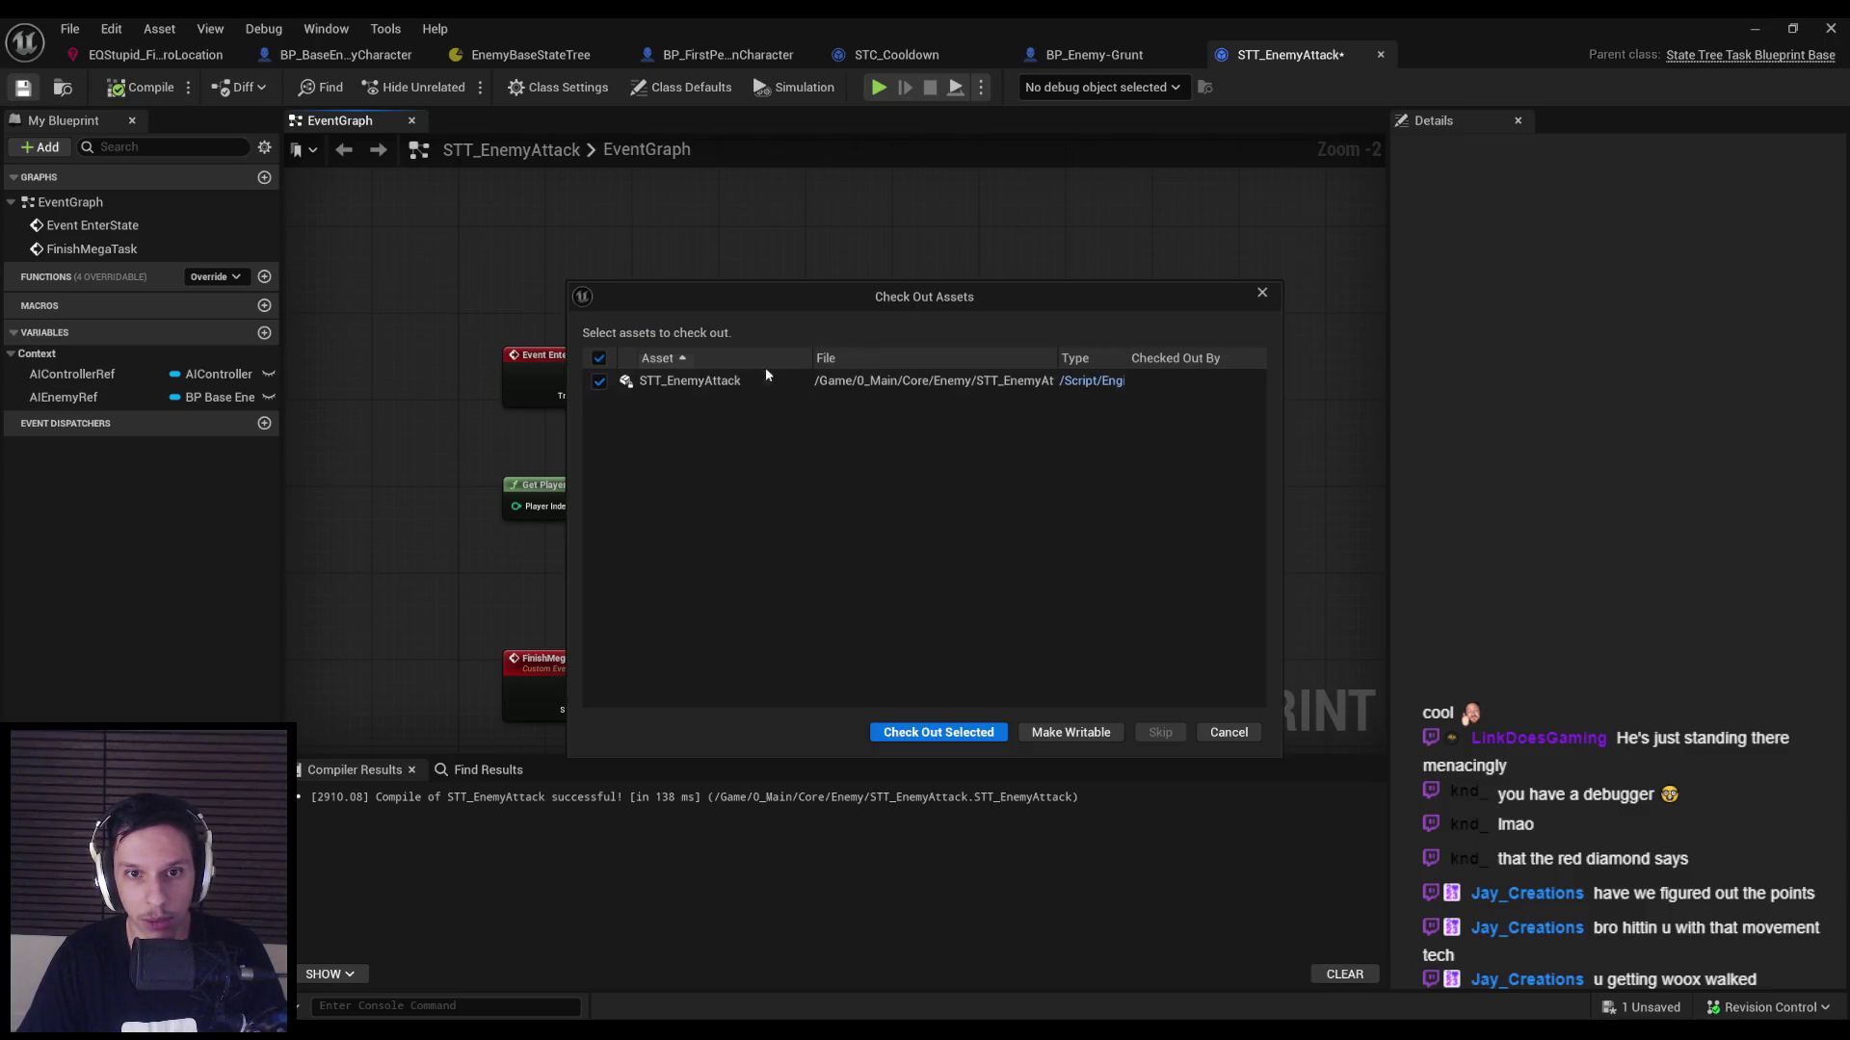
pyautogui.click(915, 739)
pyautogui.click(1754, 28)
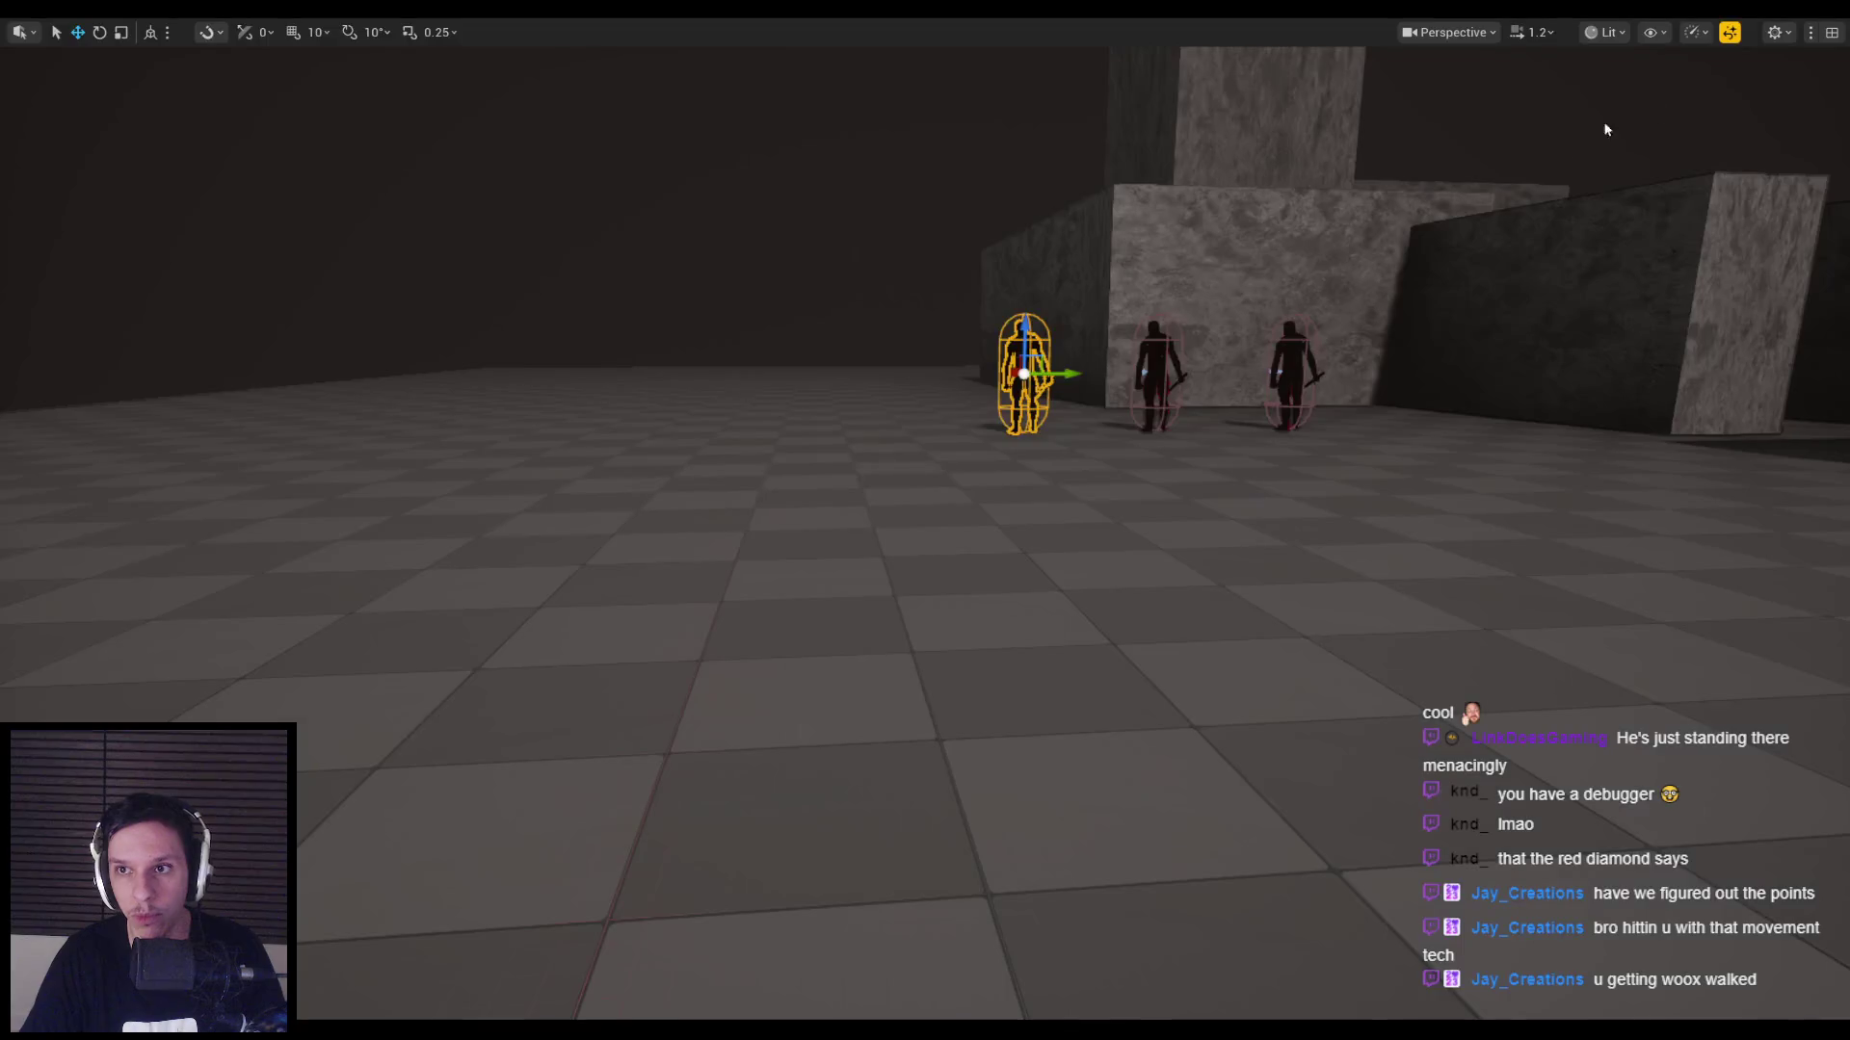
# Play-test with the gameplay debugger on, swinging the sword twice at the grunts, then stop.
pyautogui.hotkey('alt', 'p')
pyautogui.press("'")
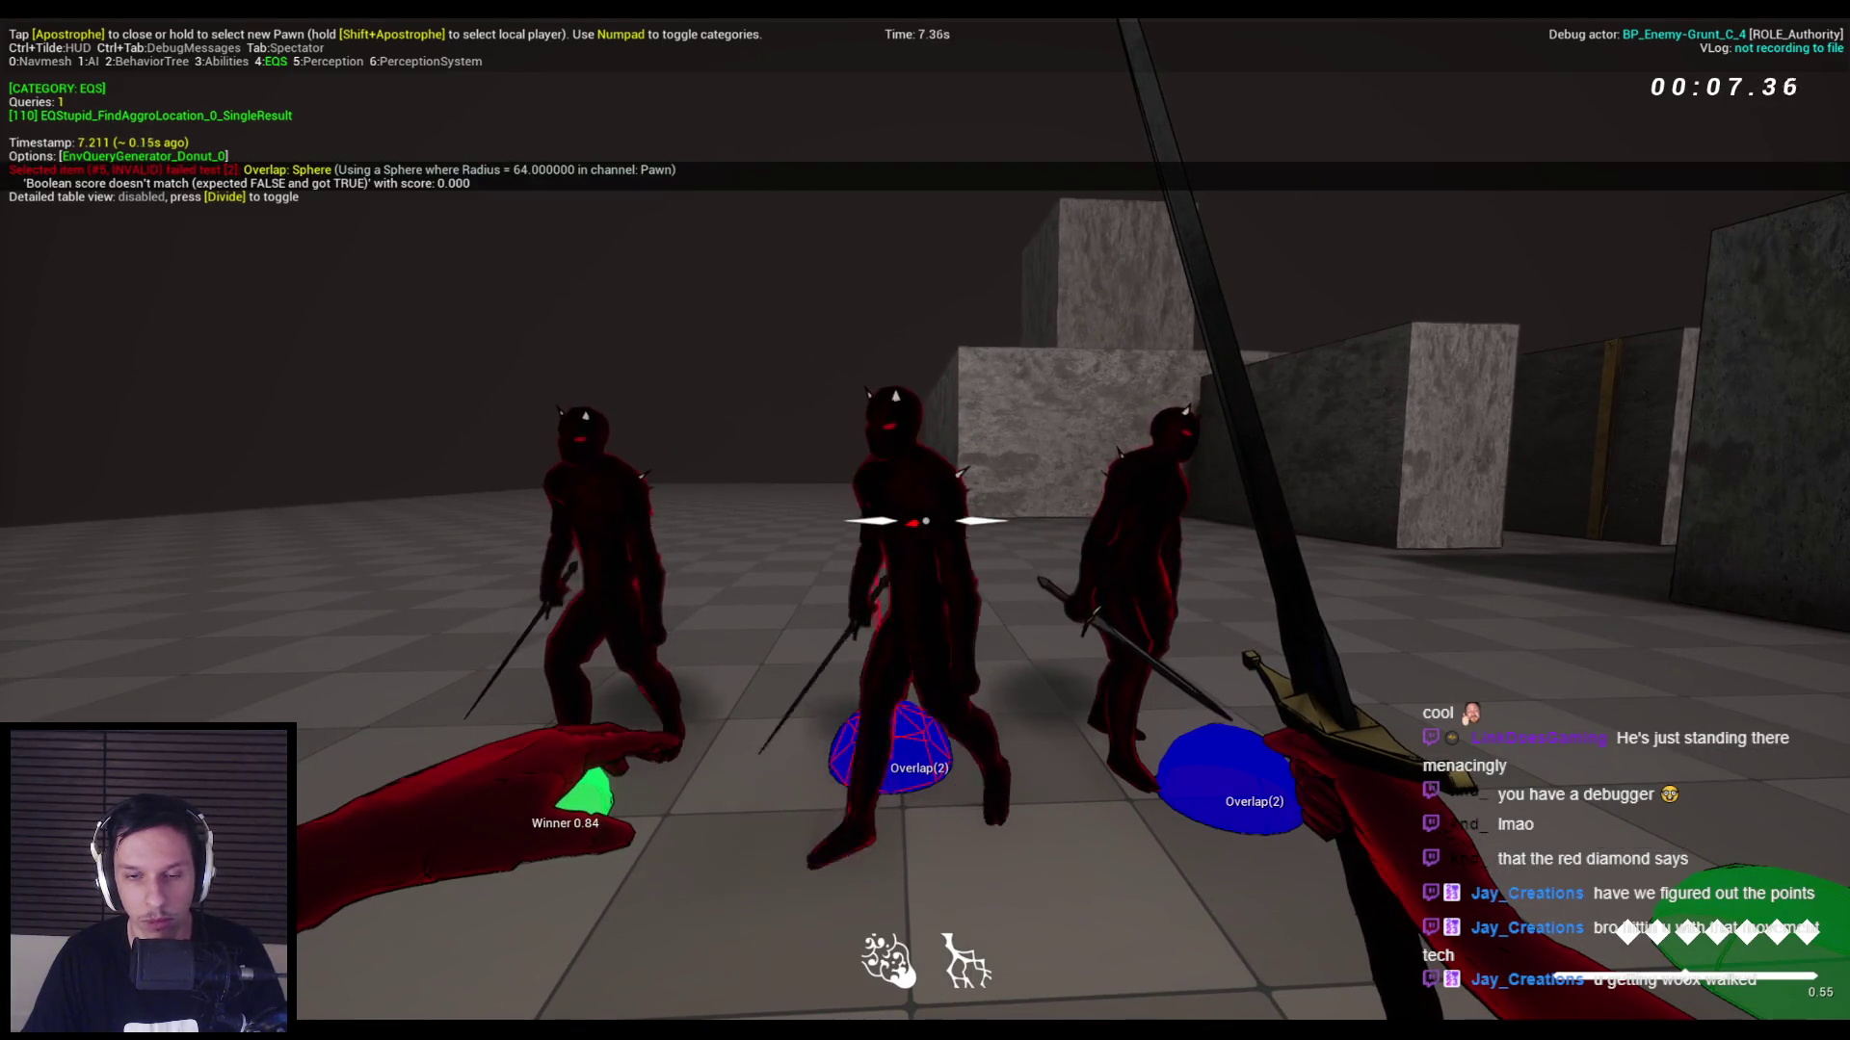
pyautogui.click(924, 521)
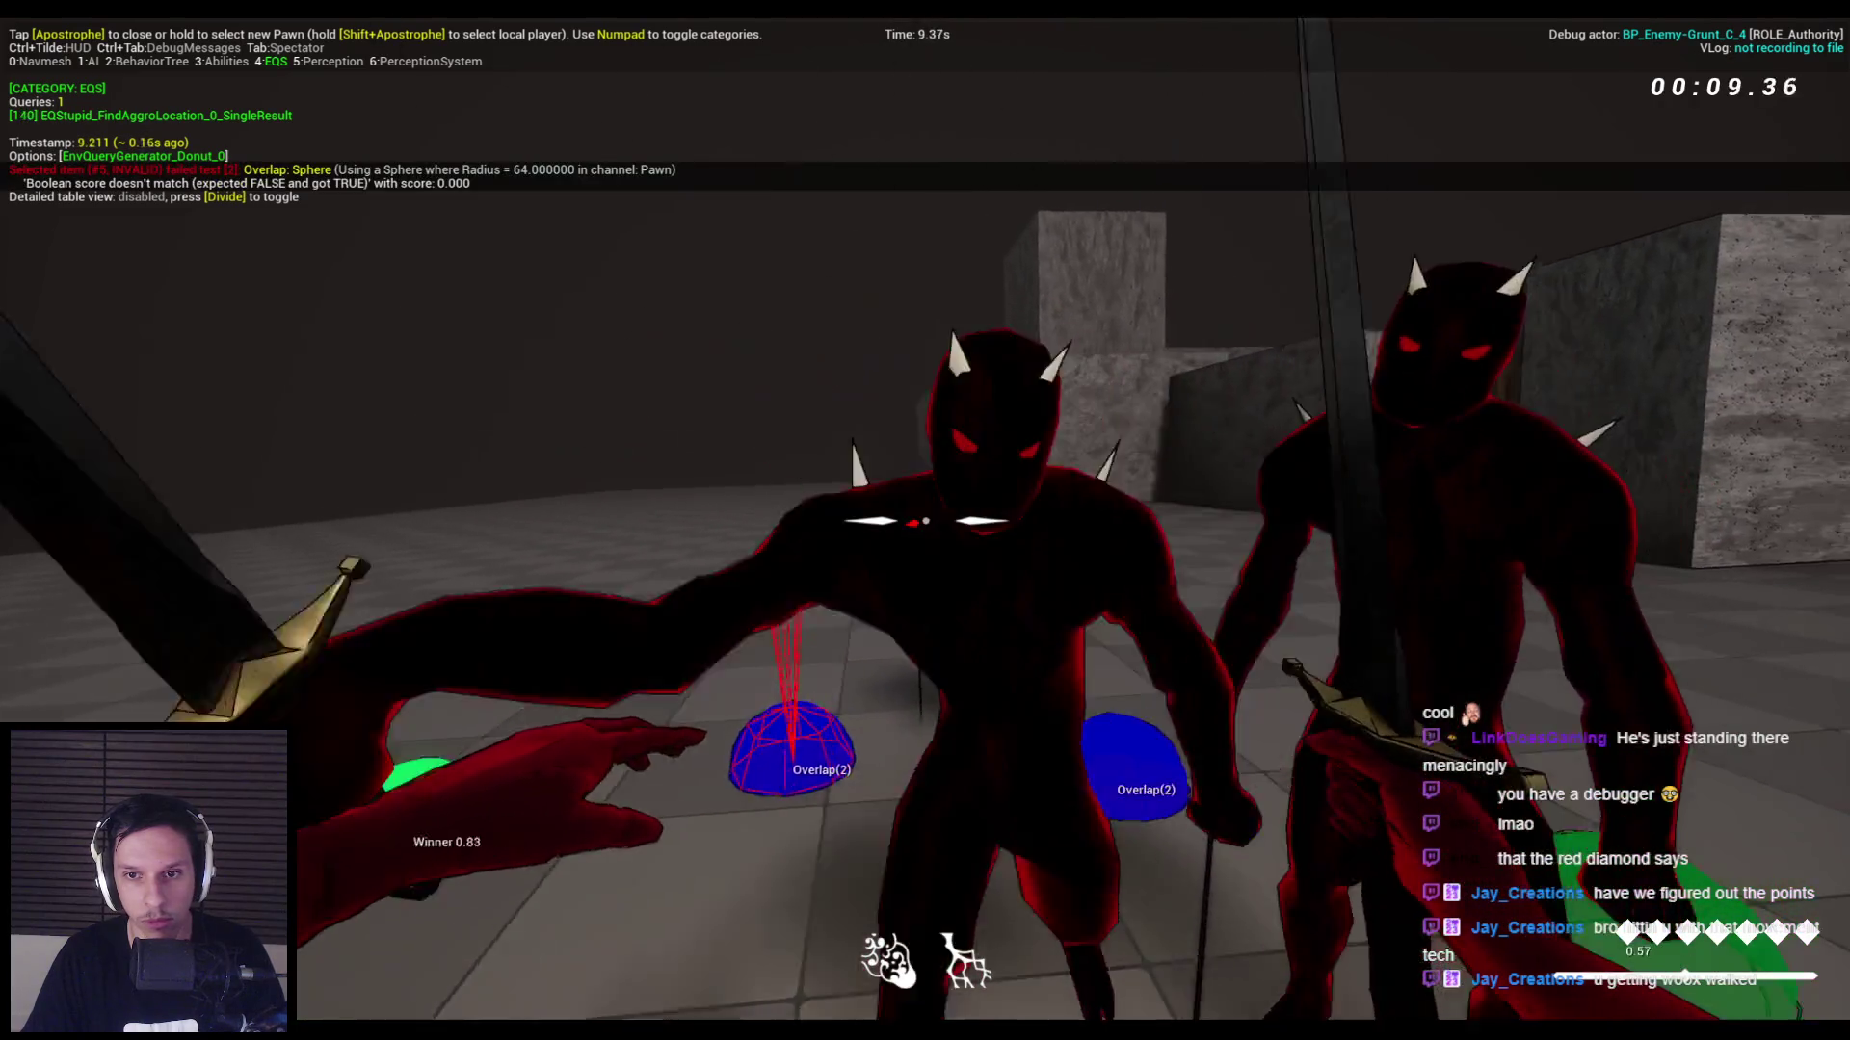
pyautogui.click(925, 521)
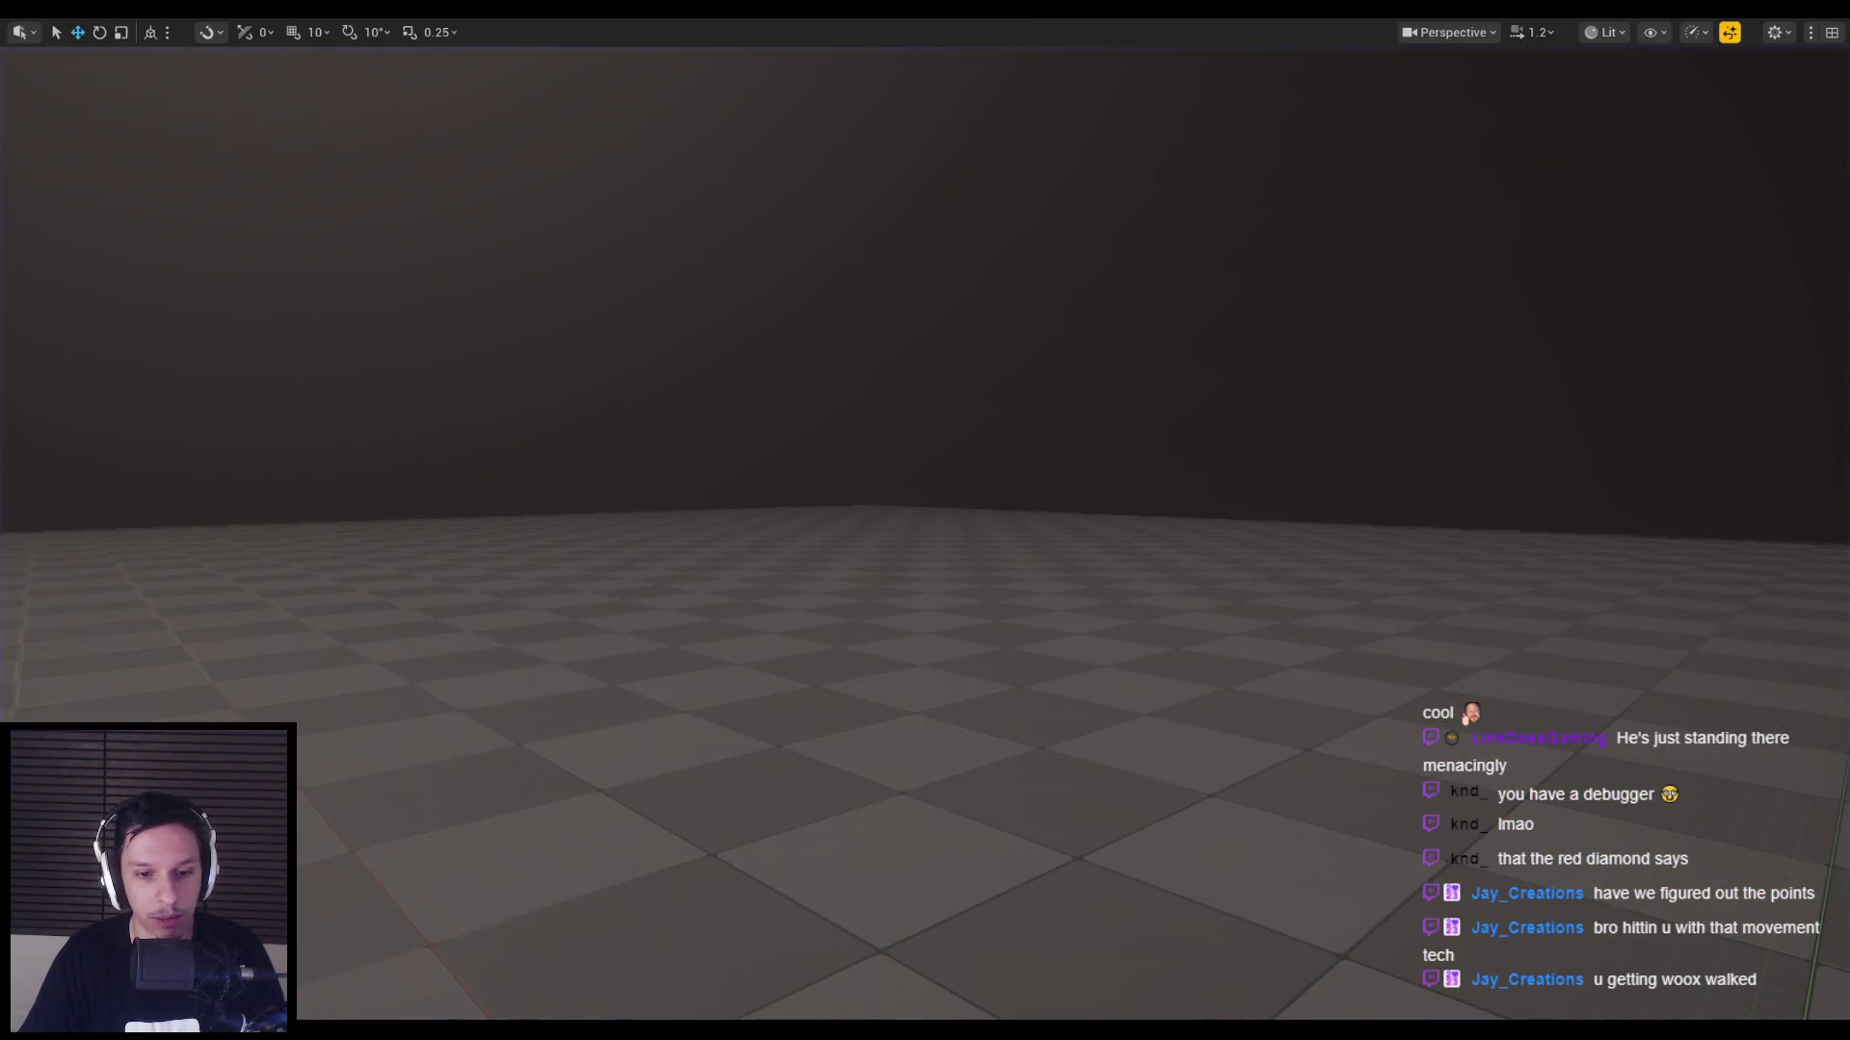
pyautogui.press('Escape')
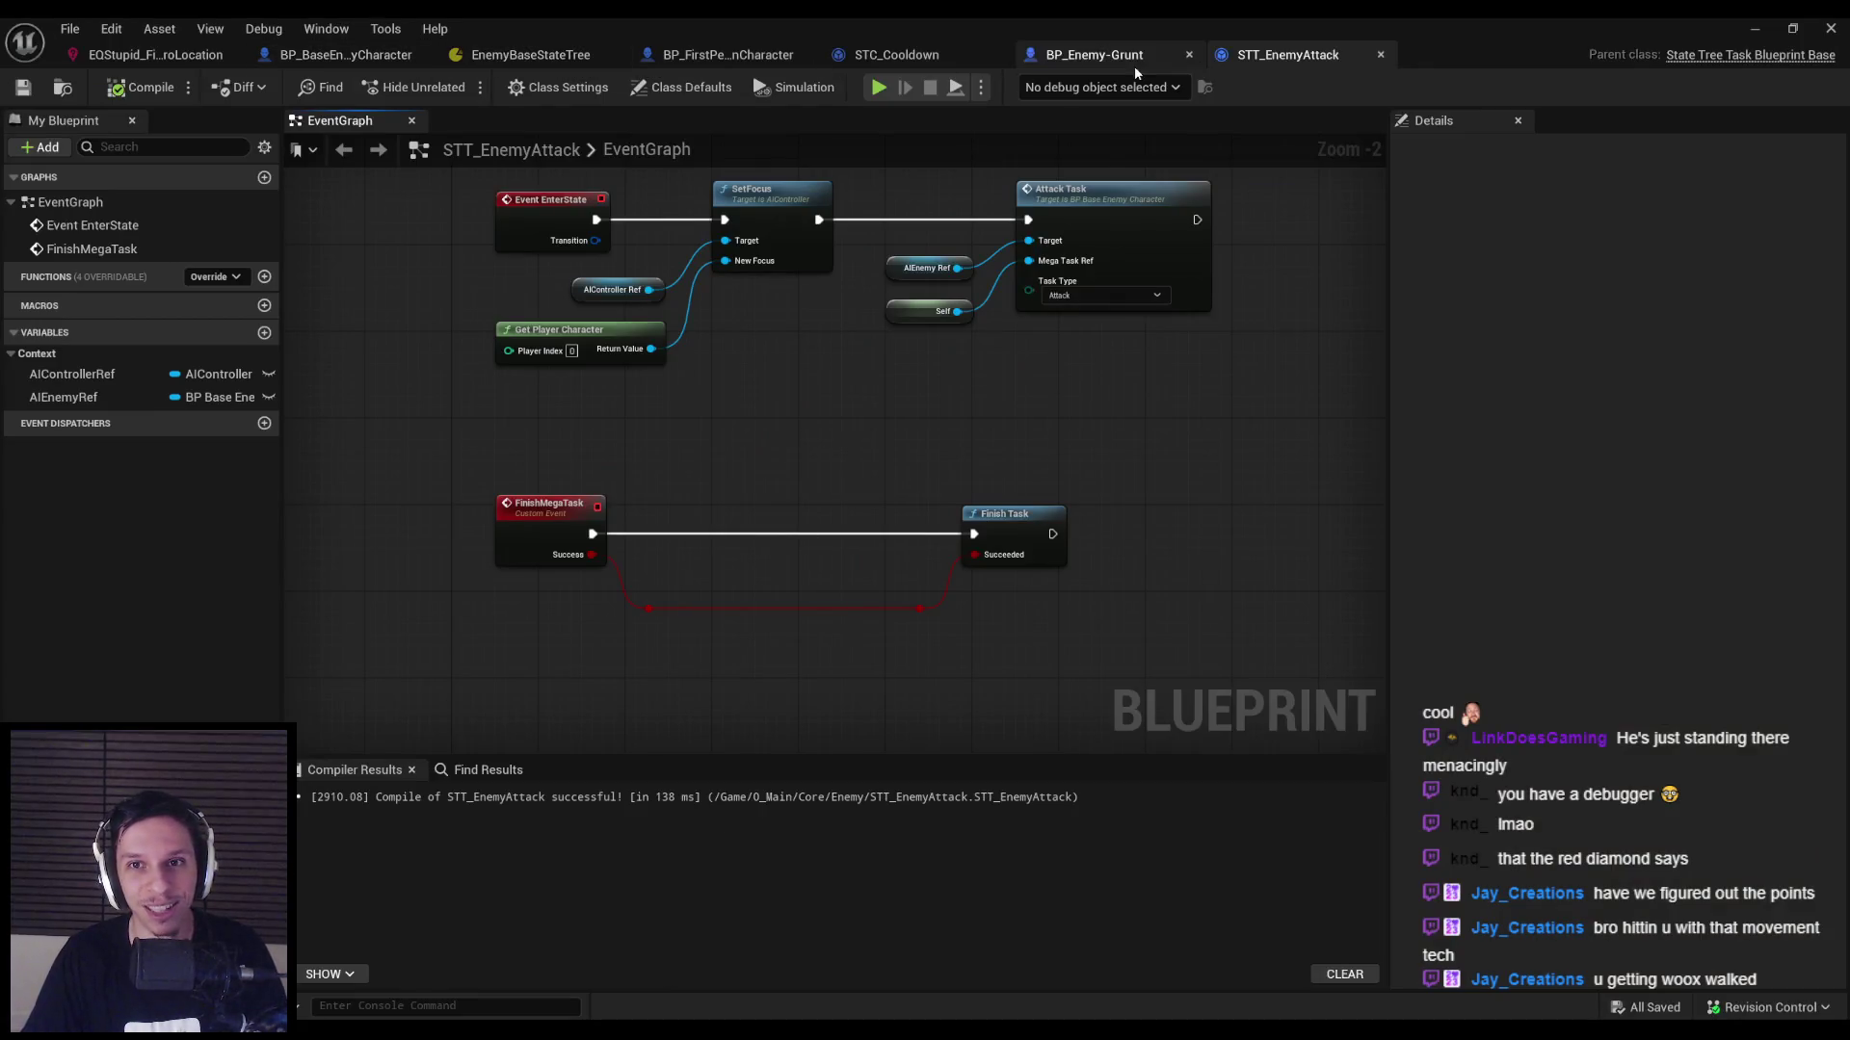
# Set Run EQSQuery's Run Mode to Single Random Item from Best 5% and start a playtest.
pyautogui.click(530, 54)
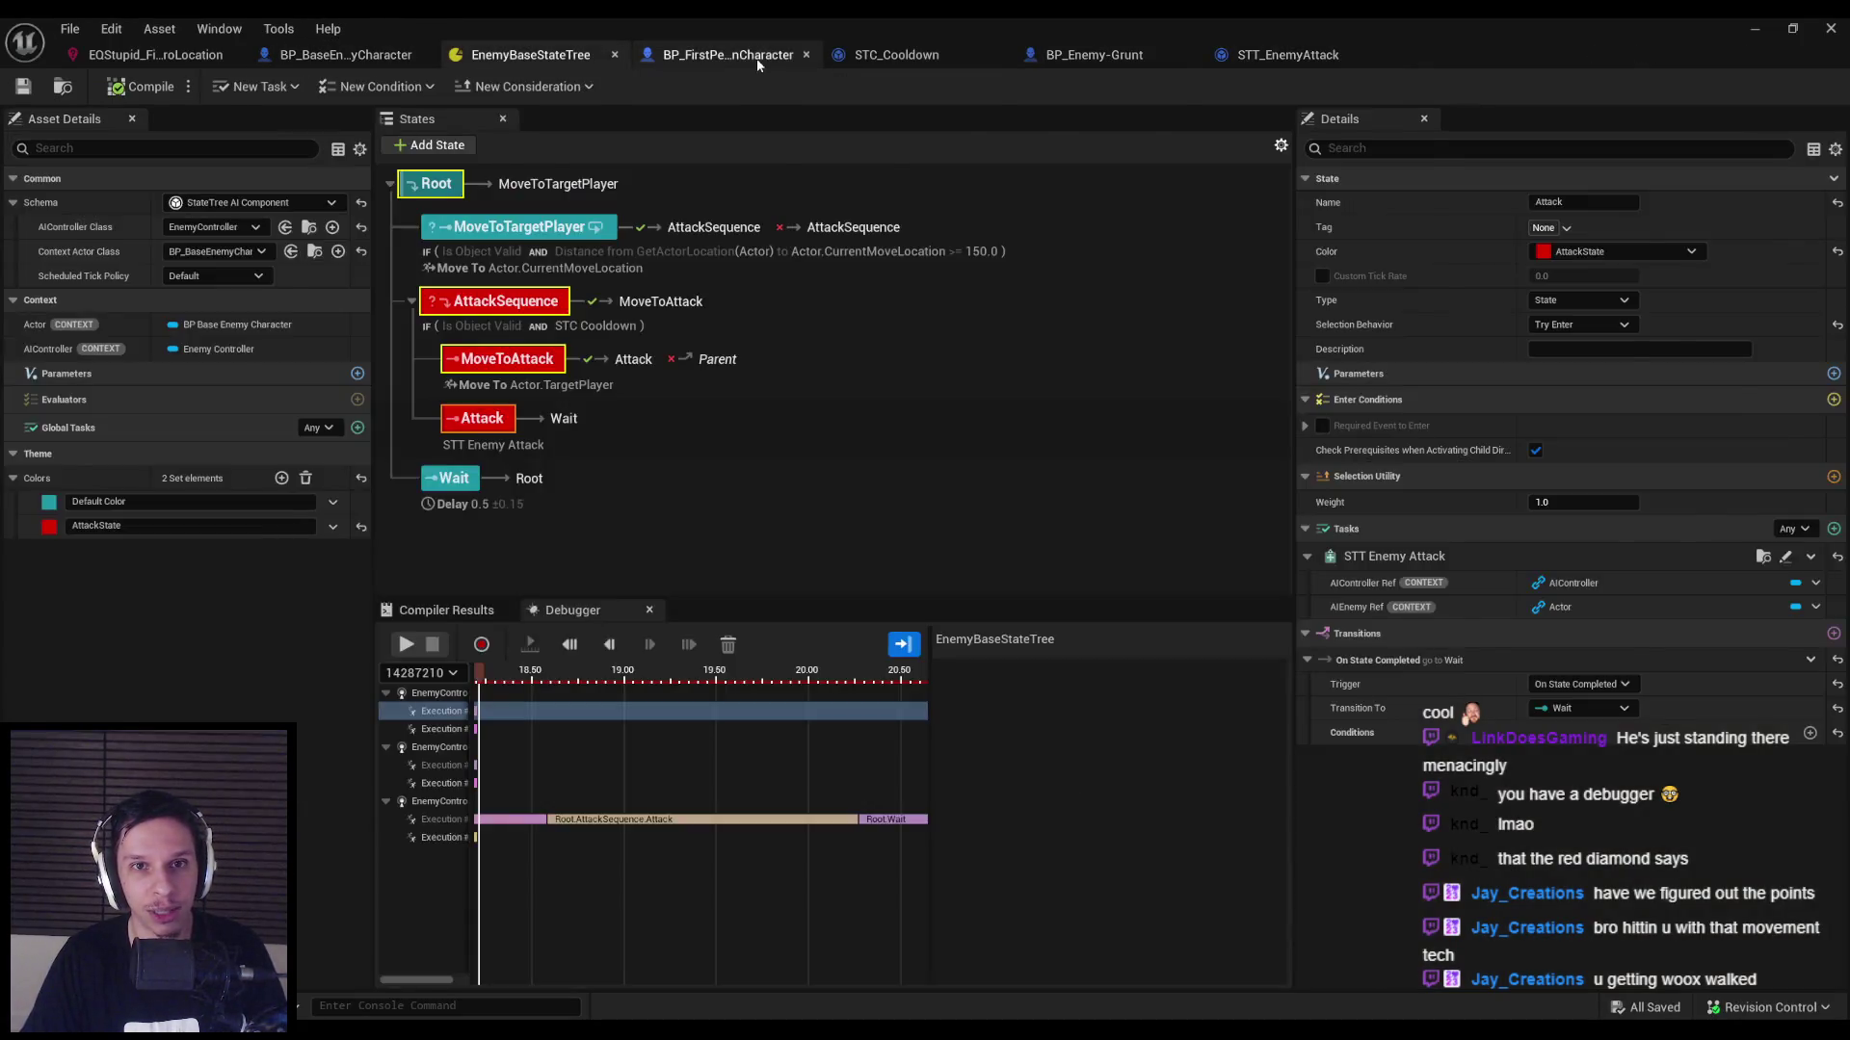
pyautogui.click(345, 54)
pyautogui.scroll(2, 1012, 421)
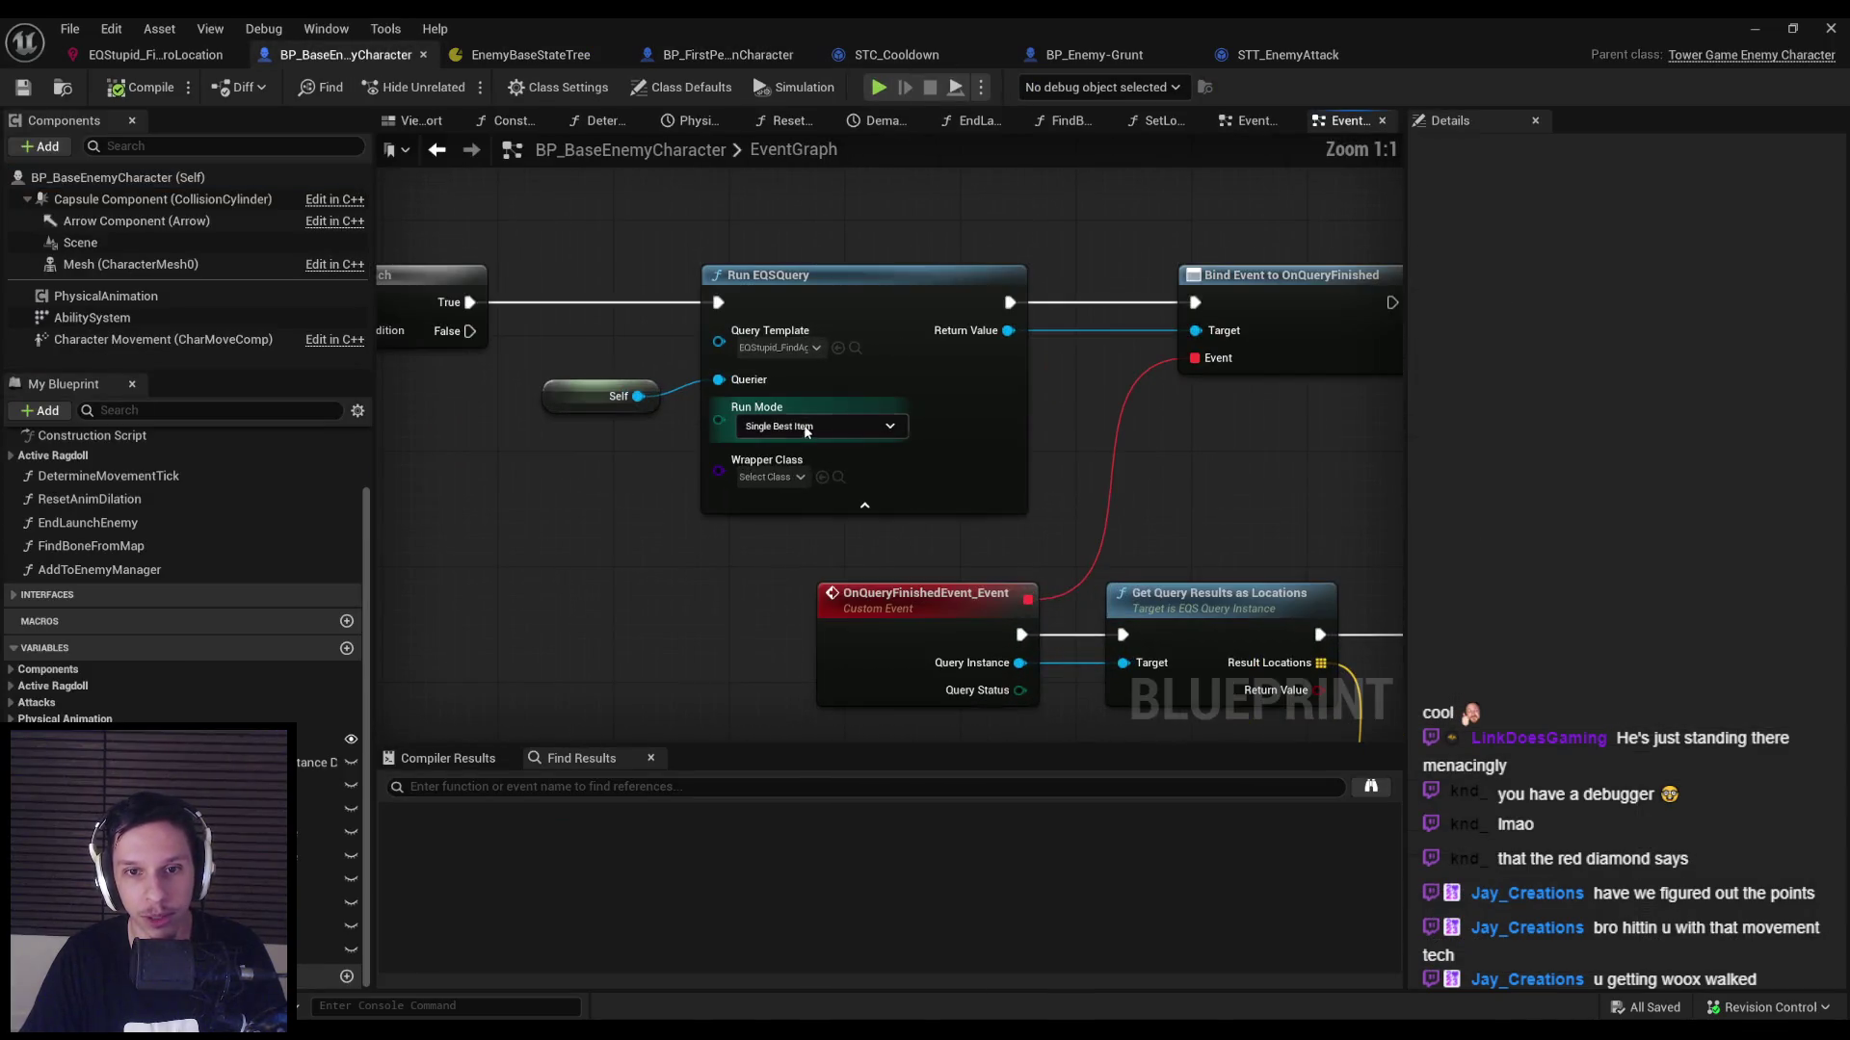
pyautogui.click(799, 426)
pyautogui.click(799, 469)
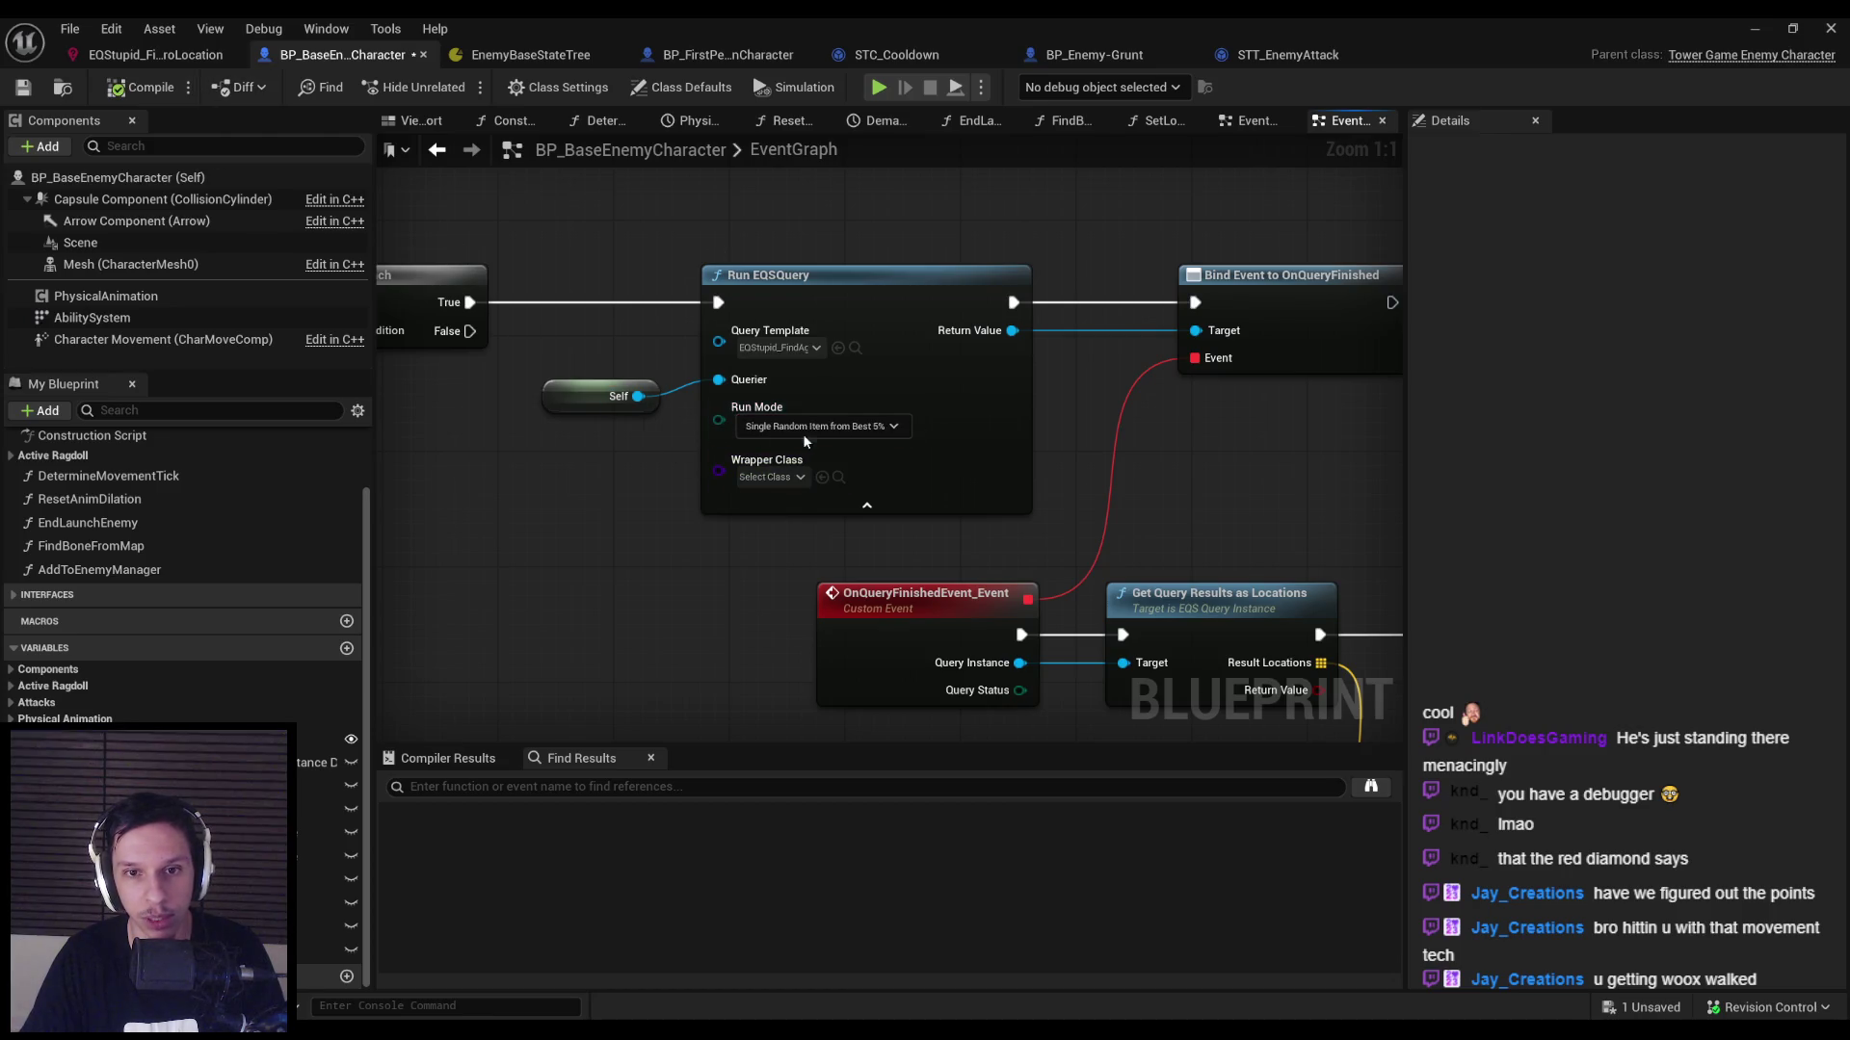
pyautogui.hotkey('alt', 'p')
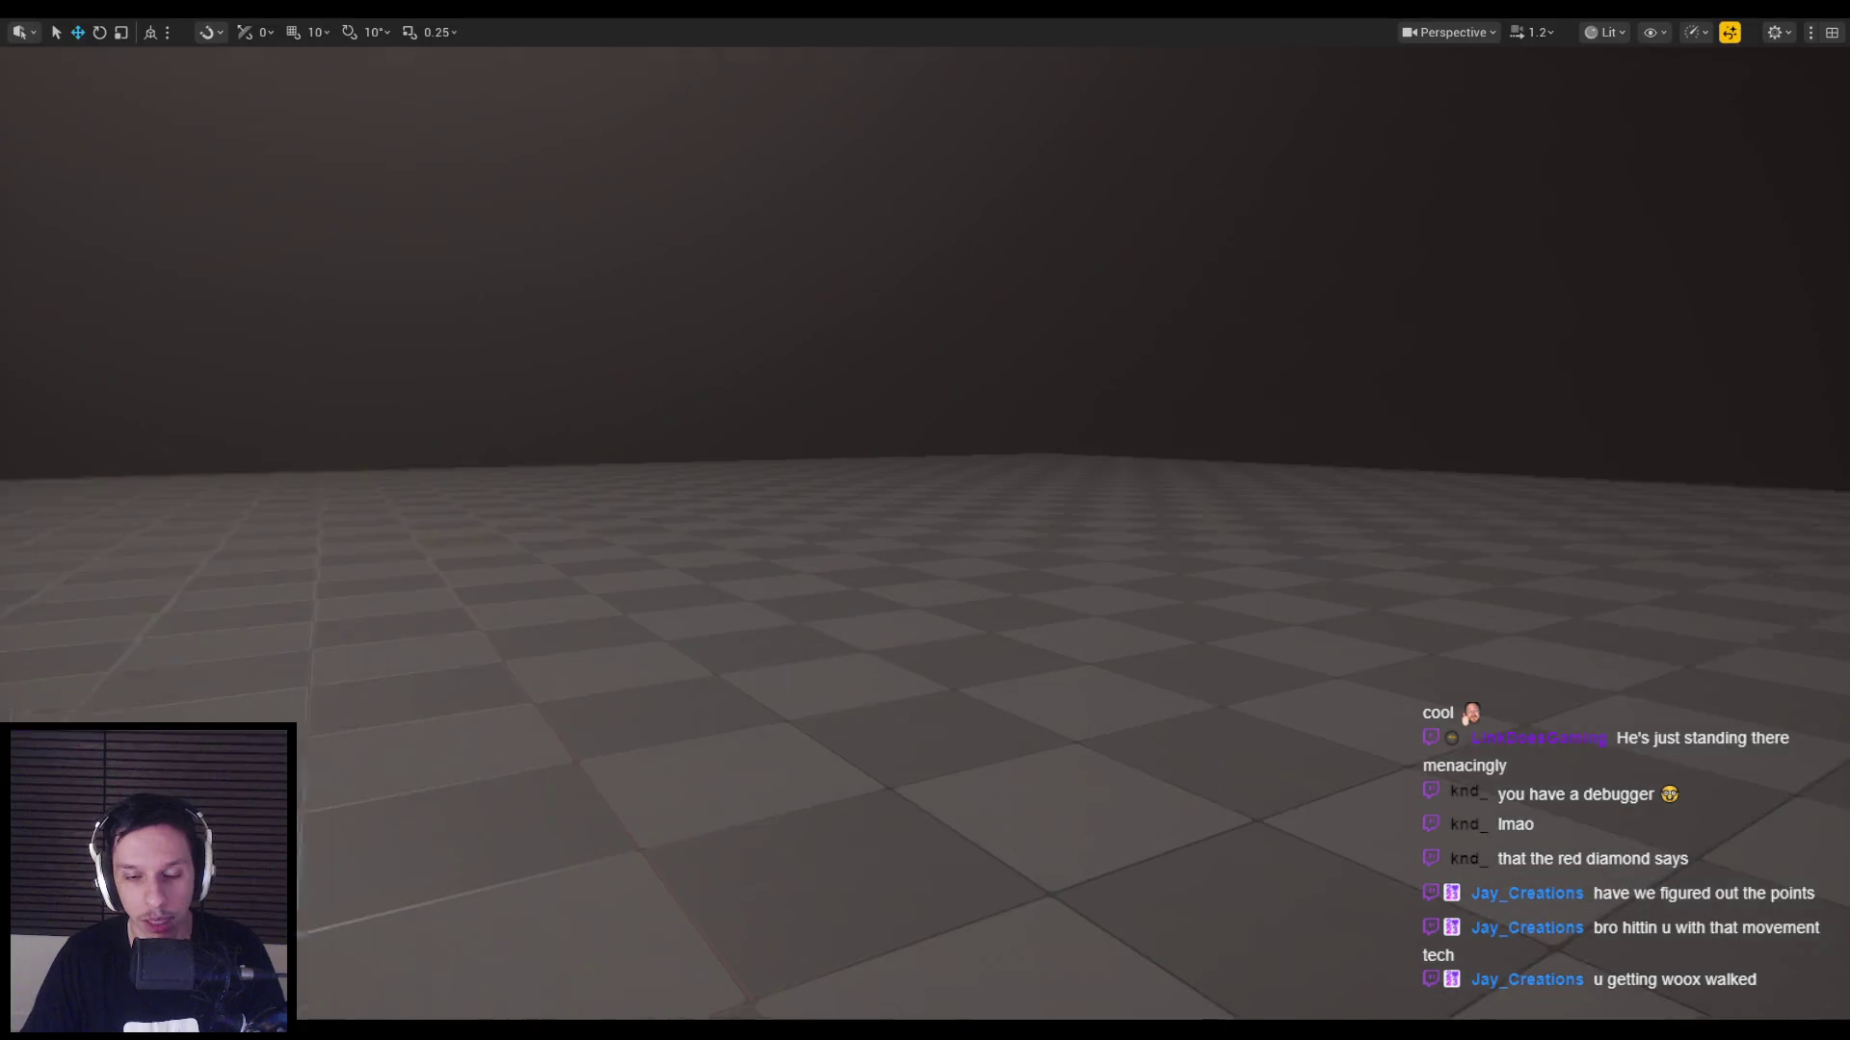
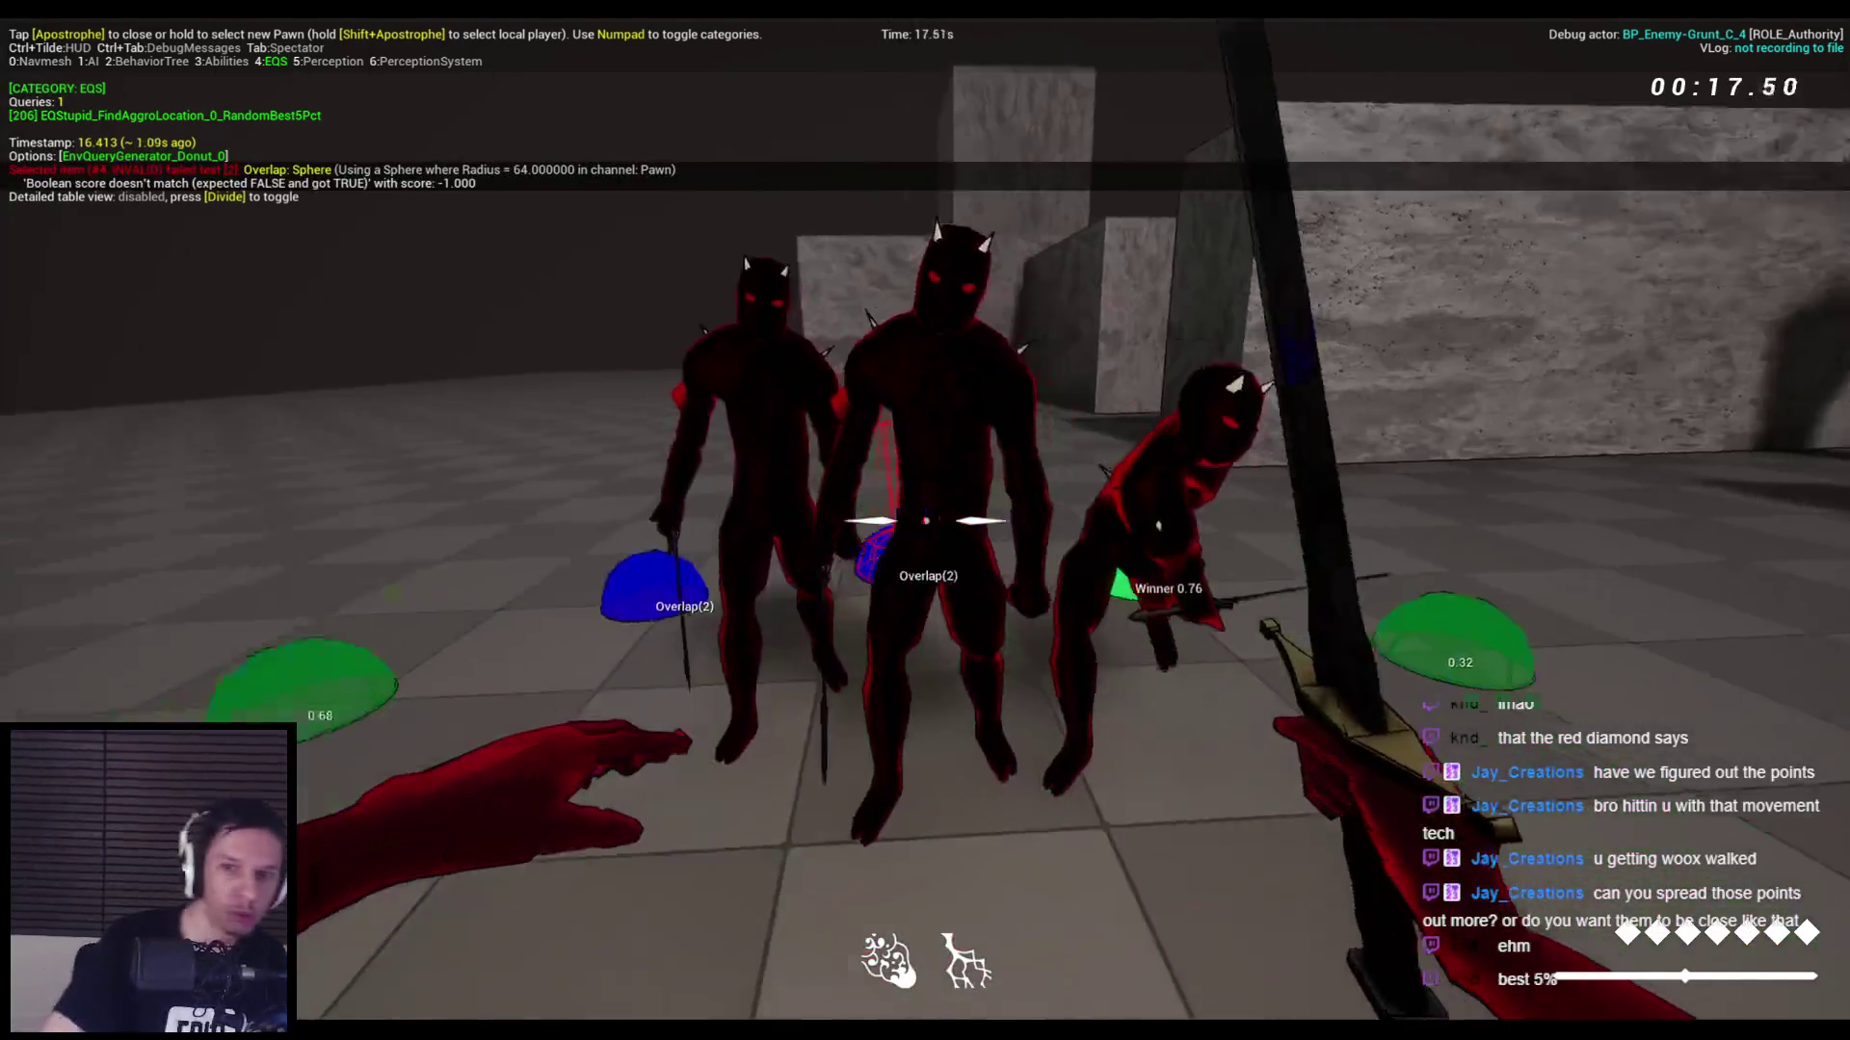
# Stop the play session and show the run mode choices on BP_BaseEnemyCharacter's Run EQSQuery node.
pyautogui.press('Escape')
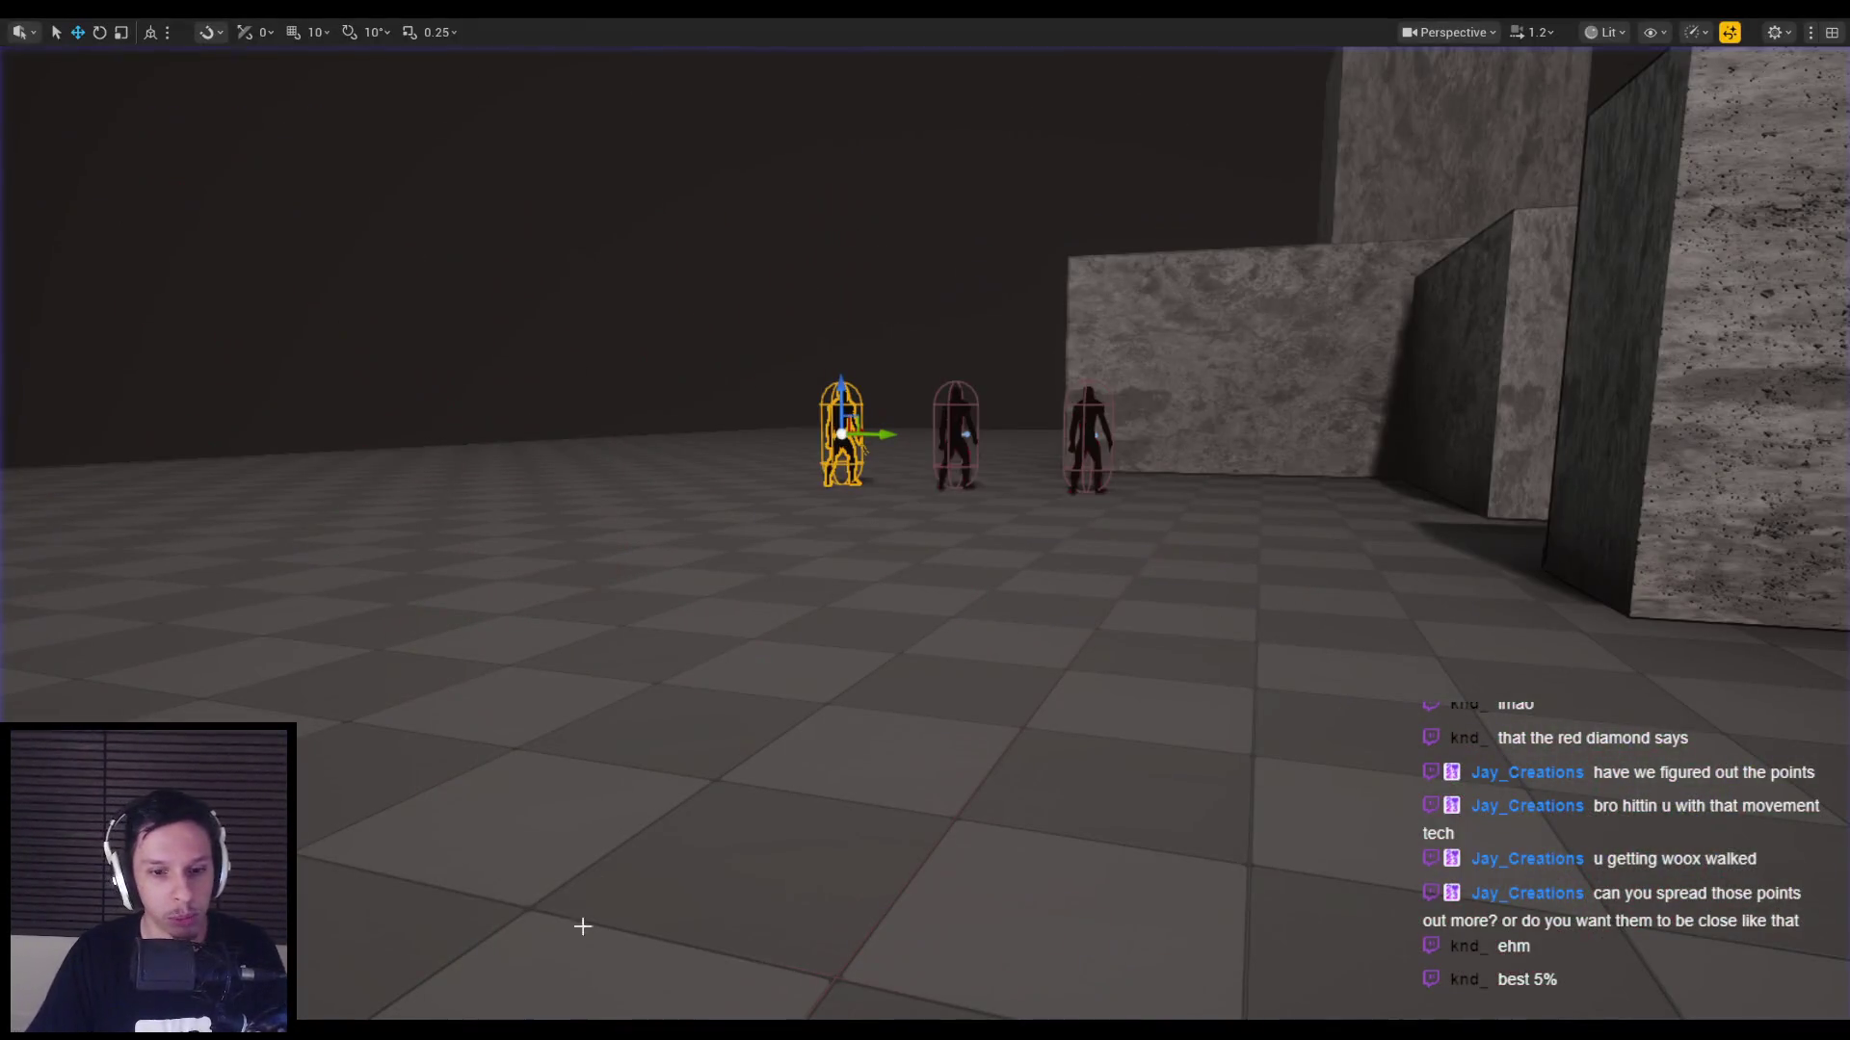
pyautogui.click(674, 949)
pyautogui.click(835, 427)
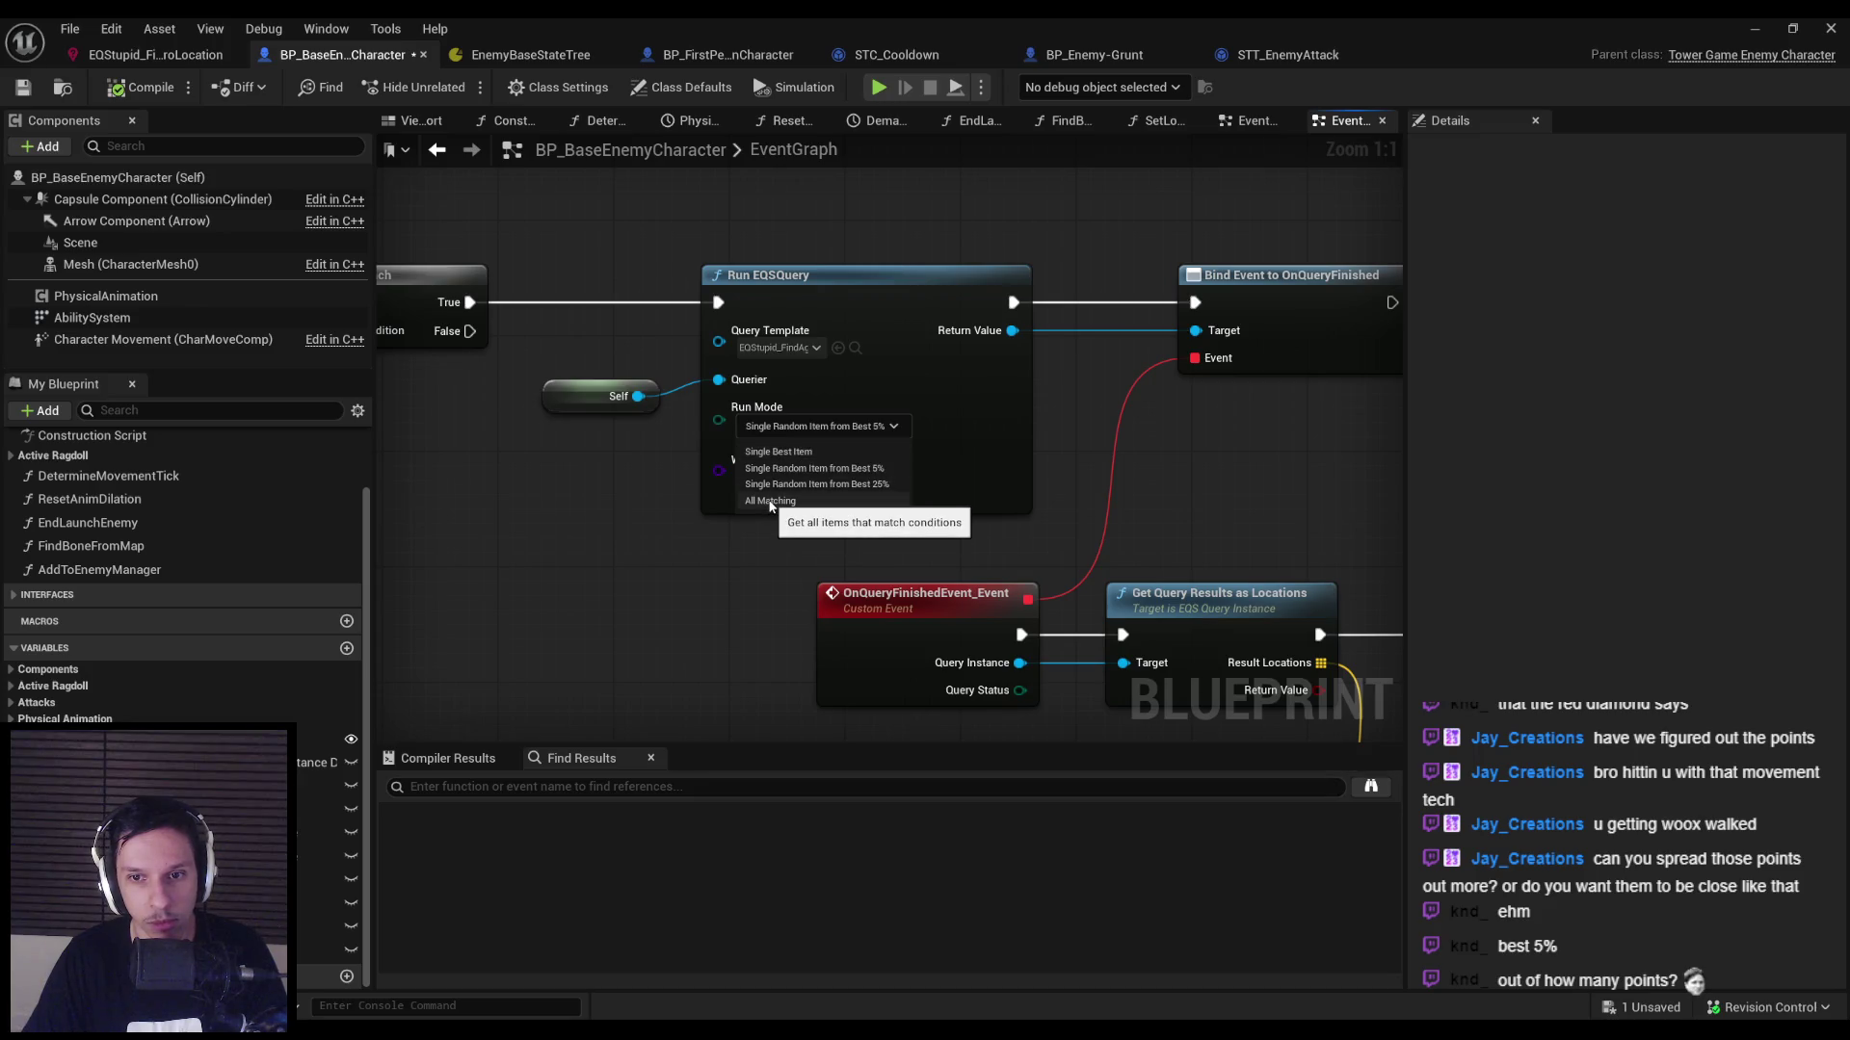
# Set the Run EQSQuery node's run mode to Single Best Item.
pyautogui.click(773, 453)
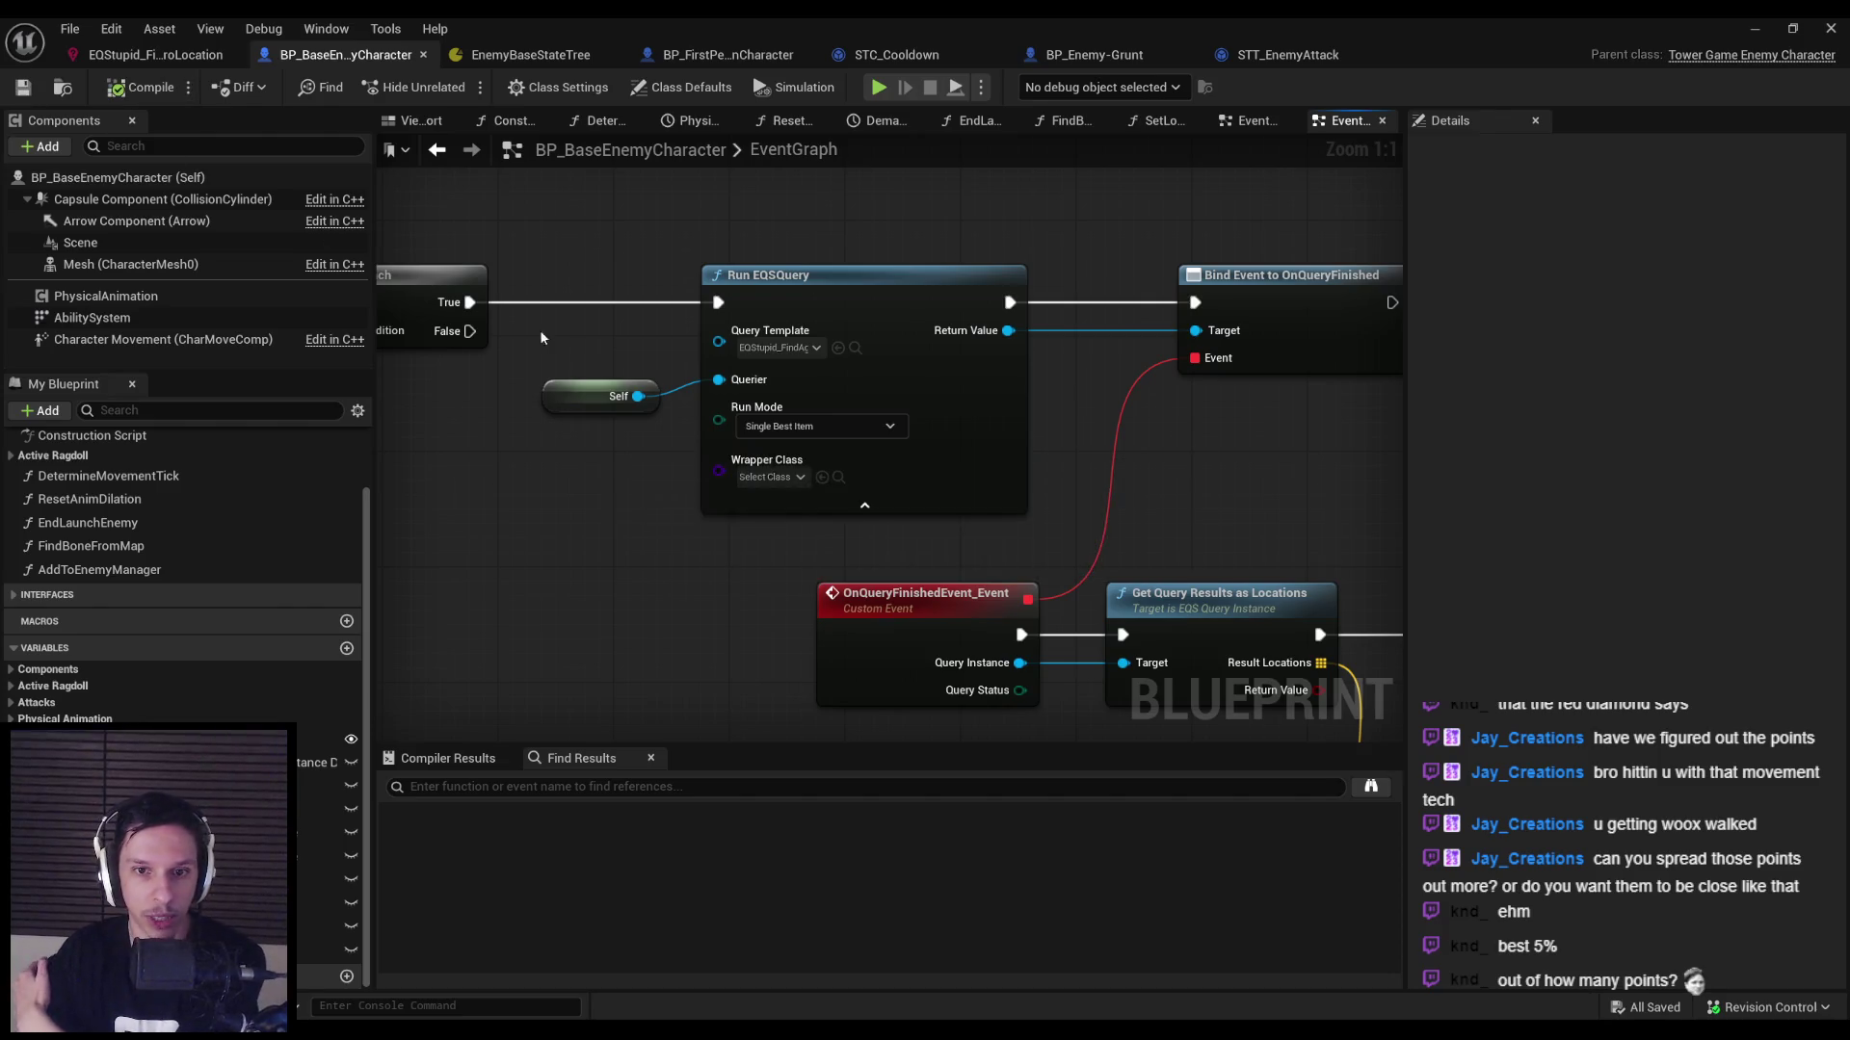
pyautogui.scroll(-1, 429, 737)
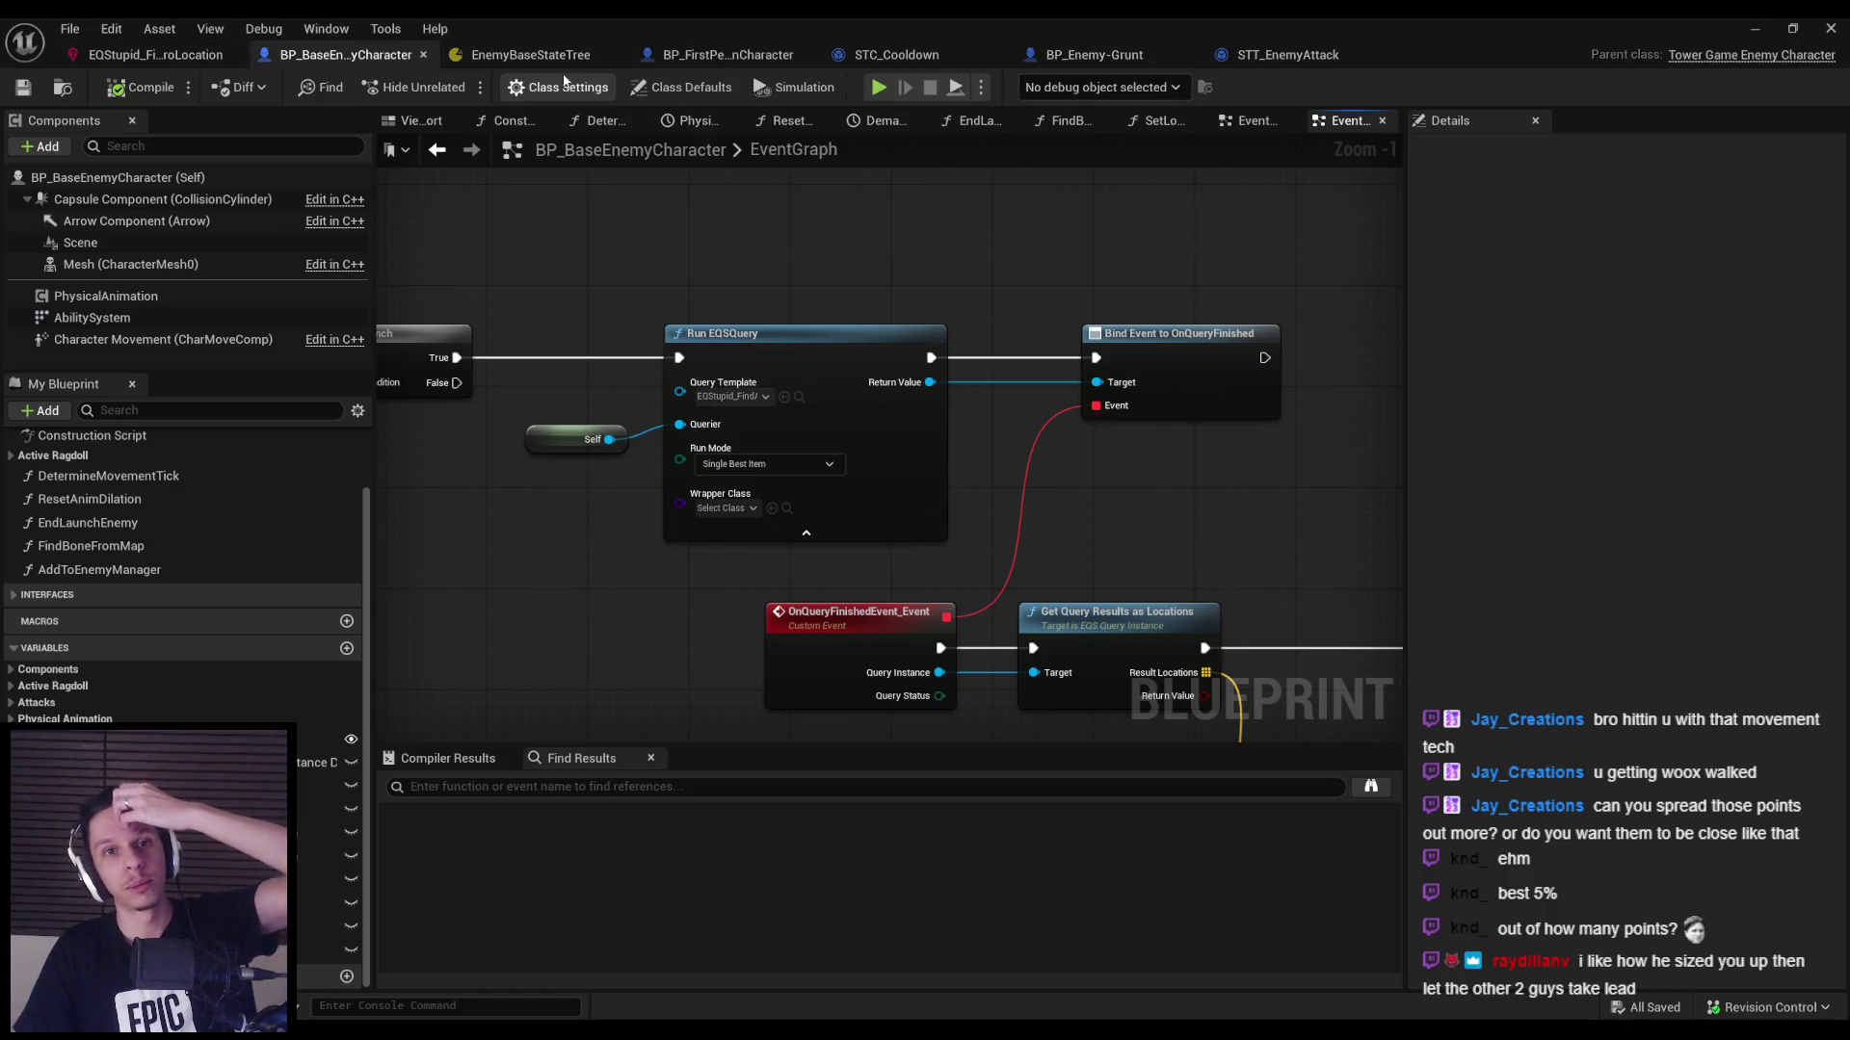
pyautogui.click(884, 57)
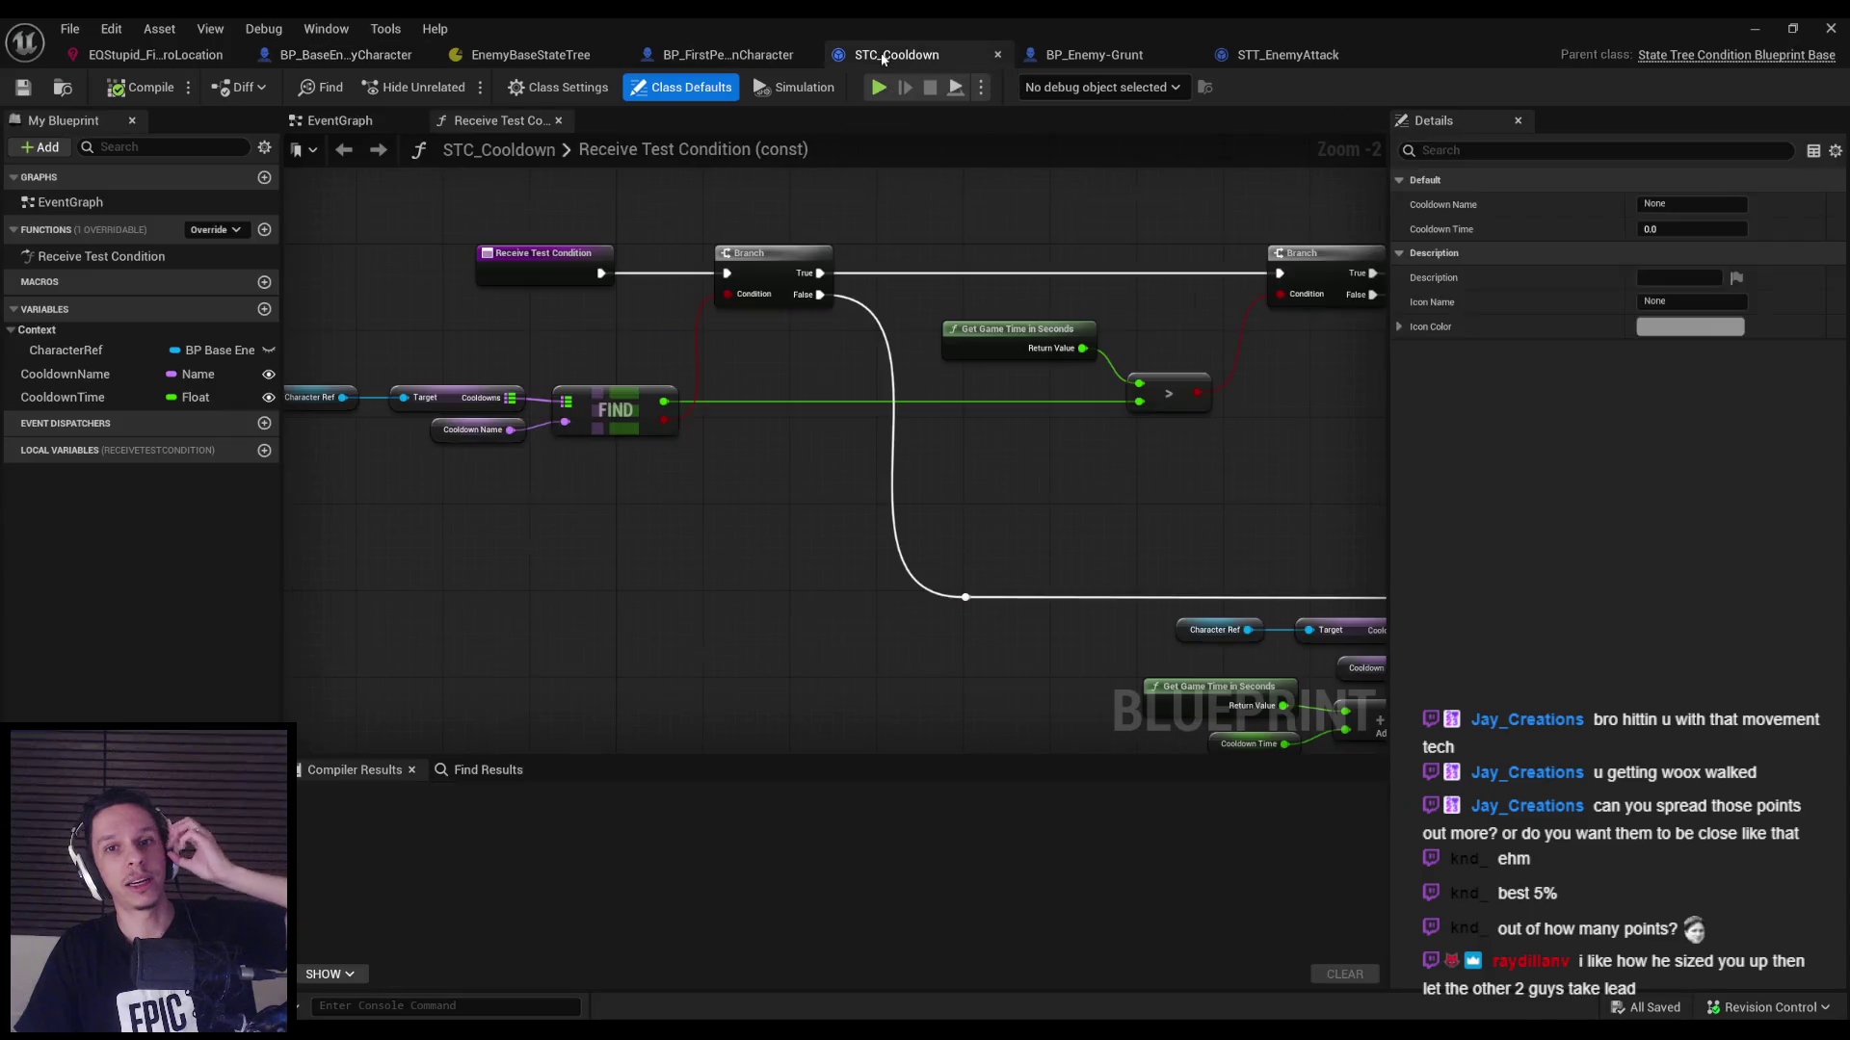
# Move the Wait state after Attack in EnemyBaseStateTree and recompile the tree.
pyautogui.click(723, 55)
pyautogui.click(530, 55)
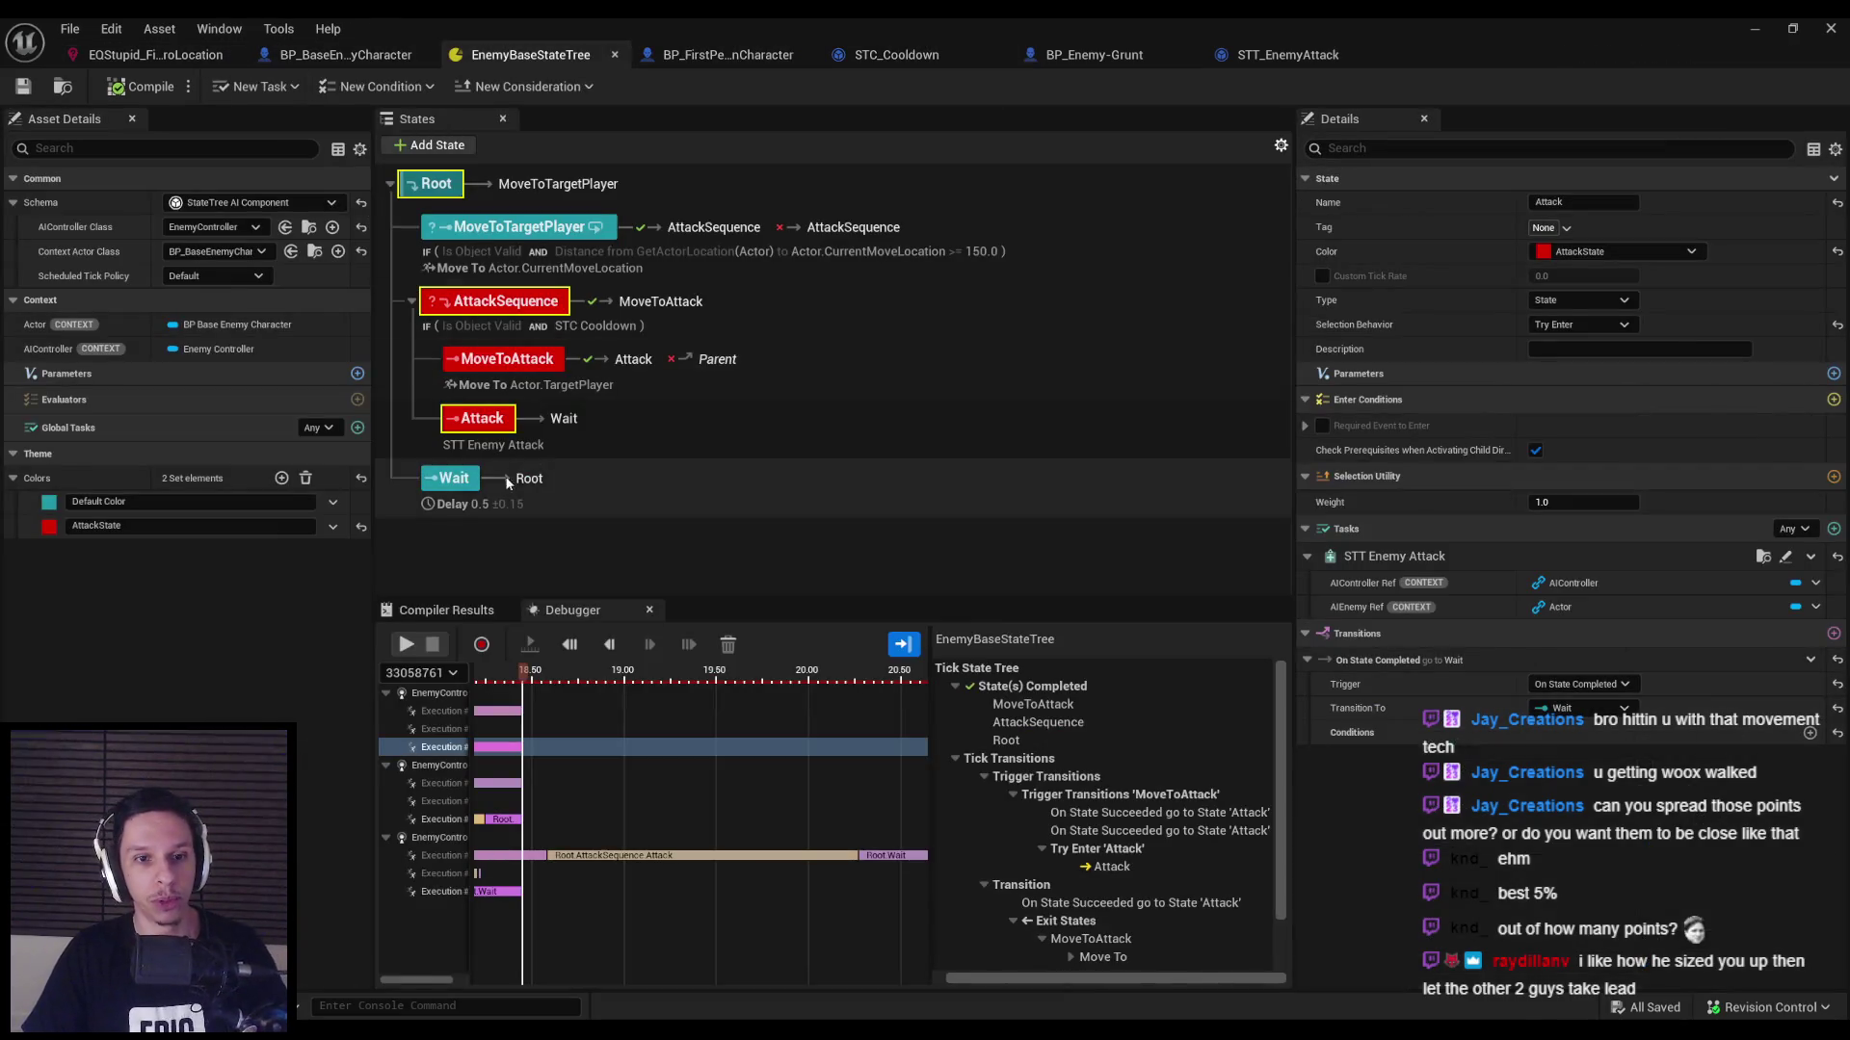
pyautogui.moveTo(508, 483)
pyautogui.mouseDown()
pyautogui.moveTo(479, 303)
pyautogui.moveTo(468, 520)
pyautogui.mouseUp()
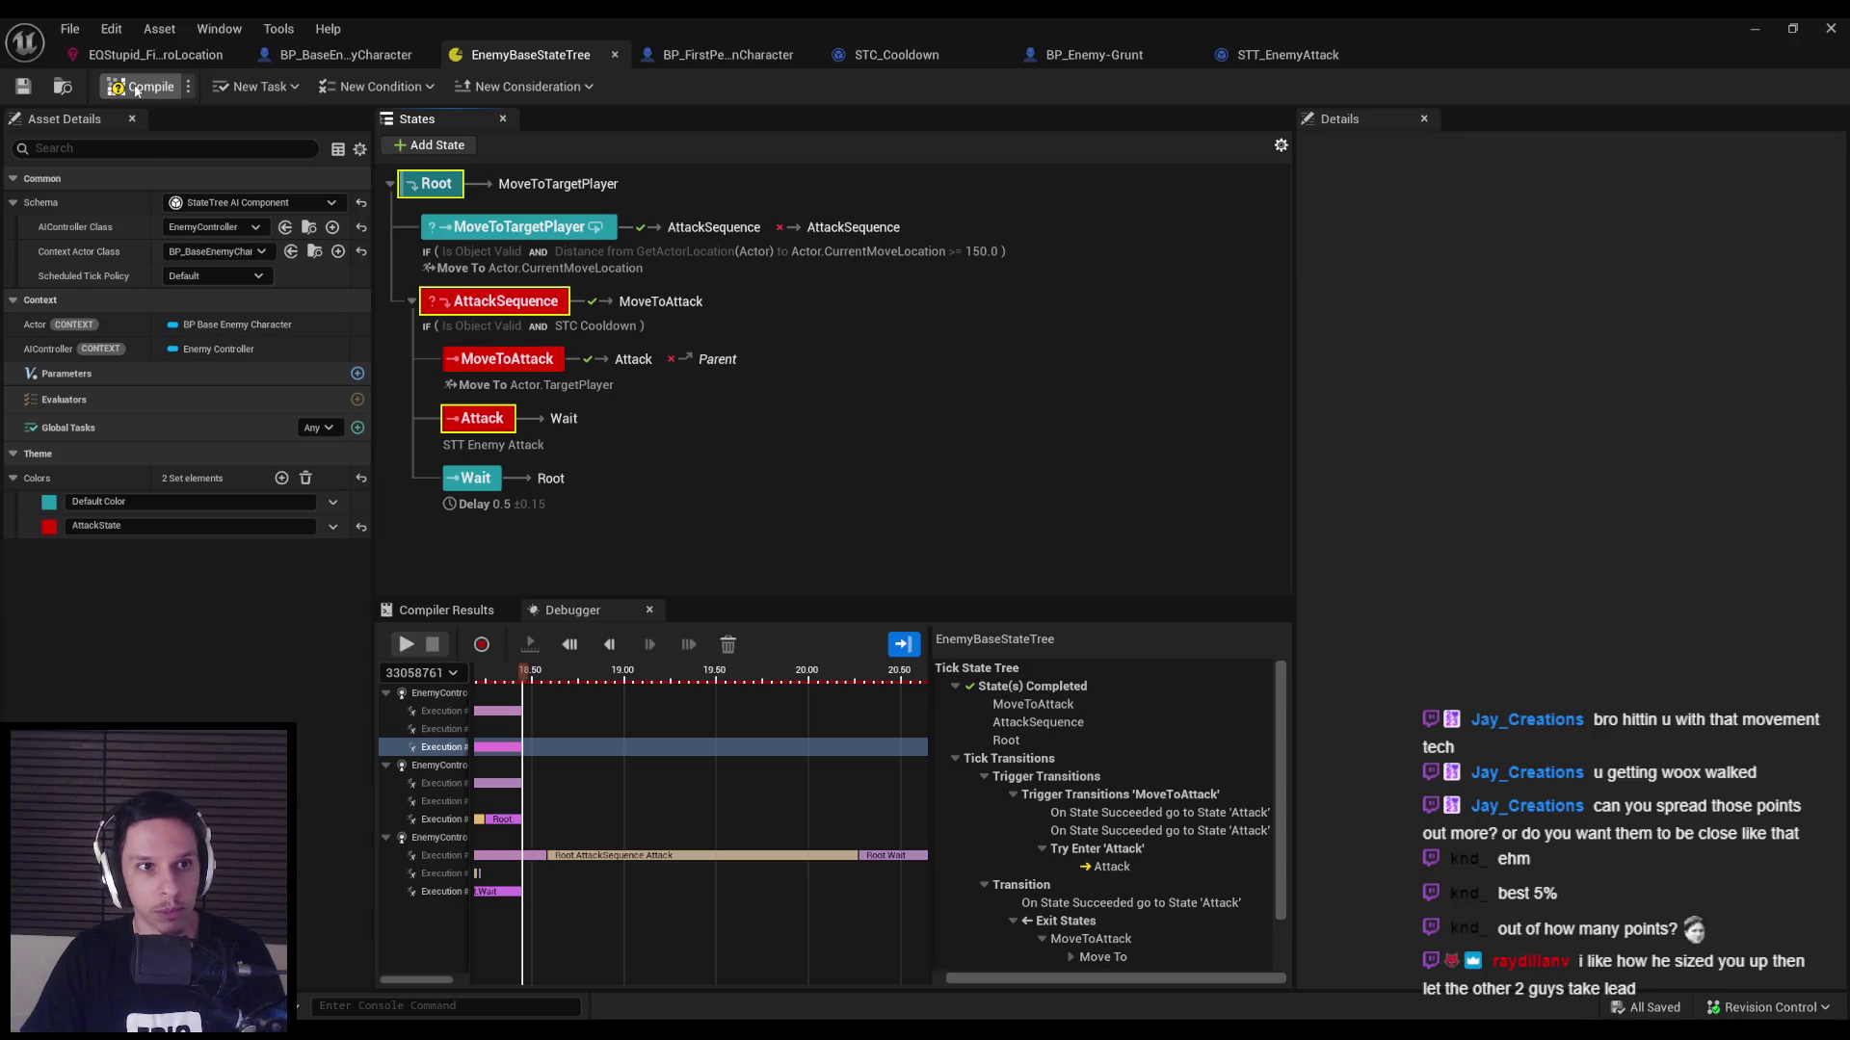
pyautogui.click(136, 90)
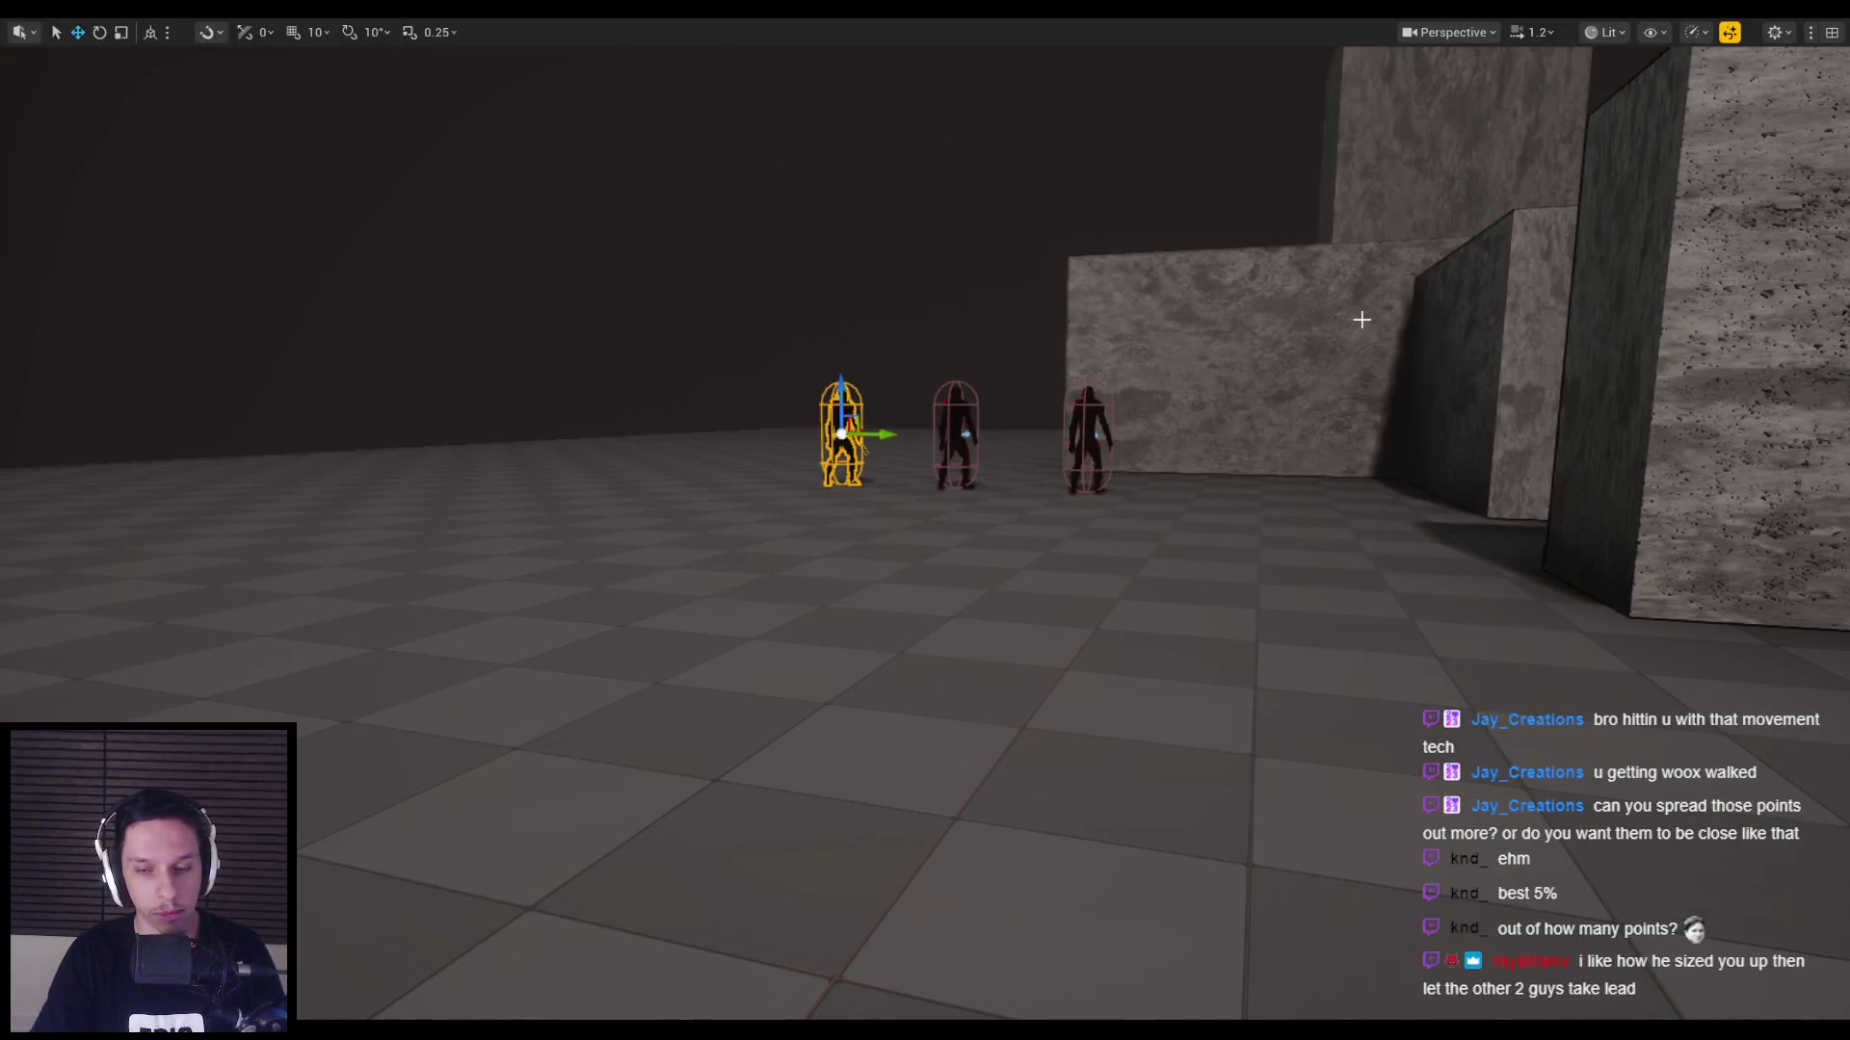
# Playtest the enemies with the gameplay debugger's EQS and BehaviorTree categories shown, then return to EnemyBaseStateTree.
pyautogui.hotkey('alt', 'p')
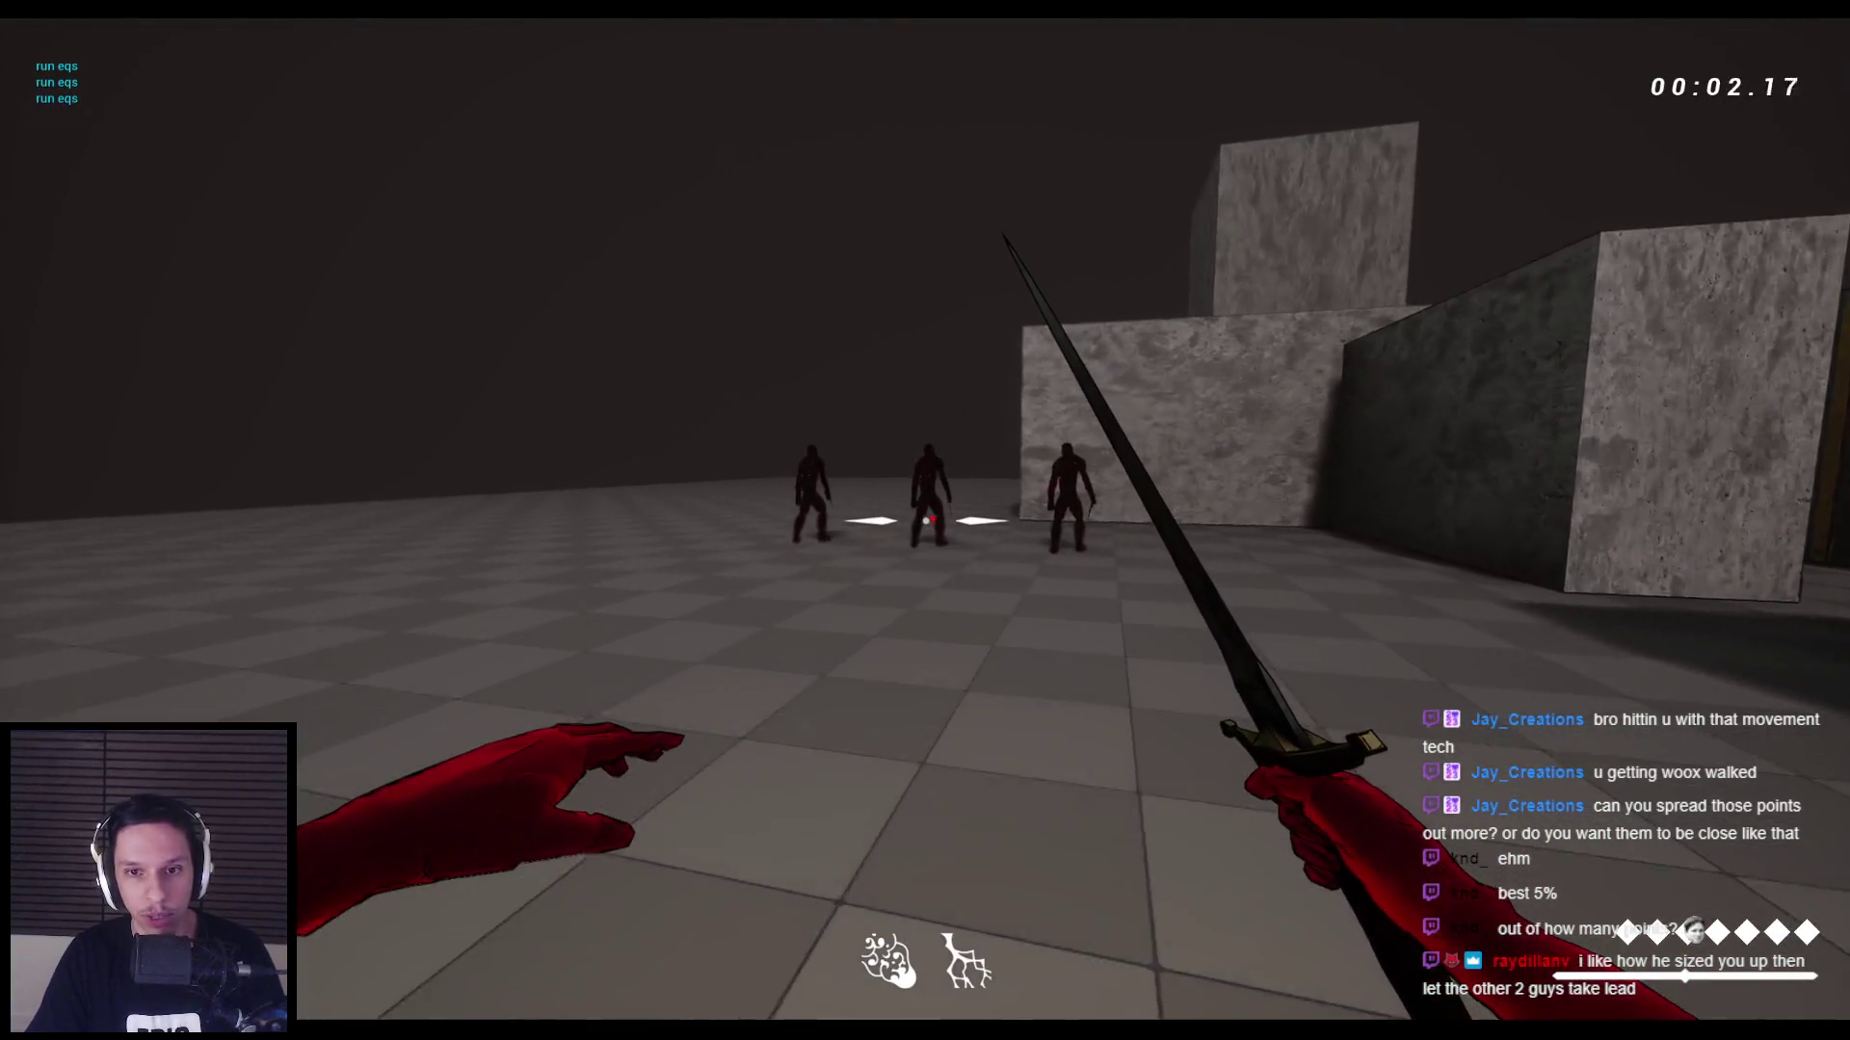
pyautogui.press('w')
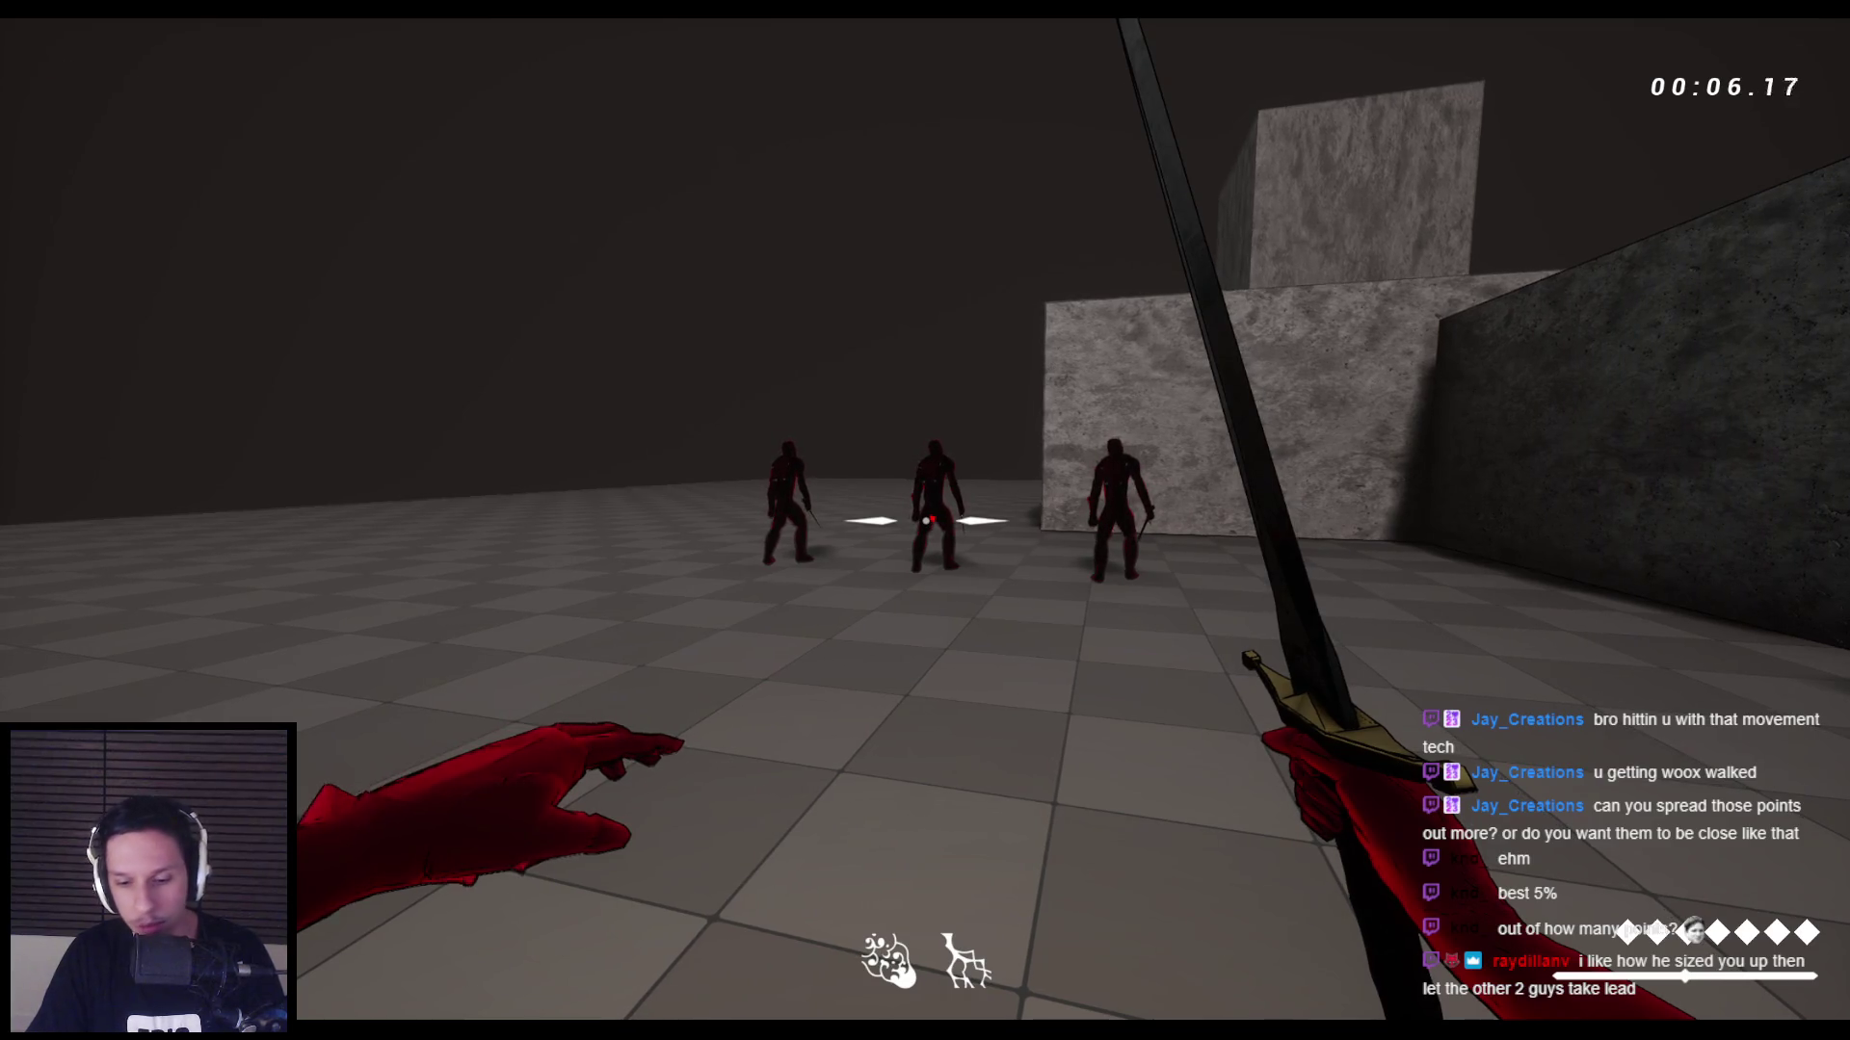
pyautogui.press("'")
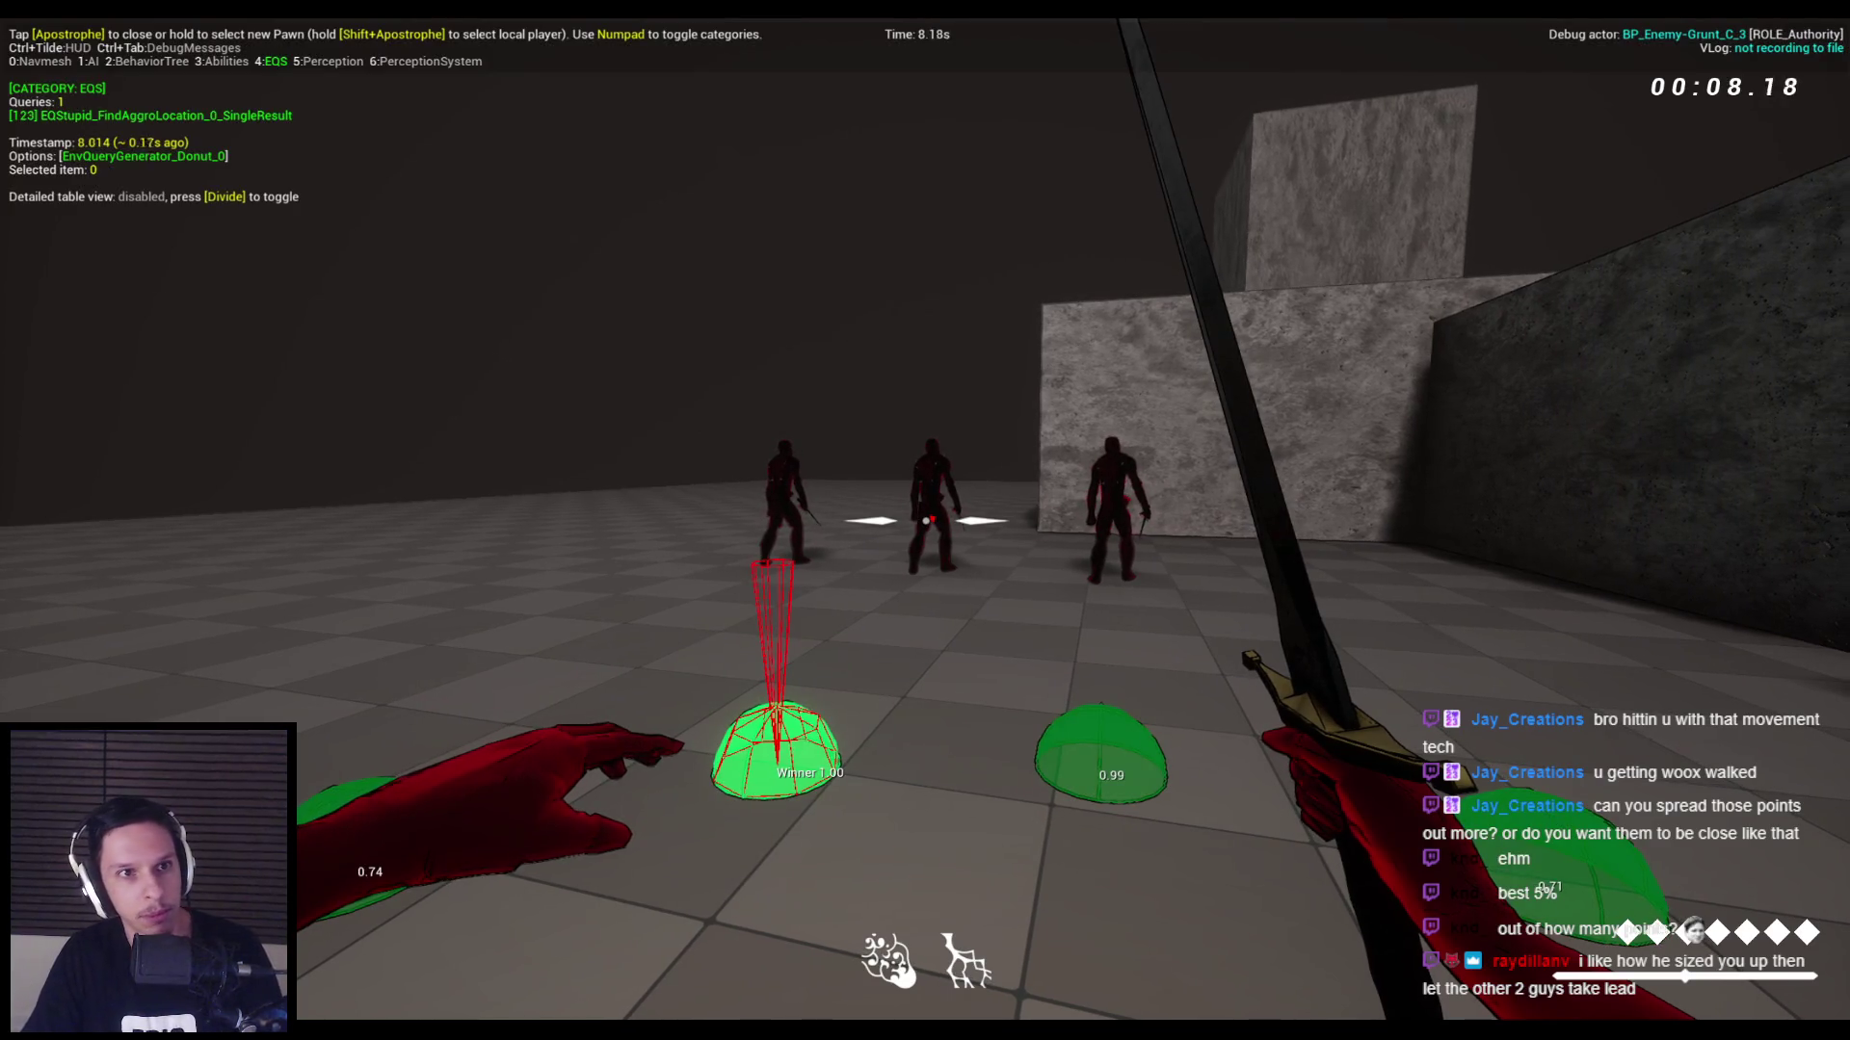
pyautogui.press('KP_2')
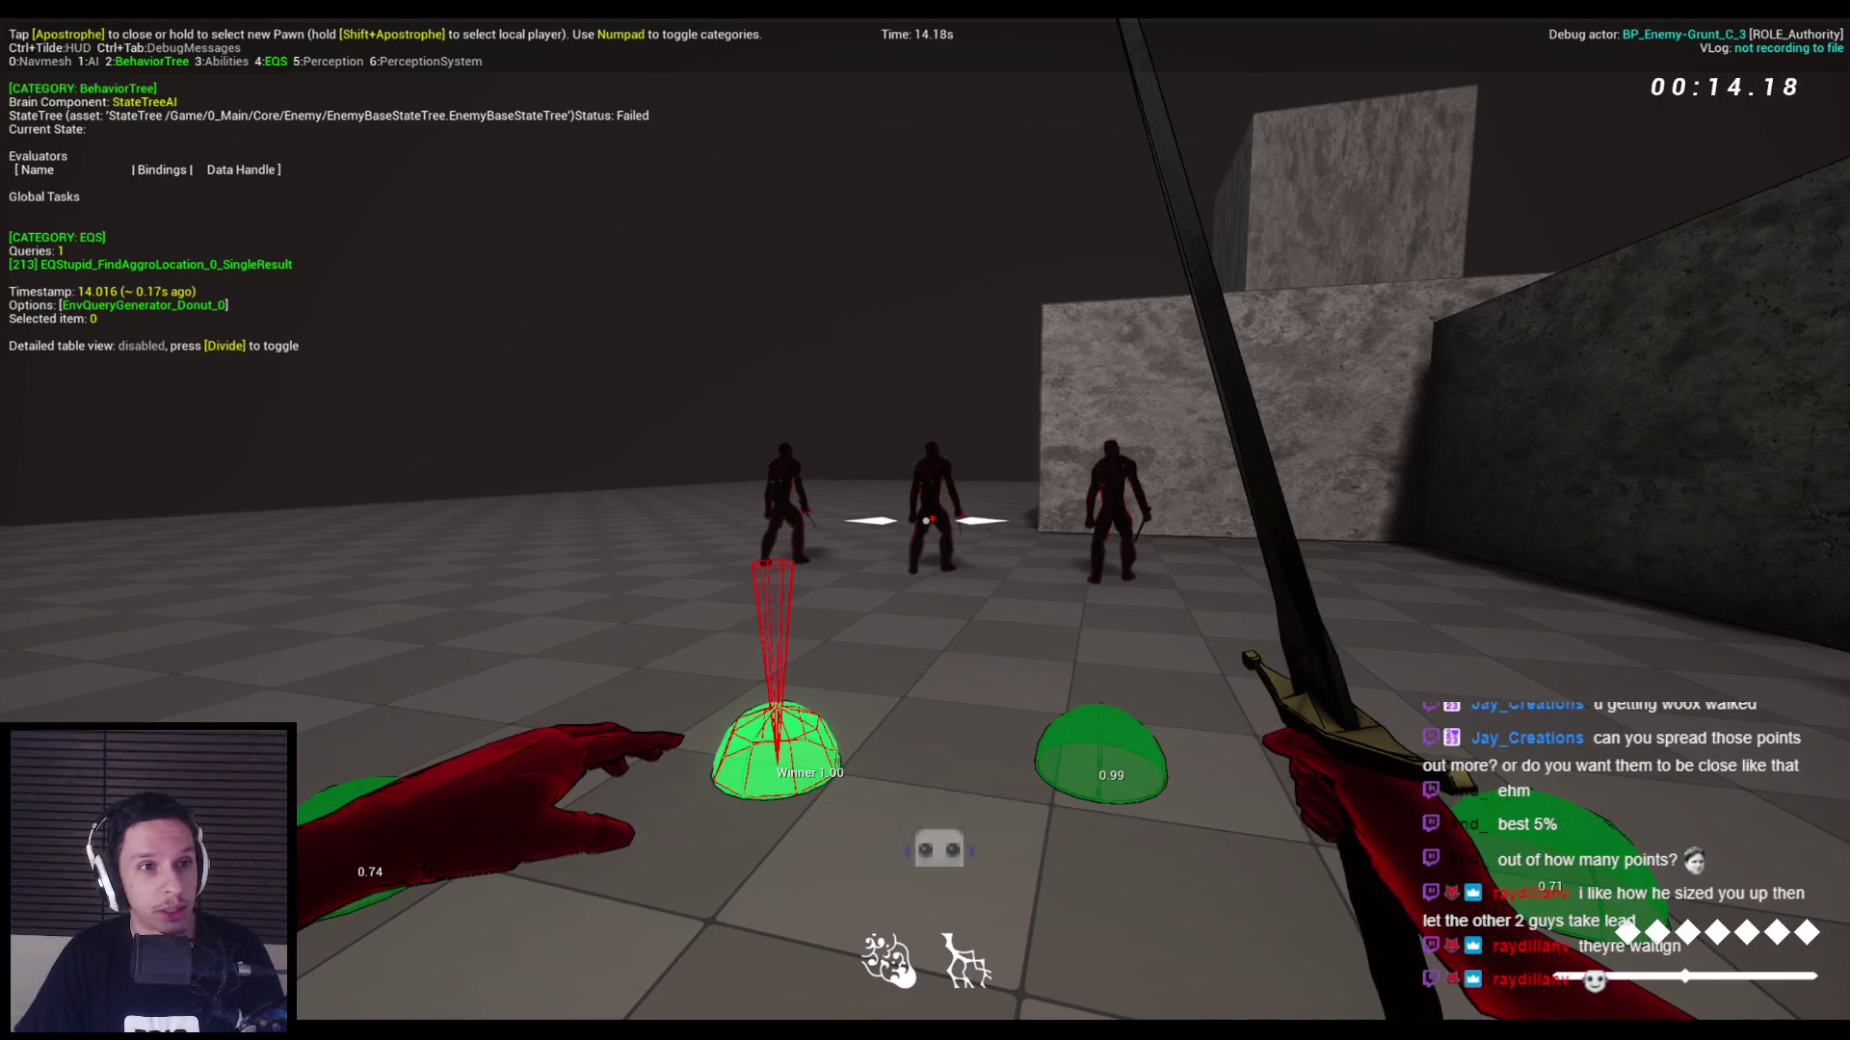
pyautogui.press('F8')
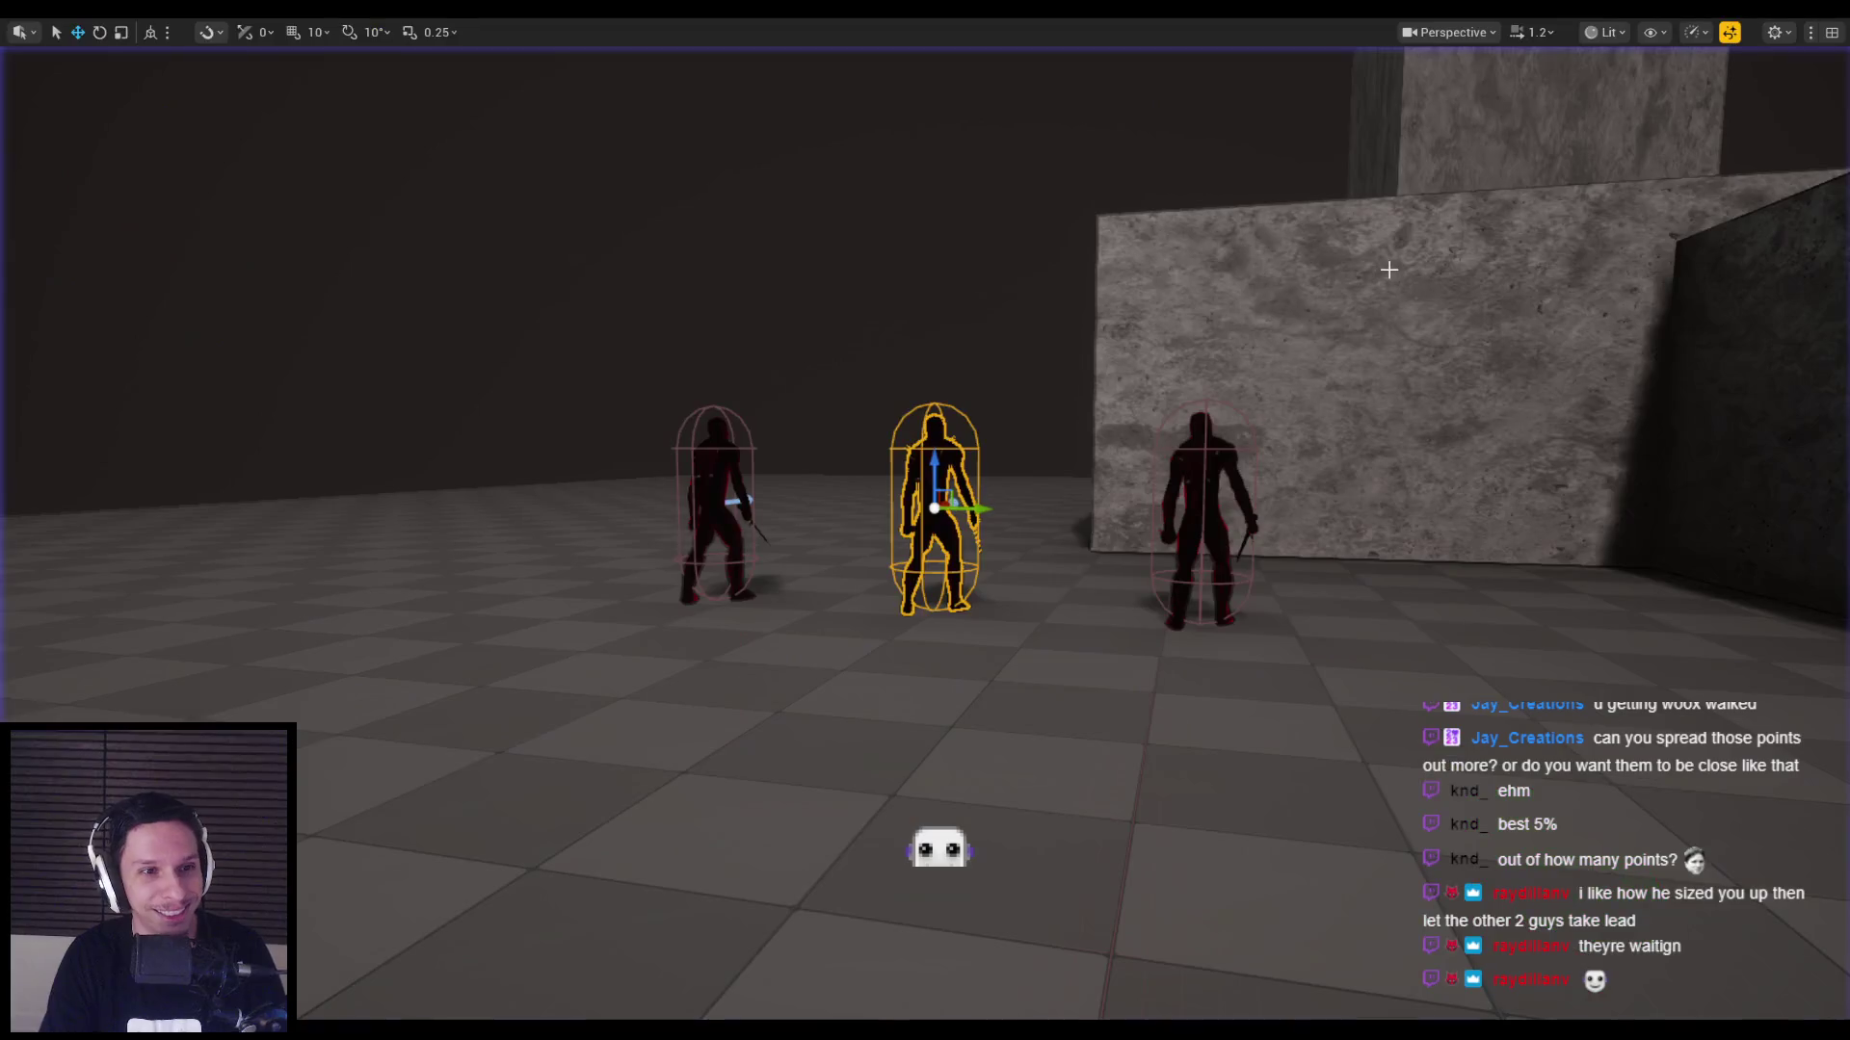
pyautogui.press('F8')
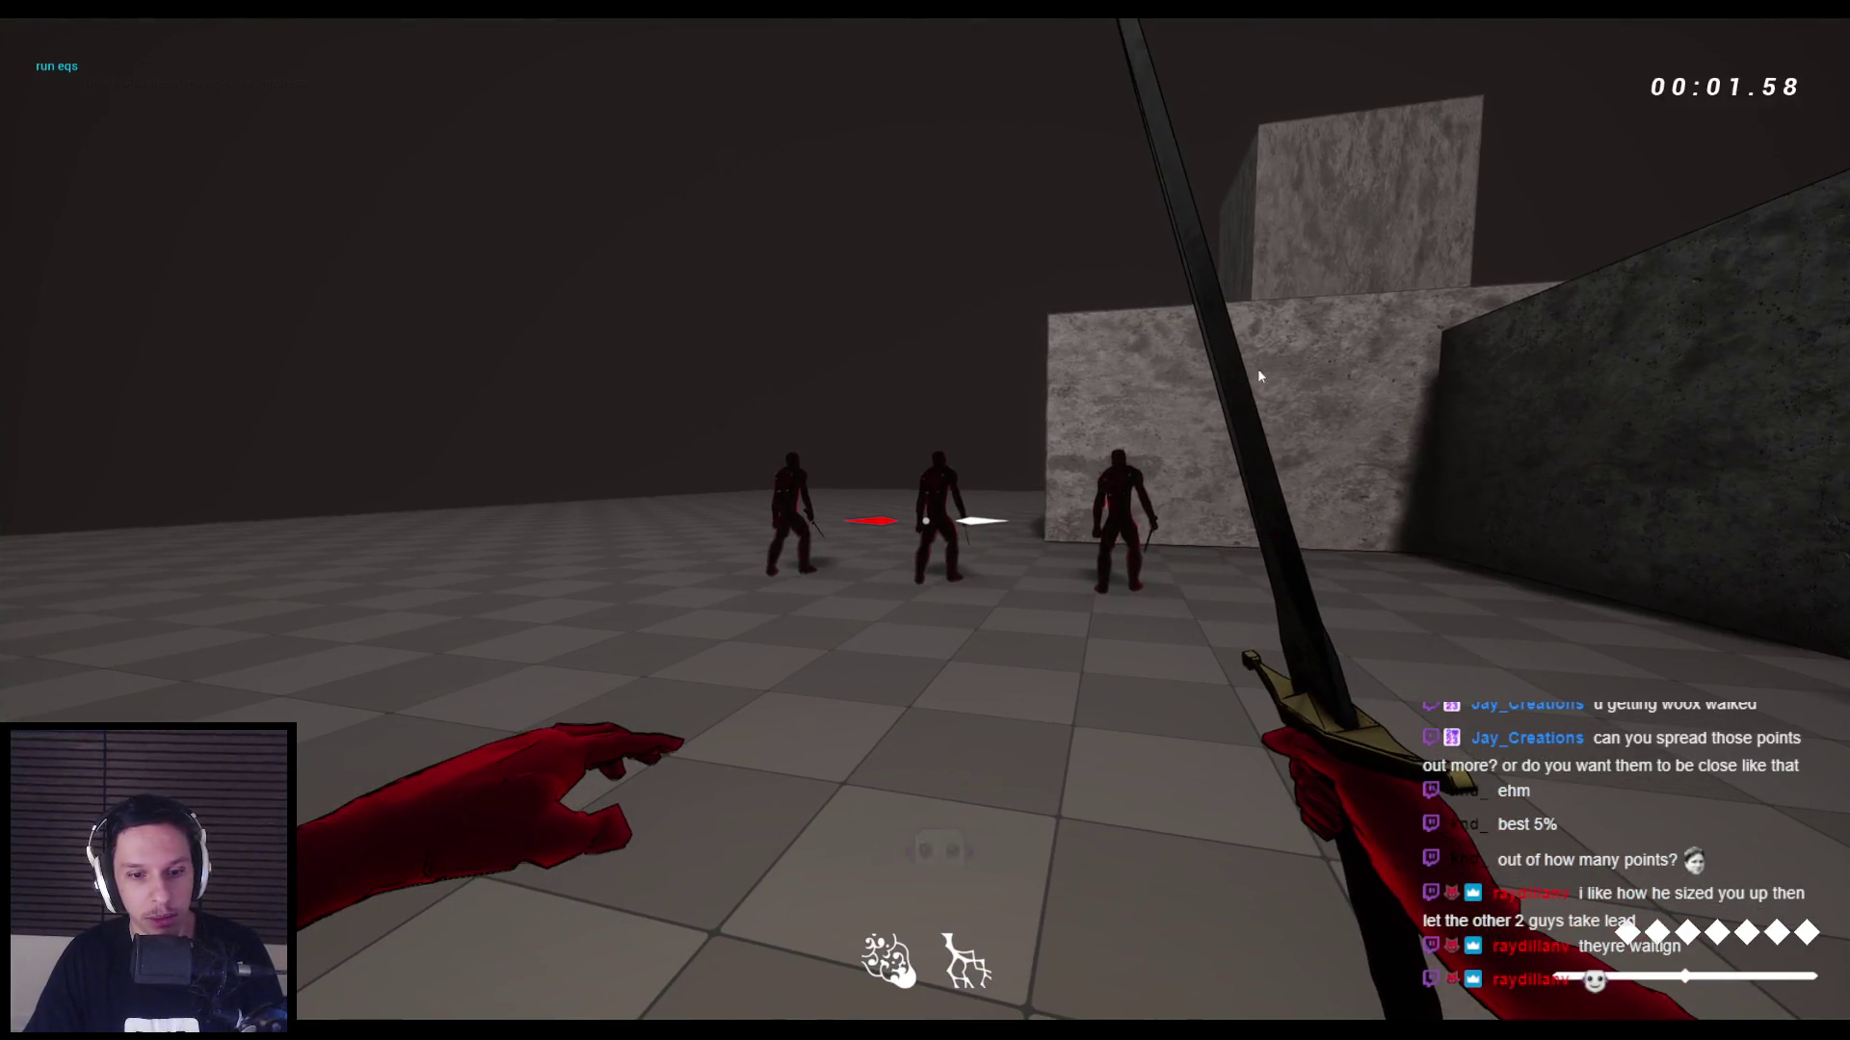
pyautogui.press('F8')
pyautogui.hotkey('alt', 'Tab')
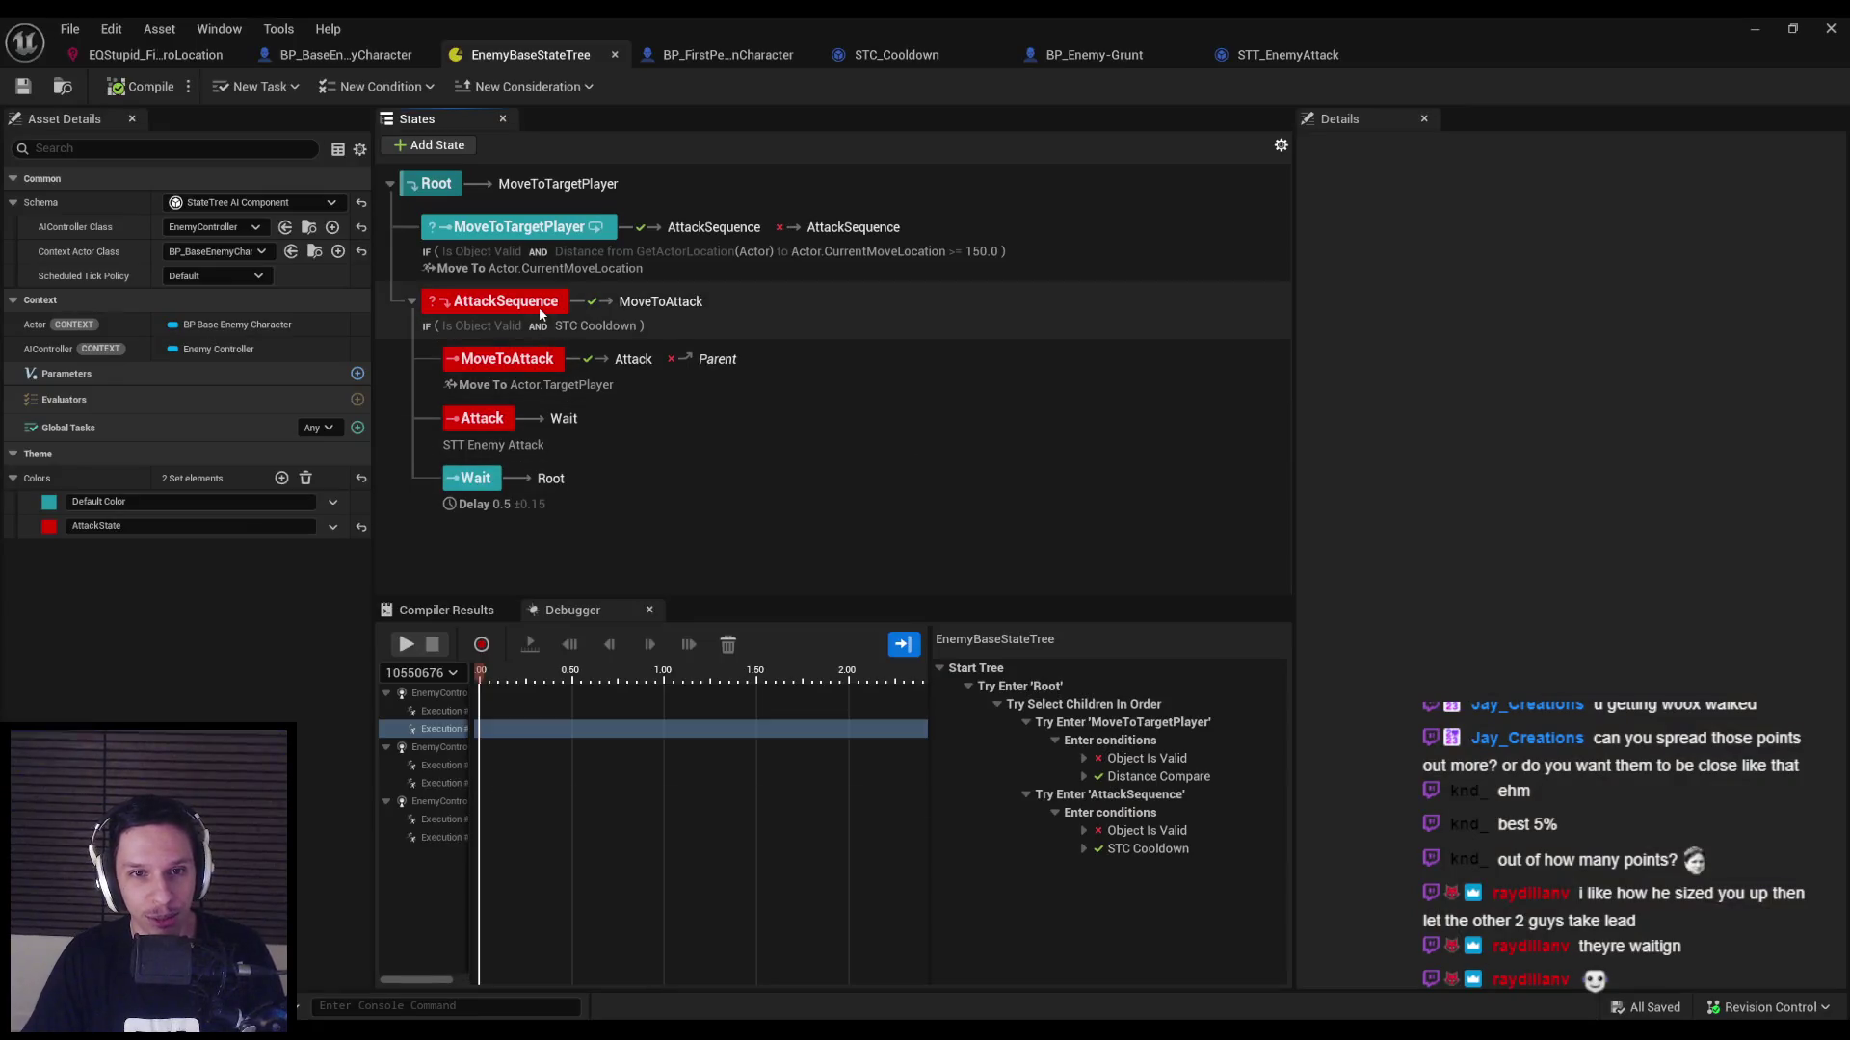
# Give AttackSequence an On State Failed transition targeting Root.
pyautogui.click(545, 235)
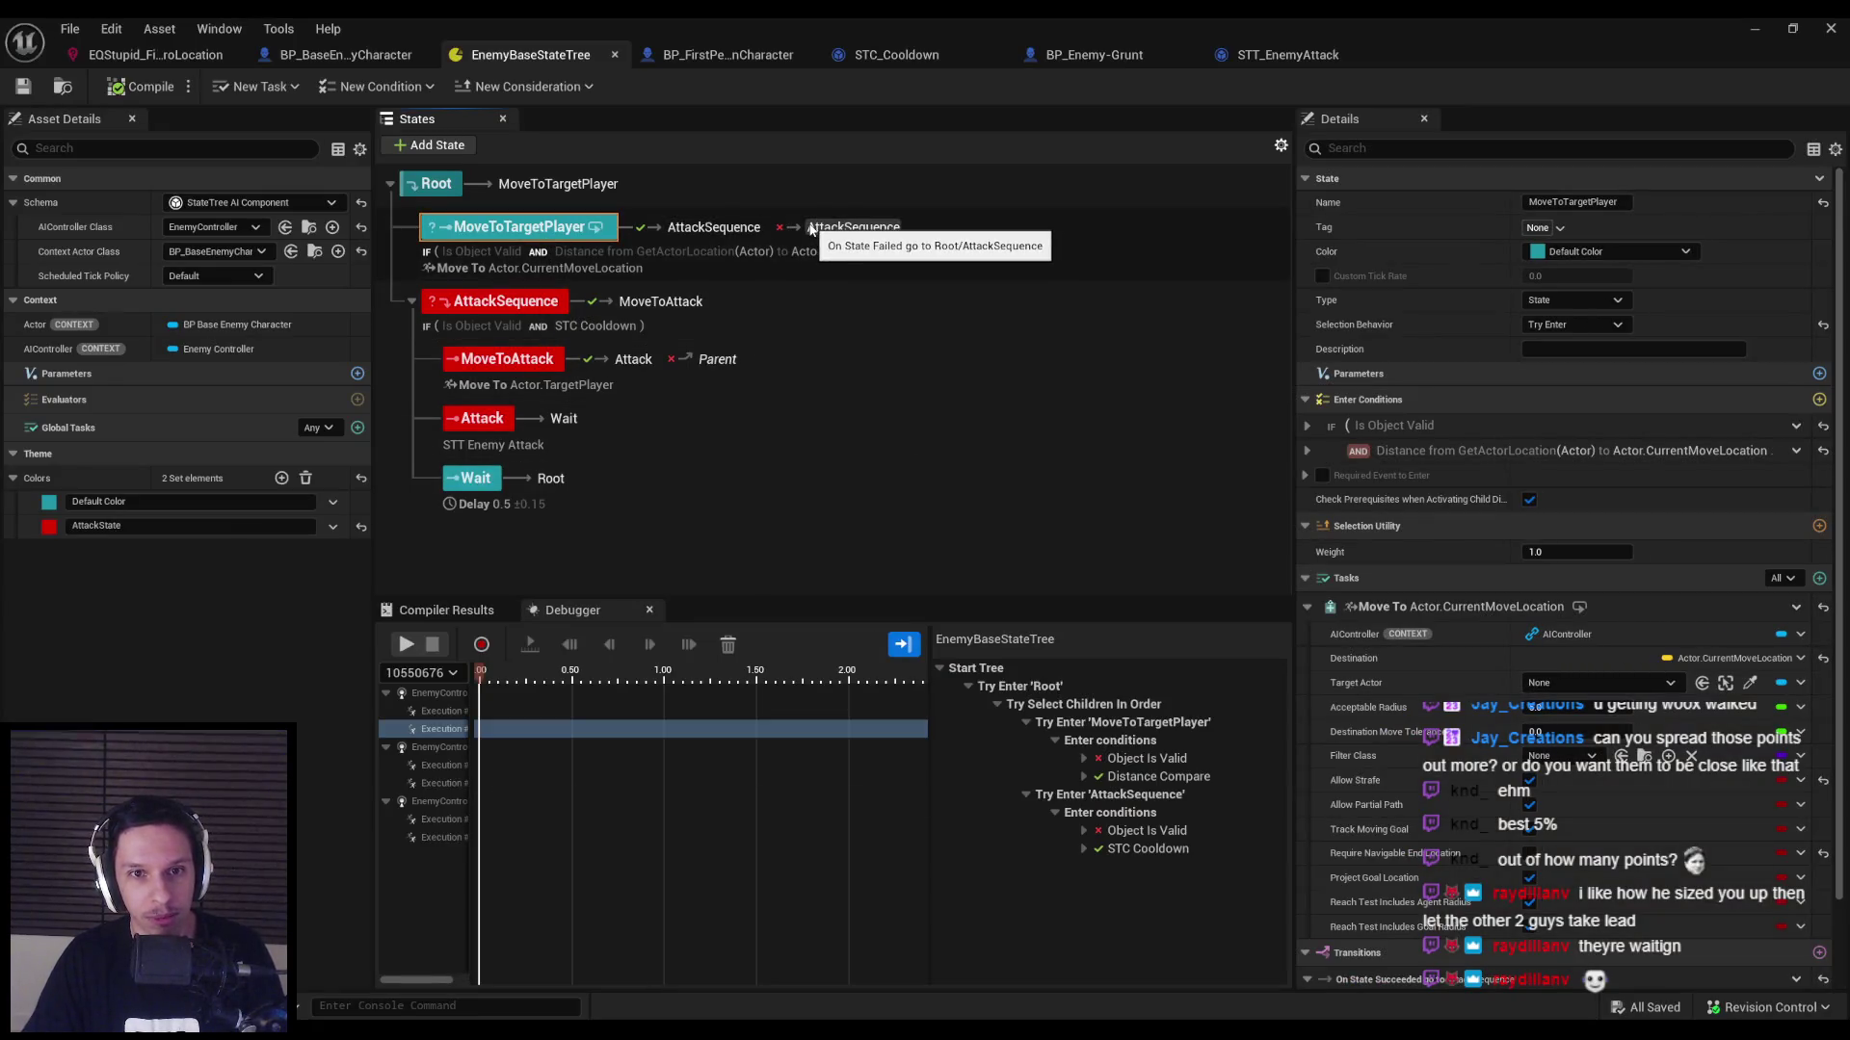
pyautogui.click(517, 311)
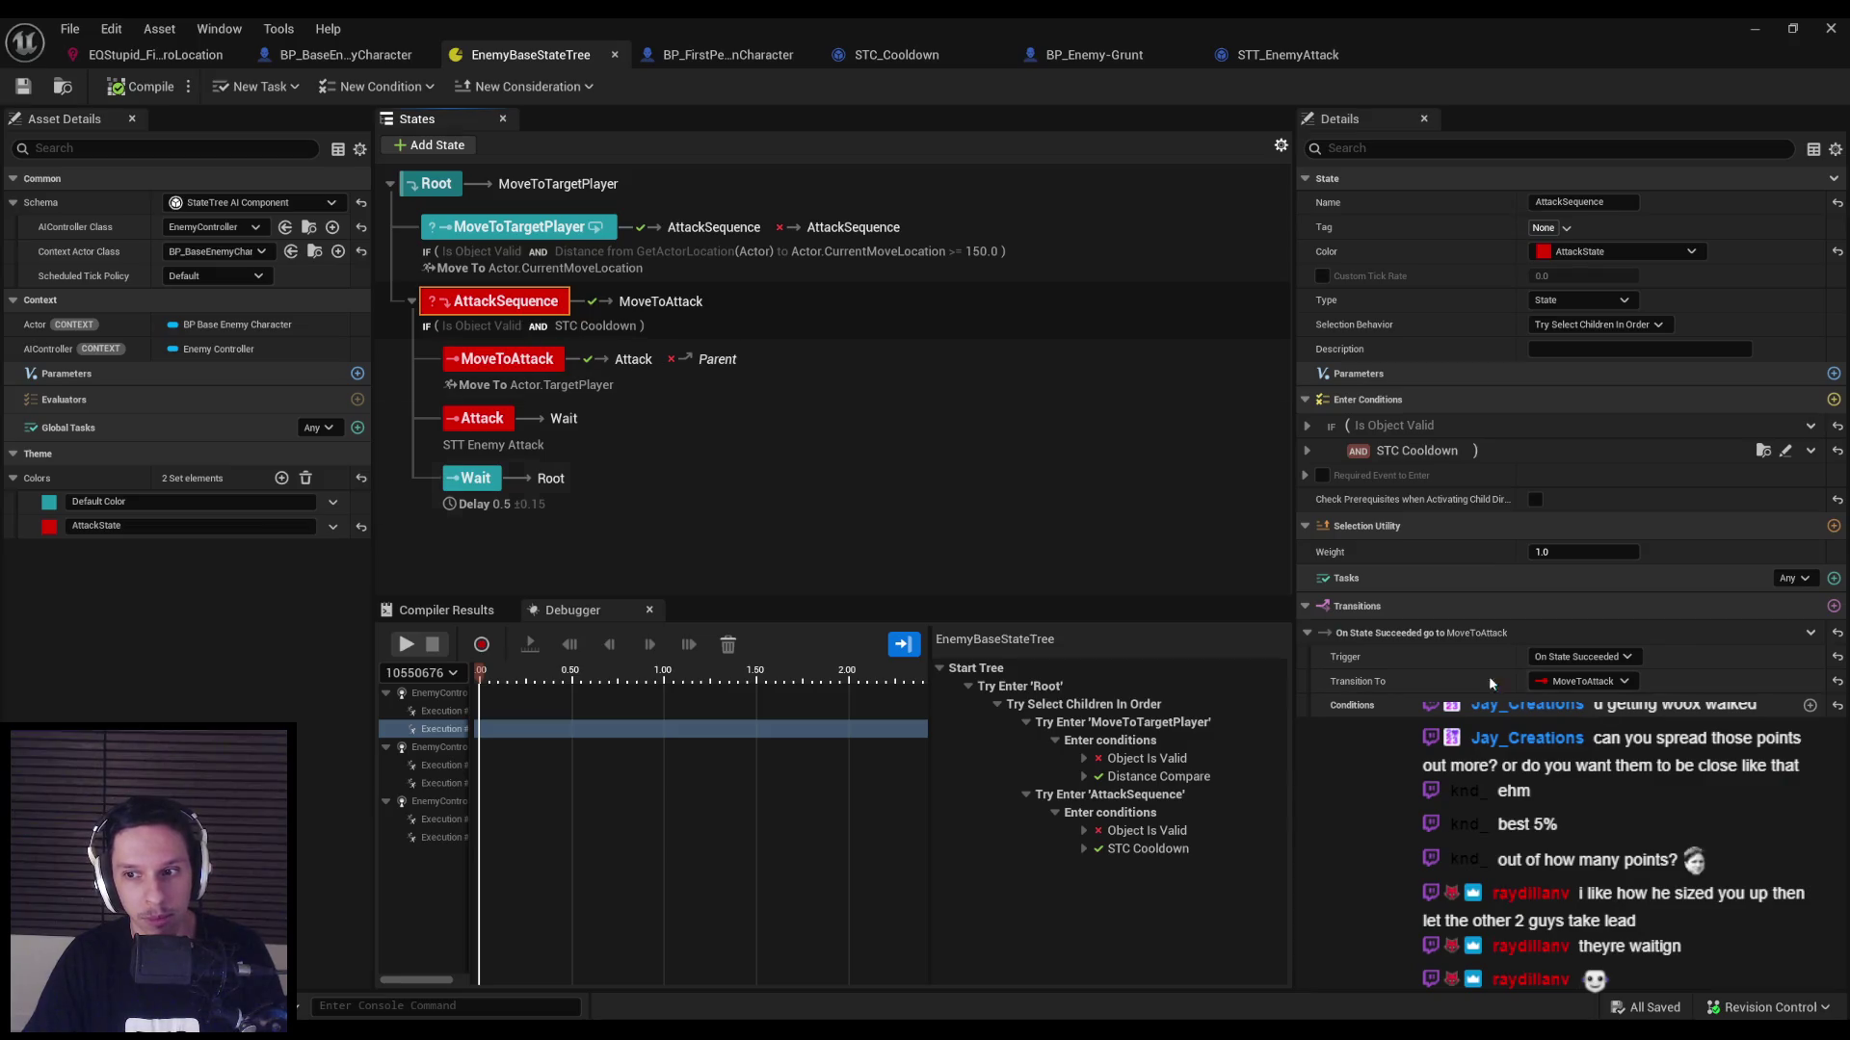
pyautogui.click(1834, 606)
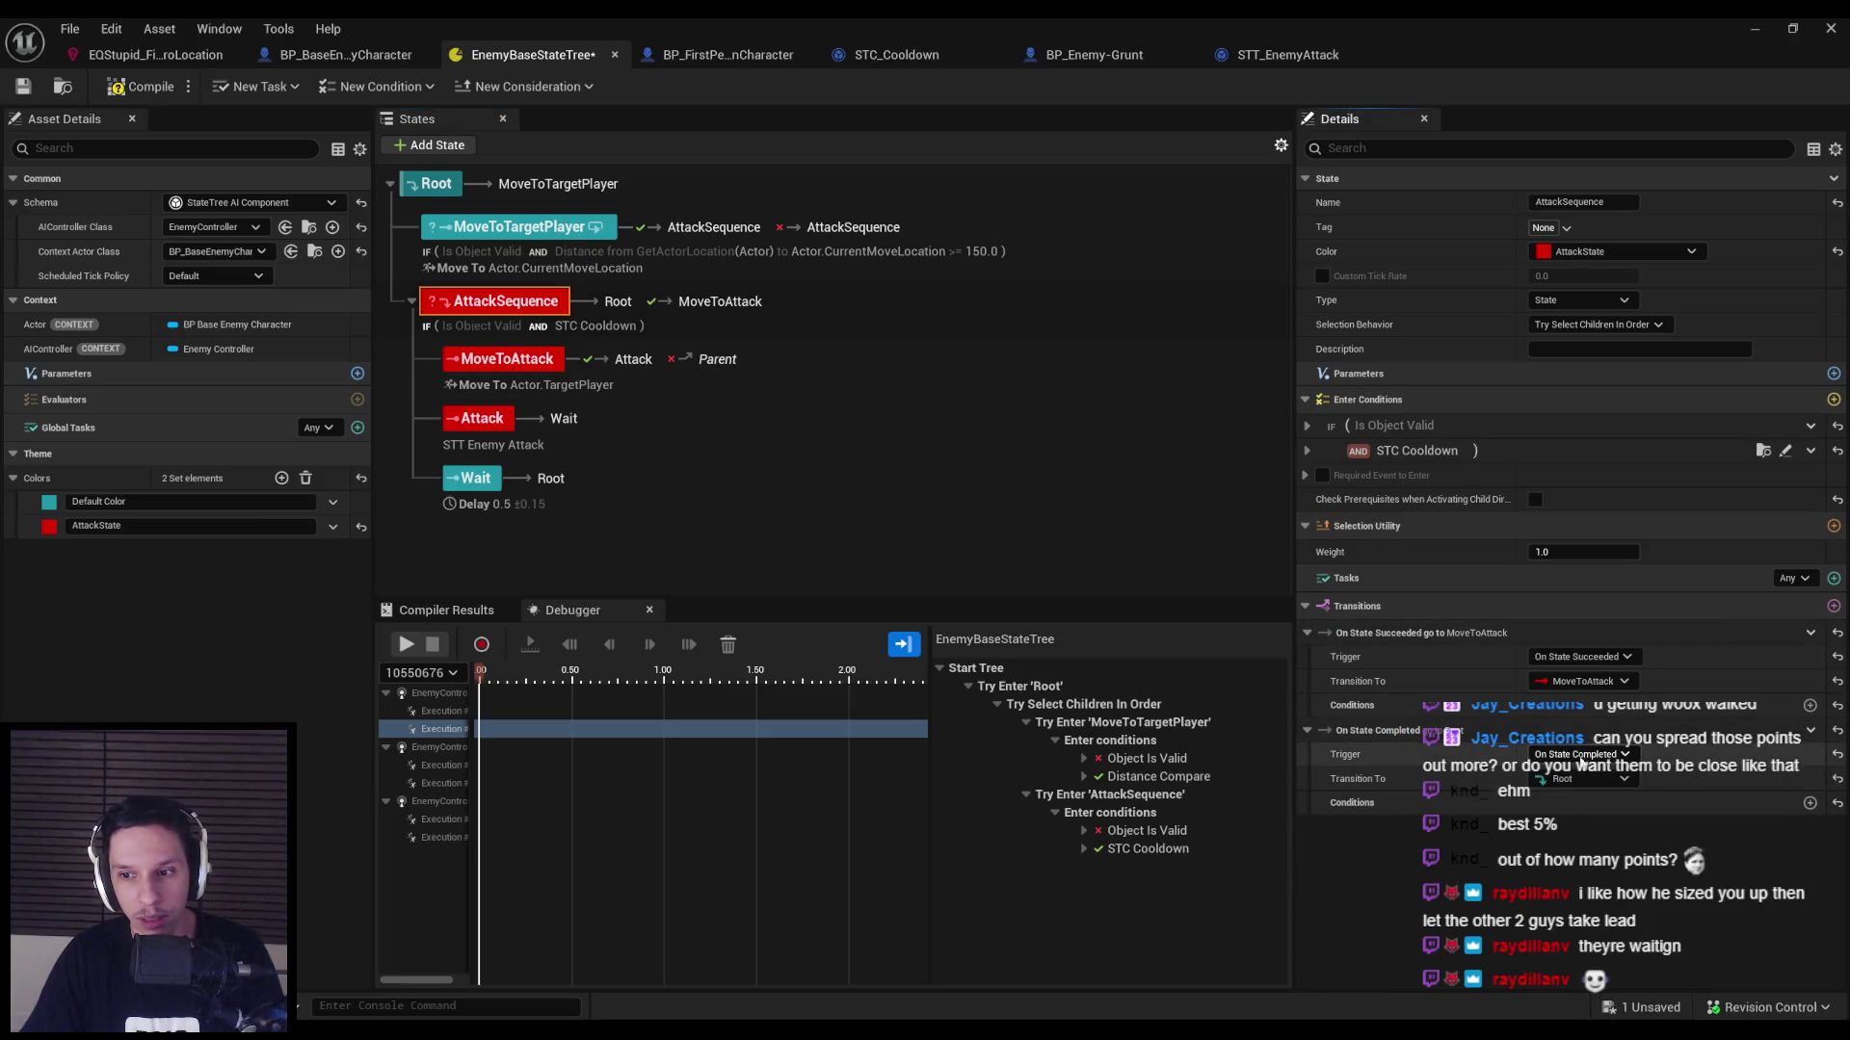
pyautogui.click(1576, 780)
pyautogui.click(1574, 781)
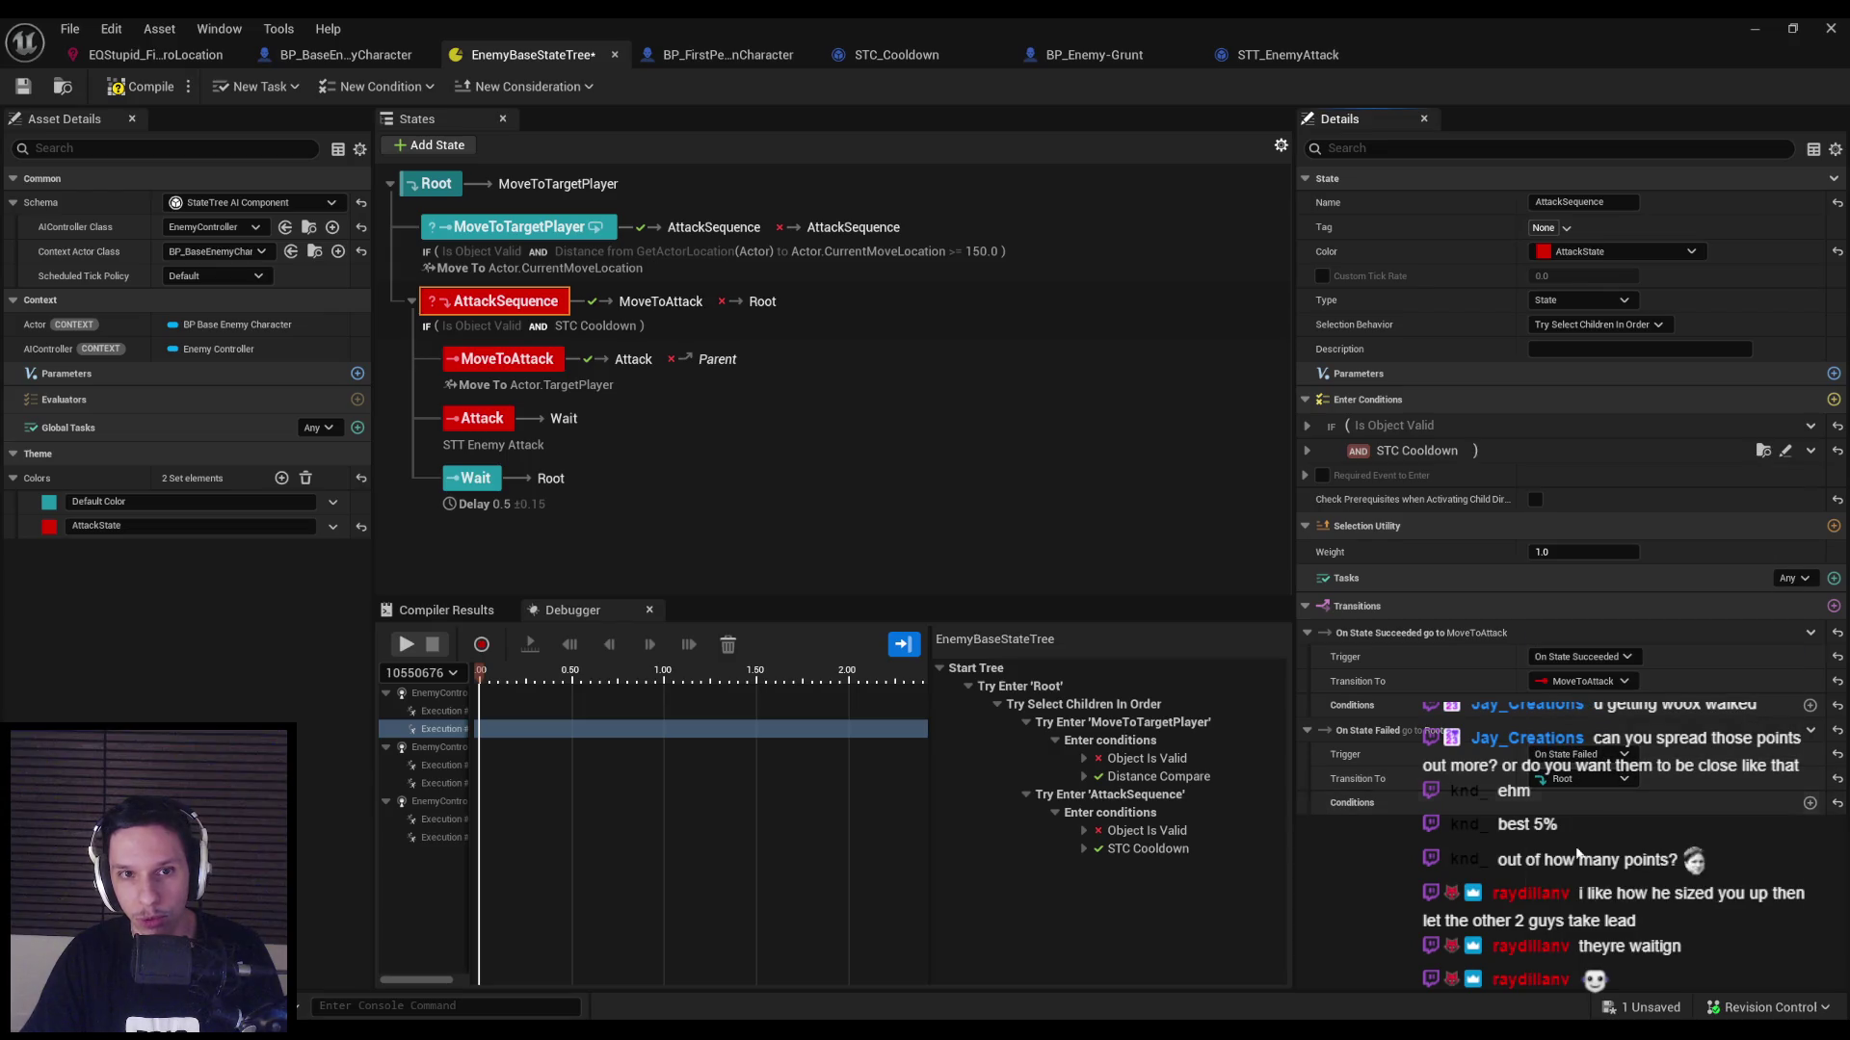
# Save and compile the state tree, then minimize its editor.
pyautogui.hotkey('ctrl', 's')
pyautogui.click(149, 90)
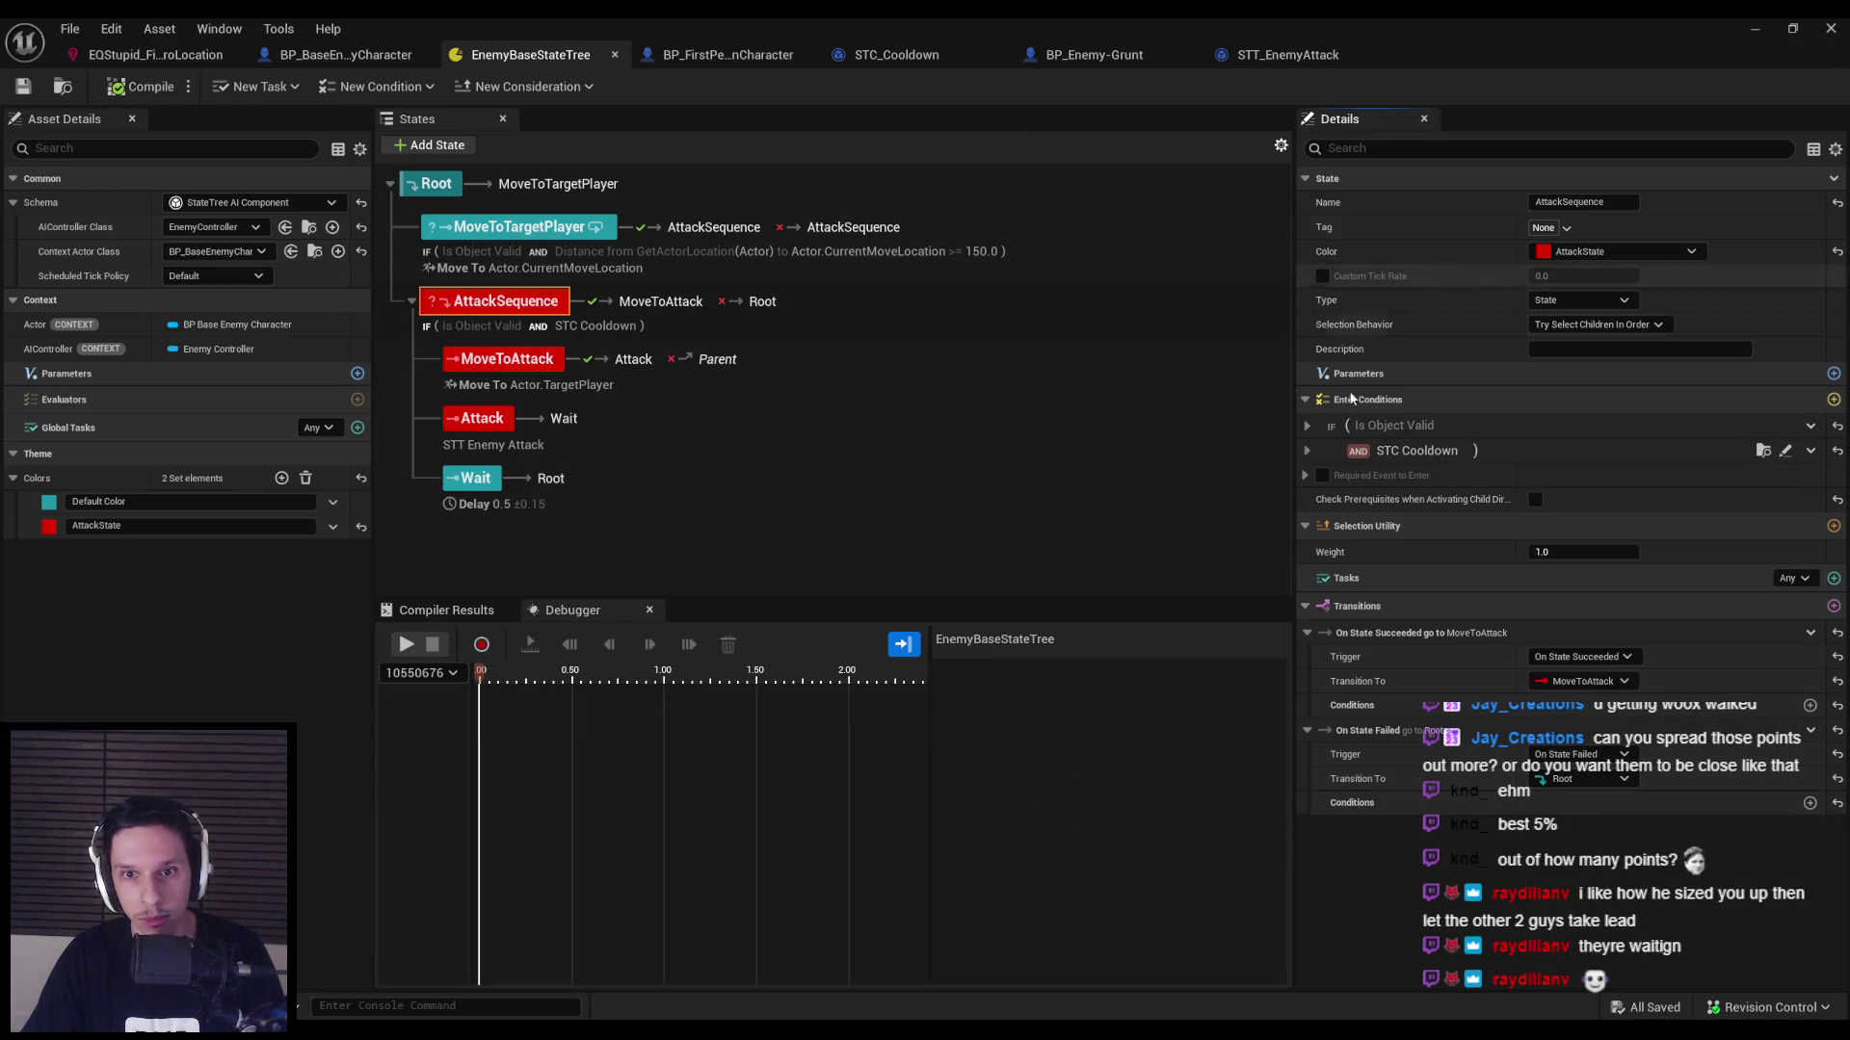
pyautogui.click(1754, 28)
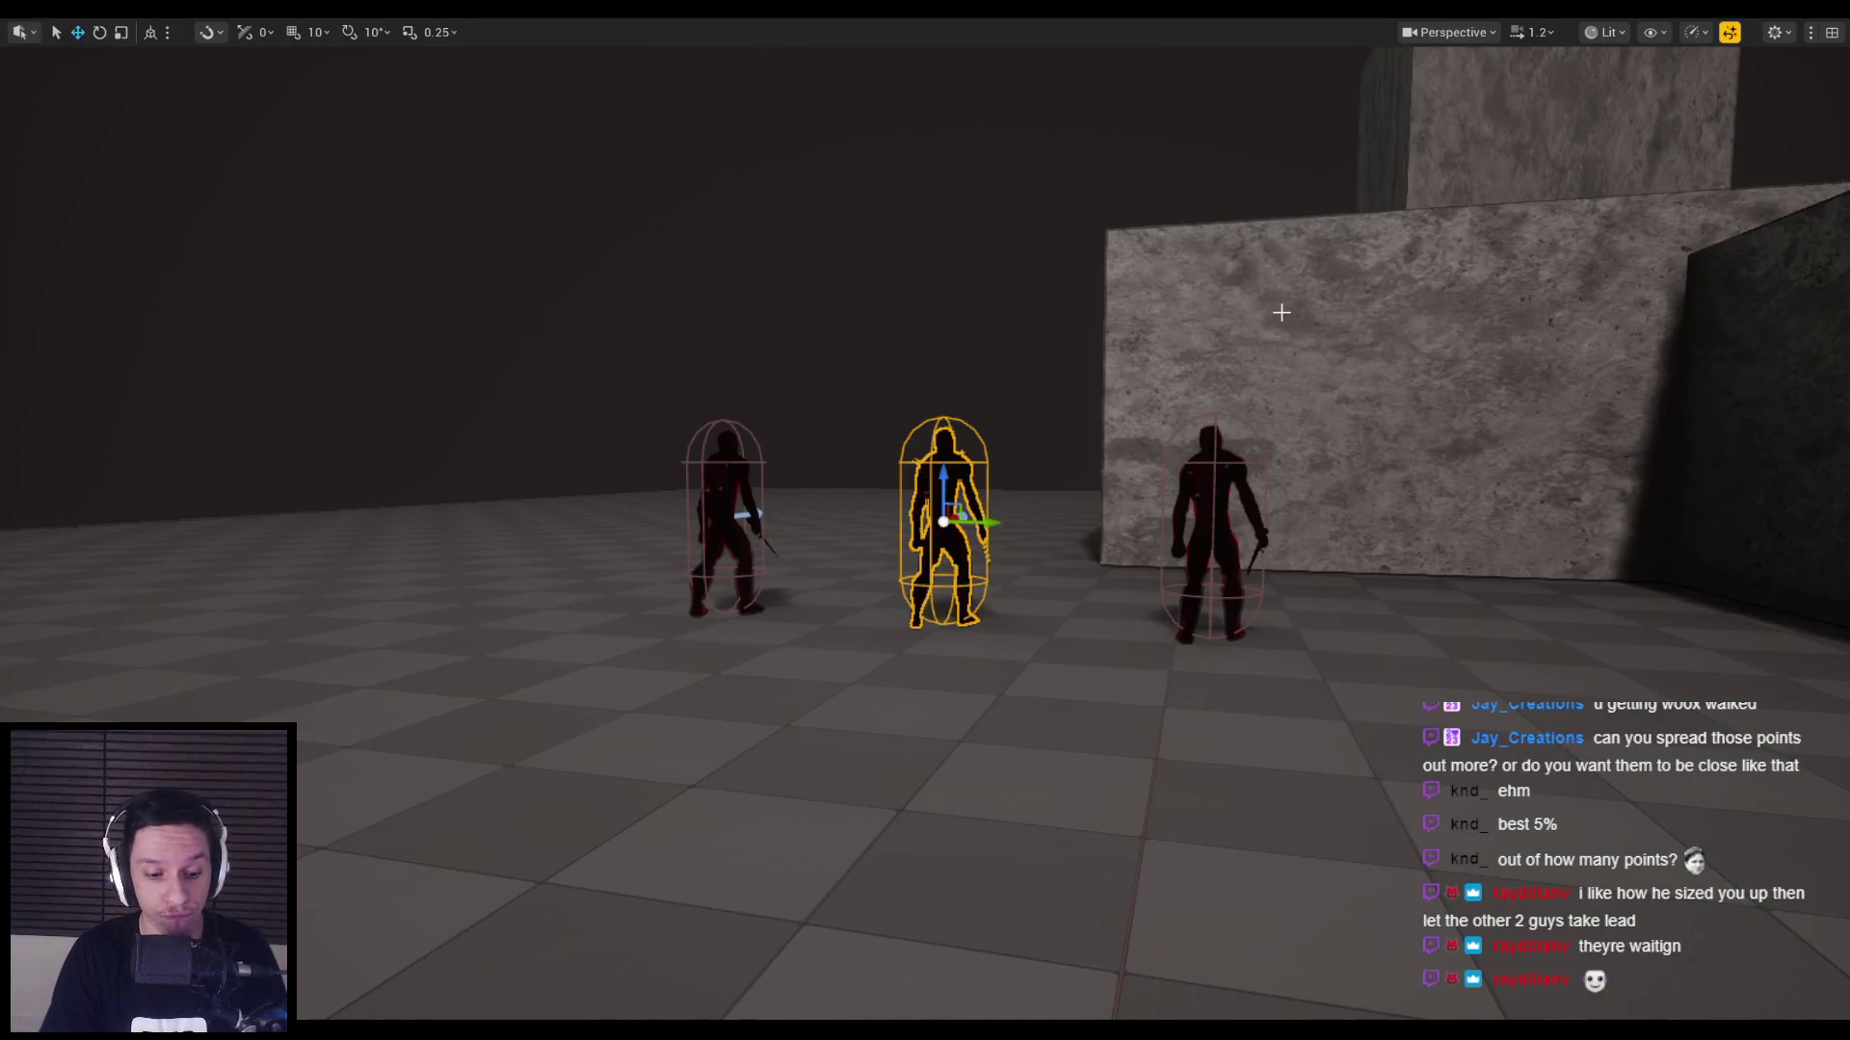
pyautogui.hotkey('alt', 'p')
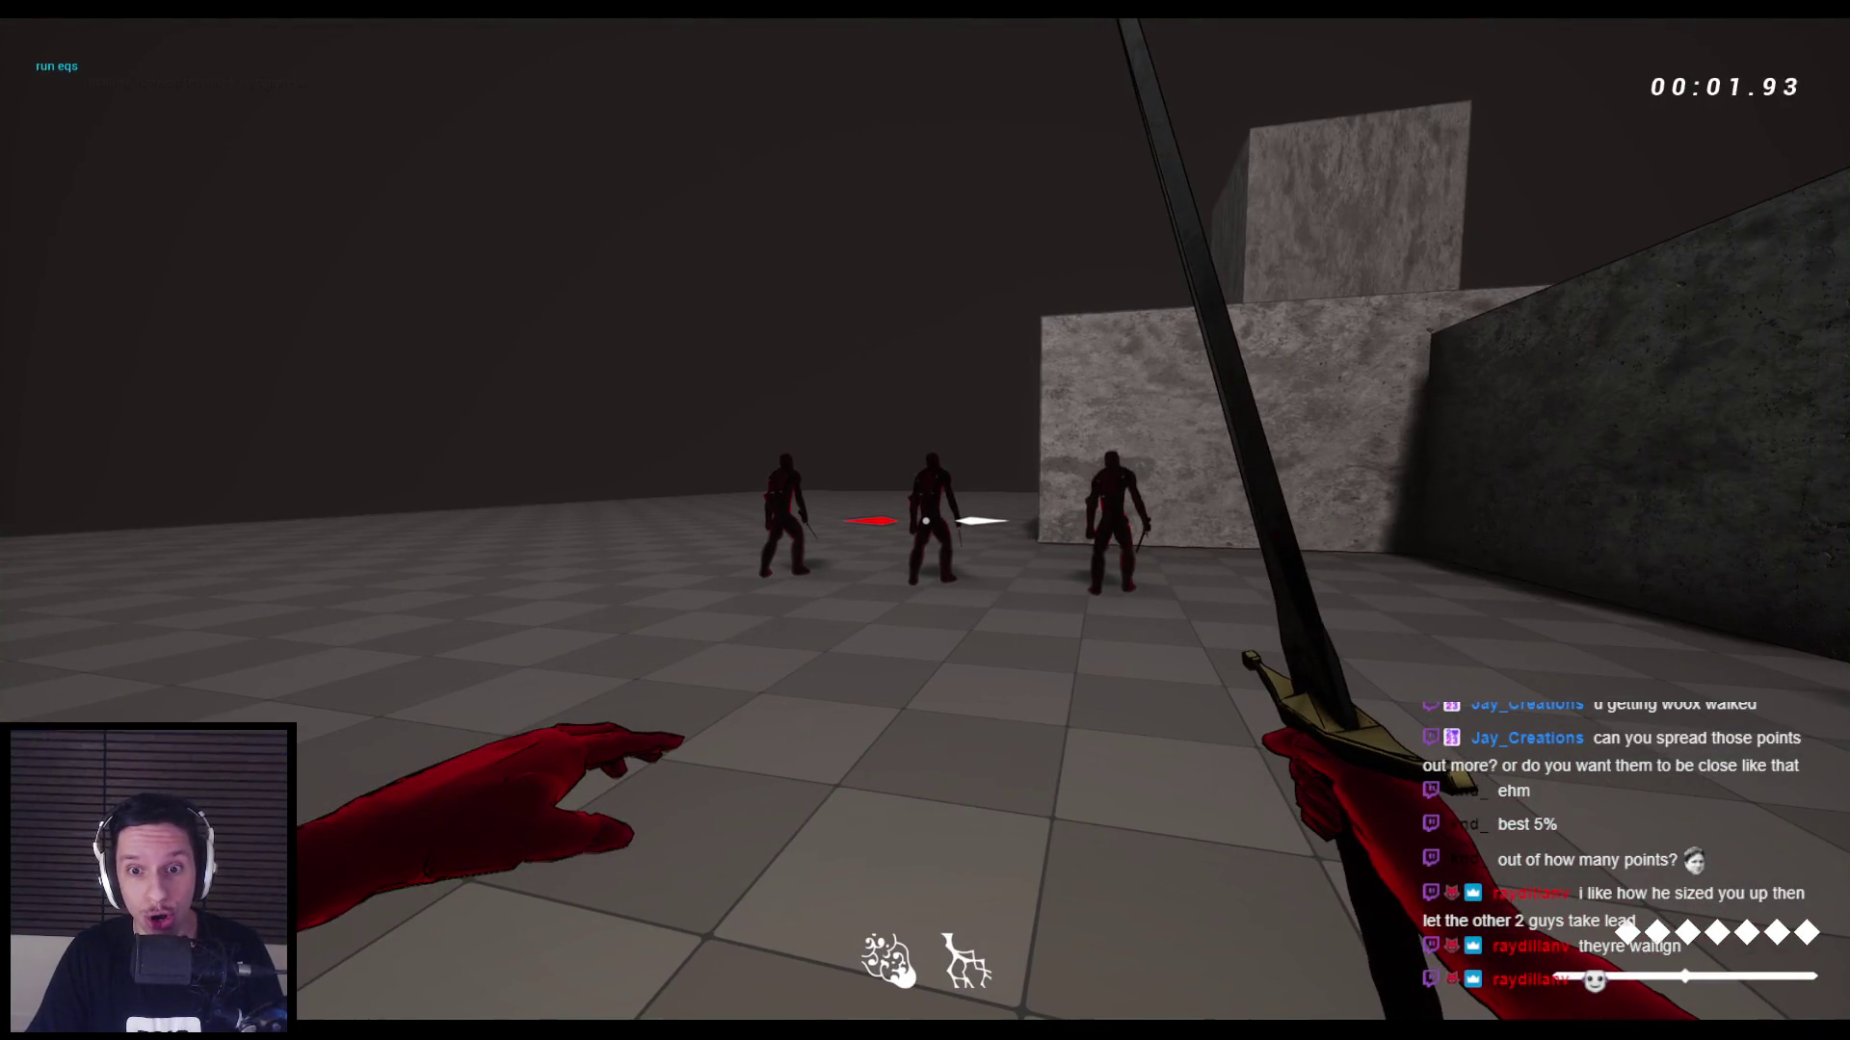
pyautogui.press("'")
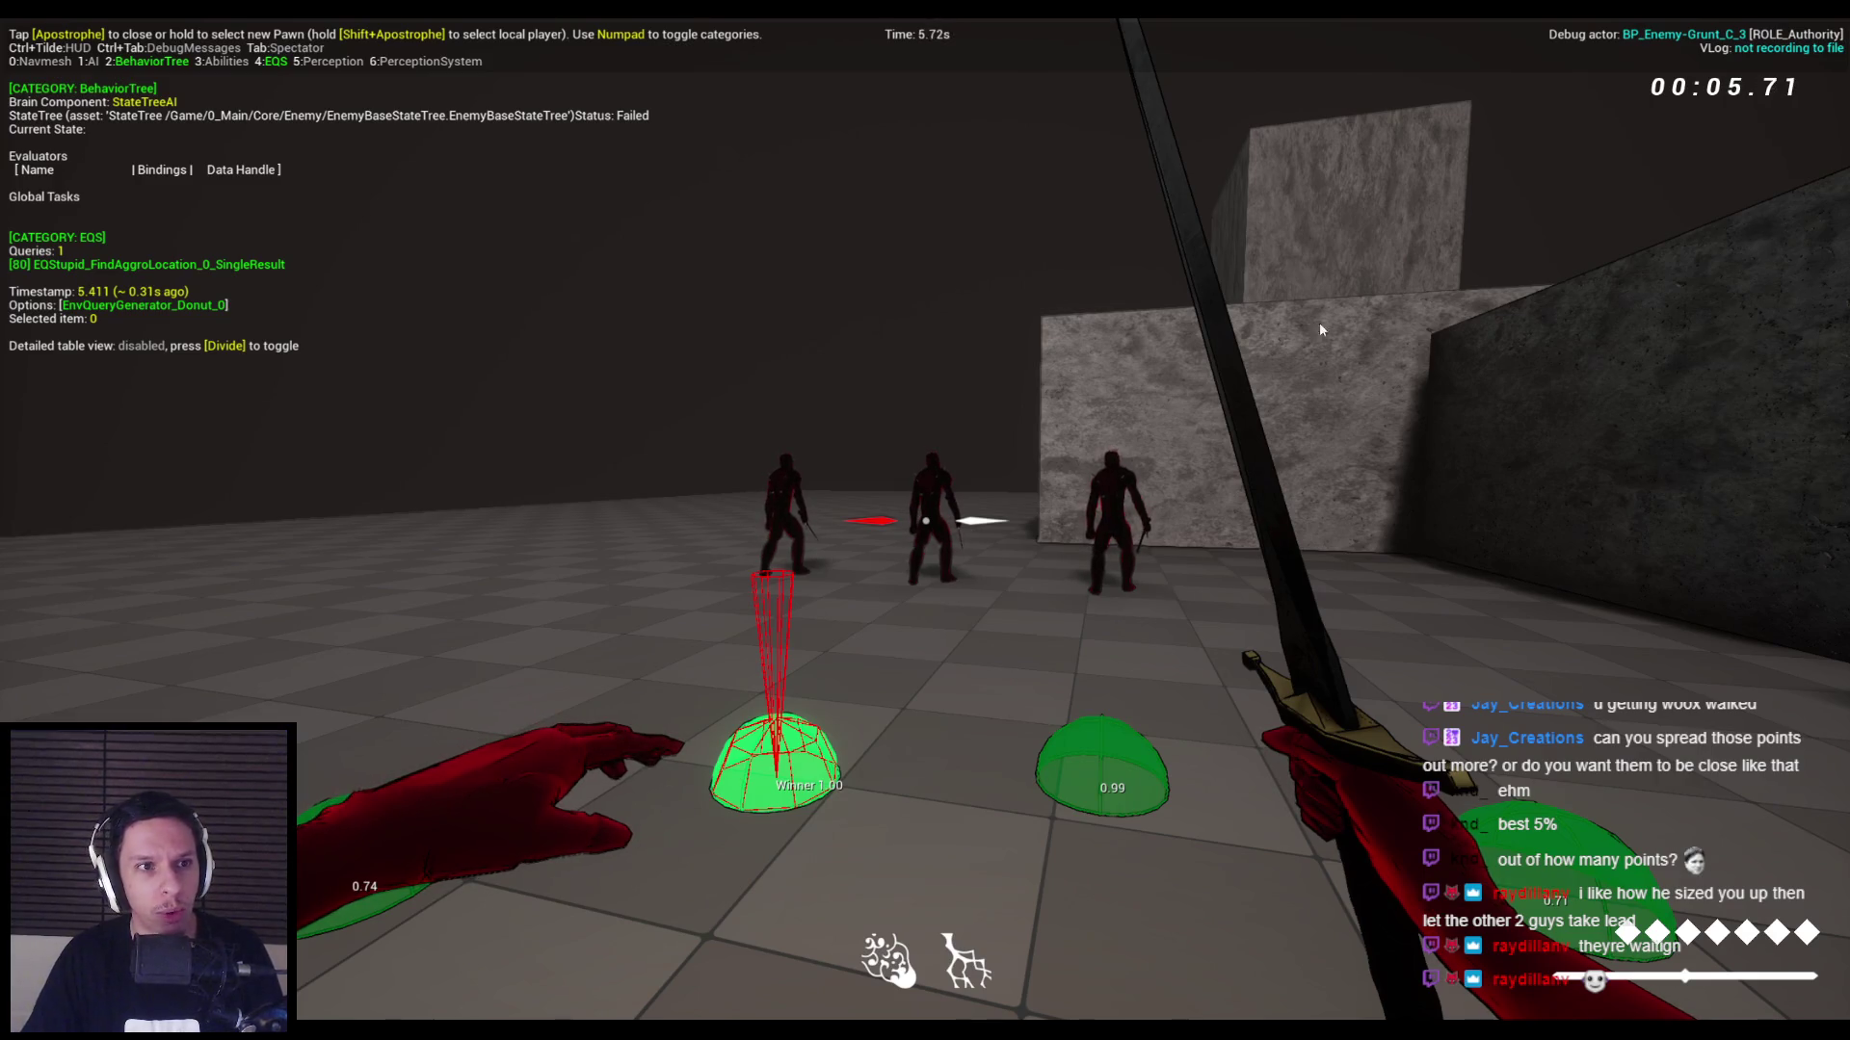
pyautogui.press('Escape')
pyautogui.moveTo(260, 21); pyautogui.dragTo(259, 303)
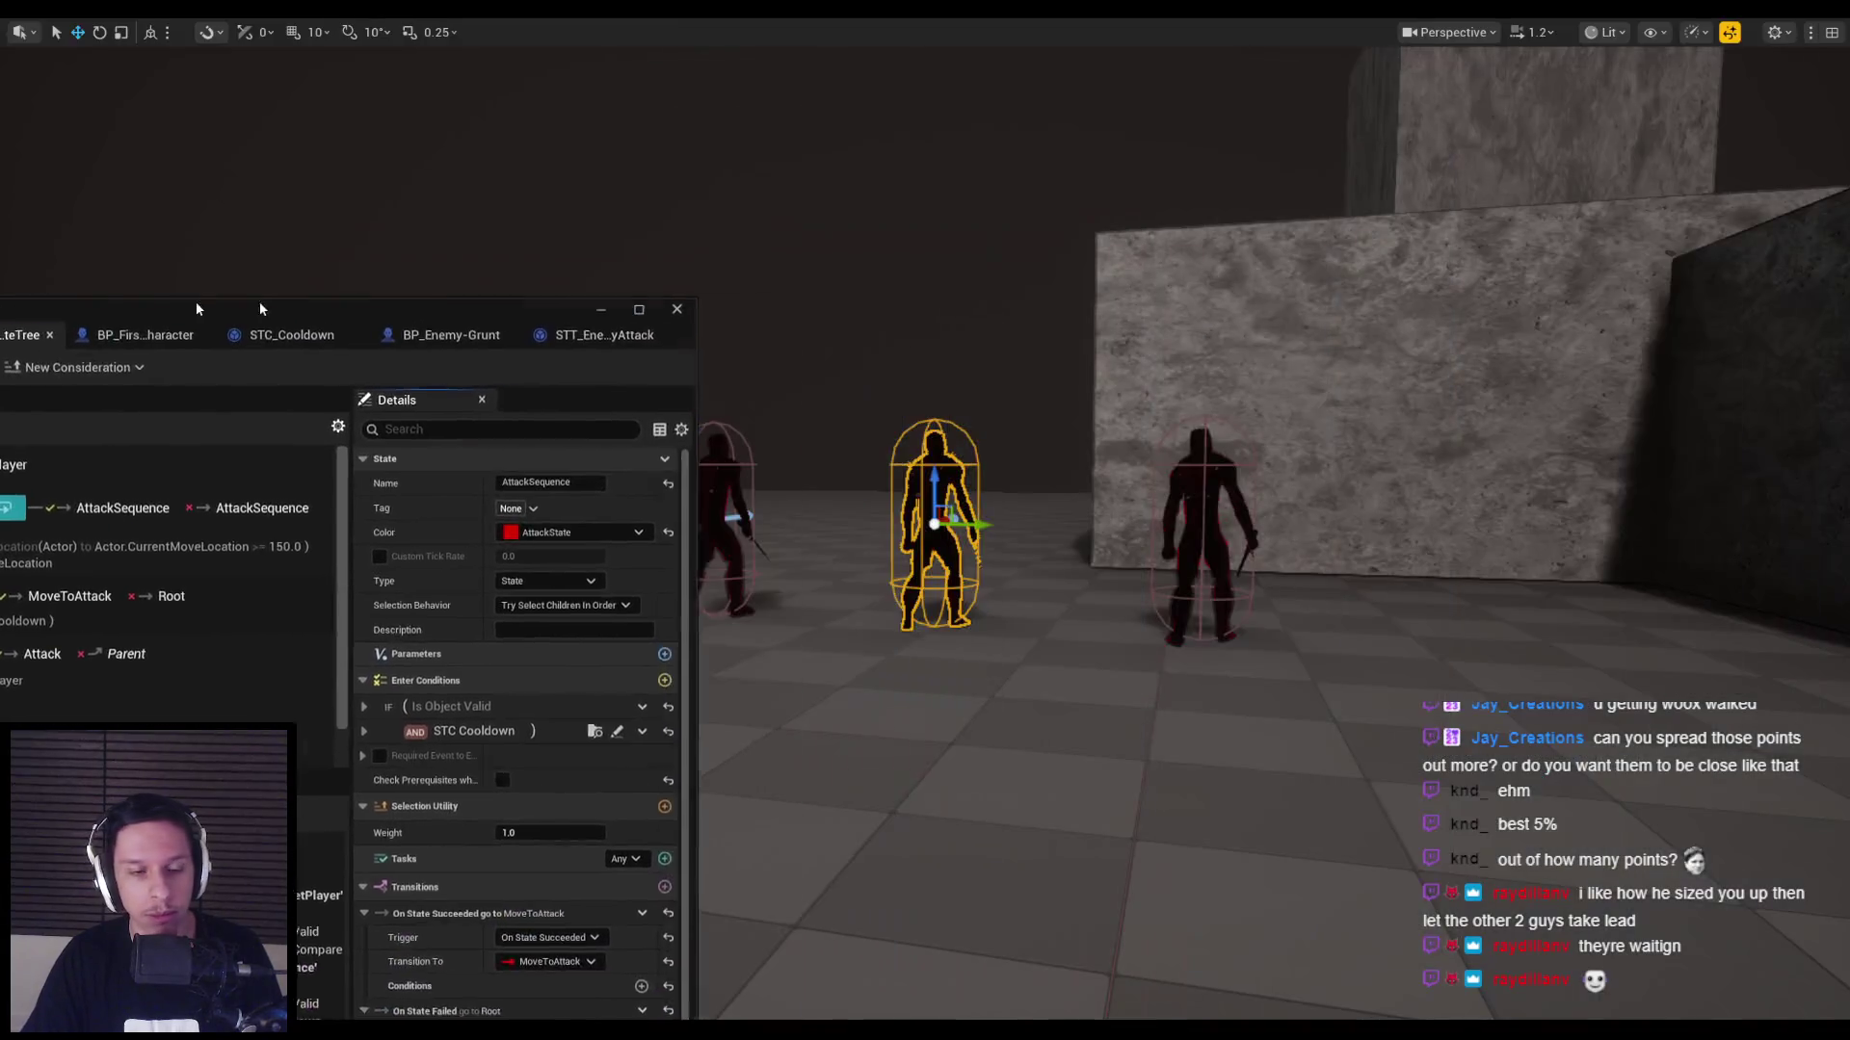
pyautogui.hotkey('alt', 'p')
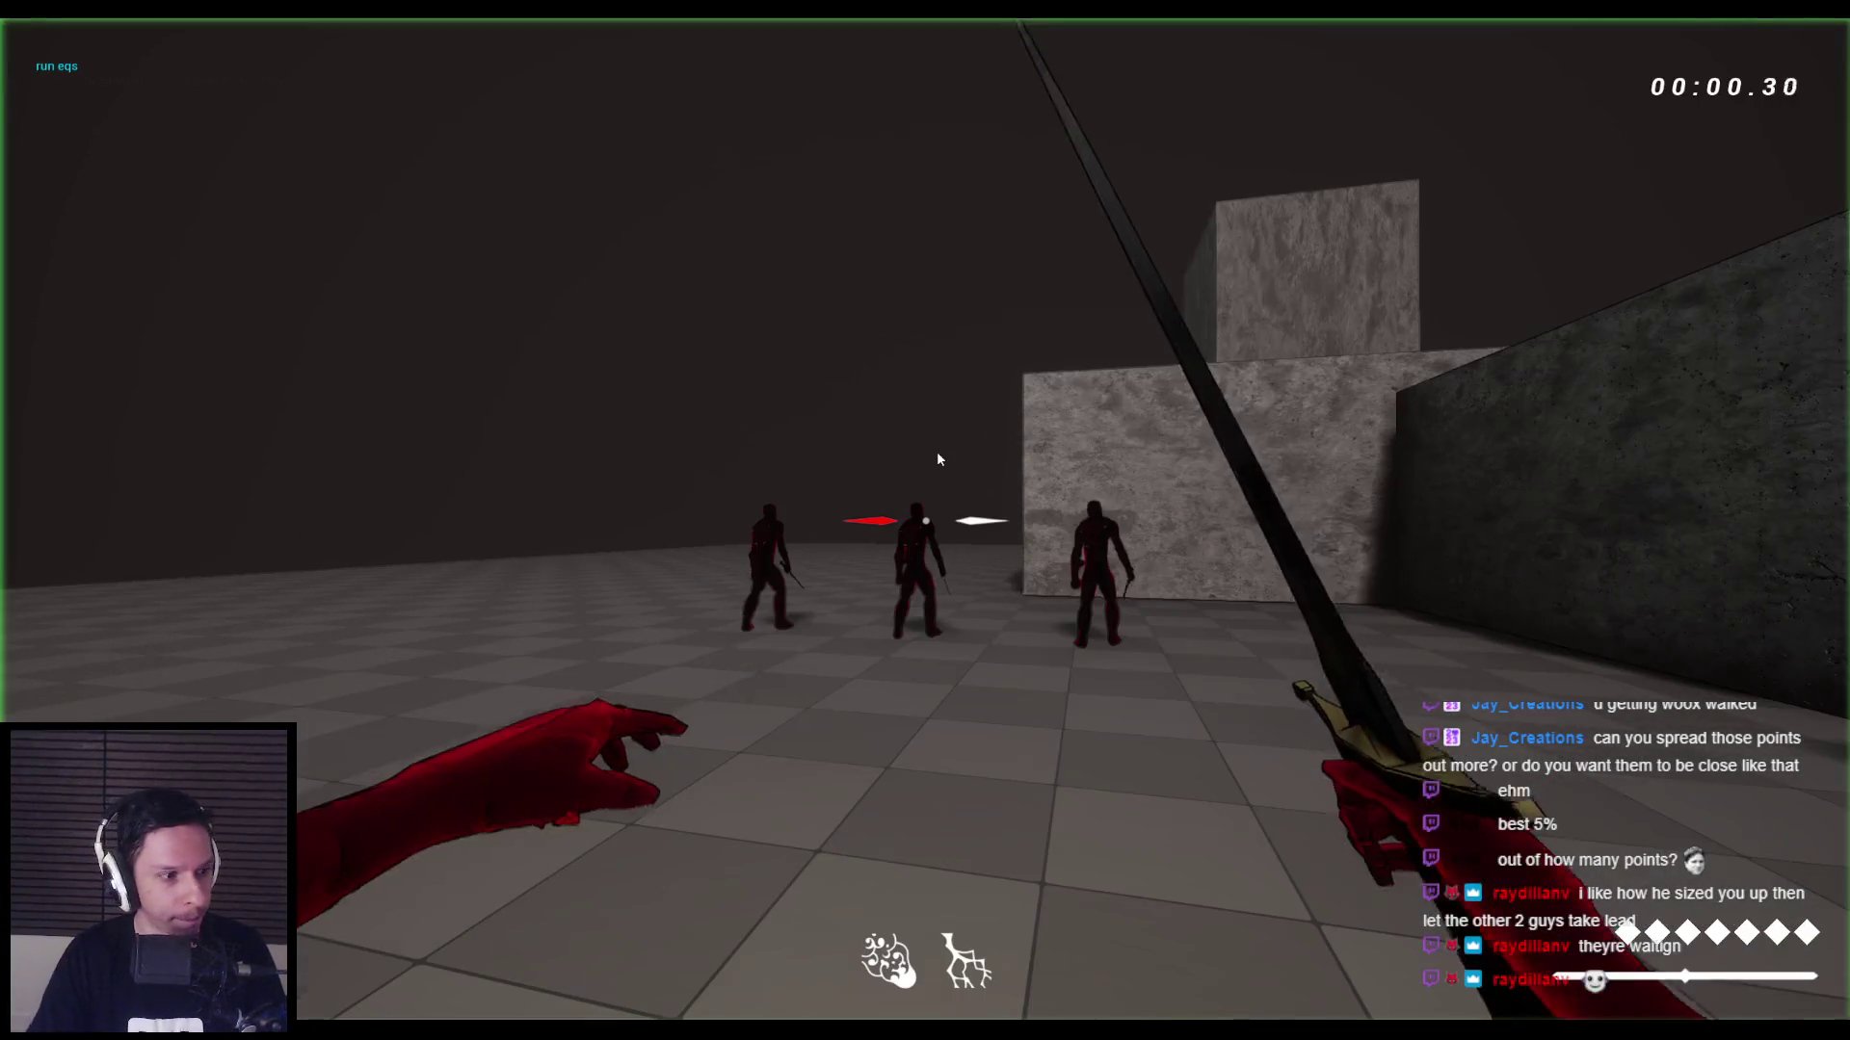
pyautogui.click(939, 459)
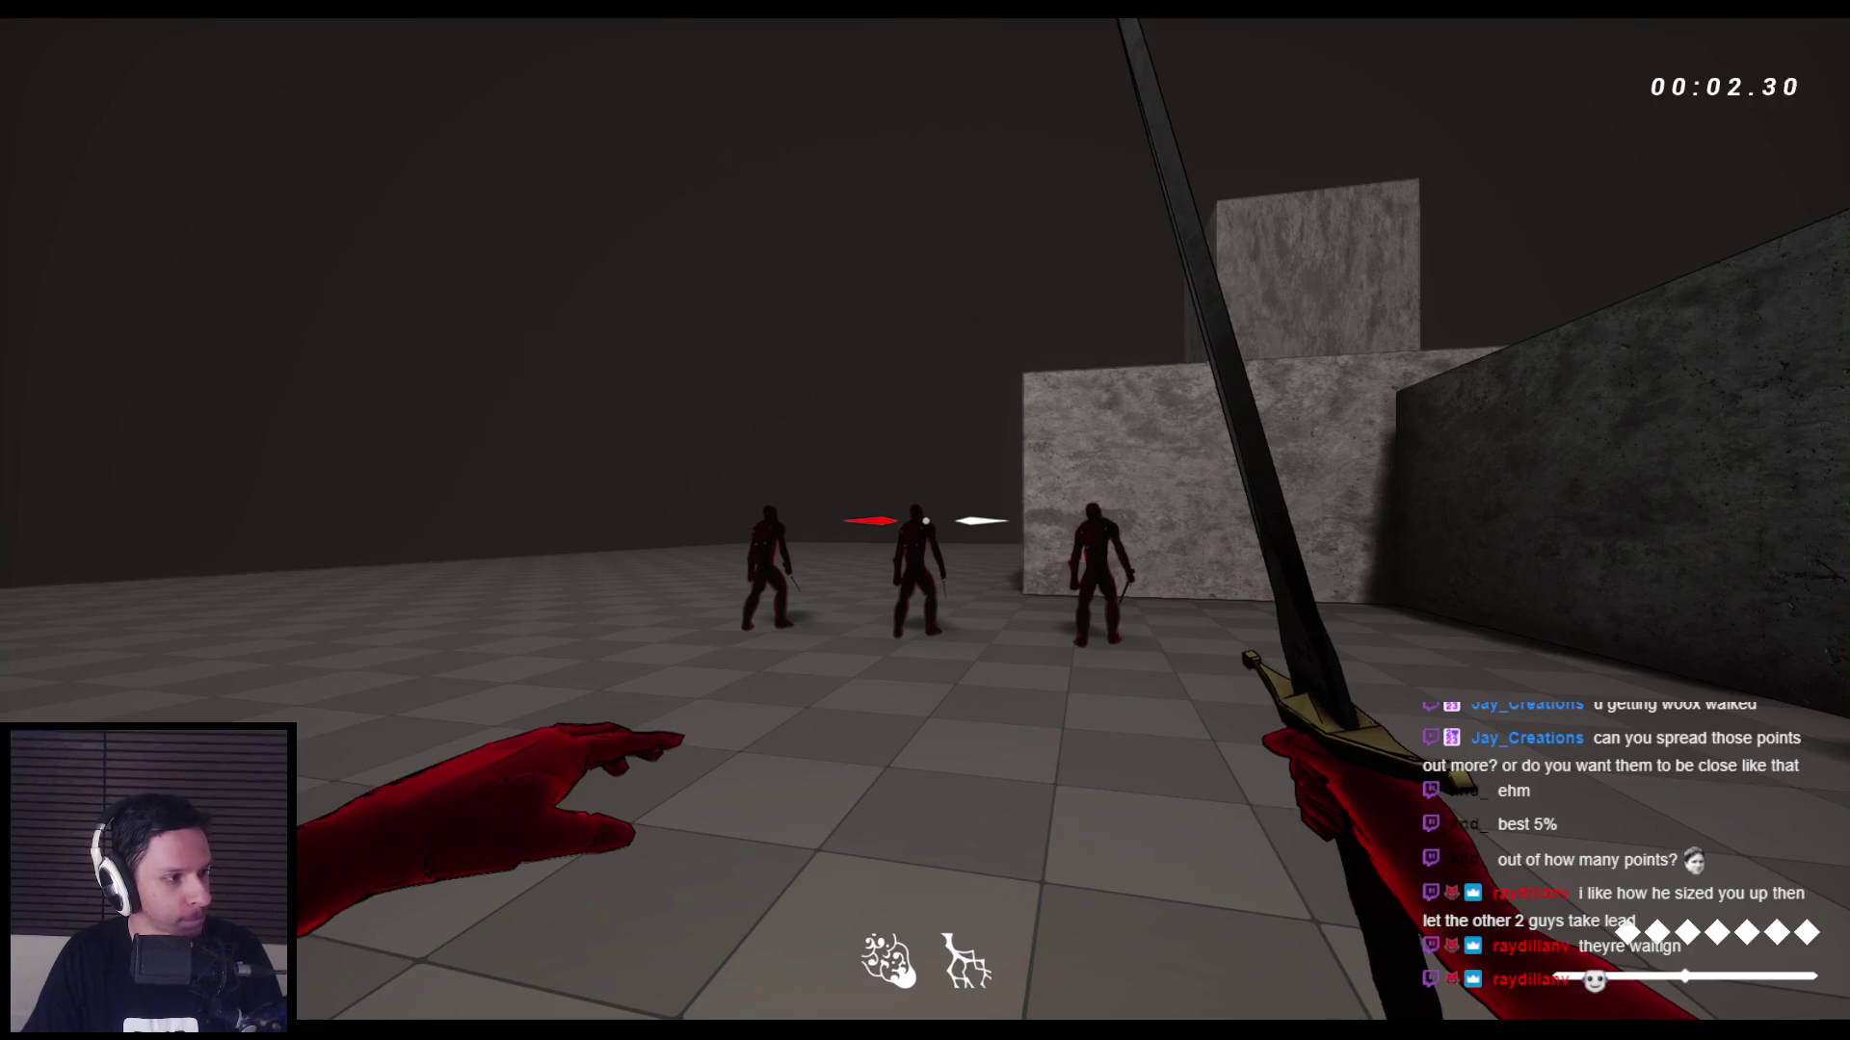
pyautogui.press('Escape')
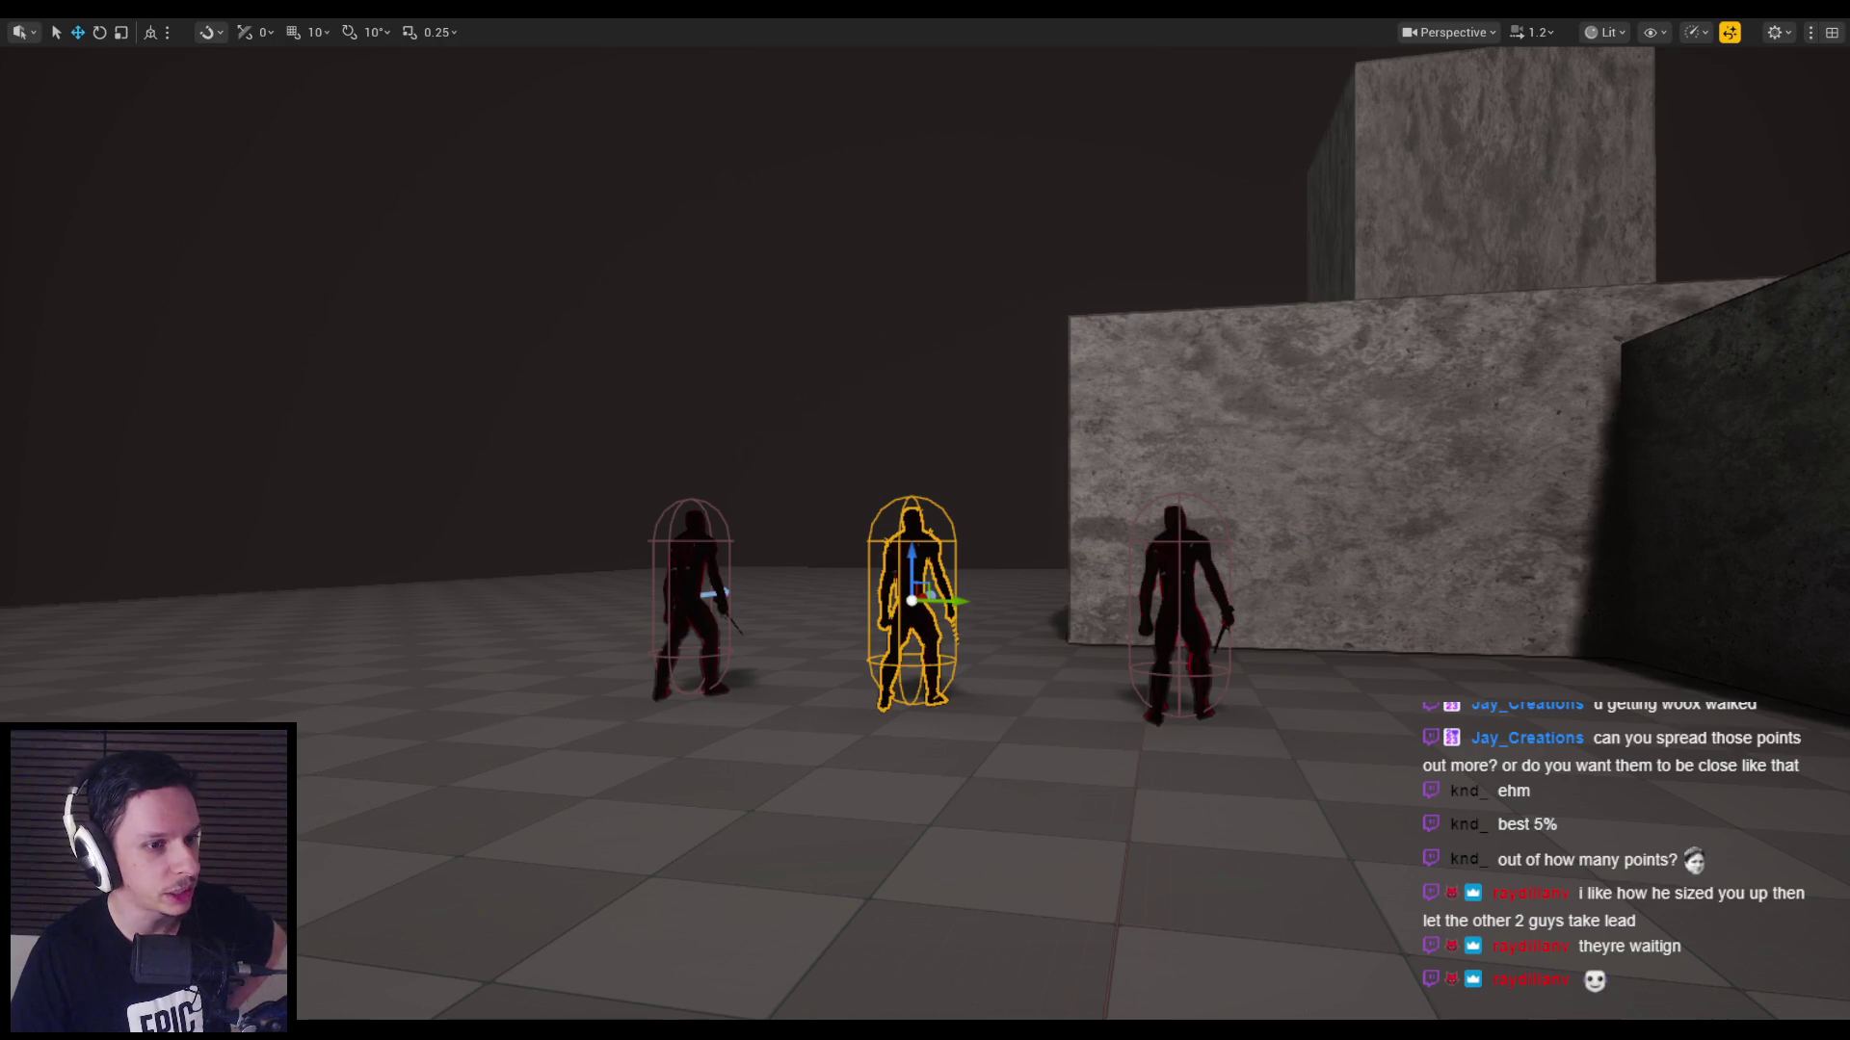
# Playtest against the three grunts, backing off and swinging the sword twice, then stop.
pyautogui.moveTo(718, 520)
pyautogui.mouseDown()
pyautogui.moveTo(684, 520)
pyautogui.moveTo(674, 563)
pyautogui.mouseUp()
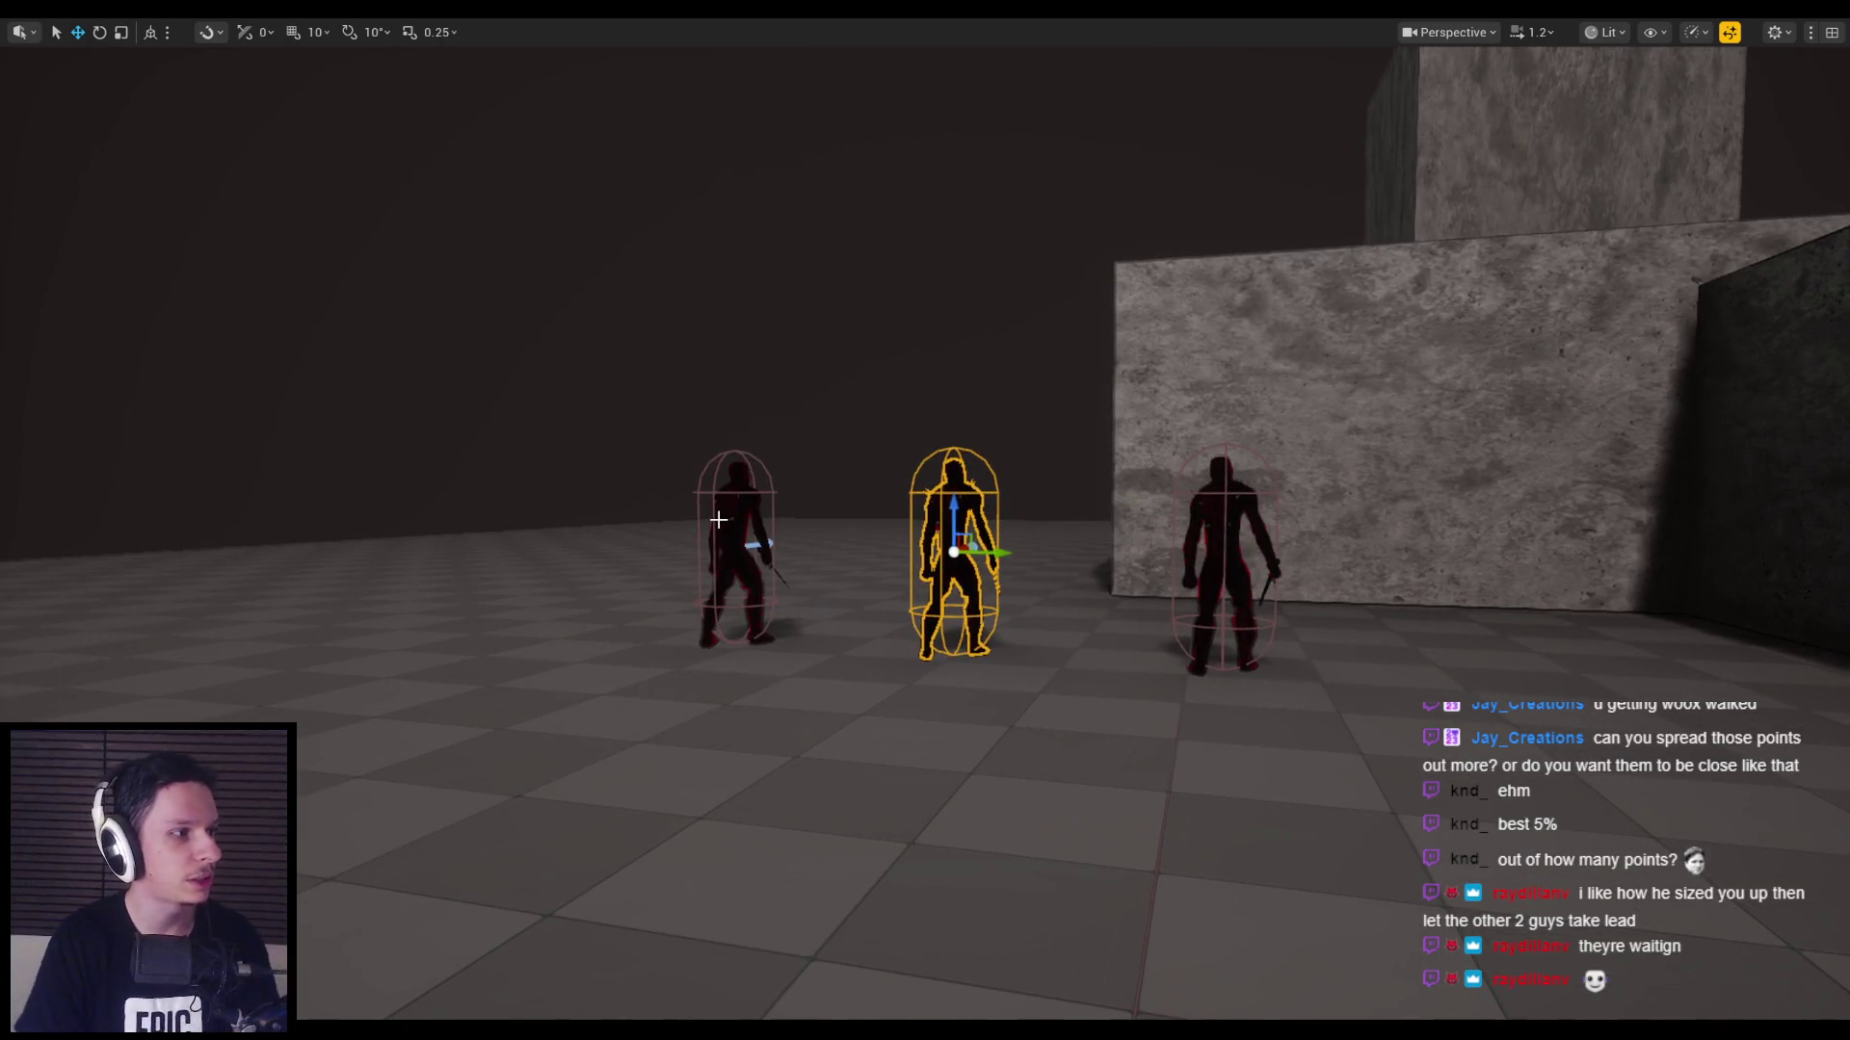
pyautogui.hotkey('alt', 'p')
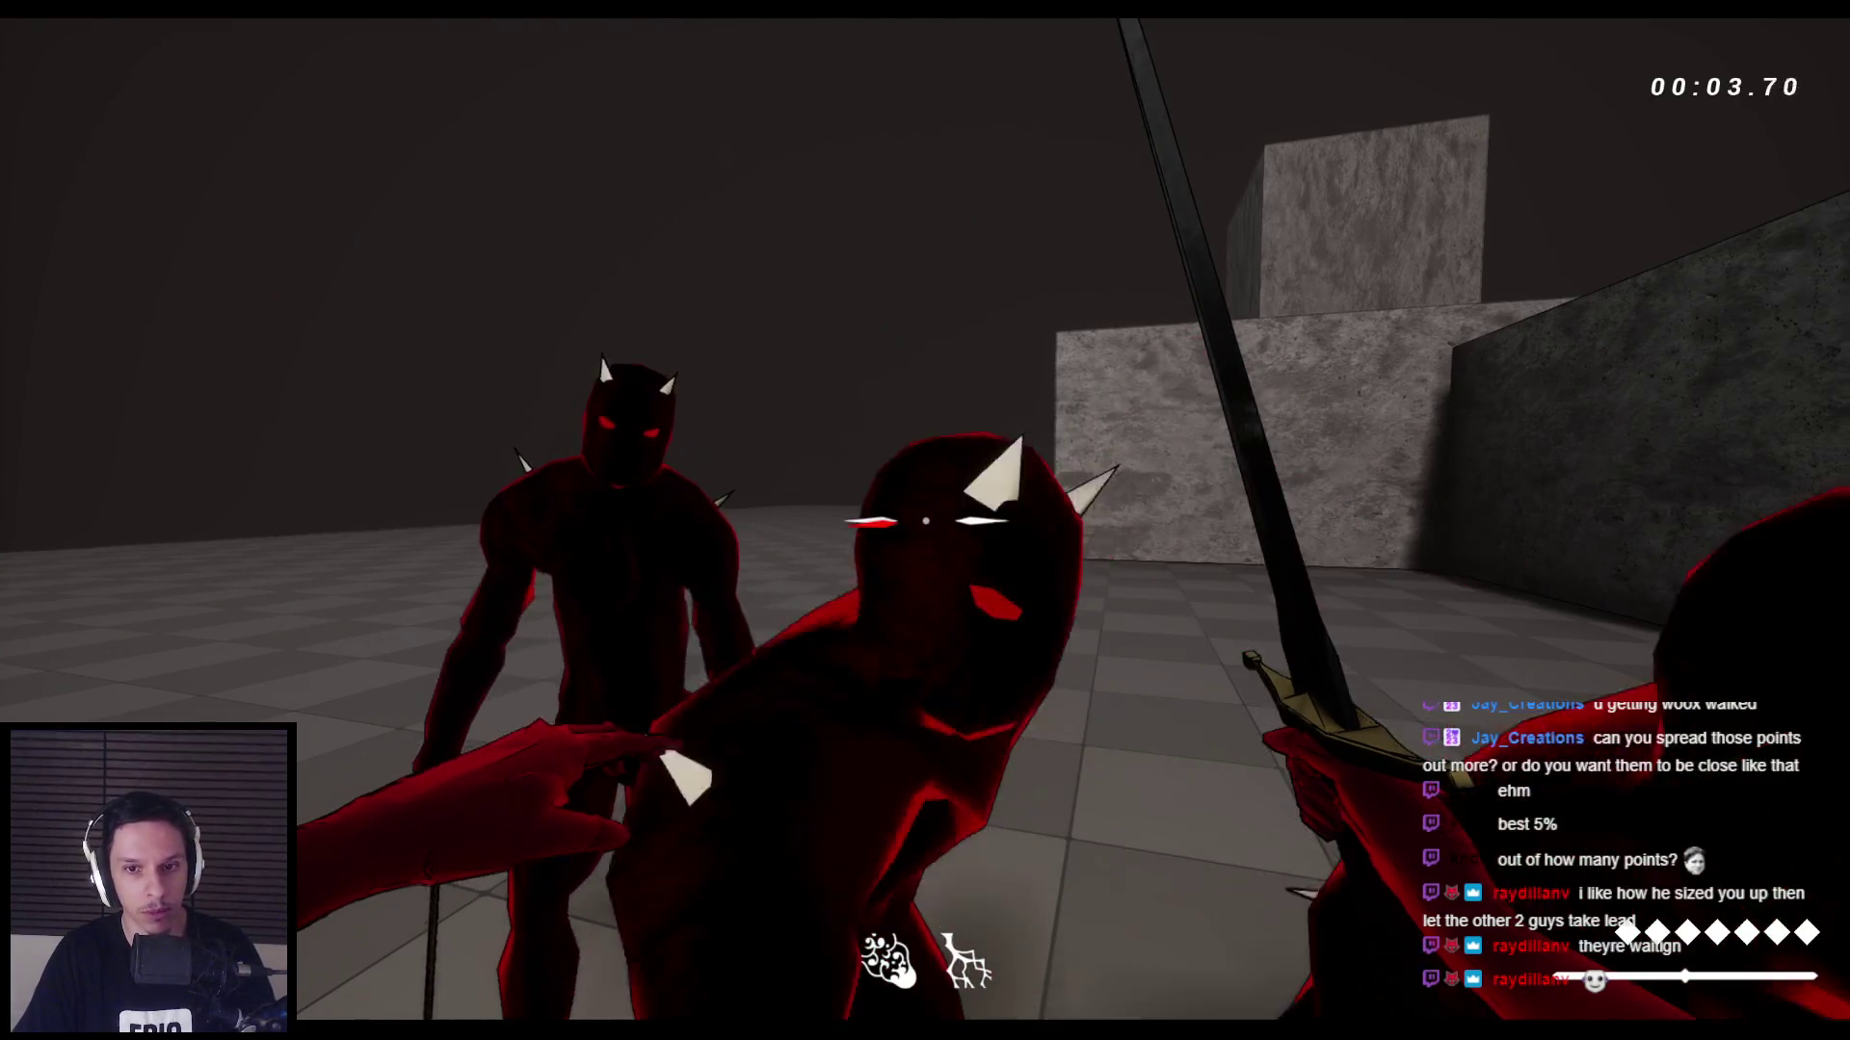
pyautogui.press('s')
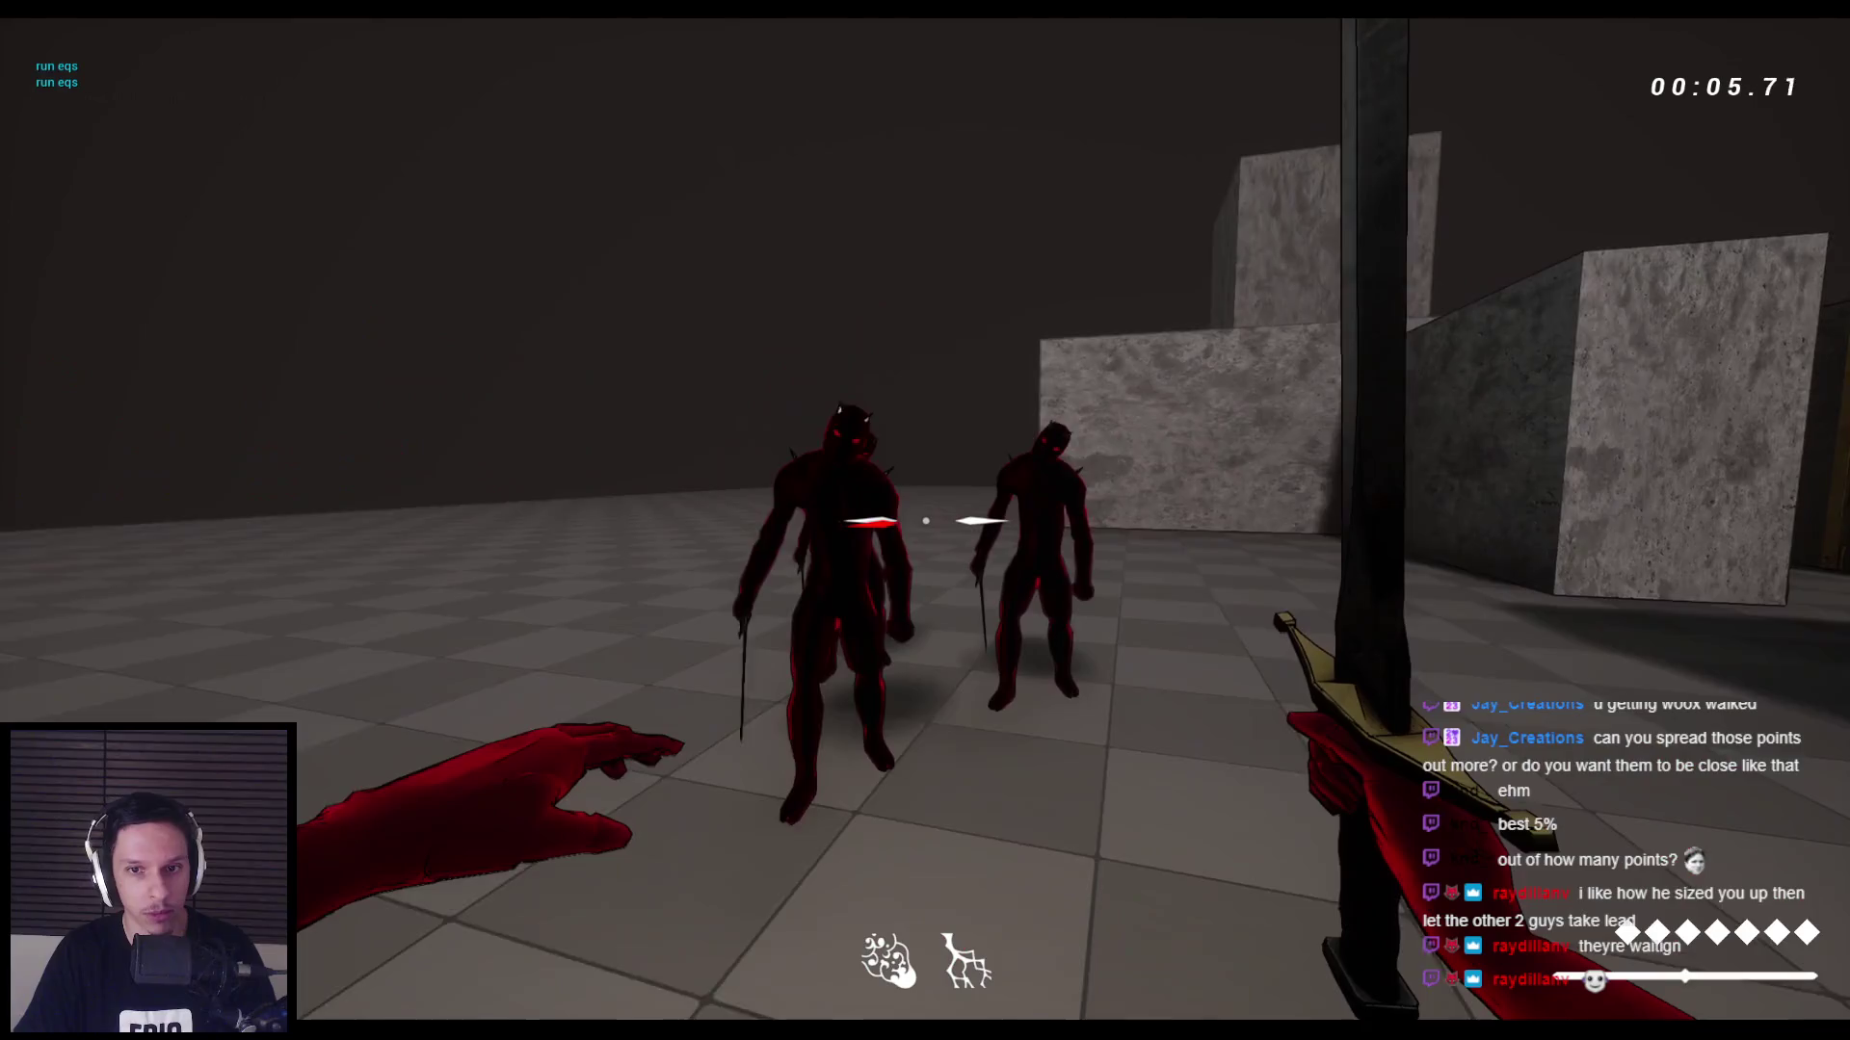
pyautogui.click(925, 521)
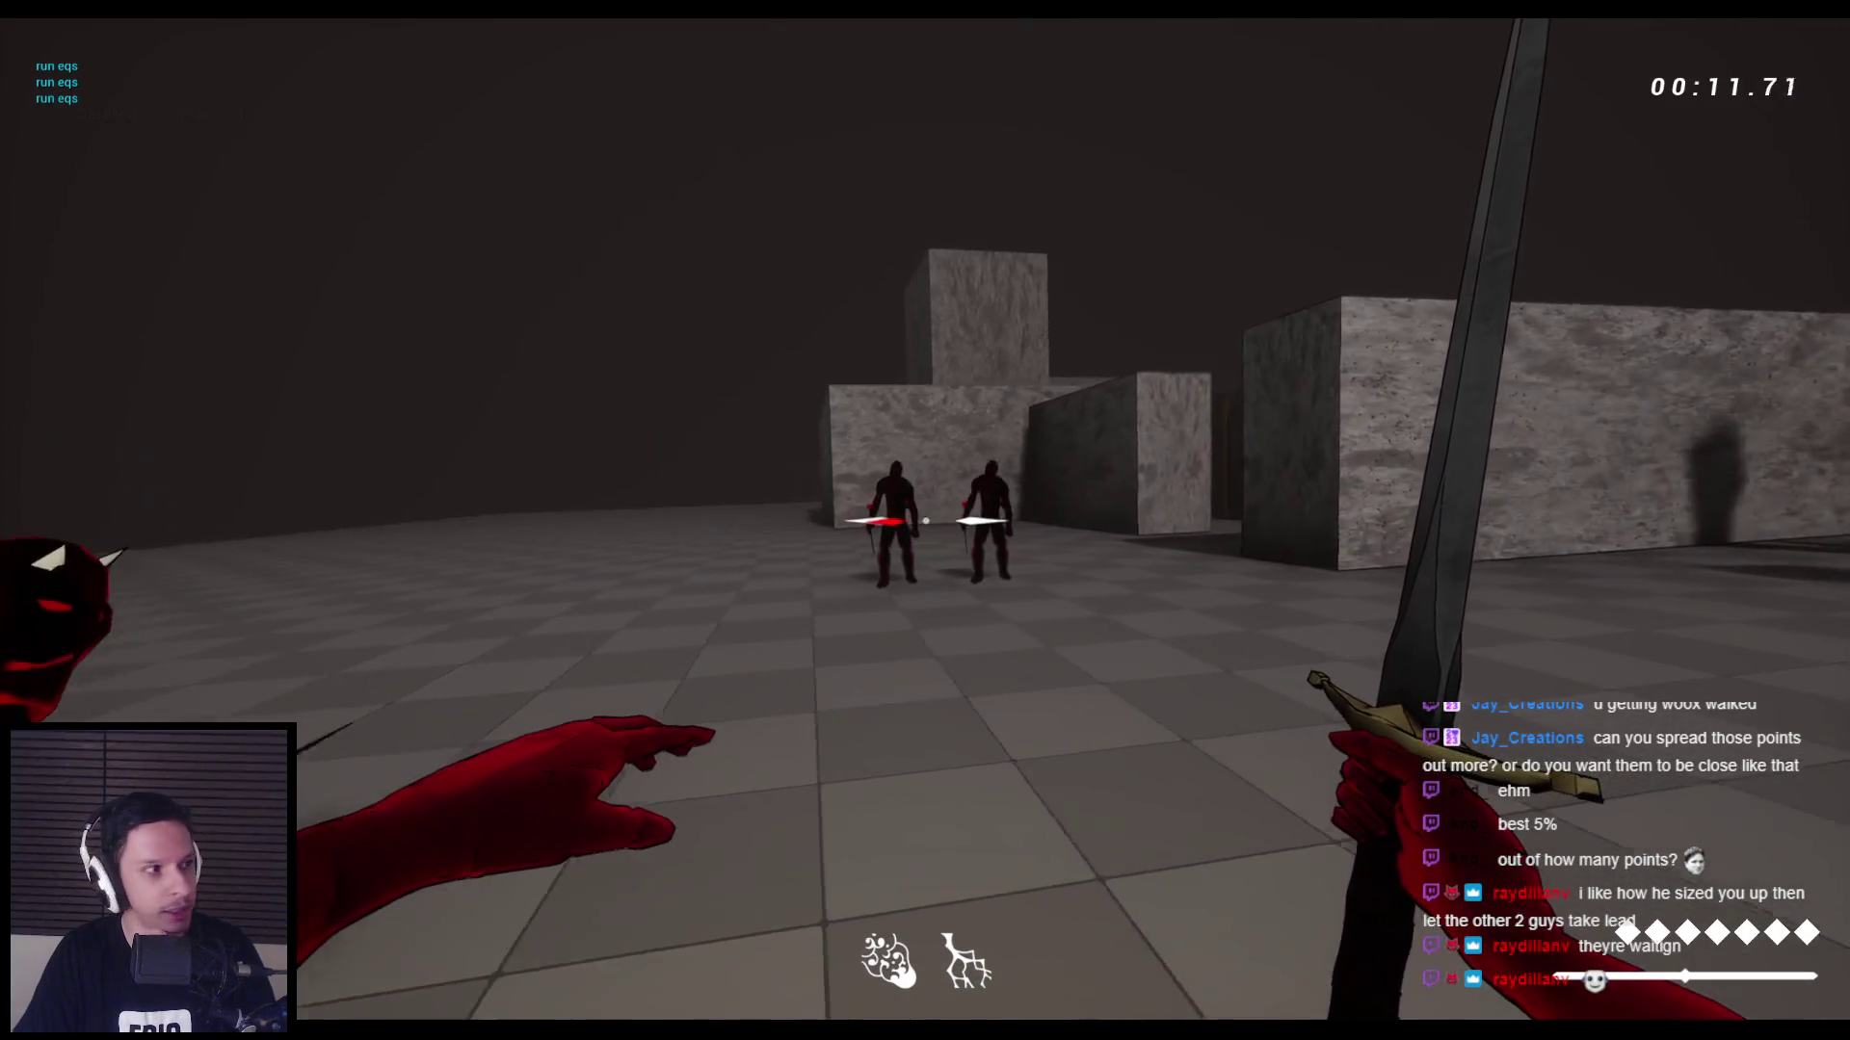
pyautogui.click(925, 520)
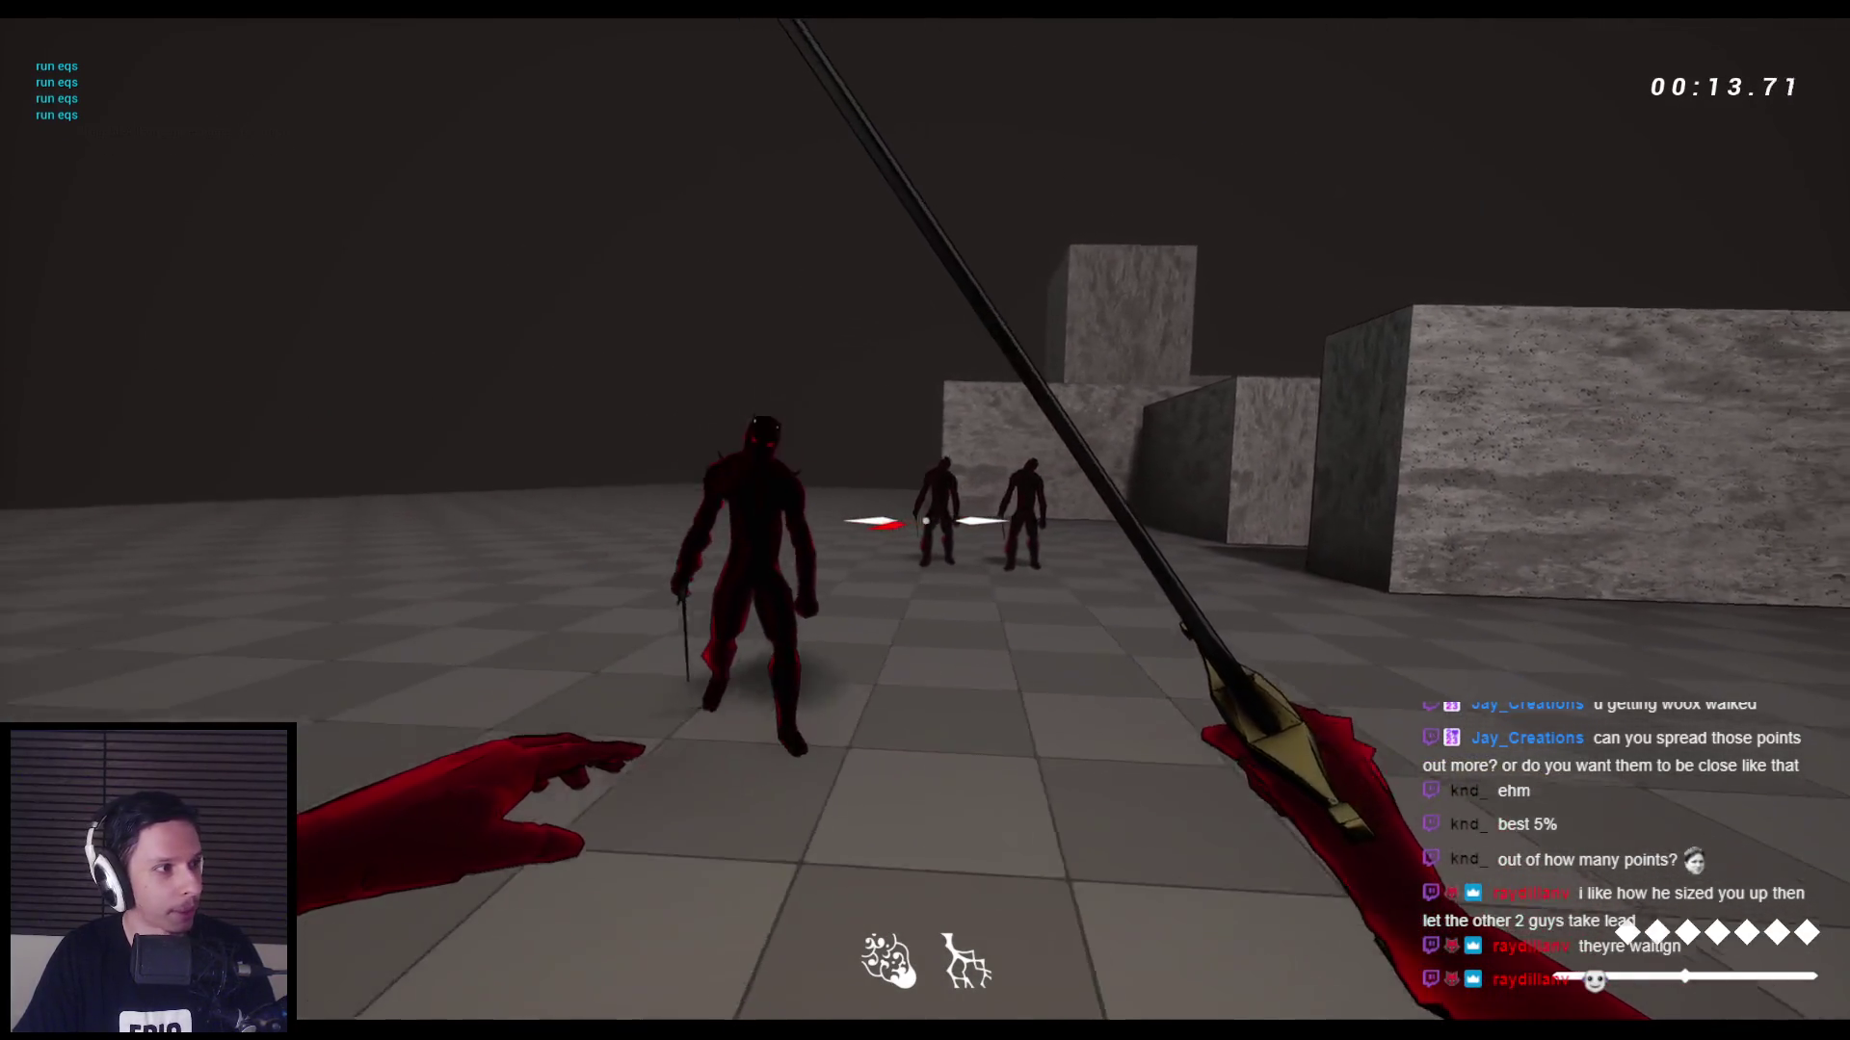
pyautogui.press('Escape')
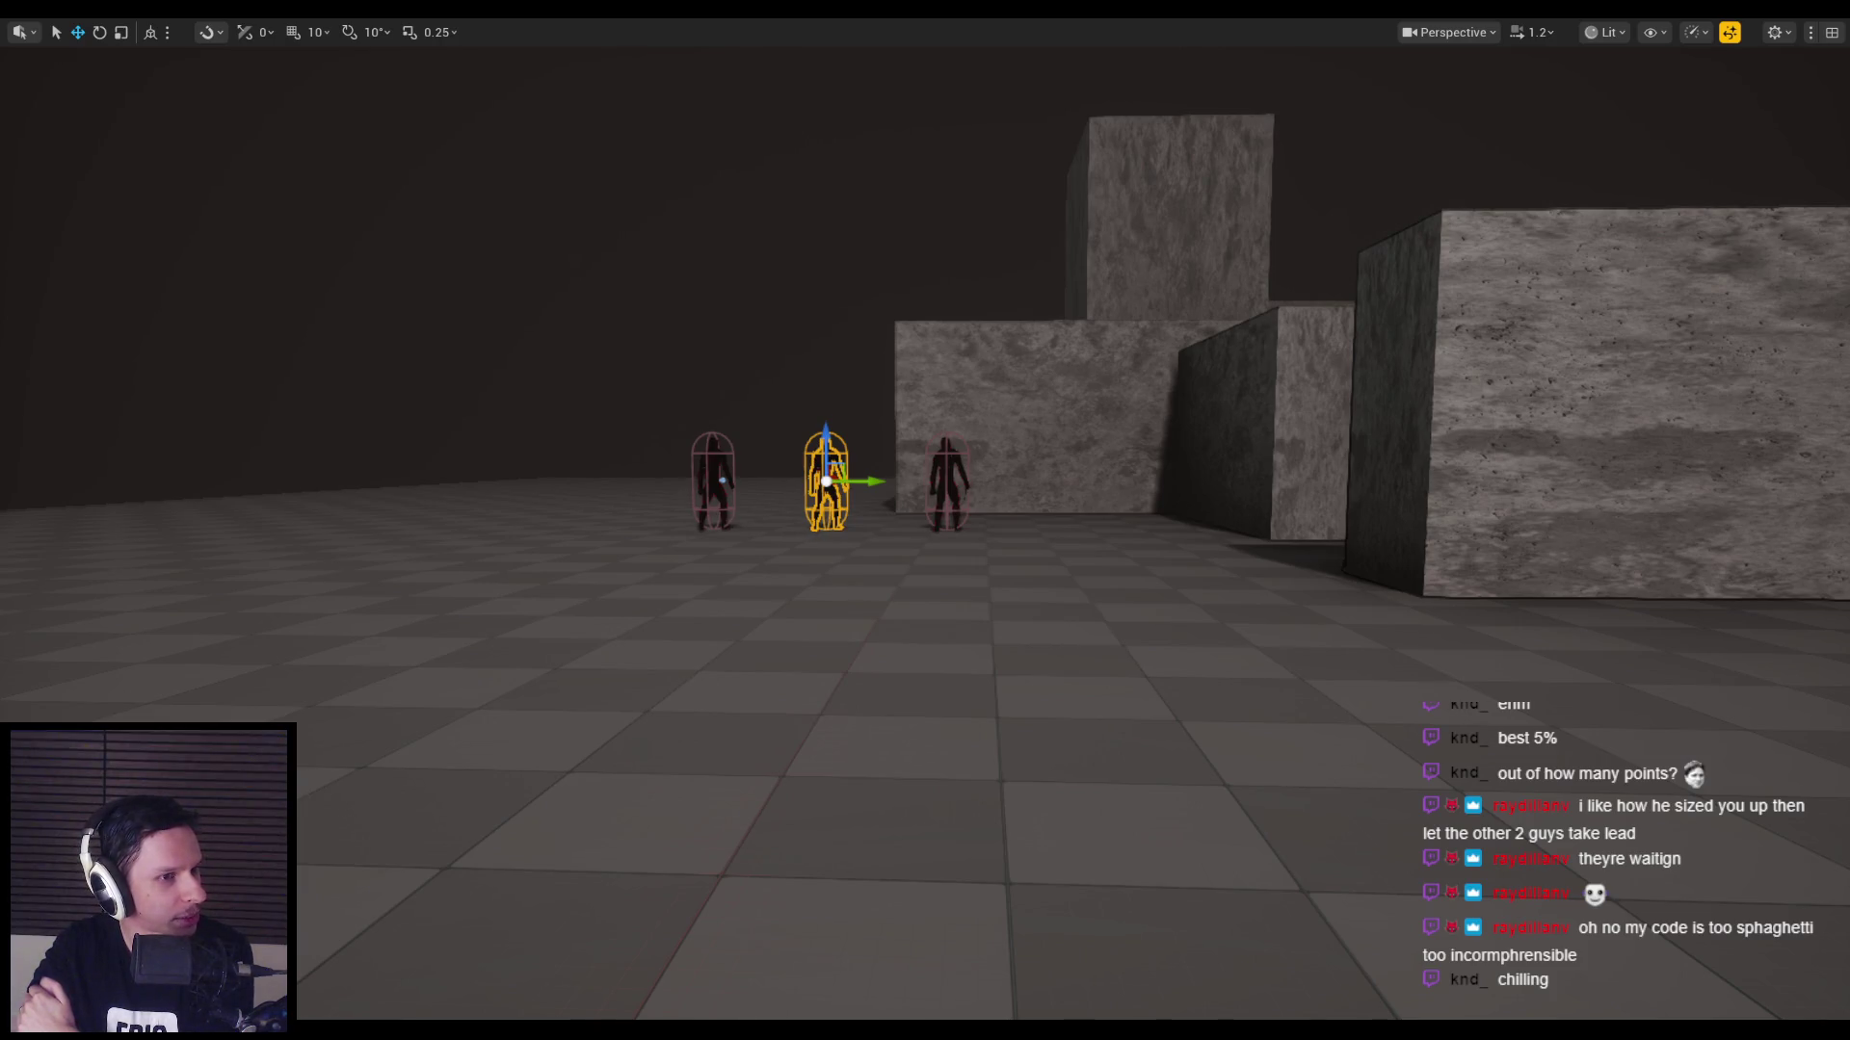
# Playtest again, slashing at the grunts with the EQS gameplay debugger shown, then stop.
pyautogui.moveTo(619, 613); pyautogui.dragTo(559, 605)
pyautogui.hotkey('alt', 'p')
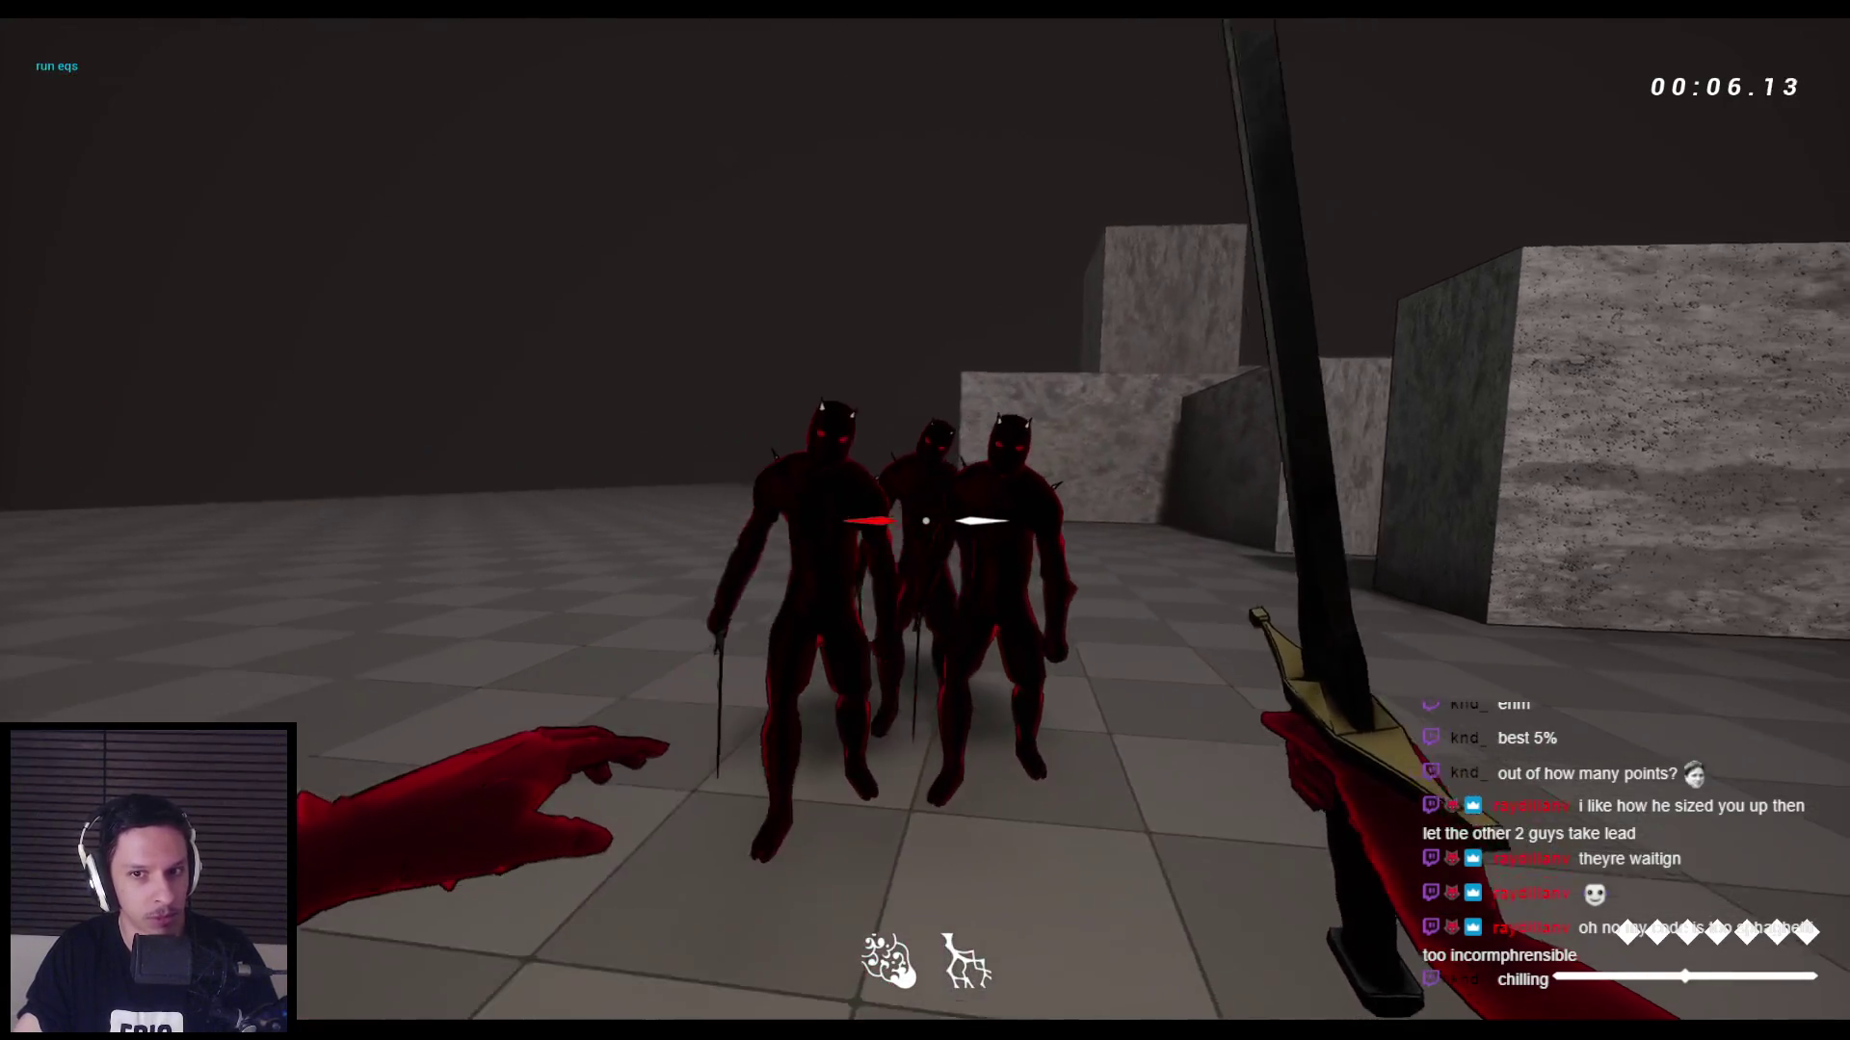
pyautogui.click(925, 520)
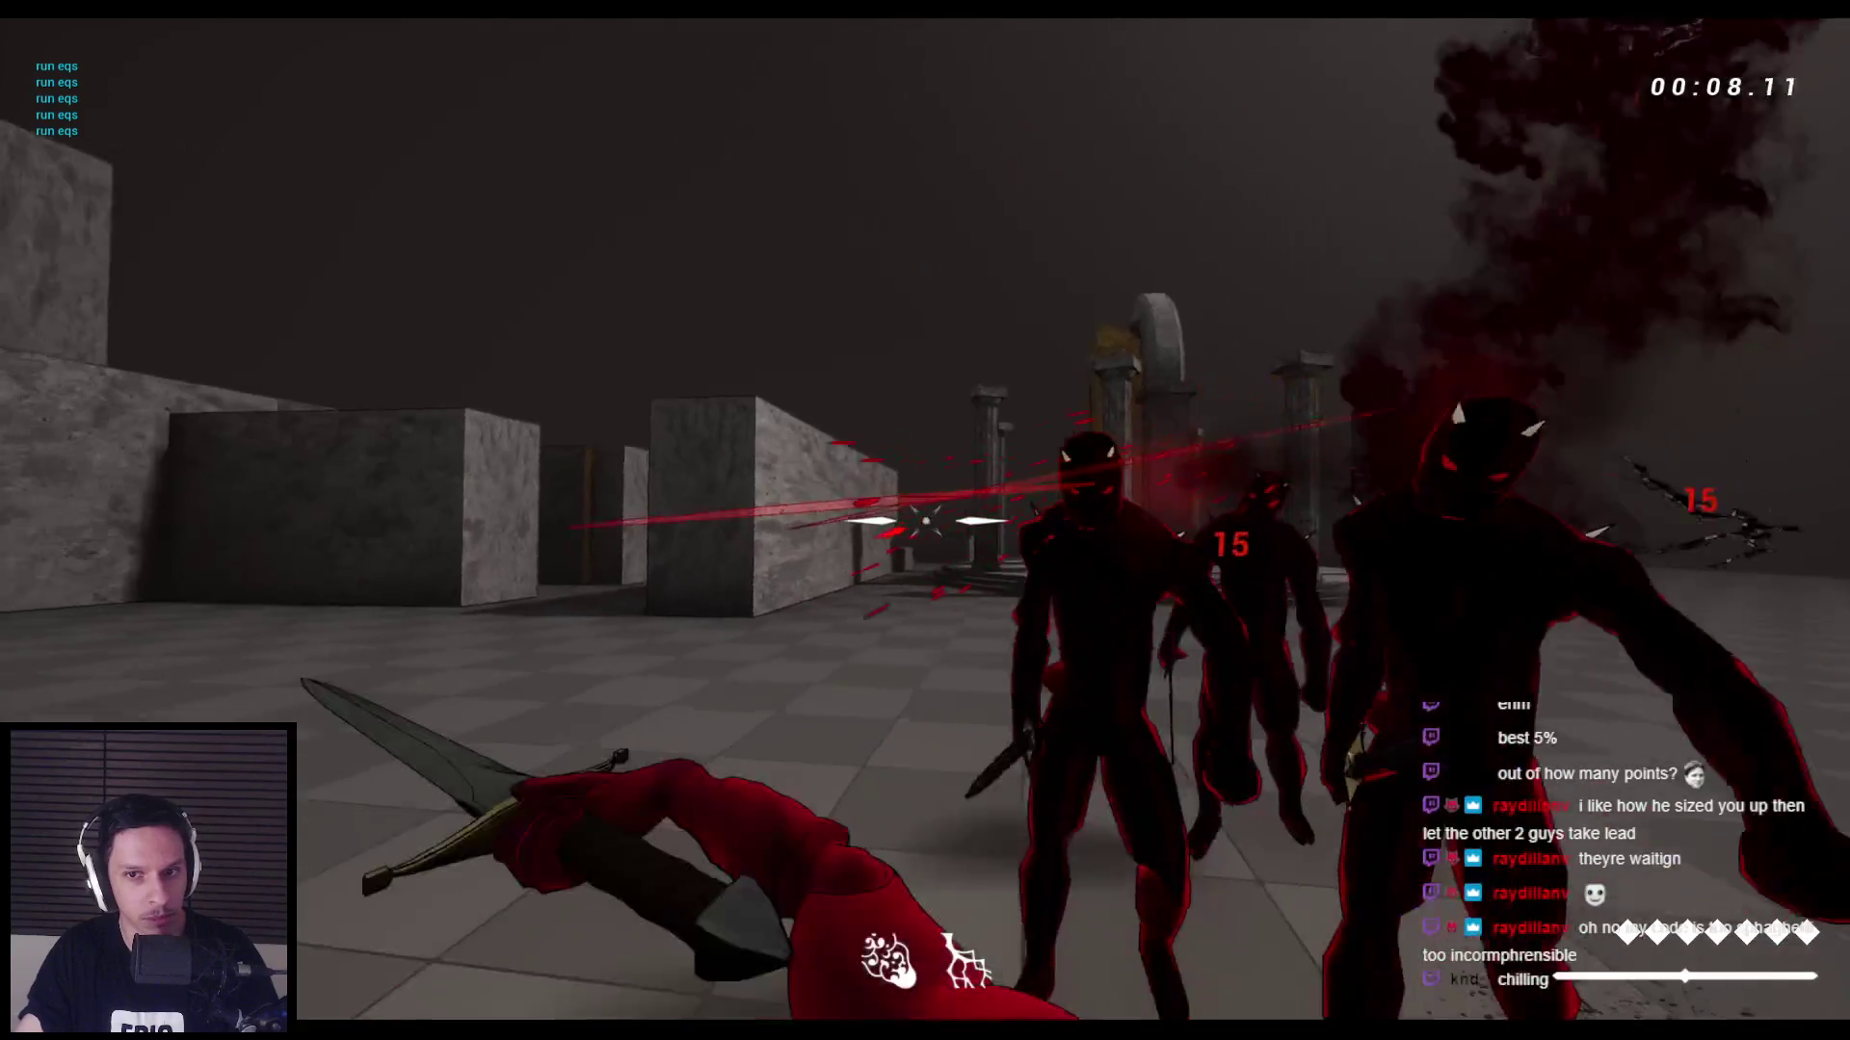
pyautogui.click(925, 520)
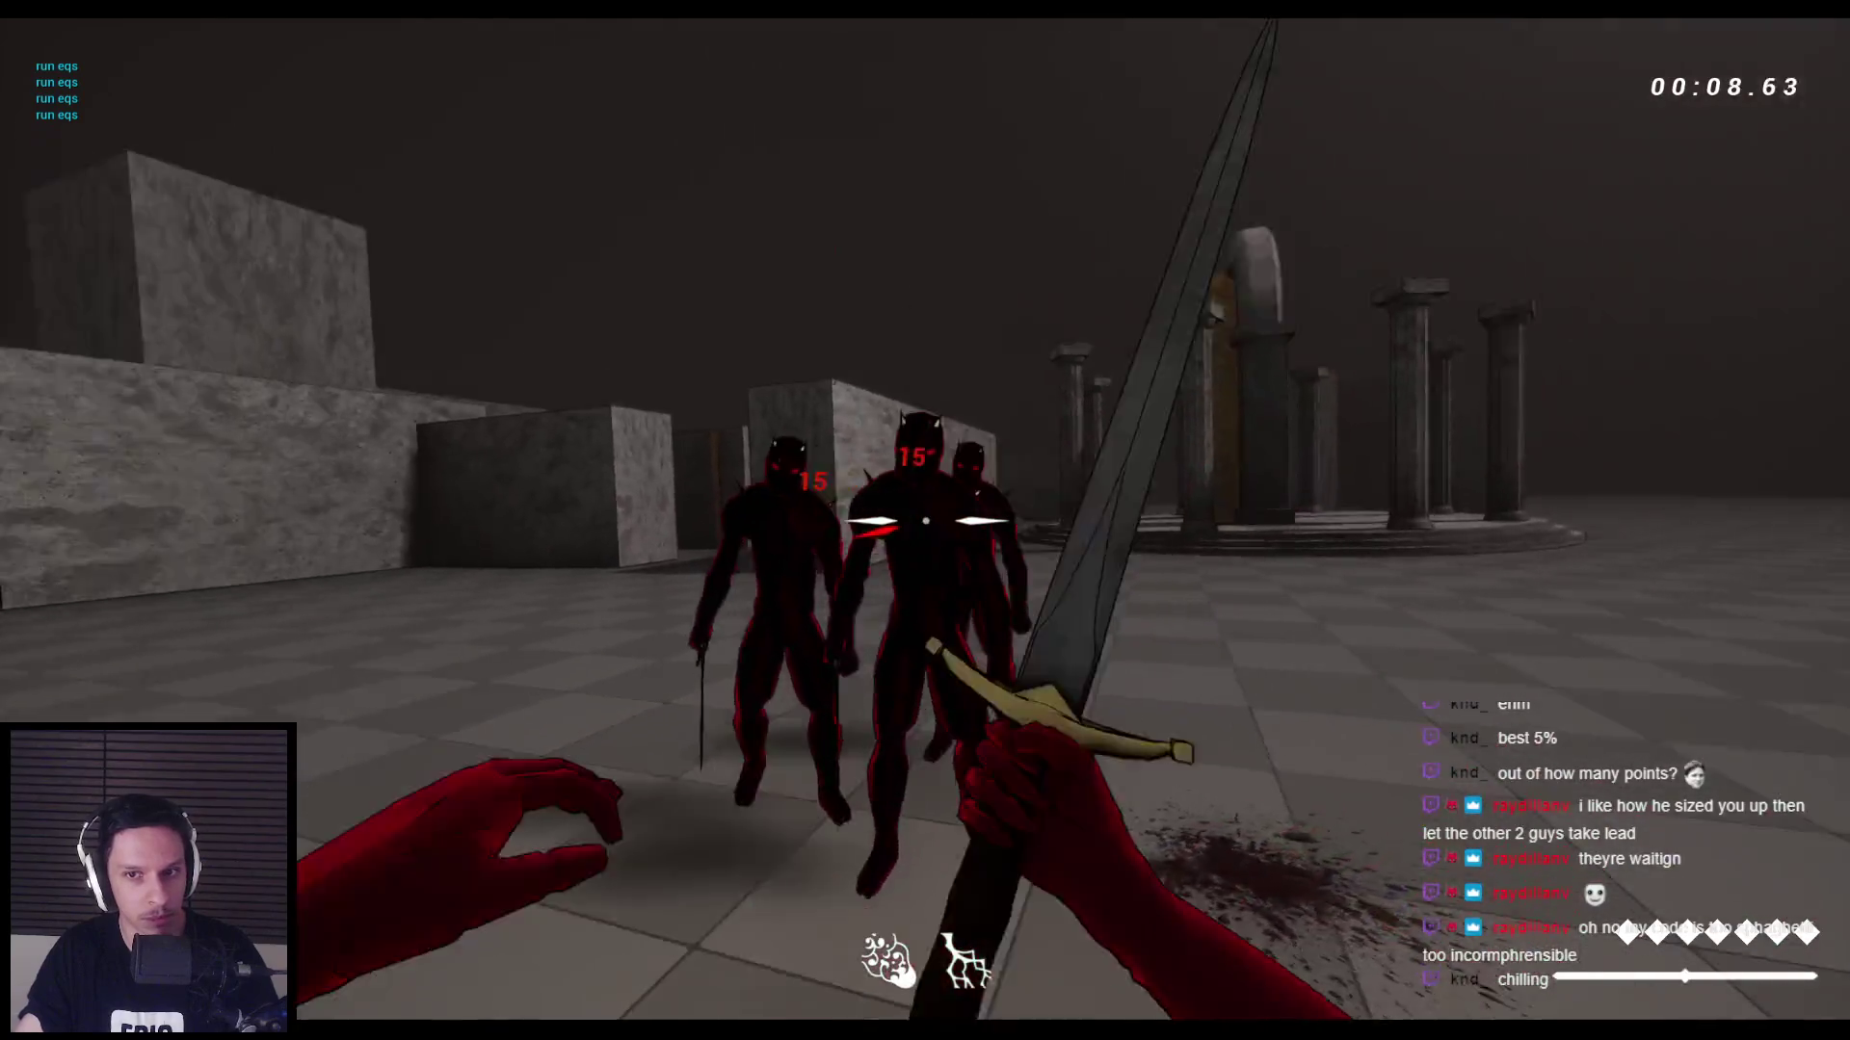
pyautogui.click(925, 520)
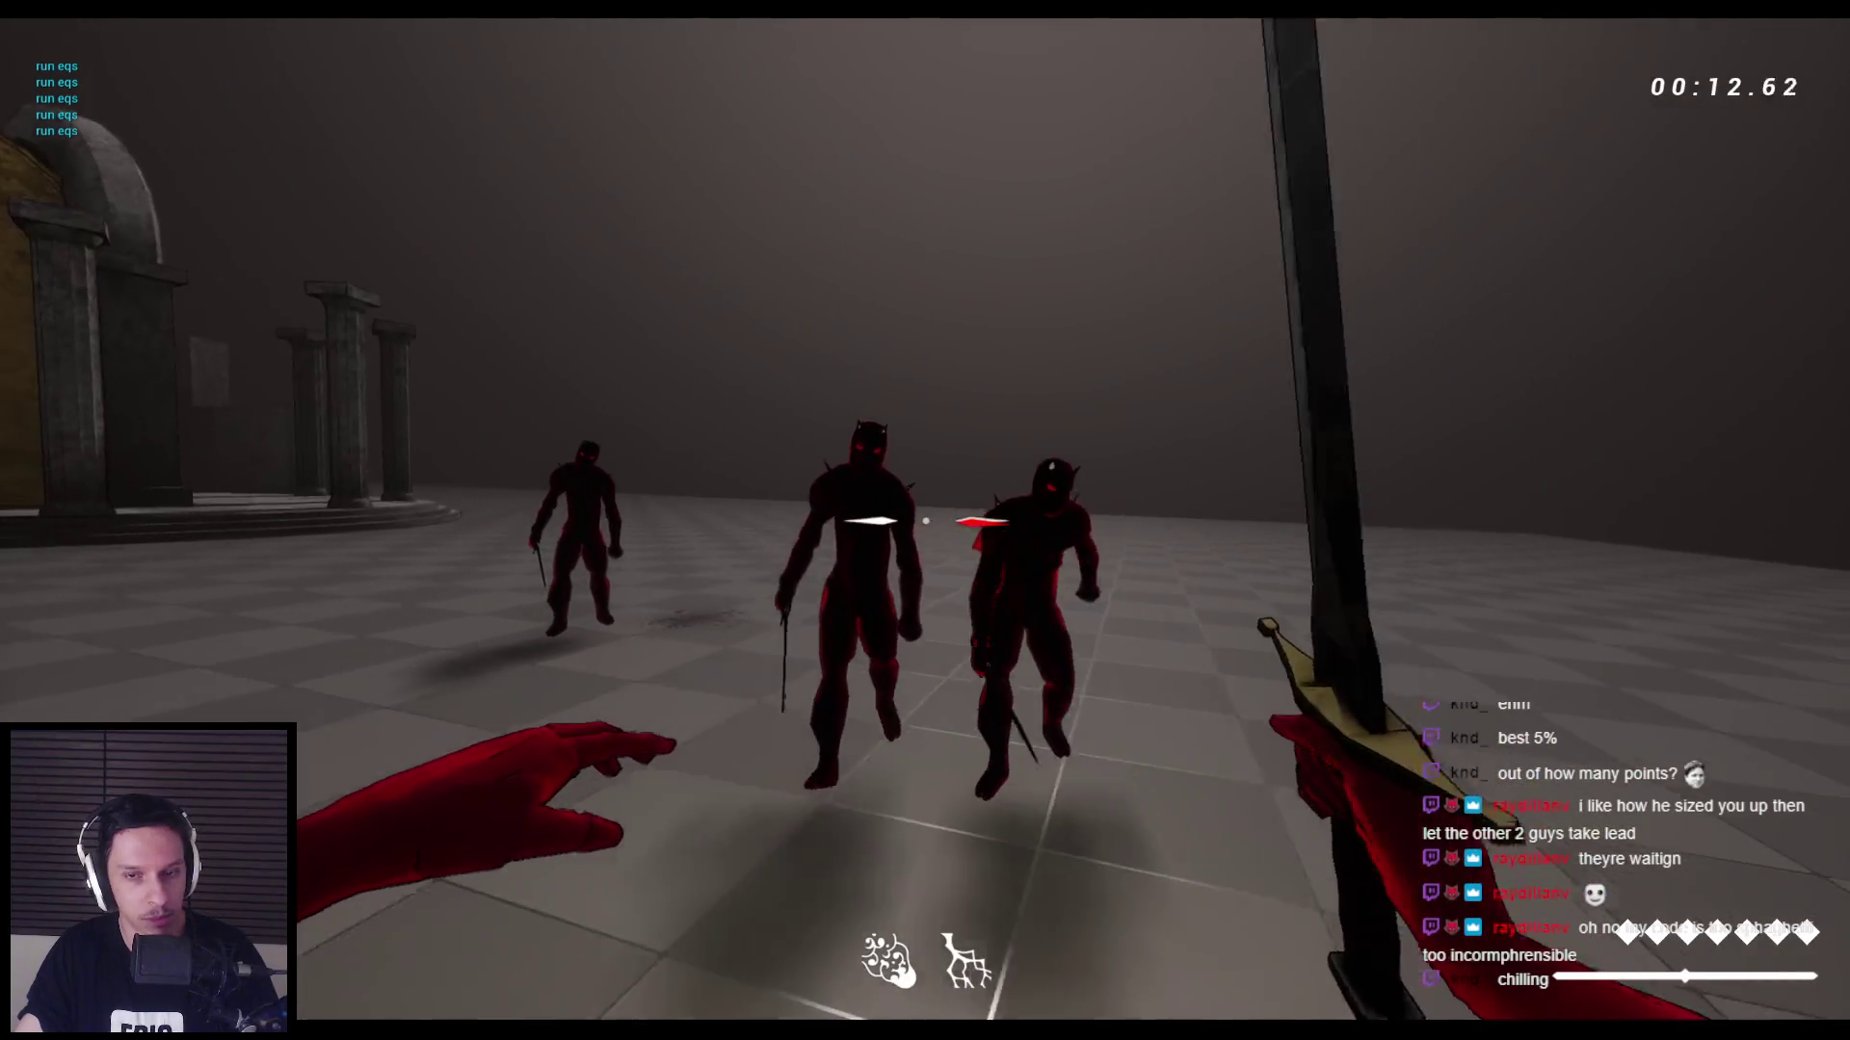
pyautogui.click(925, 520)
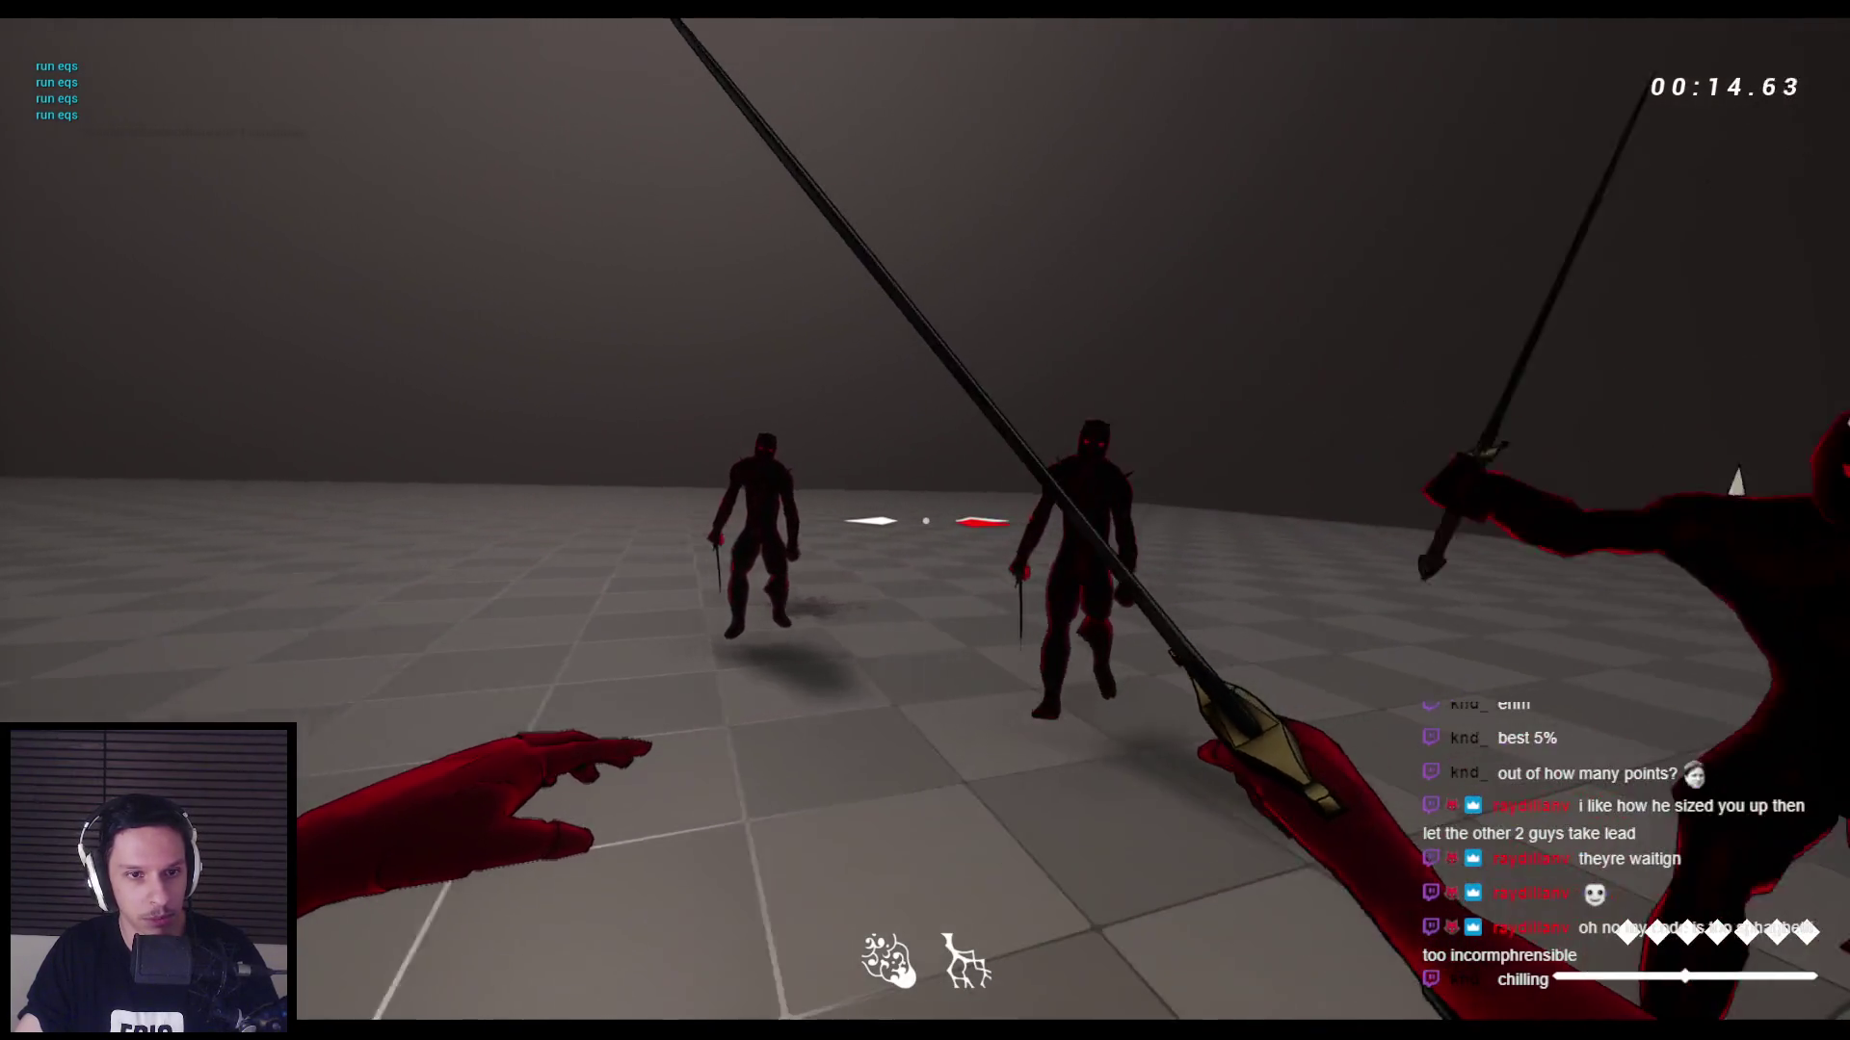
pyautogui.press("'")
pyautogui.click(925, 520)
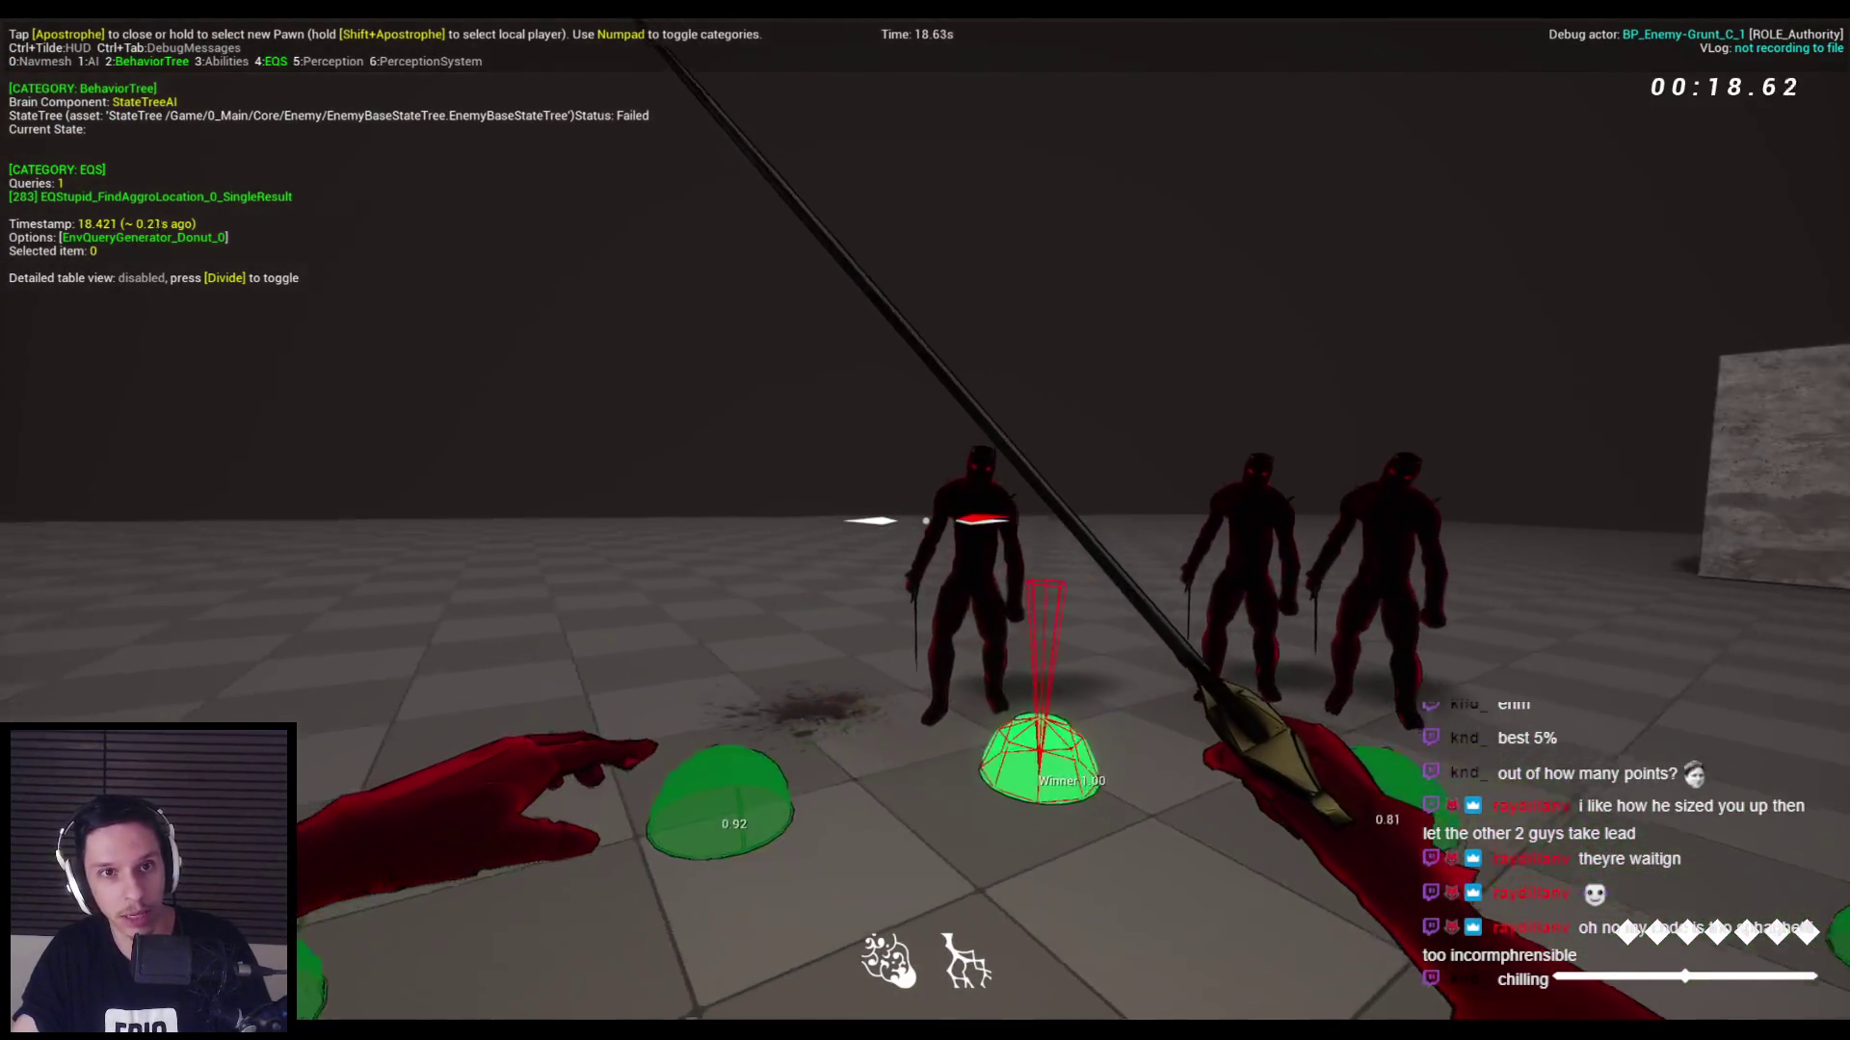
pyautogui.press('Escape')
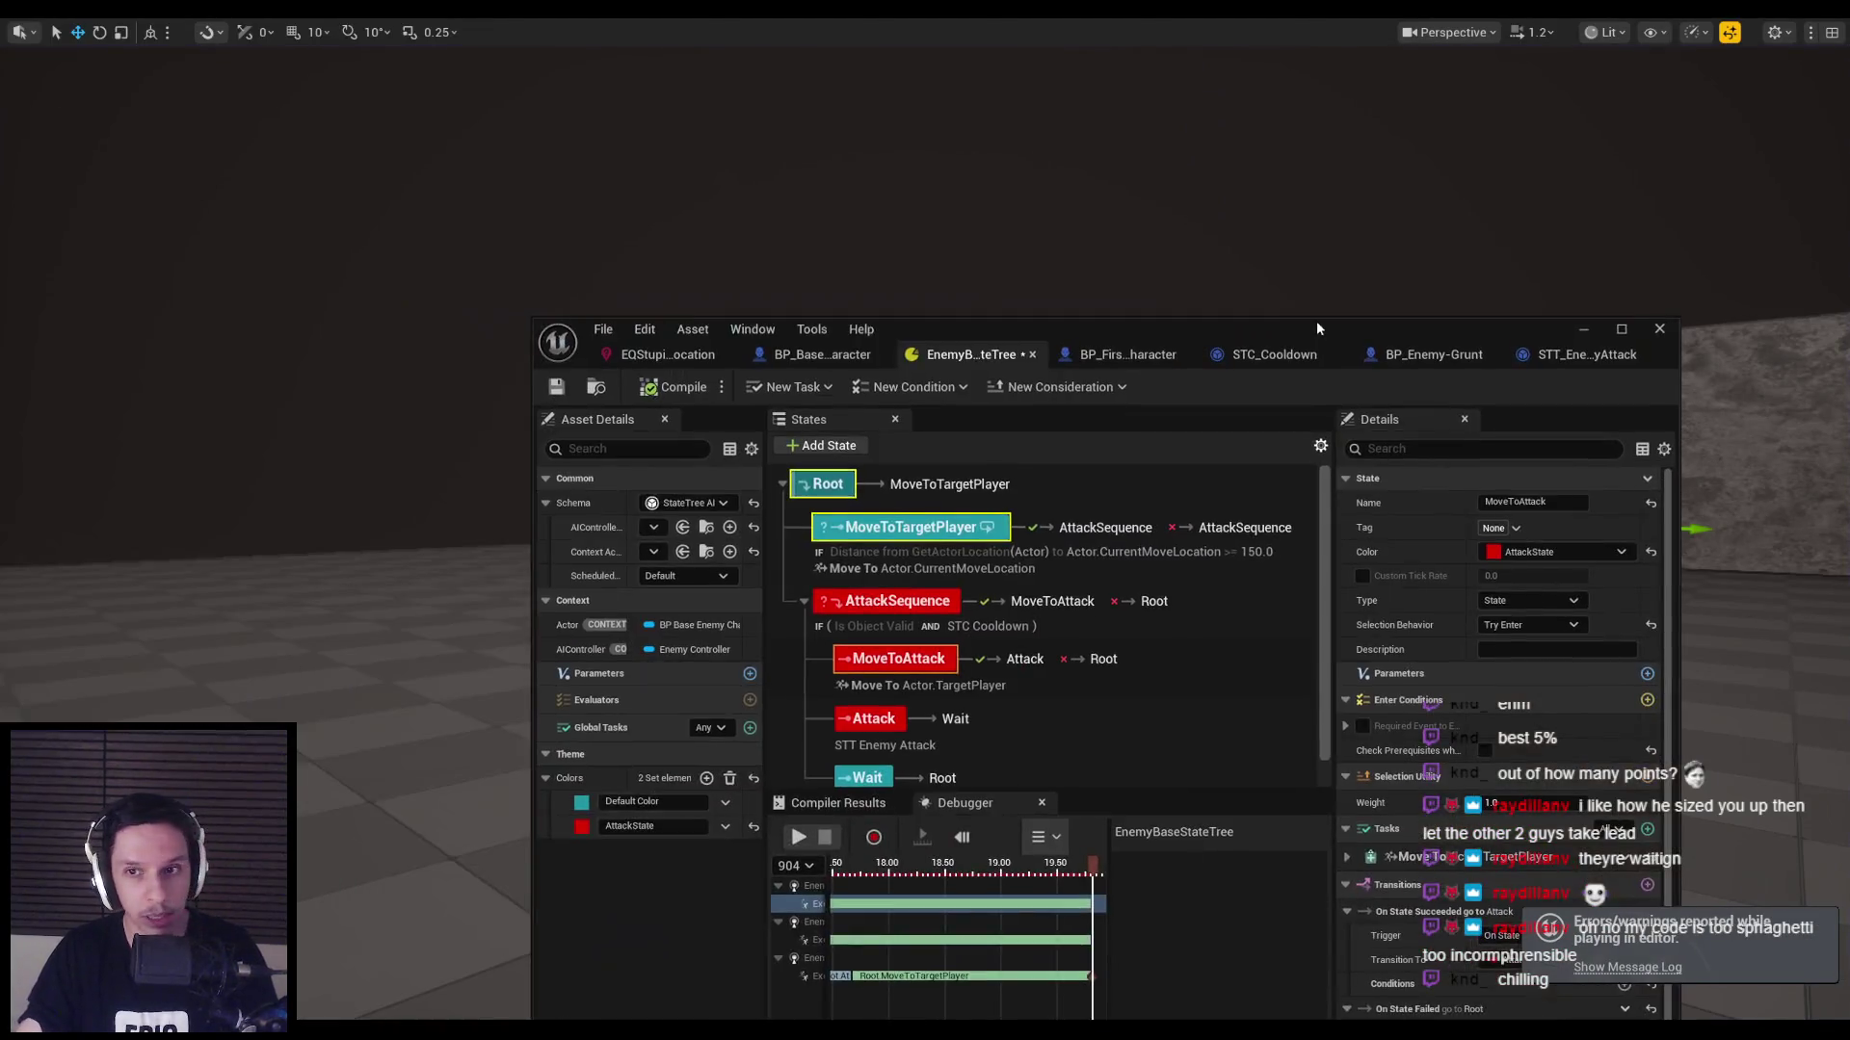
pyautogui.click(1316, 321)
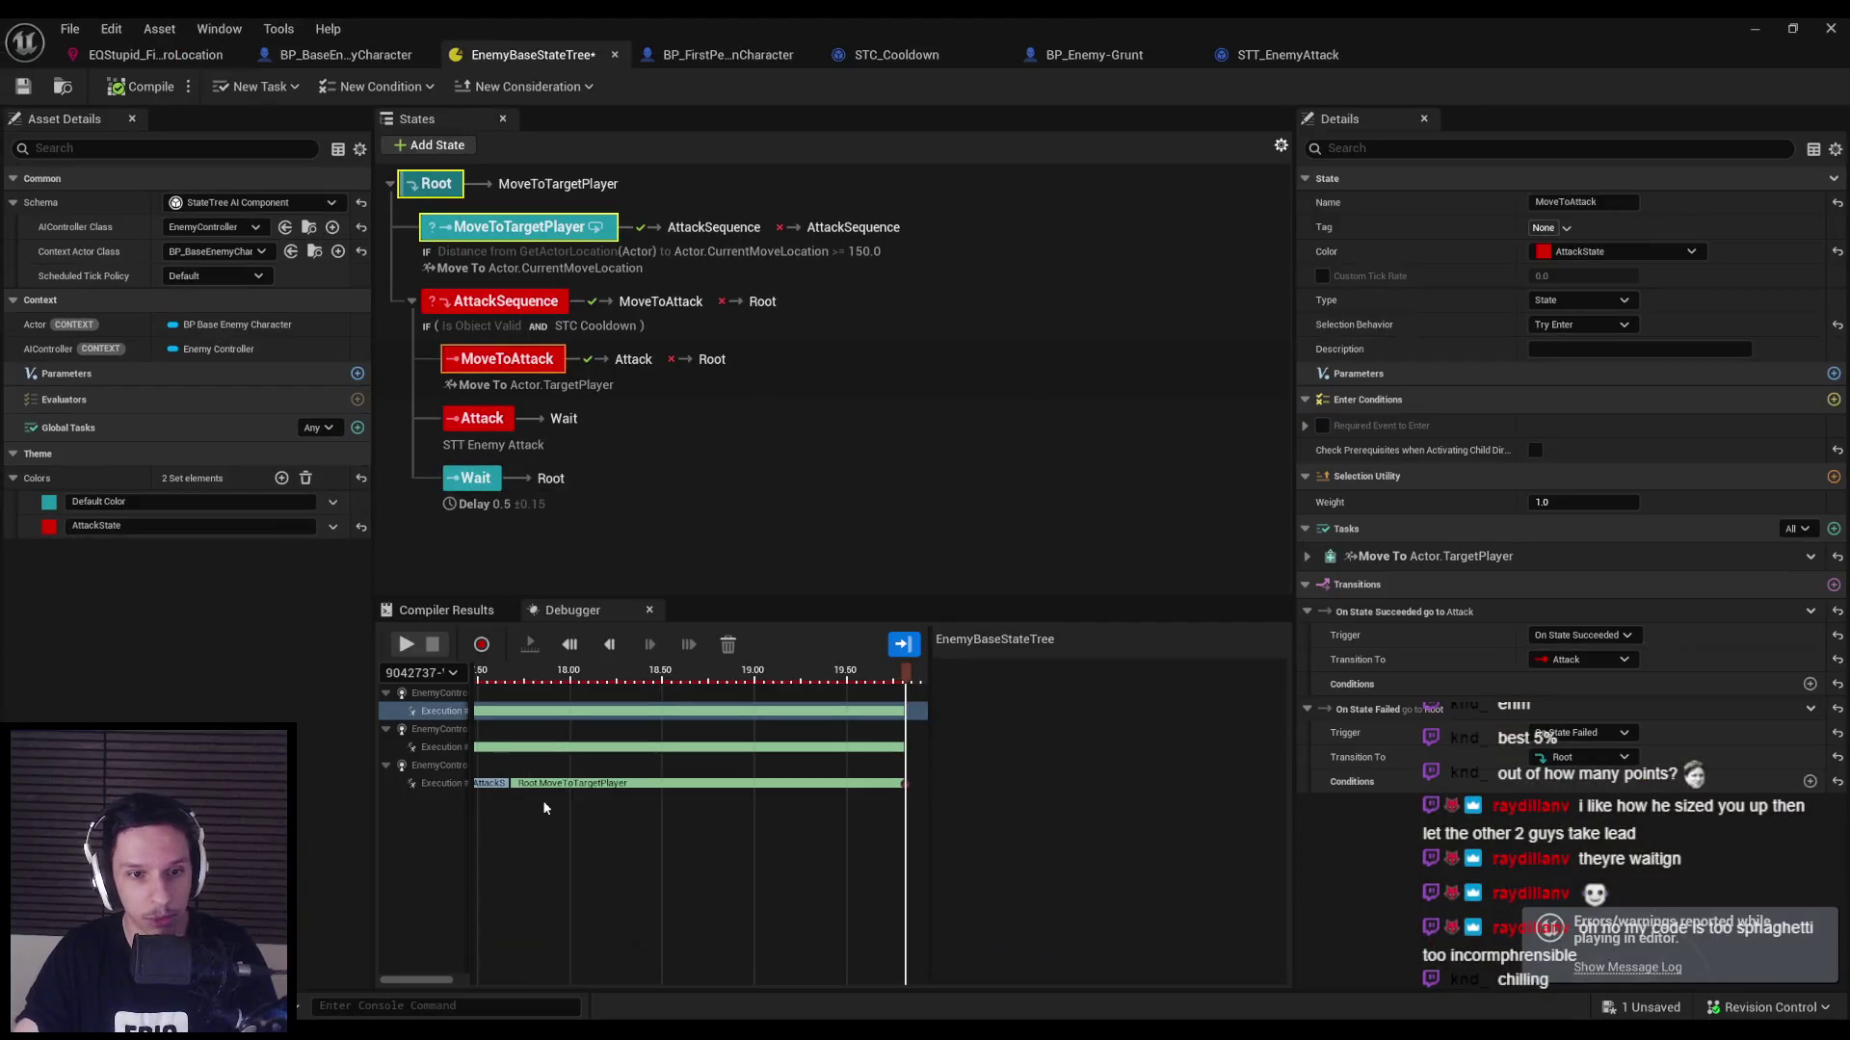
pyautogui.moveTo(473, 722); pyautogui.dragTo(489, 722)
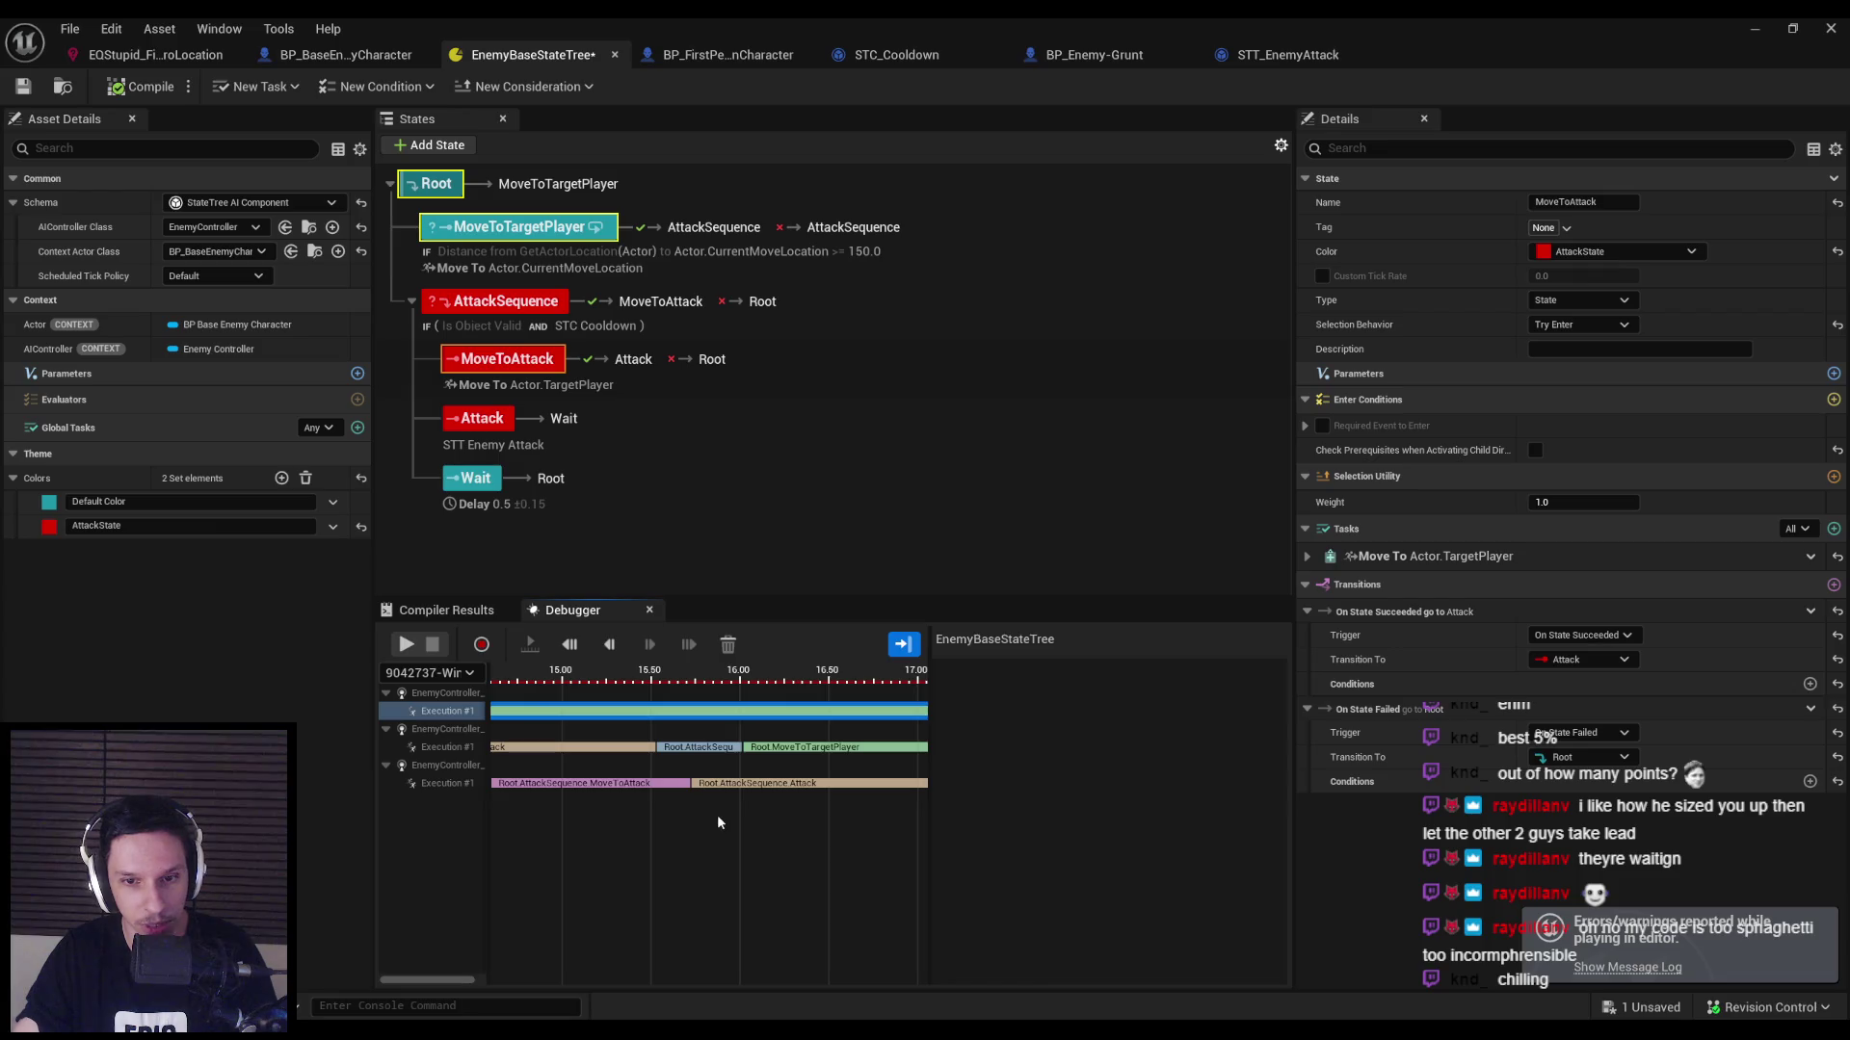
pyautogui.moveTo(717, 813); pyautogui.dragTo(1048, 817)
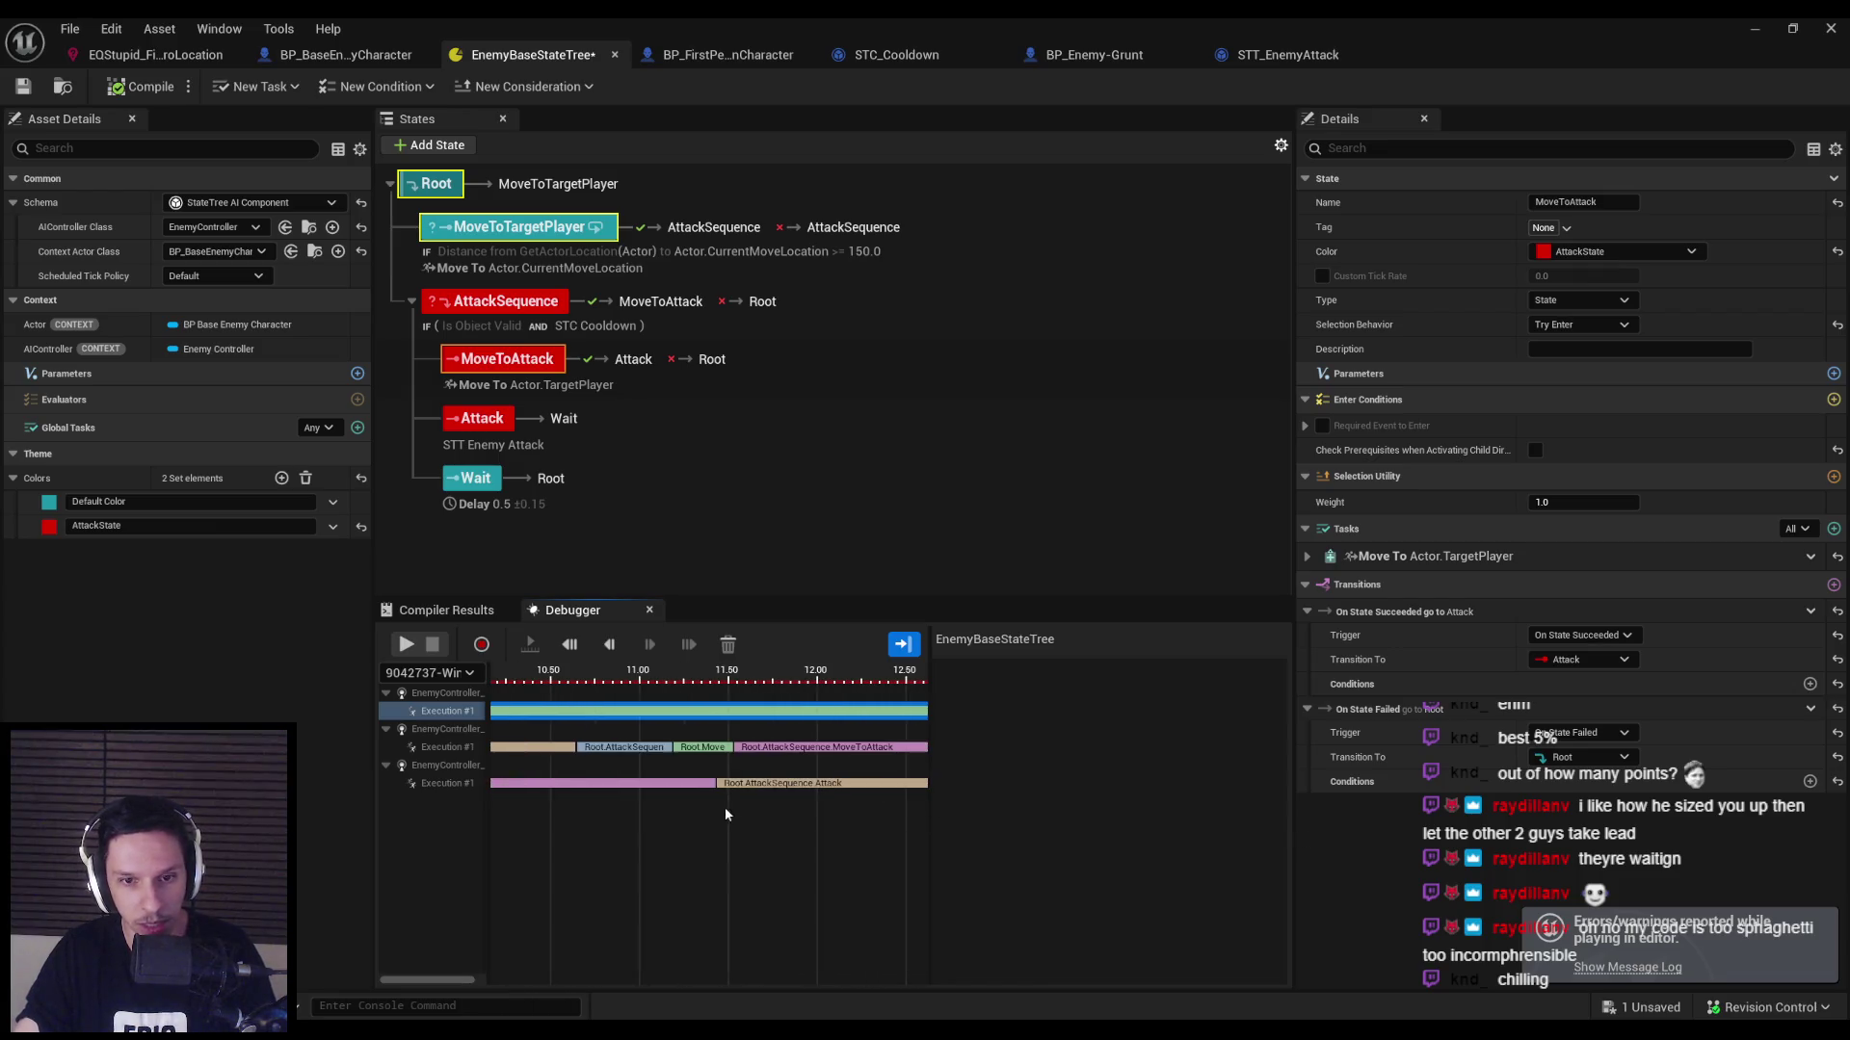
pyautogui.moveTo(724, 807)
pyautogui.mouseDown()
pyautogui.moveTo(829, 795)
pyautogui.moveTo(1204, 839)
pyautogui.moveTo(648, 836)
pyautogui.moveTo(547, 812)
pyautogui.moveTo(1120, 817)
pyautogui.moveTo(907, 823)
pyautogui.mouseUp()
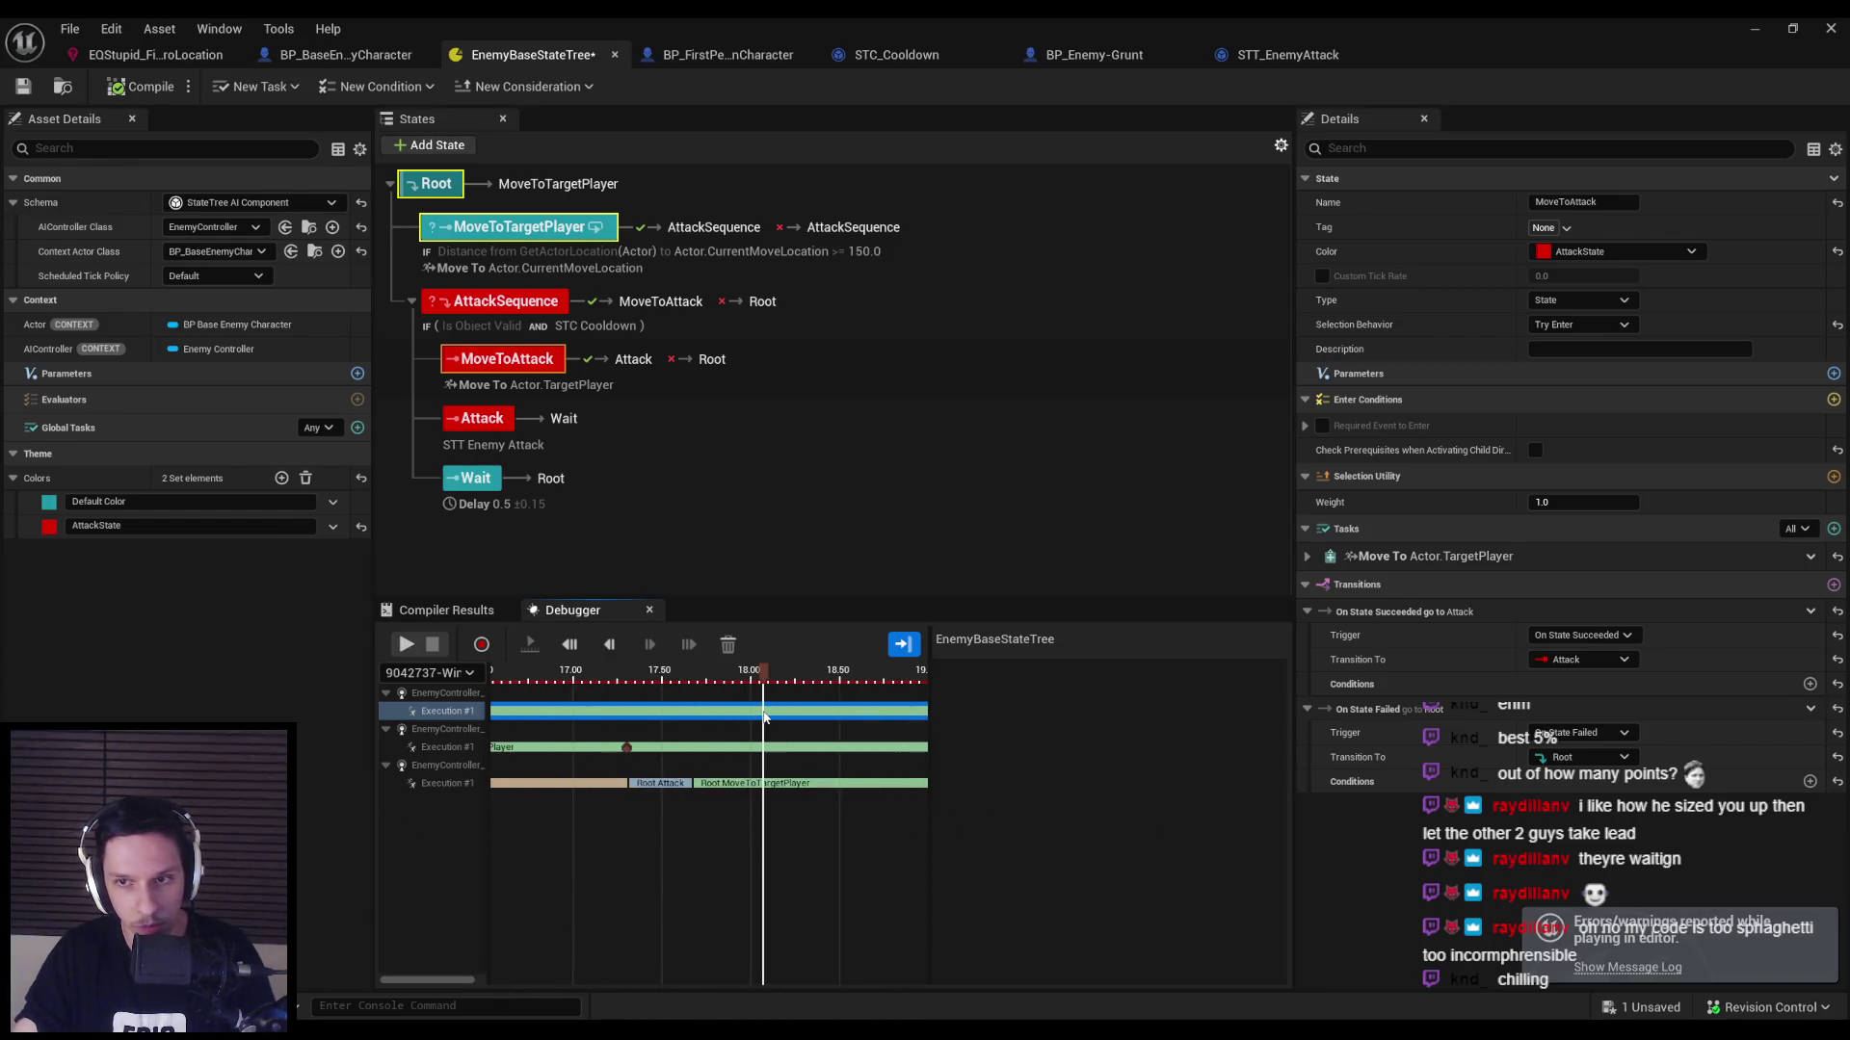
pyautogui.click(930, 668)
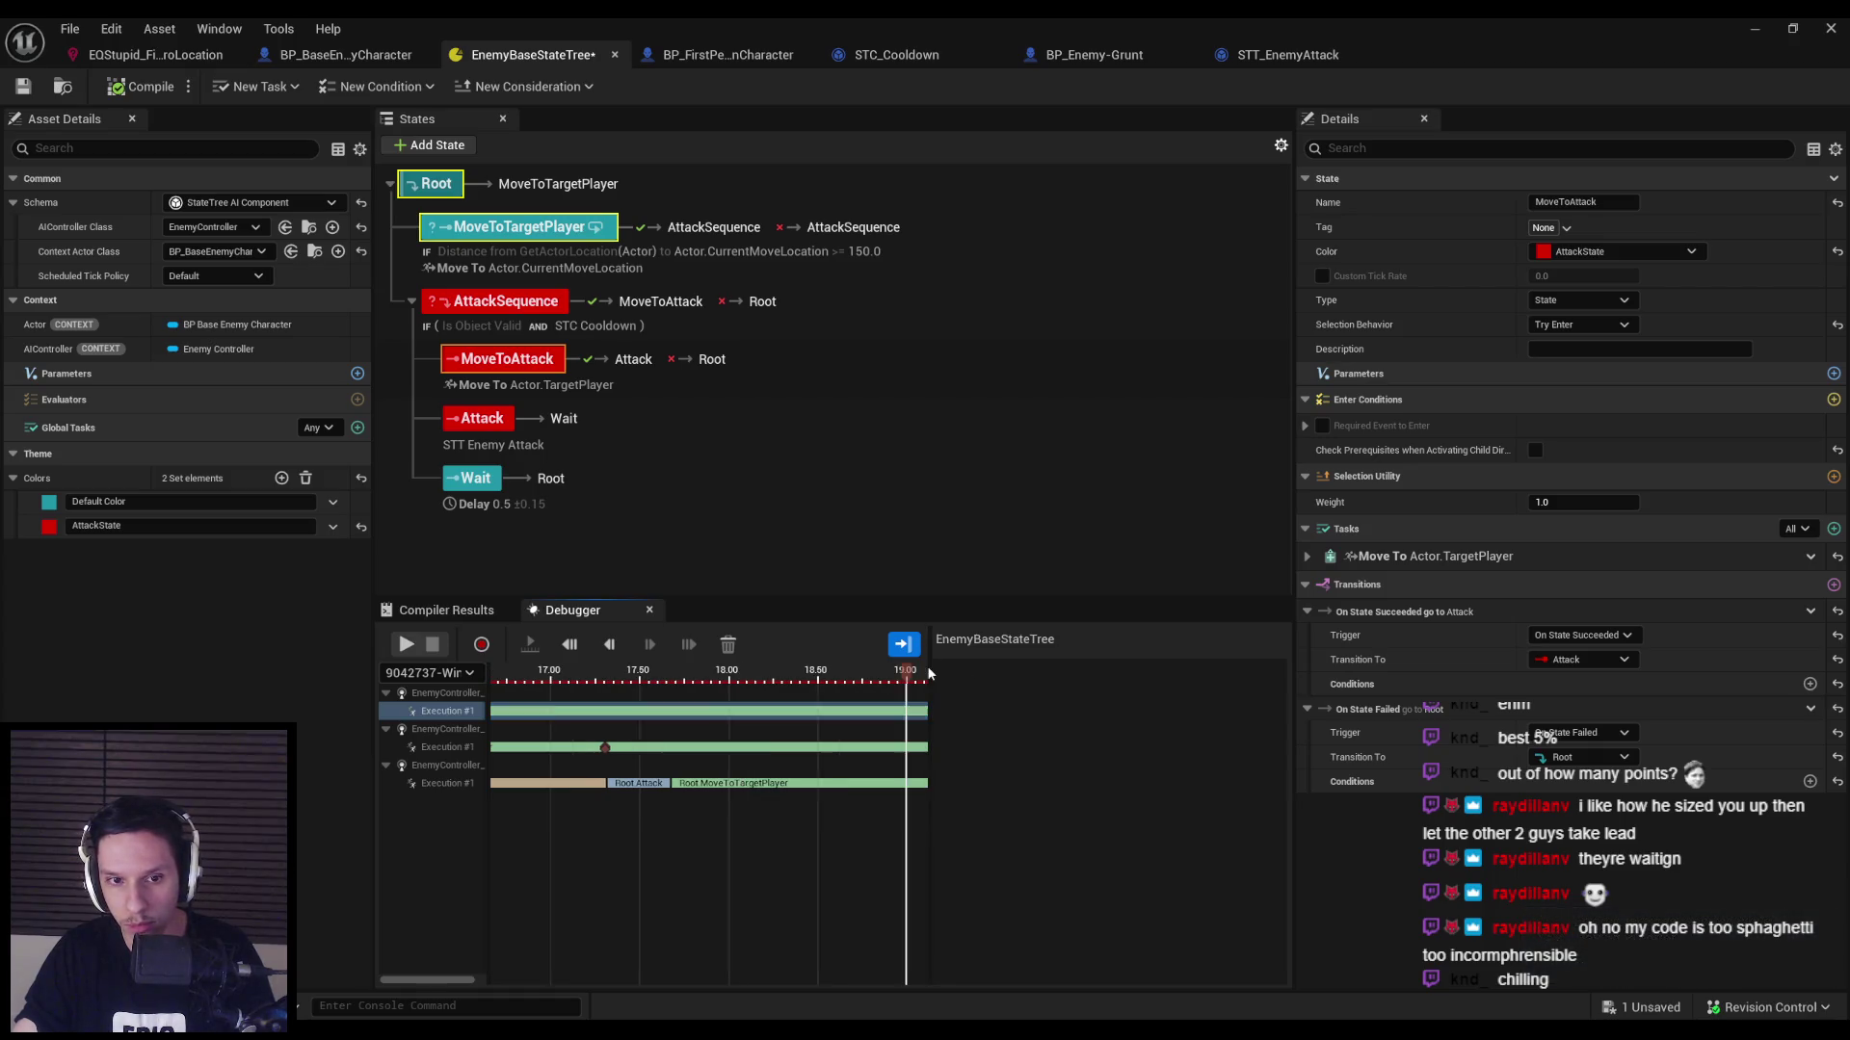
pyautogui.click(721, 732)
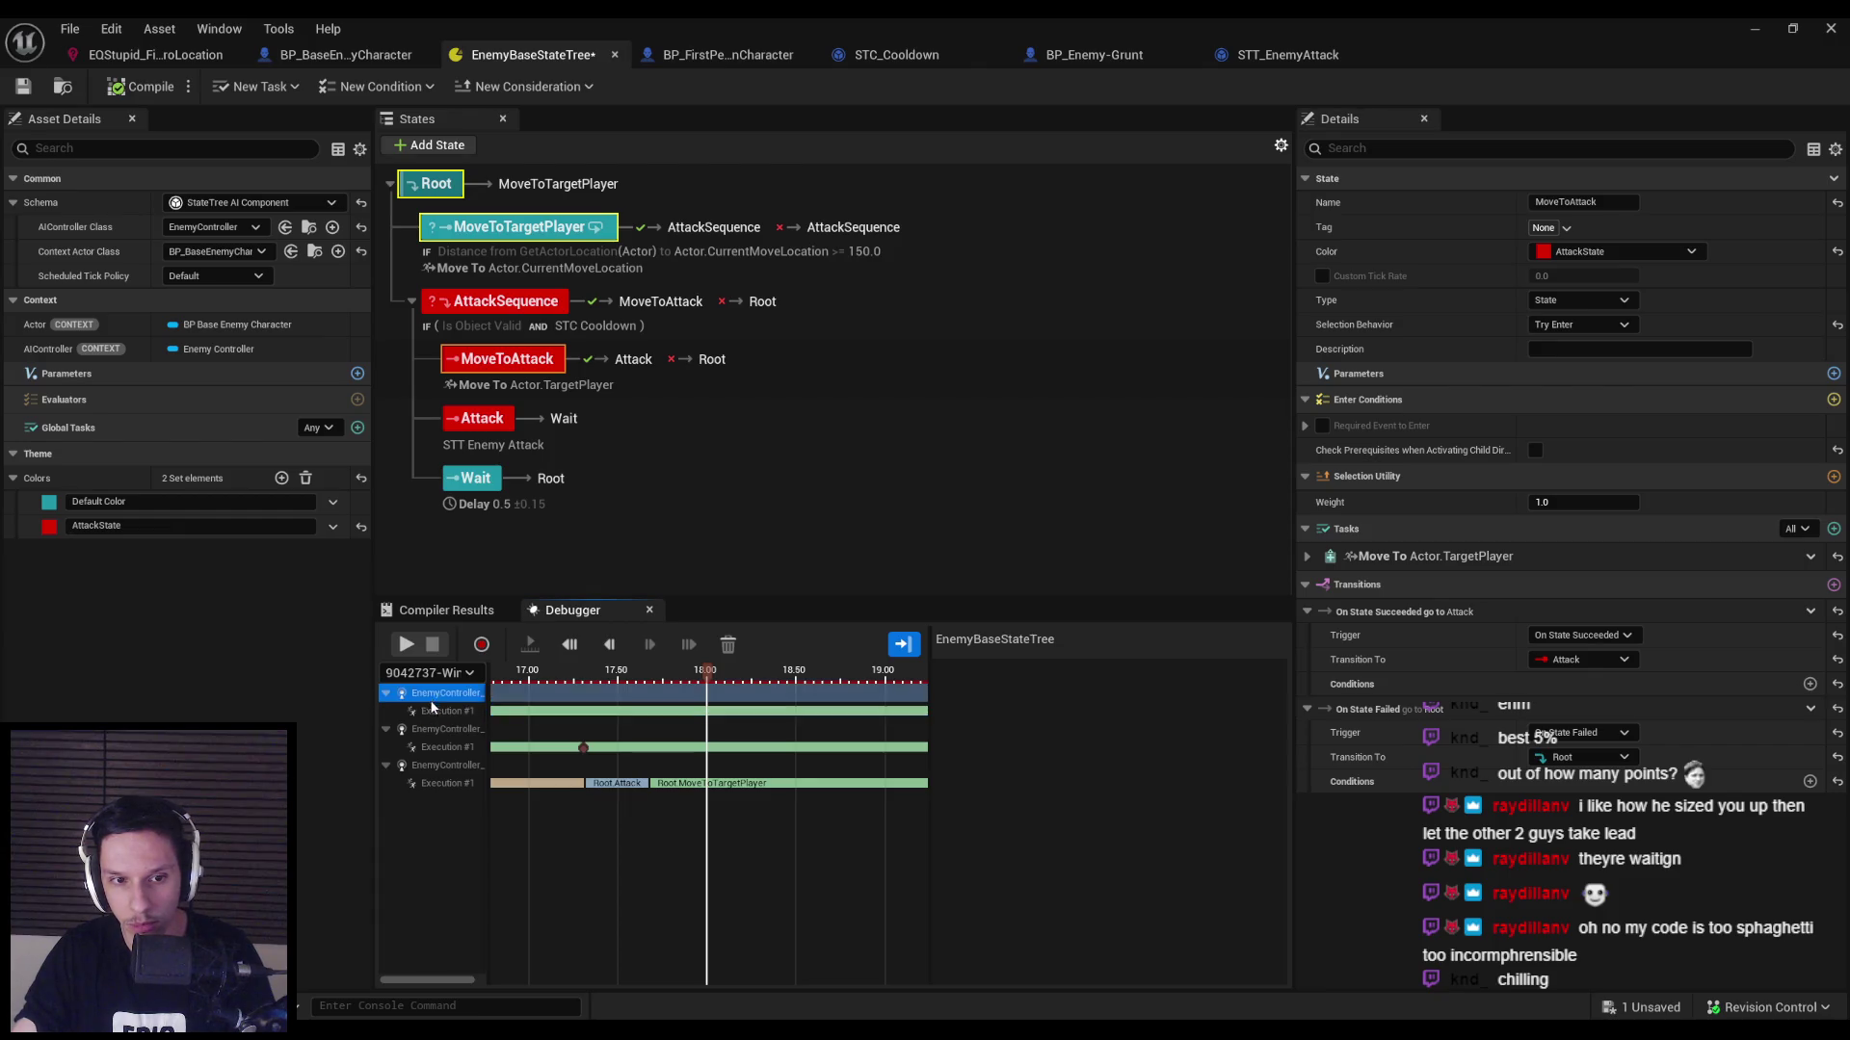
pyautogui.click(541, 717)
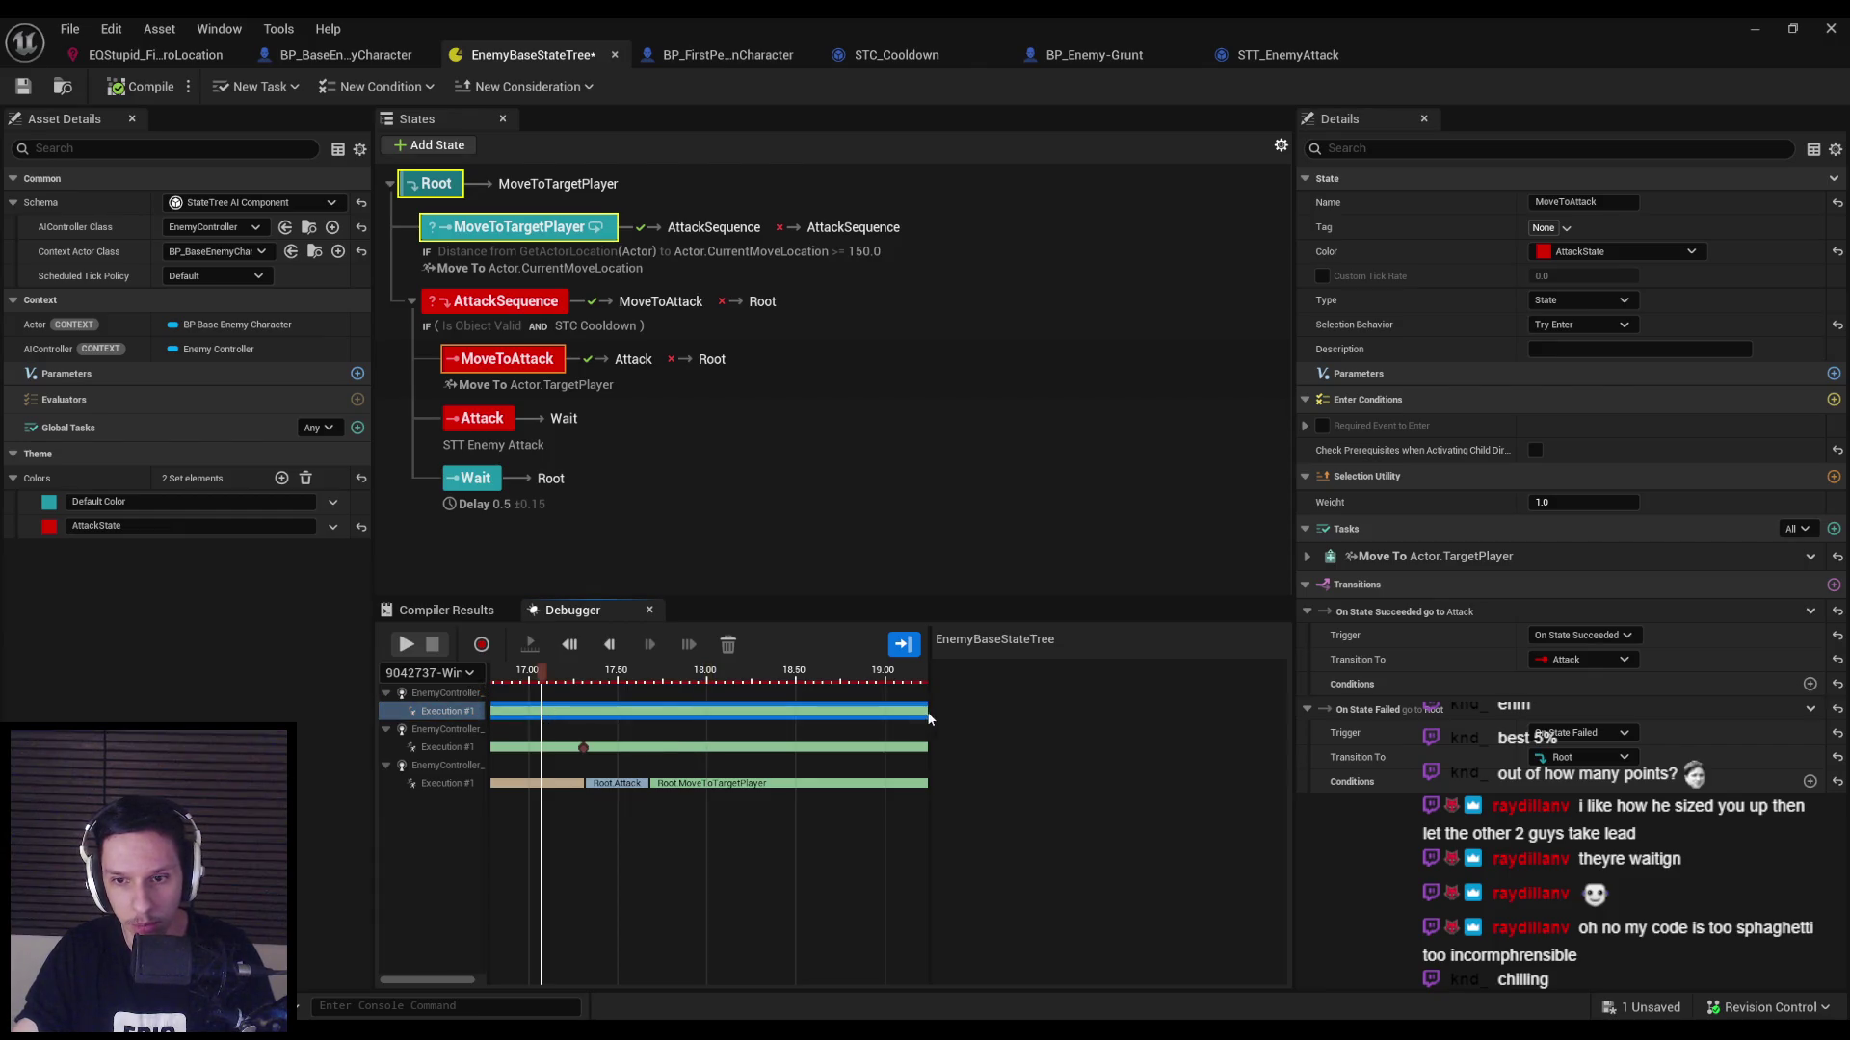
pyautogui.moveTo(930, 718); pyautogui.dragTo(858, 720)
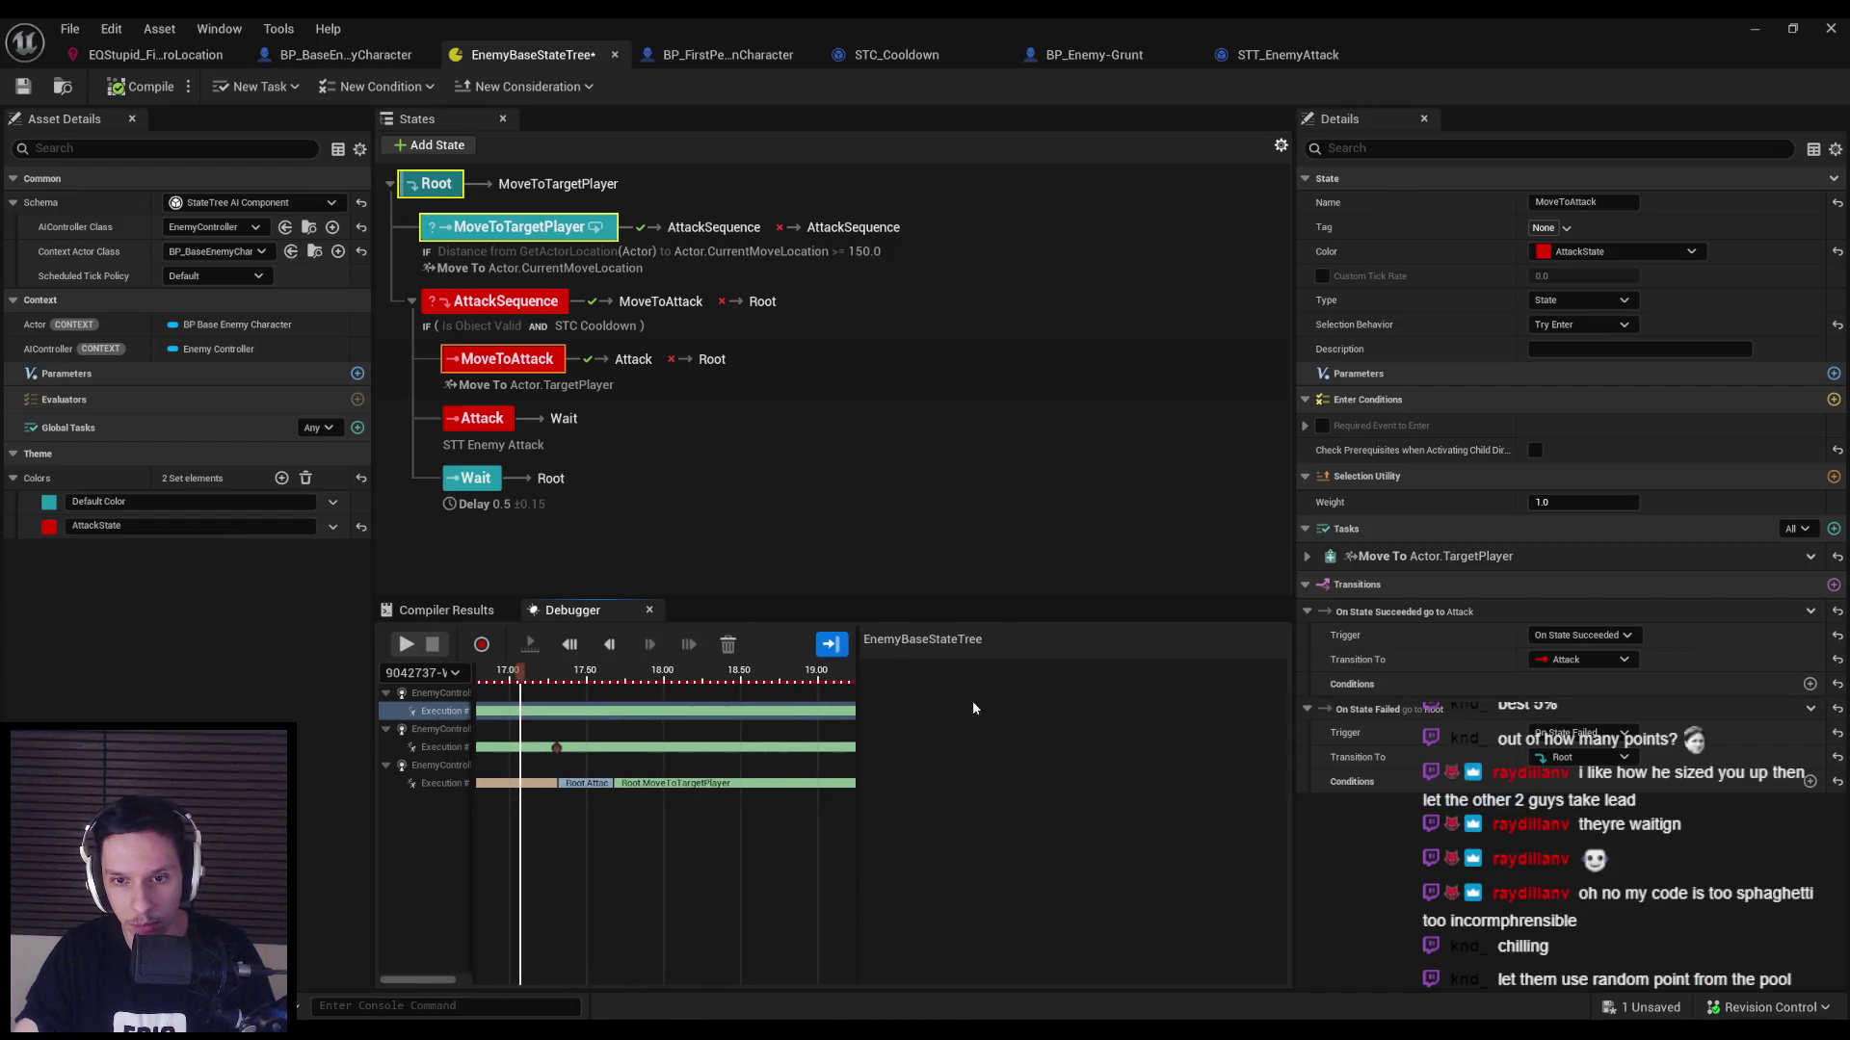
# Record a new StateTree debugger session while the game runs, then stop recording.
pyautogui.click(446, 609)
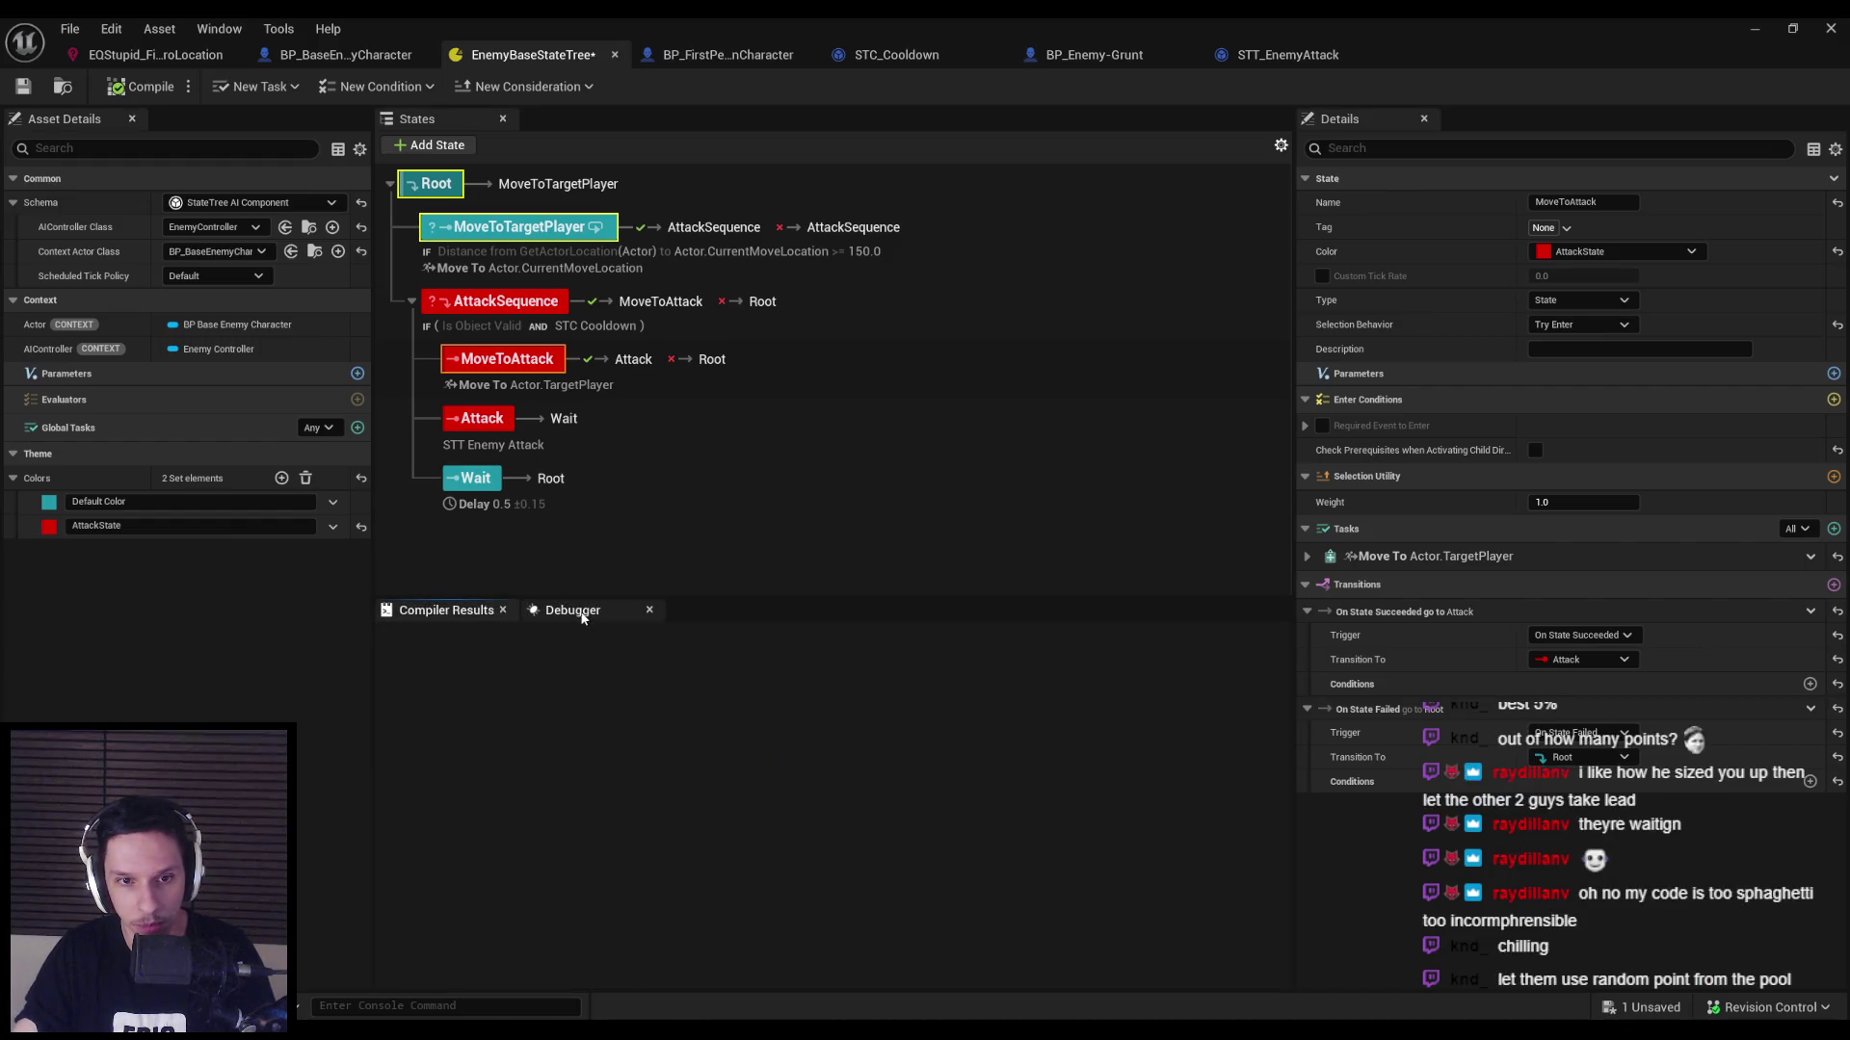
pyautogui.click(578, 611)
pyautogui.click(408, 644)
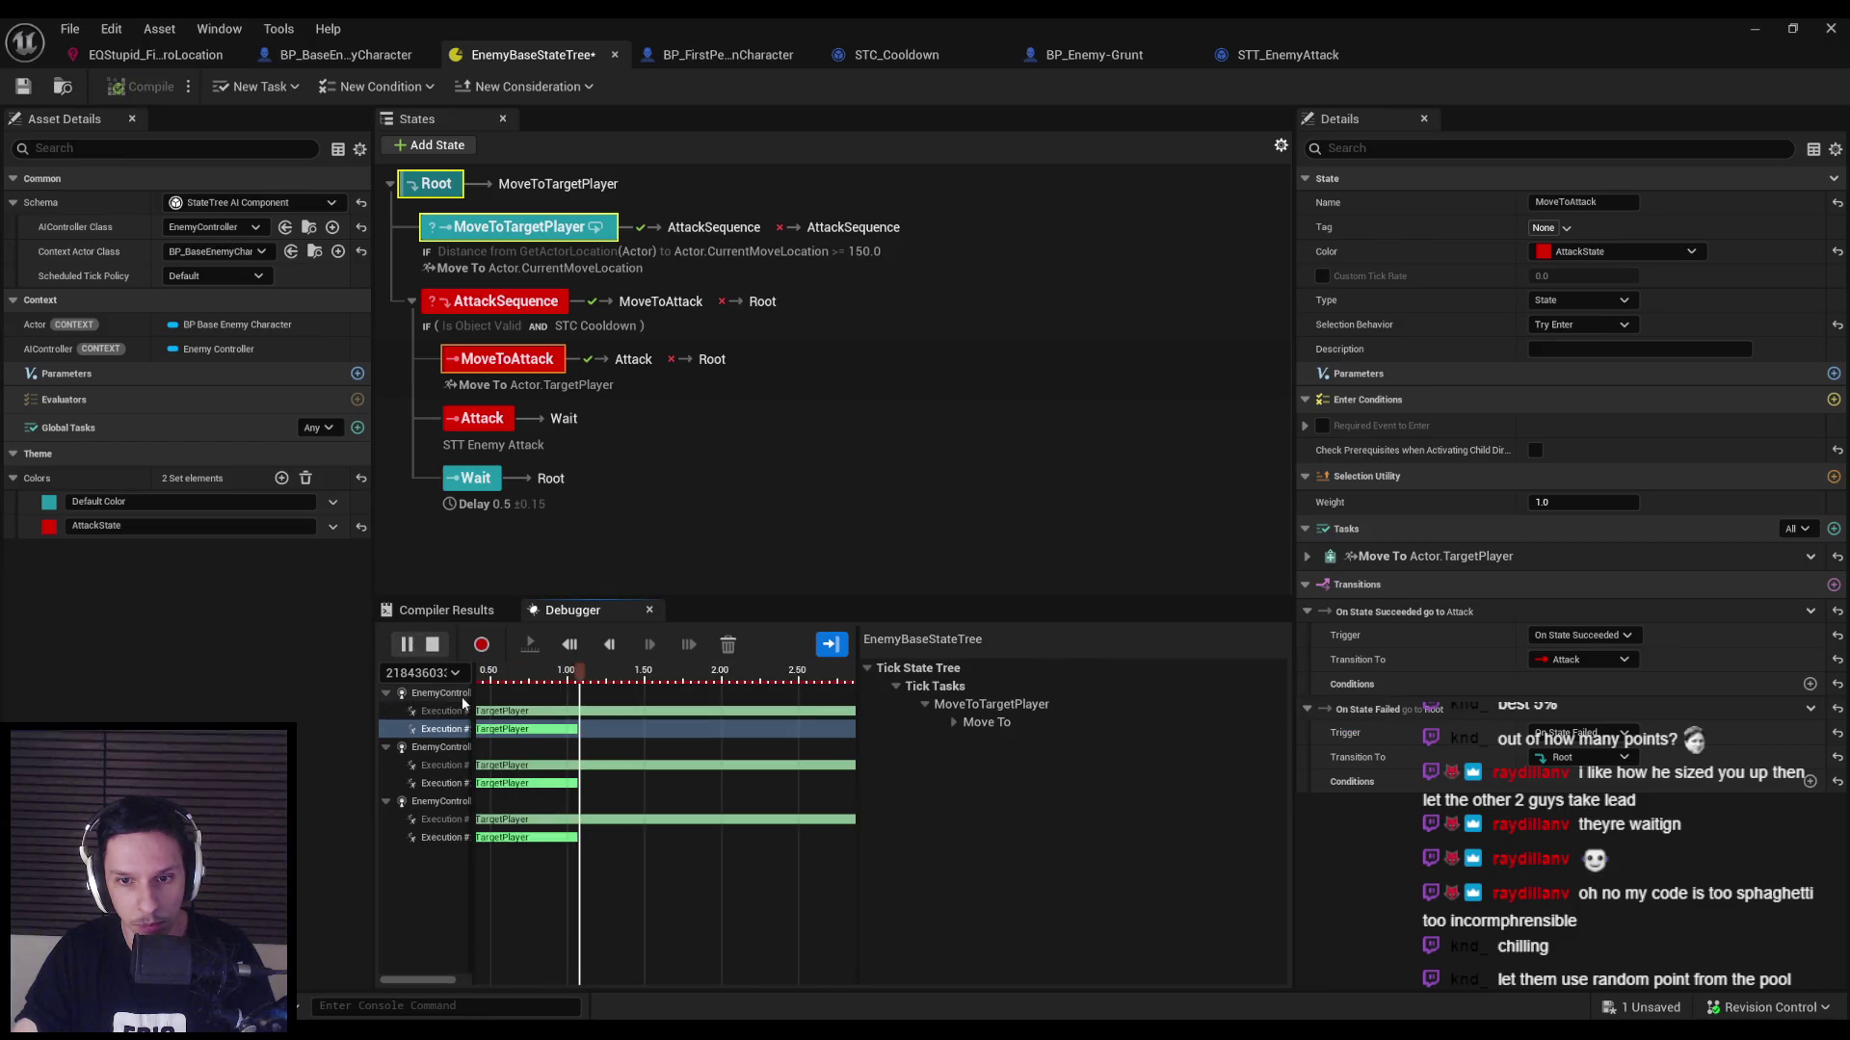
pyautogui.moveTo(1049, 15); pyautogui.dragTo(985, 682)
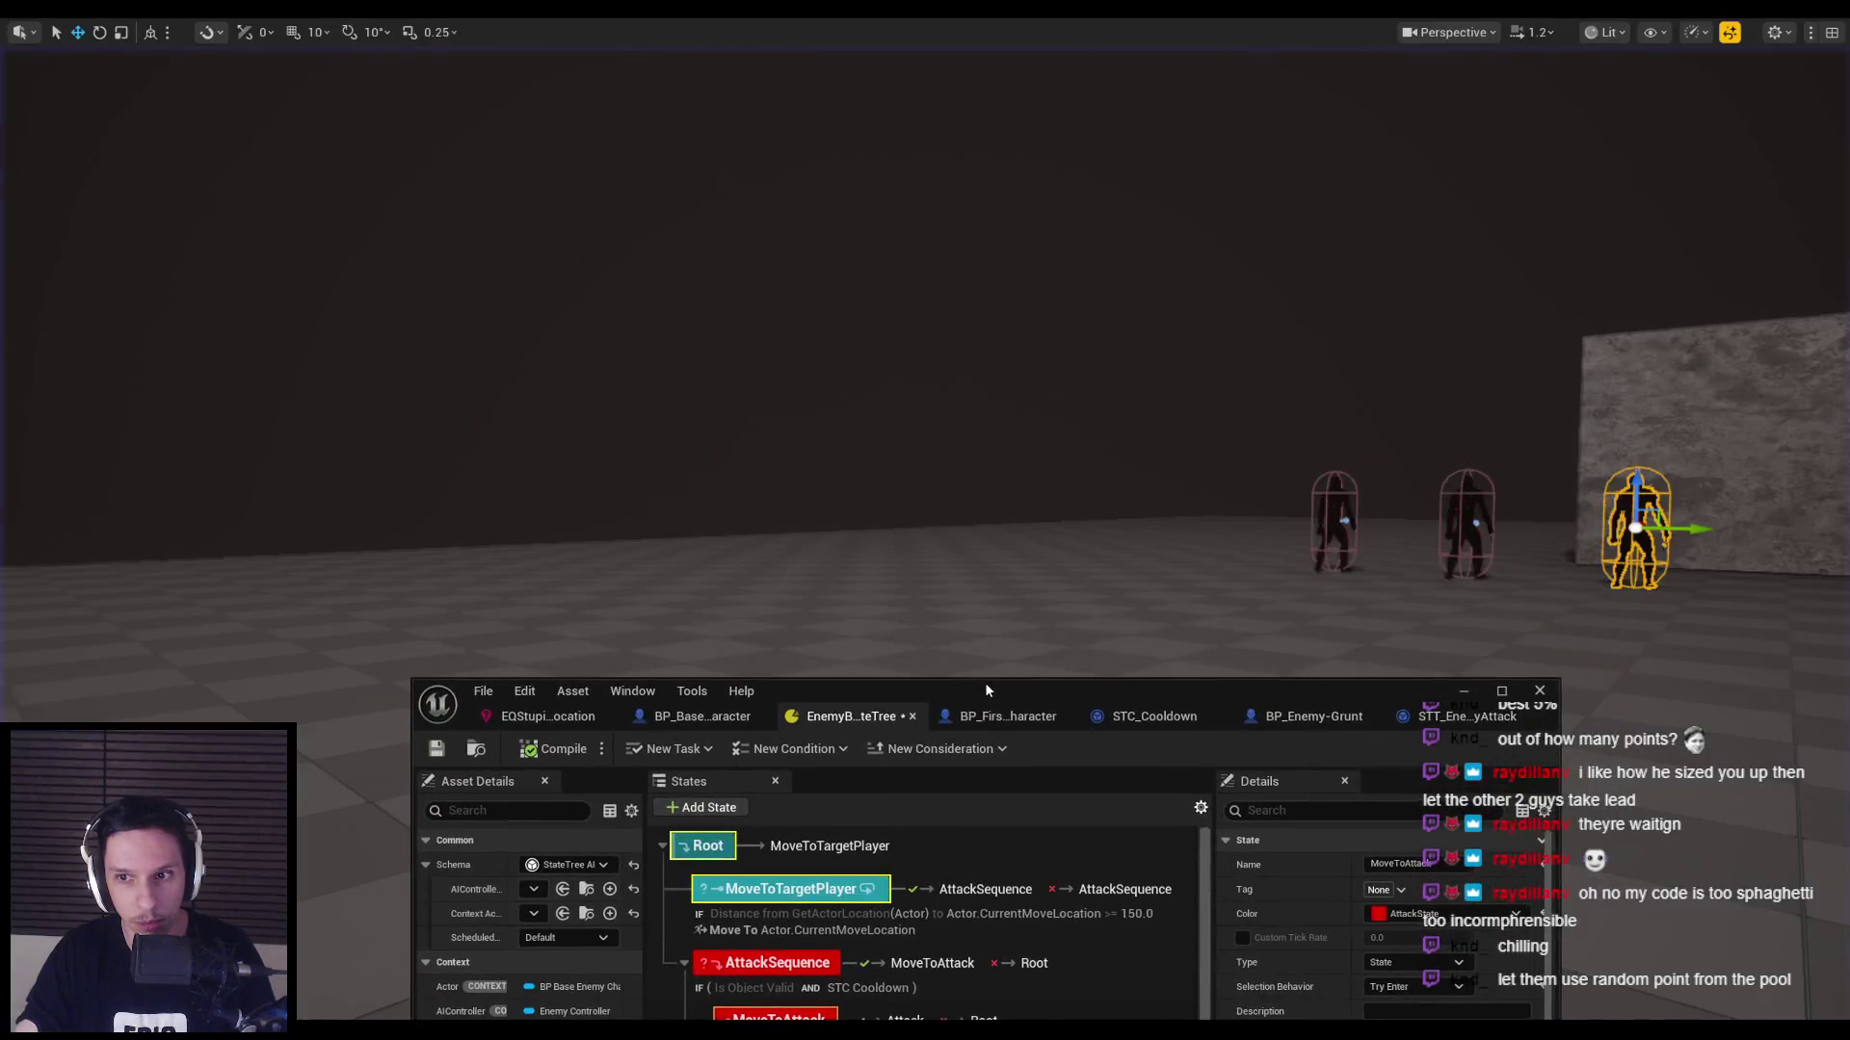
pyautogui.doubleClick(985, 682)
pyautogui.moveTo(1009, 23); pyautogui.dragTo(973, 535)
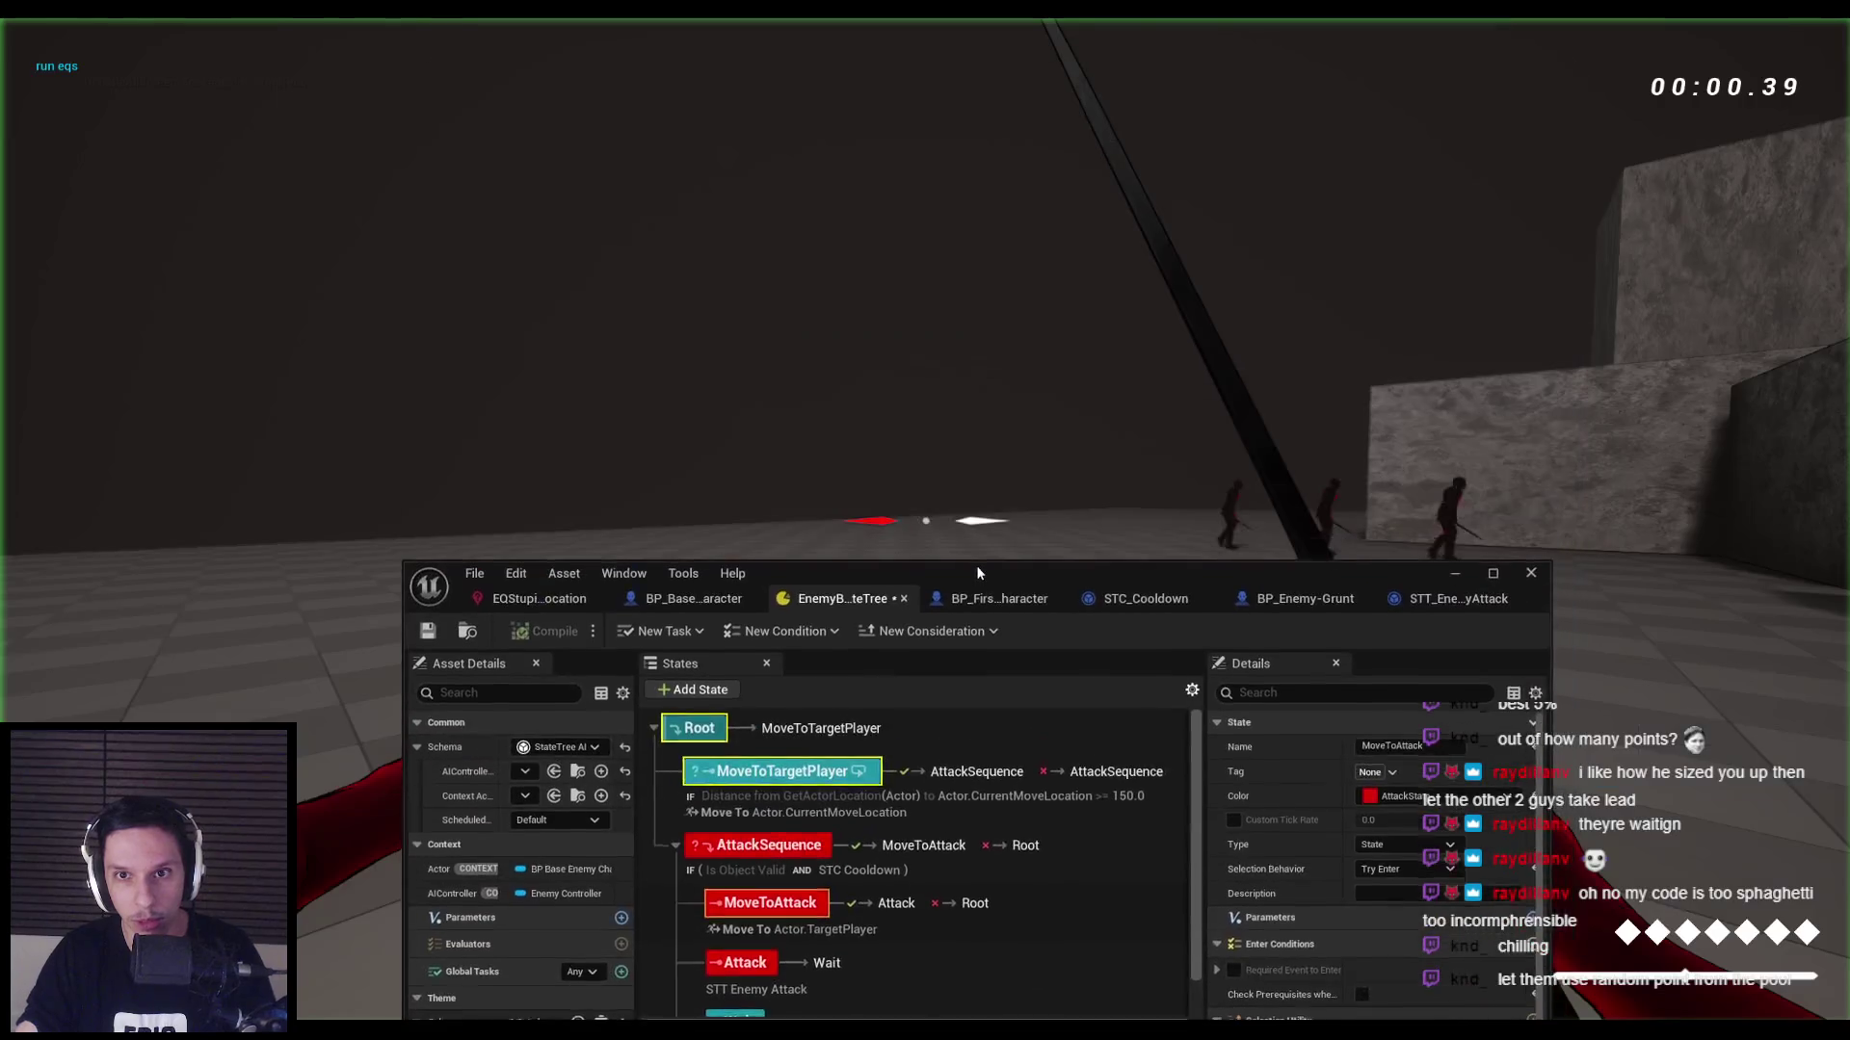
pyautogui.doubleClick(973, 534)
pyautogui.click(406, 643)
pyautogui.click(431, 645)
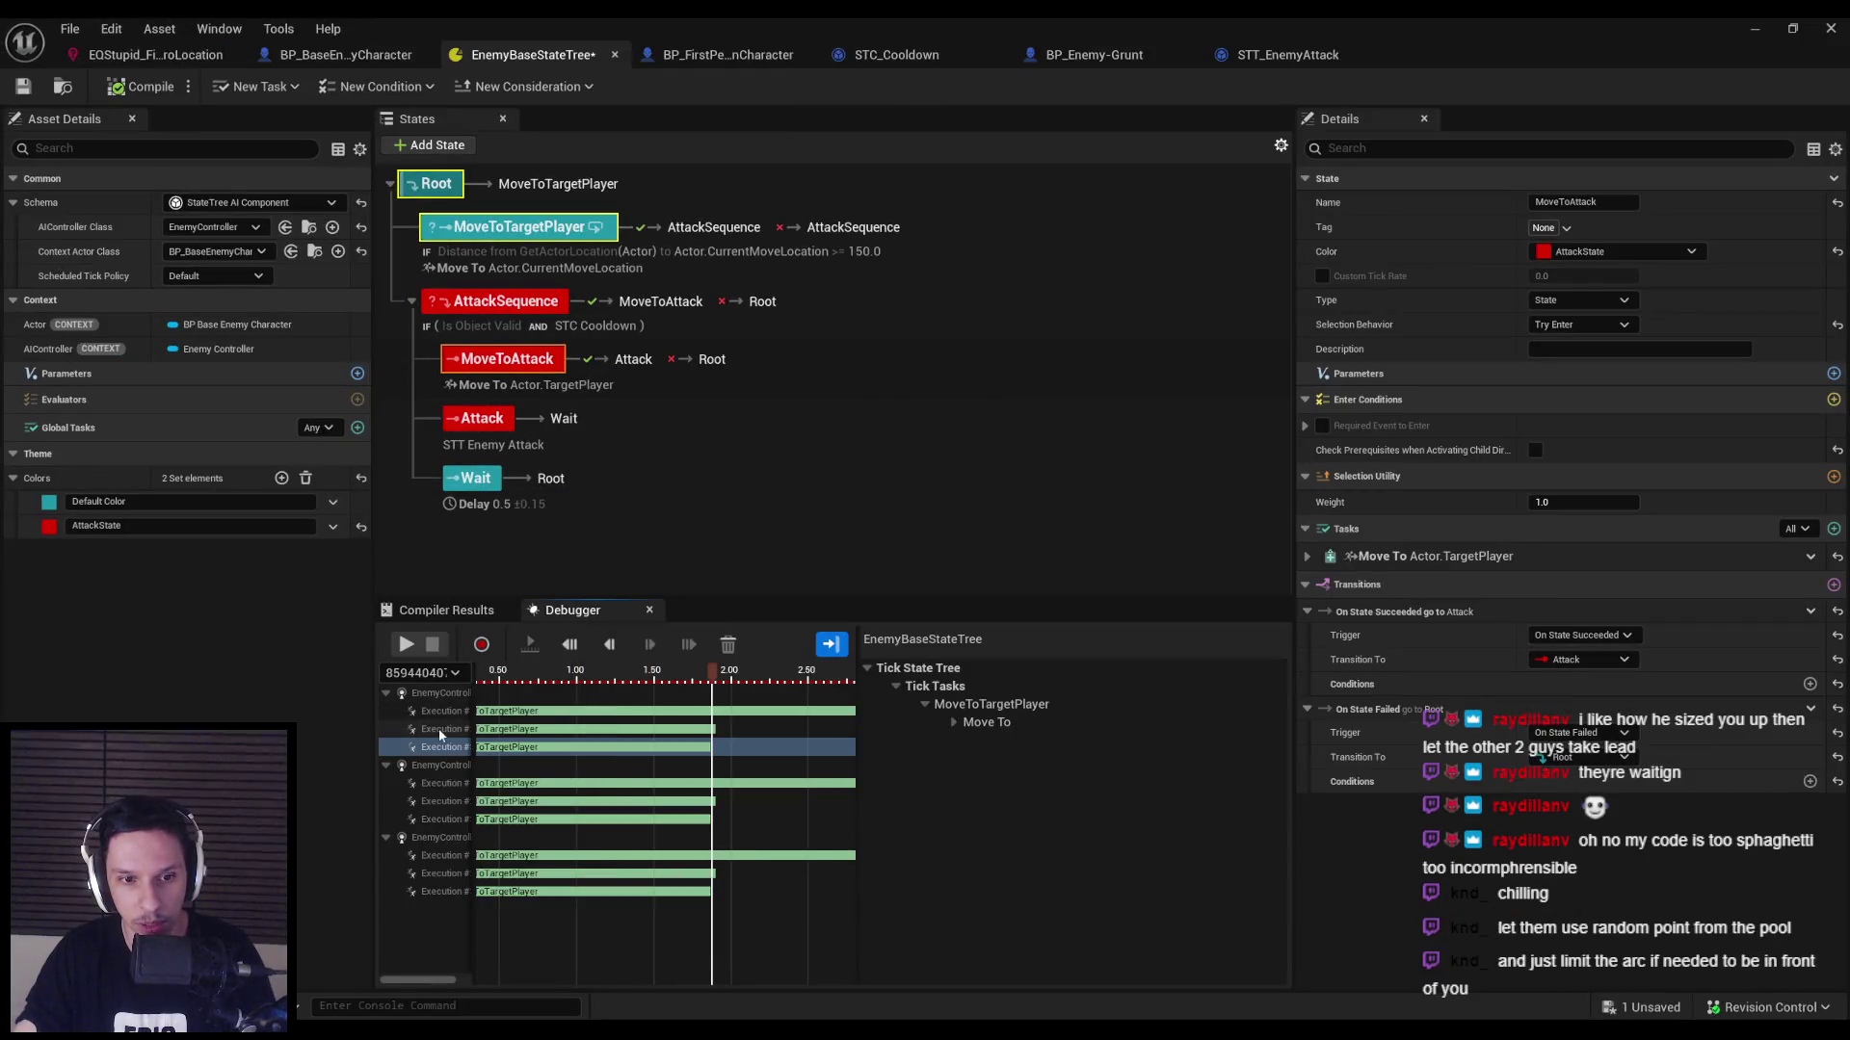
# Zoom the timeline to the first grunt's start, expand Move To, and select MoveToTargetPlayer.
pyautogui.click(470, 711)
pyautogui.click(513, 714)
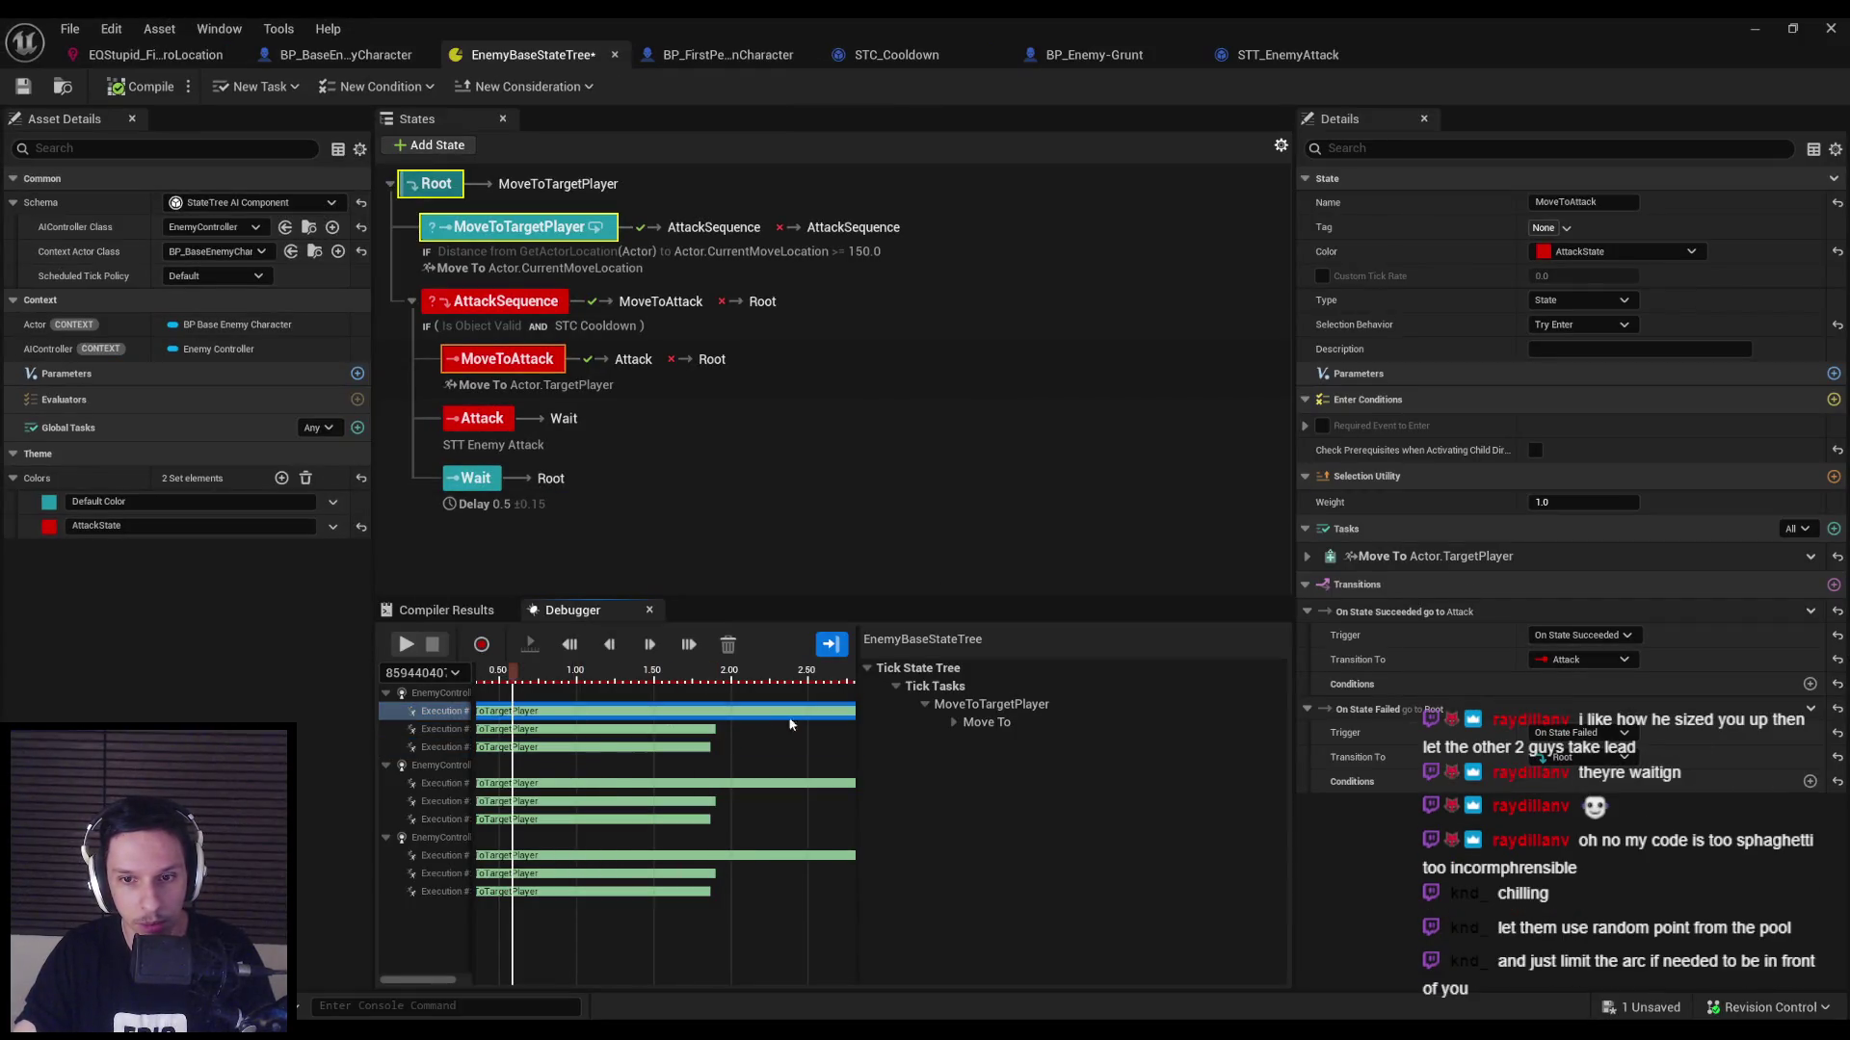
pyautogui.scroll(-8, 580, 733)
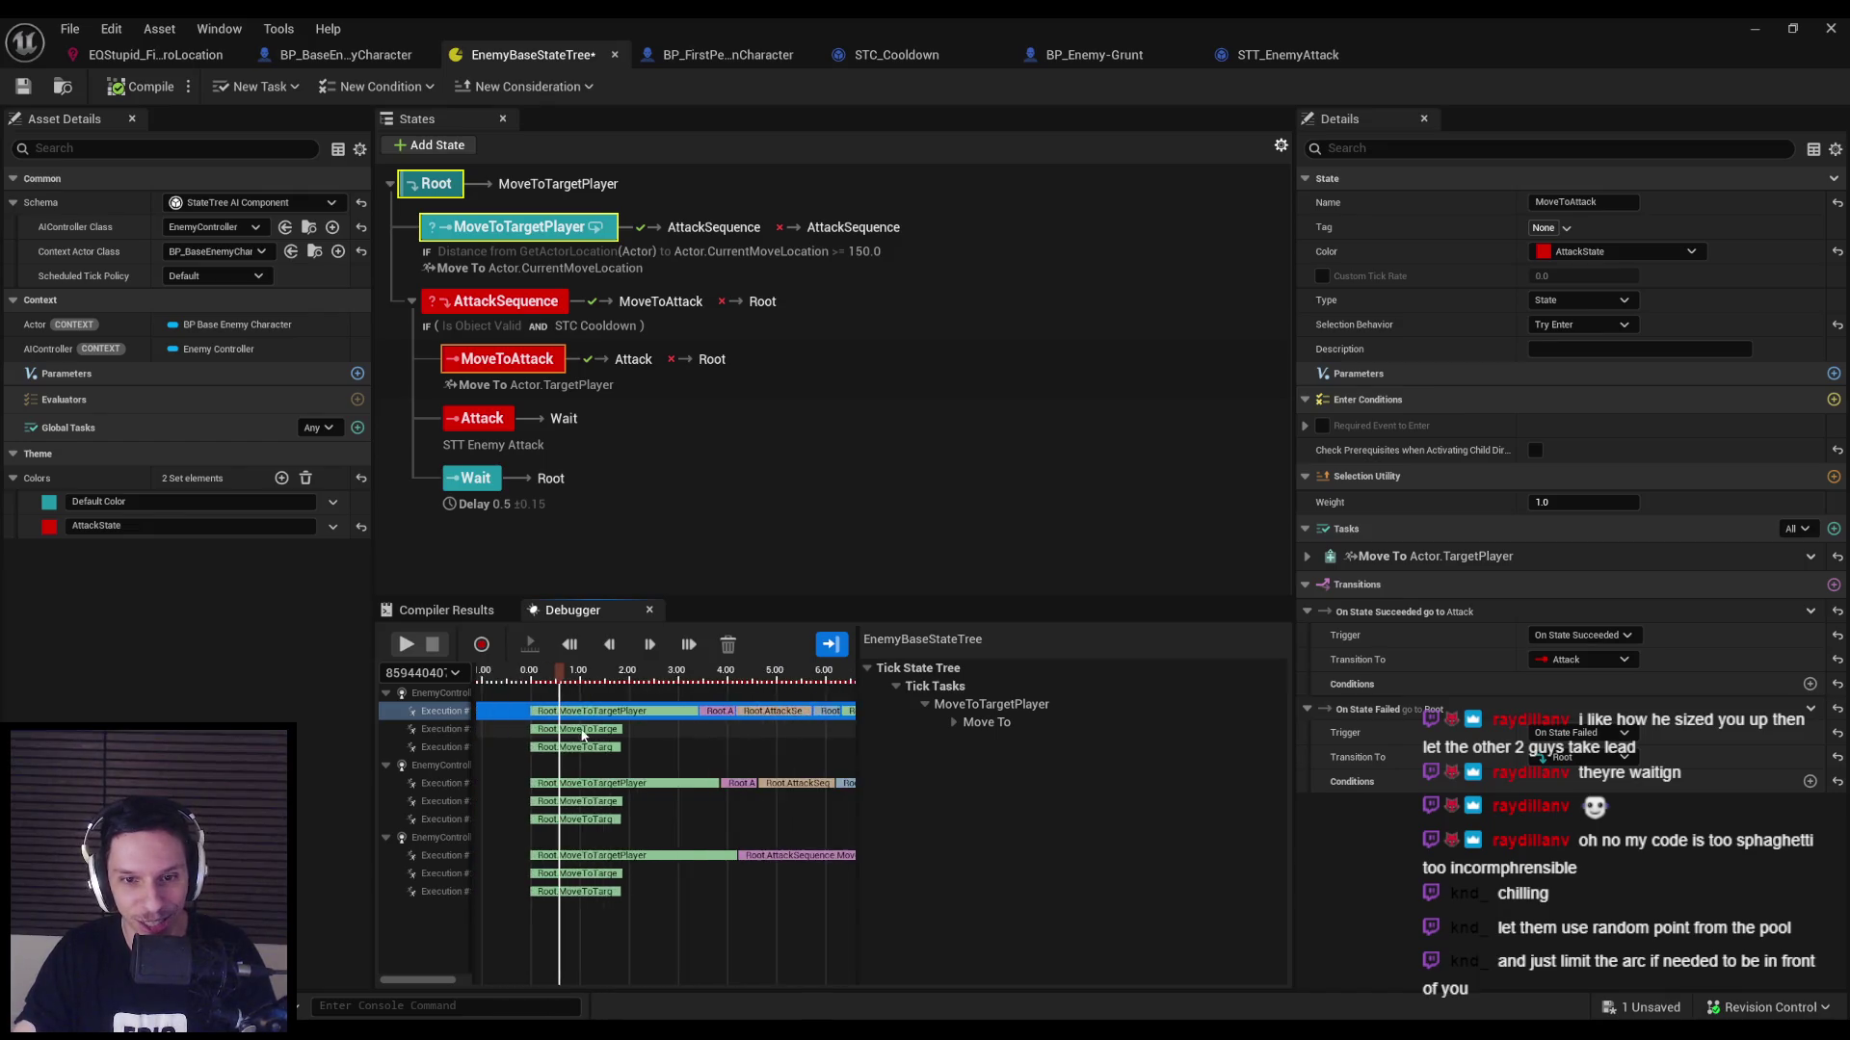
pyautogui.moveTo(609, 734)
pyautogui.mouseDown()
pyautogui.moveTo(593, 745)
pyautogui.moveTo(817, 722)
pyautogui.moveTo(747, 714)
pyautogui.mouseUp()
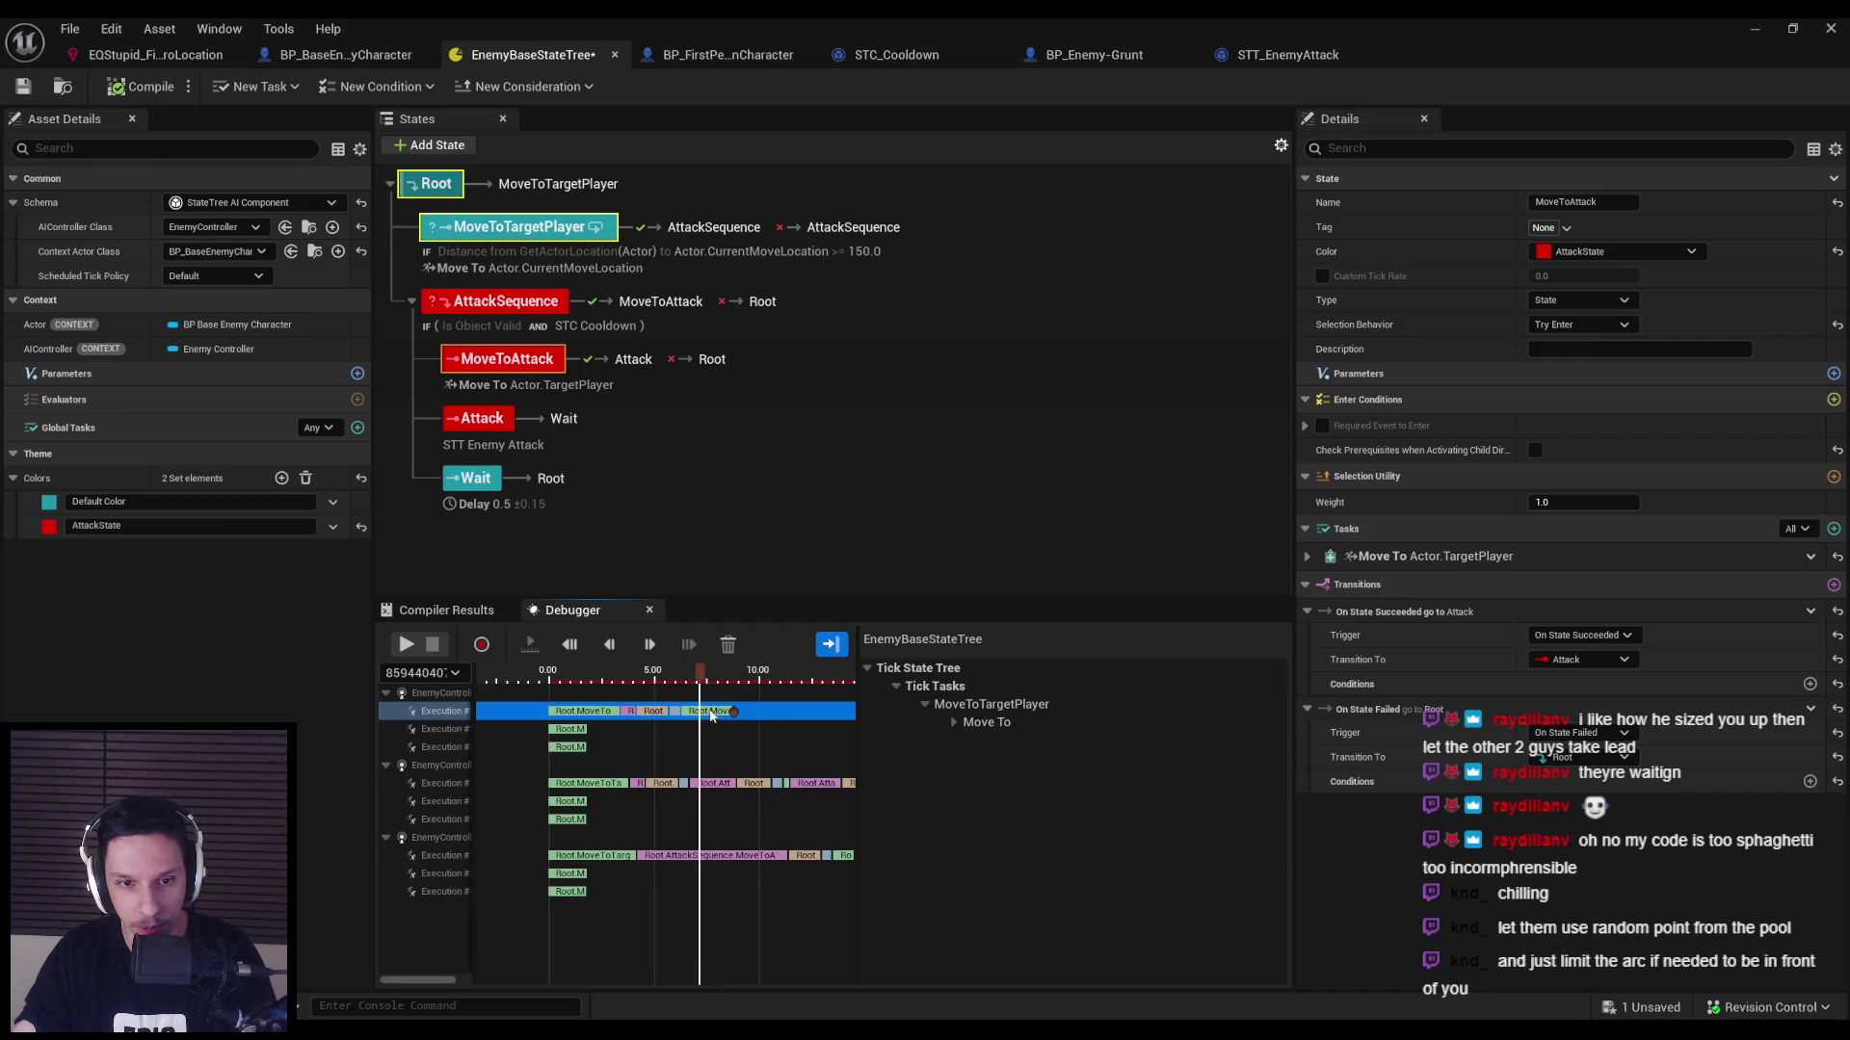
pyautogui.moveTo(733, 712); pyautogui.dragTo(735, 716)
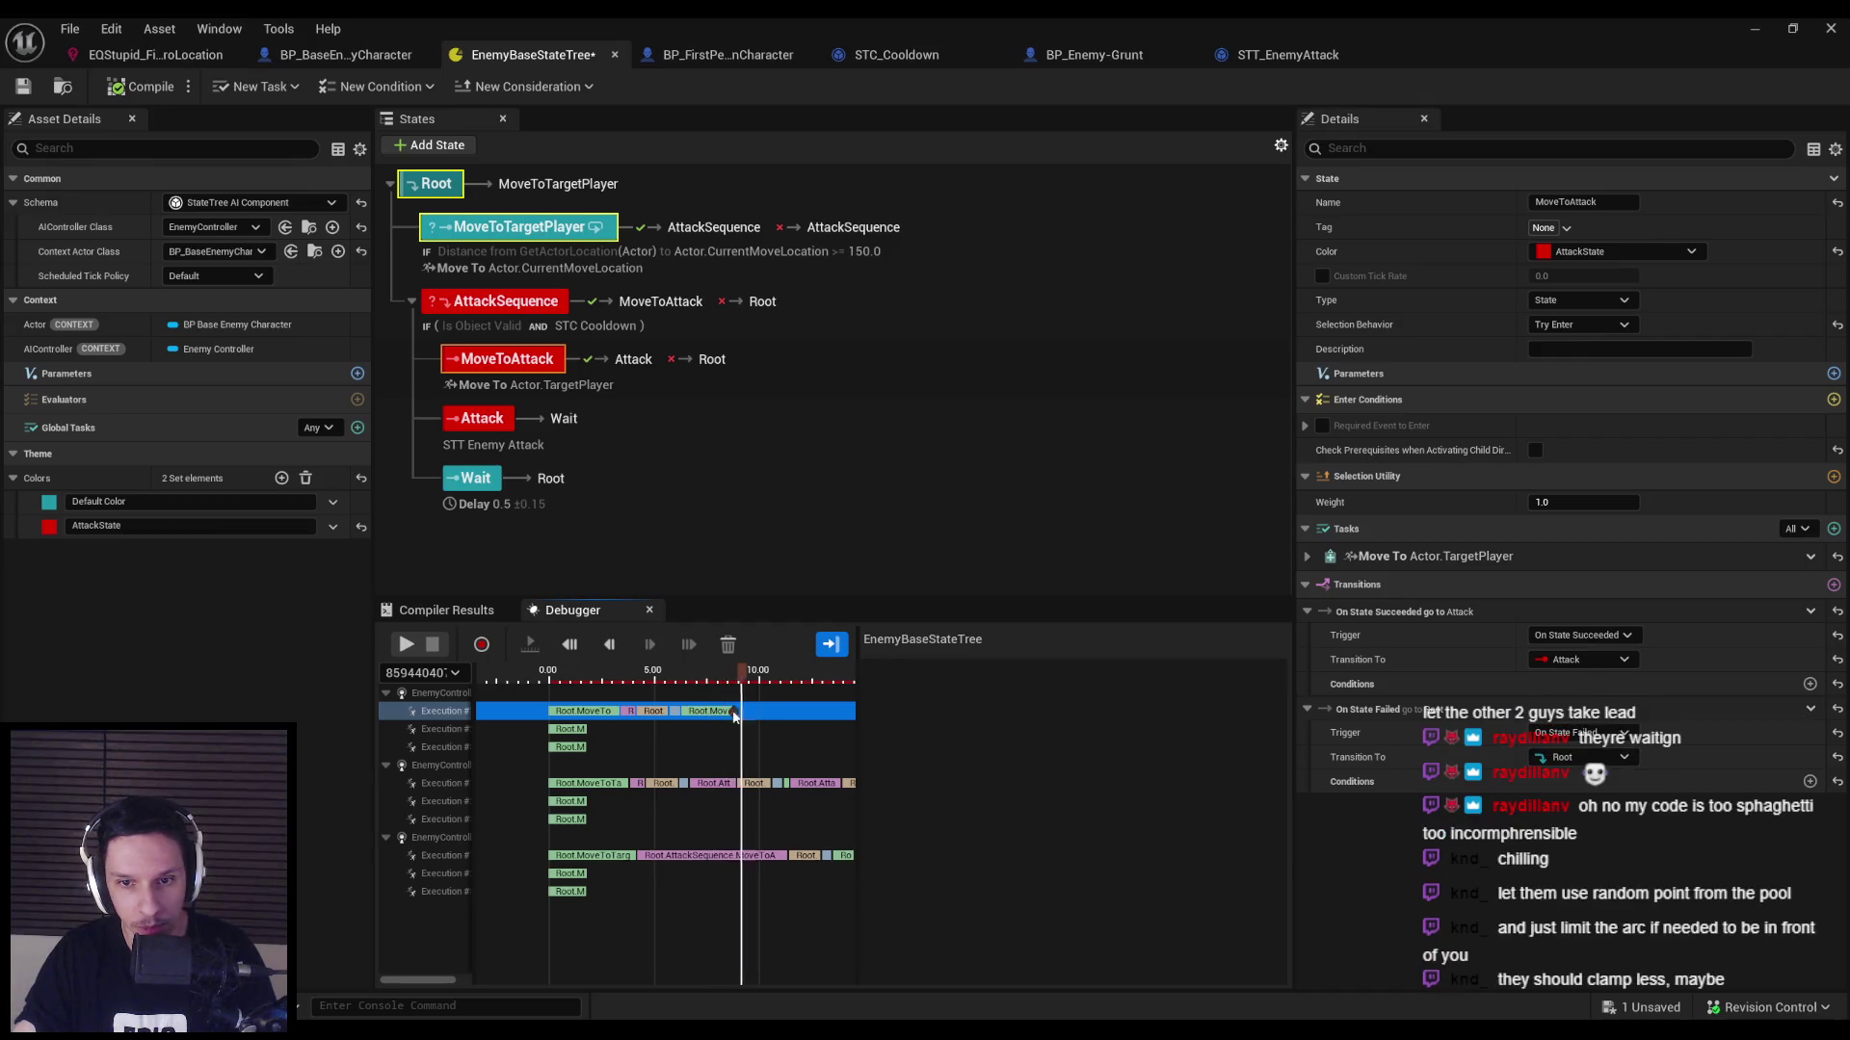
pyautogui.click(953, 721)
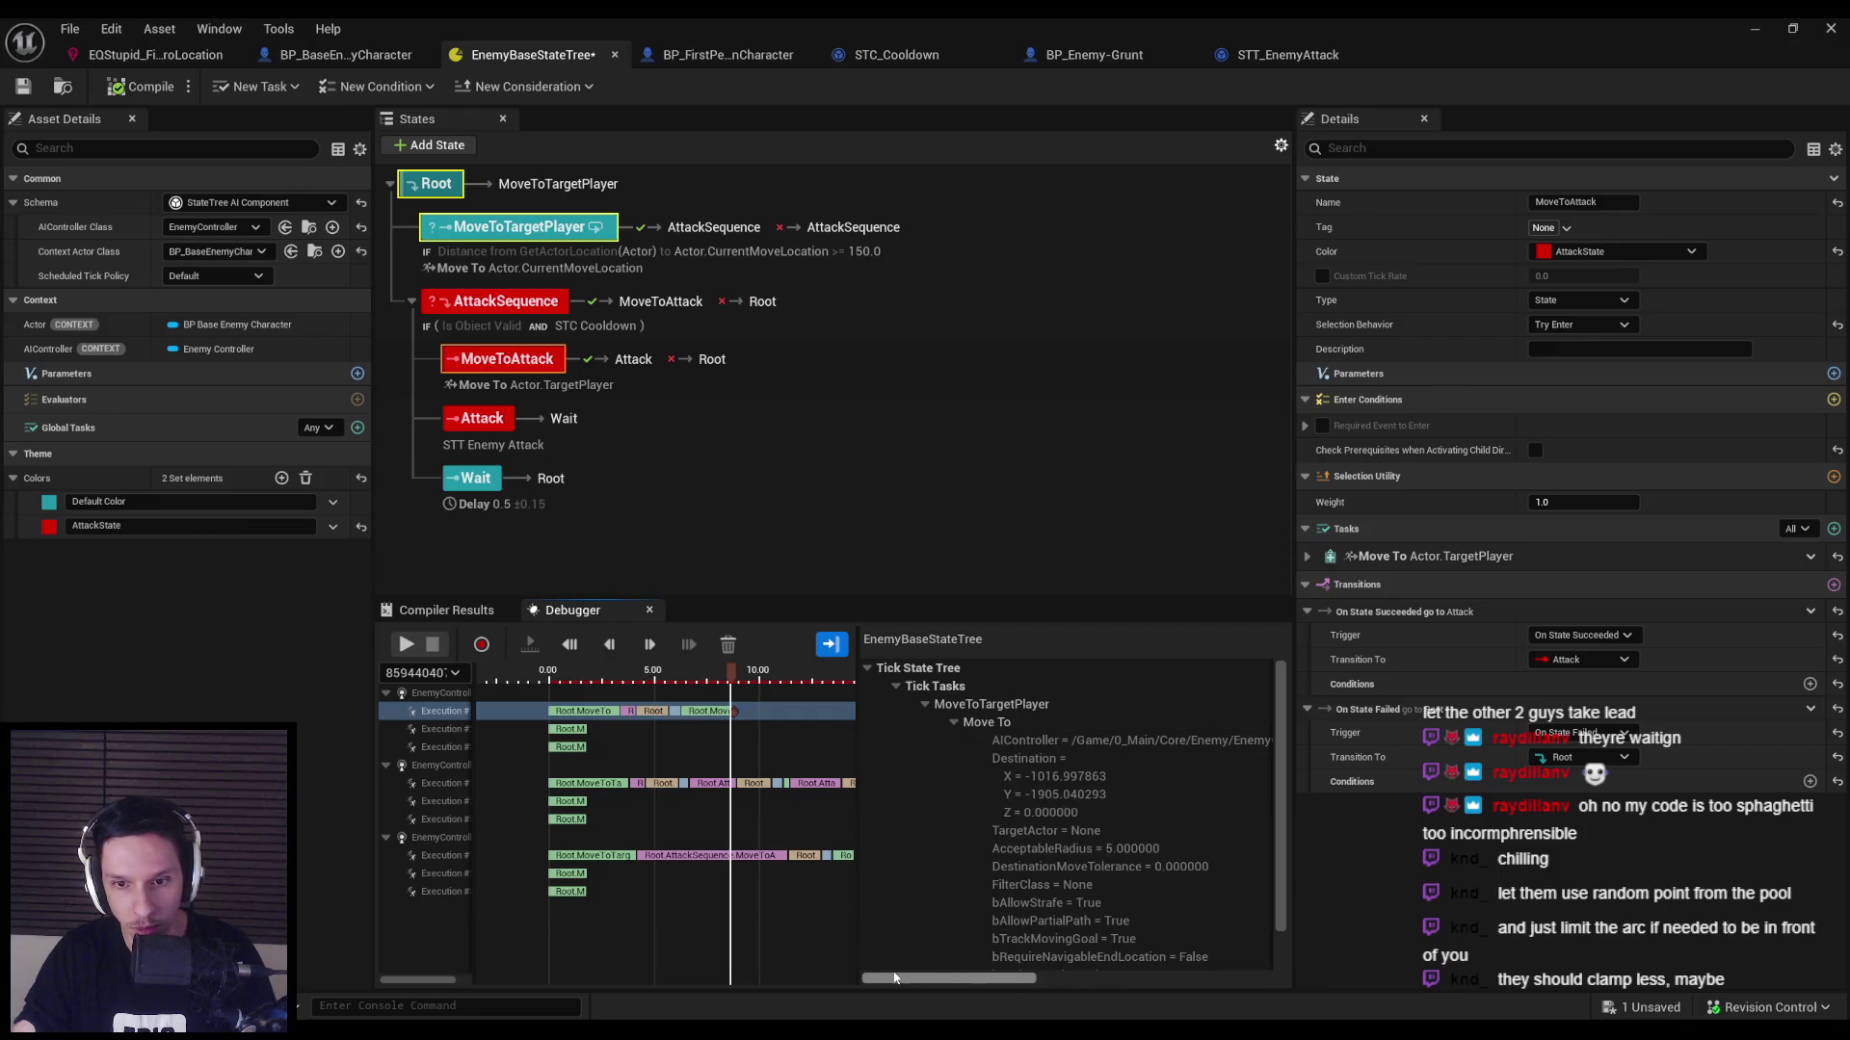
pyautogui.scroll(-3, 1019, 863)
pyautogui.scroll(3, 1011, 869)
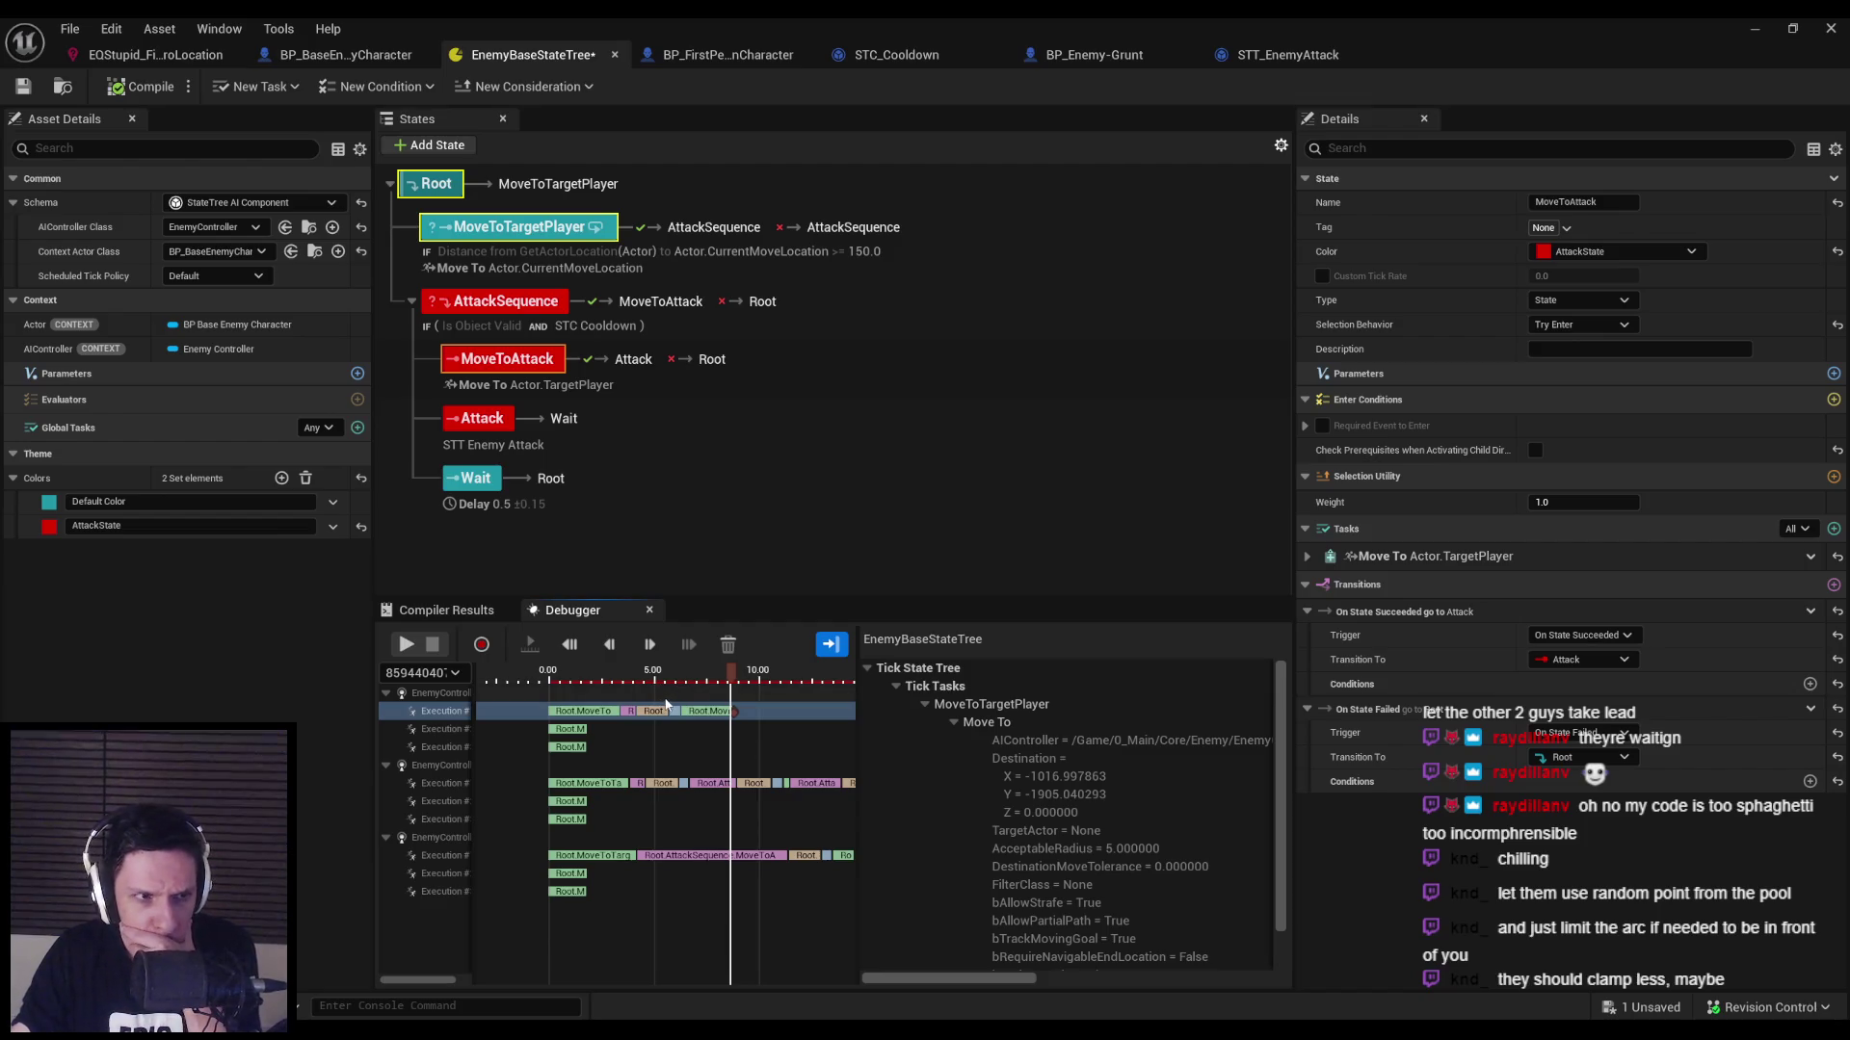
pyautogui.click(560, 267)
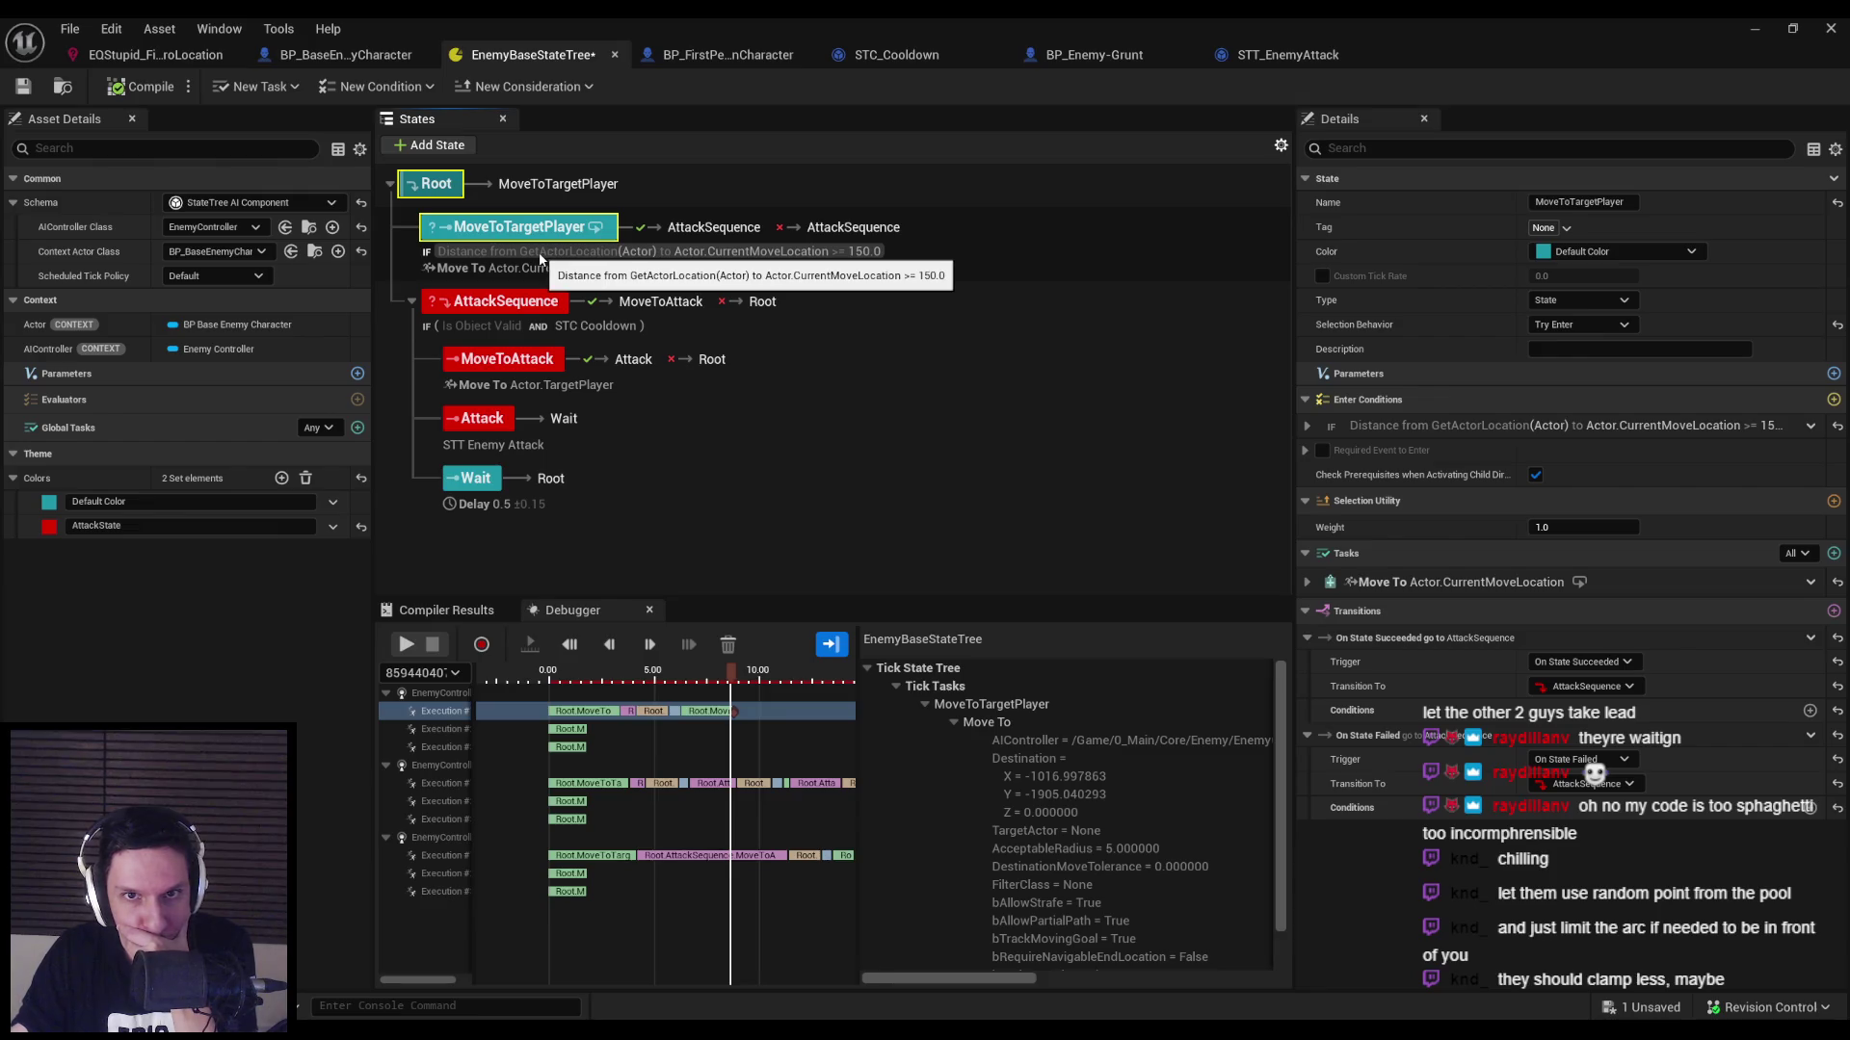
# Change MoveToTargetPlayer's distance enter condition to greater or equal 100.0 and compile.
pyautogui.click(1306, 425)
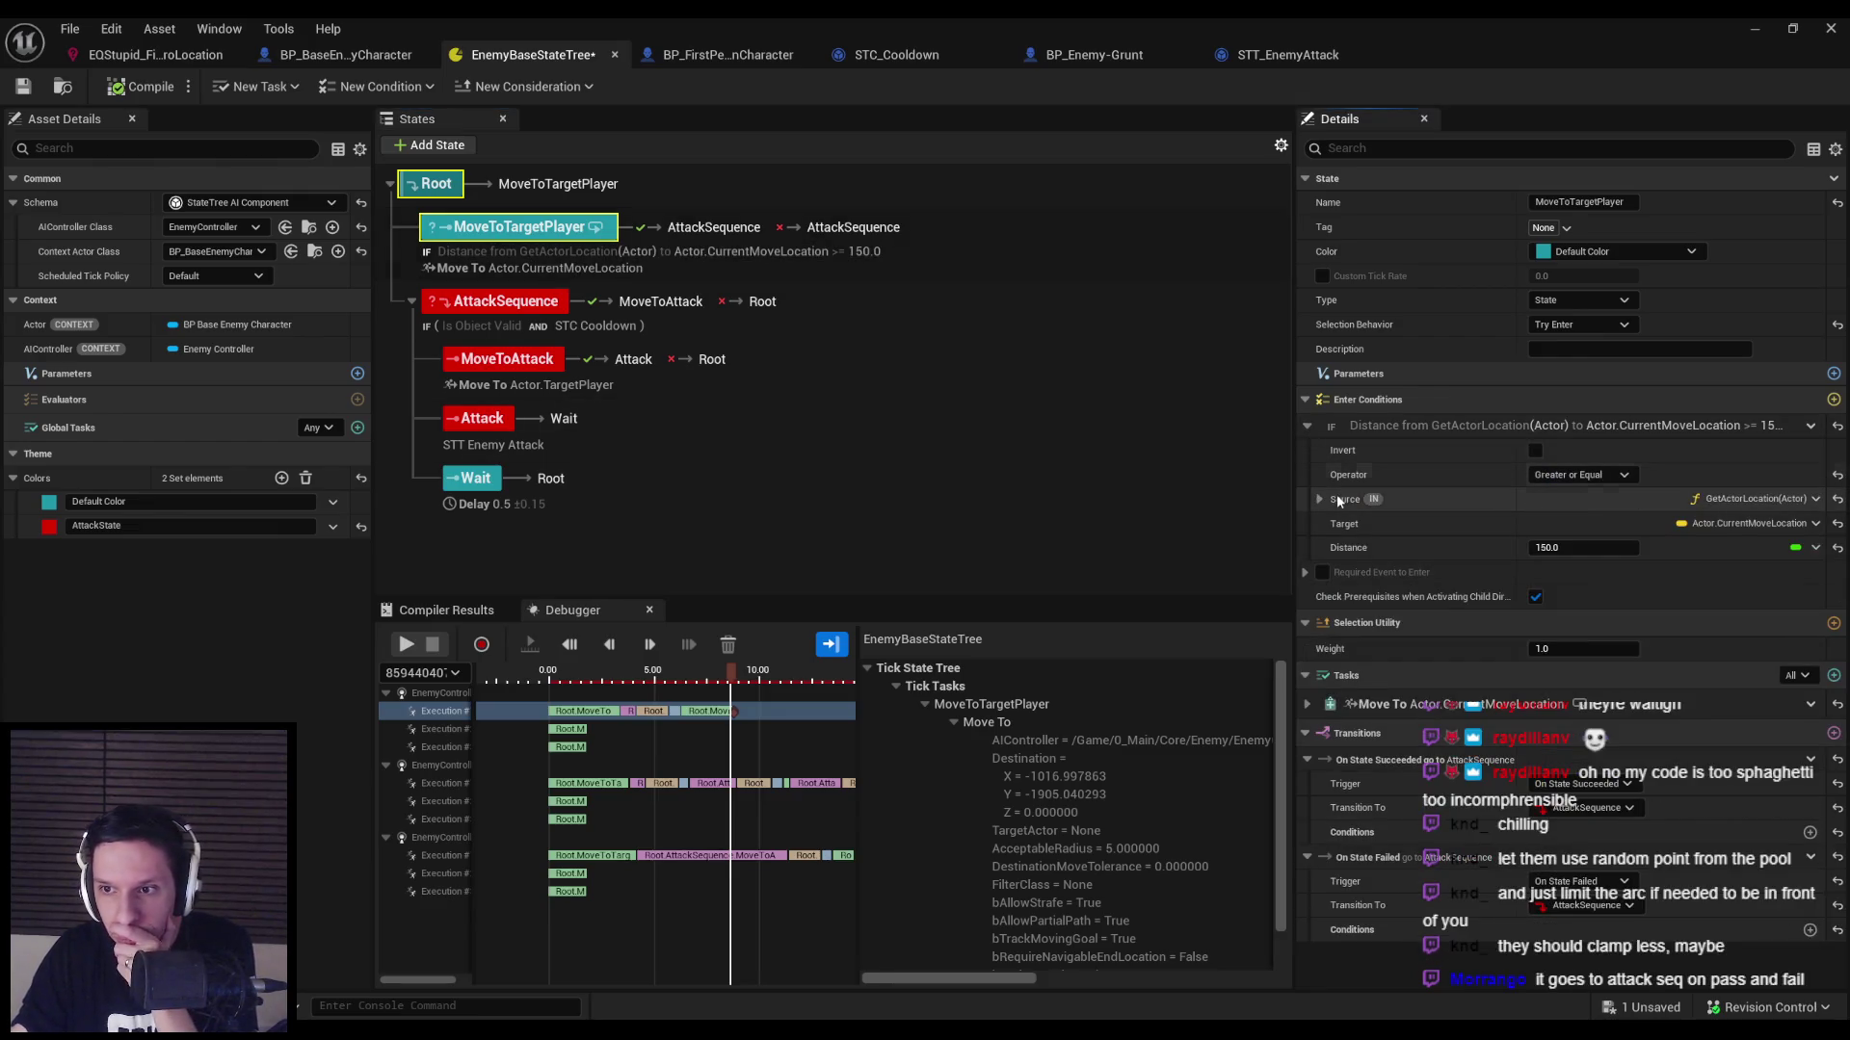
pyautogui.click(1334, 500)
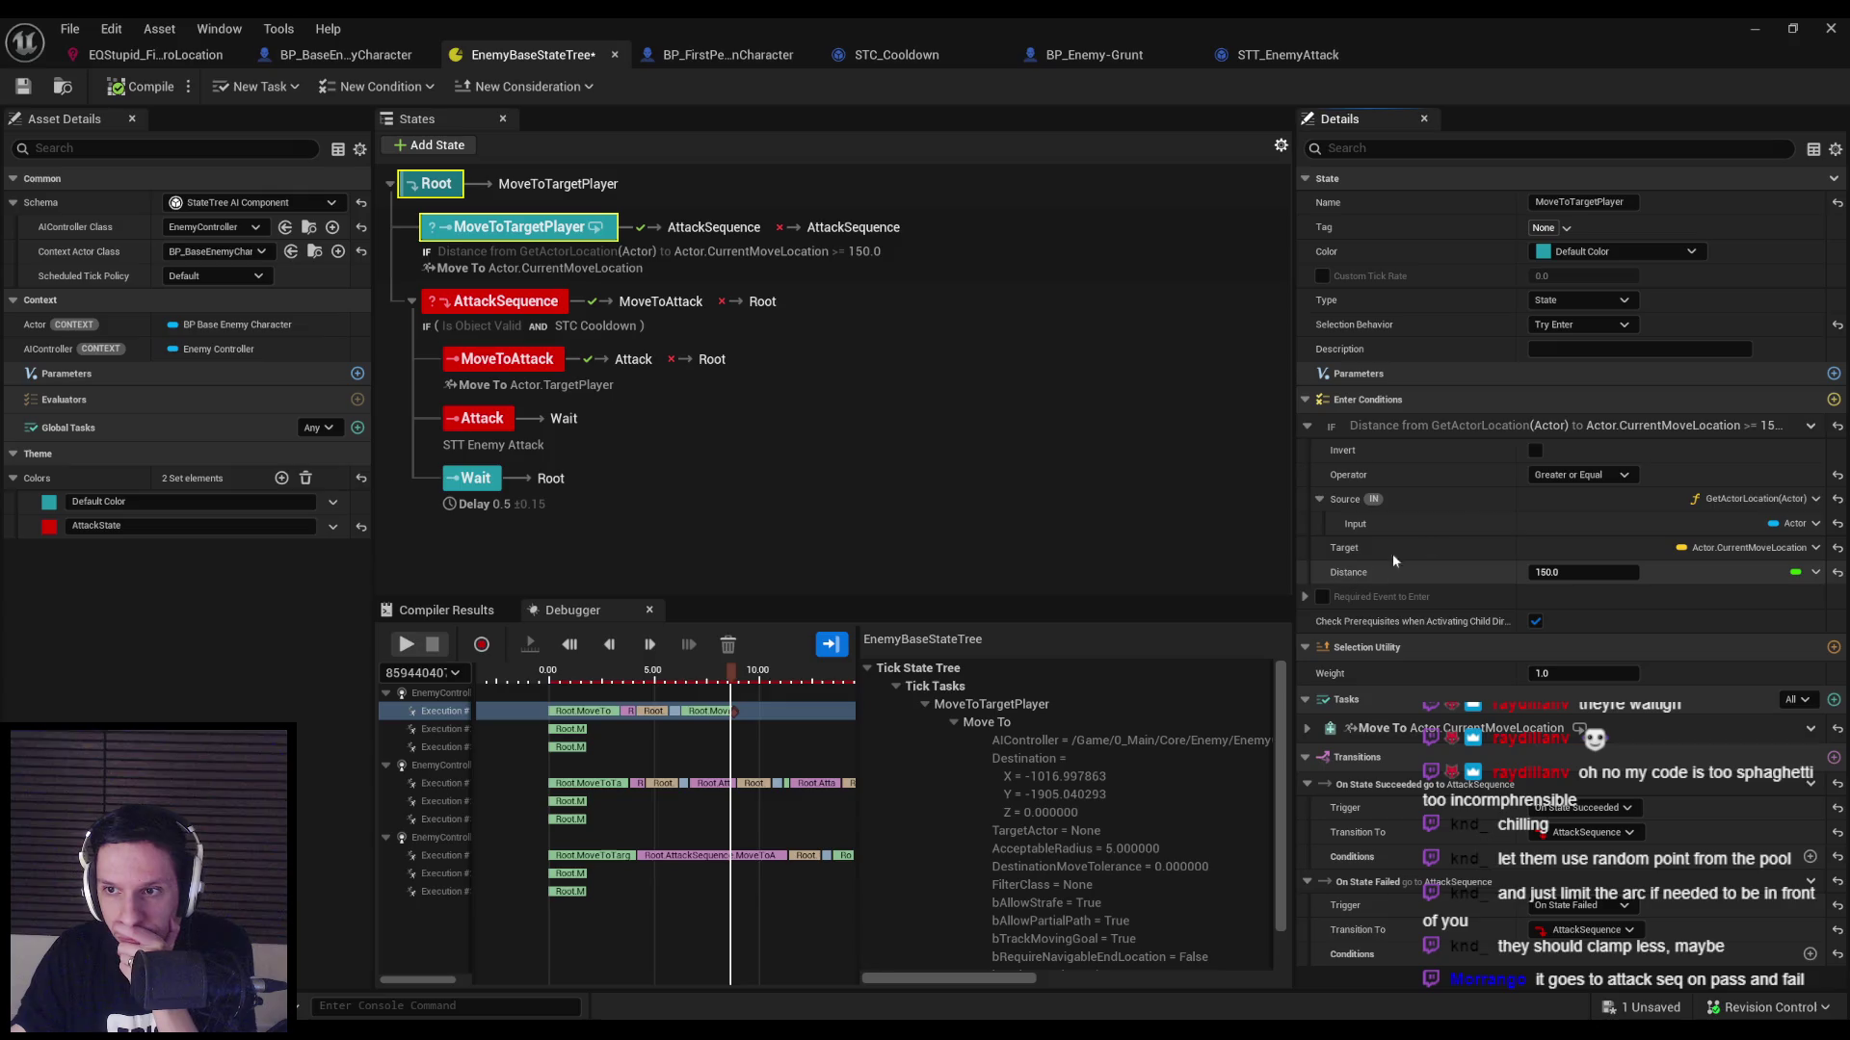
pyautogui.click(1616, 476)
pyautogui.click(1568, 558)
pyautogui.write('100')
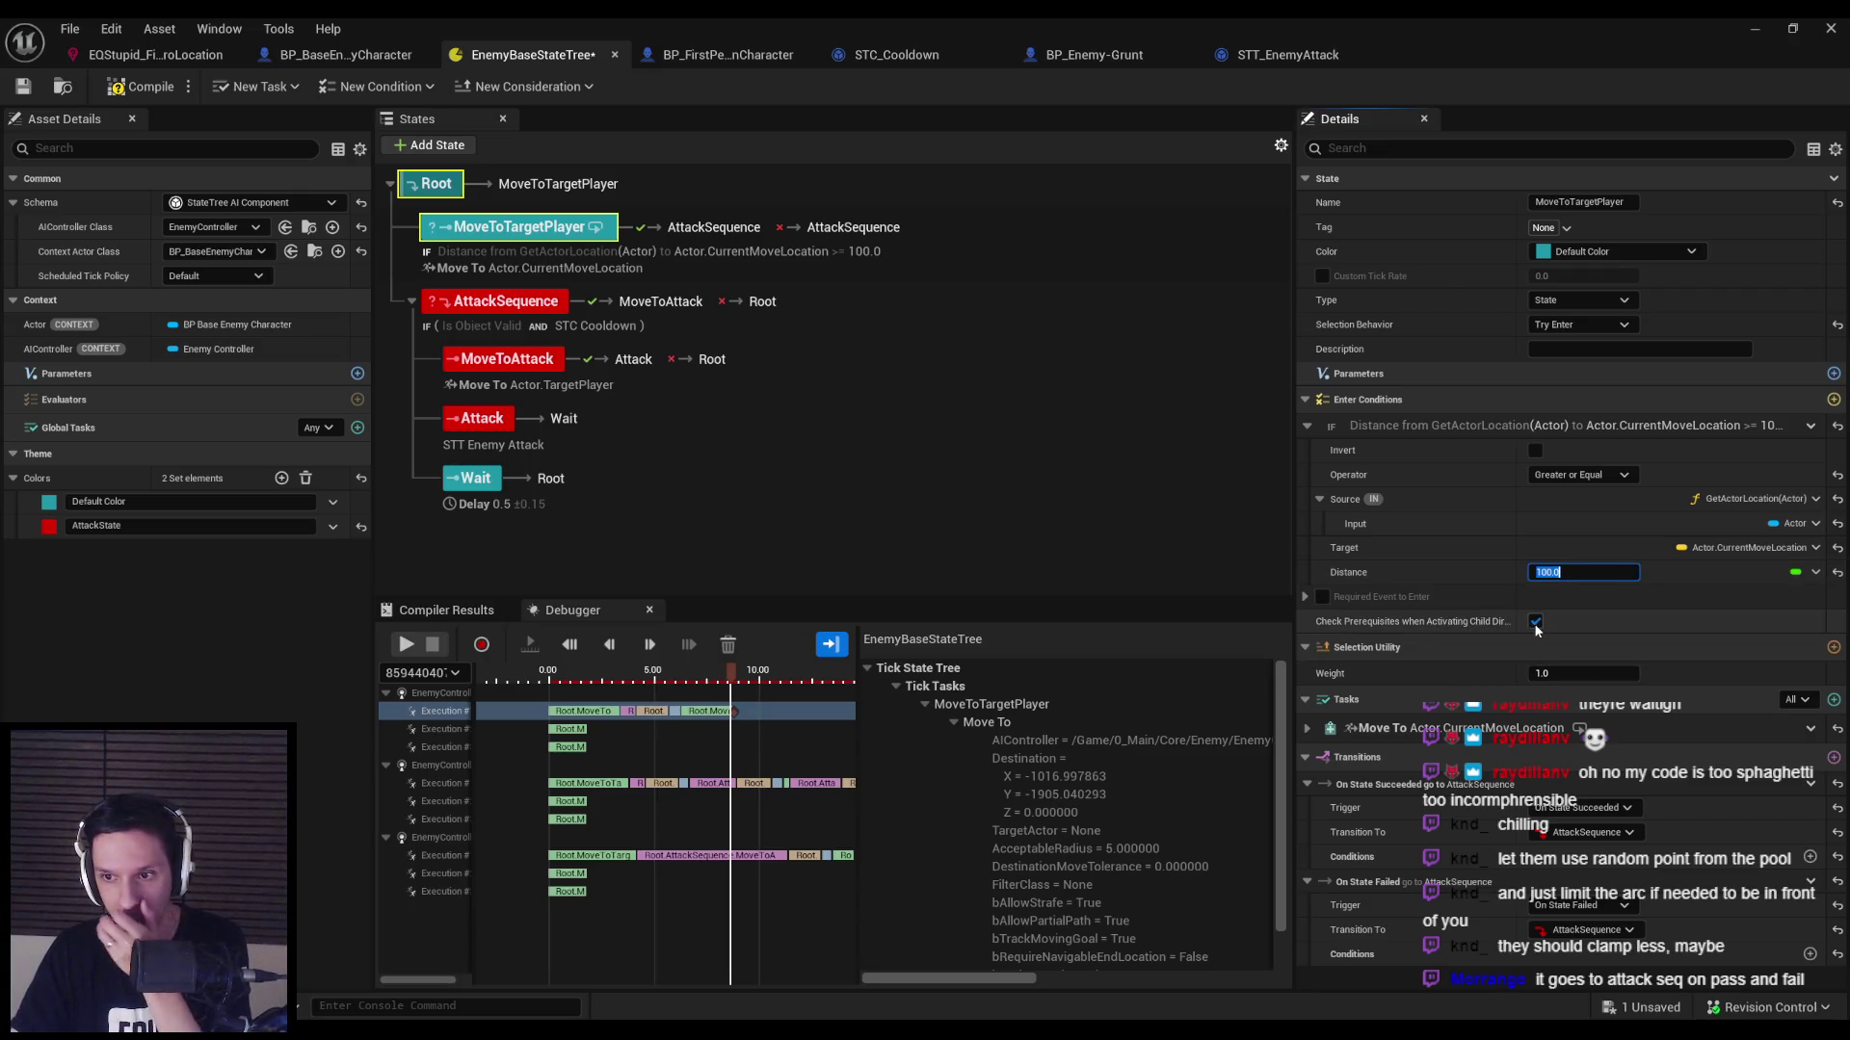
pyautogui.click(141, 86)
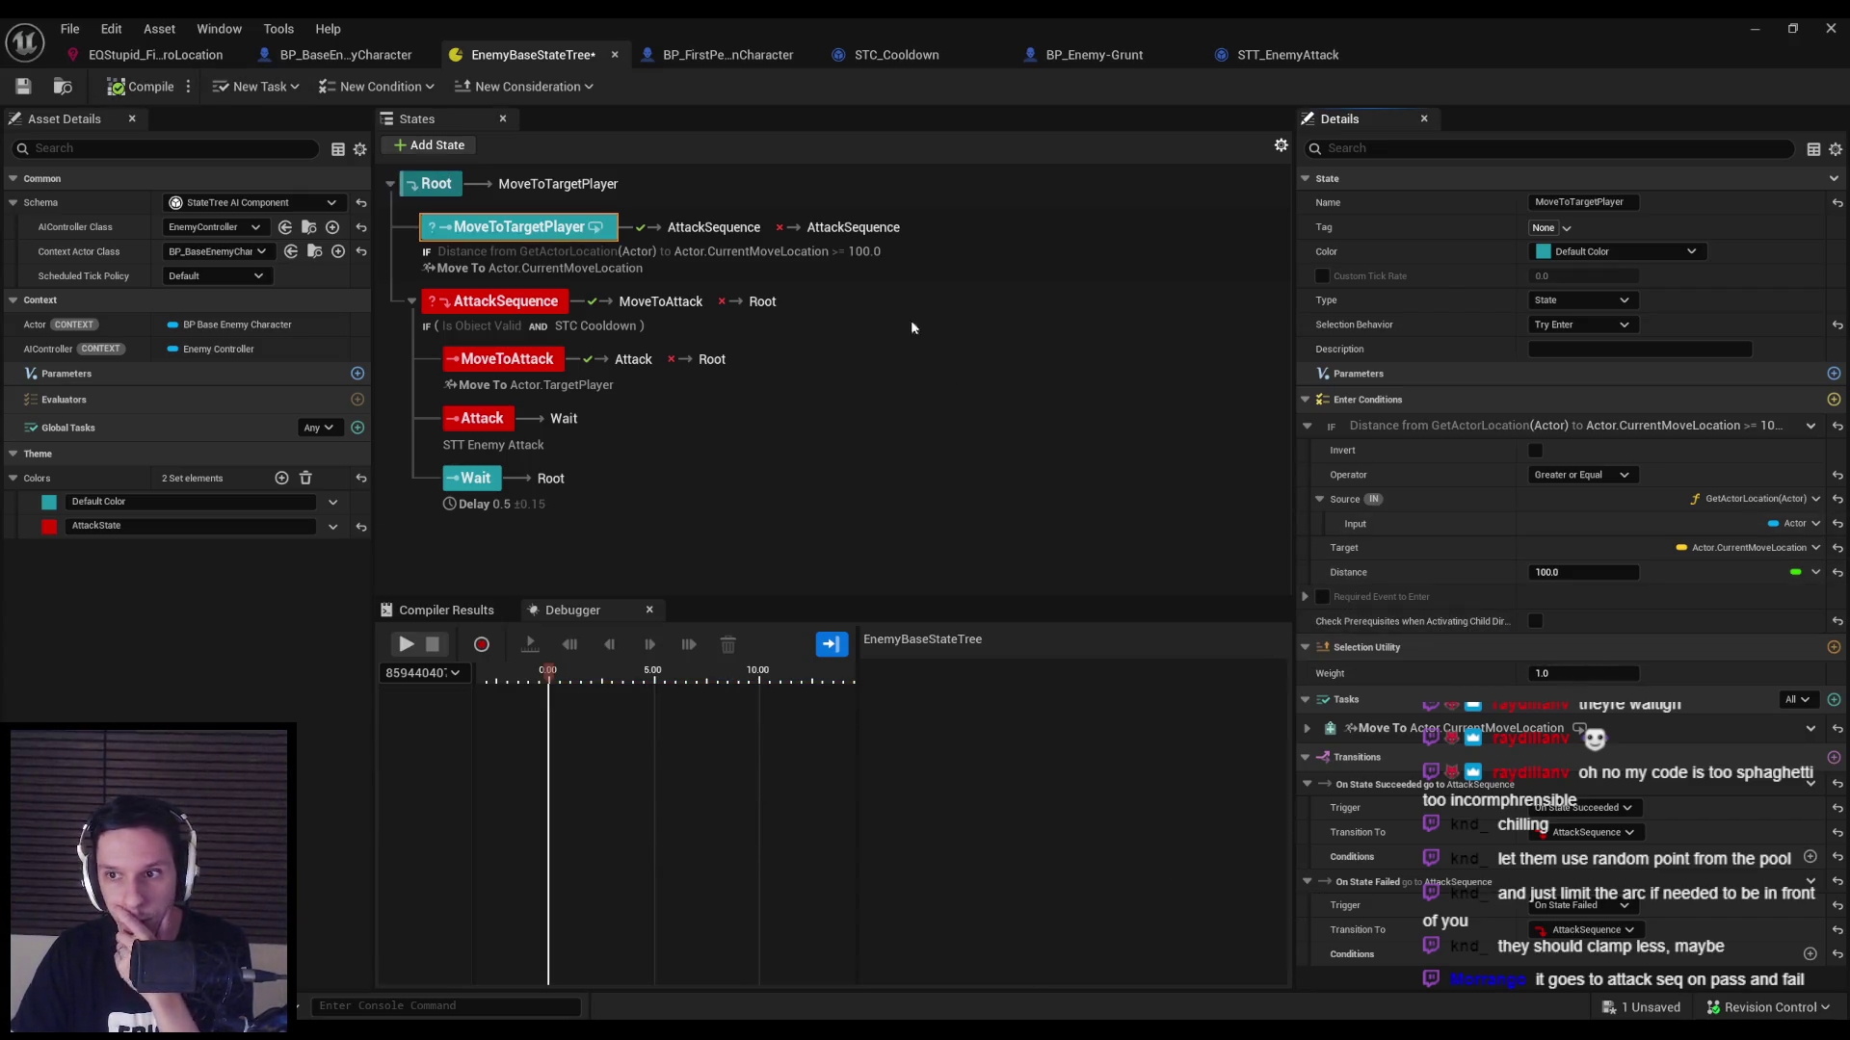
# Playtest while retreating from the grunts to watch them spread out and attack, then stop.
pyautogui.click(1755, 27)
pyautogui.hotkey('alt', 'p')
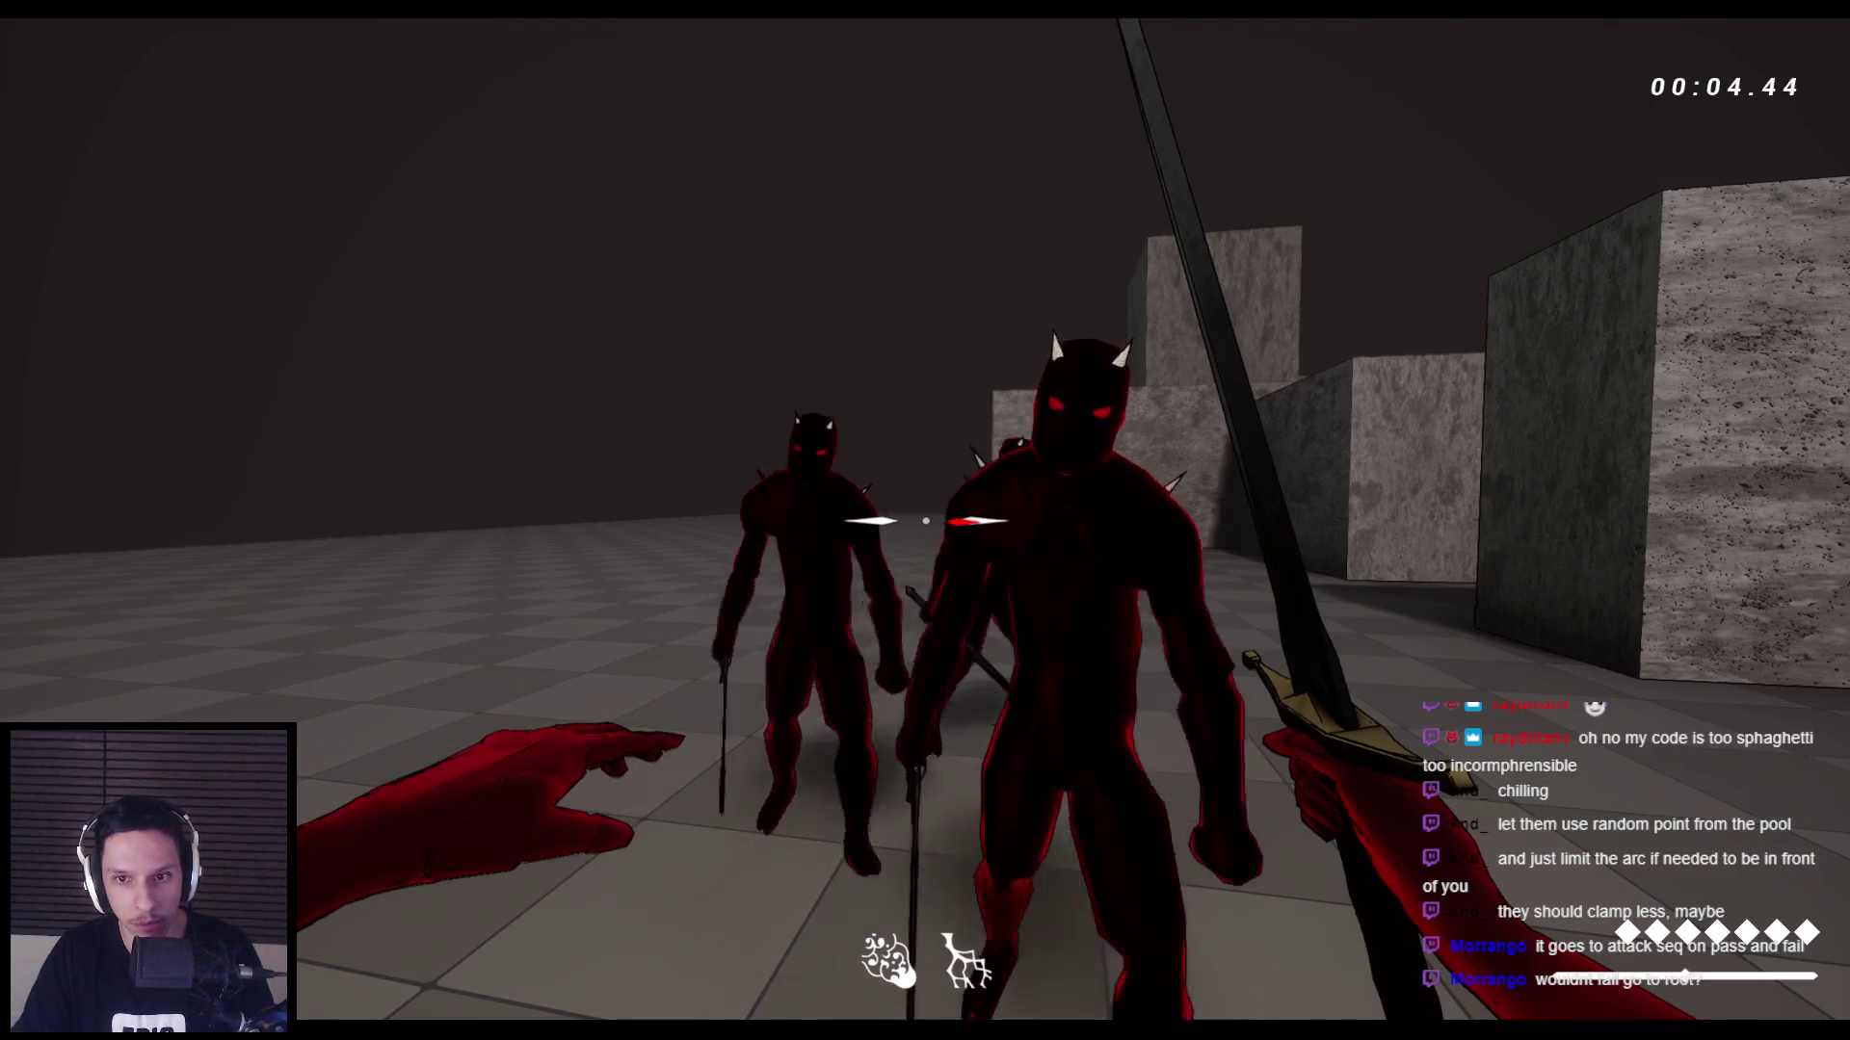
pyautogui.press('s')
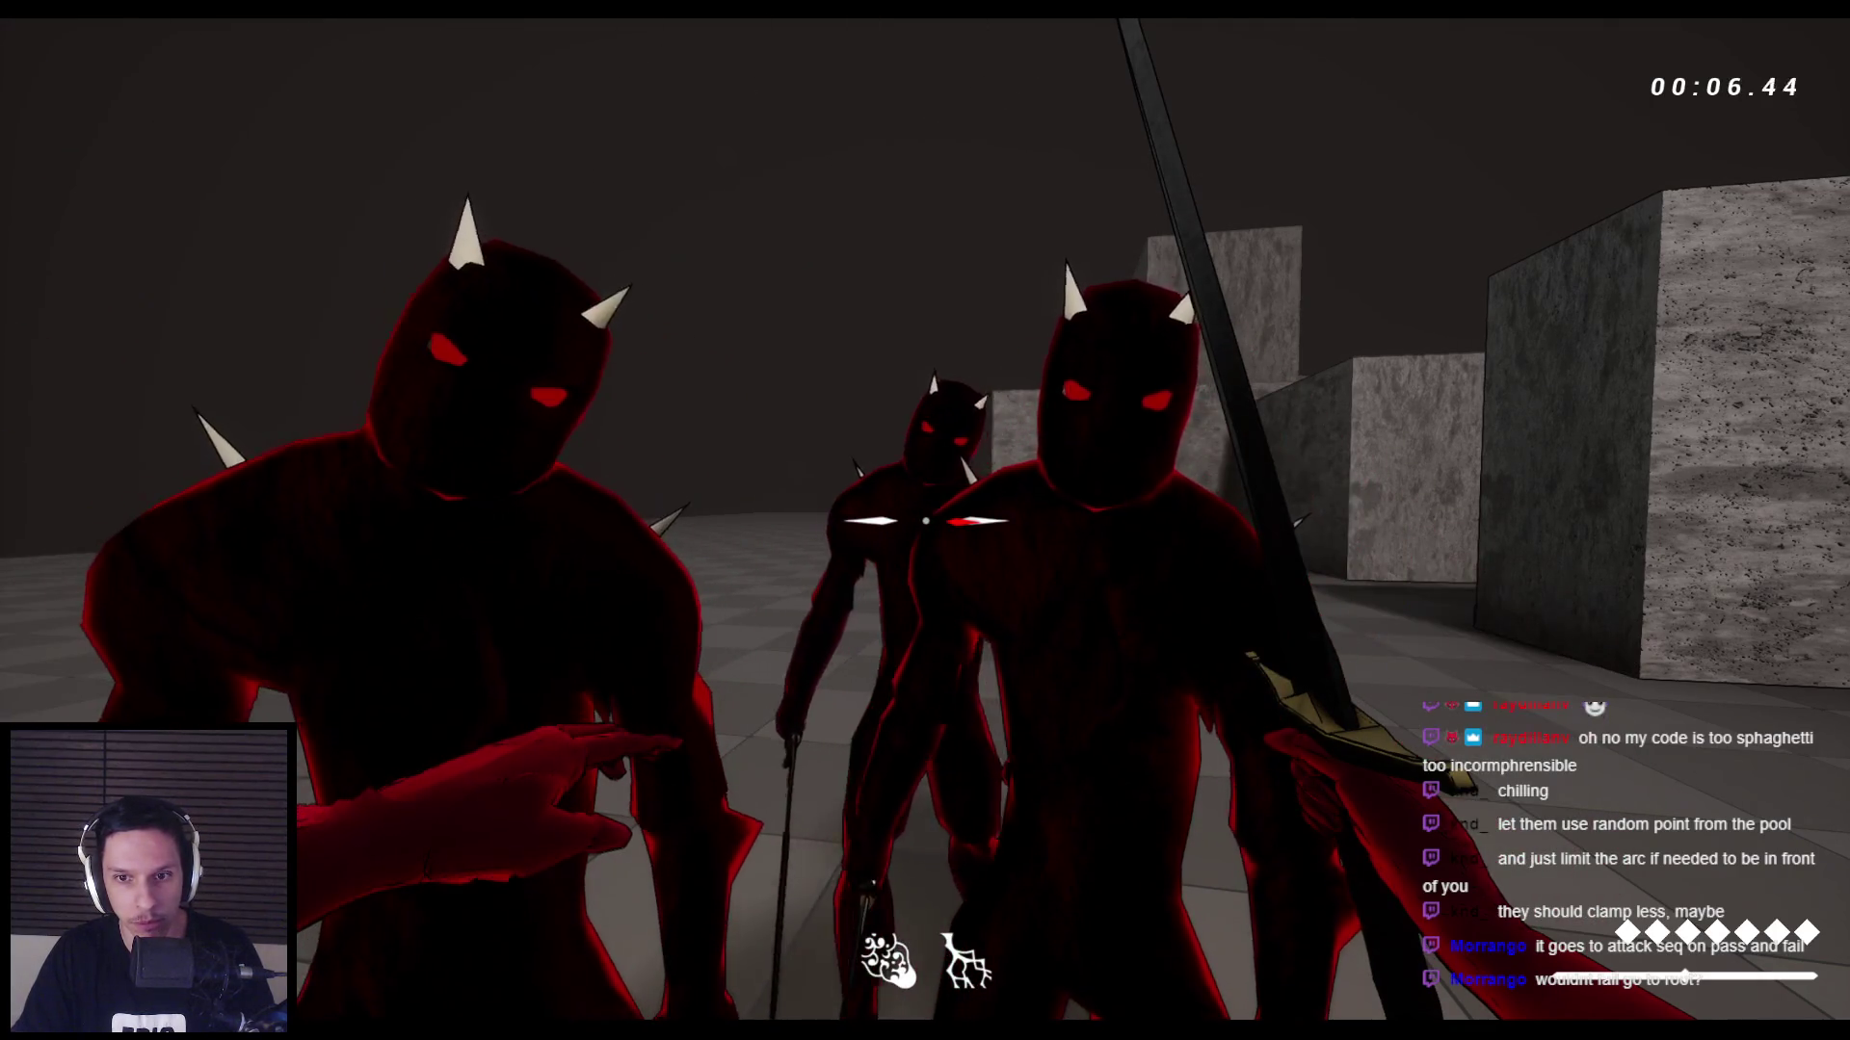
pyautogui.press('s')
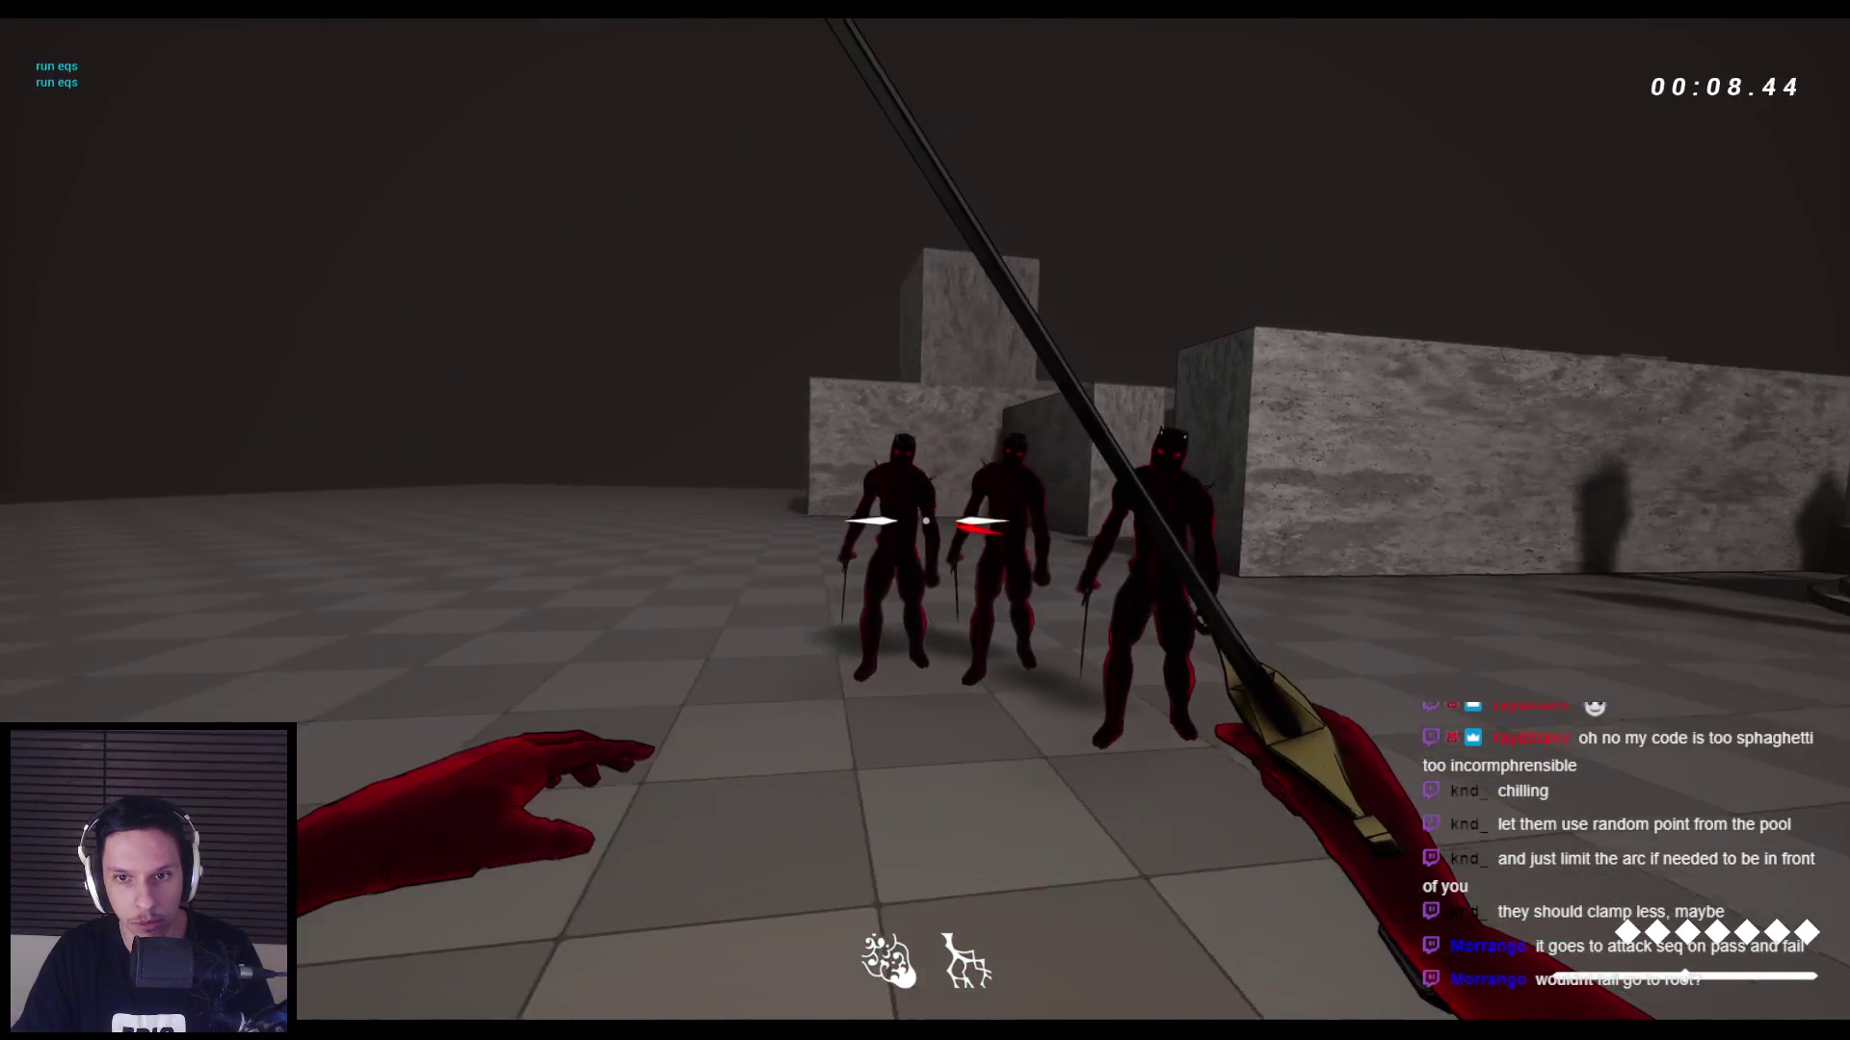
pyautogui.press('s')
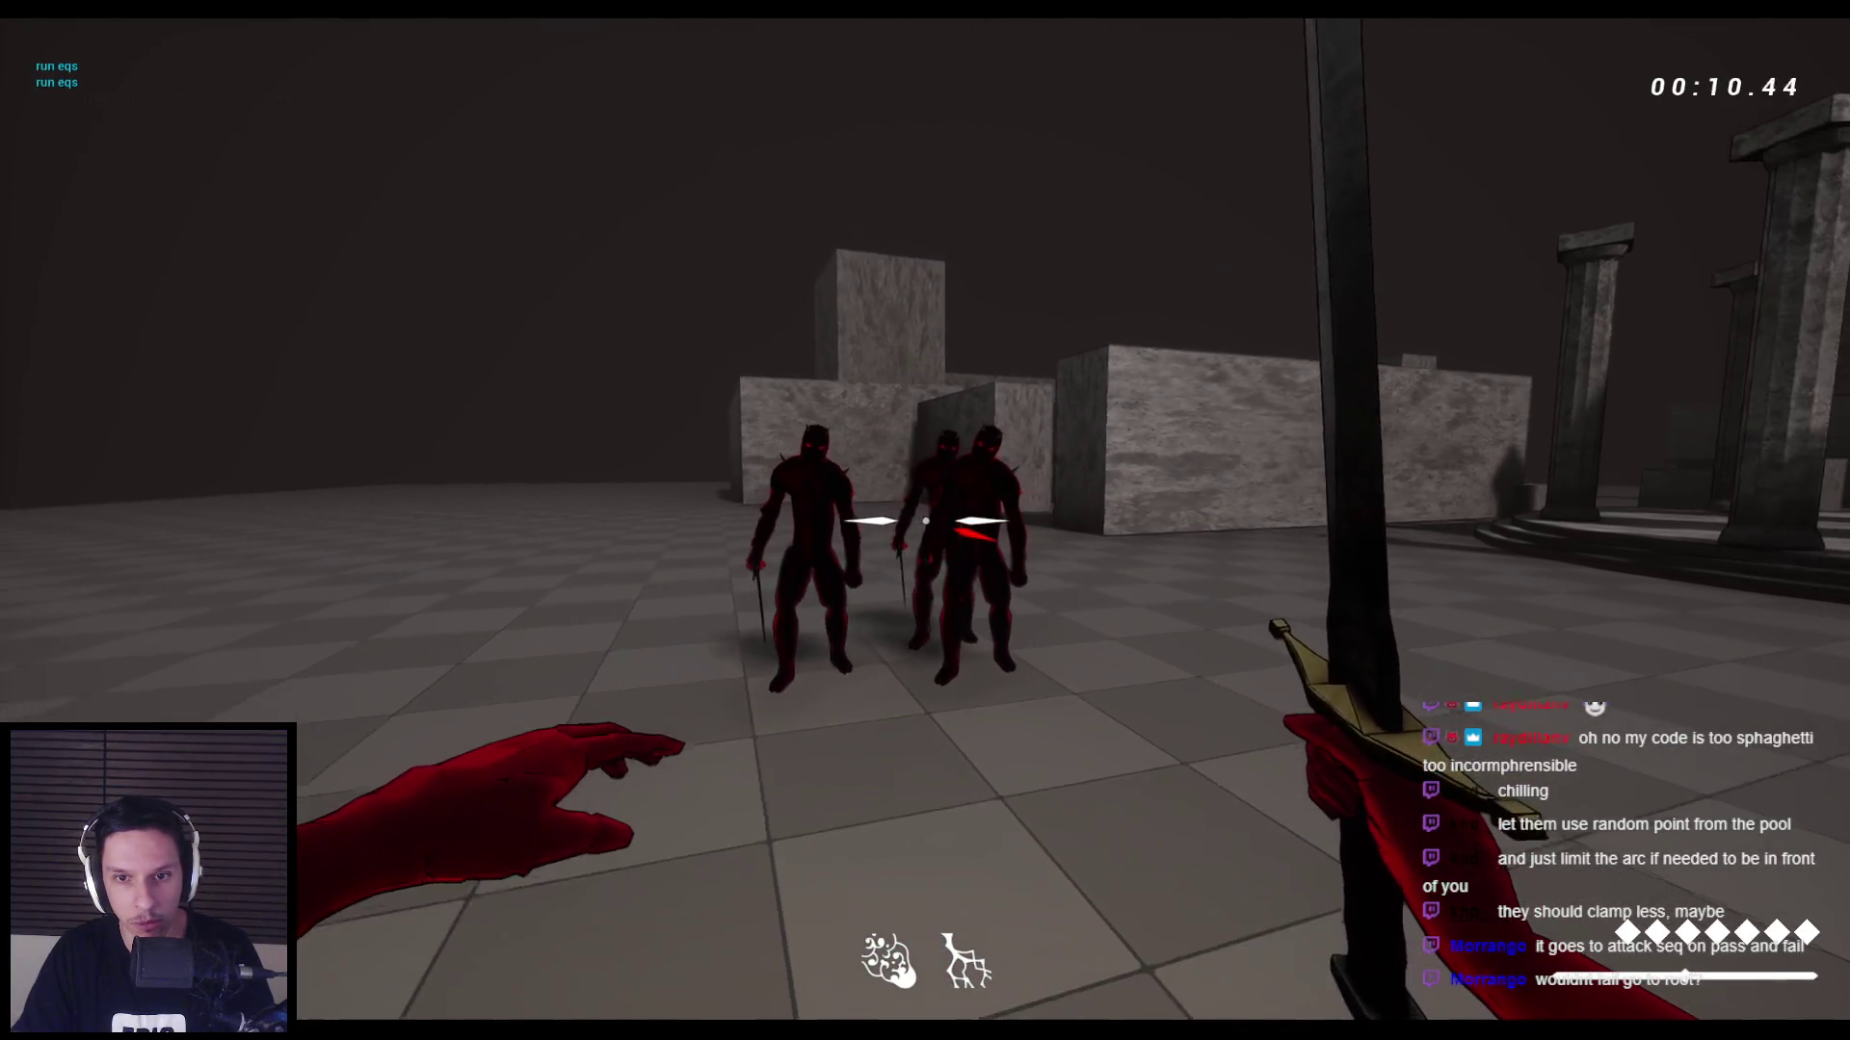
pyautogui.press('s')
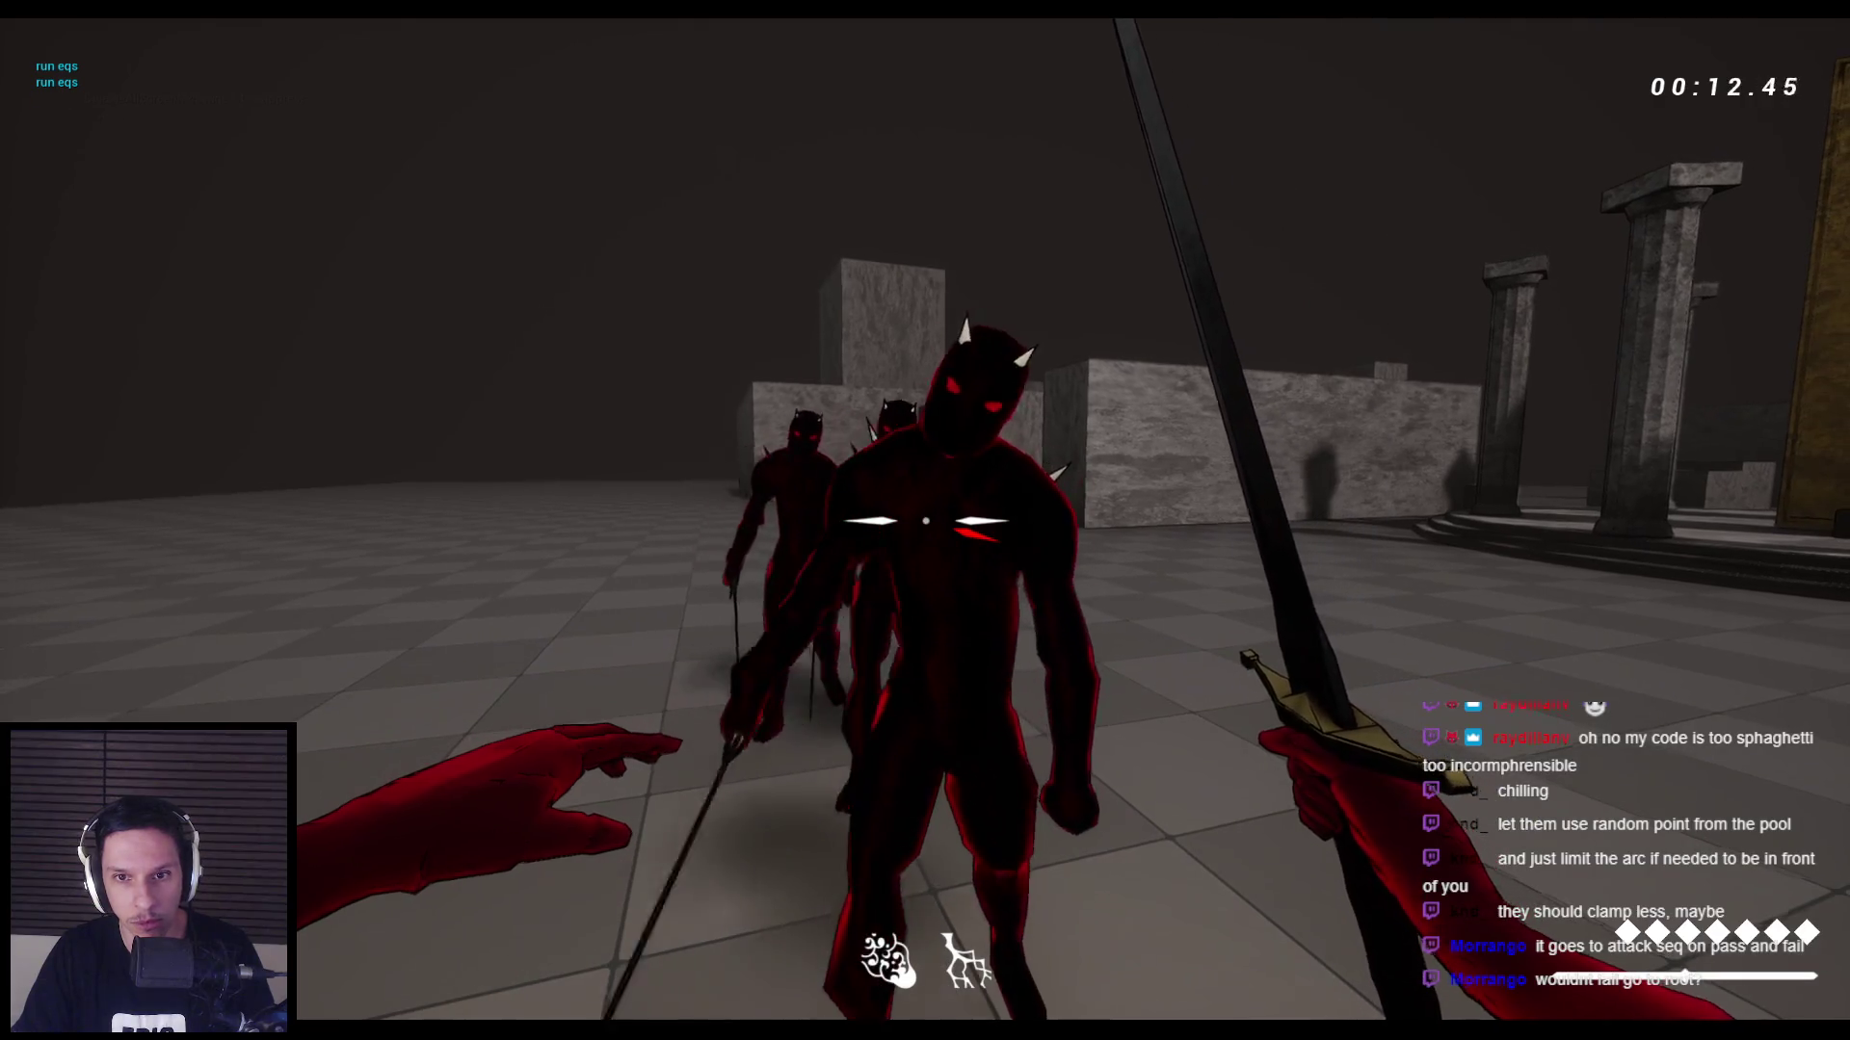
pyautogui.press('s')
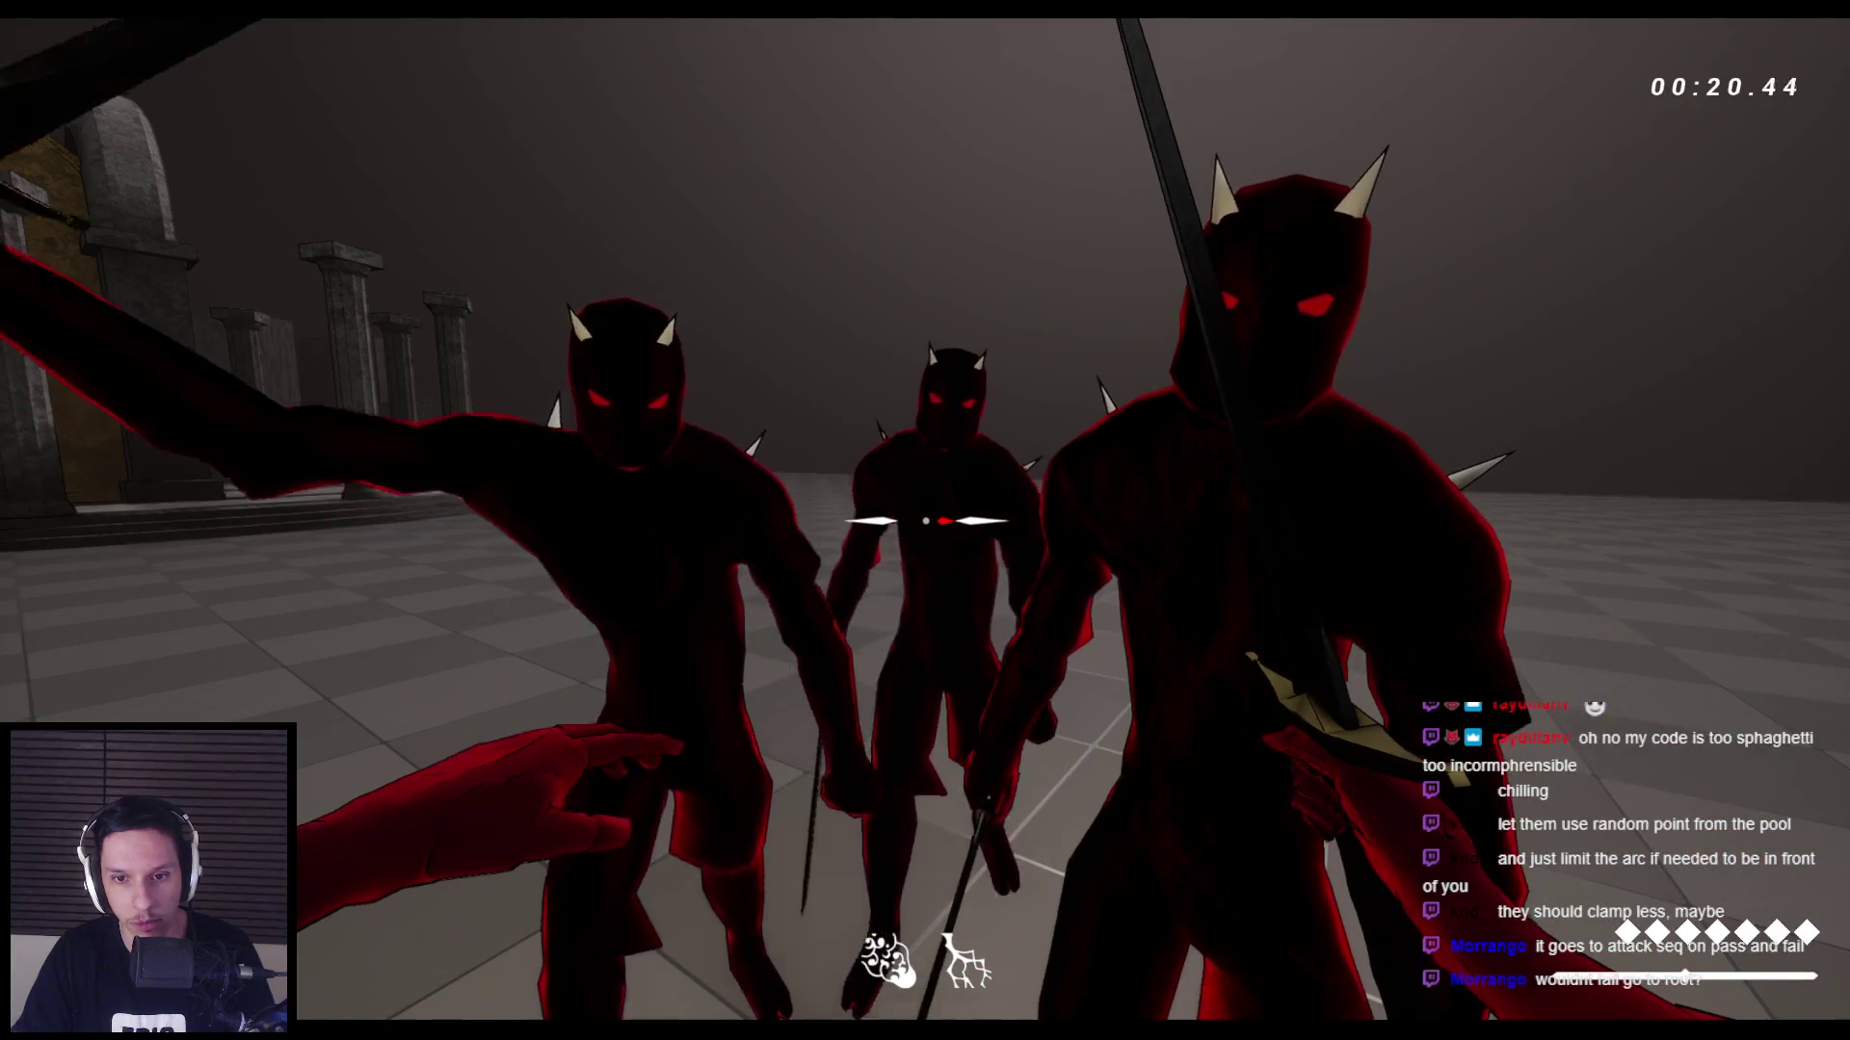
pyautogui.press('s')
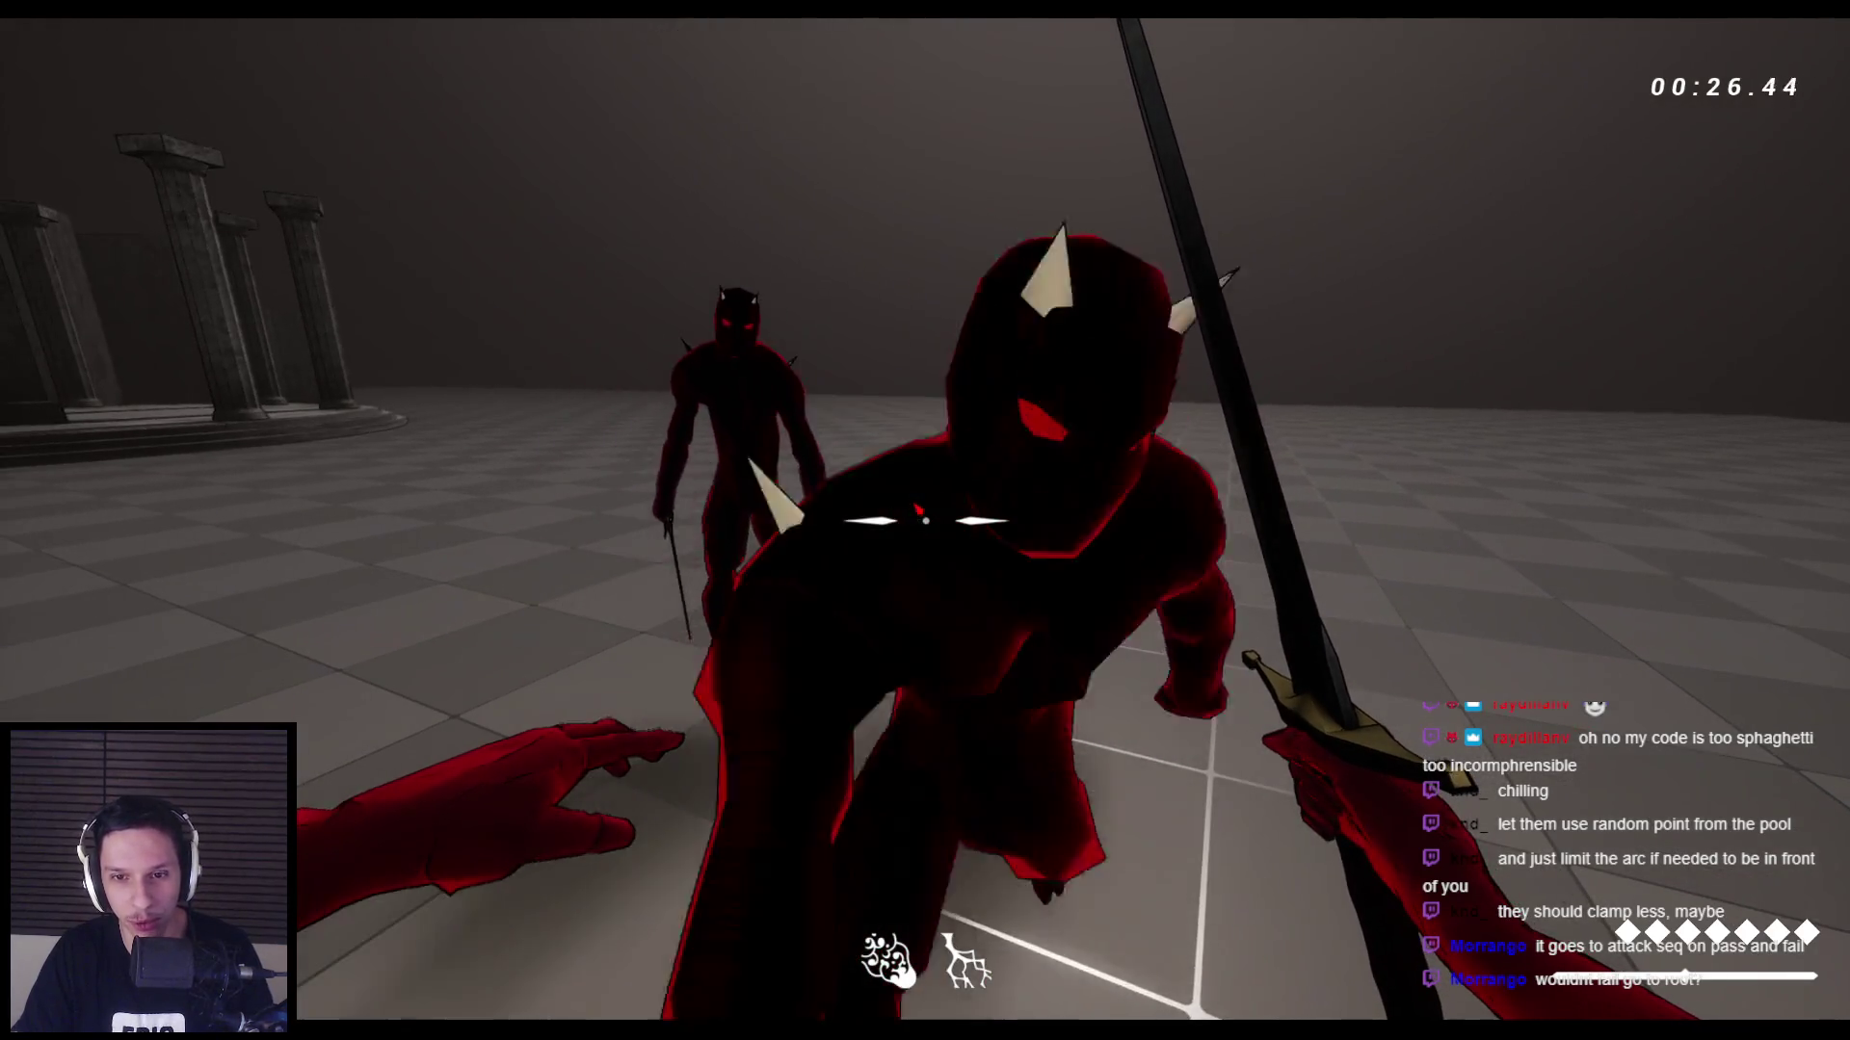
pyautogui.press('s')
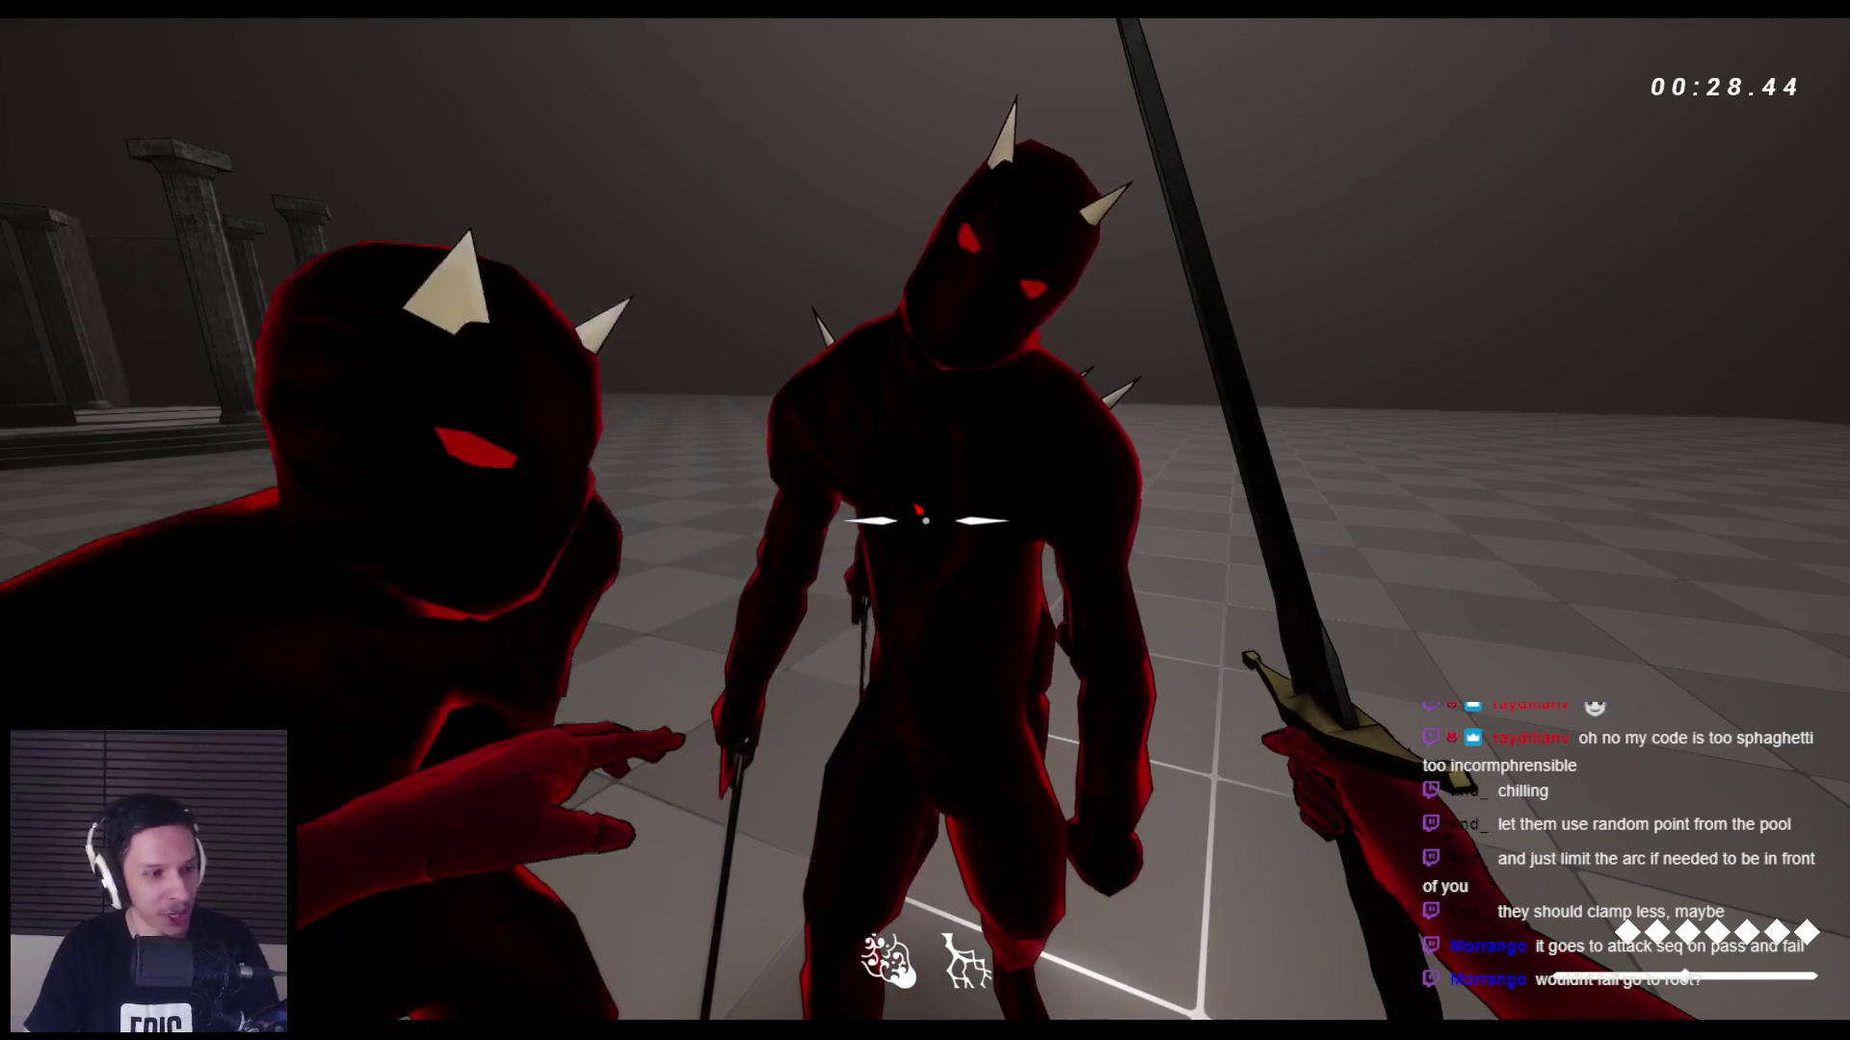
pyautogui.press('s')
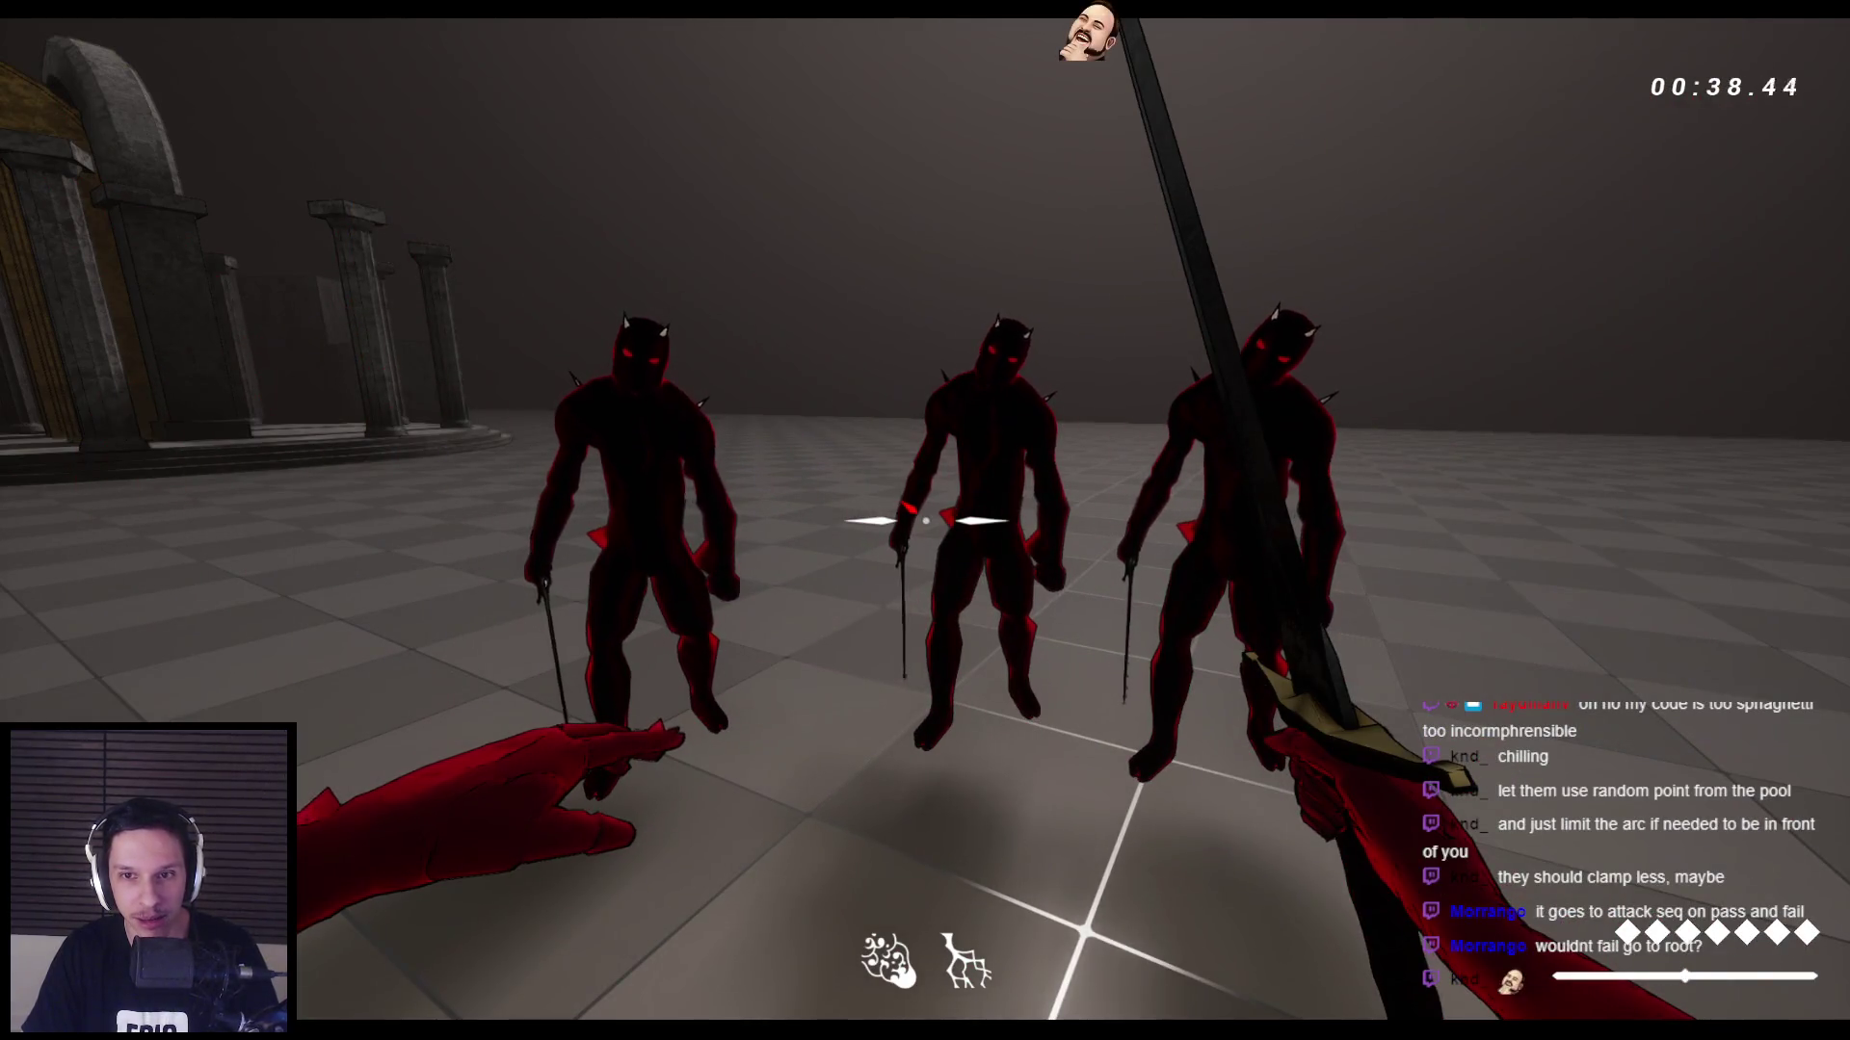
pyautogui.press('Escape')
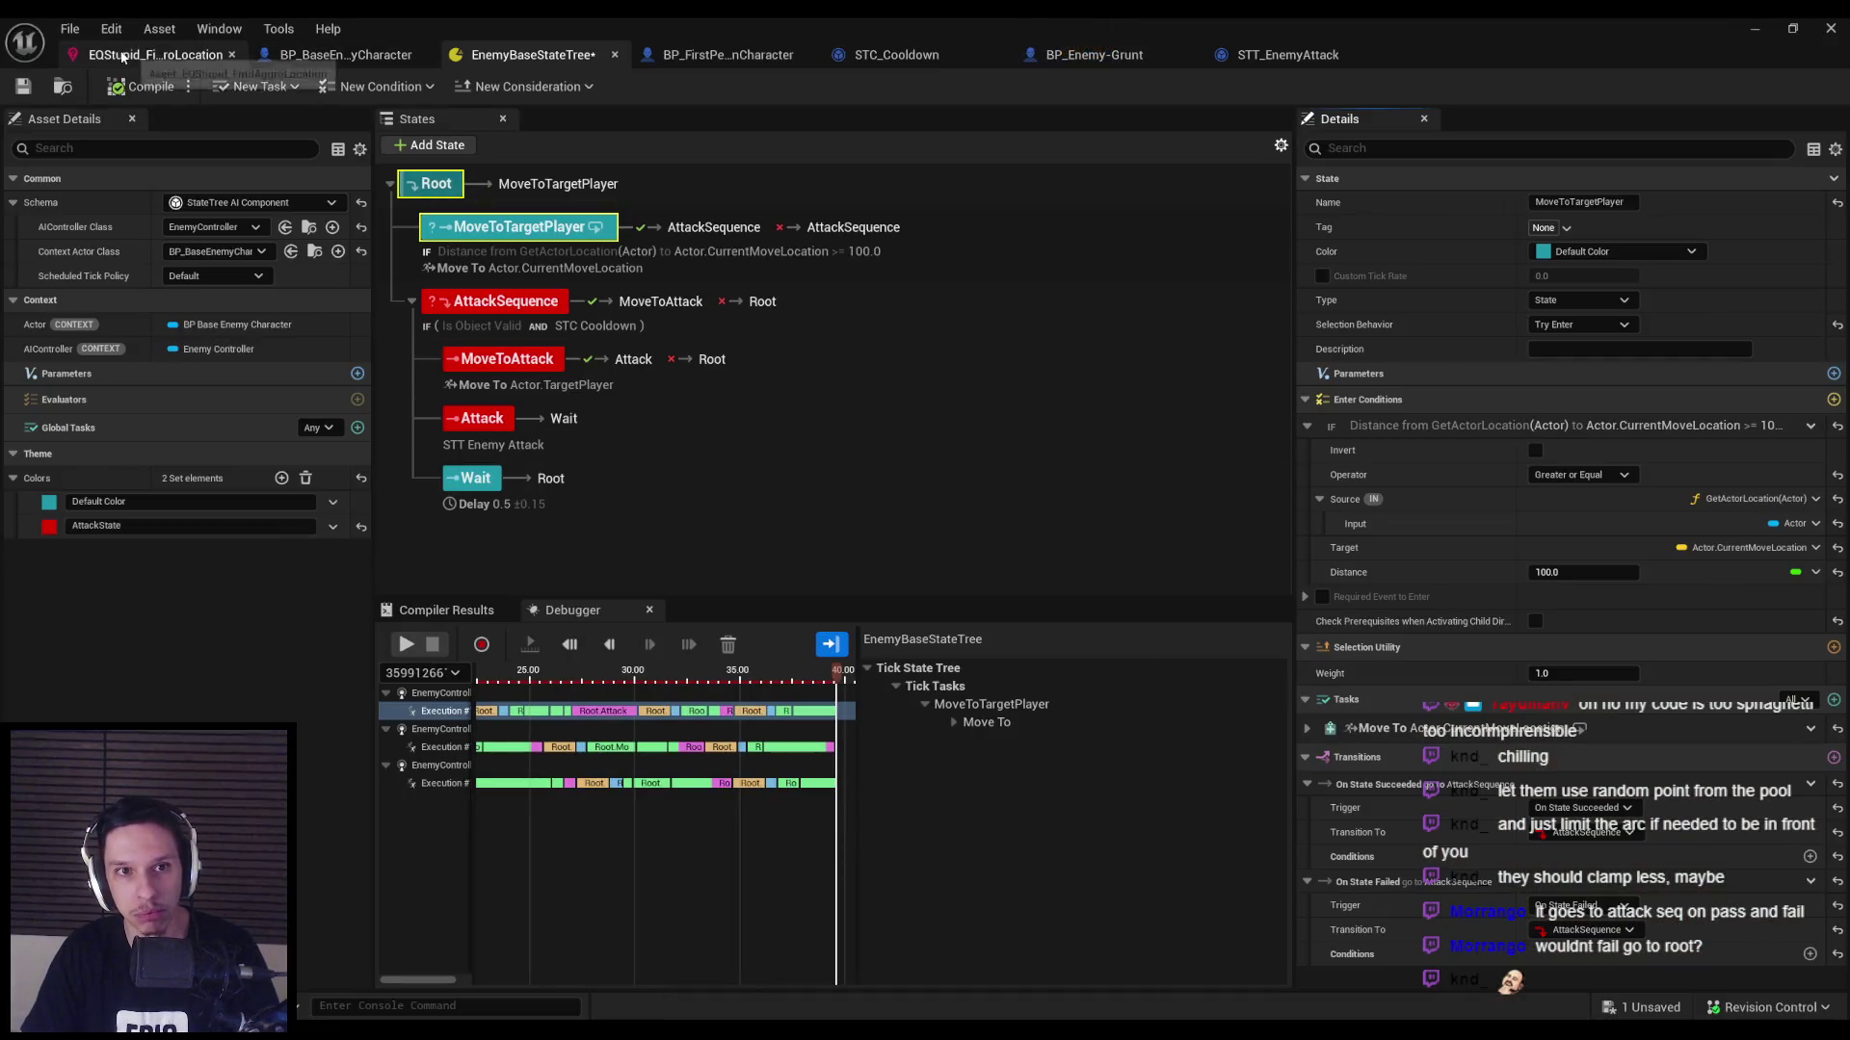
# Set the EQStupid_FindAggroLocation donut's Inner Radius to 400 and save the query.
pyautogui.click(154, 55)
pyautogui.click(567, 491)
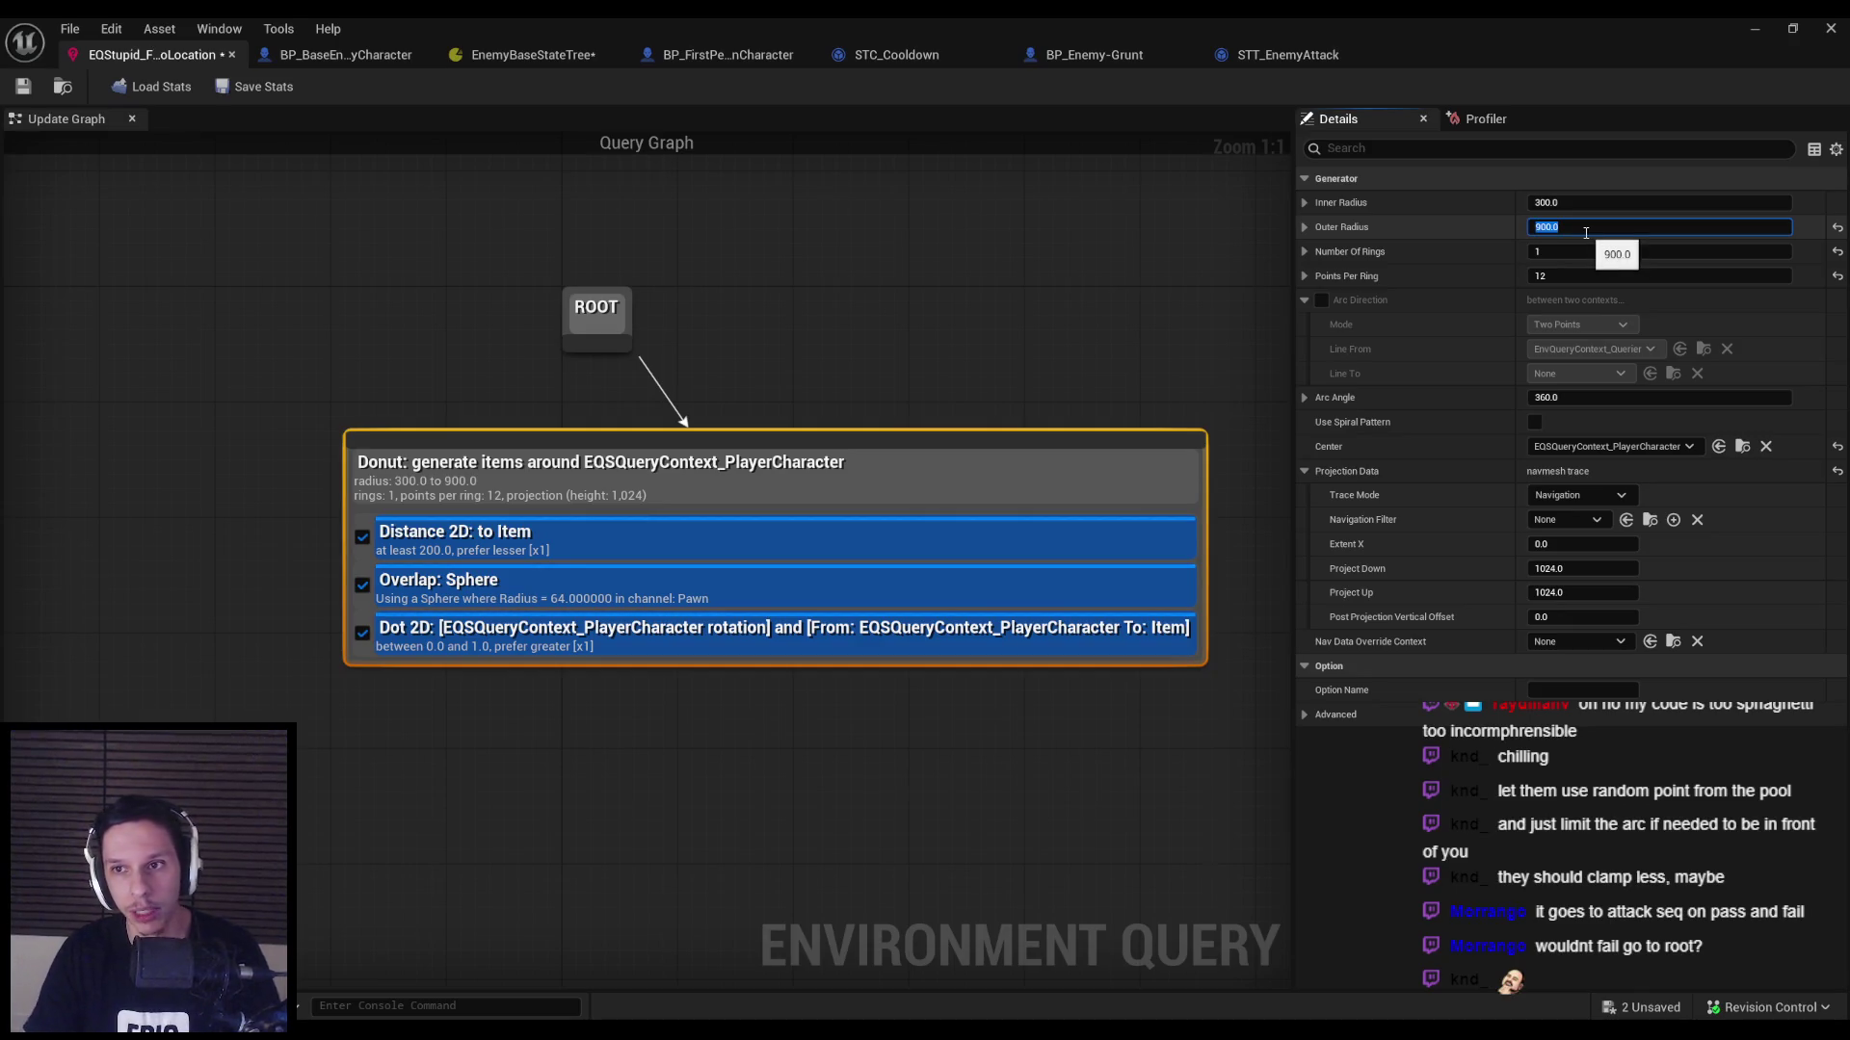
pyautogui.click(1577, 204)
pyautogui.write('400')
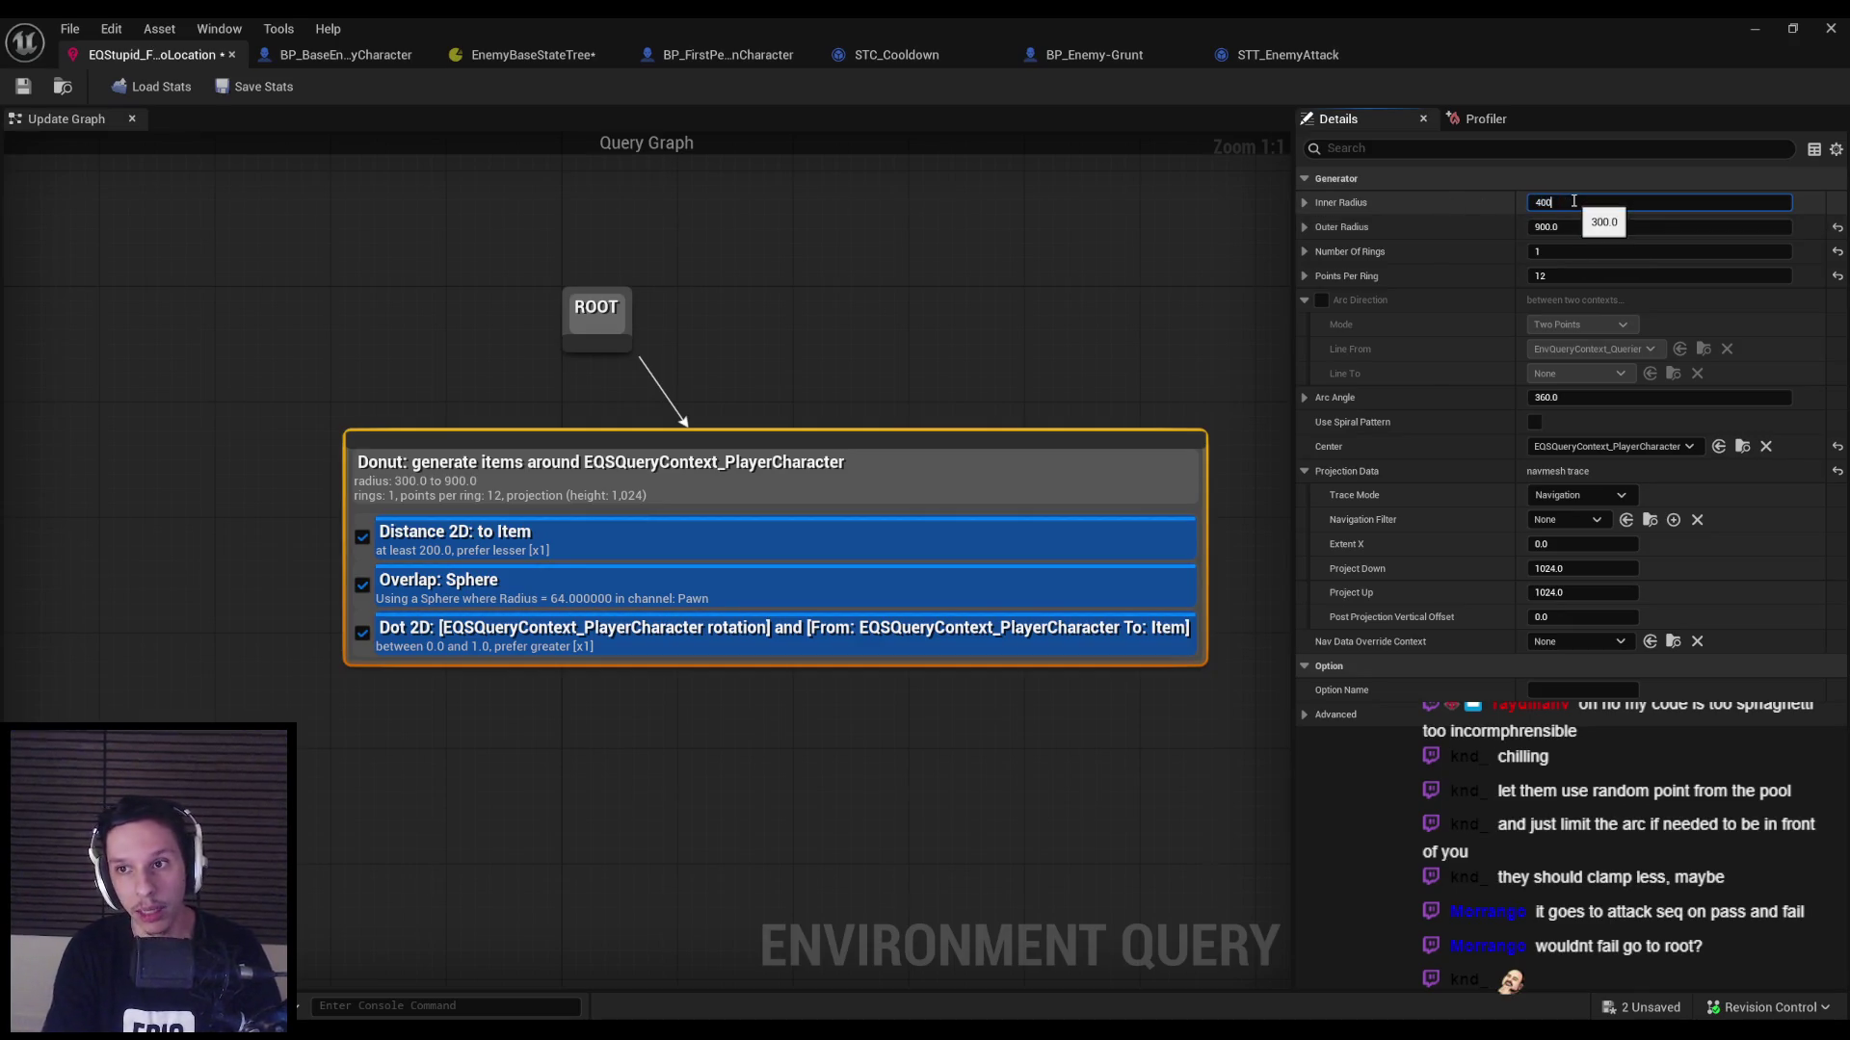
pyautogui.click(1118, 291)
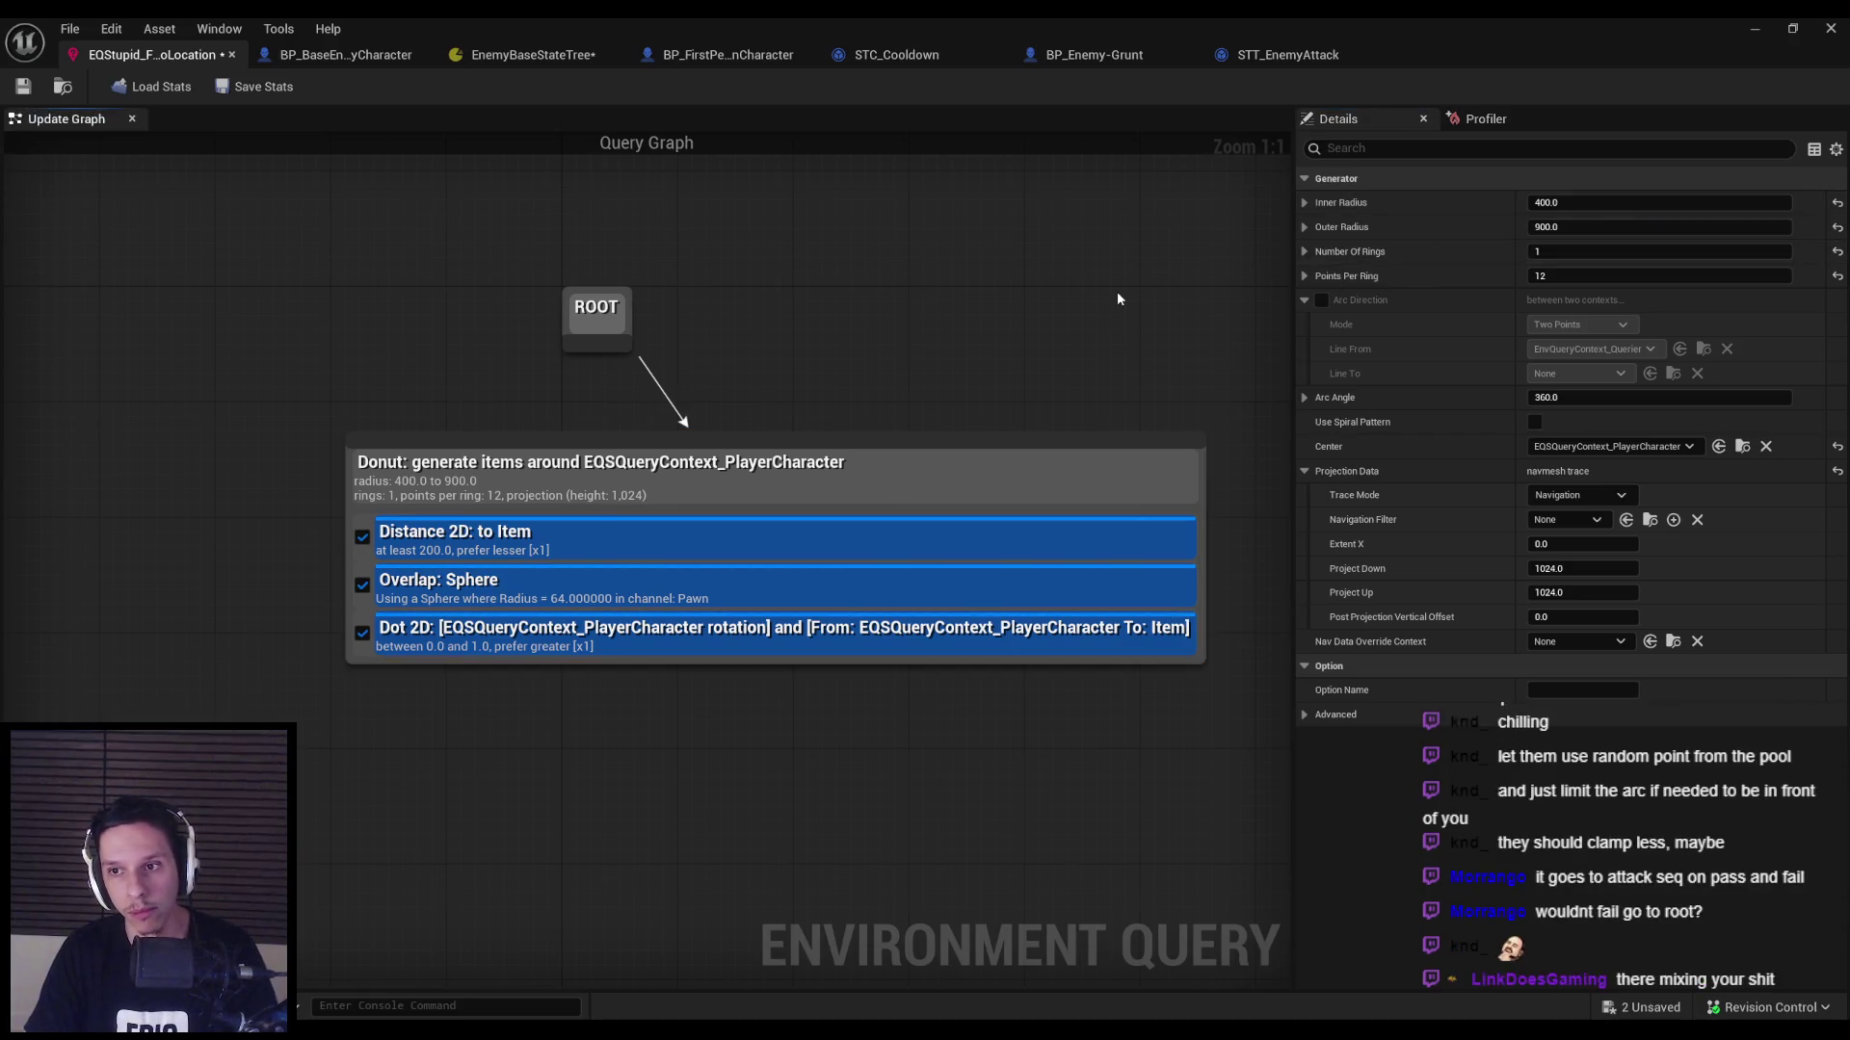
pyautogui.hotkey('ctrl', 's')
pyautogui.click(594, 495)
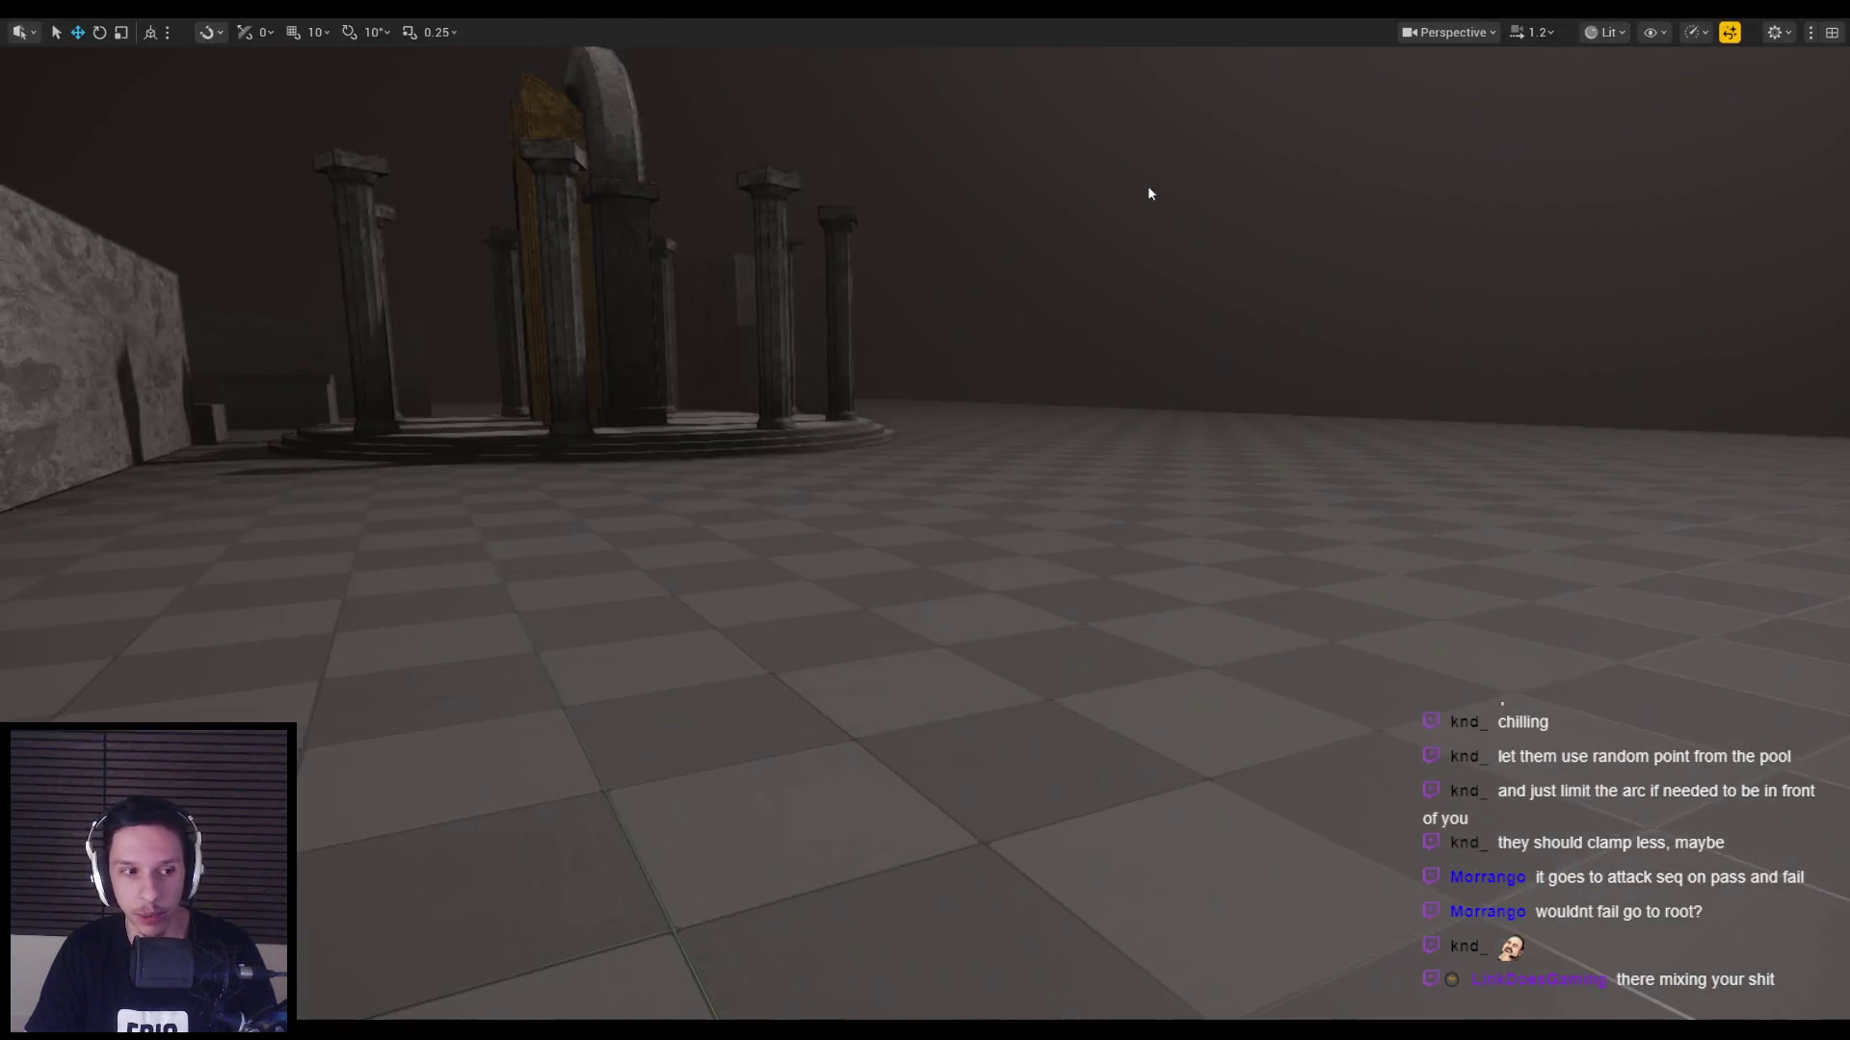
# Run a quick playtest, then return to the query editor and select the Dot 2D test.
pyautogui.hotkey('alt', 'p')
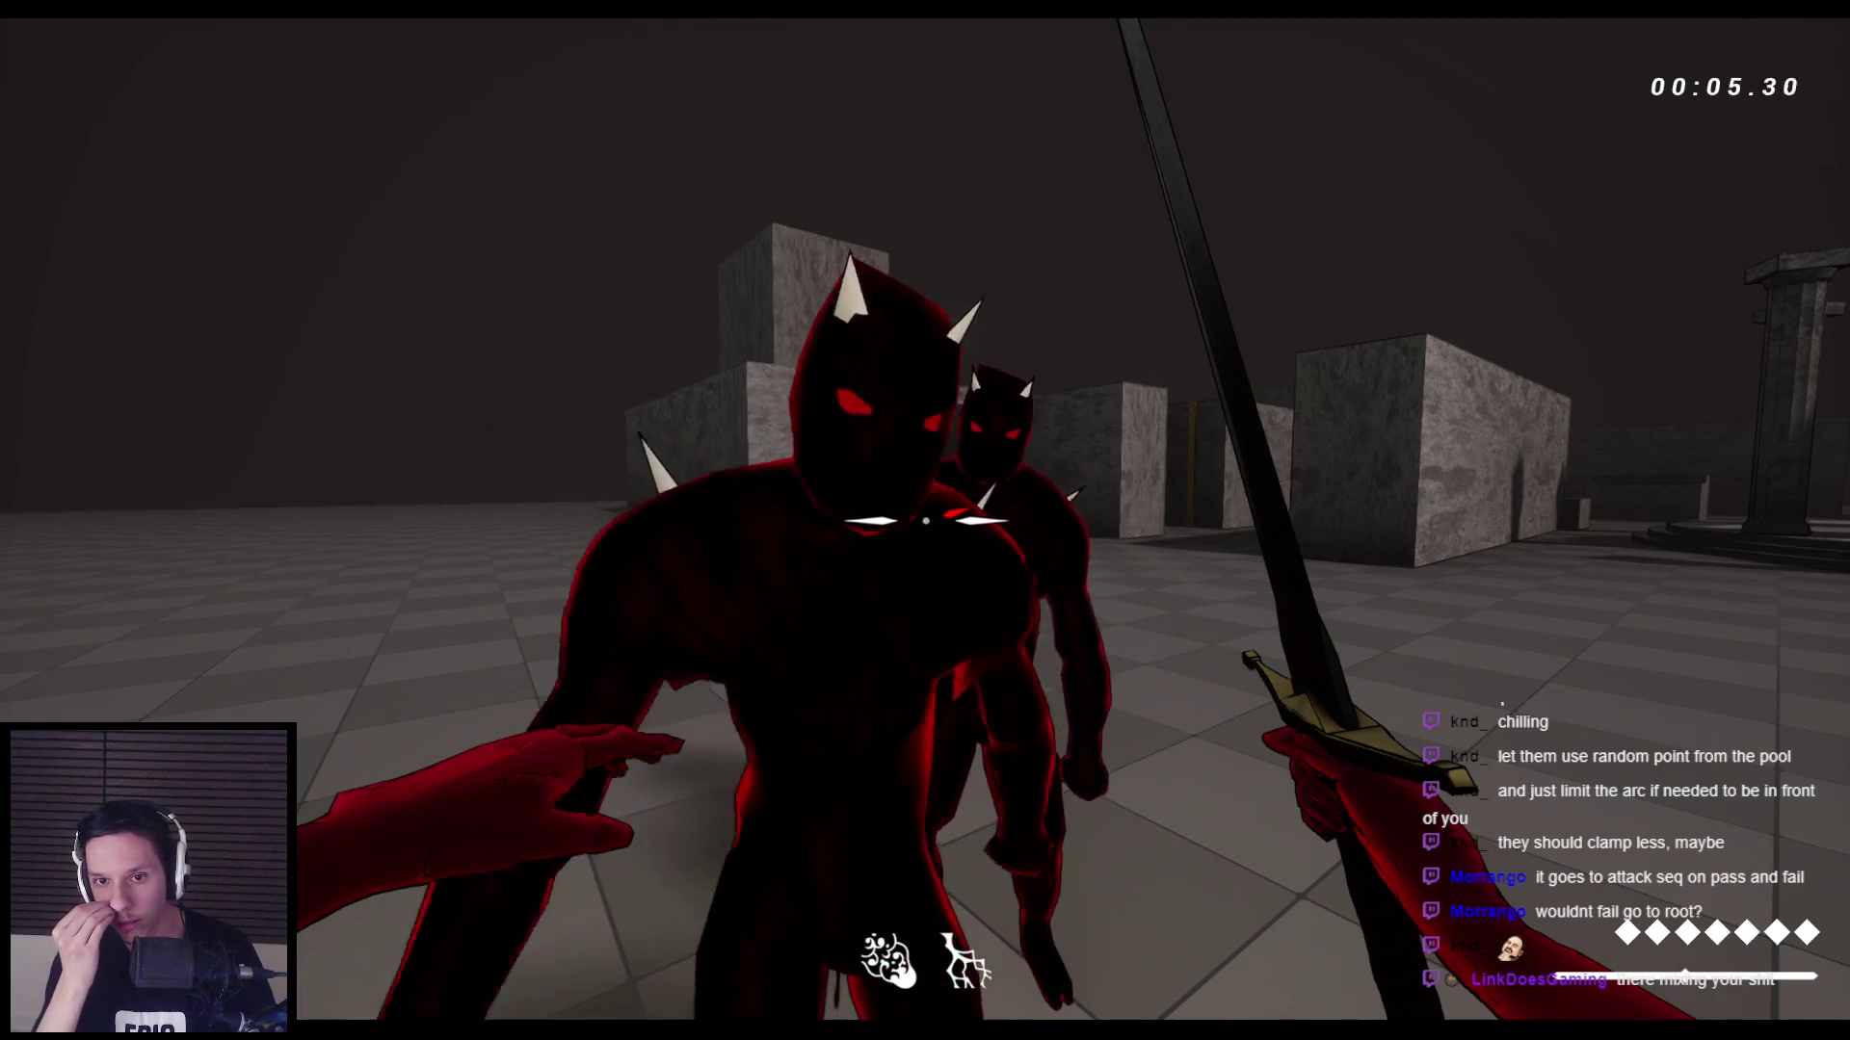
pyautogui.press('Escape')
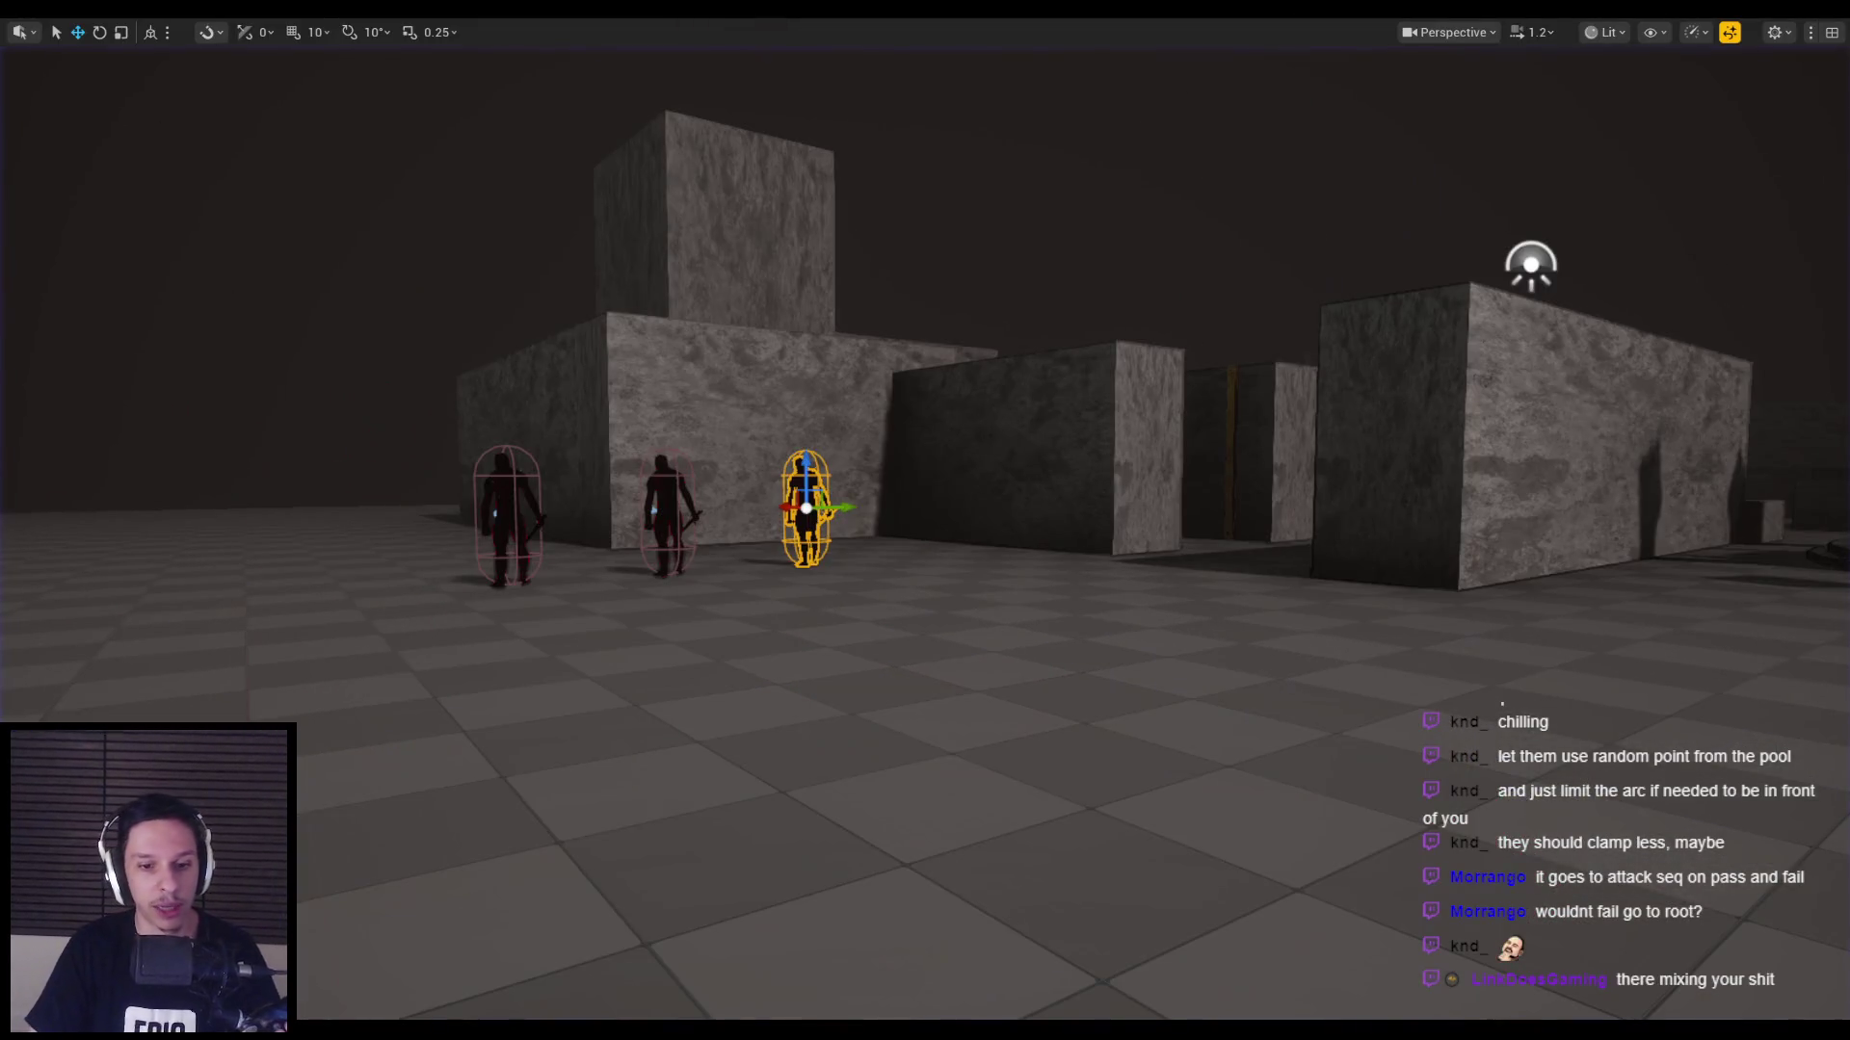
pyautogui.click(679, 958)
pyautogui.click(566, 632)
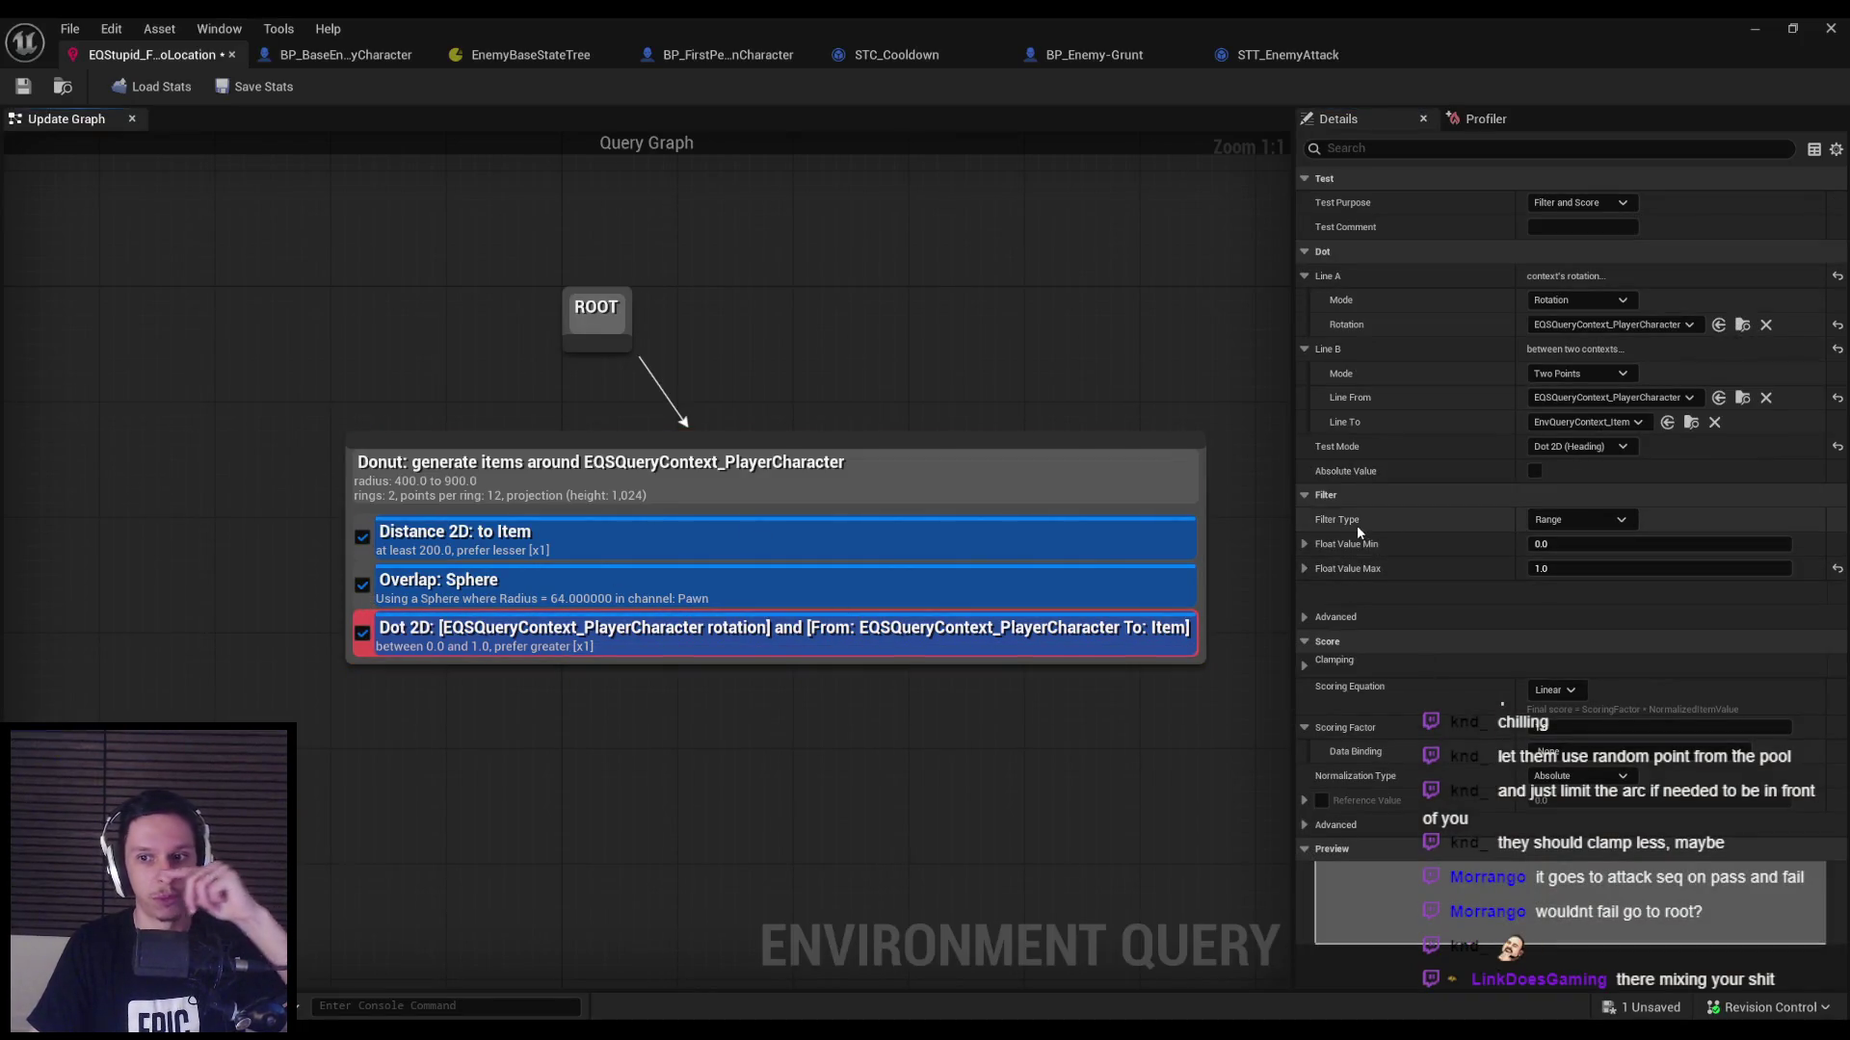
# Uncheck the Dot 2D test and start a new play session from the level viewport.
pyautogui.moveTo(1359, 546)
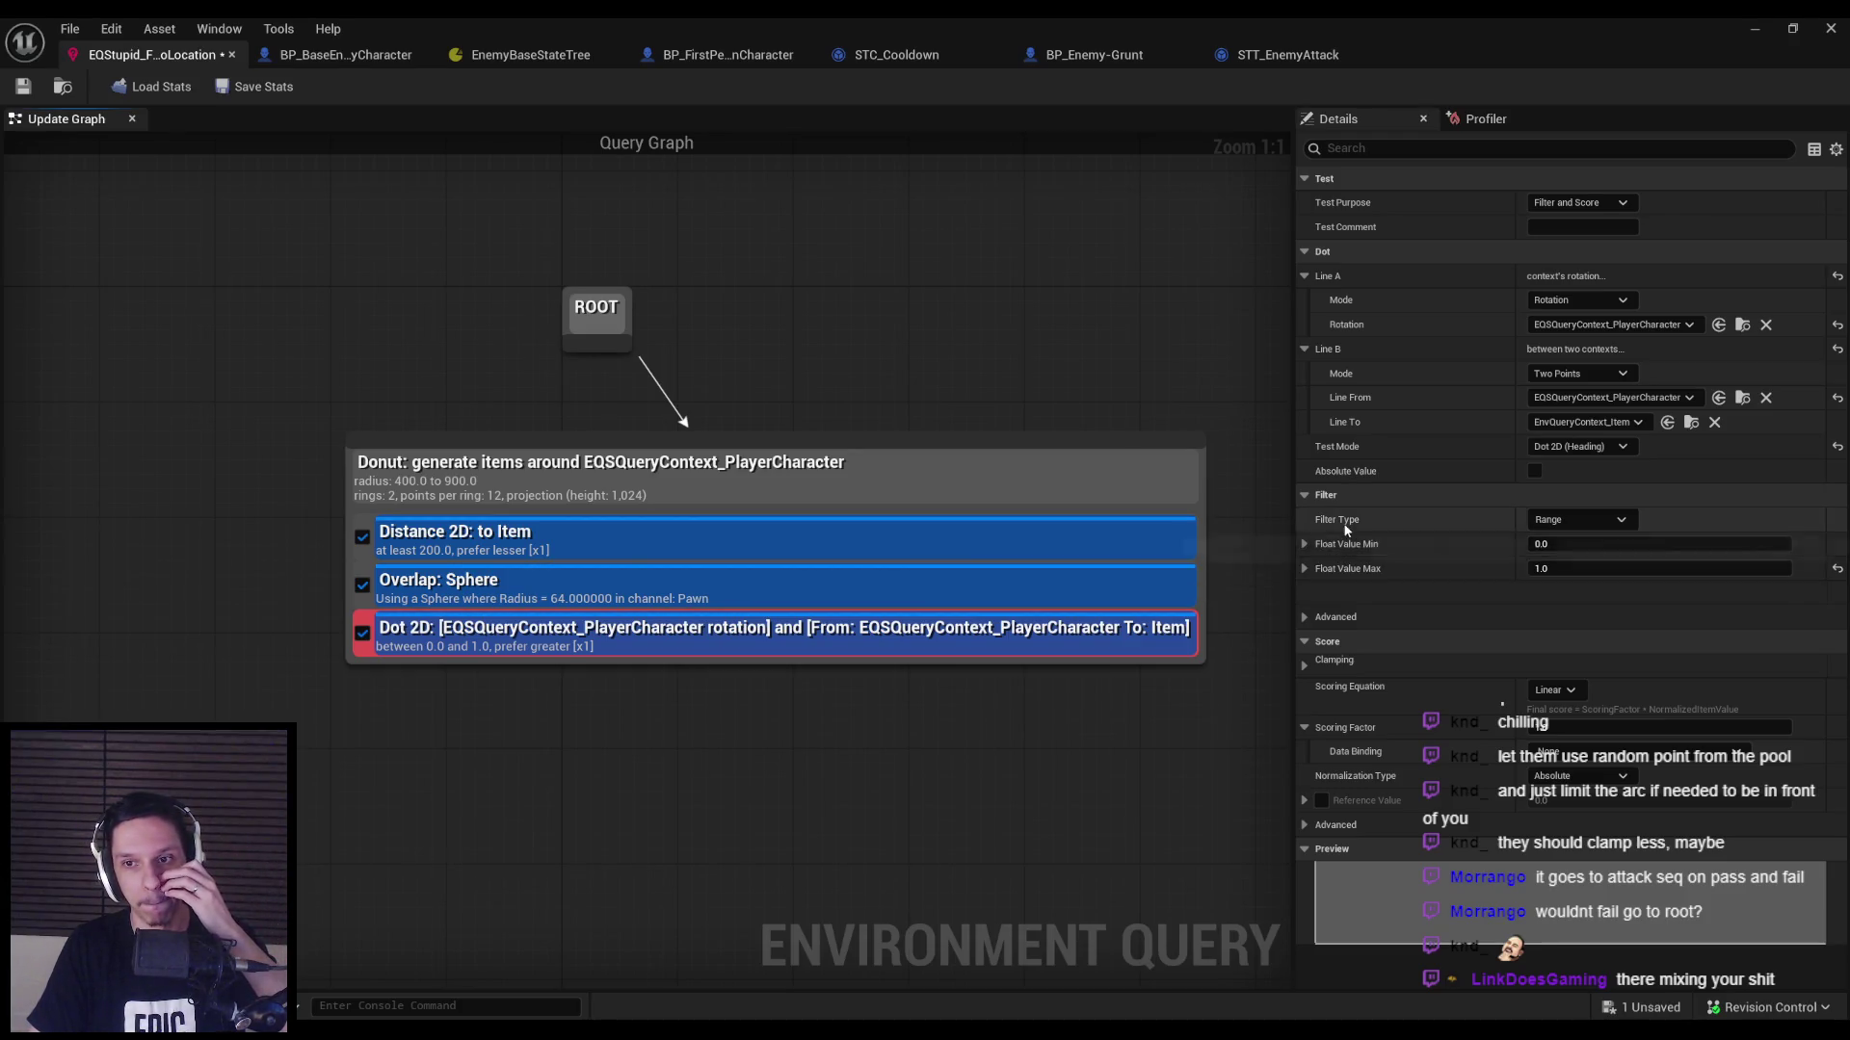
pyautogui.click(362, 635)
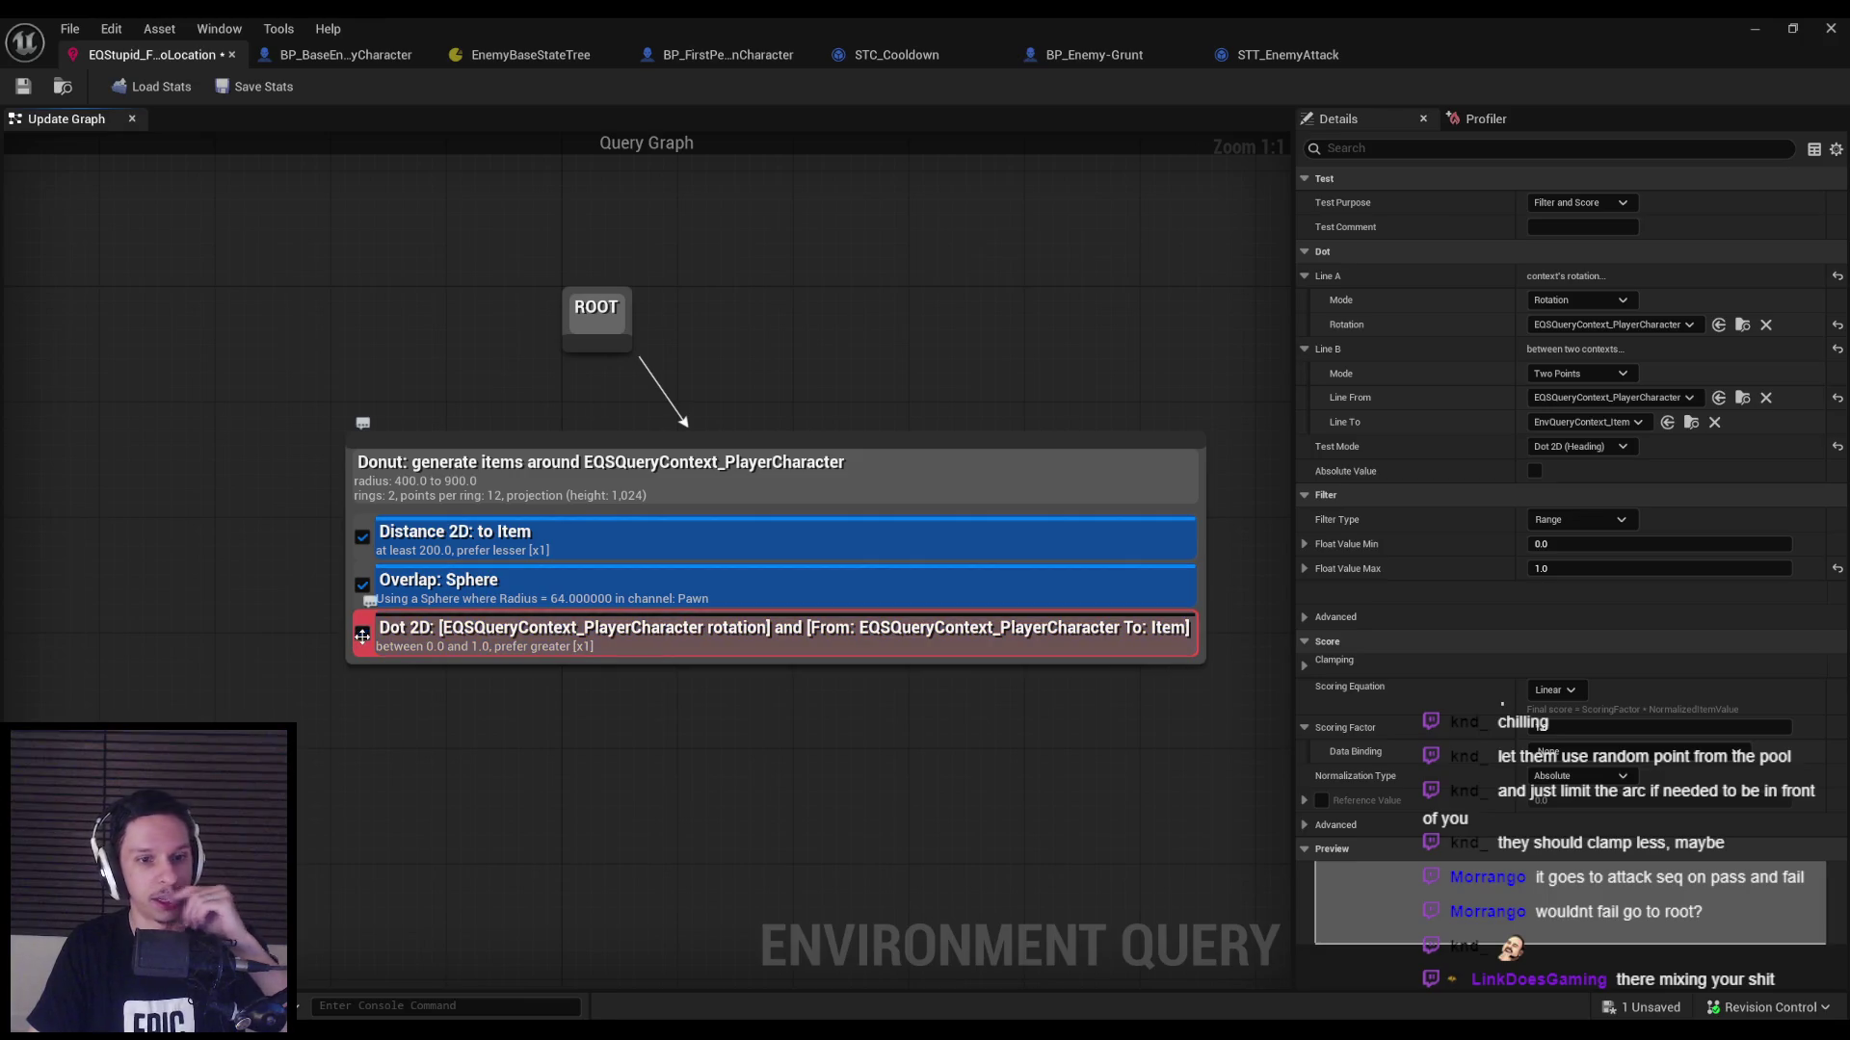
pyautogui.click(1754, 29)
pyautogui.hotkey('alt', 'p')
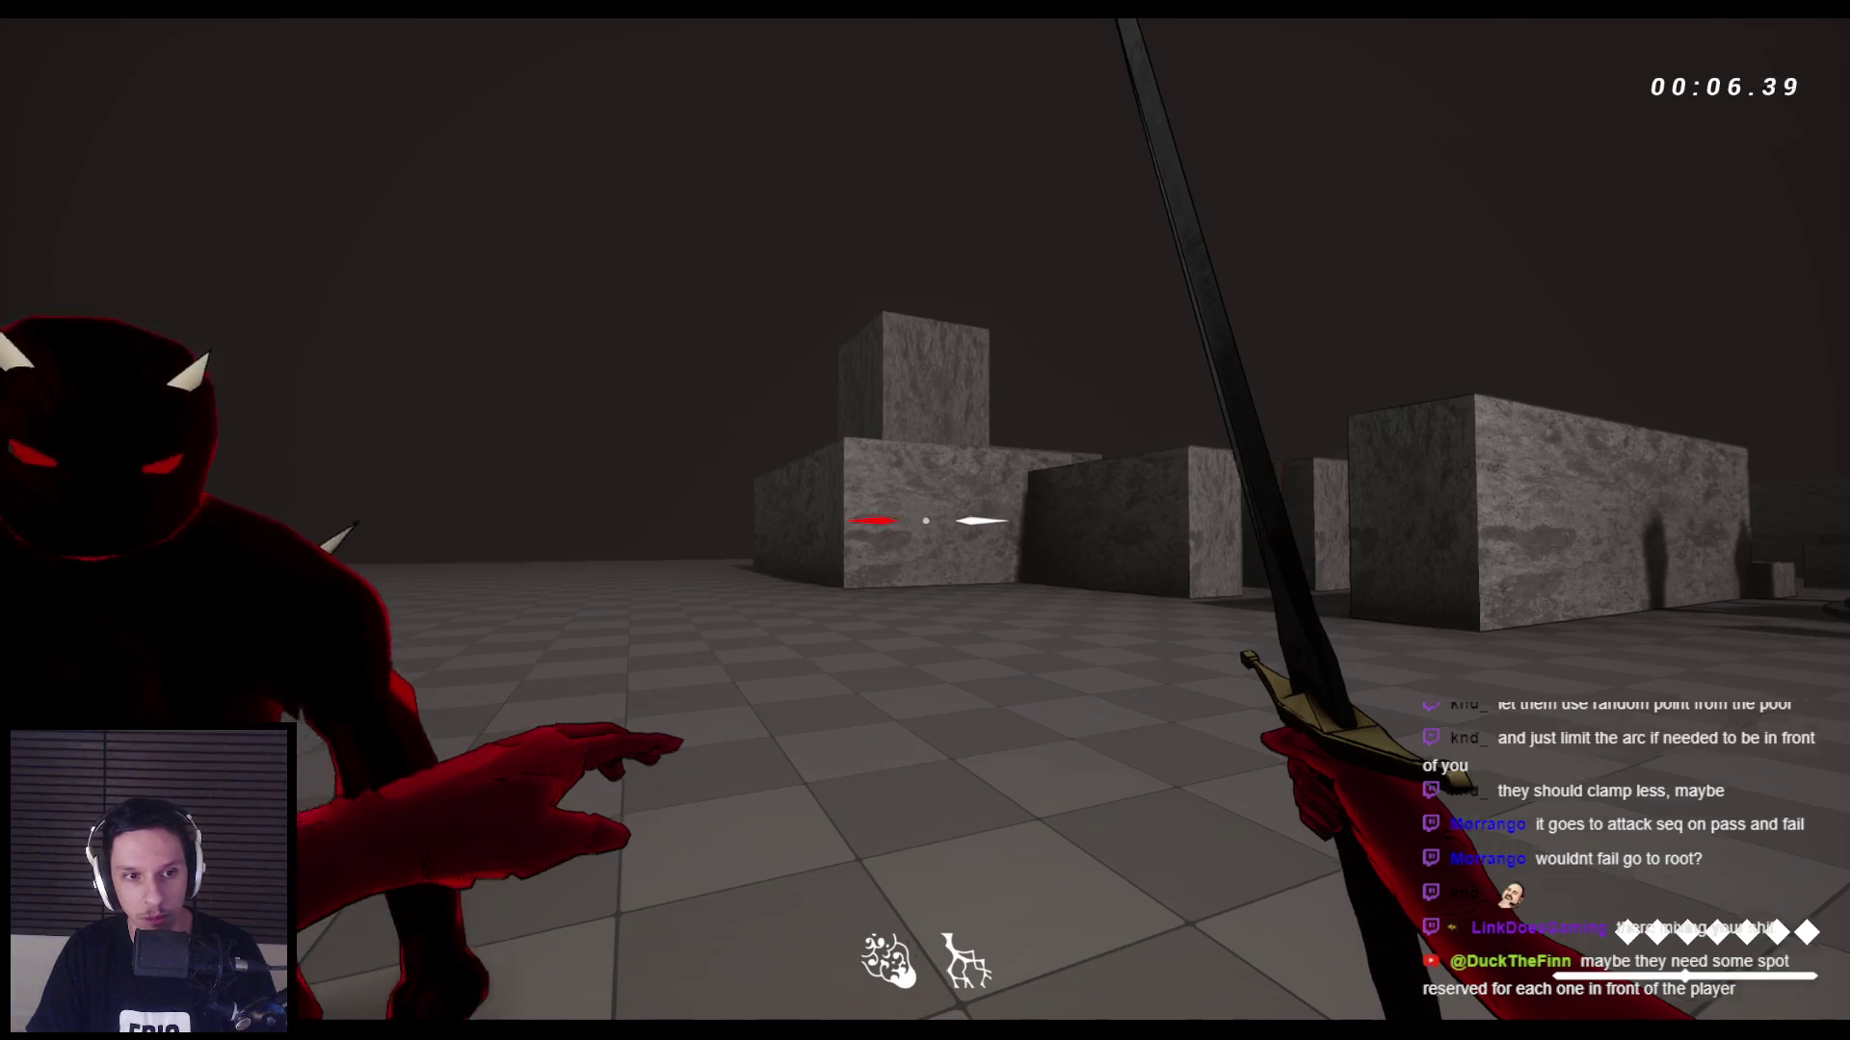
# Show EQS points in the Gameplay Debugger, attack the grunts, then stop the playtest.
pyautogui.moveTo(924, 520)
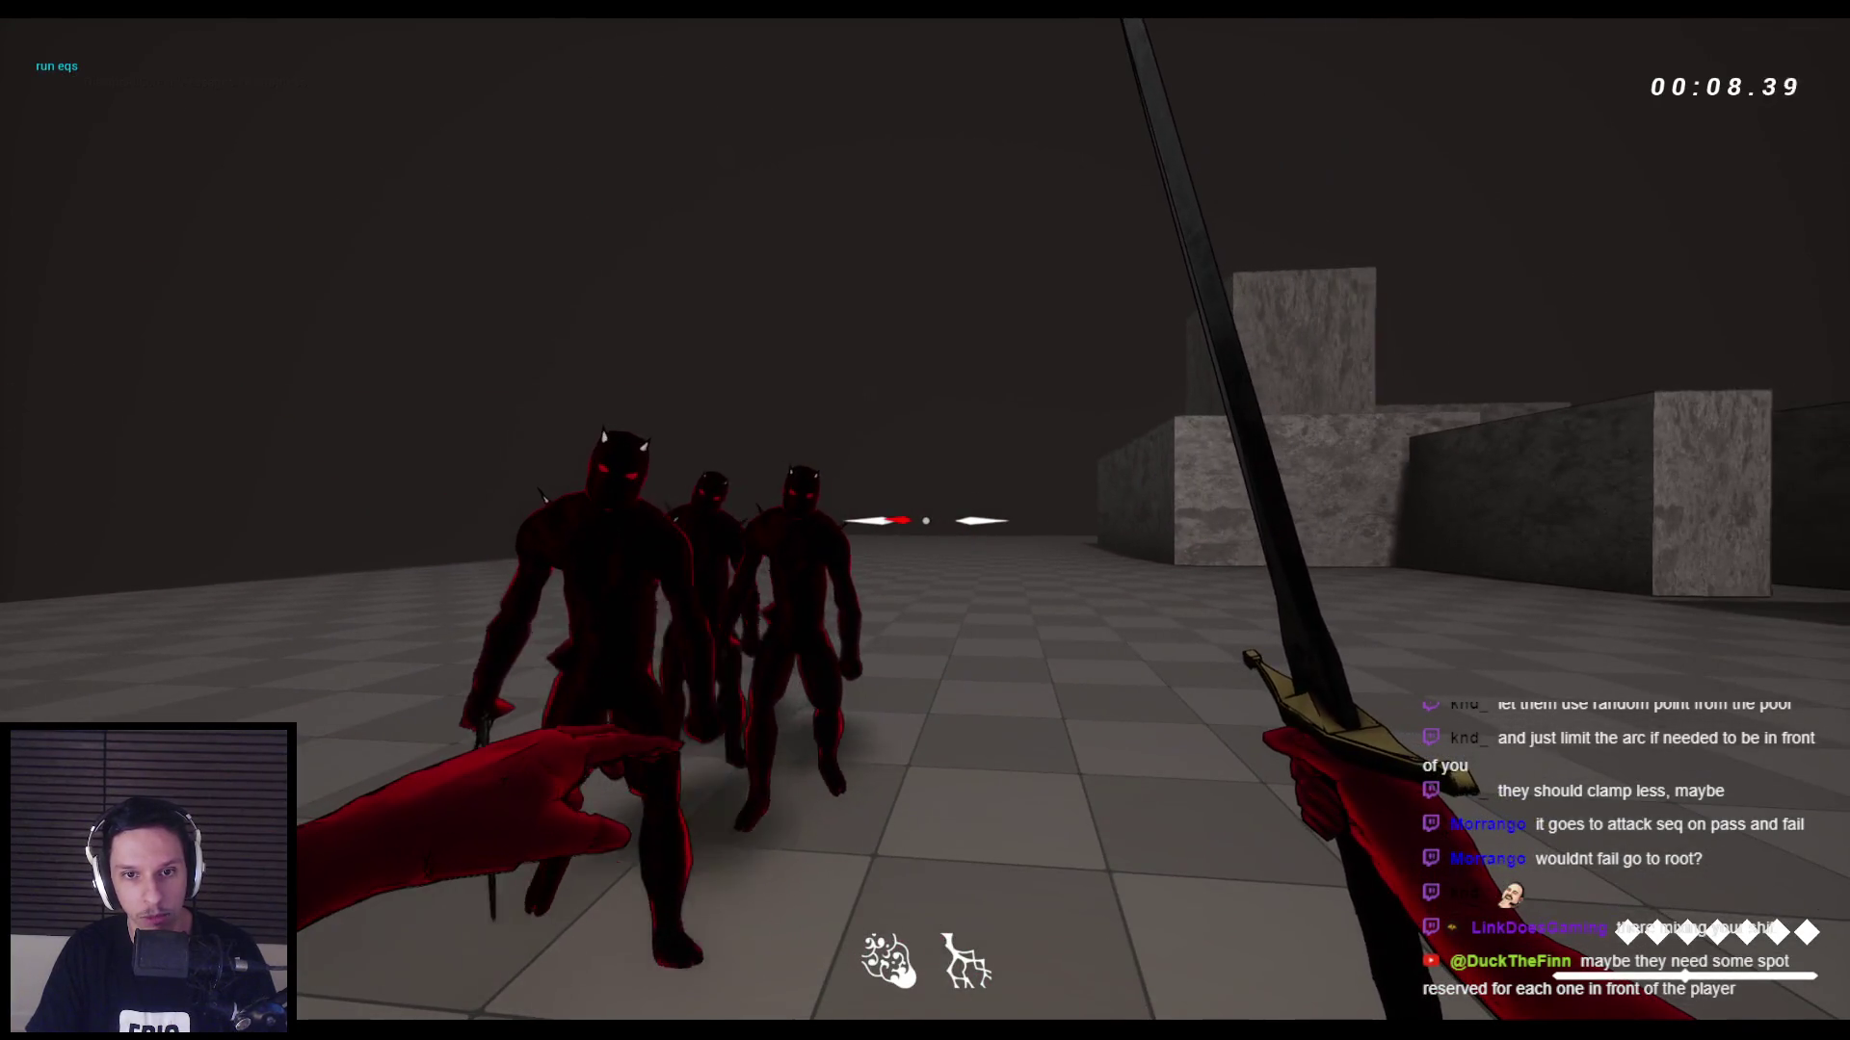
pyautogui.press("'")
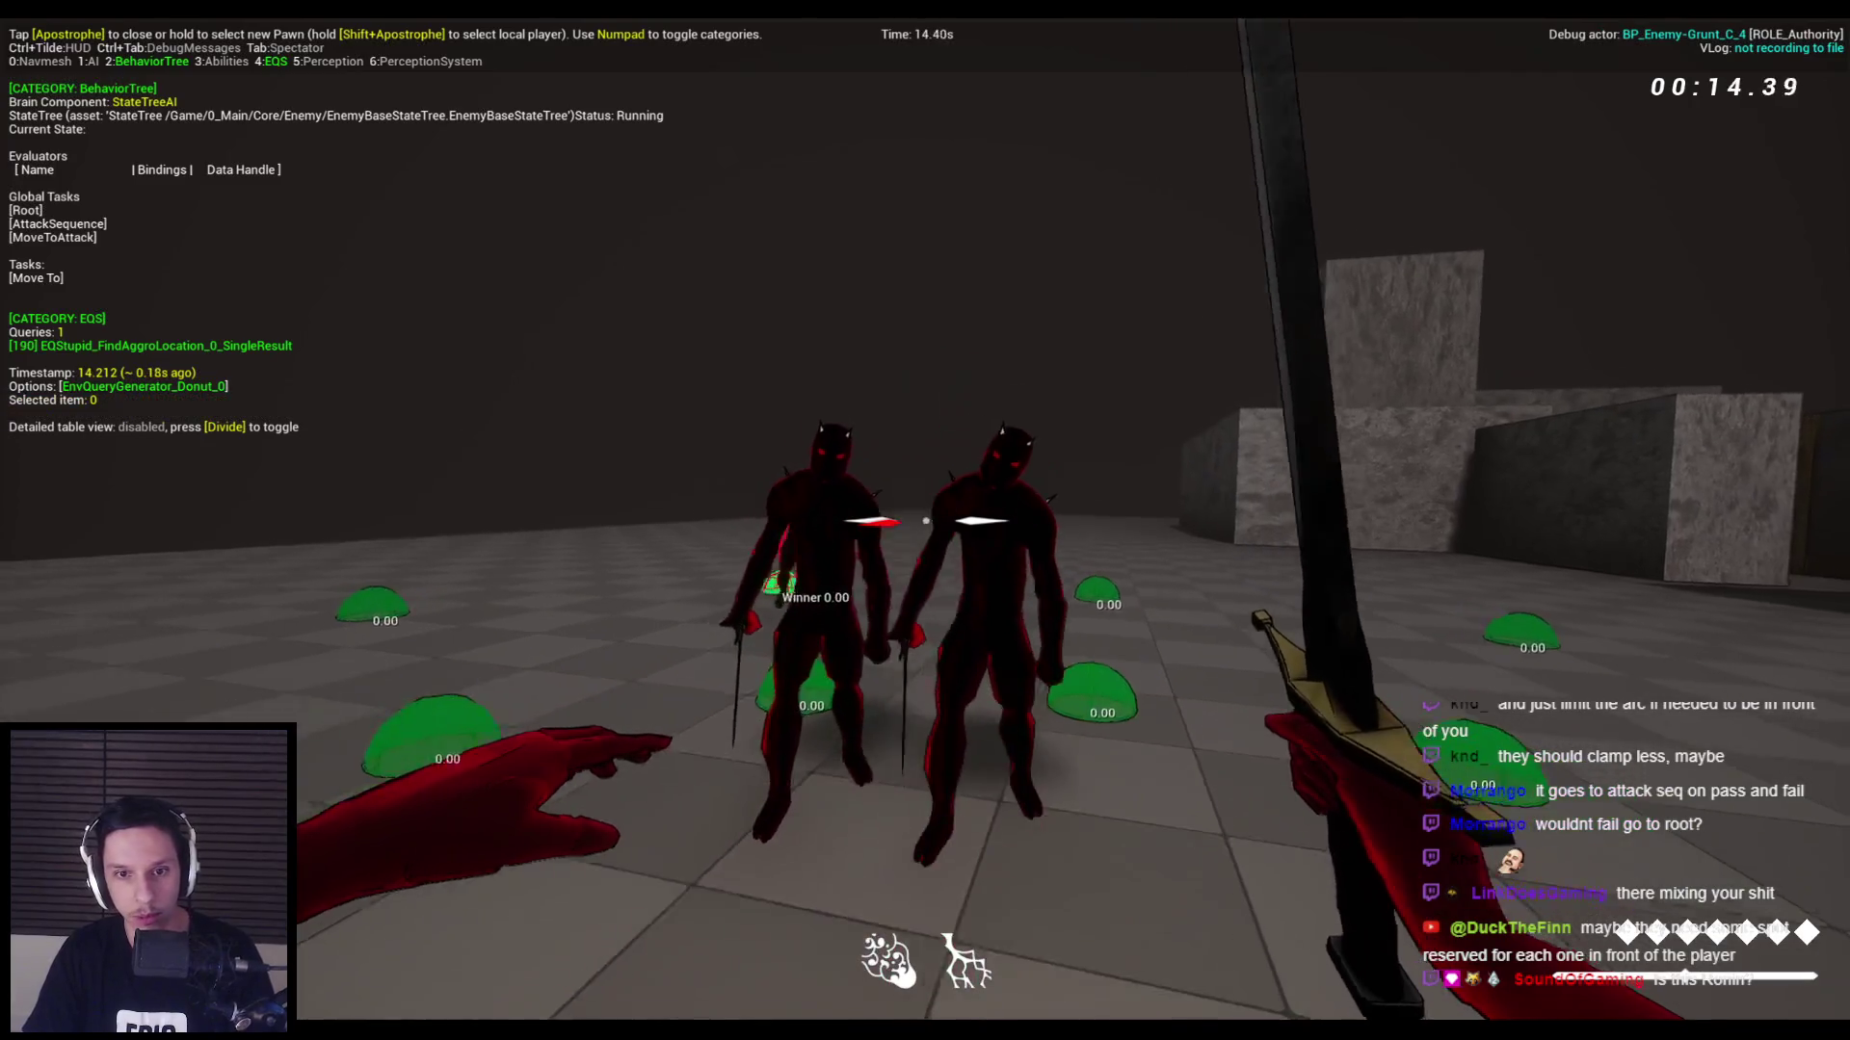
pyautogui.click(924, 522)
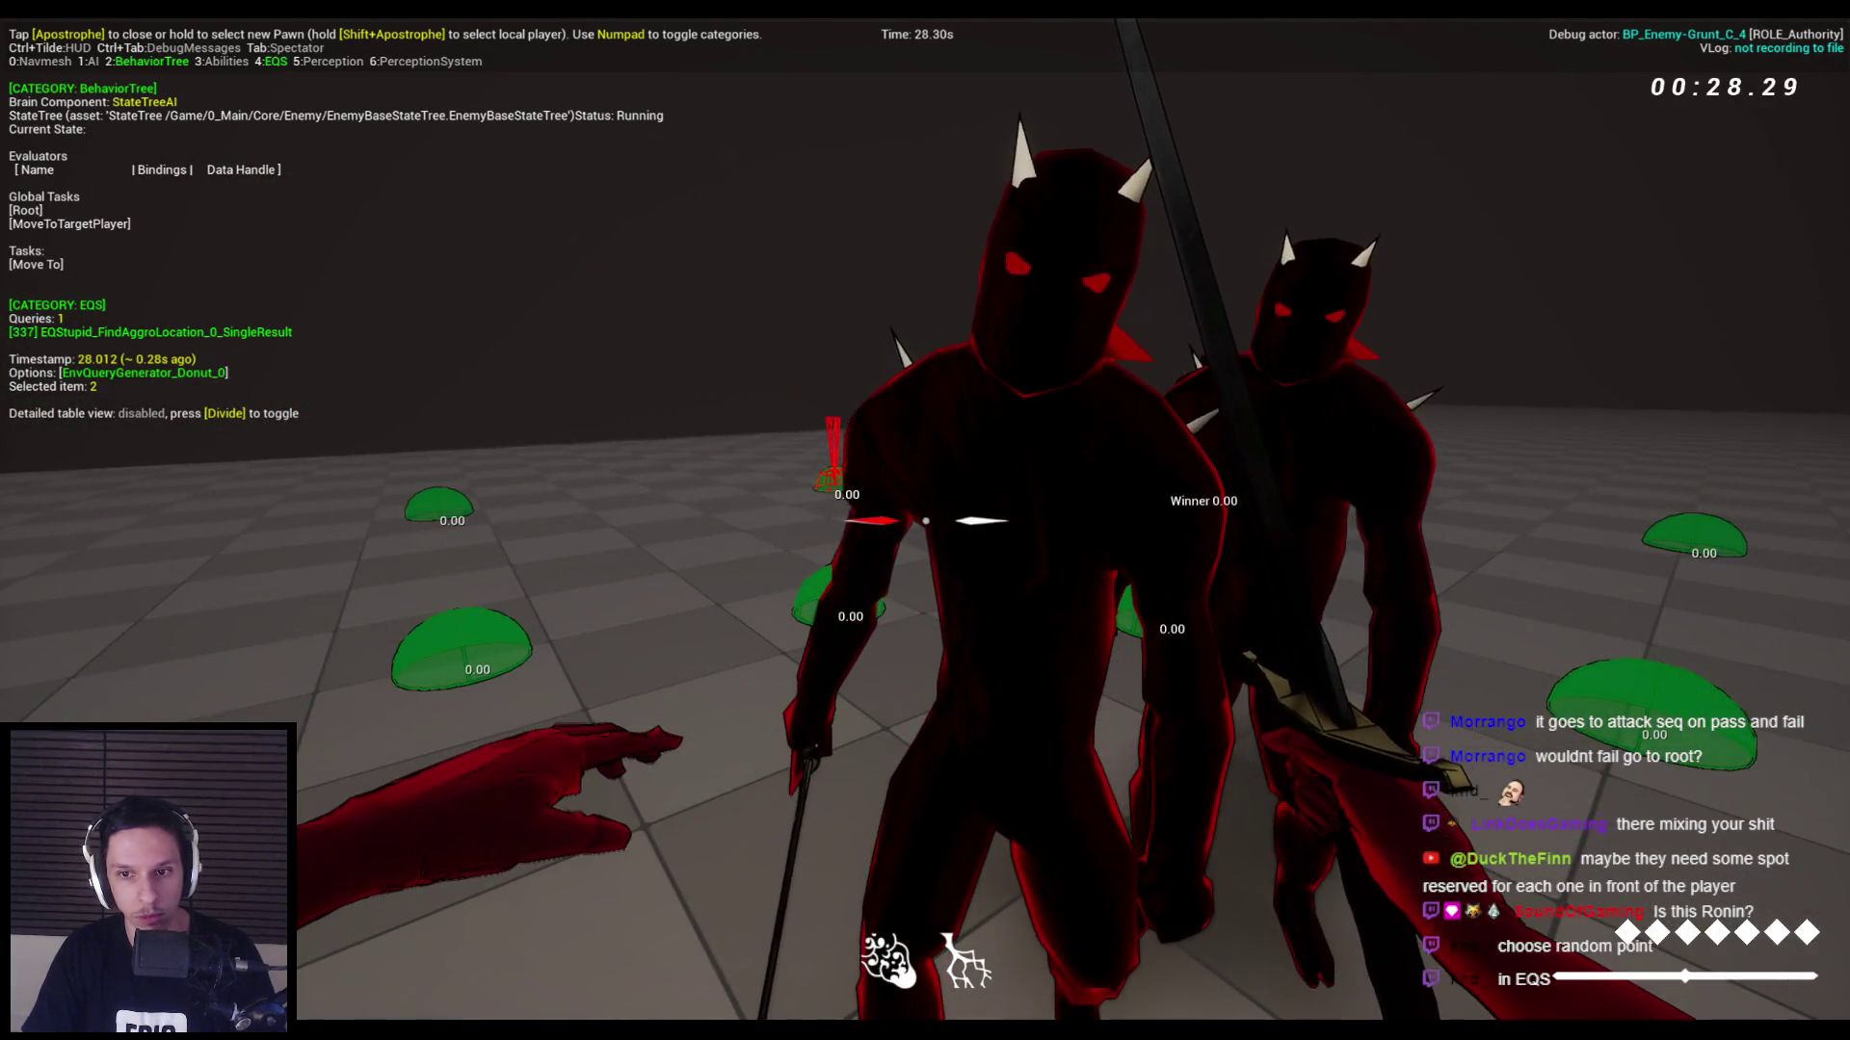
pyautogui.press('Escape')
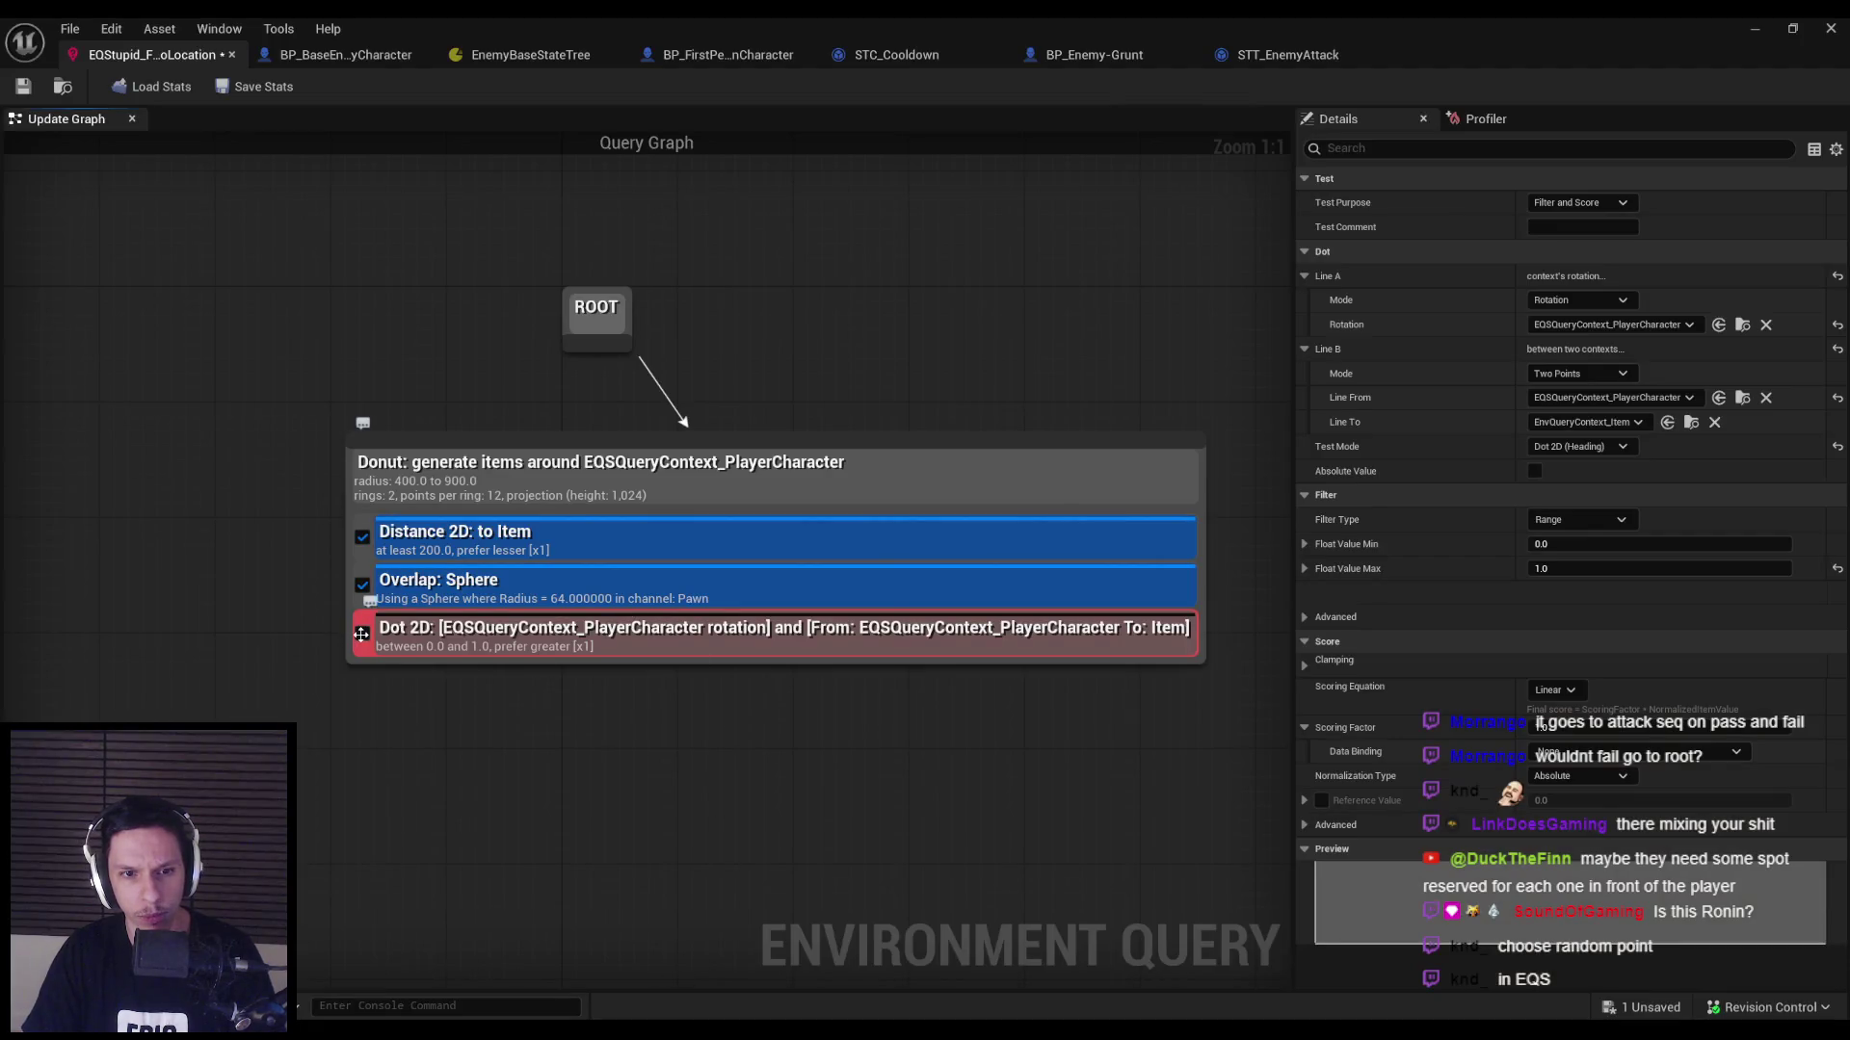
# Re-enable the Dot 2D test and review the Overlap: Sphere and Distance 2D test settings.
pyautogui.click(361, 634)
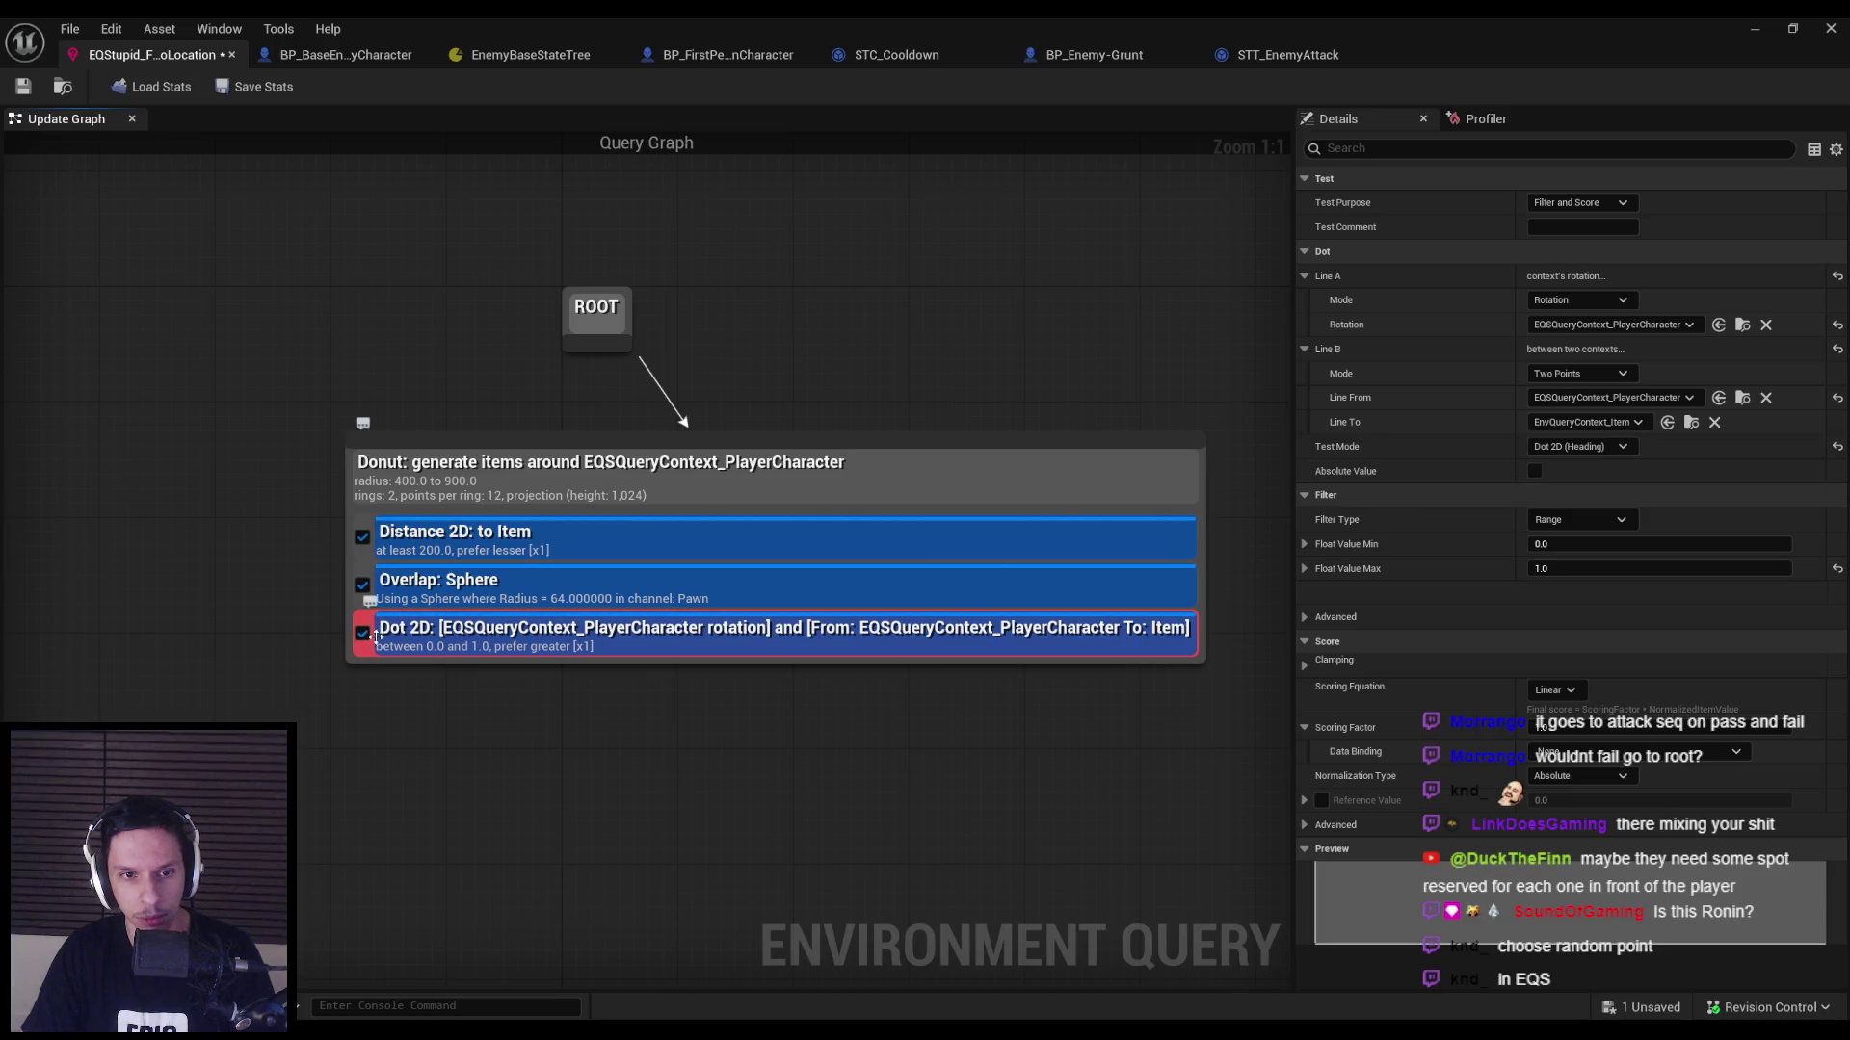
pyautogui.click(400, 583)
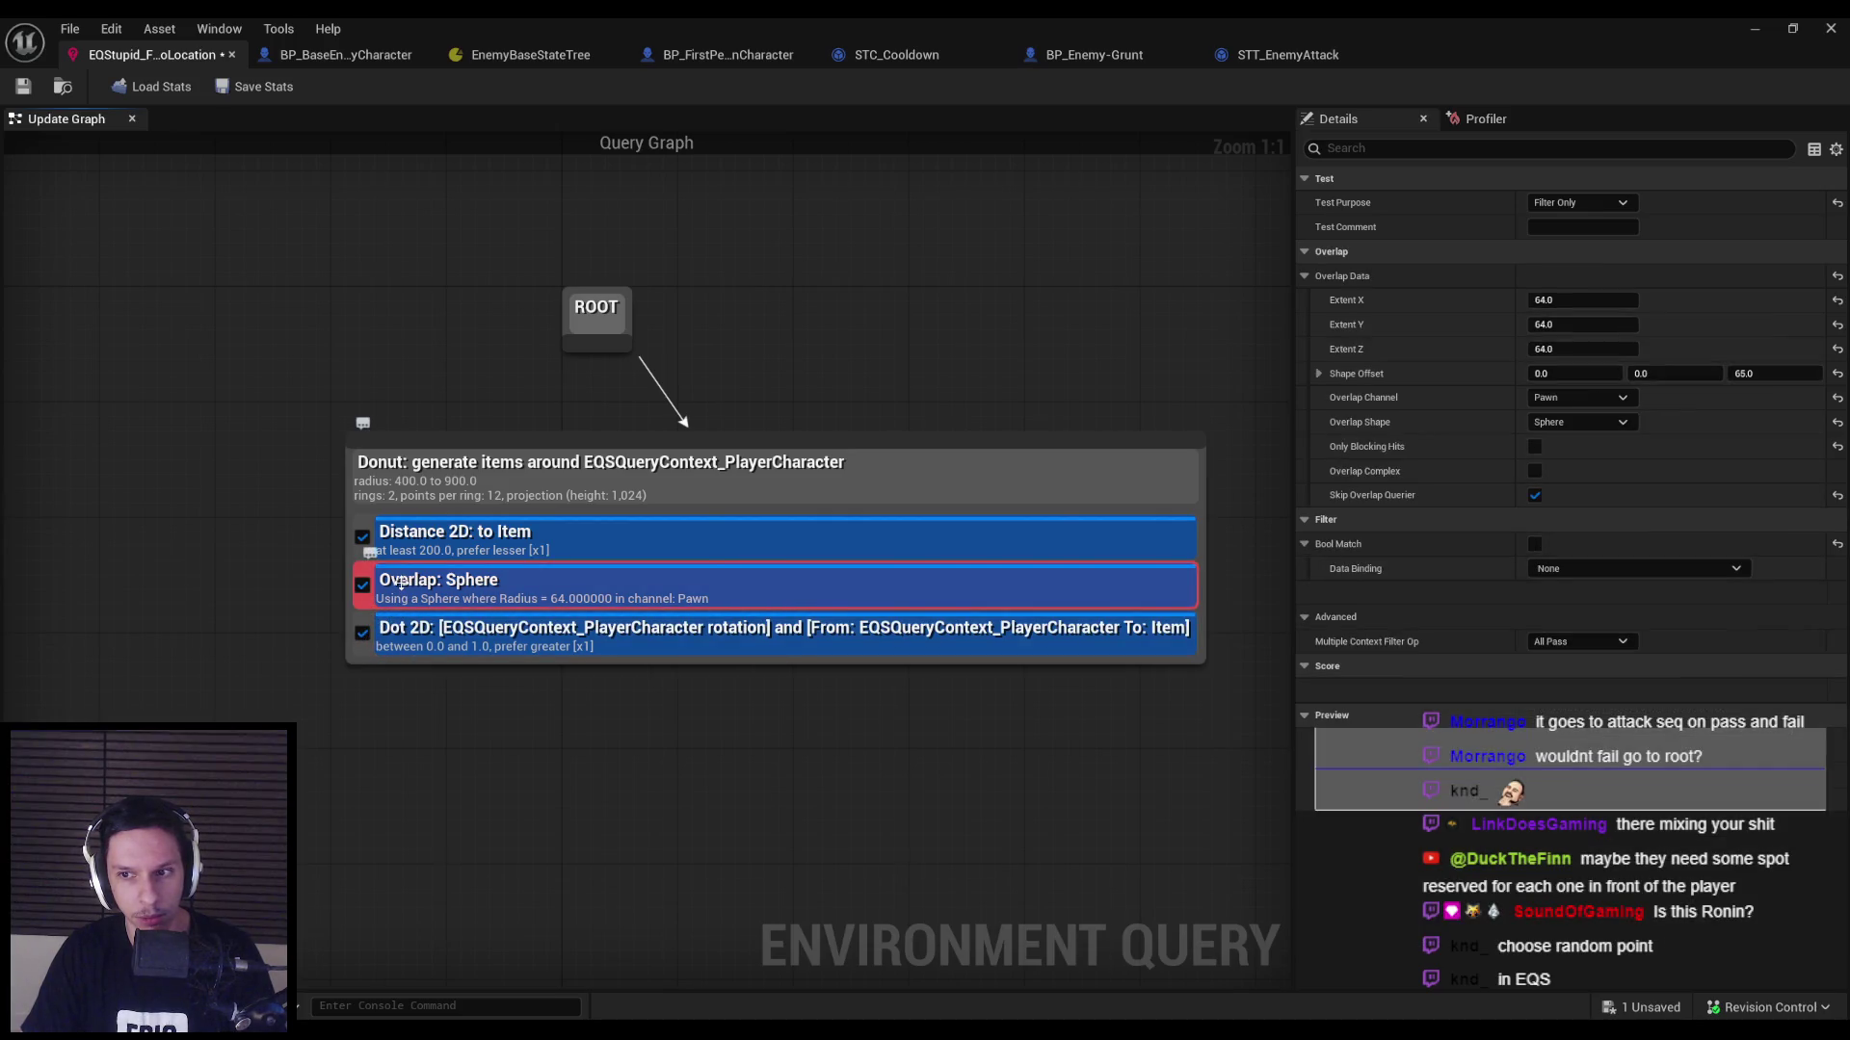
pyautogui.click(438, 541)
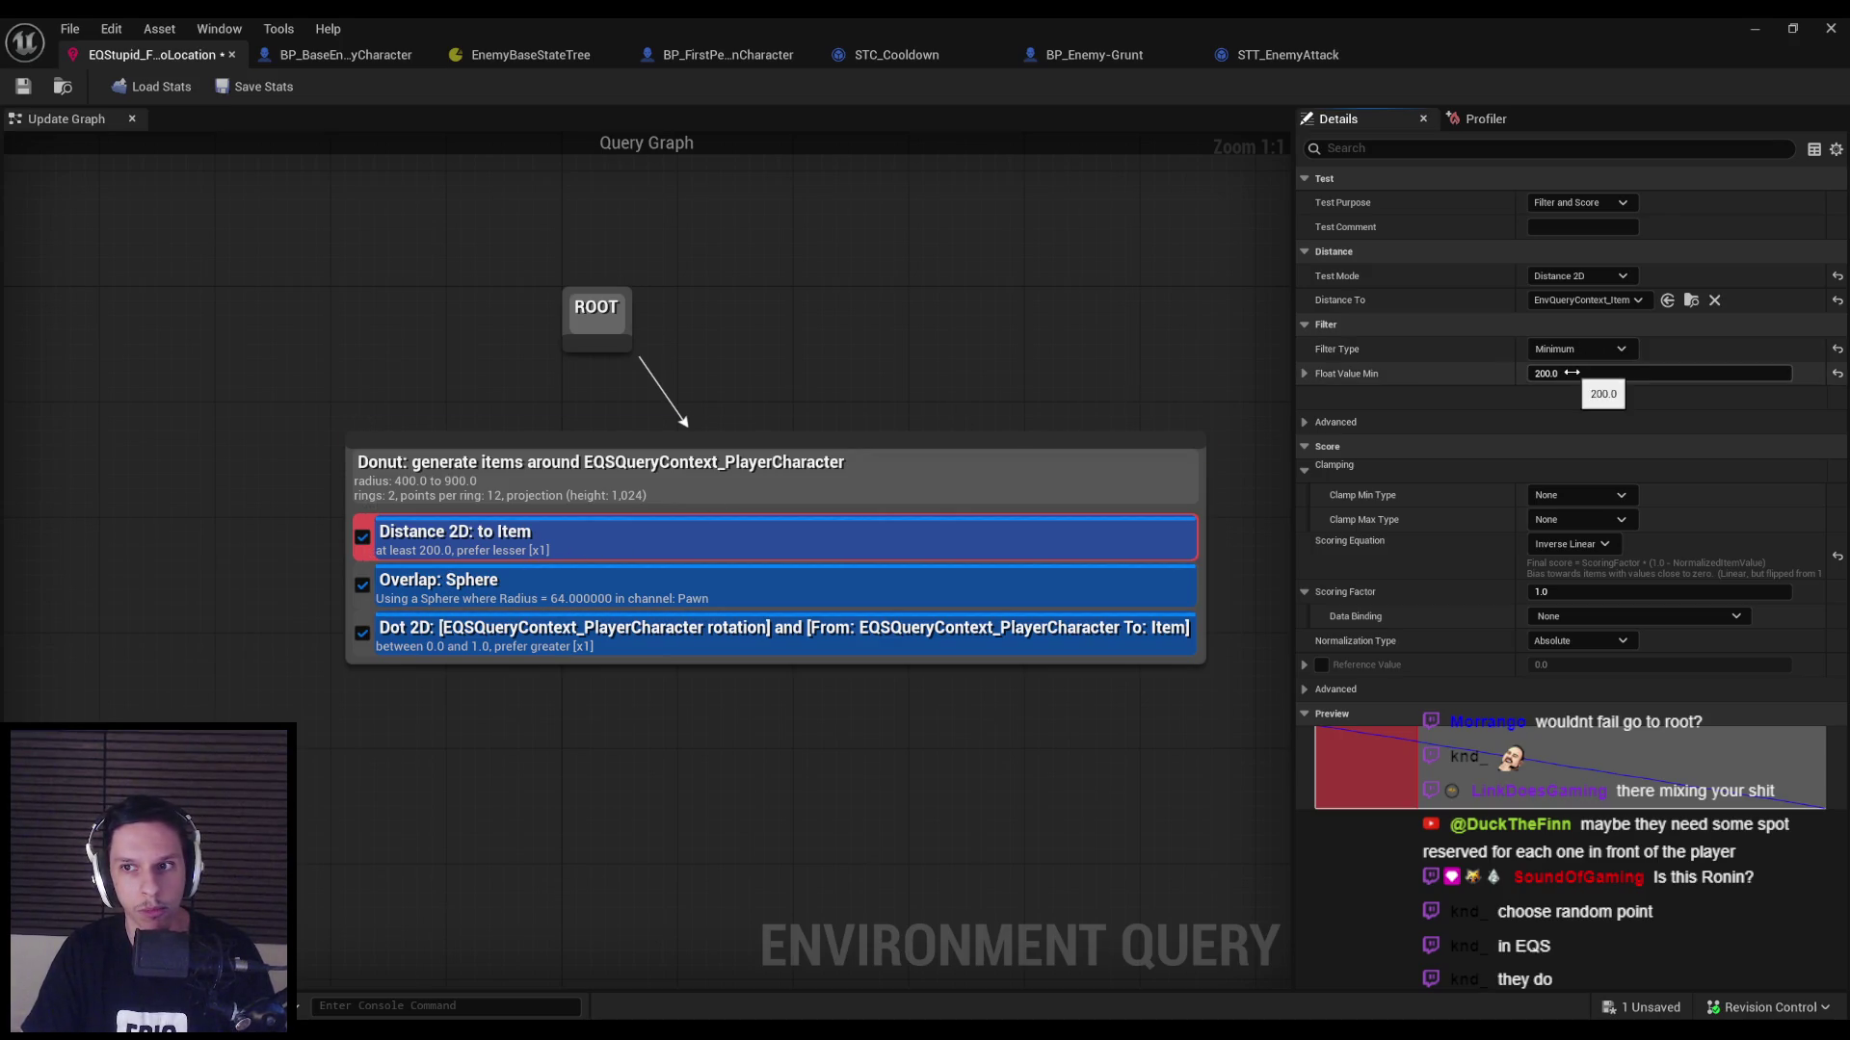
pyautogui.click(362, 536)
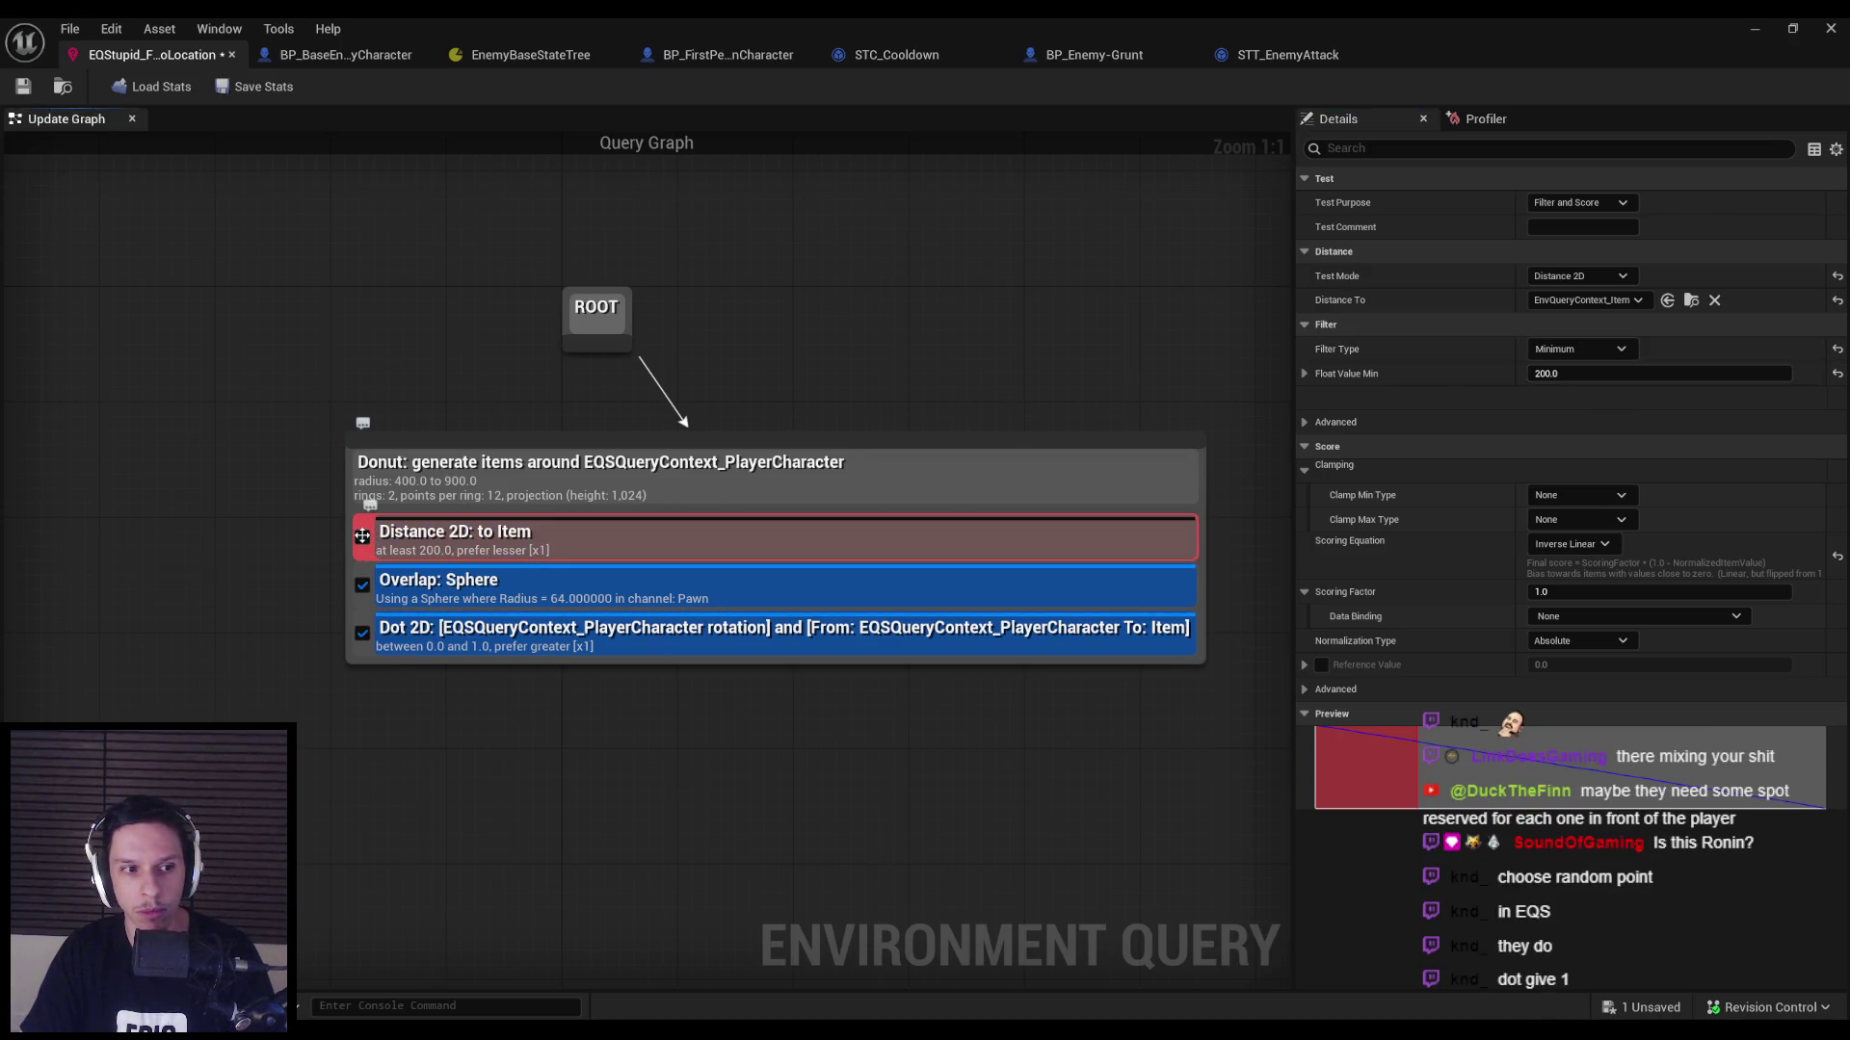
pyautogui.click(362, 537)
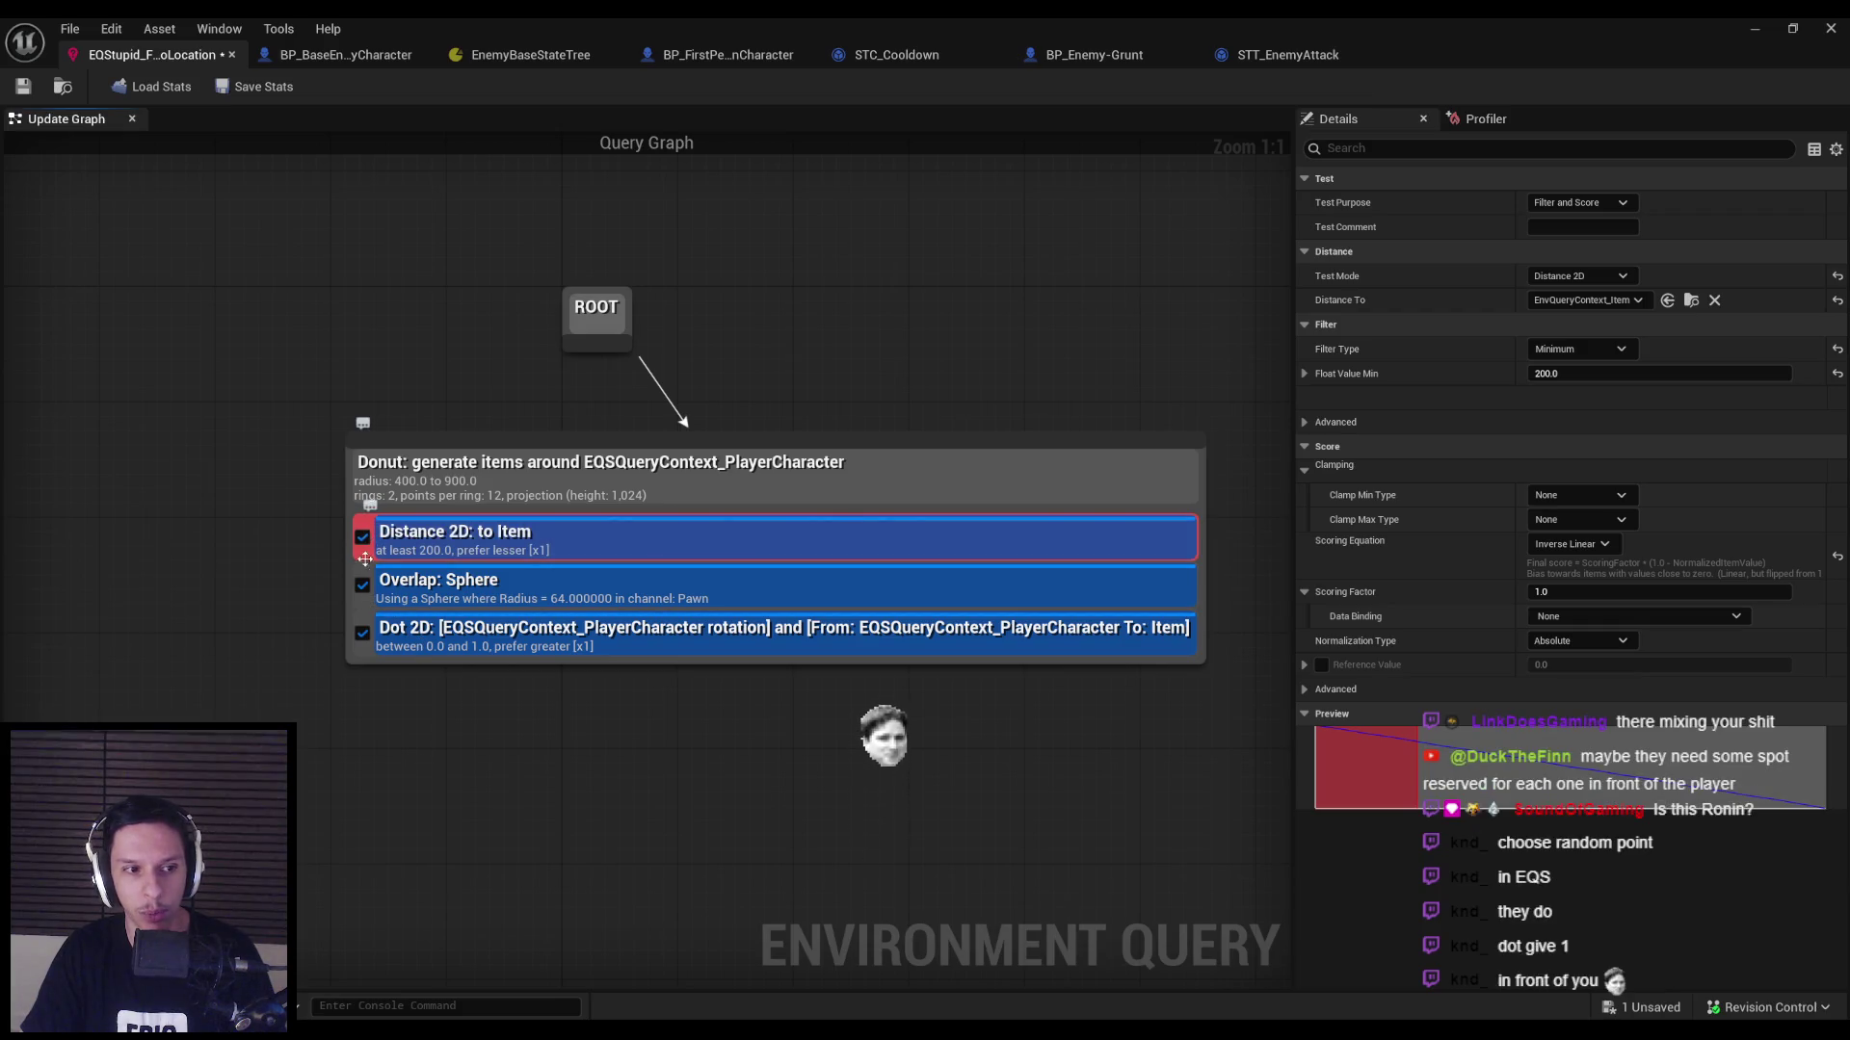
pyautogui.click(425, 638)
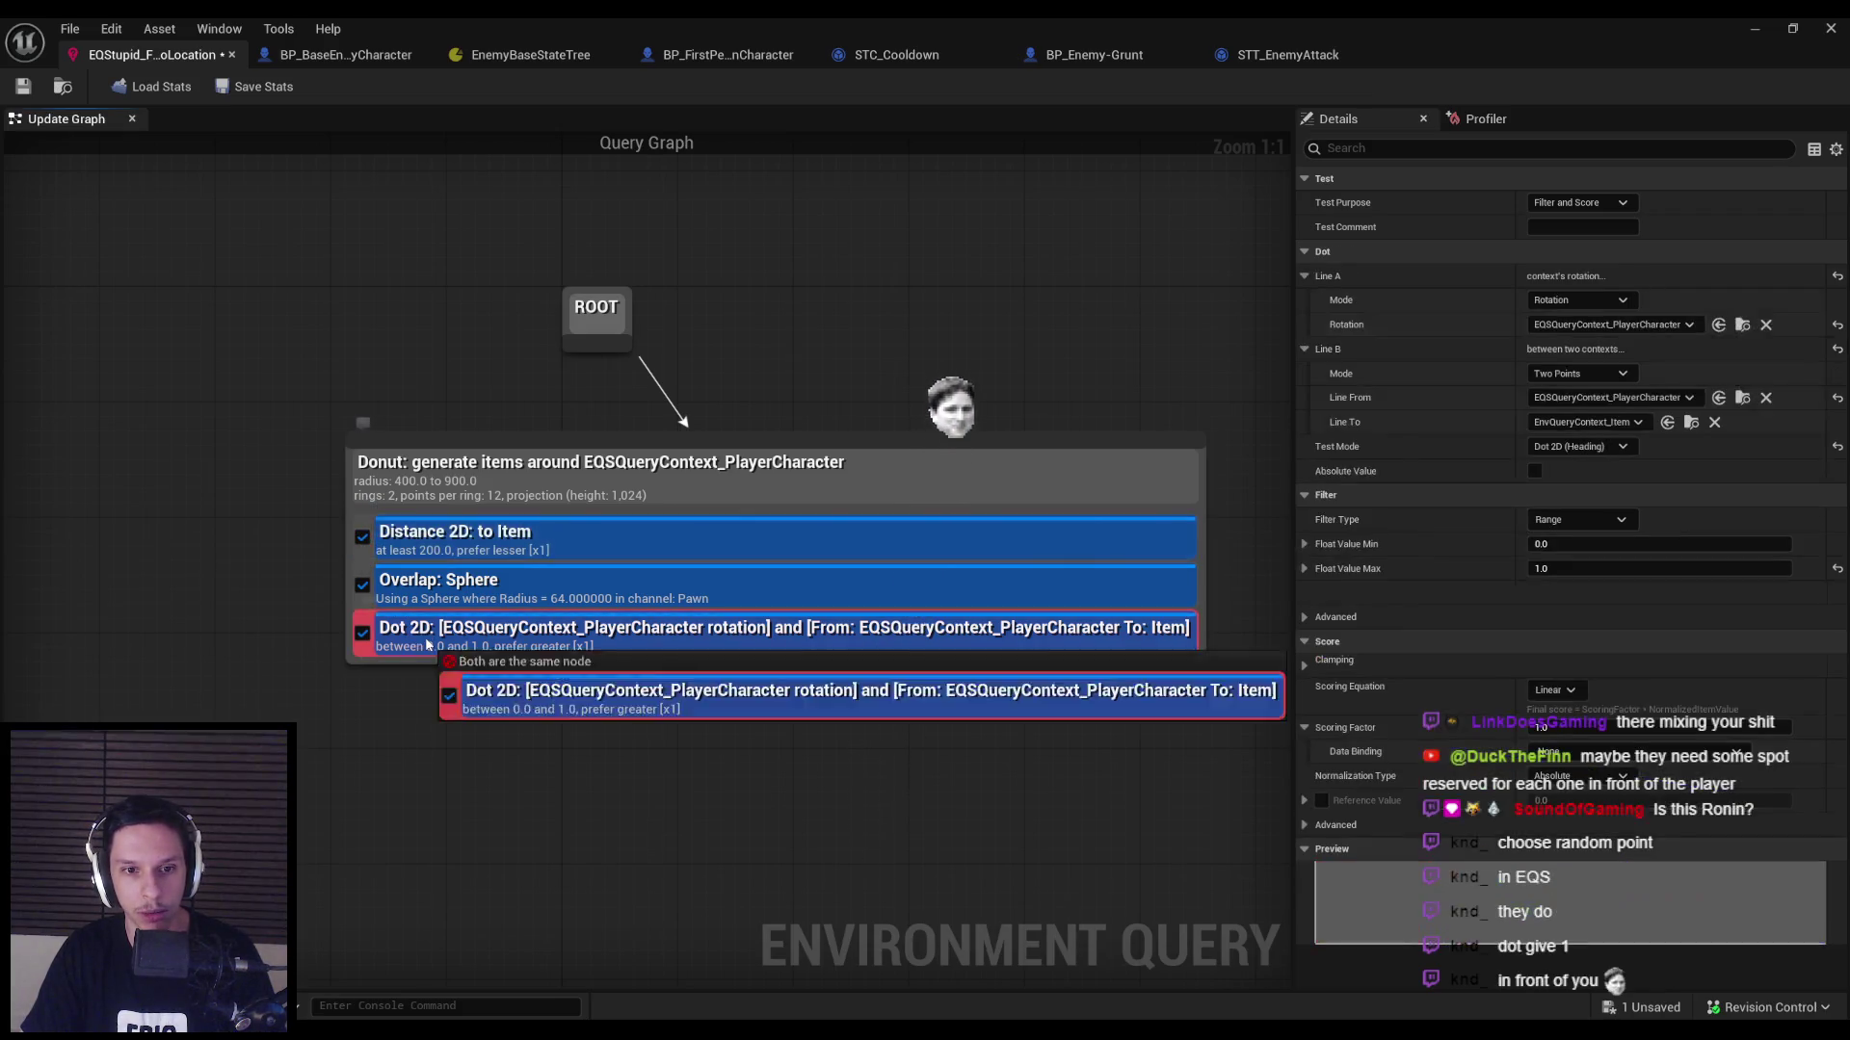
pyautogui.click(439, 539)
pyautogui.click(433, 578)
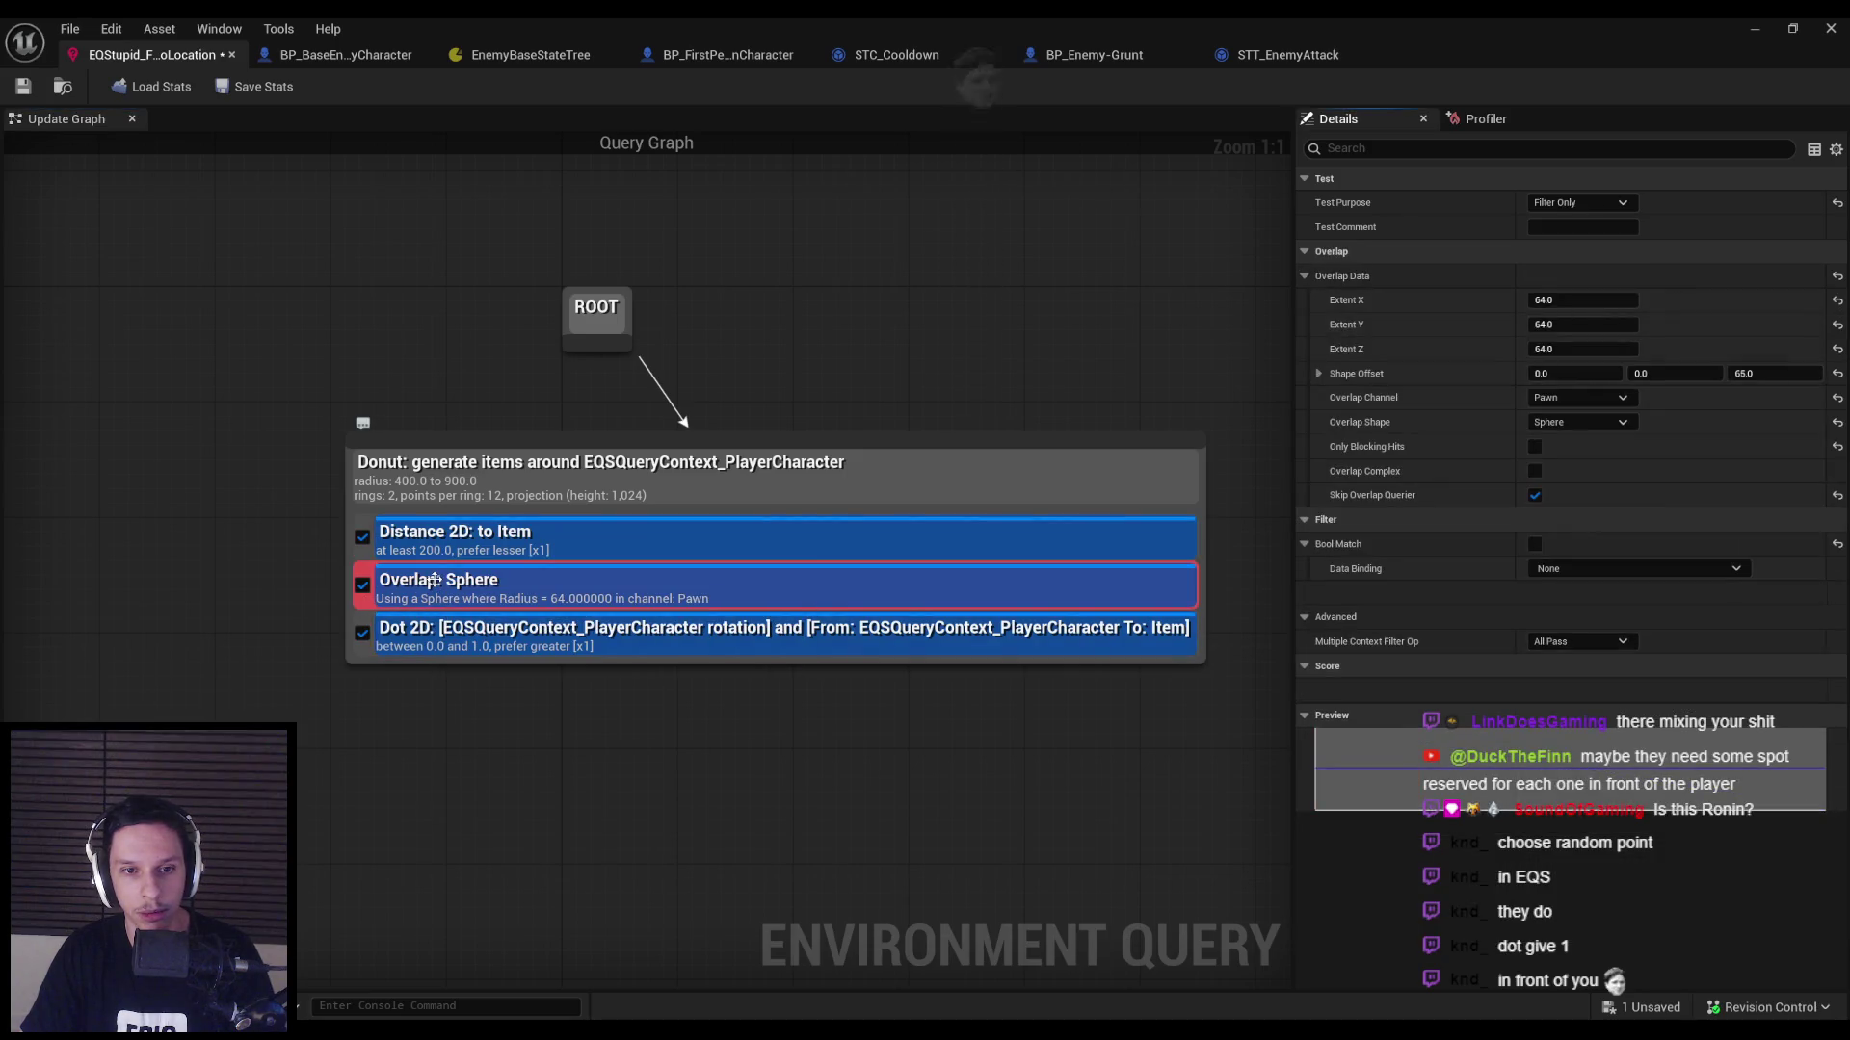
pyautogui.click(439, 549)
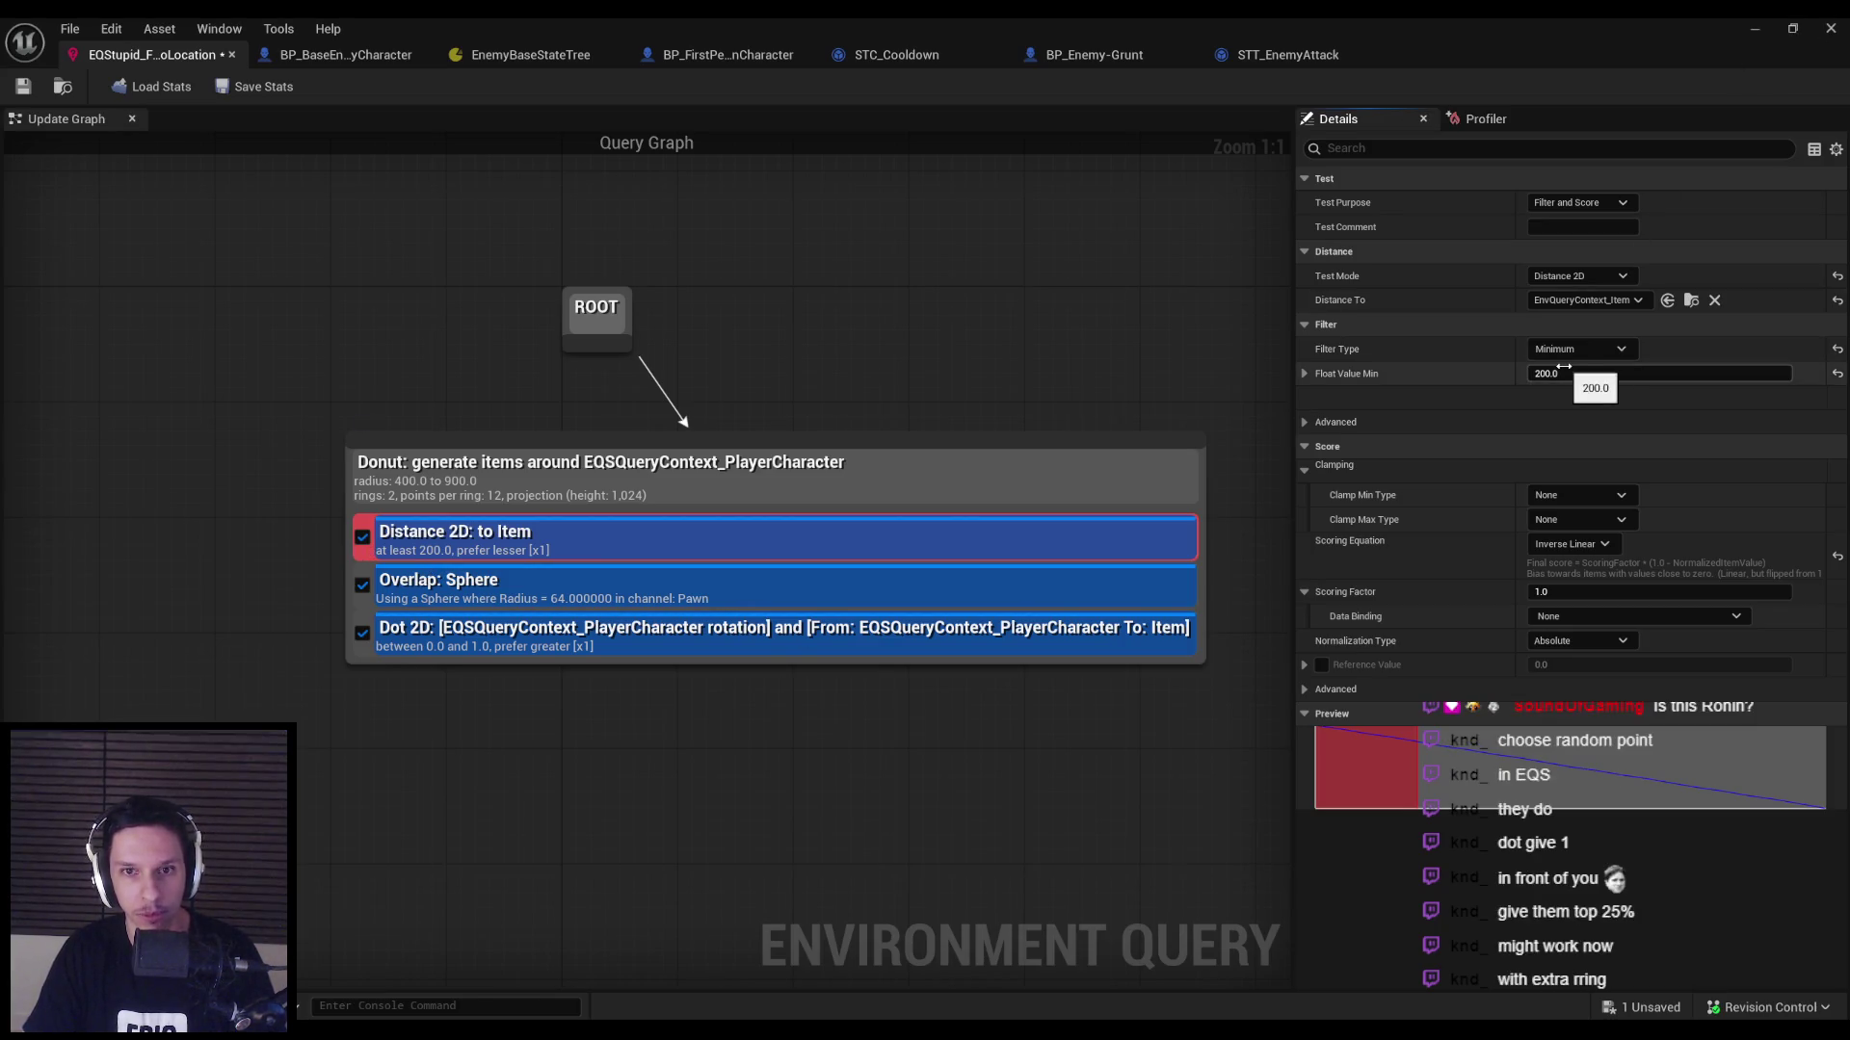
# Raise the Distance 2D Float Value Min from 200 to 300 and start a play session.
pyautogui.write('00')
pyautogui.click(1076, 671)
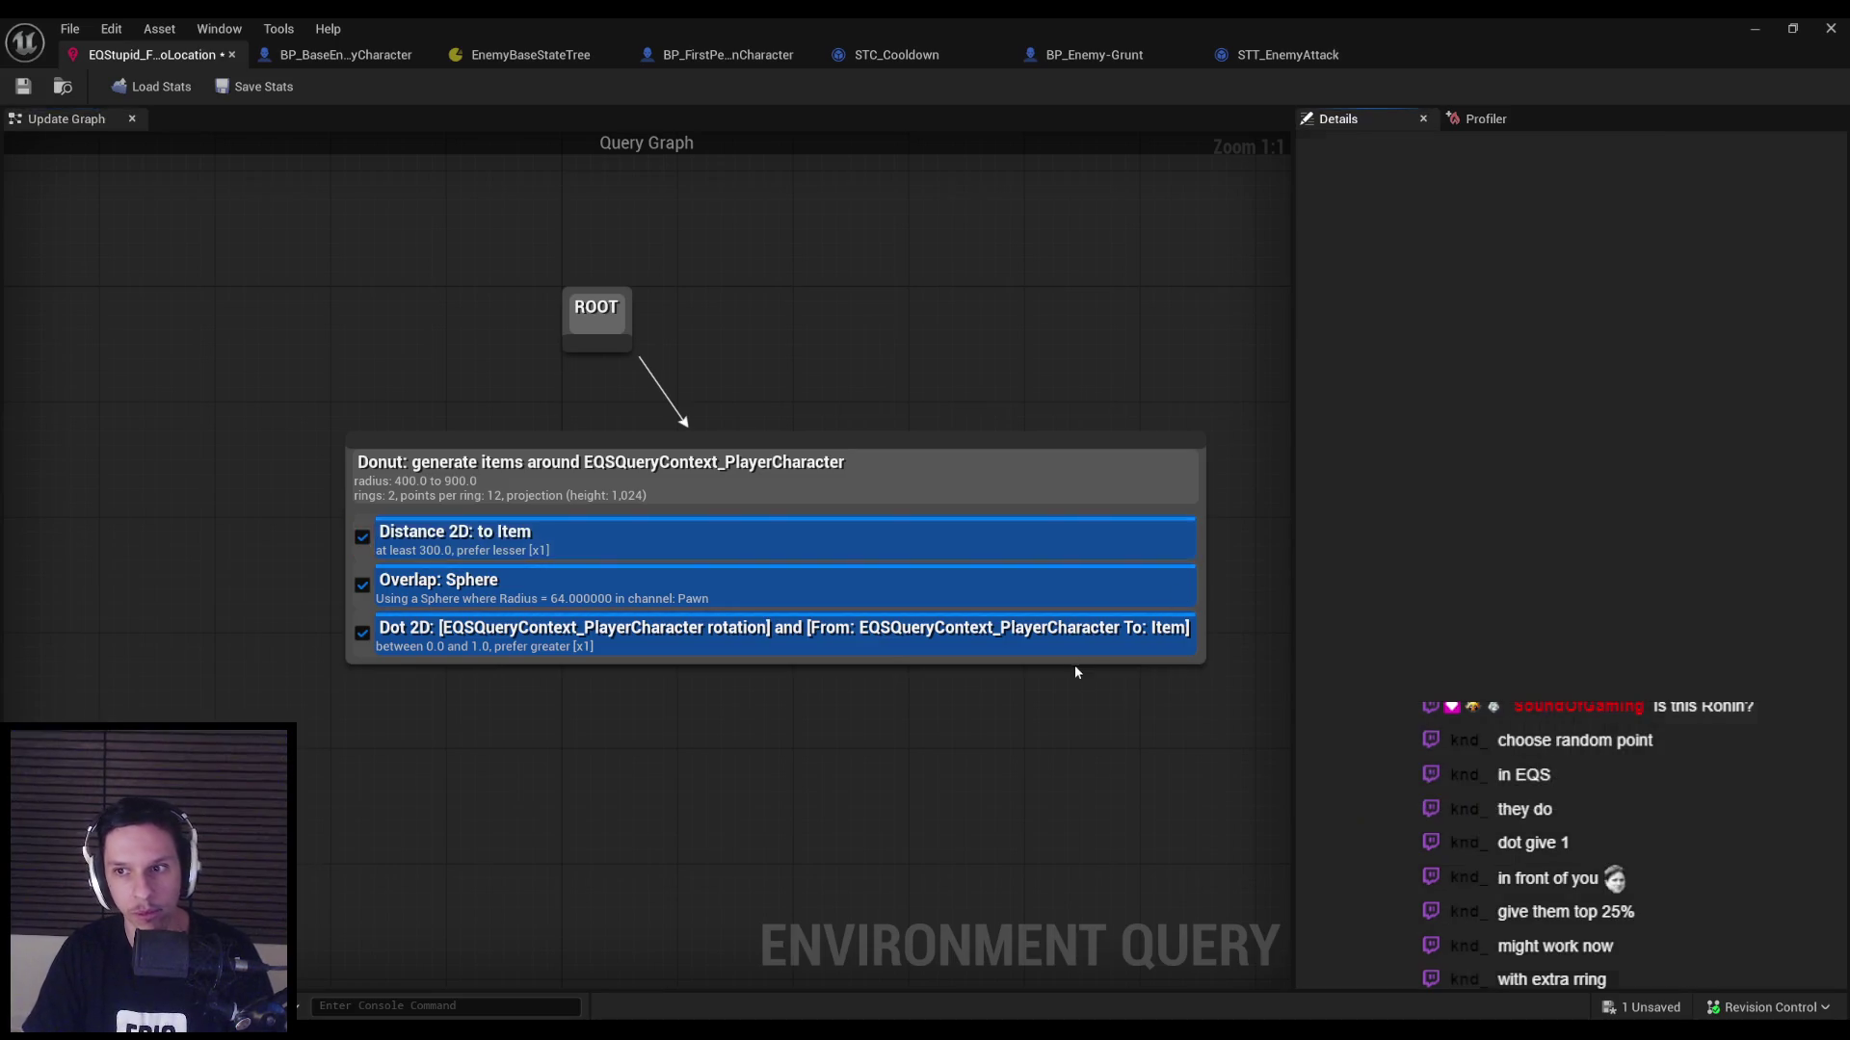
pyautogui.click(1753, 28)
pyautogui.hotkey('alt', 'p')
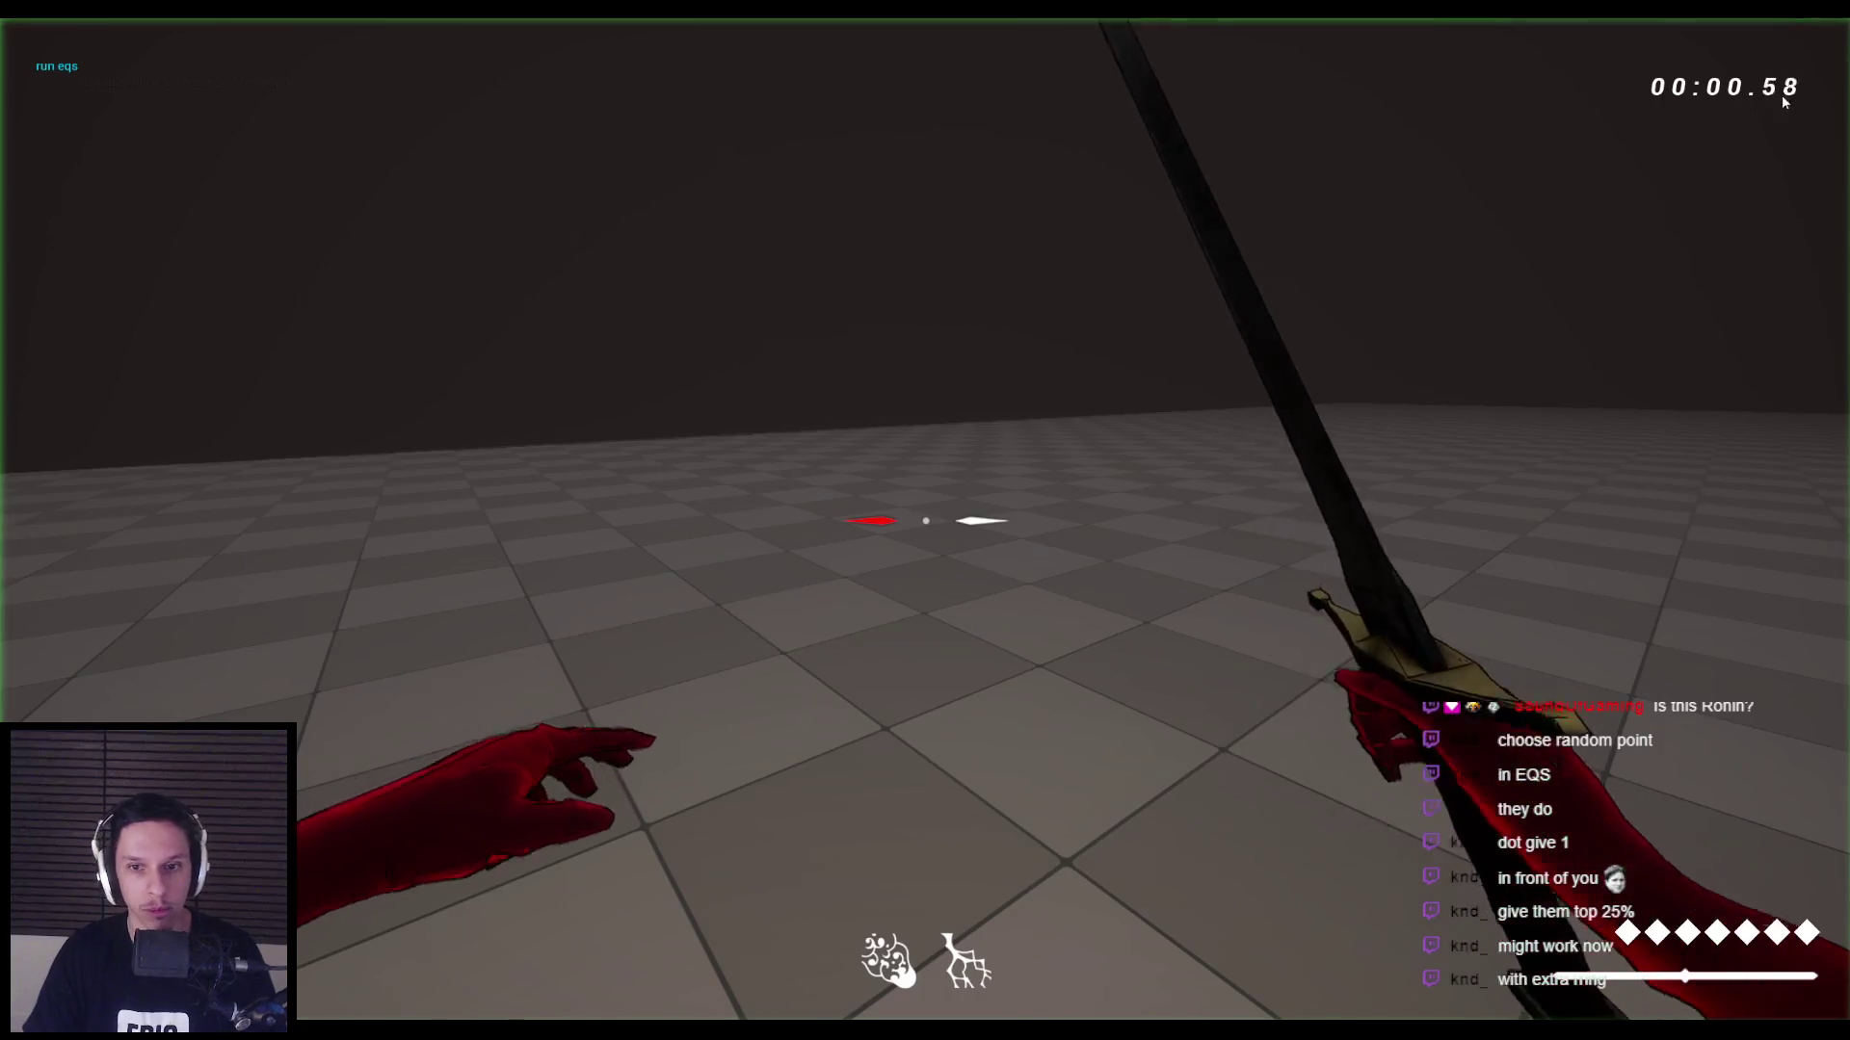
# Inspect the 12 Dot 2D-scored EQS points in the Gameplay Debugger, then stop play.
pyautogui.press("'")
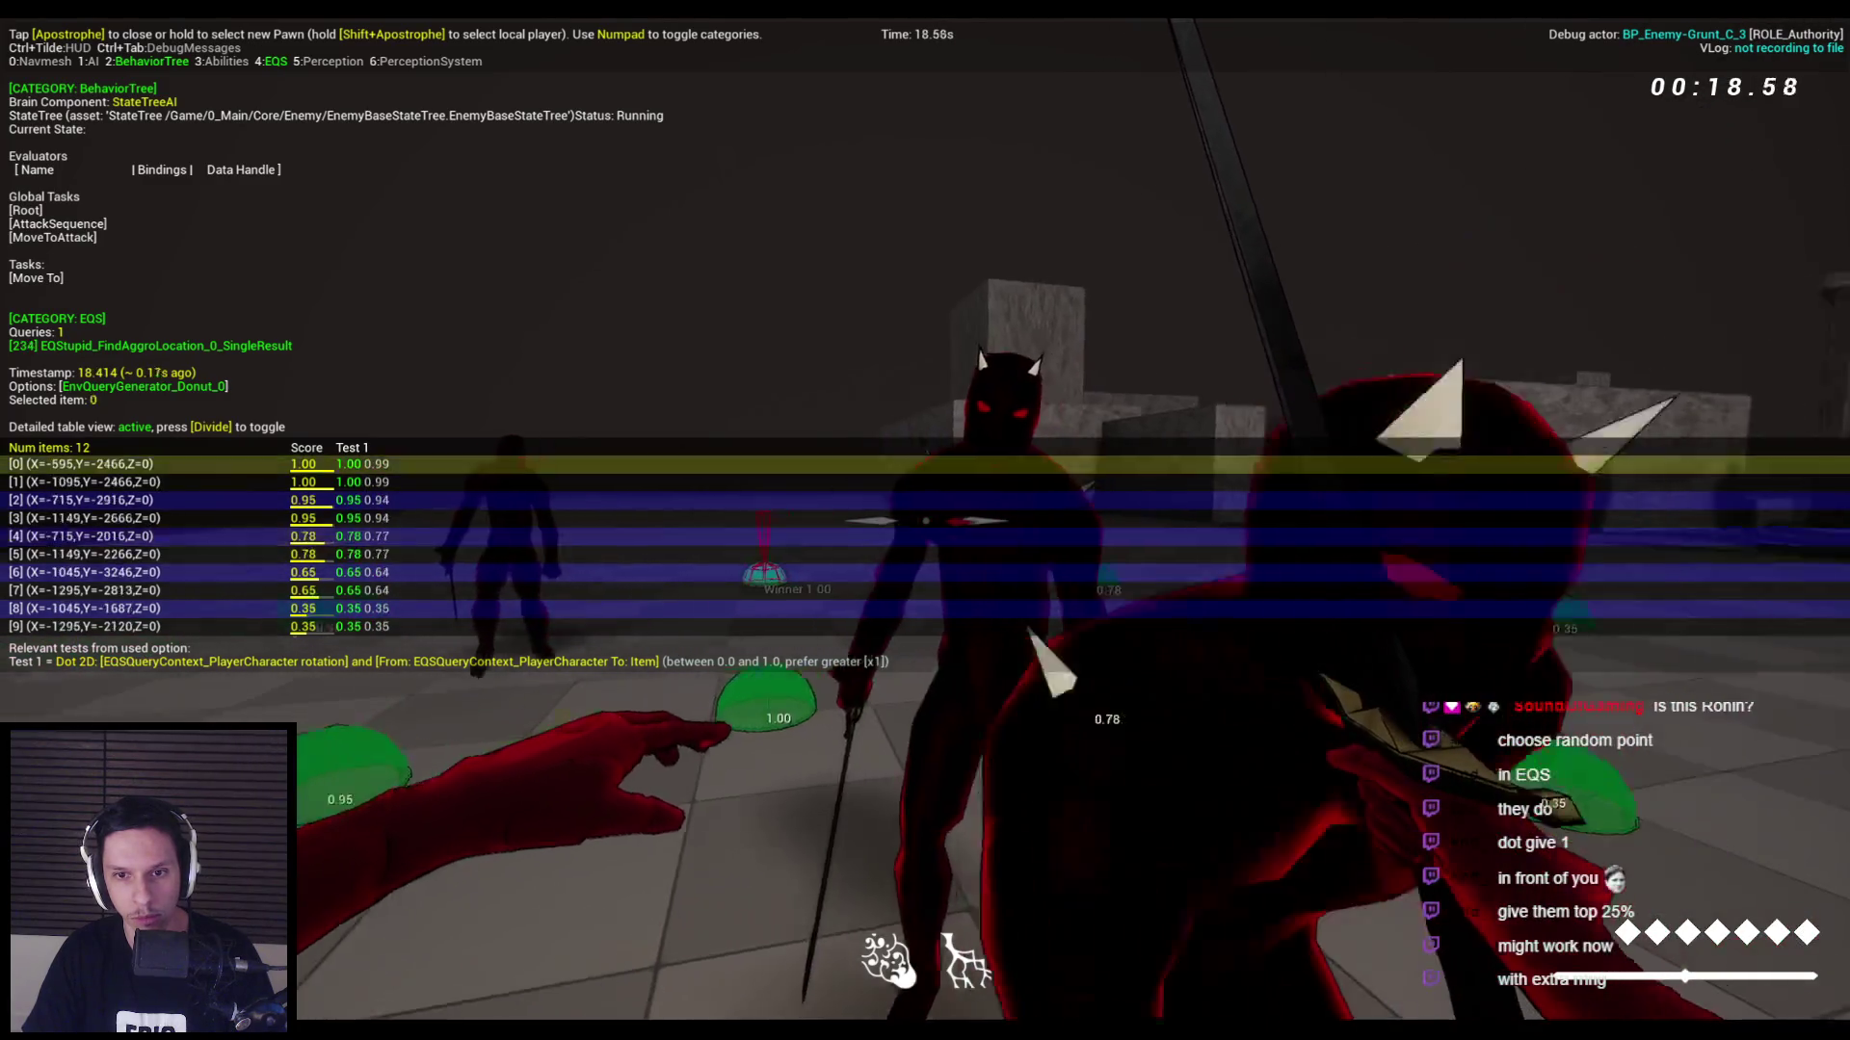
pyautogui.press('Escape')
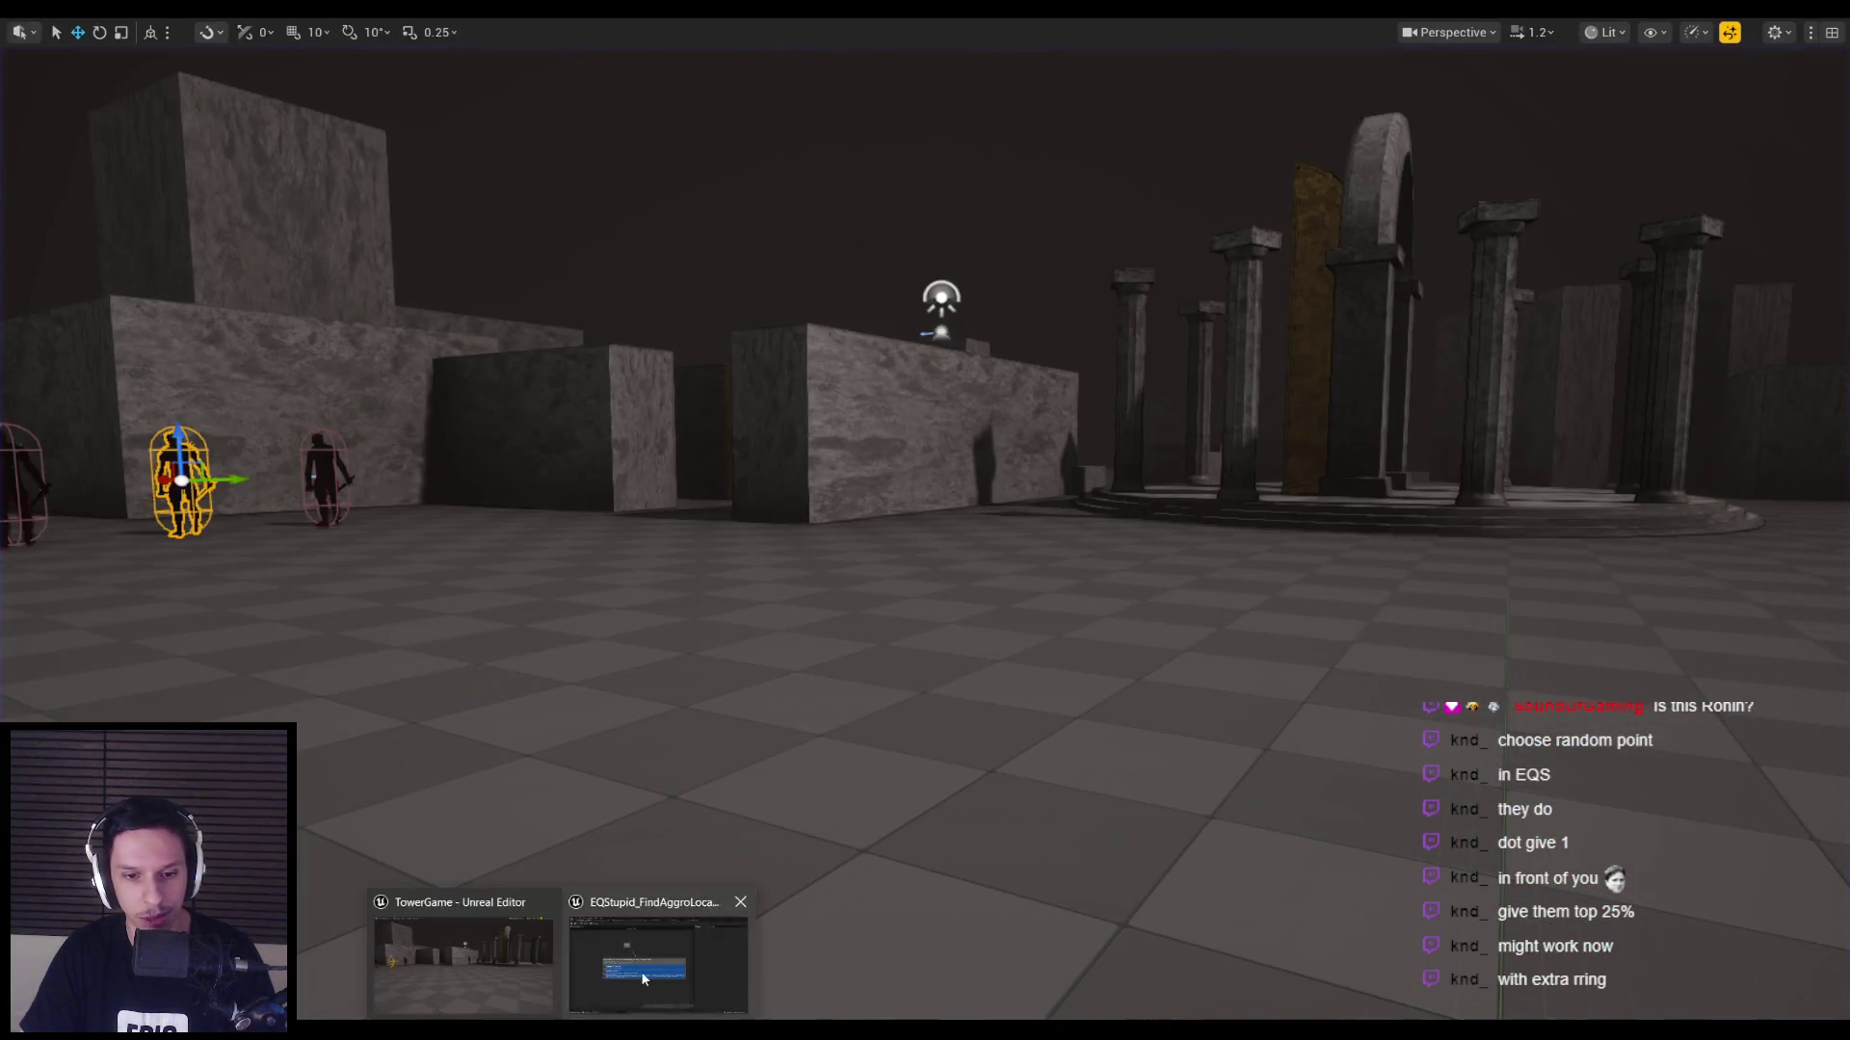
# Select the Dot 2D test and review its options, keeping Absolute normalization and Linear scoring.
pyautogui.click(643, 978)
pyautogui.click(503, 628)
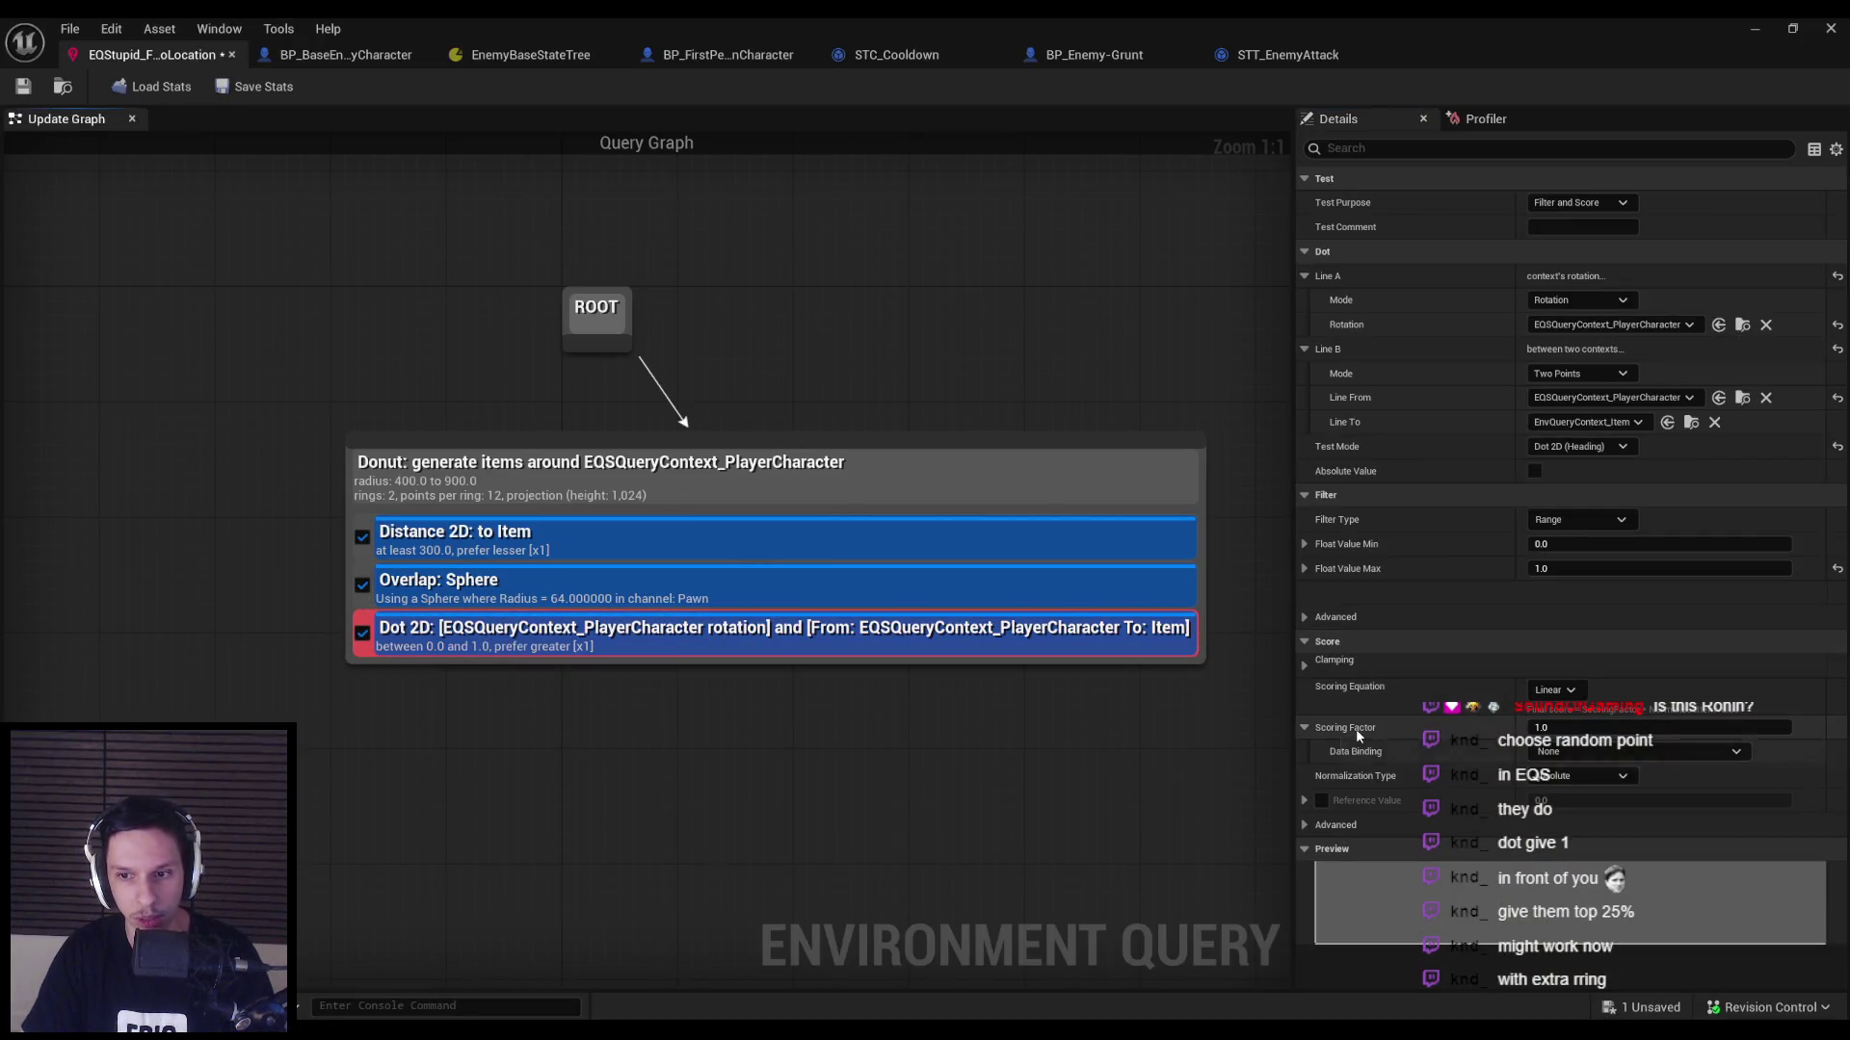
pyautogui.click(1604, 774)
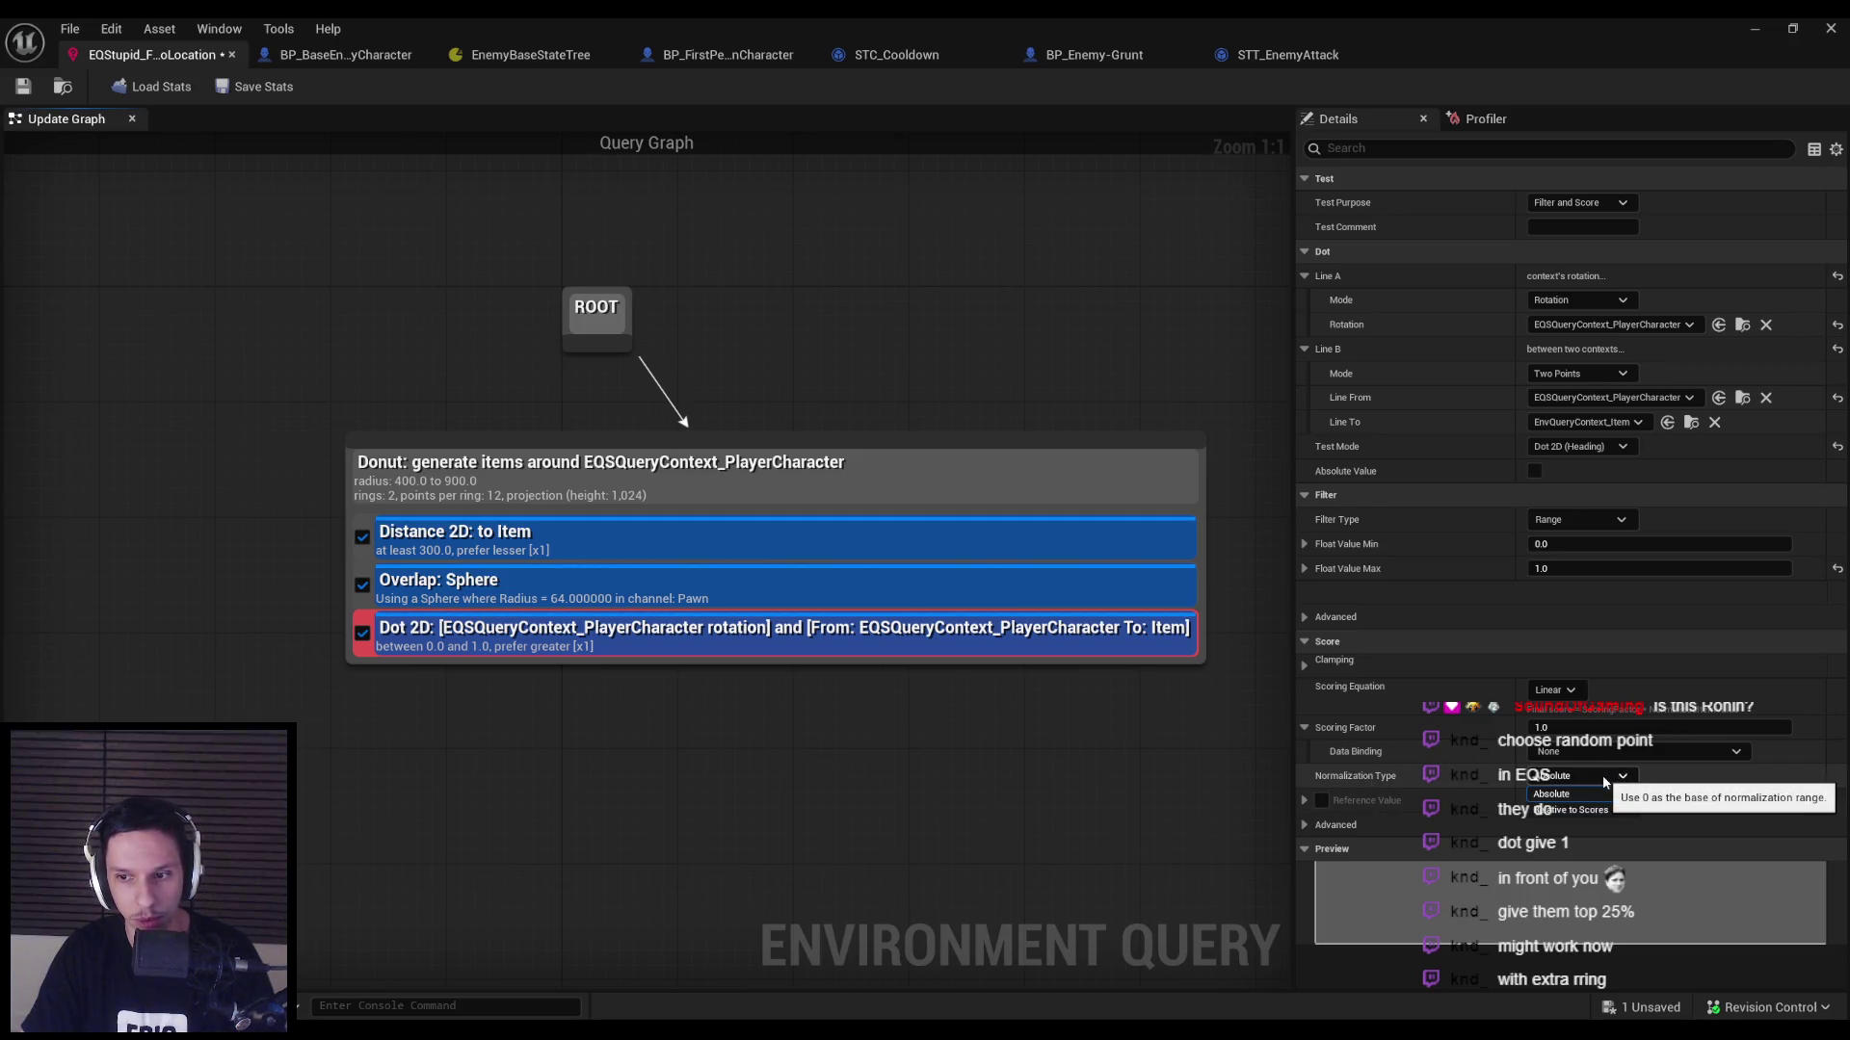
pyautogui.click(1364, 796)
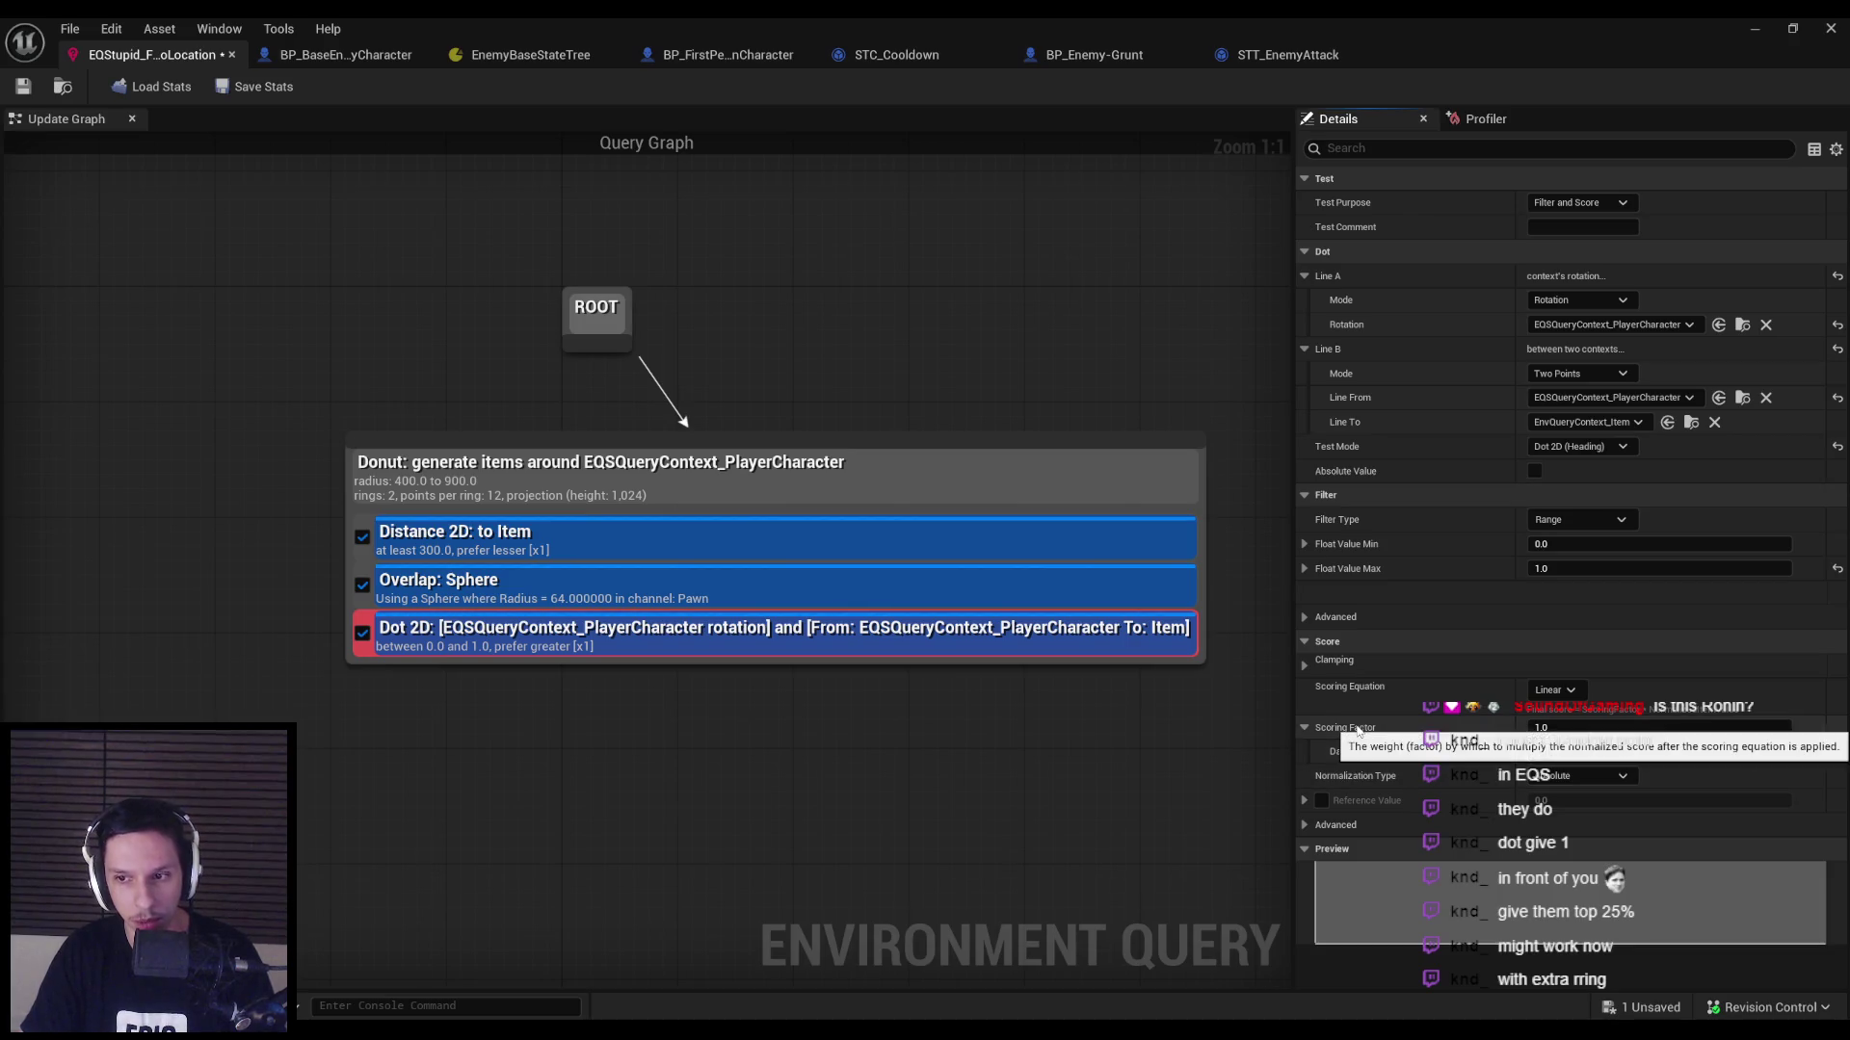
pyautogui.click(1546, 690)
pyautogui.click(1540, 691)
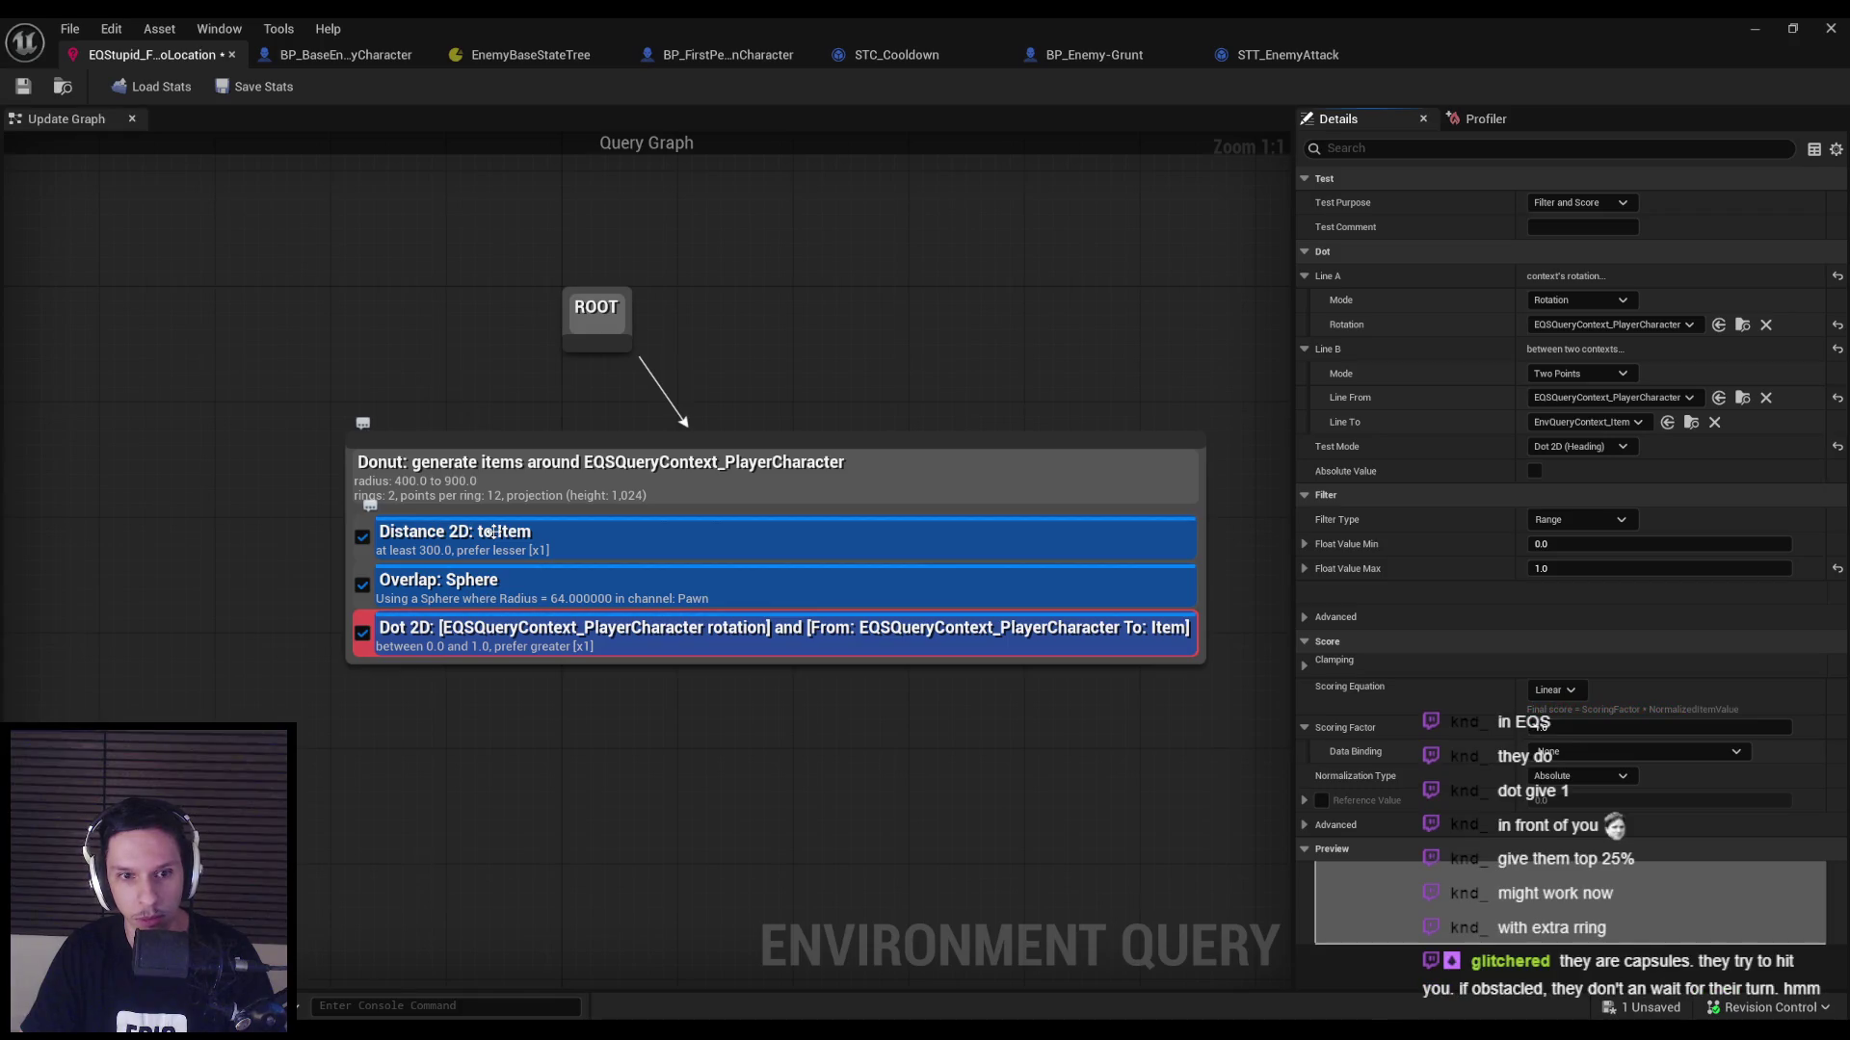
pyautogui.click(1551, 689)
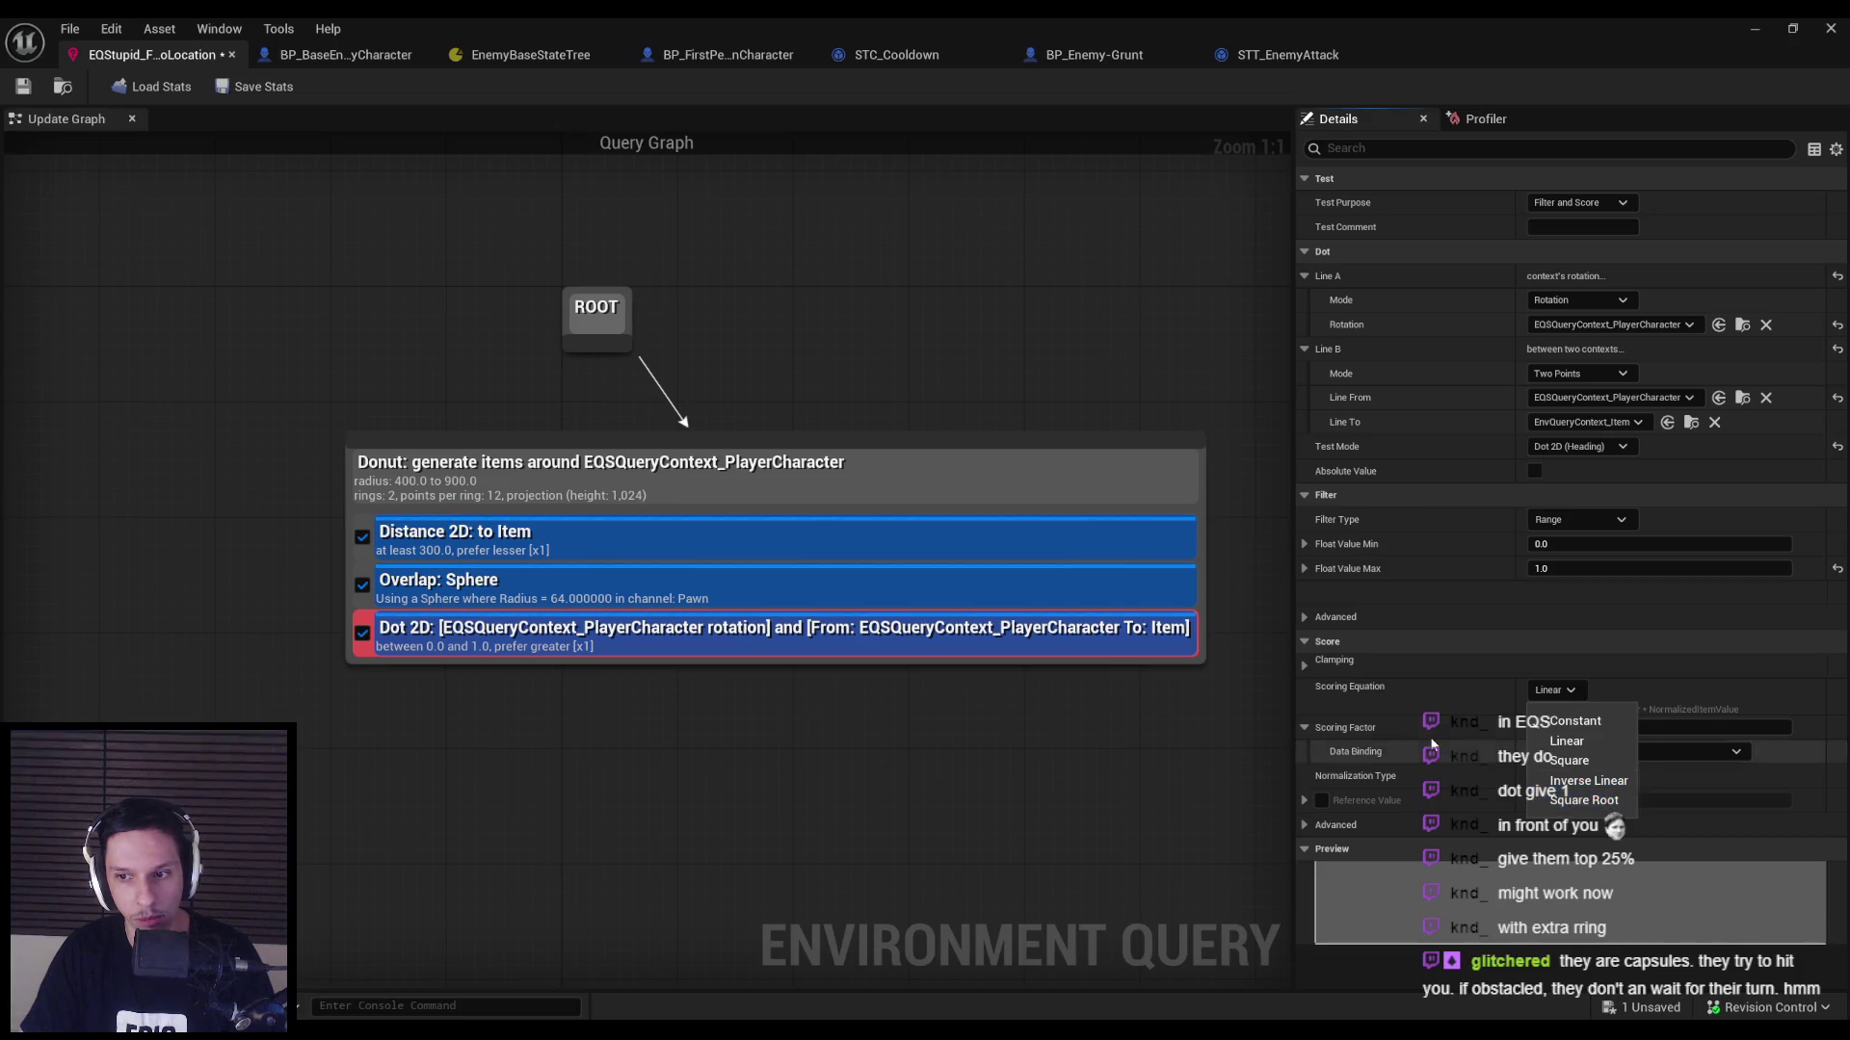
pyautogui.press('Escape')
pyautogui.click(1572, 778)
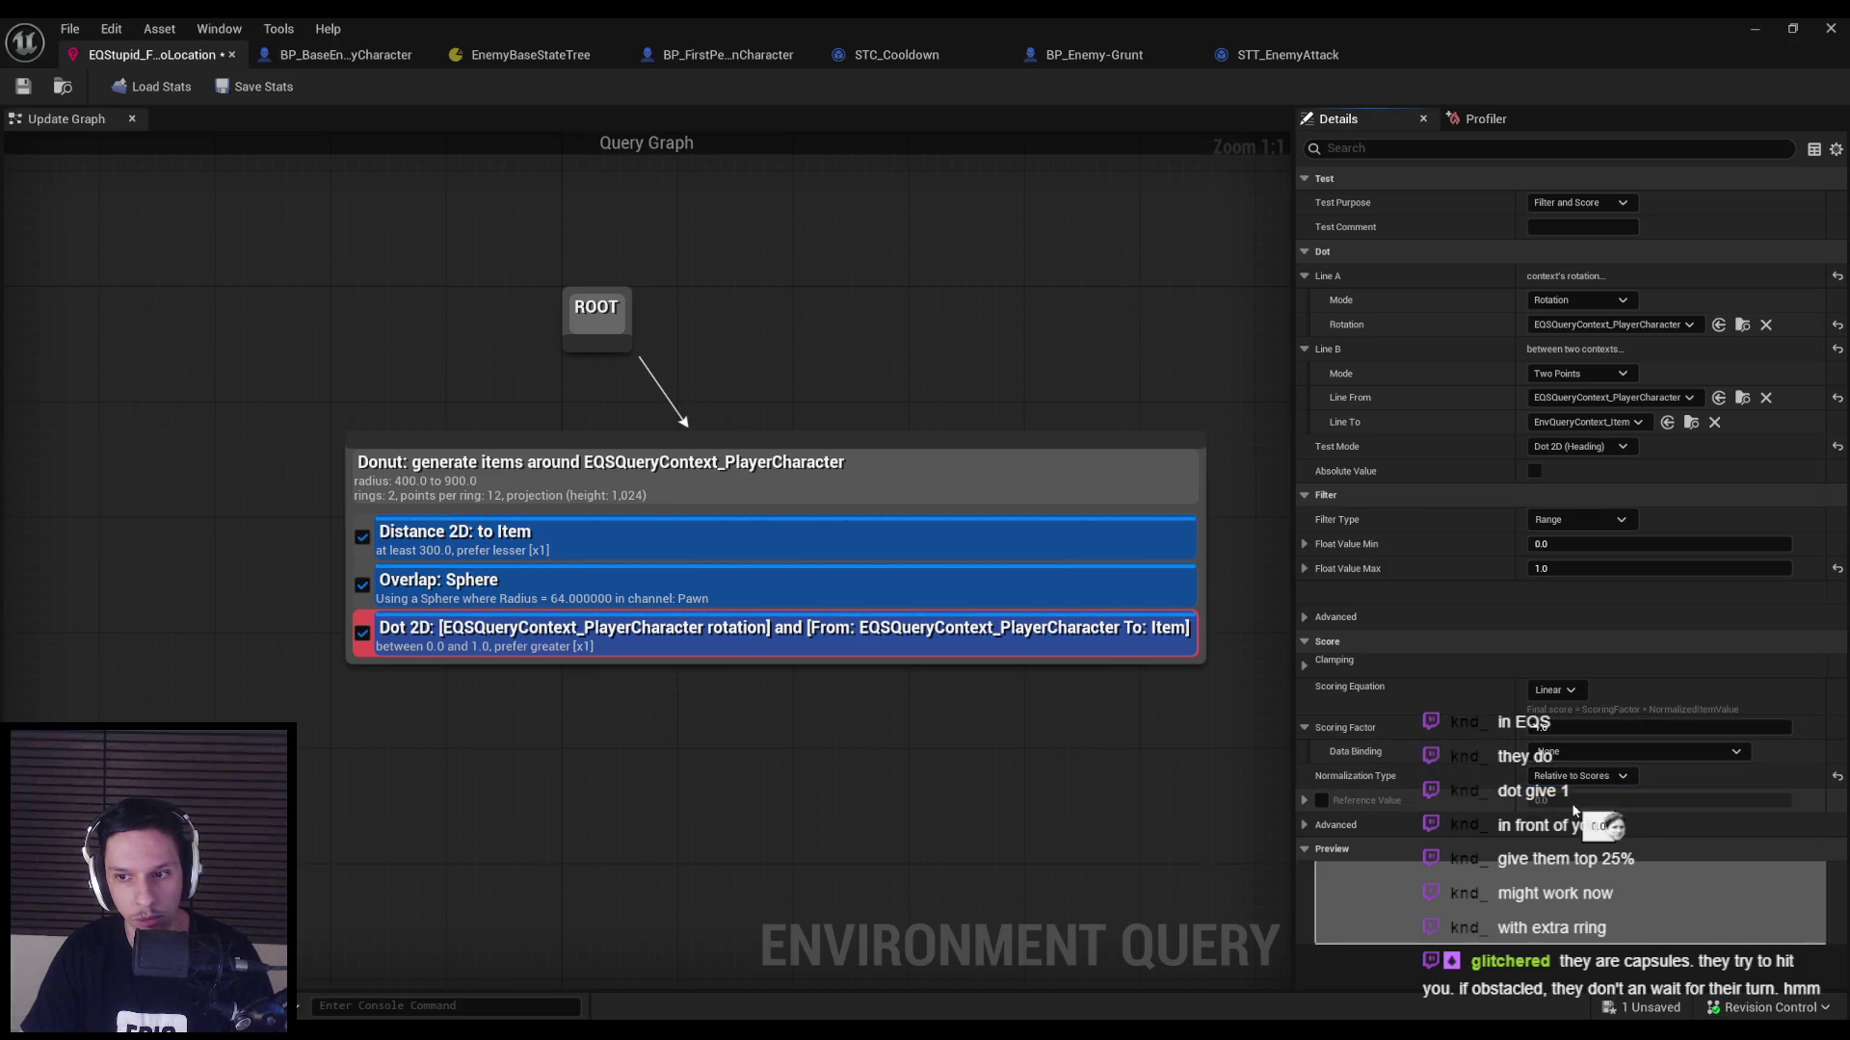
pyautogui.press('Escape')
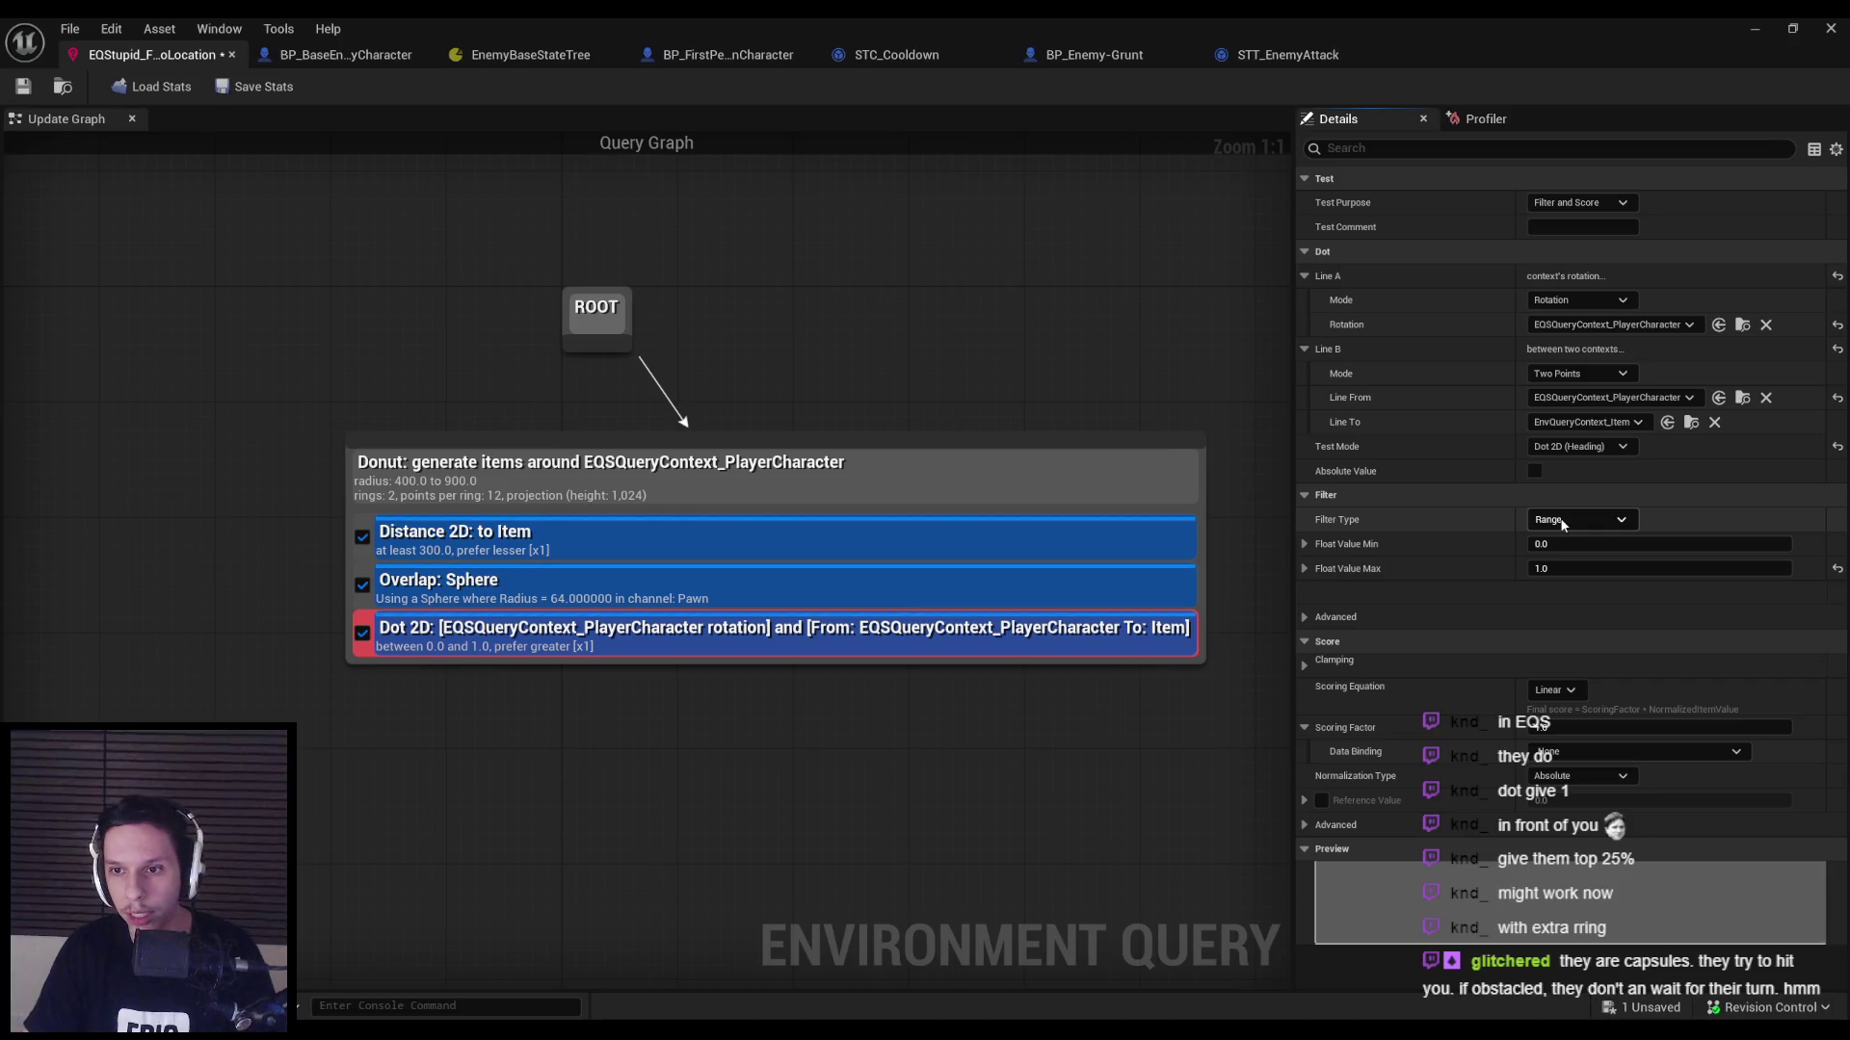
# Review the Dot 2D filter type choices and the score clamping settings.
pyautogui.moveTo(1356, 475)
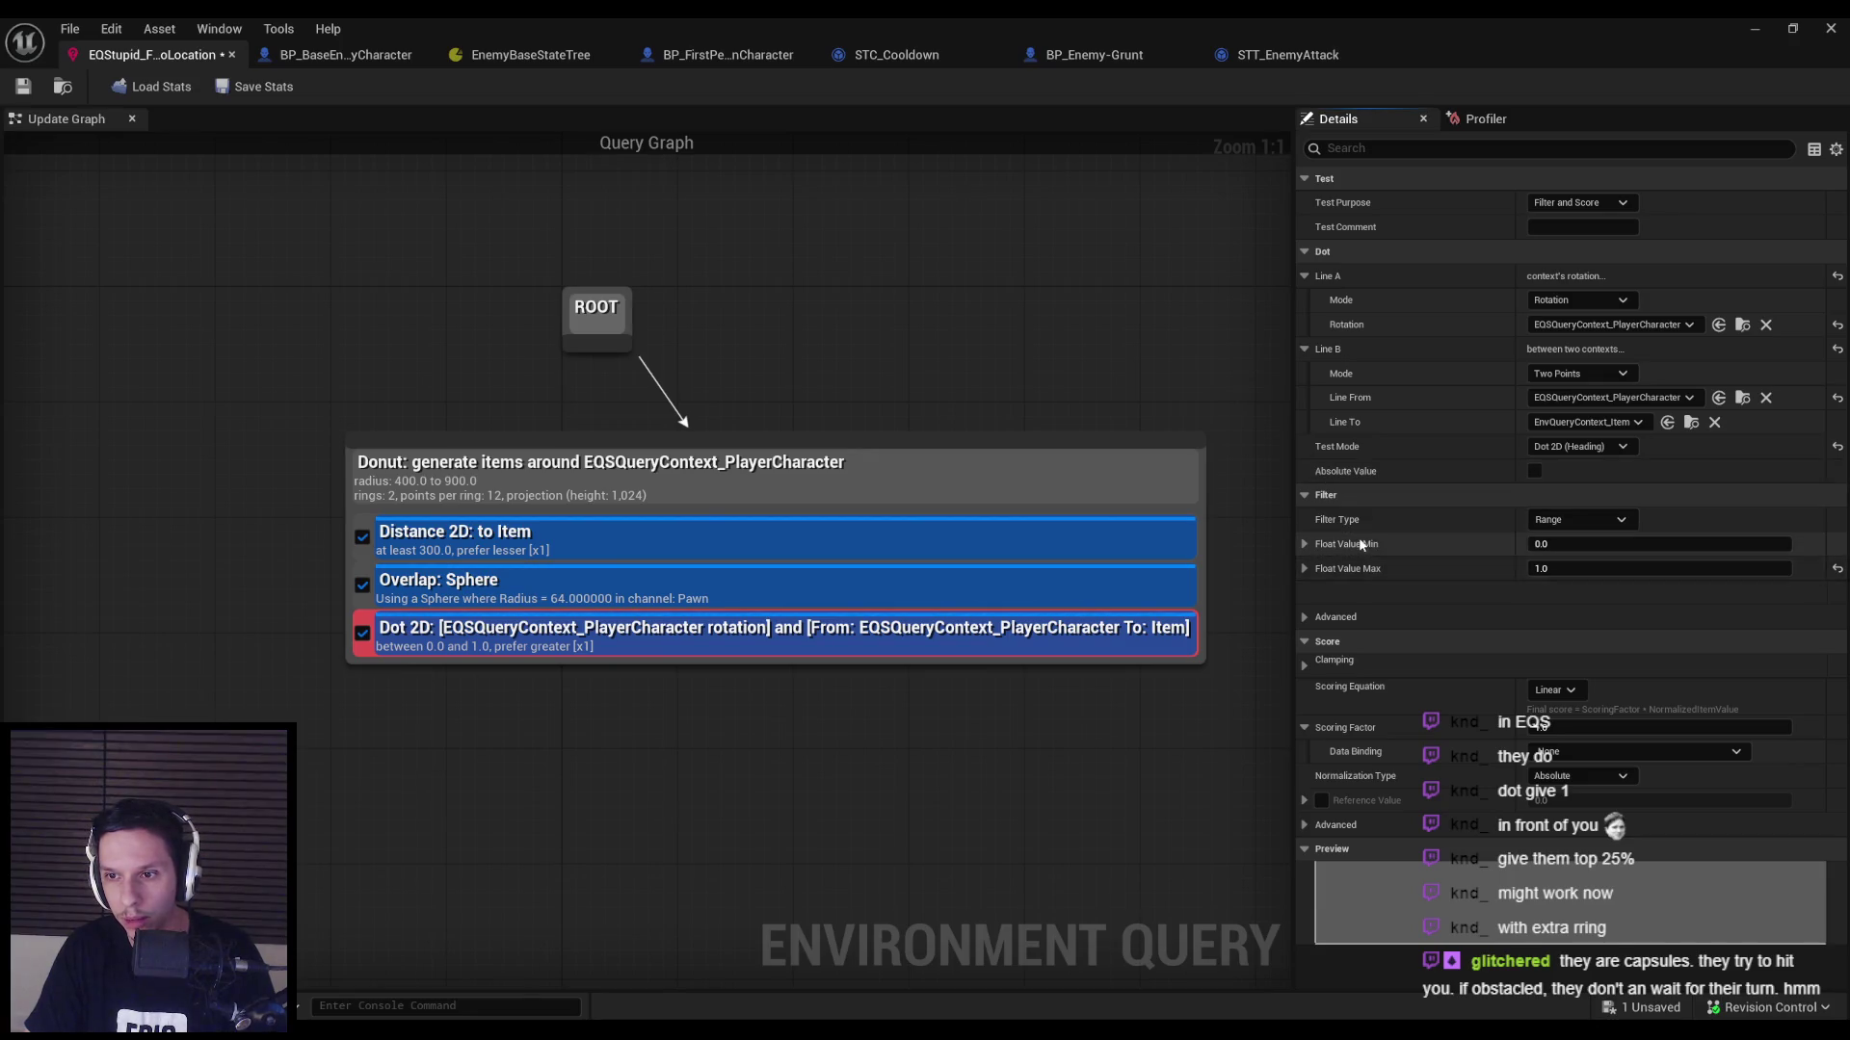
pyautogui.click(1598, 522)
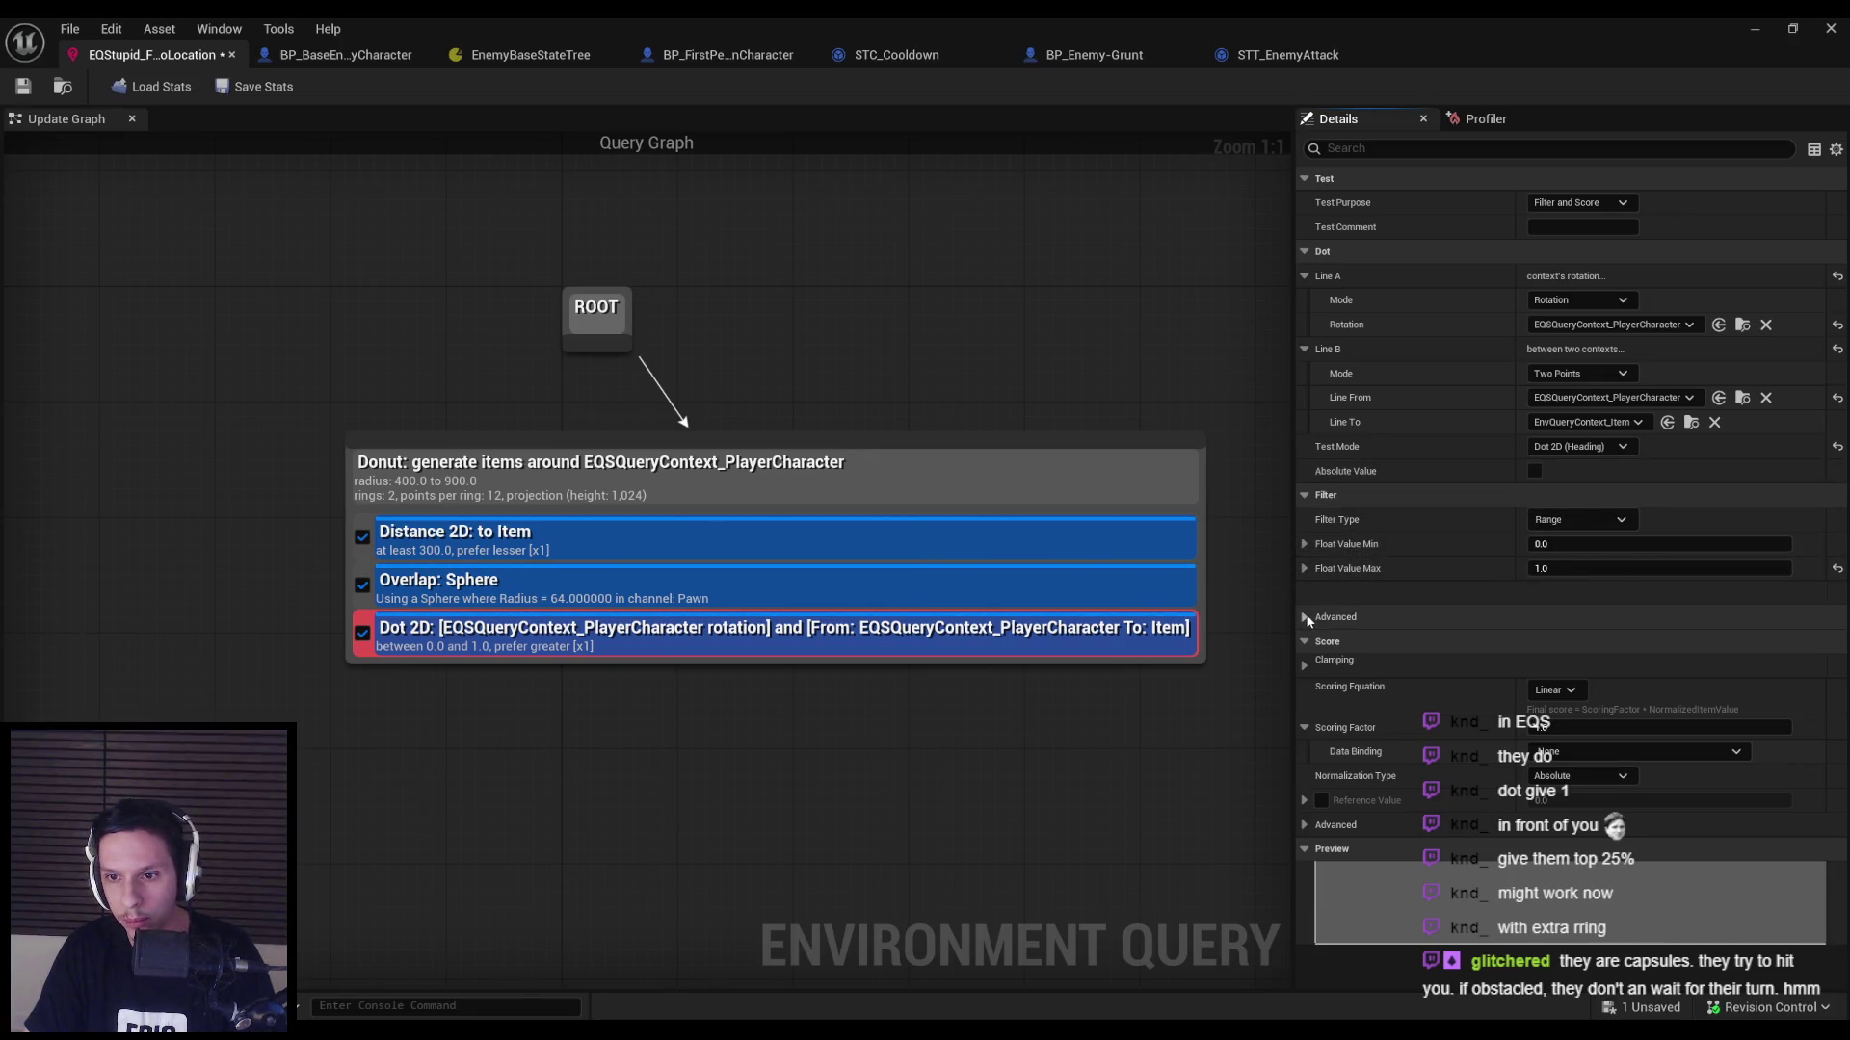
pyautogui.click(1306, 665)
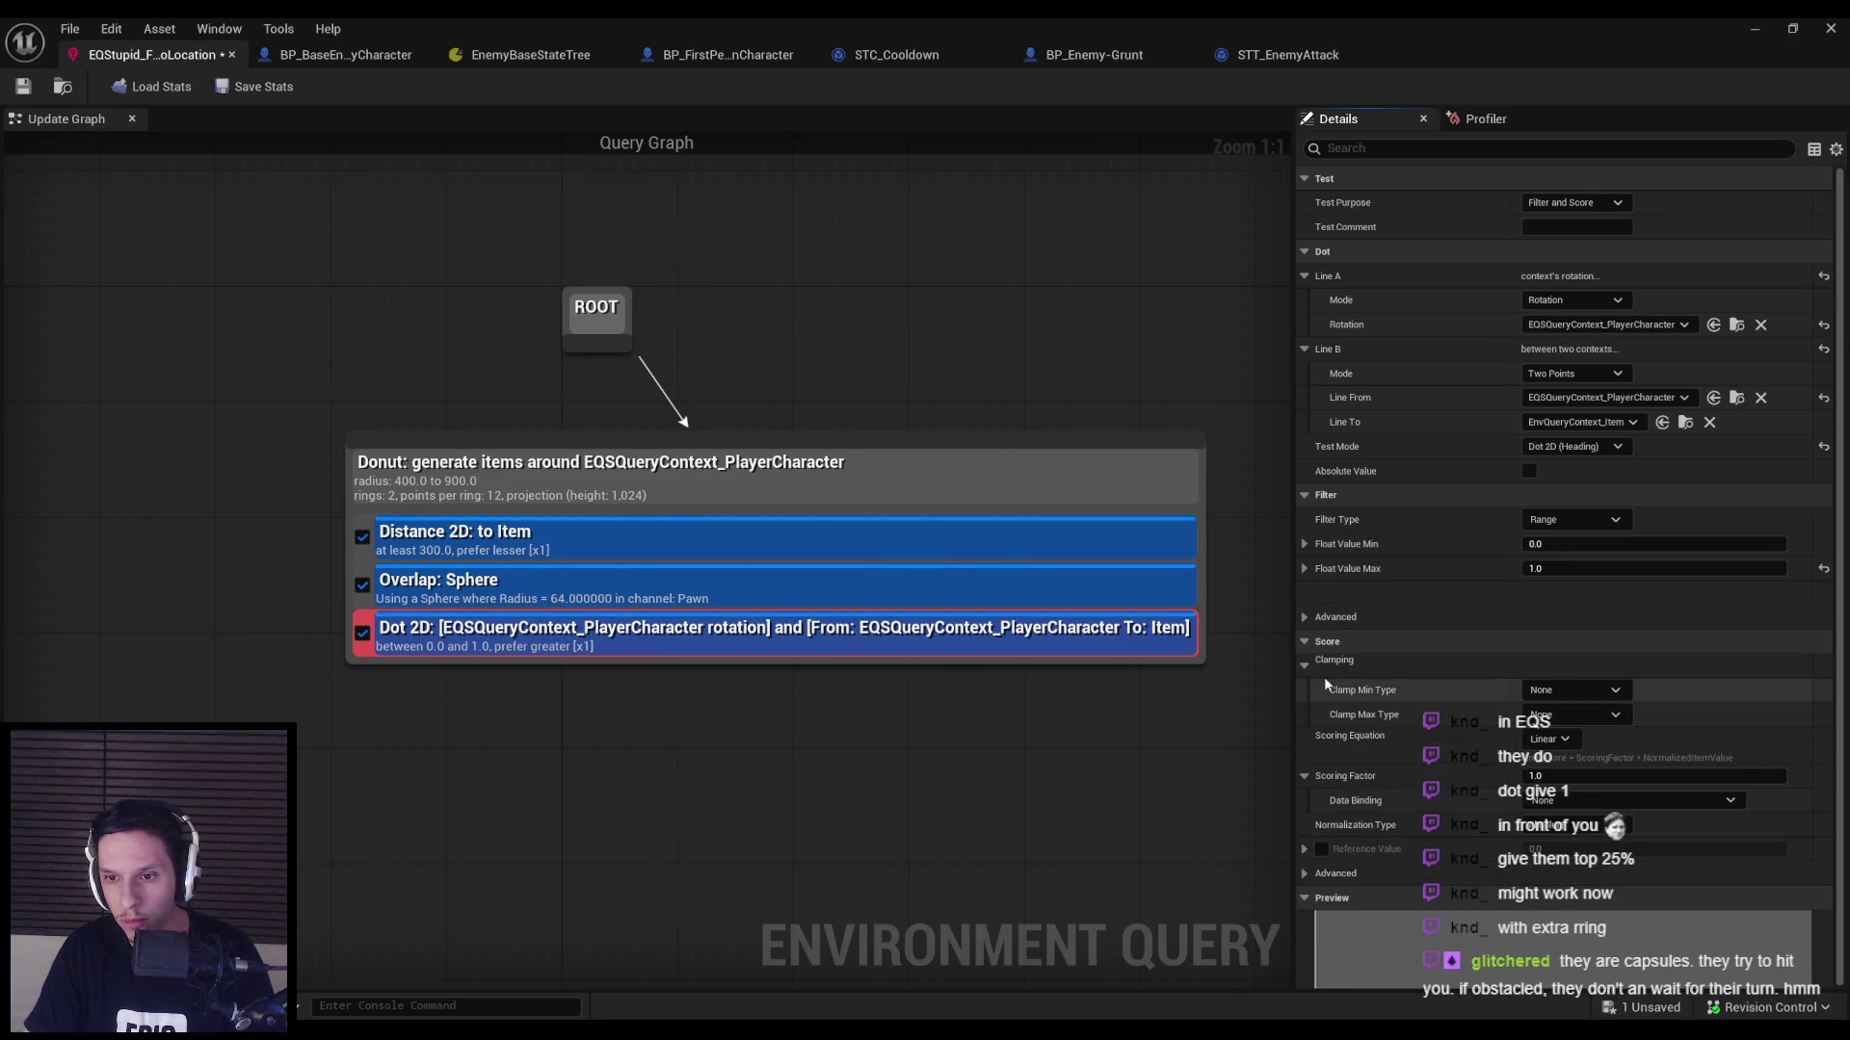
pyautogui.click(1306, 666)
# Try Constant scoring on Dot 2D, revert to Linear, and save the query.
pyautogui.click(1560, 692)
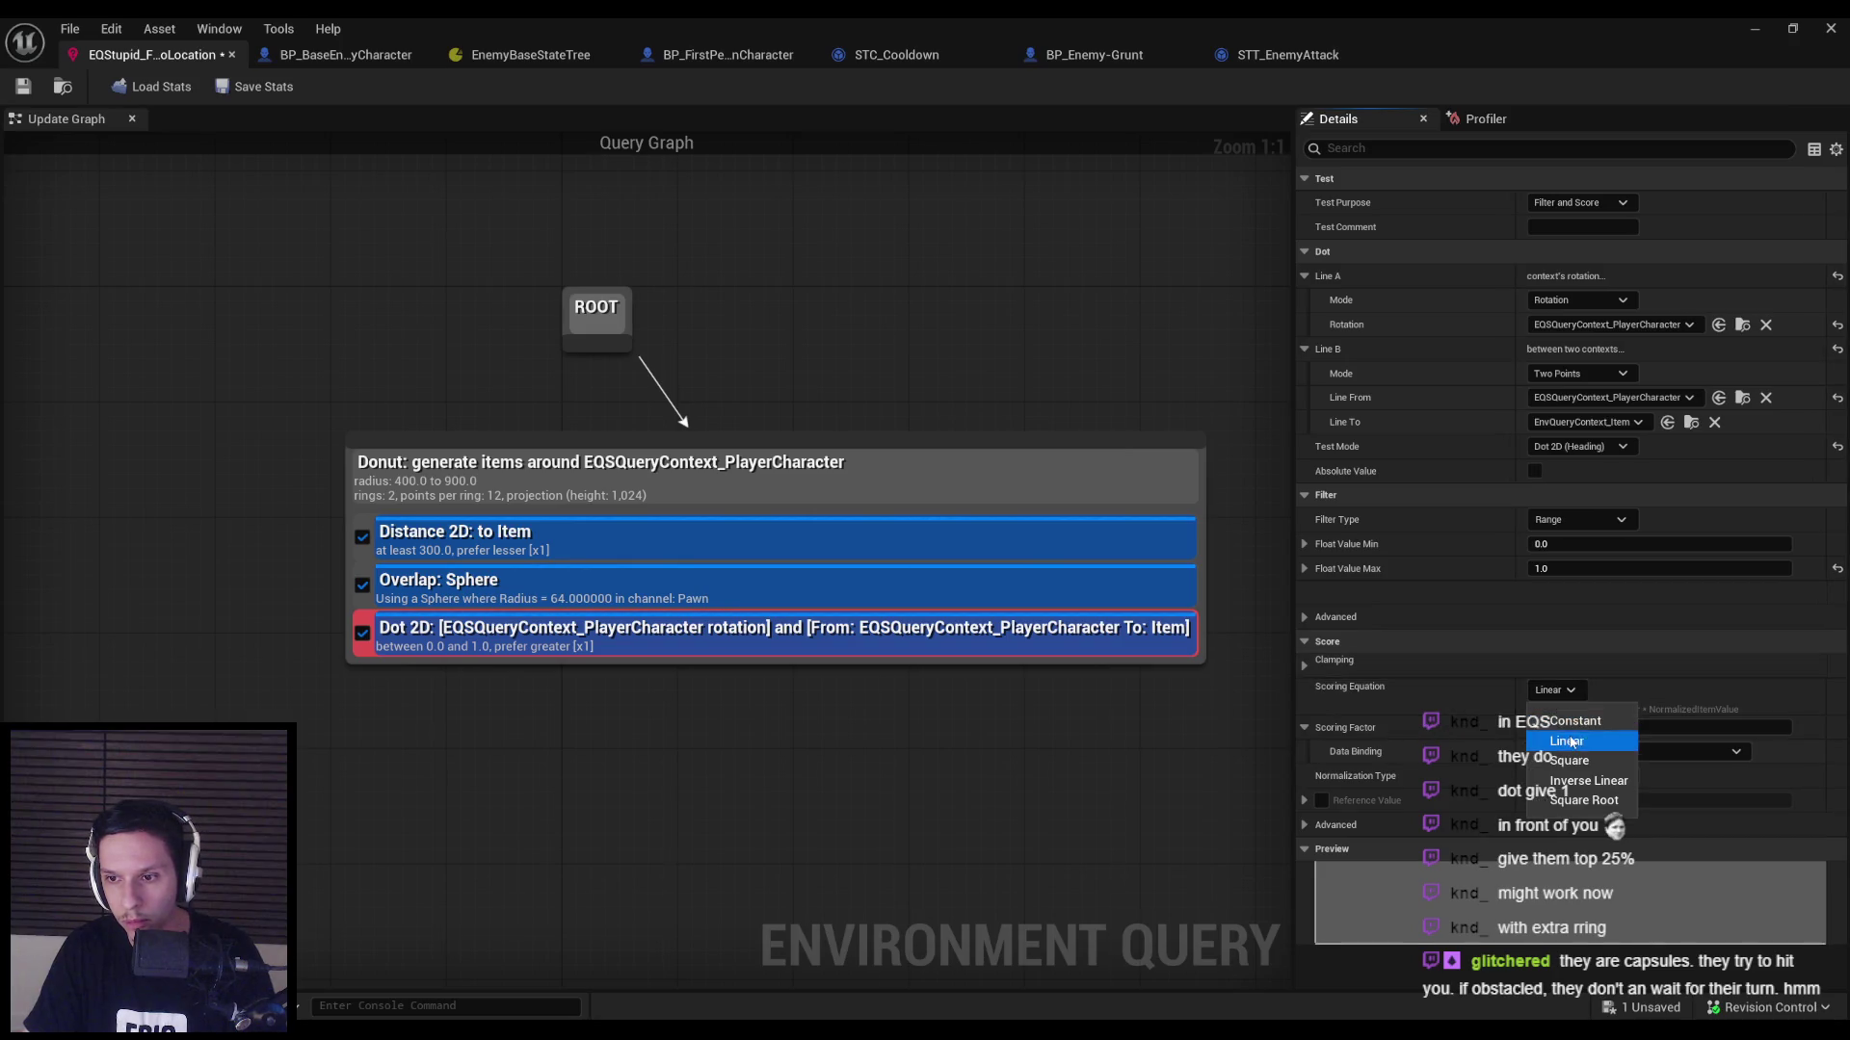
pyautogui.click(1560, 801)
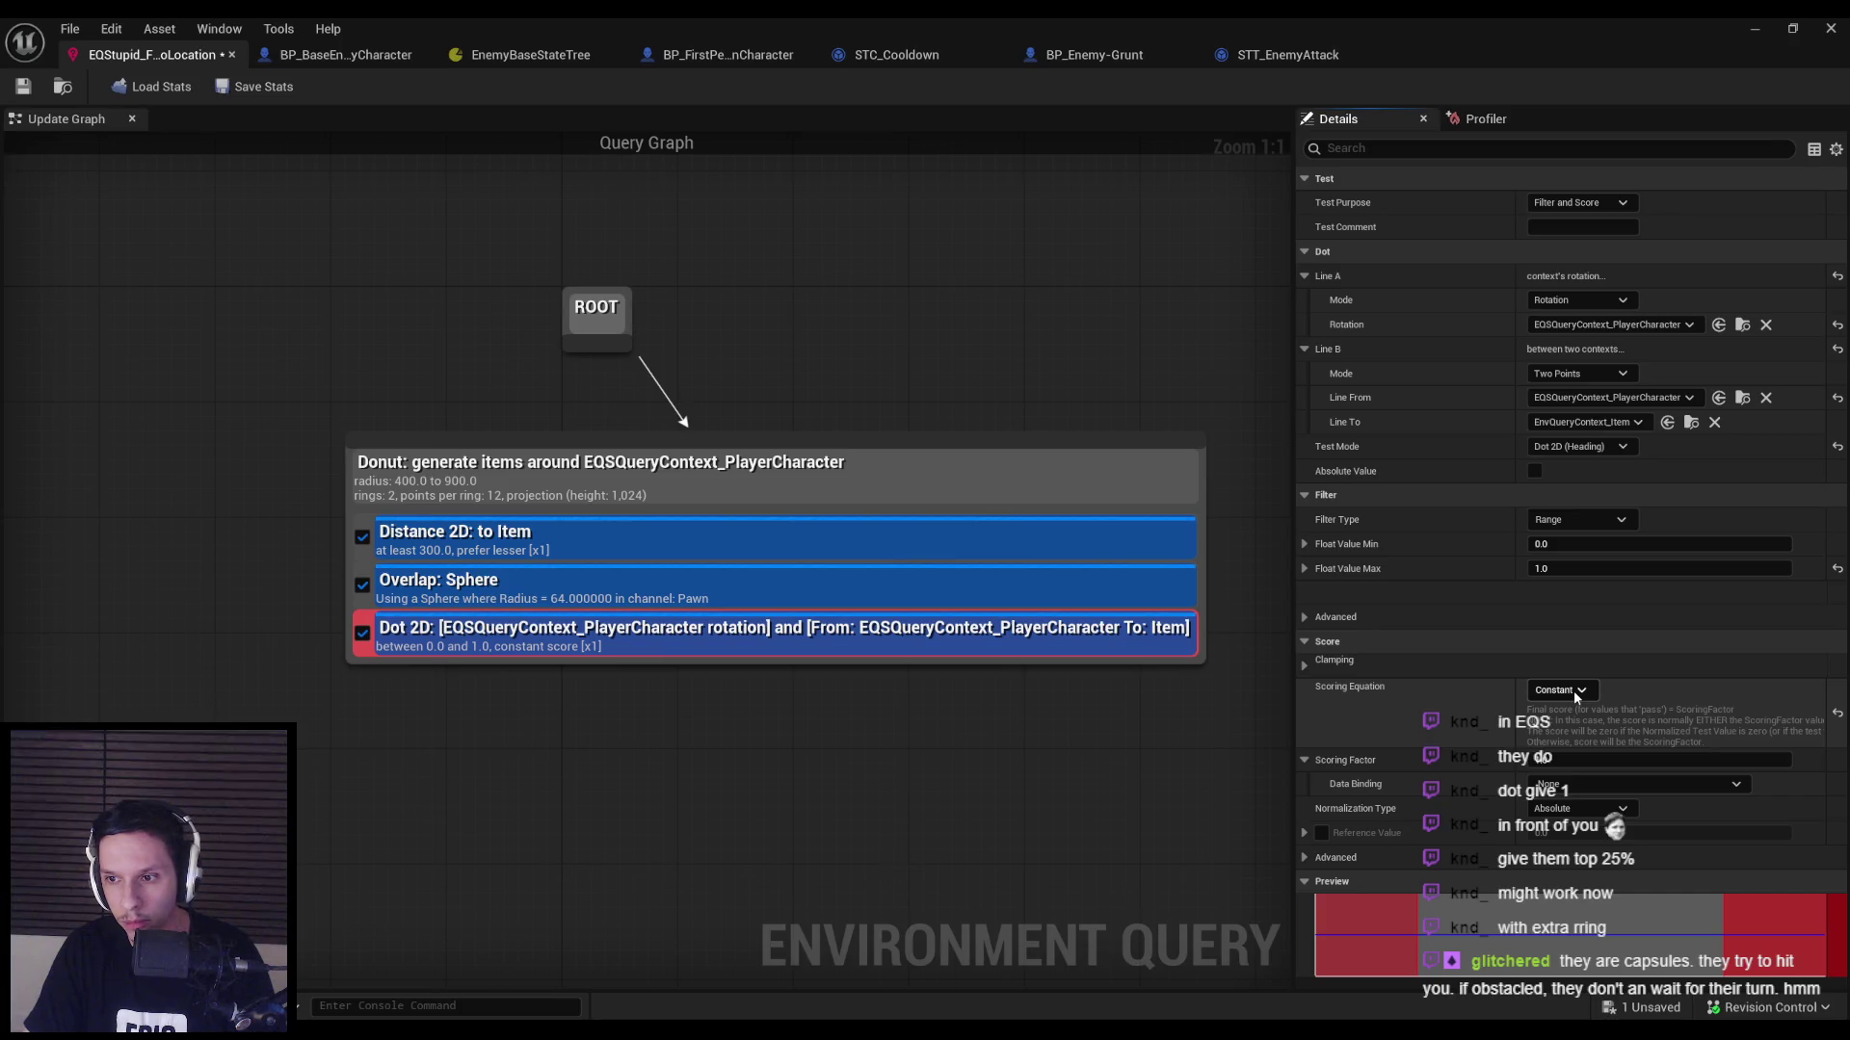
pyautogui.click(1574, 690)
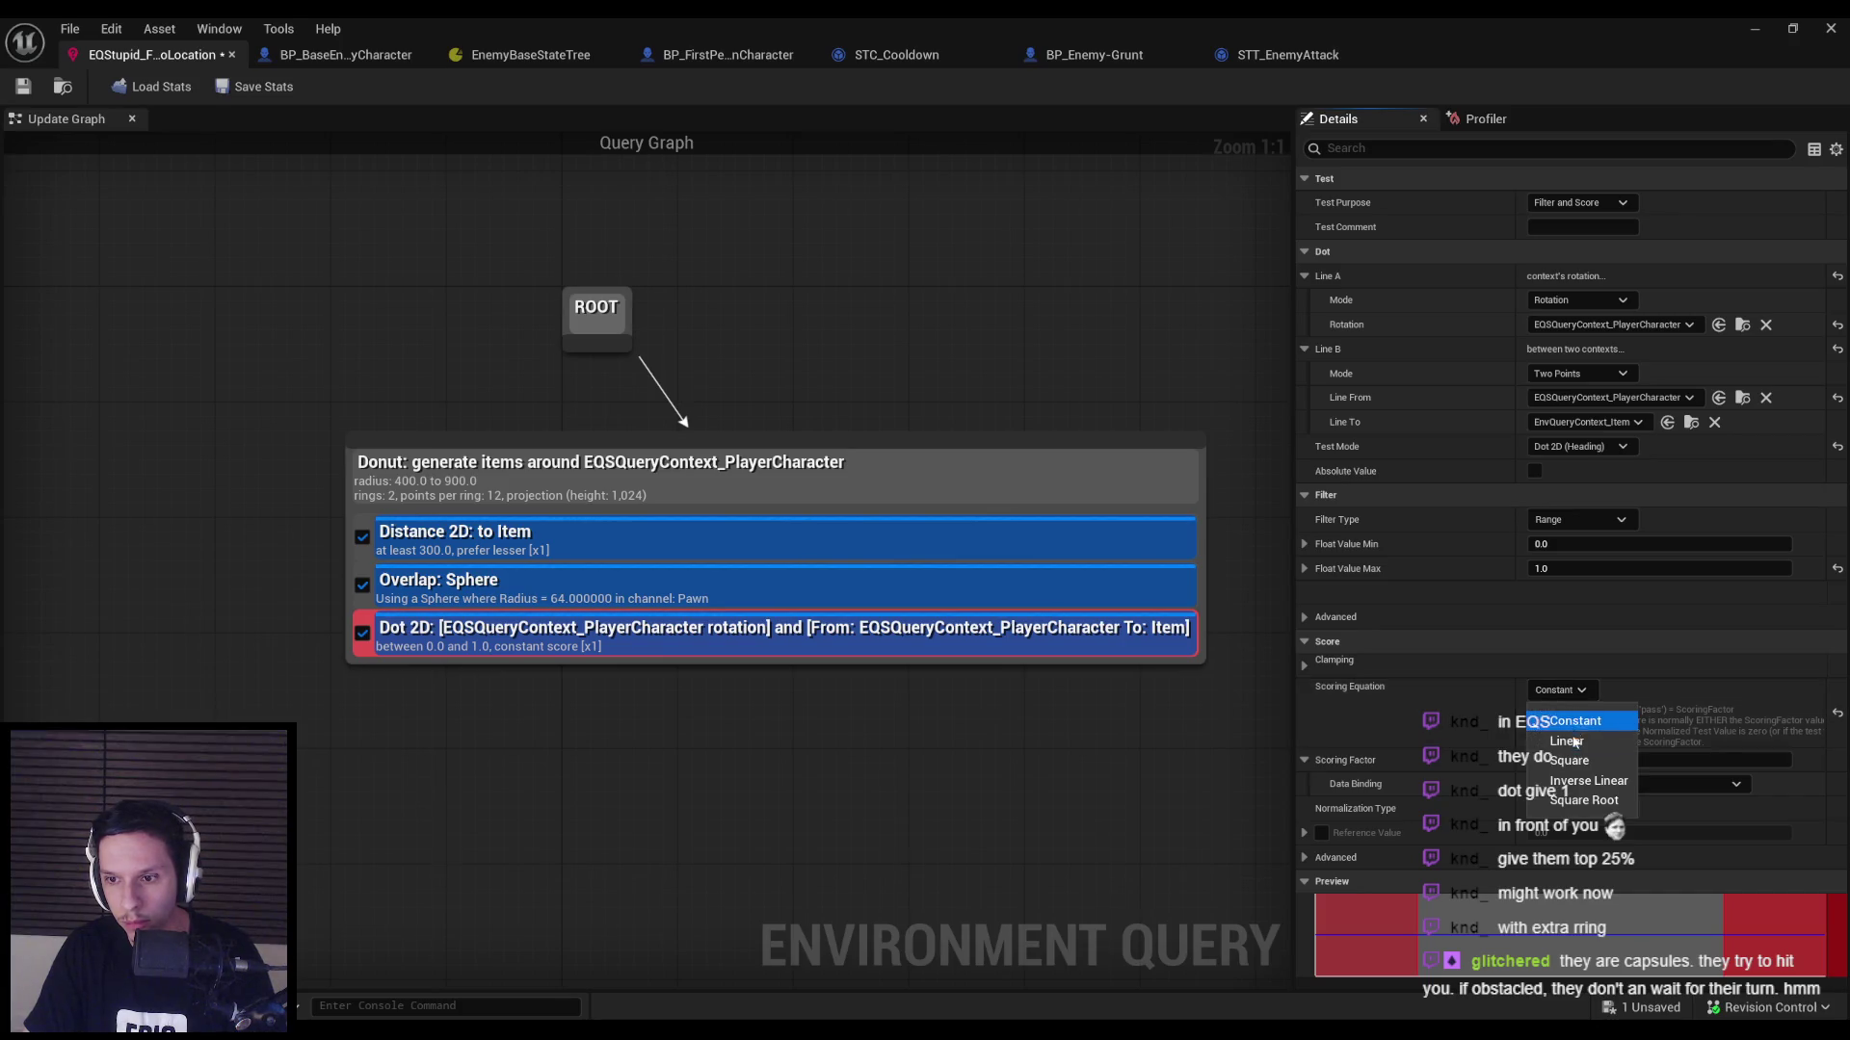
pyautogui.click(1567, 741)
pyautogui.click(1556, 691)
pyautogui.click(1574, 760)
pyautogui.click(1556, 691)
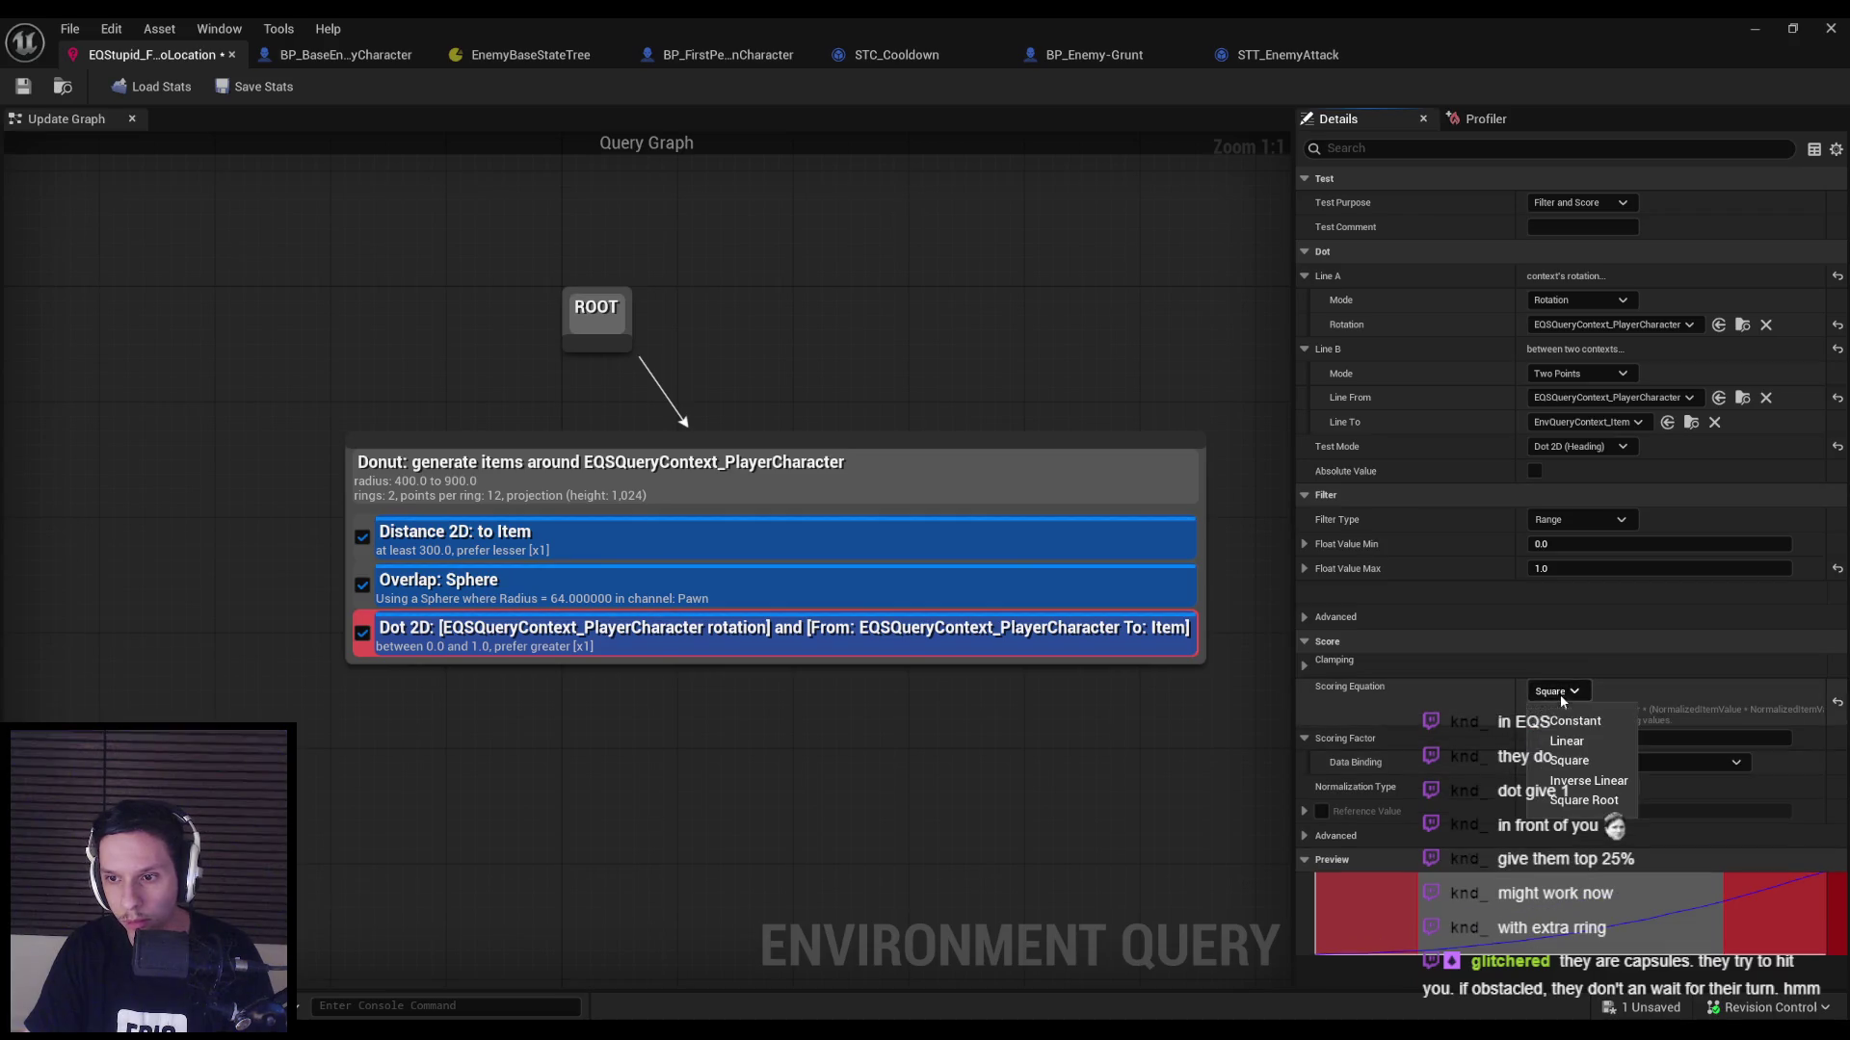
pyautogui.click(1568, 740)
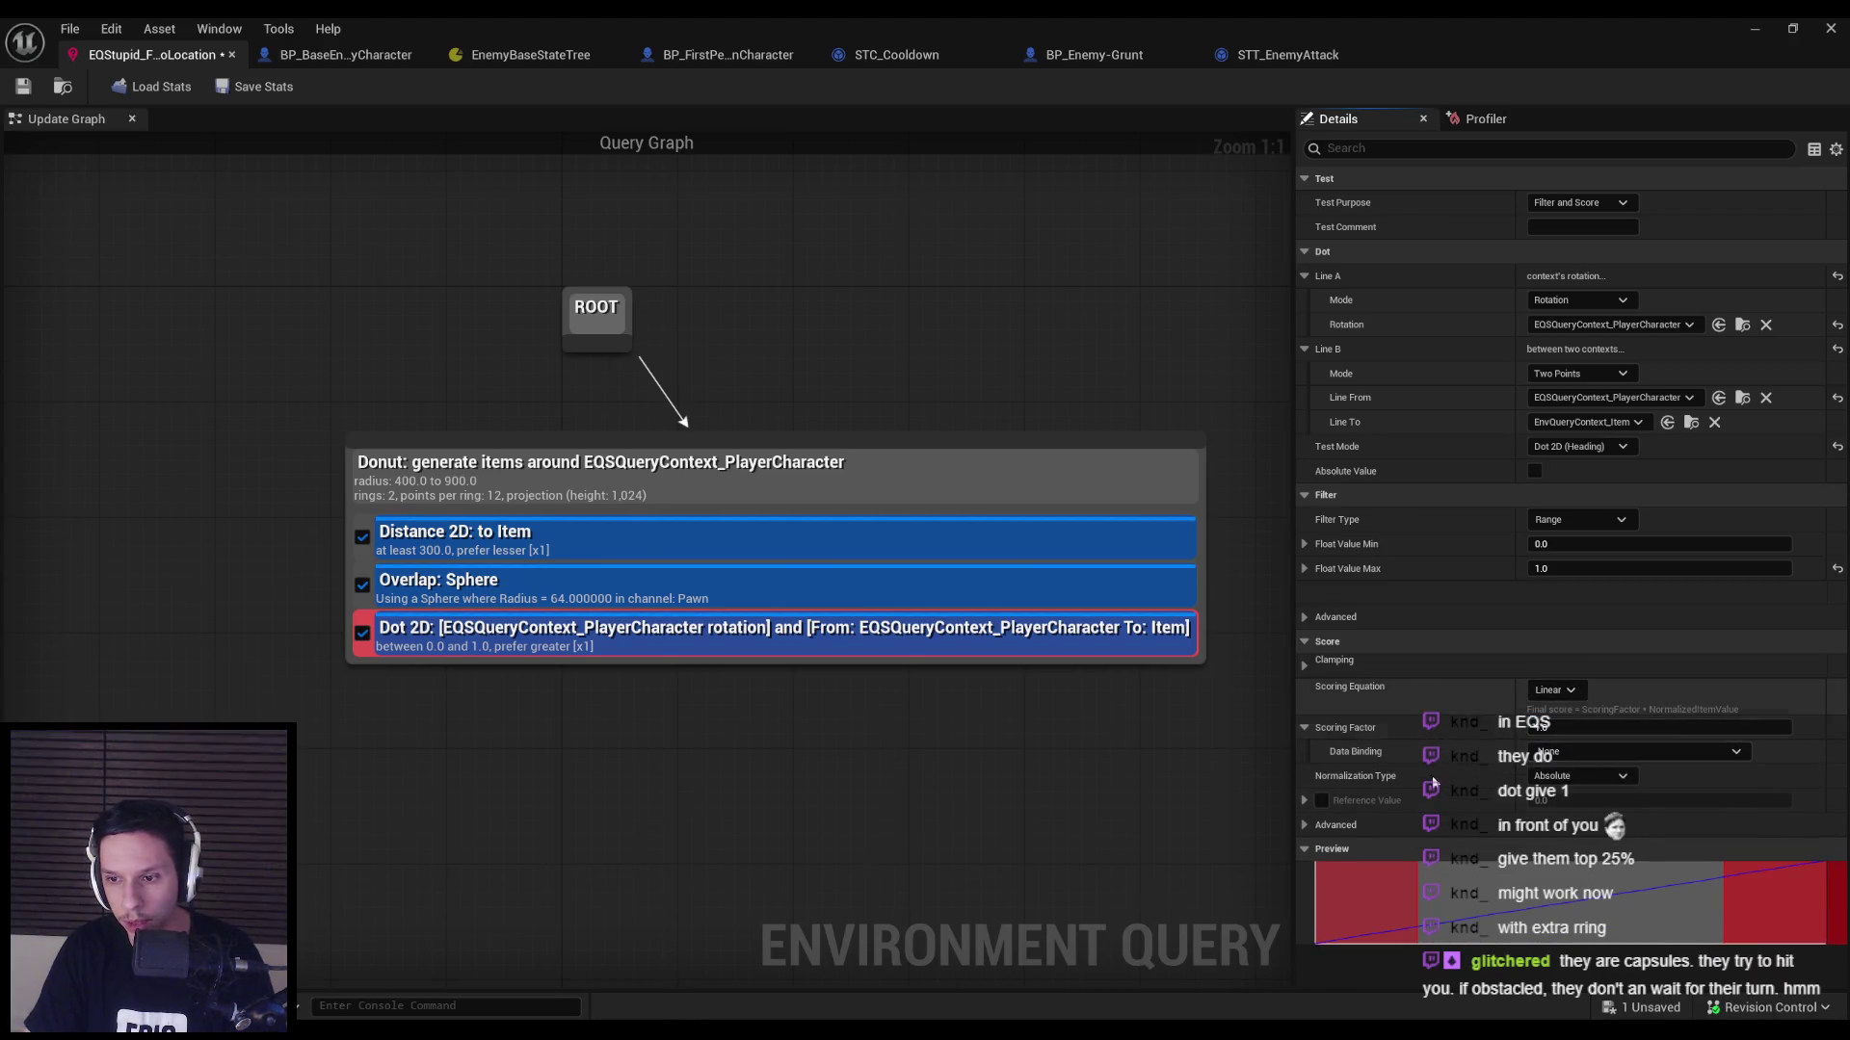
pyautogui.hotkey('ctrl', 's')
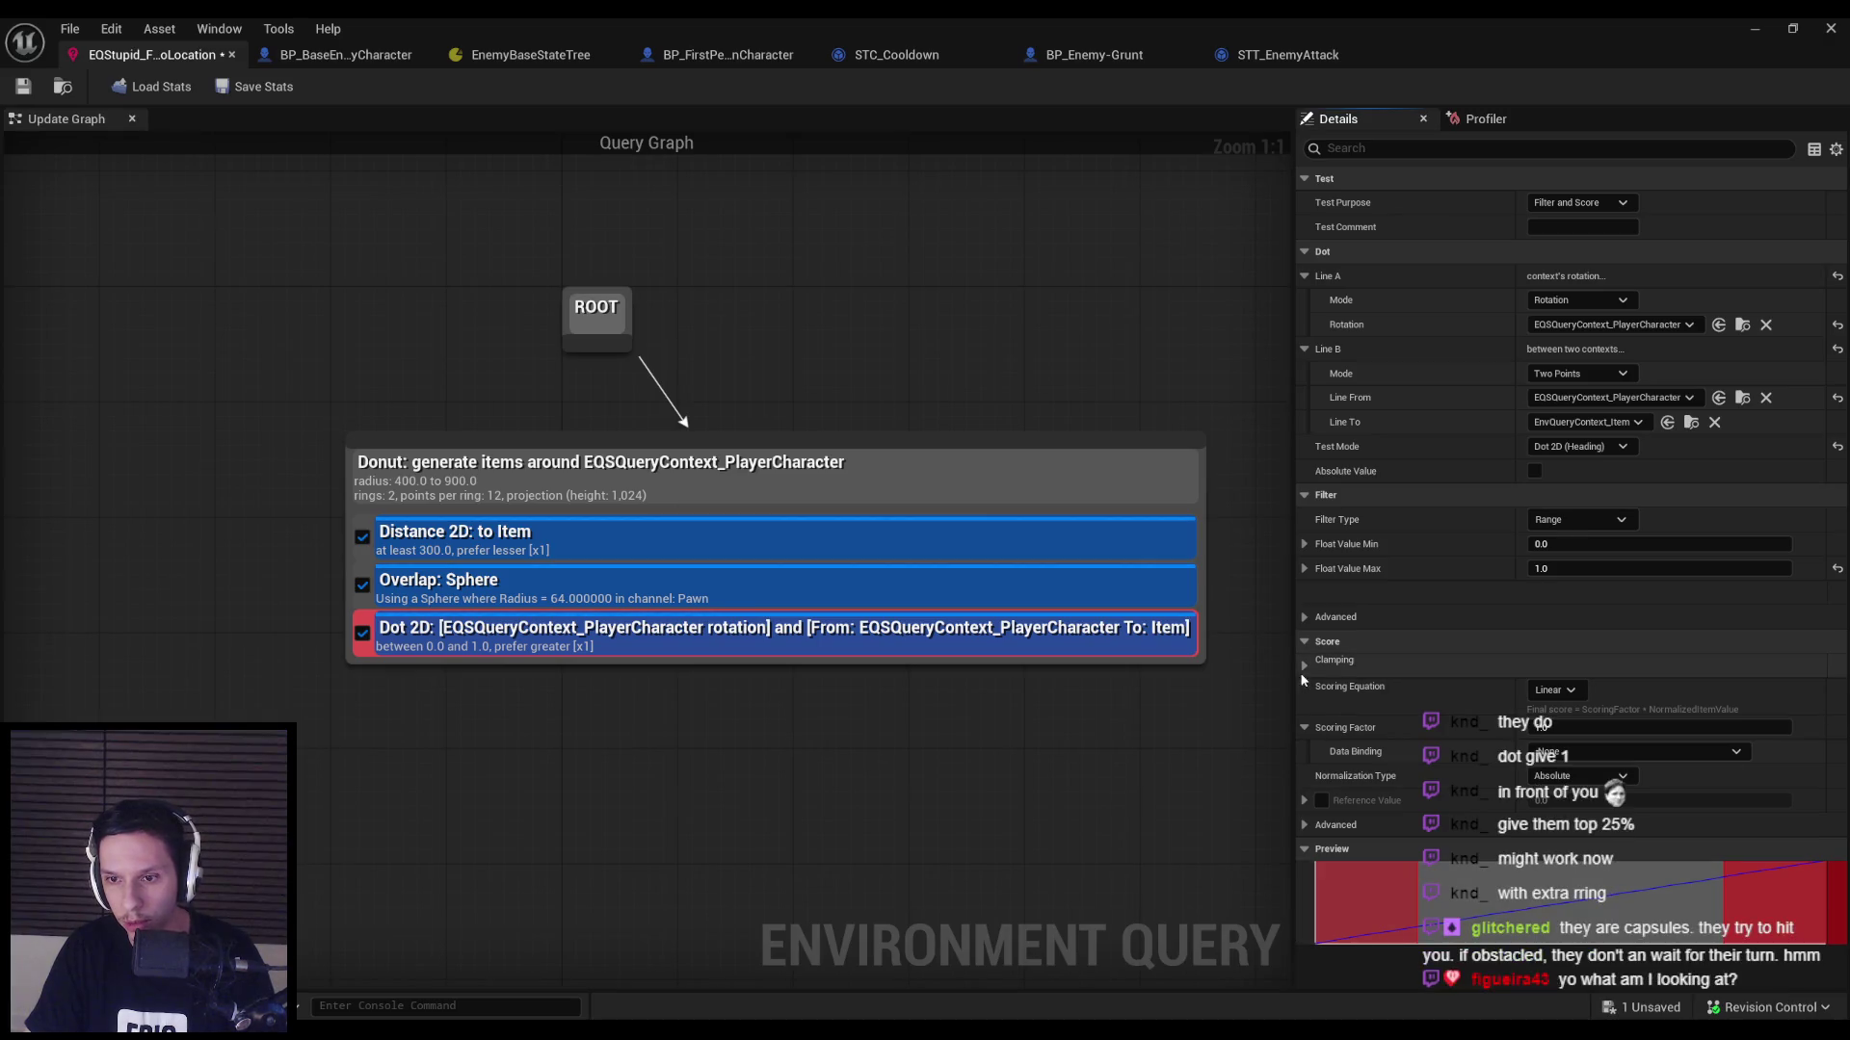
# Playtest with the Gameplay Debugger, watching EQS points scored 0.84–1.00 as grunts close in.
pyautogui.click(1751, 29)
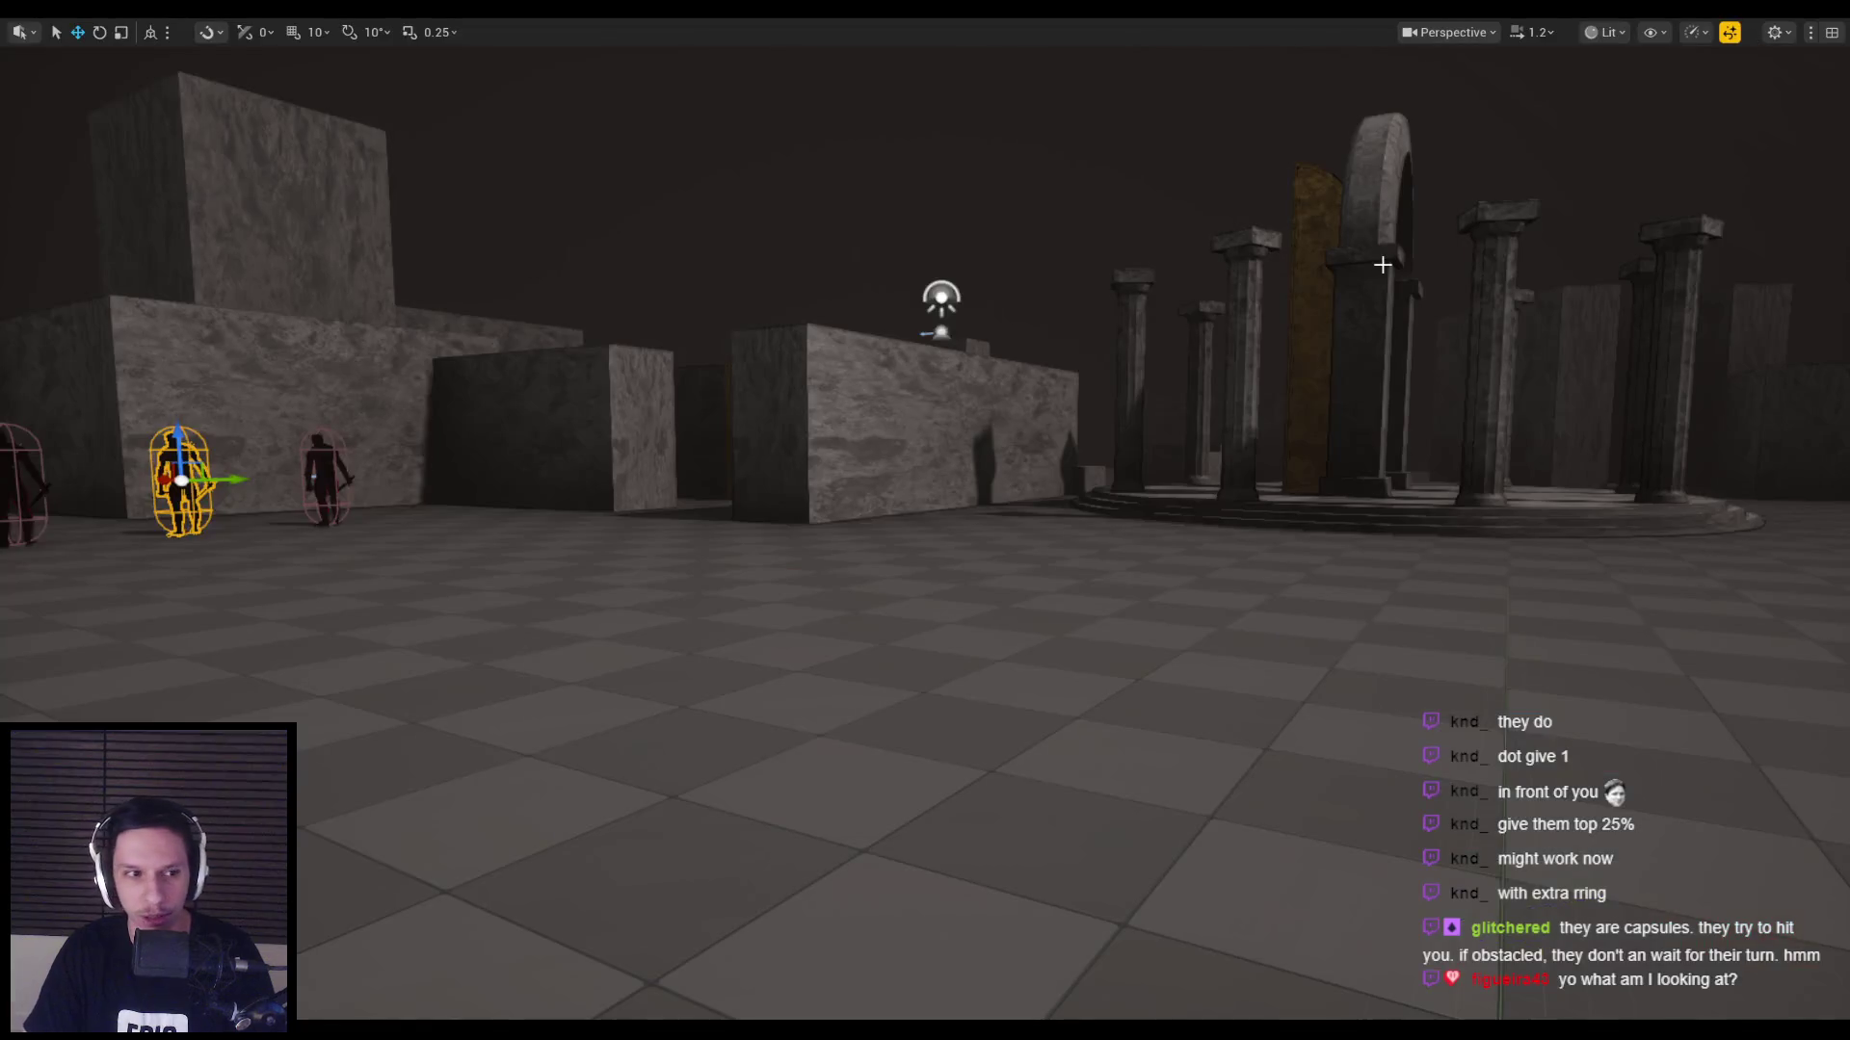
pyautogui.hotkey('alt', 'p')
pyautogui.press("'")
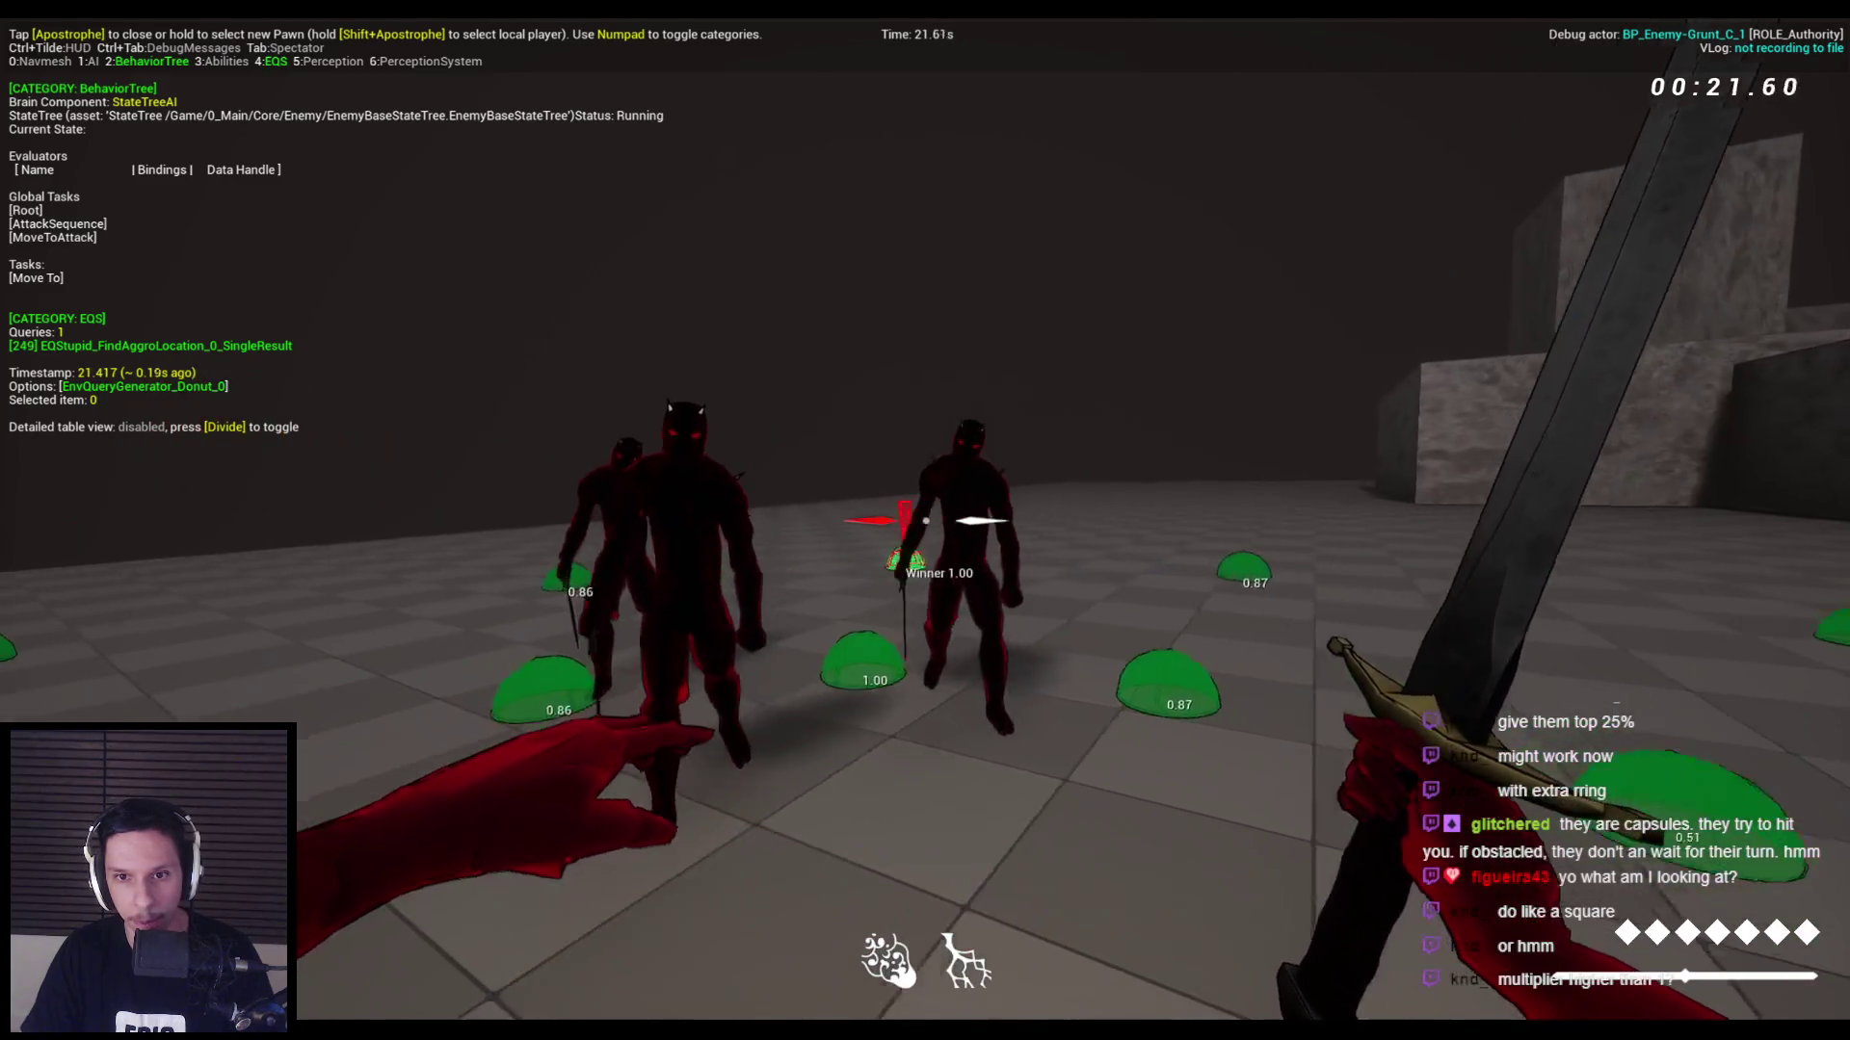
pyautogui.press('Escape')
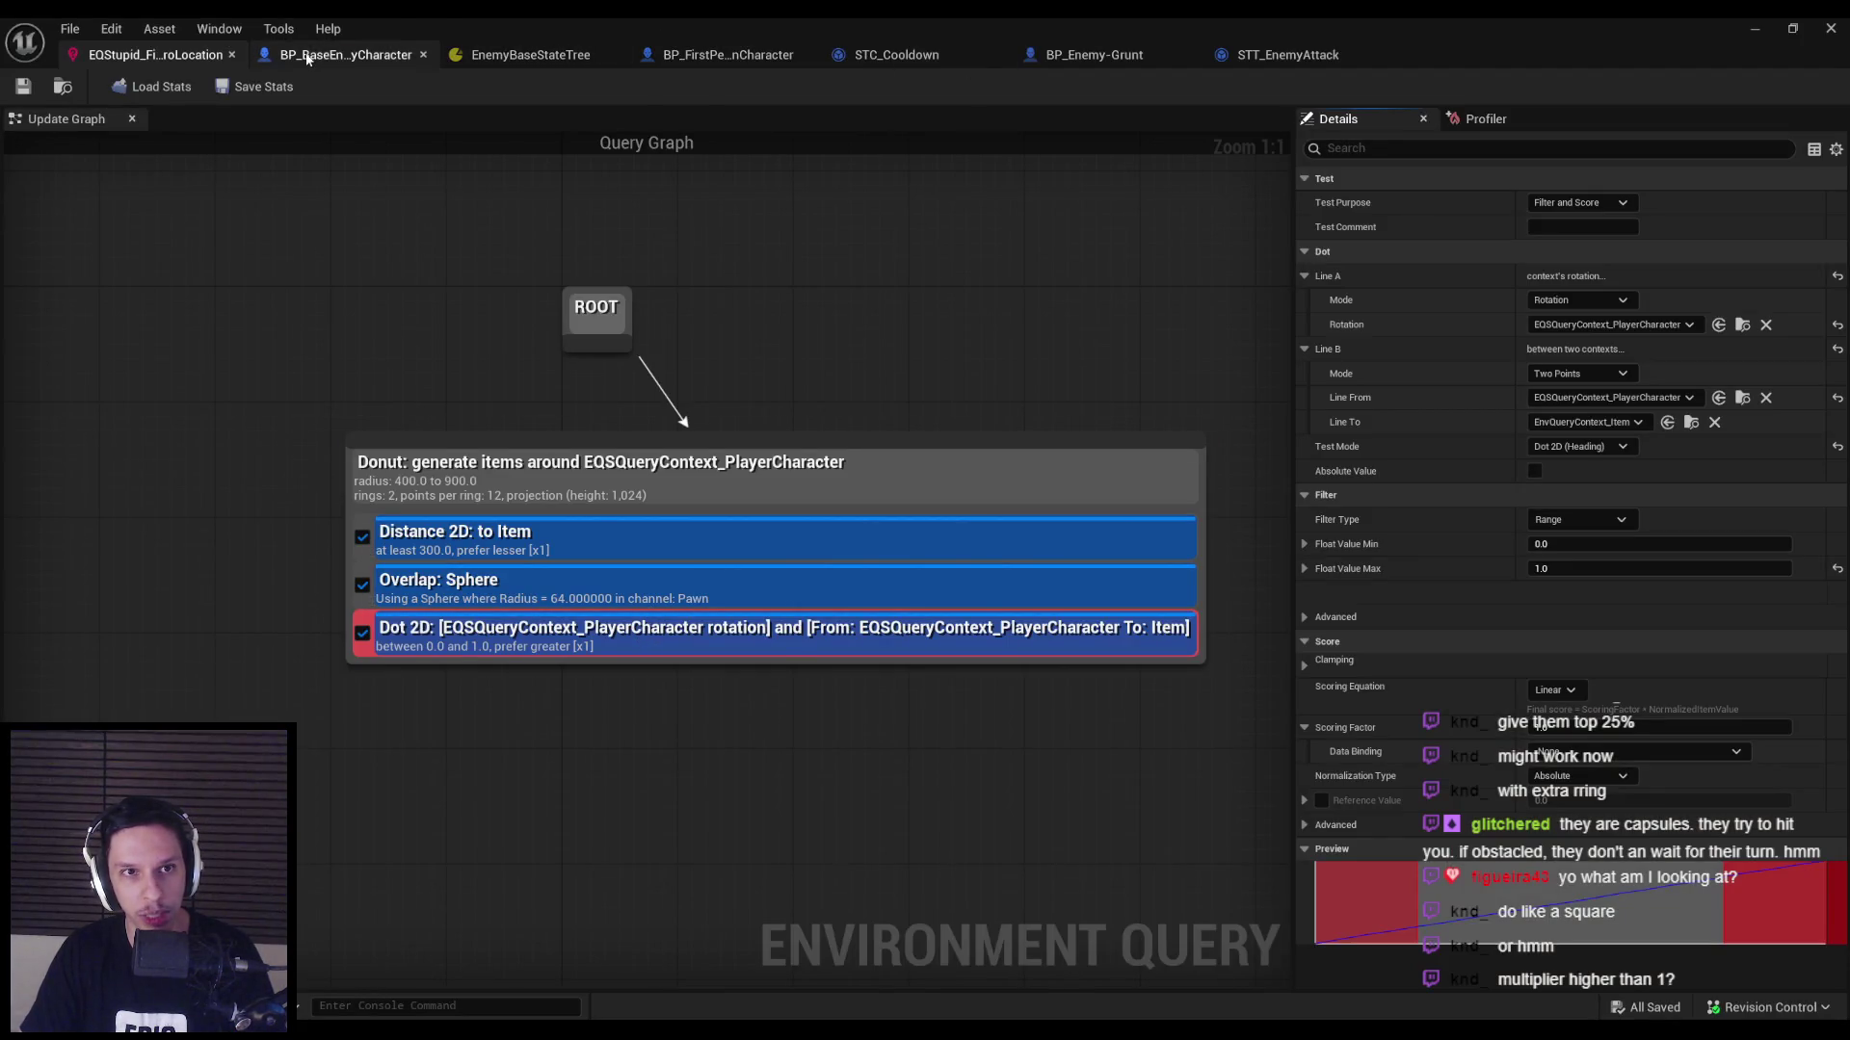
# In BP_BaseEnemyCharacter, set the Run EQSQuery Run Mode to Single Random Item from Best 5%.
pyautogui.click(347, 55)
pyautogui.click(748, 472)
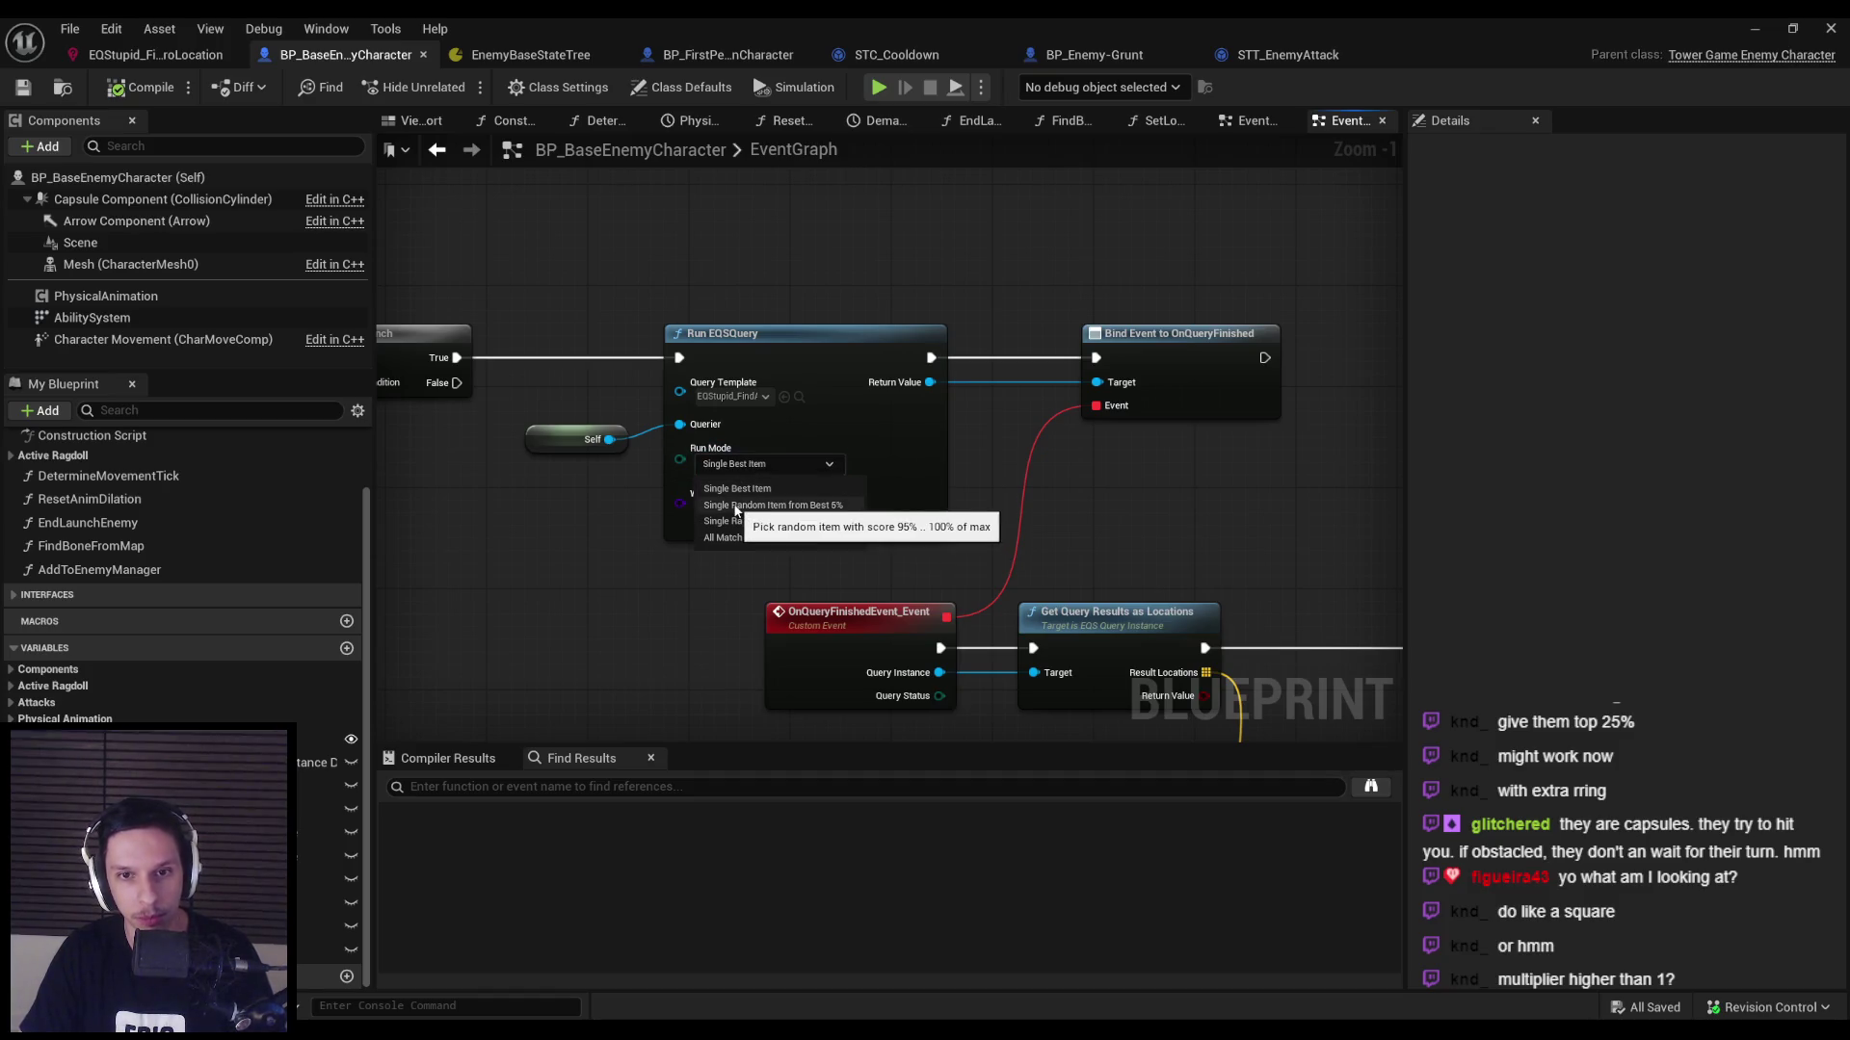
pyautogui.click(735, 506)
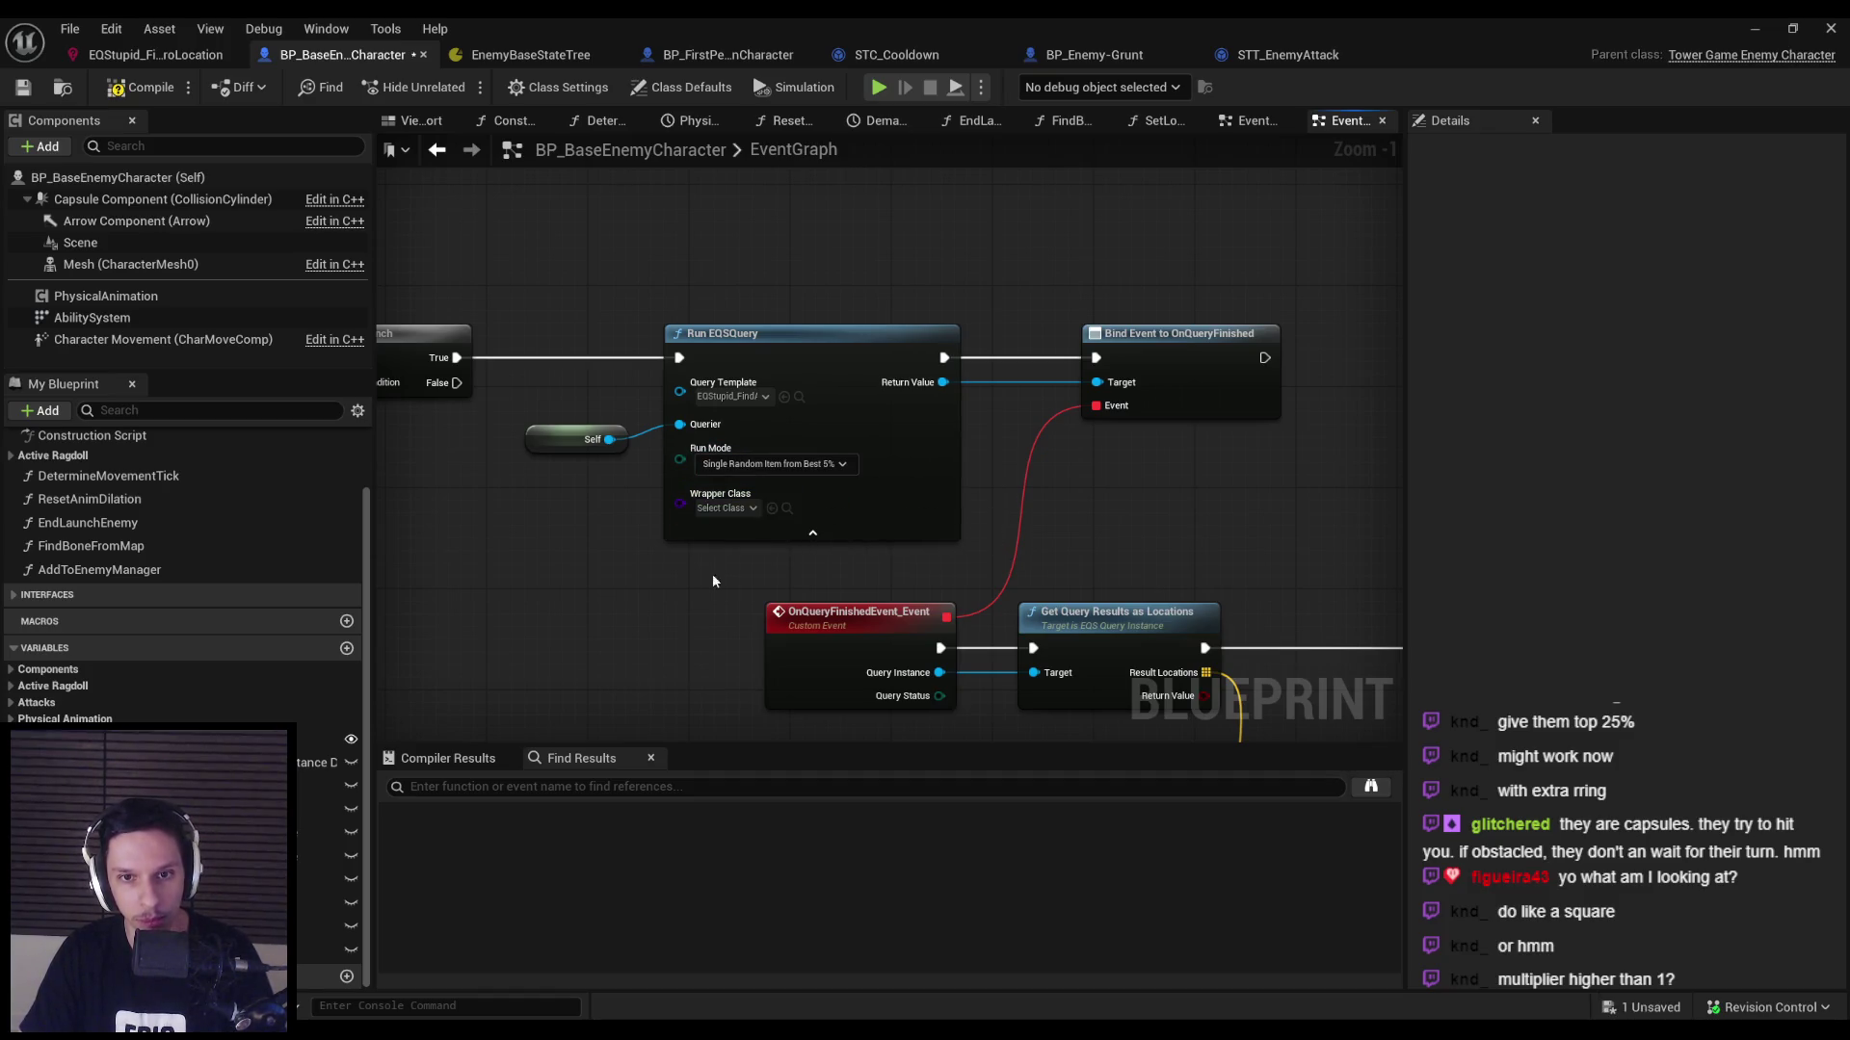
pyautogui.scroll(-2, 713, 581)
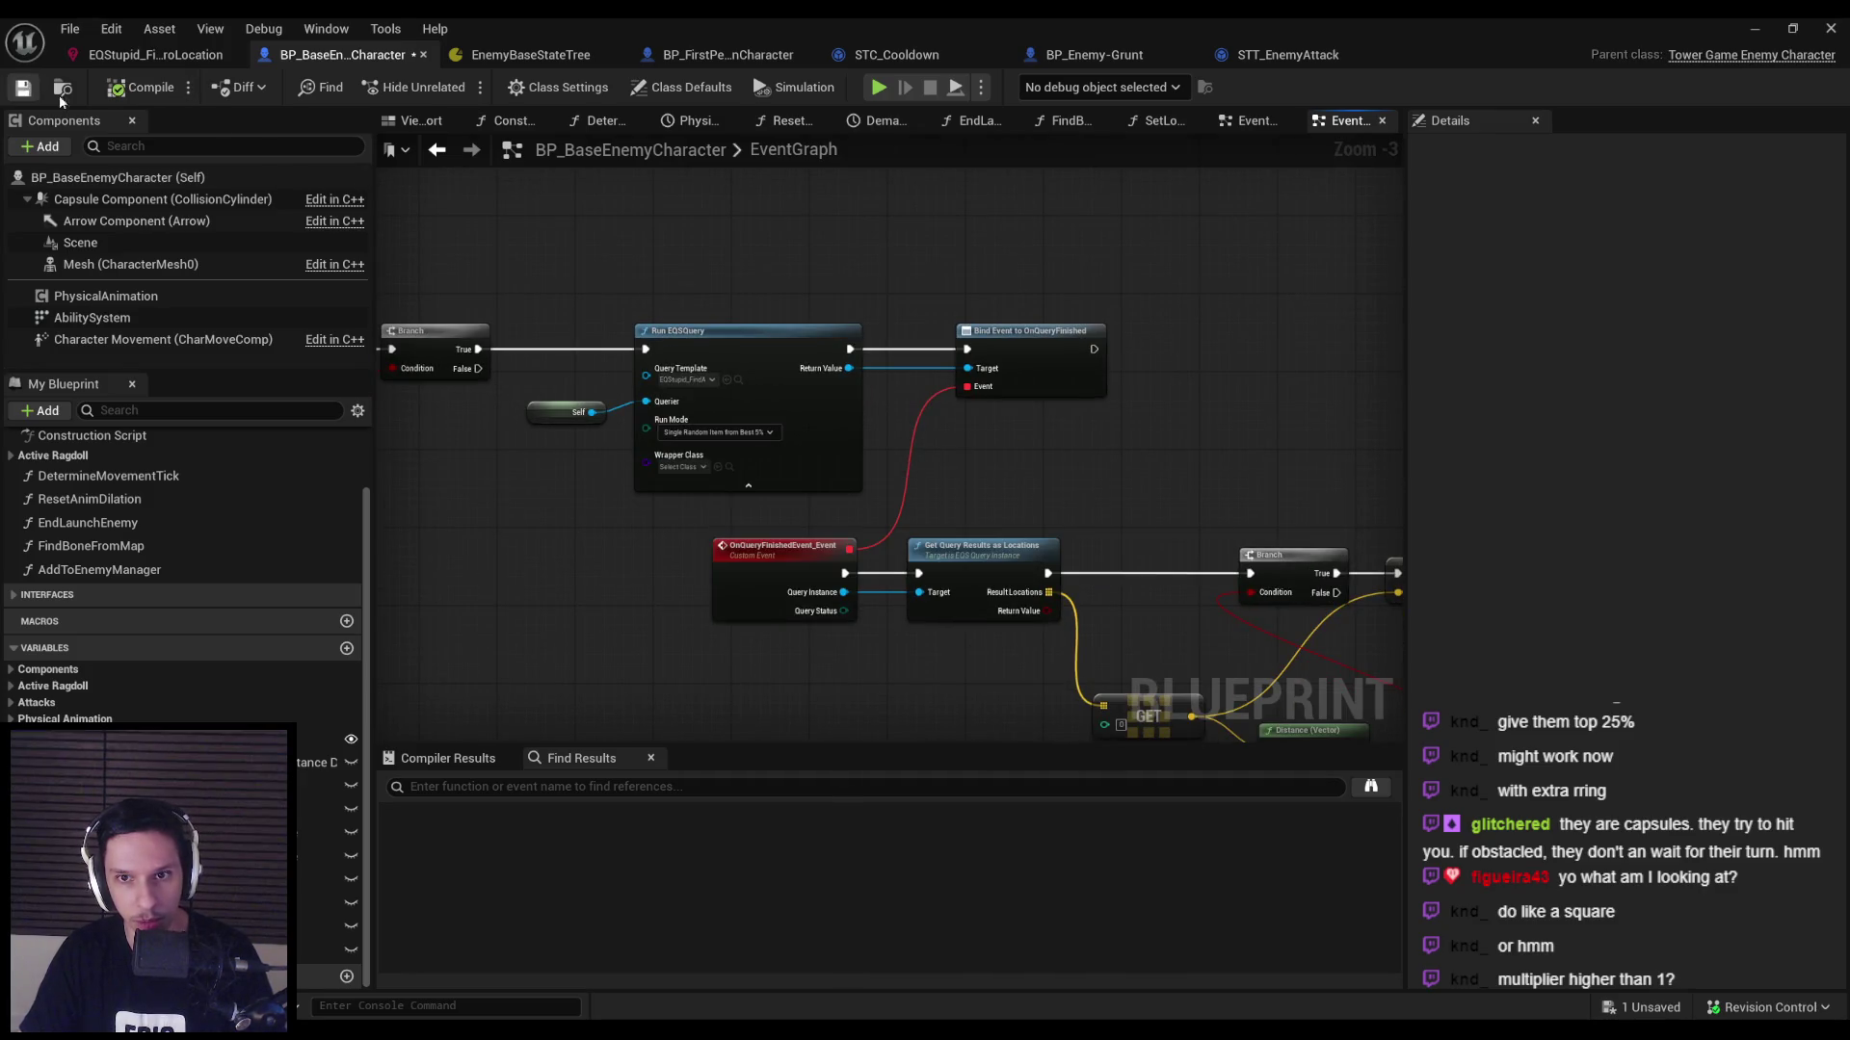
pyautogui.click(1763, 27)
# After a test play, open EQStupid_FindAggroLocation and uncheck its Dot 2D test.
pyautogui.hotkey('alt', 'p')
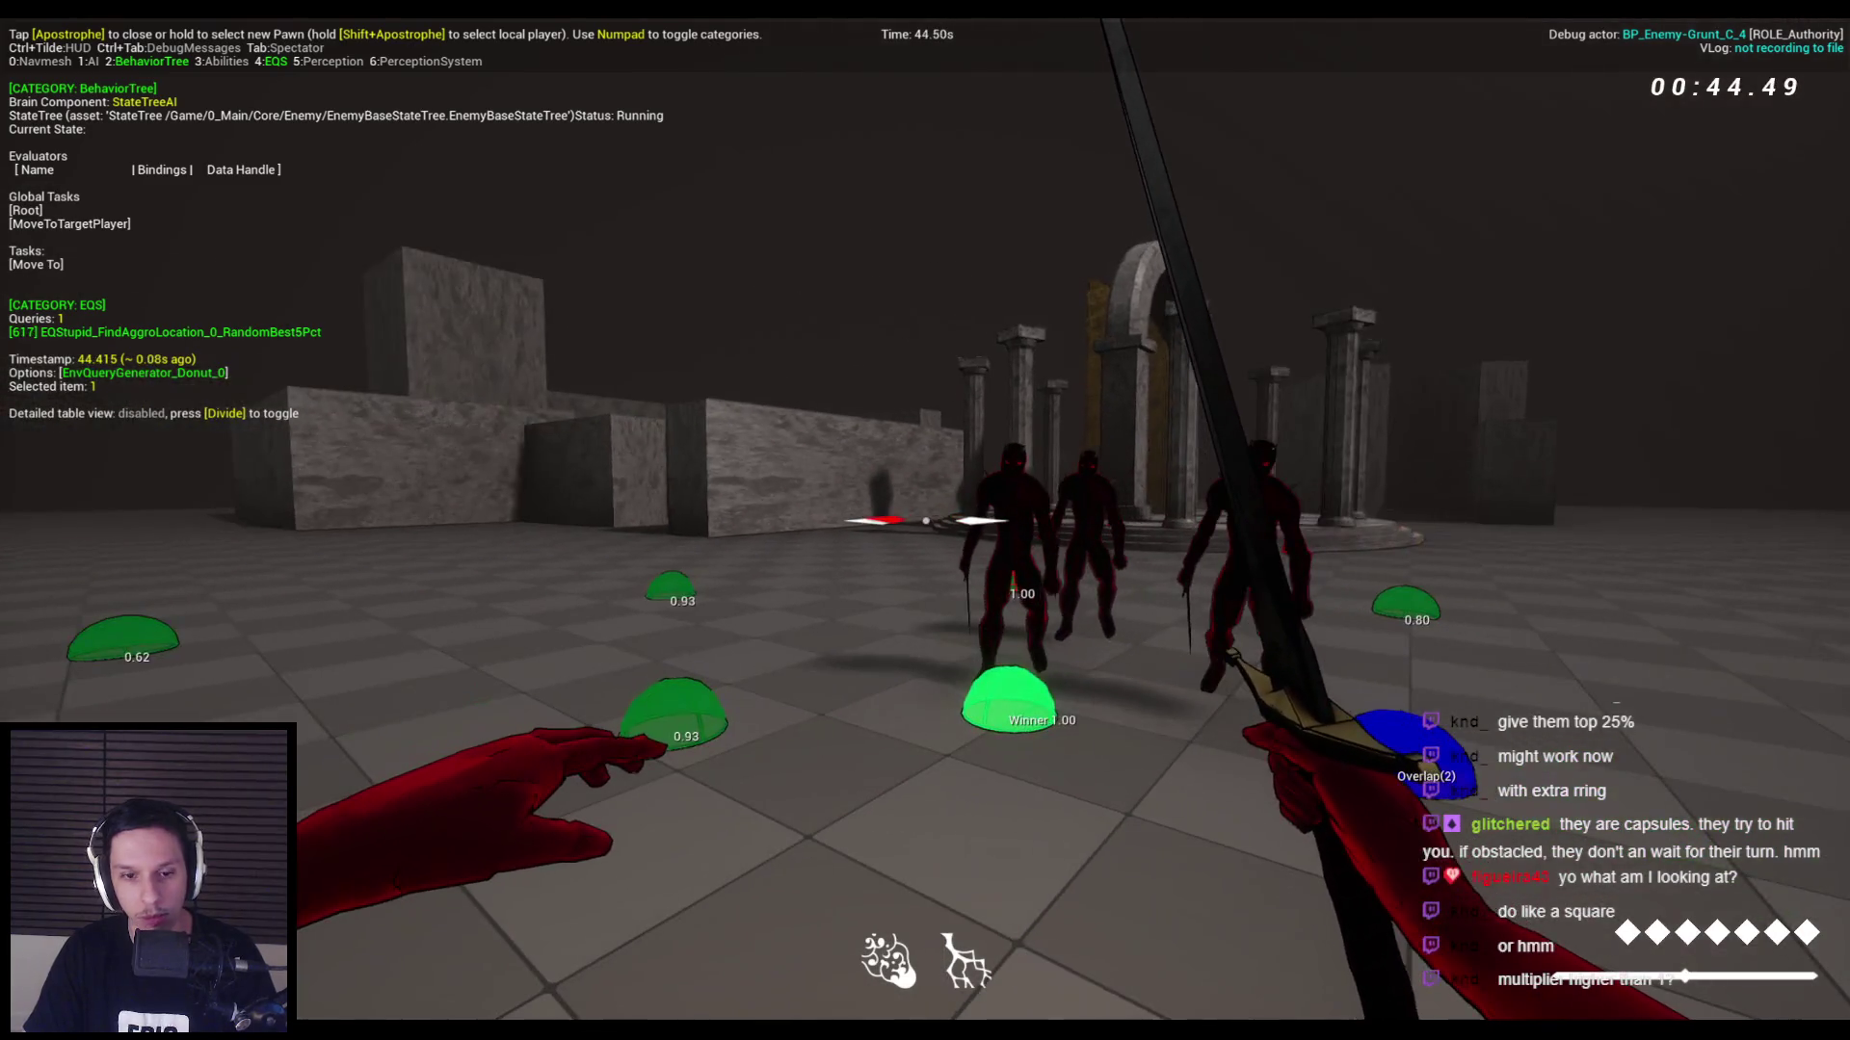
pyautogui.press('Escape')
pyautogui.click(615, 973)
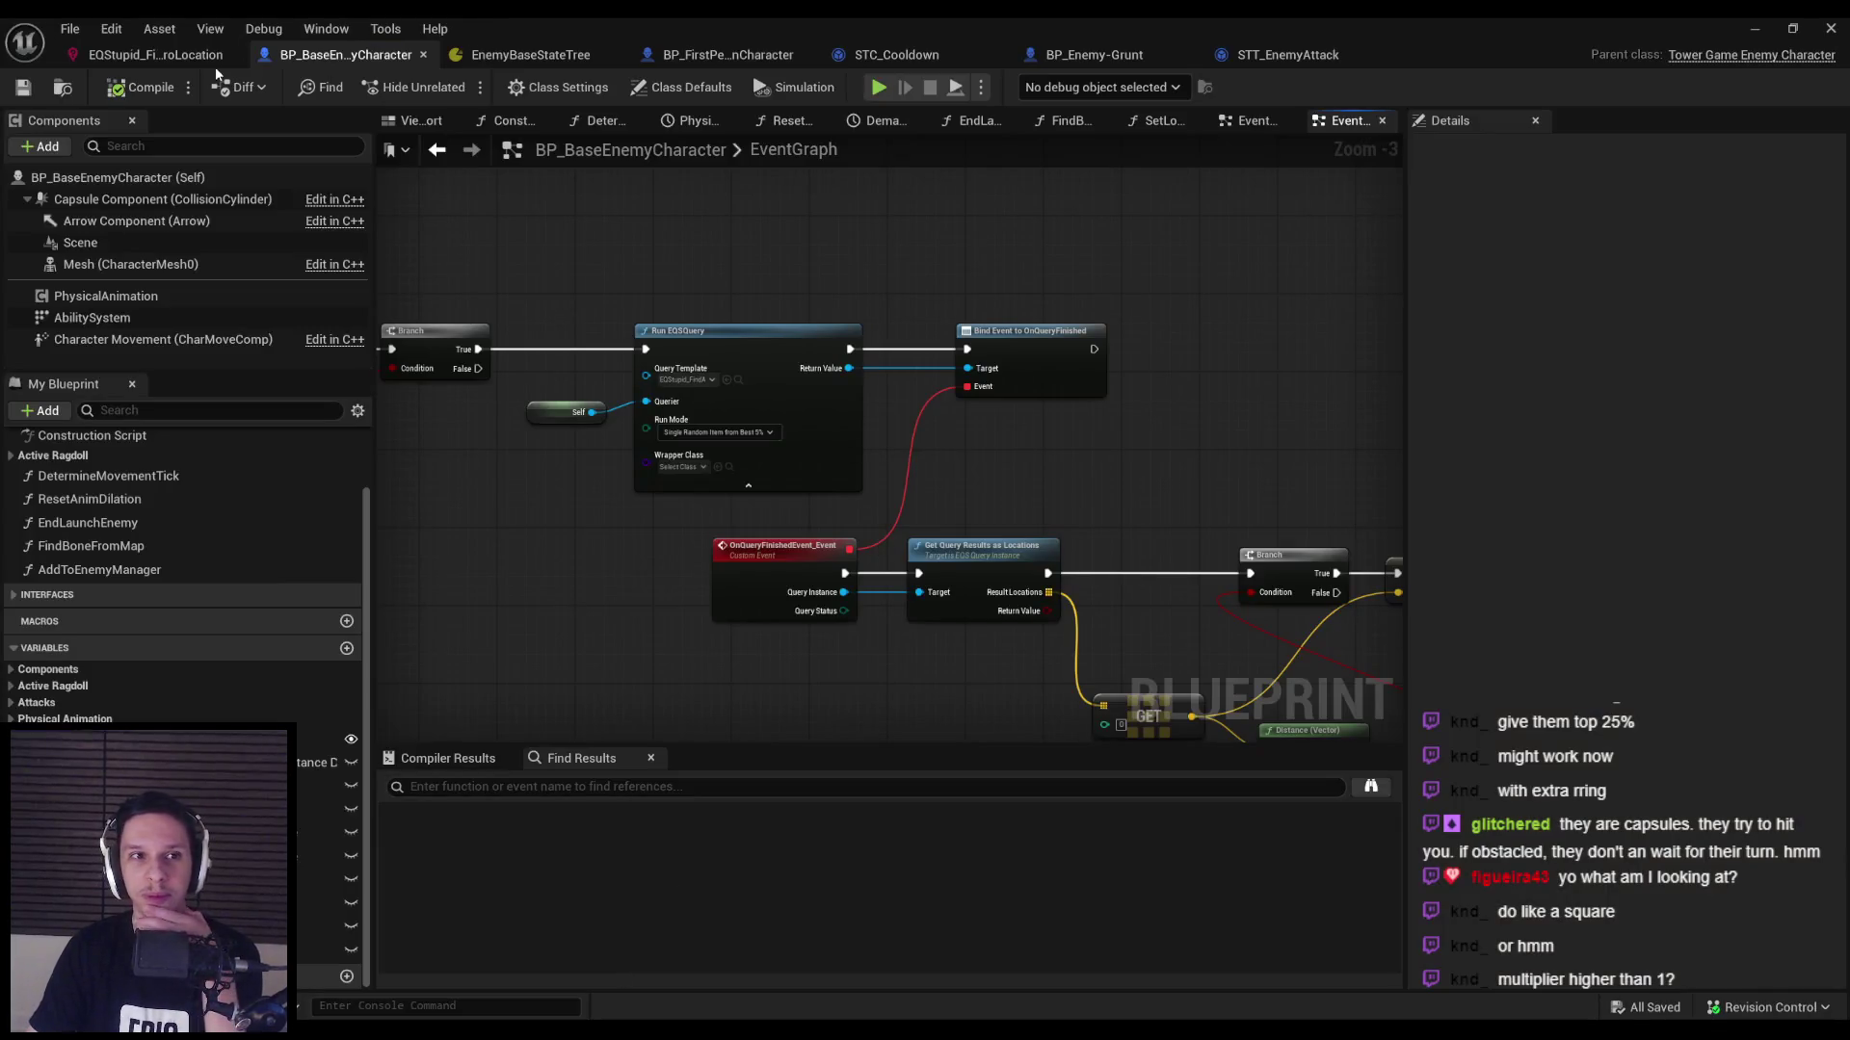
pyautogui.click(144, 55)
pyautogui.click(363, 633)
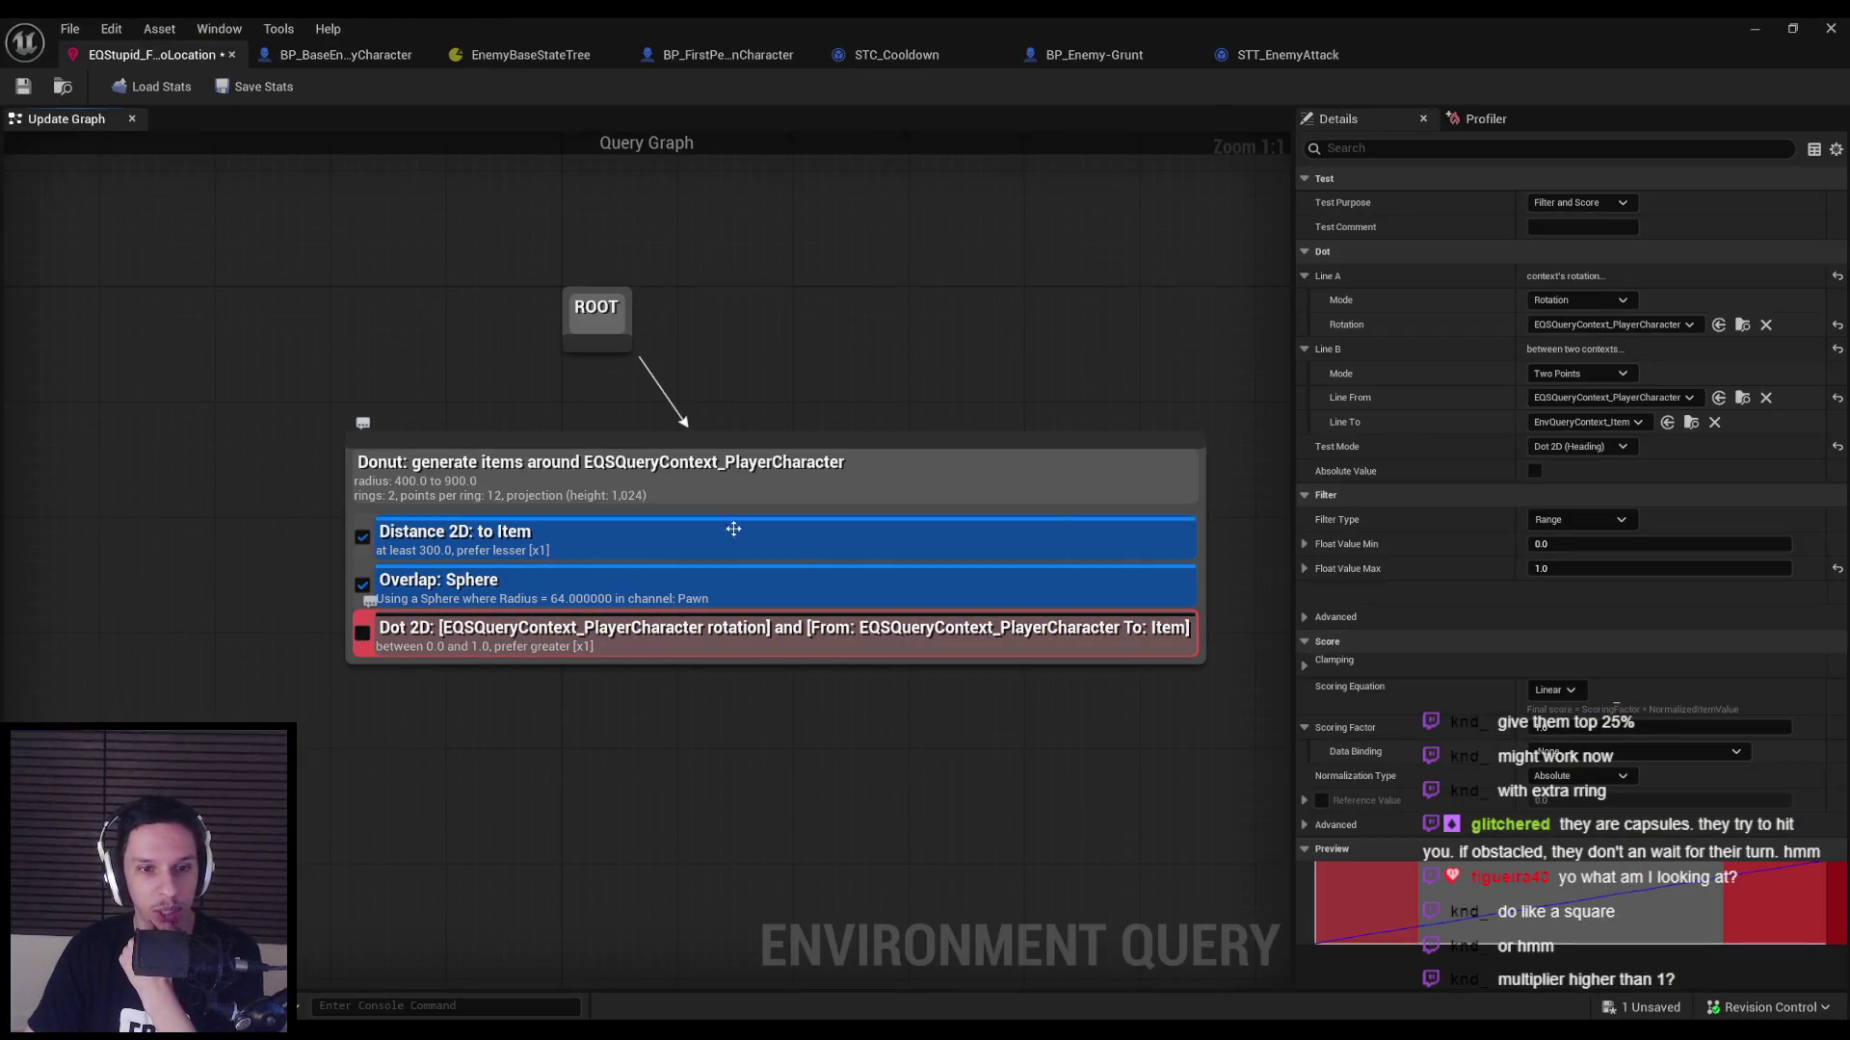
pyautogui.click(1754, 29)
# Run a short test play with Dot 2D off, then select the Distance 2D test.
pyautogui.hotkey('alt', 'p')
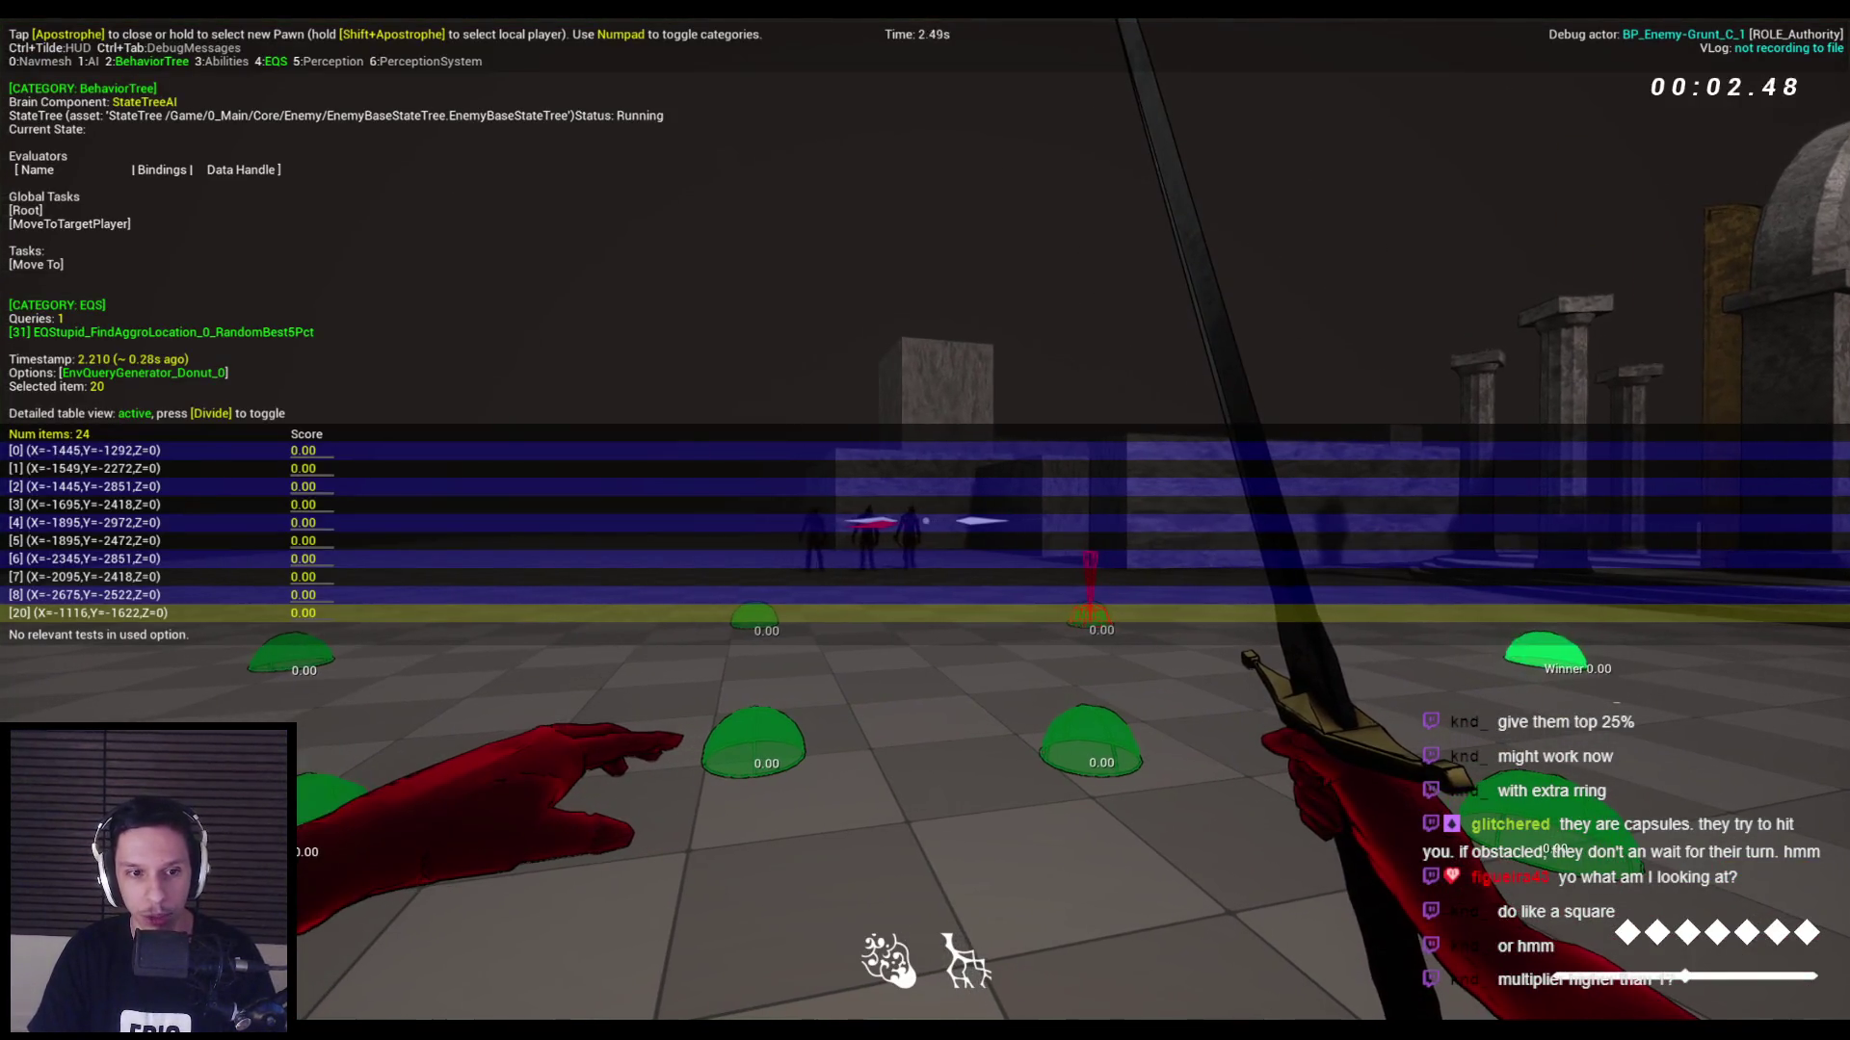
pyautogui.press('Escape')
pyautogui.click(690, 949)
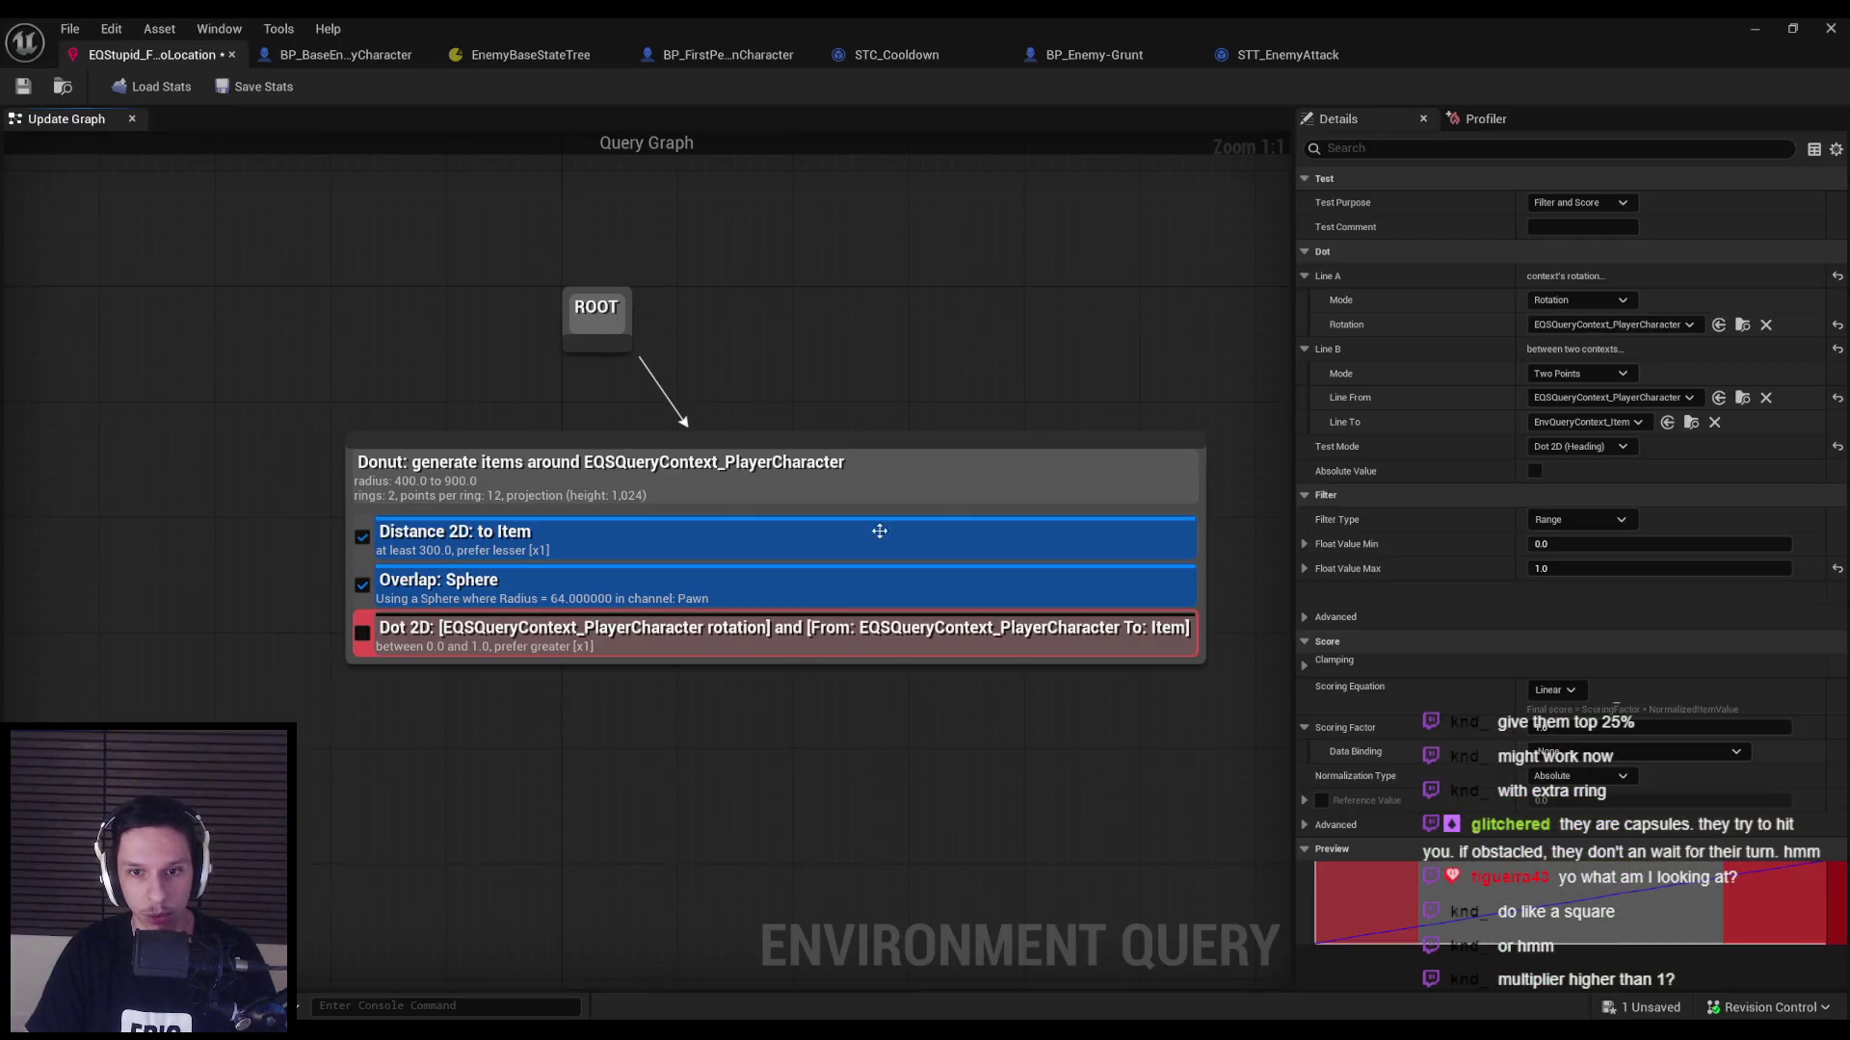
pyautogui.click(474, 537)
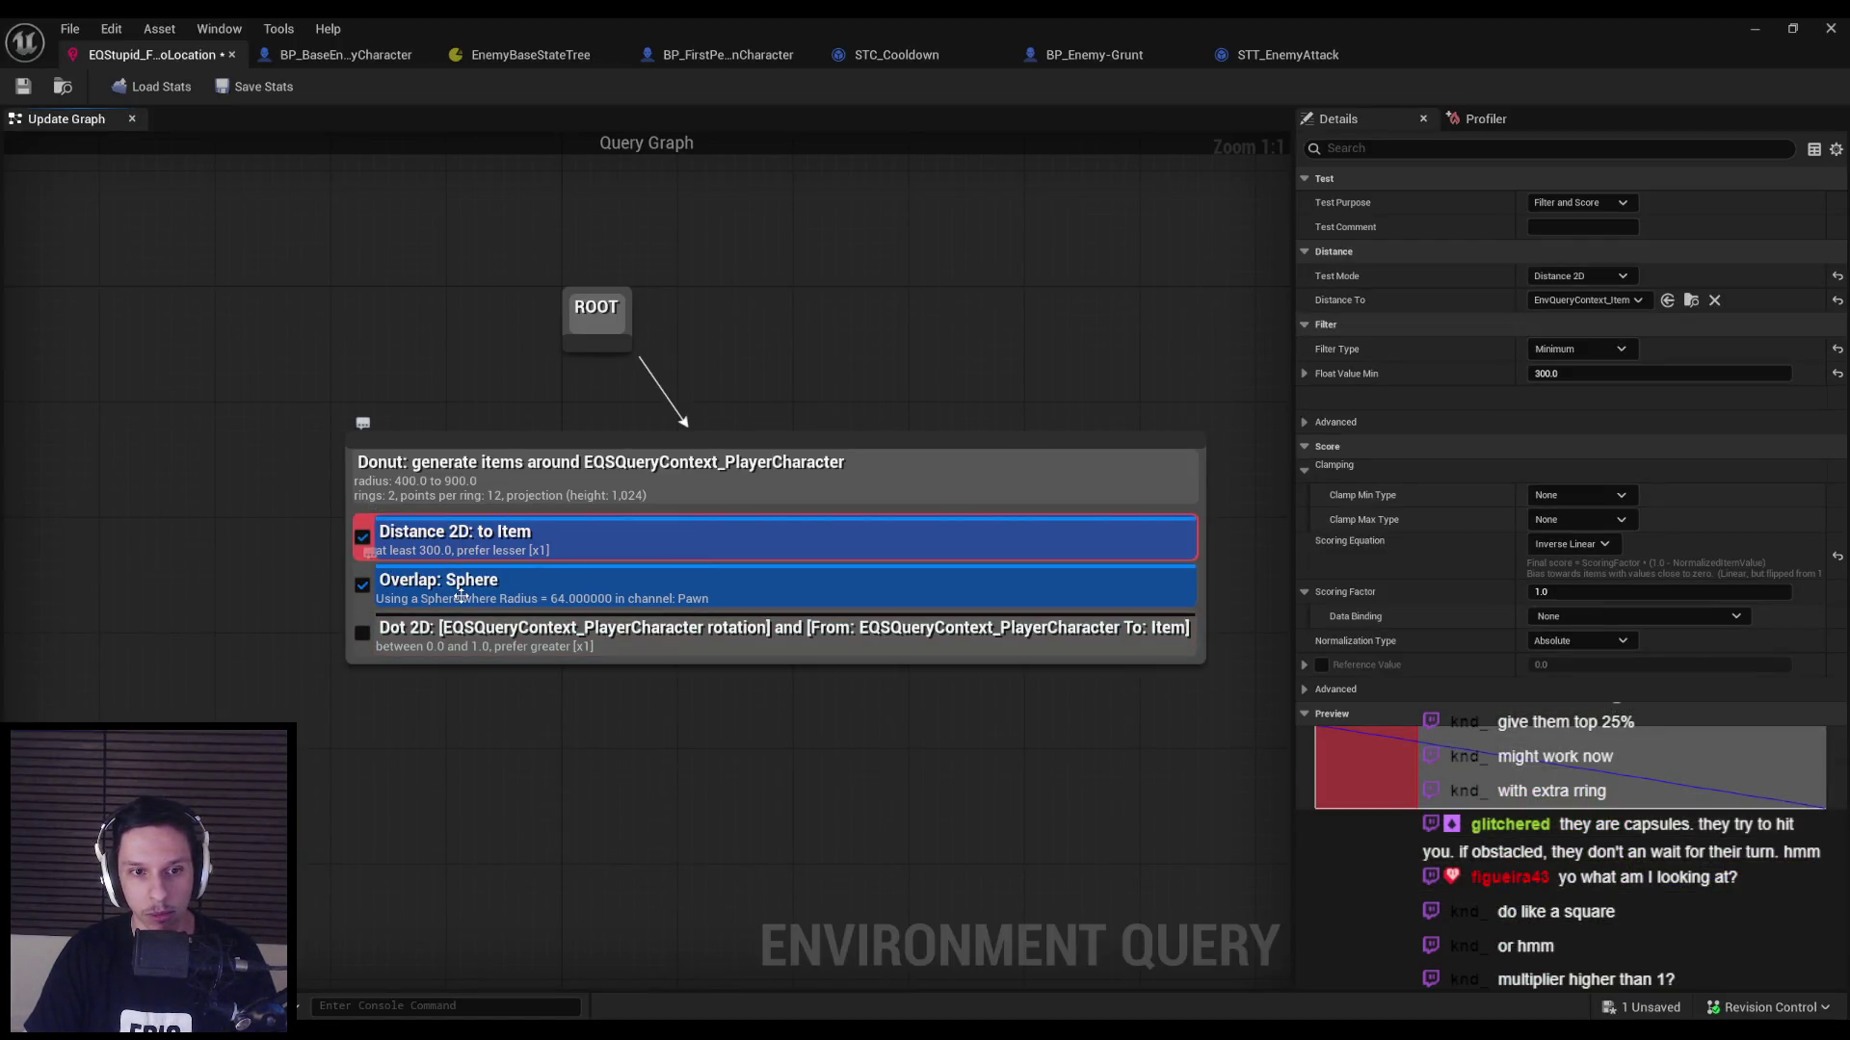
# Keep the Distance 2D filter type at Minimum and set its Scoring Equation to Linear.
pyautogui.click(1572, 351)
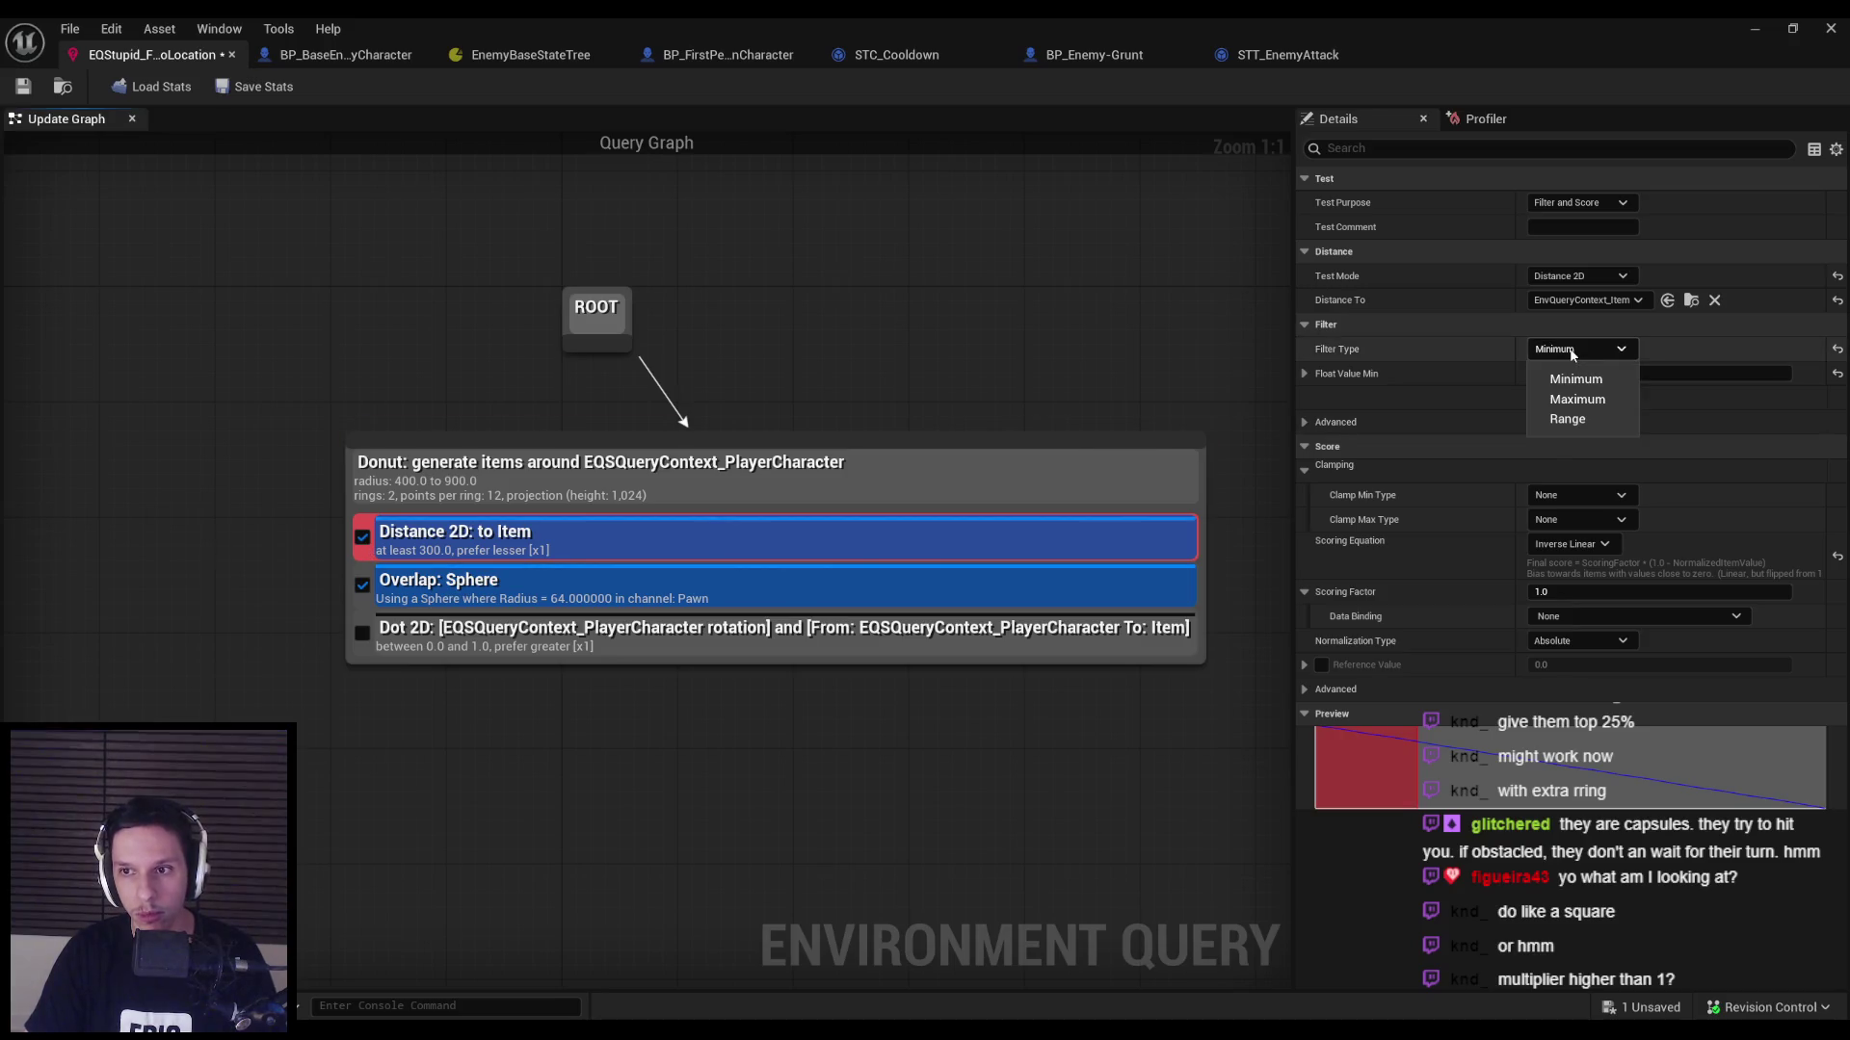
pyautogui.click(1576, 378)
pyautogui.click(1558, 350)
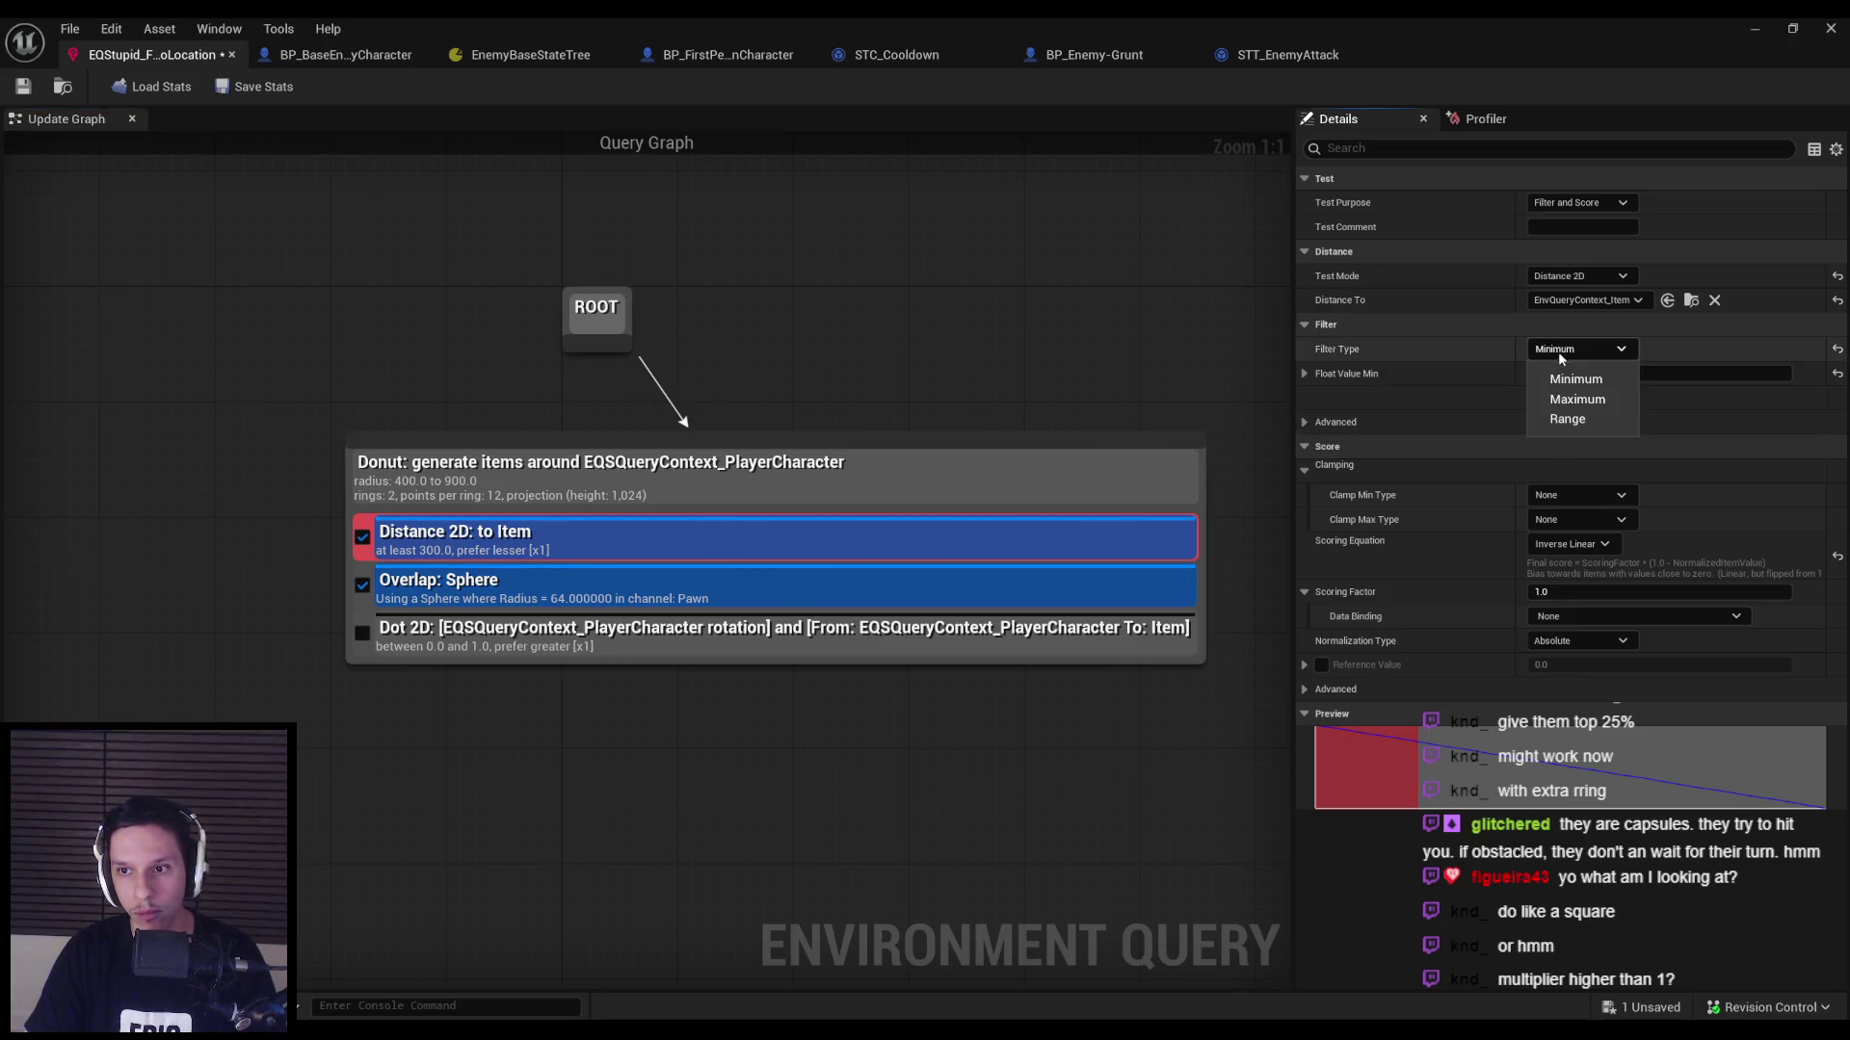
pyautogui.click(1570, 376)
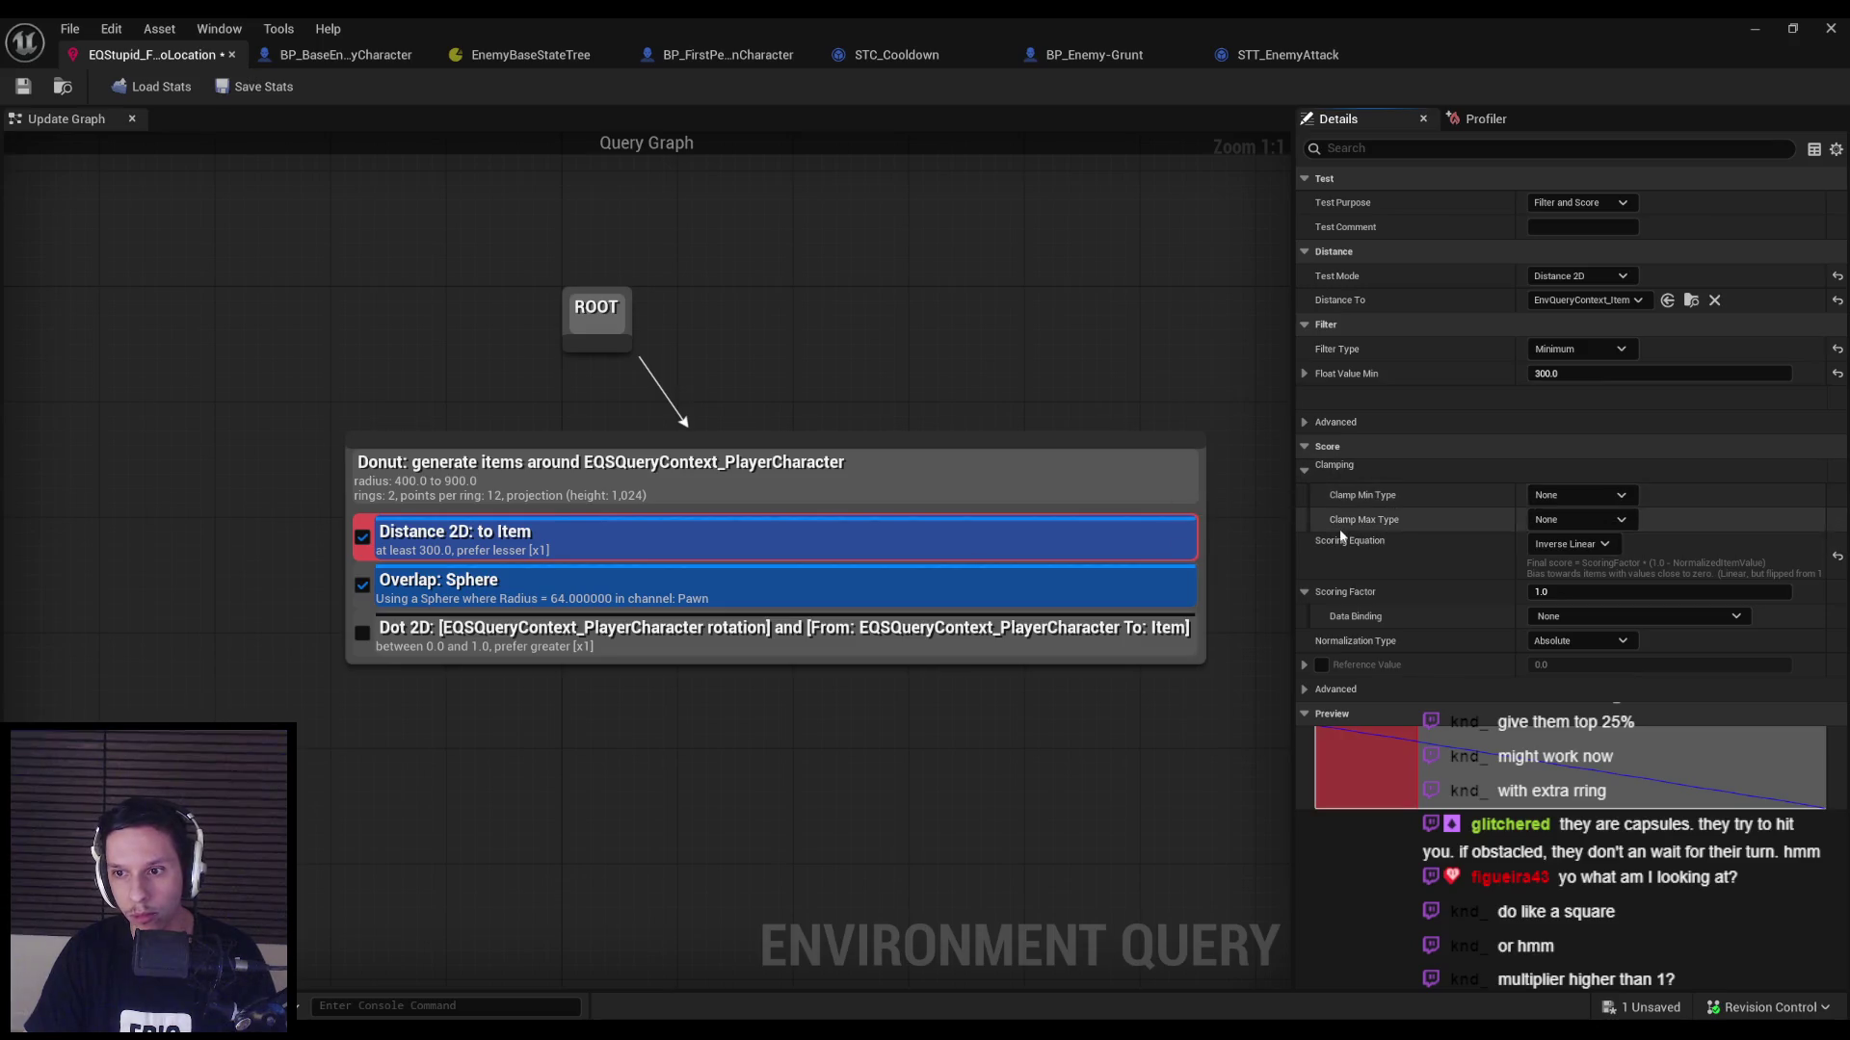
pyautogui.click(1569, 541)
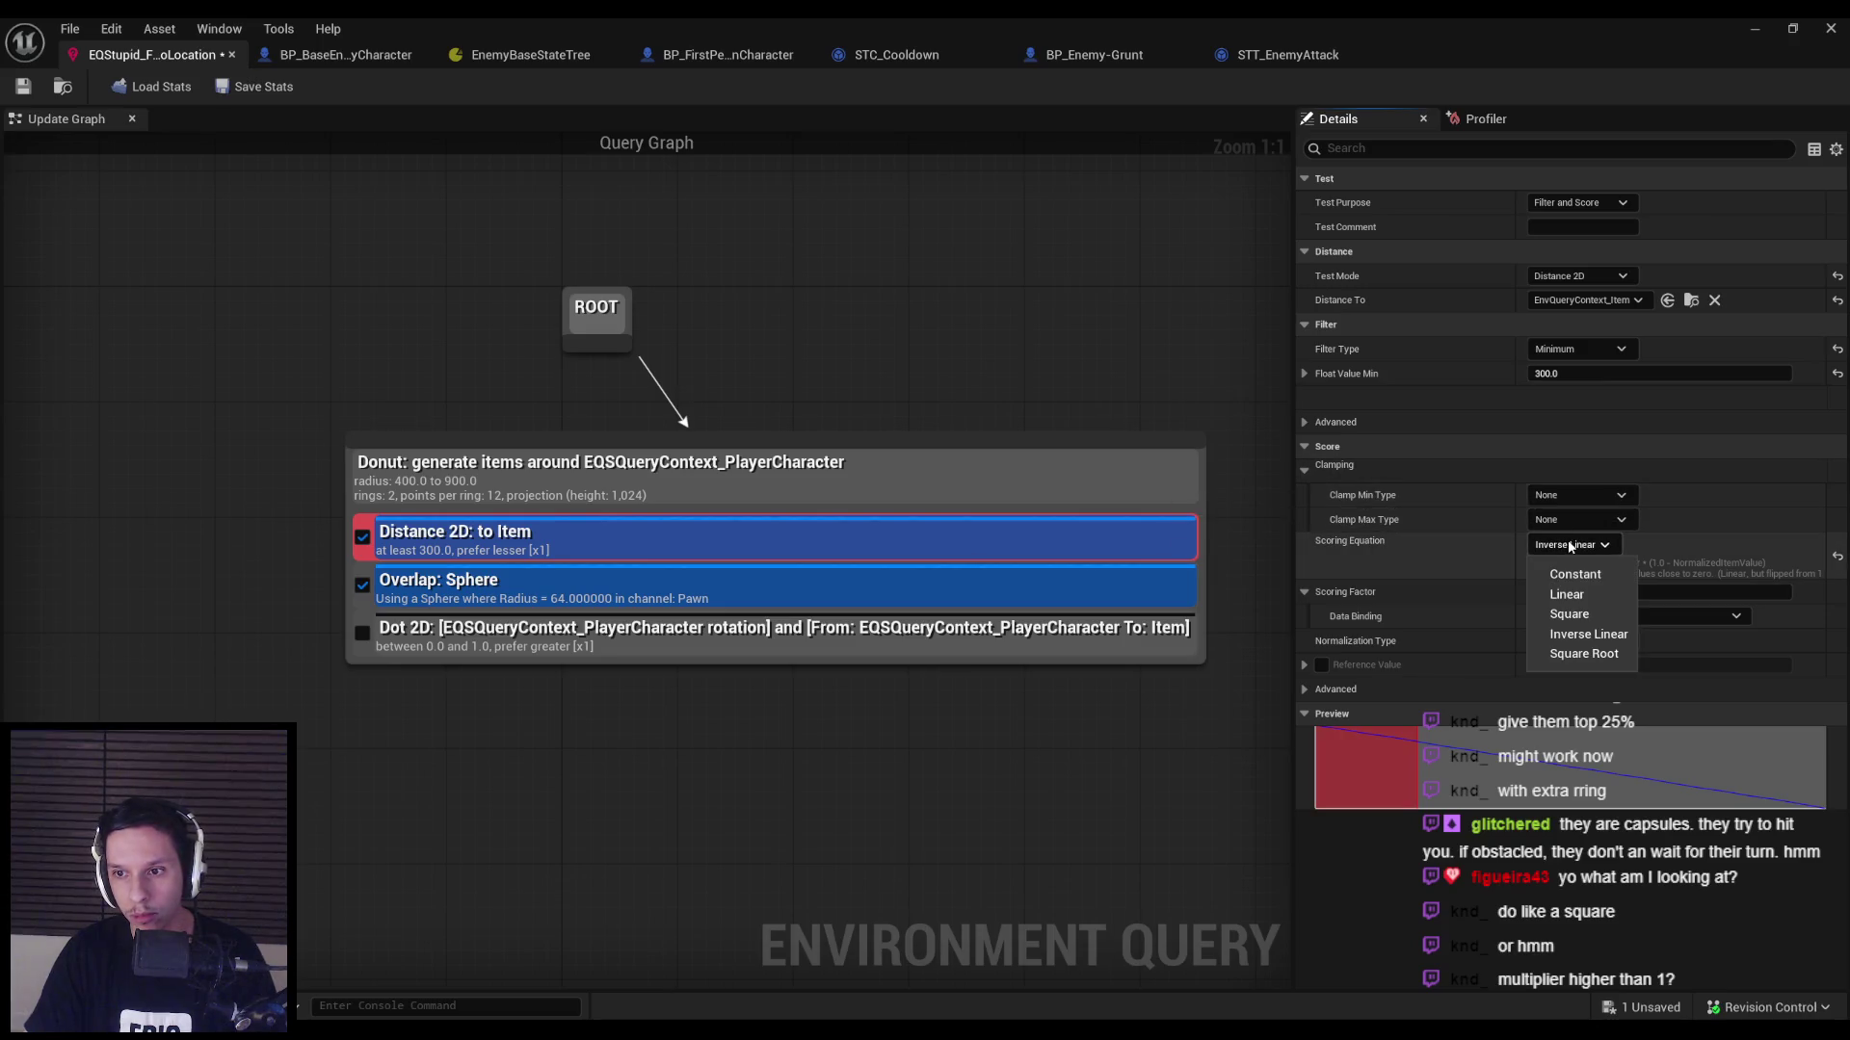
pyautogui.click(1568, 595)
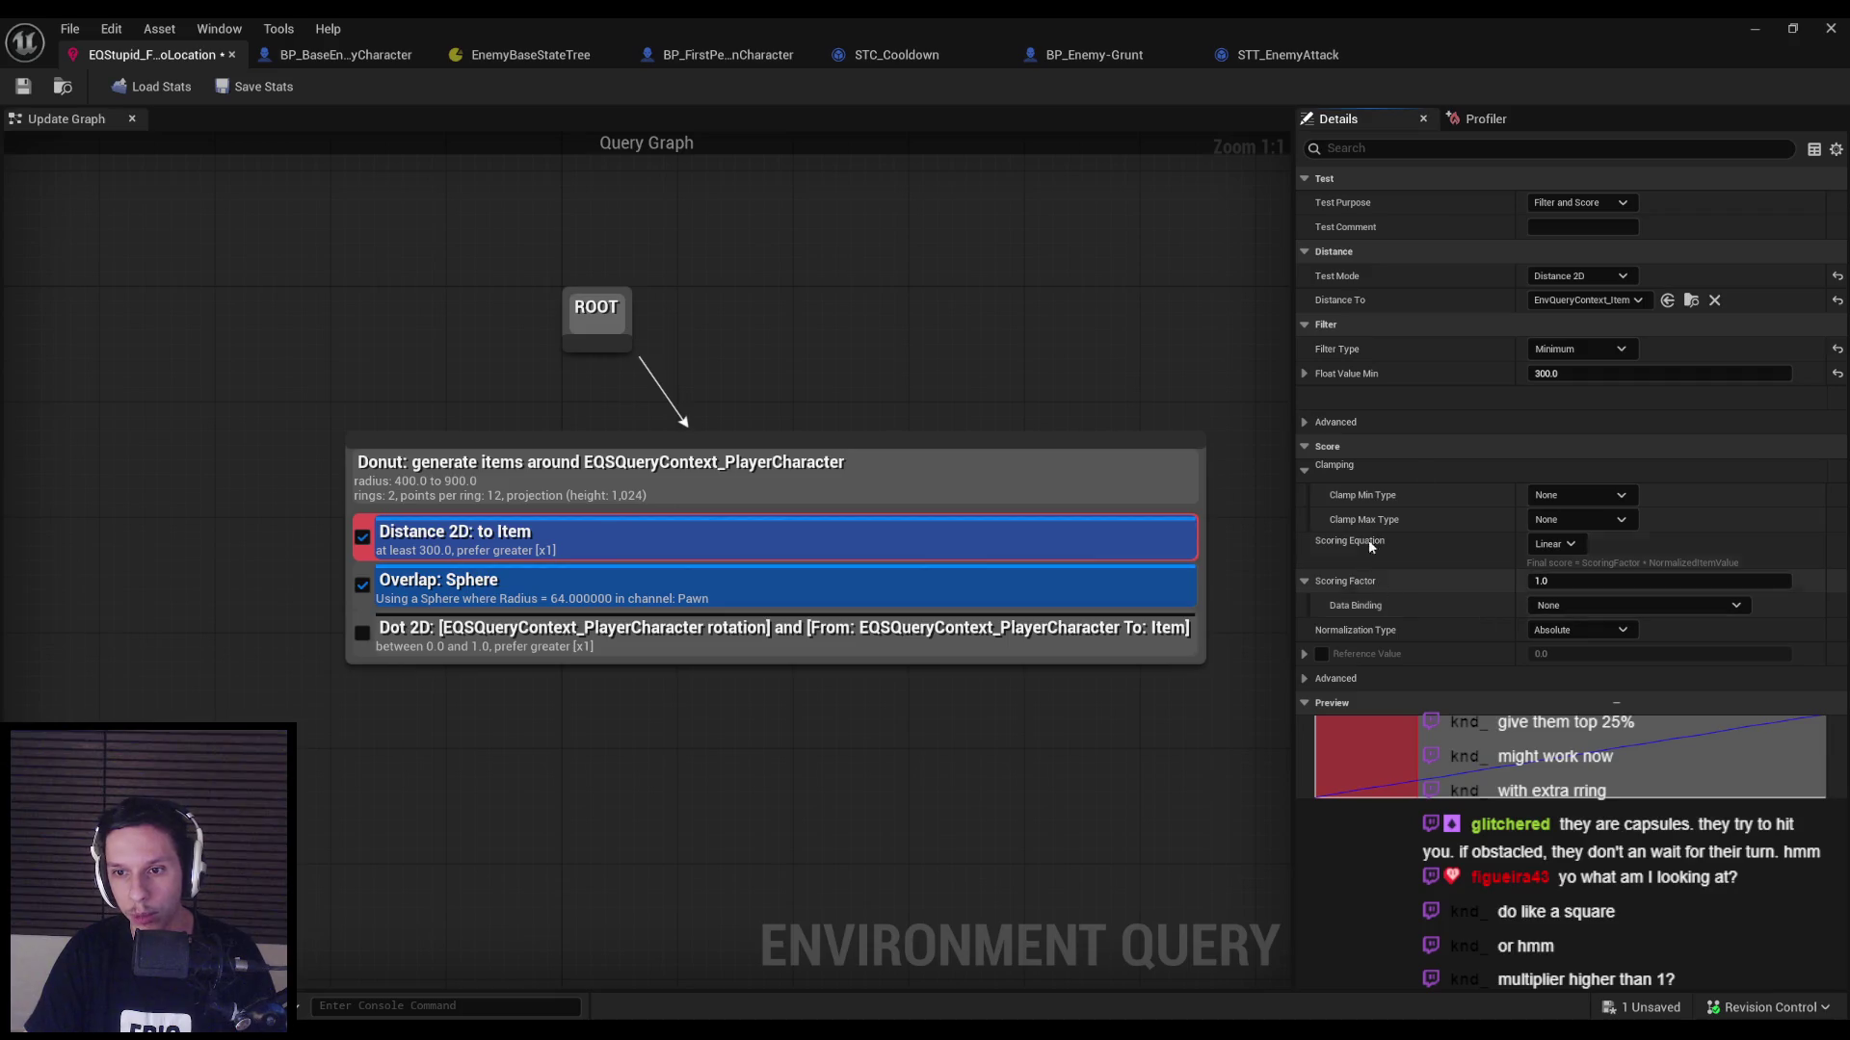
pyautogui.click(1783, 30)
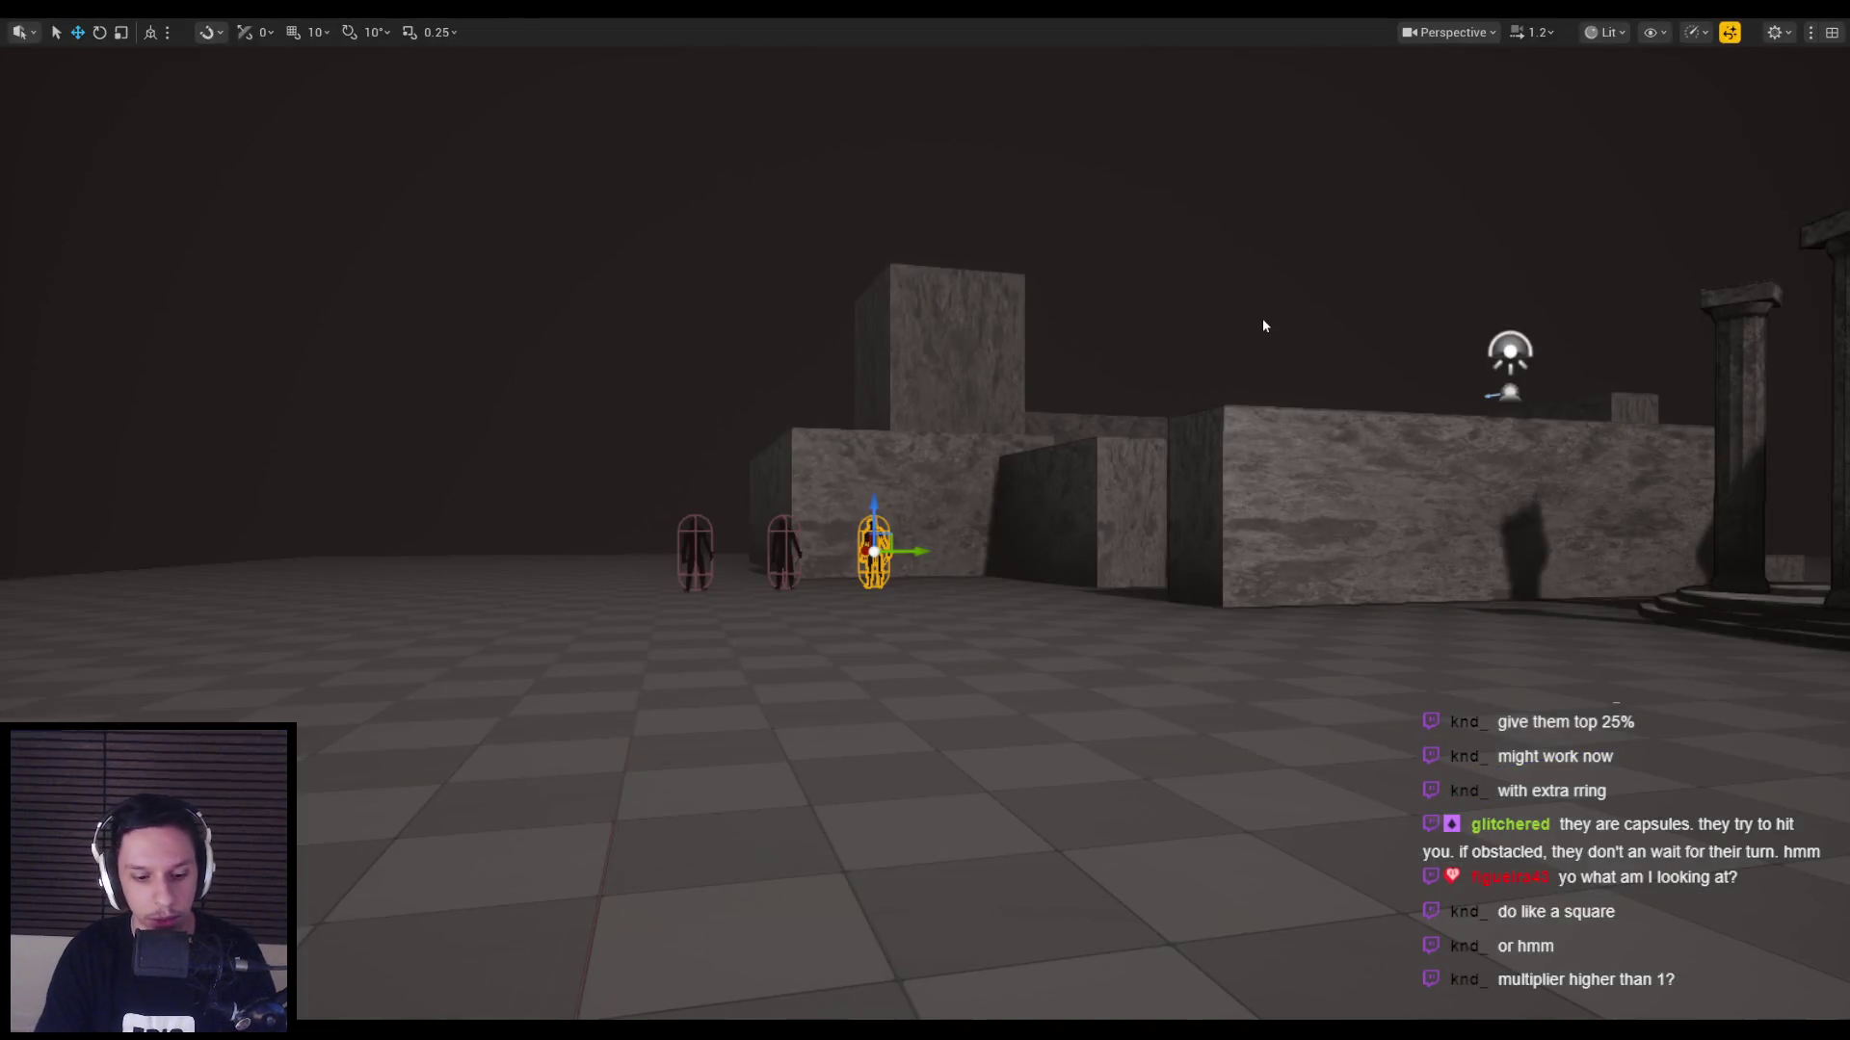
# Run a short playtest where the EQS debug points still score 0.00, then stop it.
pyautogui.hotkey('alt', 'p')
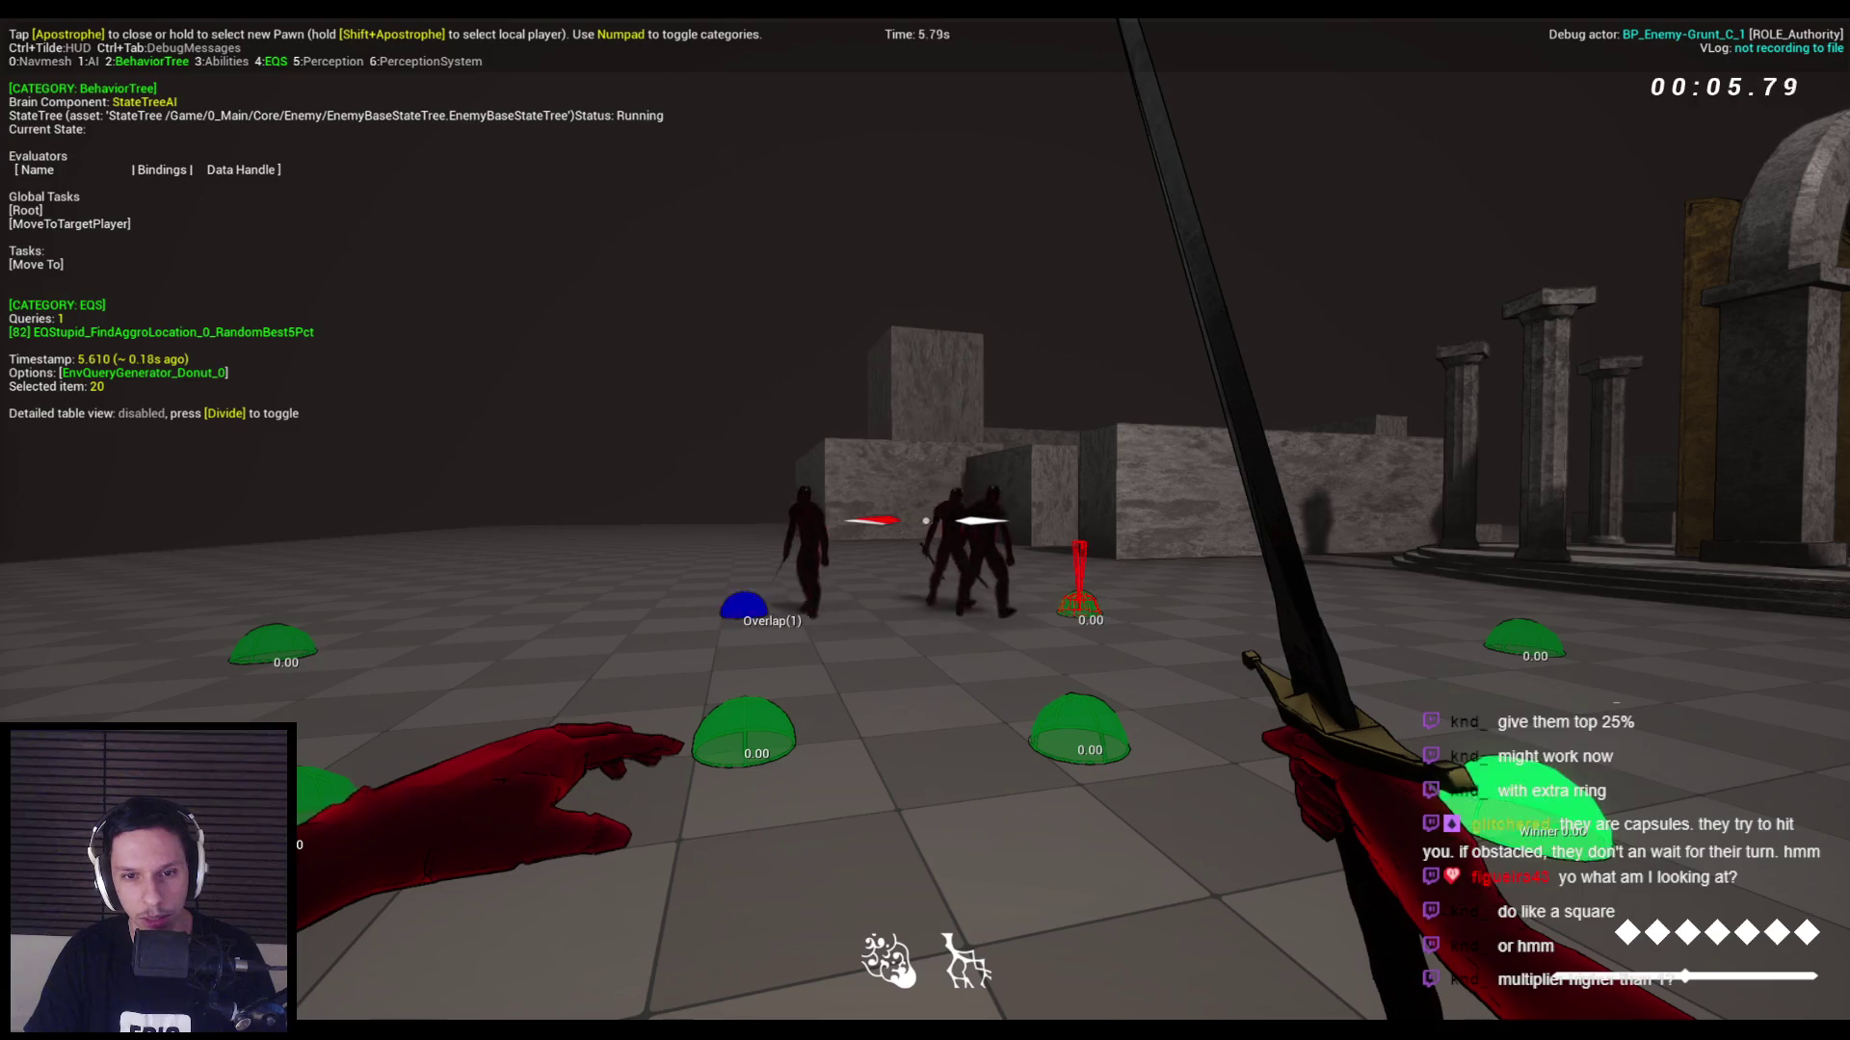
pyautogui.press('Escape')
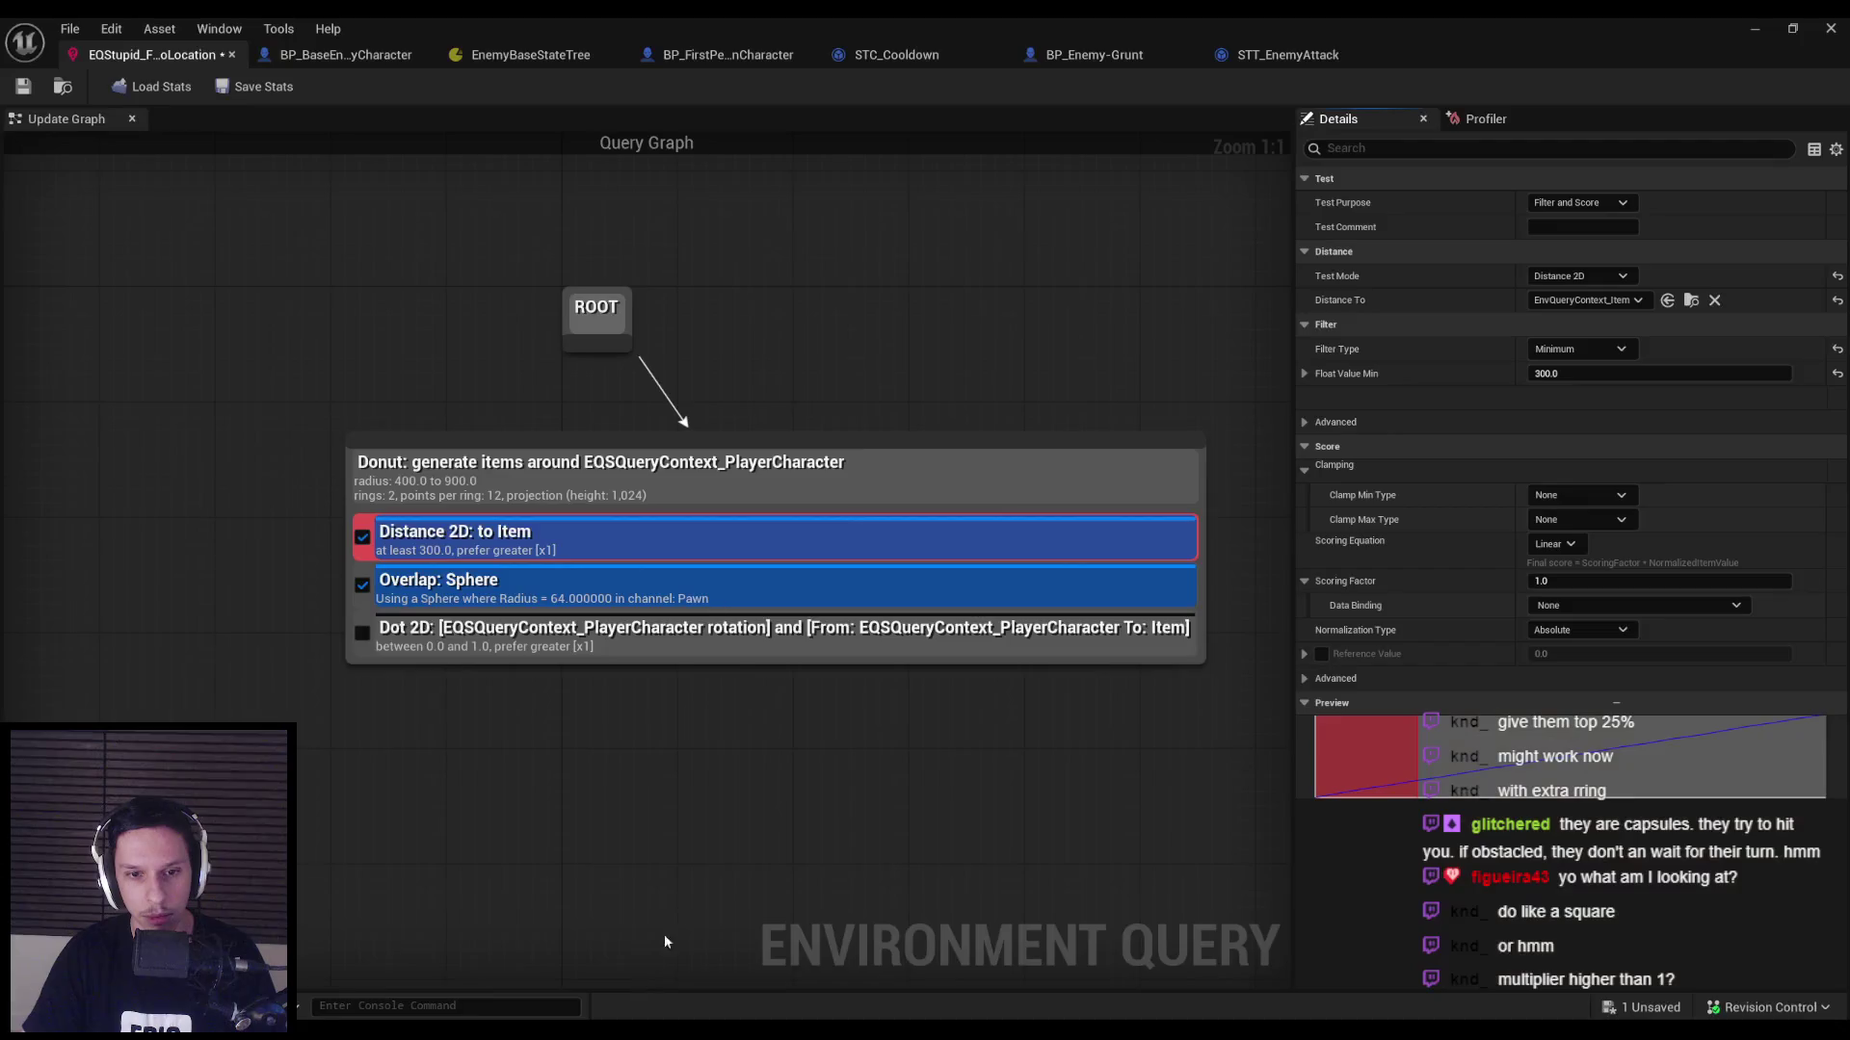
# Reselect the Distance 2D test in the aggro location query and make it Score Only.
pyautogui.click(475, 578)
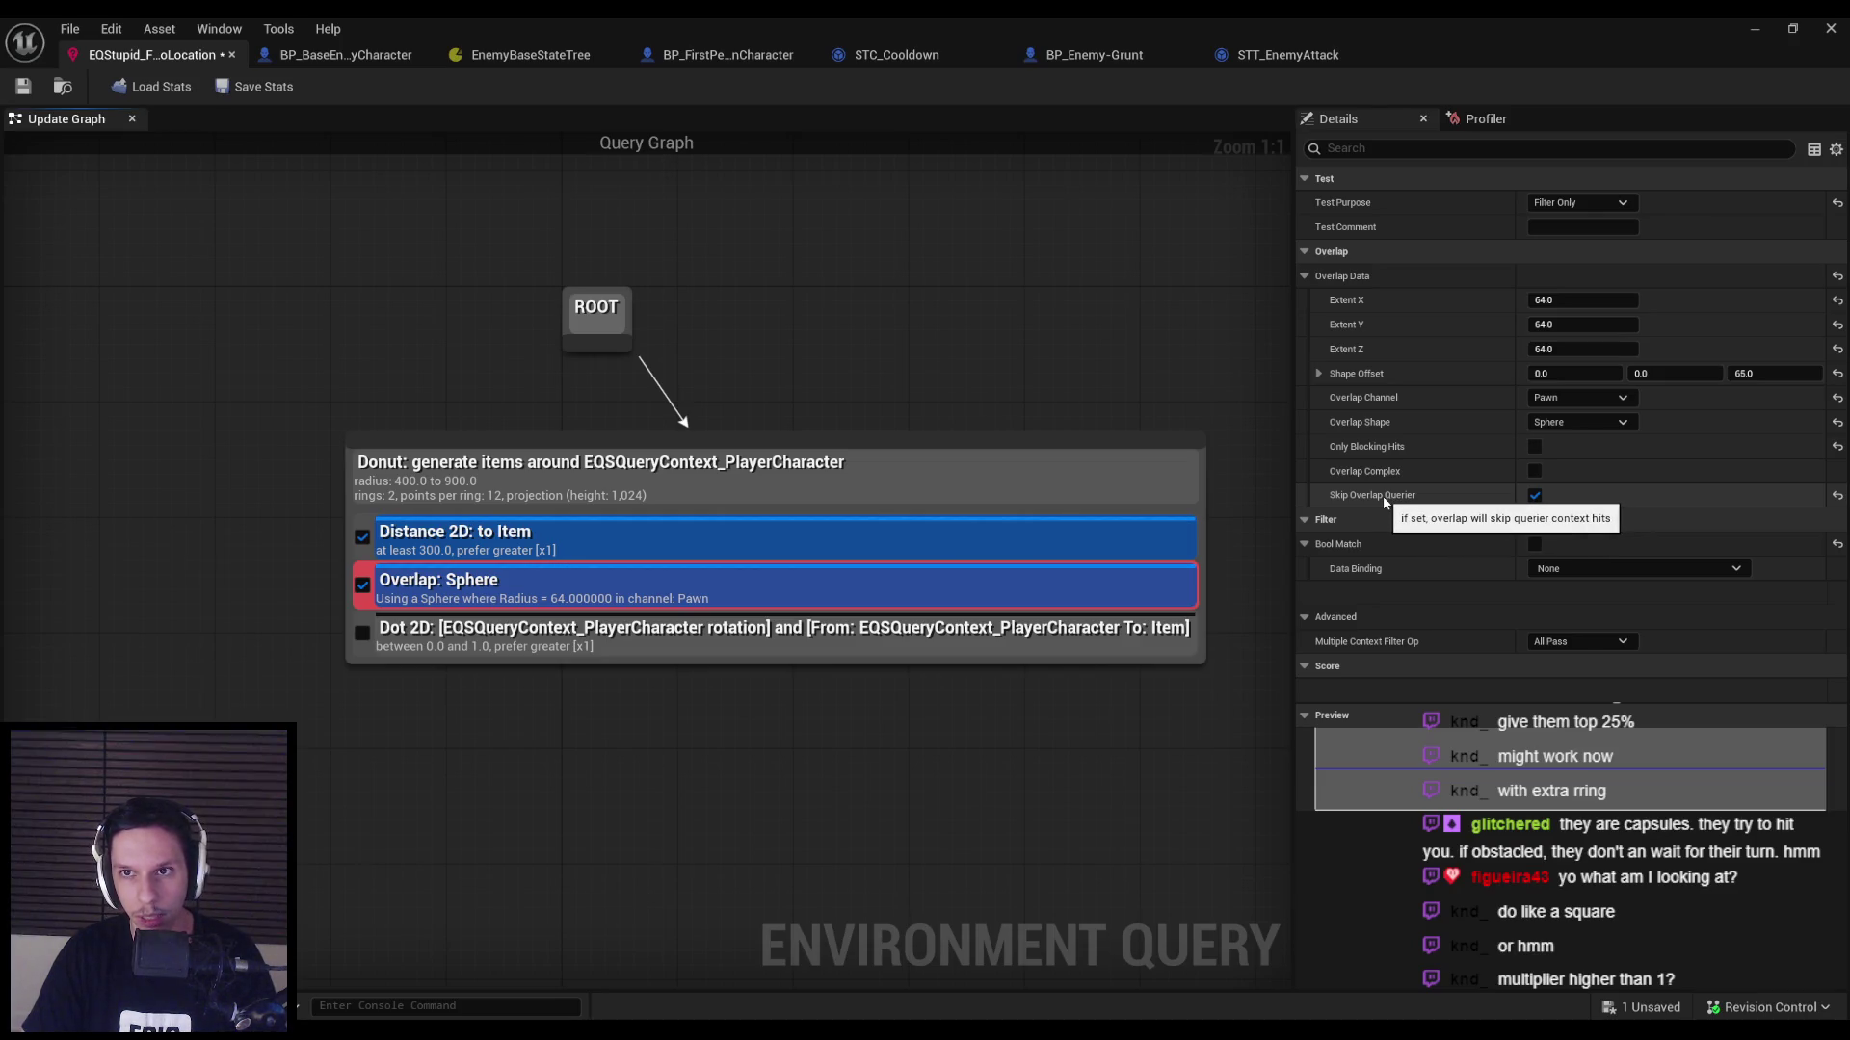
pyautogui.click(392, 55)
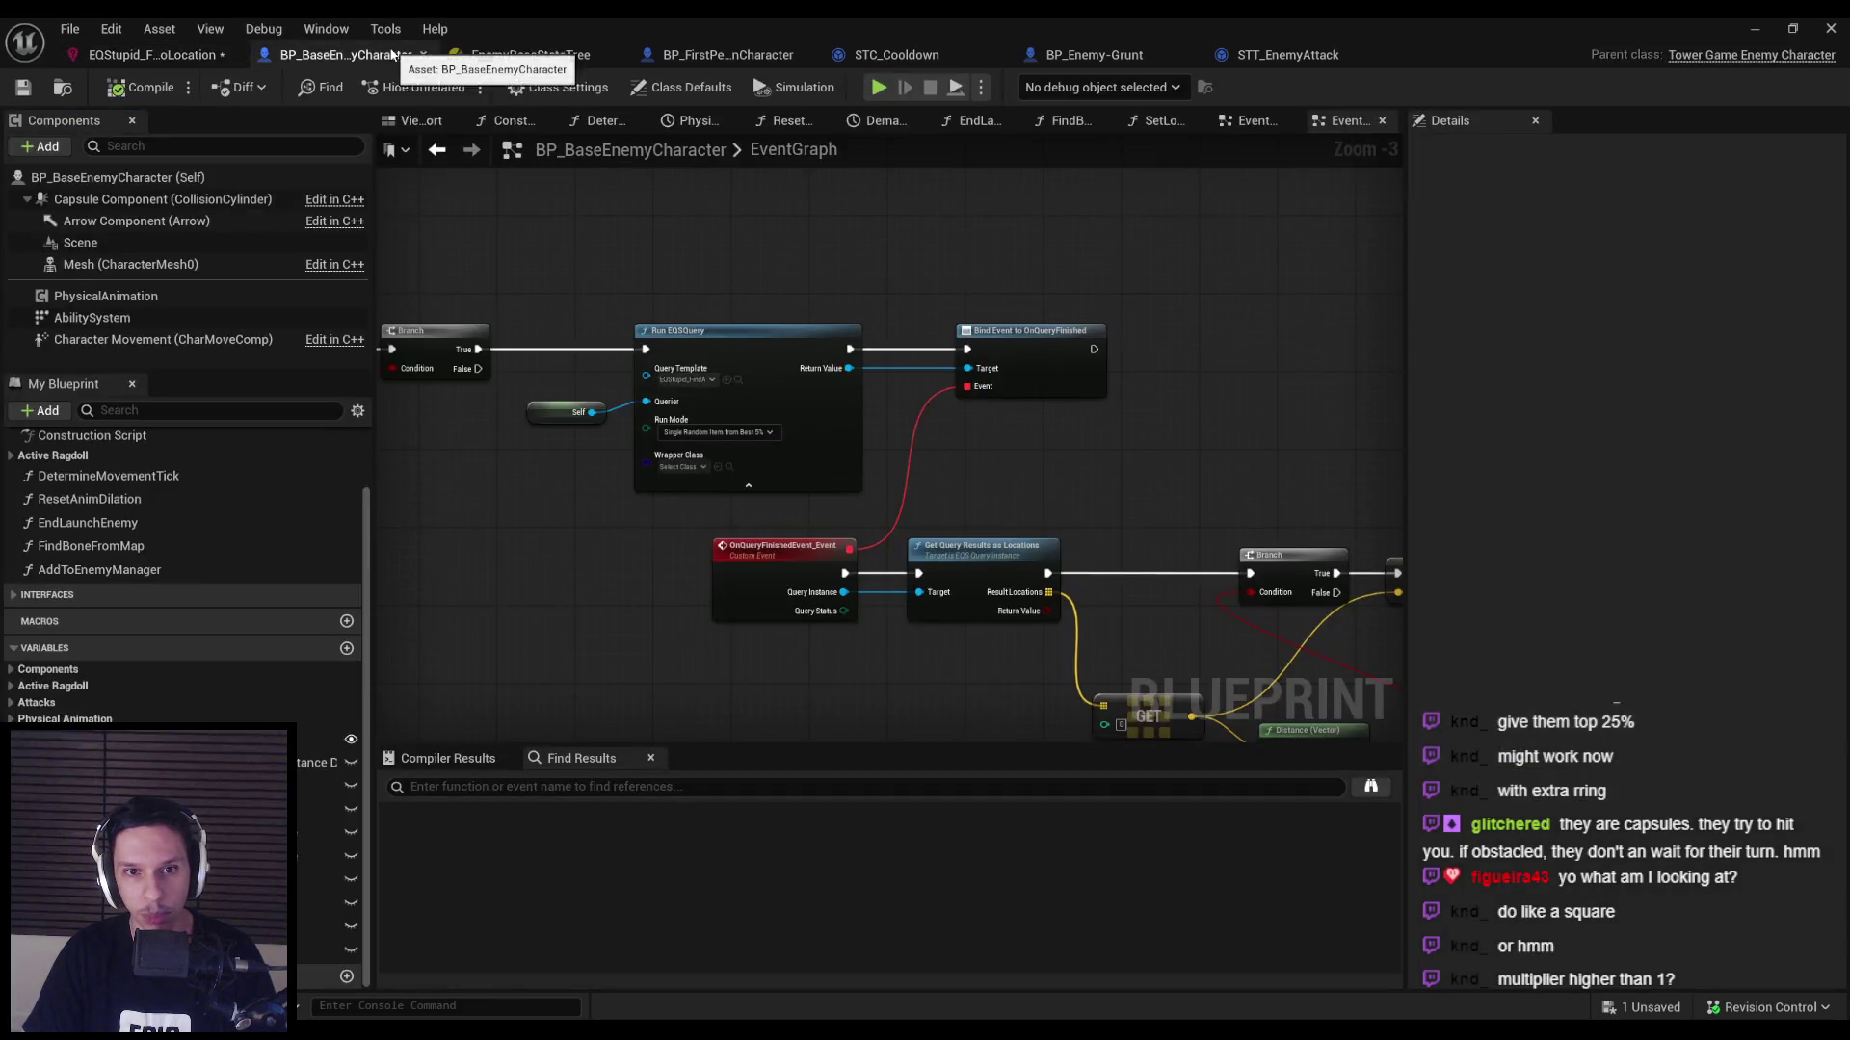
pyautogui.click(154, 55)
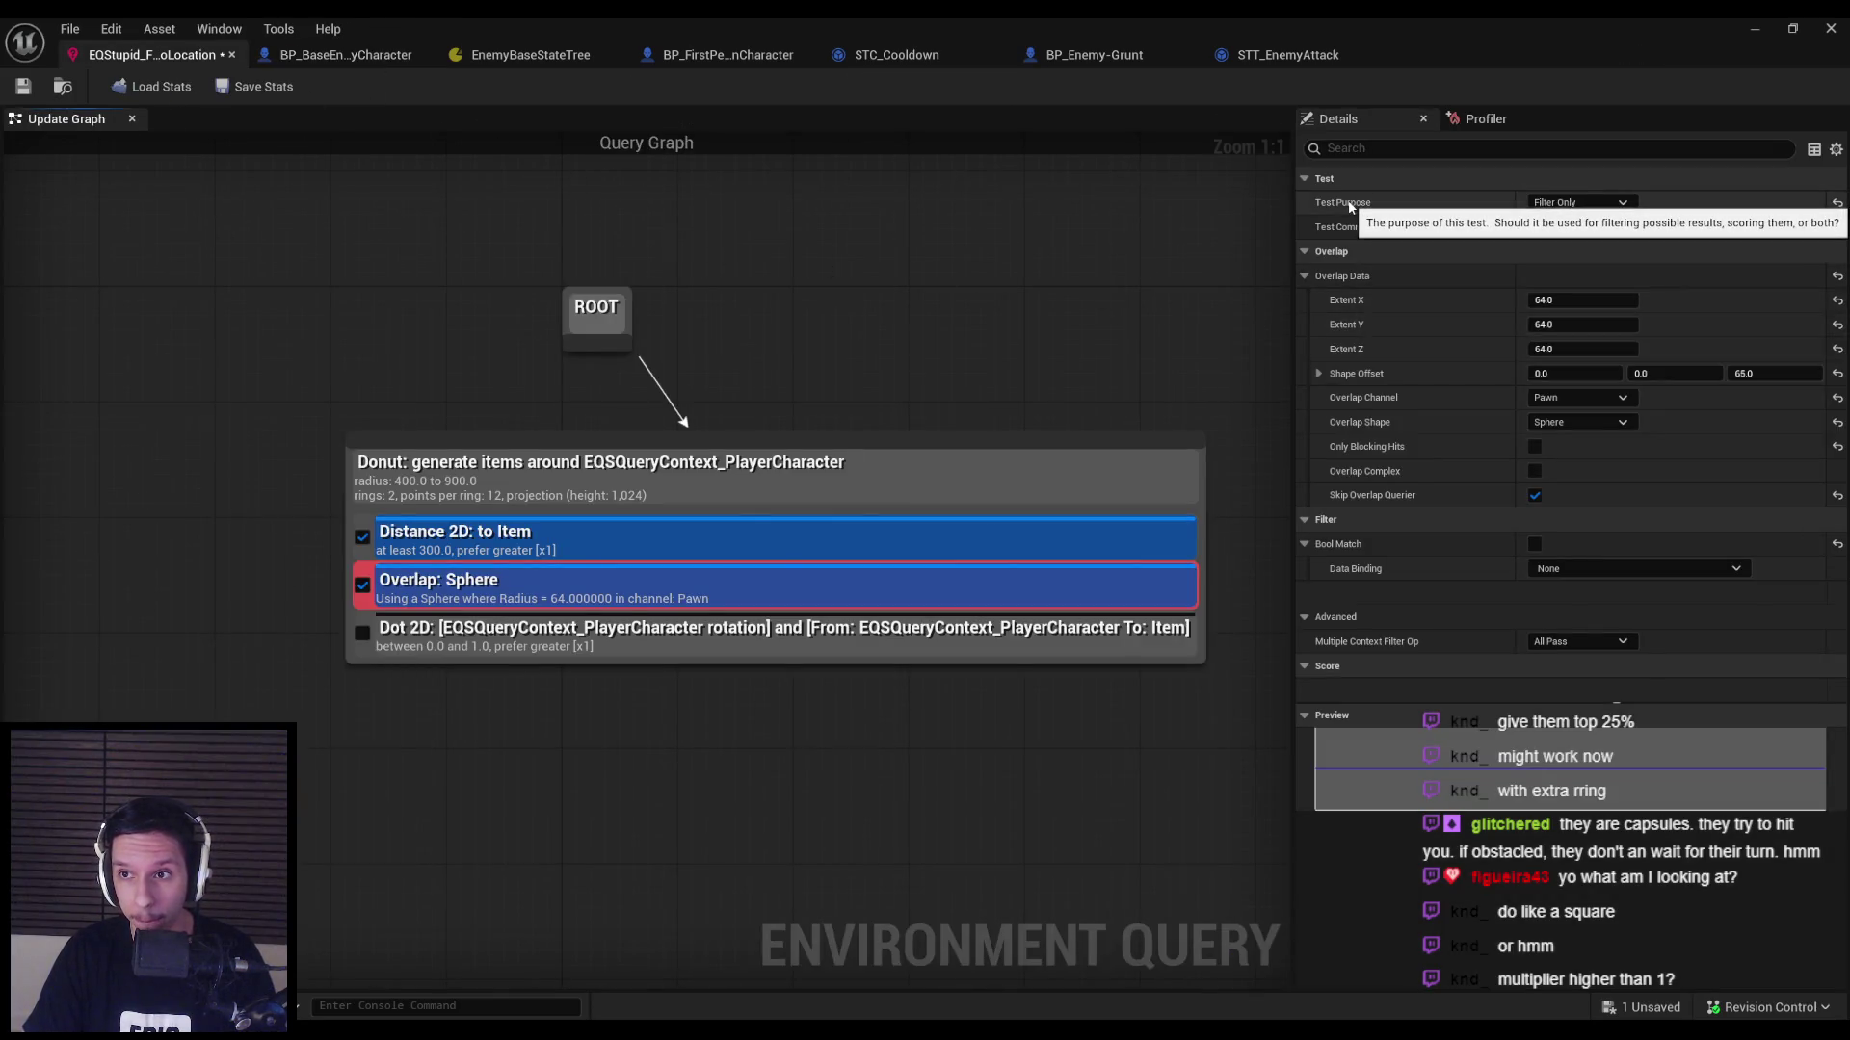
pyautogui.click(523, 561)
pyautogui.write('500')
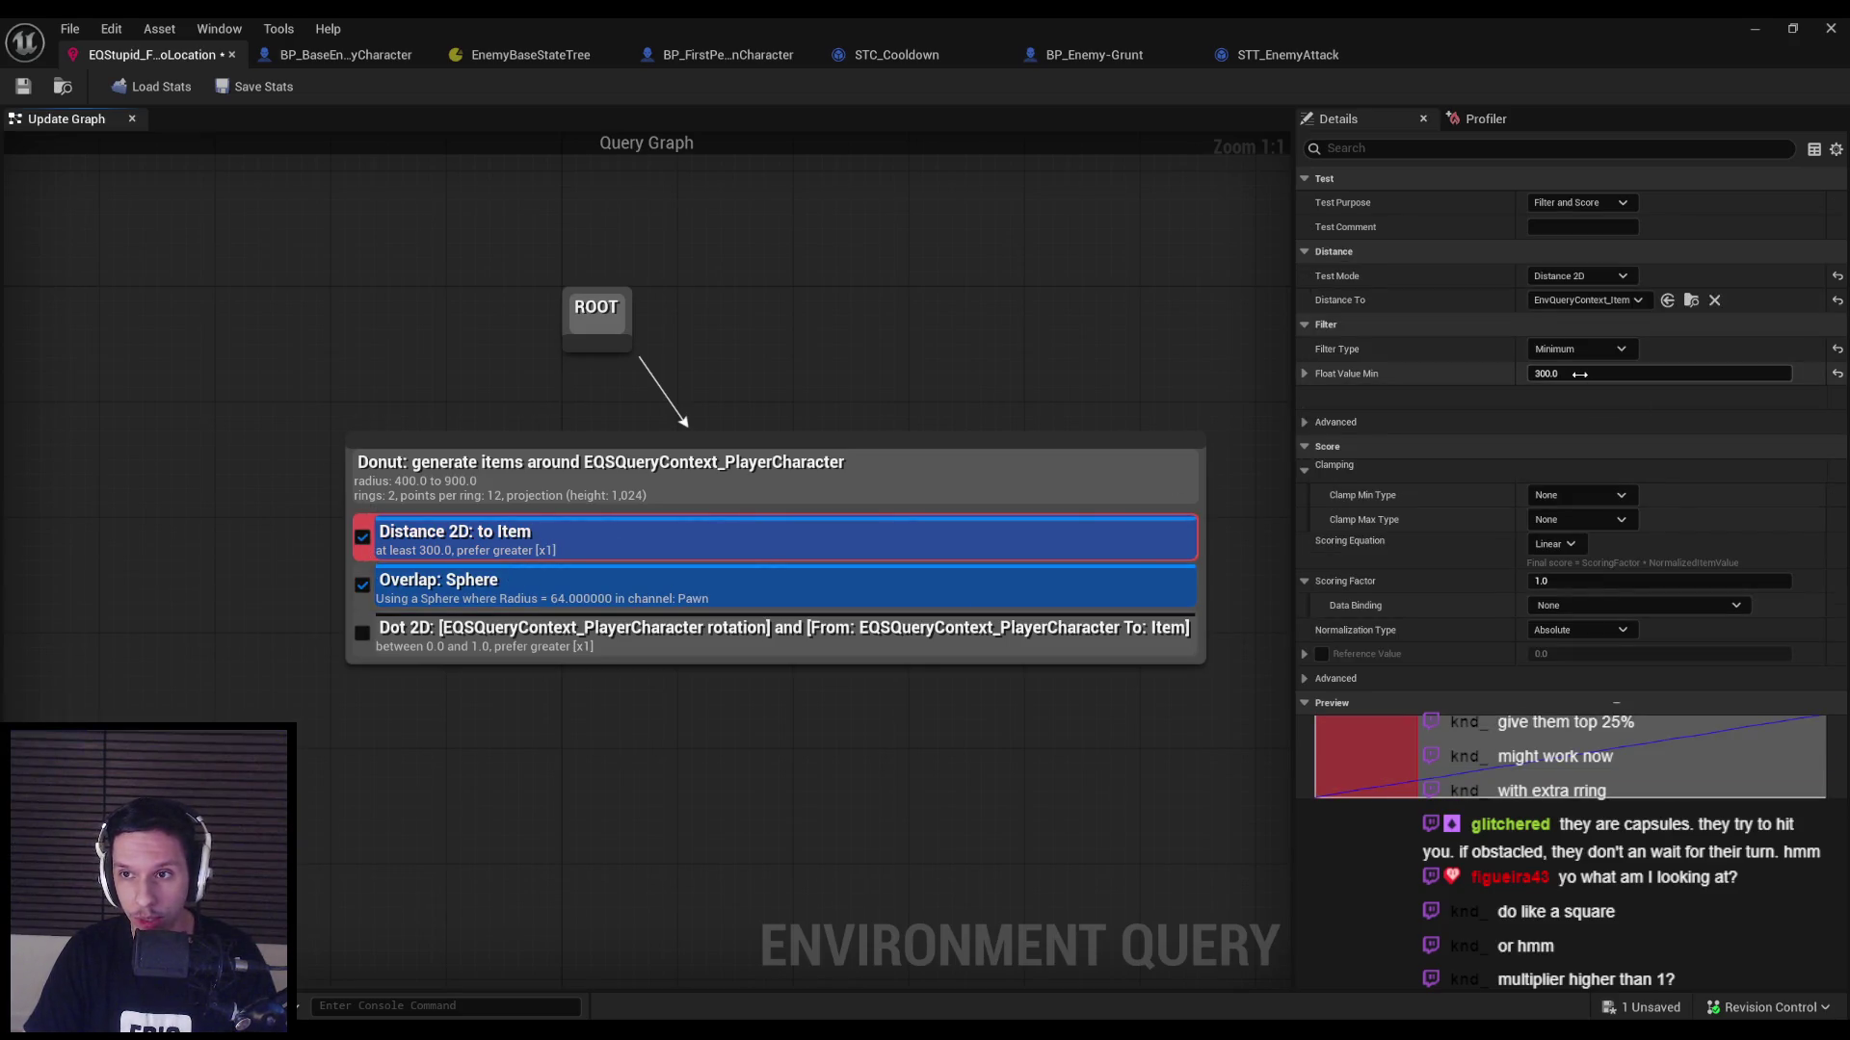
pyautogui.click(1580, 203)
pyautogui.click(1574, 235)
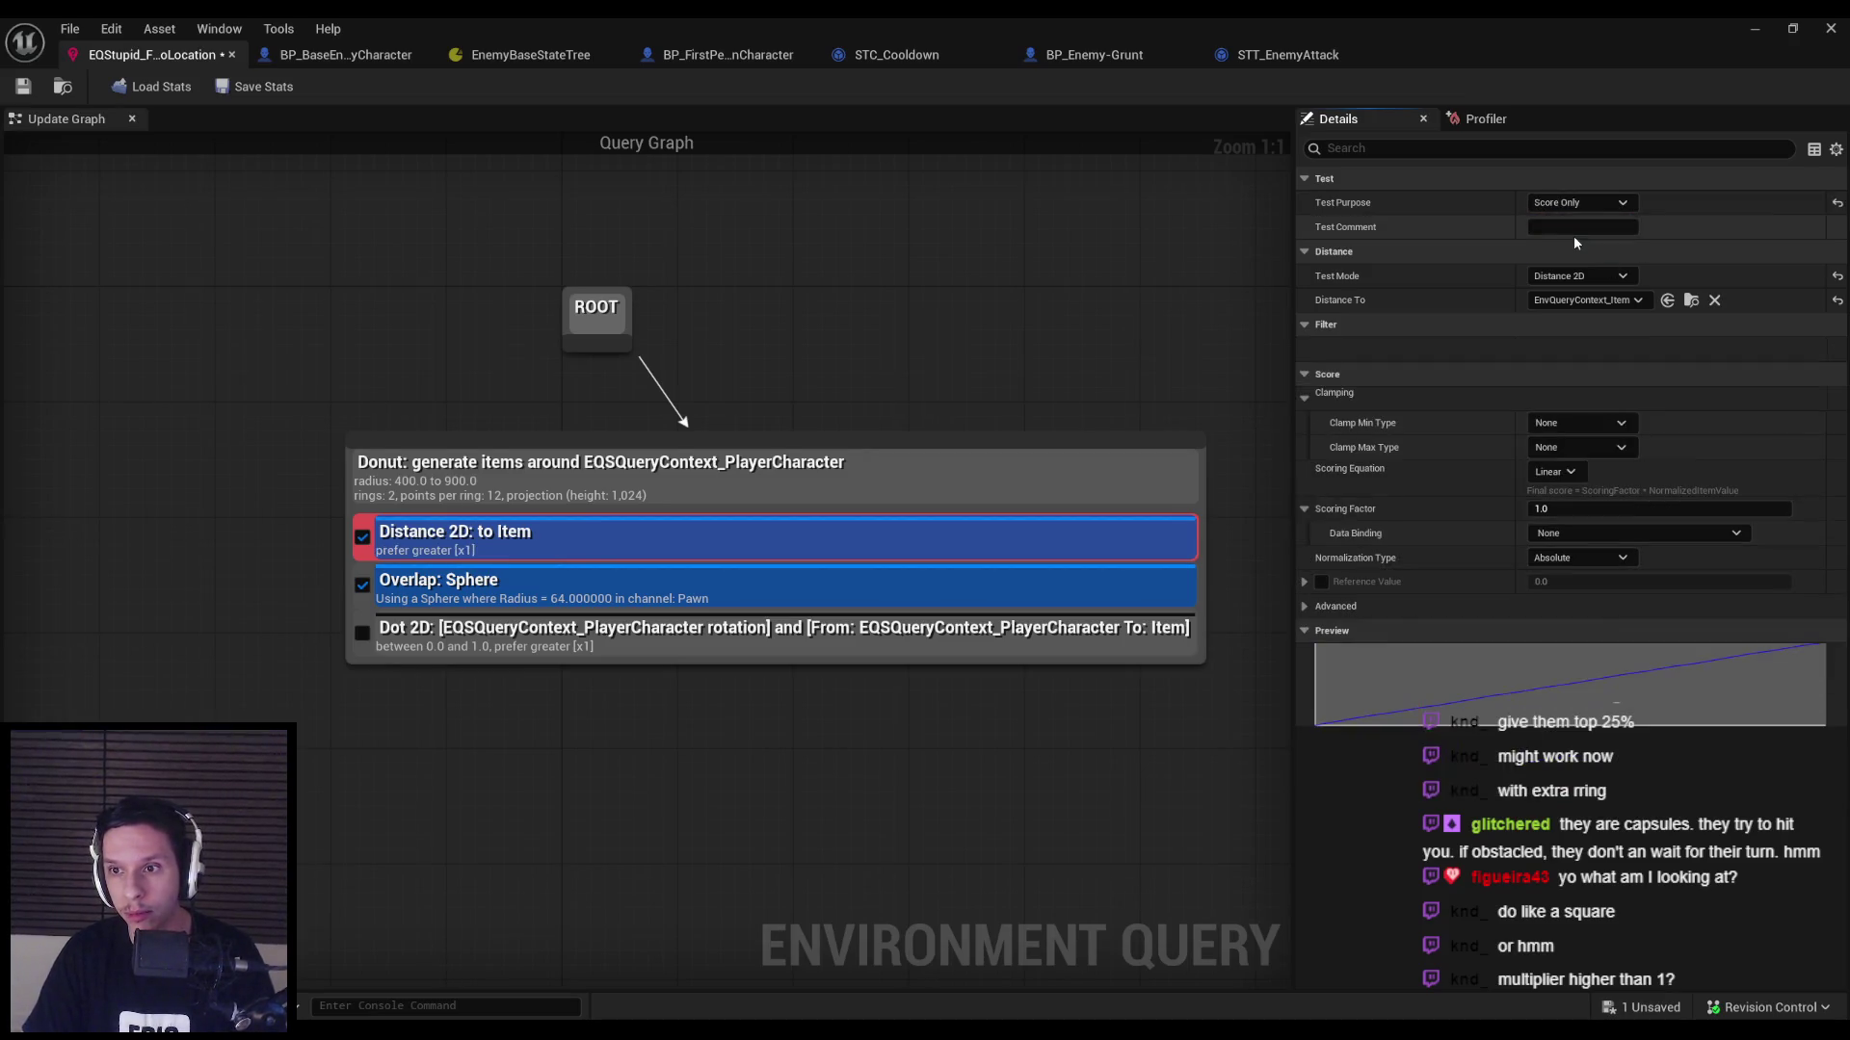
# Clamp the Distance 2D score min and max to Specified Value, between 100.0 and 500.0.
pyautogui.click(1570, 425)
pyautogui.click(1572, 425)
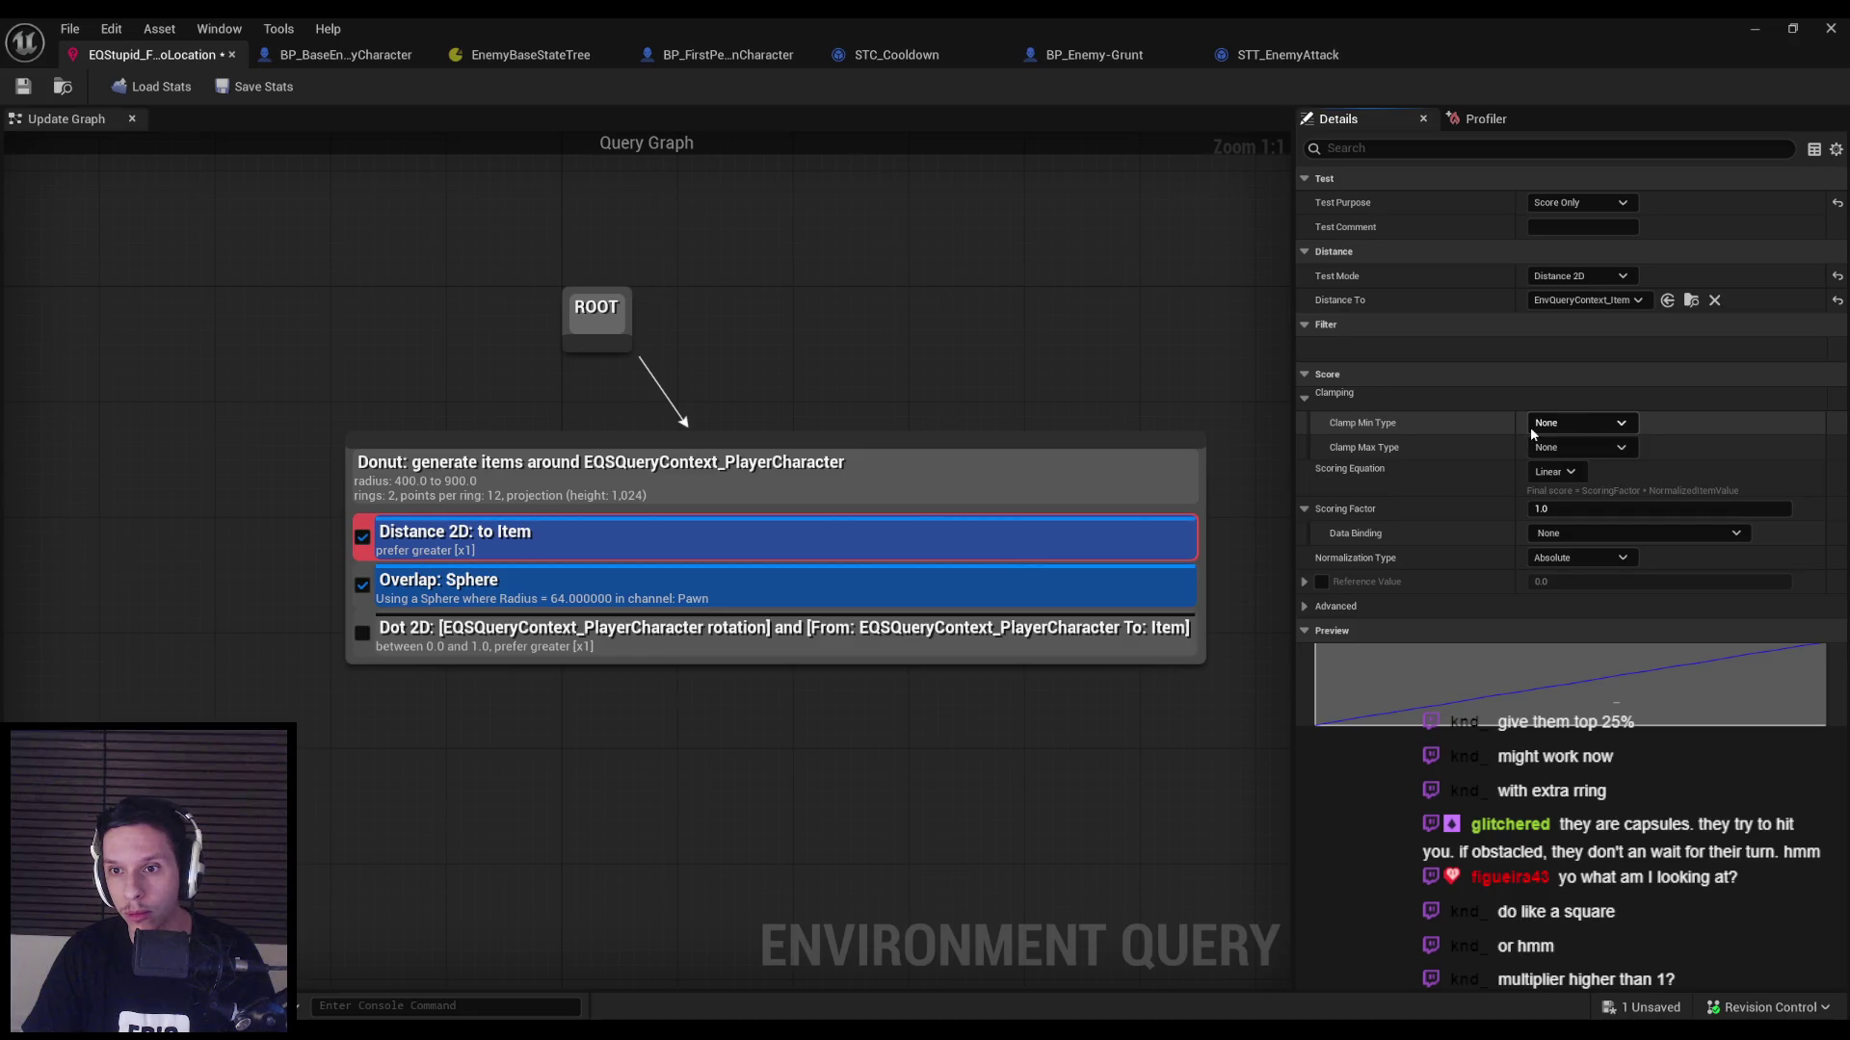
pyautogui.click(1533, 425)
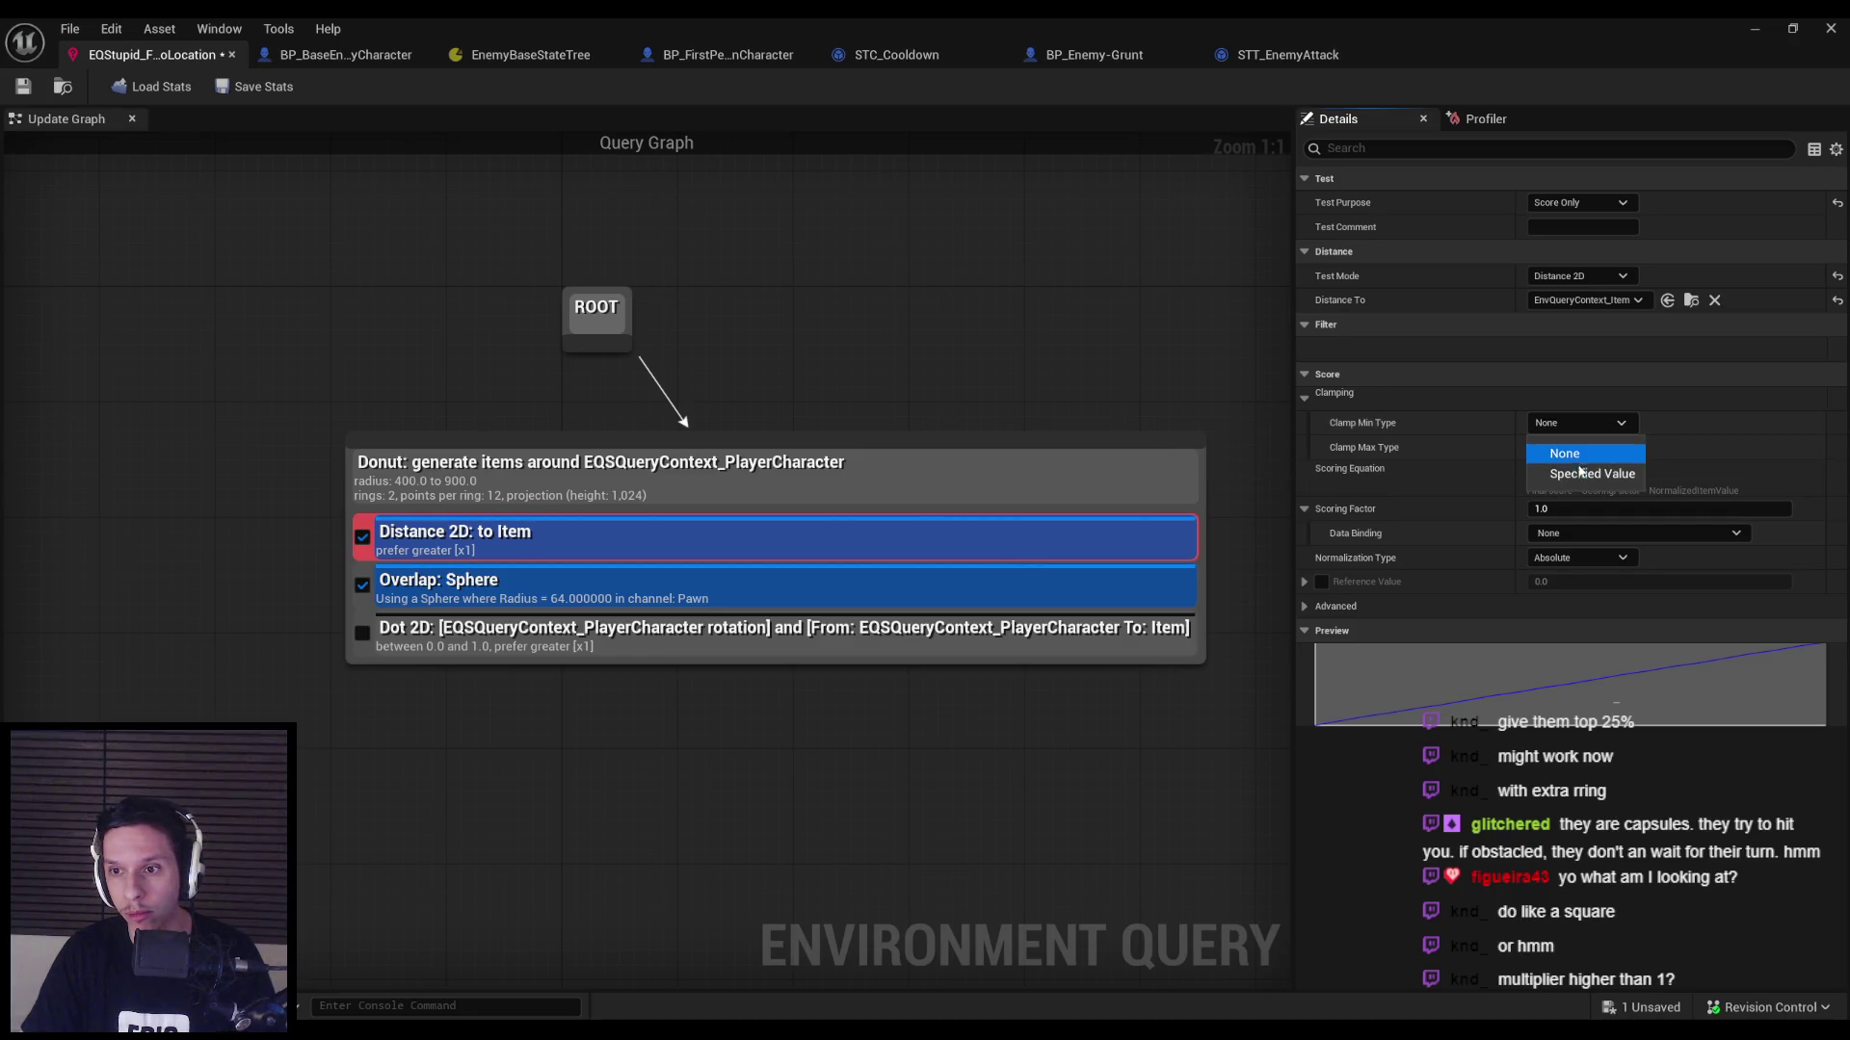
pyautogui.click(1571, 464)
pyautogui.click(1574, 471)
pyautogui.click(1576, 528)
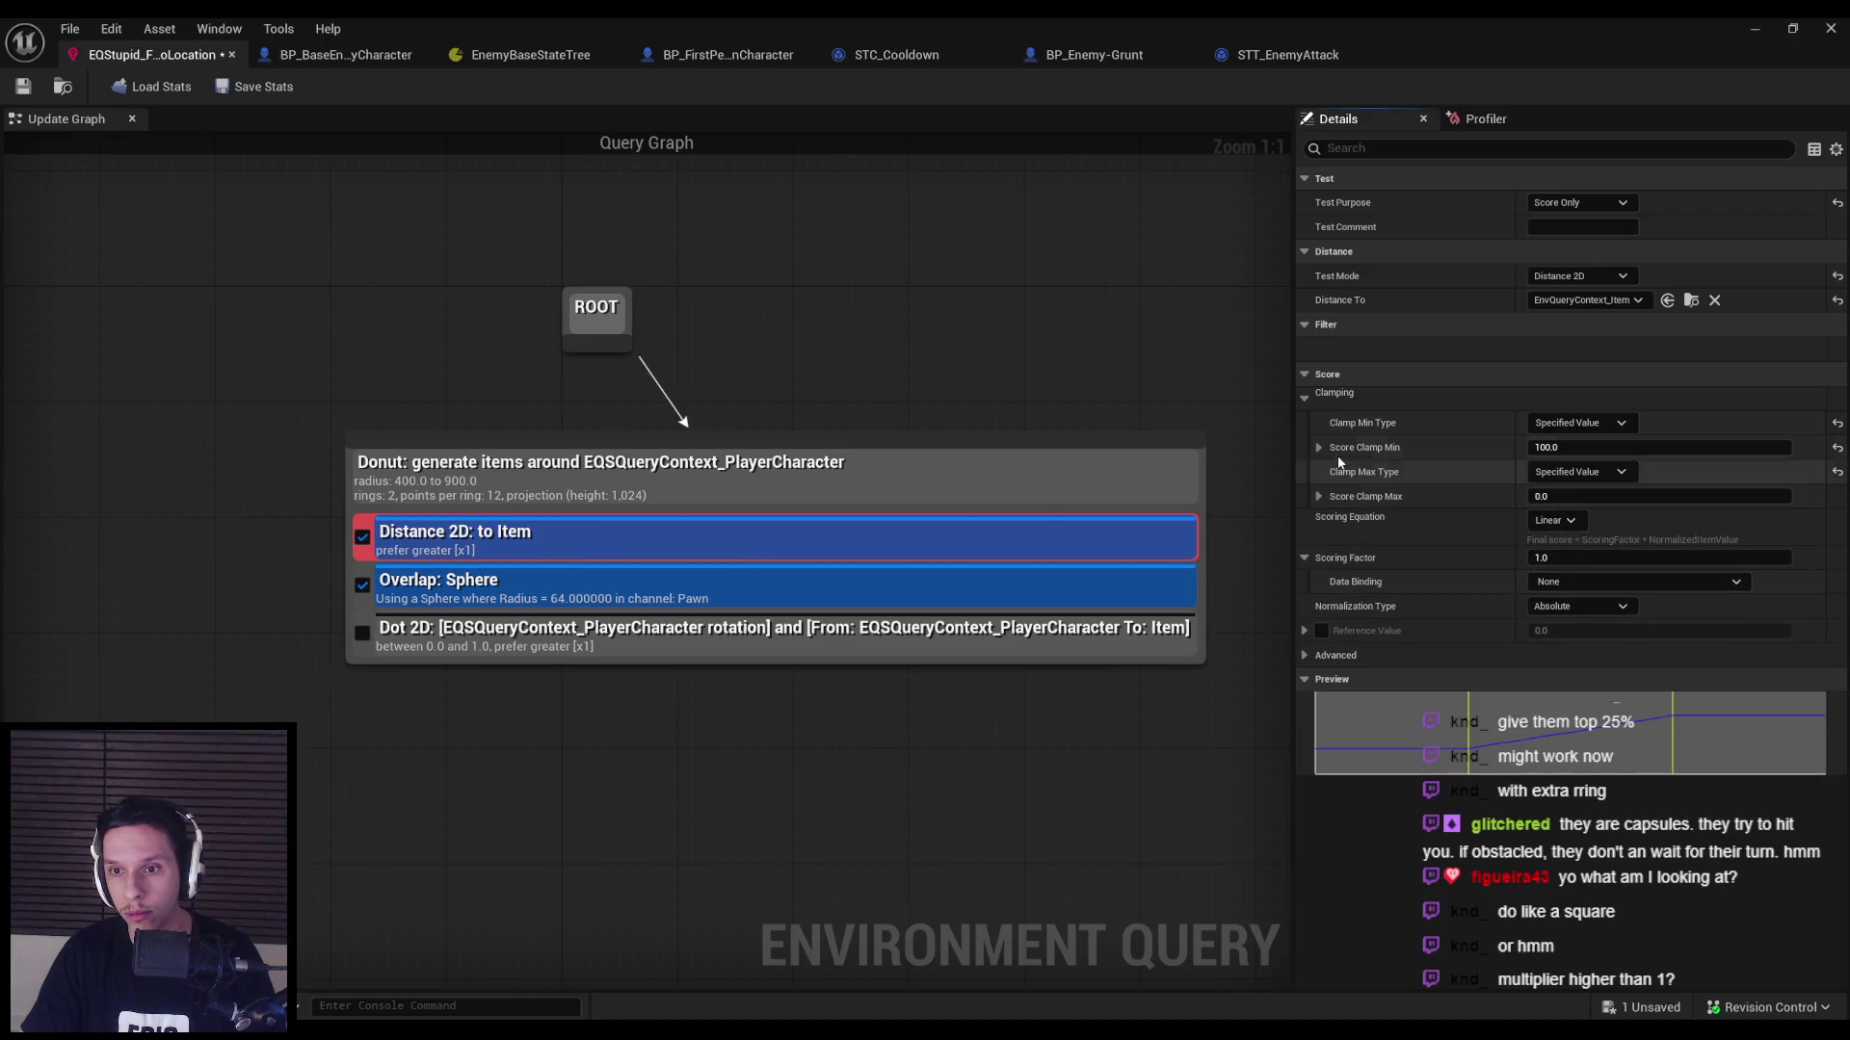
pyautogui.click(1319, 448)
pyautogui.click(1320, 449)
pyautogui.write('500')
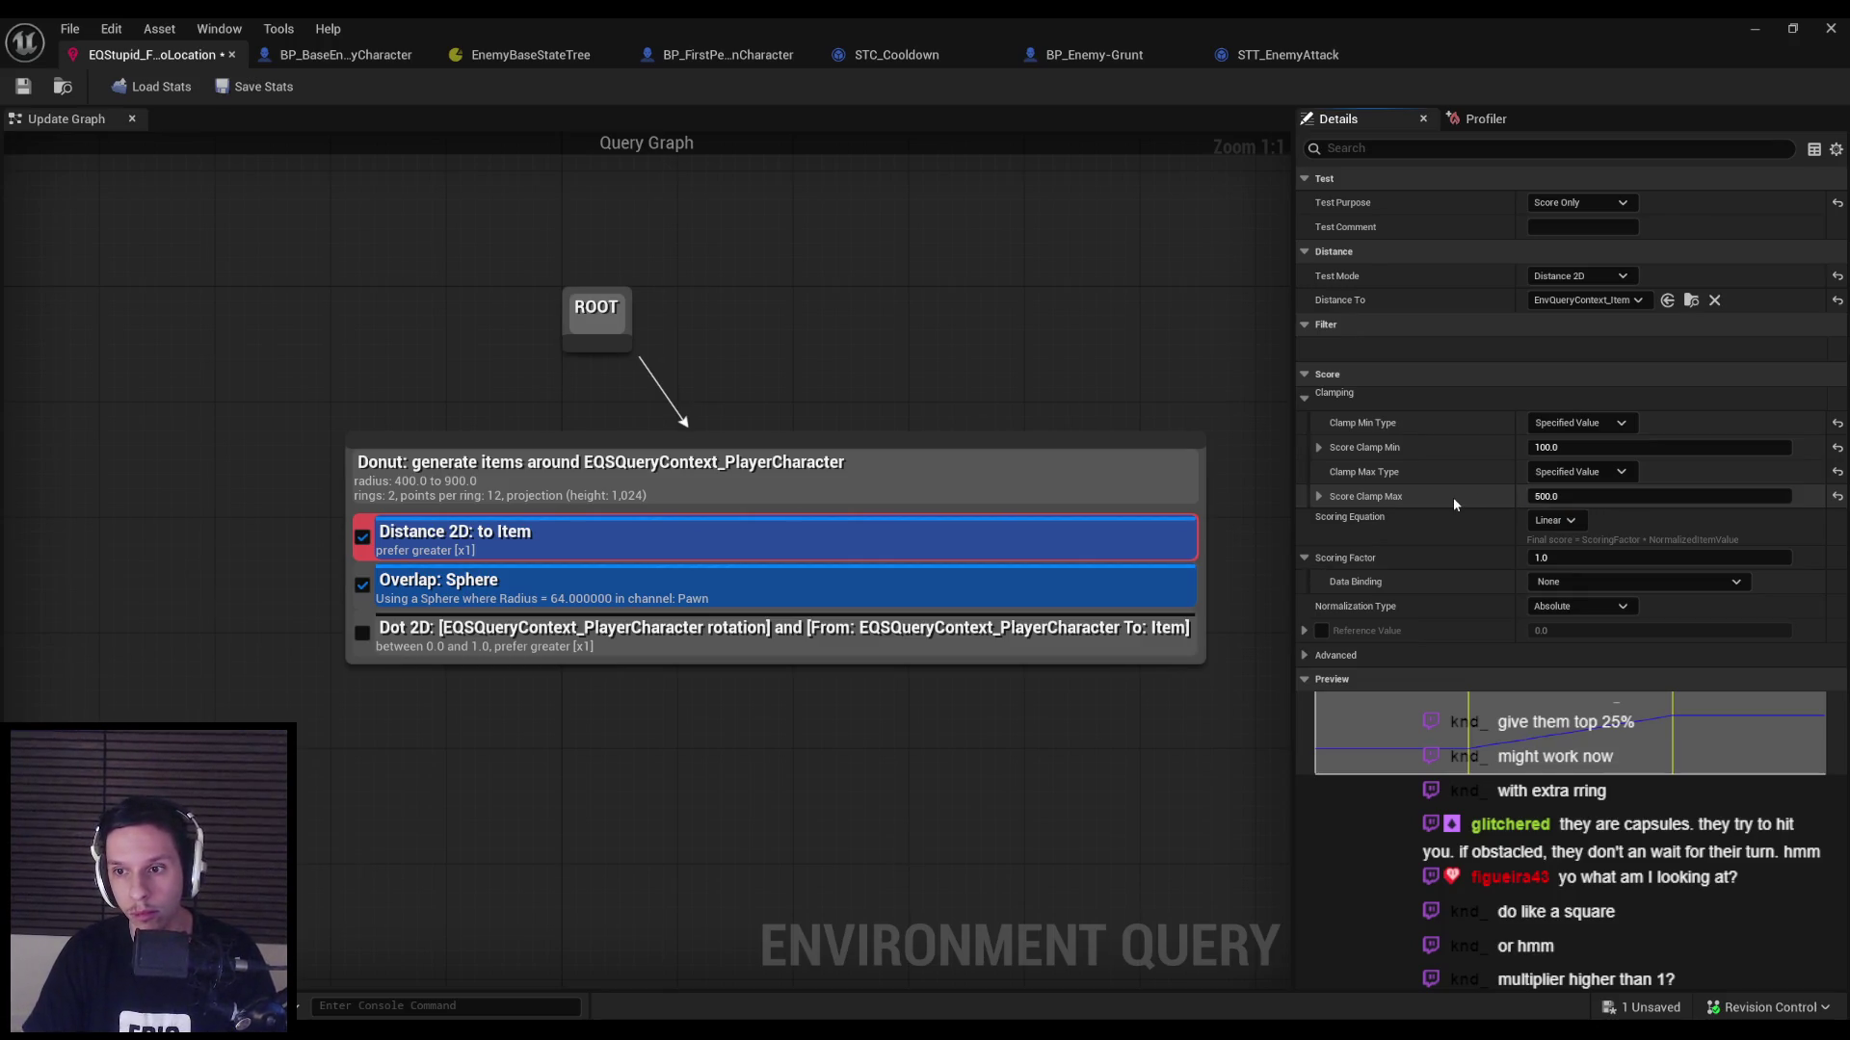
pyautogui.click(1754, 28)
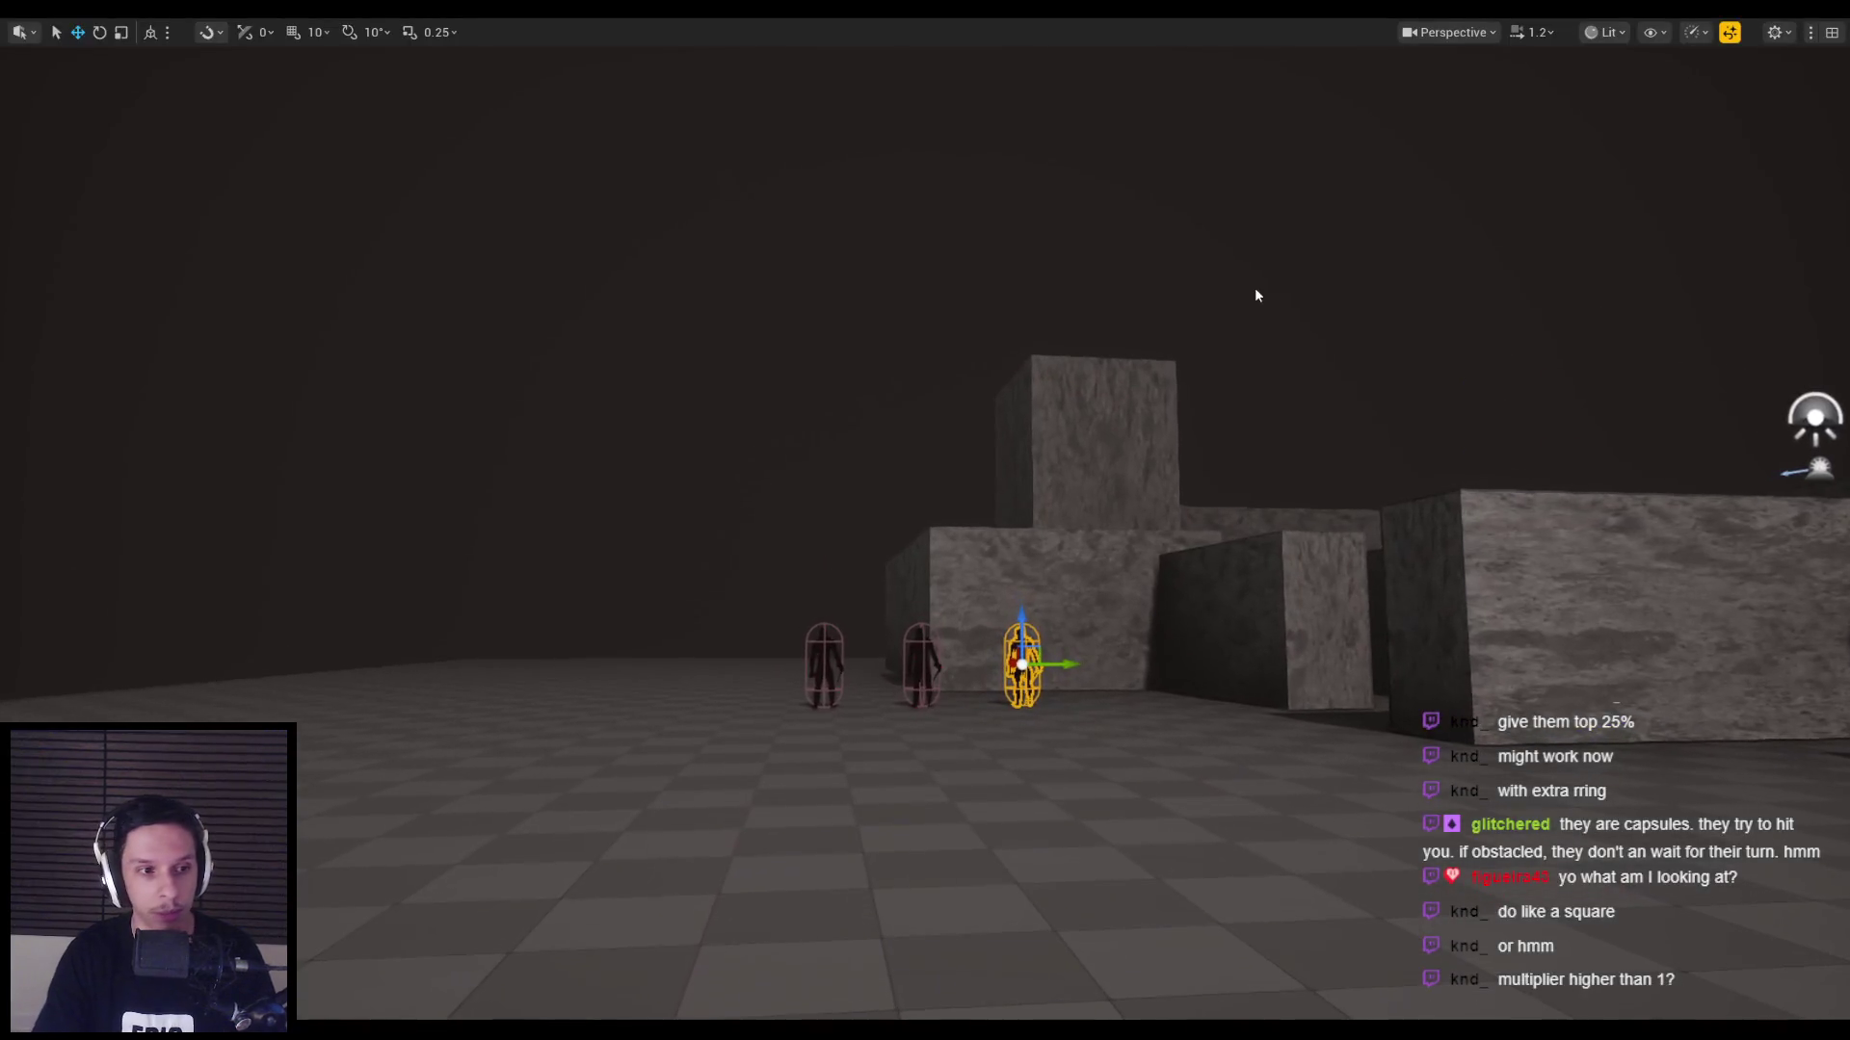
# Playtest with the gameplay debugger's EQS overlay, still showing 0.00 scores, then return to the query editor.
pyautogui.hotkey('alt', 'p')
pyautogui.press("'")
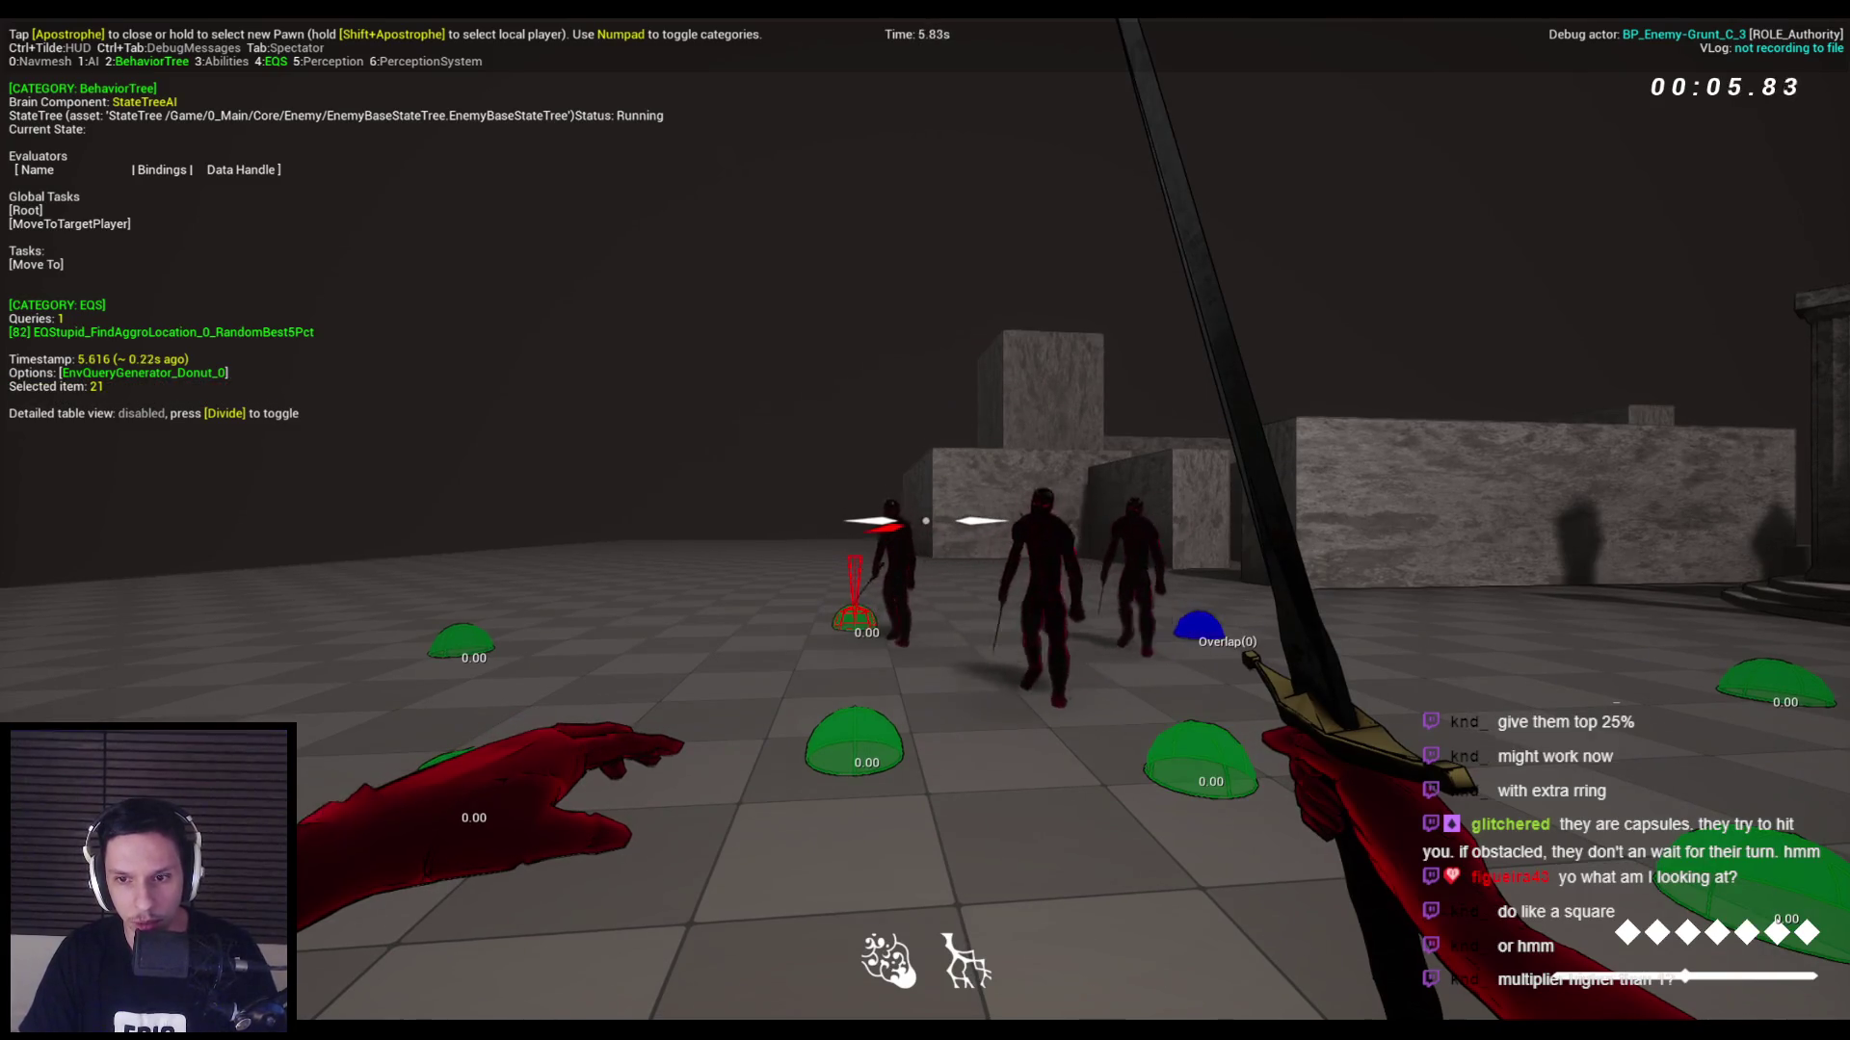
pyautogui.press('Escape')
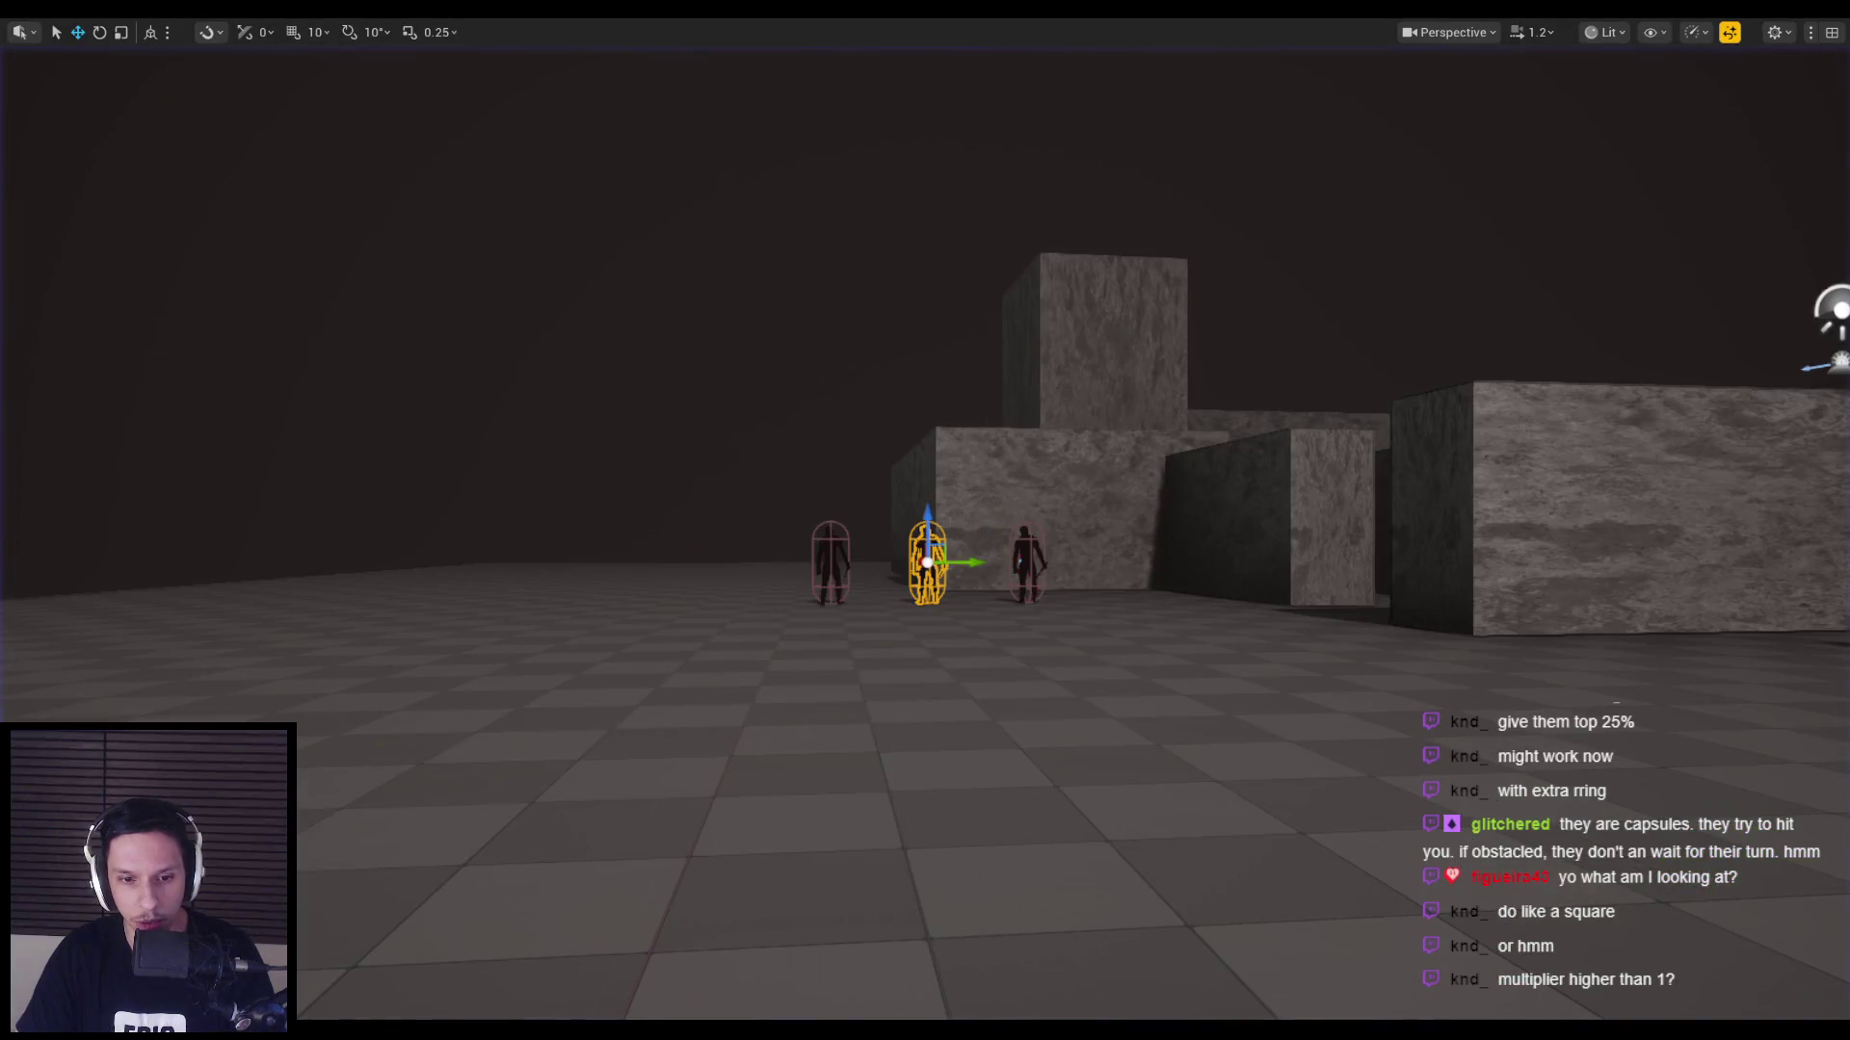
pyautogui.hotkey('alt', 'Tab')
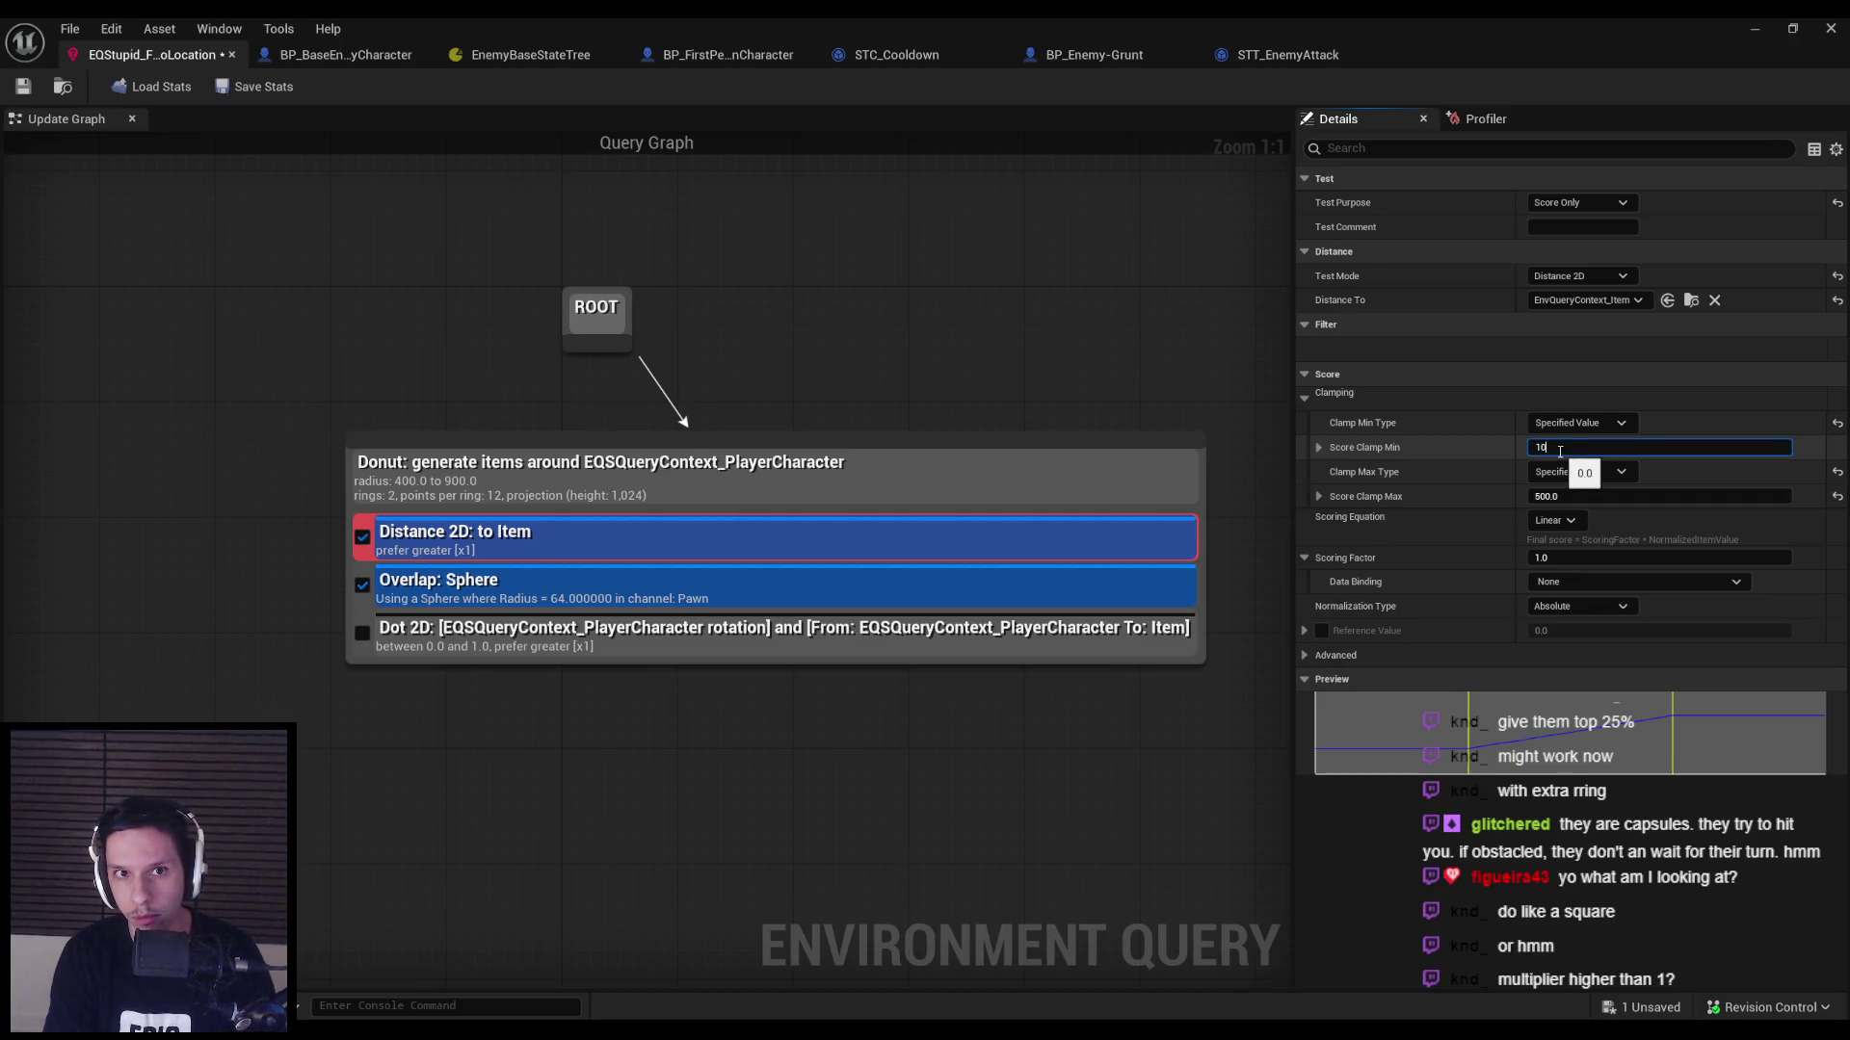
# Commit a minimum score clamp of 0.0 and keep Average as the multiple-context score operator.
pyautogui.press('Return')
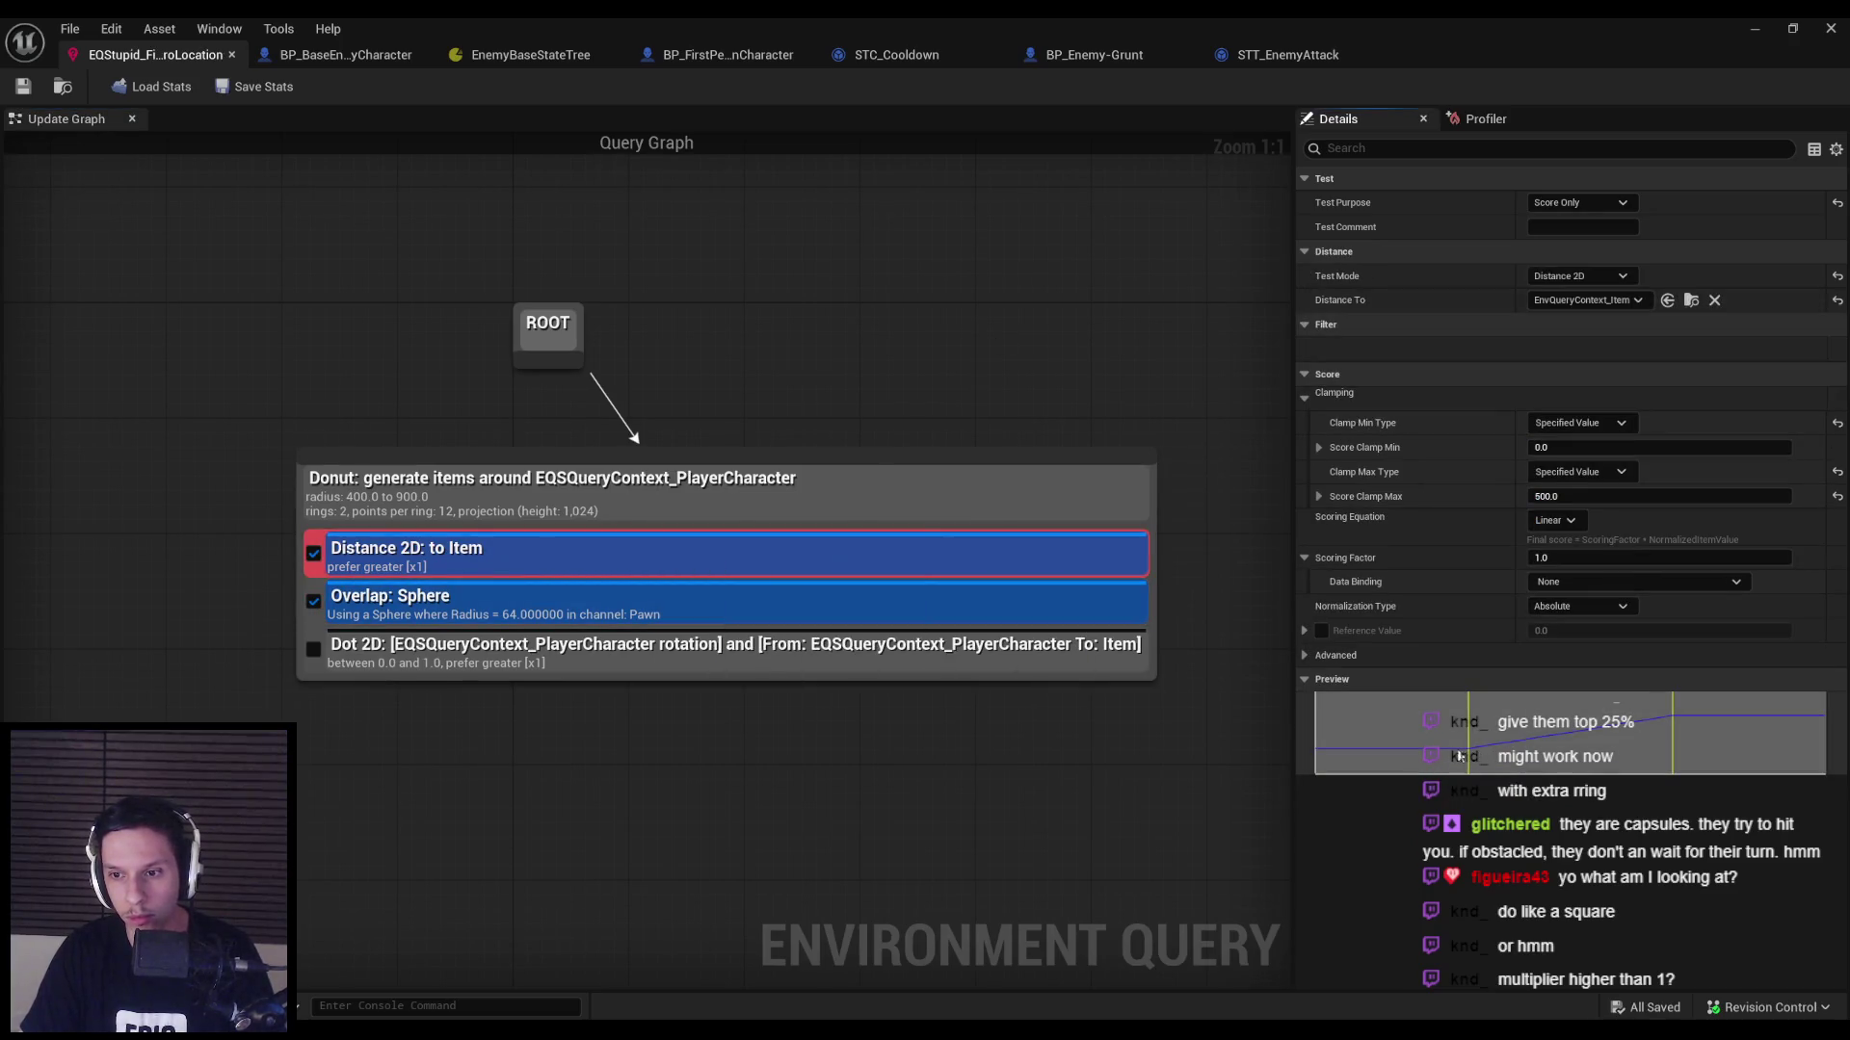
pyautogui.click(1305, 656)
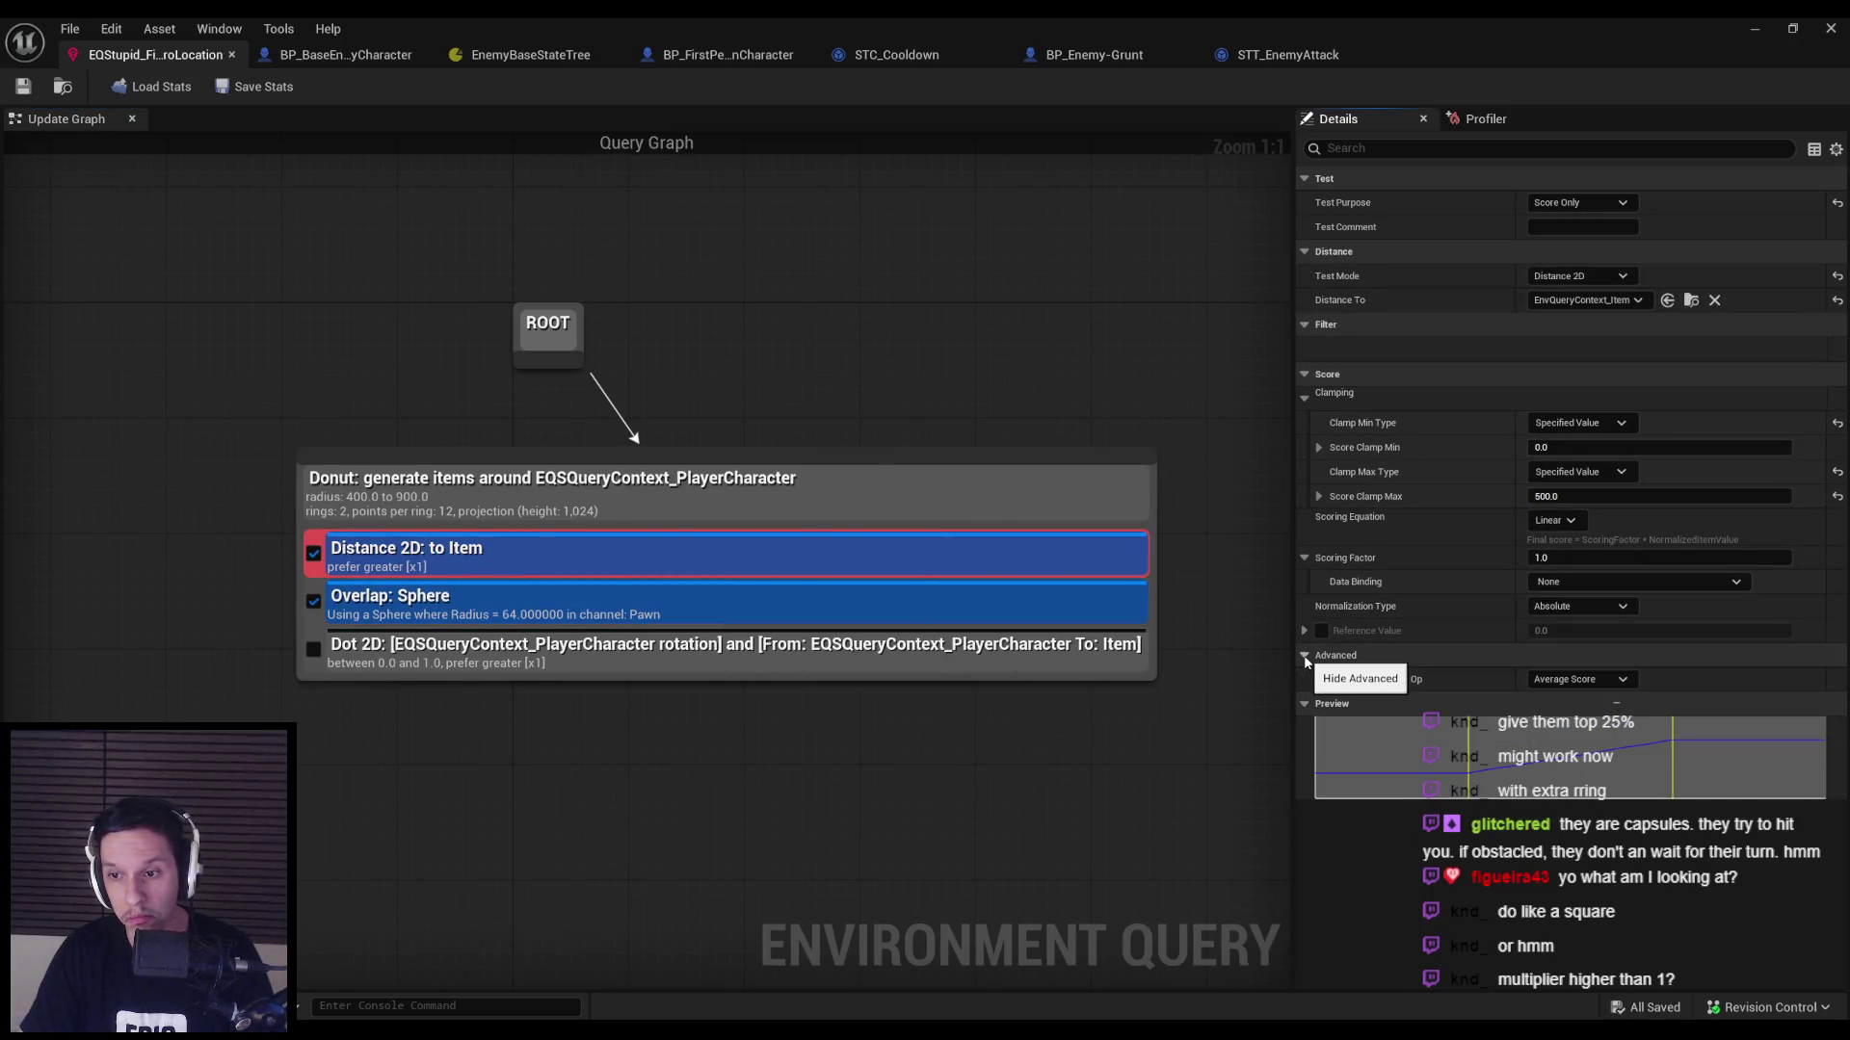
pyautogui.click(1577, 680)
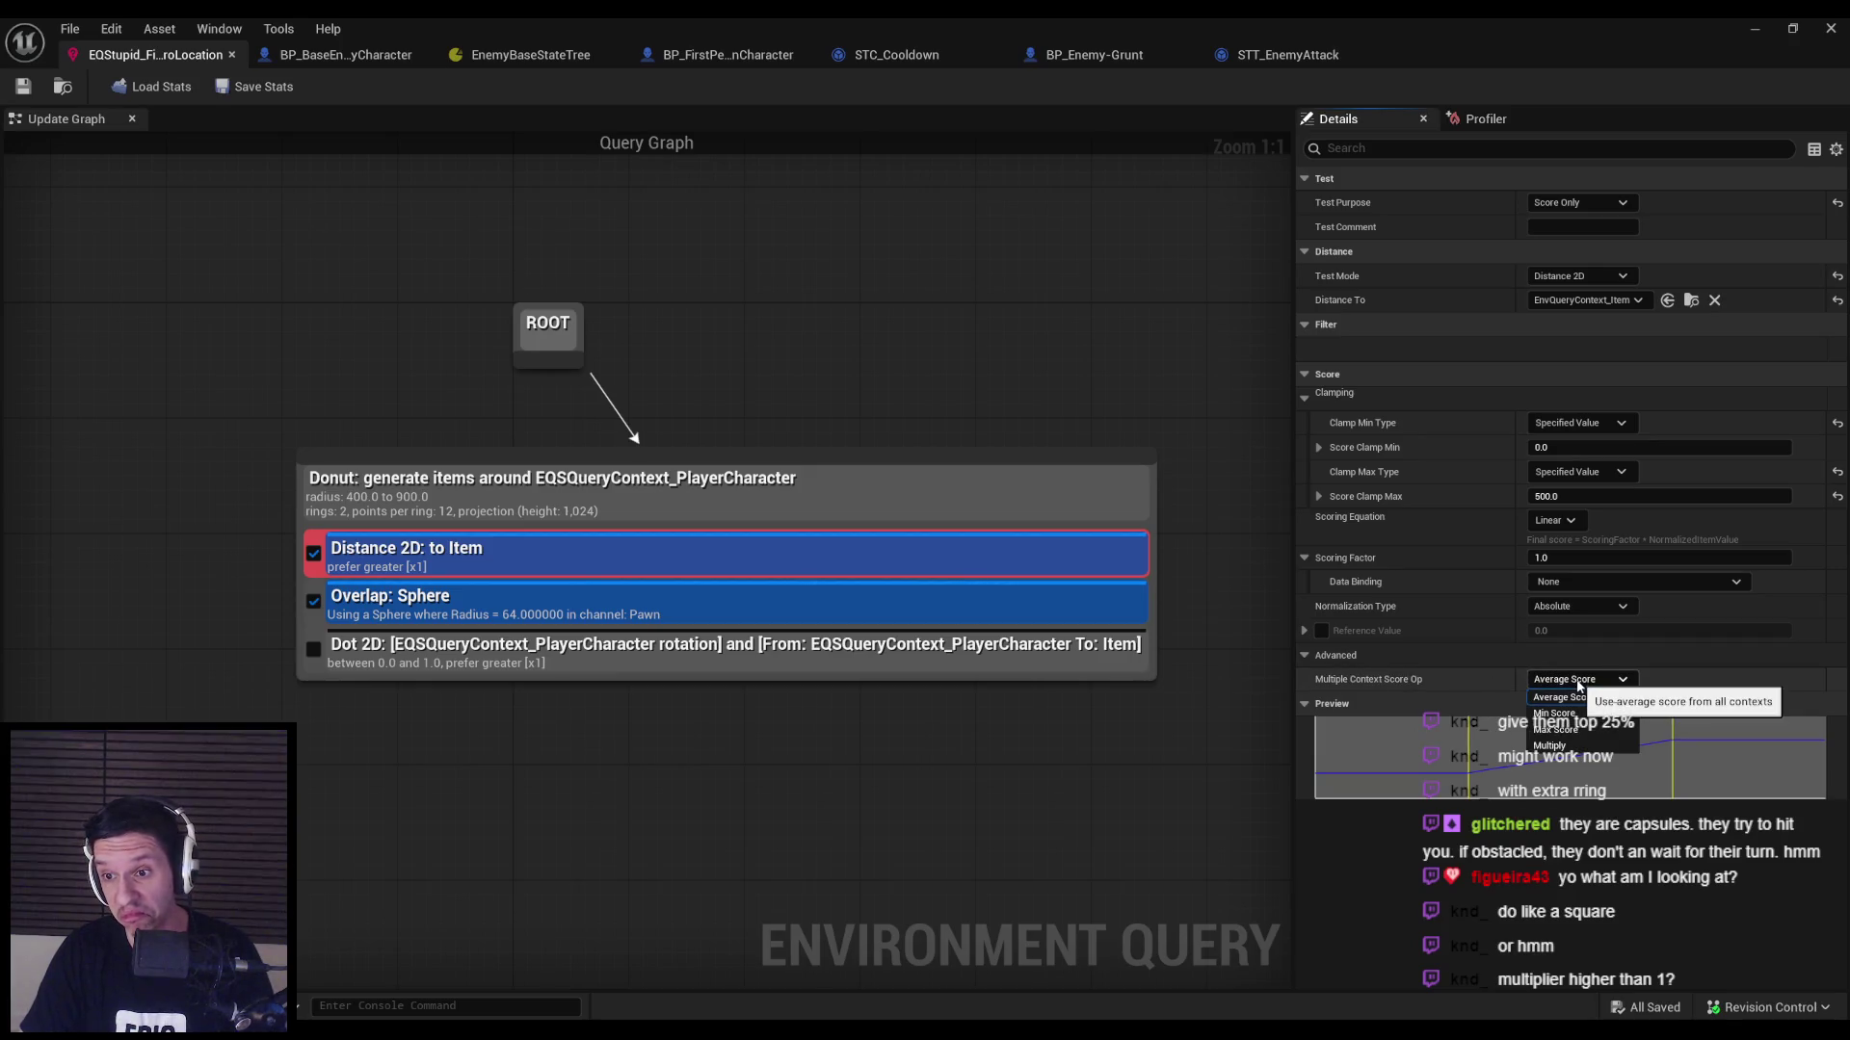
pyautogui.click(1561, 698)
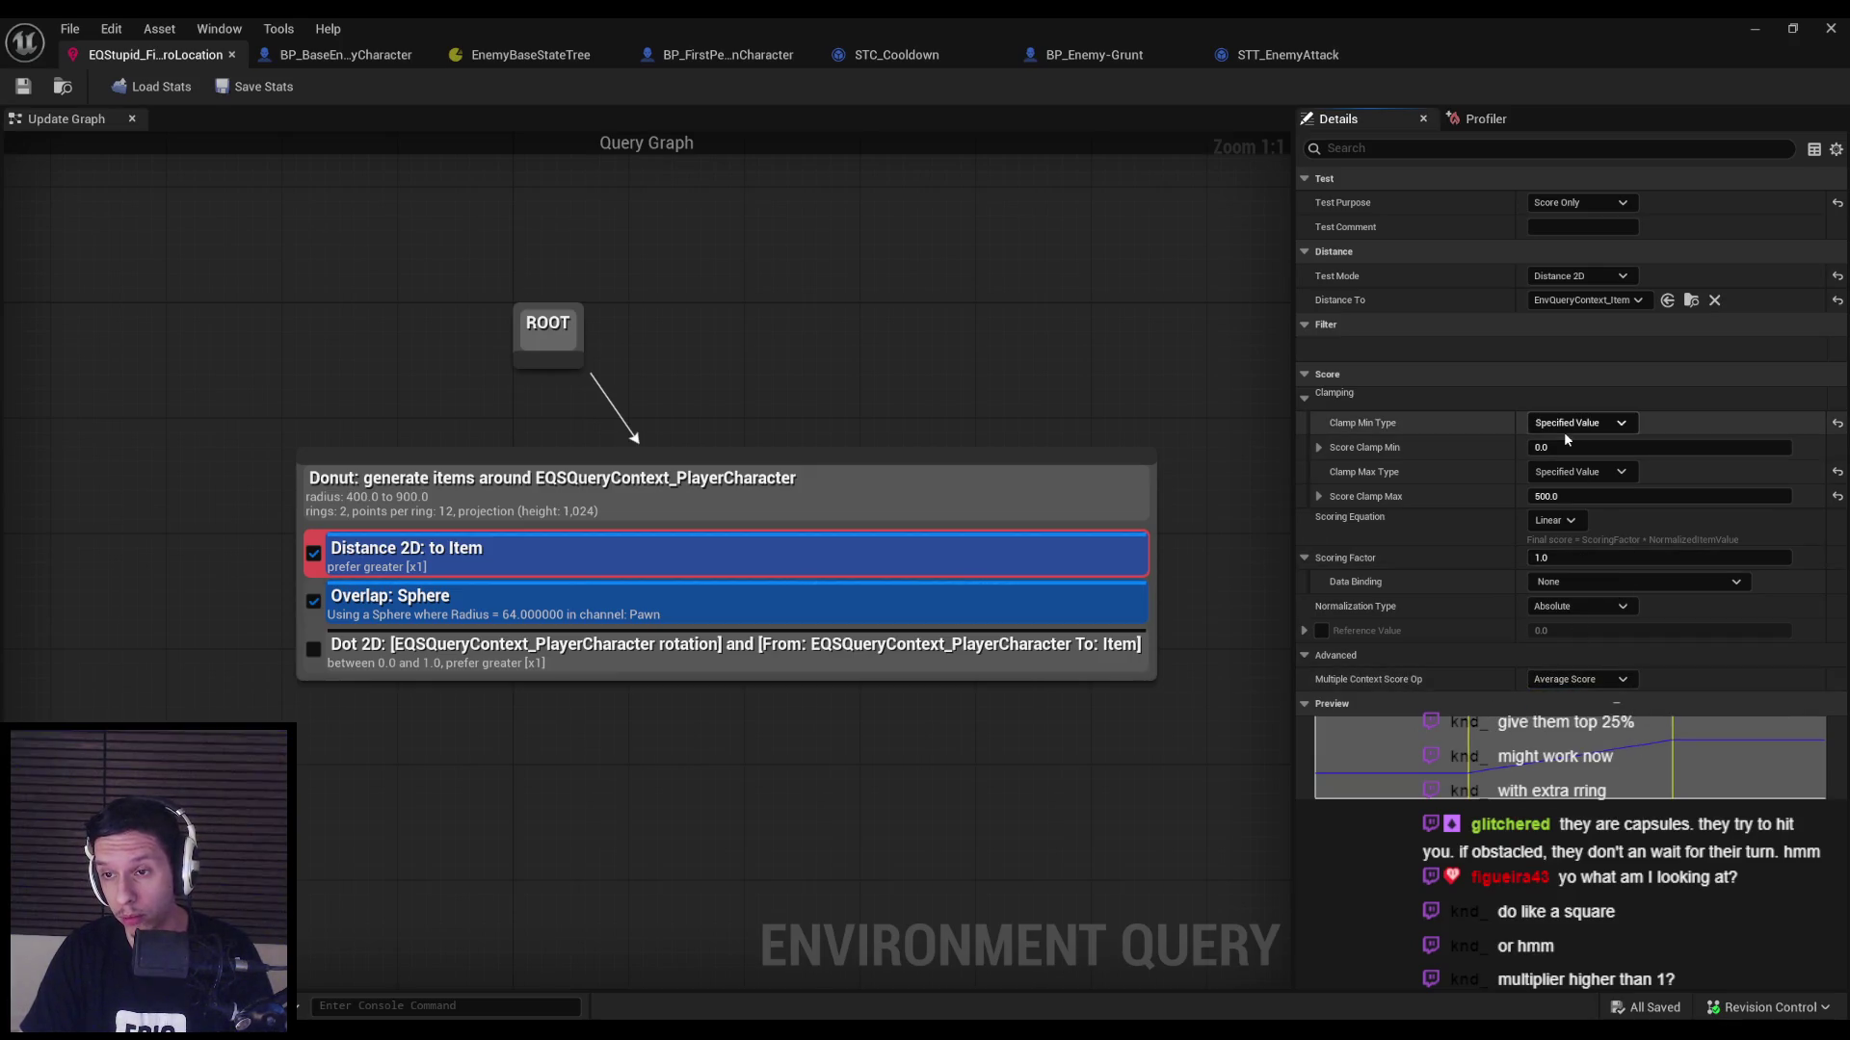
# Switch the distance test's Test Mode from Distance 2D to Distance 3D.
pyautogui.click(1575, 278)
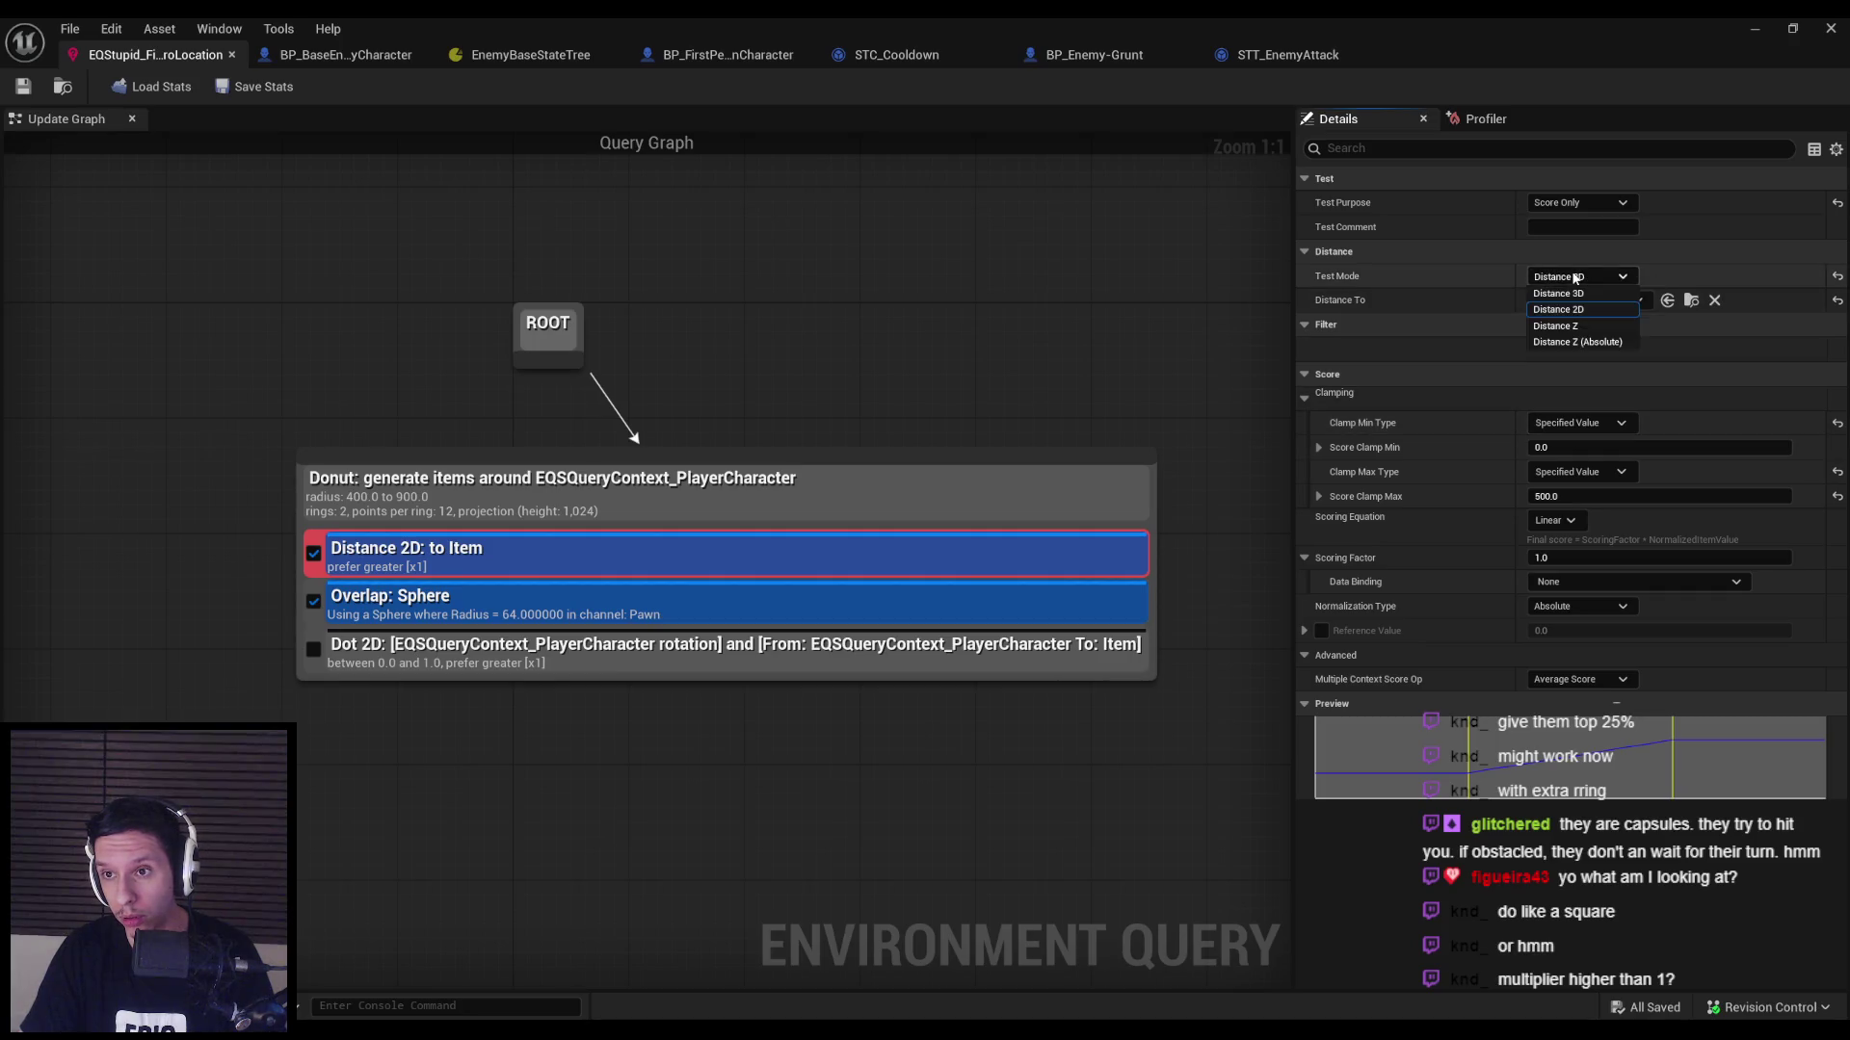
pyautogui.click(1571, 305)
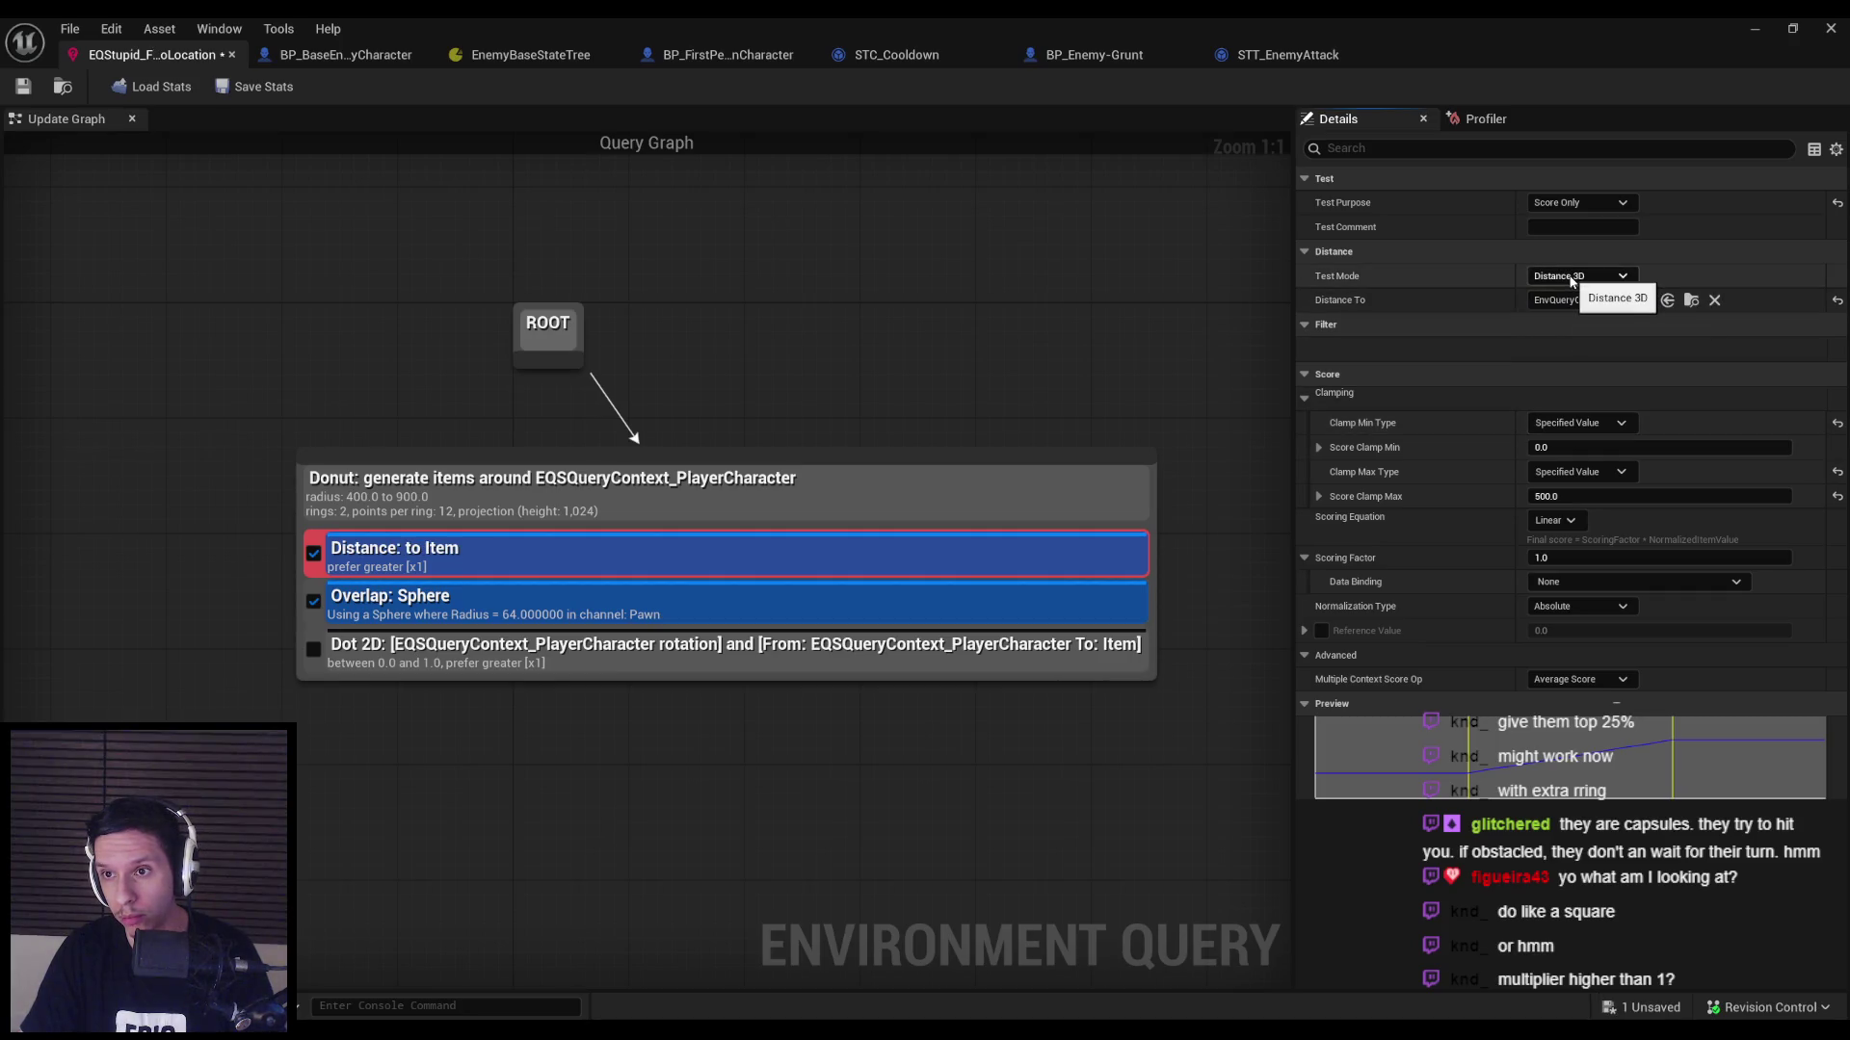
pyautogui.click(1572, 278)
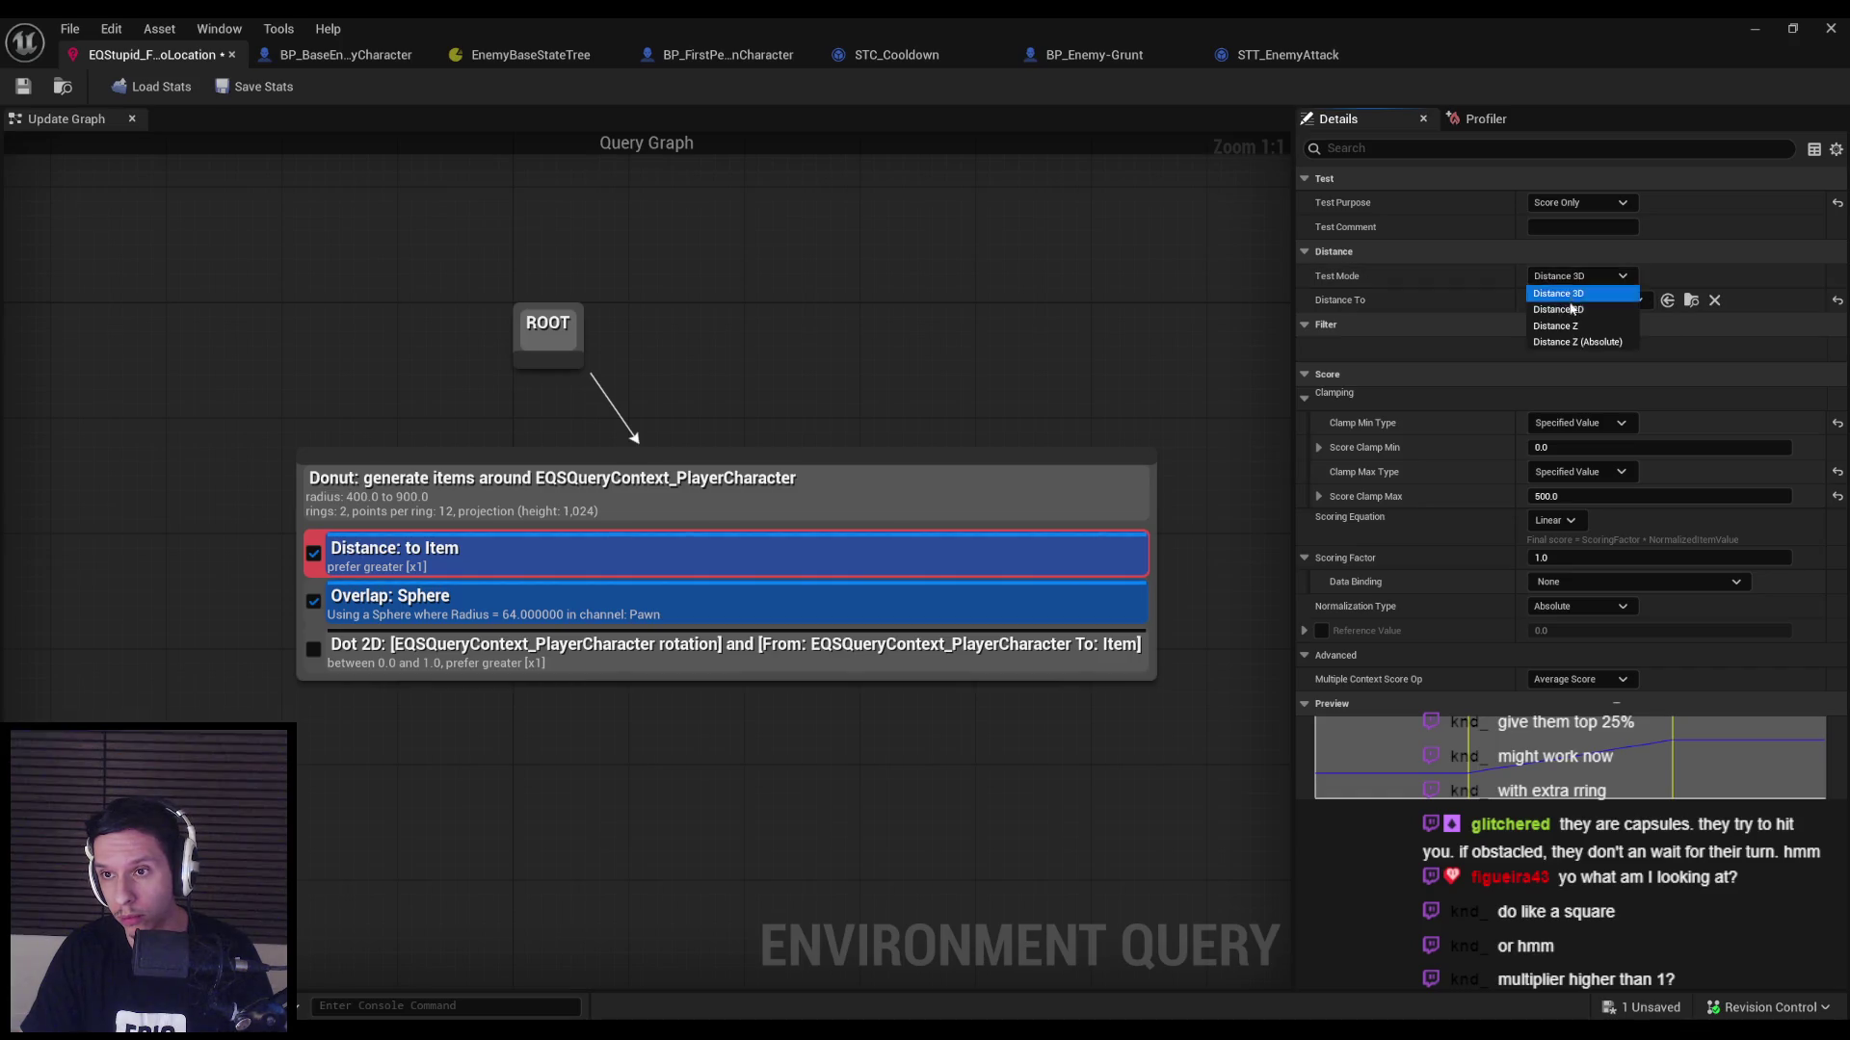
pyautogui.click(1567, 296)
pyautogui.click(1579, 300)
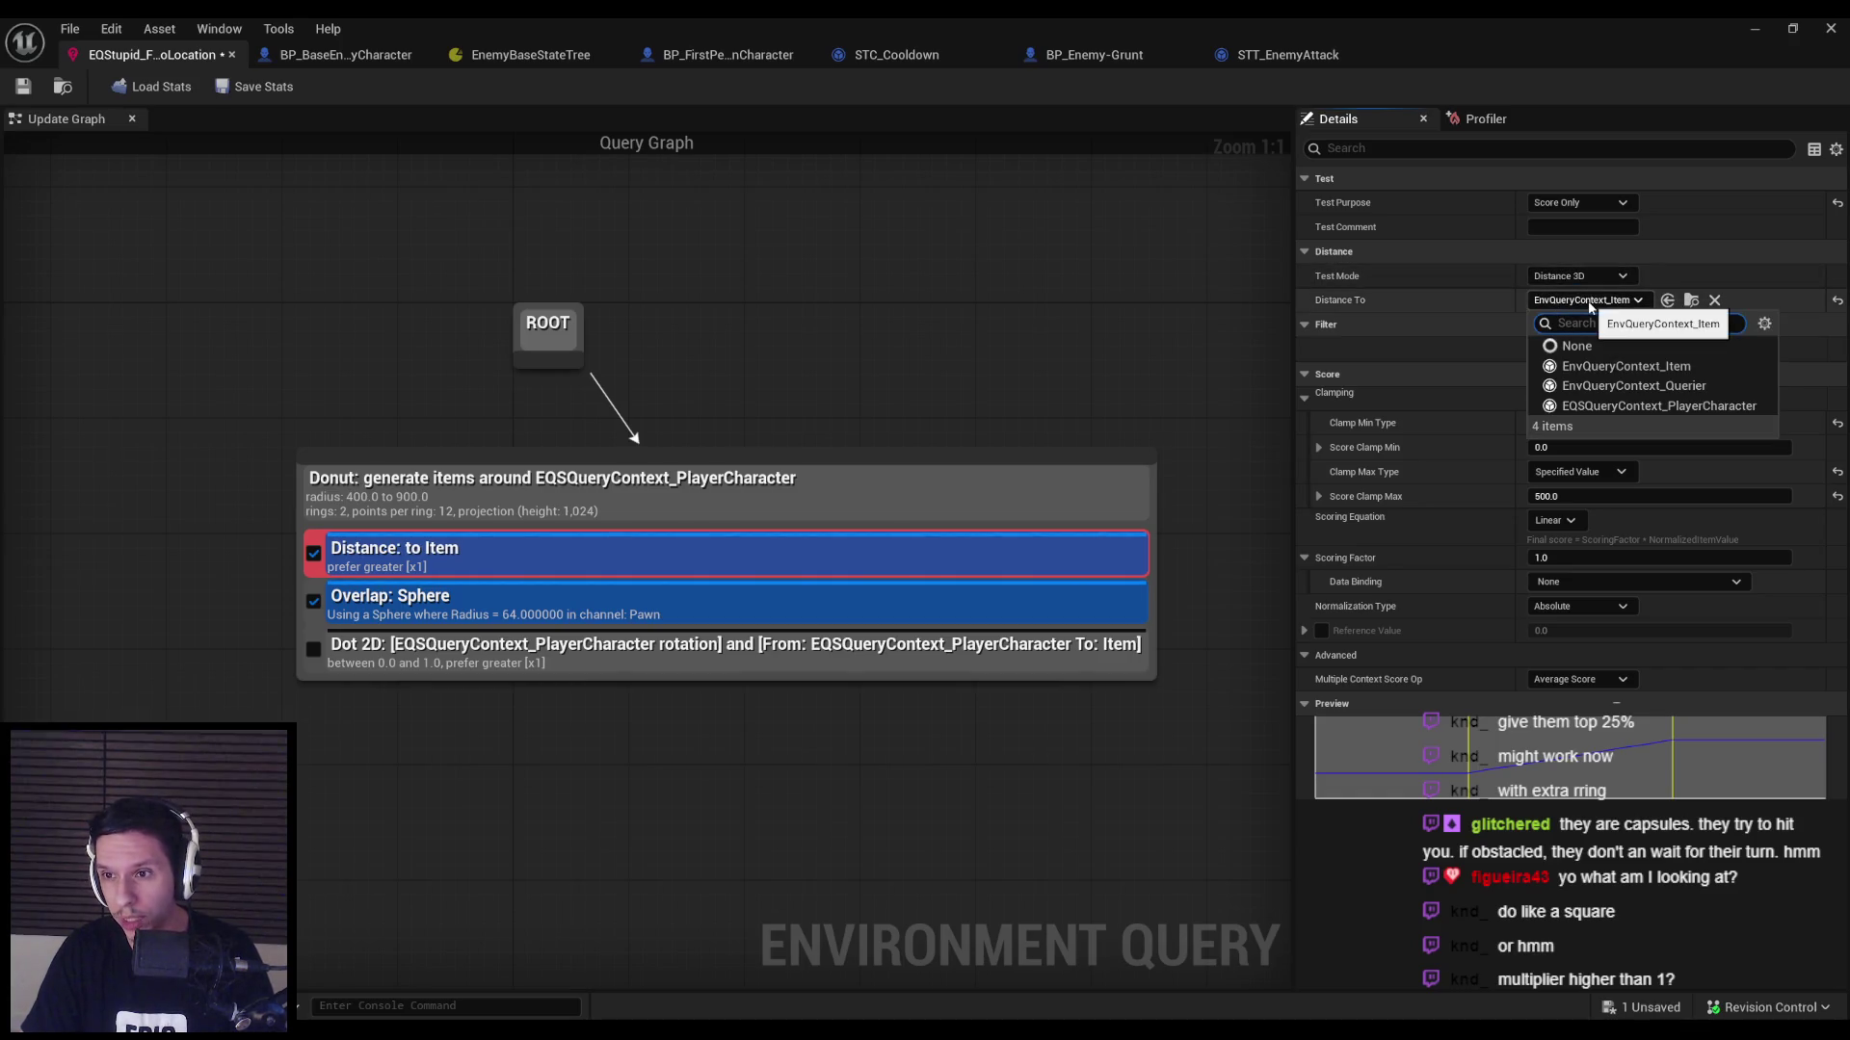
pyautogui.click(1587, 300)
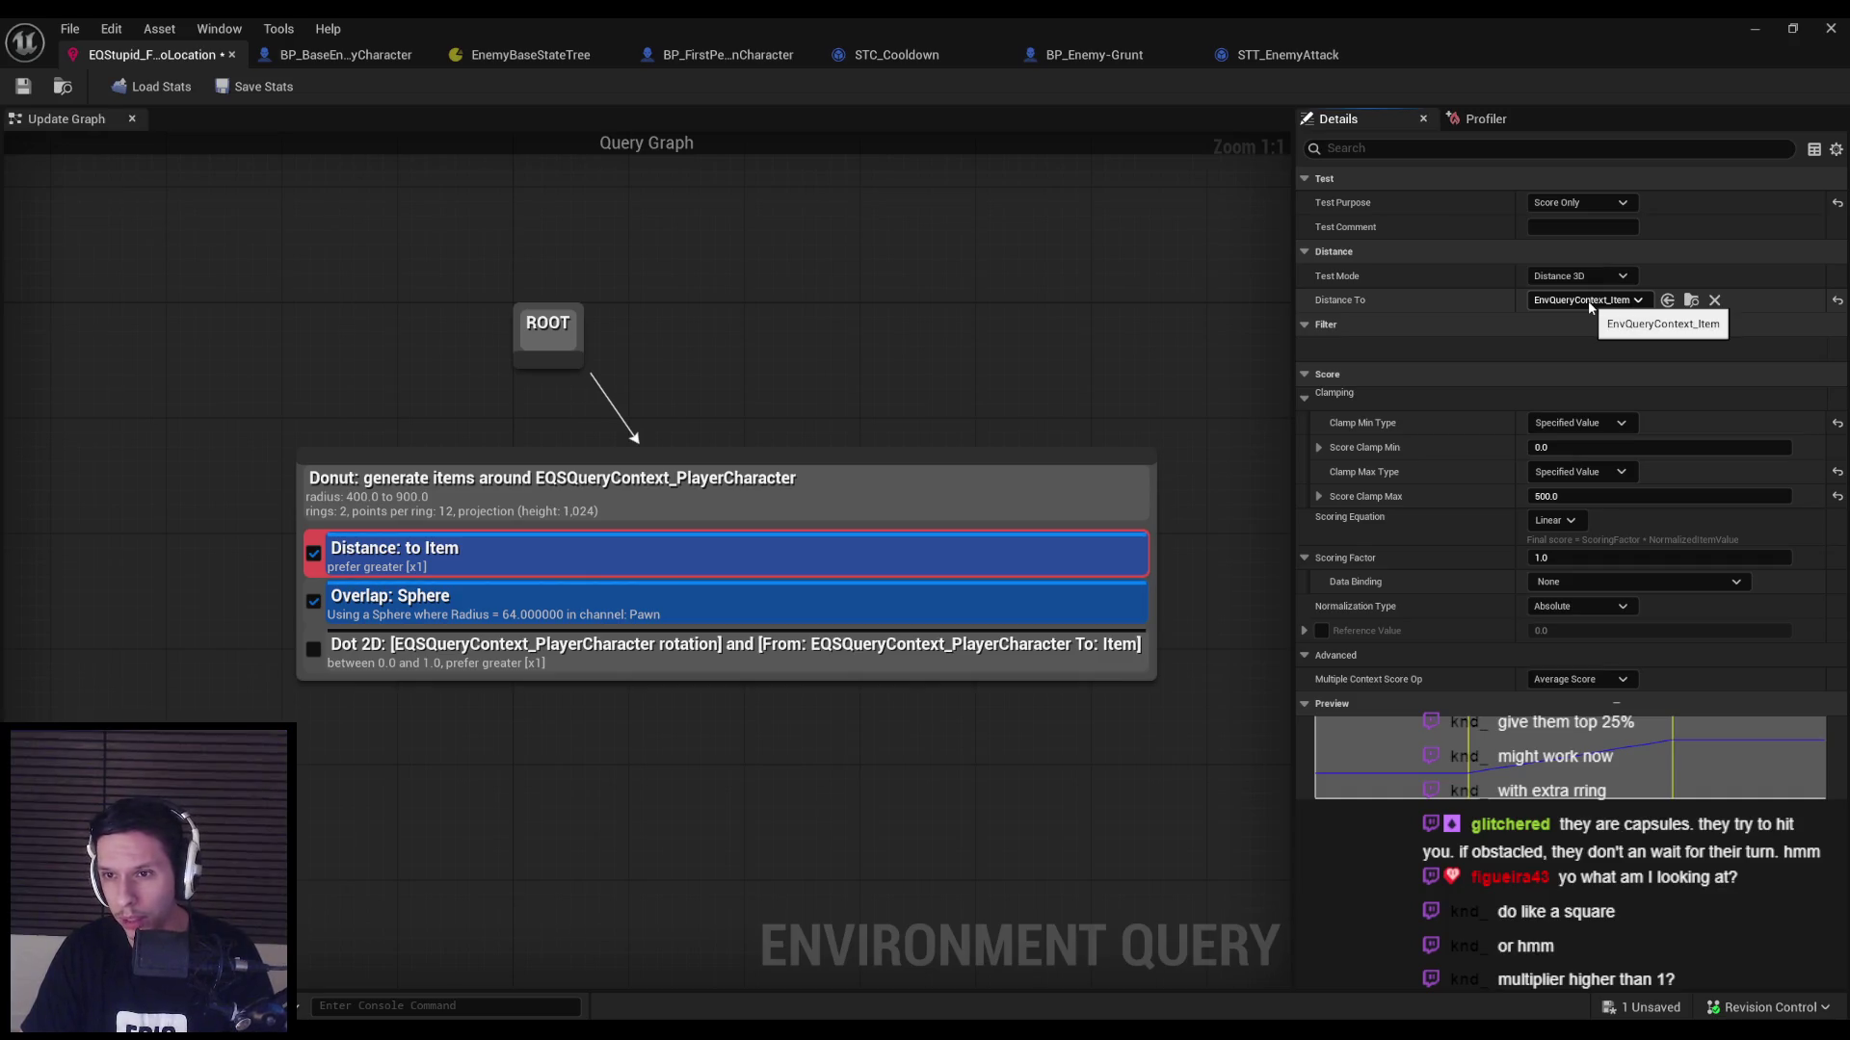
pyautogui.click(1587, 300)
pyautogui.click(1584, 304)
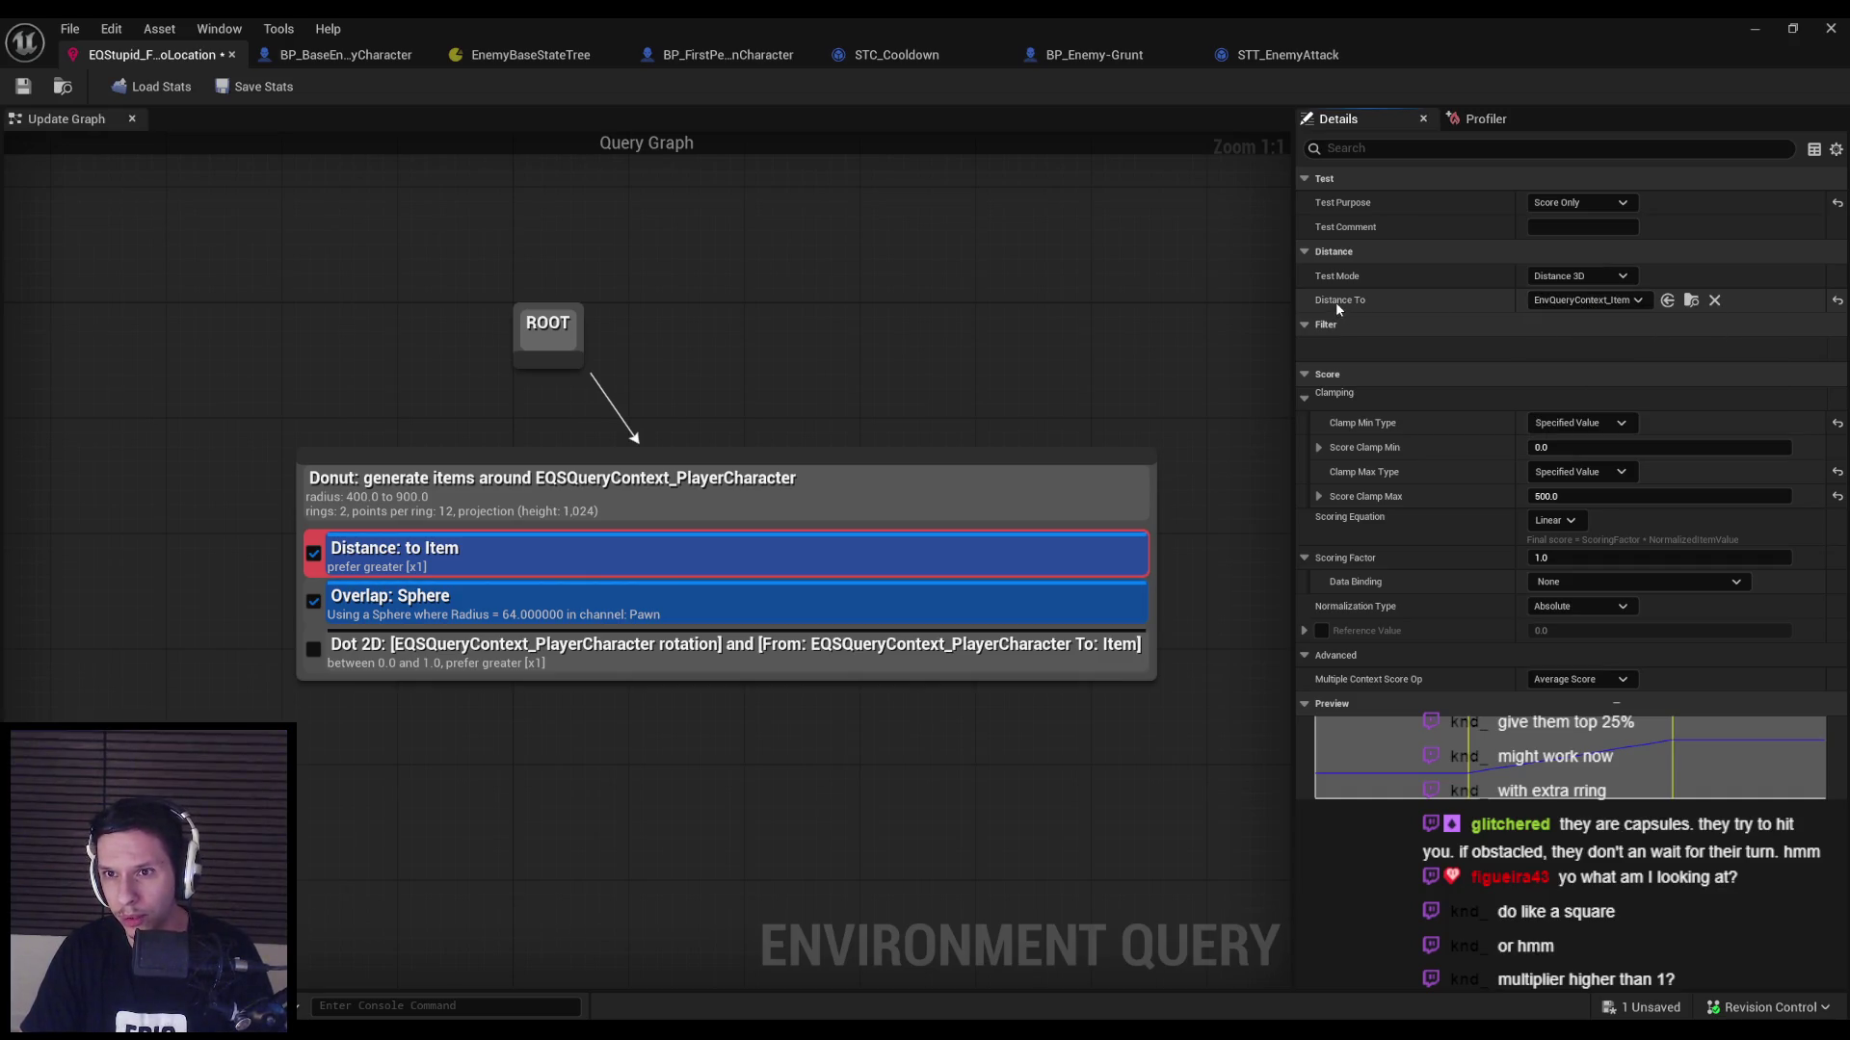
# Set Distance To EnvQueryContext_Querier, leaving the test mode at Distance 3D.
pyautogui.click(1630, 300)
pyautogui.click(1627, 388)
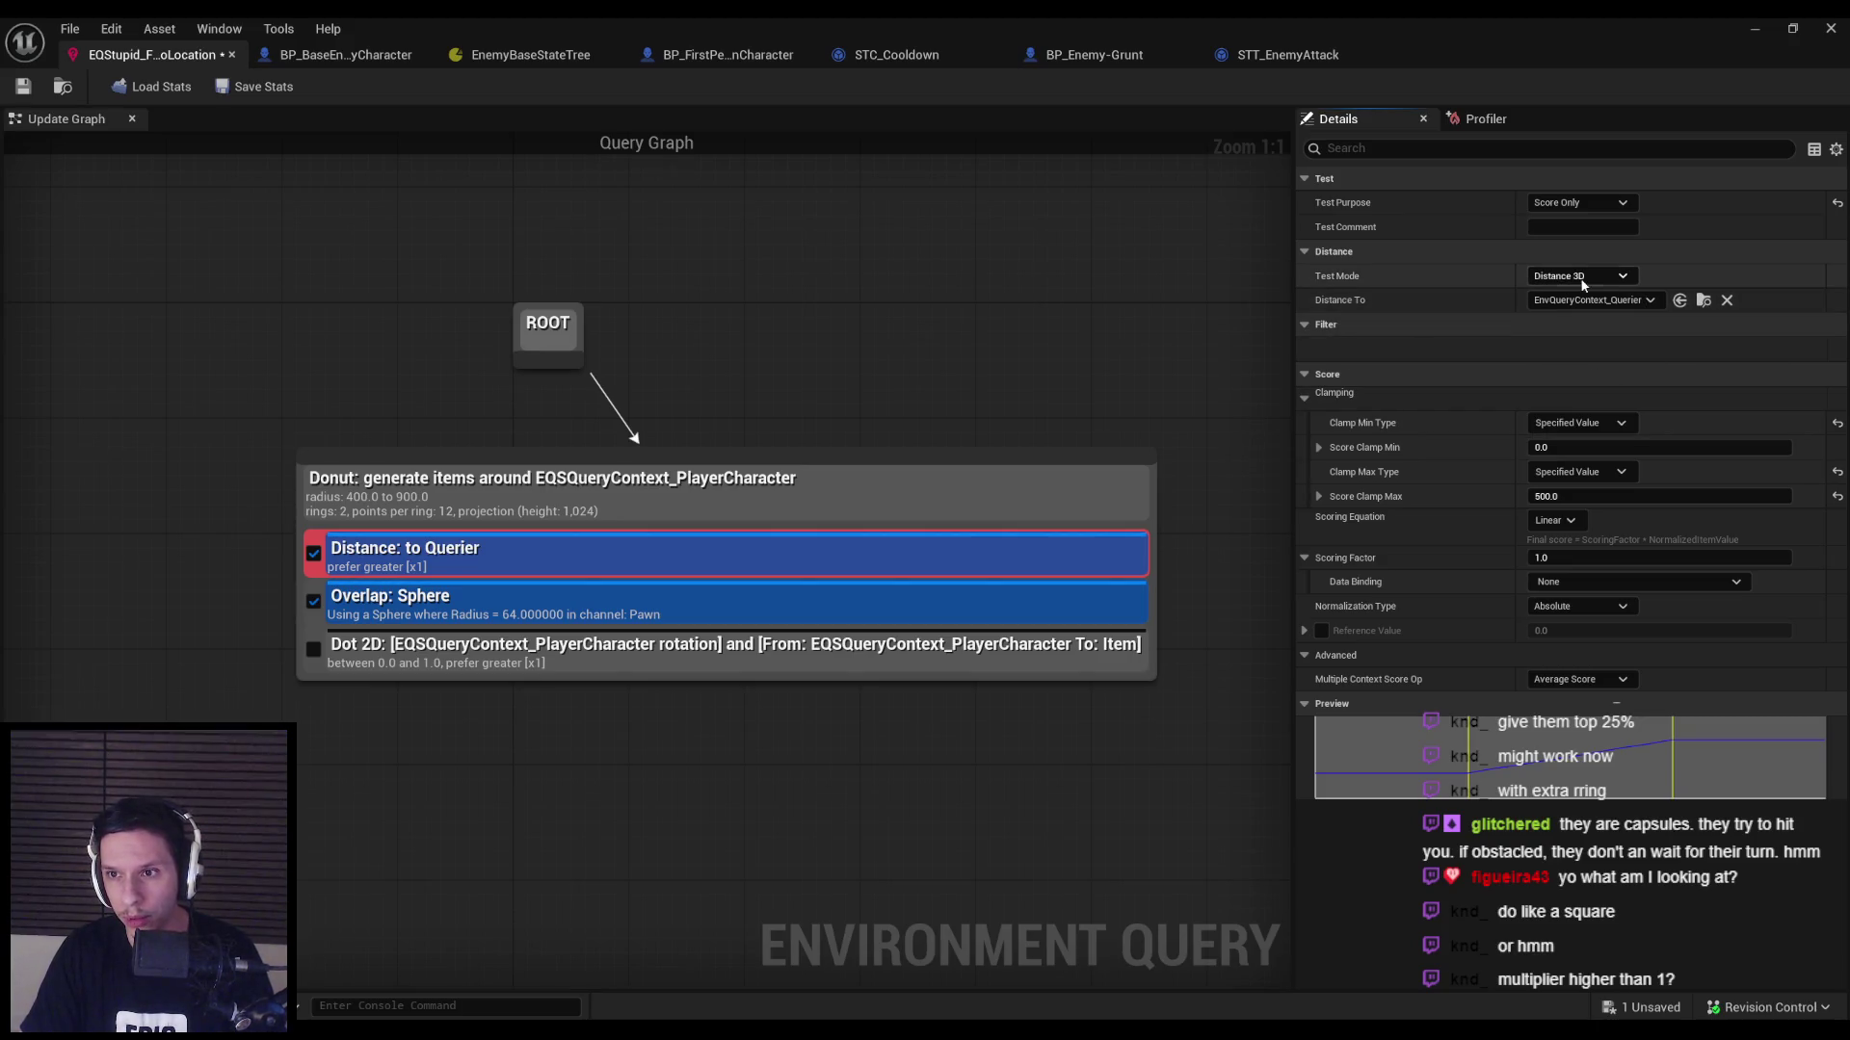
pyautogui.click(1555, 326)
pyautogui.click(1580, 277)
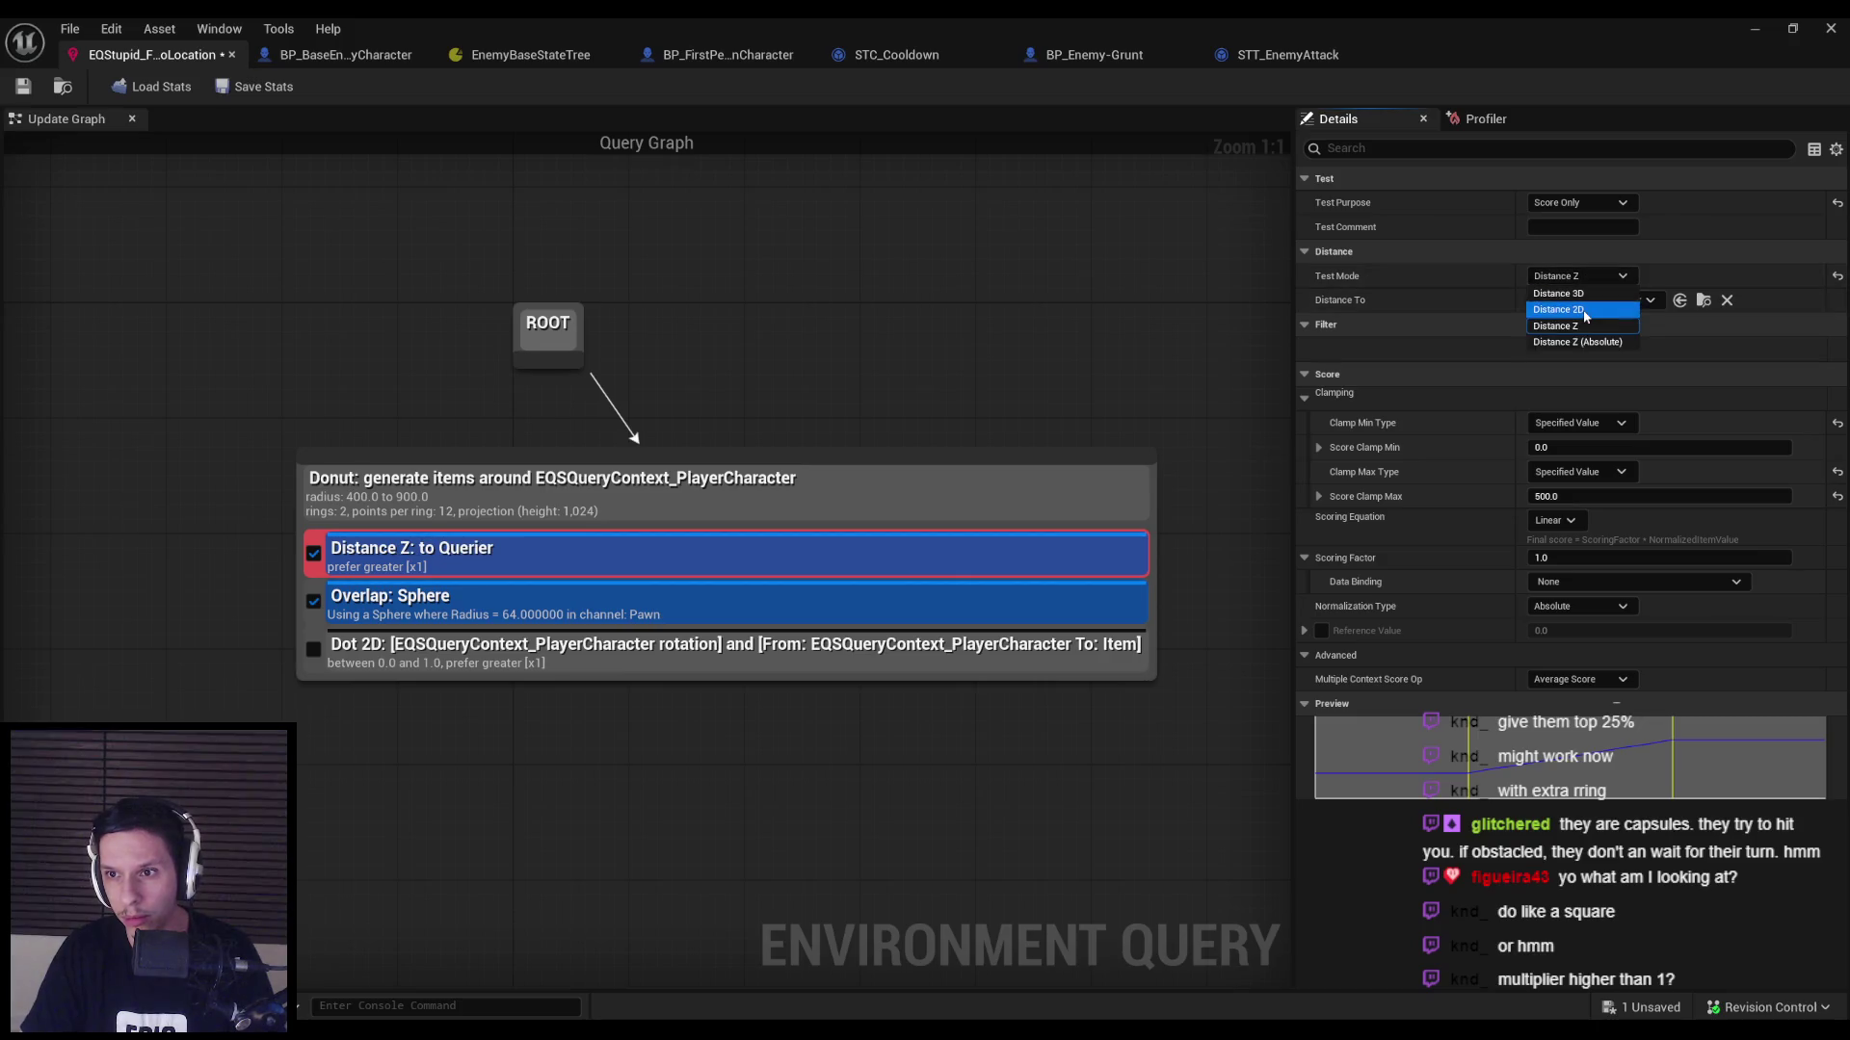
pyautogui.click(1571, 308)
pyautogui.click(1580, 277)
pyautogui.click(1546, 293)
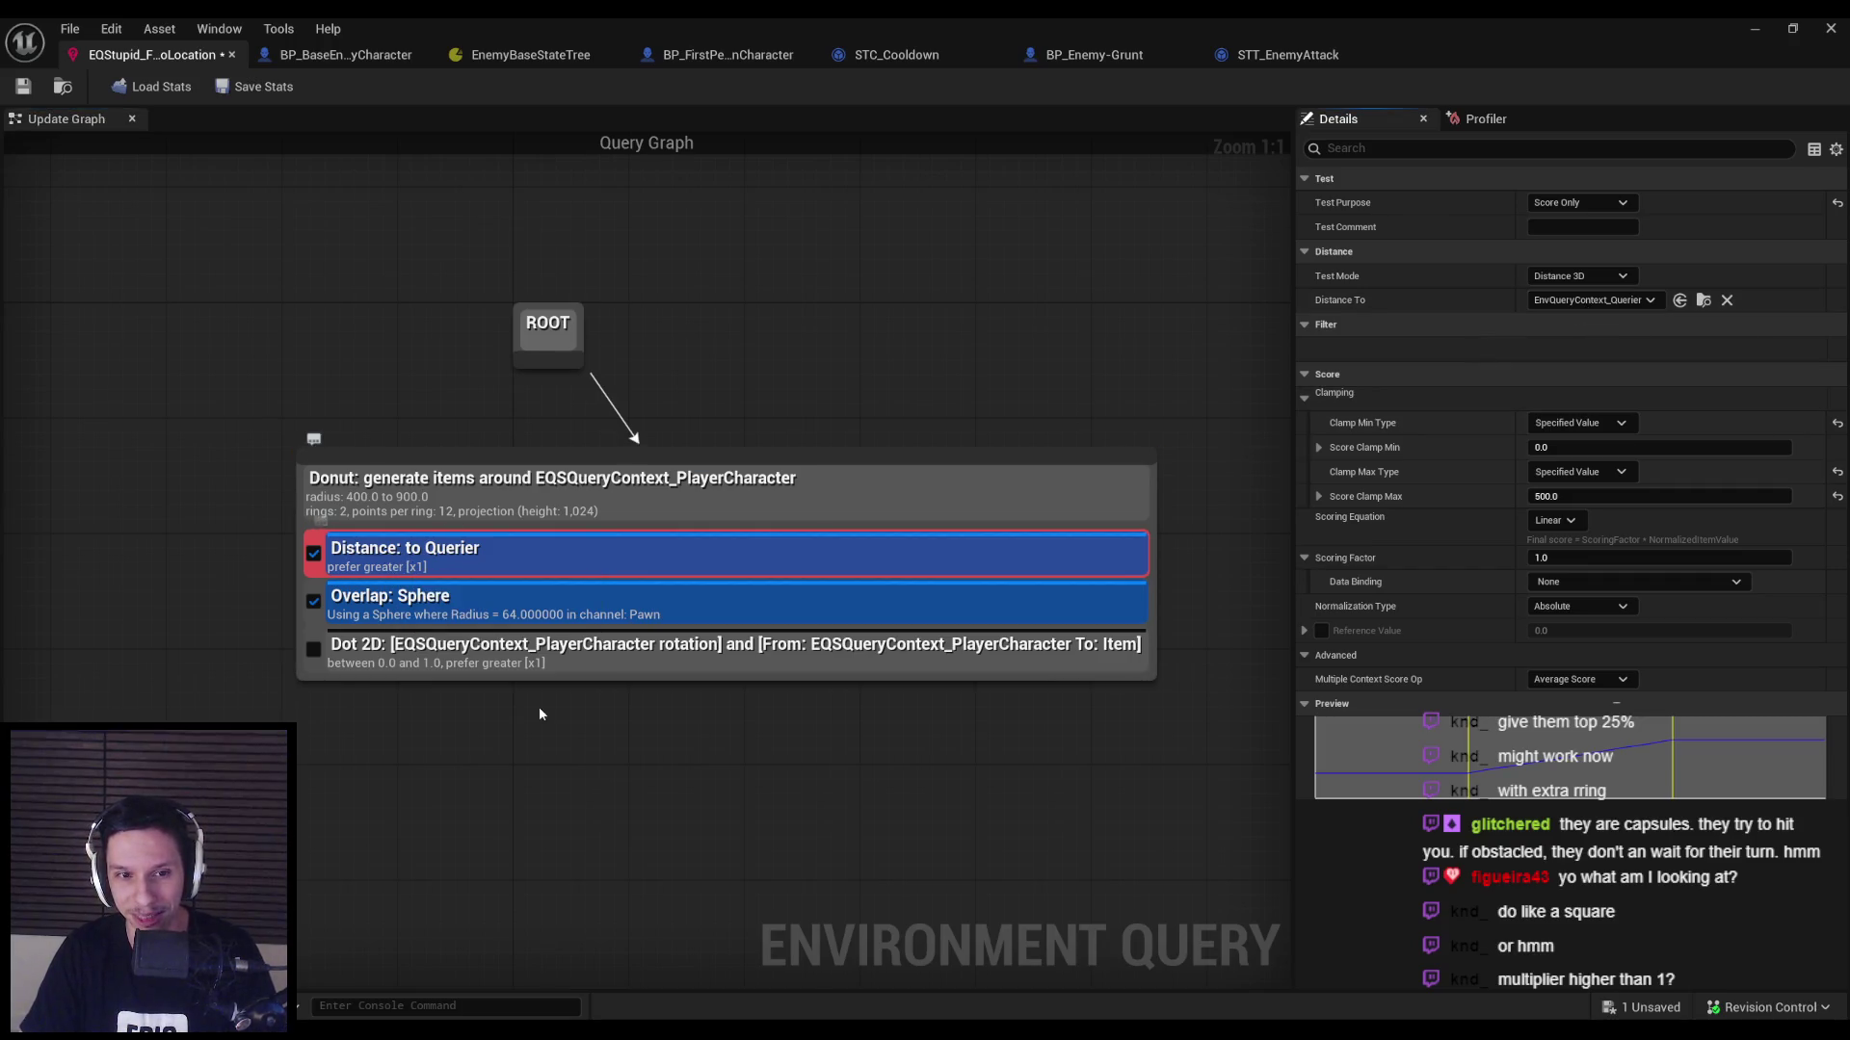
pyautogui.click(1756, 30)
# Playtest with the AI debug overlay to check EQS scores, then return to the EQStupid query.
pyautogui.hotkey('alt', 'p')
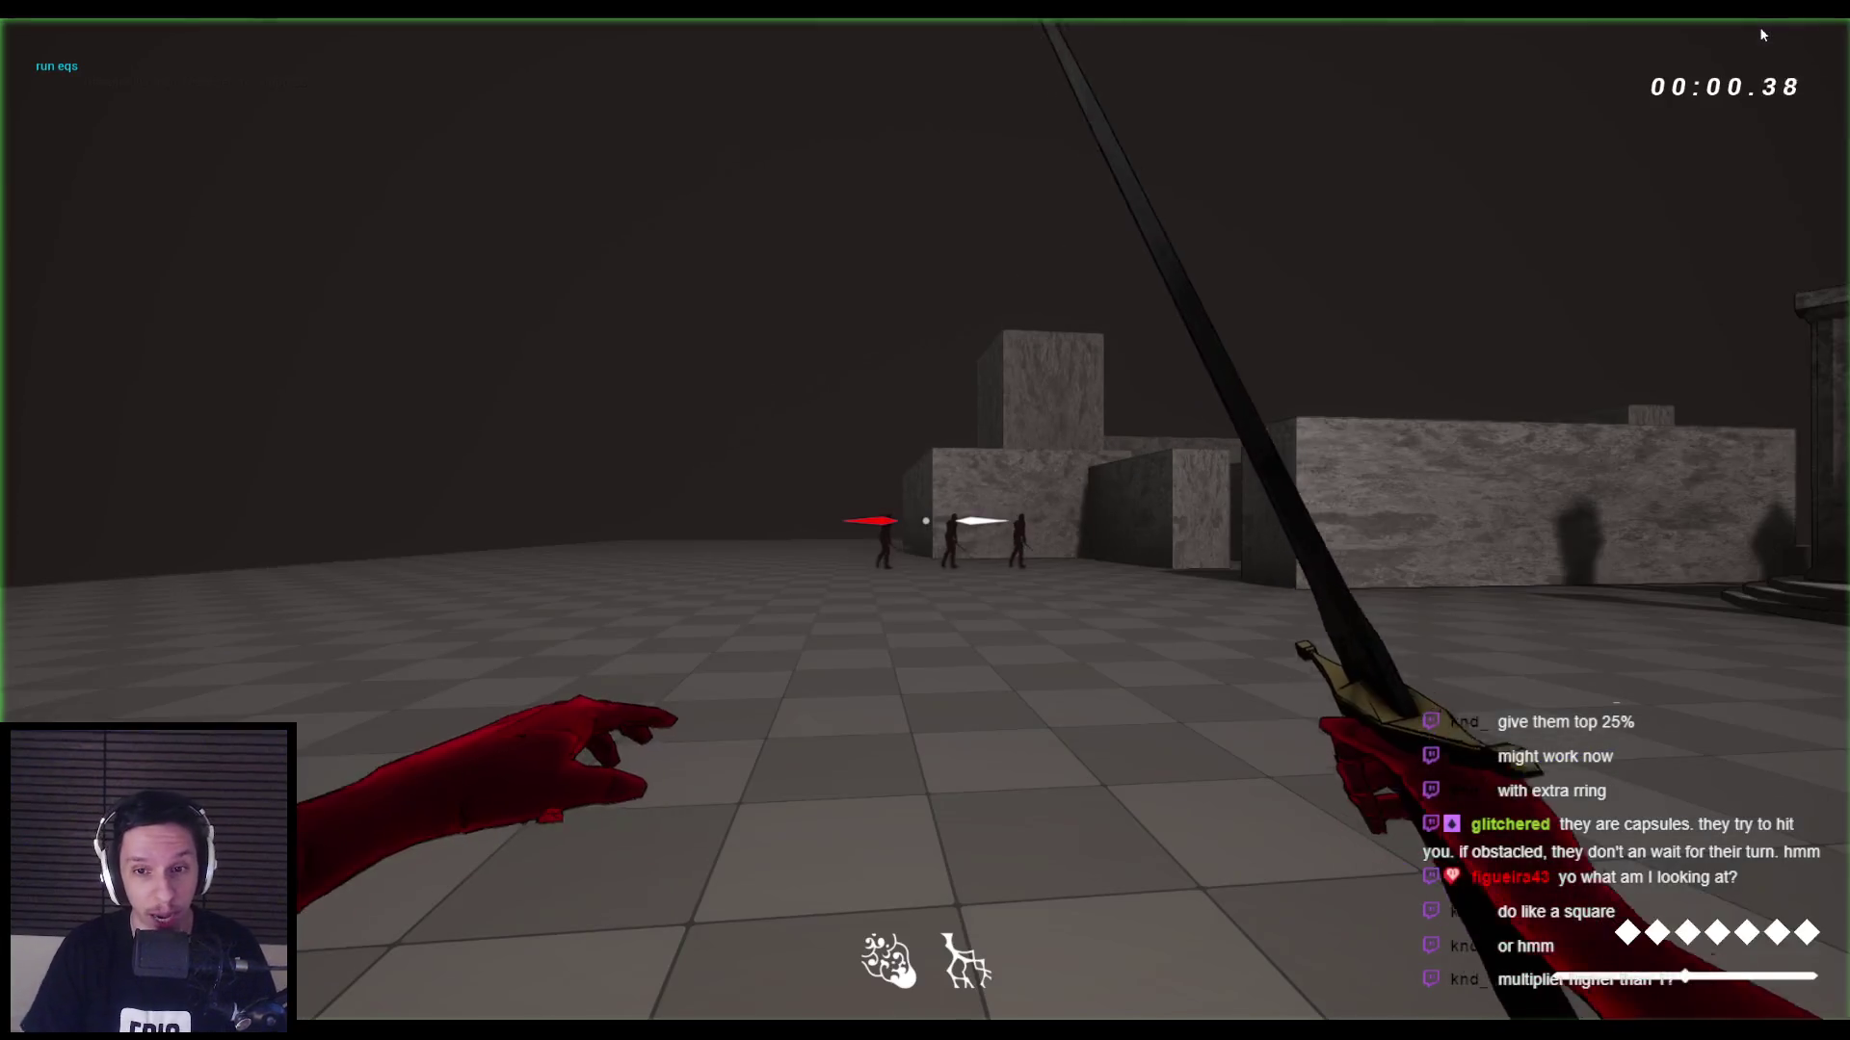
pyautogui.press("'")
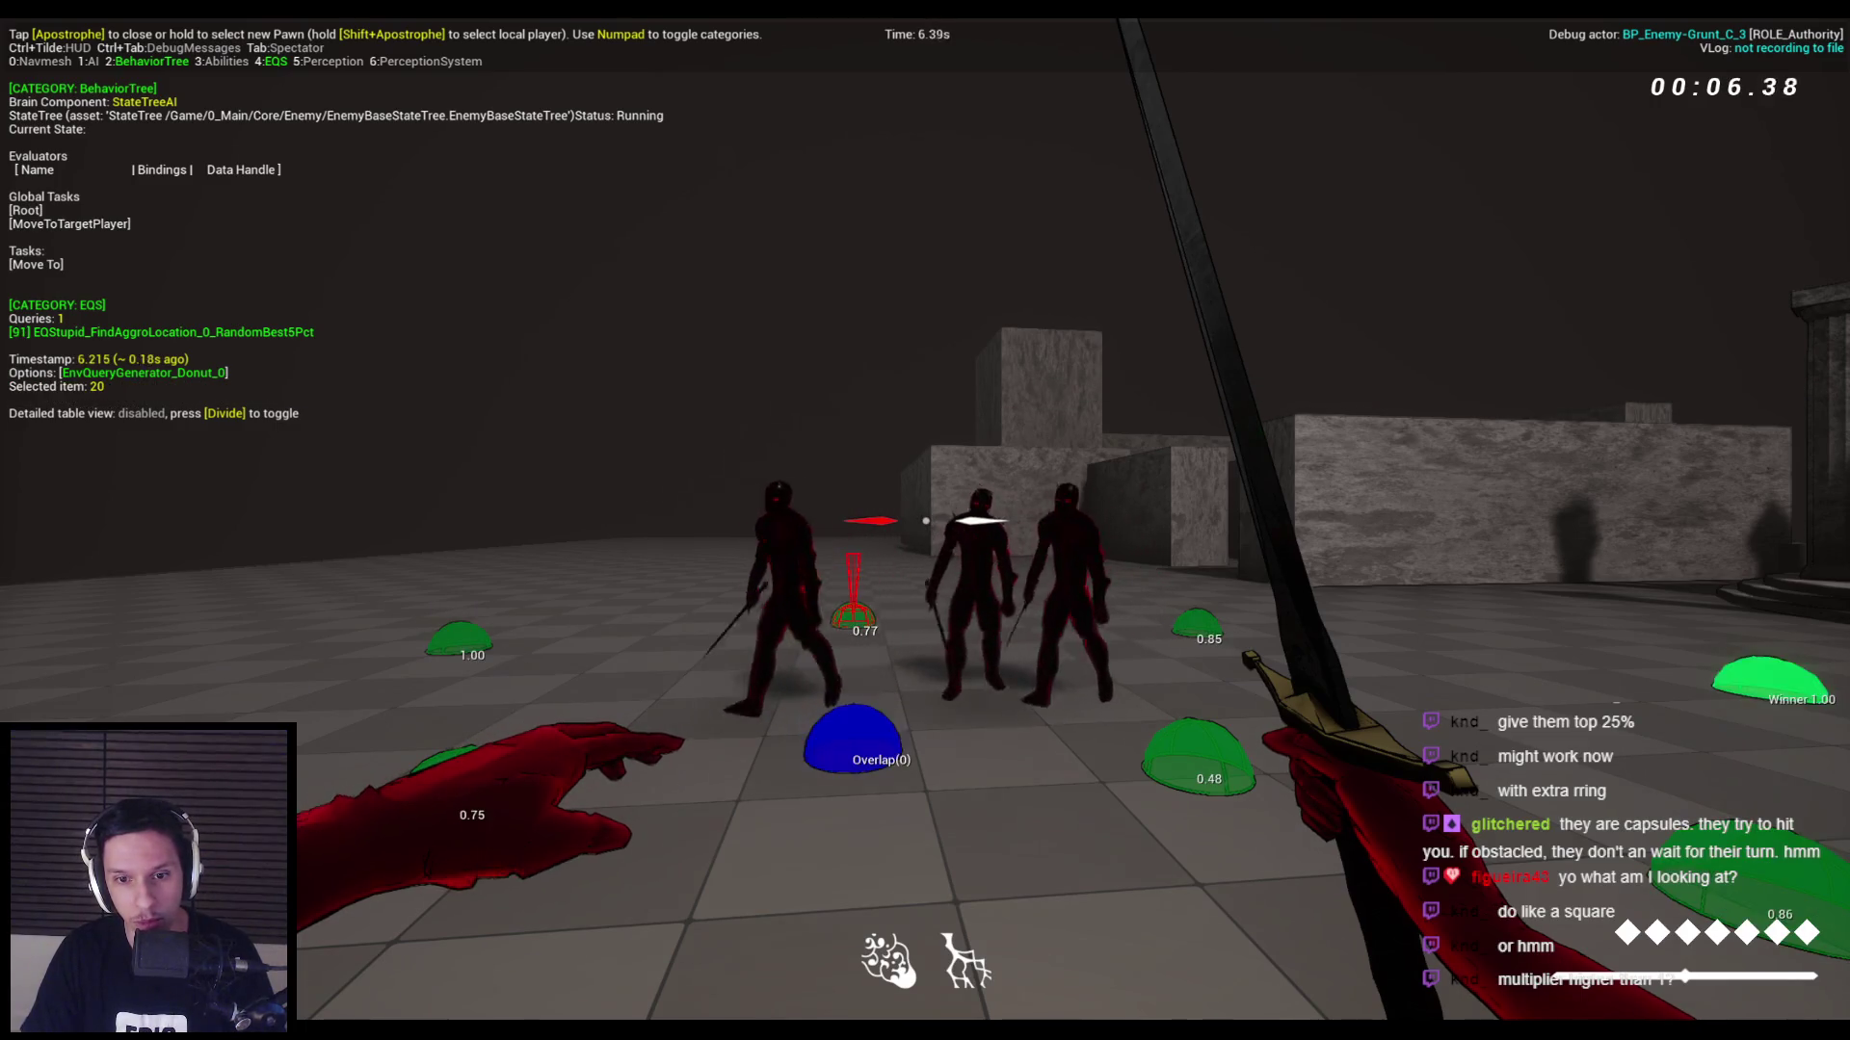
pyautogui.press('Escape')
pyautogui.click(615, 984)
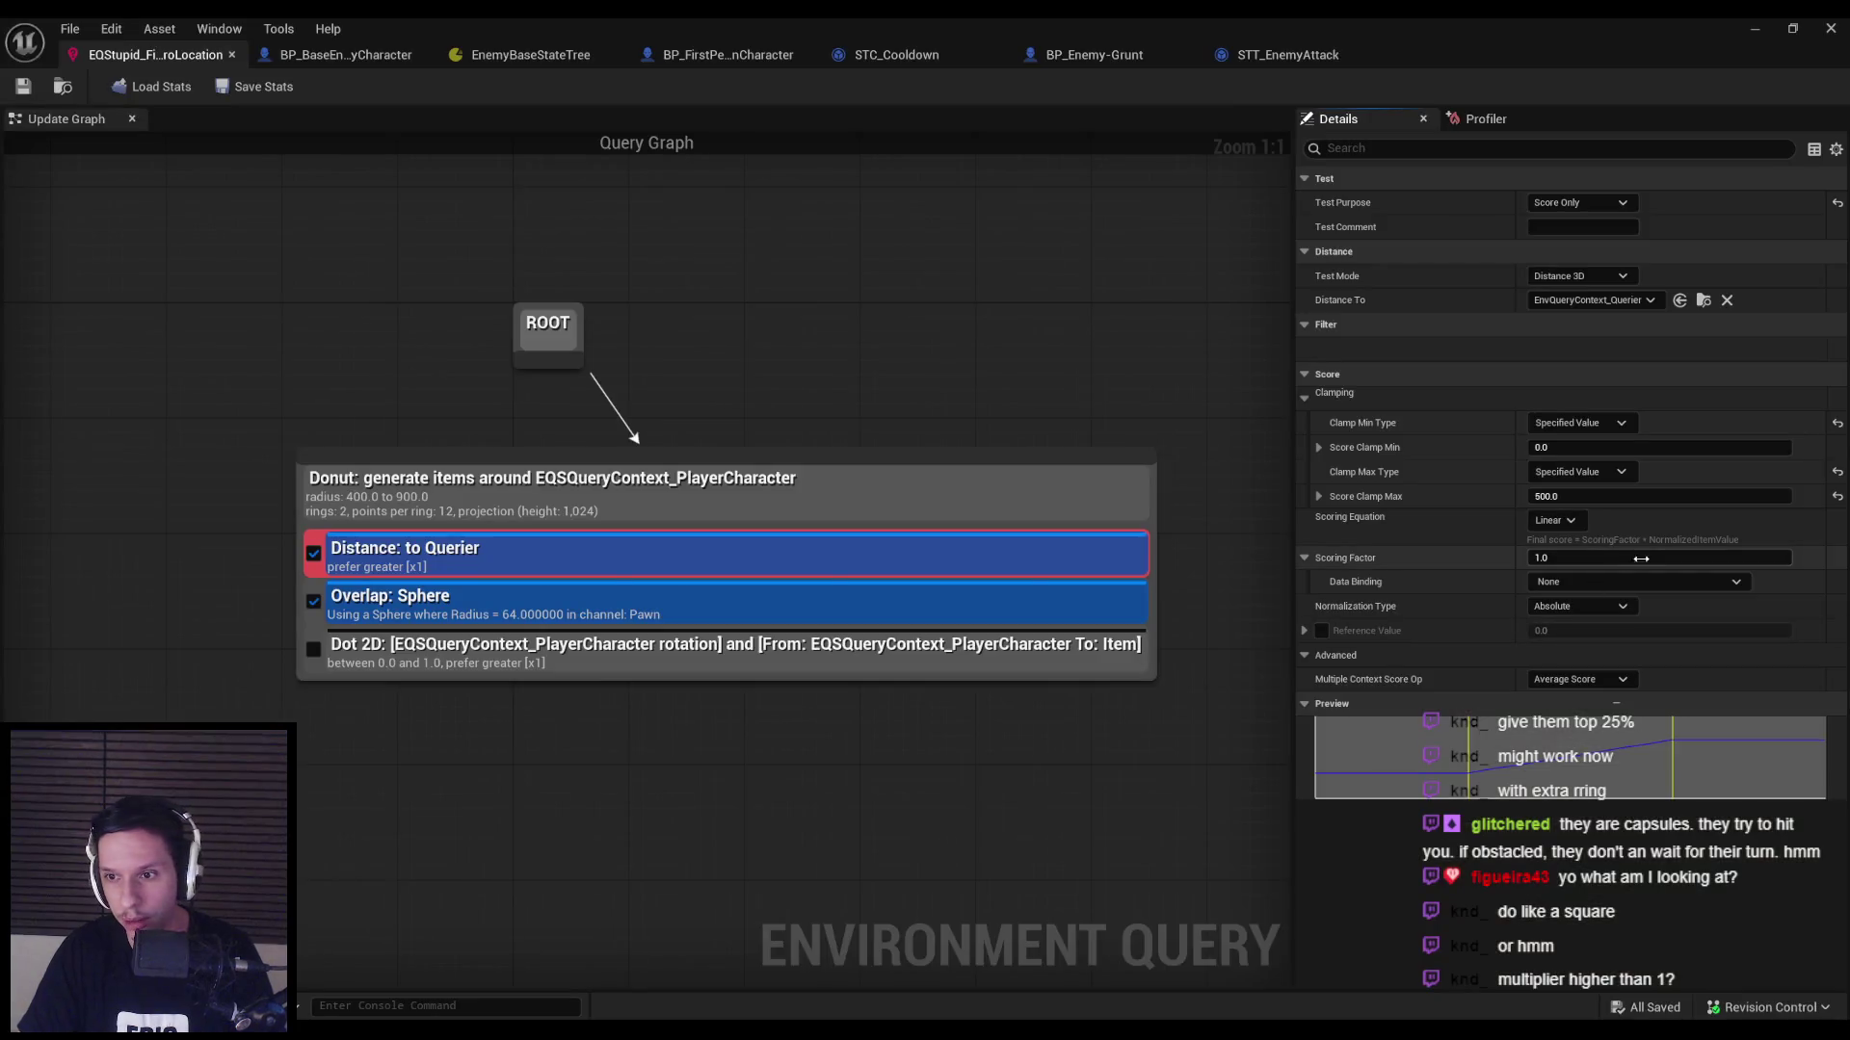
# Set the distance test's Scoring Equation to Inverse Linear so closer points score higher, then playtest again.
pyautogui.click(1565, 523)
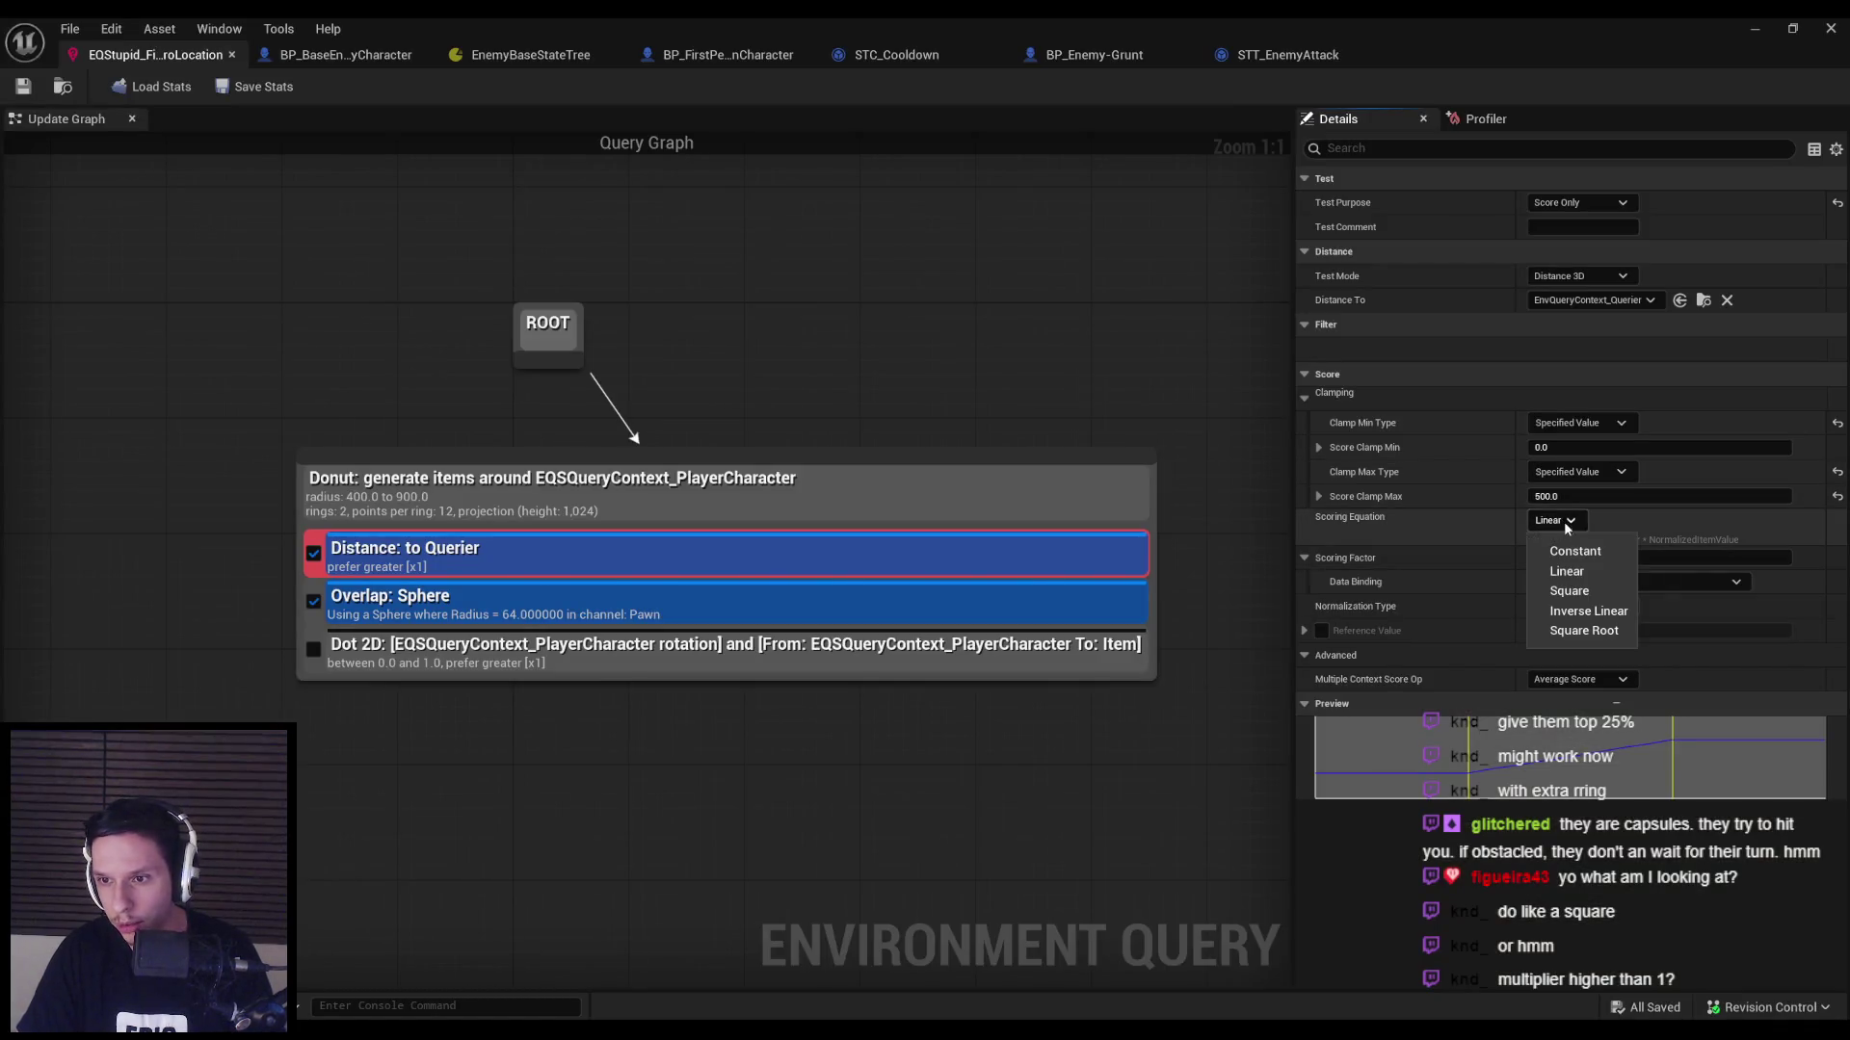
pyautogui.click(1588, 610)
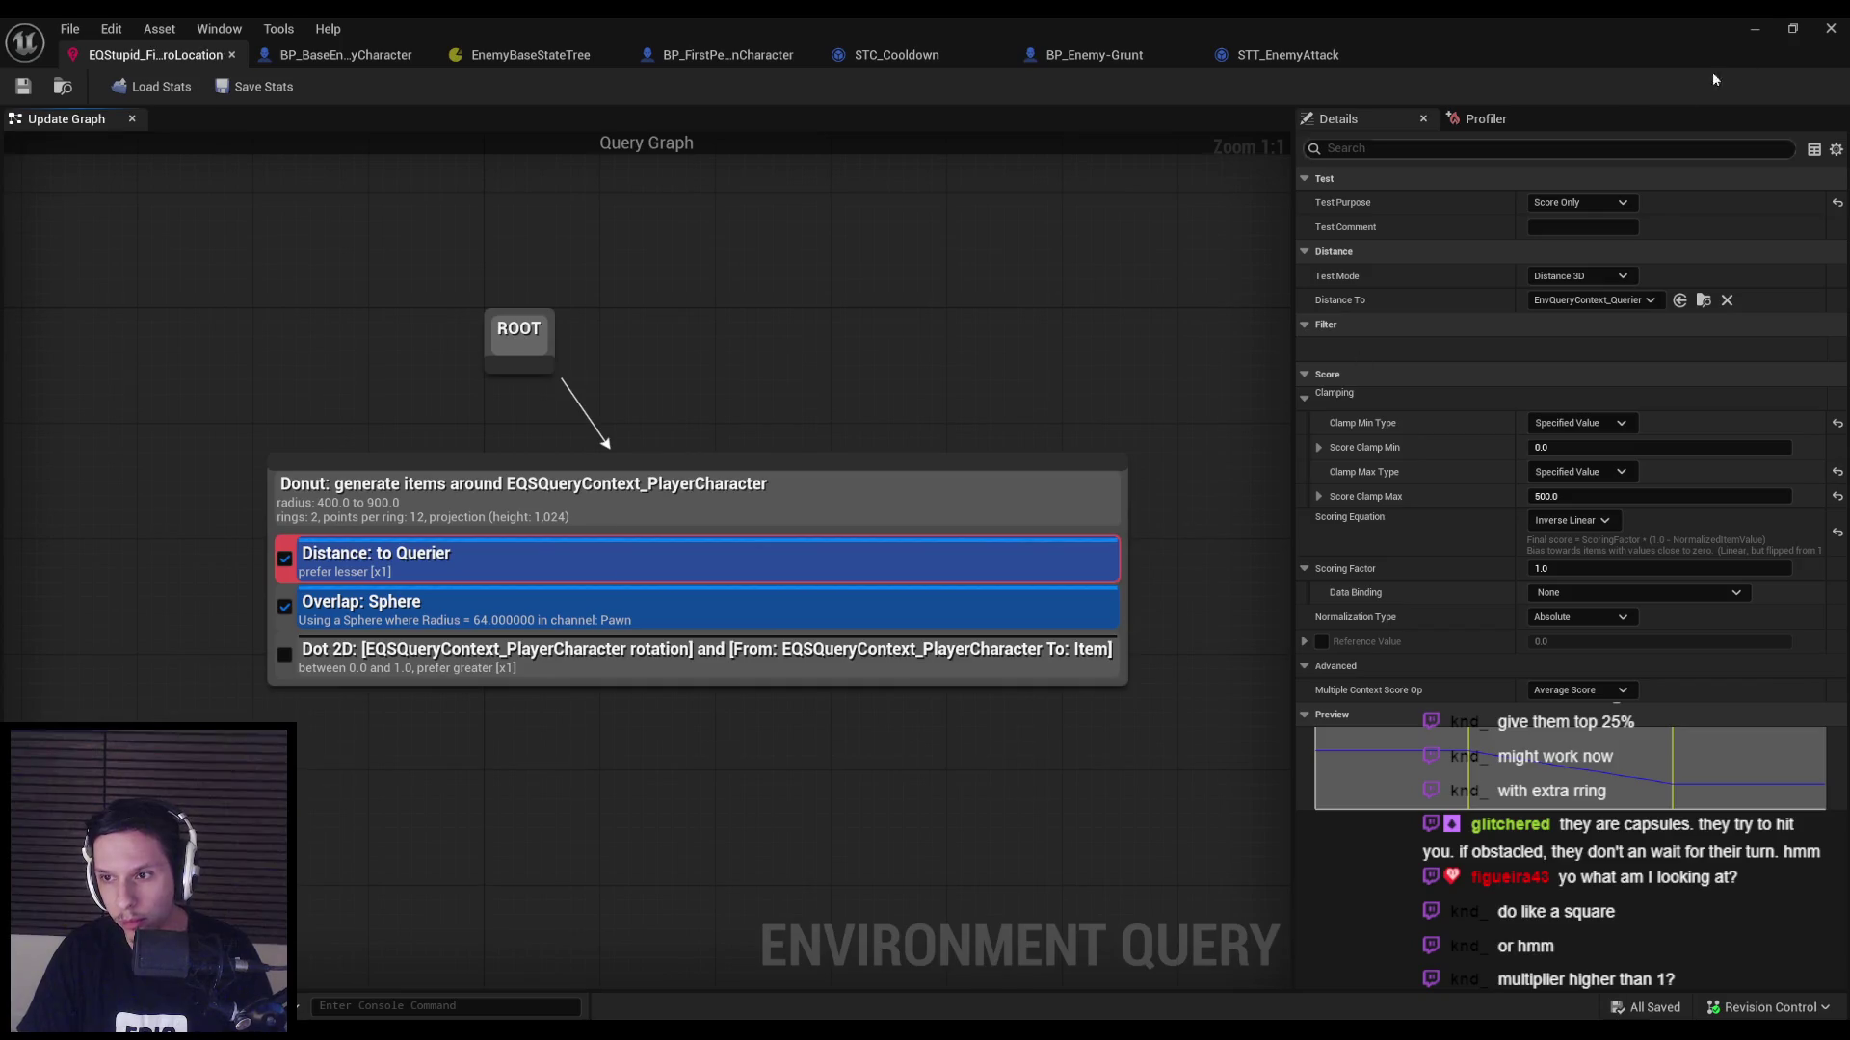
pyautogui.hotkey('alt', 'Tab')
pyautogui.hotkey('alt', 'p')
# Watch the three grunts' EQS scores in the gameplay debugger overlay, then end the playtest.
pyautogui.press("'")
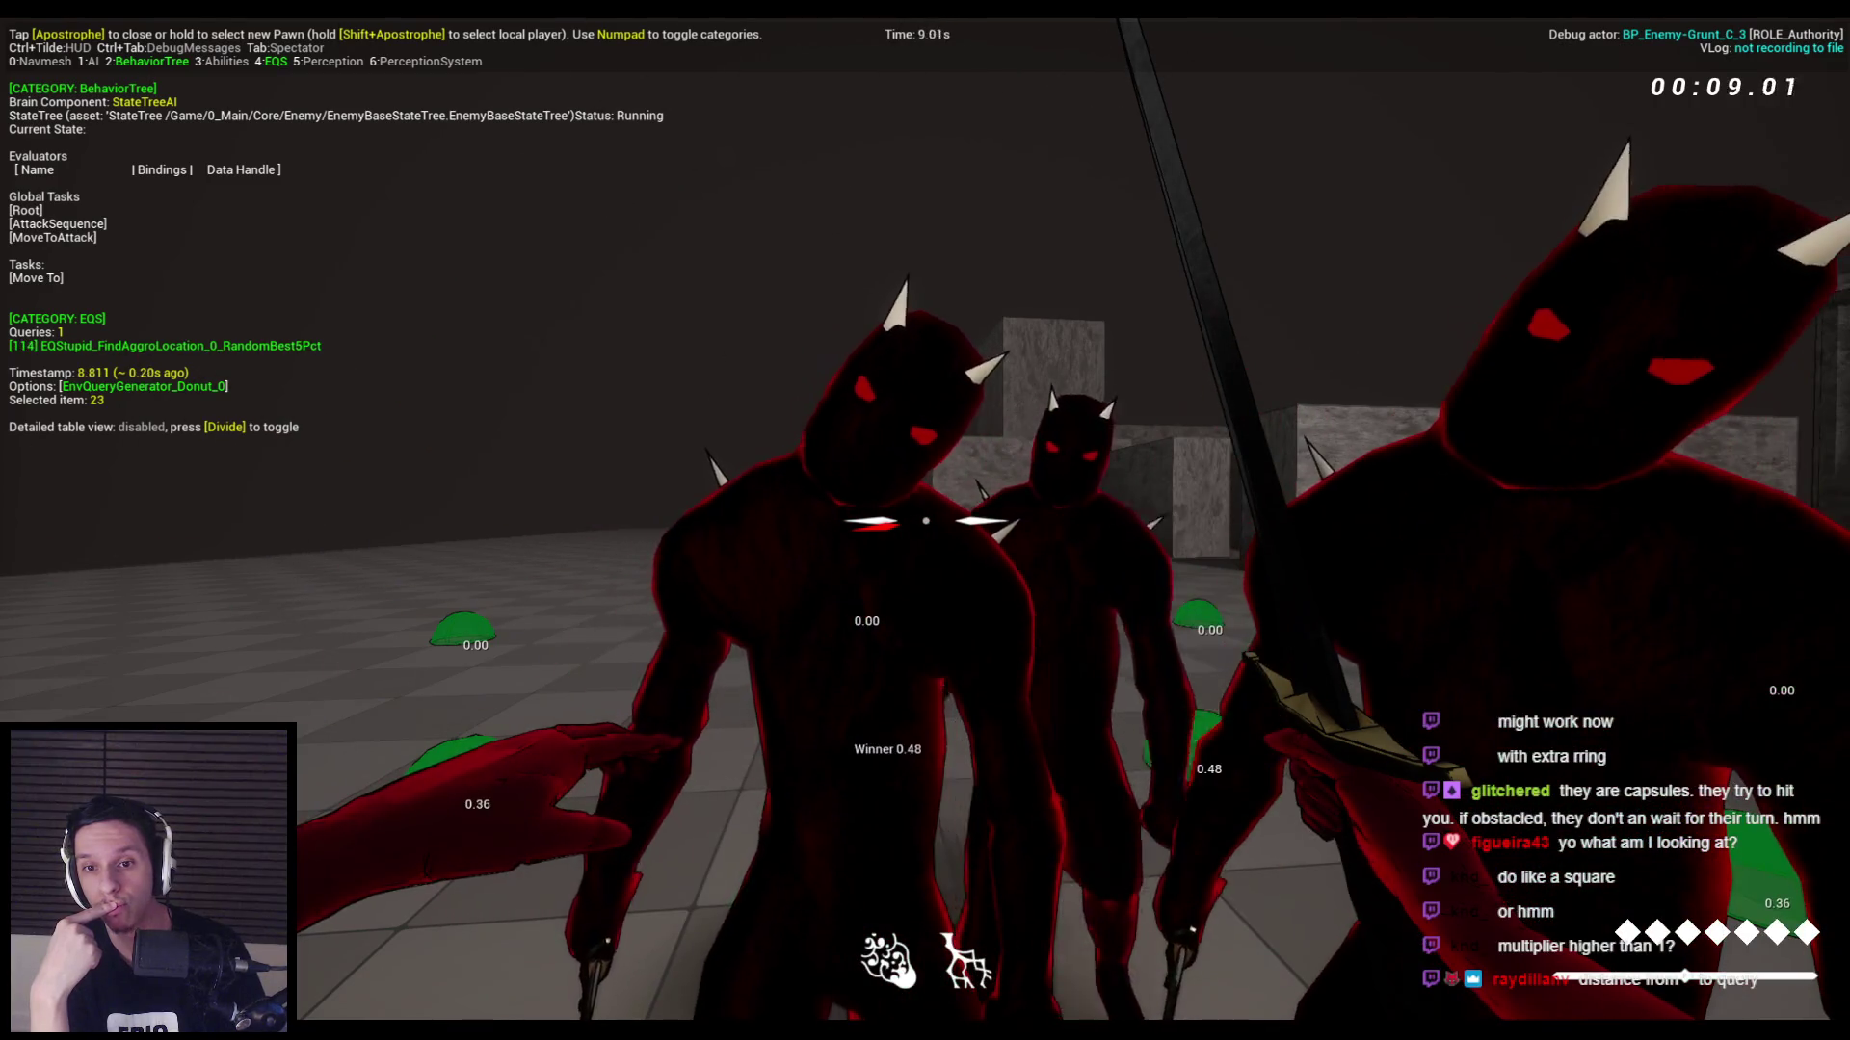
pyautogui.press('Escape')
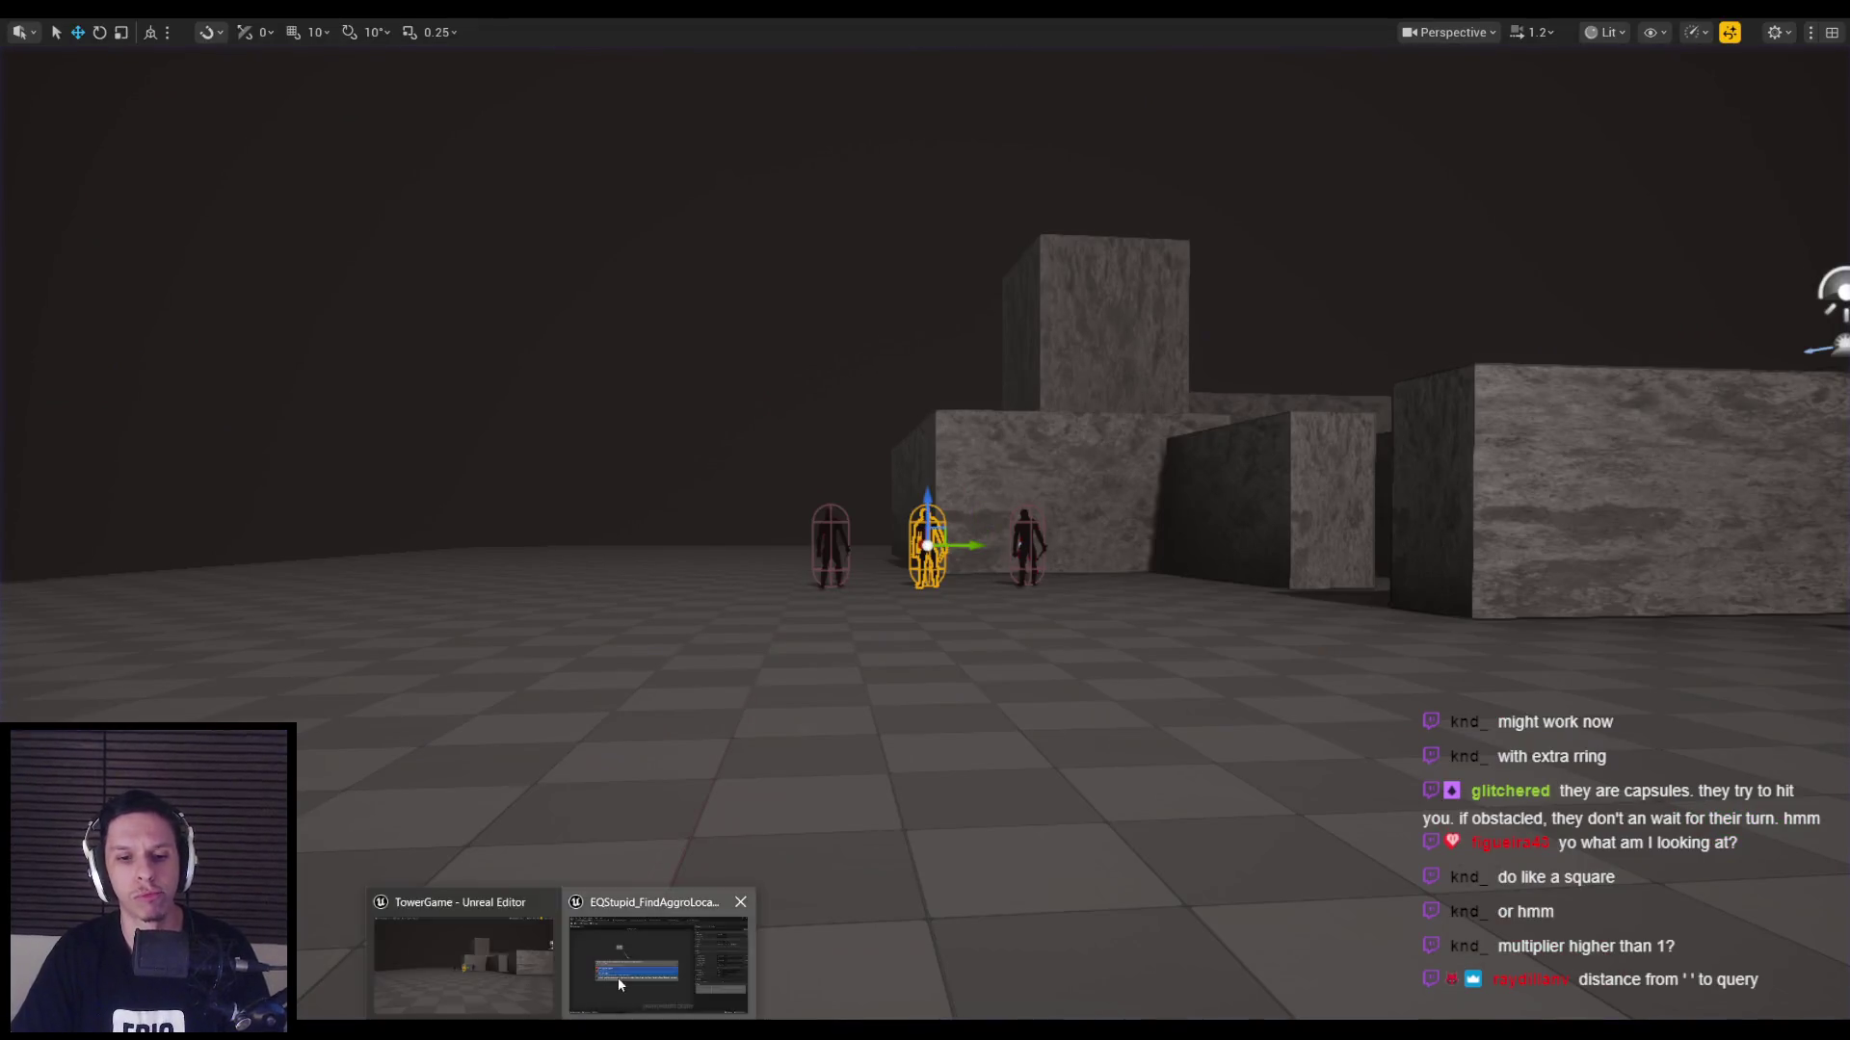
# Raise the distance test's Score Clamp Max to 1000 and save the query.
pyautogui.click(619, 984)
pyautogui.click(1569, 496)
pyautogui.write('1000')
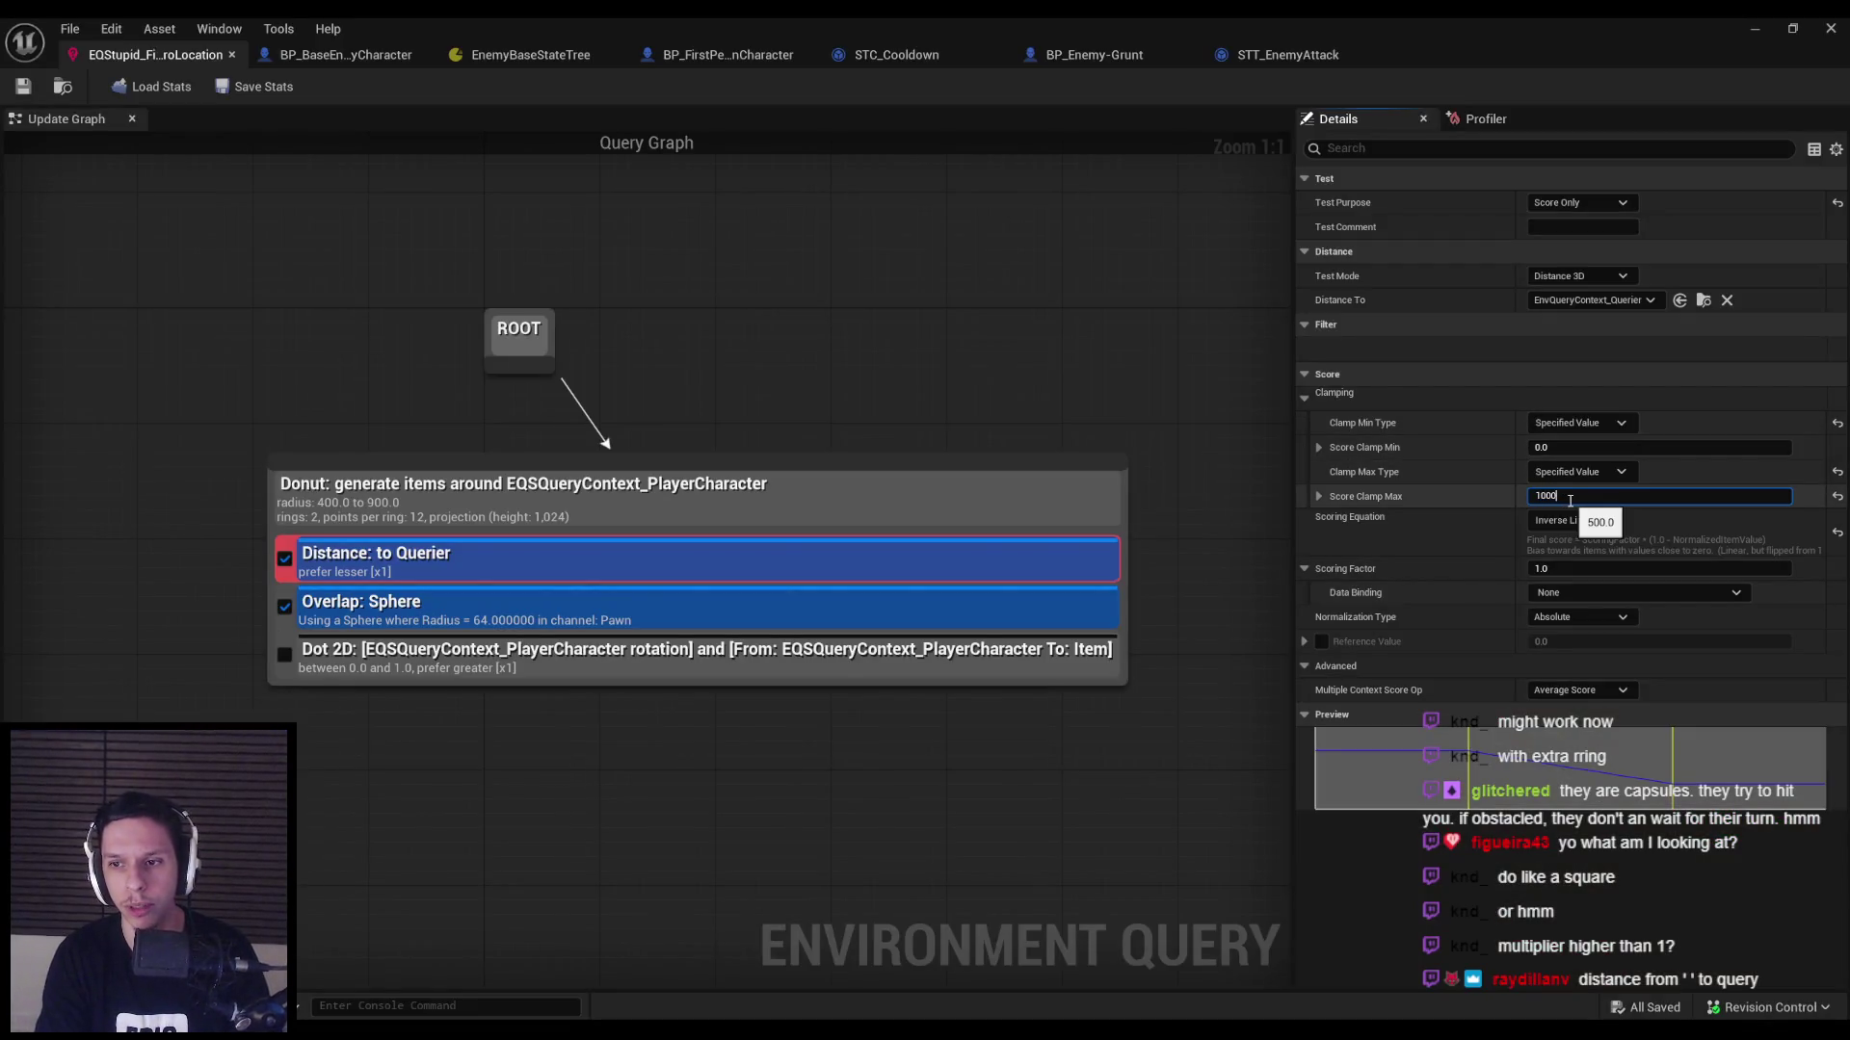
pyautogui.hotkey('ctrl', 's')
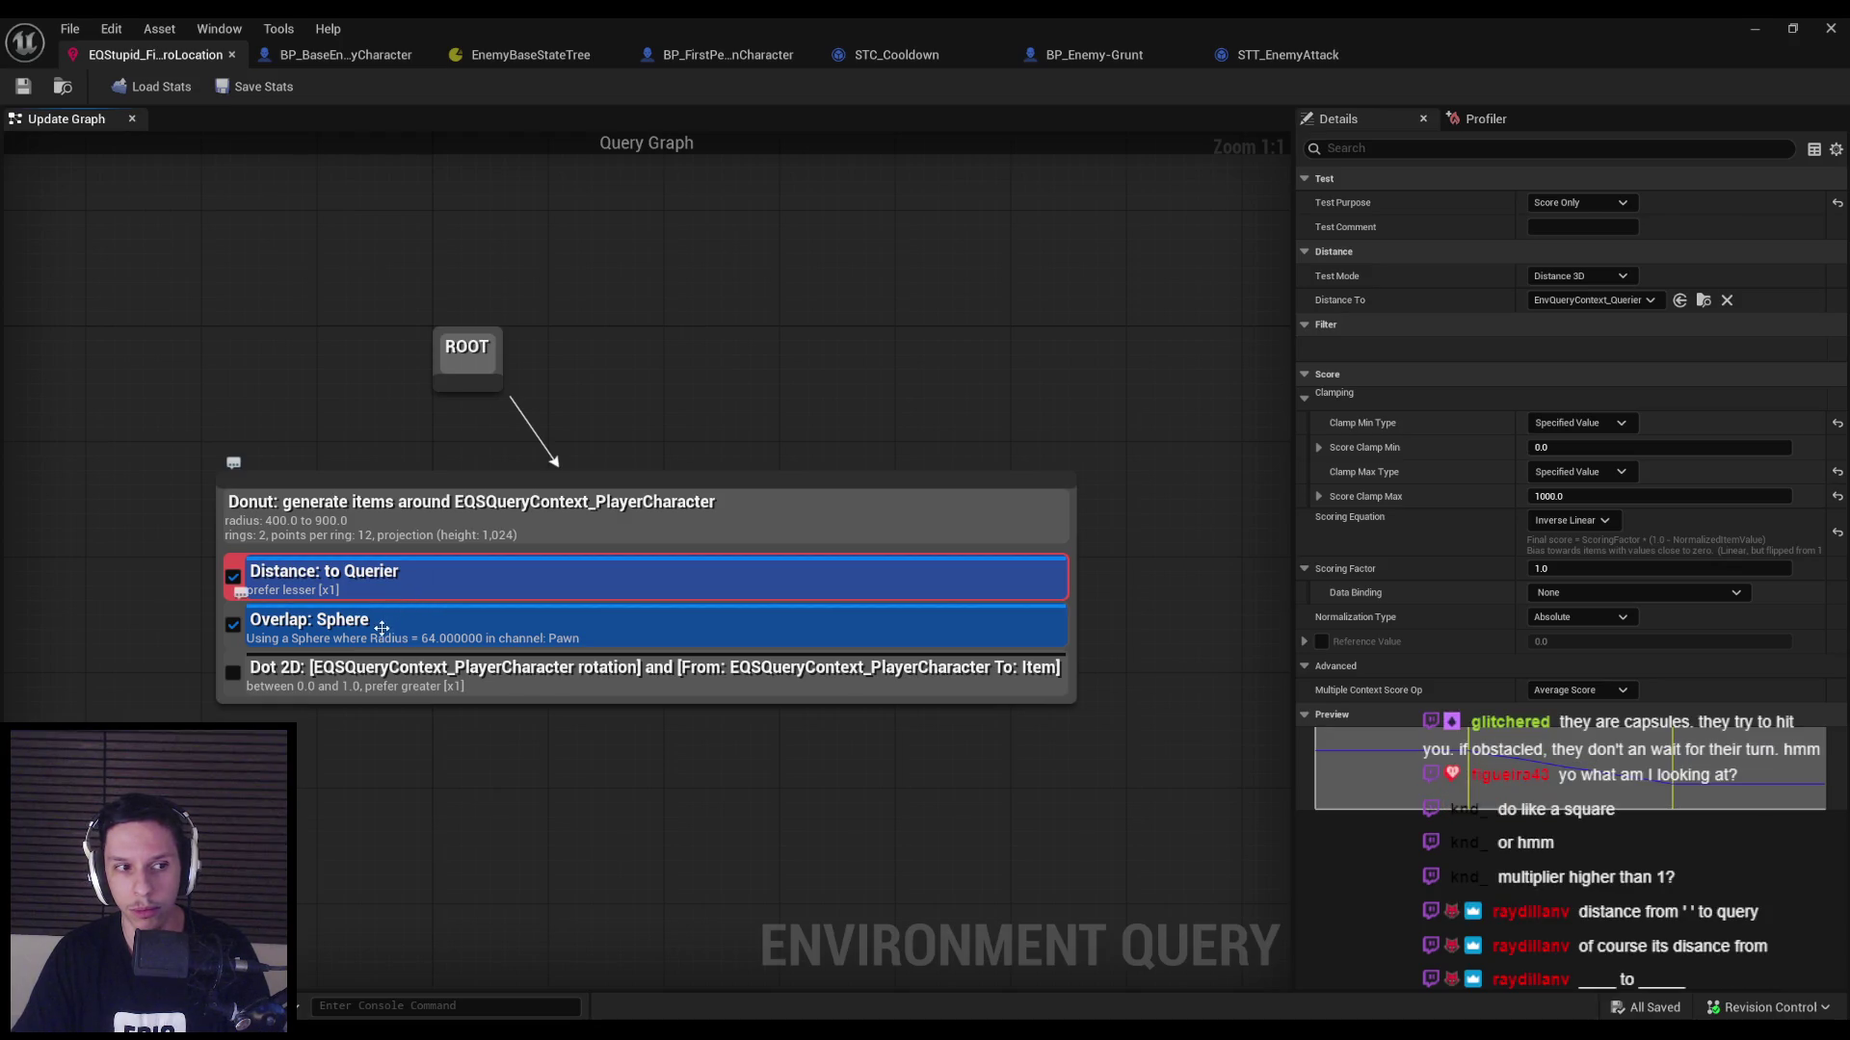
# Re-enable the Dot 2D test and switch to the BP_BaseEnemyCharacter event graph.
pyautogui.click(379, 631)
pyautogui.click(236, 679)
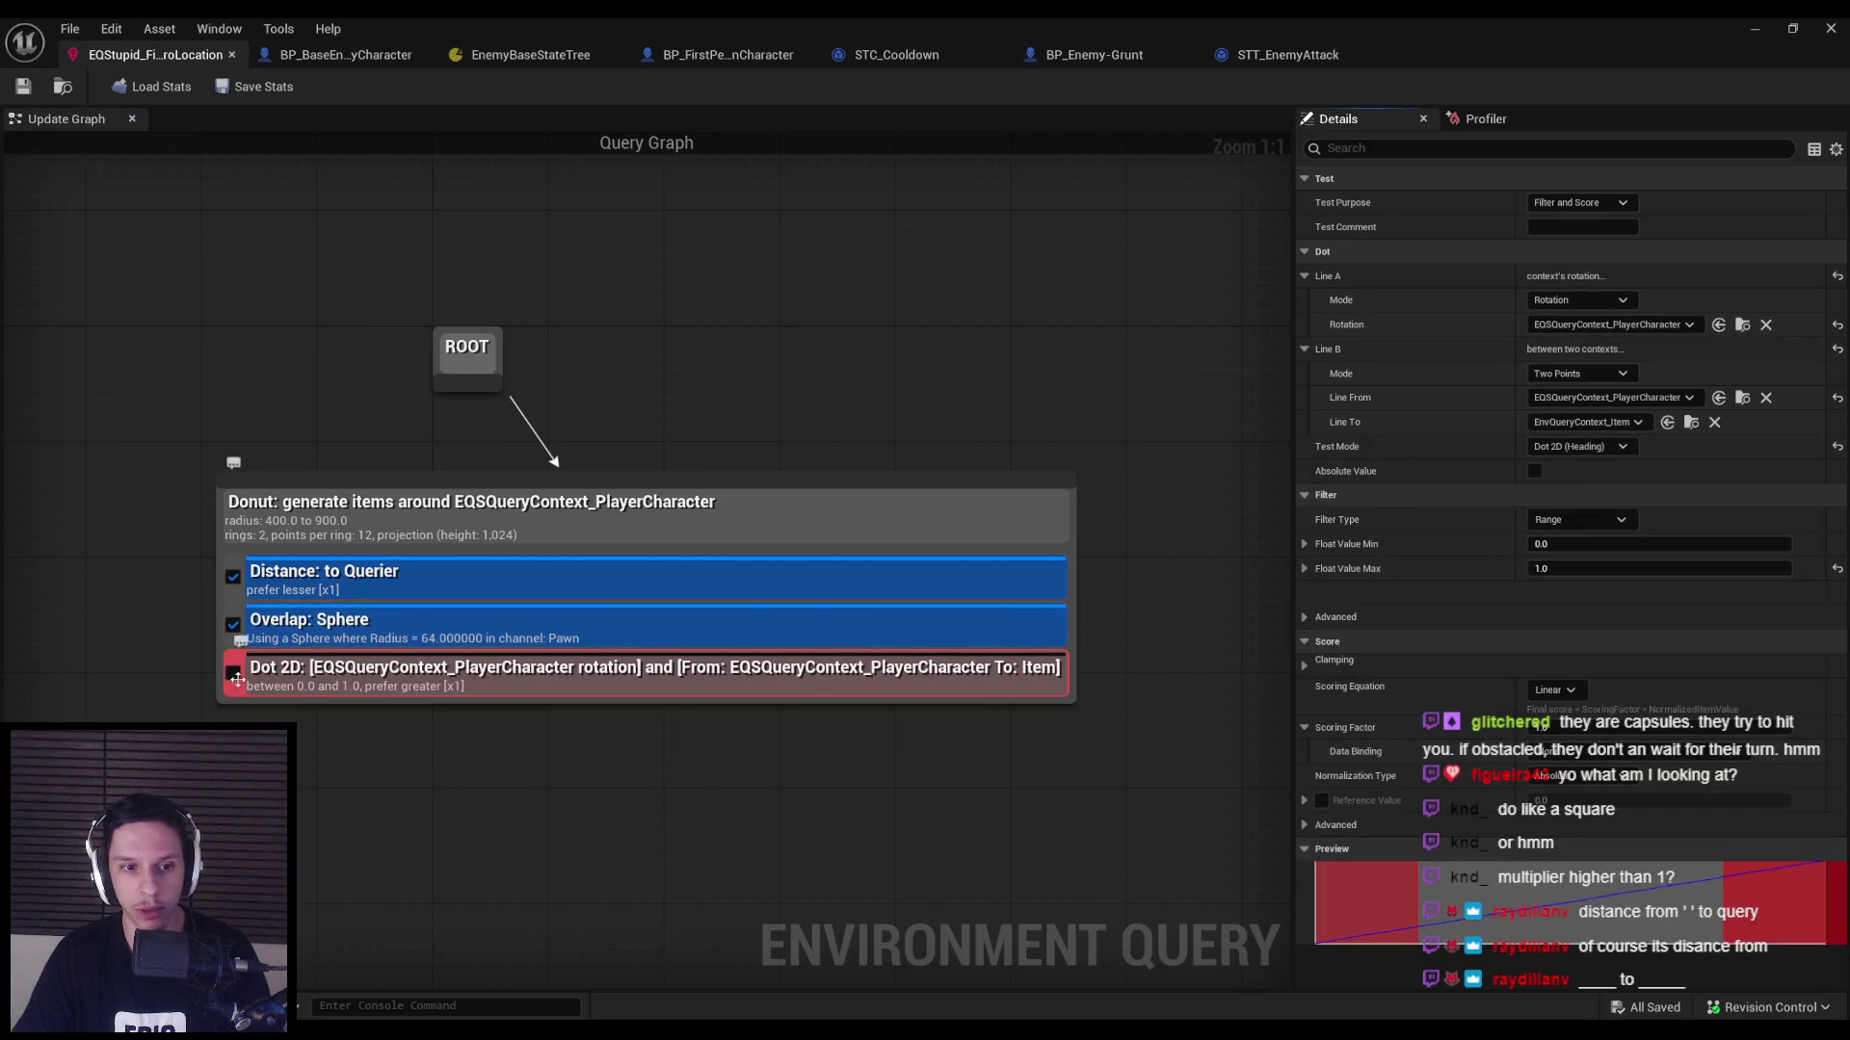
pyautogui.click(234, 674)
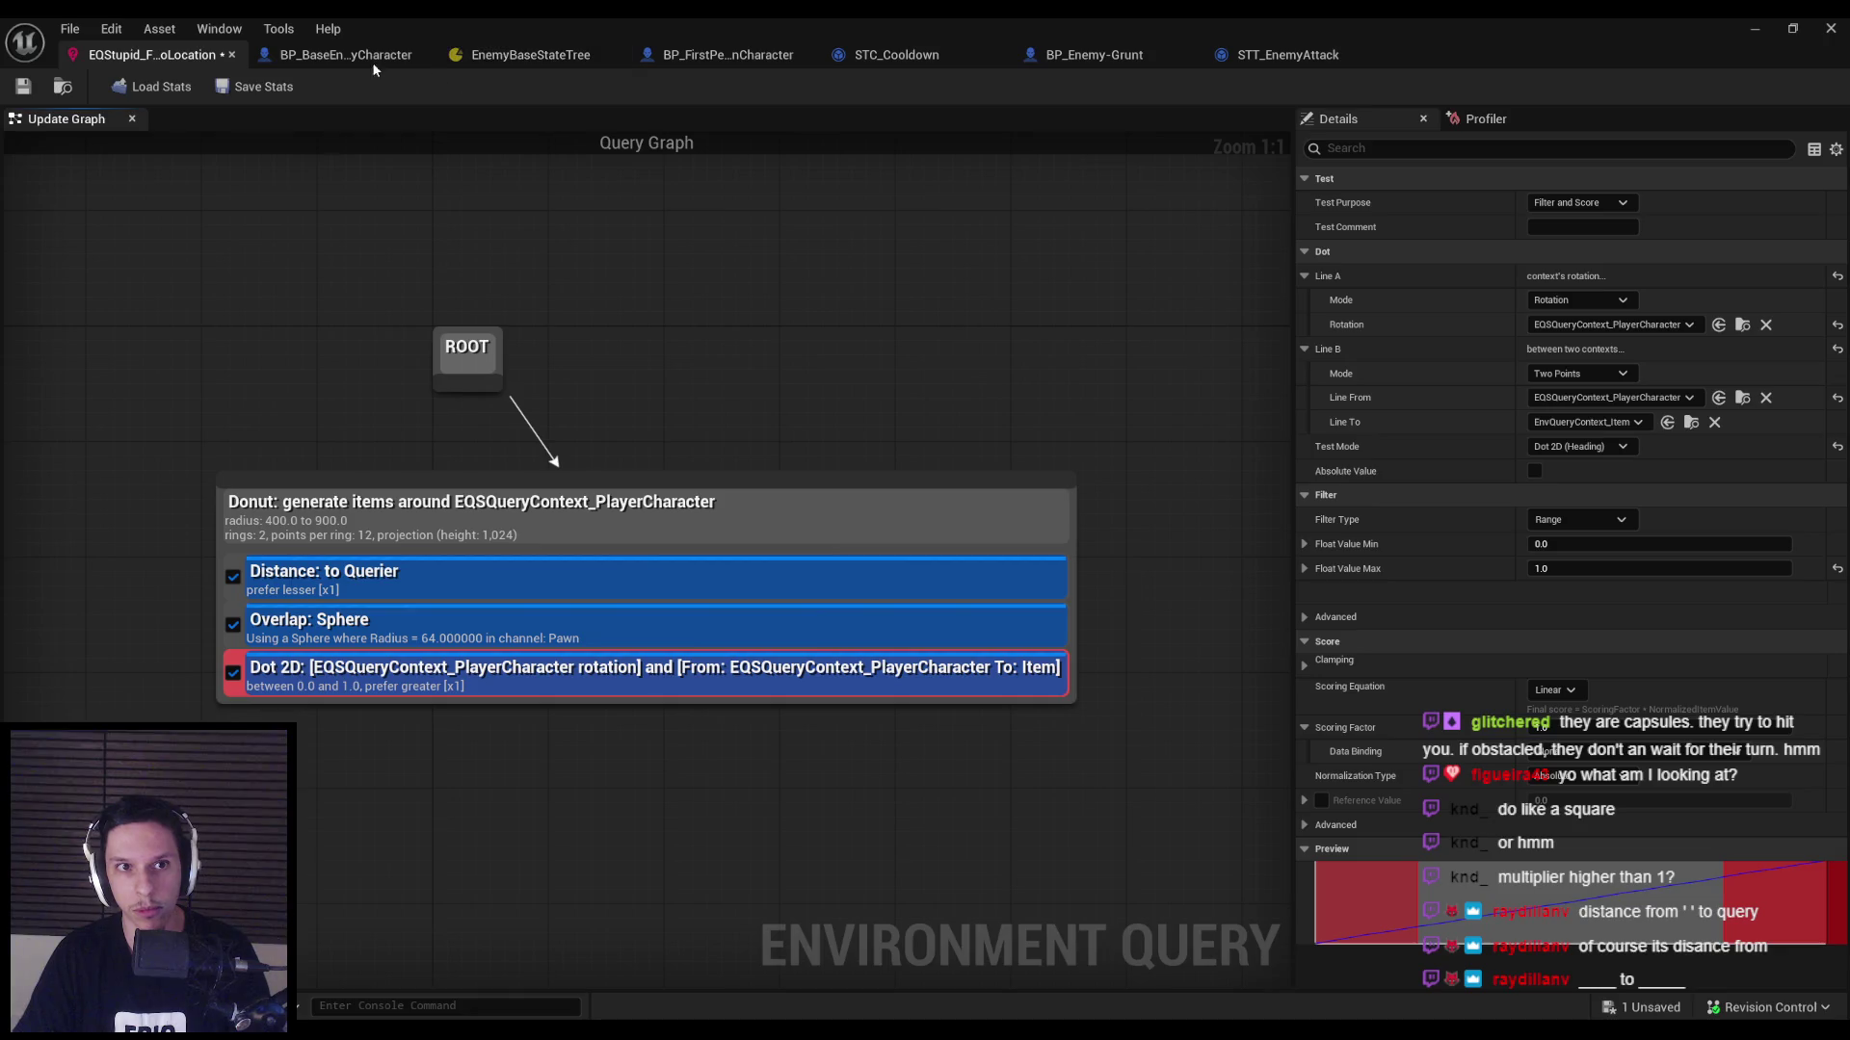
pyautogui.click(530, 55)
pyautogui.click(345, 55)
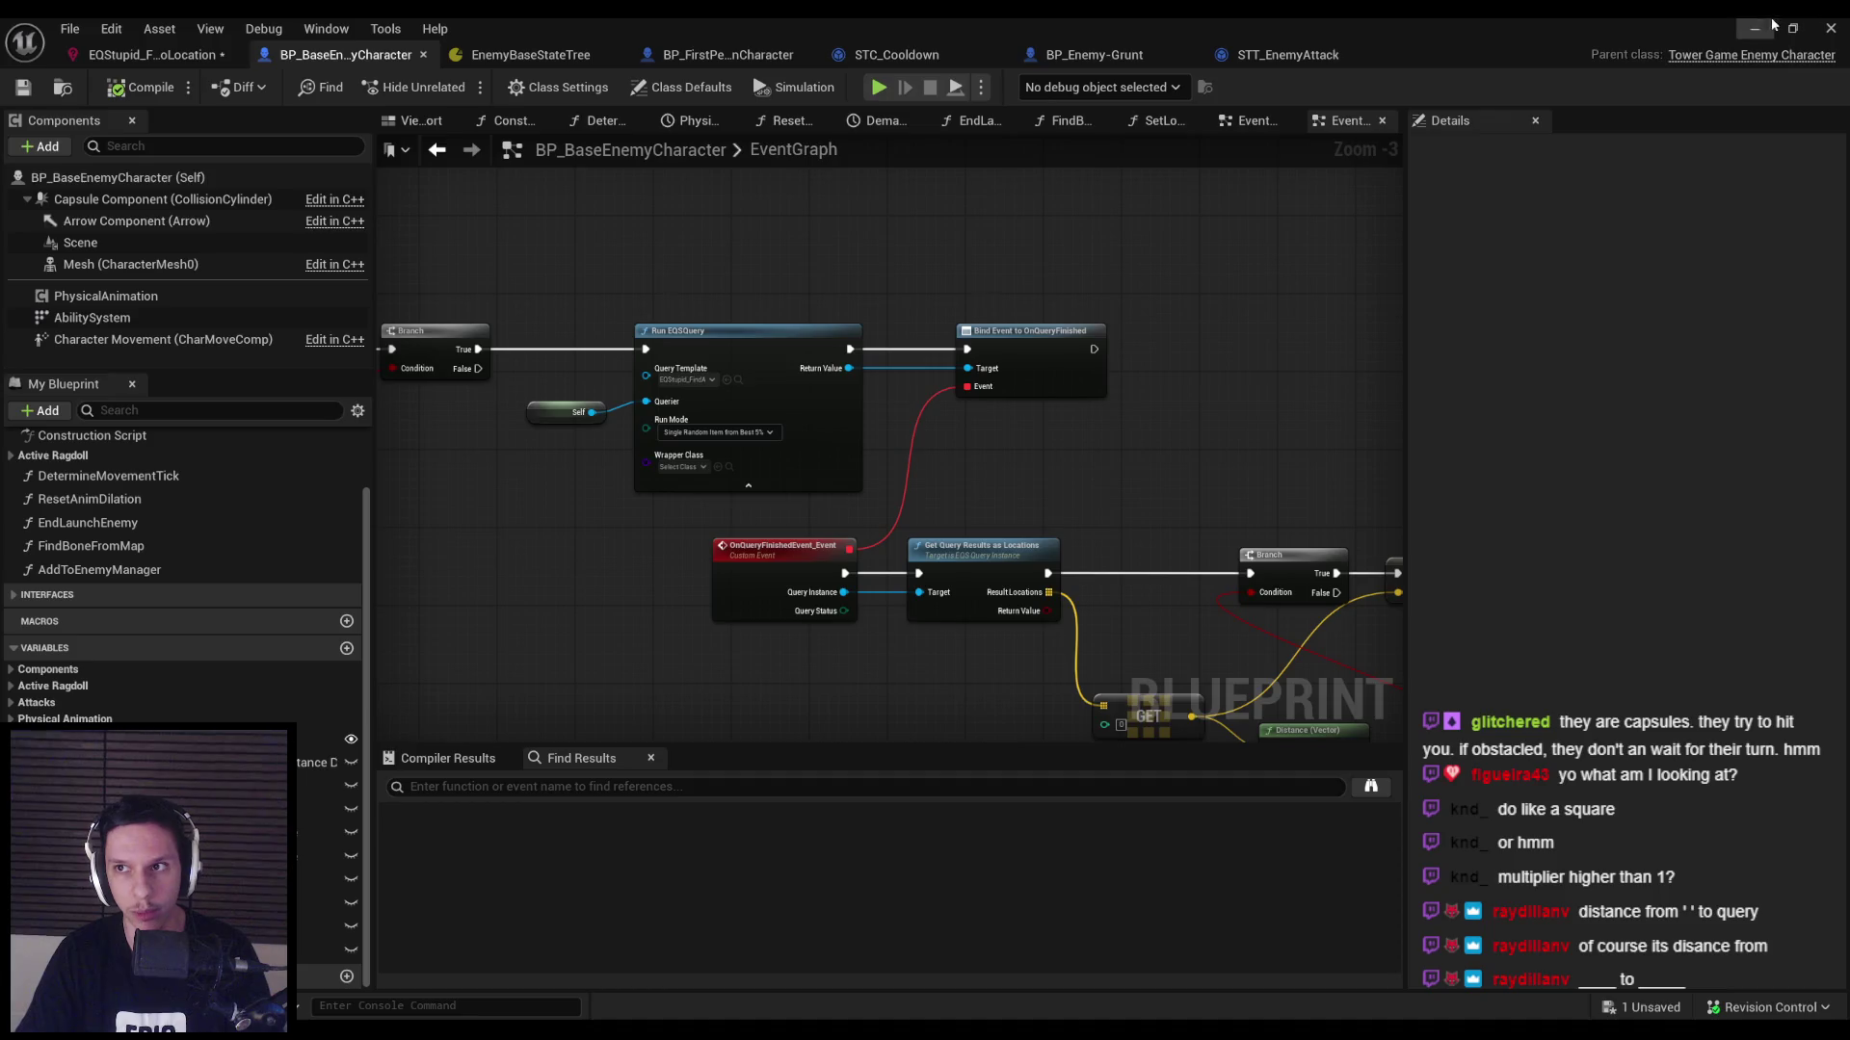
pyautogui.hotkey('alt', 'p')
pyautogui.press("'")
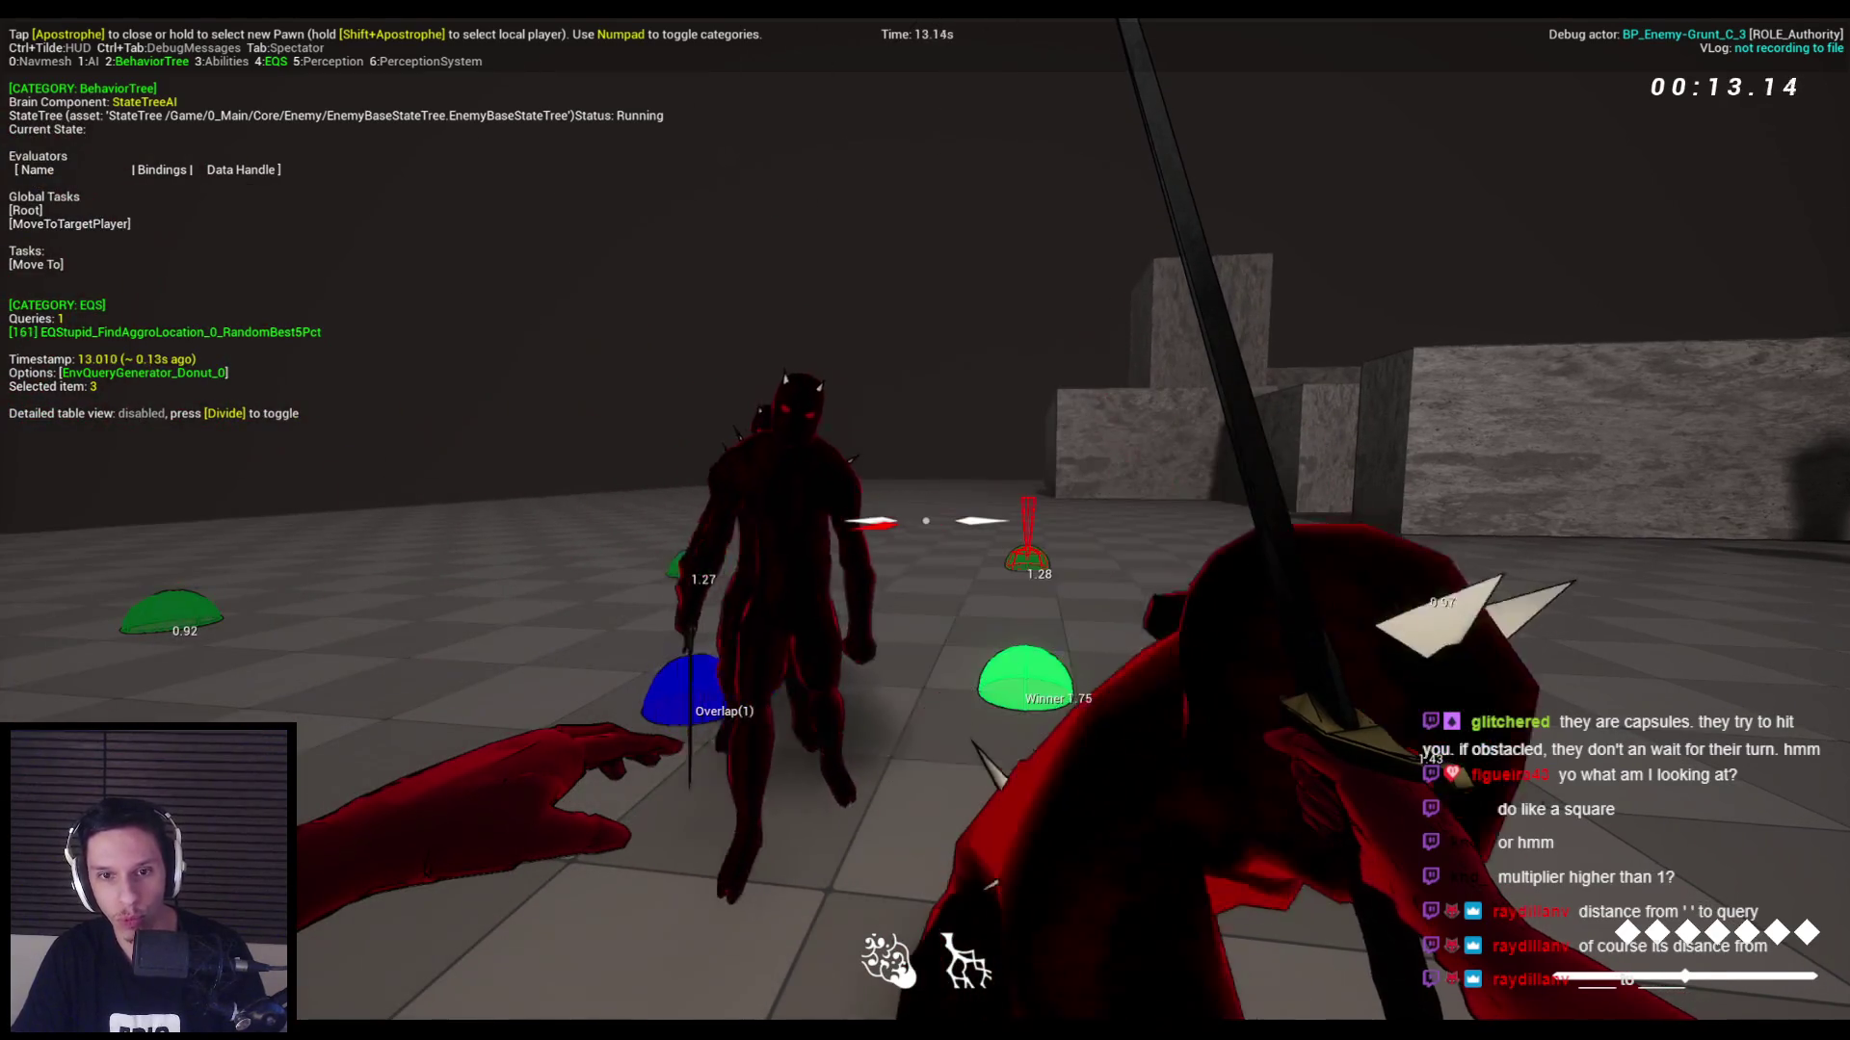
pyautogui.press('Escape')
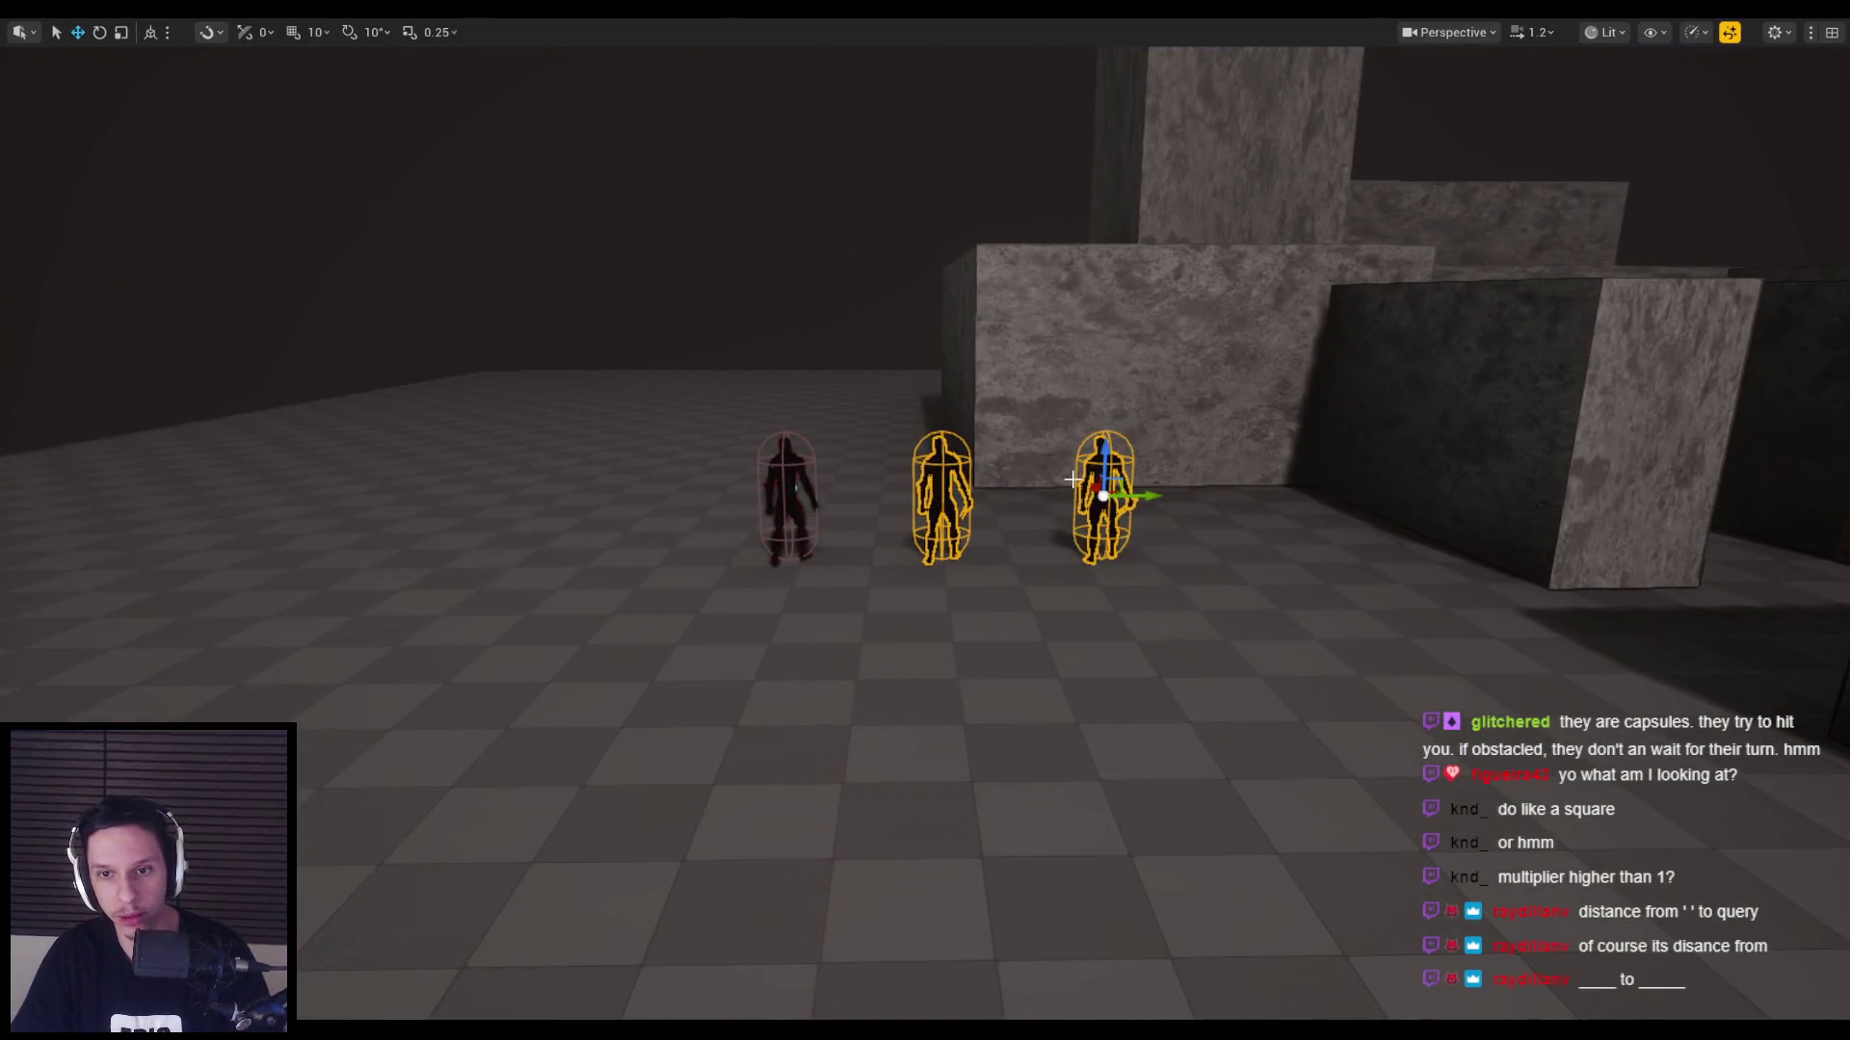
pyautogui.hotkey('alt', 'p')
pyautogui.press("'")
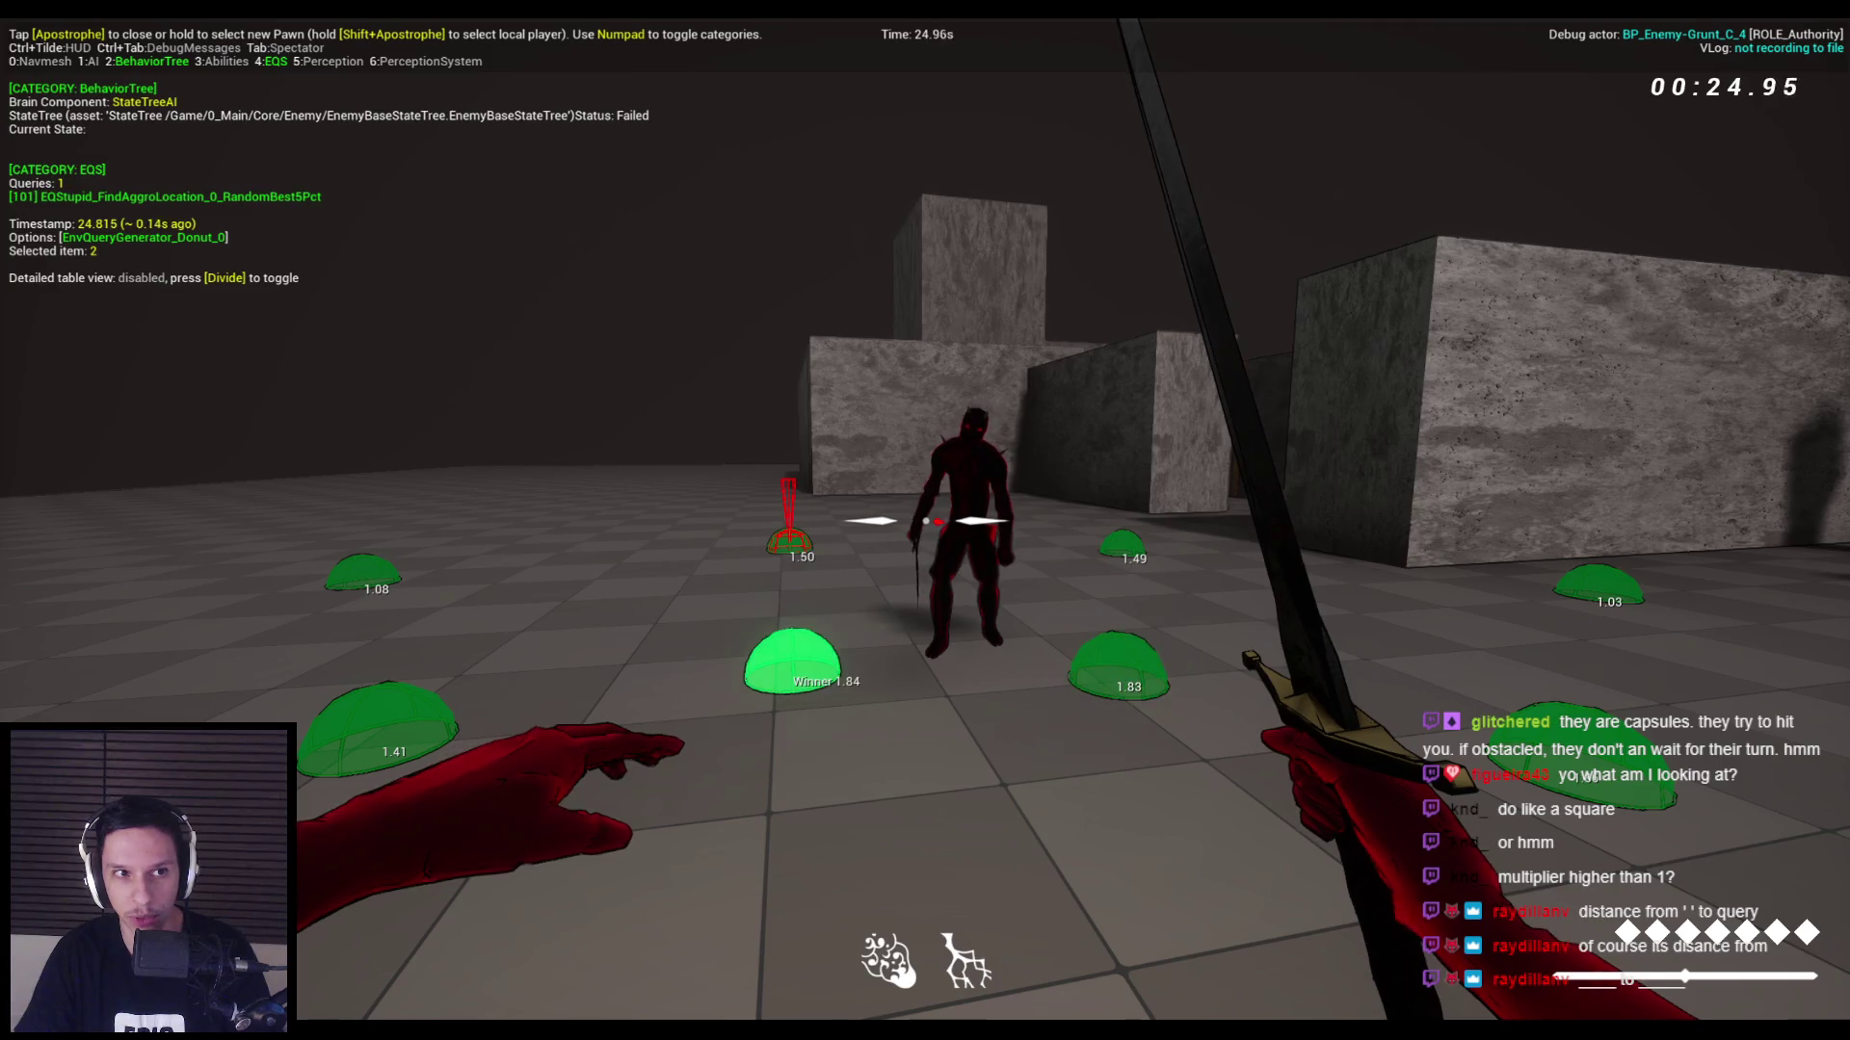
pyautogui.press('F11')
pyautogui.press('Escape')
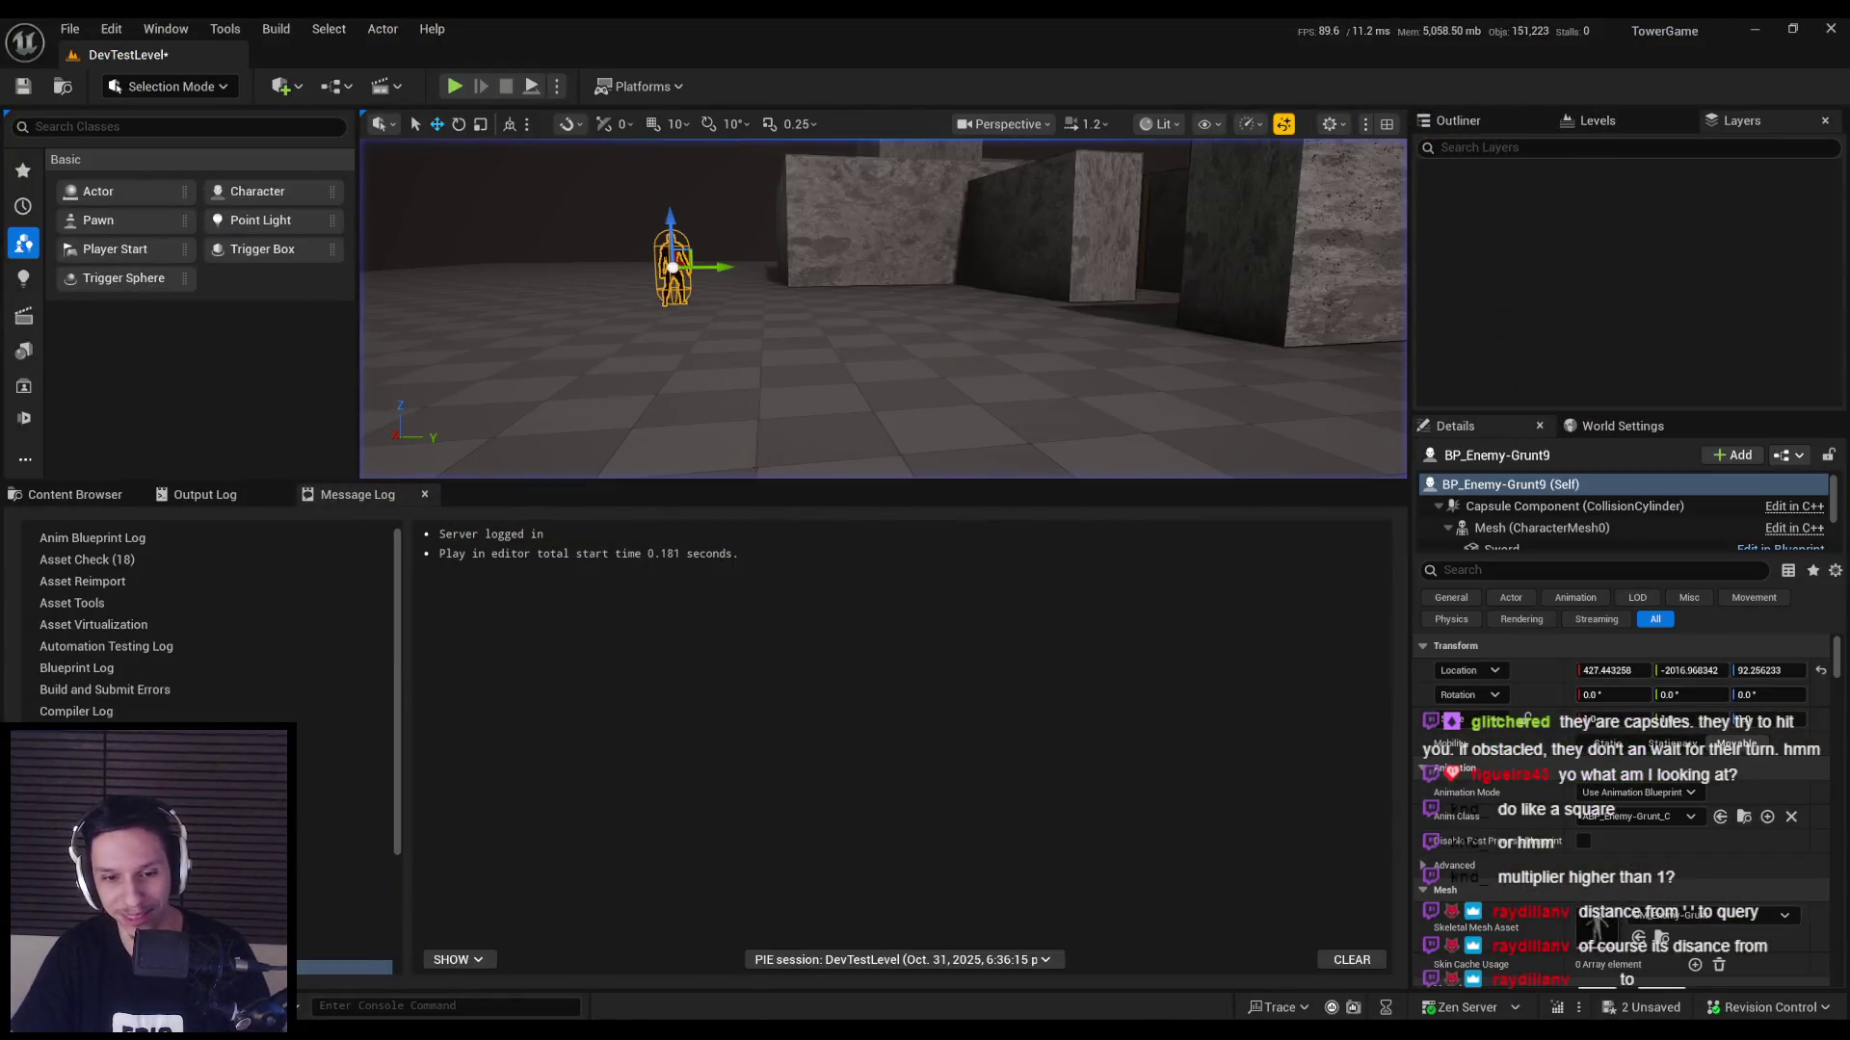
pyautogui.click(684, 979)
# Clear the EnemyBaseStateTree debugger trace and move its window away from the game view.
pyautogui.moveTo(684, 978)
pyautogui.click(665, 949)
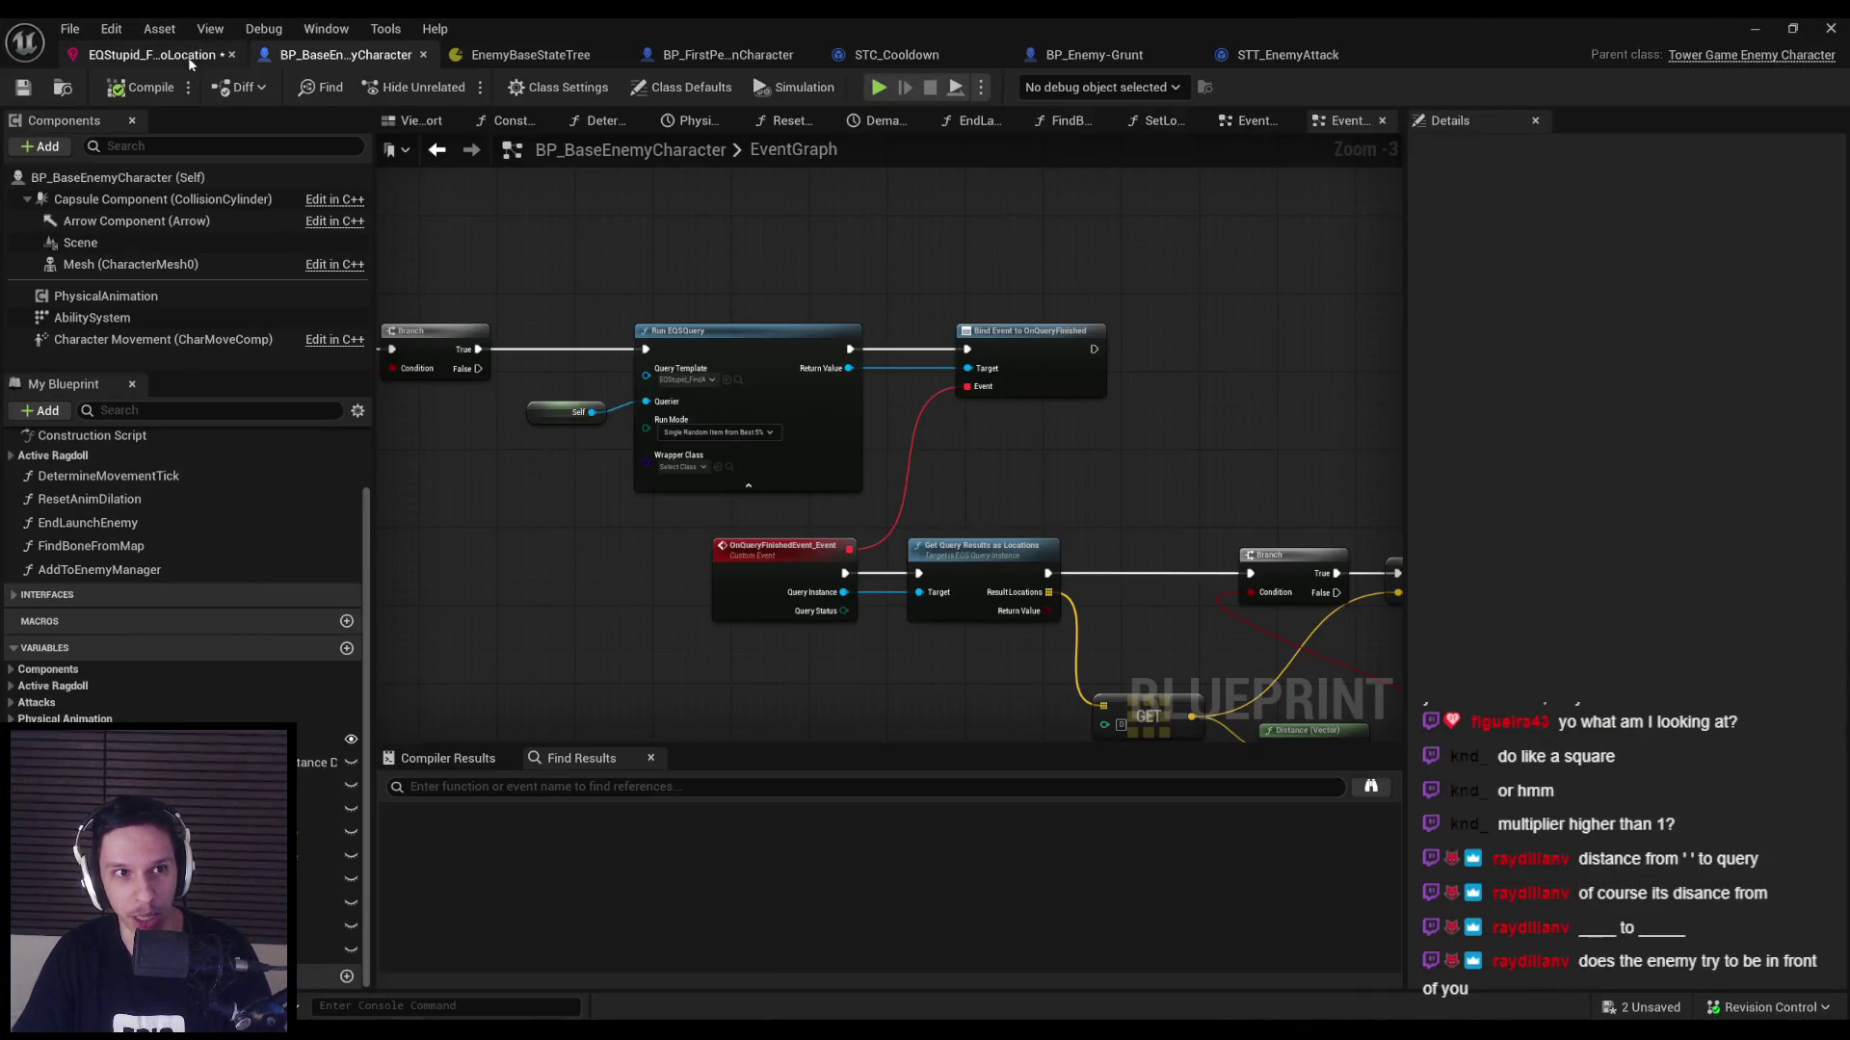
pyautogui.click(578, 53)
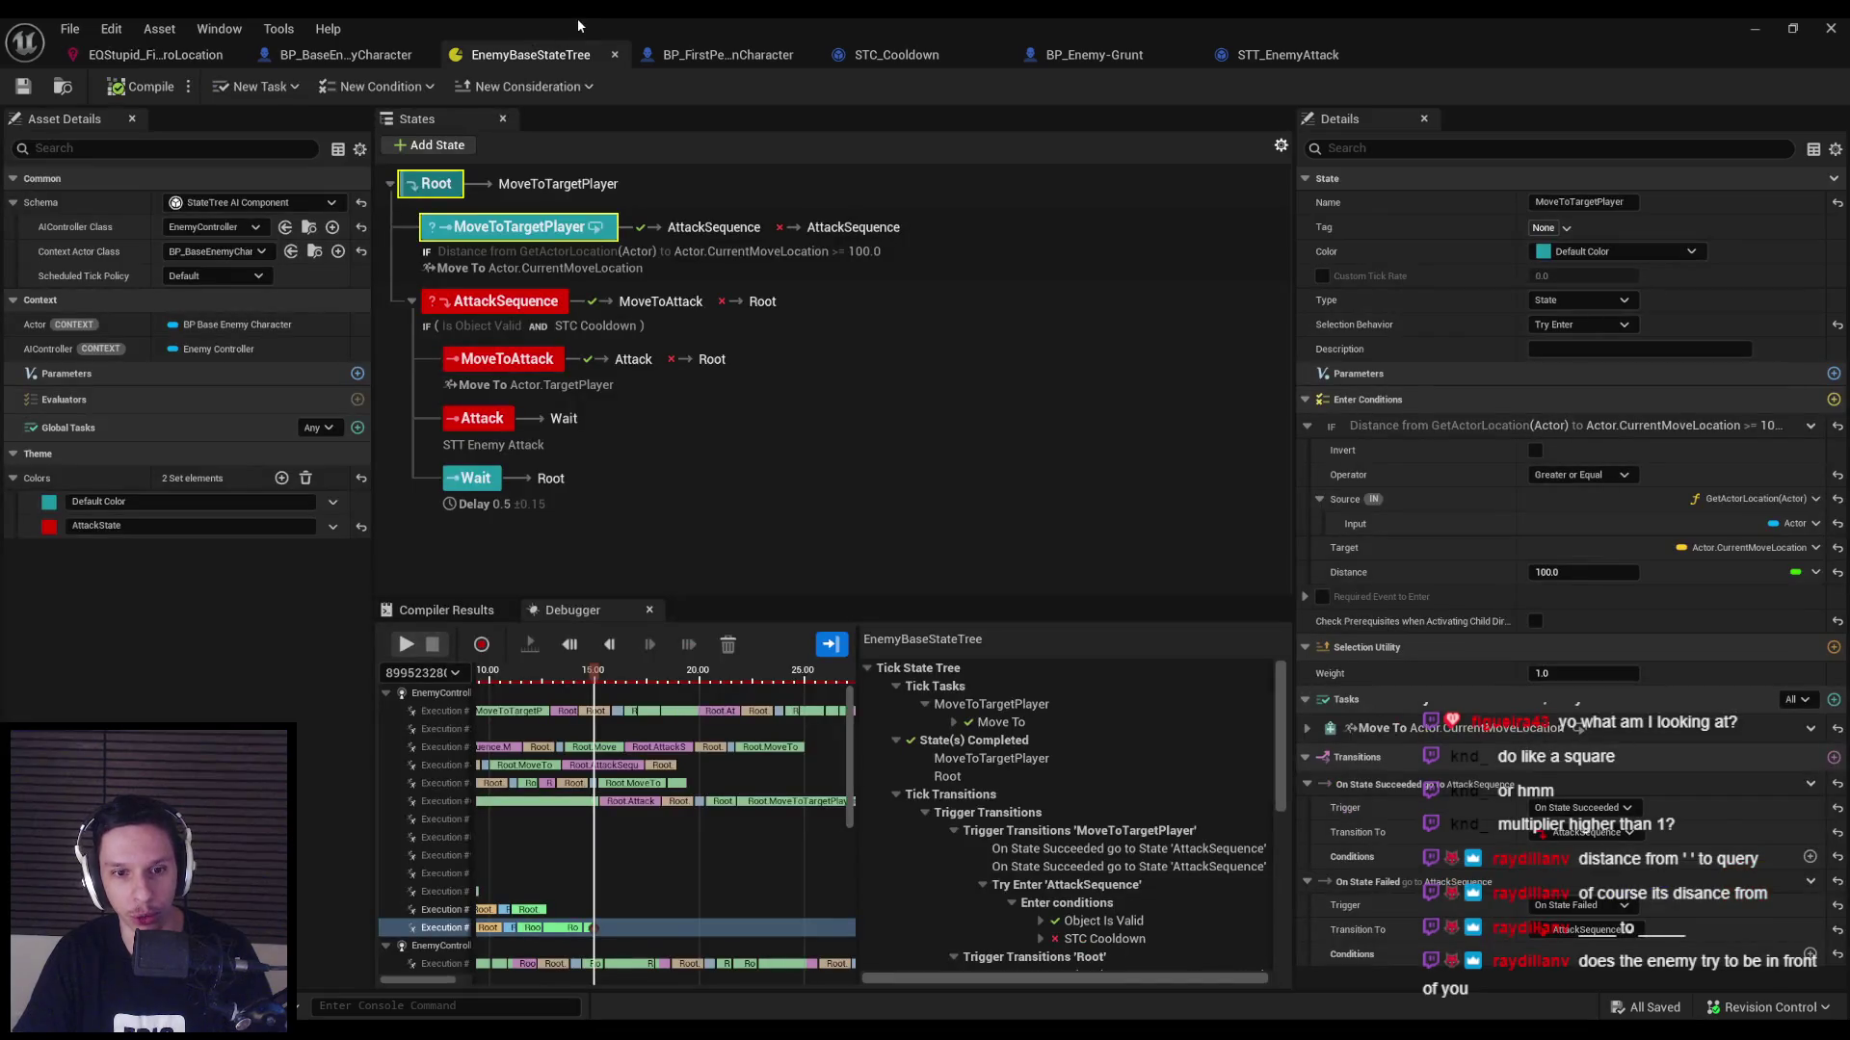
pyautogui.click(728, 644)
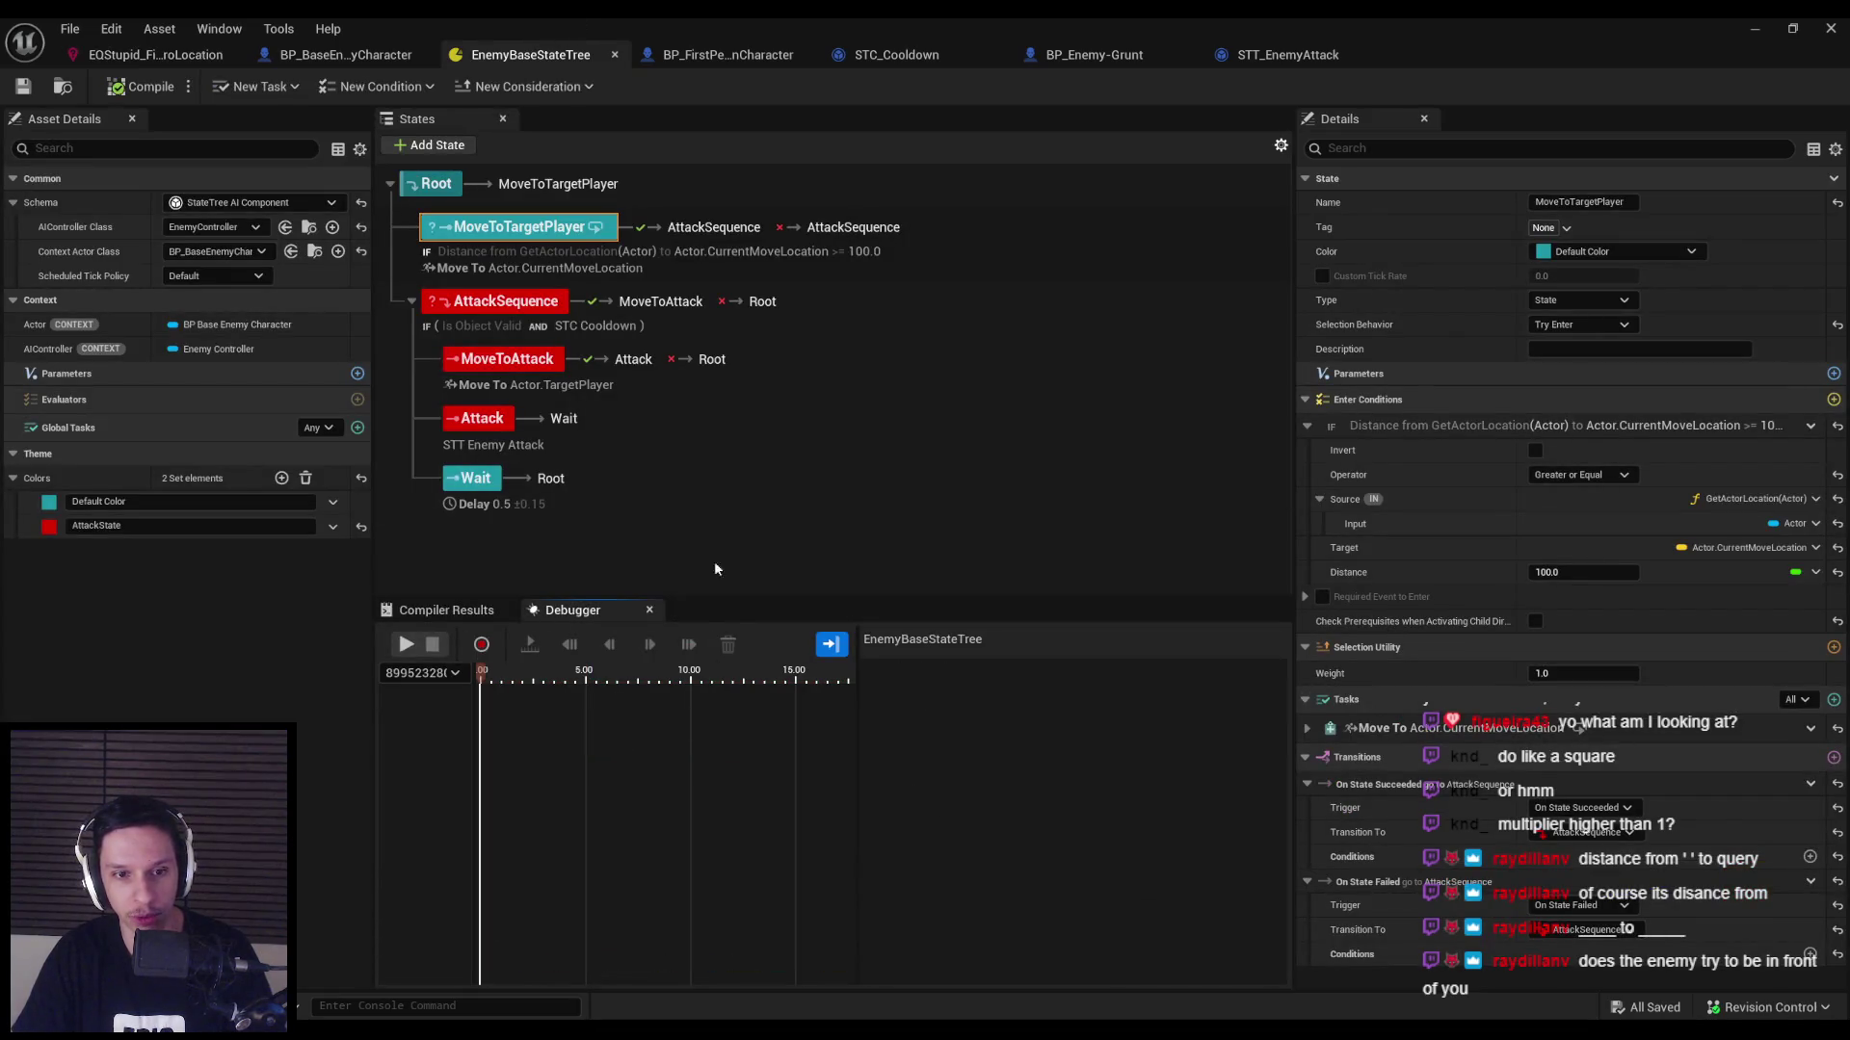
pyautogui.press('super+Down')
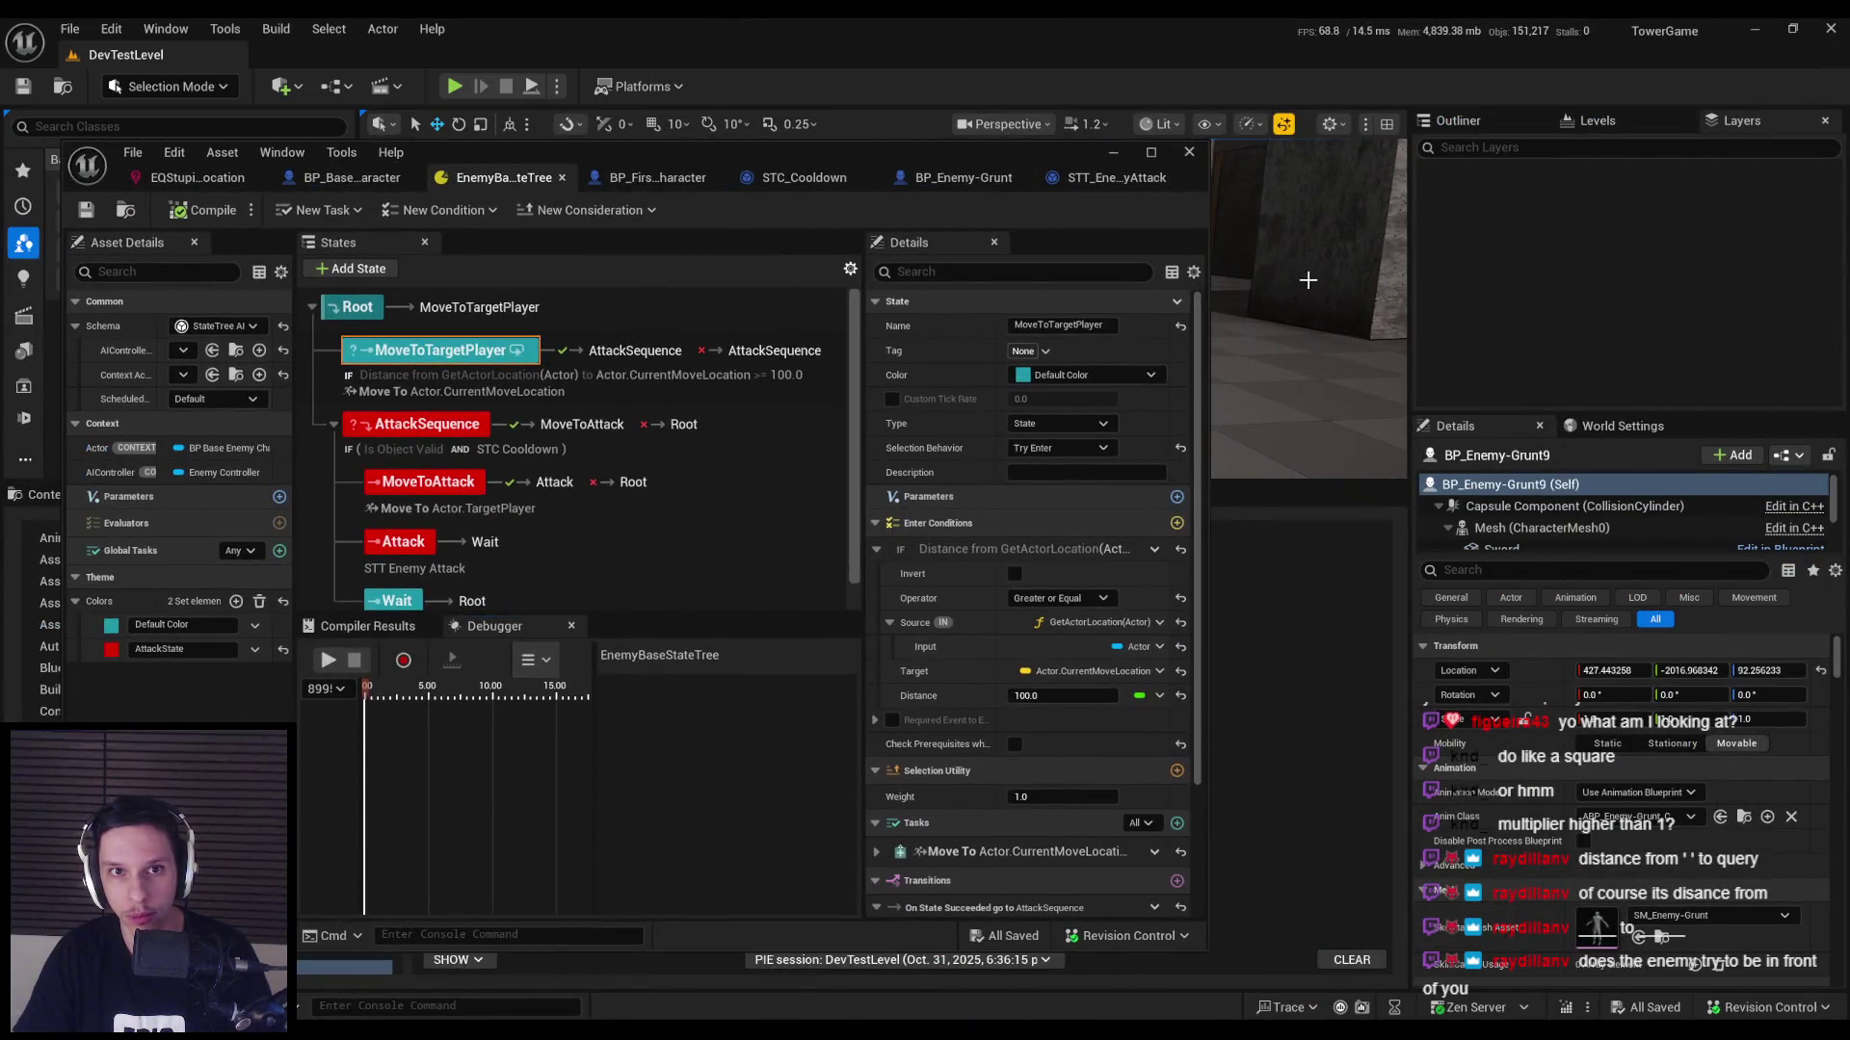
pyautogui.moveTo(943, 157)
pyautogui.mouseDown()
pyautogui.moveTo(1413, 385)
pyautogui.moveTo(1360, 568)
pyautogui.moveTo(1443, 405)
pyautogui.moveTo(1517, 386)
pyautogui.mouseUp()
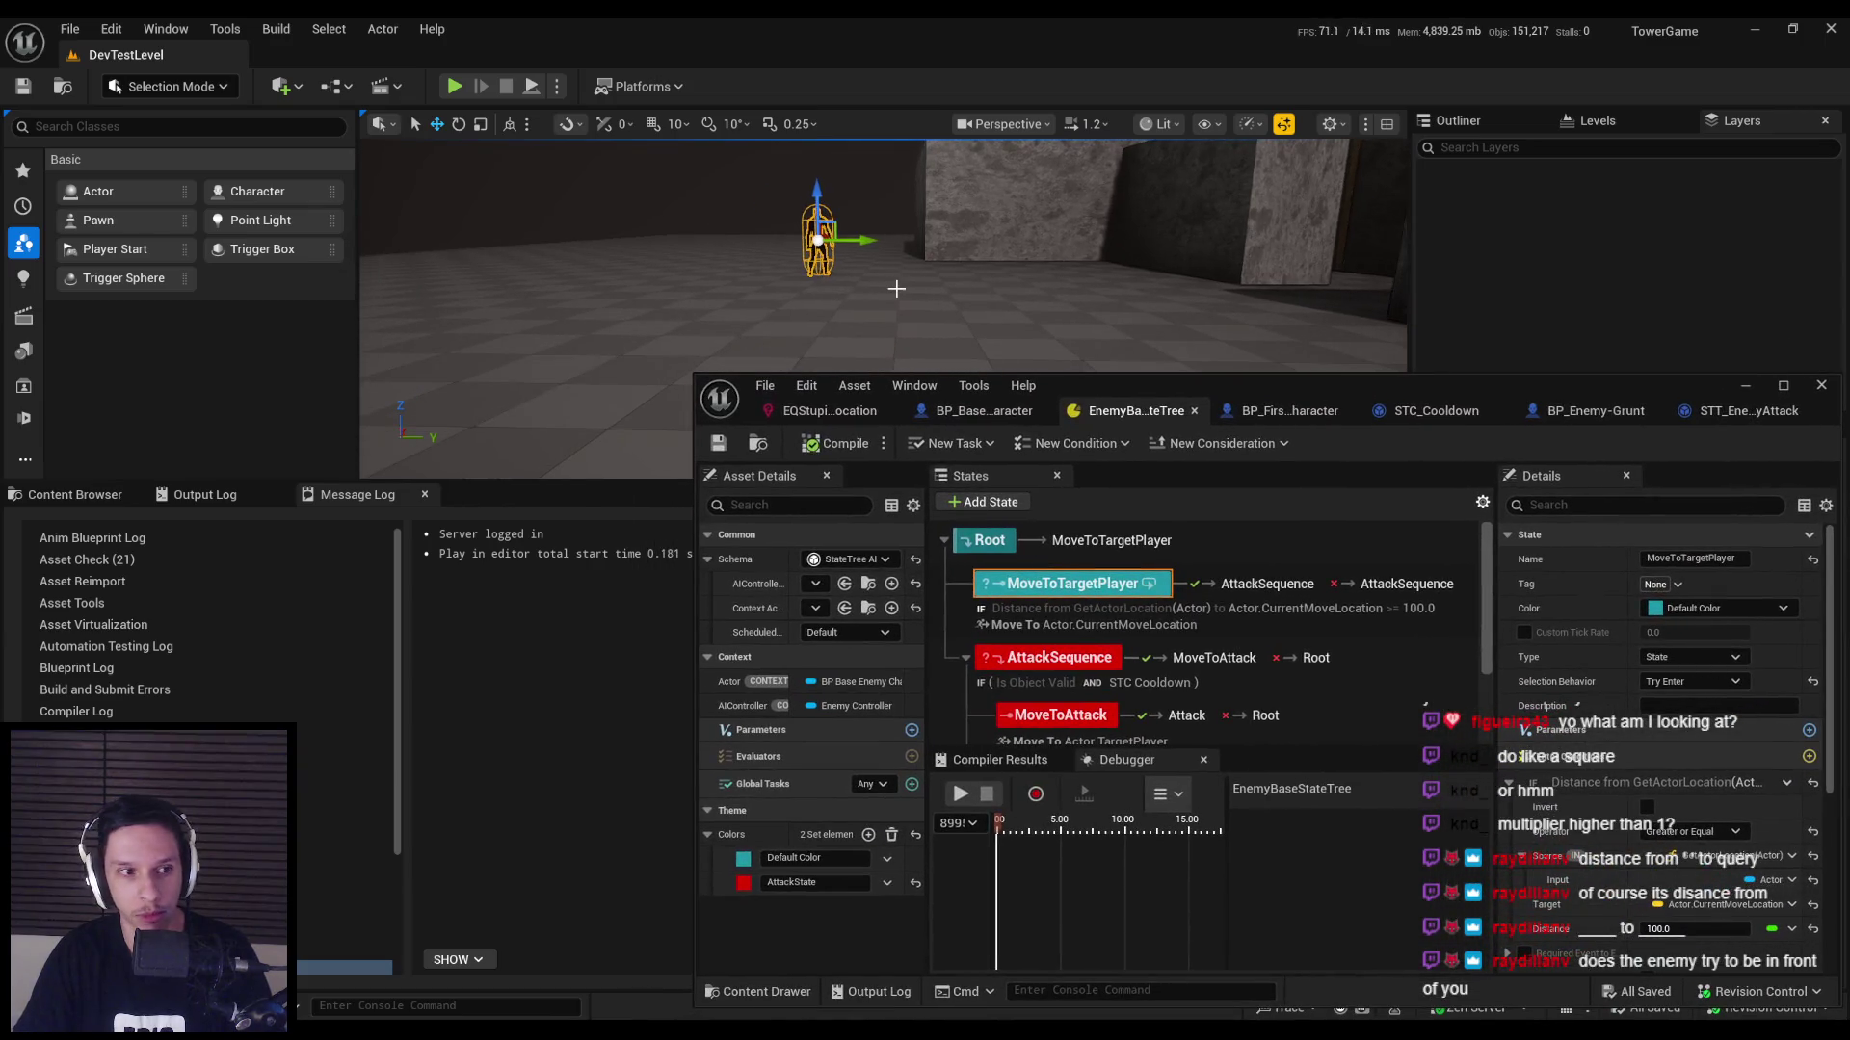
# Record a fresh trace in a playtest with the AI/EQS debug overlay, then maximize the StateTree editor.
pyautogui.hotkey('alt', 'p')
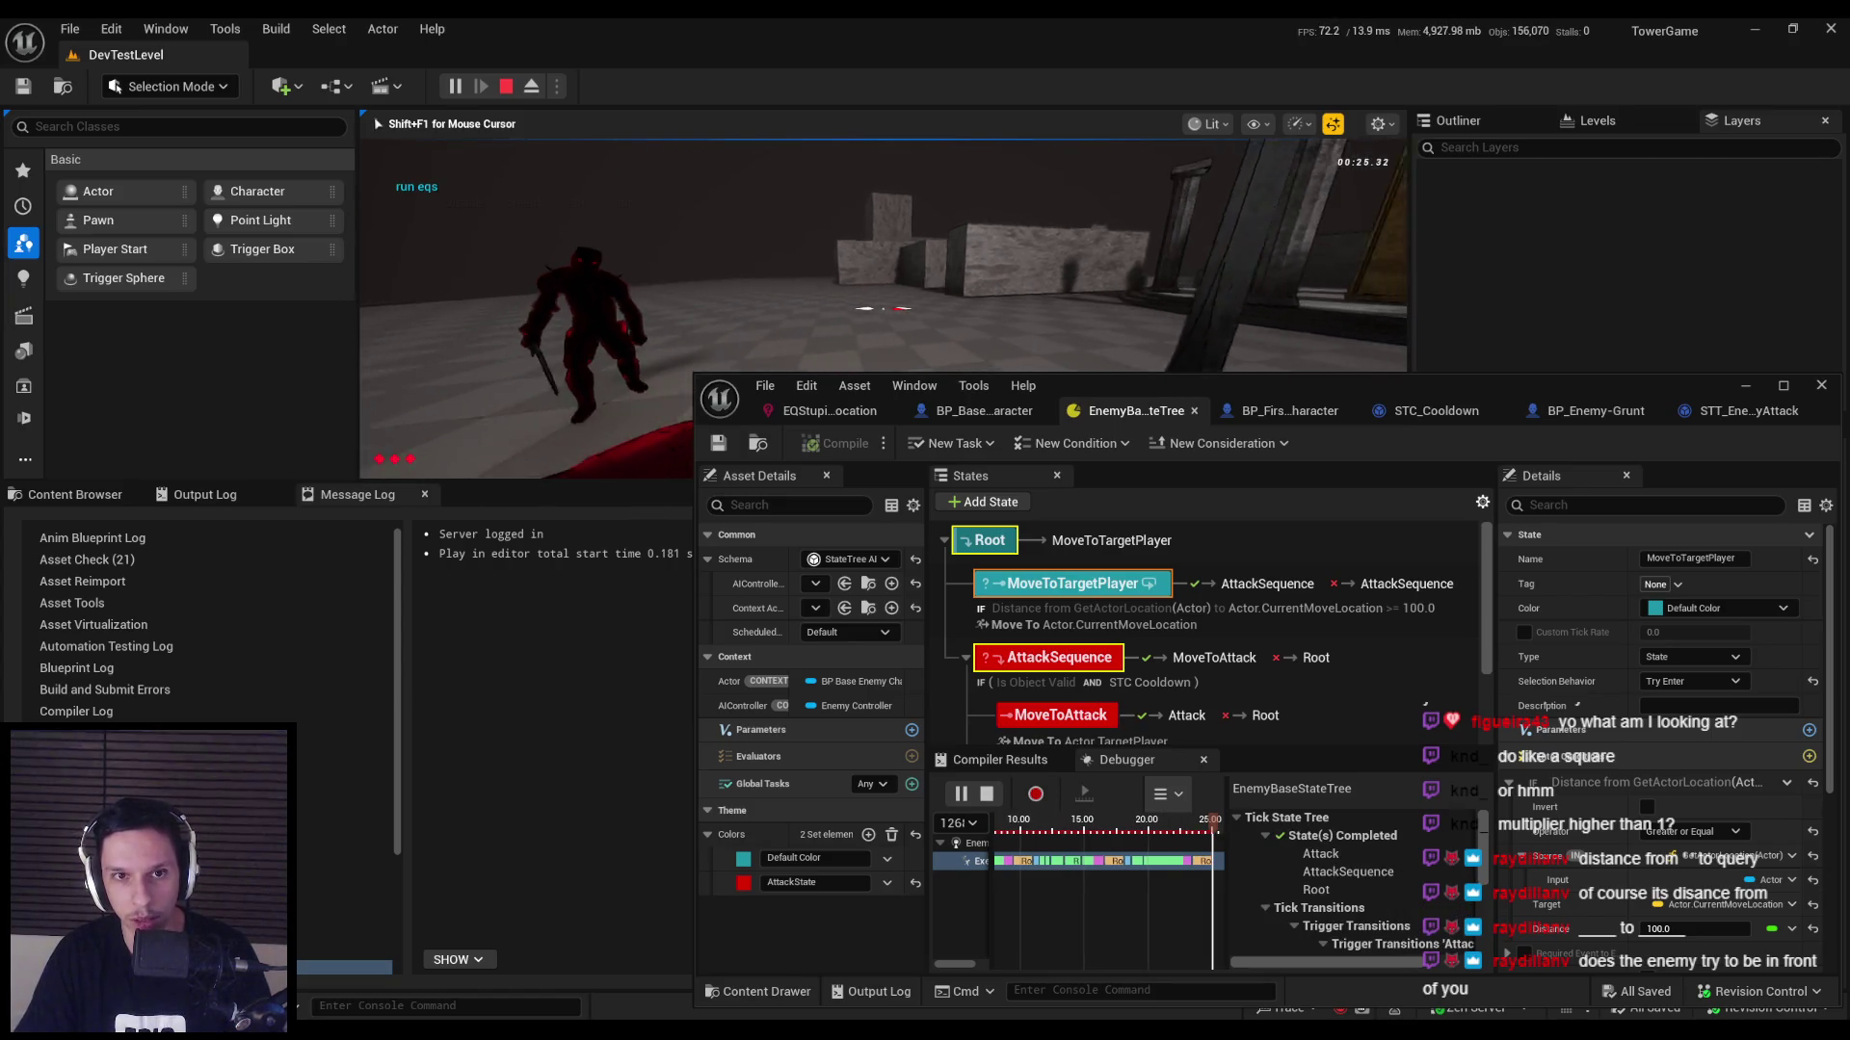
pyautogui.press("'")
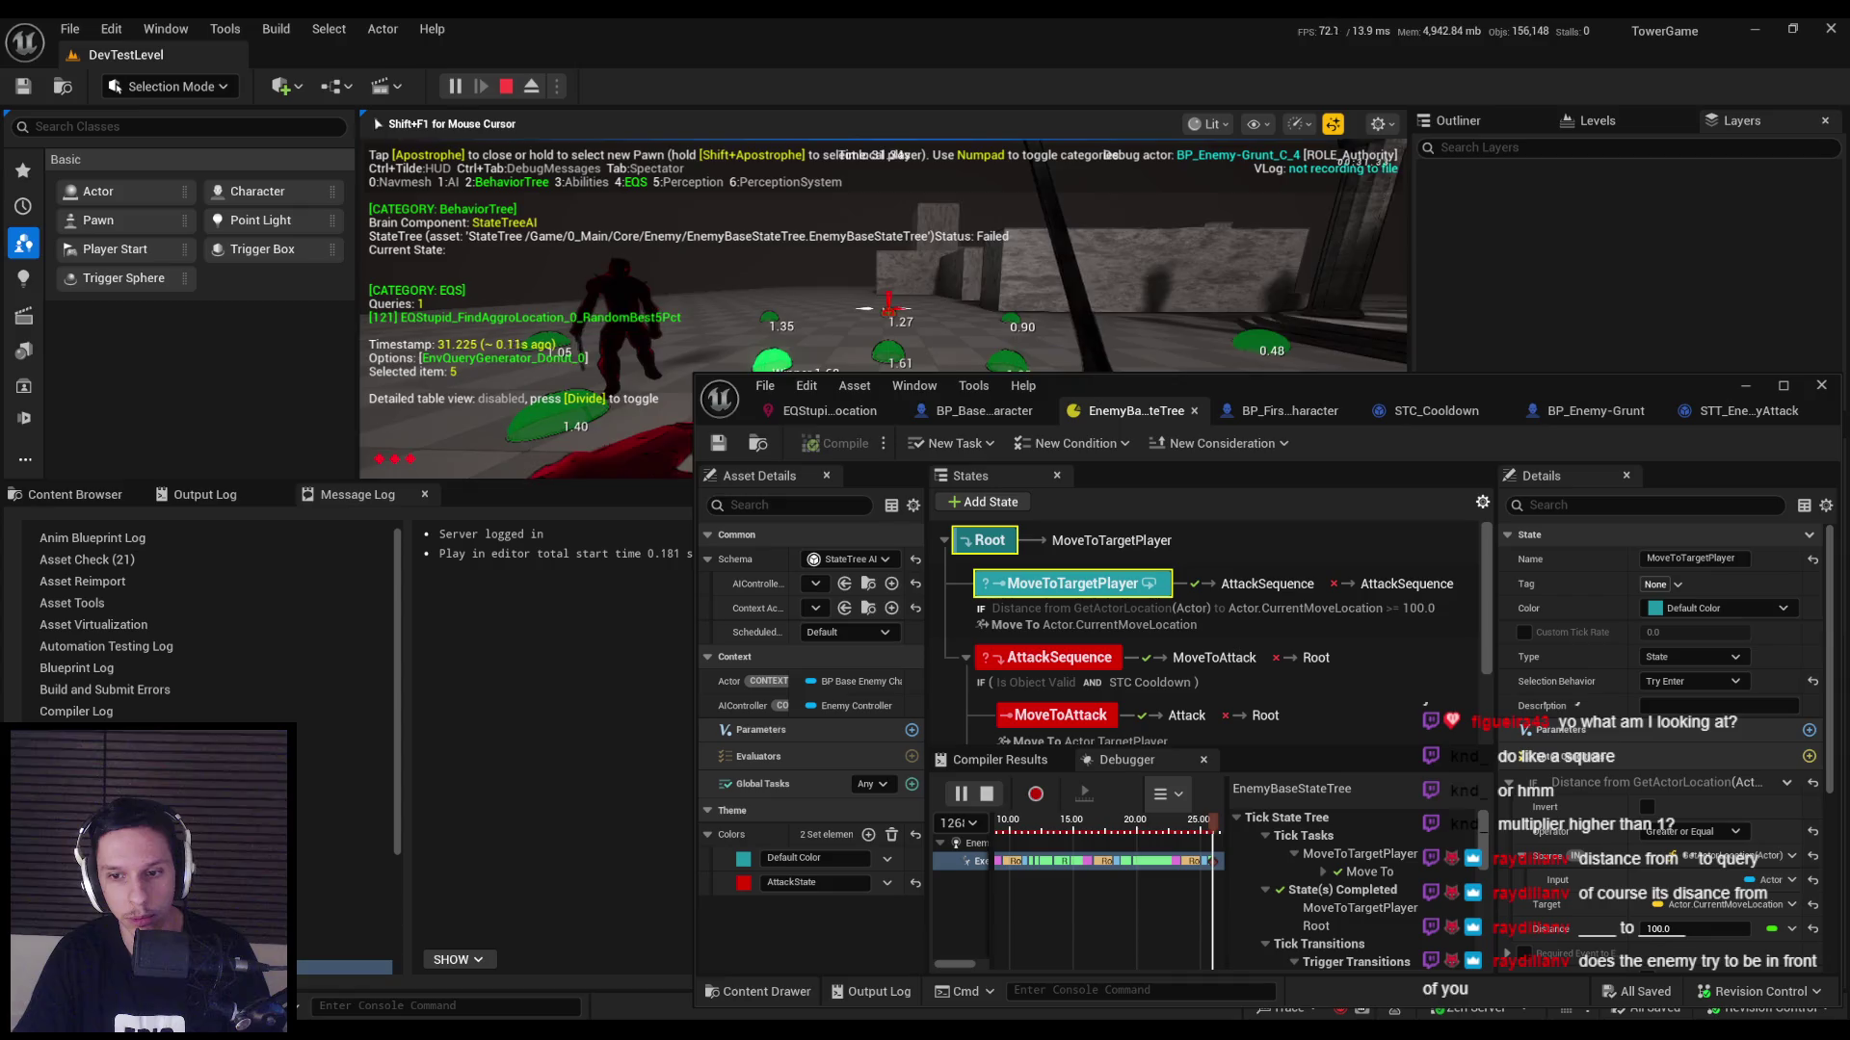
pyautogui.press('Escape')
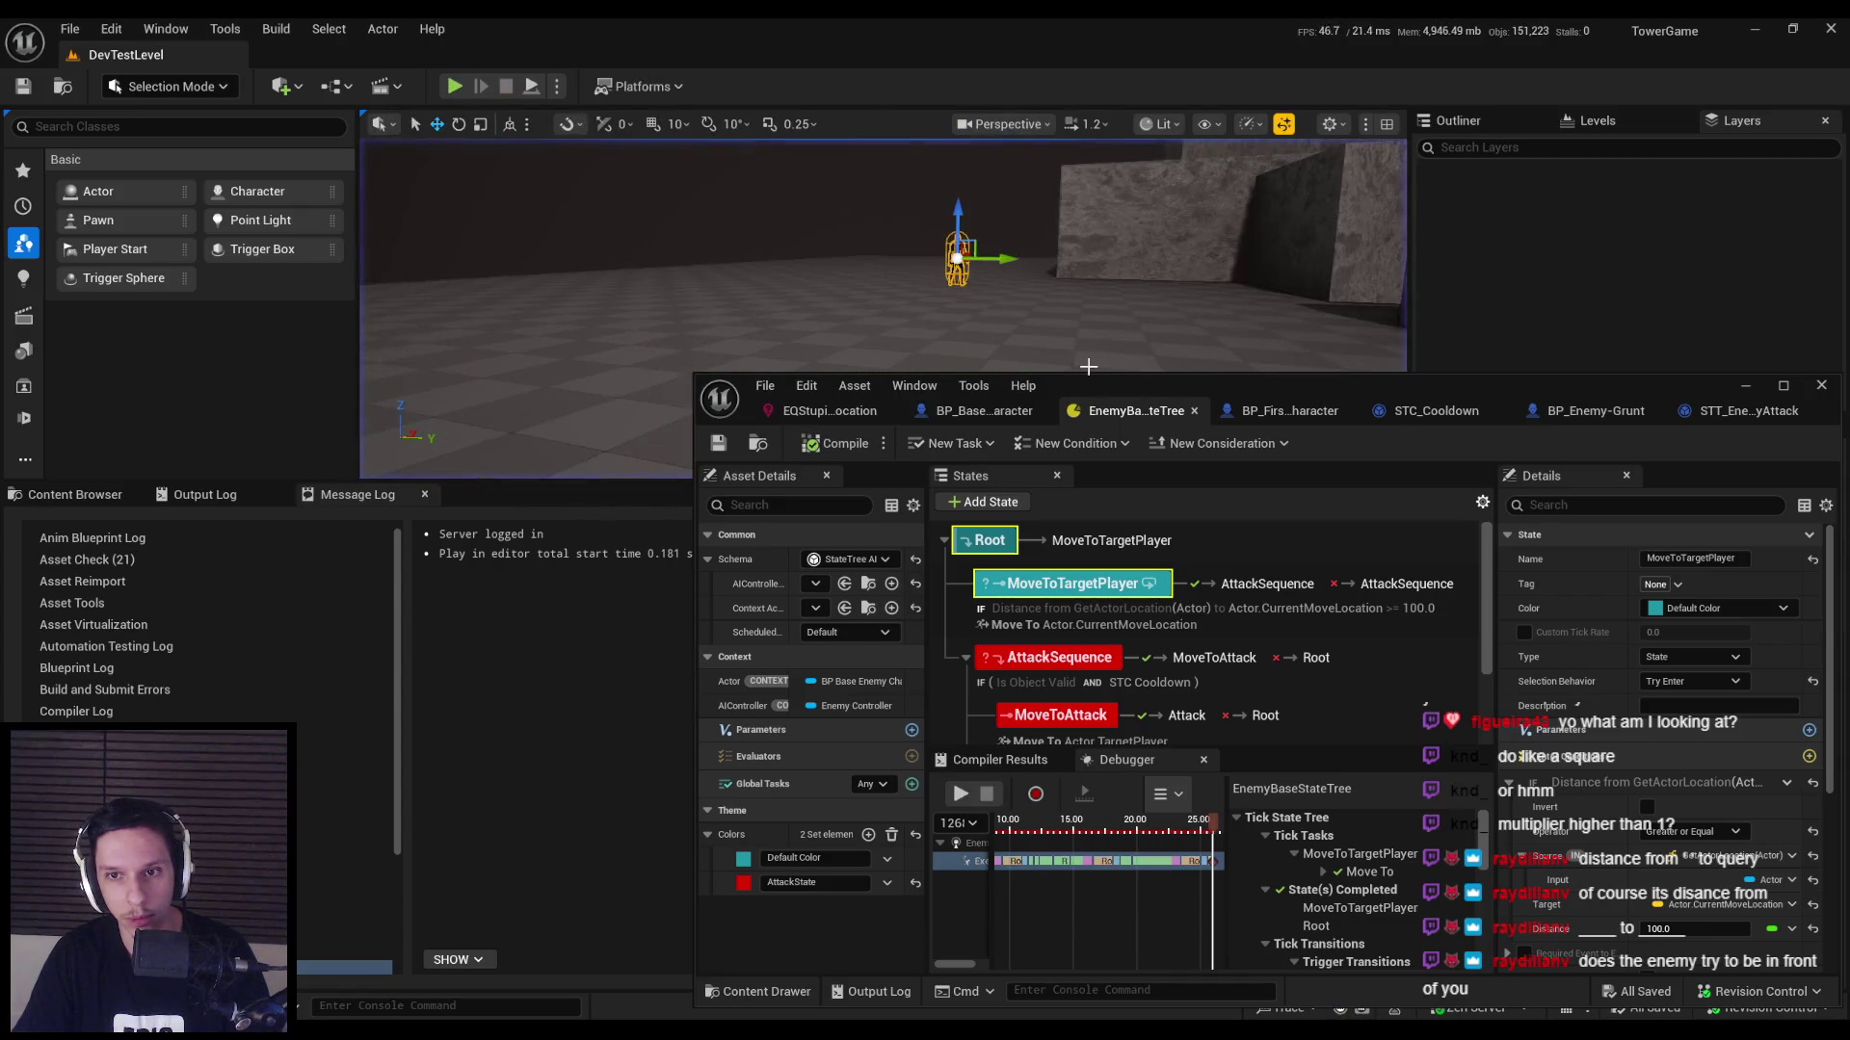
pyautogui.doubleClick(1125, 387)
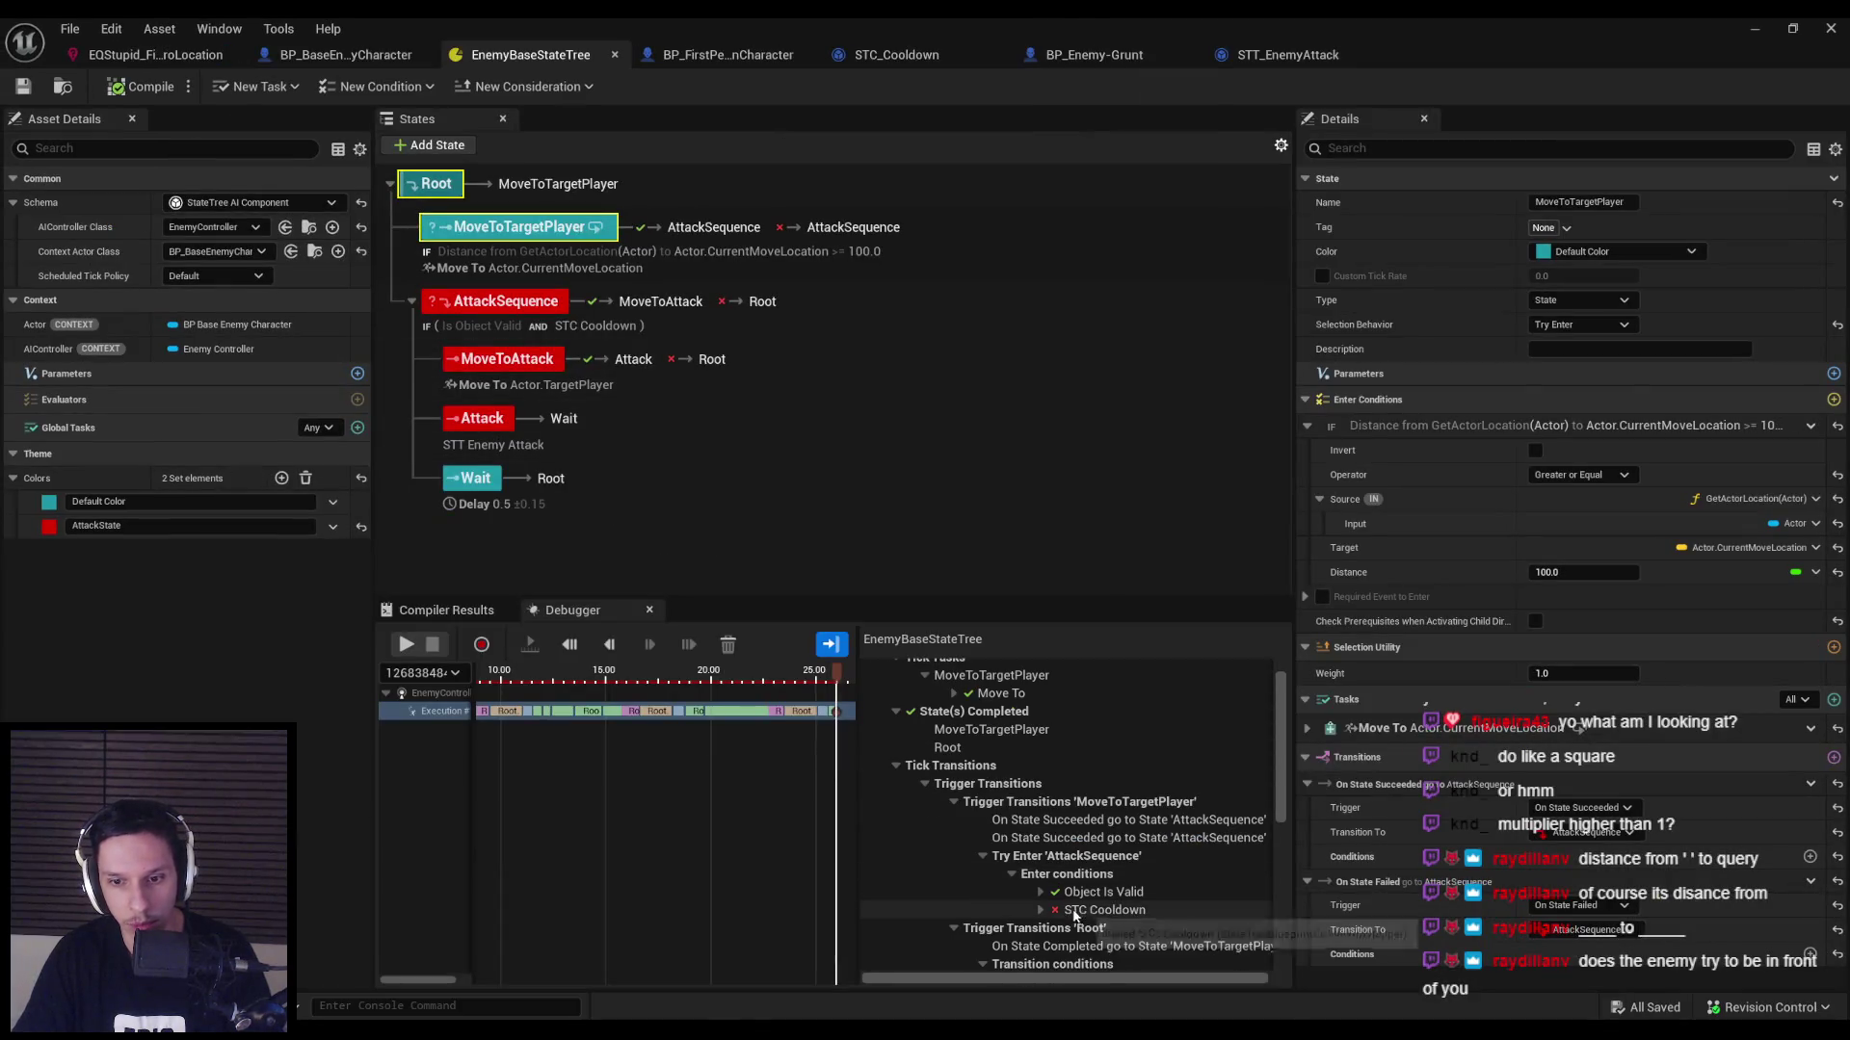
# Trace the failed Root selection to MoveToTargetPlayer's Distance Compare: 94.161393 against the required 100.
pyautogui.scroll(-1, 1021, 887)
pyautogui.moveTo(1103, 915)
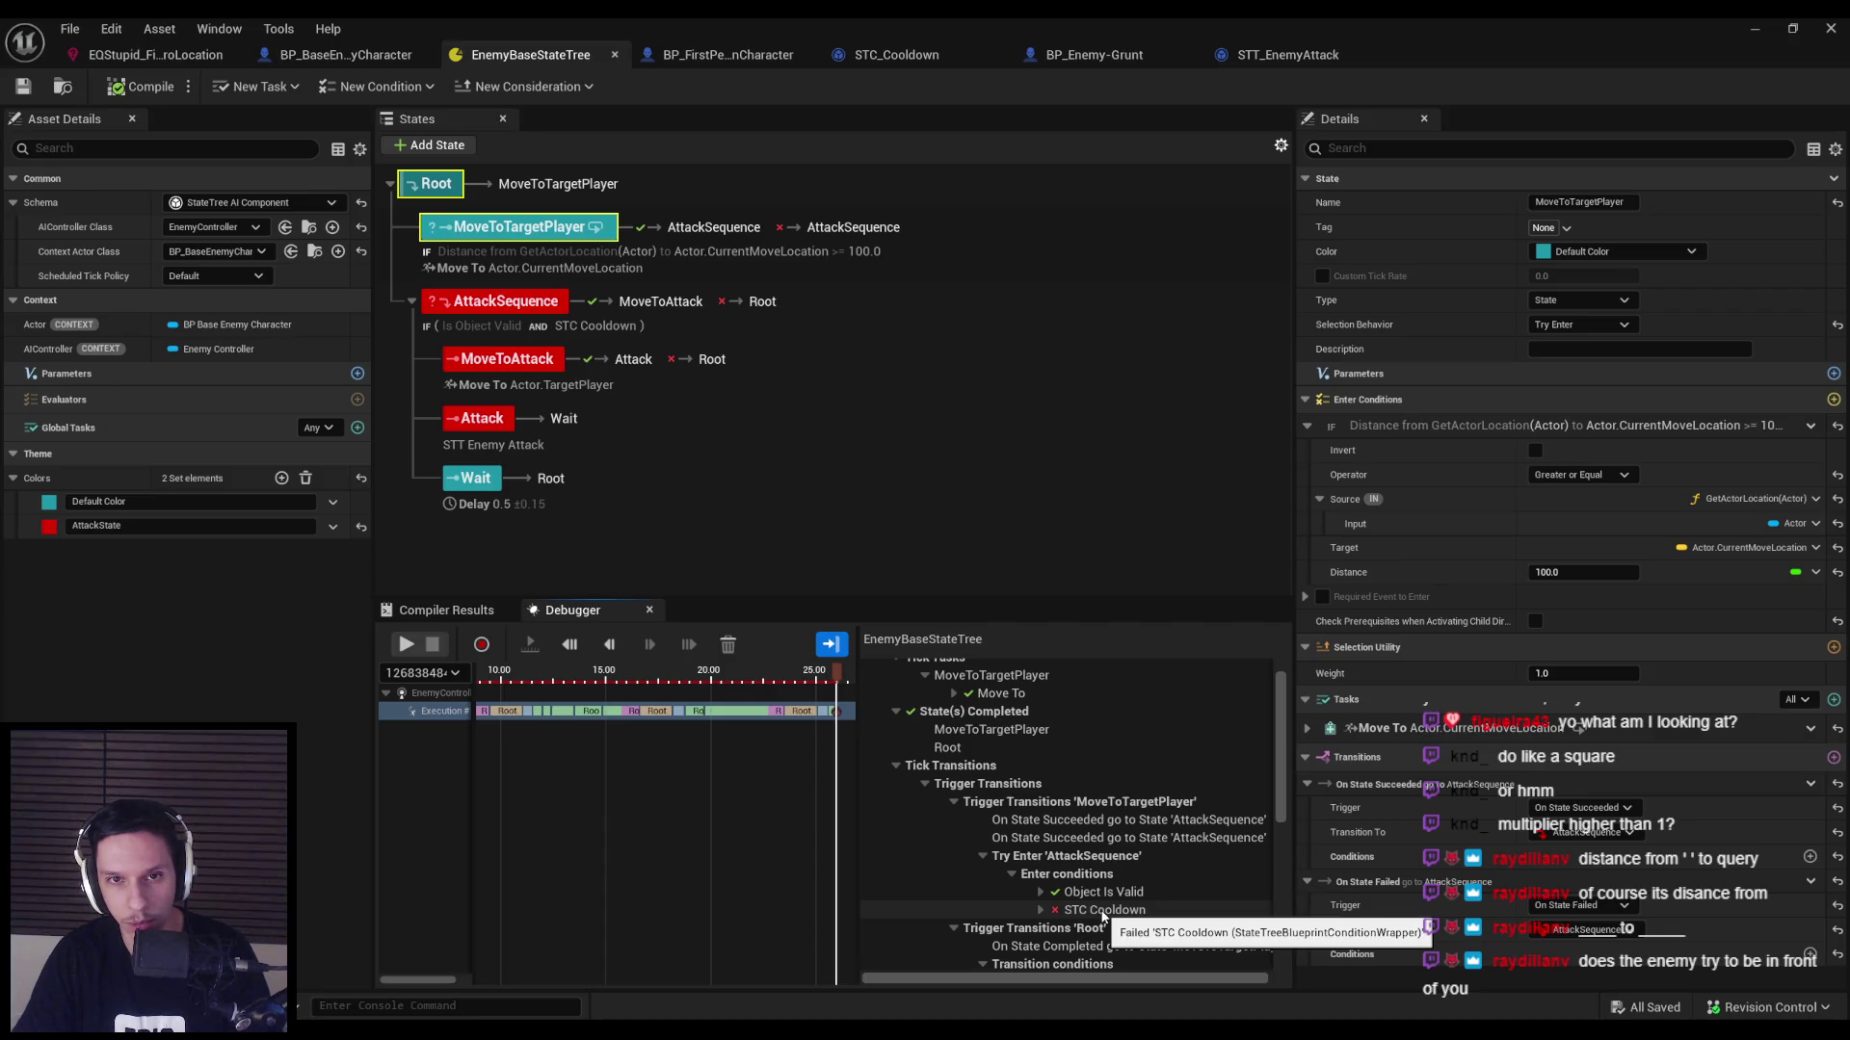
pyautogui.scroll(-3, 1098, 910)
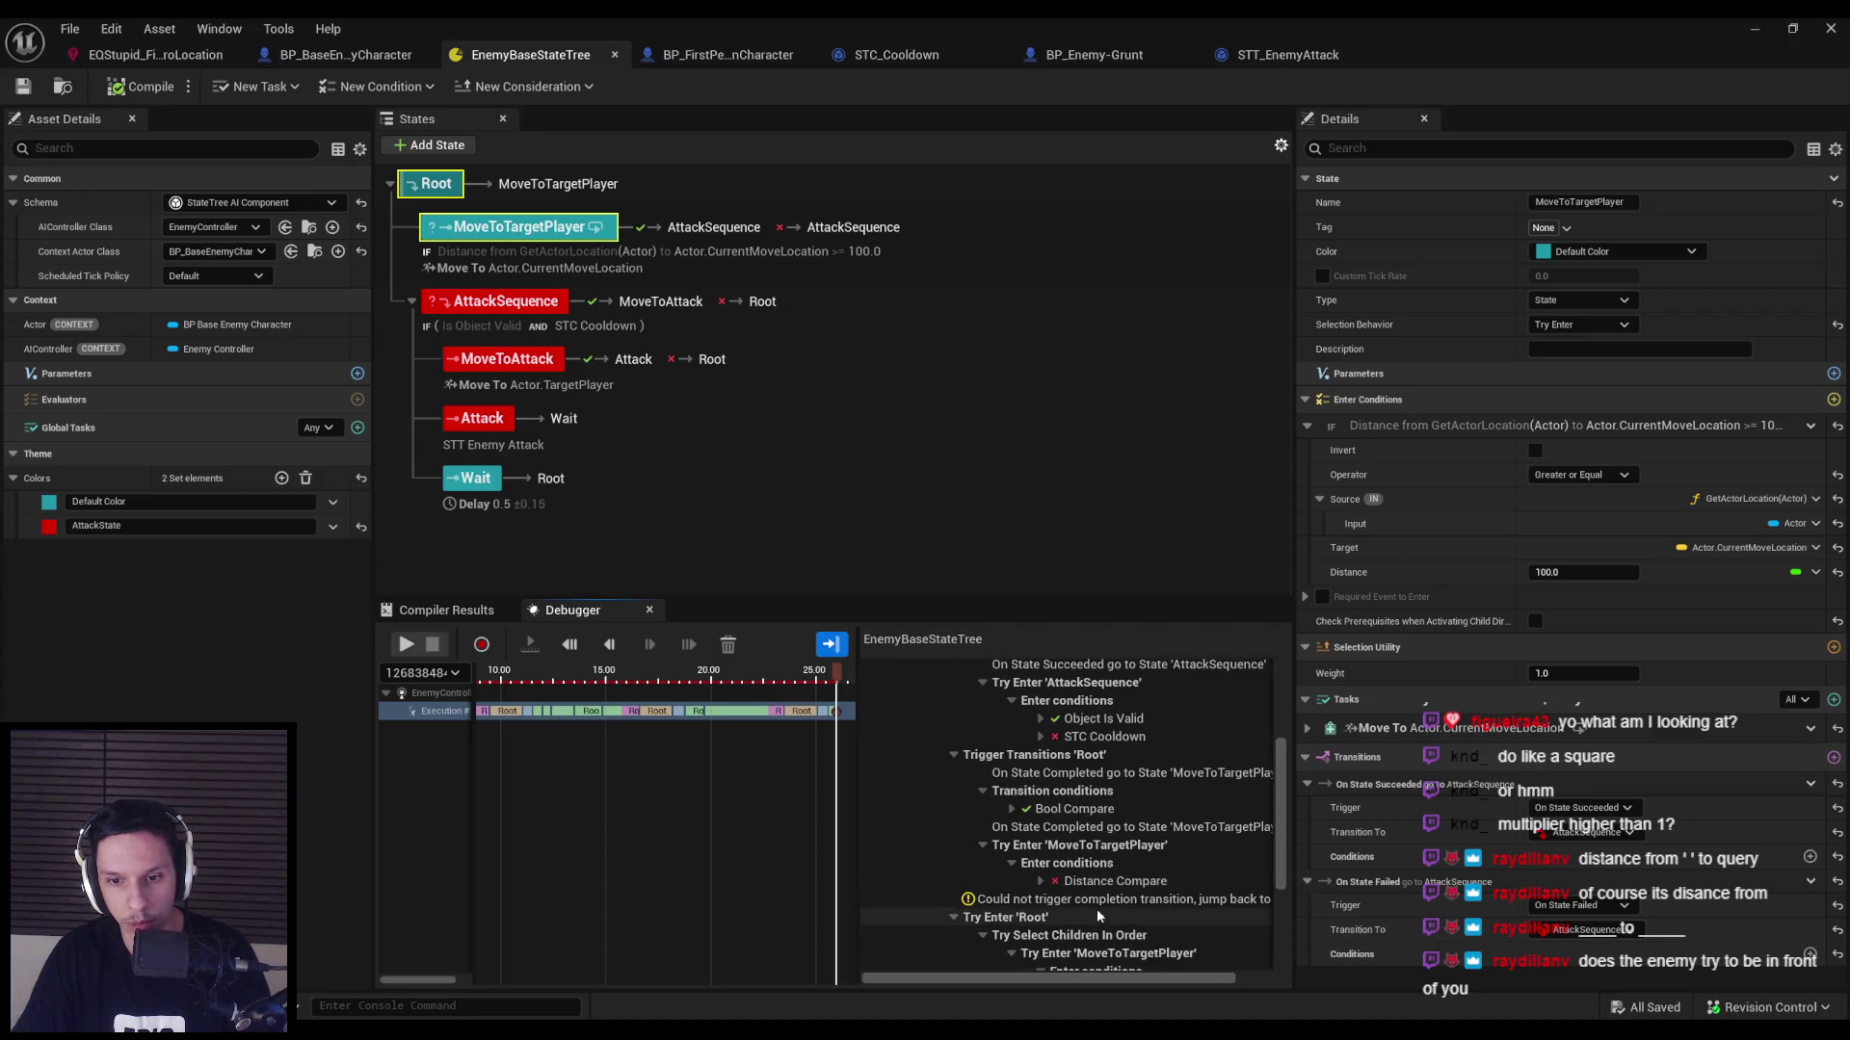
pyautogui.moveTo(1066, 884)
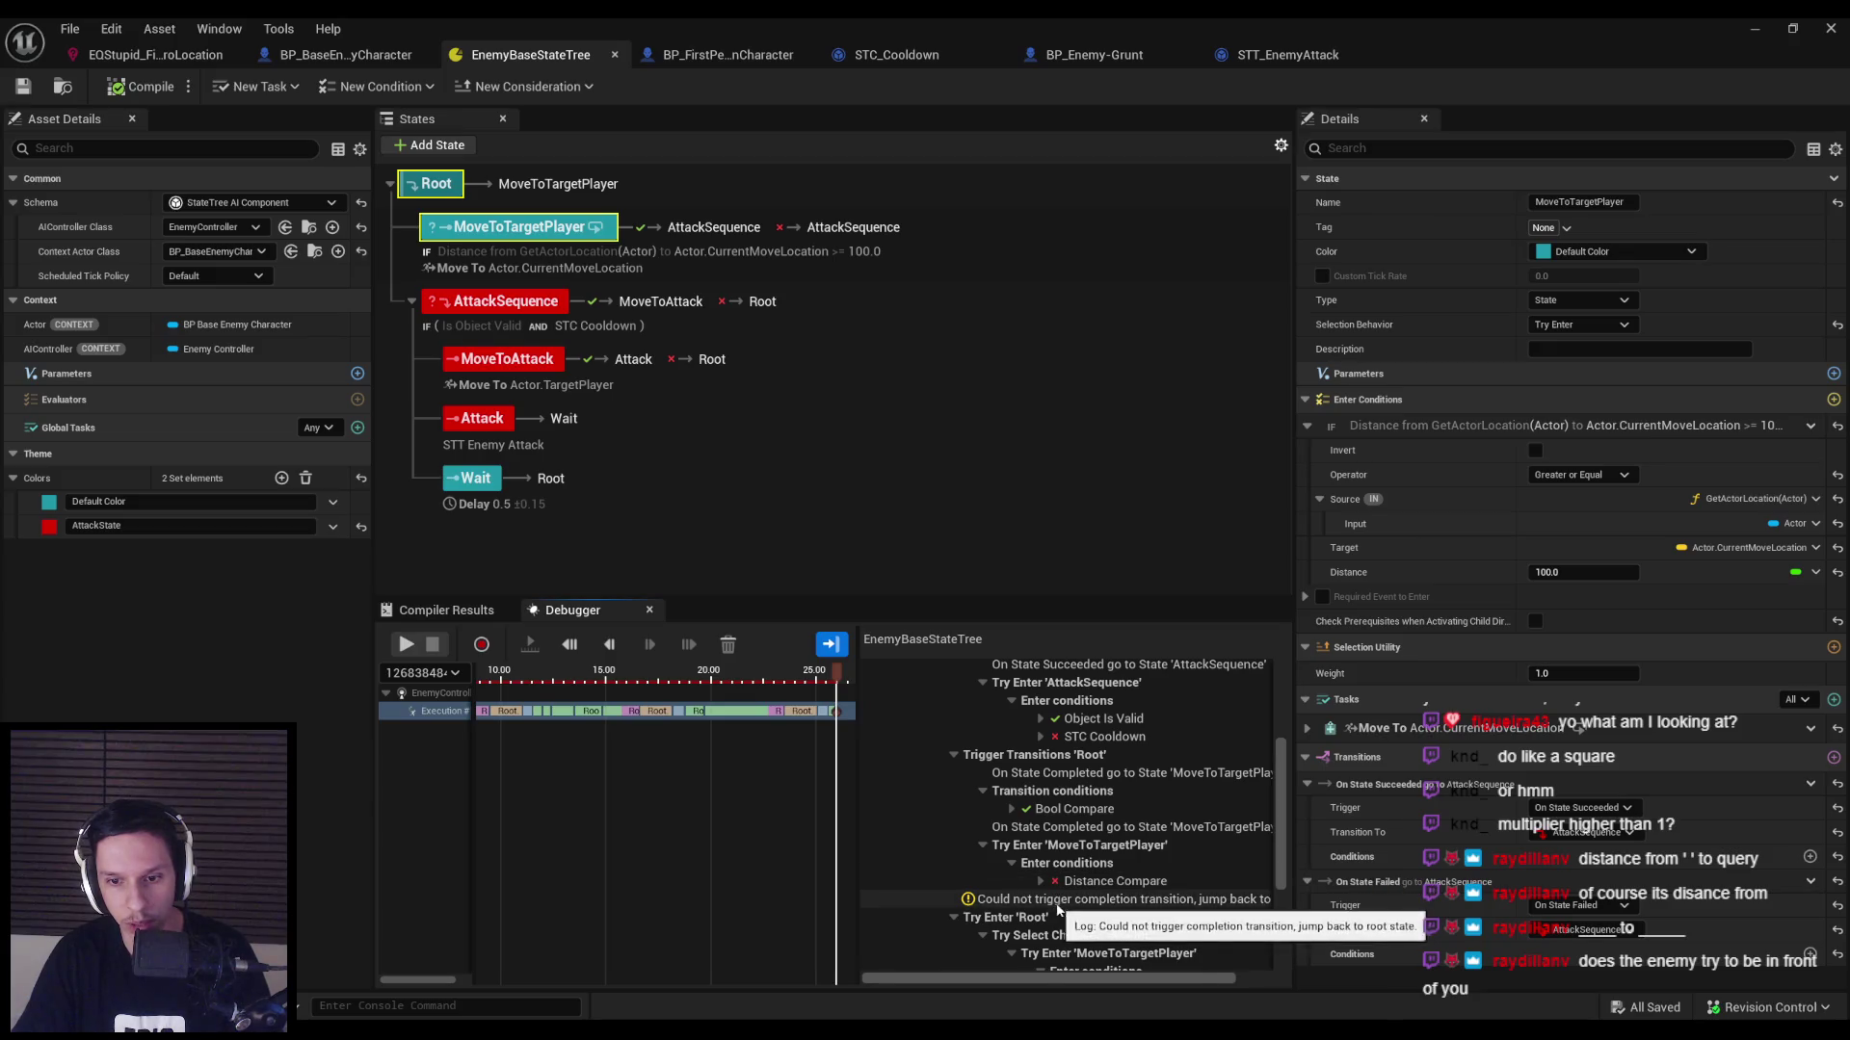
pyautogui.moveTo(1125, 980); pyautogui.dragTo(1193, 986)
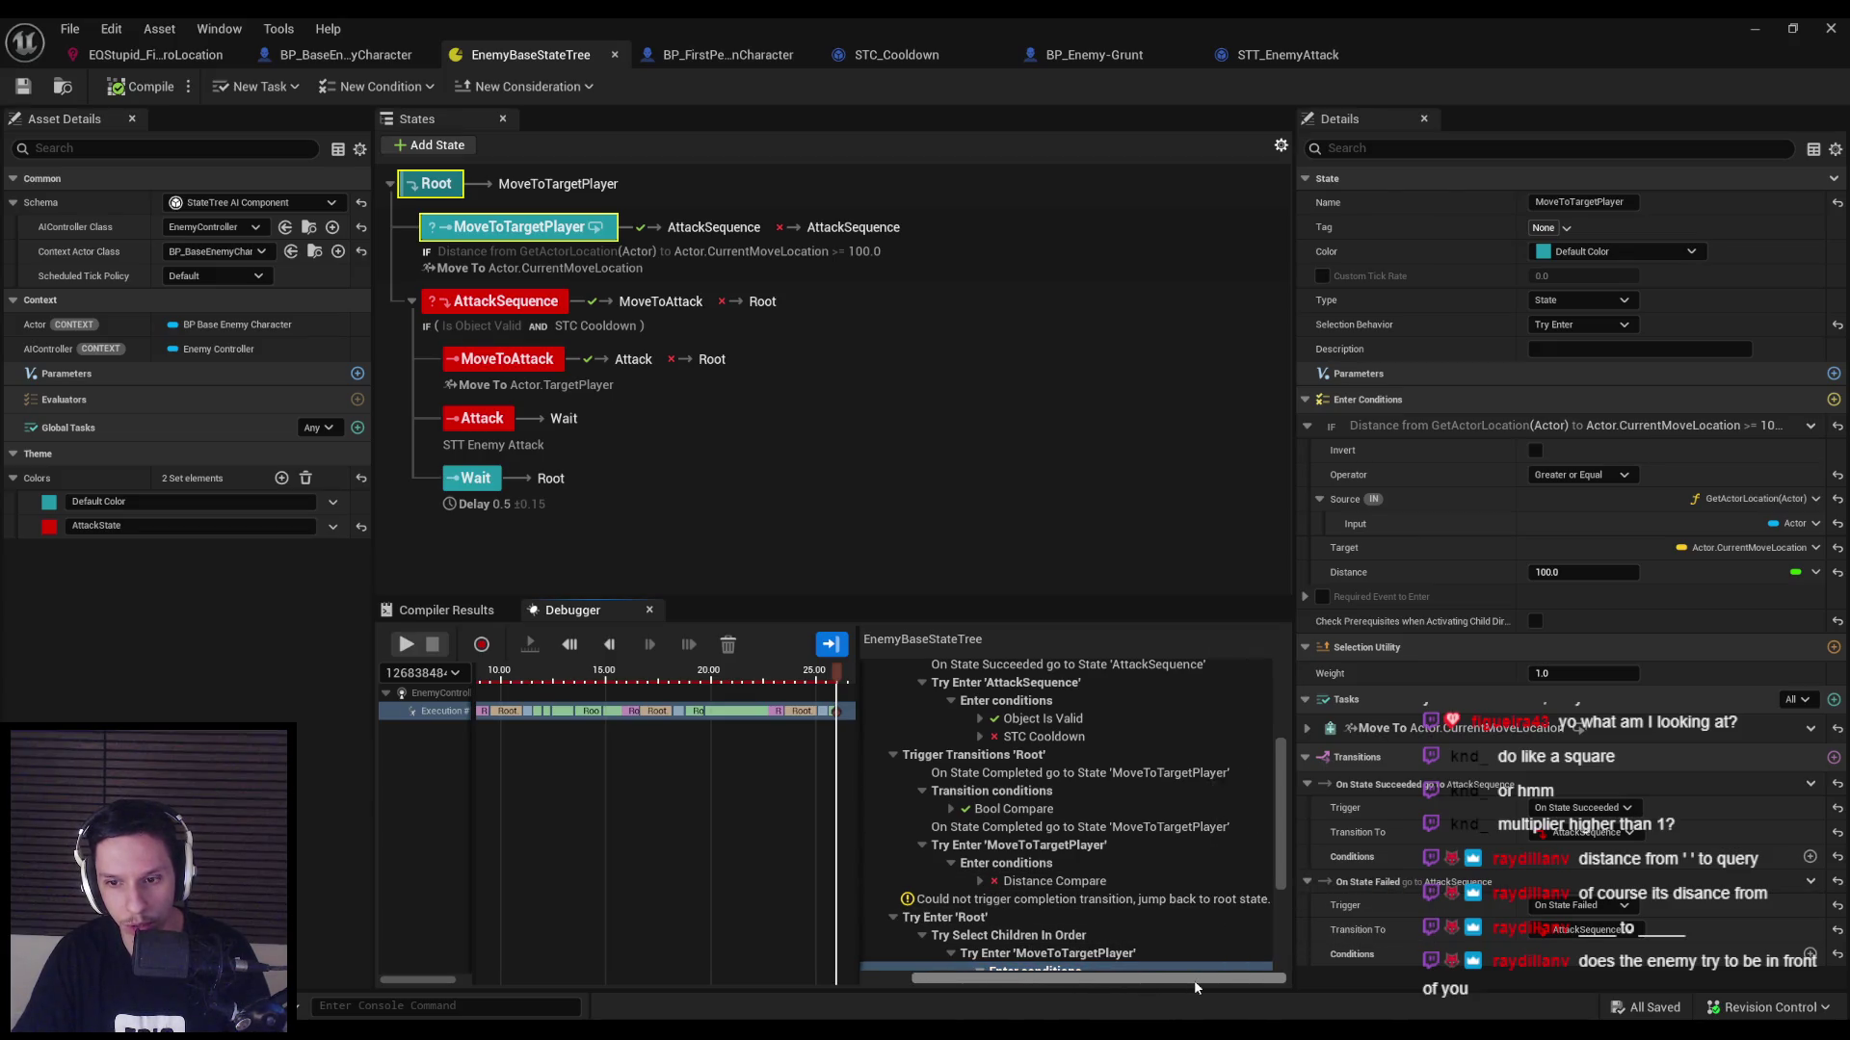
pyautogui.click(1172, 901)
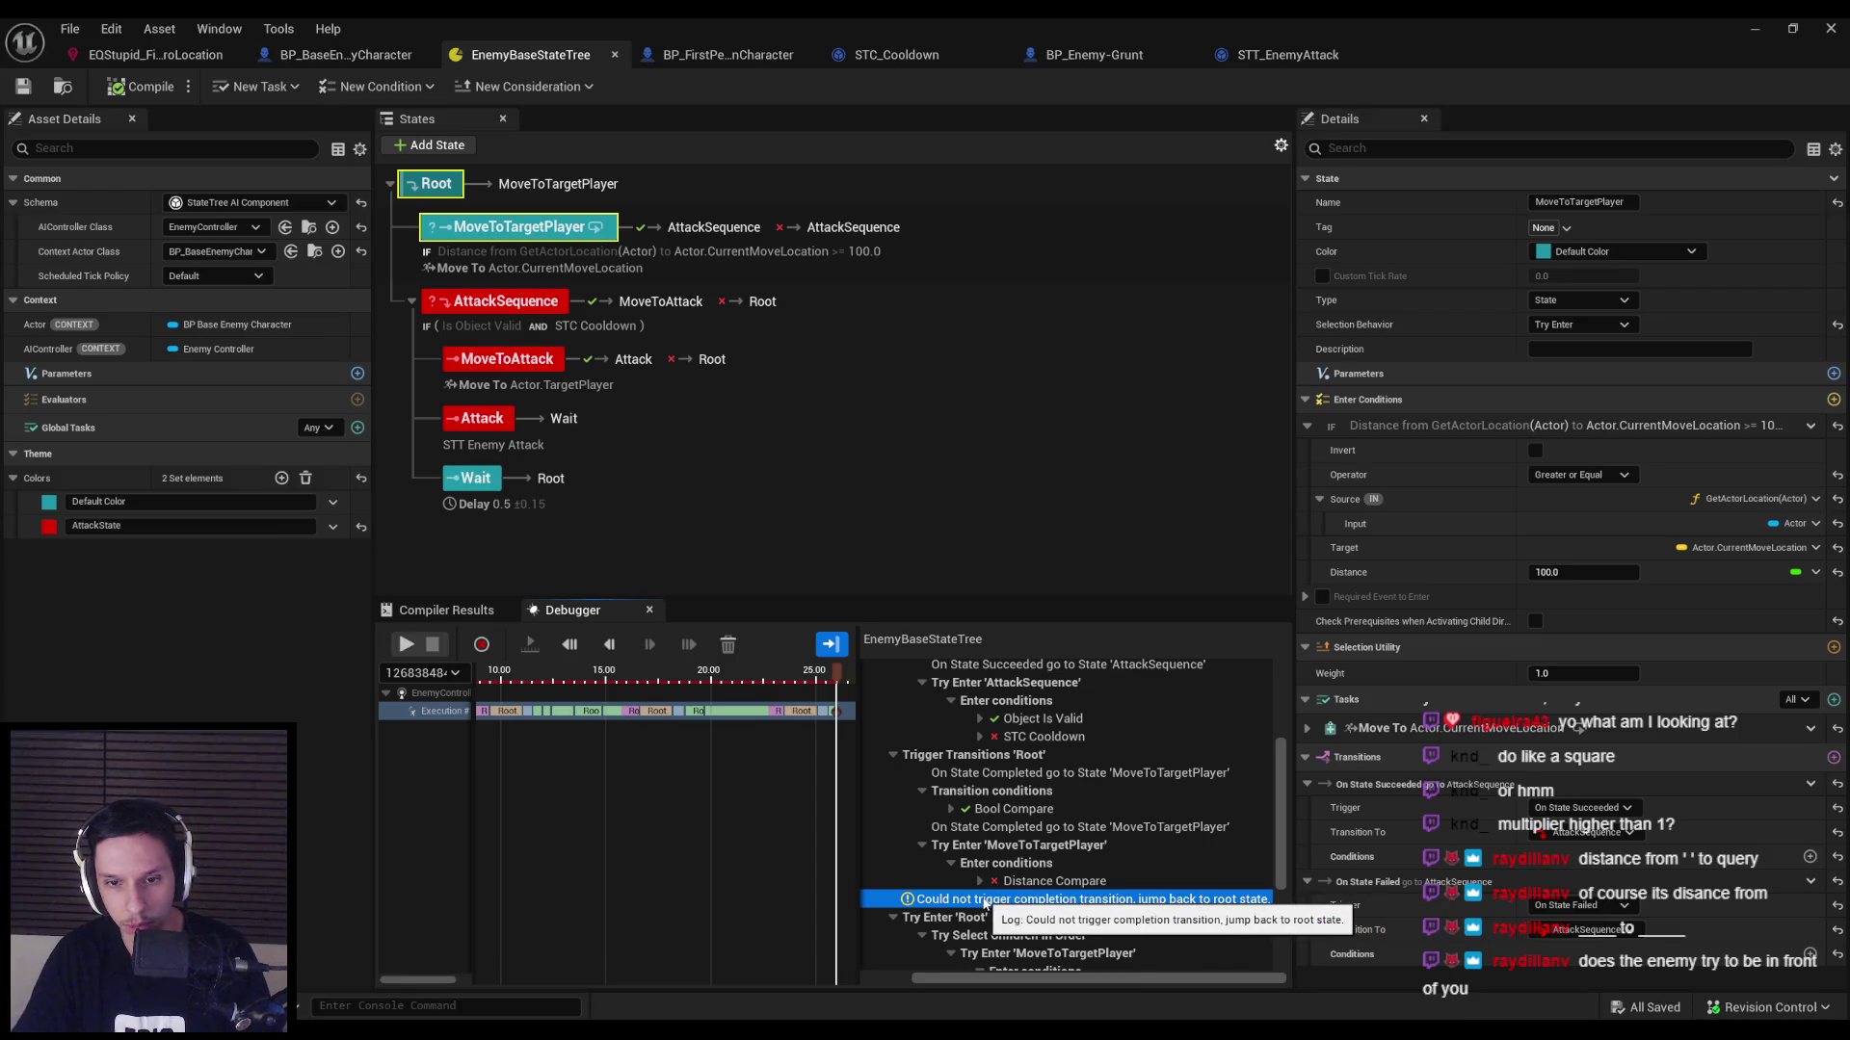
pyautogui.scroll(-5, 984, 903)
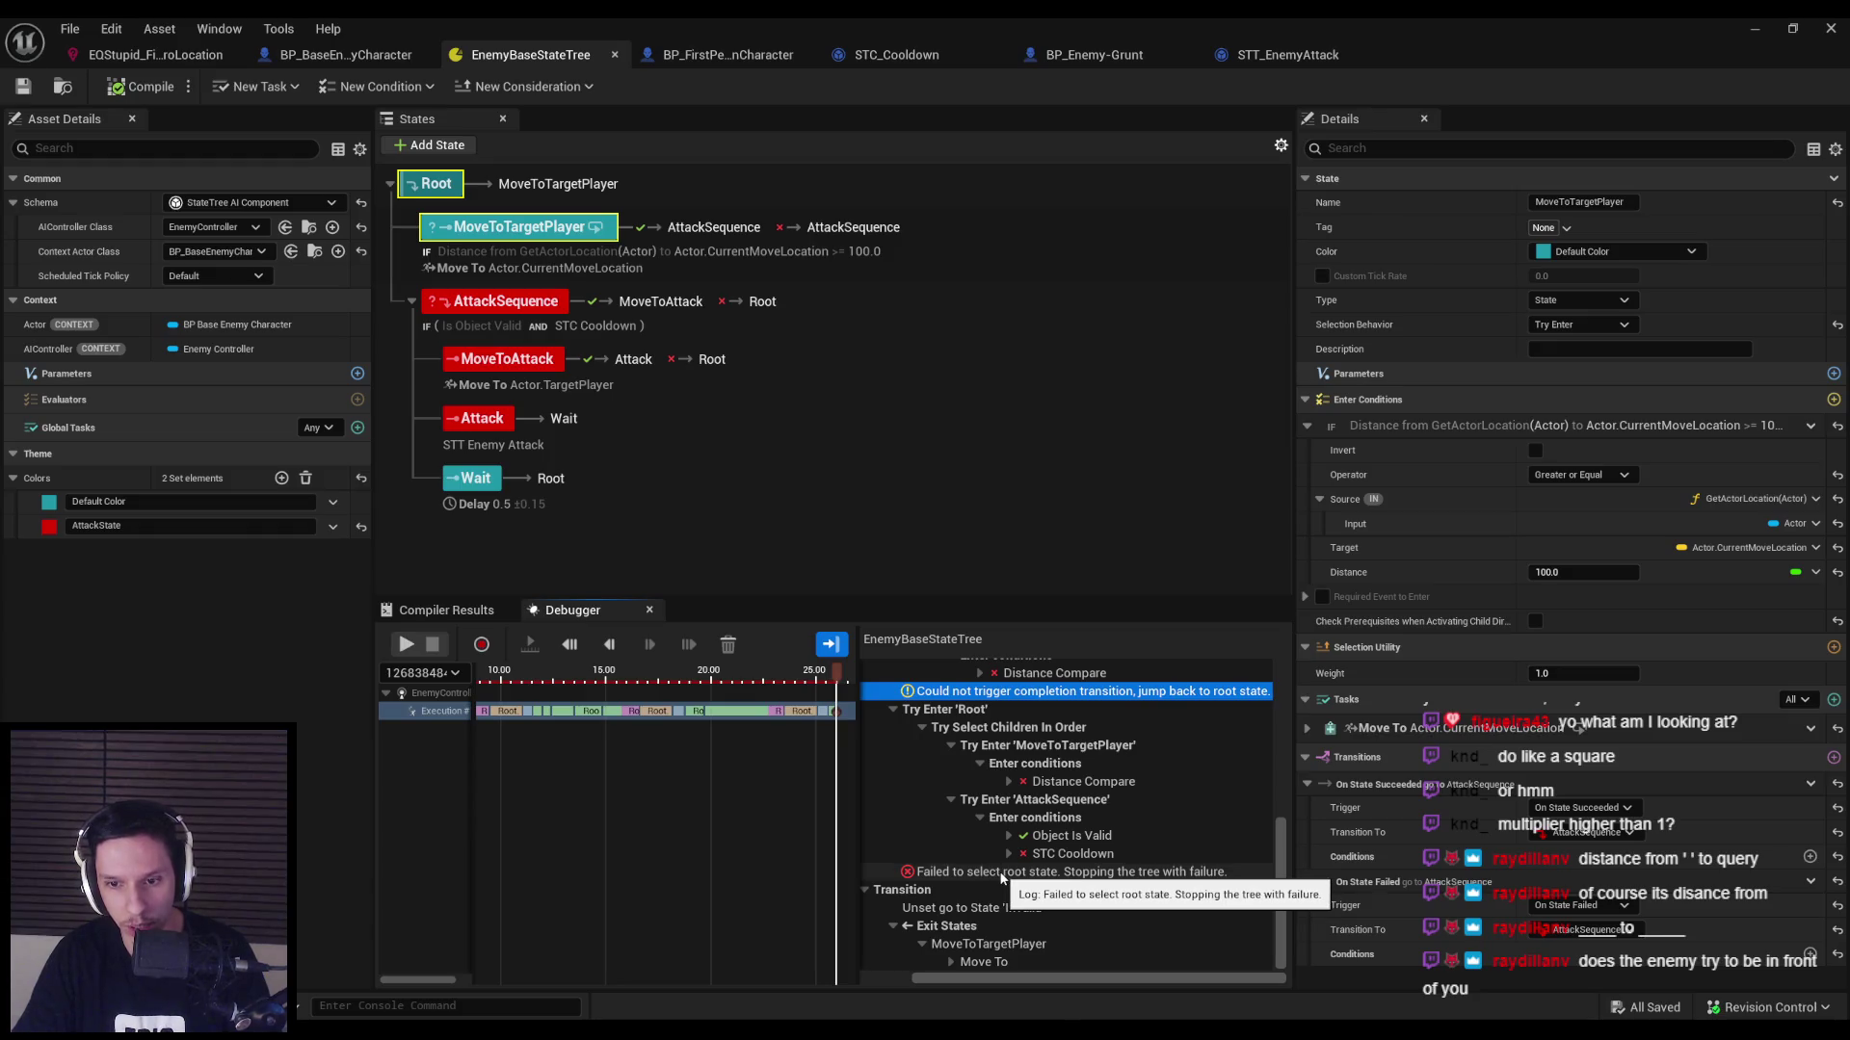
pyautogui.click(1002, 873)
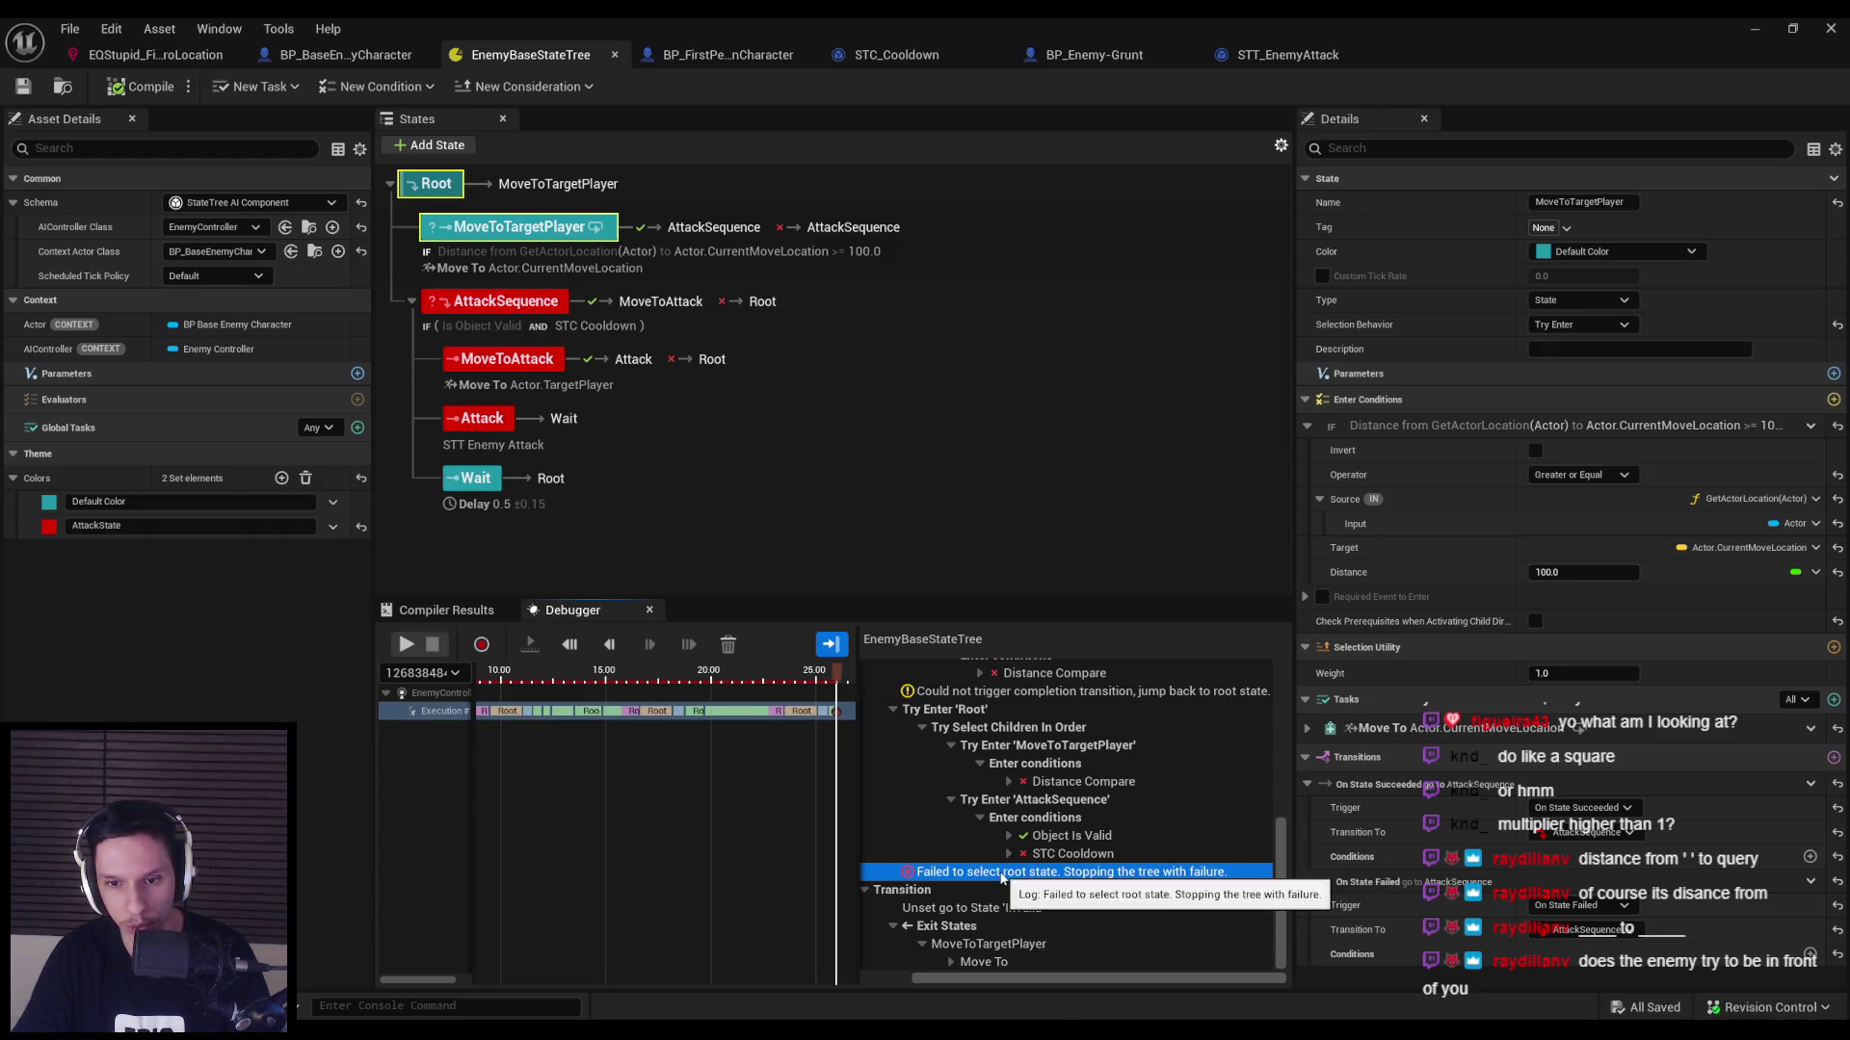
pyautogui.click(938, 713)
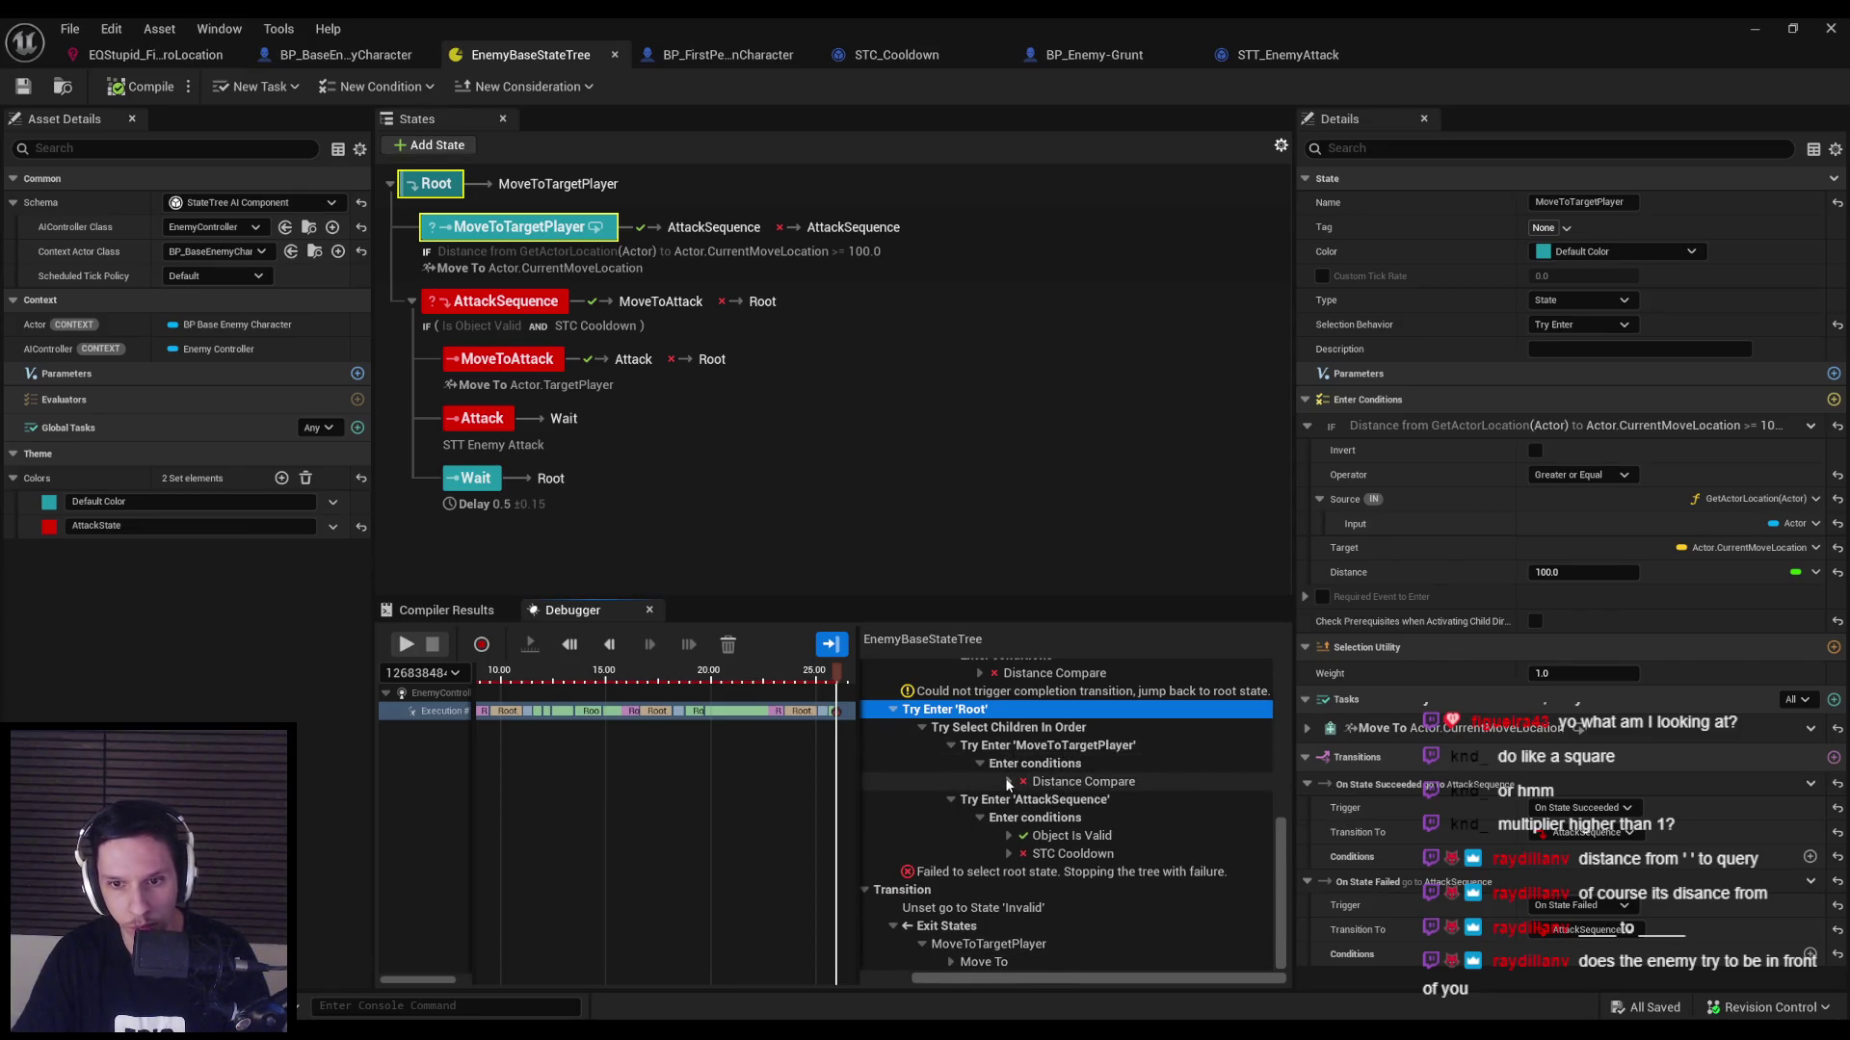
pyautogui.click(1009, 783)
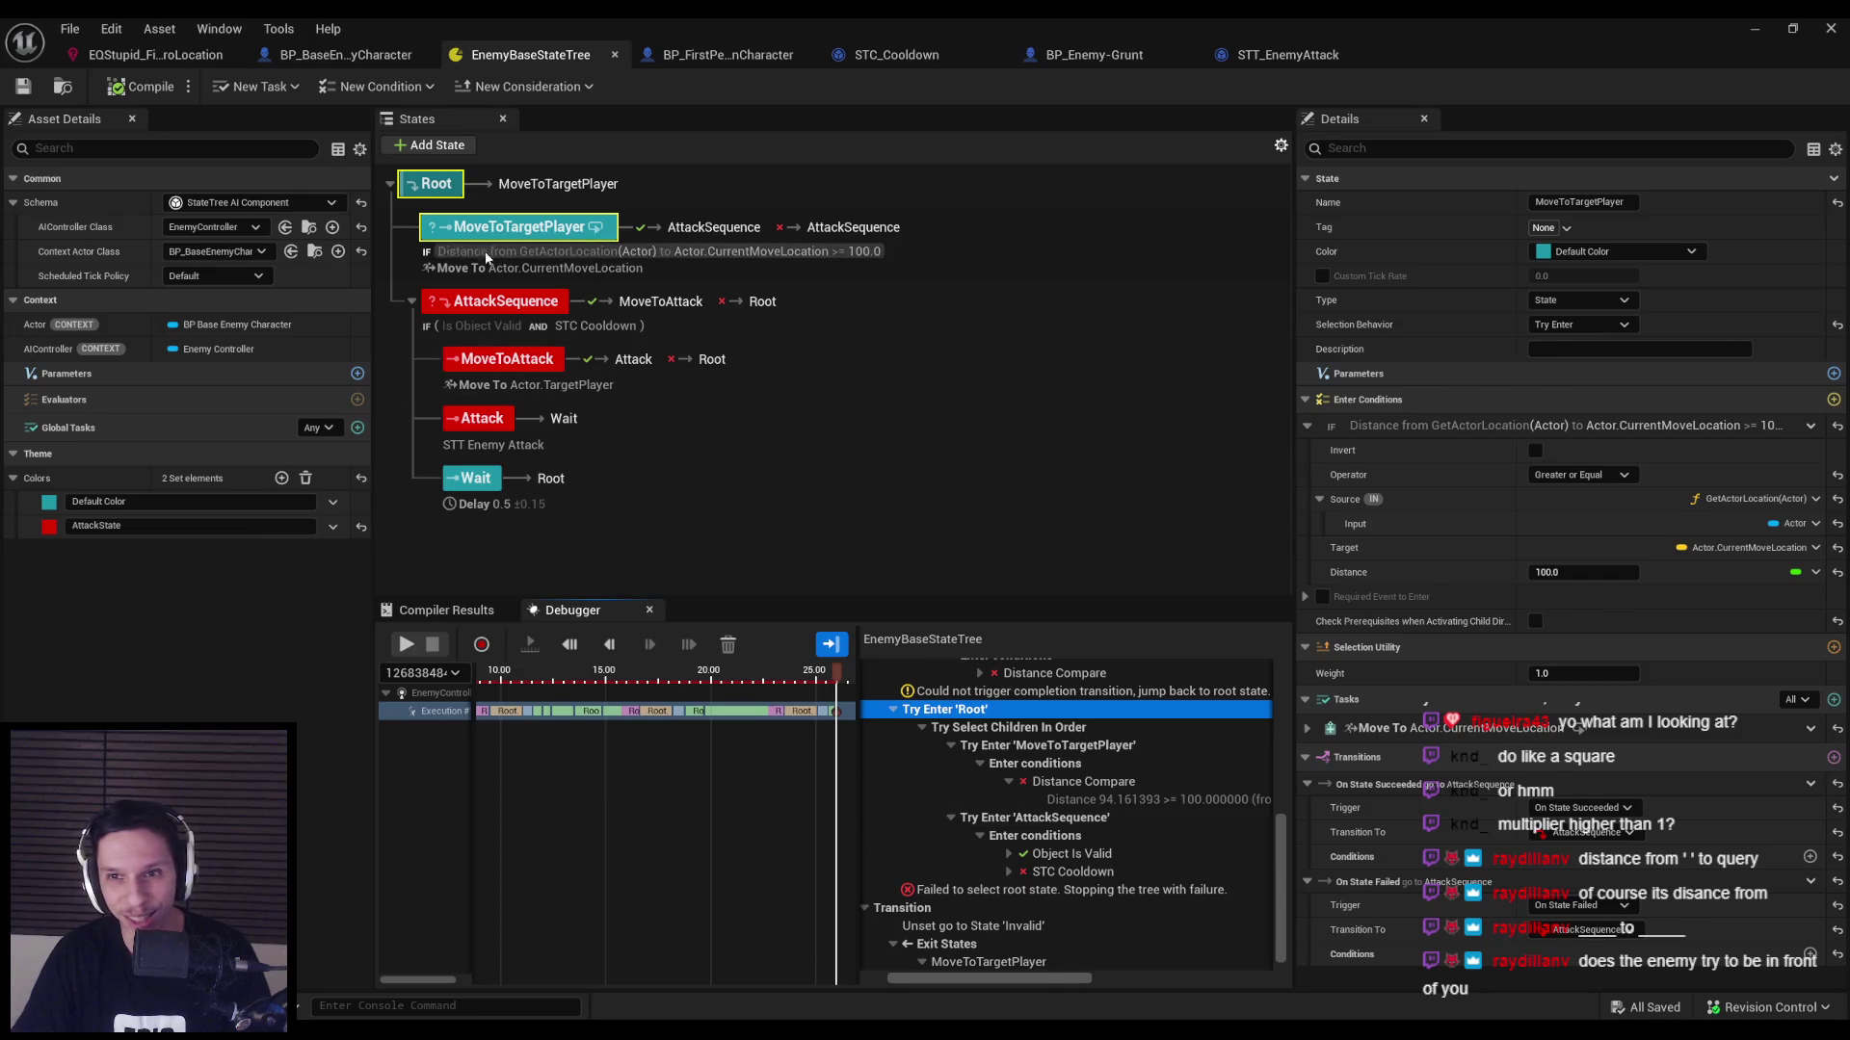
pyautogui.click(1571, 325)
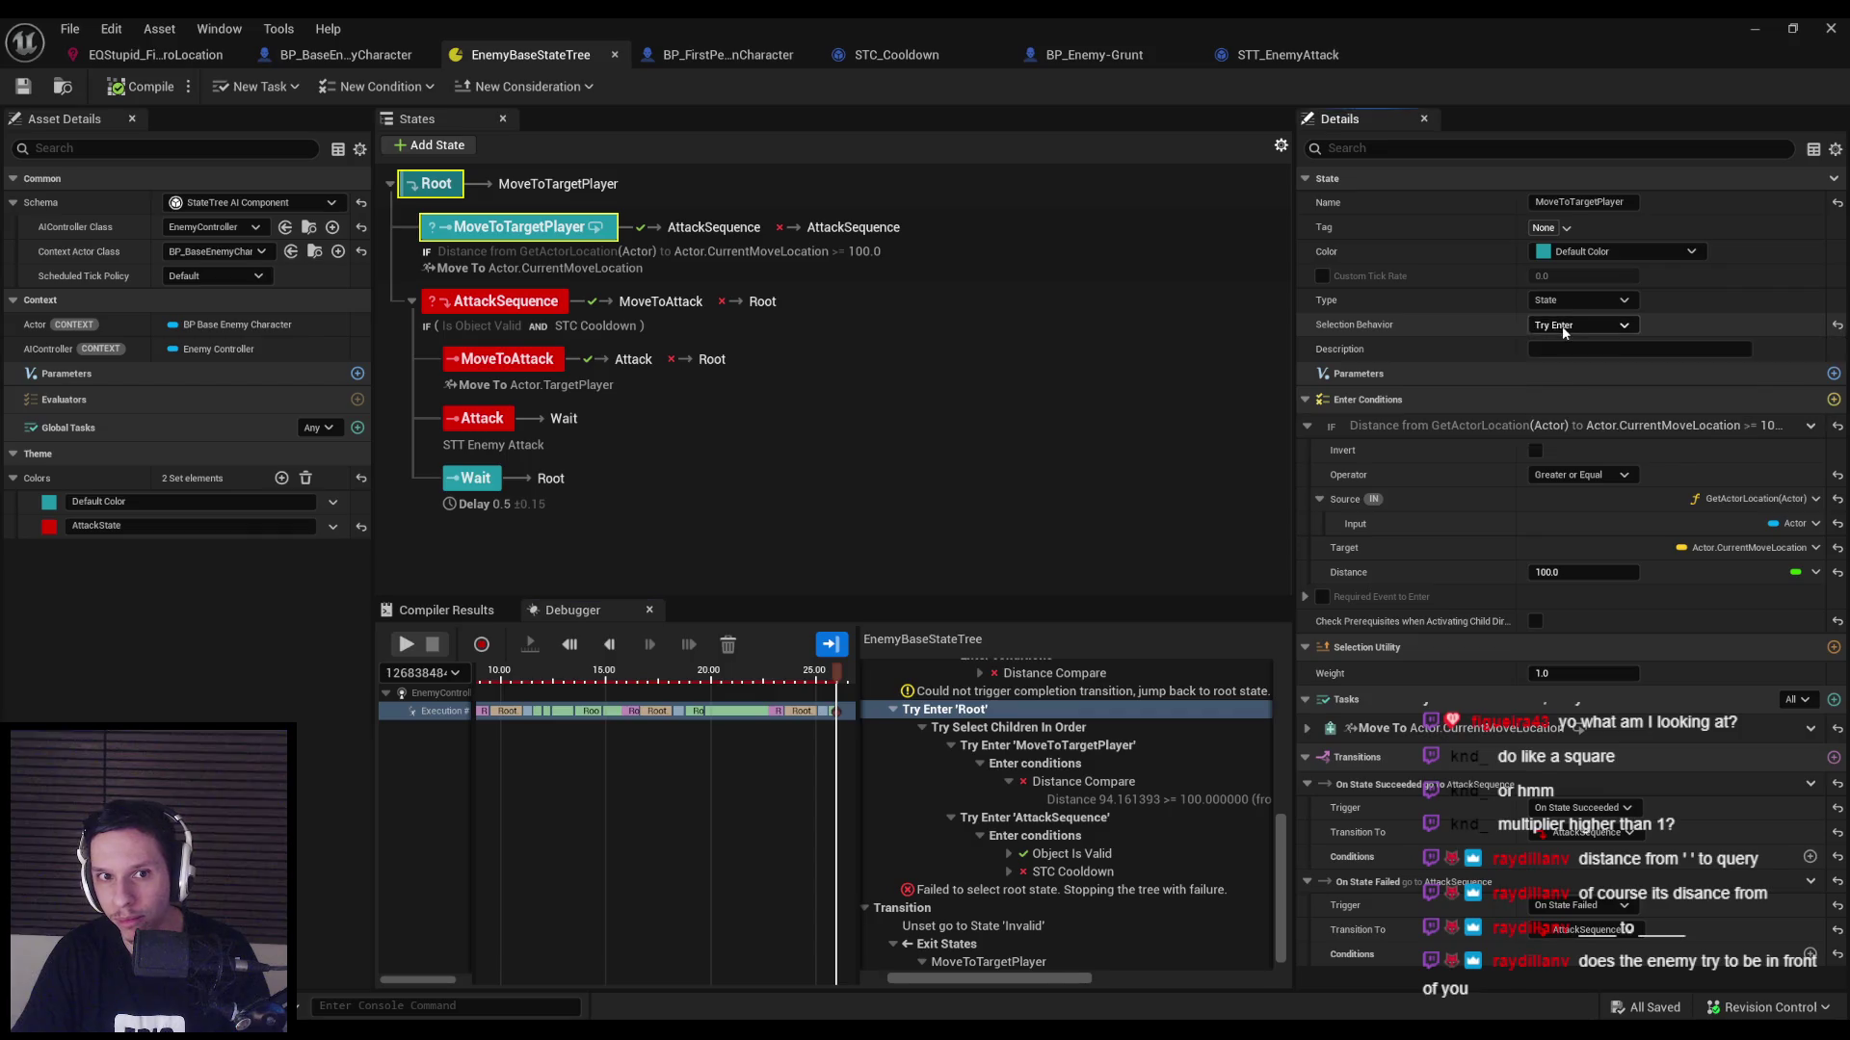
# Give MoveToTargetPlayer Try Select Children In Order and an On State Failed transition to None, then save.
pyautogui.click(1581, 377)
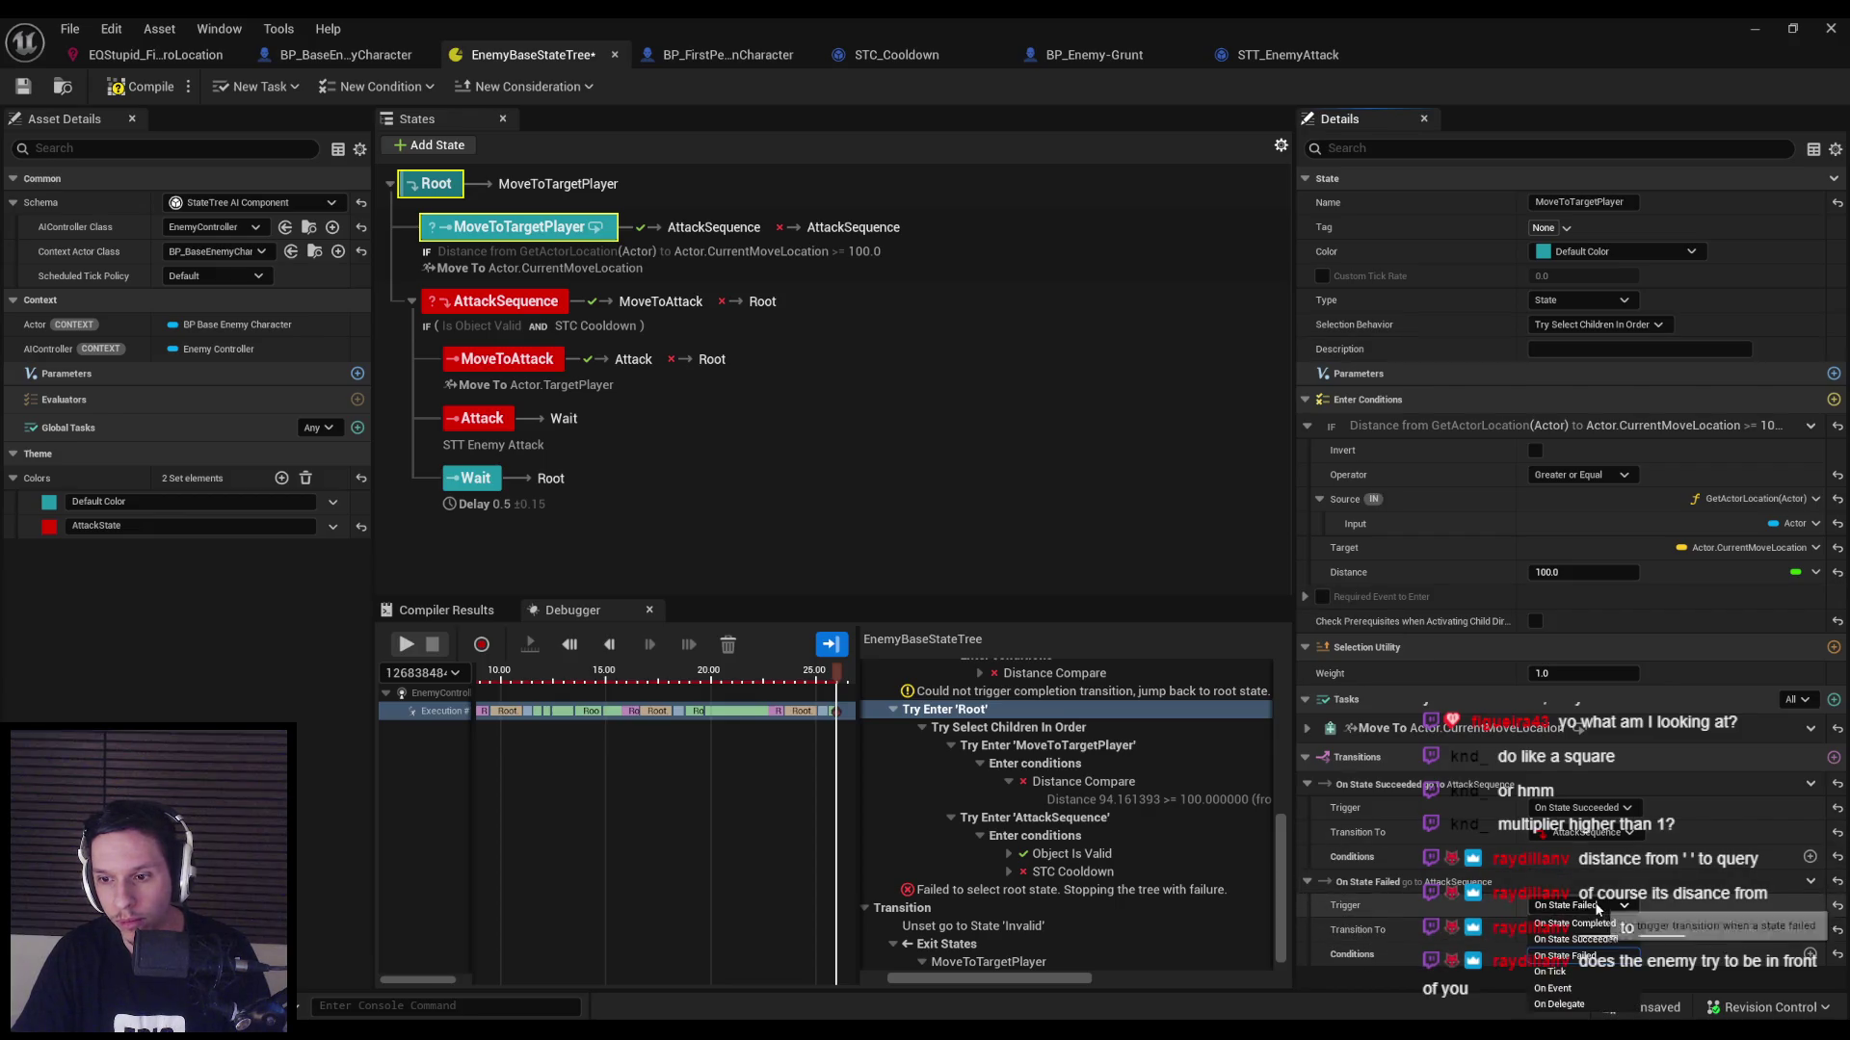
pyautogui.click(1594, 930)
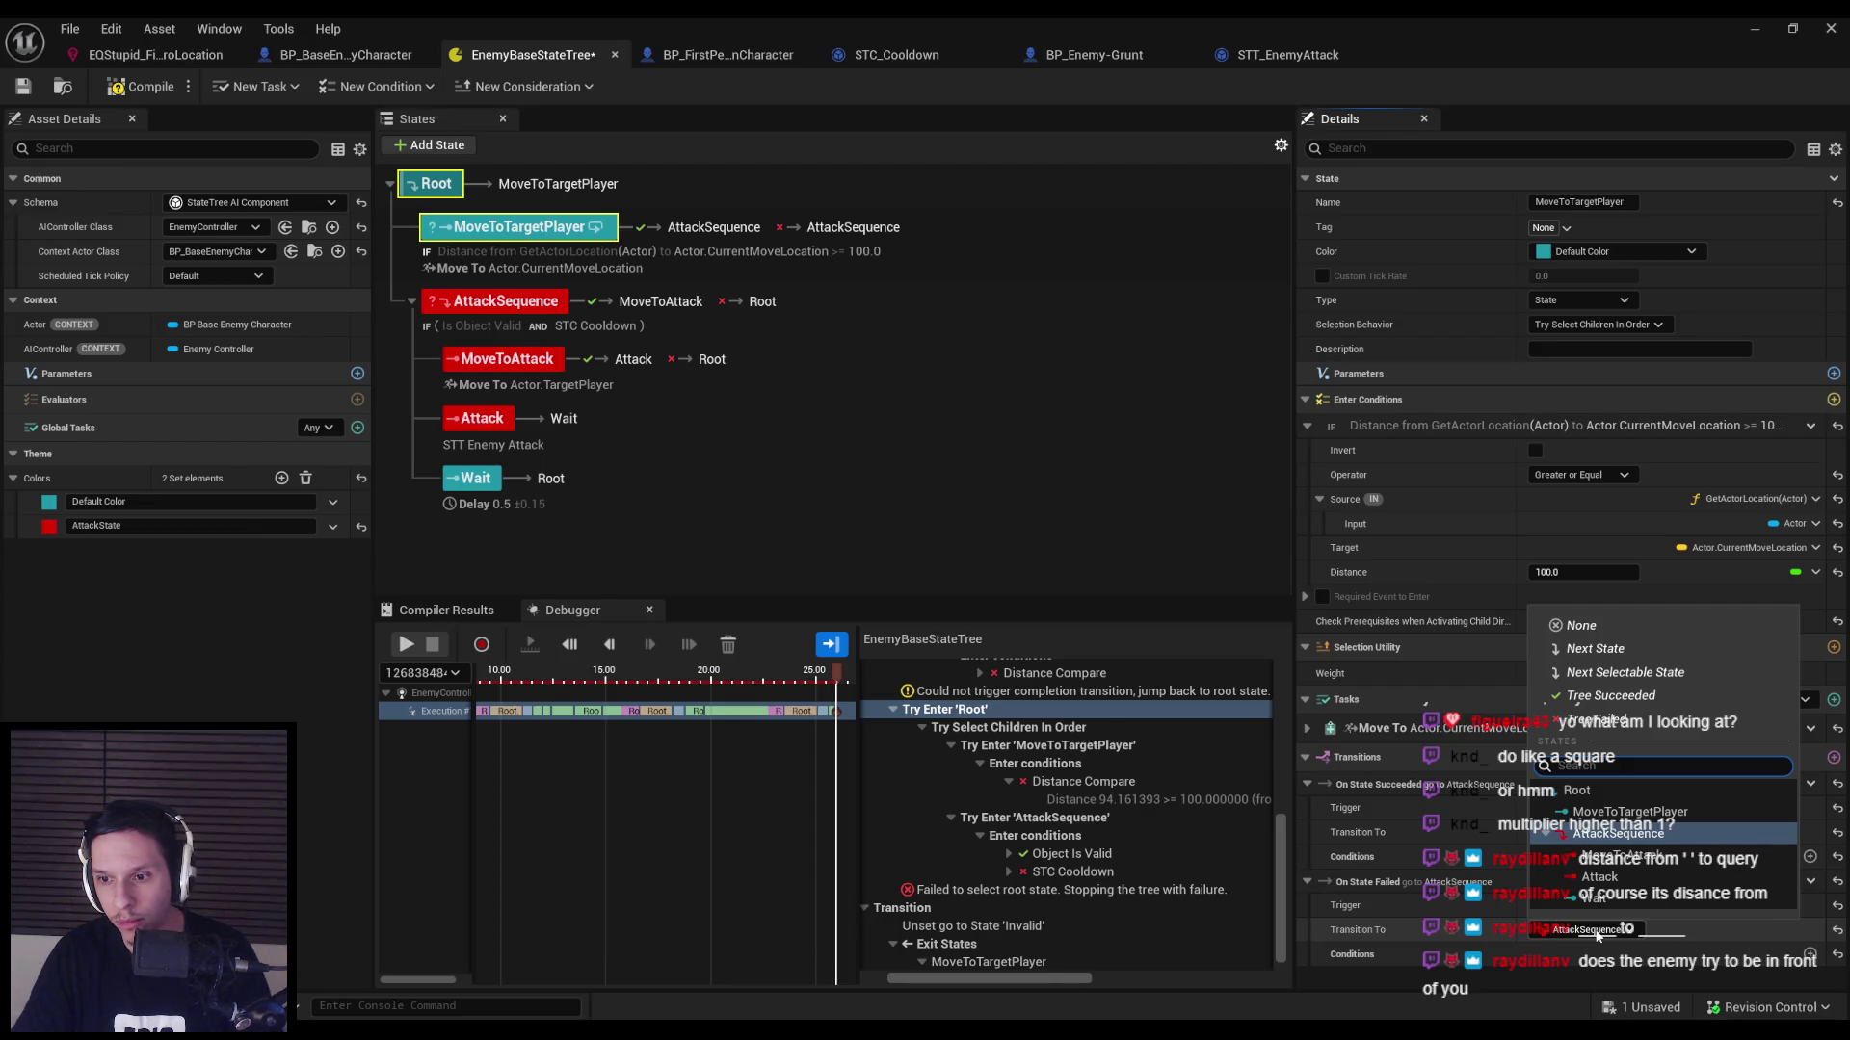
pyautogui.click(1580, 628)
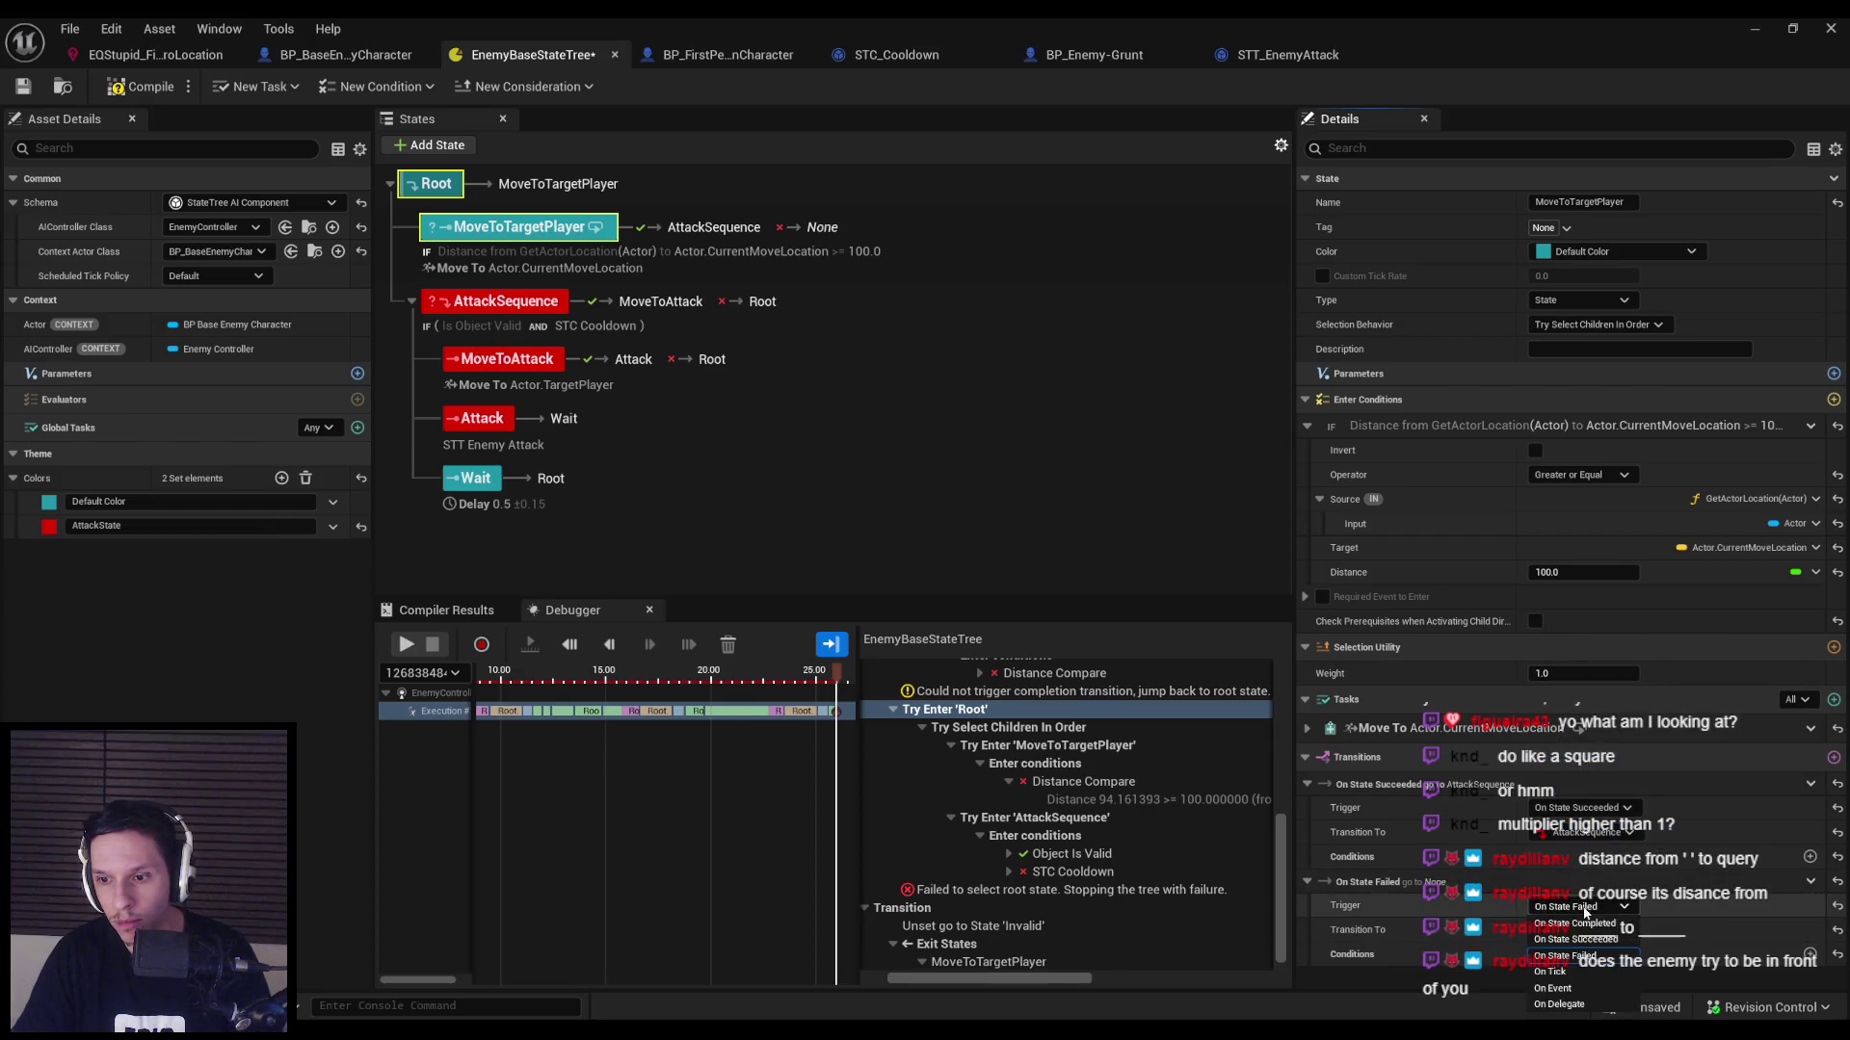
pyautogui.hotkey('ctrl', 's')
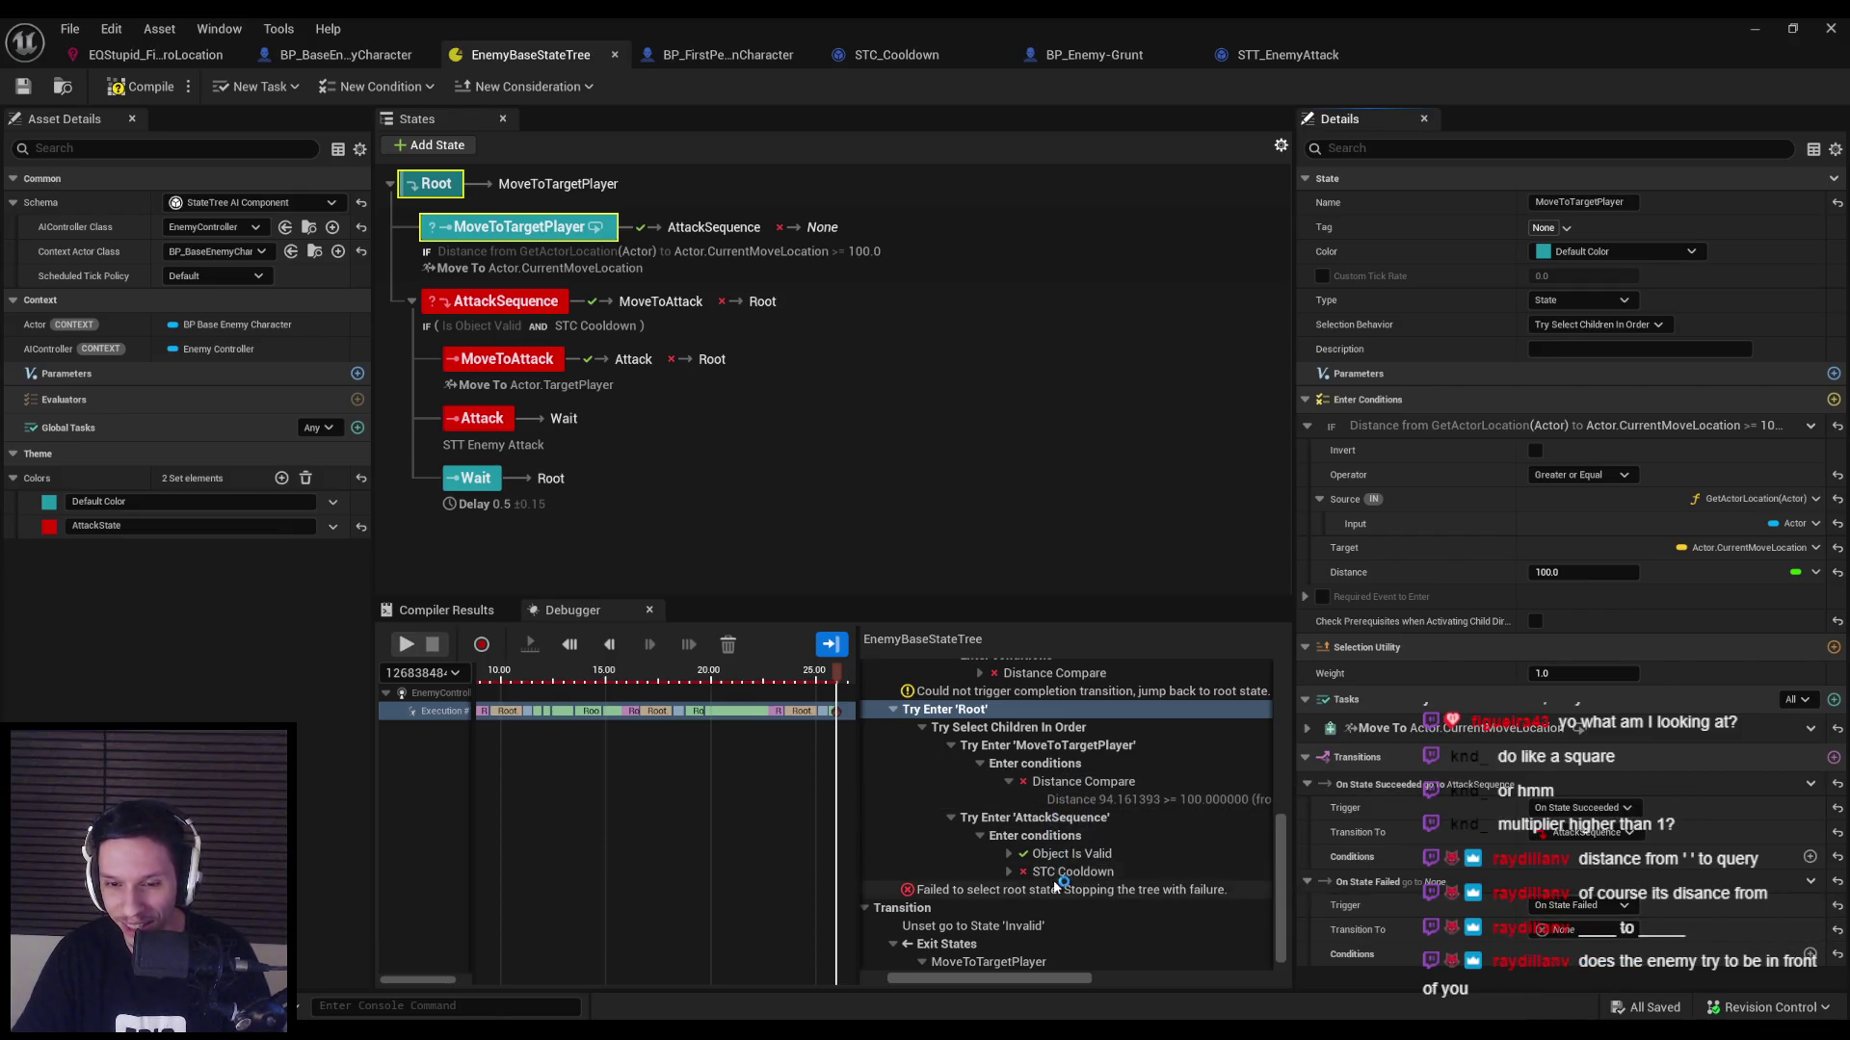
# Review the Move To task in the trace, check the Root and MoveToTargetPlayer settings, and save again.
pyautogui.scroll(3, 1108, 896)
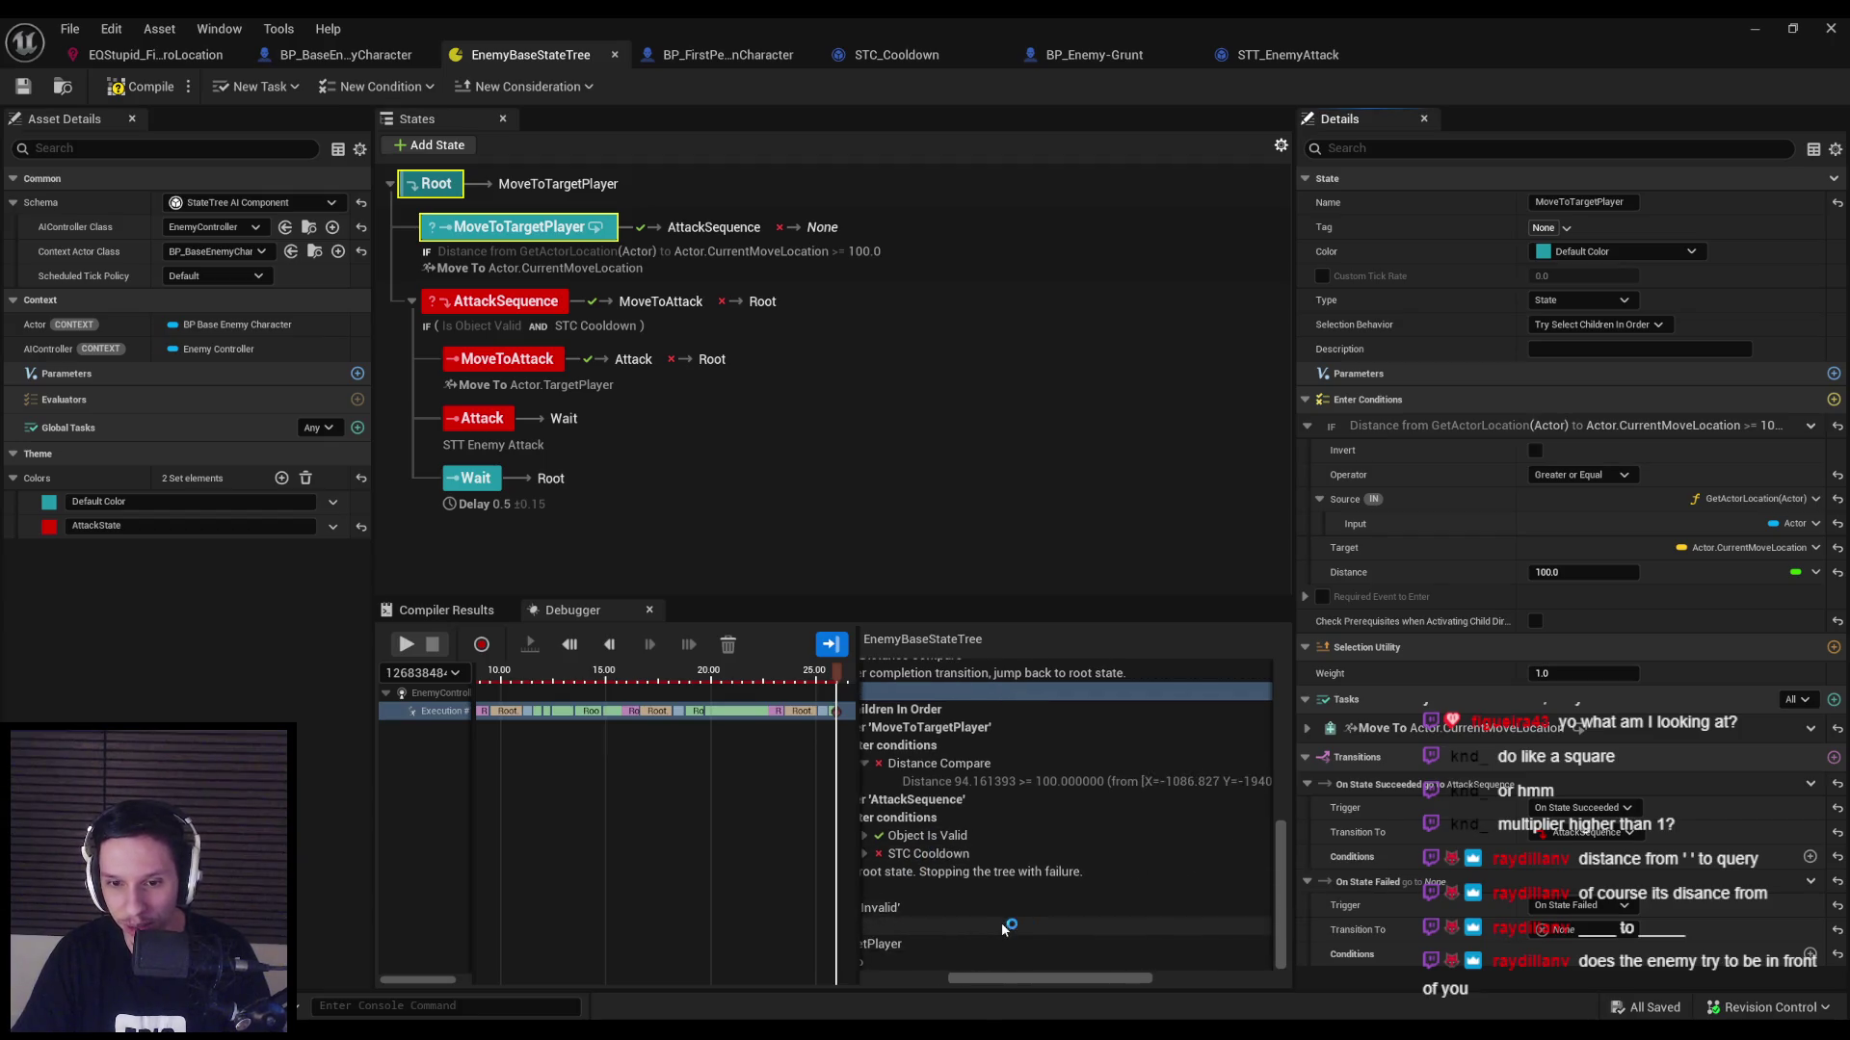
pyautogui.scroll(-3, 1268, 869)
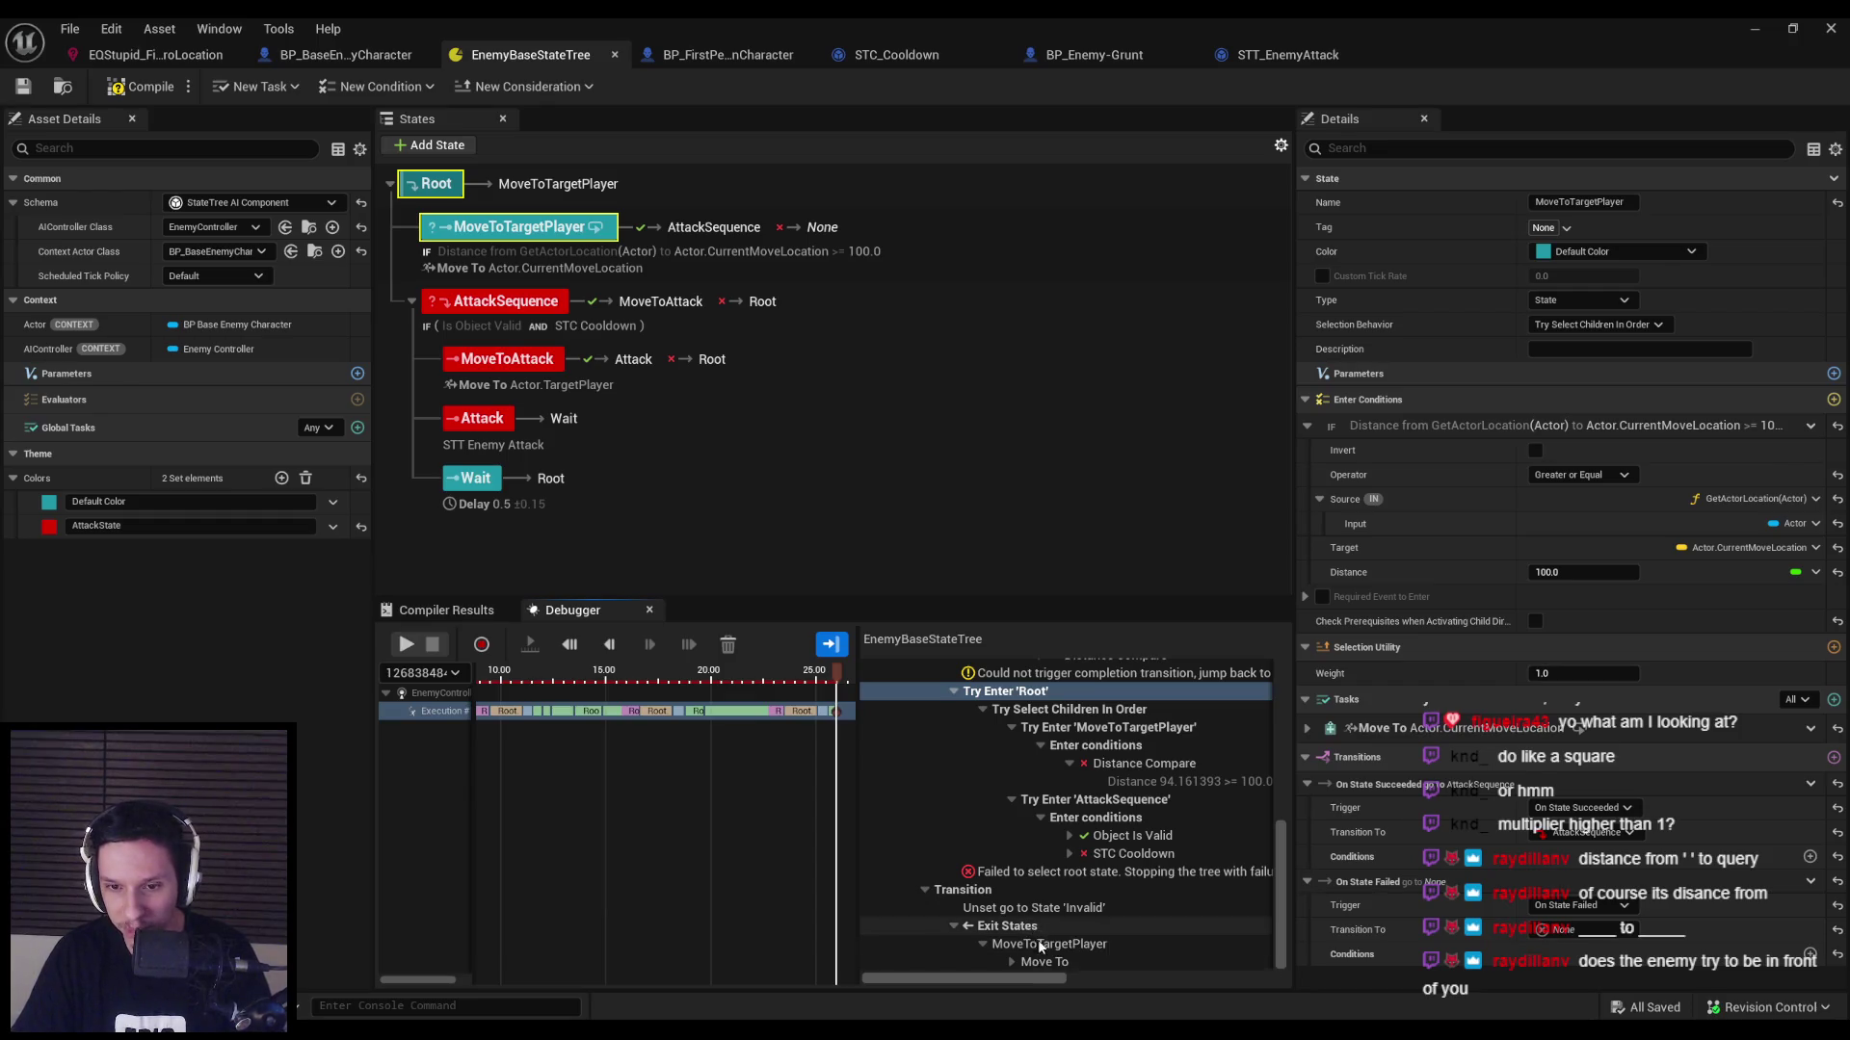
pyautogui.click(1011, 962)
pyautogui.scroll(-1, 1059, 934)
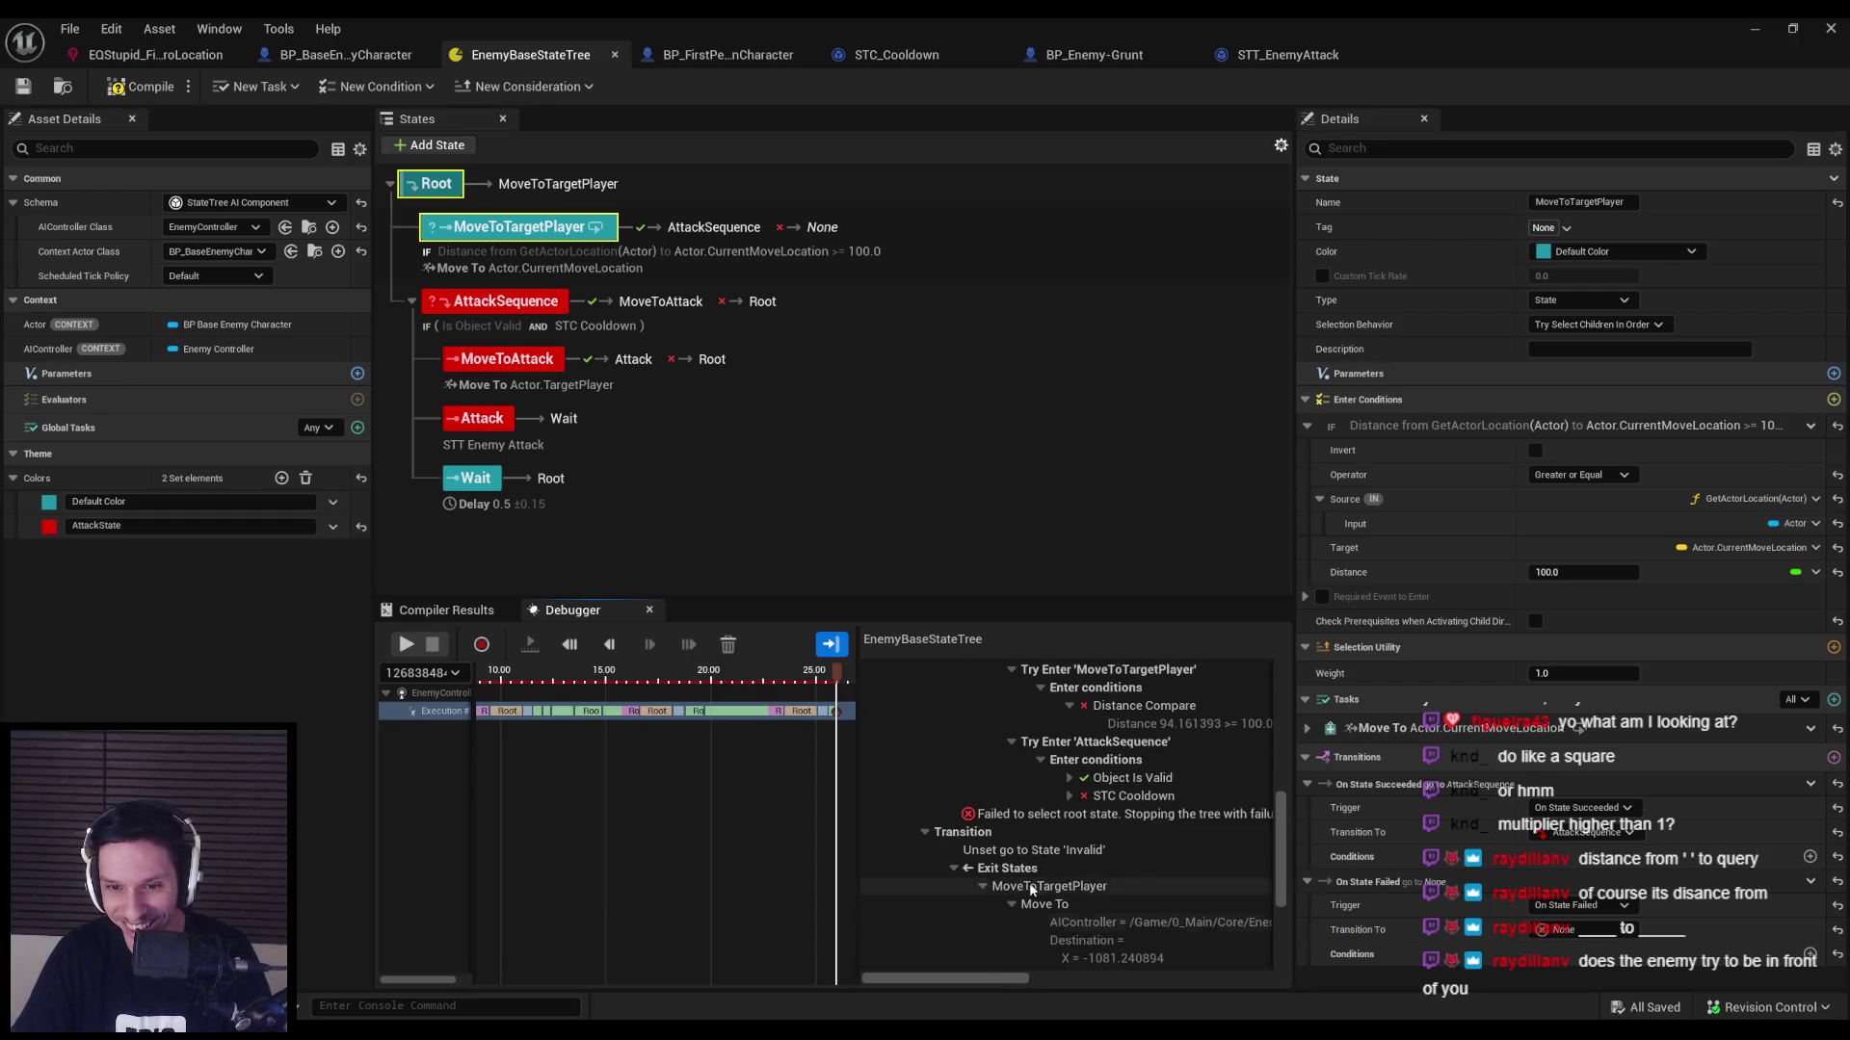
pyautogui.click(1011, 903)
pyautogui.moveTo(997, 980); pyautogui.dragTo(1029, 983)
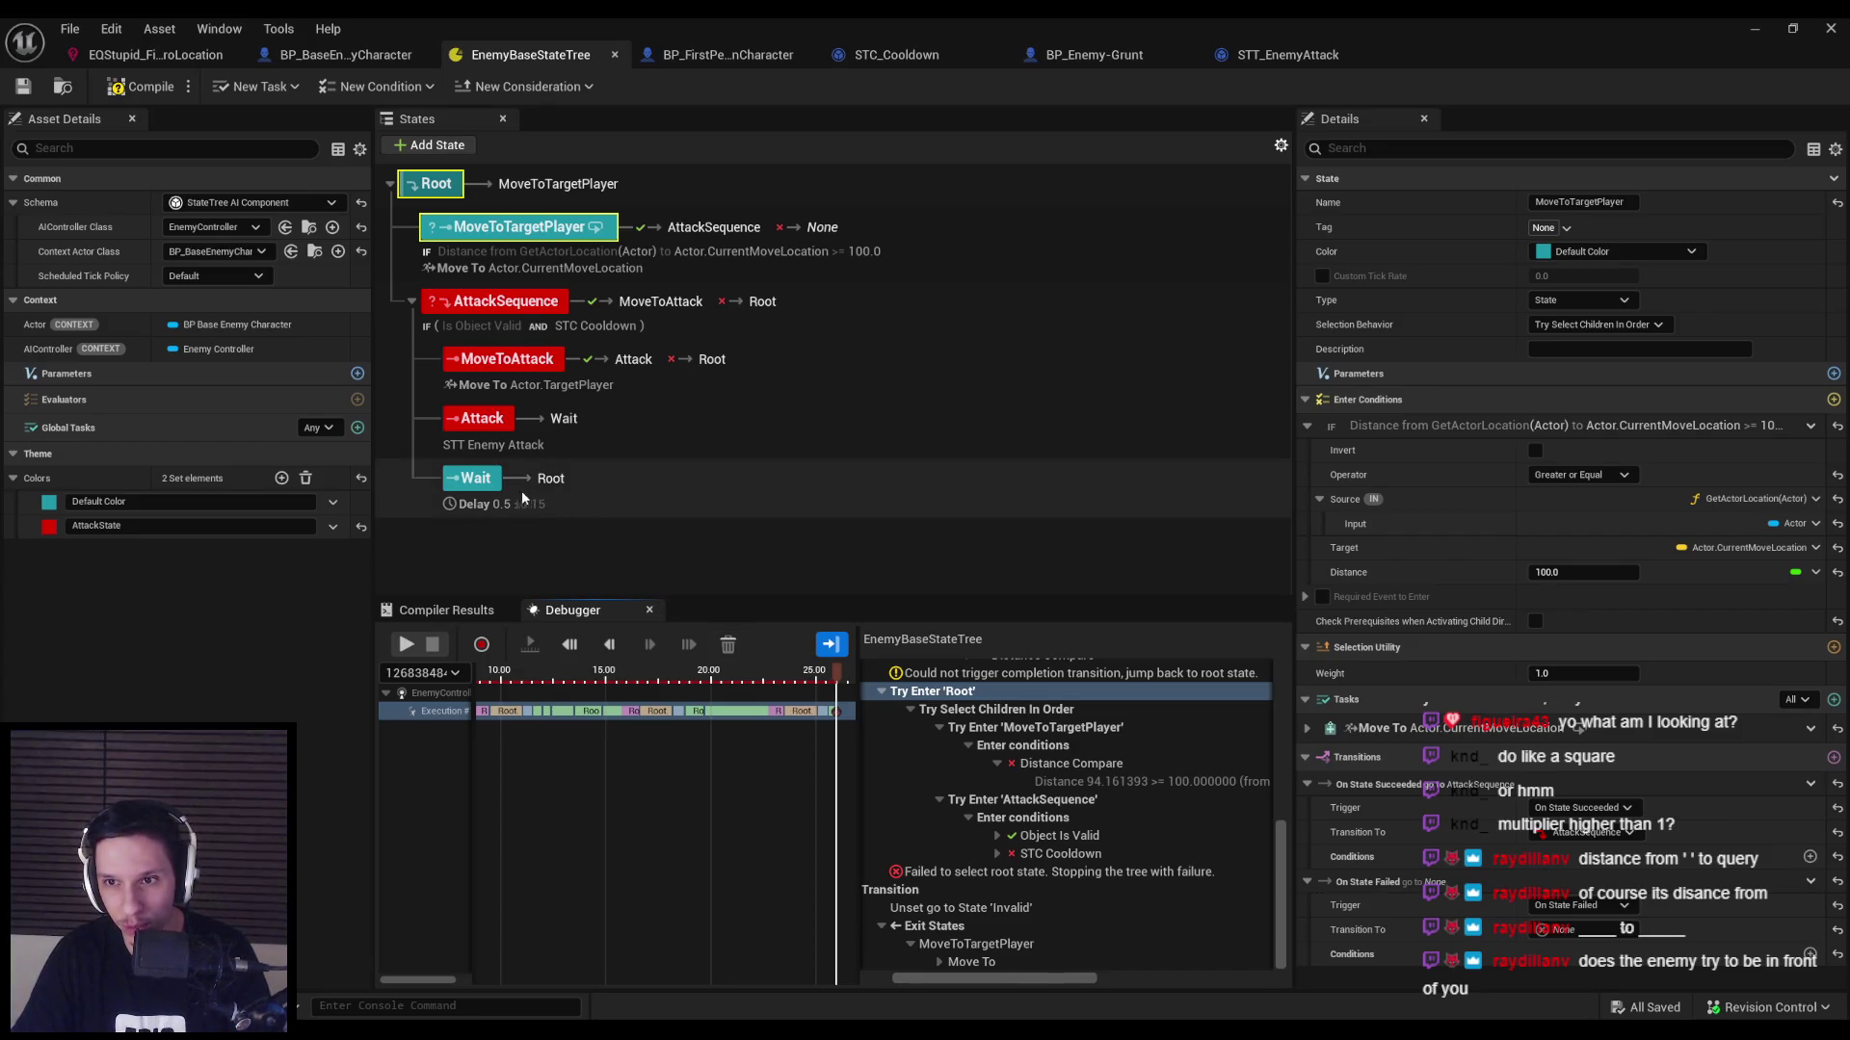
pyautogui.click(464, 241)
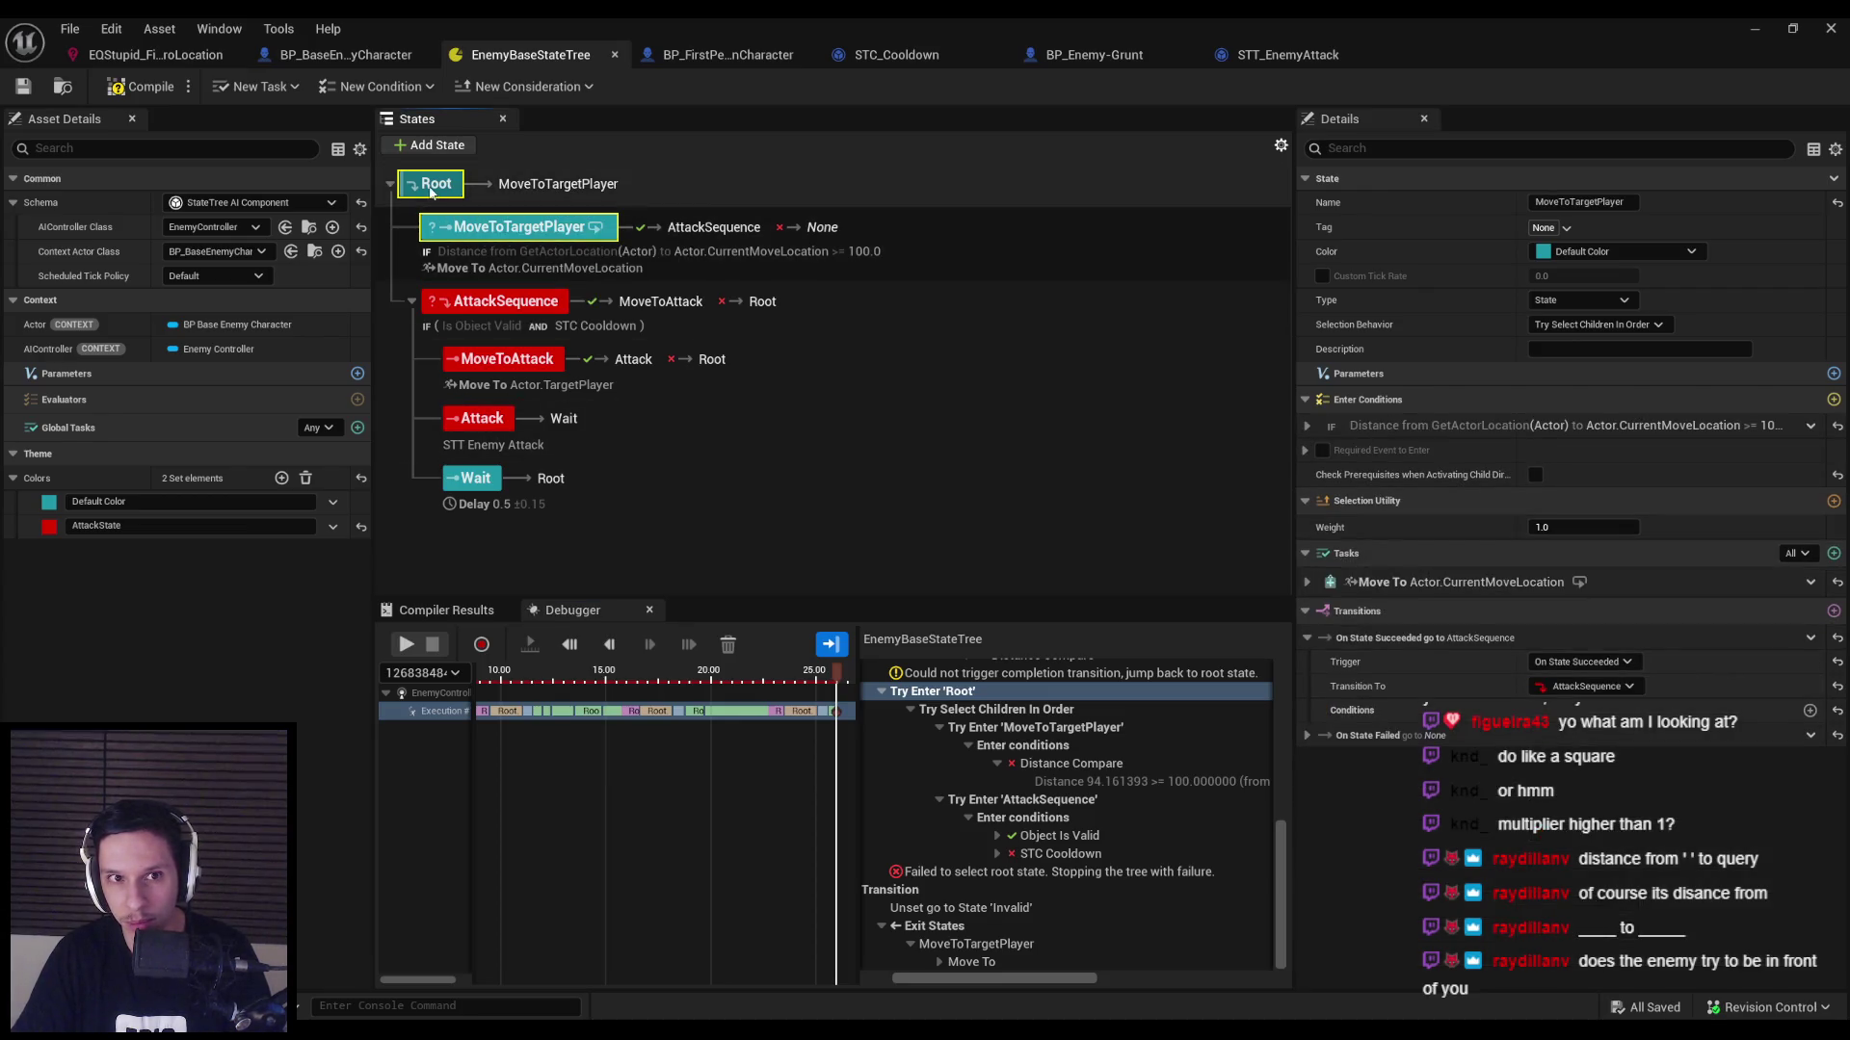
pyautogui.click(453, 188)
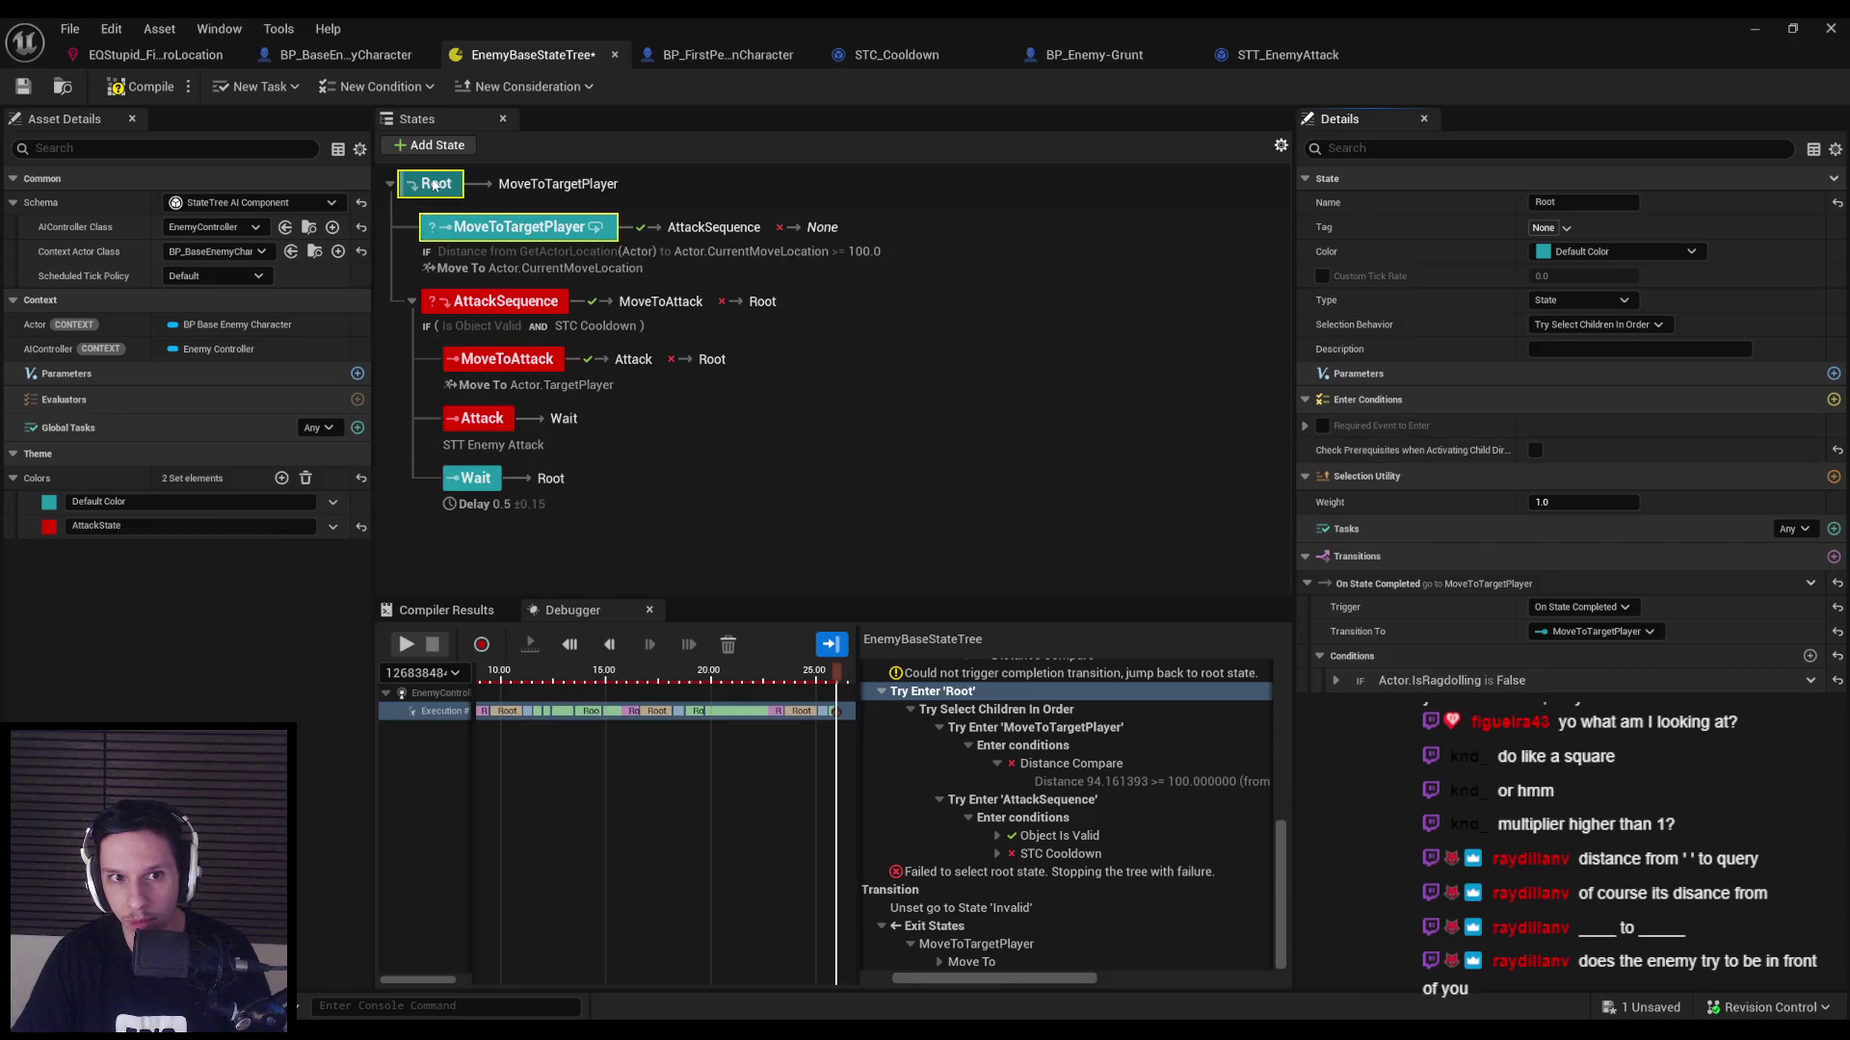
pyautogui.hotkey('ctrl', 's')
pyautogui.click(475, 260)
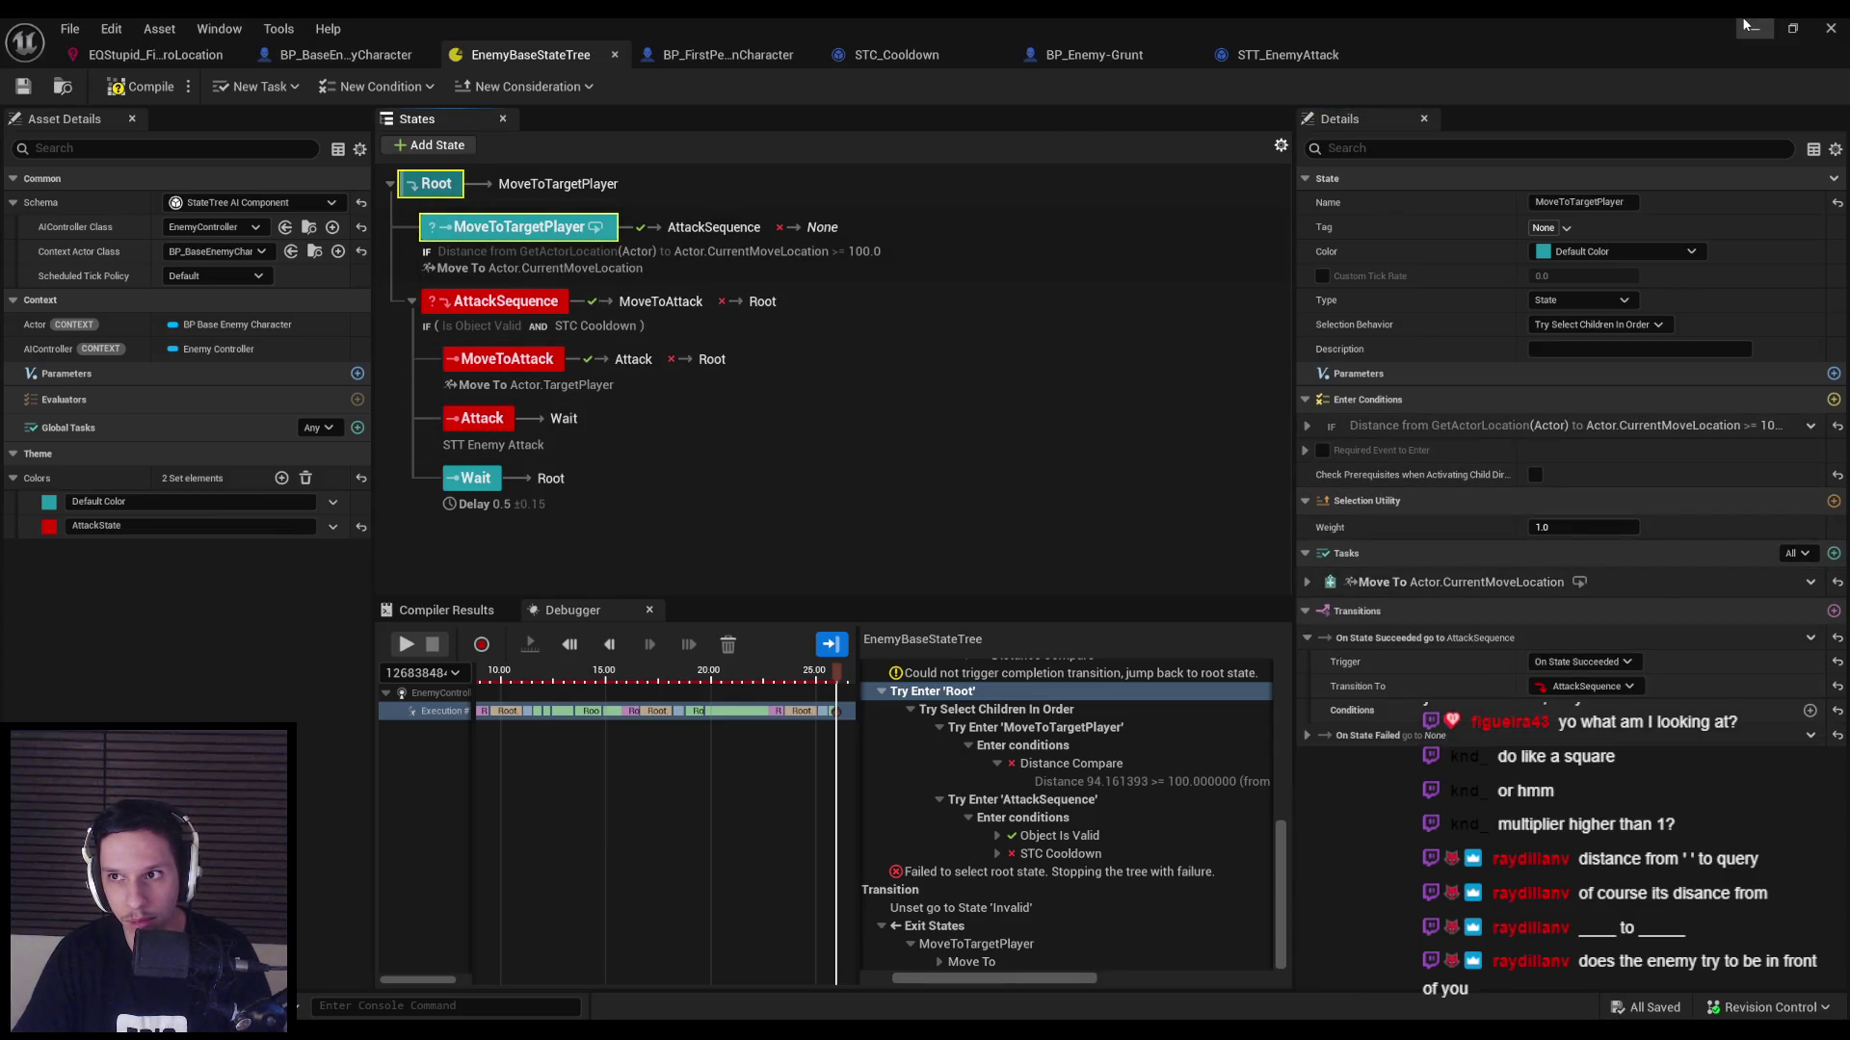